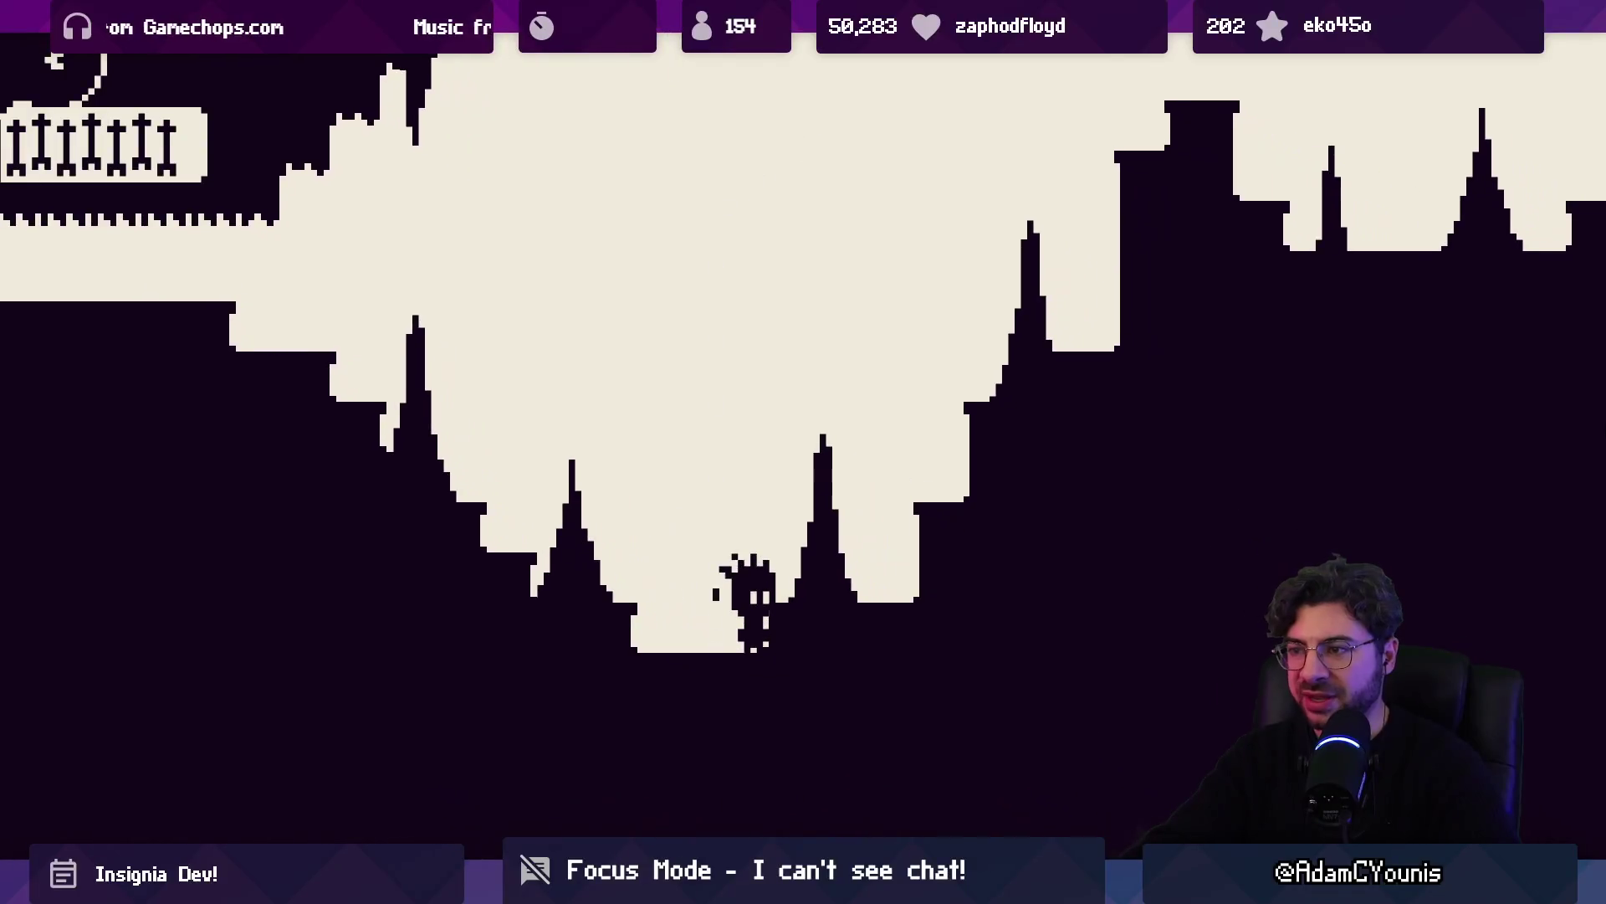
Run right through the cave, jumping onto the wall ledge and overhang toward the pillar
{"action": "key", "text": "Right"}
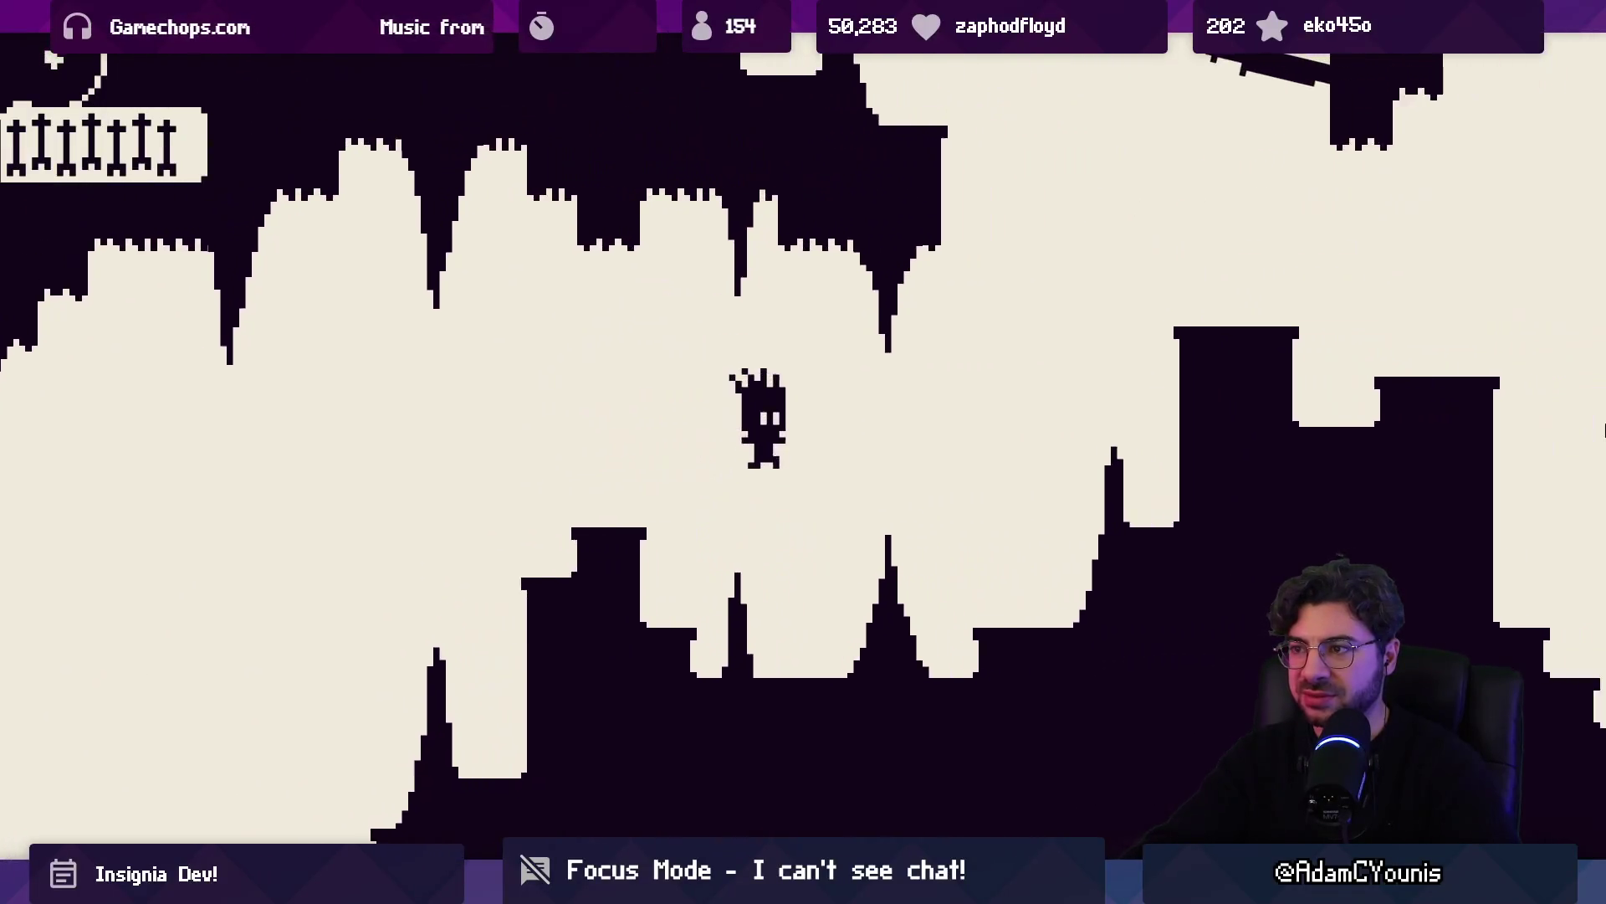
{"action": "key", "text": "space"}
{"action": "key", "text": "Right"}
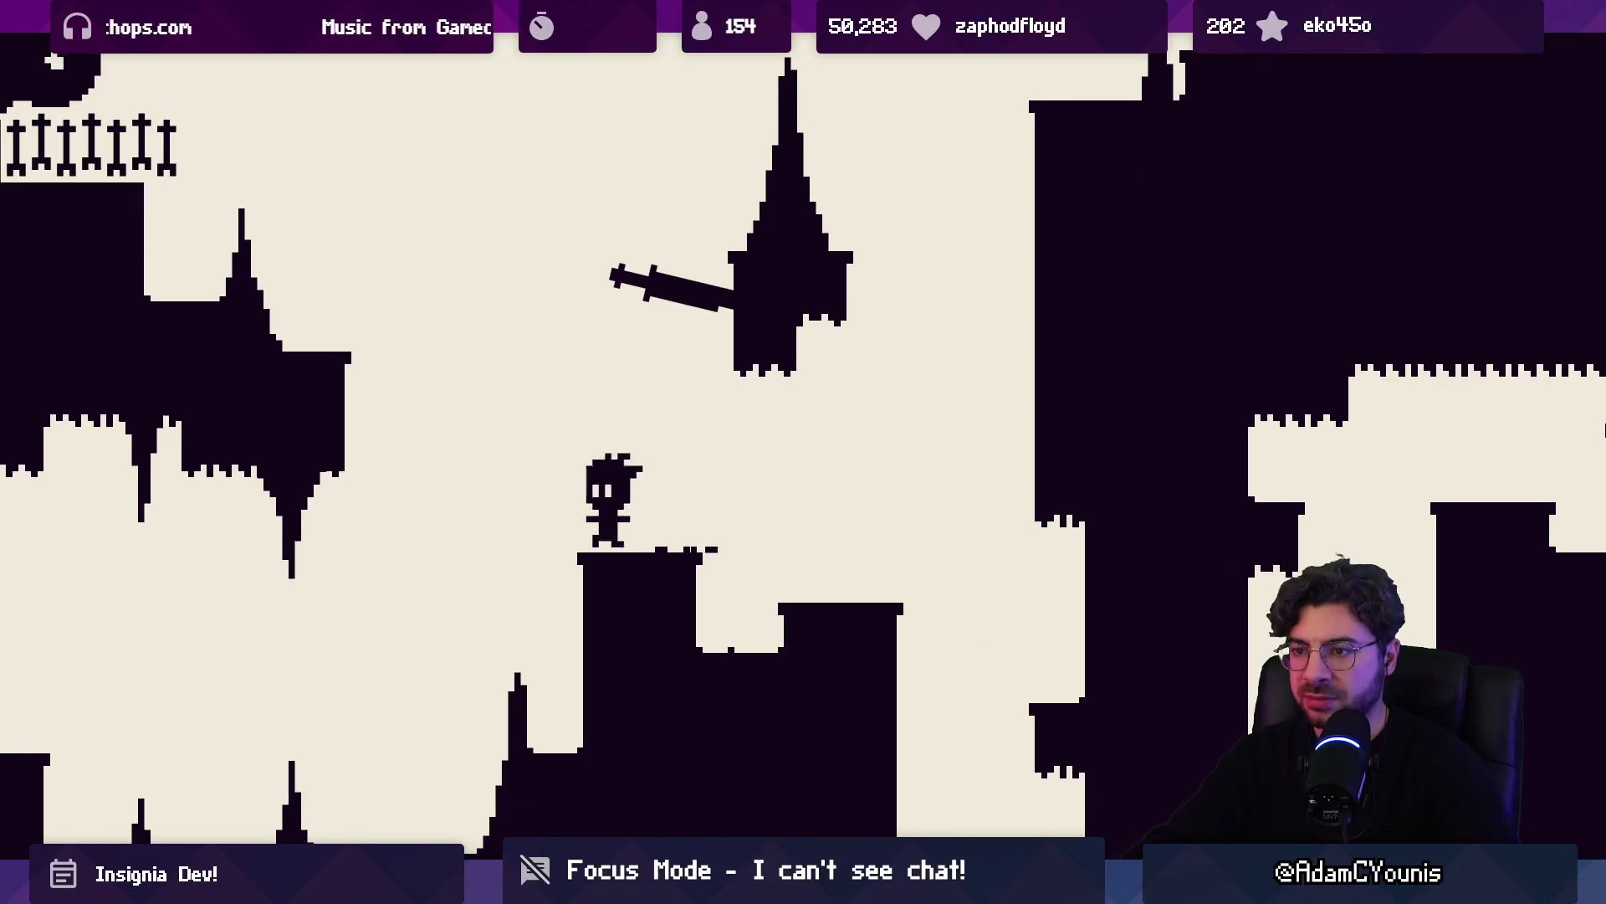
{"action": "key", "text": "Right"}
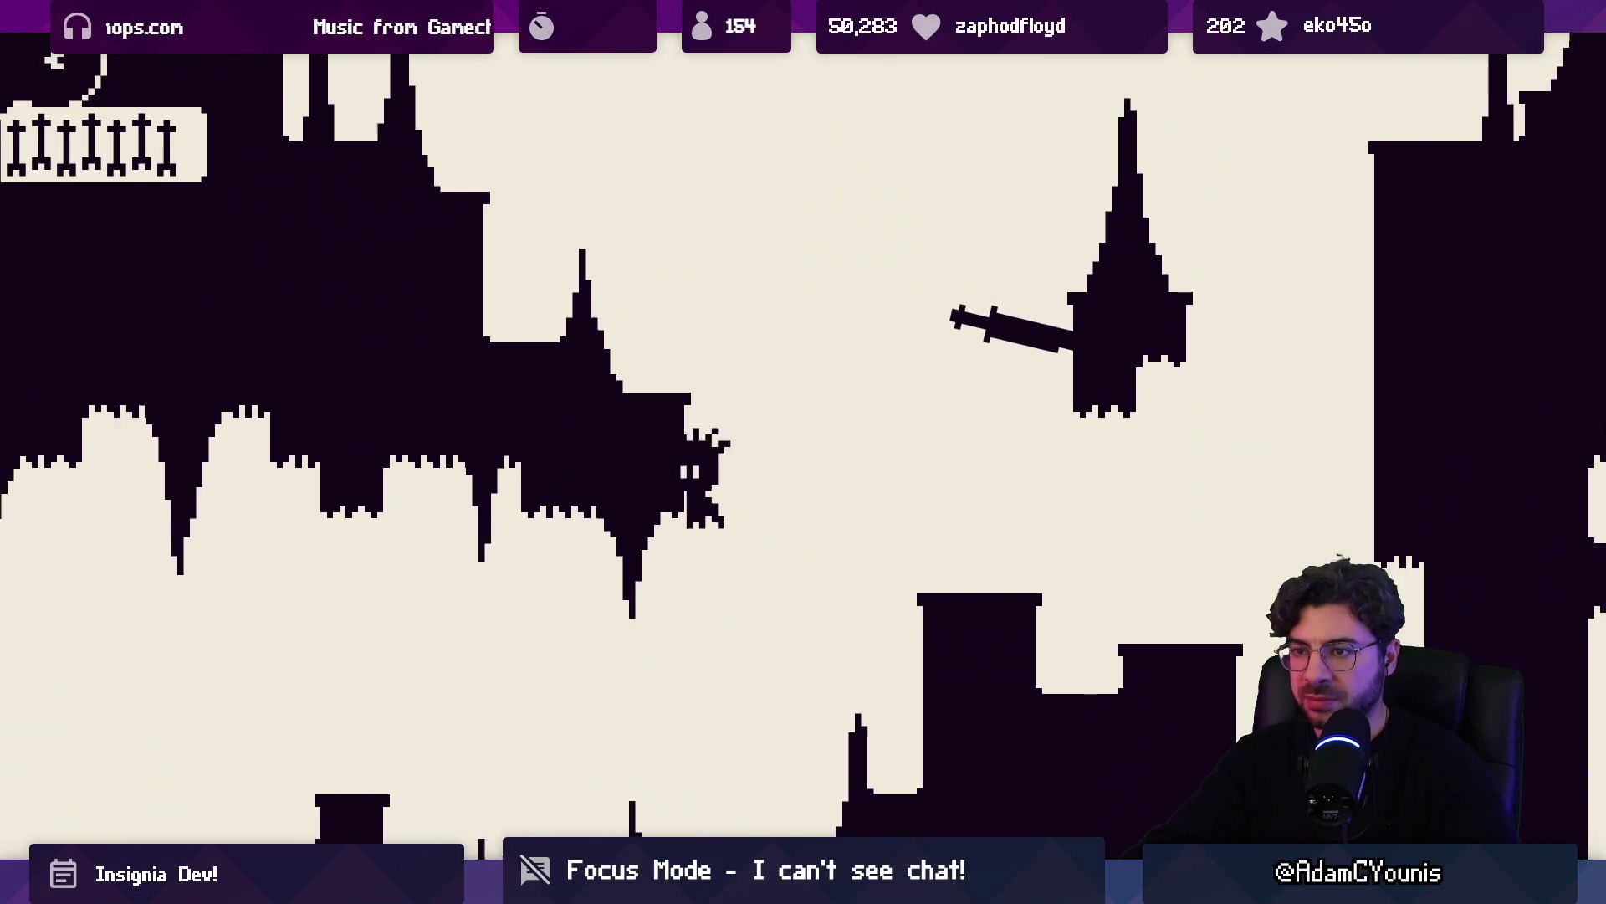
{"action": "key", "text": "space"}
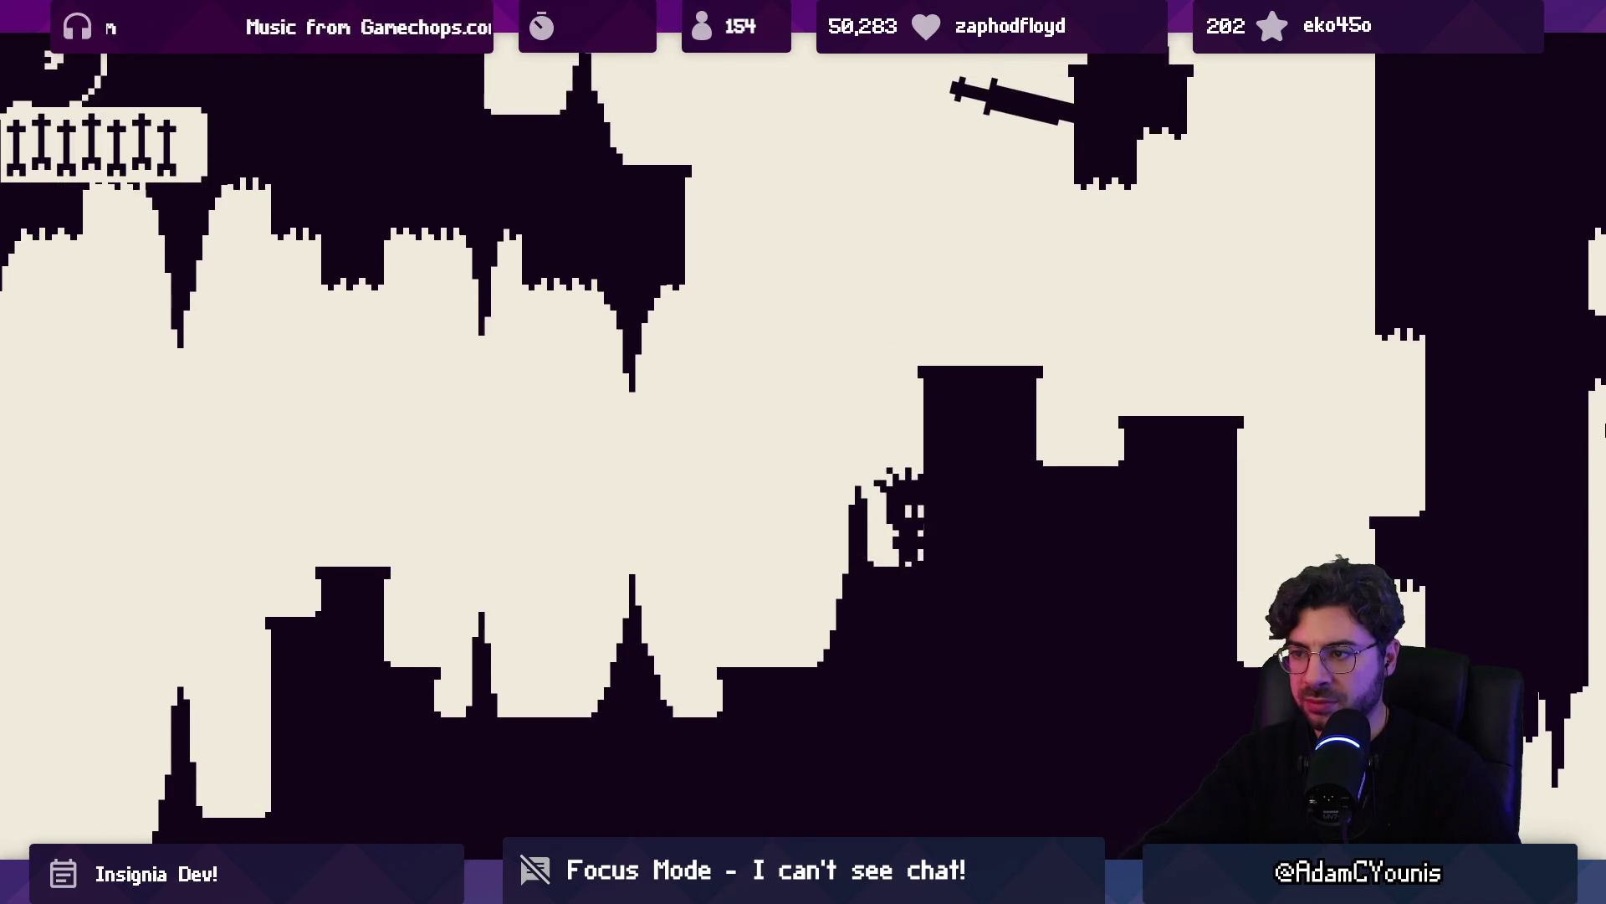
{"action": "key", "text": "space"}
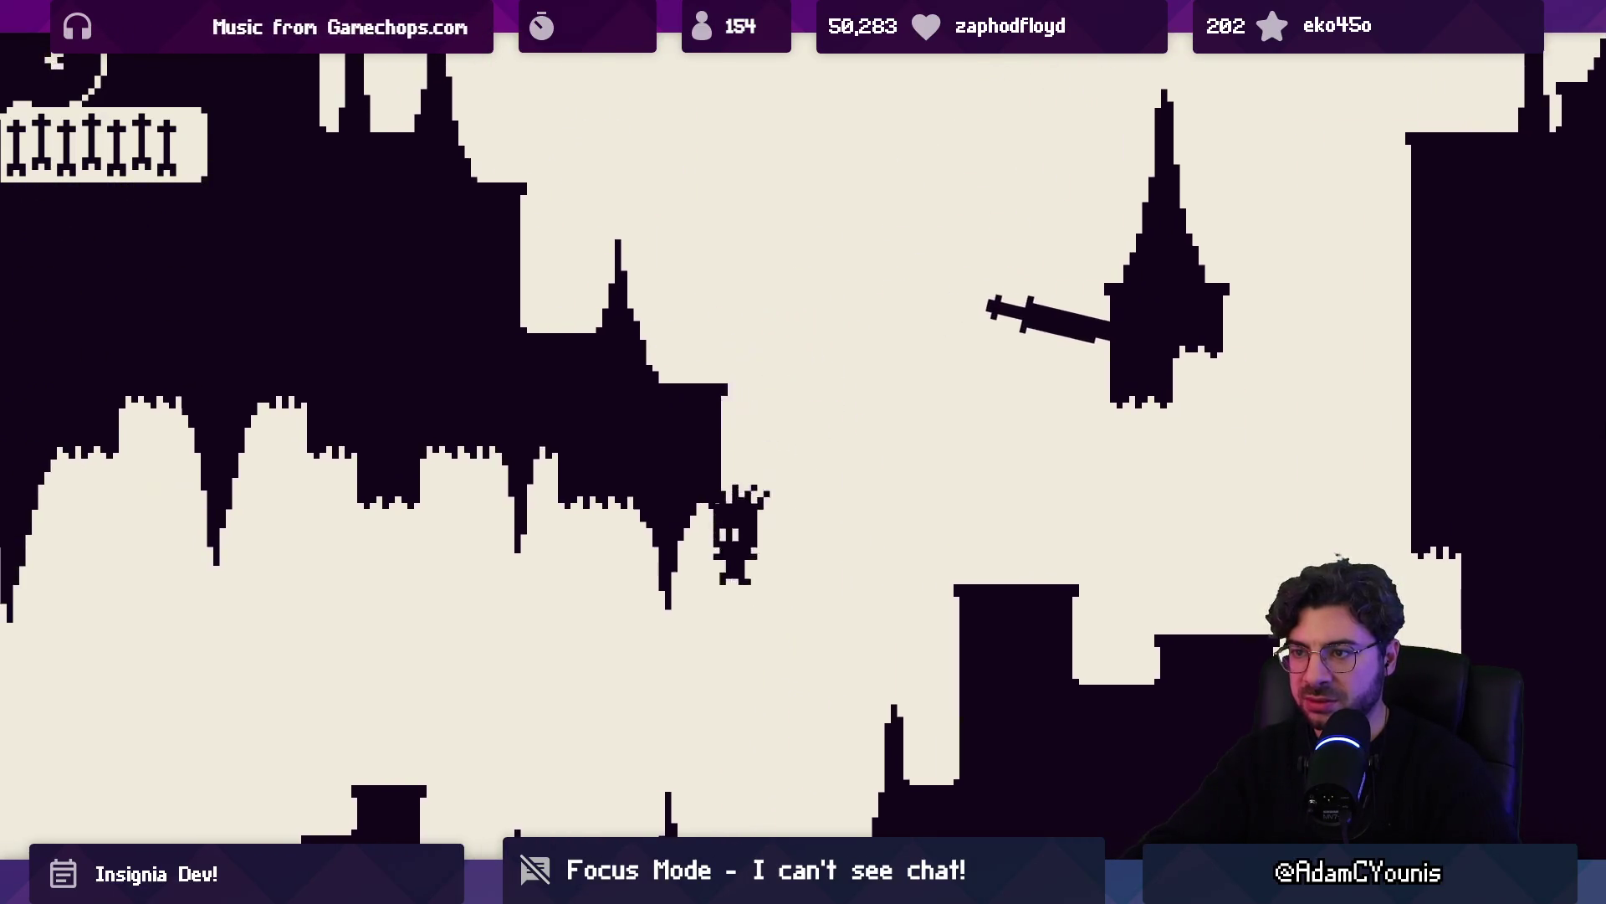
{"action": "key", "text": "space"}
Land on the pillar top, jump back left to the wall edge, then drop to the lower ledge
{"action": "key", "text": "Right"}
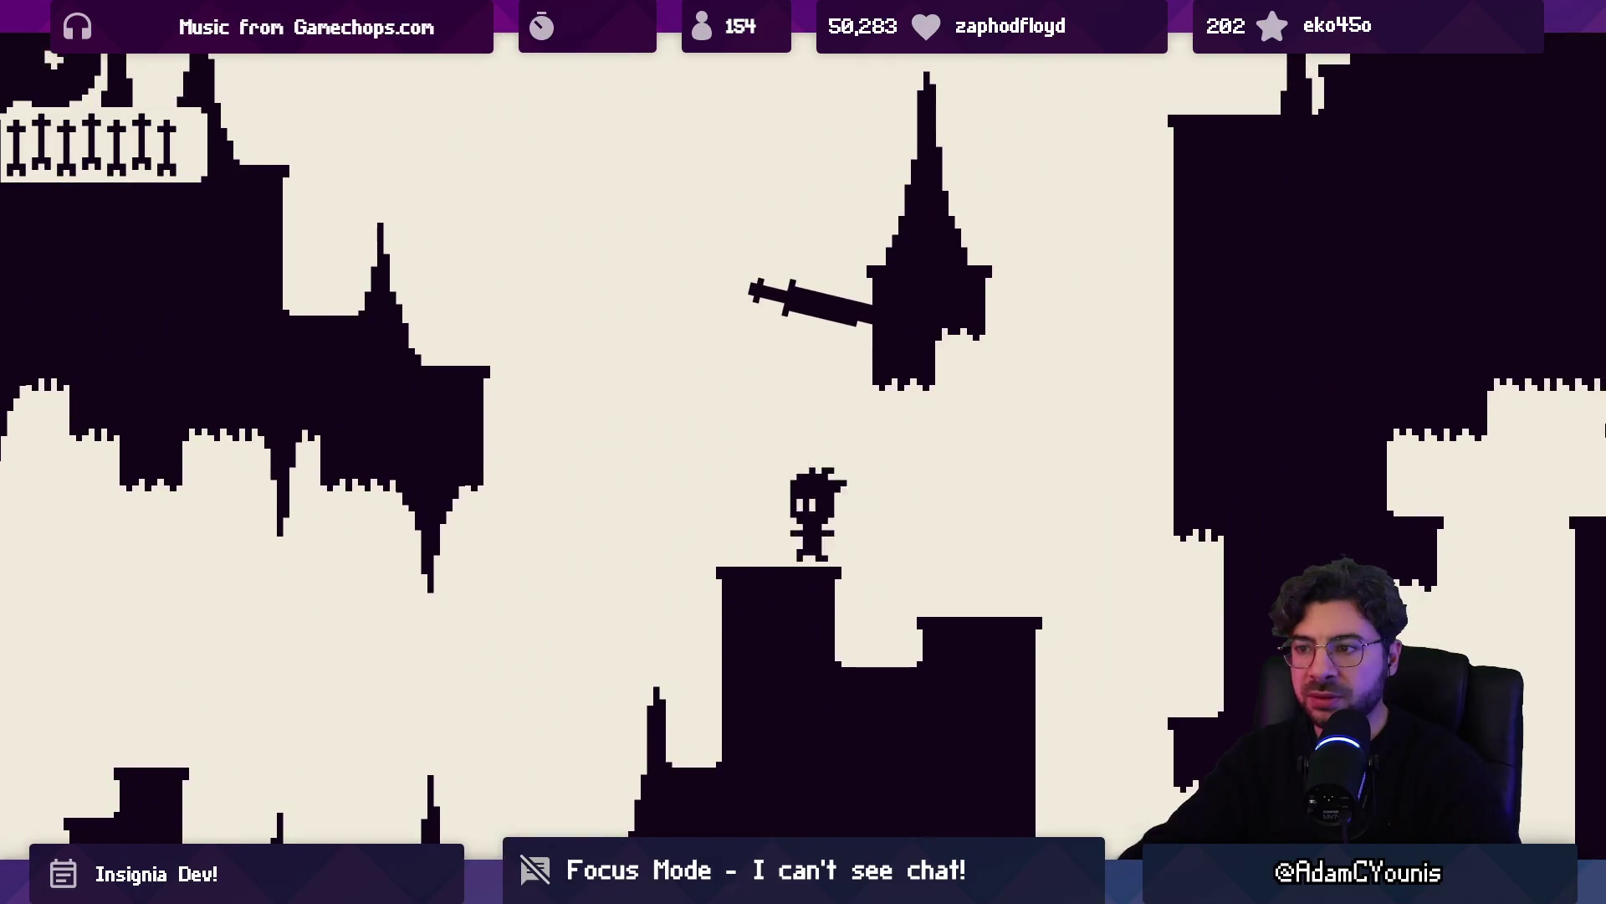
{"action": "key", "text": "space"}
{"action": "key", "text": "Left"}
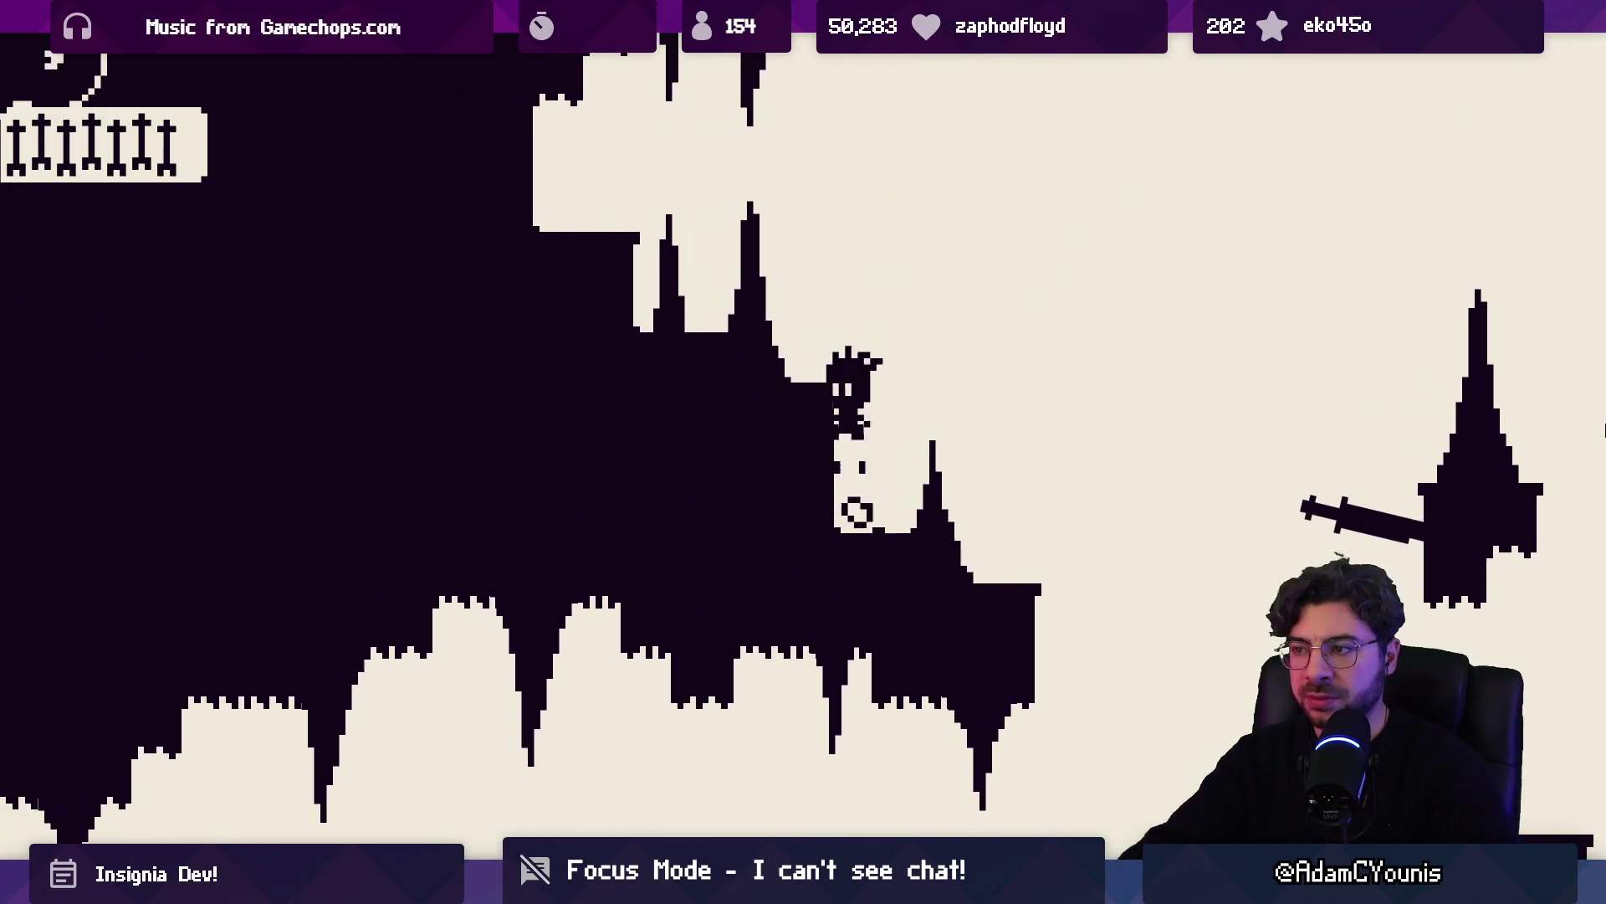
{"action": "key", "text": "space"}
{"action": "key", "text": "Left"}
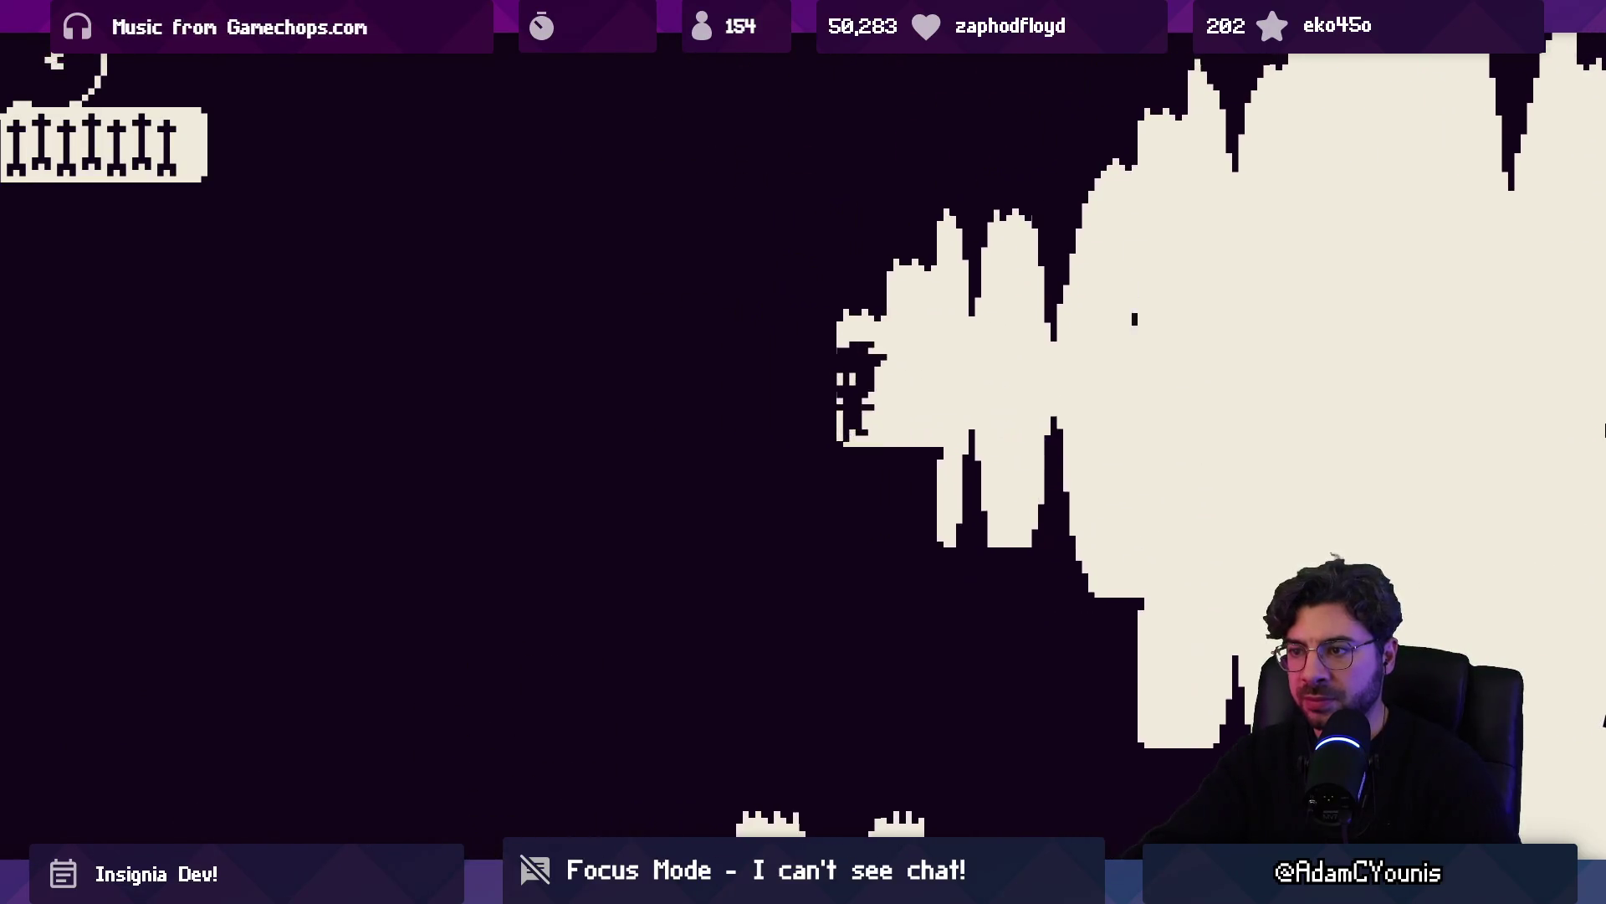
{"action": "key", "text": "Right"}
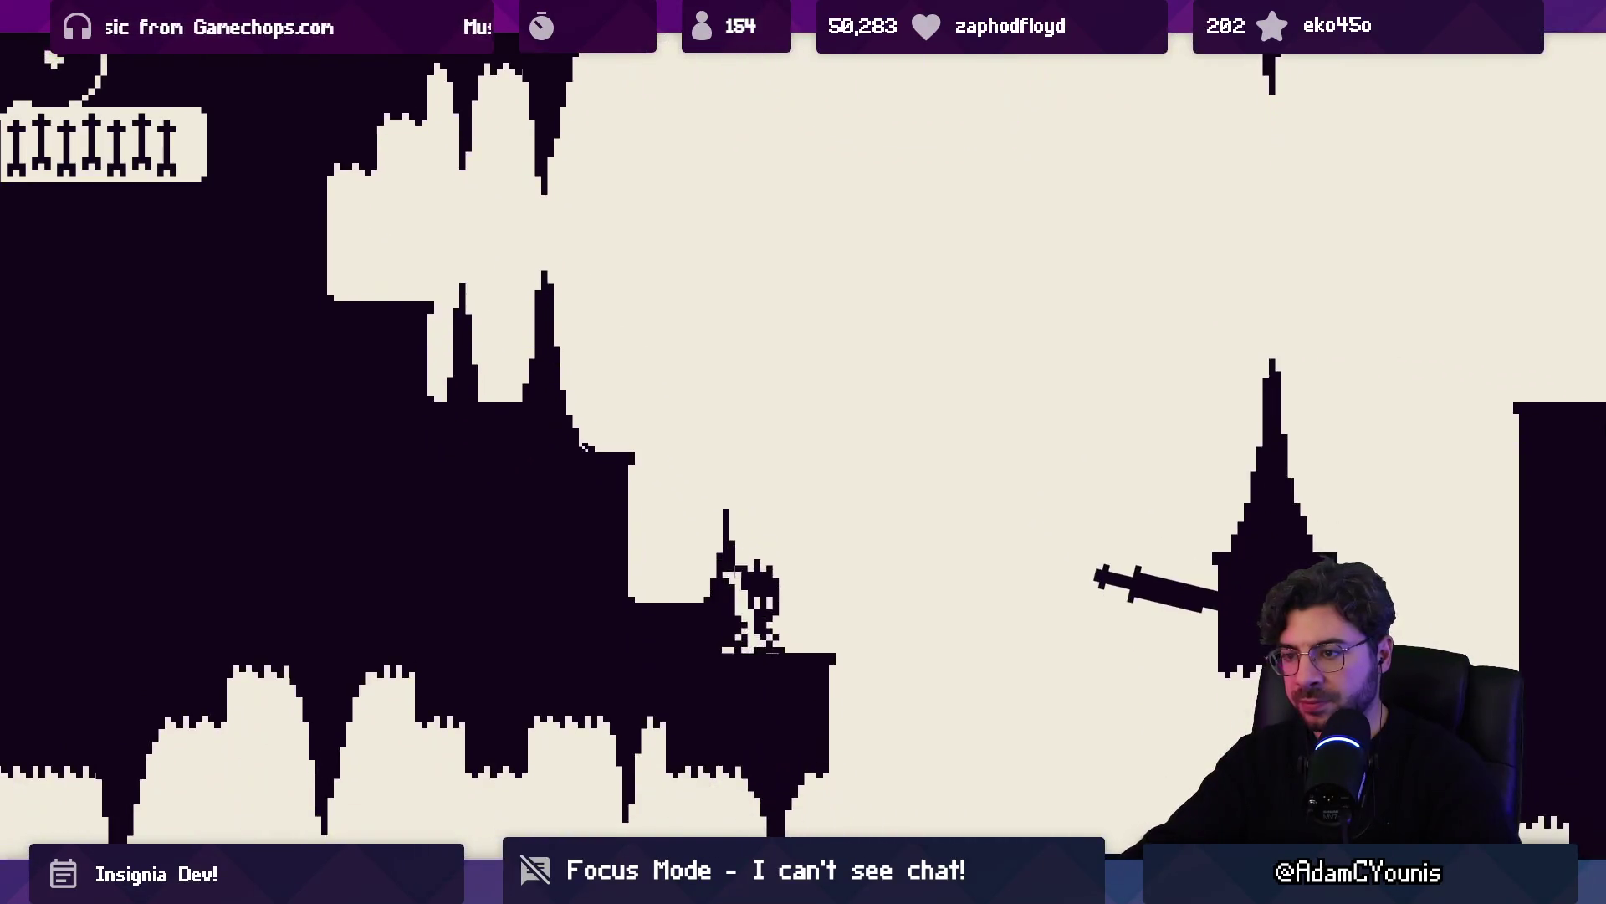
Jump right past the sword pillar onto the dark cliff and climb into the Mountain area
{"action": "key", "text": "space"}
{"action": "key", "text": "Right"}
{"action": "key", "text": "space"}
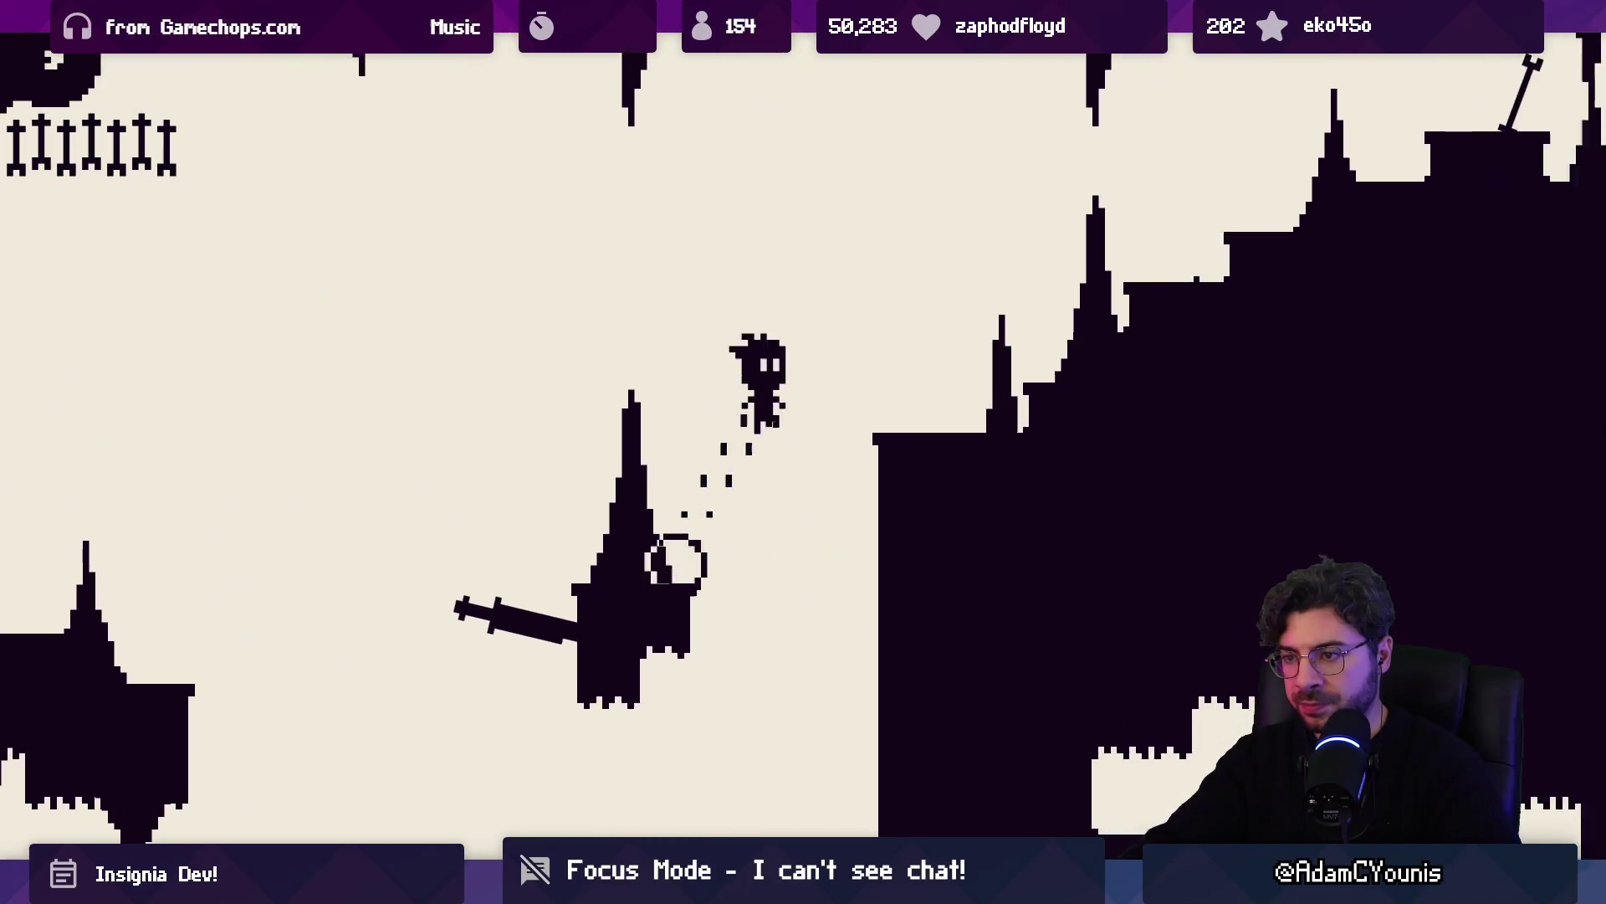
{"action": "key", "text": "Right"}
{"action": "key", "text": "space"}
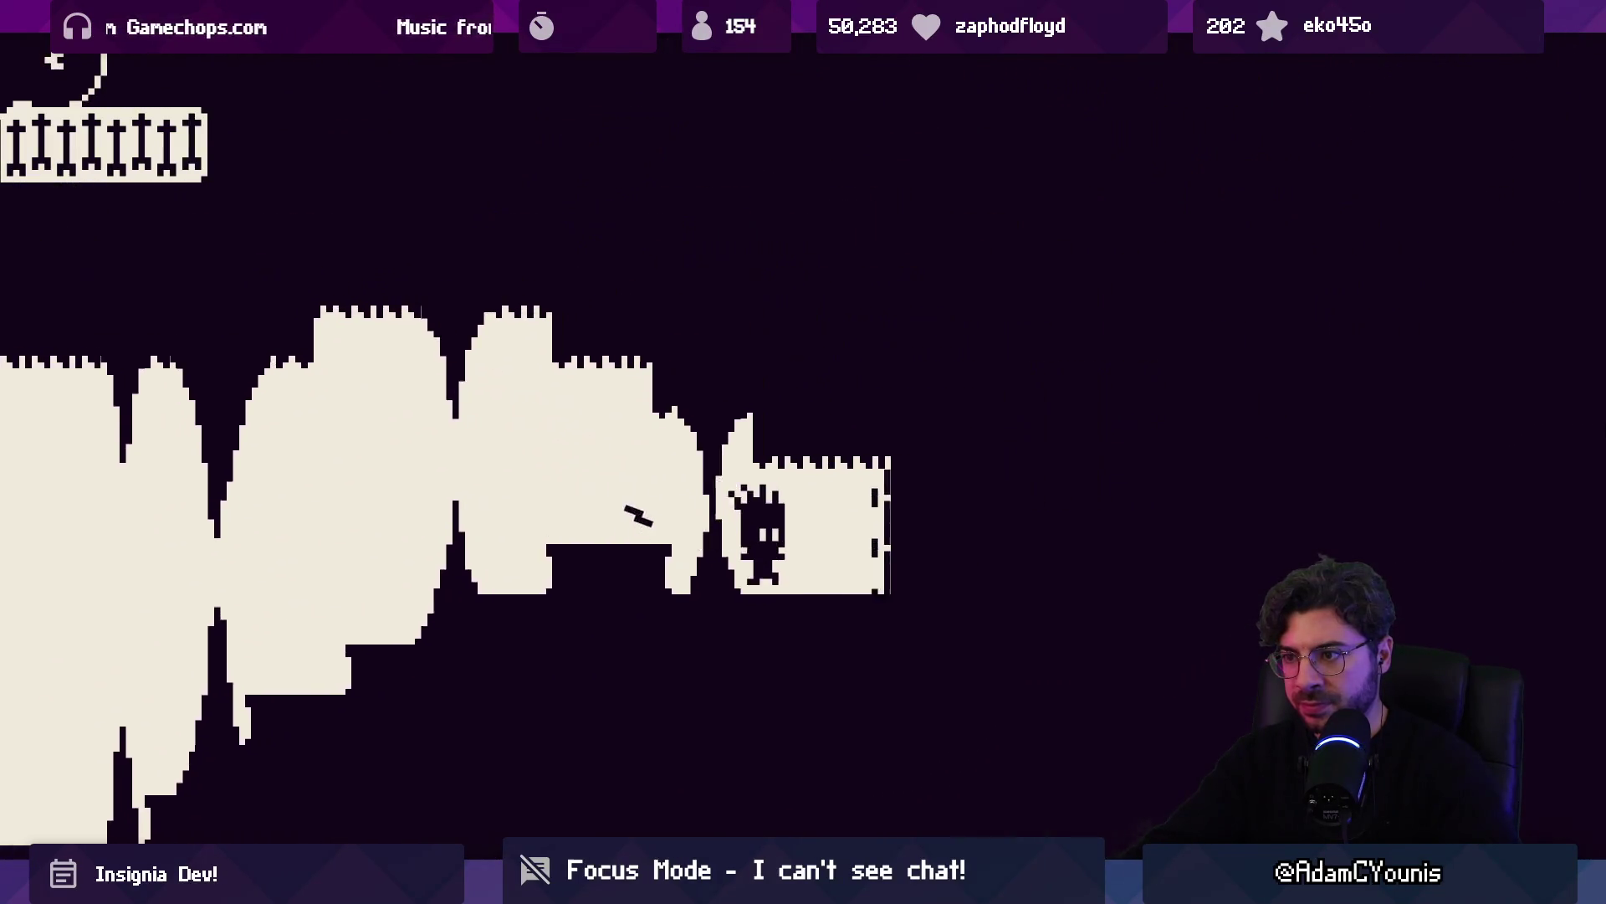
{"action": "key", "text": "Right"}
{"action": "key", "text": "space"}
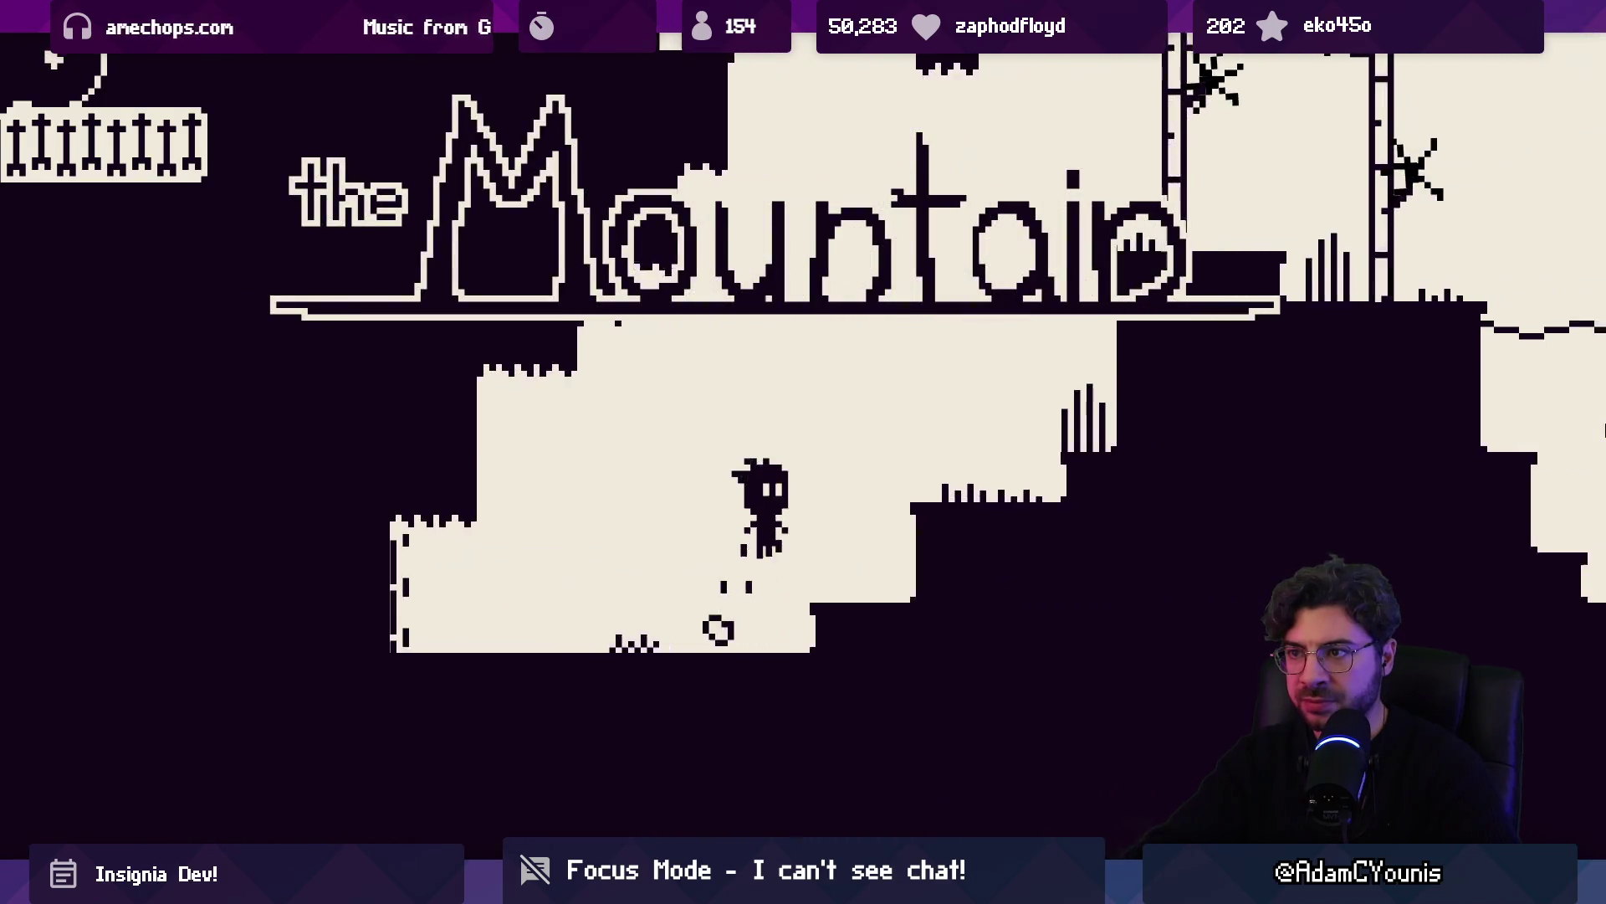
Cross to the central platform and climb the vertical shaft up to a higher ledge
{"action": "key", "text": "Right"}
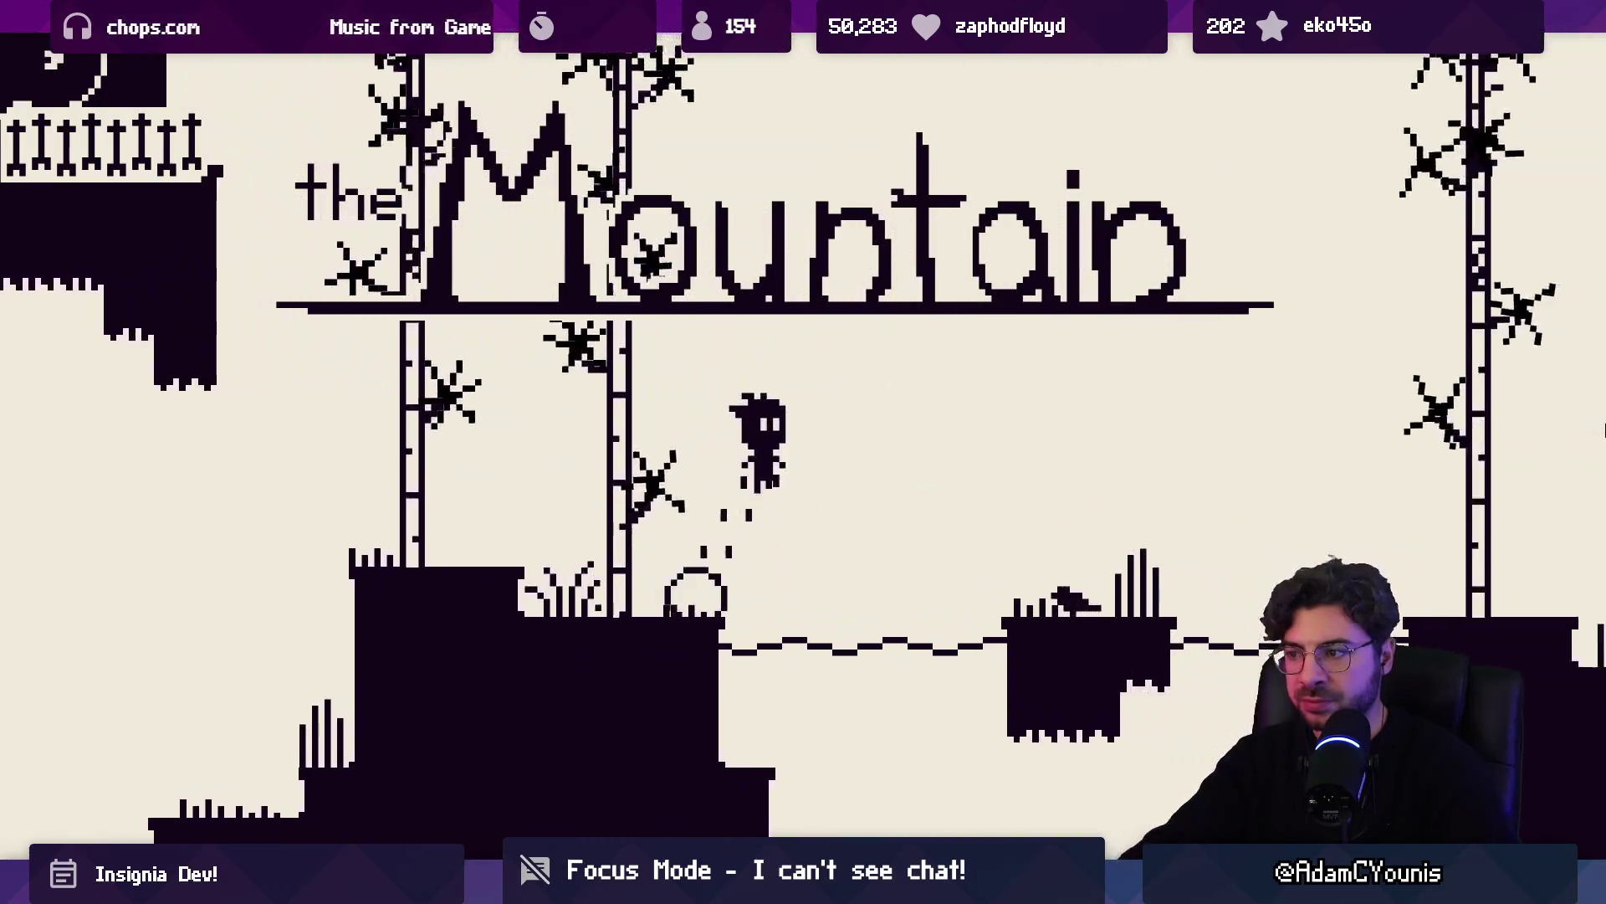
{"action": "key", "text": "Right"}
{"action": "key", "text": "space"}
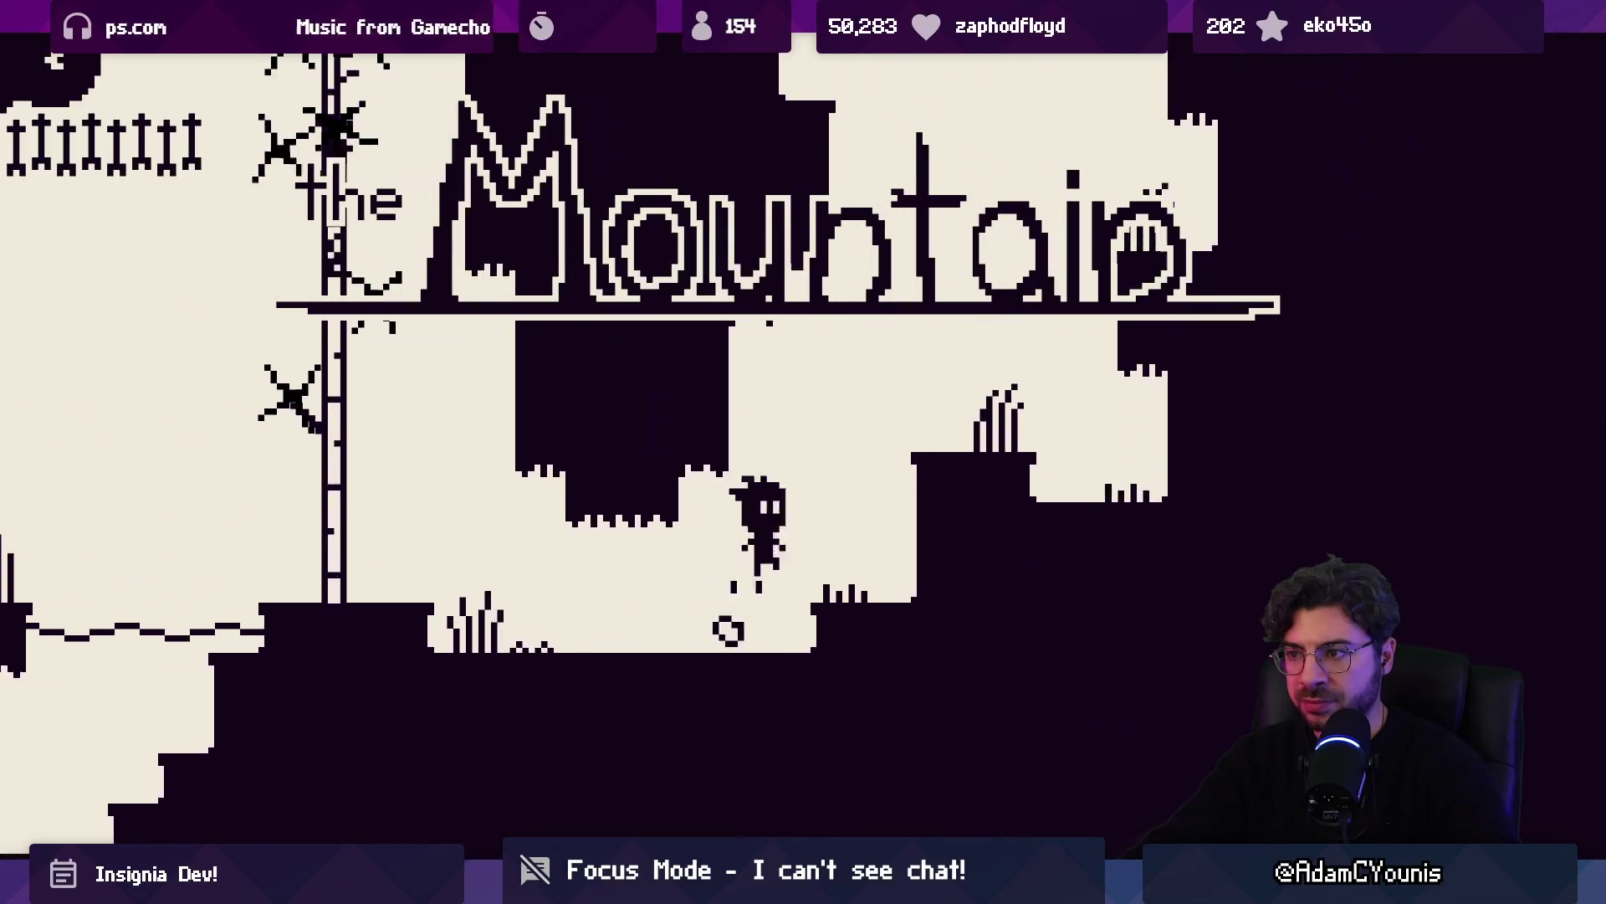
{"action": "key", "text": "space"}
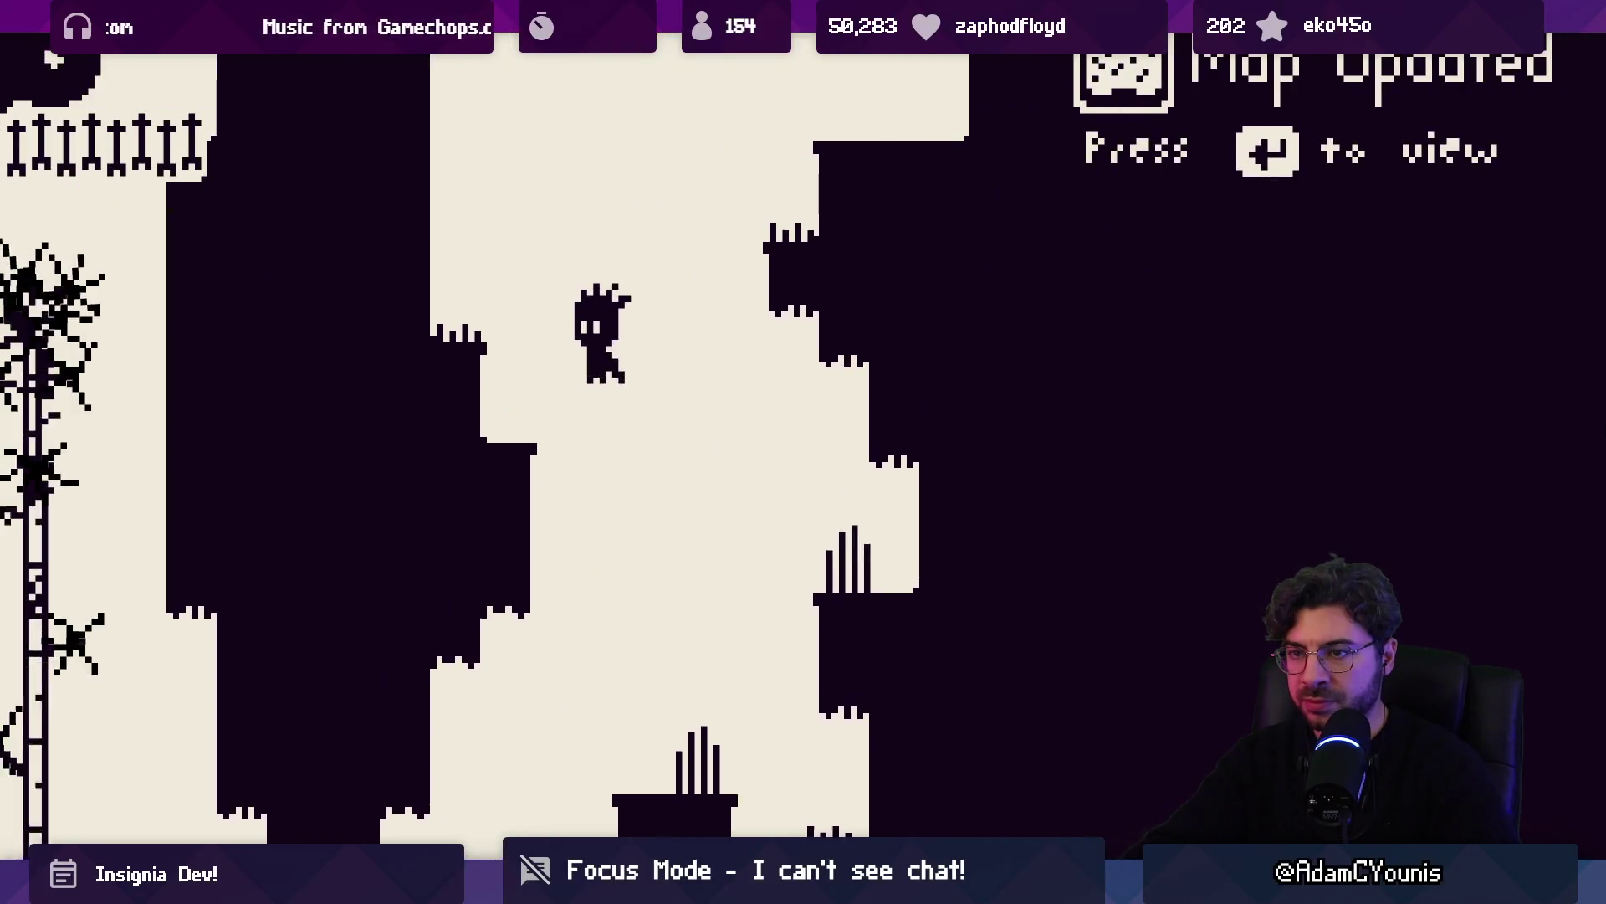
{"action": "key", "text": "space"}
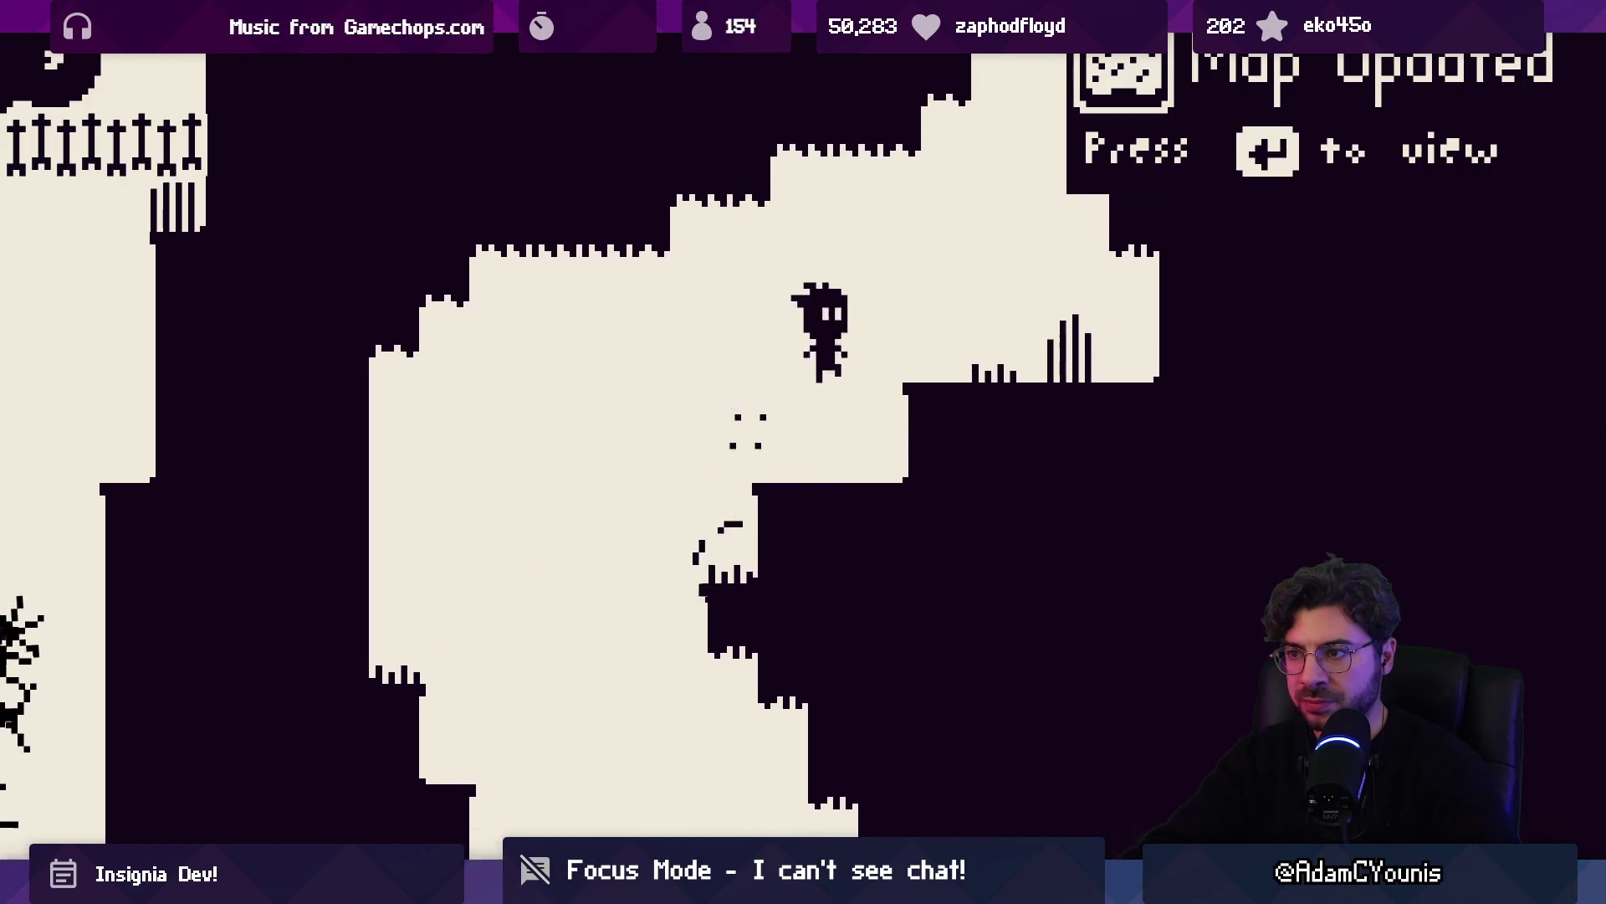
{"action": "key", "text": "space"}
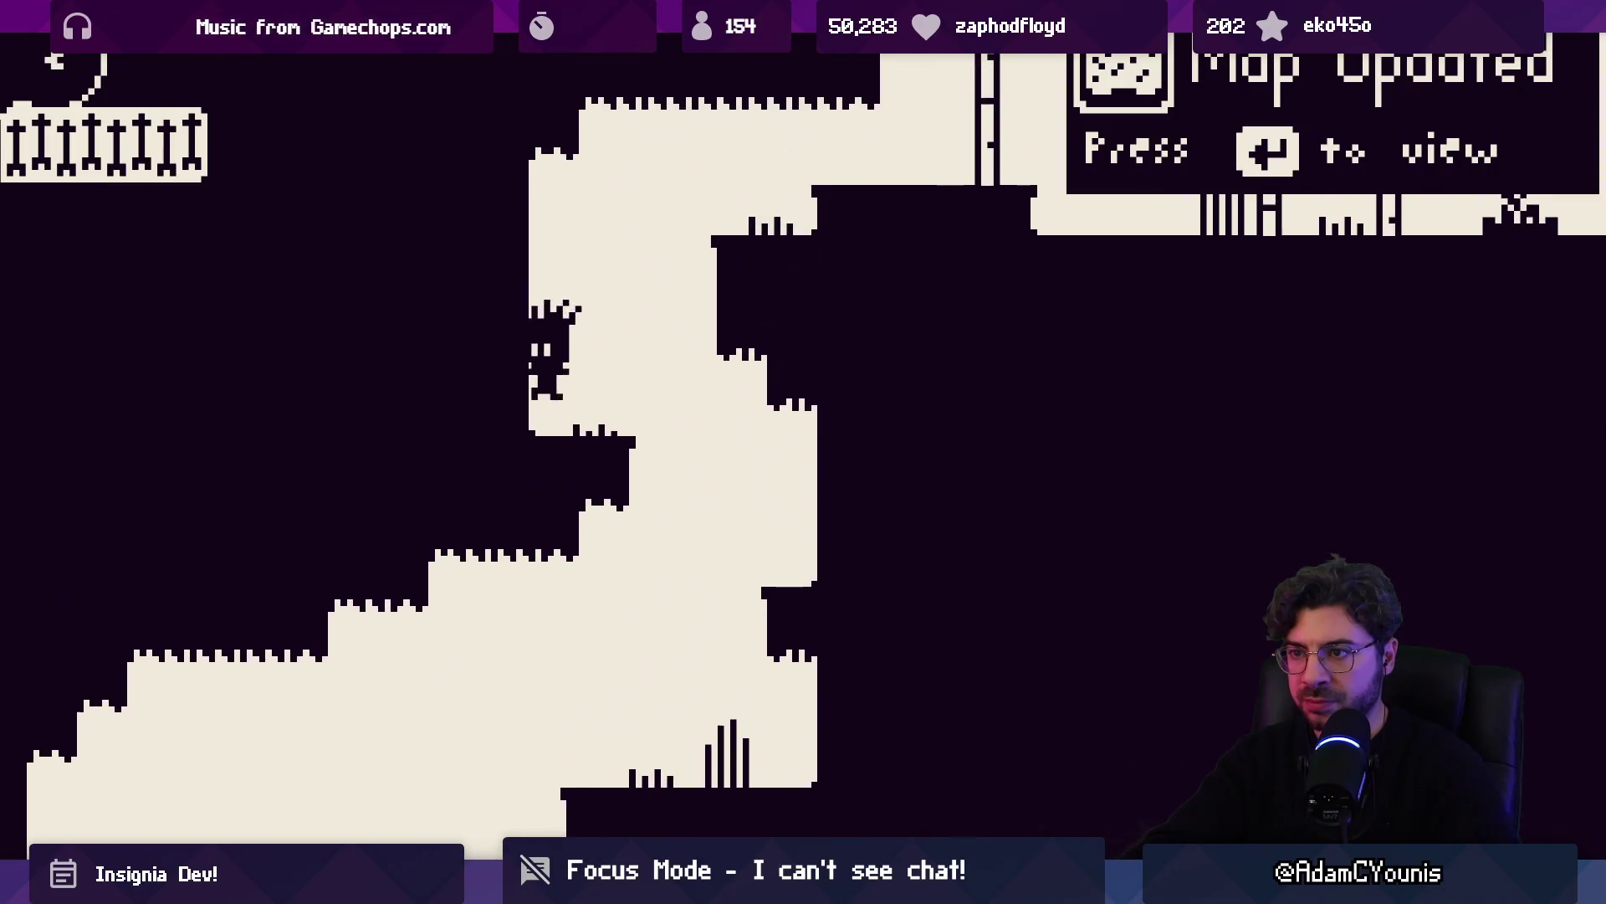
Drop to the lower left ledge, jump into the next room, then run left onto the rope bridge
{"action": "key", "text": "Left"}
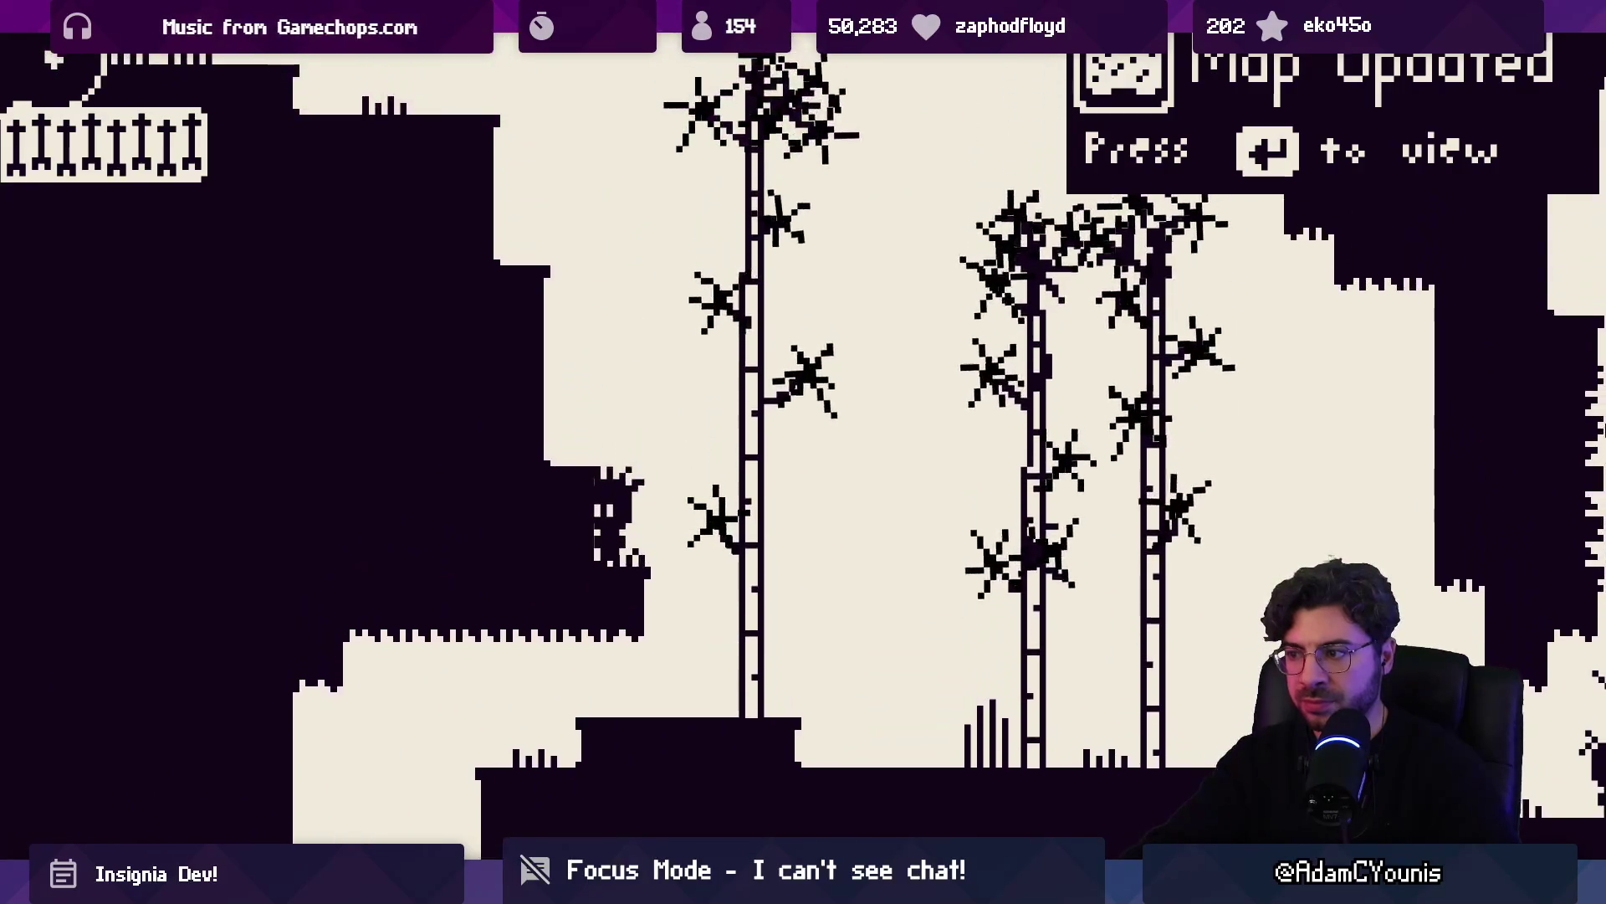
{"action": "key", "text": "space"}
{"action": "key", "text": "Right"}
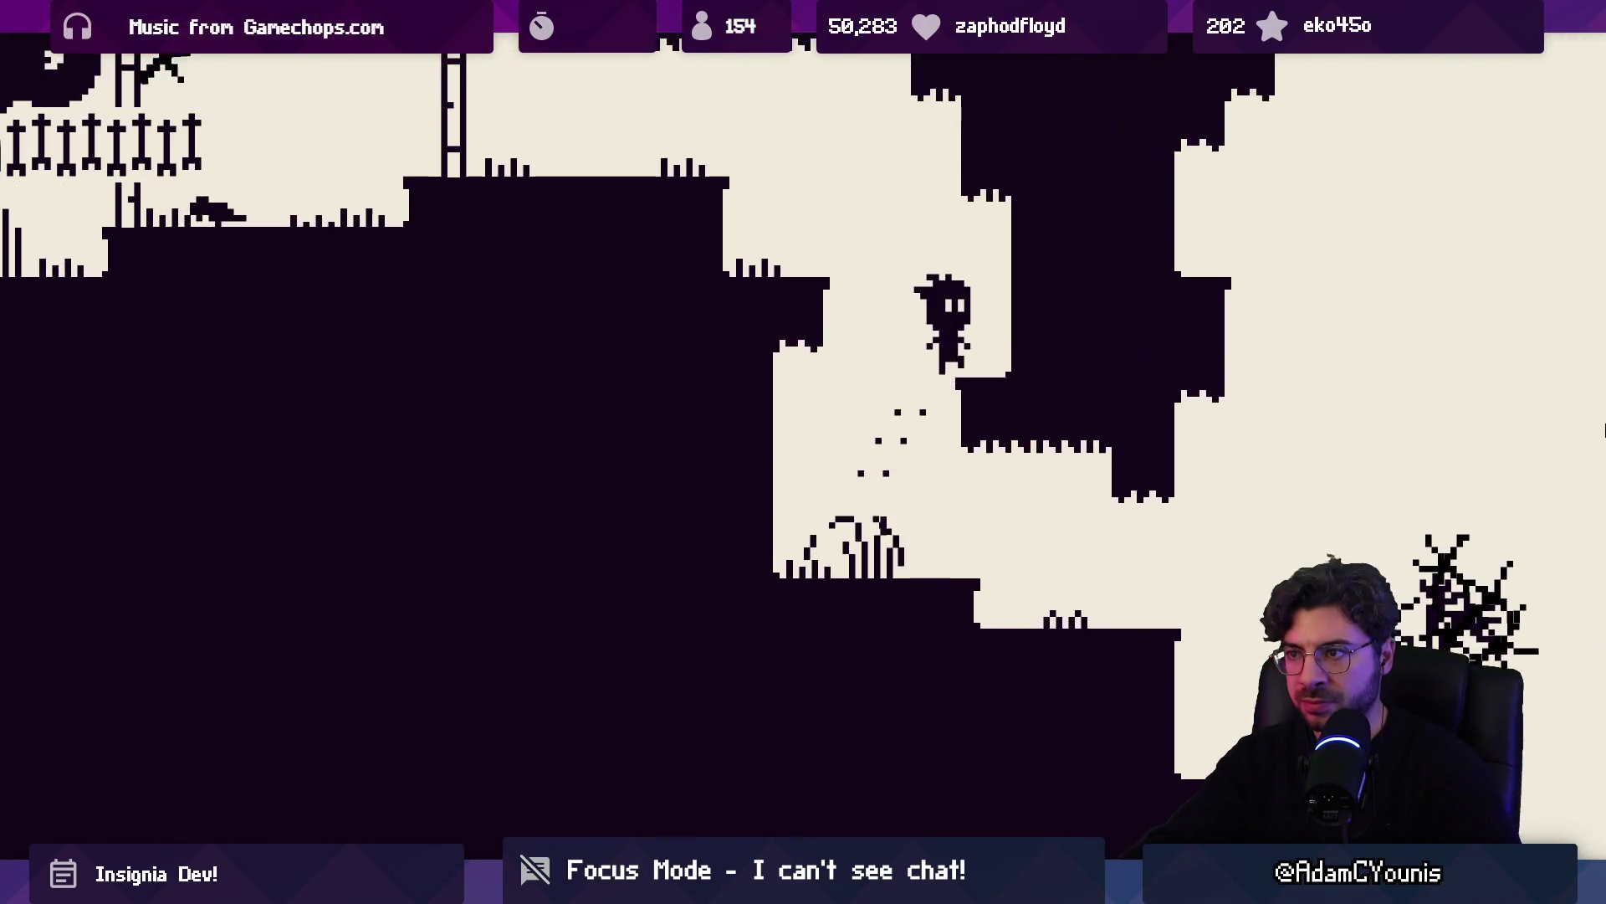
{"action": "key", "text": "Left"}
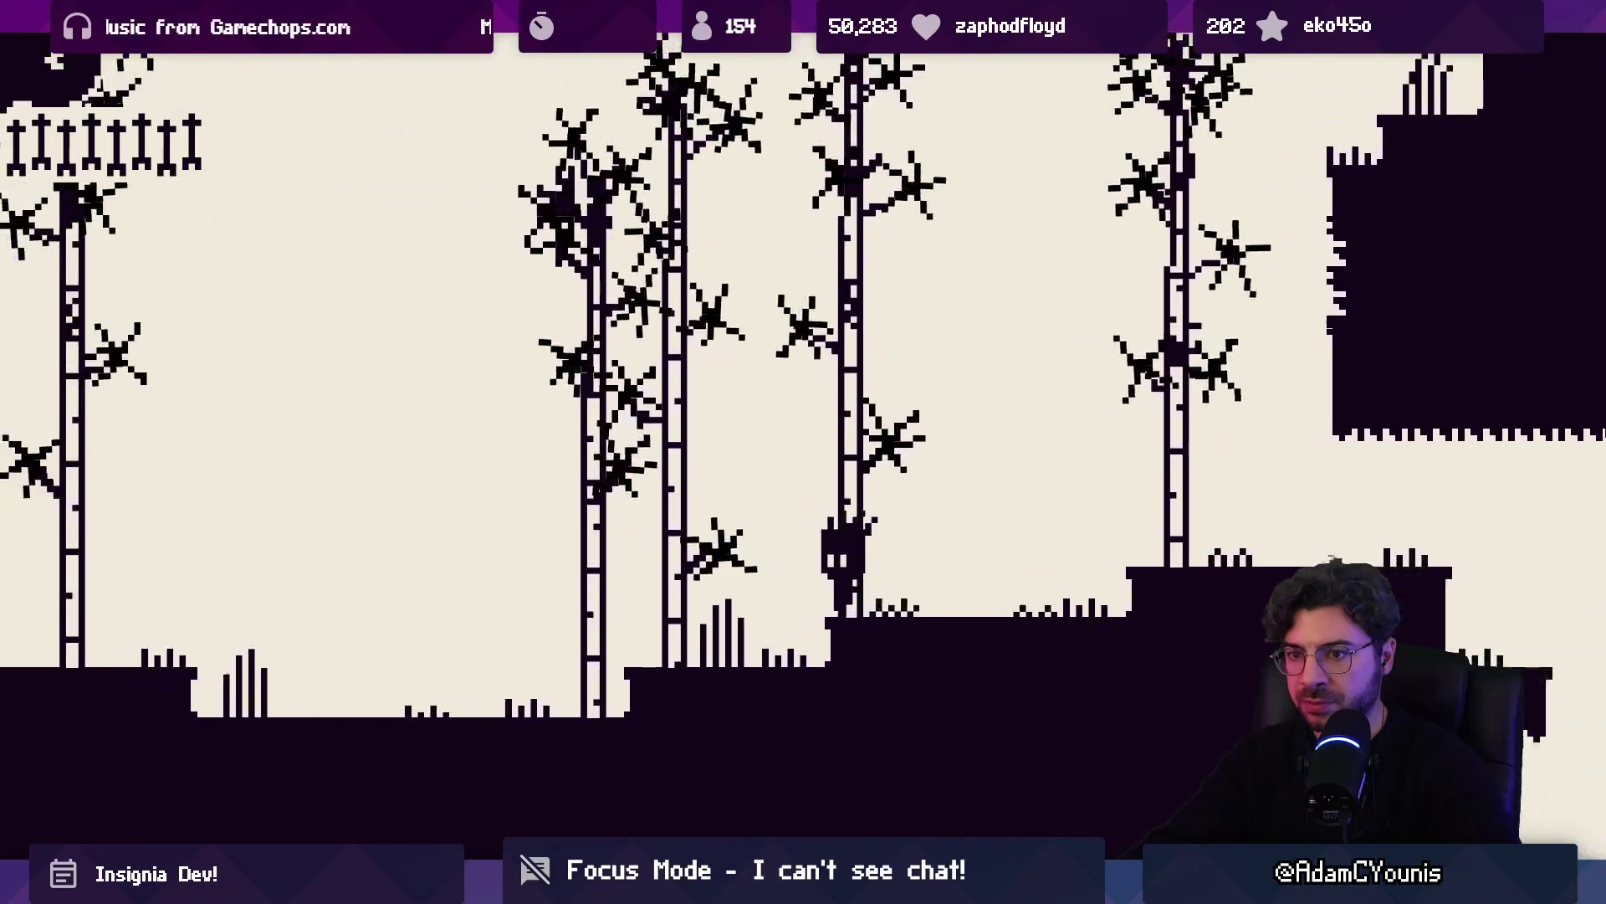
{"action": "key", "text": "Left"}
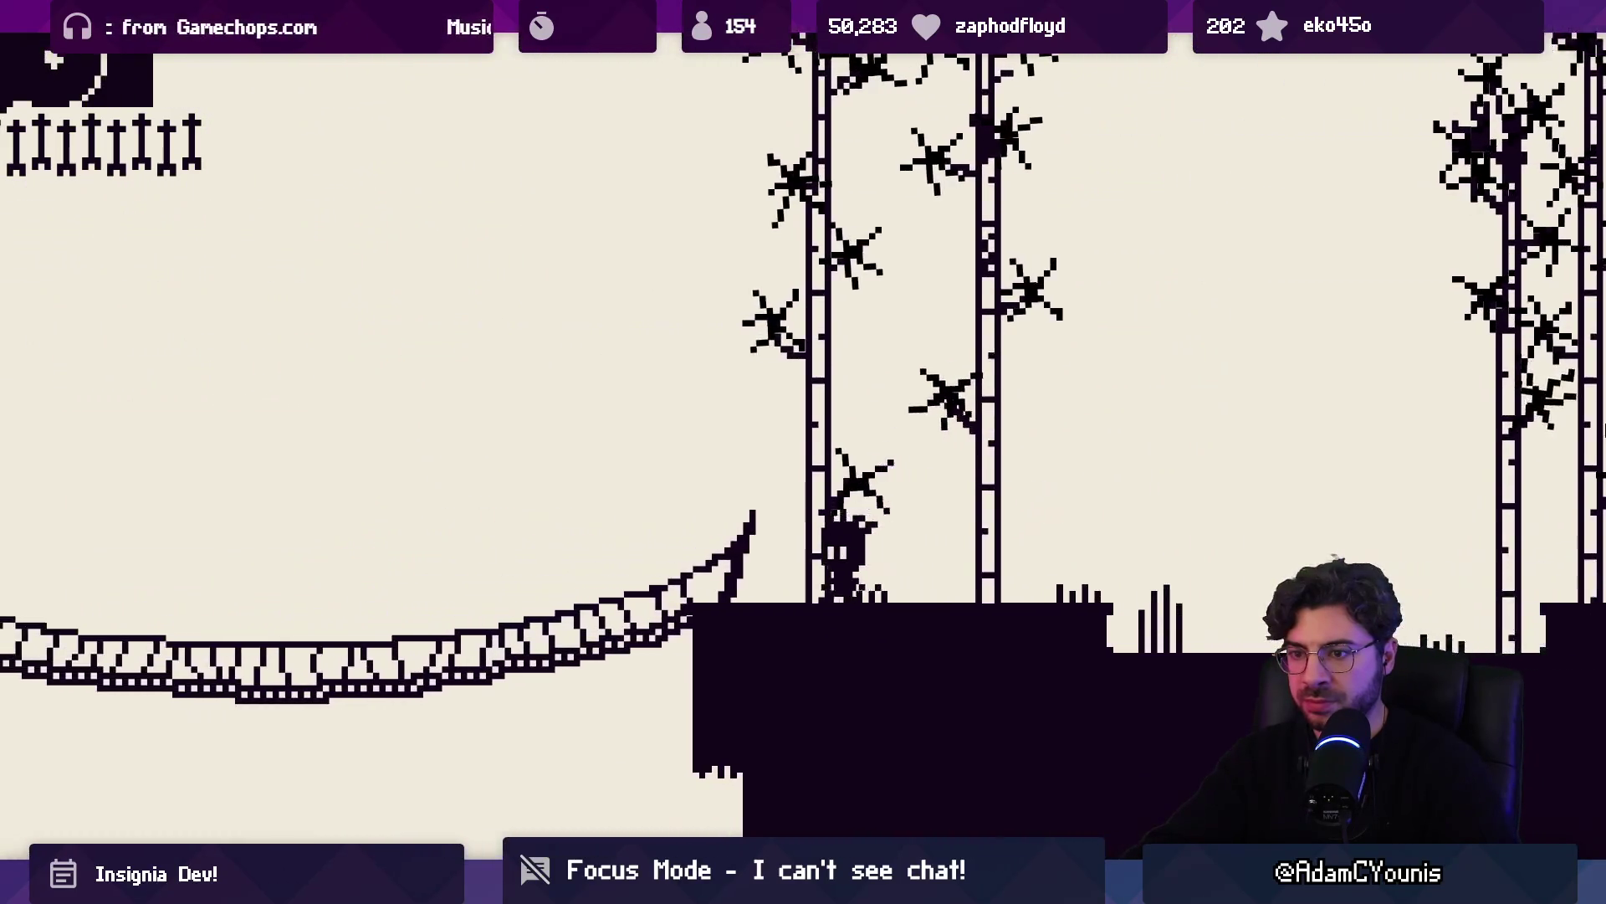
Cross the rope bridge and run left past the large tree into The Village
{"action": "key", "text": "Left"}
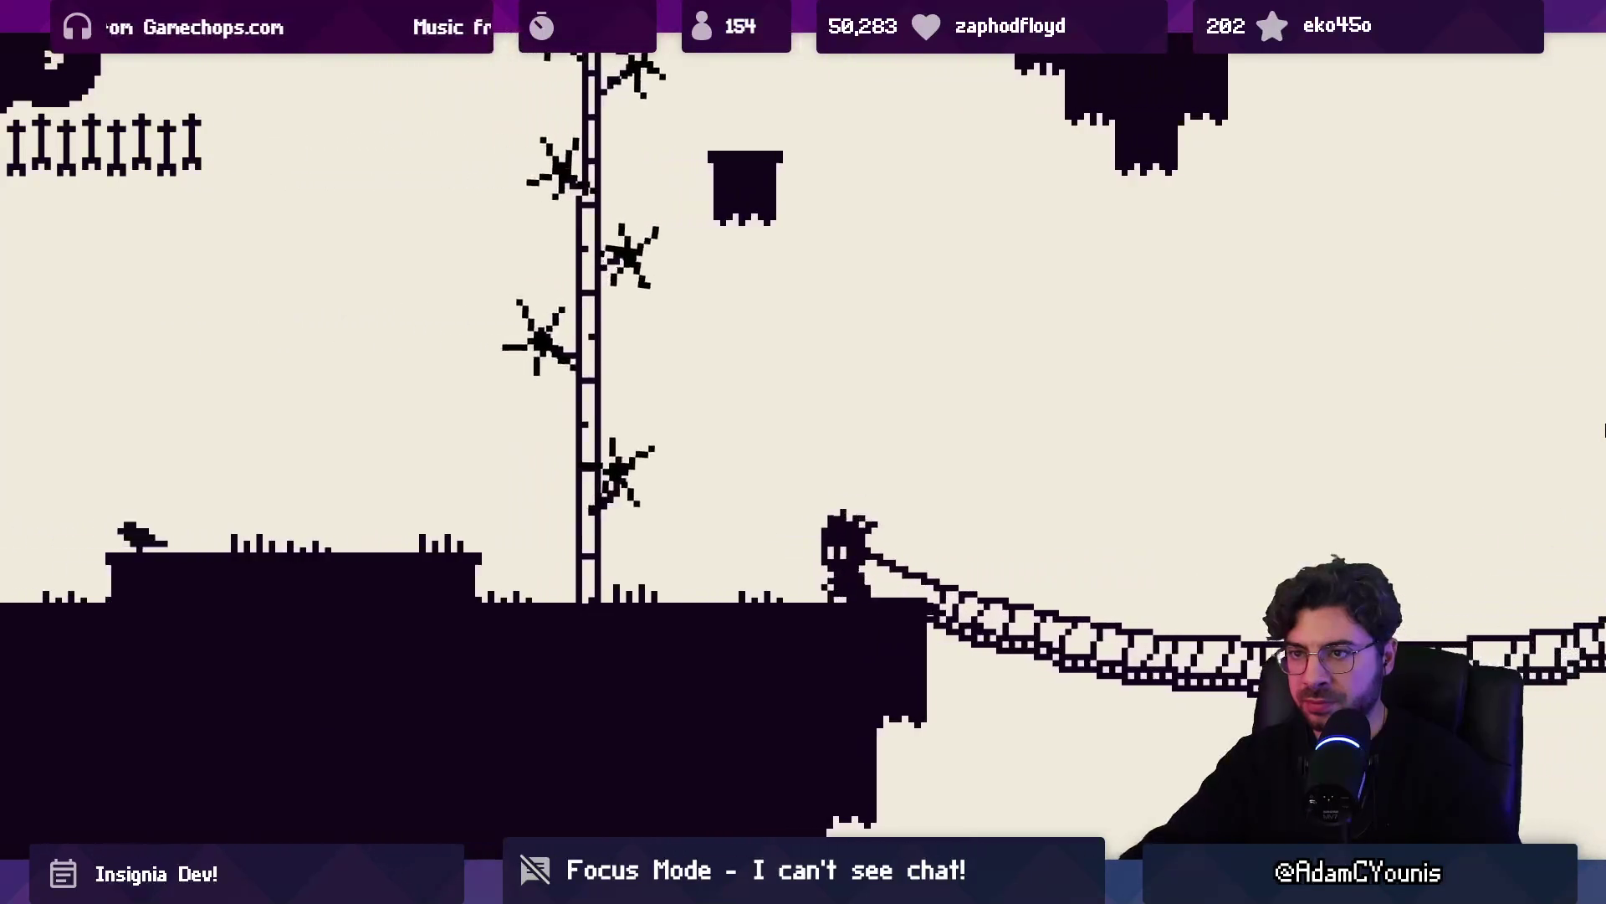
{"action": "key", "text": "Left"}
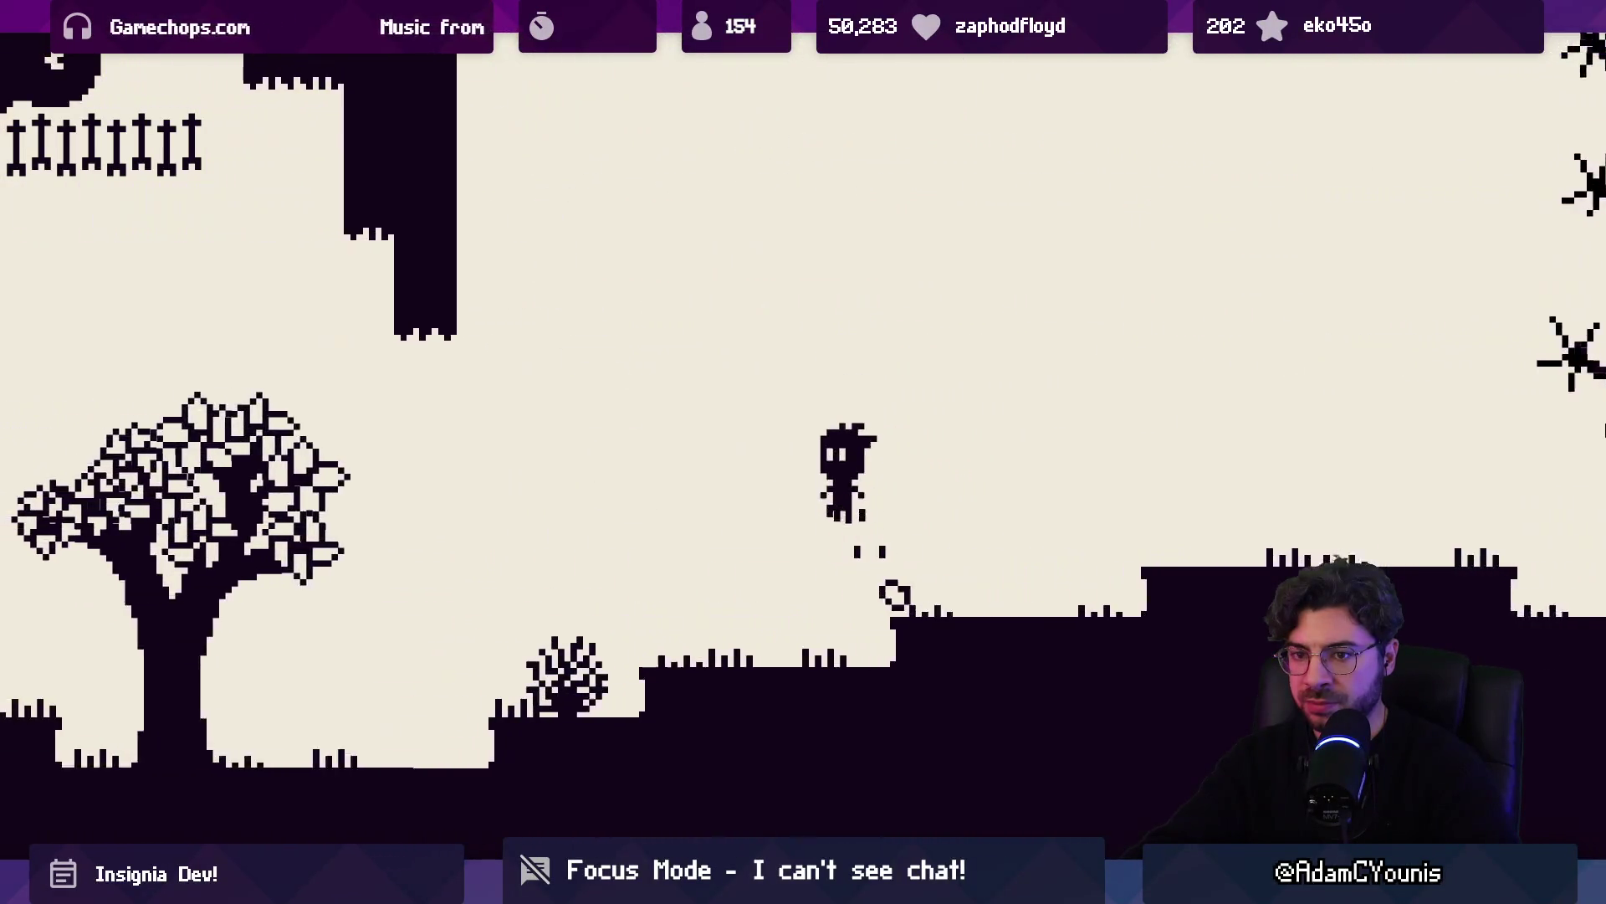
{"action": "key", "text": "Left"}
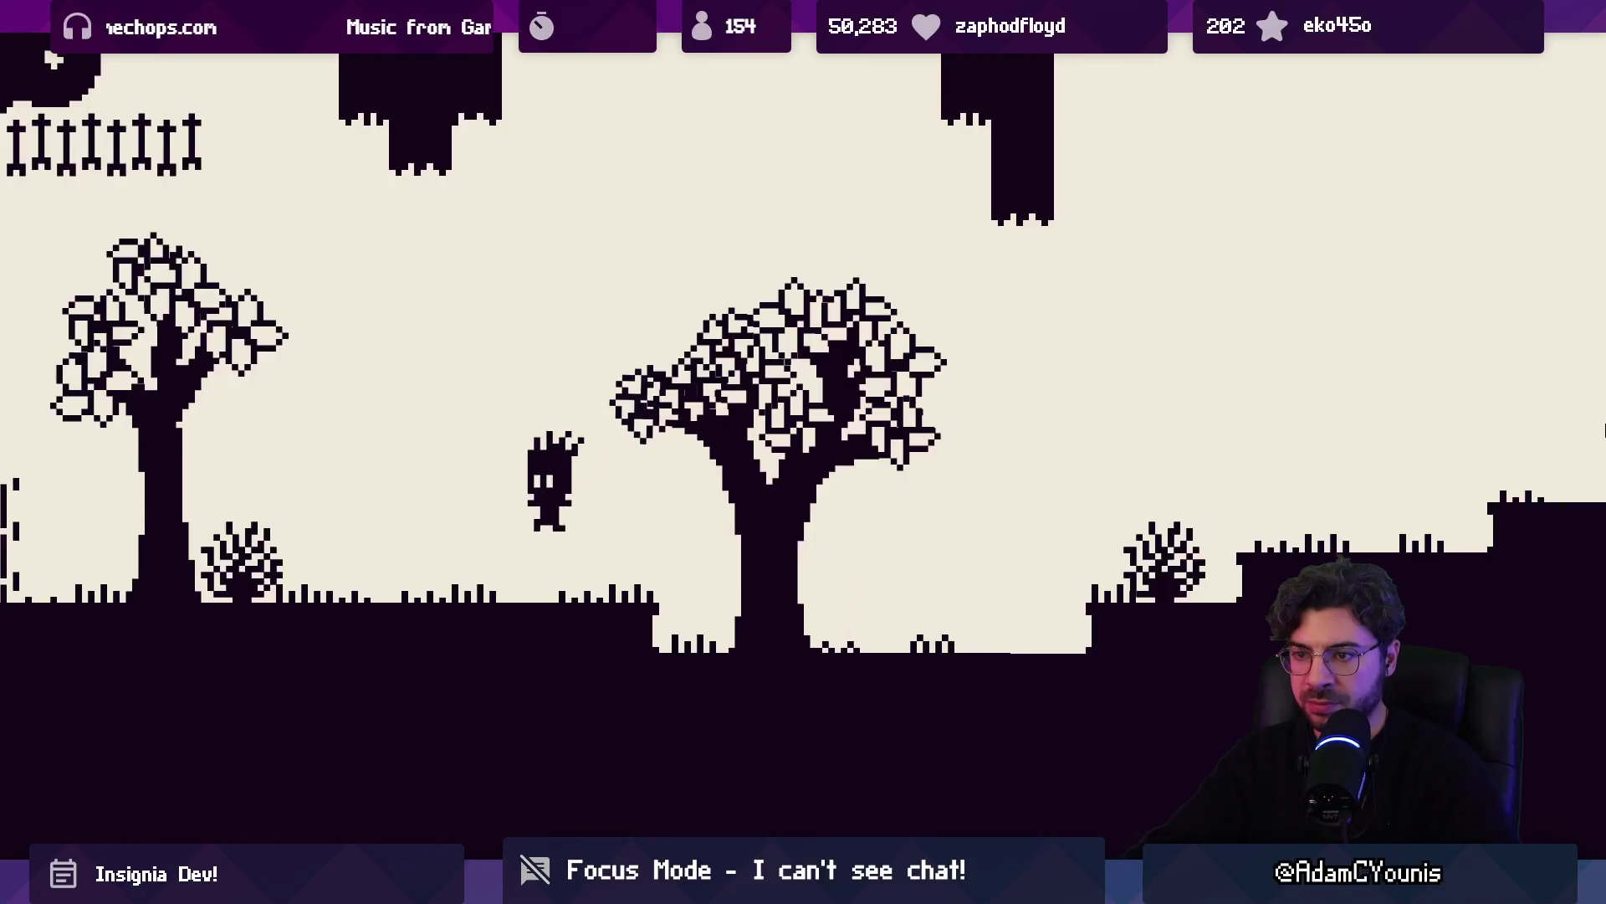
{"action": "key", "text": "Left"}
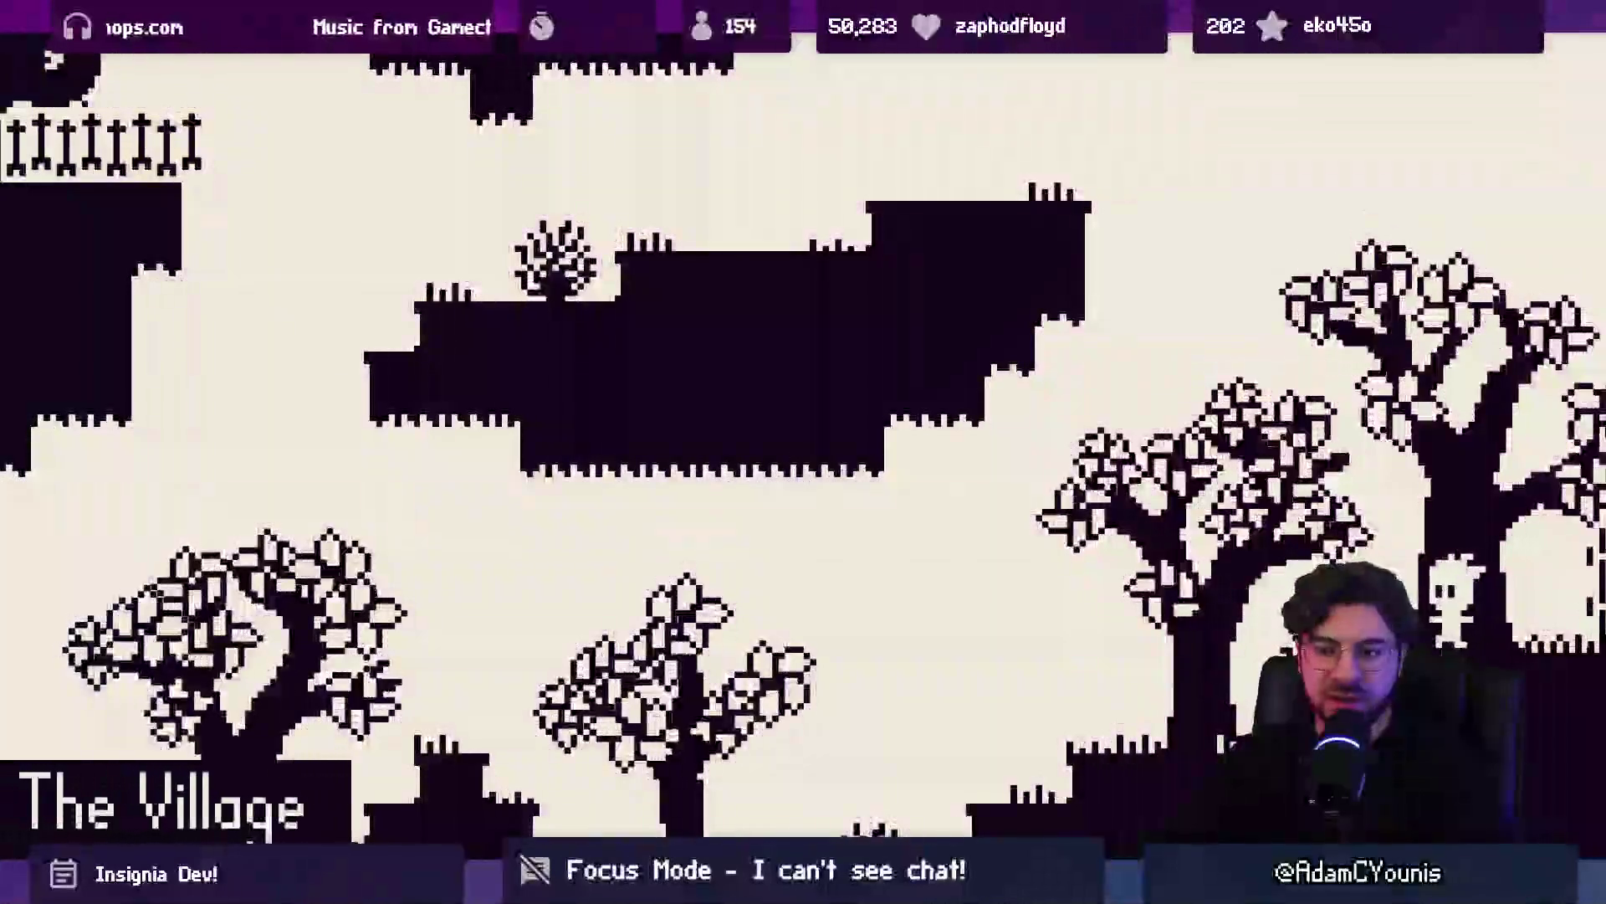
Move left and down through the village, then jump right across the gap onto a higher ledge
{"action": "key", "text": "Left"}
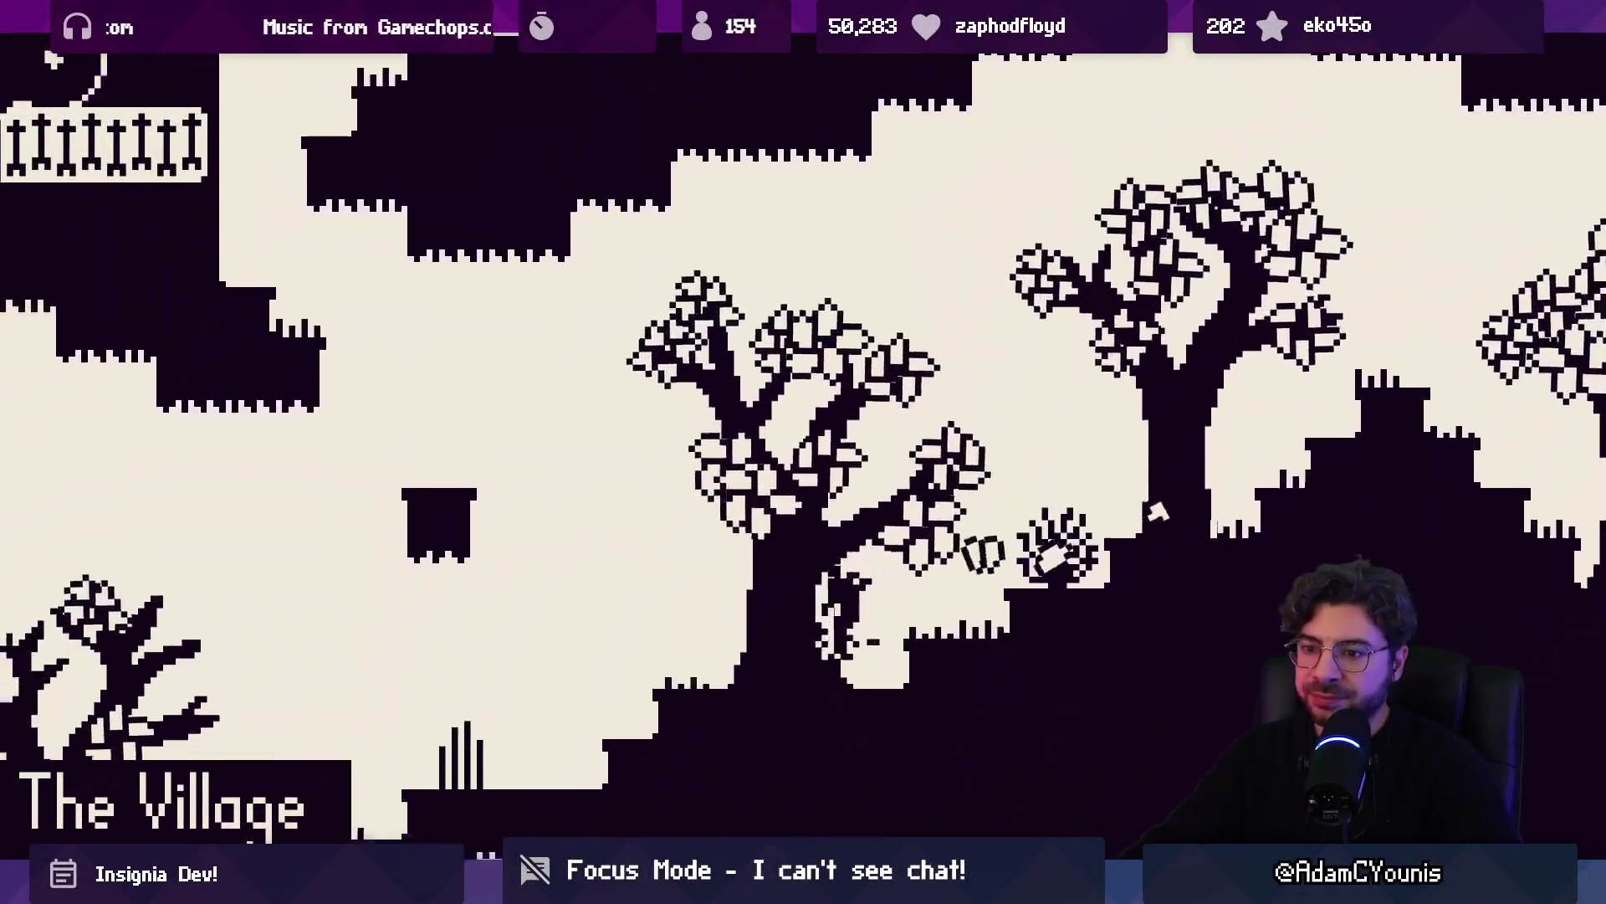
{"action": "key", "text": "Left"}
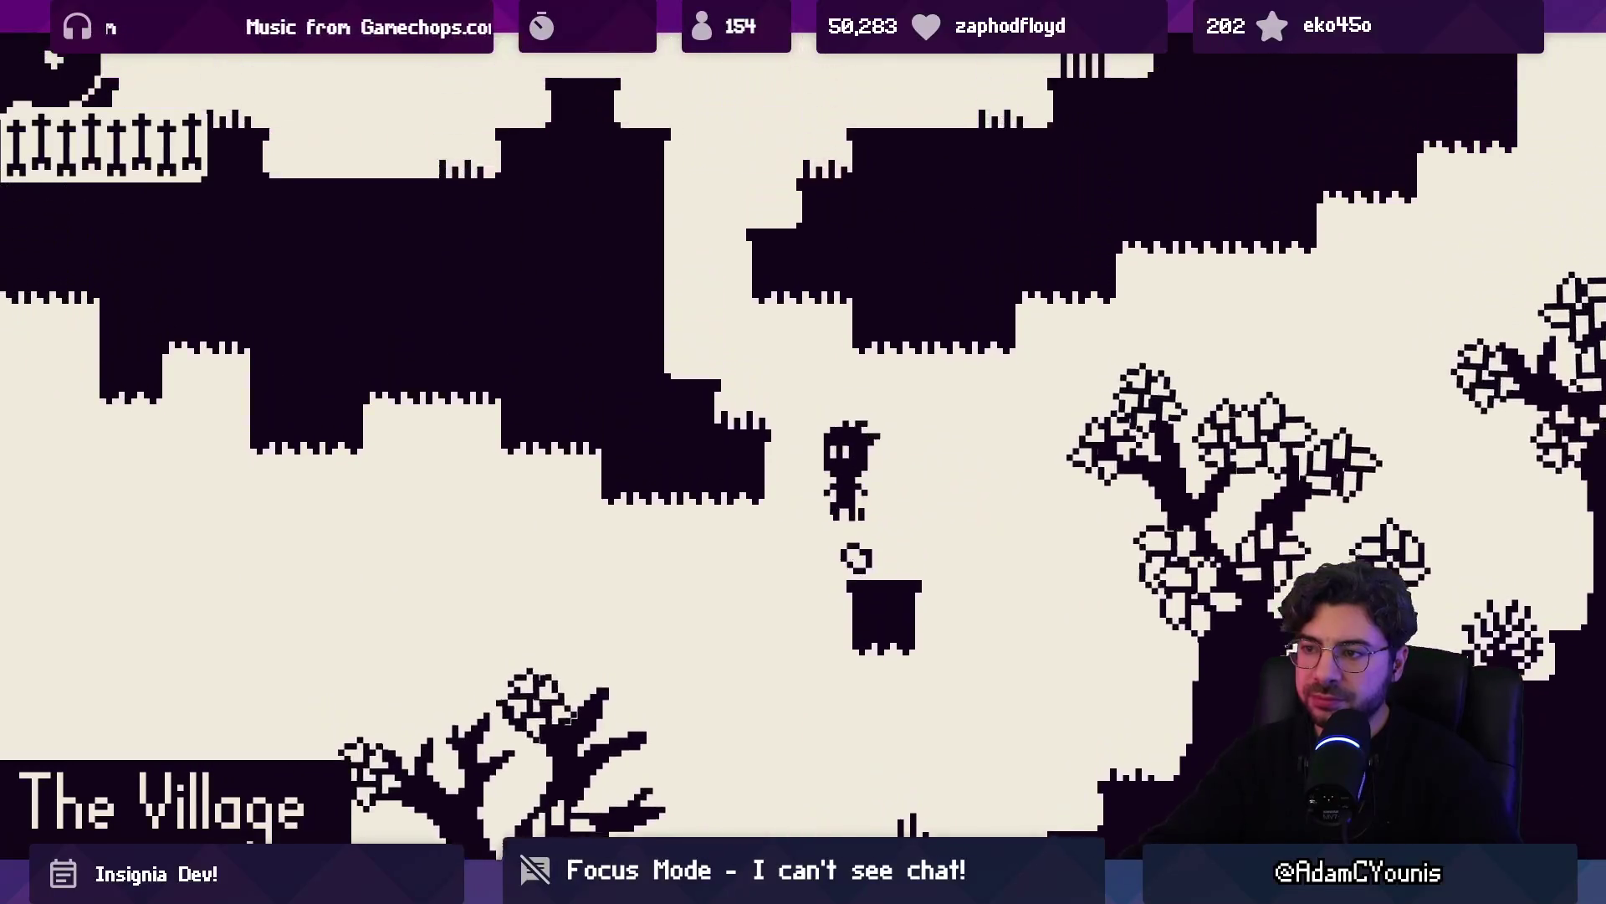
{"action": "key", "text": "Left"}
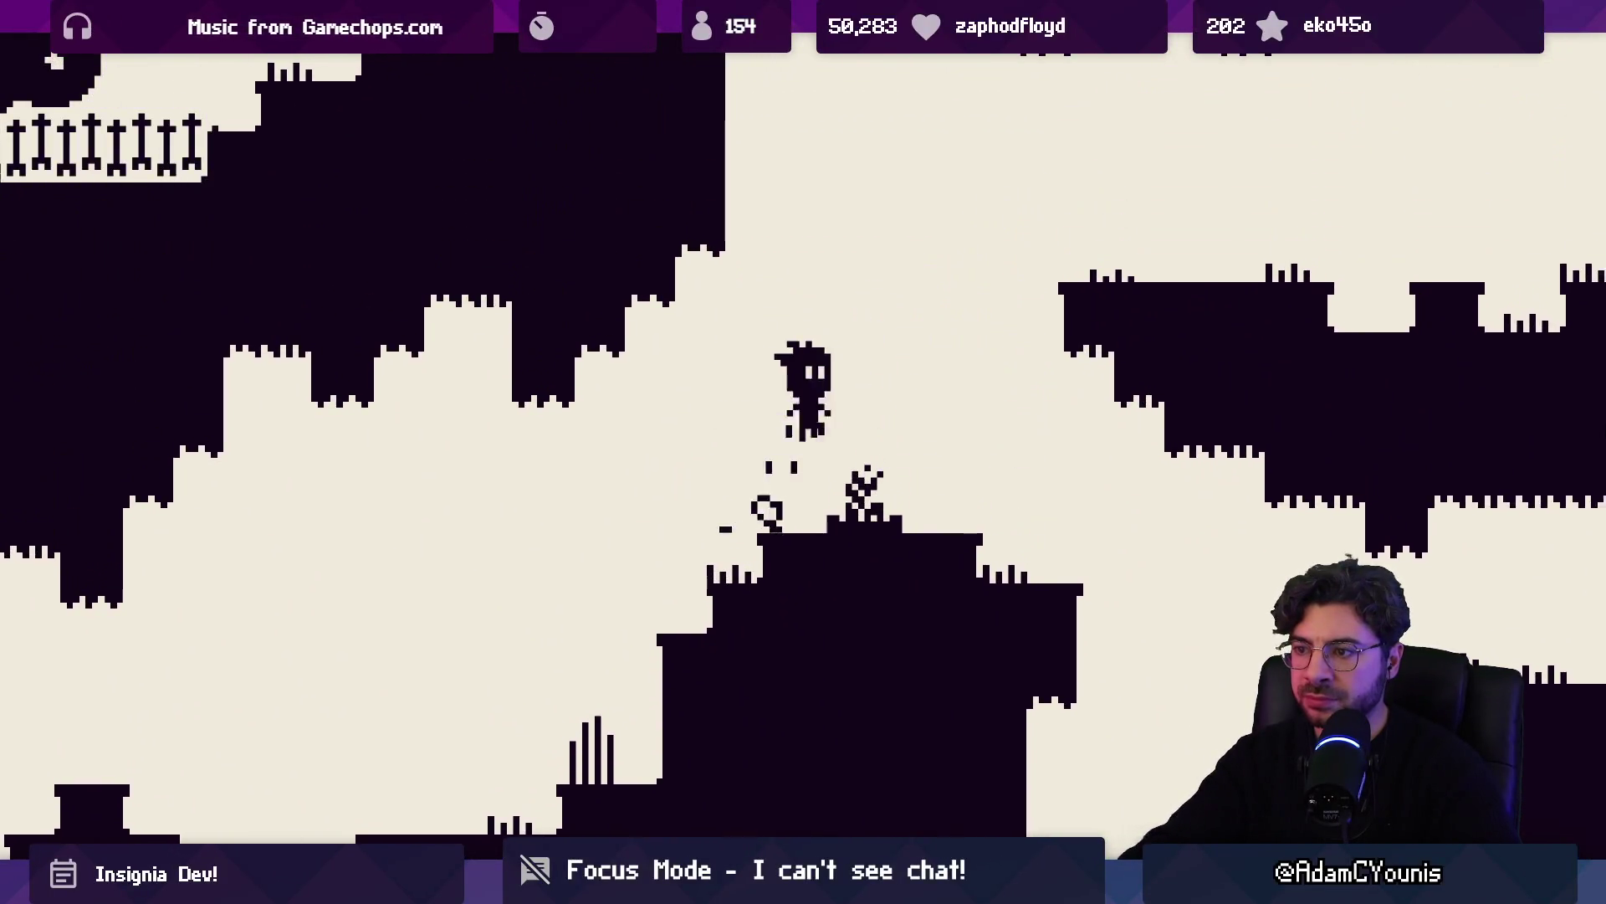
{"action": "key", "text": "Right"}
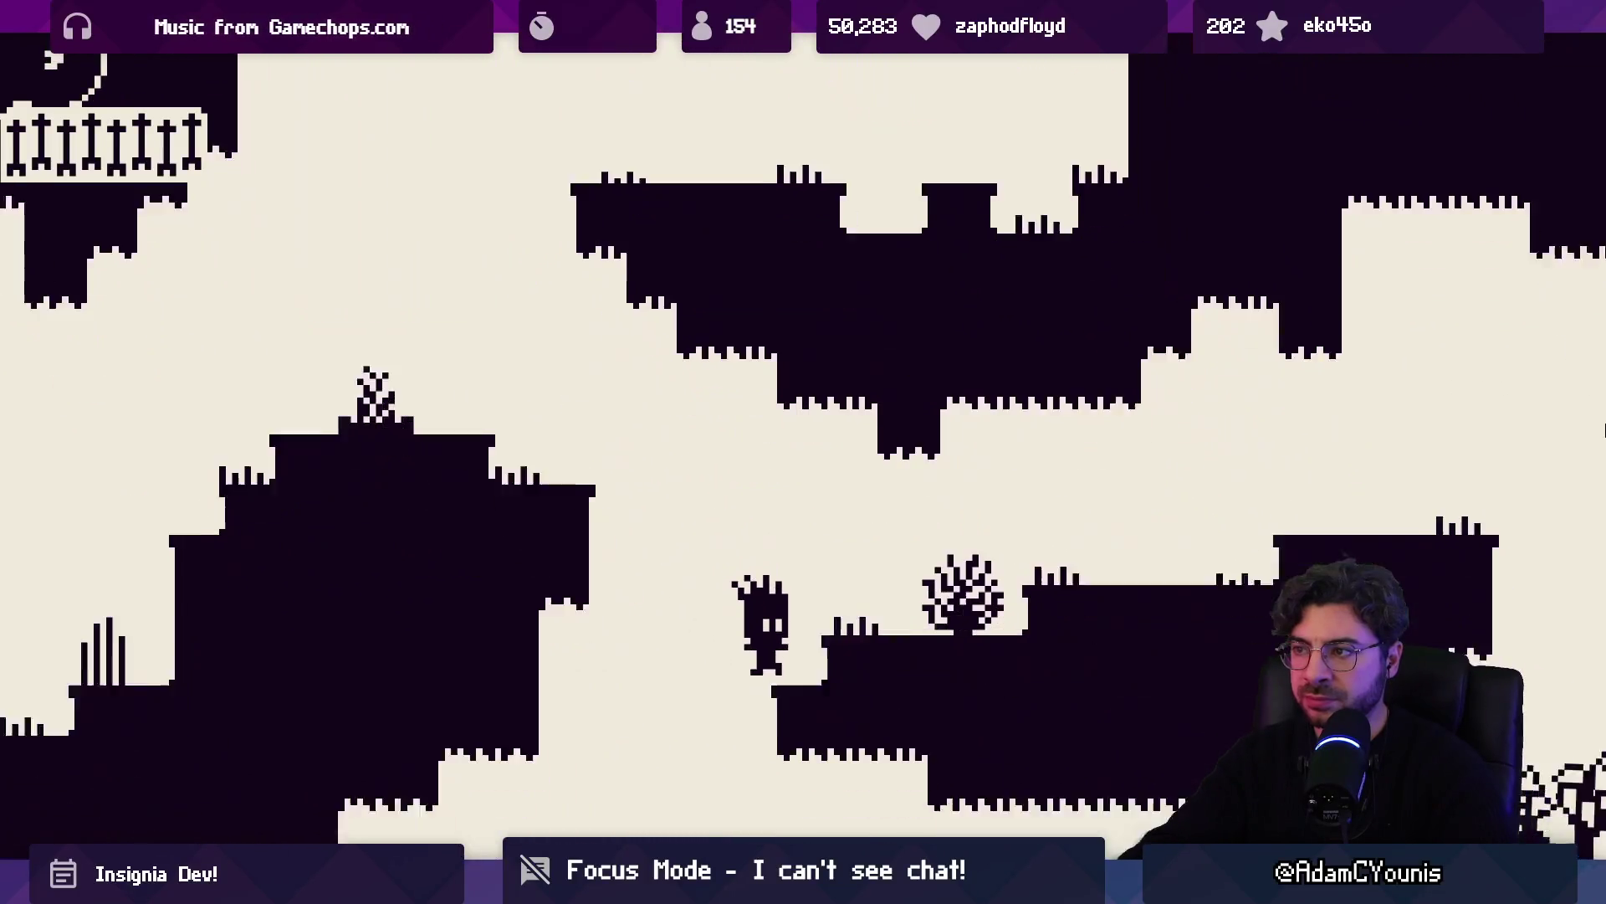
{"action": "key", "text": "space"}
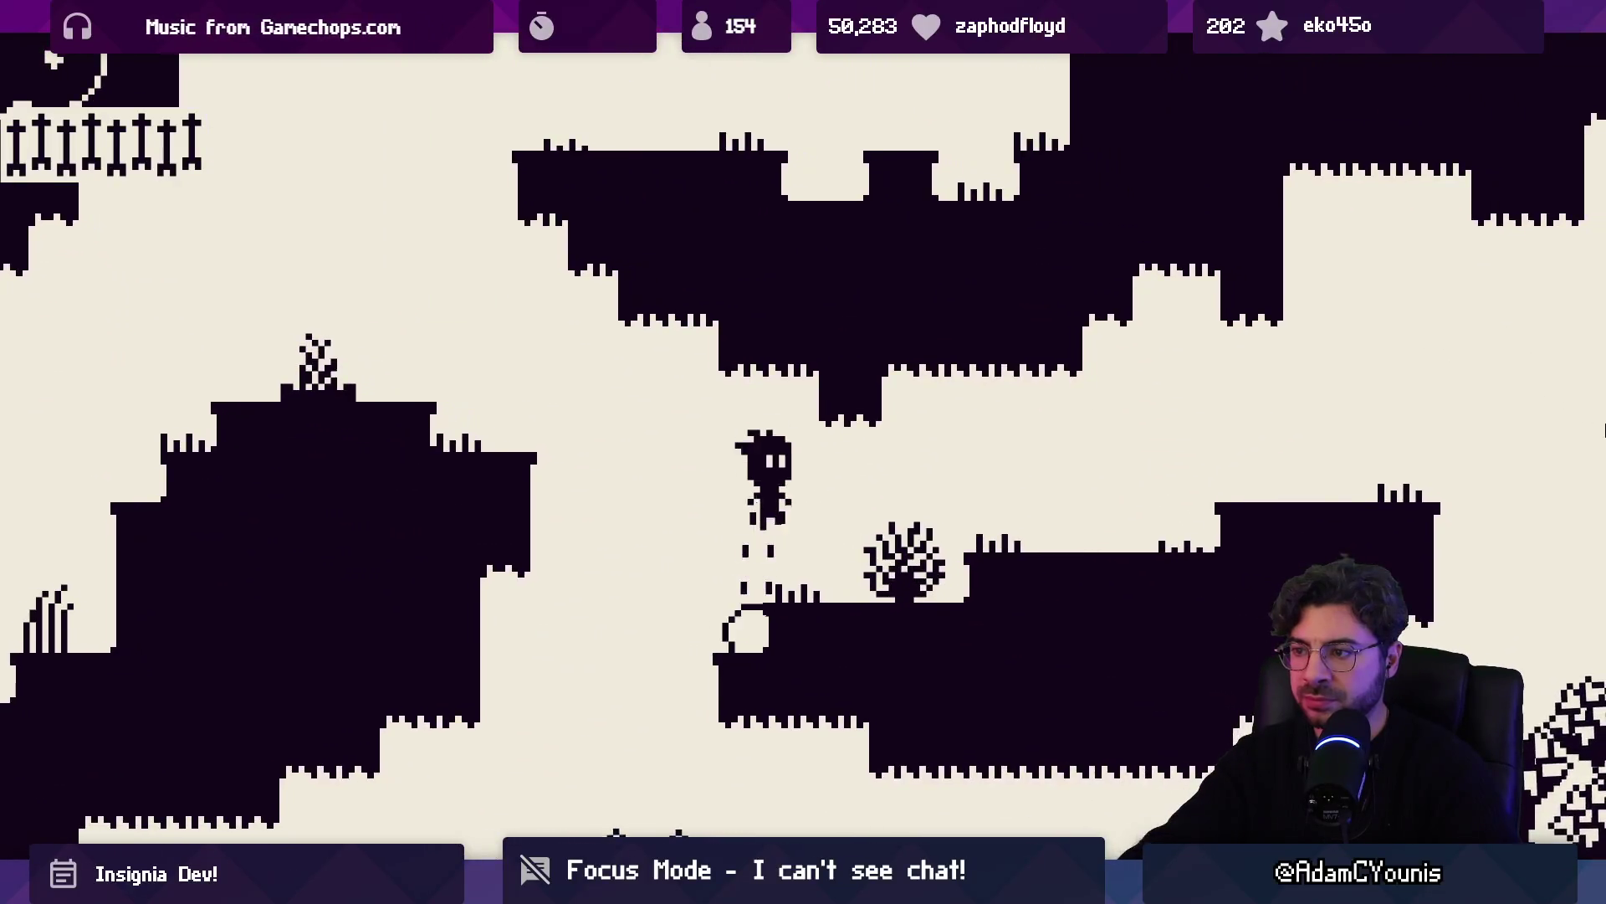
{"action": "key", "text": "Right"}
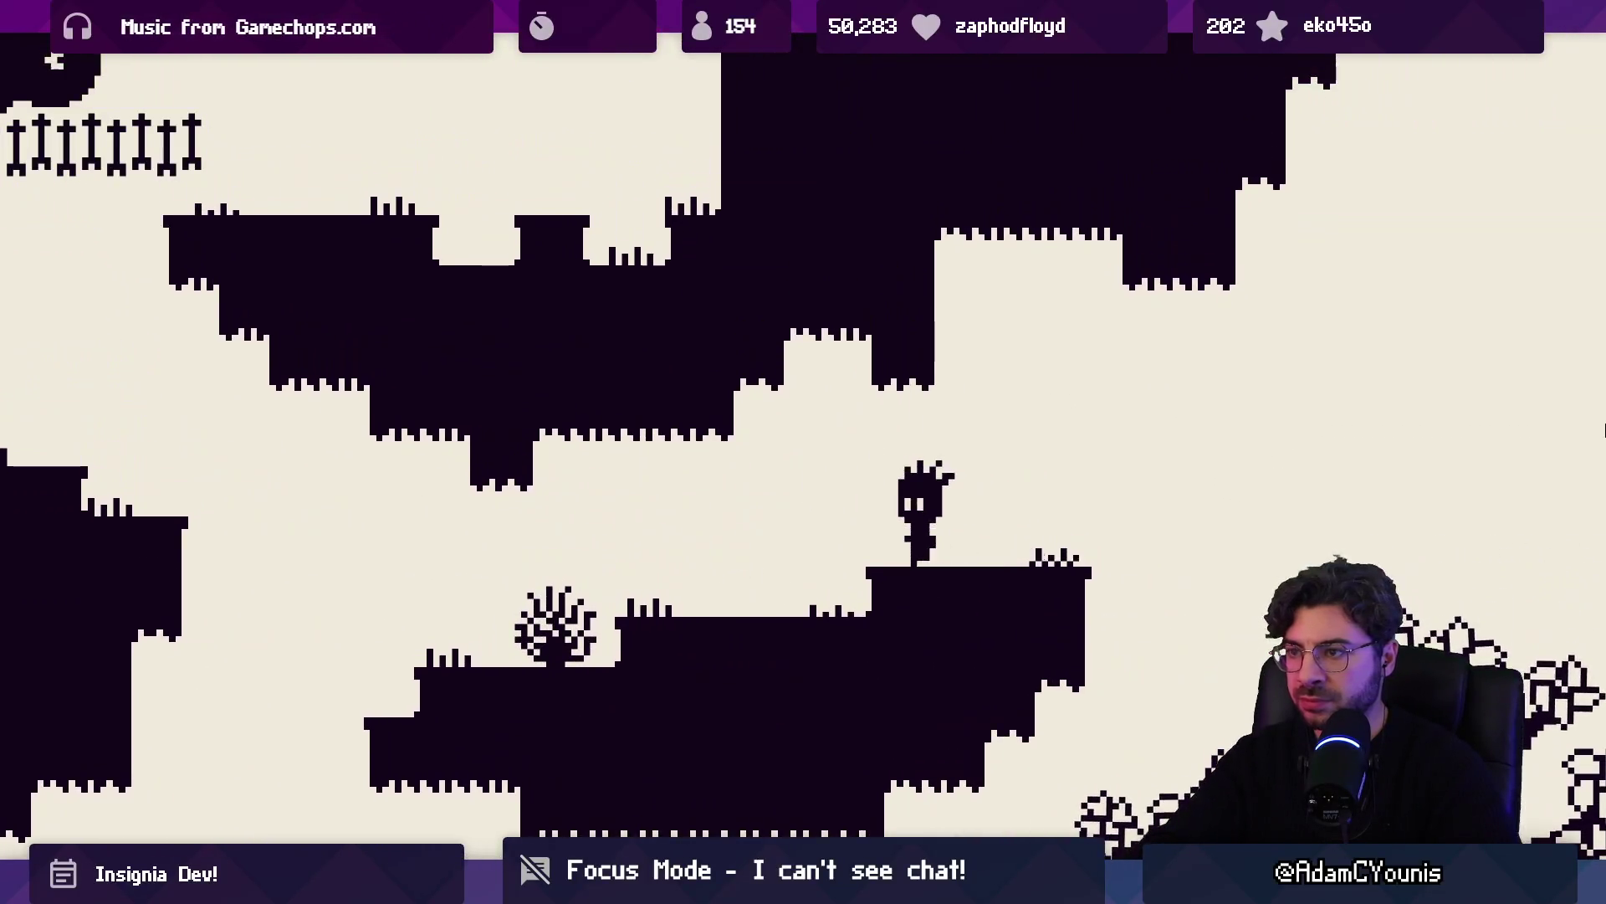
Run left through the caves, past the bush and large tree, toward the left wall
{"action": "key", "text": "Left"}
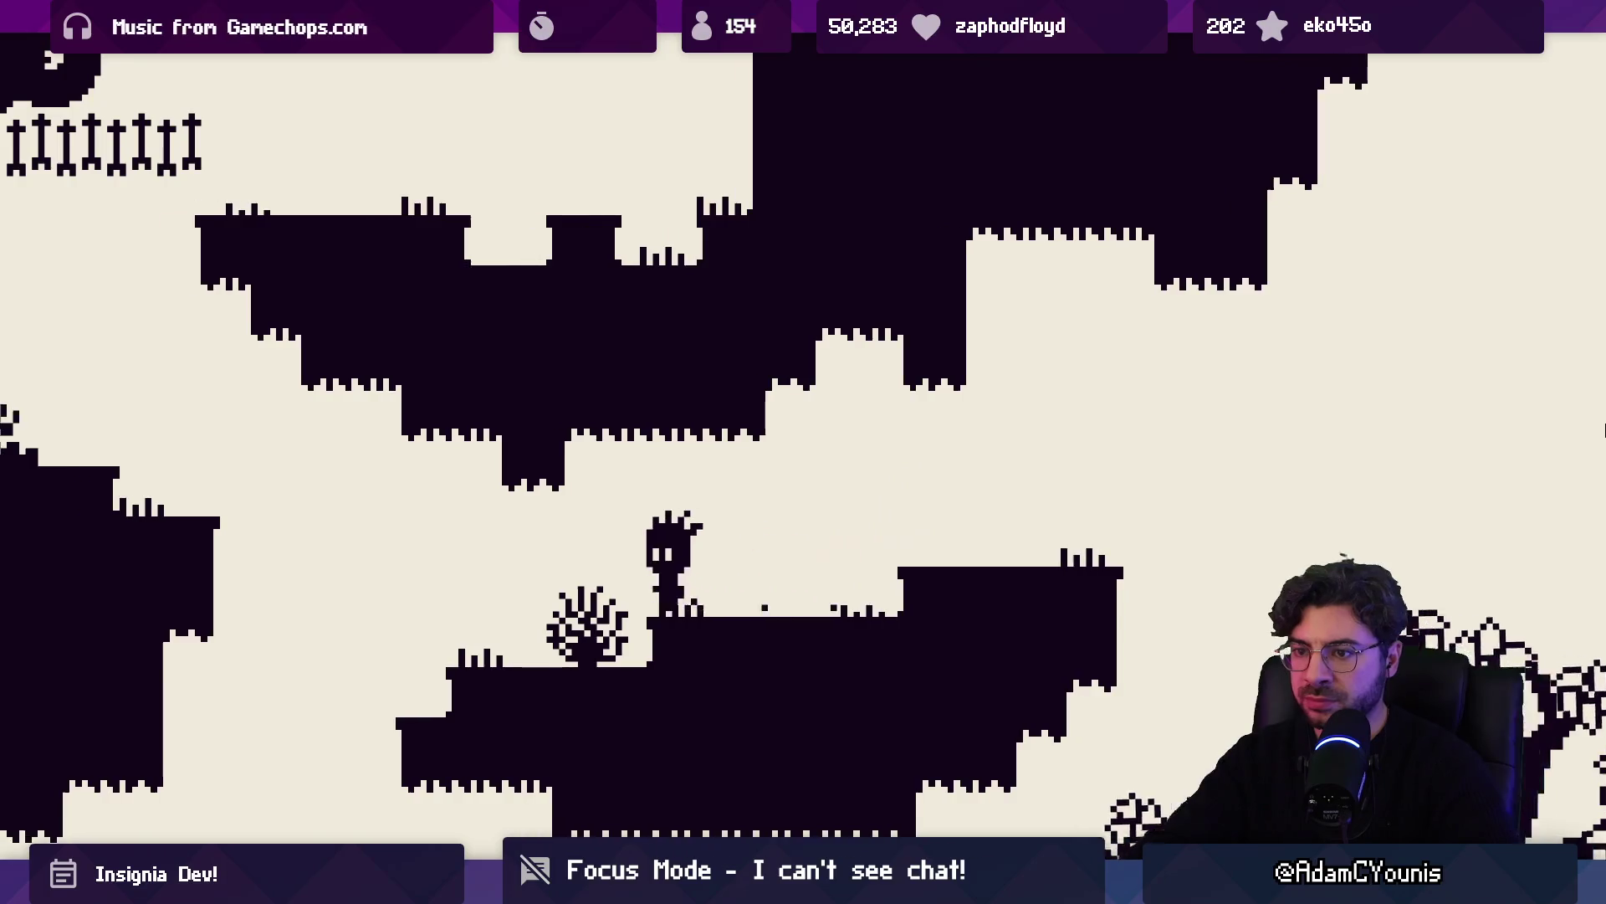
{"action": "key", "text": "space"}
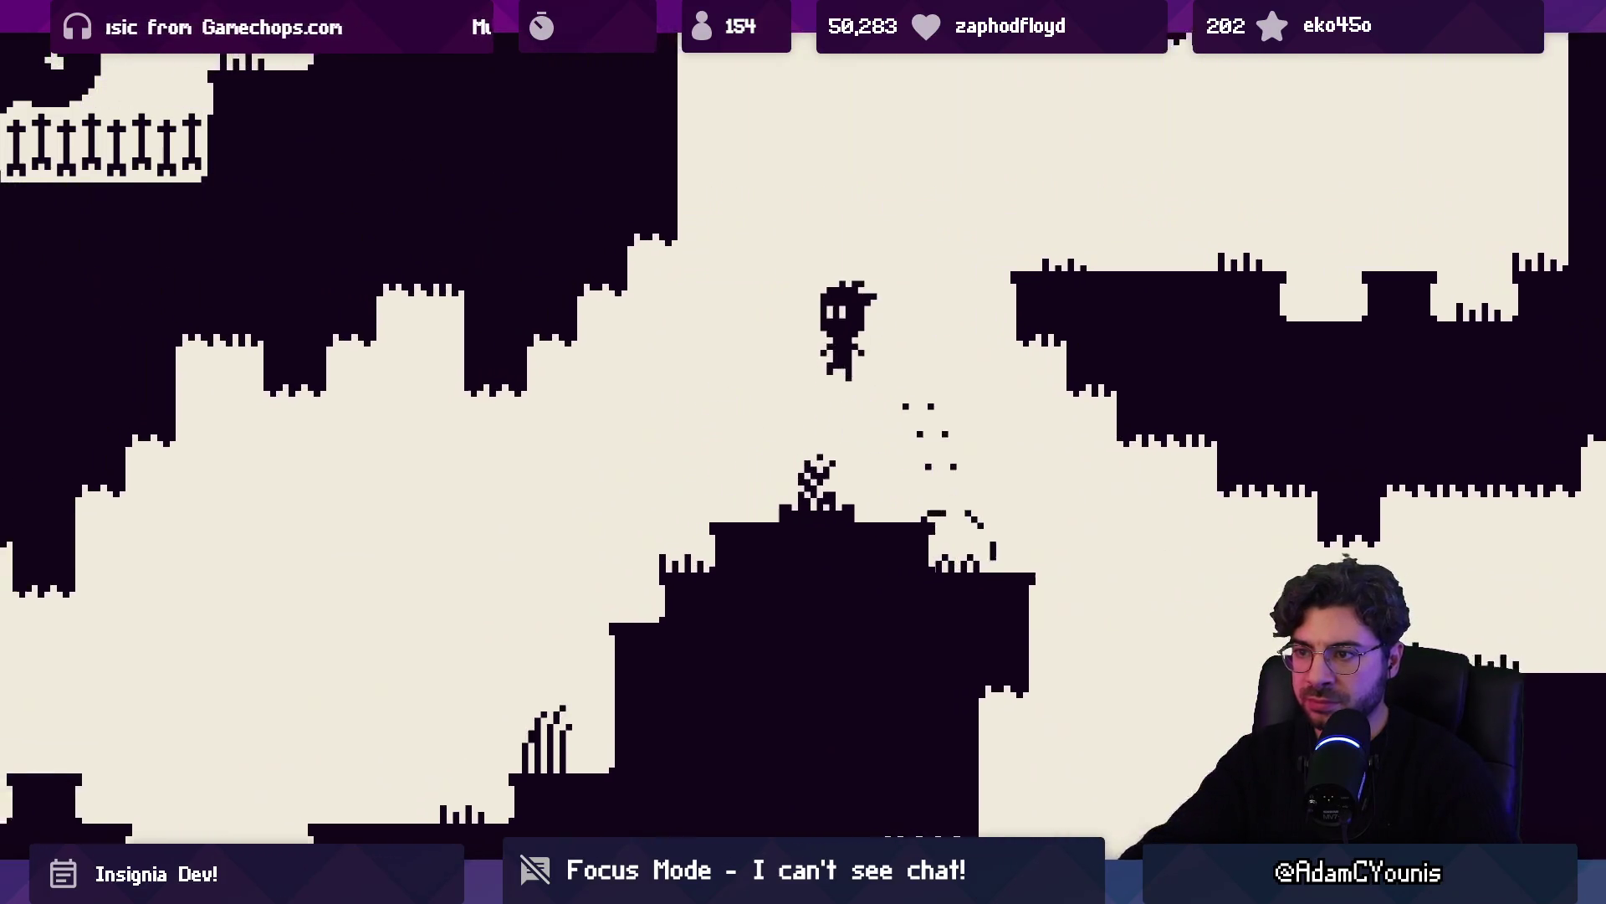
{"action": "key", "text": "Left"}
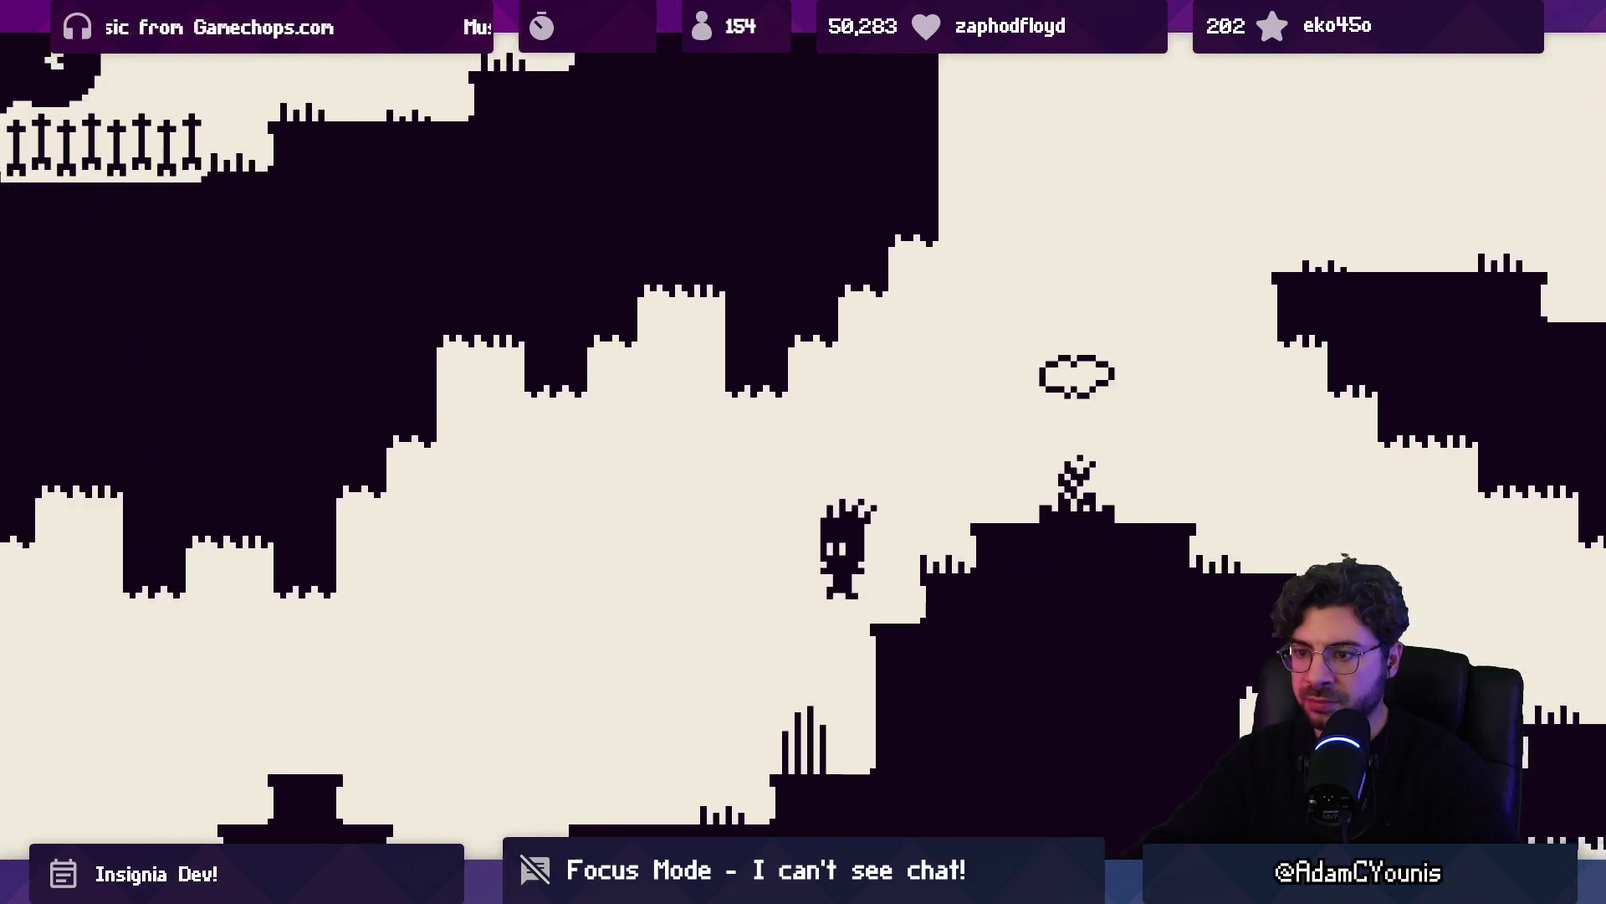
{"action": "key", "text": "Left"}
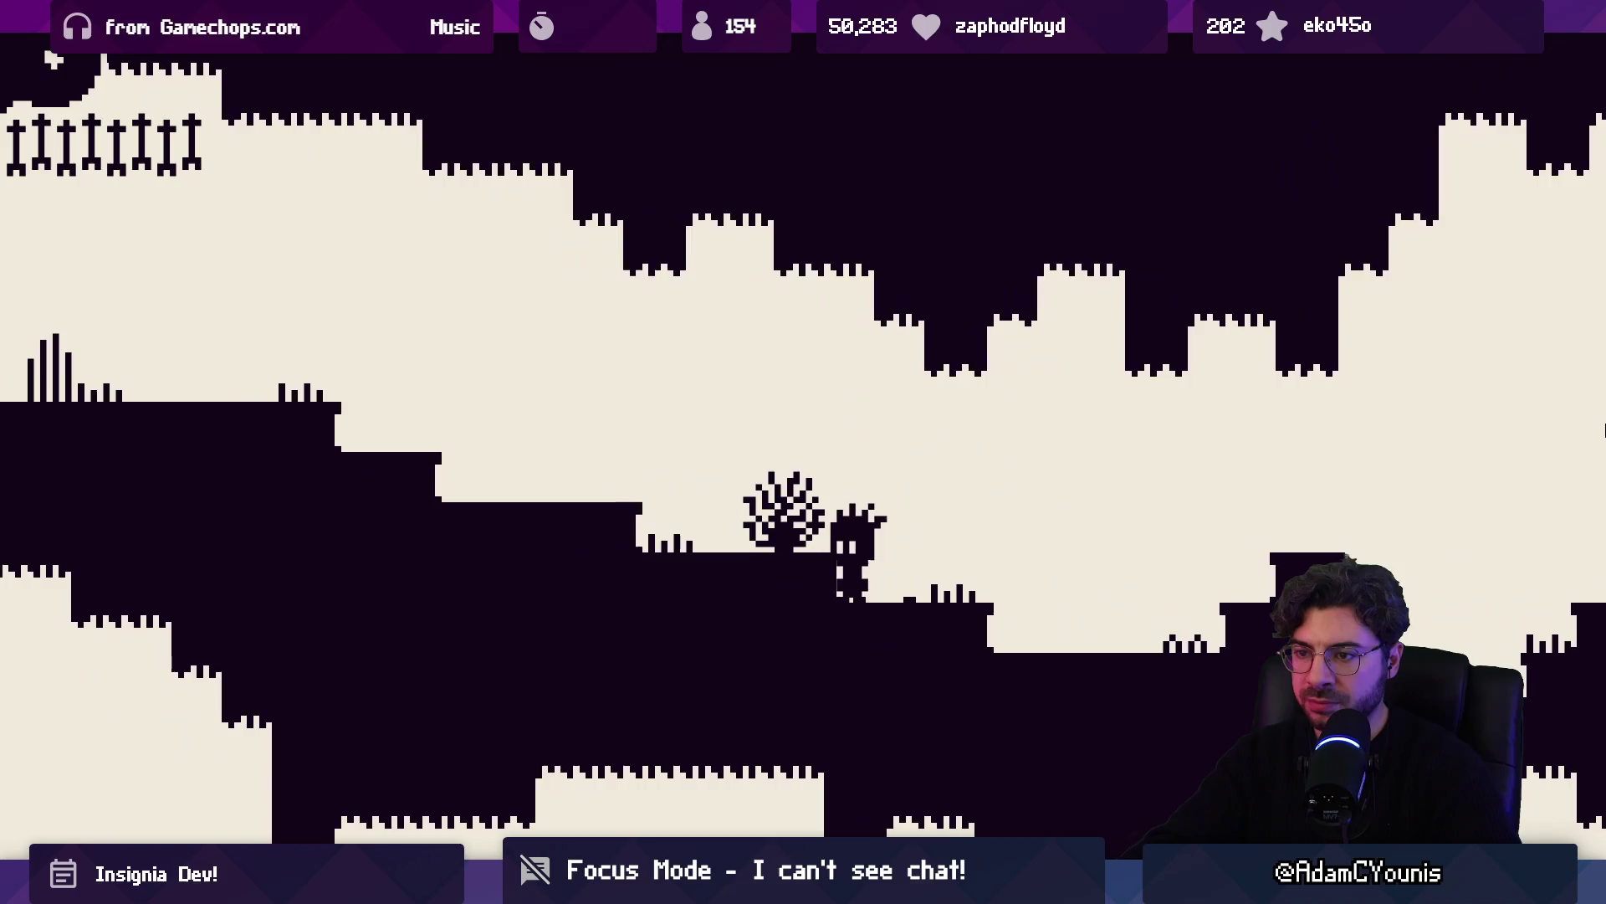
{"action": "key", "text": "Left"}
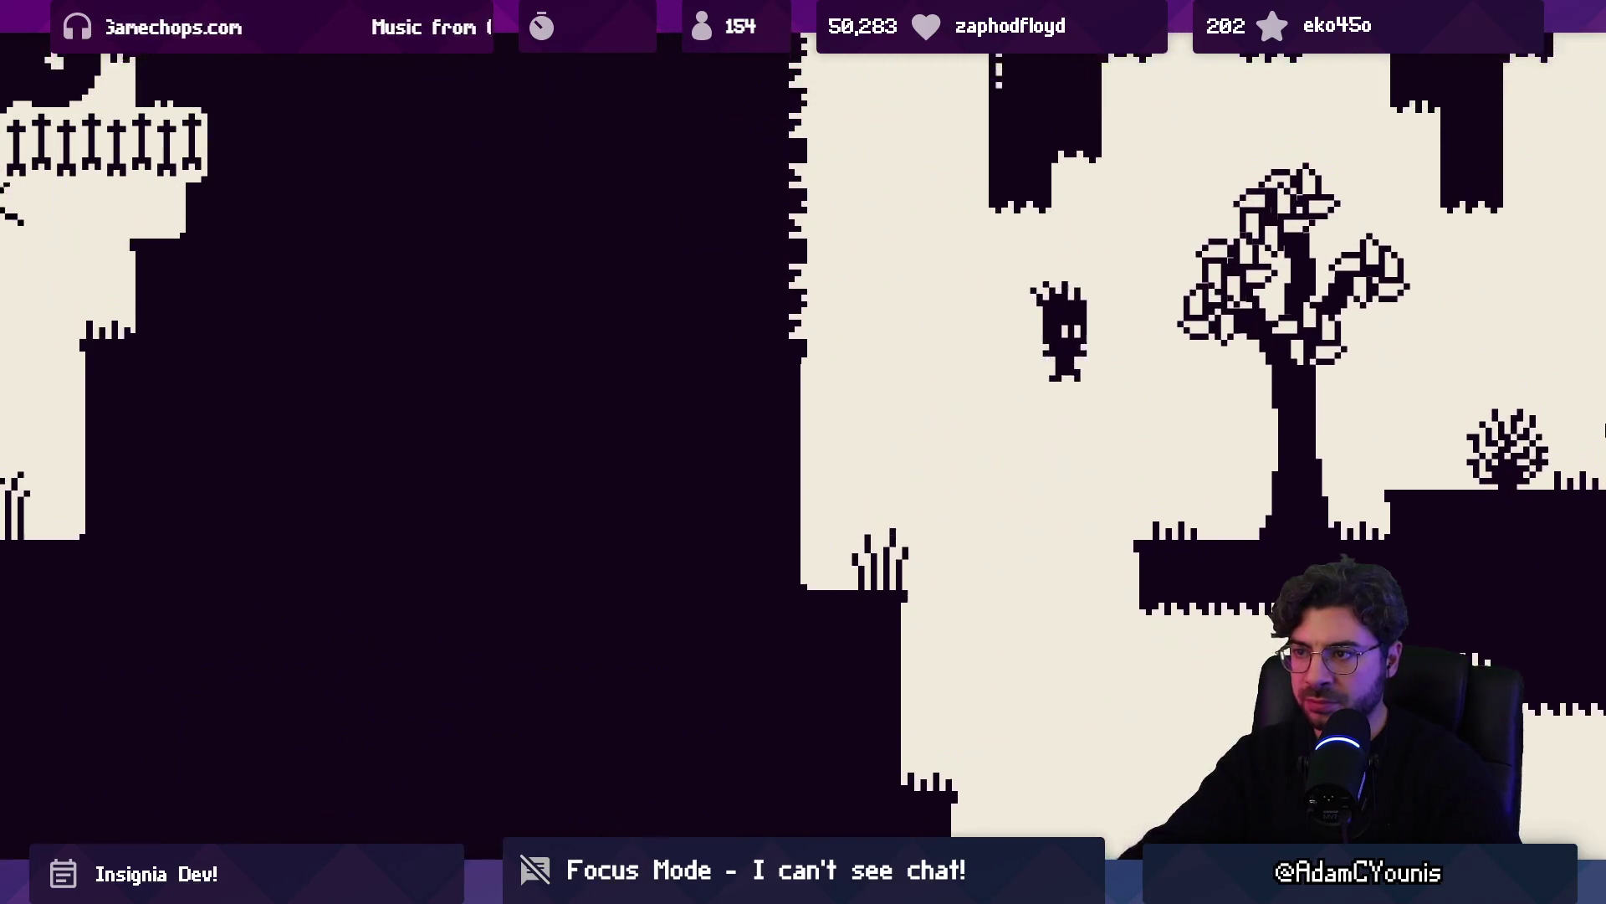
{"action": "key", "text": "Left"}
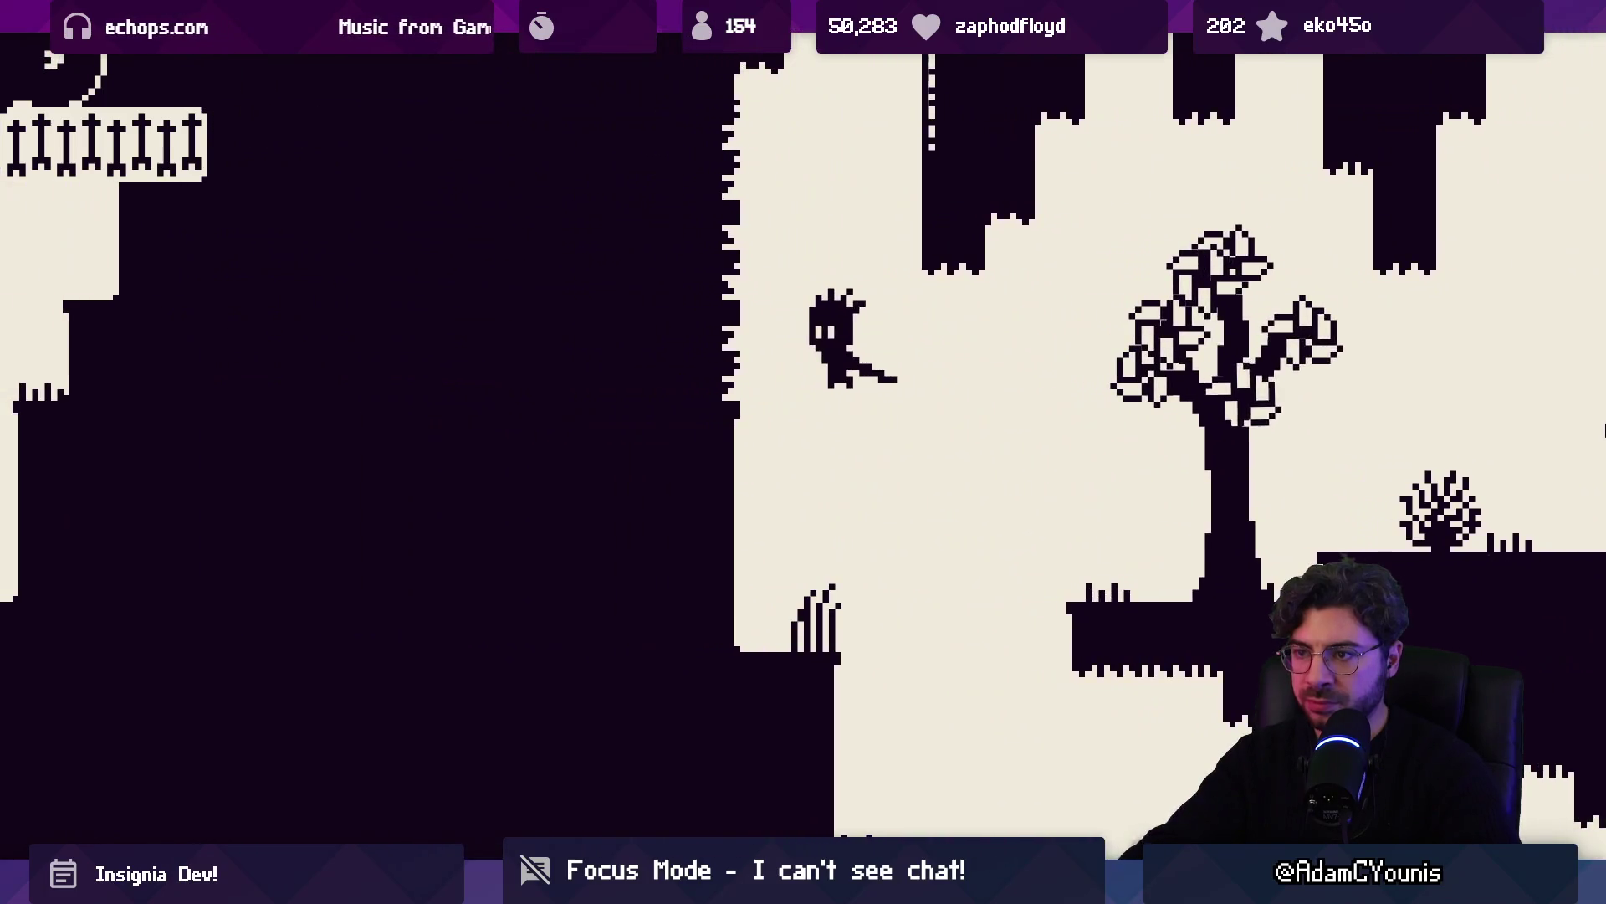
Drop against the left wall, run right into the trees, then left past the graveyard to the tower
{"action": "key", "text": "Left"}
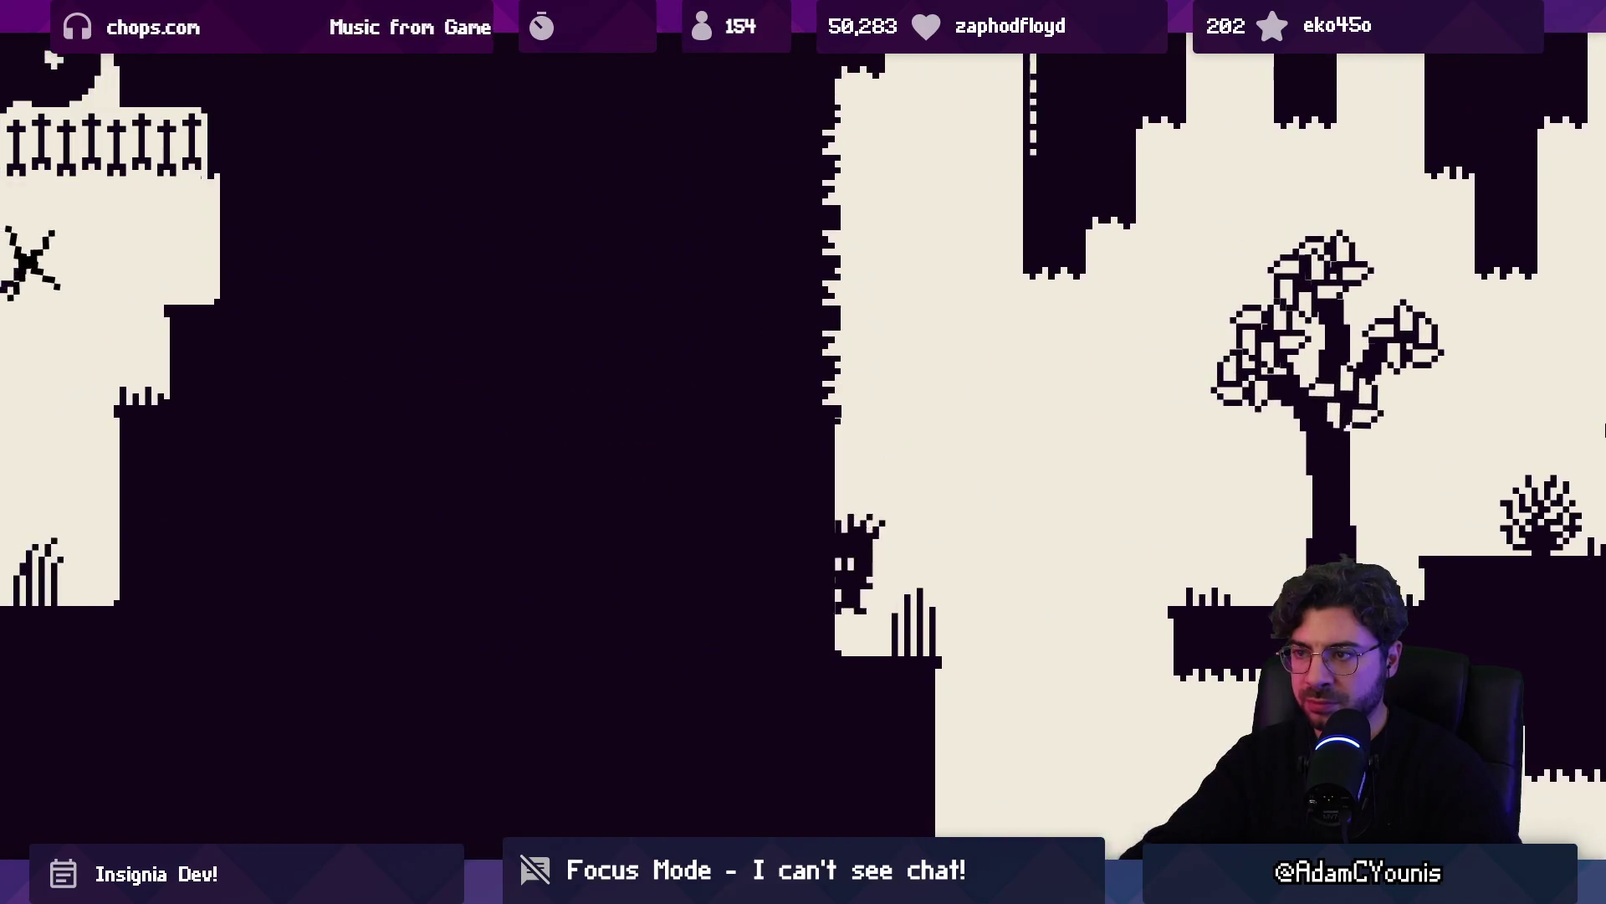
{"action": "key", "text": "Right"}
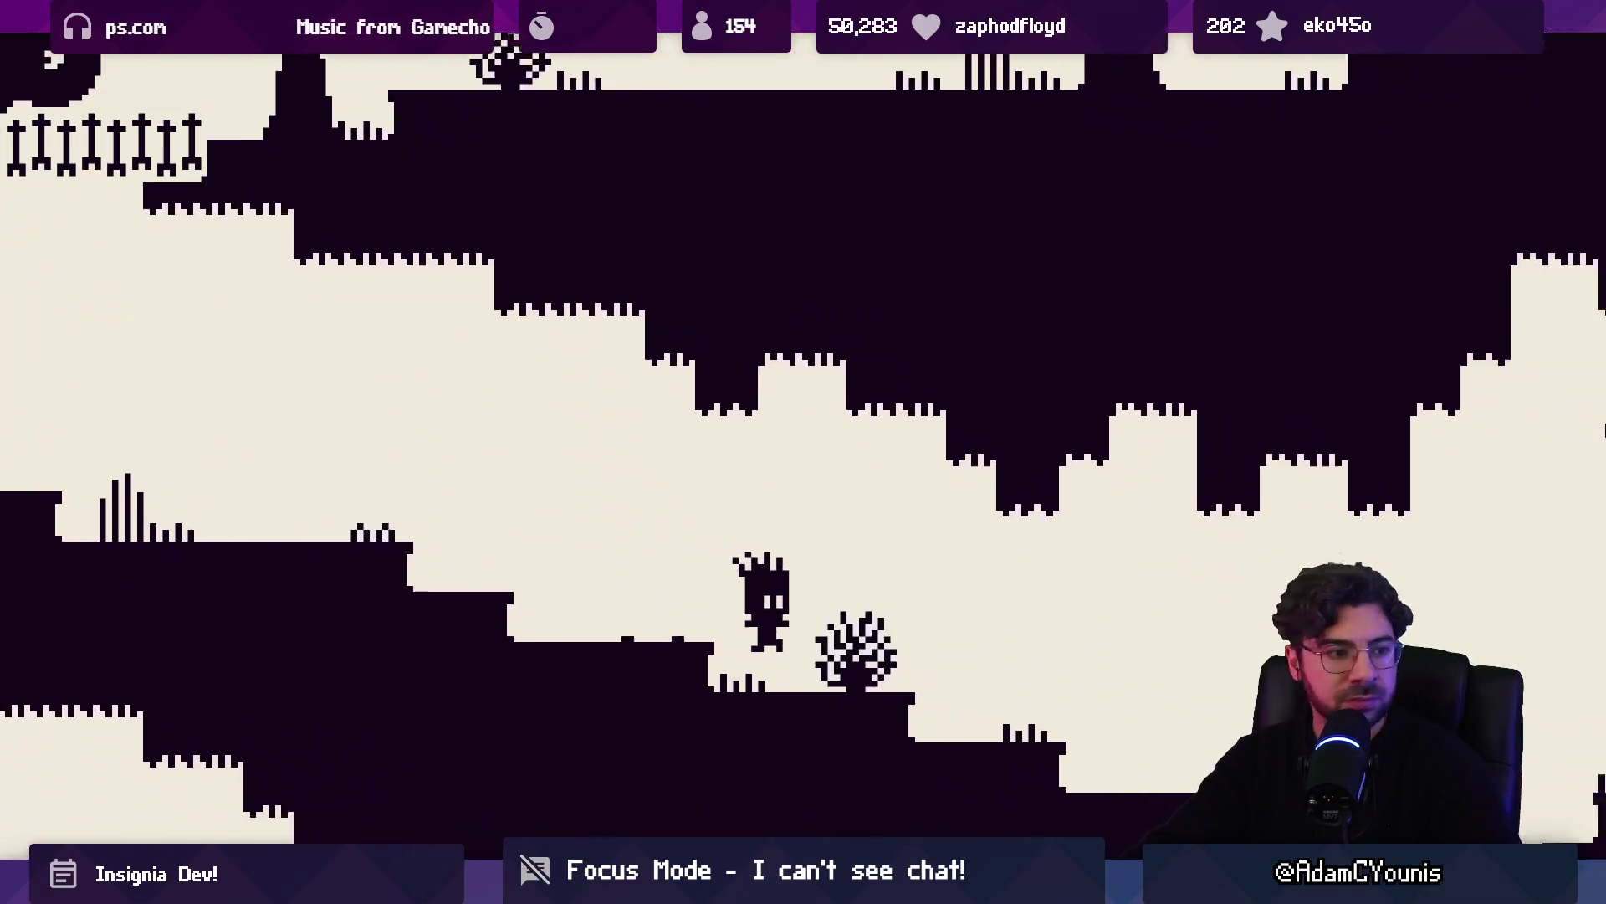
{"action": "key", "text": "Right"}
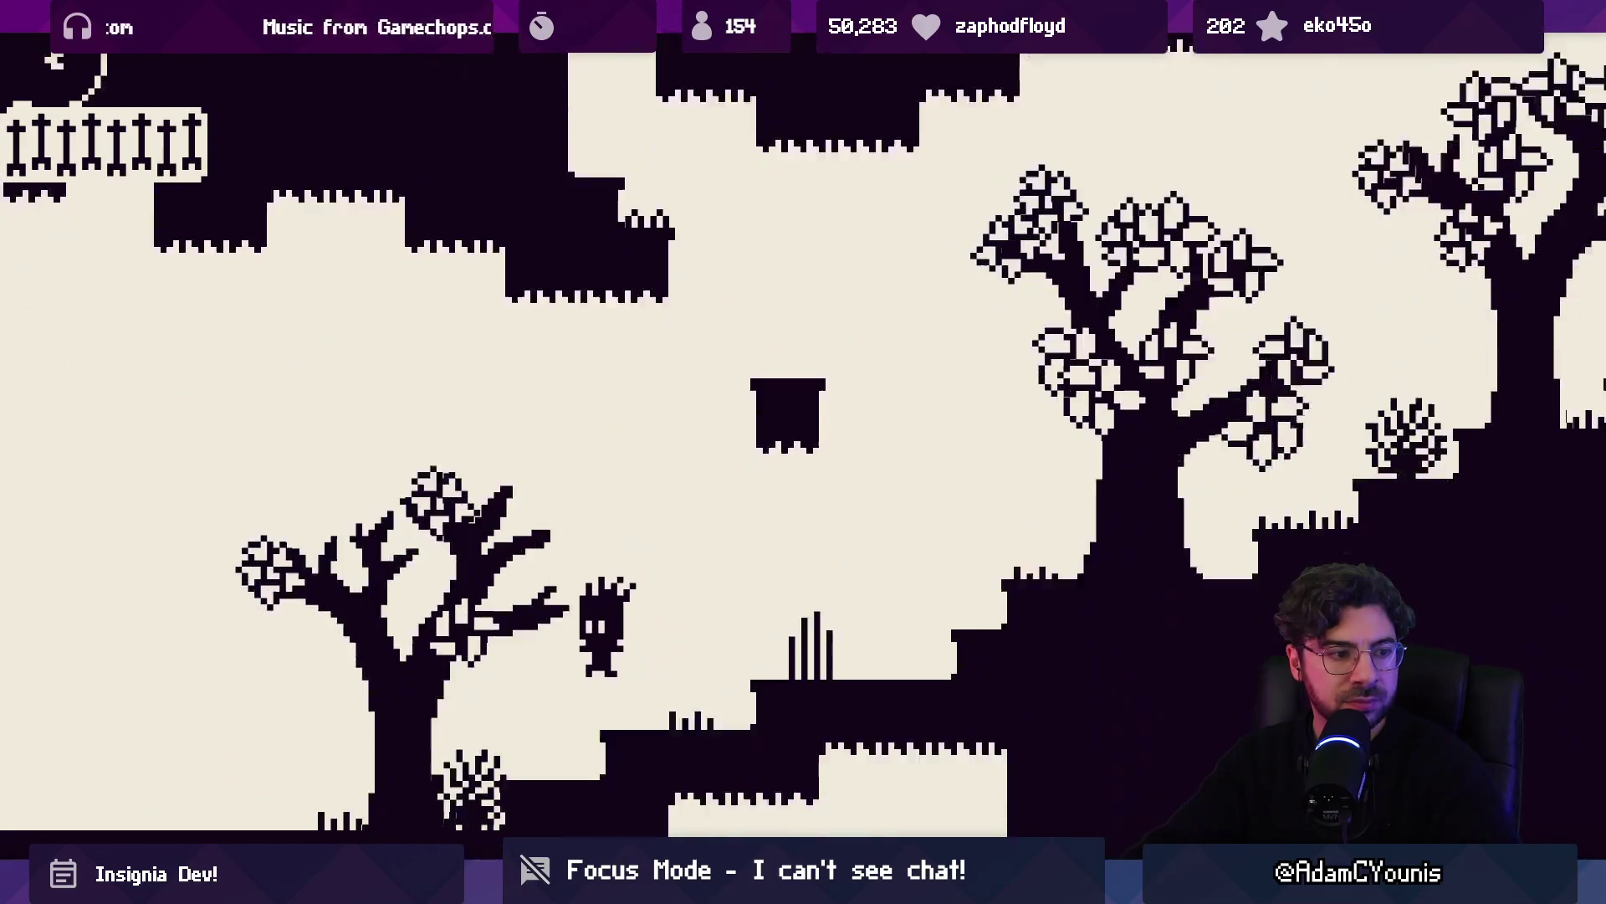
{"action": "key", "text": "Left"}
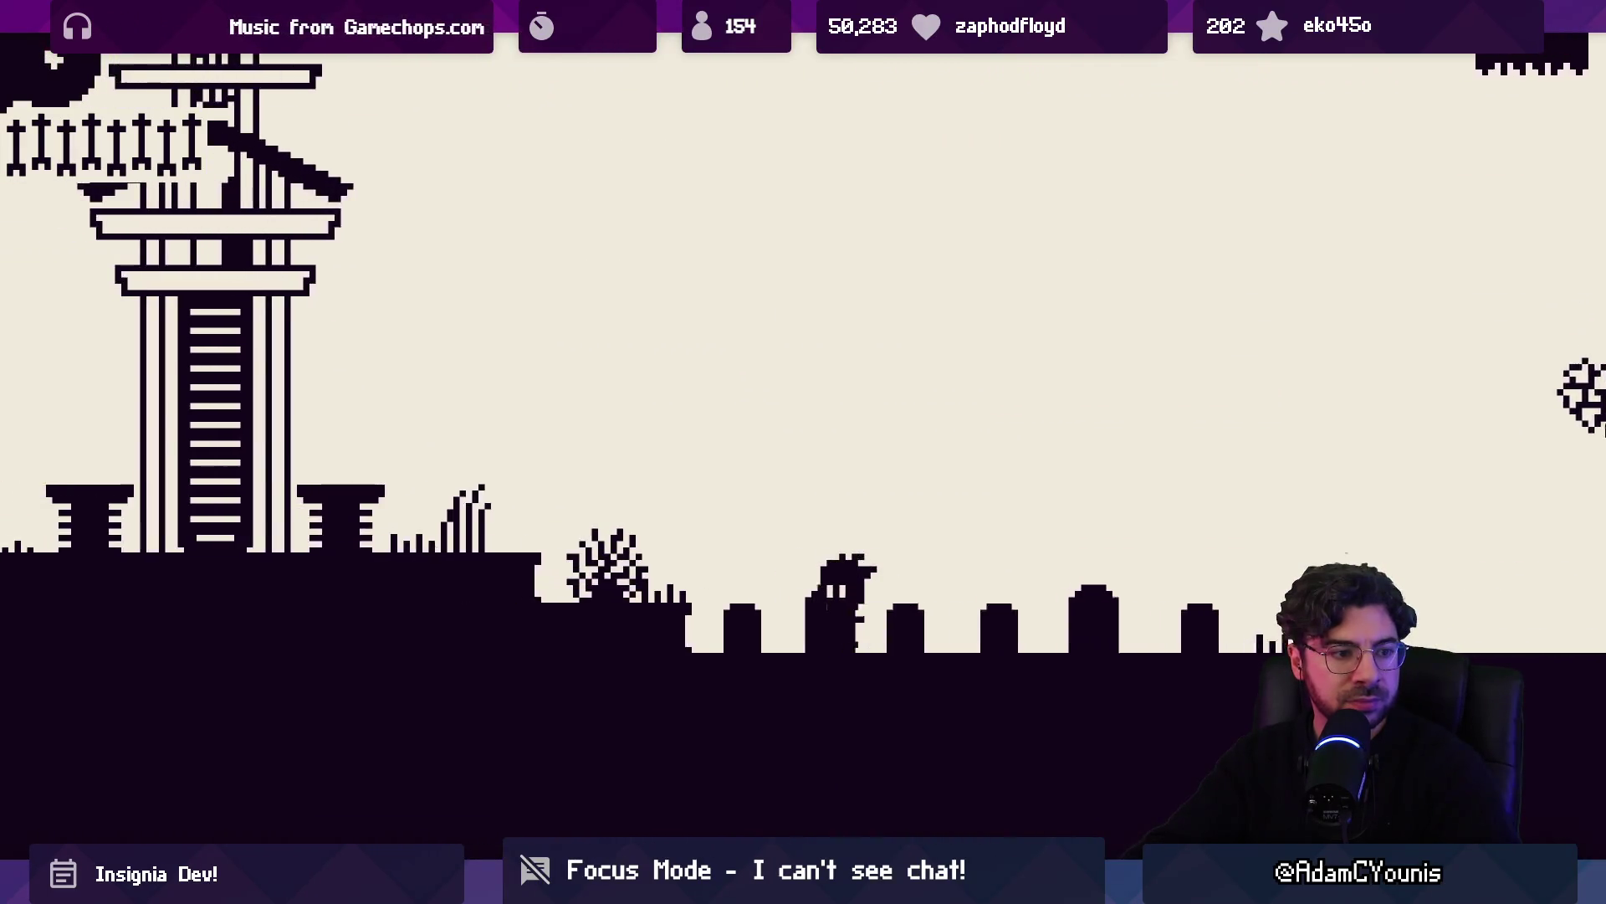
Jump left past the tower to the house and leap up beside its right window
{"action": "key", "text": "Left"}
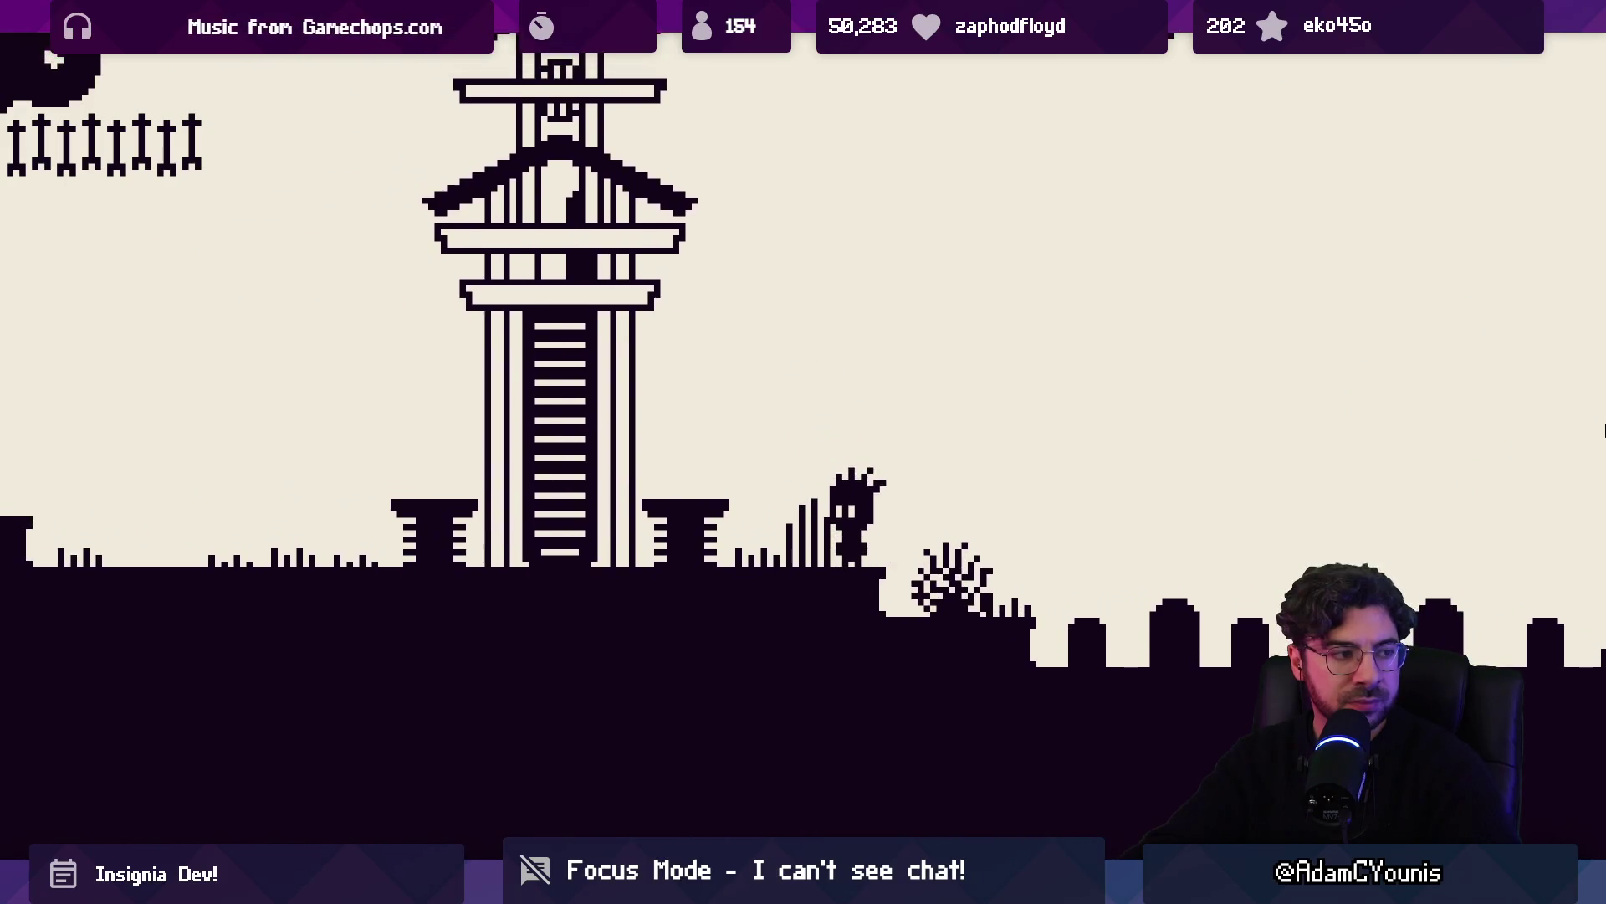
{"action": "key", "text": "Left"}
{"action": "key", "text": "space"}
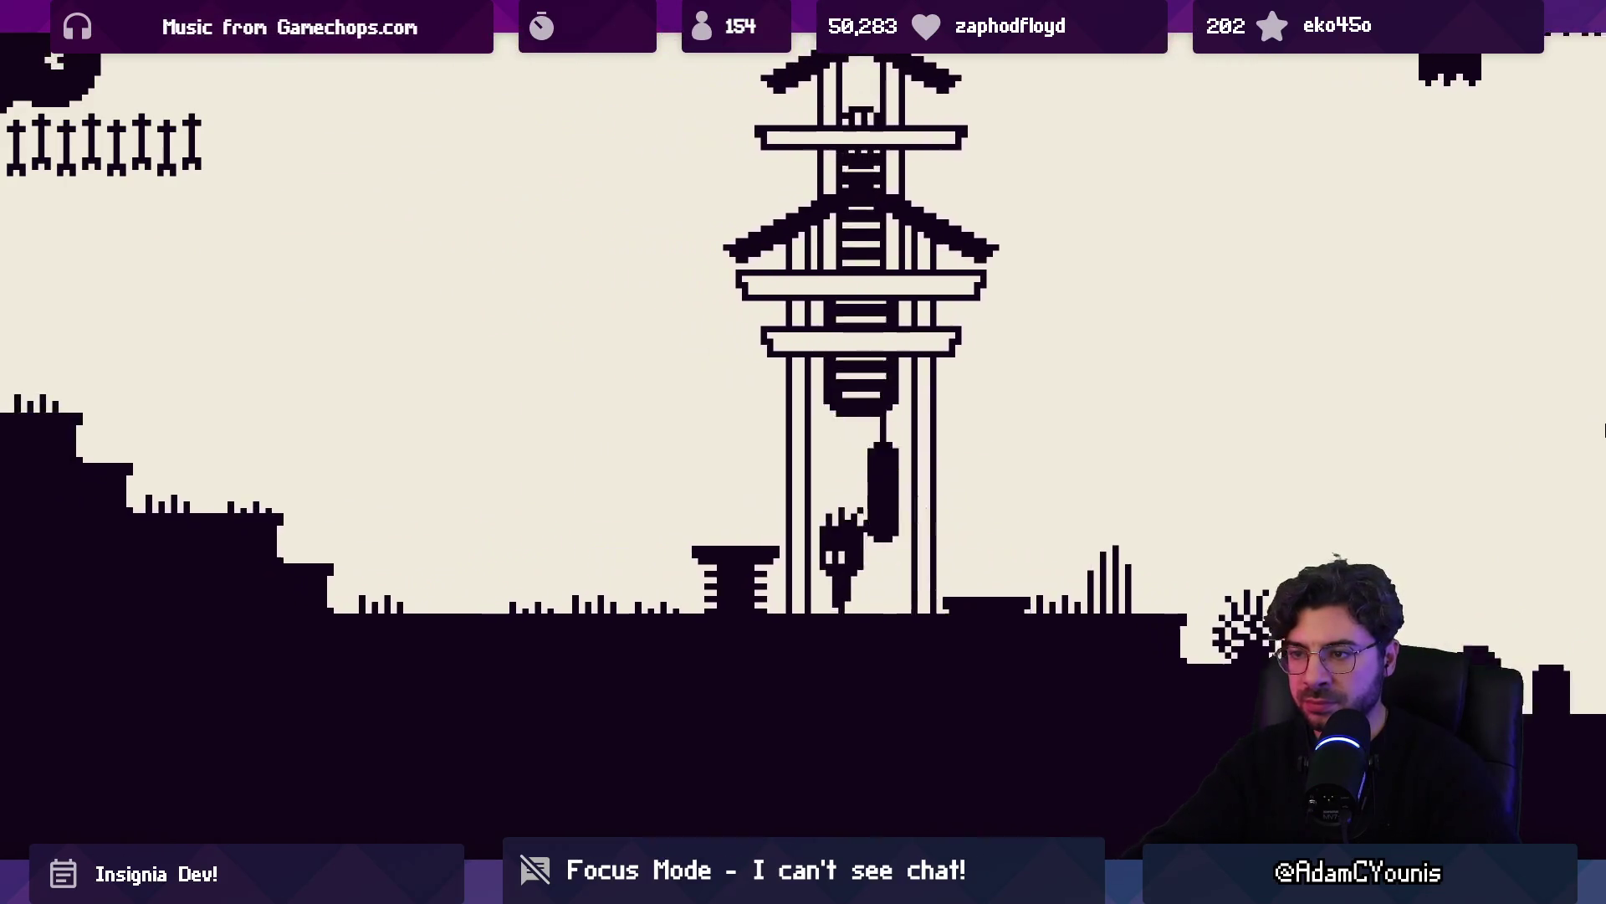
{"action": "key", "text": "Left"}
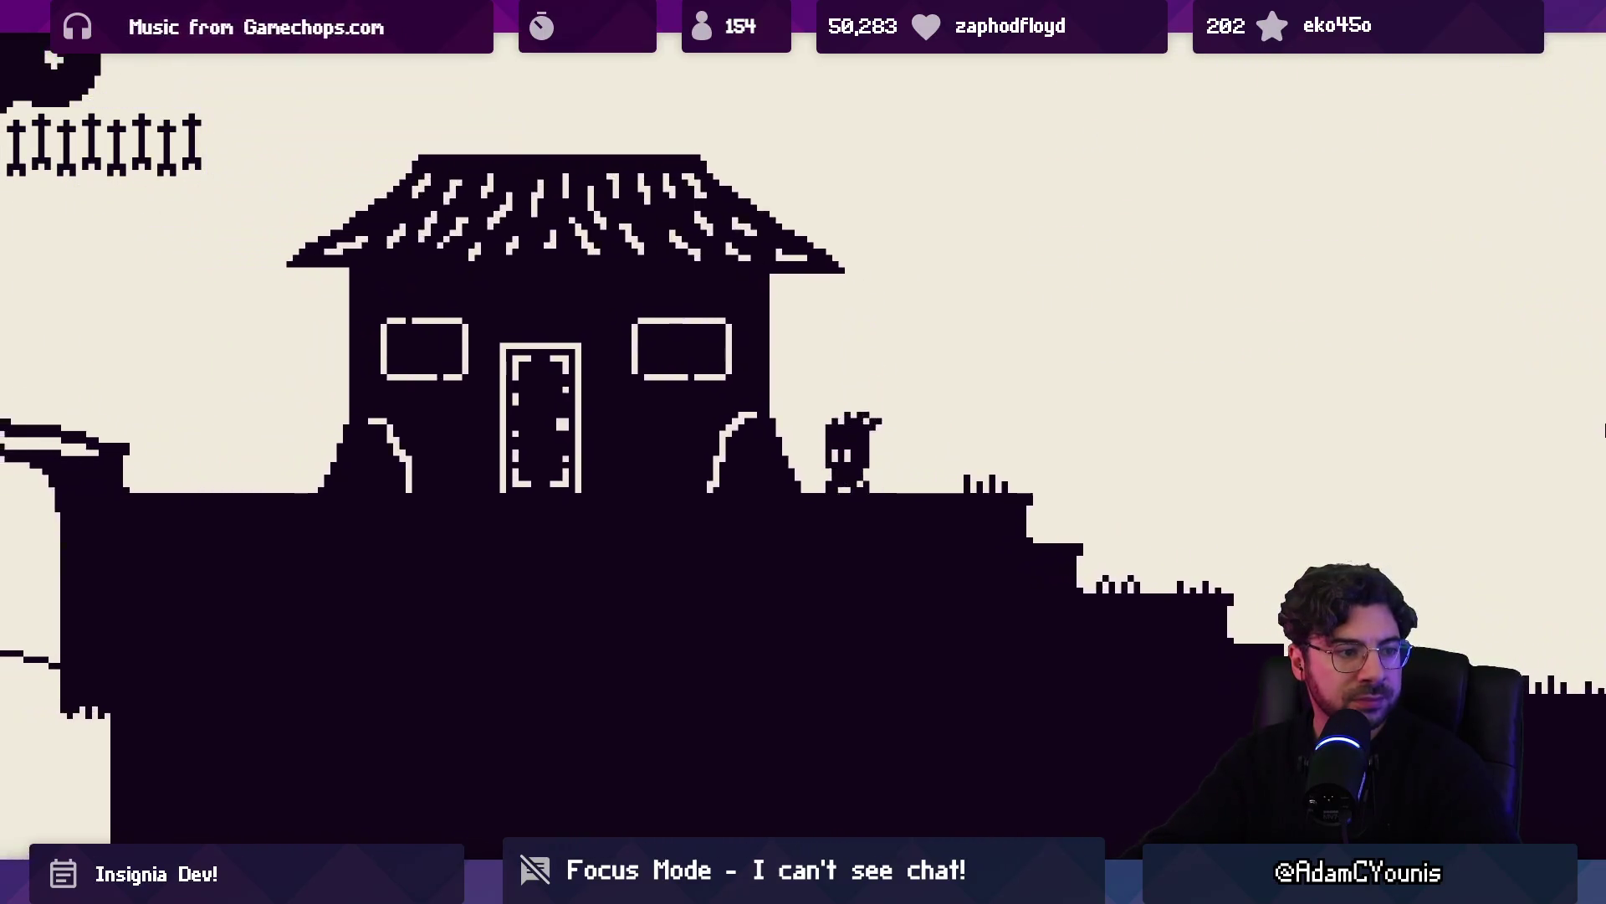
{"action": "key", "text": "Left"}
{"action": "key", "text": "space"}
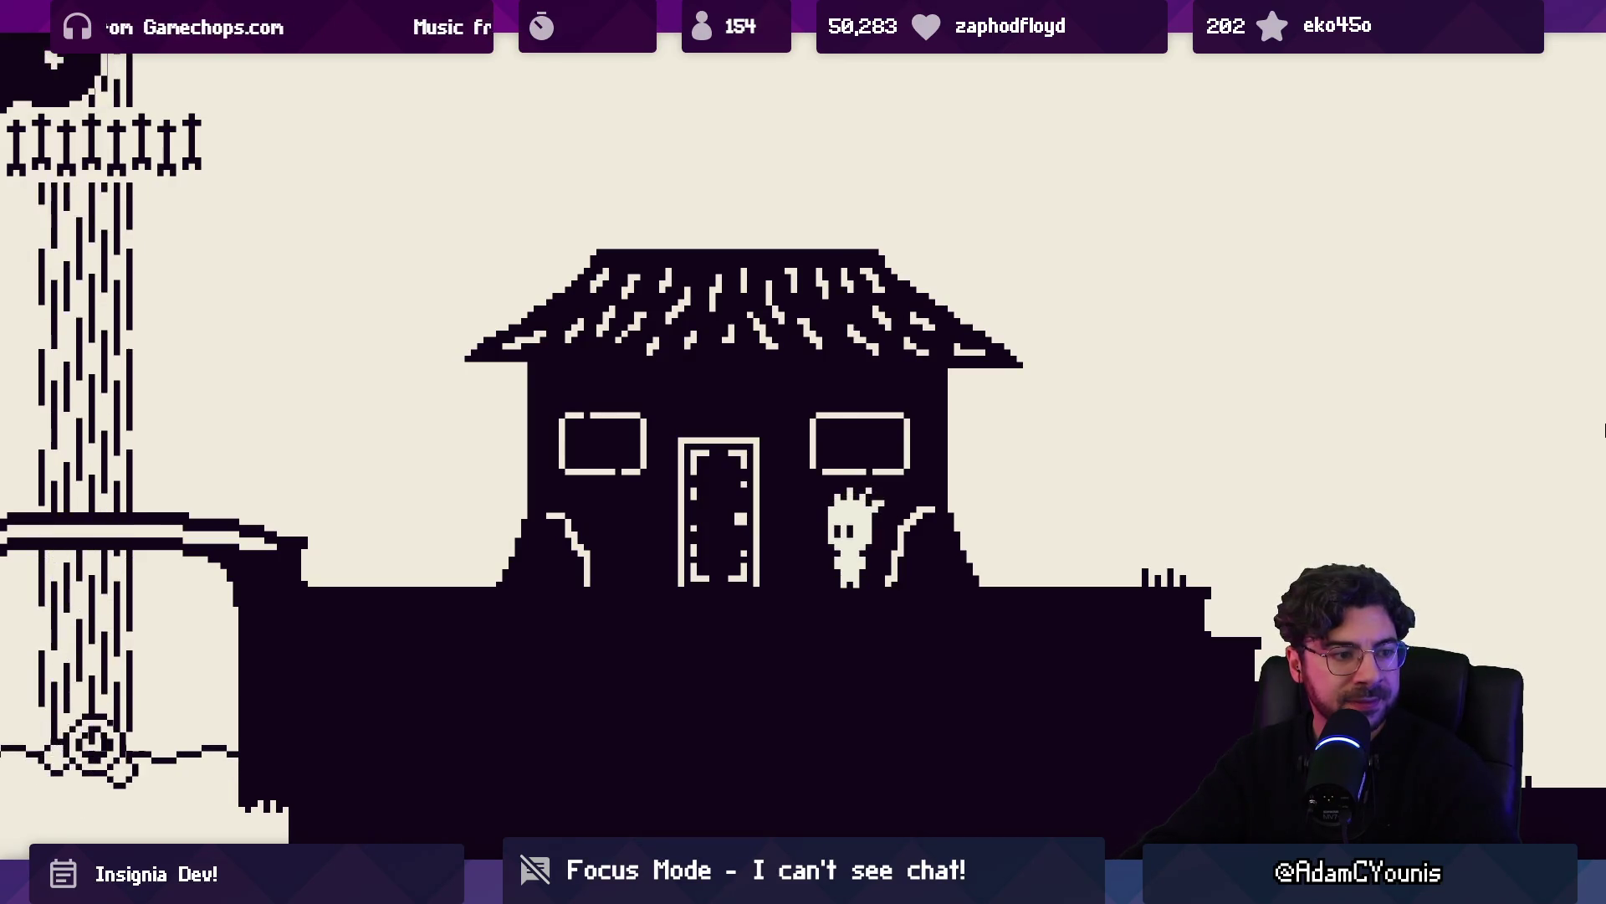
Walk left onto the waterfall bridge and jump repeatedly off it into the waterfall
{"action": "key", "text": "Left"}
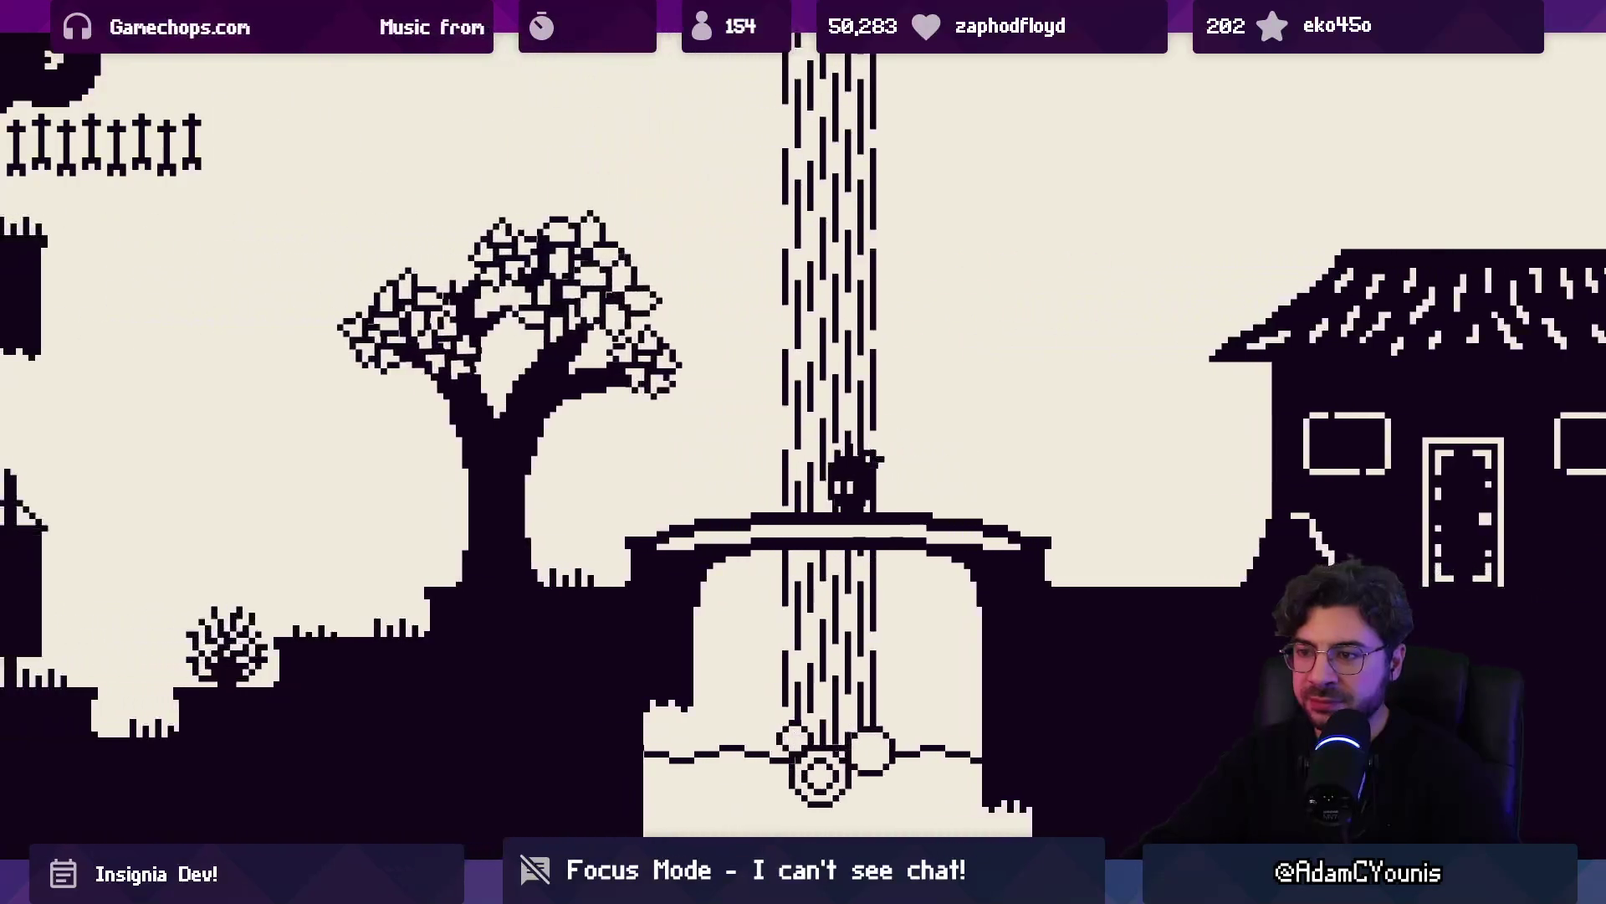
{"action": "key", "text": "space"}
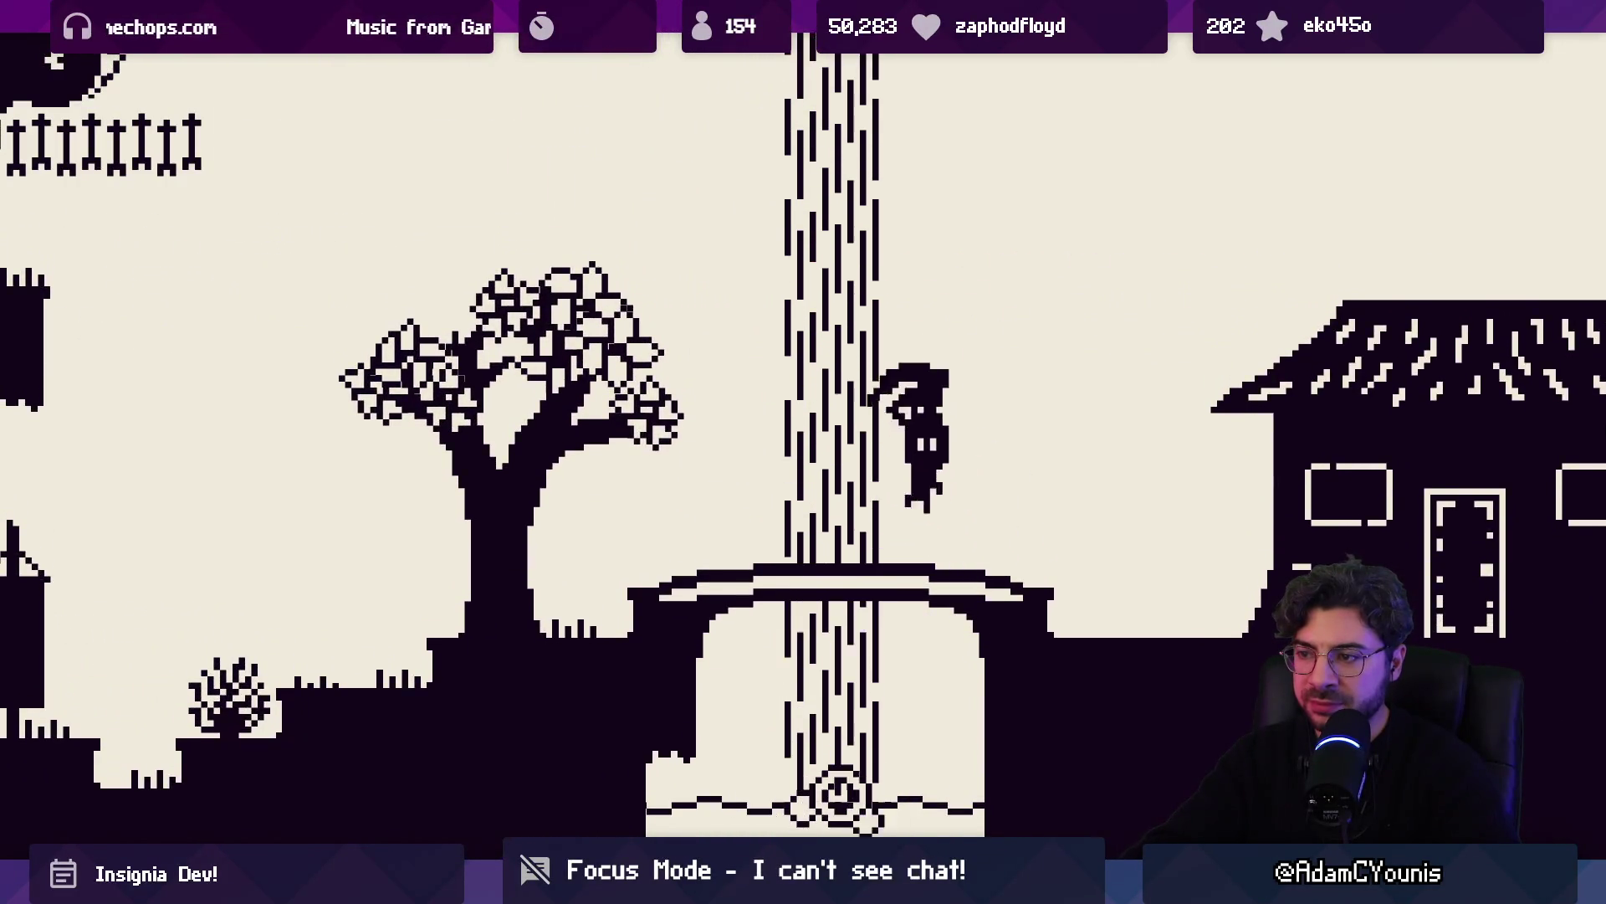
{"action": "key", "text": "Right"}
{"action": "key", "text": "space"}
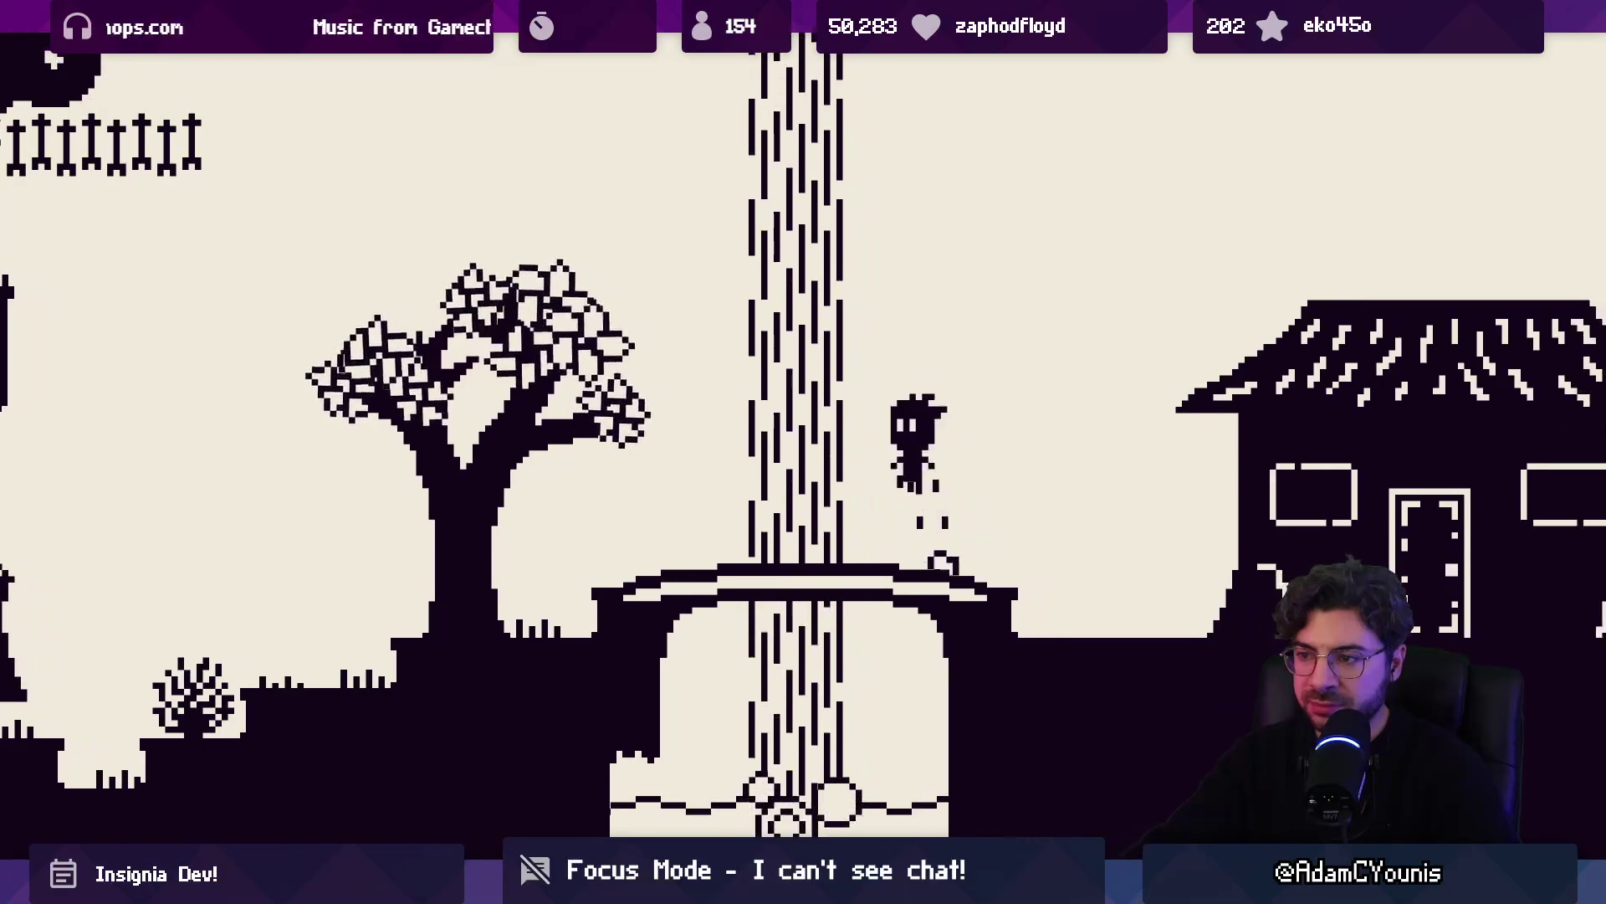
{"action": "key", "text": "Left"}
{"action": "key", "text": "space"}
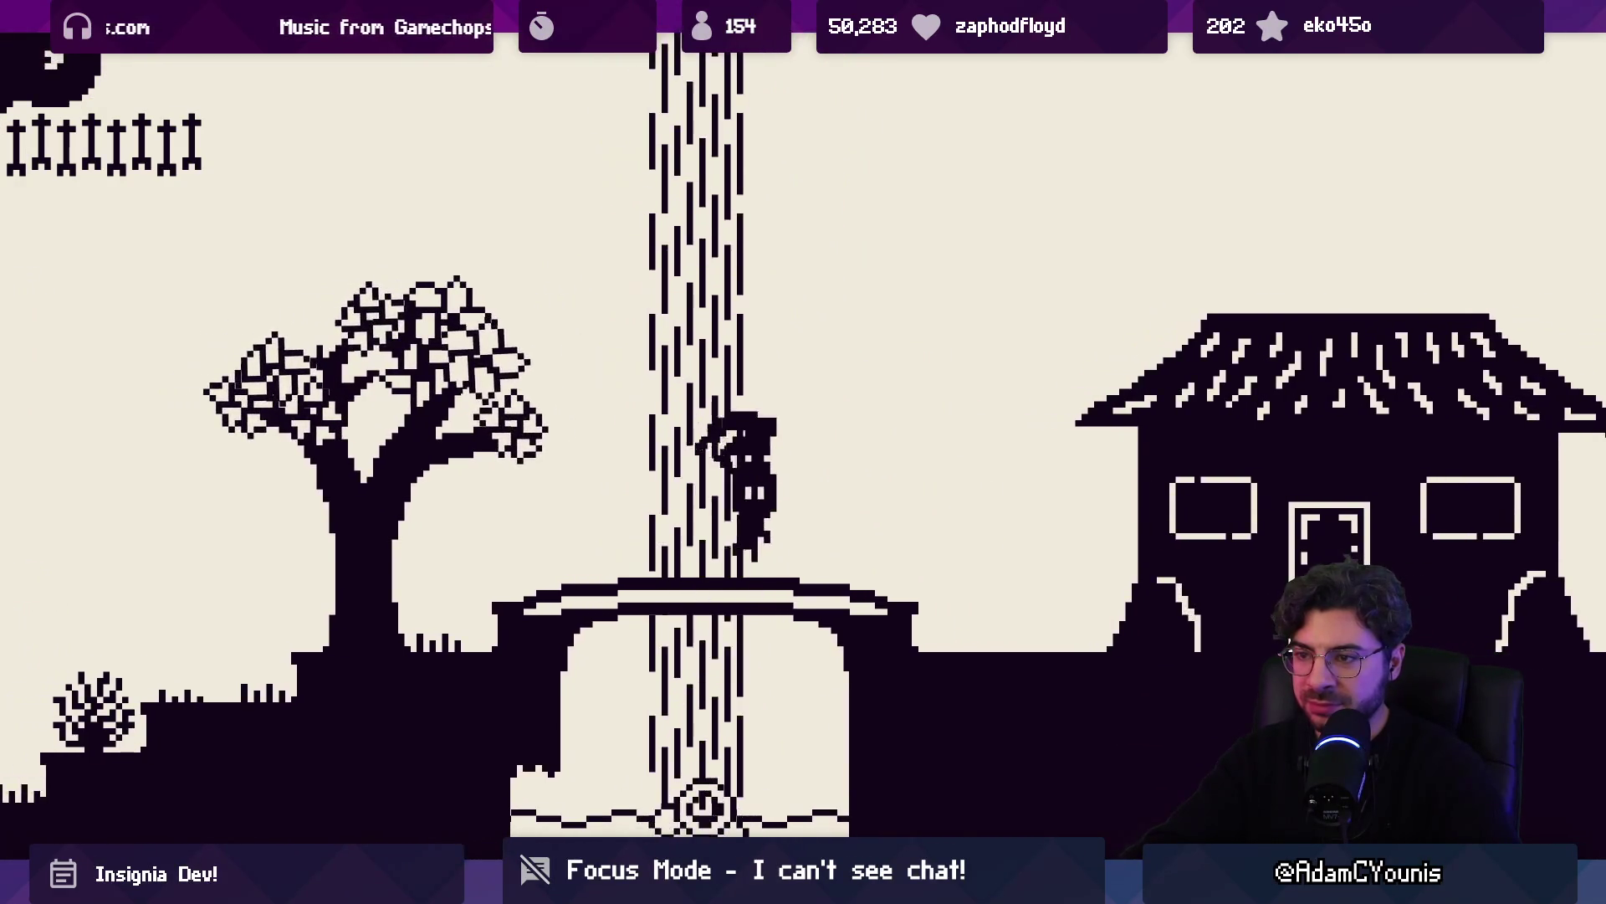
{"action": "key", "text": "space"}
Jump into the waterfall once more, then walk right past the house door down the steps
{"action": "key", "text": "Left"}
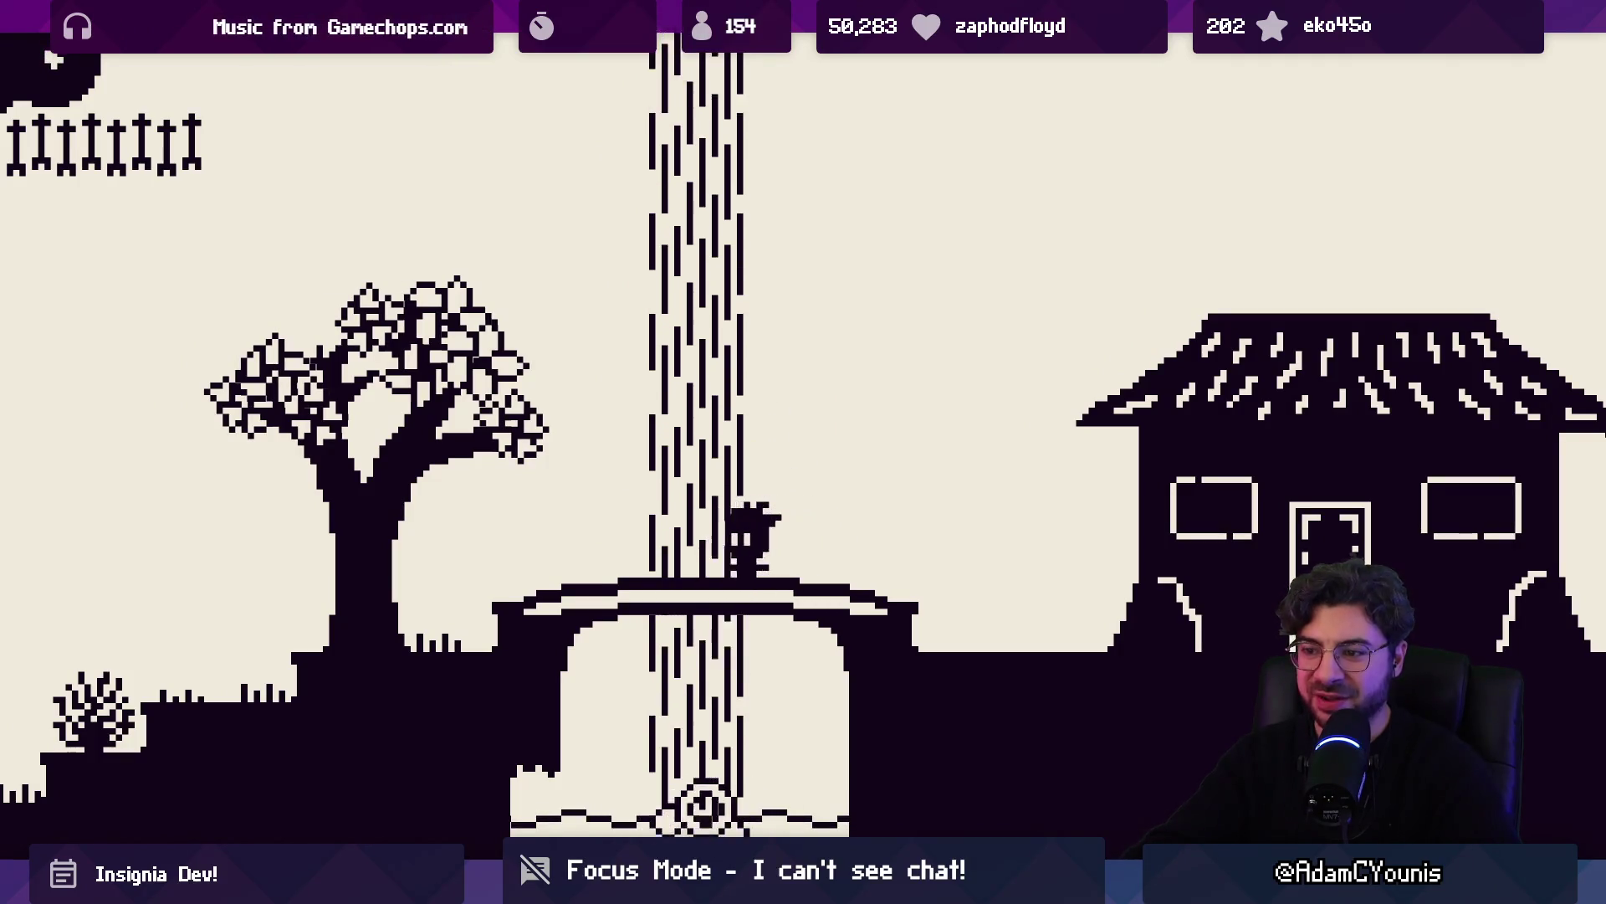
{"action": "key", "text": "Right"}
{"action": "key", "text": "space"}
{"action": "key", "text": "Right"}
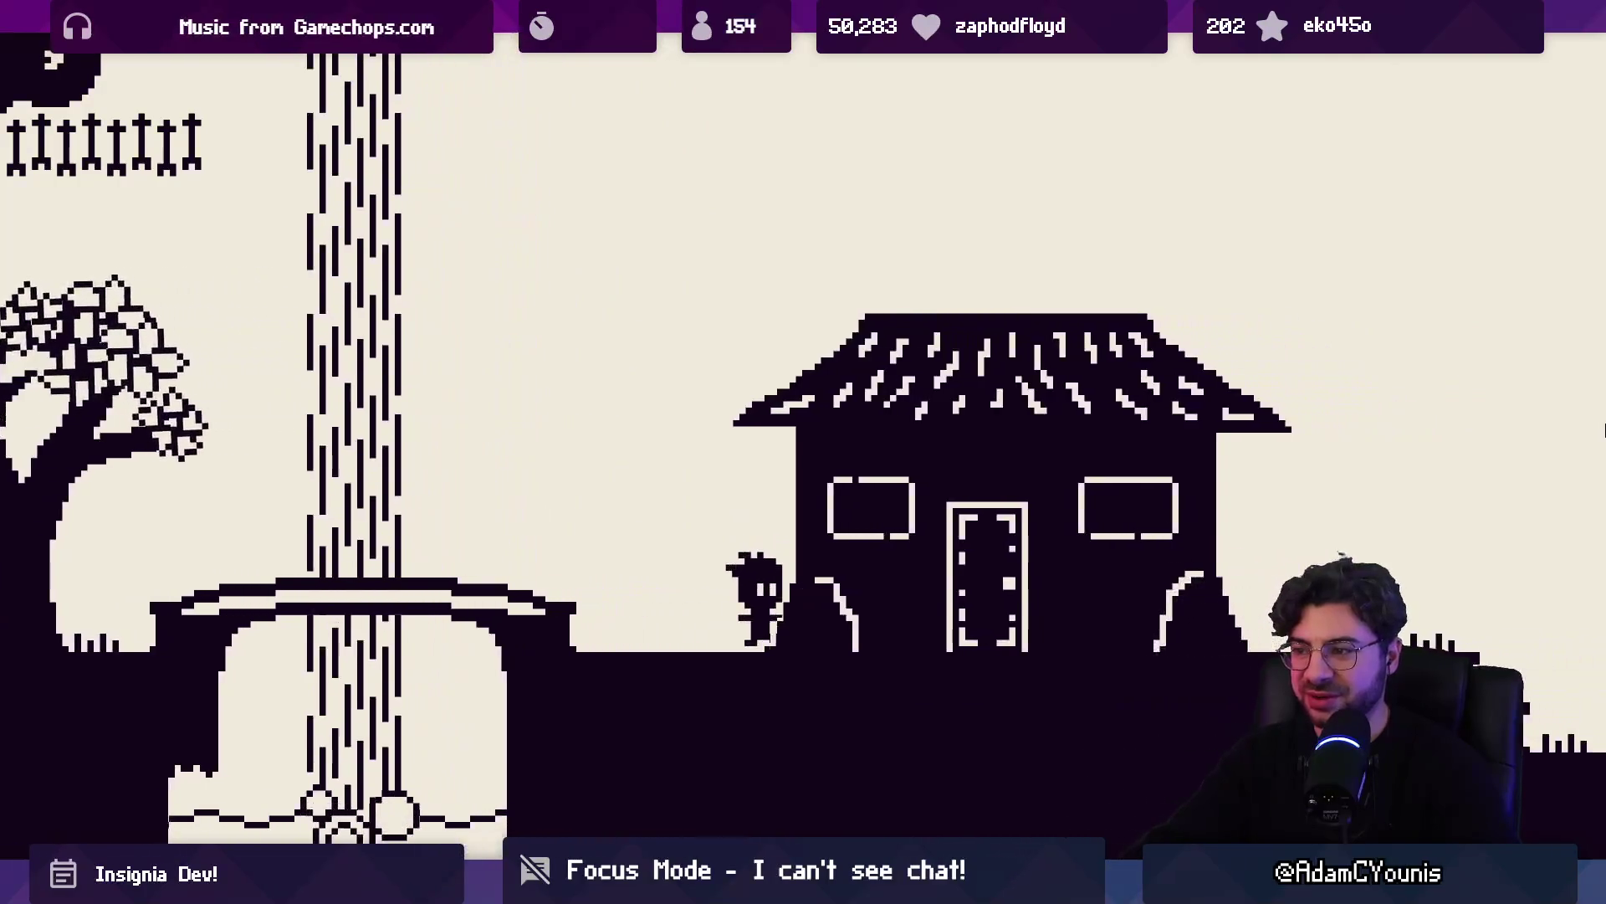
{"action": "key", "text": "Right"}
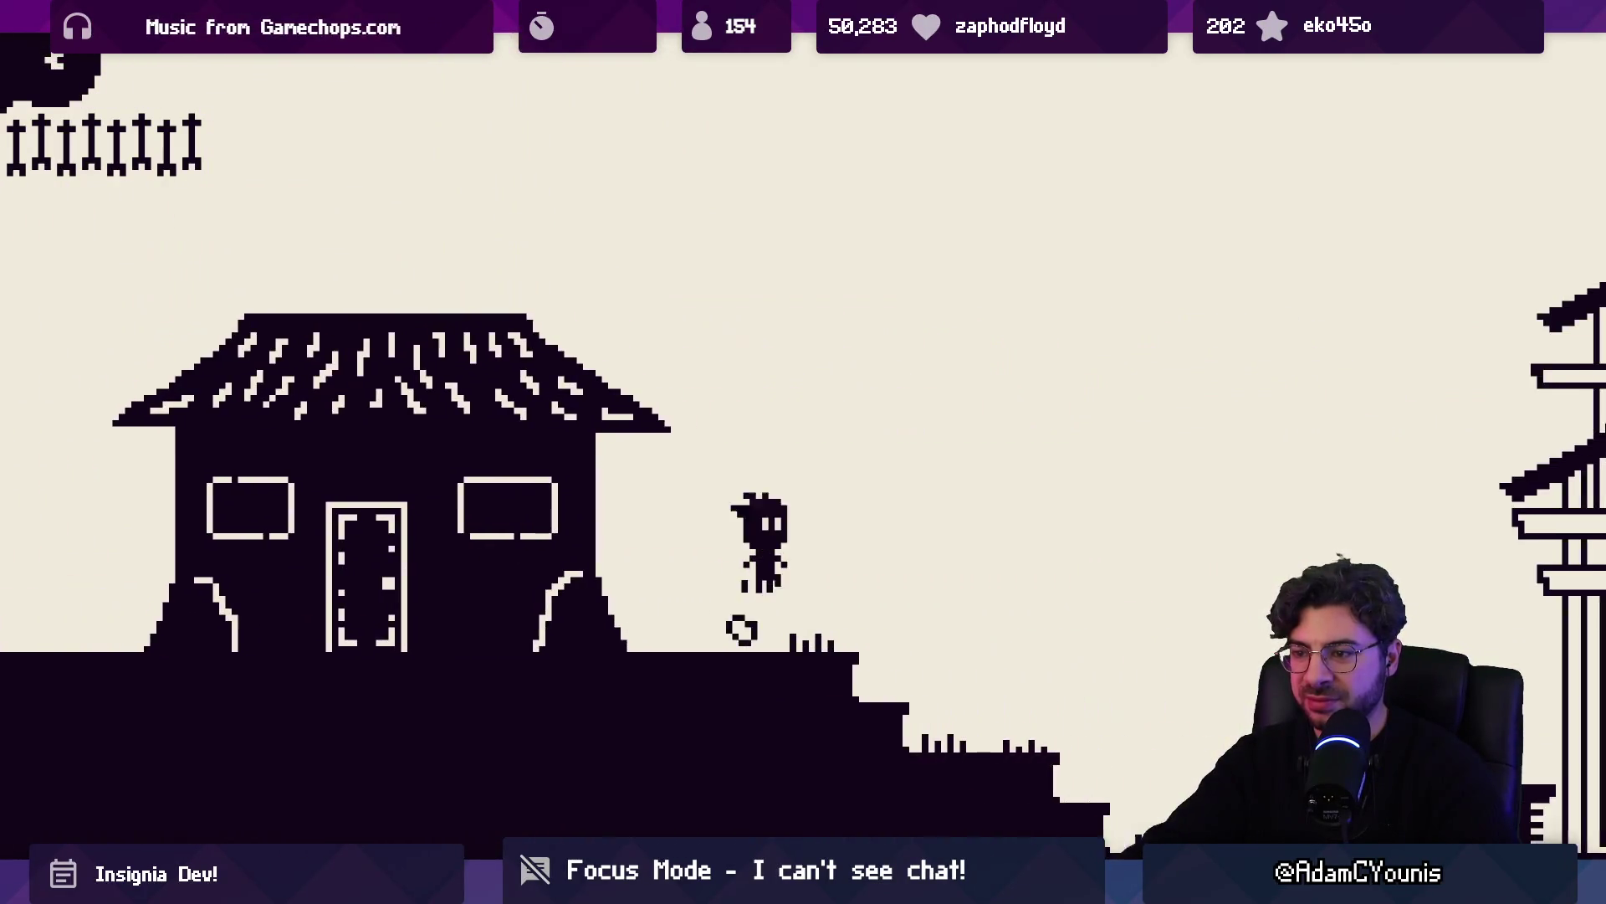
{"action": "key", "text": "Right"}
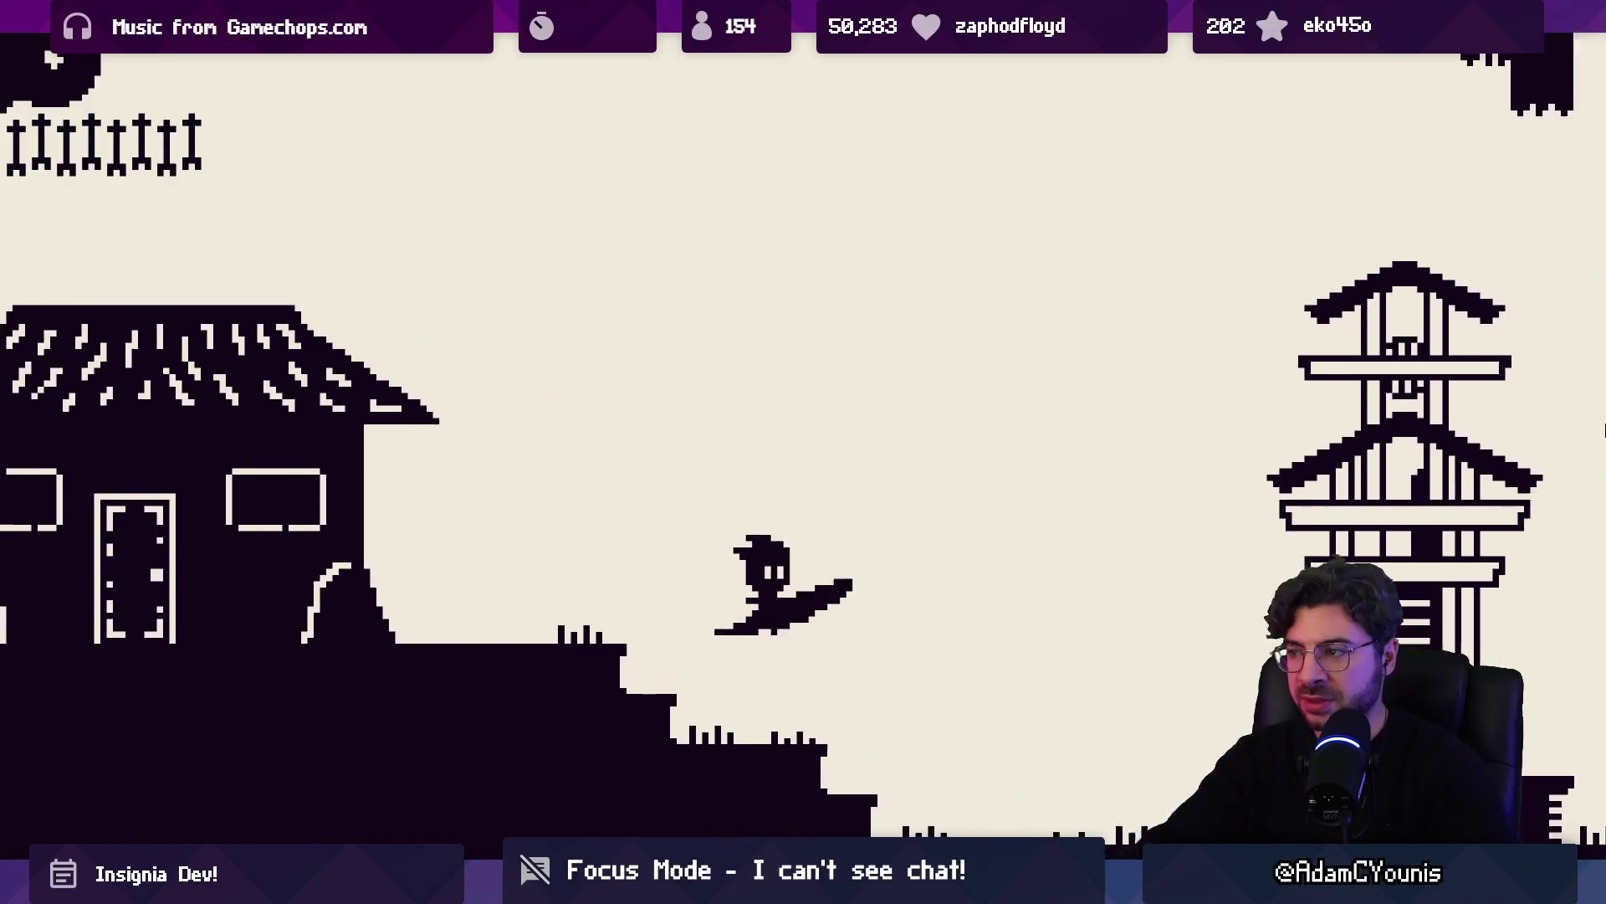
Jump right past the pagoda and graves to the tree and start climbing the ledges
{"action": "key", "text": "Right"}
{"action": "key", "text": "space"}
{"action": "key", "text": "space"}
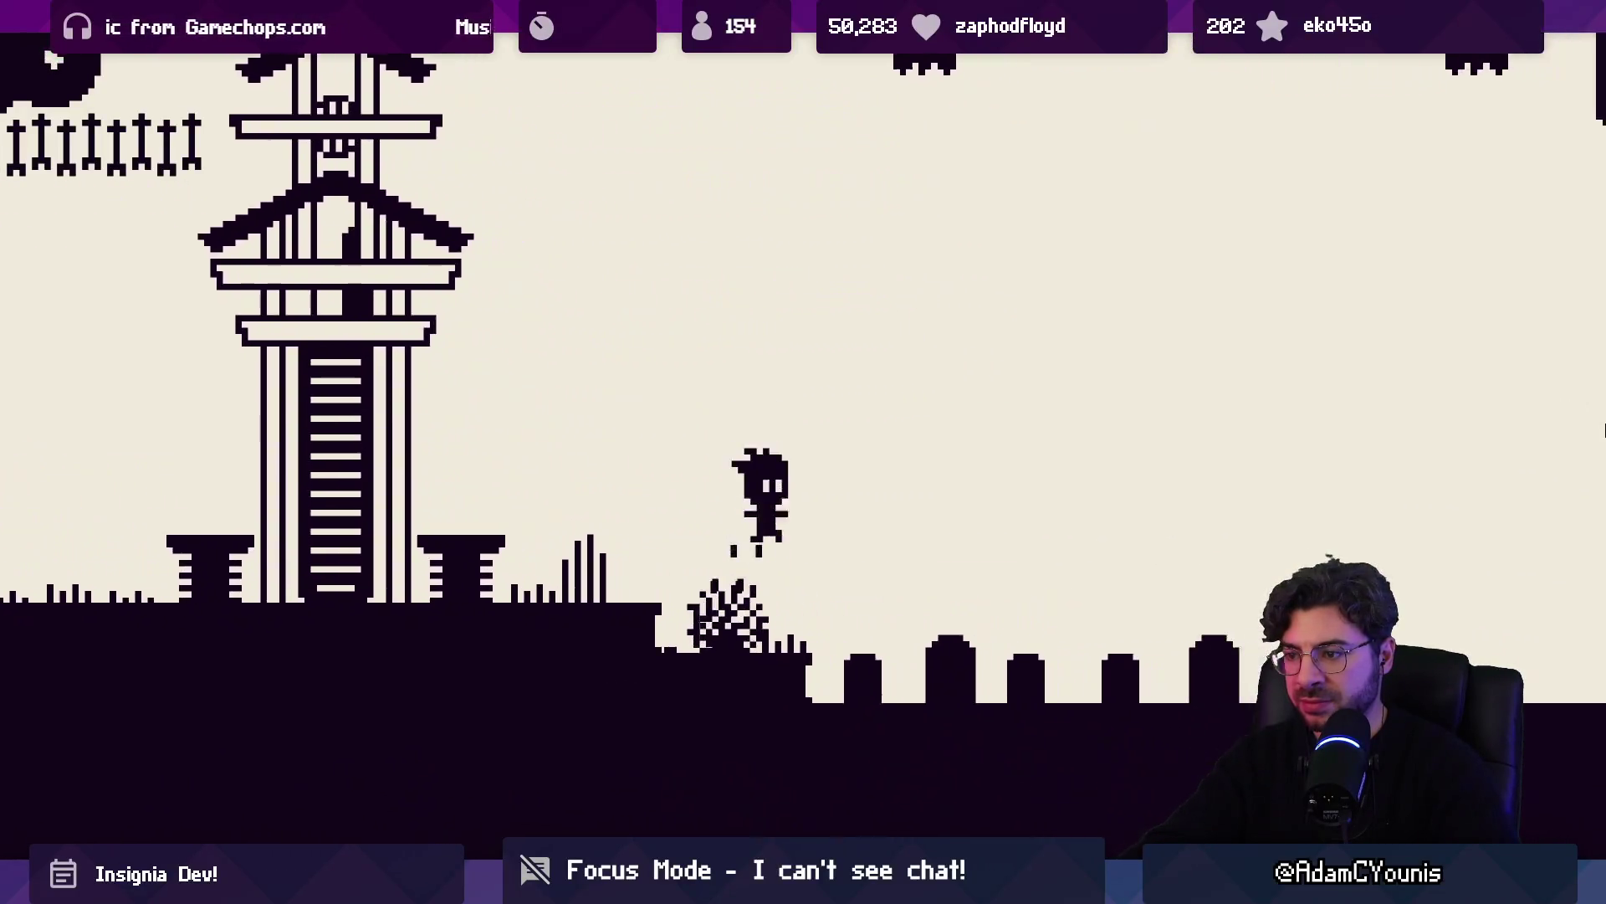
{"action": "key", "text": "Right"}
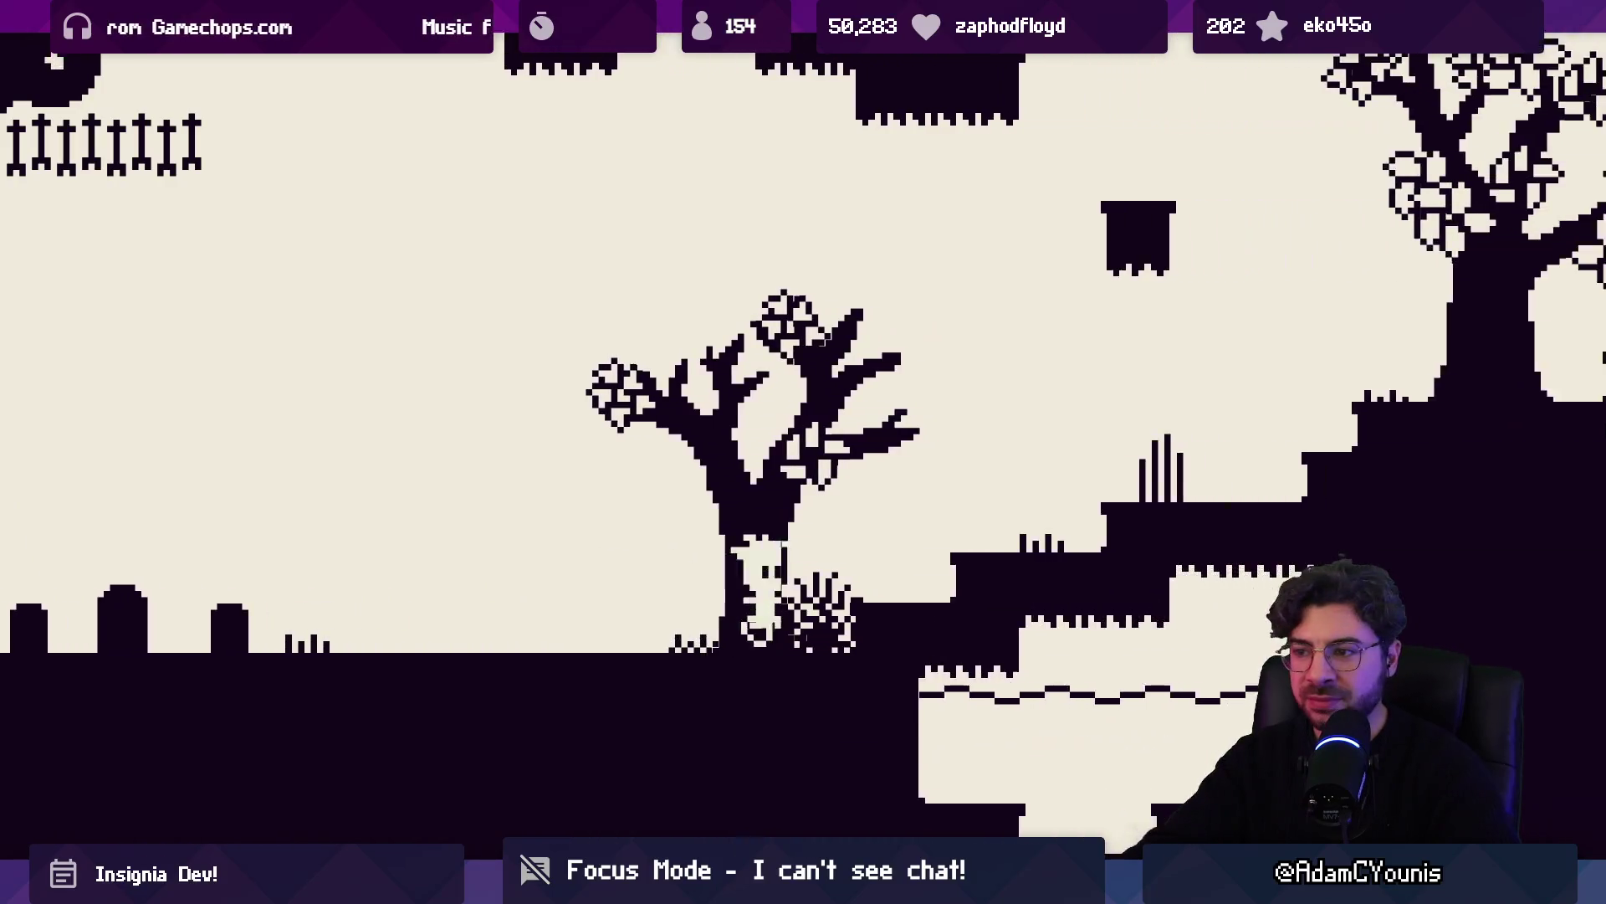
{"action": "key", "text": "Right"}
{"action": "key", "text": "space"}
Climb the tall ledges by the tree, drop into the lower area, and jump back onto the tree ledge
{"action": "key", "text": "space"}
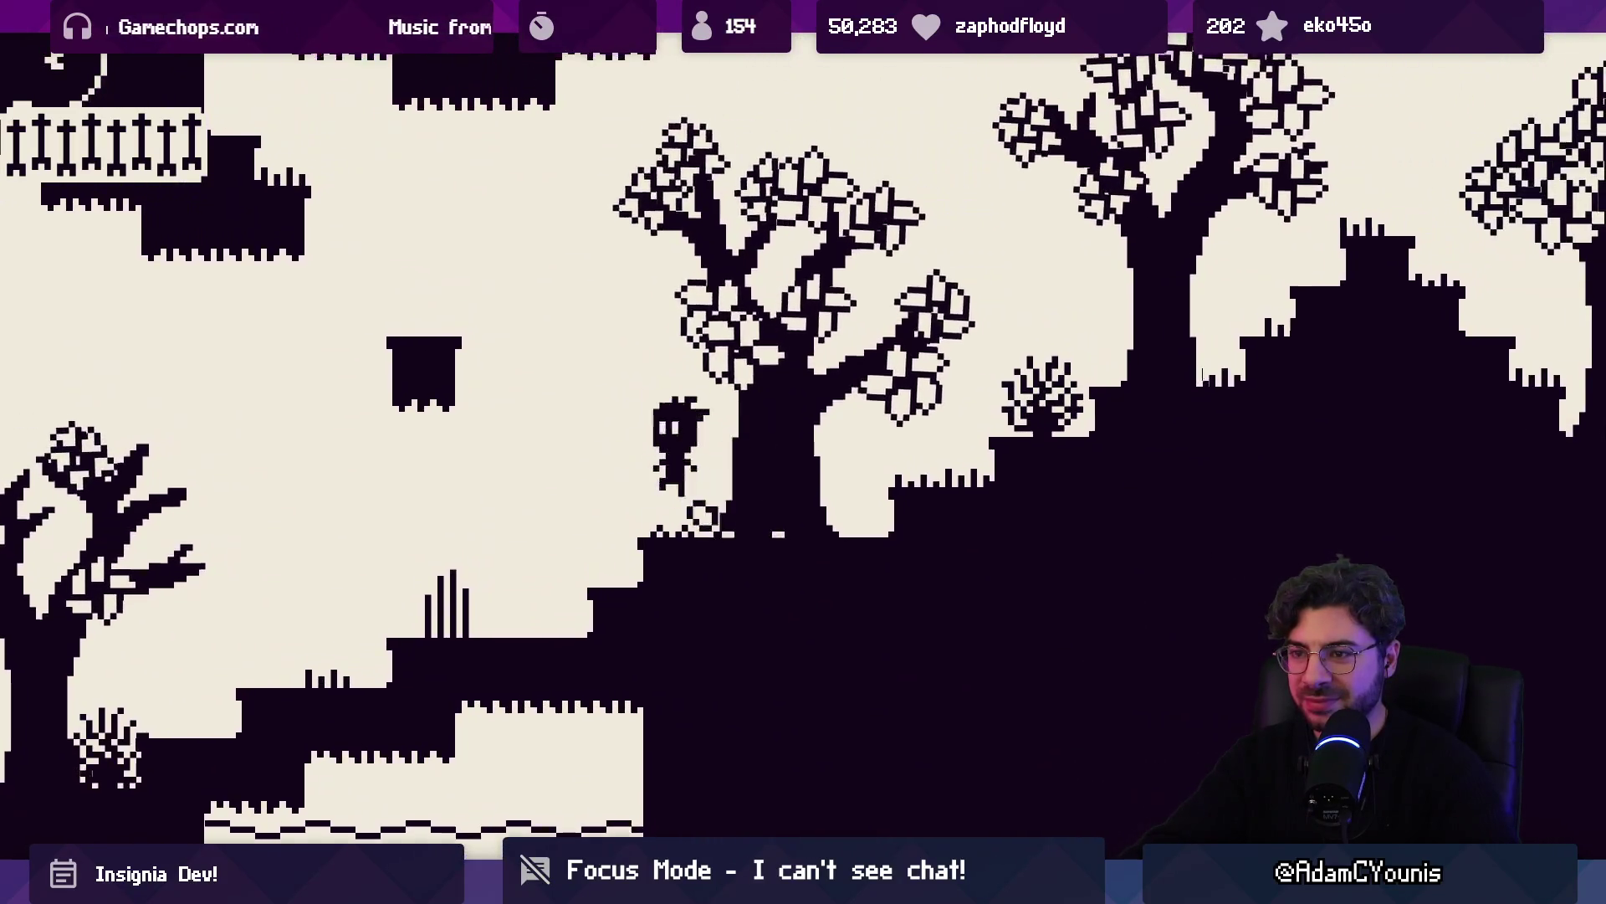
{"action": "key", "text": "Right"}
{"action": "key", "text": "space"}
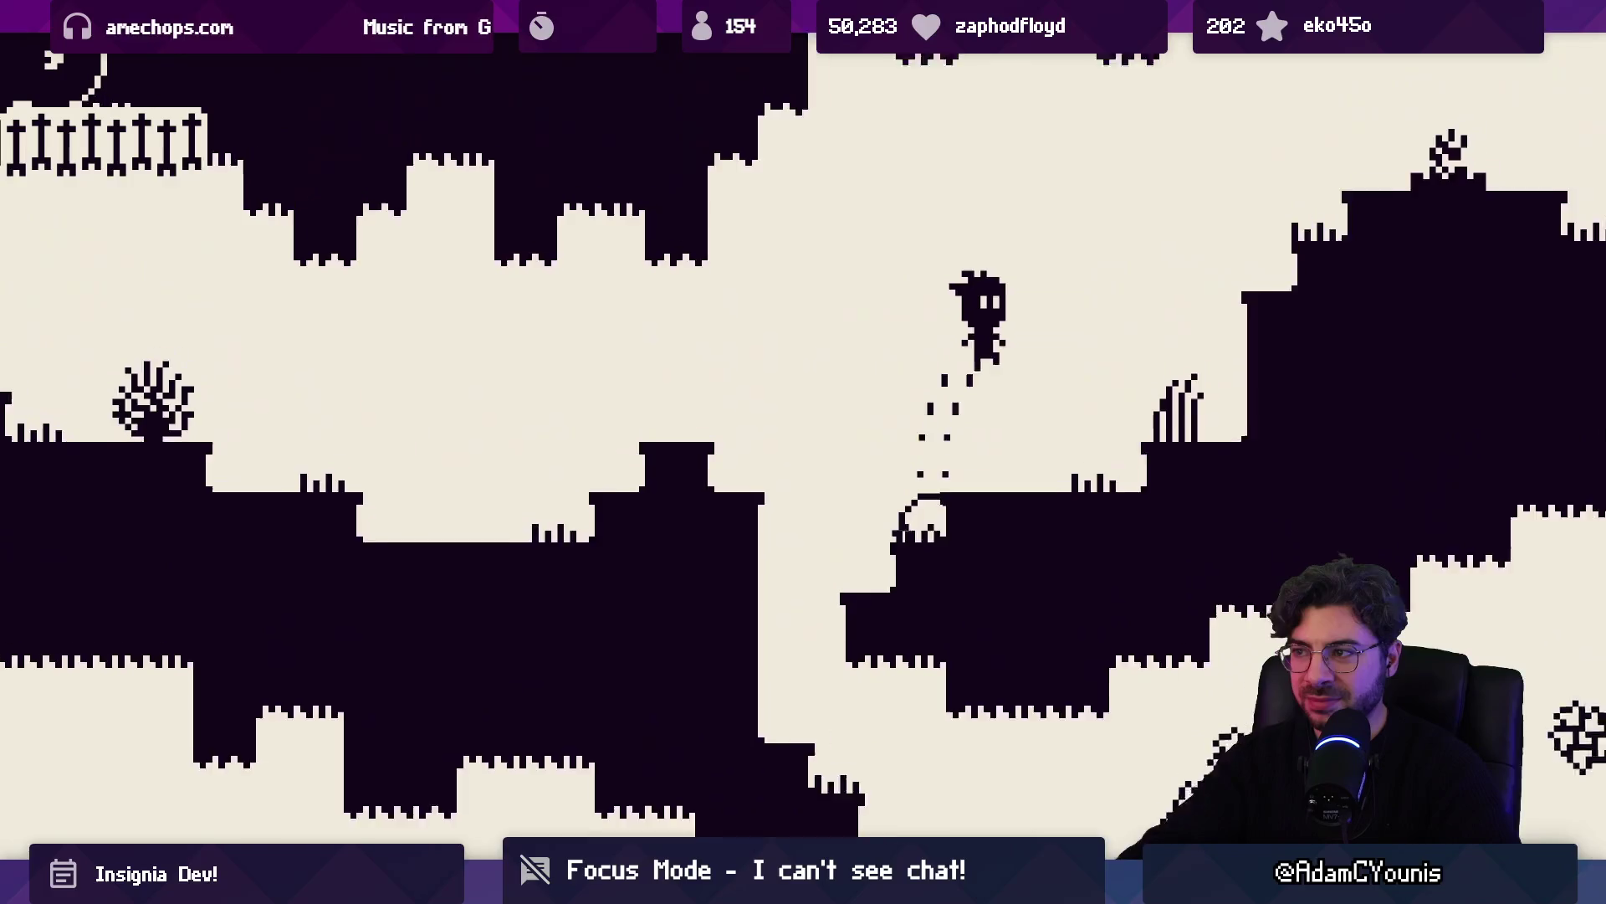
{"action": "key", "text": "space"}
{"action": "key", "text": "Right"}
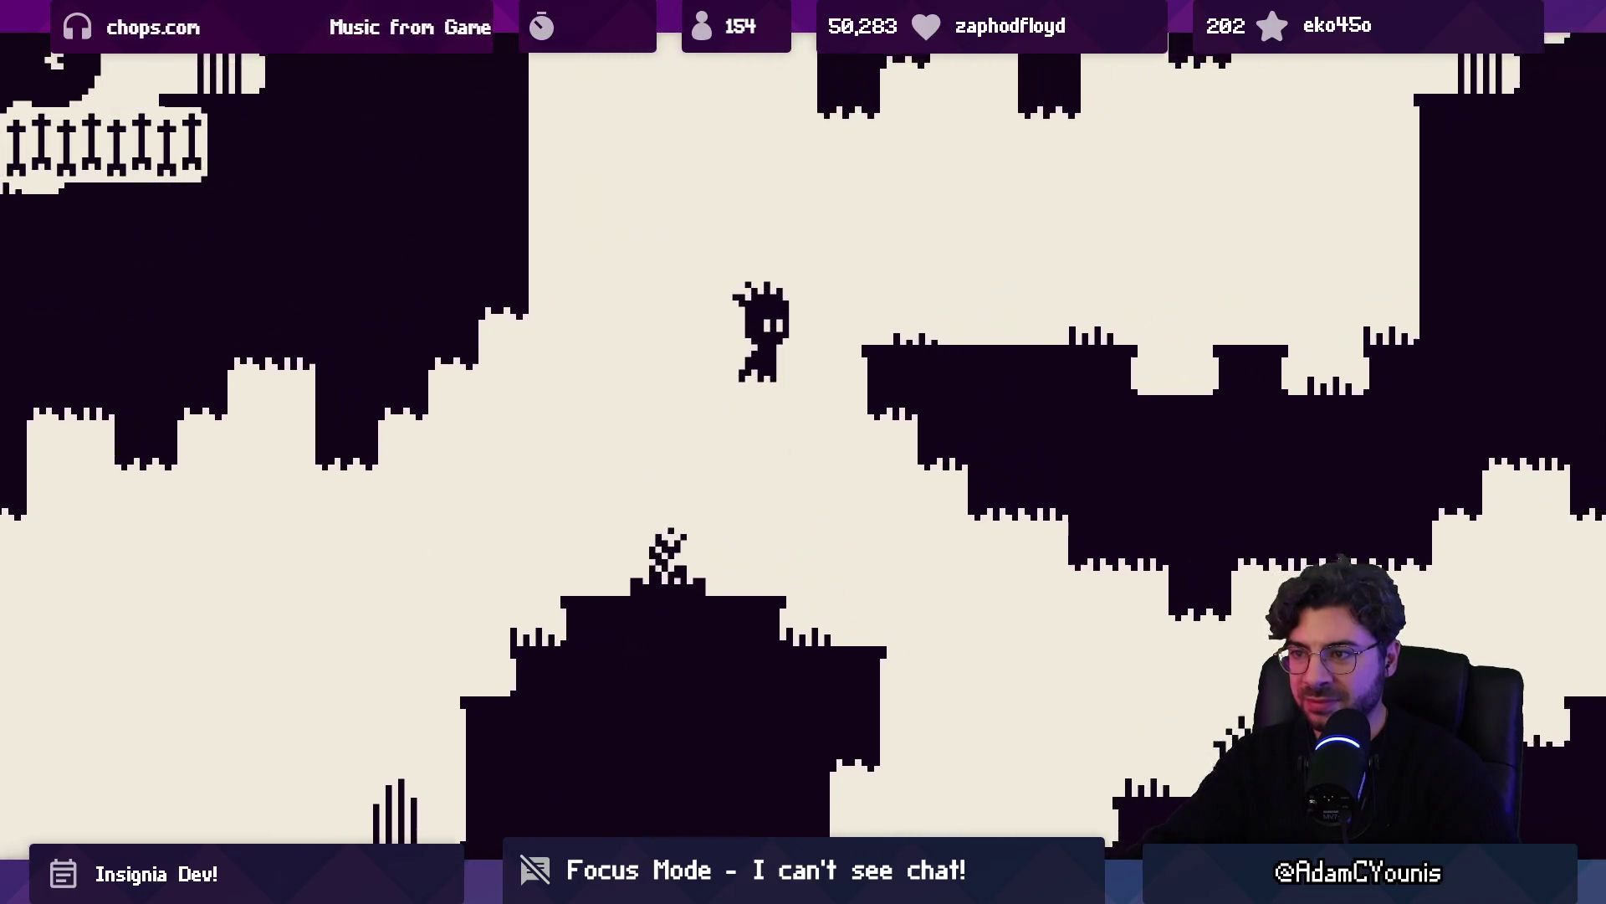
{"action": "key", "text": "space"}
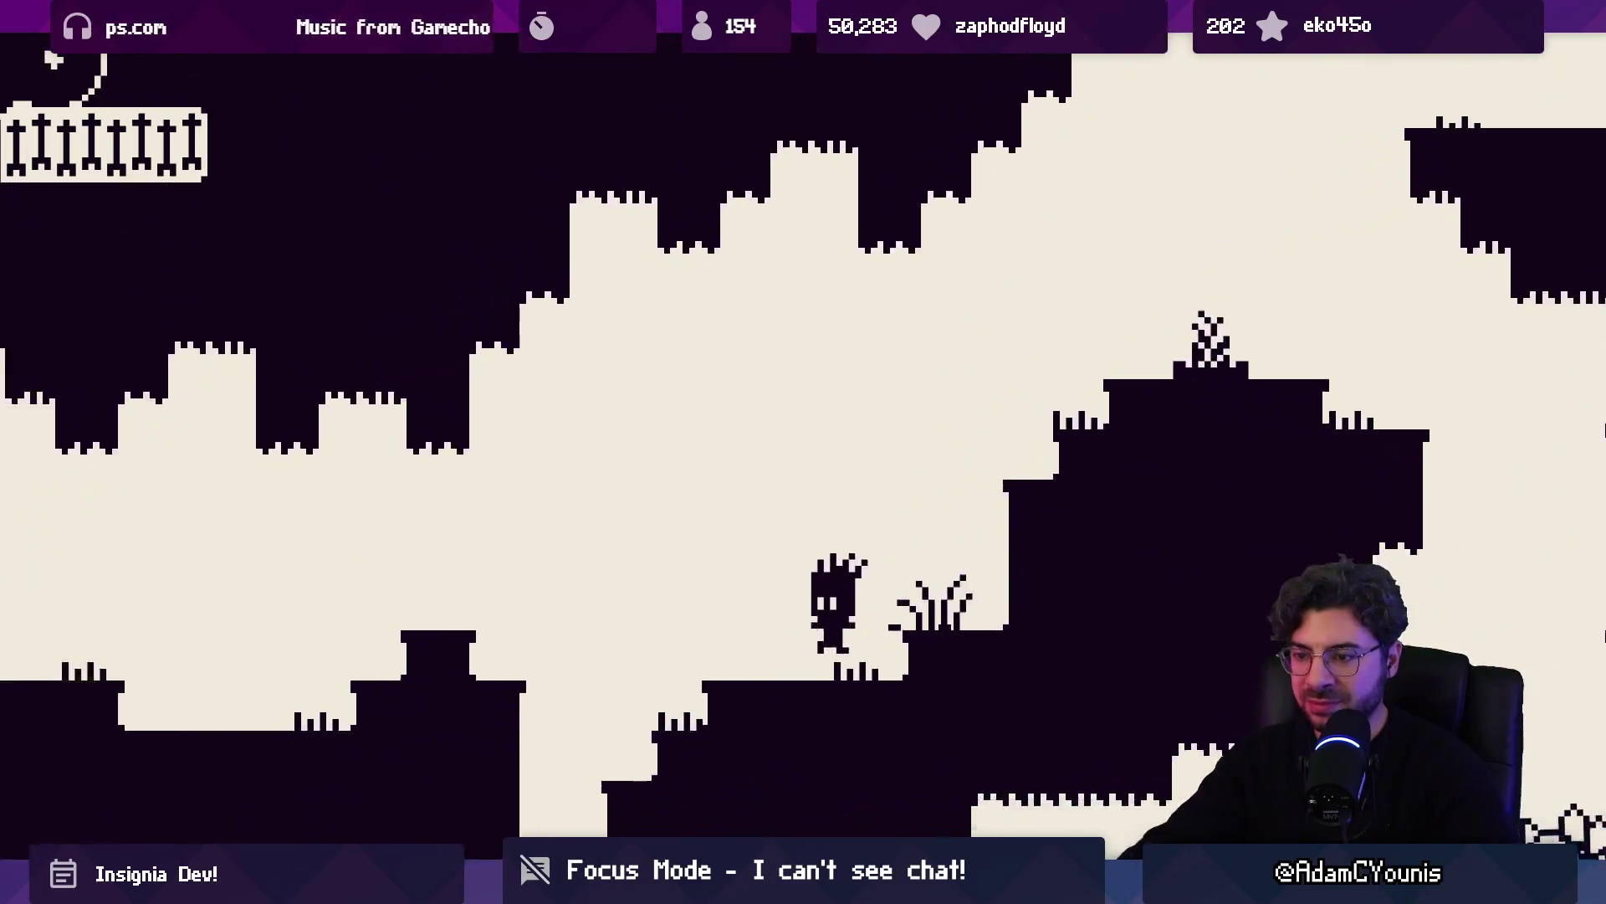
{"action": "key", "text": "Left"}
{"action": "key", "text": "space"}
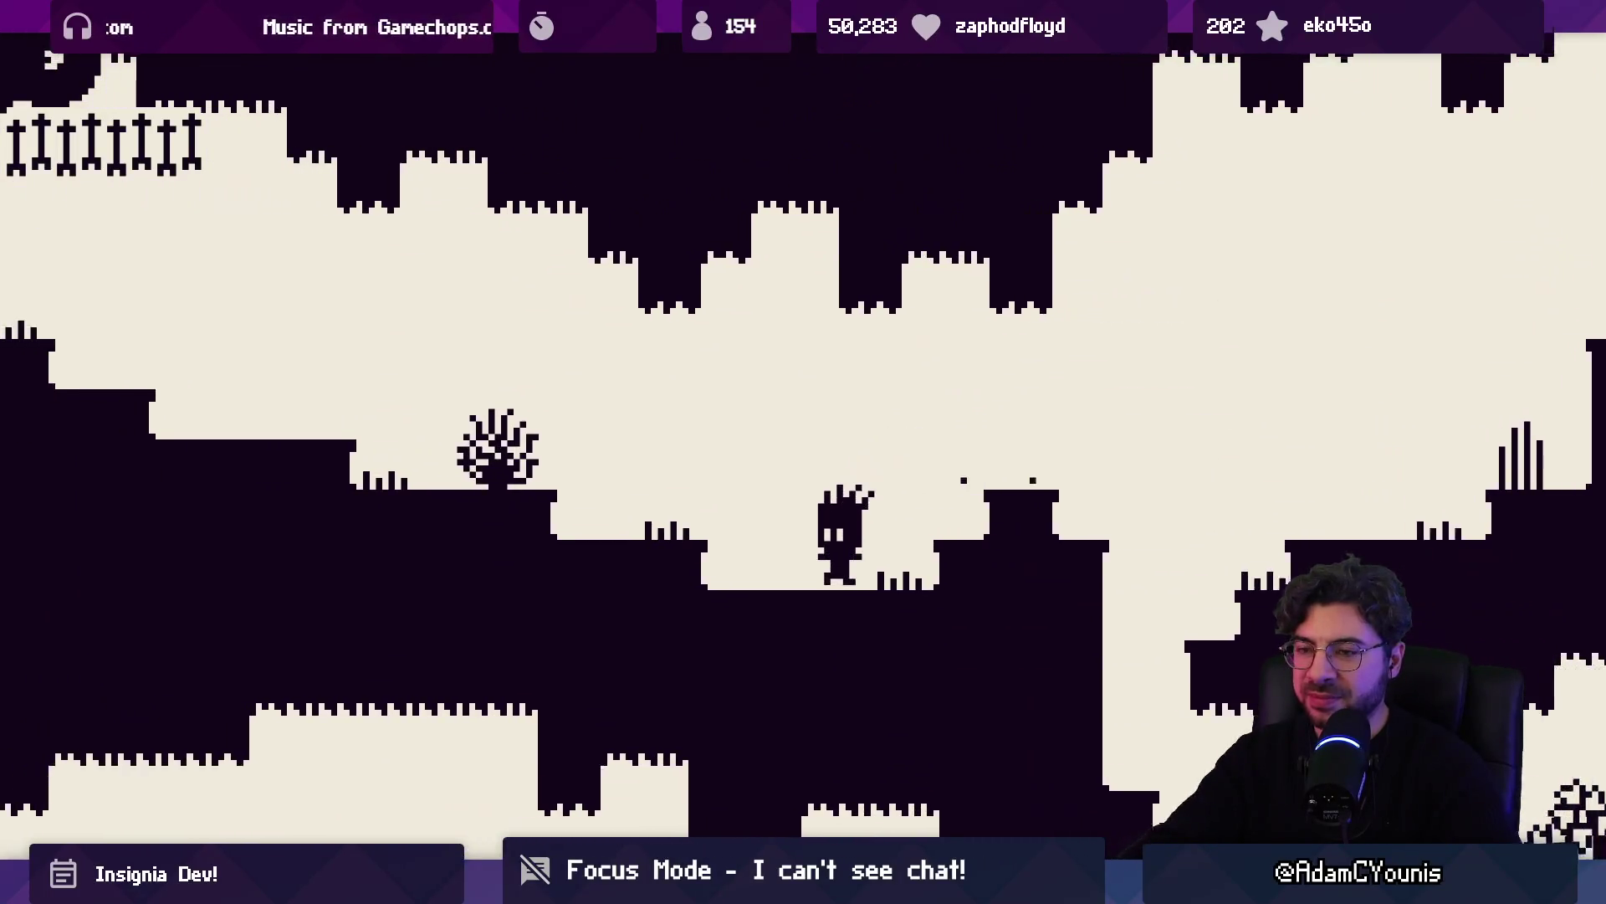
Drop left past the bush, then jump right between the trees up the stair-step ledges and platforms
{"action": "key", "text": "Left"}
{"action": "key", "text": "space"}
{"action": "key", "text": "space"}
{"action": "key", "text": "Right"}
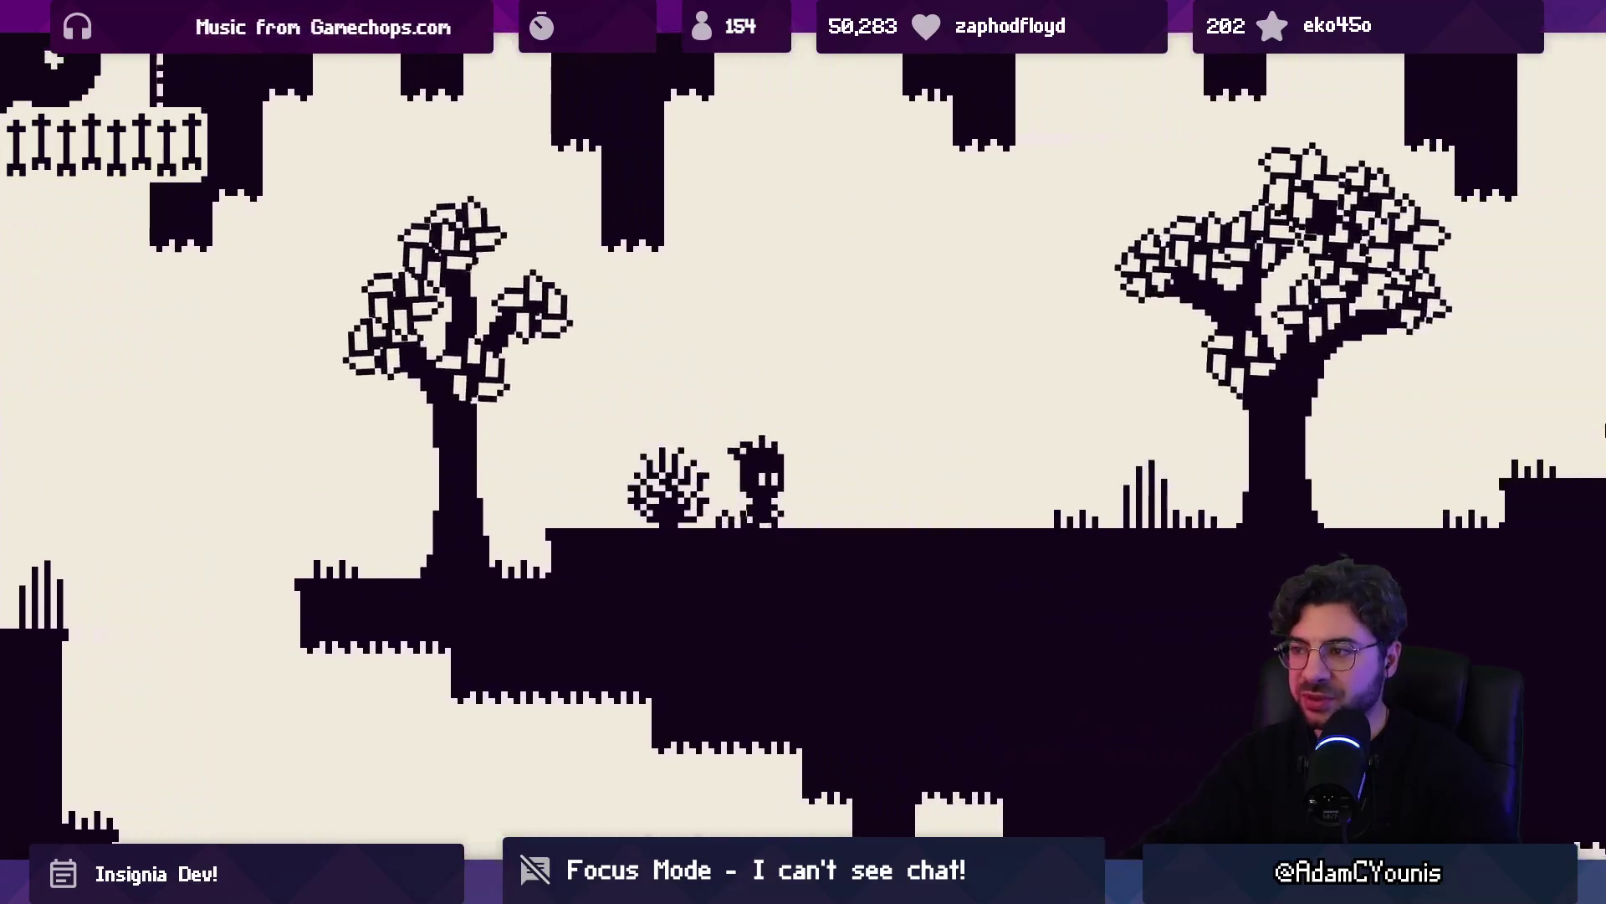
{"action": "key", "text": "Right"}
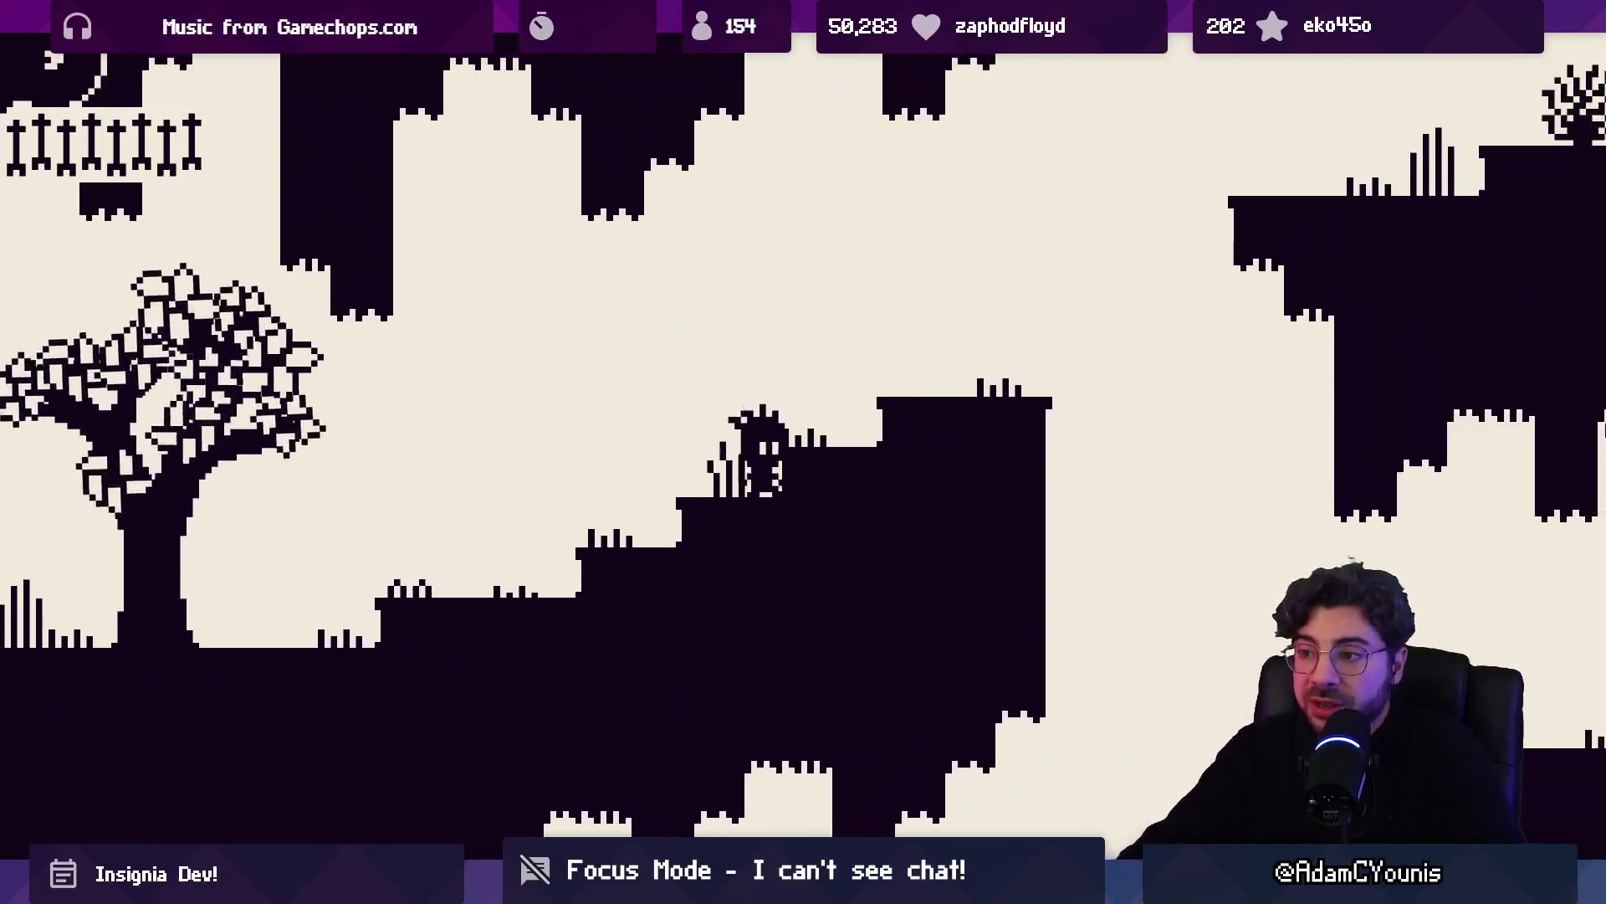
{"action": "key", "text": "space"}
{"action": "key", "text": "space"}
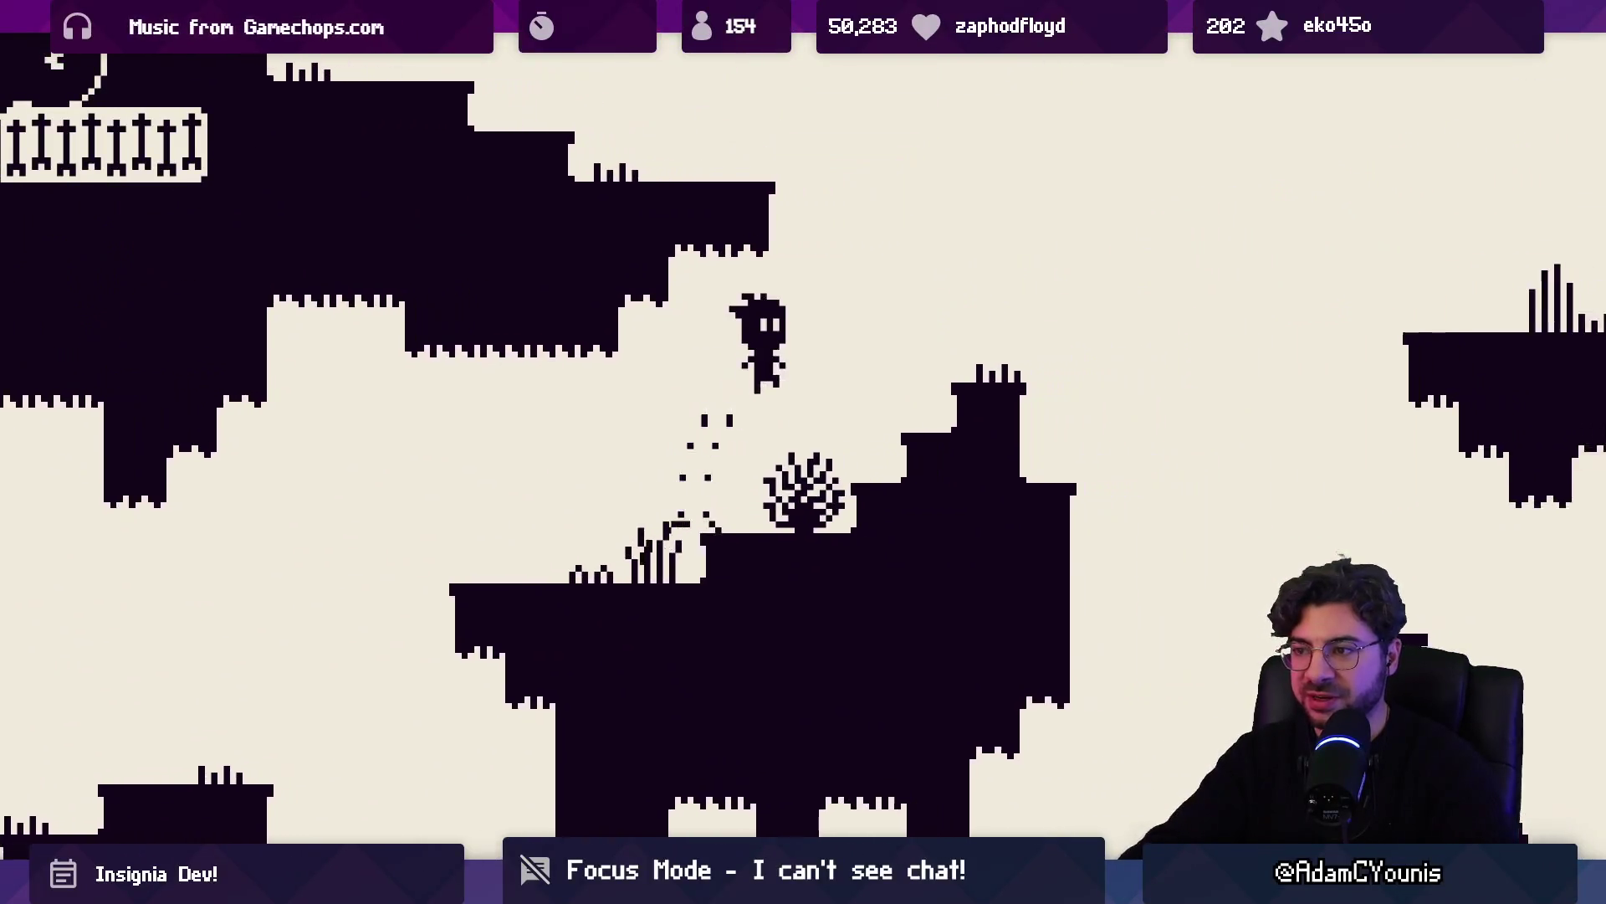
{"action": "key", "text": "space"}
{"action": "key", "text": "space"}
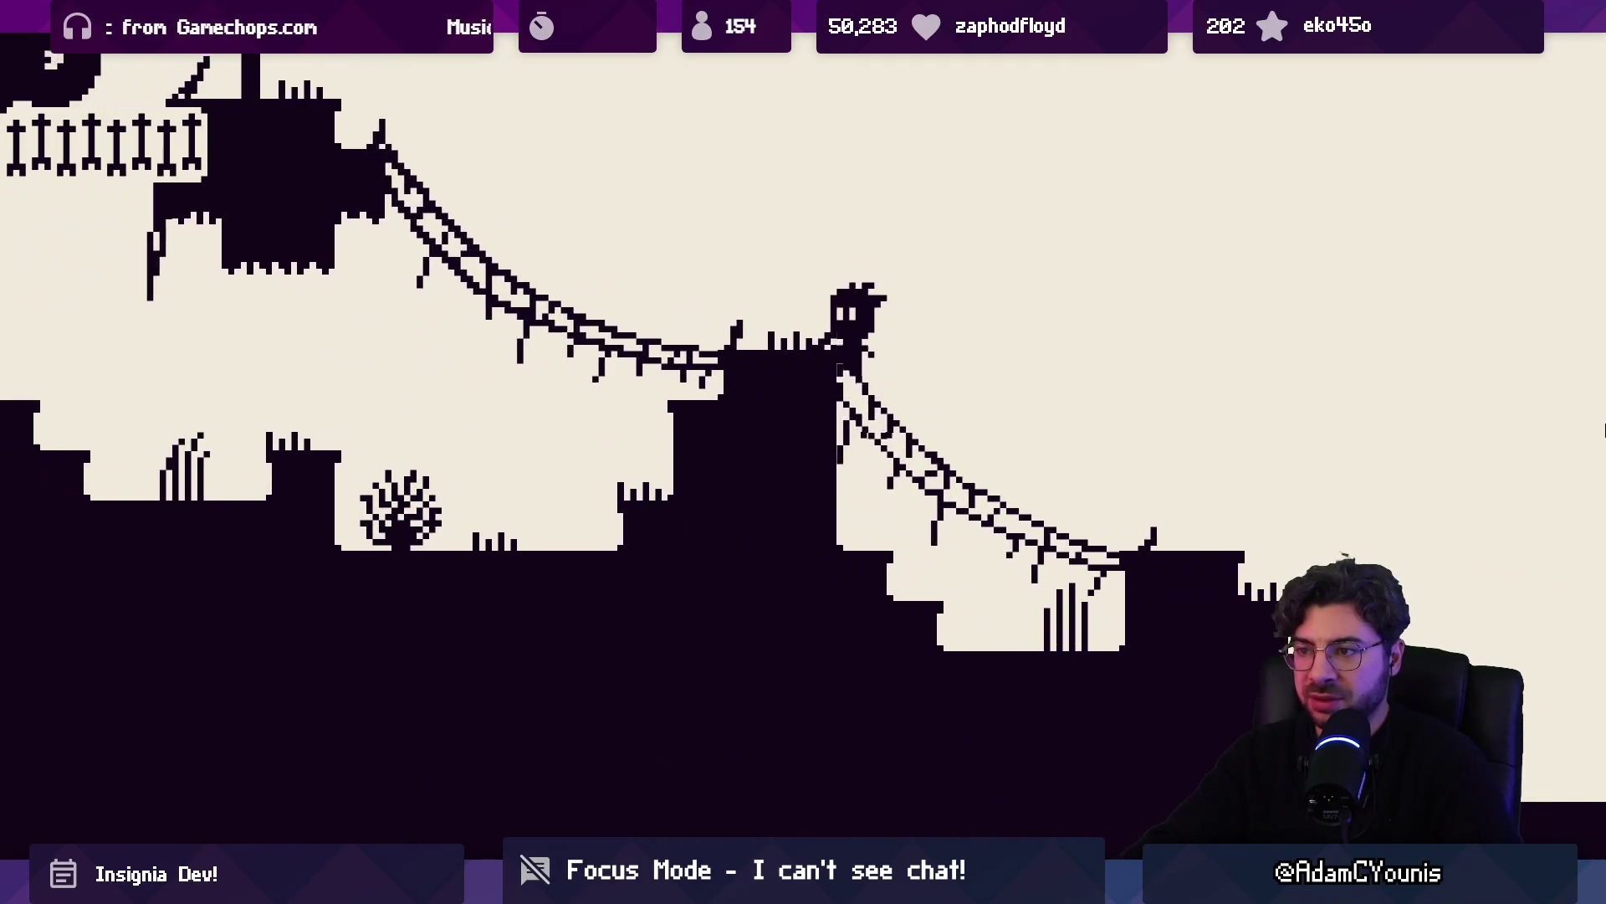
Jump onto the higher floating platform, then up the rope bridge to the Ocean mast top
{"action": "key", "text": "space"}
{"action": "key", "text": "Left"}
{"action": "key", "text": "space"}
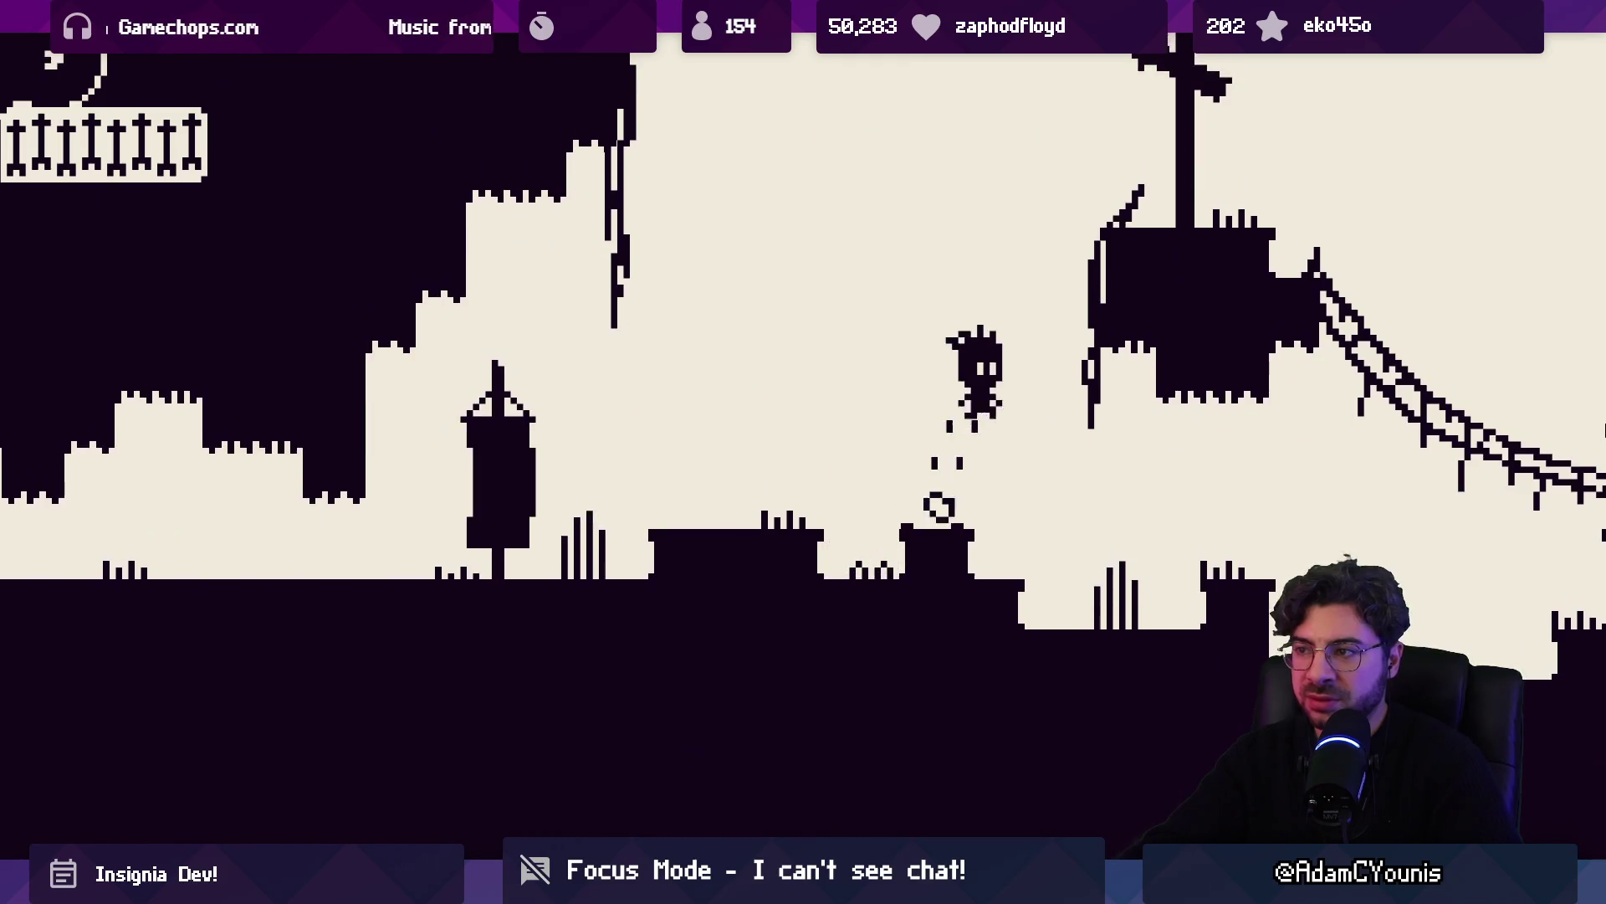
{"action": "key", "text": "Right"}
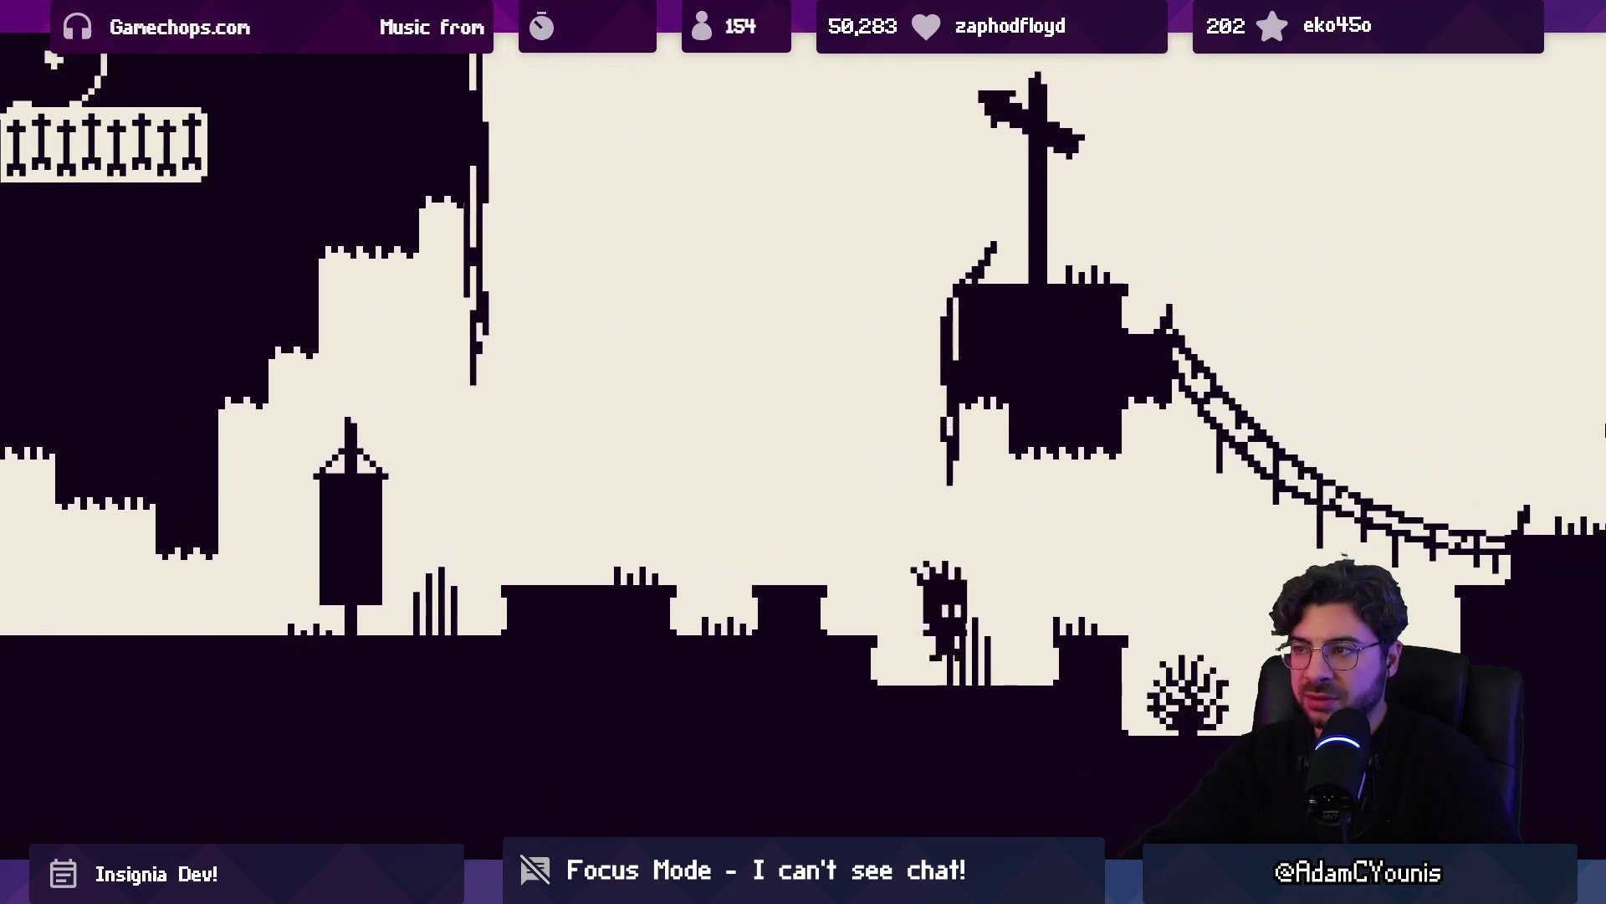
{"action": "key", "text": "space"}
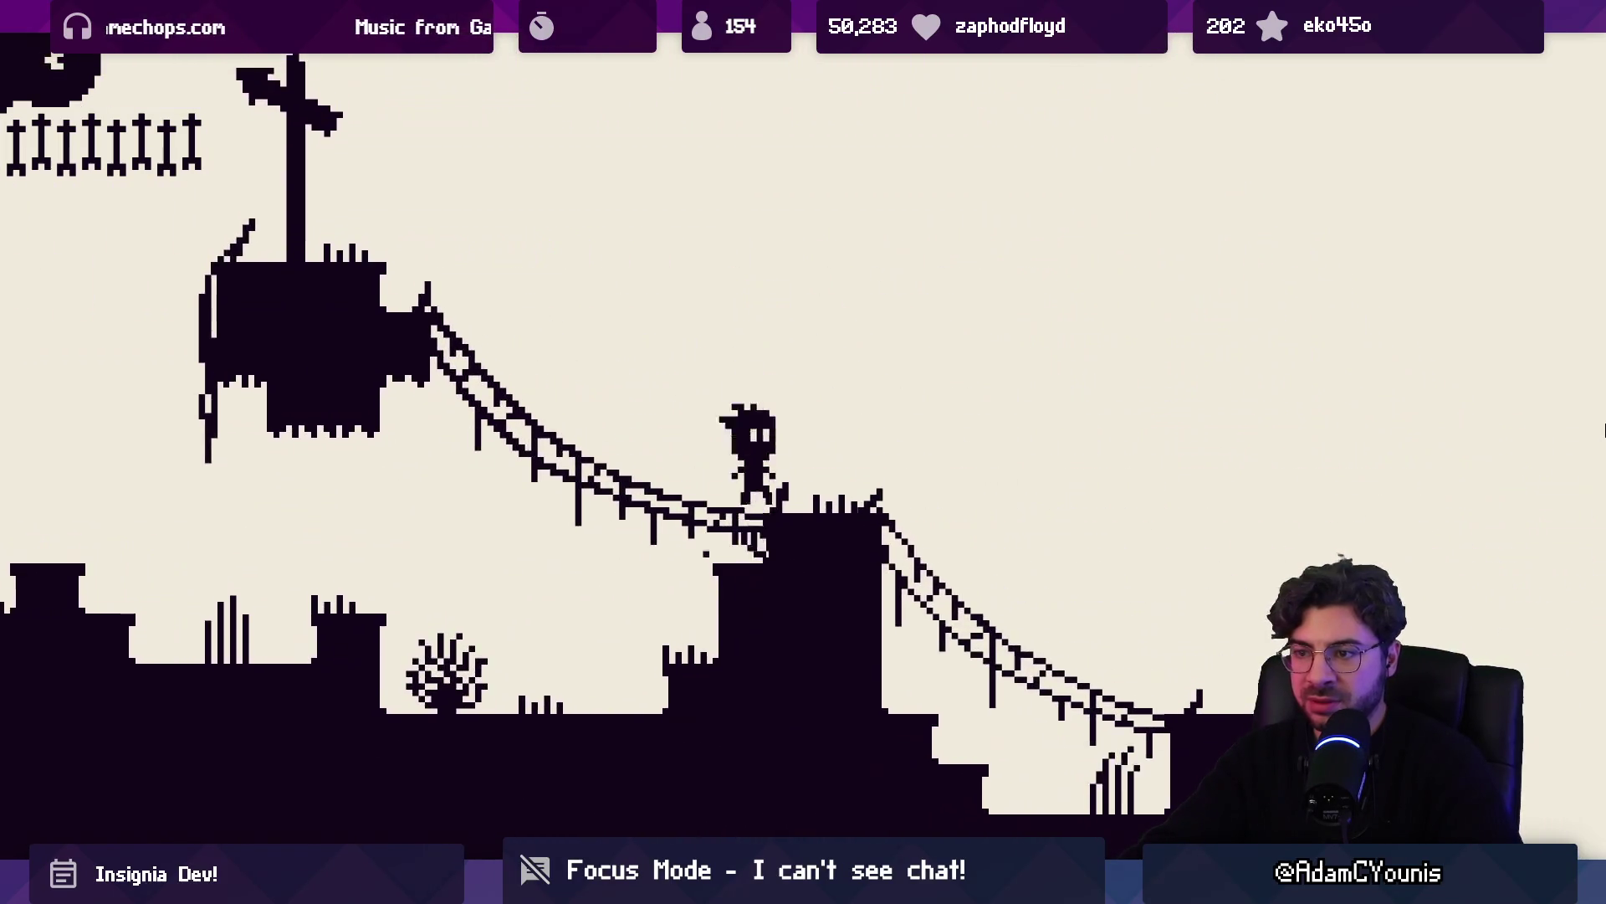
{"action": "key", "text": "Left"}
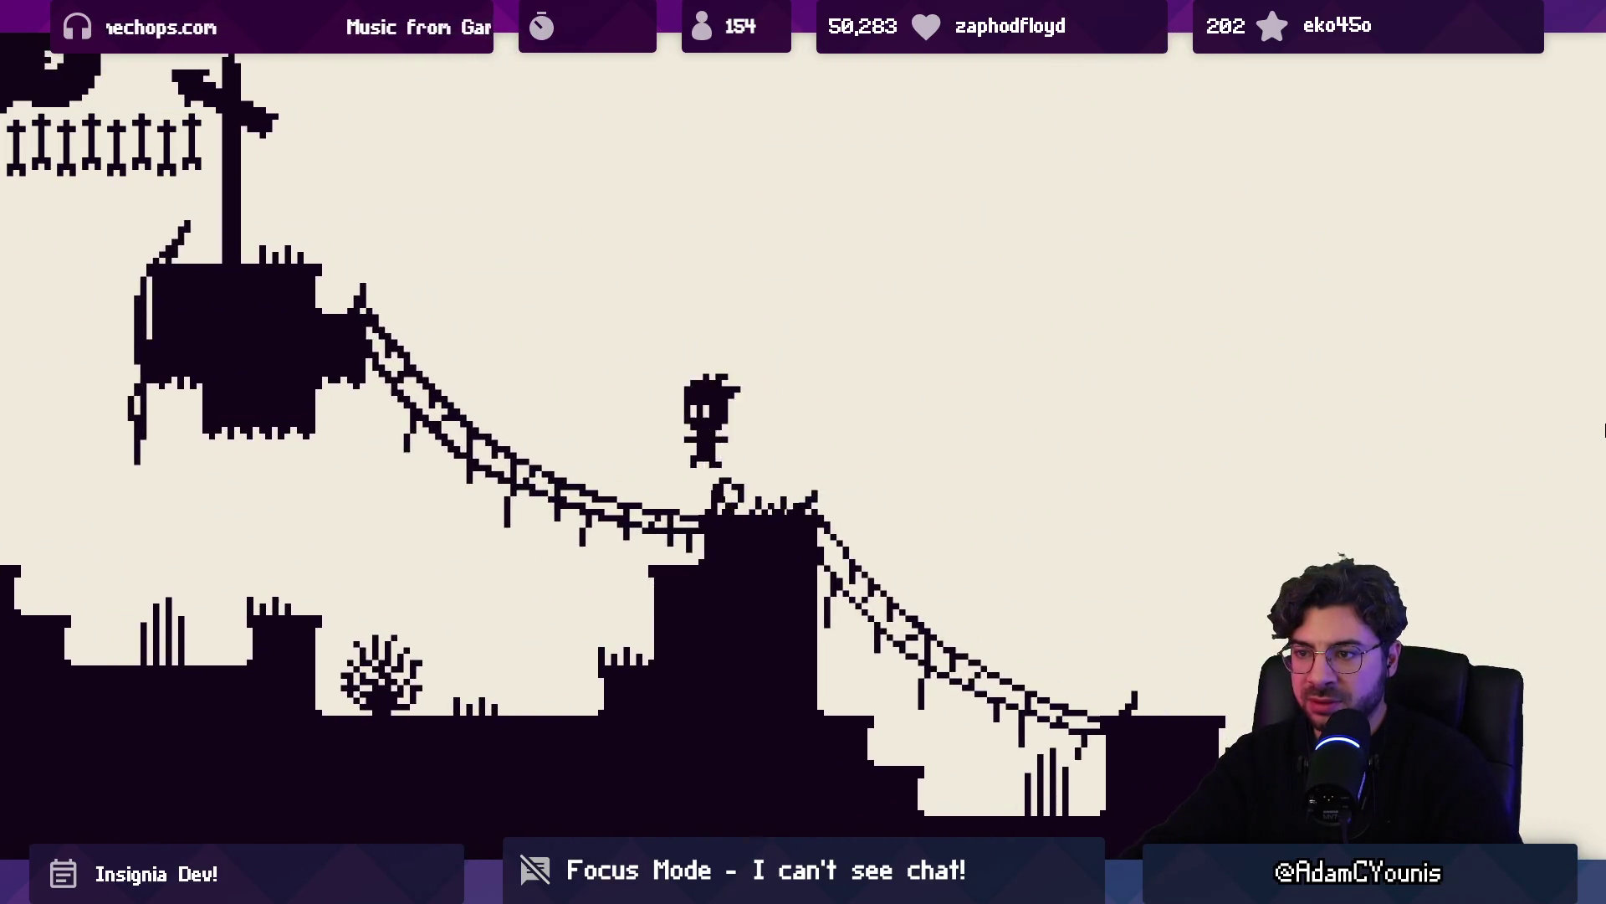
{"action": "key", "text": "space"}
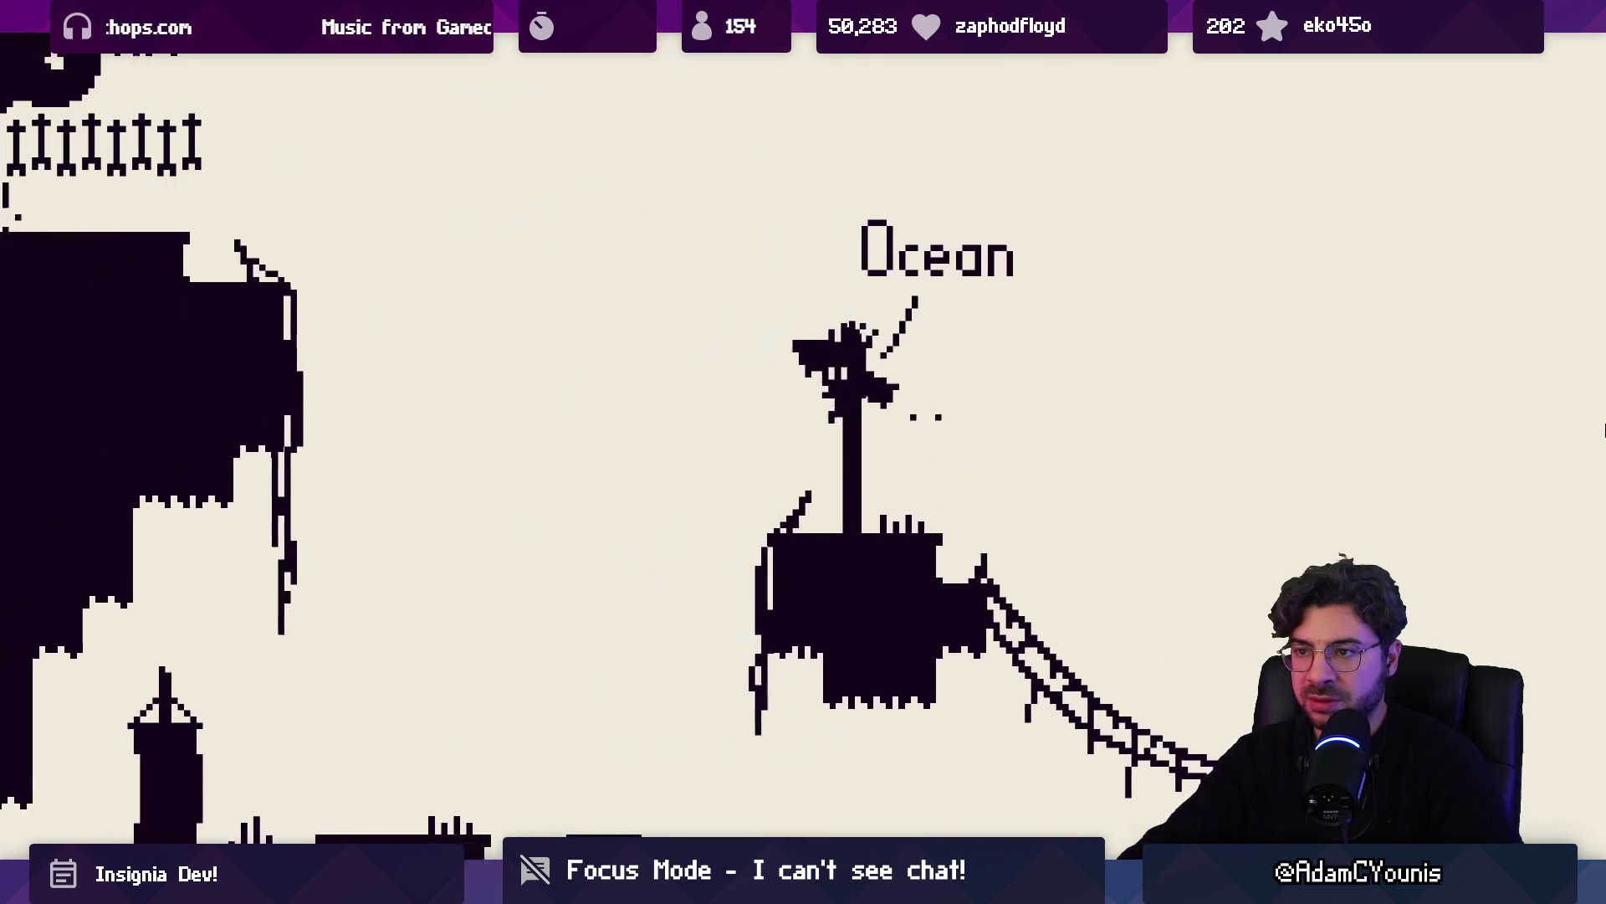
Leap left off the mast top and drop to the lower ground under the cave overhang
{"action": "key", "text": "Left"}
{"action": "key", "text": "space"}
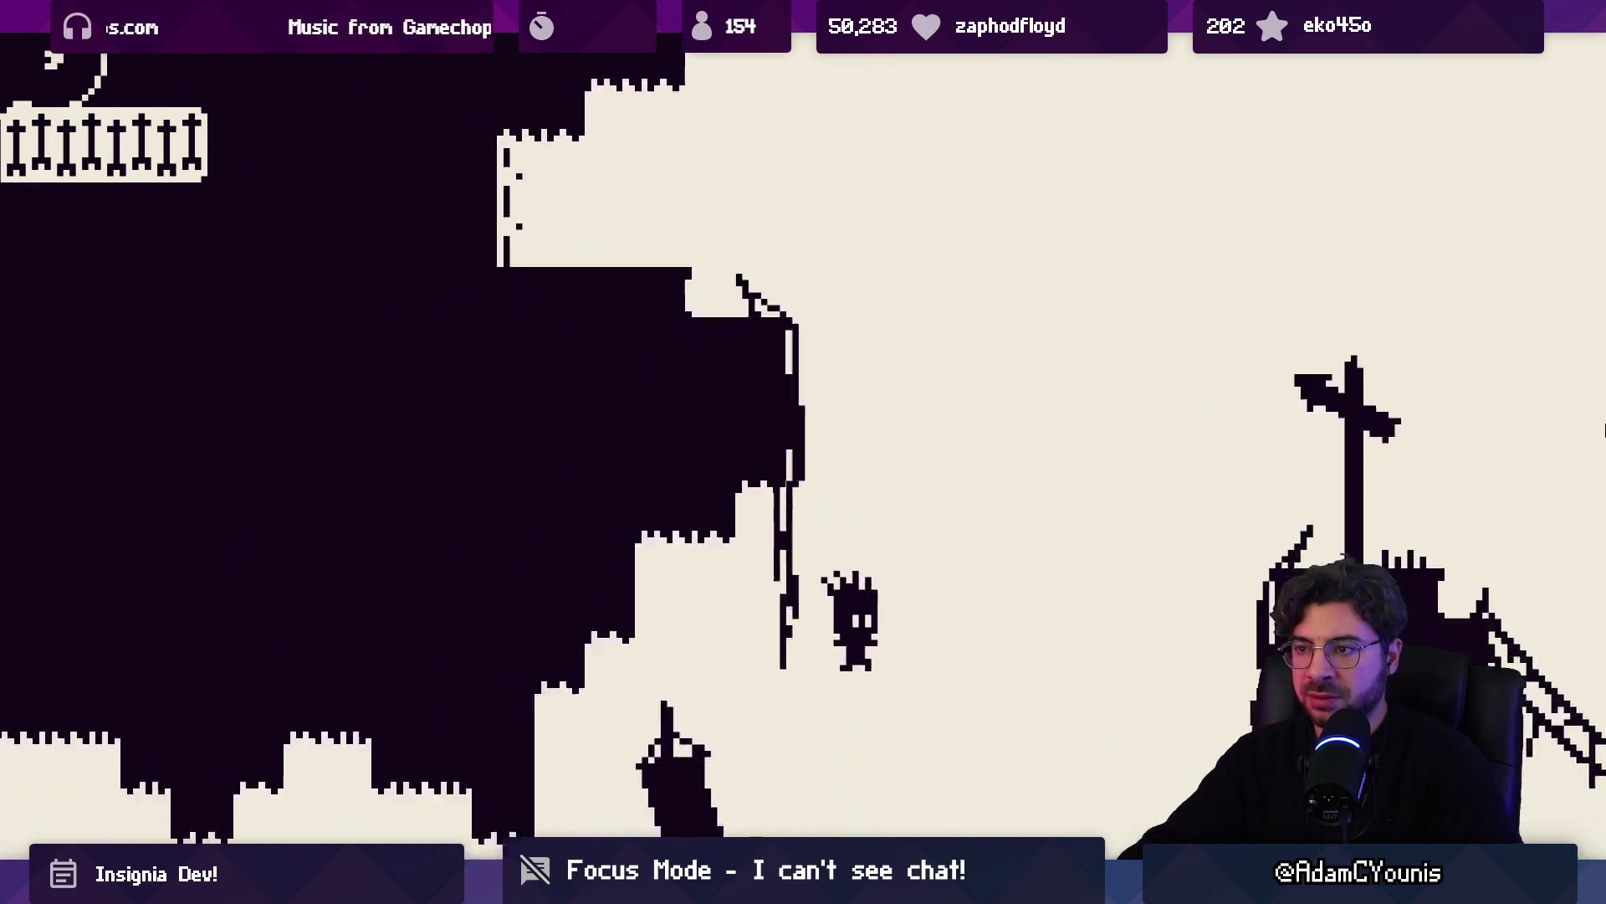
{"action": "key", "text": "Right"}
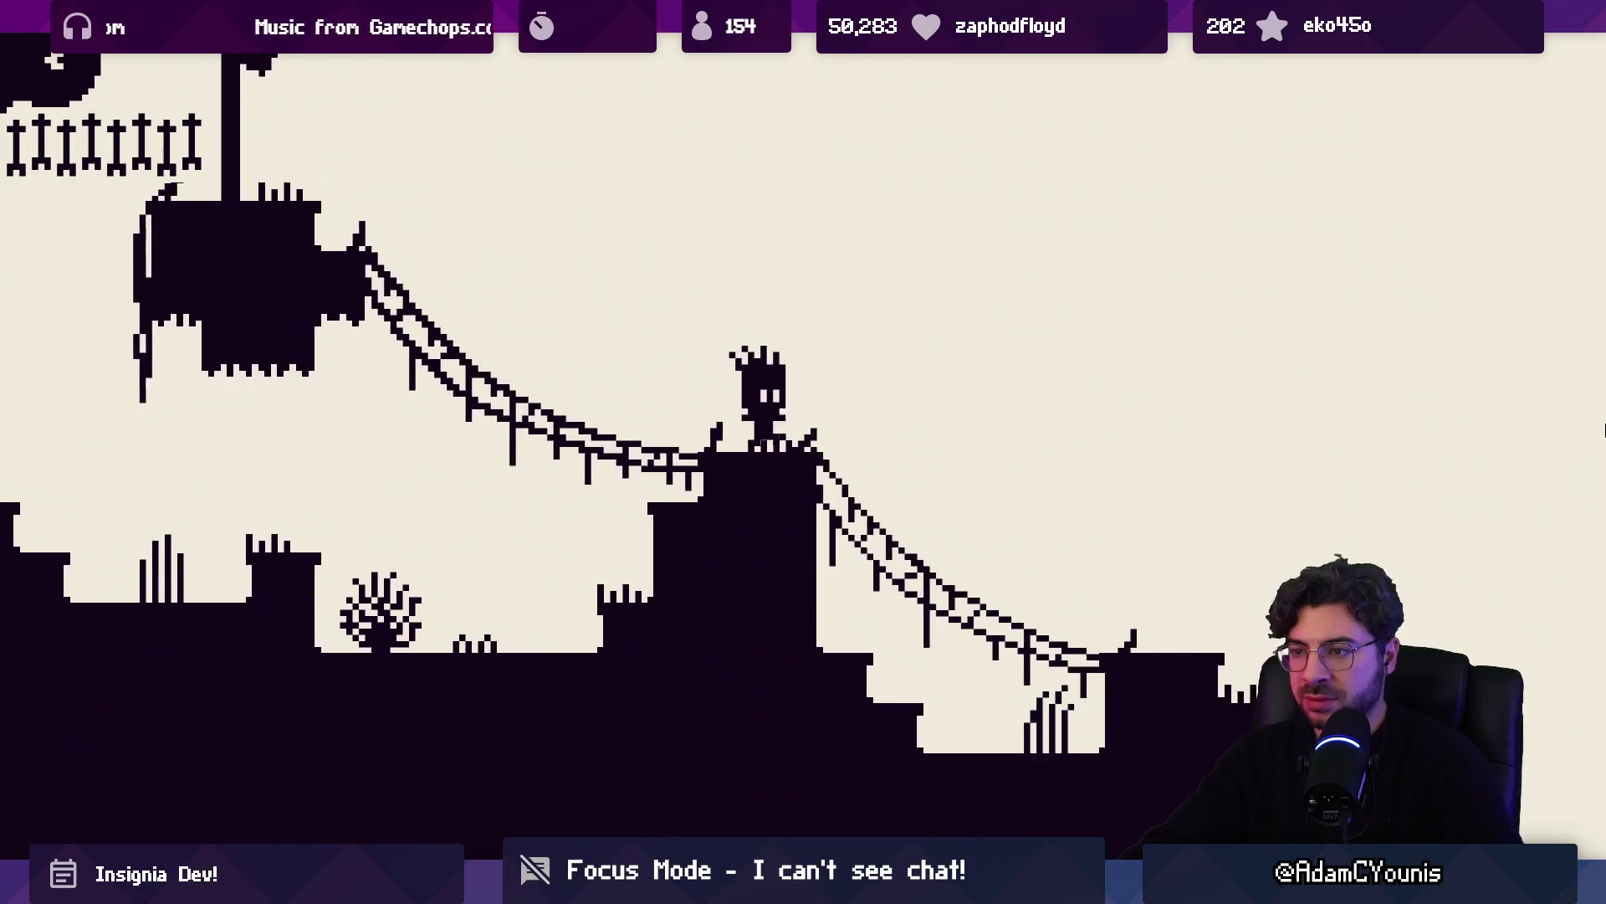
{"action": "key", "text": "space"}
{"action": "key", "text": "Left"}
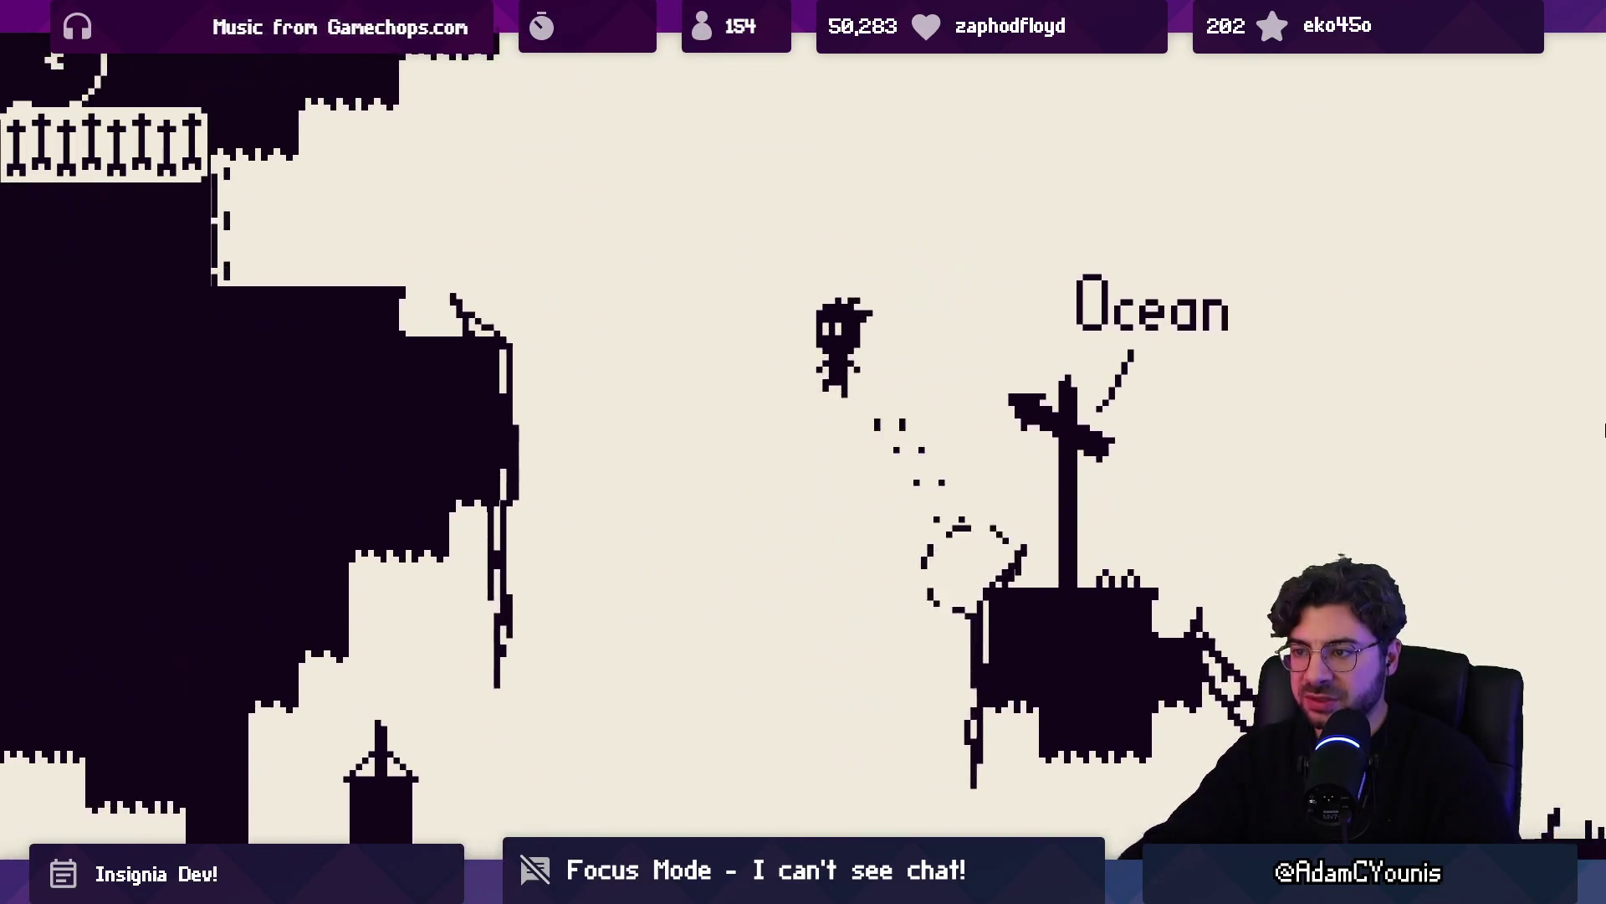
{"action": "key", "text": "Left"}
{"action": "key", "text": "Left"}
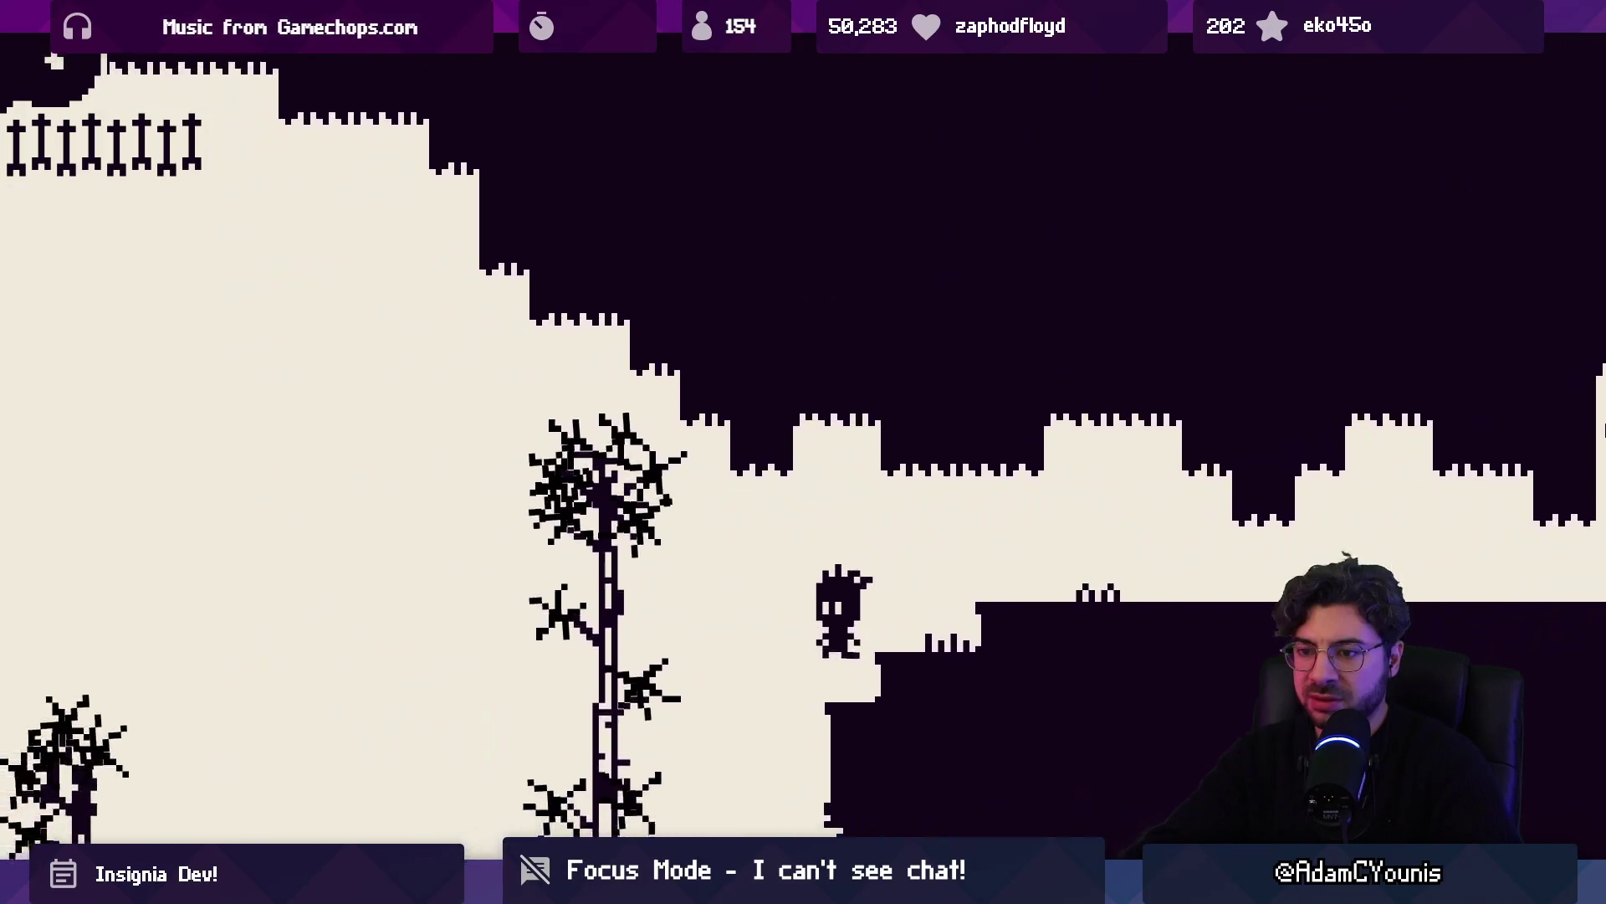
{"action": "key", "text": "Left"}
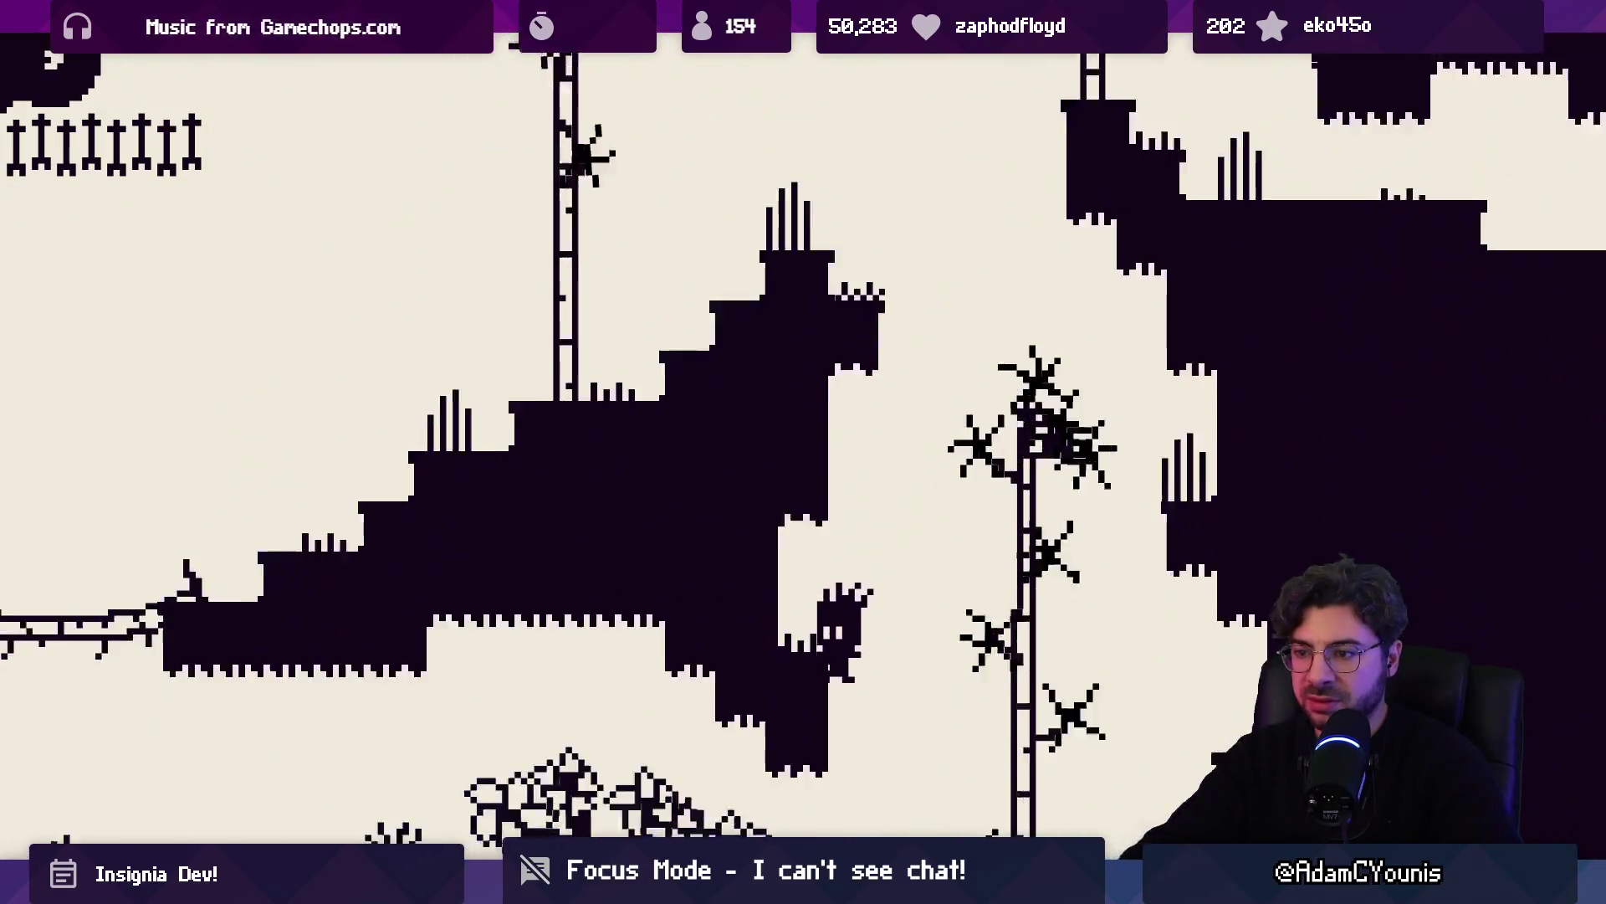
Climb the ladder, cling to the right wall, then jump back and drop beside the ladder tree
{"action": "key", "text": "Right"}
{"action": "key", "text": "Up"}
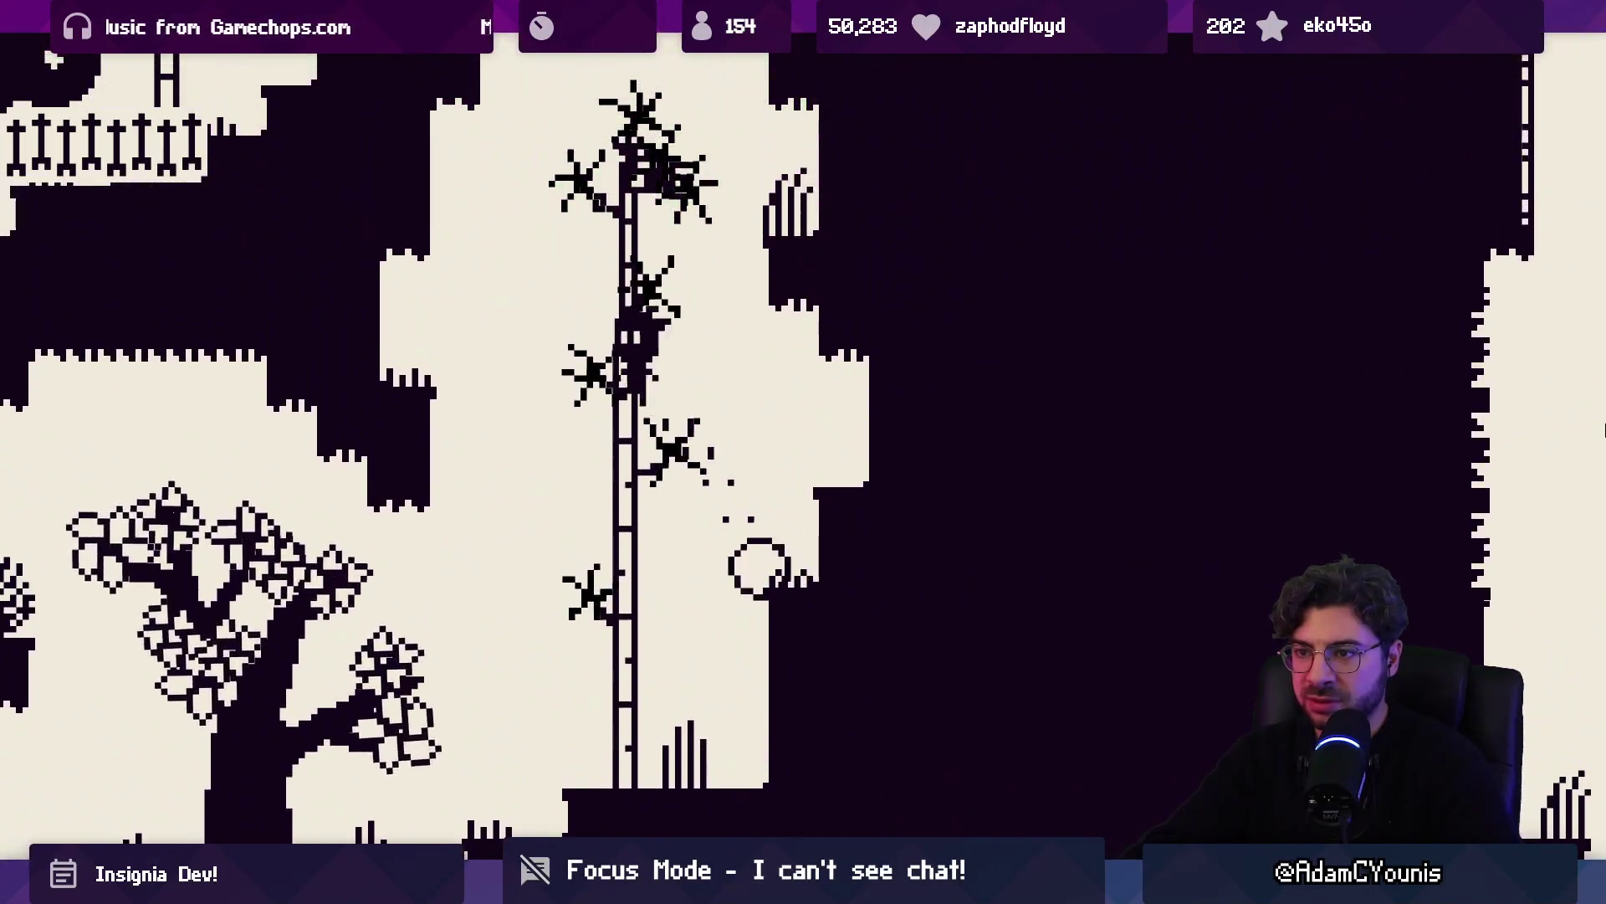
{"action": "key", "text": "Left"}
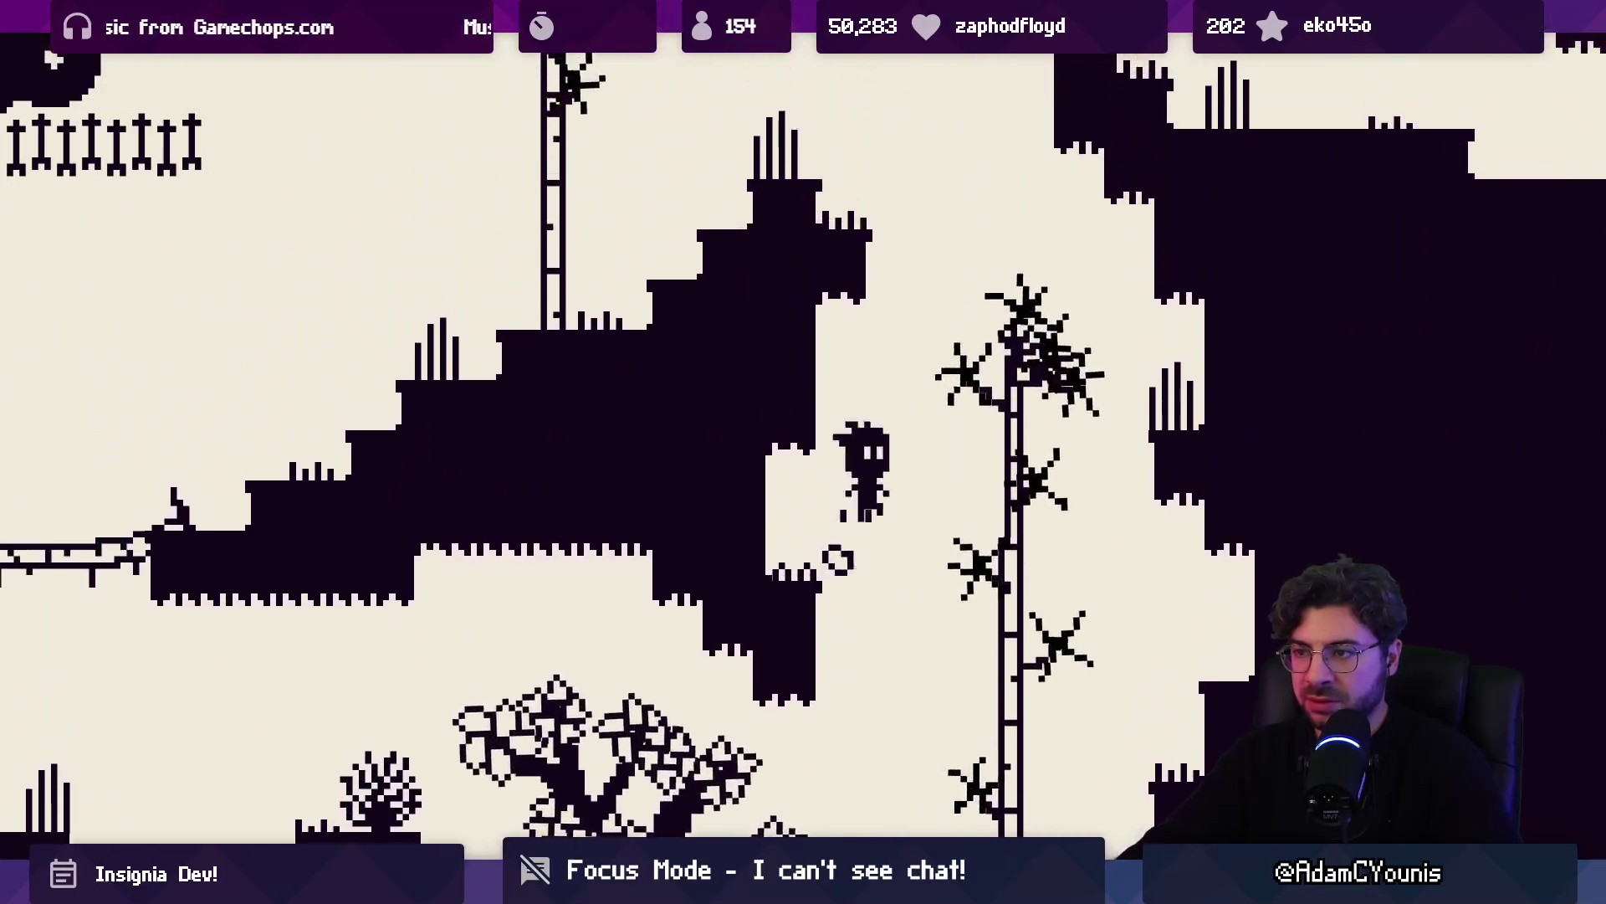
{"action": "key", "text": "Right"}
{"action": "key", "text": "Left"}
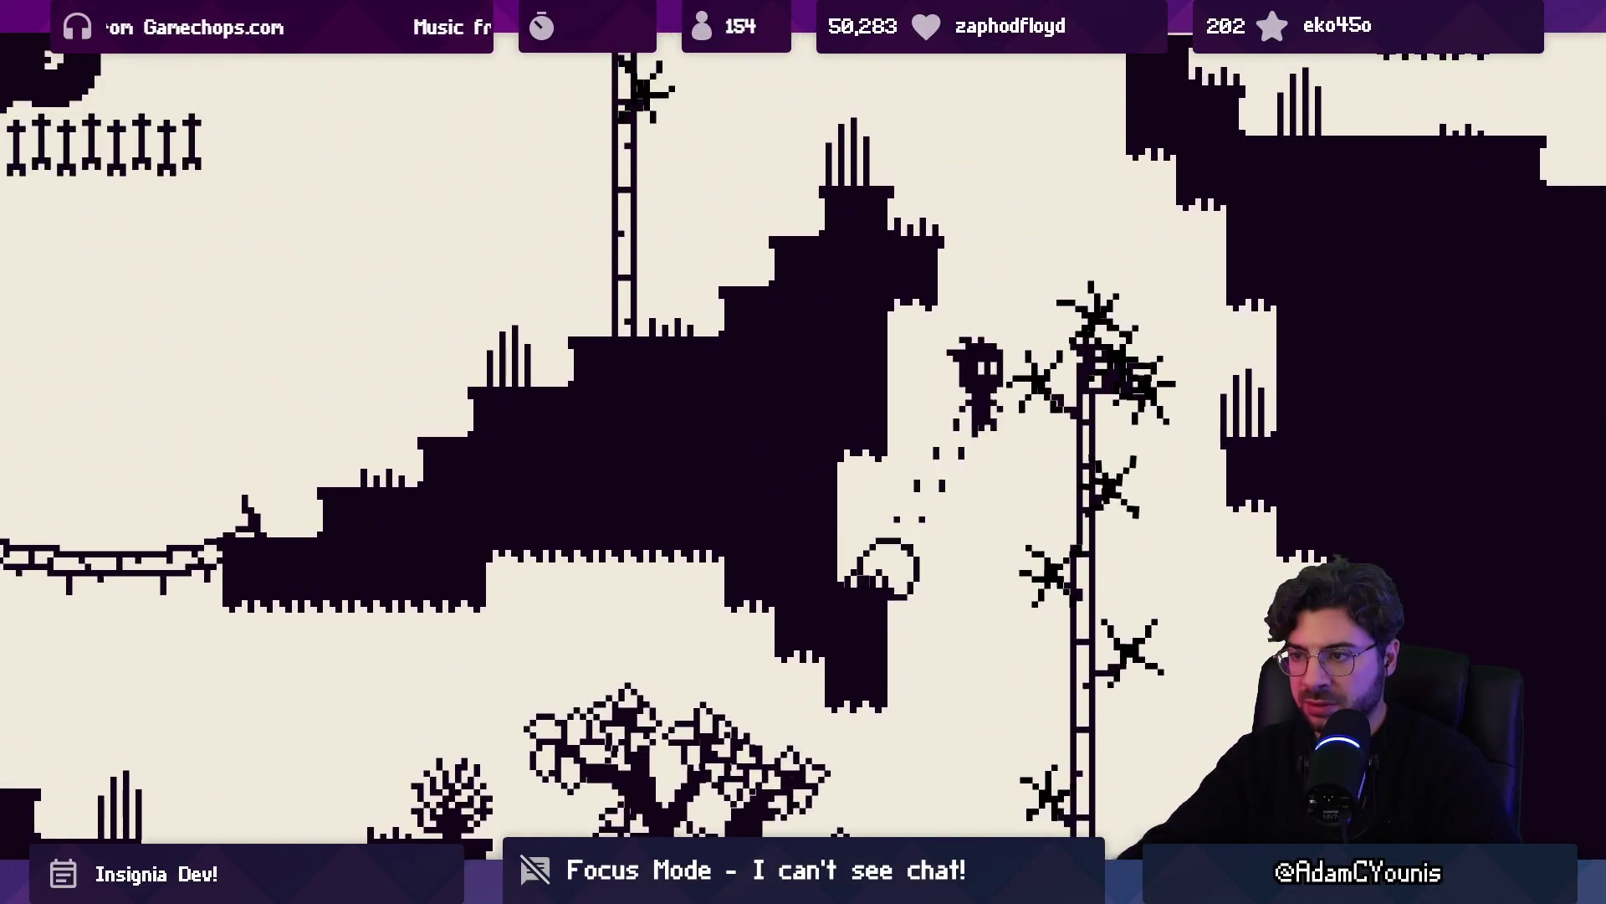
{"action": "key", "text": "Right"}
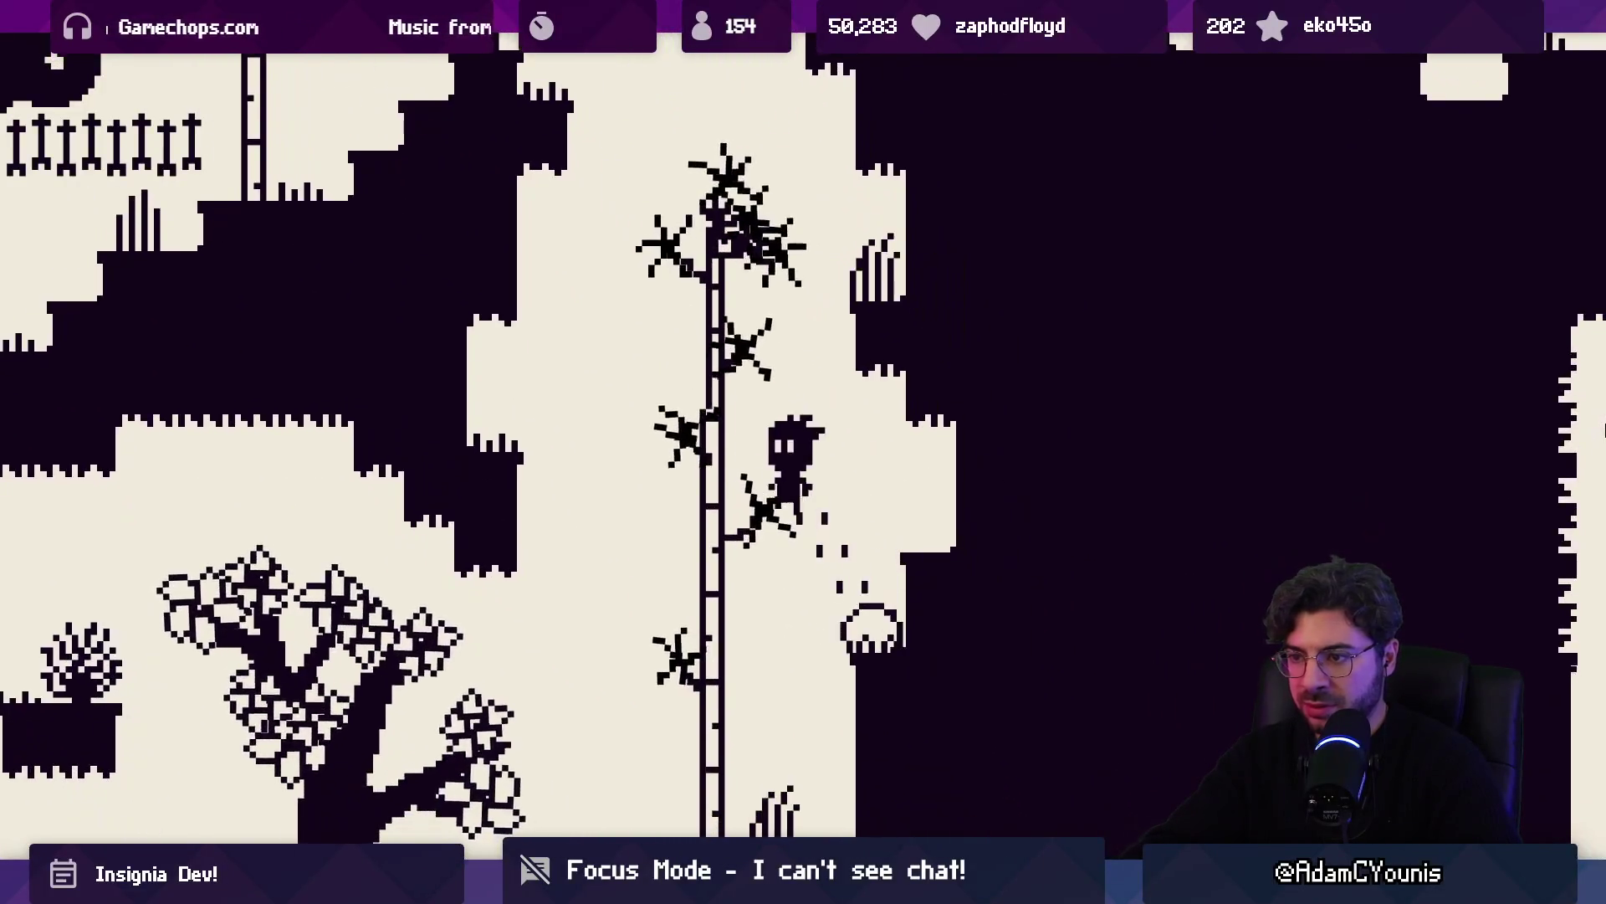
{"action": "key", "text": "Left"}
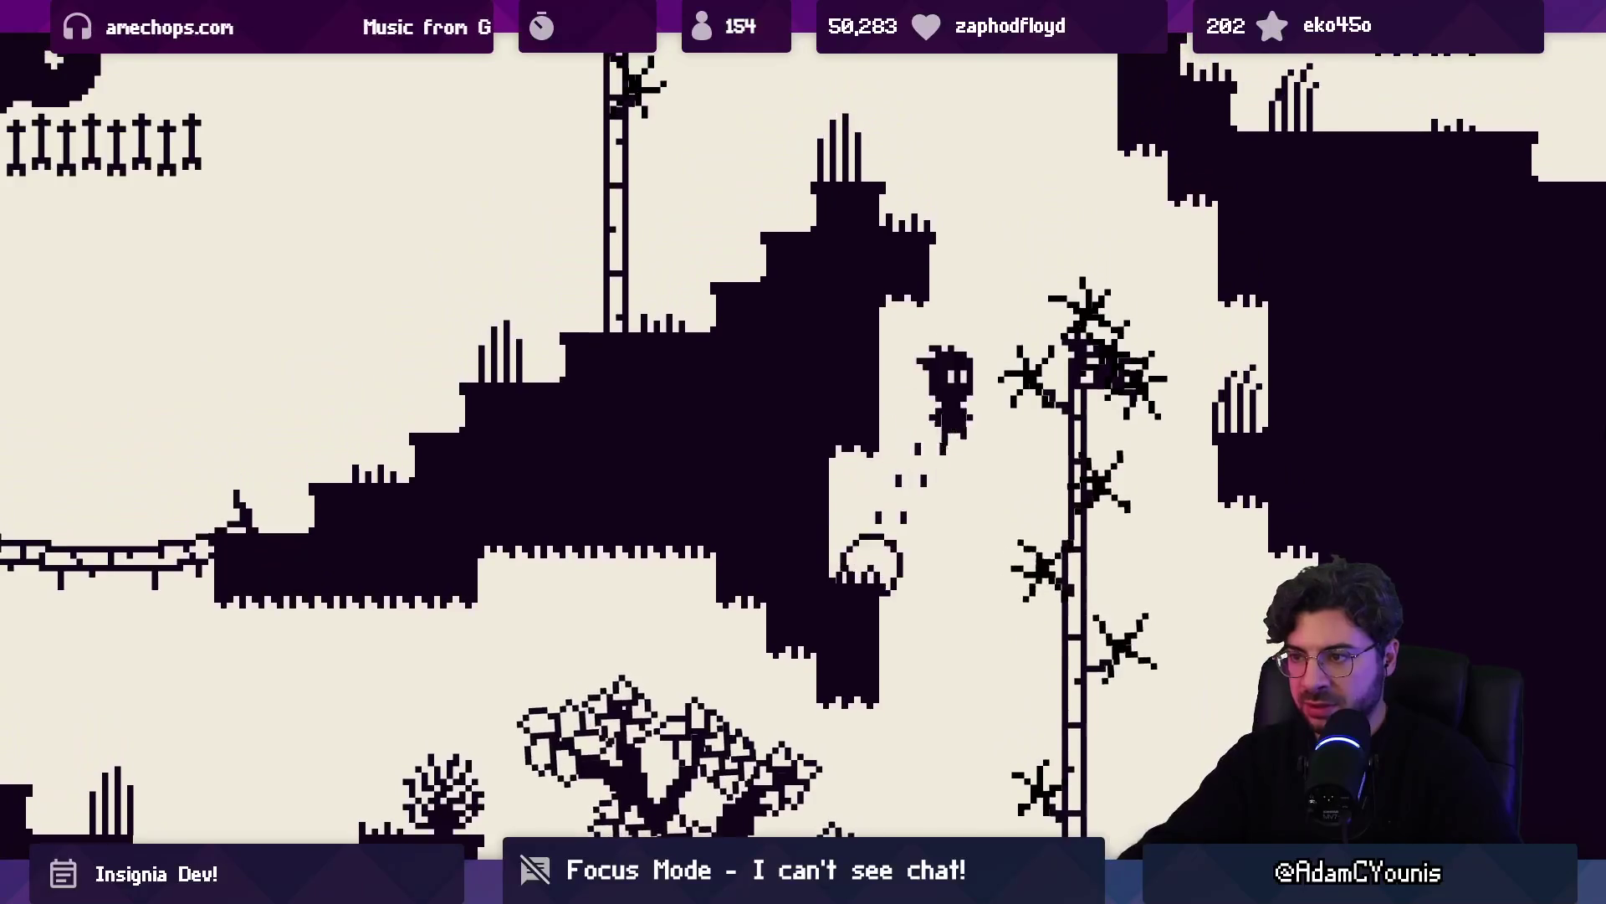
Jump past the ladder tree to the far wall and wall-jump back onto the ladder tree
{"action": "key", "text": "Right"}
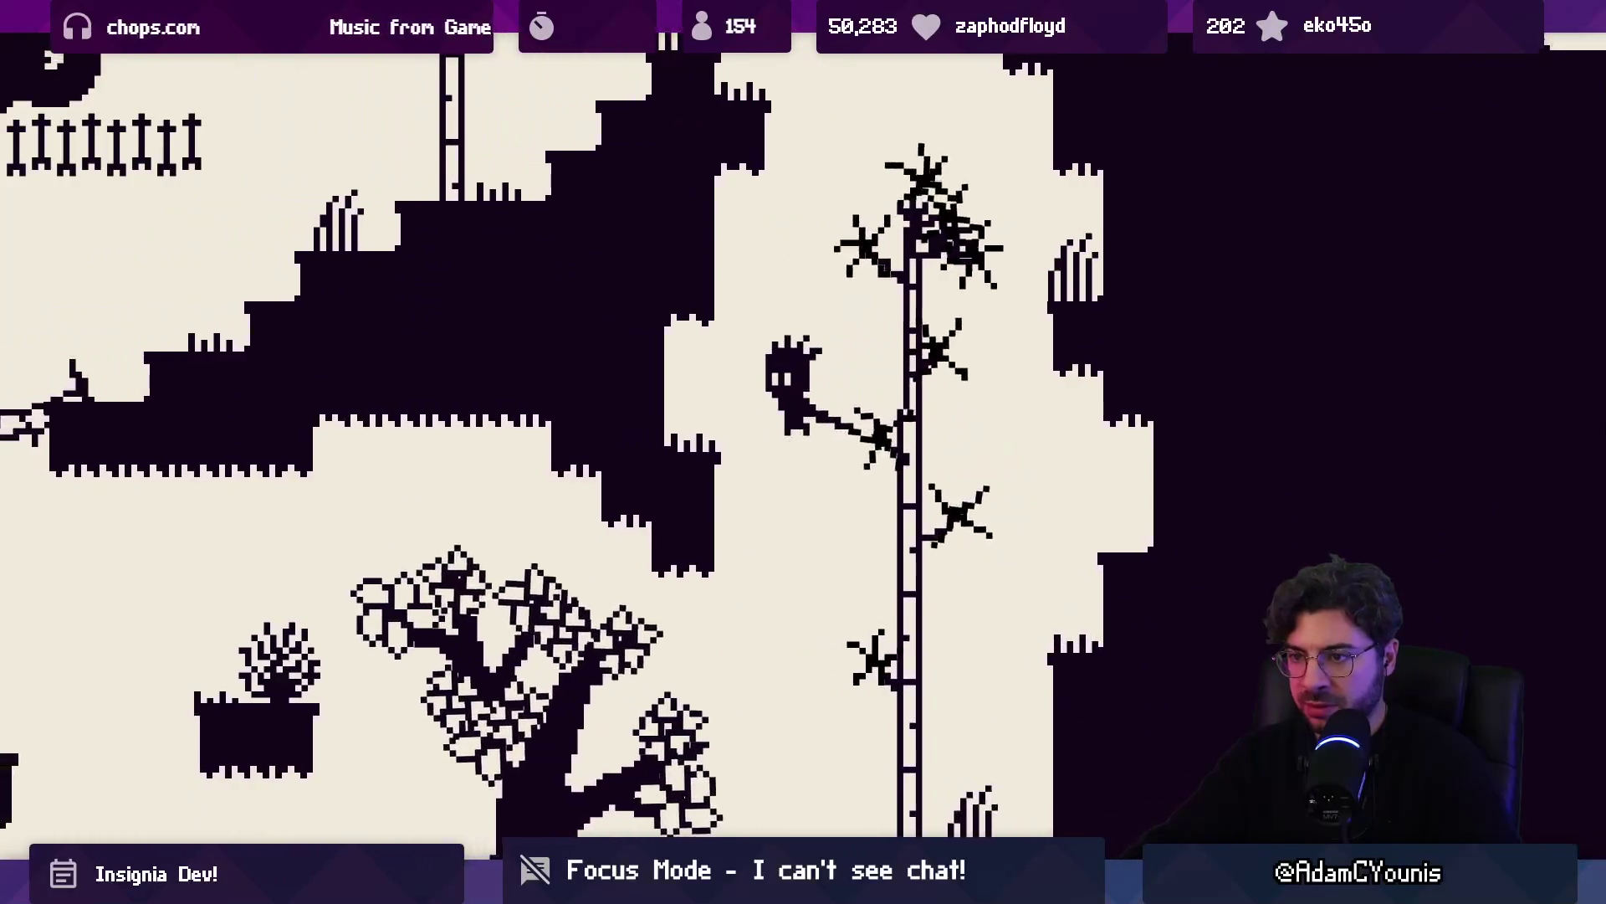
{"action": "key", "text": "space"}
{"action": "key", "text": "Right"}
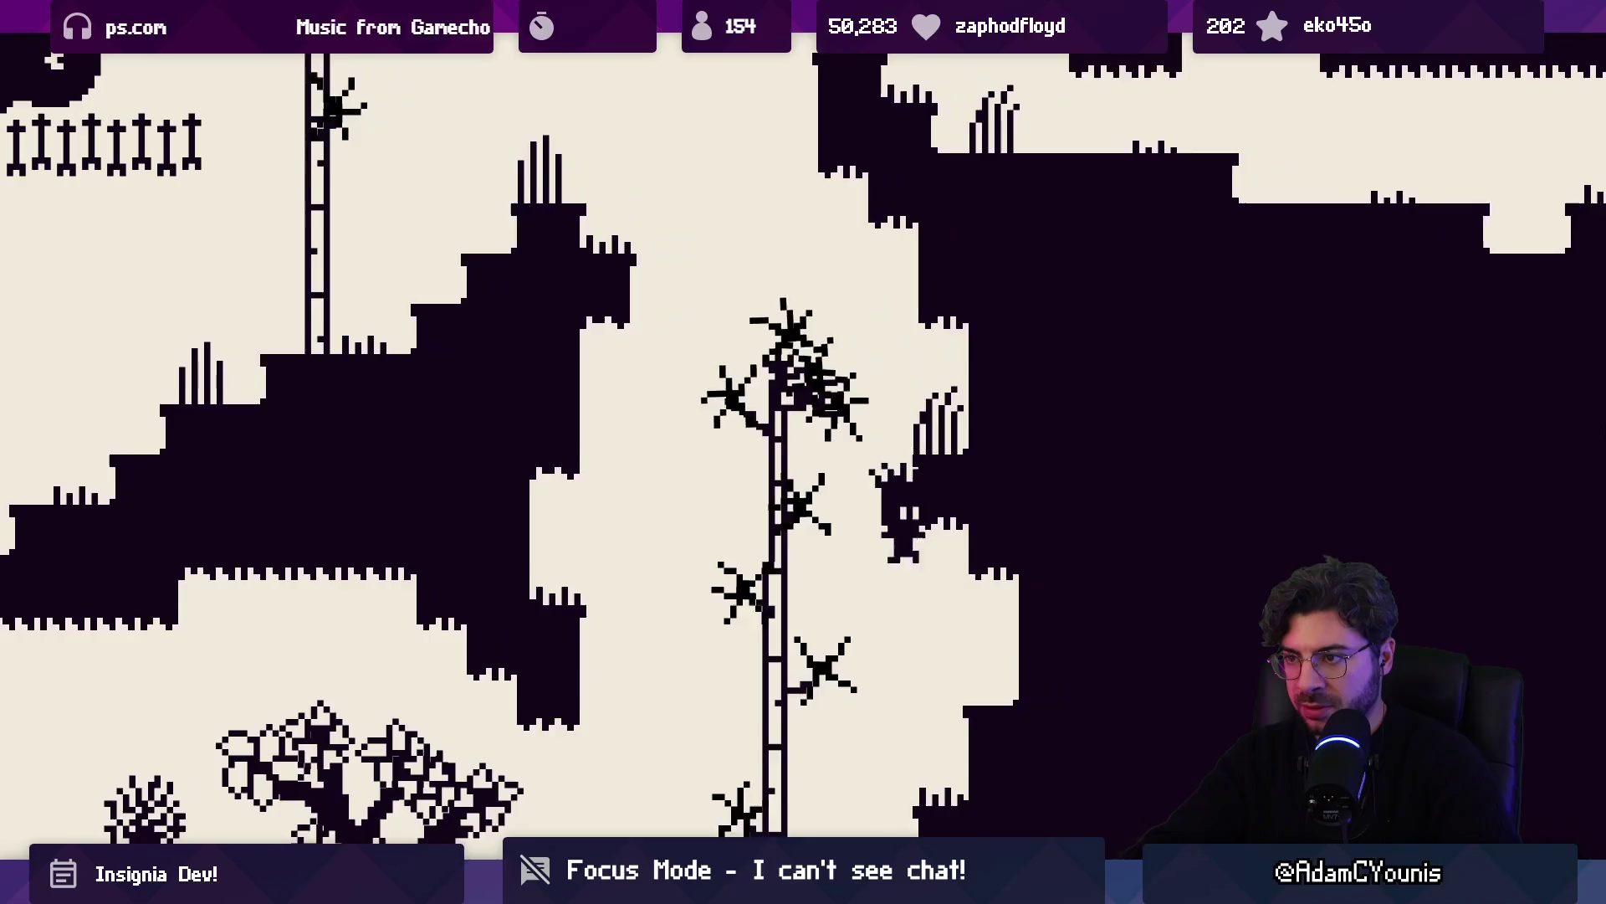
{"action": "key", "text": "Right"}
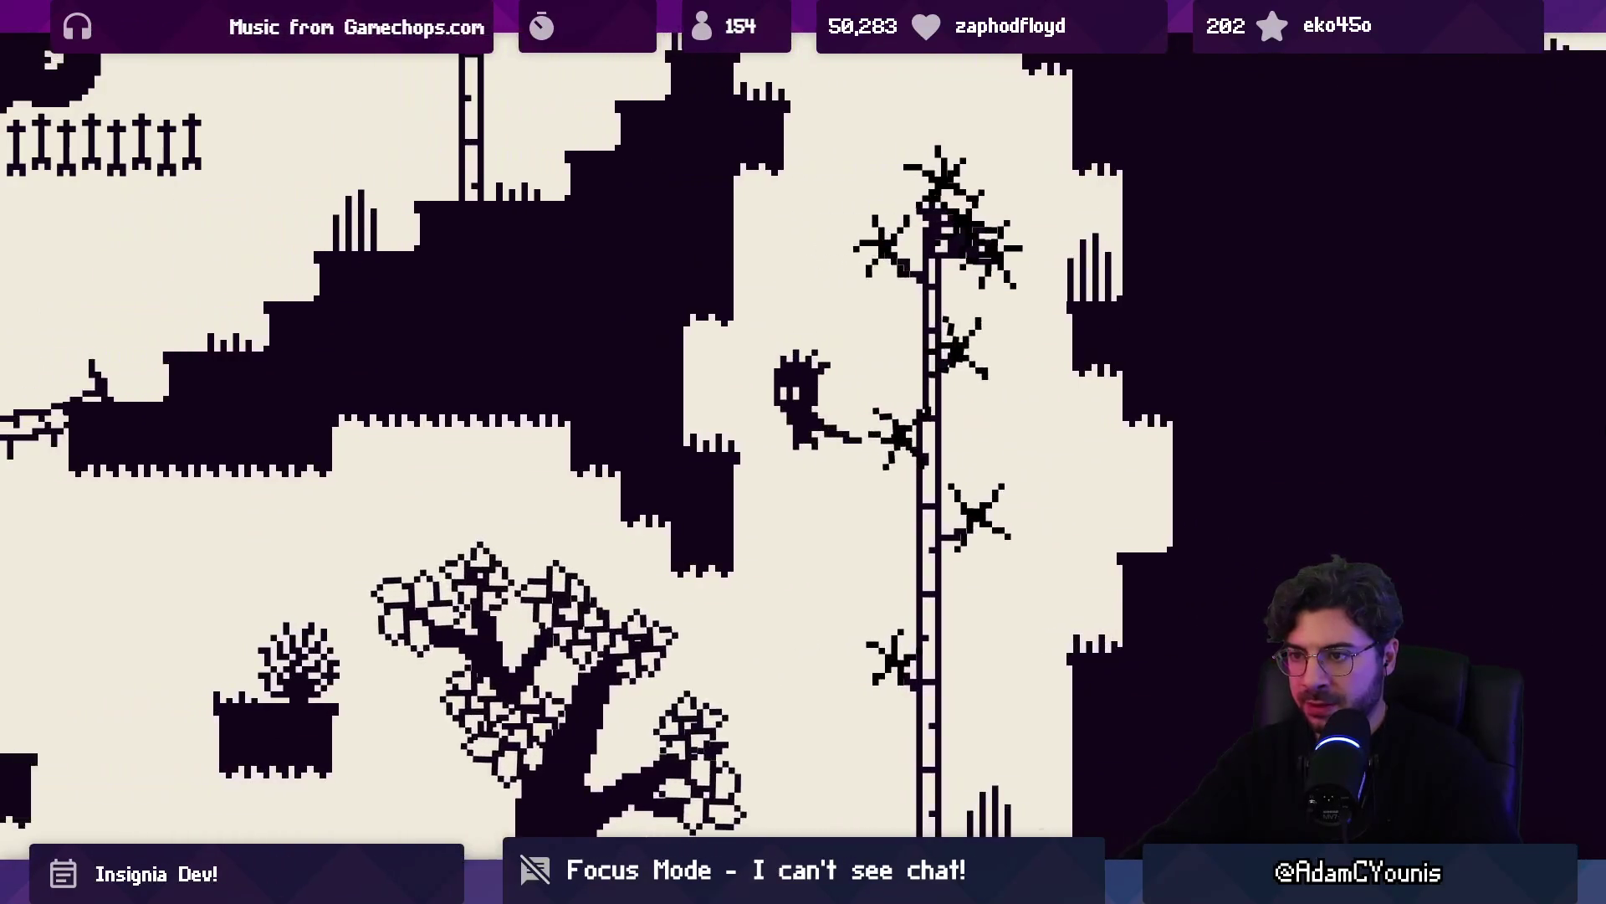
{"action": "key", "text": "space"}
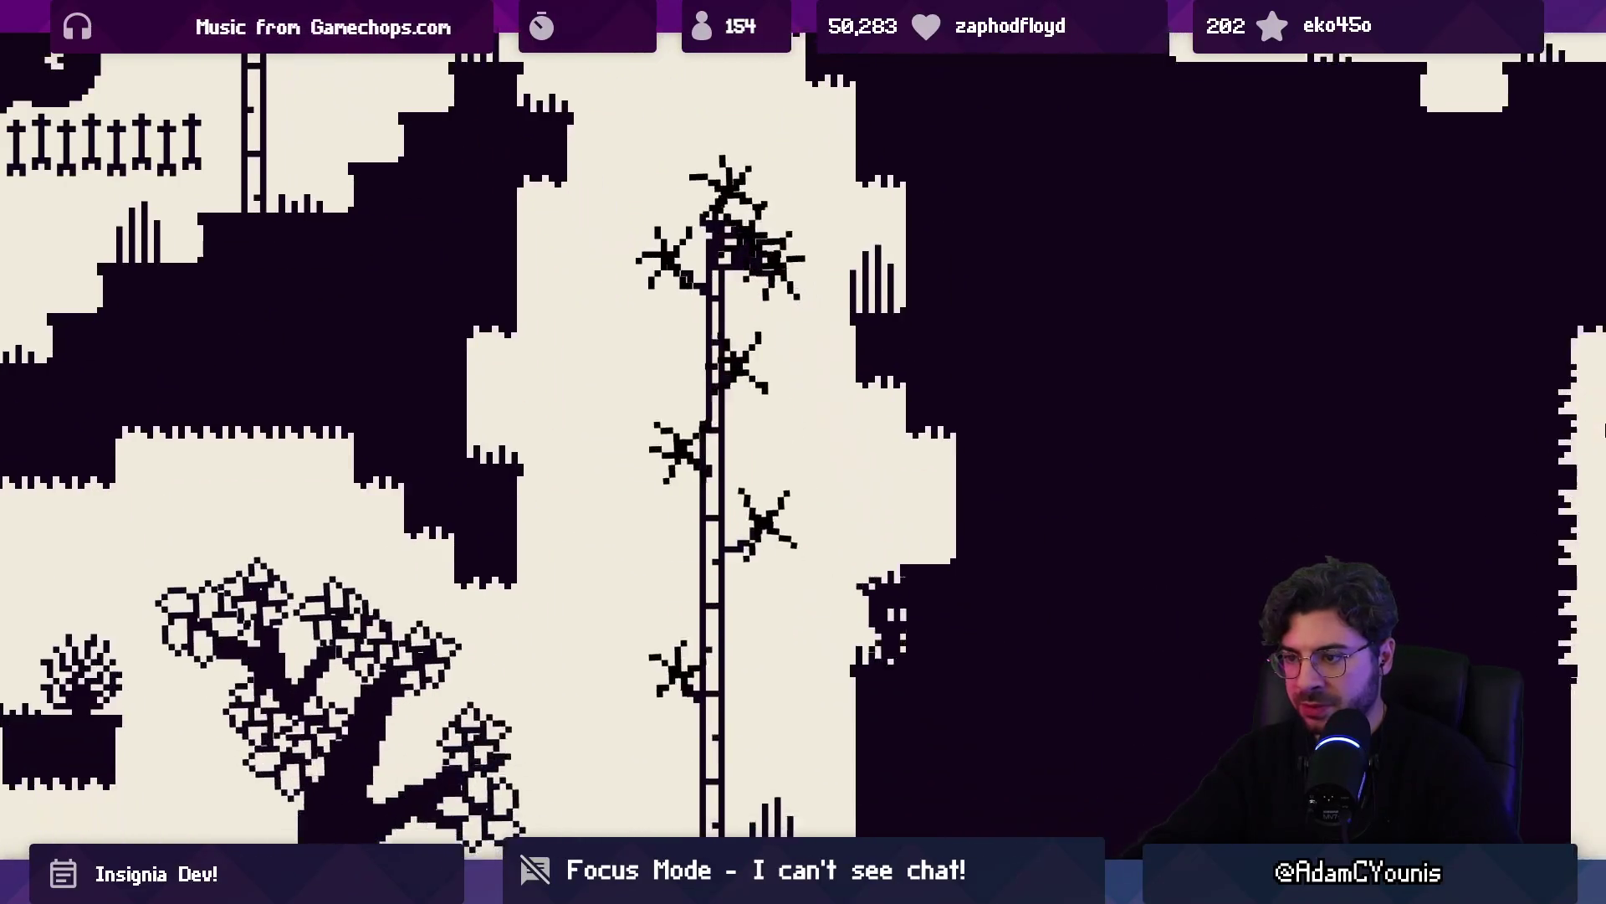
{"action": "key", "text": "Right"}
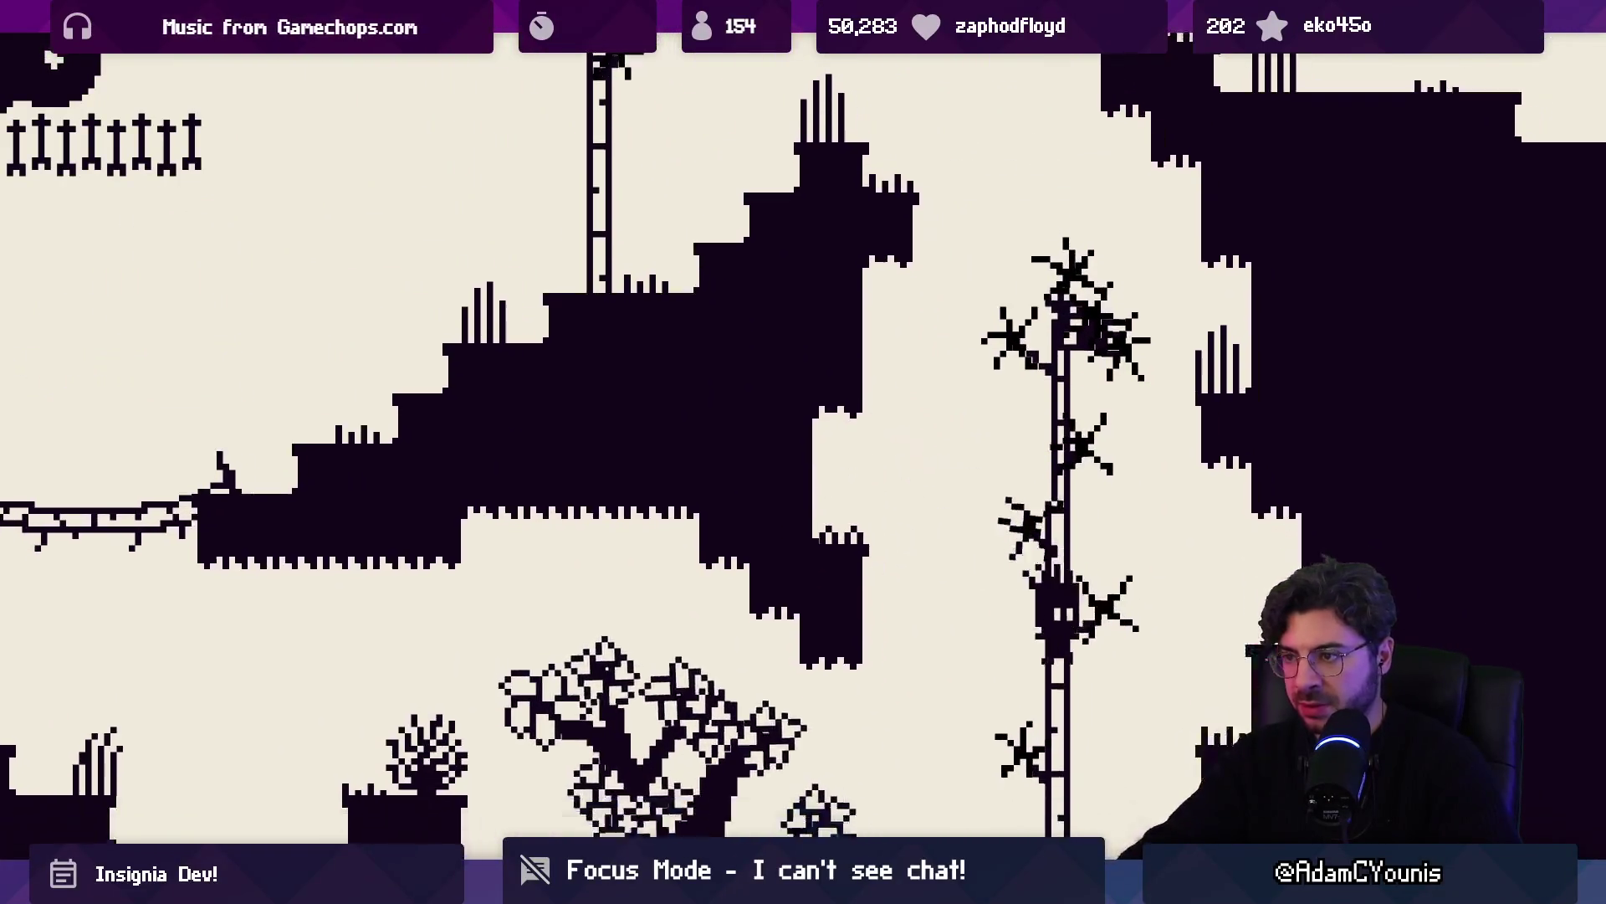
{"action": "key", "text": "space"}
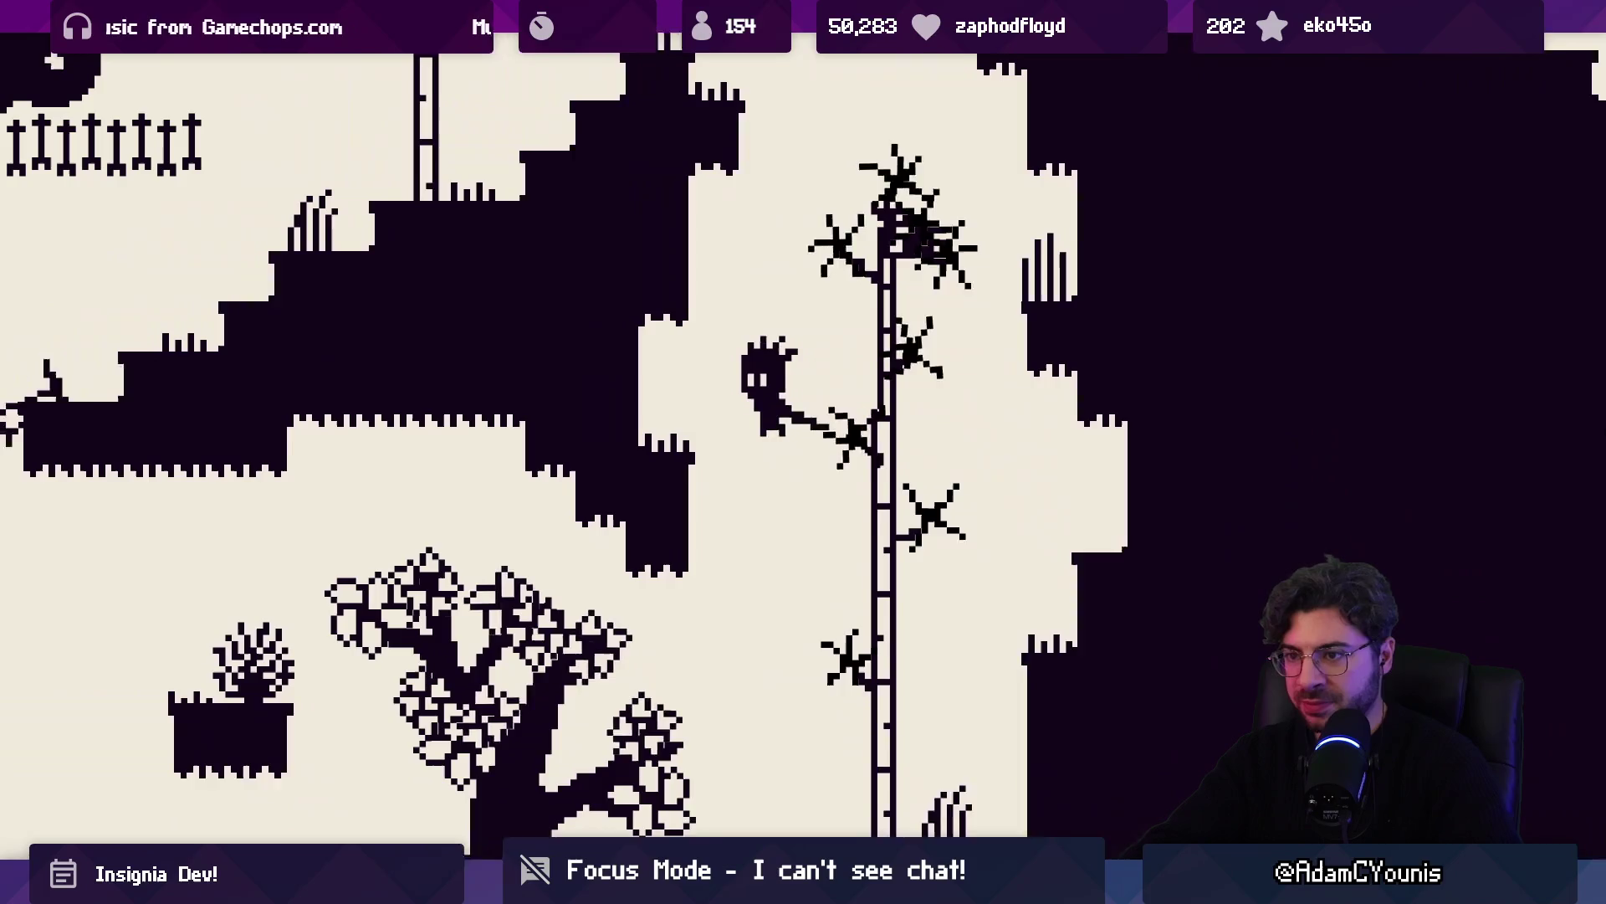
Drop onto the dark wall's edge, jump across to the far wall and climb it
{"action": "key", "text": "Left"}
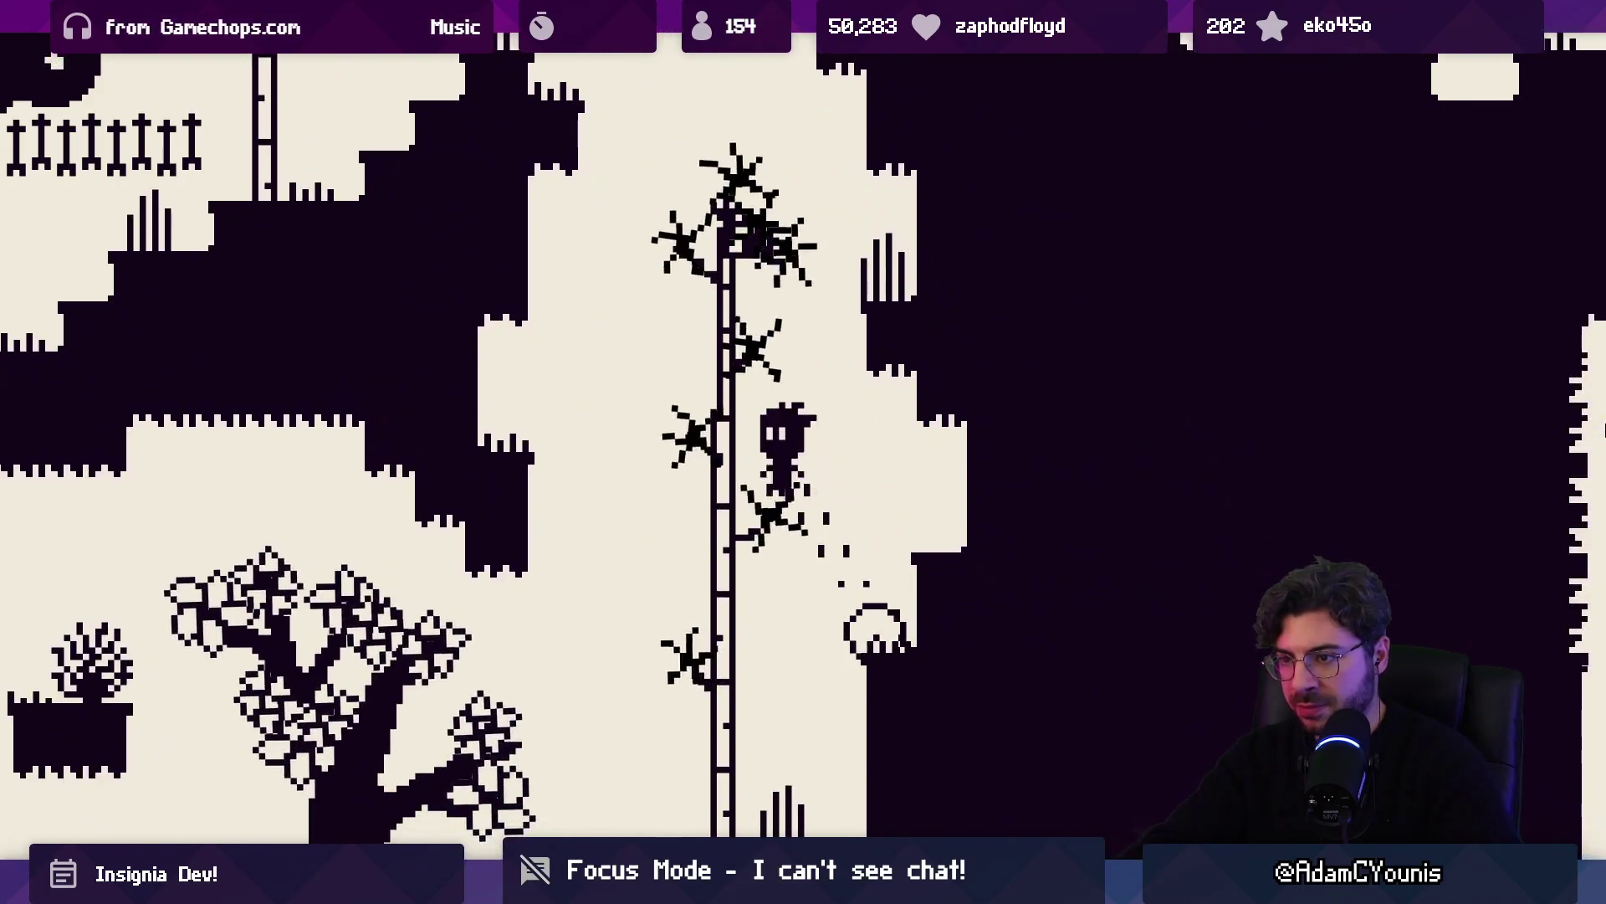
{"action": "key", "text": "Left"}
{"action": "key", "text": "space"}
{"action": "key", "text": "Right"}
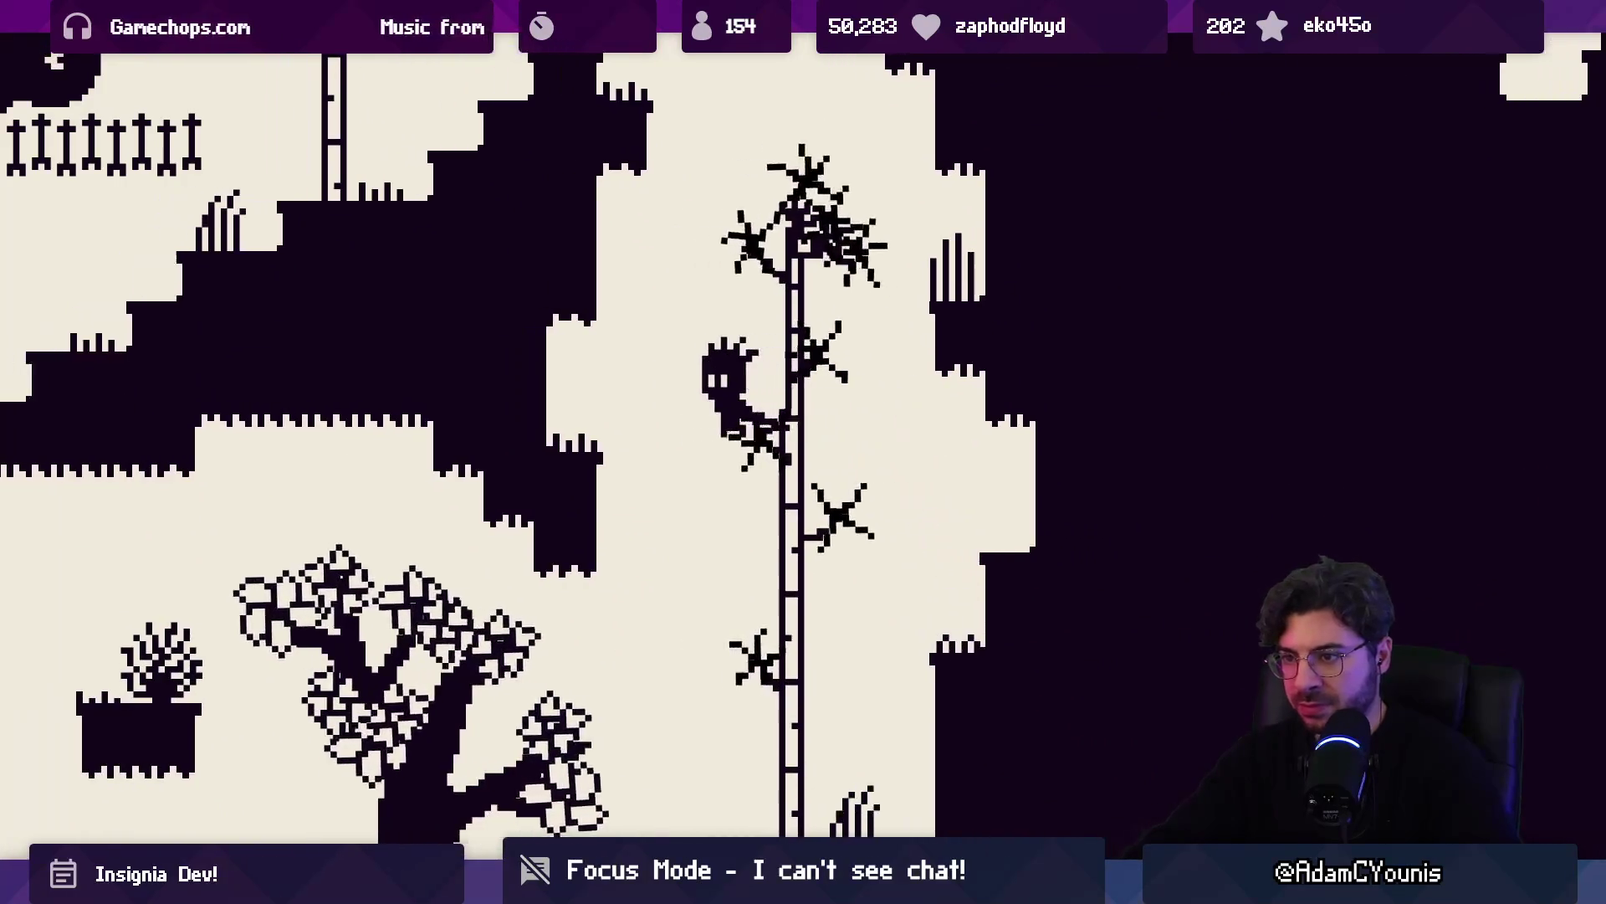
{"action": "key", "text": "Right"}
{"action": "key", "text": "space"}
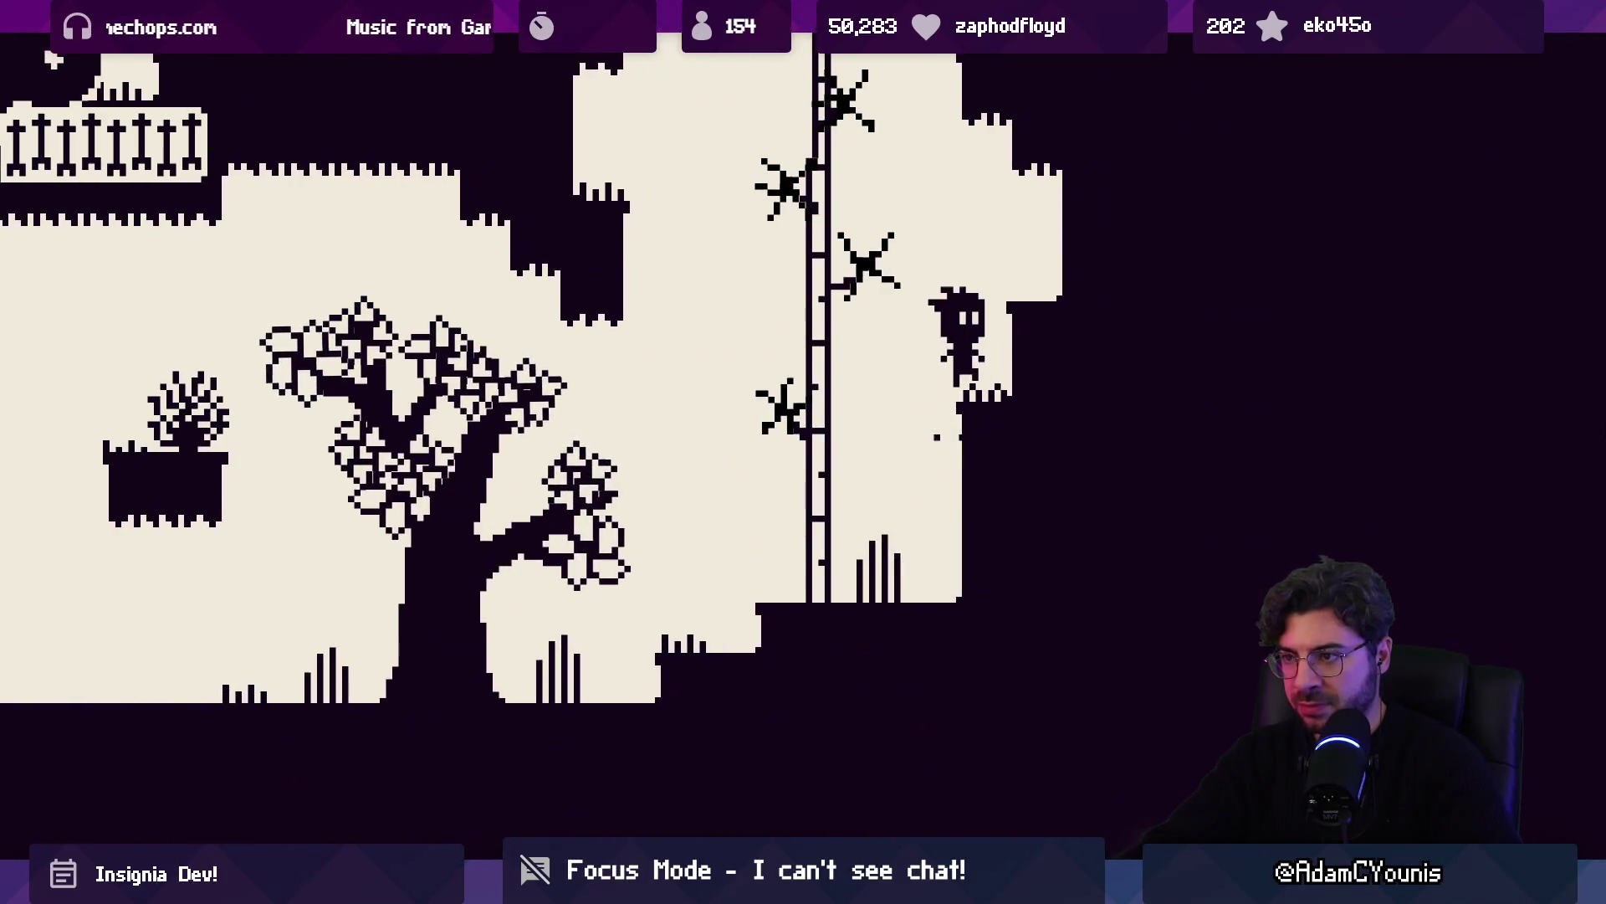
{"action": "key", "text": "Left"}
{"action": "key", "text": "Right"}
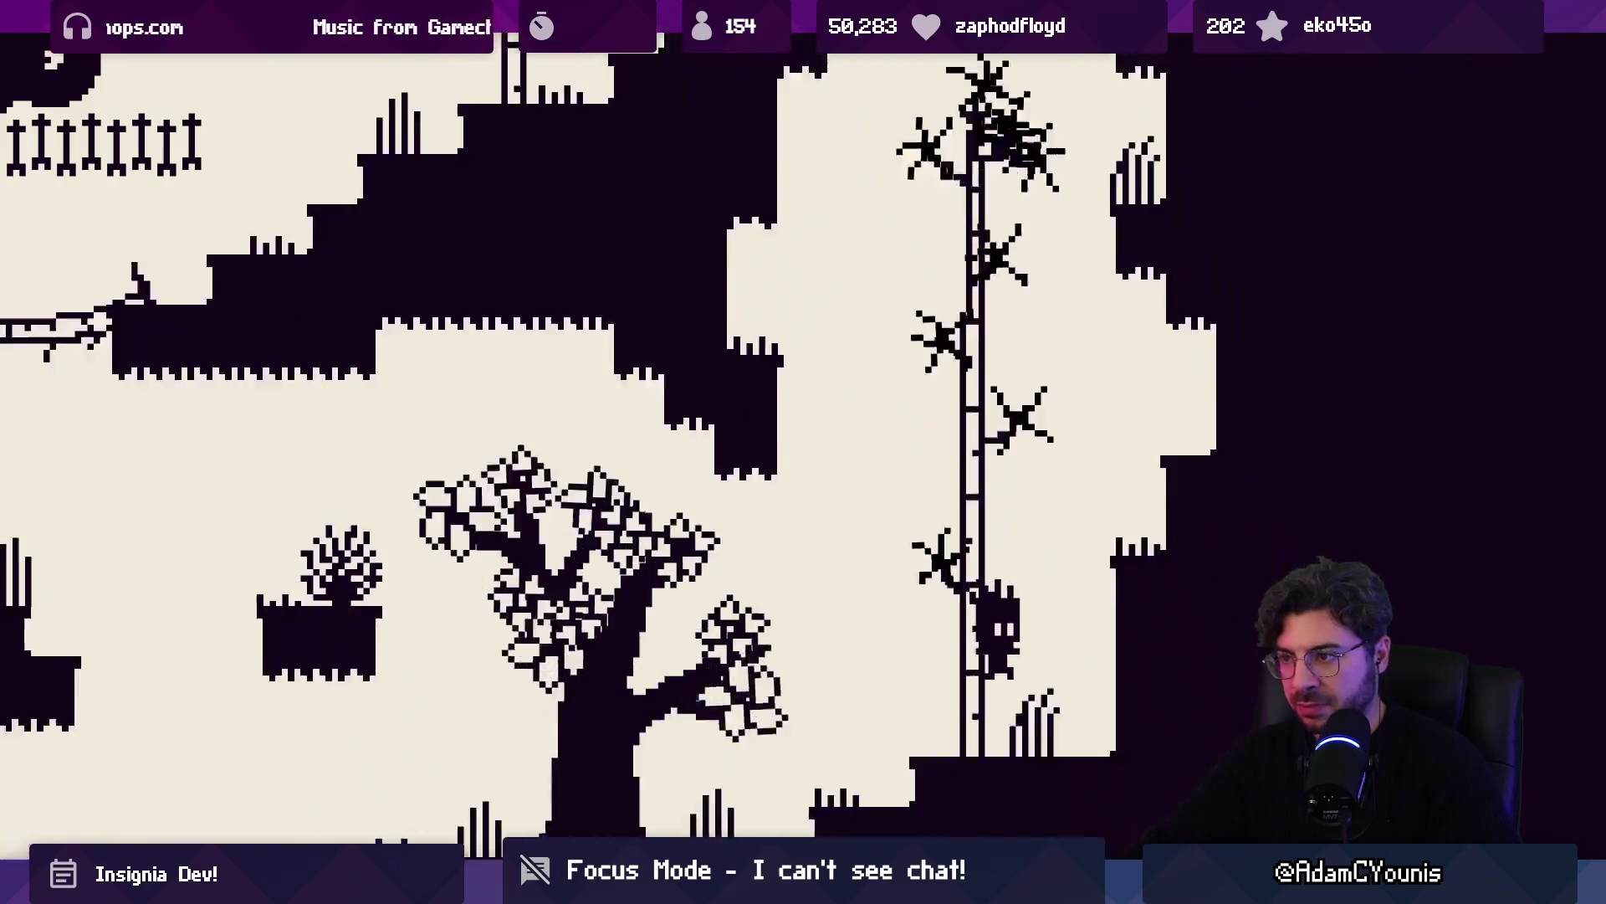
Hop left over the stepped platform toward the bamboo stalks, then head back right to the big tree
{"action": "key", "text": "Left"}
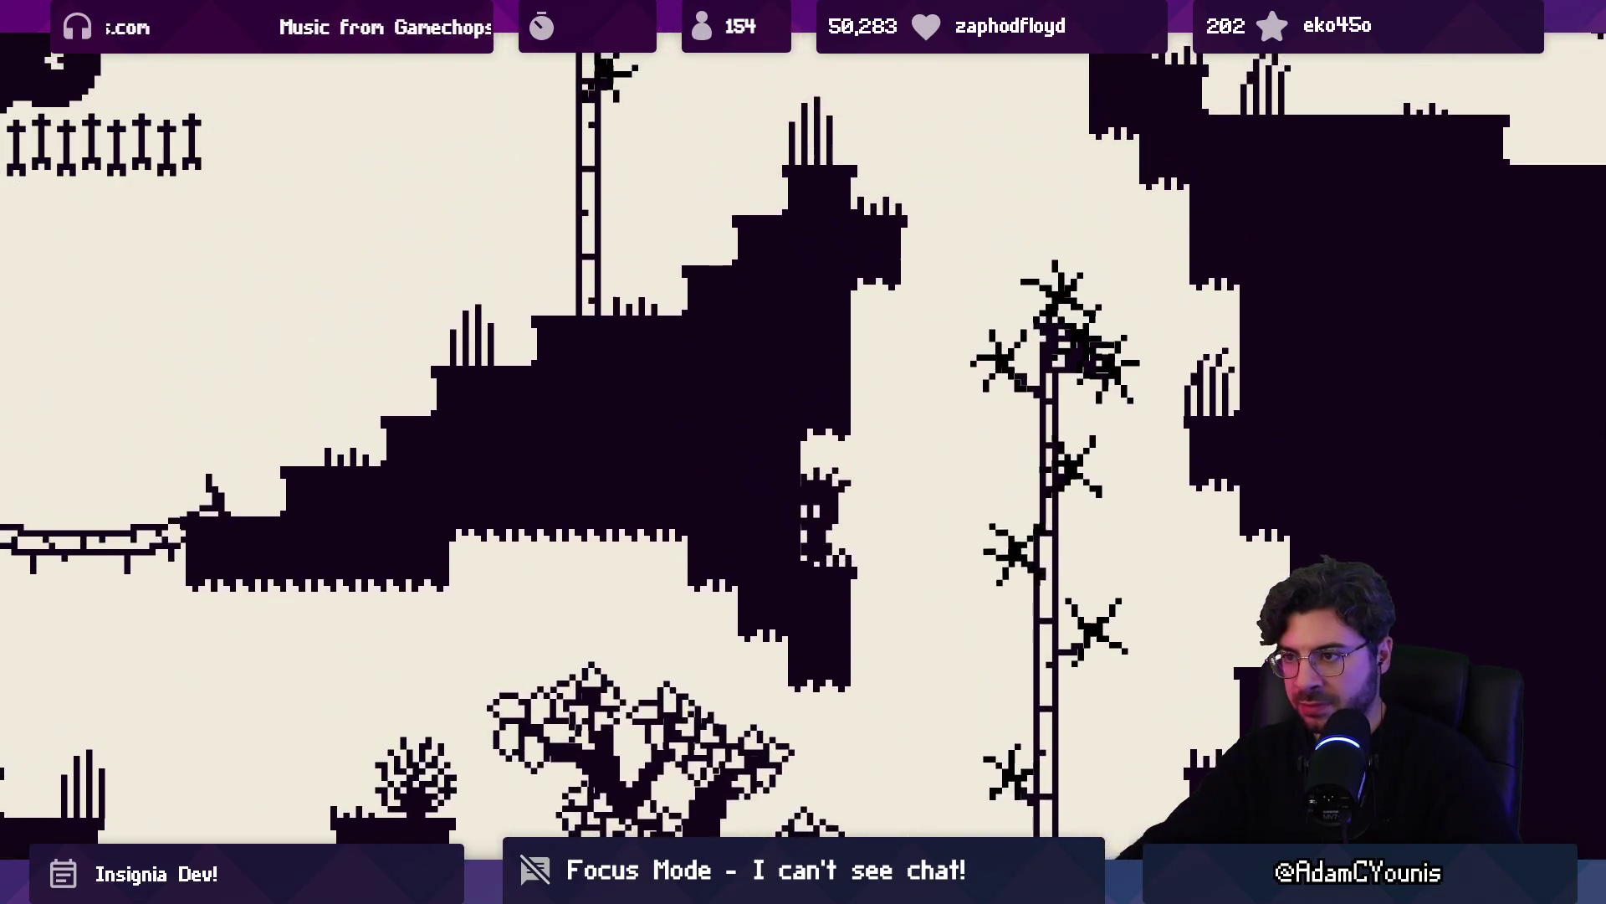
{"action": "key", "text": "space"}
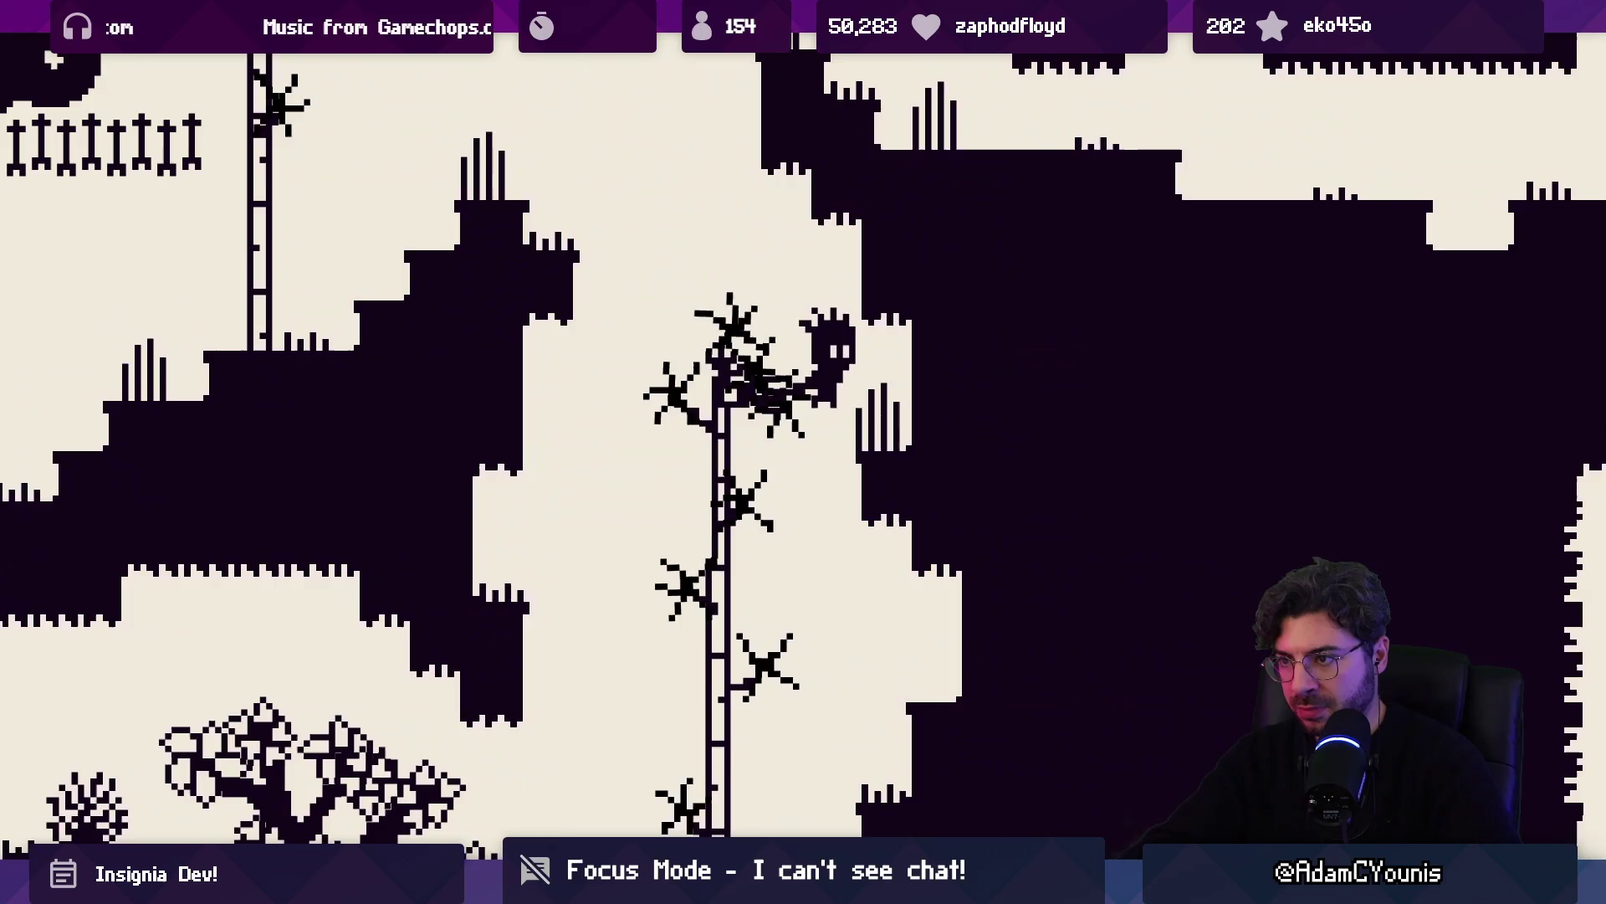
{"action": "key", "text": "Left"}
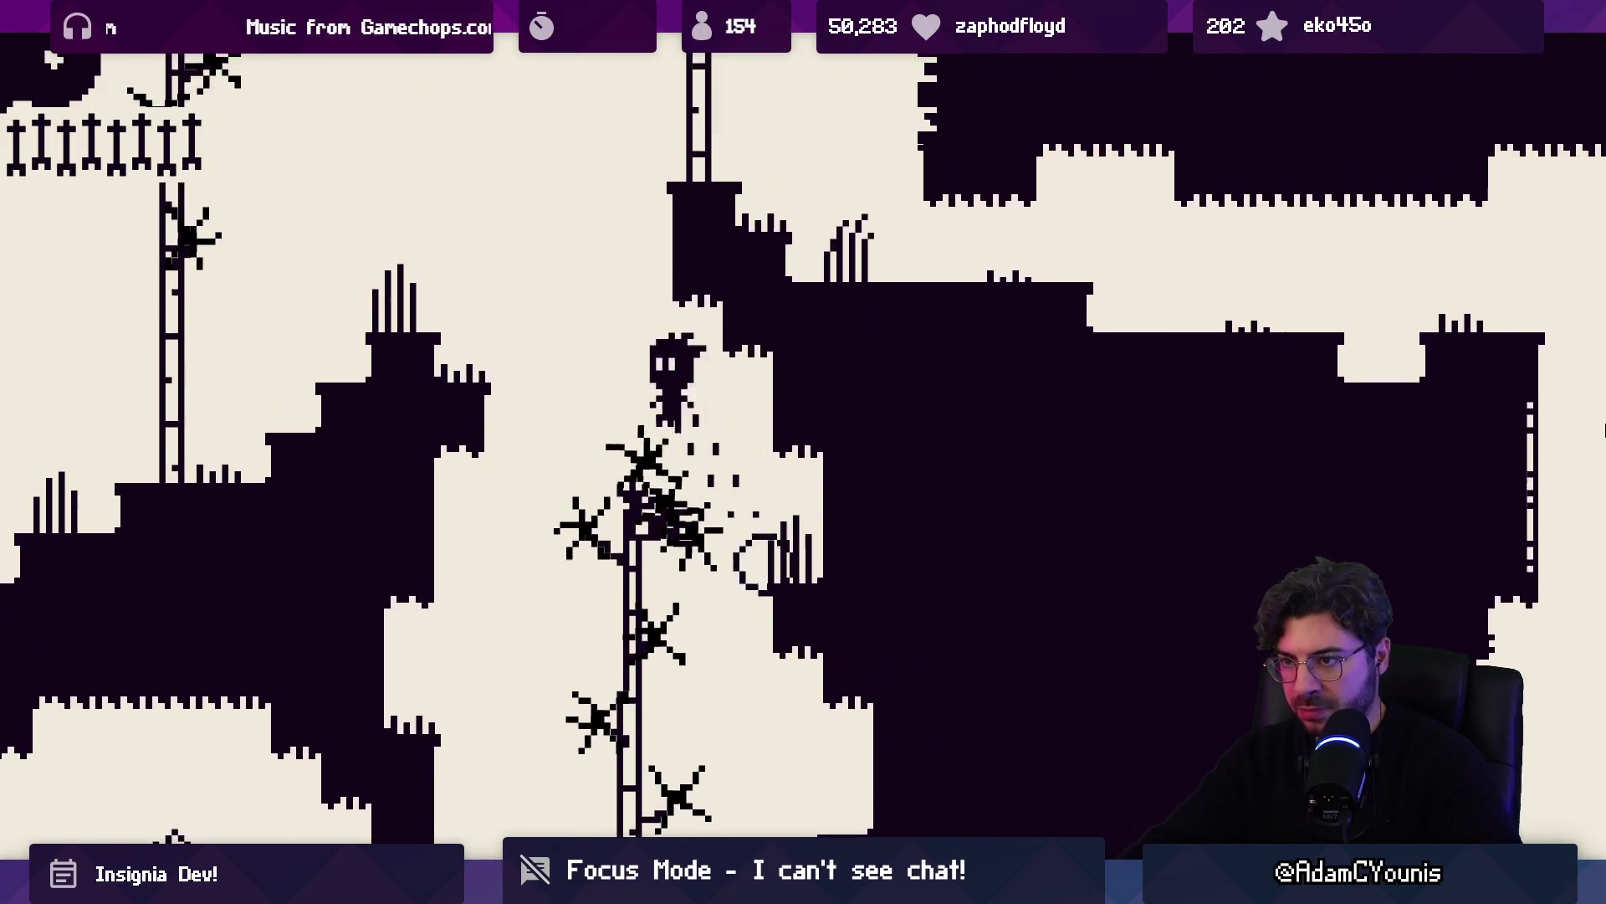
{"action": "key", "text": "space"}
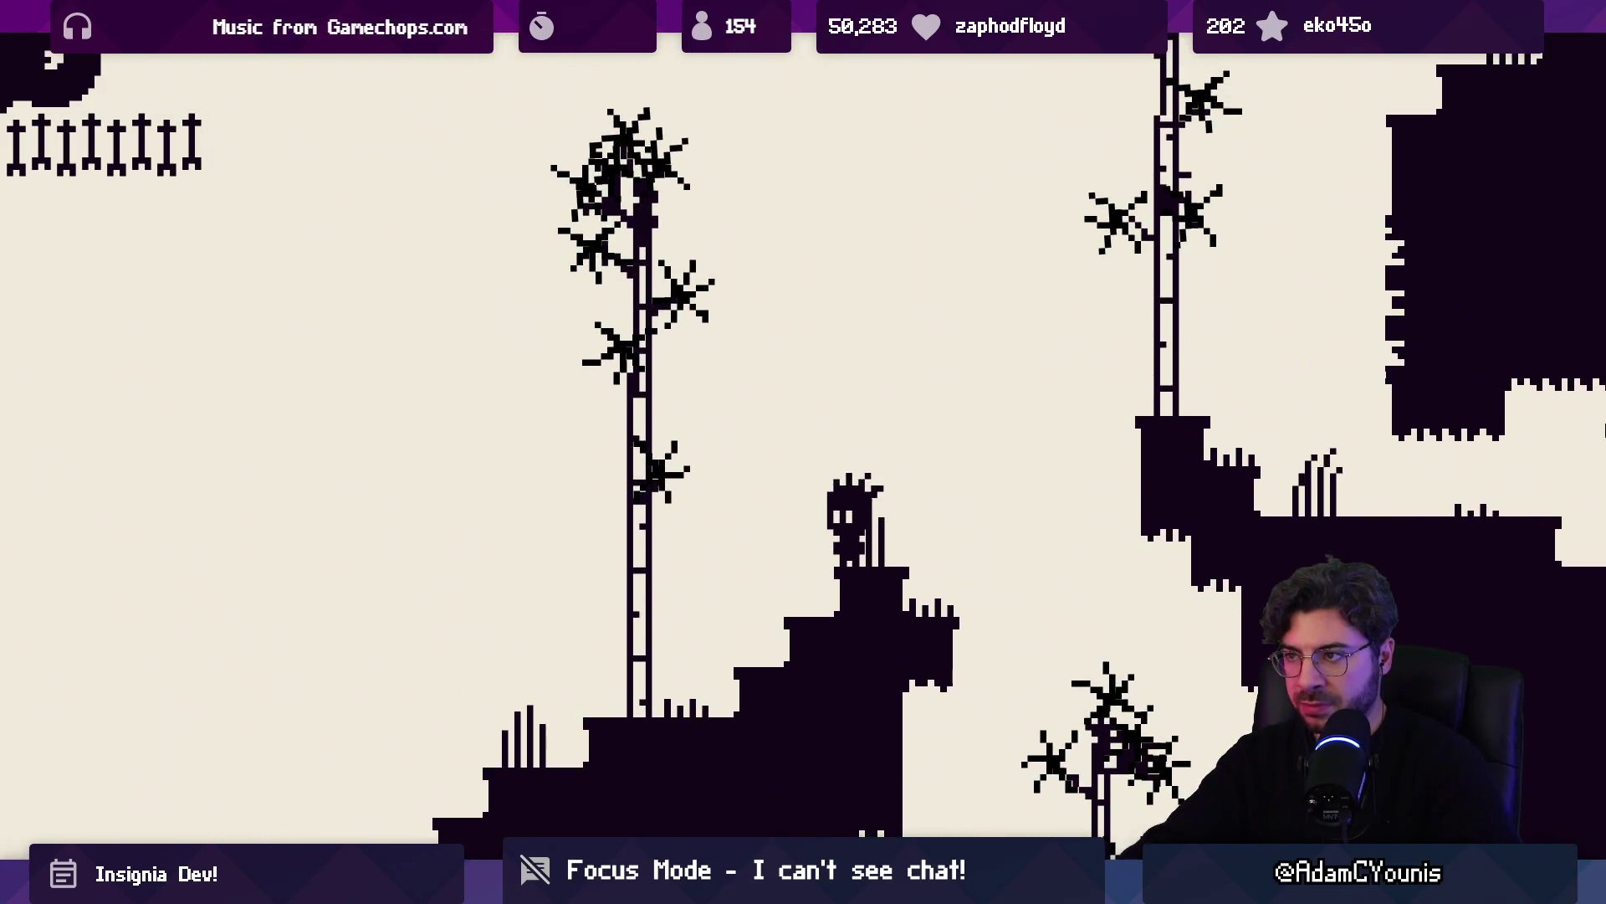
{"action": "key", "text": "Left"}
{"action": "key", "text": "space"}
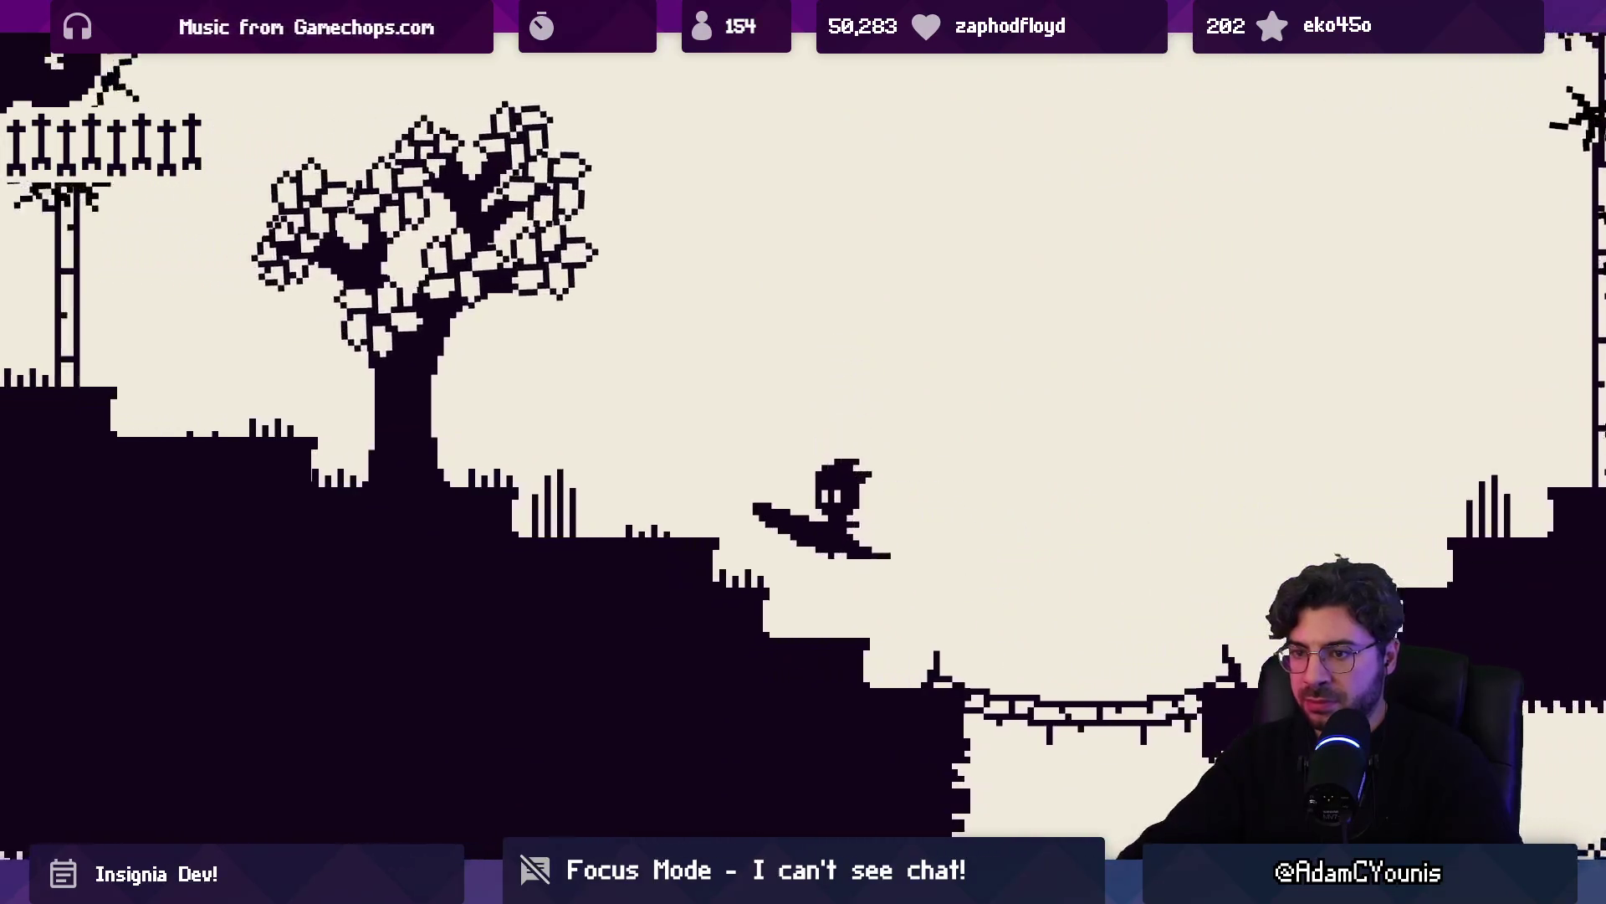
{"action": "key", "text": "Left"}
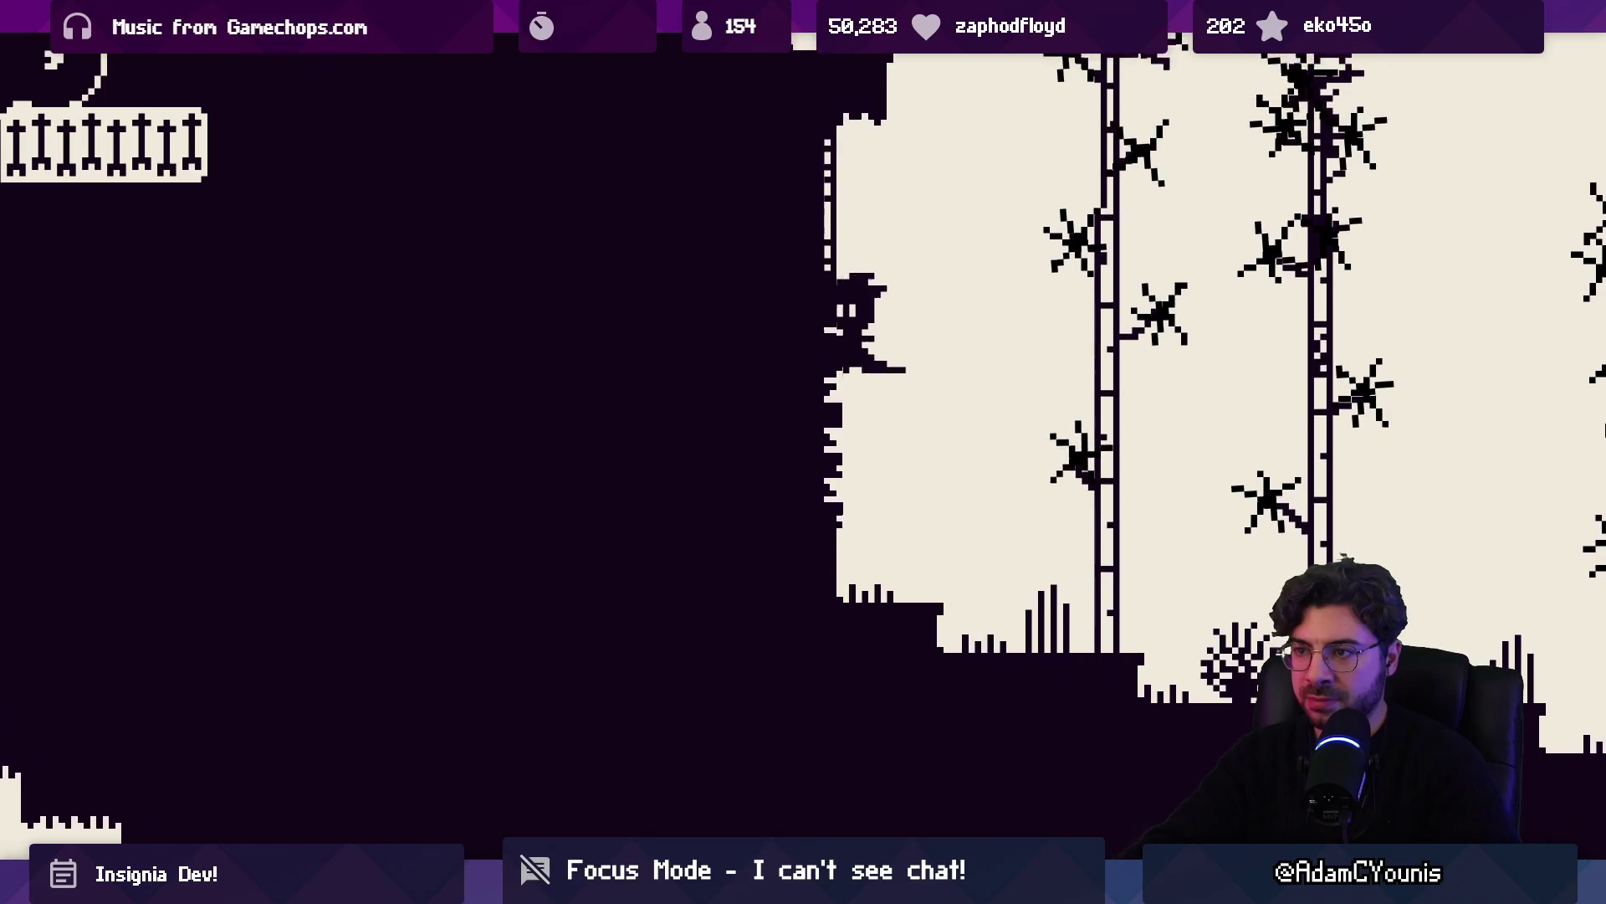
{"action": "key", "text": "Right"}
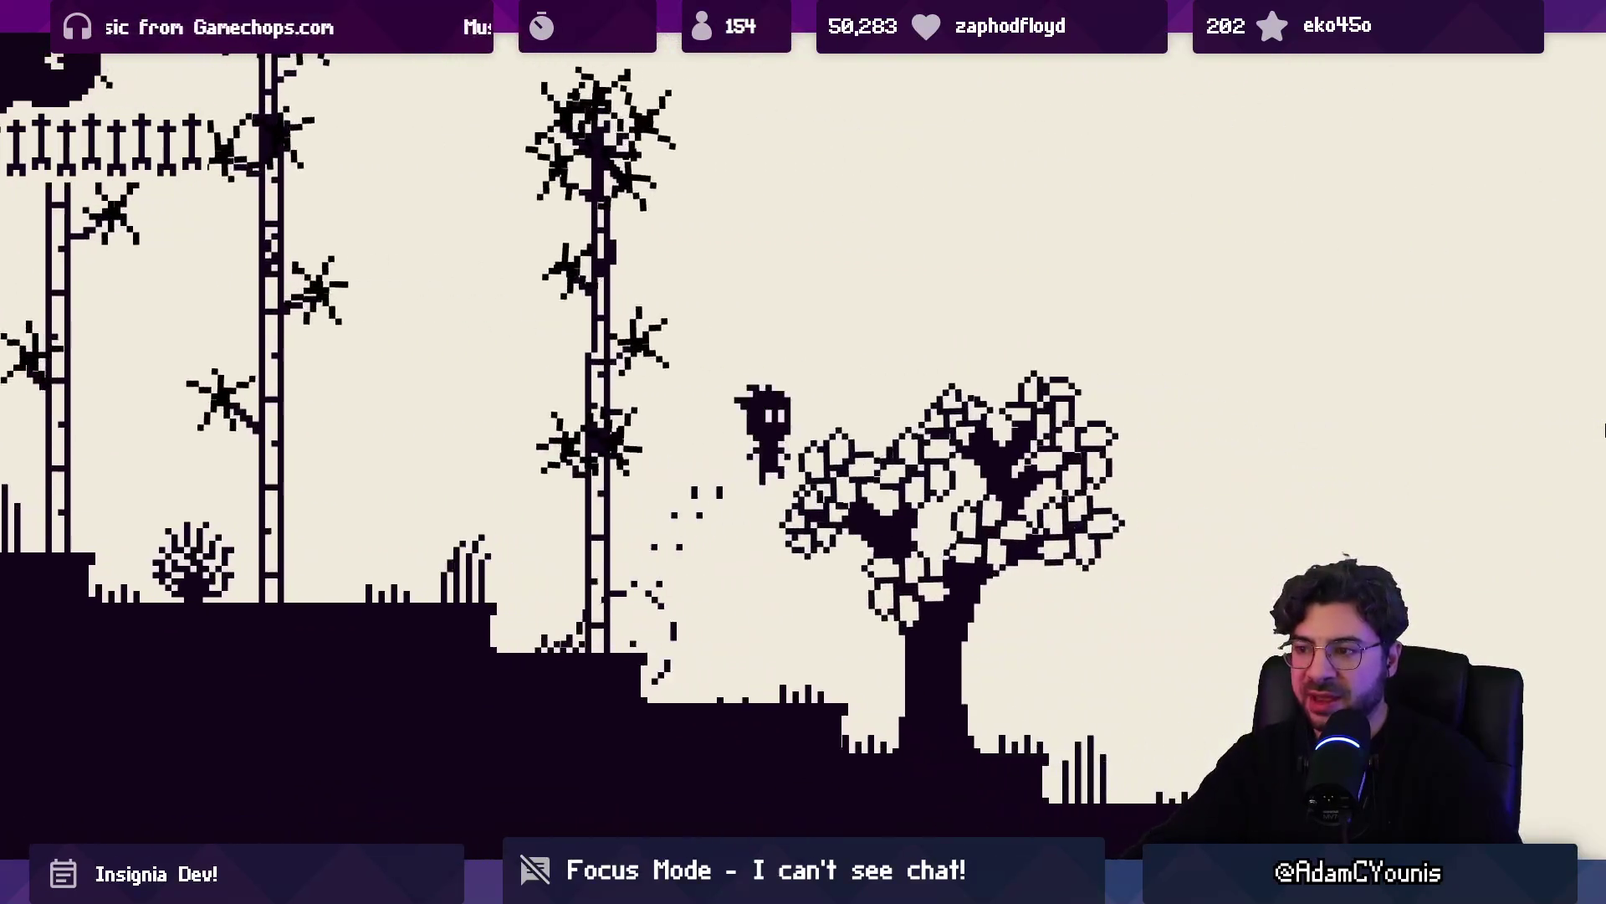
Run right past the bridge, up the ledges and down toward the village houses
{"action": "key", "text": "Right"}
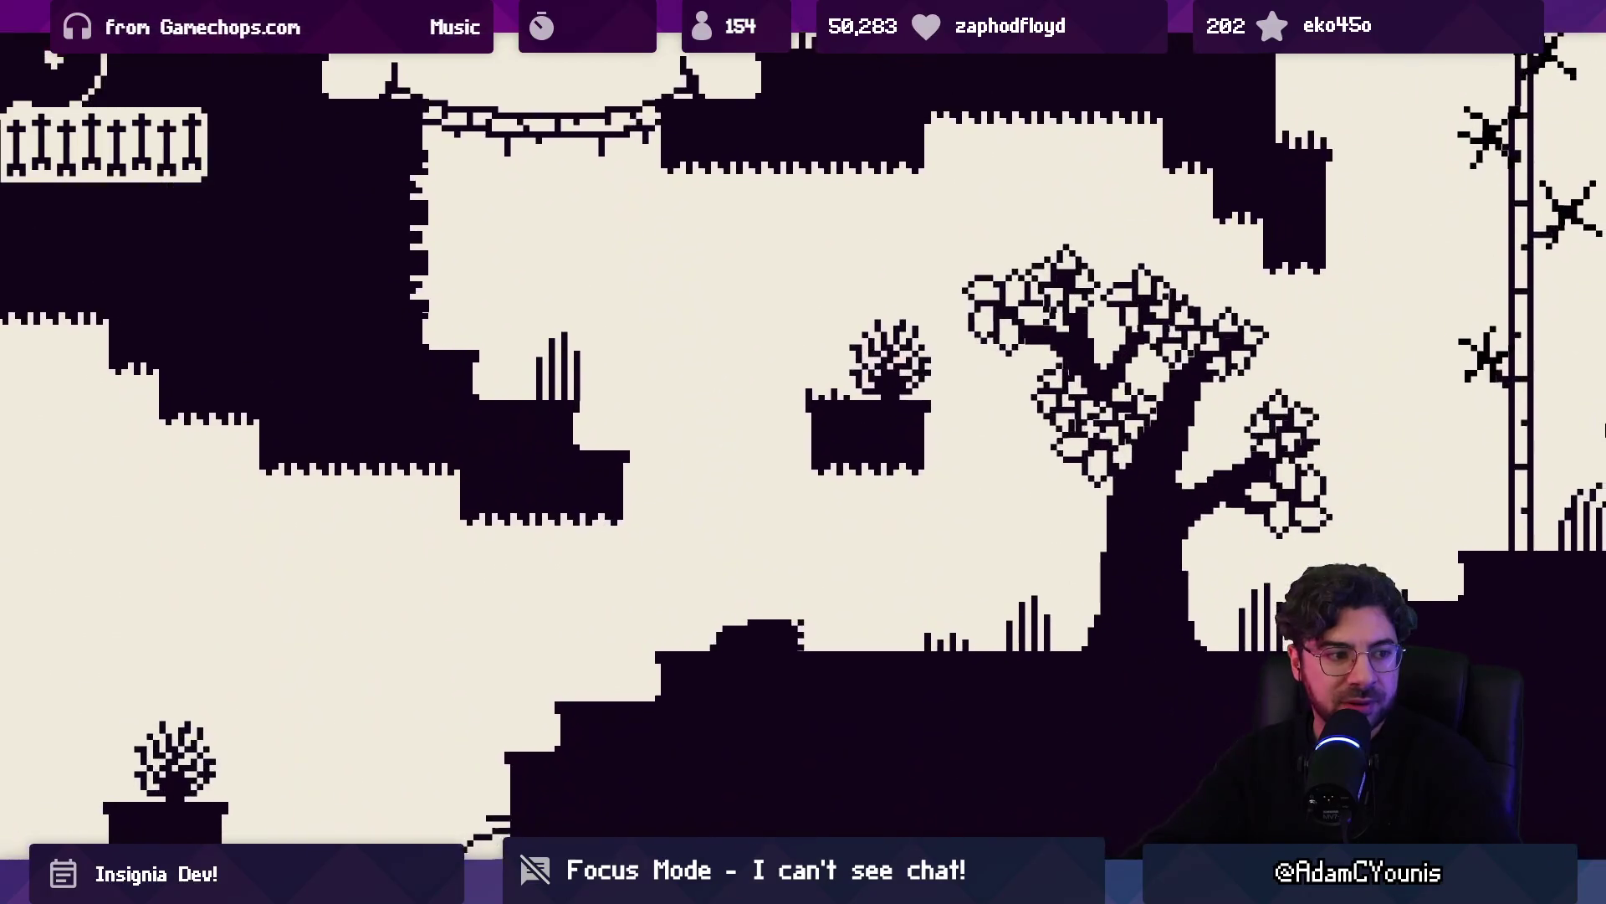
{"action": "key", "text": "Right"}
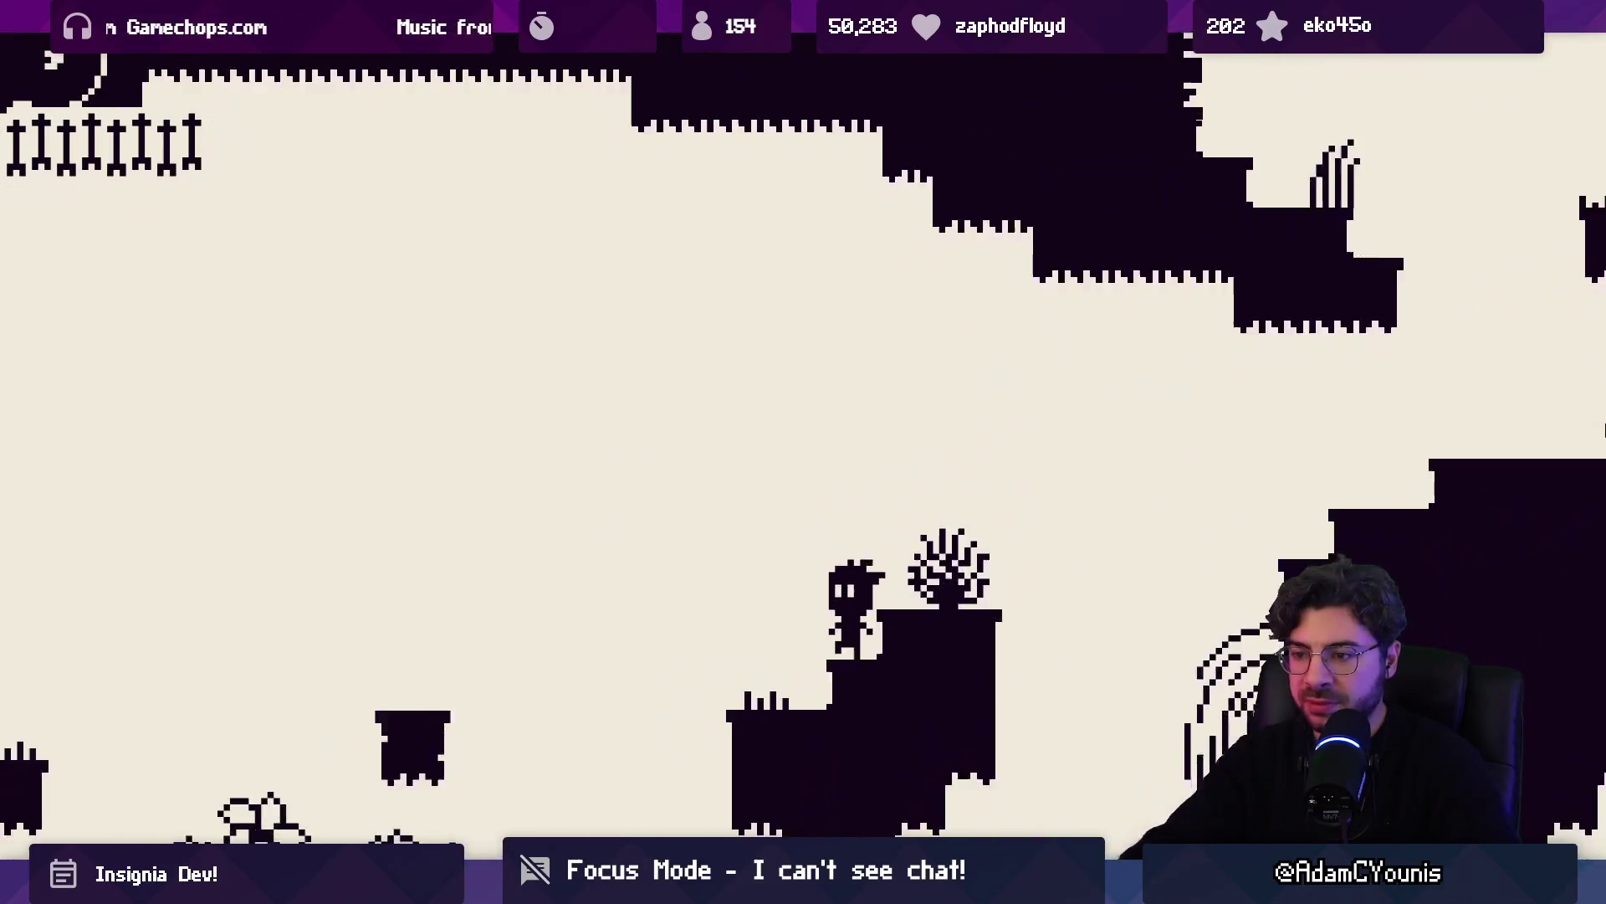
{"action": "key", "text": "Right"}
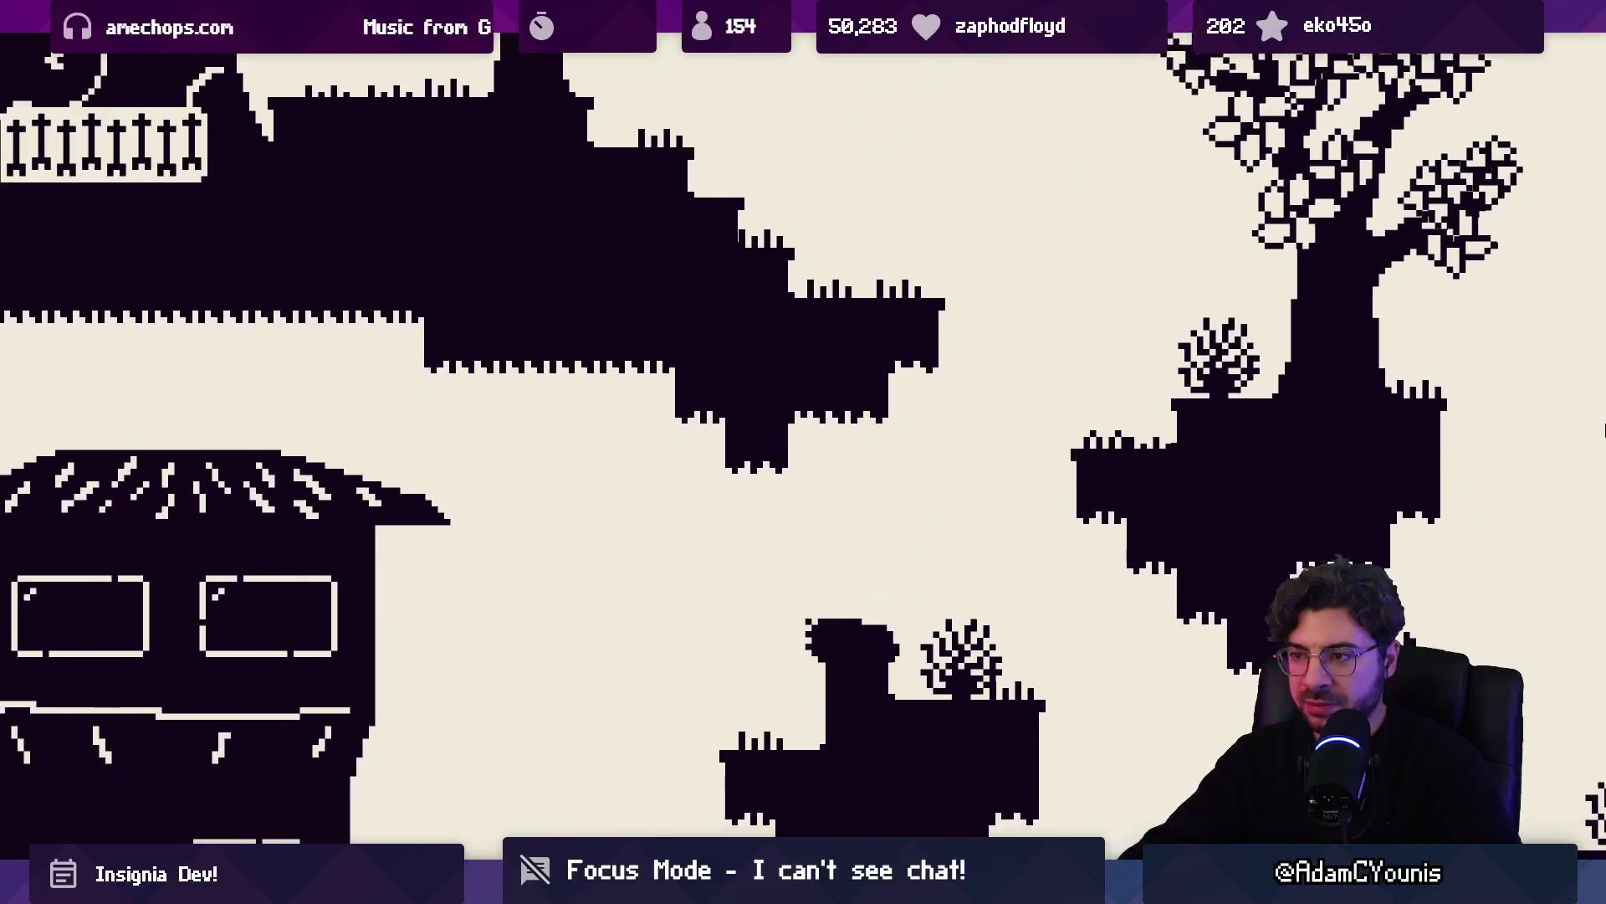
{"action": "key", "text": "Right"}
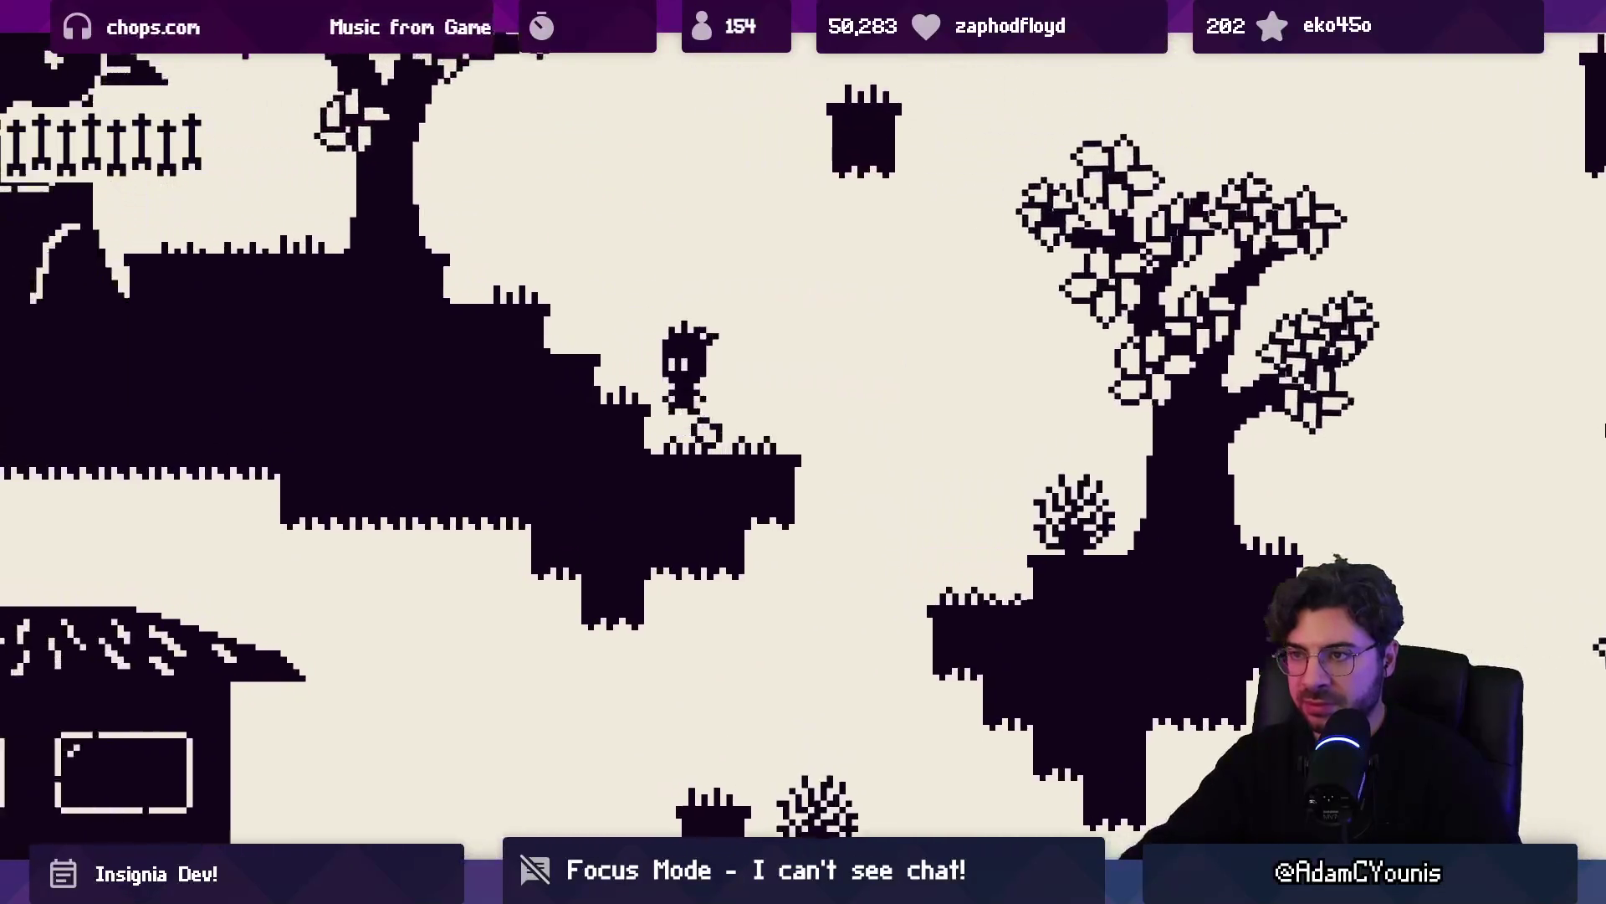
Run back and forth past the tall house, tree, ladder and banner
{"action": "key", "text": "Left"}
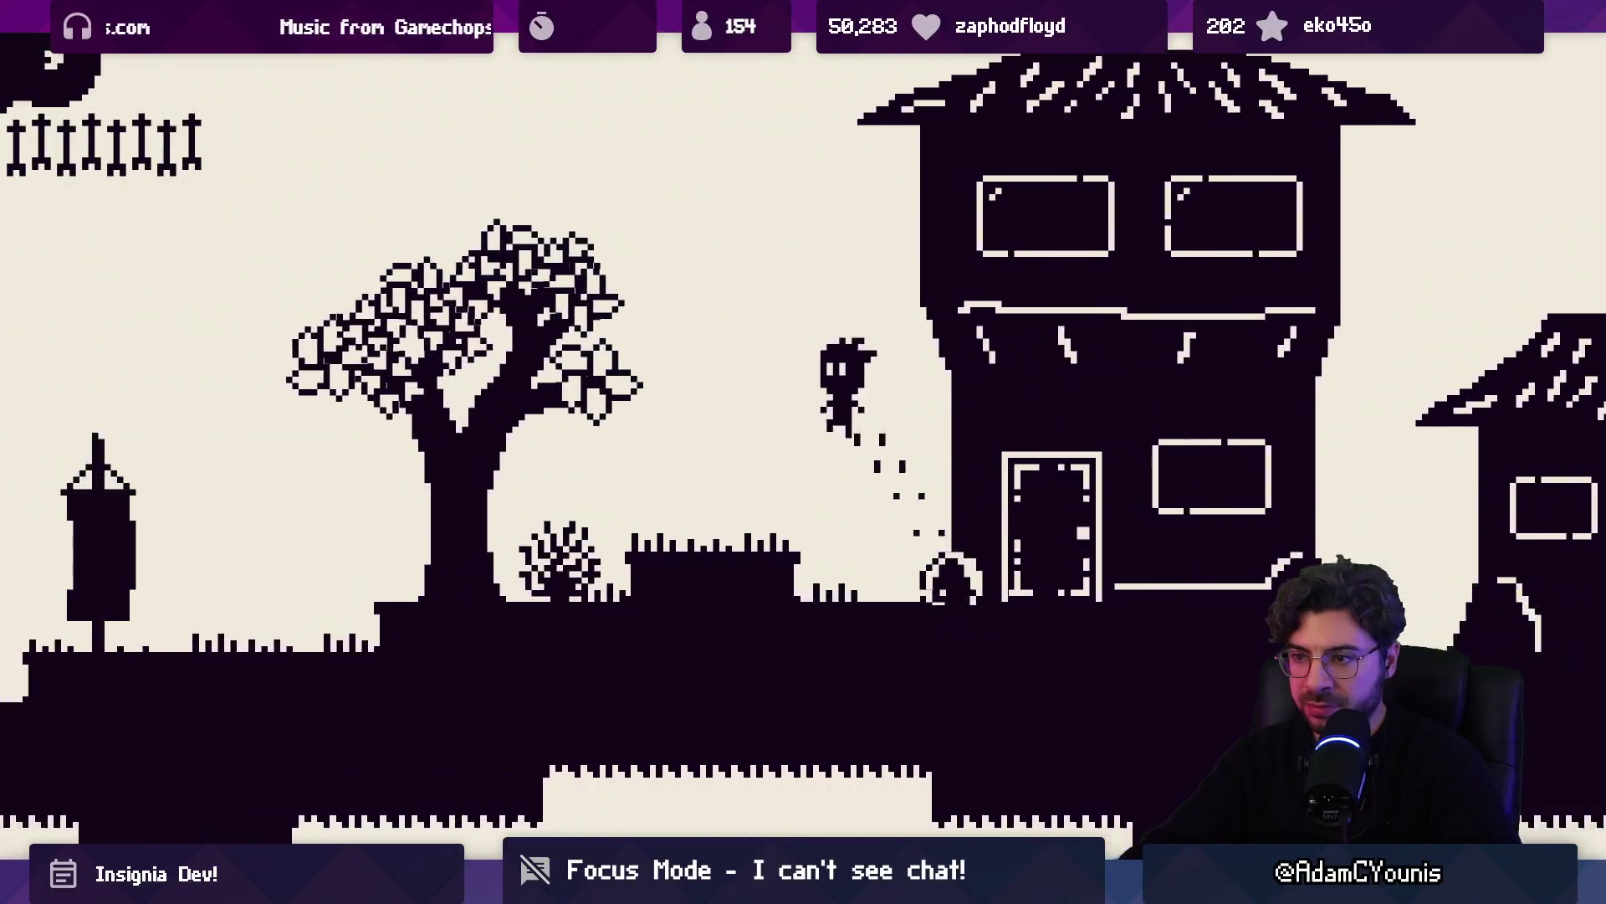
{"action": "key", "text": "Left"}
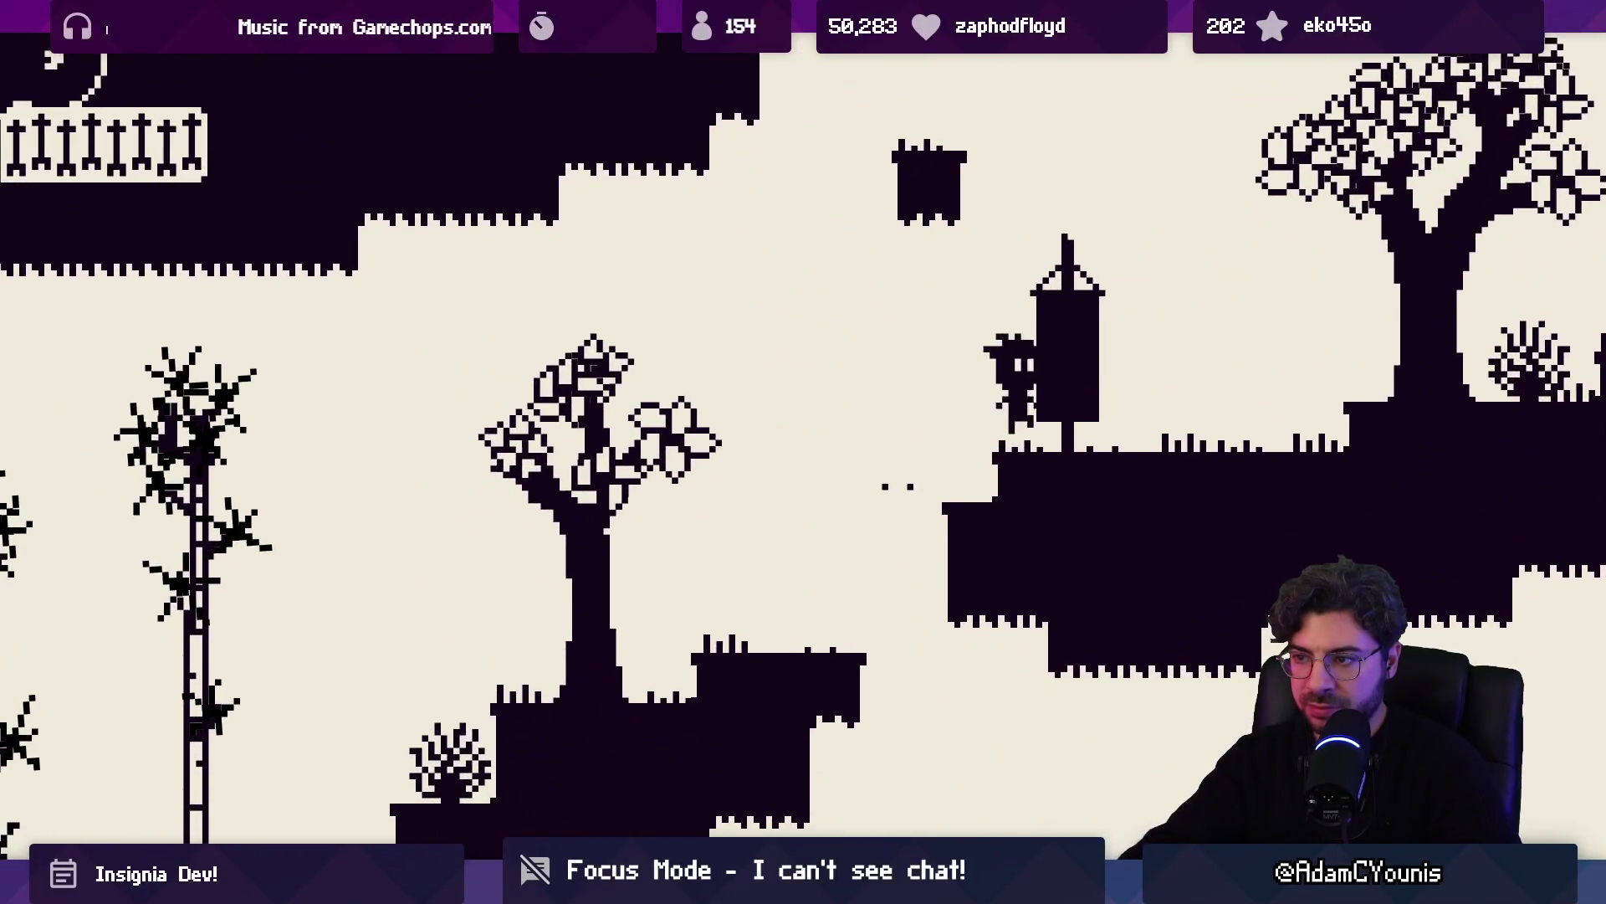
{"action": "key", "text": "Right"}
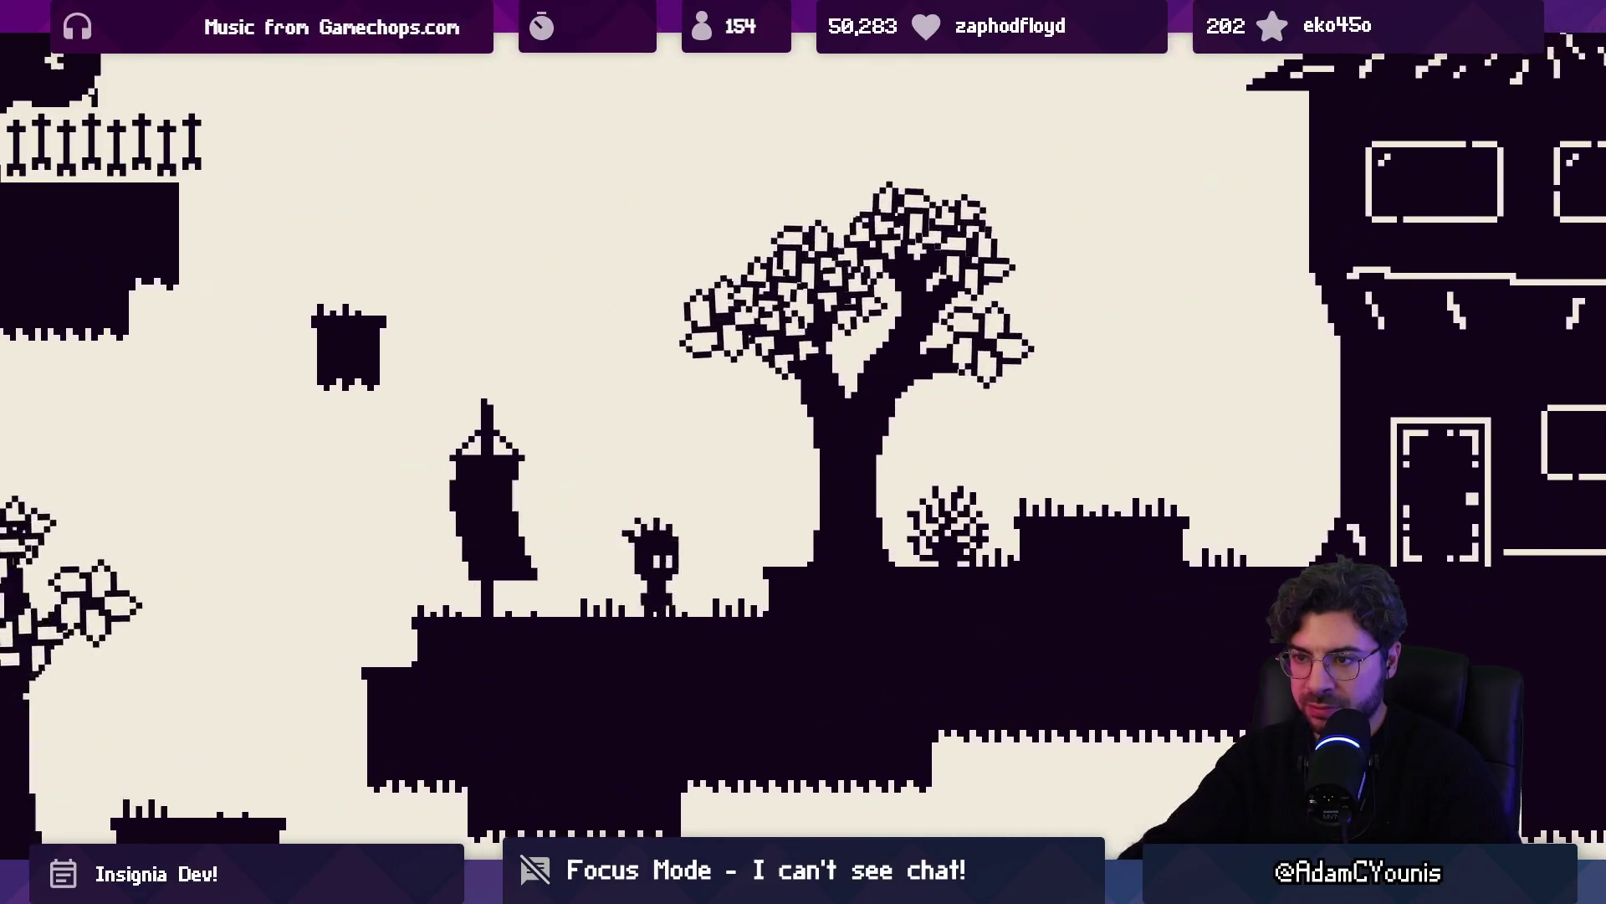
{"action": "key", "text": "Left"}
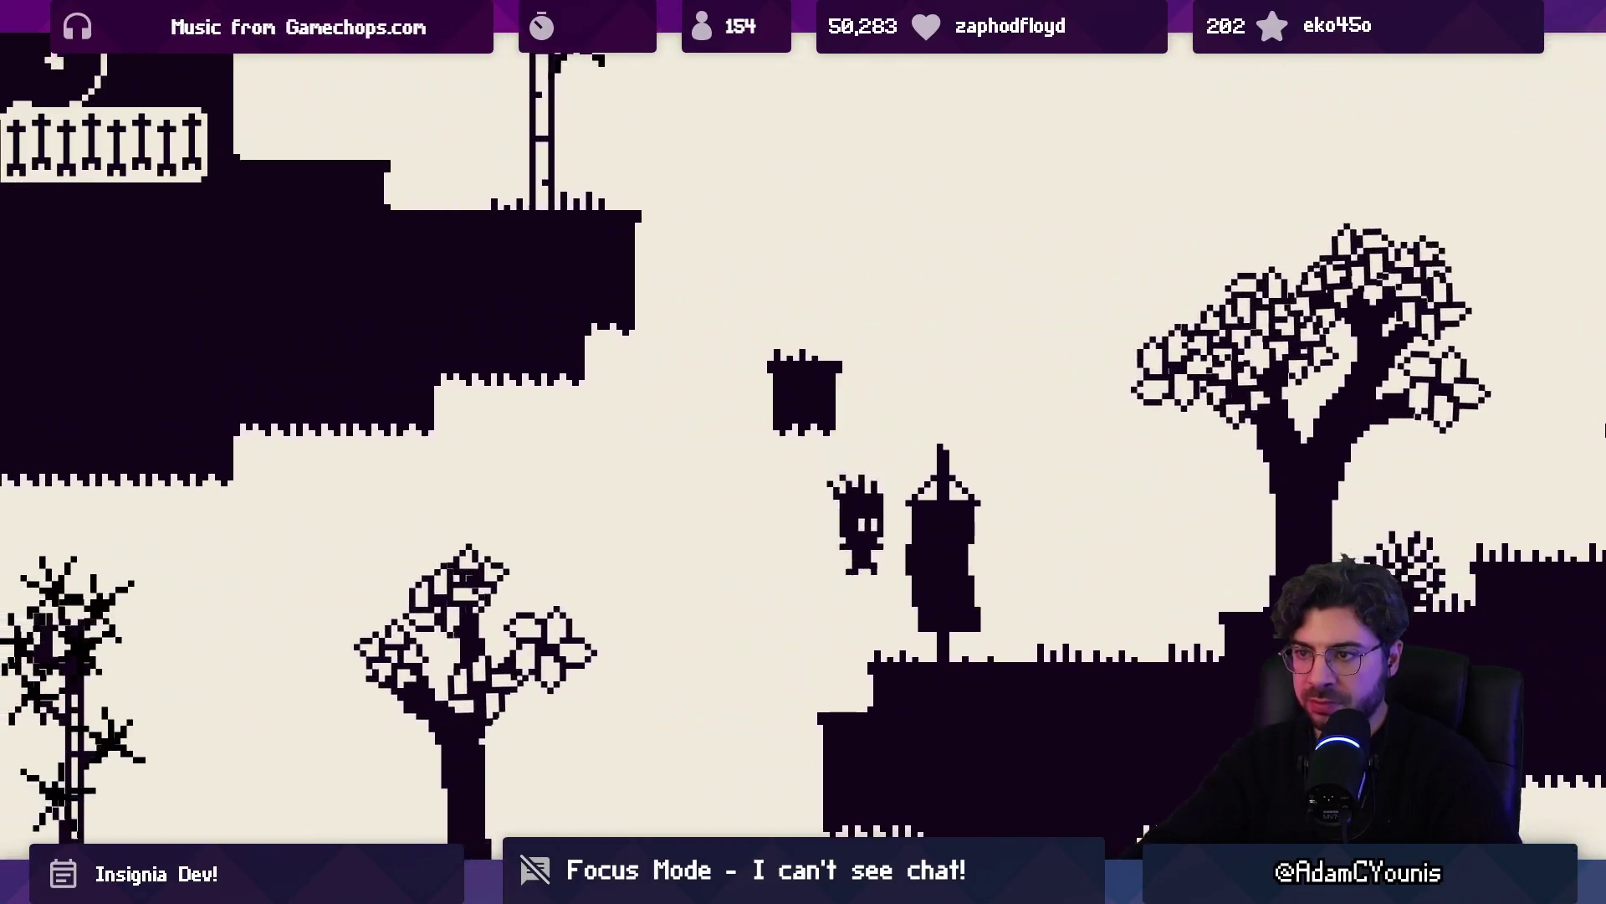
{"action": "key", "text": "Right"}
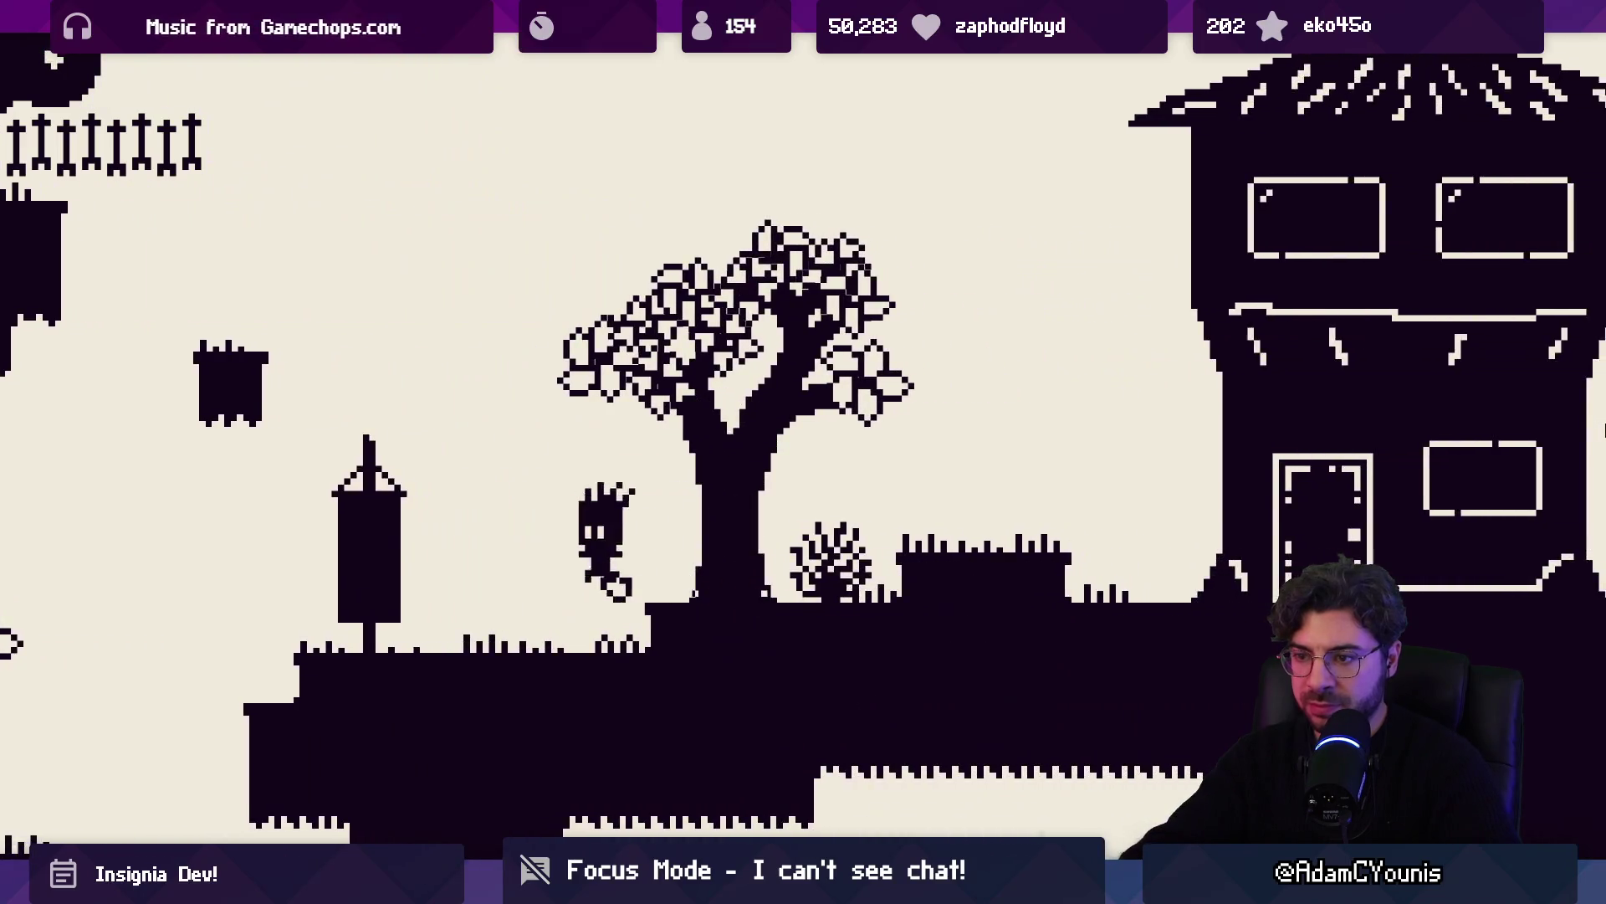
{"action": "key", "text": "Left"}
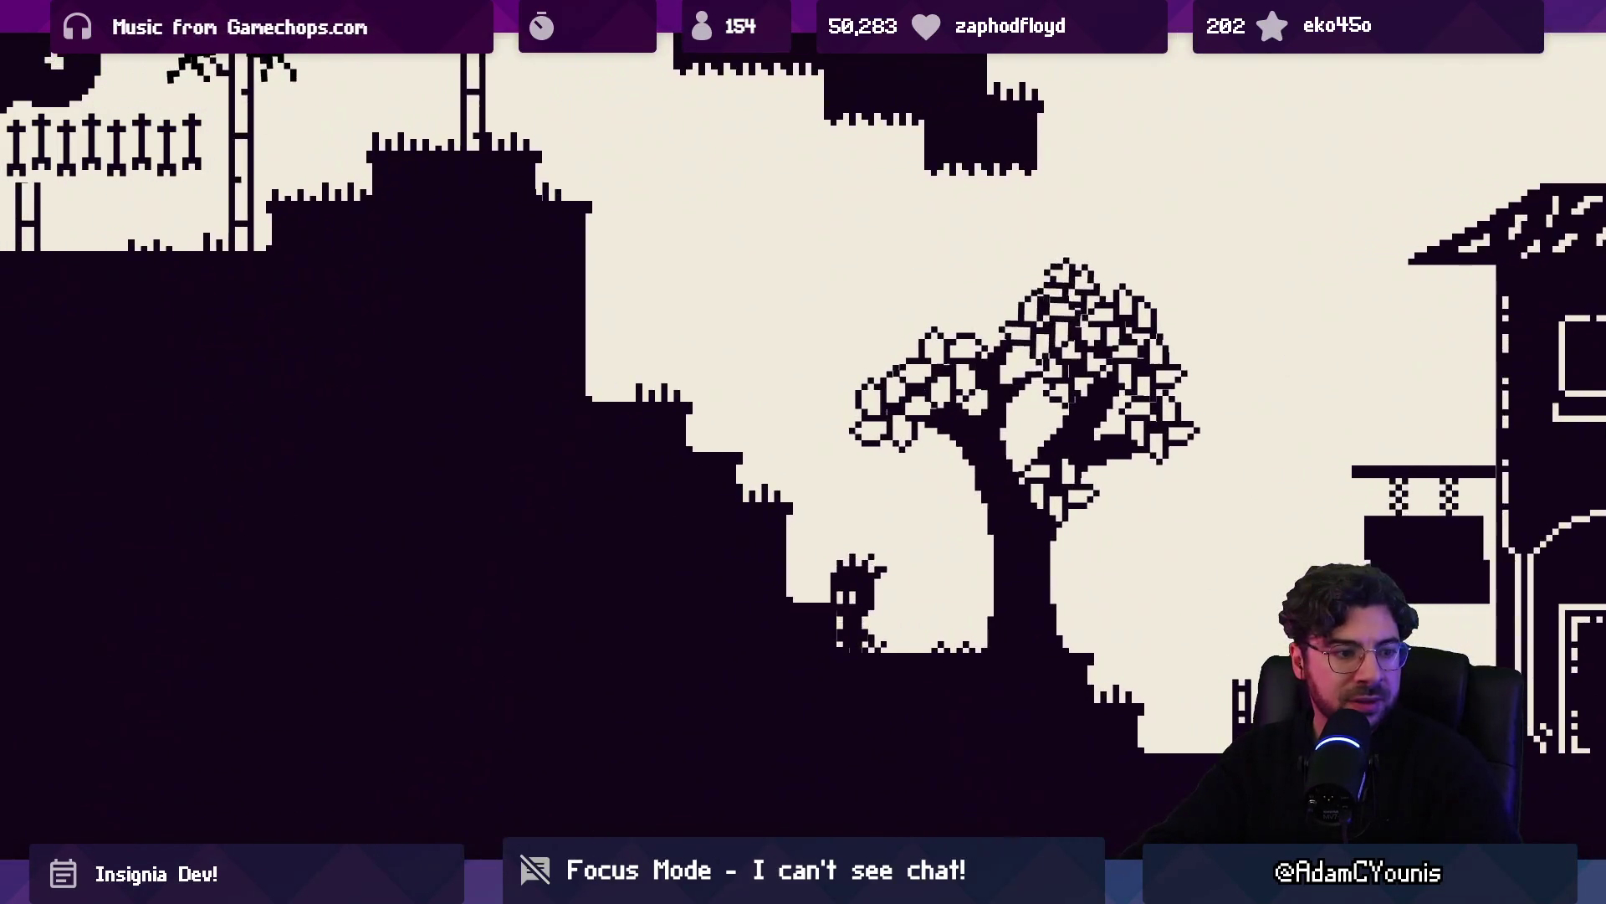
Run left past the clothesline house through the village toward the pagoda tower
{"action": "key", "text": "Left"}
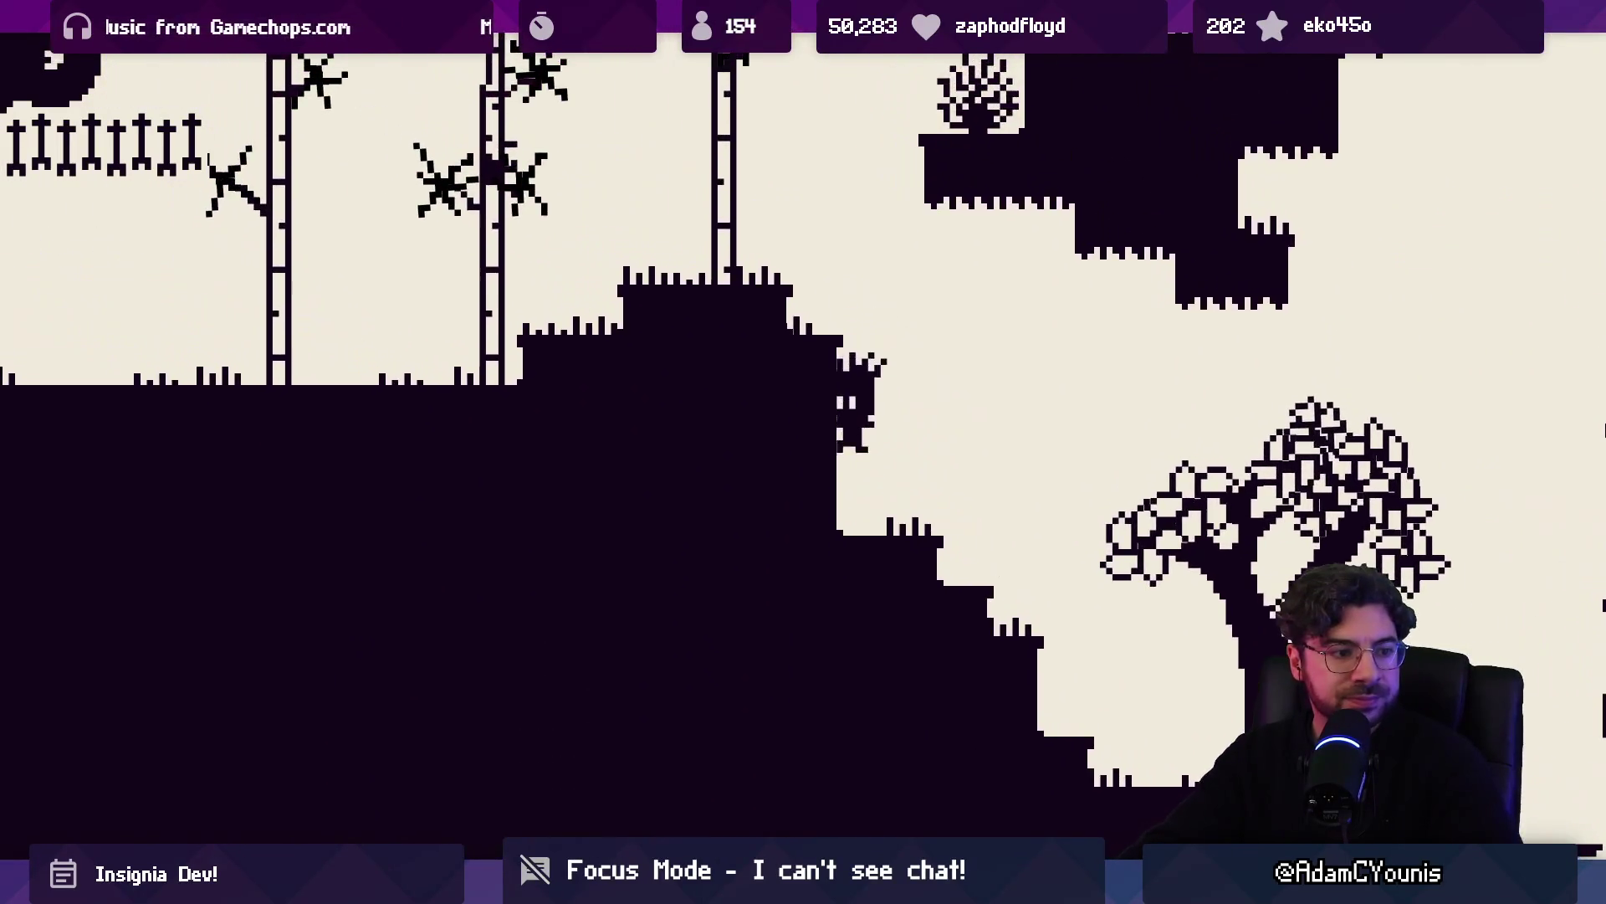
{"action": "key", "text": "Left"}
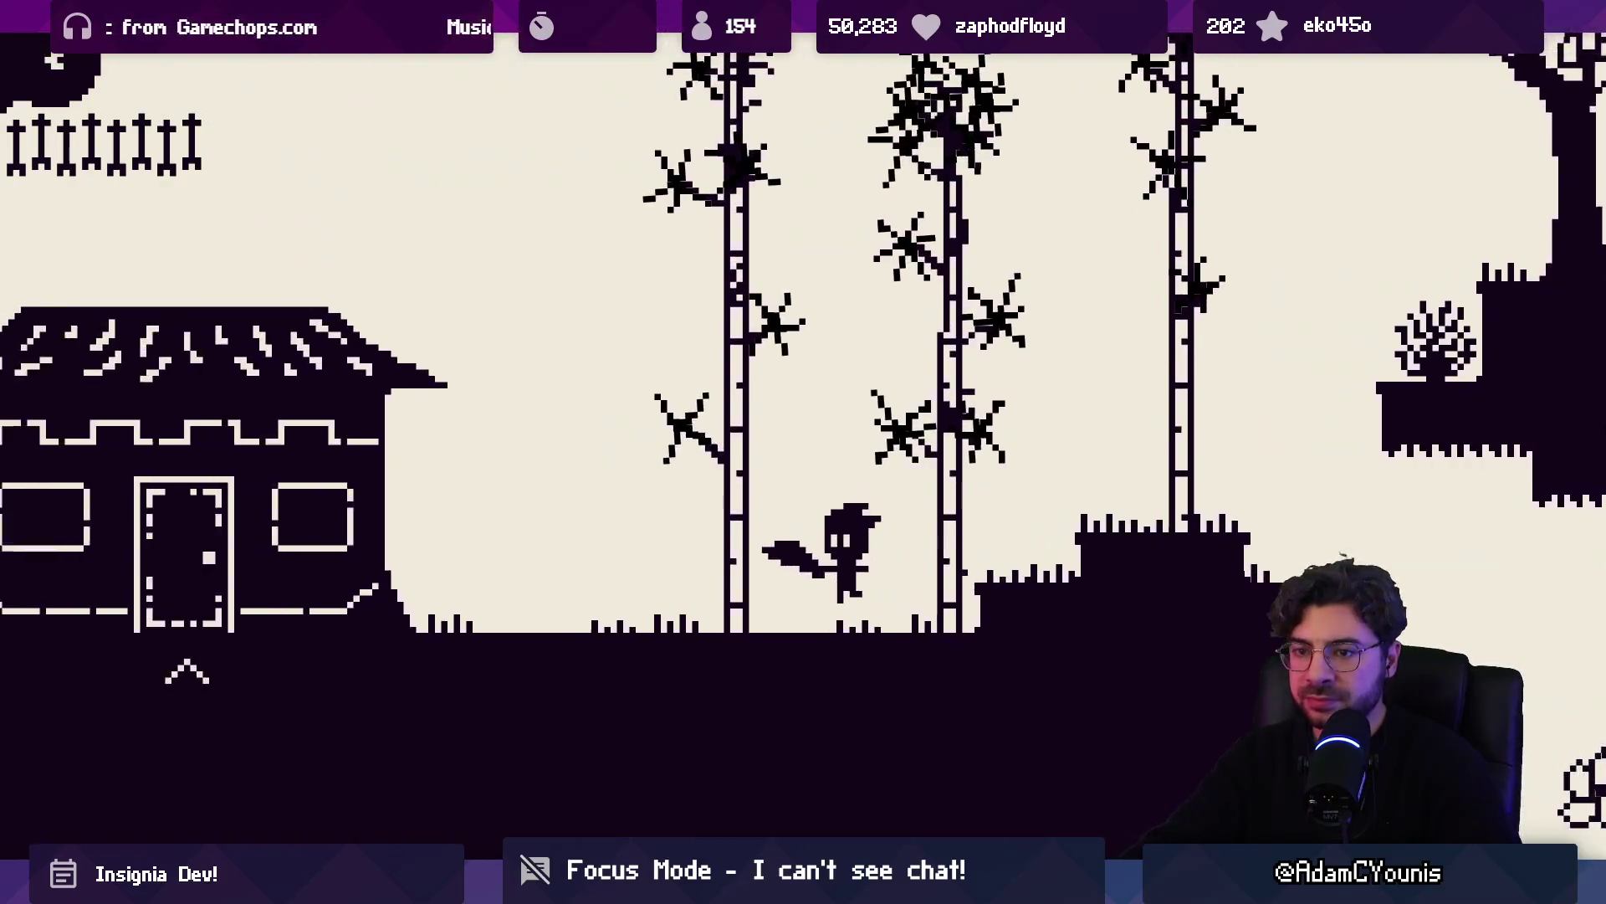
{"action": "key", "text": "Left"}
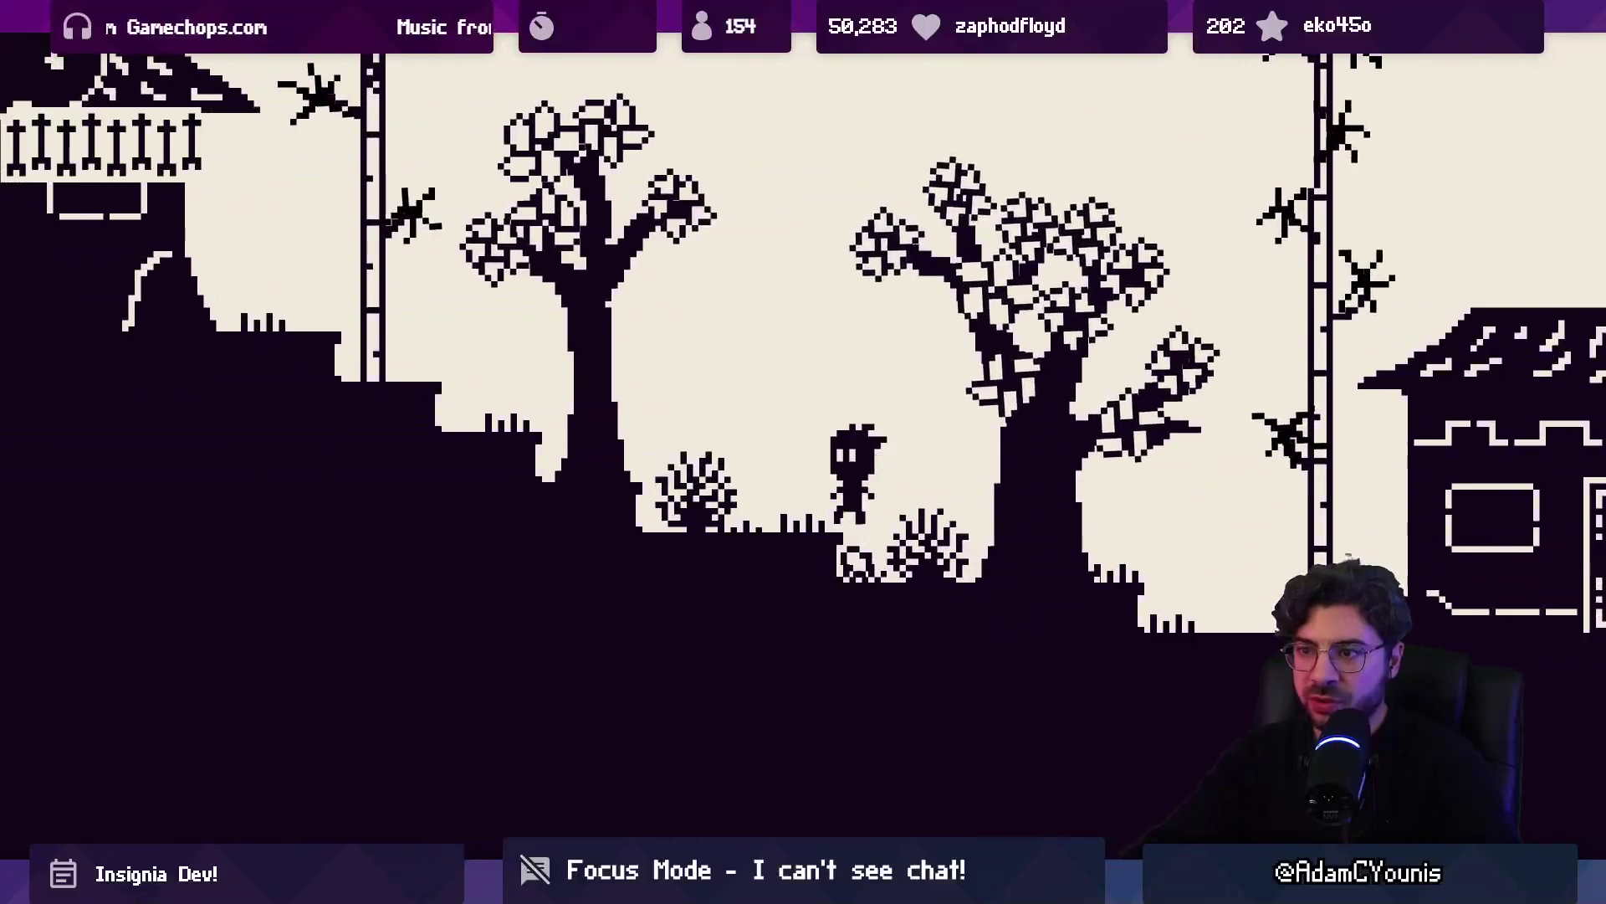
{"action": "key", "text": "Left"}
{"action": "key", "text": "Left"}
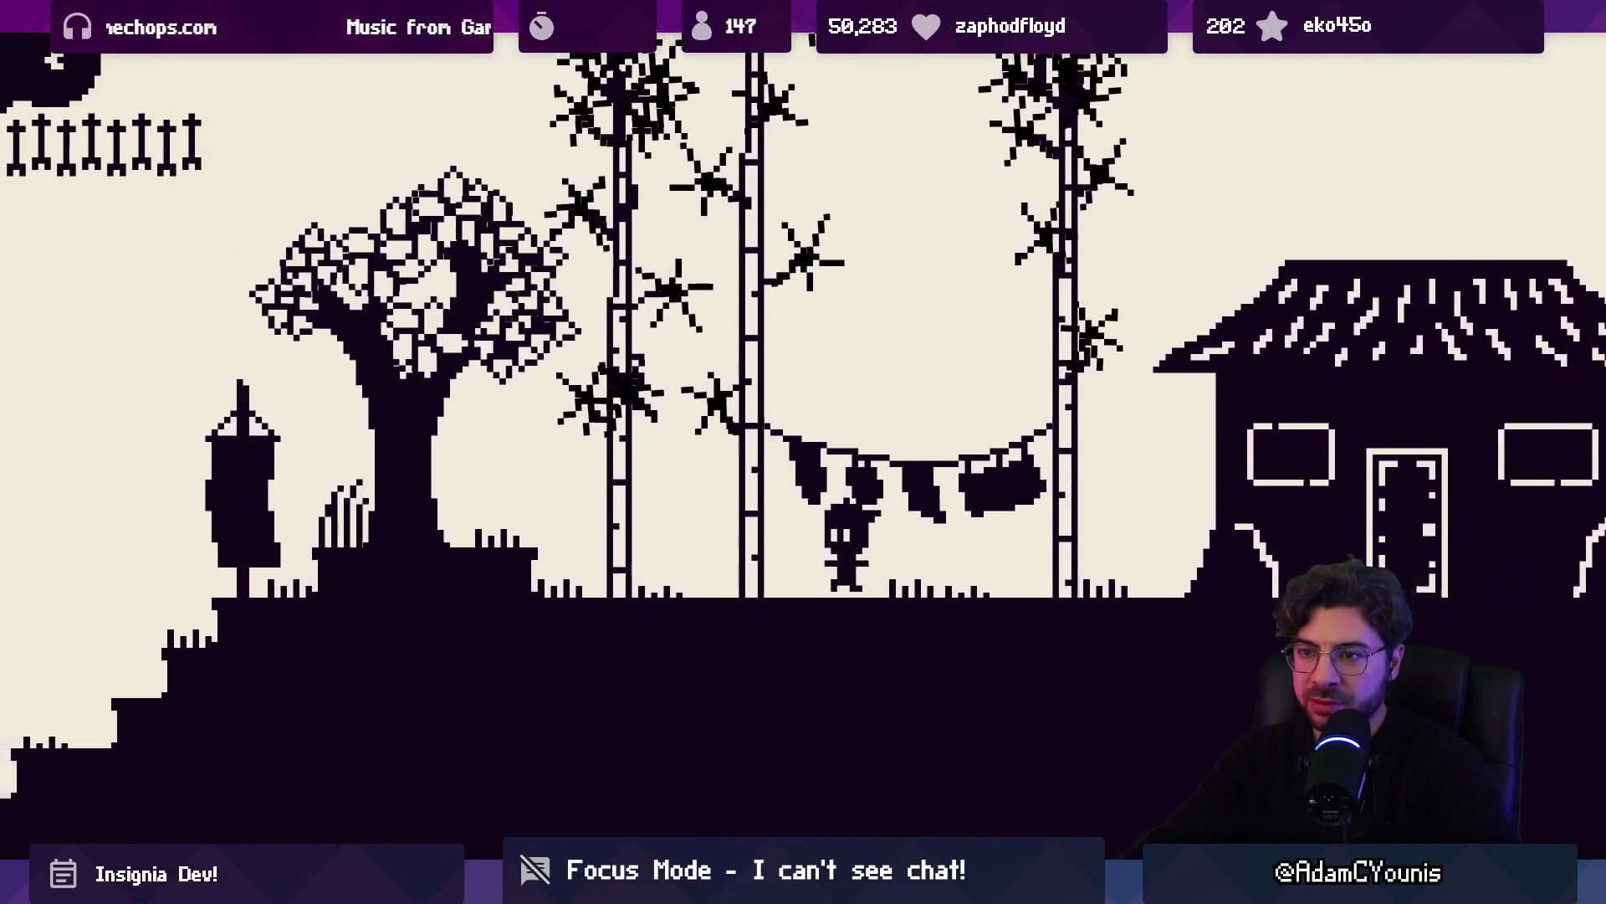
{"action": "key", "text": "Left"}
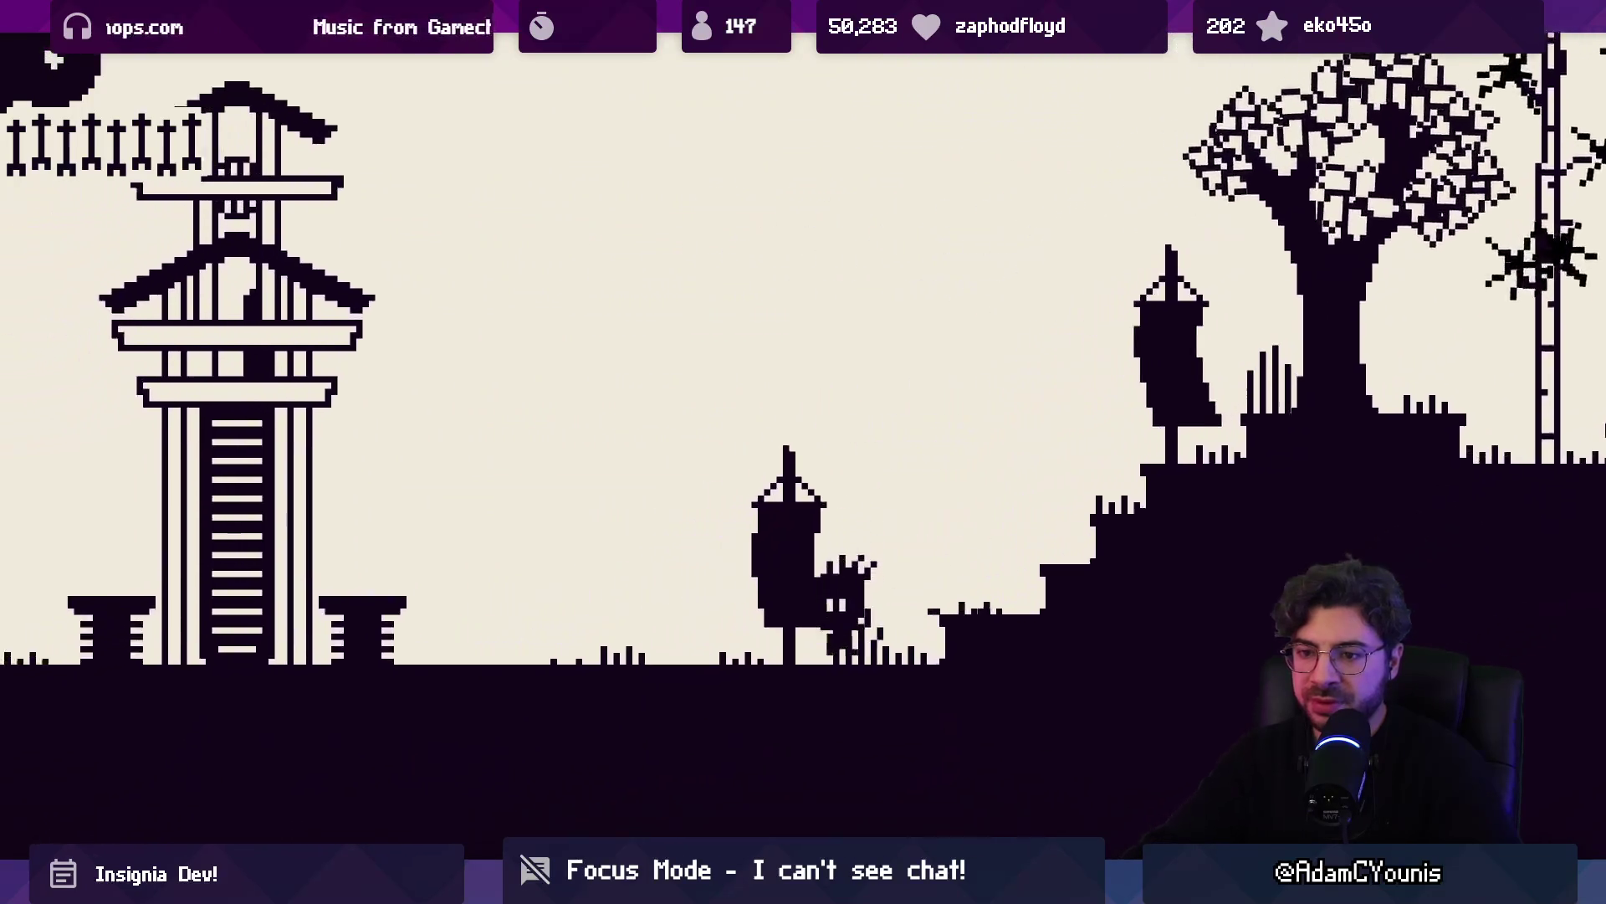
Run left past the spear-holding villager, across the bridge and into the forest
{"action": "key", "text": "Left"}
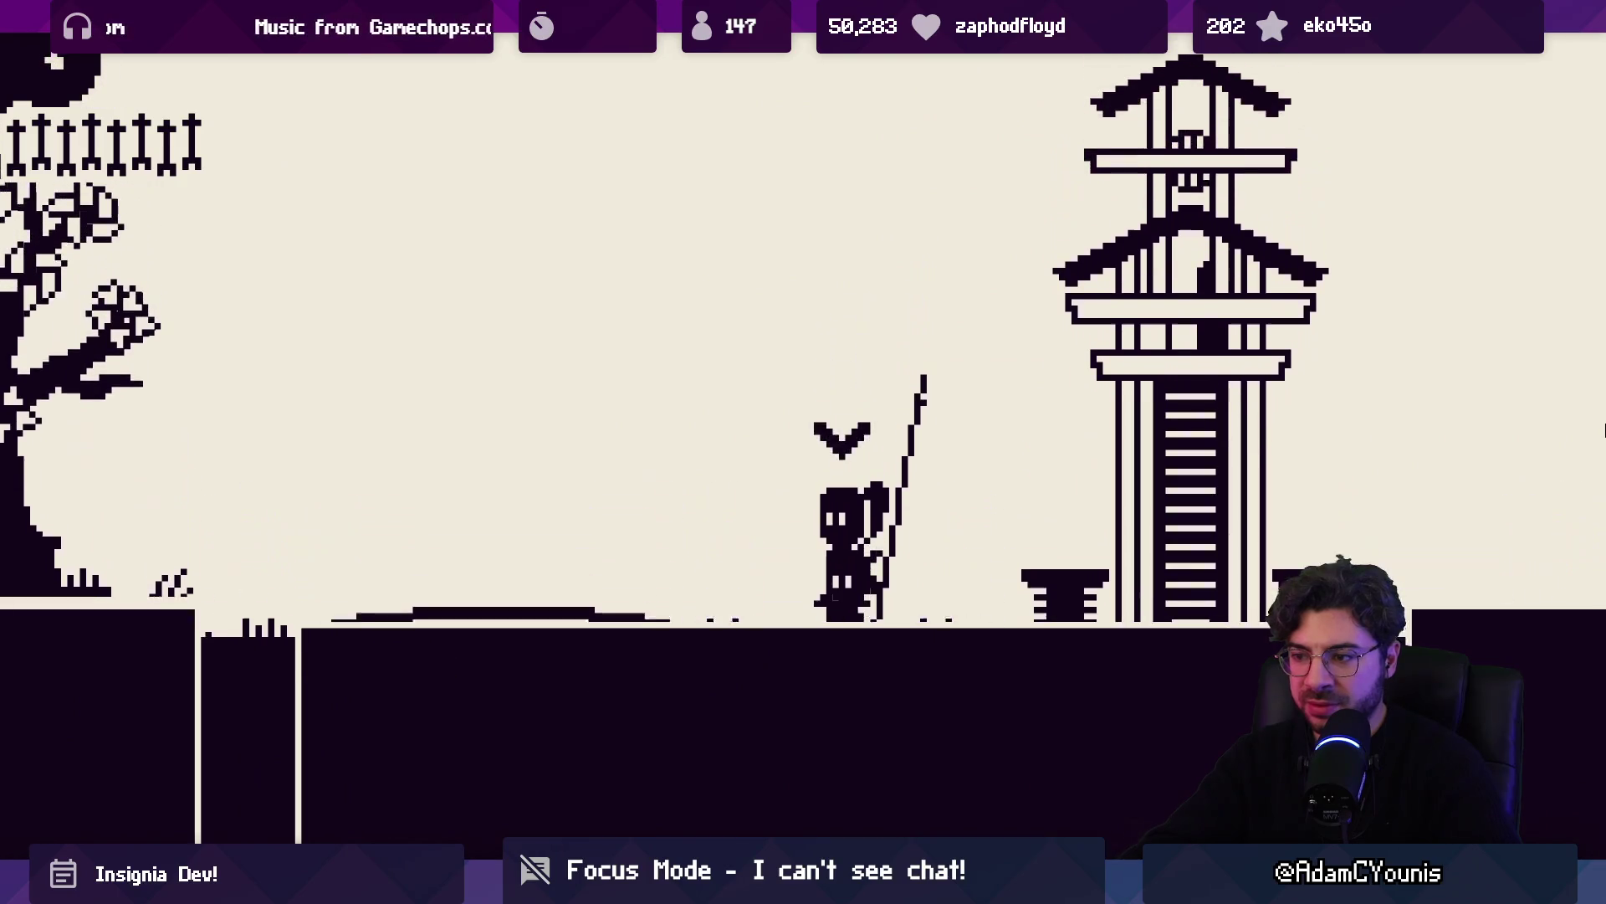
{"action": "key", "text": "Left"}
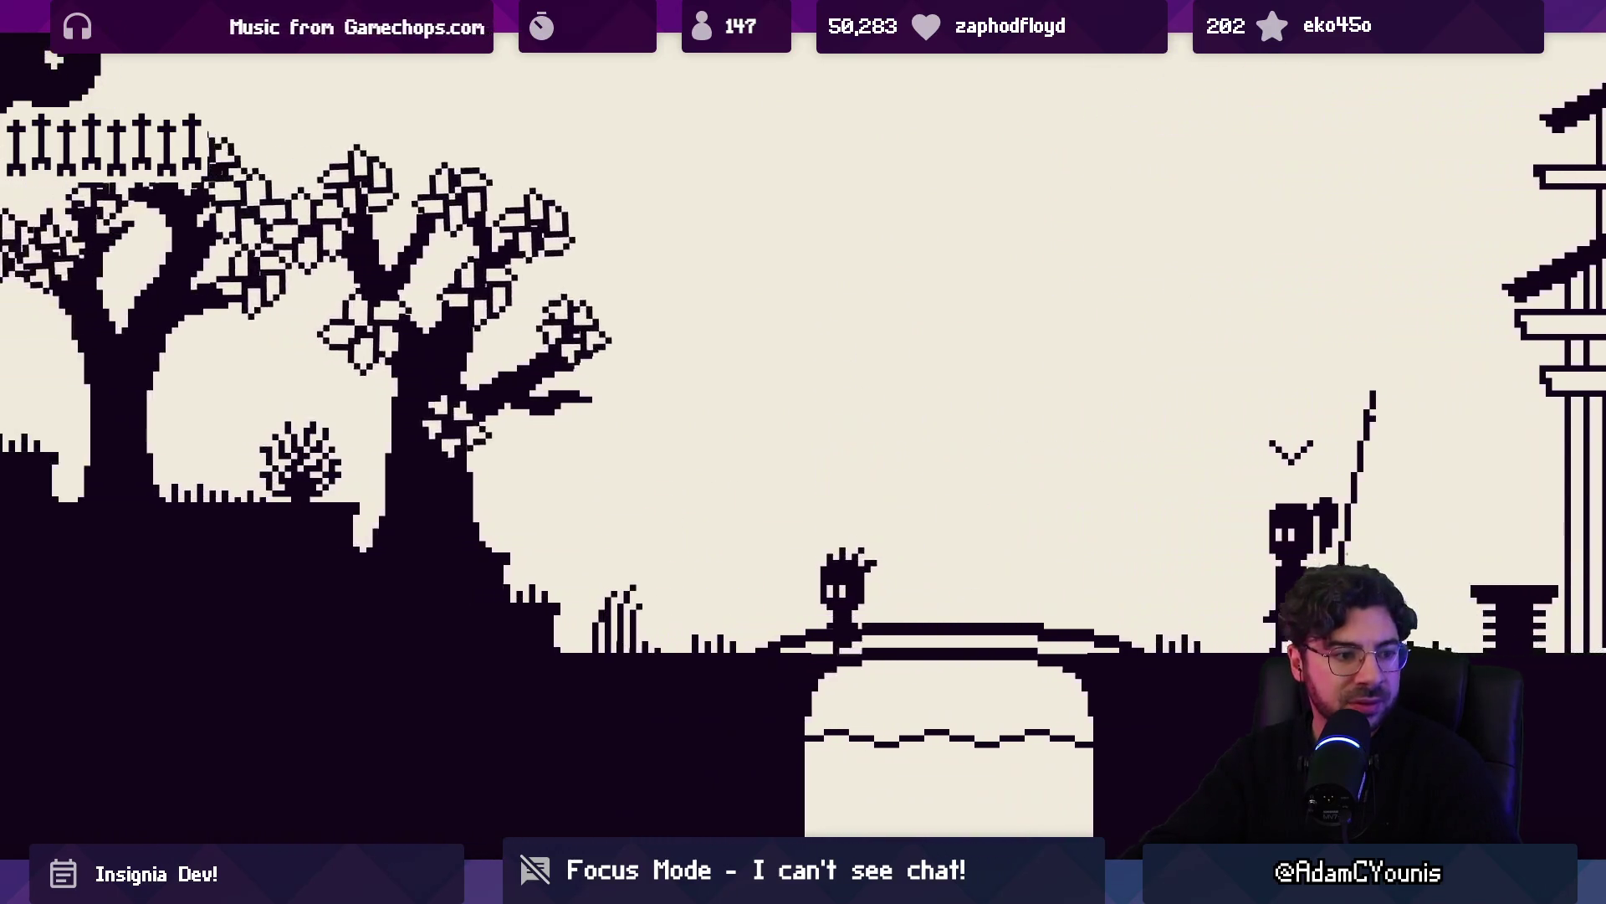
{"action": "key", "text": "Left"}
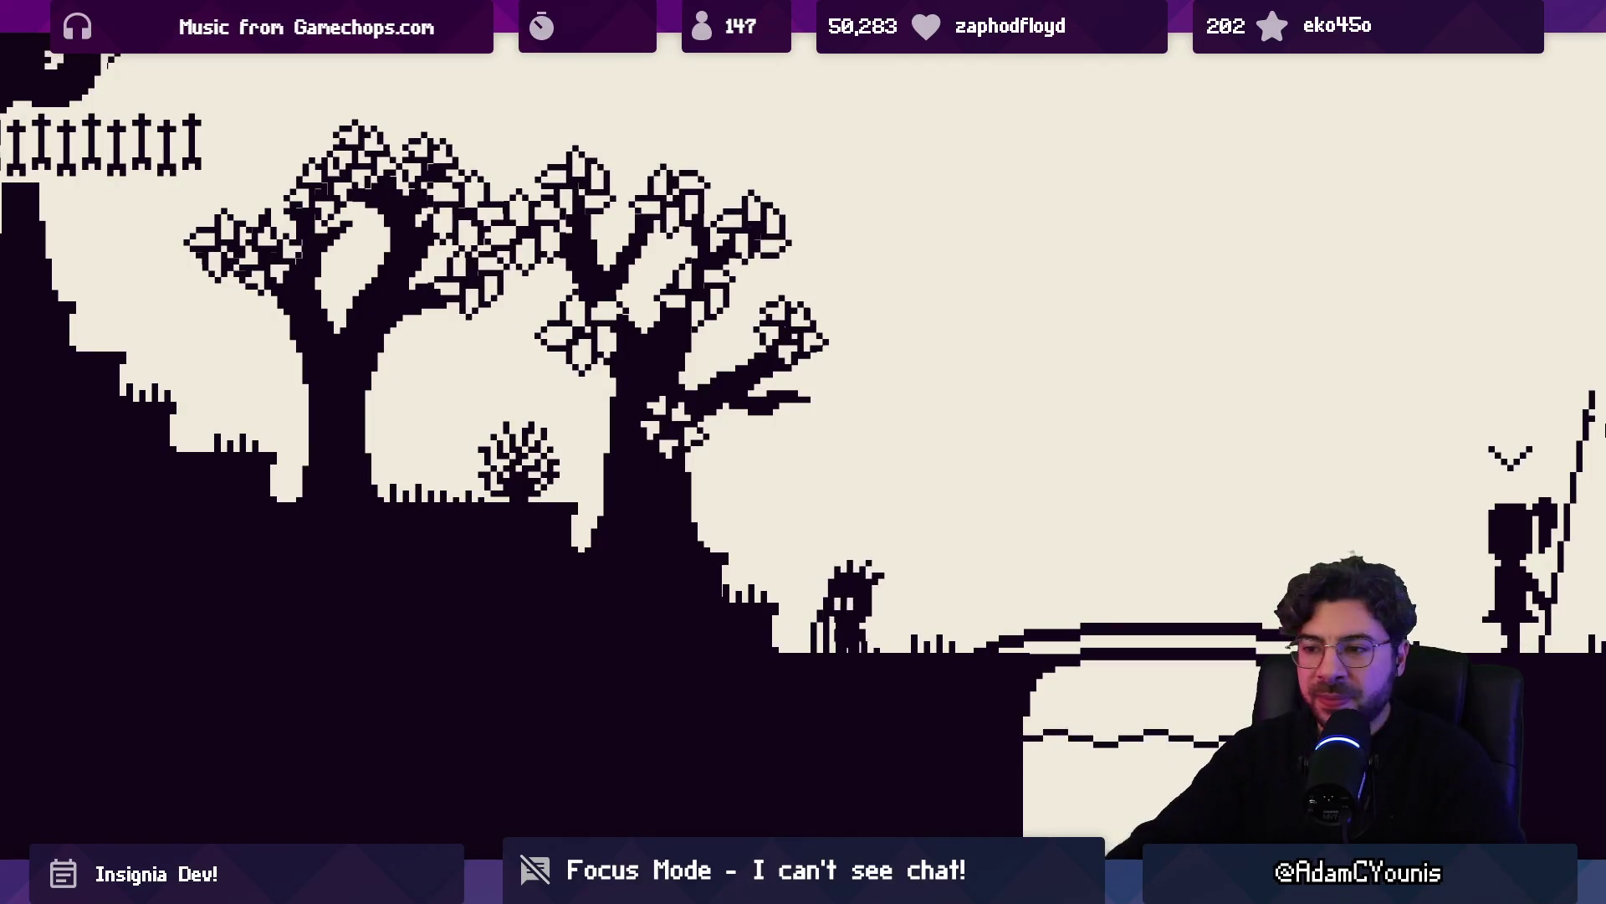
{"action": "key", "text": "Left"}
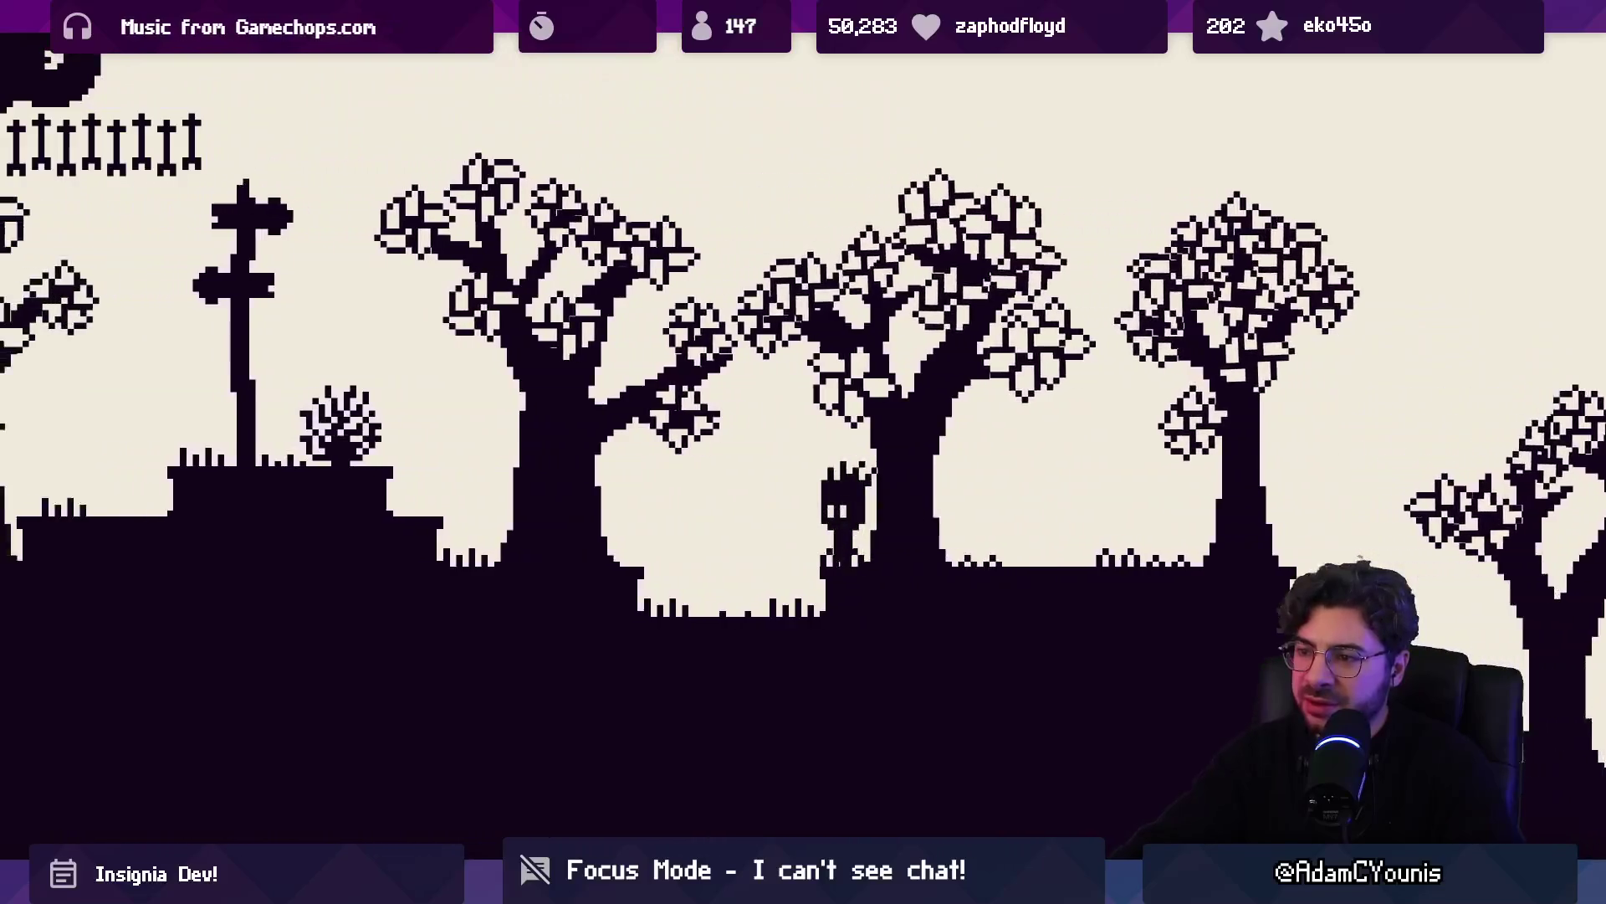
Jump to the Forest/Village signpost and continue left past it
{"action": "key", "text": "Left"}
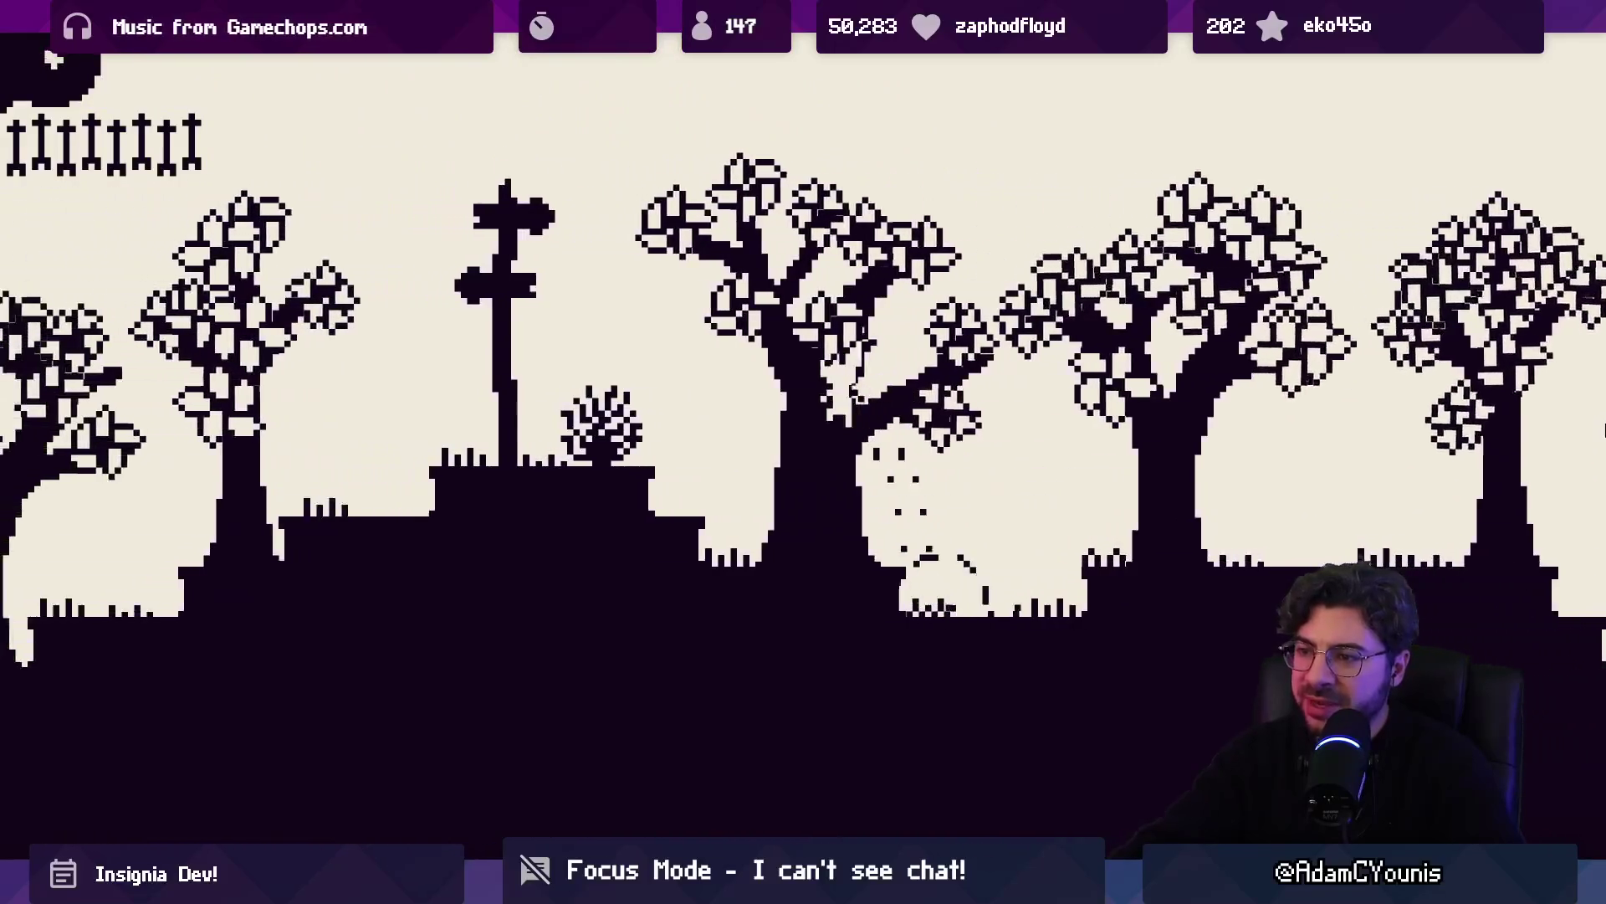
{"action": "key", "text": "space"}
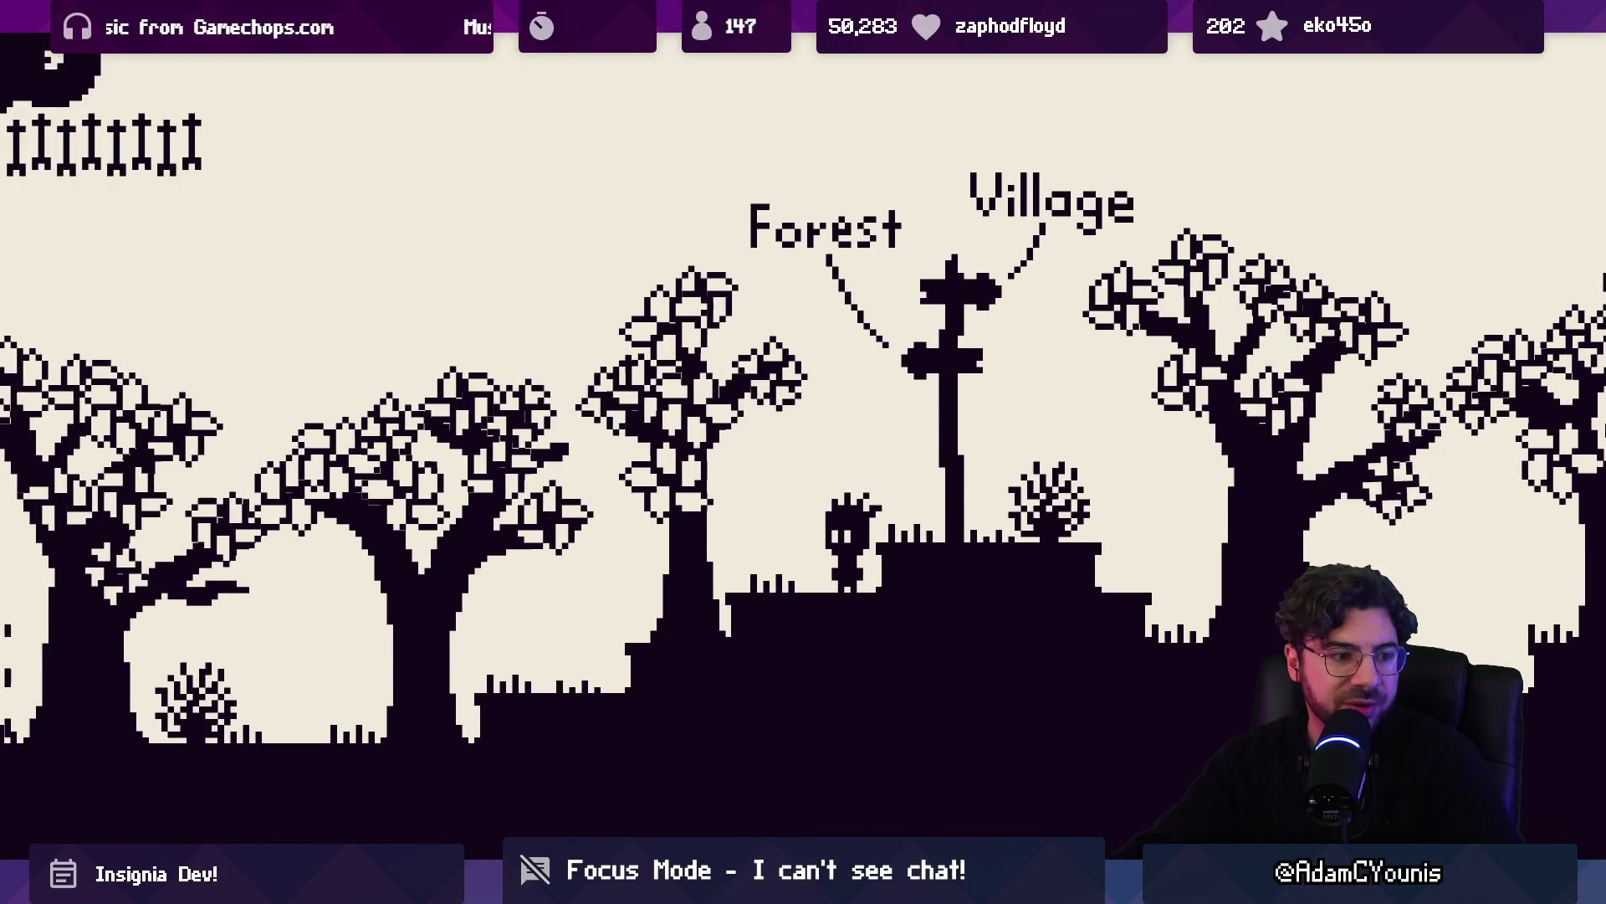
{"action": "key", "text": "Right"}
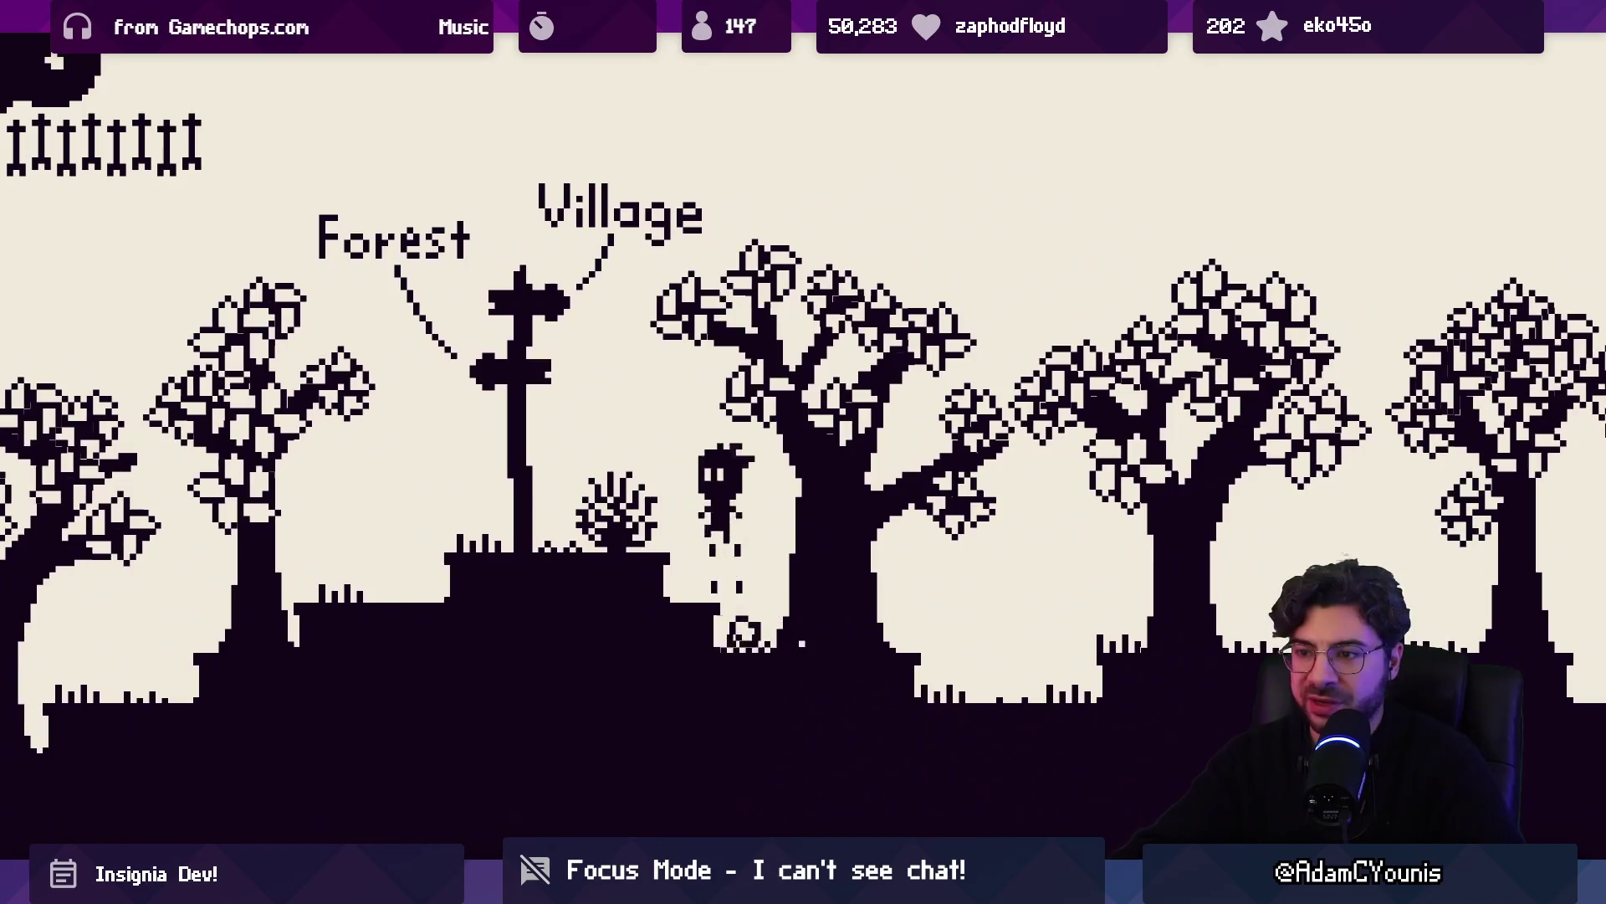
{"action": "key", "text": "Left"}
{"action": "key", "text": "space"}
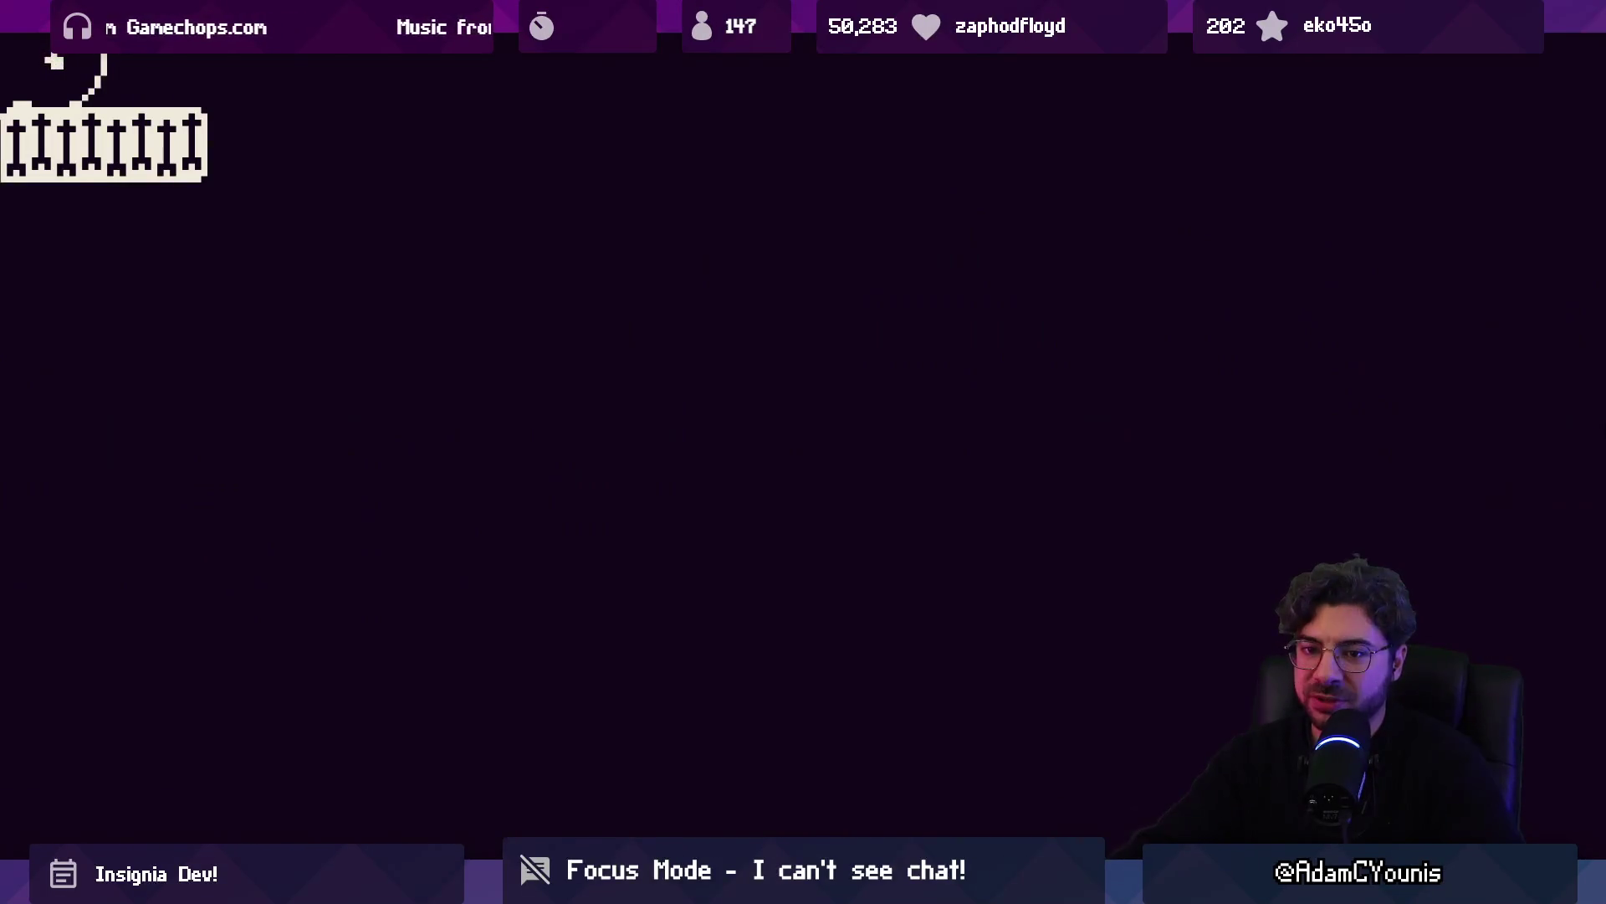
Enter The Forest, then briefly pause and resume the game
{"action": "key", "text": "Left"}
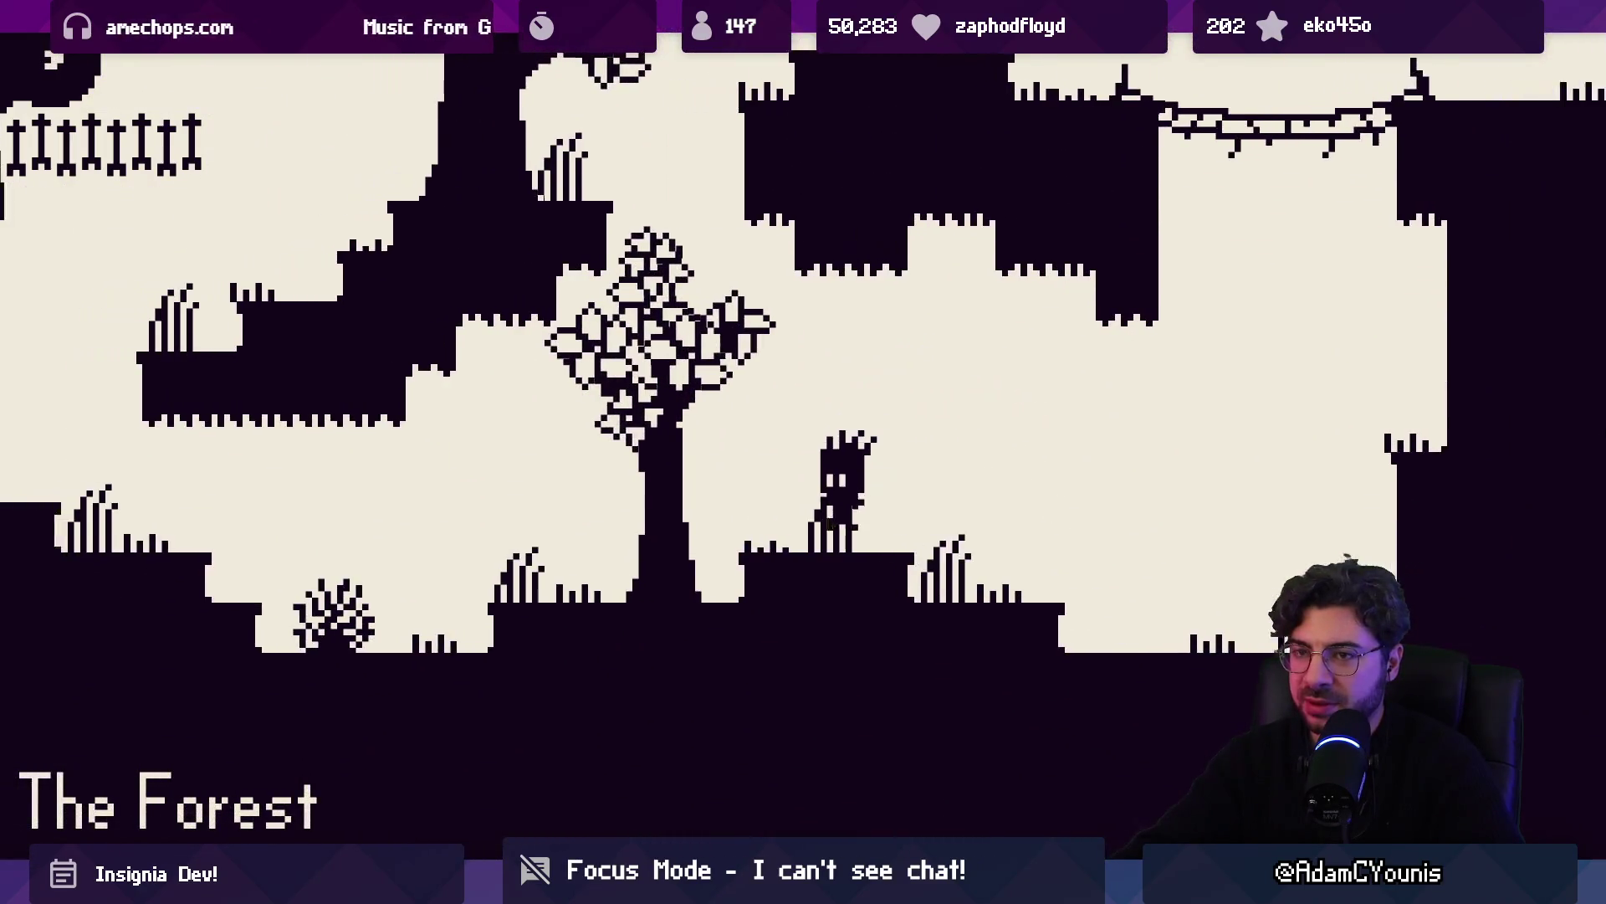
{"action": "key", "text": "Escape"}
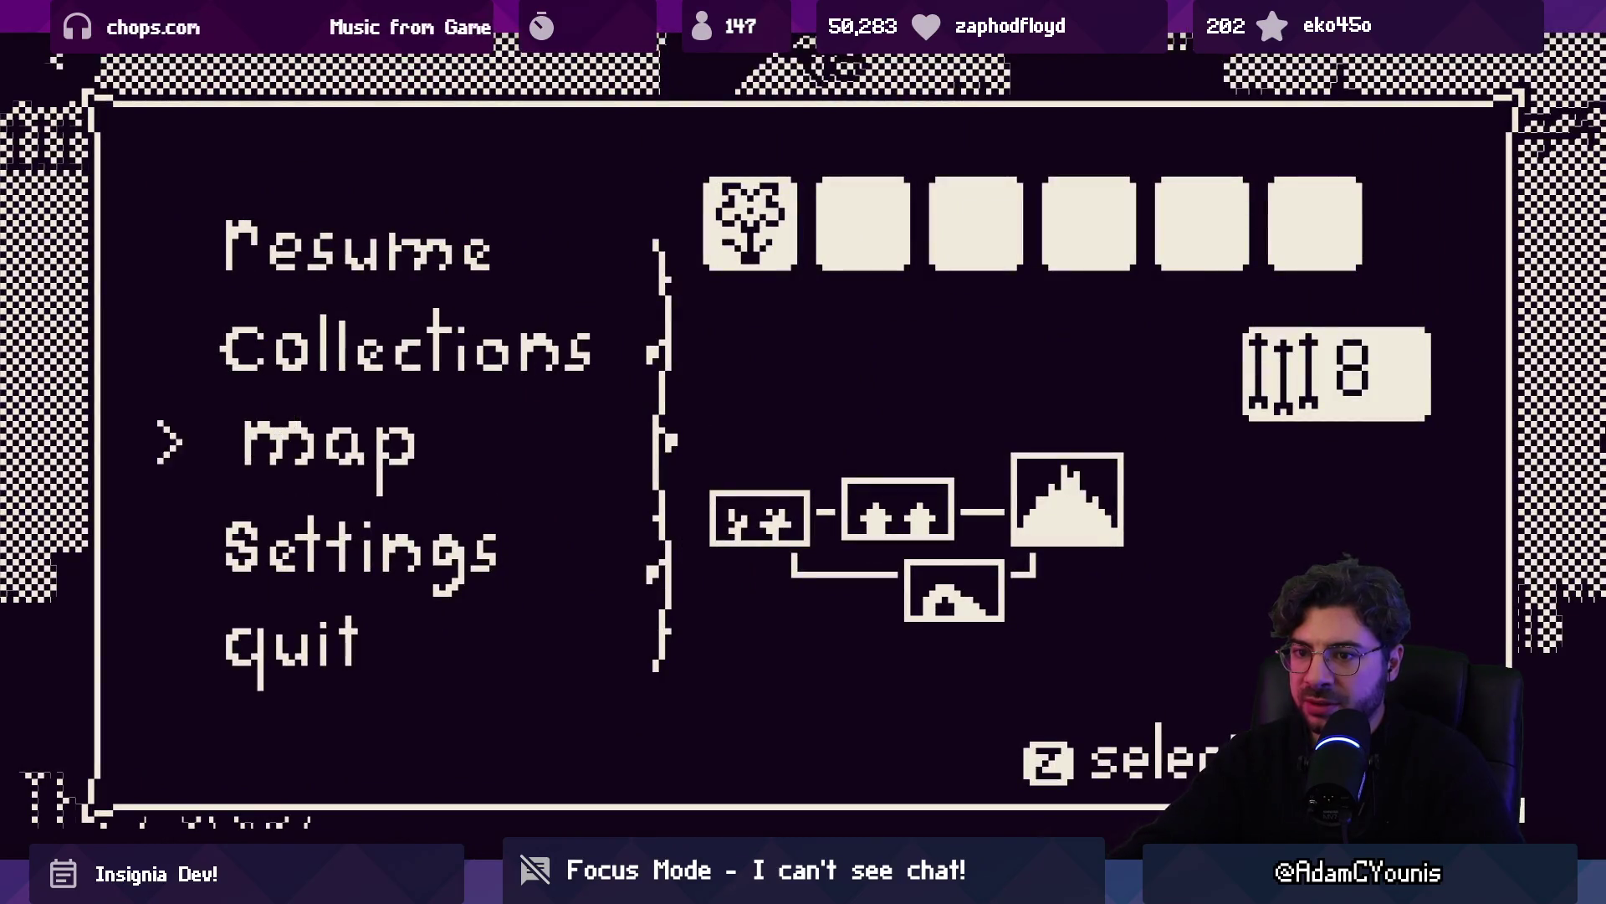
{"action": "key", "text": "Escape"}
Run and jump left through the forest down to the lower ground
{"action": "key", "text": "Left"}
{"action": "key", "text": "space"}
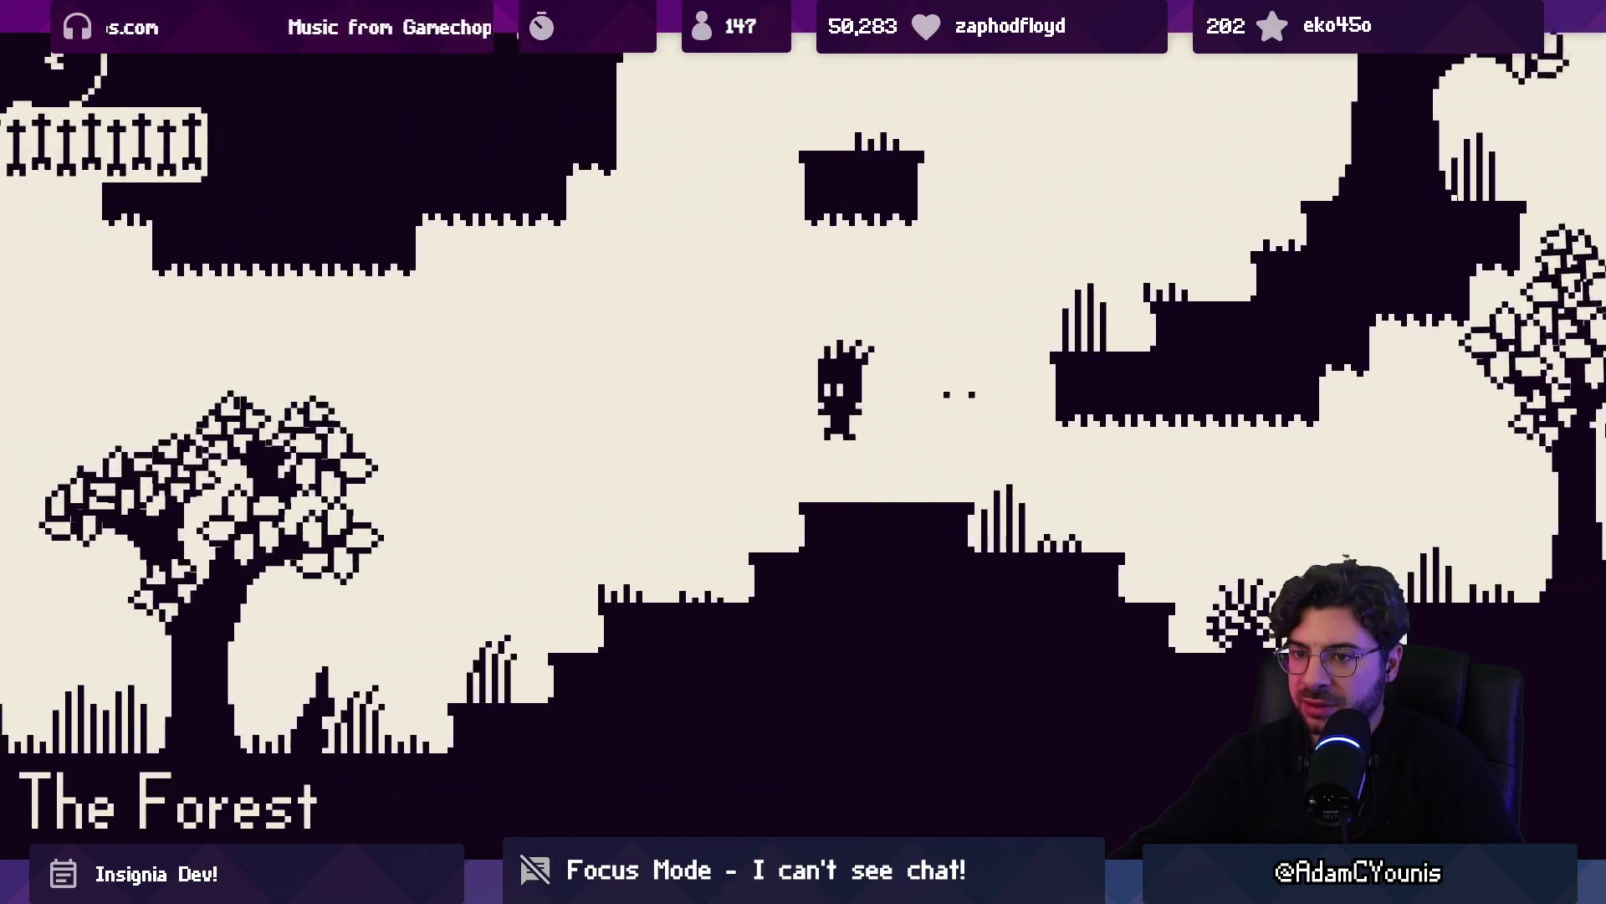
{"action": "key", "text": "Left"}
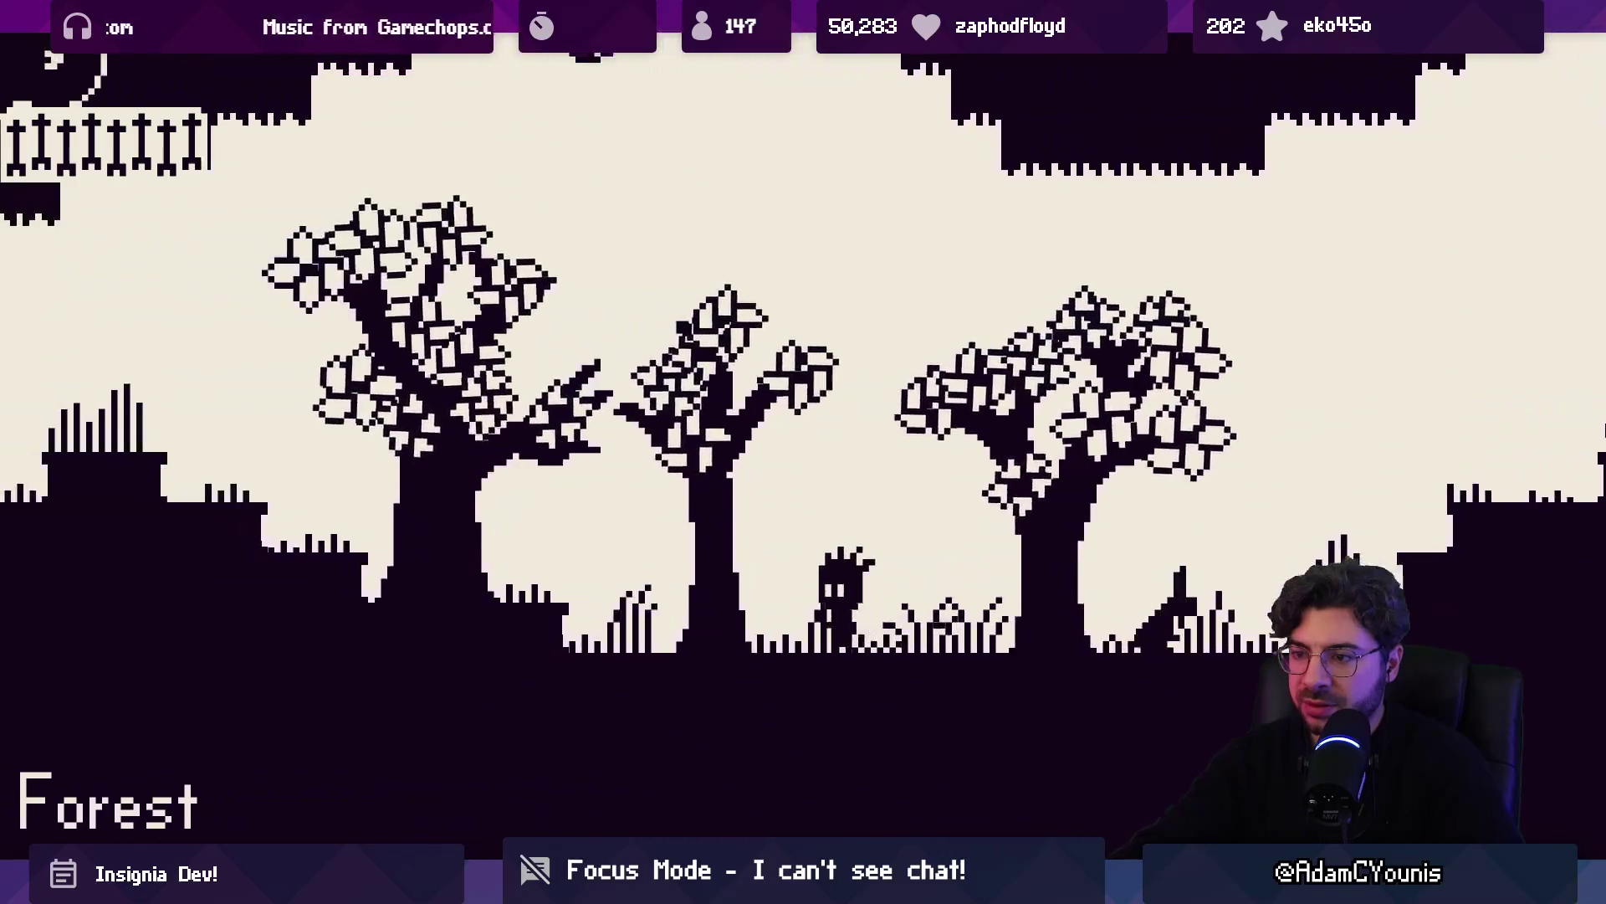
{"action": "key", "text": "space"}
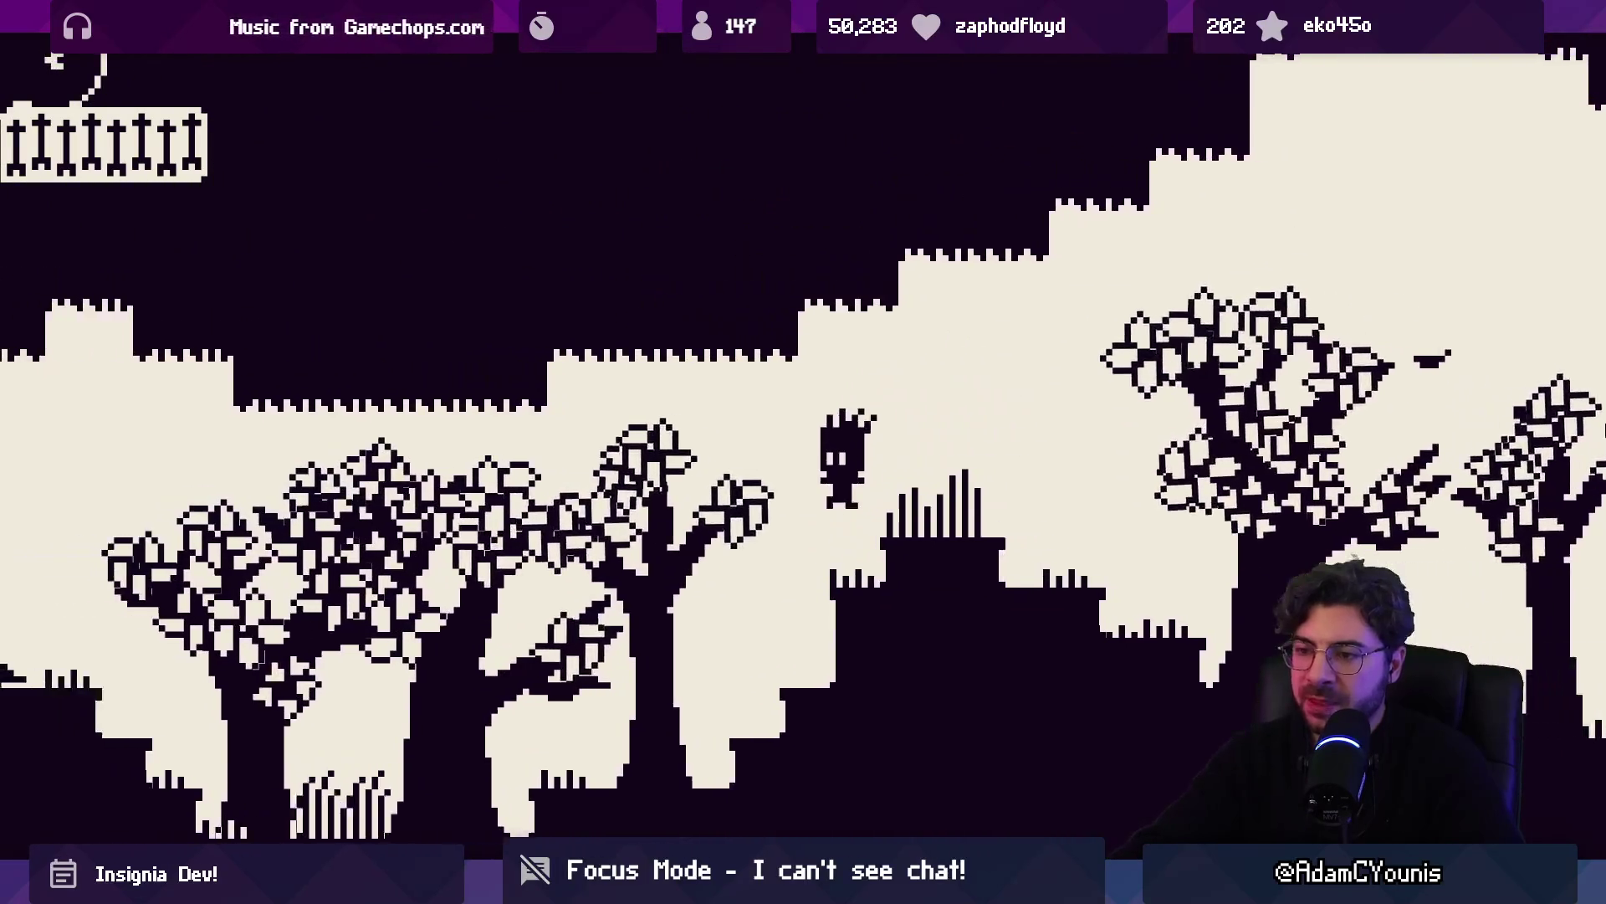
{"action": "key", "text": "Left"}
{"action": "key", "text": "space"}
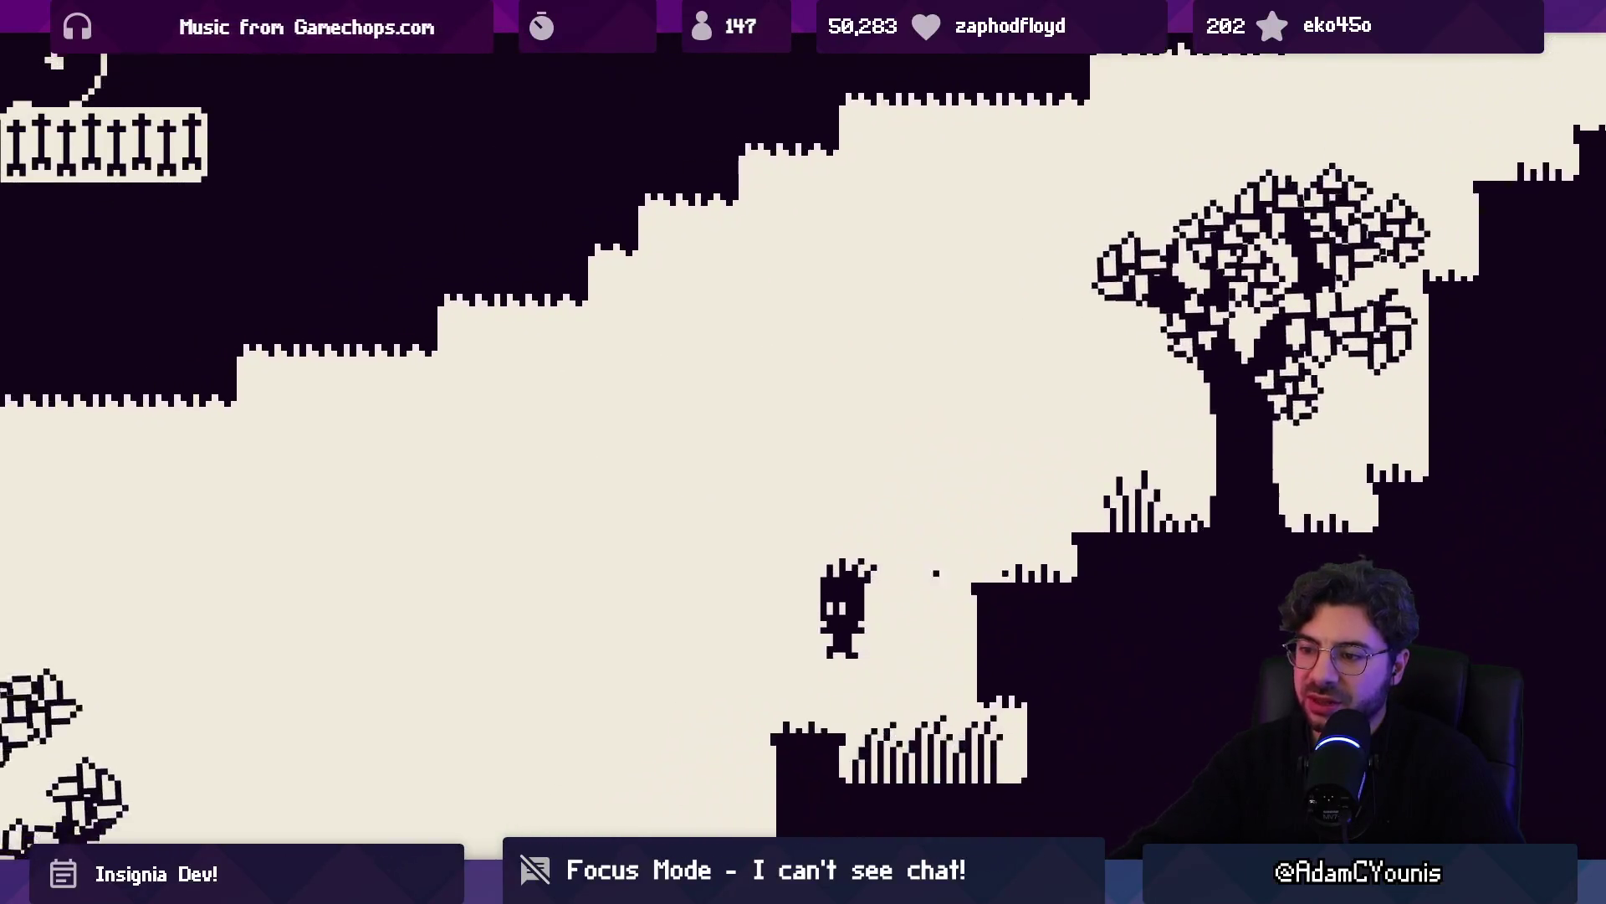
{"action": "key", "text": "Left"}
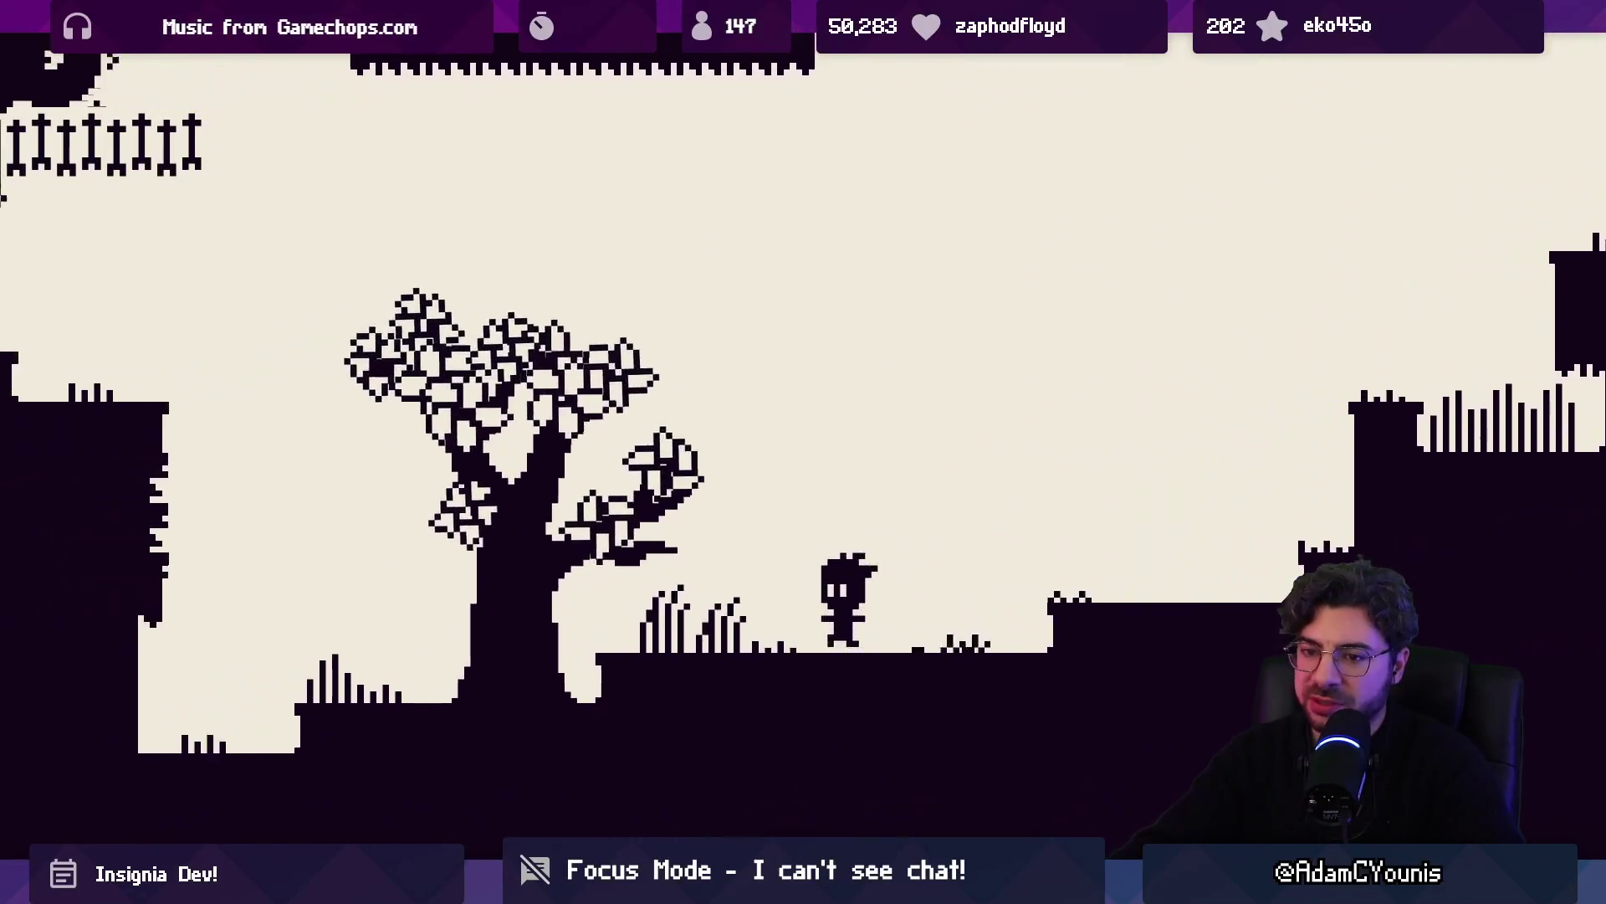
Run right up the ledge and stepped cliff to the large tree, then pause
{"action": "key", "text": "Right"}
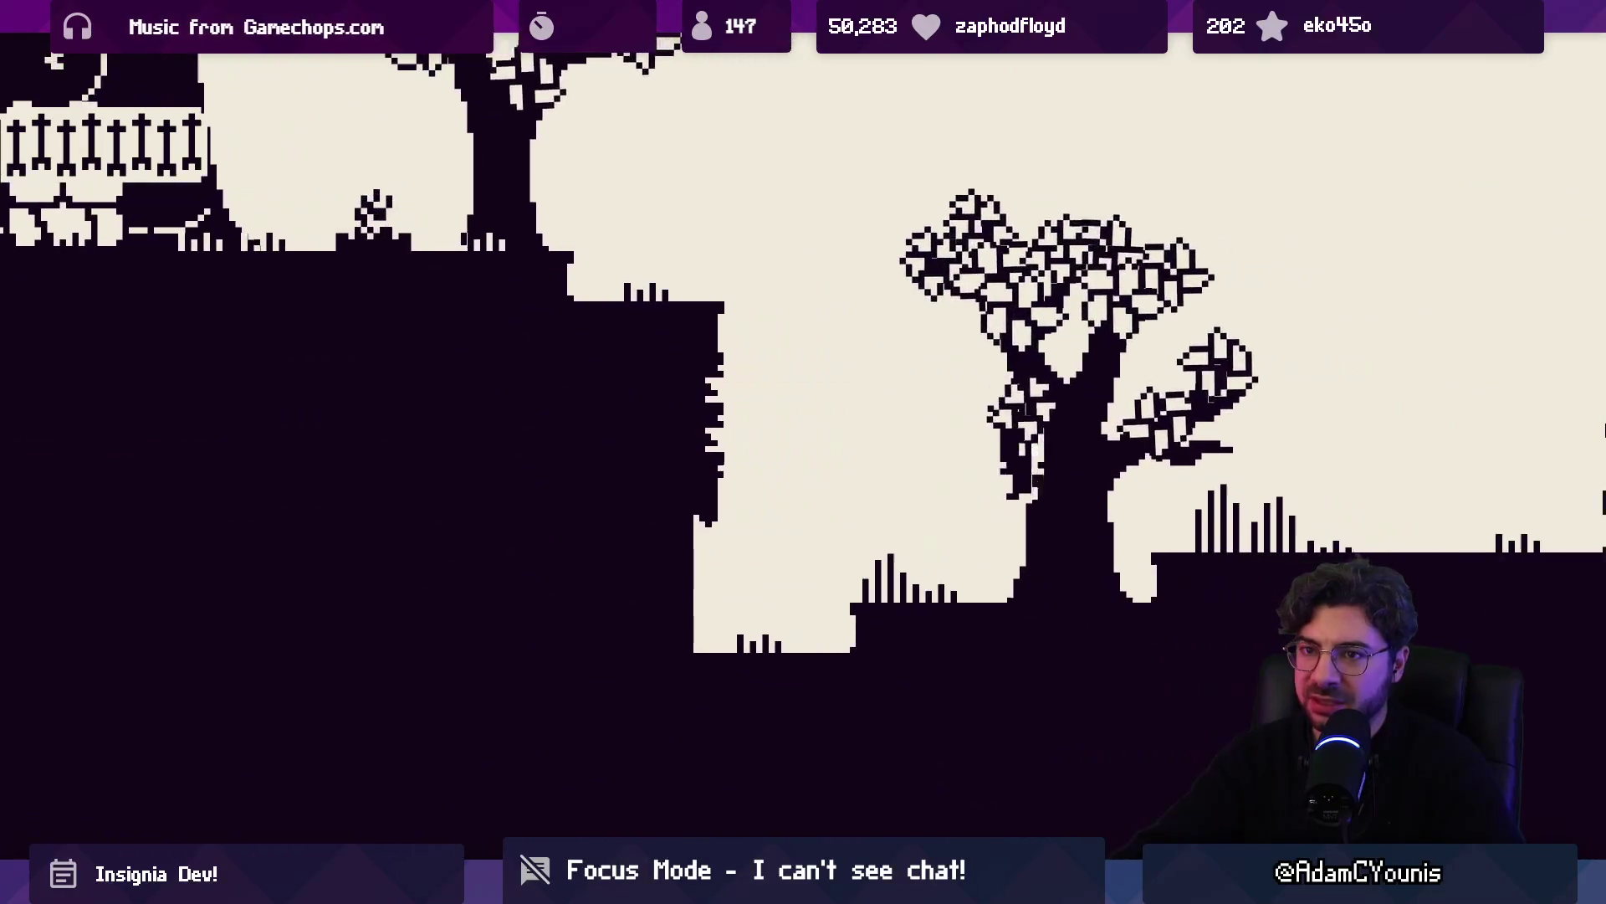
{"action": "key", "text": "Right"}
{"action": "key", "text": "space"}
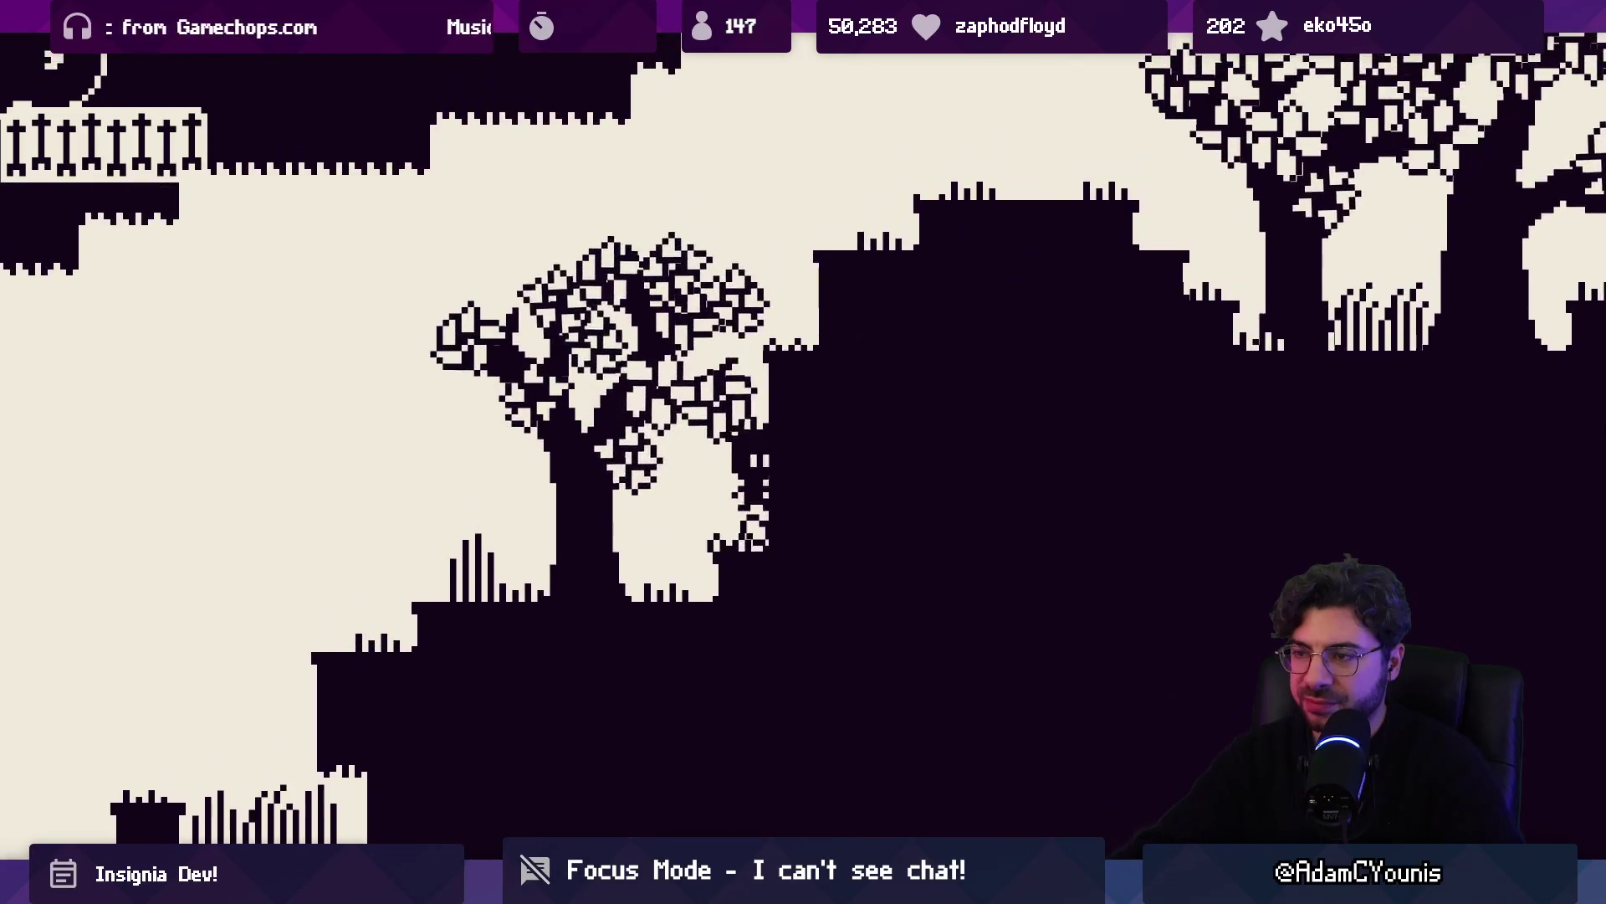
{"action": "key", "text": "space"}
{"action": "key", "text": "Left"}
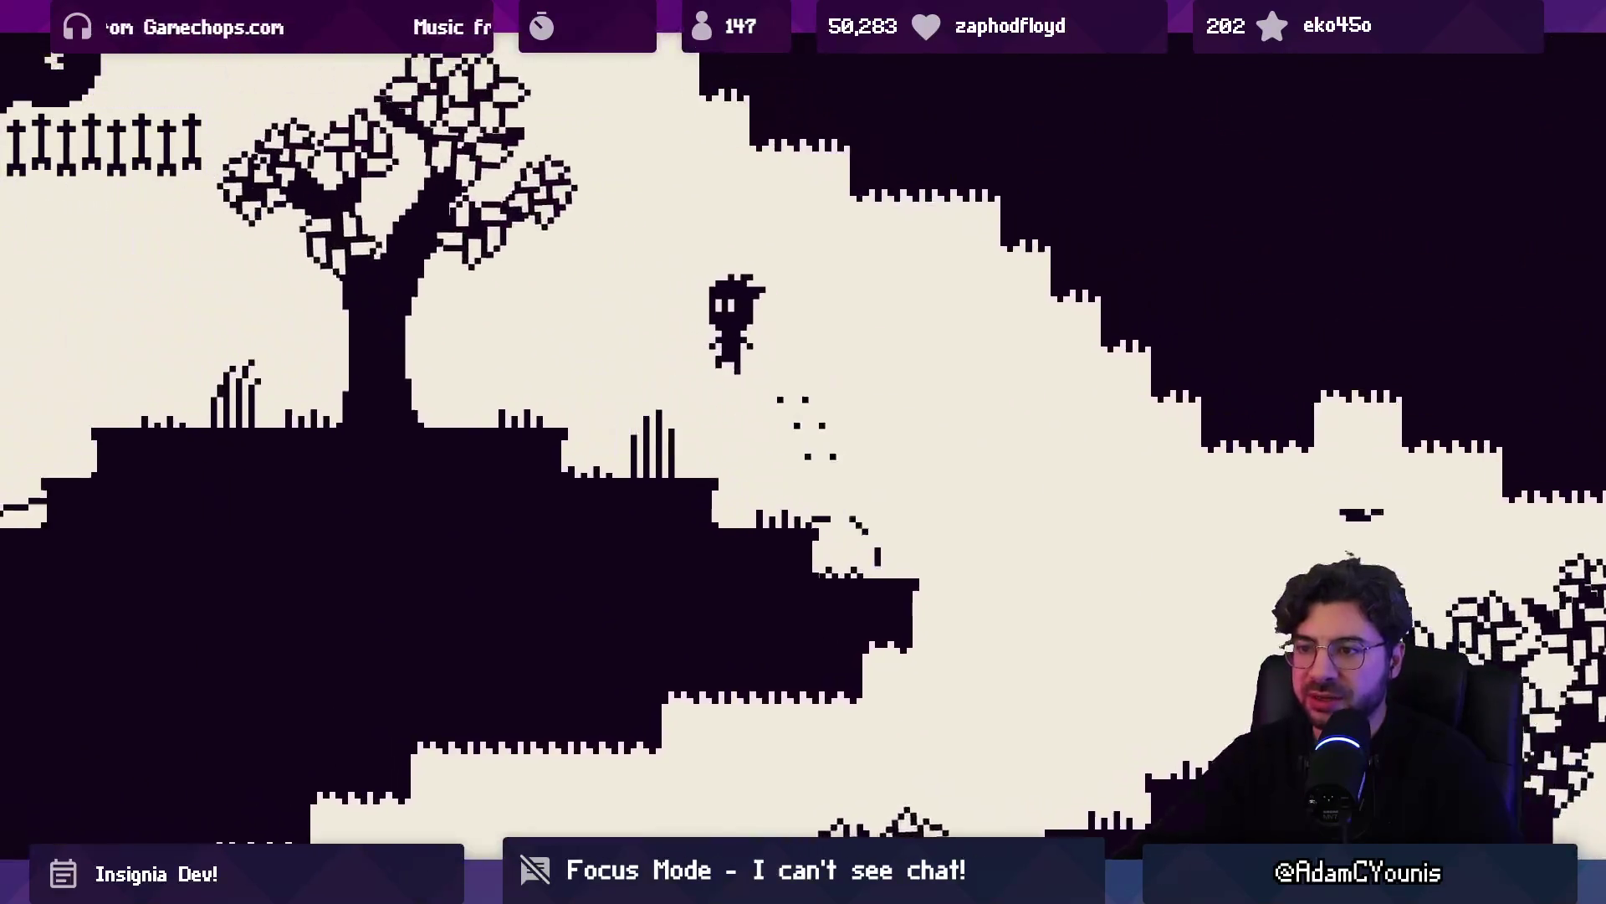
{"action": "key", "text": "Left"}
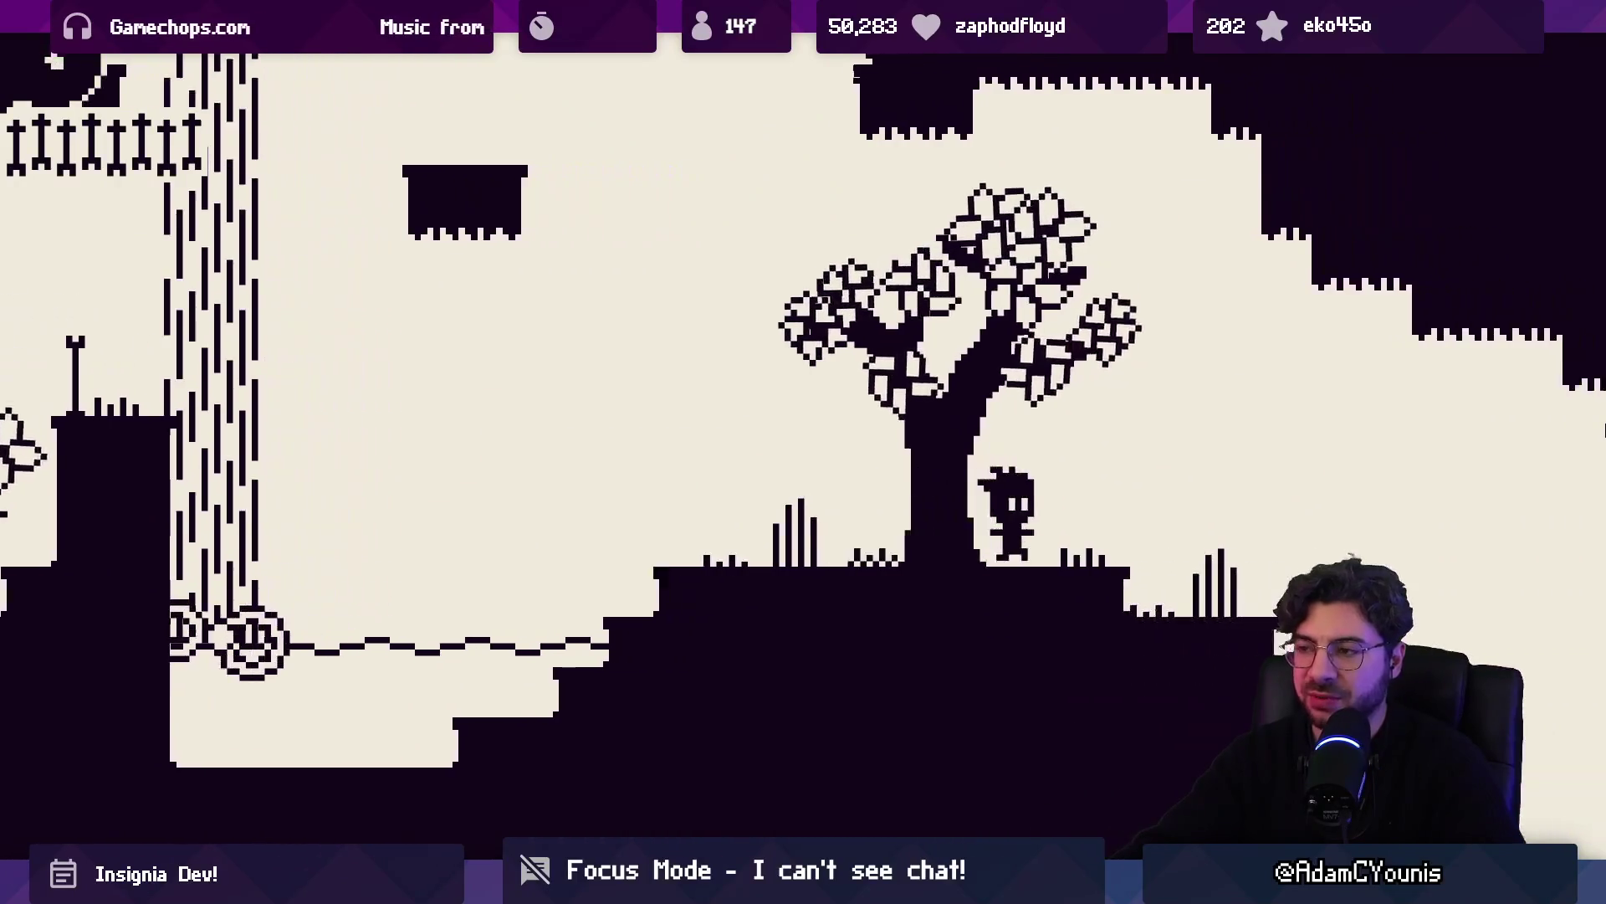
{"action": "key", "text": "Right"}
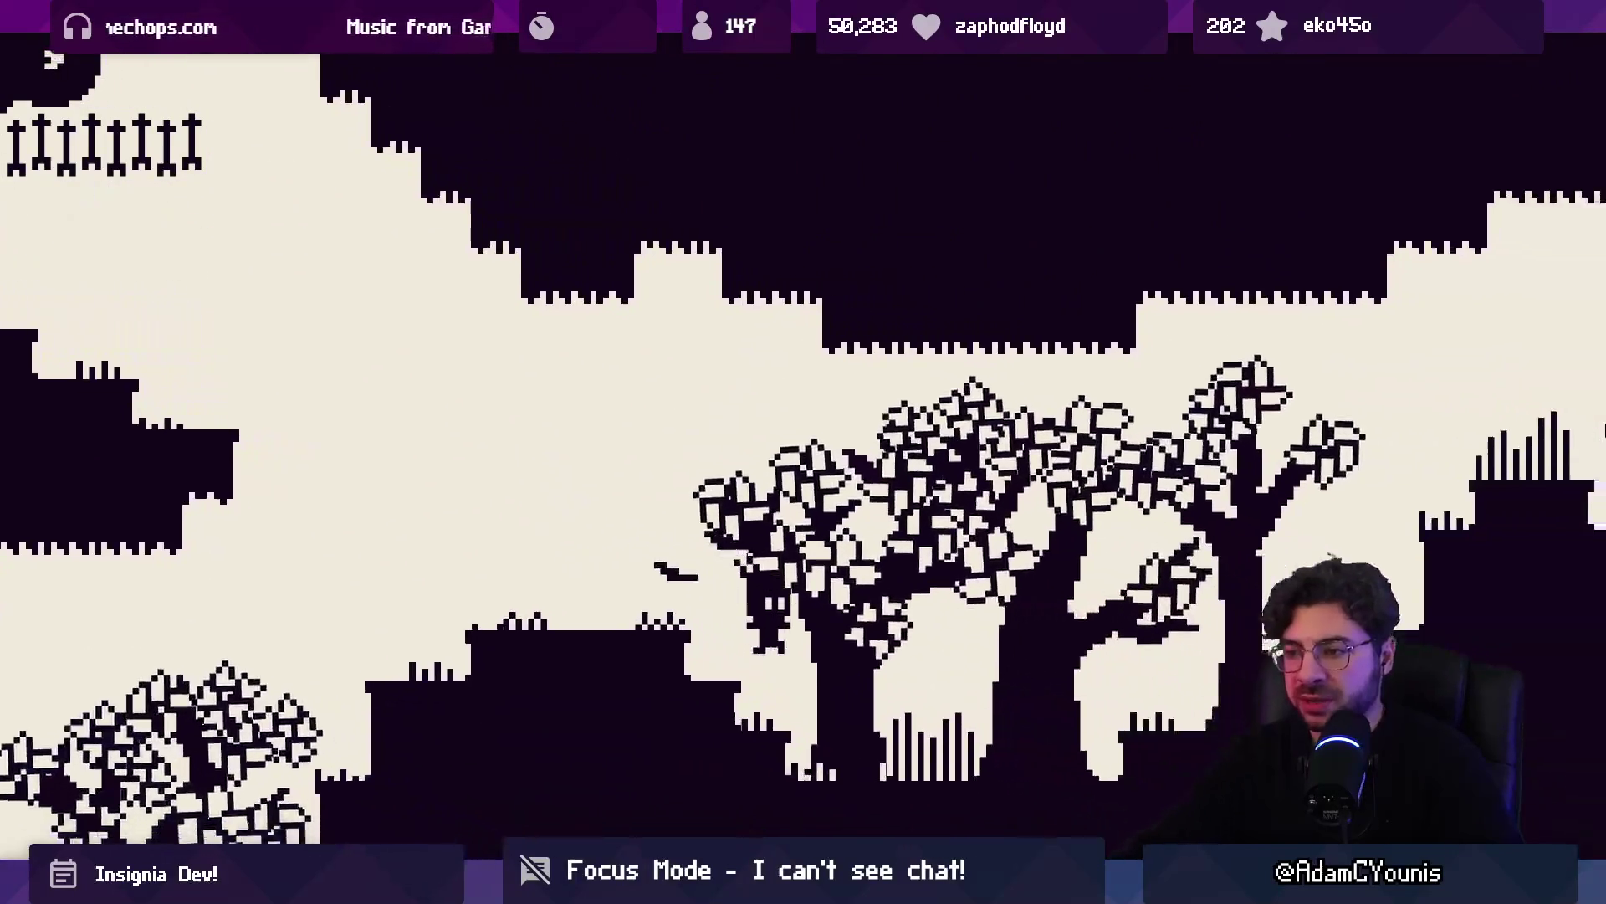
{"action": "key", "text": "space"}
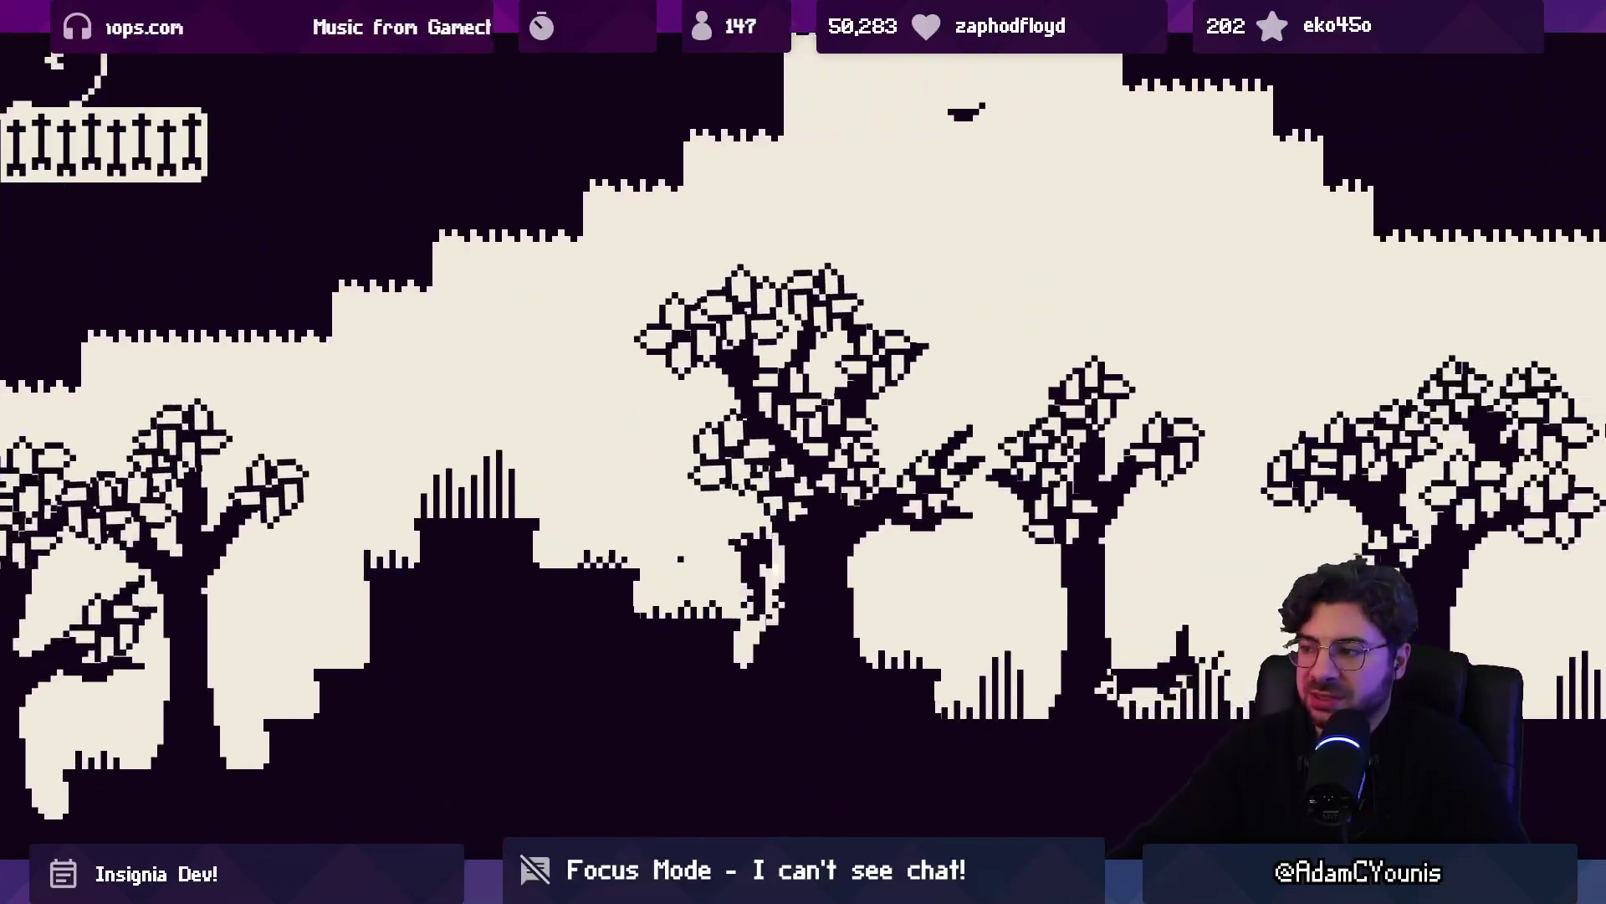
{"action": "key", "text": "Right"}
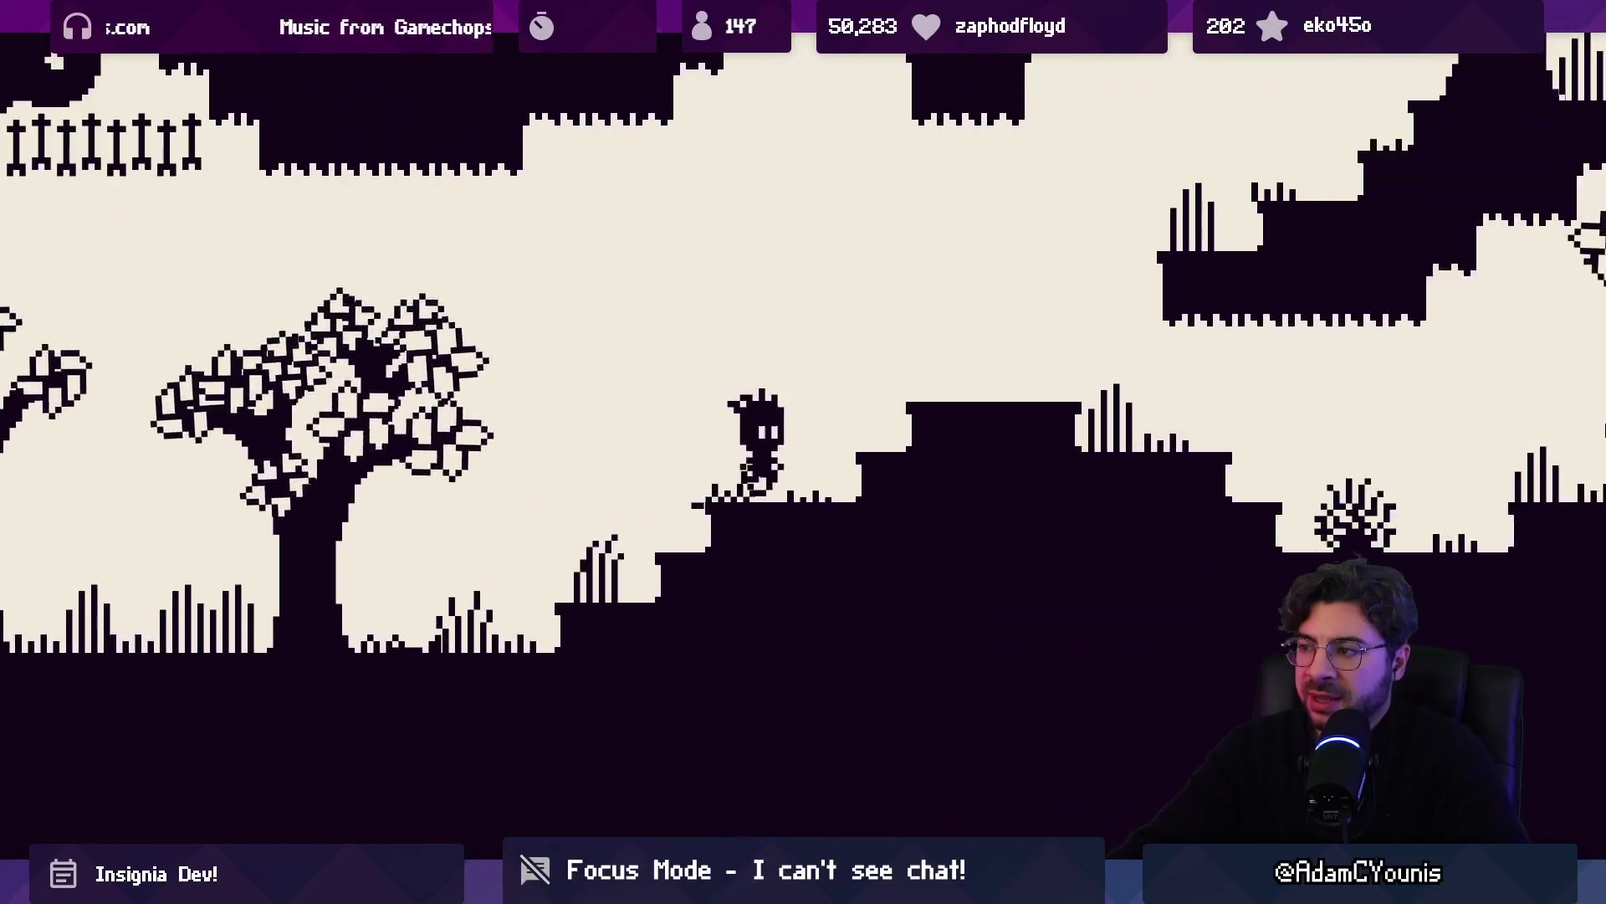
{"action": "key", "text": "Right"}
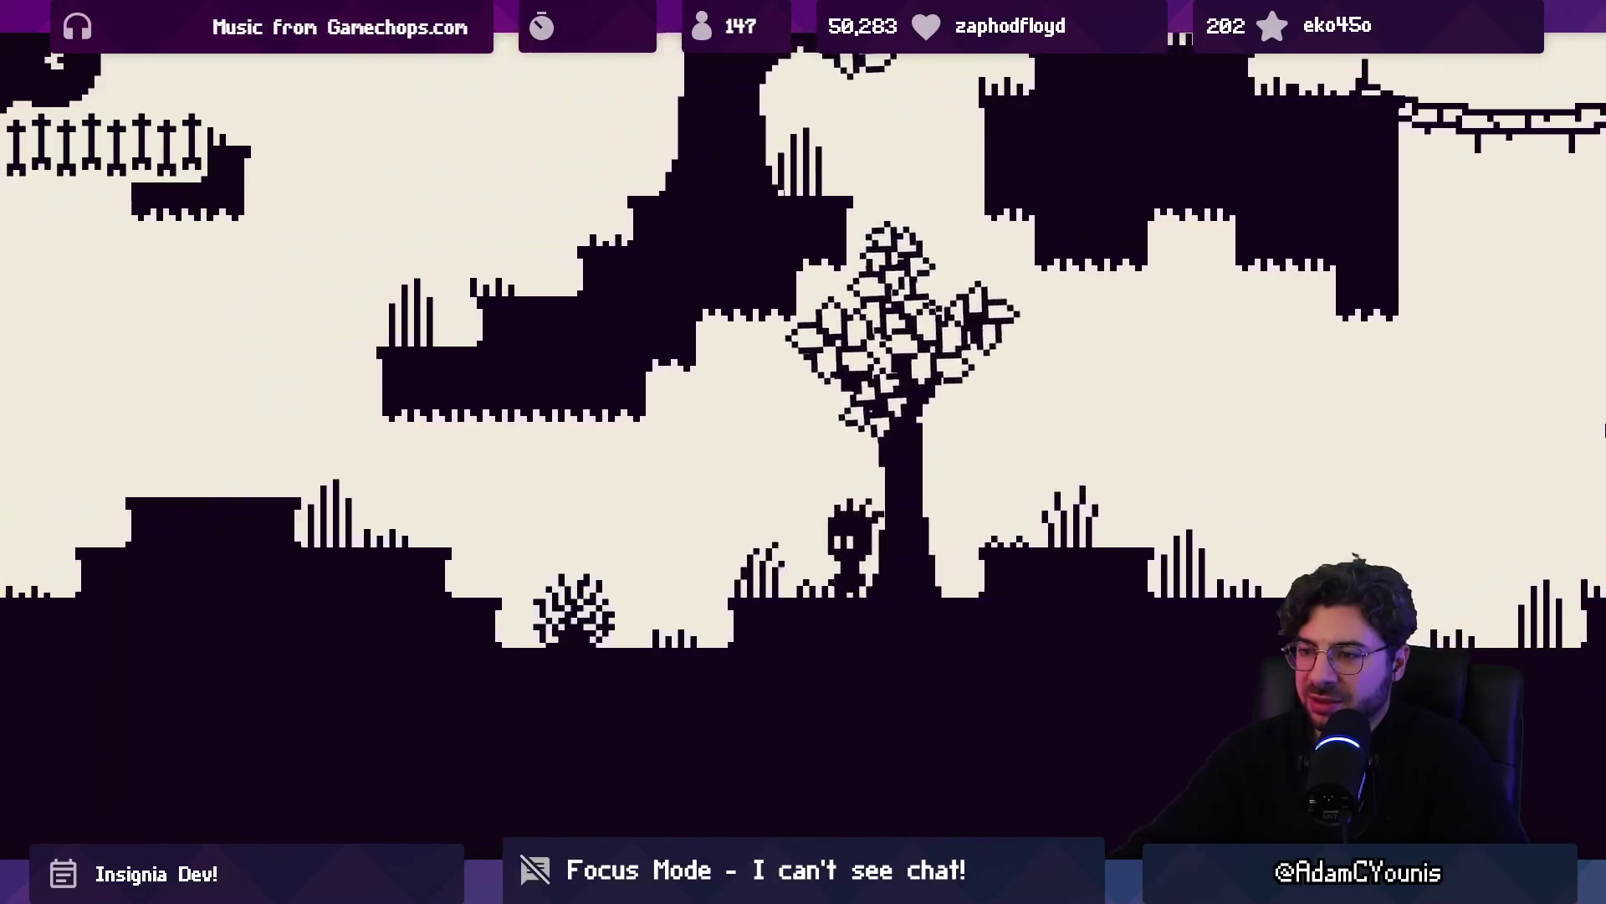
{"action": "key", "text": "Escape"}
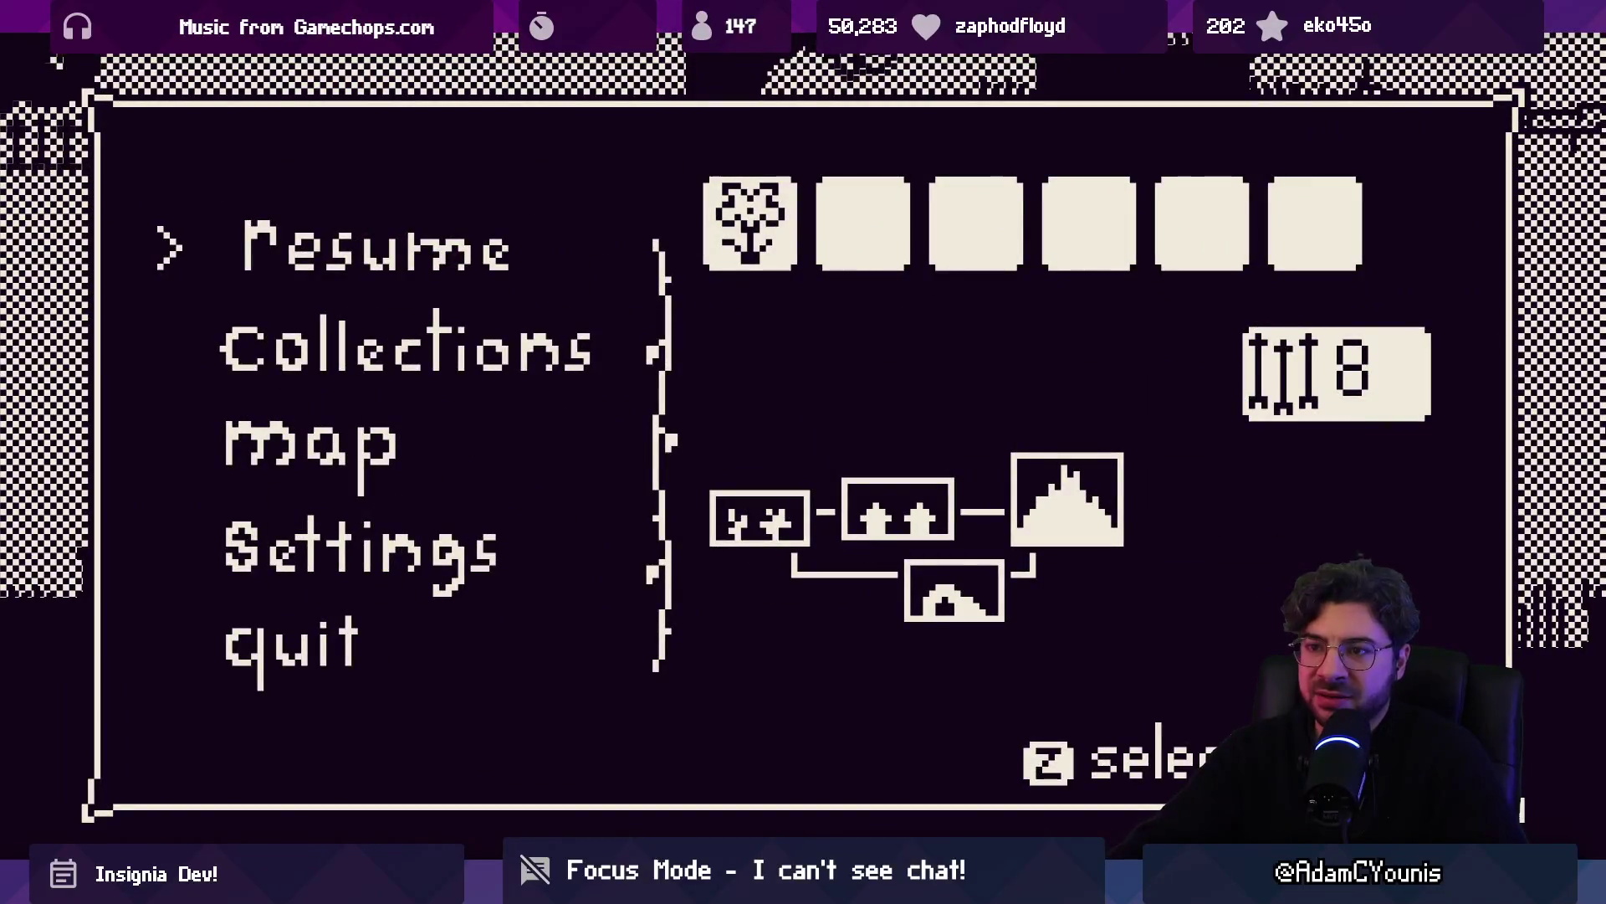
Browse the pause menu's Collections screen, world map and Settings volume sliders
{"action": "key", "text": "Escape"}
{"action": "key", "text": "Escape"}
{"action": "key", "text": "Escape"}
{"action": "key", "text": "Escape"}
{"action": "key", "text": "Escape"}
{"action": "key", "text": "z"}
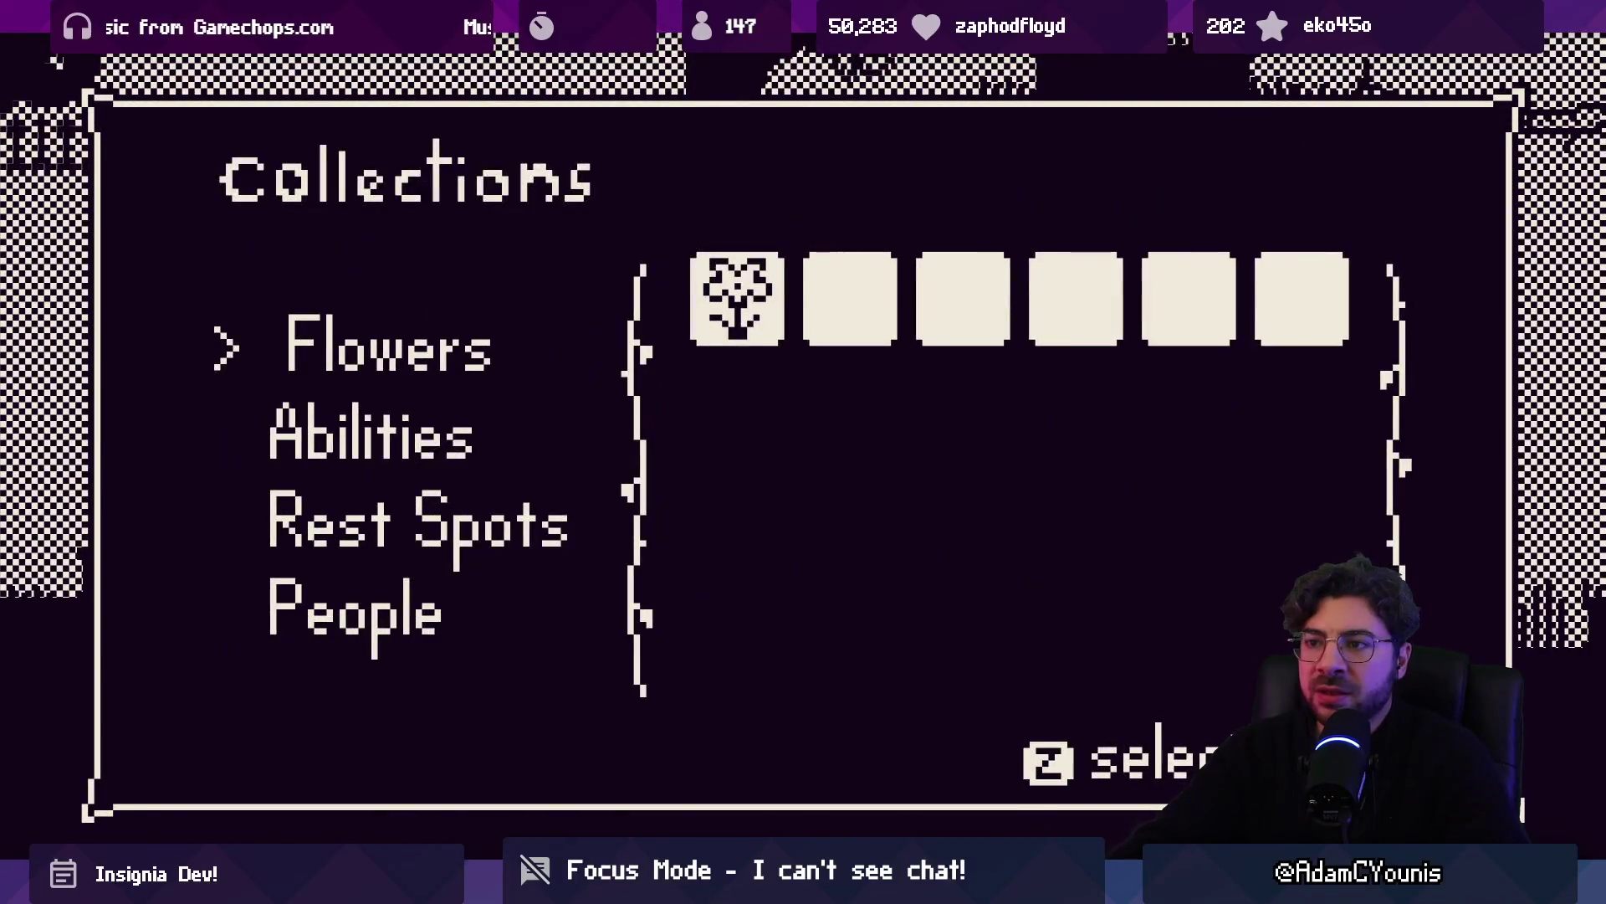
{"action": "key", "text": "x"}
{"action": "key", "text": "Down"}
{"action": "key", "text": "z"}
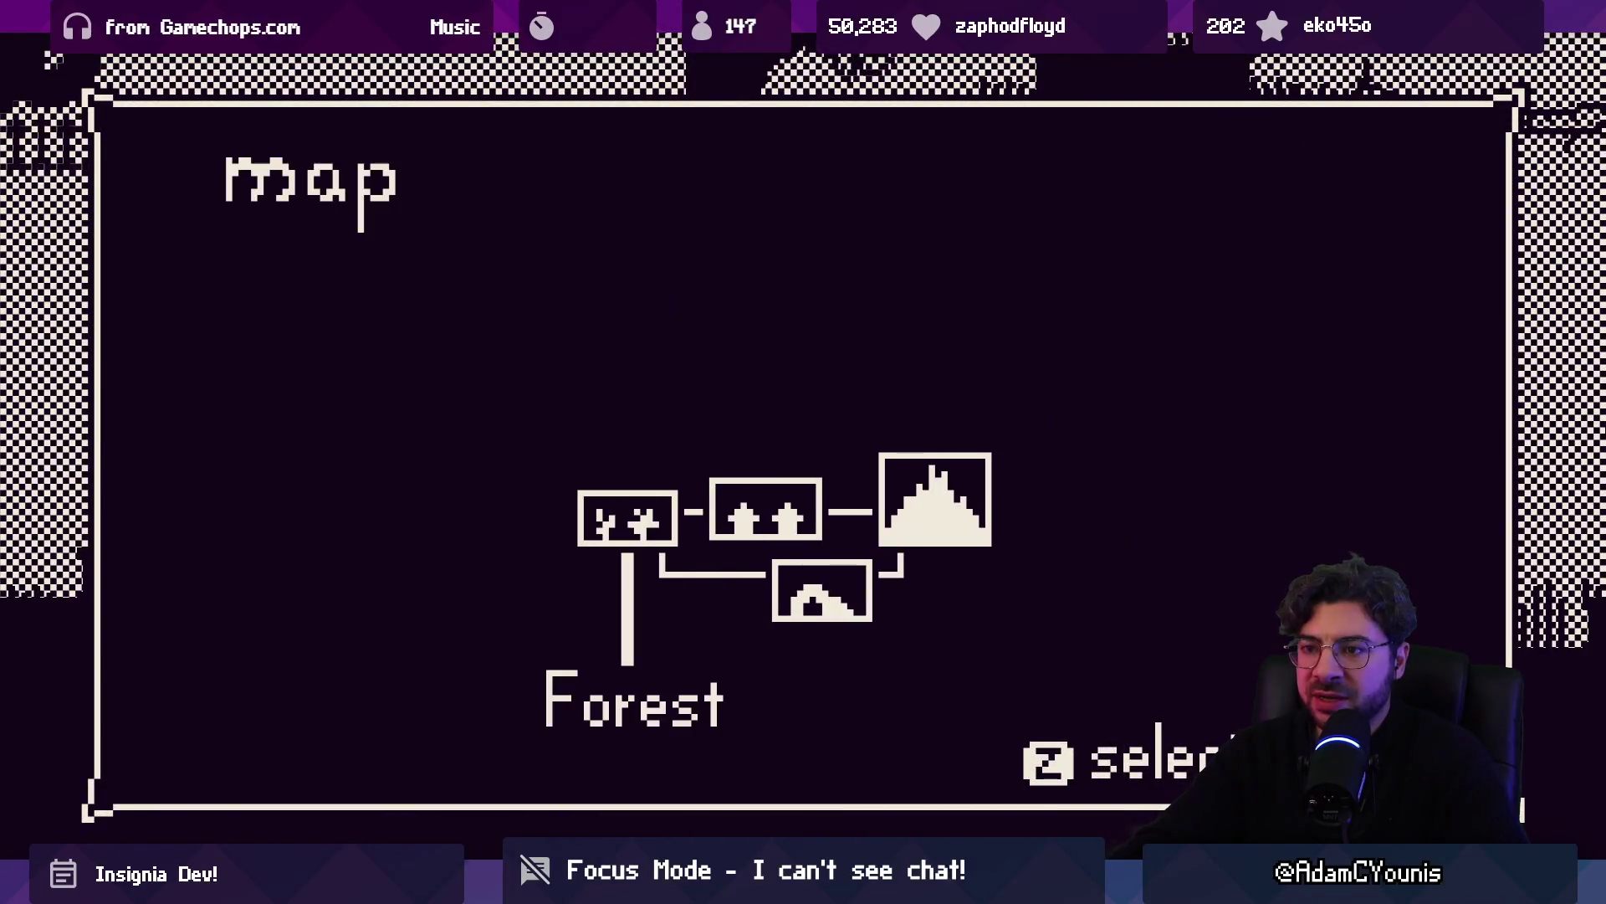
{"action": "key", "text": "x"}
{"action": "key", "text": "z"}
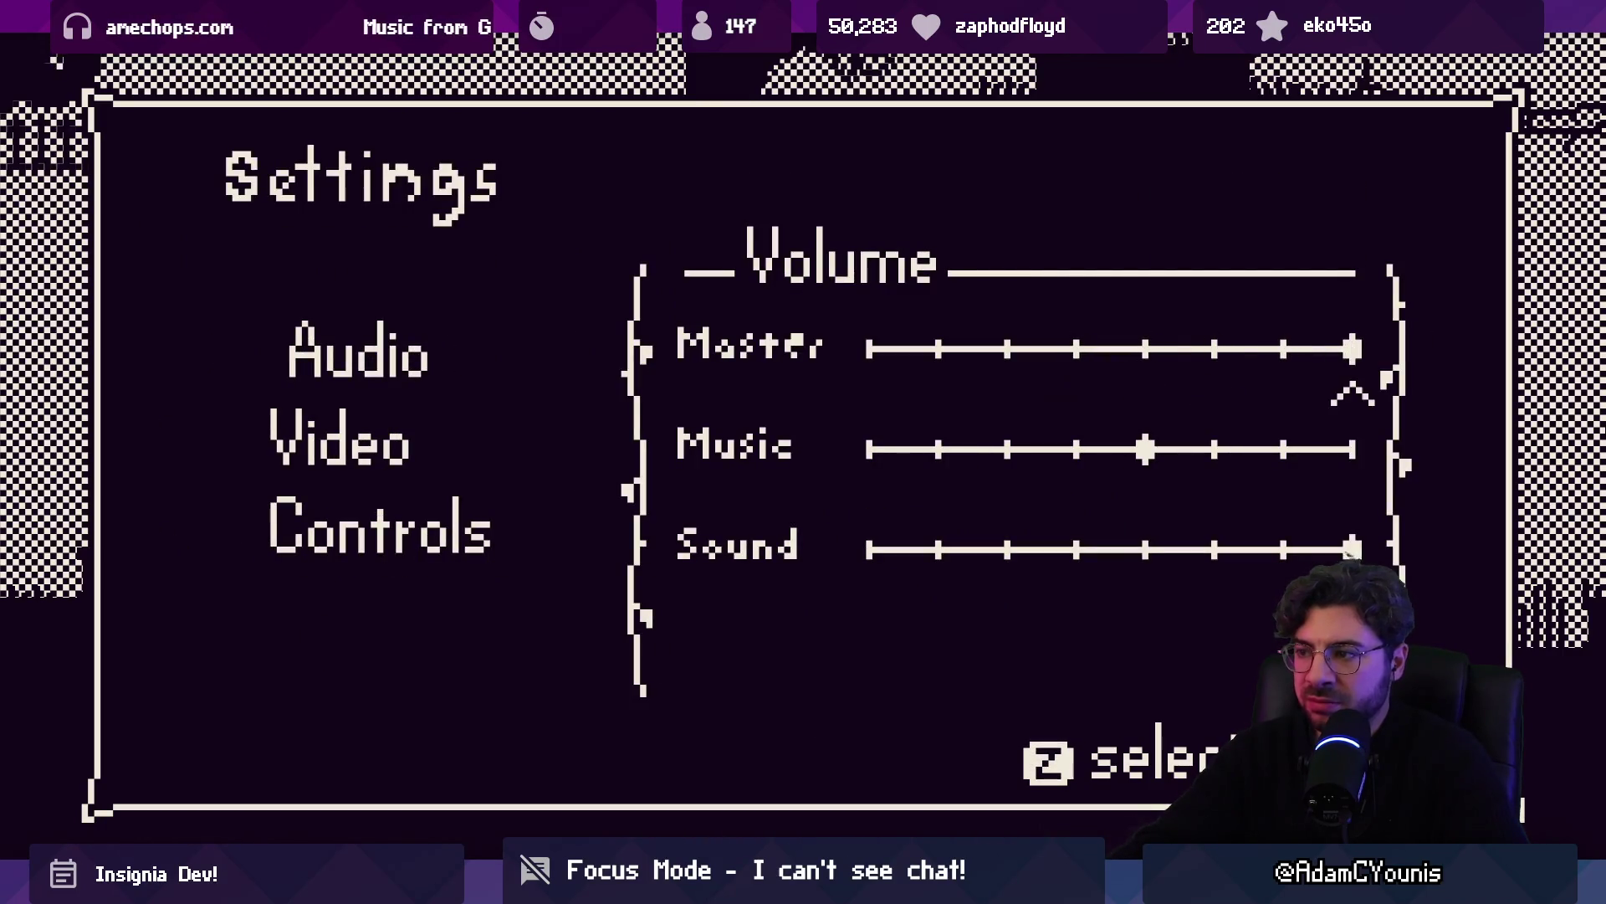
Leave Settings, bring up the quit confirmation and decline it
{"action": "key", "text": "x"}
{"action": "key", "text": "z"}
{"action": "key", "text": "x"}
{"action": "key", "text": "x"}
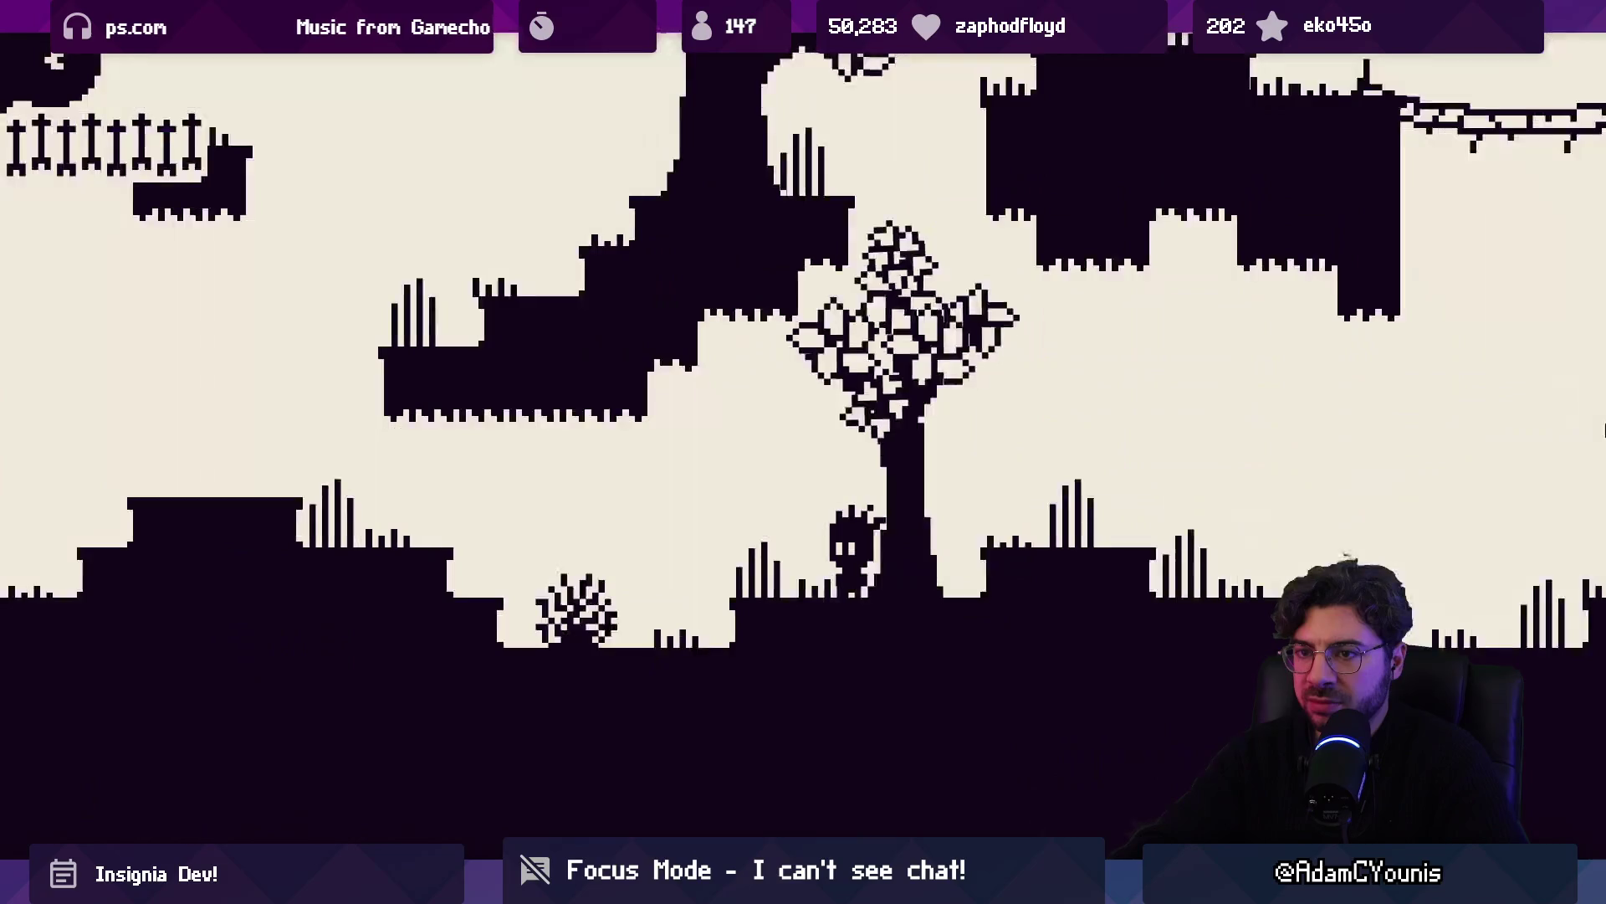
Jump left across floating platforms to a higher ledge, through the cave passage and up the shaft
{"action": "key", "text": "Left"}
{"action": "key", "text": "z"}
{"action": "key", "text": "z"}
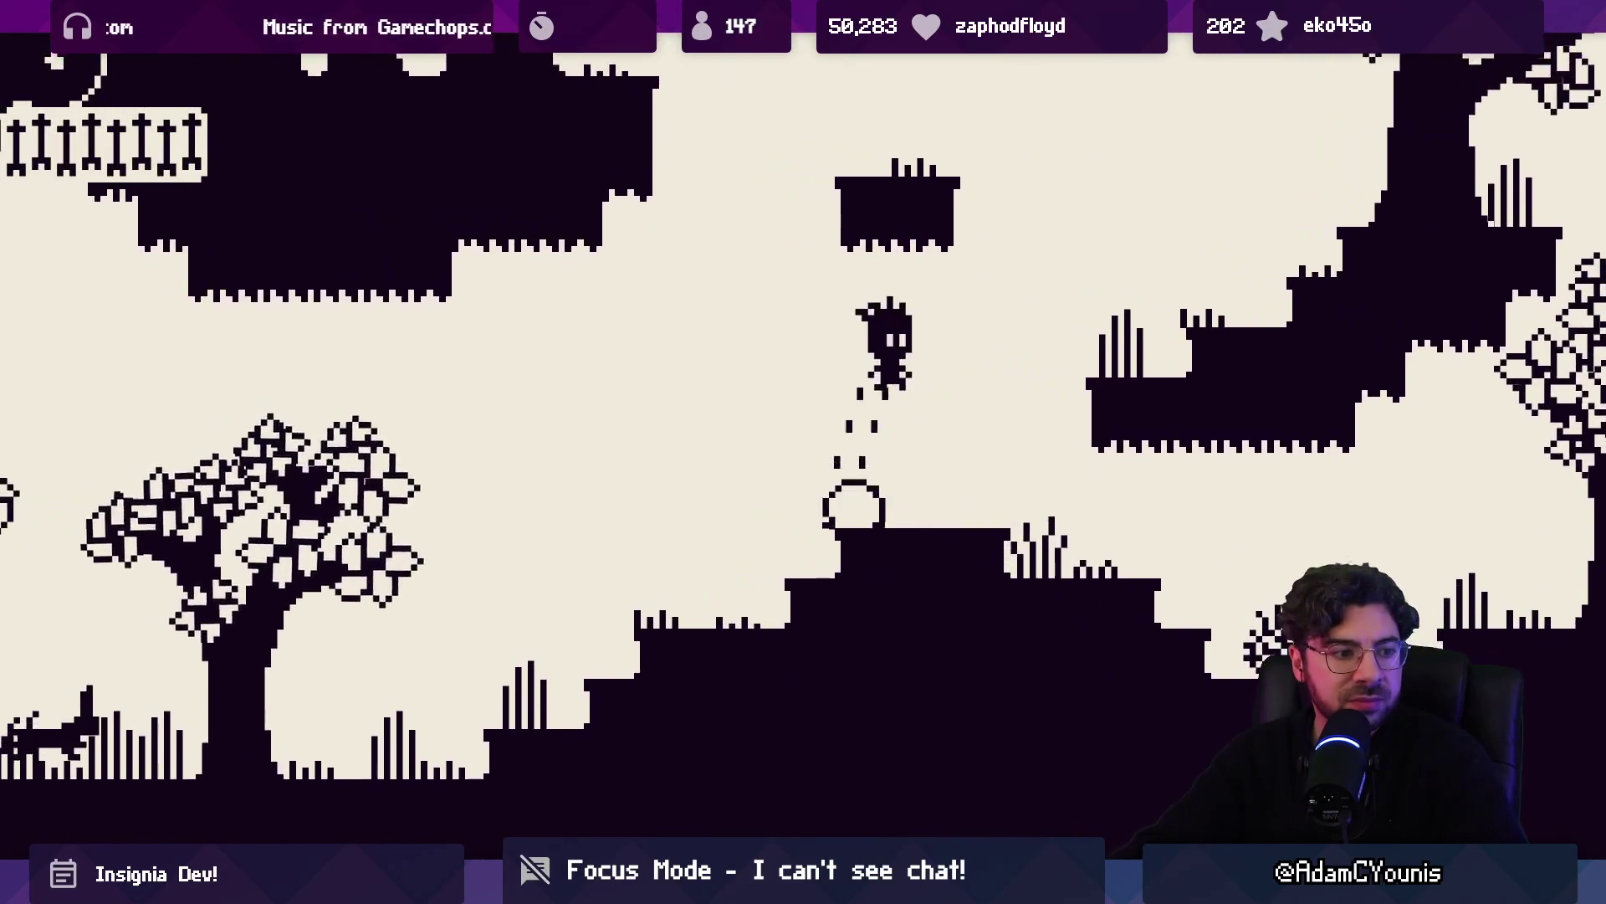
{"action": "key", "text": "Right"}
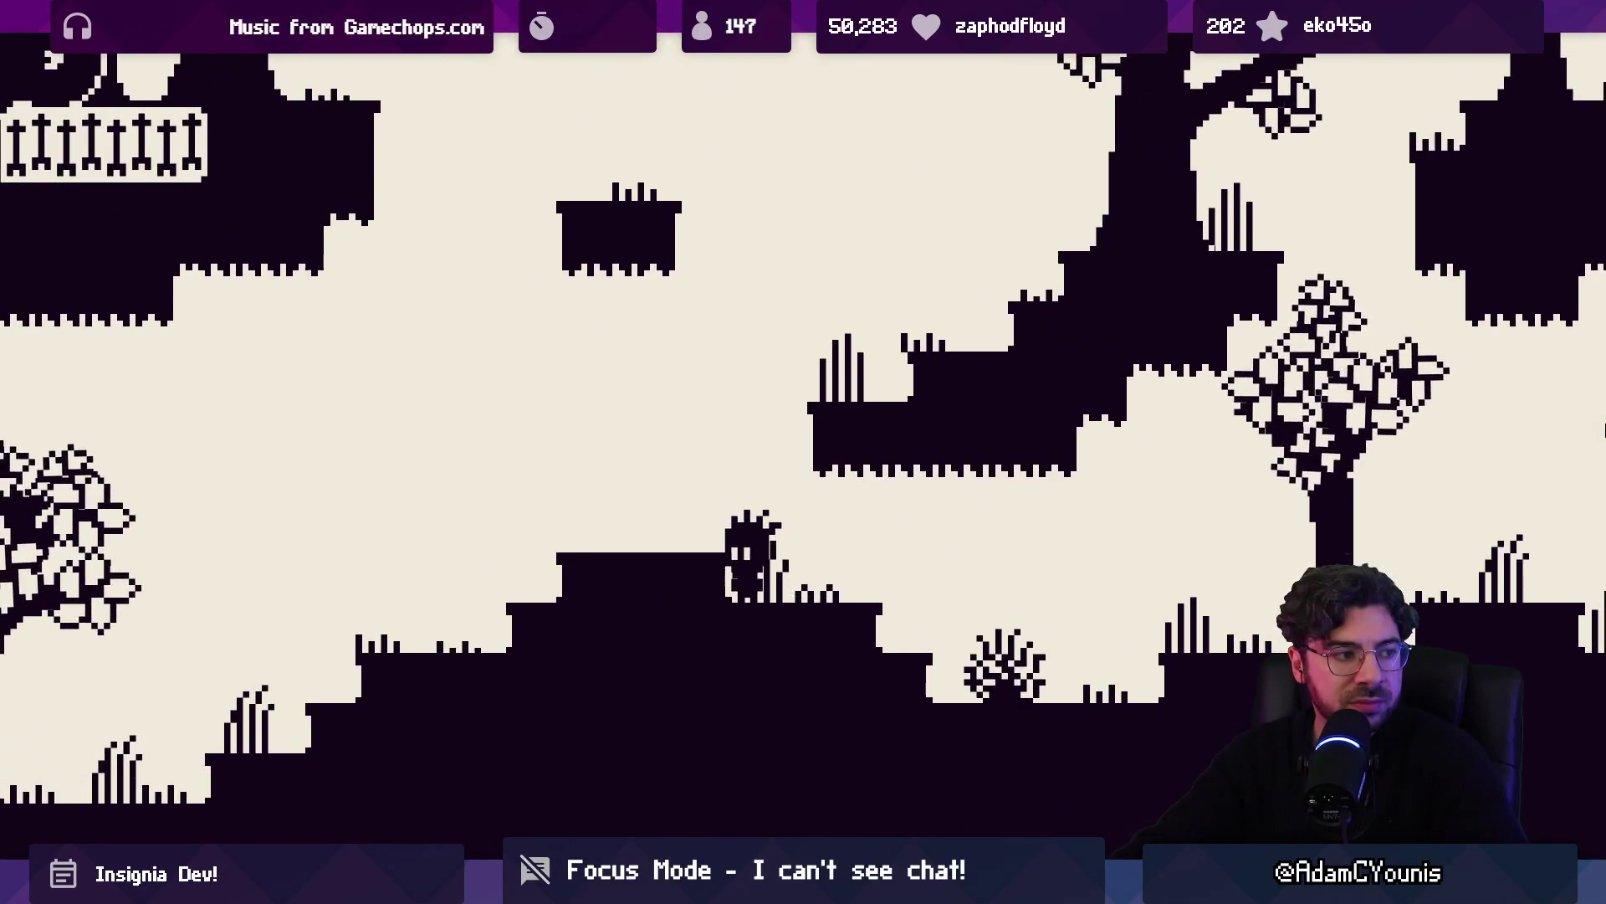
{"action": "key", "text": "z"}
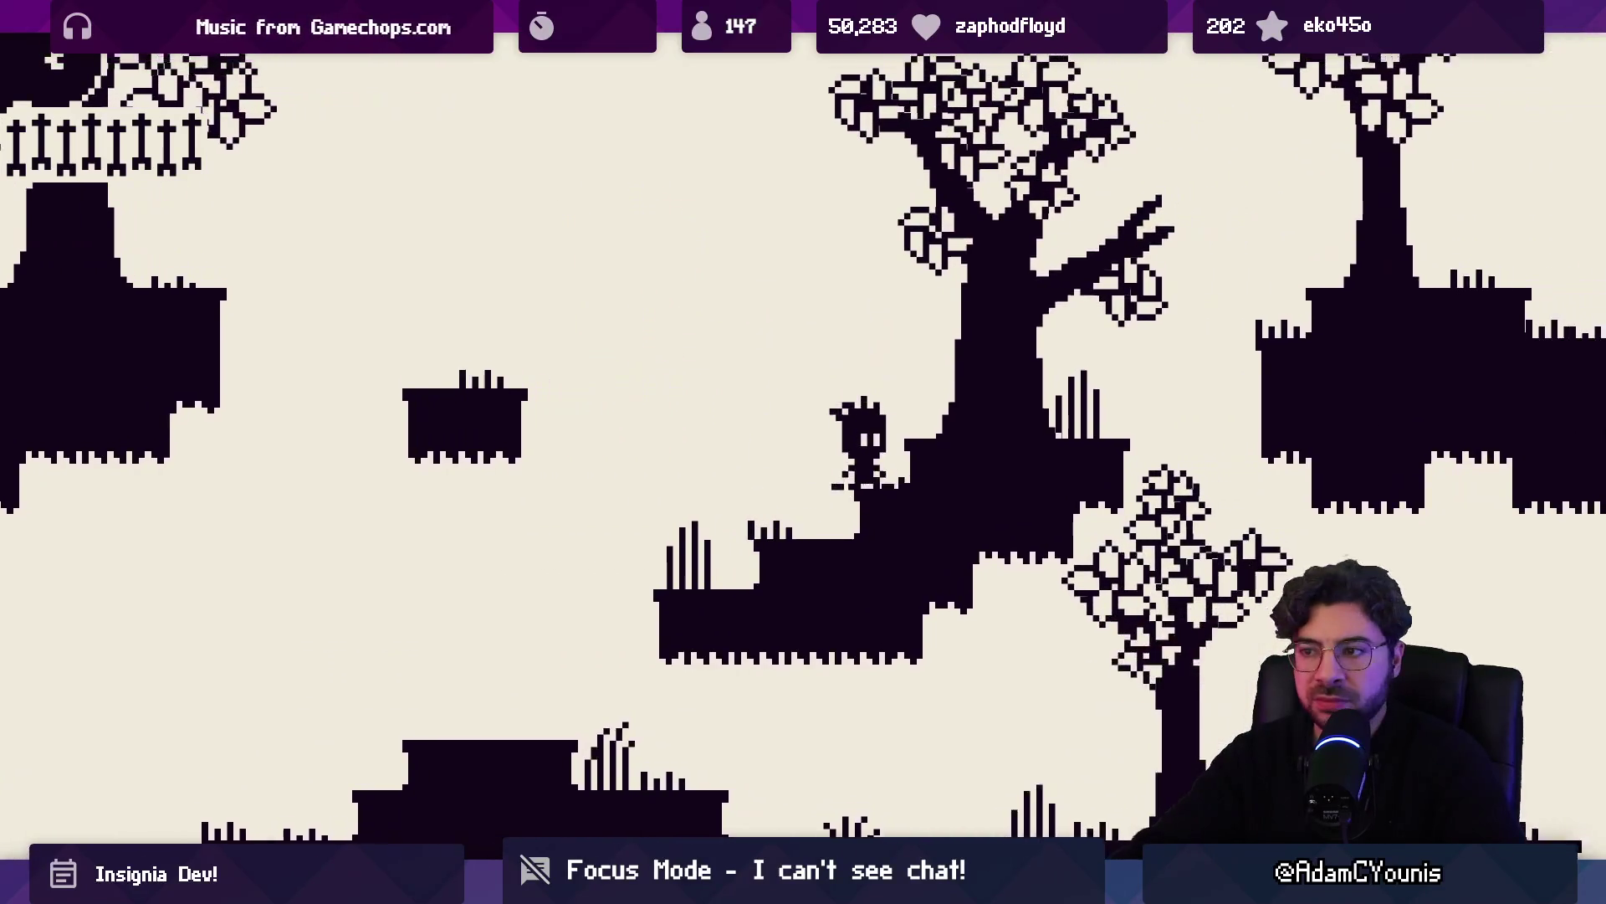
{"action": "key", "text": "Left"}
{"action": "key", "text": "z"}
{"action": "key", "text": "z"}
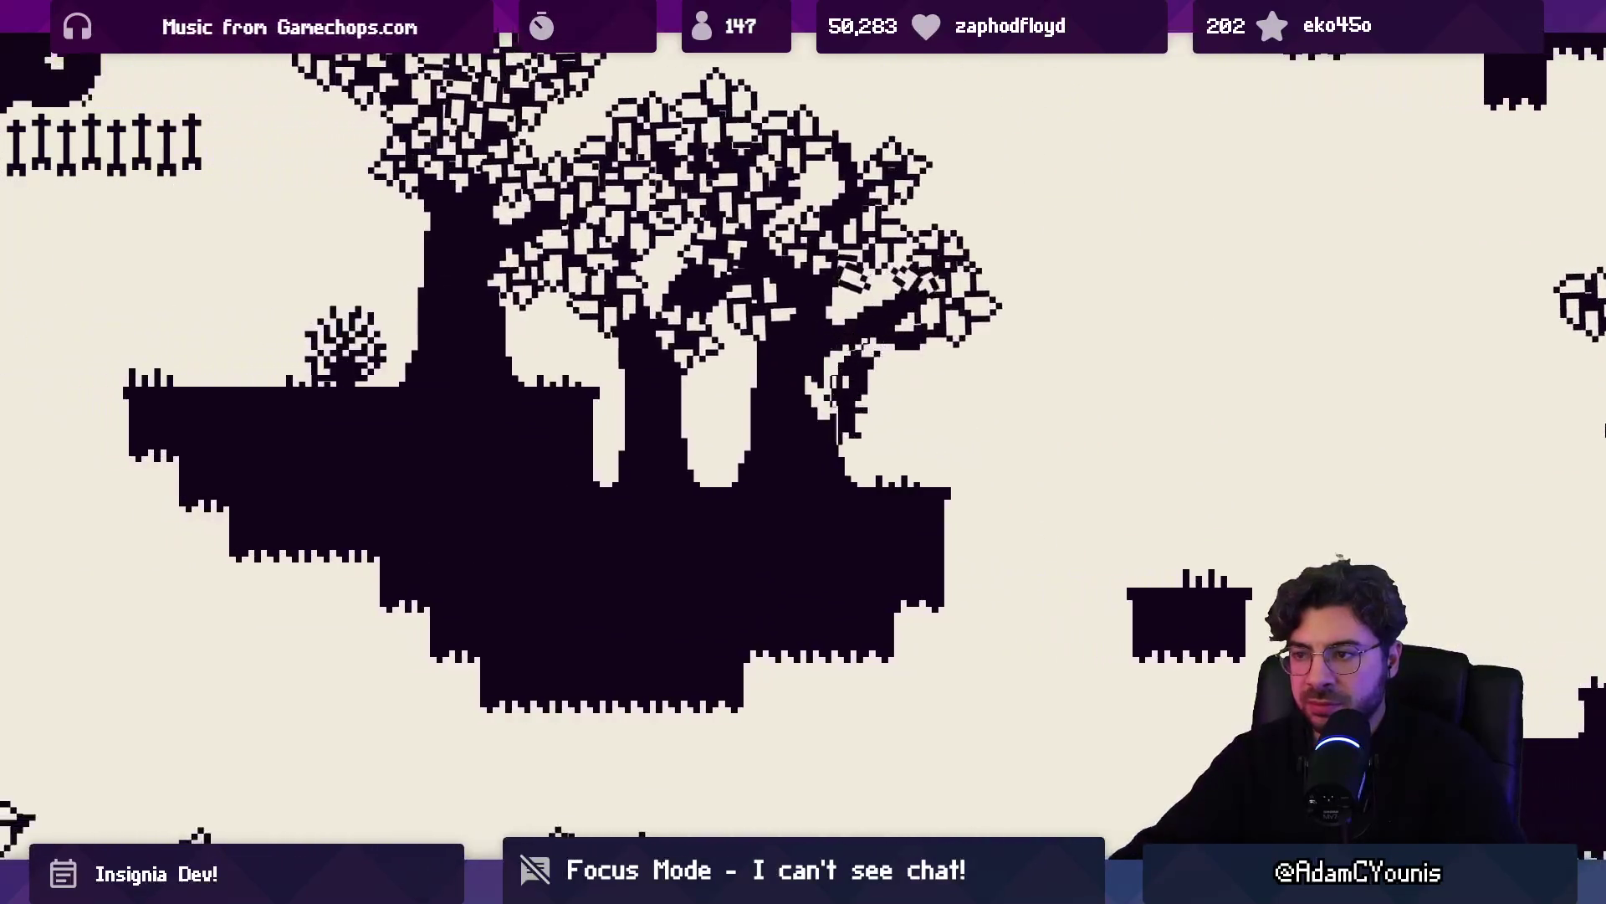
{"action": "key", "text": "Left"}
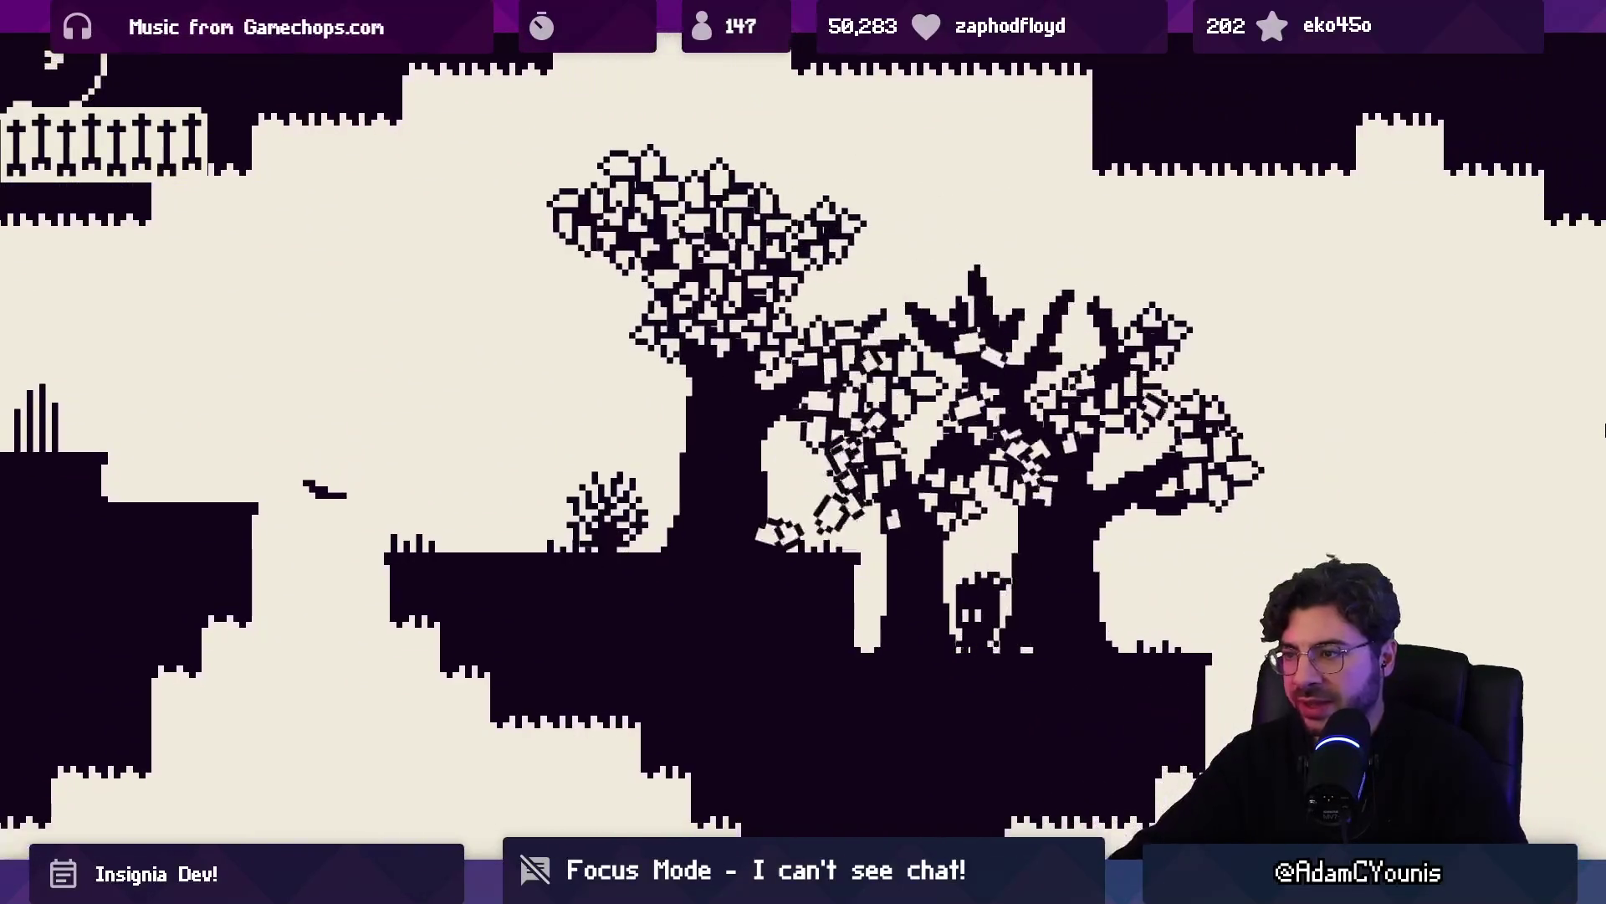
{"action": "key", "text": "Left"}
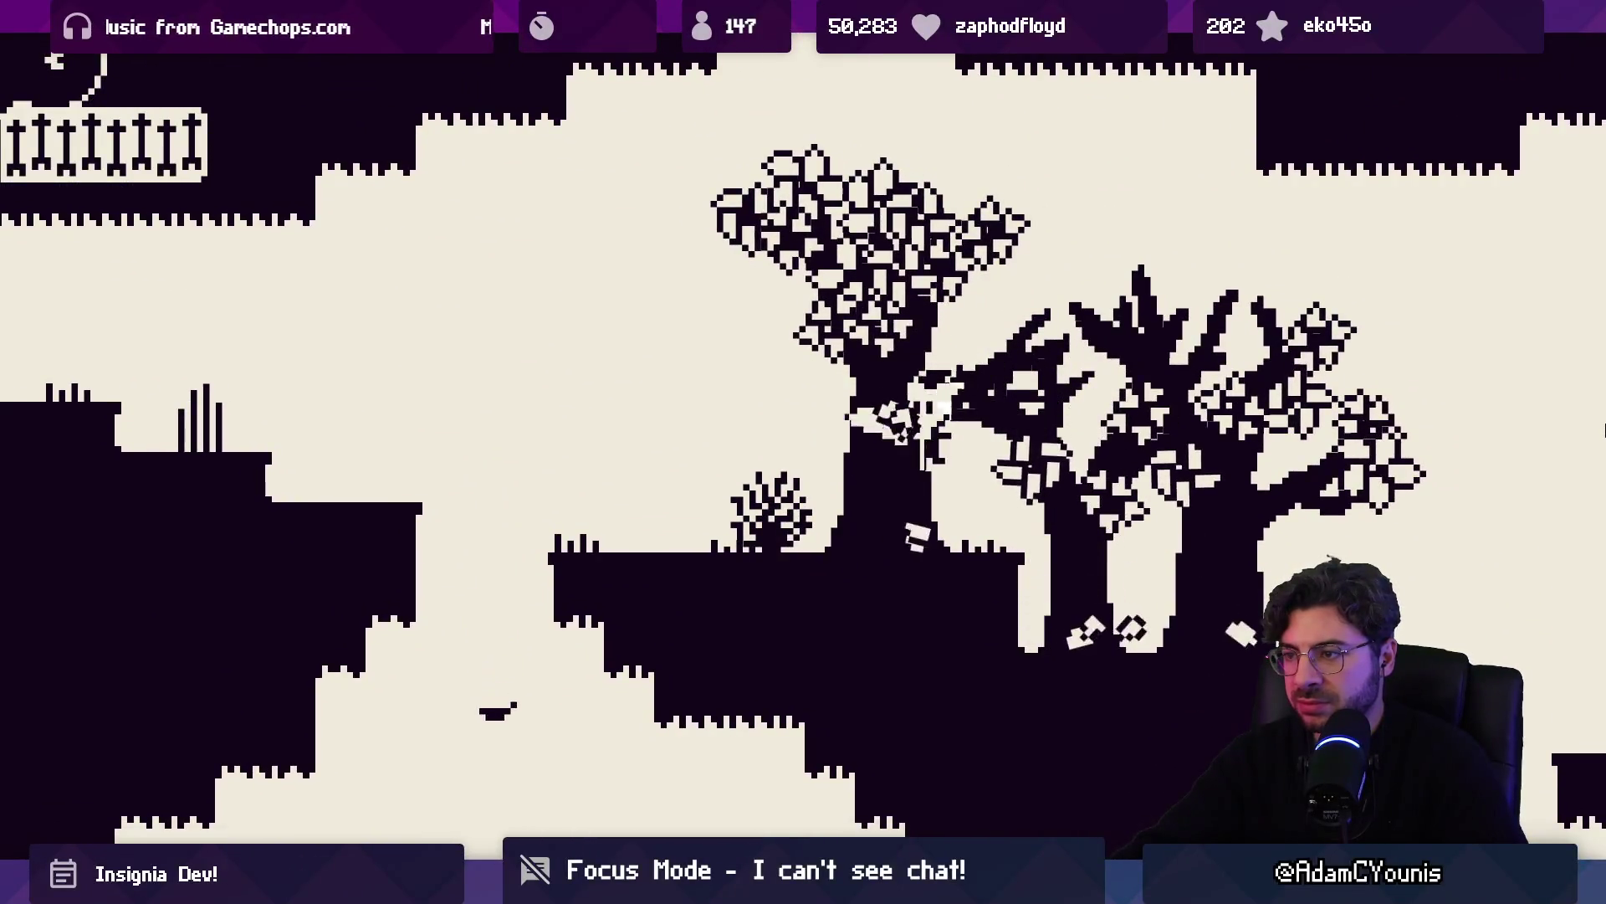
{"action": "key", "text": "Left"}
{"action": "key", "text": "z"}
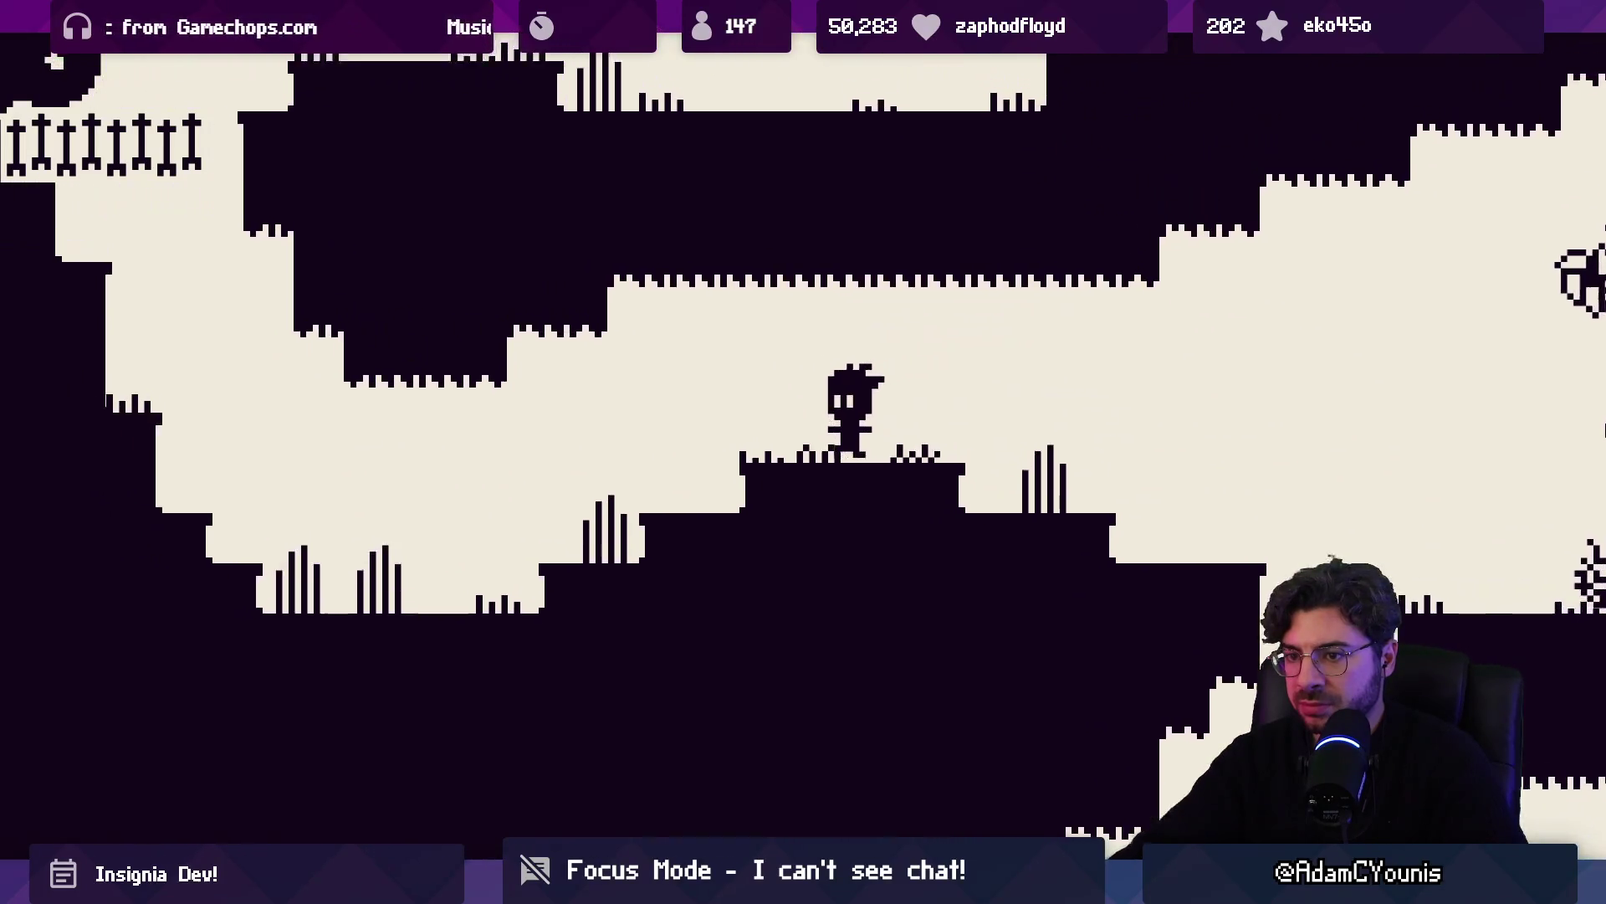
{"action": "key", "text": "Left"}
{"action": "key", "text": "z"}
{"action": "key", "text": "z"}
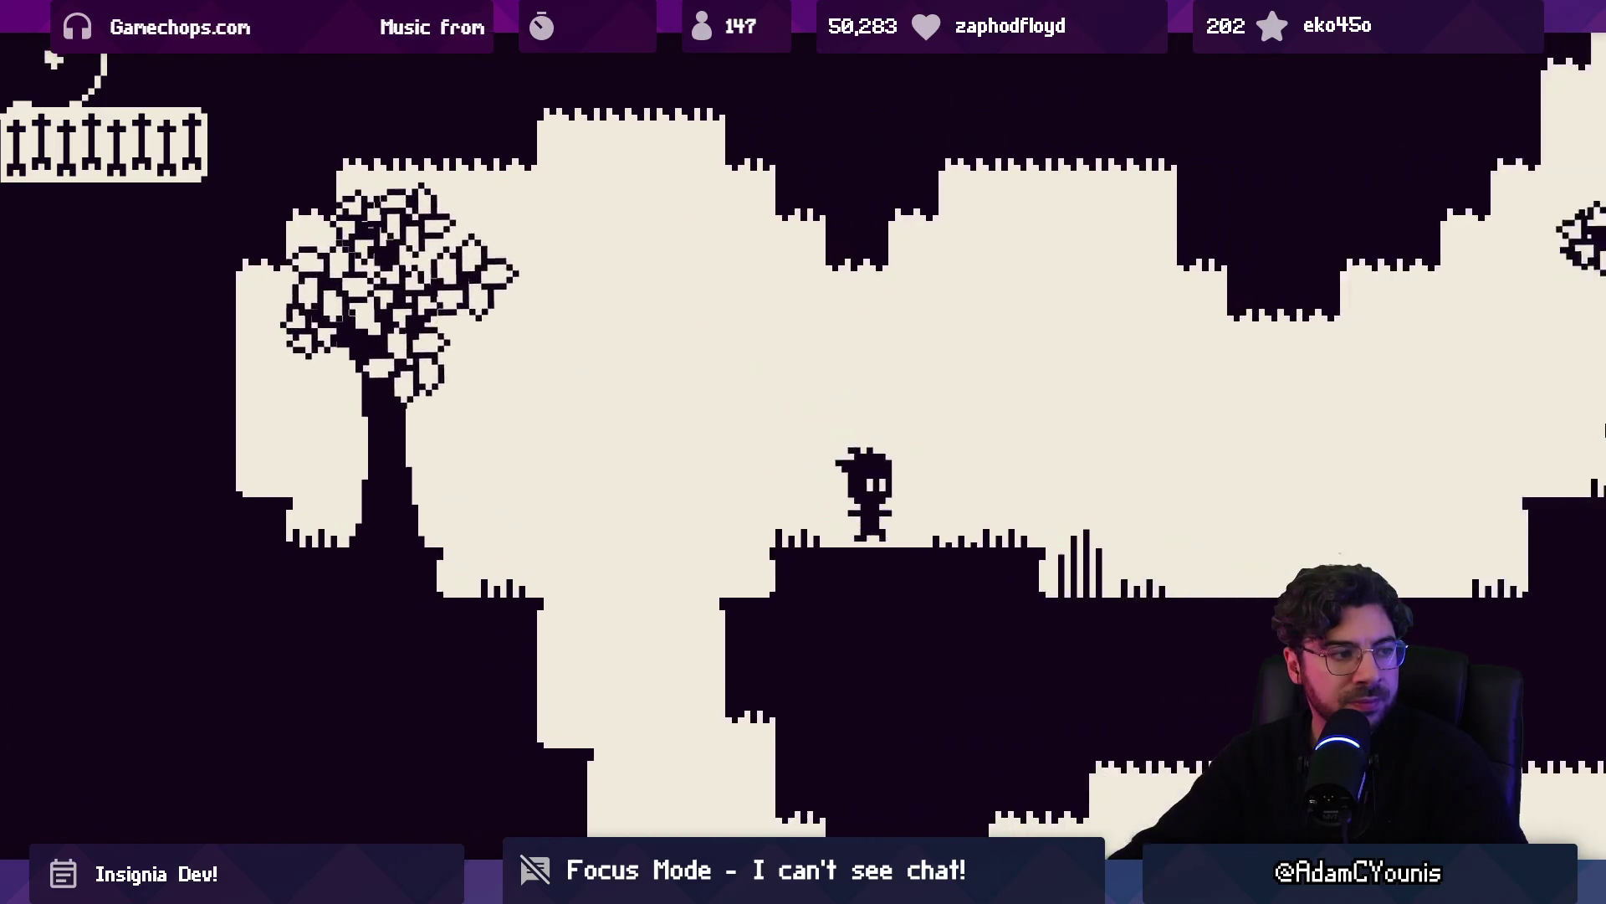
Run right, climb the tree and reach the higher tree-lined ledge
{"action": "key", "text": "Right"}
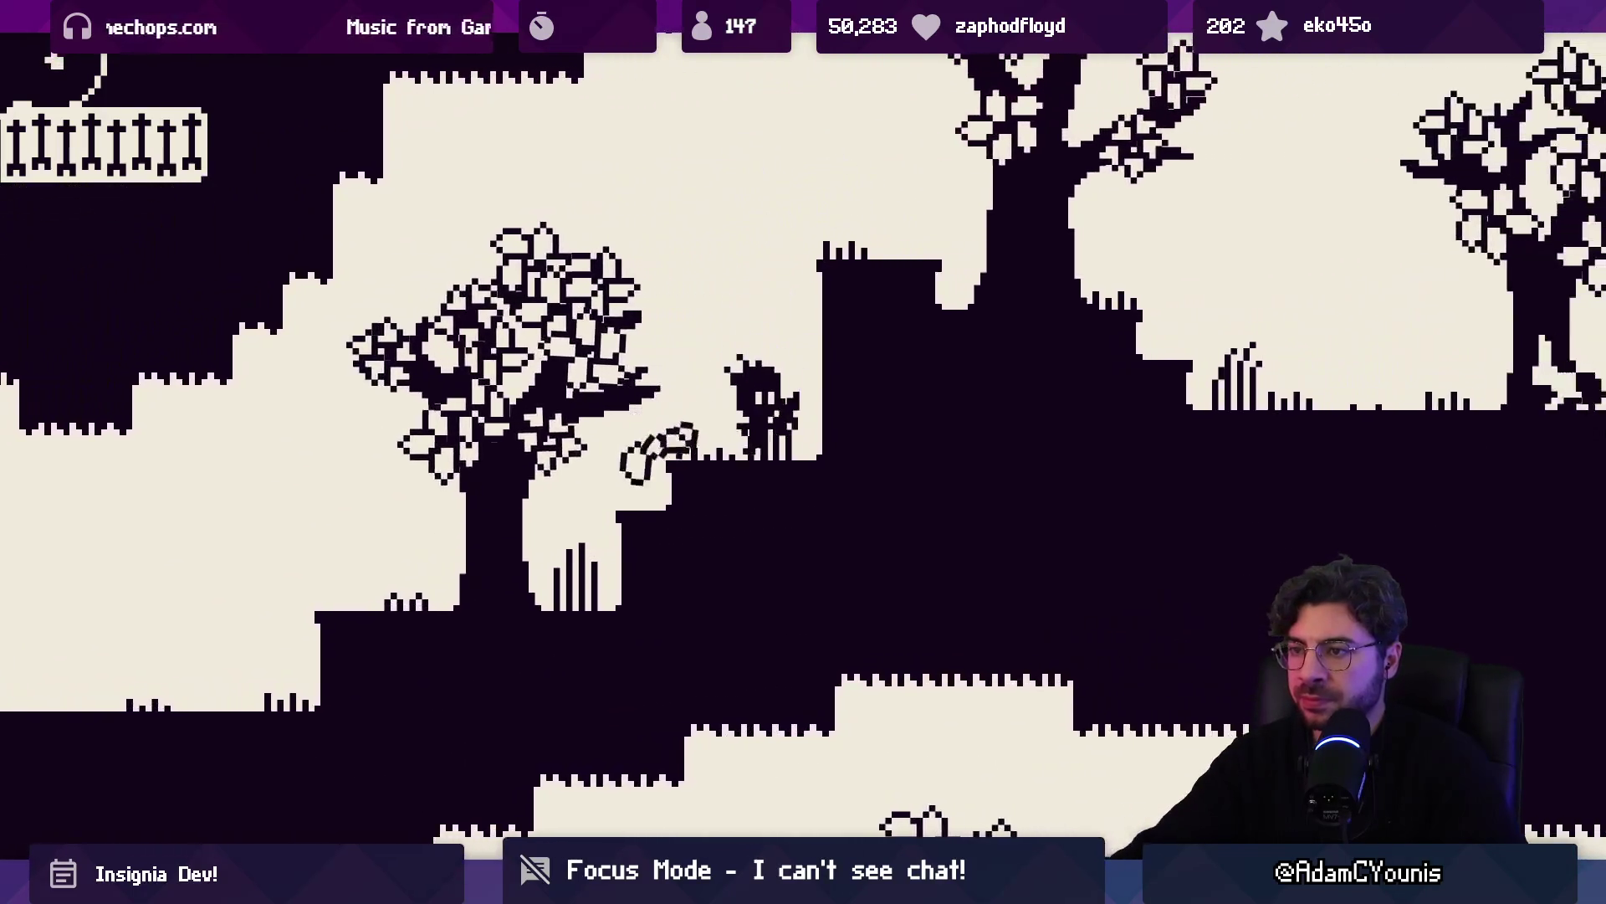
{"action": "key", "text": "Right"}
{"action": "key", "text": "z"}
{"action": "key", "text": "Right"}
{"action": "key", "text": "z"}
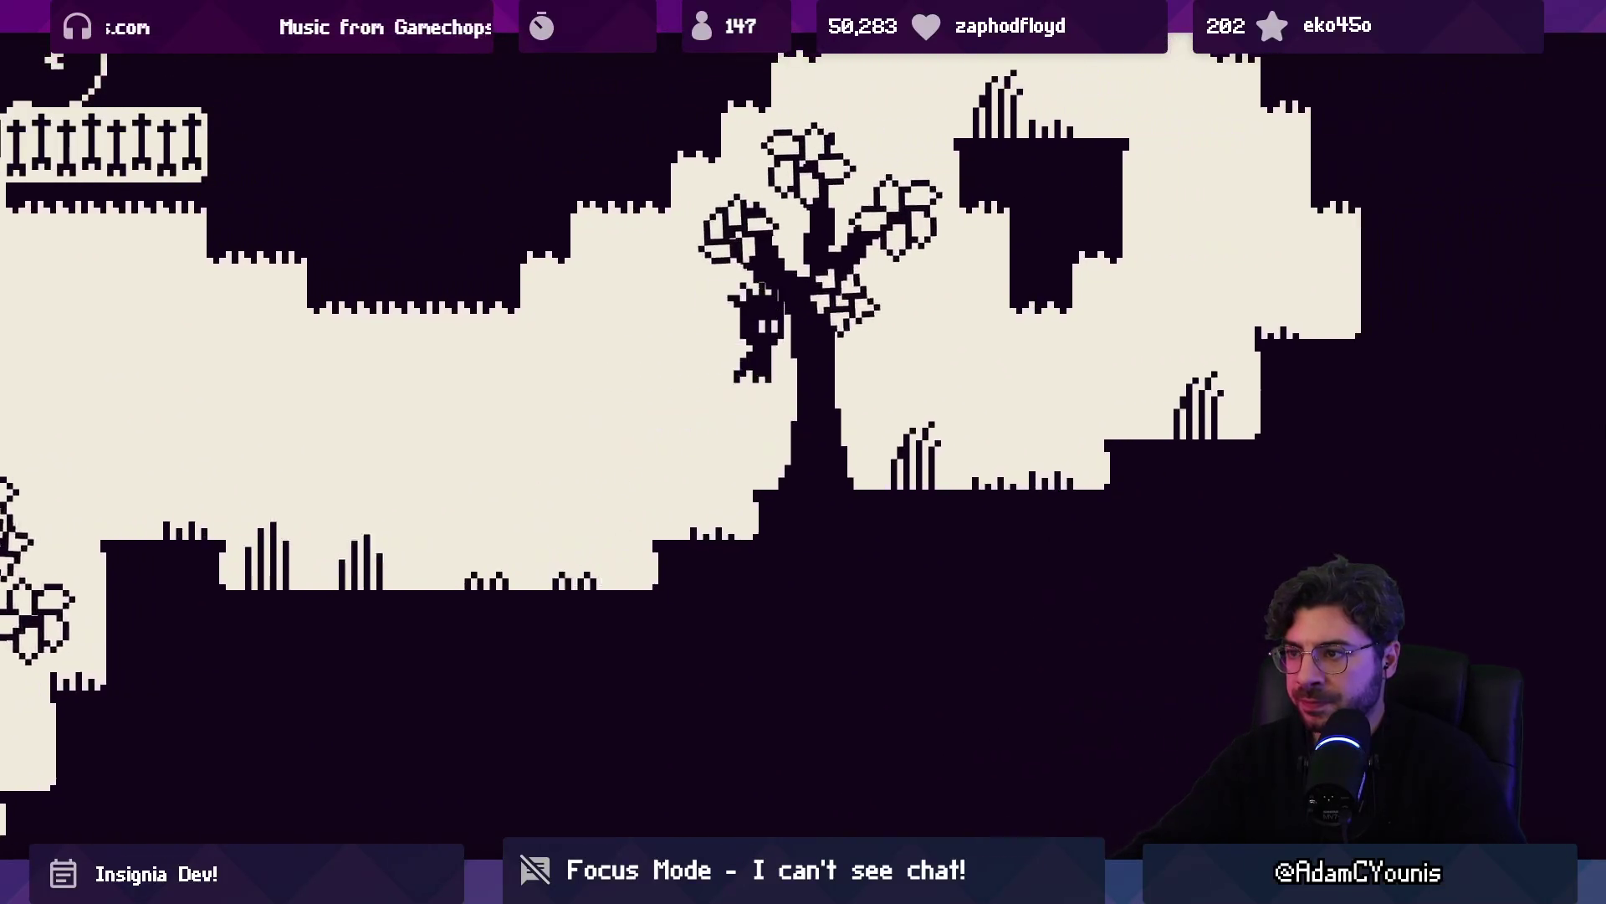
{"action": "key", "text": "Right"}
{"action": "key", "text": "z"}
{"action": "key", "text": "Right"}
{"action": "key", "text": "z"}
Jump left along the steps and drop to the lower grassy ground
{"action": "key", "text": "Left"}
{"action": "key", "text": "z"}
{"action": "key", "text": "Left"}
{"action": "key", "text": "z"}
{"action": "key", "text": "Left"}
{"action": "key", "text": "Left"}
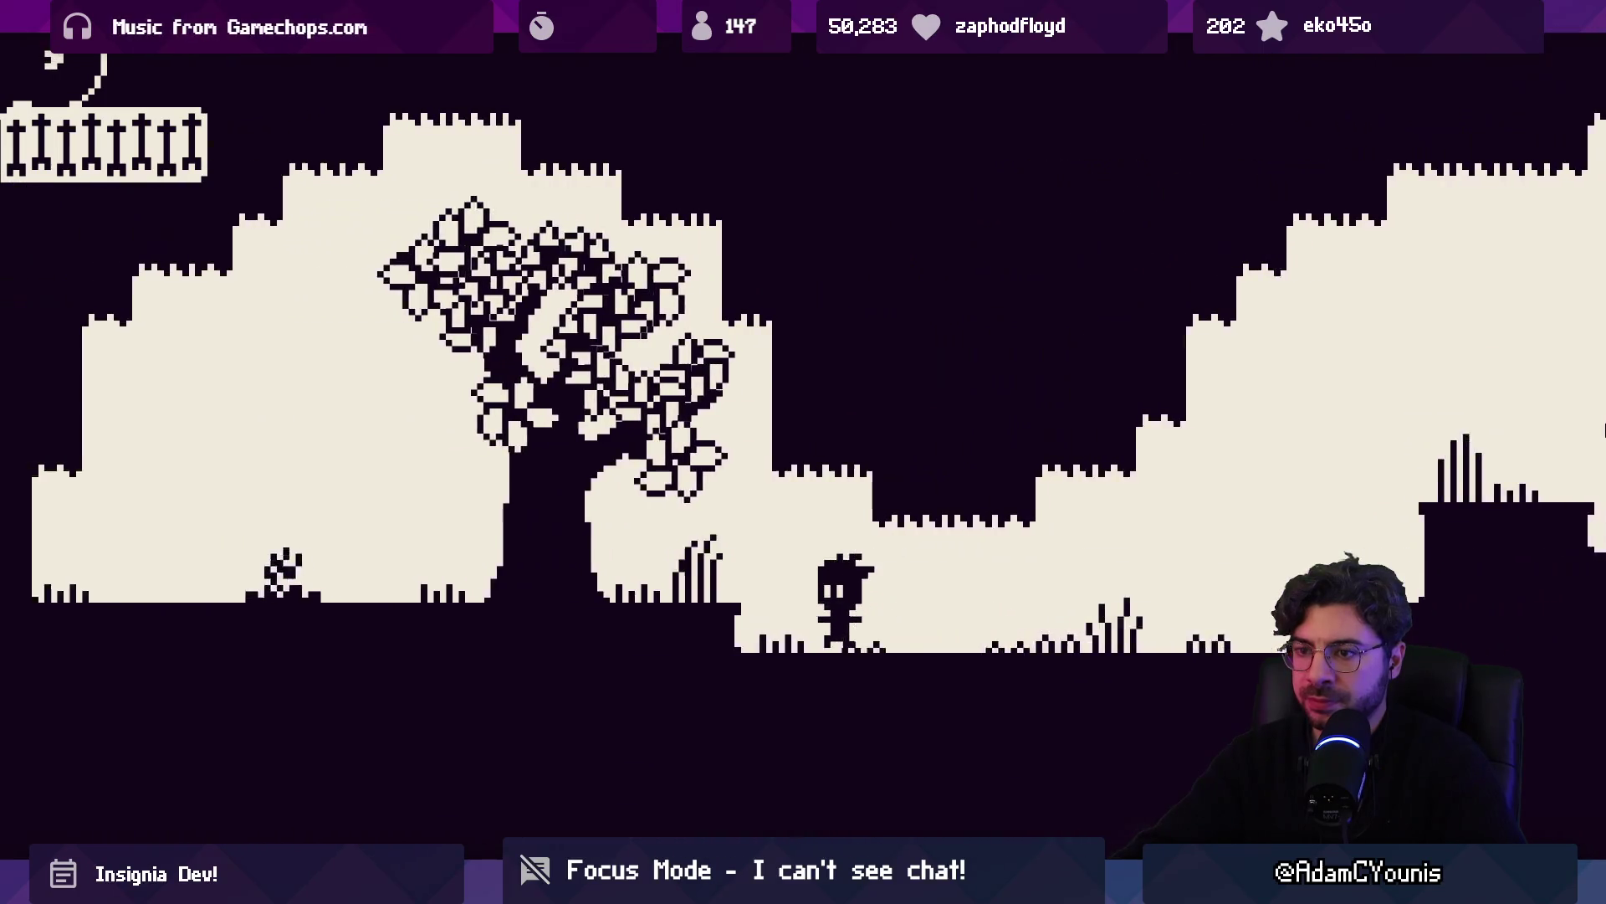
Leap right across the ledges, past the large tree to the big trunk
{"action": "key", "text": "Right"}
{"action": "key", "text": "z"}
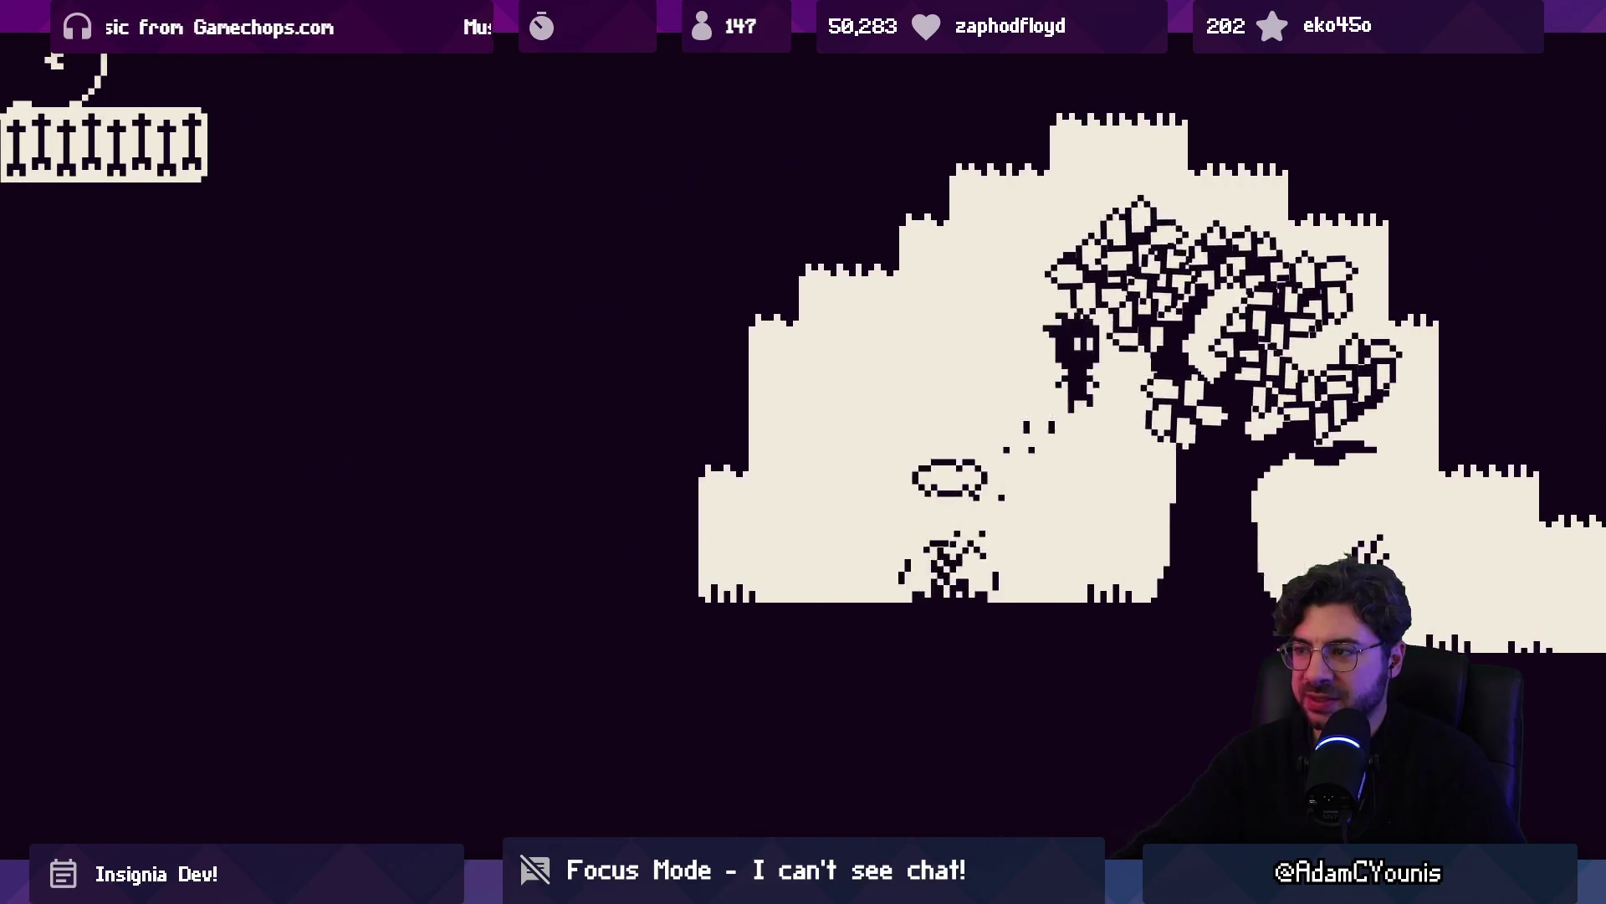
{"action": "key", "text": "Right"}
{"action": "key", "text": "z"}
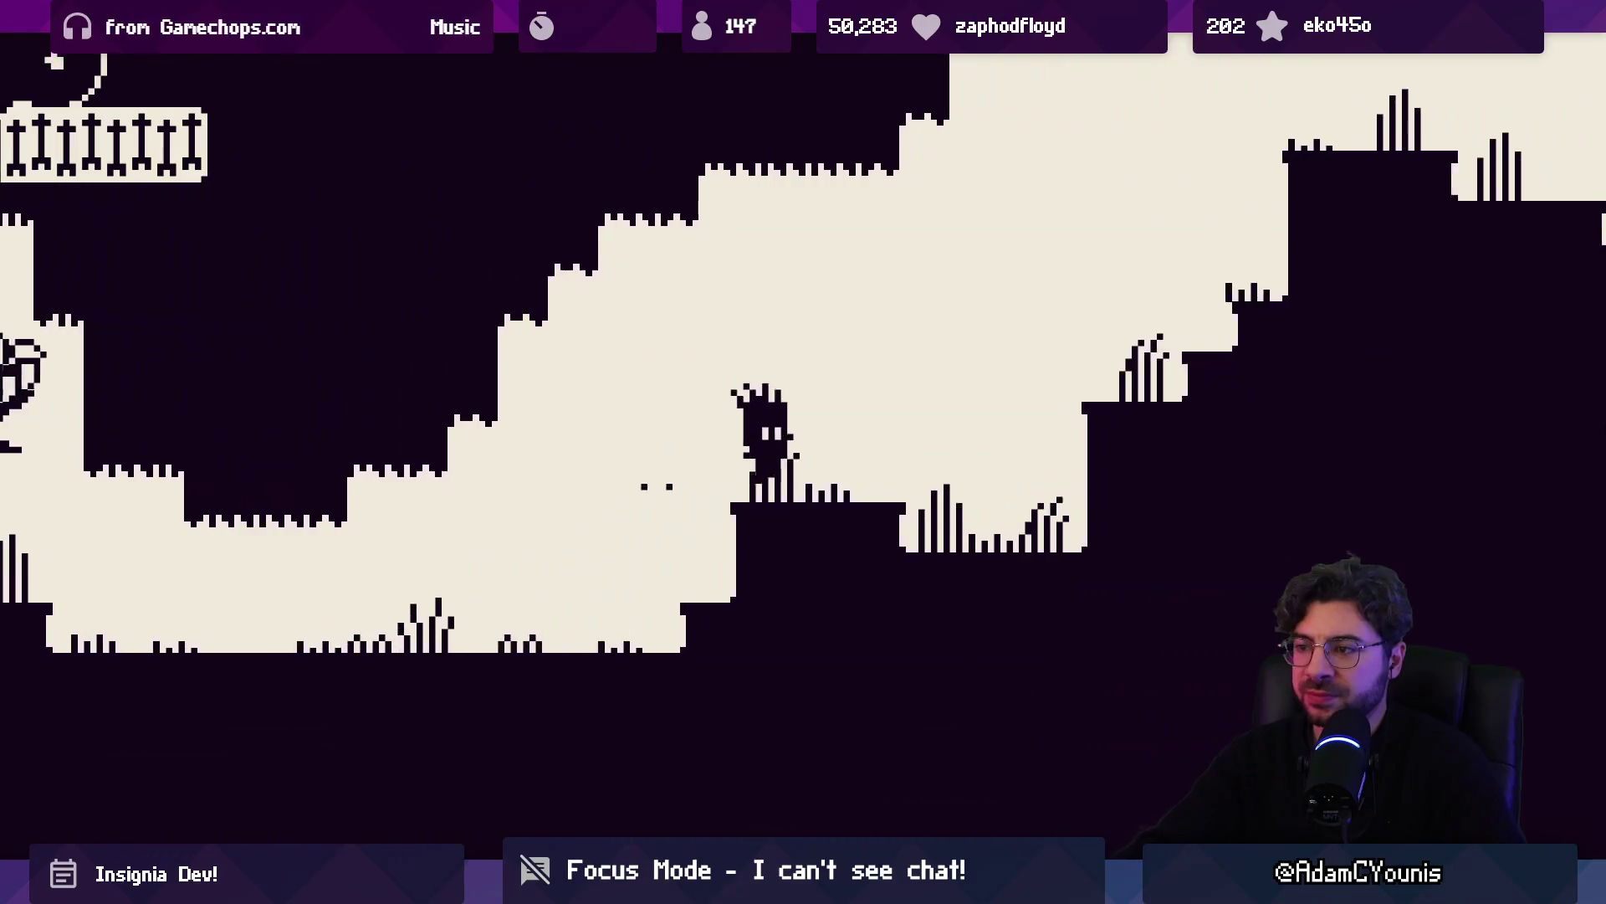
{"action": "key", "text": "Right"}
{"action": "key", "text": "z"}
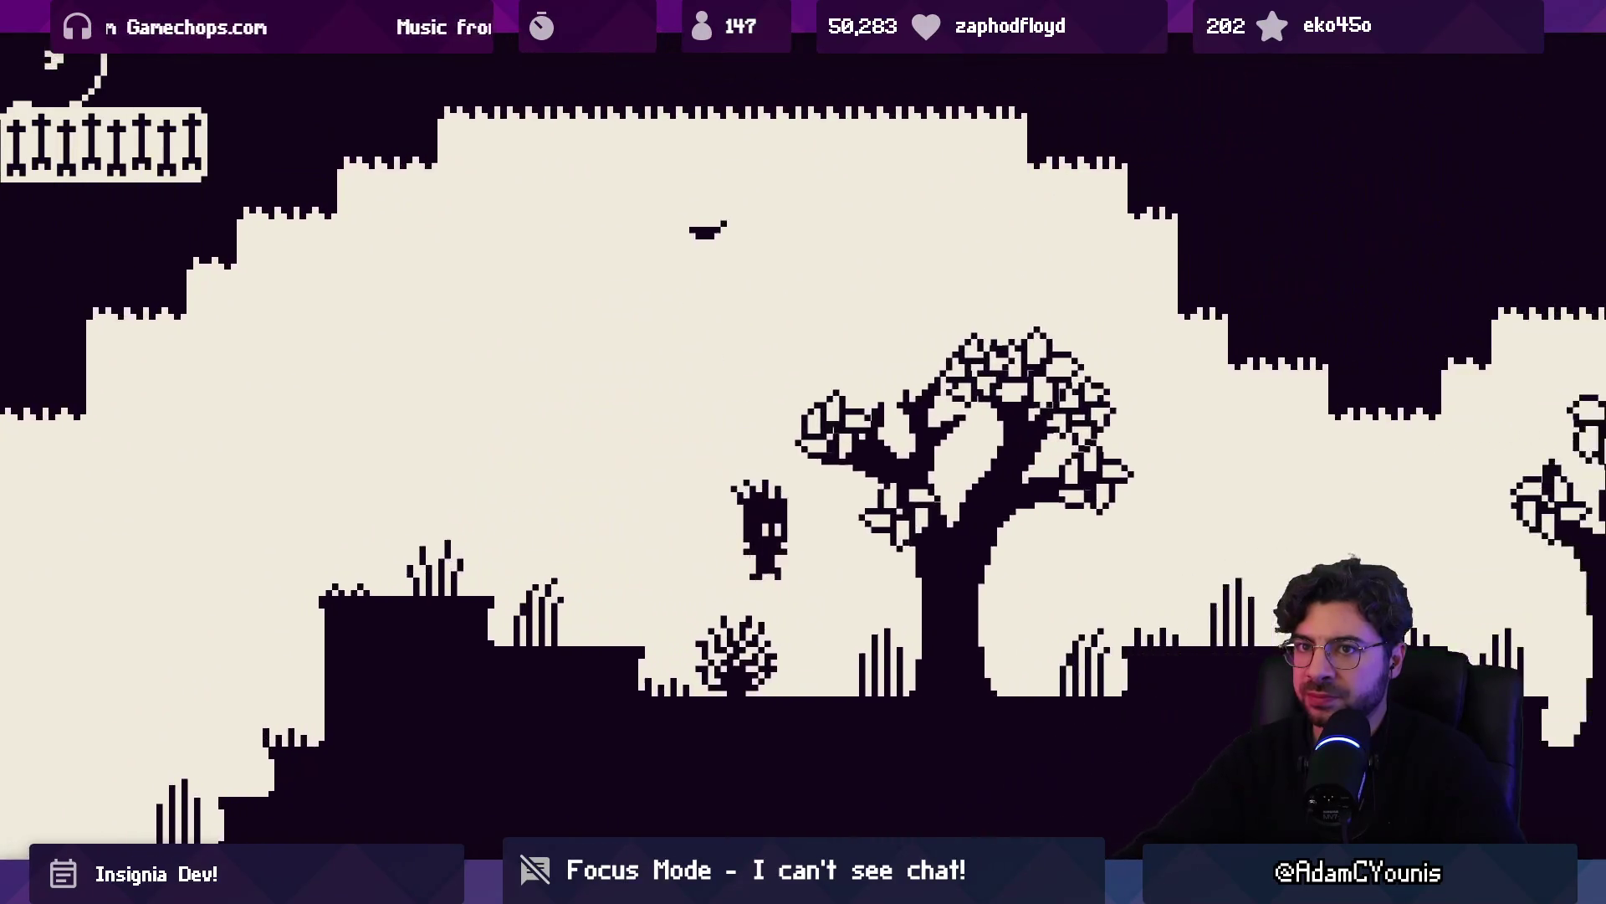
{"action": "key", "text": "Right"}
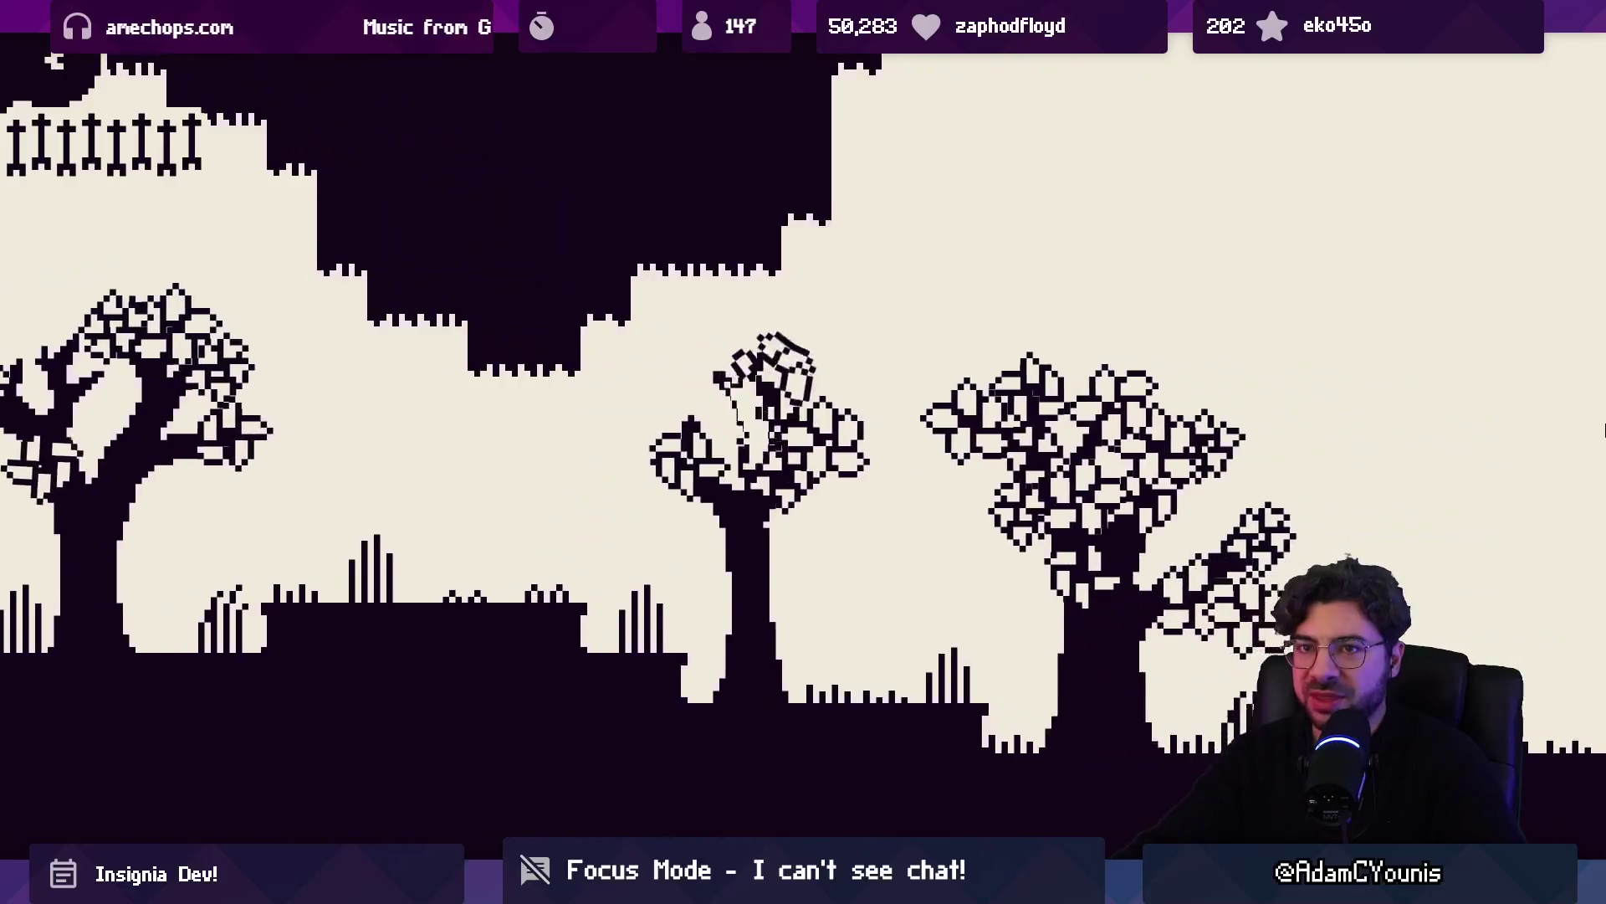
{"action": "key", "text": "Right"}
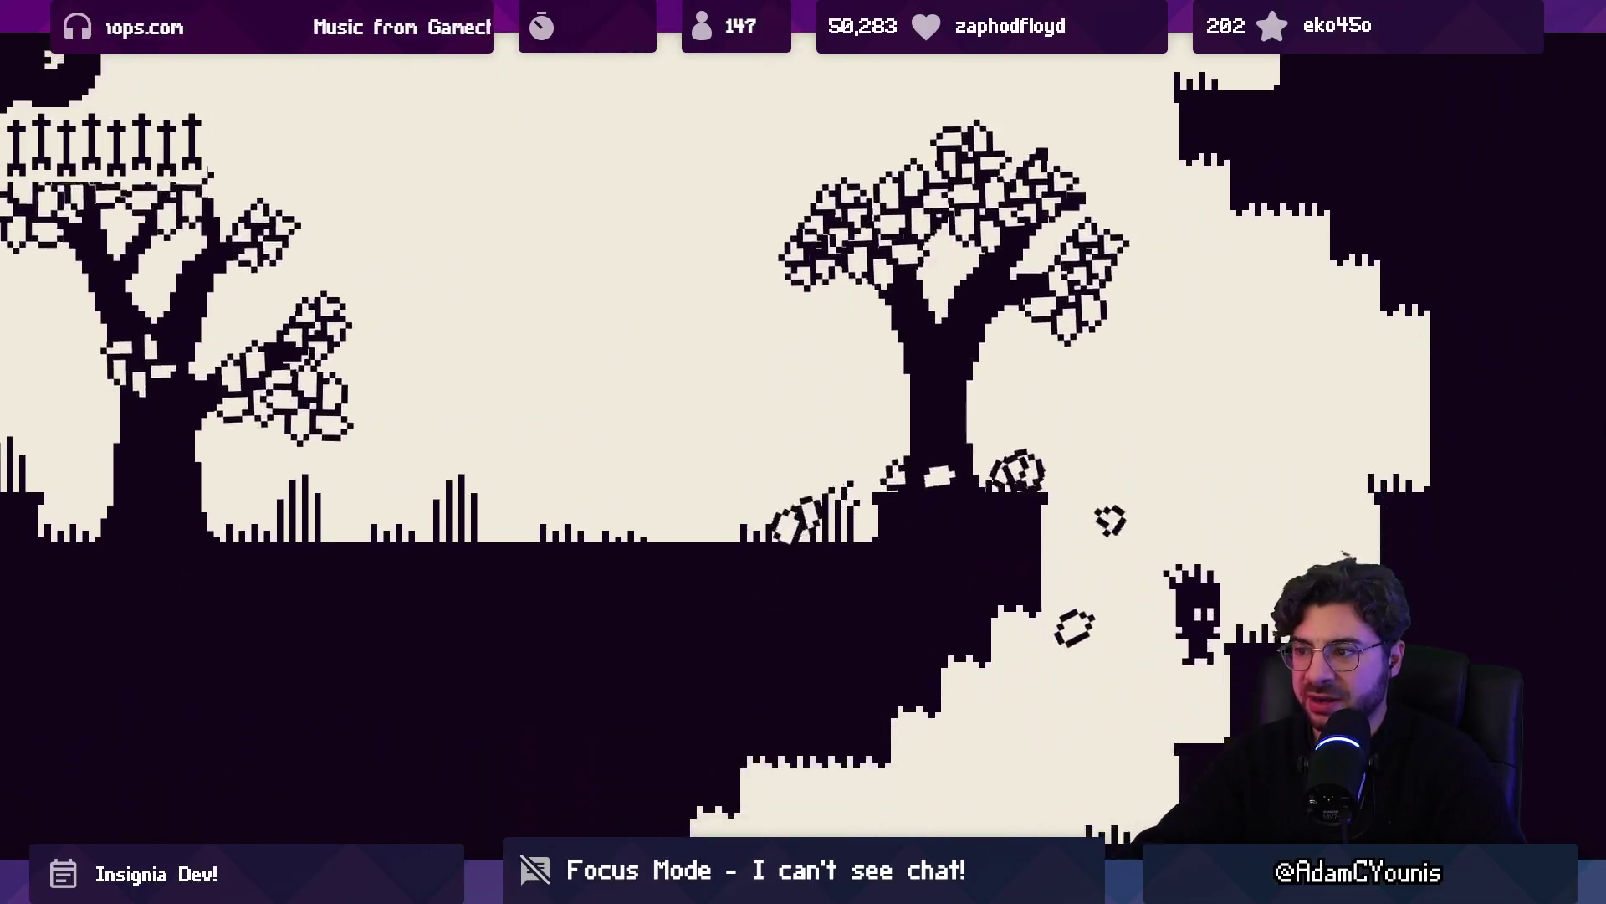
Descend left into the cave area, then jump right up toward the large trees
{"action": "key", "text": "Left"}
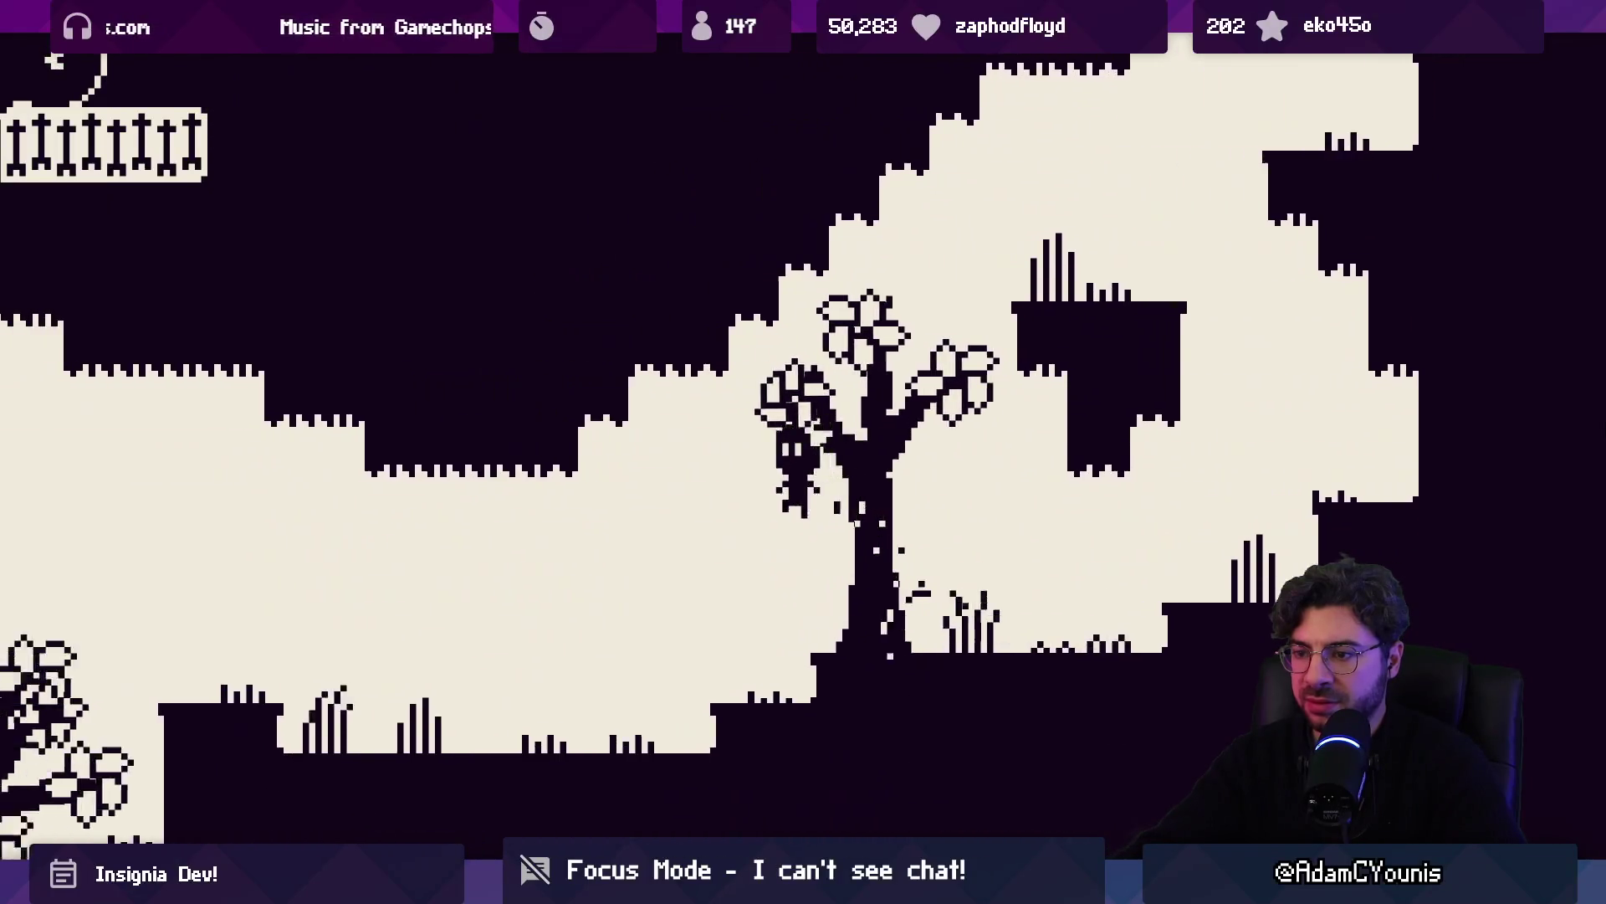
{"action": "key", "text": "Left"}
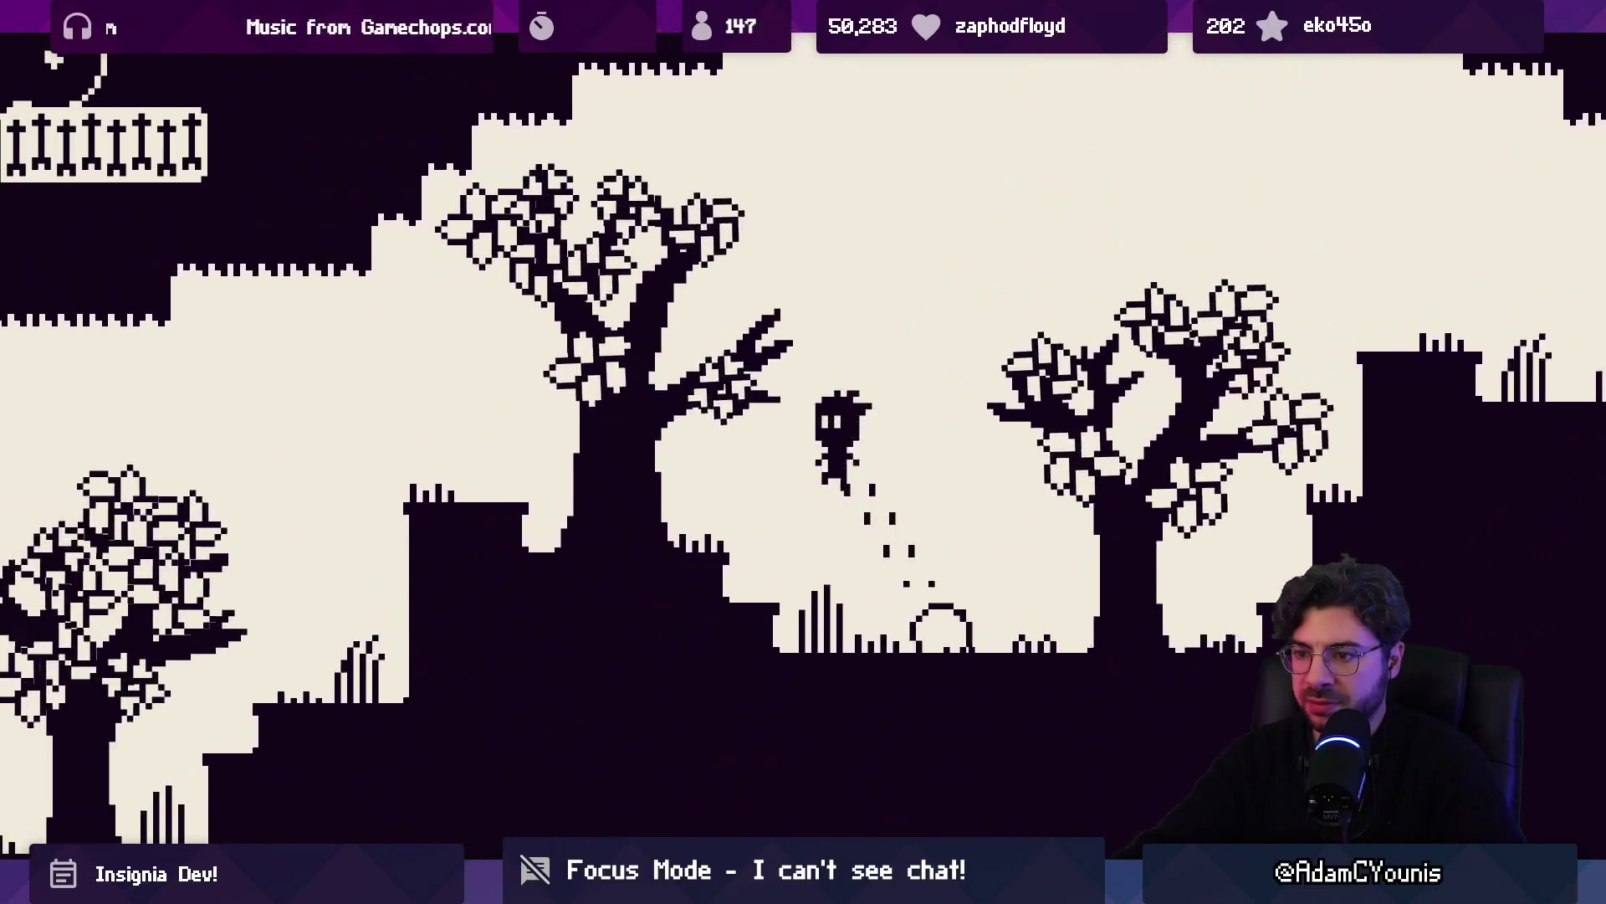
{"action": "key", "text": "Left"}
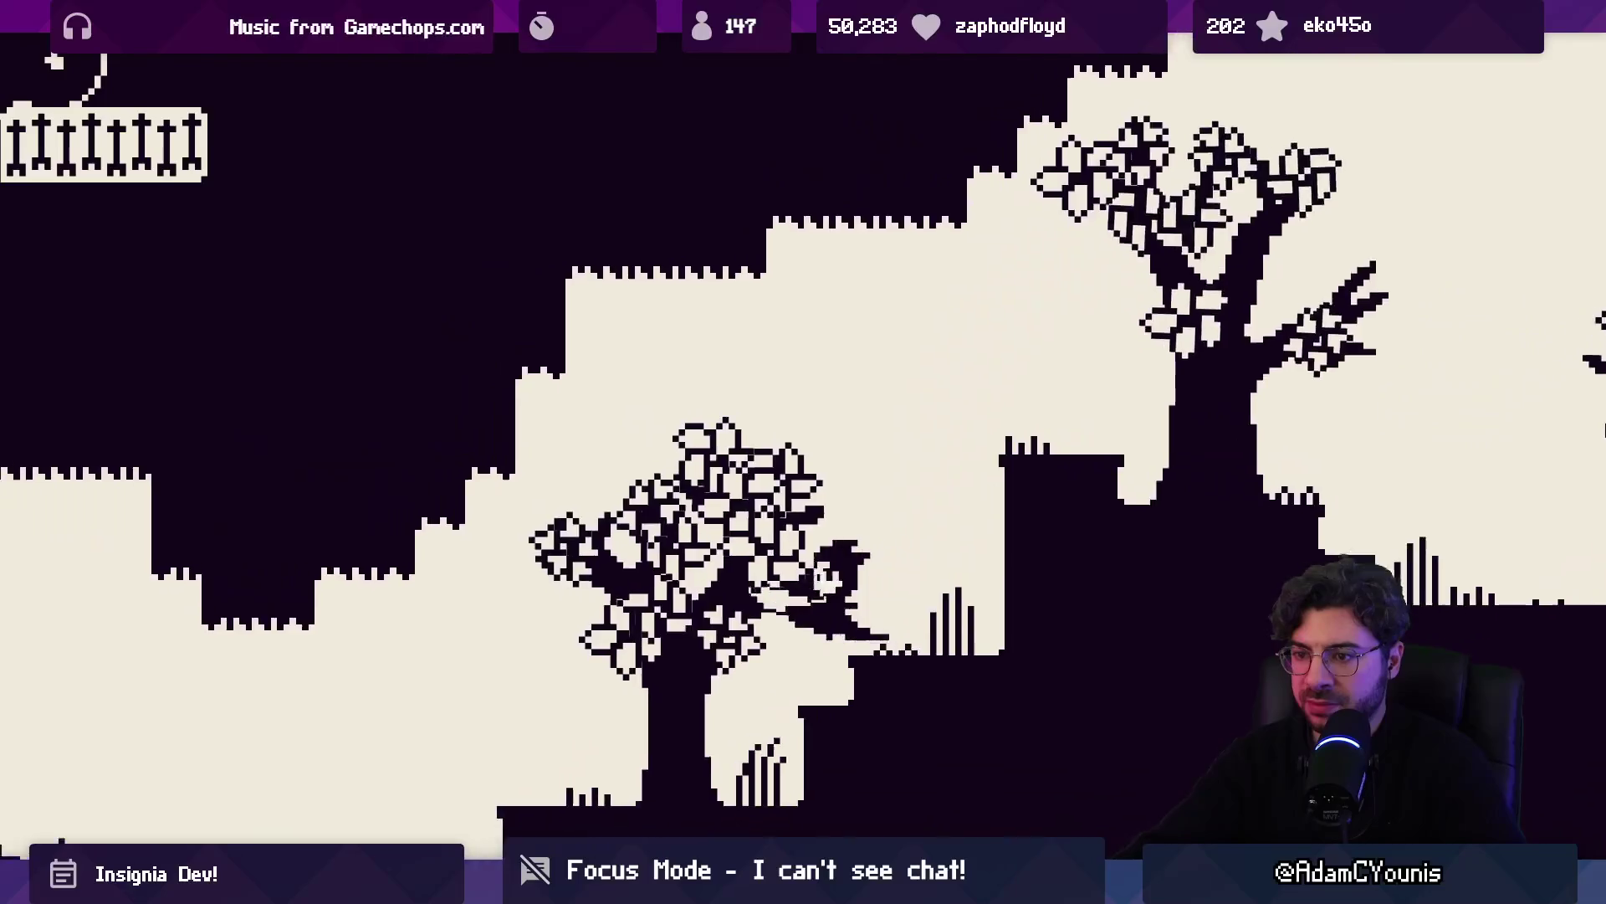
{"action": "key", "text": "Left"}
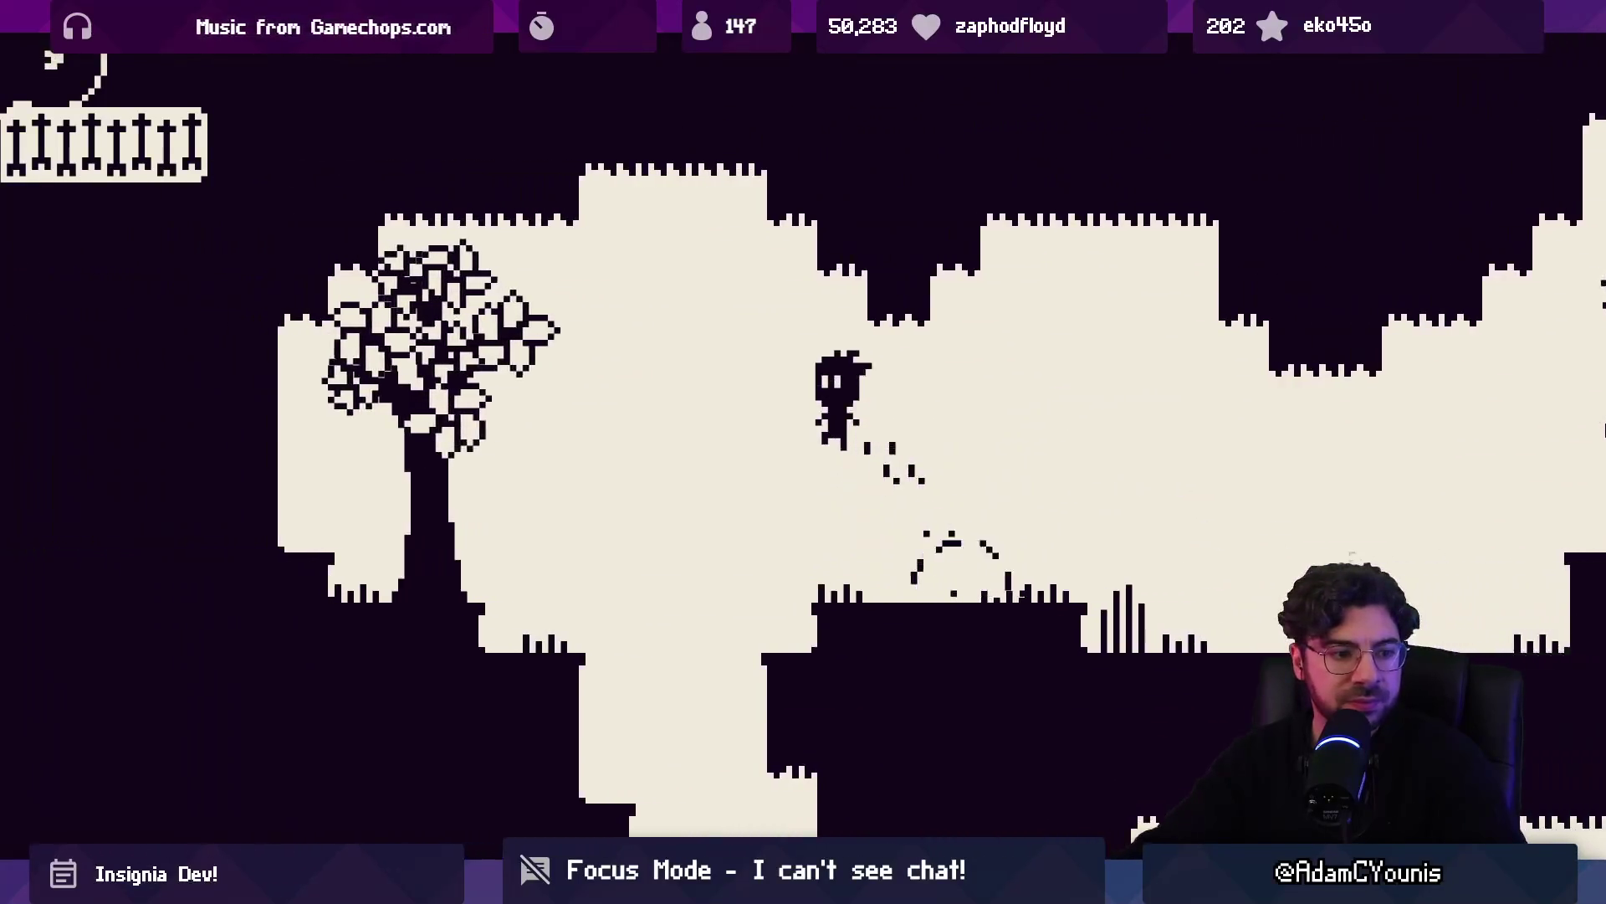
{"action": "key", "text": "Left"}
{"action": "key", "text": "space"}
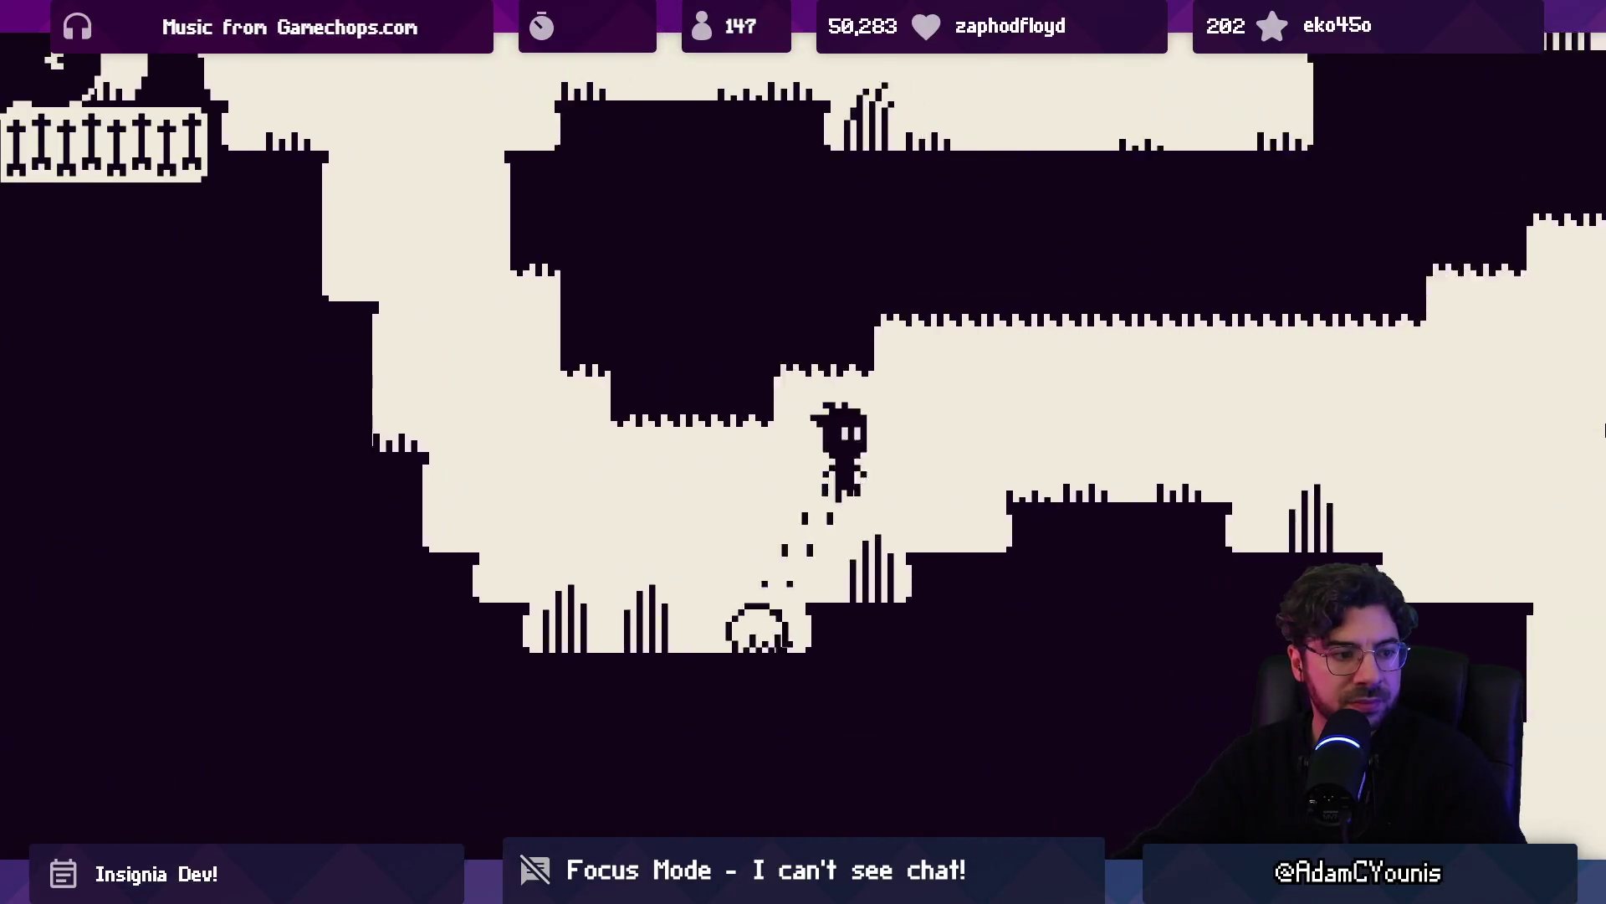
{"action": "key", "text": "Right"}
{"action": "key", "text": "space"}
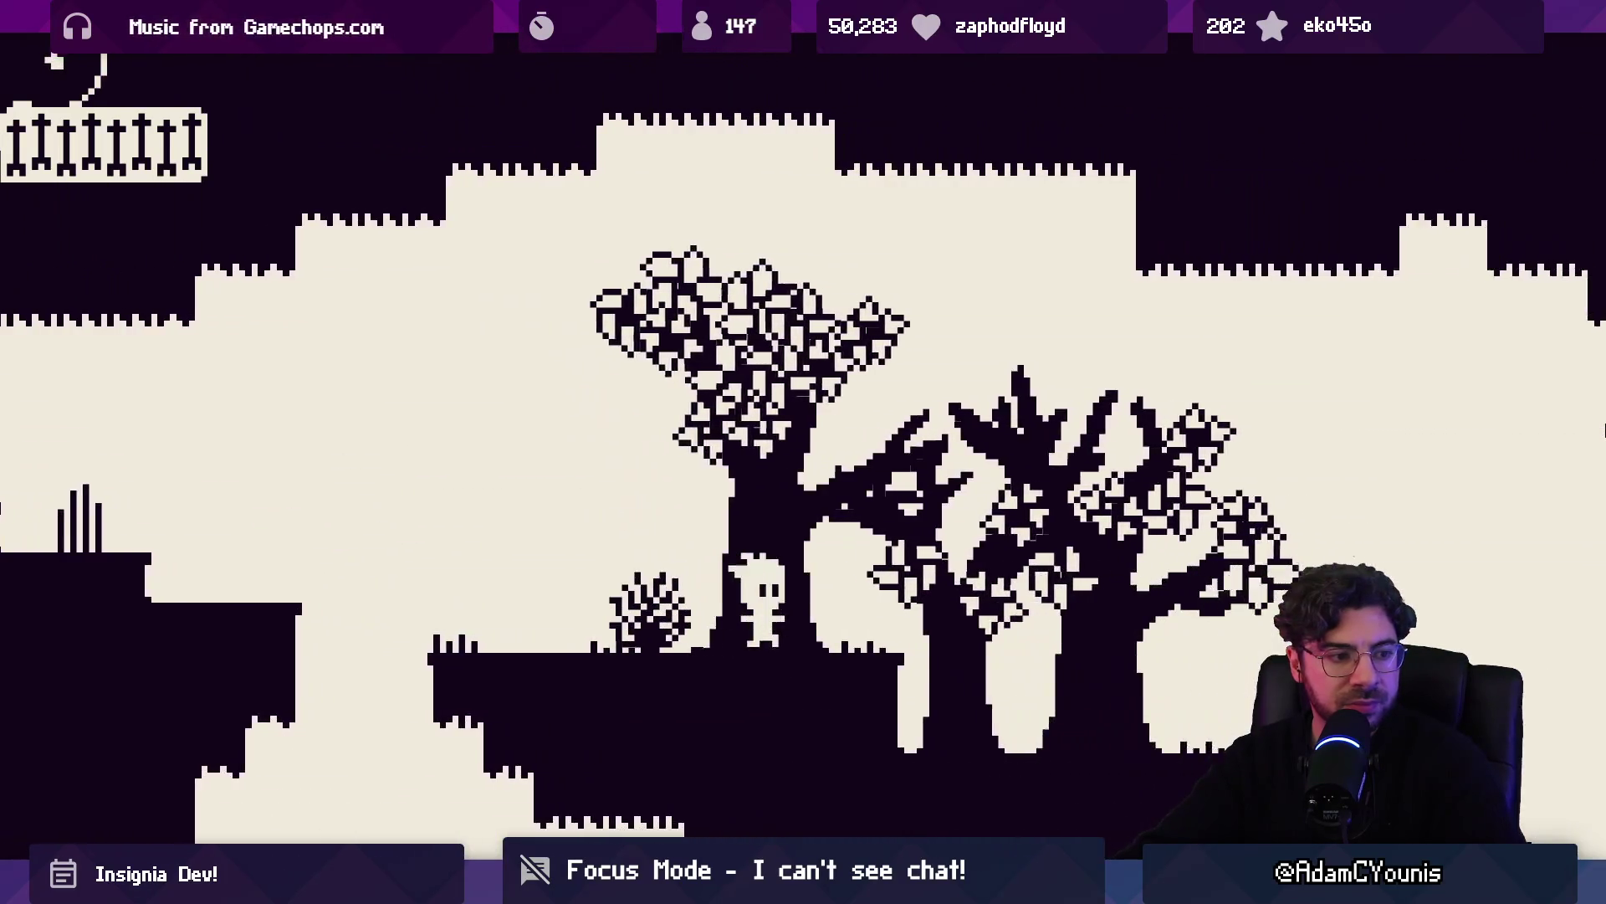
Cross forest platforms and hills right, past the tree on the next hill
{"action": "key", "text": "Right"}
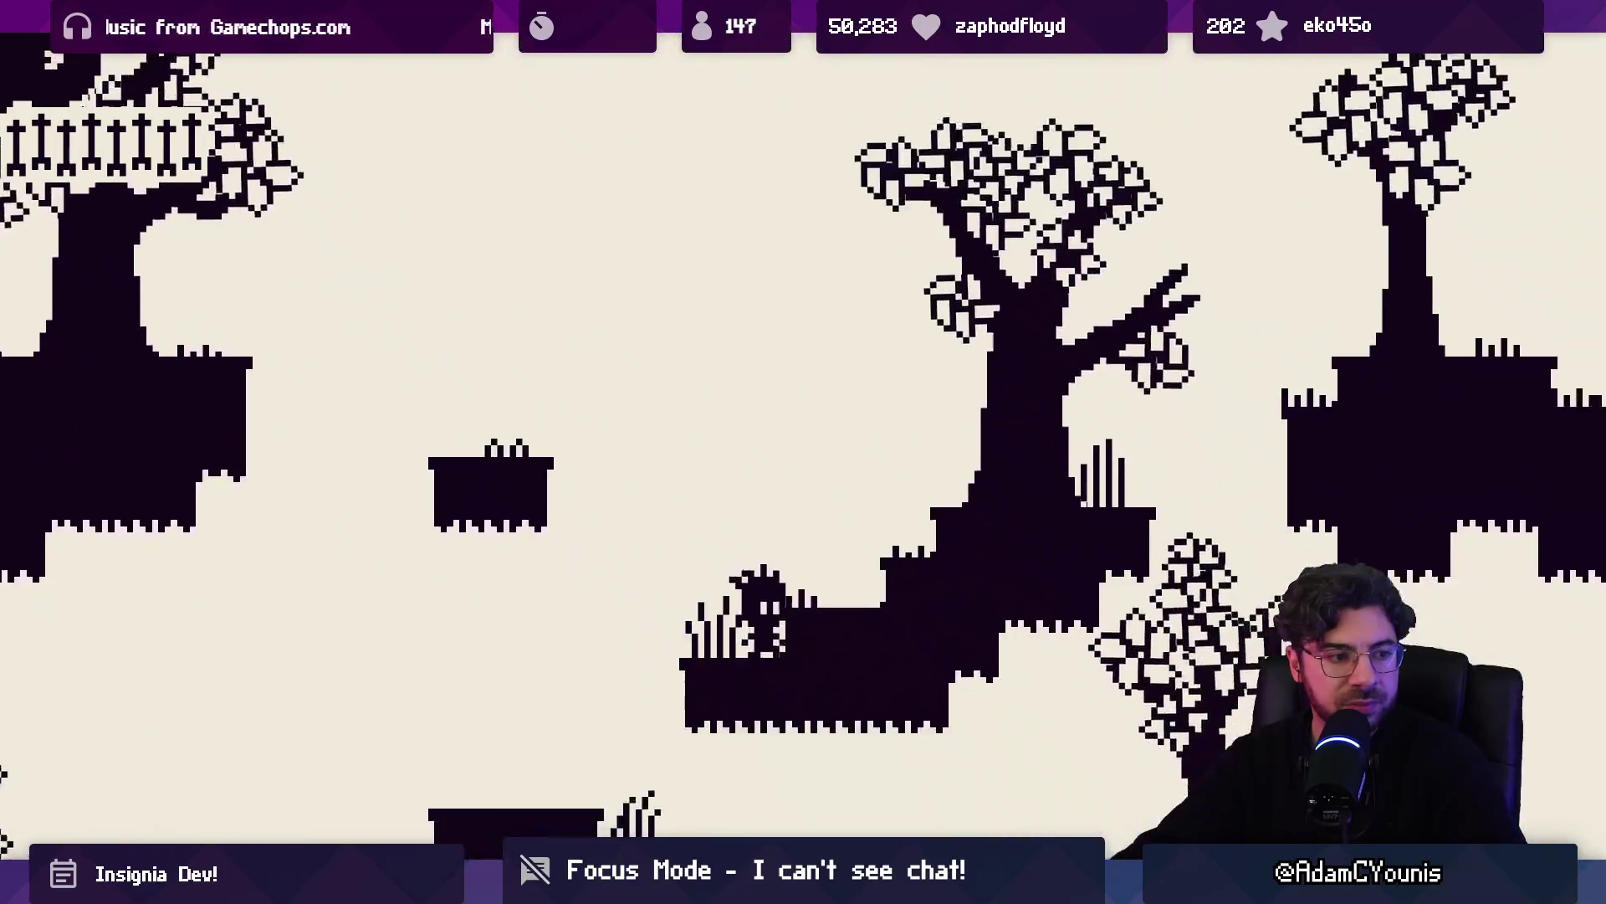
{"action": "key", "text": "Left"}
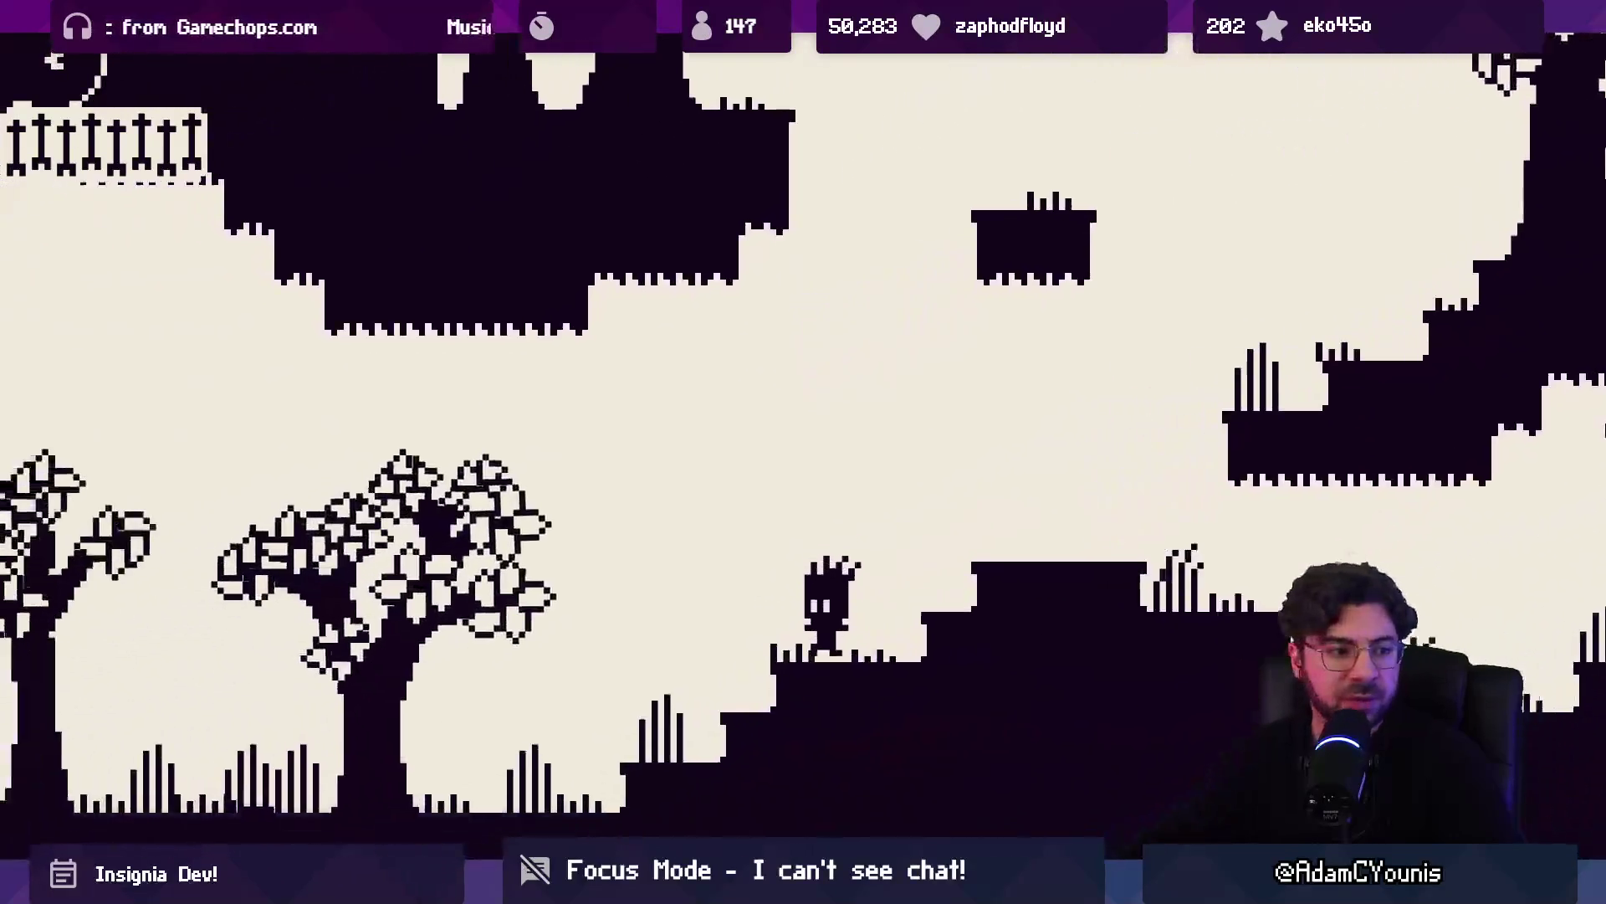
{"action": "key", "text": "Right"}
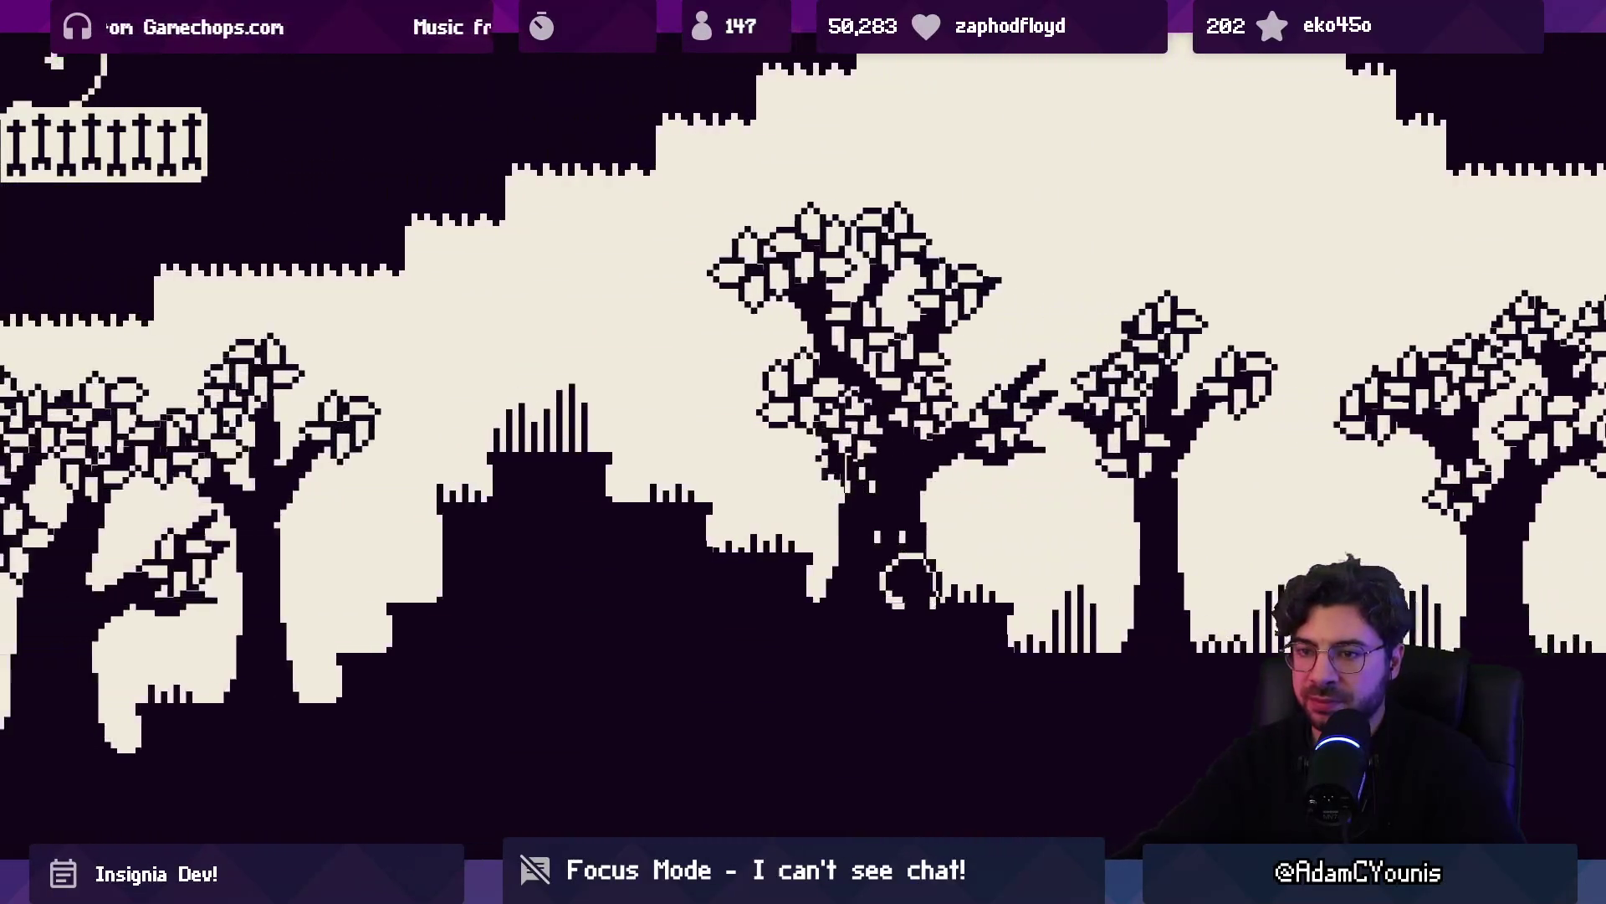
{"action": "key", "text": "Left"}
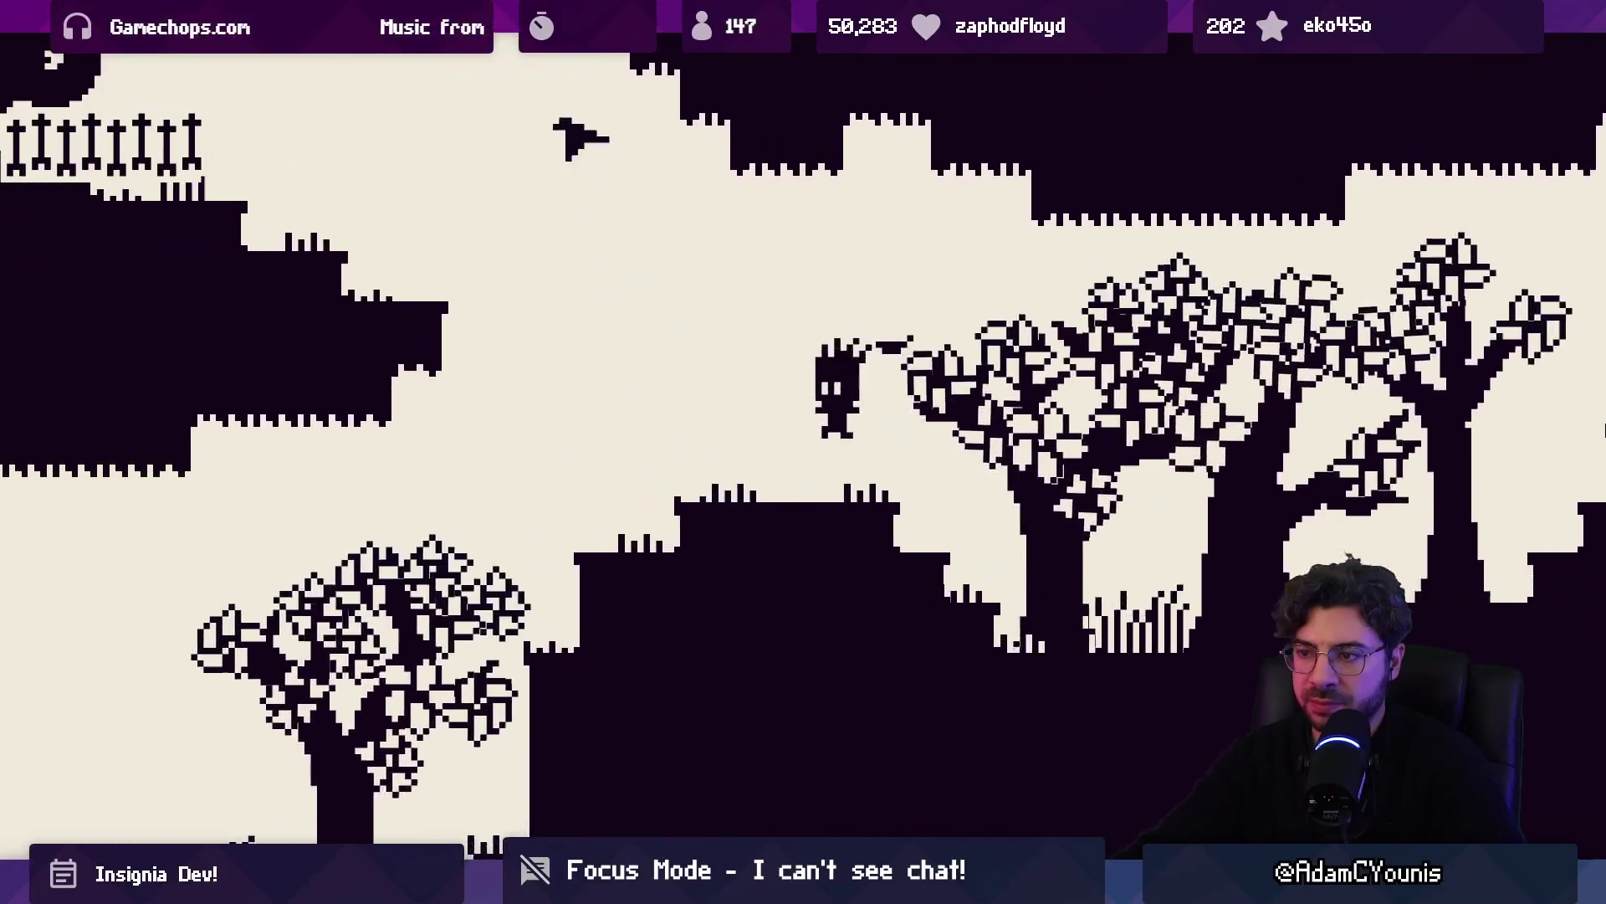
{"action": "key", "text": "Left"}
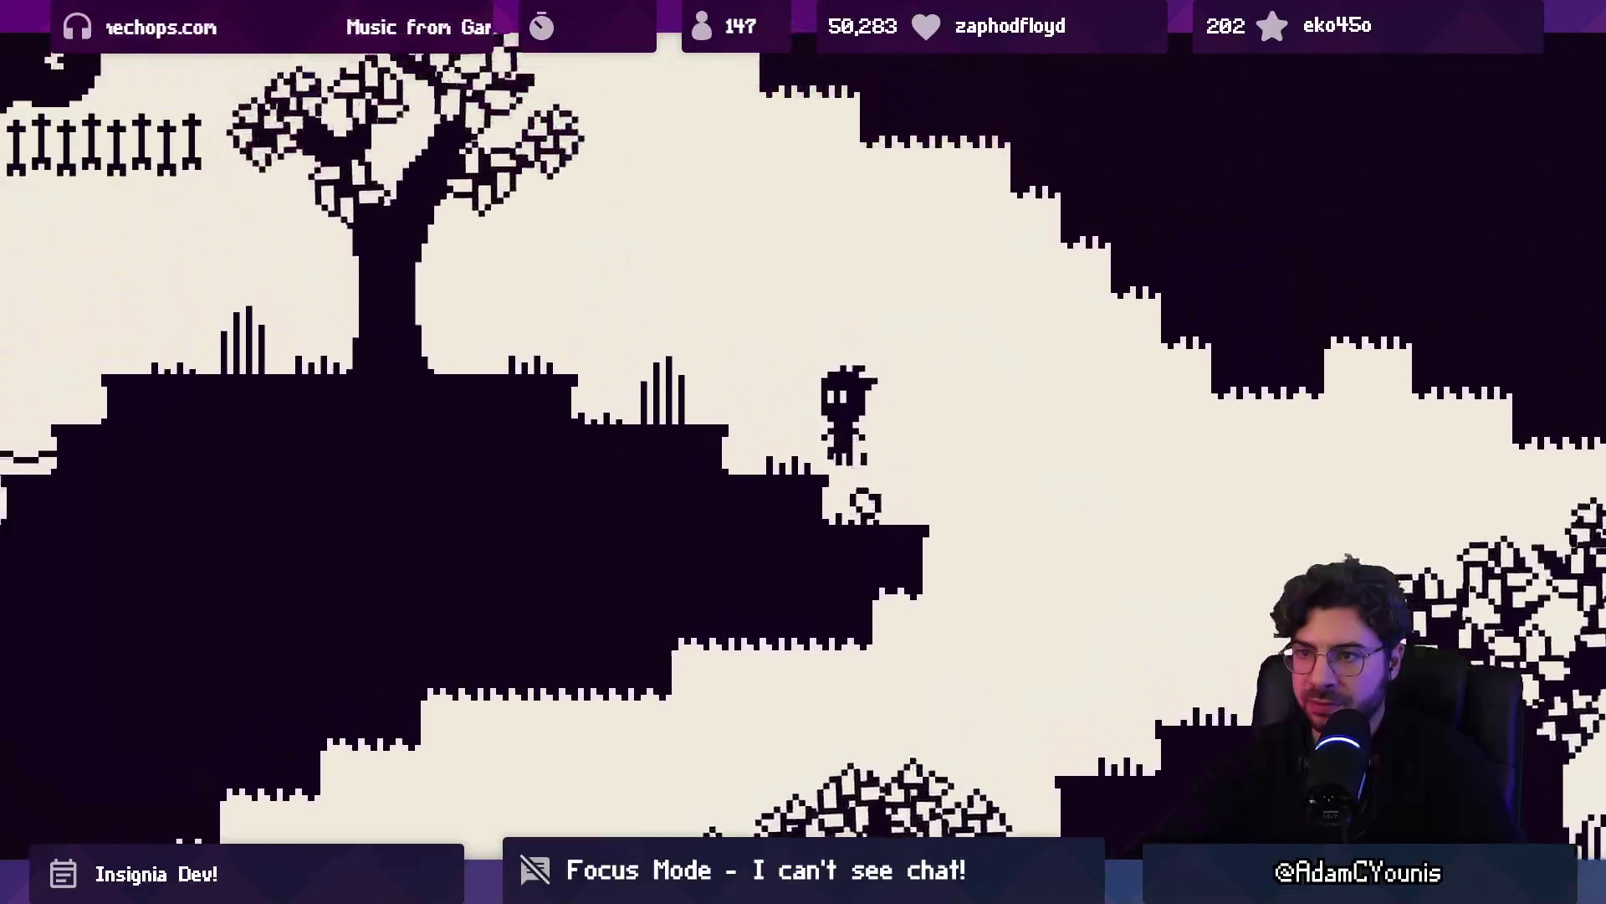
{"action": "key", "text": "Right"}
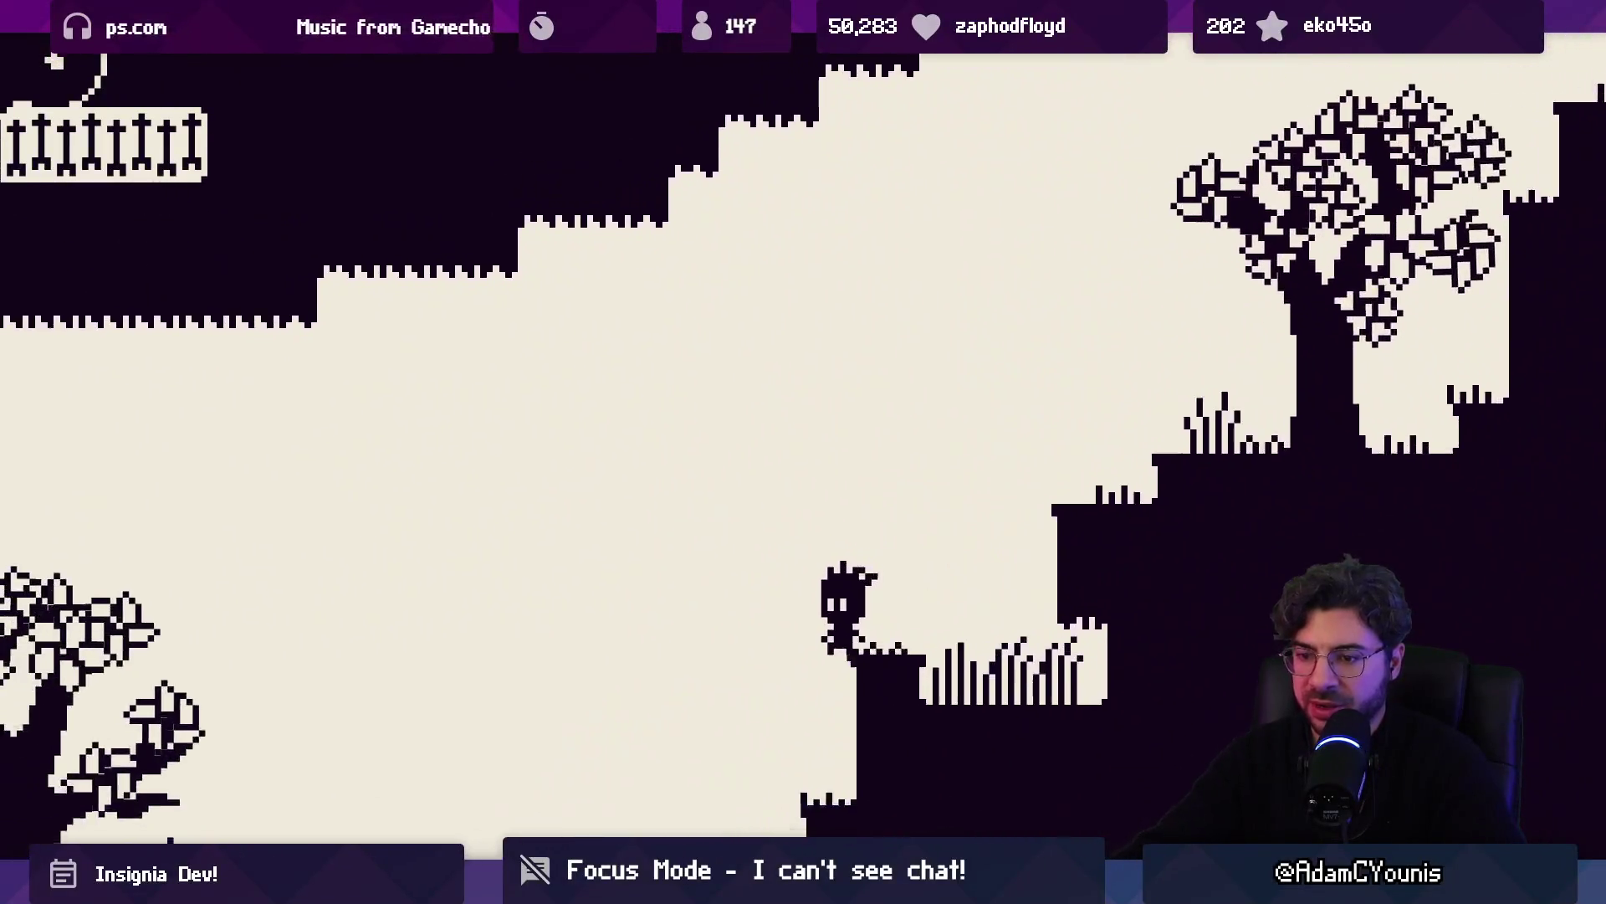
{"action": "key", "text": "Right"}
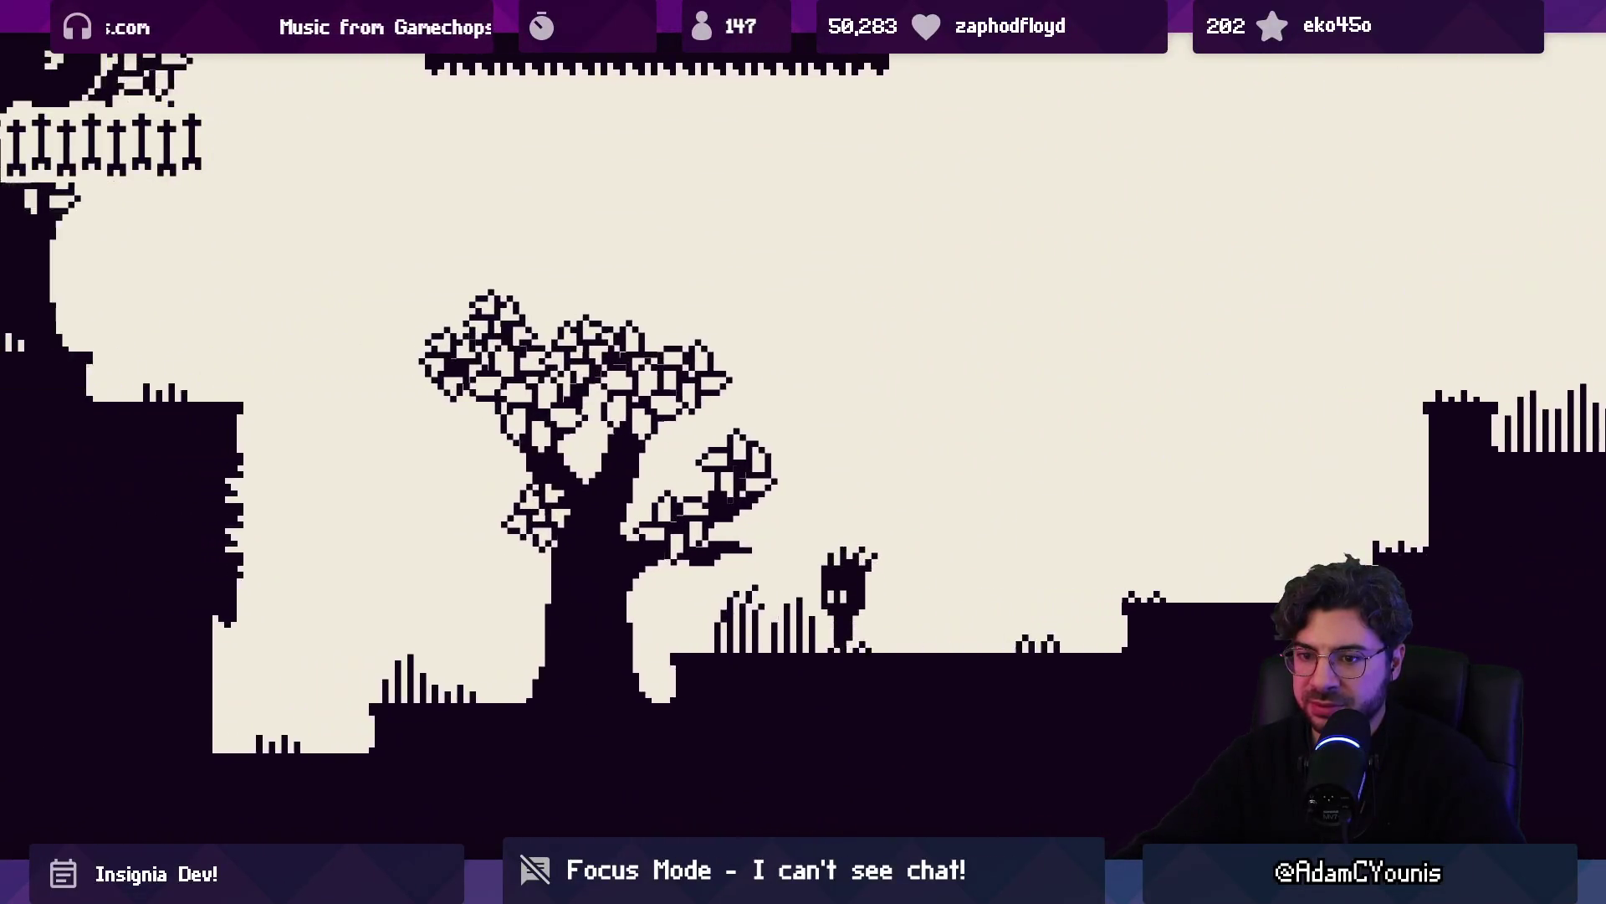
Grab the cliff edge, climb over the ledge and run right to lower ground
{"action": "key", "text": "Left"}
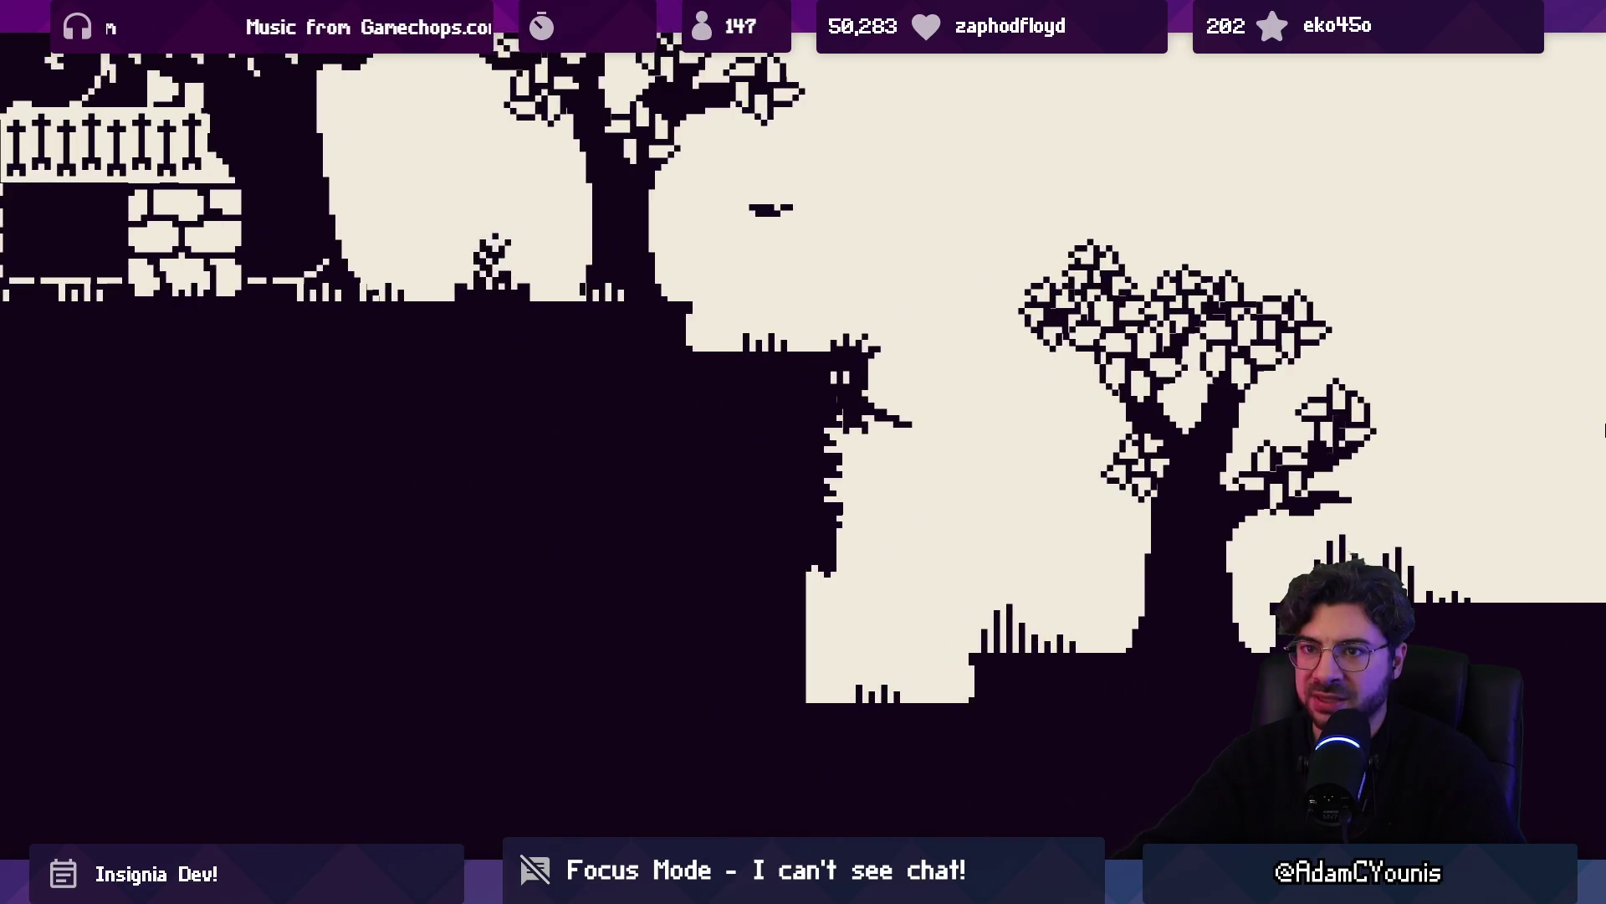
{"action": "key", "text": "Right"}
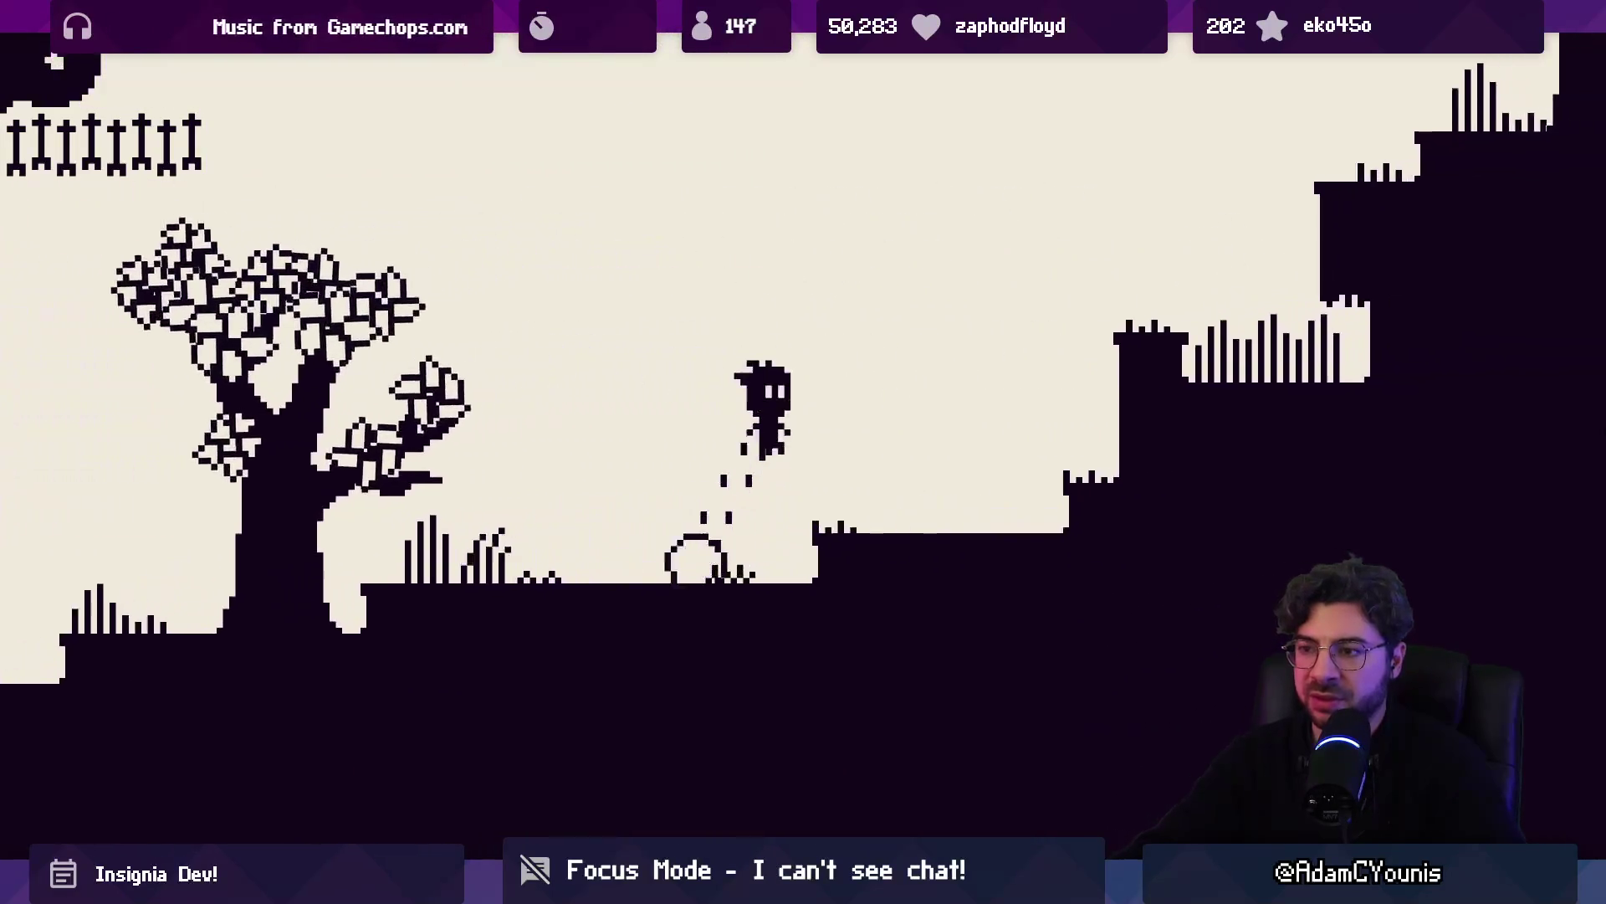
{"action": "key", "text": "Right"}
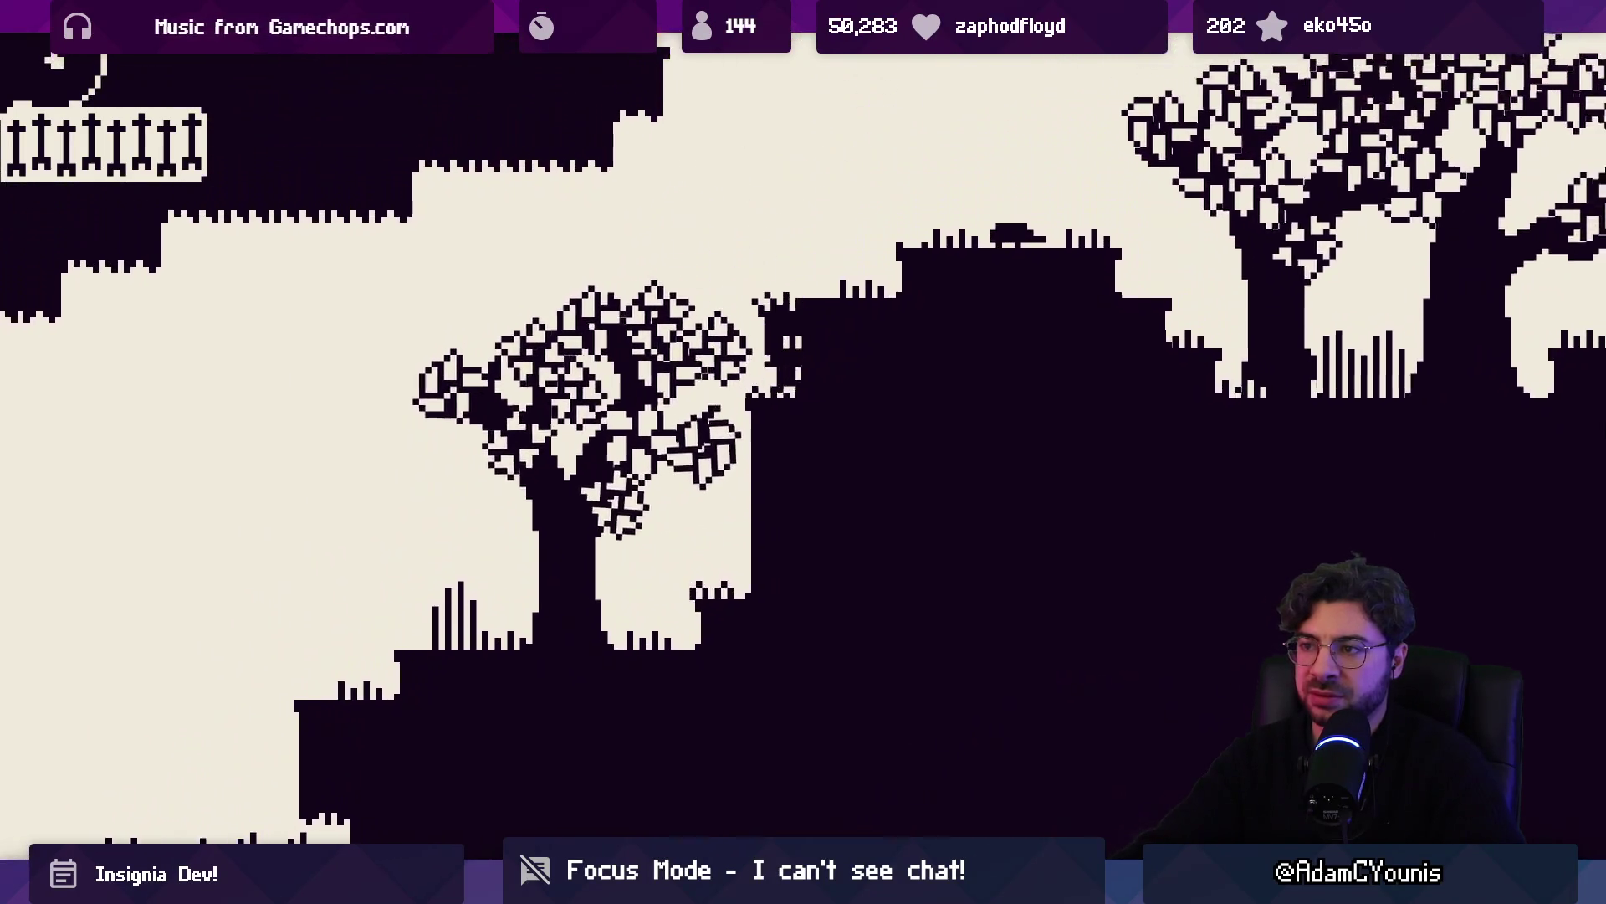
{"action": "key", "text": "Right"}
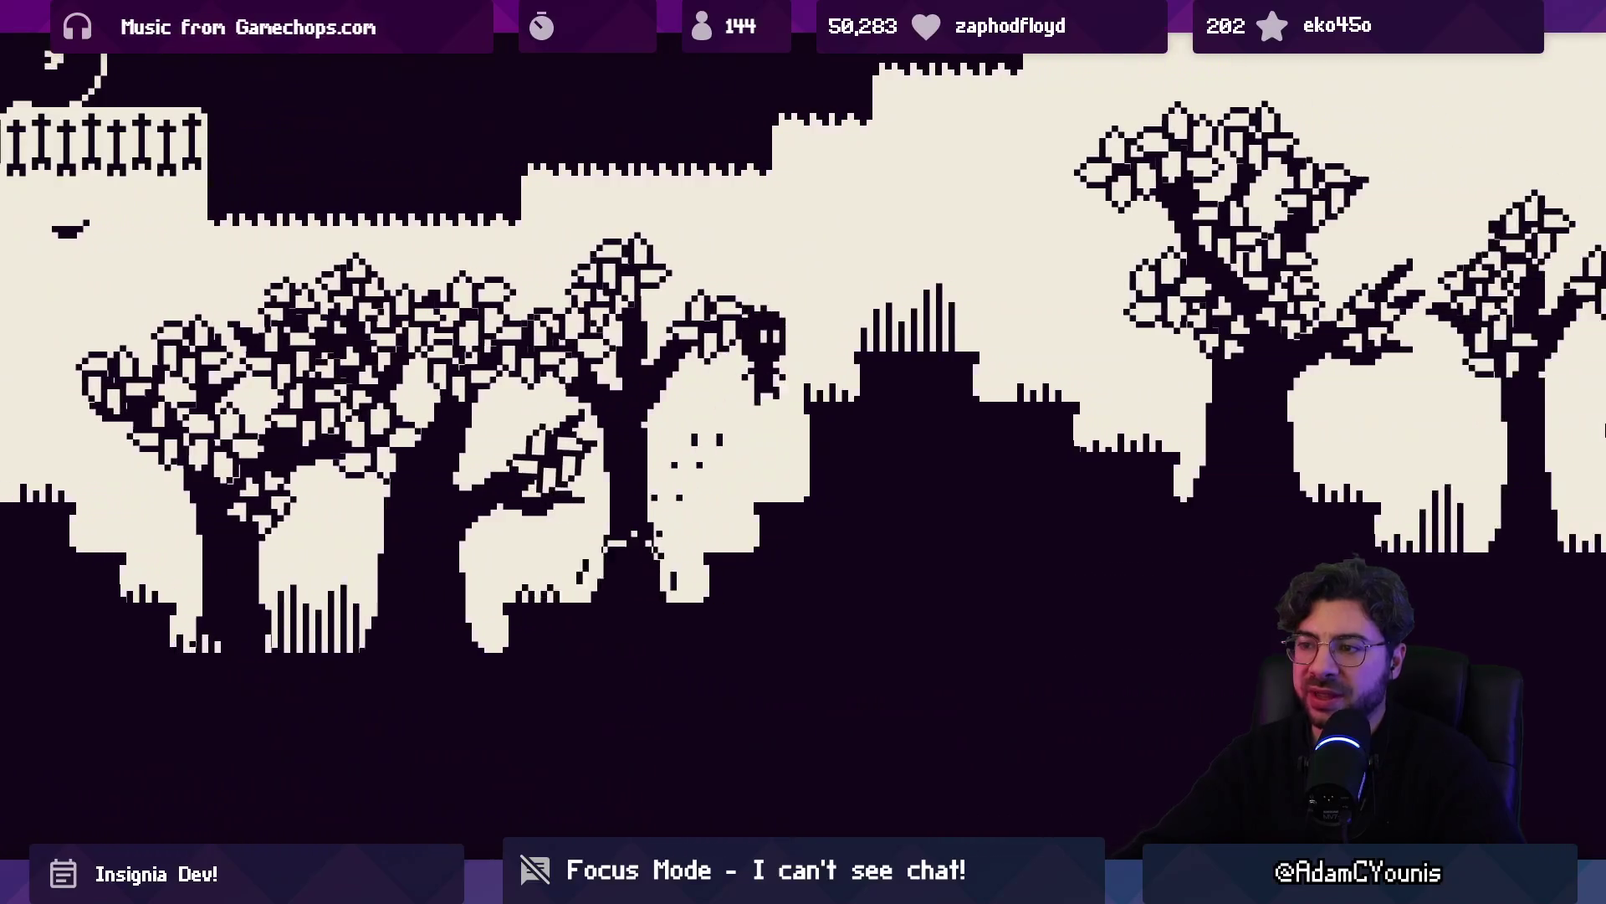
{"action": "key", "text": "Right"}
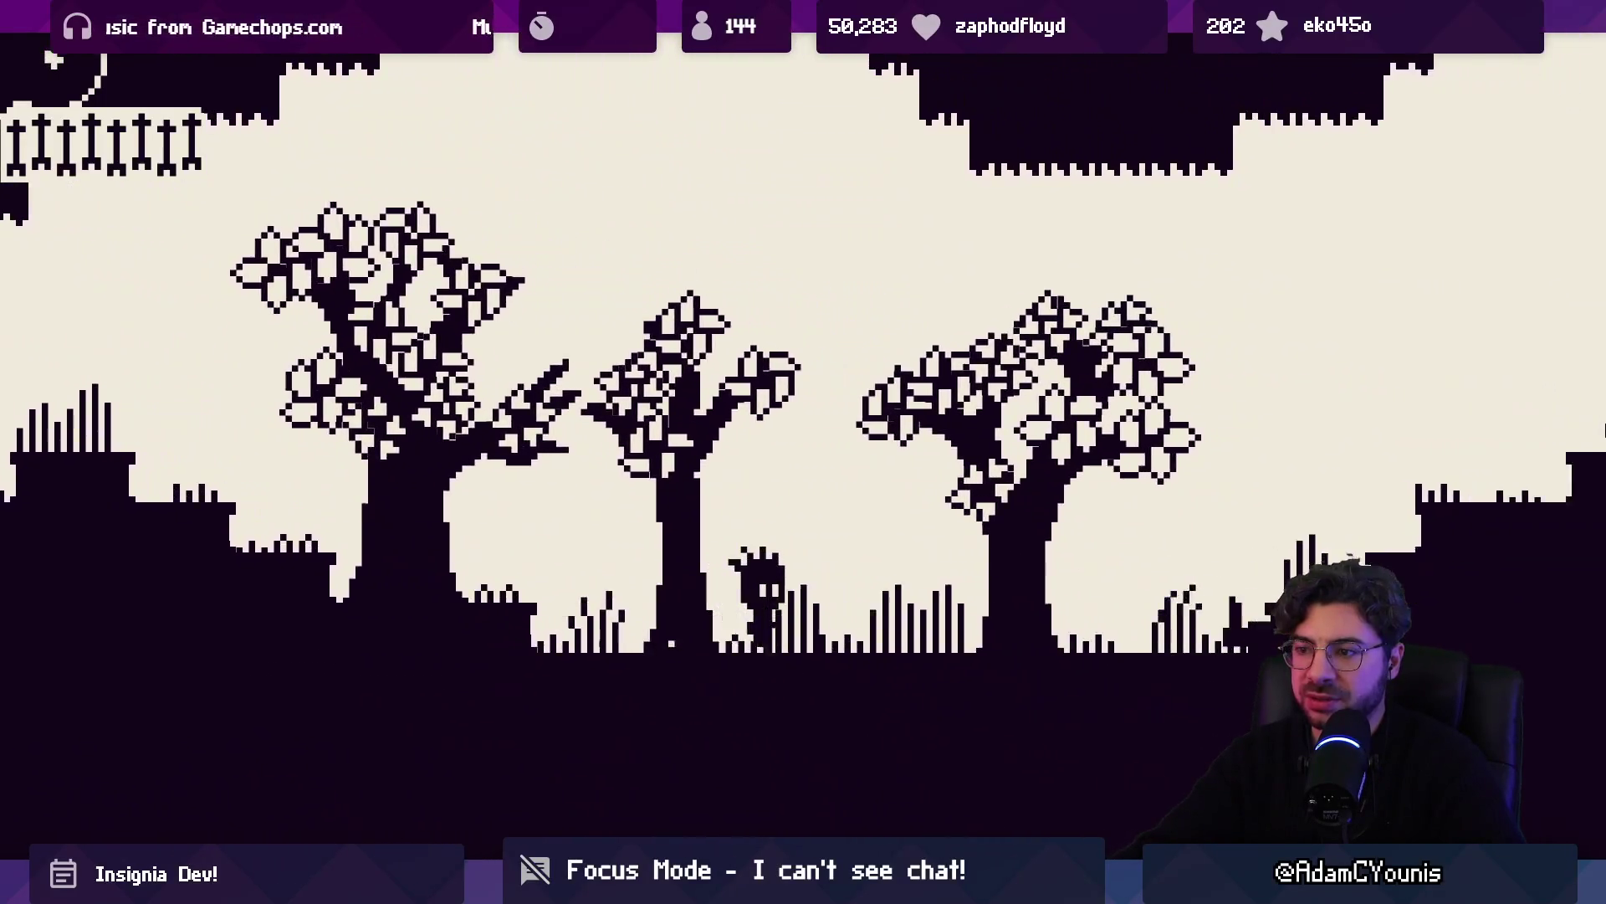
Jump up the higher ledges and continue right into The Village
{"action": "key", "text": "Right"}
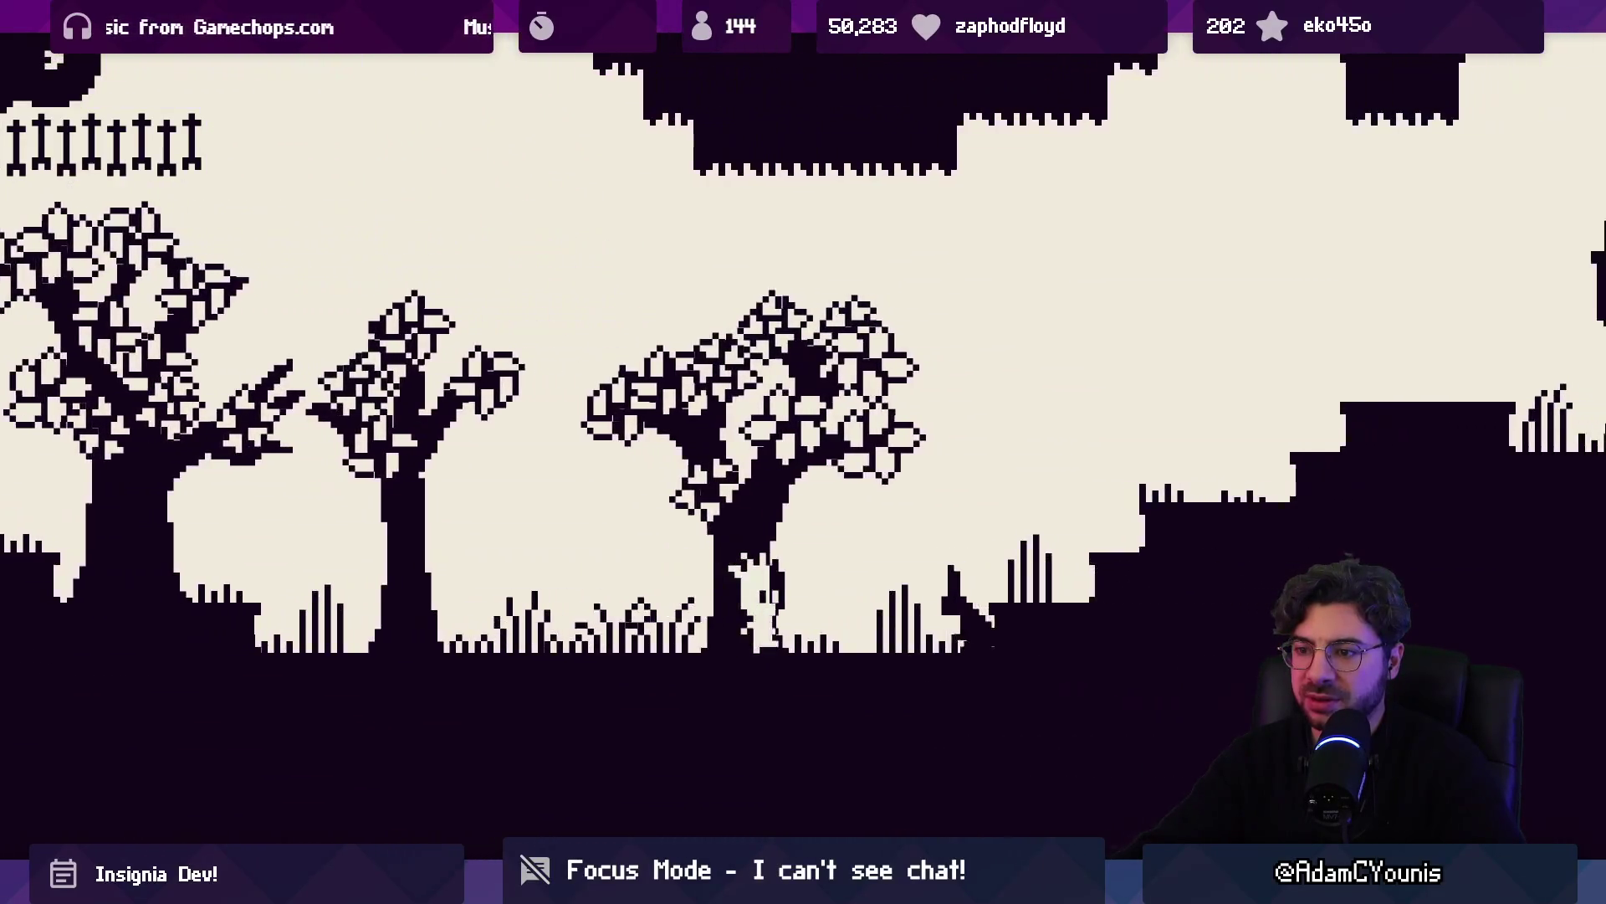
{"action": "key", "text": "space"}
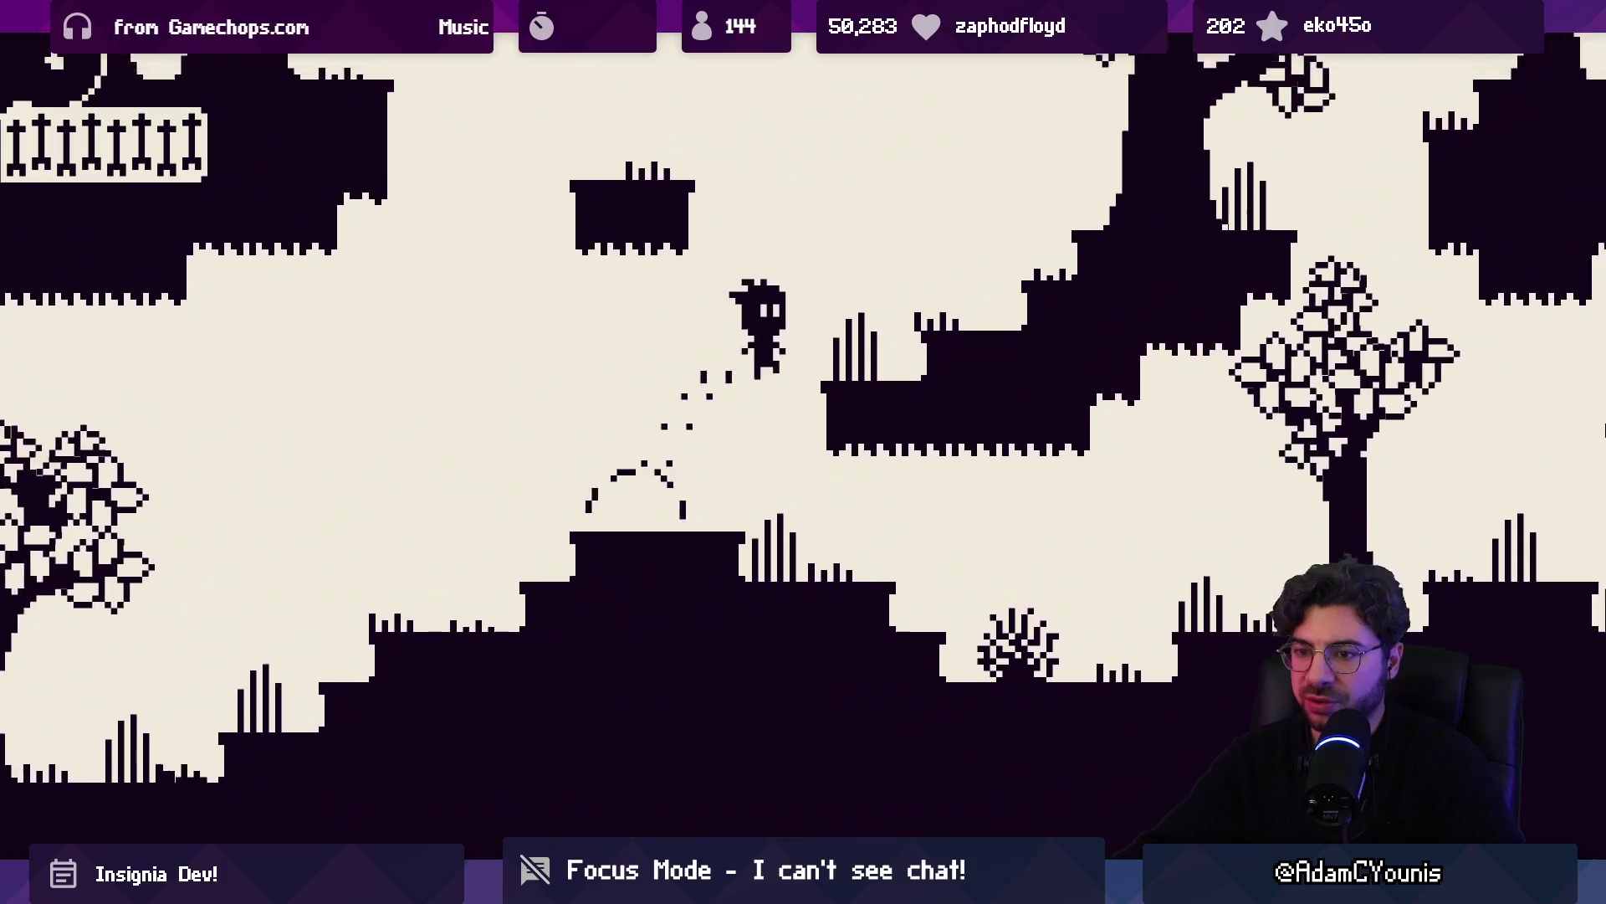
{"action": "key", "text": "Right"}
{"action": "key", "text": "space"}
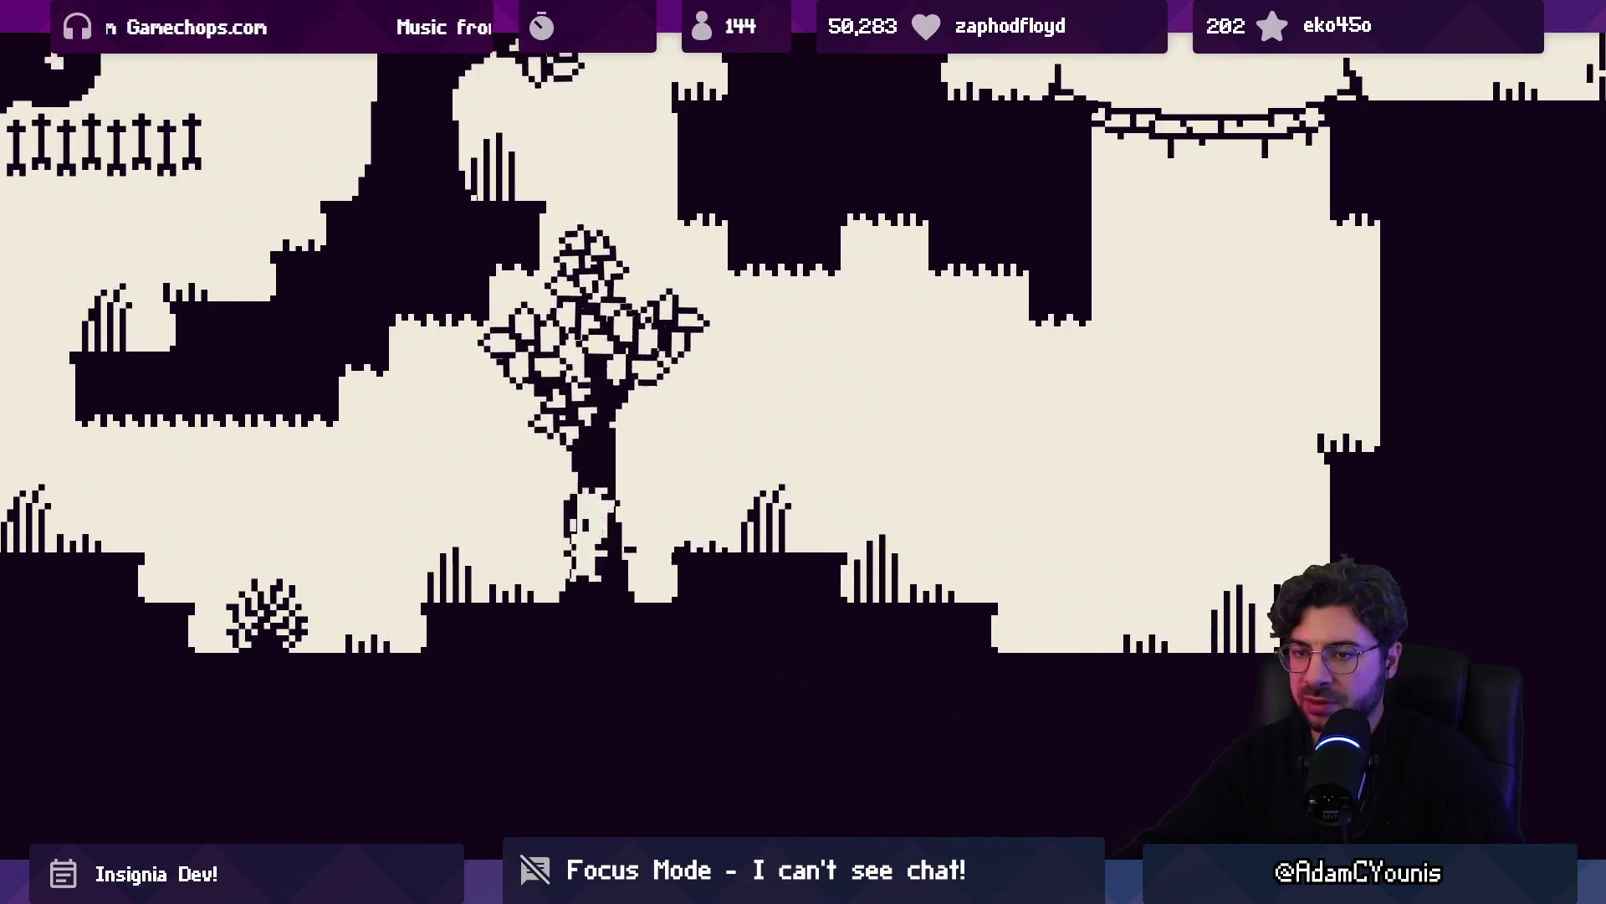
{"action": "key", "text": "Left"}
{"action": "key", "text": "space"}
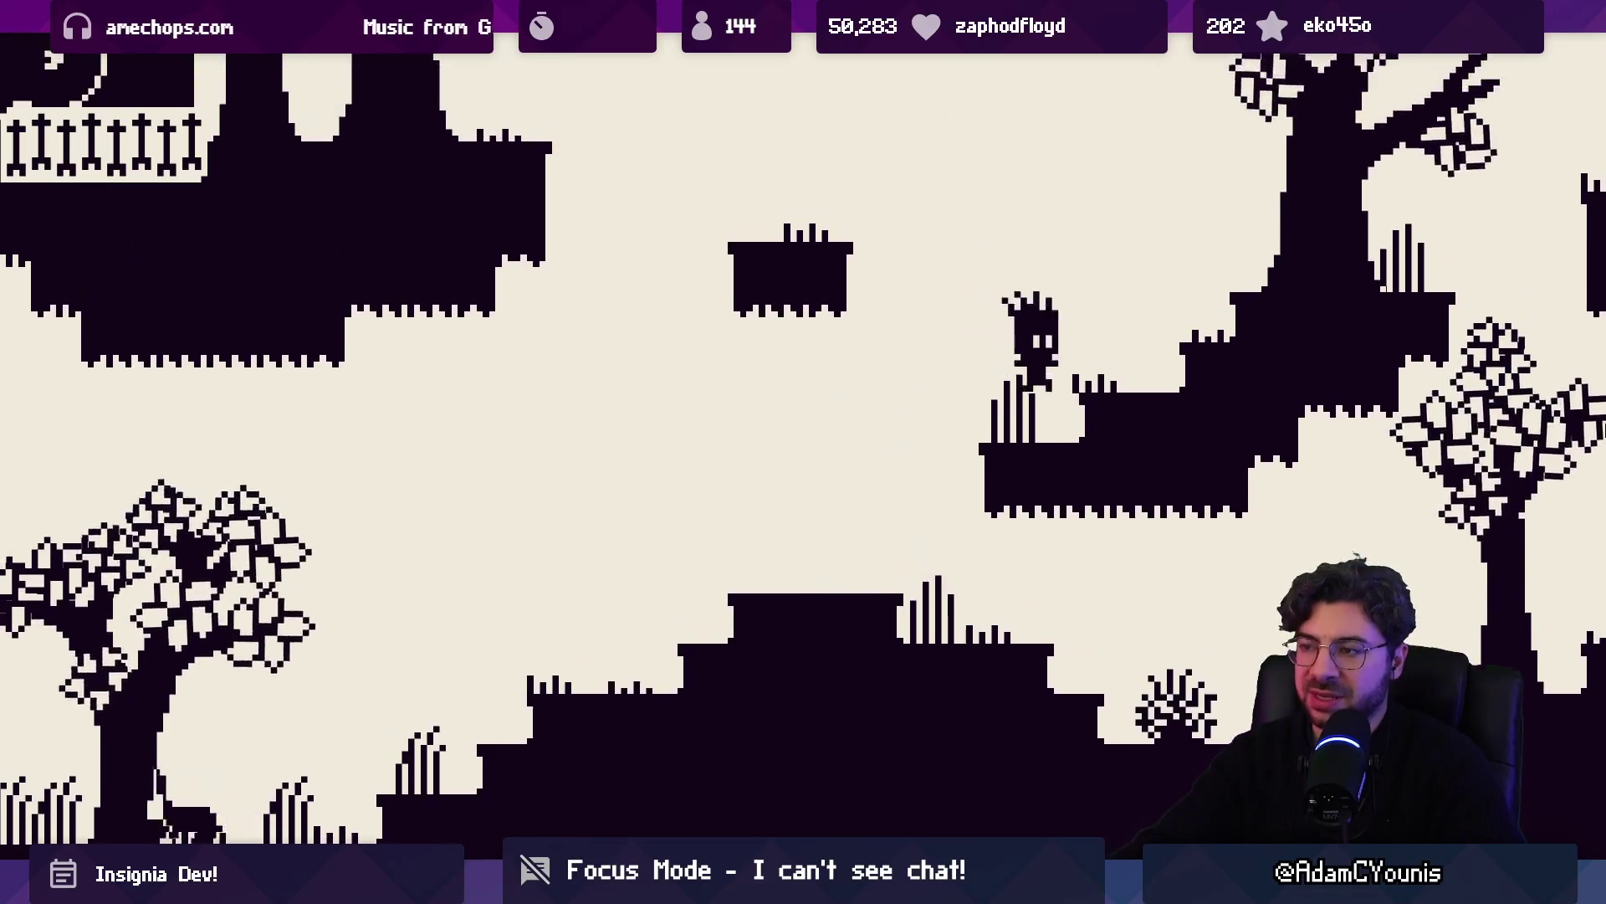
{"action": "key", "text": "Left"}
{"action": "key", "text": "space"}
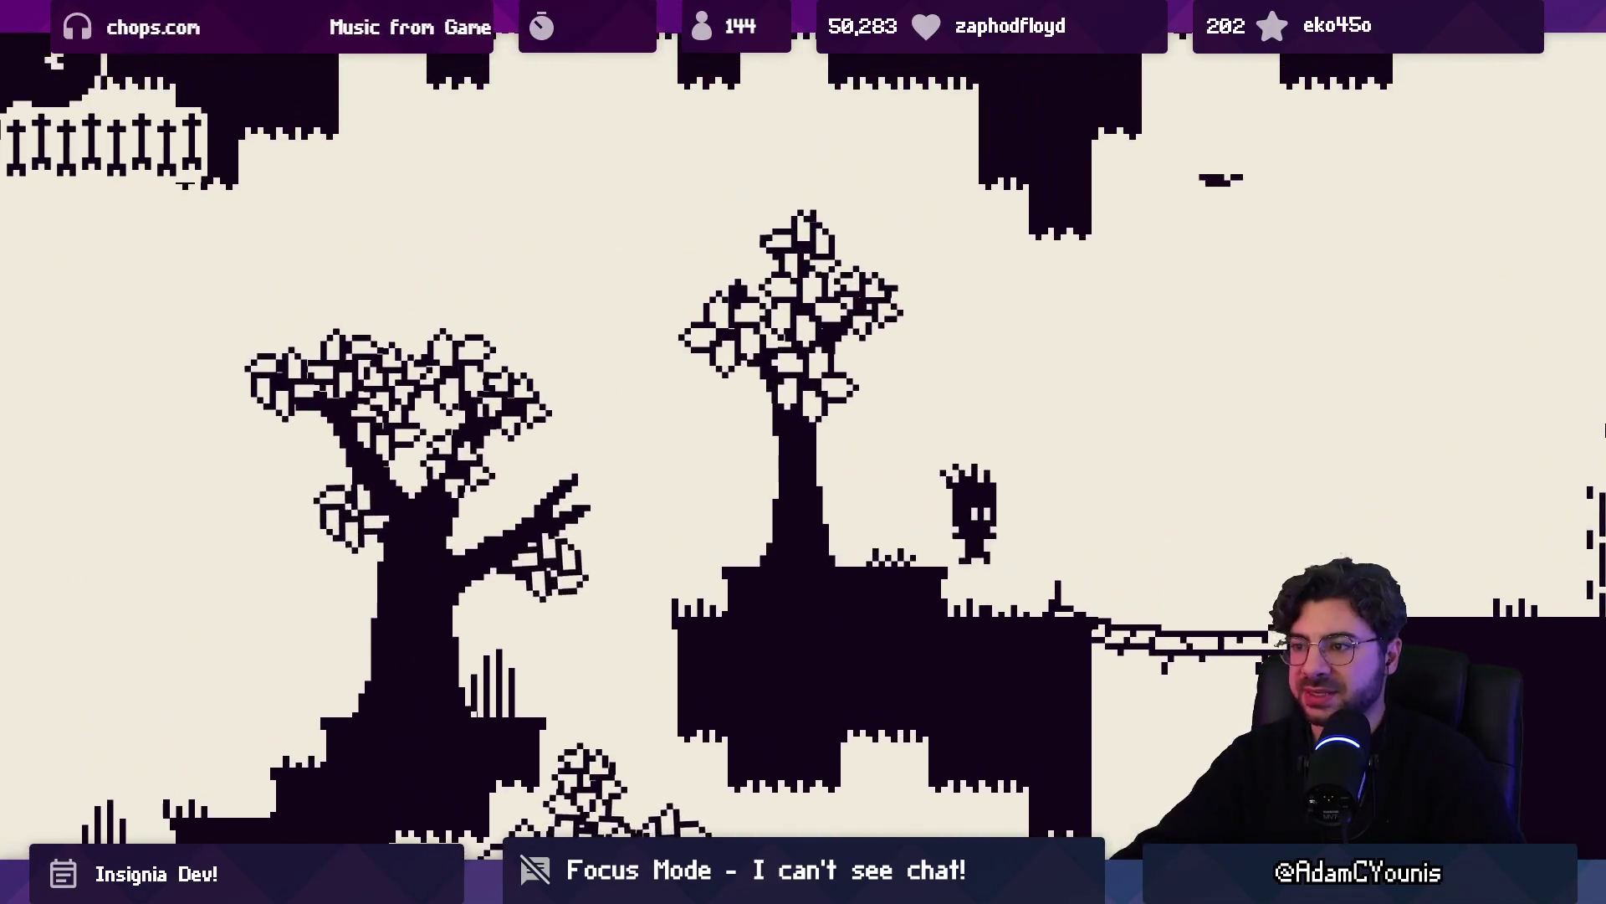
{"action": "key", "text": "Right"}
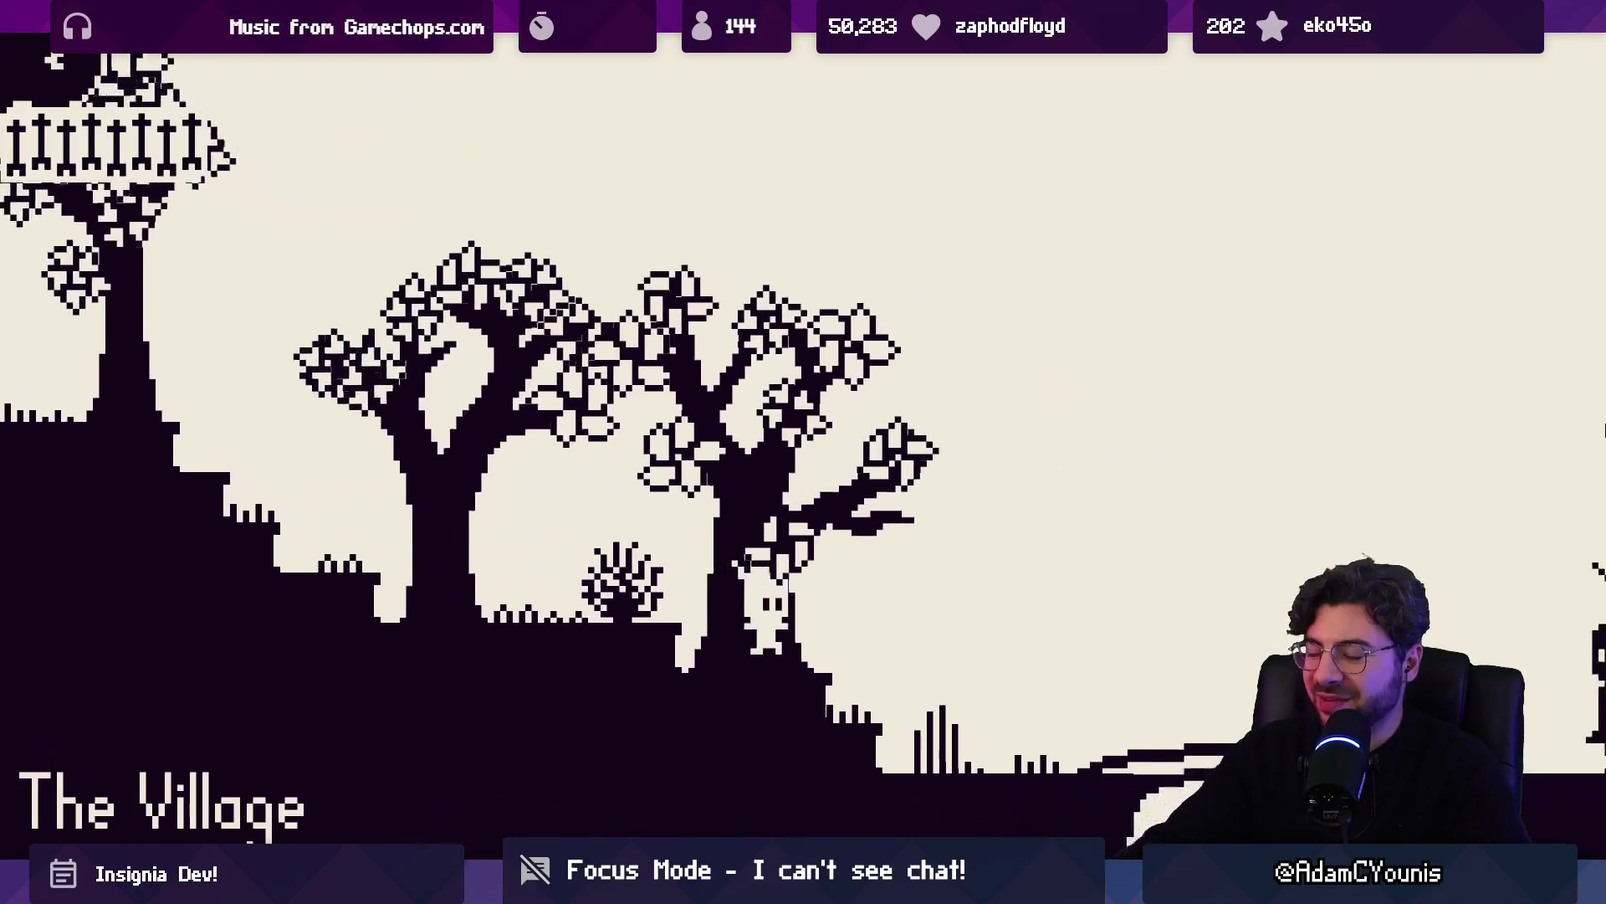
Run right past the houses and over the raised platforms, then jump back toward the tree
{"action": "key", "text": "Right"}
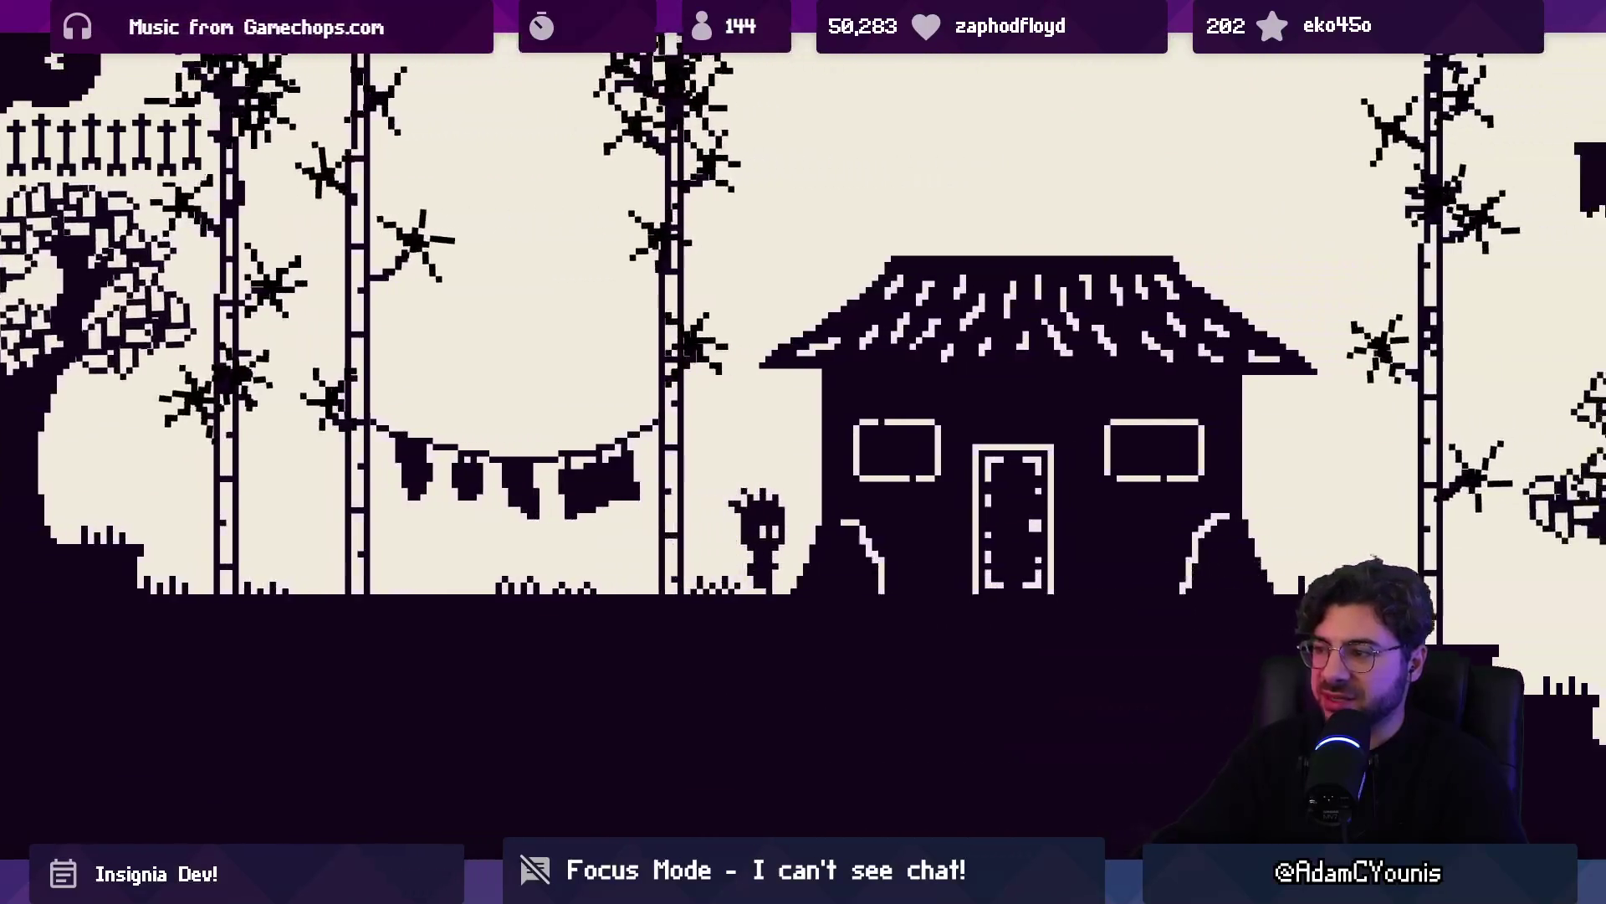
{"action": "key", "text": "Right"}
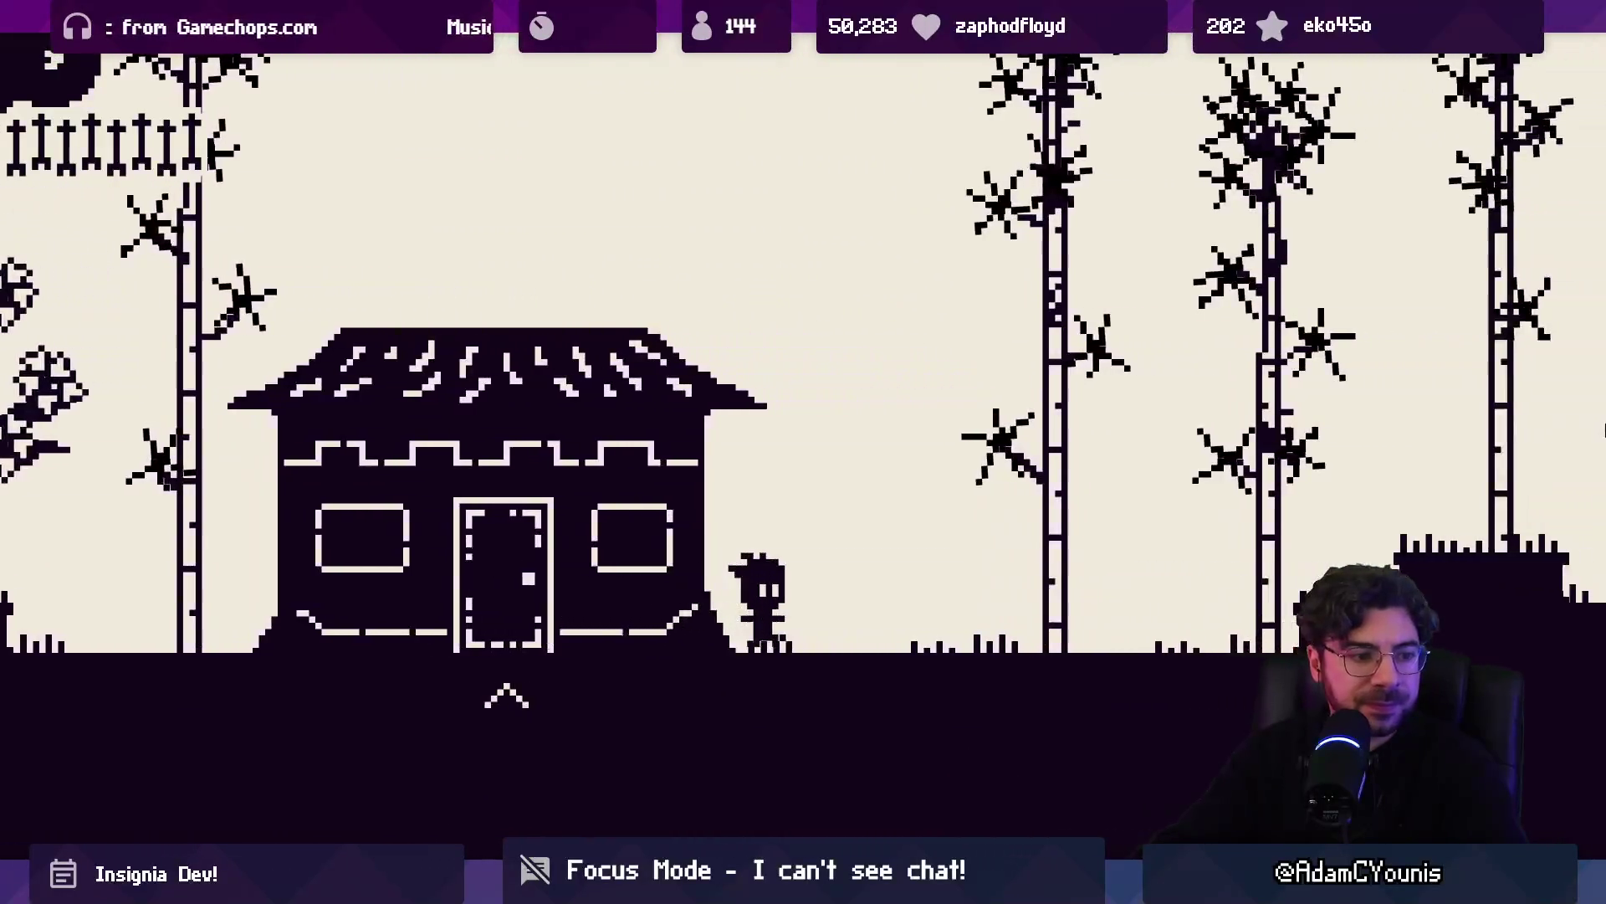
{"action": "key", "text": "Right"}
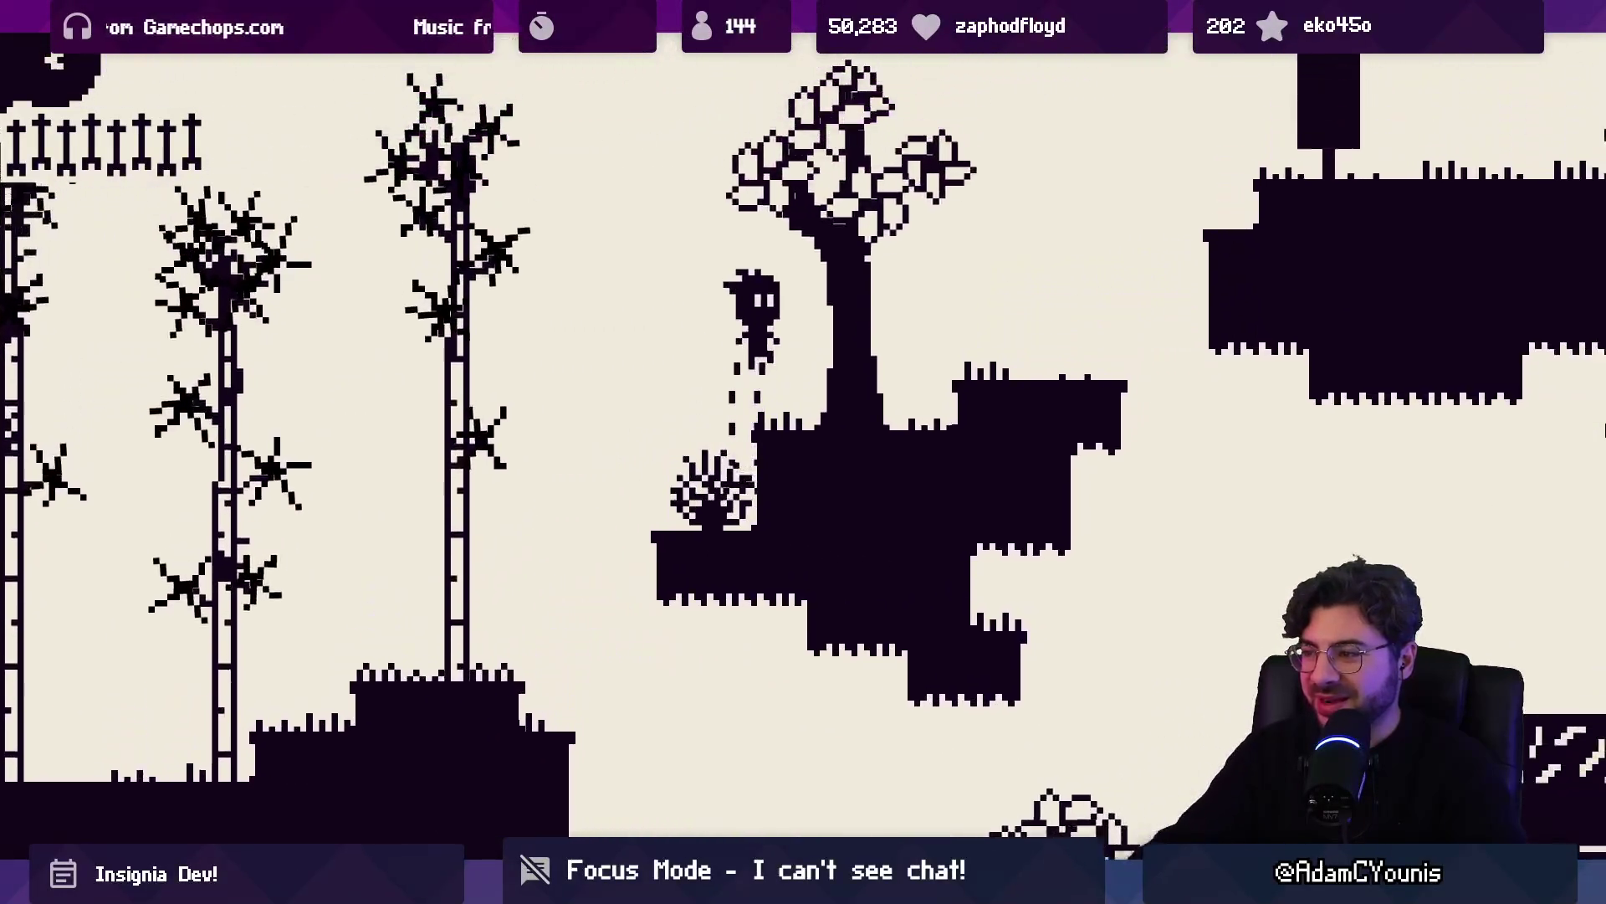
{"action": "key", "text": "Right"}
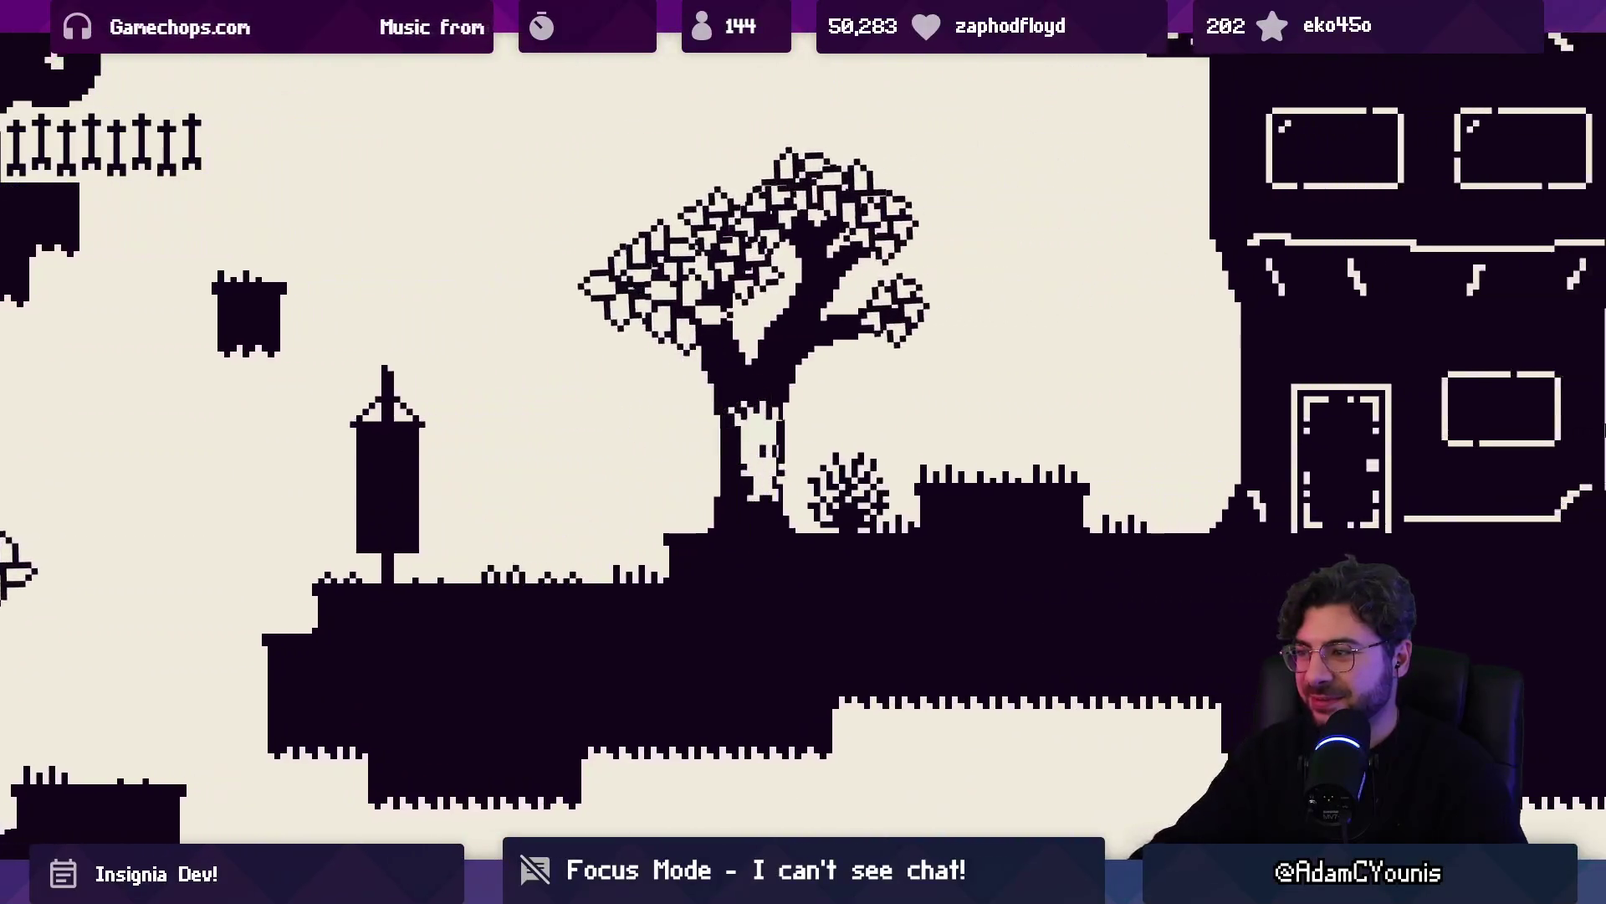
{"action": "key", "text": "Right"}
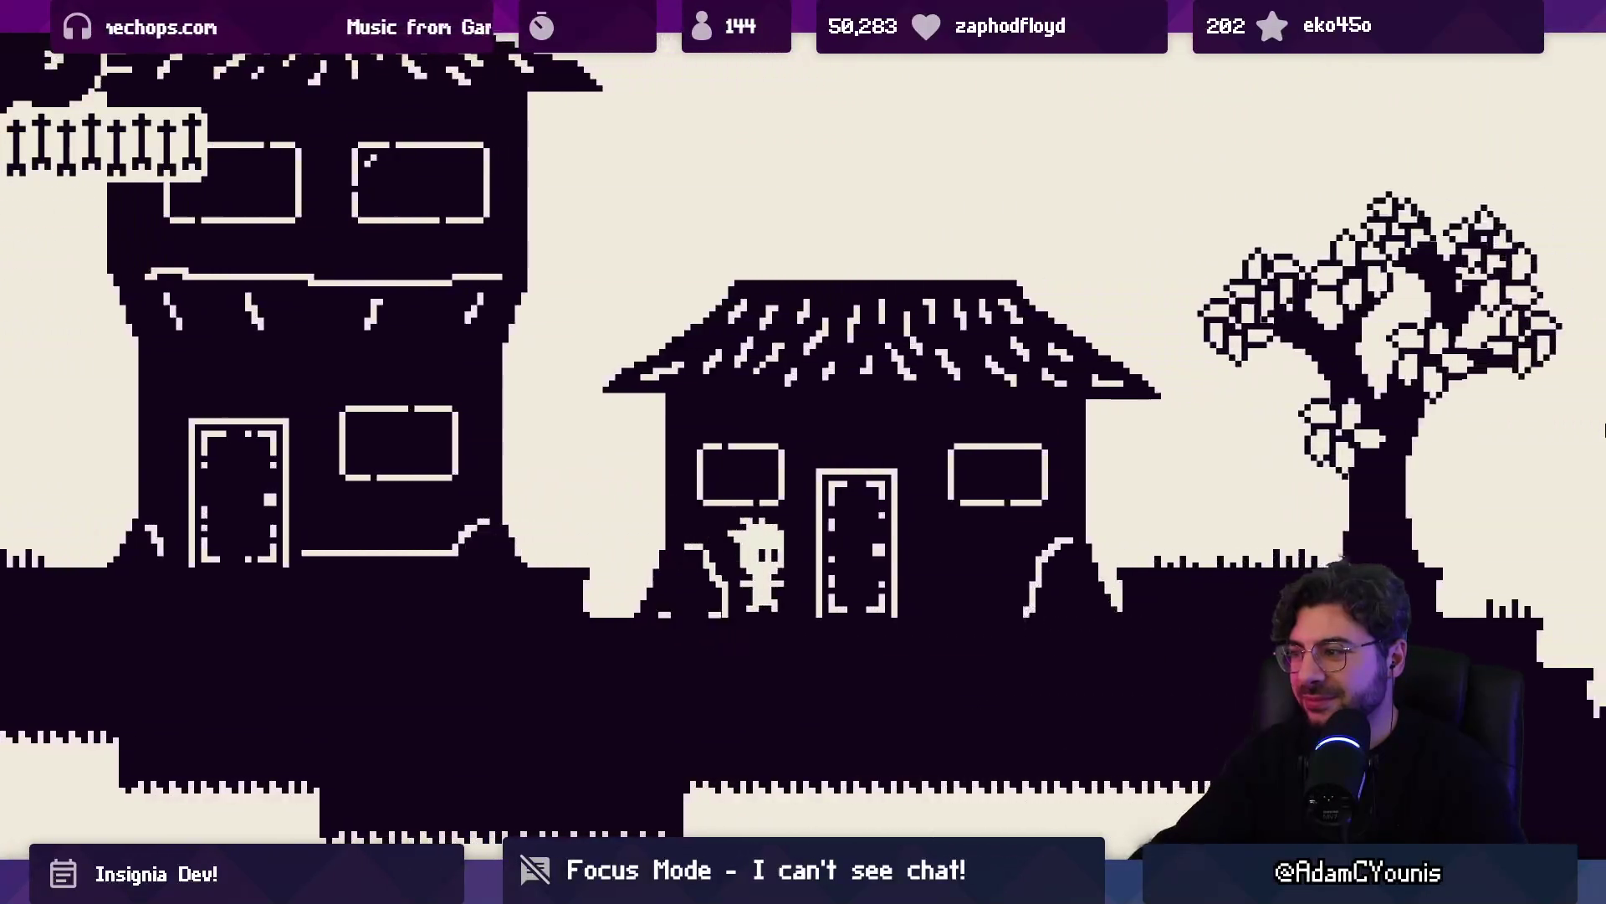
{"action": "key", "text": "Right"}
{"action": "key", "text": "space"}
{"action": "key", "text": "Left"}
{"action": "key", "text": "space"}
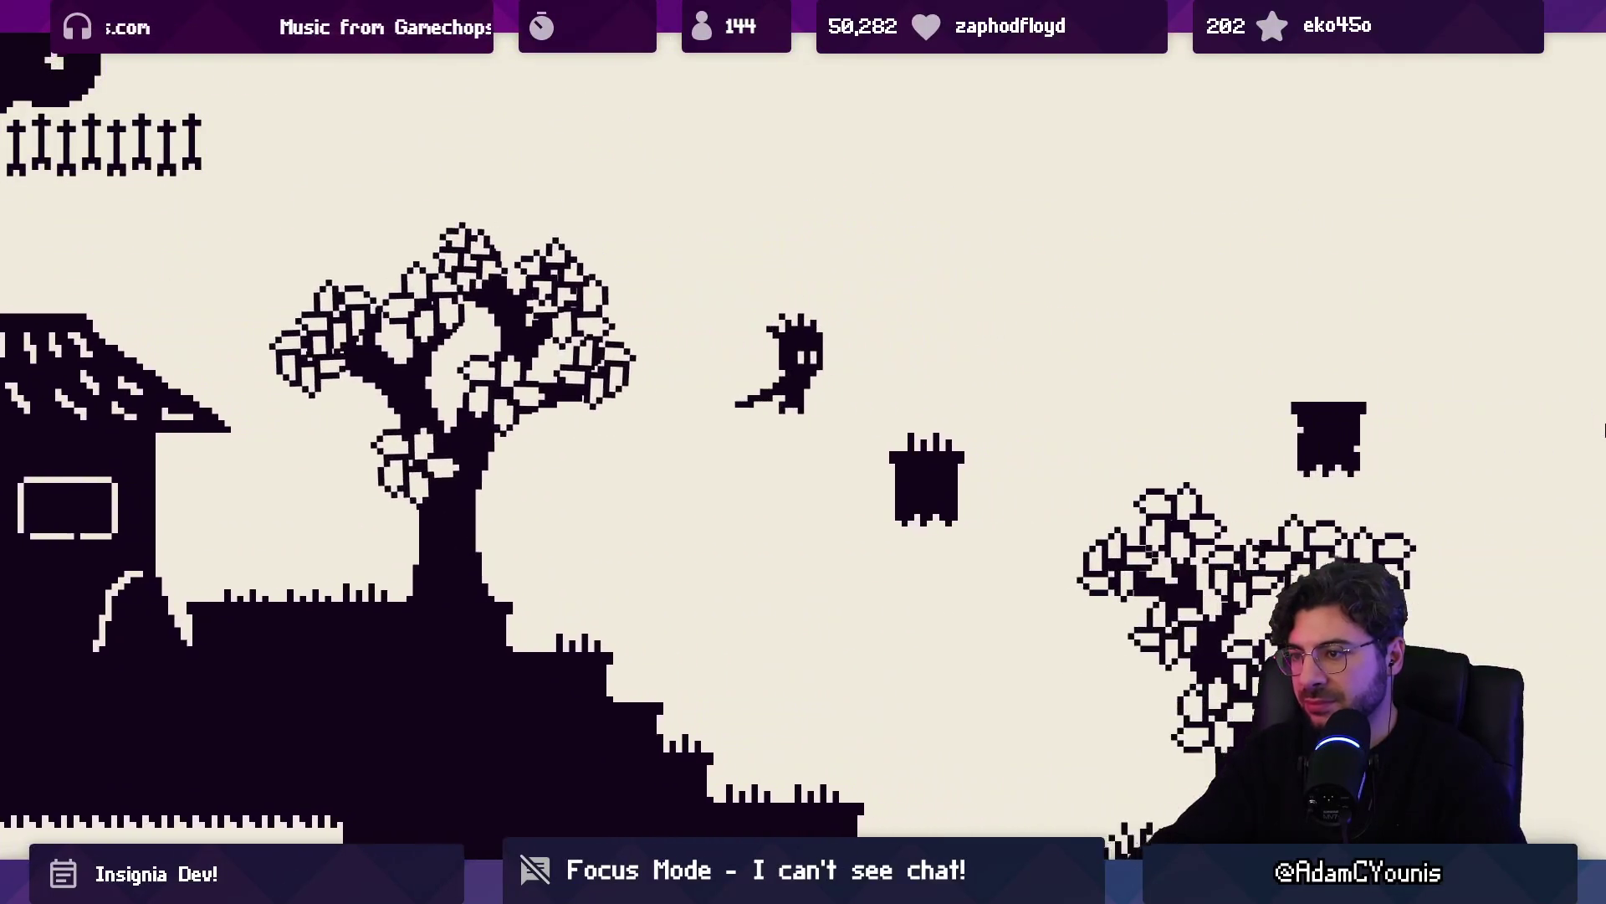
Climb the floating block platforms and the vine ladder, then move from the tree onto the vine
{"action": "key", "text": "Right"}
{"action": "key", "text": "Right"}
{"action": "key", "text": "space"}
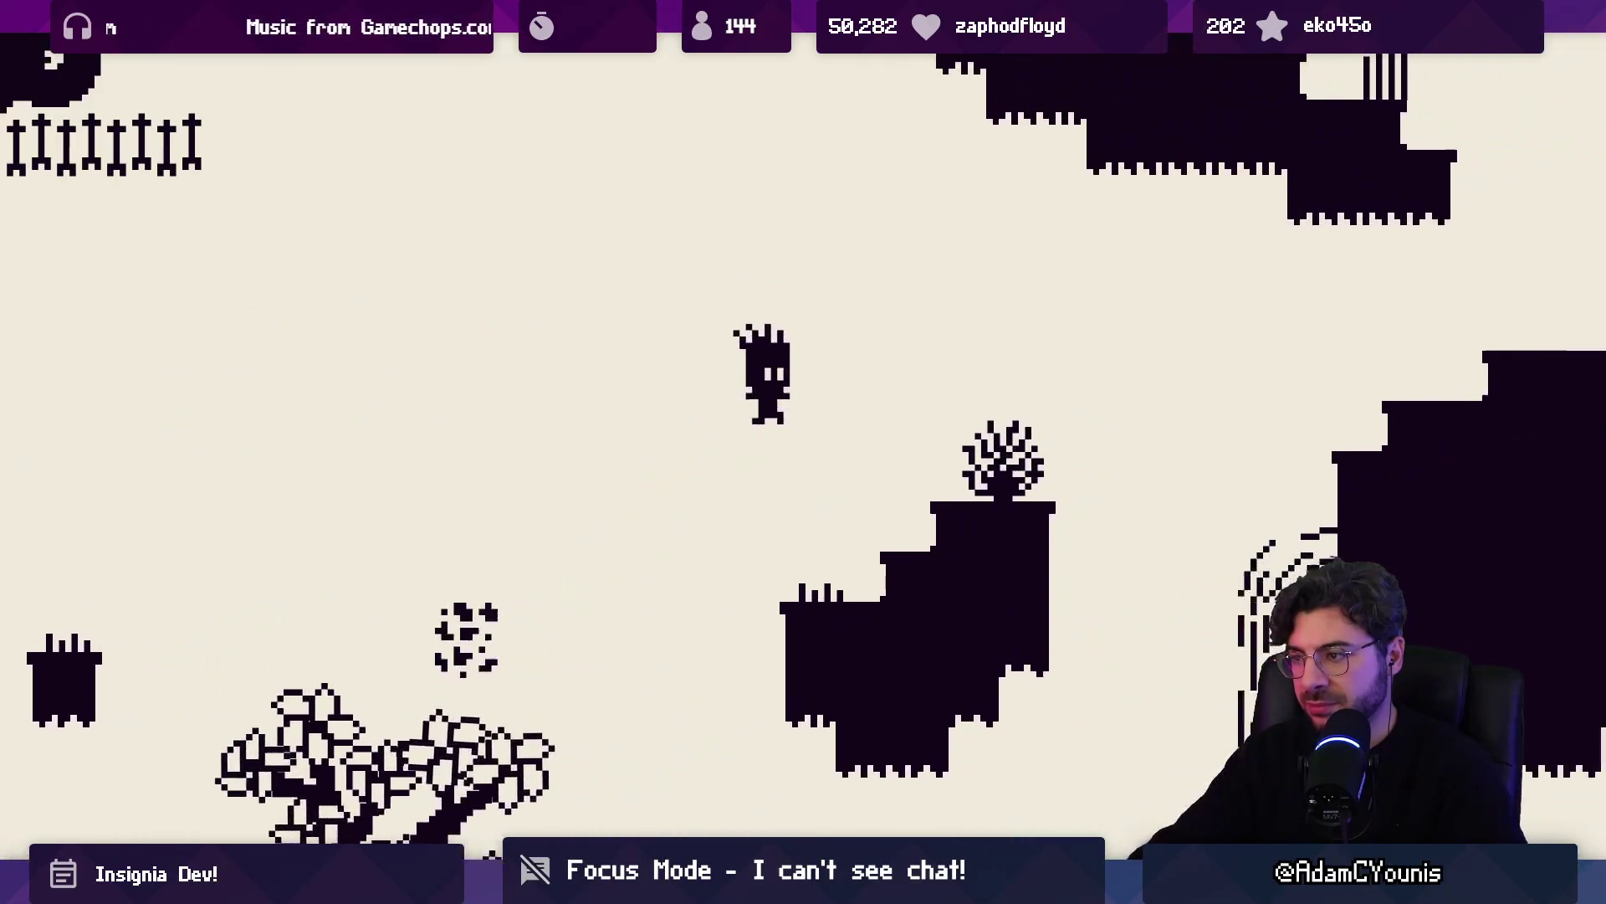
{"action": "key", "text": "space"}
{"action": "key", "text": "Right"}
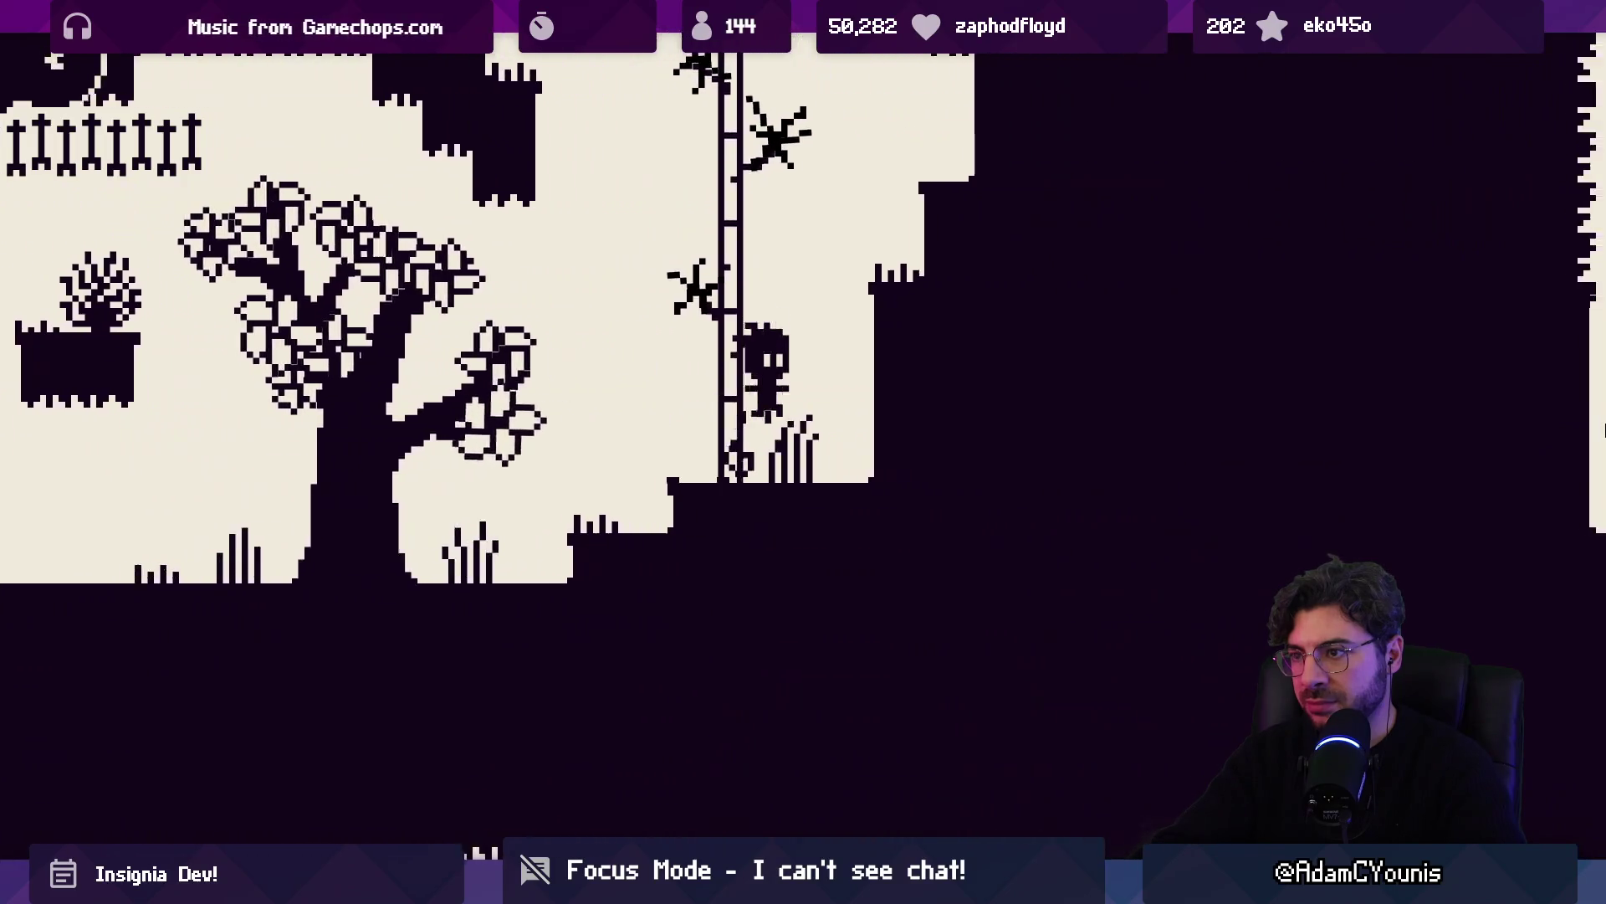
{"action": "key", "text": "Up"}
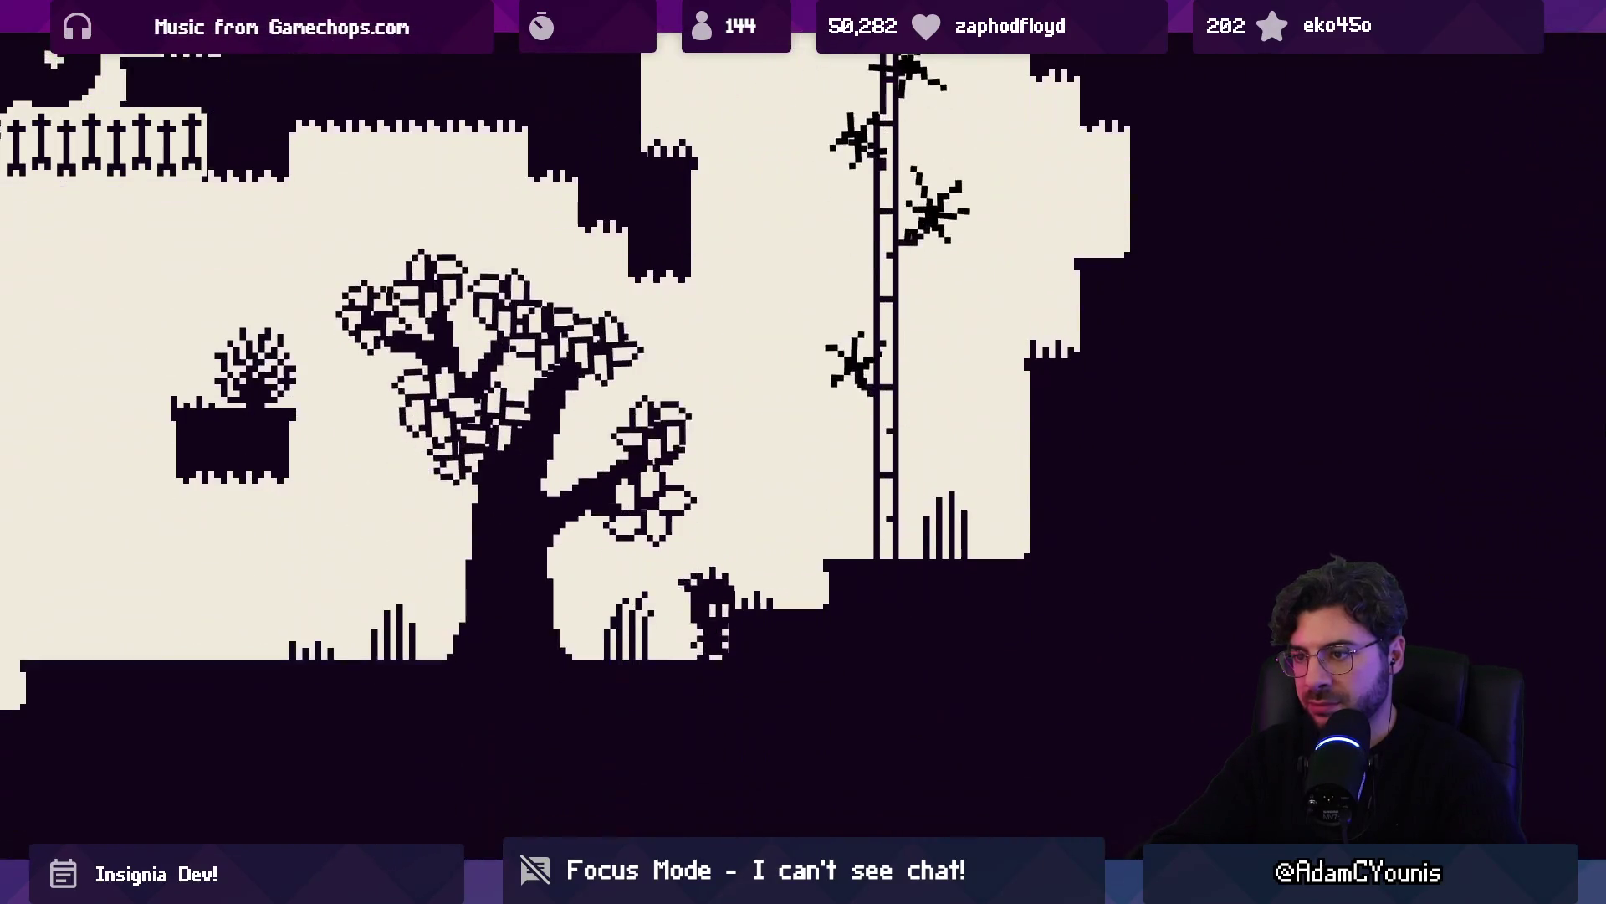
{"action": "key", "text": "Right"}
{"action": "key", "text": "space"}
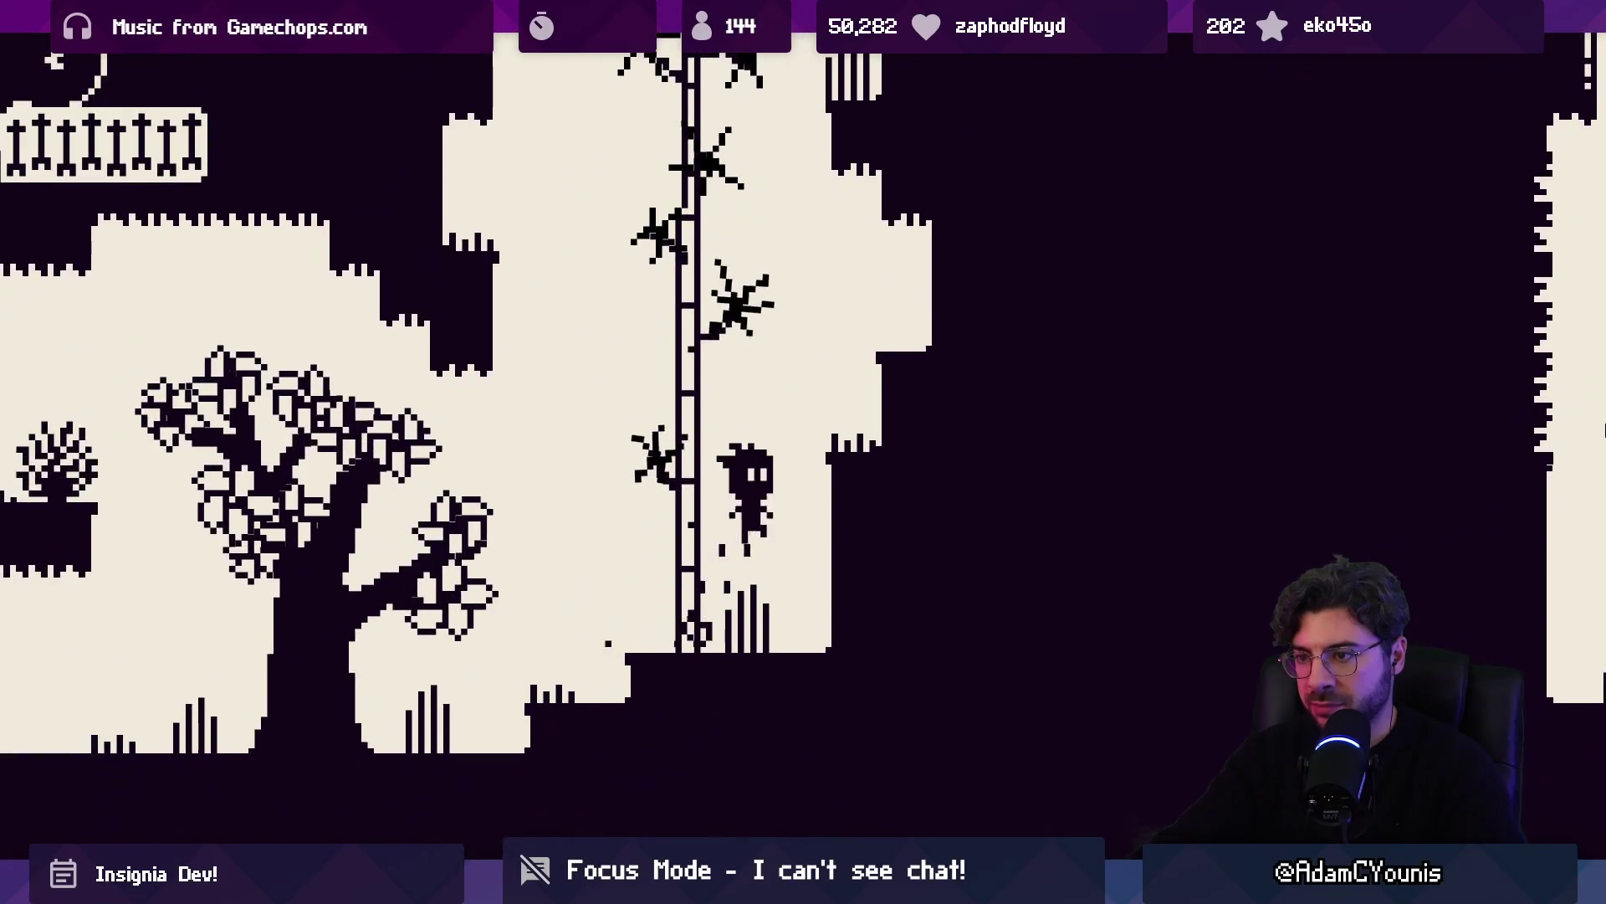
Jump back and forth across the vine between the left and right ledges
{"action": "key", "text": "Left"}
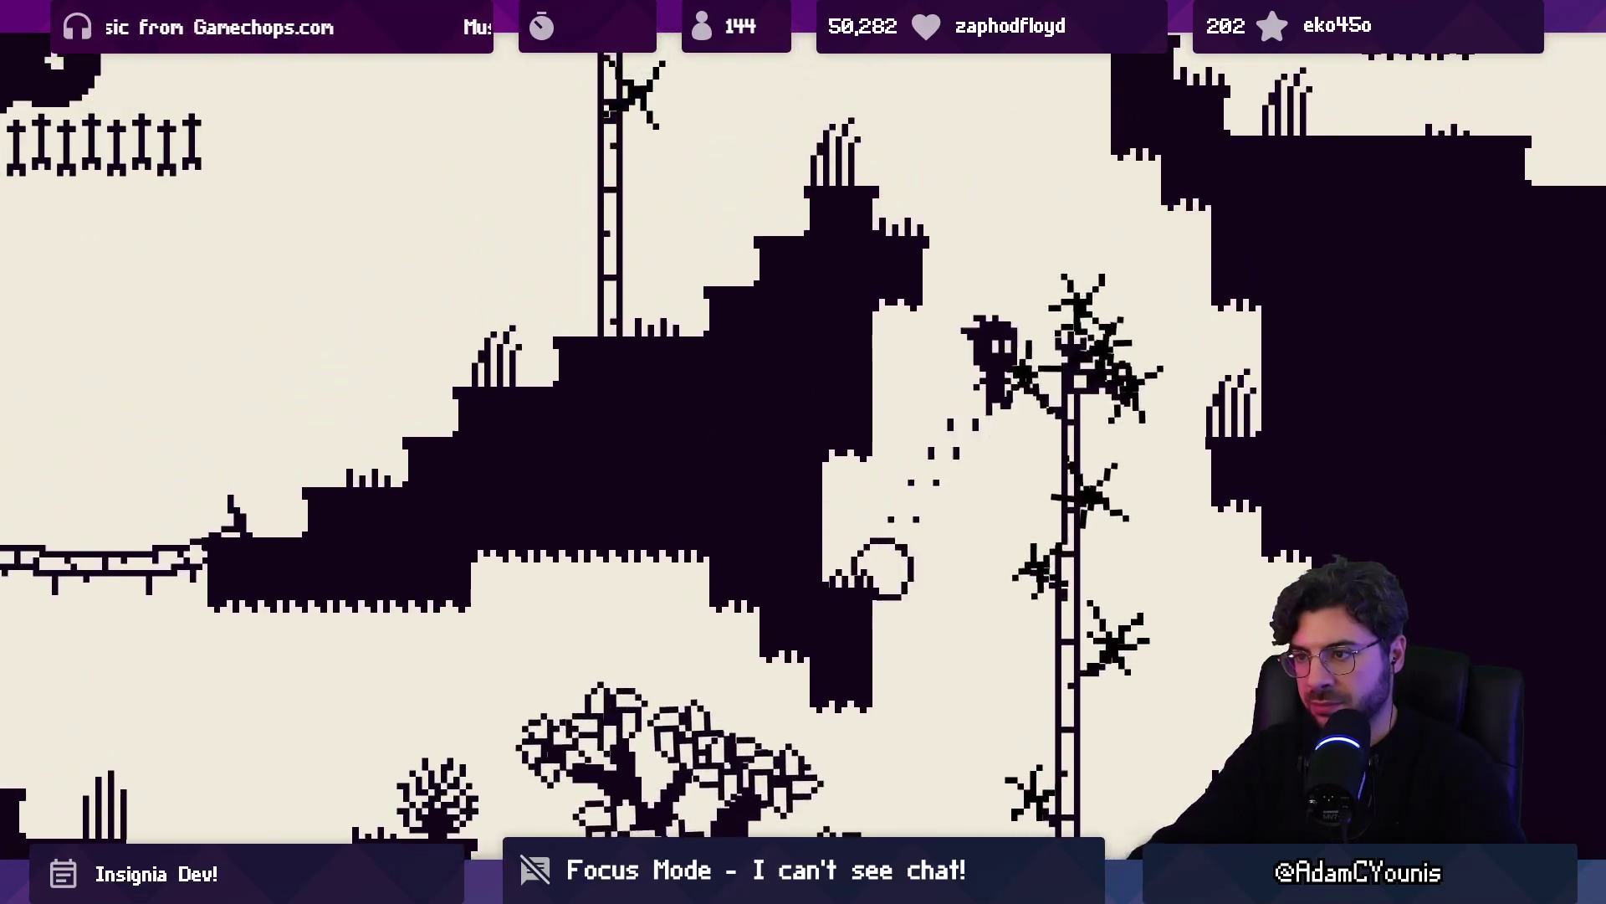
{"action": "key", "text": "Right"}
{"action": "key", "text": "Left"}
{"action": "key", "text": "space"}
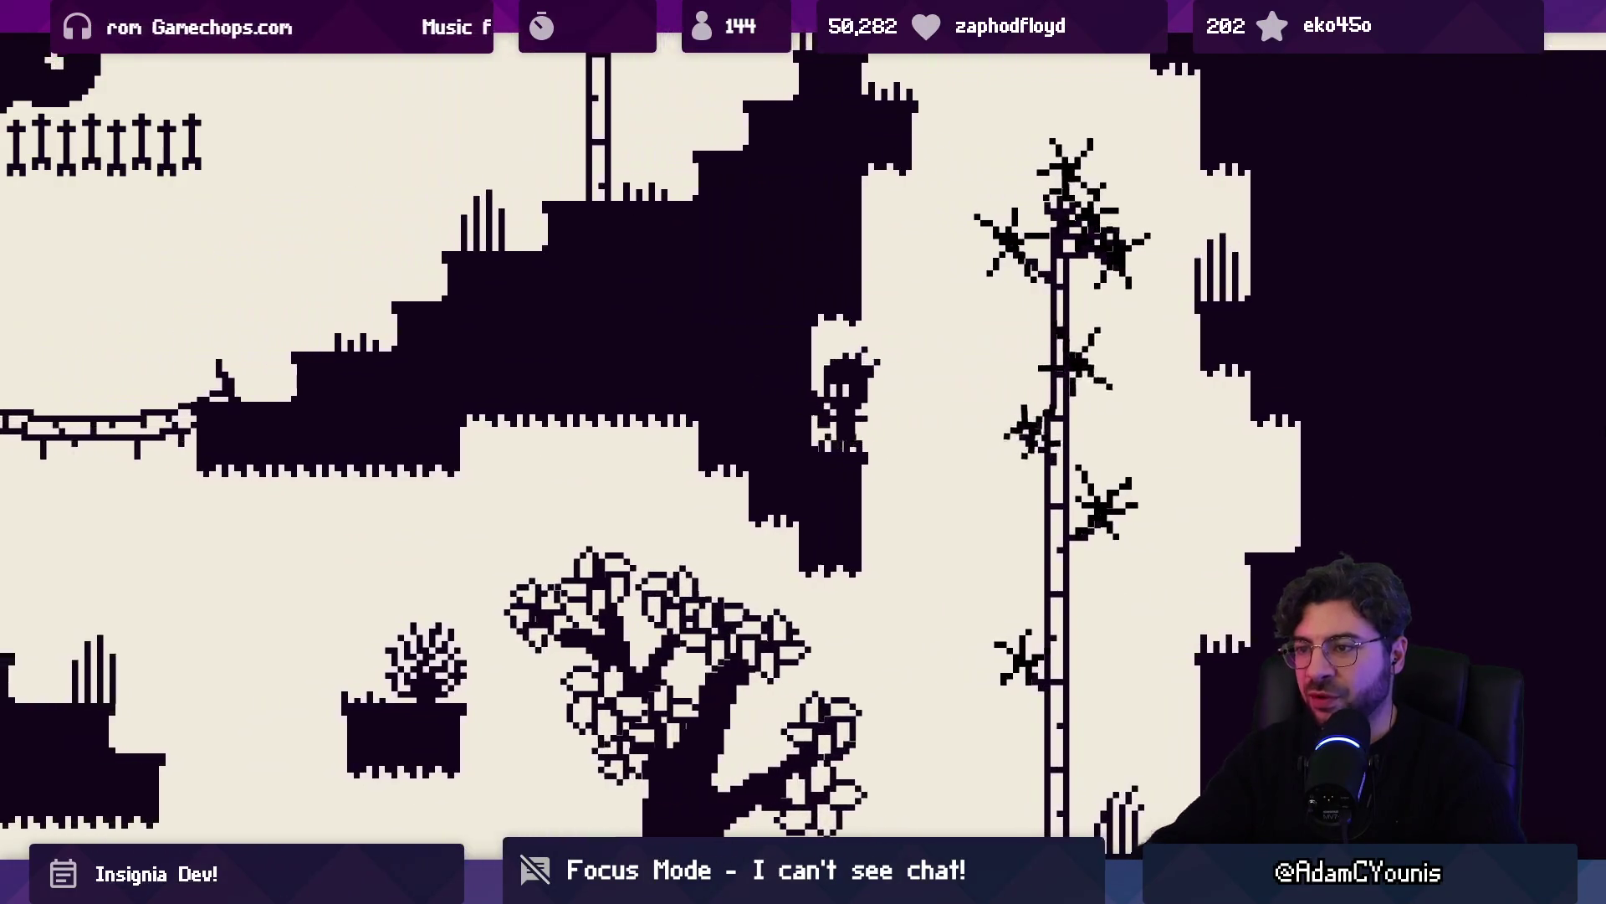
{"action": "key", "text": "Right"}
{"action": "key", "text": "space"}
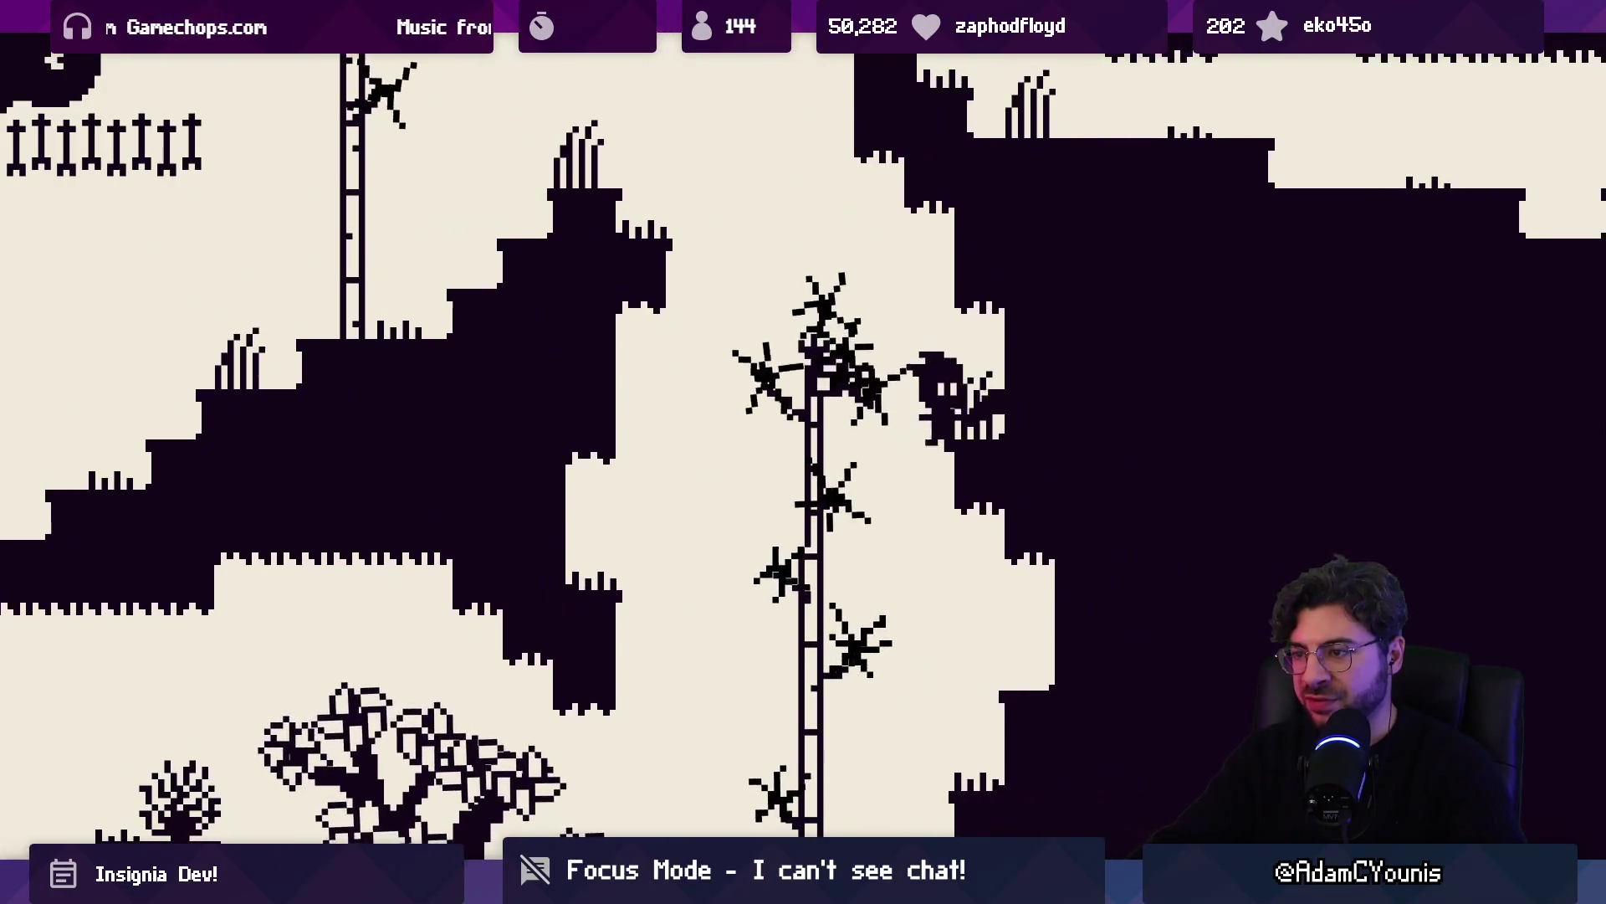
{"action": "key", "text": "Left"}
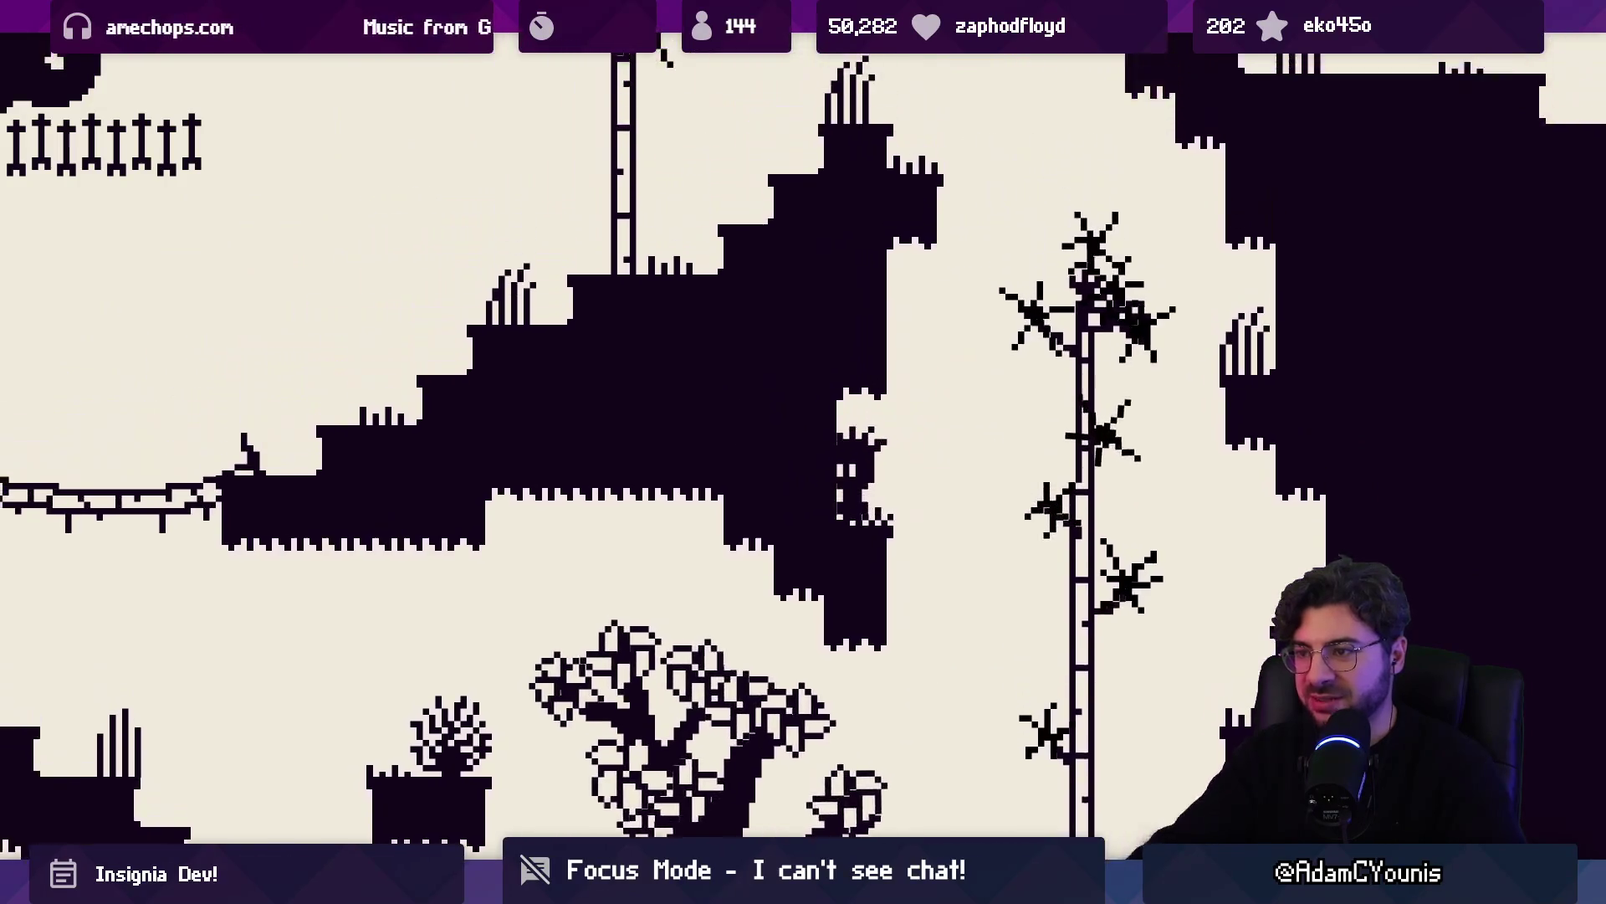
{"action": "key", "text": "Right"}
{"action": "key", "text": "space"}
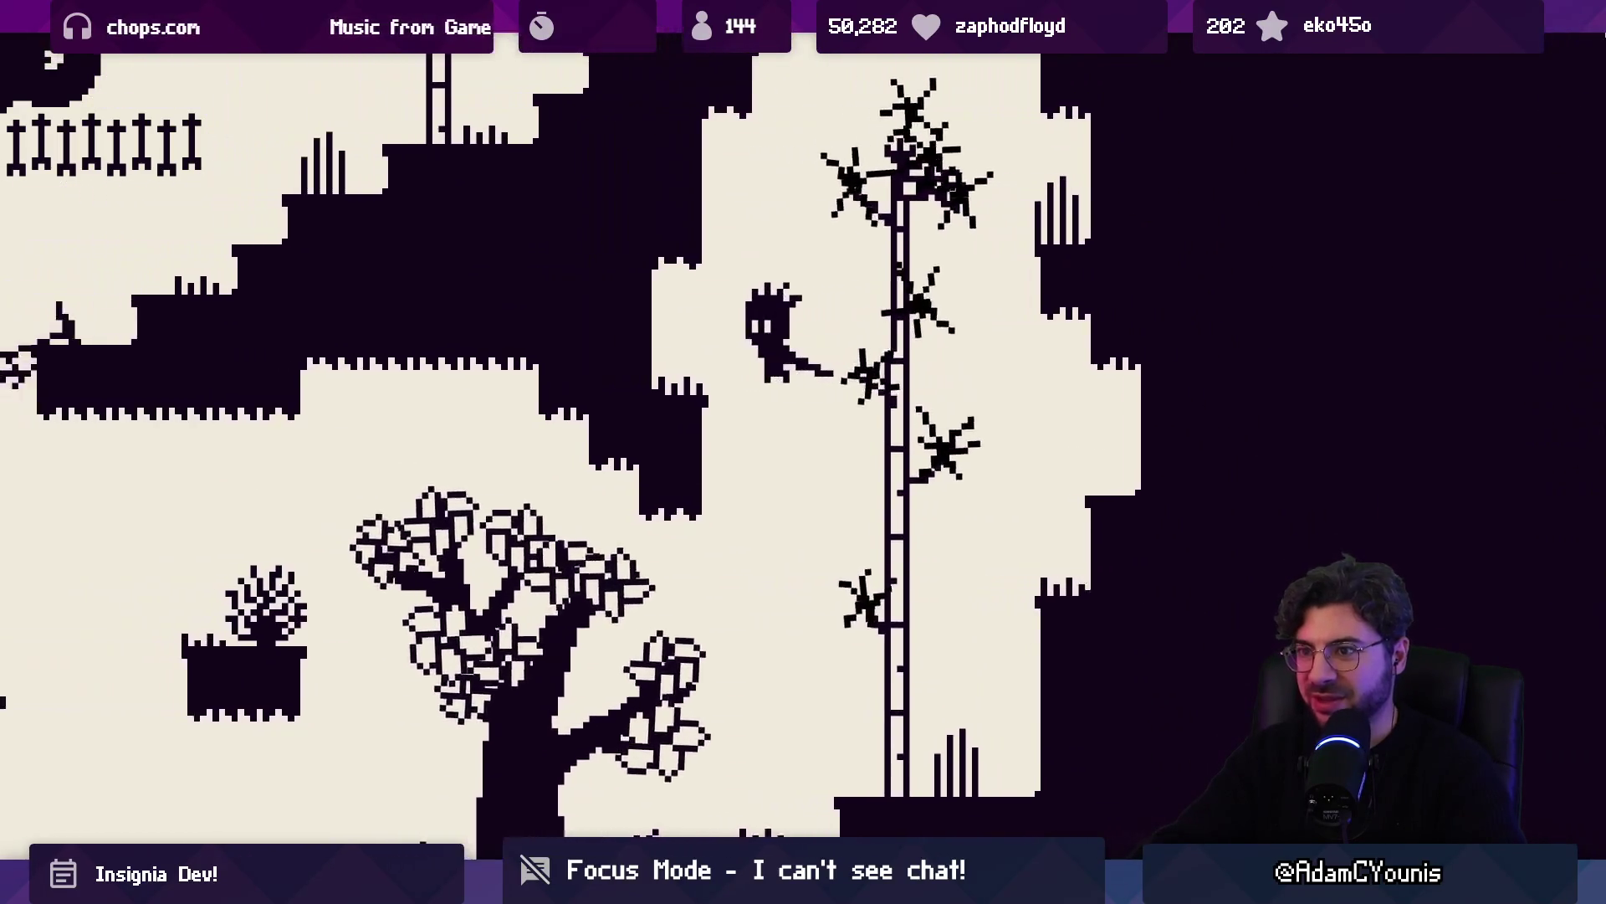
Cling to the right-hand wall and wall-jump via the vine up and over the ledge
{"action": "key", "text": "Right"}
{"action": "key", "text": "space"}
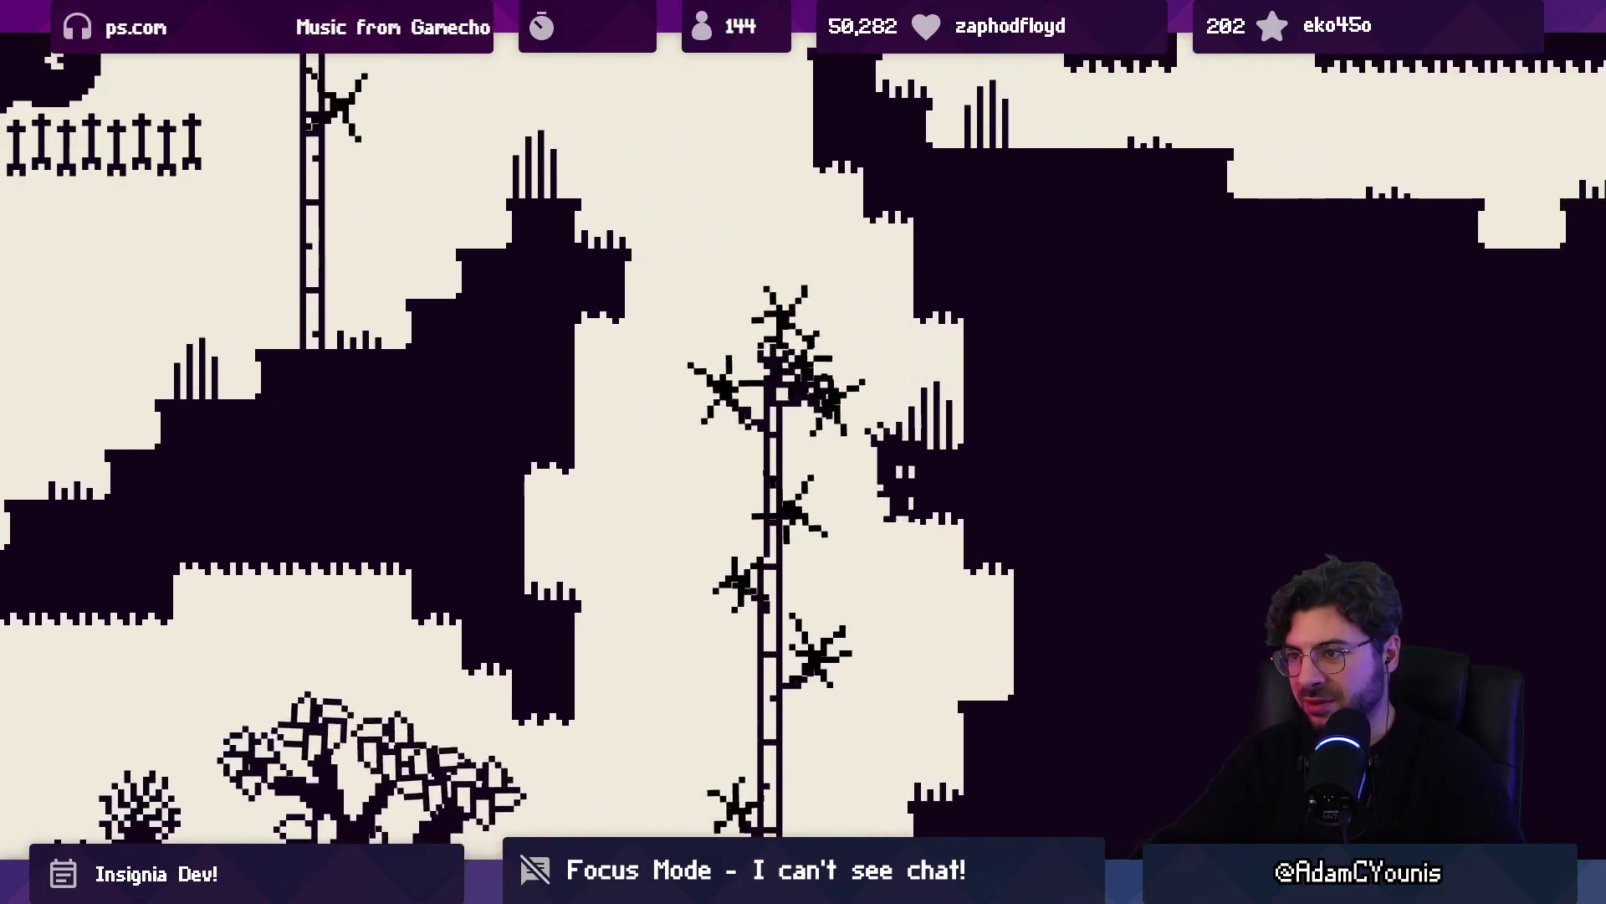
{"action": "key", "text": "Left"}
{"action": "key", "text": "space"}
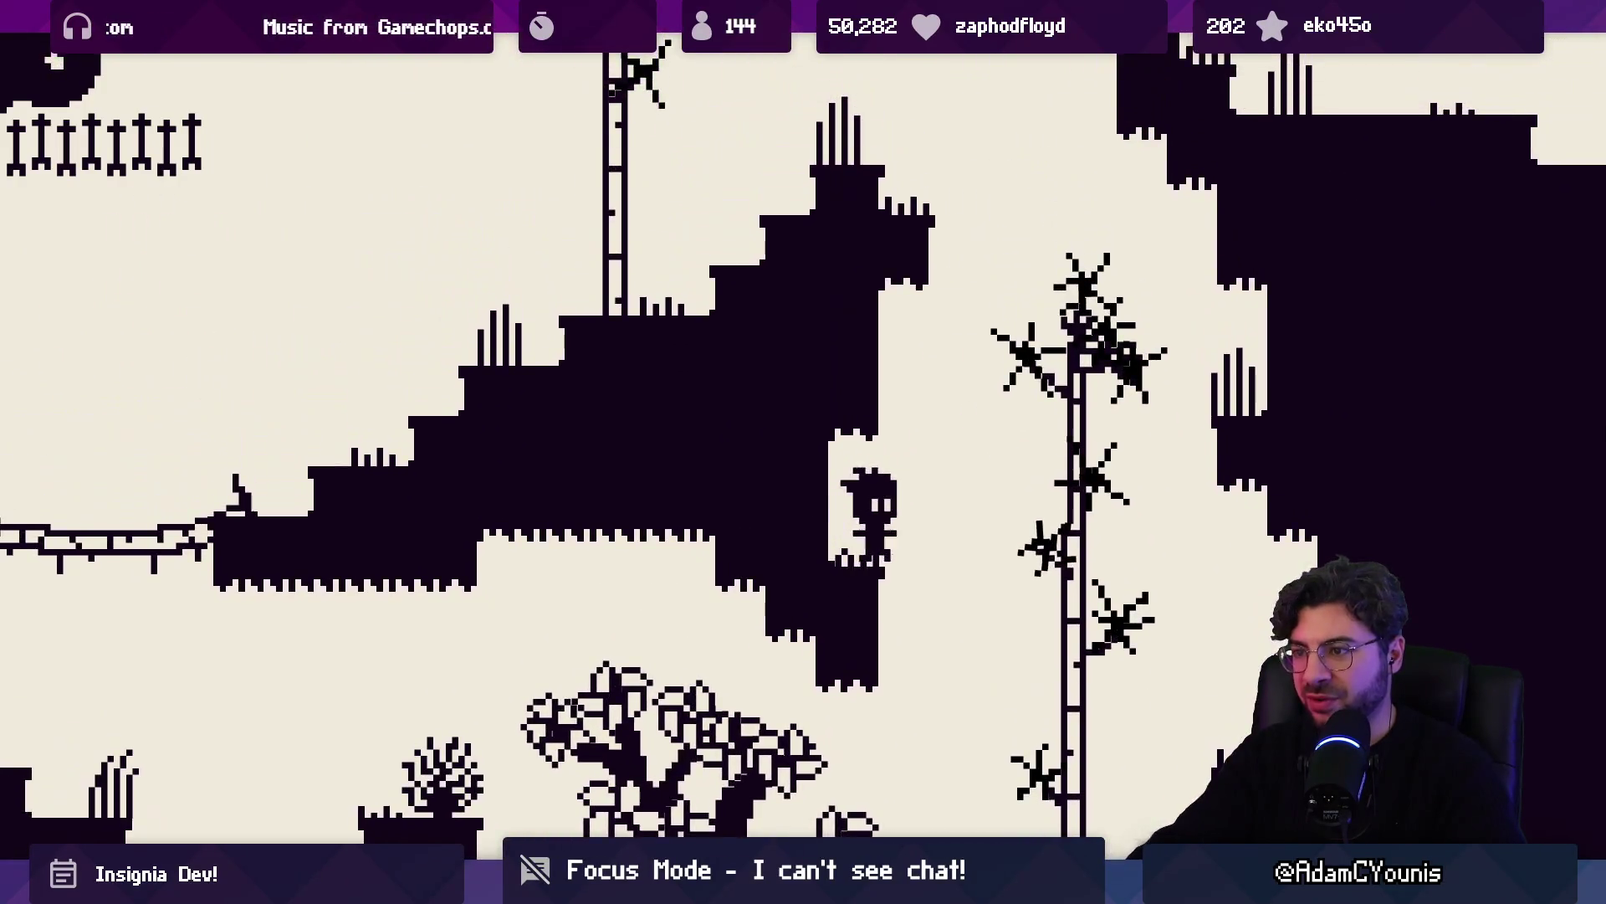
{"action": "key", "text": "Right"}
{"action": "key", "text": "space"}
{"action": "key", "text": "Left"}
{"action": "key", "text": "space"}
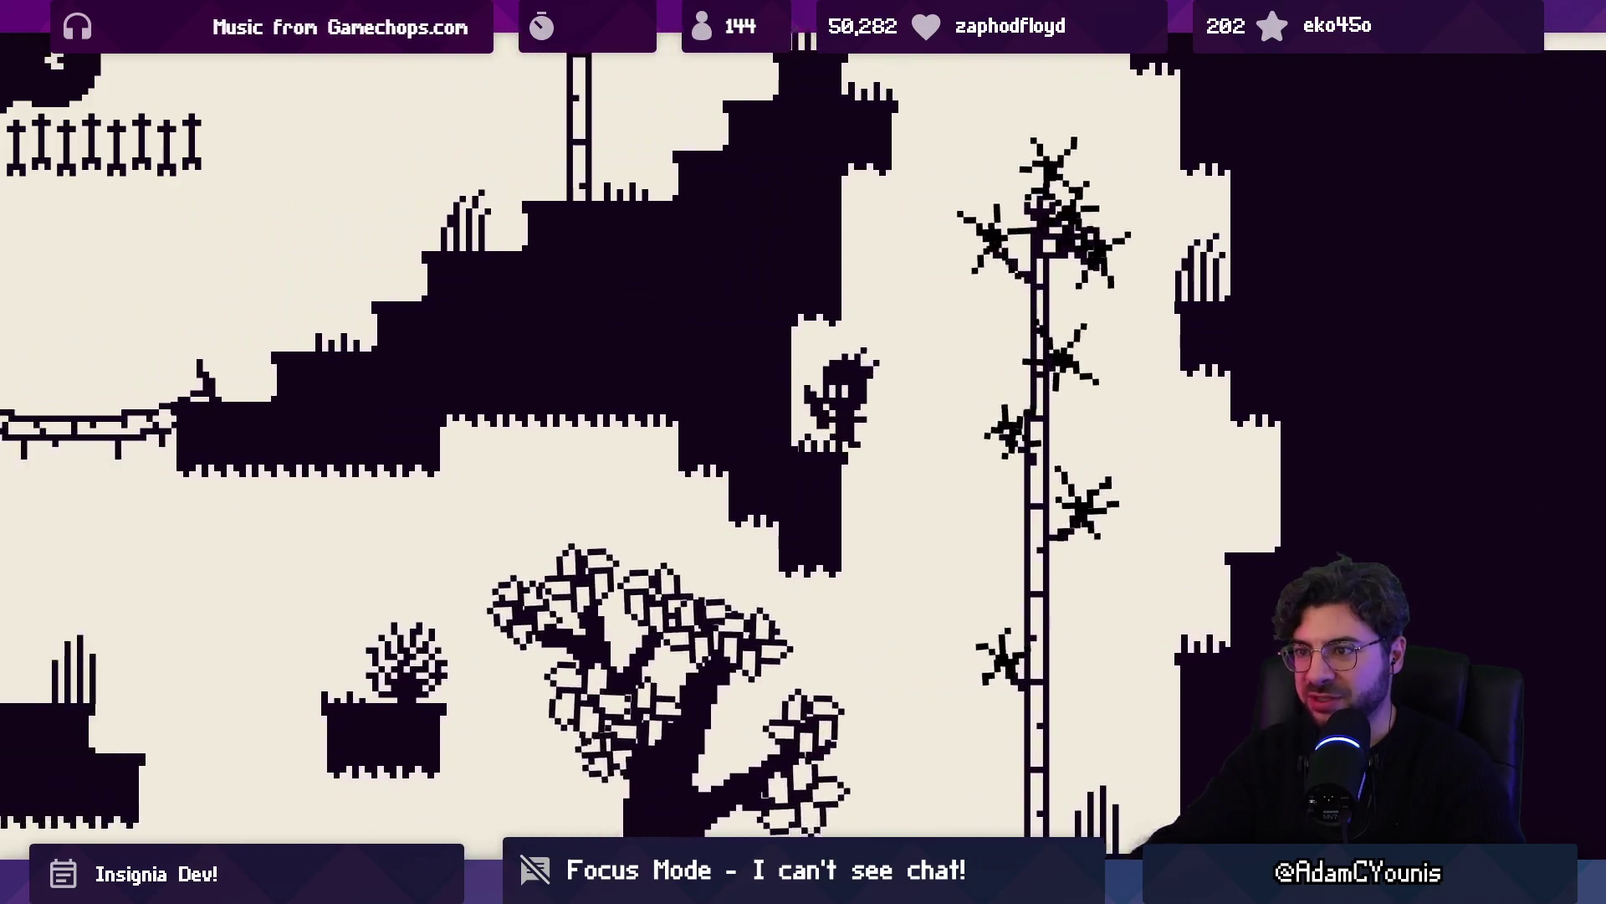
{"action": "key", "text": "Right"}
{"action": "key", "text": "space"}
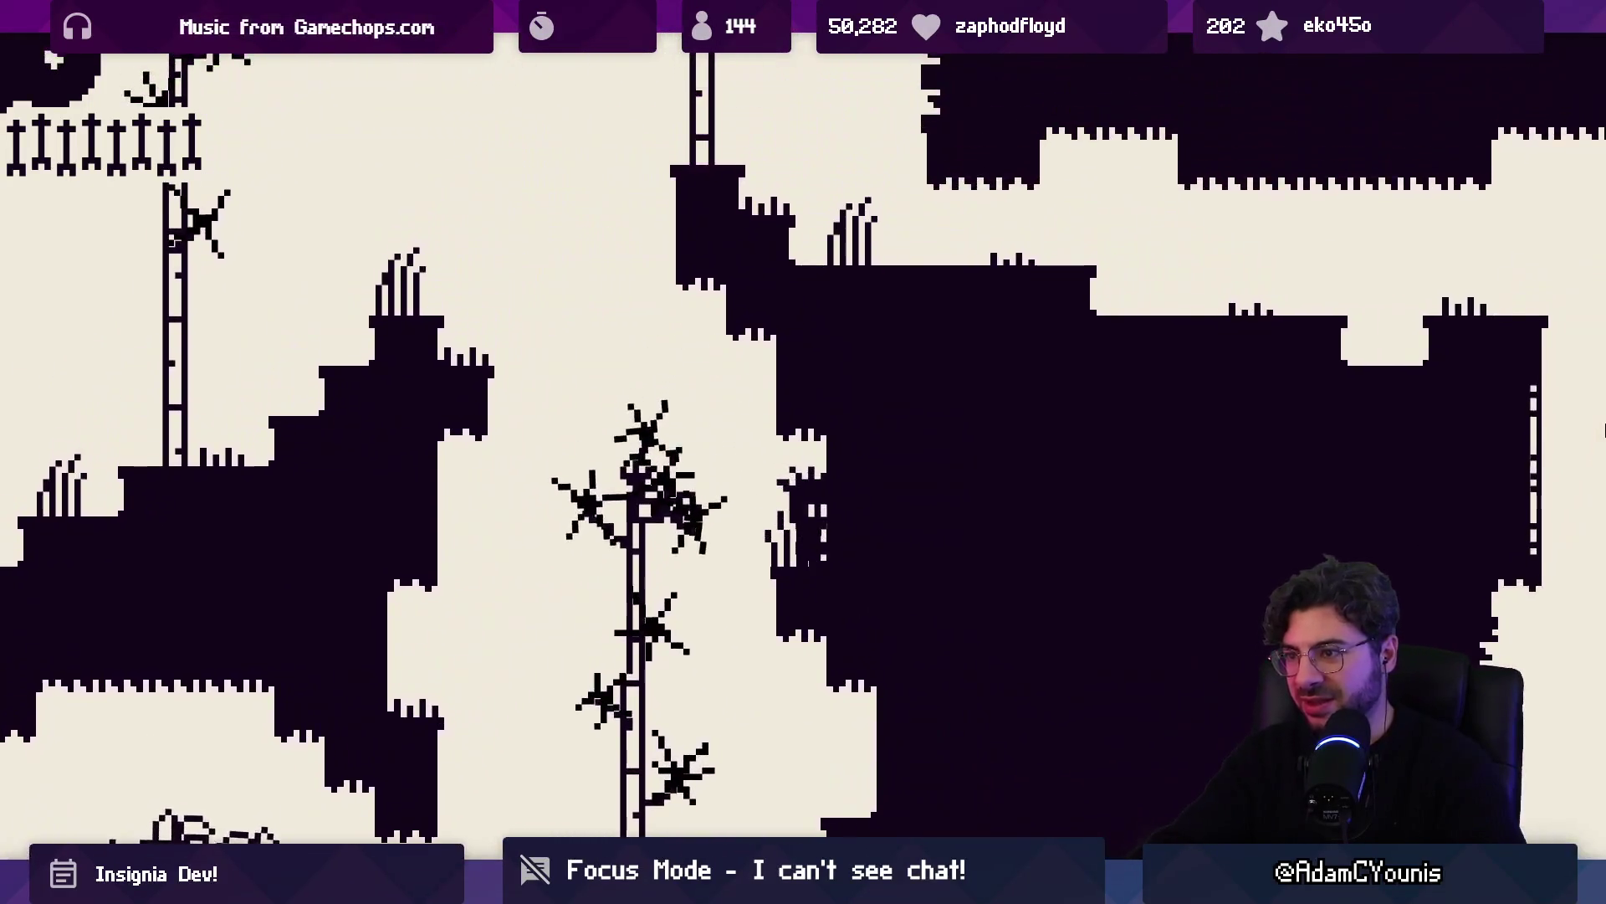
{"action": "key", "text": "space"}
{"action": "key", "text": "Right"}
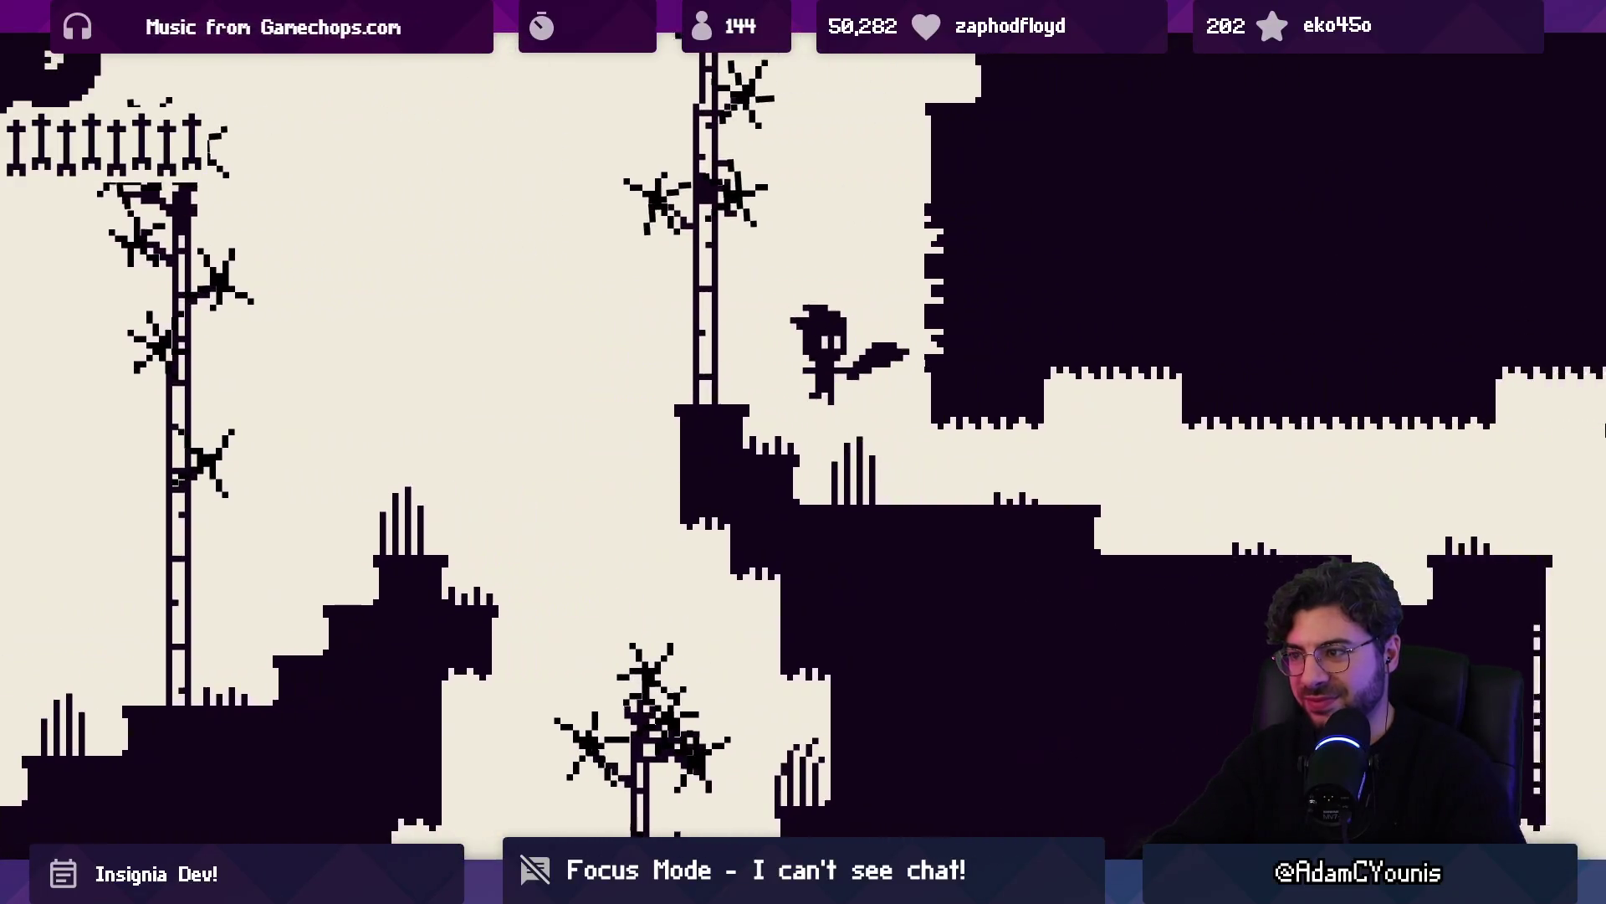
Run right through the tunnel into the tree-filled area and jump up the series of ledges
{"action": "key", "text": "Right"}
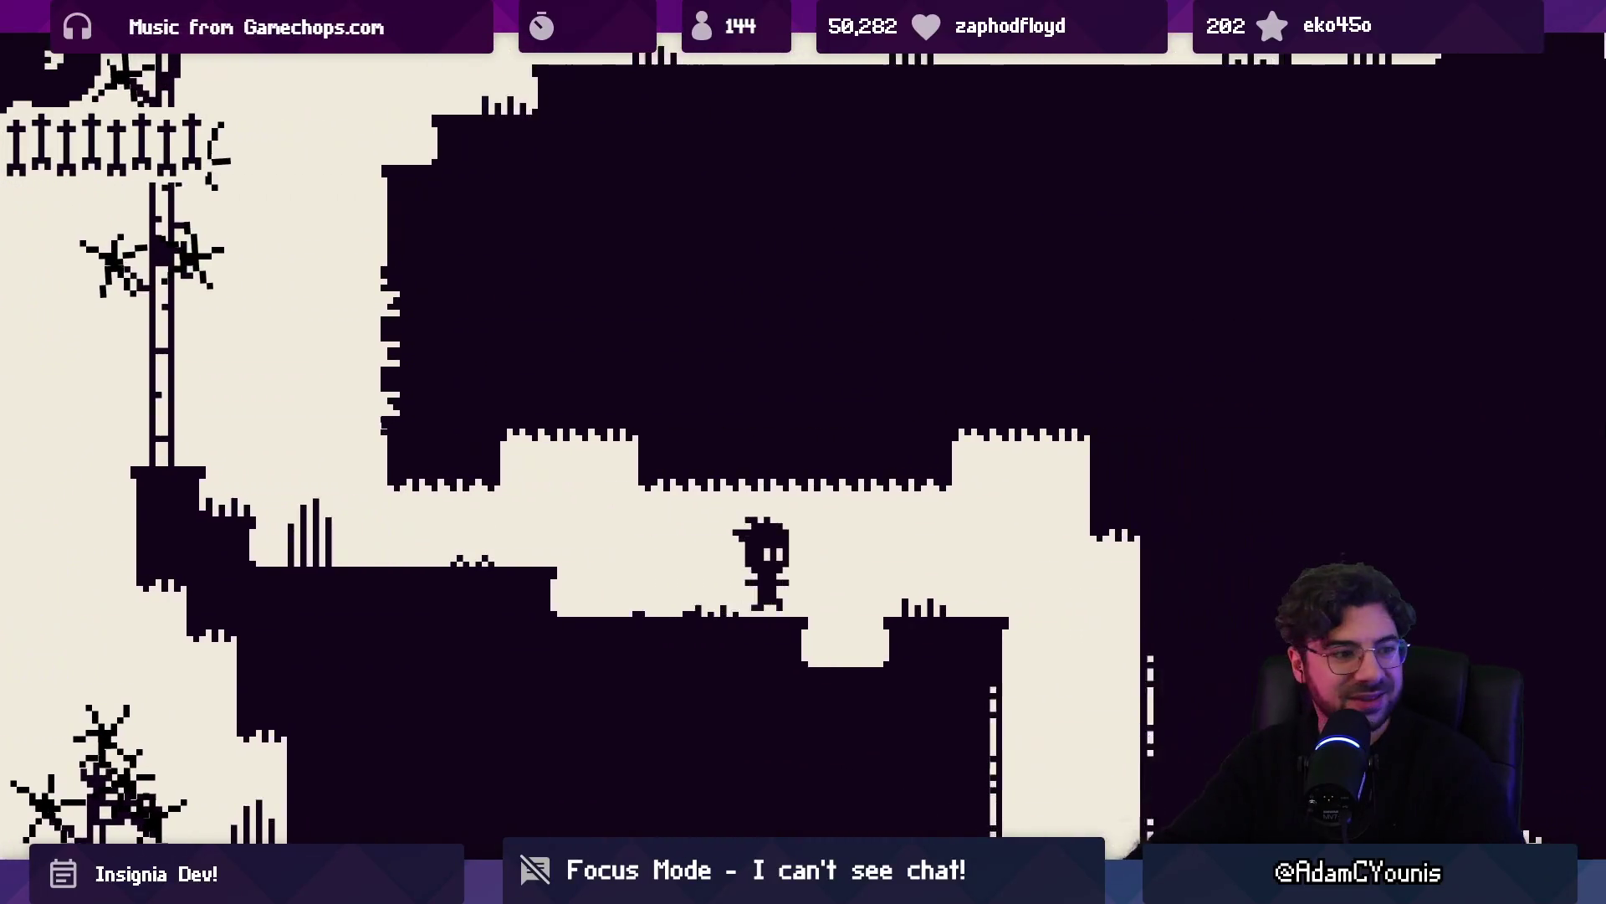
{"action": "key", "text": "Right"}
{"action": "key", "text": "space"}
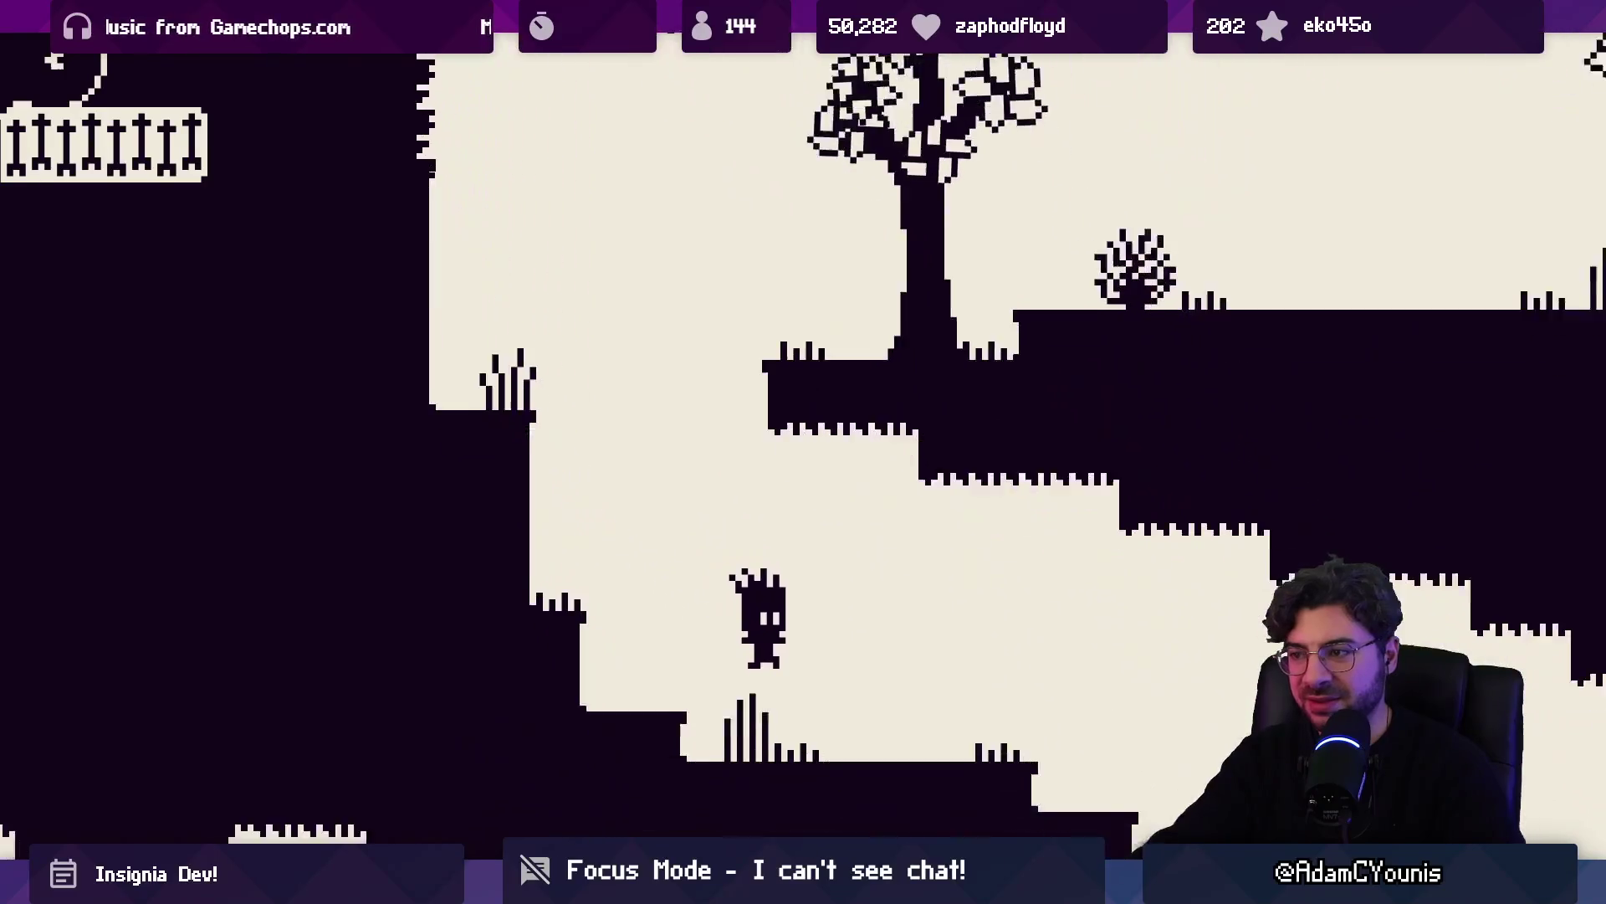
{"action": "key", "text": "Right"}
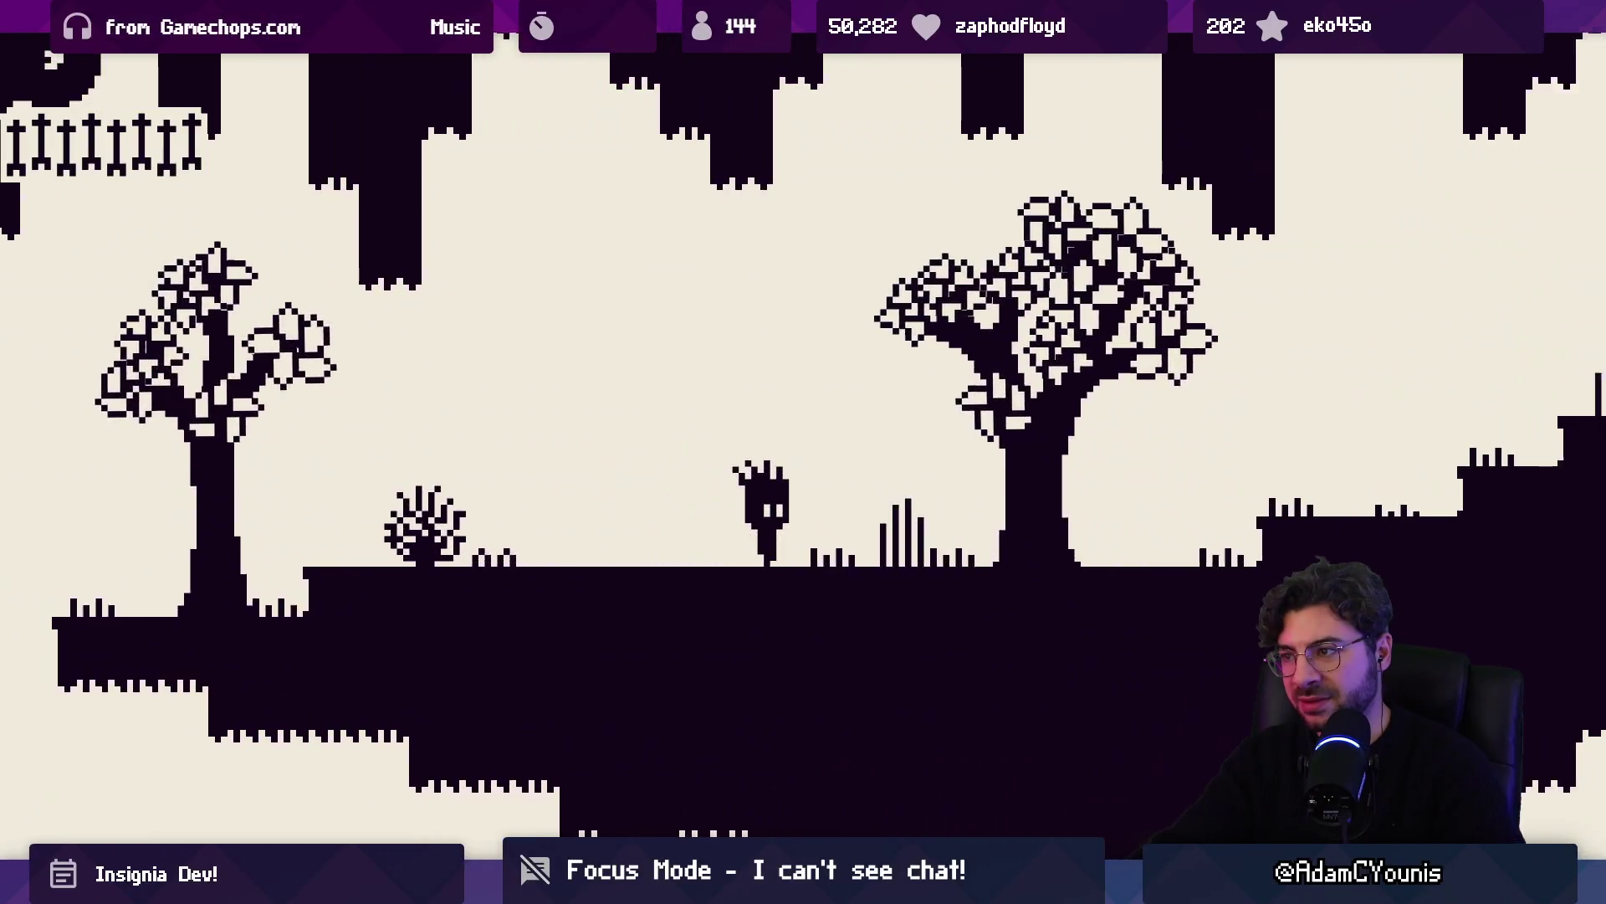
{"action": "key", "text": "Right"}
{"action": "key", "text": "space"}
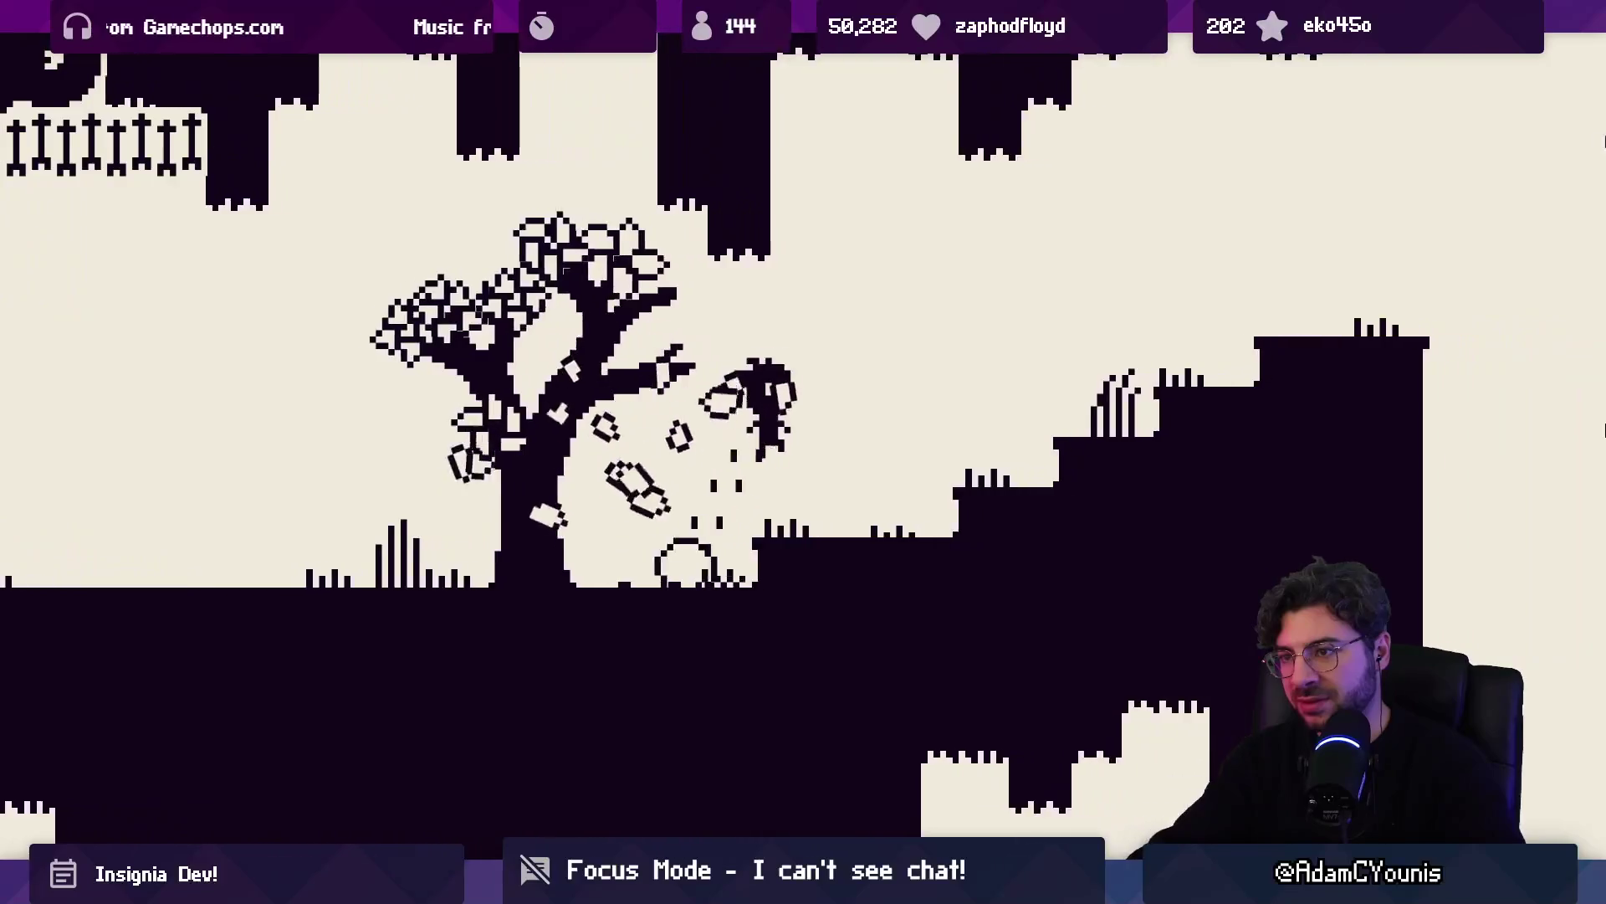
{"action": "key", "text": "space"}
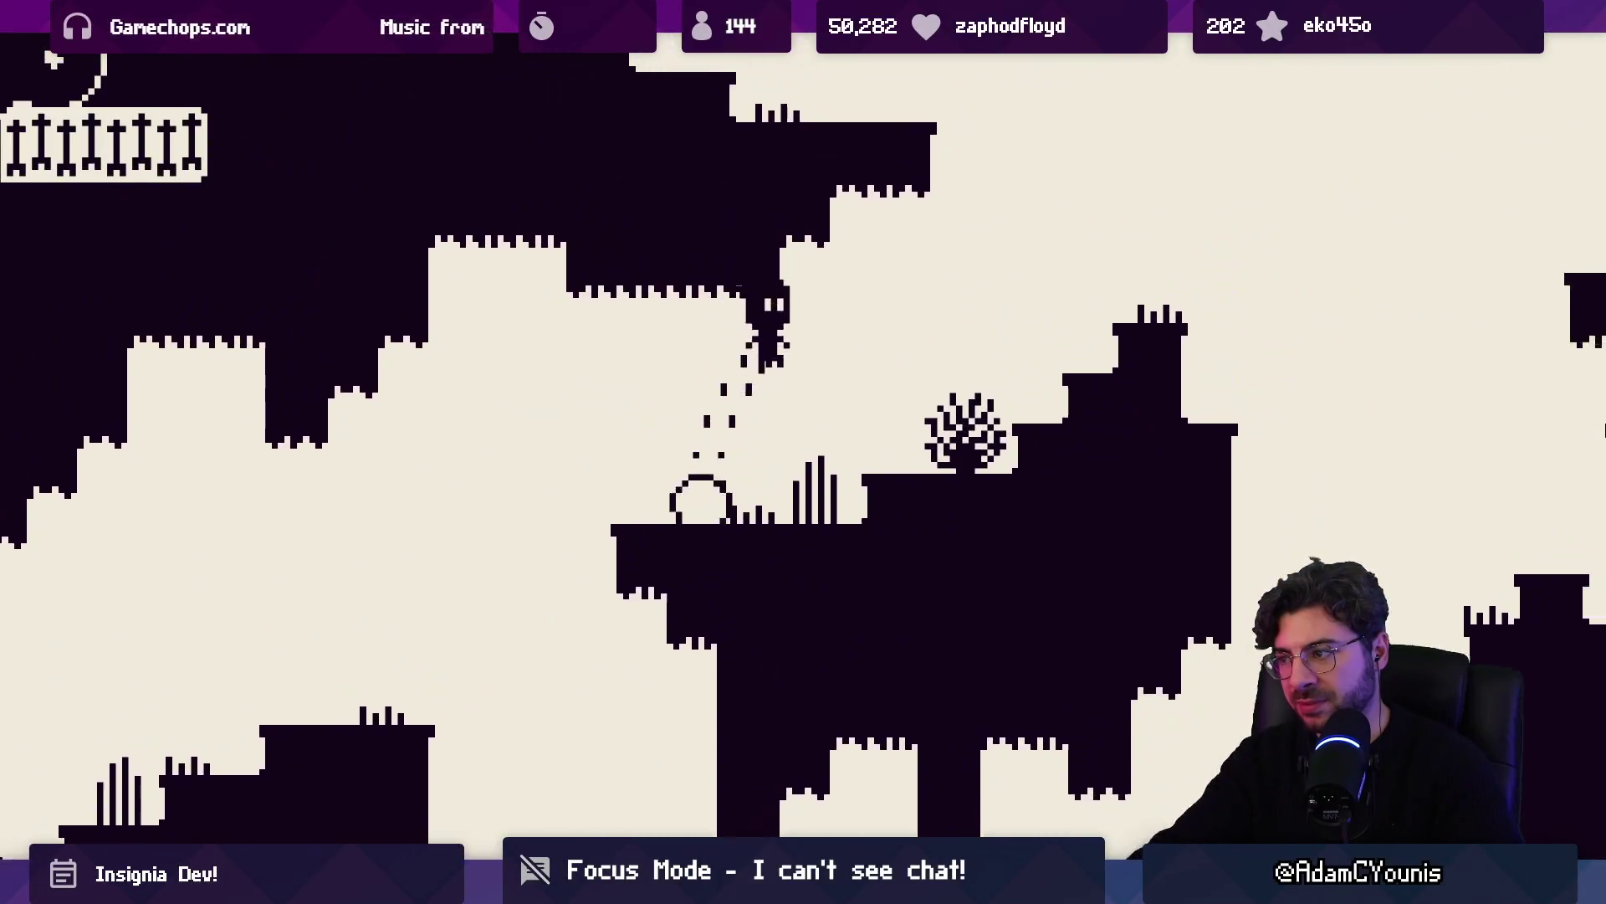
Run down the ledges into The Mountain and stop beside the big tree
{"action": "key", "text": "Right"}
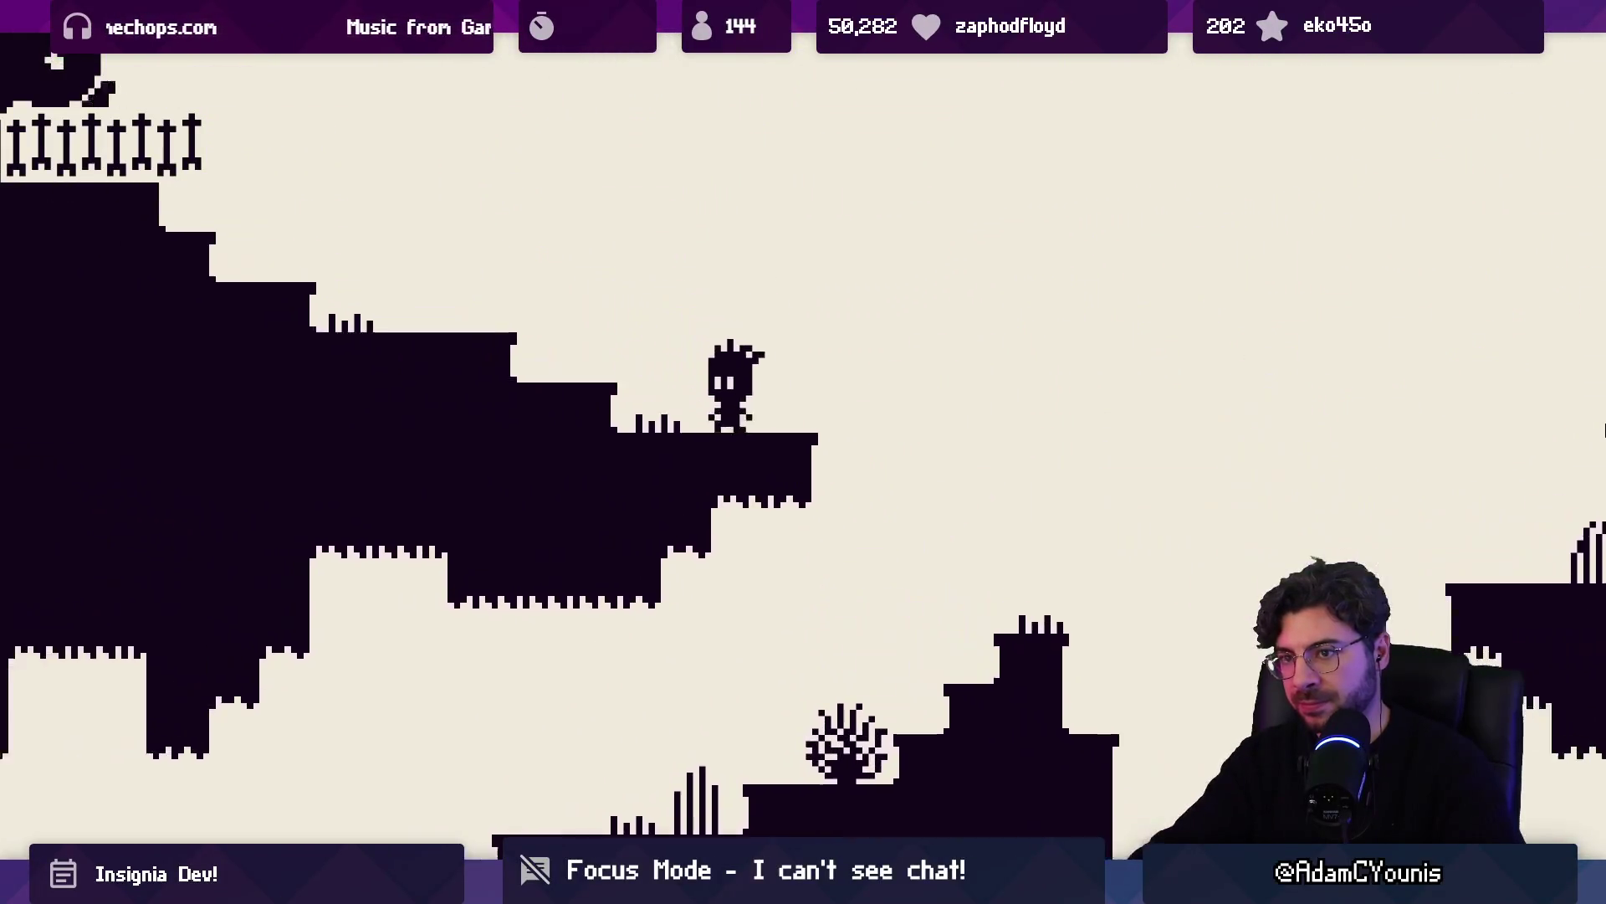
{"action": "key", "text": "Right"}
{"action": "key", "text": "space"}
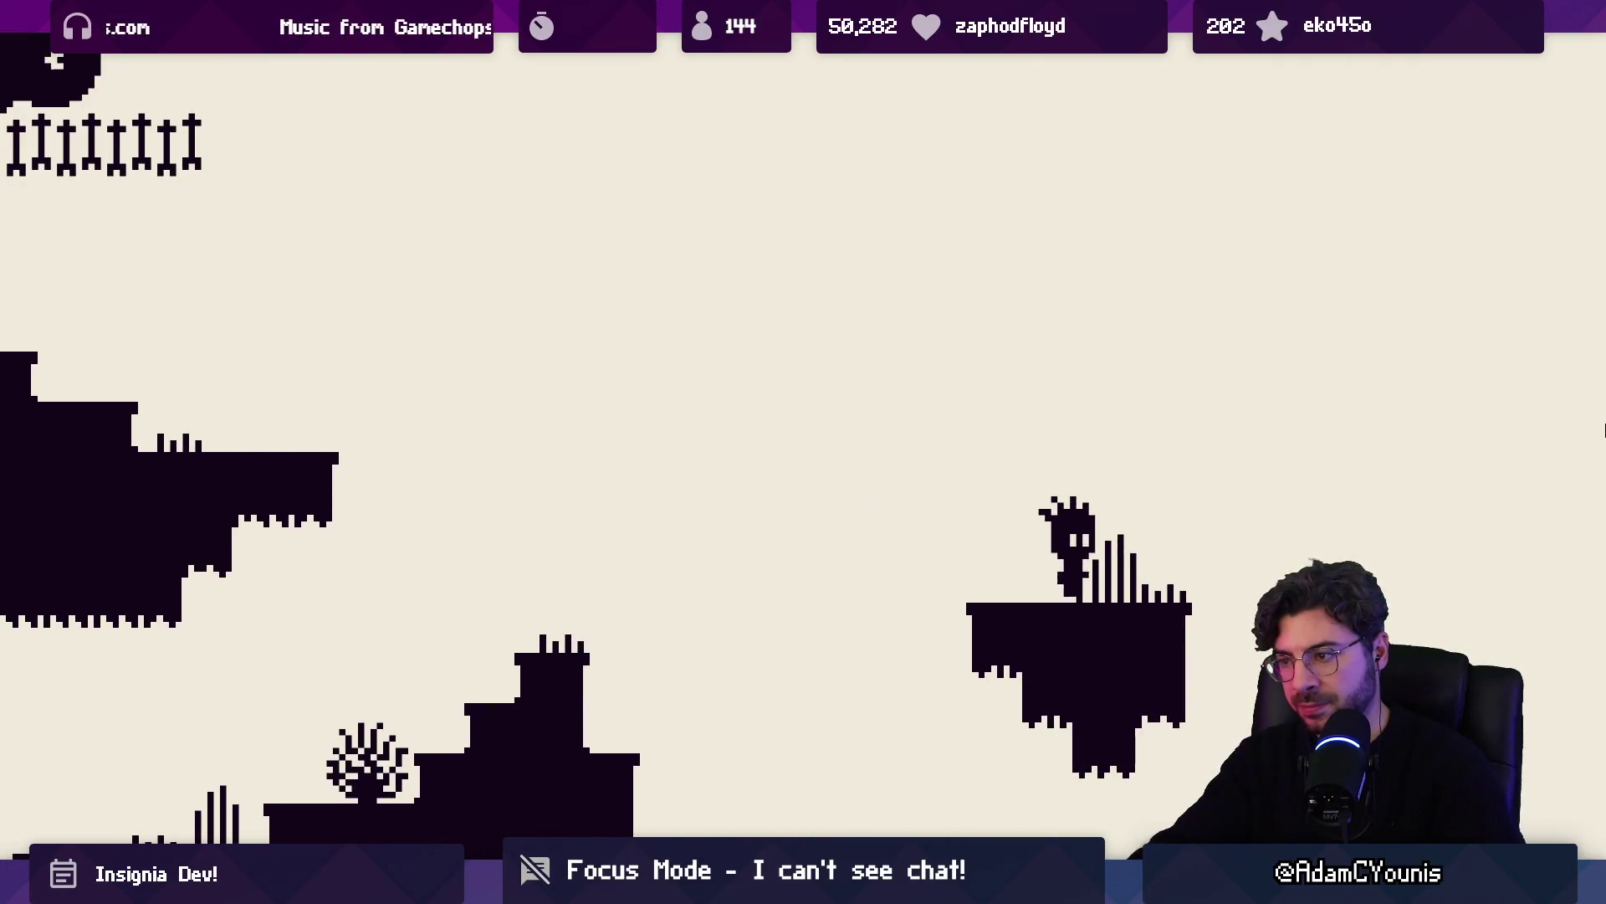
{"action": "key", "text": "Right"}
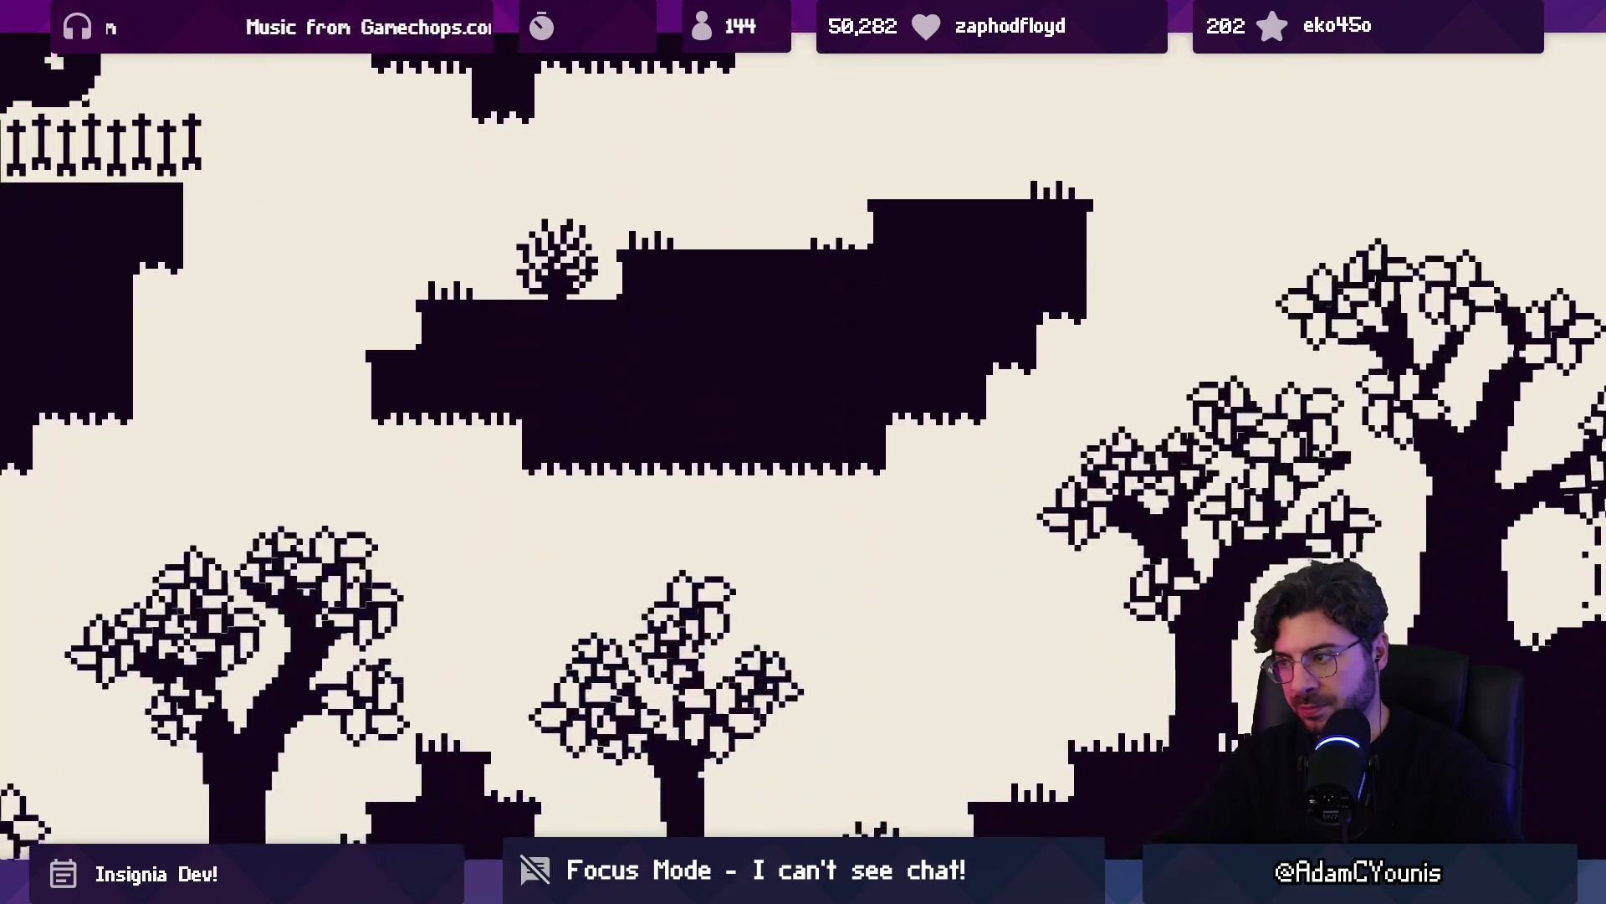
{"action": "key", "text": "Left"}
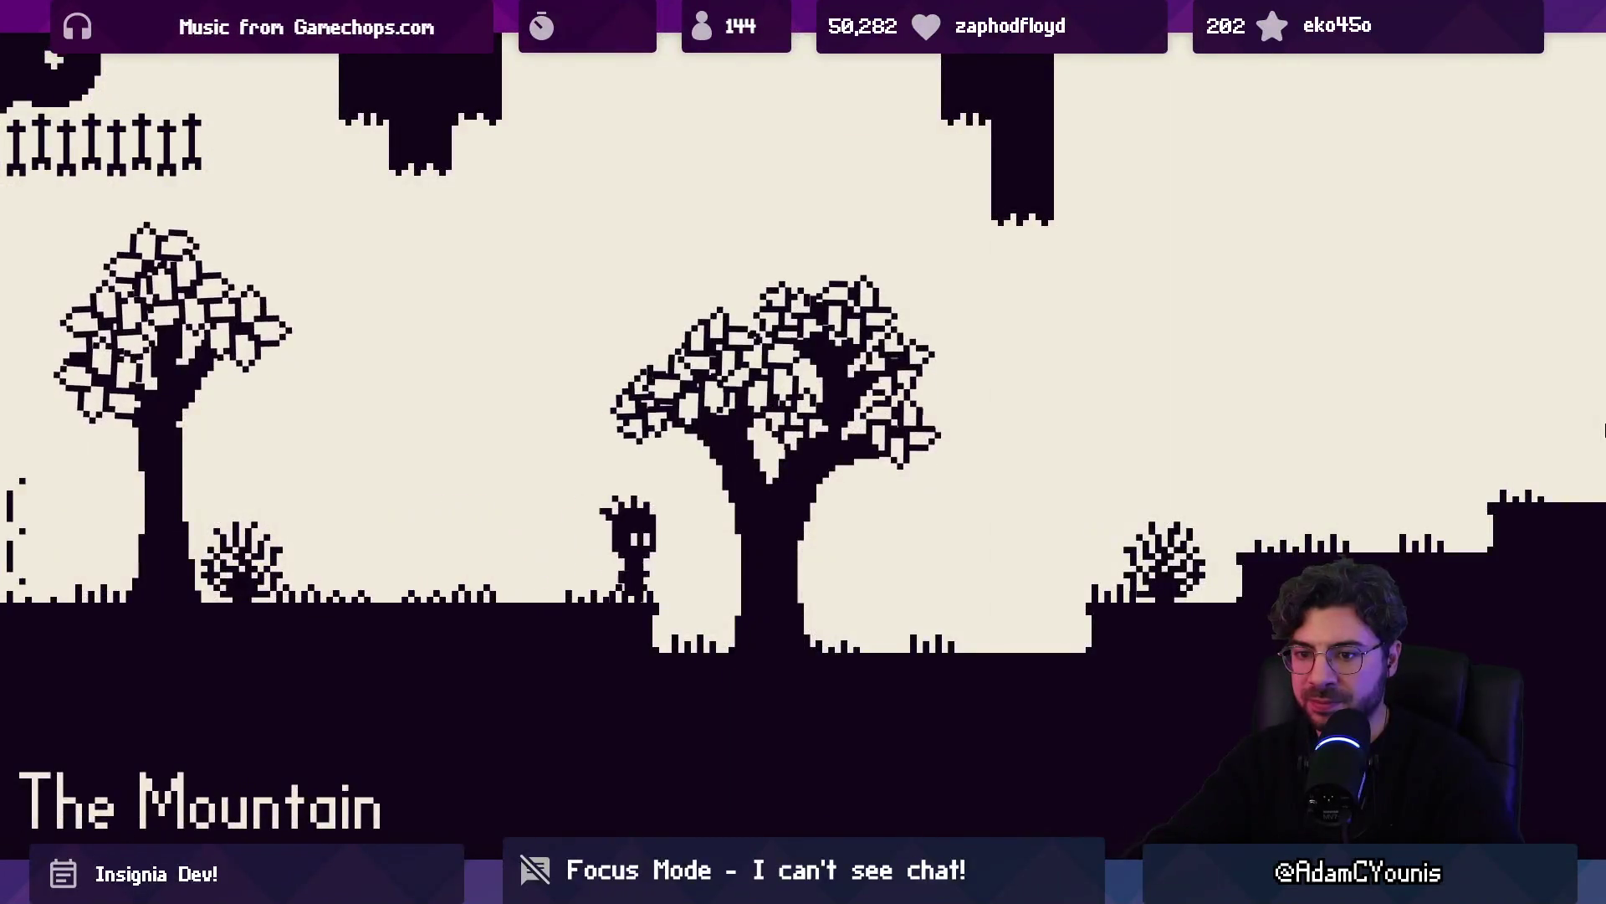
Cross the rope bridge and the bamboo cave ledges to reach the waiting NPC Rhea
{"action": "key", "text": "Right"}
{"action": "key", "text": "space"}
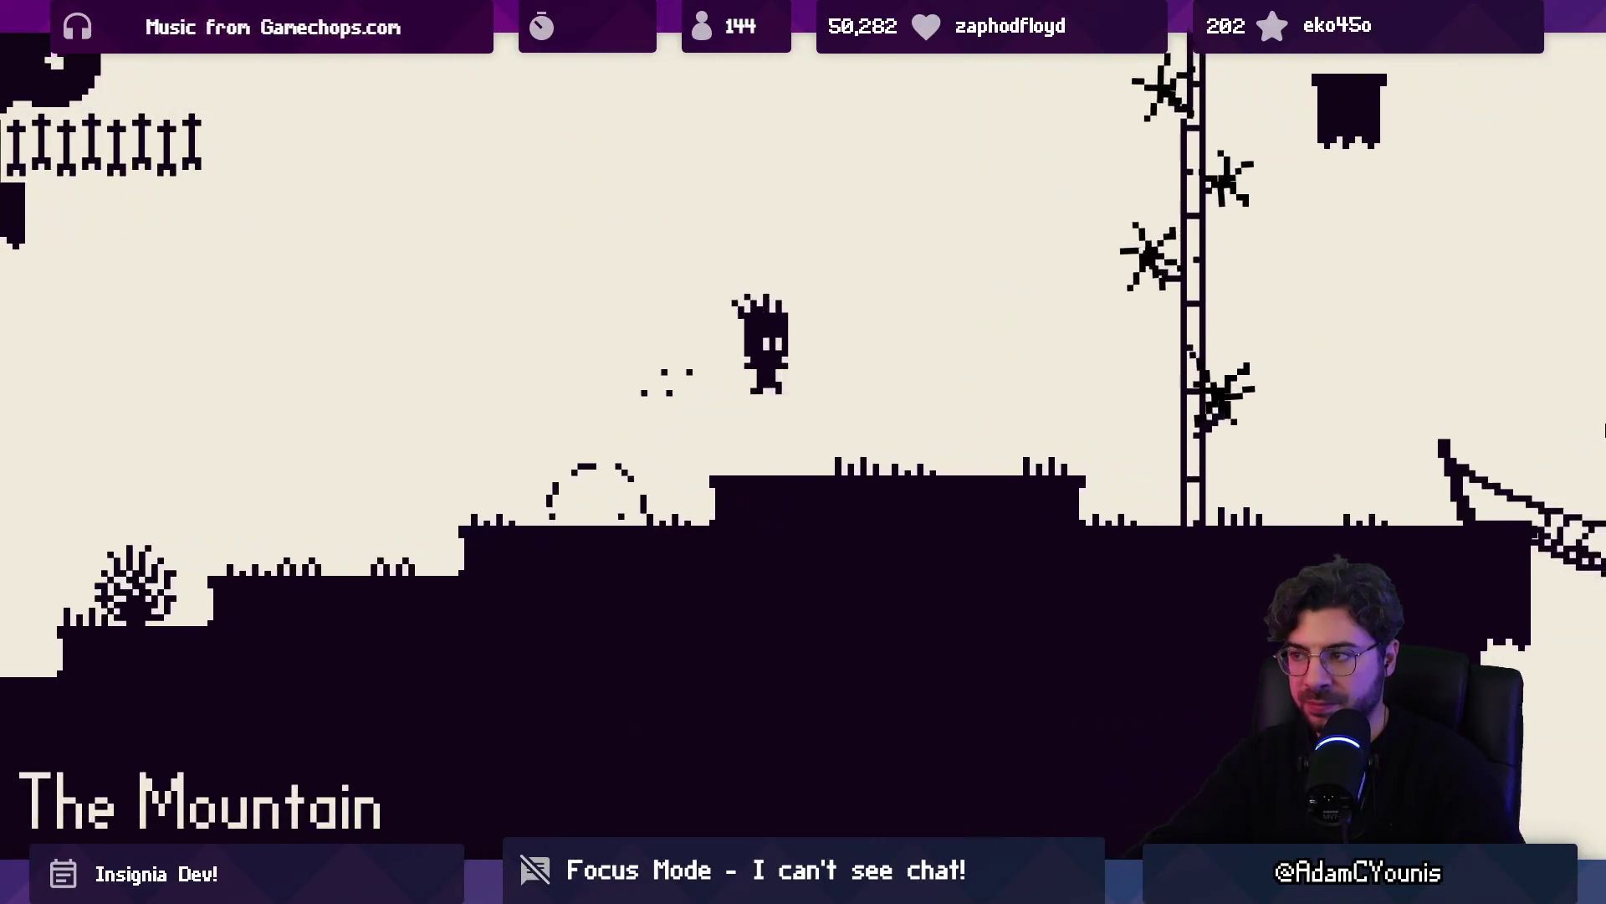
{"action": "key", "text": "Right"}
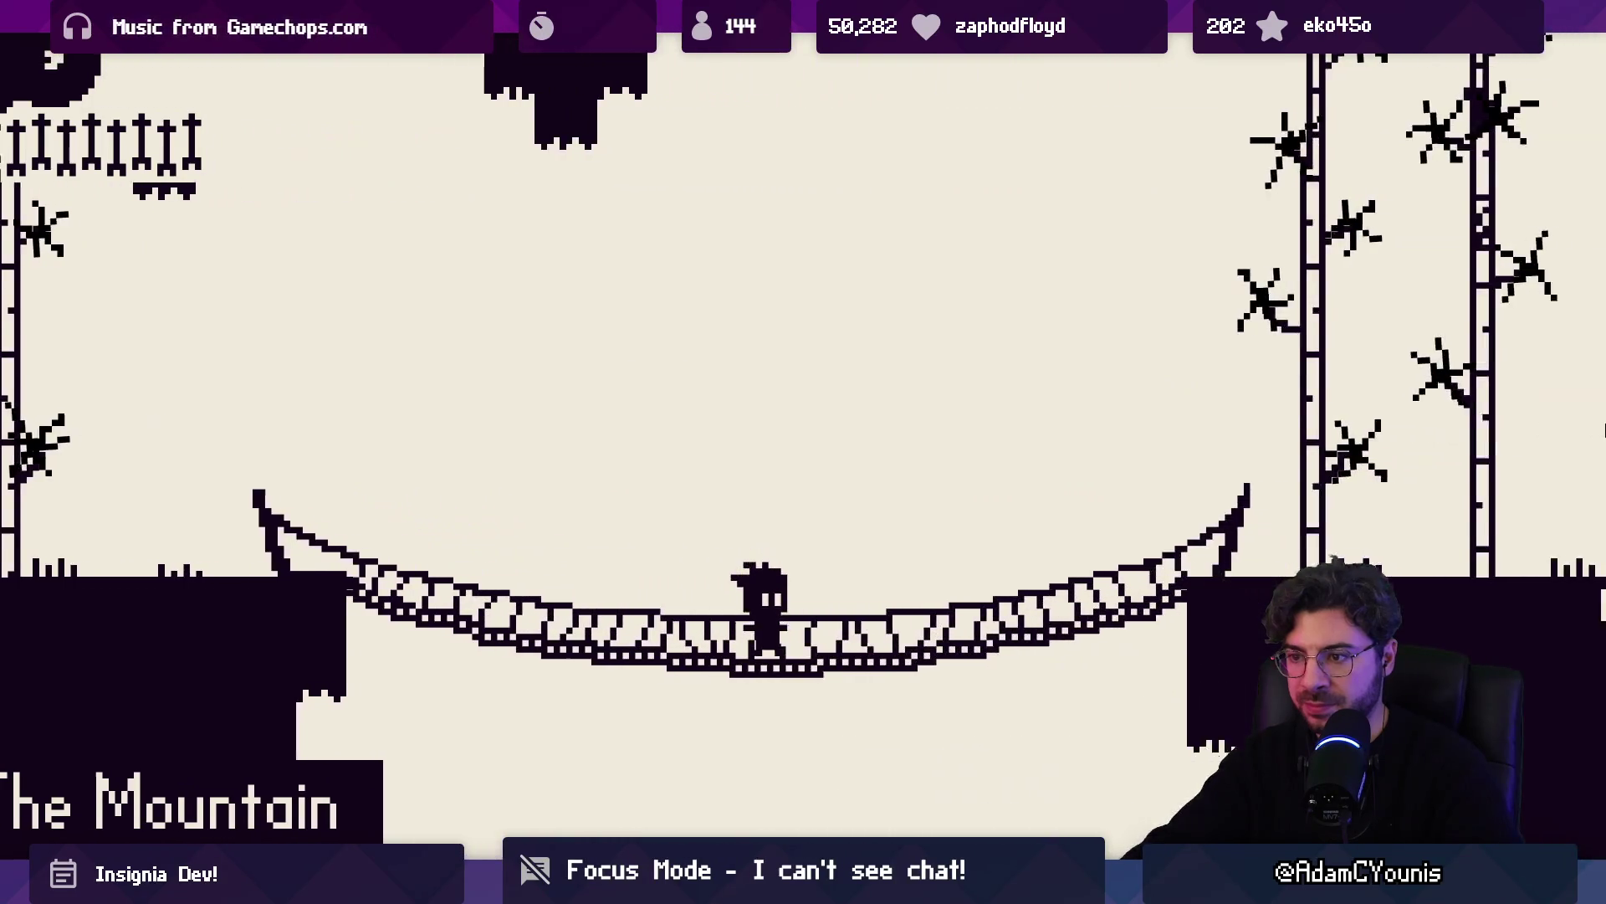
{"action": "key", "text": "Right"}
{"action": "key", "text": "space"}
{"action": "key", "text": "Right"}
{"action": "key", "text": "space"}
{"action": "key", "text": "Right"}
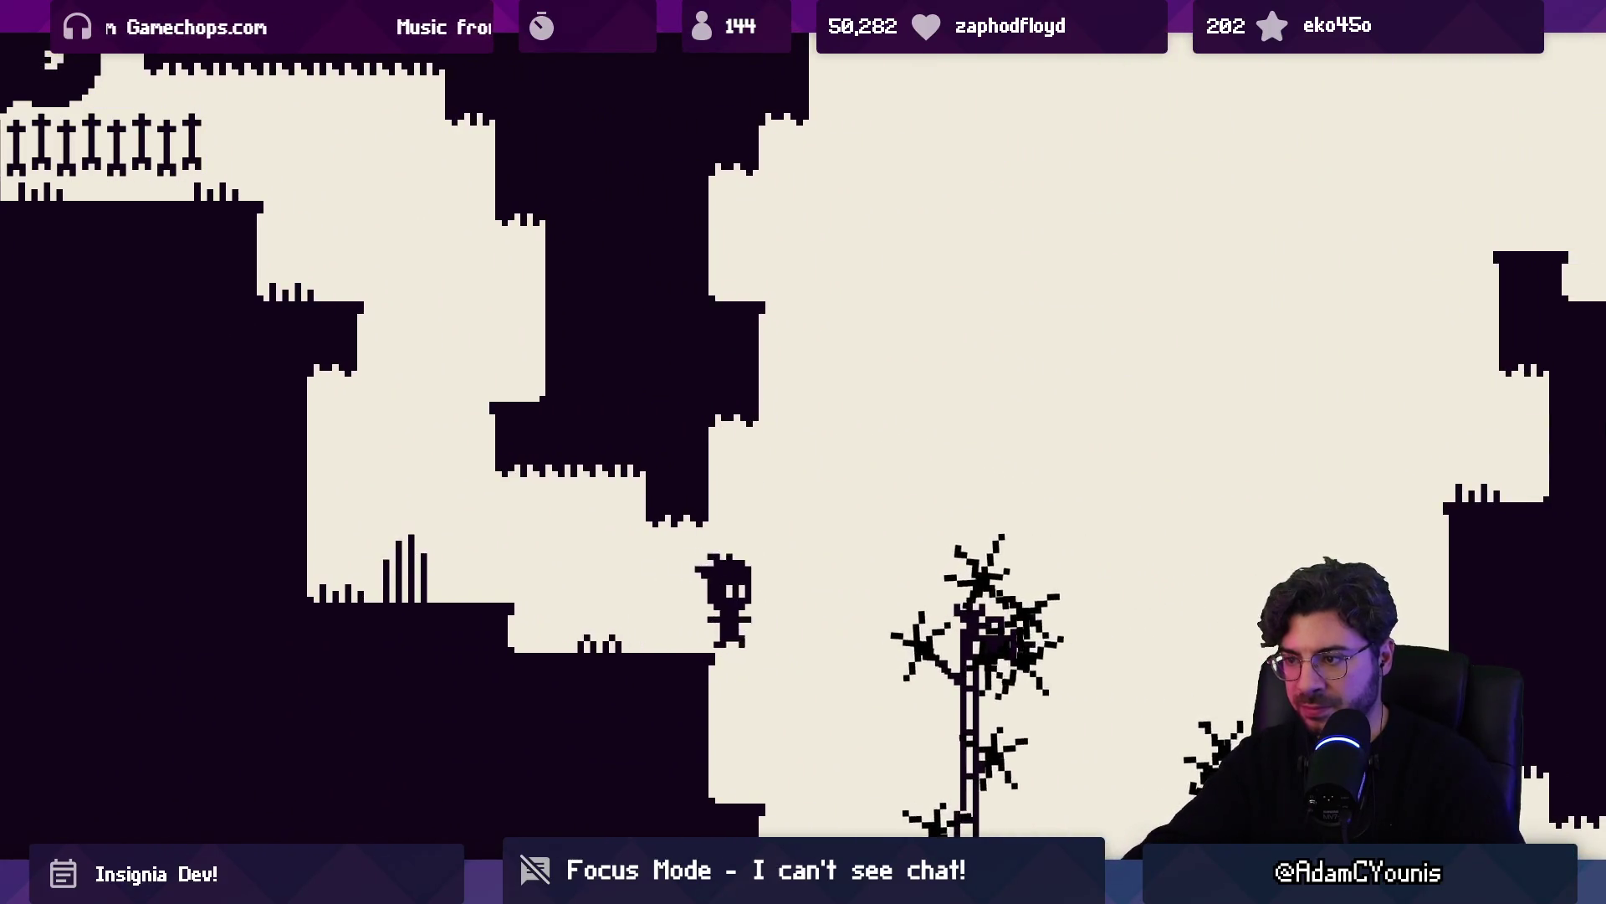
{"action": "key", "text": "Right"}
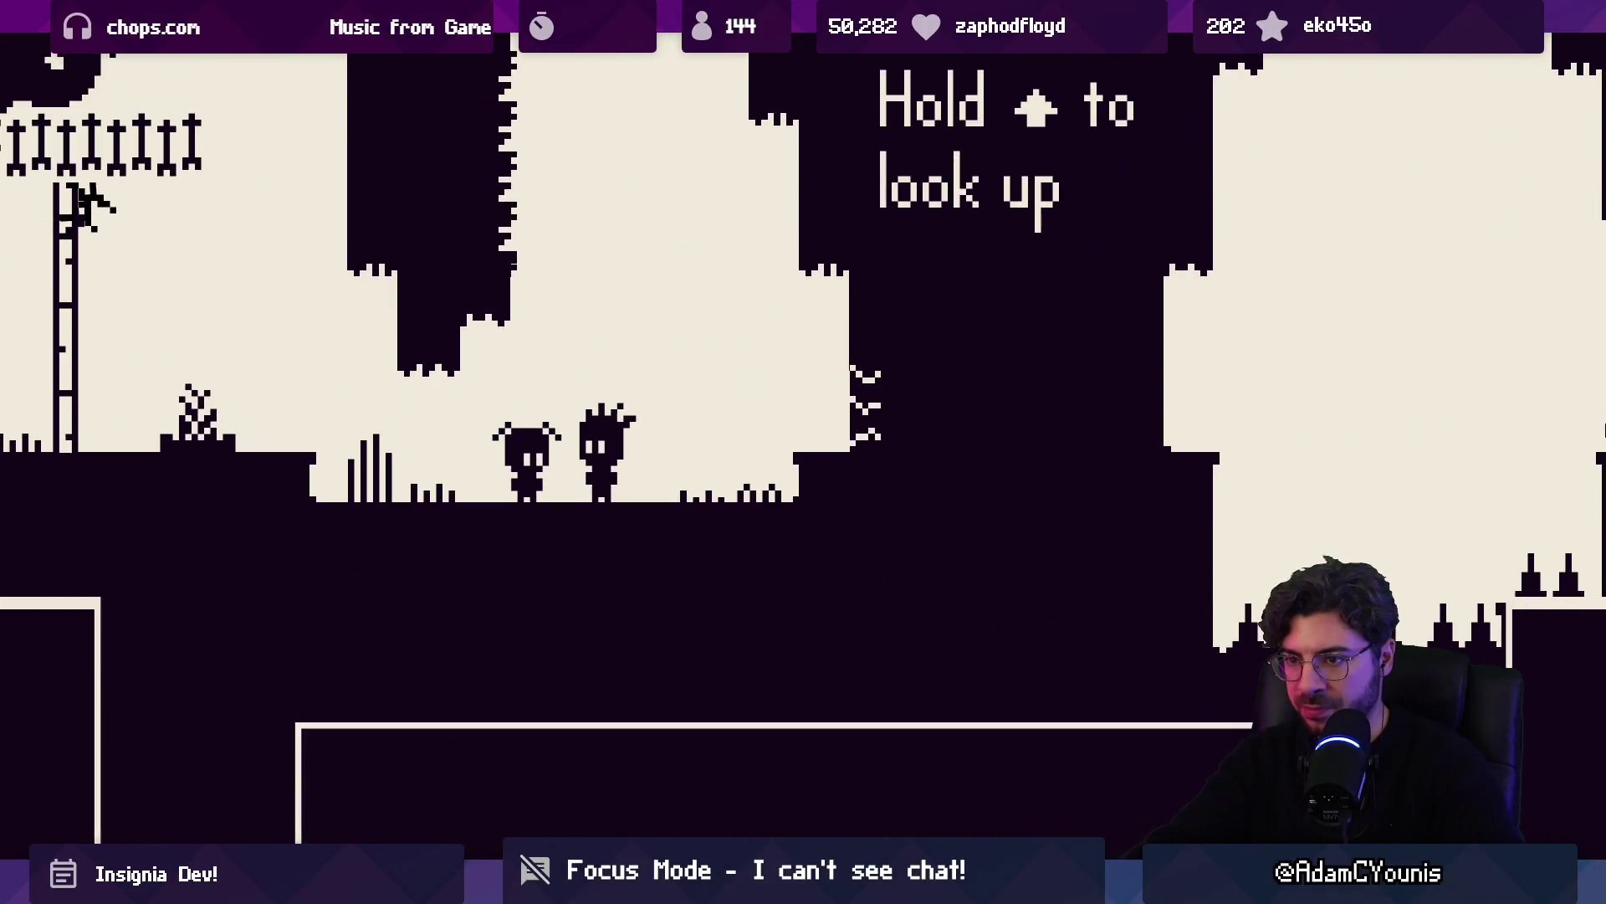
Finish and close Rhea's dialogue, then start talking with Anthea
{"action": "key", "text": "z"}
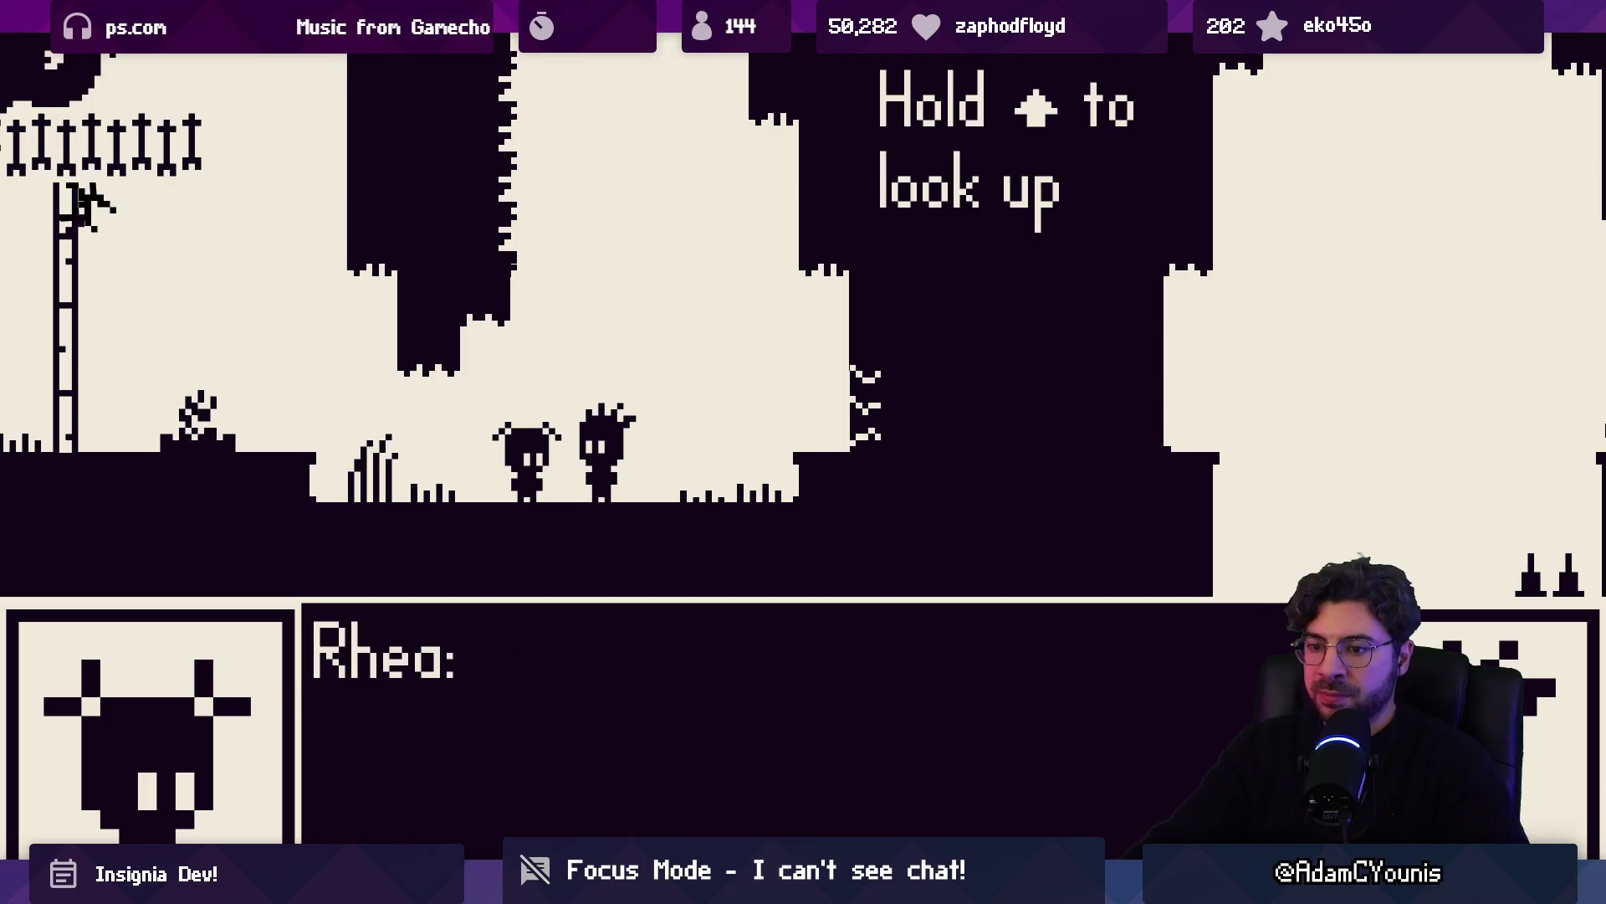
{"action": "key", "text": "z"}
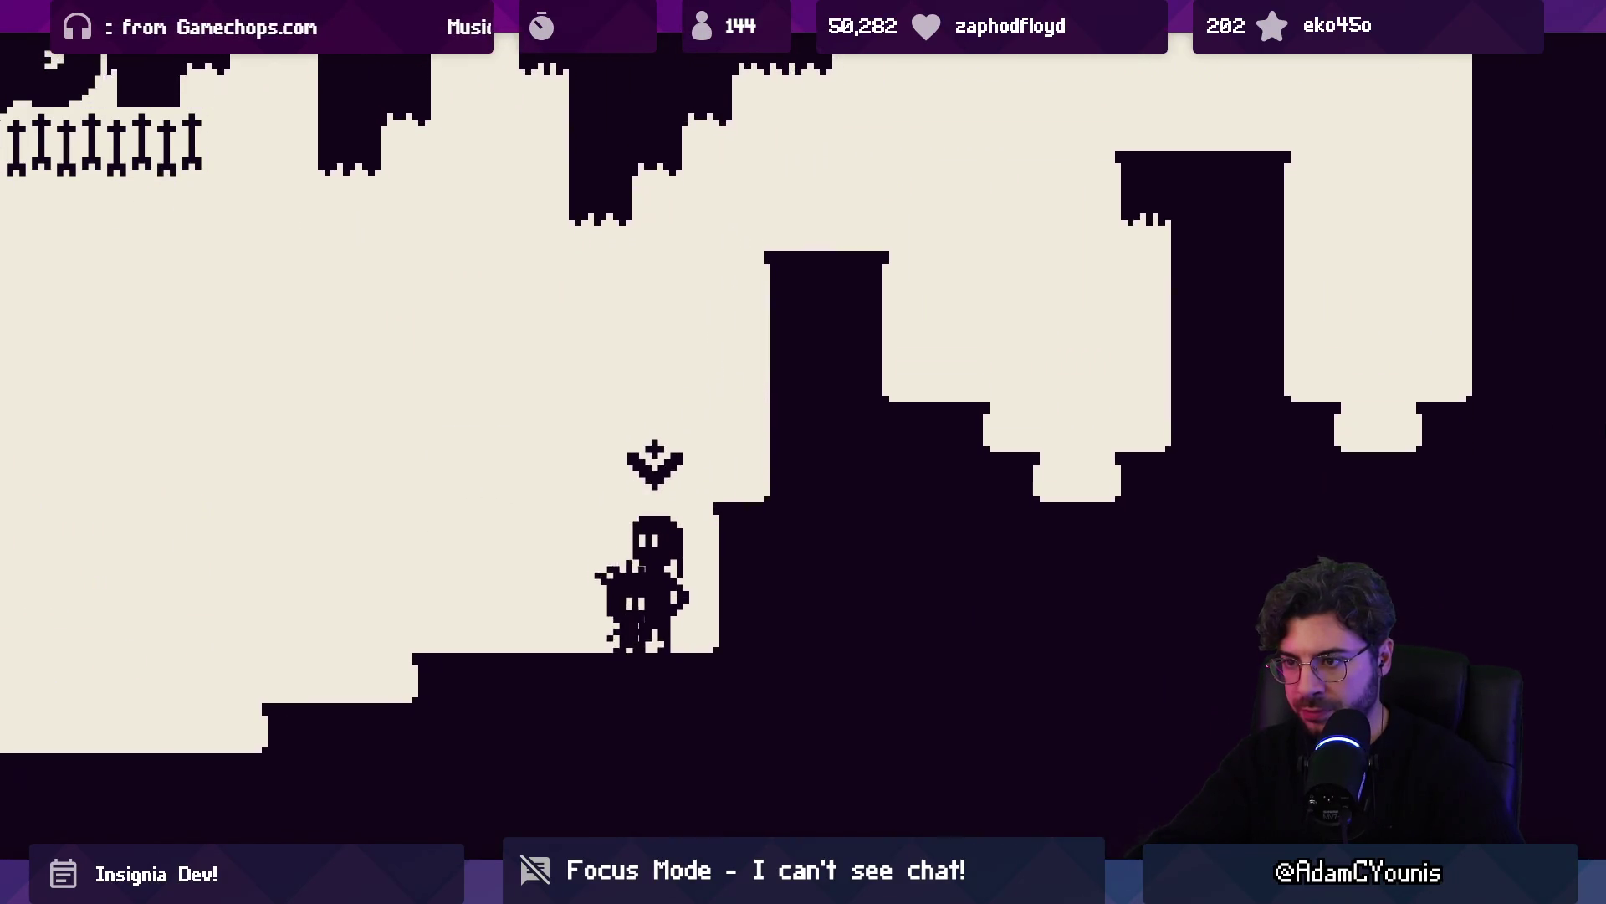
{"action": "key", "text": "Up"}
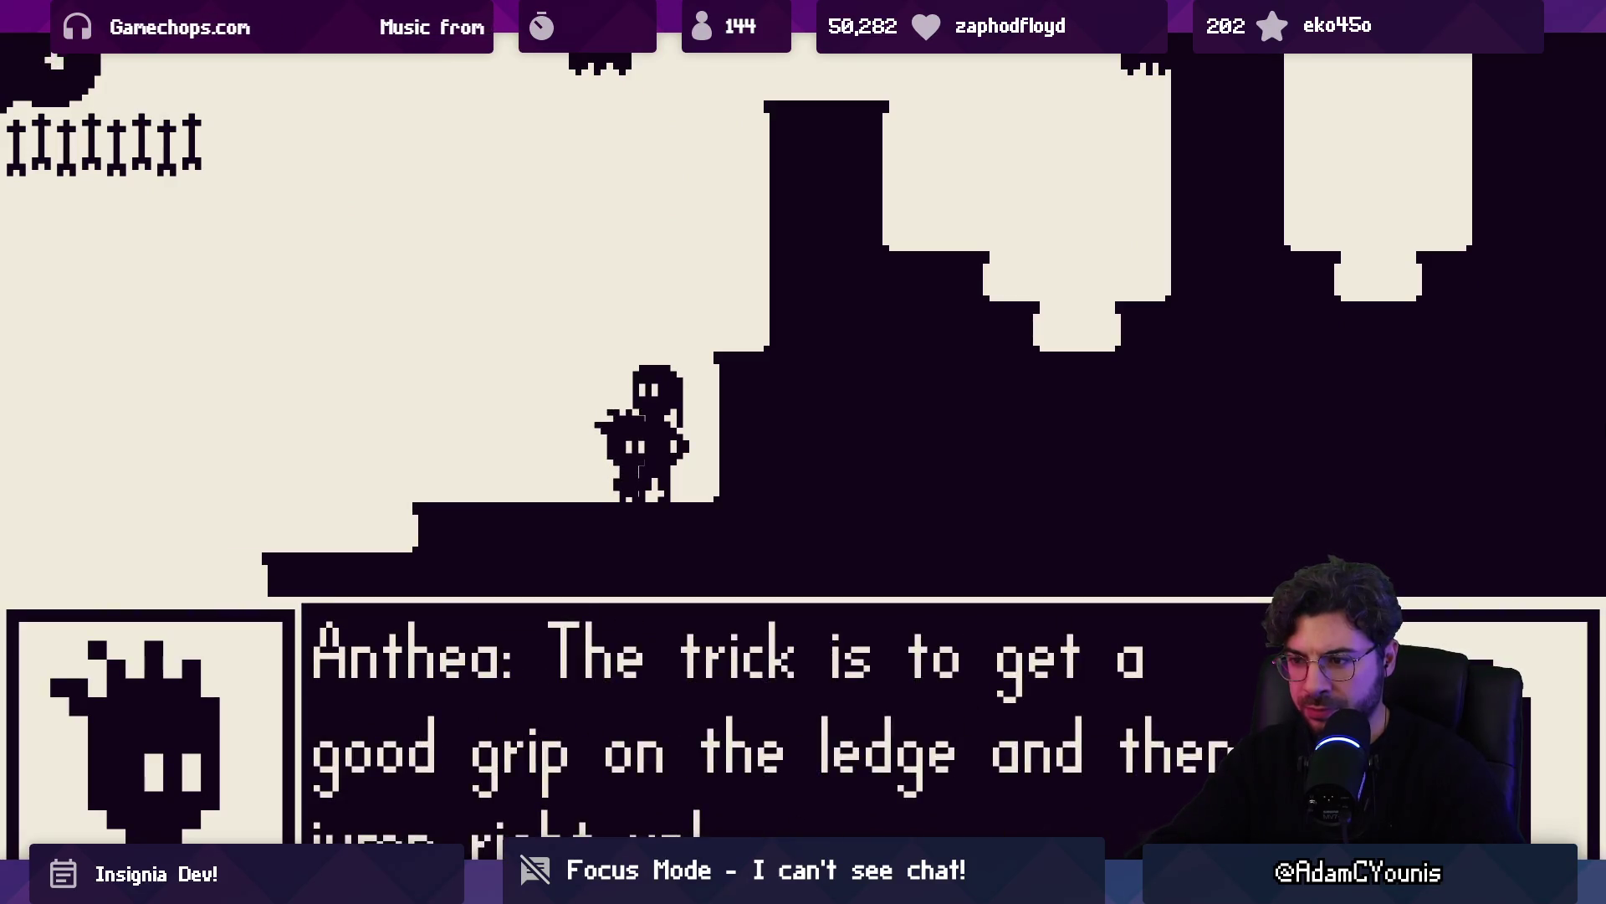
Advance Anthea's dialogue to unlock Ledge Grab and dismiss the panel
{"action": "key", "text": "z"}
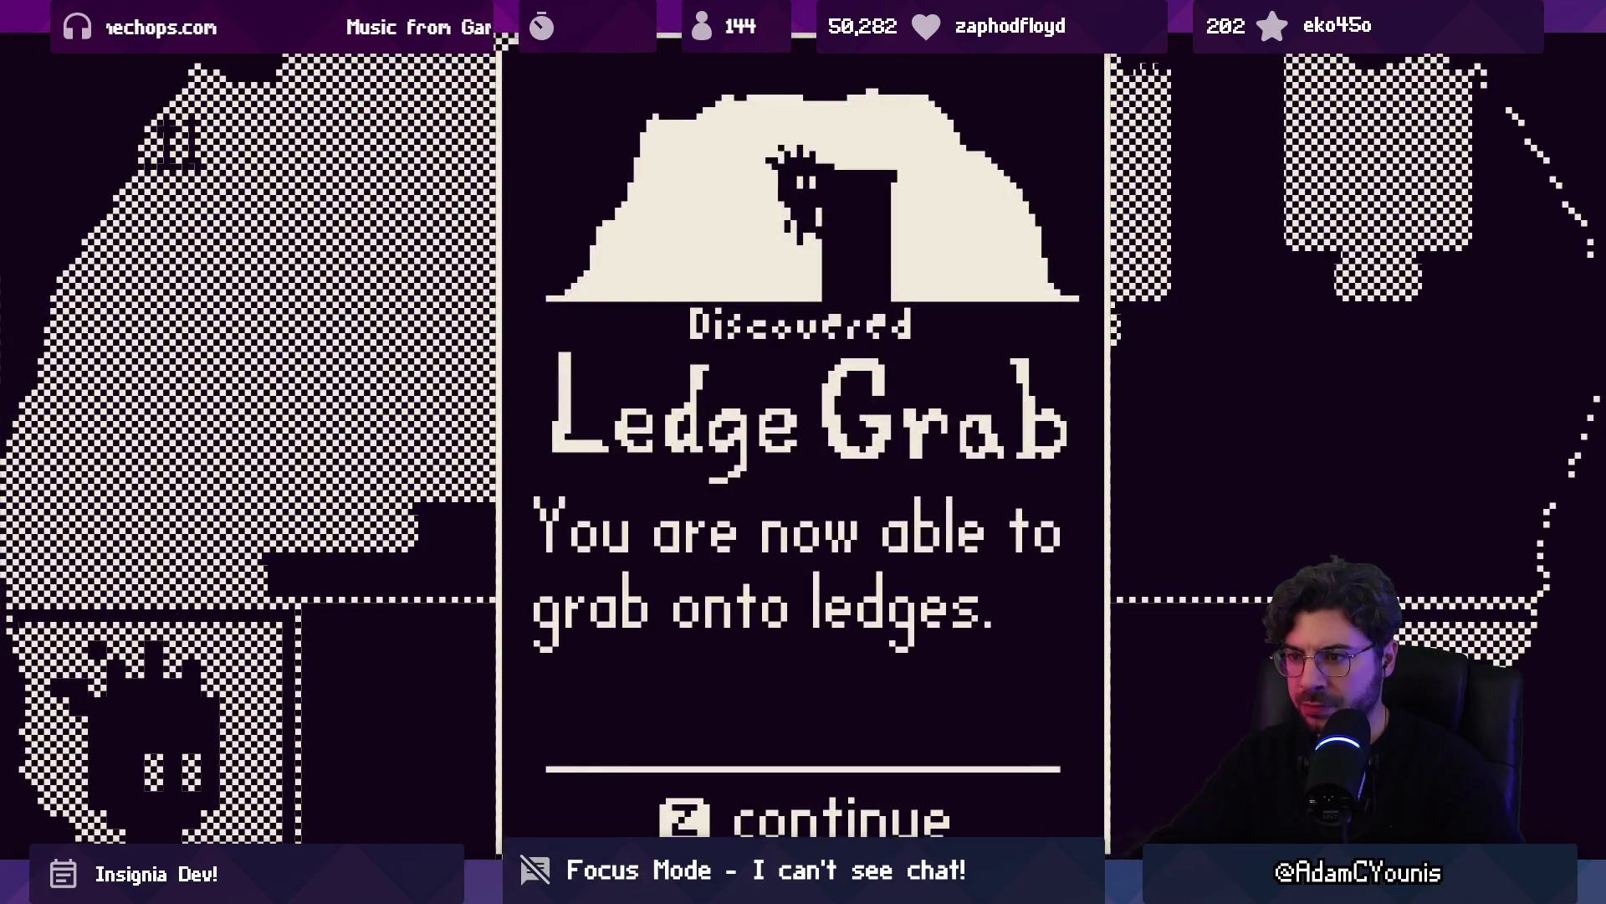
{"action": "key", "text": "z"}
{"action": "key", "text": "z"}
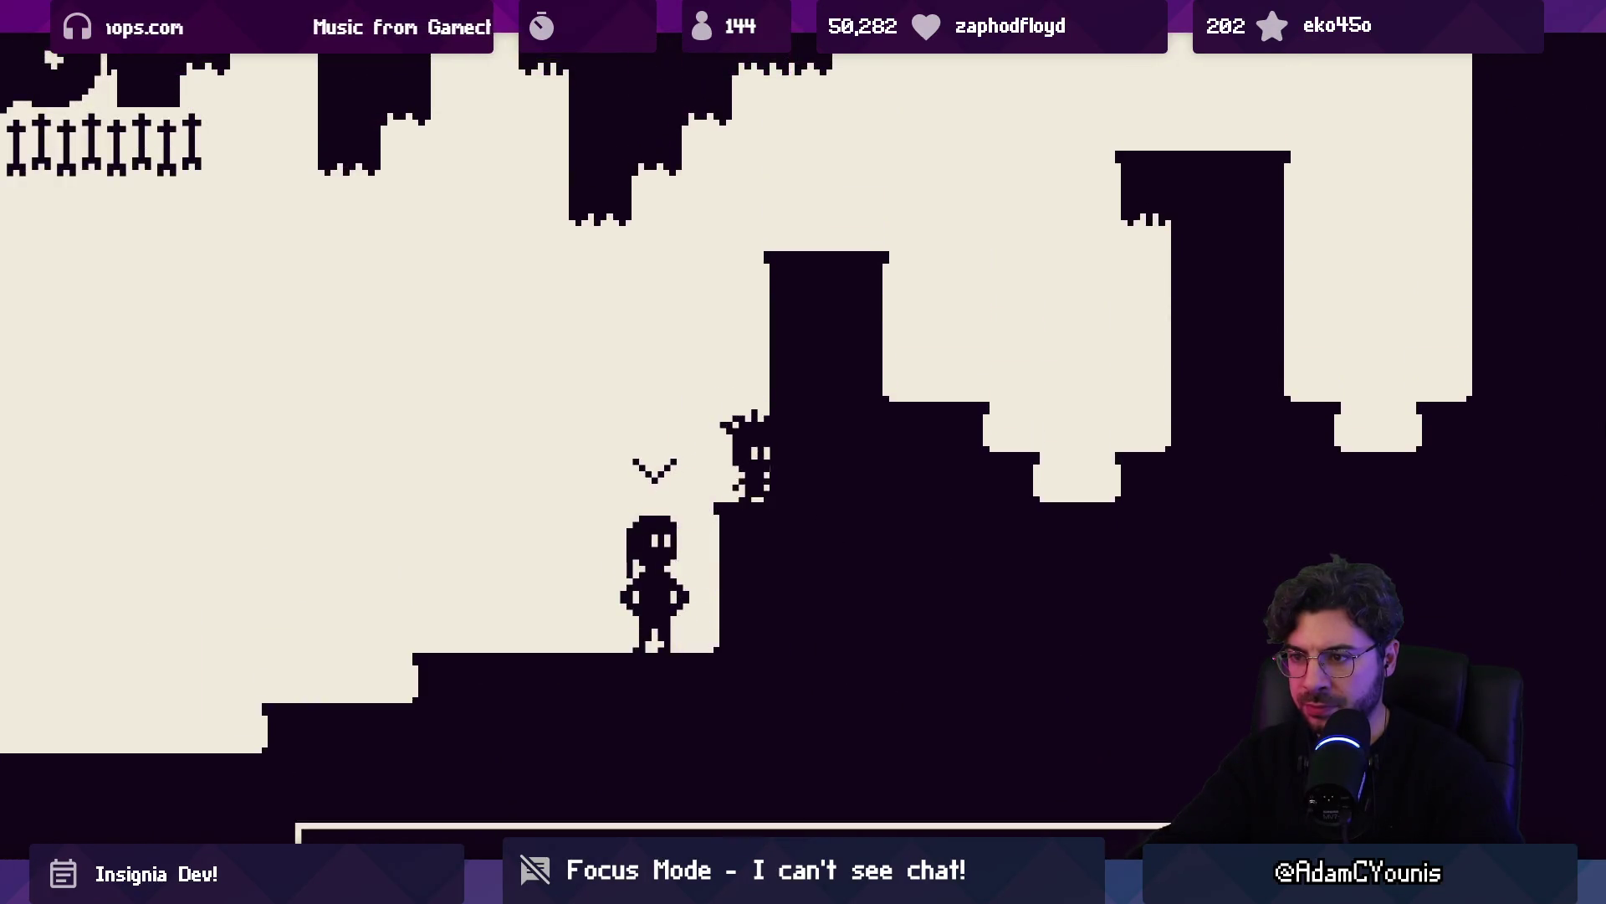
{"action": "key", "text": "z"}
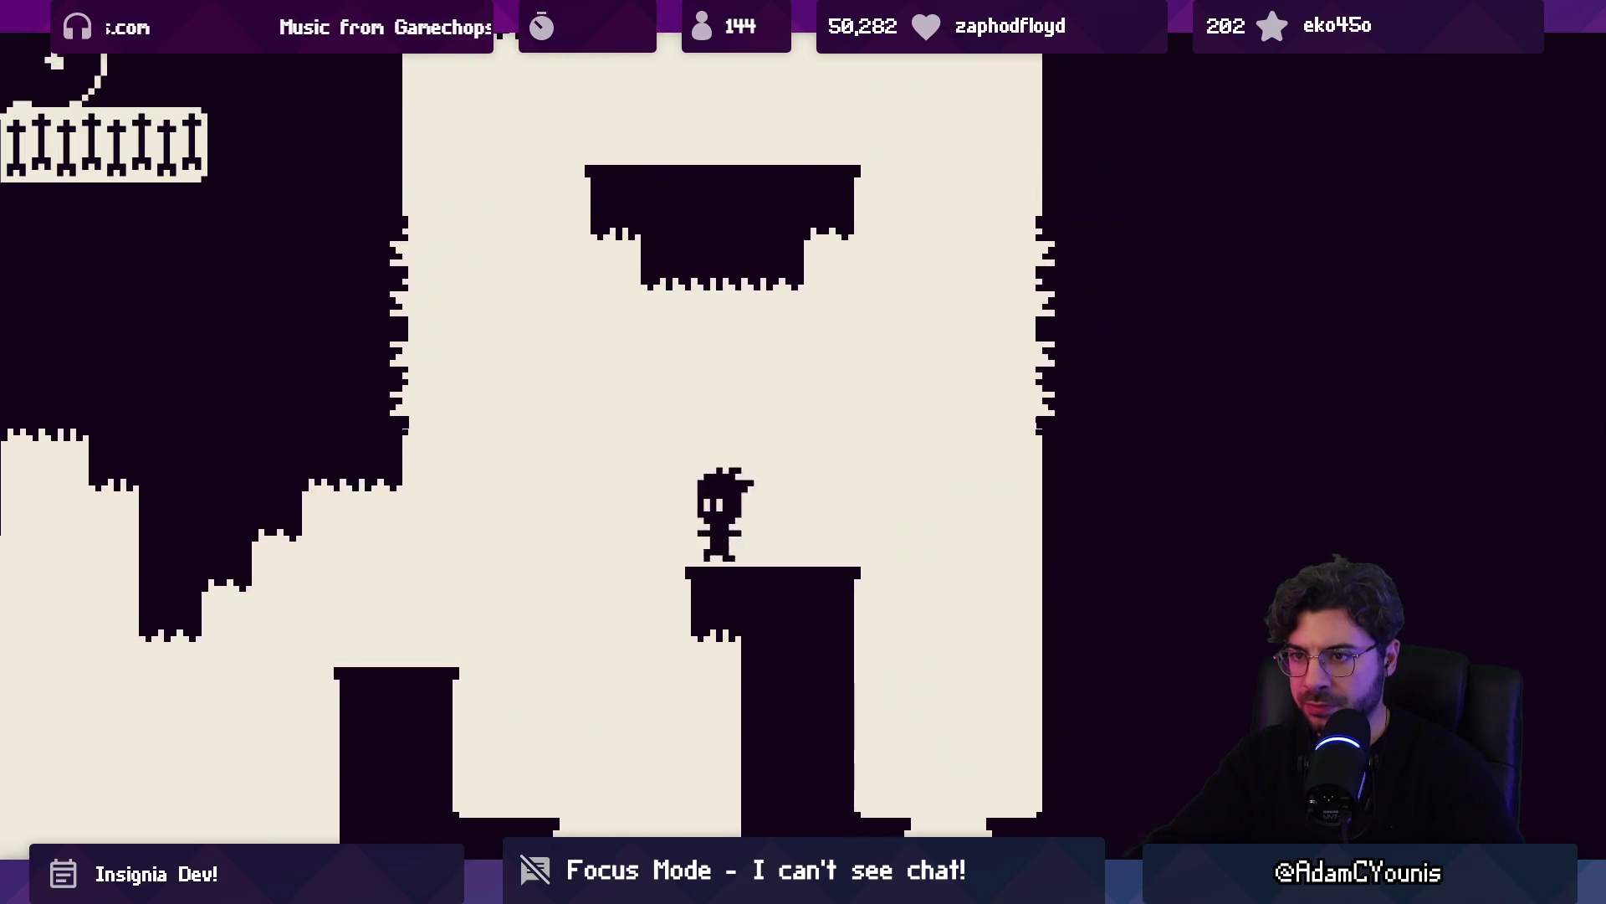
Wall-jump between the left, right and middle pillars up into the cave room above
{"action": "key", "text": "z"}
{"action": "key", "text": "z"}
{"action": "key", "text": "z"}
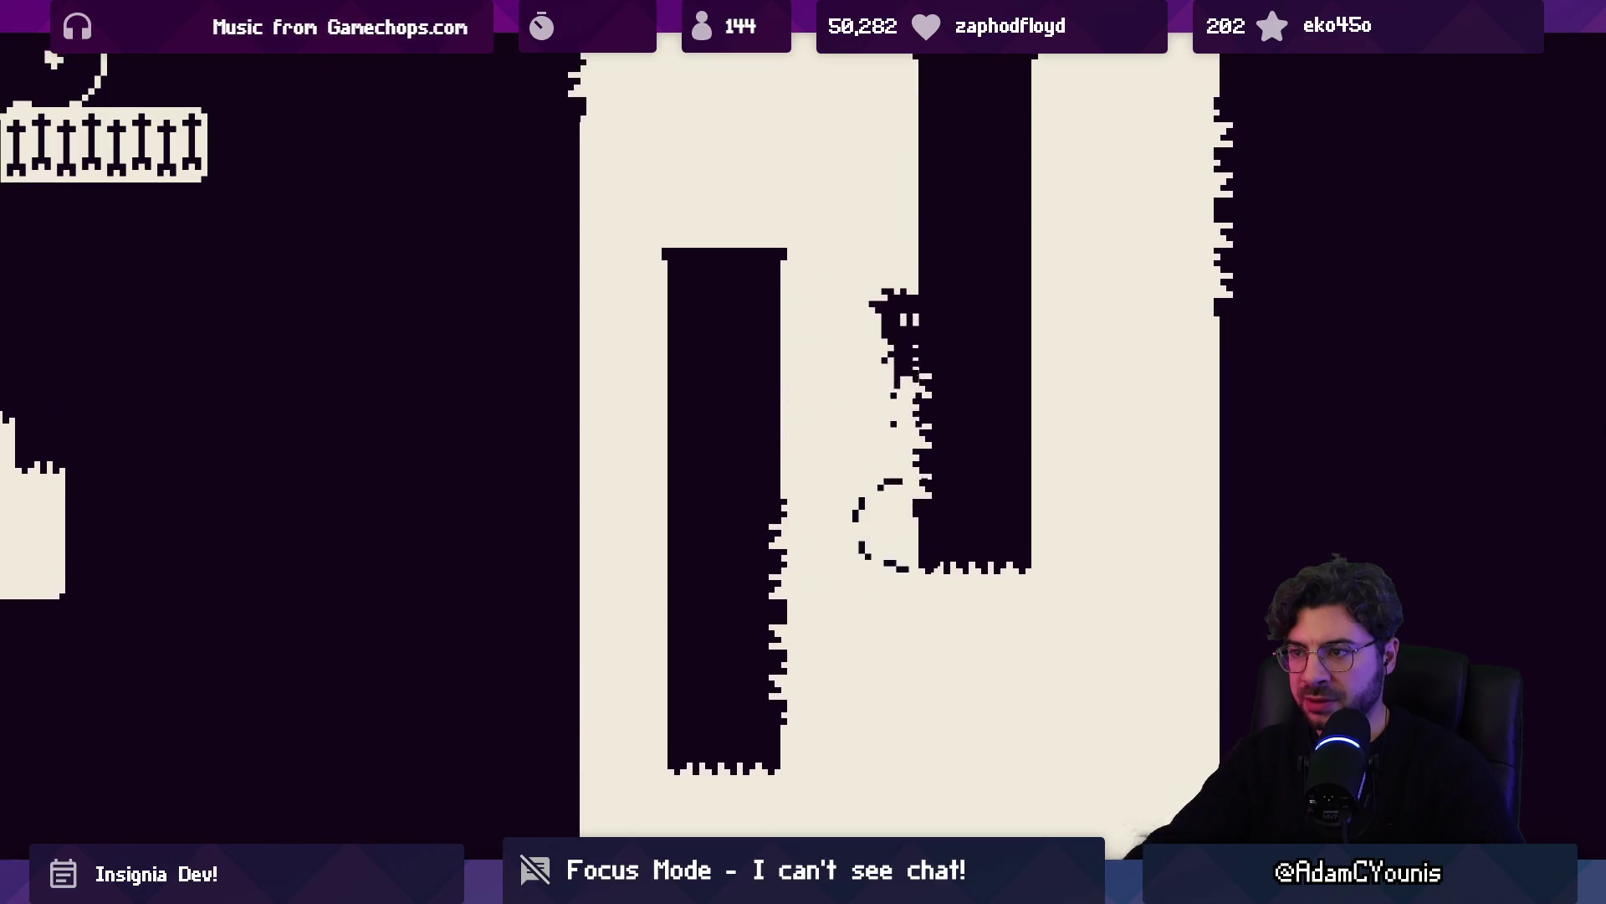
{"action": "key", "text": "Left"}
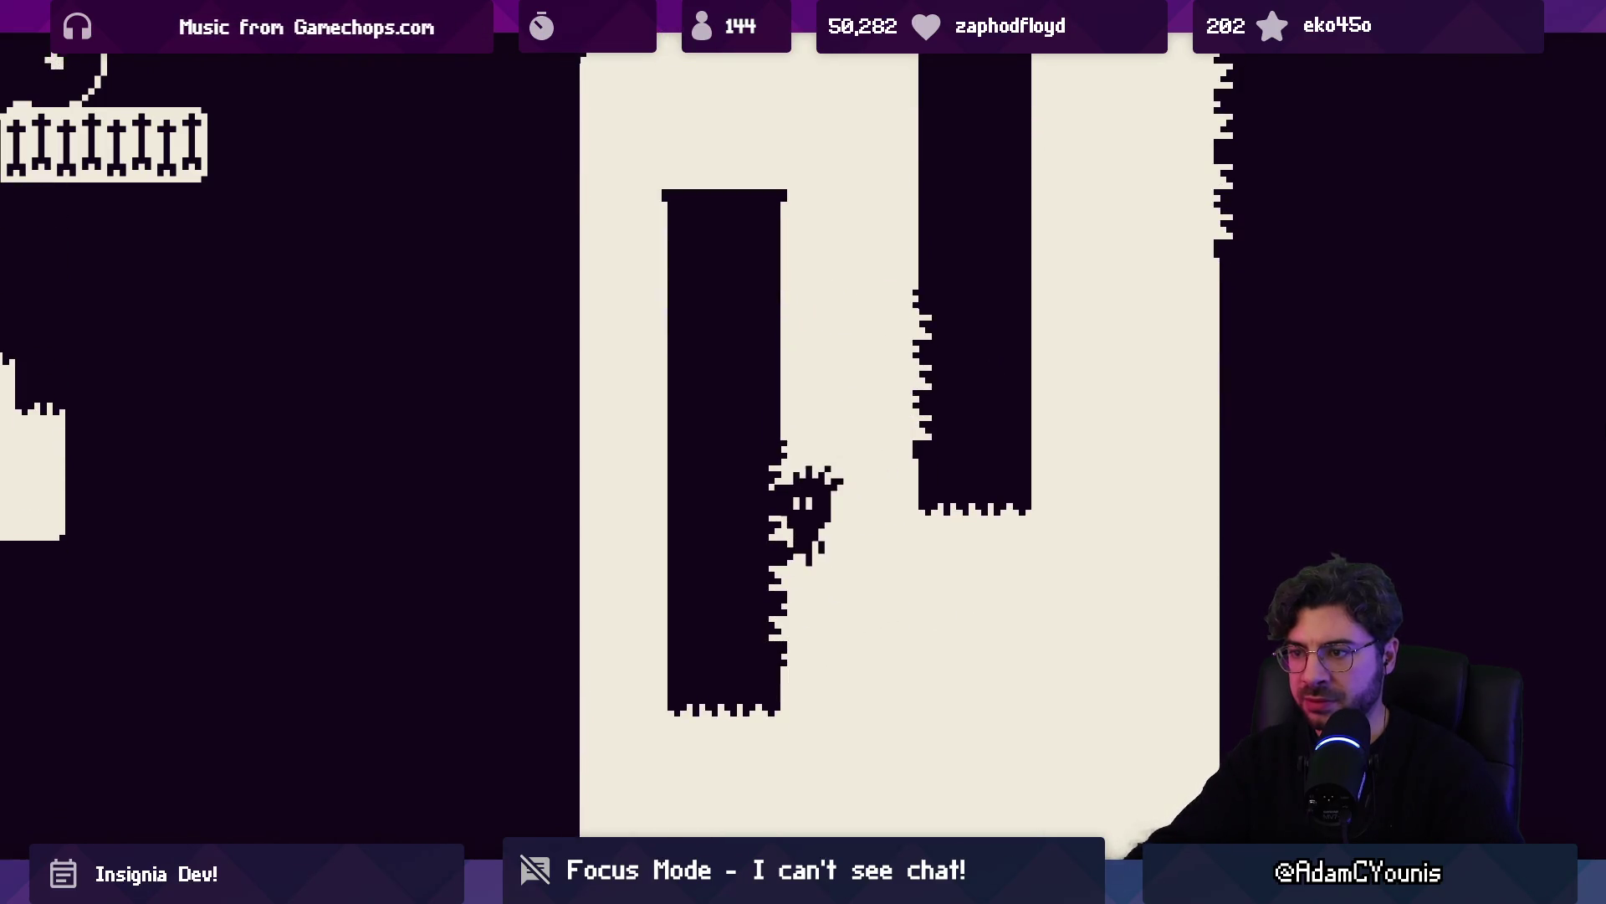
{"action": "key", "text": "Left"}
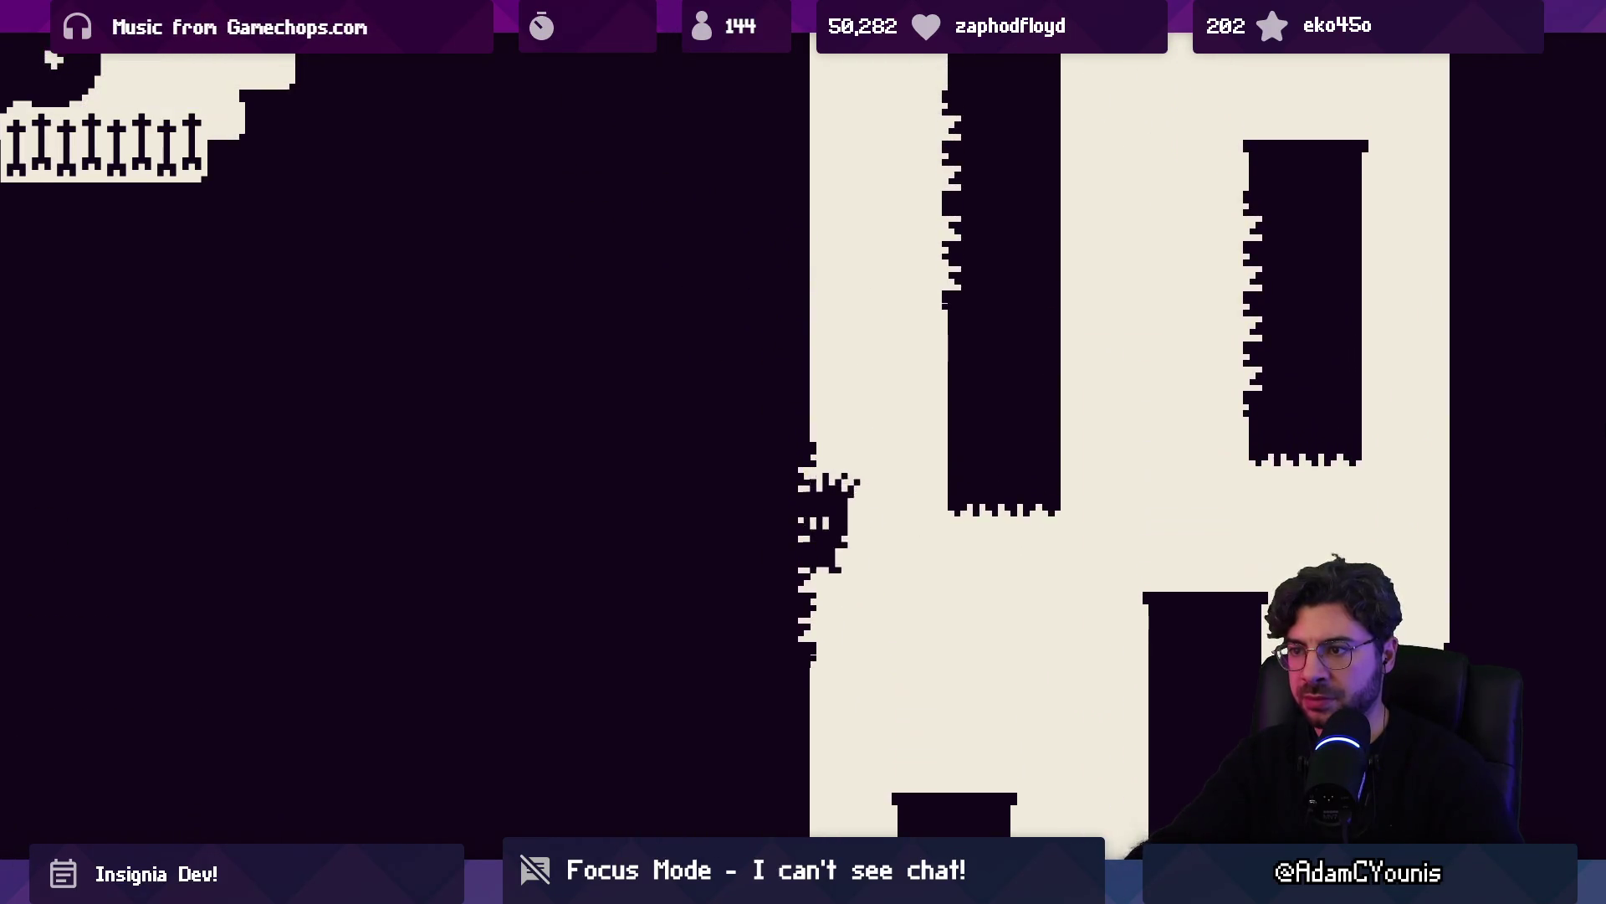
{"action": "key", "text": "Right"}
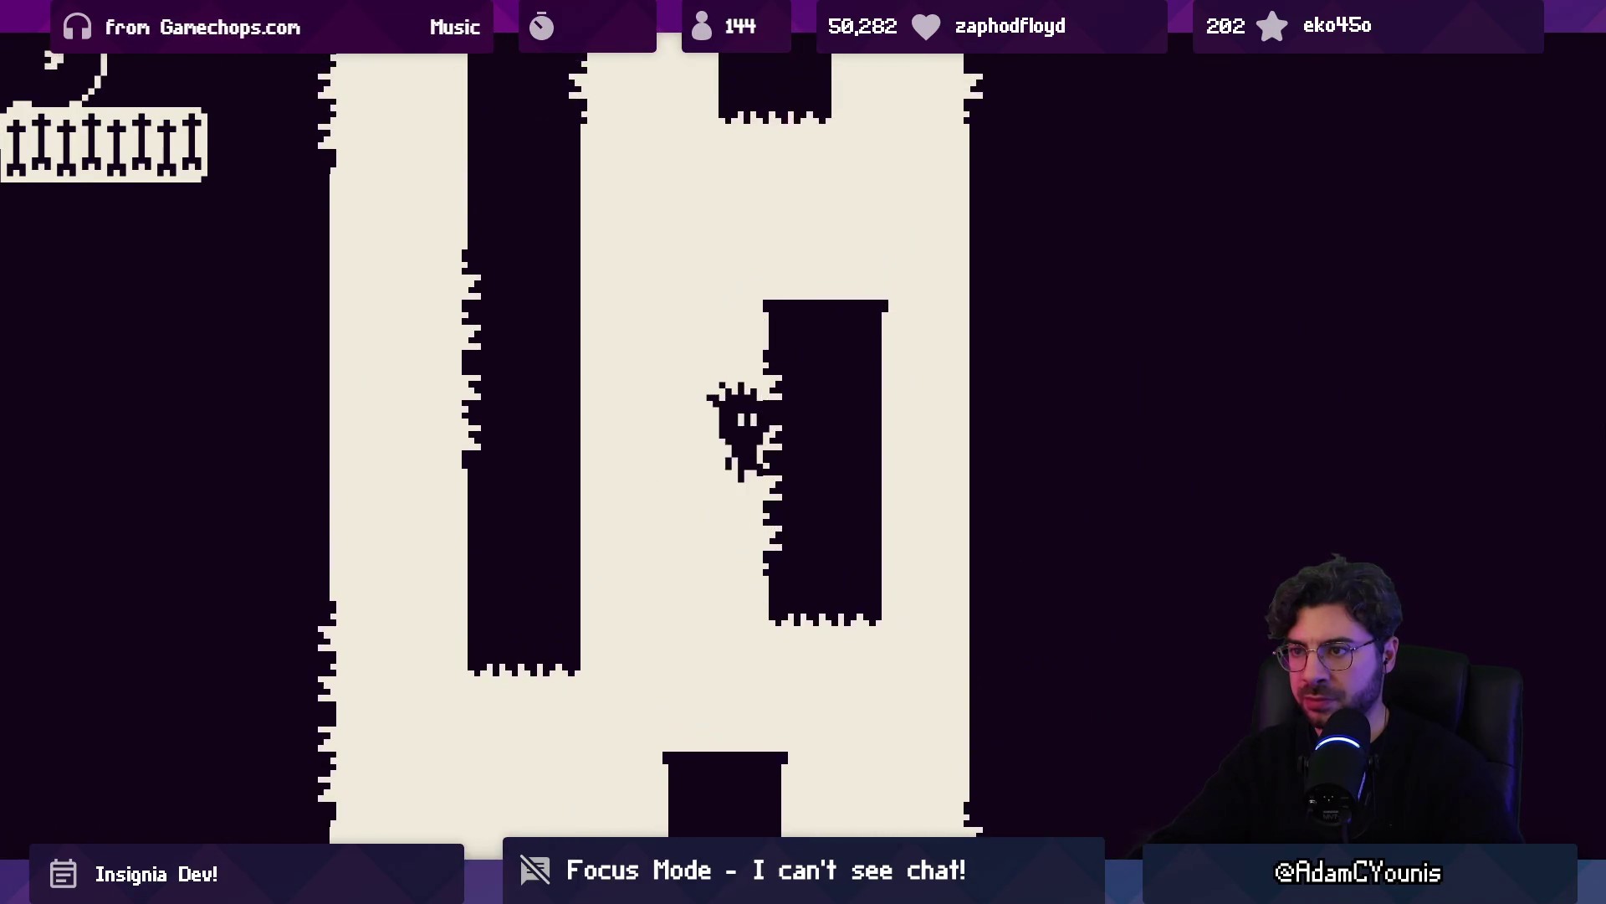
{"action": "key", "text": "Right"}
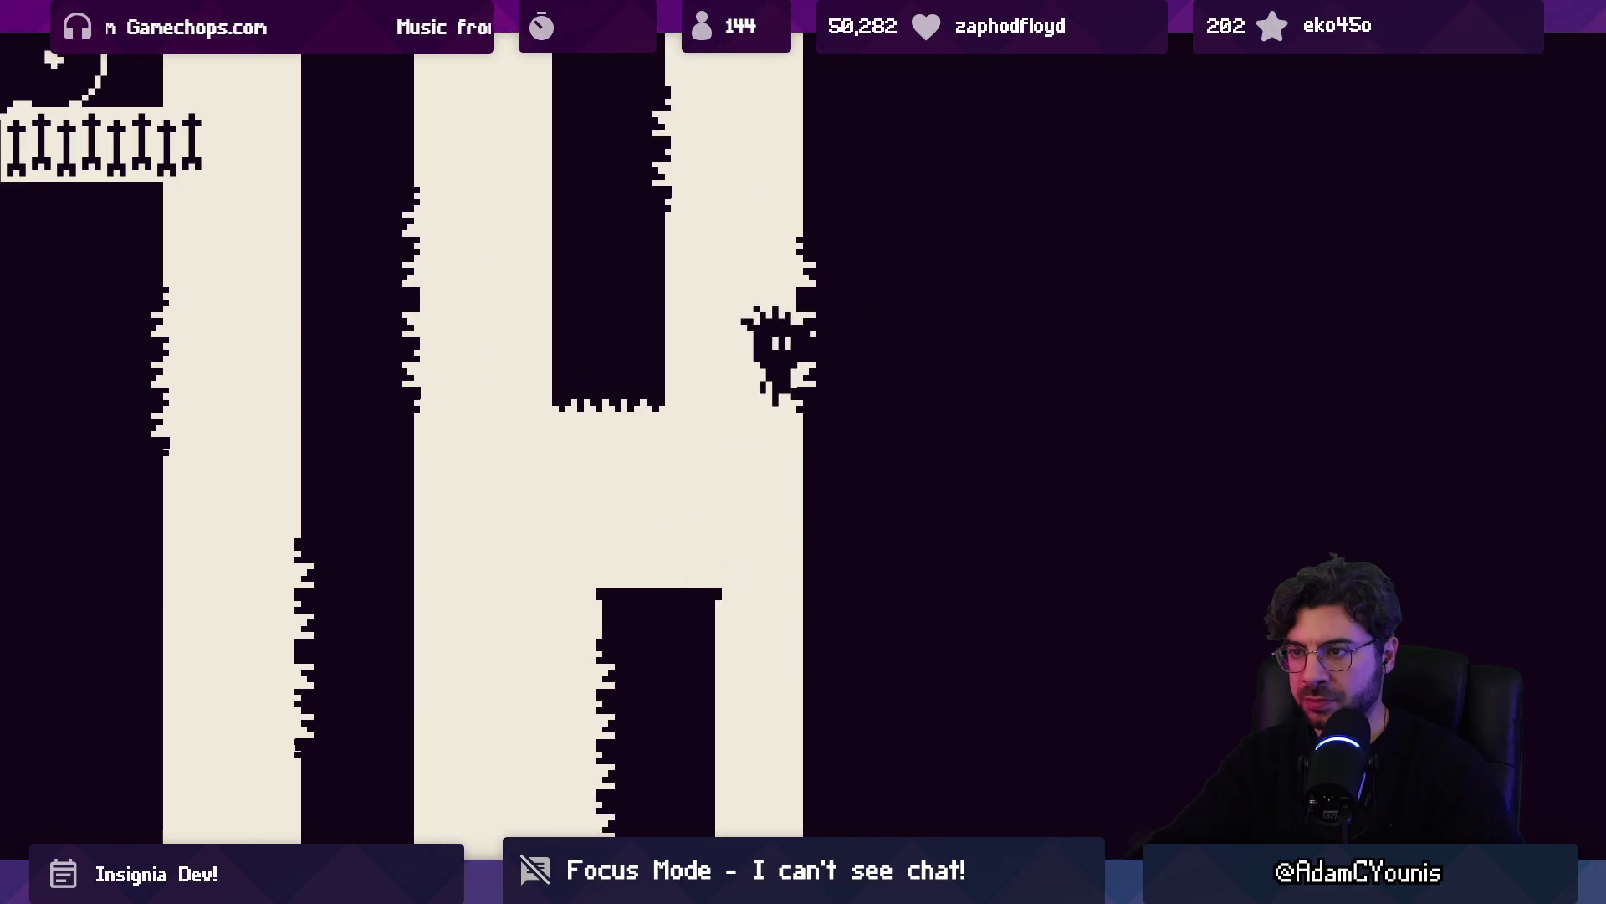
{"action": "key", "text": "Left"}
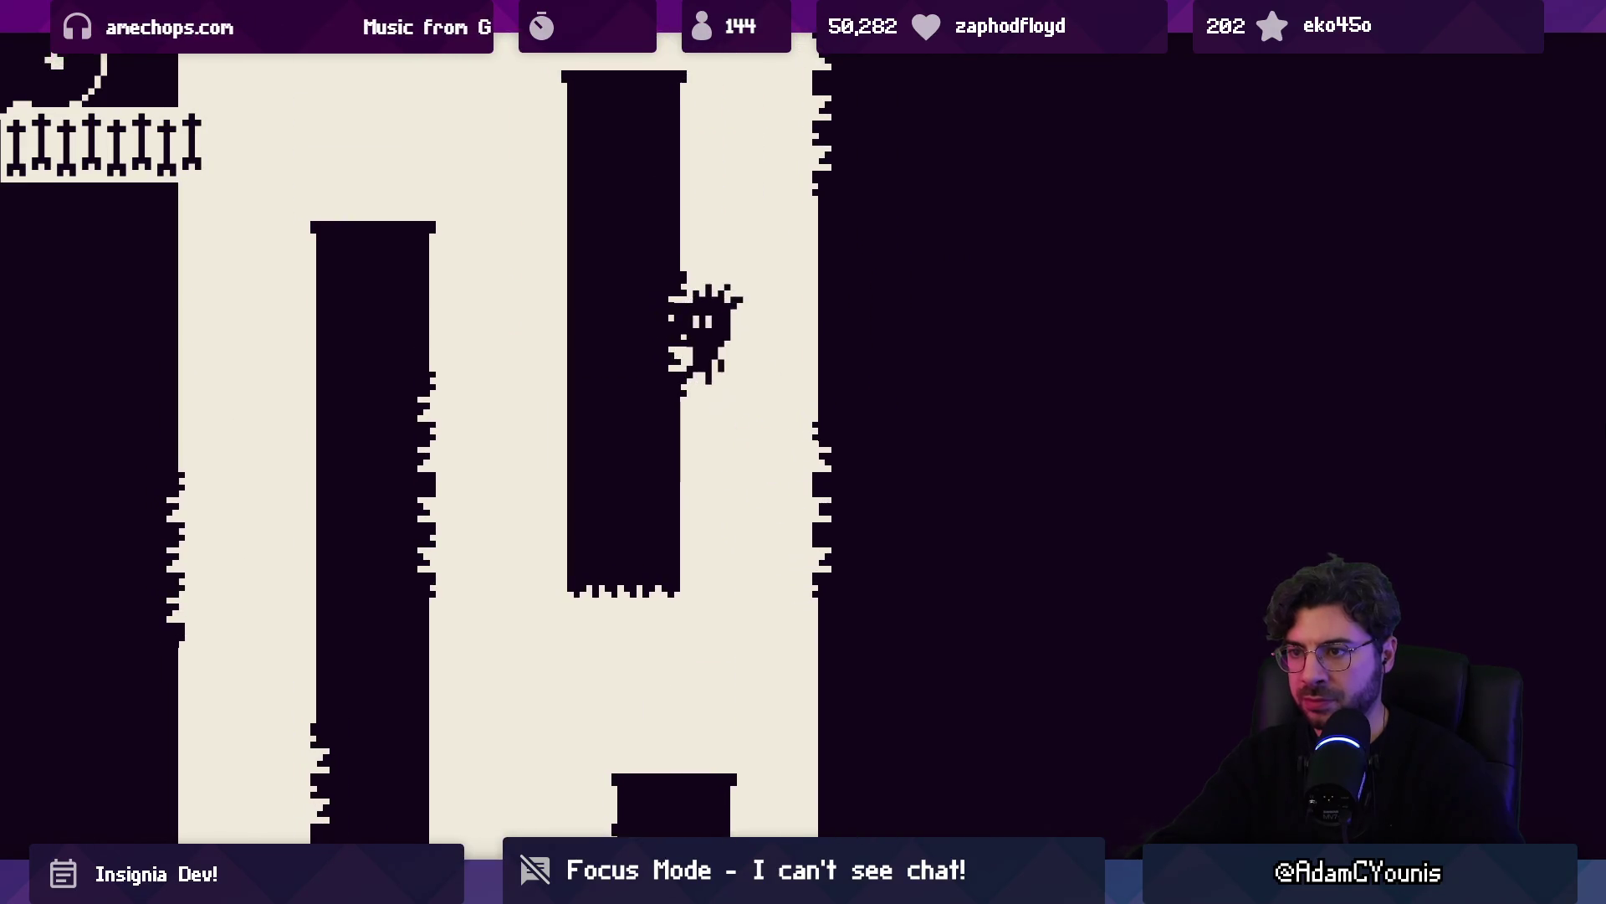
{"action": "key", "text": "Up"}
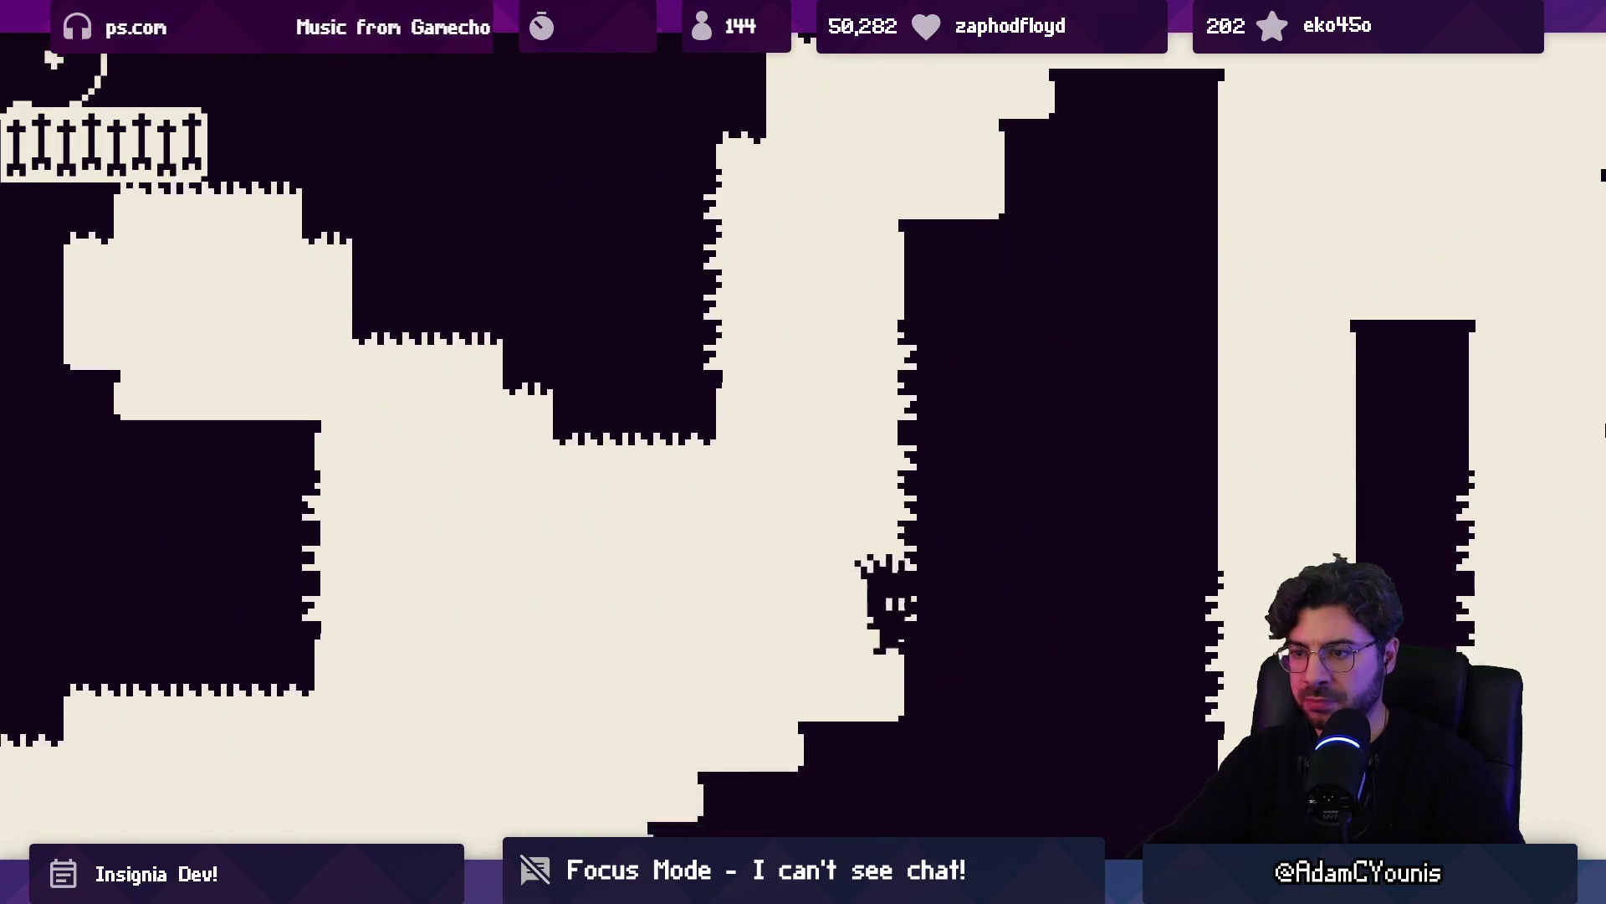
{"action": "key", "text": "Up"}
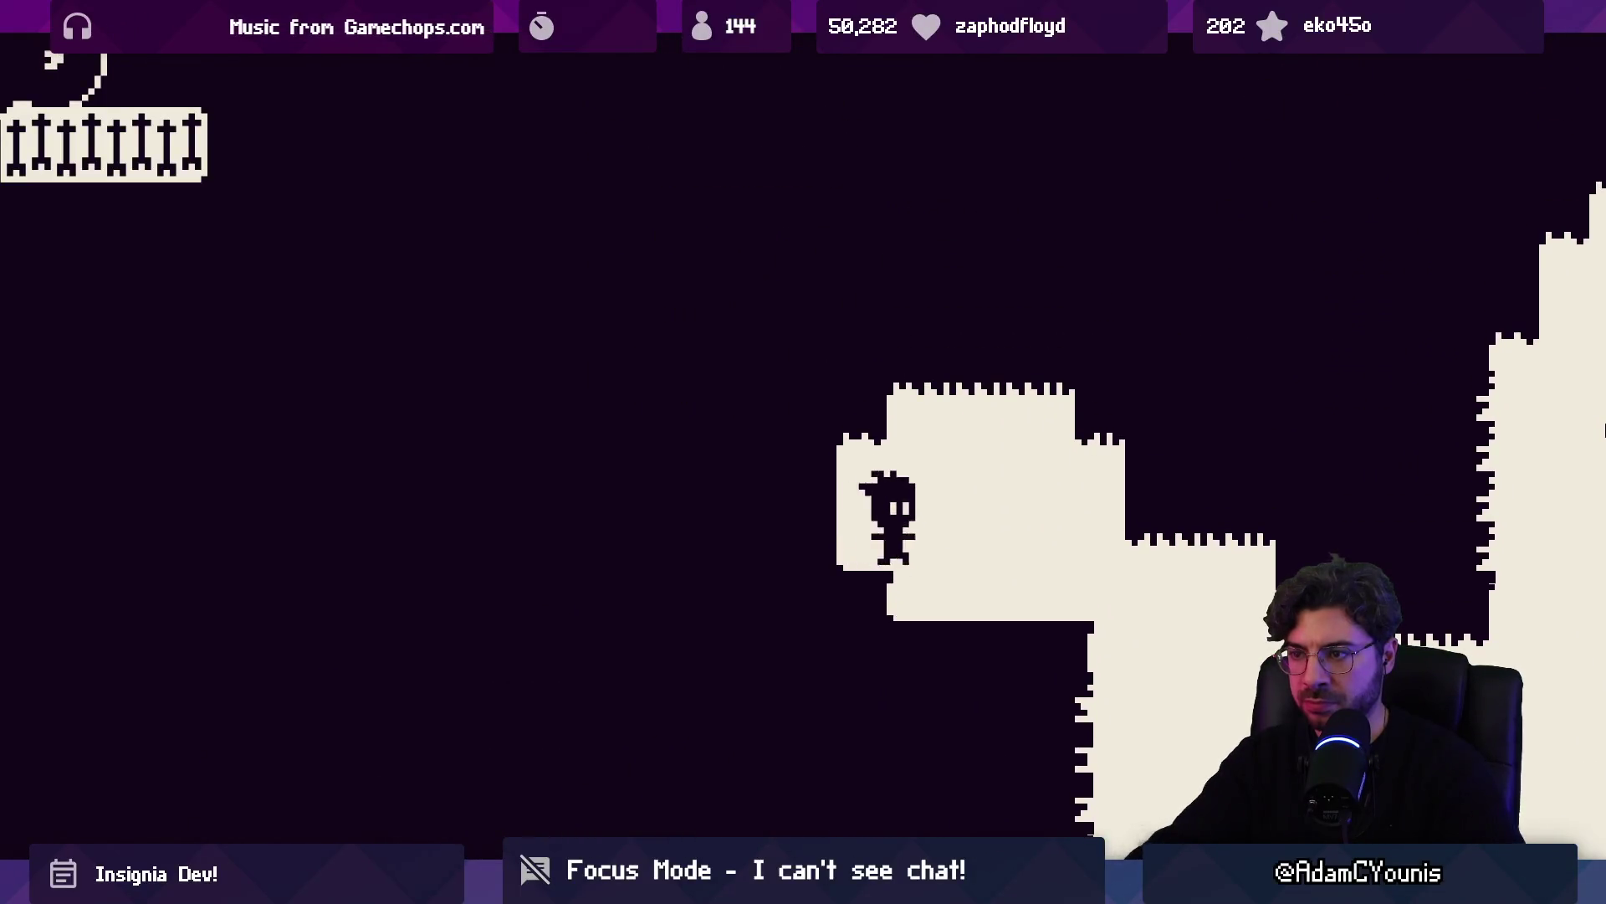
Slide down the pillar, cling to the dark wall, climb the stepped ledges and drop into the next cave
{"action": "key", "text": "Left"}
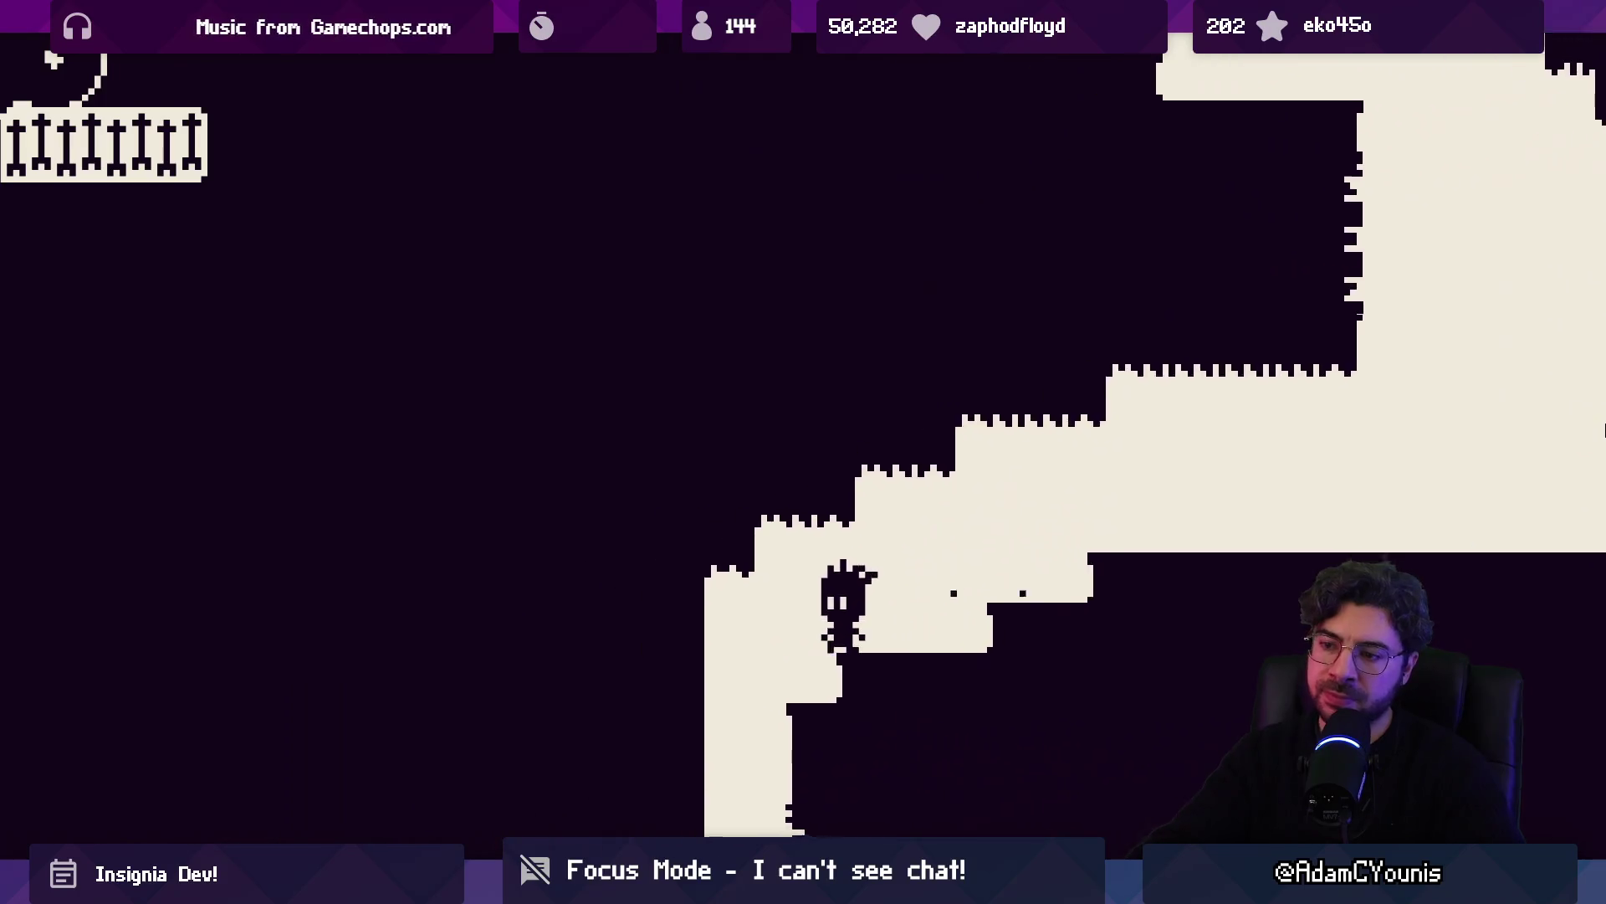
{"action": "key", "text": "Left"}
{"action": "key", "text": "Left"}
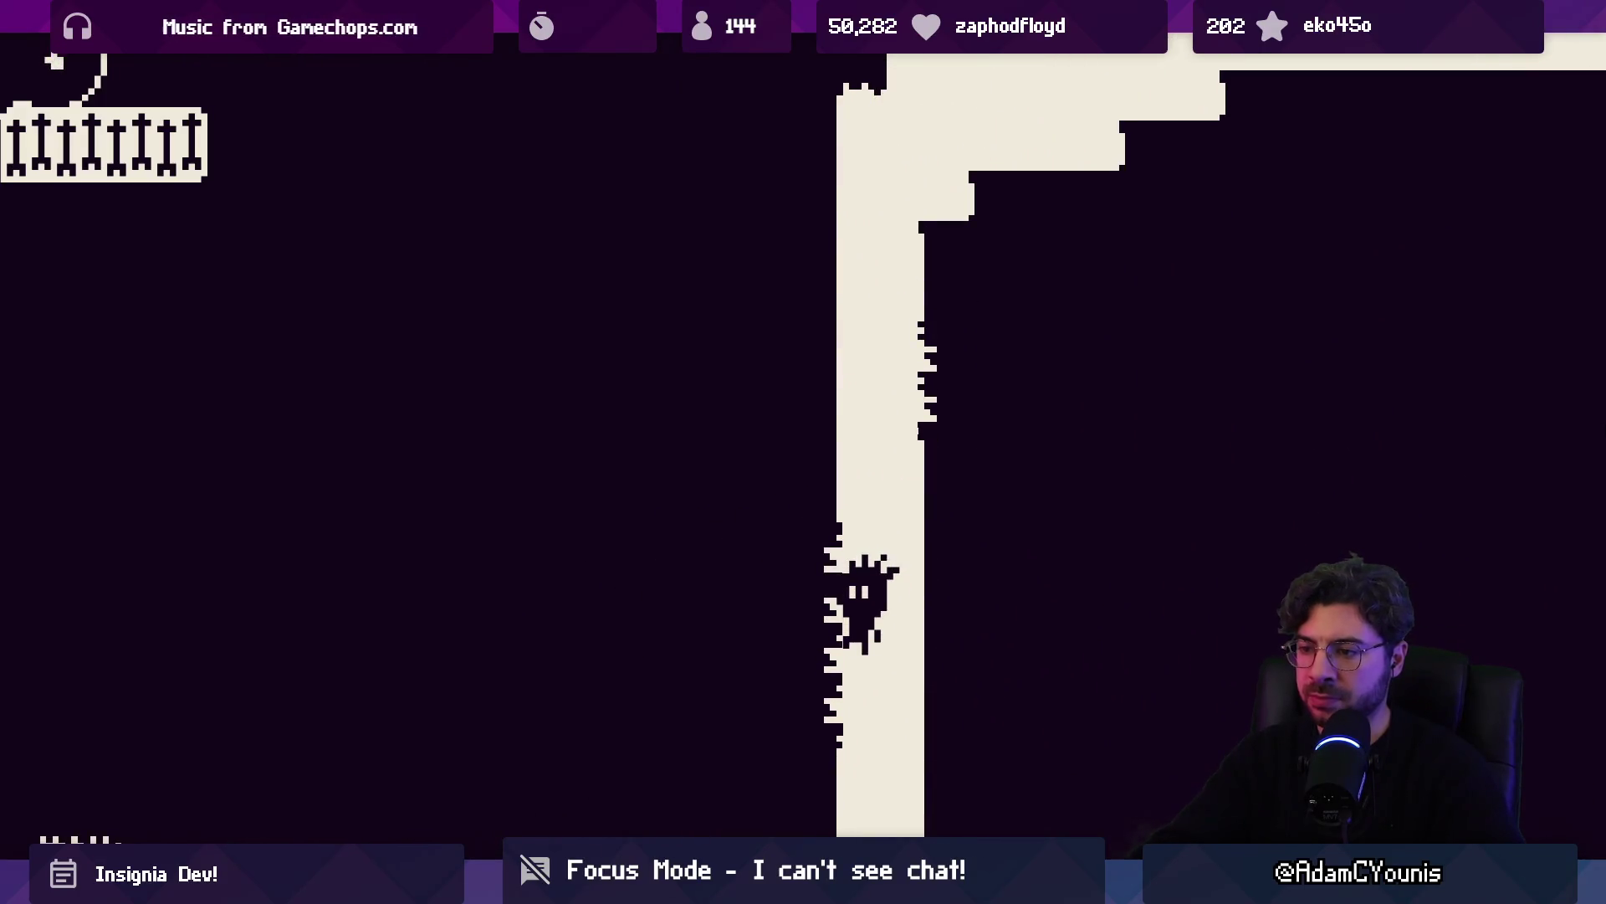
{"action": "key", "text": "Right"}
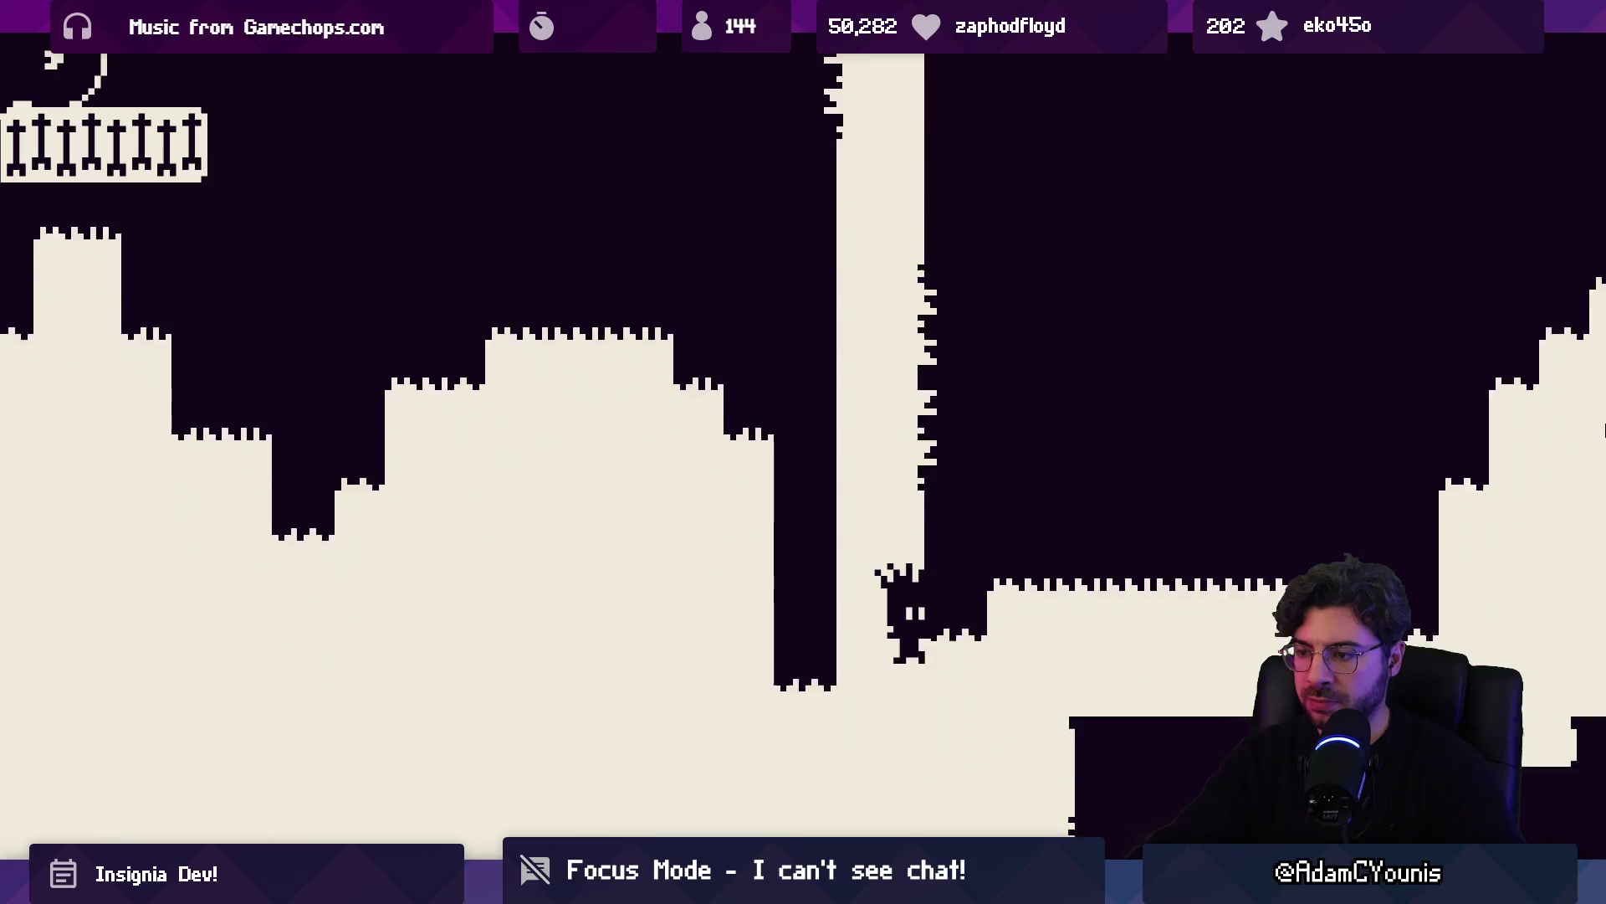
{"action": "key", "text": "space"}
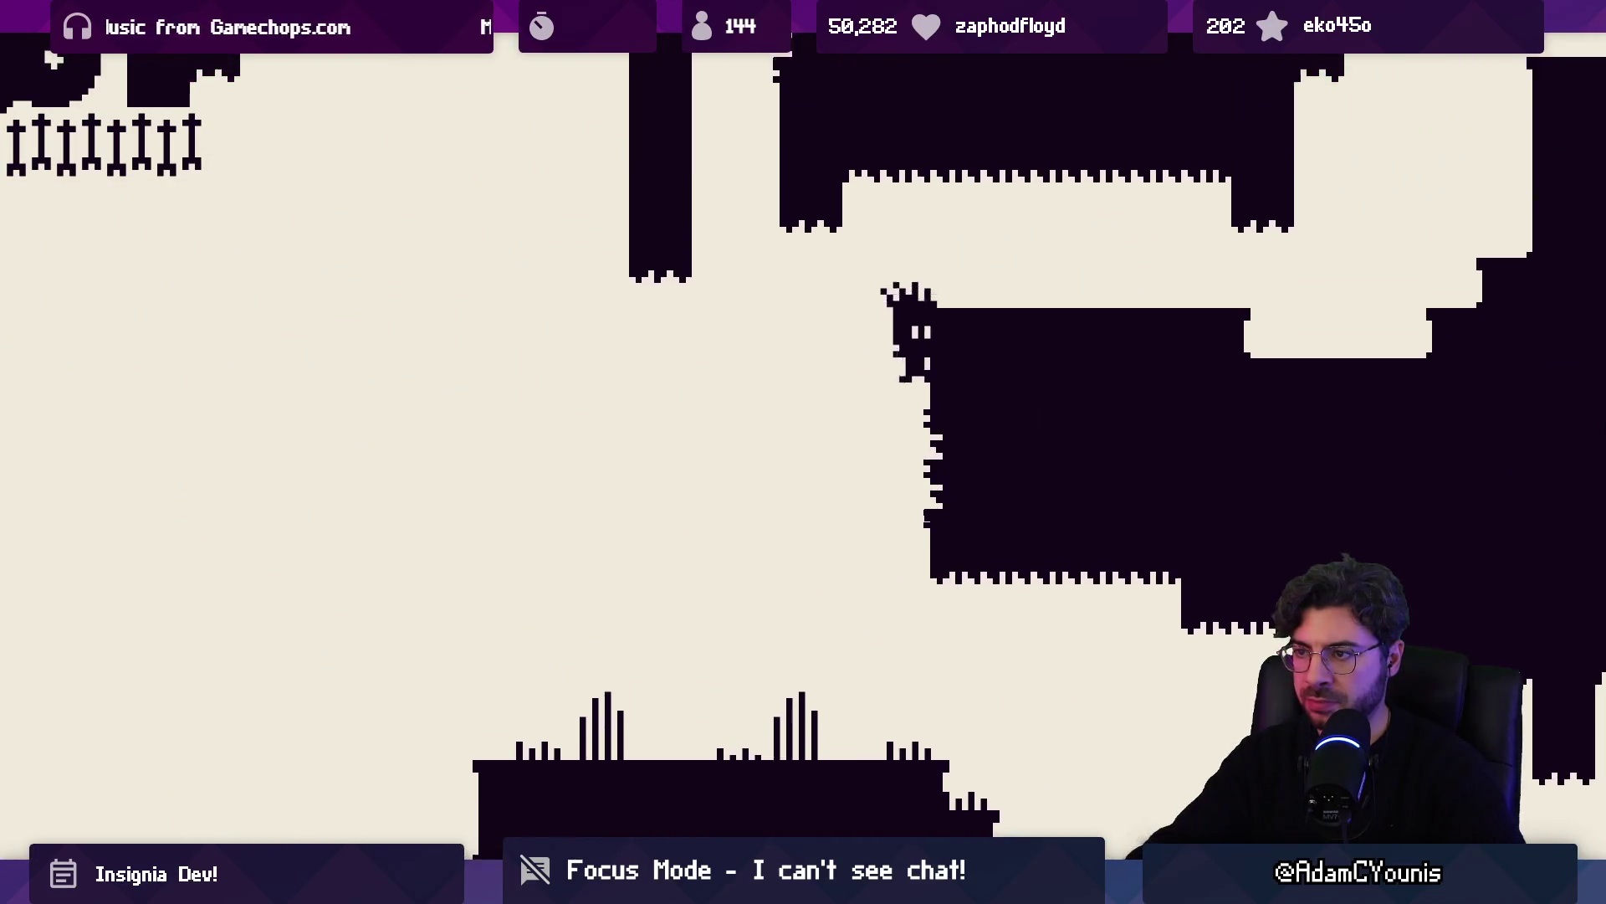
{"action": "key", "text": "Left"}
{"action": "key", "text": "Right"}
{"action": "key", "text": "Right"}
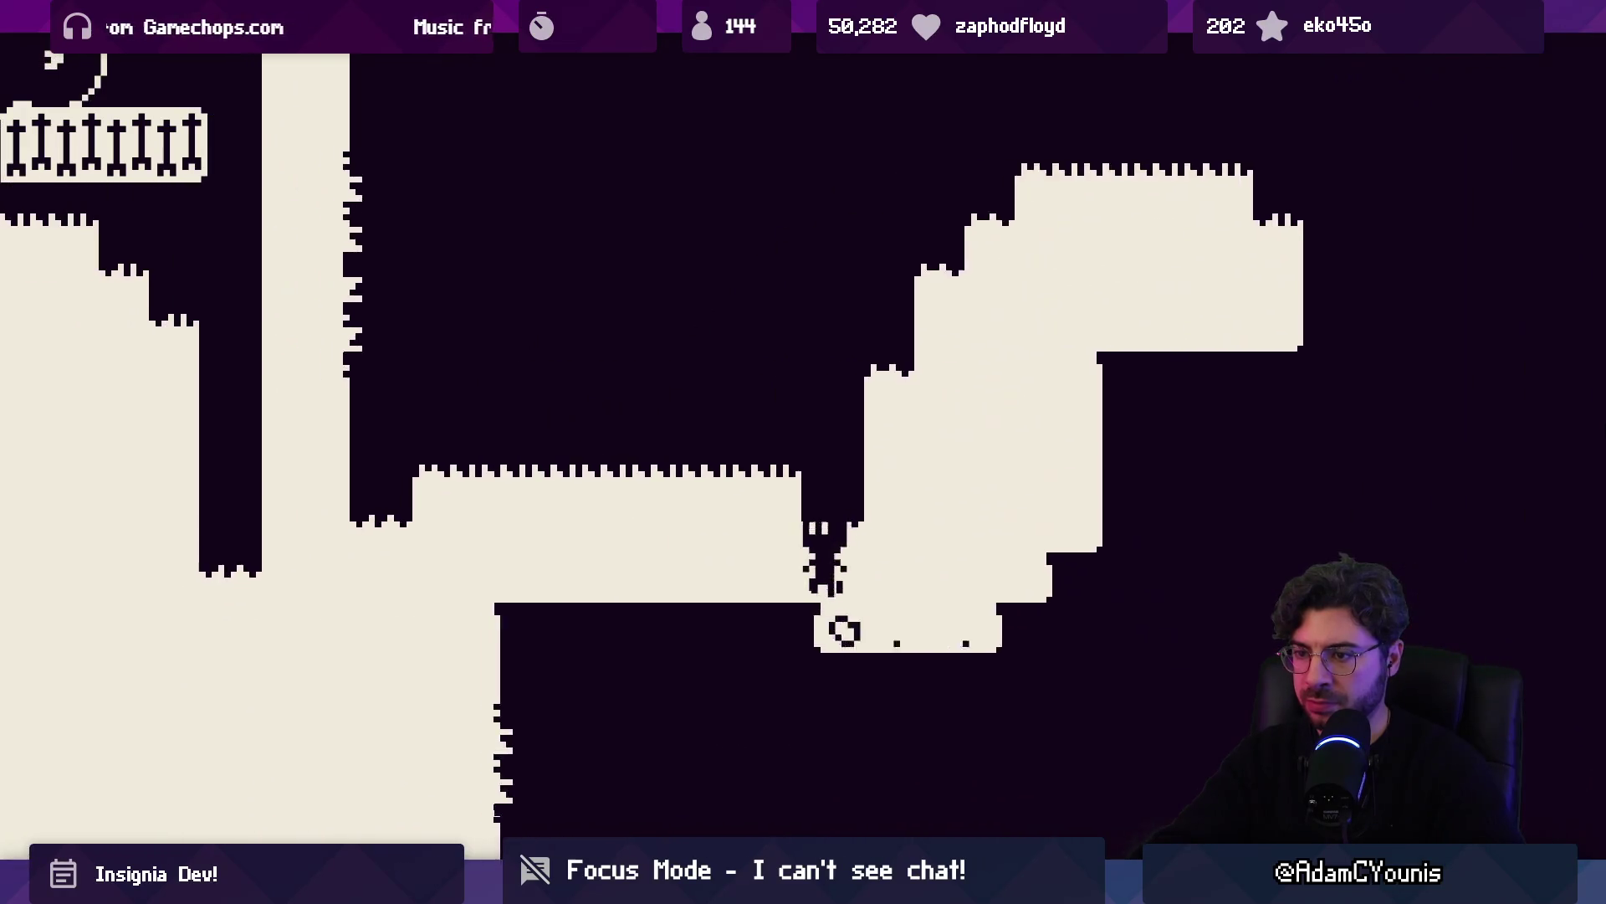
{"action": "key", "text": "Right"}
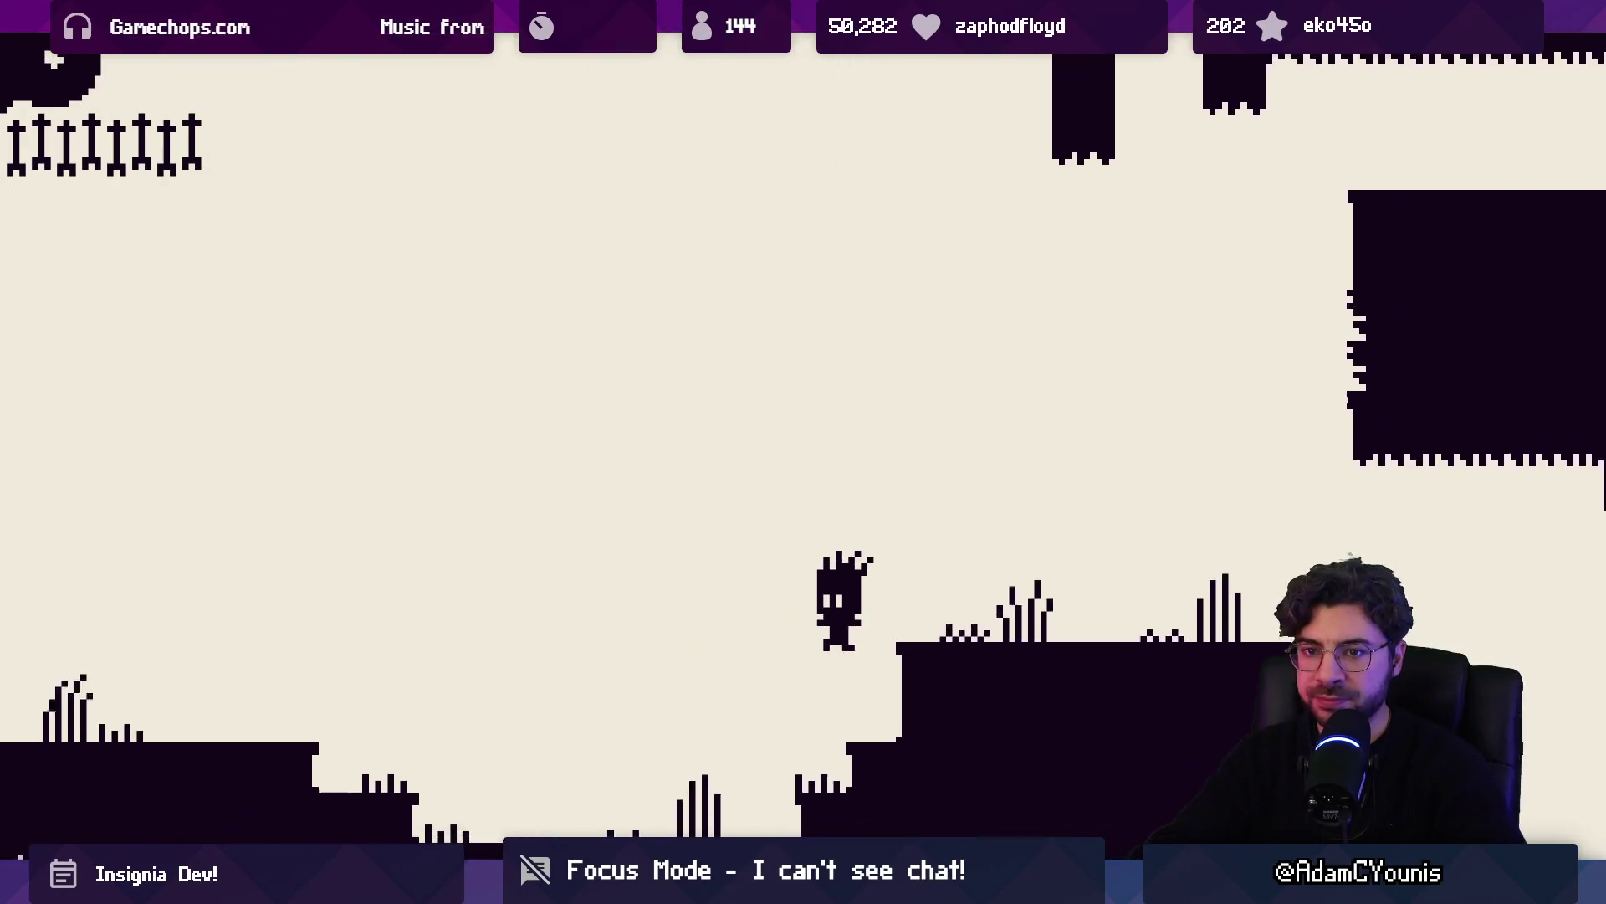
Leap across the crumbling platforms, run through the lower floors and jump up the shaft
{"action": "key", "text": "space"}
{"action": "key", "text": "Left"}
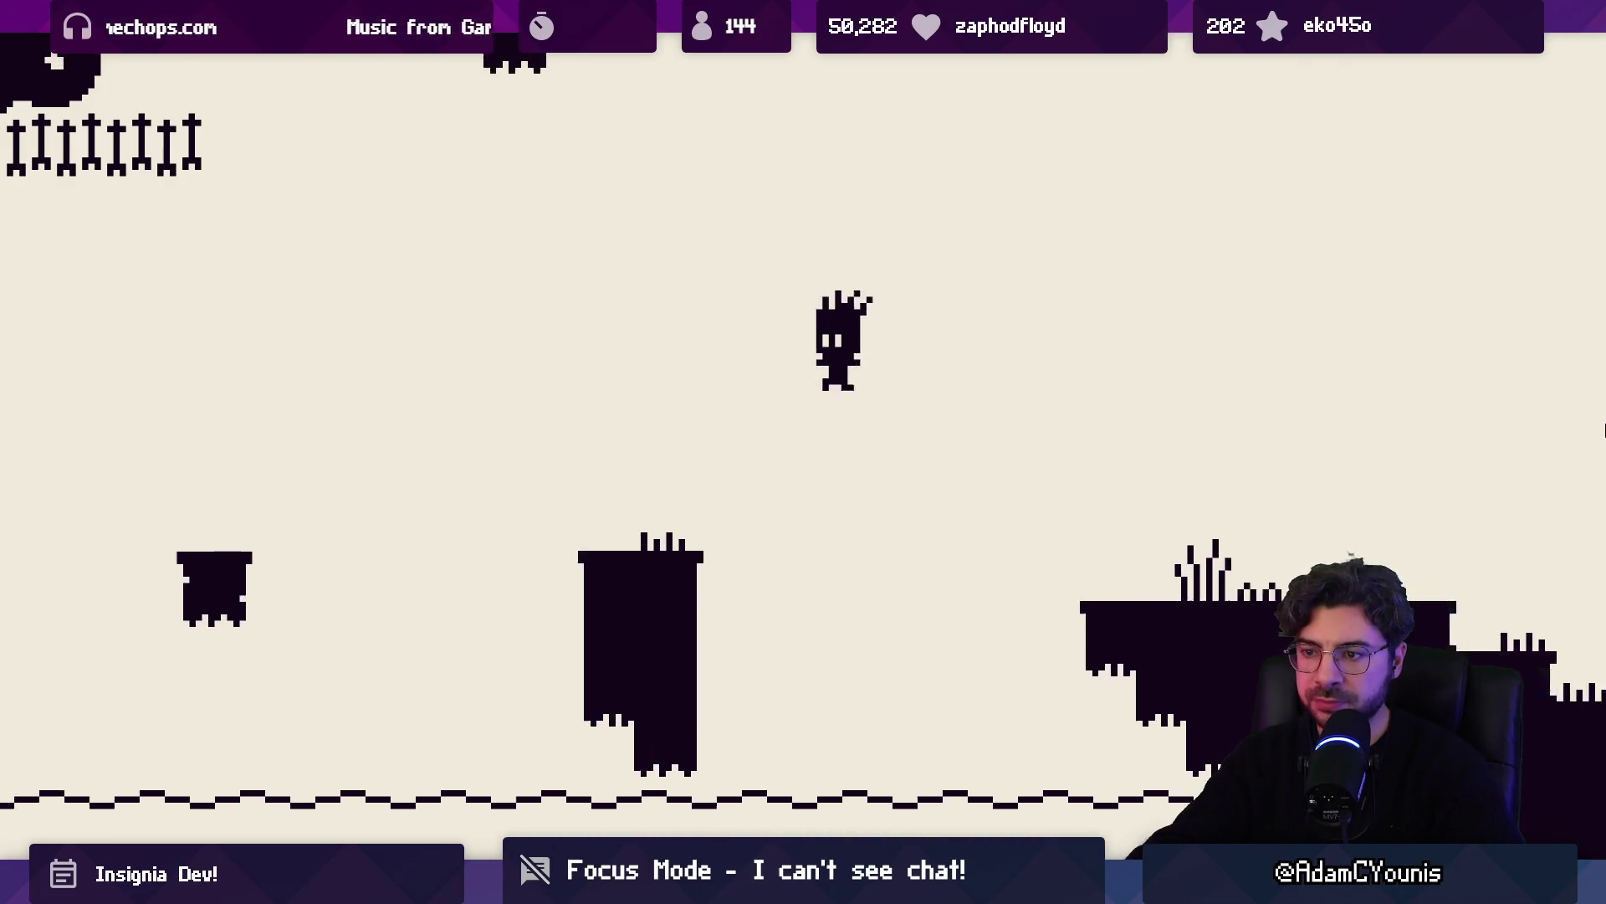
{"action": "key", "text": "space"}
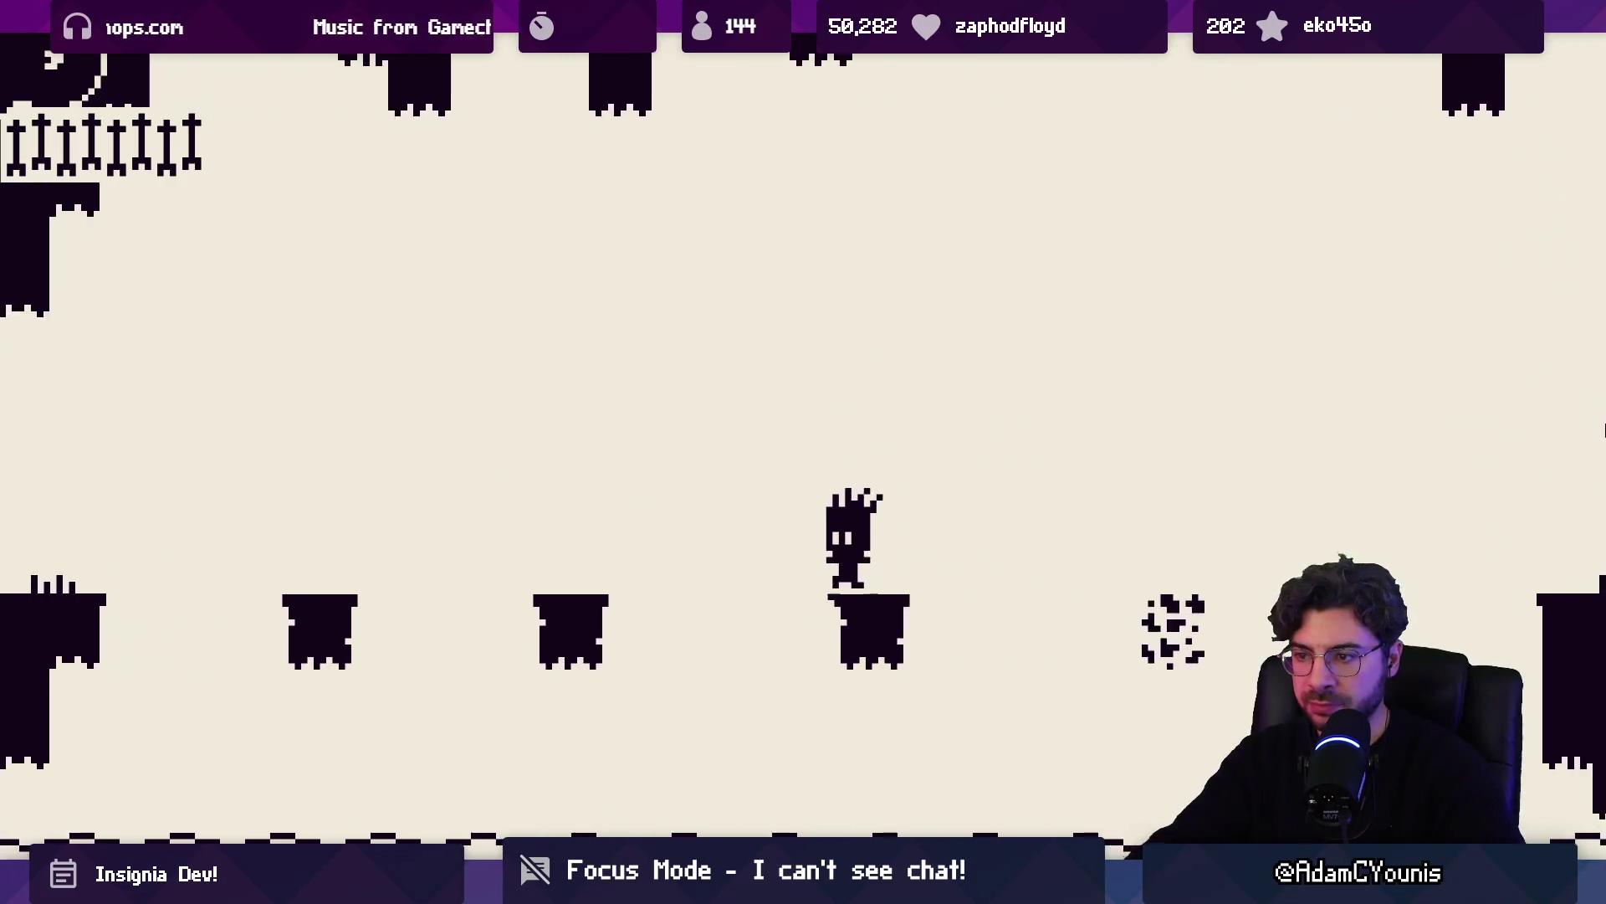
{"action": "key", "text": "Left"}
{"action": "key", "text": "space"}
{"action": "key", "text": "Left"}
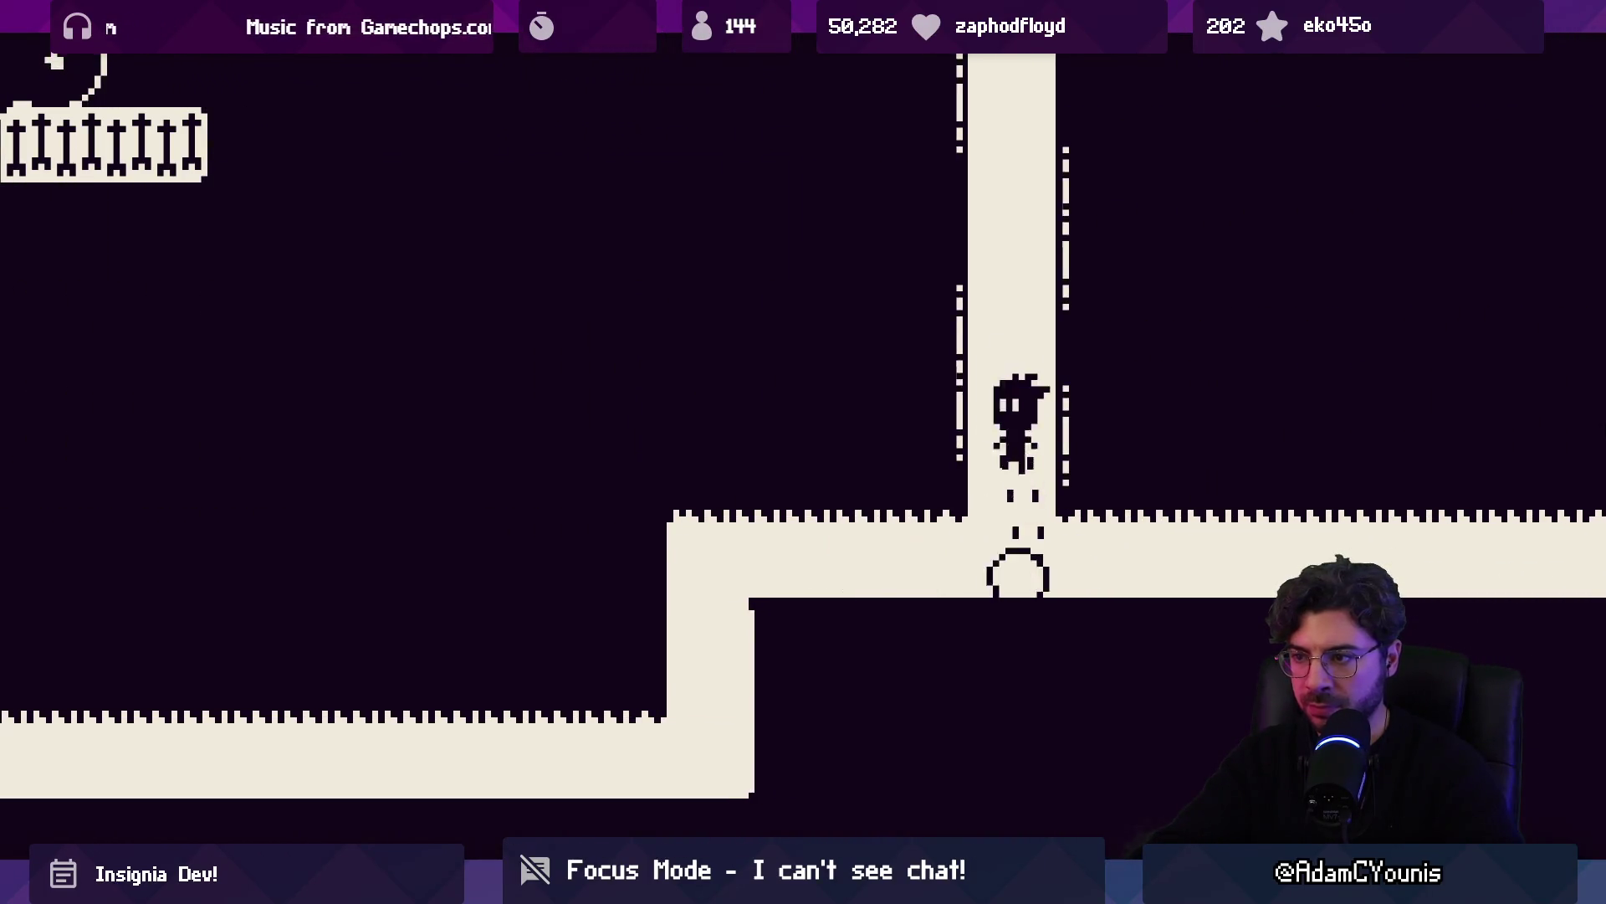
{"action": "key", "text": "Left"}
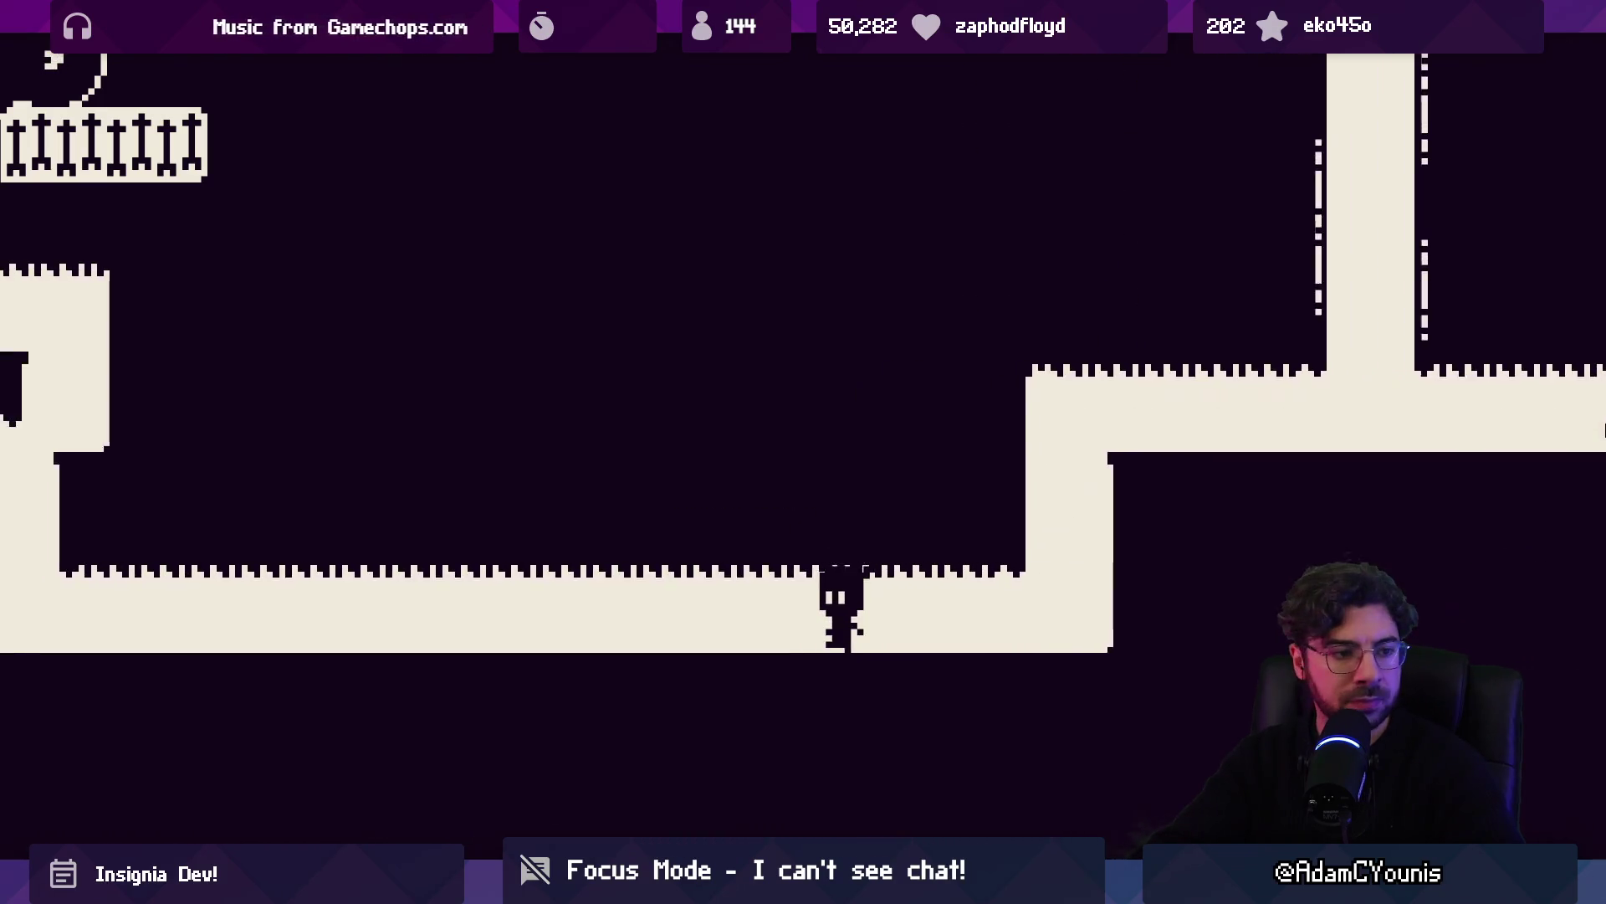
{"action": "key", "text": "space"}
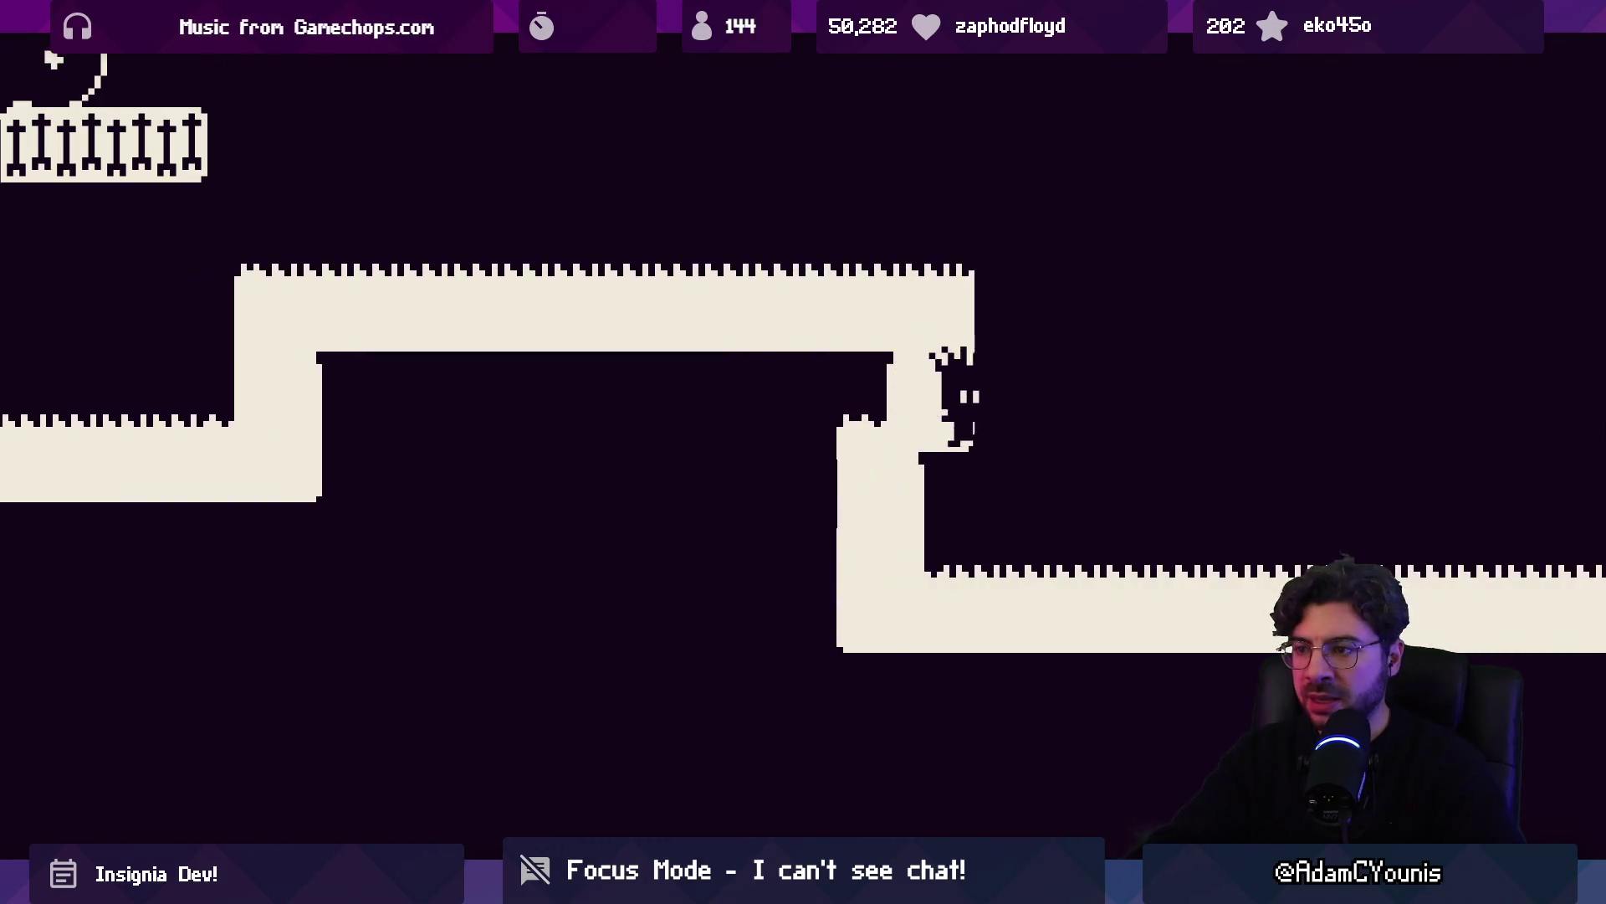
{"action": "key", "text": "Left"}
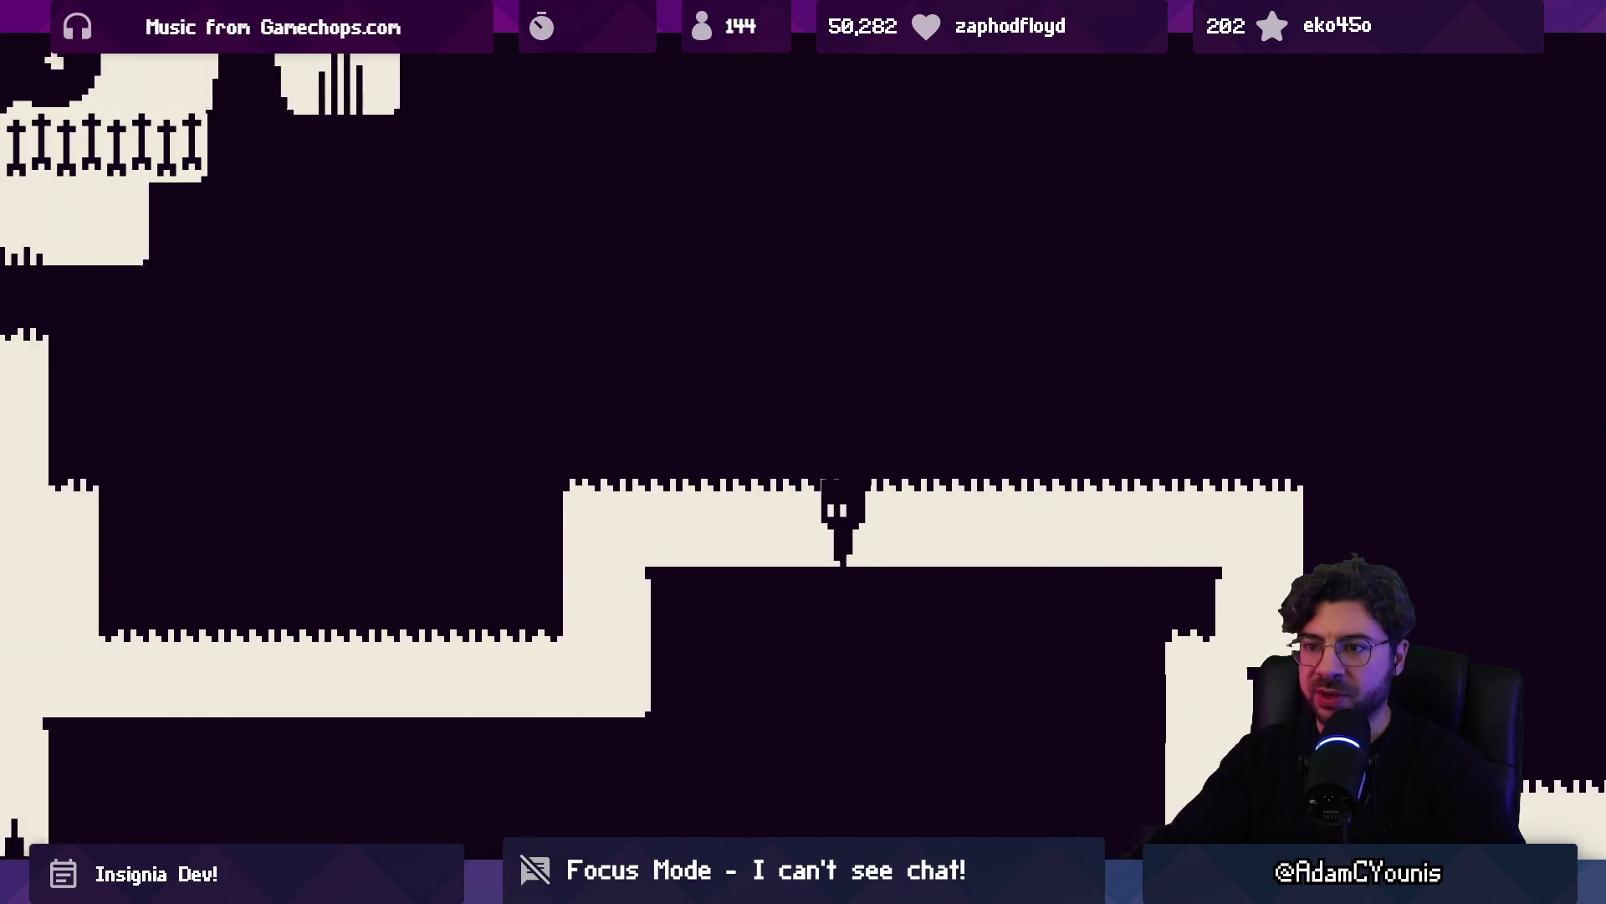
{"action": "key", "text": "space"}
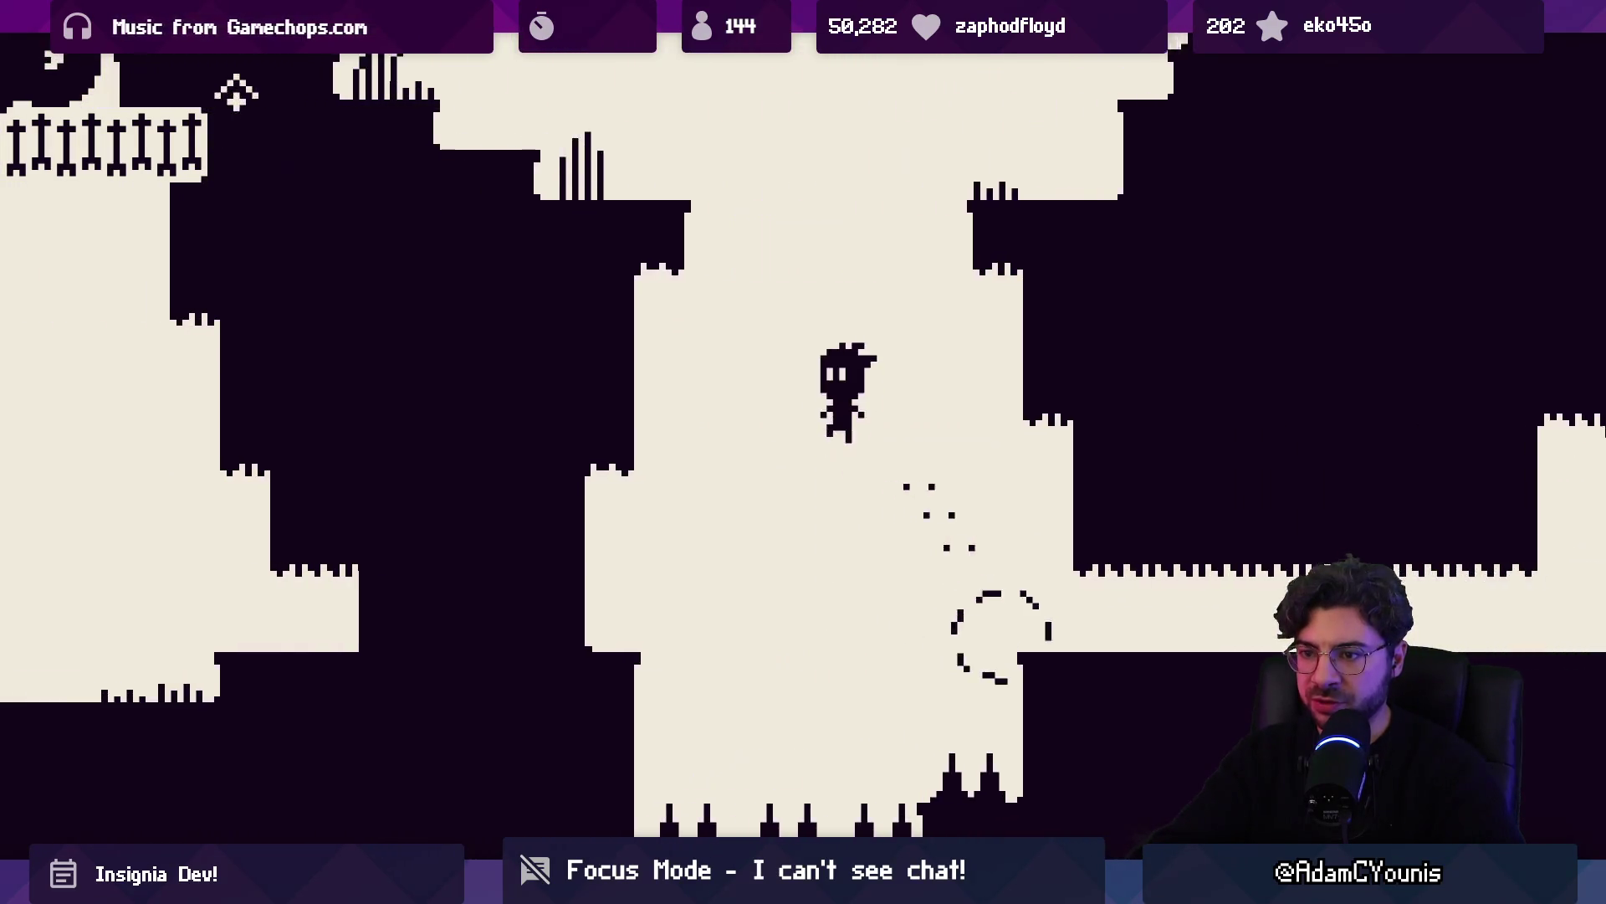
Jump up through the forest via the flower platform and diamond marker, past the tree
{"action": "key", "text": "Left"}
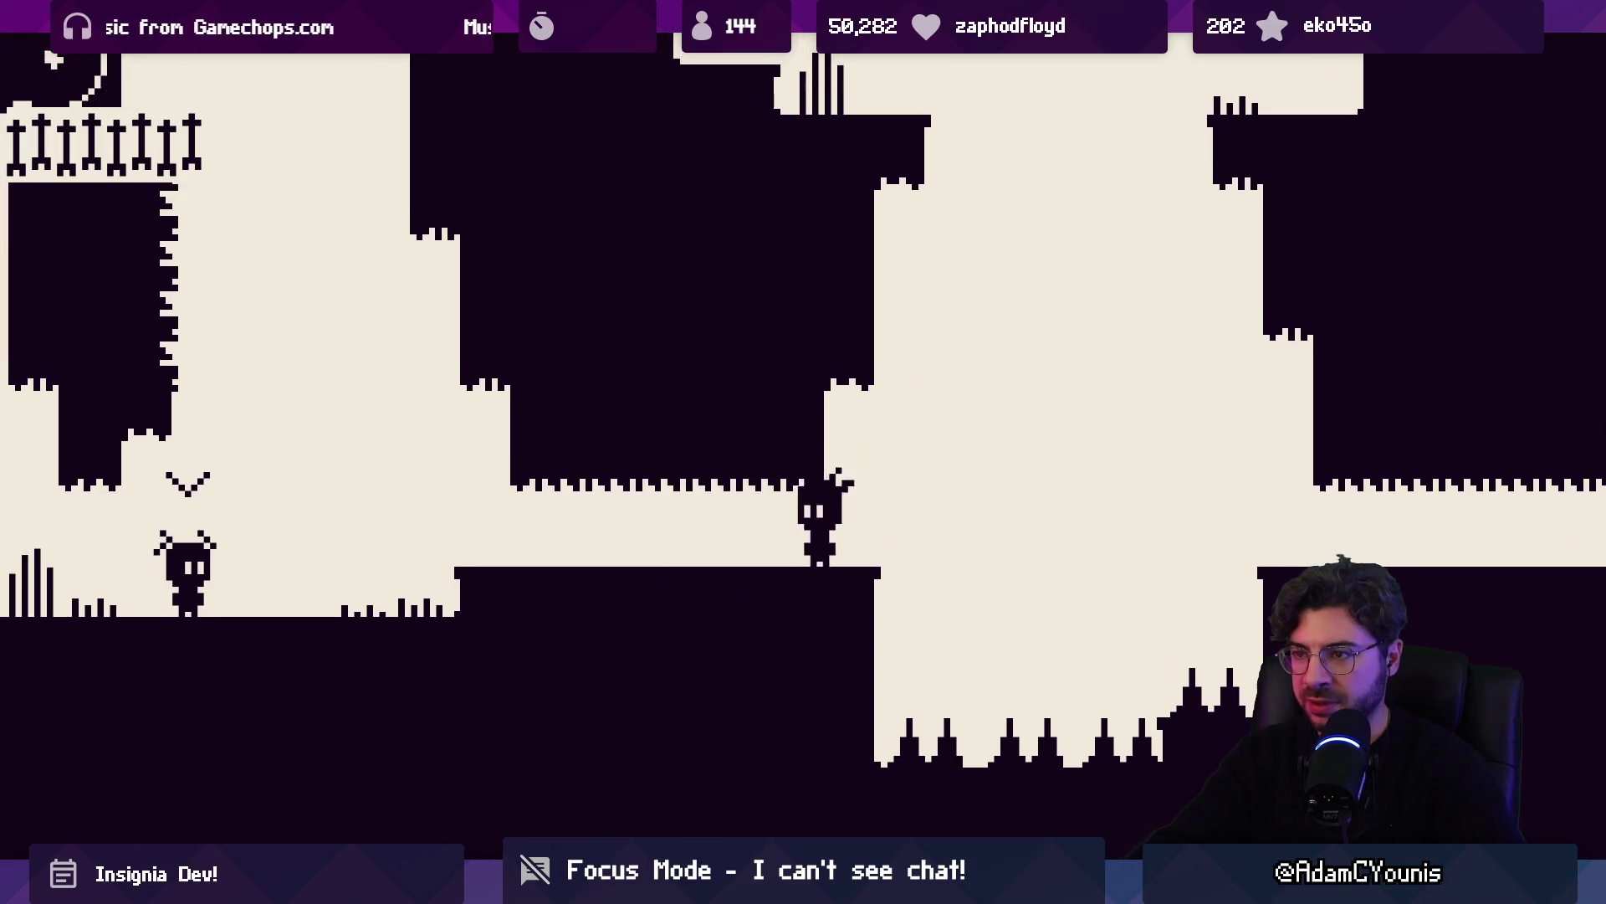
{"action": "key", "text": "space"}
{"action": "key", "text": "space"}
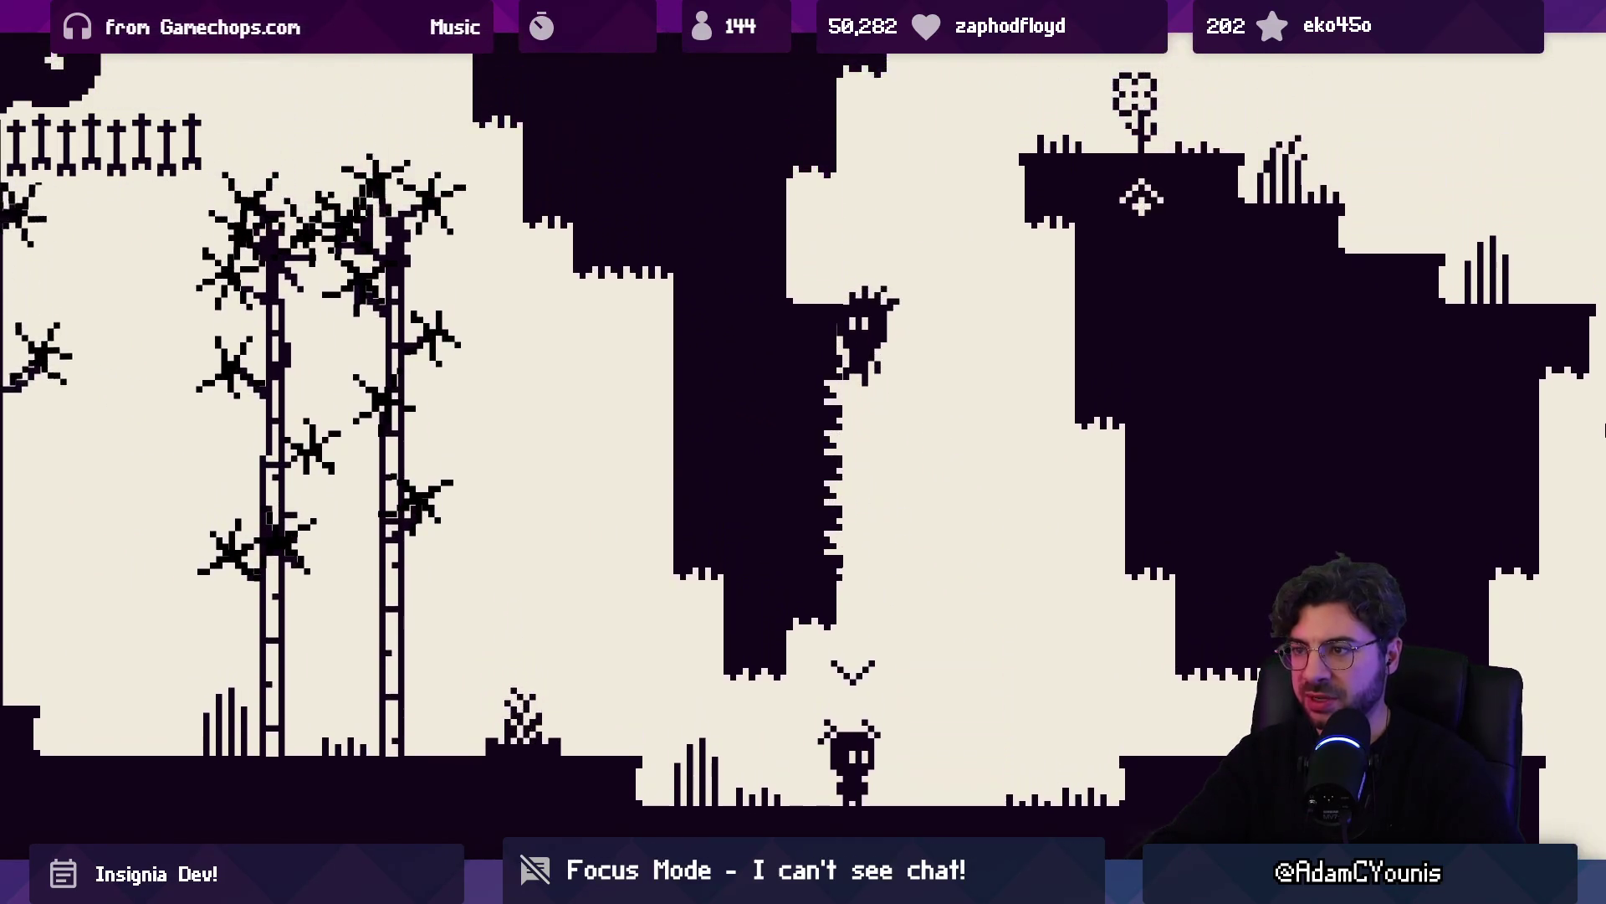
{"action": "key", "text": "Right"}
{"action": "key", "text": "Left"}
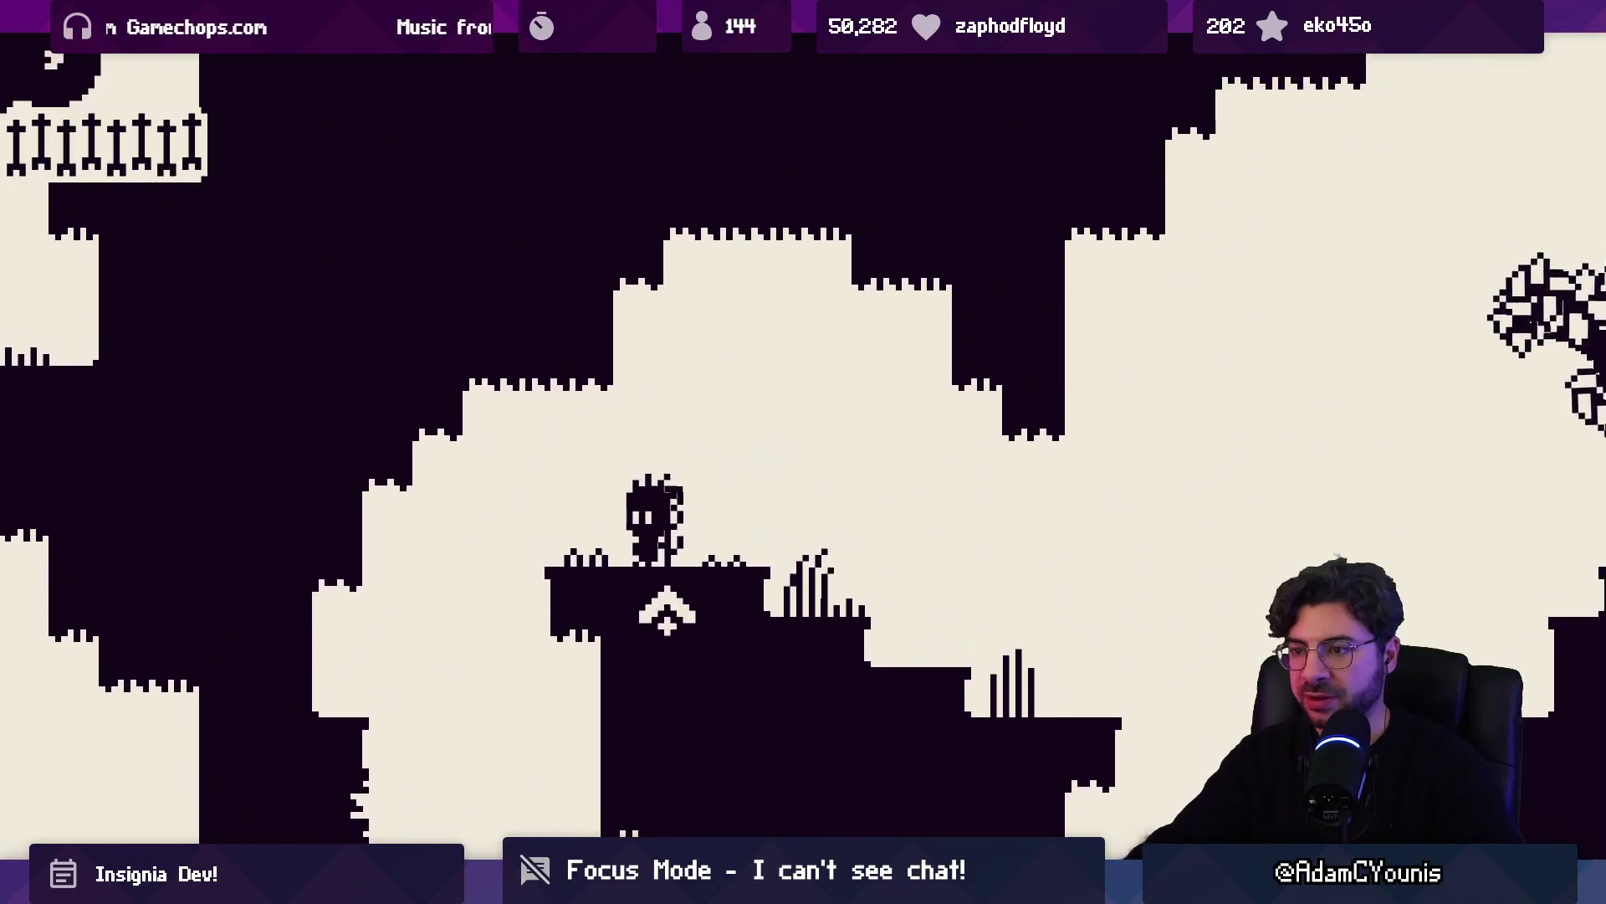
{"action": "key", "text": "space"}
{"action": "key", "text": "Right"}
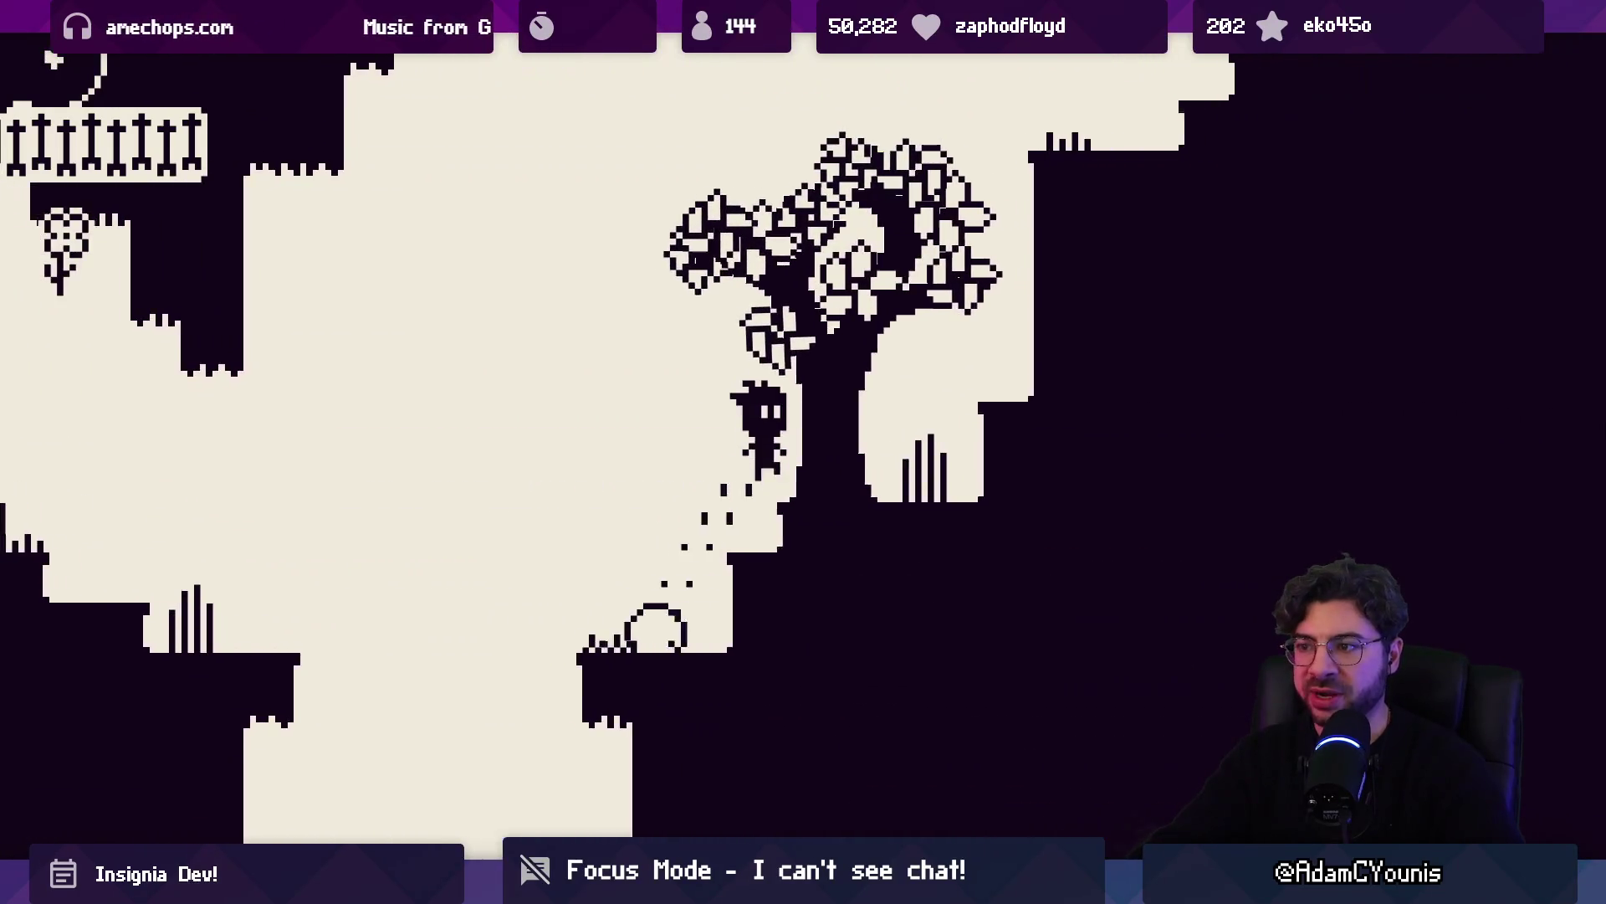
{"action": "key", "text": "space"}
{"action": "key", "text": "Right"}
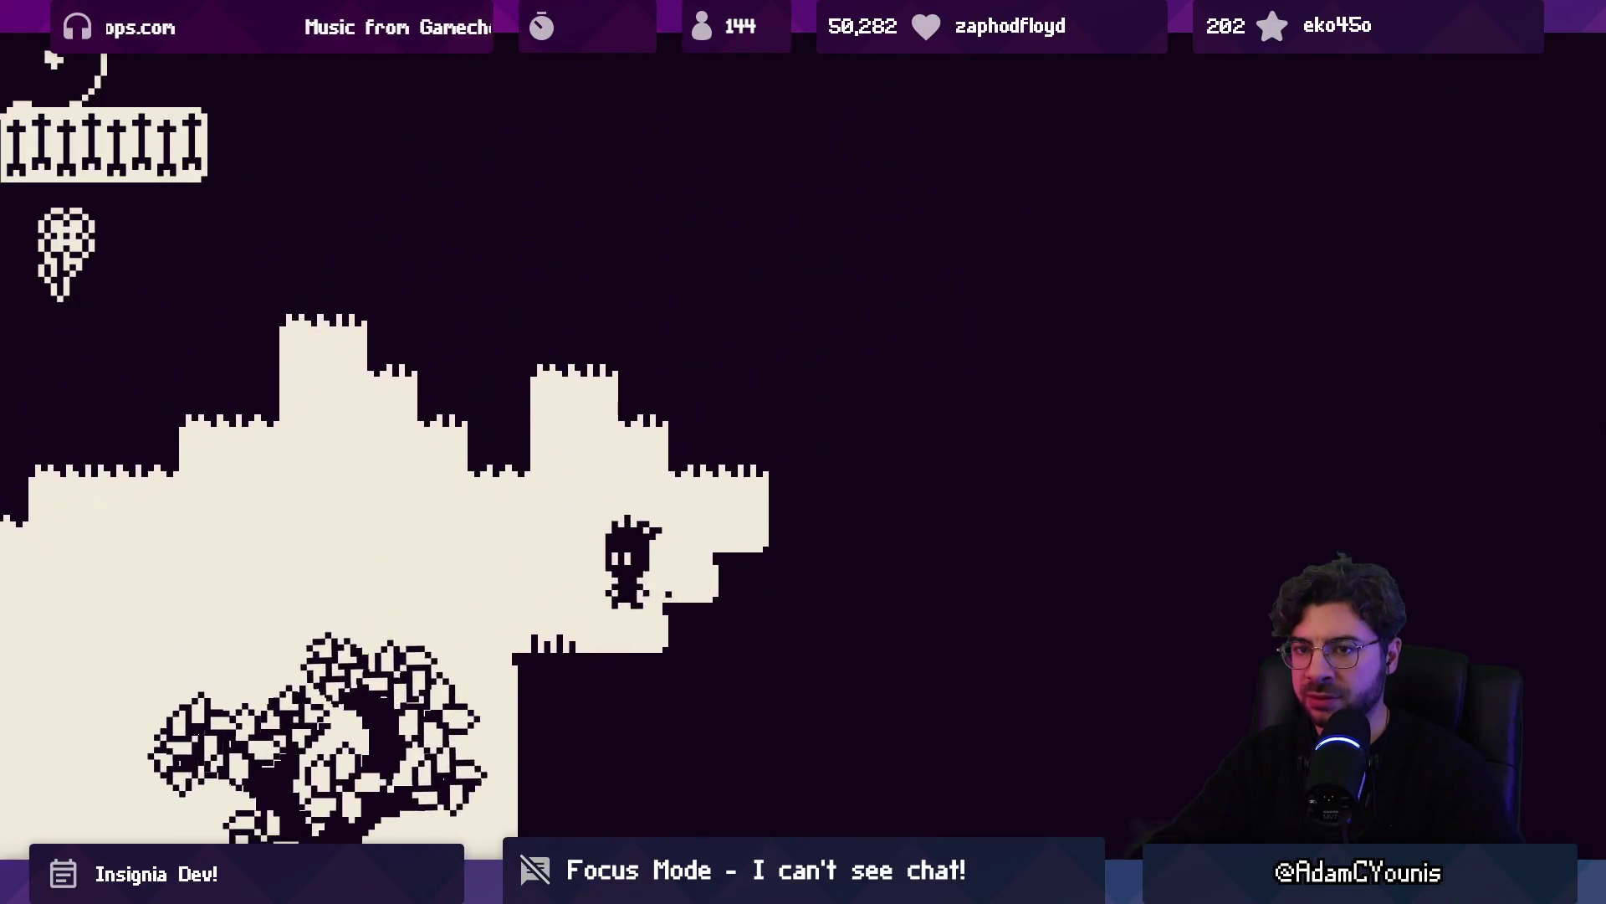
{"action": "key", "text": "Right"}
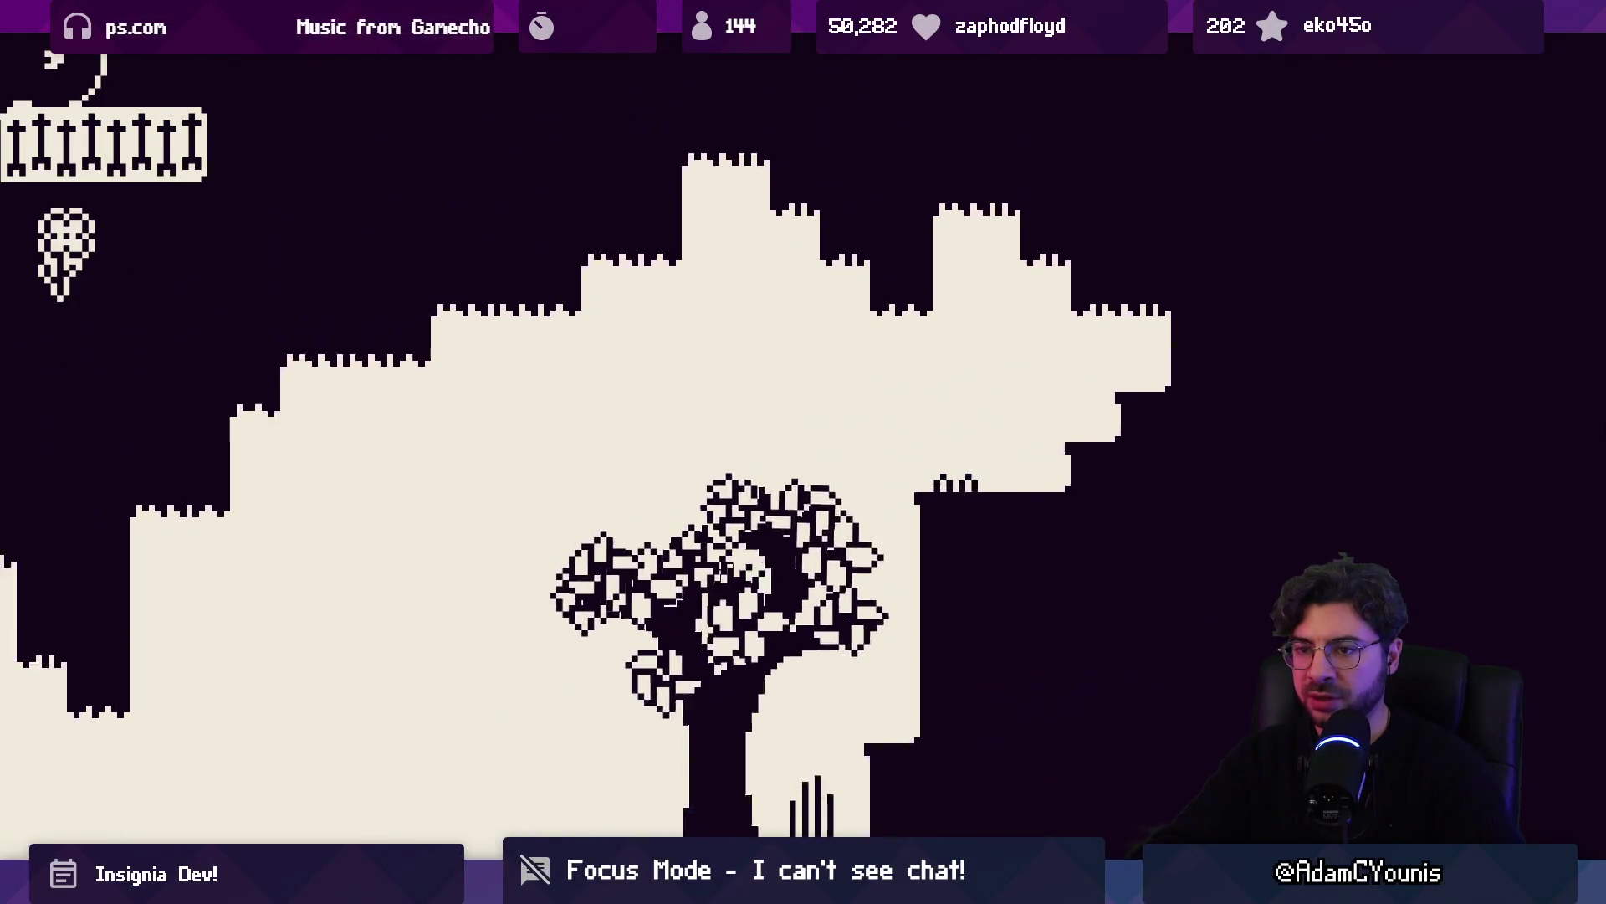
{"action": "key", "text": "space"}
Drop down the shaft beside the horned villager, talk to them and close the dialogue
{"action": "key", "text": "Left"}
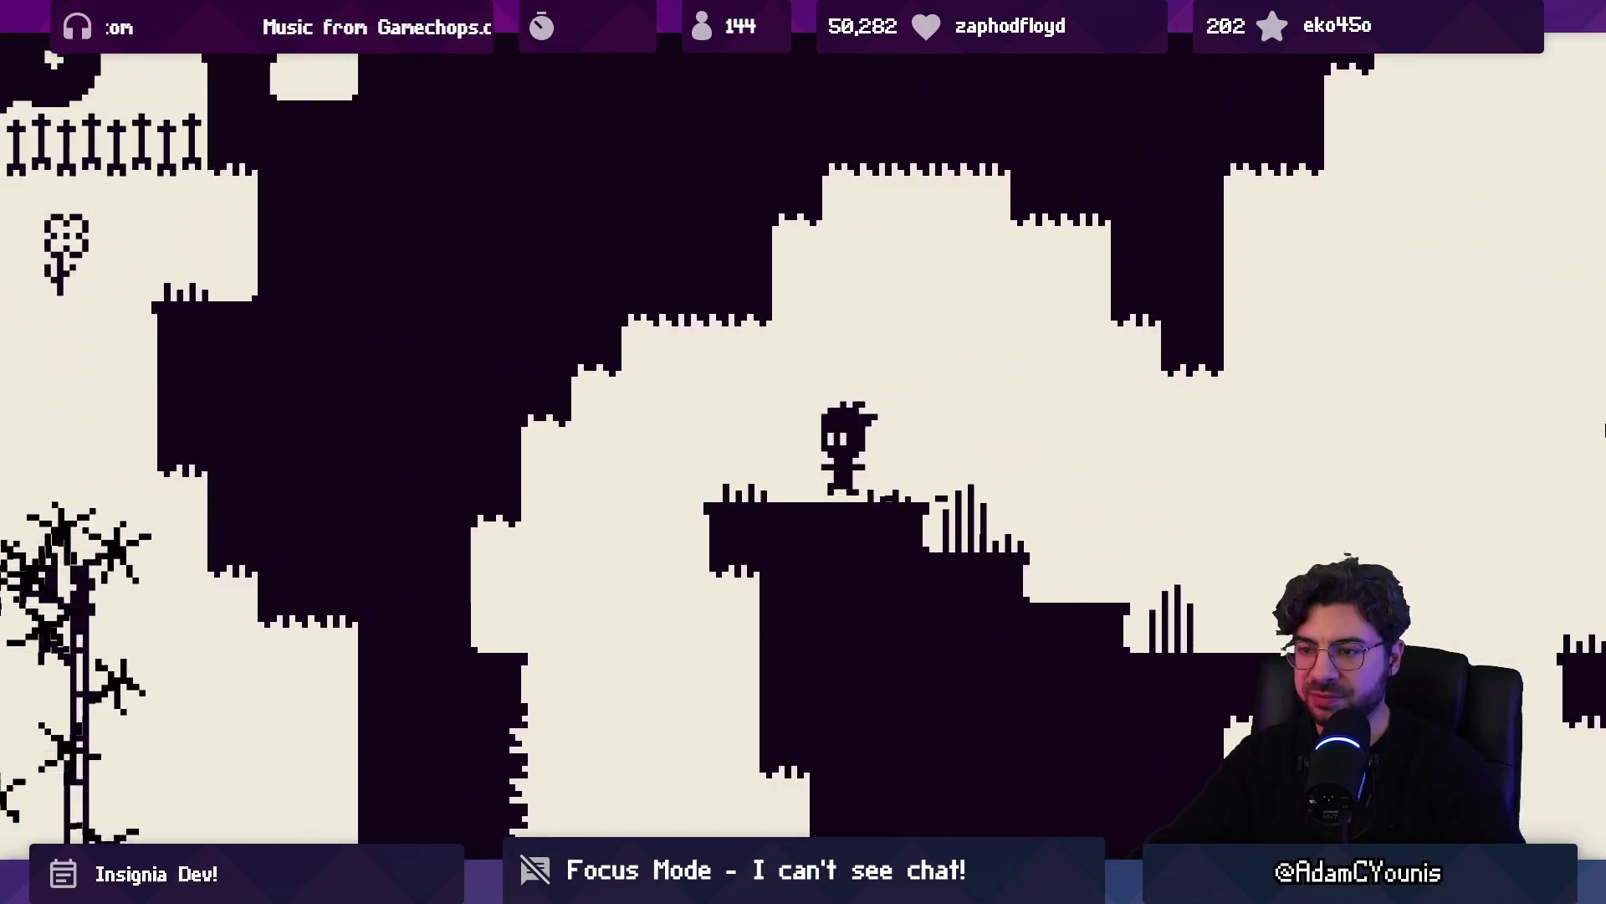
{"action": "key", "text": "Left"}
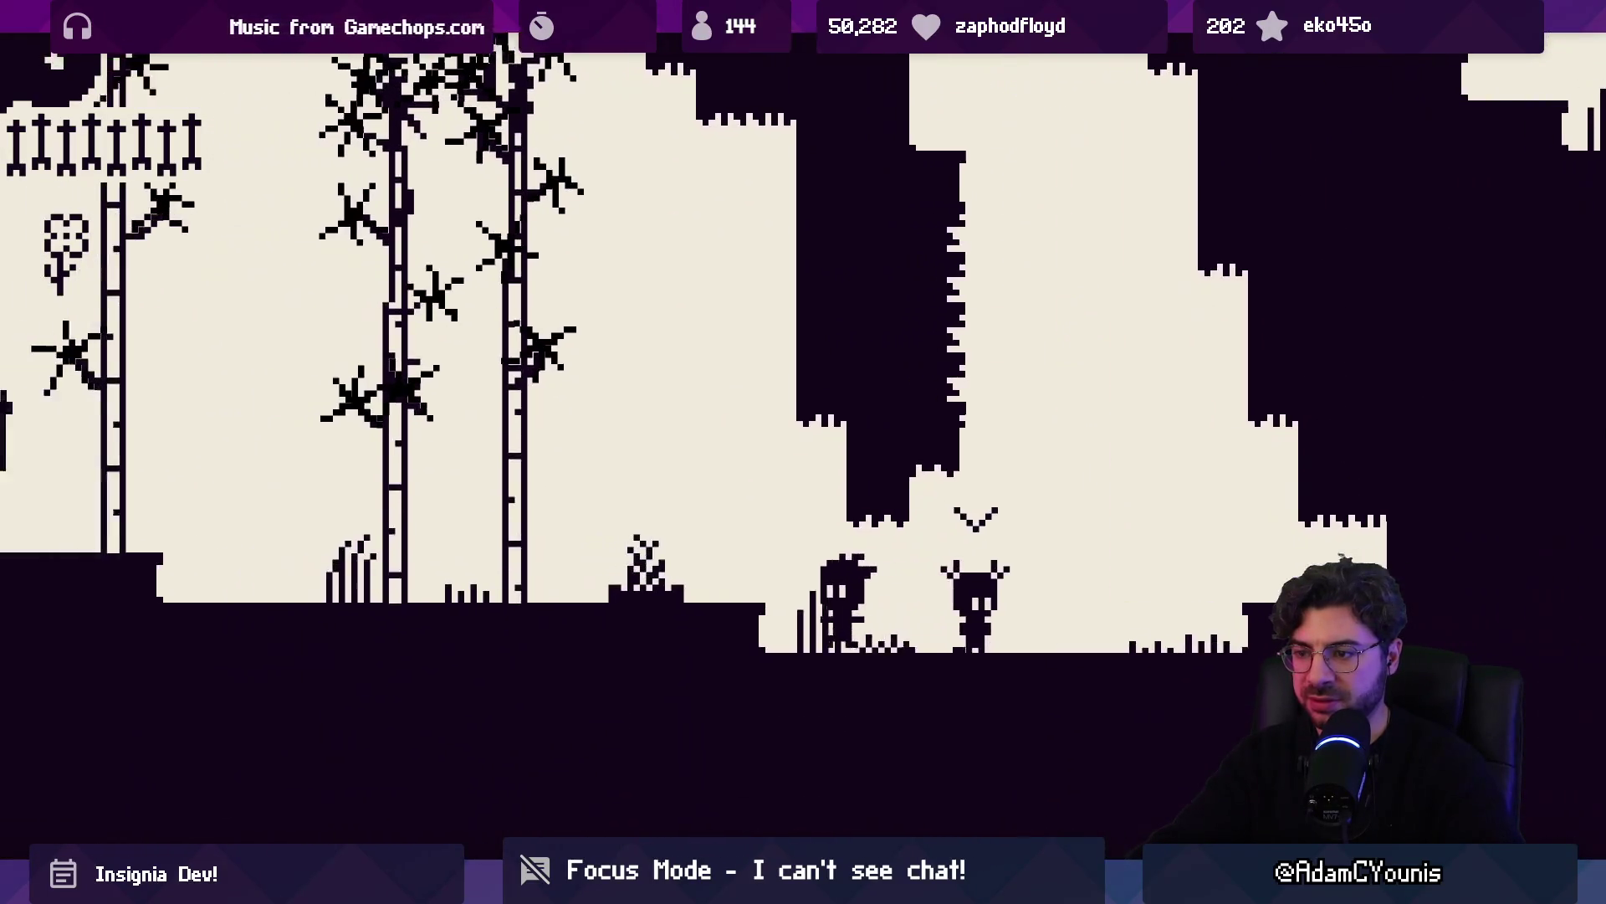
{"action": "key", "text": "Up"}
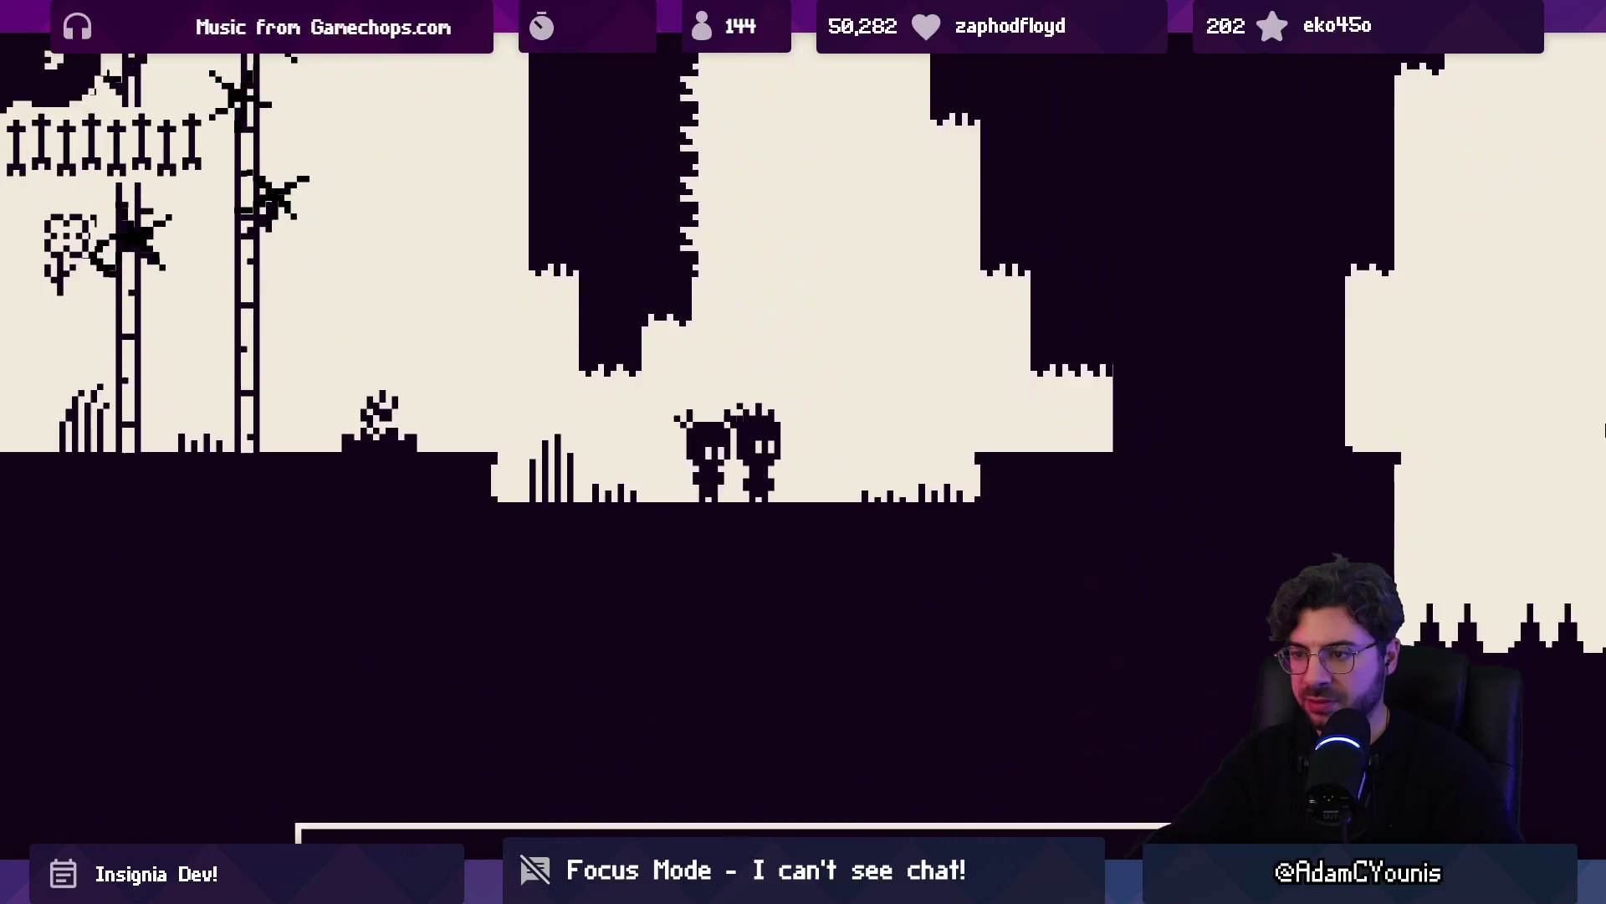
{"action": "key", "text": "Up"}
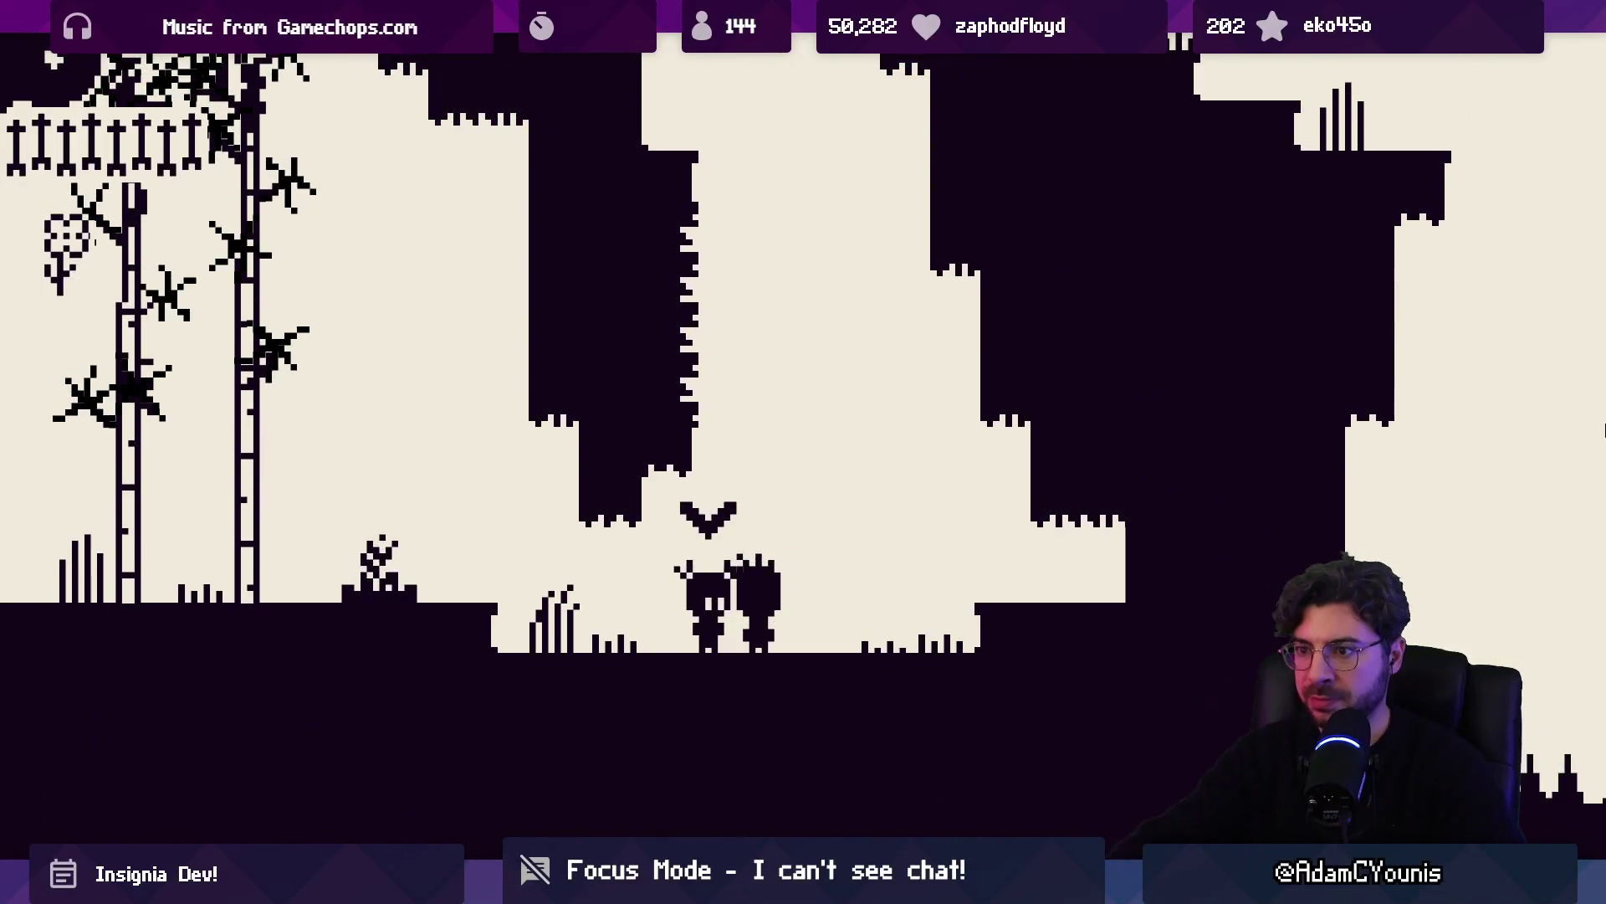
Walk left away from the villager and jump up onto the higher ledges
{"action": "key", "text": "Left"}
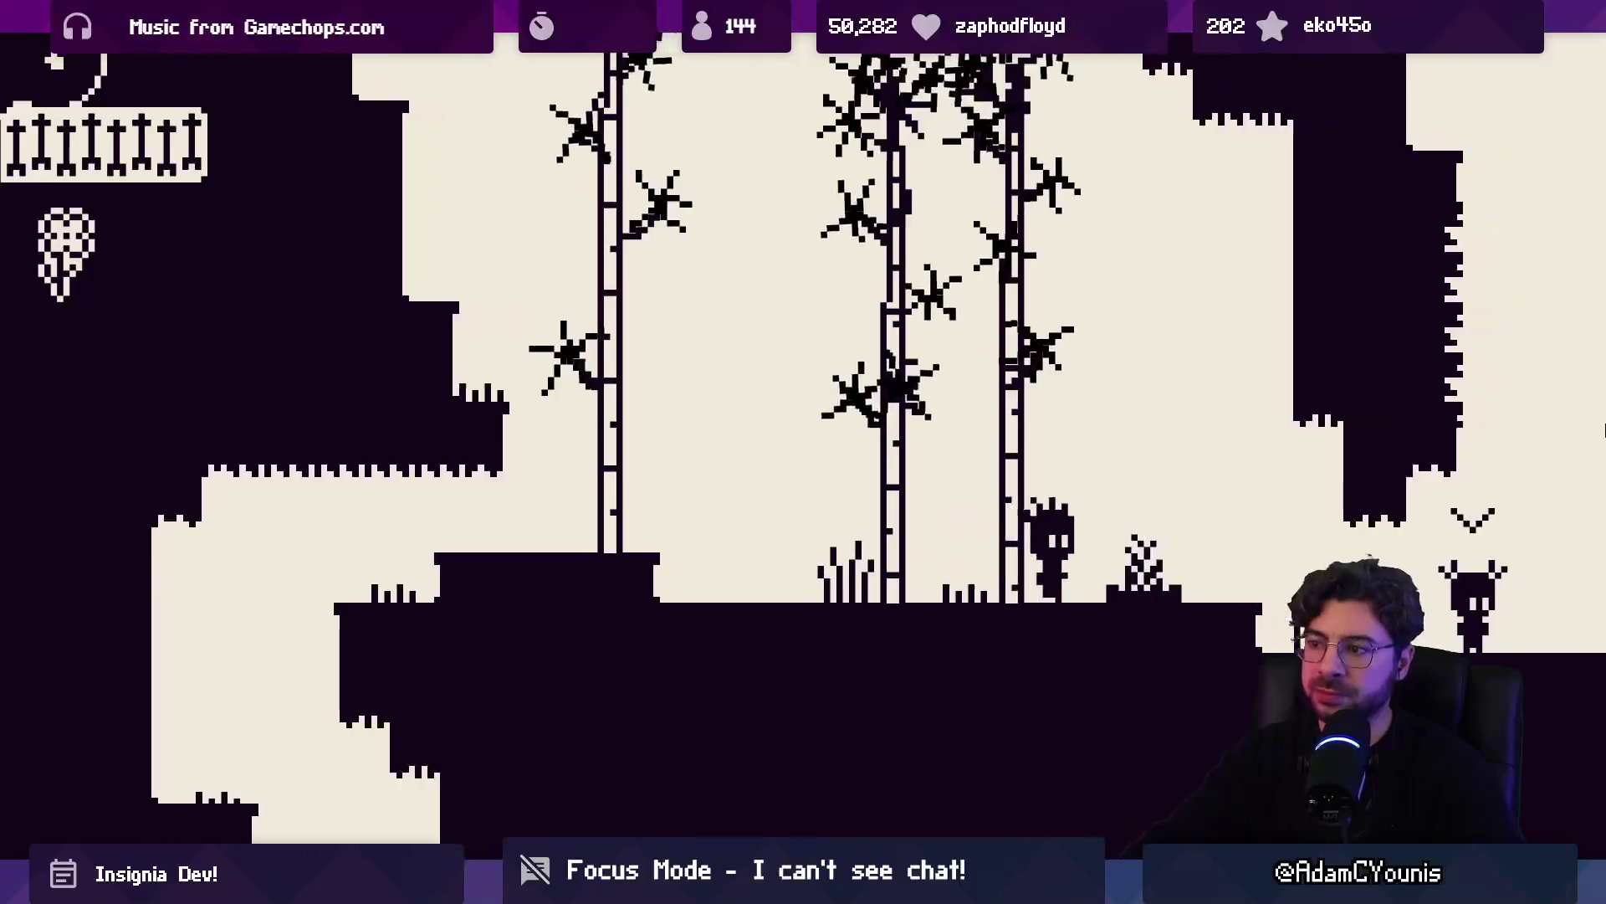
{"action": "key", "text": "Left"}
{"action": "key", "text": "space"}
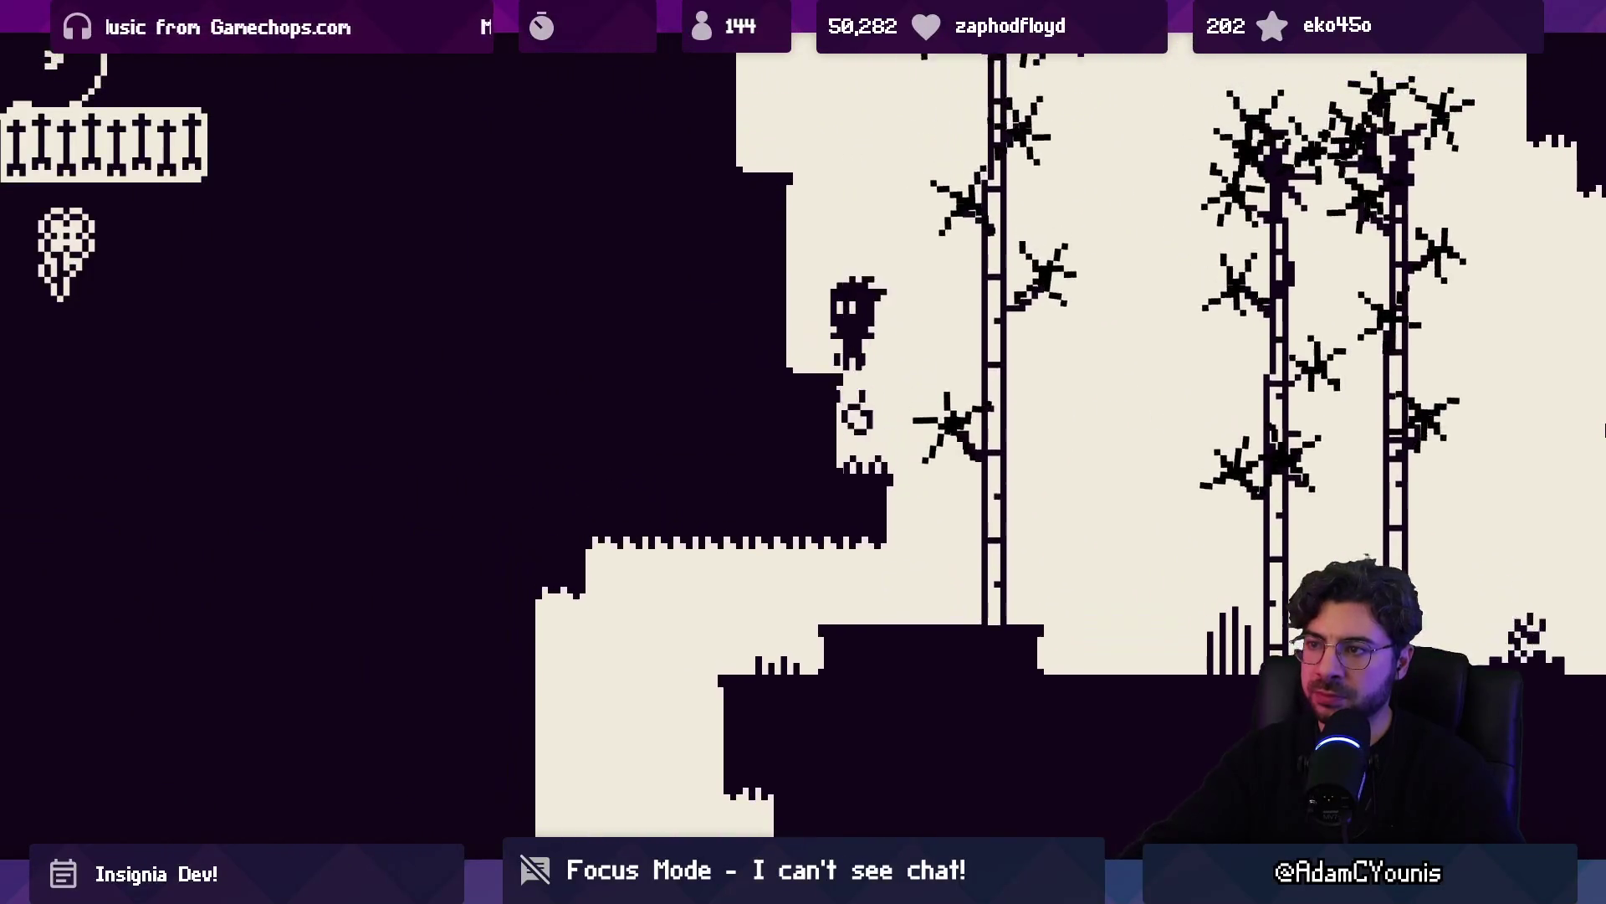
{"action": "key", "text": "Left"}
{"action": "key", "text": "space"}
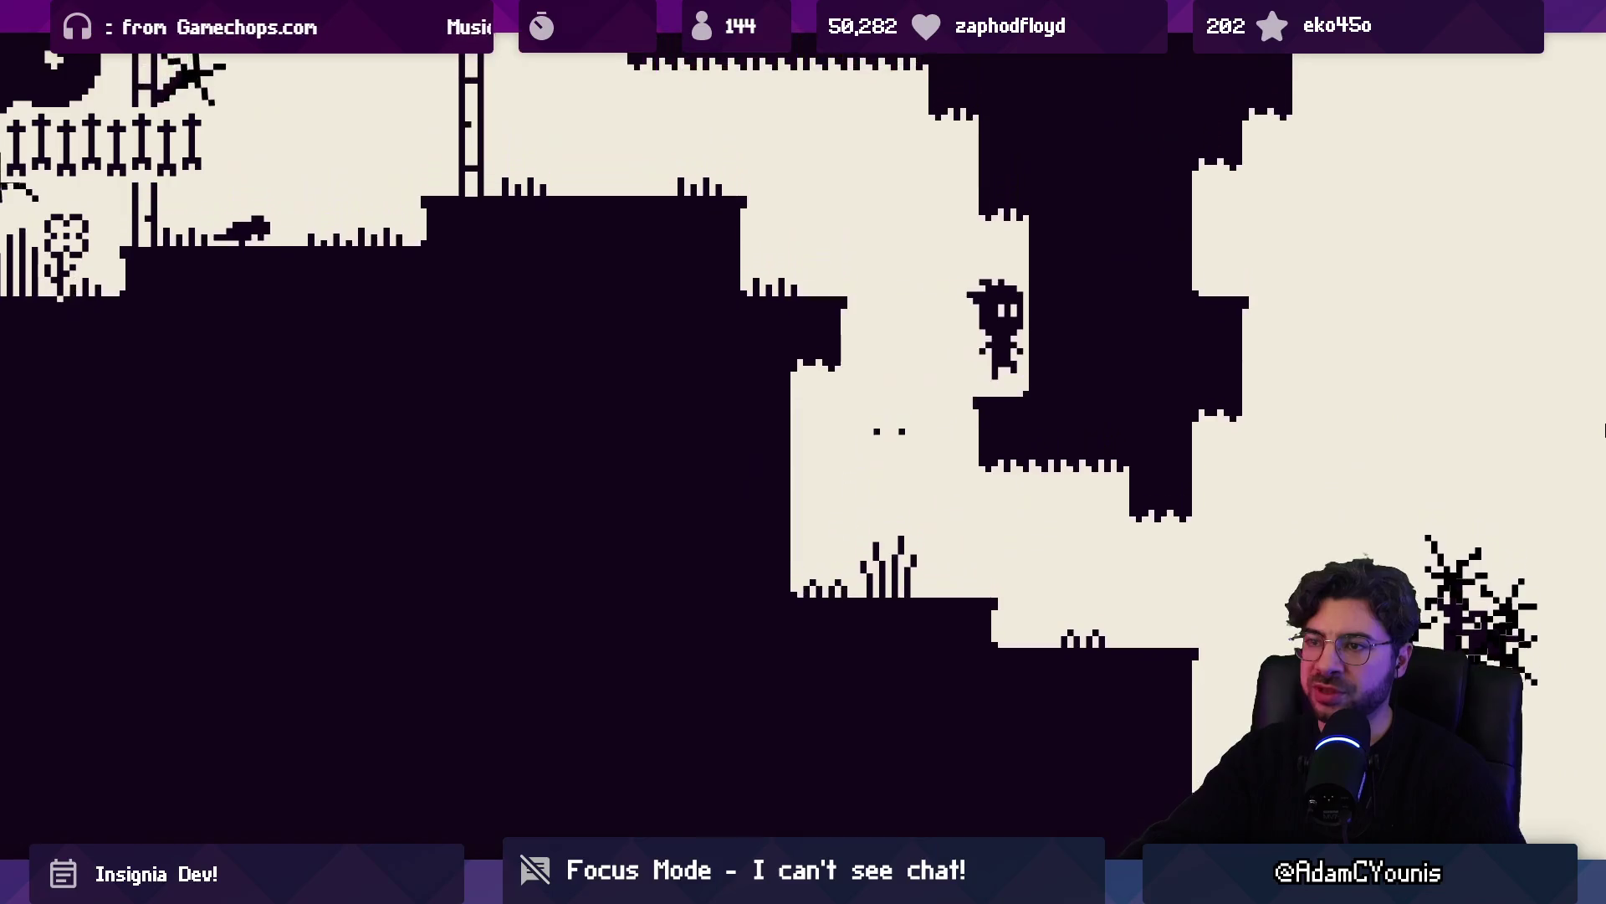
Drop into the bamboo area, cross the rope bridge and walk left into The Village
{"action": "key", "text": "Left"}
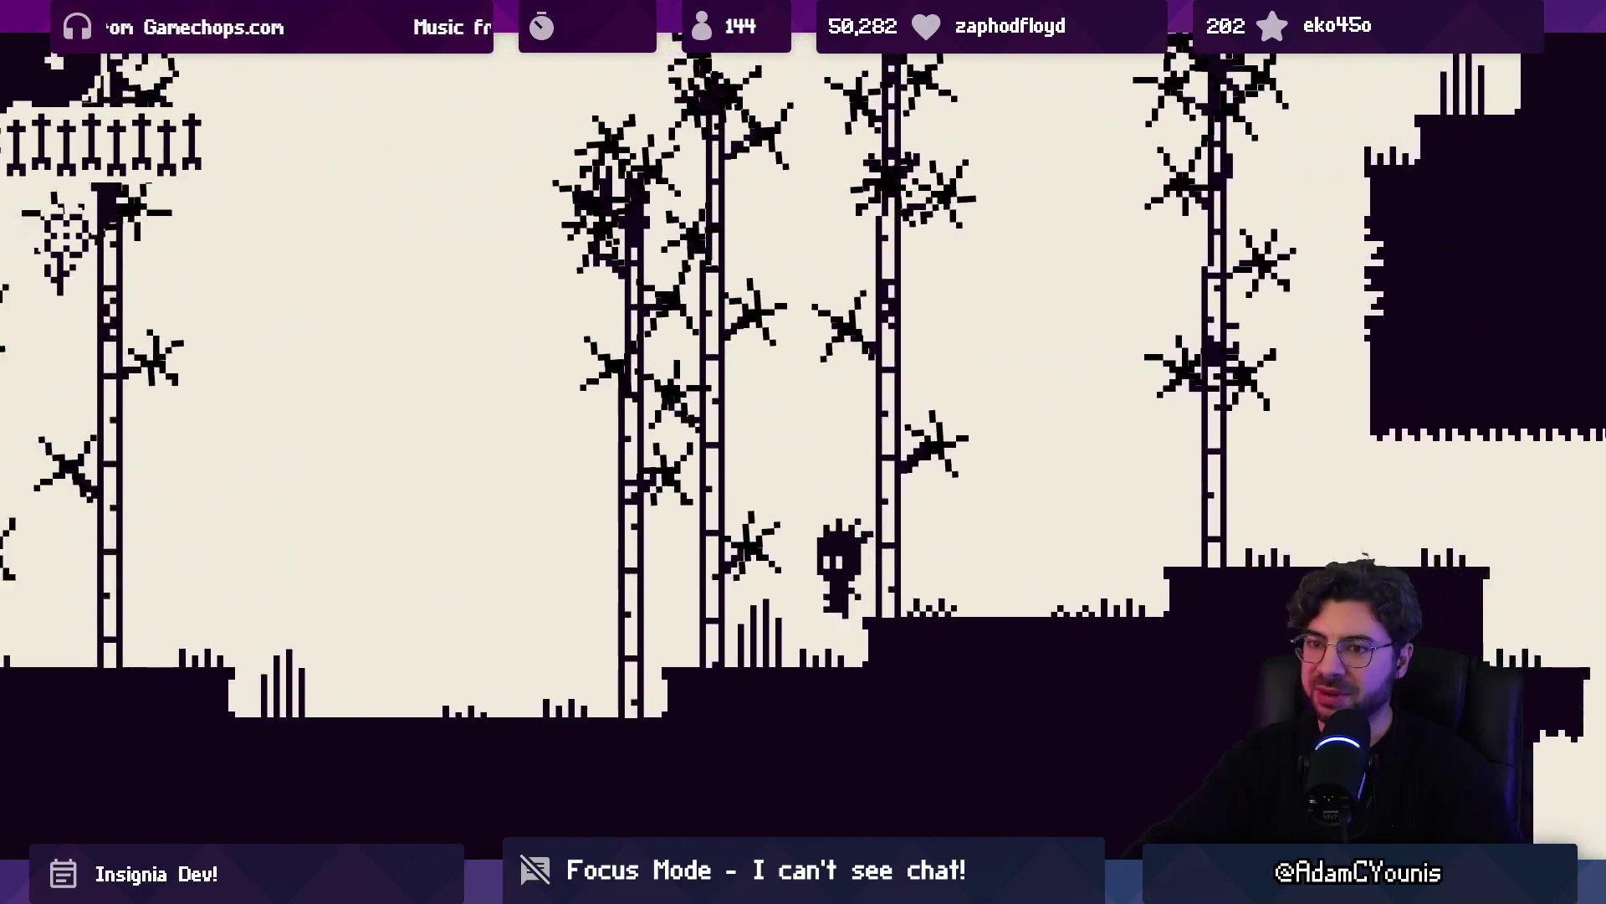
{"action": "key", "text": "Left"}
{"action": "key", "text": "space"}
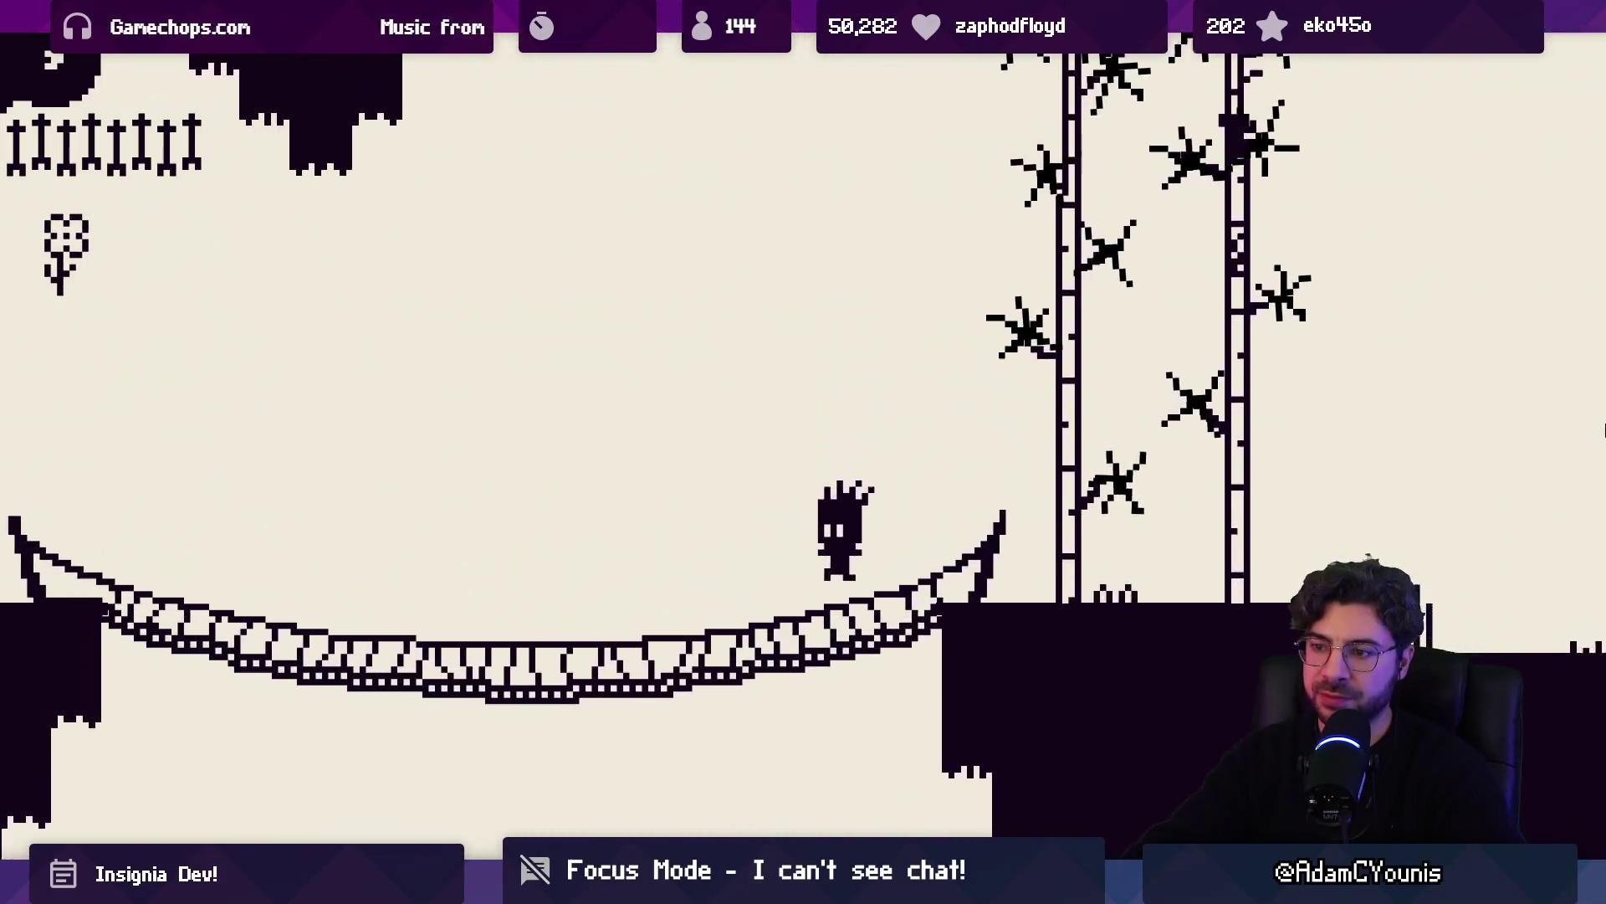
{"action": "key", "text": "Left"}
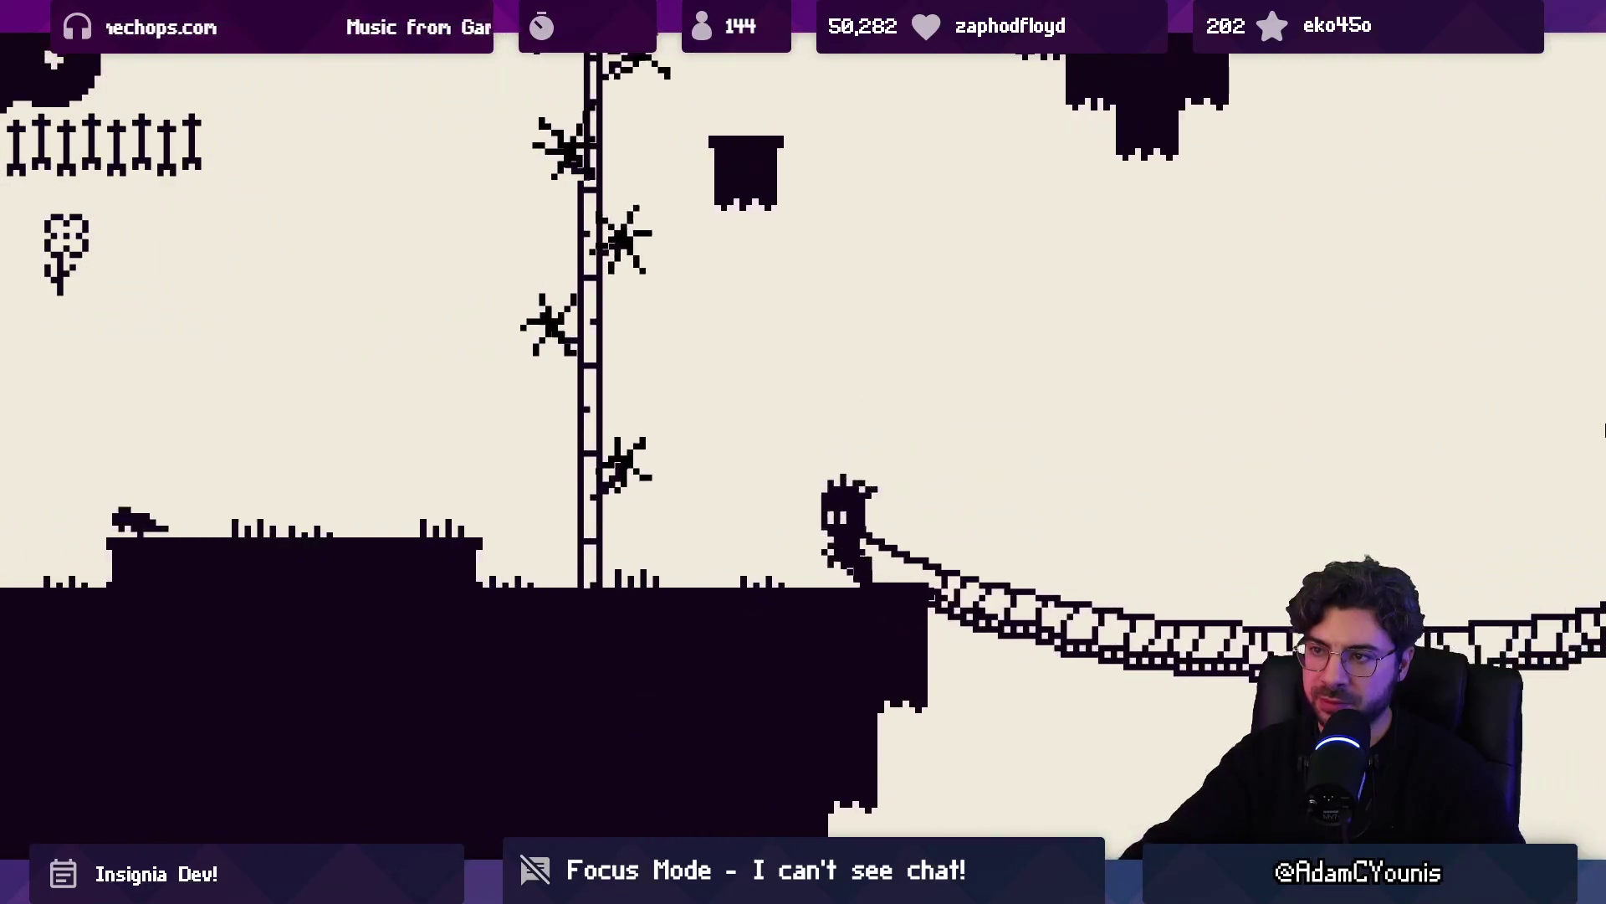
{"action": "key", "text": "Left"}
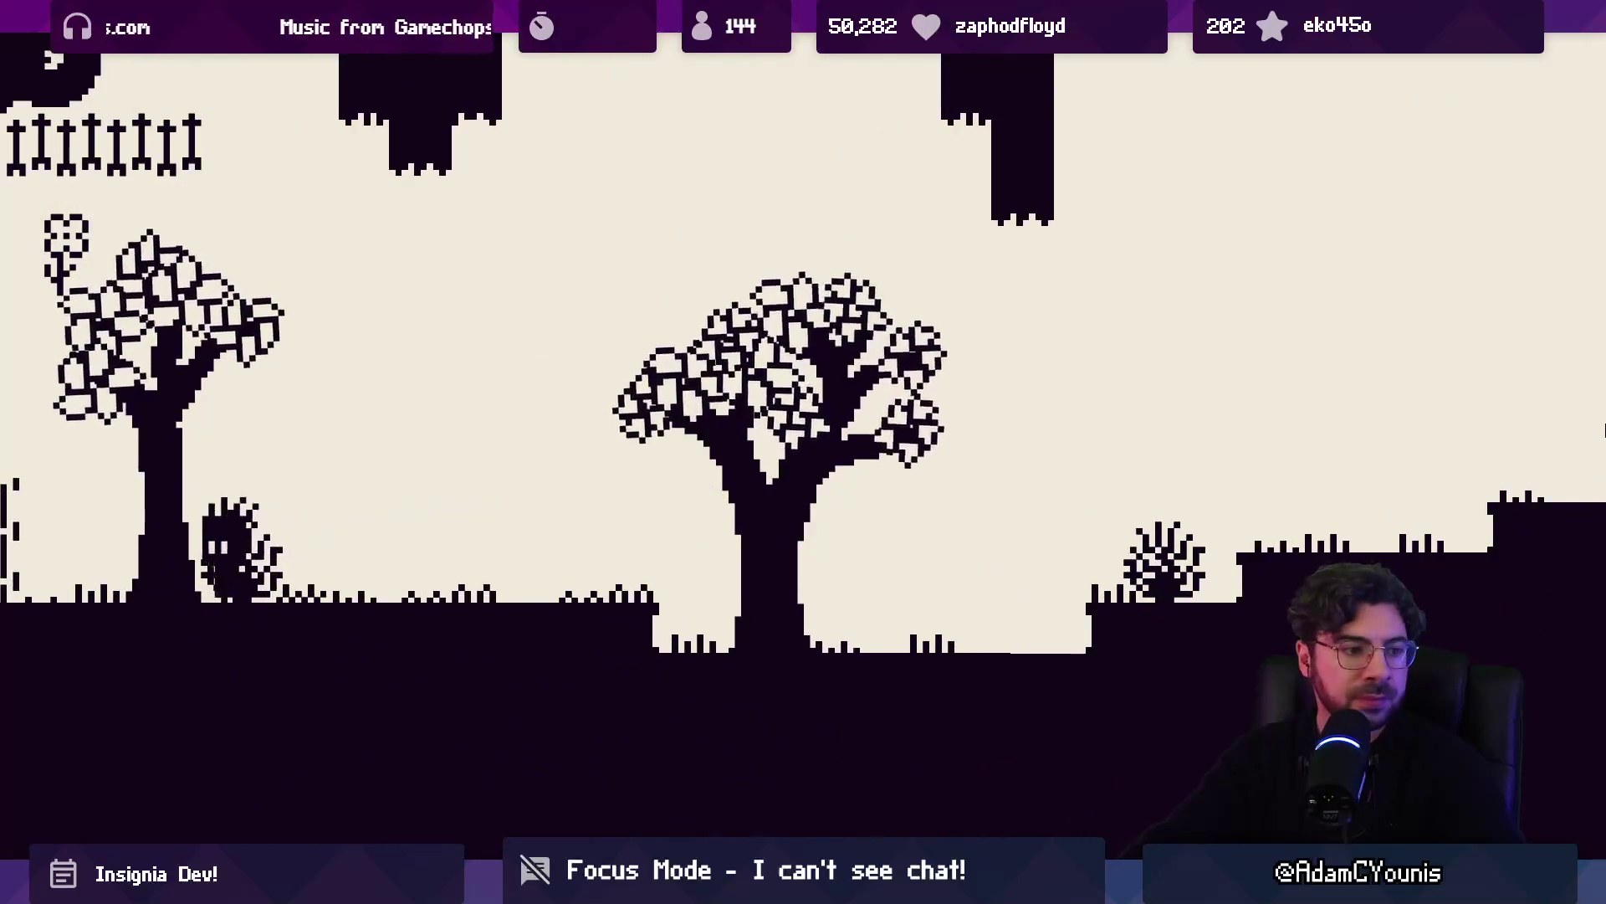
{"action": "key", "text": "Left"}
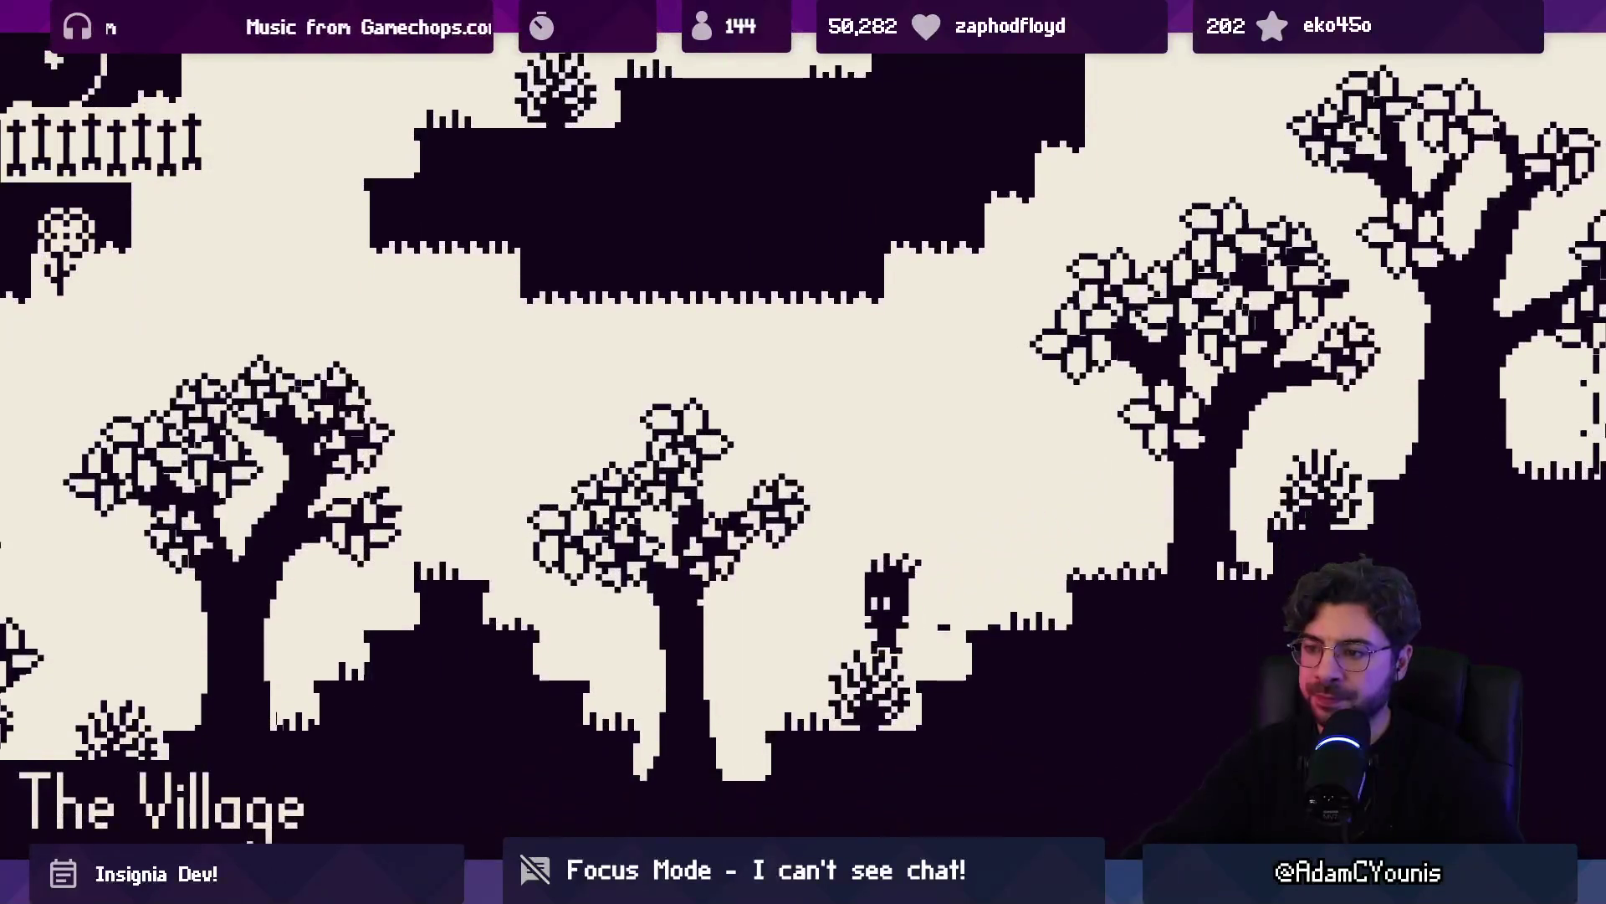
Explore left through The Village to the graveyard, the house door and the waterfall platform
{"action": "key", "text": "Left"}
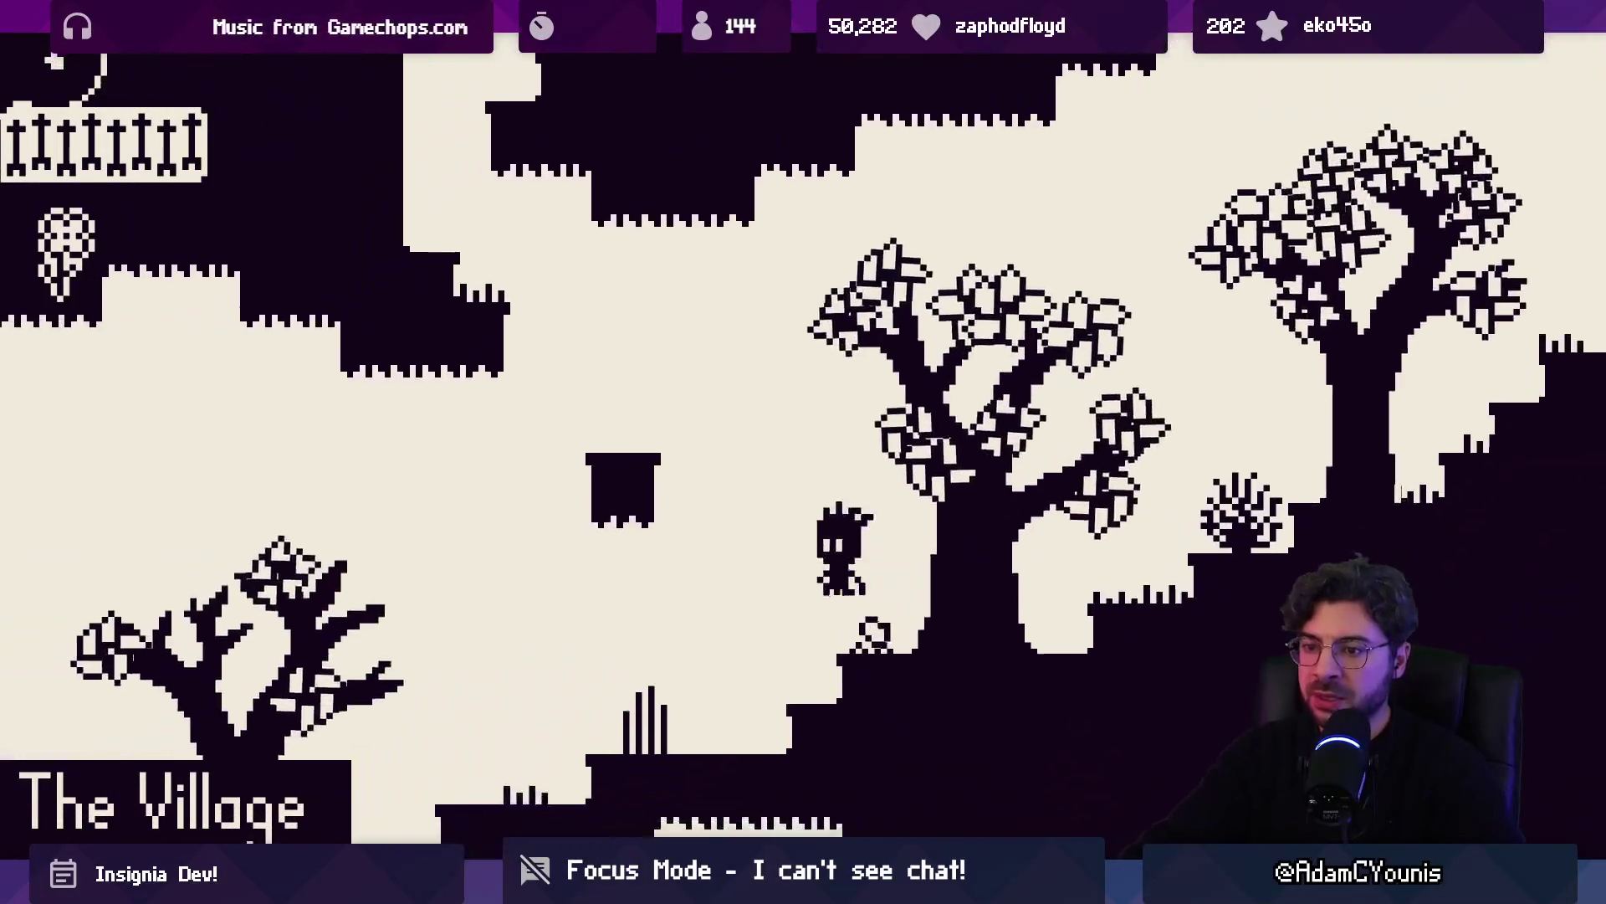
{"action": "key", "text": "Left"}
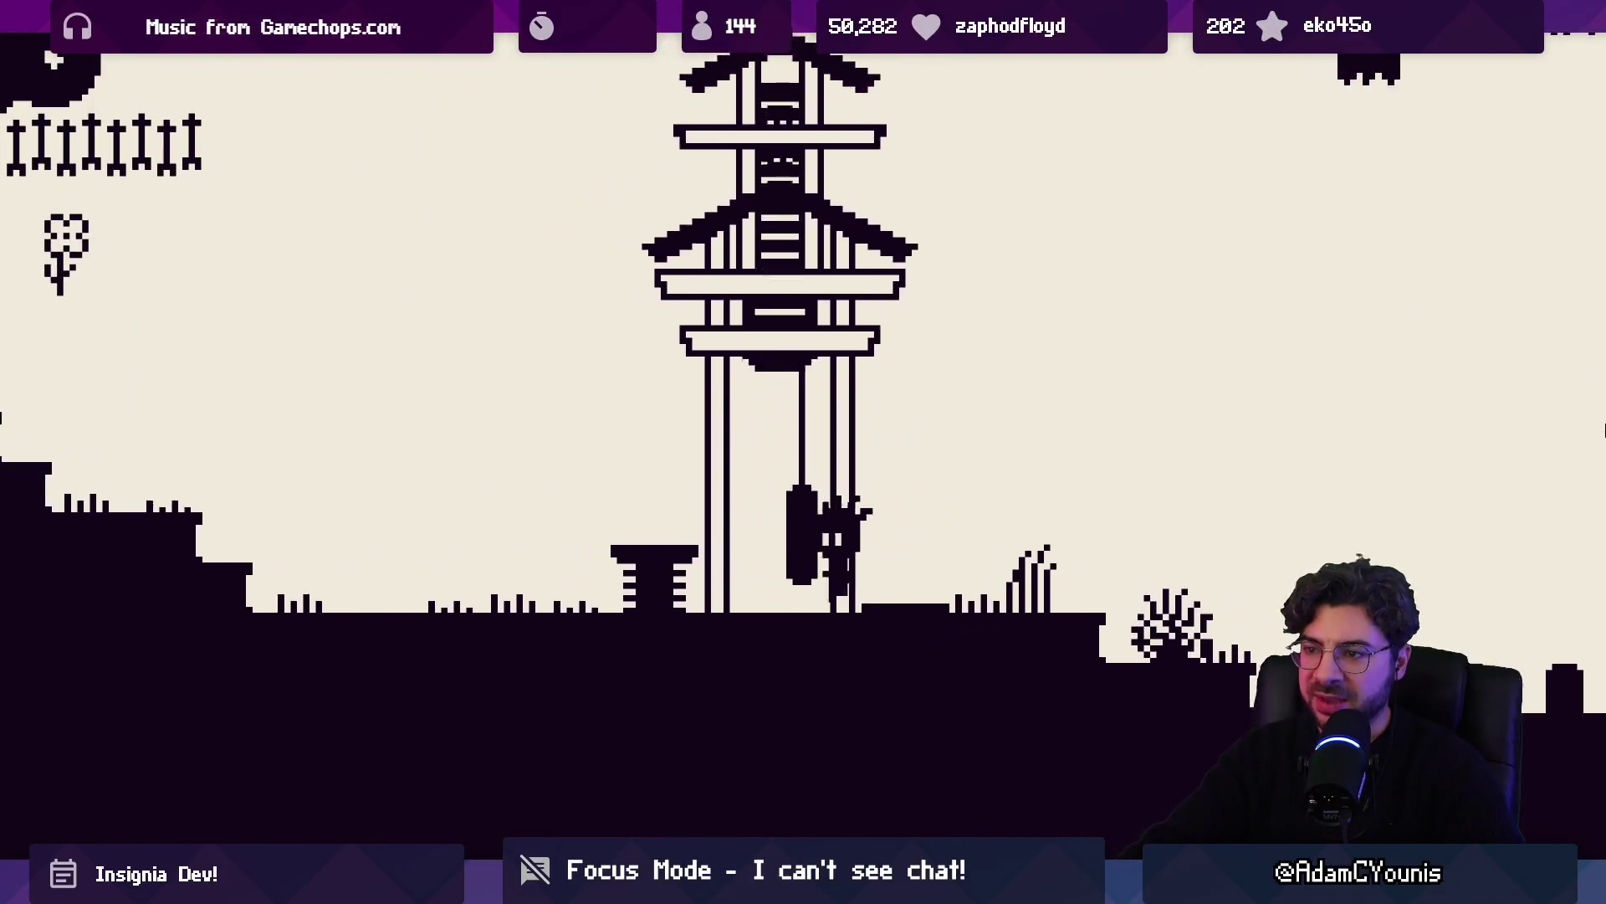
{"action": "key", "text": "Left"}
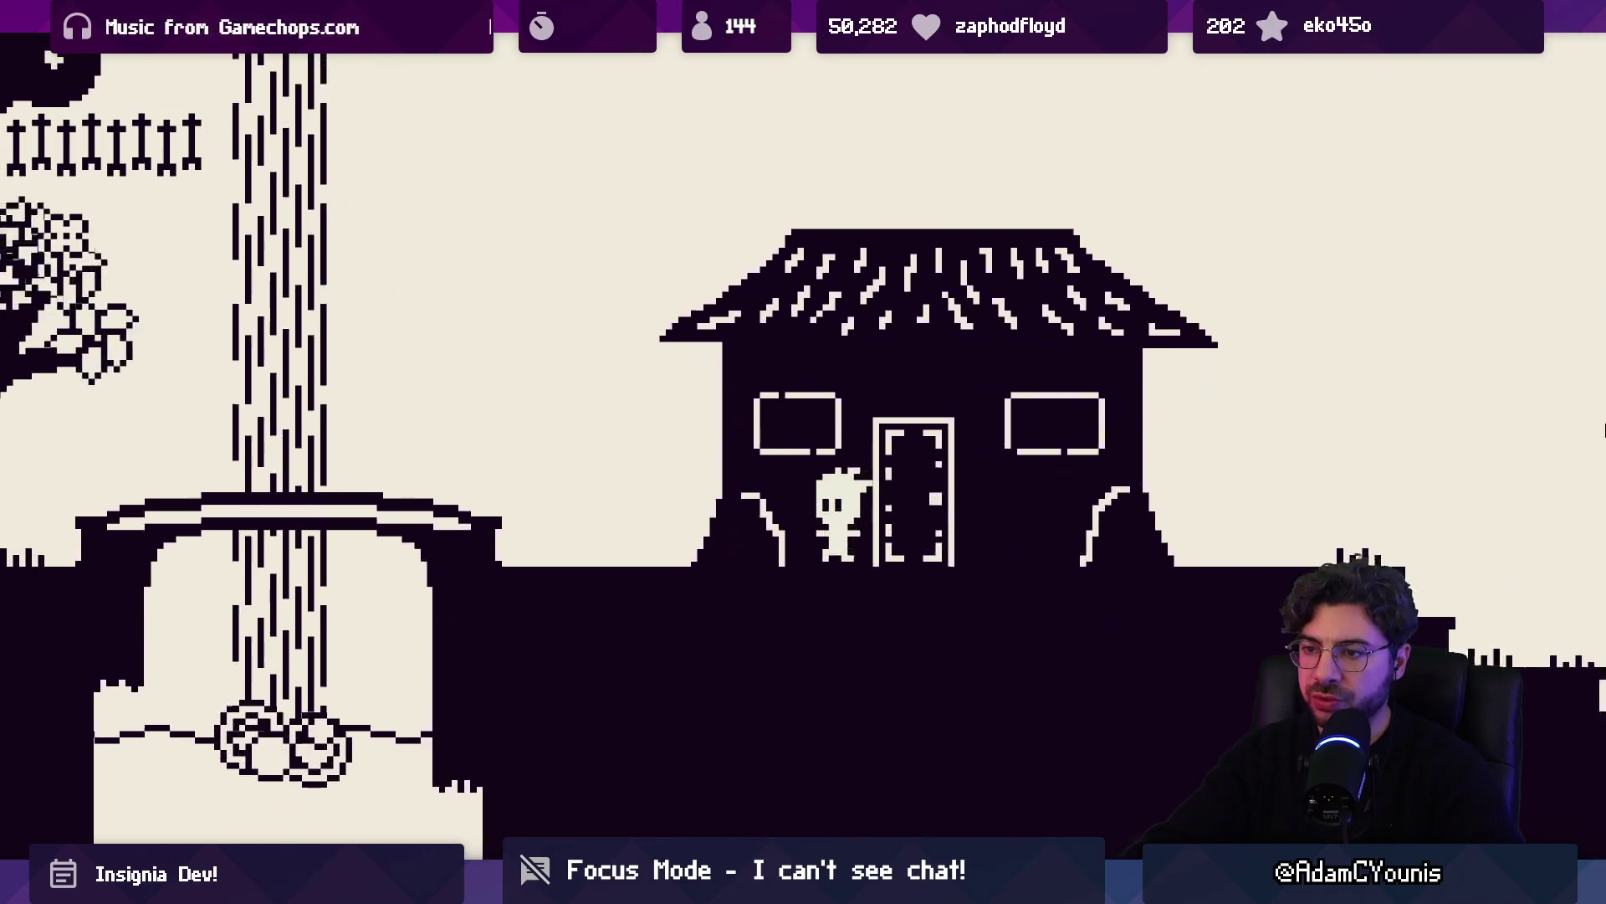
{"action": "key", "text": "Left"}
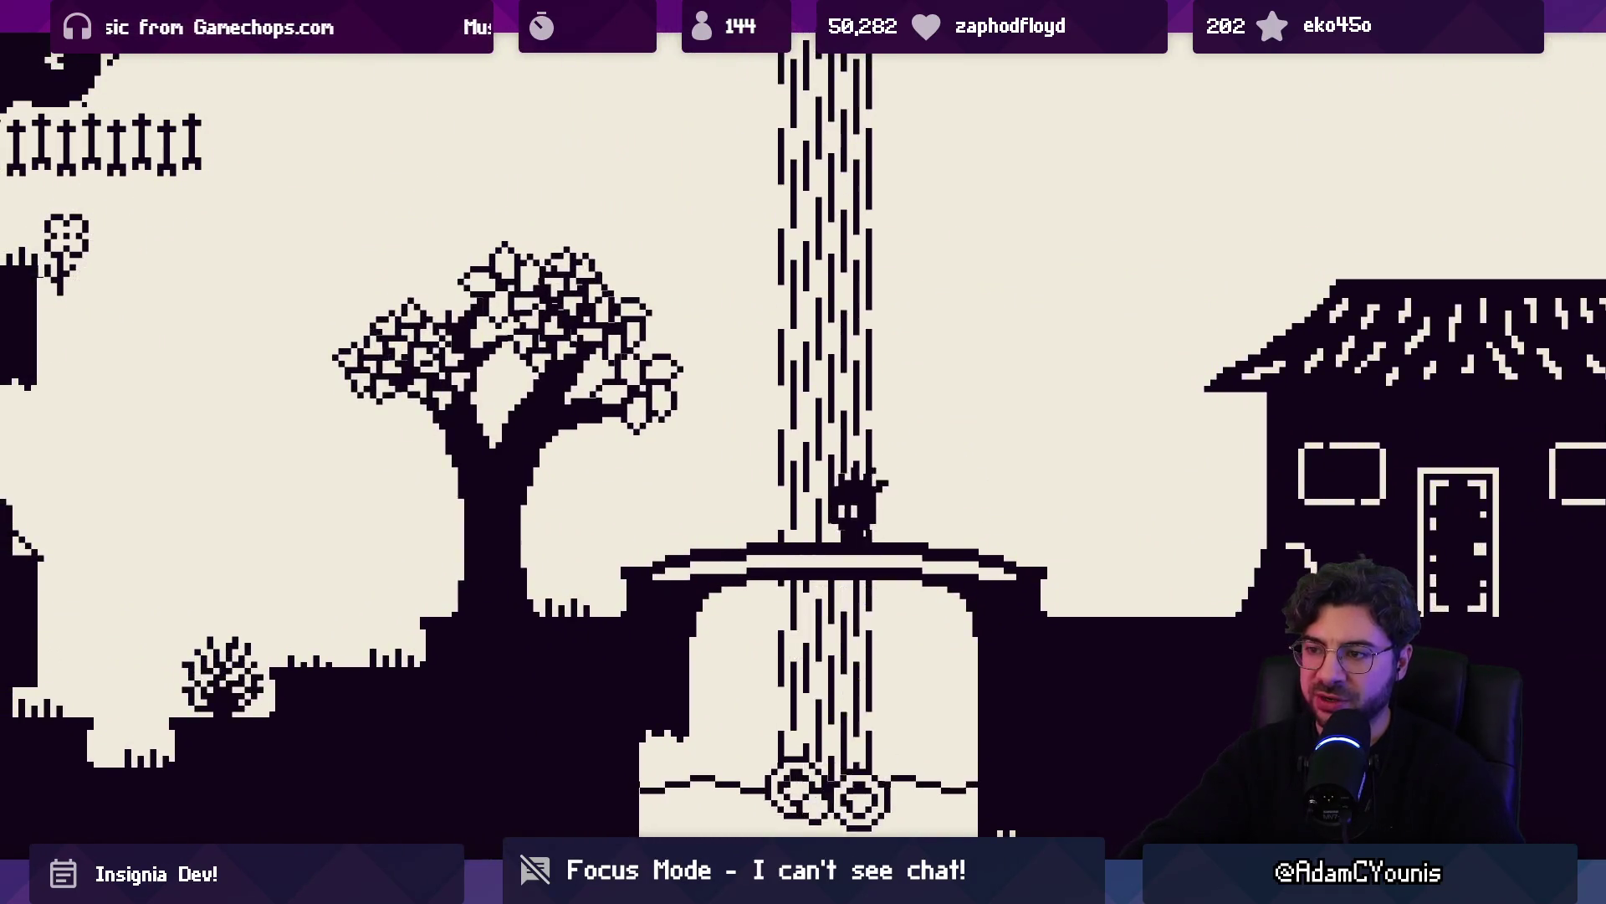
{"action": "key", "text": "Right"}
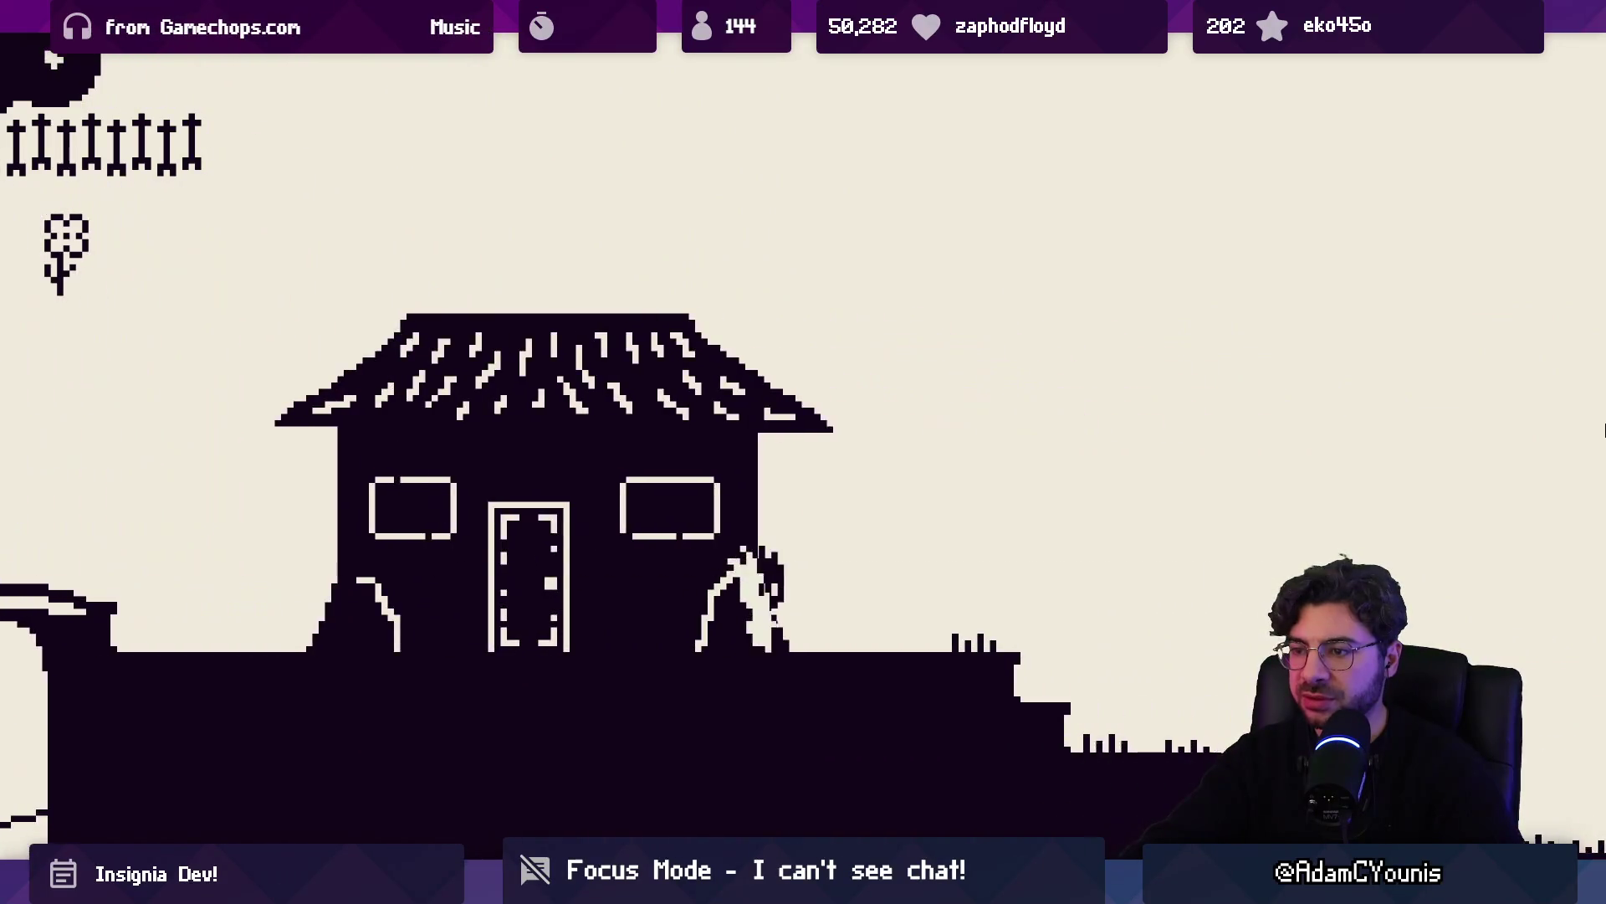
Run right past the house and the pagoda, up the tree ledges and down to a ledge
{"action": "key", "text": "Right"}
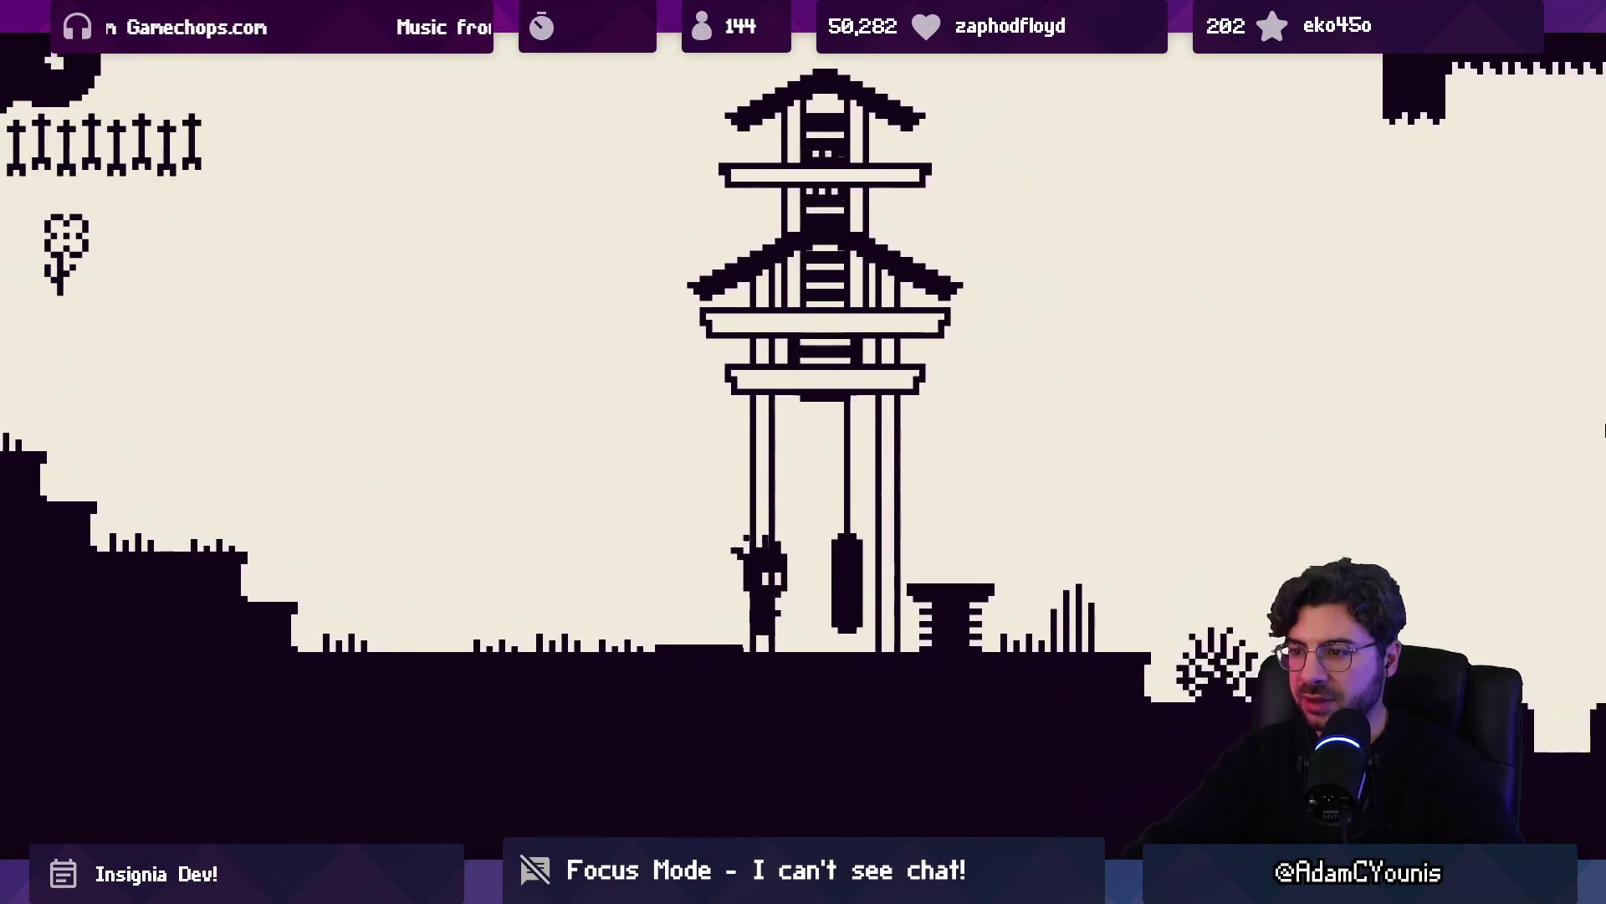
{"action": "key", "text": "Right"}
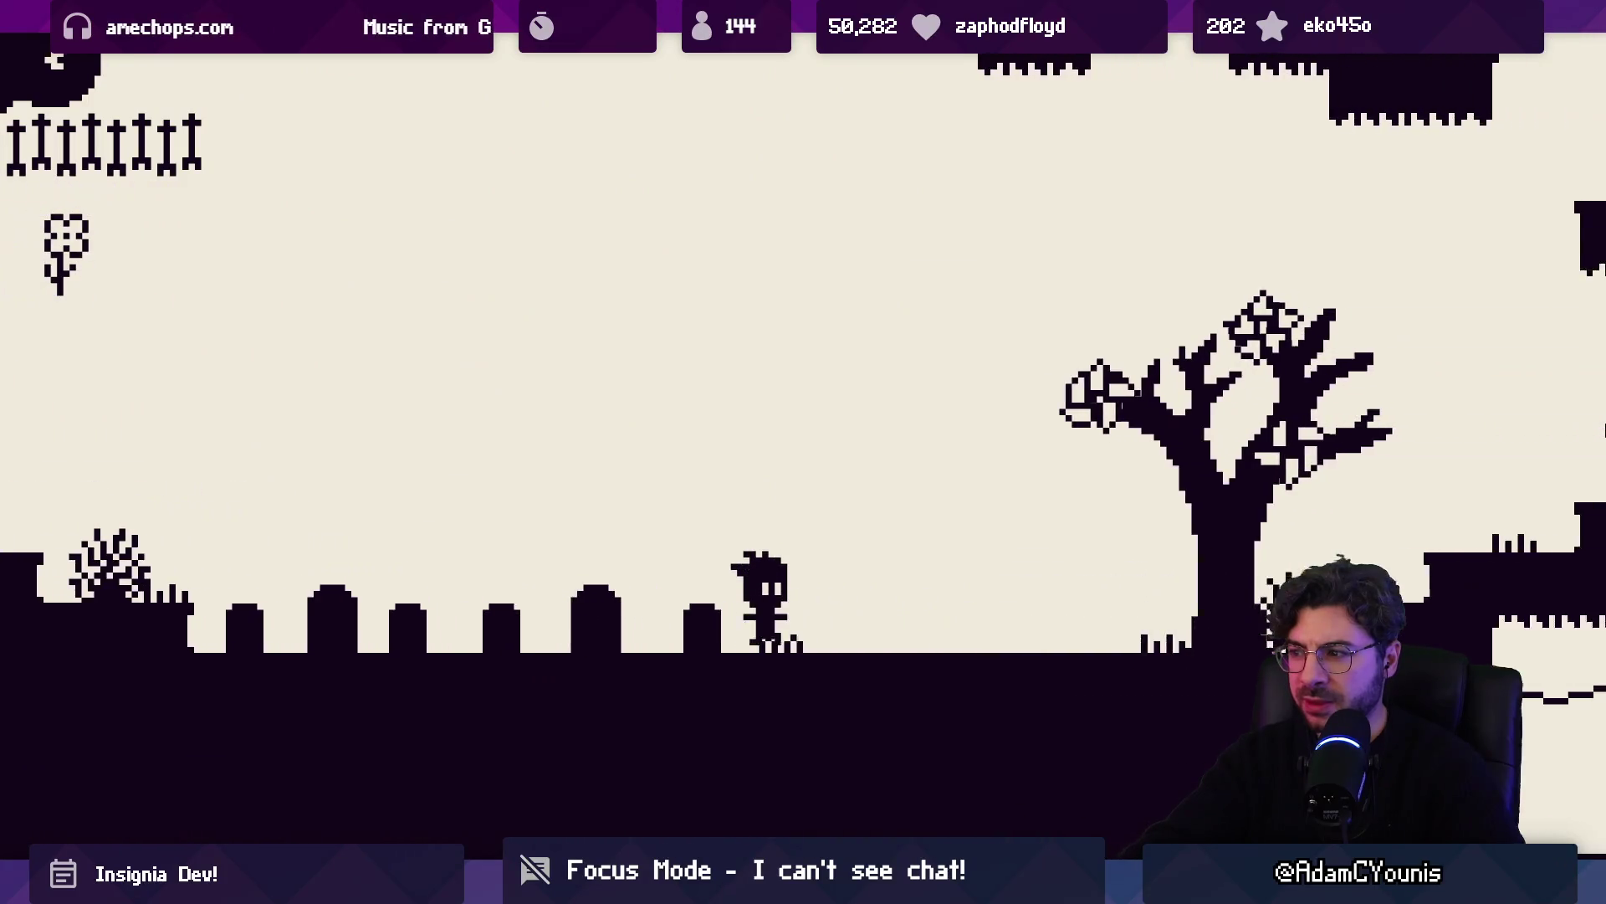
{"action": "key", "text": "Right"}
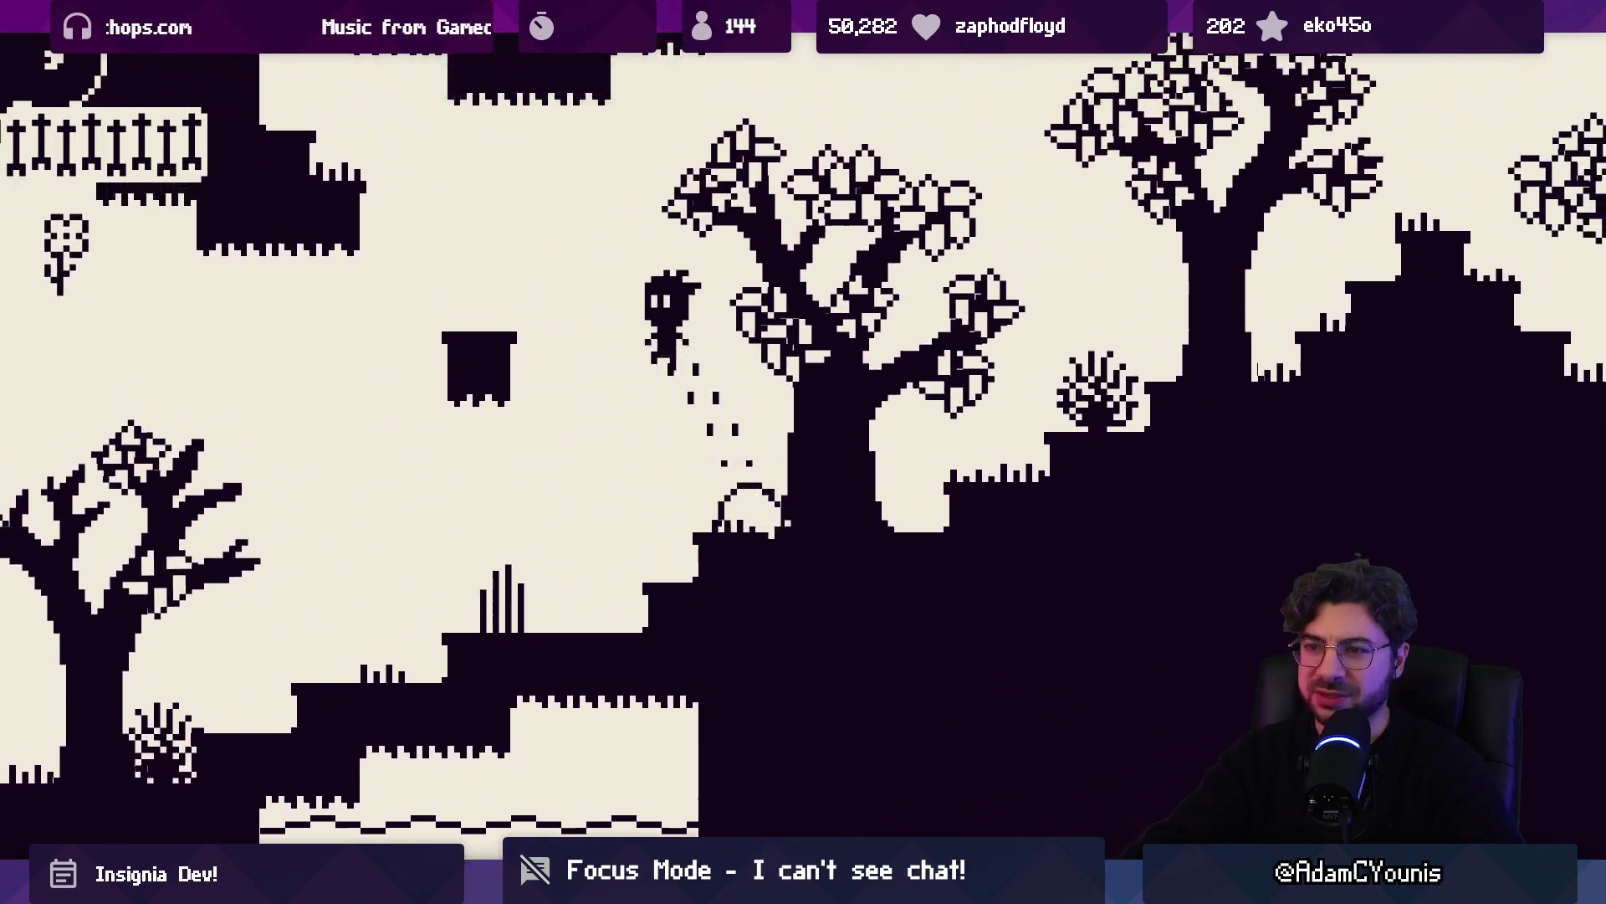
{"action": "key", "text": "Right"}
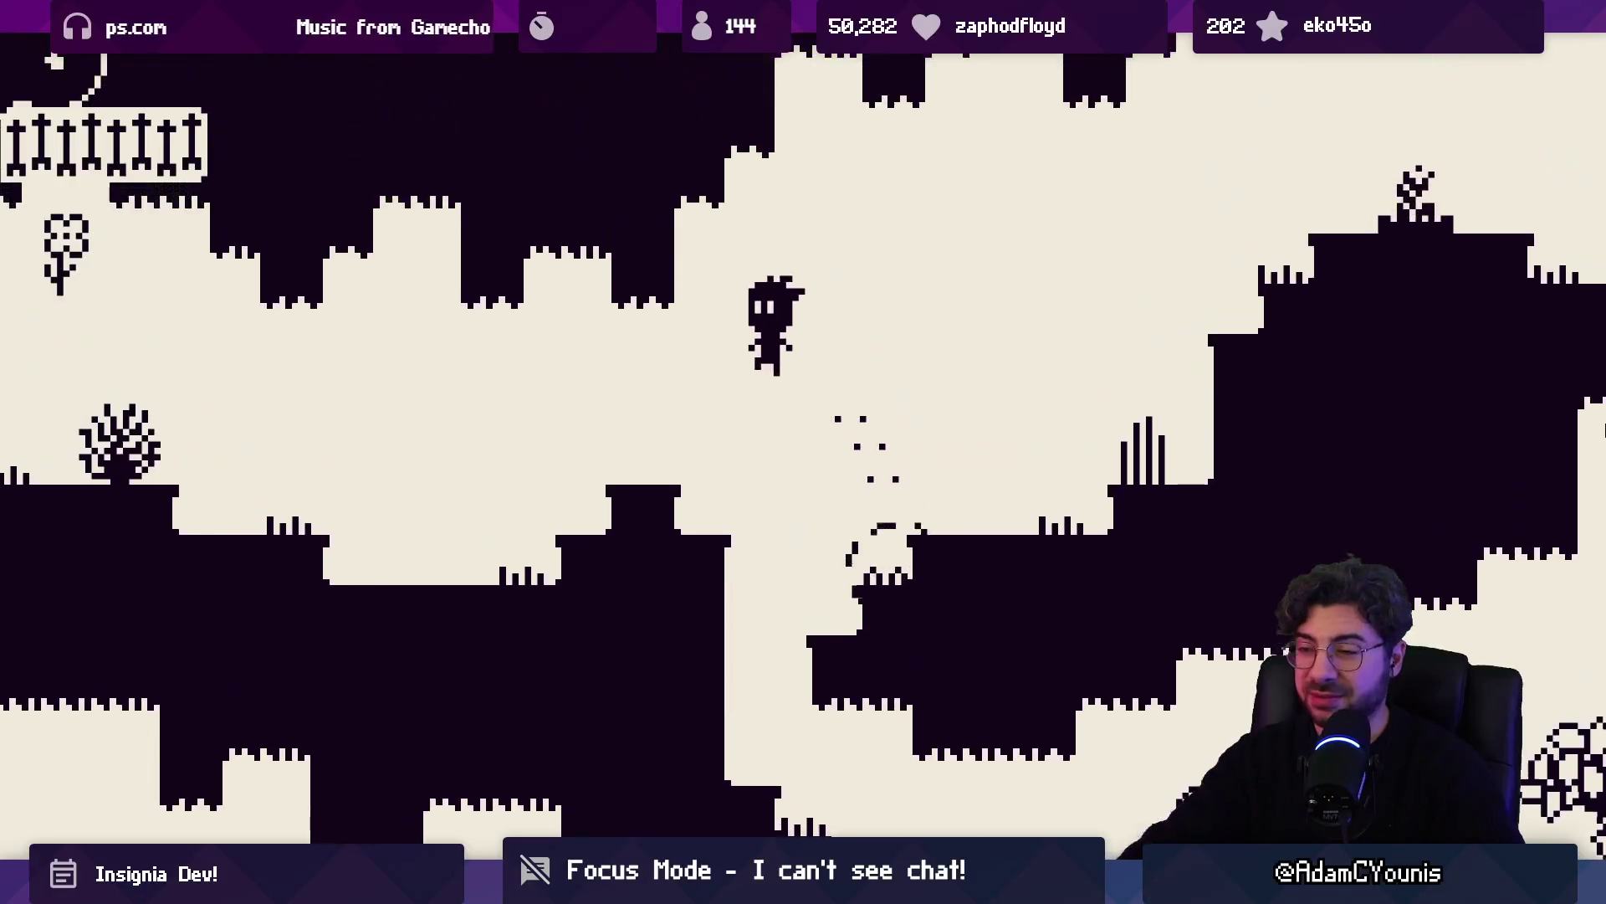
Climb through the cave along the walls and run up the stepped slope past the large tree
{"action": "key", "text": "Left"}
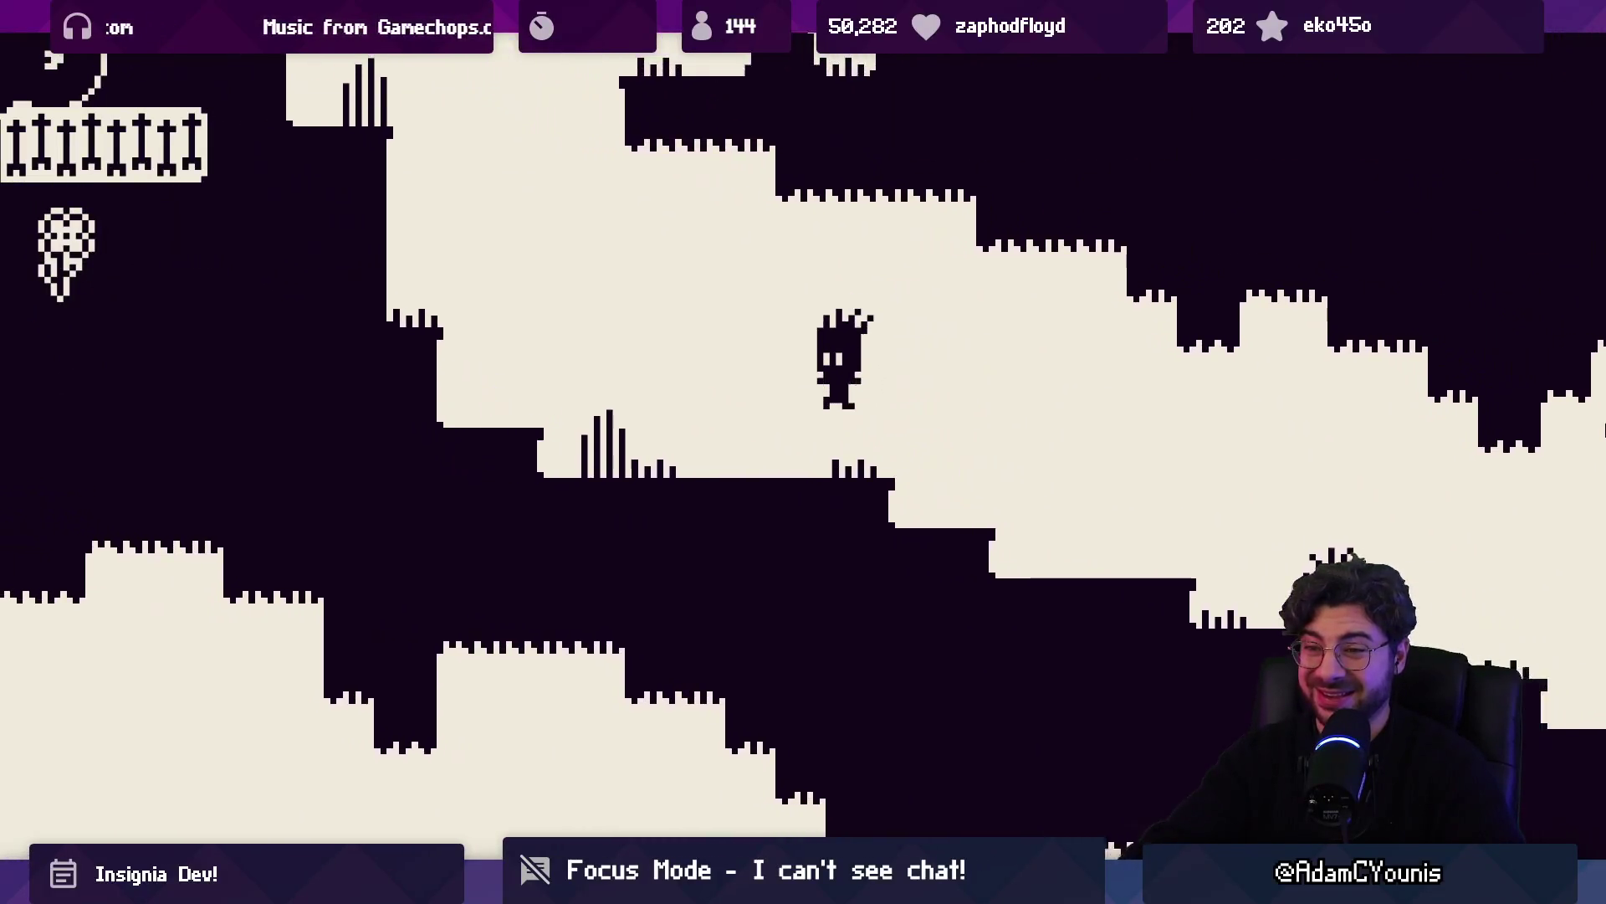
{"action": "key", "text": "Left"}
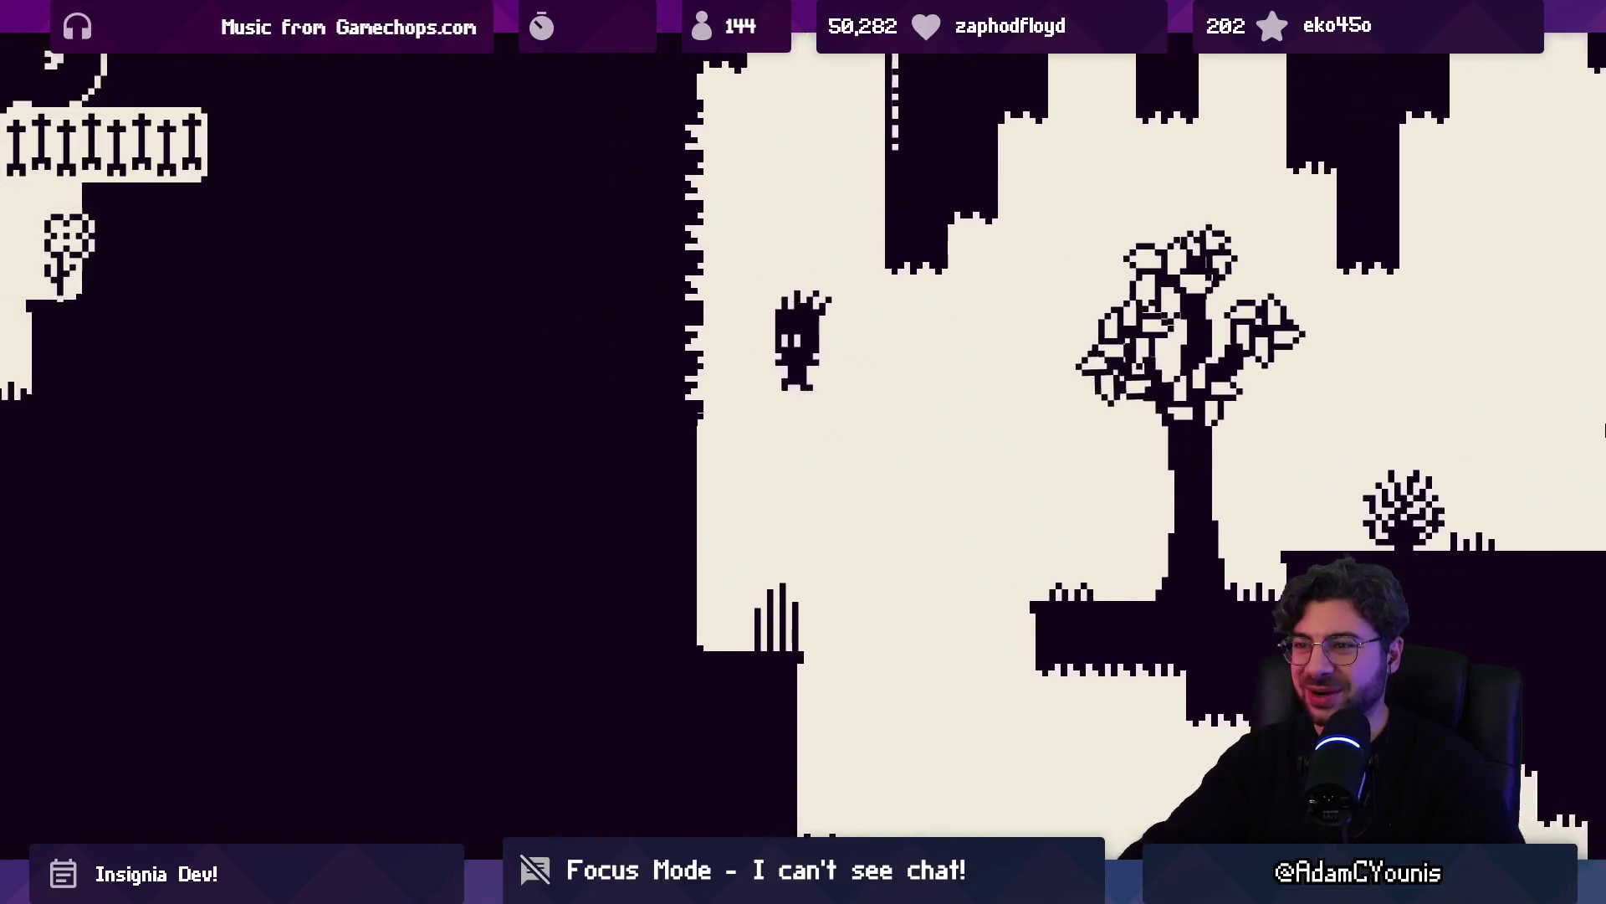
{"action": "key", "text": "Left"}
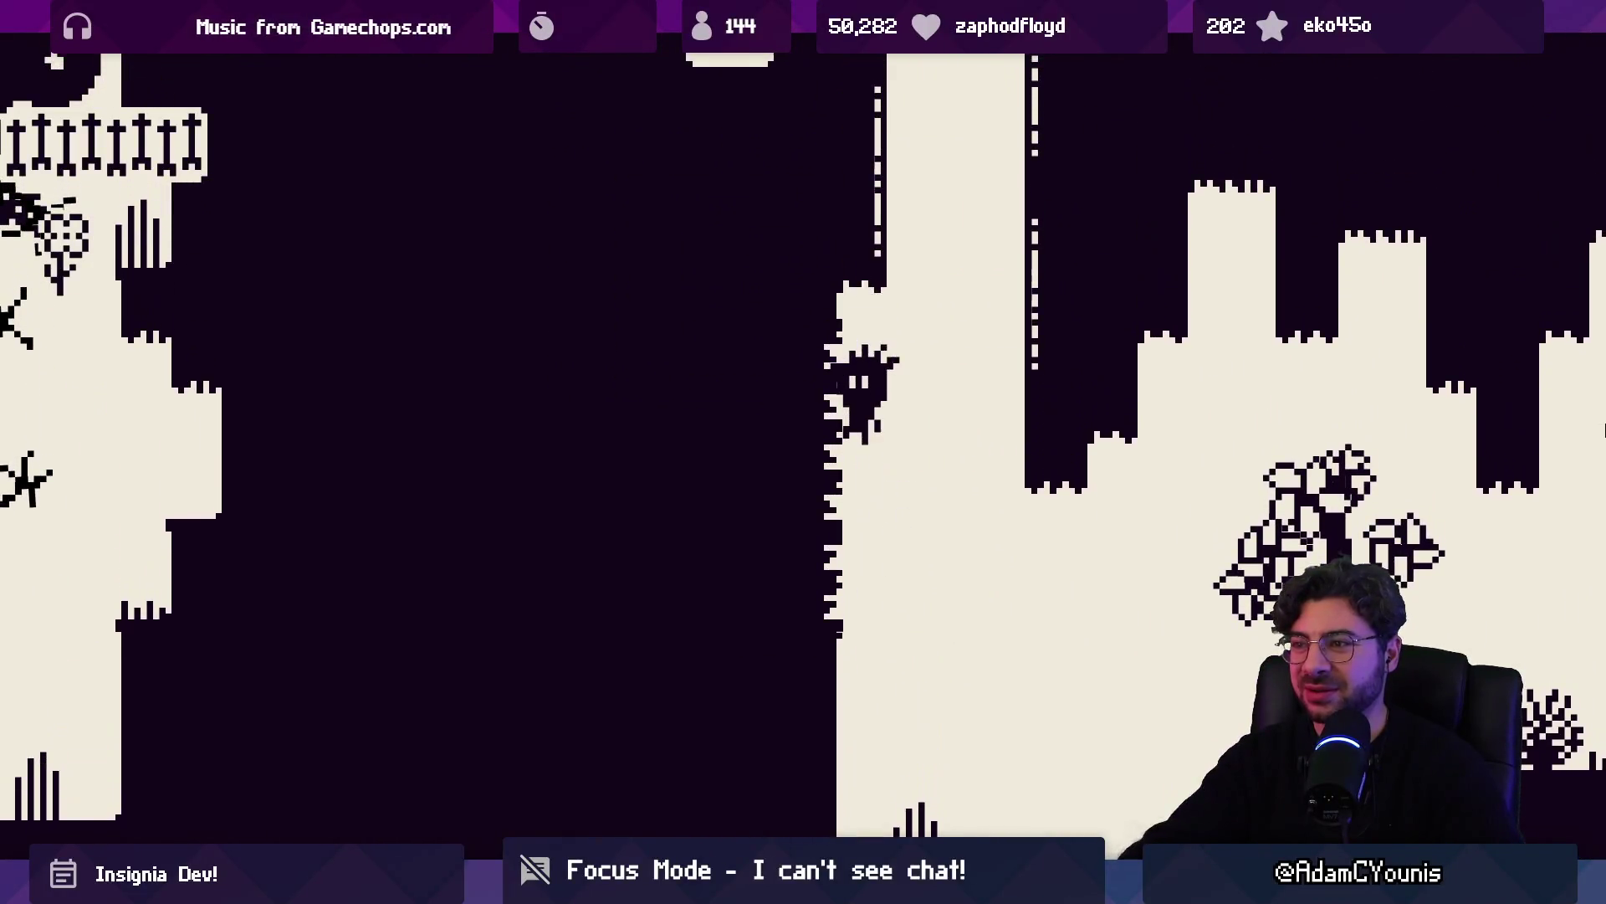
{"action": "key", "text": "Left"}
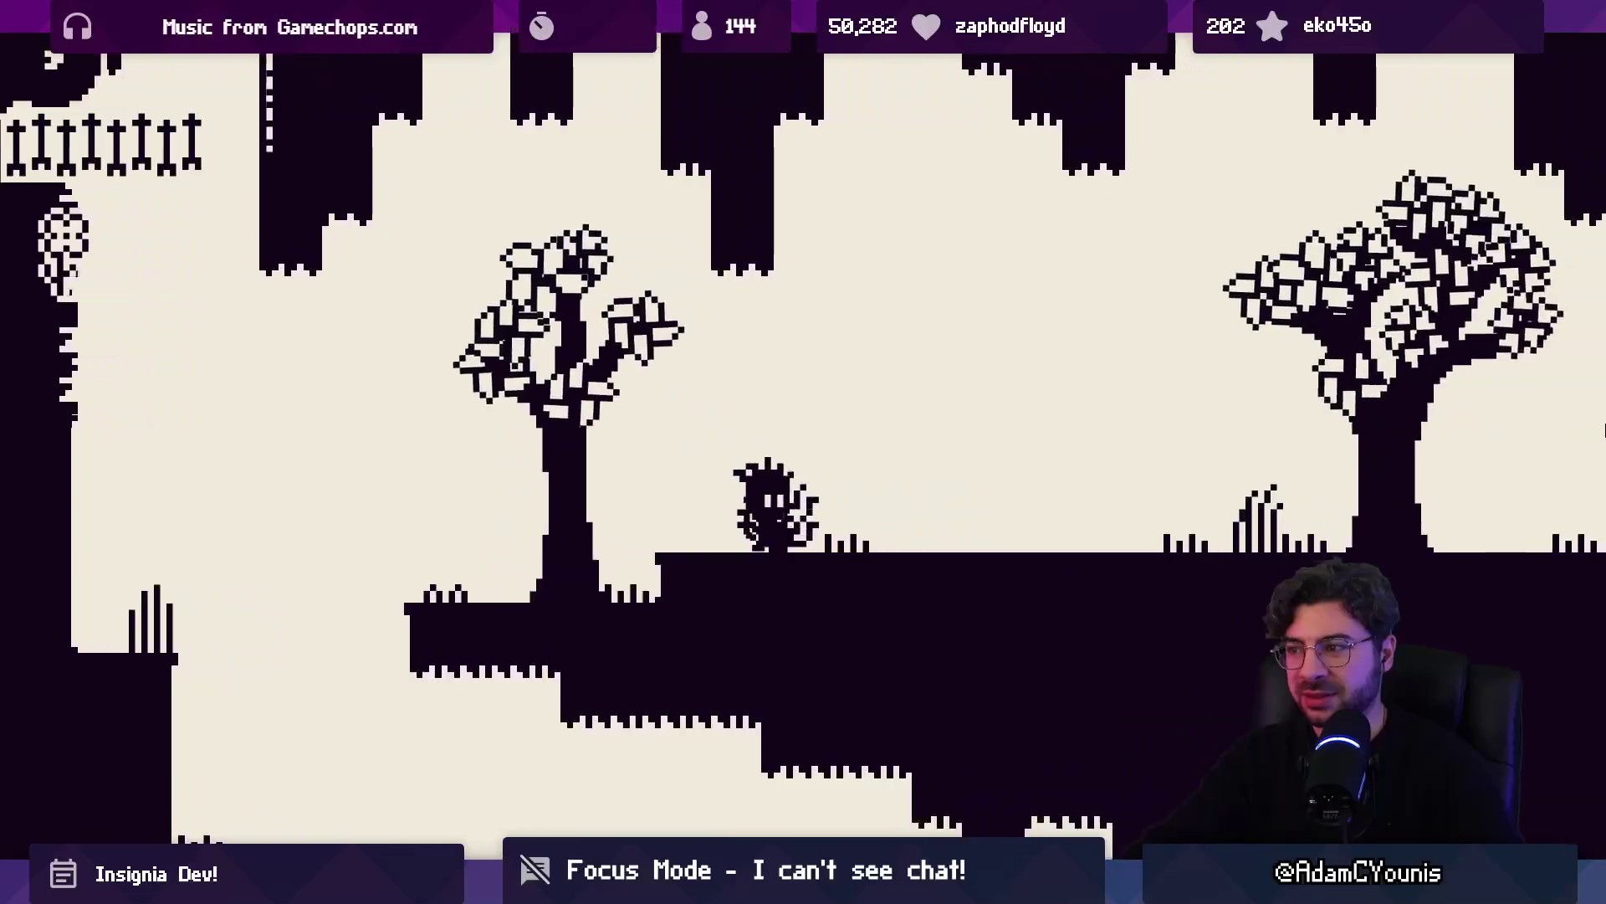
{"action": "key", "text": "Right"}
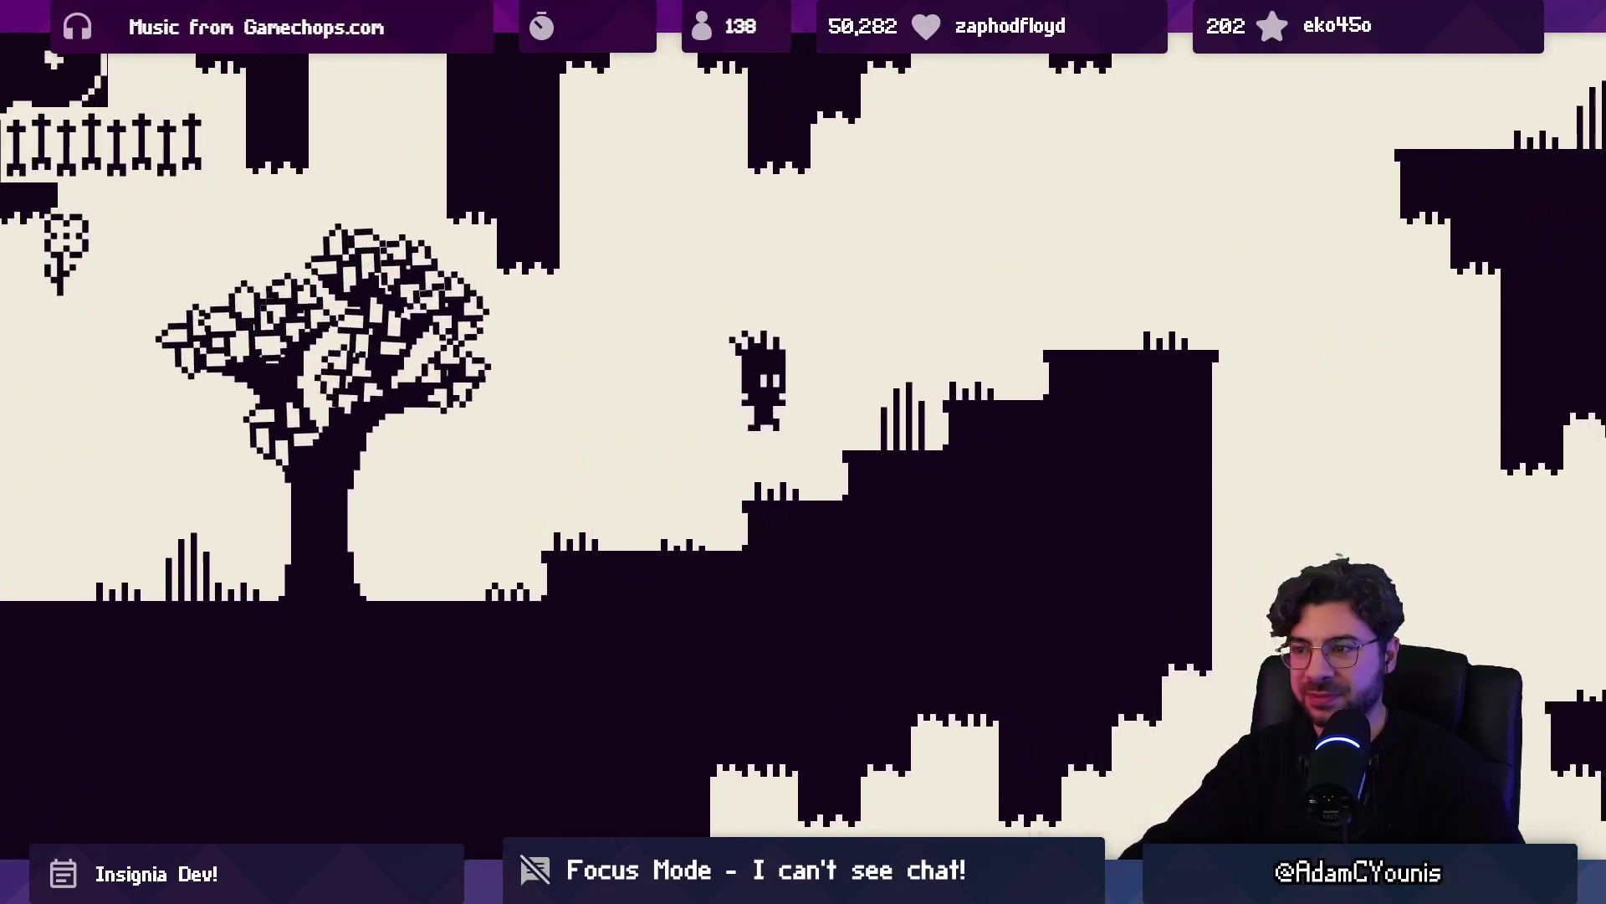
Climb the ledges toward the rope bridge, then run left under it to lower ground
{"action": "key", "text": "Right"}
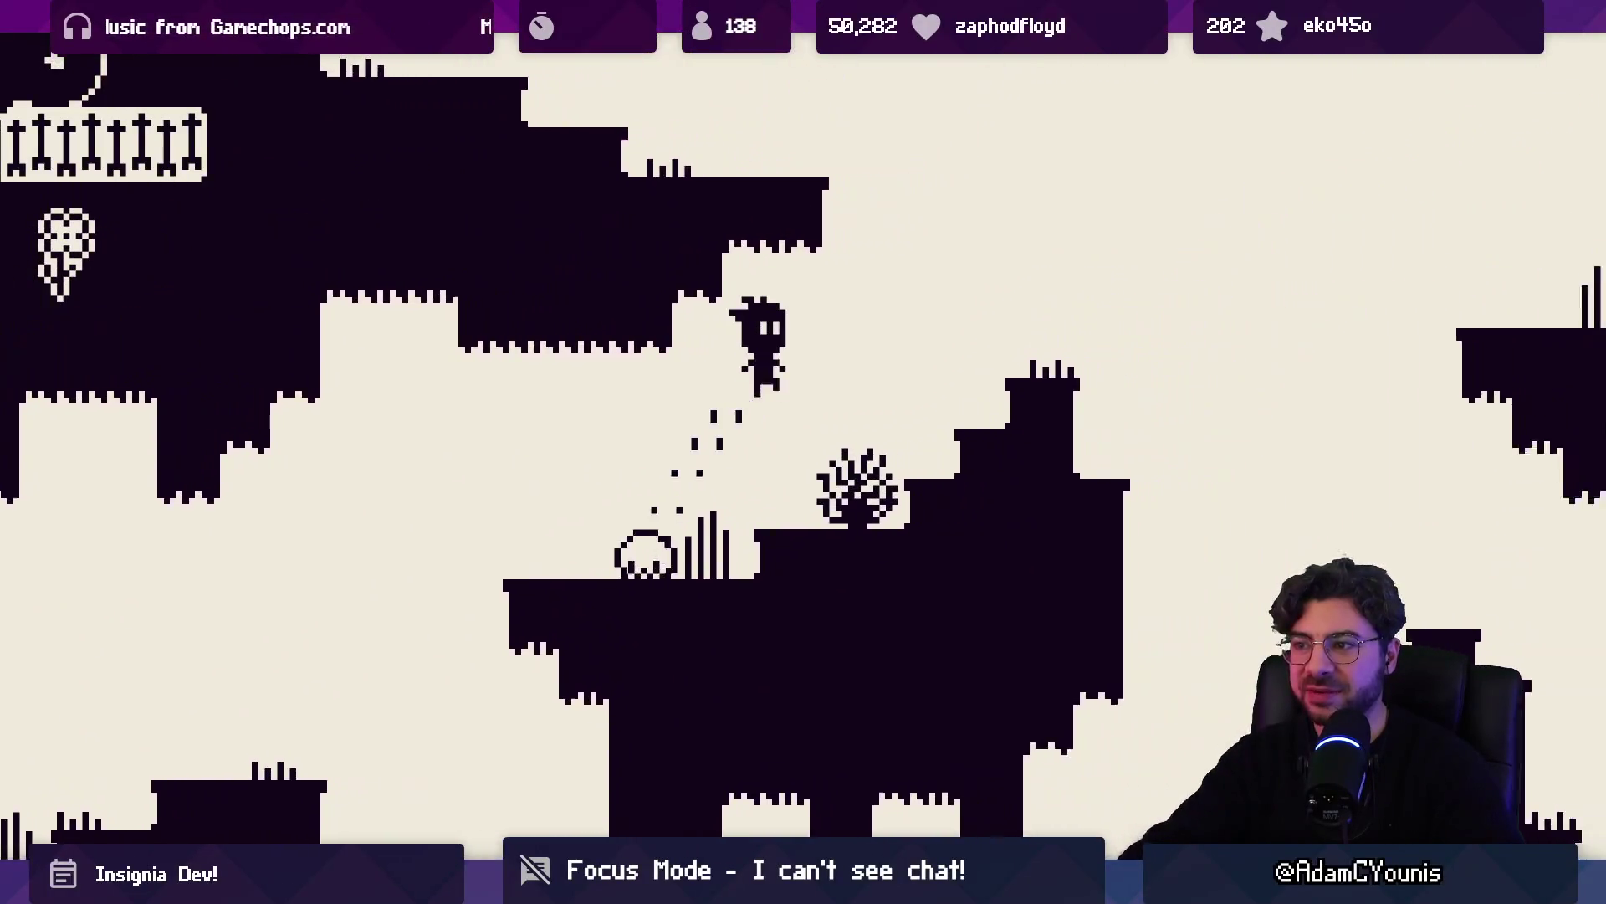
{"action": "key", "text": "Right"}
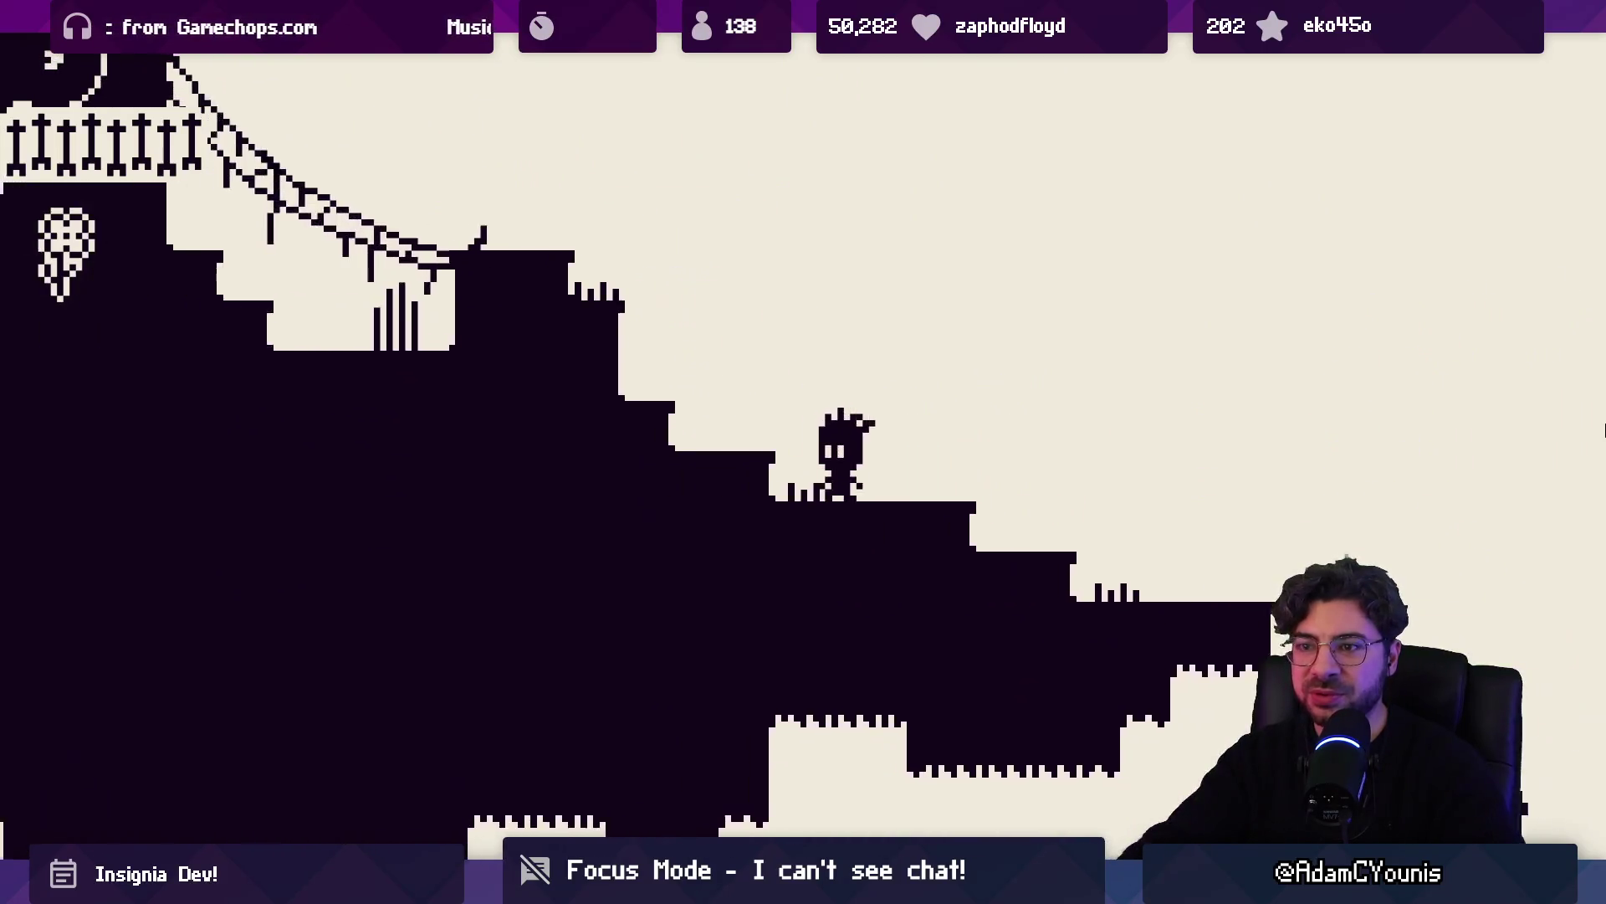
{"action": "key", "text": "Left"}
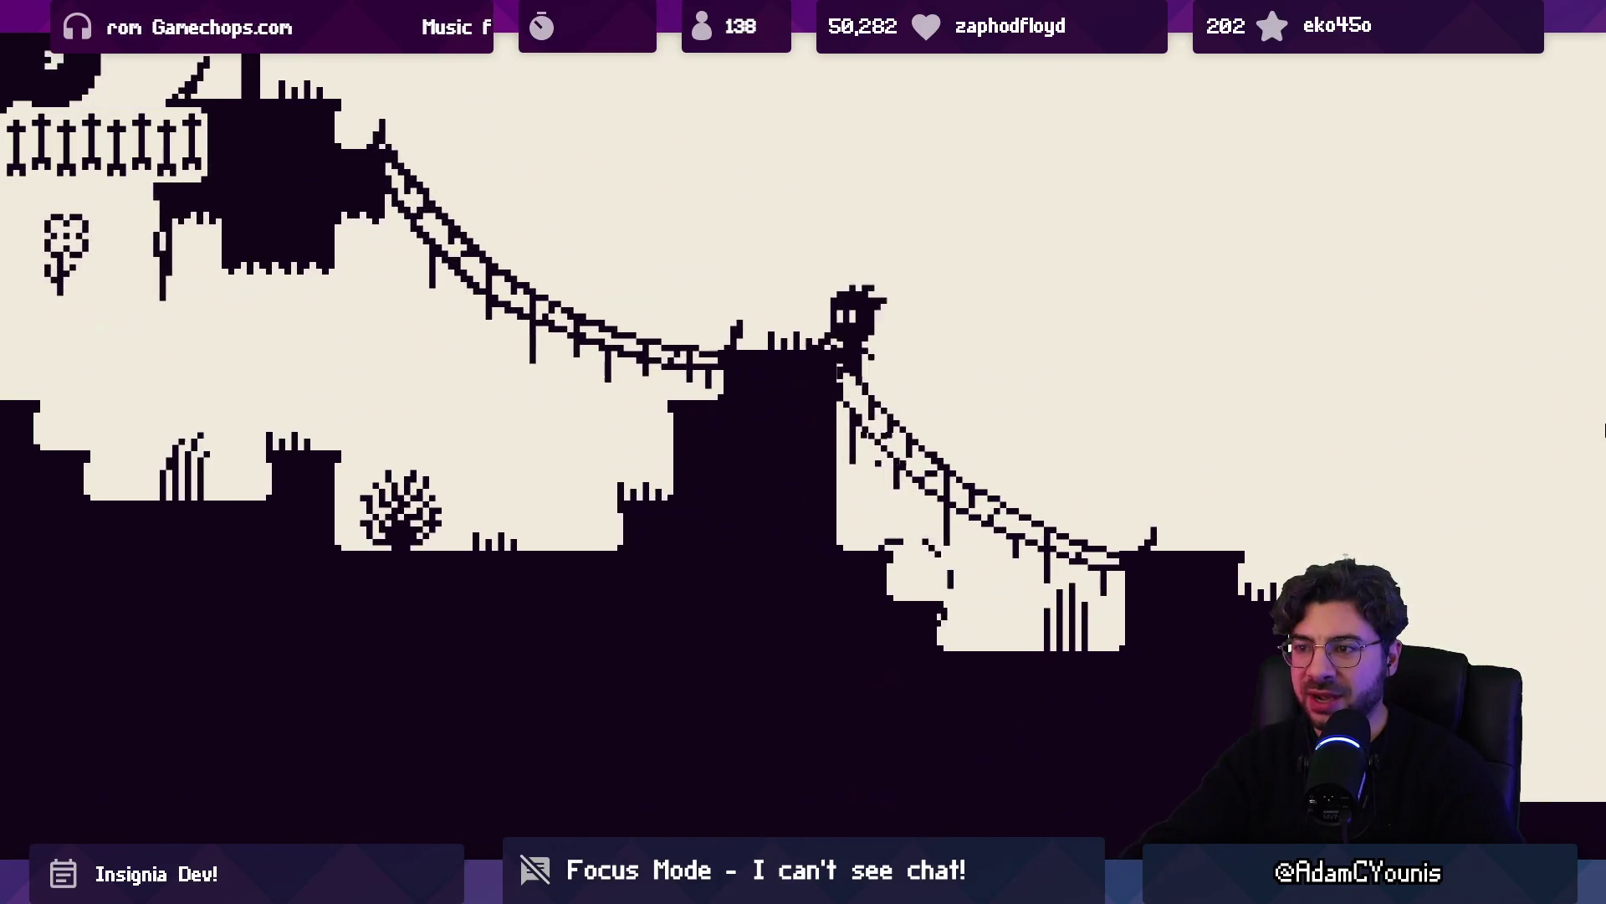
{"action": "key", "text": "Left"}
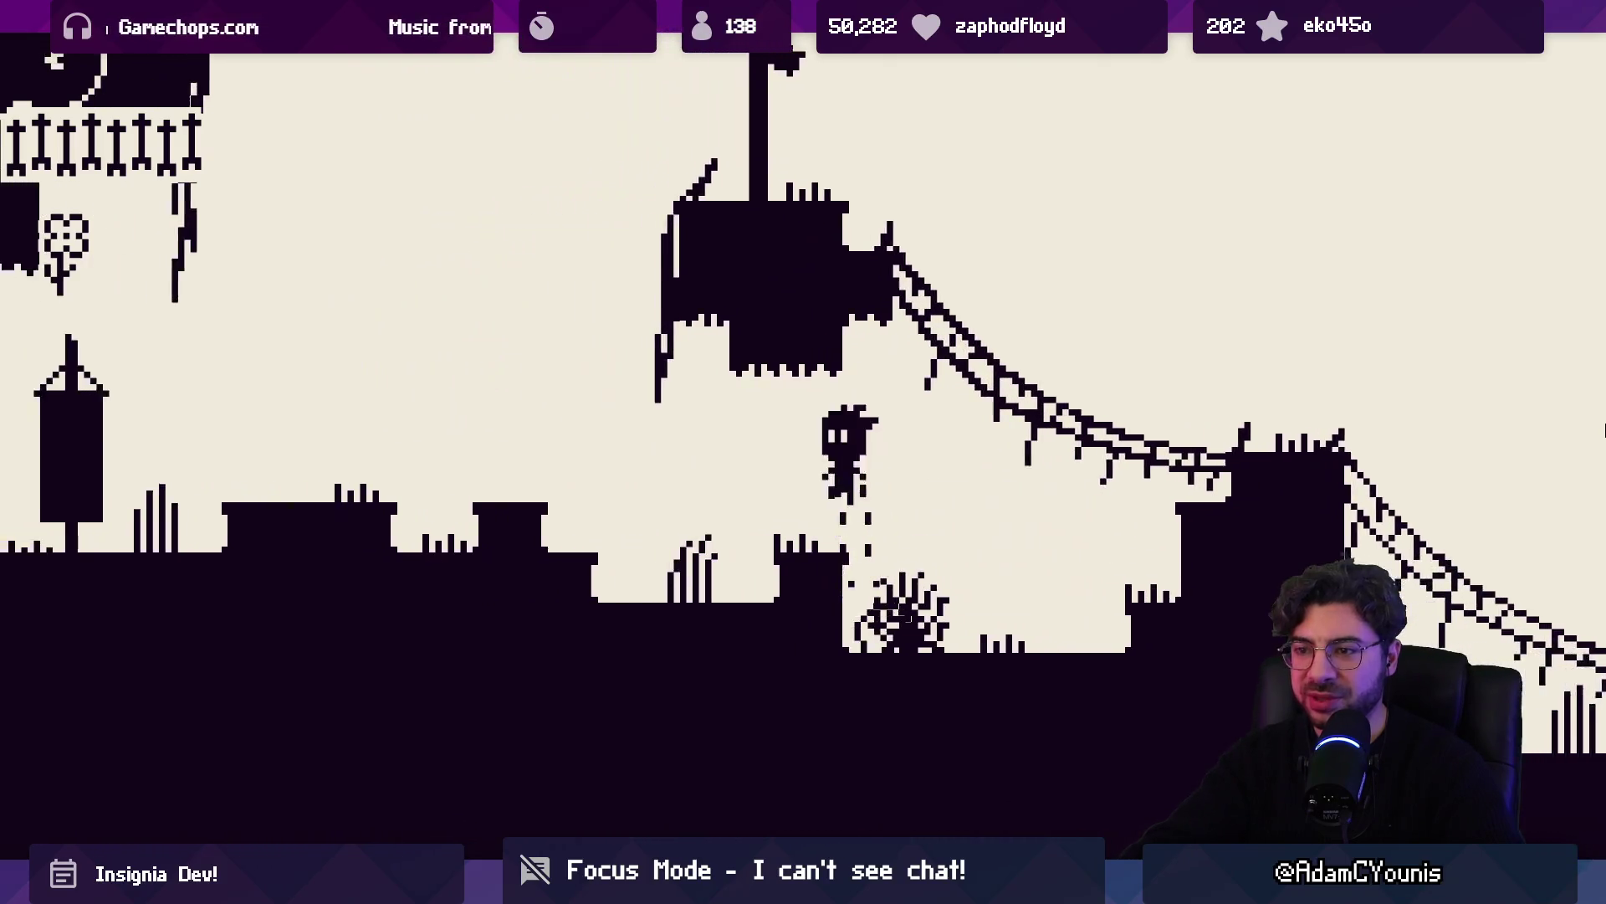
{"action": "key", "text": "Left"}
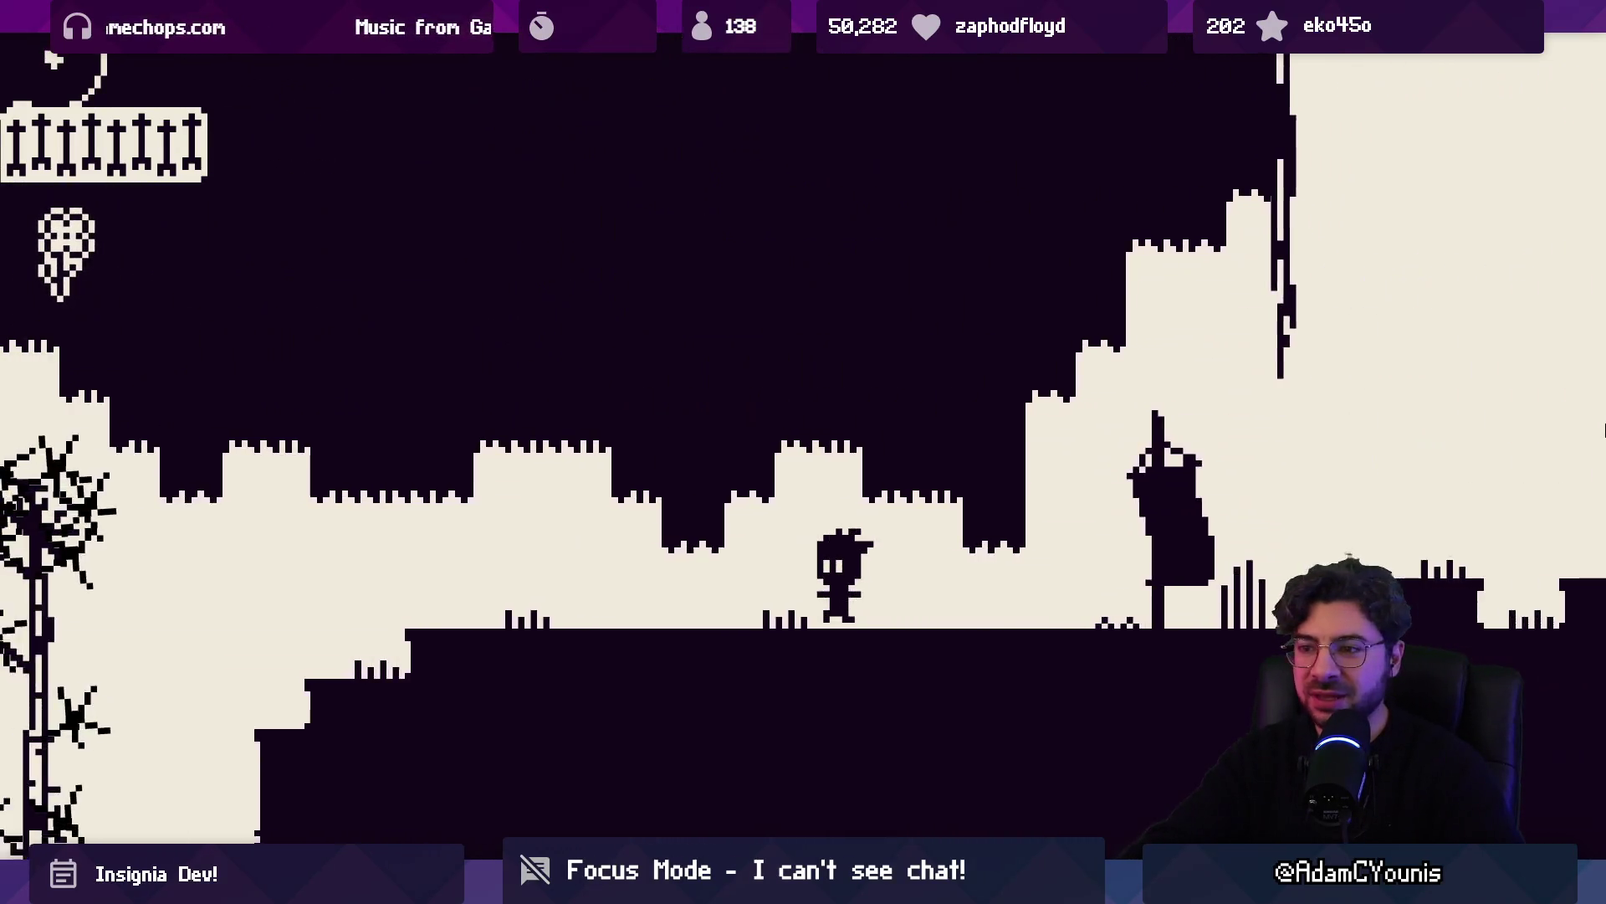
{"action": "key", "text": "Left"}
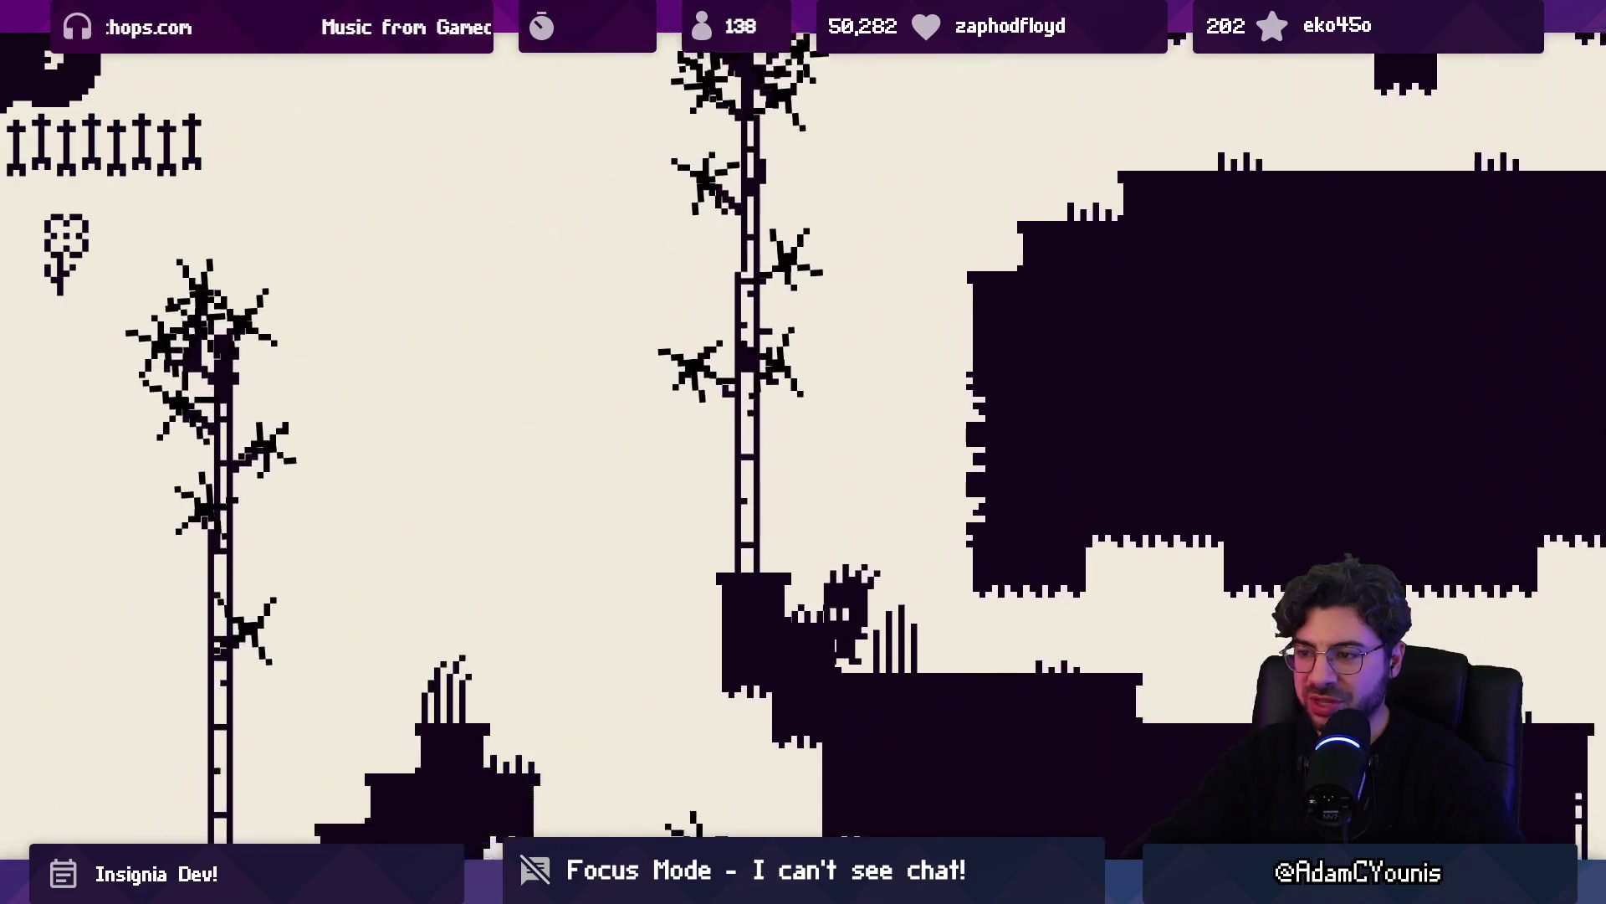
{"action": "key", "text": "Left"}
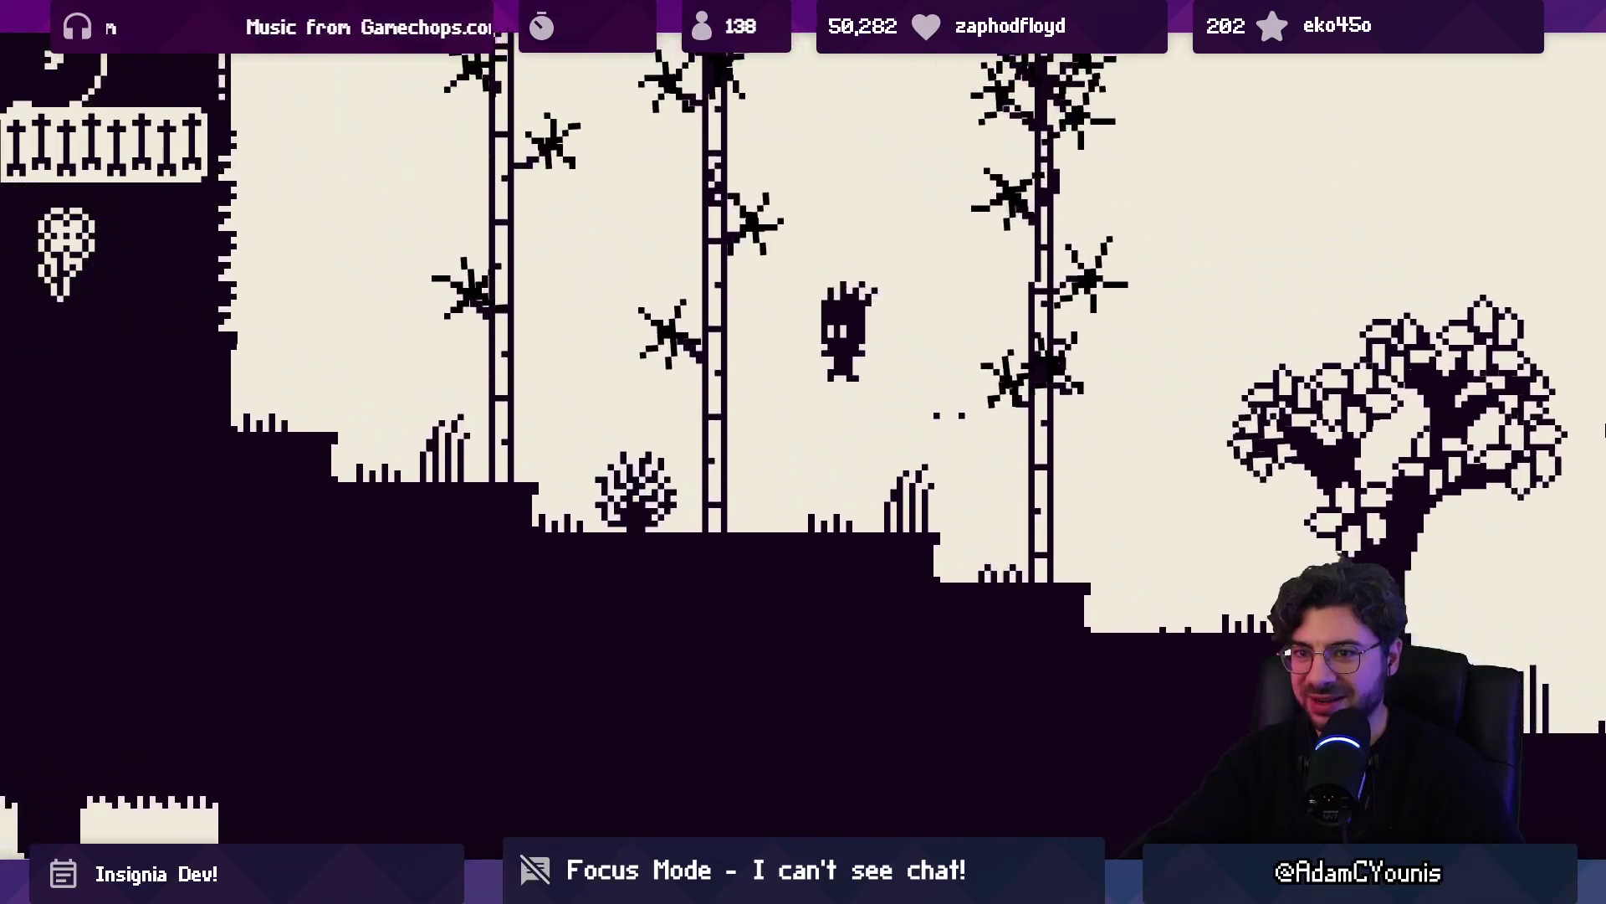
Climb the tall trunk, pass the waterfall, cross the floating platforms and descend the stairs toward the balconied house
{"action": "key", "text": "Right"}
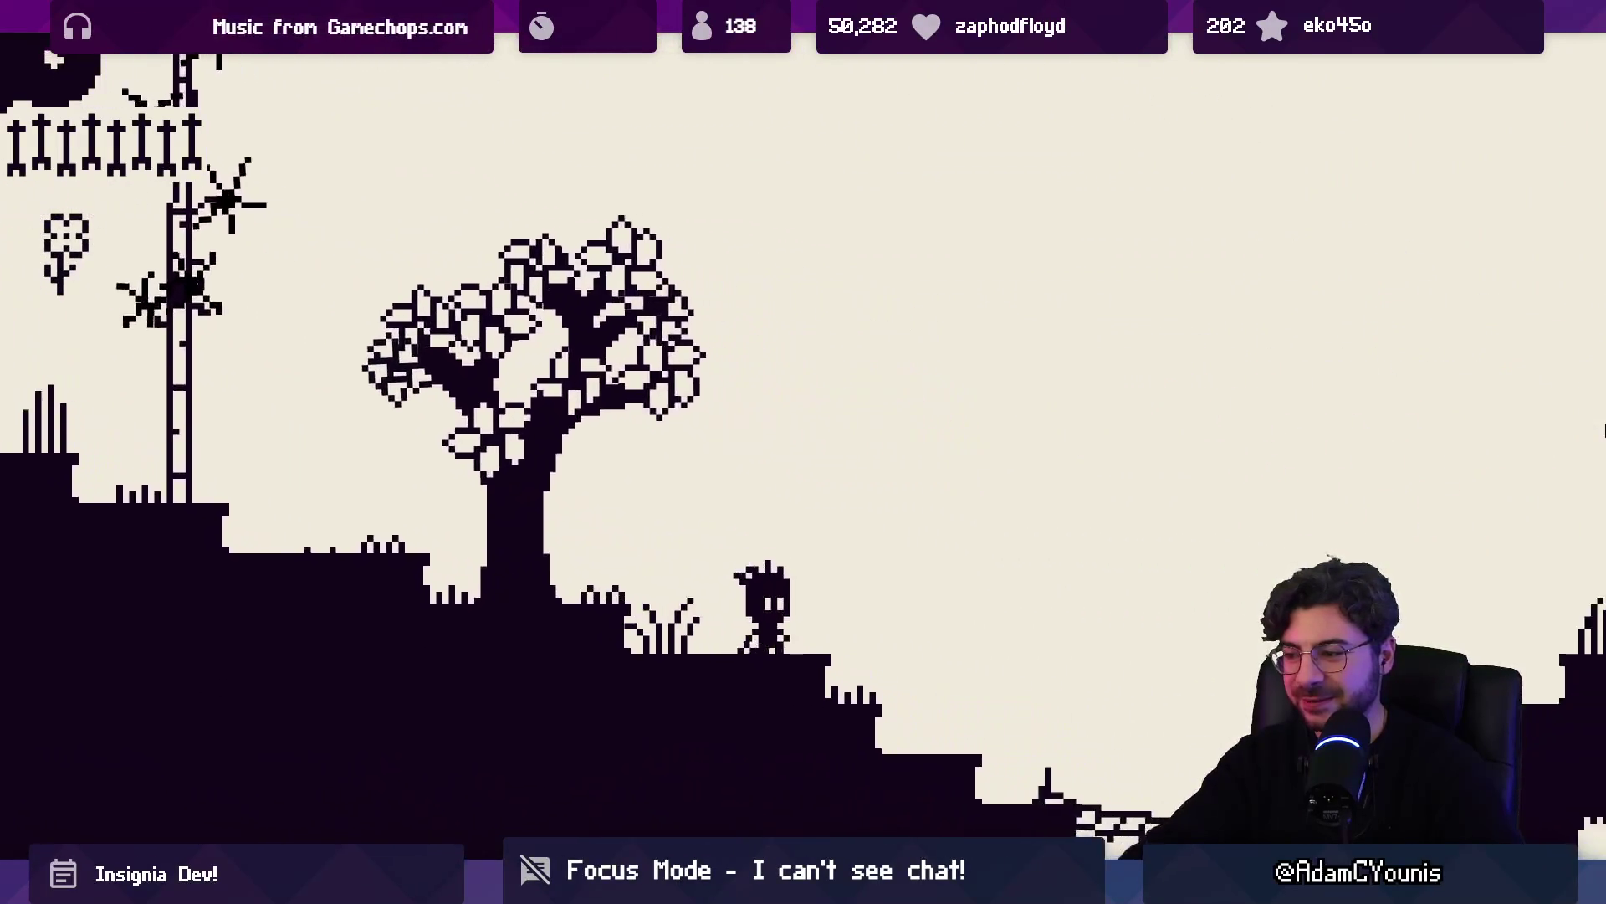
{"action": "key", "text": "Right"}
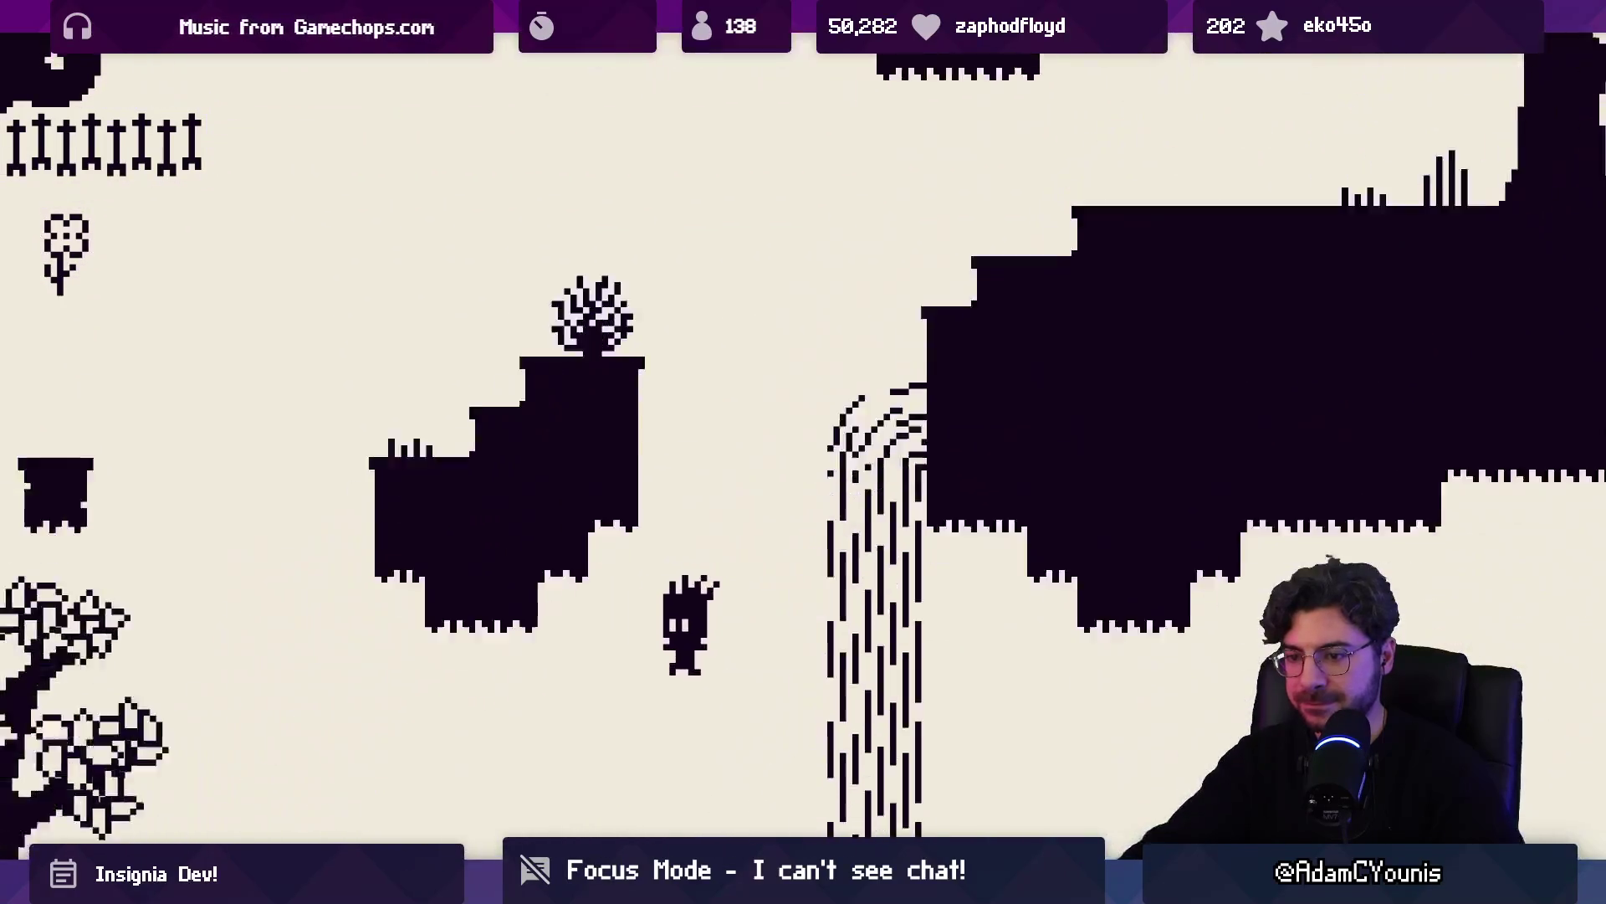
{"action": "key", "text": "Left"}
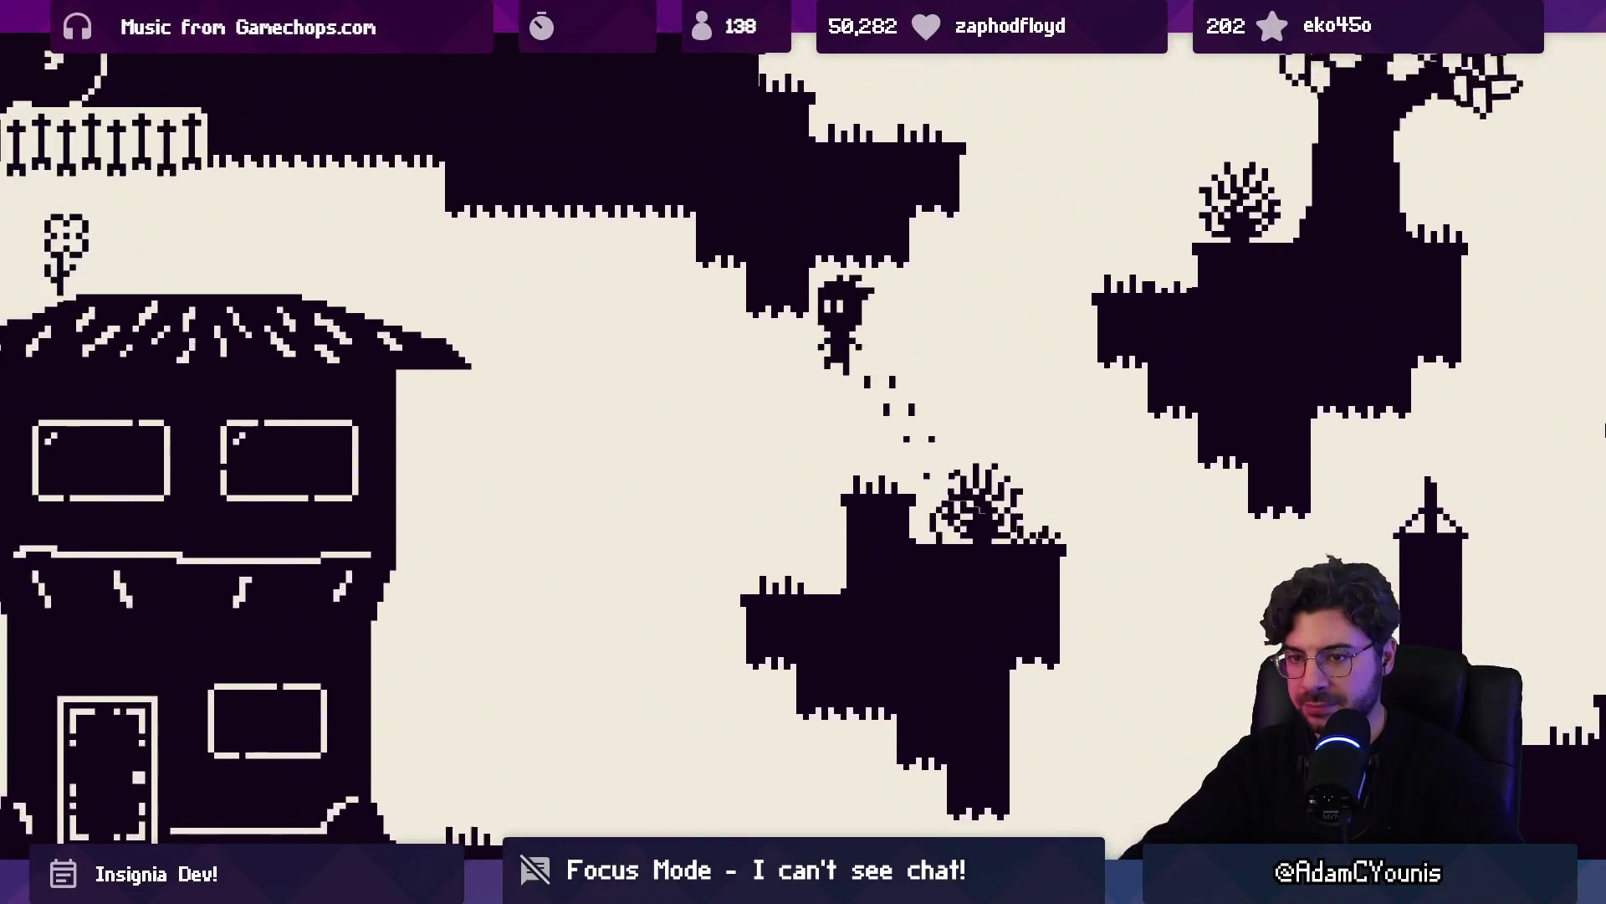
{"action": "key", "text": "Left"}
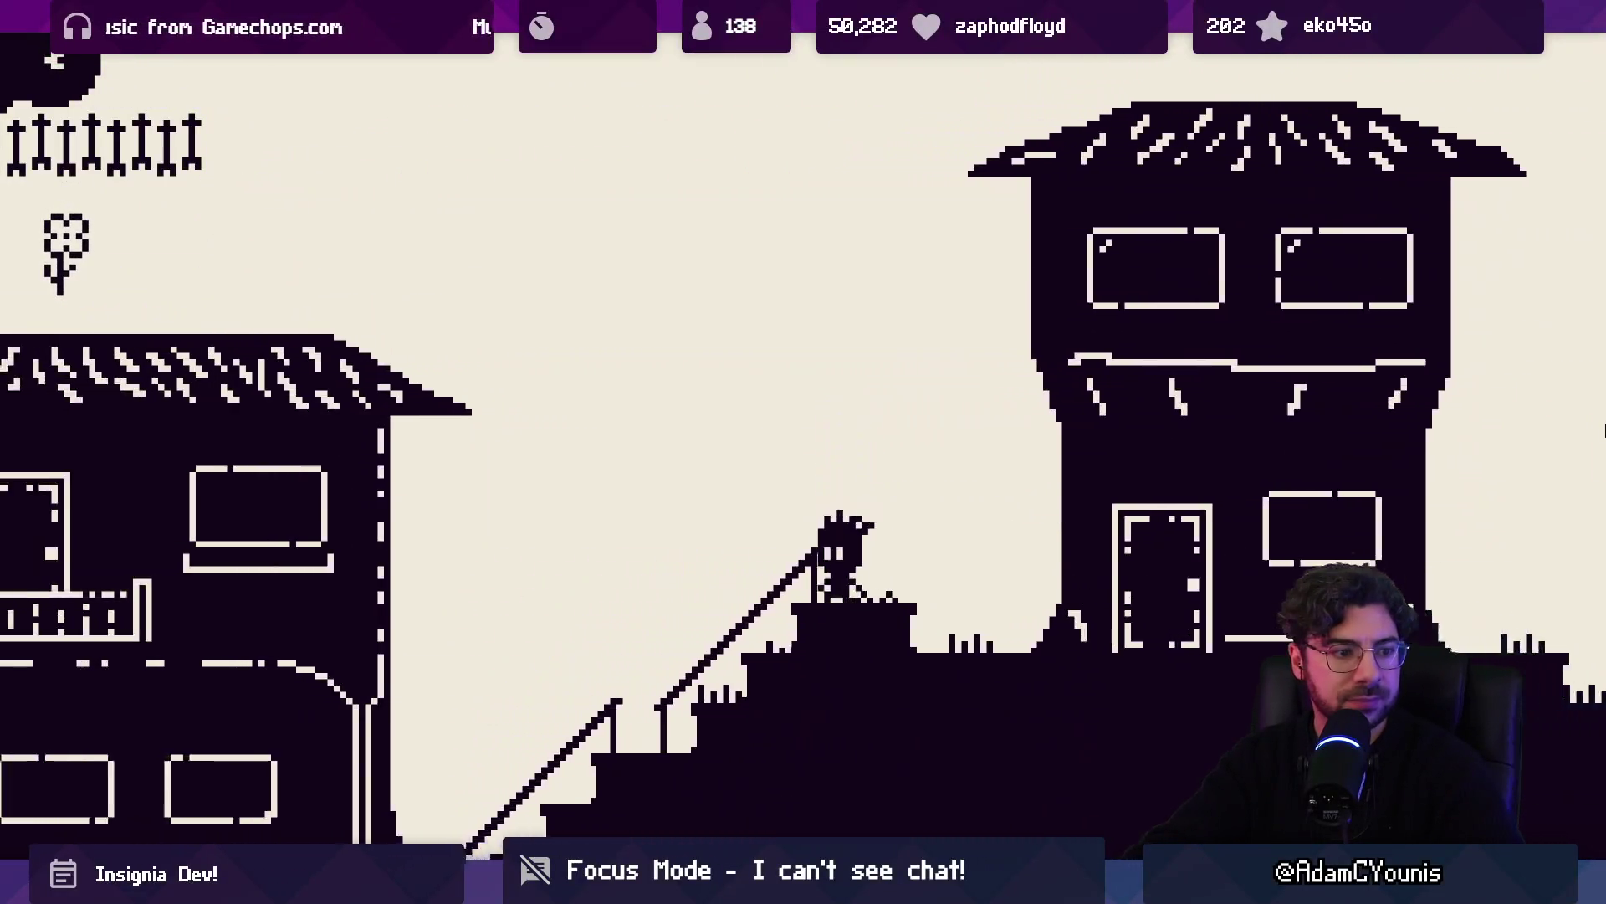
{"action": "key", "text": "Left"}
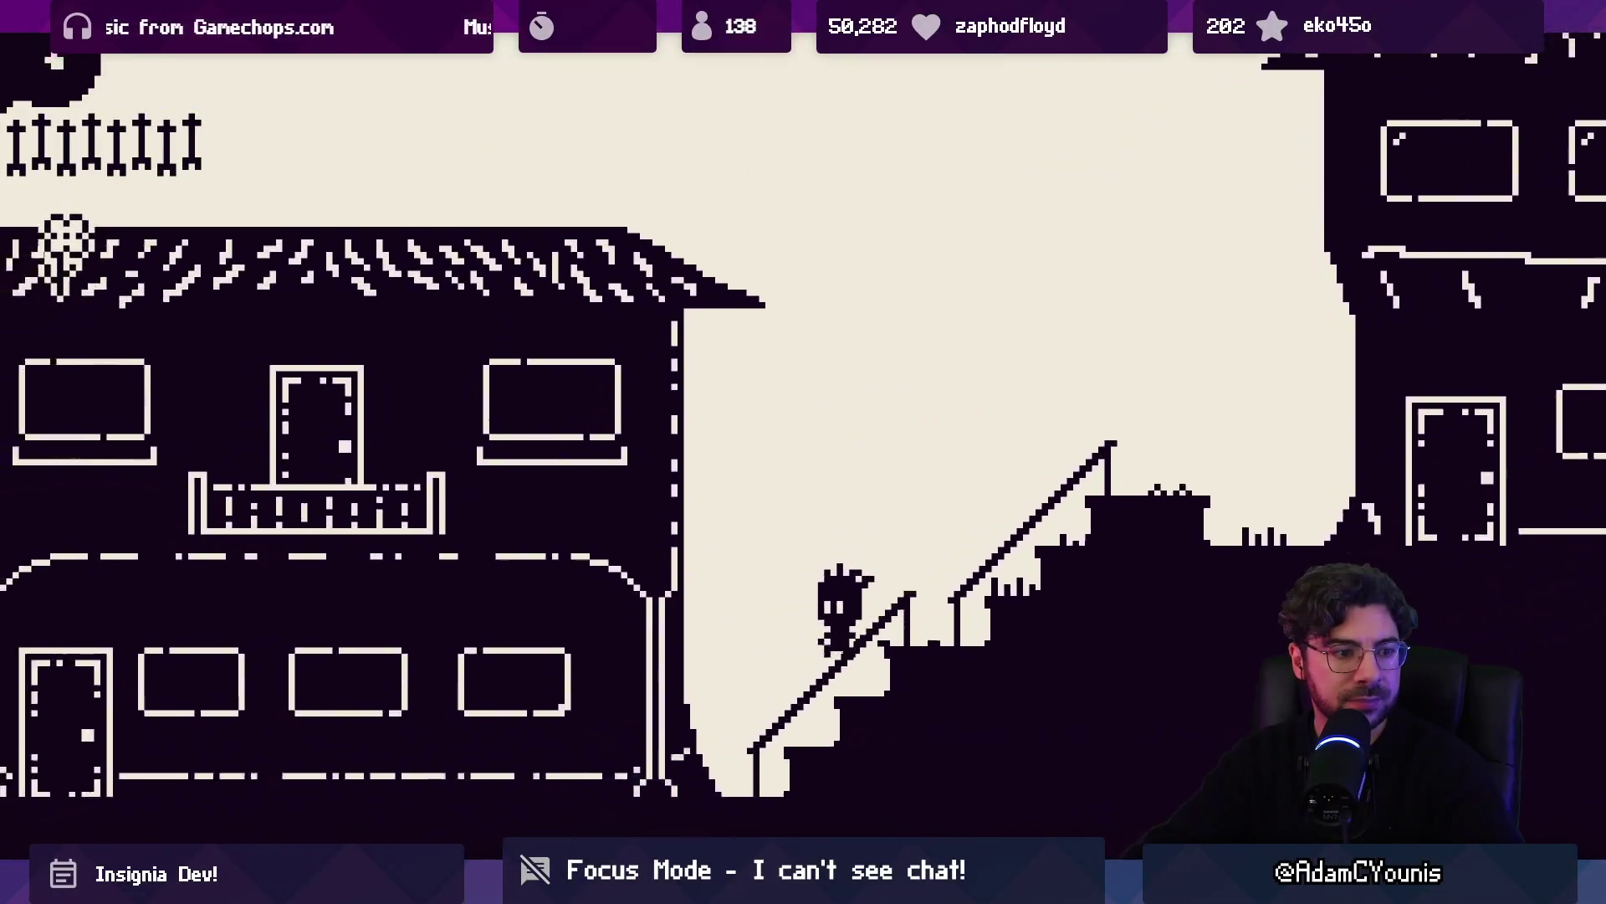
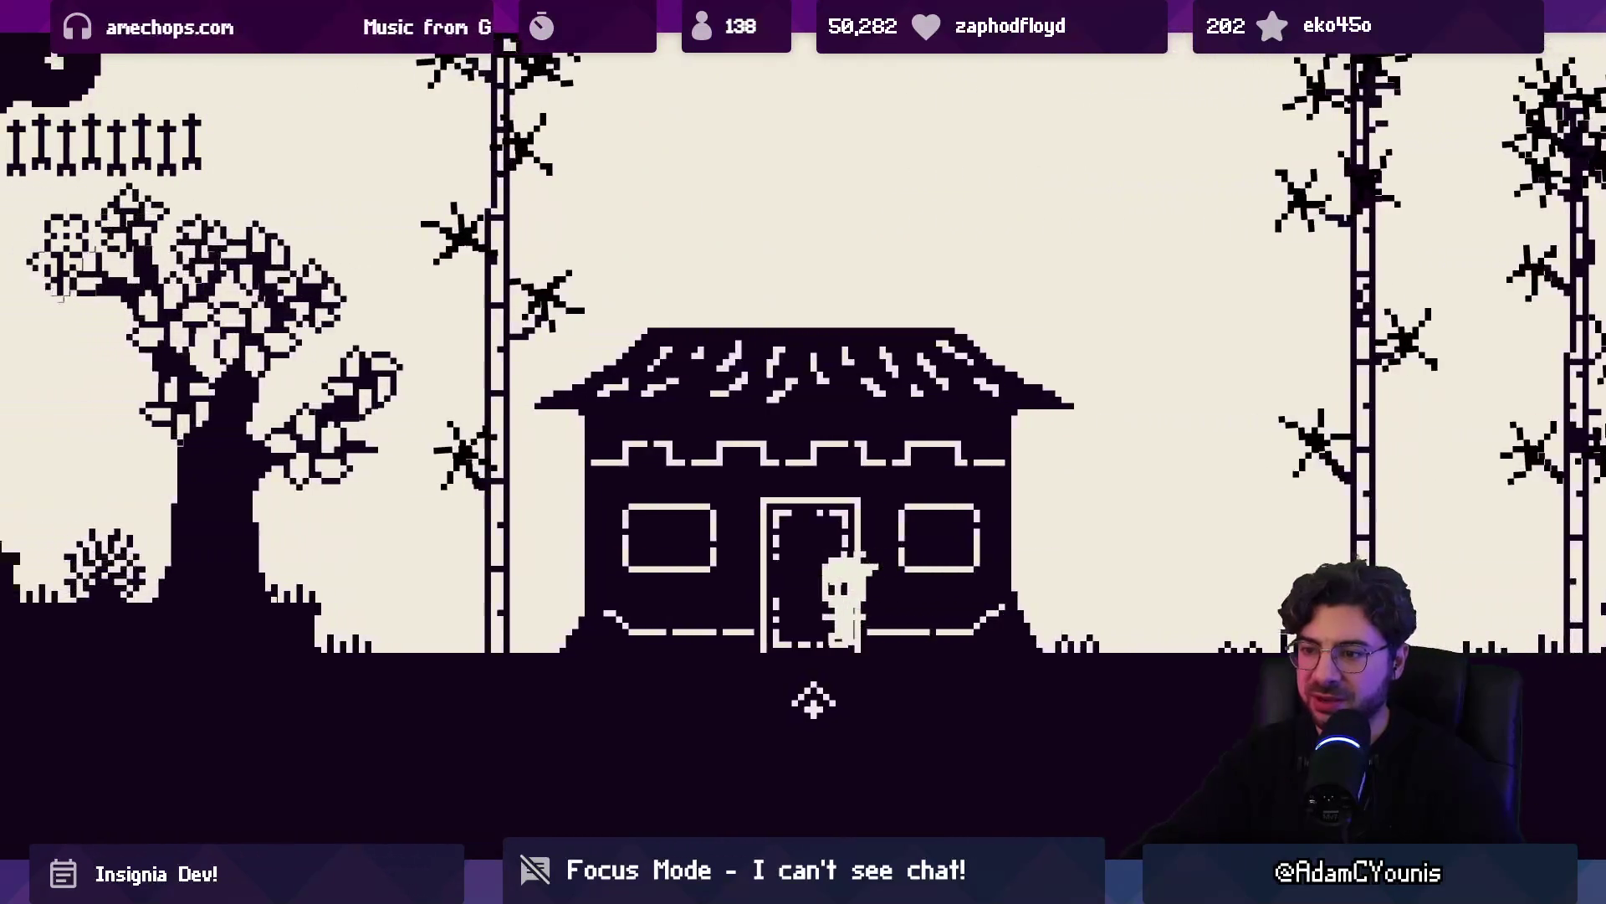
Leave the house through the door and run and jump across The Village's trees and ledges
{"action": "key", "text": "Up"}
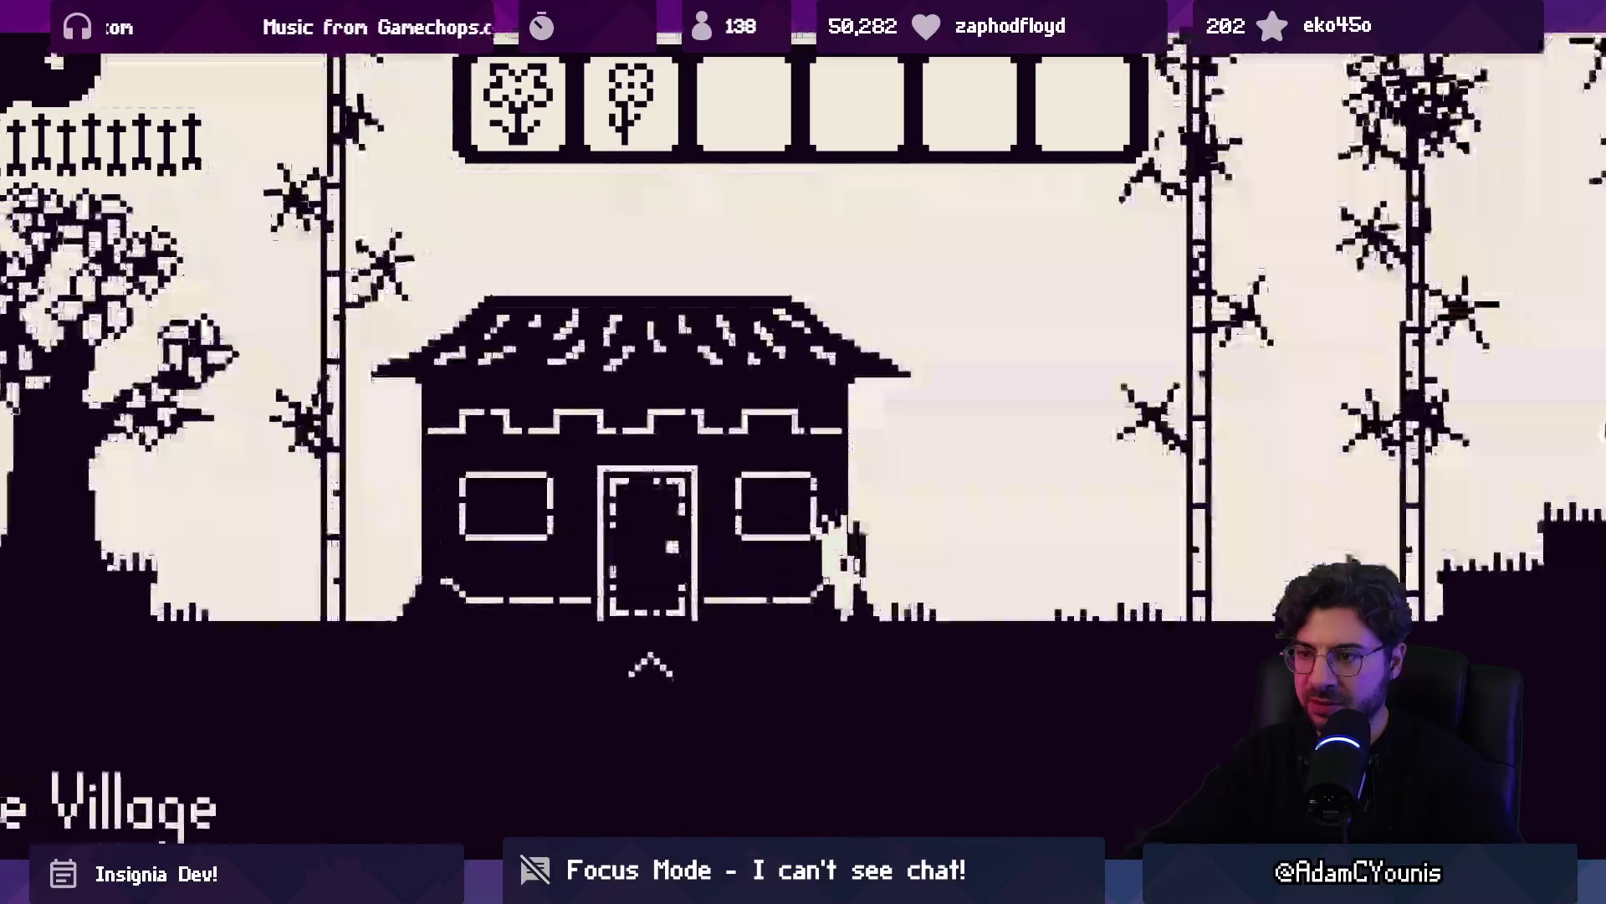
{"action": "key", "text": "Right"}
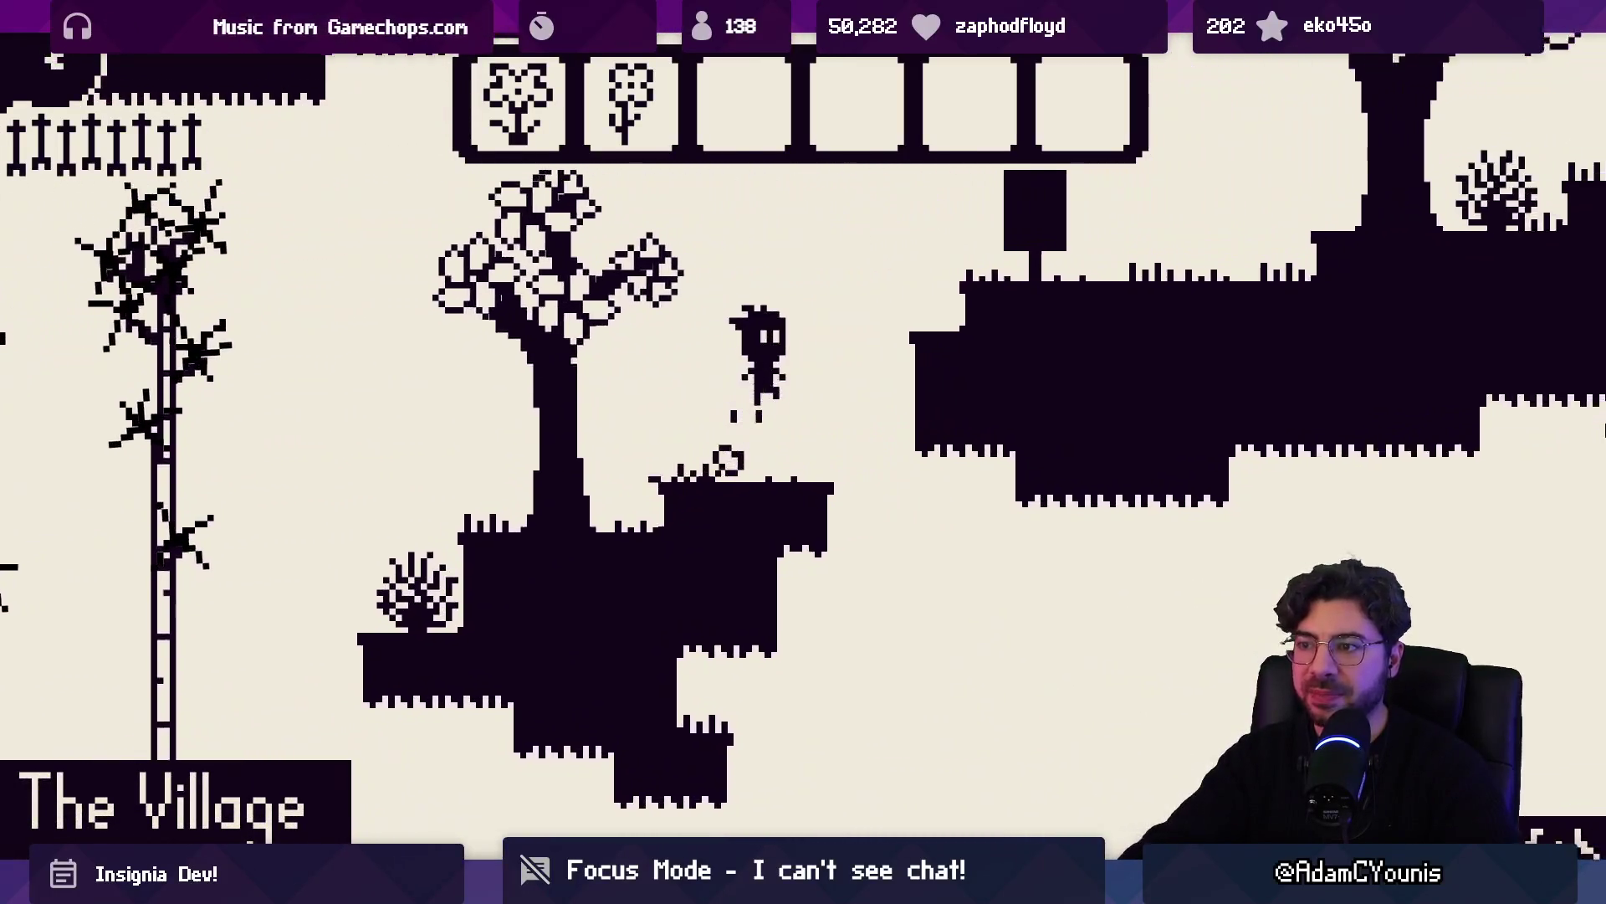
{"action": "key", "text": "Right"}
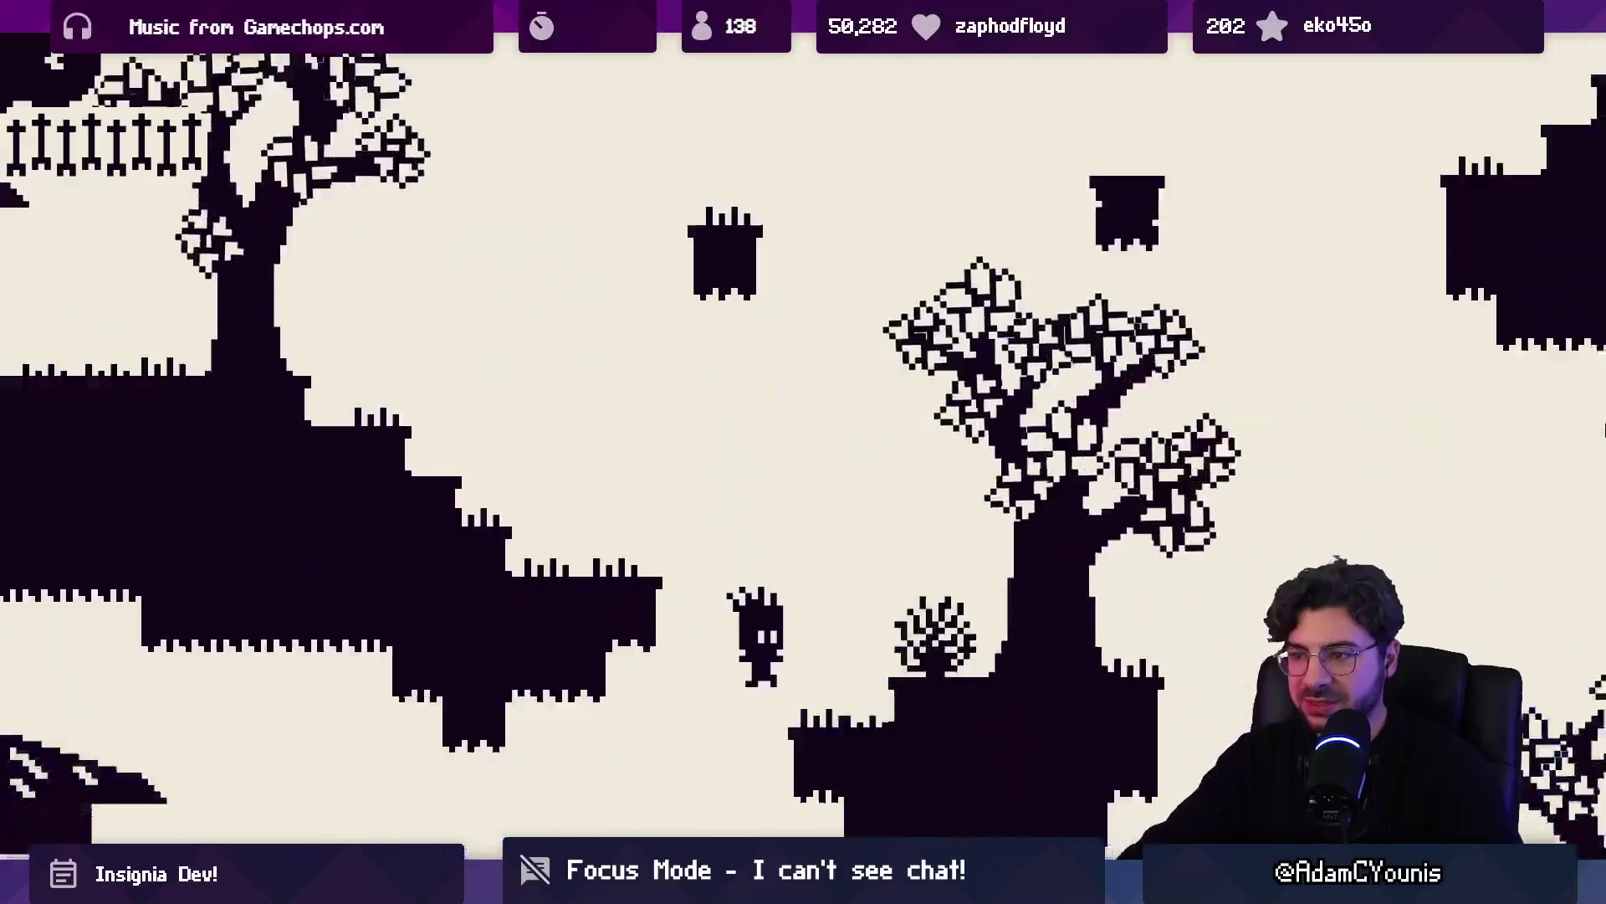
{"action": "key", "text": "space"}
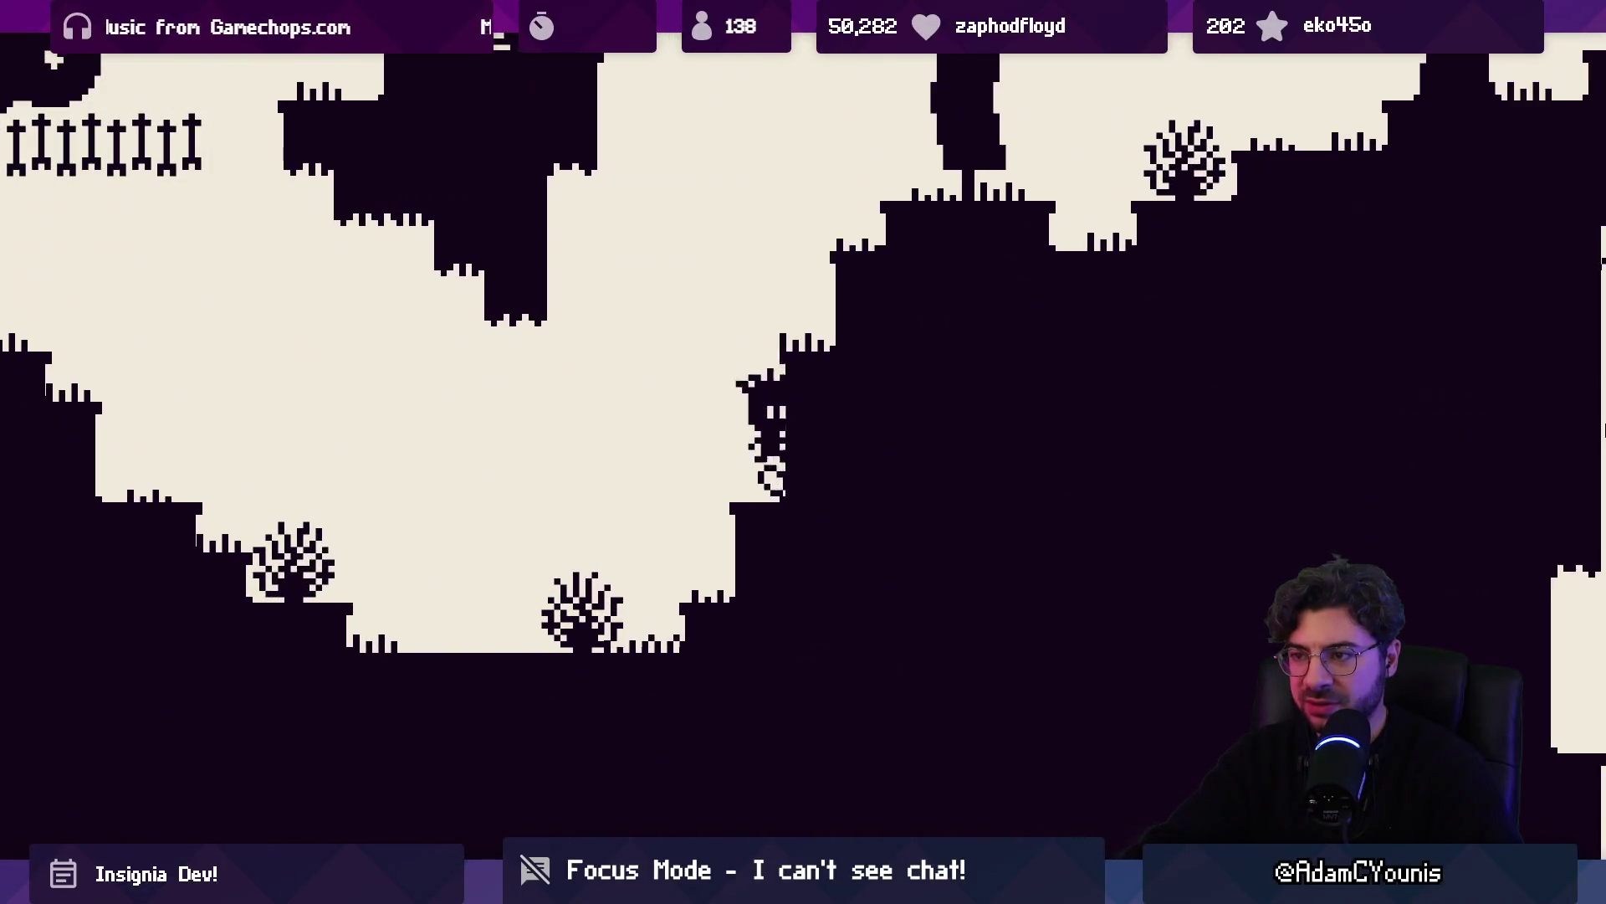
{"action": "key", "text": "Left"}
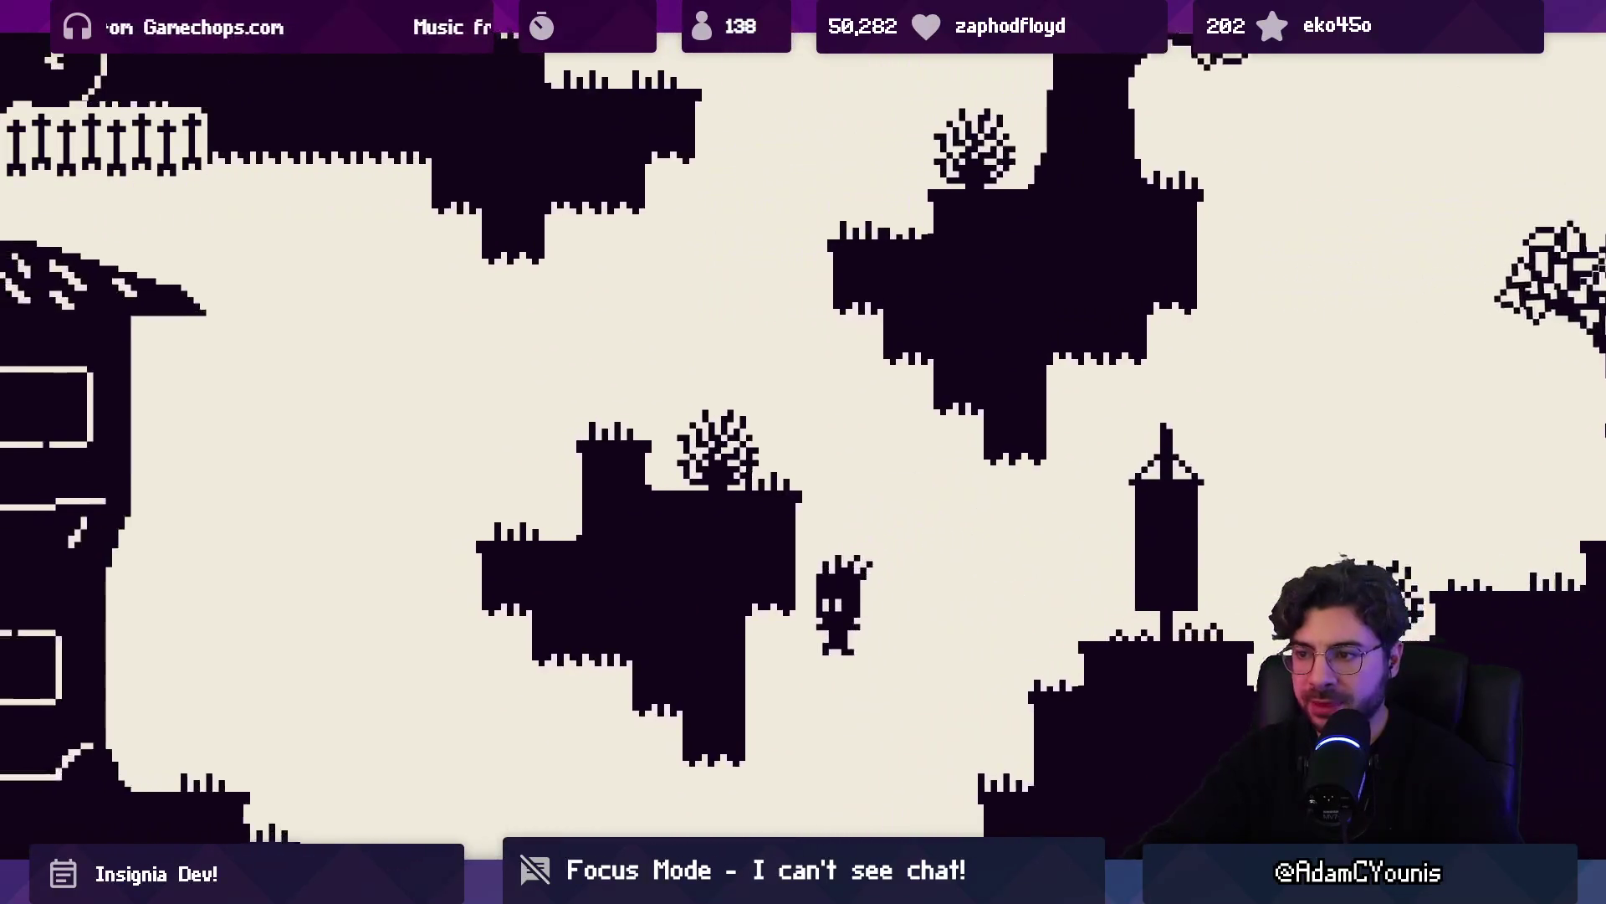
{"action": "key", "text": "space"}
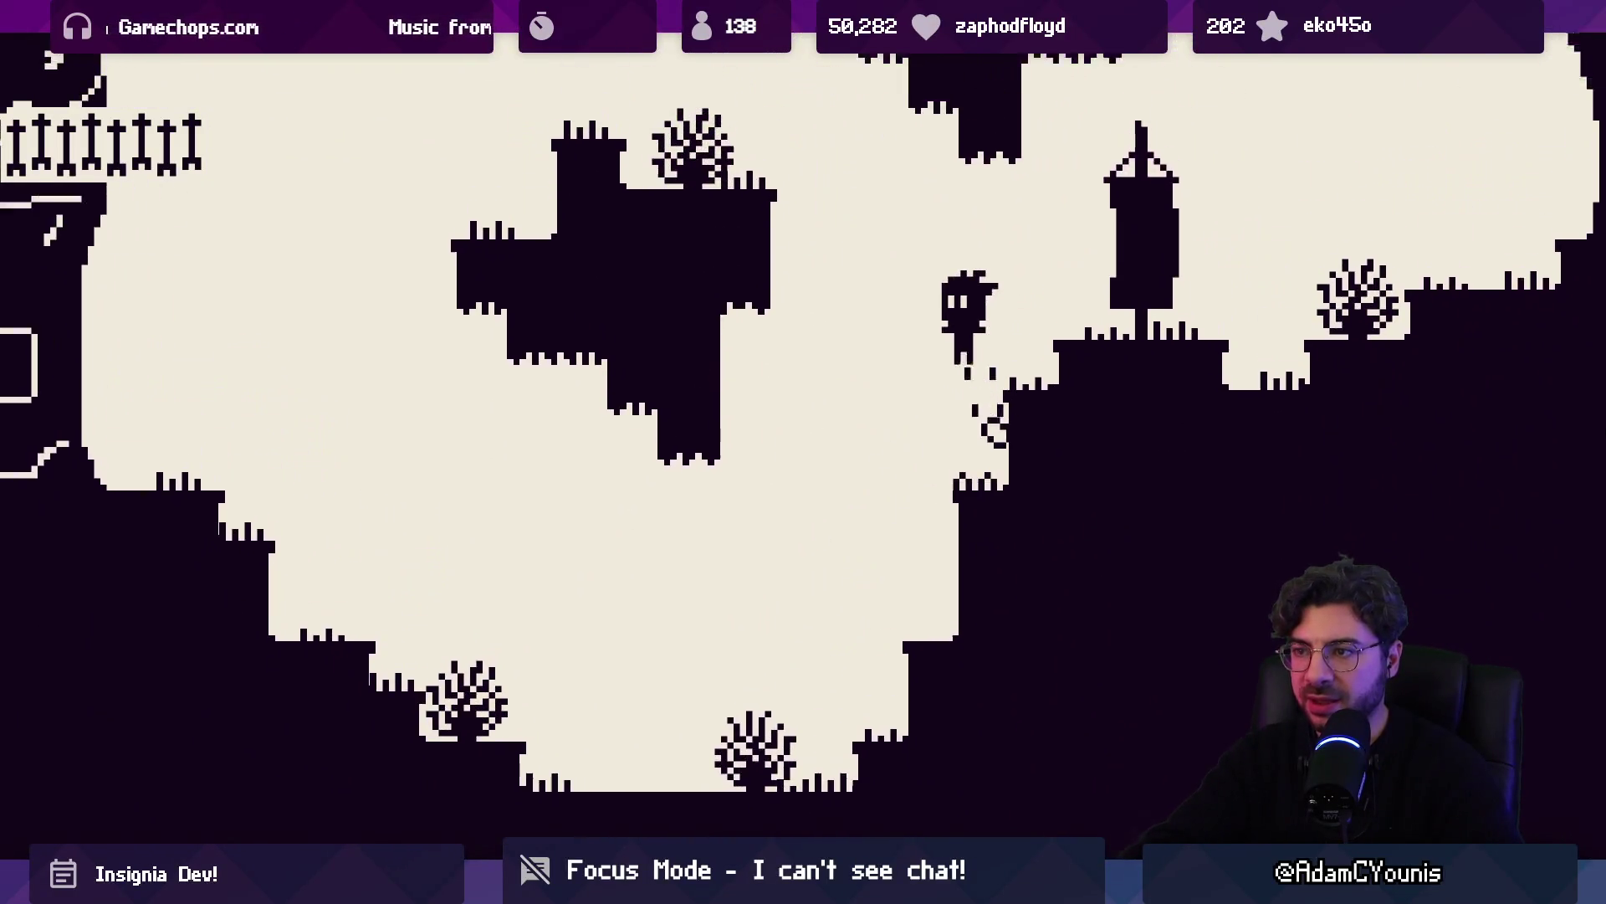
{"action": "key", "text": "space"}
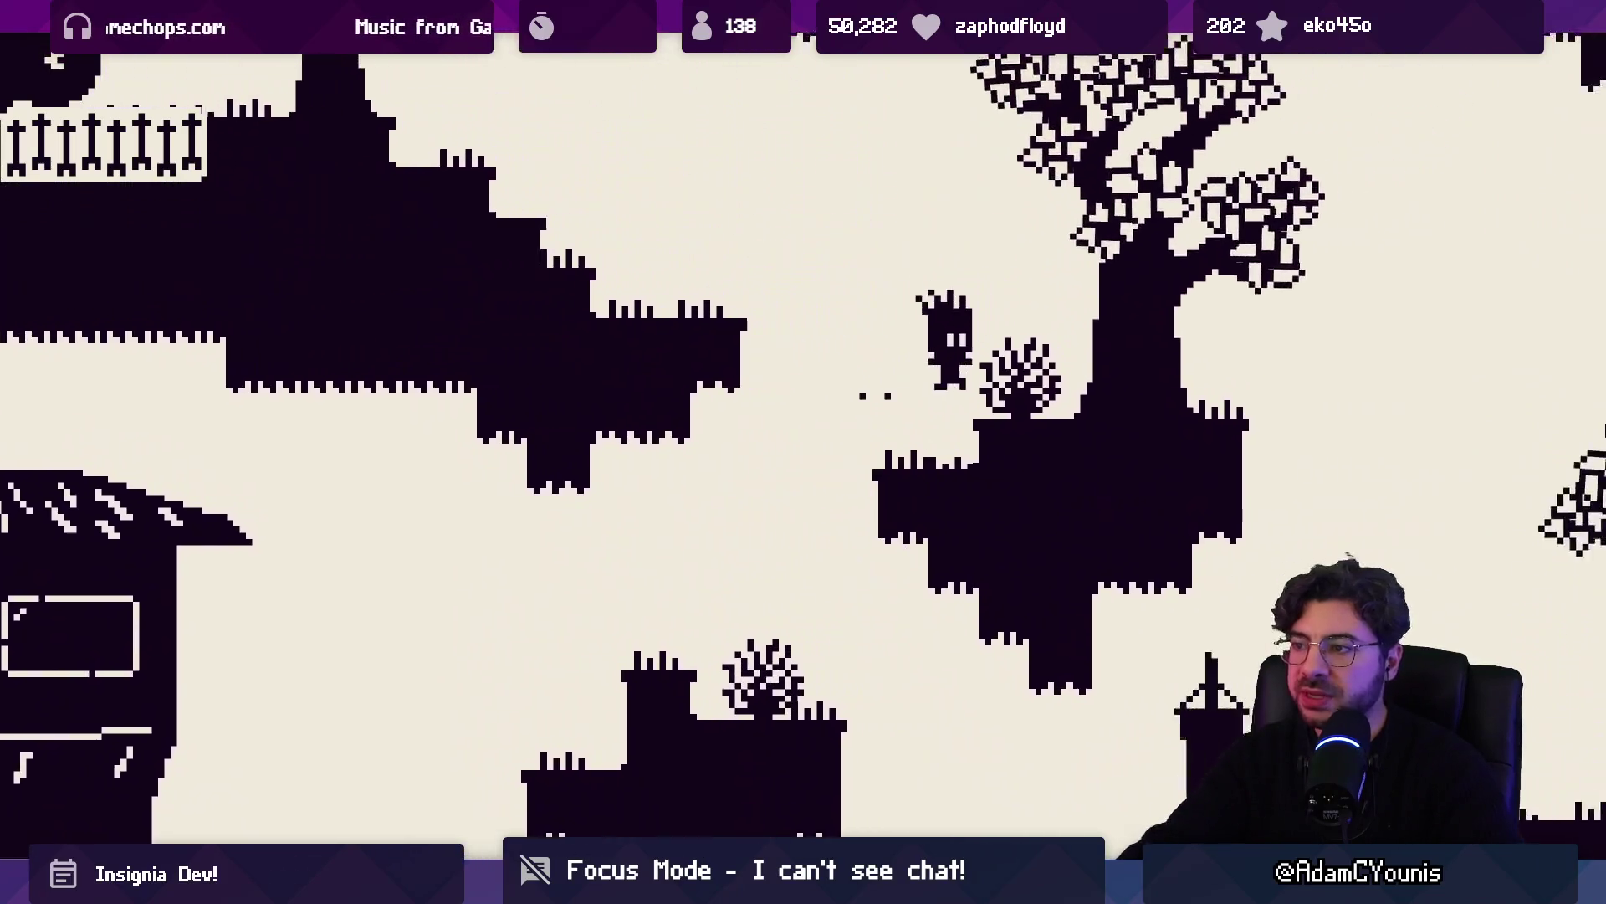
{"action": "key", "text": "Left"}
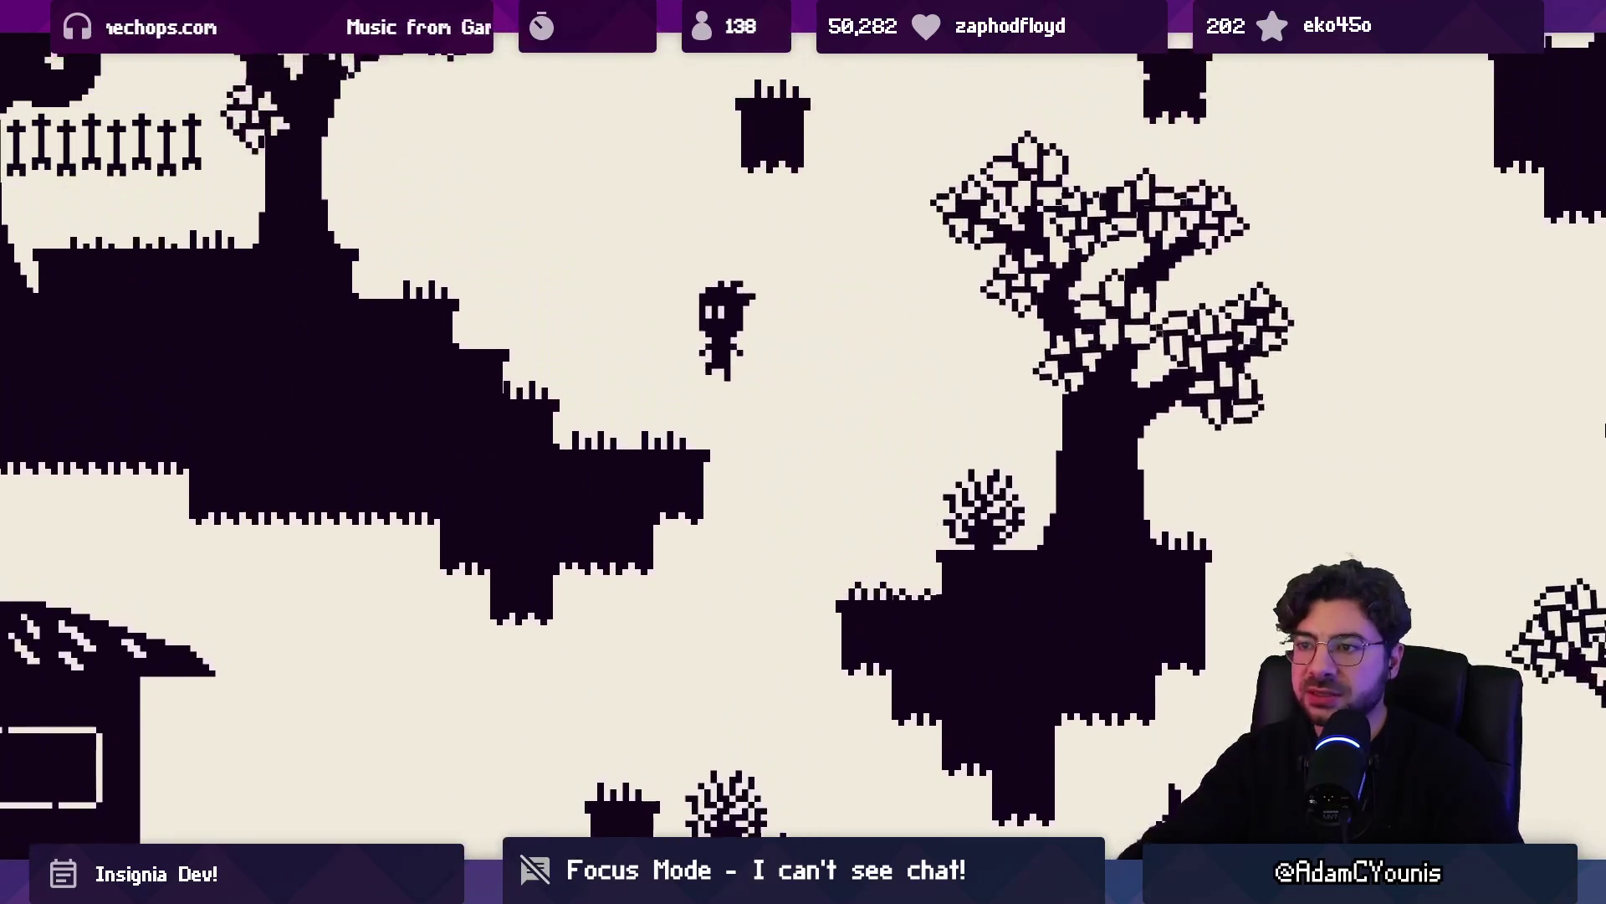
{"action": "key", "text": "space"}
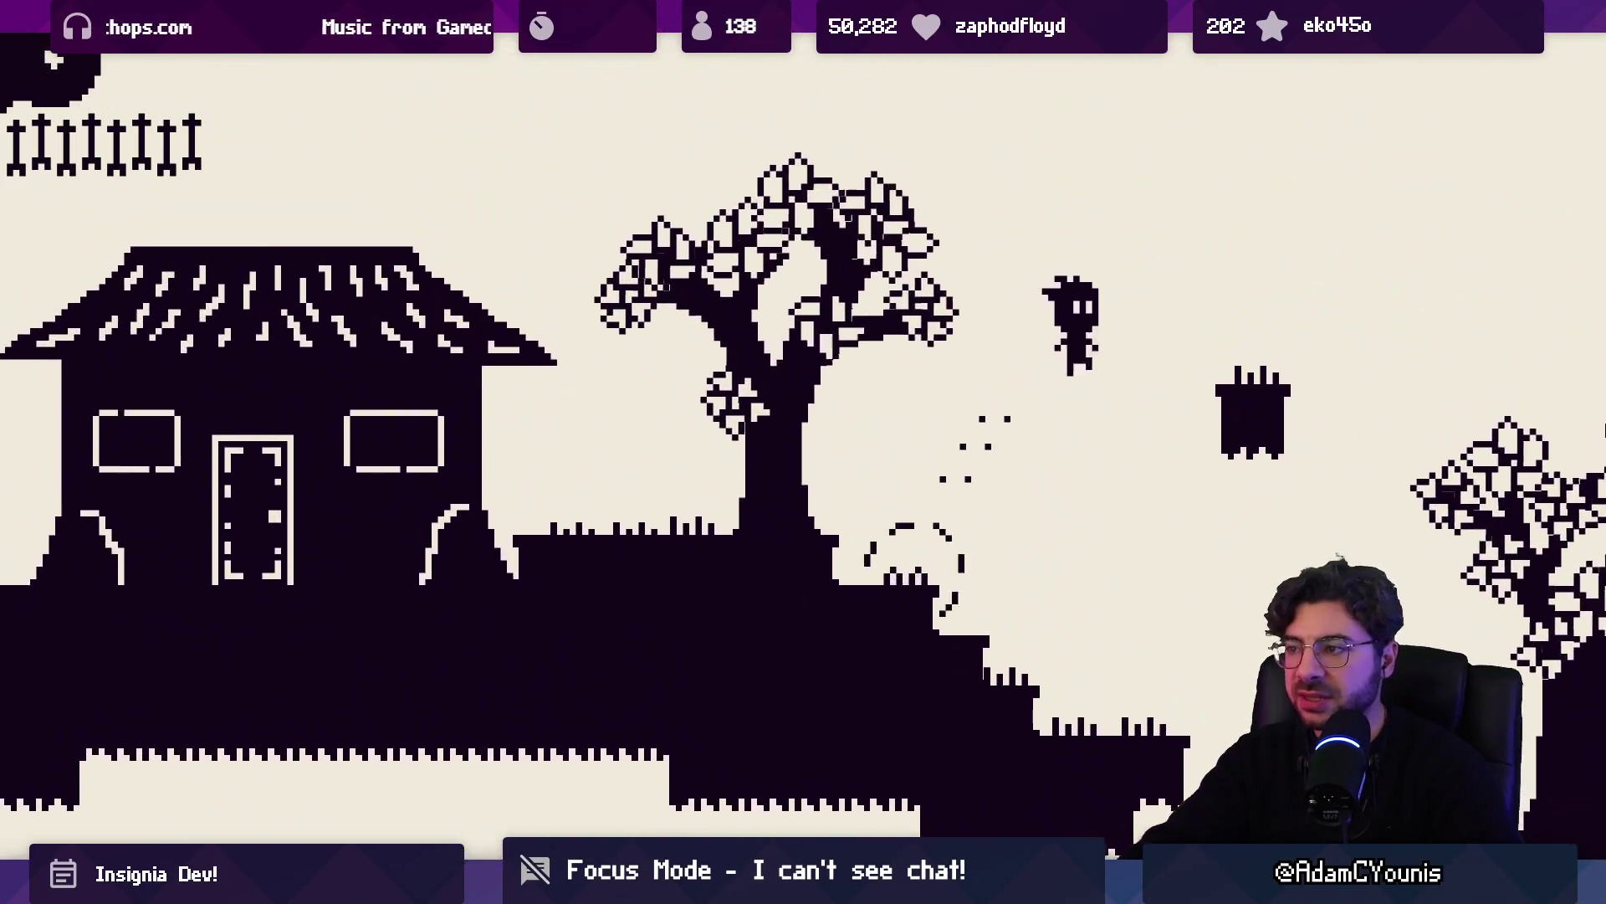
{"action": "key", "text": "space"}
{"action": "key", "text": "Right"}
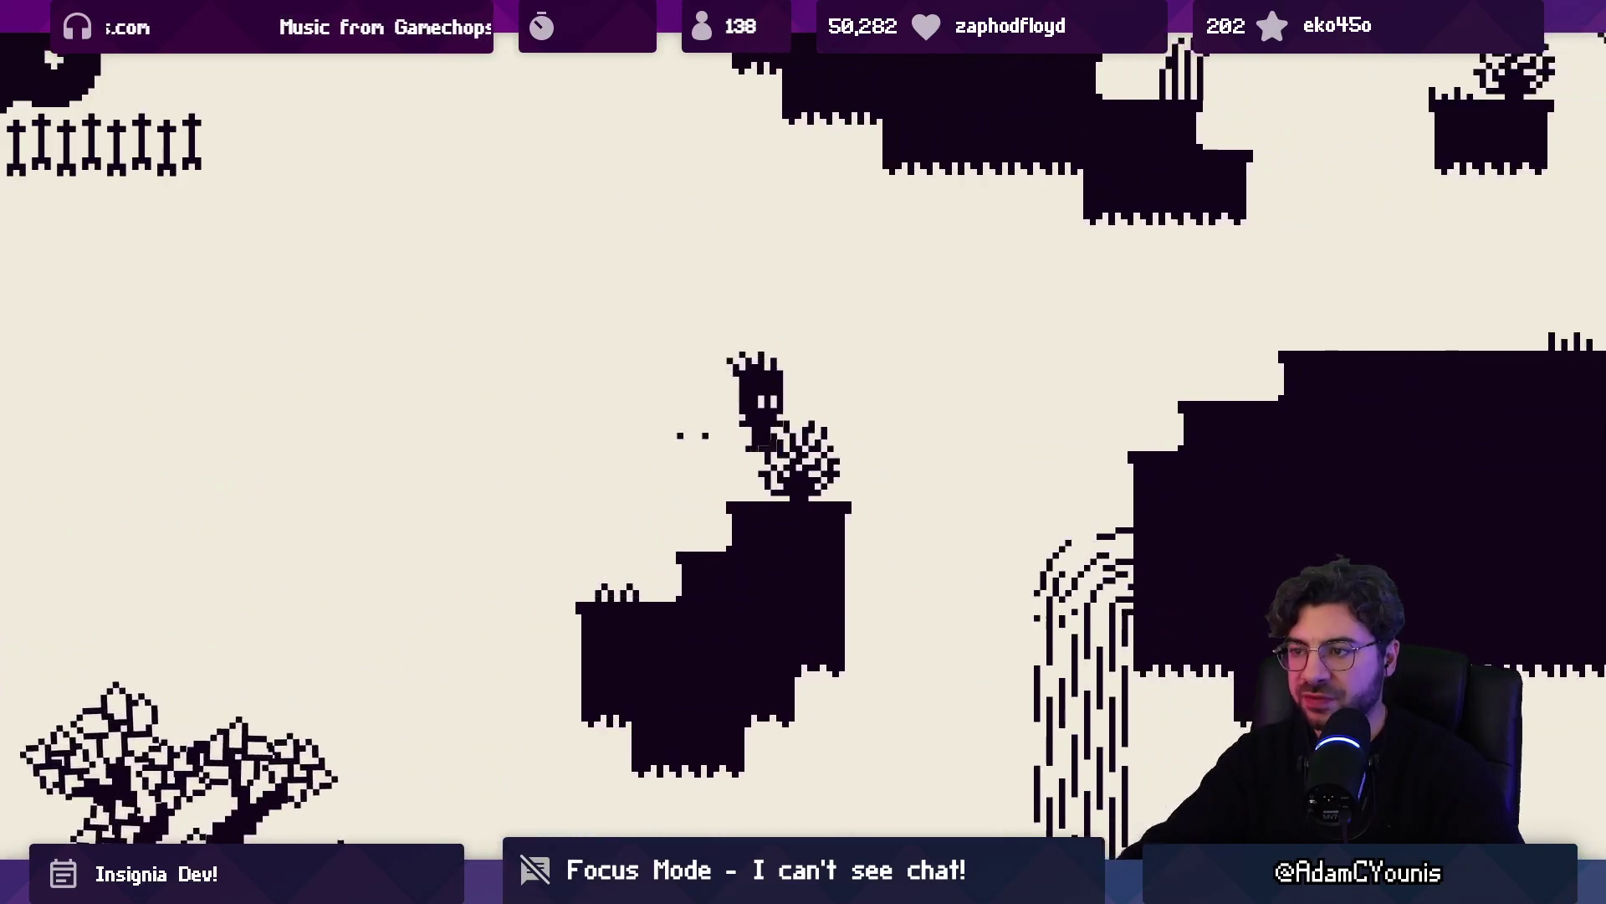
{"action": "key", "text": "space"}
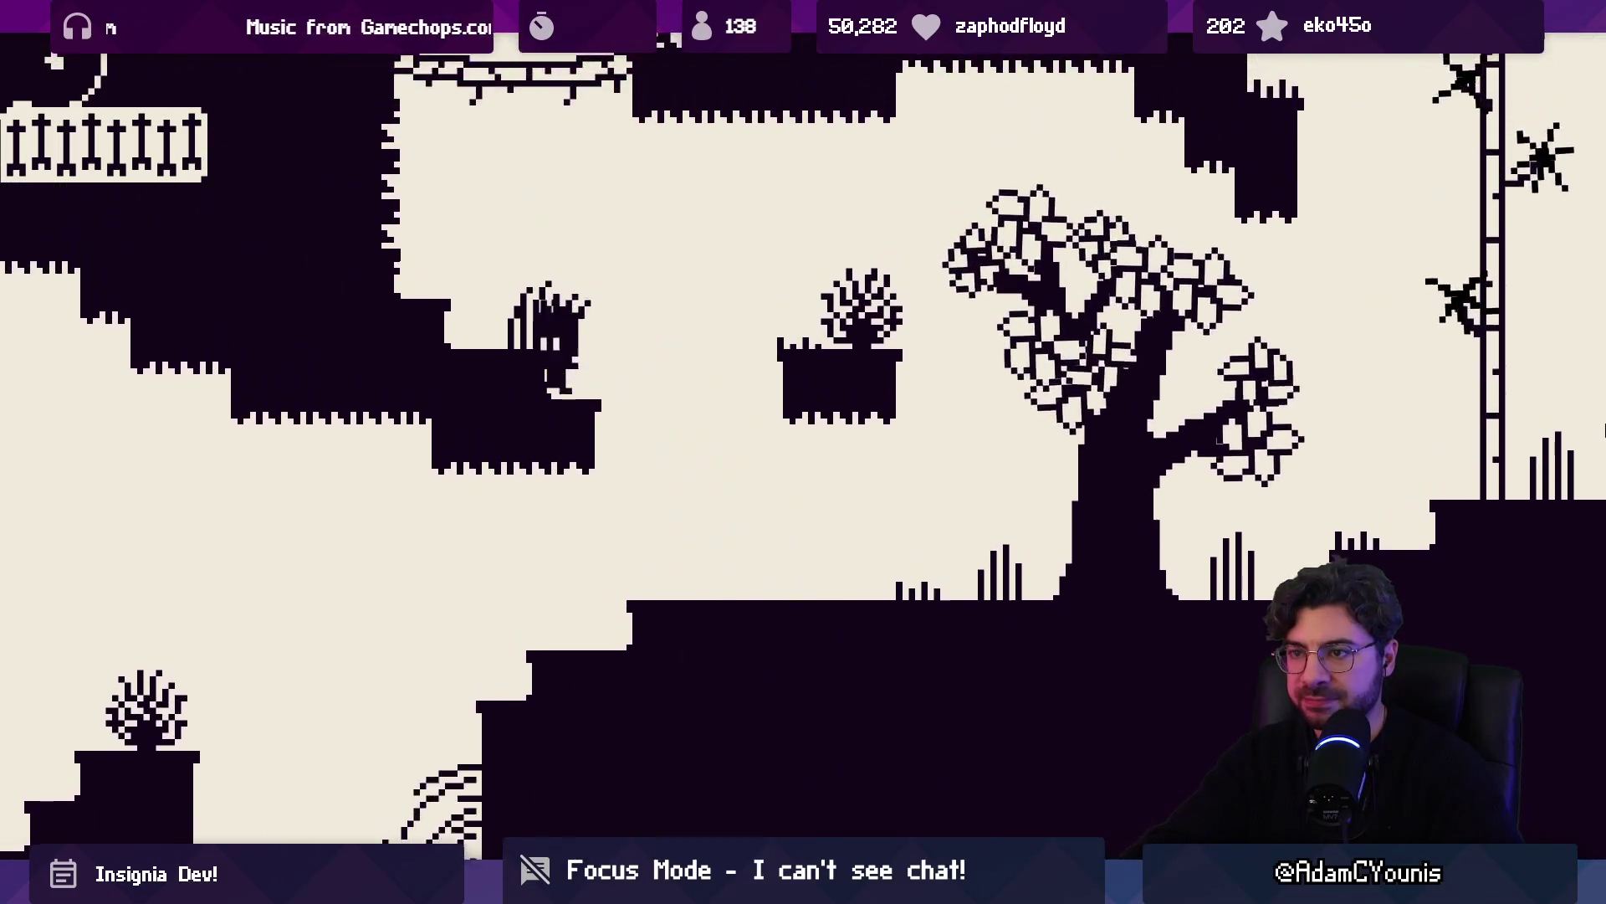
{"action": "key", "text": "Right"}
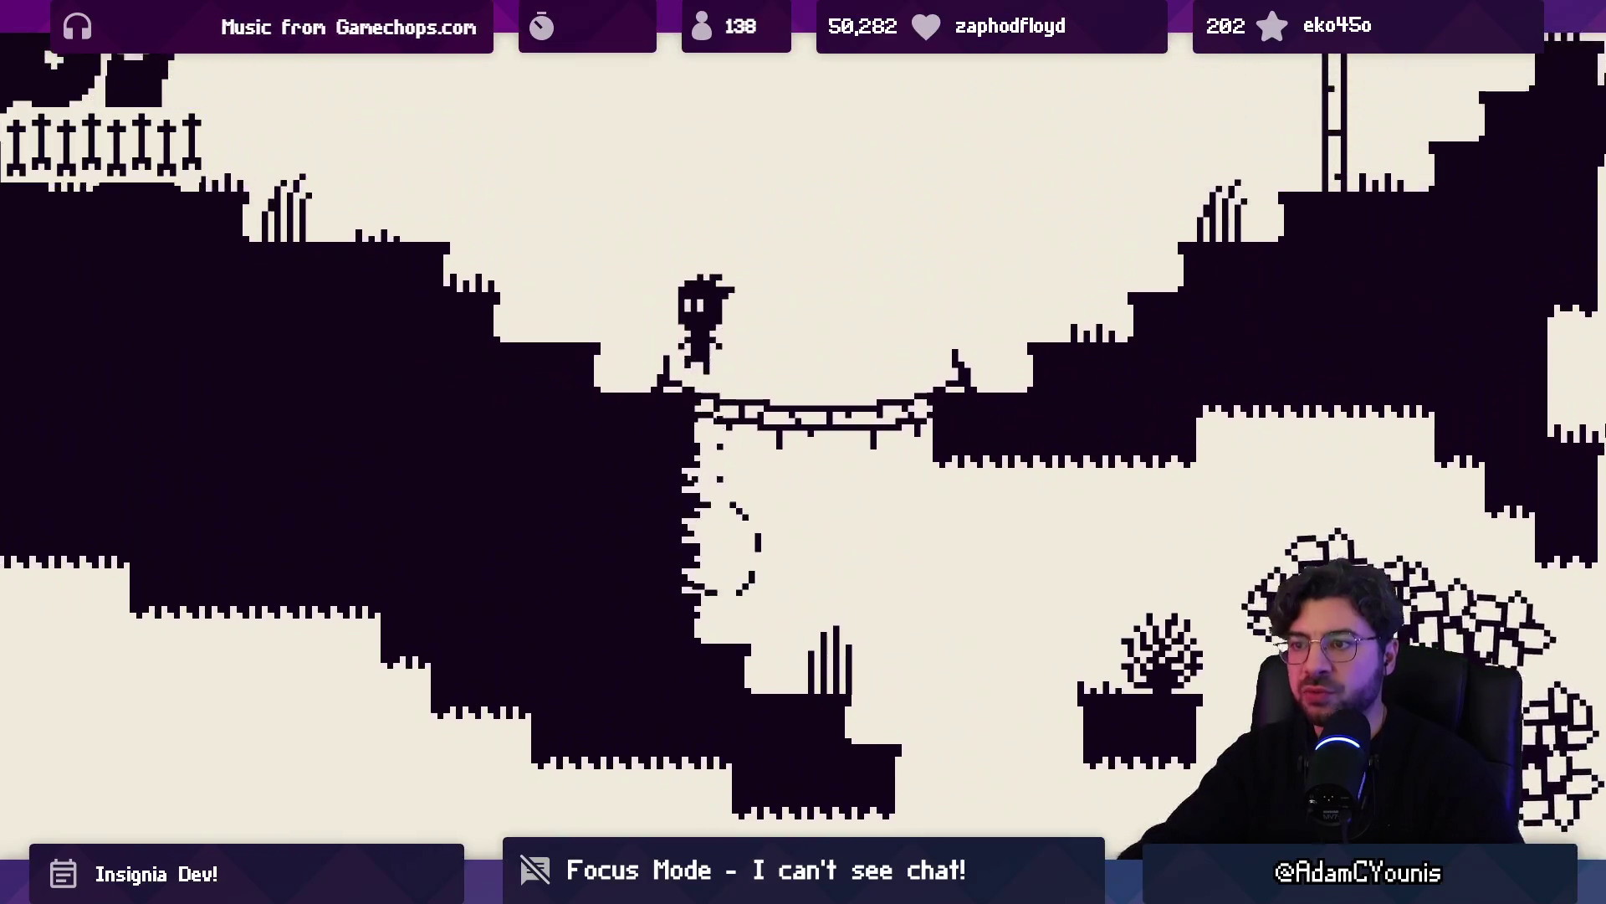
Jump toward the bridge, climb the wall and ledges, and reach the Ocean signpost platform
{"action": "key", "text": "space"}
{"action": "key", "text": "Right"}
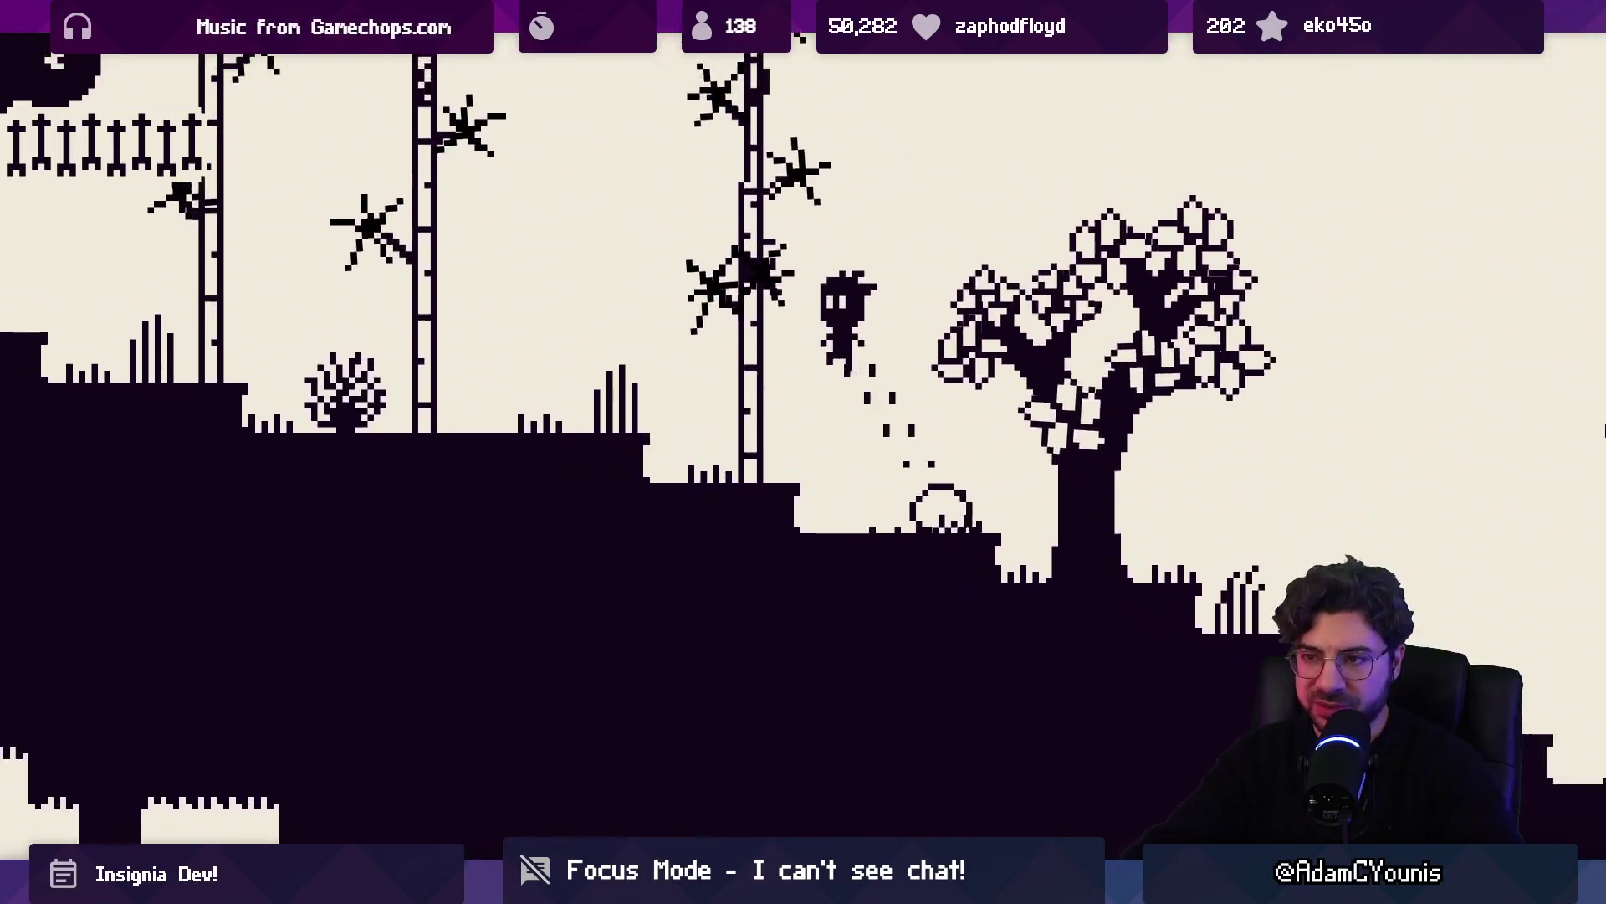
{"action": "key", "text": "Left"}
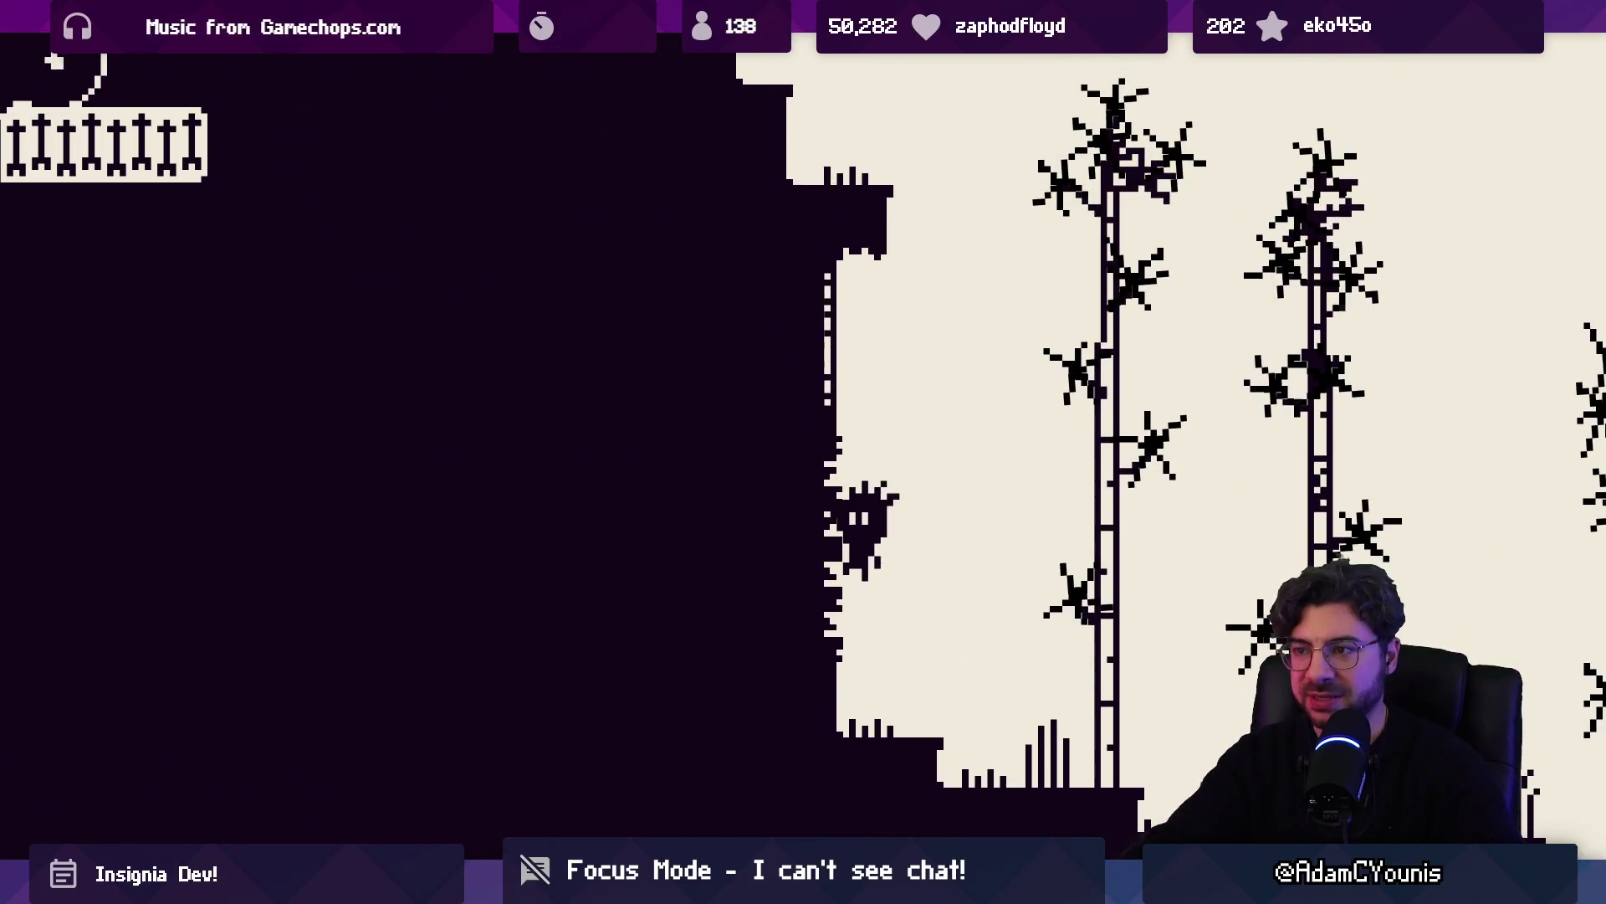
{"action": "key", "text": "Right"}
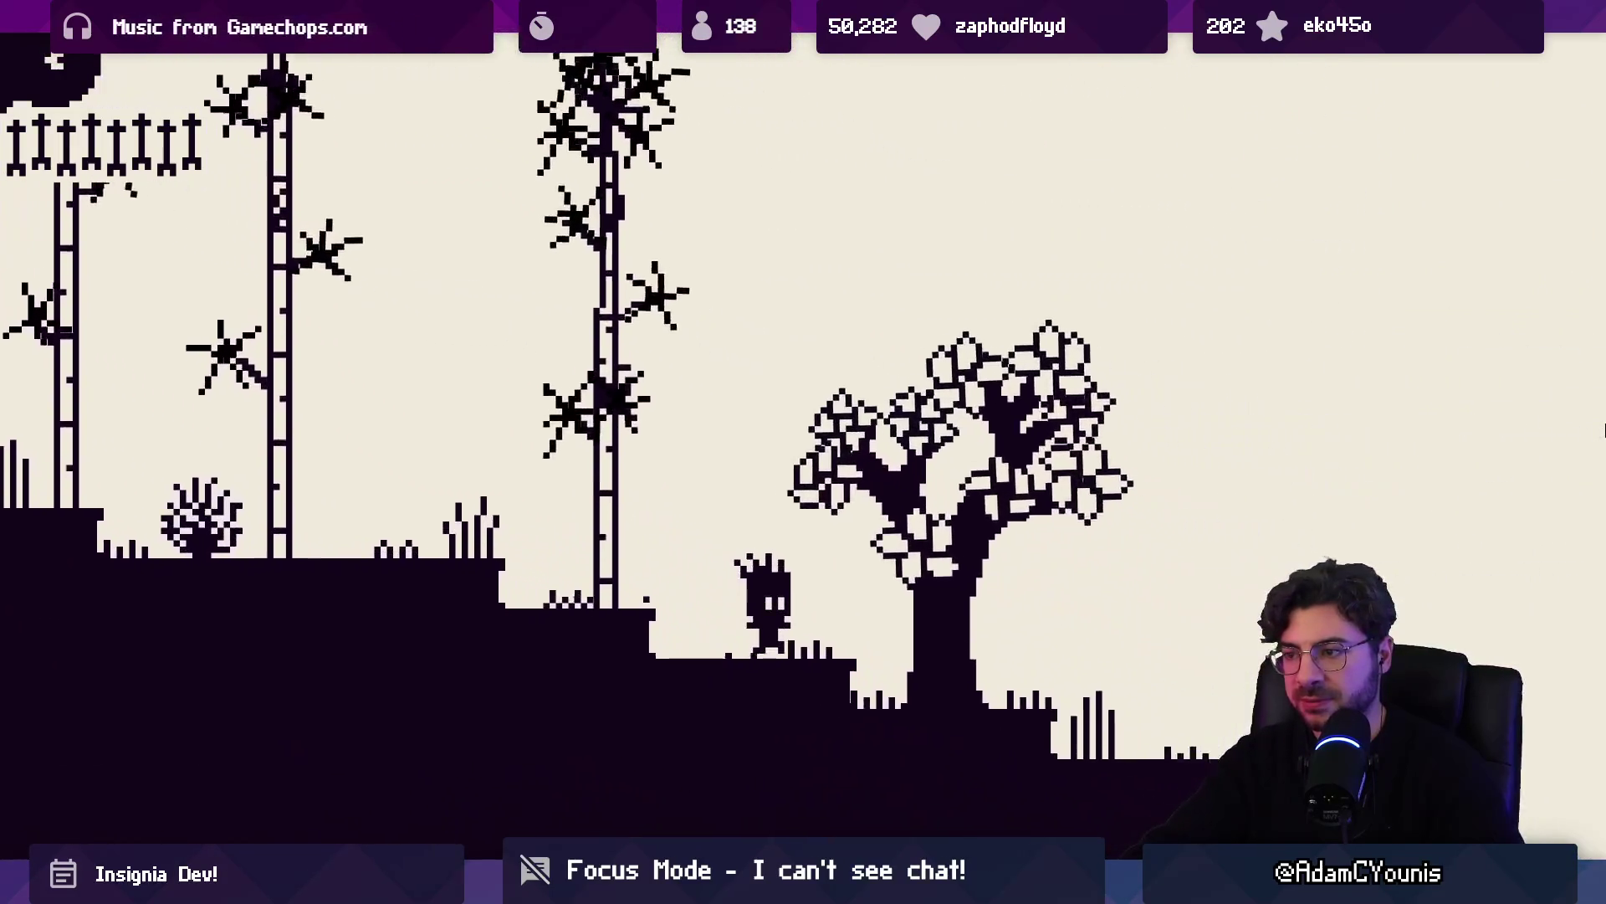
{"action": "key", "text": "Right"}
{"action": "key", "text": "space"}
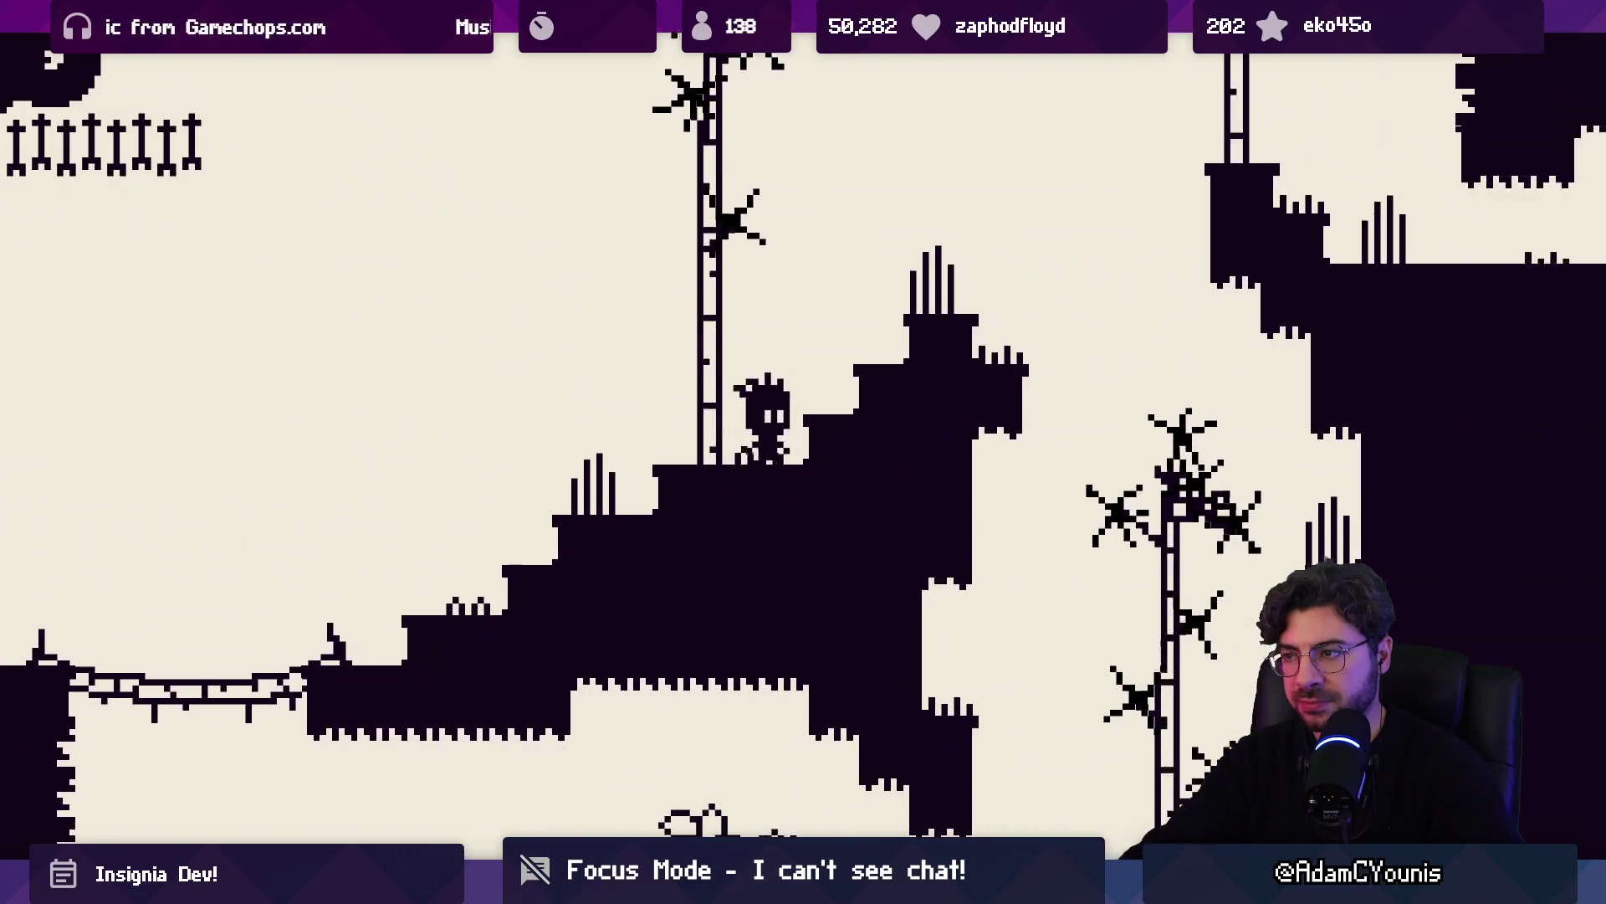
{"action": "key", "text": "space"}
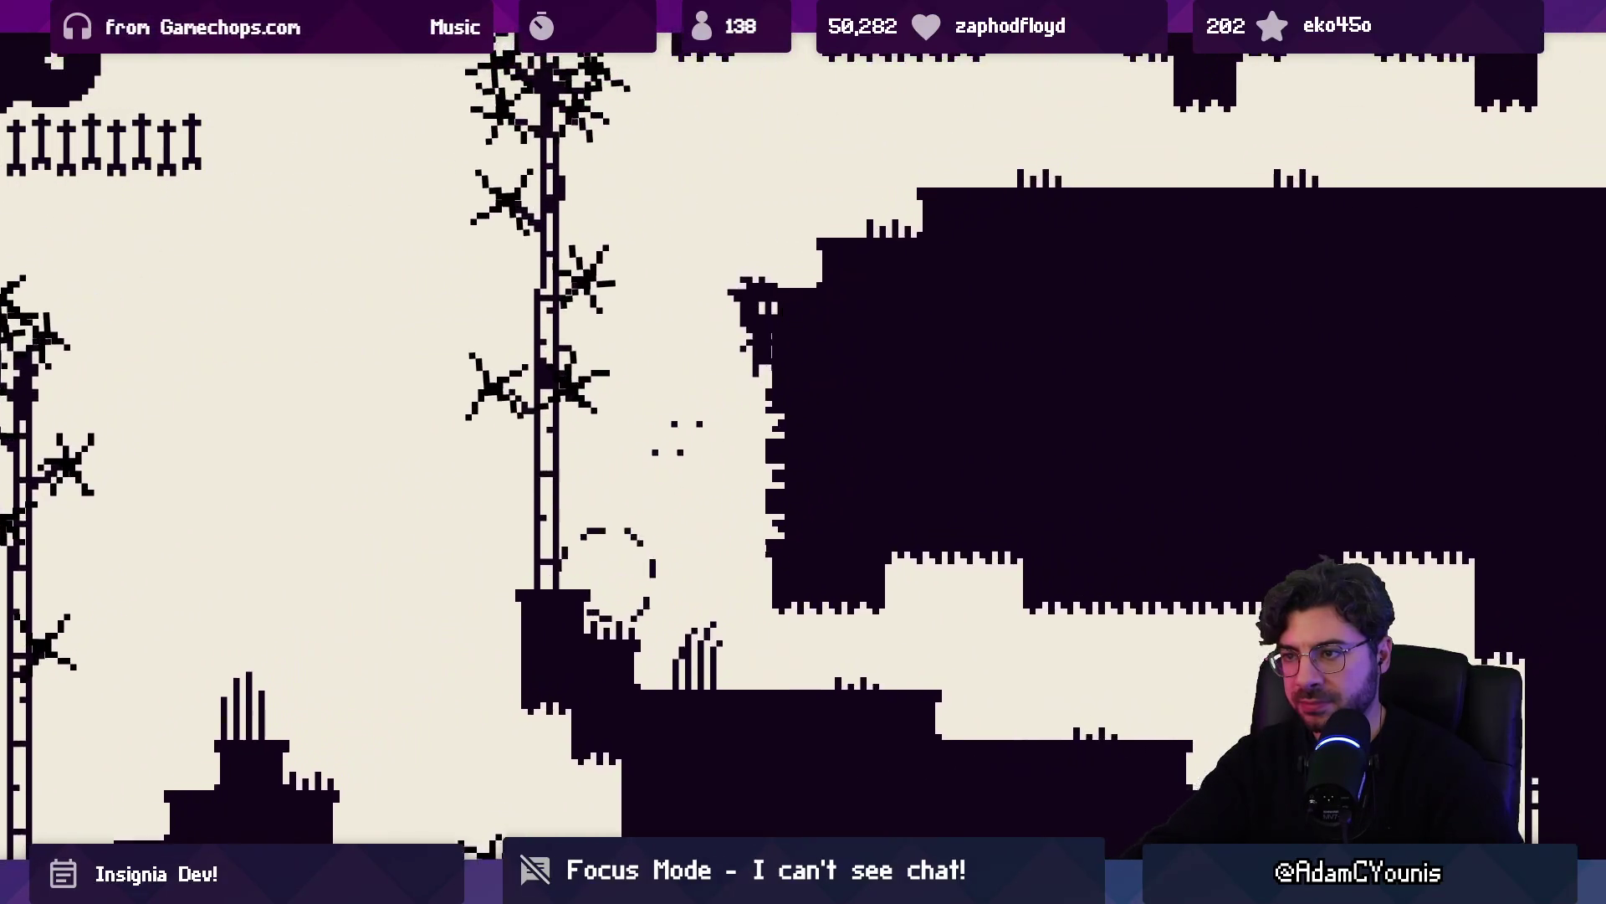
{"action": "key", "text": "space"}
{"action": "key", "text": "Right"}
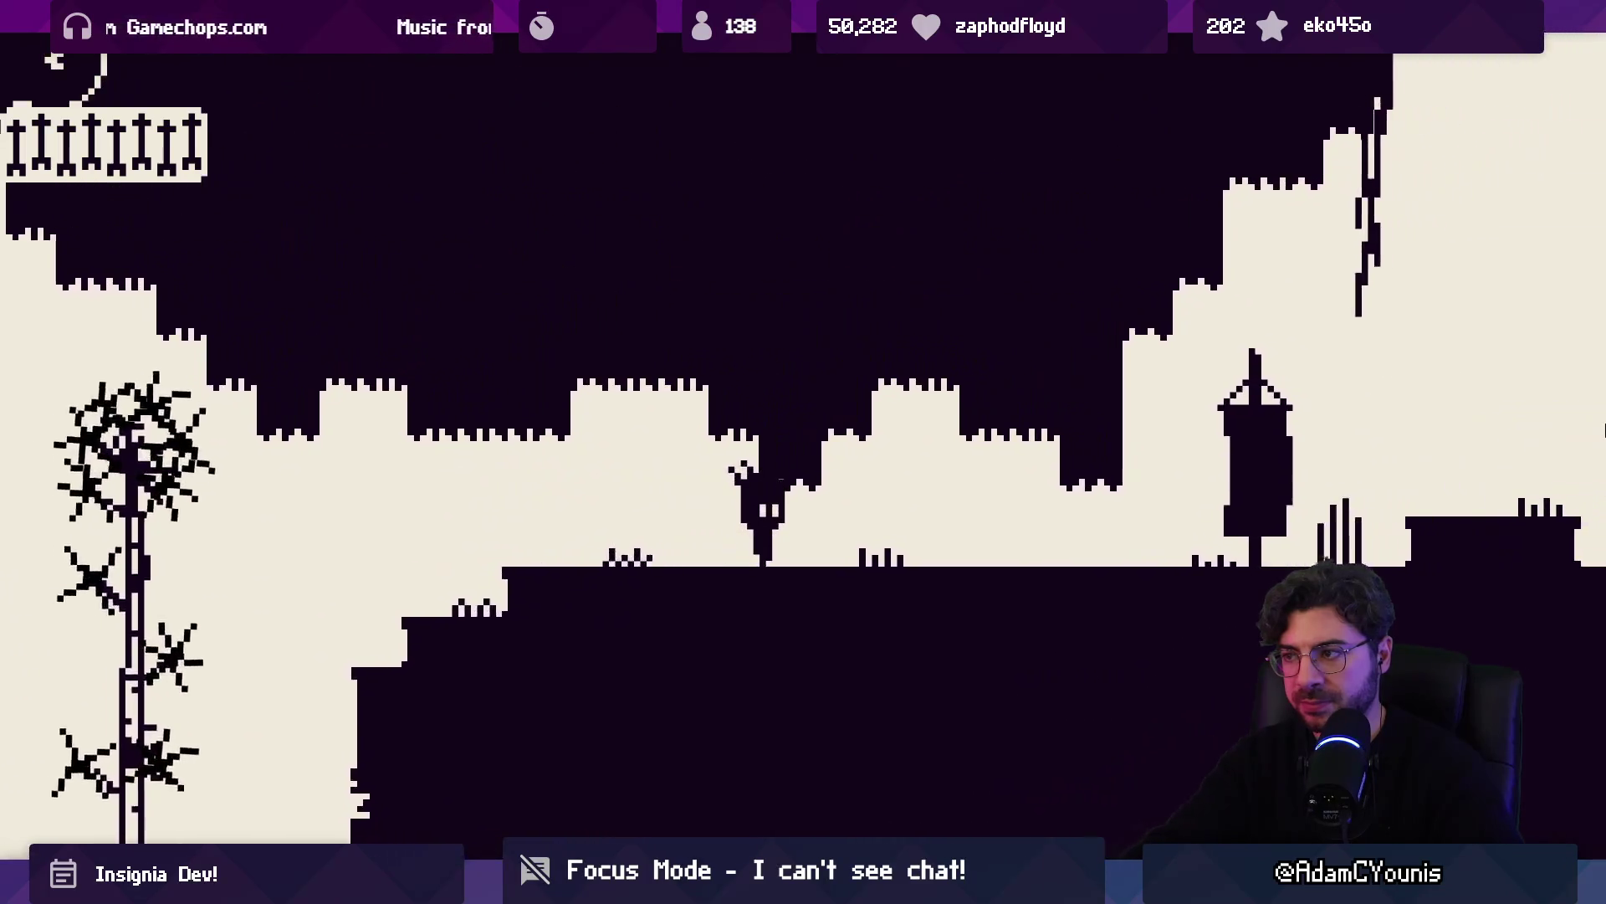
{"action": "key", "text": "space"}
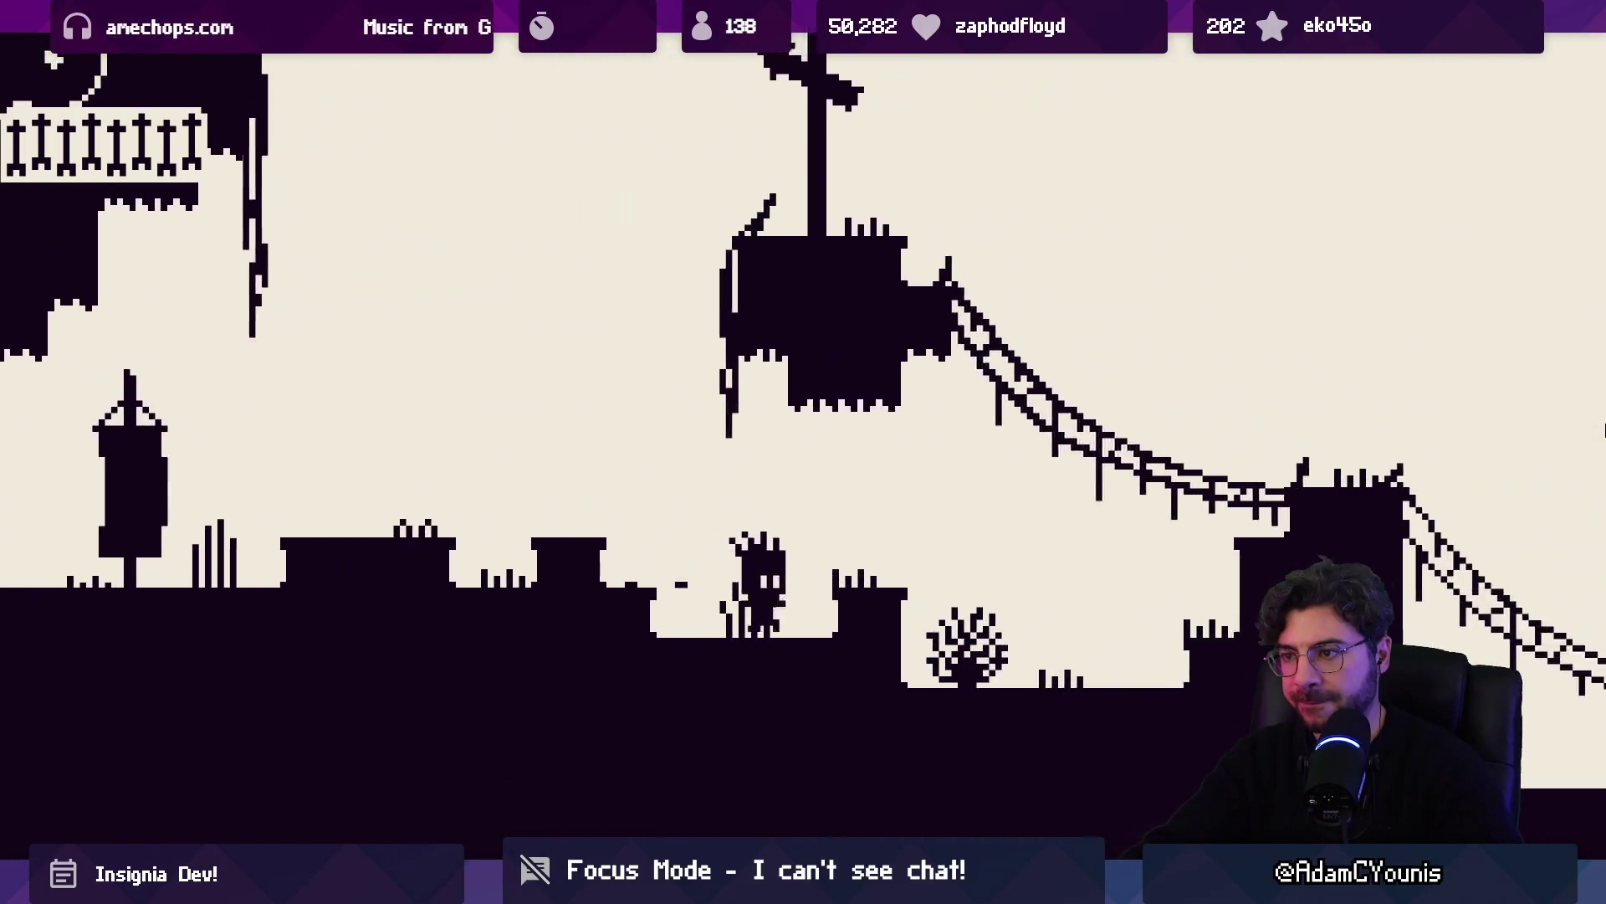
{"action": "key", "text": "space"}
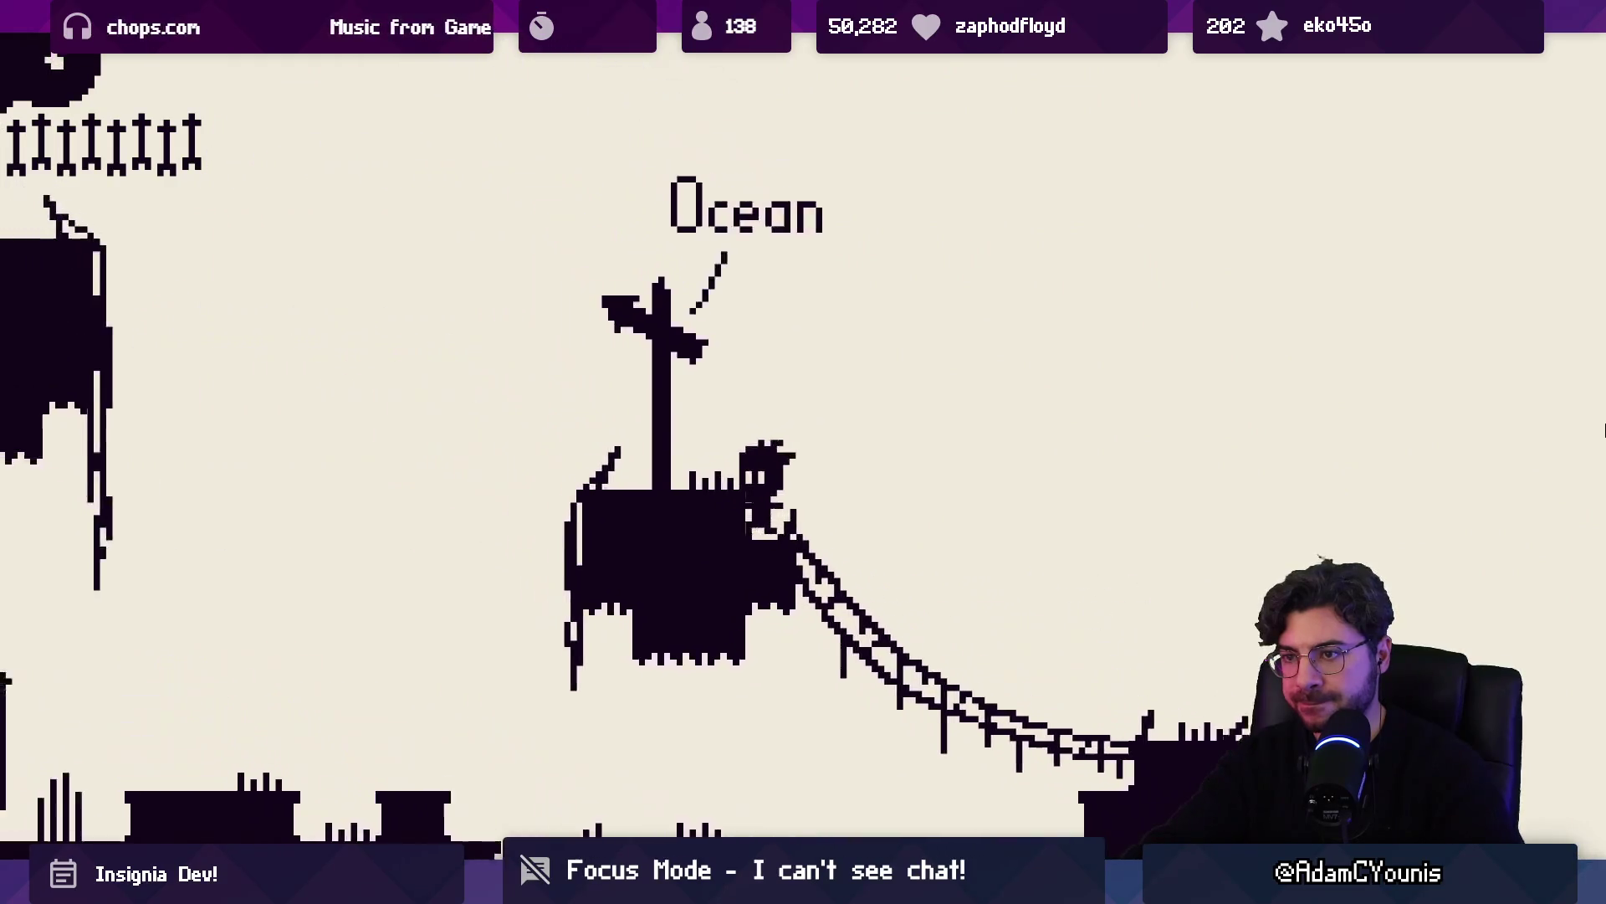
Dash and jump around the hanging platform and rope bridge near the Ocean sign
{"action": "key", "text": "Left"}
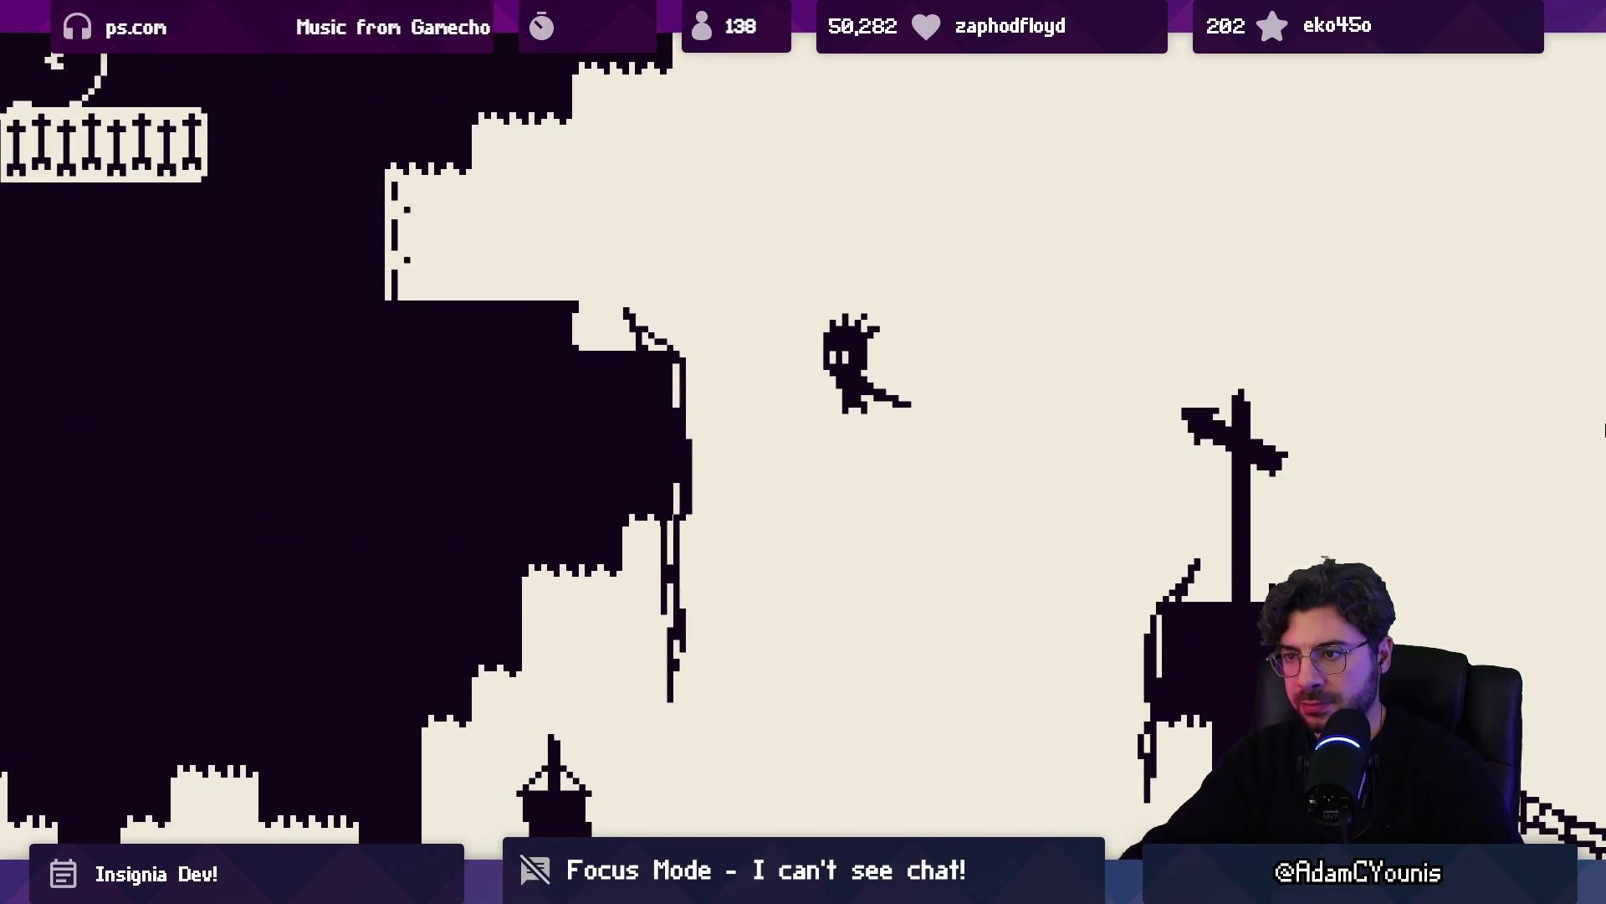
{"action": "key", "text": "Right"}
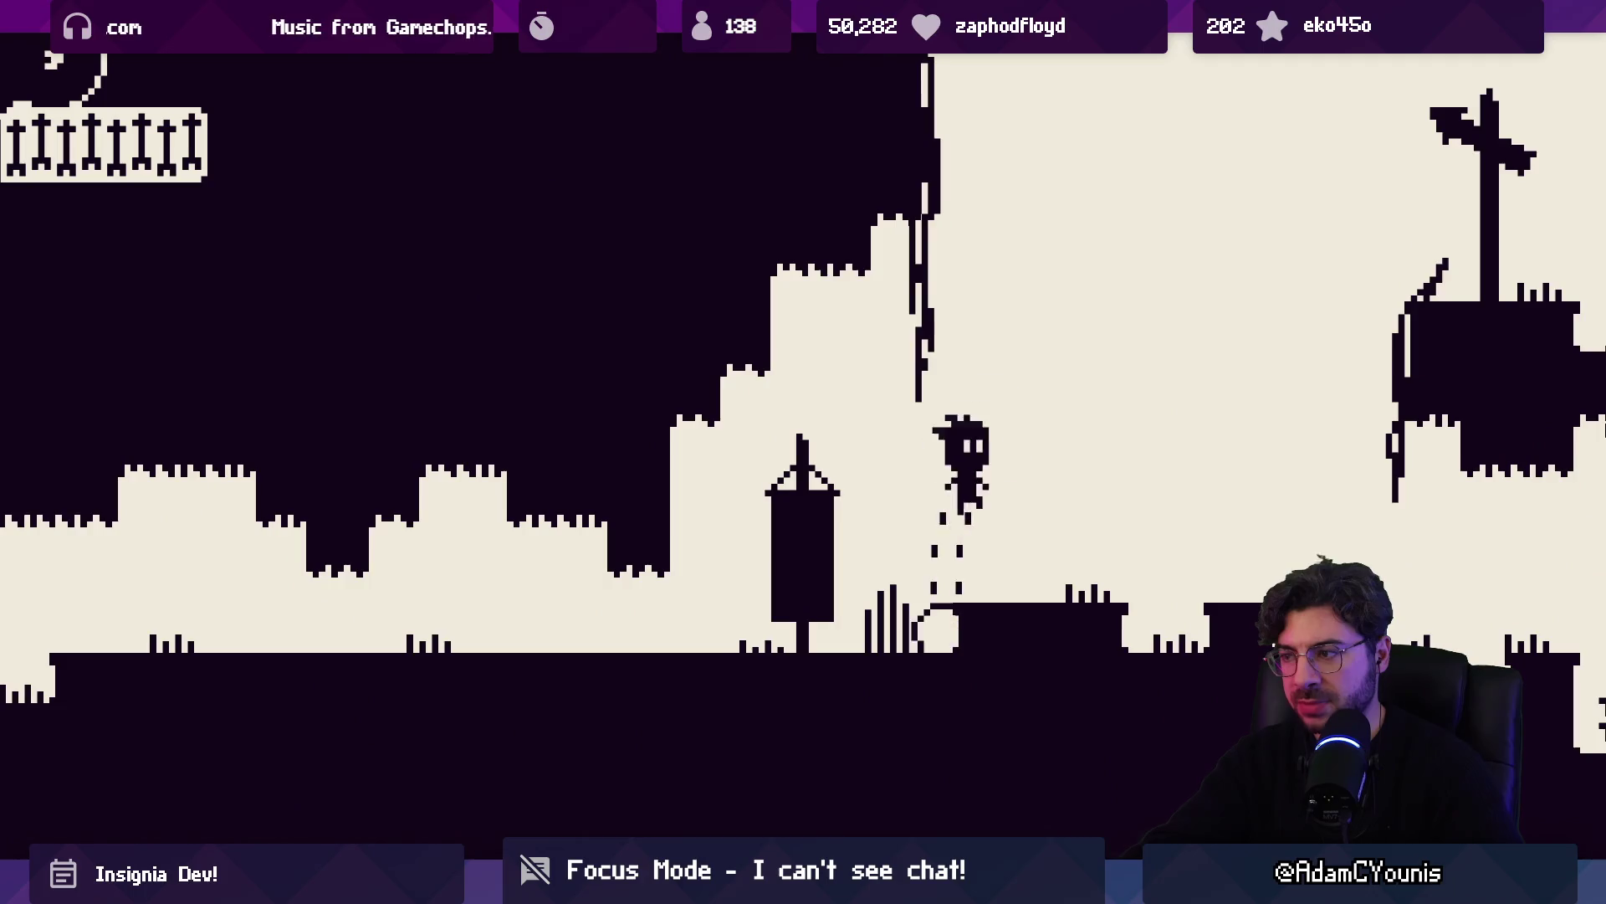
{"action": "key", "text": "Right"}
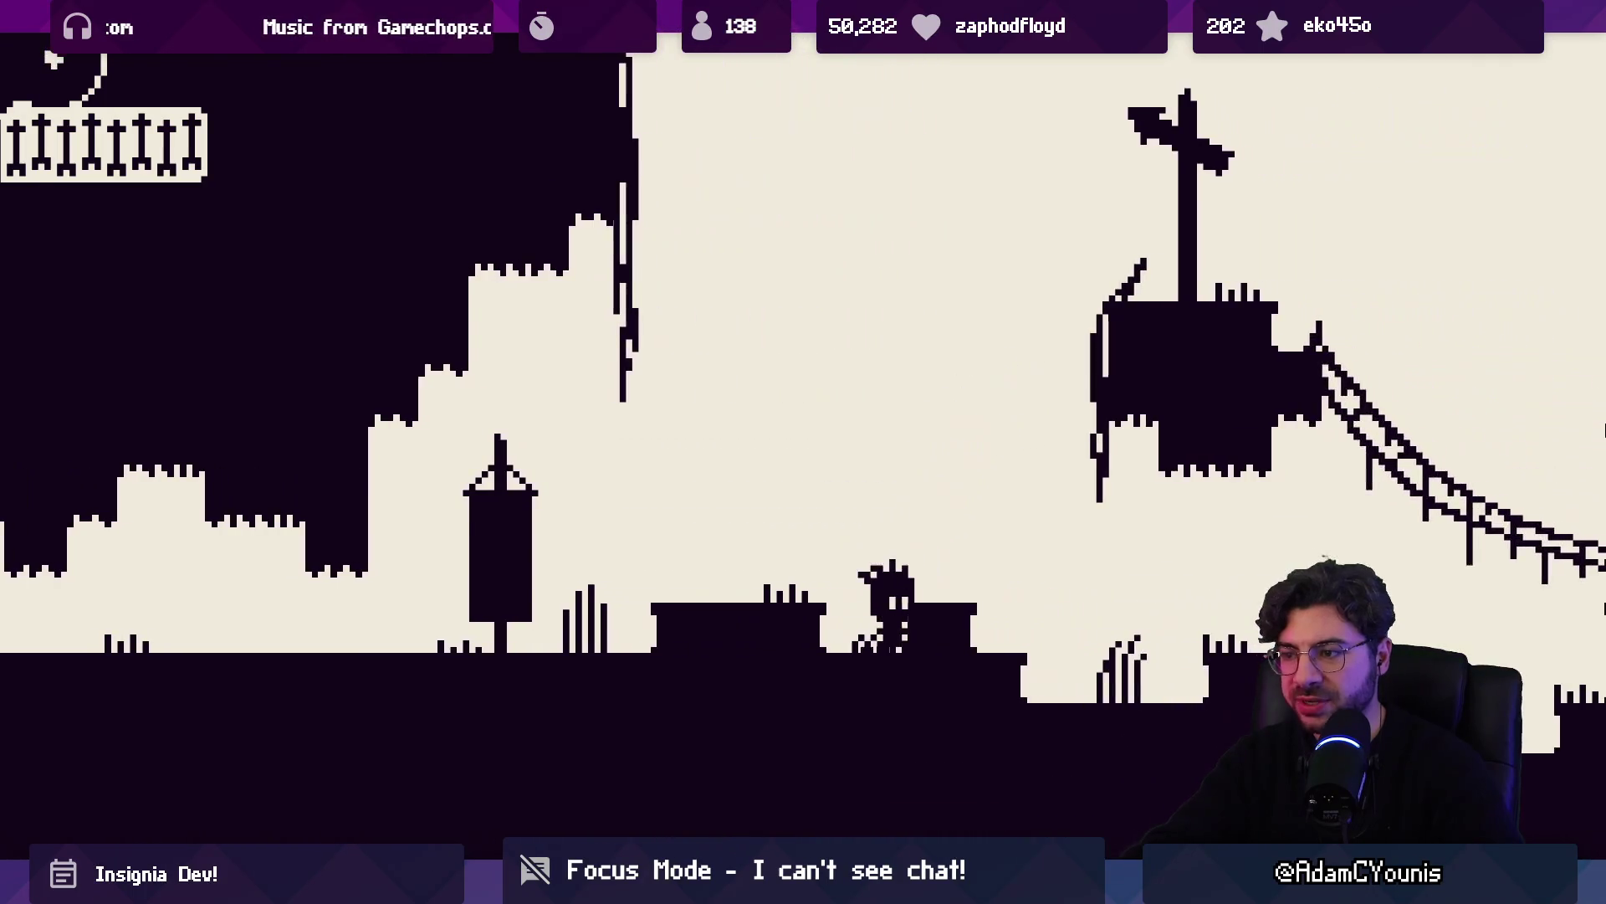
{"action": "key", "text": "space"}
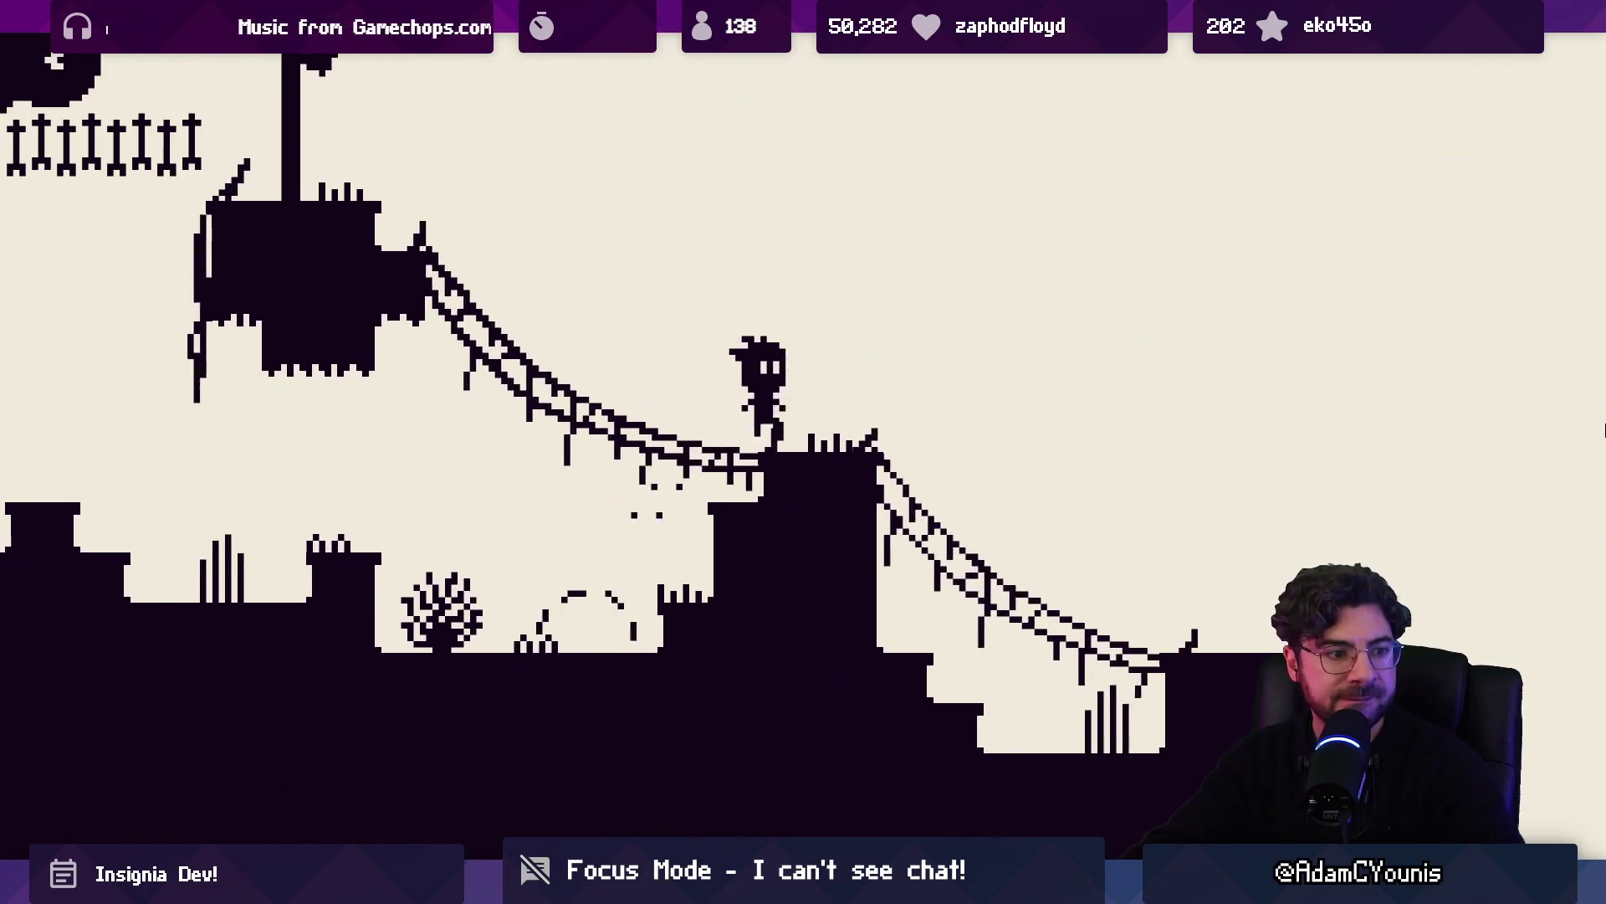
{"action": "key", "text": "Right"}
{"action": "key", "text": "space"}
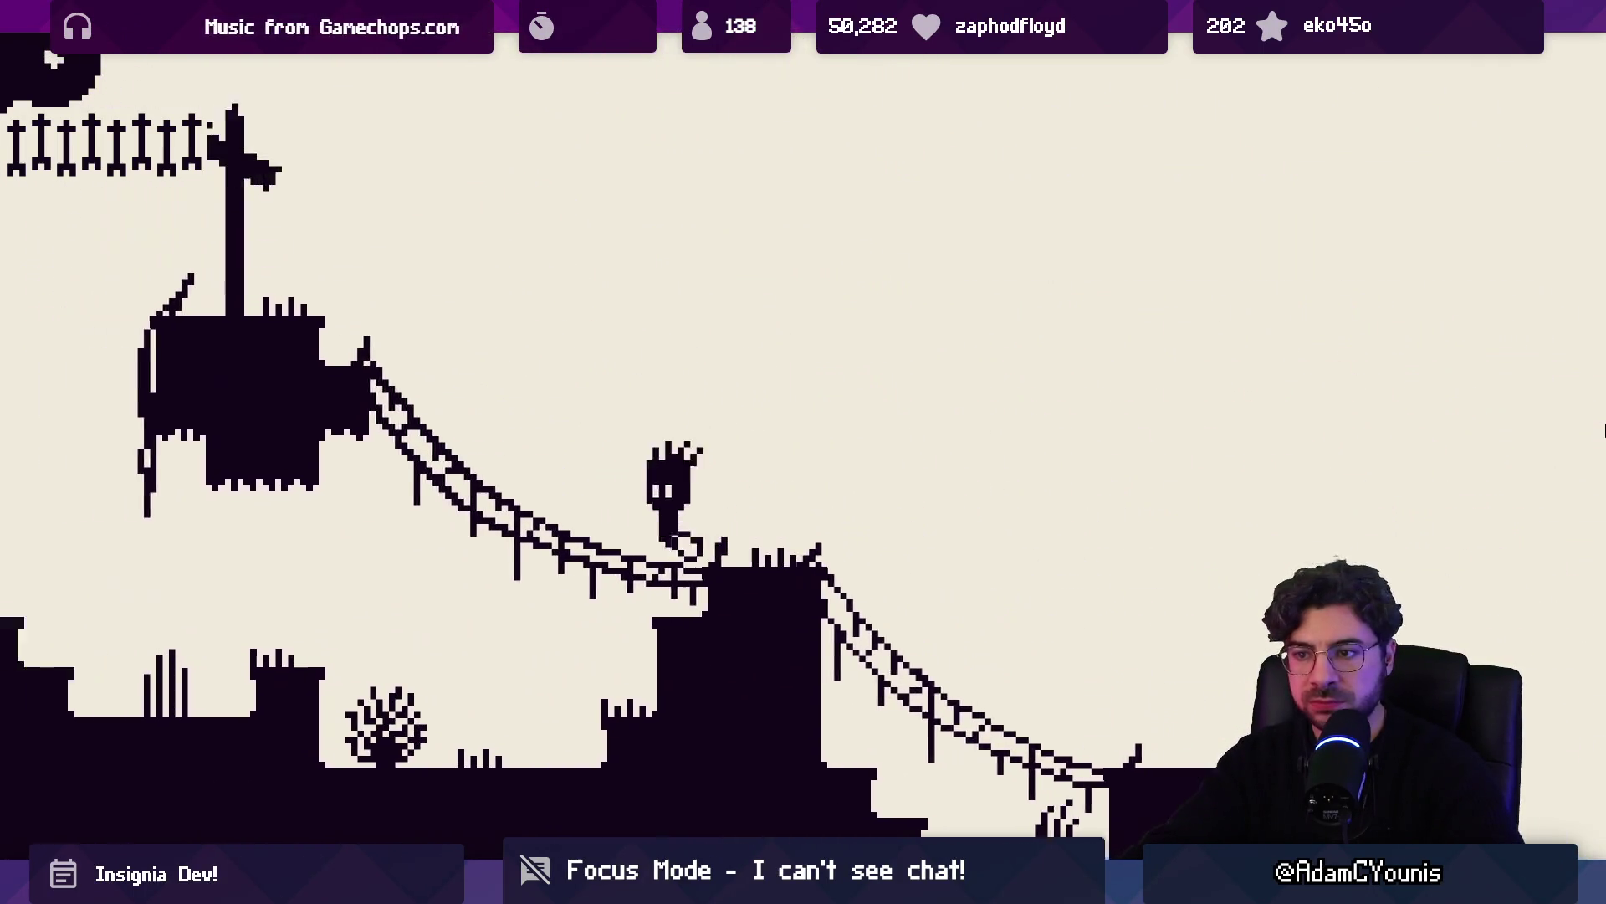
{"action": "key", "text": "Left"}
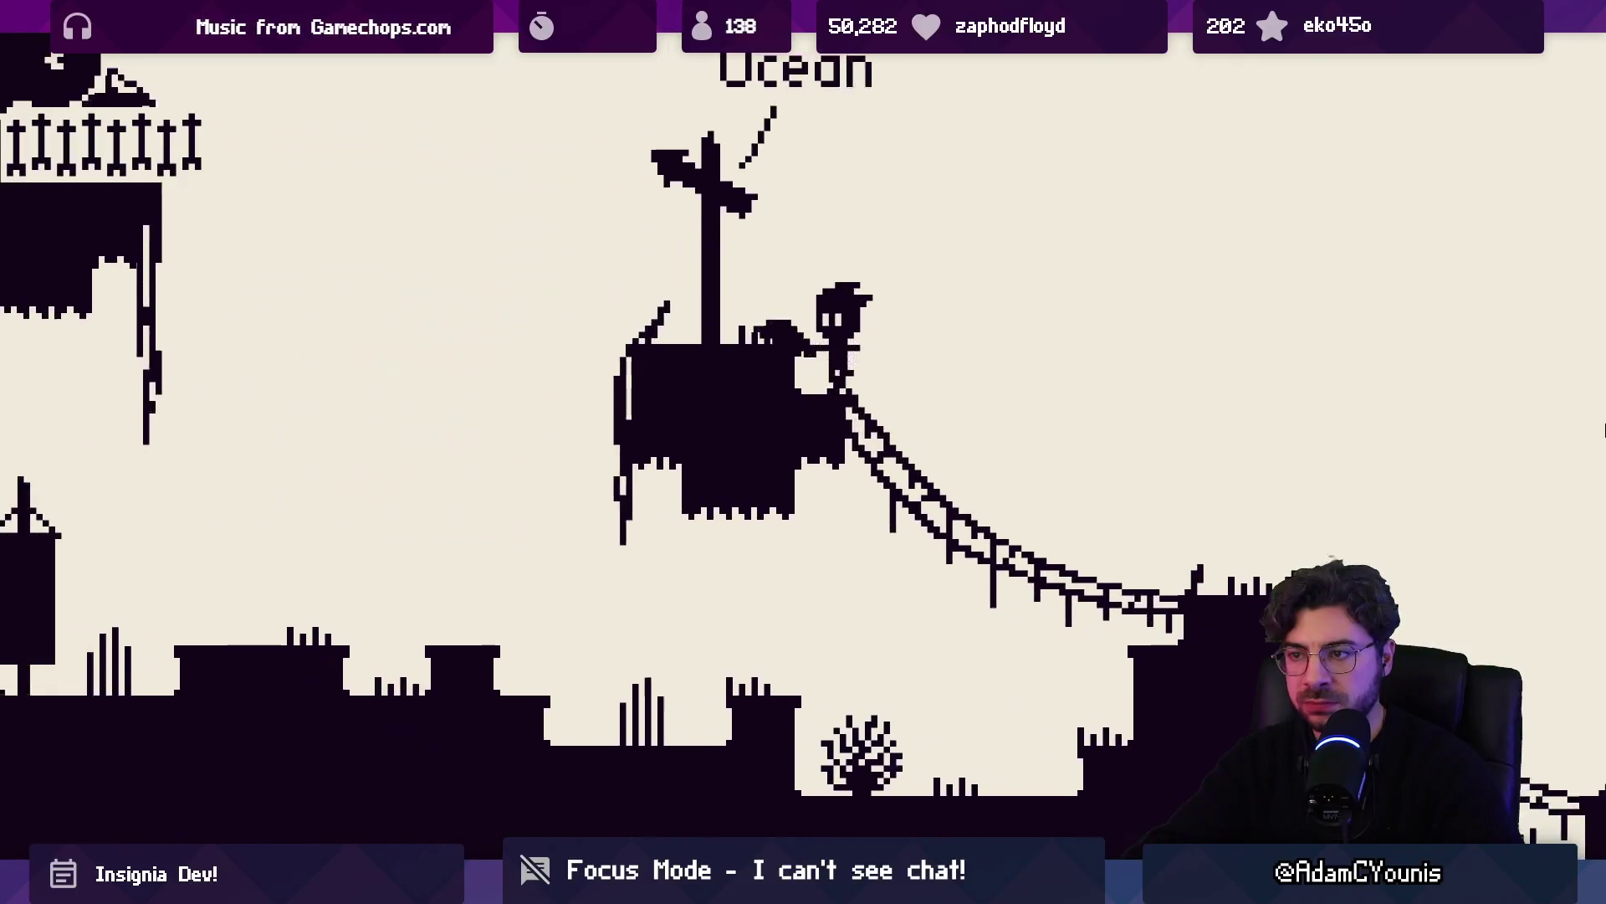
{"action": "key", "text": "space"}
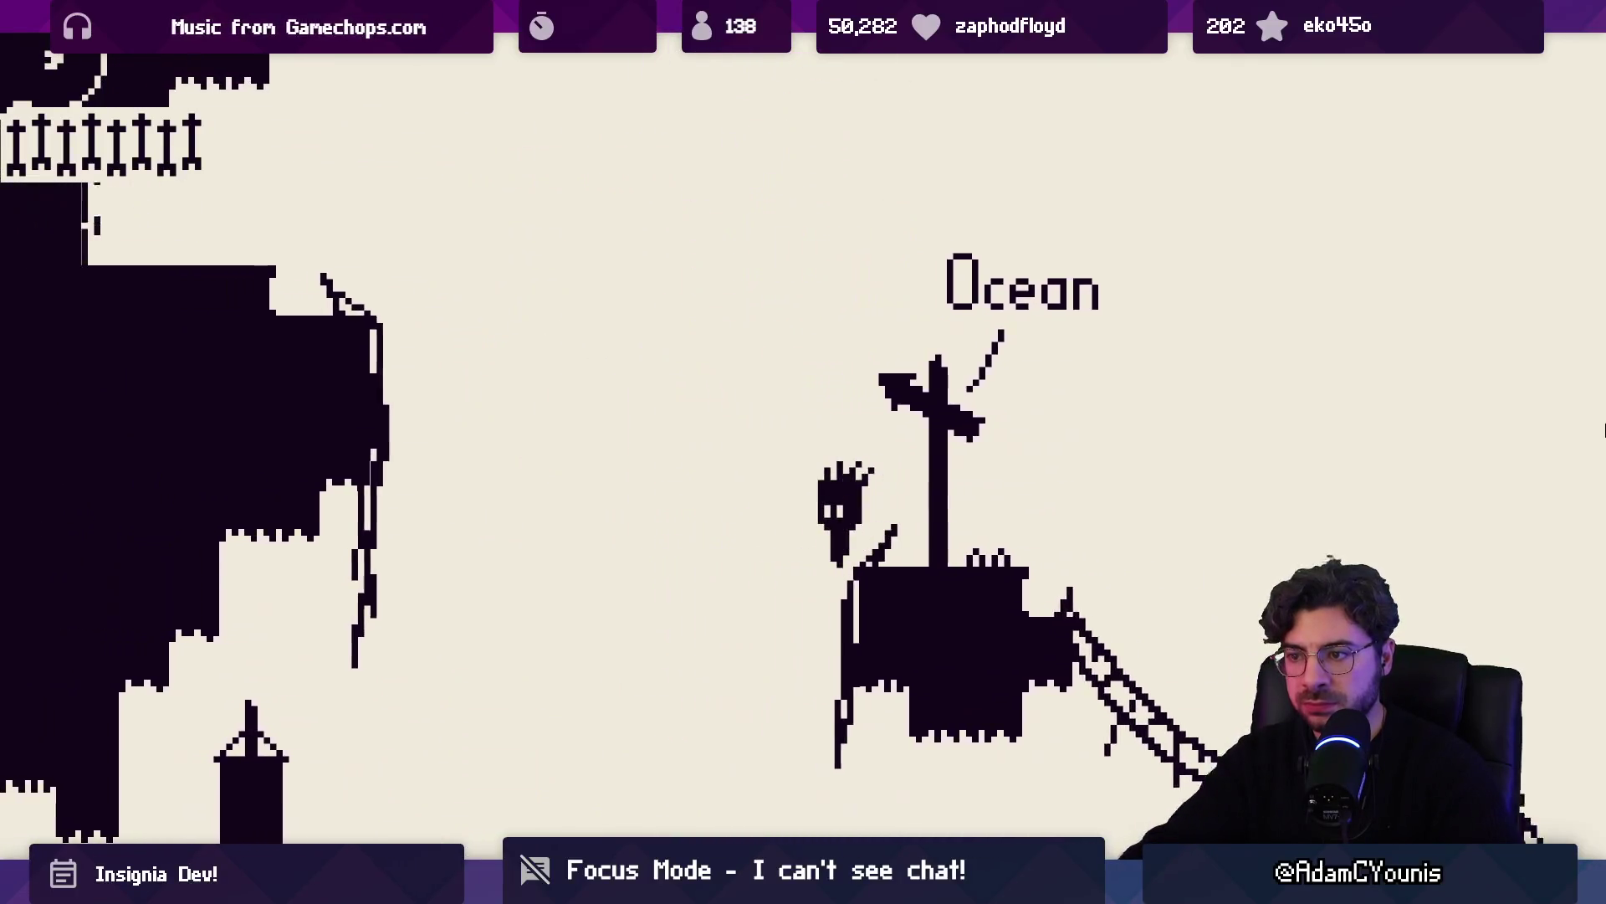
Jump off the cliffs past the flag platform and run right into The Mountain
{"action": "key", "text": "space"}
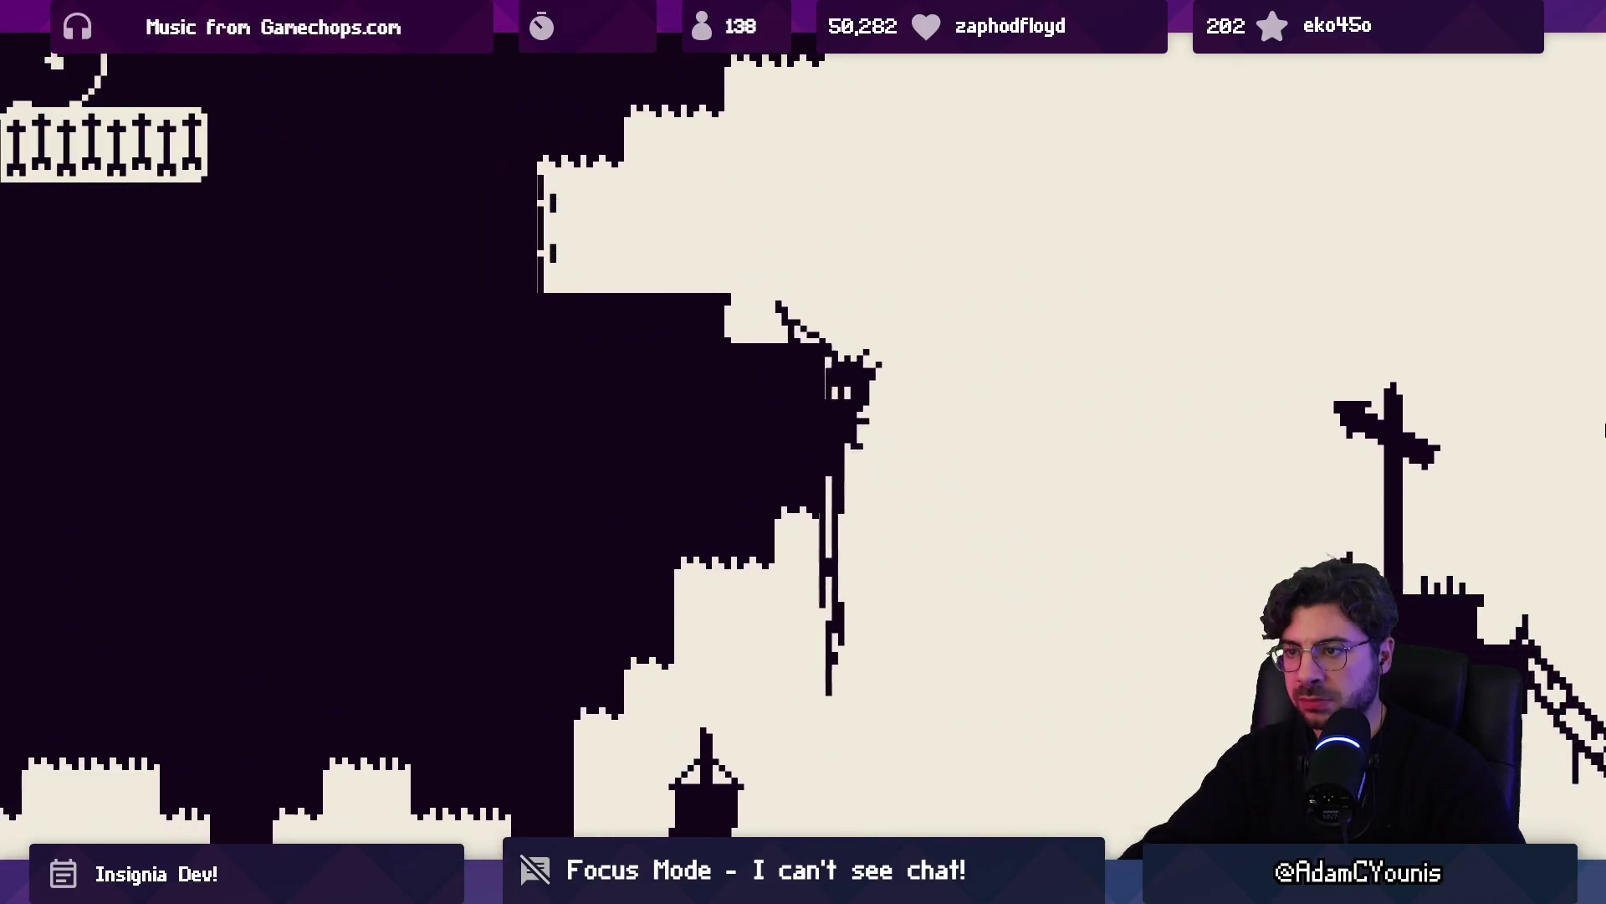
{"action": "key", "text": "Right"}
{"action": "key", "text": "space"}
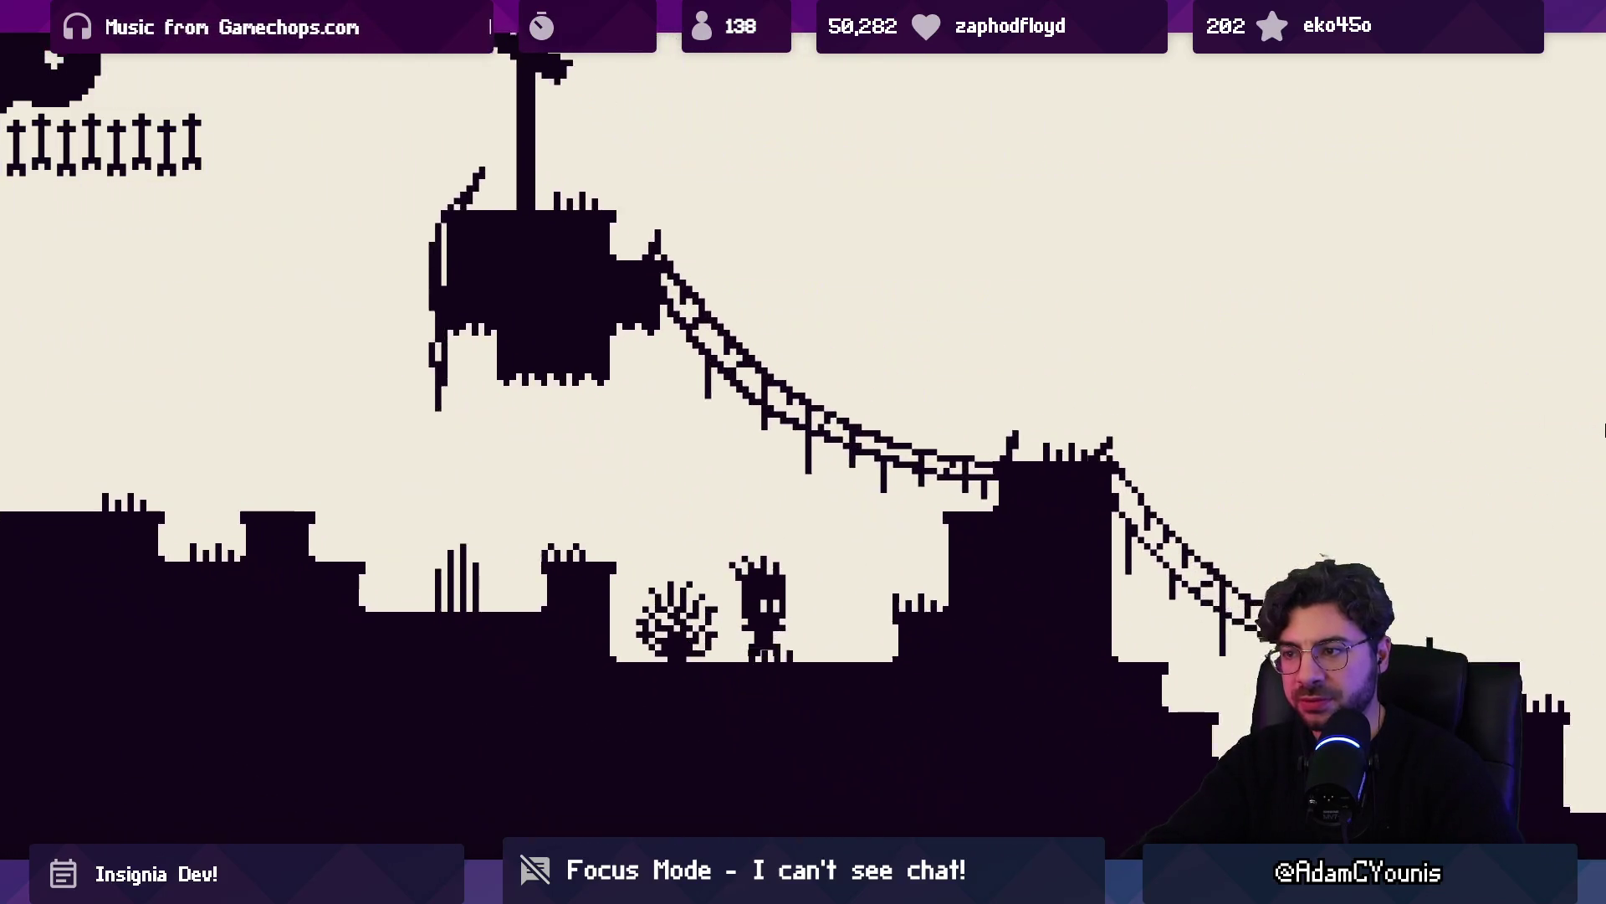
{"action": "key", "text": "space"}
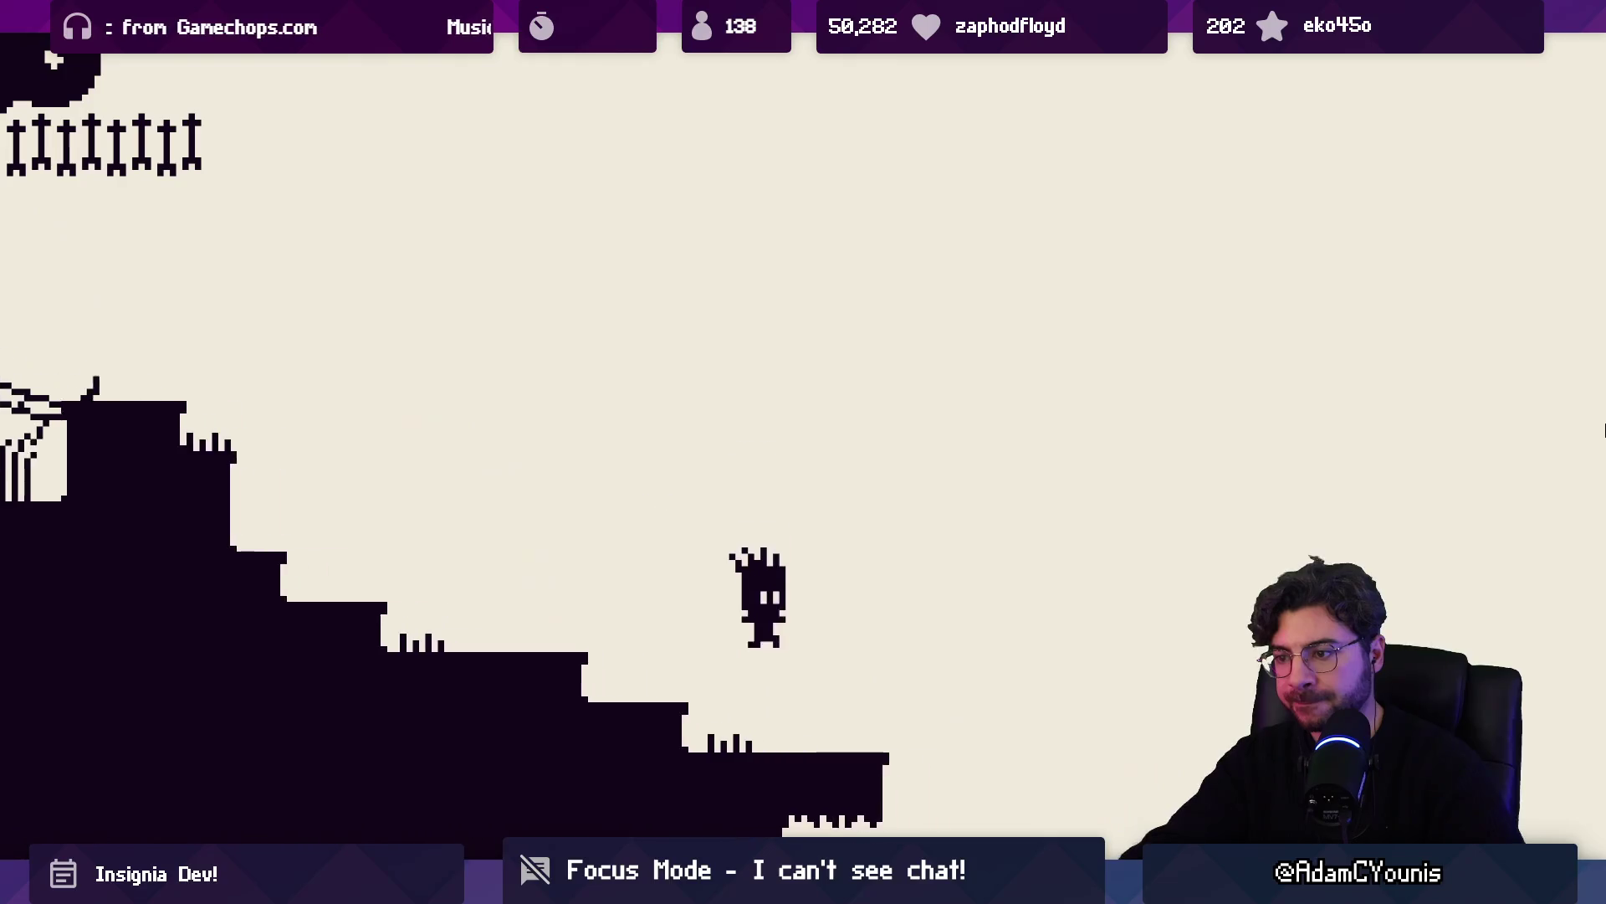
{"action": "key", "text": "space"}
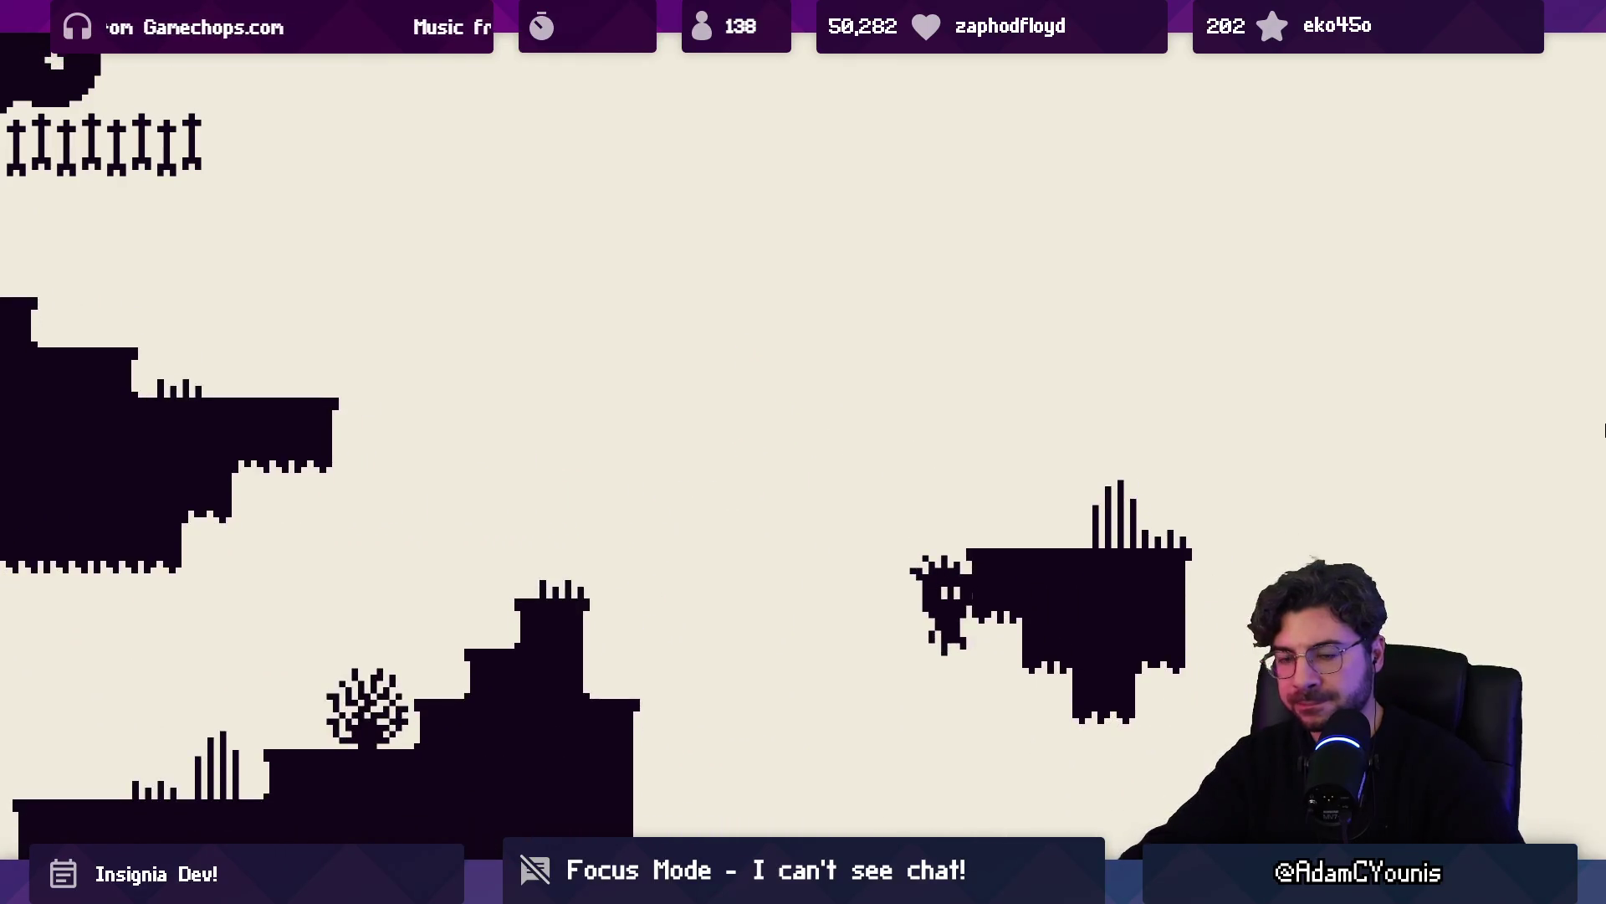
{"action": "key", "text": "space"}
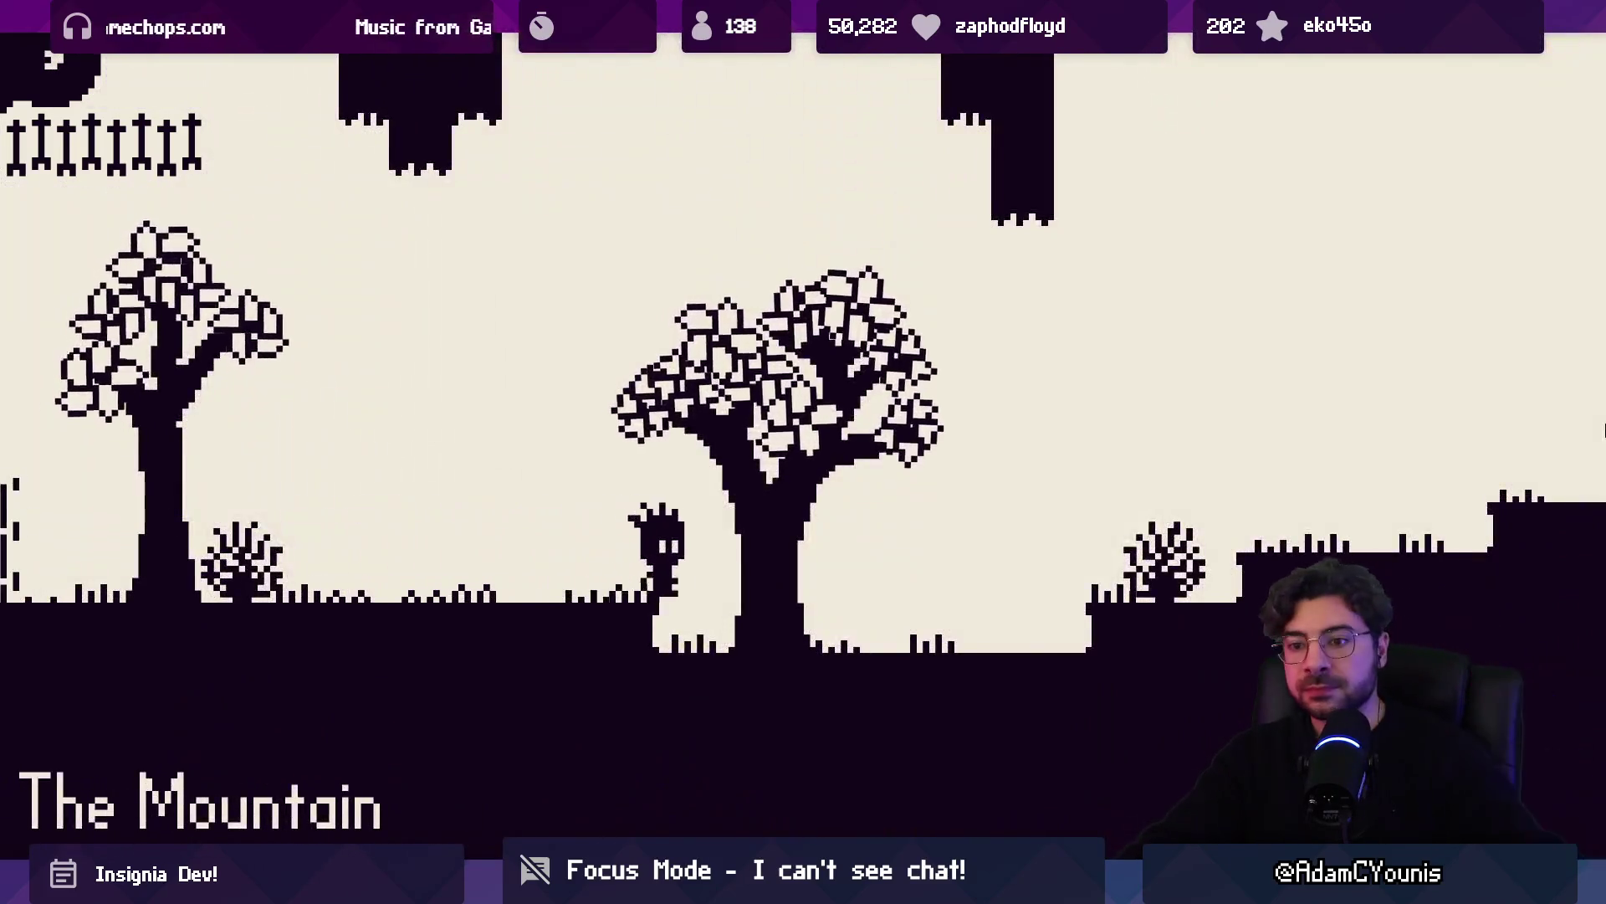
{"action": "key", "text": "Right"}
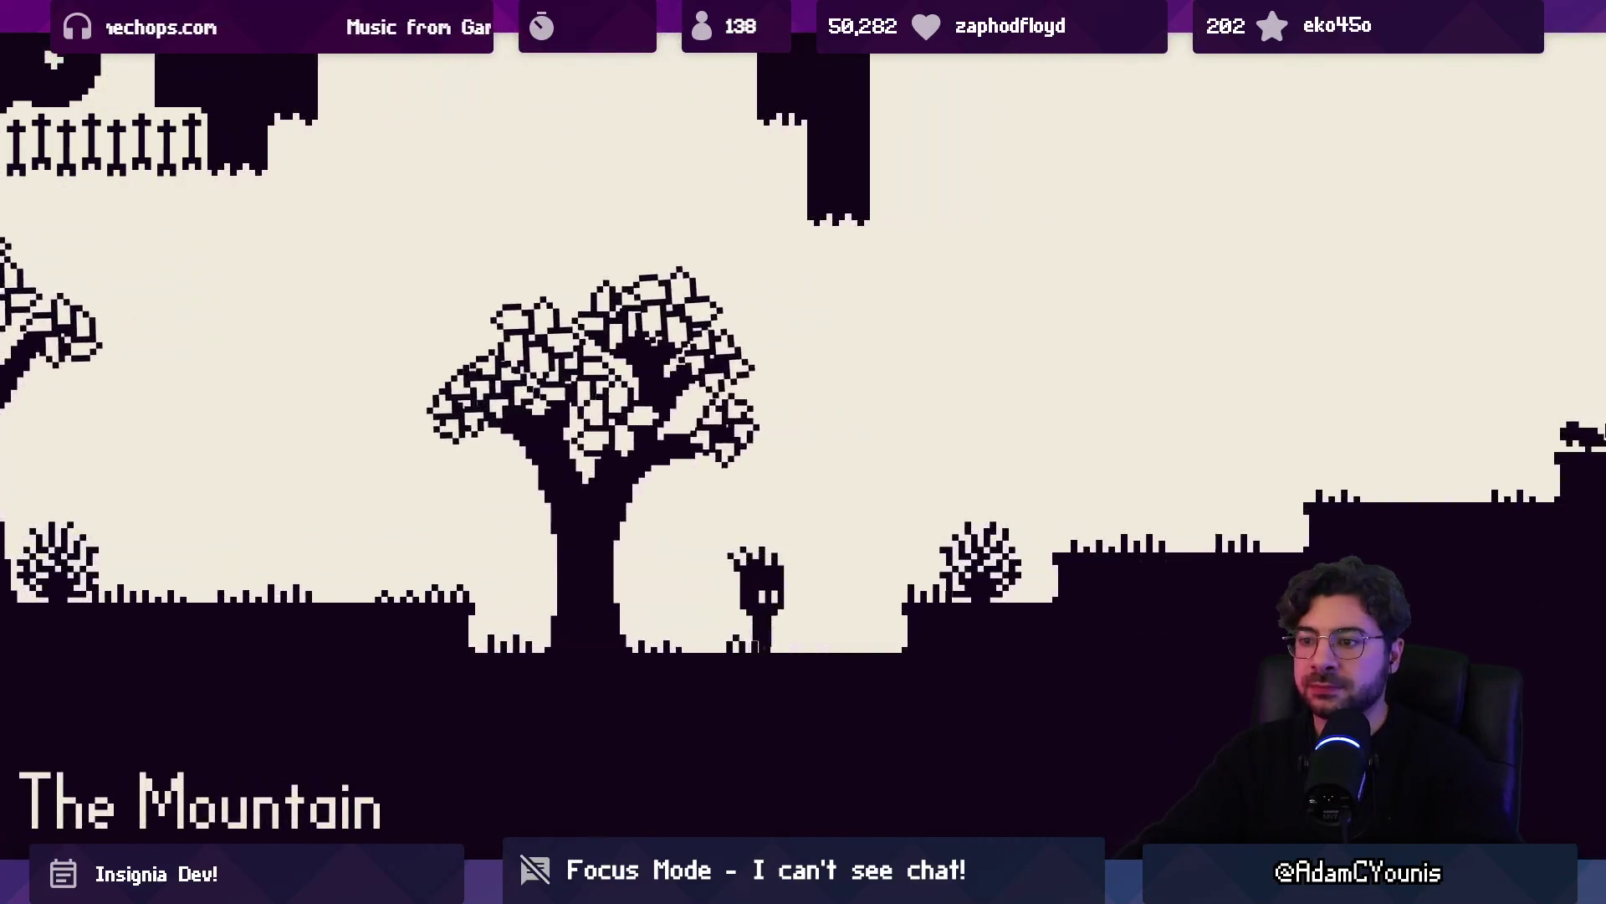
Cross the rope bridge past the tall trees and climb up the dark wall shaft
{"action": "key", "text": "space"}
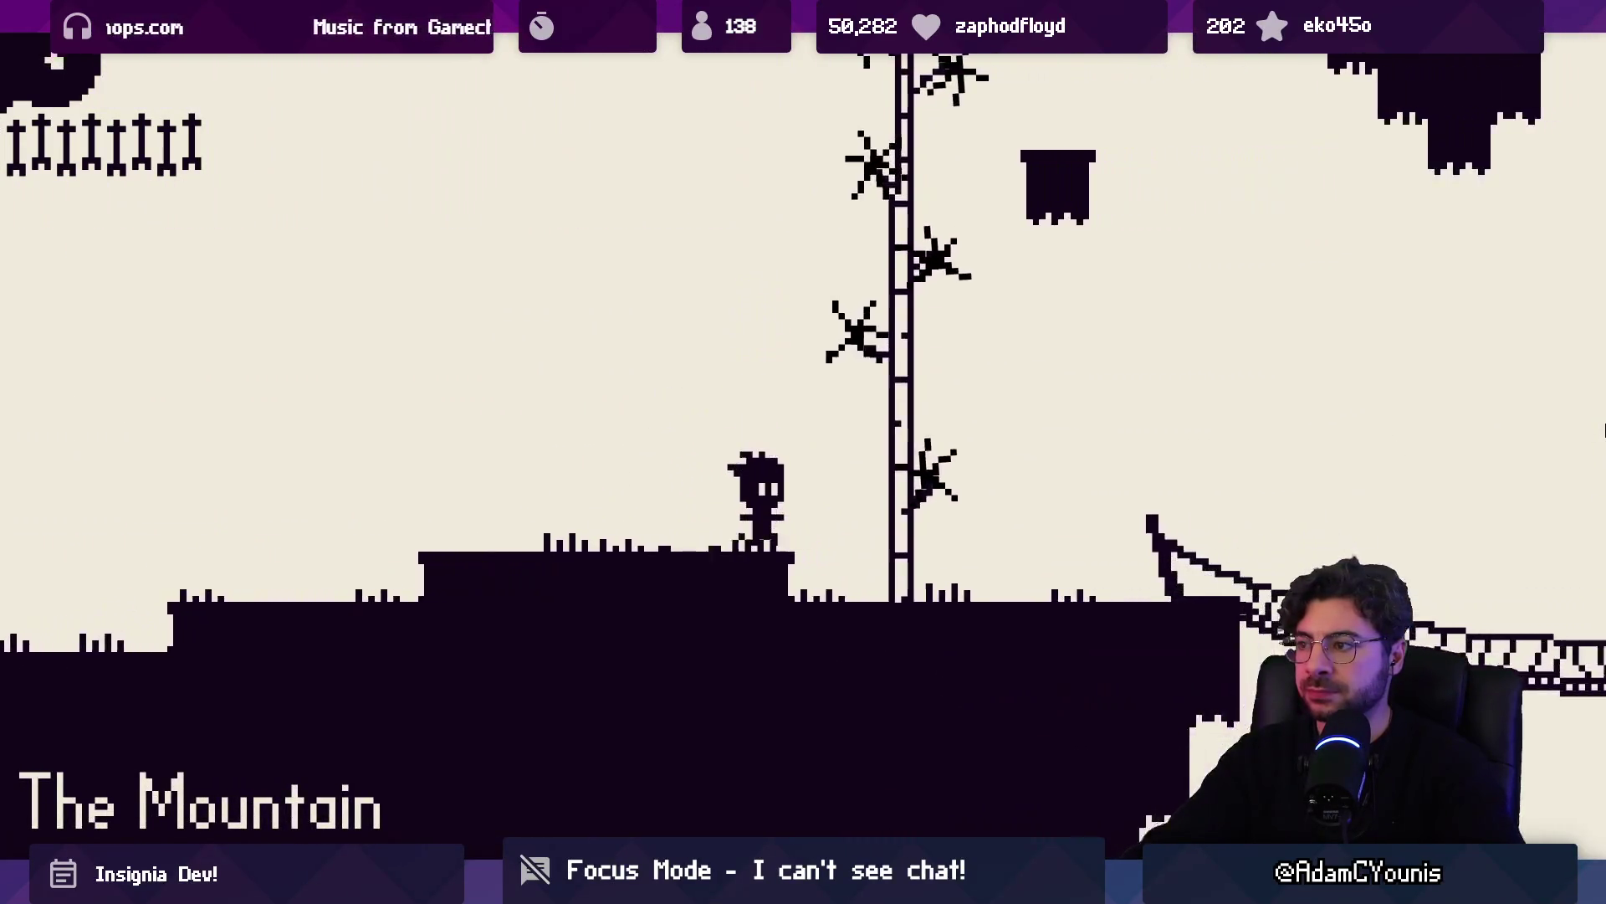
{"action": "key", "text": "Right"}
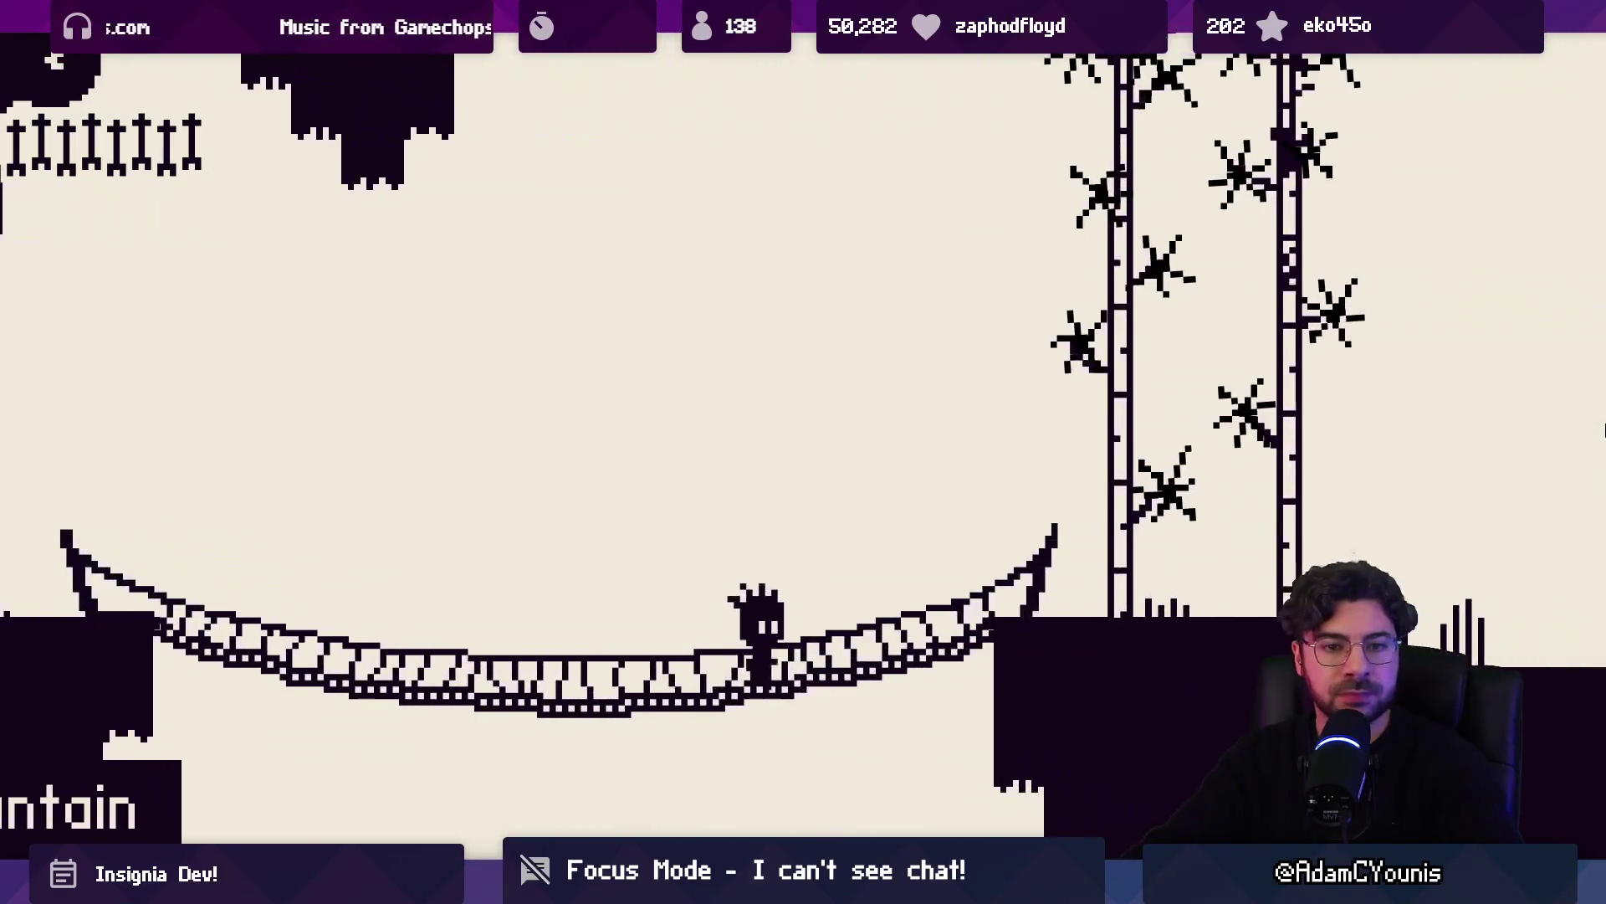
{"action": "key", "text": "Right"}
{"action": "key", "text": "space"}
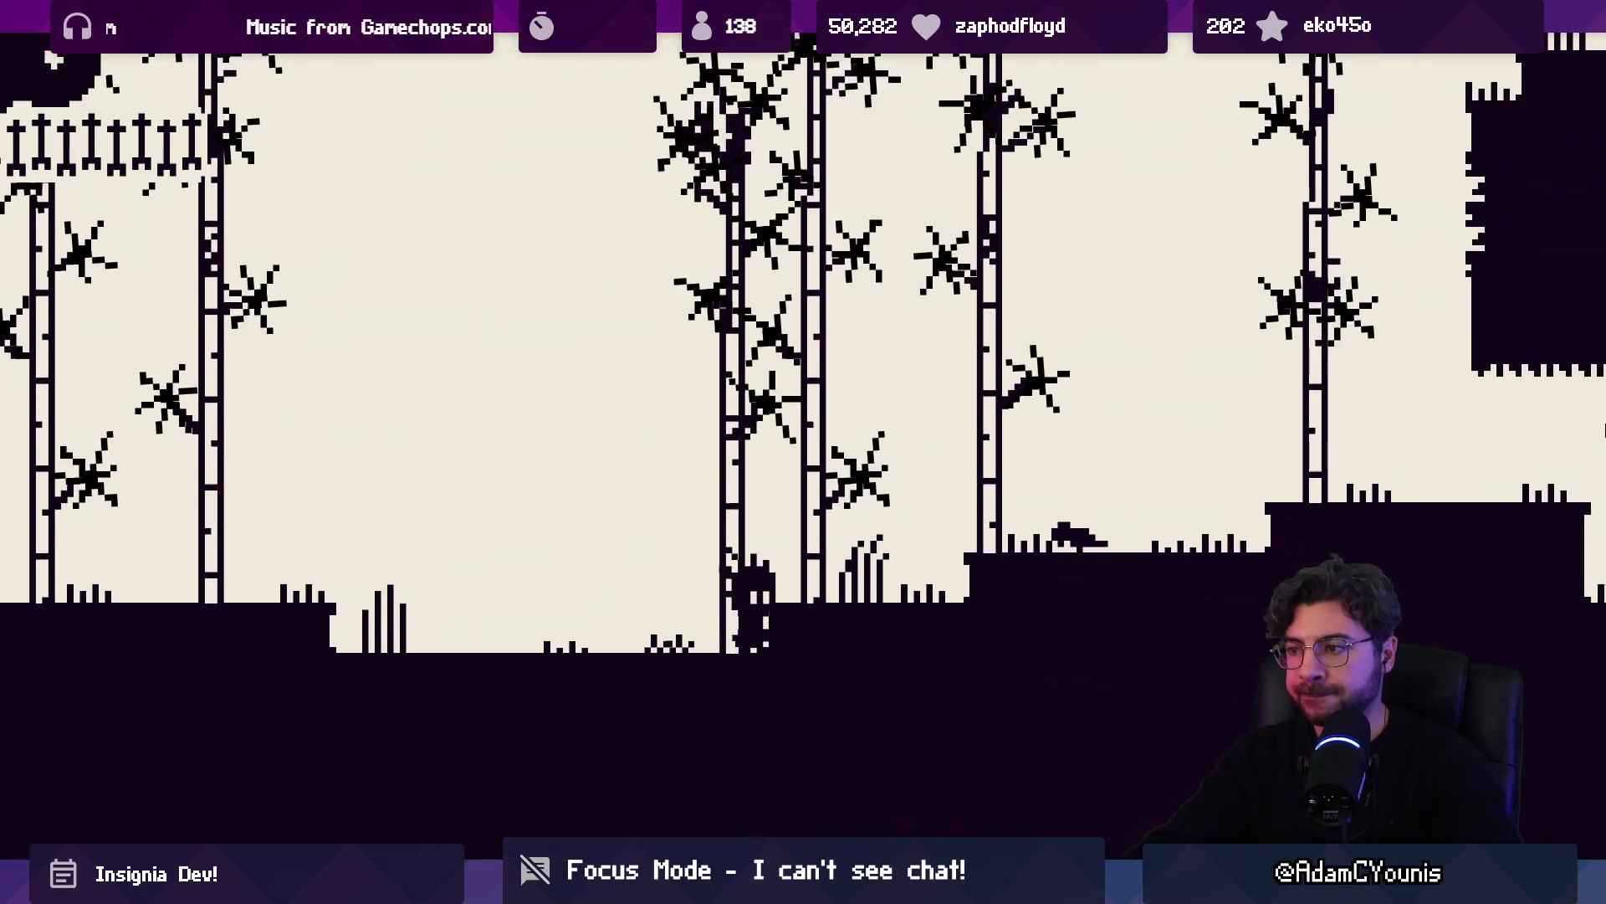
{"action": "key", "text": "space"}
{"action": "key", "text": "Right"}
{"action": "key", "text": "space"}
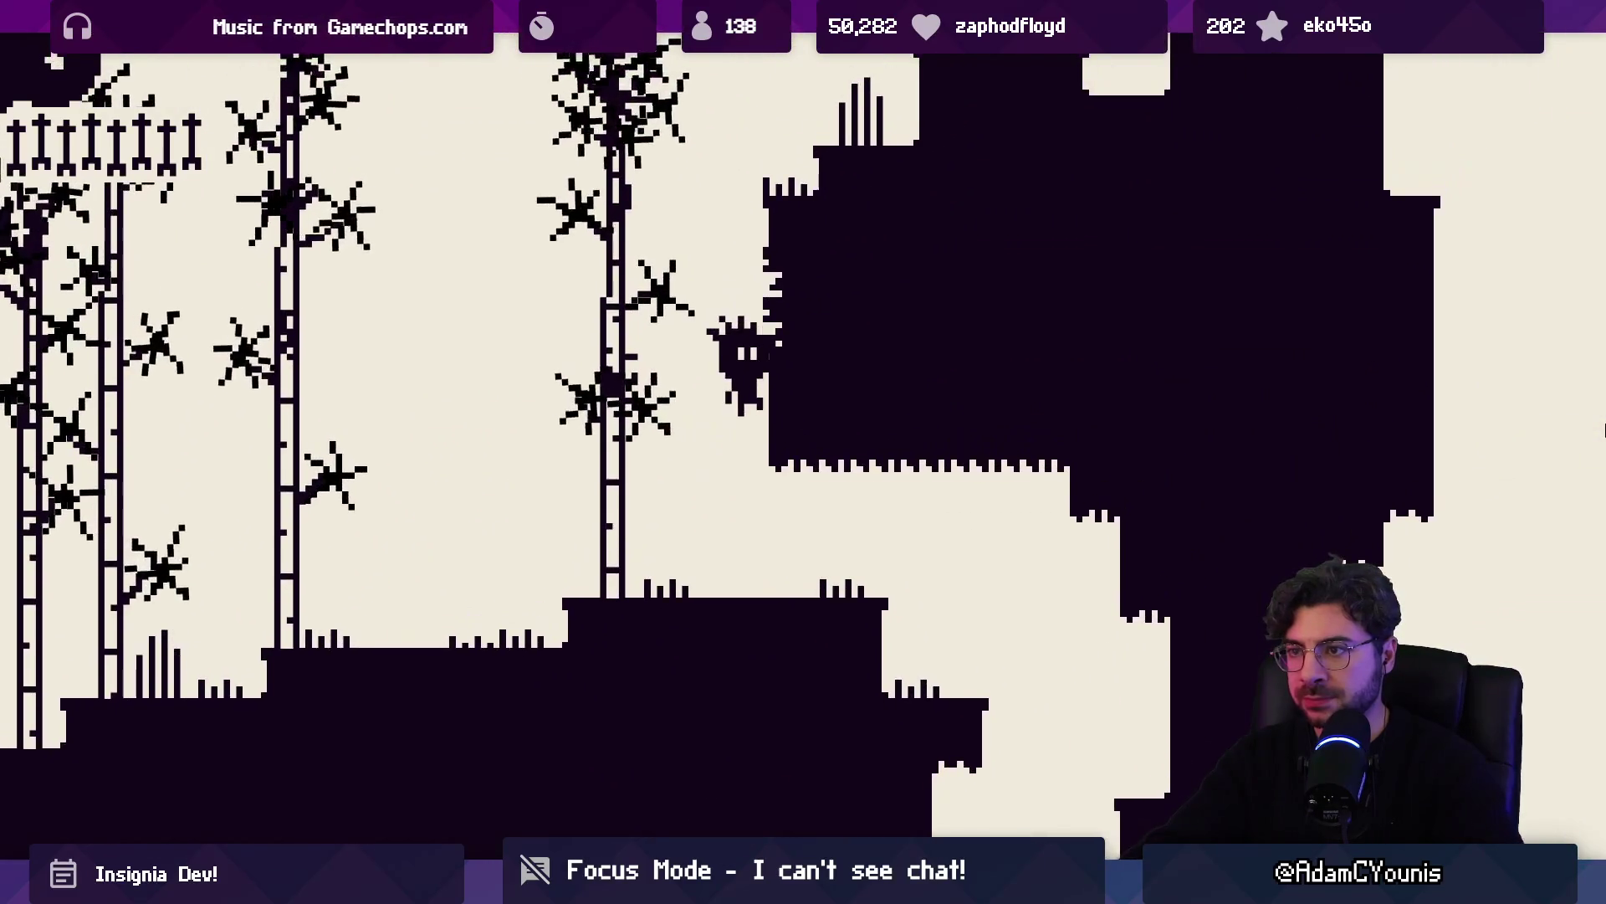
{"action": "key", "text": "space"}
{"action": "key", "text": "space"}
{"action": "key", "text": "space"}
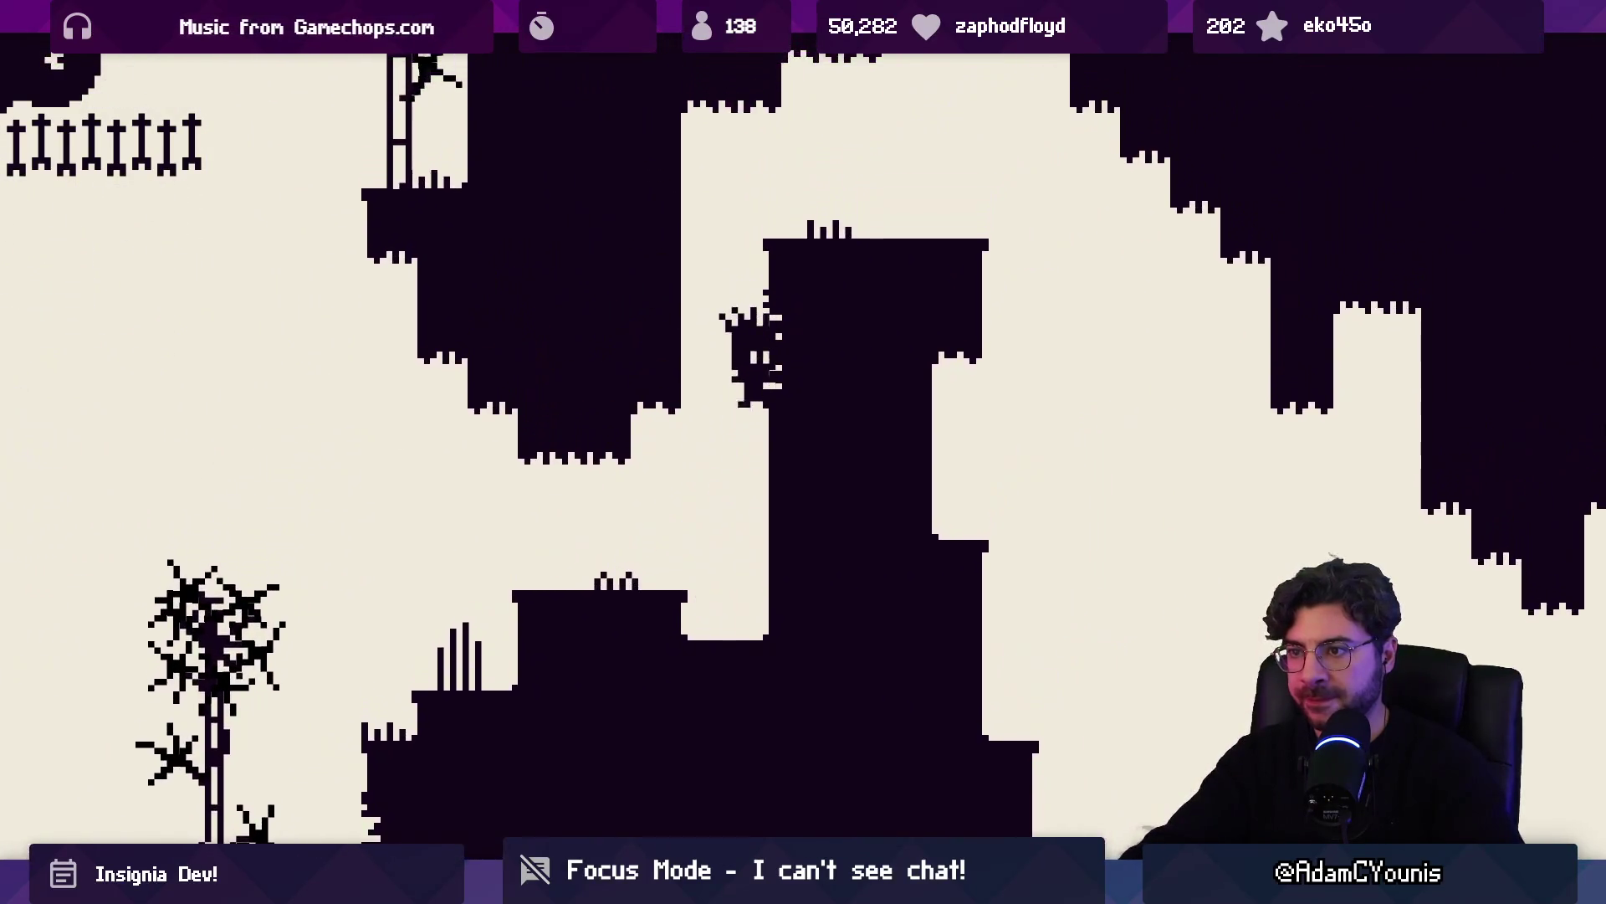
{"action": "key", "text": "space"}
{"action": "key", "text": "space"}
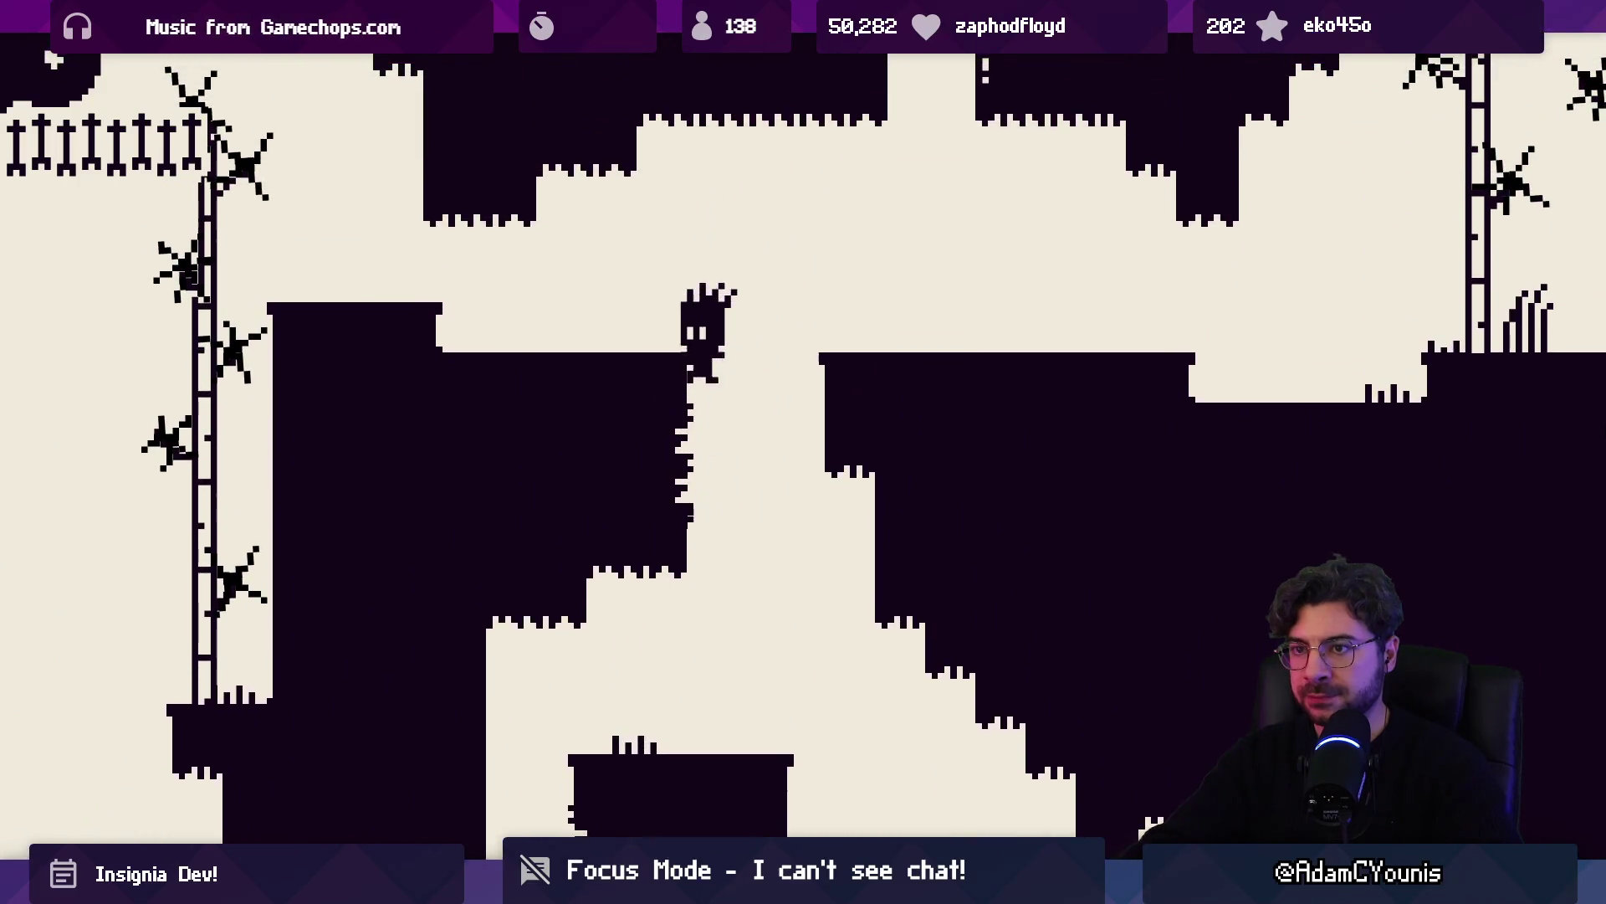
{"action": "key", "text": "Left"}
Climb the dark cliffs and pillars higher up The Mountain level
{"action": "key", "text": "Right"}
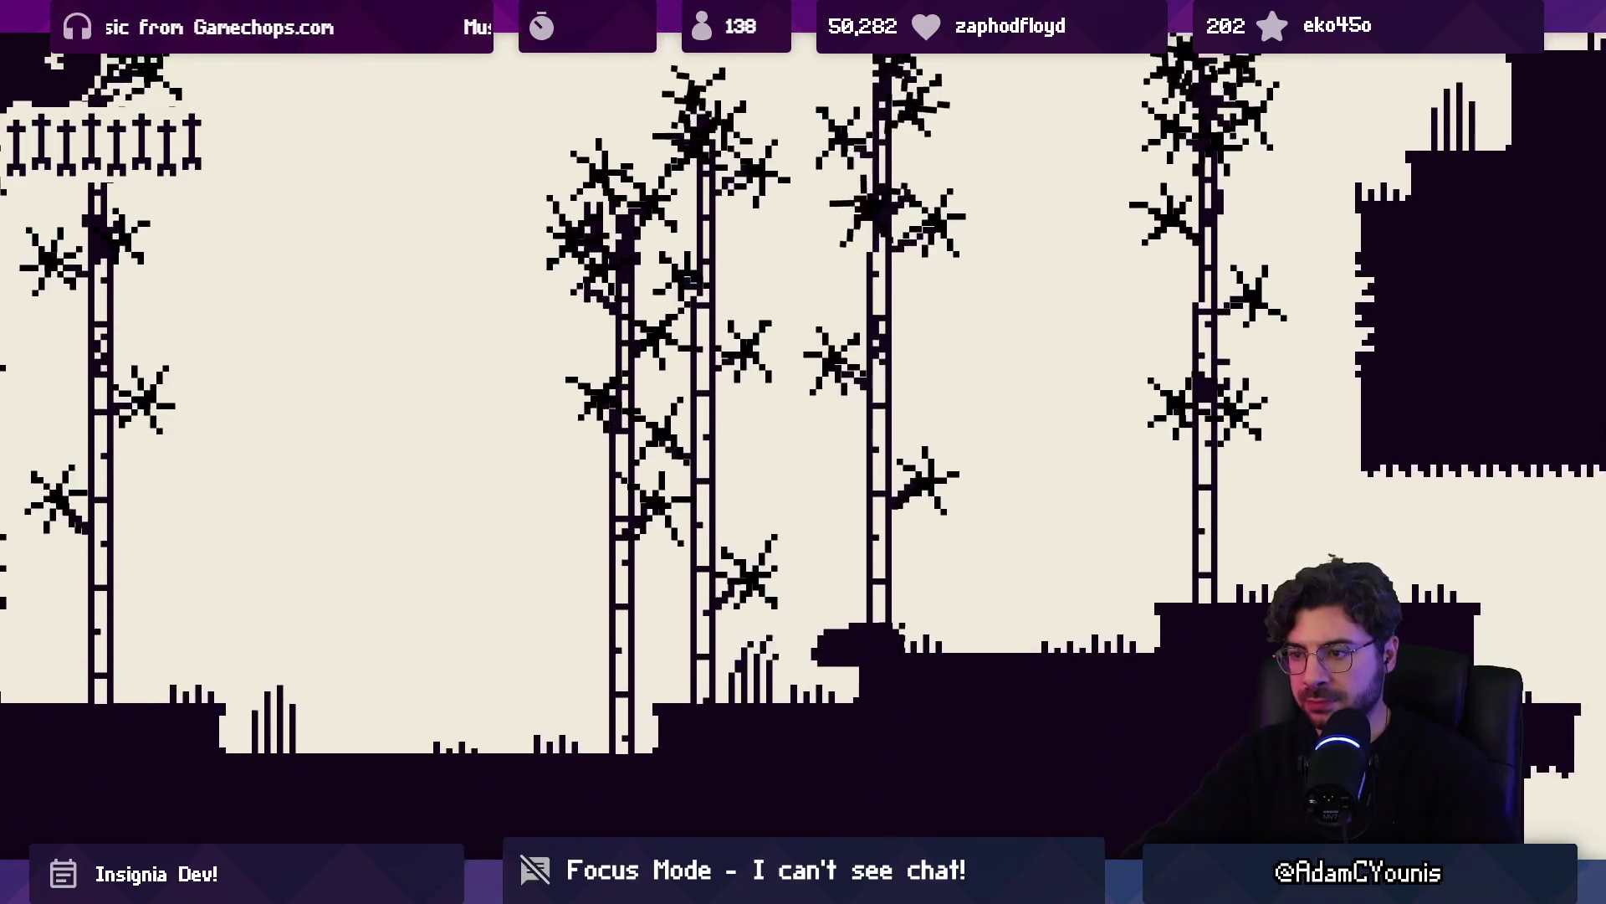
{"action": "key", "text": "space"}
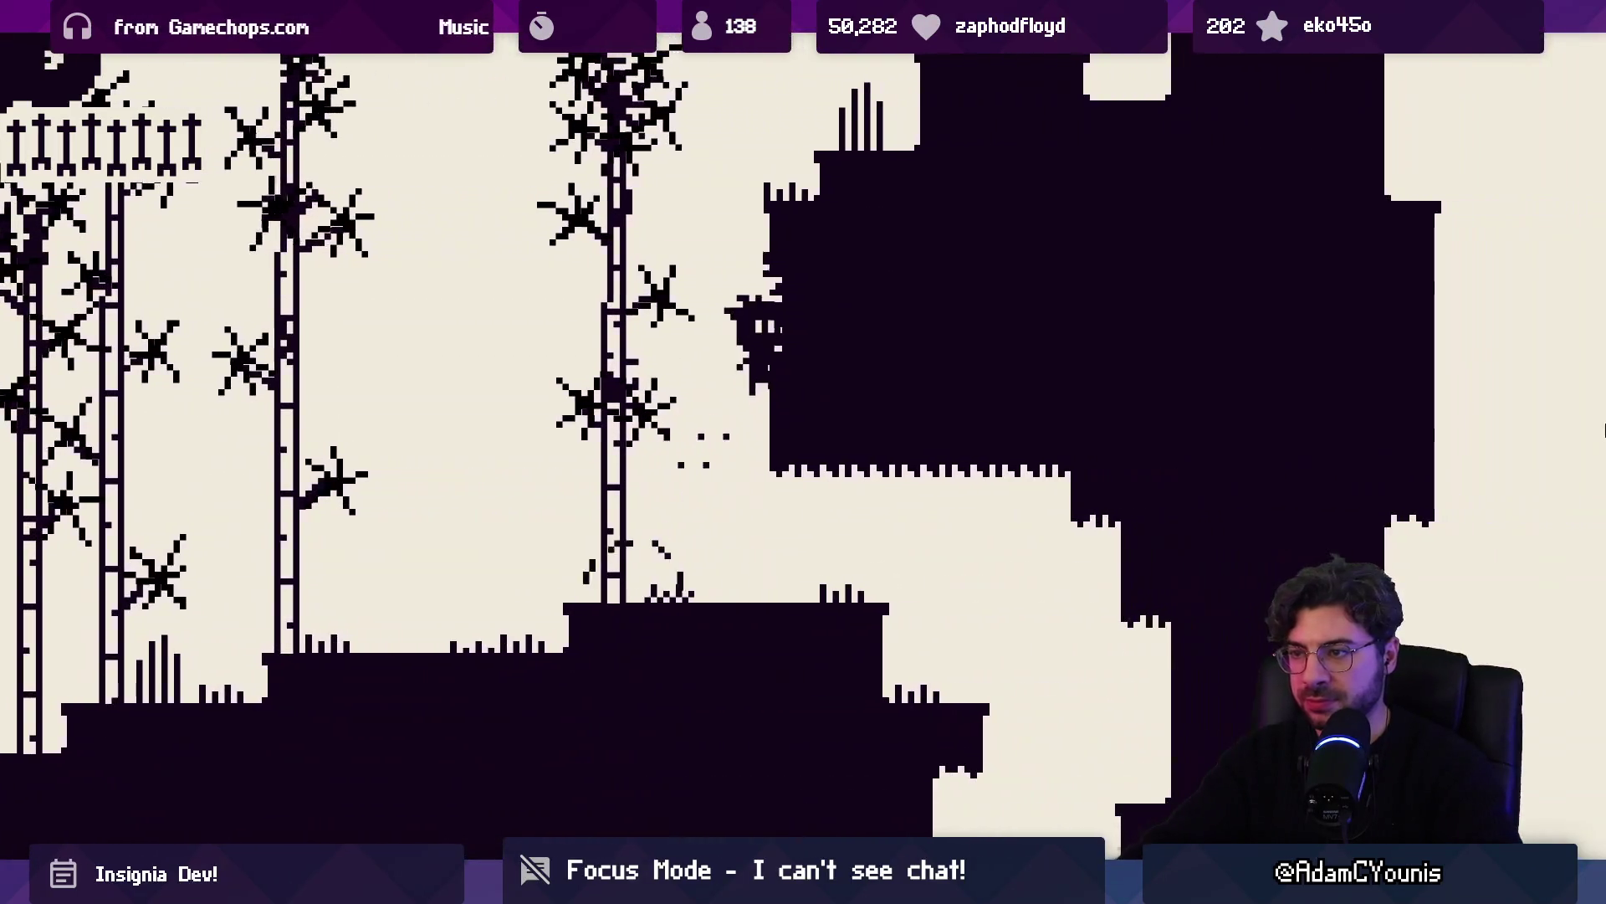
{"action": "key", "text": "Up"}
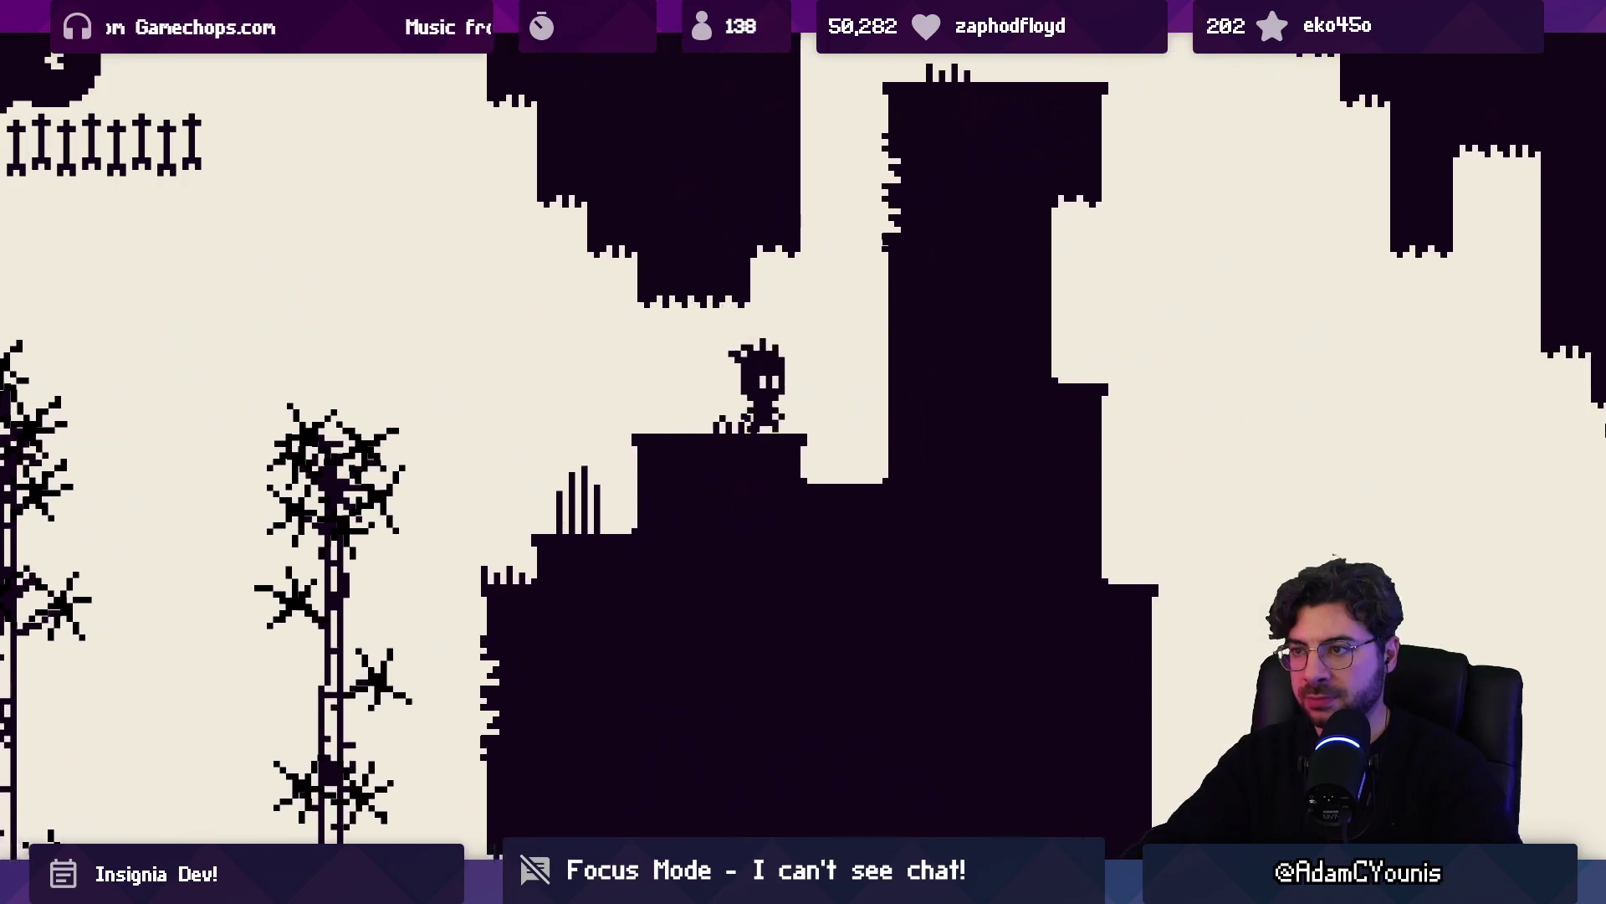
{"action": "key", "text": "Up"}
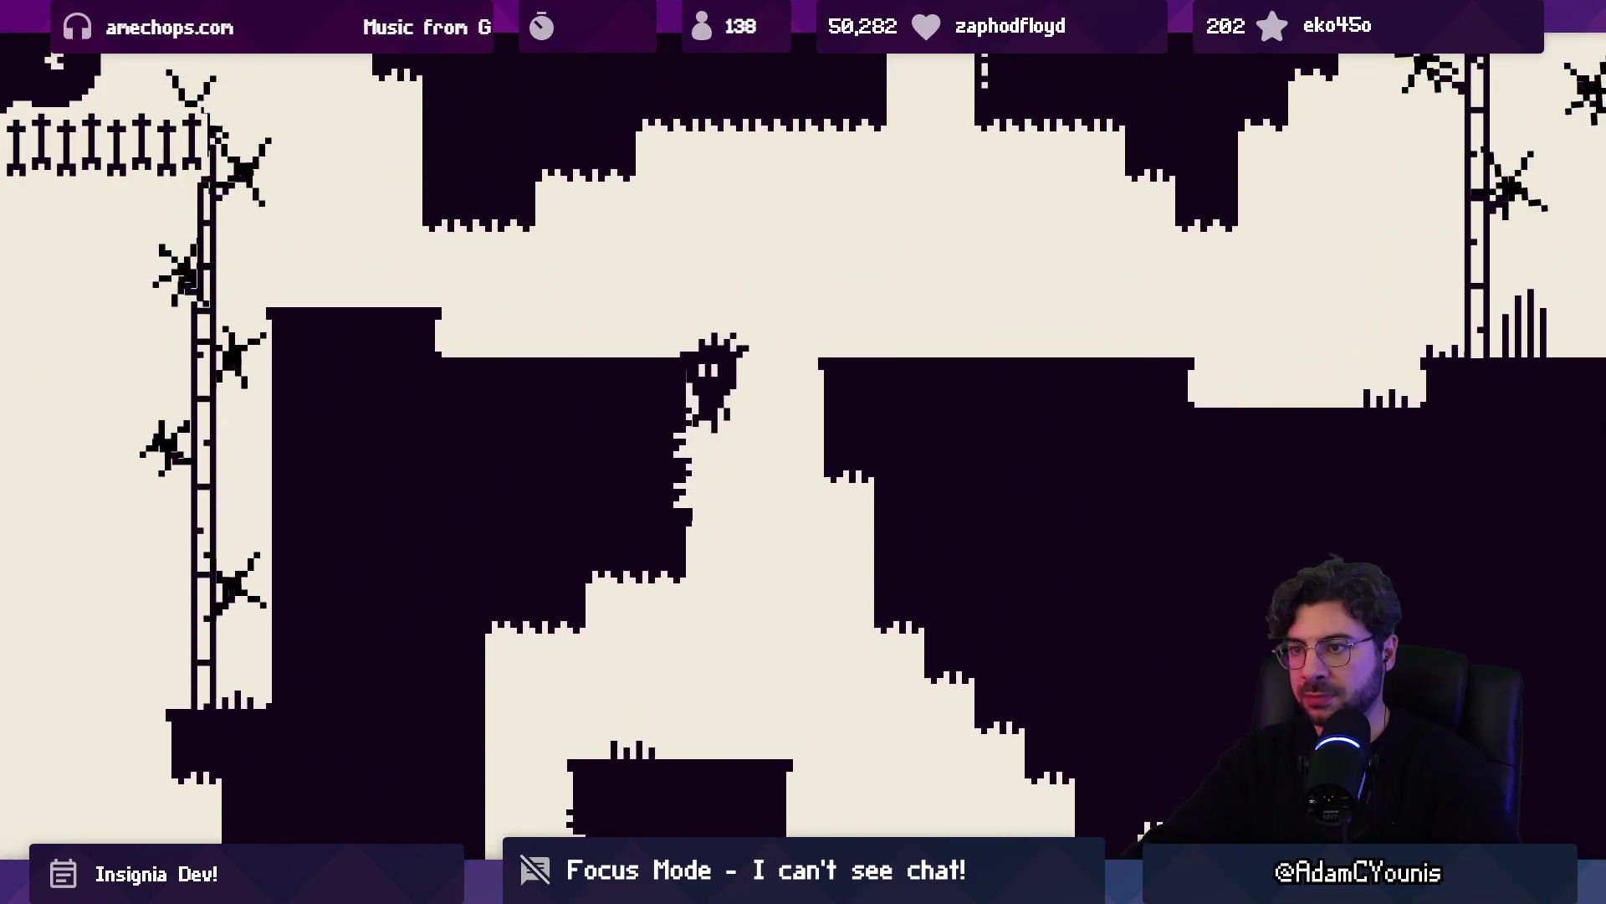
{"action": "key", "text": "Left"}
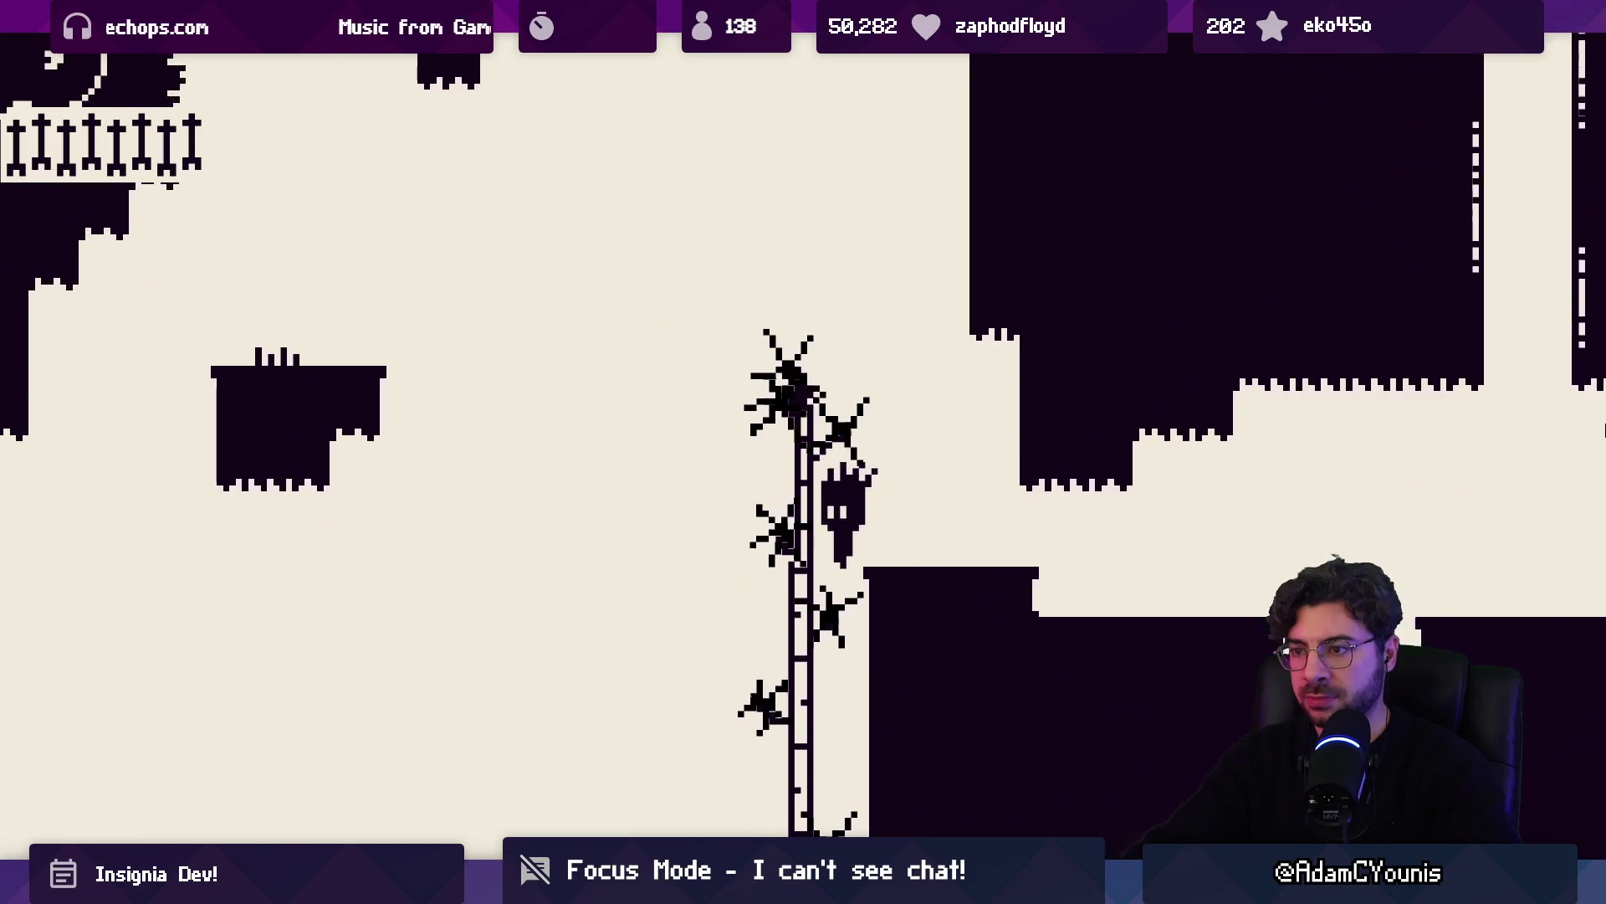
{"action": "key", "text": "Left"}
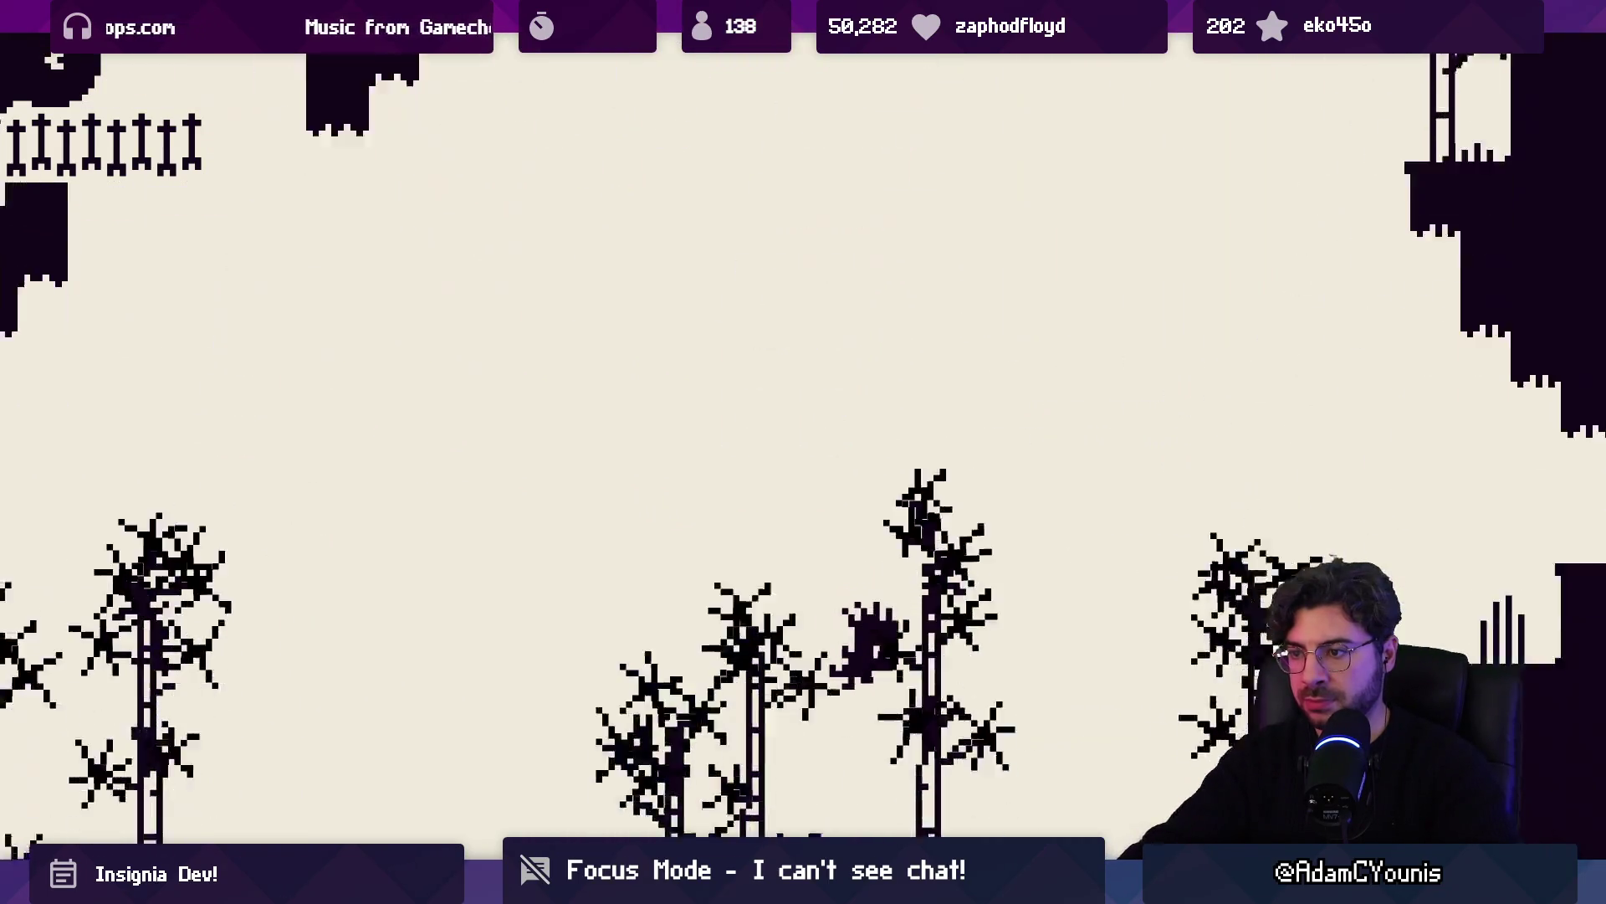
{"action": "key", "text": "Right"}
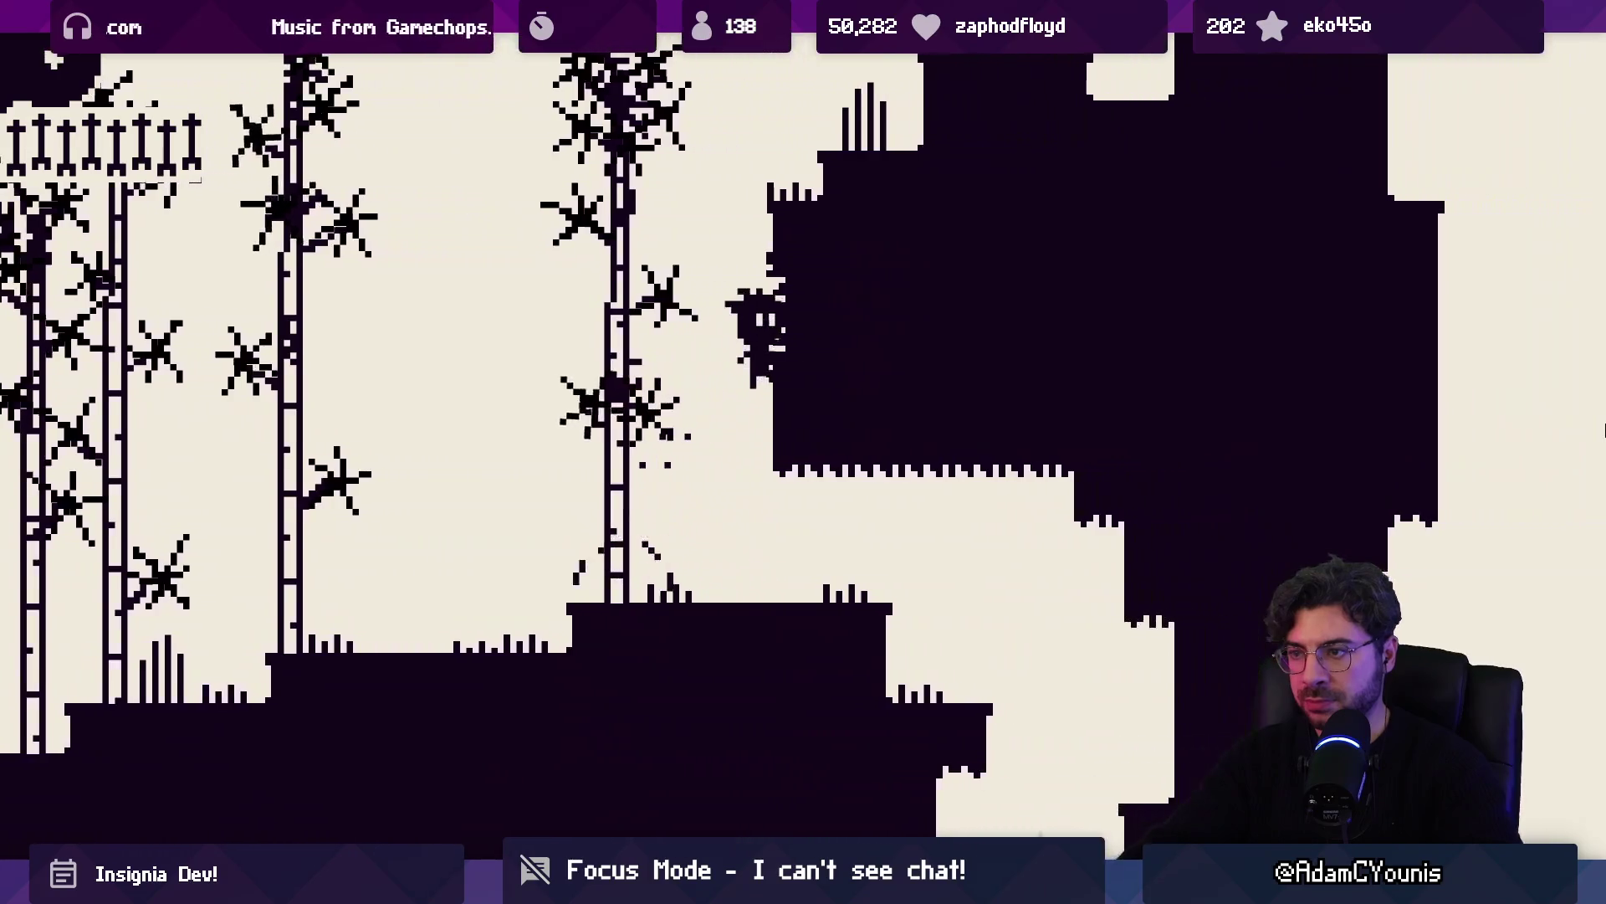
{"action": "key", "text": "Up"}
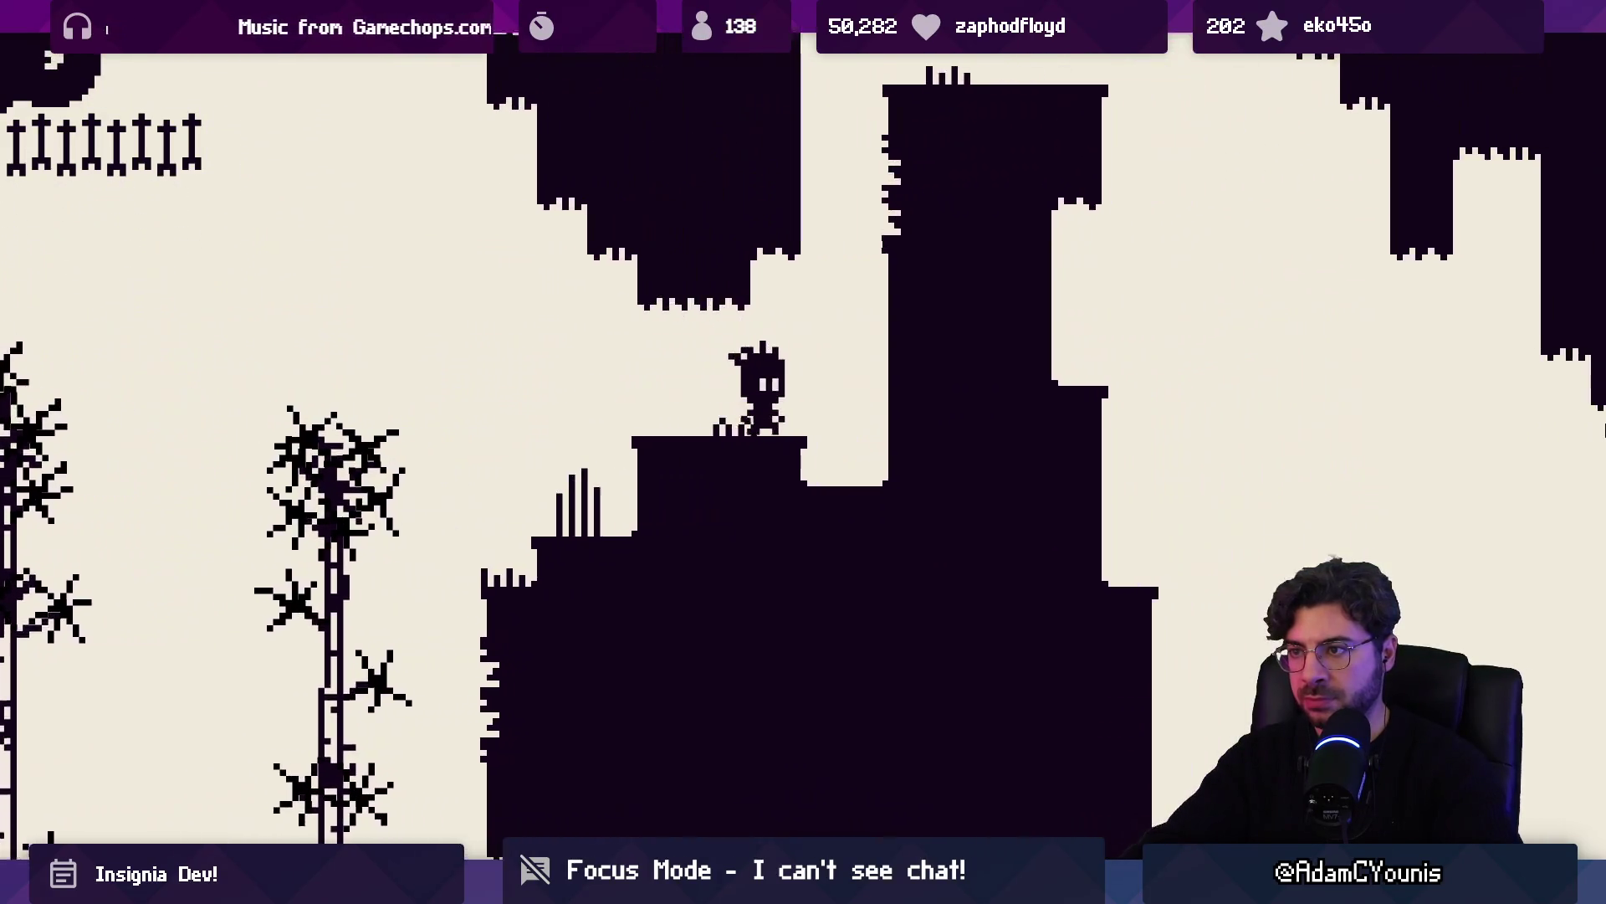
{"action": "key", "text": "Up"}
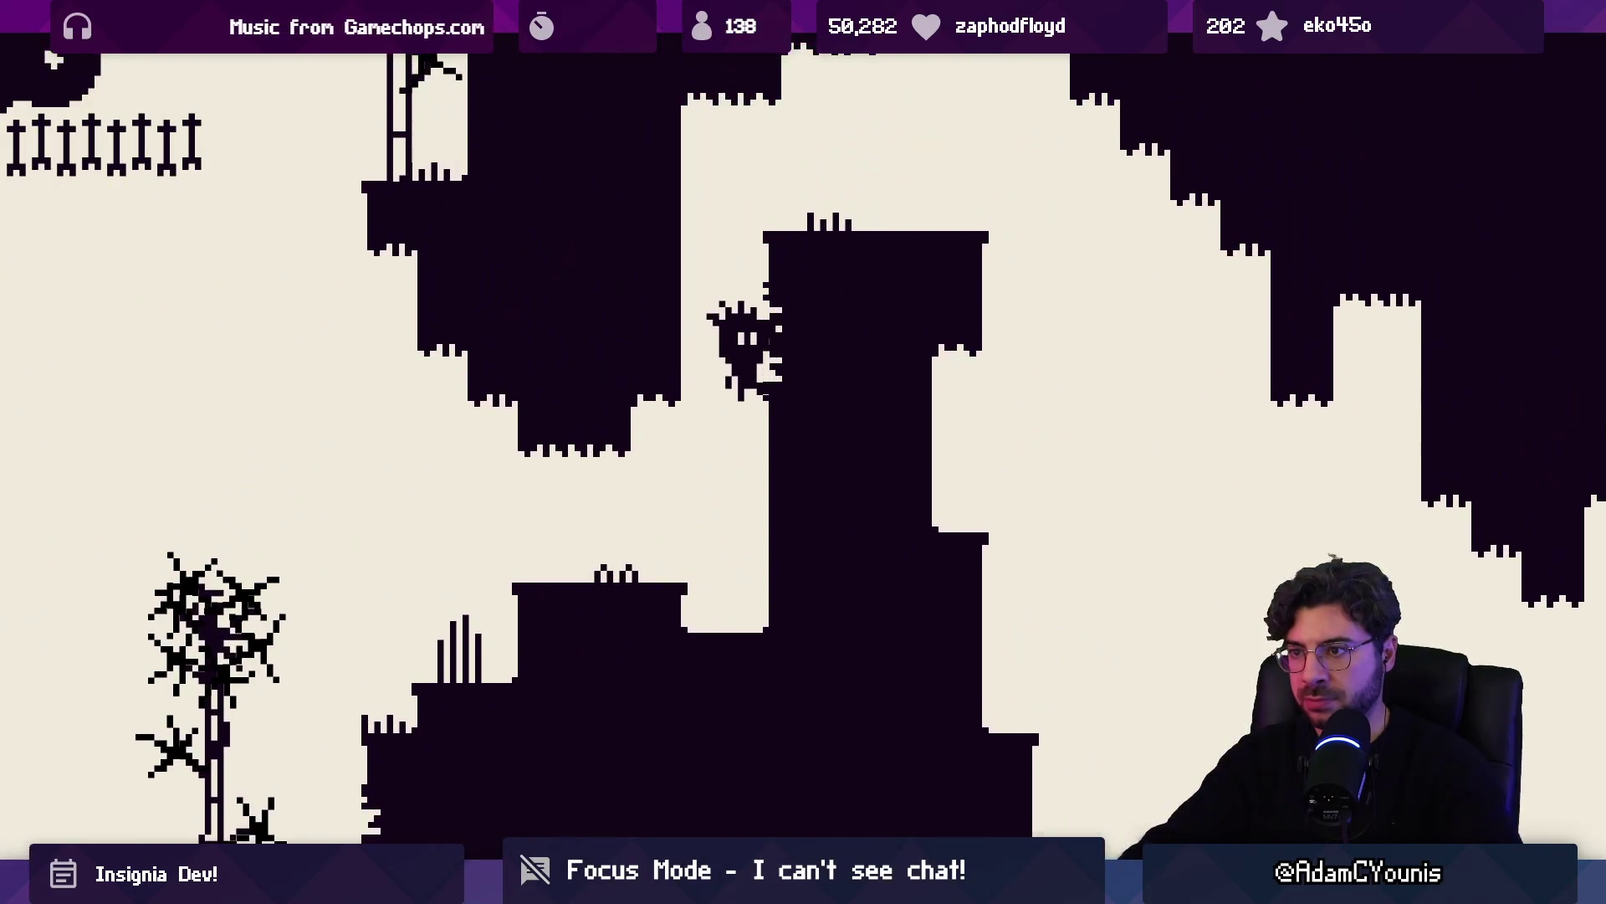
{"action": "key", "text": "Up"}
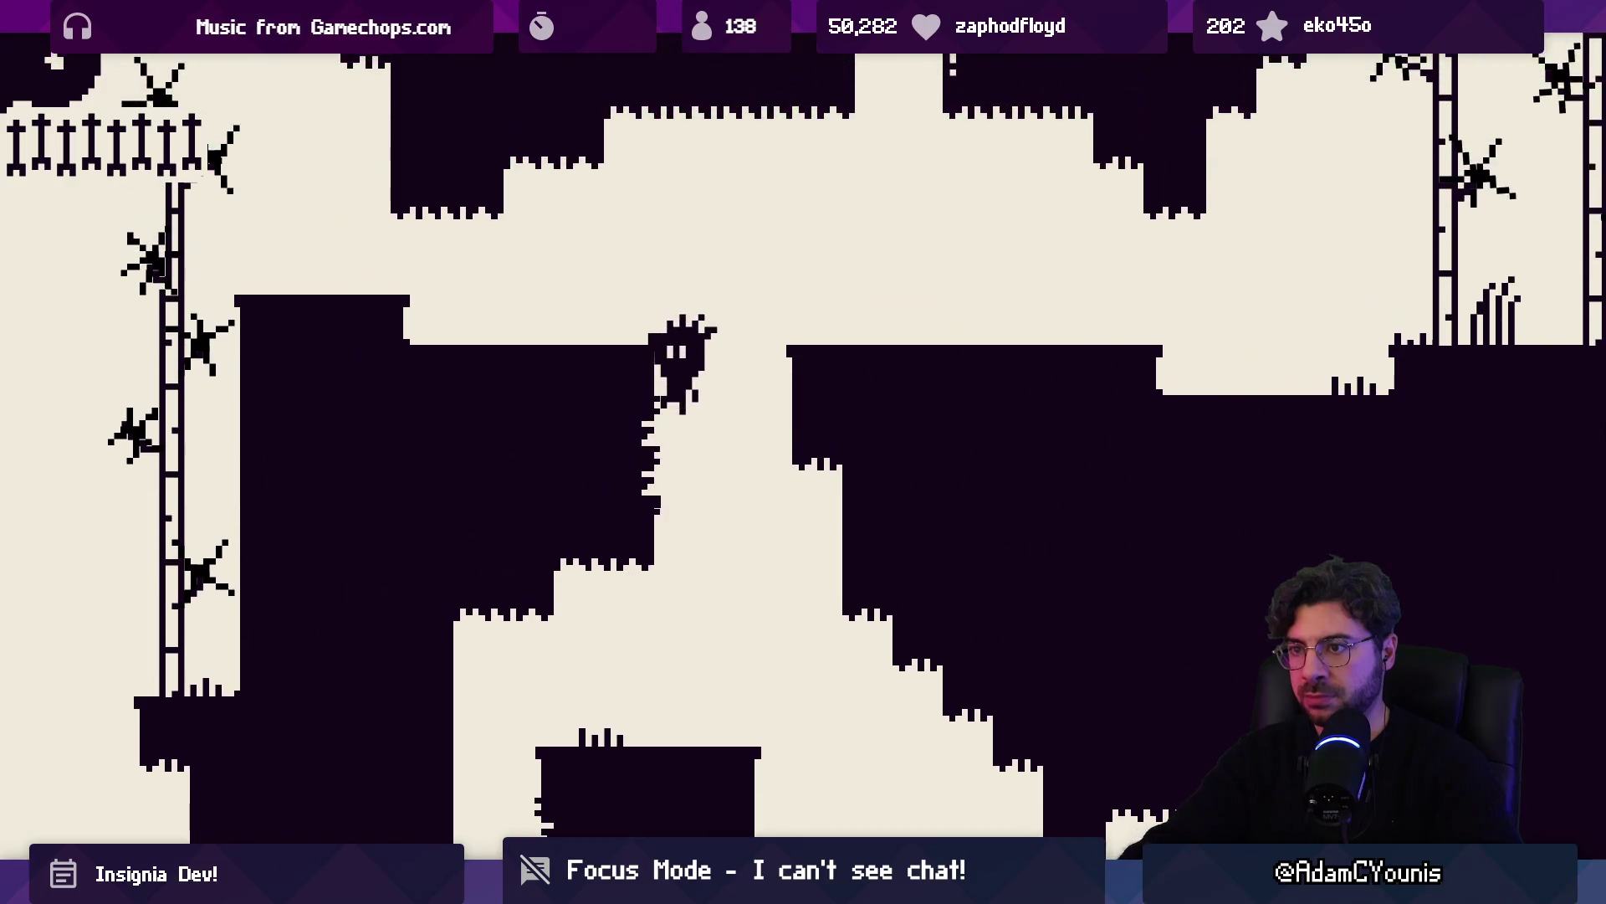
Pass through the bamboo area into the next room, then exit fullscreen to the game page
{"action": "key", "text": "Right"}
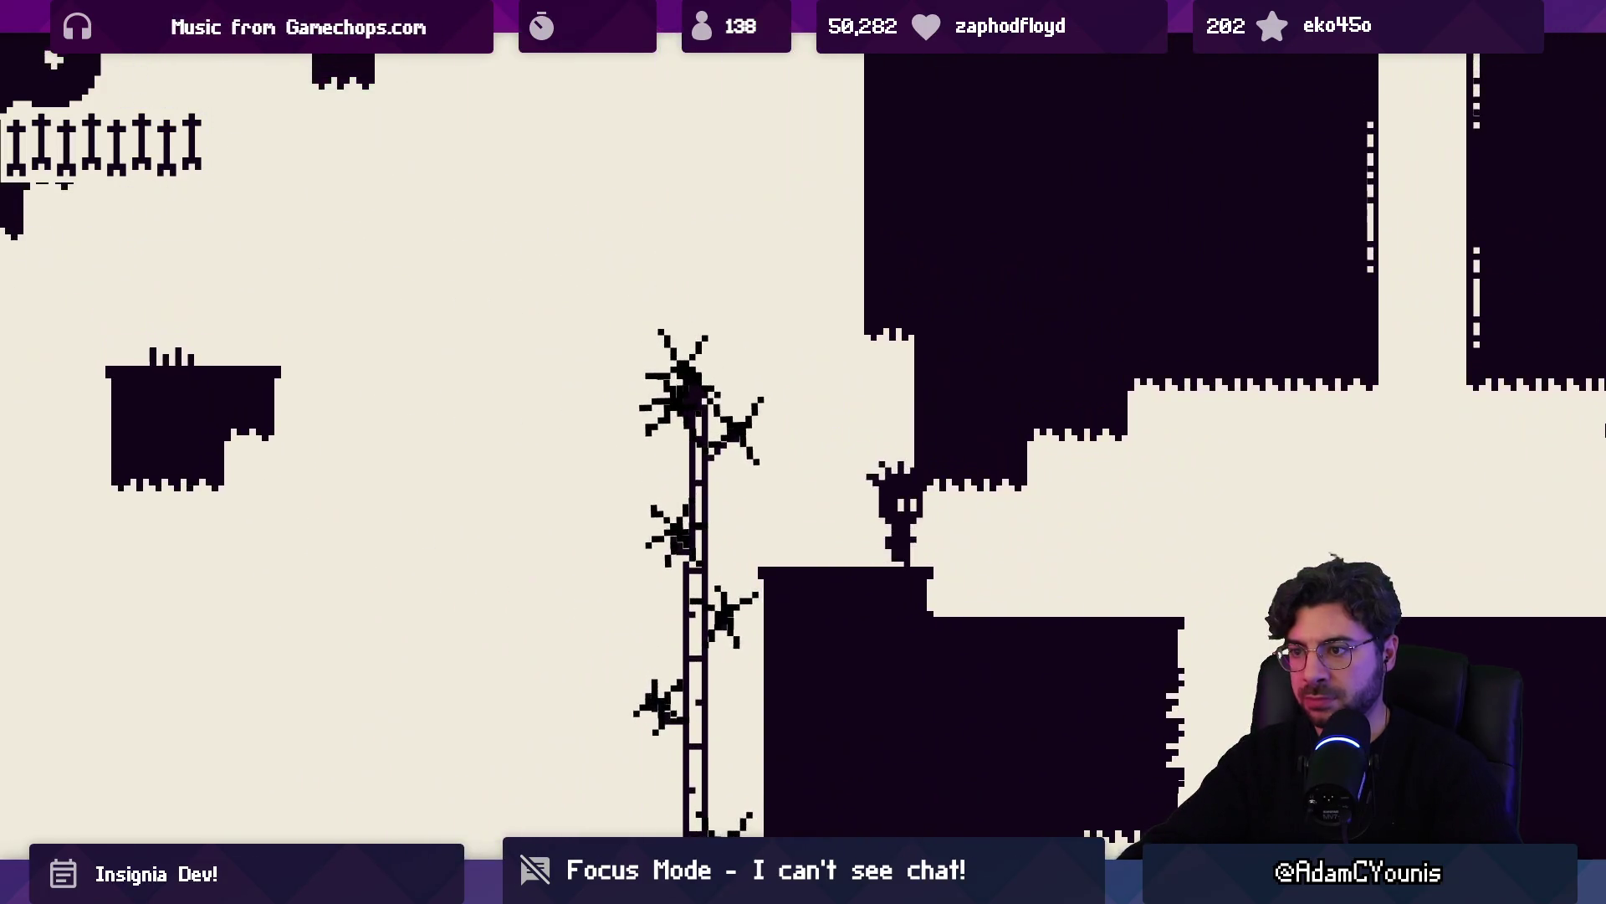
{"action": "key", "text": "Left"}
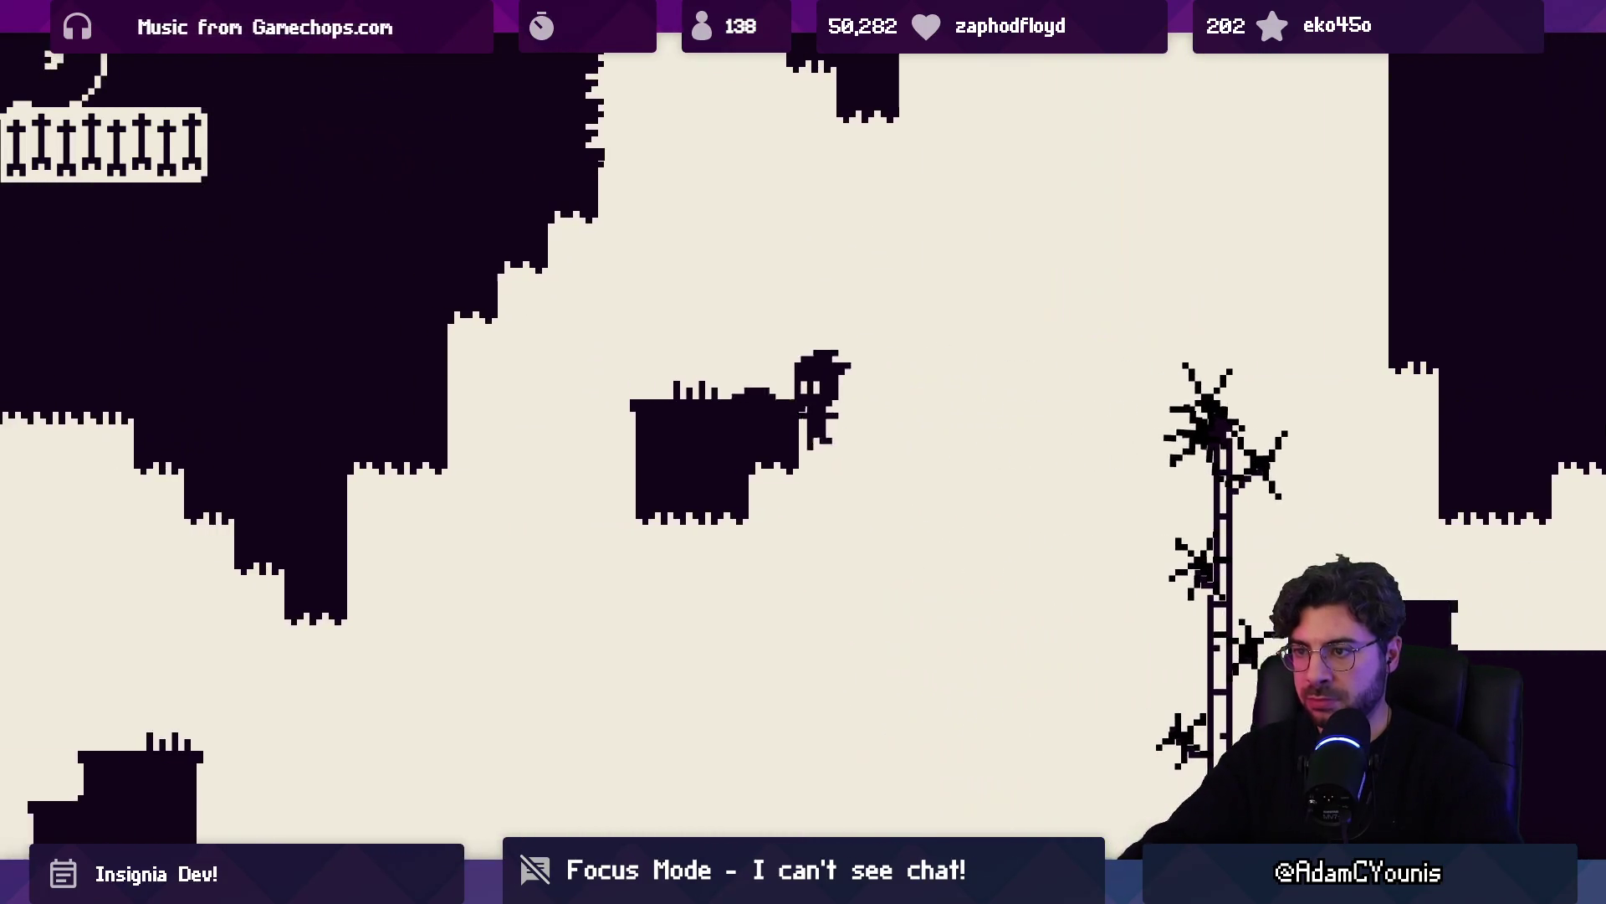
{"action": "key", "text": "Right"}
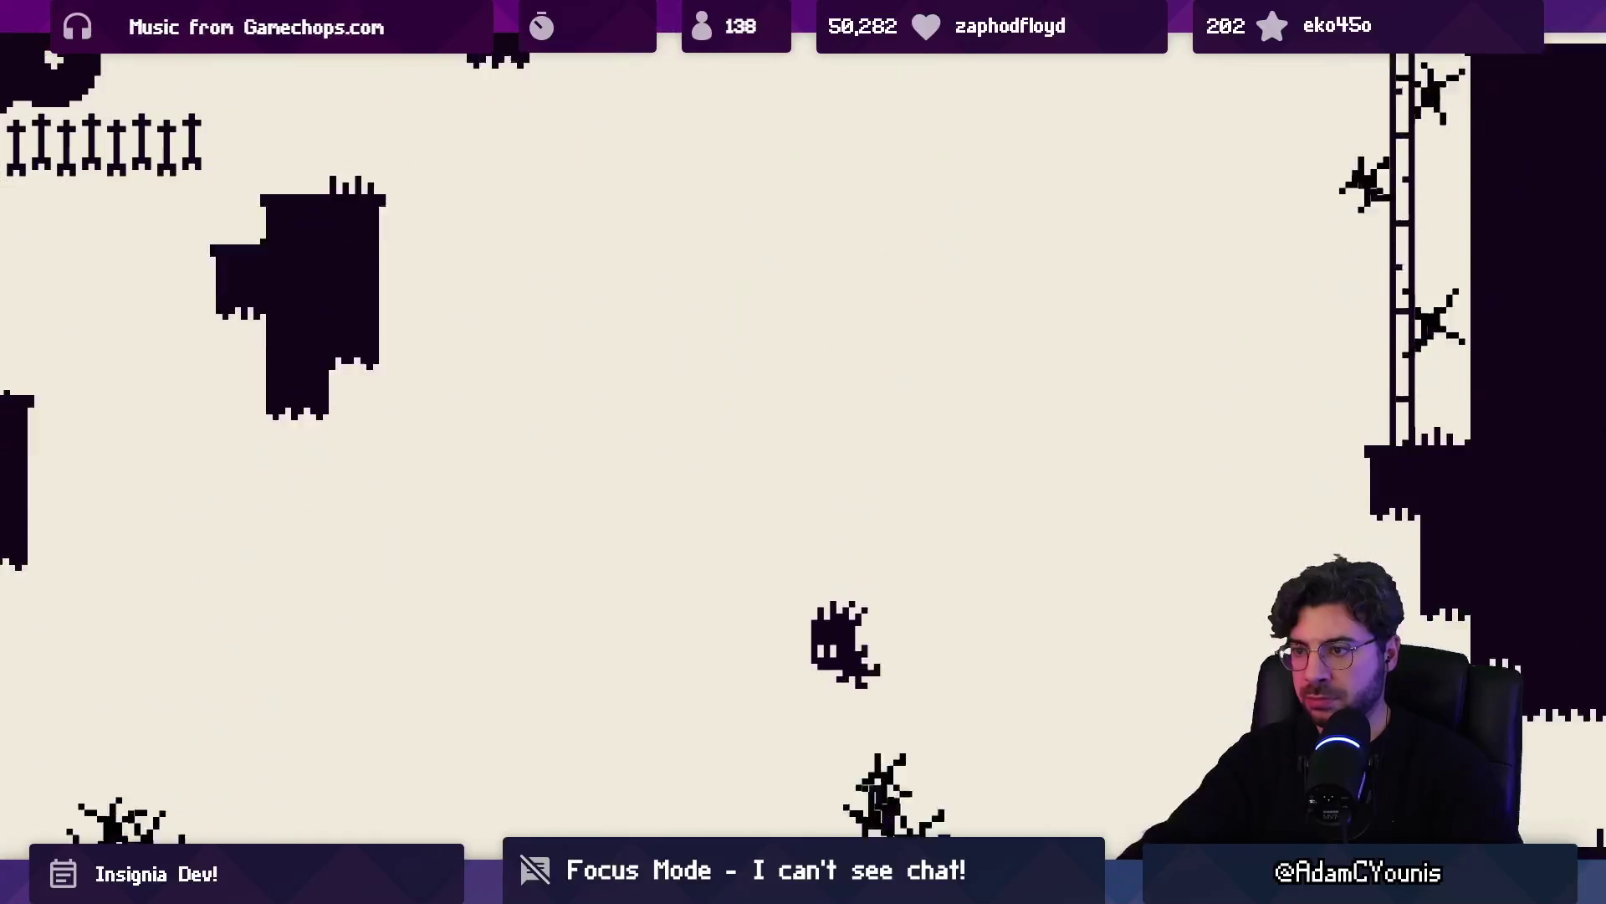
{"action": "key", "text": "Up"}
{"action": "key", "text": "Left"}
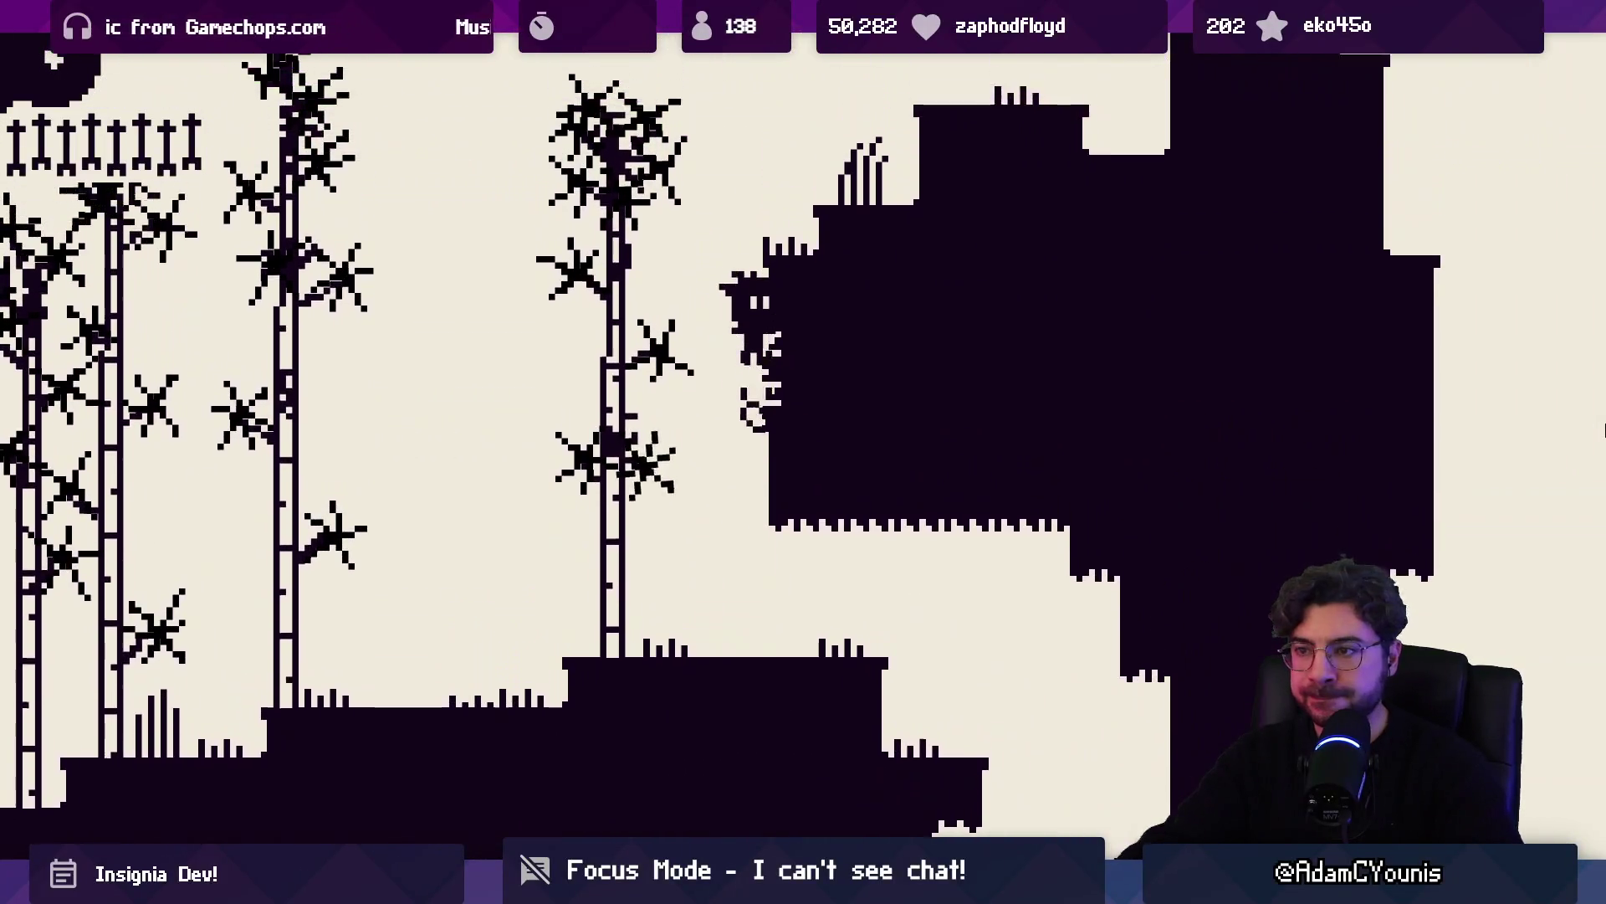
{"action": "key", "text": "Up"}
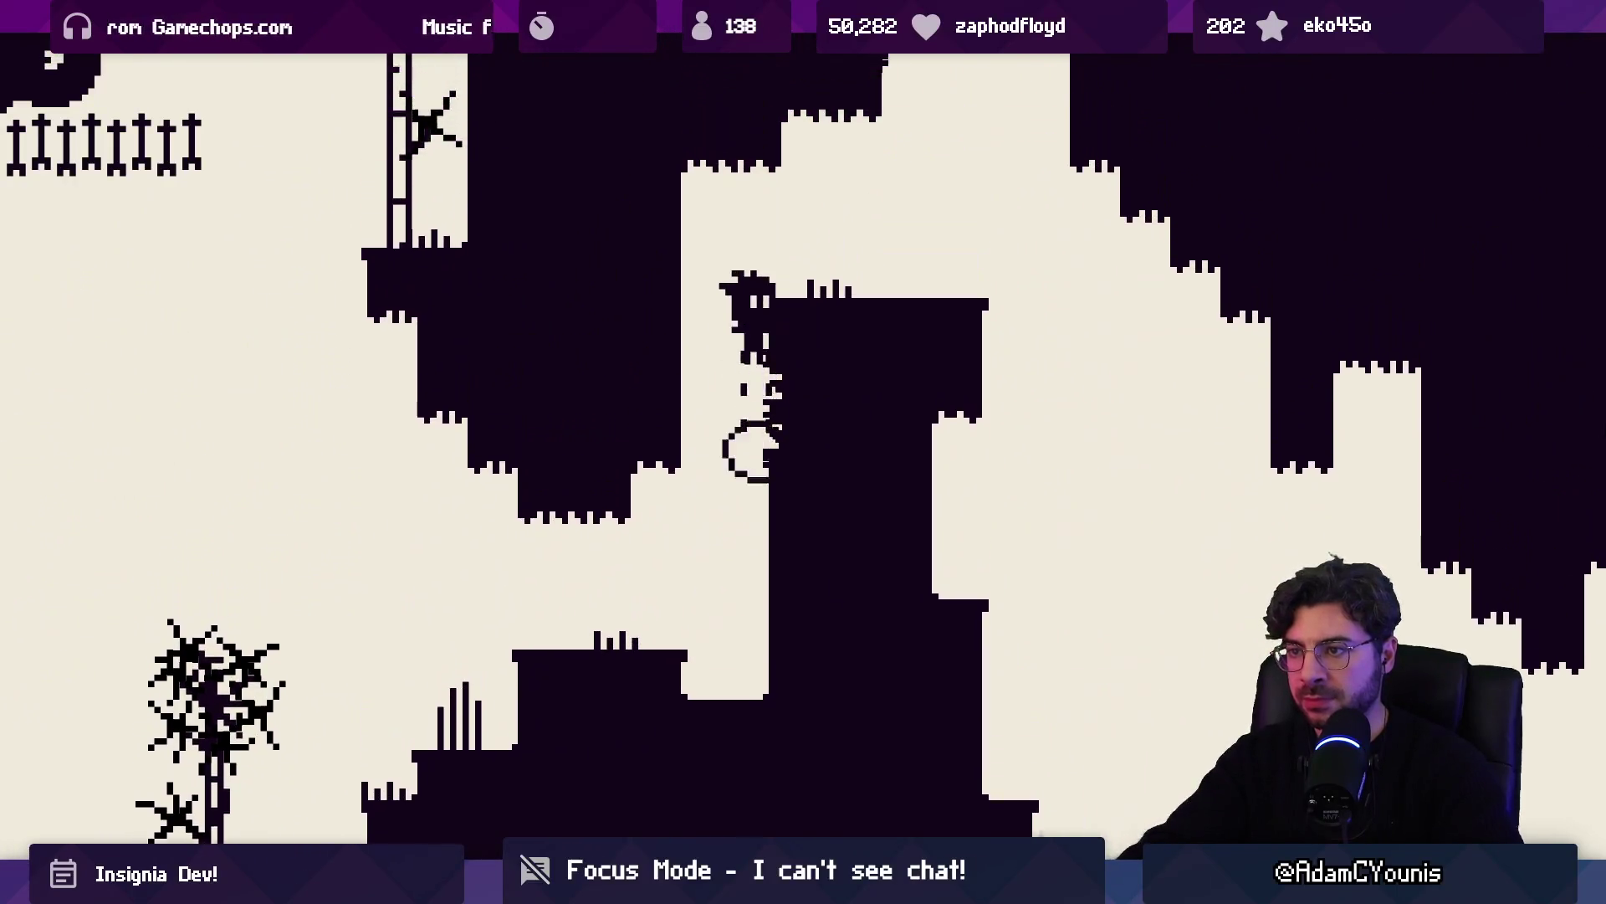
{"action": "key", "text": "Up"}
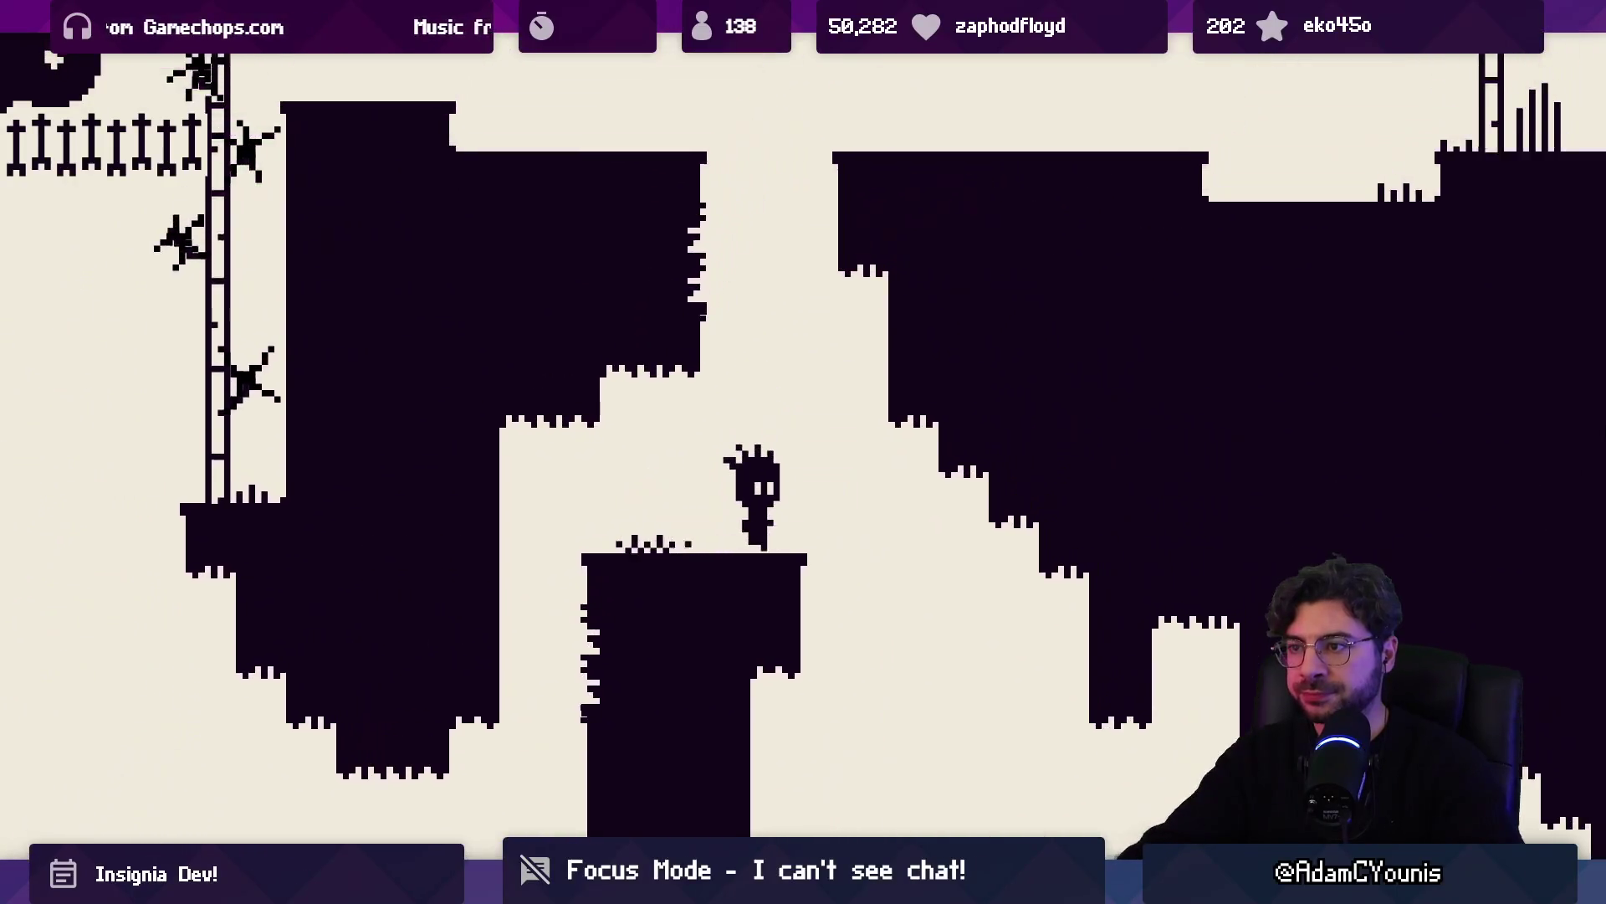
{"action": "key", "text": "Right"}
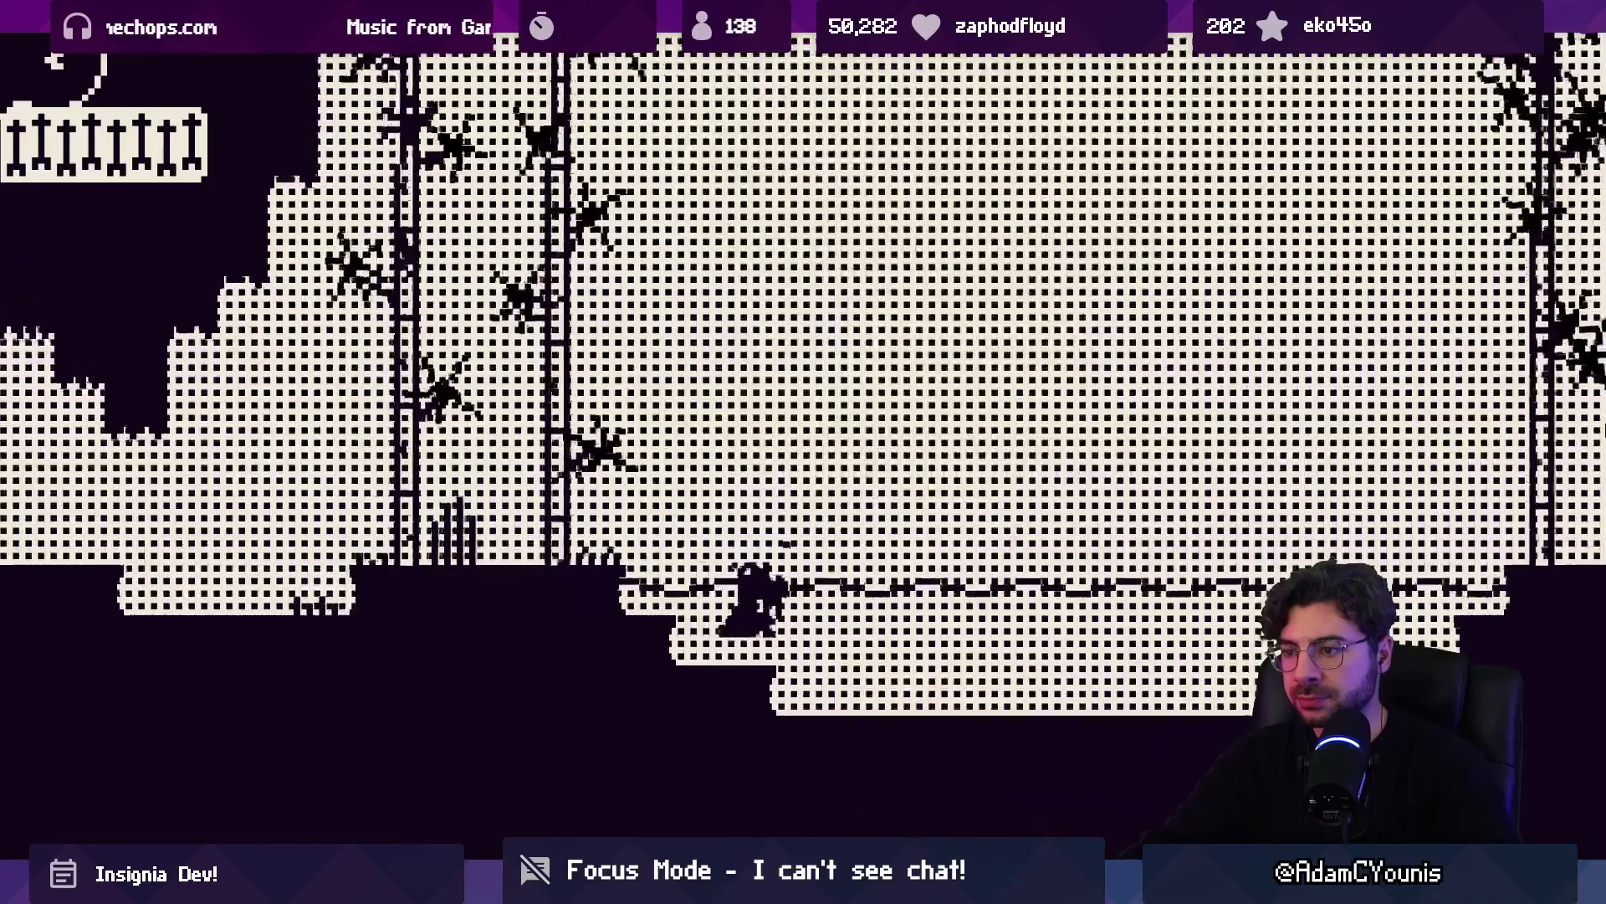
{"action": "key", "text": "Escape"}
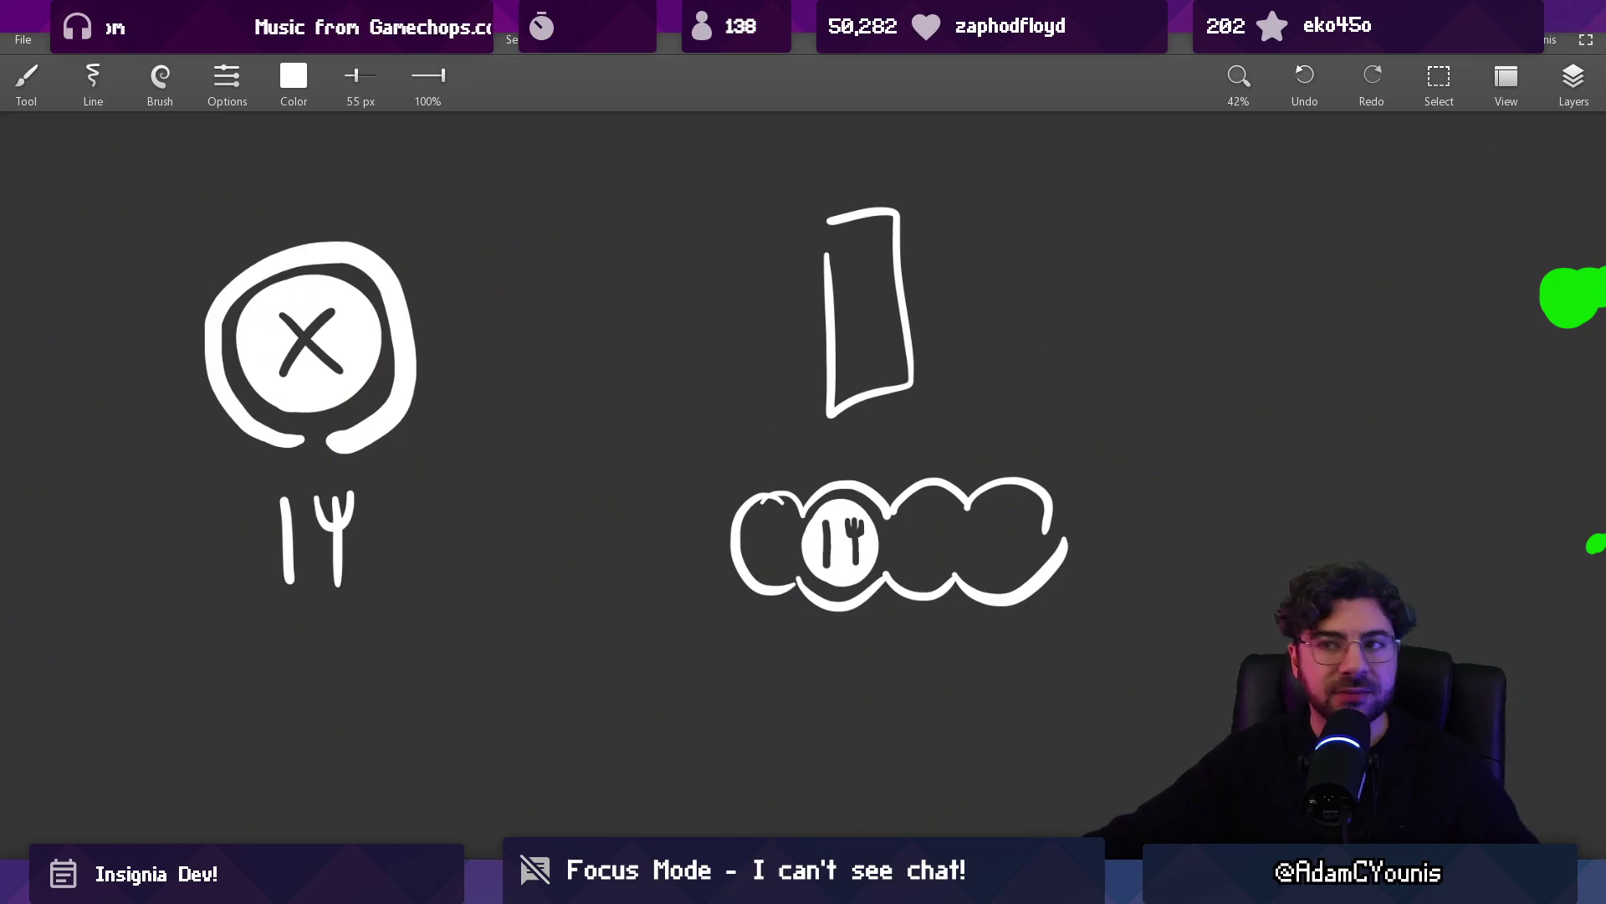
{"action": "scroll", "coordinate": [745, 477], "scroll_direction": "down", "scroll_amount": 5}
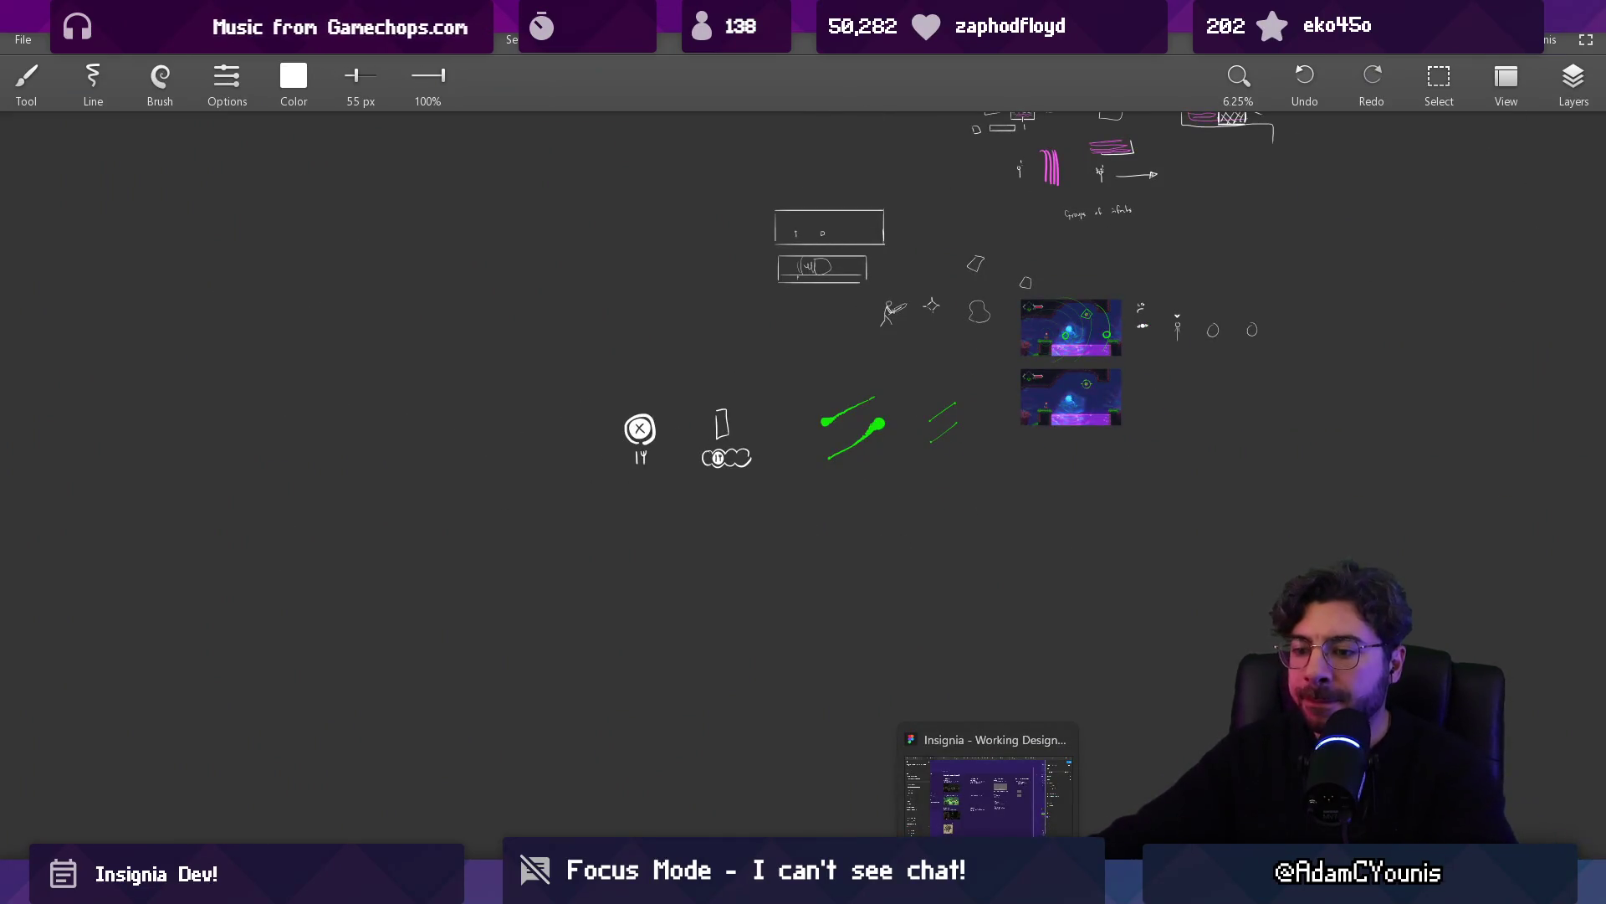
Switch from the Concepts sketch canvas to the Unity editor showing TargetPulse
{"action": "left_click", "coordinate": [987, 782]}
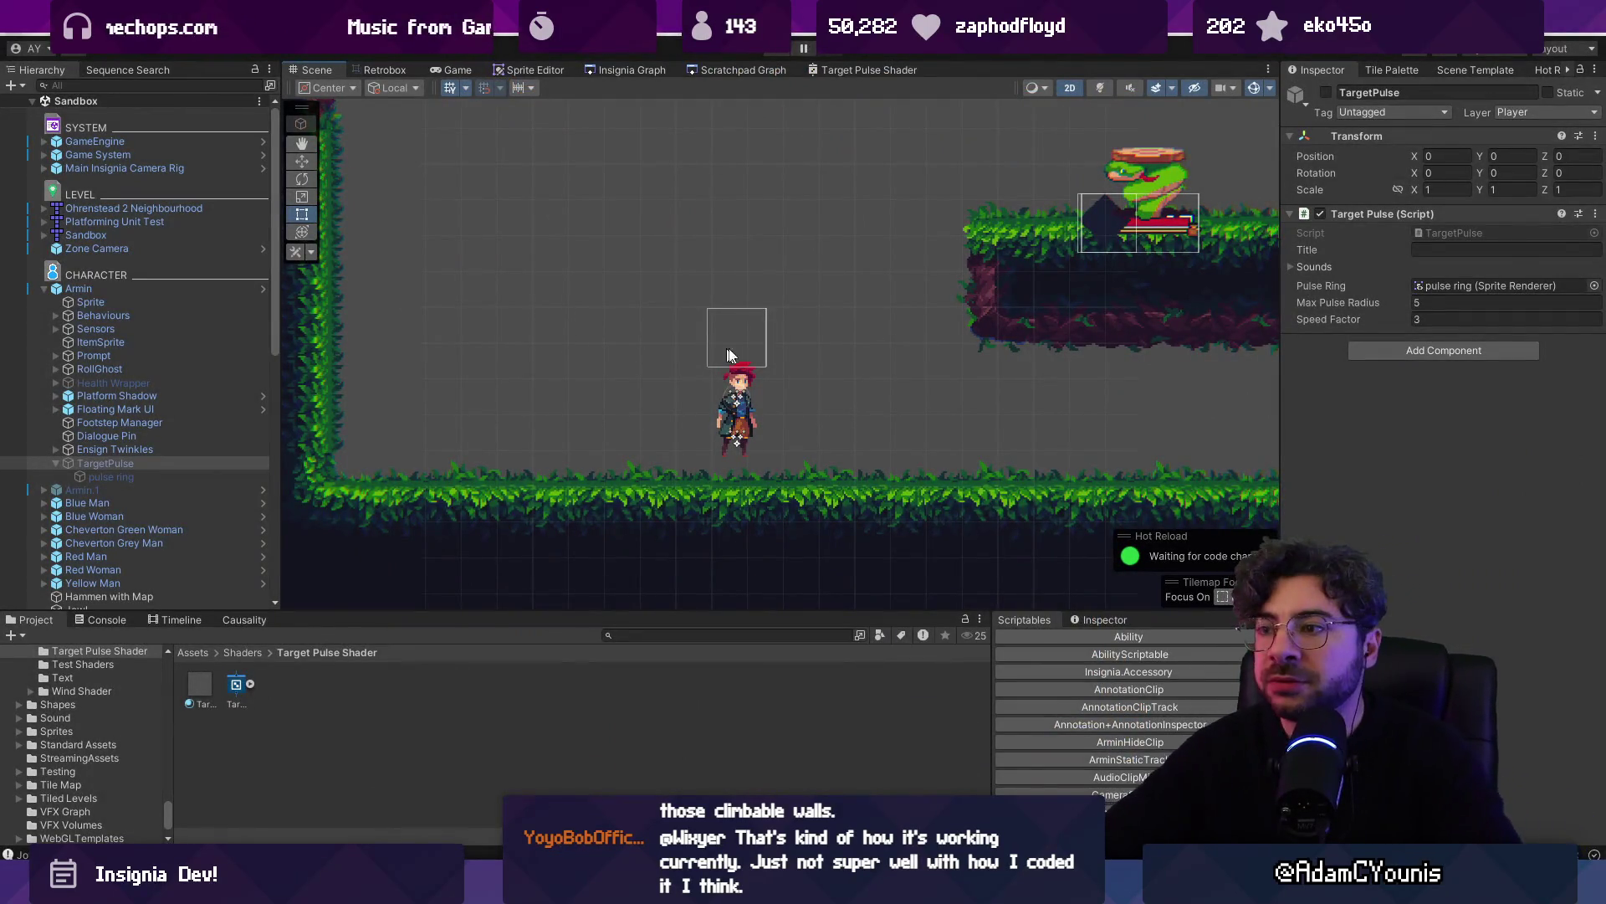
Enable the TargetPulse object in the Inspector and open TargetPulse.cs in VS Code
{"action": "scroll", "coordinate": [692, 419], "scroll_direction": "down", "scroll_amount": 3}
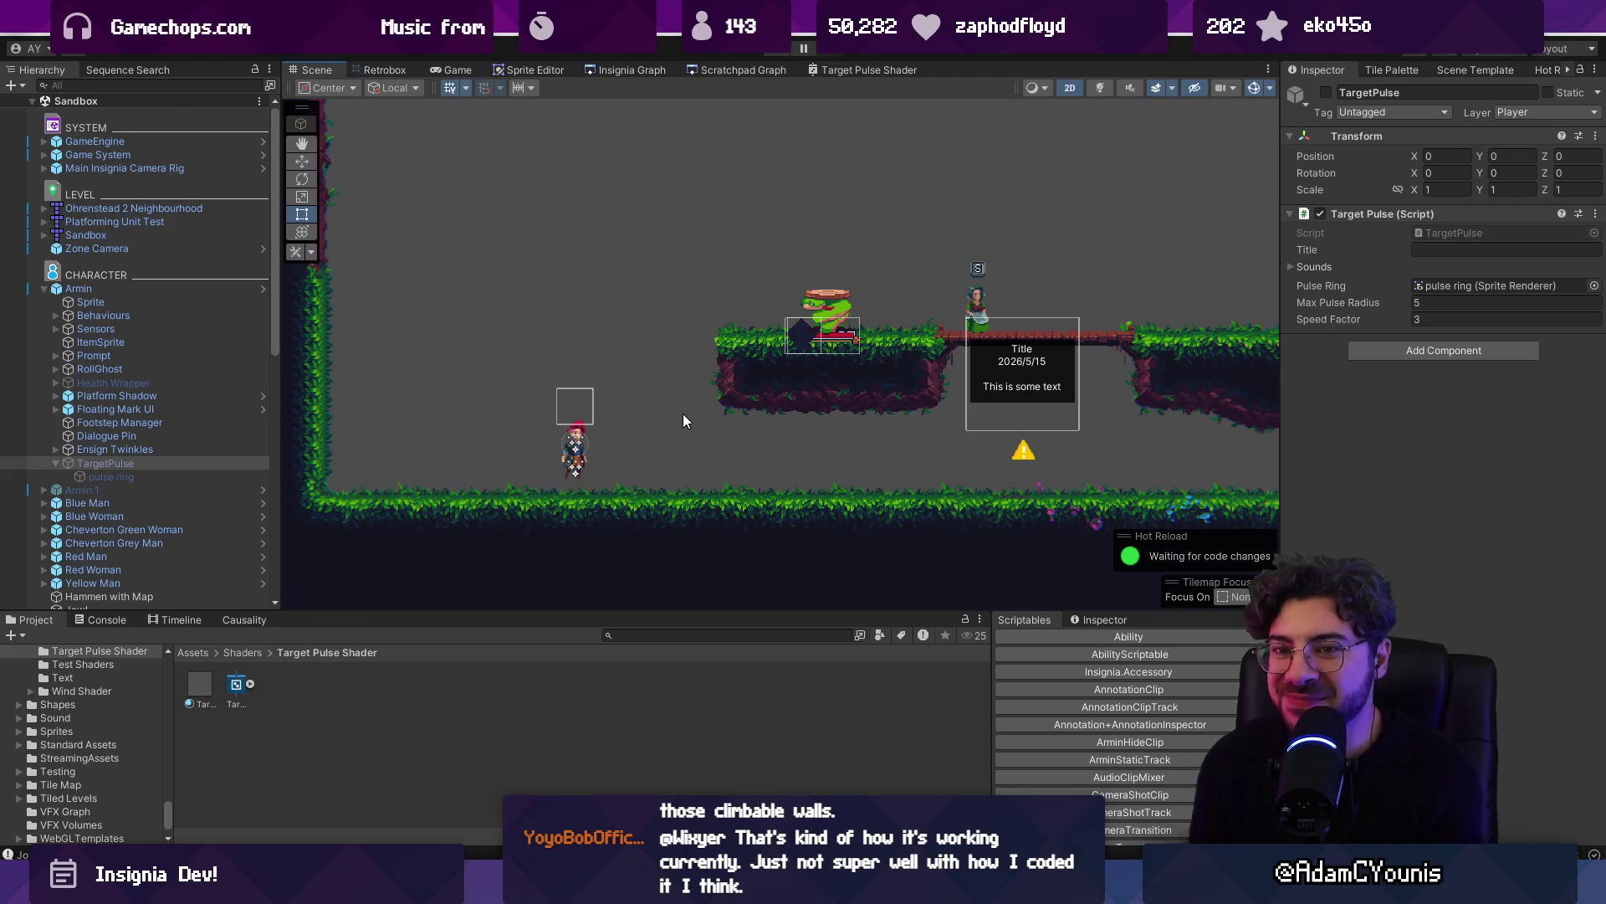
{"action": "left_click", "coordinate": [1326, 92]}
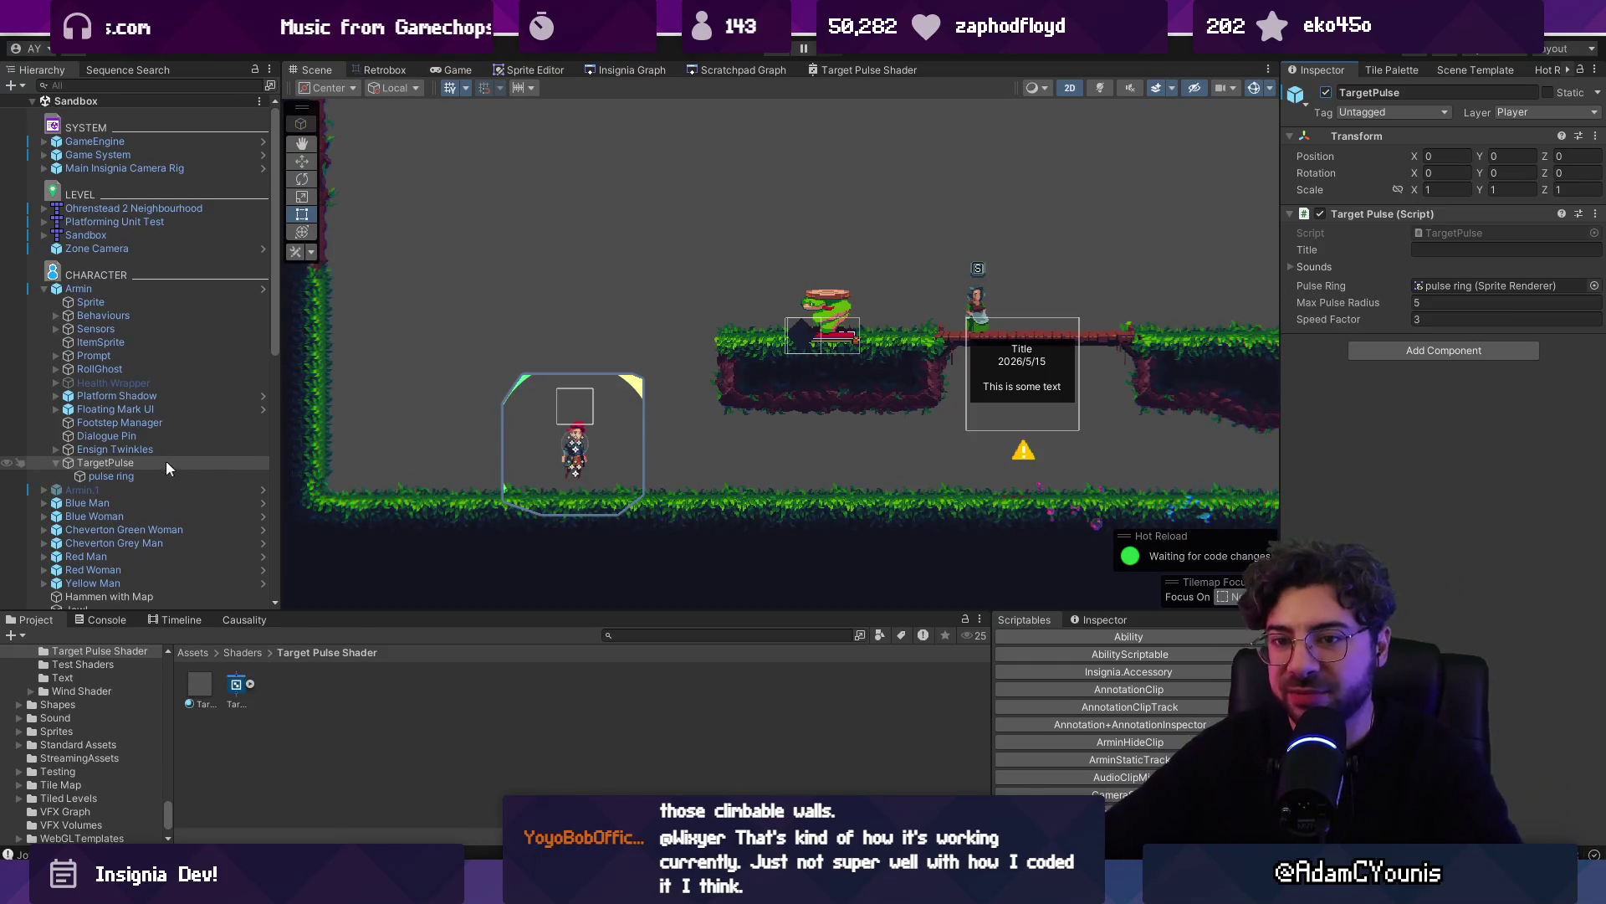
{"action": "double_click", "coordinate": [1504, 233]}
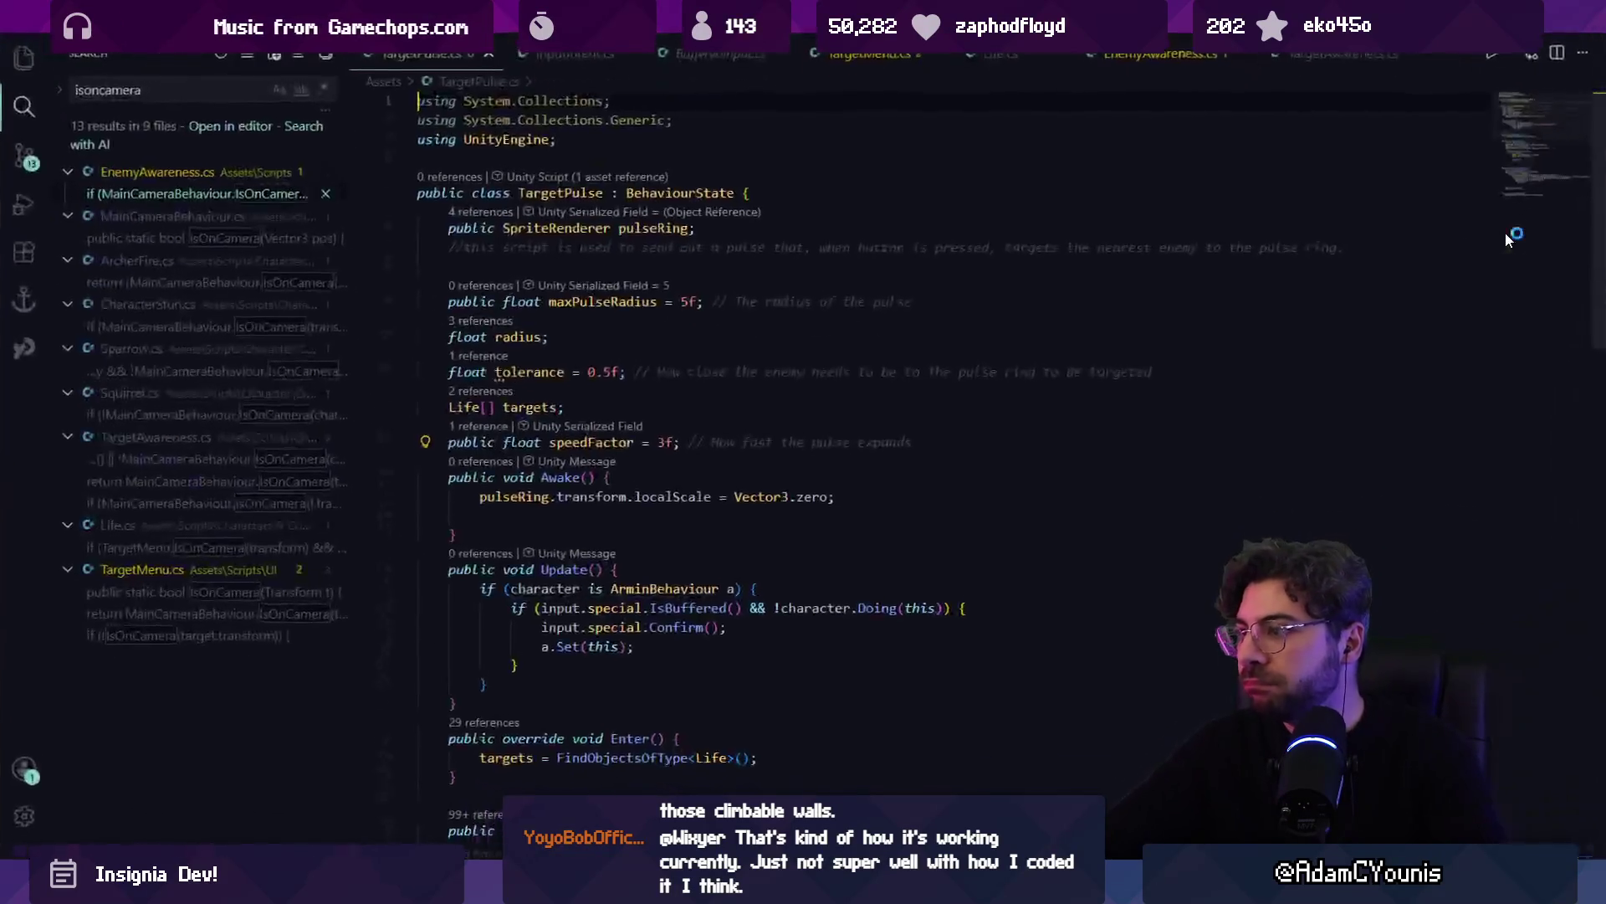
Add a 'public Material pulseMat;' field below the speedFactor field
{"action": "left_click", "coordinate": [791, 497]}
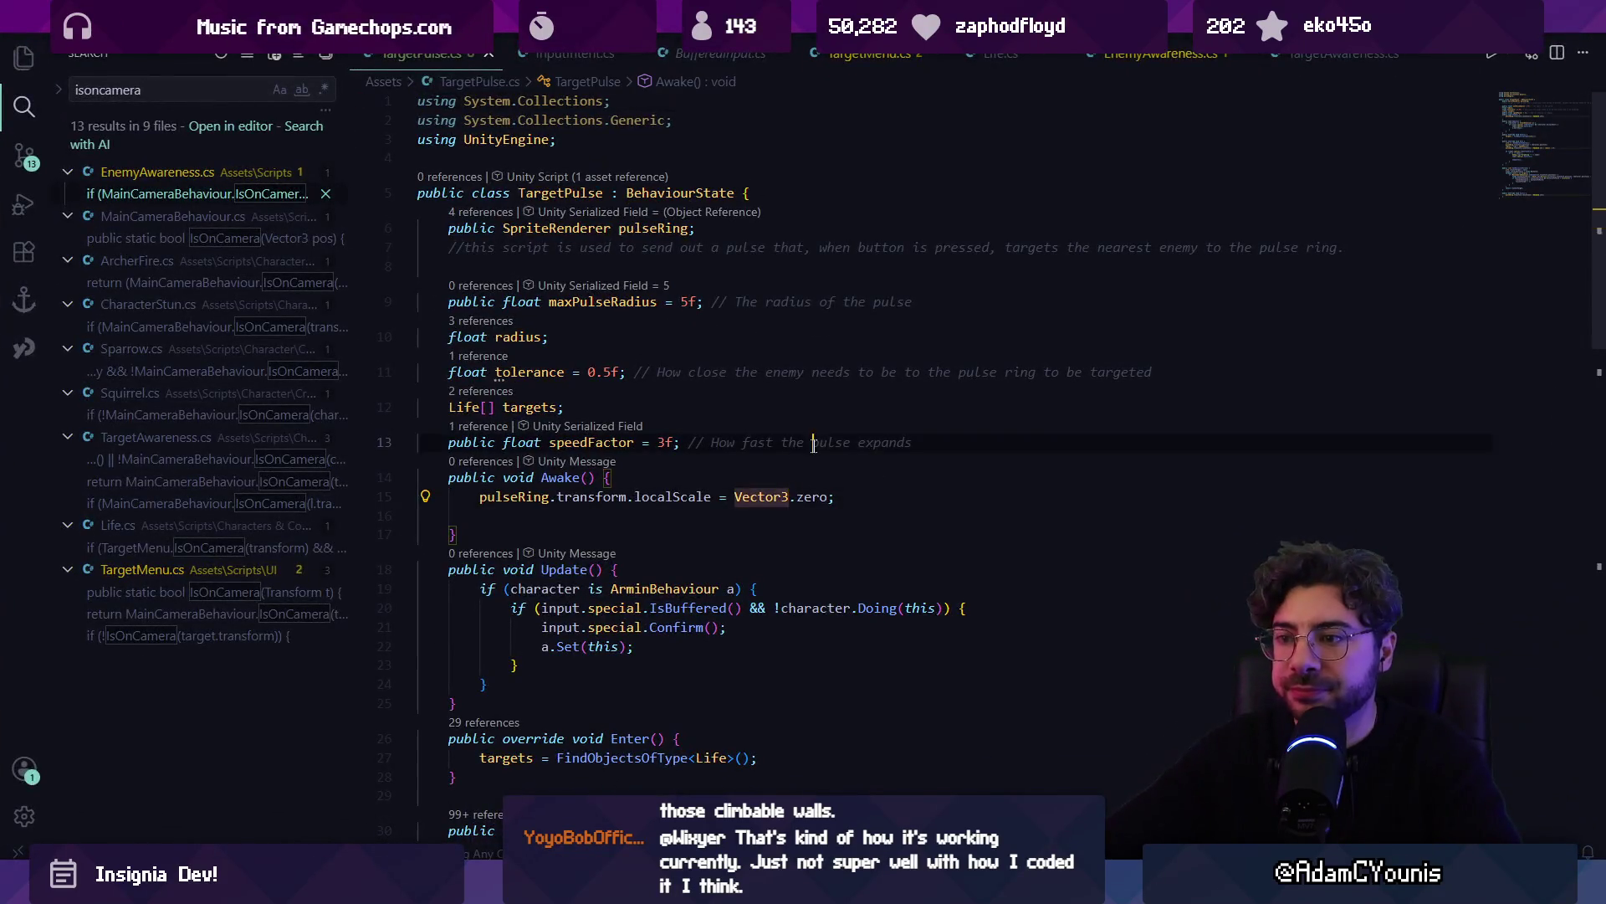
{"action": "left_click", "coordinate": [1051, 432]}
{"action": "key", "text": "Return"}
{"action": "key", "text": "Return"}
{"action": "type", "text": "public "}
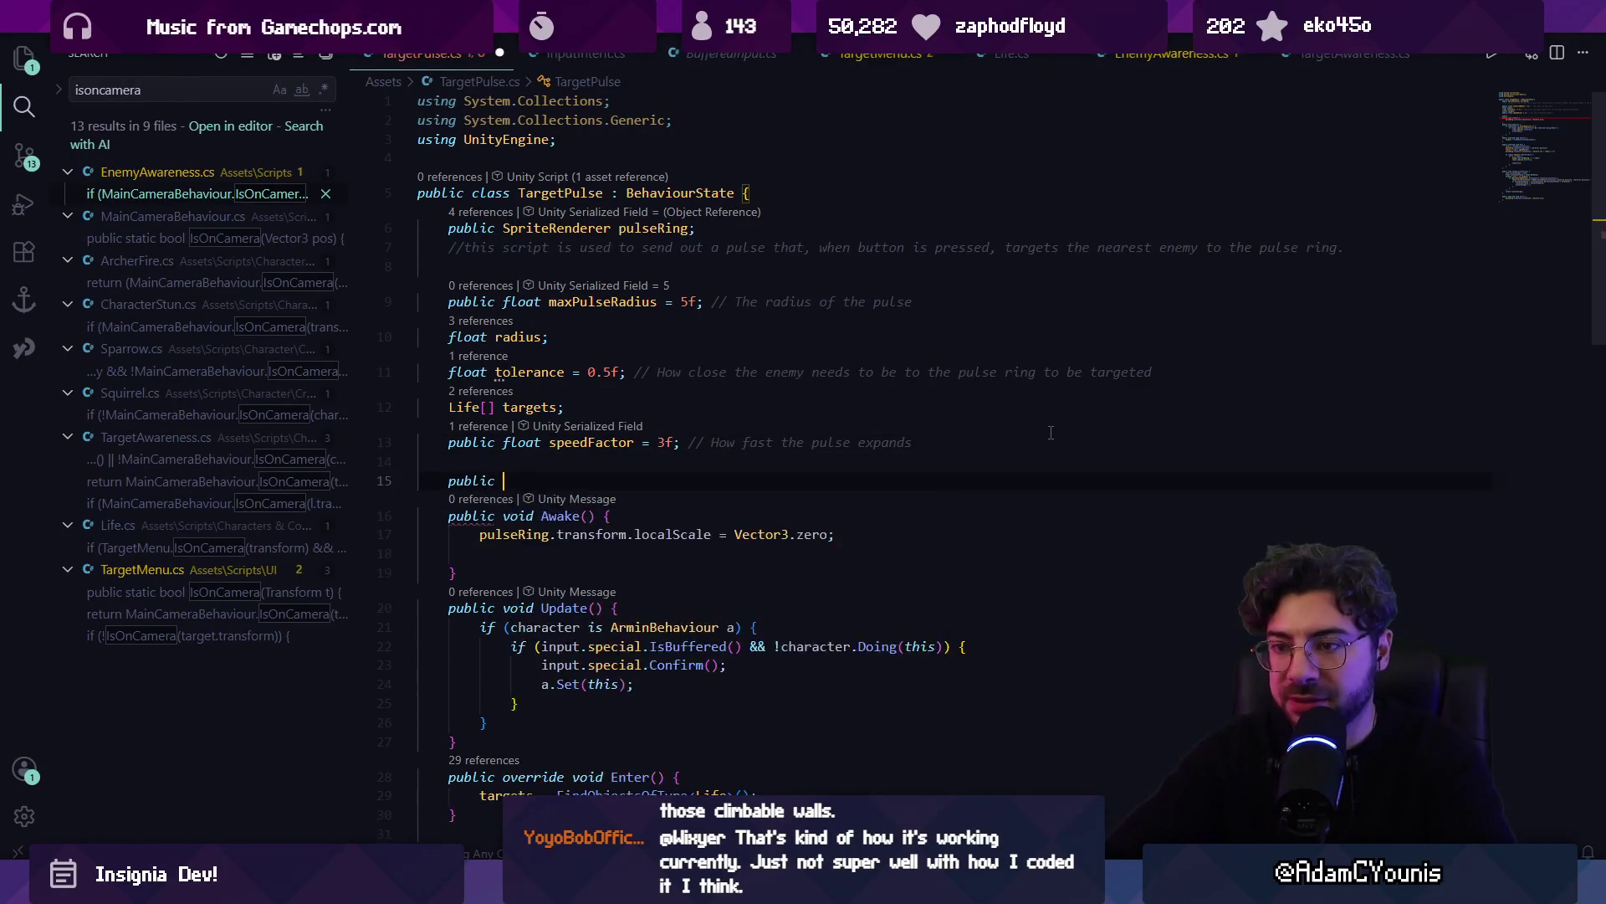
{"action": "type", "text": "Mate"}
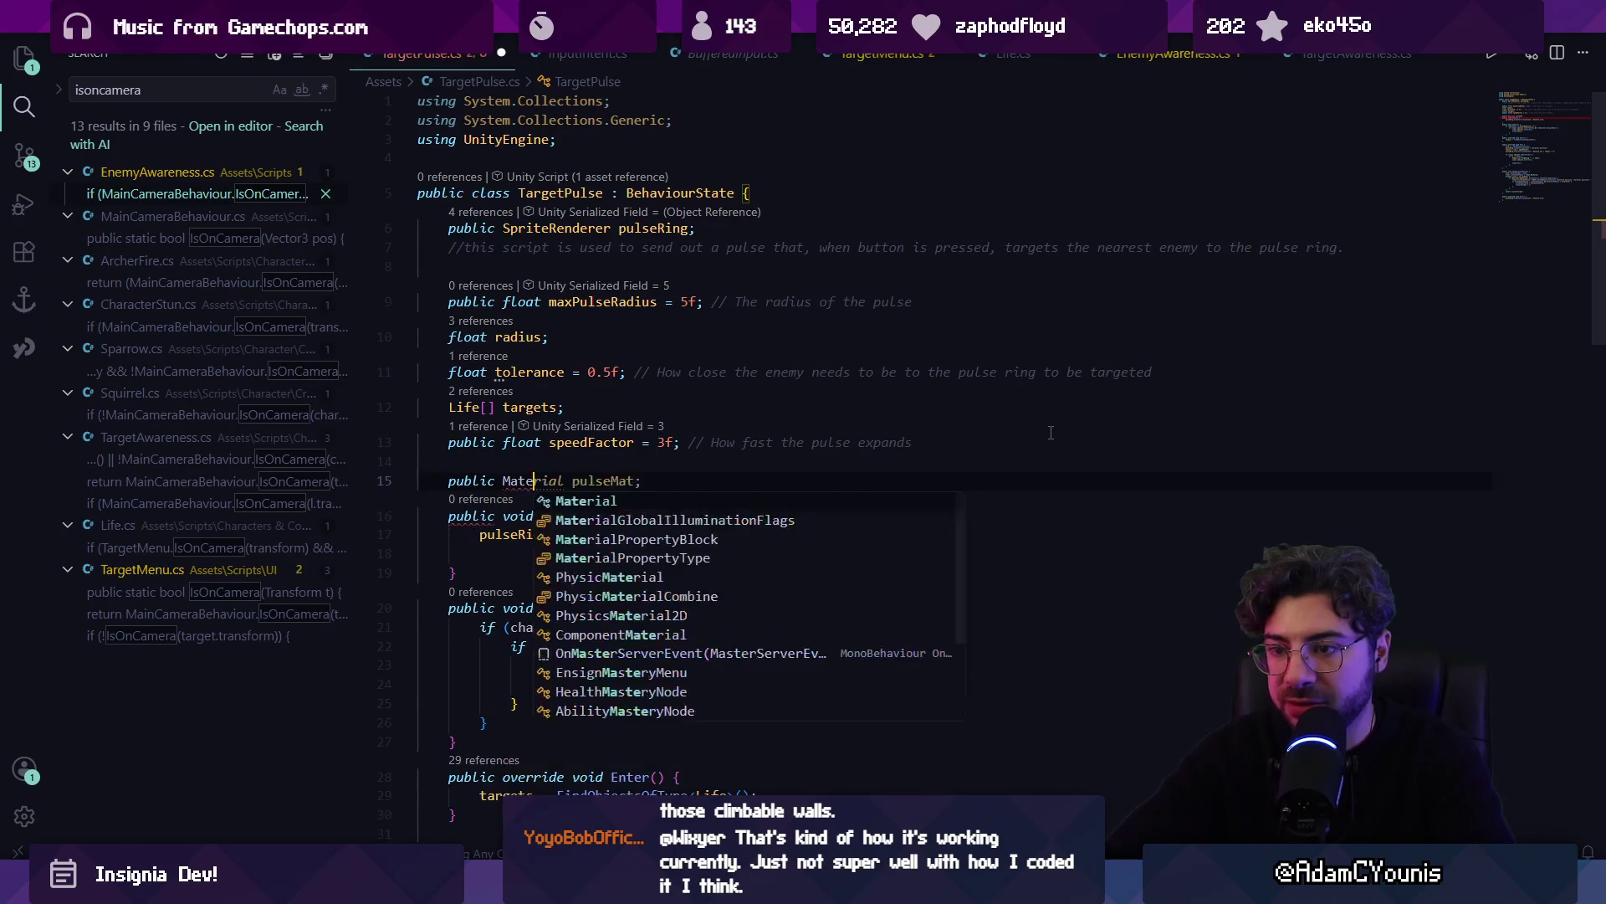
{"action": "type", "text": "rial pulse"}
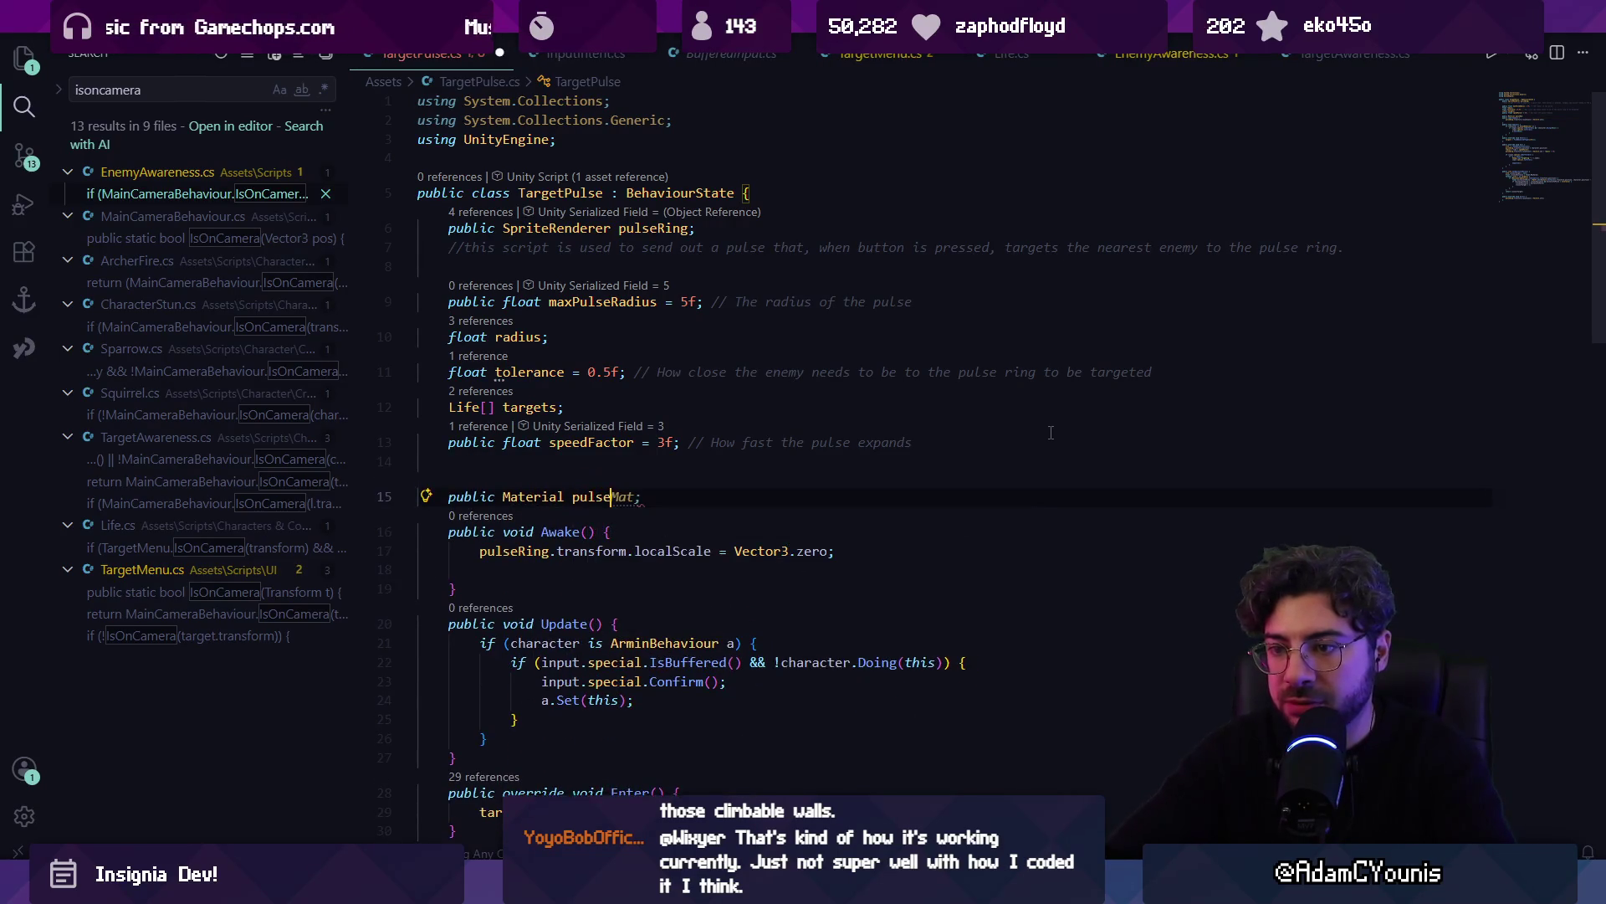
{"action": "type", "text": "Mat;"}
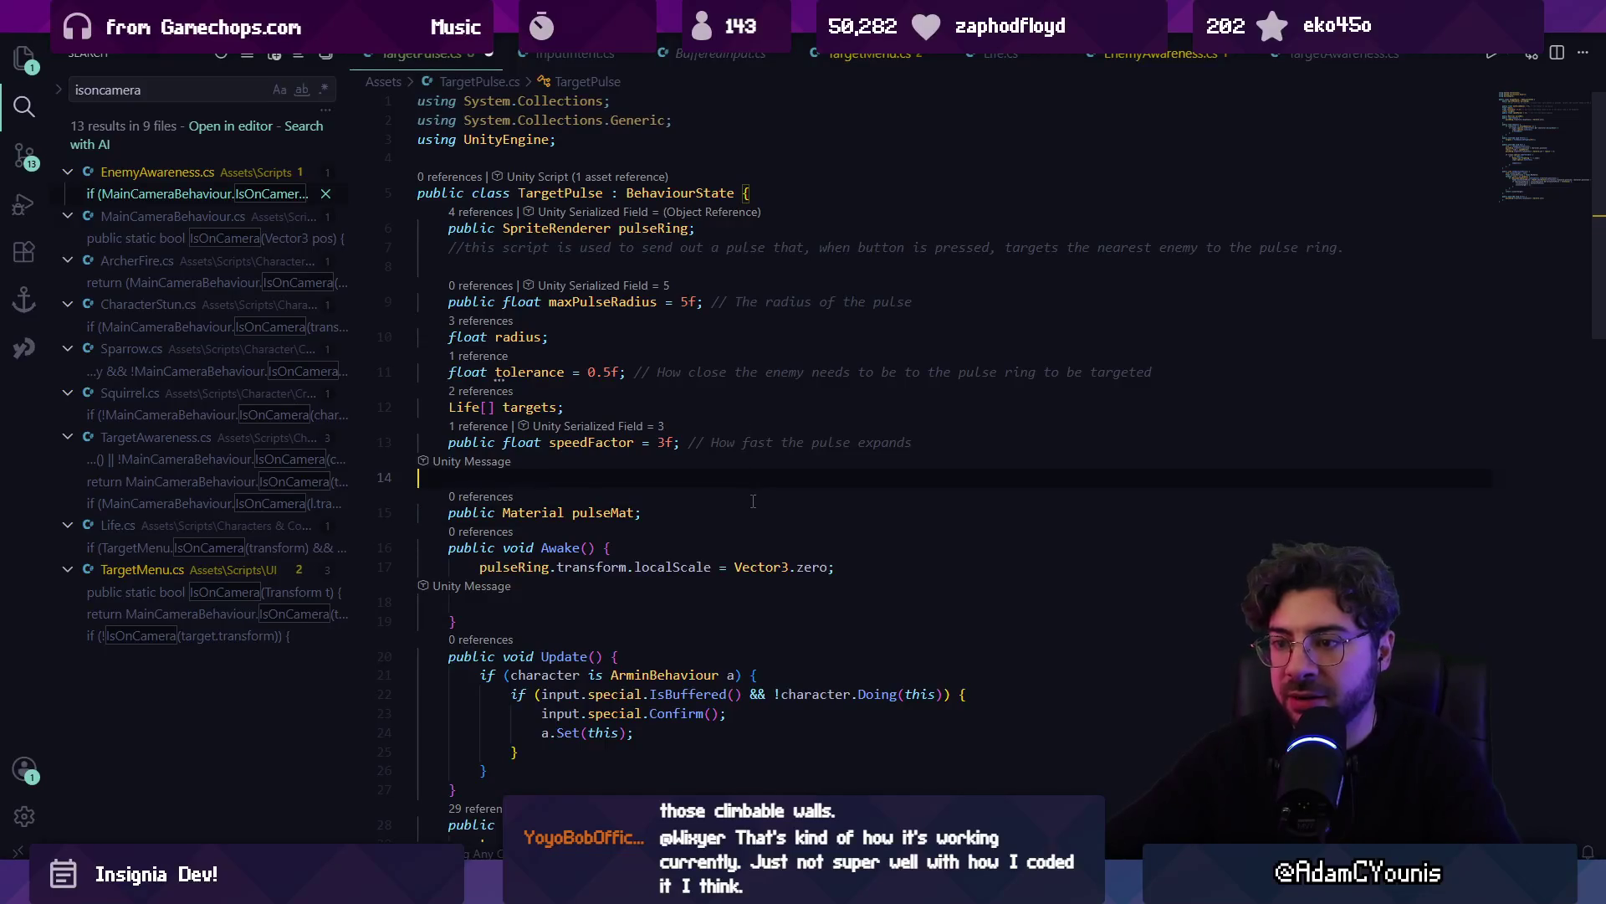
{"action": "key", "text": "Home"}
{"action": "key", "text": "Return"}
{"action": "key", "text": "Up"}
{"action": "key", "text": "alt+Down"}
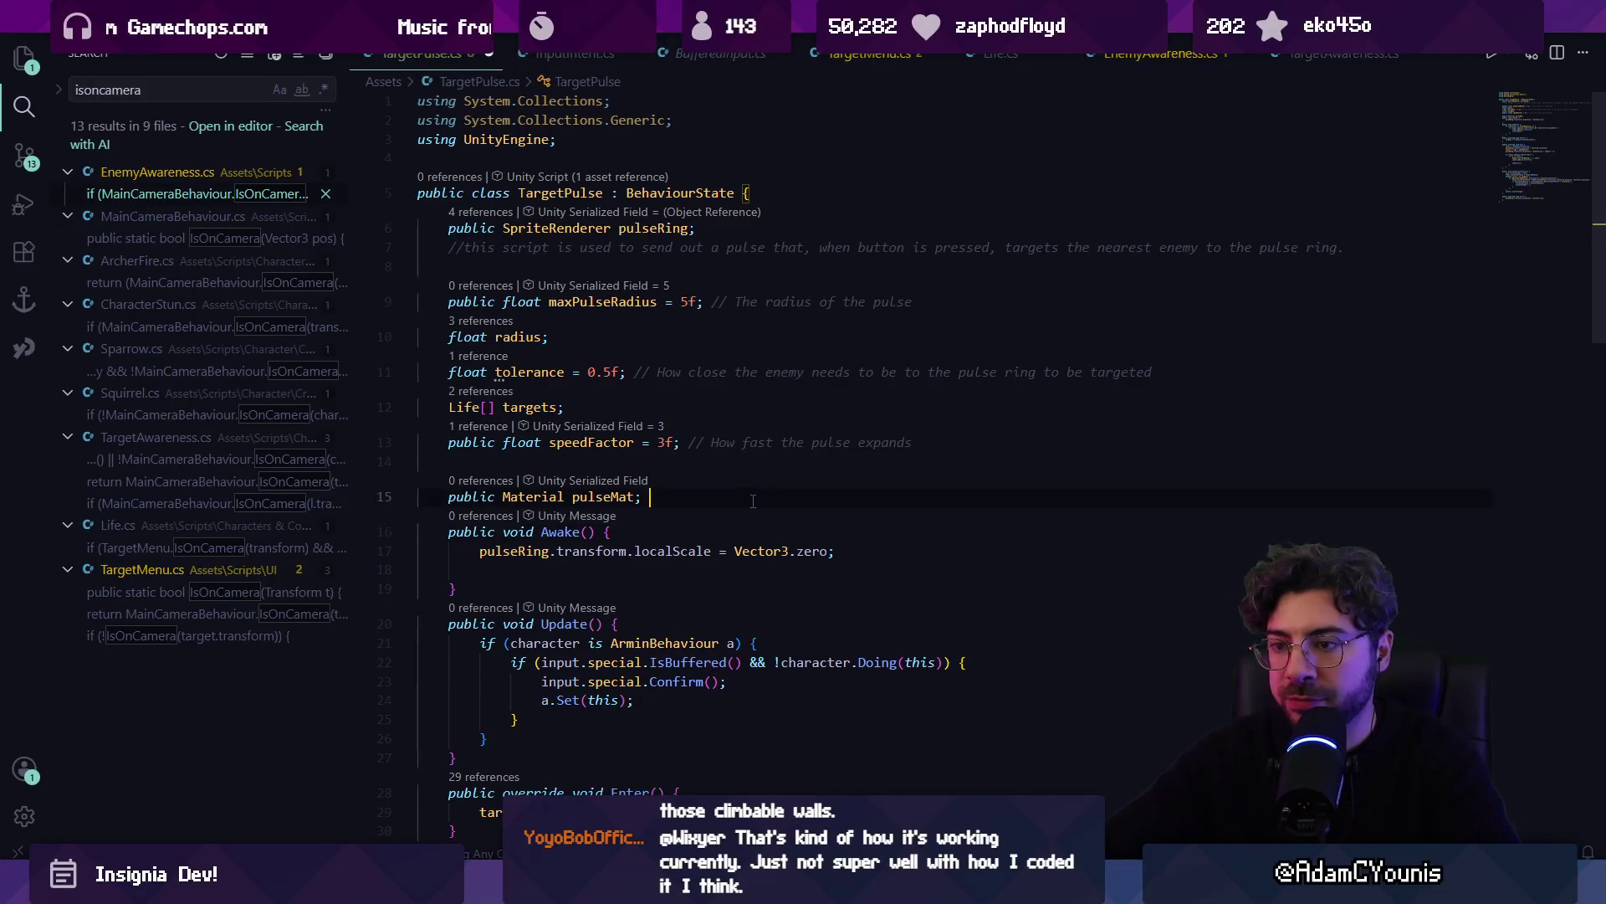
{"action": "key", "text": "Return"}
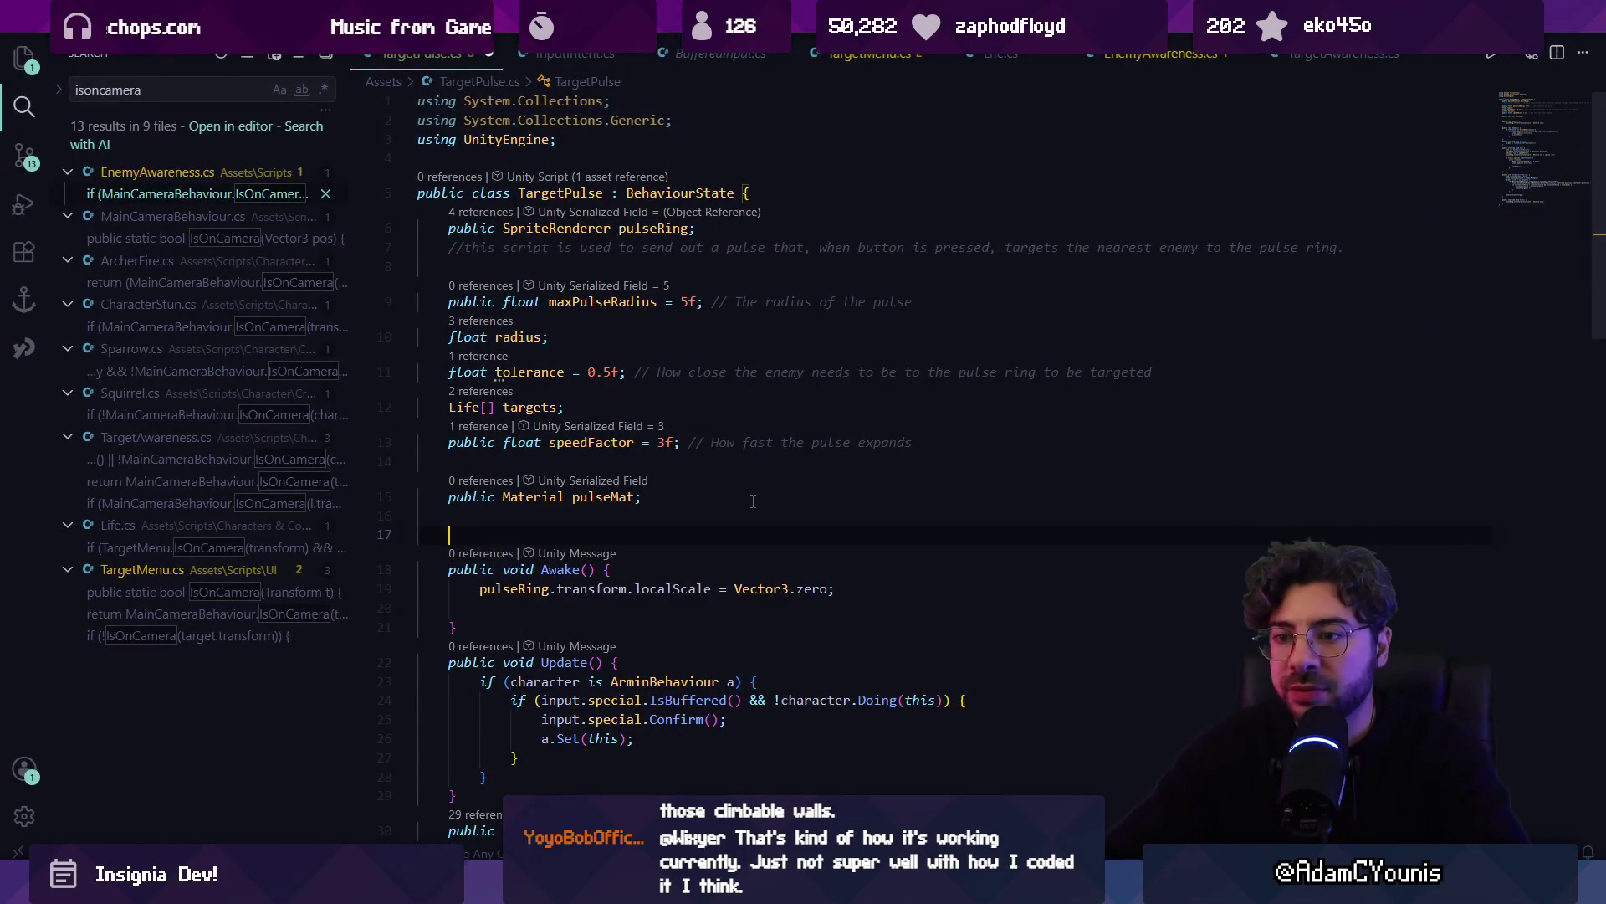
Declare 'int pulseRadiusID;', set it to Shader.PropertyToID("_Radius") in Awake(), and save
{"action": "type", "text": "int "}
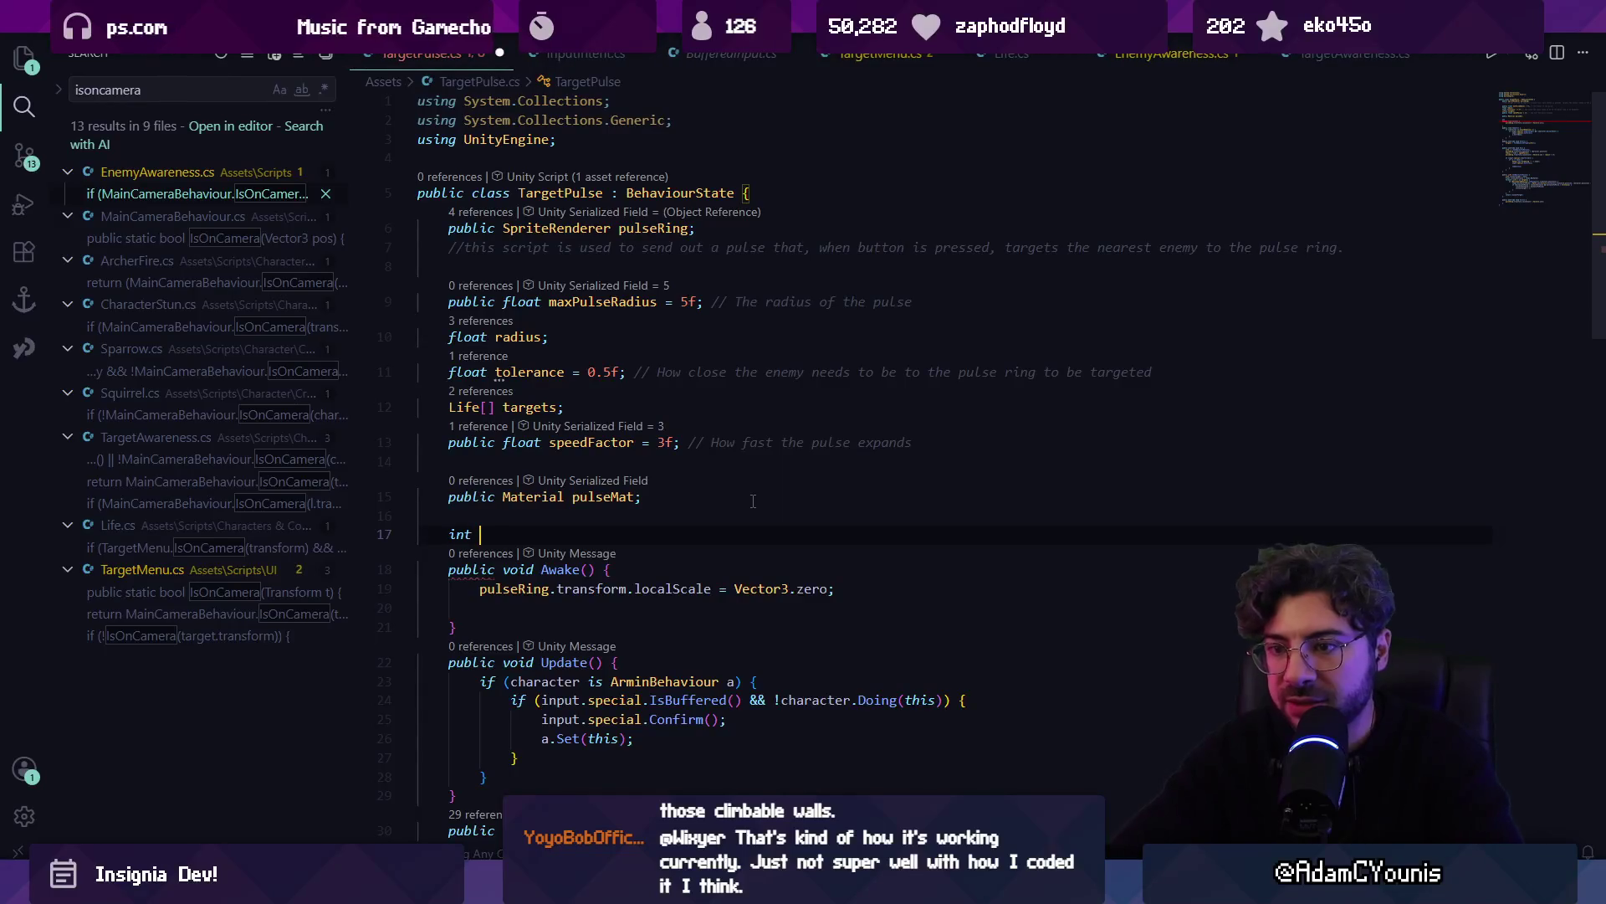
{"action": "type", "text": "pulseR"}
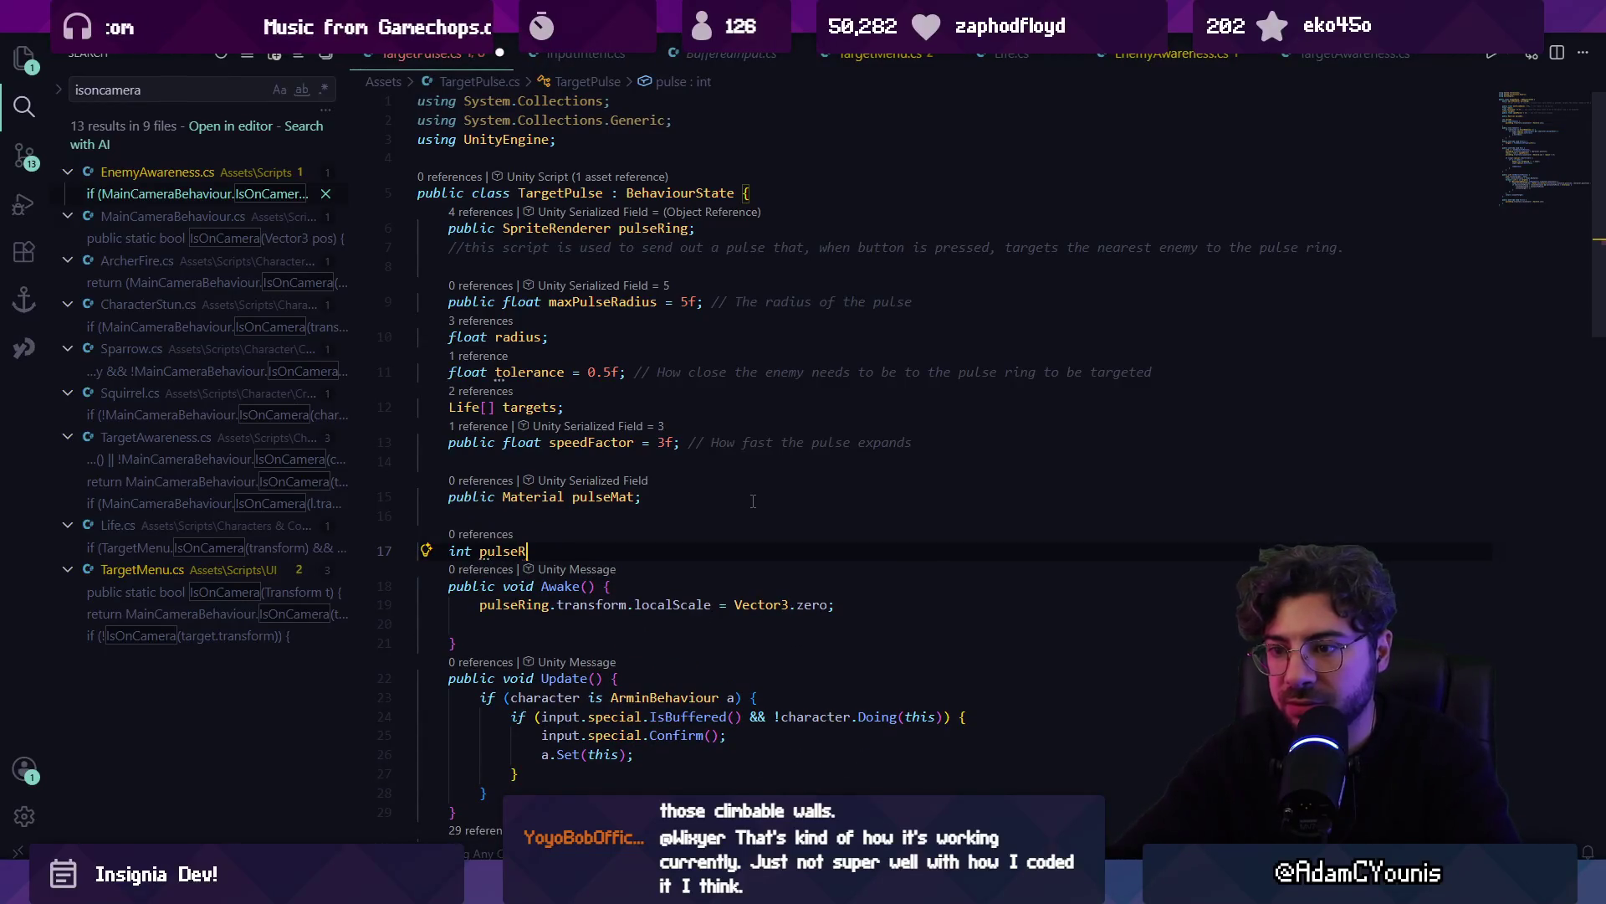
{"action": "type", "text": "adiusID;"}
{"action": "key", "text": "Down"}
{"action": "key", "text": "Down"}
{"action": "key", "text": "End"}
{"action": "key", "text": "Return"}
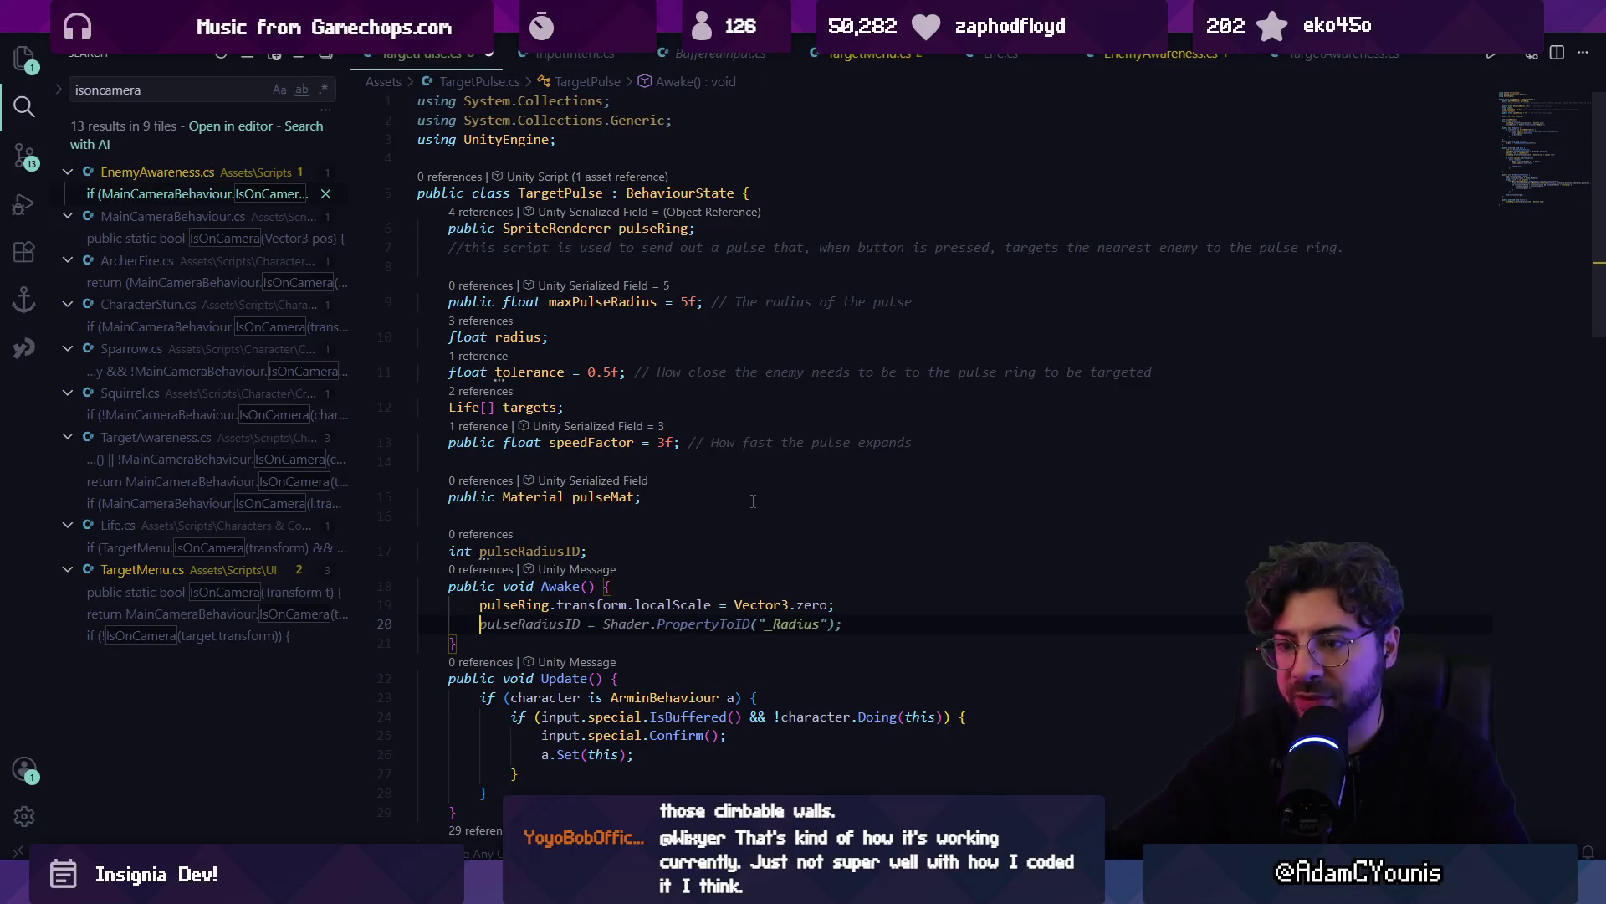
{"action": "key", "text": "Tab"}
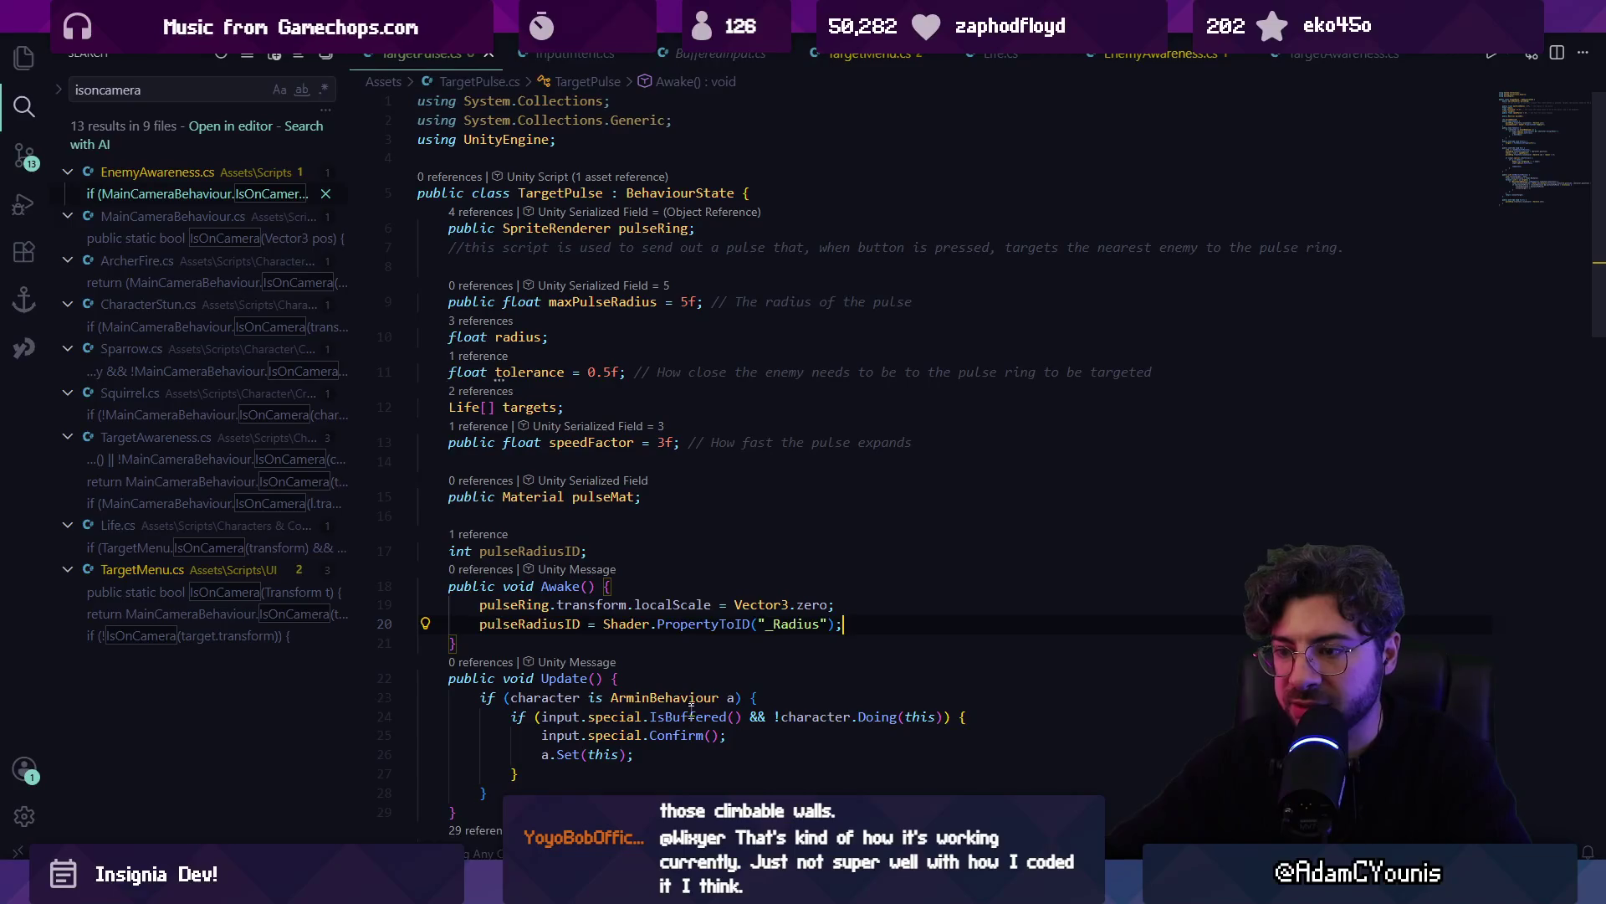
{"action": "key", "text": "ctrl+s"}
{"action": "key", "text": "alt+Tab"}
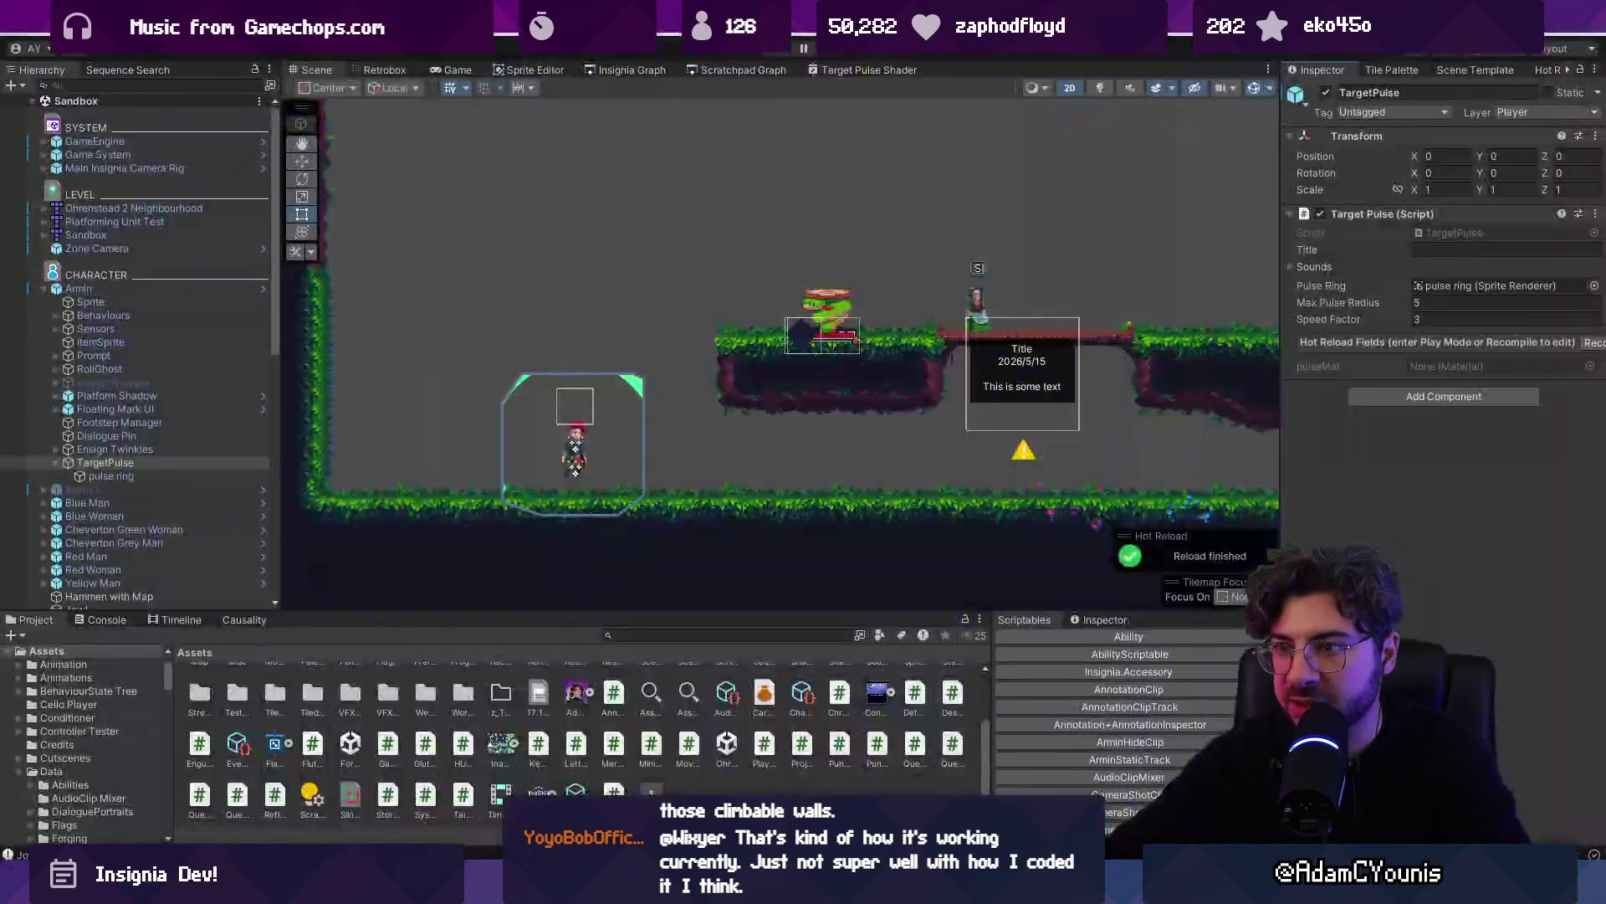
Check the pulse ring's material asset, then adjust the shader property name in TargetPulse.cs and save
{"action": "left_click", "coordinate": [188, 475]}
{"action": "left_click", "coordinate": [1461, 333]}
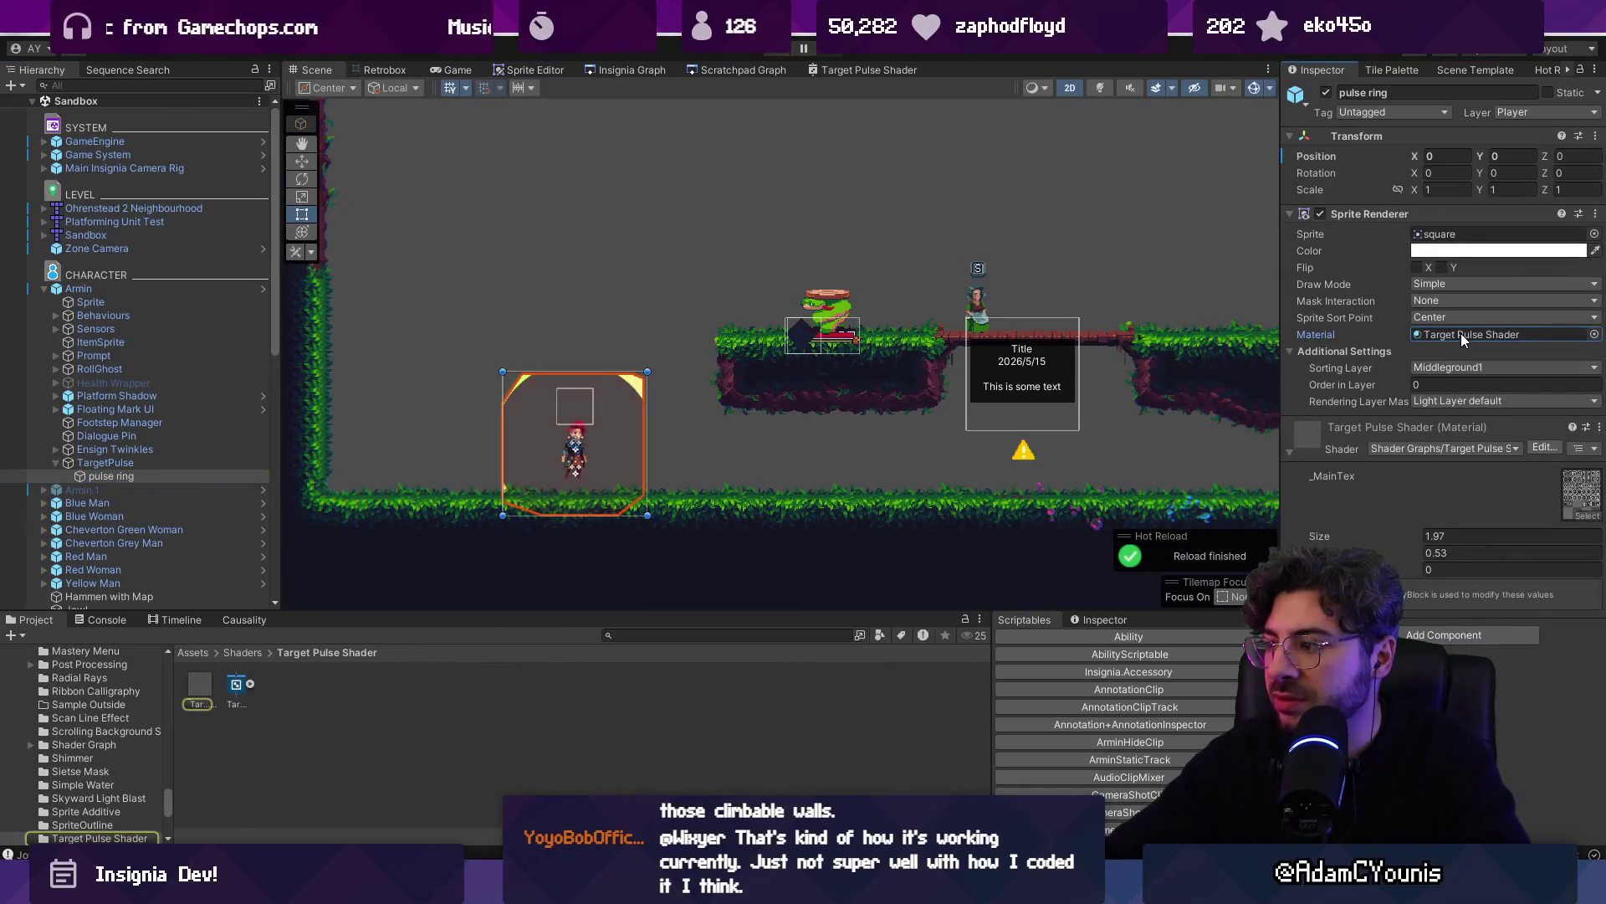
{"action": "key", "text": "alt+Tab"}
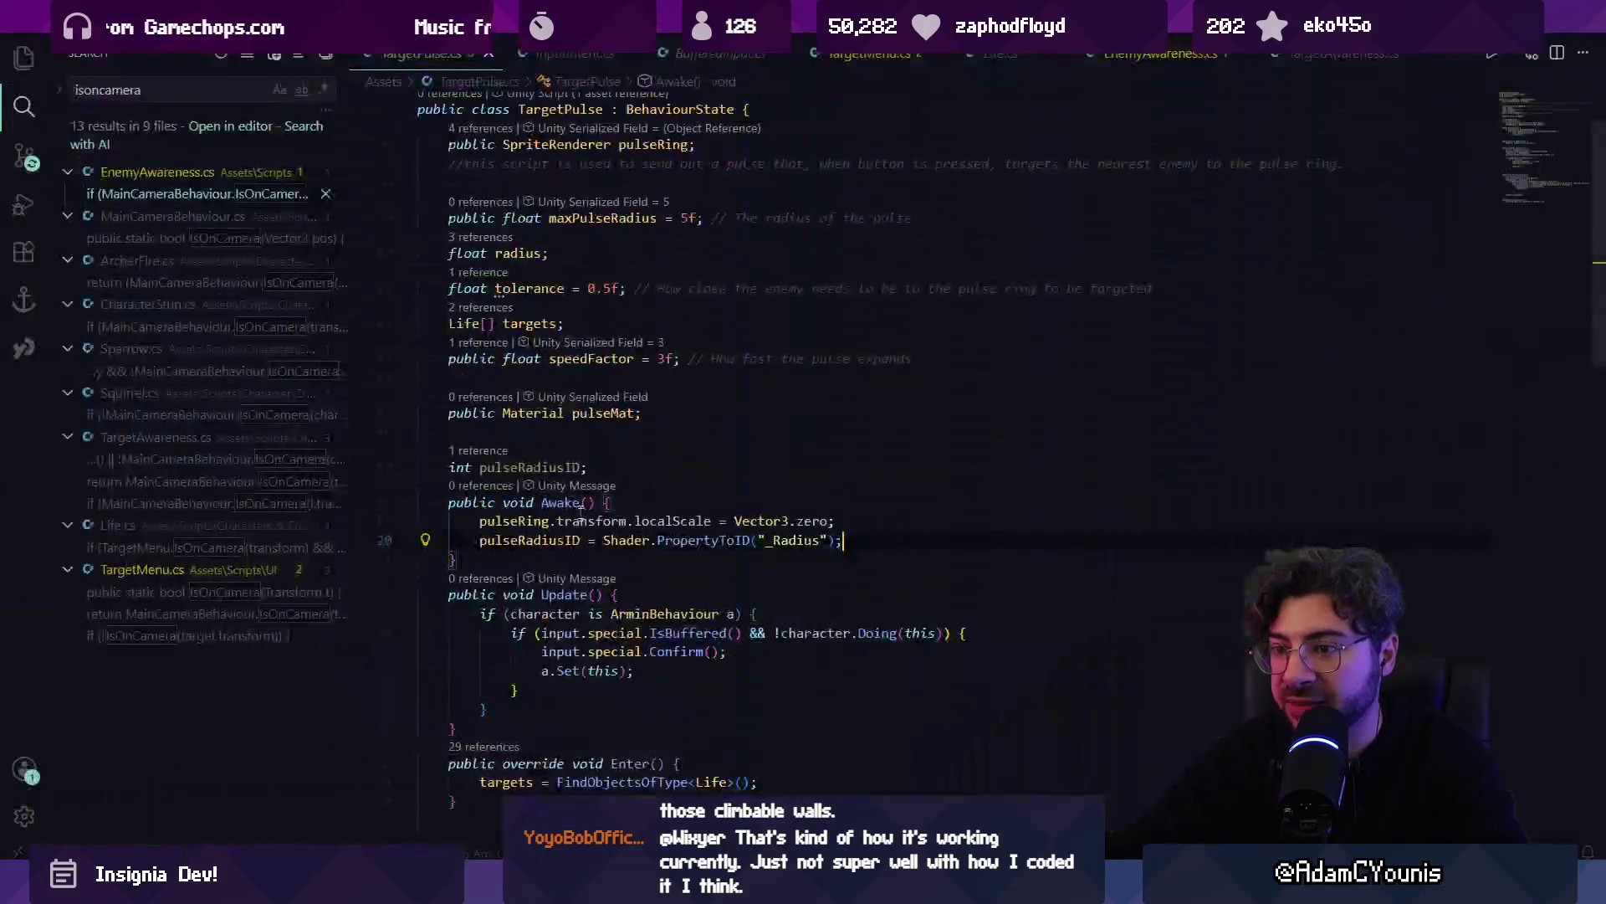
{"action": "type", "text": "e"}
{"action": "key", "text": "ctrl+s"}
{"action": "key", "text": "alt+Tab"}
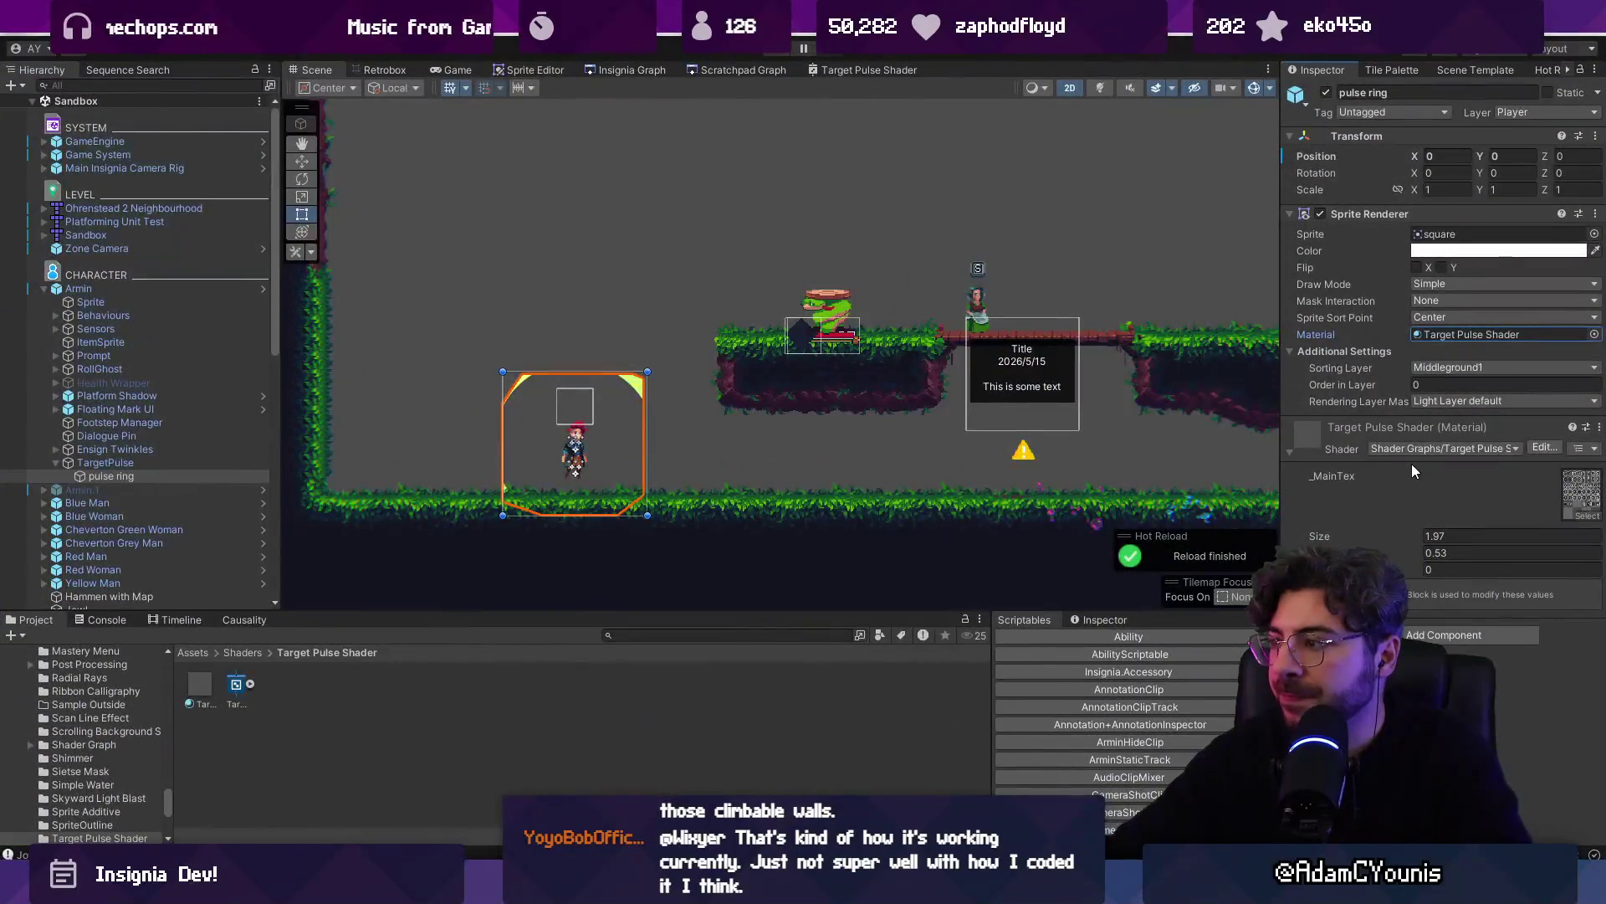
Rename the Target Pulse Shader graph's Size property to _Radius
{"action": "left_click", "coordinate": [895, 67]}
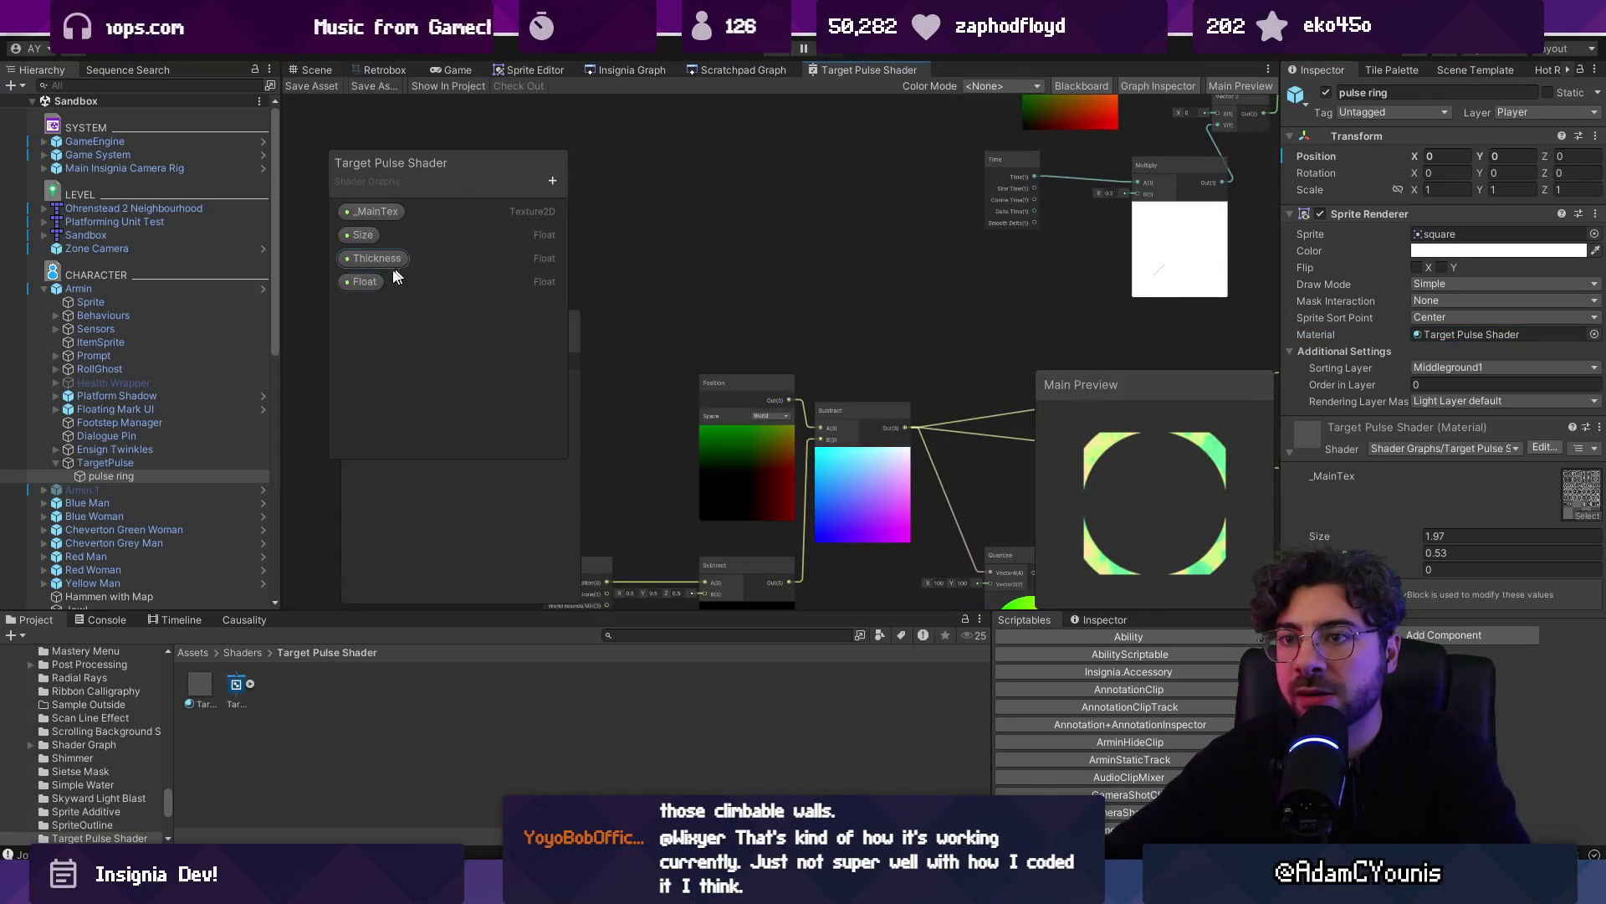
{"action": "left_click", "coordinate": [373, 258]}
{"action": "left_click_drag", "start_coordinate": [447, 174], "coordinate": [434, 128]}
{"action": "left_click", "coordinate": [352, 188]}
{"action": "double_click", "coordinate": [352, 188]}
{"action": "type", "text": "_Radius"}
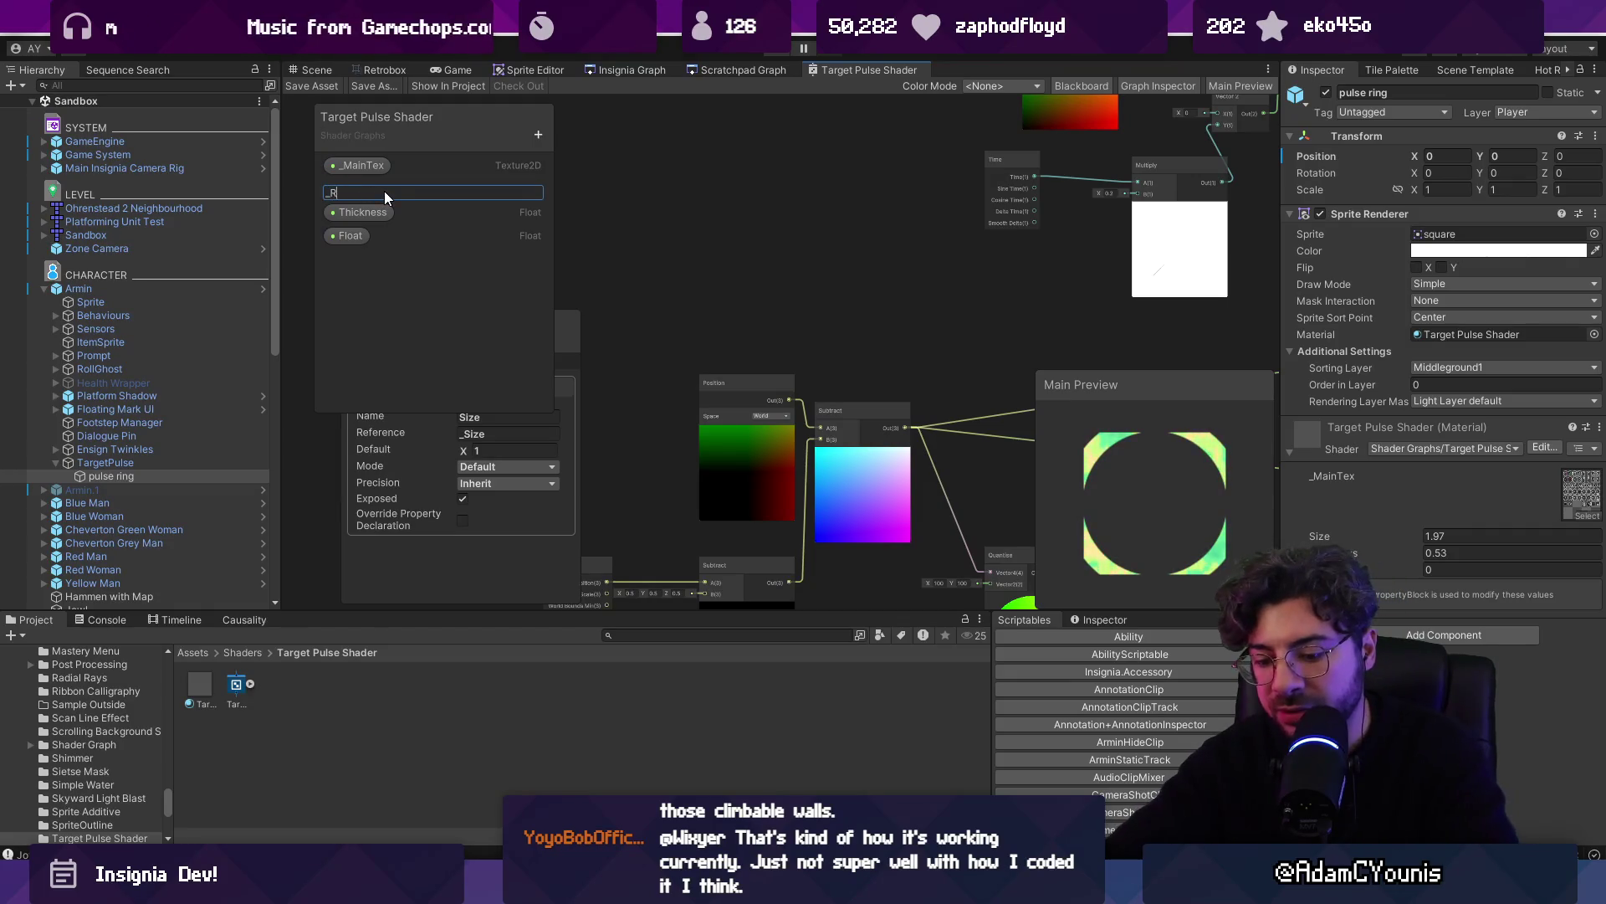
{"action": "key", "text": "Return"}
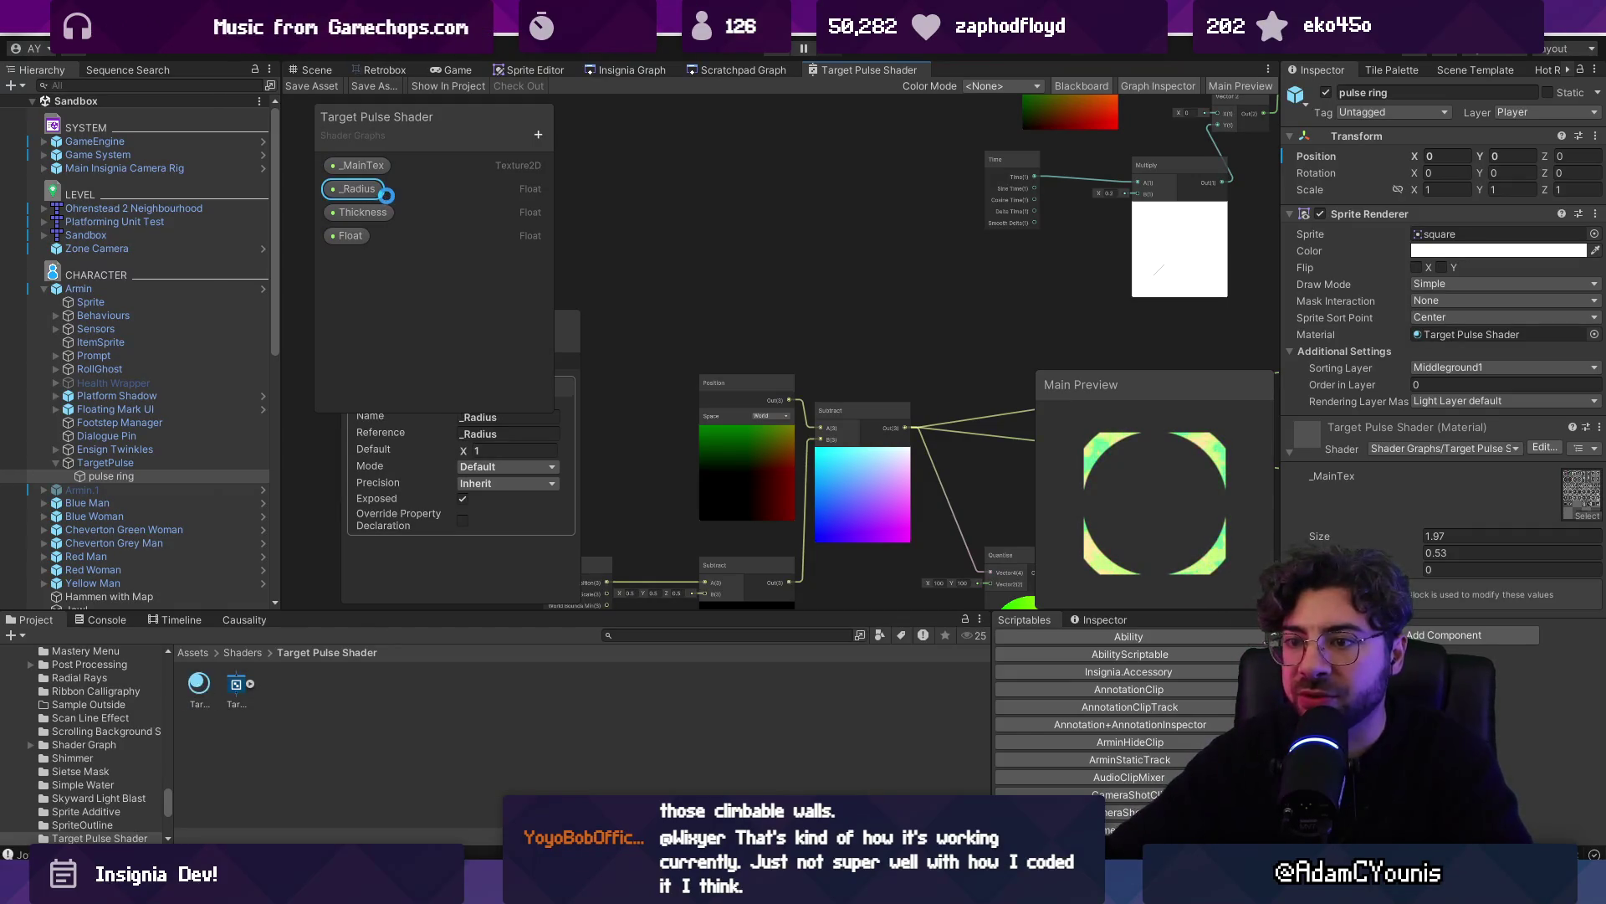
Use _Radius in the script and add pulseMat.SetFloat(pulseRadiusID, radius) inside Do()
{"action": "key", "text": "alt+Tab"}
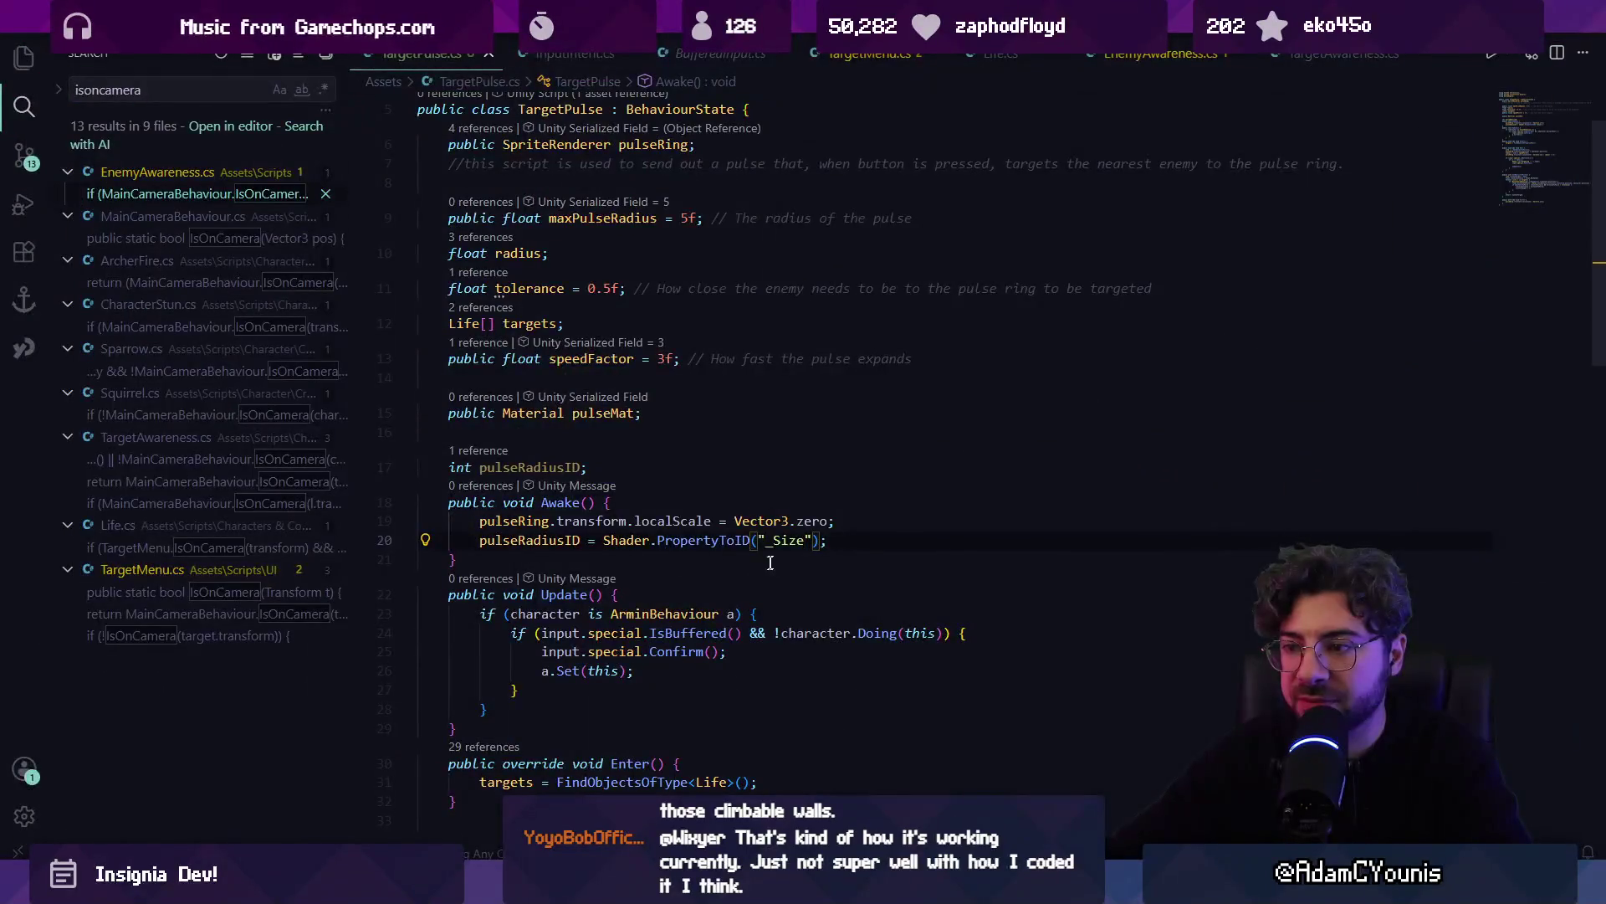
{"action": "type", "text": "_Radi"}
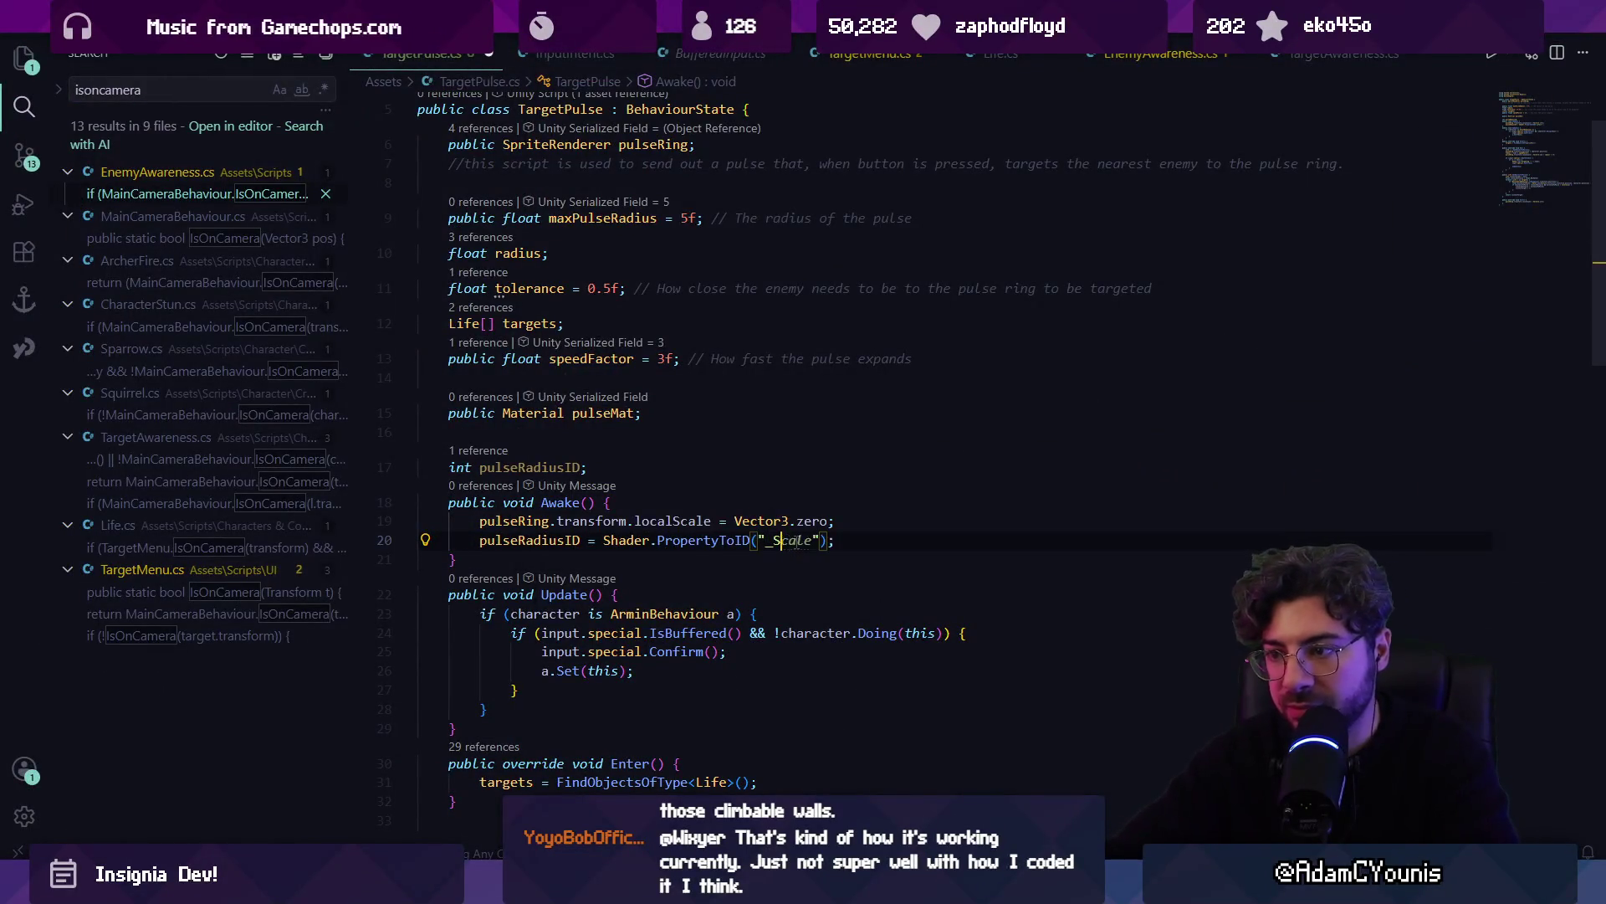
{"action": "type", "text": "us"}
{"action": "key", "text": "ctrl+s"}
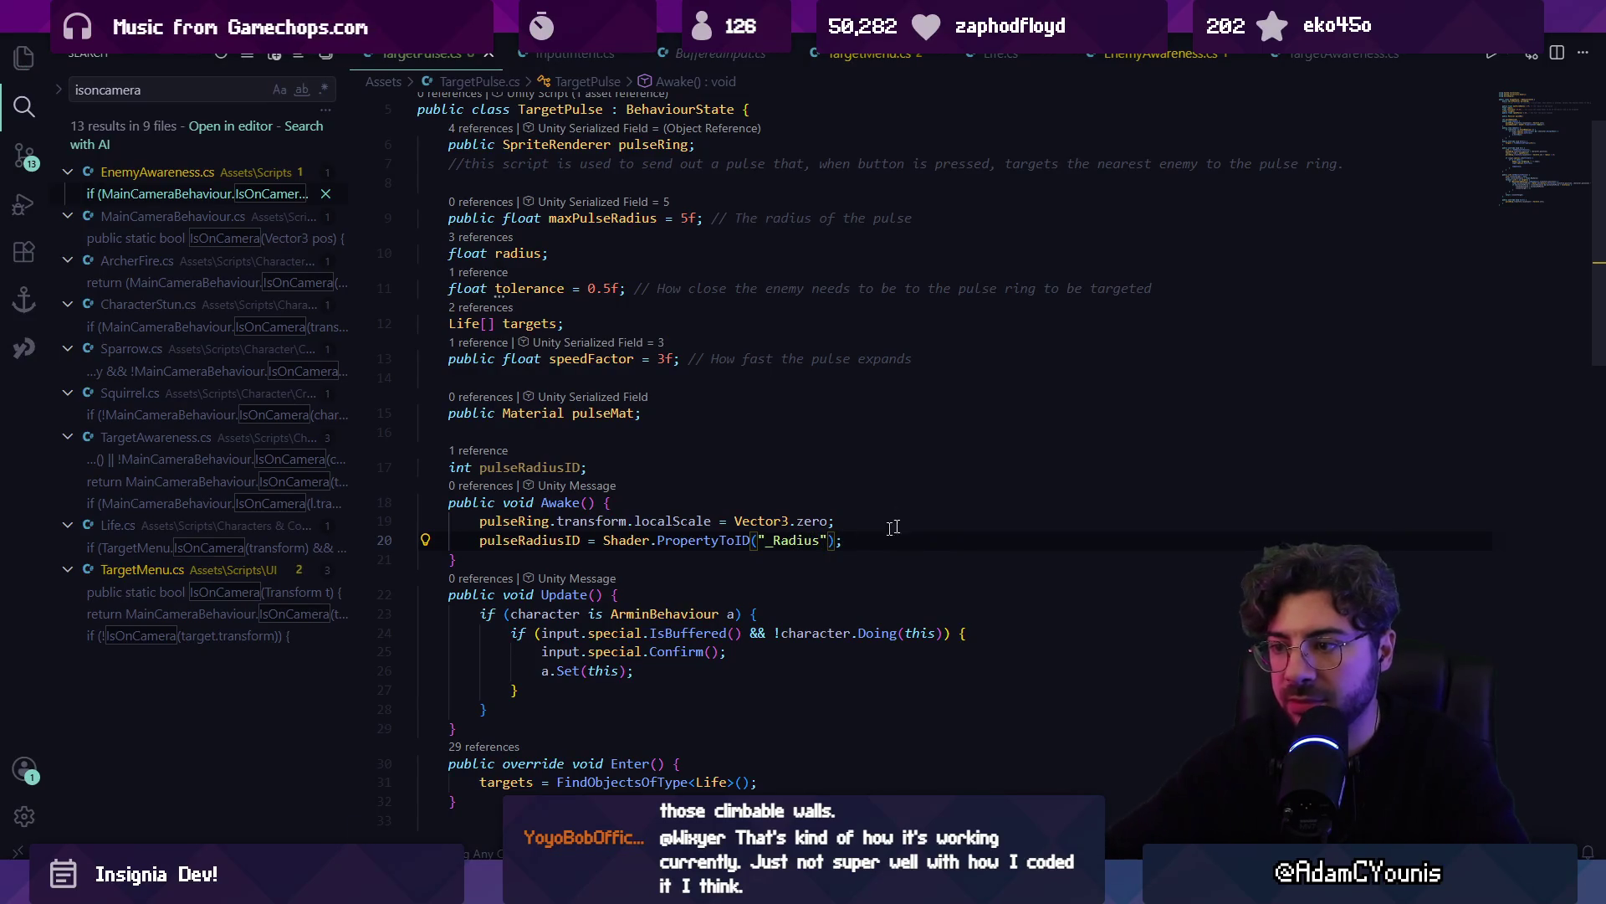
{"action": "scroll", "coordinate": [858, 546], "scroll_direction": "down", "scroll_amount": 3}
{"action": "scroll", "coordinate": [678, 554], "scroll_direction": "down", "scroll_amount": 4}
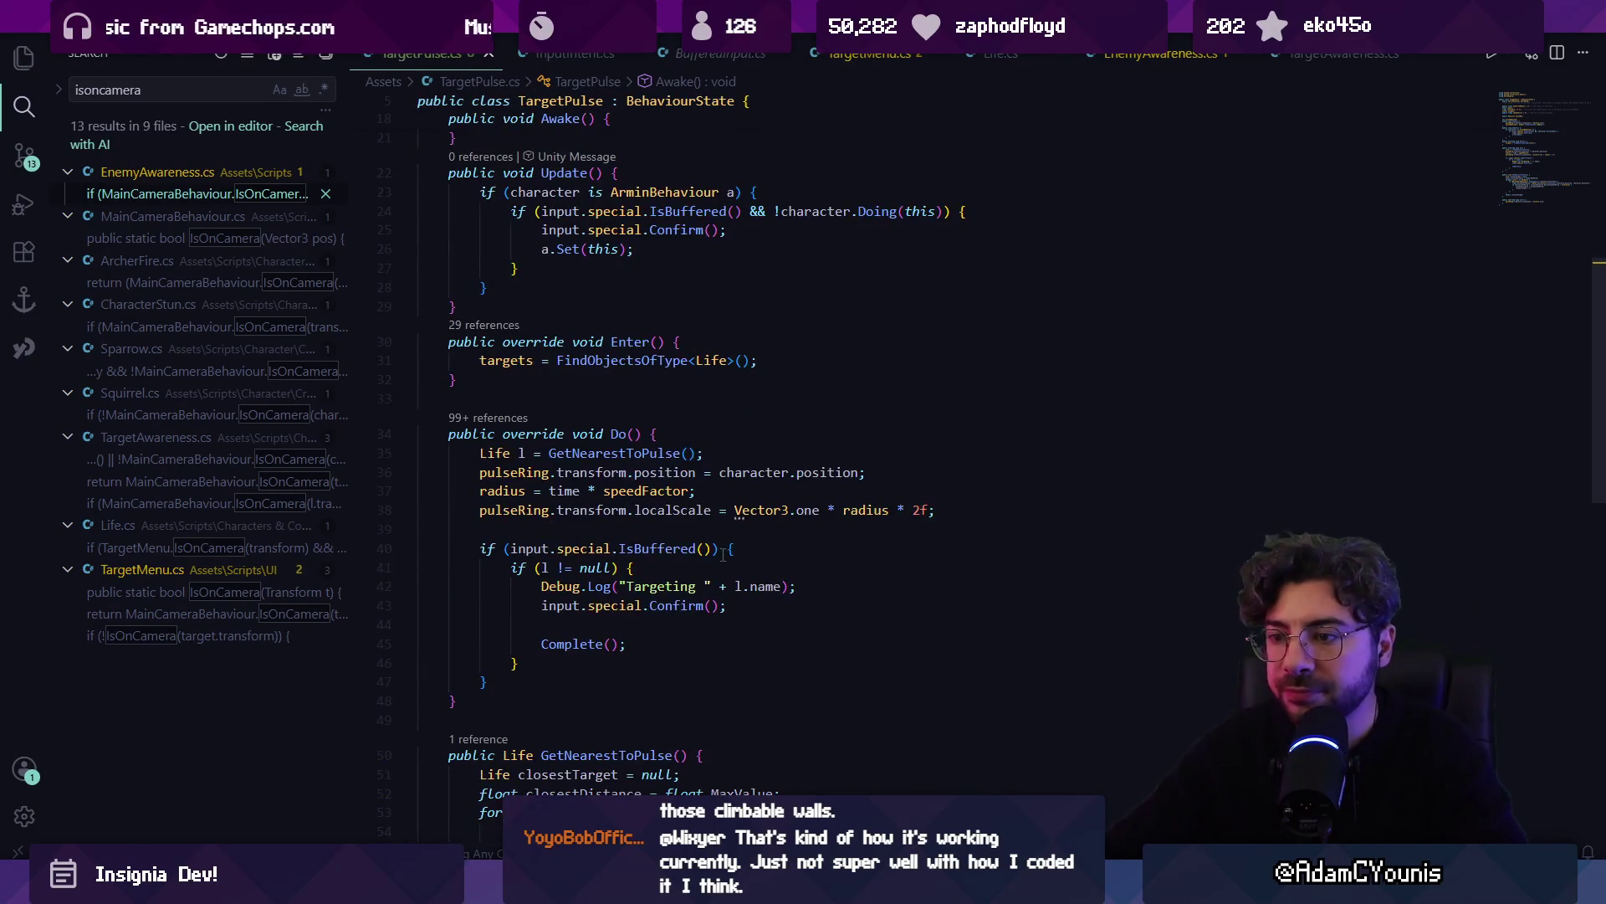
{"action": "key", "text": "Return"}
{"action": "key", "text": "Return"}
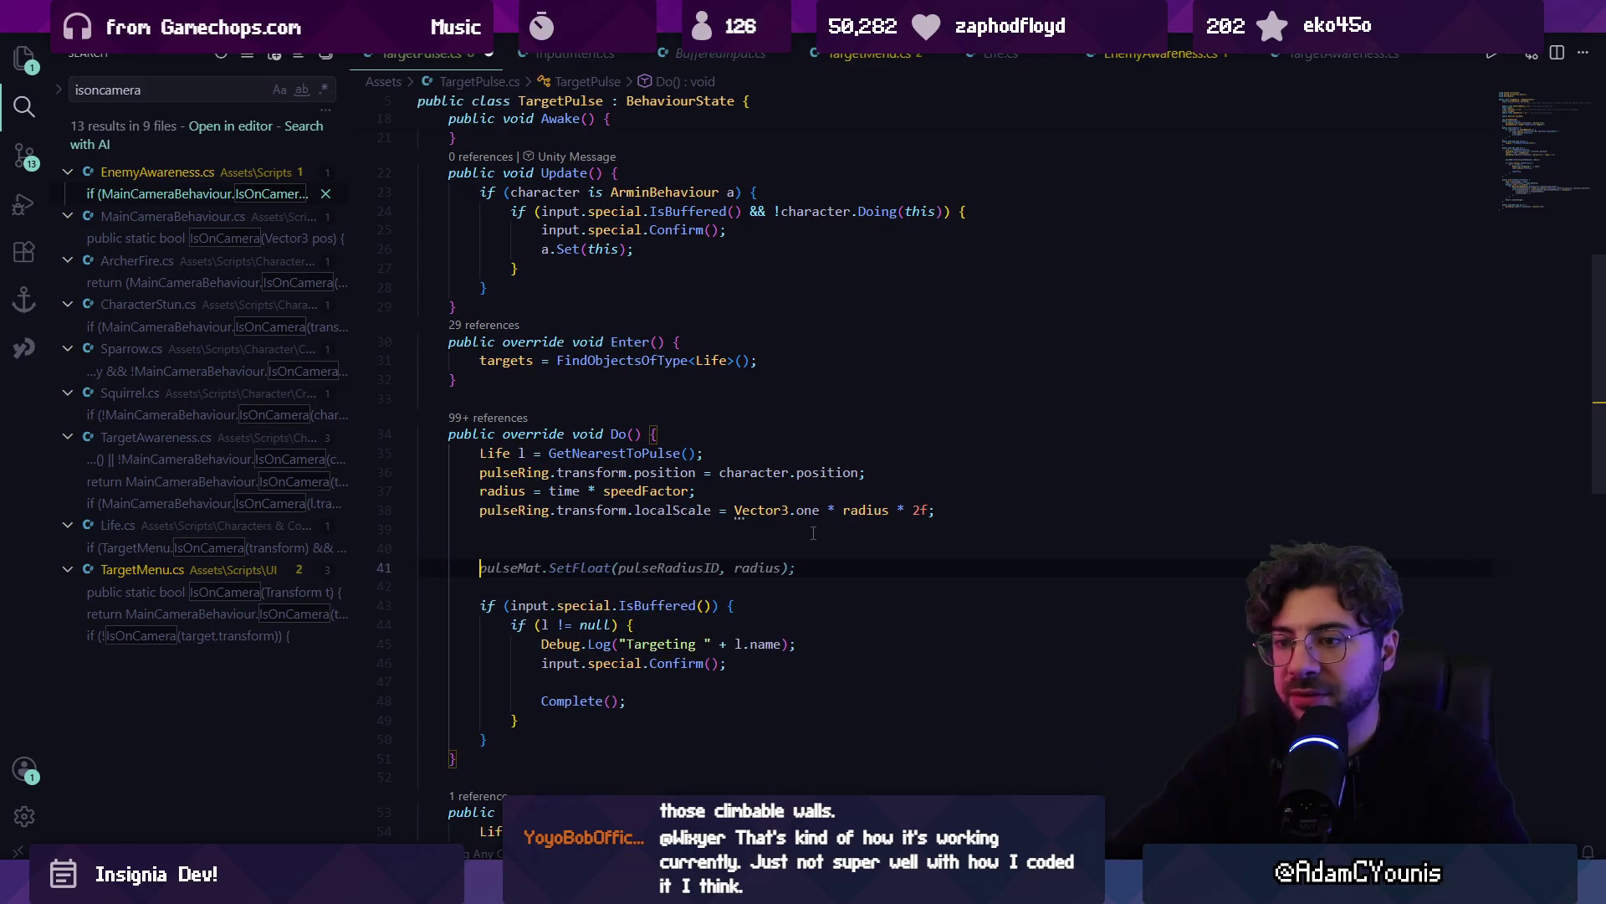
{"action": "key", "text": "Tab"}
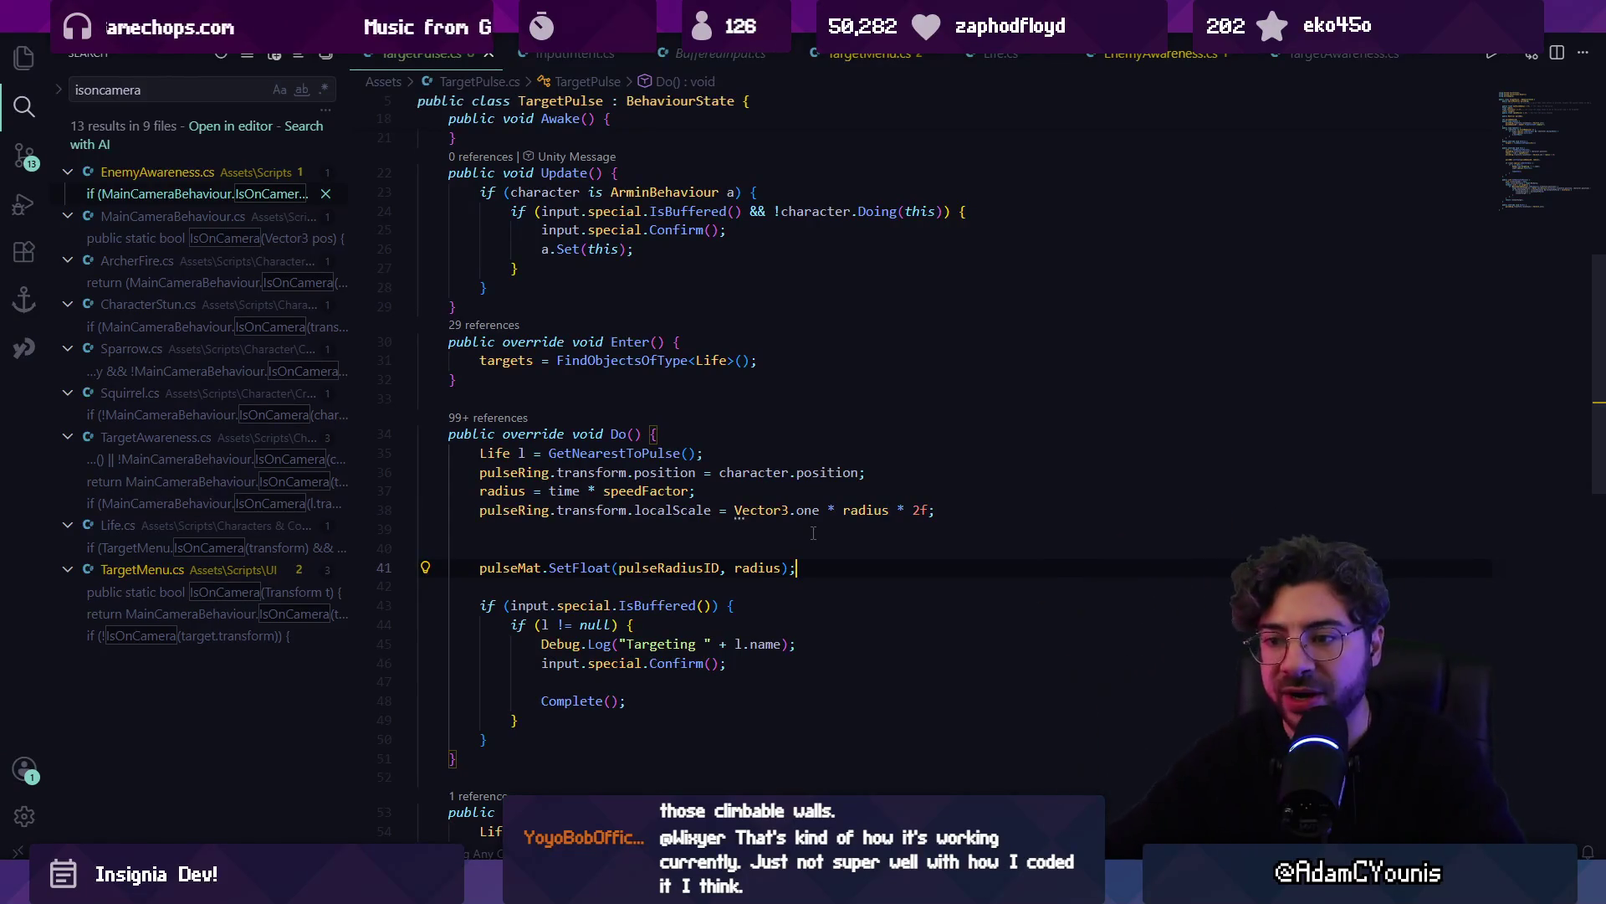
{"action": "key", "text": "BackSpace"}
Review the pulseMat declaration and new Do() line, then return to Unity's scene view
{"action": "scroll", "coordinate": [813, 533], "scroll_direction": "up", "scroll_amount": 6}
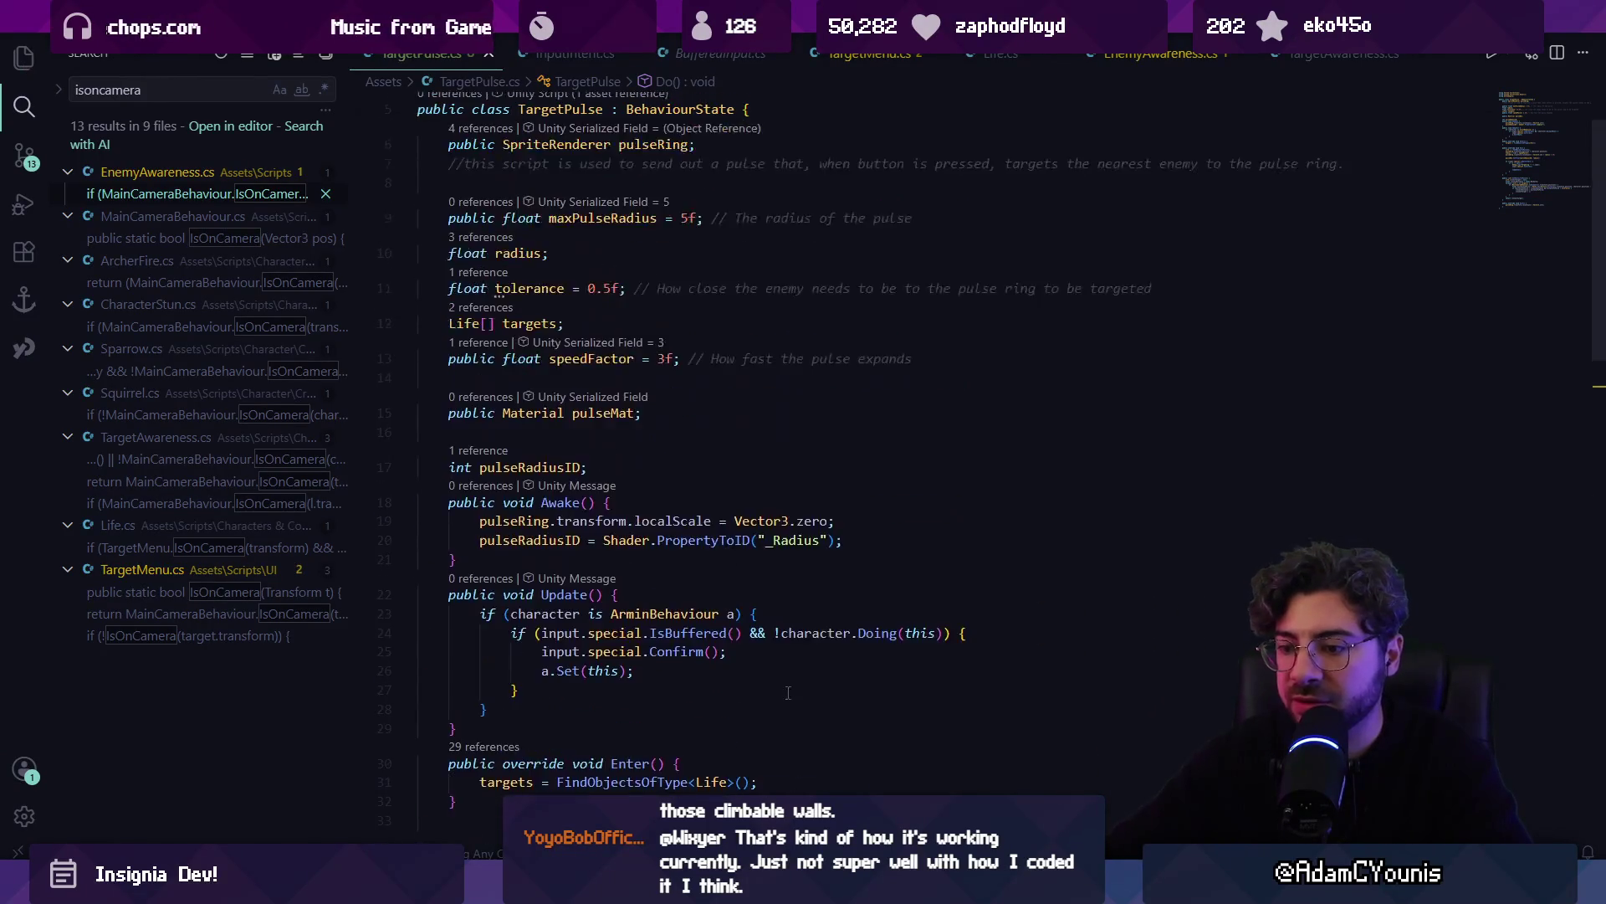
{"action": "scroll", "coordinate": [657, 697], "scroll_direction": "down", "scroll_amount": 7}
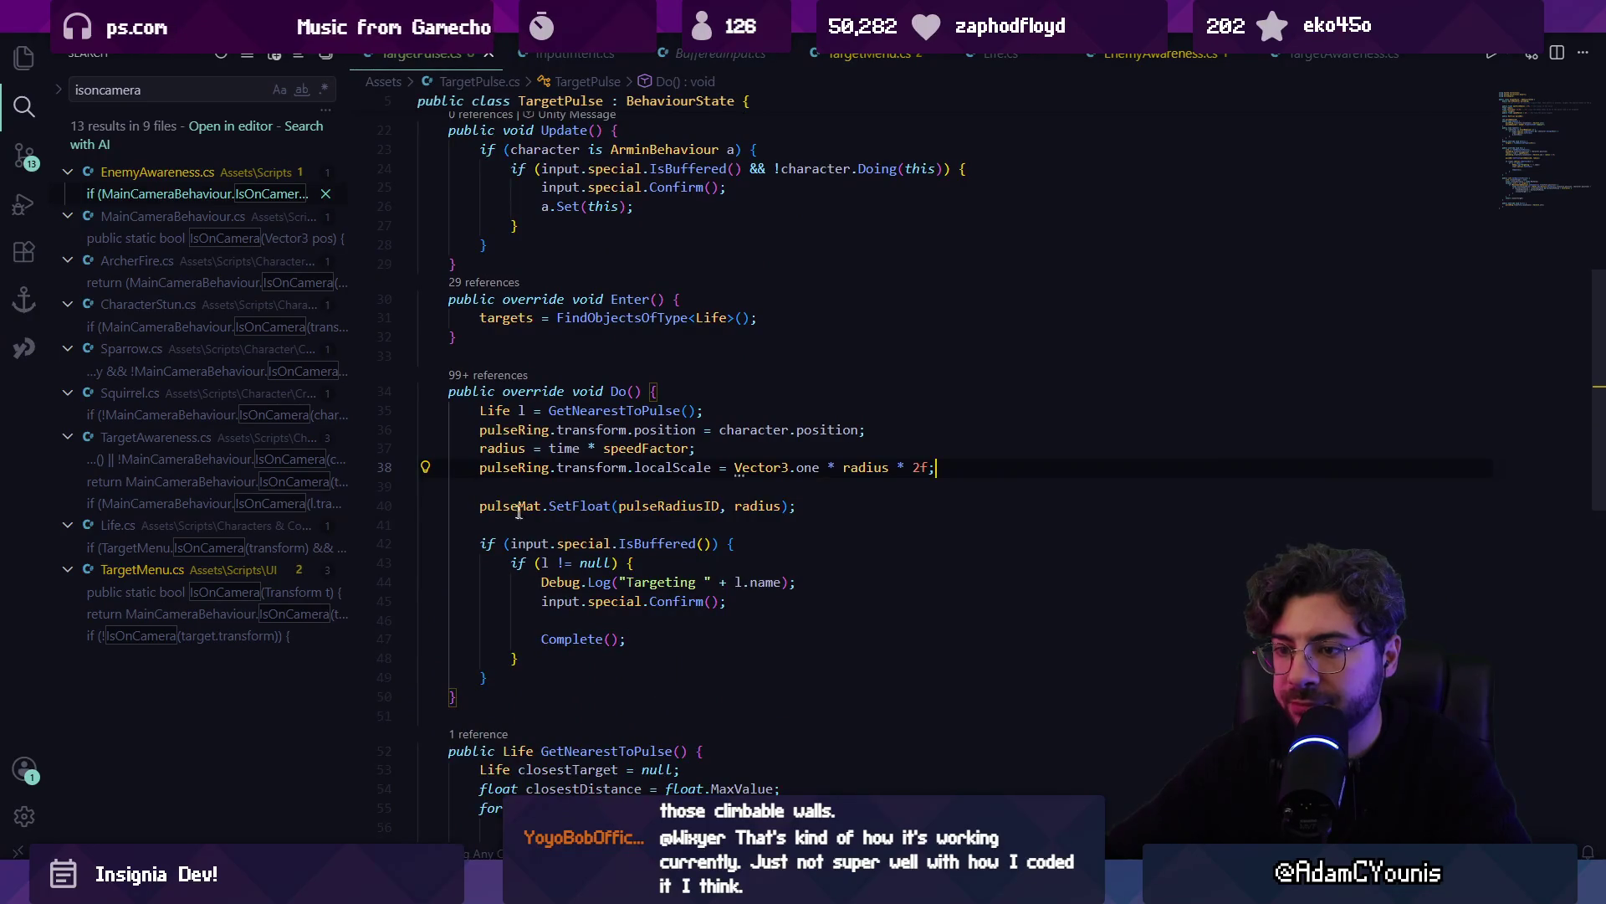
{"action": "left_click", "coordinate": [519, 512], "text": "ctrl"}
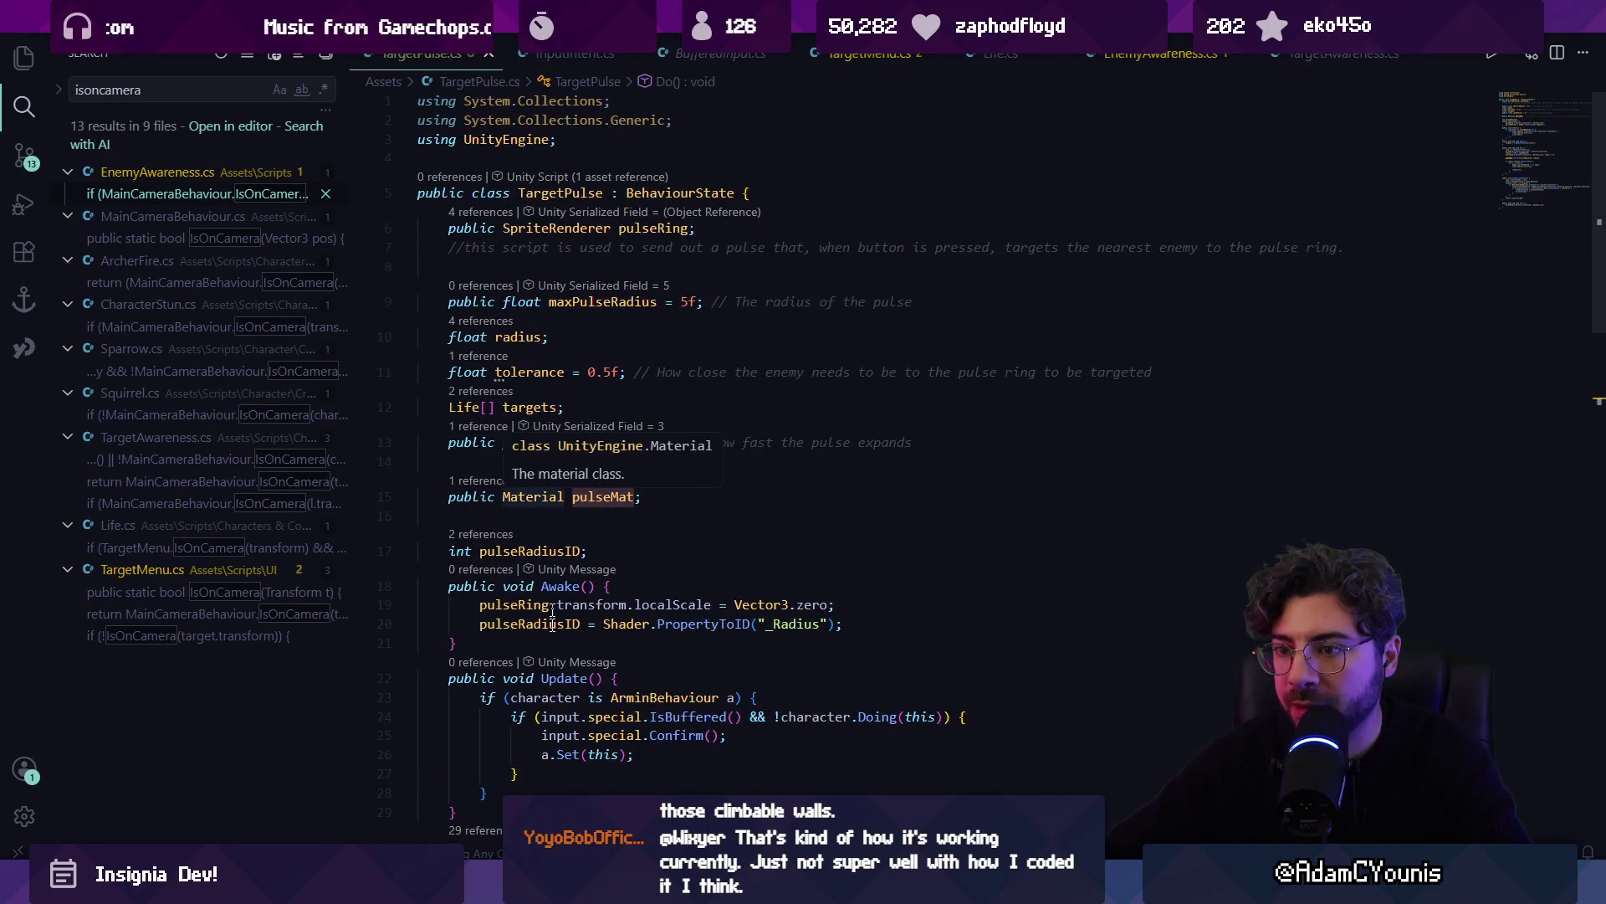
{"action": "mouse_move", "coordinate": [545, 889]}
{"action": "left_click", "coordinate": [547, 773]}
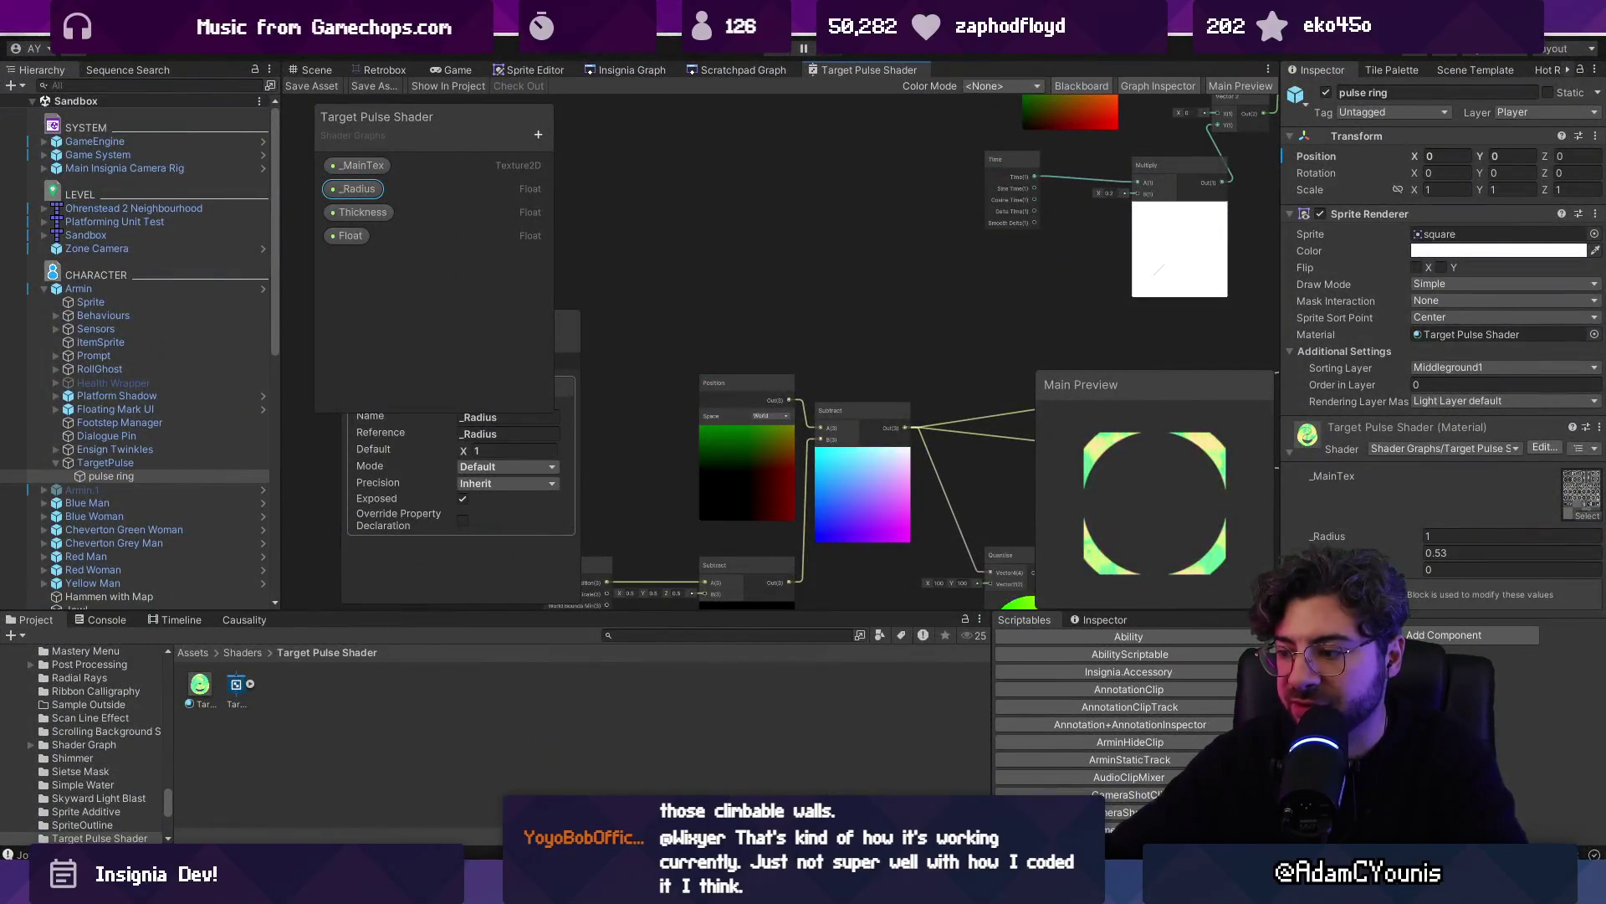
{"action": "key", "text": "alt+Tab"}
{"action": "scroll", "coordinate": [635, 572], "scroll_direction": "down", "scroll_amount": 4}
{"action": "left_click", "coordinate": [635, 571]}
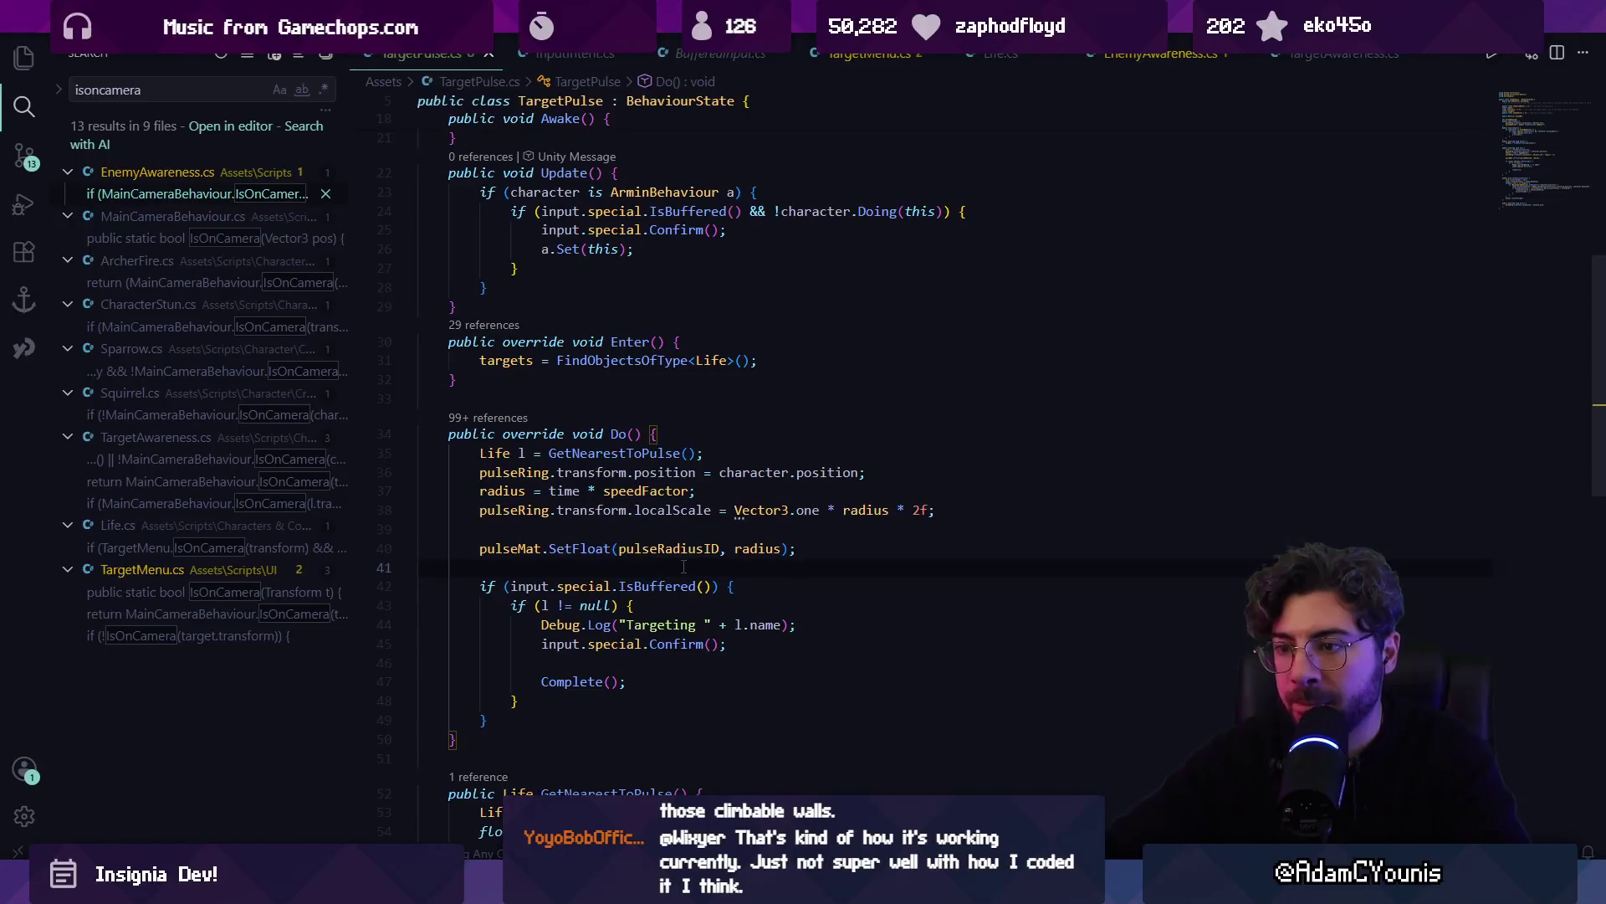
{"action": "key", "text": "alt+Tab"}
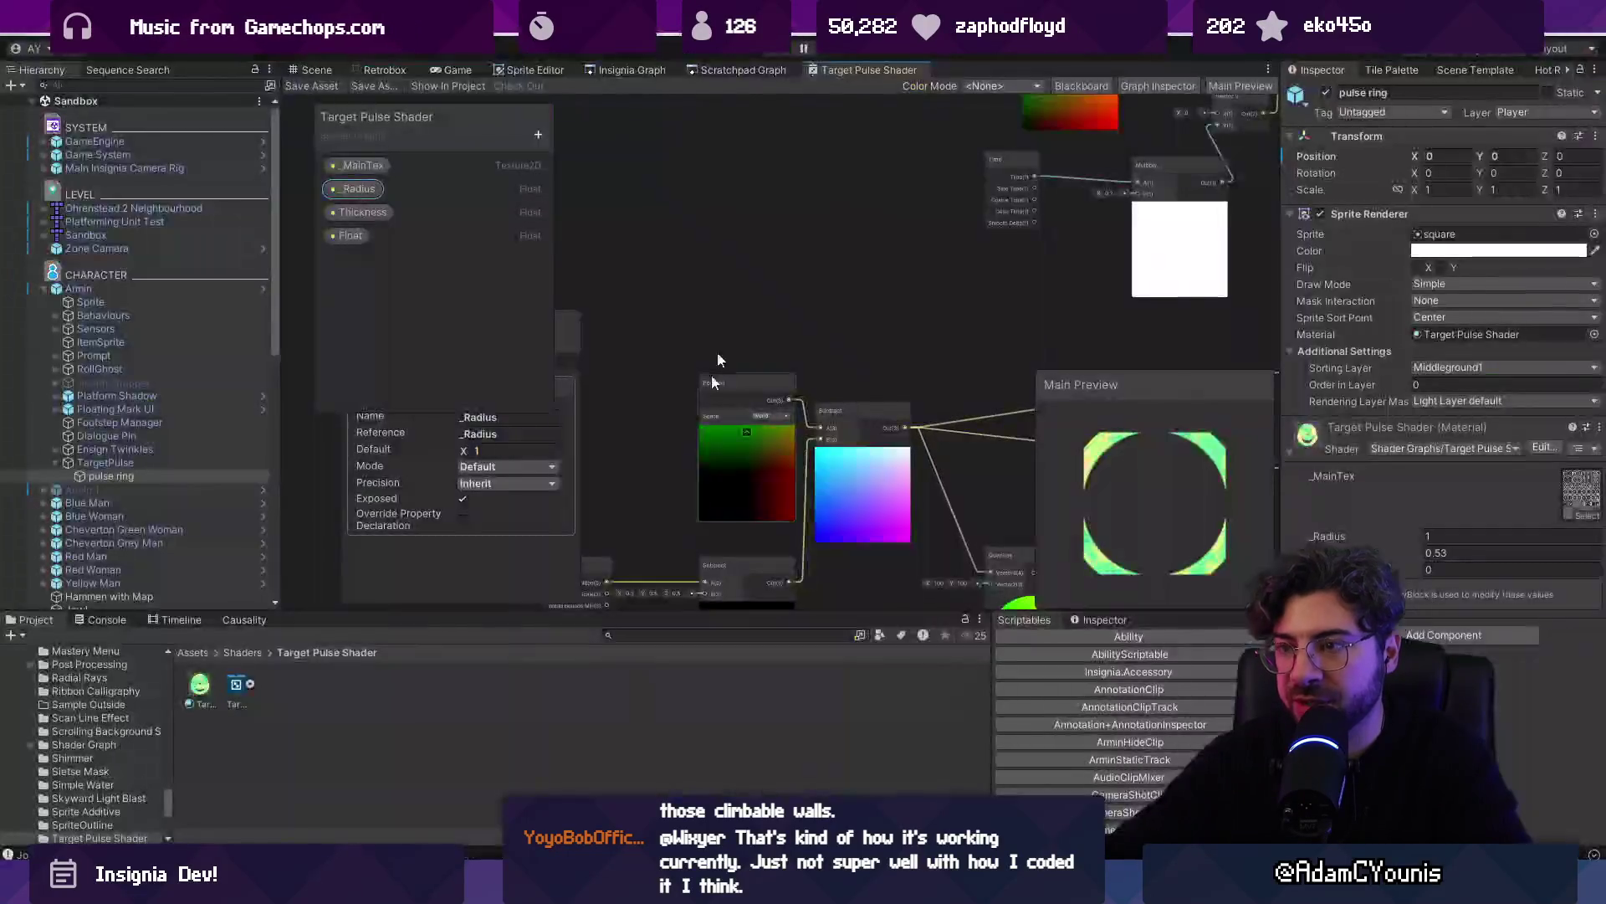
{"action": "key", "text": "ctrl+1"}
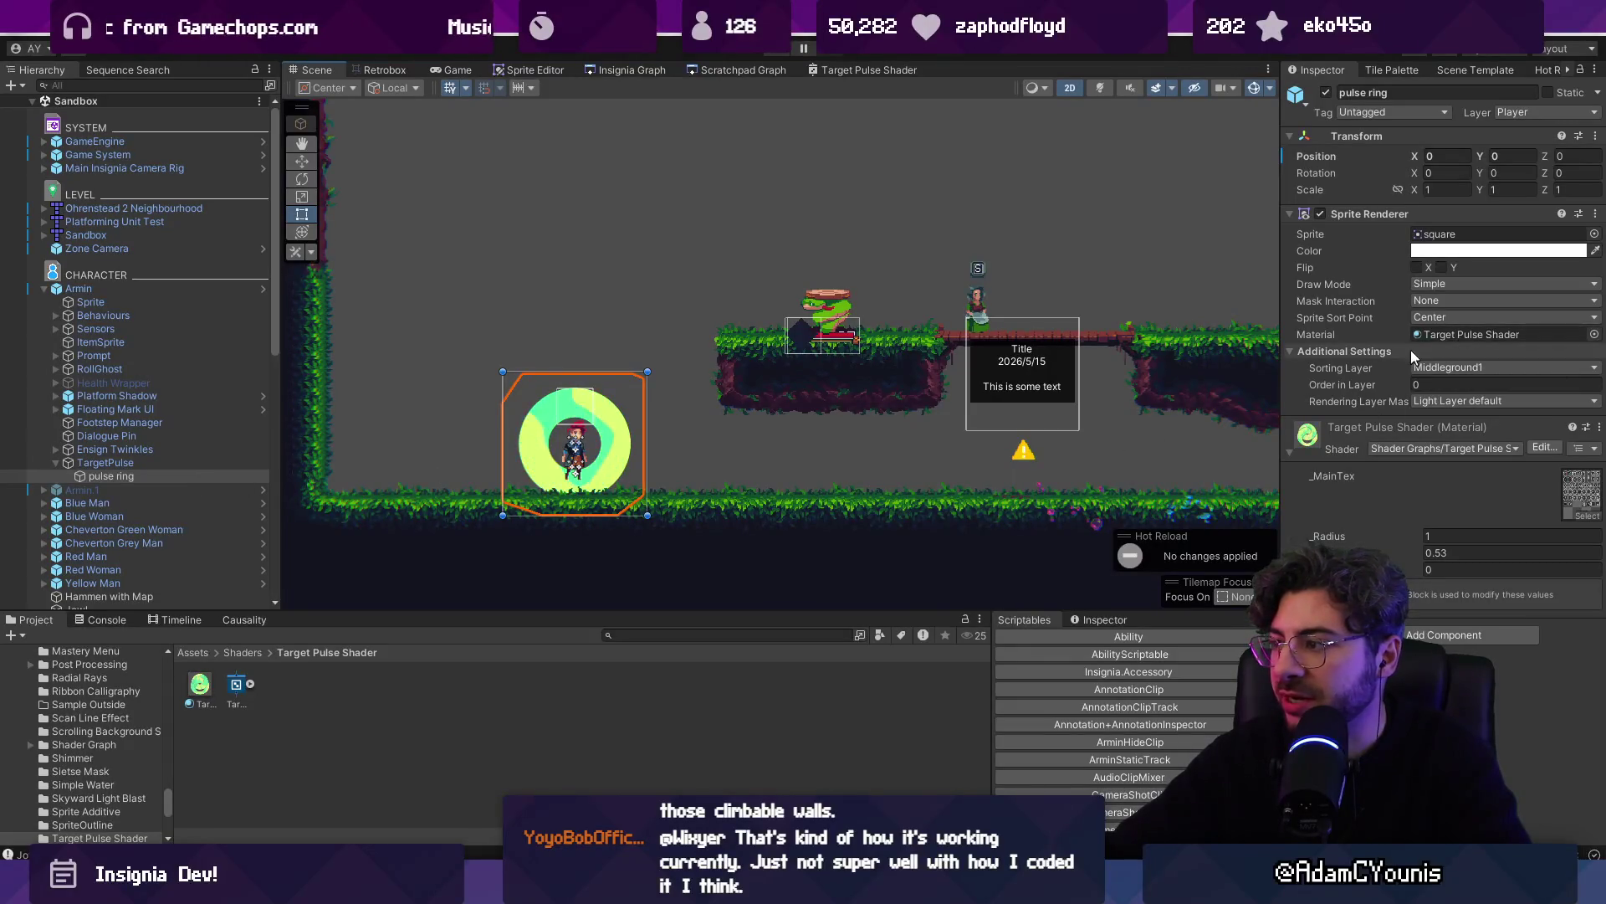
Open the Armin prefab and enable its TargetPulse object
{"action": "left_click", "coordinate": [156, 463]}
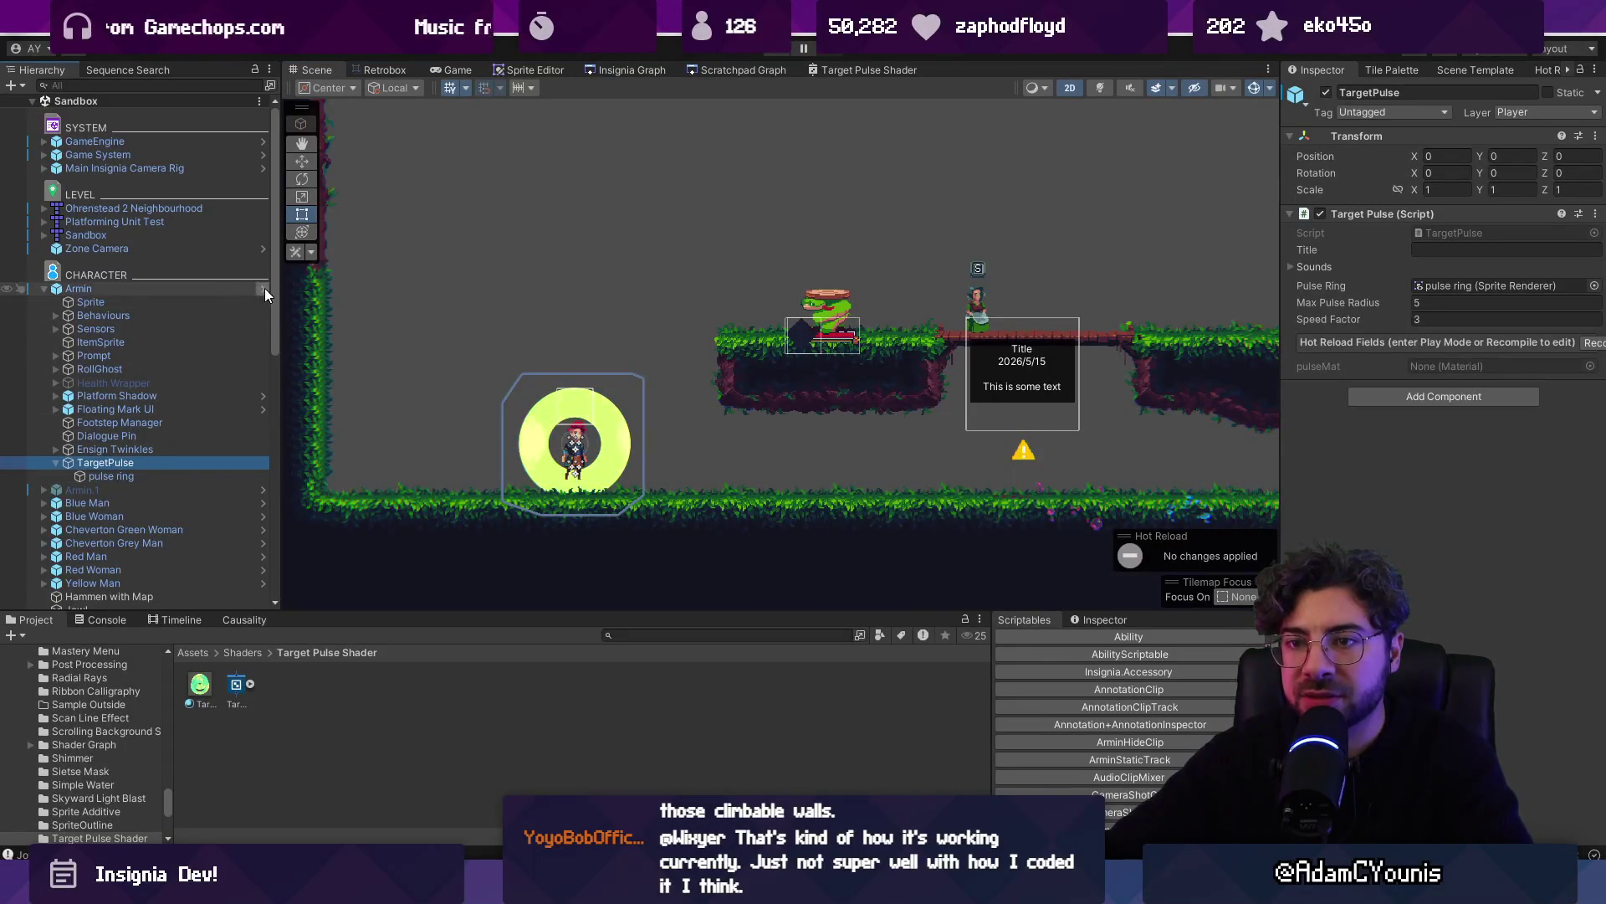
{"action": "left_click", "coordinate": [264, 288]}
{"action": "left_click", "coordinate": [1326, 92]}
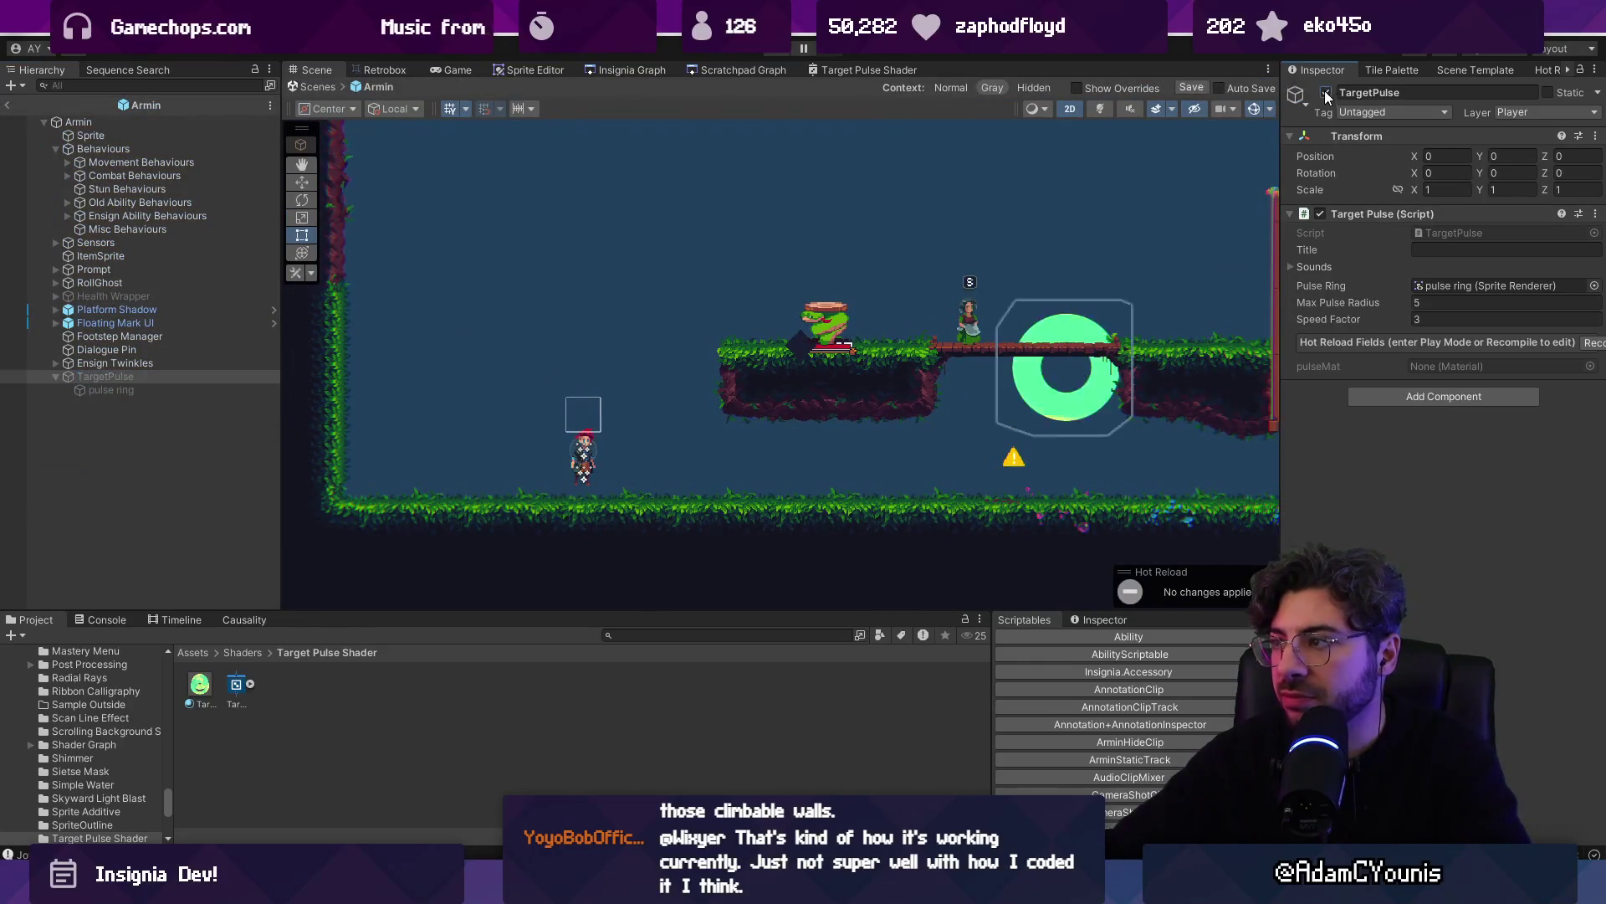
{"action": "mouse_move", "coordinate": [153, 389]}
{"action": "left_mouse_down"}
{"action": "mouse_move", "coordinate": [1482, 248]}
{"action": "mouse_move", "coordinate": [1457, 302]}
{"action": "mouse_move", "coordinate": [1474, 361]}
{"action": "mouse_move", "coordinate": [1497, 371]}
{"action": "left_mouse_up"}
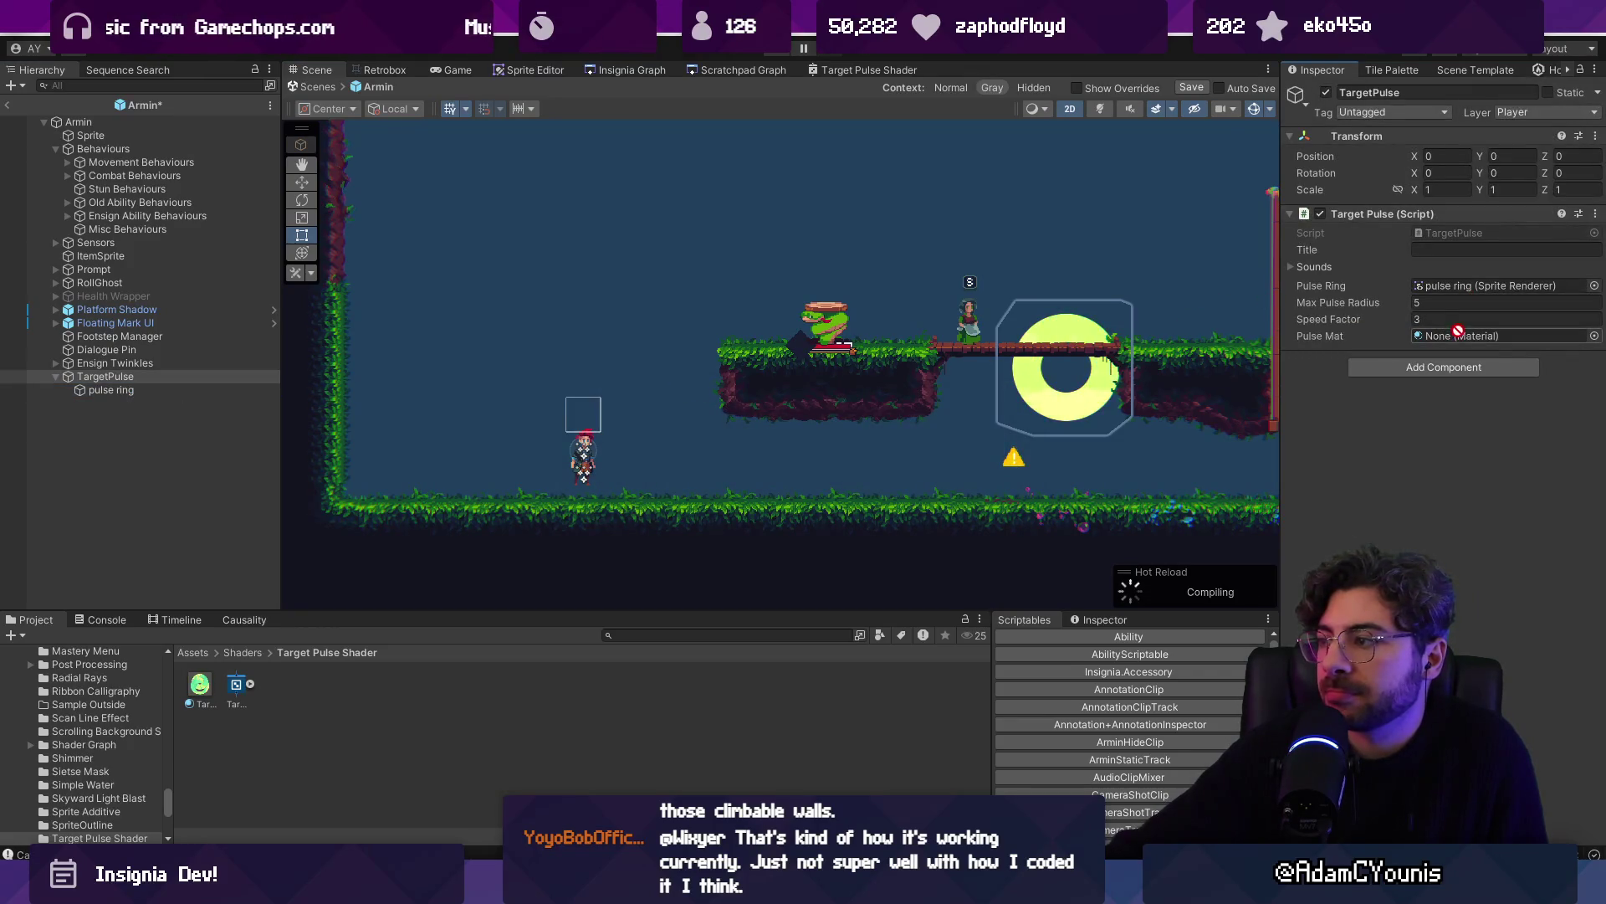
Assign the Target Pulse Shader material to Pulse Mat, exit the prefab, and enter Play mode
{"action": "left_click", "coordinate": [159, 390]}
{"action": "left_click", "coordinate": [168, 376]}
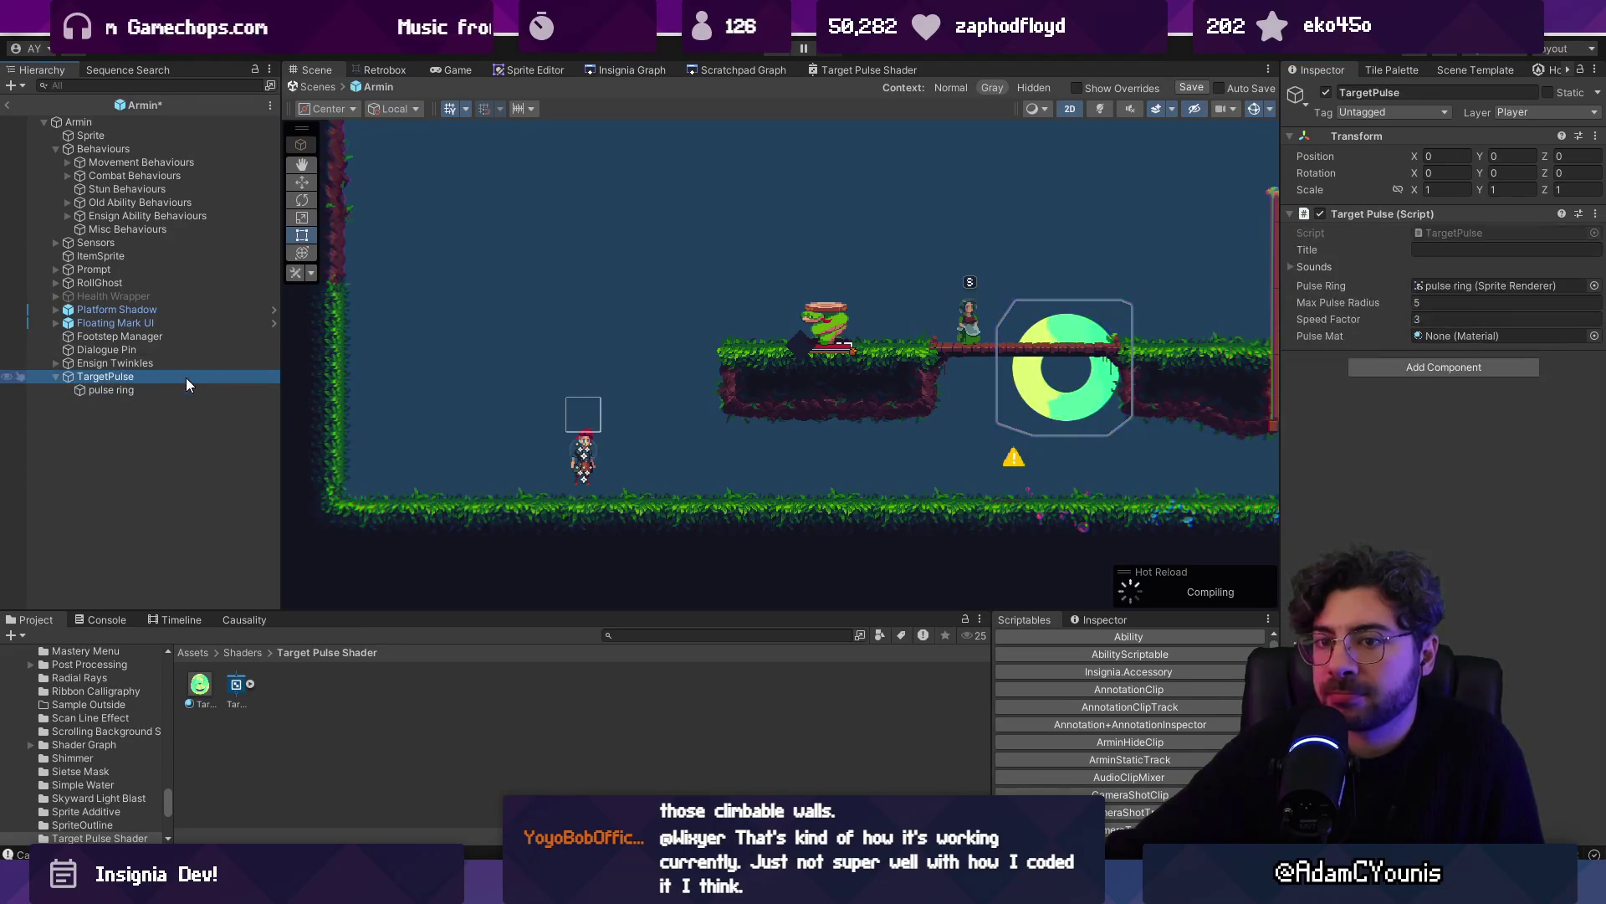
{"action": "mouse_move", "coordinate": [167, 386]}
{"action": "left_mouse_down"}
{"action": "mouse_move", "coordinate": [1422, 338]}
{"action": "mouse_move", "coordinate": [1297, 359]}
{"action": "mouse_move", "coordinate": [1428, 339]}
{"action": "left_mouse_up"}
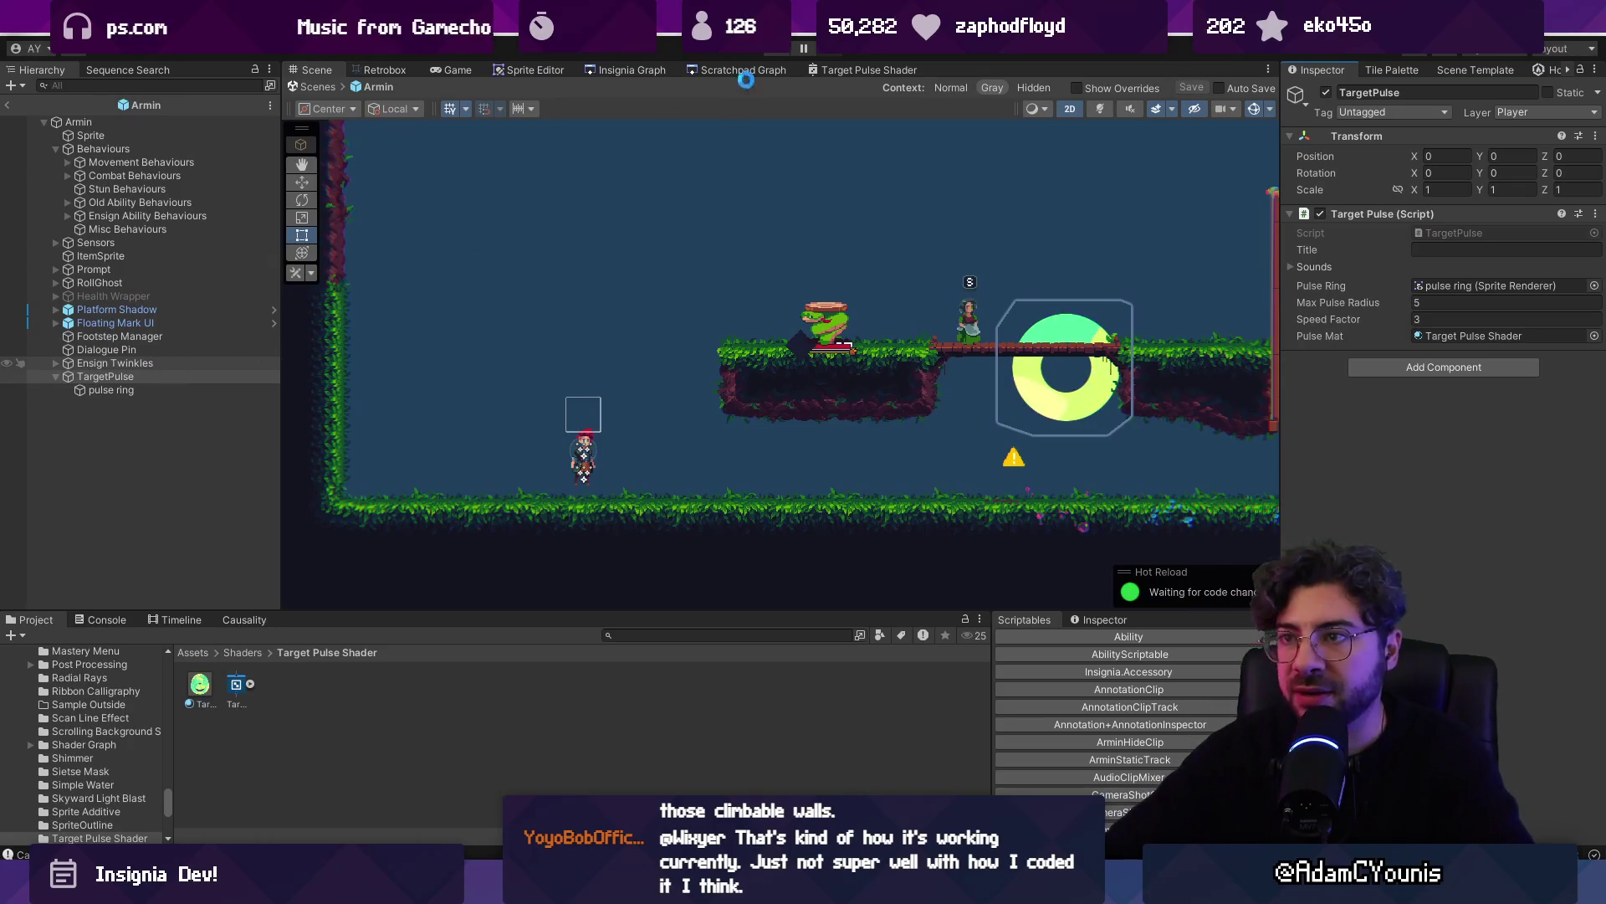
{"action": "left_click", "coordinate": [314, 85]}
{"action": "left_click", "coordinate": [766, 50]}
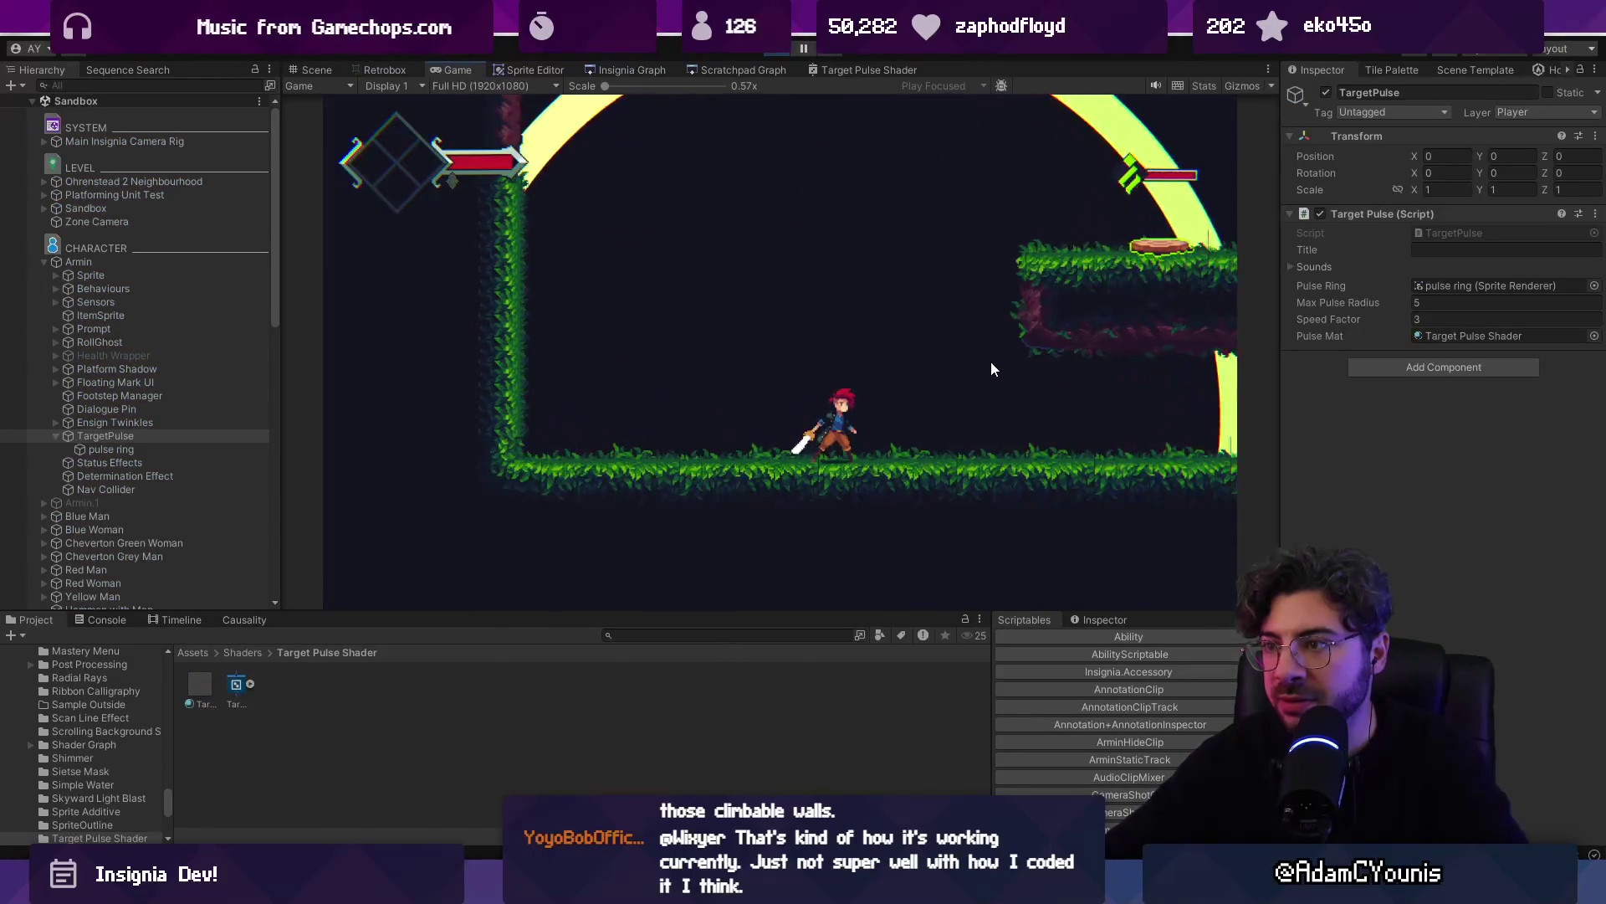
Run the character left and right, restart Play mode to watch the pulse repeat, then stop
{"action": "key", "text": "Right"}
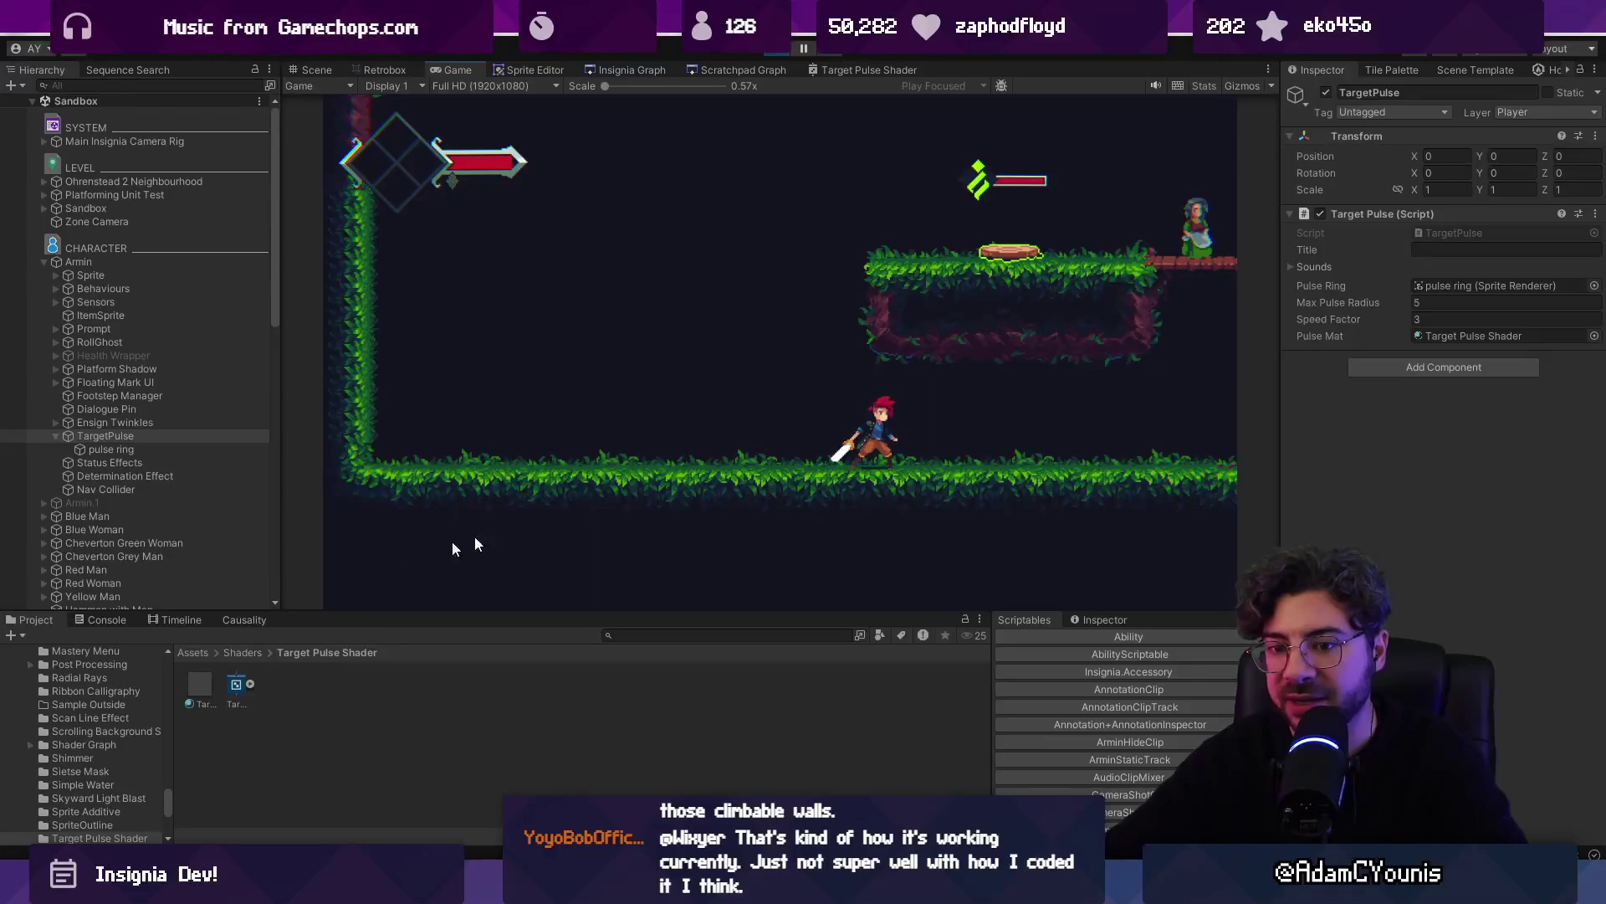
{"action": "key", "text": "Left"}
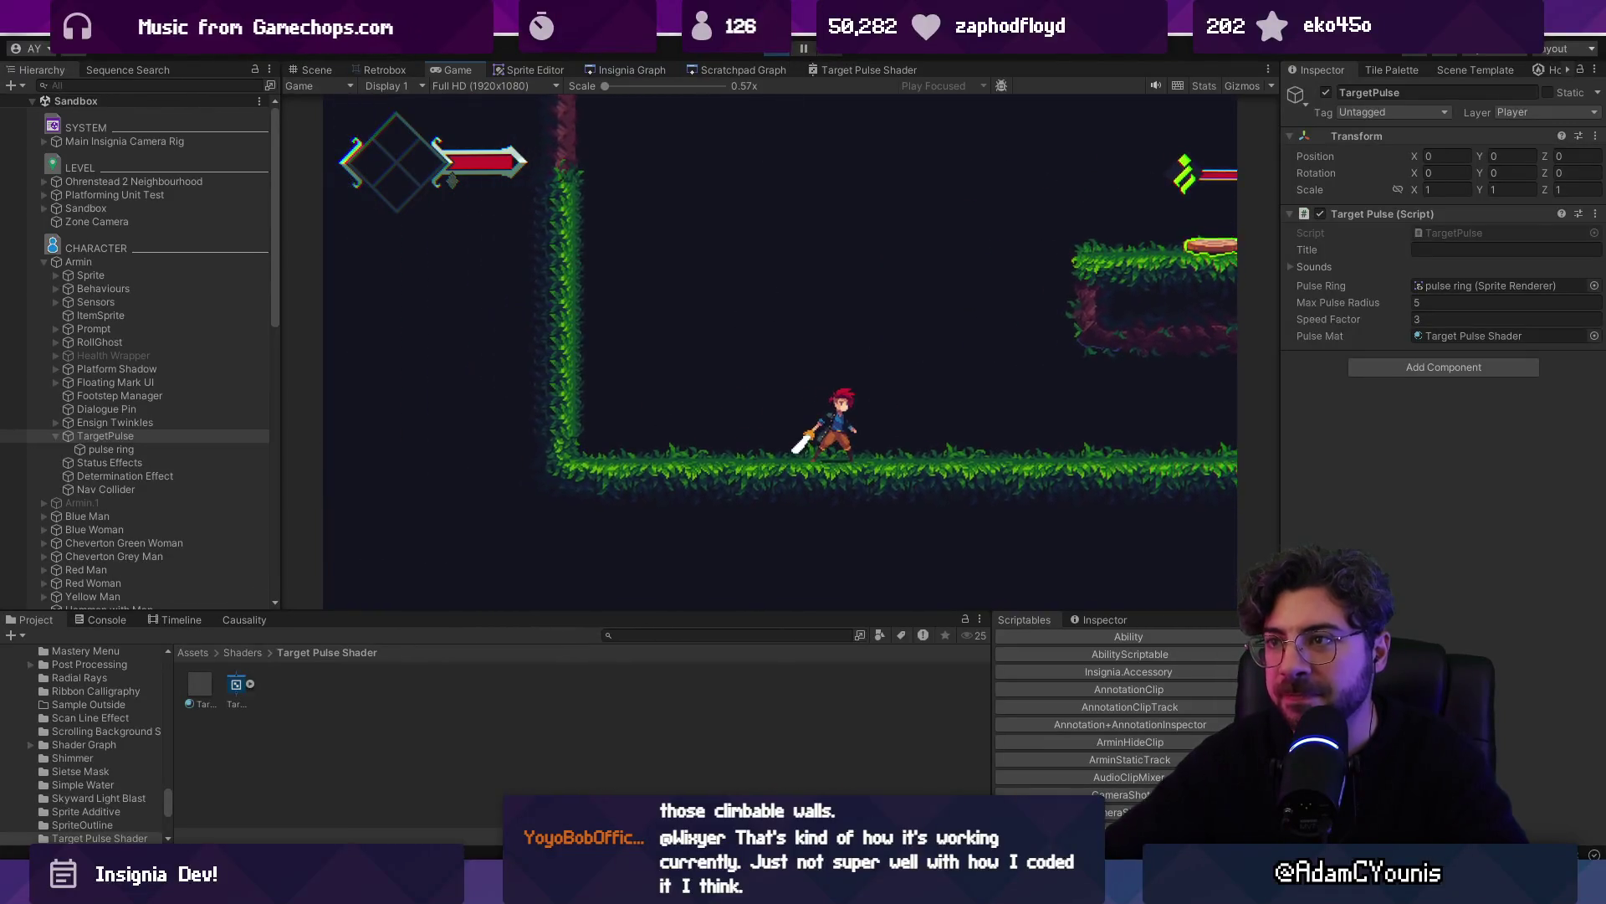
{"action": "left_click", "coordinate": [783, 51]}
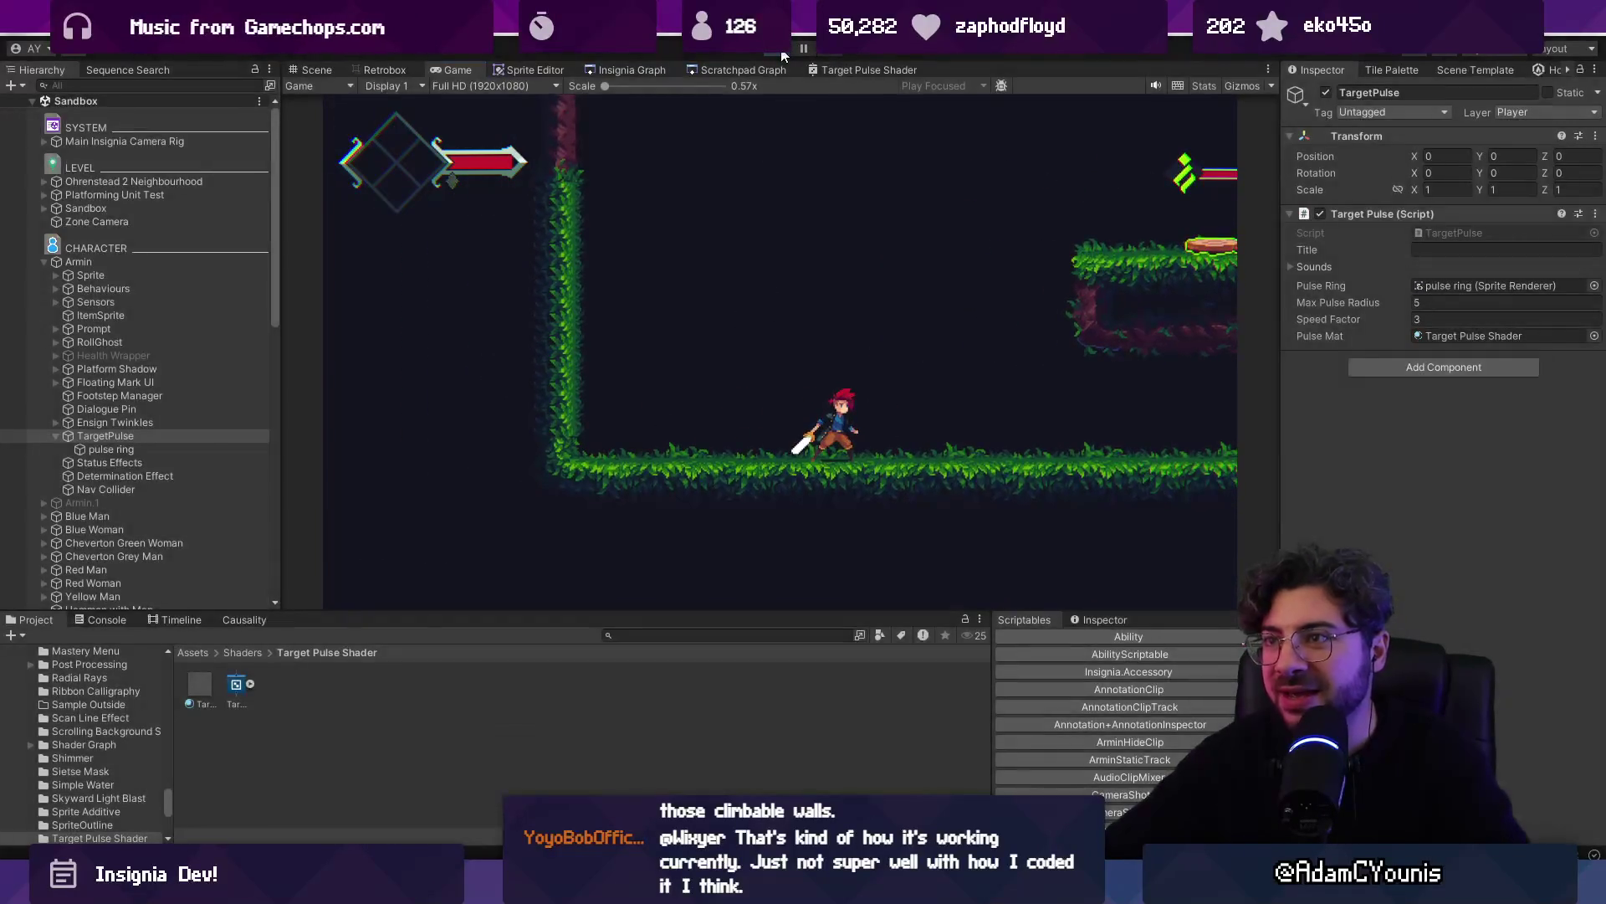
{"action": "left_click", "coordinate": [783, 50]}
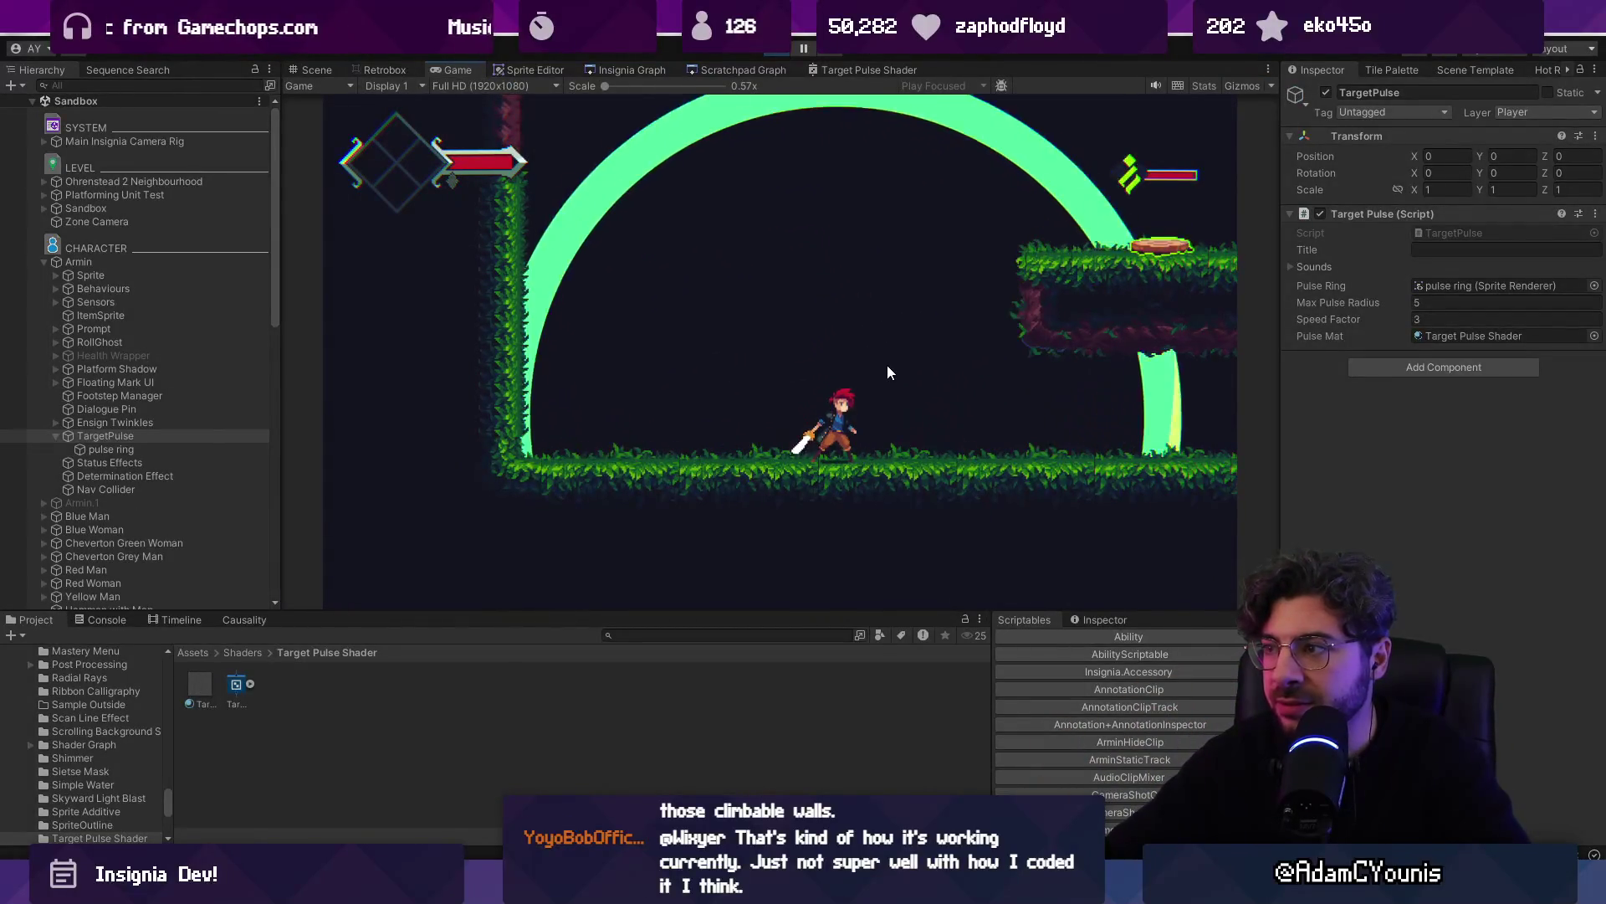
{"action": "left_click", "coordinate": [784, 50]}
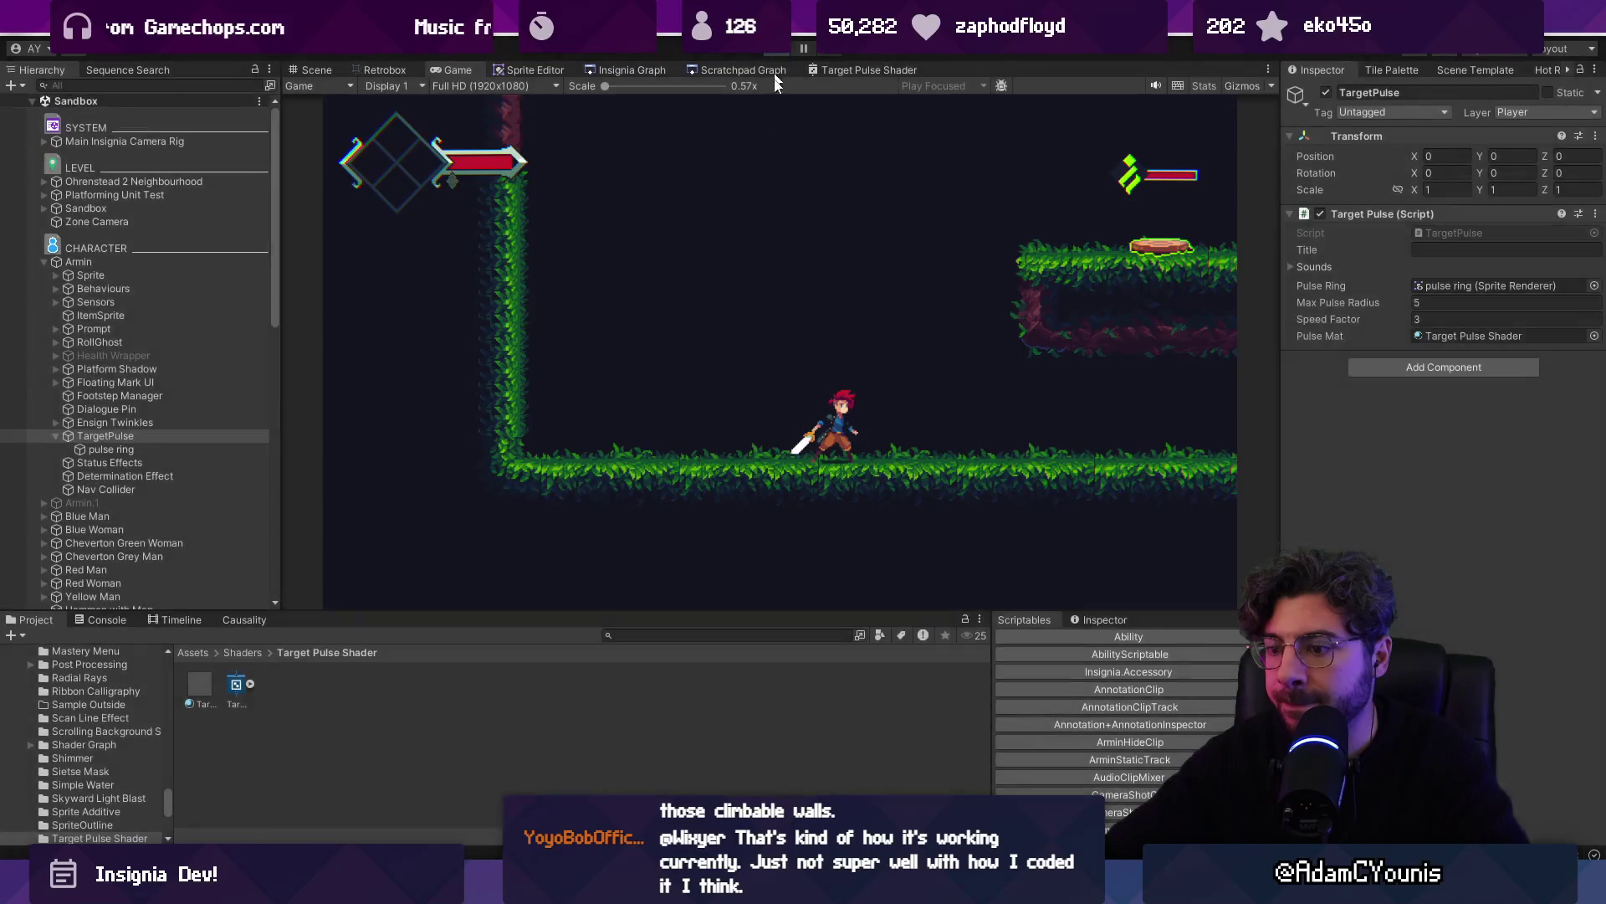
{"action": "key", "text": "alt+Tab"}
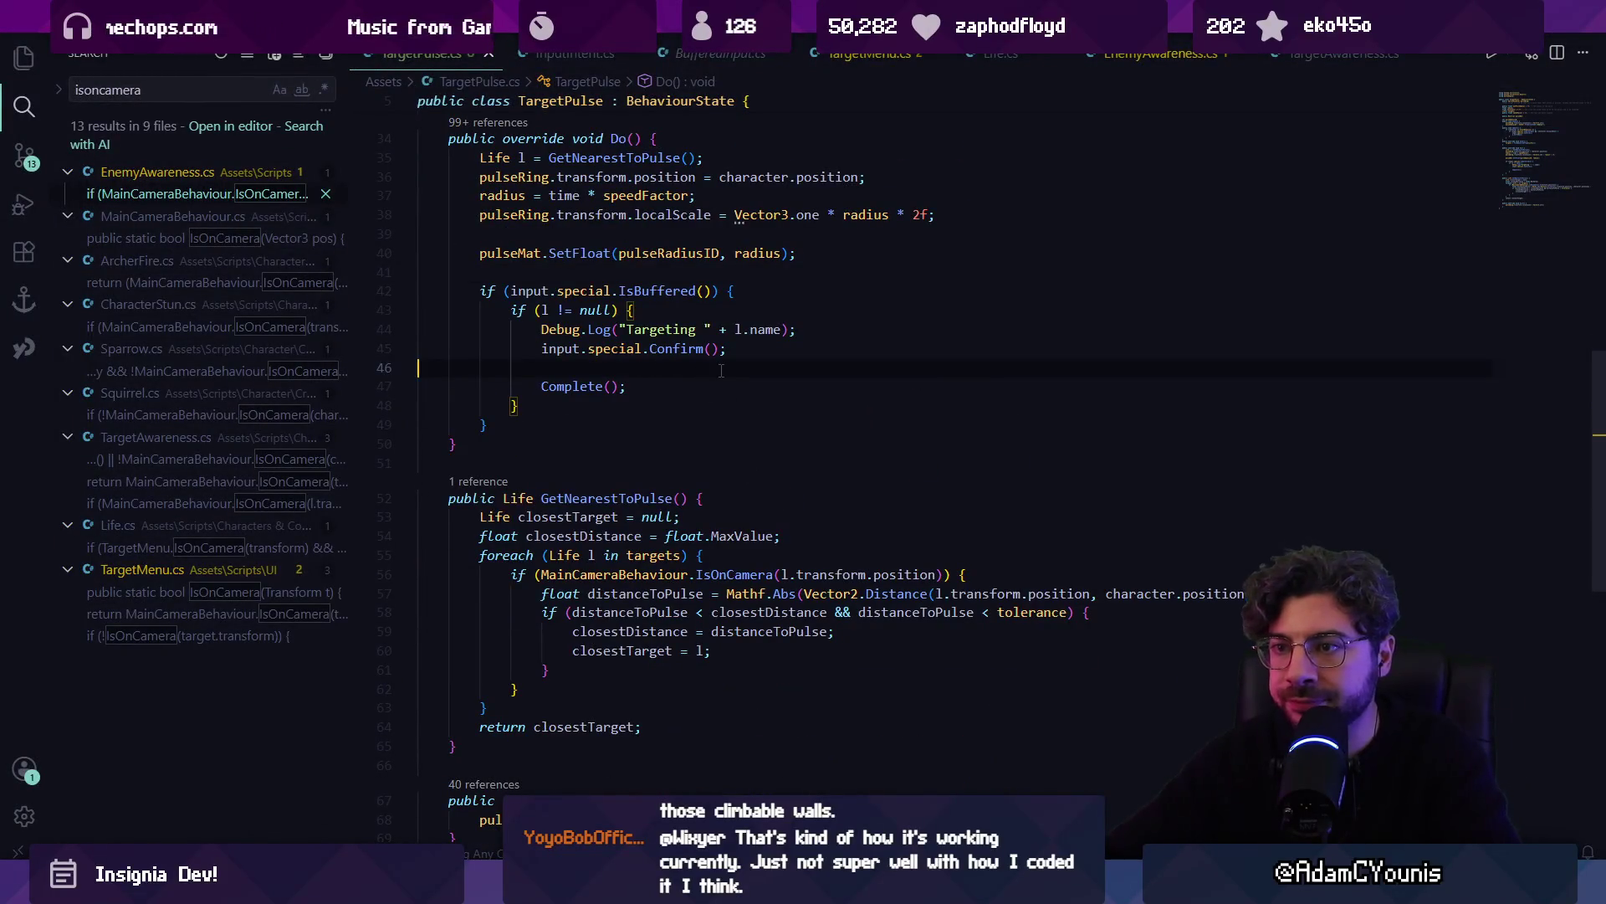
Delete the Debug.Log line and unwrap Confirm() and Complete() from the if (l != null) check
{"action": "key", "text": "shift+Down"}
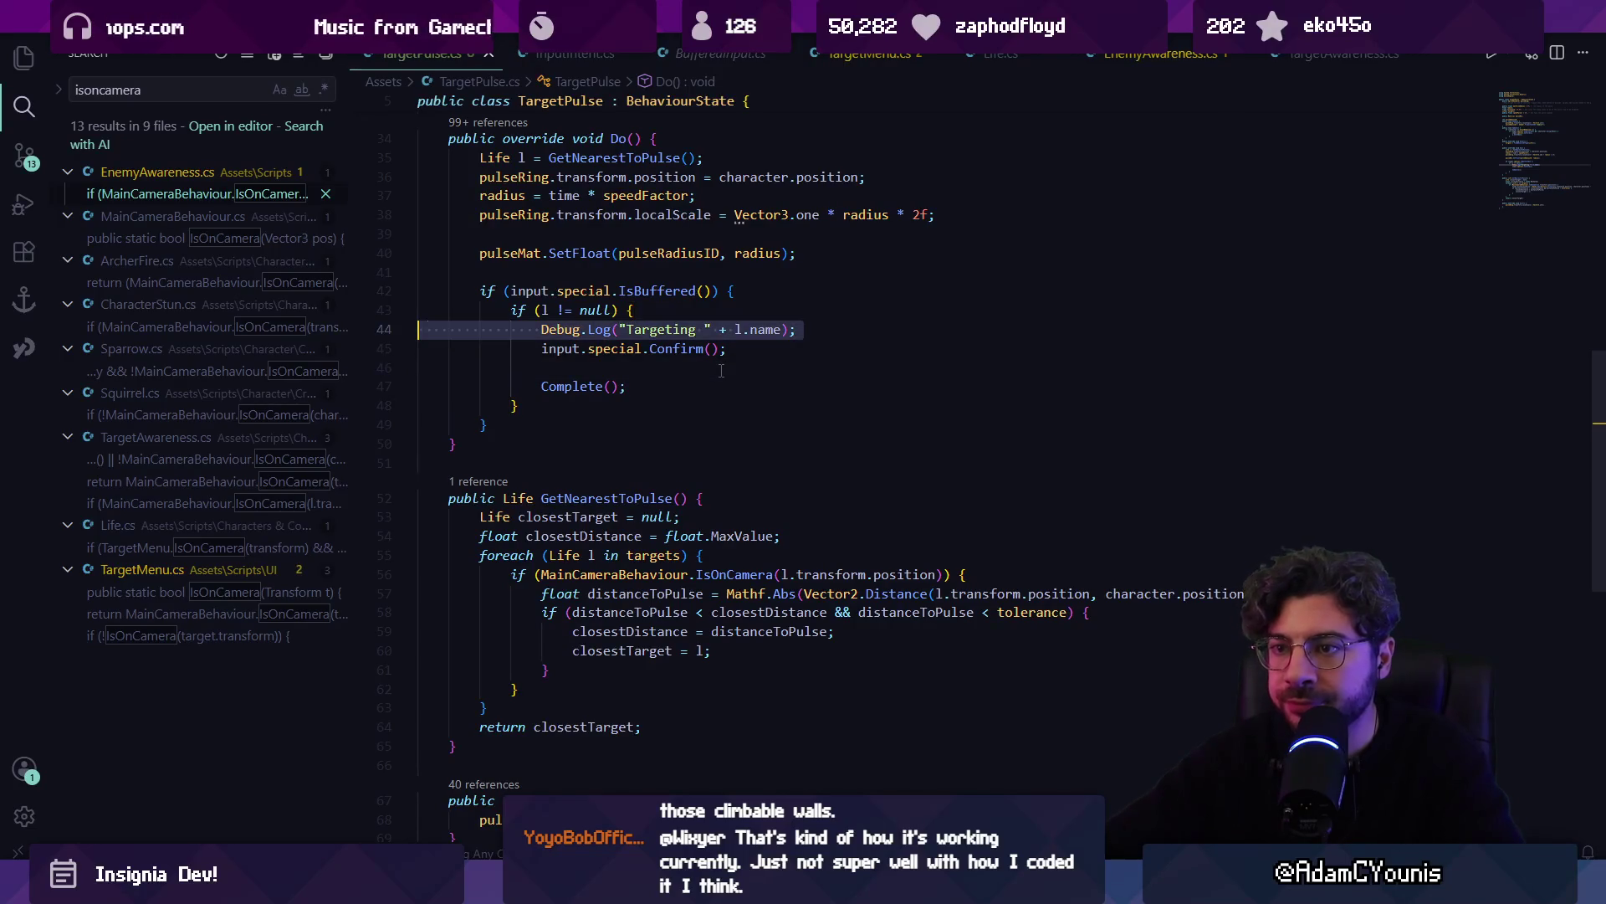
{"action": "key", "text": "BackSpace"}
{"action": "key", "text": "BackSpace"}
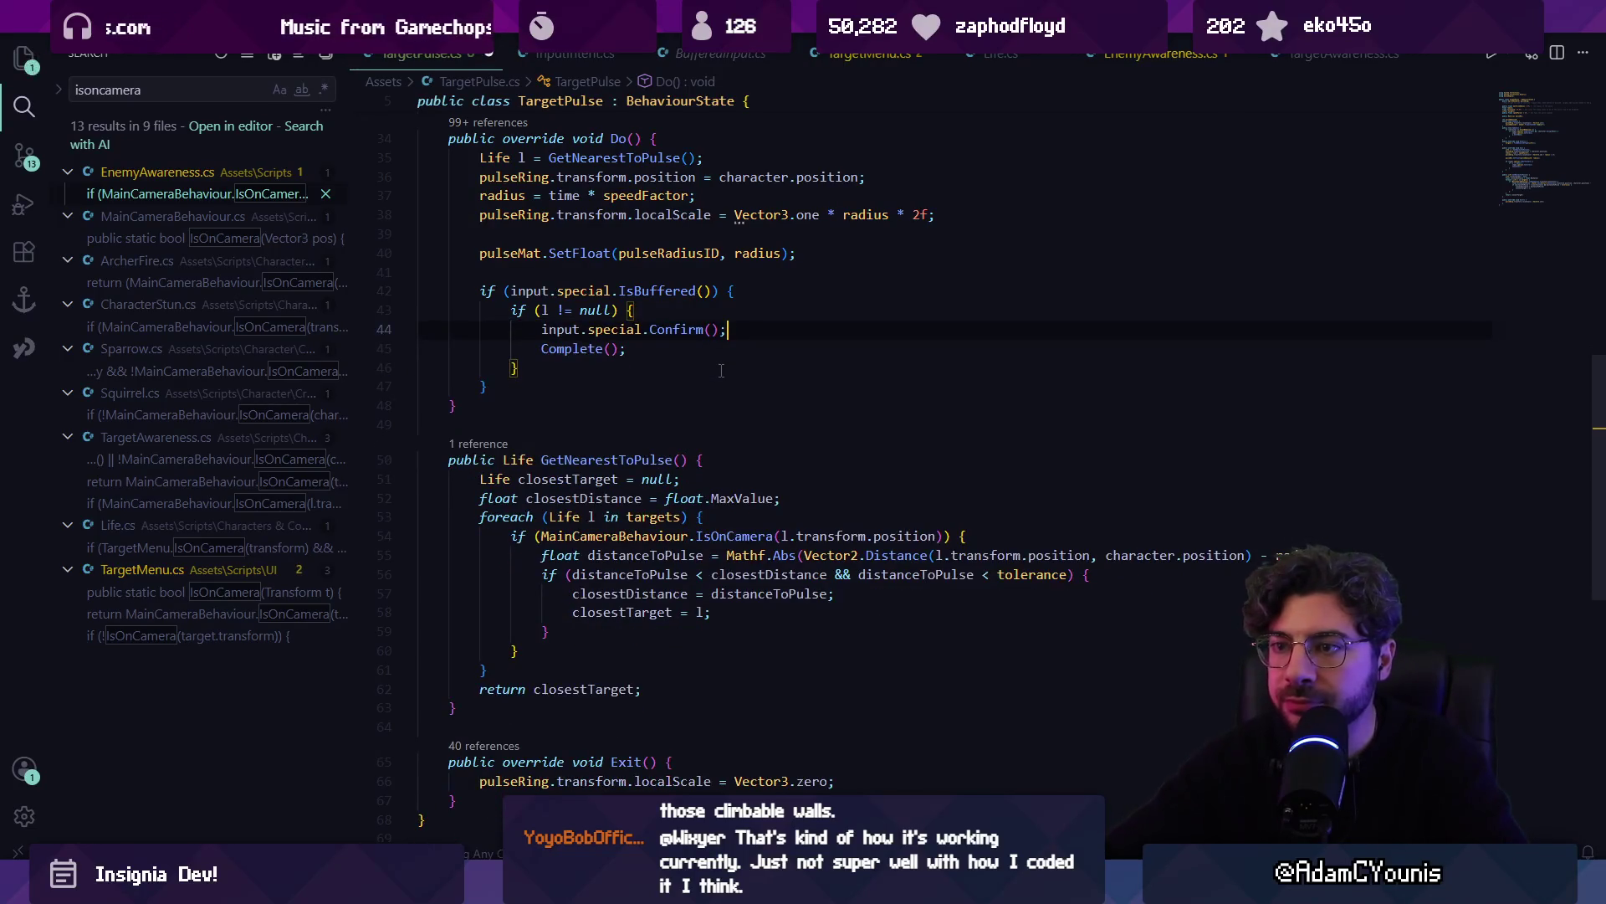
{"action": "key", "text": "shift+Down"}
{"action": "key", "text": "BackSpace"}
{"action": "key", "text": "BackSpace"}
{"action": "key", "text": "shift+Tab"}
{"action": "key", "text": "alt+Tab"}
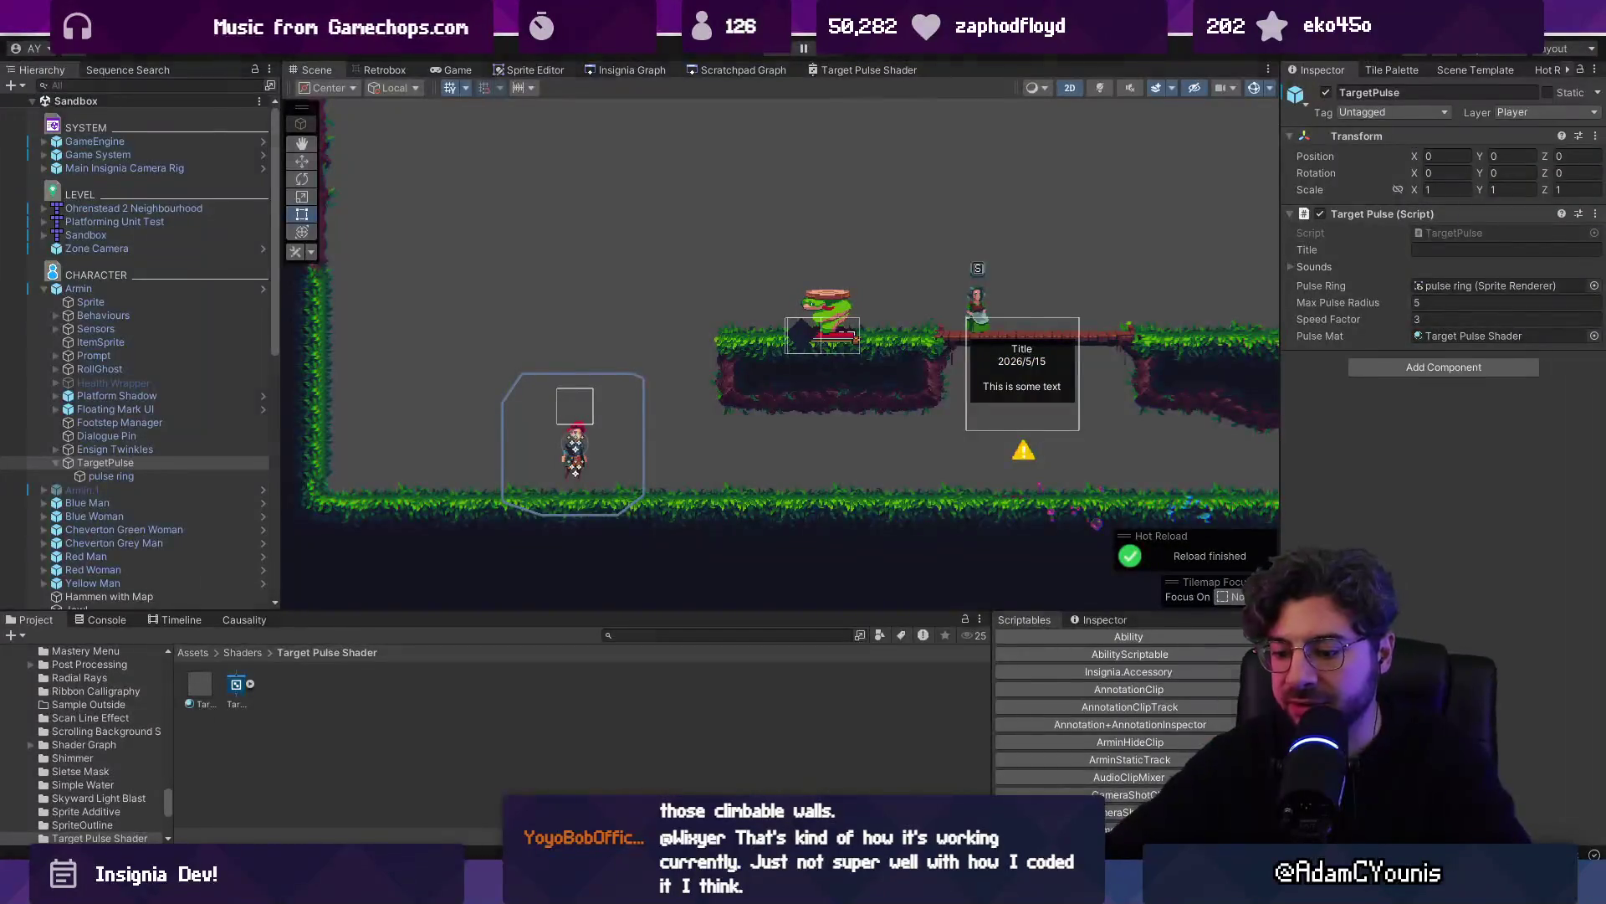
Enter Play mode, set the pulse Speed Factor to 4, and run right to test it
{"action": "key", "text": "ctrl+p"}
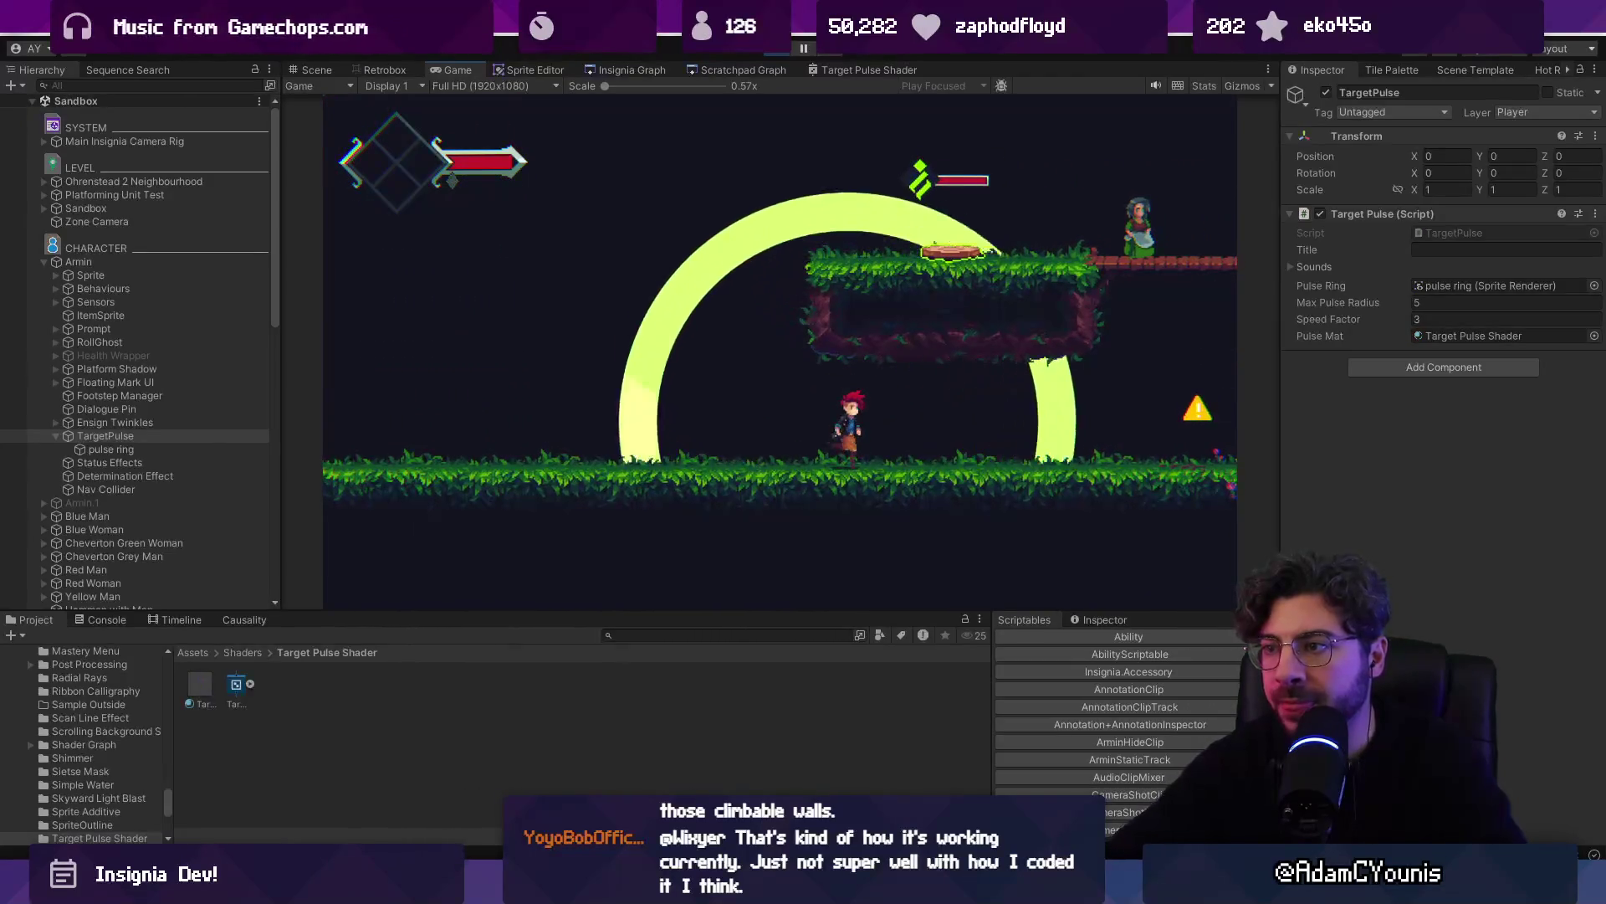
{"action": "left_click", "coordinate": [1434, 322]}
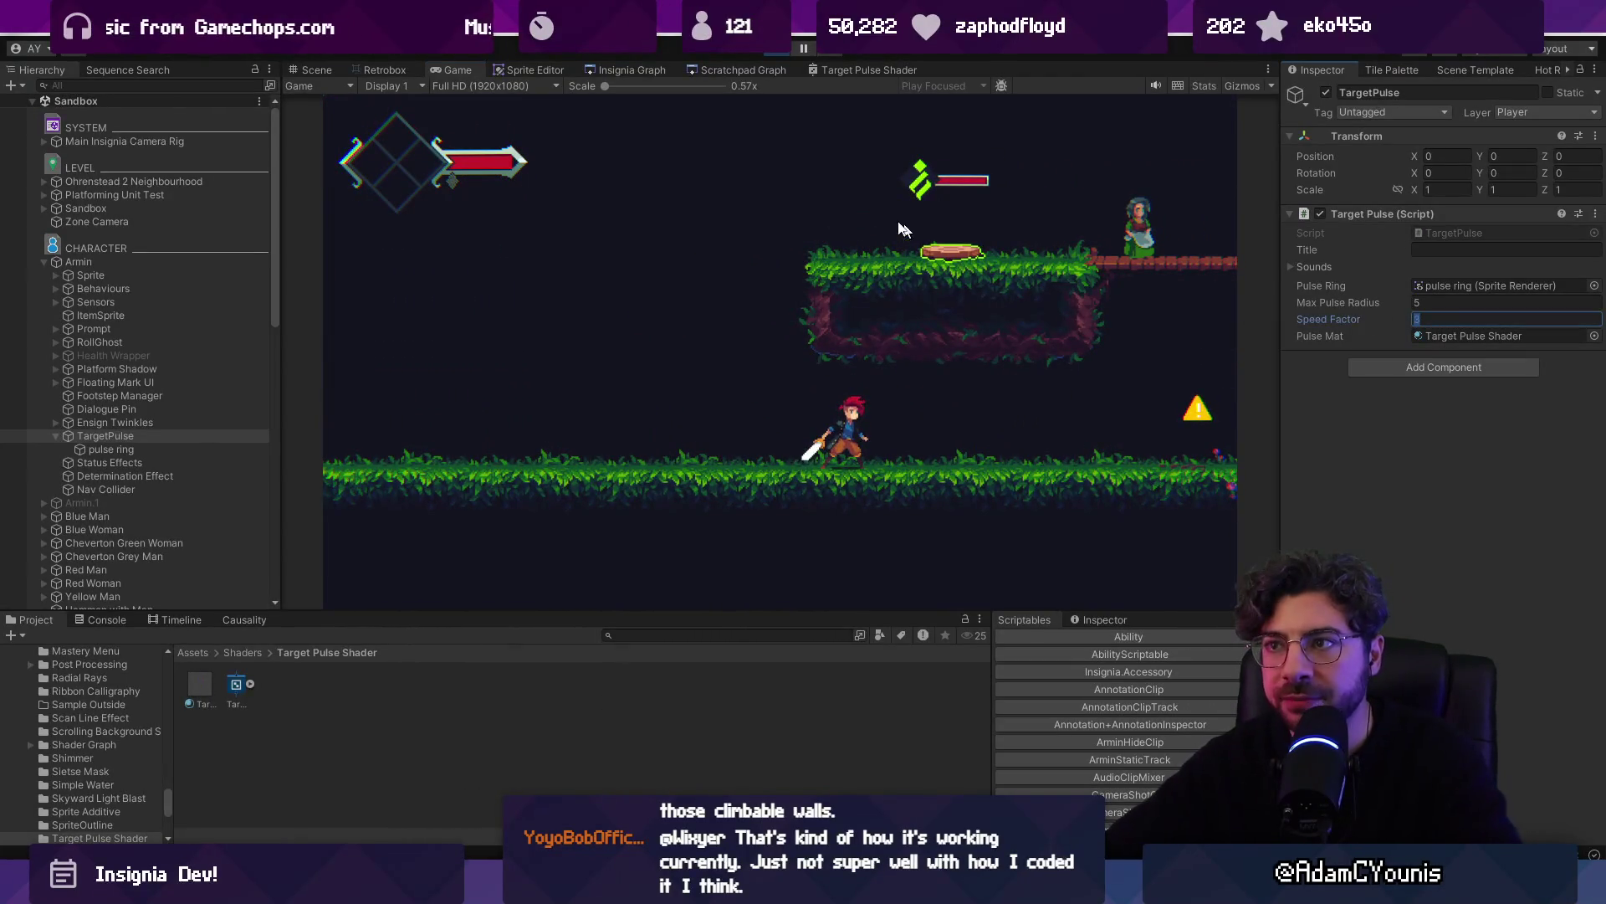
{"action": "type", "text": "4"}
{"action": "key", "text": "ctrl+s"}
{"action": "key", "text": "Return"}
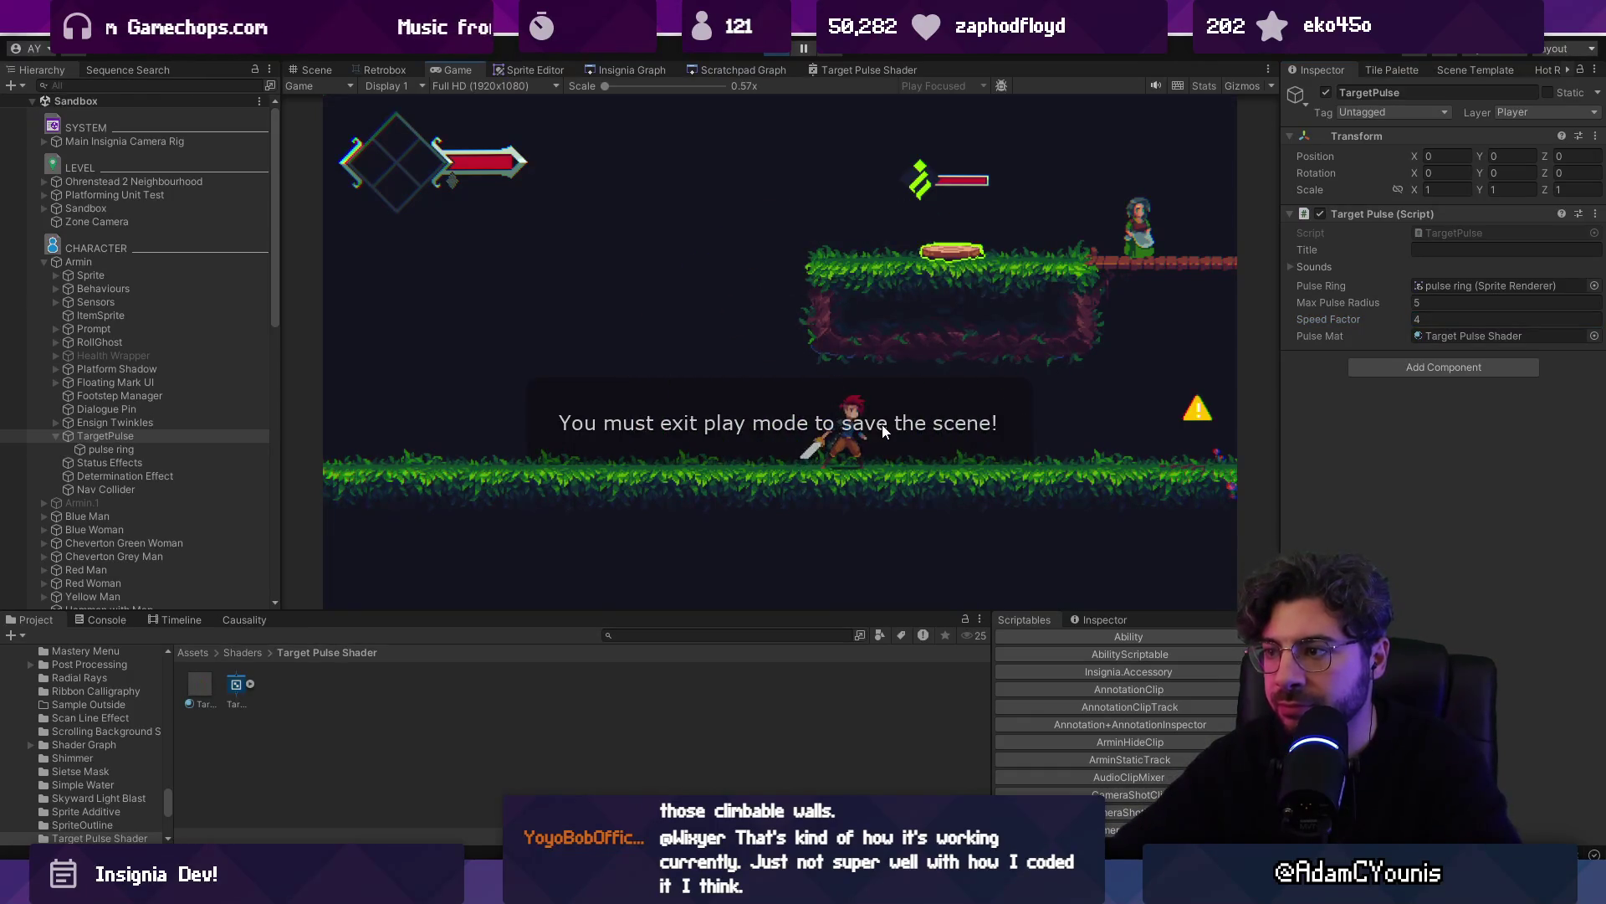
{"action": "key", "text": "Right"}
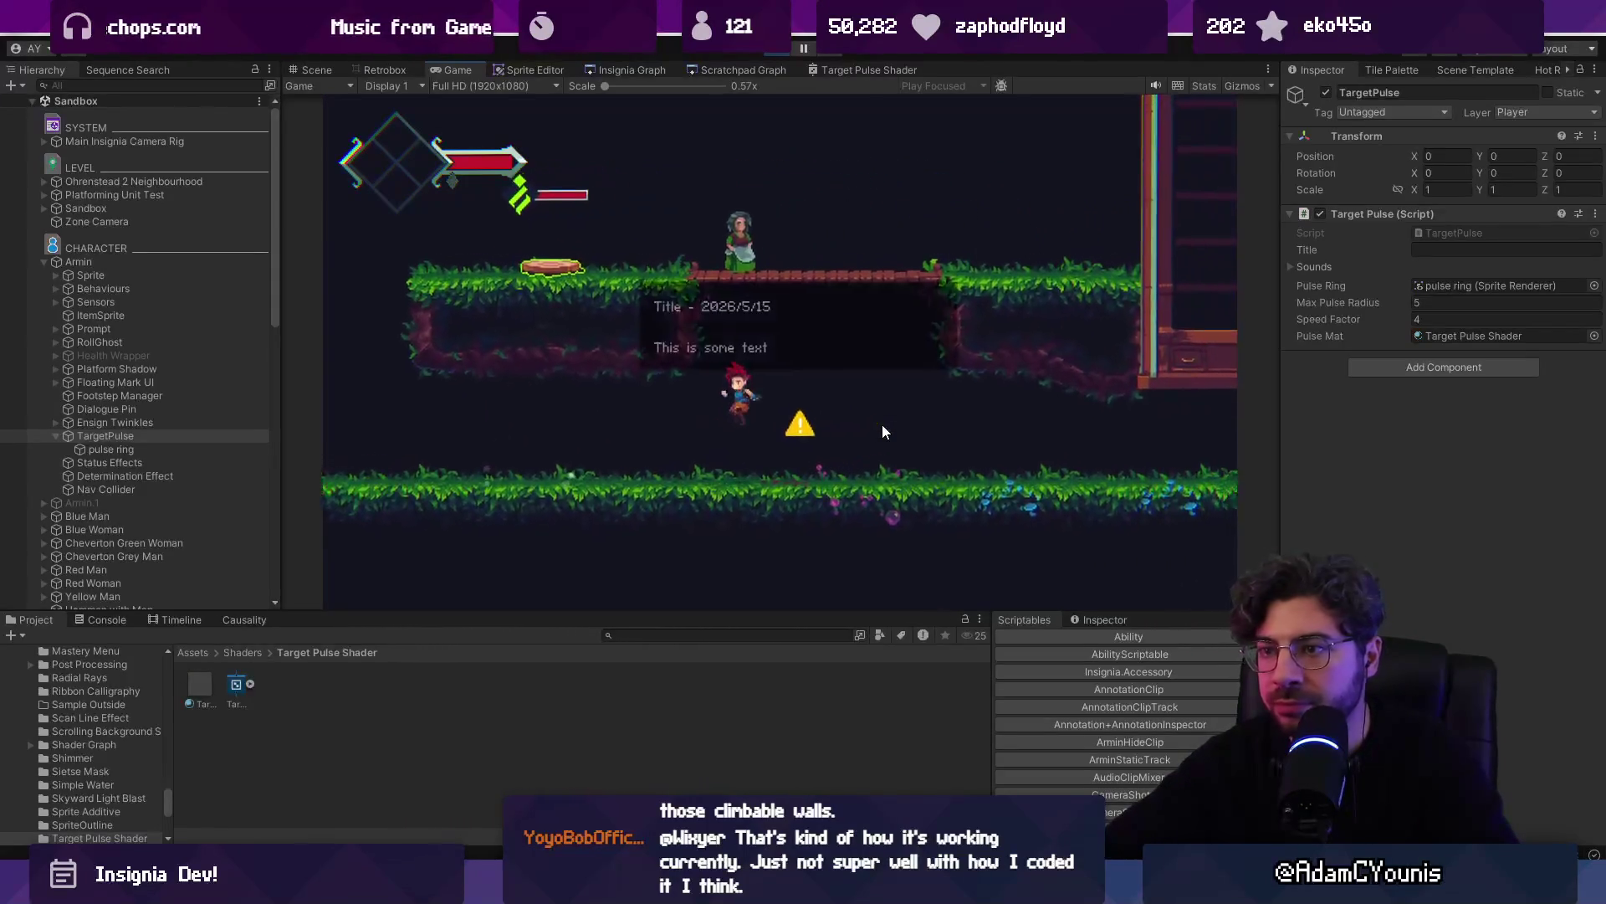
{"action": "key", "text": "Right"}
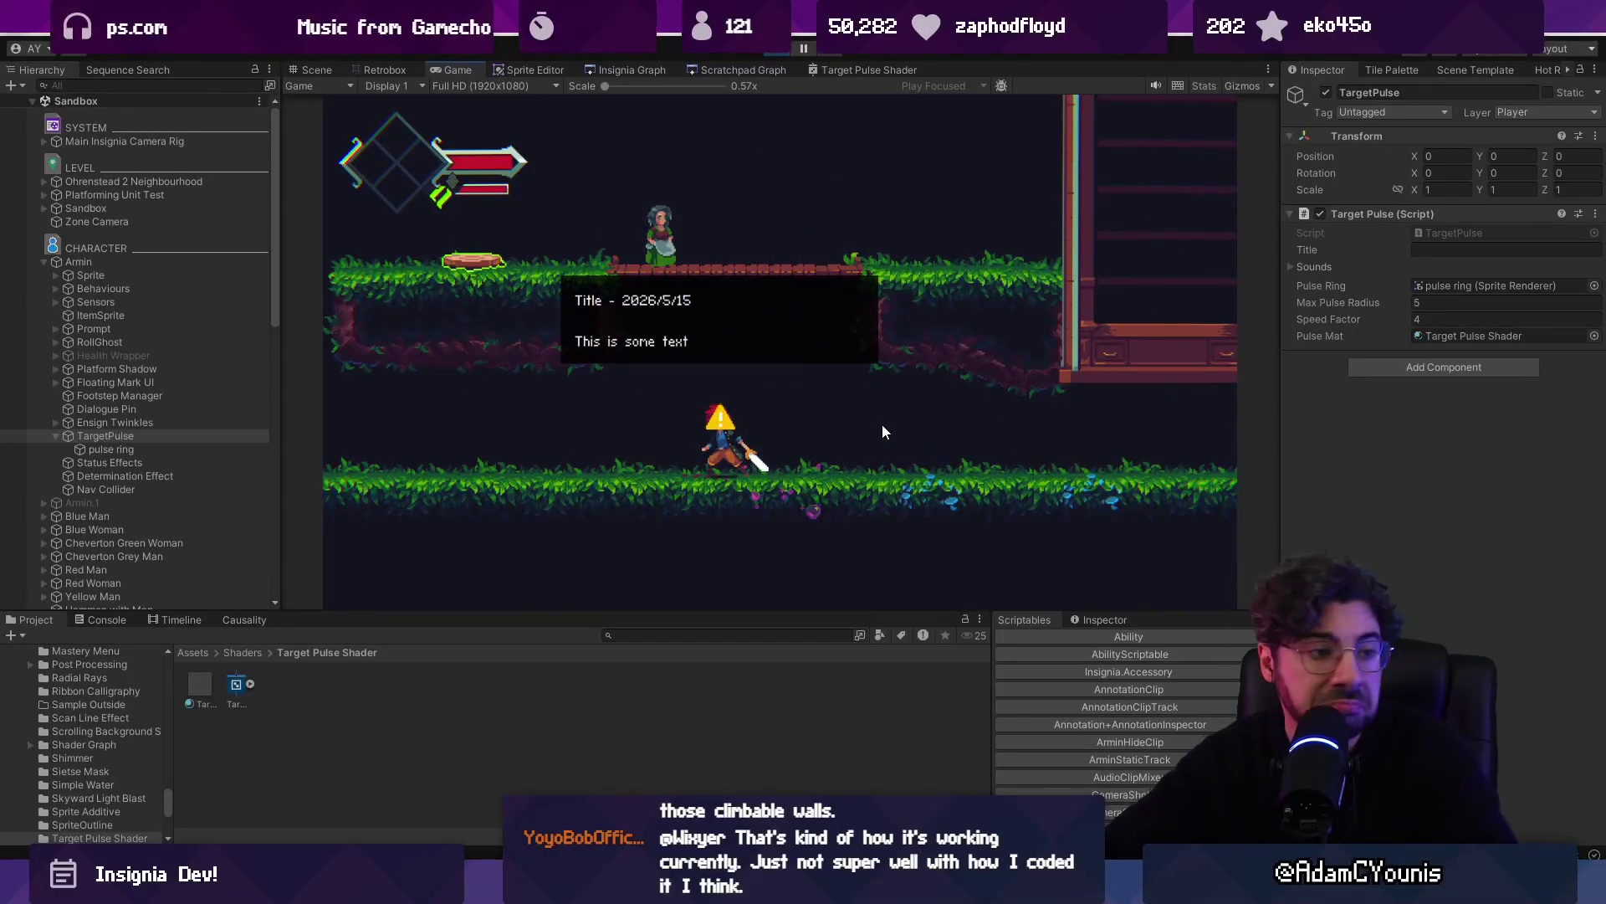
Raise the Speed Factor to 6 and fire a test pulse while jumping
{"action": "left_click", "coordinate": [1438, 321]}
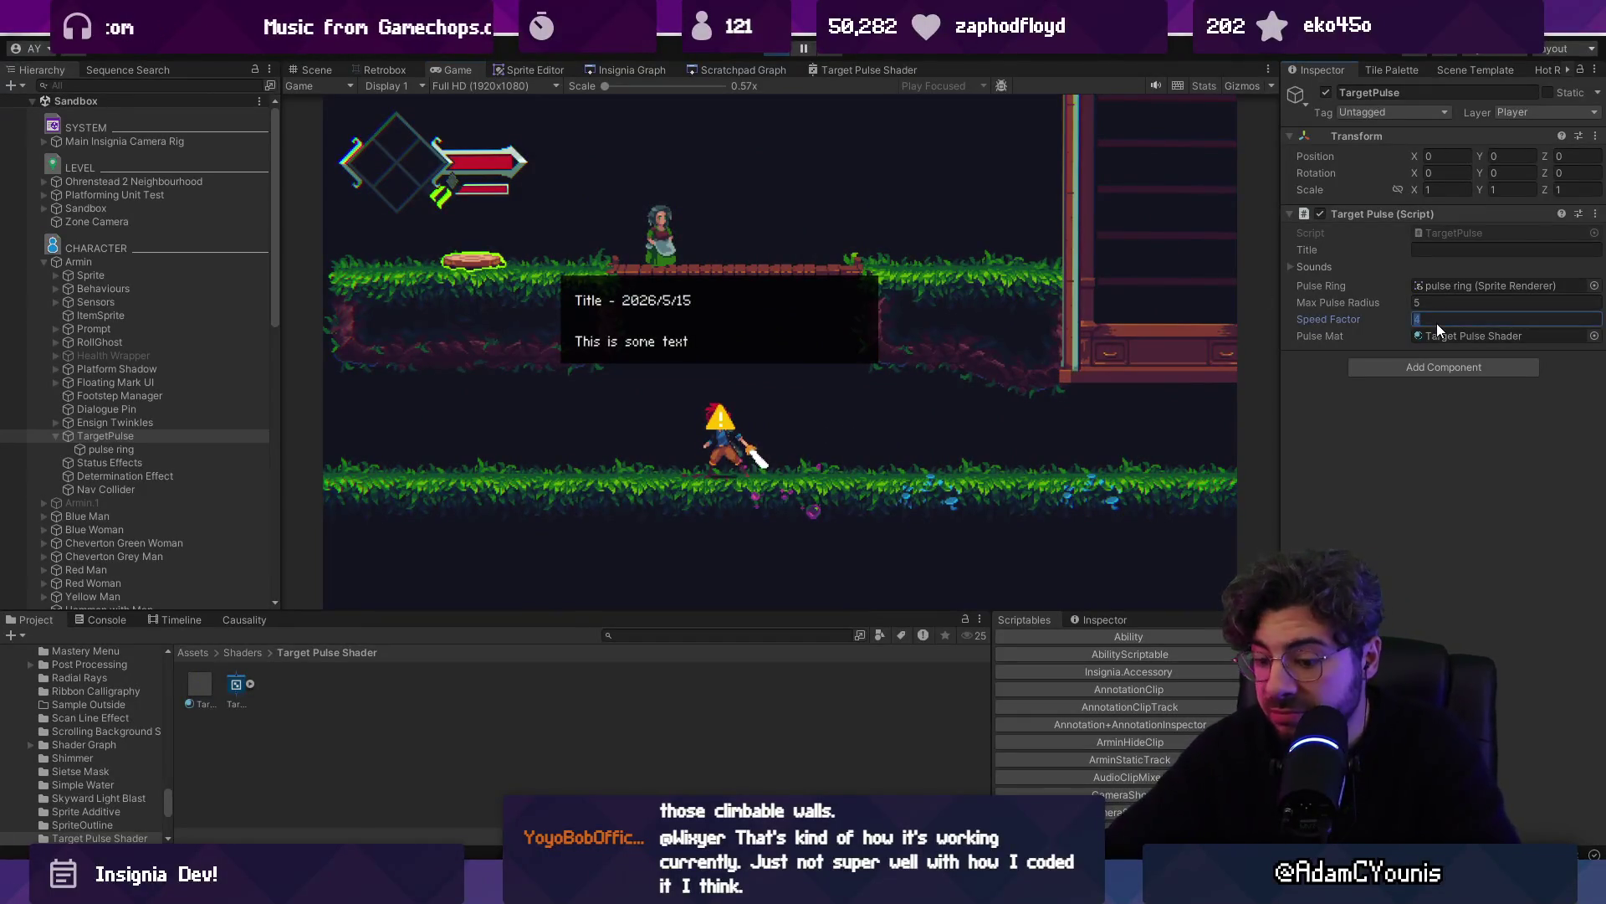
{"action": "type", "text": "6"}
{"action": "key", "text": "Return"}
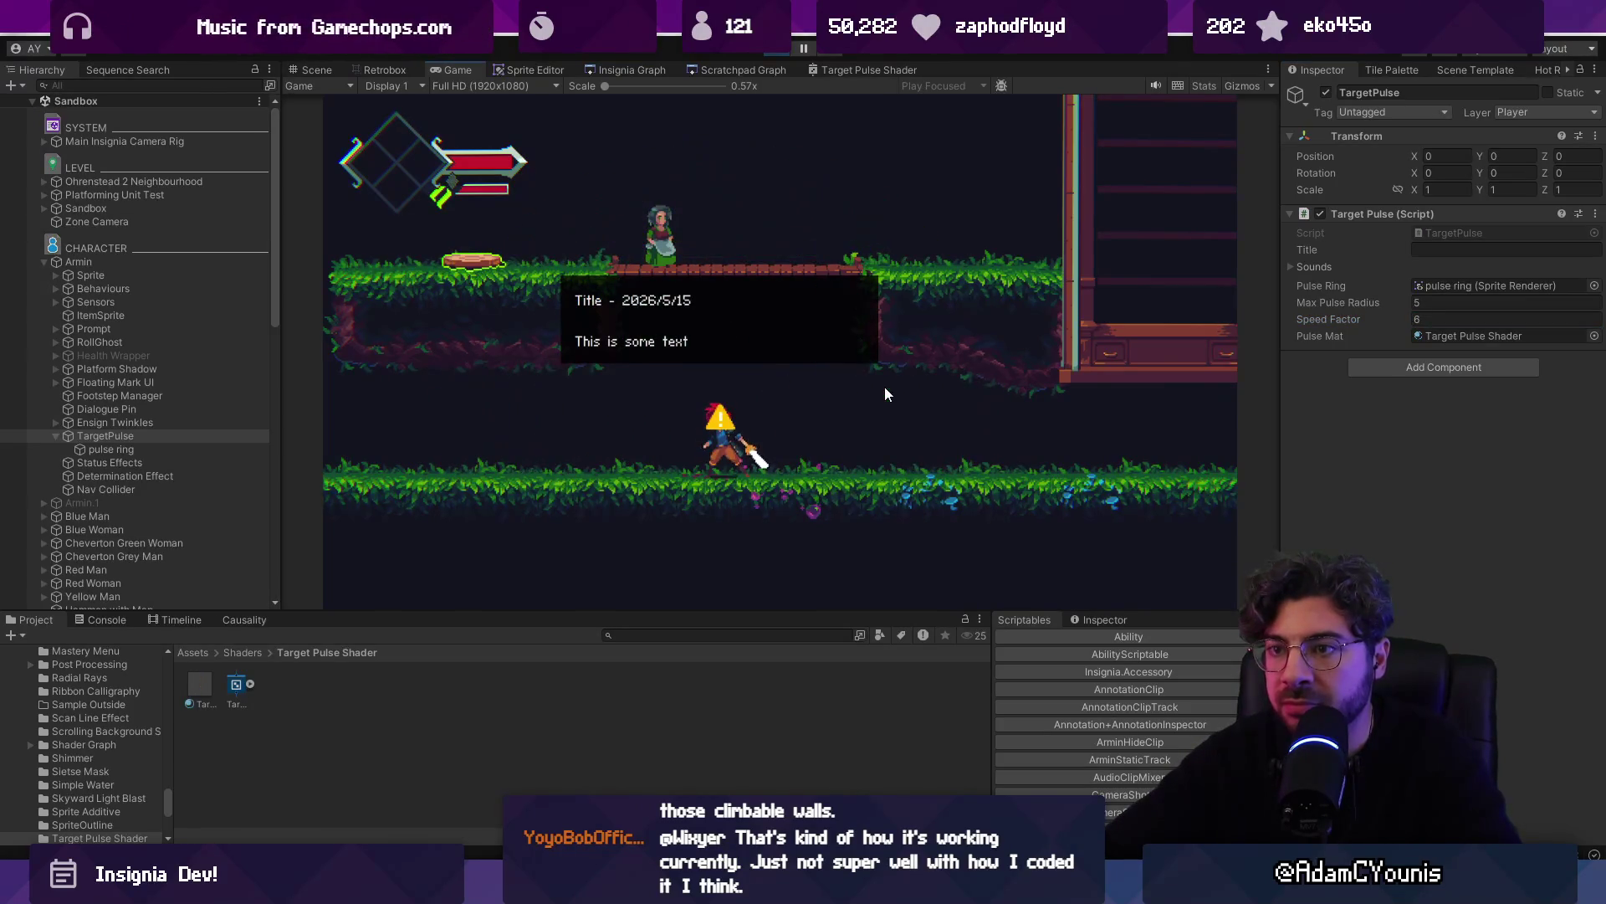
{"action": "key", "text": "space"}
{"action": "key", "text": "space"}
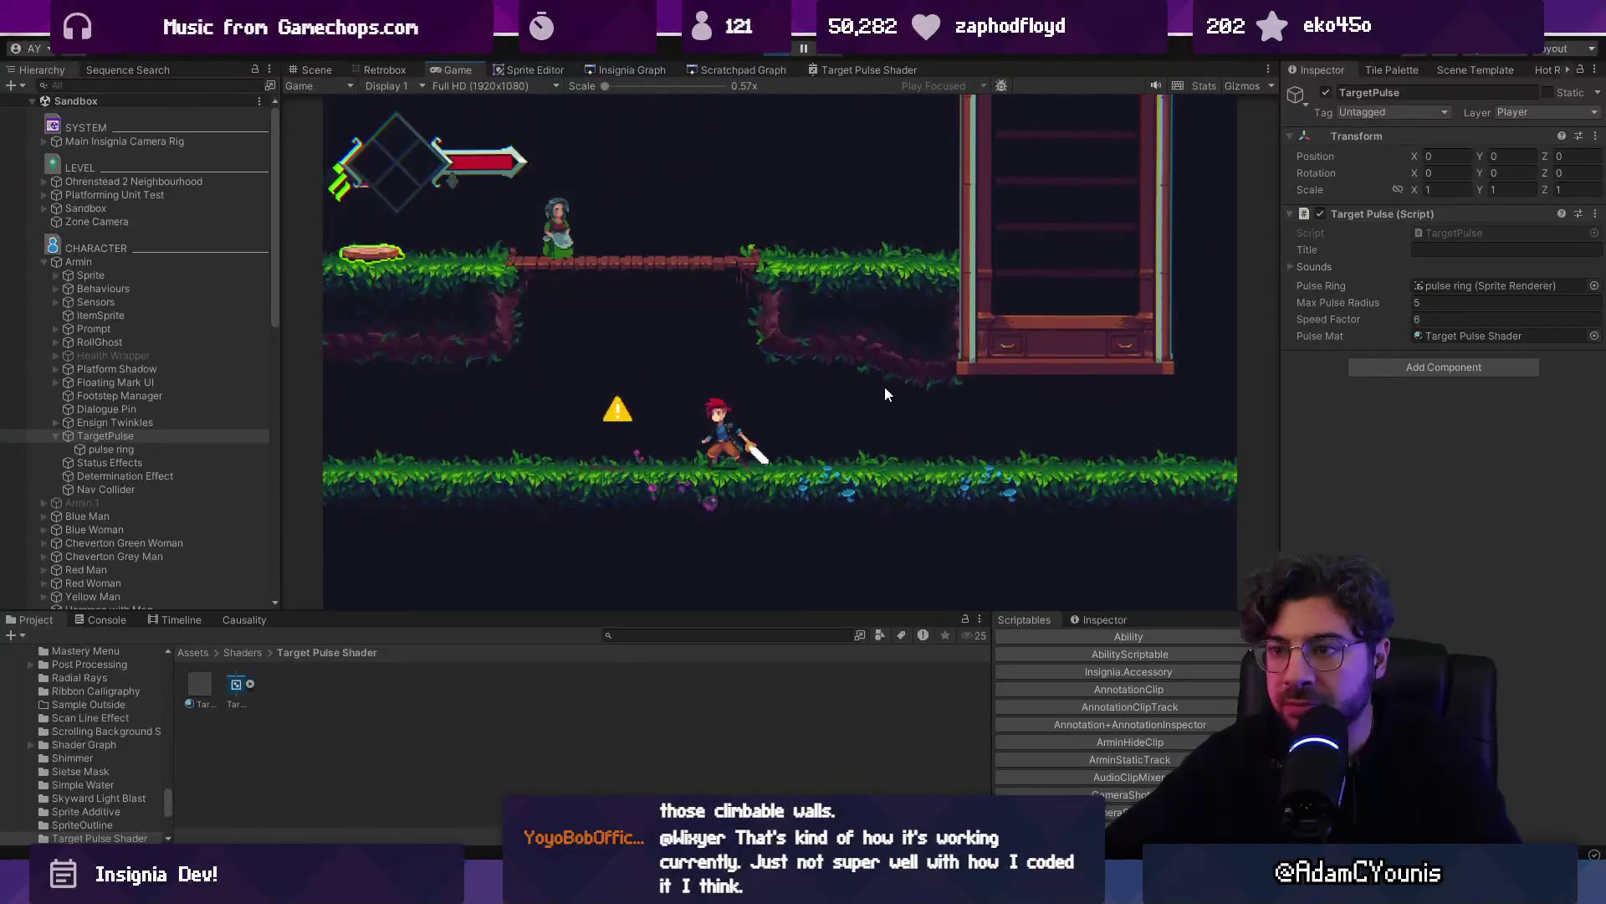
Maximize the Game view and run through the level firing pulses and swinging the sword
{"action": "key", "text": "shift+space"}
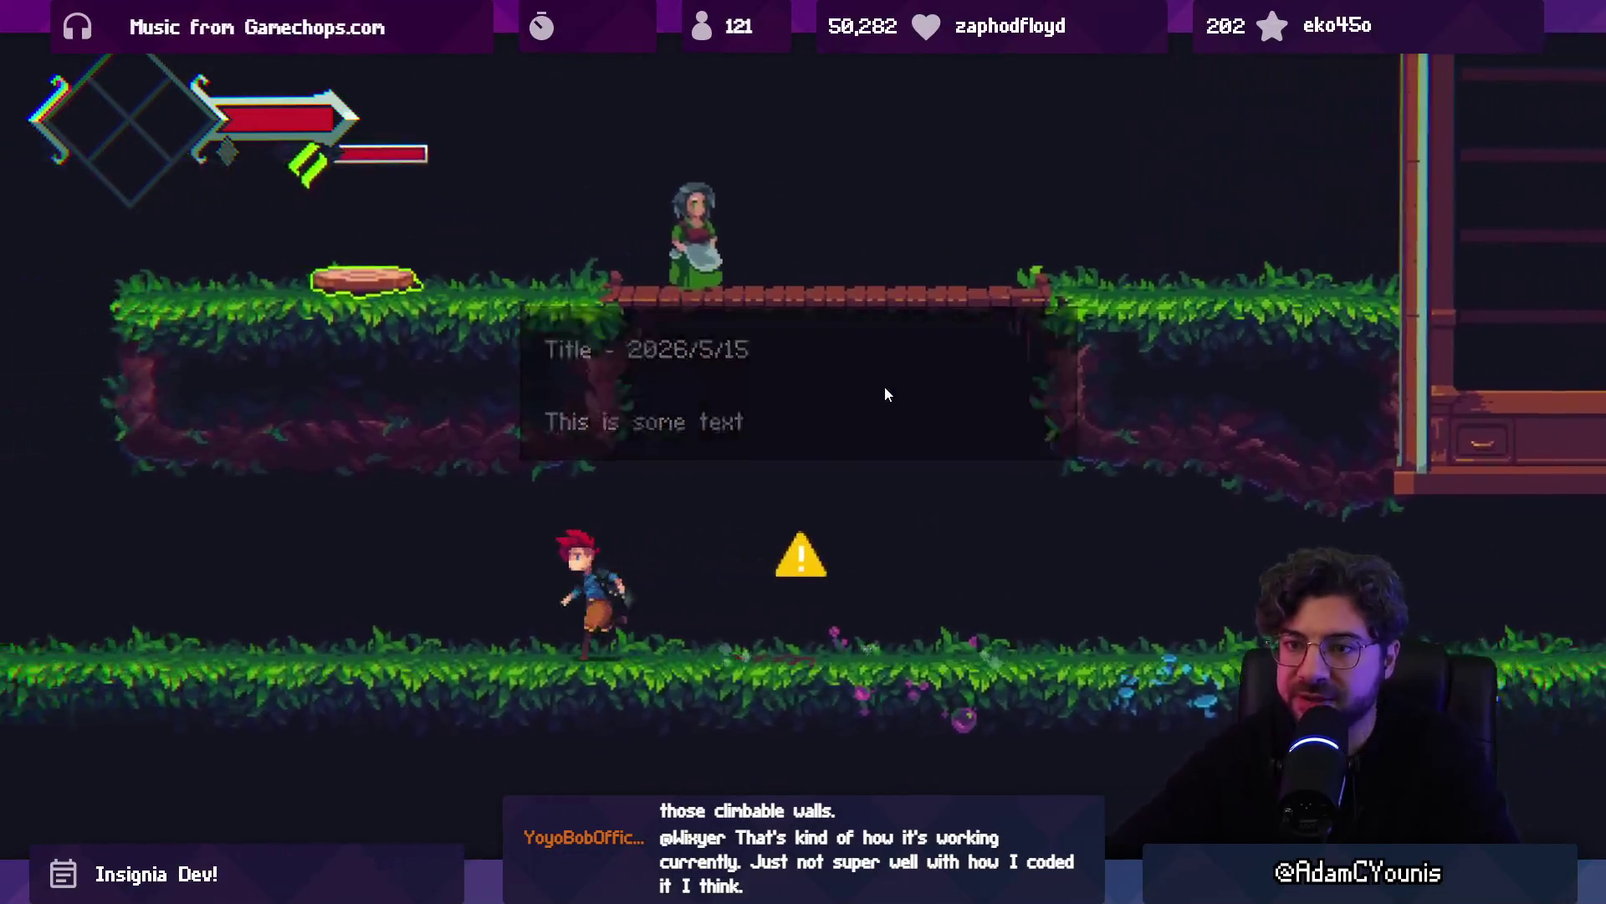
{"action": "key", "text": "Left"}
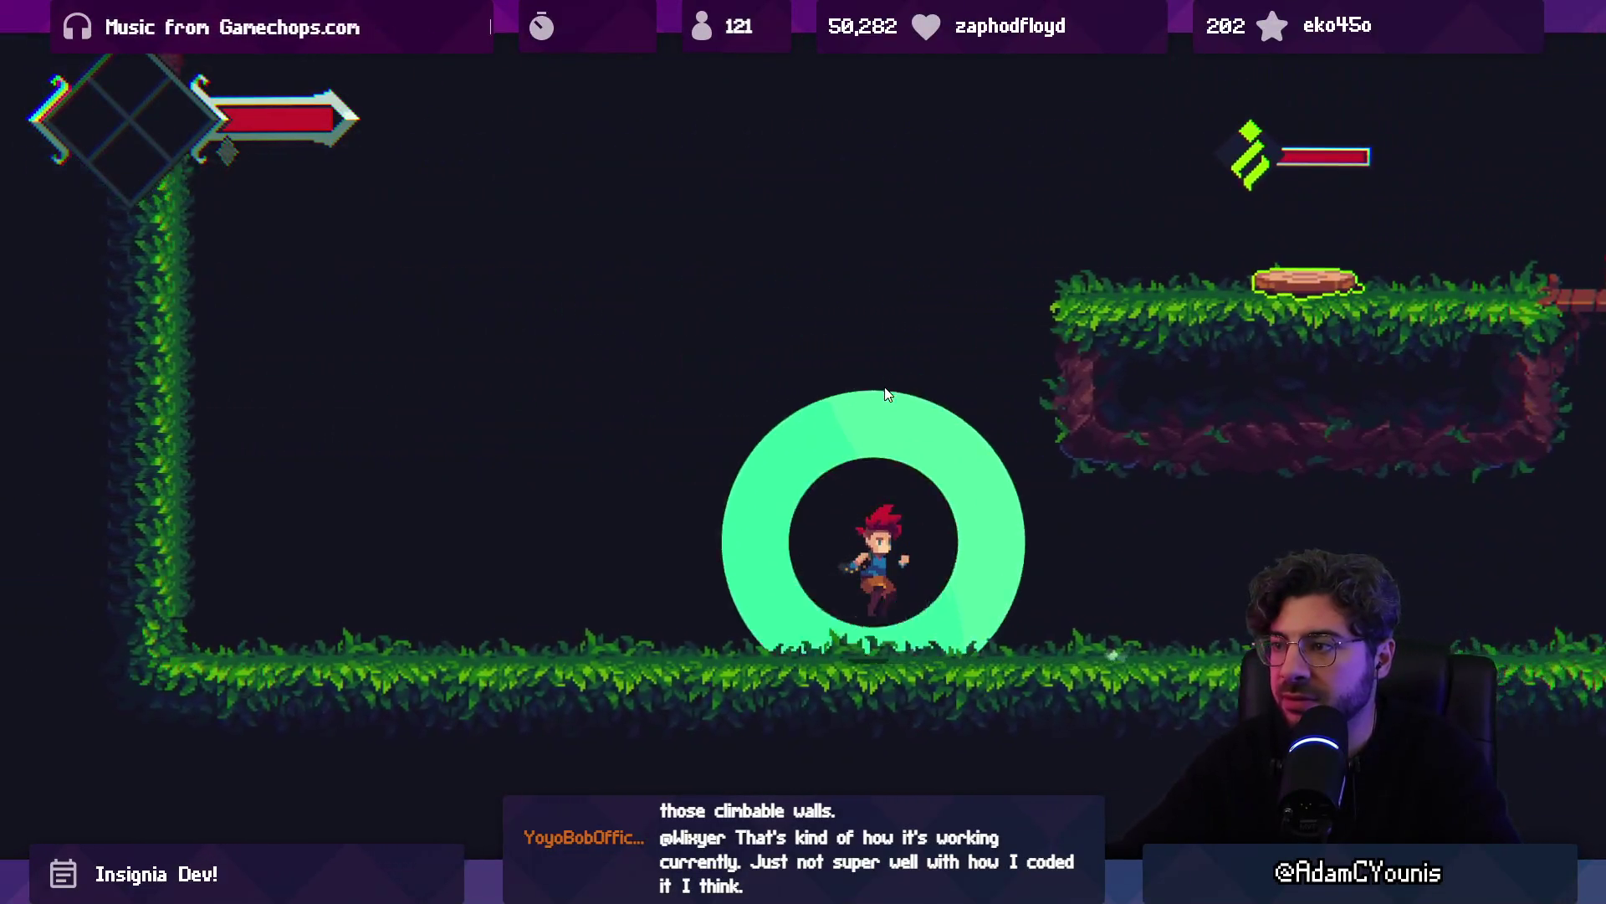
{"action": "key", "text": "Right"}
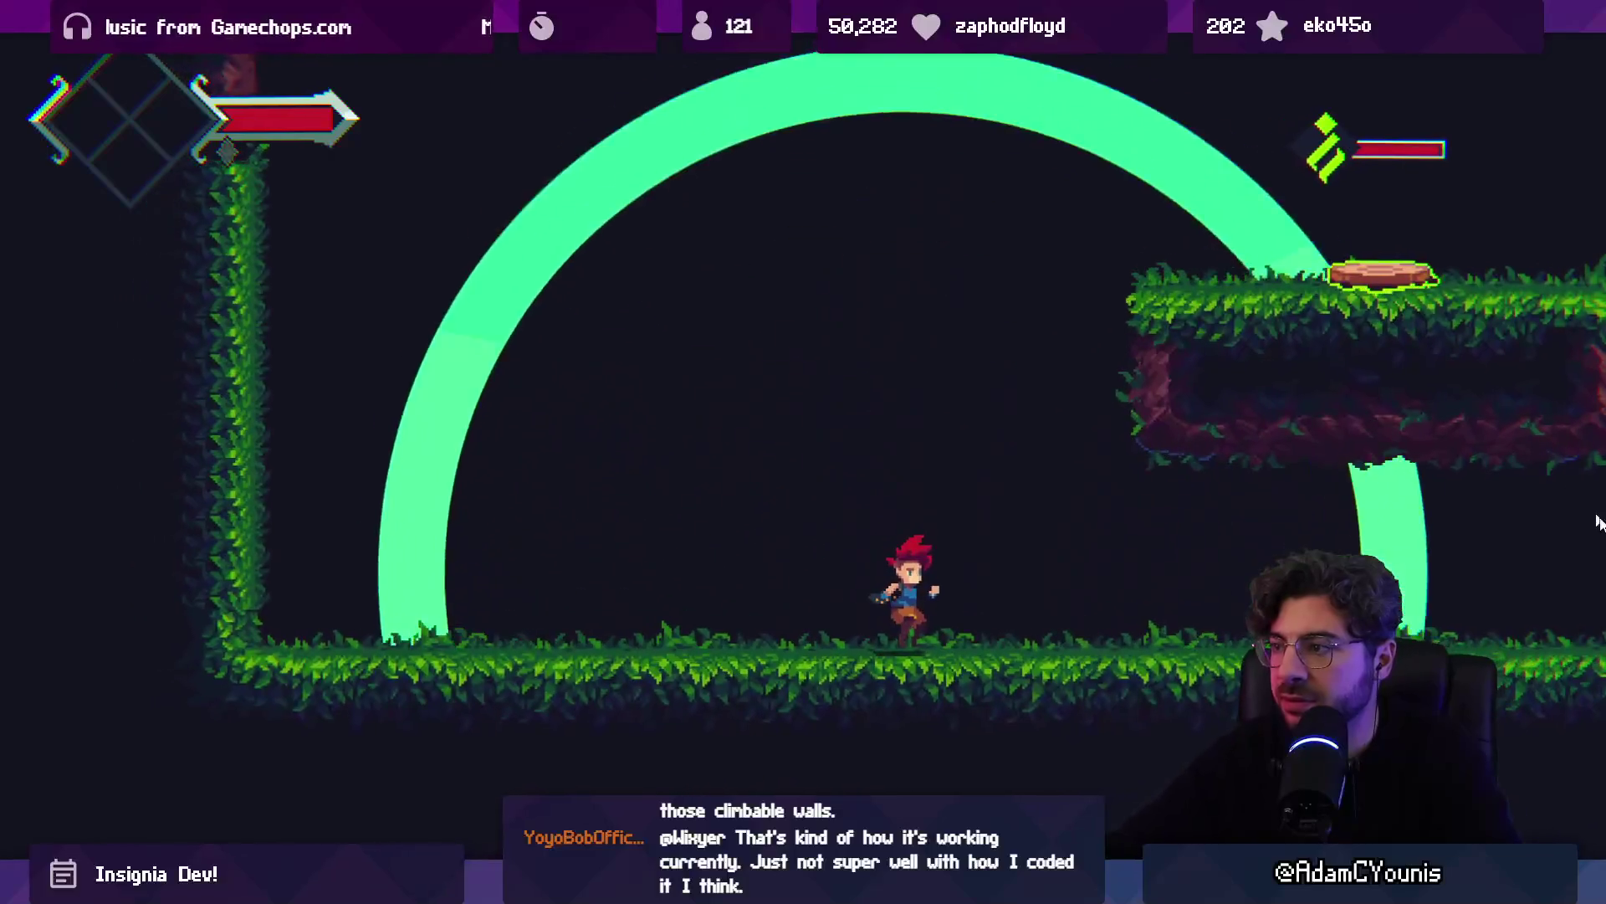
{"action": "key", "text": "Right"}
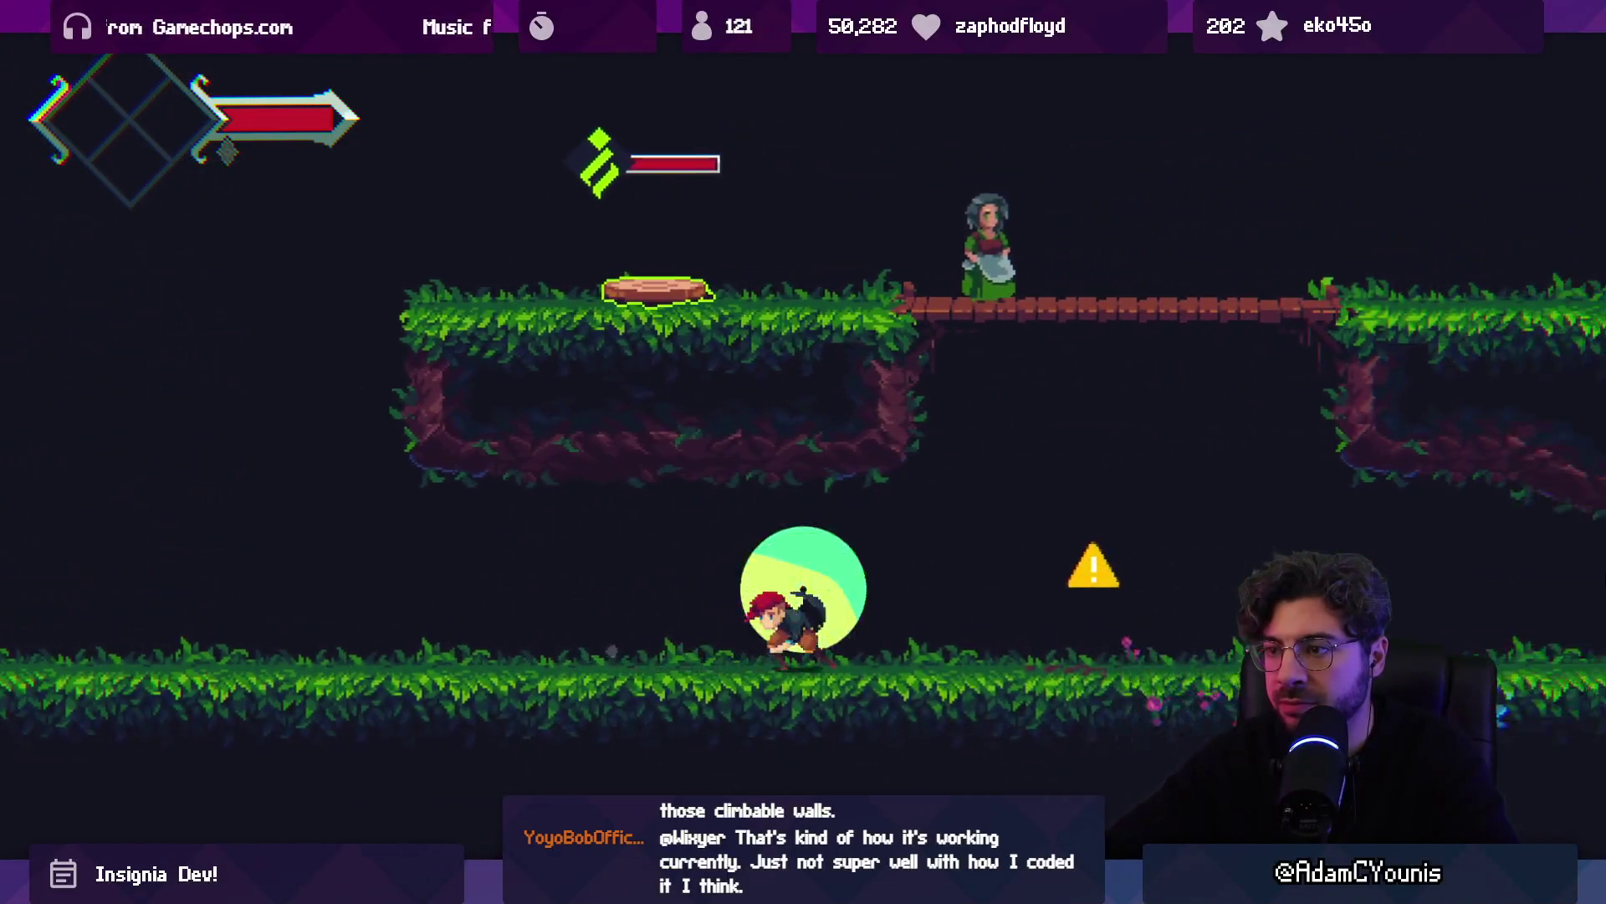
{"action": "key", "text": "Right"}
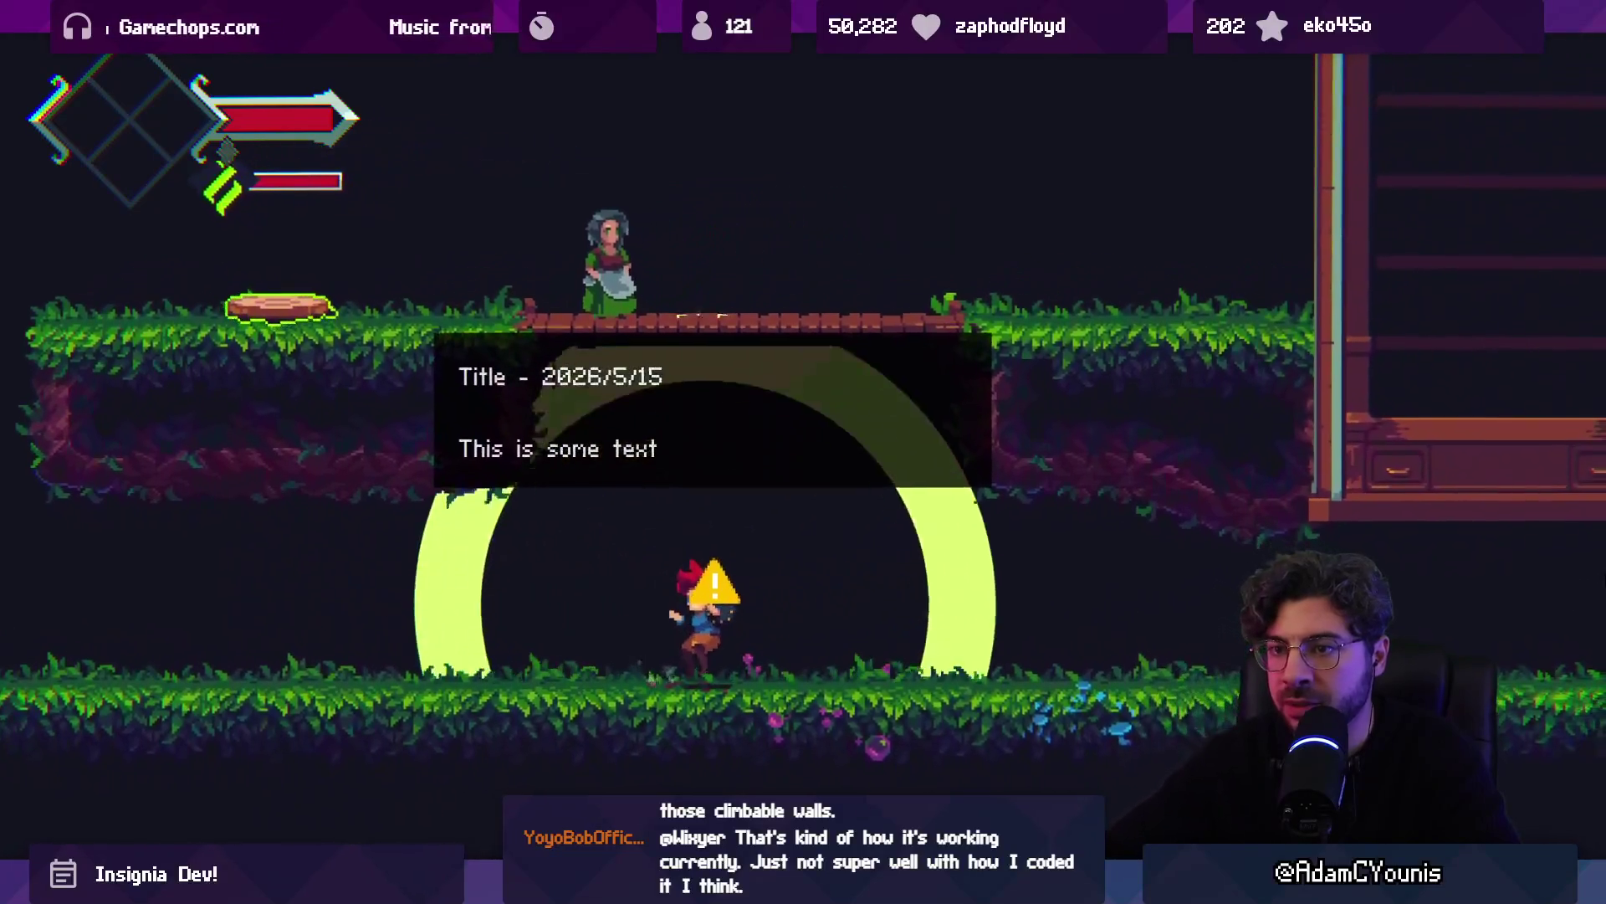
{"action": "key", "text": "x"}
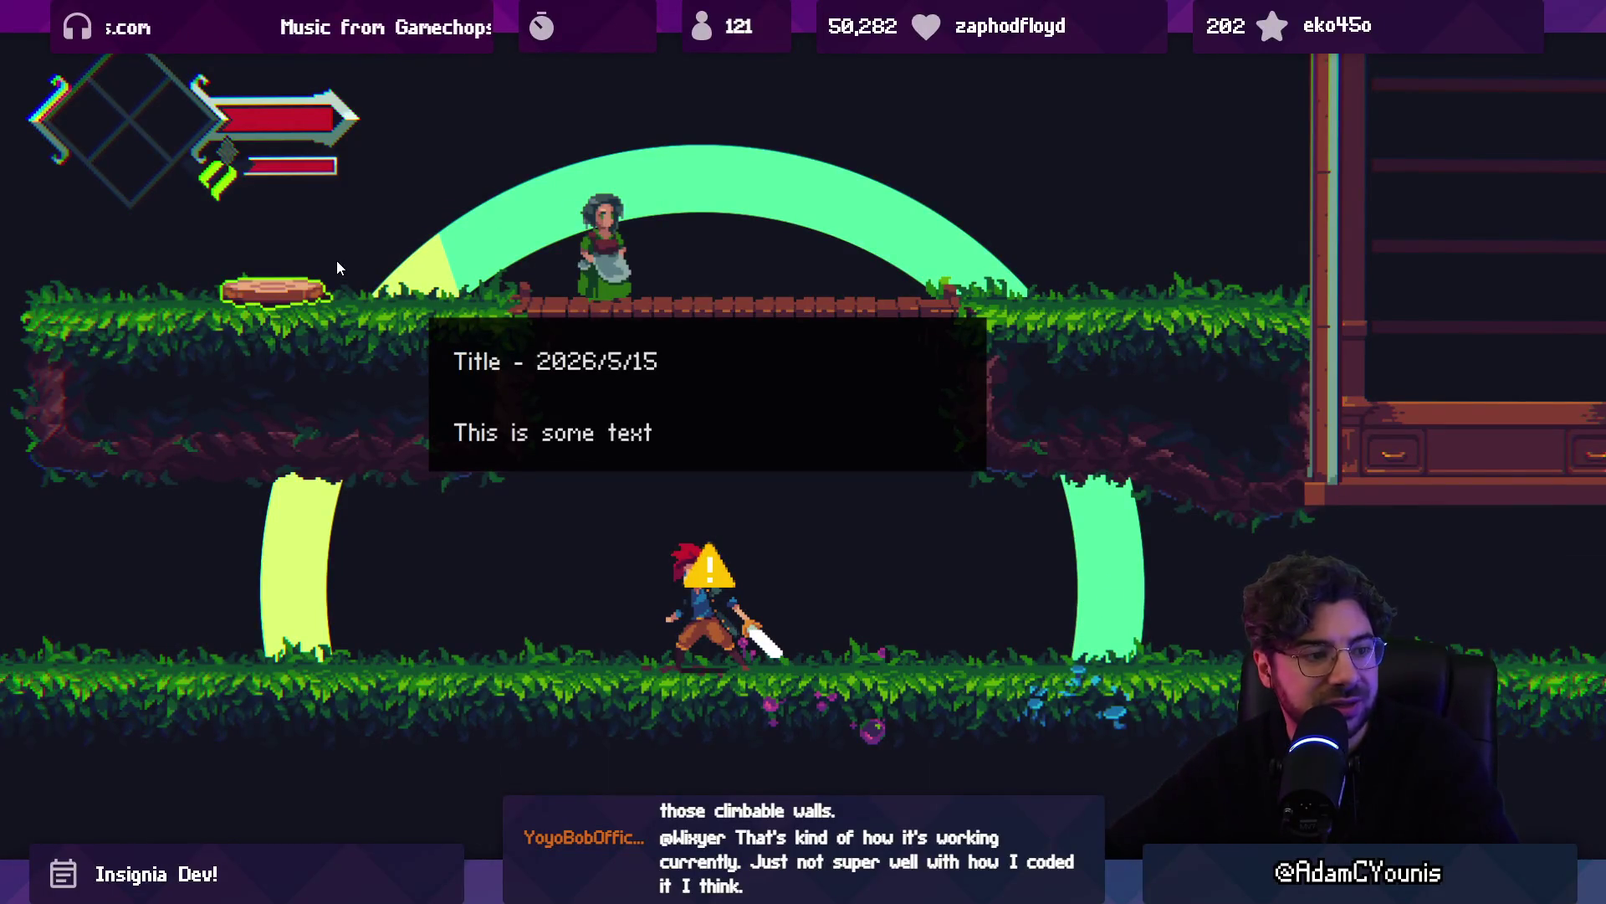
Crouch, run left and back right firing pulses, then leave Play mode
{"action": "key", "text": "Down"}
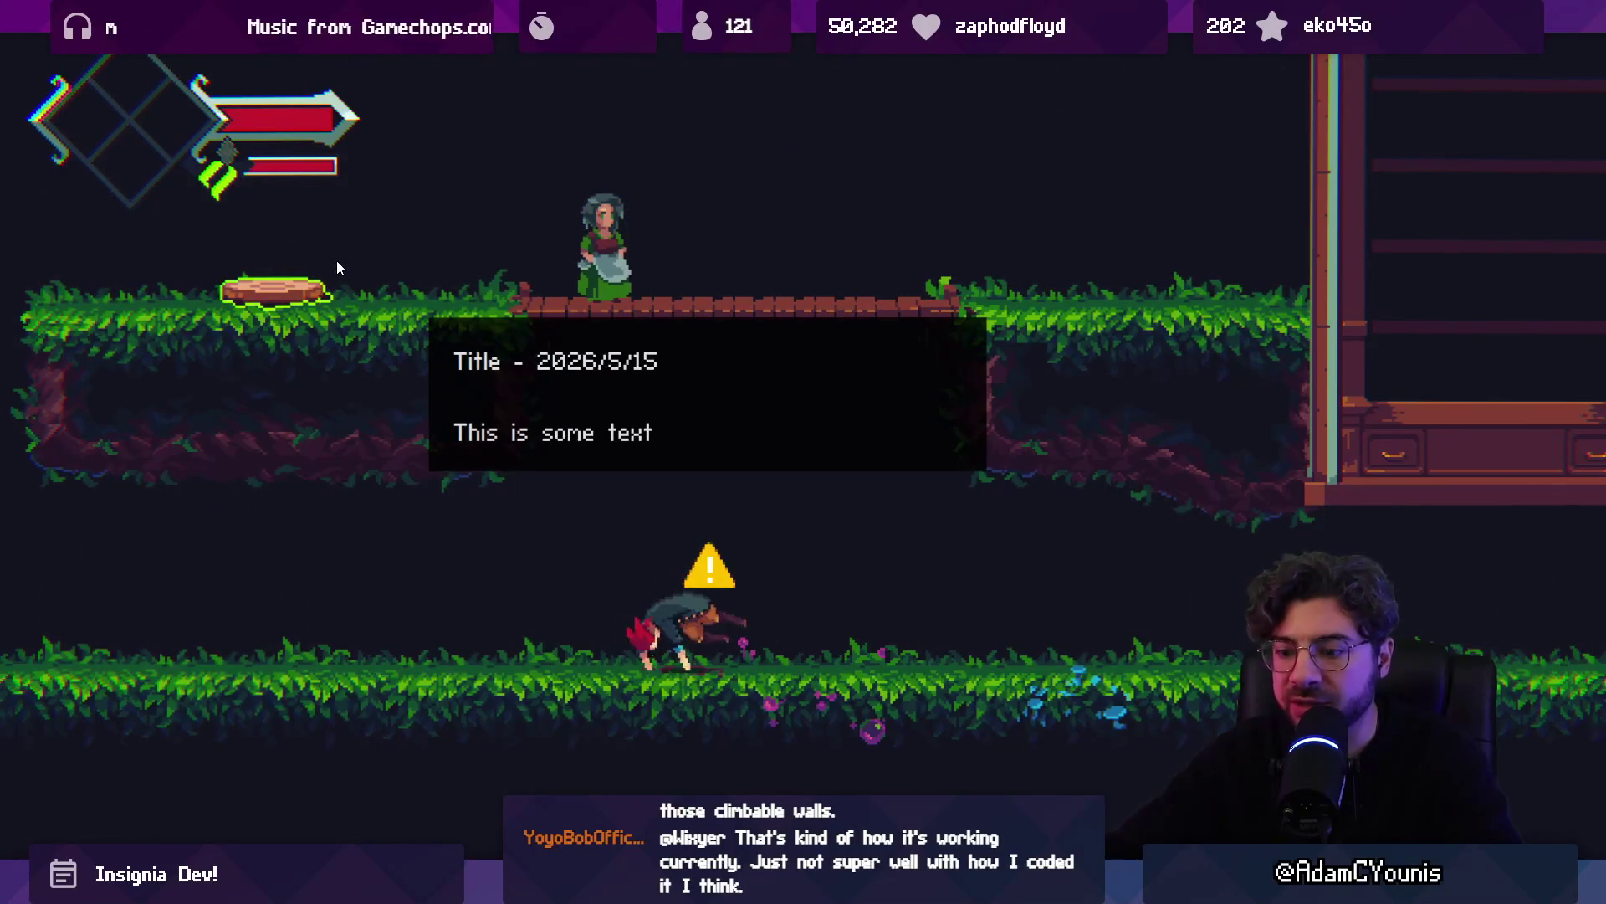
{"action": "key", "text": "x"}
{"action": "key", "text": "Left"}
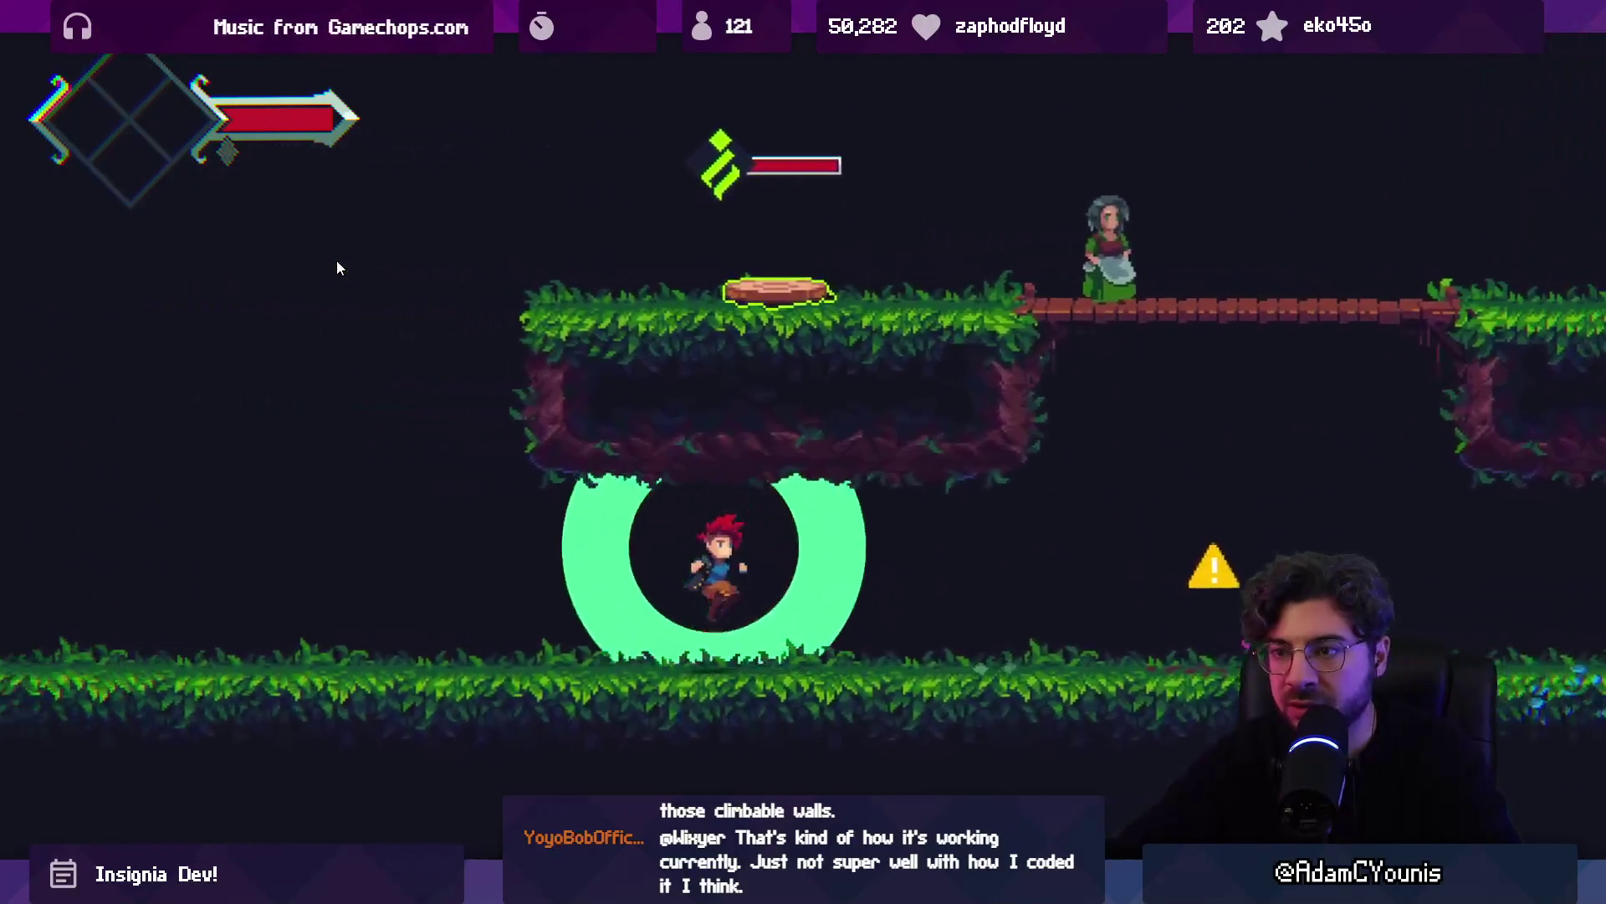
{"action": "key", "text": "x"}
{"action": "key", "text": "z"}
{"action": "key", "text": "x"}
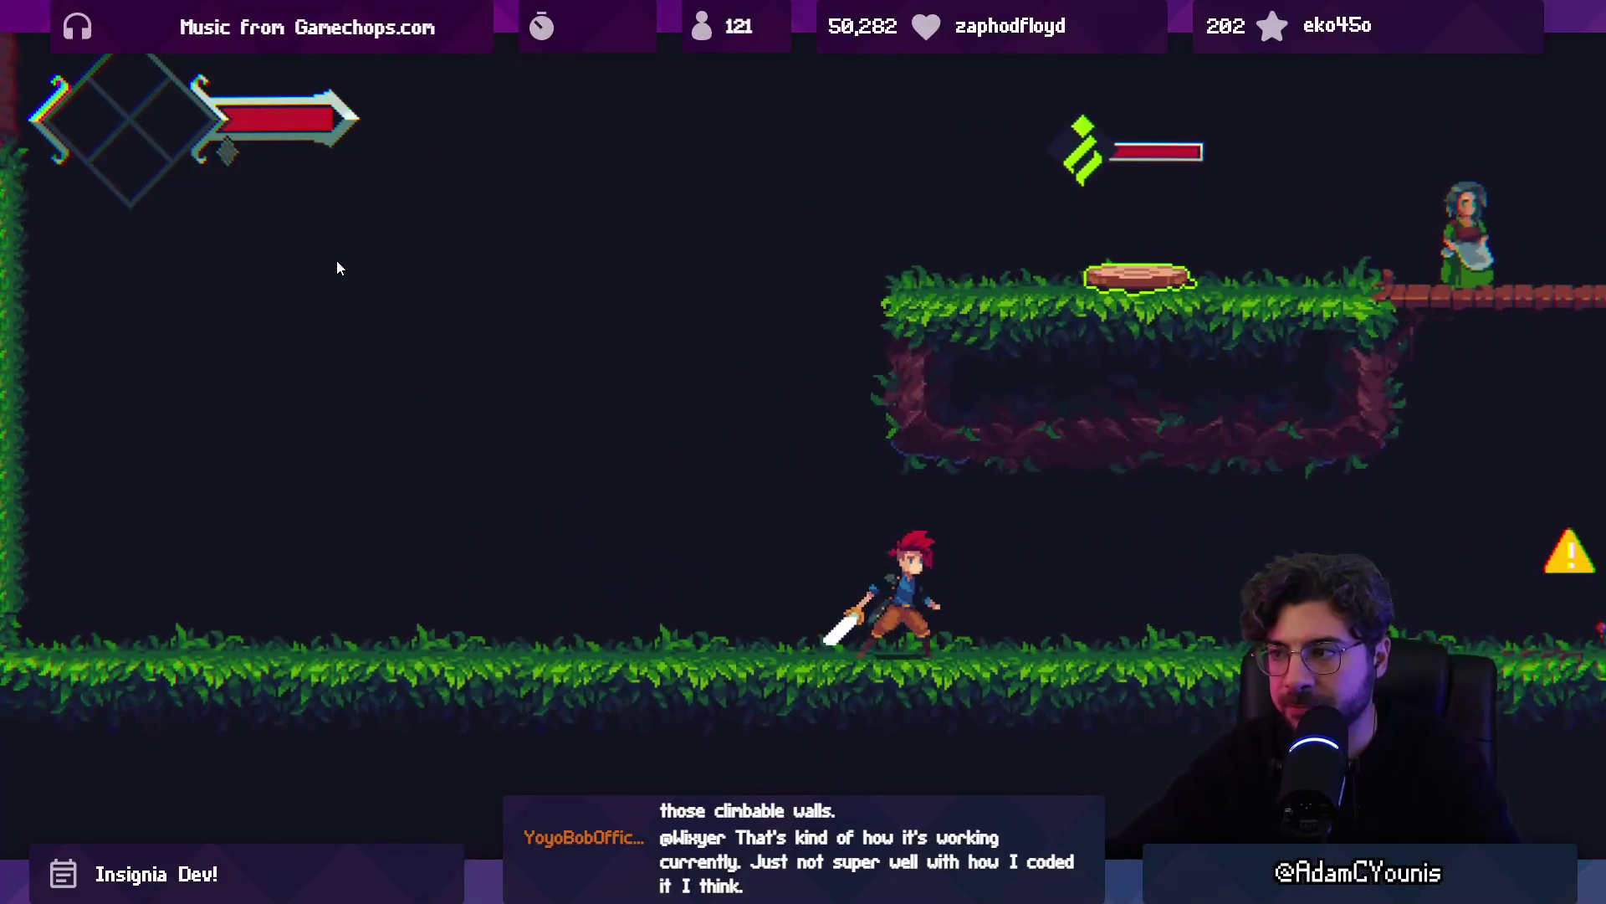
{"action": "key", "text": "x"}
{"action": "key", "text": "Right"}
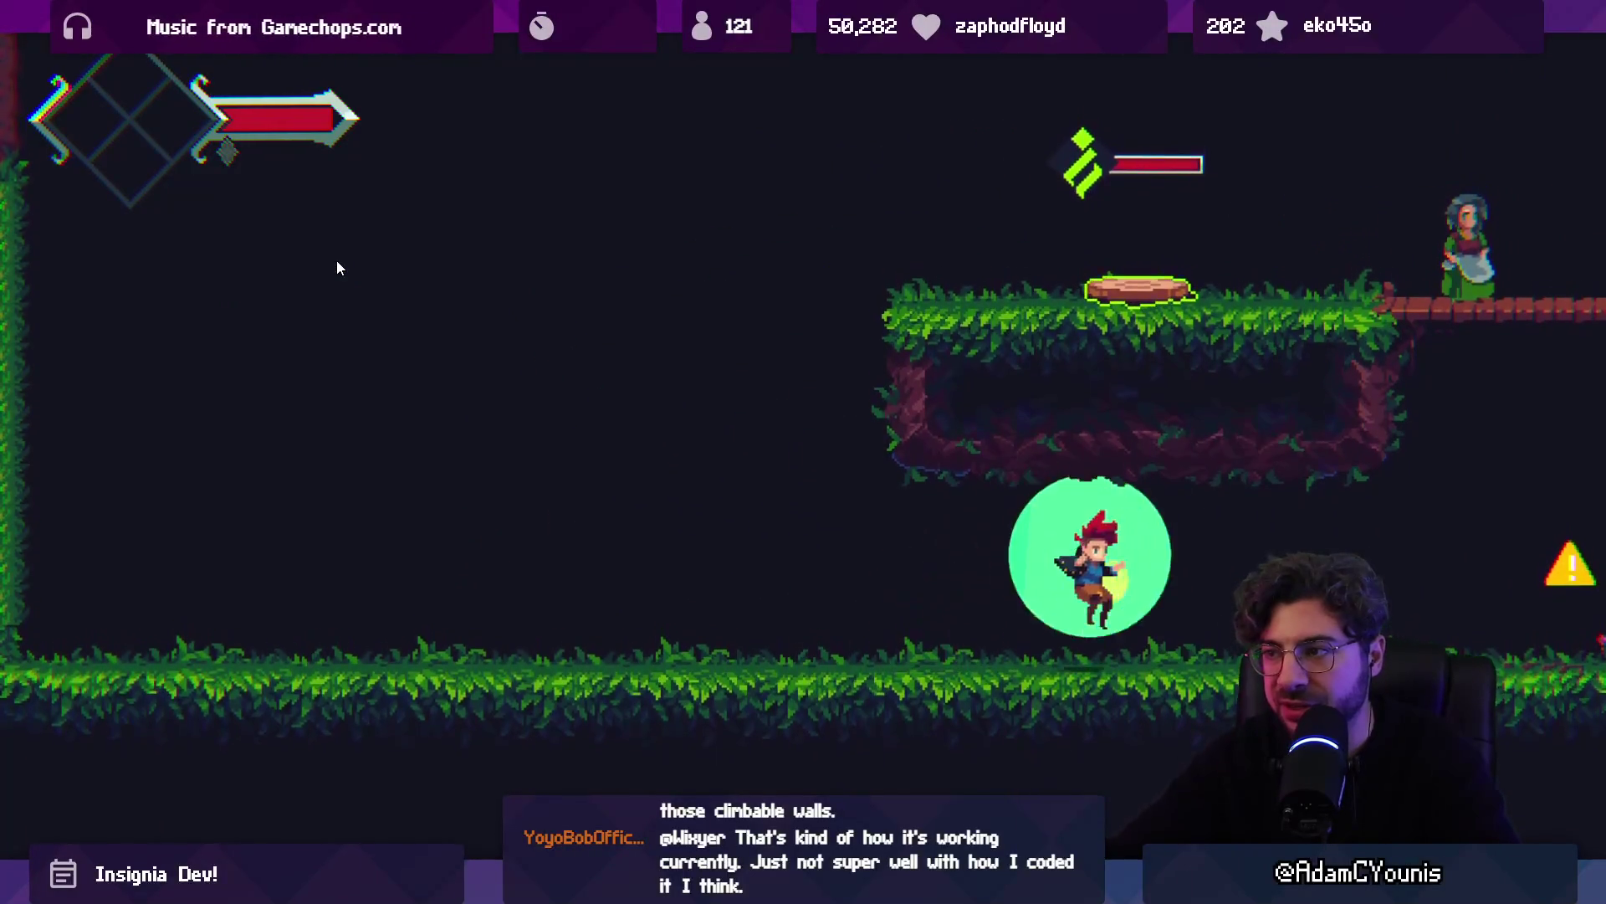
{"action": "key", "text": "z"}
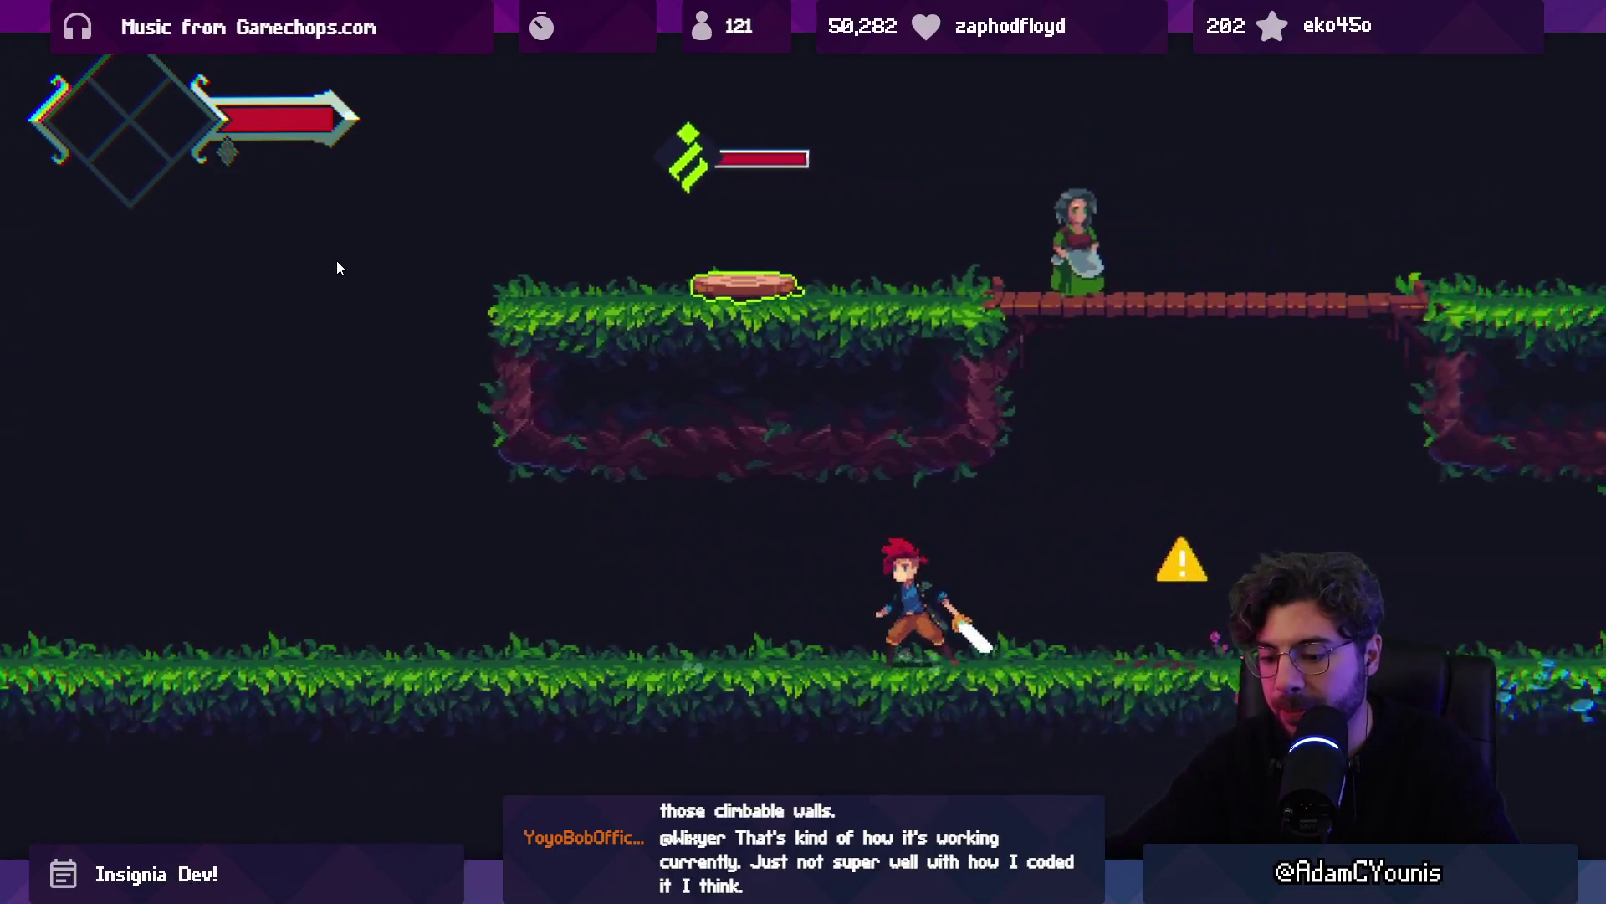
{"action": "key", "text": "ctrl+p"}
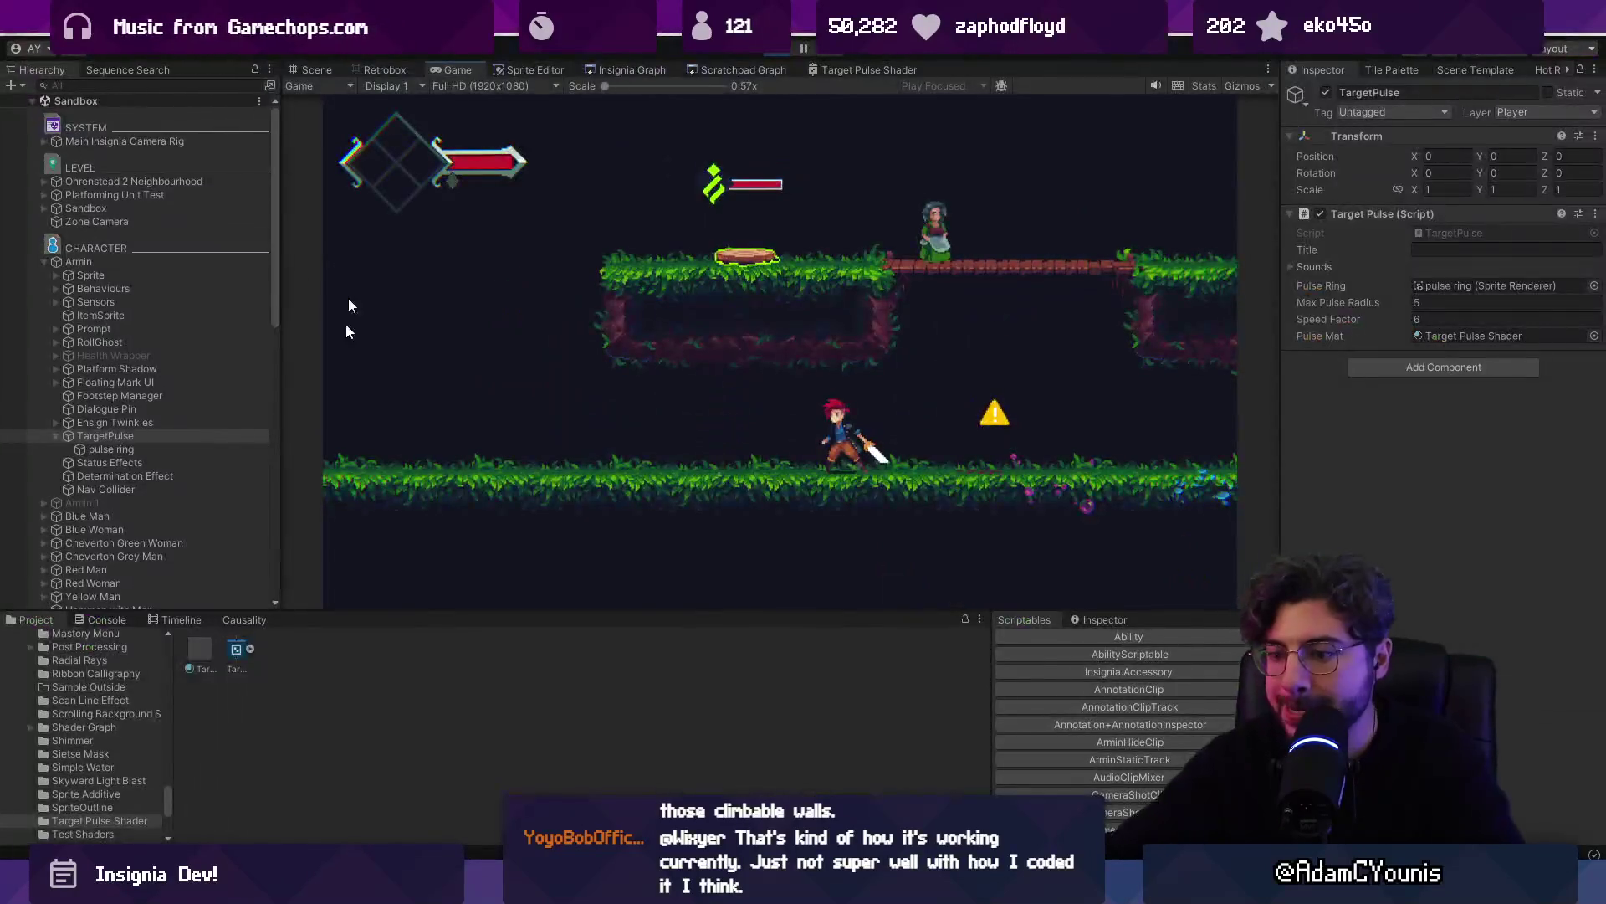
{"action": "key", "text": "alt+Tab"}
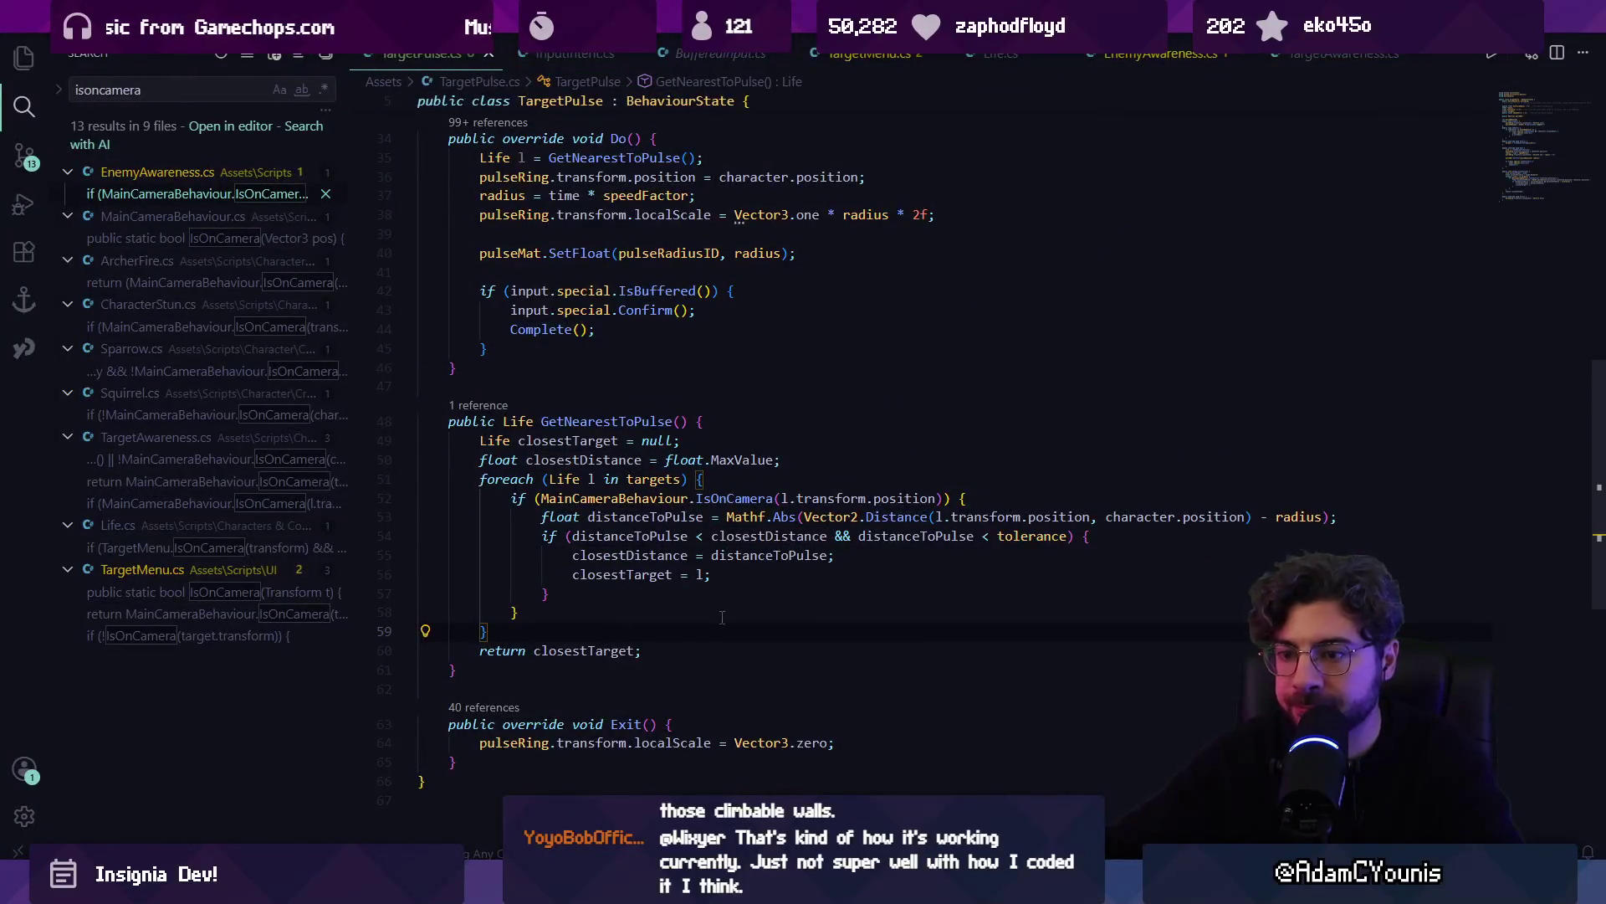
Begin an if statement after the special-input block and fire a test pulse in Unity
{"action": "right_click", "coordinate": [722, 618]}
{"action": "key", "text": "Escape"}
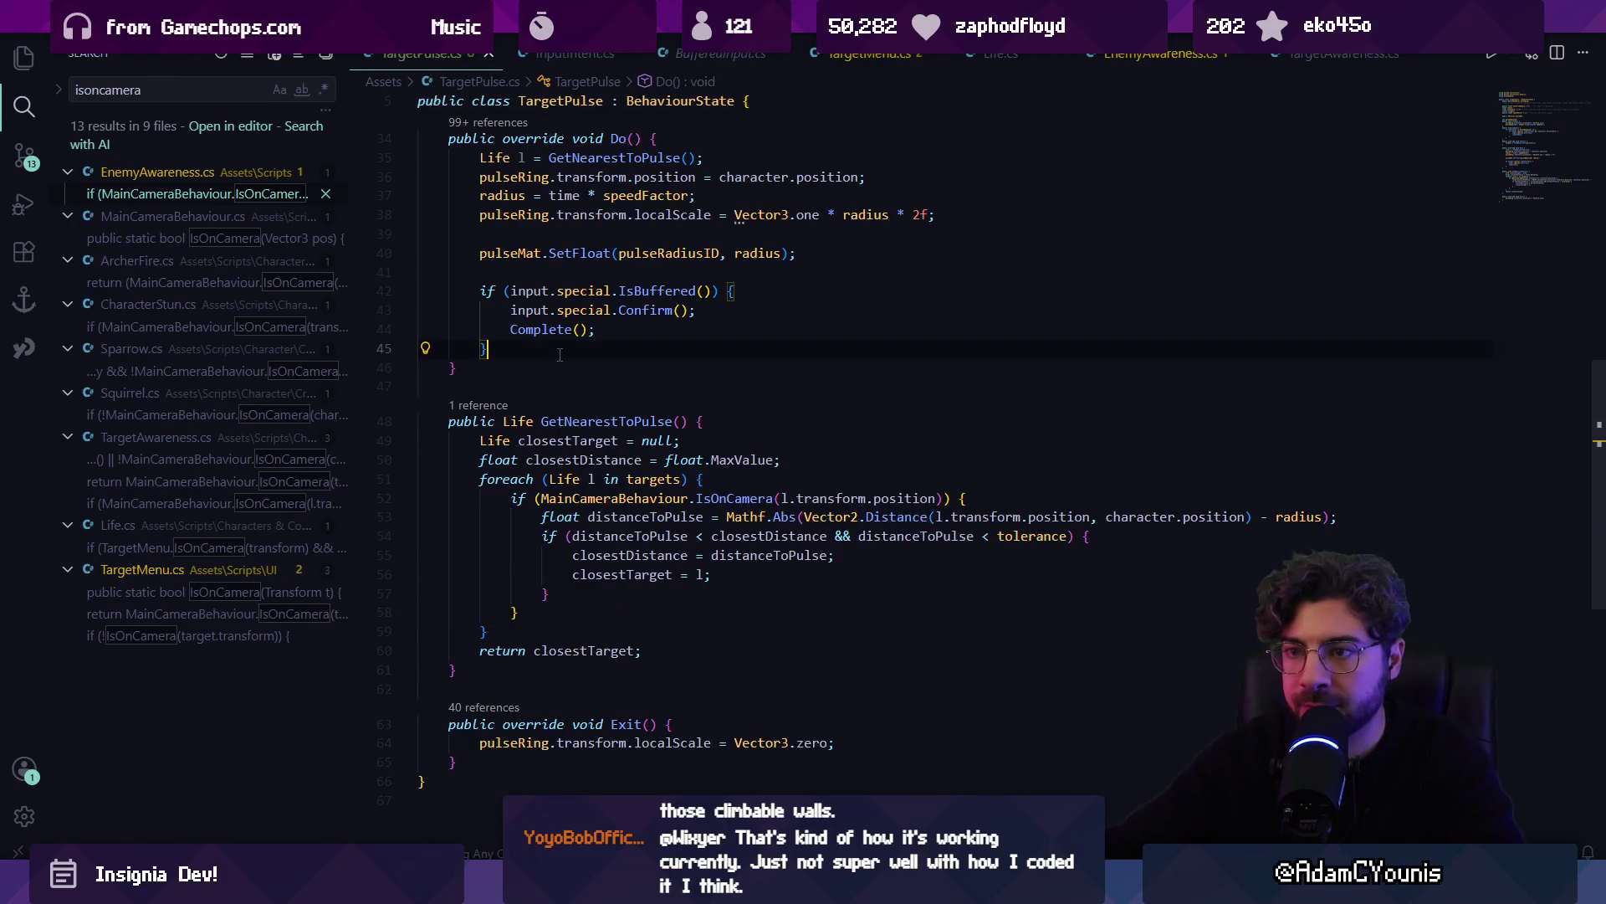
{"action": "key", "text": "Return"}
{"action": "key", "text": "Return"}
{"action": "type", "text": "if("}
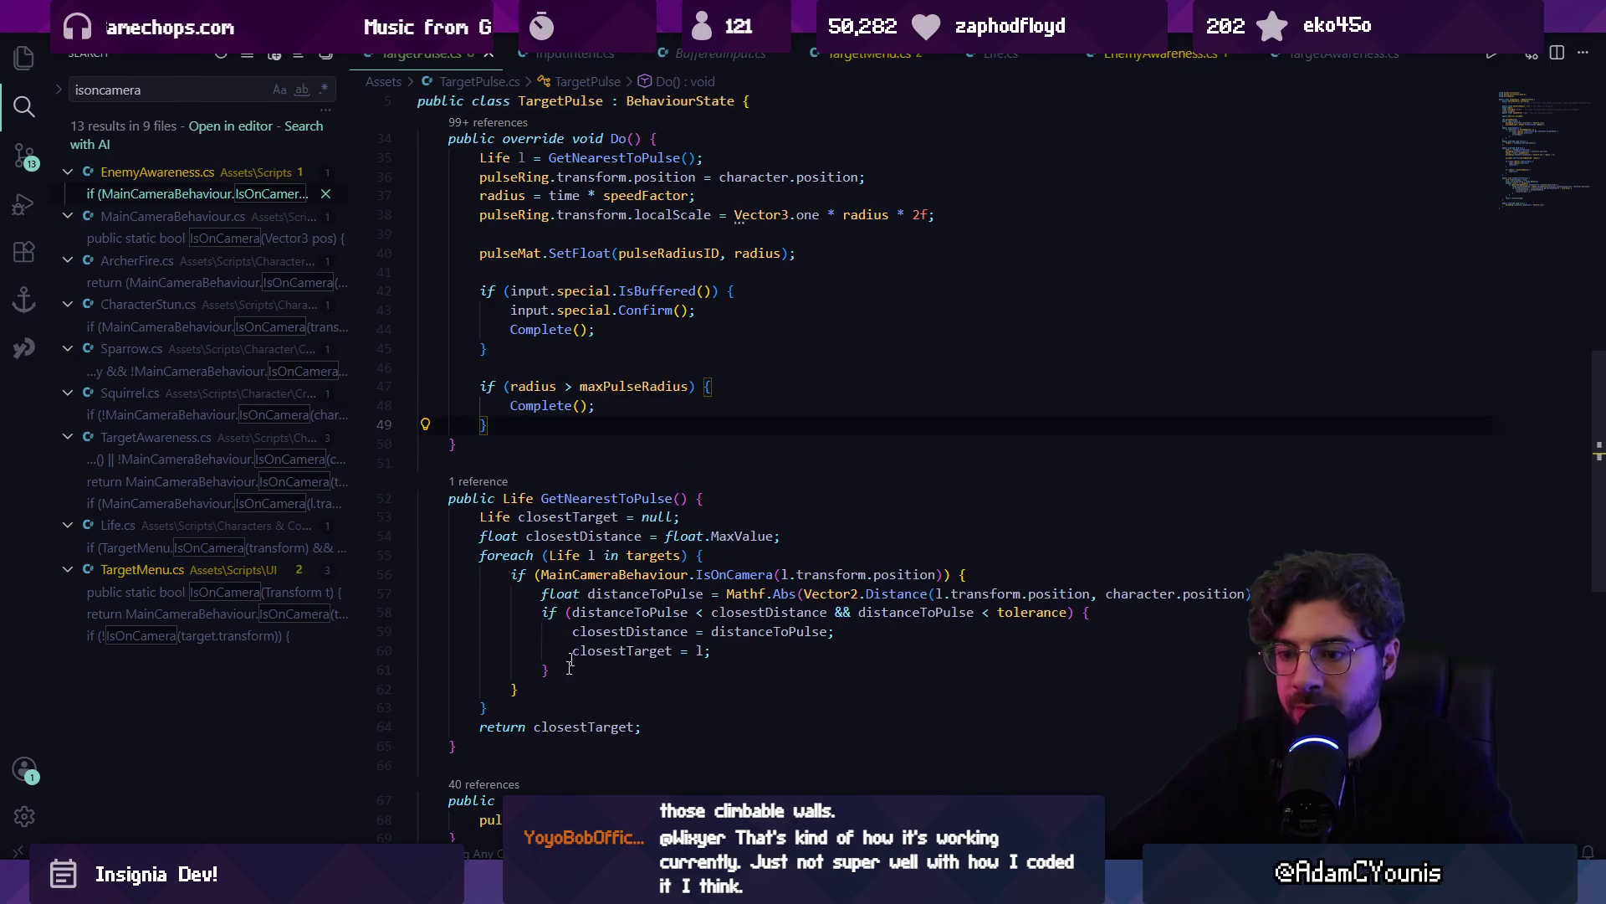
{"action": "key", "text": "alt+Tab"}
{"action": "left_click", "coordinate": [876, 366]}
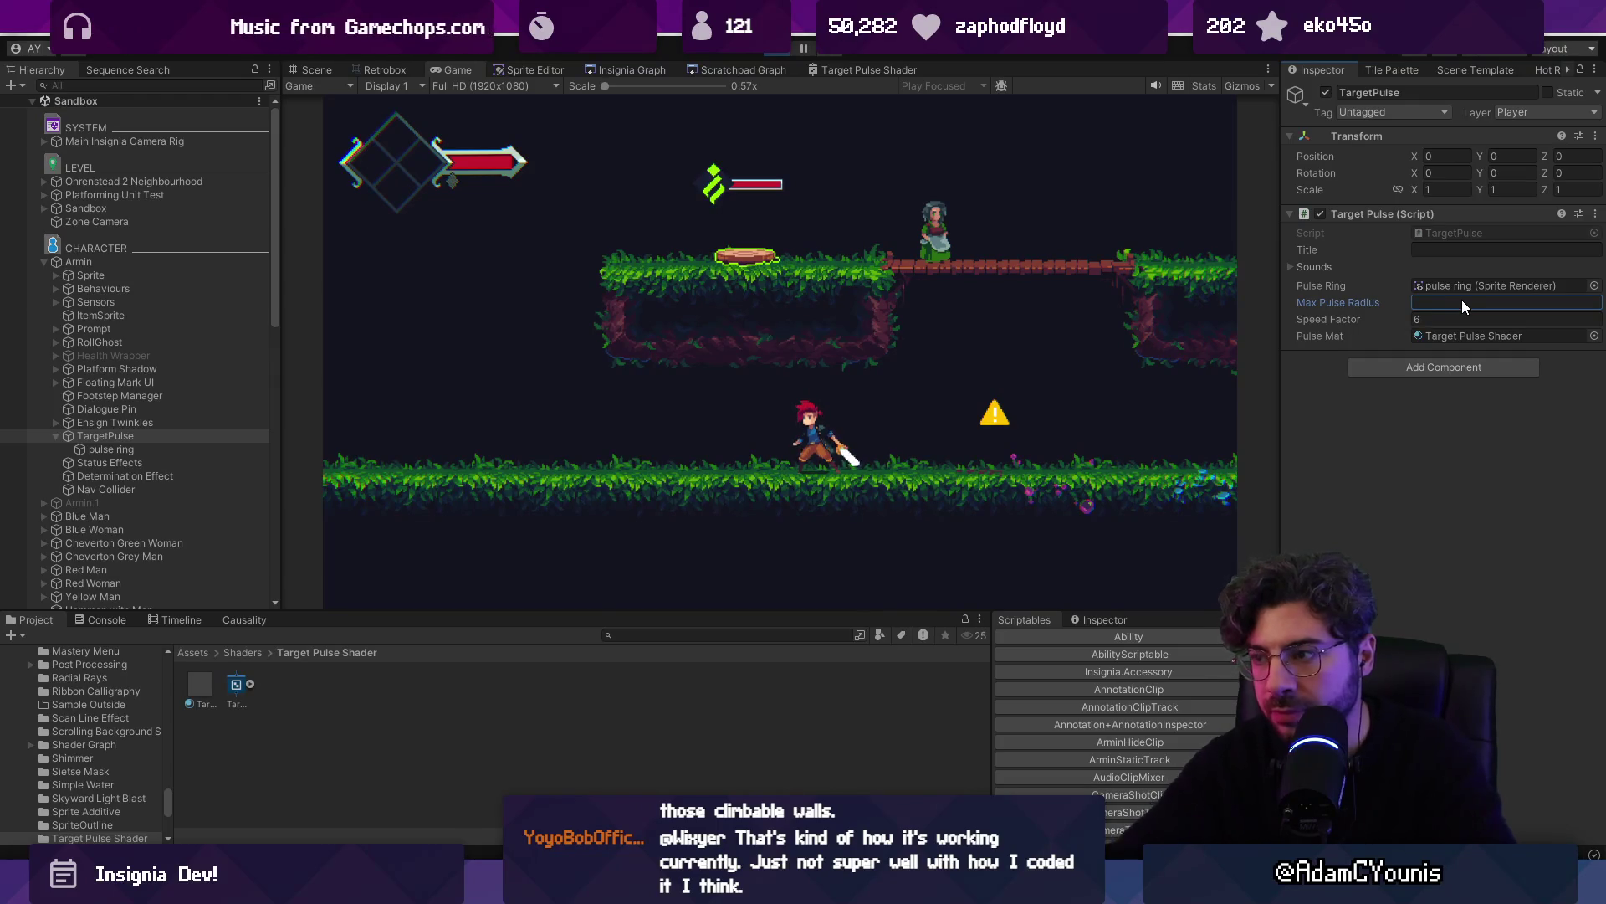
{"action": "key", "text": "alt+Tab"}
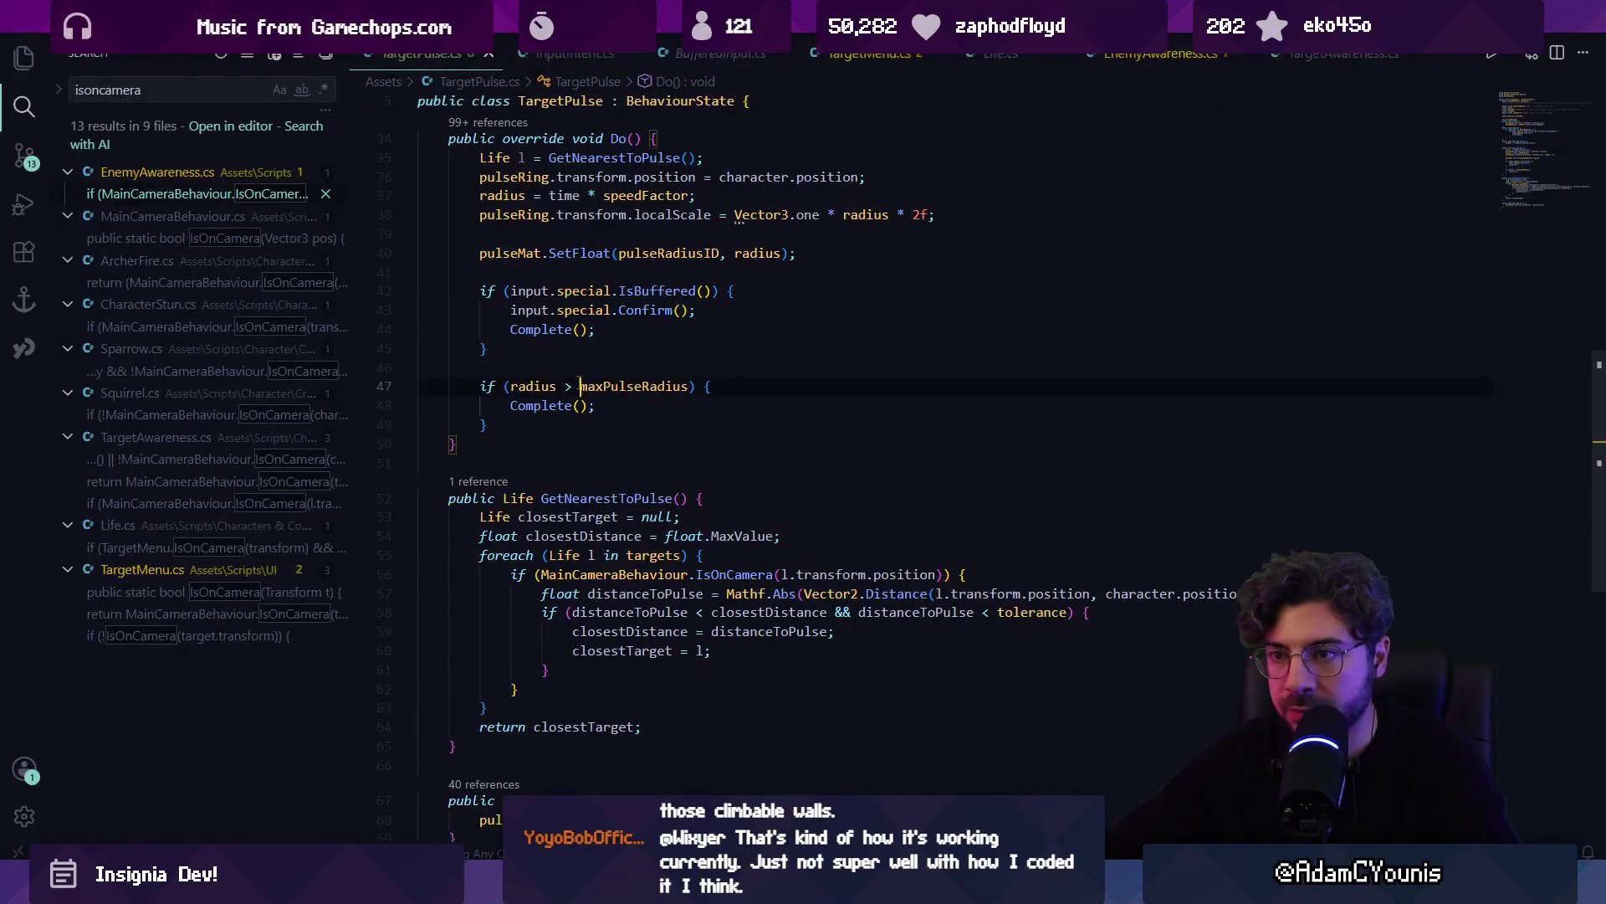
Replace maxPulseRadius's fixed 5f with Camera.main.orthographicSize * 2f
{"action": "left_click", "coordinate": [632, 386], "text": "ctrl"}
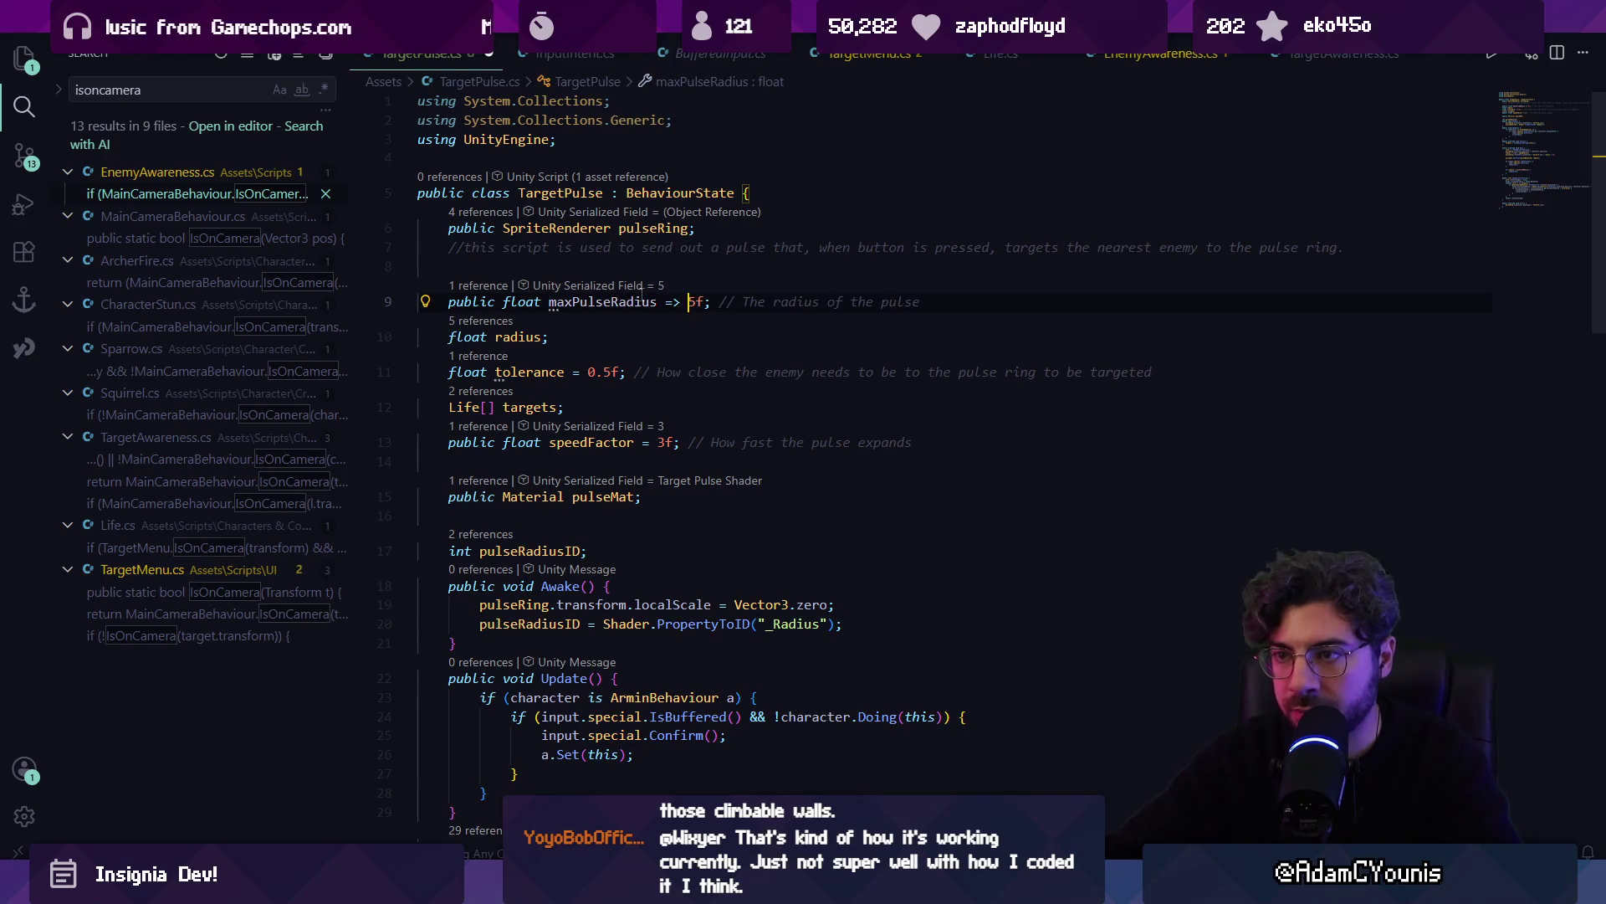
{"action": "type", "text": "Mainca"}
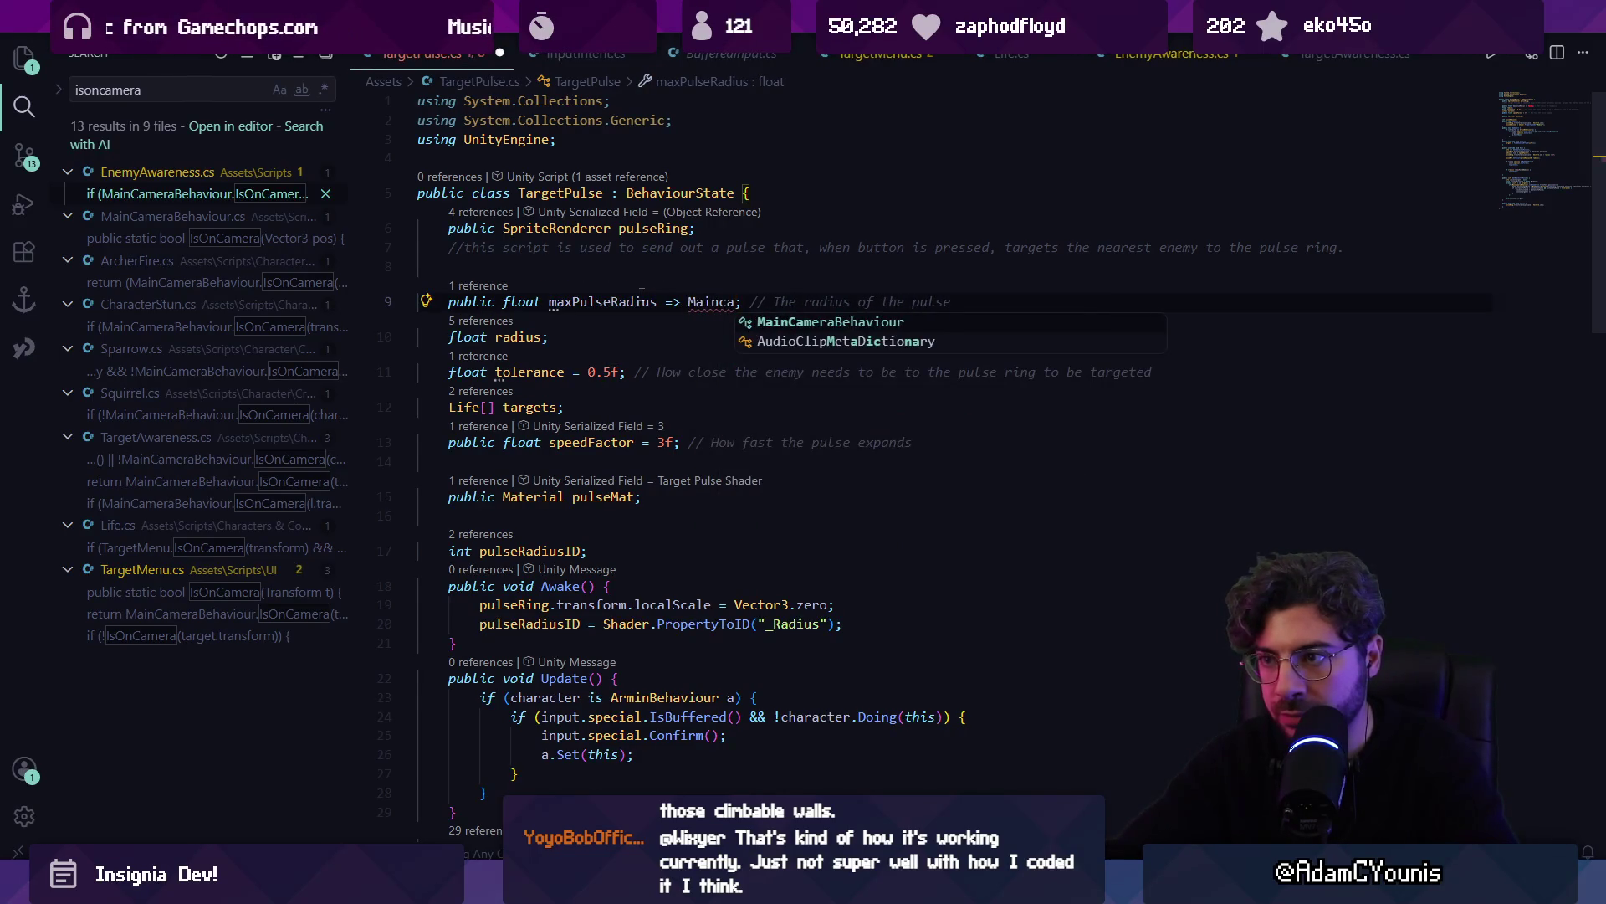
{"action": "type", "text": ".ca"}
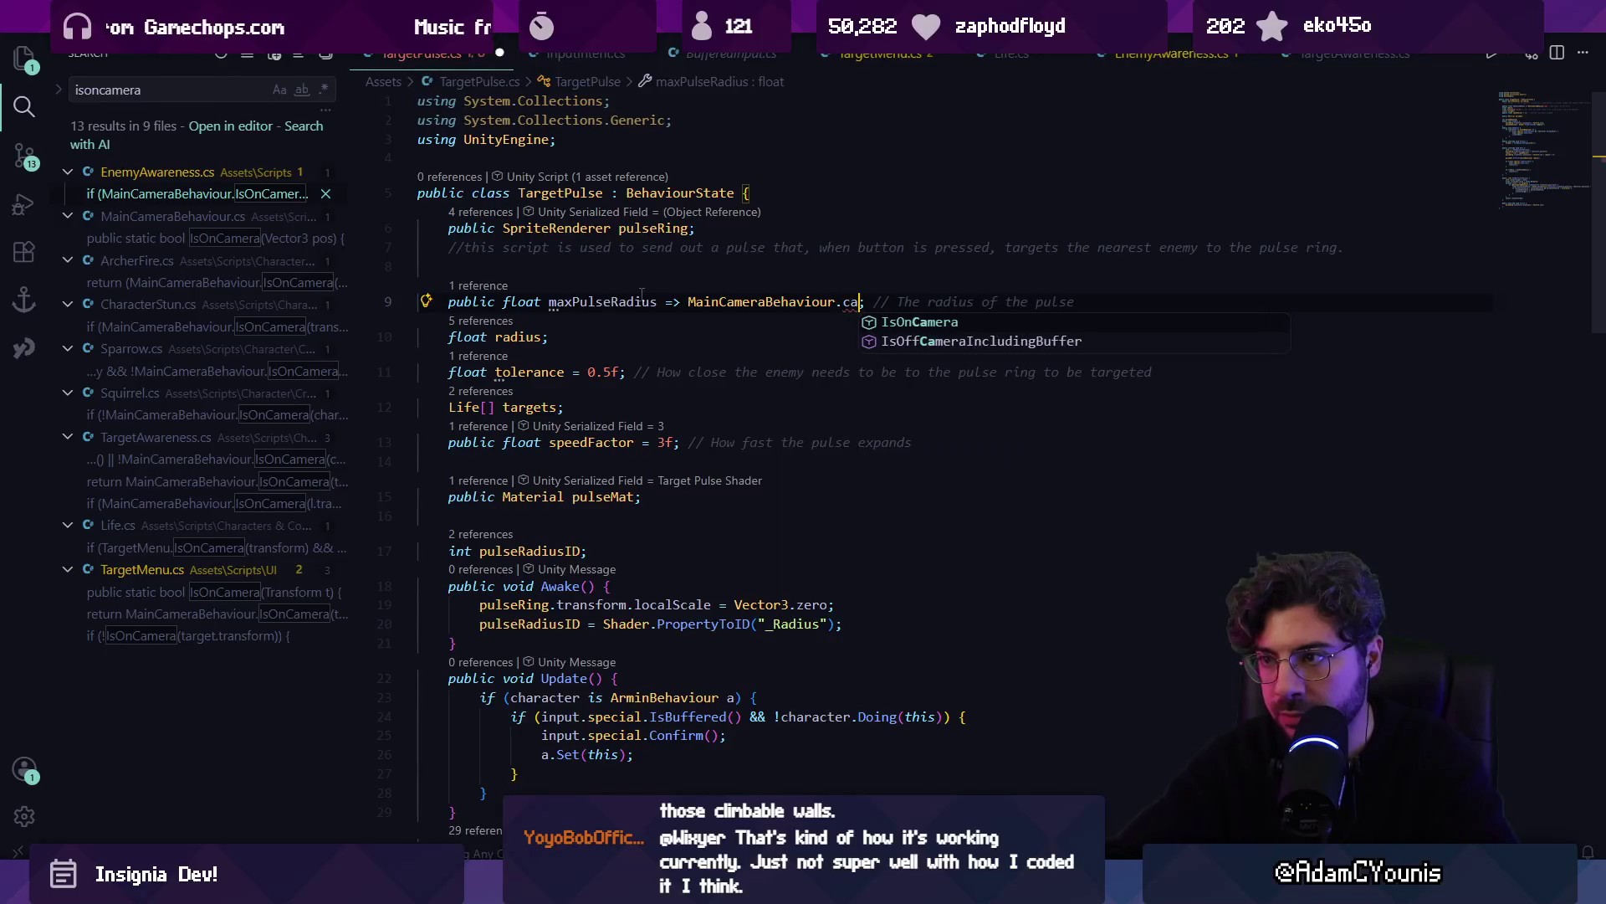
{"action": "type", "text": "Camera.main"}
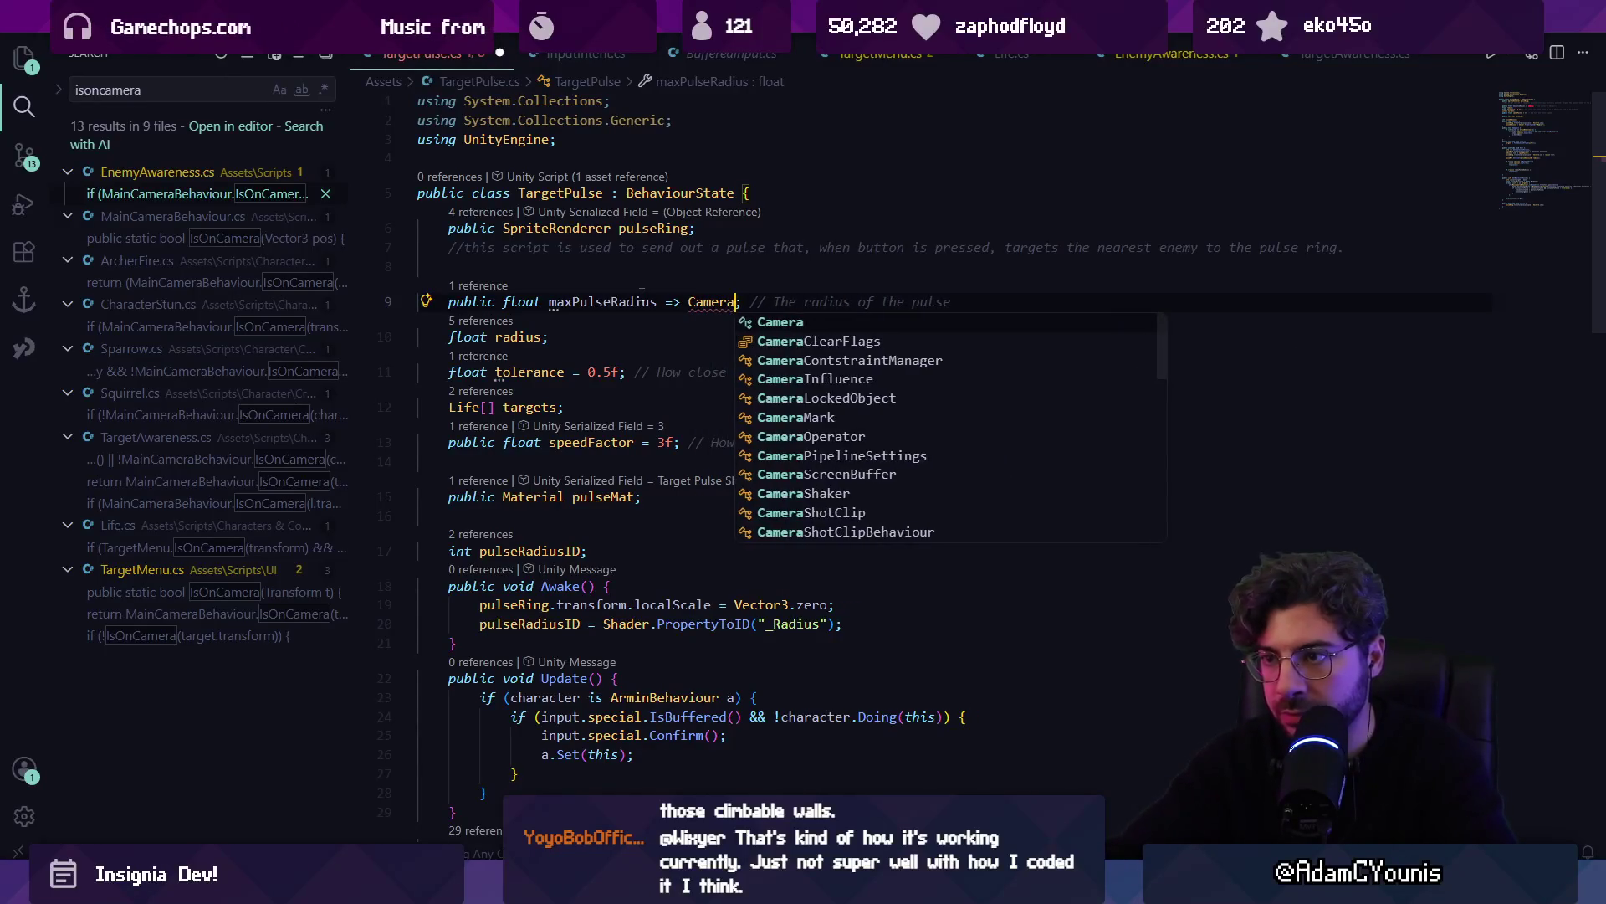
{"action": "type", "text": ".ortho"}
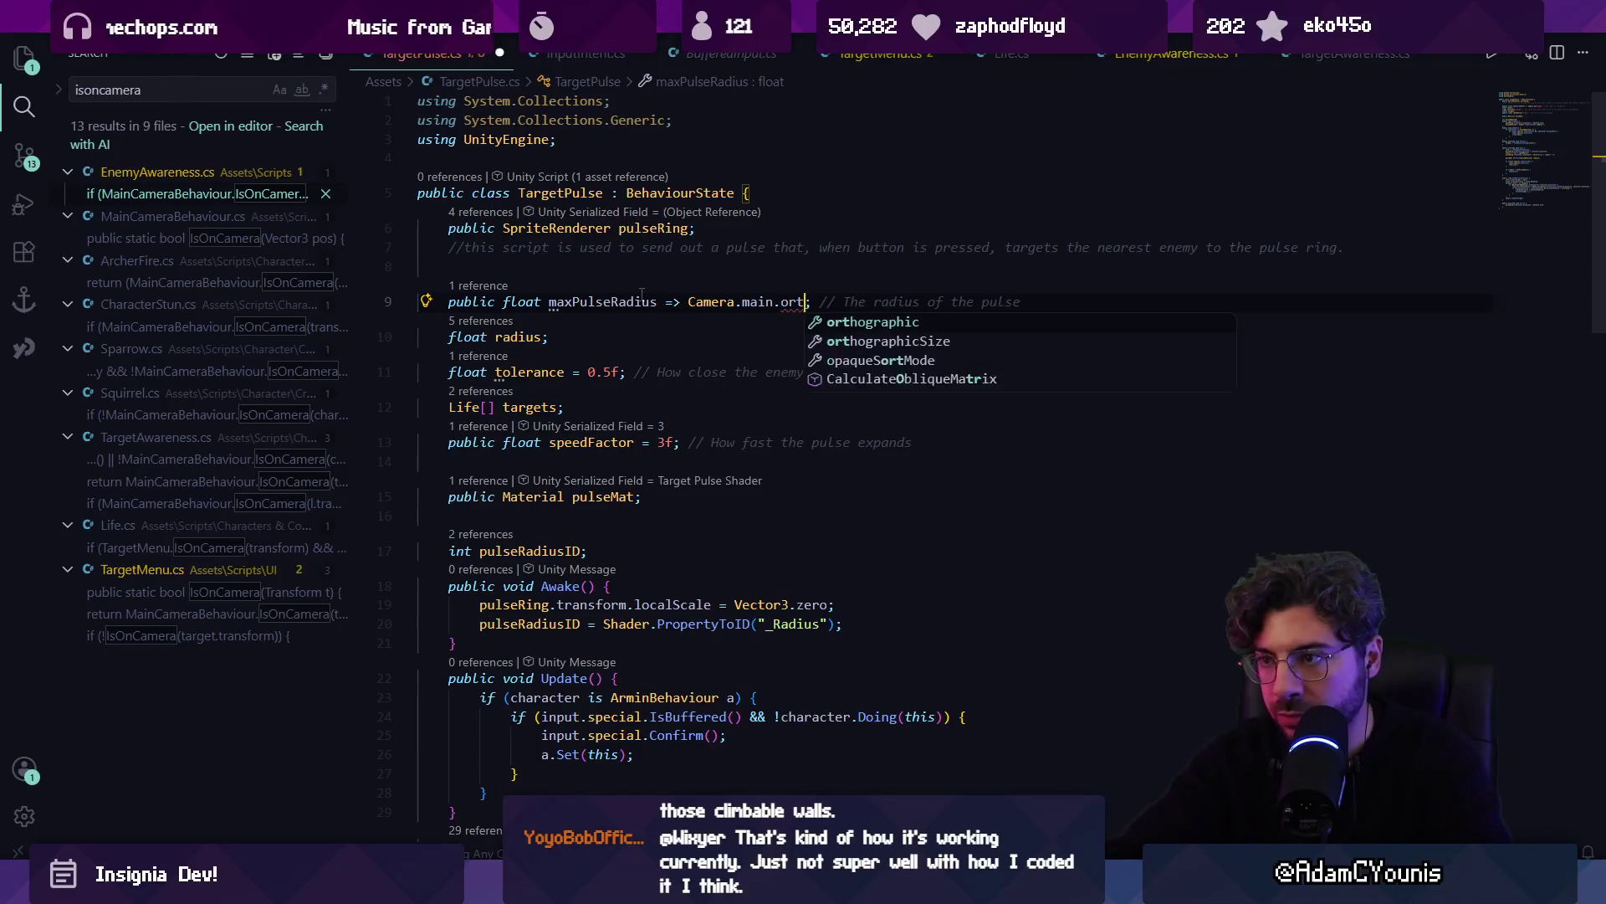
{"action": "type", "text": " * 2f"}
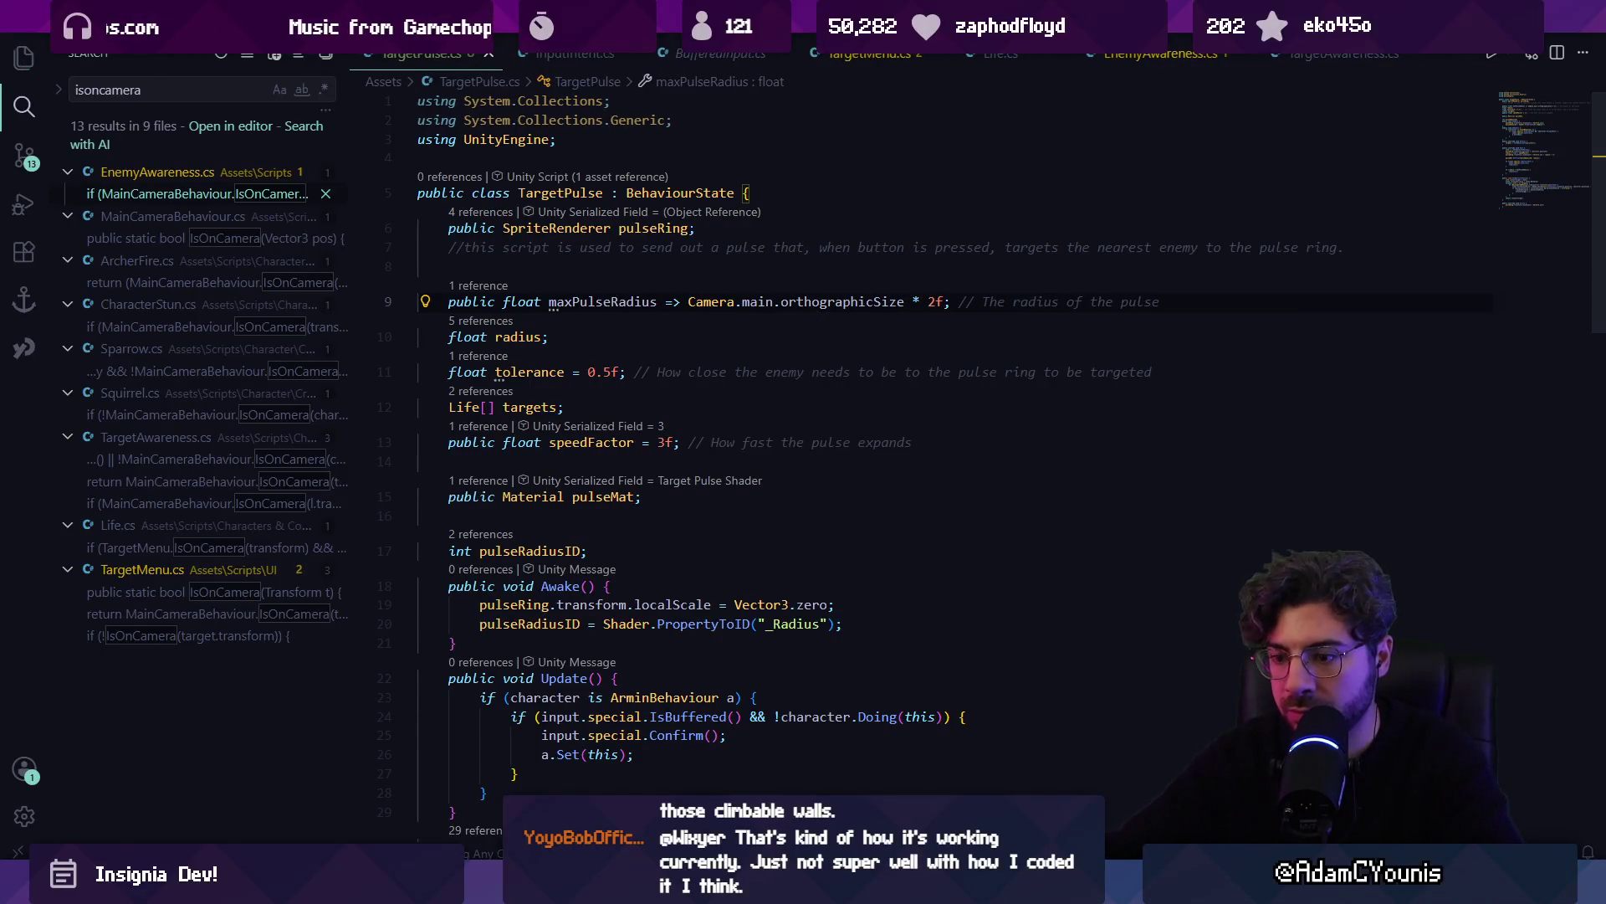
{"action": "key", "text": "alt+Tab"}
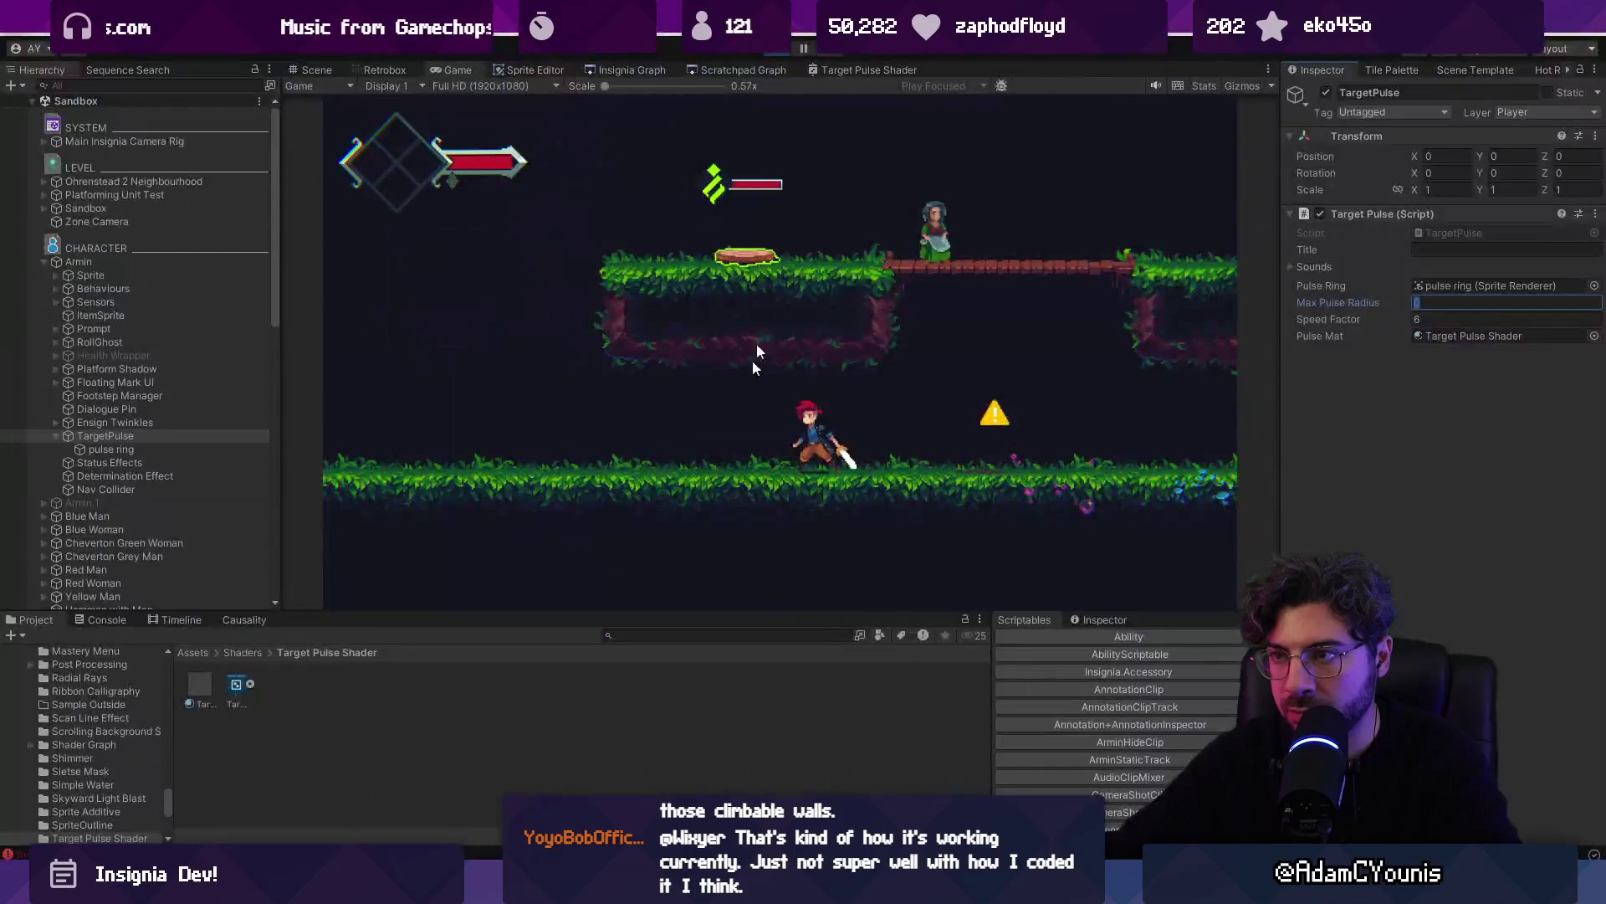
Restart the playtest, change the radius multiplier to 5f, and check the ring in Scene and maximized Game views
{"action": "left_click", "coordinate": [775, 52]}
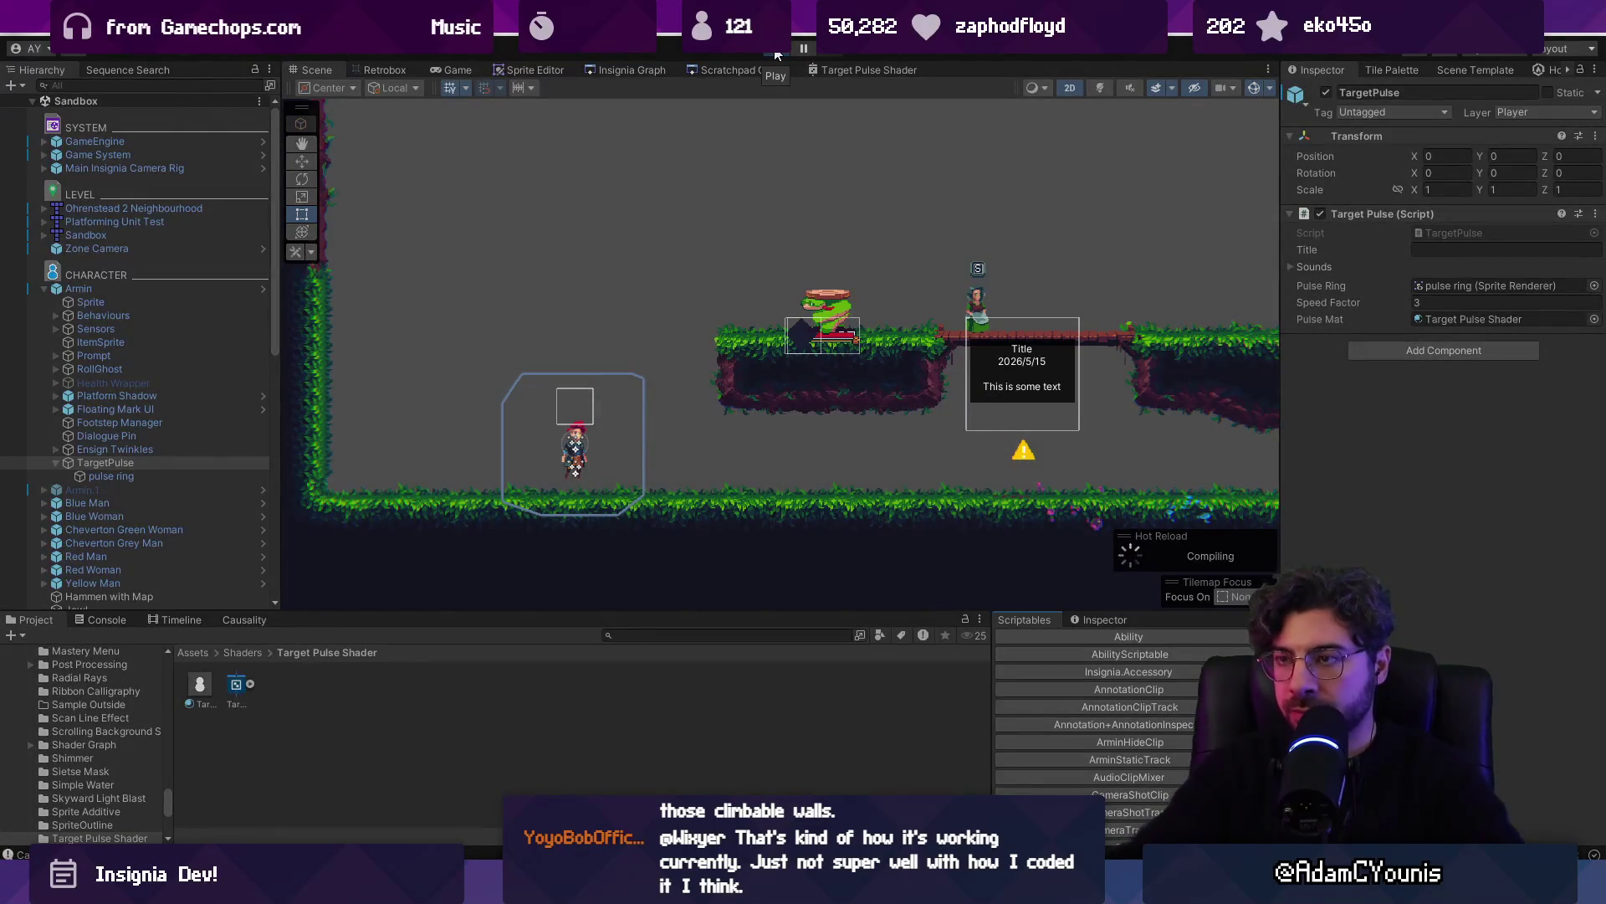
{"action": "left_click", "coordinate": [776, 54]}
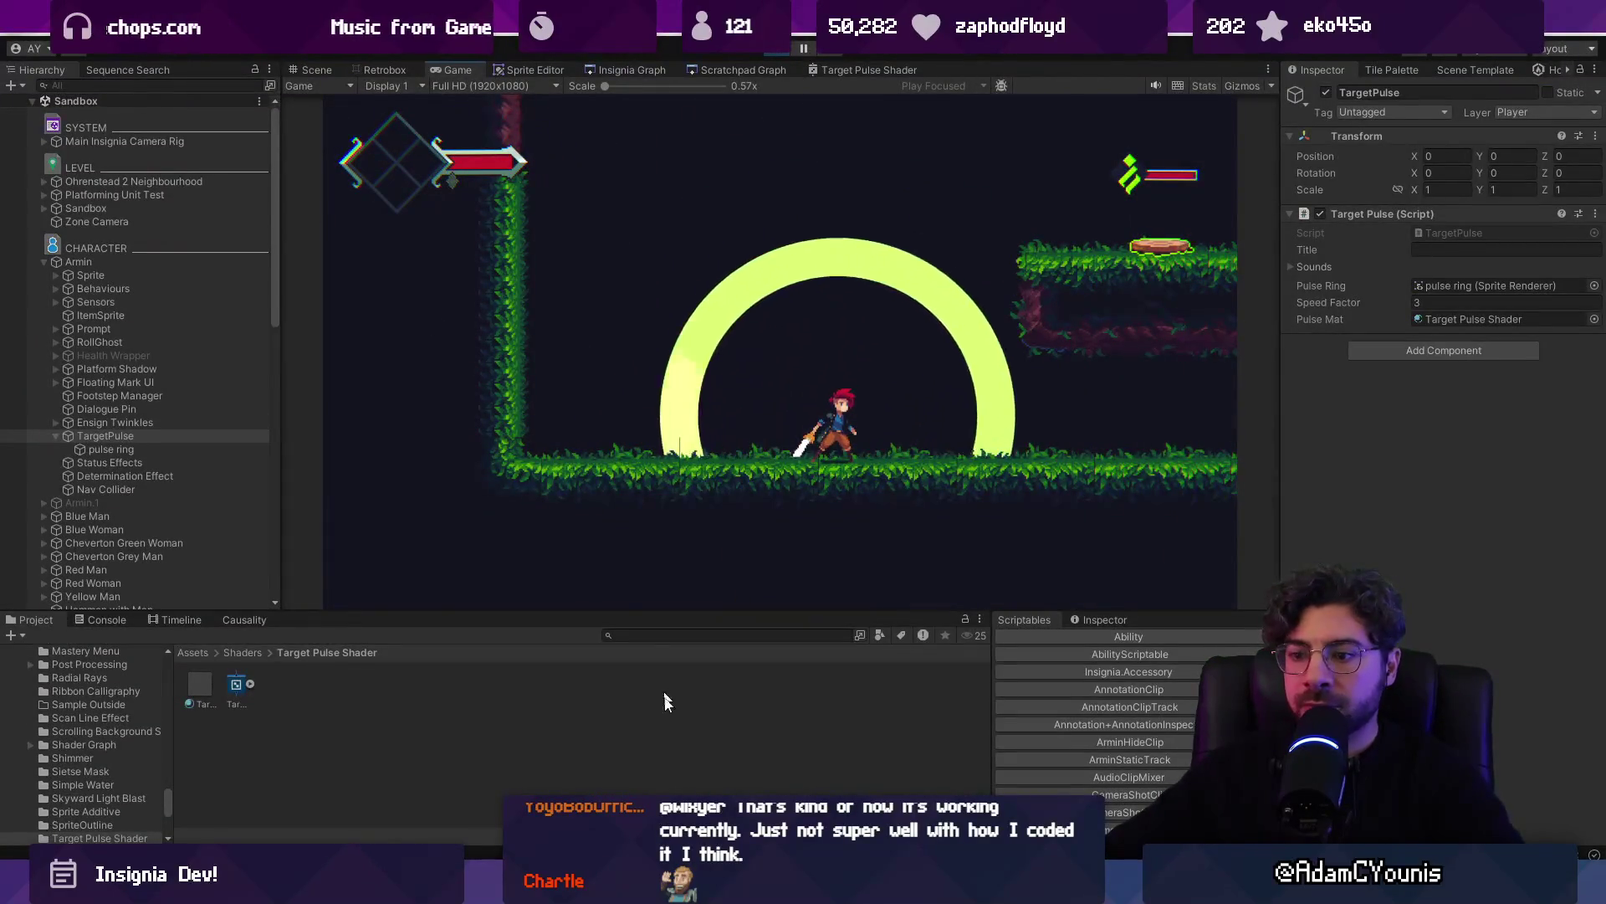
{"action": "key", "text": "alt+Tab"}
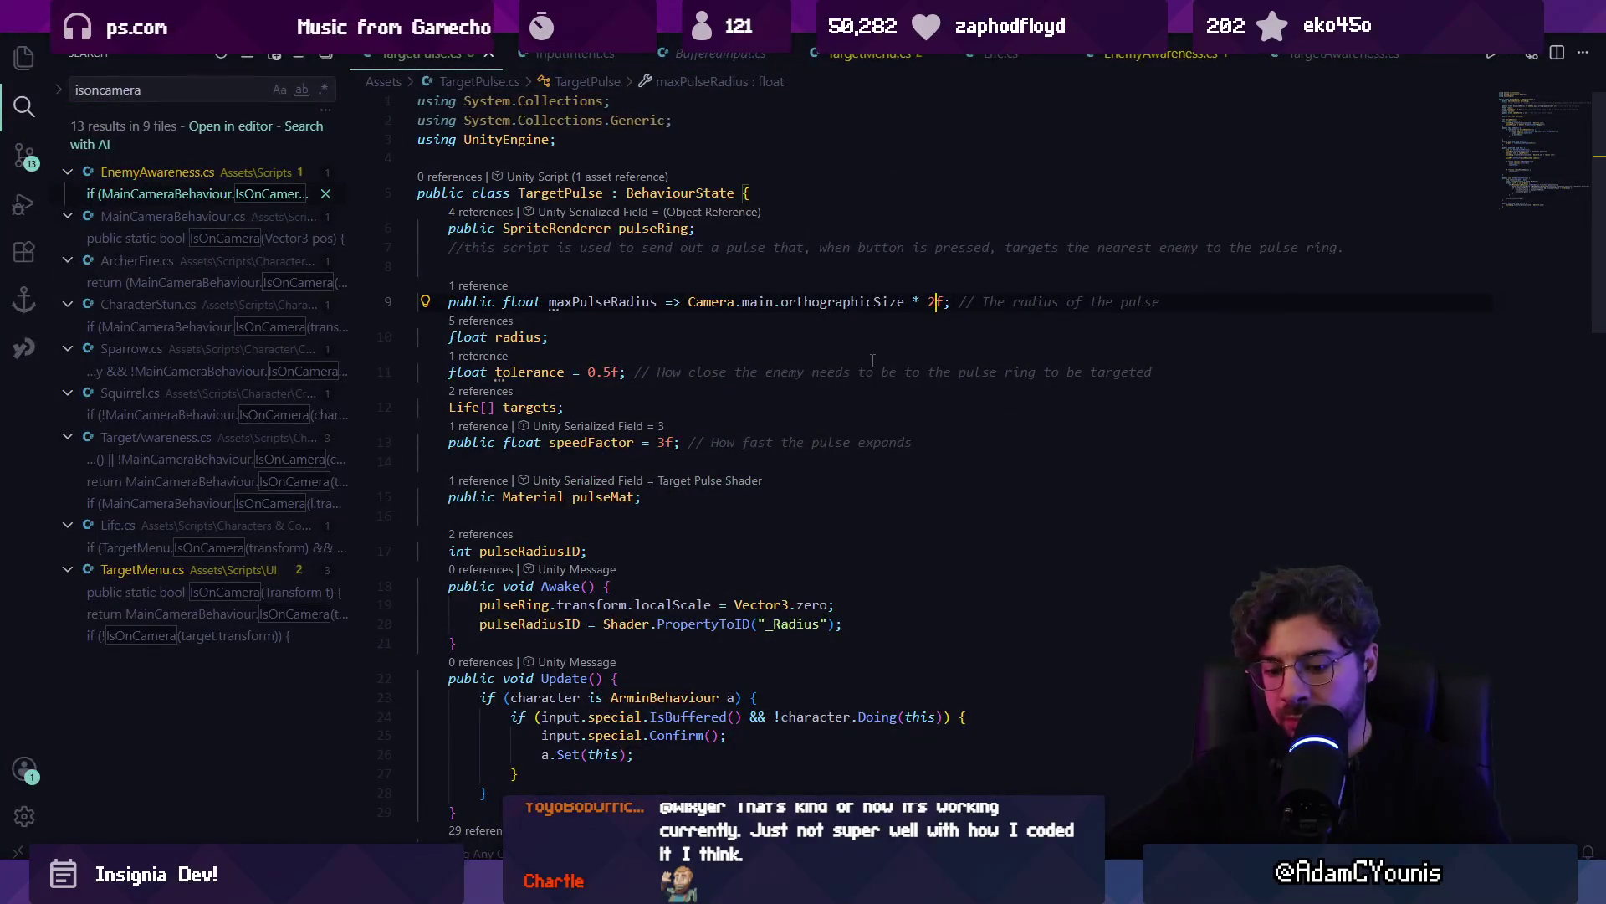
{"action": "key", "text": "alt+Tab"}
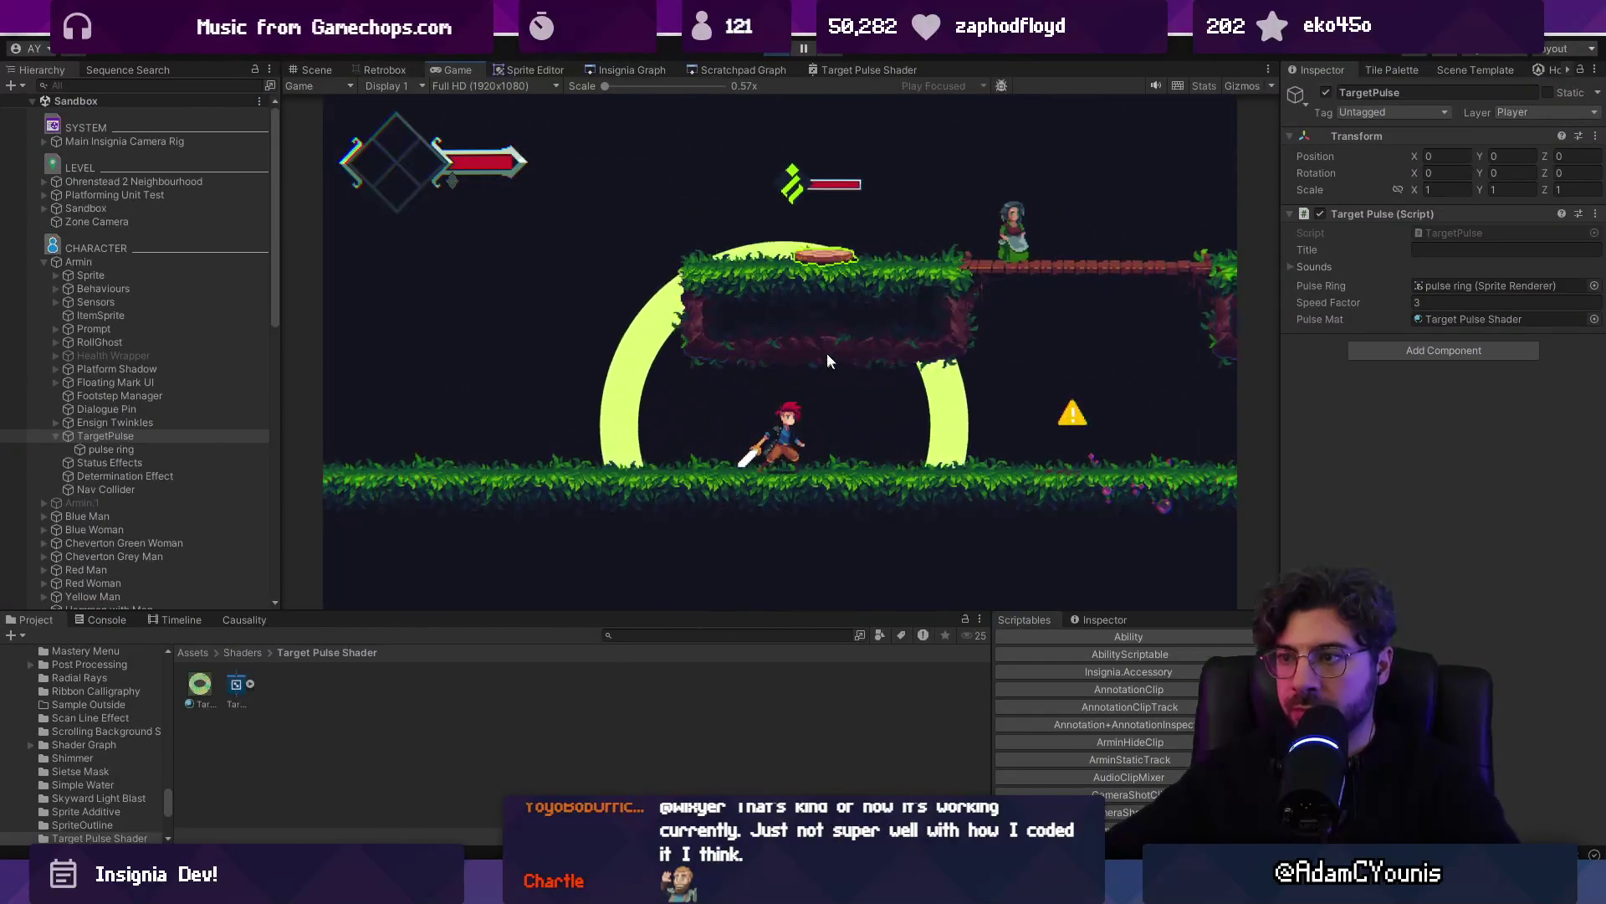
{"action": "left_click", "coordinate": [317, 71]}
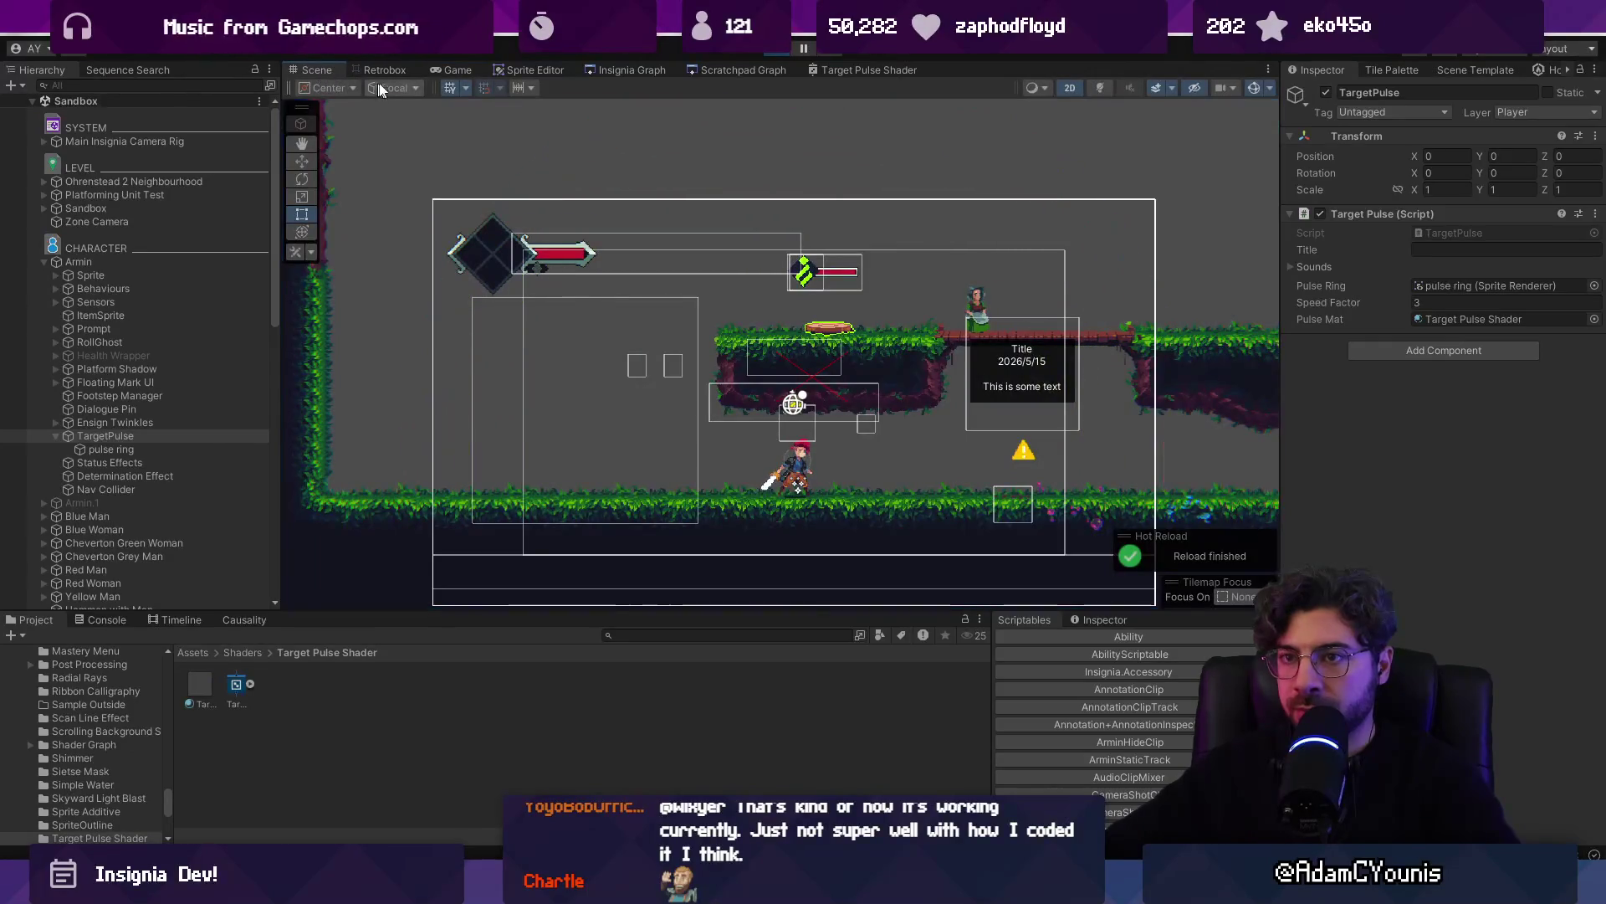
{"action": "key", "text": "alt+Tab"}
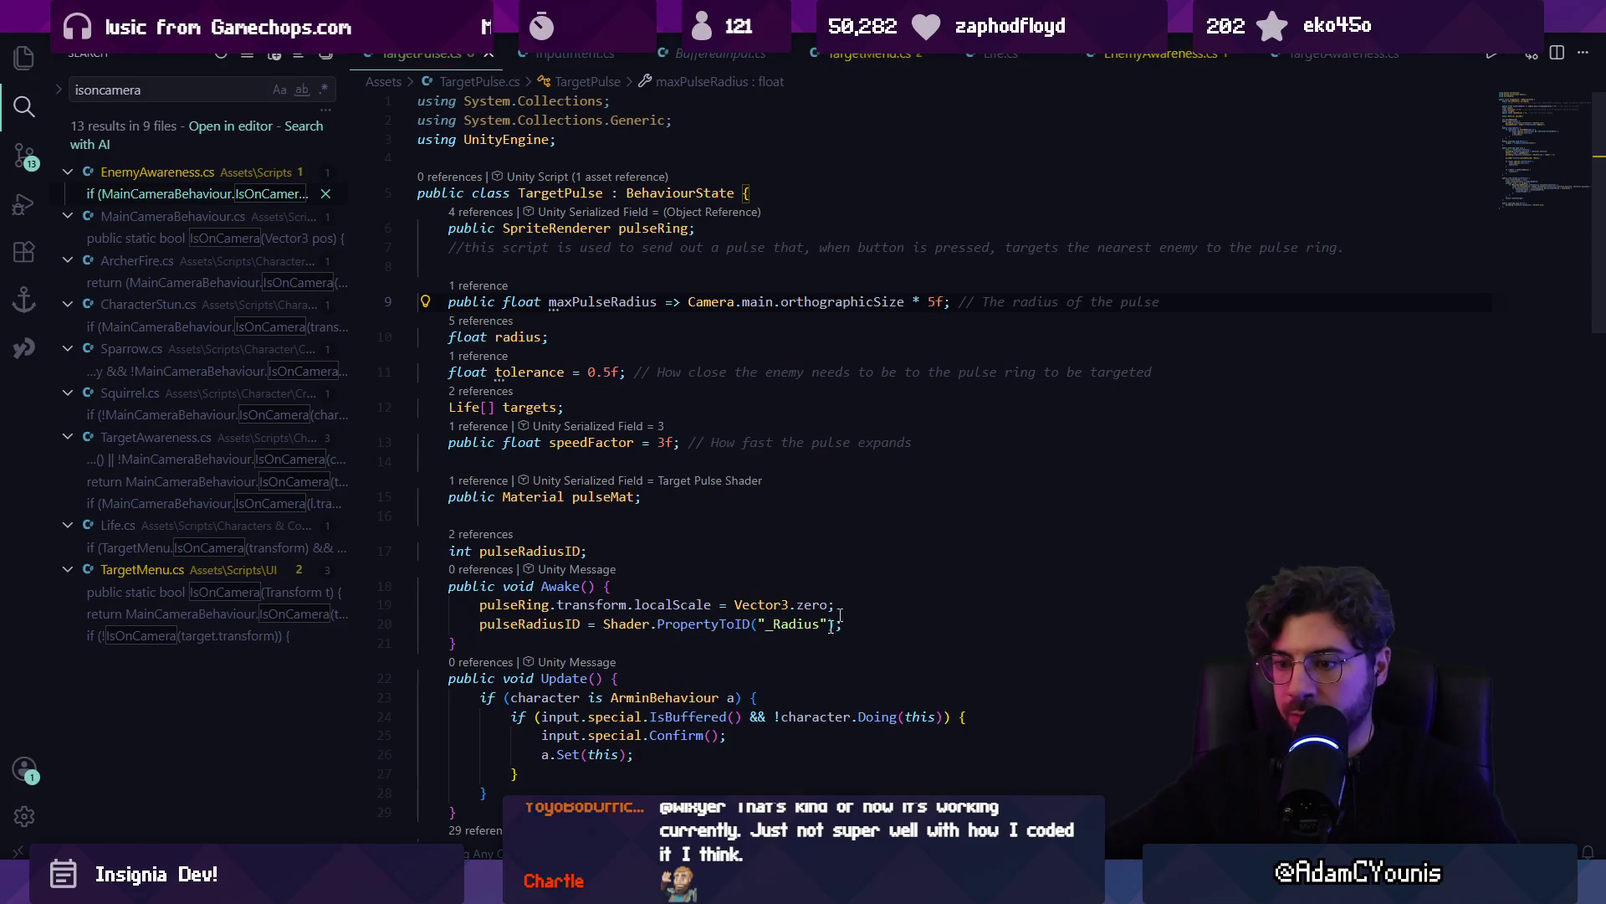
{"action": "key", "text": "alt+Tab"}
{"action": "left_click", "coordinate": [443, 68]}
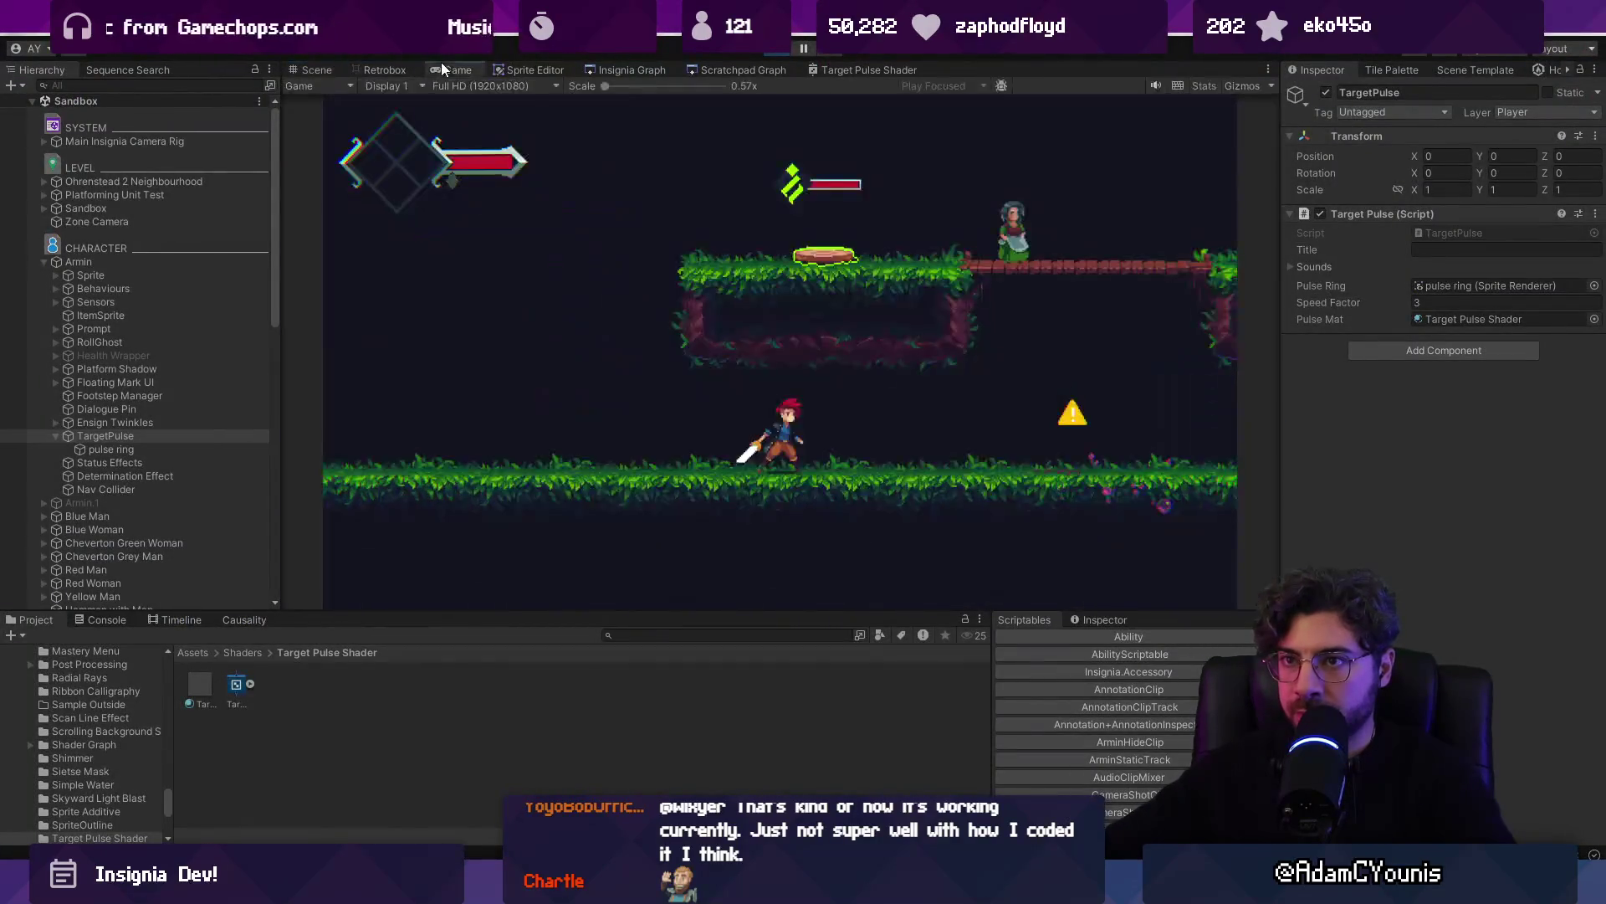
{"action": "left_click", "coordinate": [317, 69]}
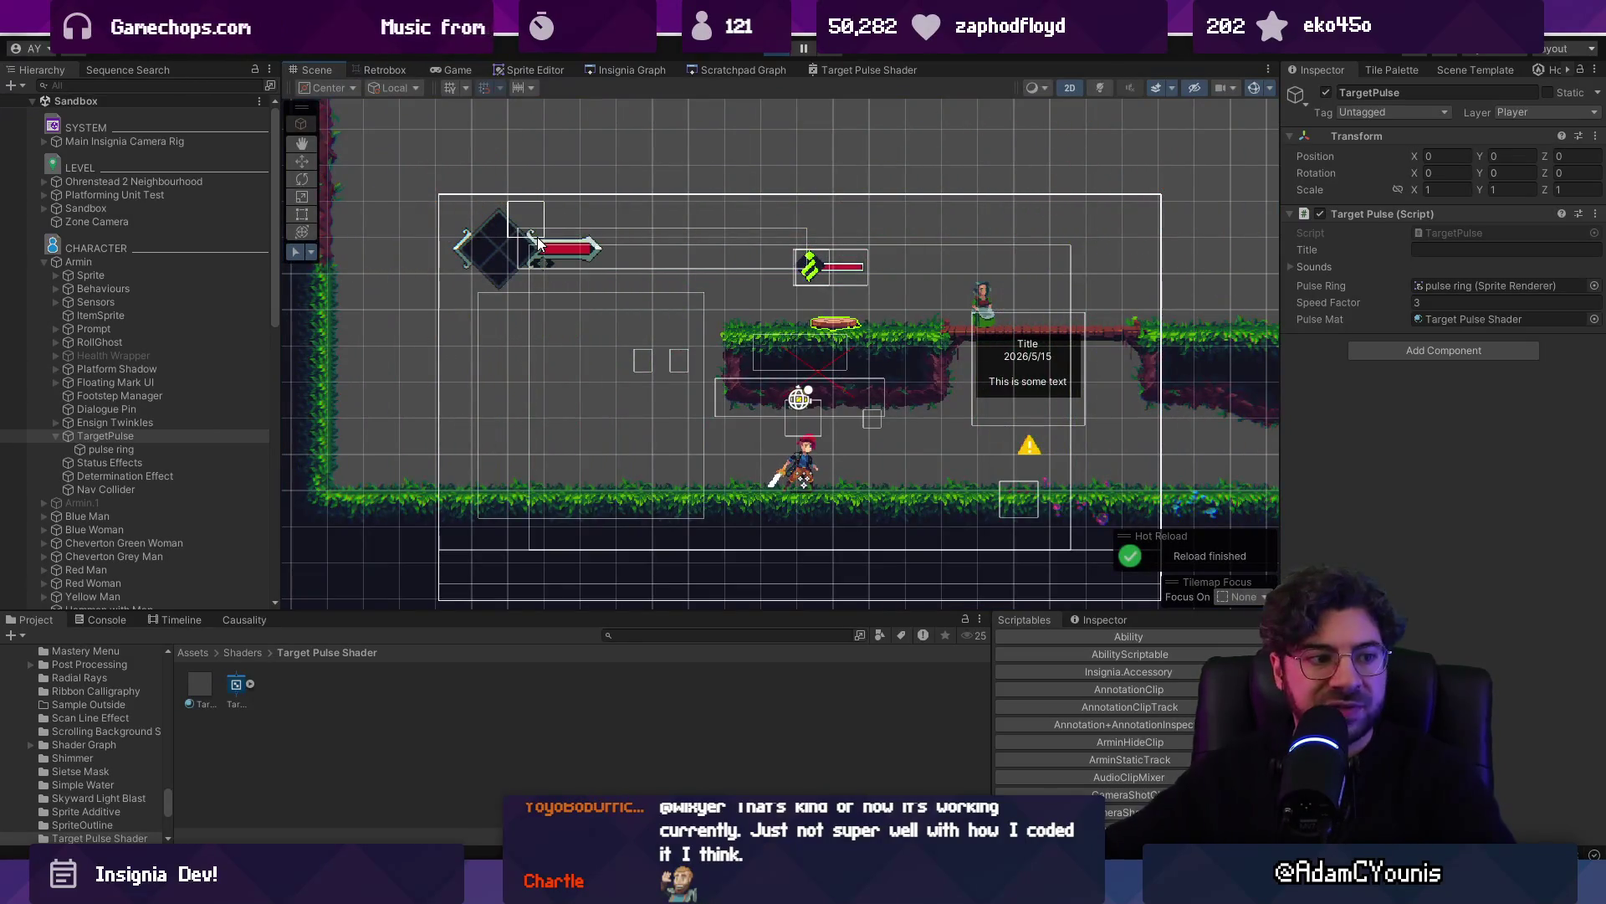
{"action": "key", "text": "alt+Tab"}
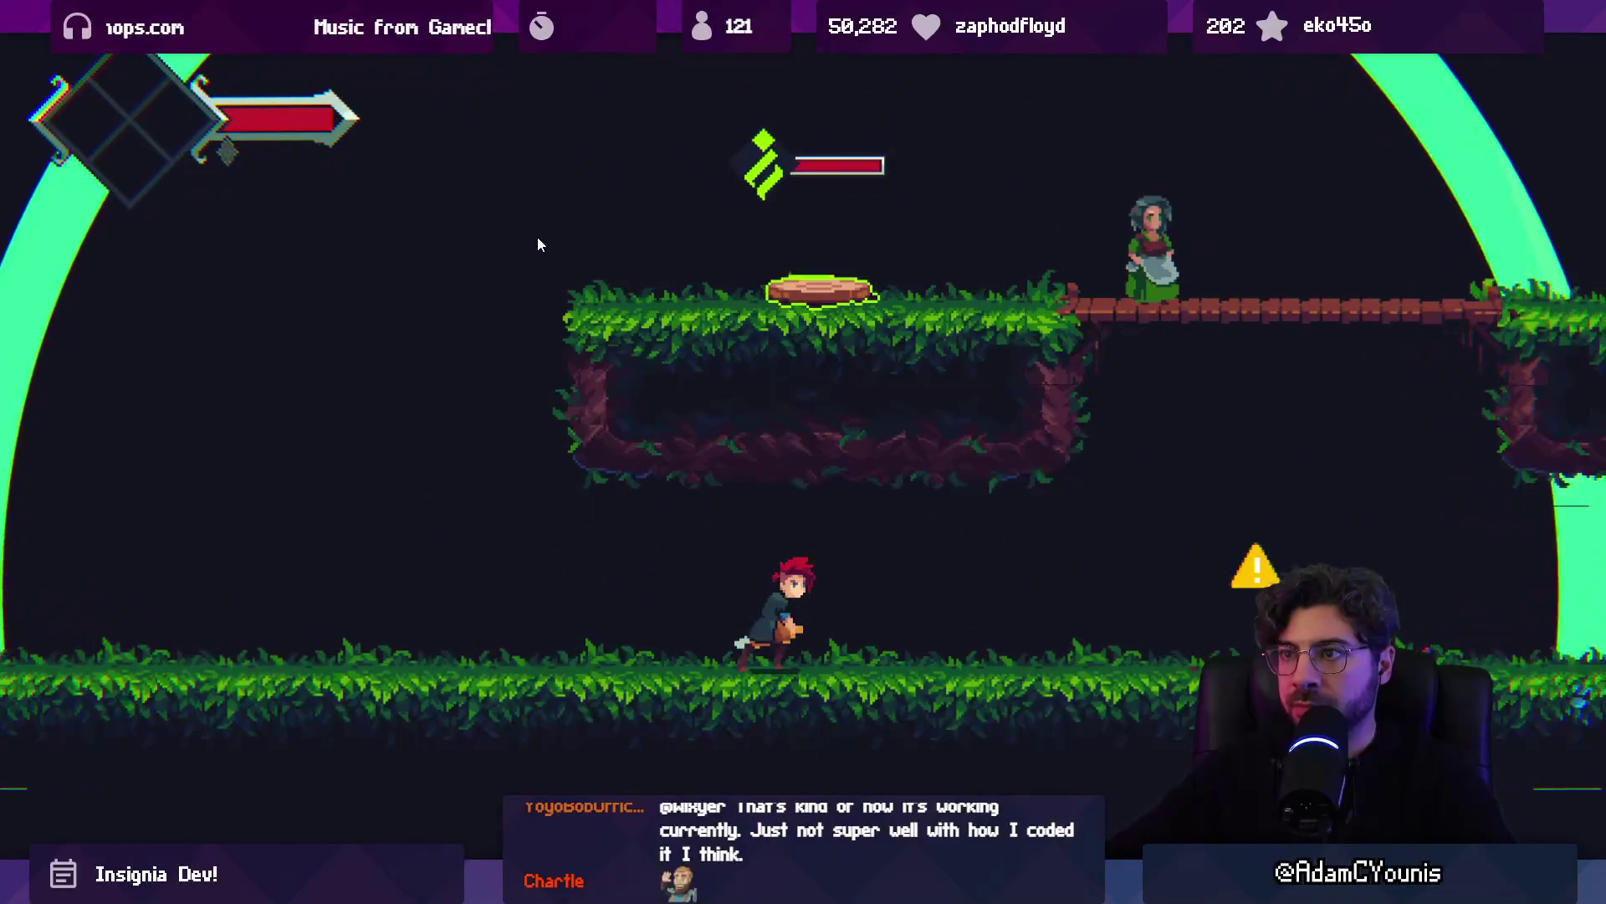
{"action": "key", "text": "alt+Tab"}
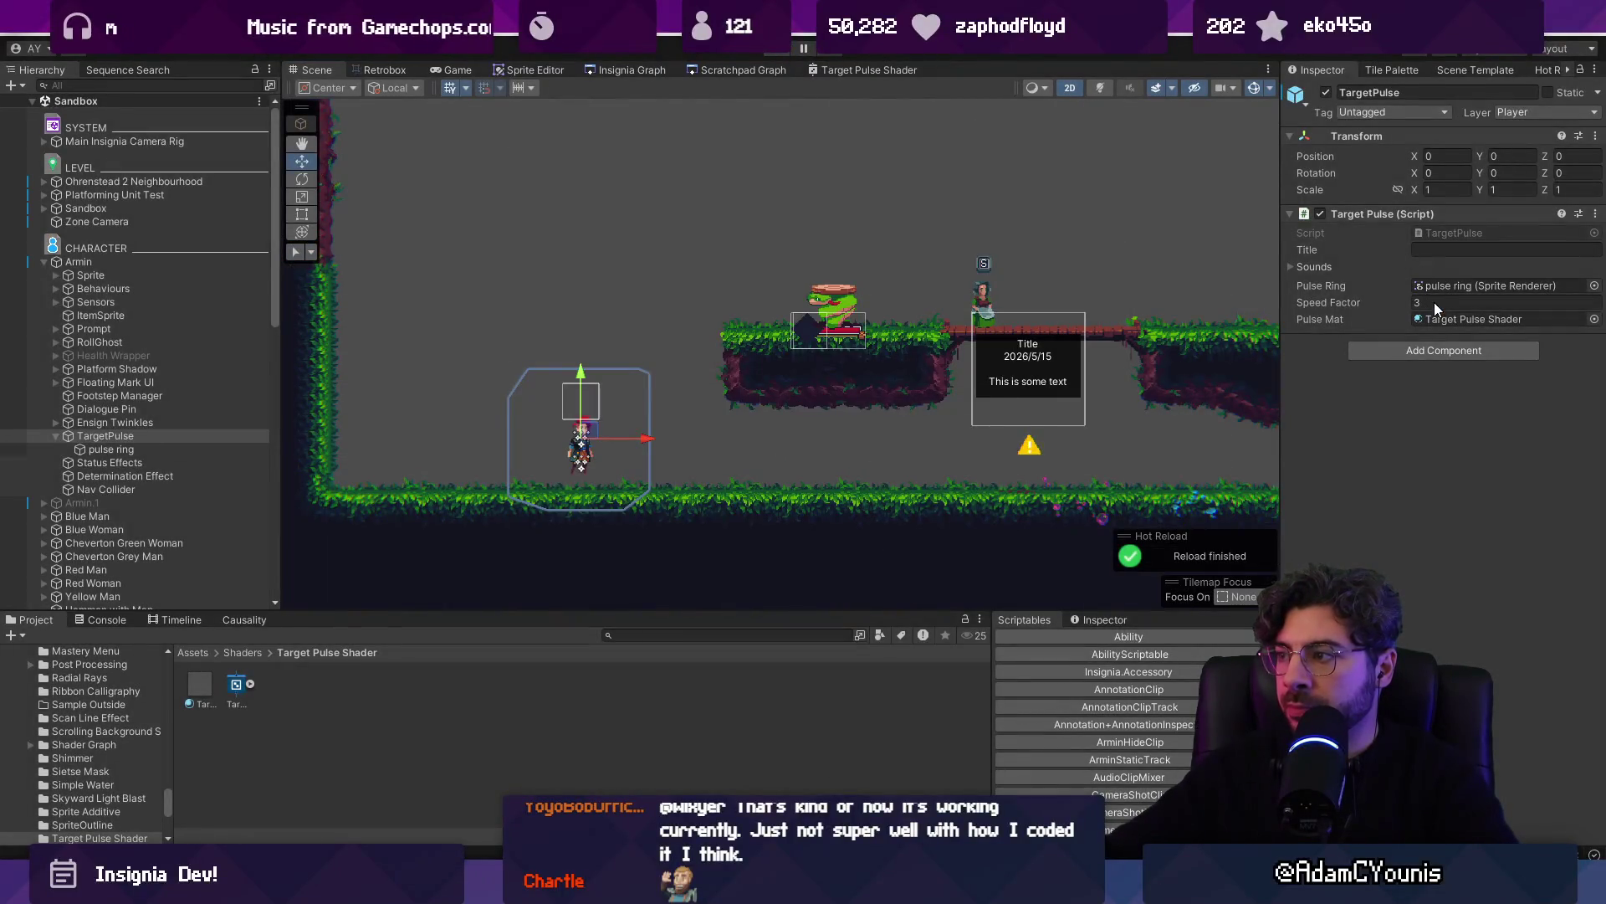
Set the Armin prefab's Speed Factor to 6 and Pulse Mat Thickness to 0.2, then return to Sandbox
{"action": "left_click", "coordinate": [1434, 303]}
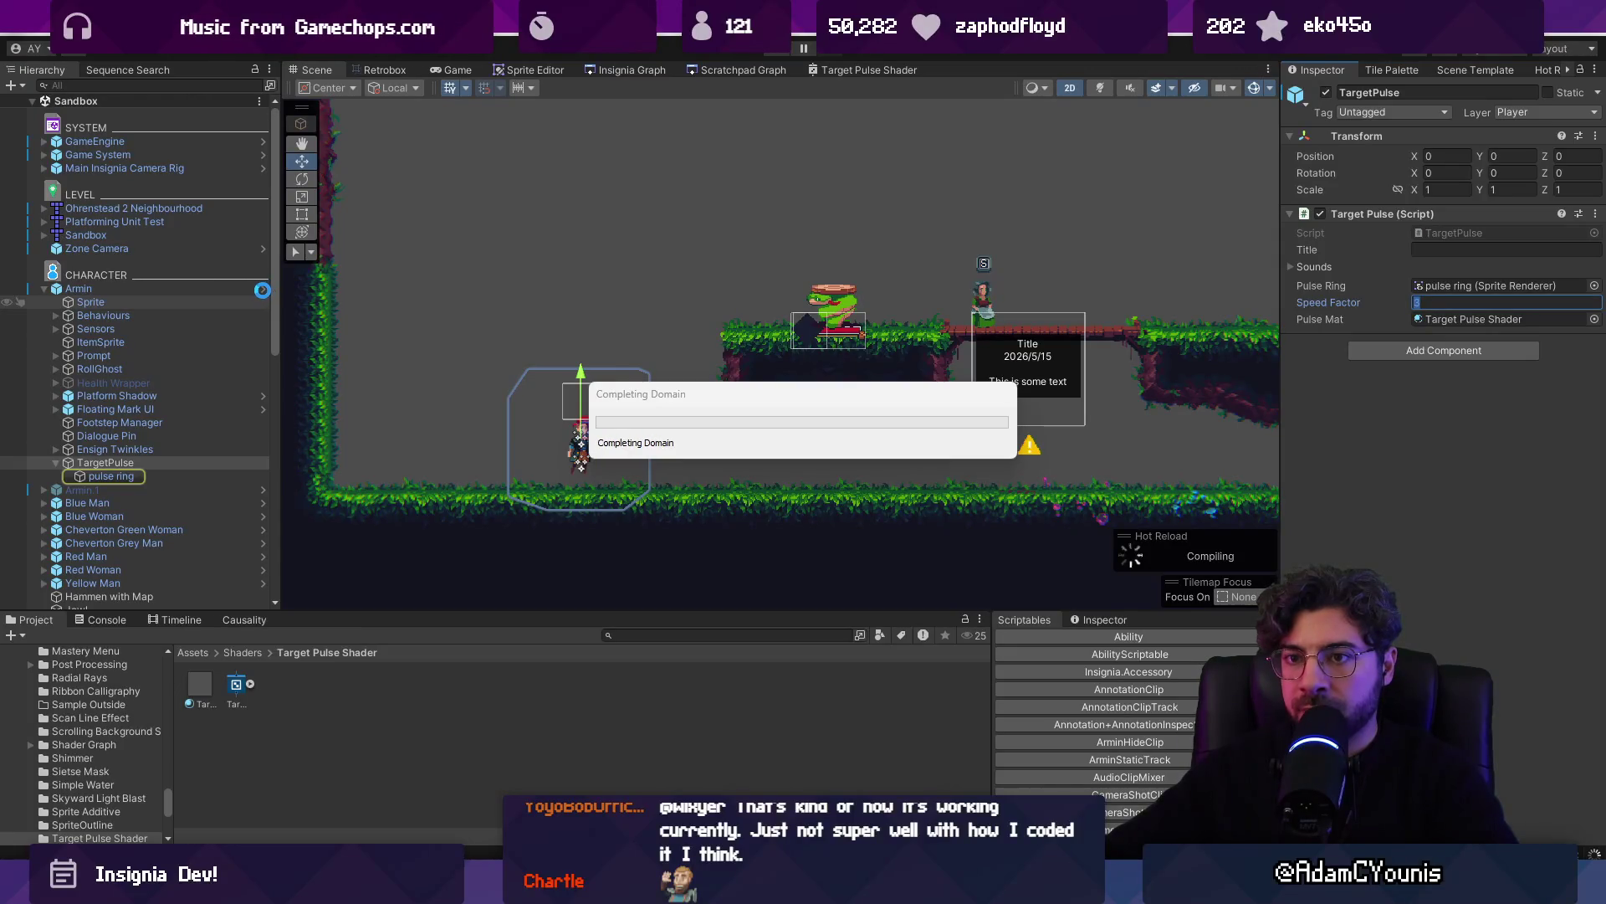
{"action": "left_click", "coordinate": [262, 289]}
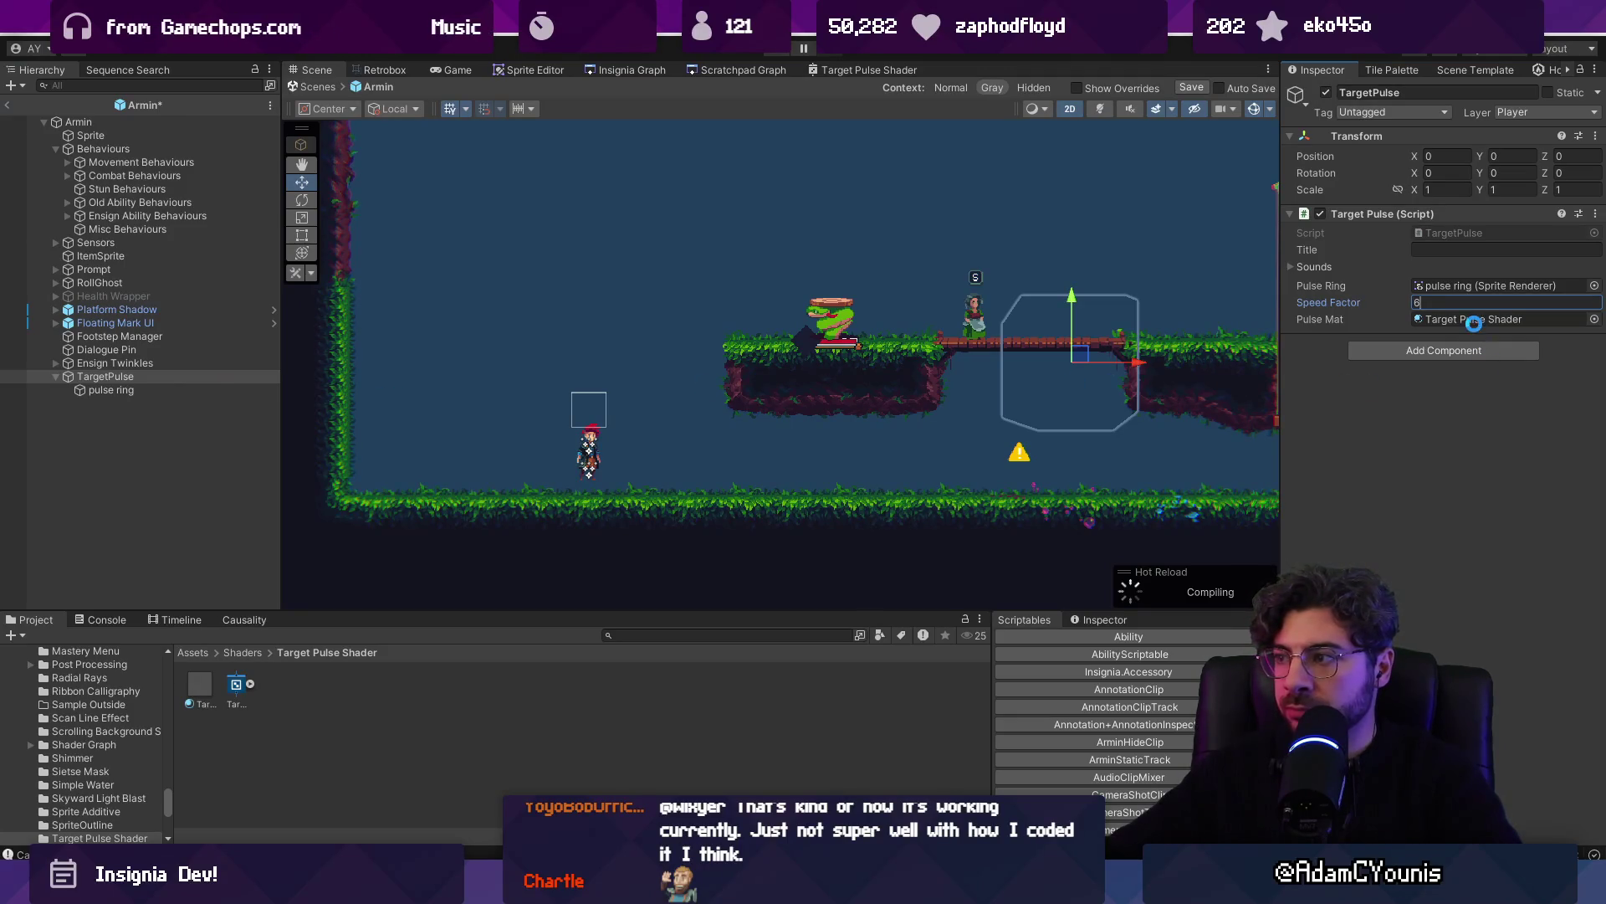
{"action": "double_click", "coordinate": [1474, 320]}
{"action": "left_click", "coordinate": [1489, 204]}
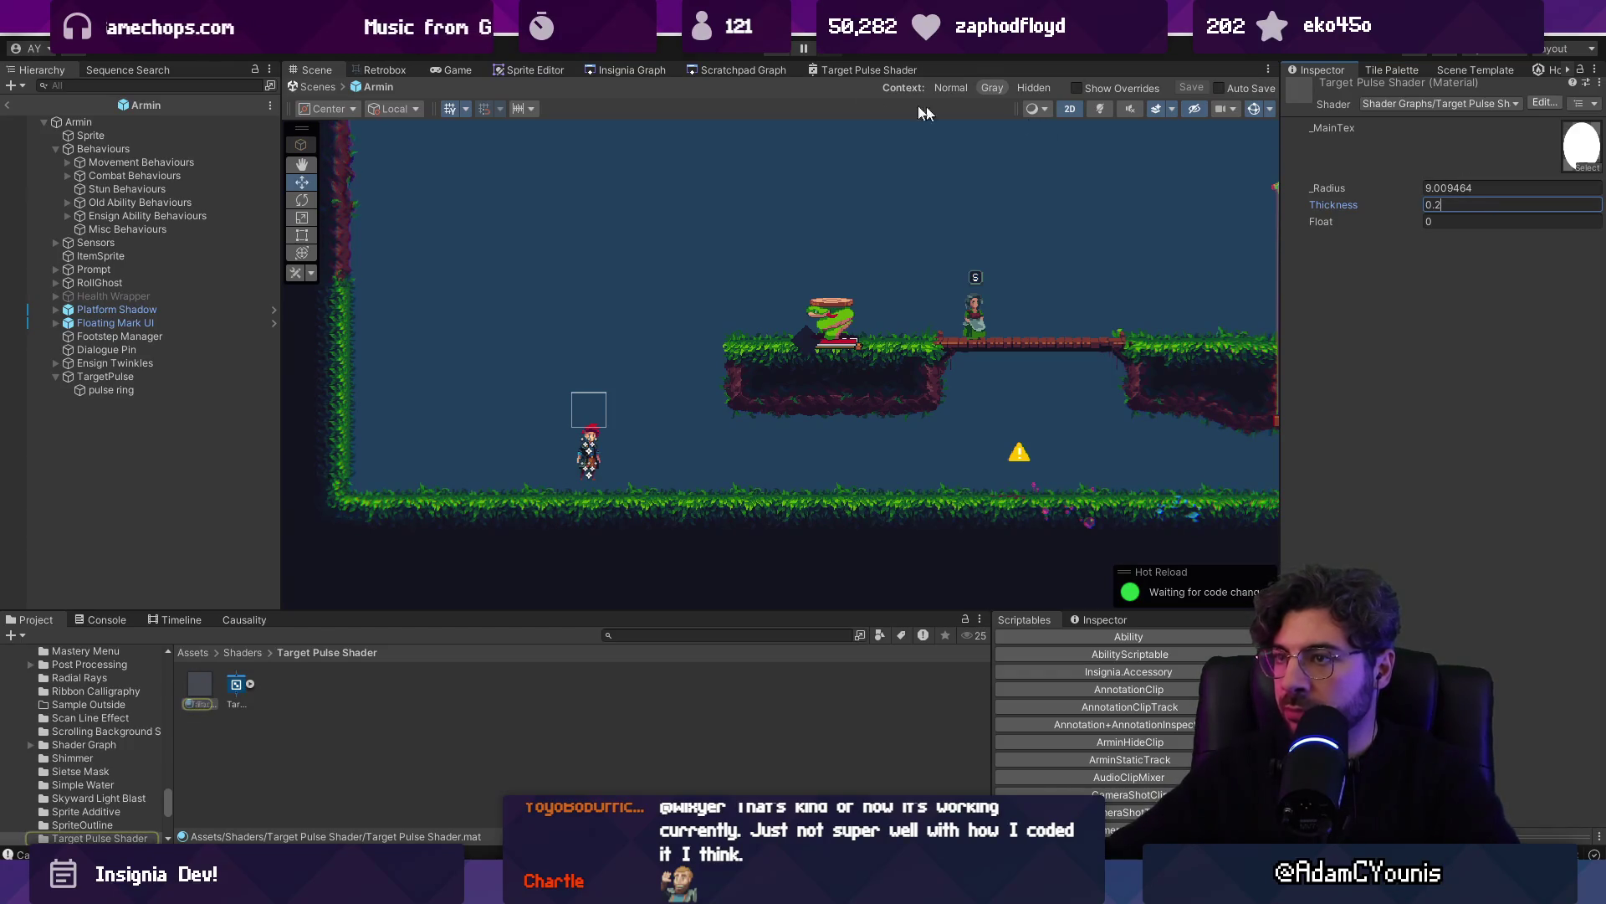
{"action": "left_click", "coordinate": [334, 88]}
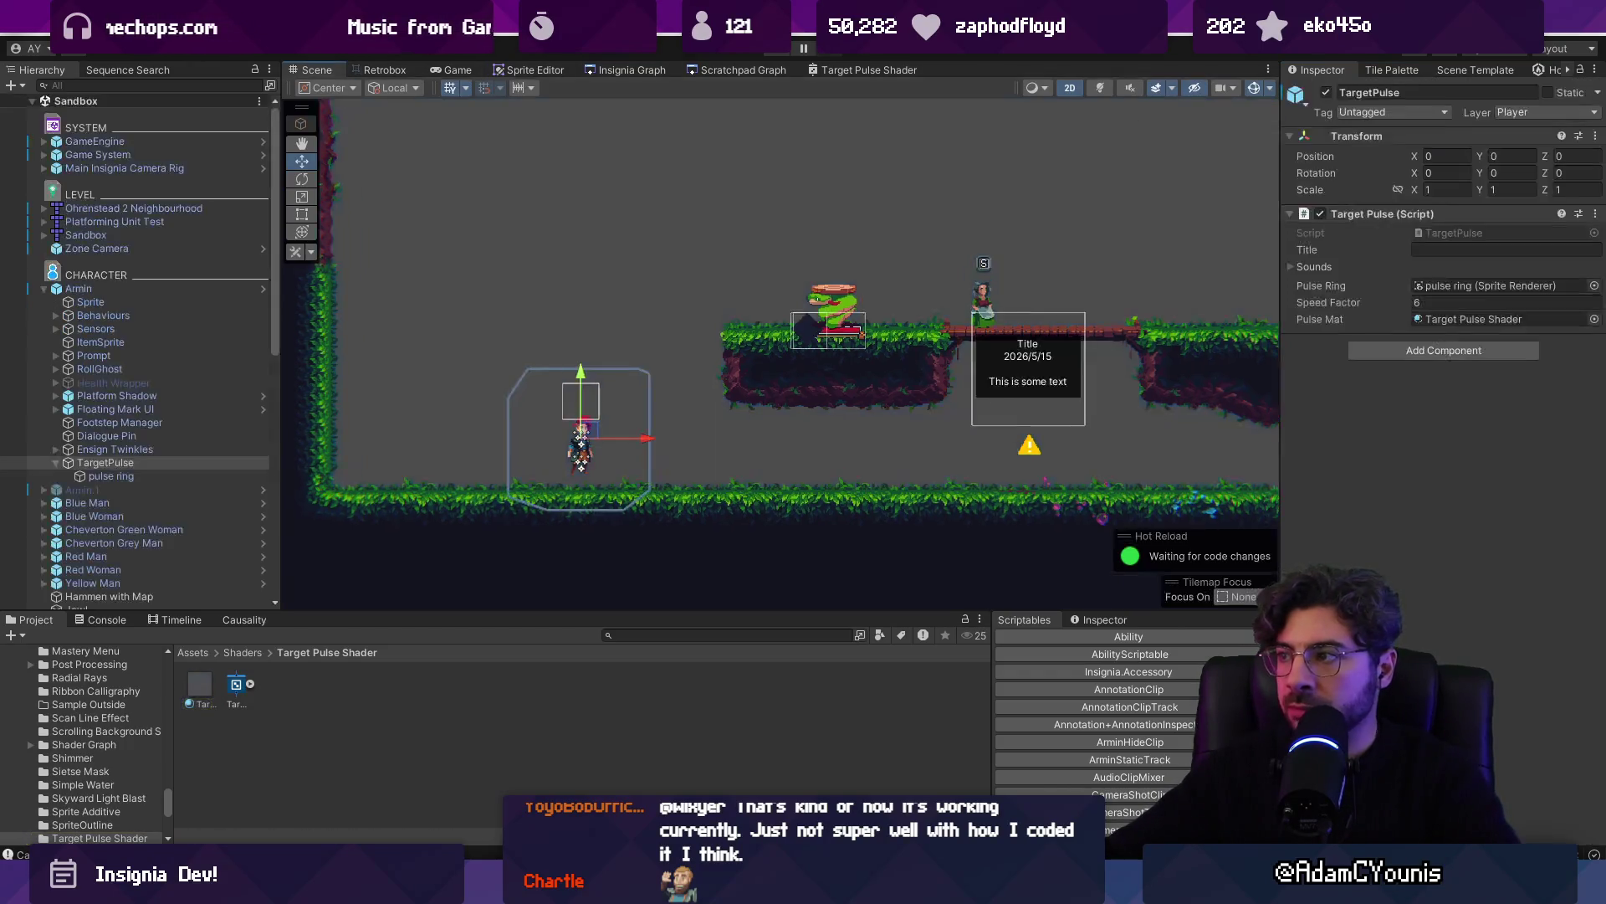
{"action": "left_click", "coordinate": [786, 51]}
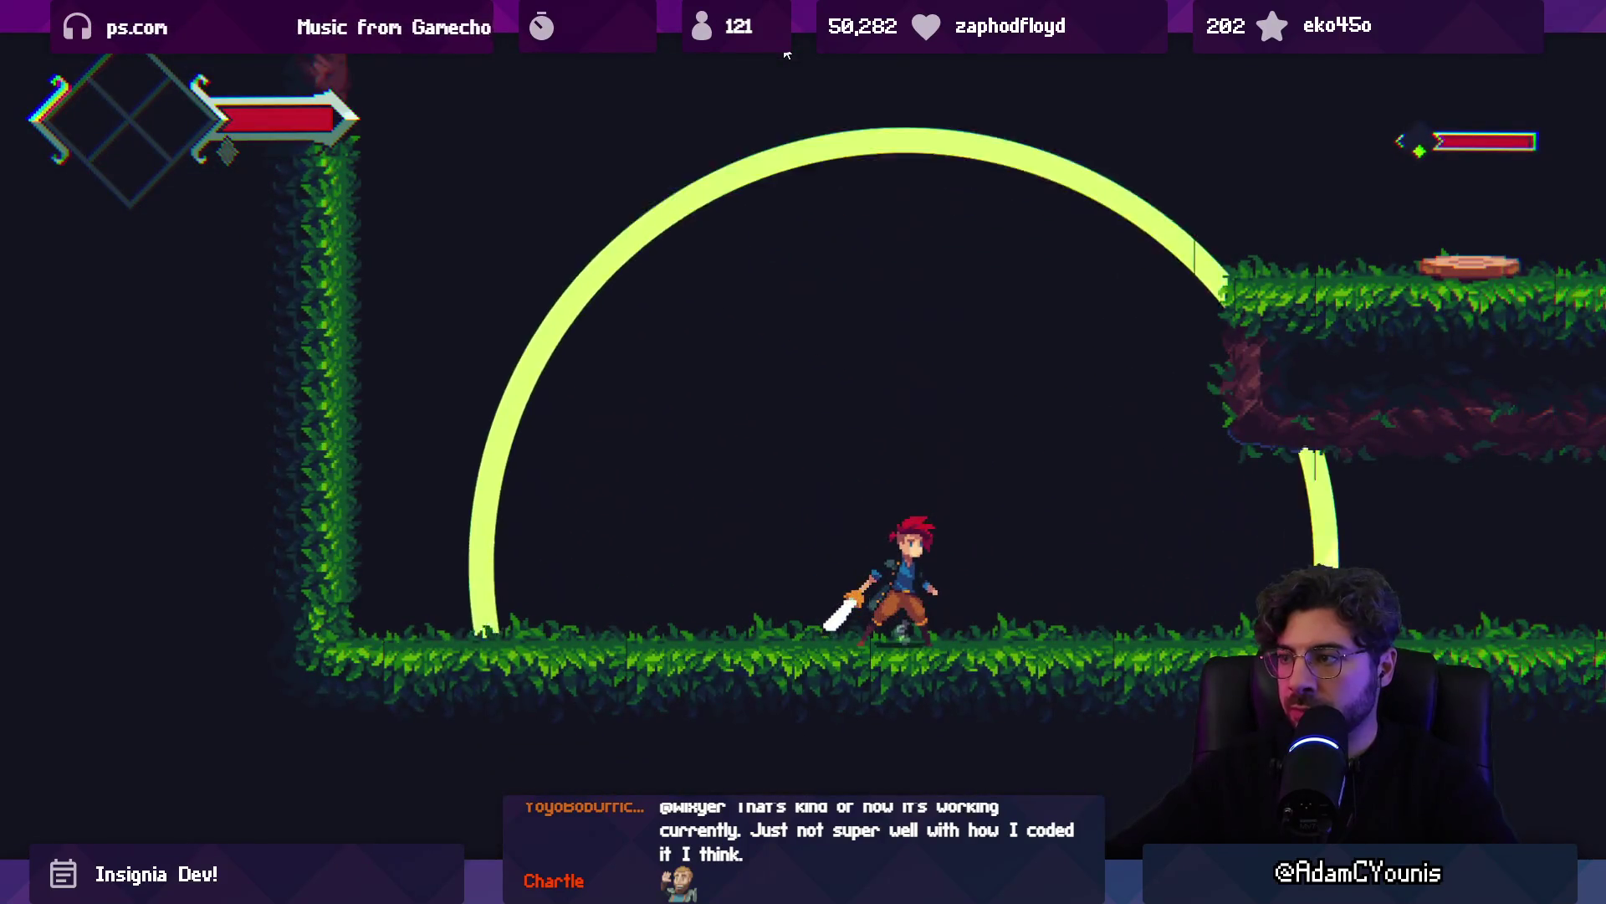
Run the character right and left, firing pulses and jumping toward the bookshelves
{"action": "key", "text": "Right"}
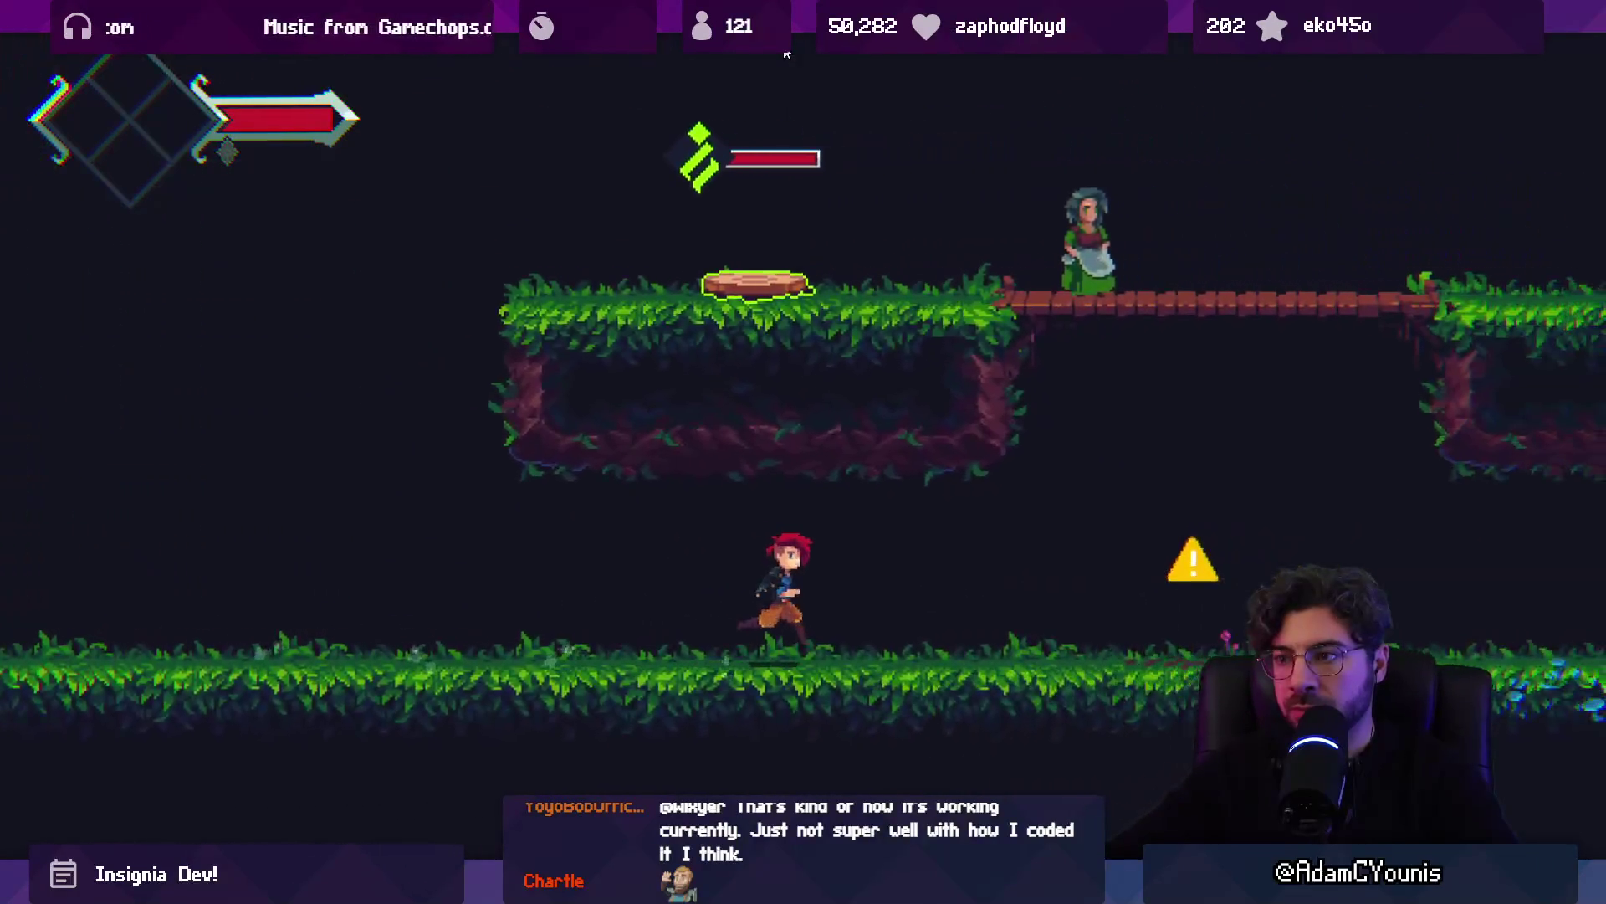
{"action": "key", "text": "Right"}
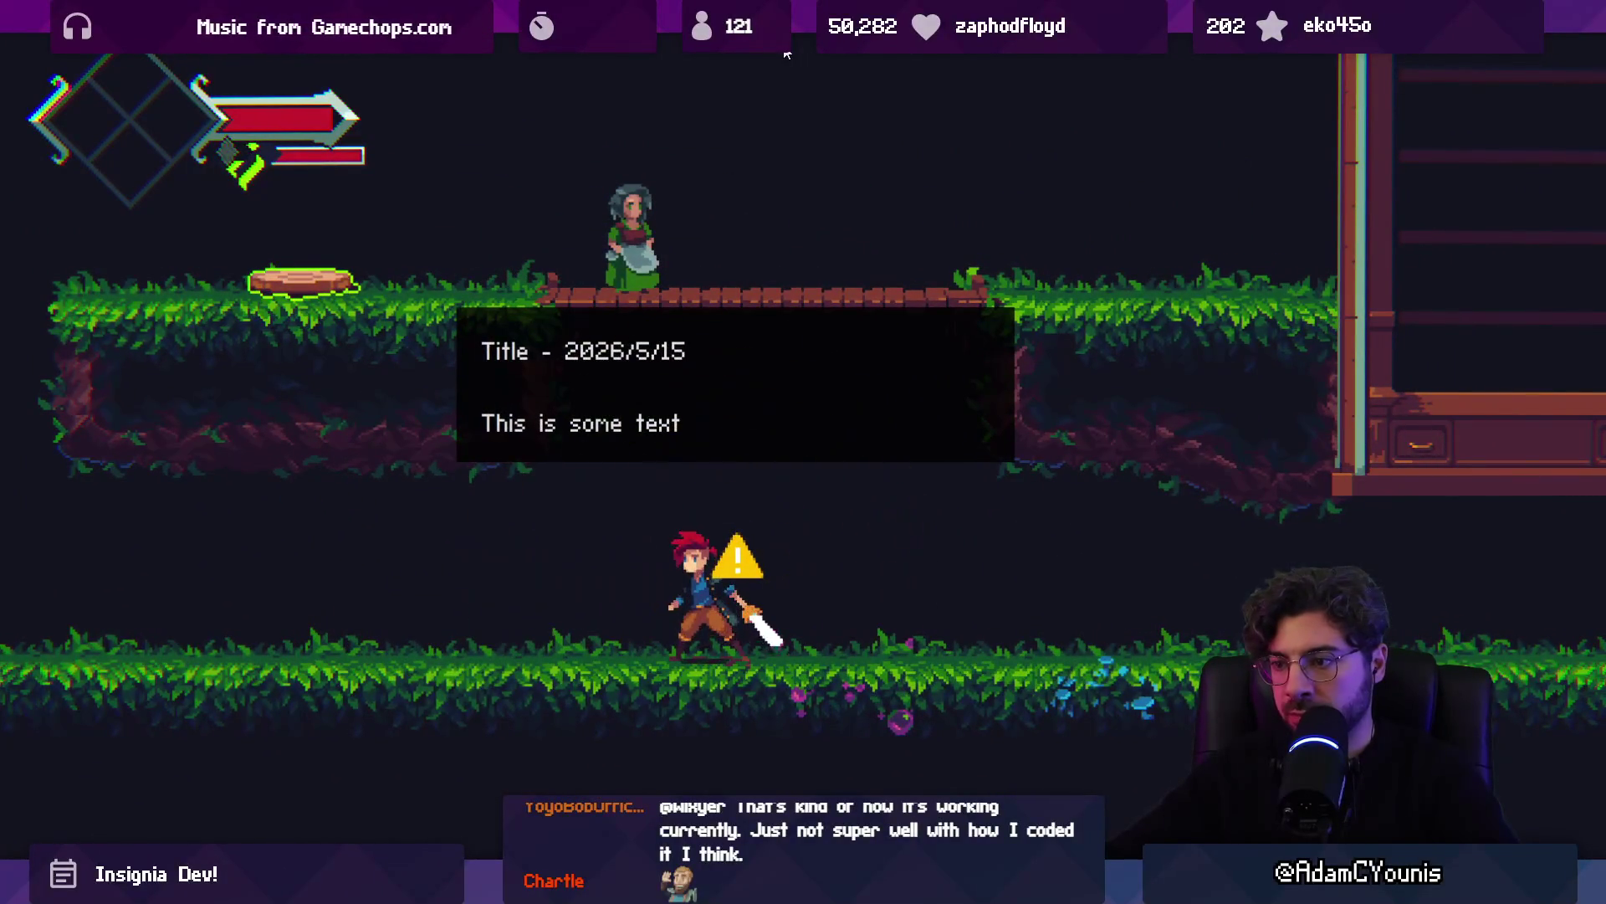
{"action": "key", "text": "Left"}
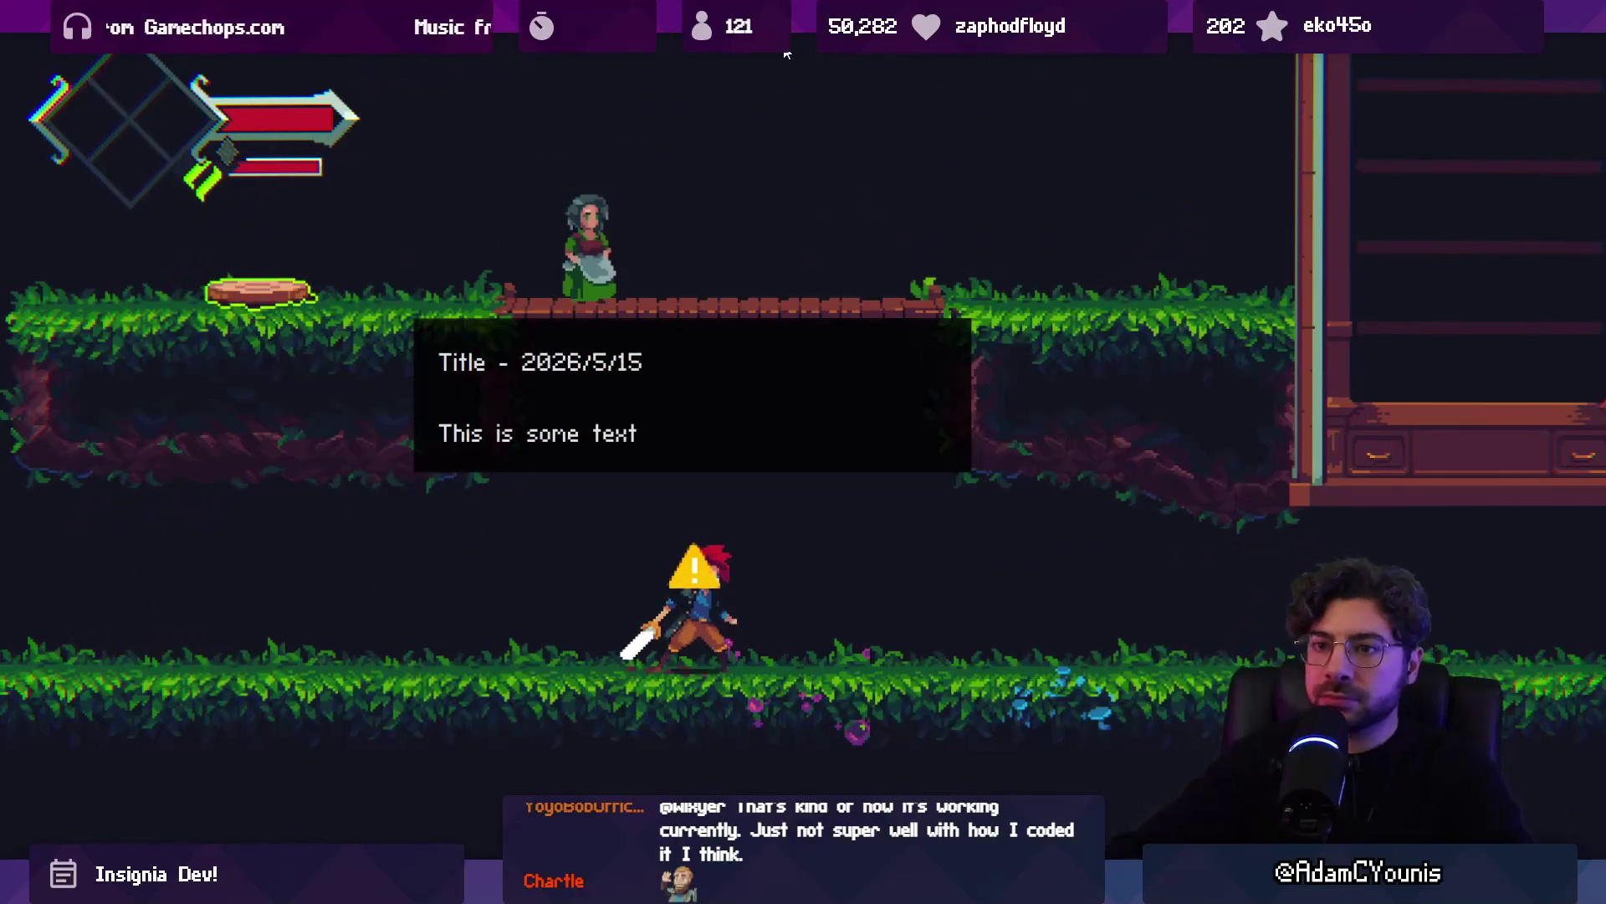
{"action": "key", "text": "x"}
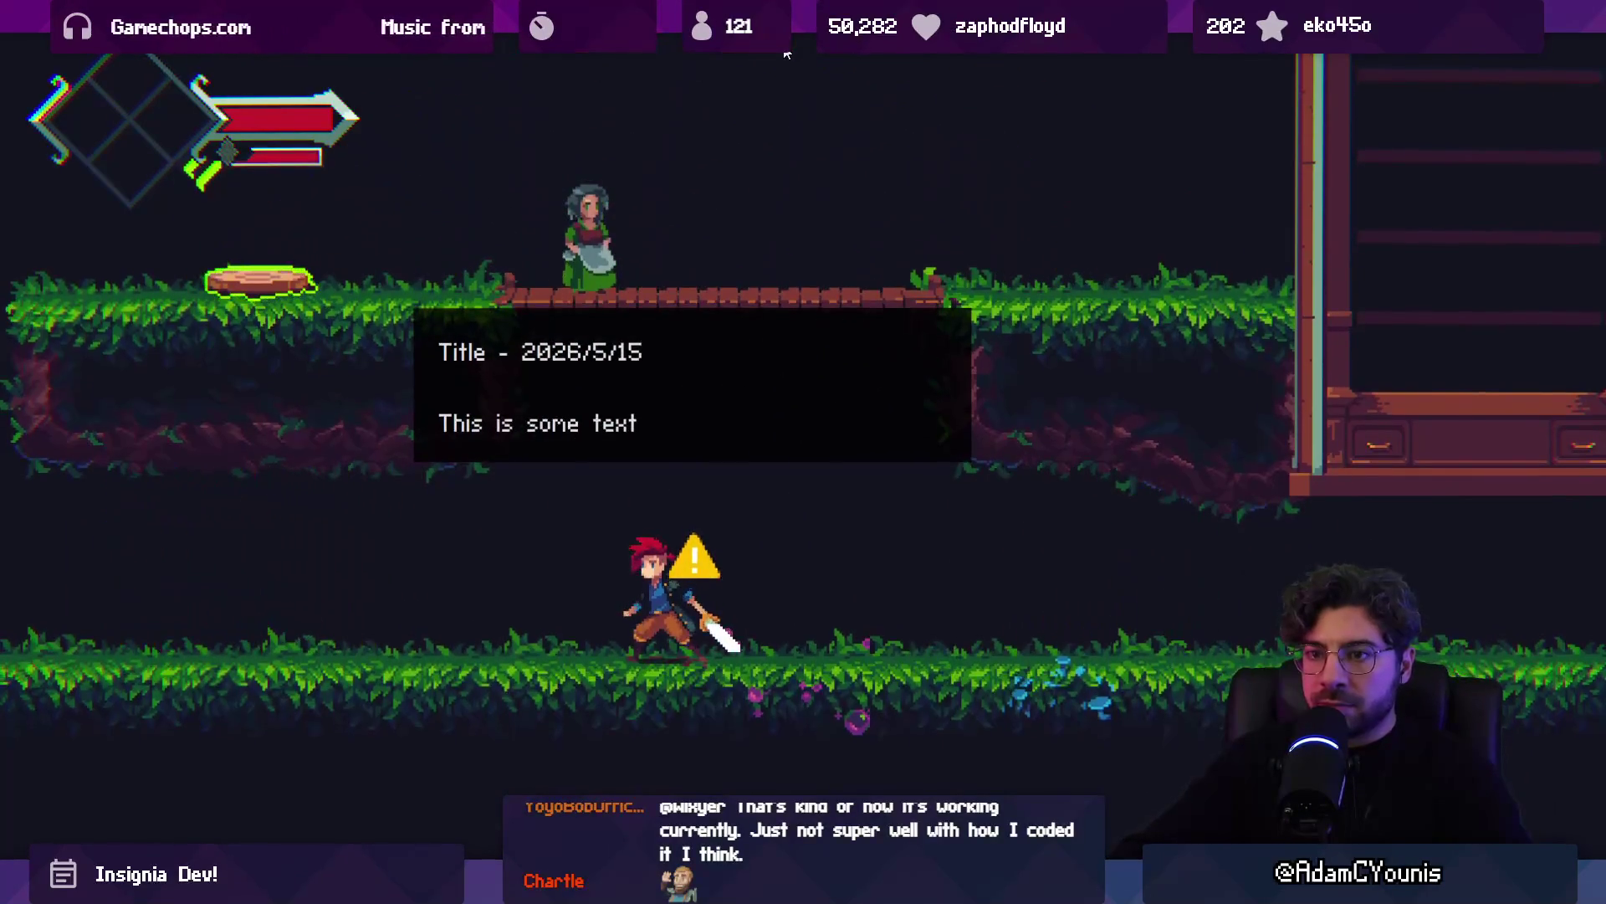
{"action": "key", "text": "Left"}
{"action": "key", "text": "z"}
{"action": "key", "text": "x"}
{"action": "key", "text": "Right"}
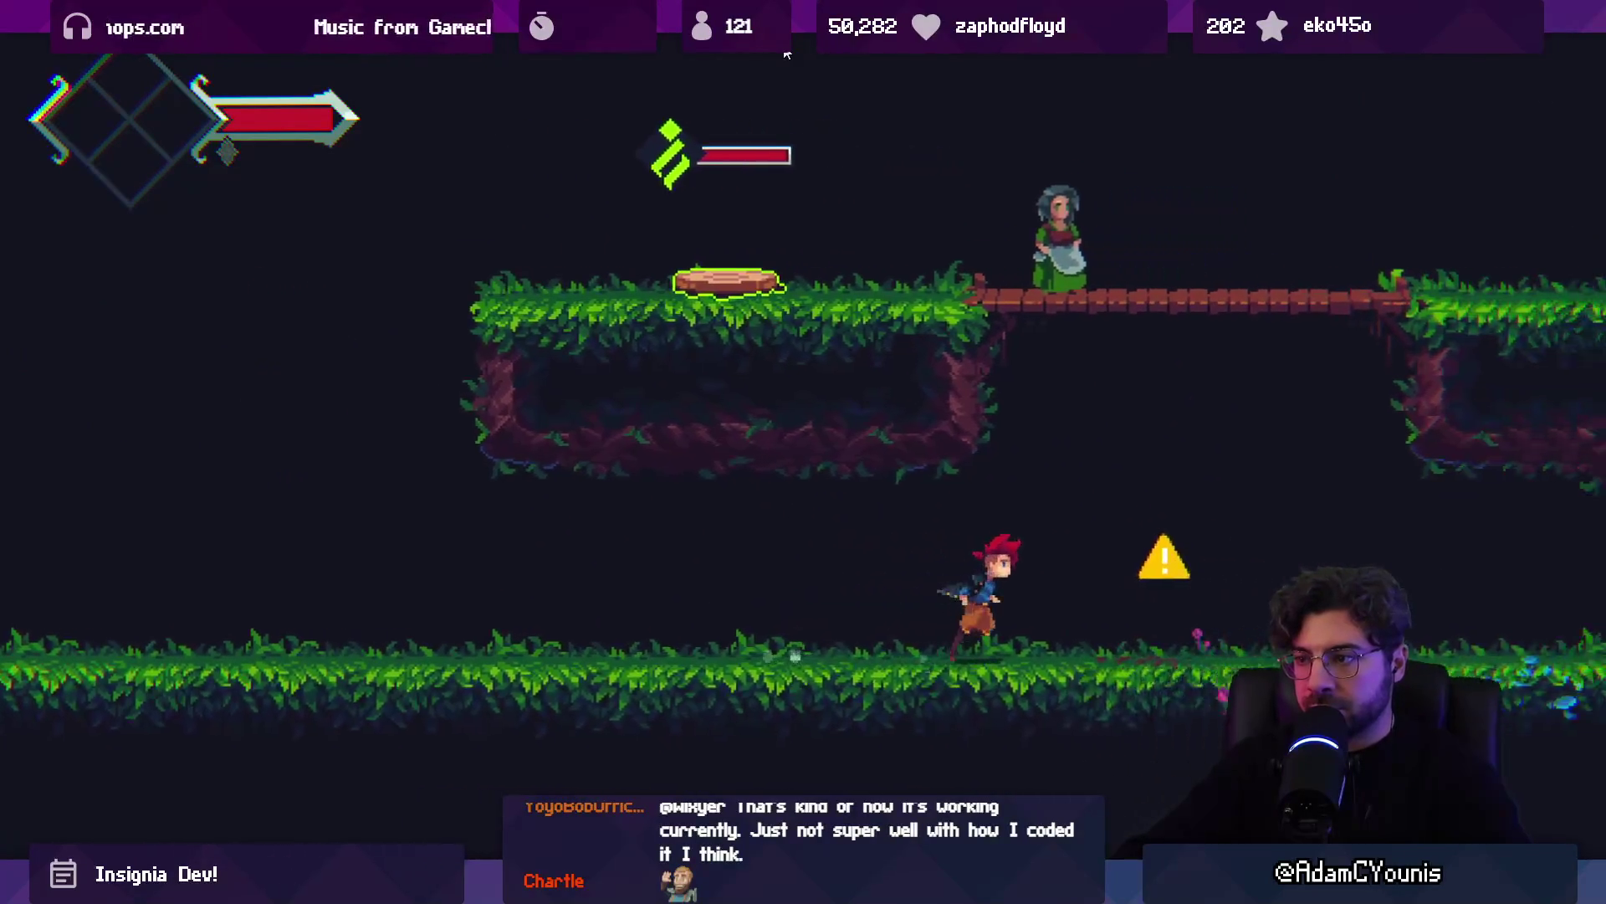
{"action": "key", "text": "Right"}
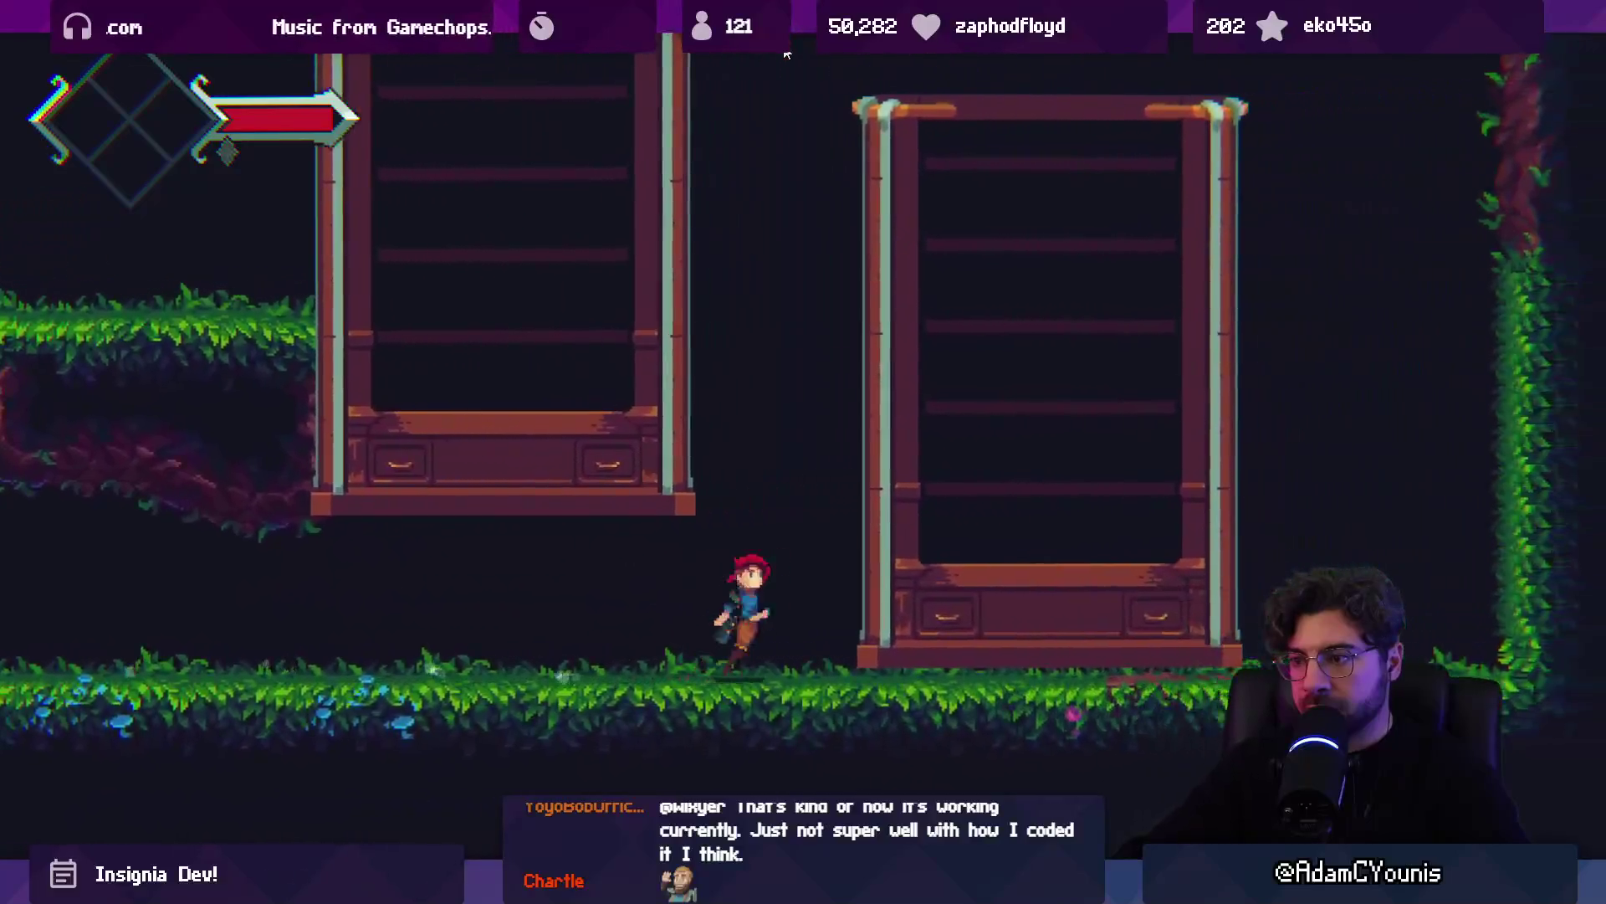
{"action": "key", "text": "z"}
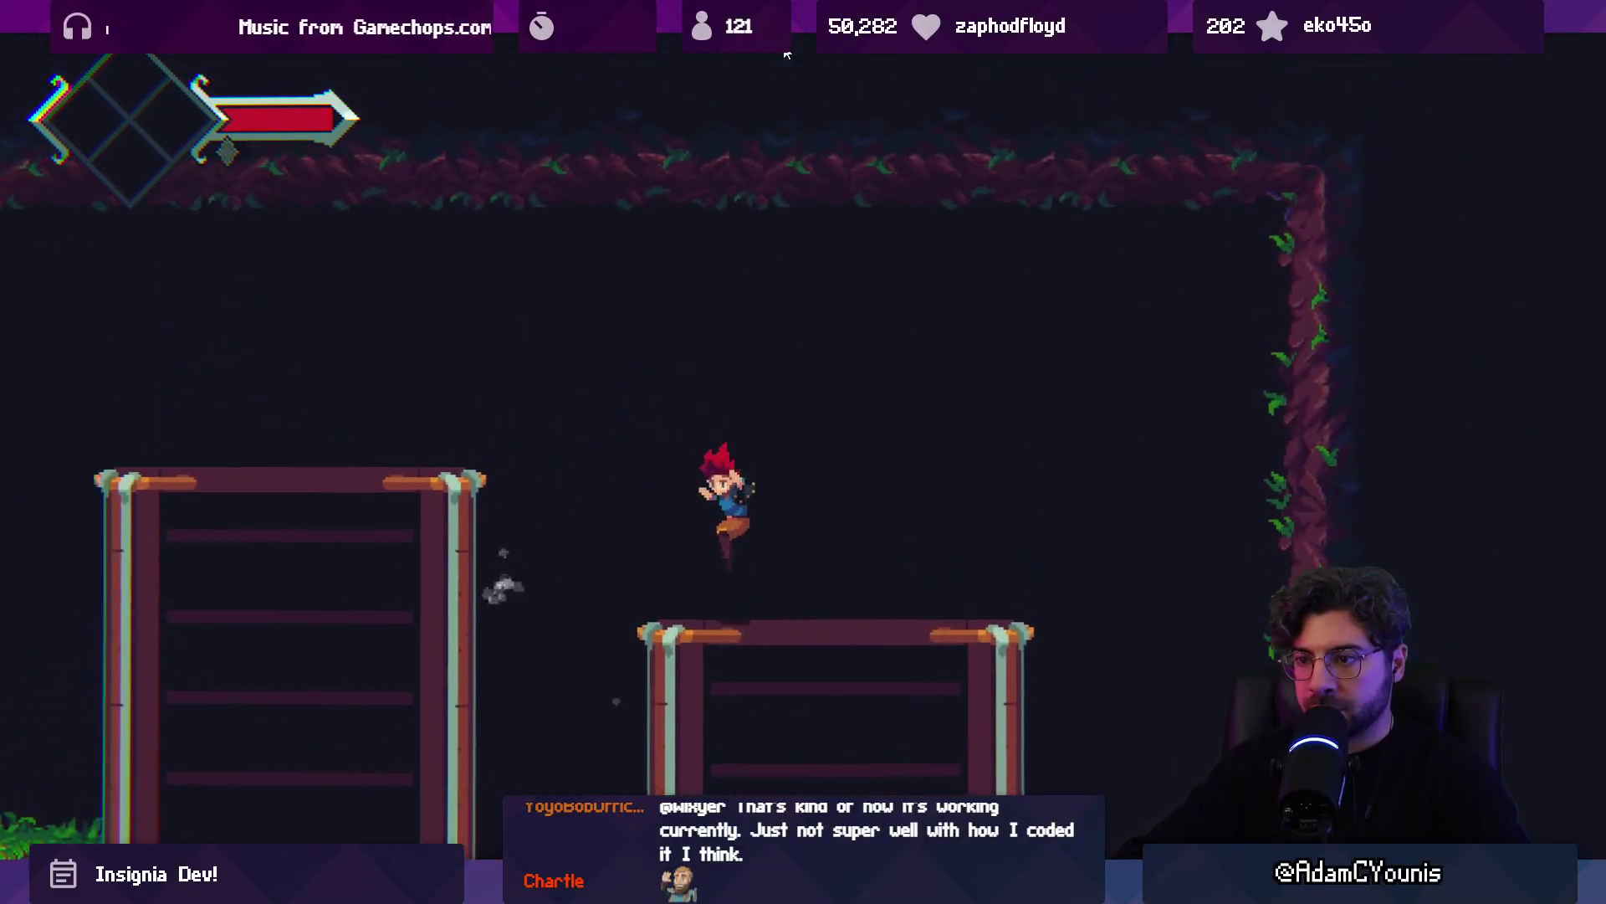
Hop across the bookshelves and buy a Chocolate Bar from the merchant
{"action": "key", "text": "Right"}
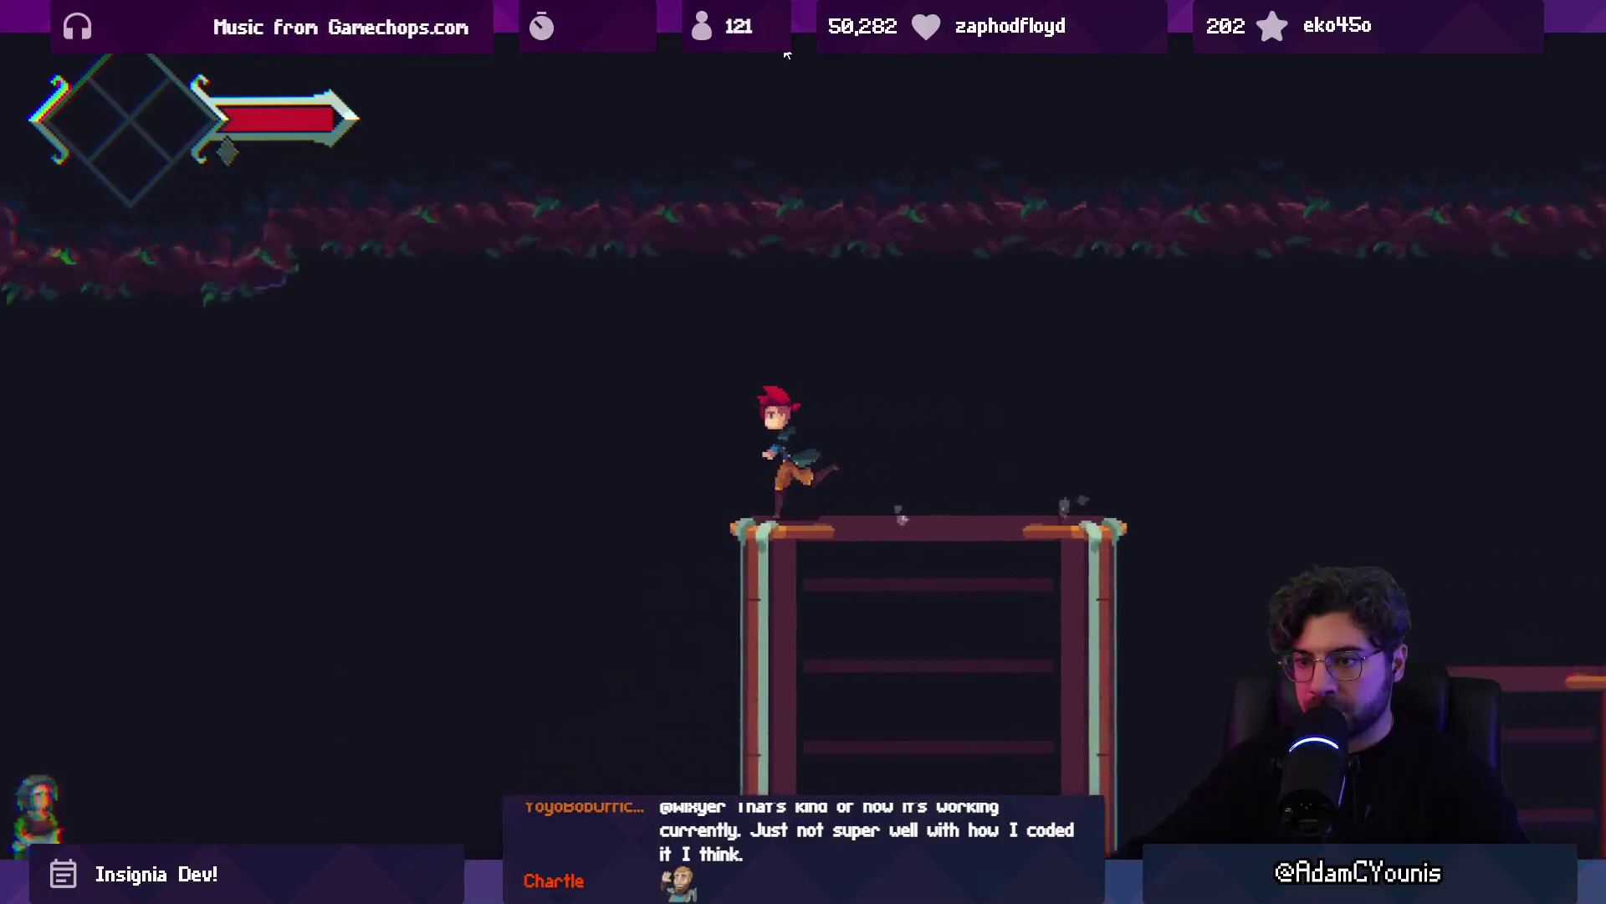
{"action": "key", "text": "z"}
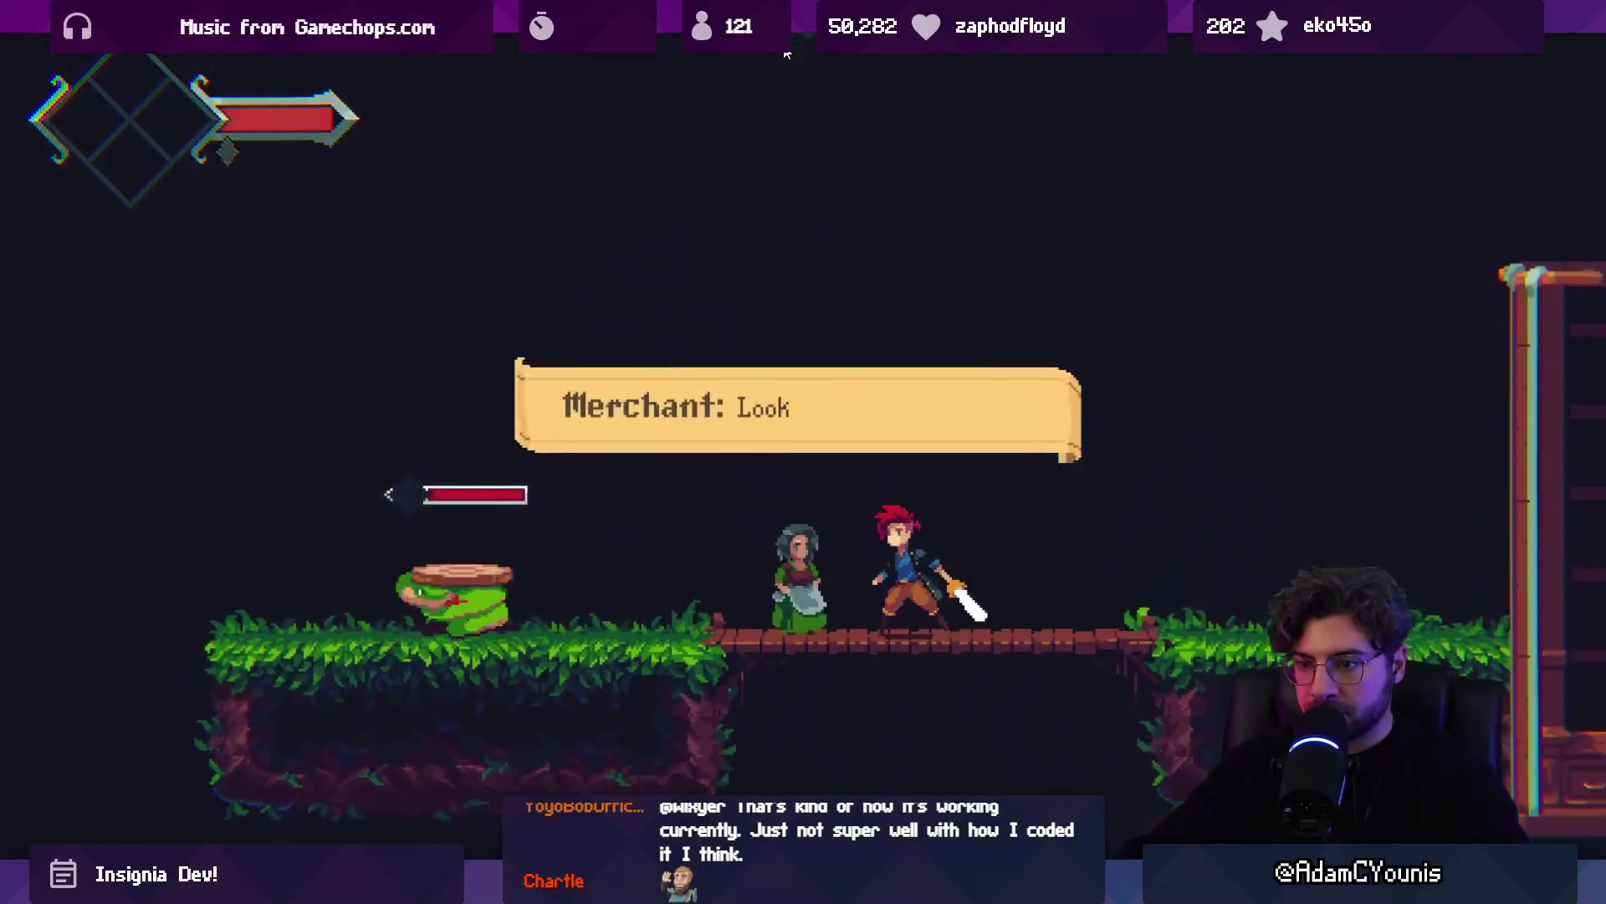
{"action": "key", "text": "z"}
{"action": "key", "text": "x"}
{"action": "key", "text": "Right"}
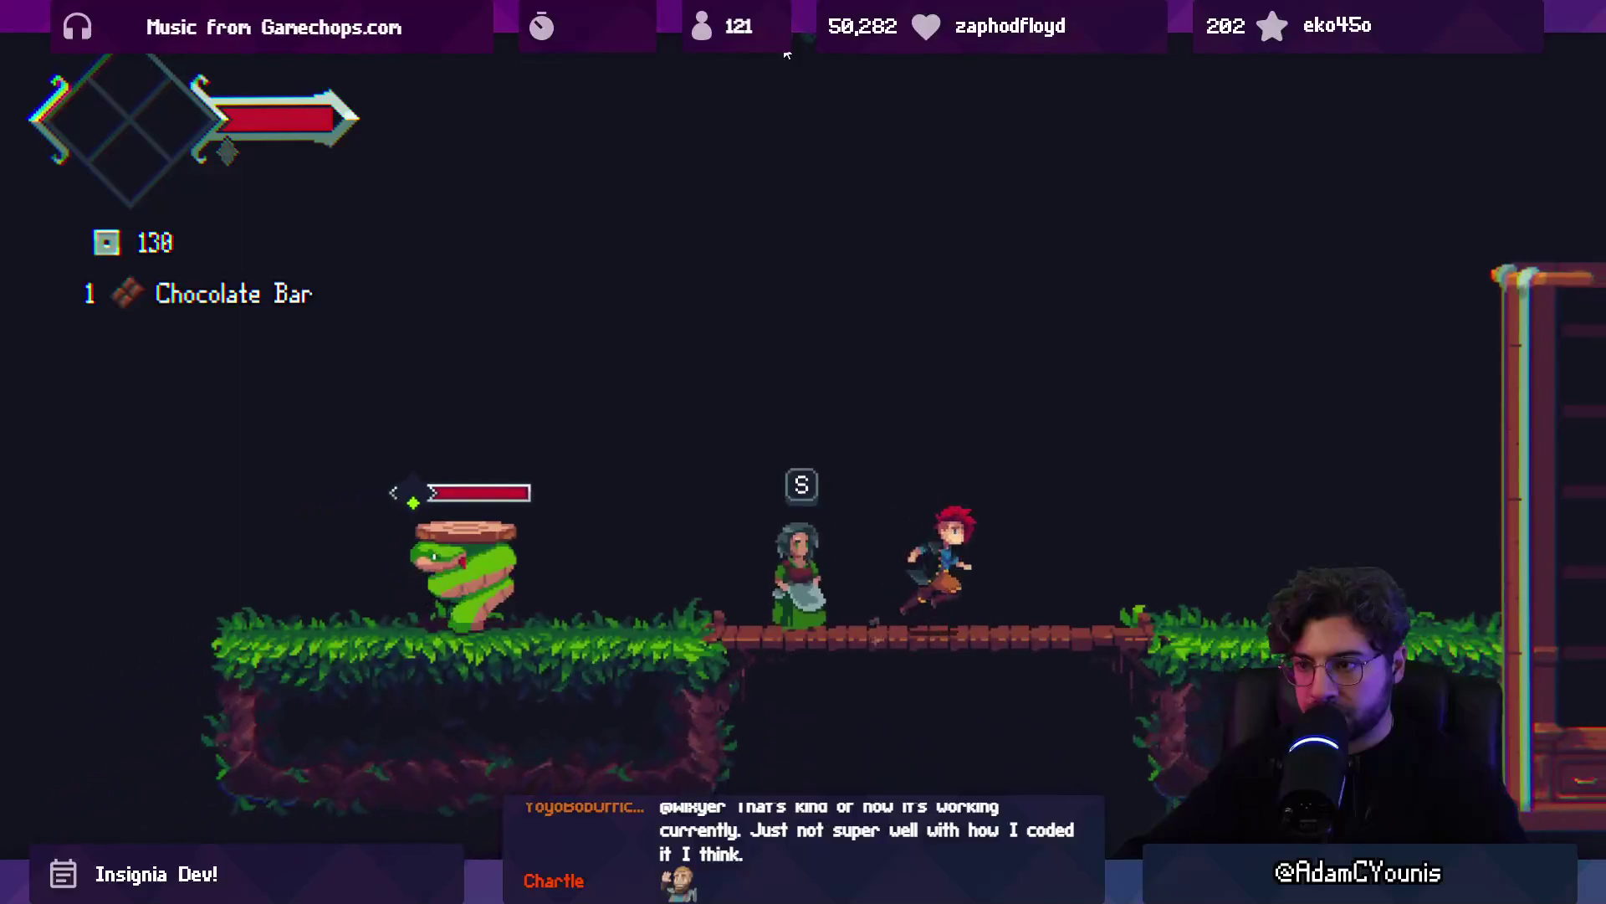
Fight the snake enemy with attacks and pulses, then run right past the warning sign
{"action": "key", "text": "Left"}
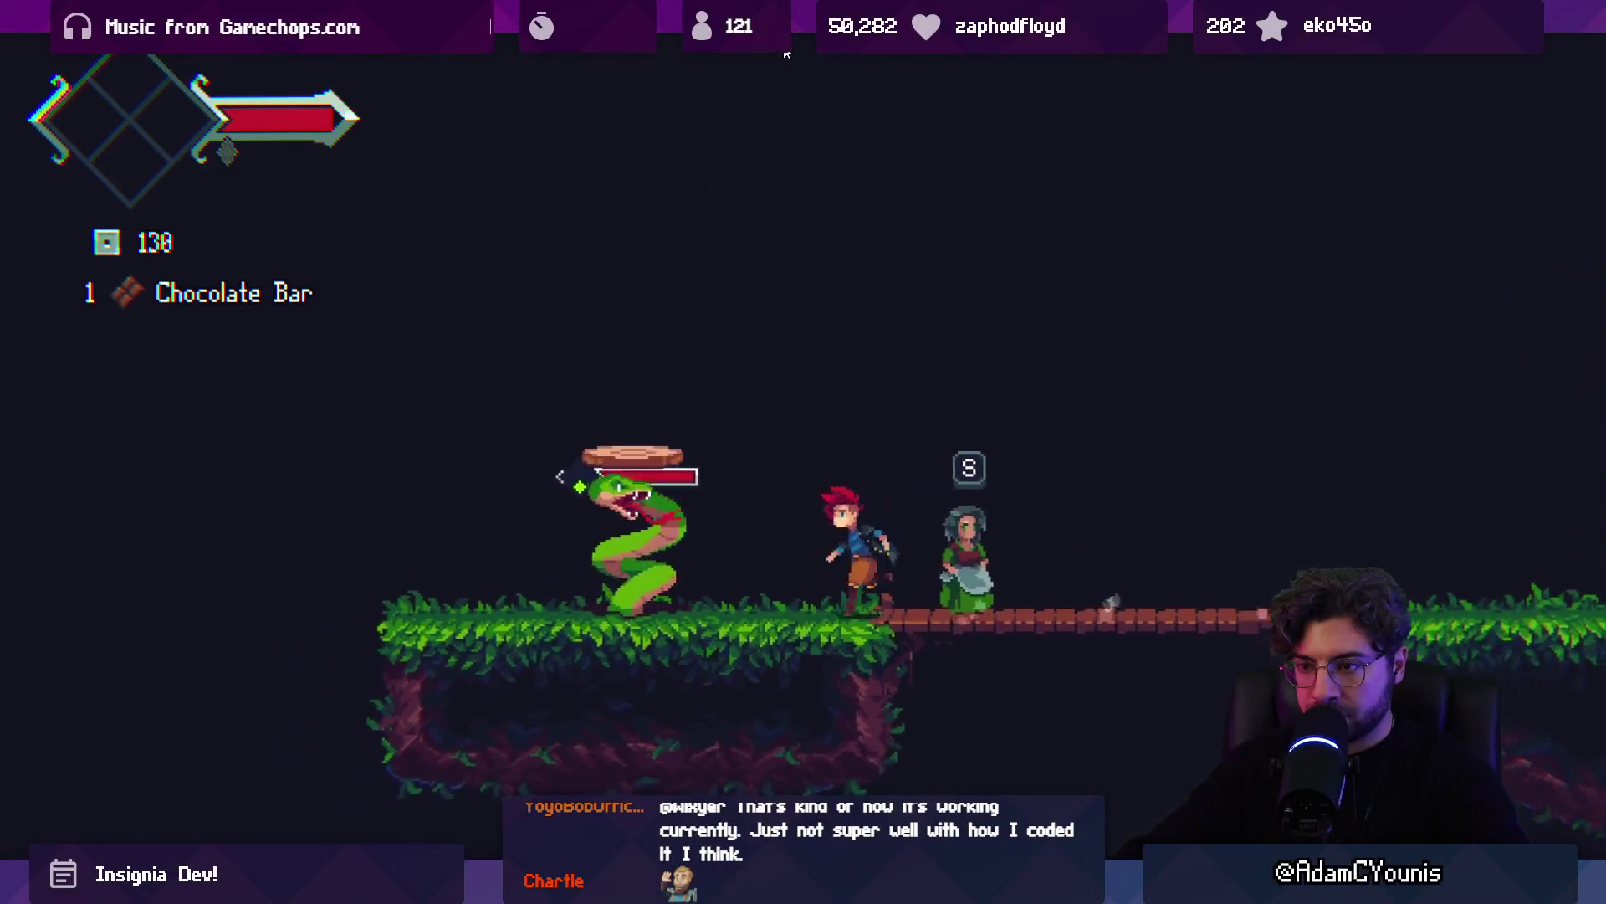
{"action": "key", "text": "x"}
{"action": "key", "text": "z"}
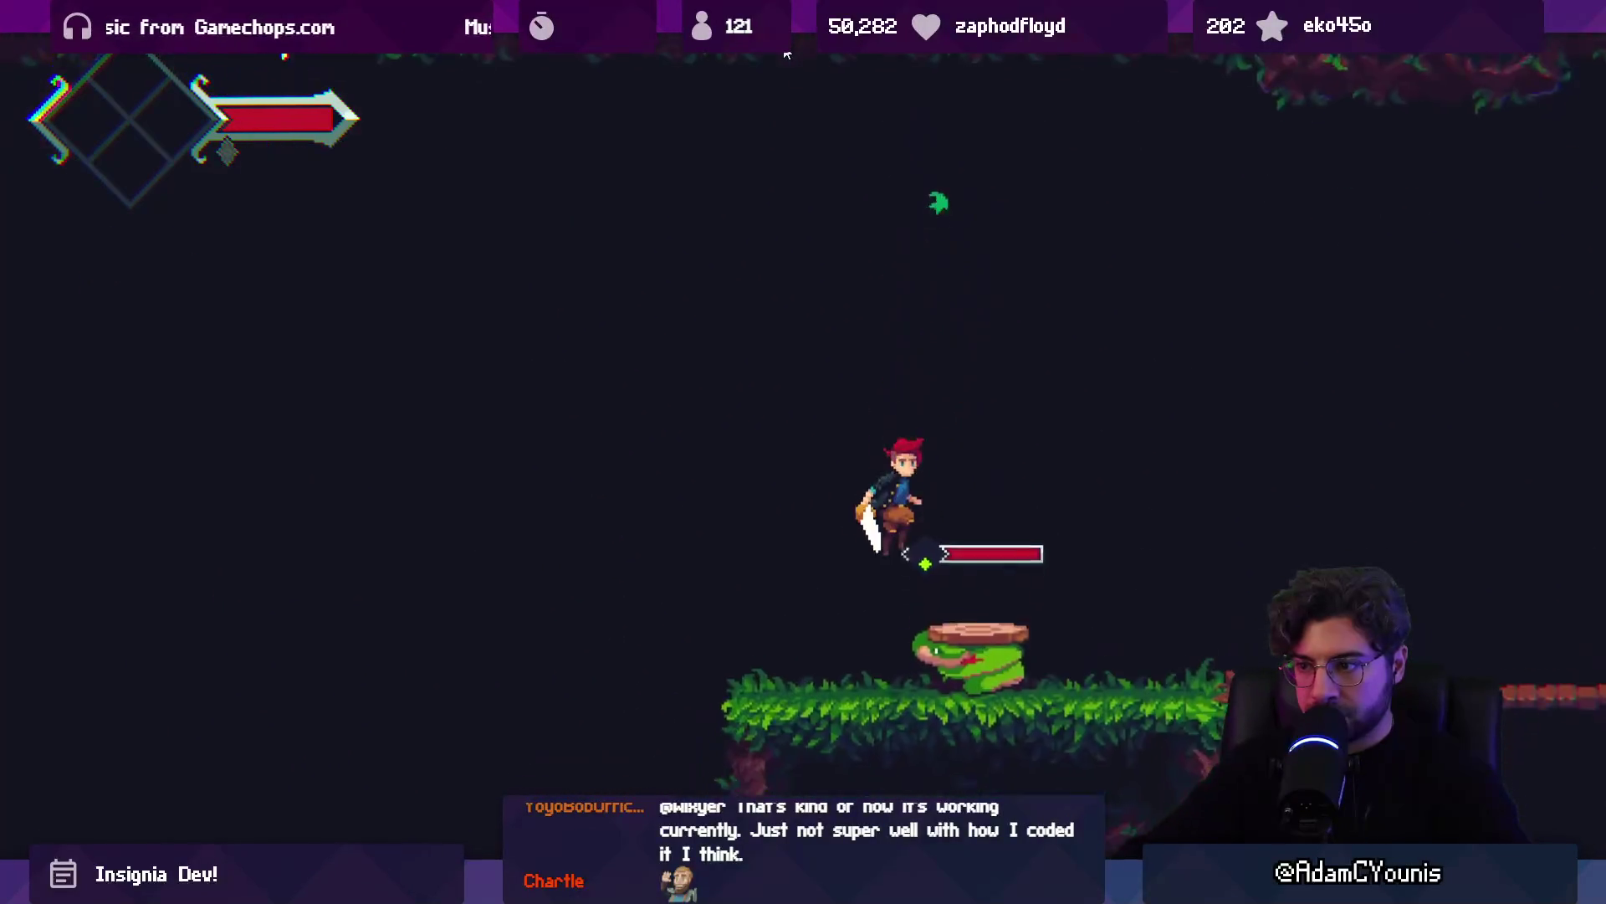
{"action": "key", "text": "x"}
{"action": "key", "text": "x"}
{"action": "key", "text": "Left"}
{"action": "key", "text": "x"}
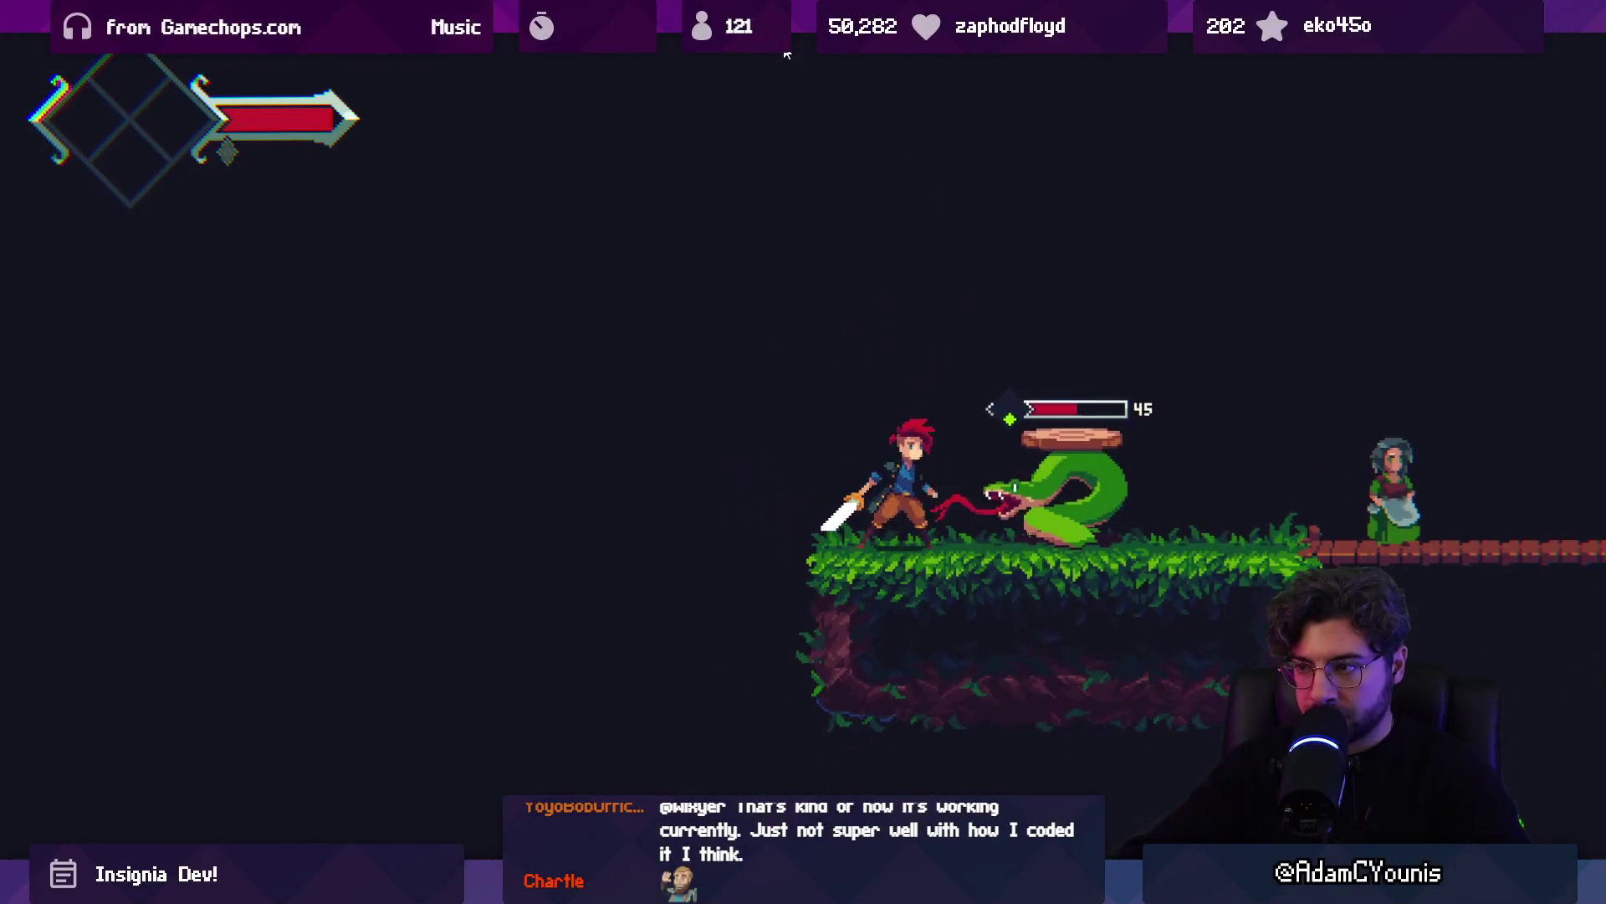
{"action": "key", "text": "z"}
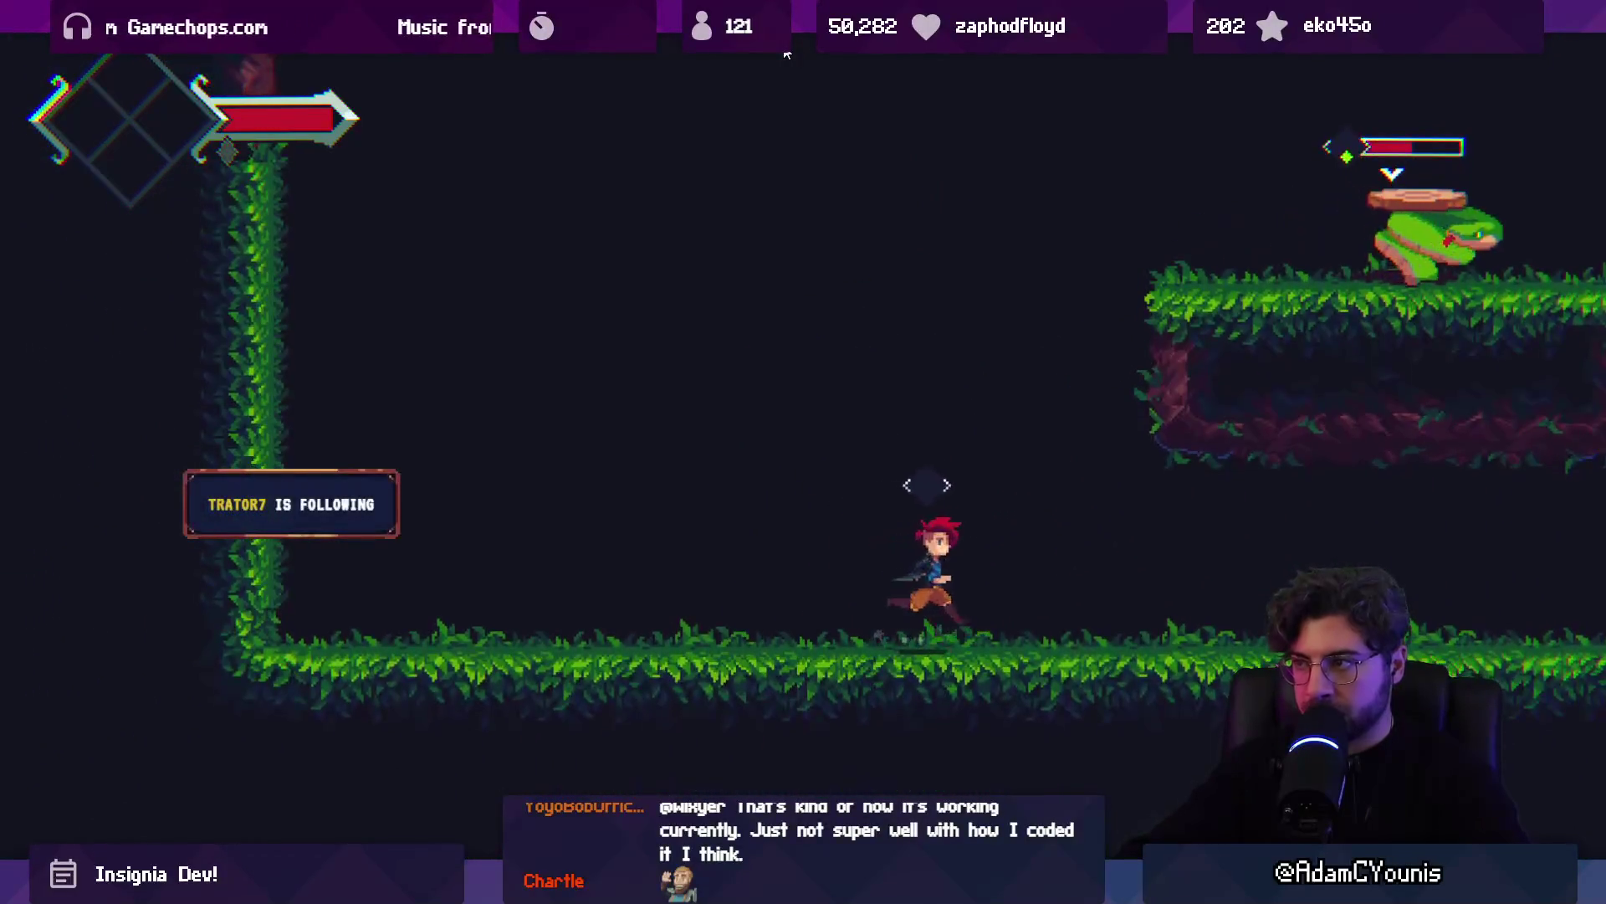
{"action": "key", "text": "x"}
{"action": "key", "text": "x"}
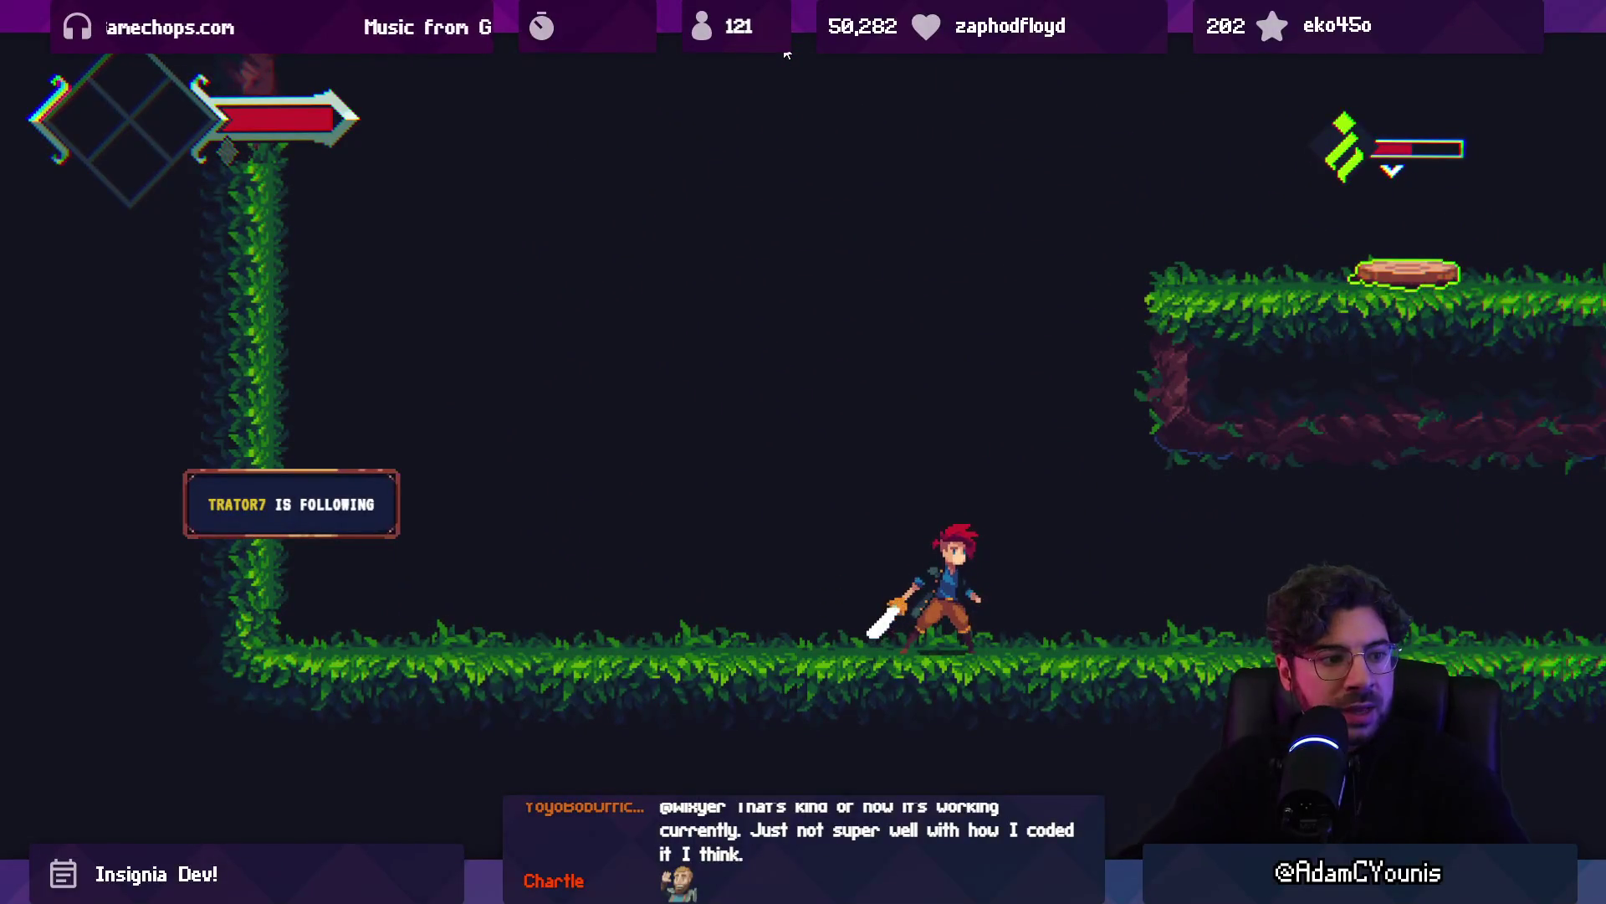
{"action": "key", "text": "x"}
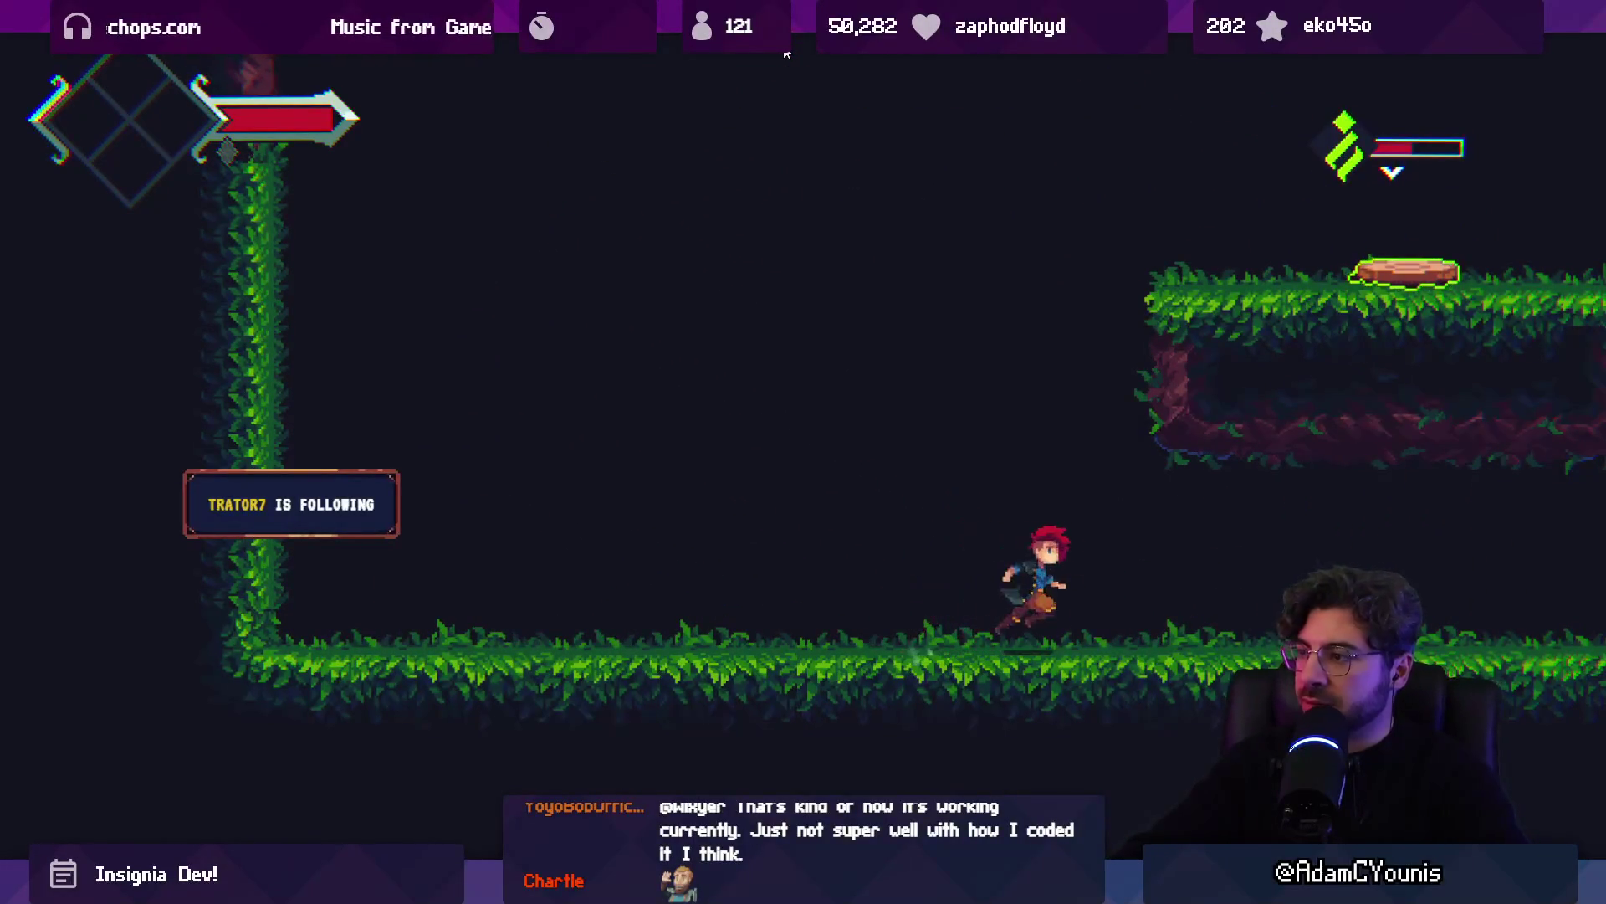
{"action": "key", "text": "Right"}
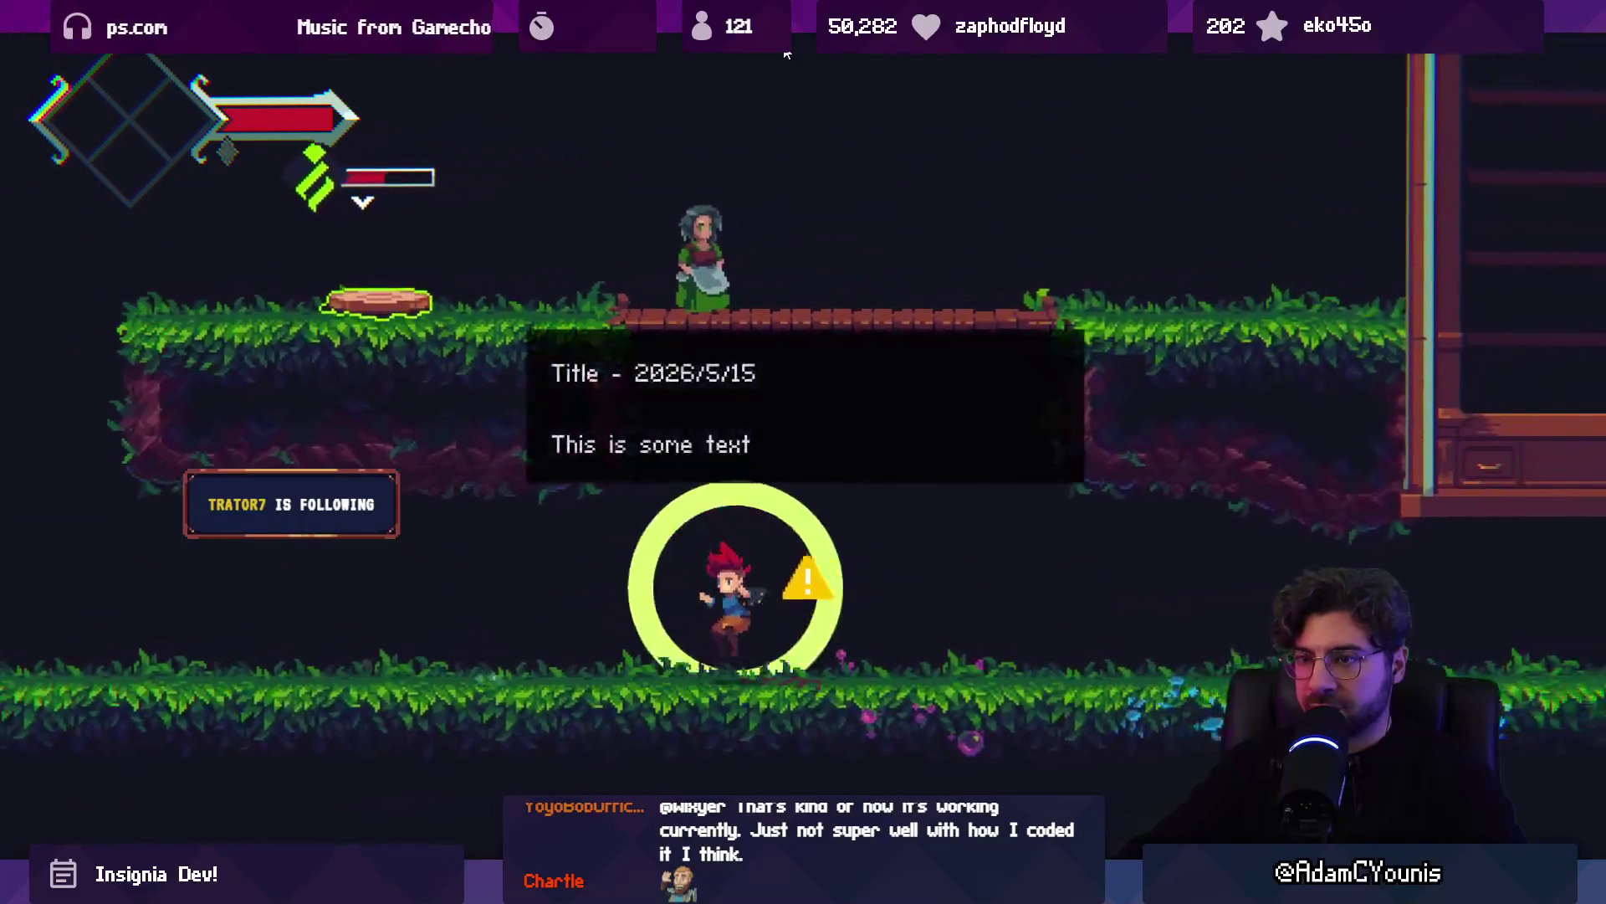
{"action": "key", "text": "x"}
{"action": "key", "text": "Right"}
Restore the editor layout and show the Console log
{"action": "key", "text": "shift+space"}
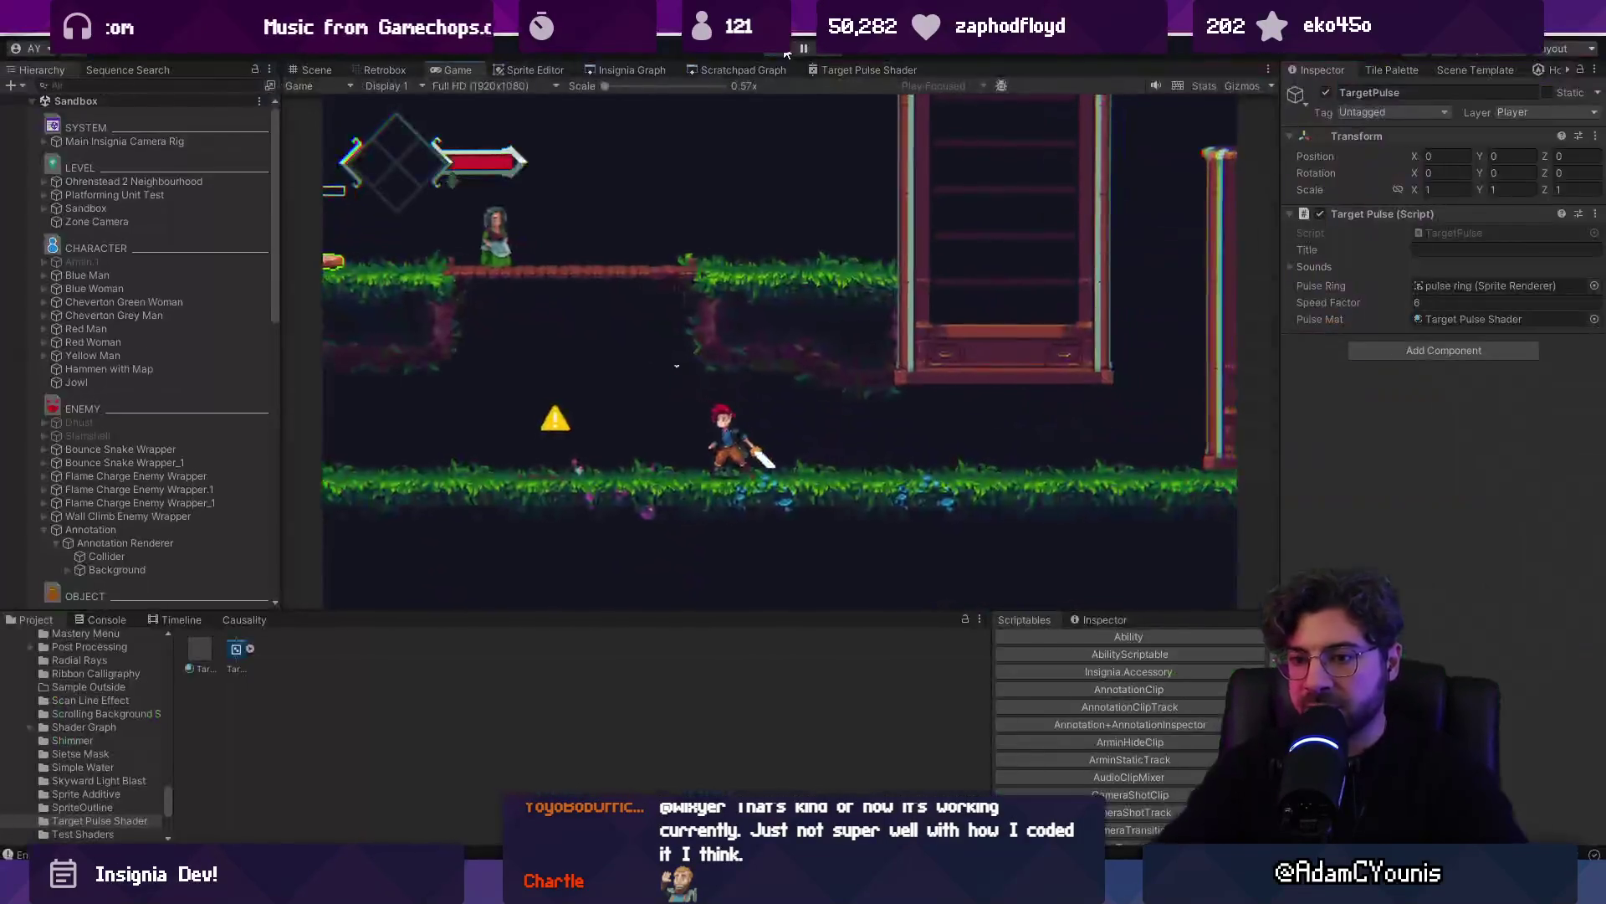
{"action": "left_click", "coordinate": [248, 622]}
{"action": "left_click", "coordinate": [96, 621]}
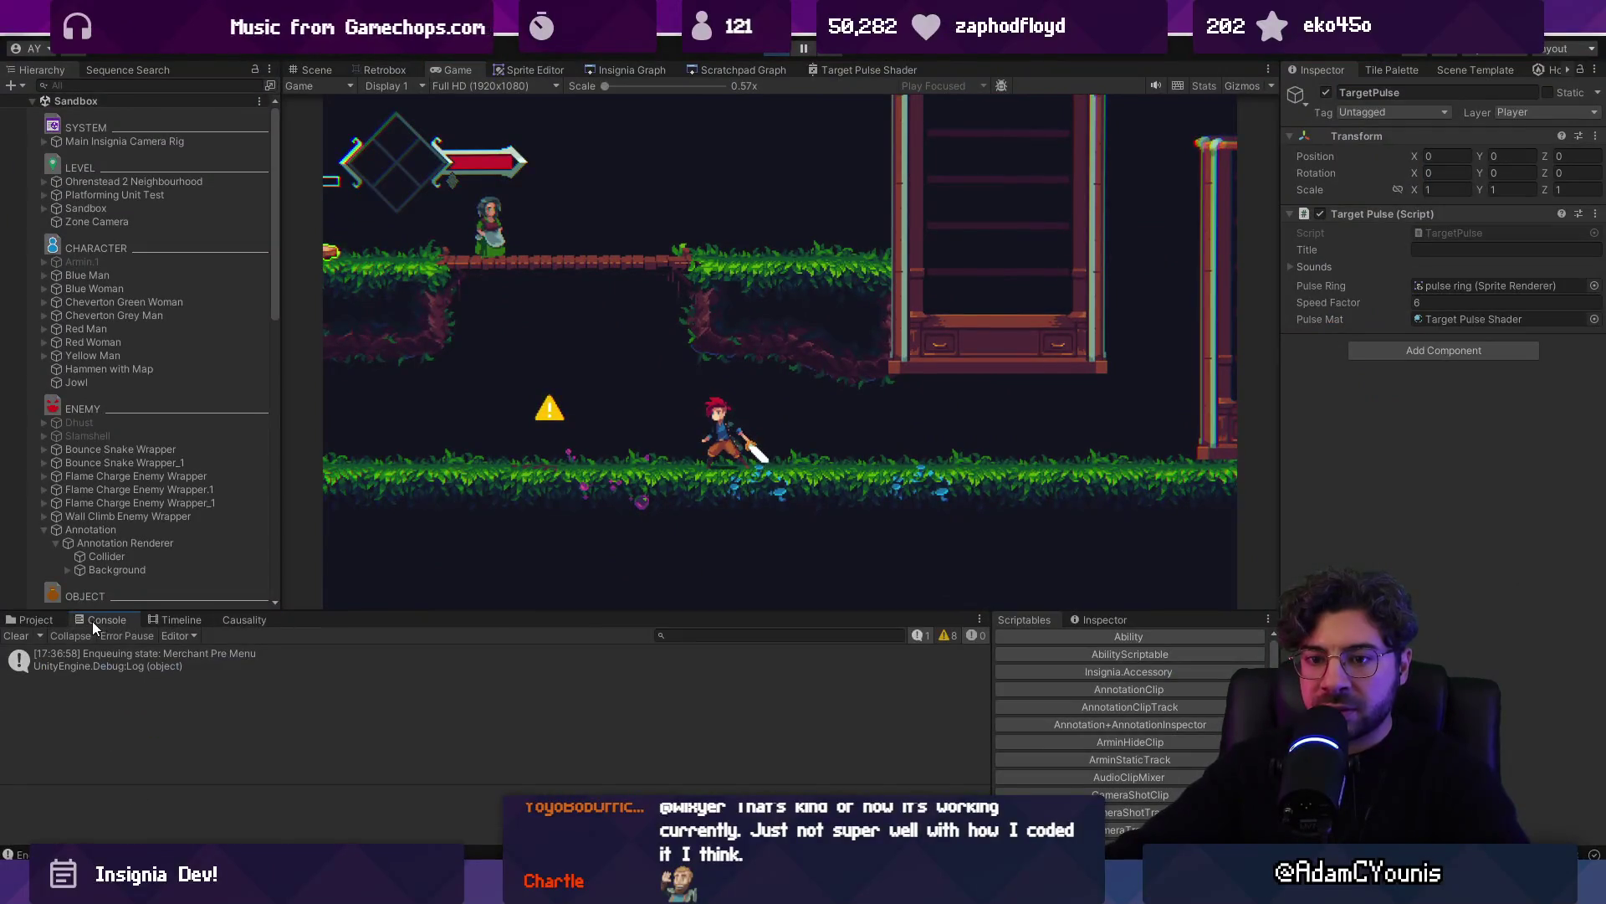
Play maximized around the bridge and plant enemy firing pulses, then stop the game
{"action": "key", "text": "shift+space"}
{"action": "key", "text": "space"}
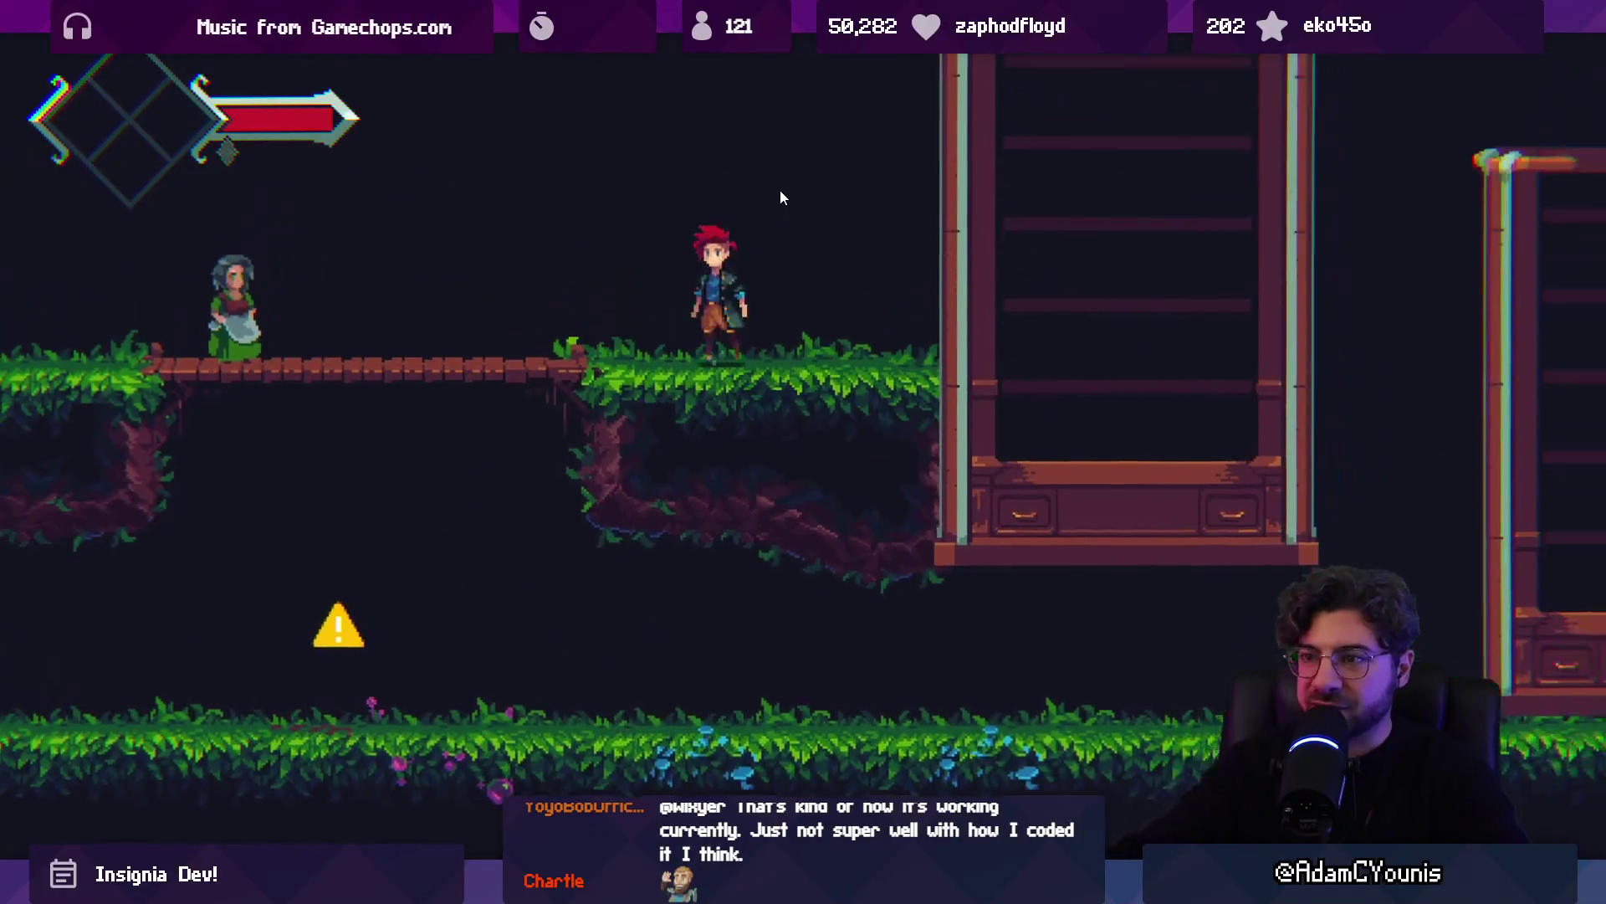
{"action": "key", "text": "Left"}
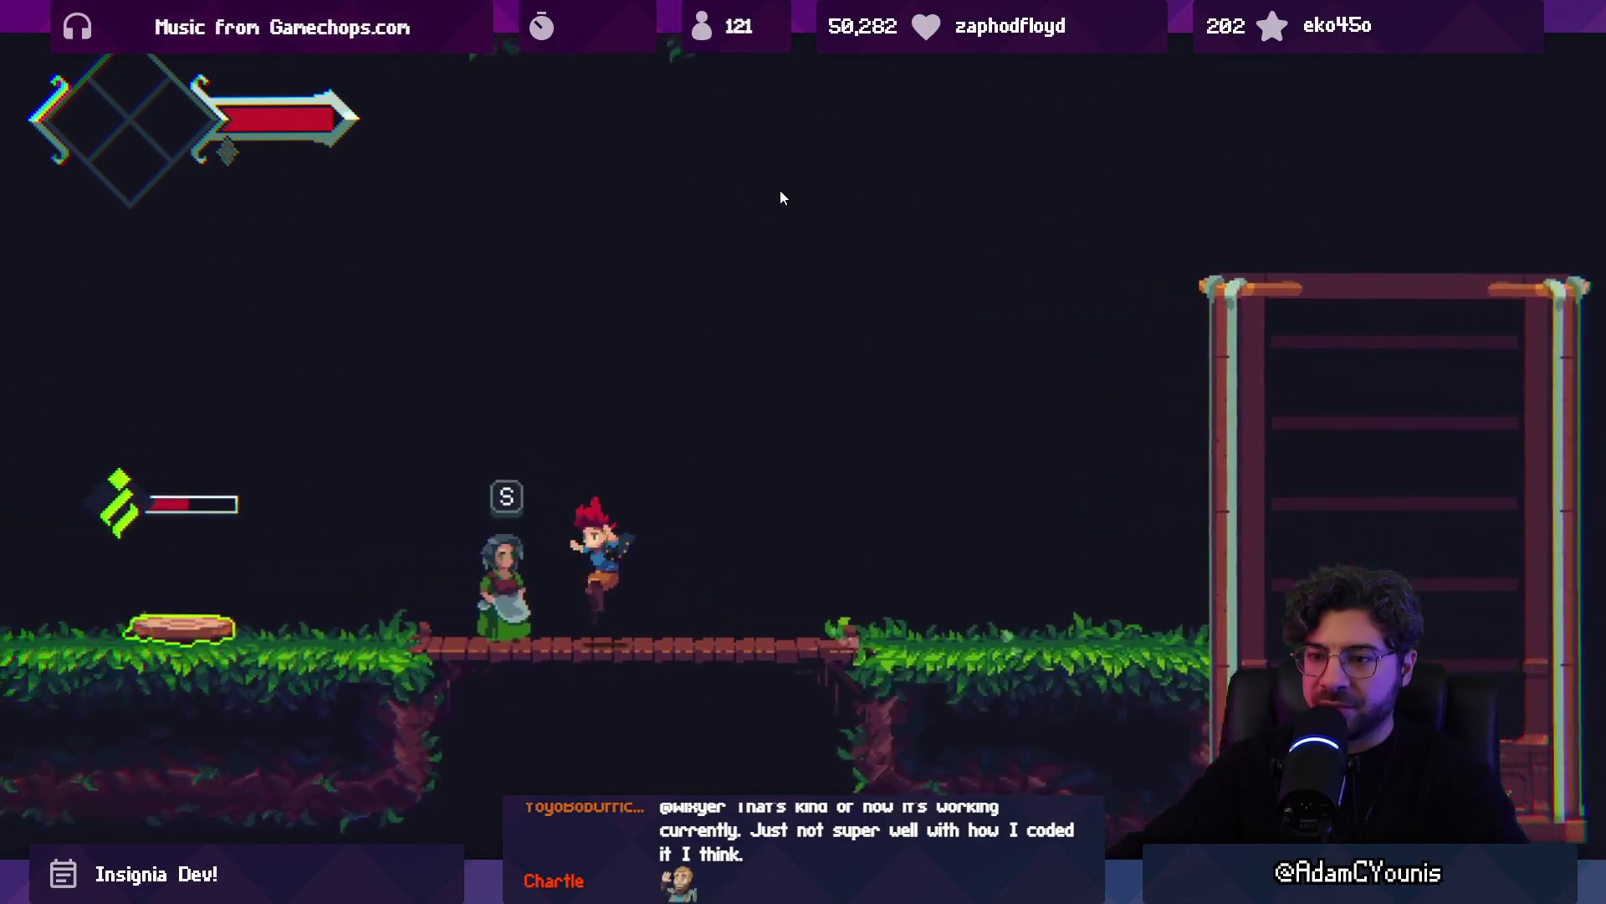
{"action": "key", "text": "Left"}
{"action": "key", "text": "space"}
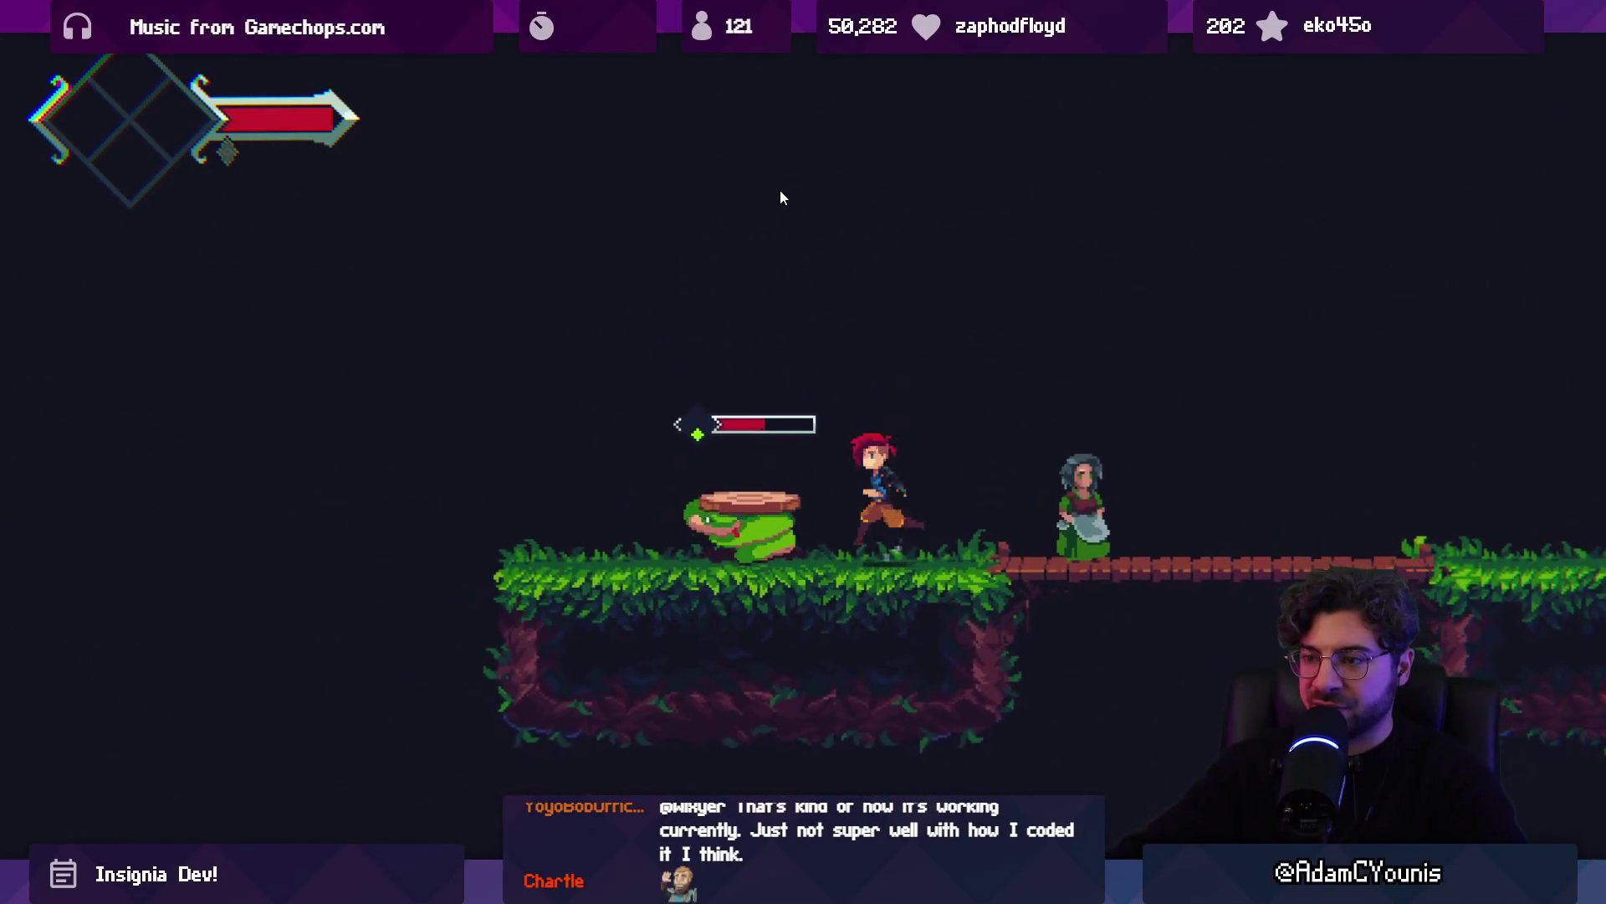
{"action": "key", "text": "space"}
{"action": "key", "text": "space"}
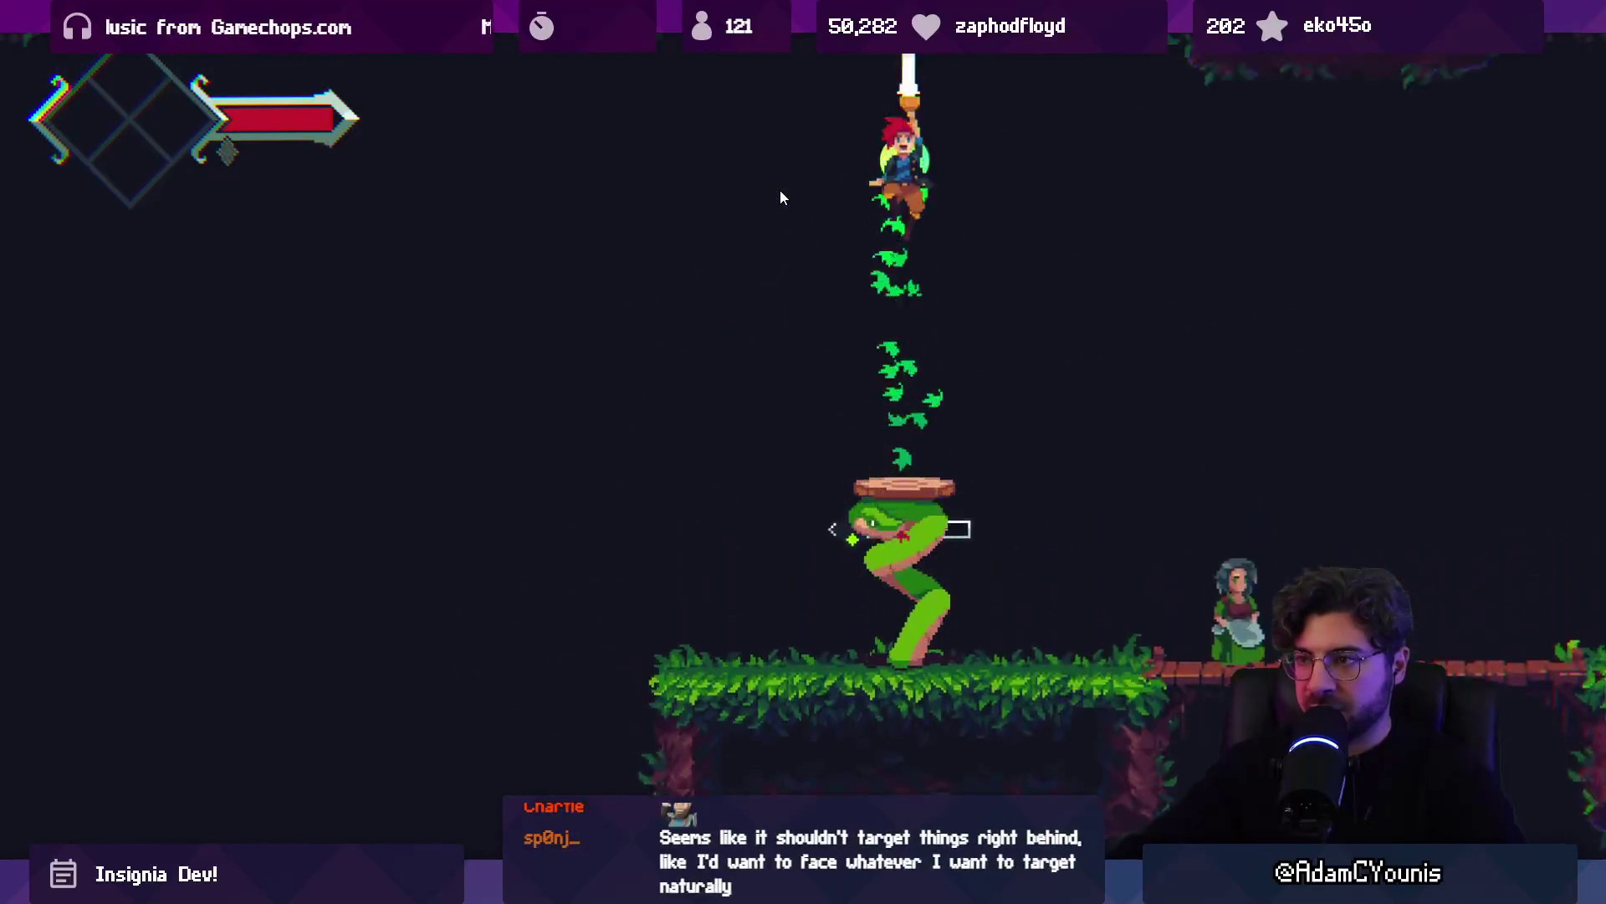
{"action": "key", "text": "space"}
{"action": "key", "text": "Right"}
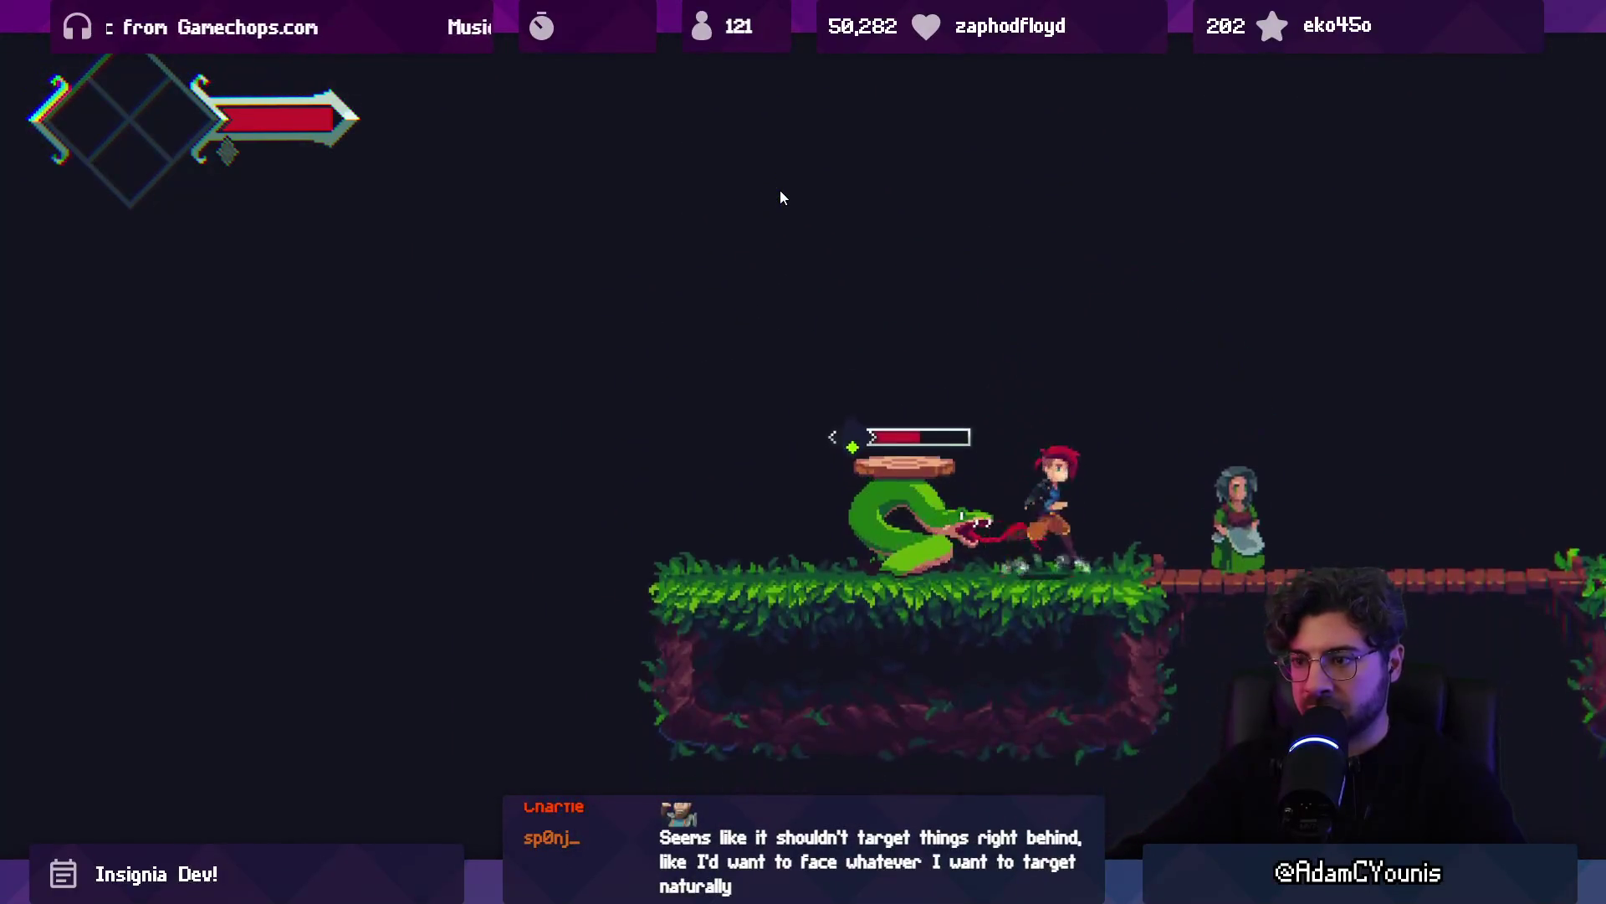
{"action": "key", "text": "space"}
{"action": "key", "text": "Right"}
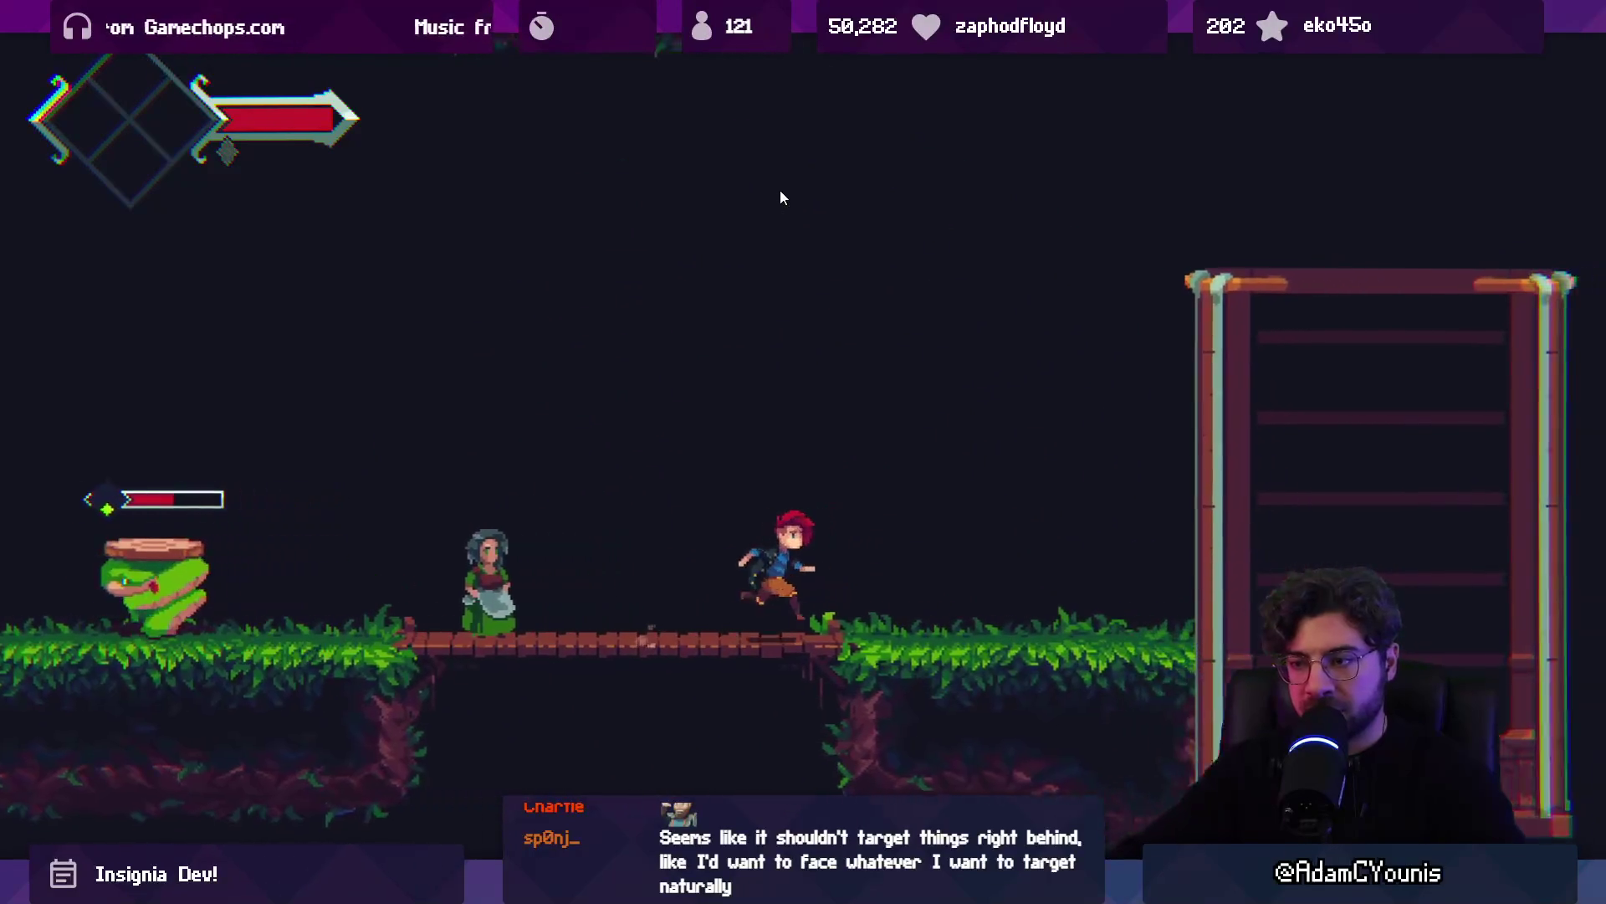
{"action": "key", "text": "shift+space"}
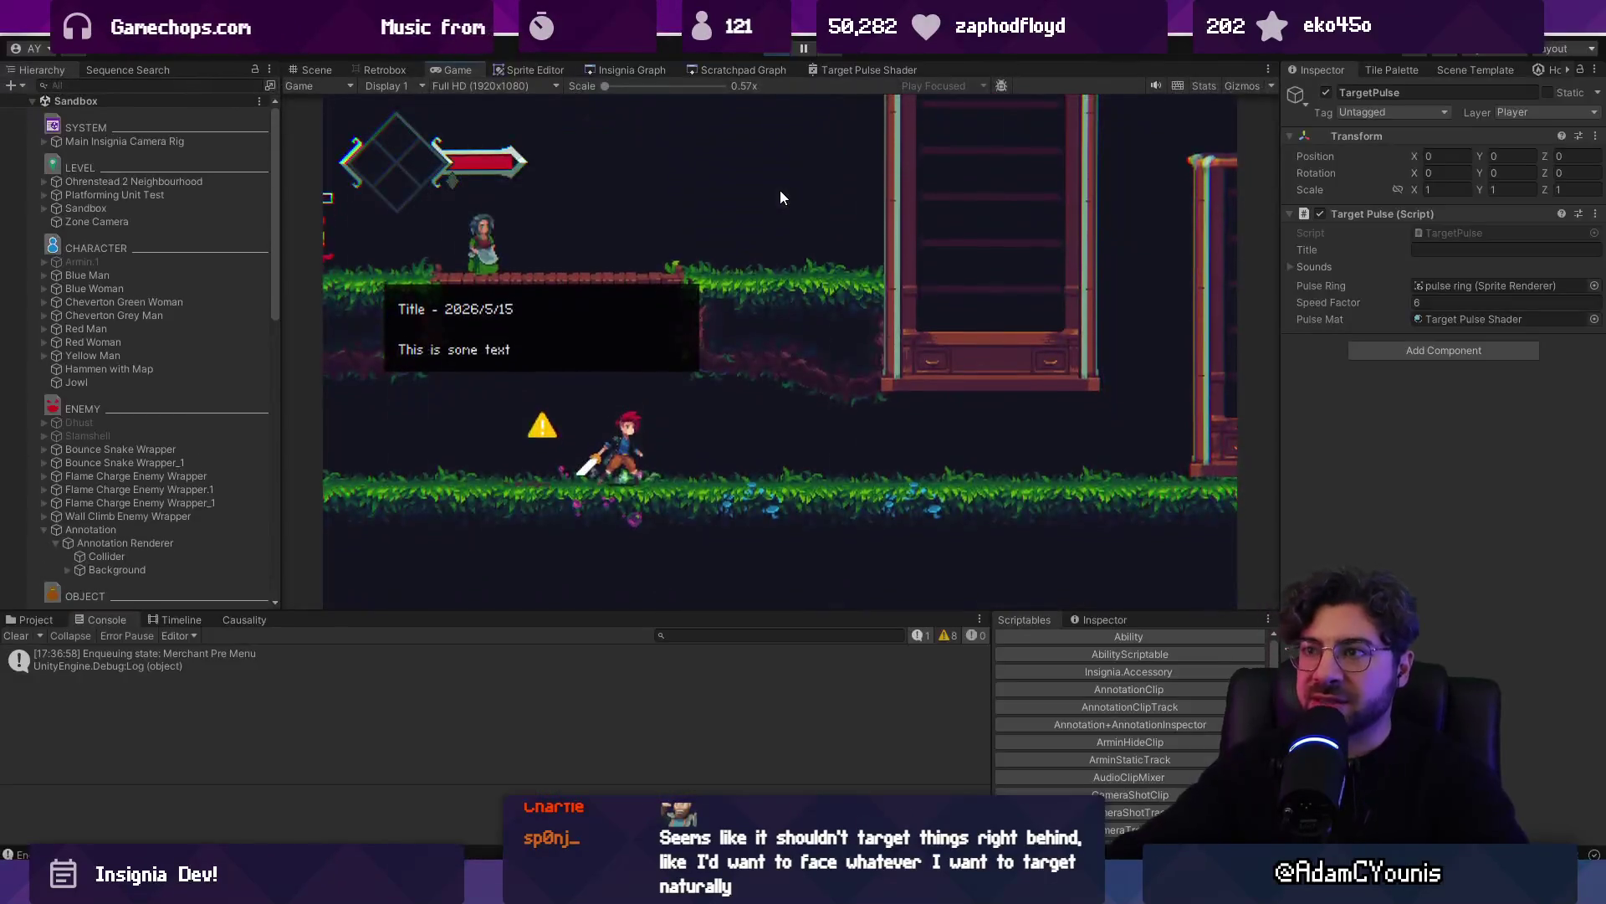
{"action": "left_click", "coordinate": [774, 51]}
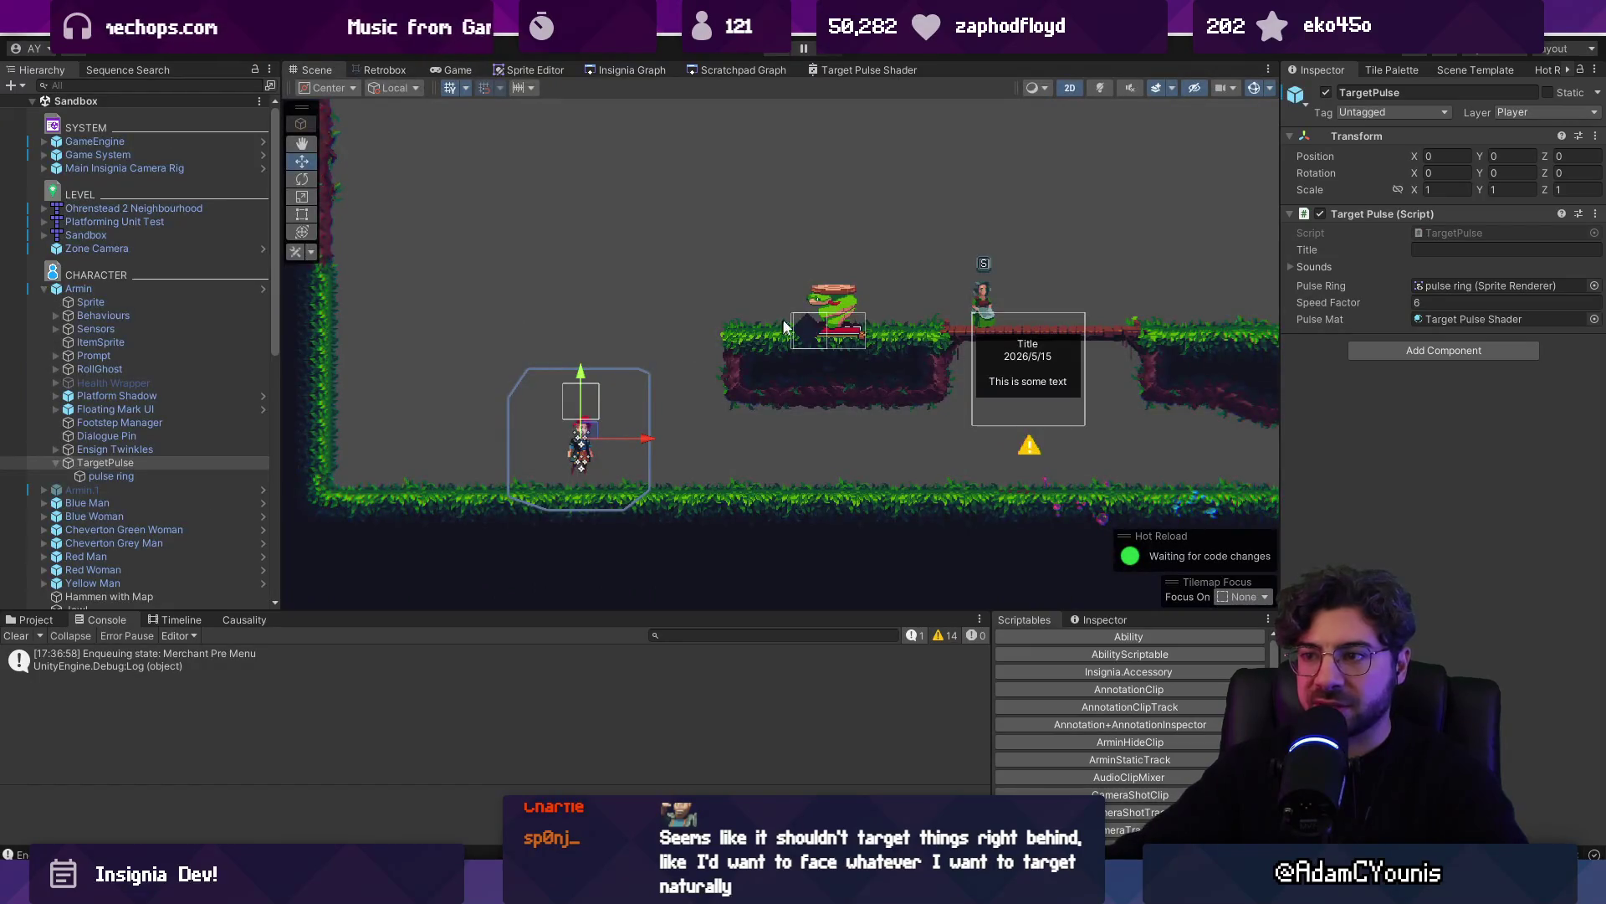
Place a Wolverine Barbarian and a MartenSlingshot enemy on the upper platform in the level
{"action": "left_click", "coordinate": [835, 314]}
{"action": "left_click", "coordinate": [29, 619]}
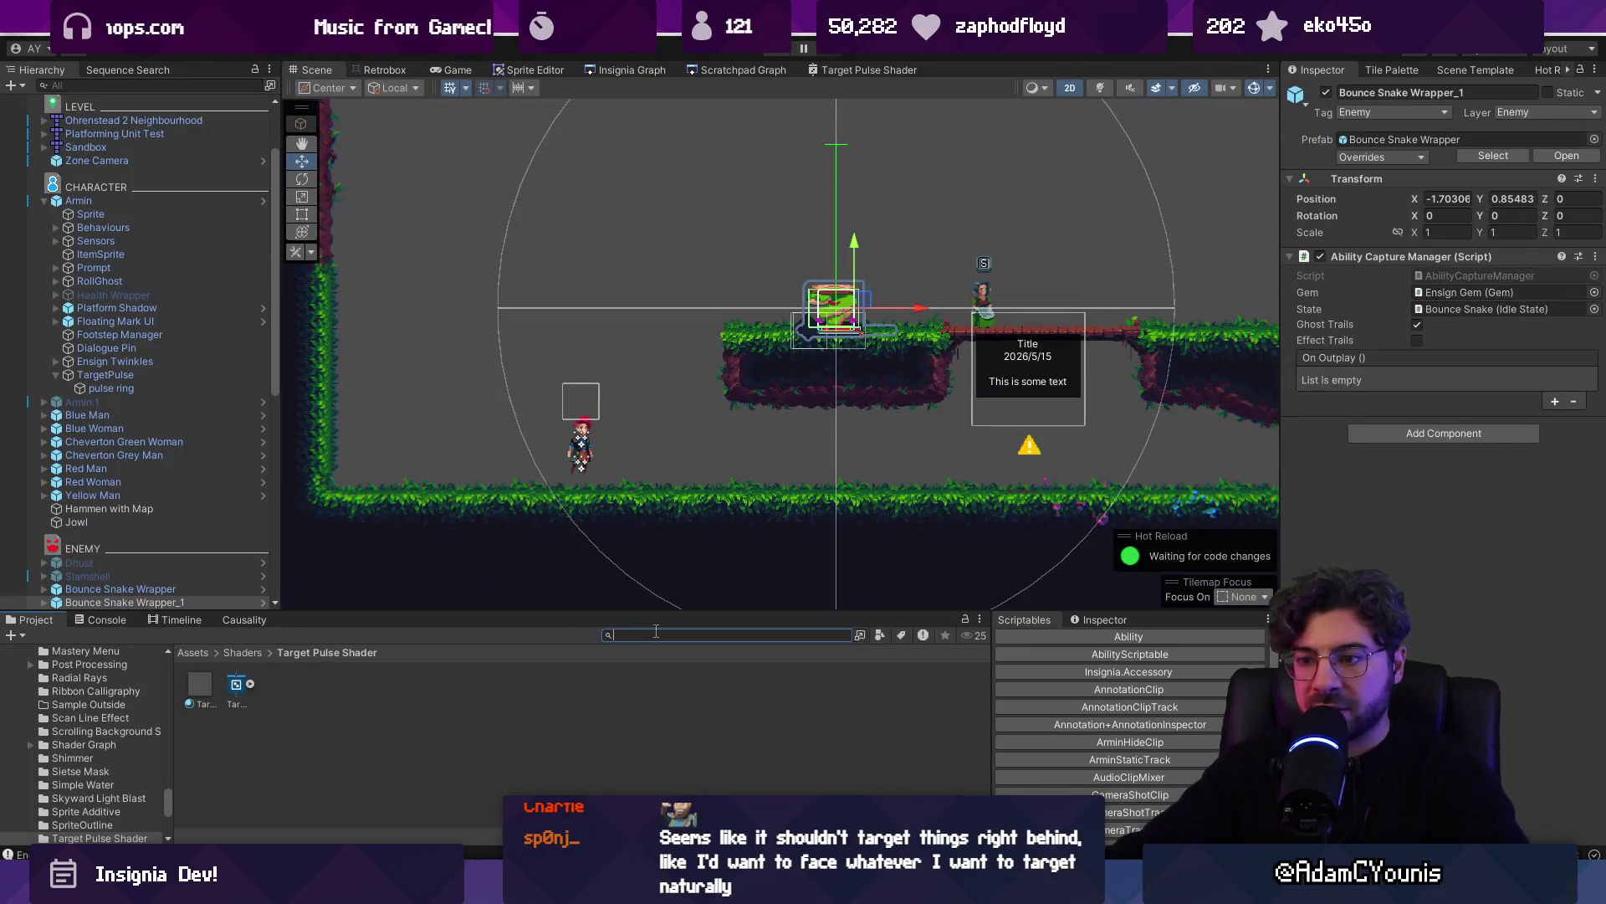
{"action": "type", "text": "barbarian"}
{"action": "mouse_move", "coordinate": [615, 684]}
{"action": "left_mouse_down"}
{"action": "mouse_move", "coordinate": [510, 452]}
{"action": "mouse_move", "coordinate": [440, 446]}
{"action": "left_mouse_up"}
{"action": "type", "text": "marten sling"}
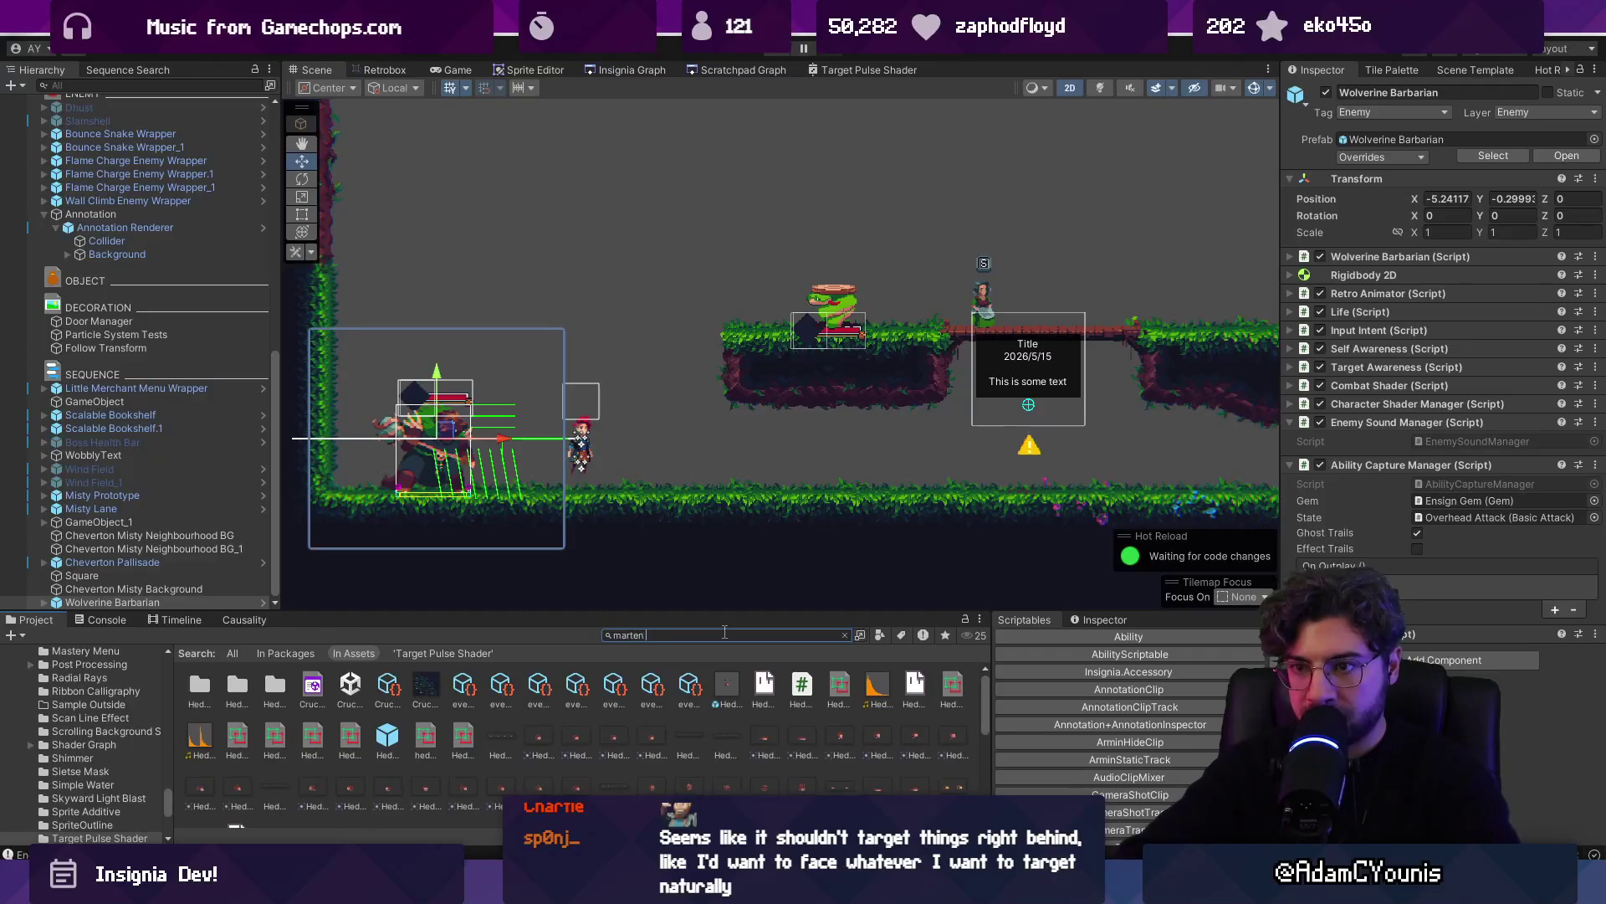
{"action": "scroll", "coordinate": [502, 753], "scroll_direction": "down", "scroll_amount": 1}
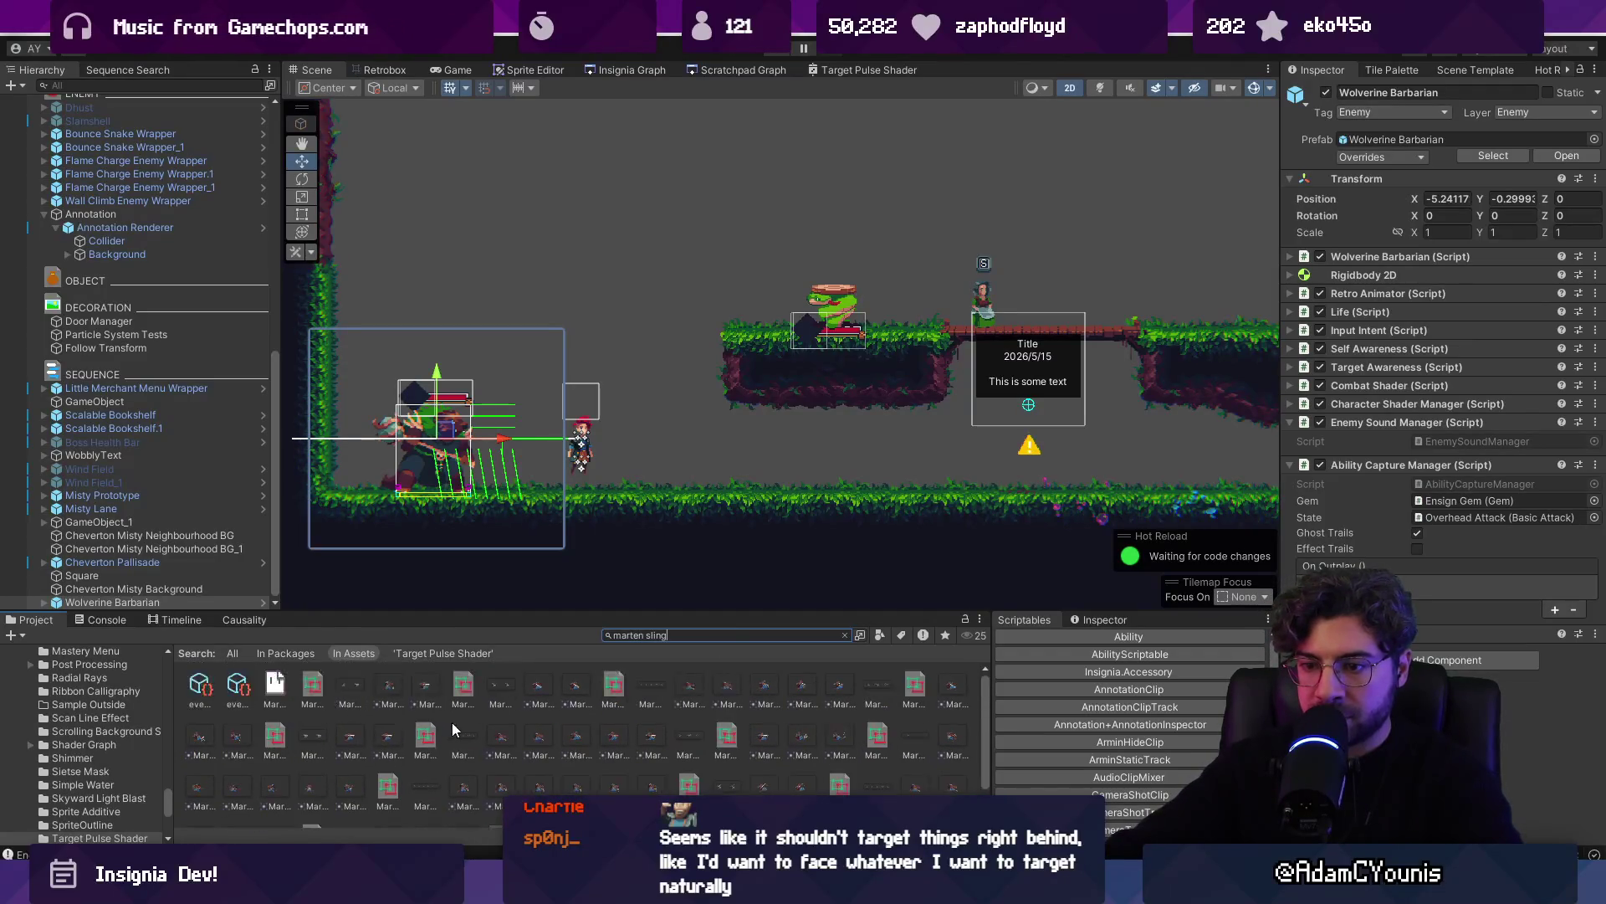
{"action": "left_click_drag", "start_coordinate": [685, 402], "coordinate": [765, 305]}
Playtest, pause, and open the ArgumentOutOfRangeException's source method from the Console
{"action": "left_click", "coordinate": [781, 52]}
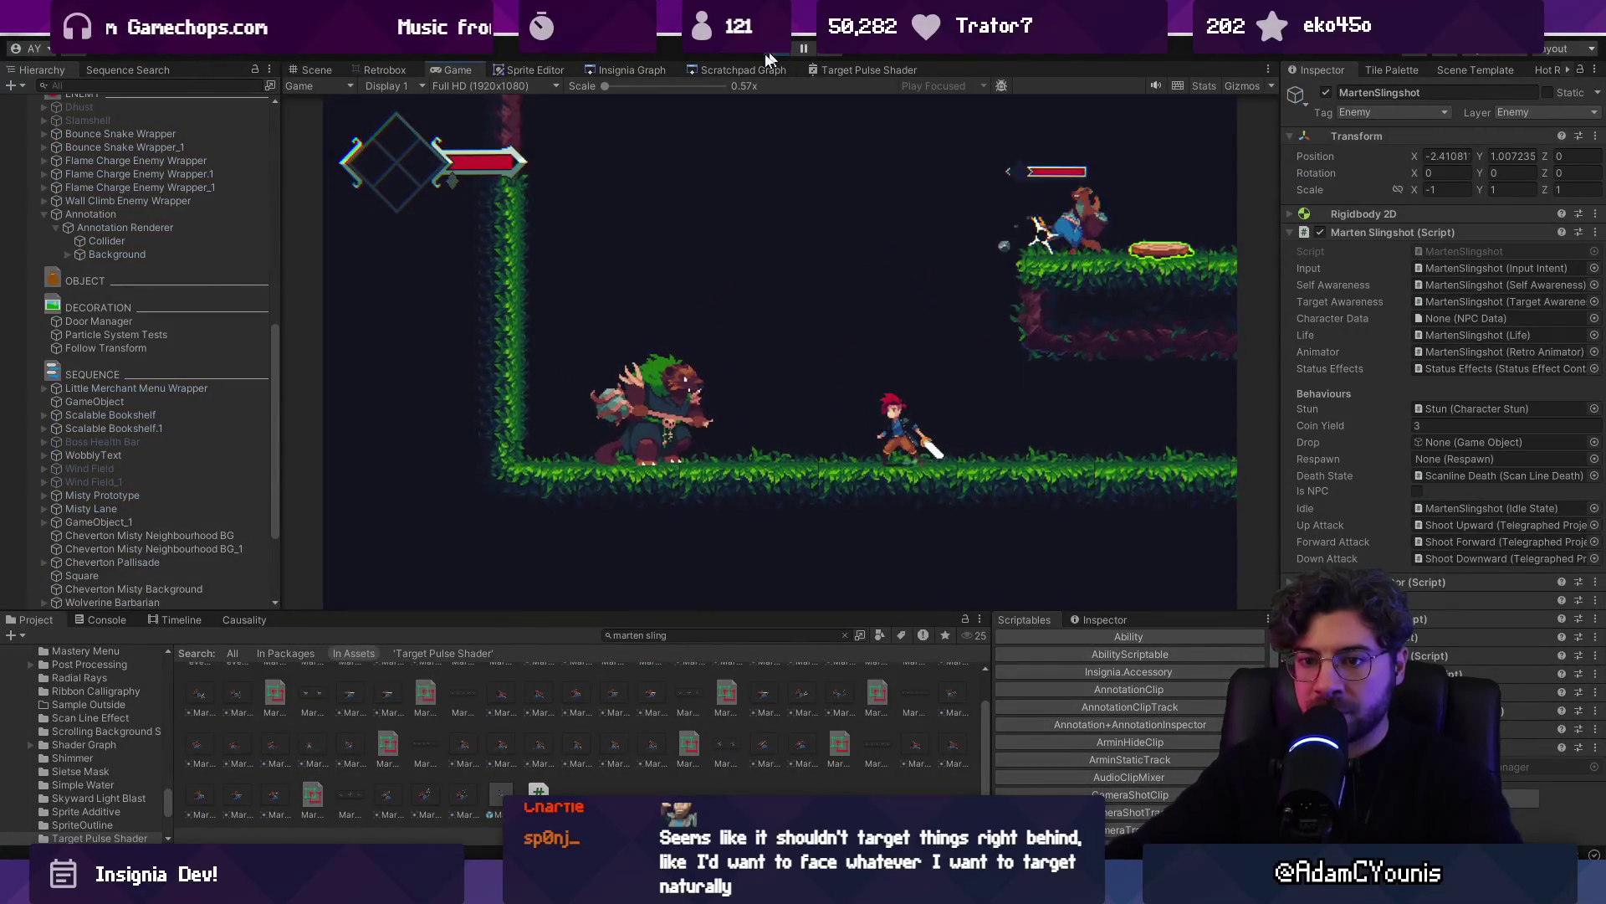
{"action": "left_click", "coordinate": [238, 619]}
{"action": "left_click", "coordinate": [113, 619]}
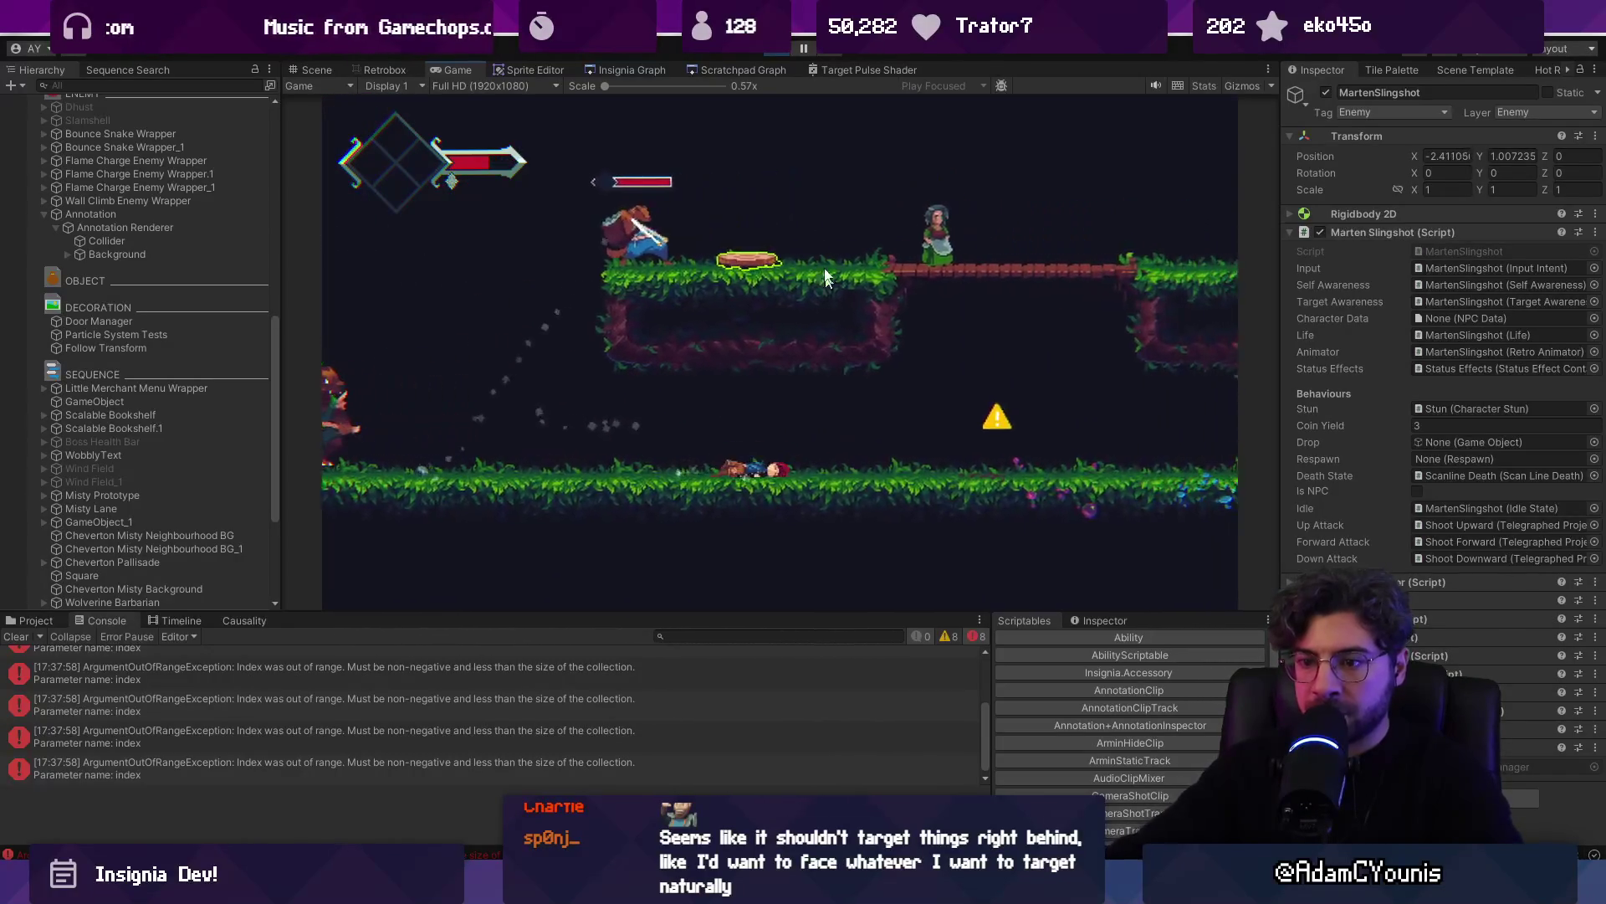
{"action": "left_click", "coordinate": [803, 47]}
{"action": "key", "text": "ctrl+1"}
{"action": "left_click", "coordinate": [360, 672]}
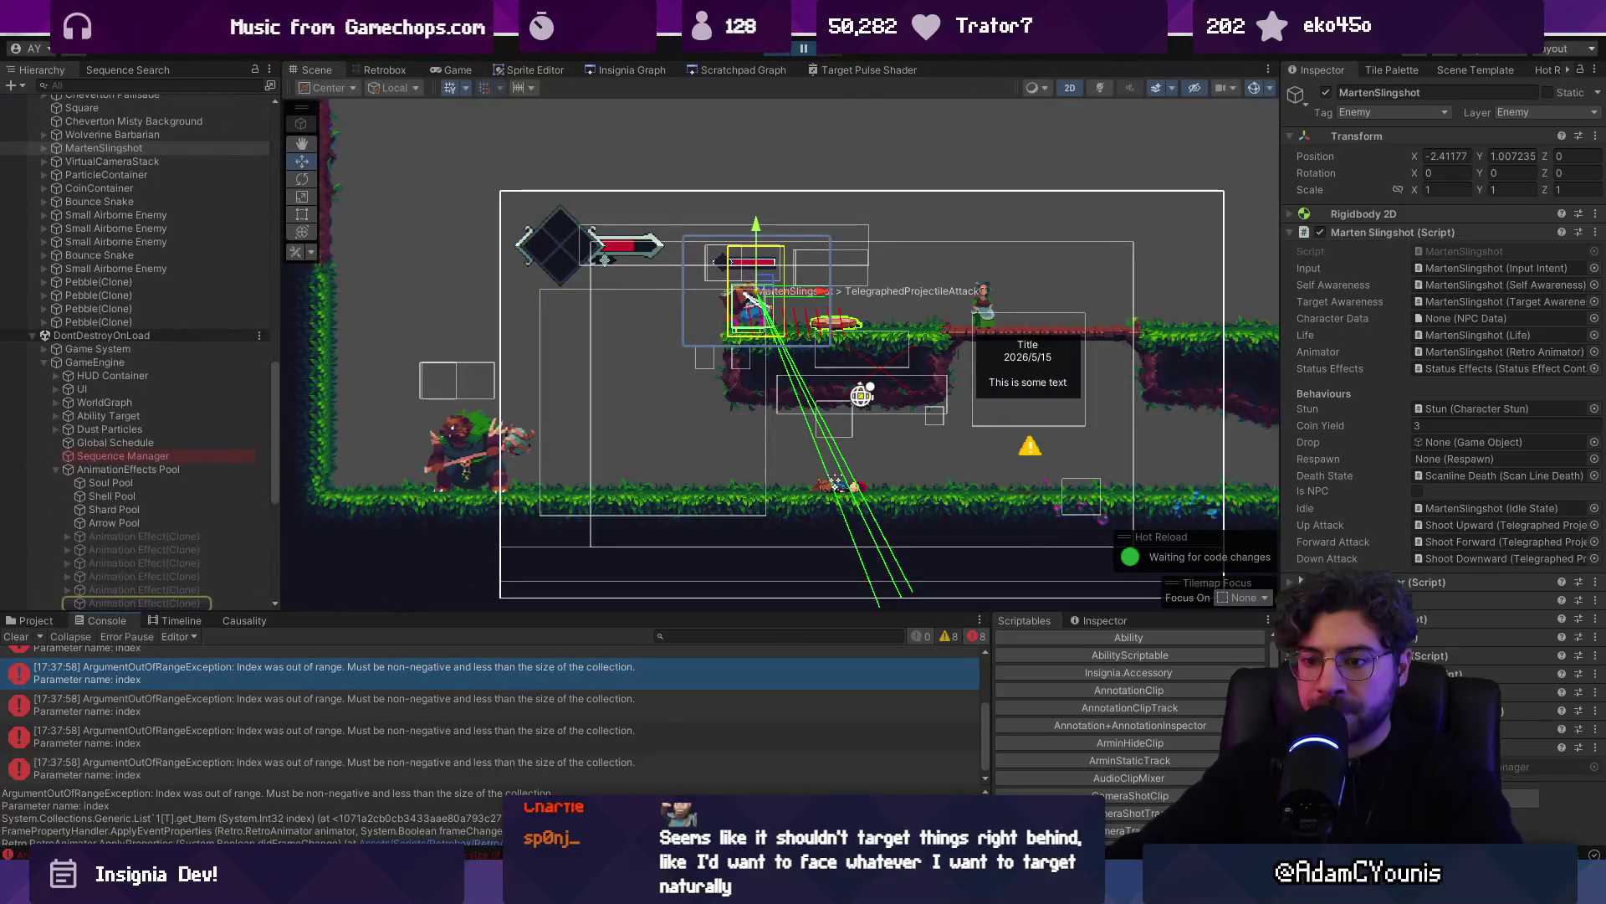
{"action": "double_click", "coordinate": [730, 748]}
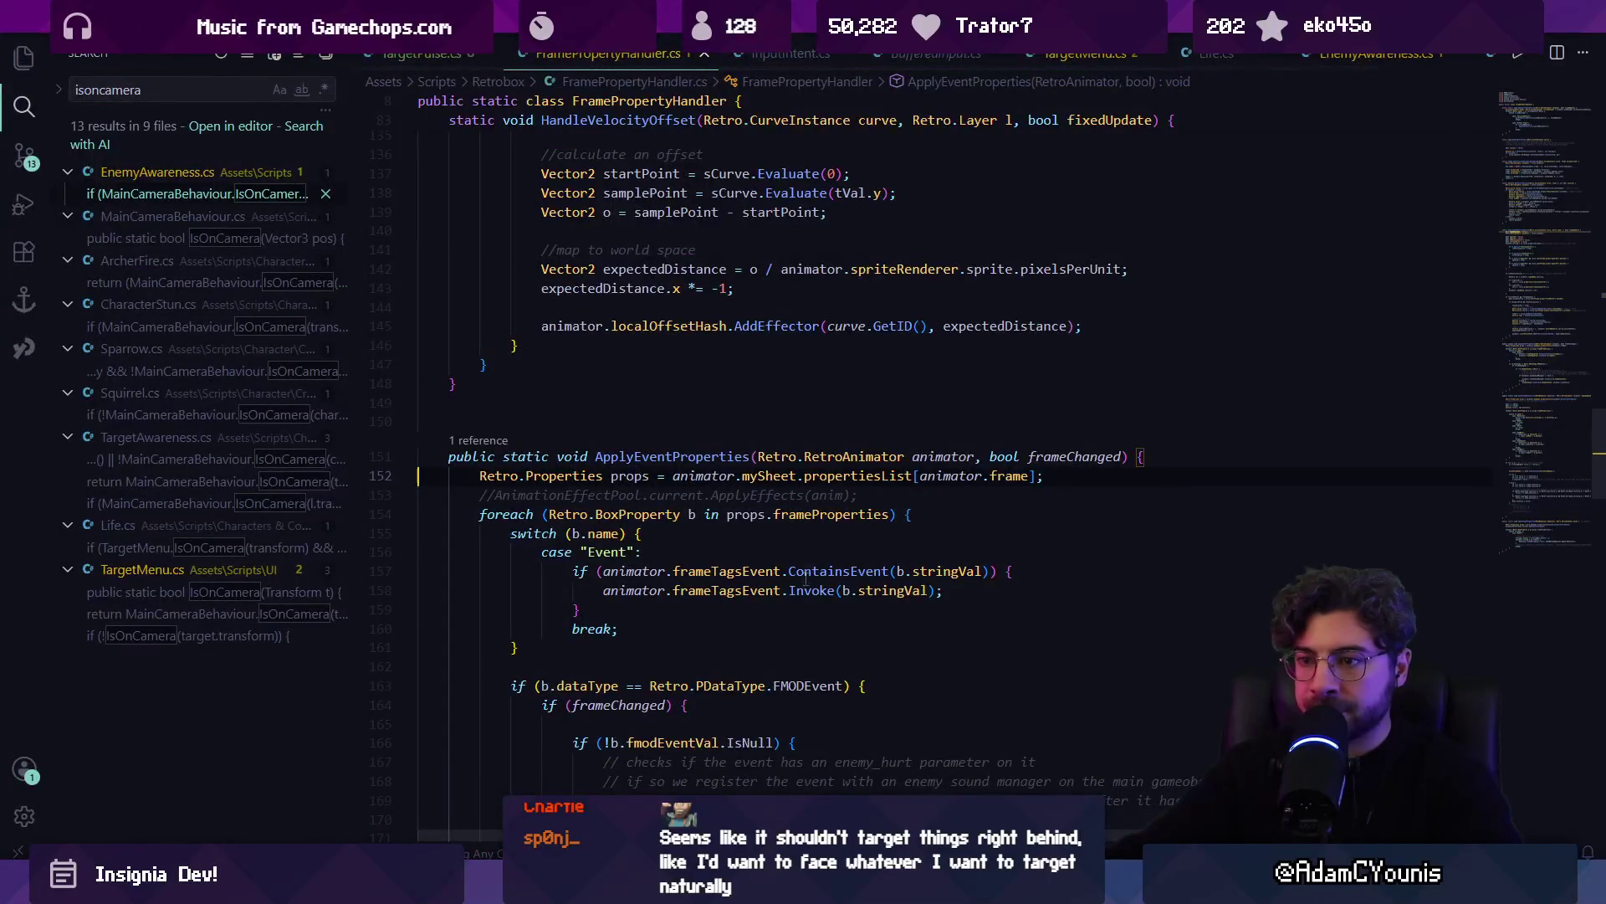
In TargetPulse.cs, start a Debug line after the confirm call, save, and delete the 'Starting Target Pulse' log
{"action": "key", "text": "ctrl+Tab"}
{"action": "scroll", "coordinate": [764, 567], "scroll_direction": "down", "scroll_amount": 3}
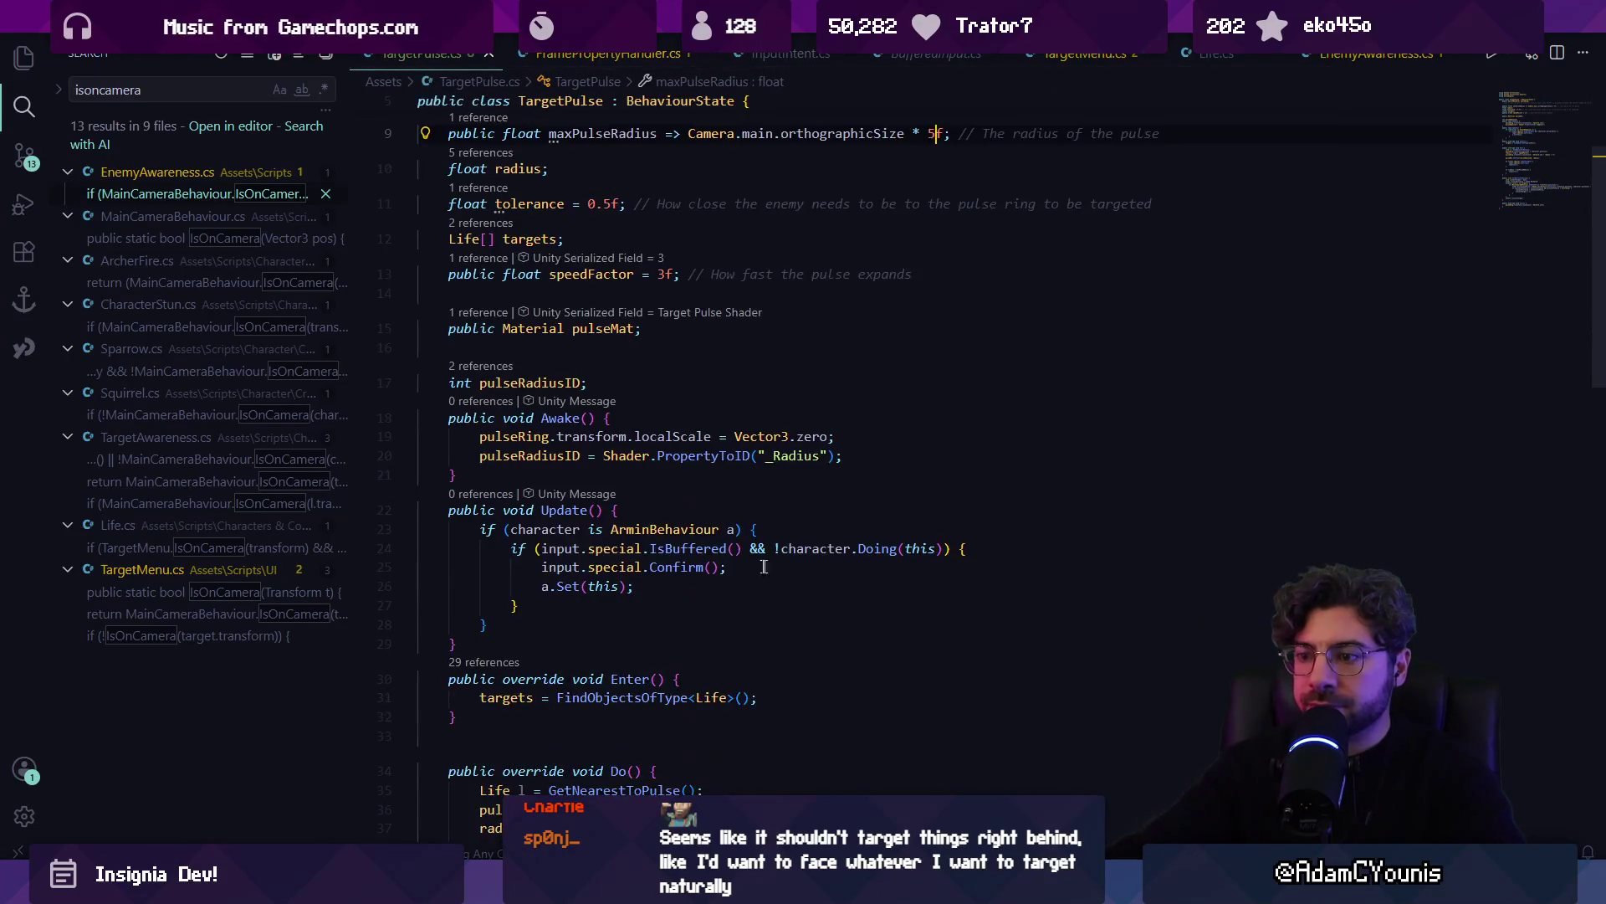
{"action": "key", "text": "Return"}
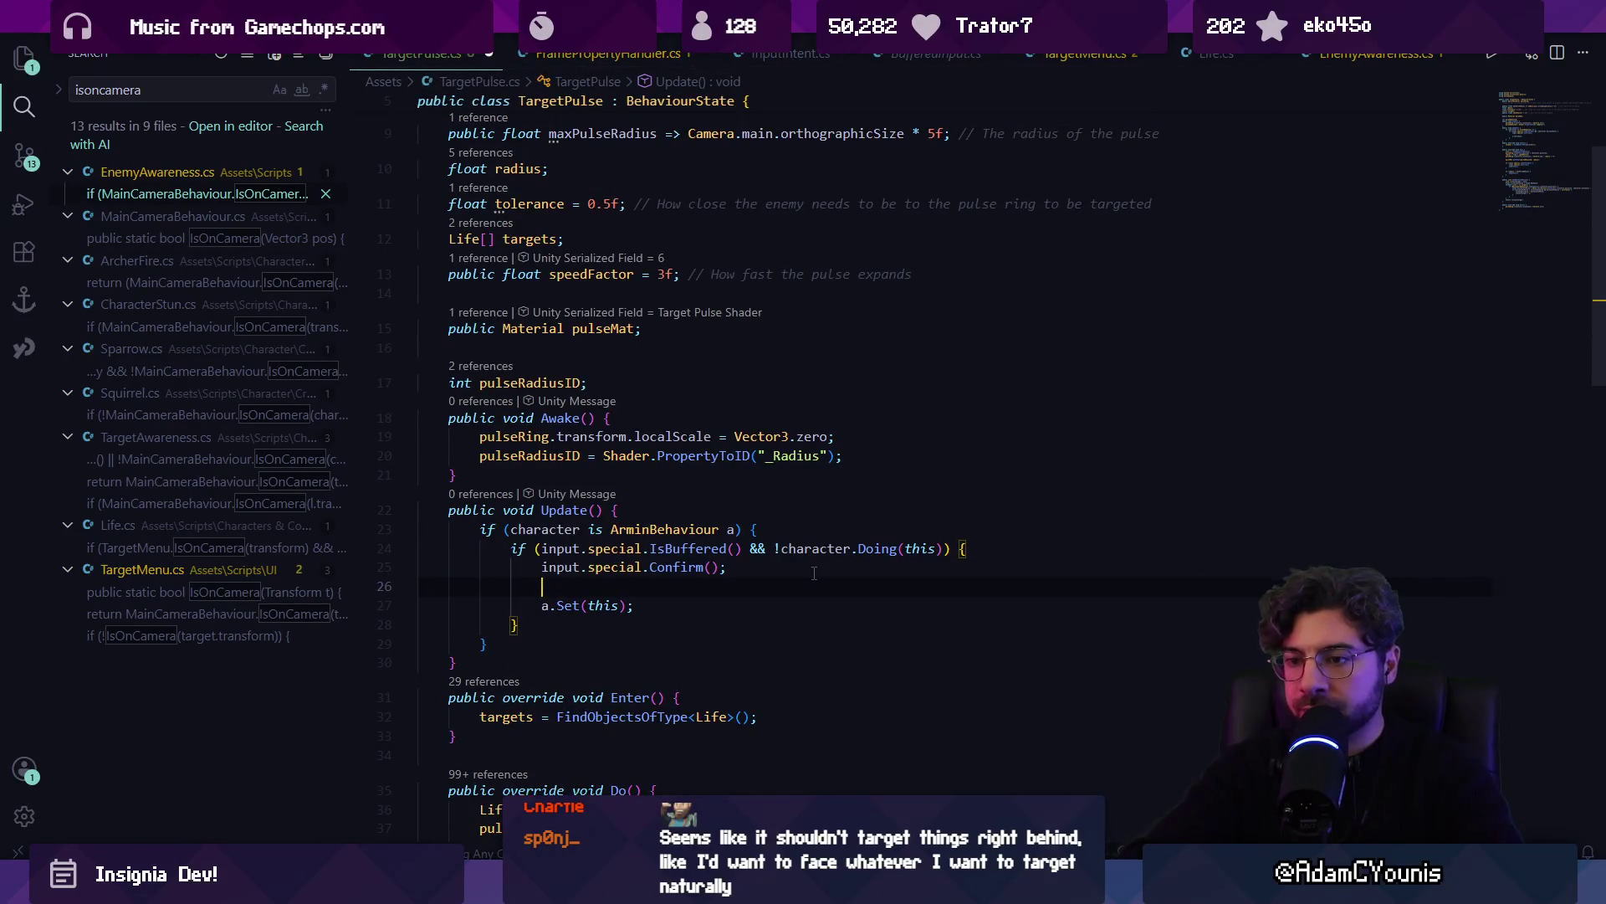
{"action": "type", "text": "Debug.Log(\"Starting Target Pulse\");"}
{"action": "key", "text": "ctrl+s"}
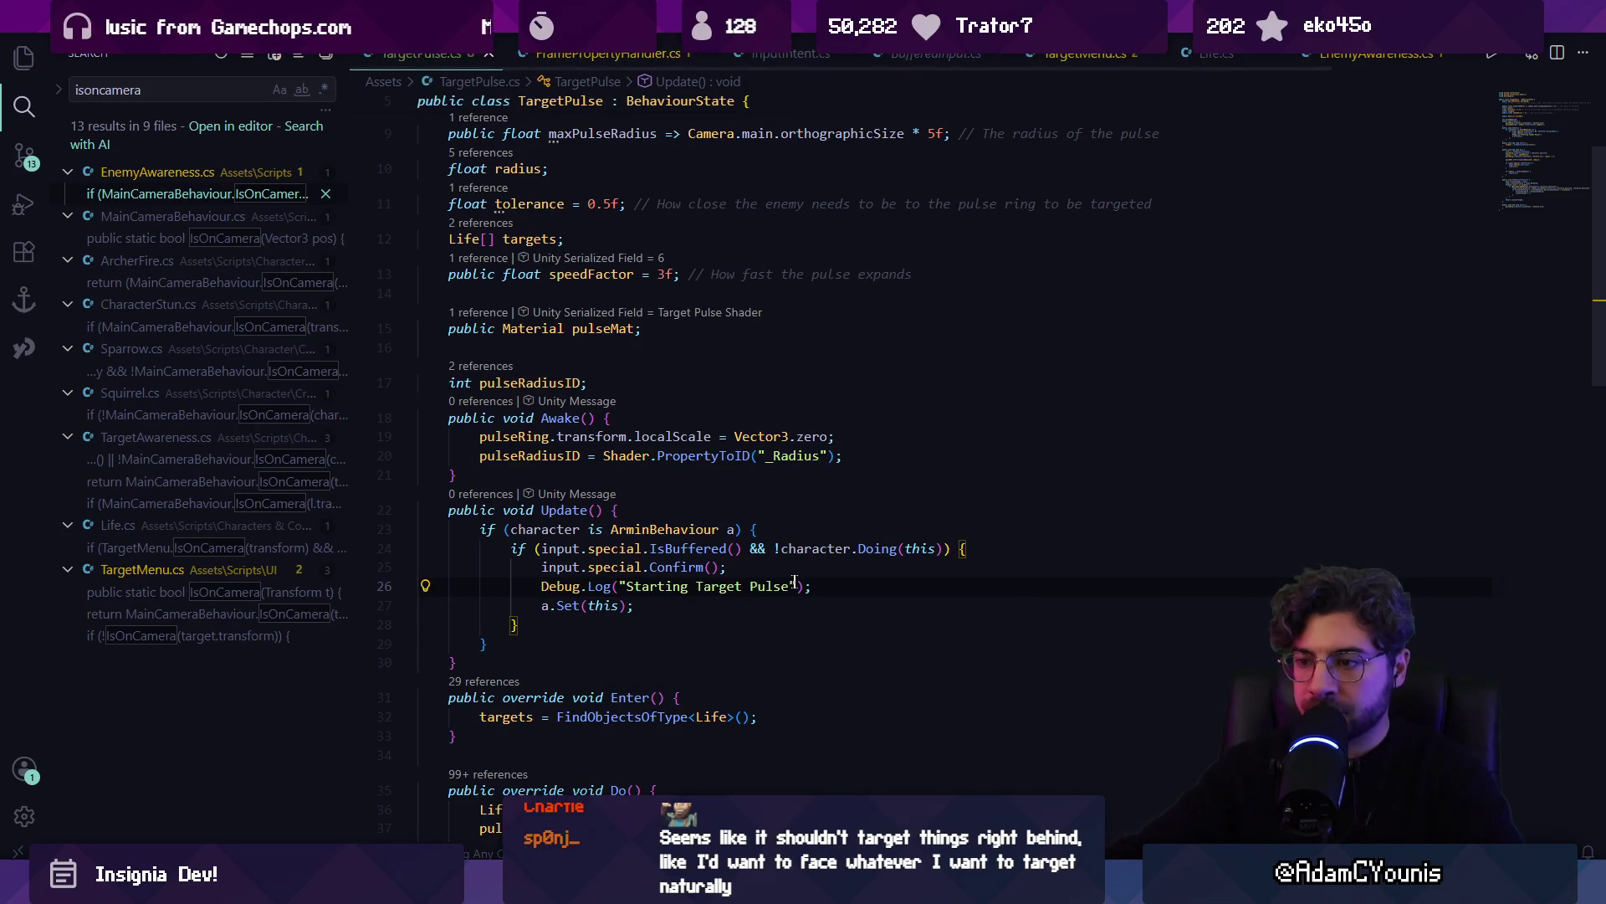
{"action": "triple_click", "coordinate": [780, 585]}
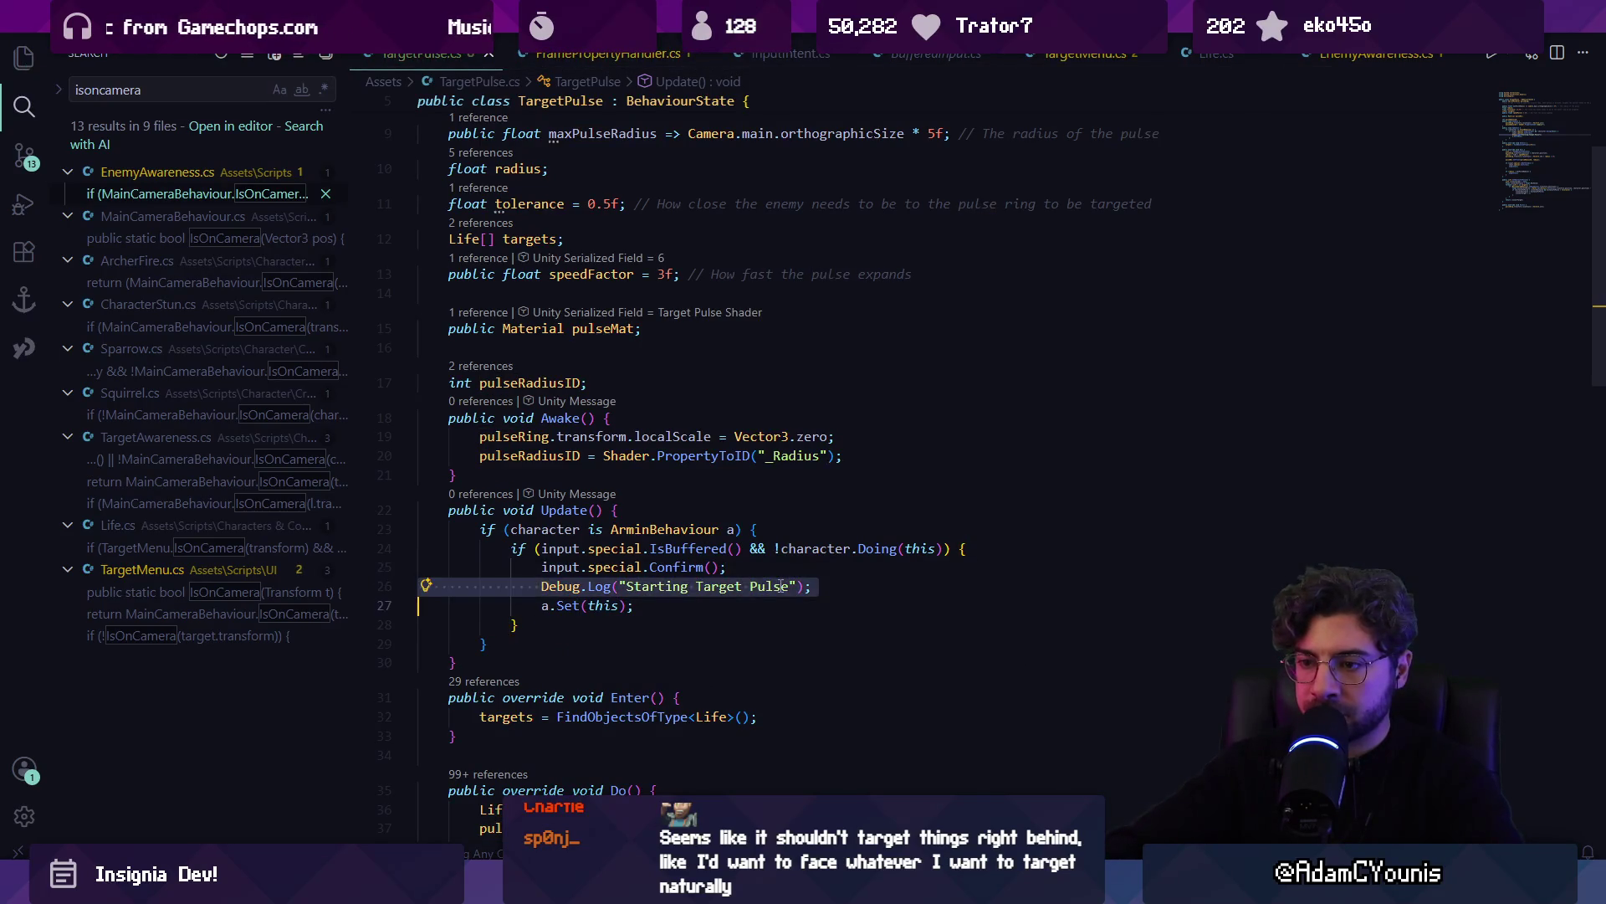
{"action": "key", "text": "BackSpace"}
Insert the suggested null check on the nearest target after Confirm() and try a targetAwareness.target assignment
{"action": "scroll", "coordinate": [658, 629], "scroll_direction": "down", "scroll_amount": 7}
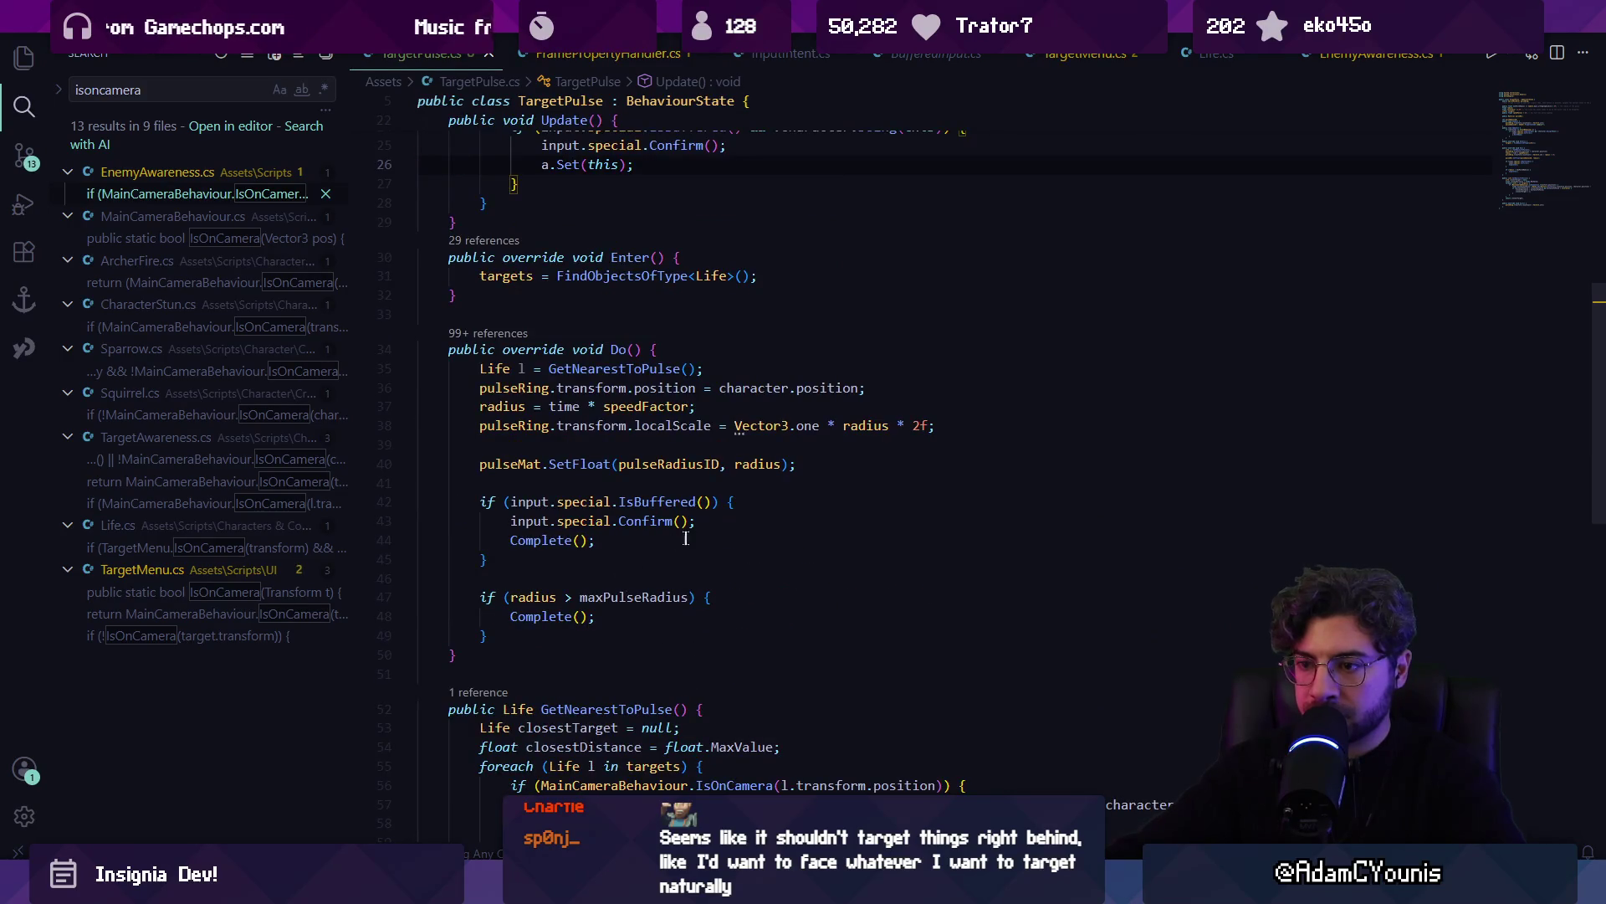
{"action": "key", "text": "Return"}
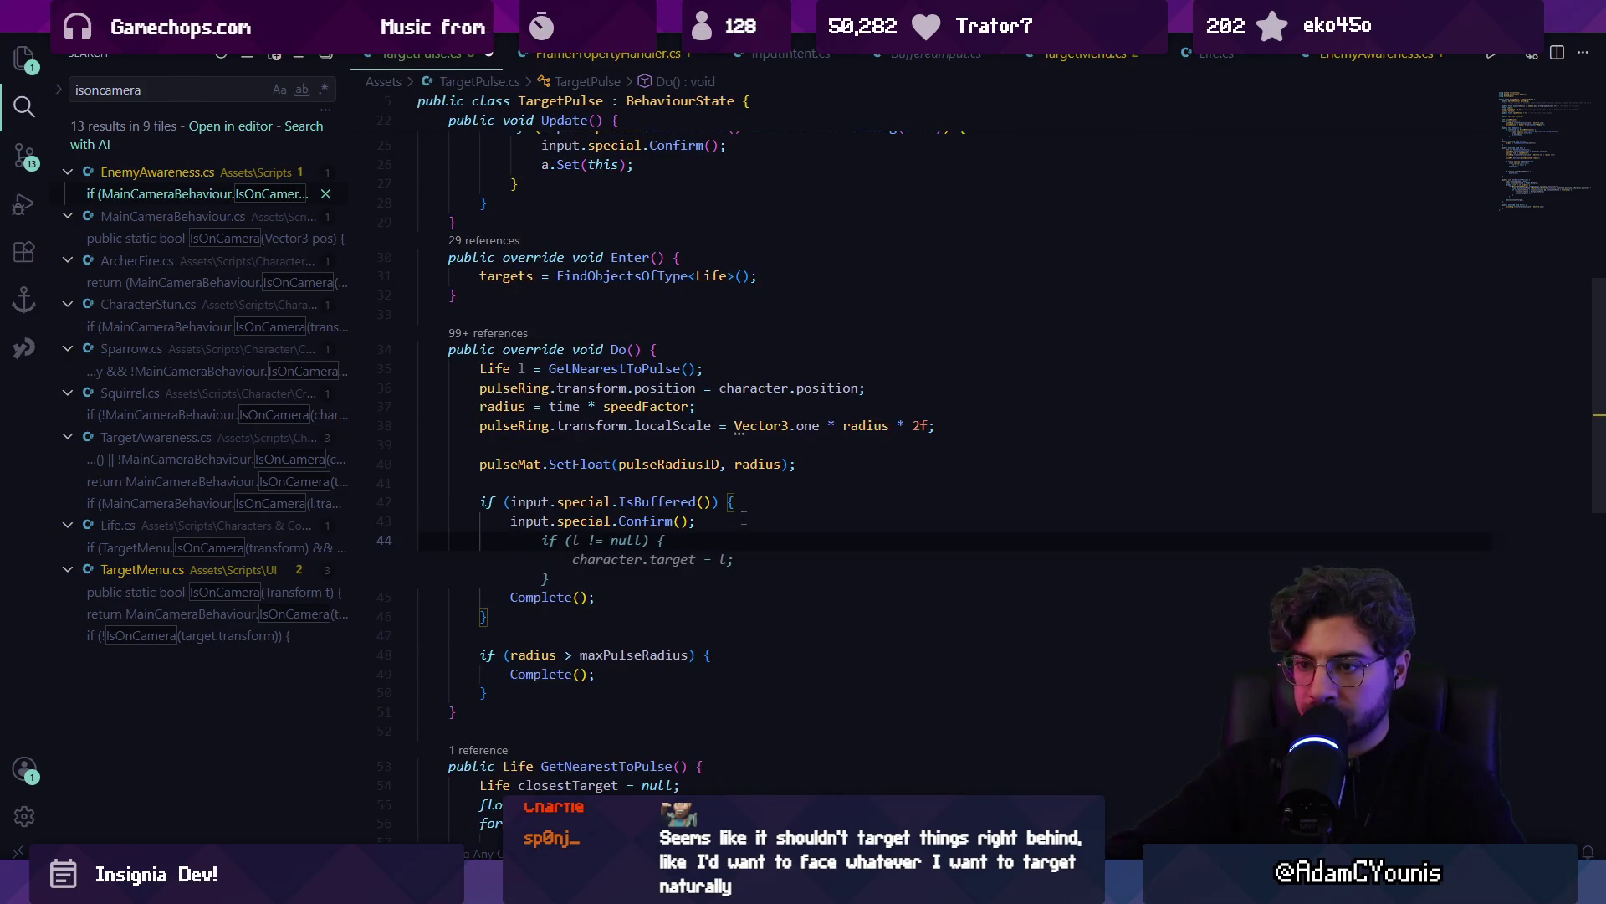
{"action": "key", "text": "Up"}
{"action": "key", "text": "shift+End"}
{"action": "key", "text": "BackSpace"}
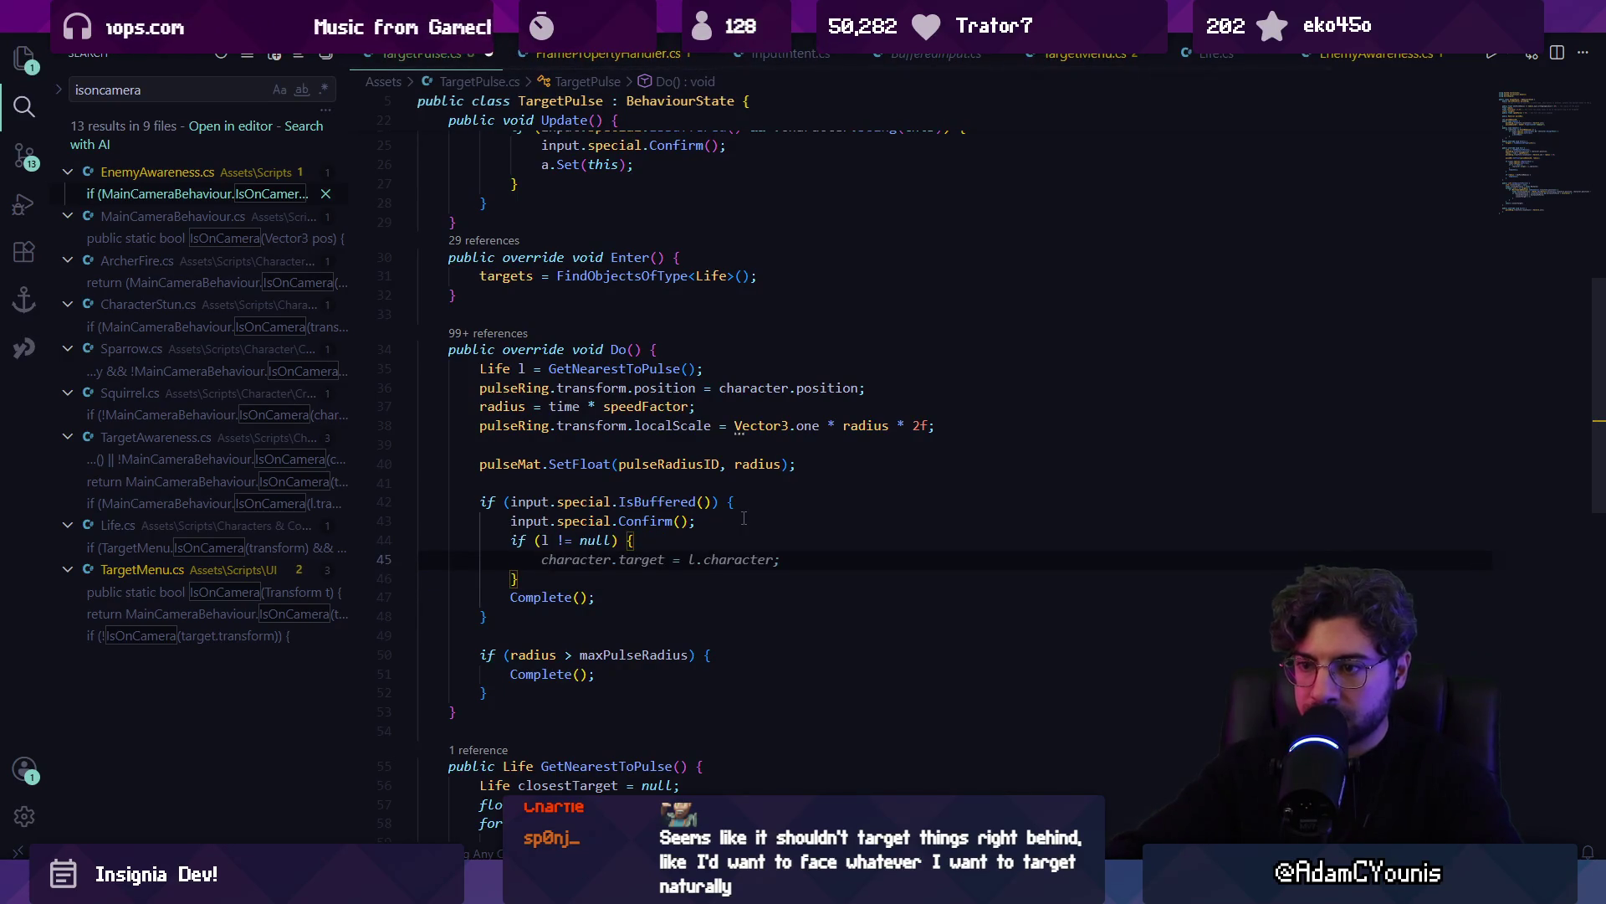
{"action": "type", "text": "SetTa"}
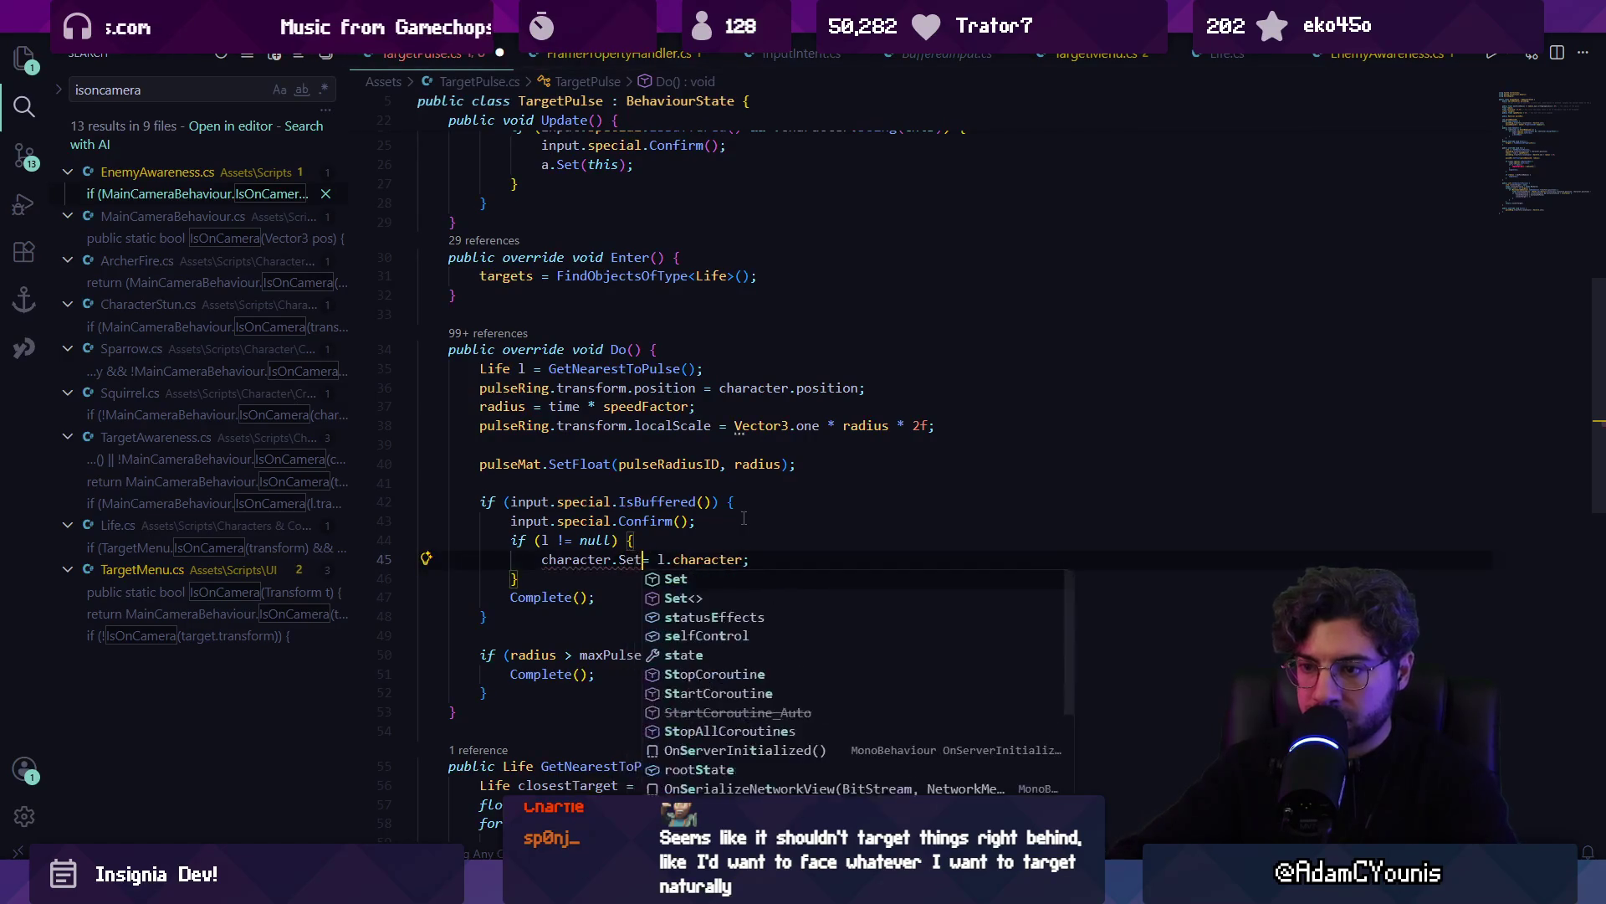
{"action": "key", "text": "BackSpace"}
{"action": "key", "text": "BackSpace"}
{"action": "key", "text": "BackSpace"}
{"action": "type", "text": "targetAwareness."}
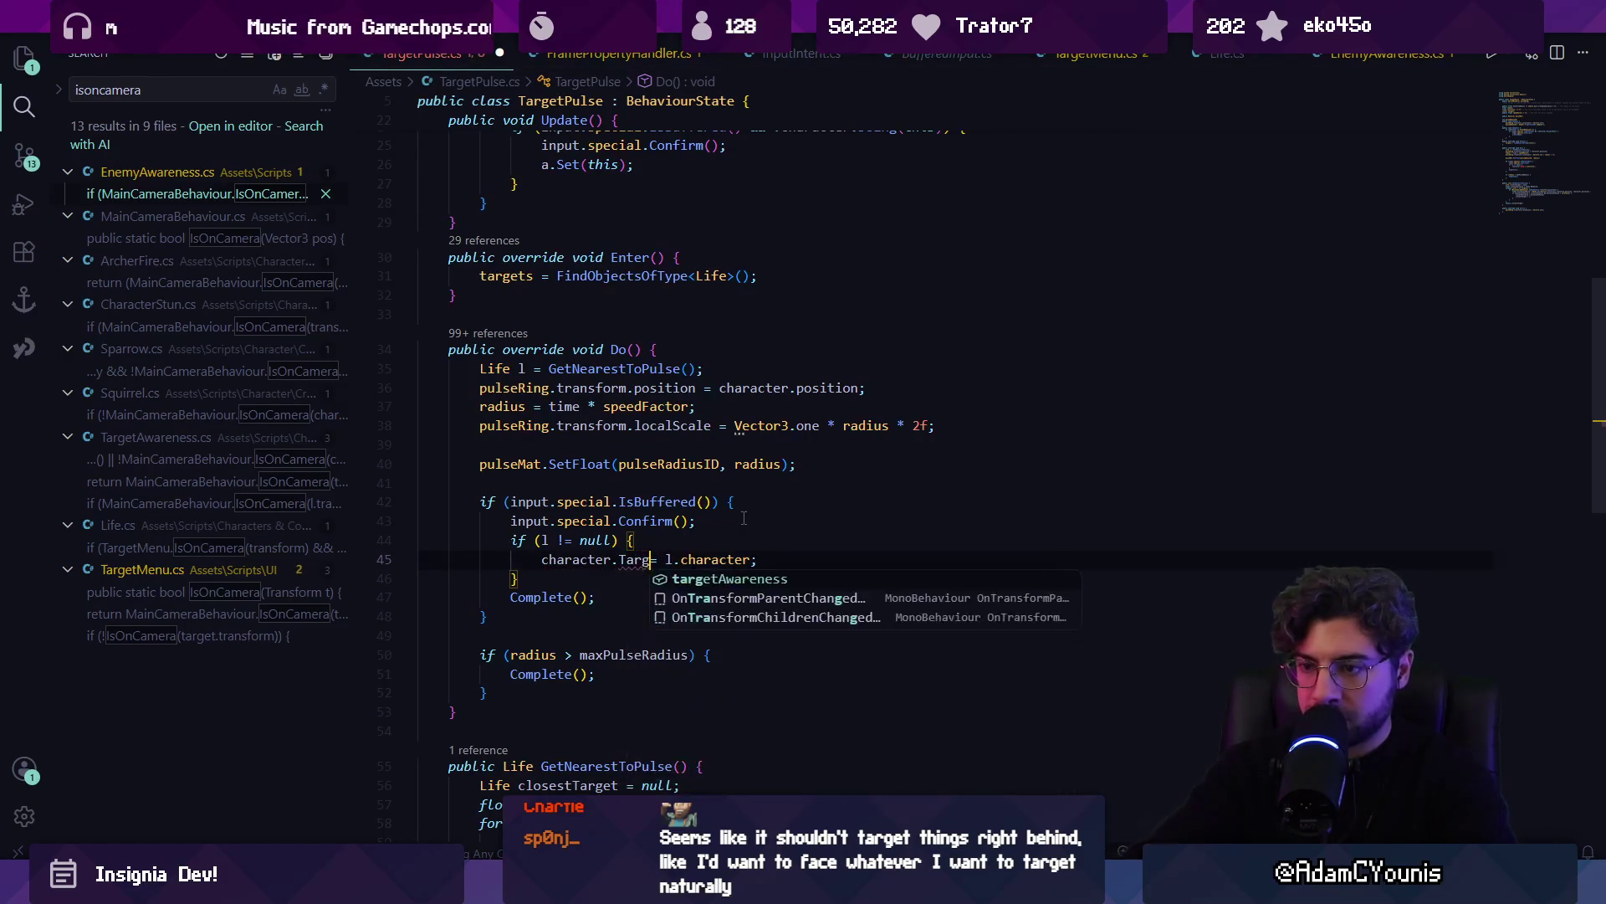
{"action": "type", "text": "setra"}
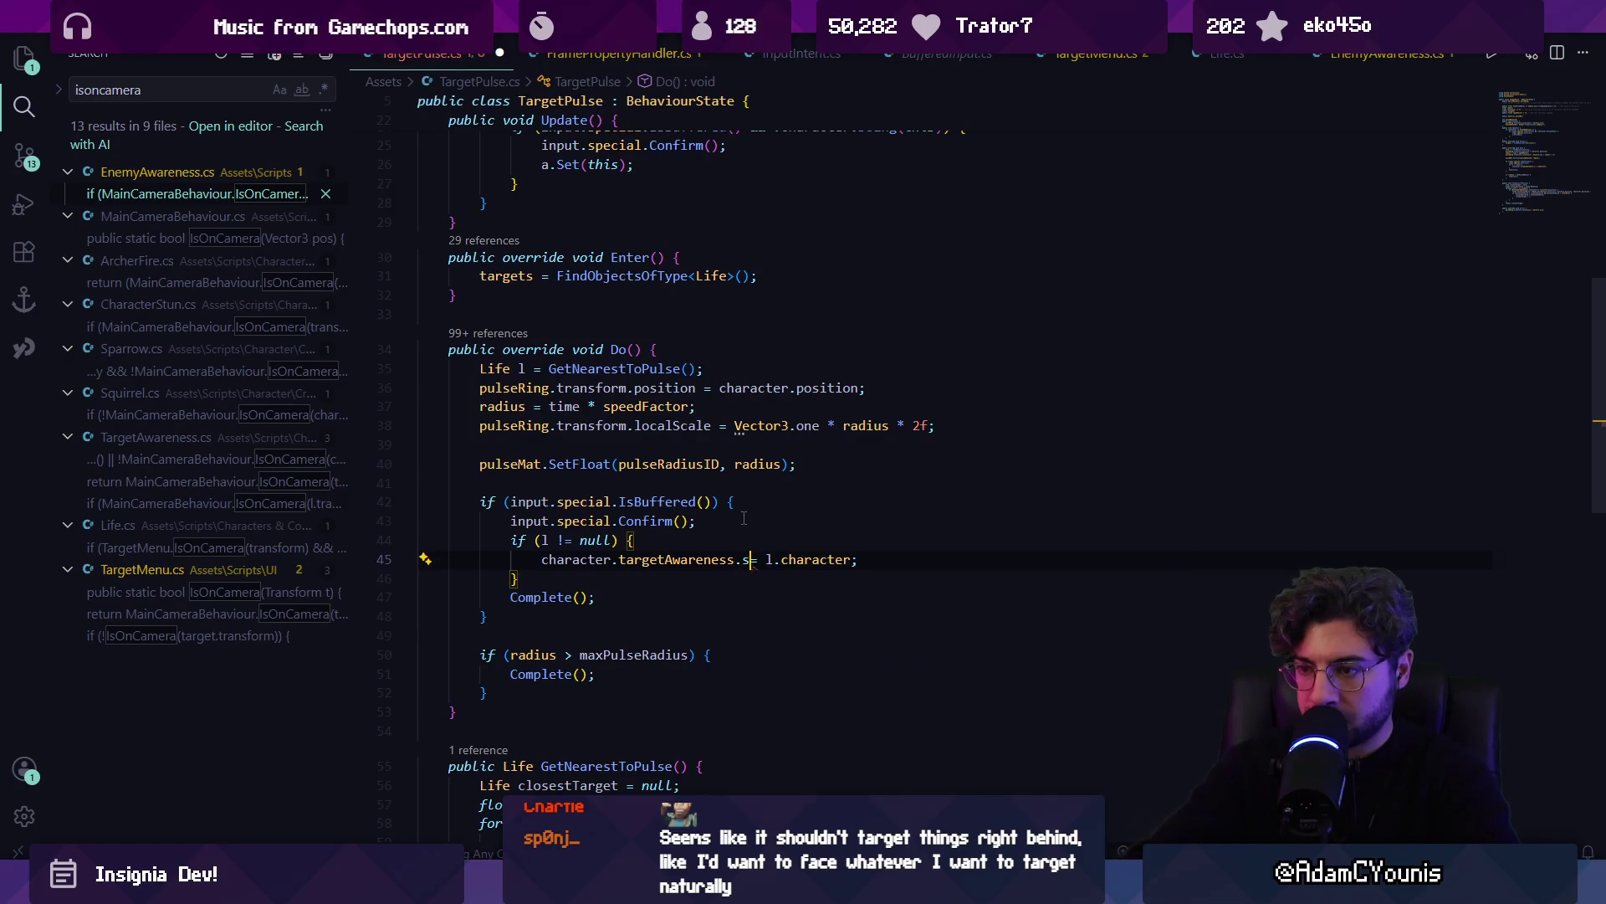
{"action": "key", "text": "BackSpace"}
{"action": "key", "text": "BackSpace"}
{"action": "key", "text": "BackSpace"}
{"action": "type", "text": "Target"}
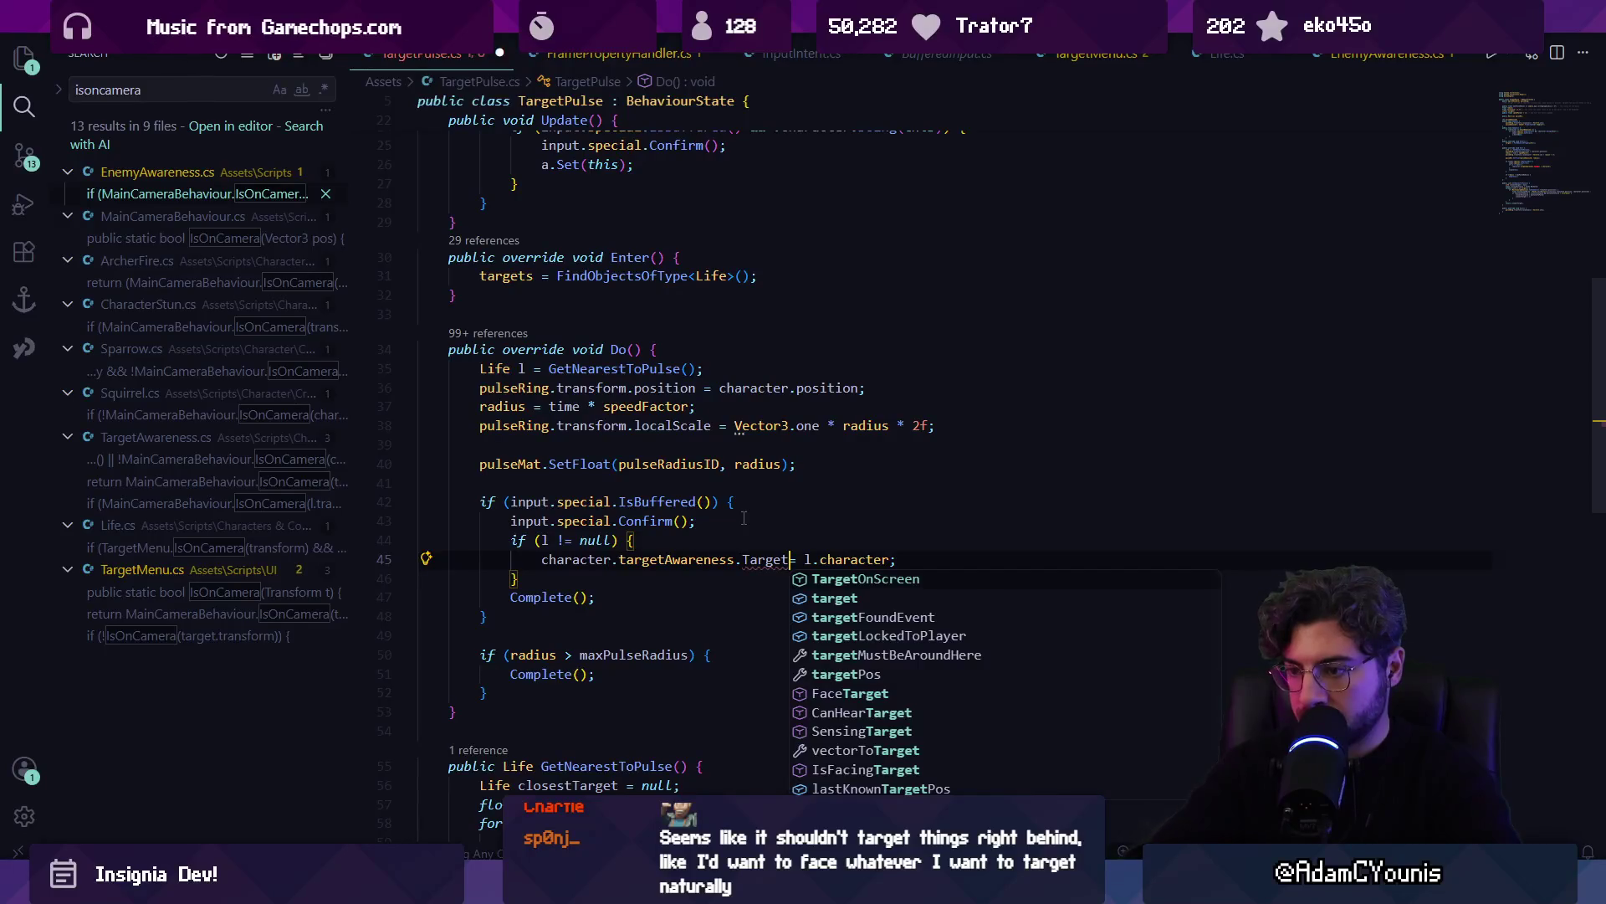
{"action": "key", "text": "Tab"}
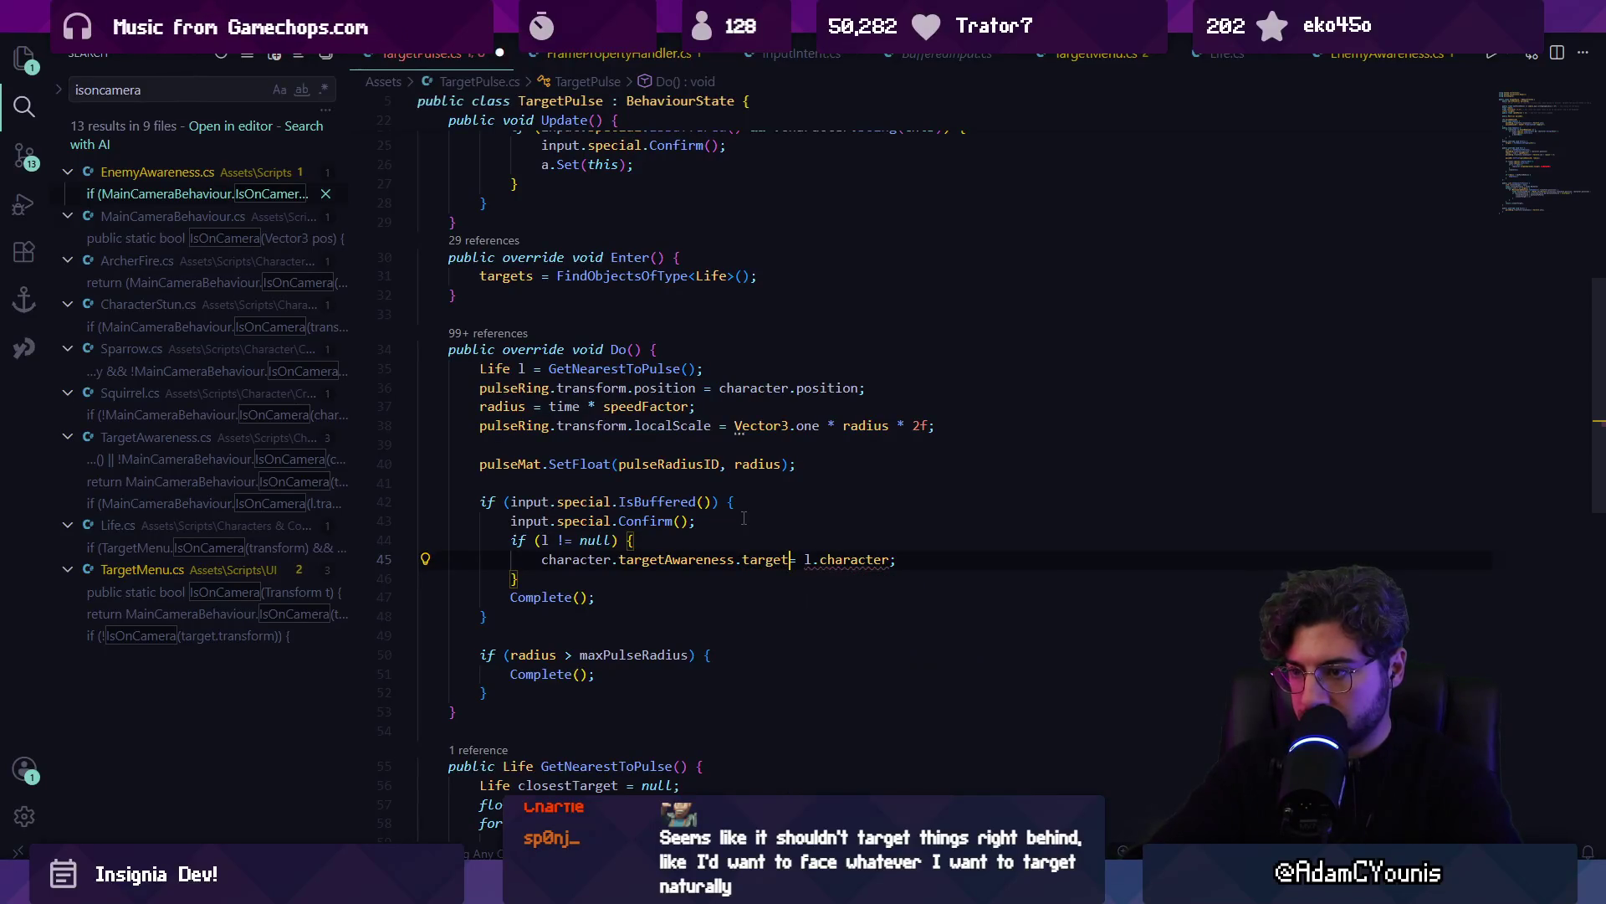
Remove the experimental targetAwareness assignment text, leaving the null check on l
{"action": "key", "text": "ctrl+Right"}
{"action": "key", "text": "ctrl+Right"}
{"action": "key", "text": "ctrl+Right"}
{"action": "key", "text": "ctrl+shift+Left"}
{"action": "key", "text": "ctrl+shift+Left"}
{"action": "key", "text": "ctrl+shift+Left"}
{"action": "key", "text": "BackSpace"}
{"action": "type", "text": "SetA"}
{"action": "key", "text": "ctrl+shift+Left"}
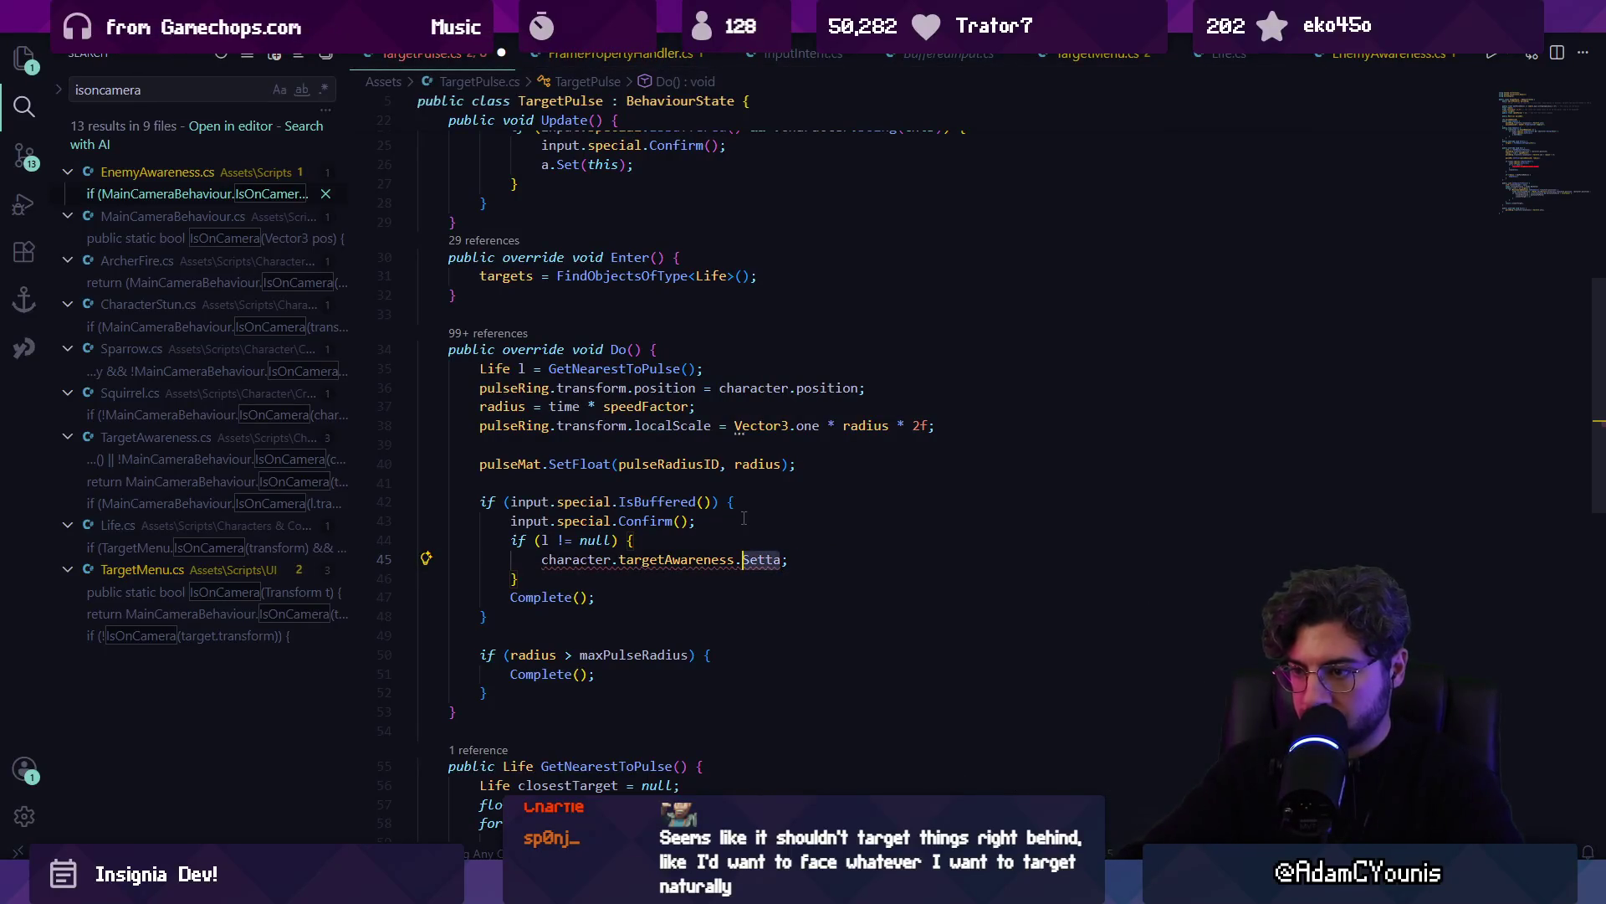
{"action": "key", "text": "BackSpace"}
{"action": "type", "text": "Assign"}
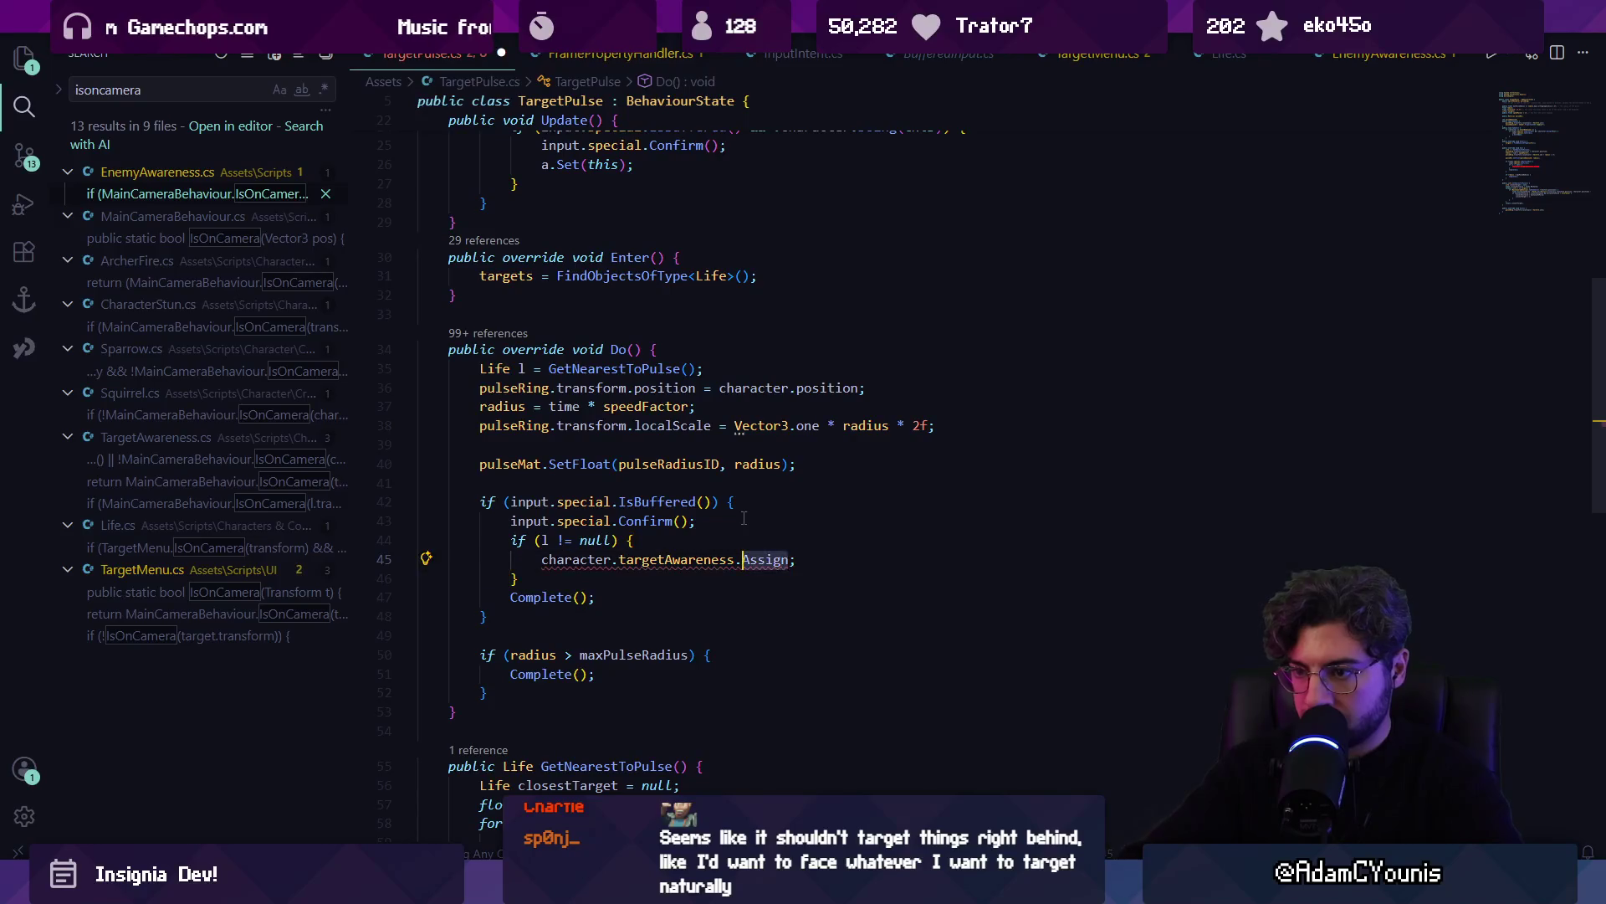
{"action": "key", "text": "ctrl+Delete"}
{"action": "key", "text": "ctrl+space"}
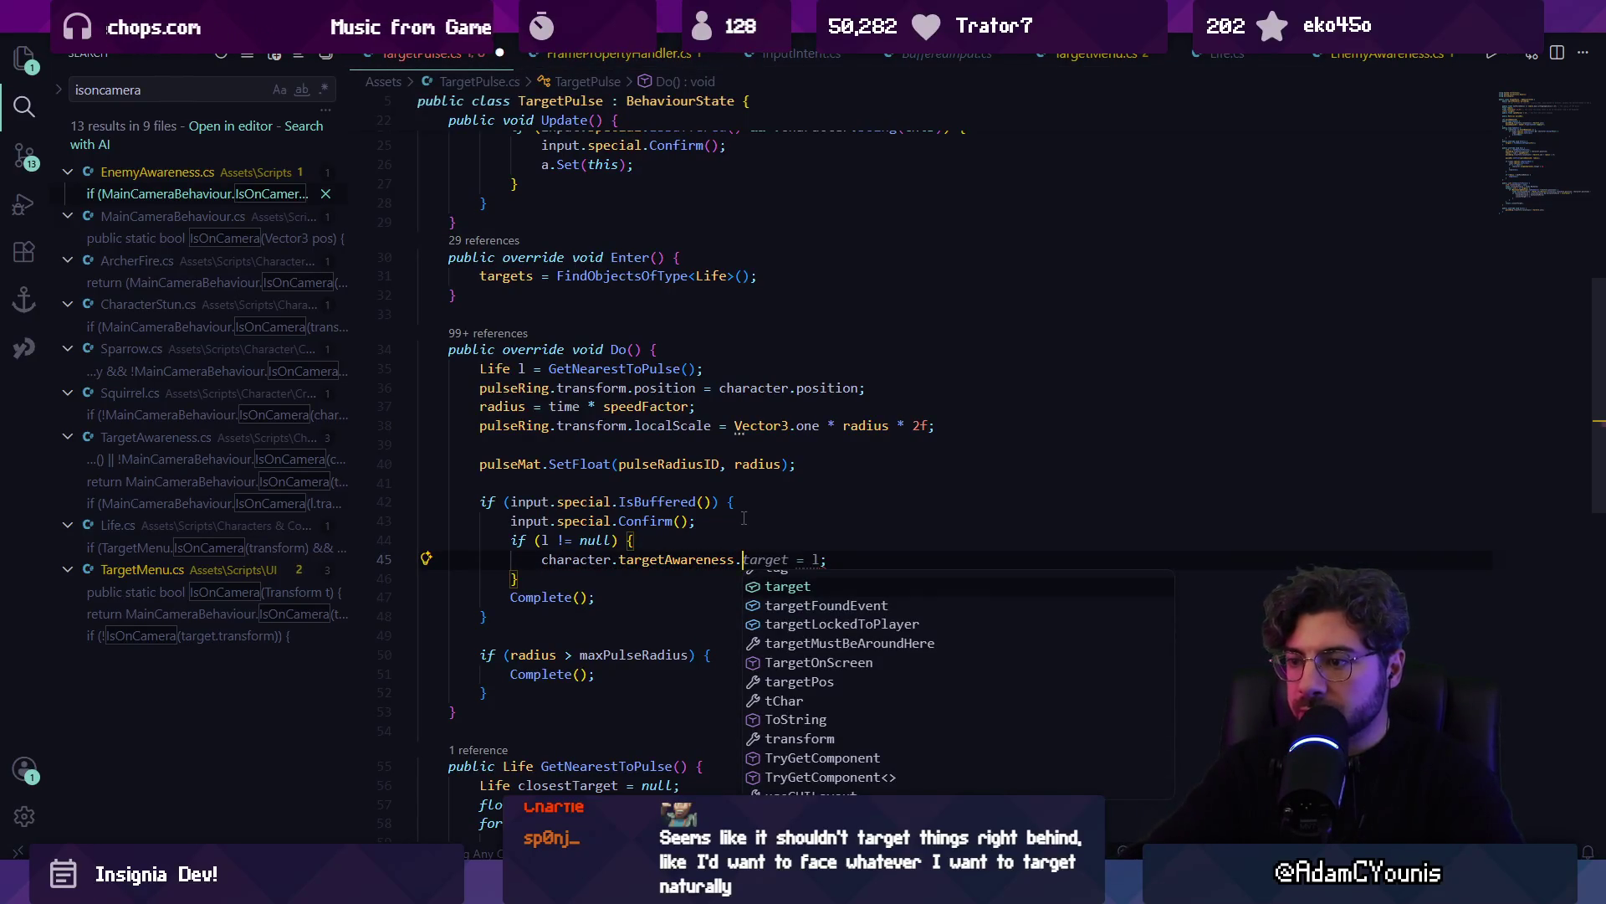
{"action": "key", "text": "ctrl+shift+Left"}
{"action": "key", "text": "BackSpace"}
Add Debug.Log("Targeted " + l.name) inside the null check, then run the game in Unity
{"action": "type", "text": "Dewbug."}
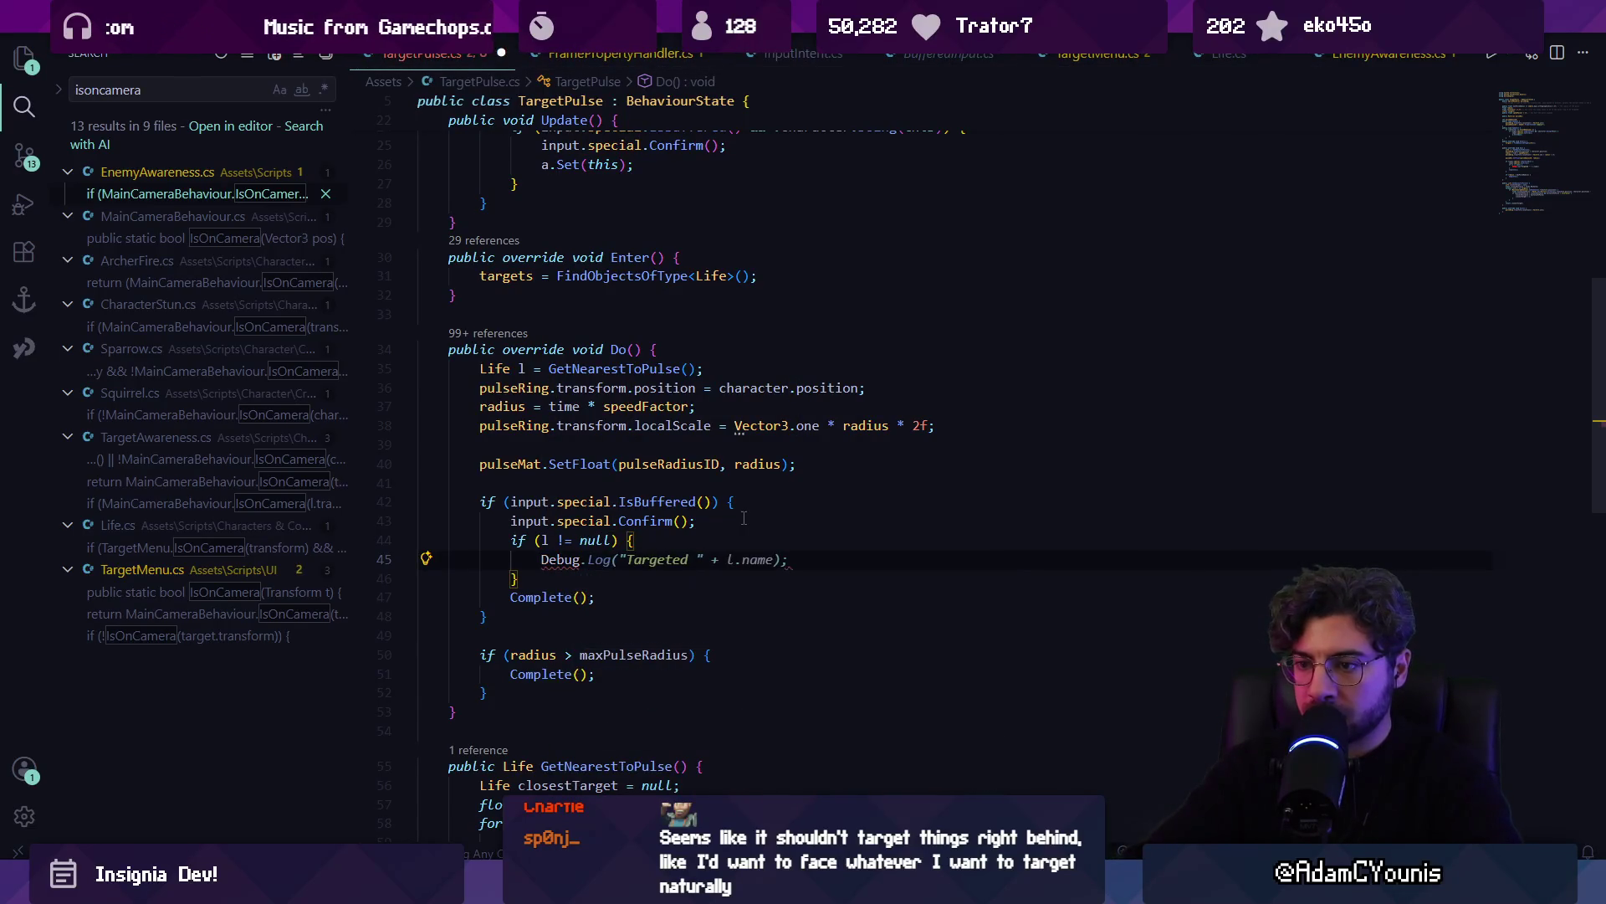
{"action": "key", "text": "Tab"}
{"action": "key", "text": "Escape"}
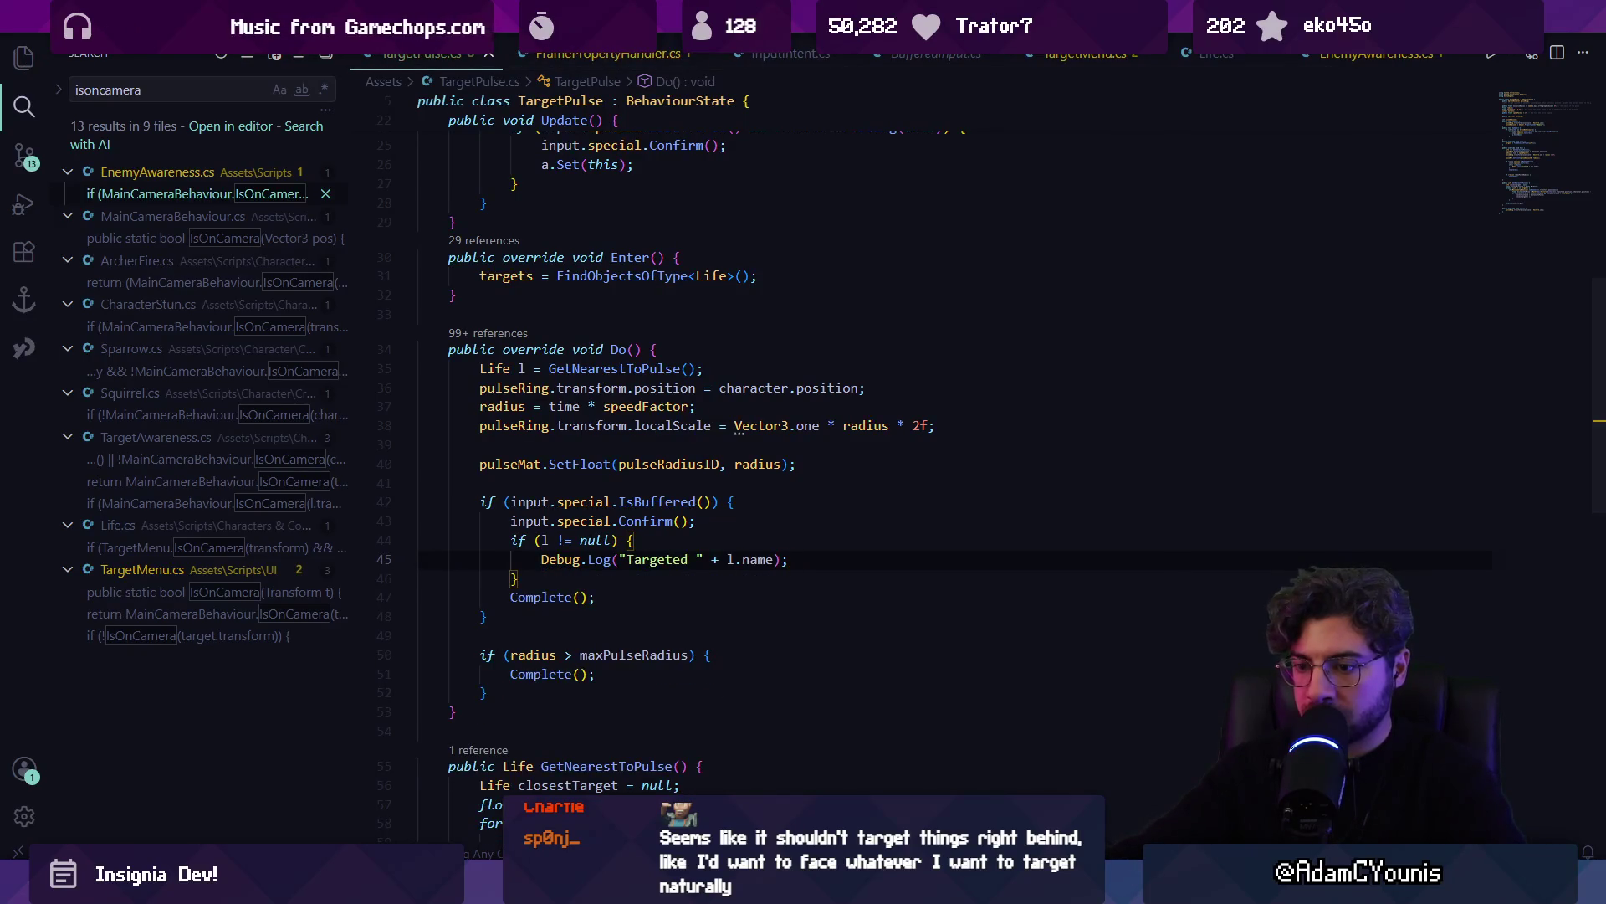
{"action": "key", "text": "alt+Tab"}
{"action": "left_click", "coordinate": [806, 52]}
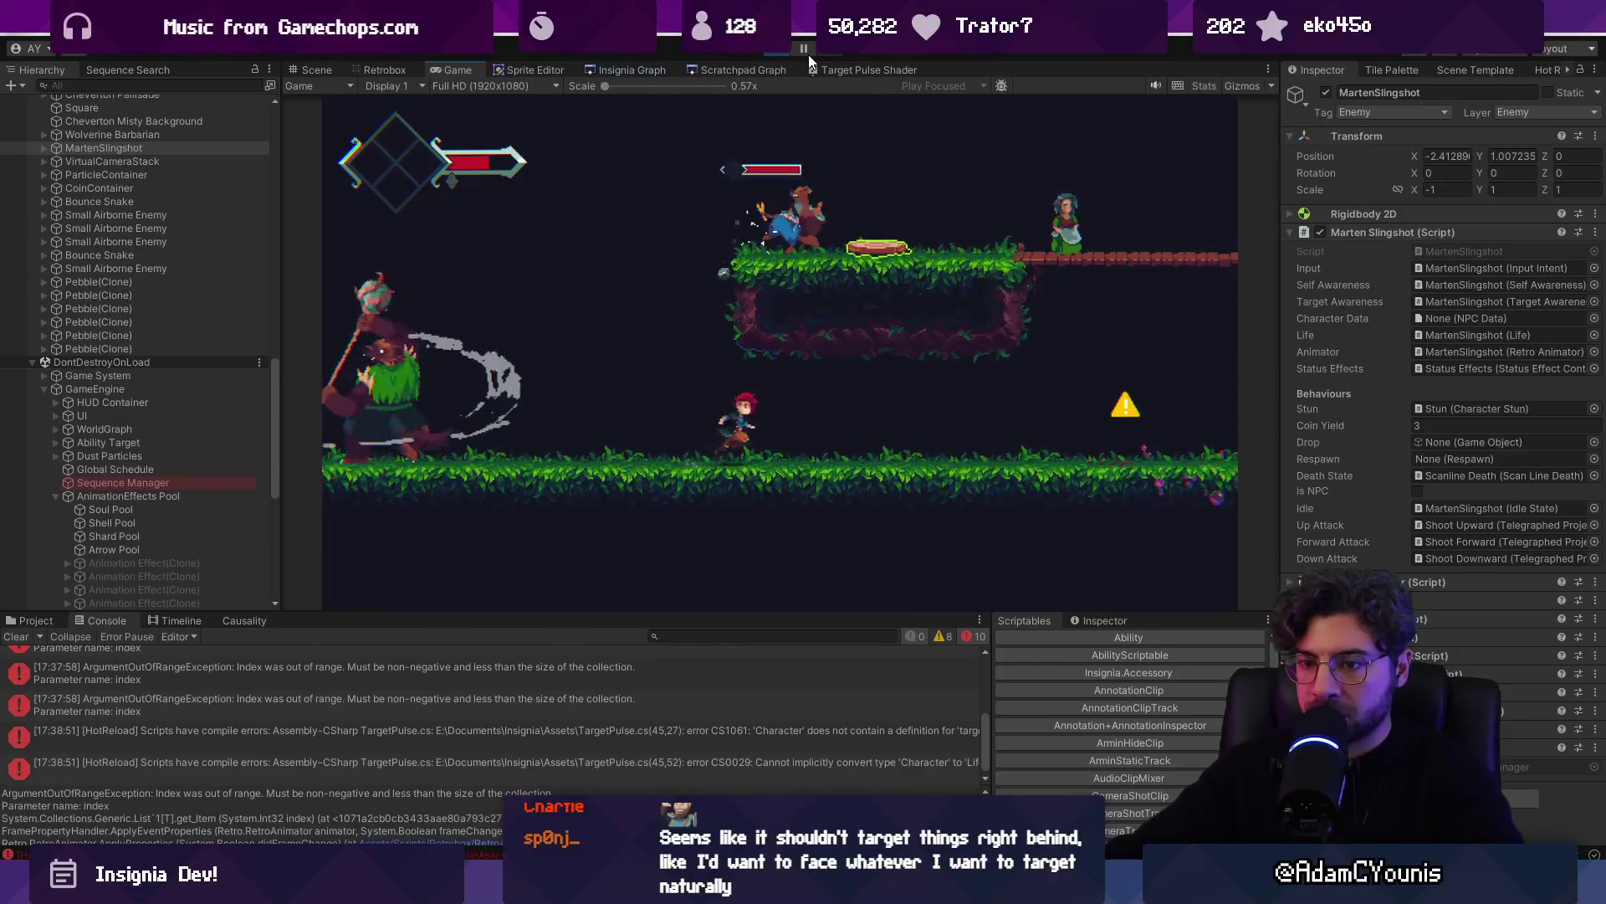
Clear the old messages from the Console before testing the pulse
{"action": "left_click", "coordinate": [17, 634]}
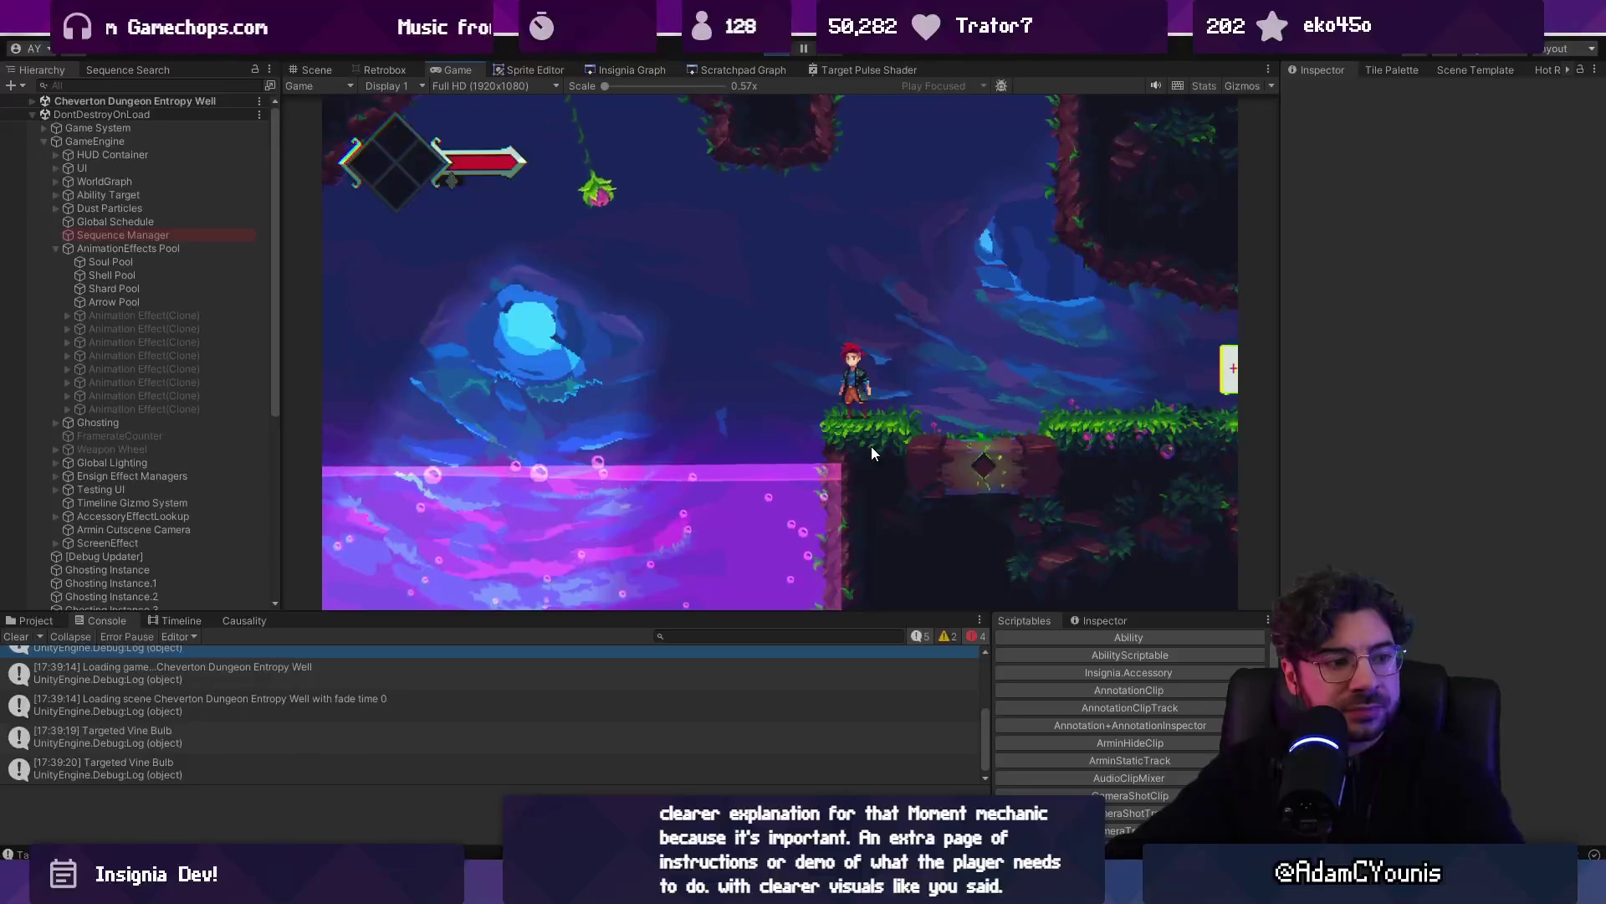
Fire the target pulse, then move left through the rooms, grabbing a vine bulb and climbing onto the grass ledge
{"action": "key", "text": "Right"}
{"action": "key", "text": "Right"}
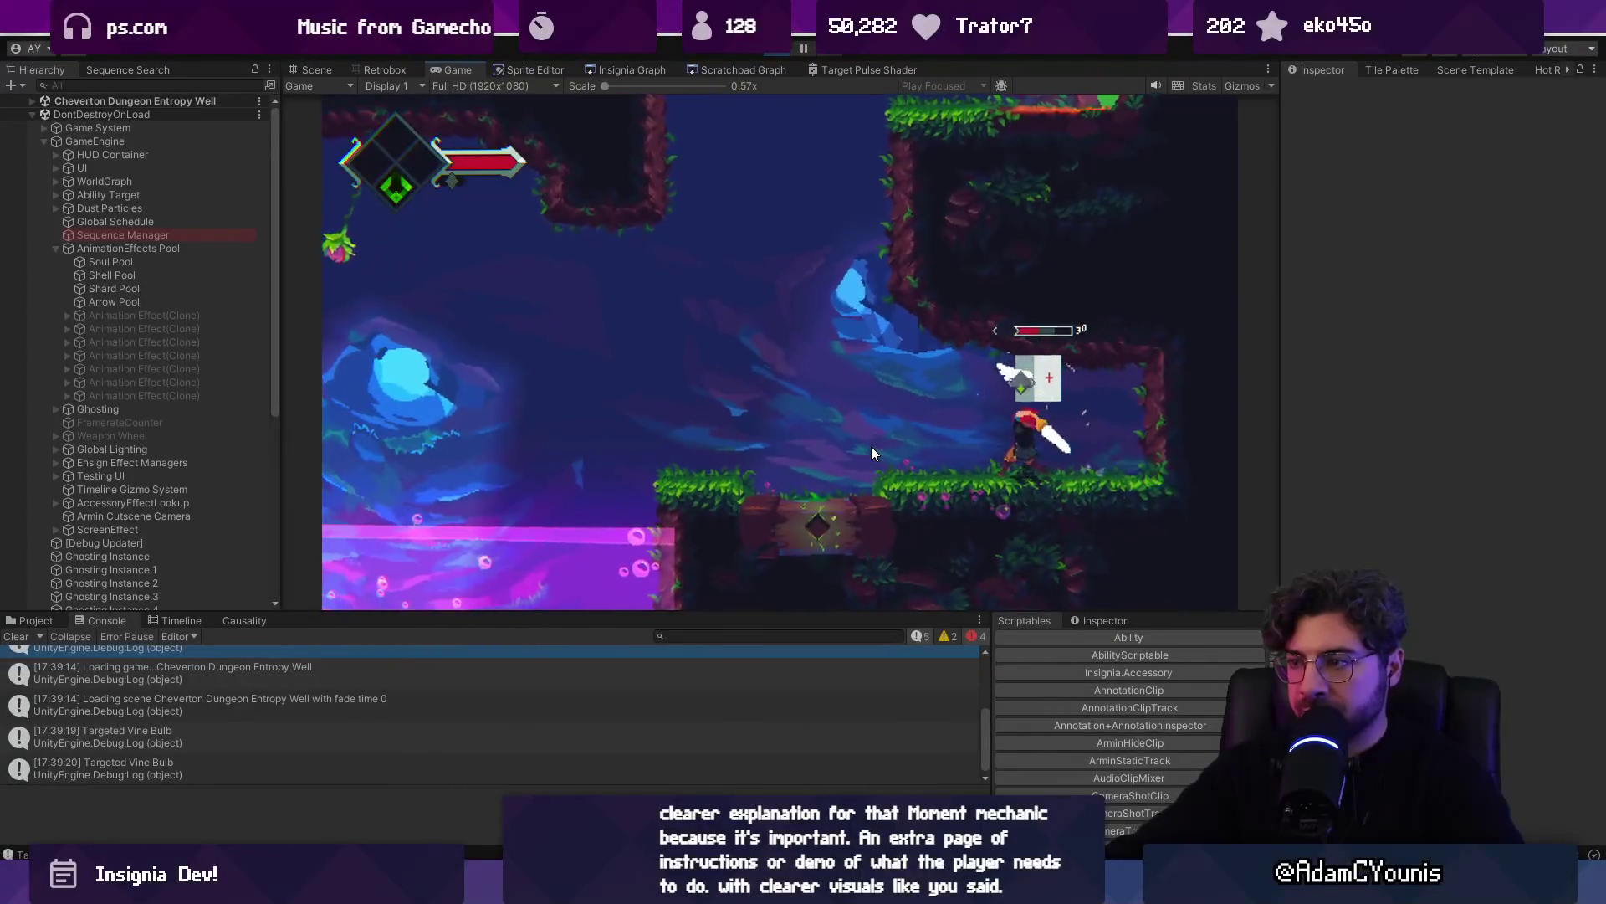
{"action": "key", "text": "Left"}
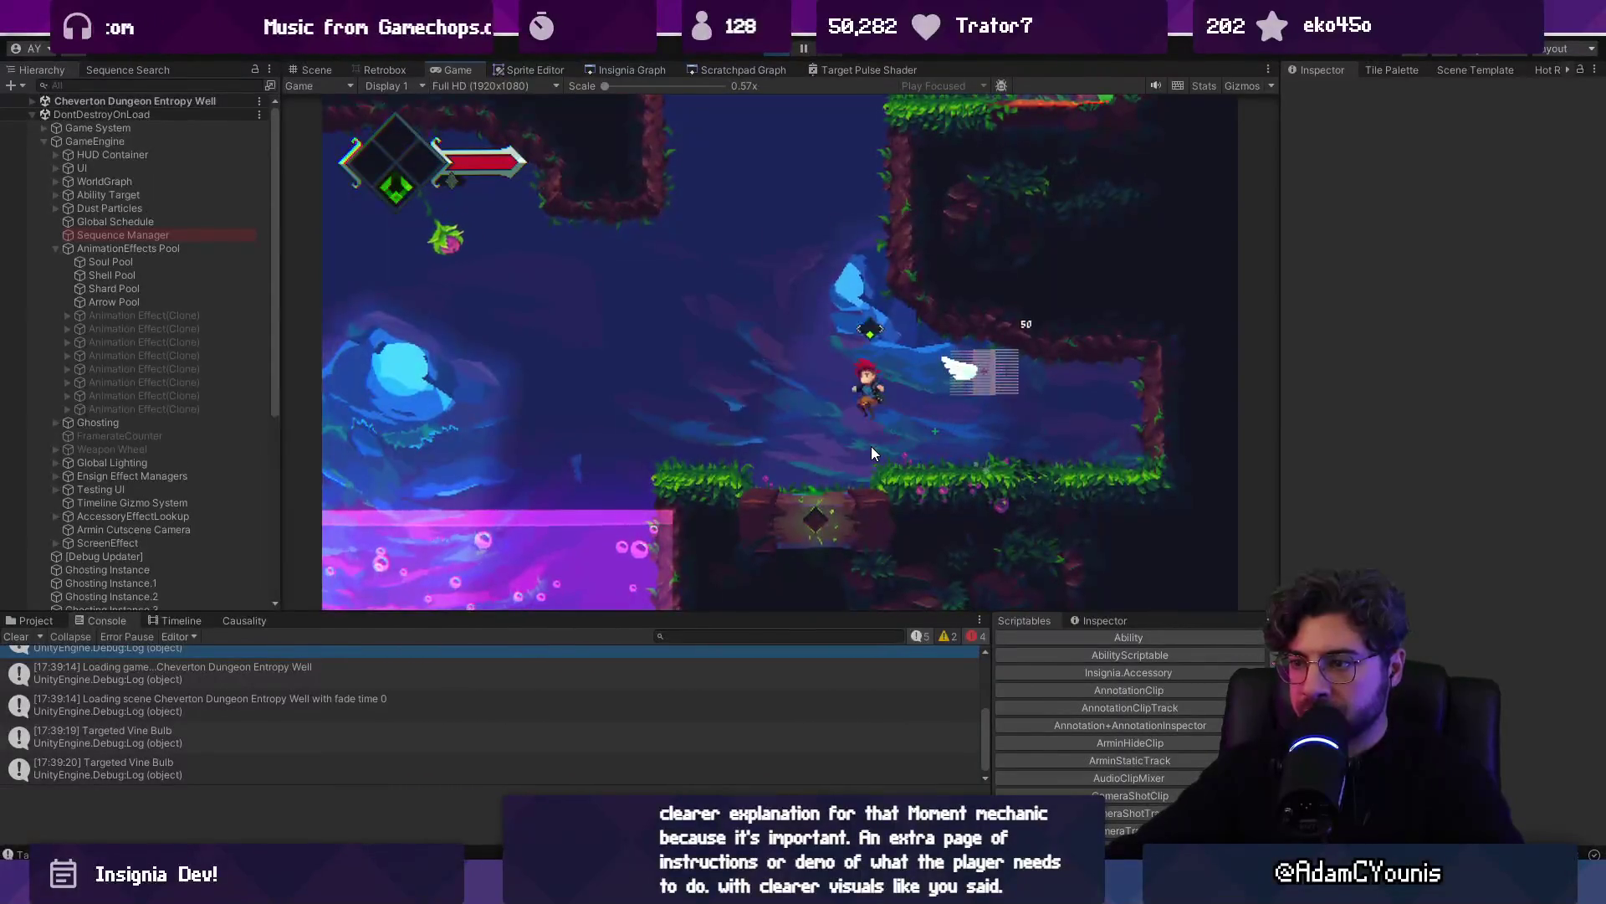
{"action": "key", "text": "space"}
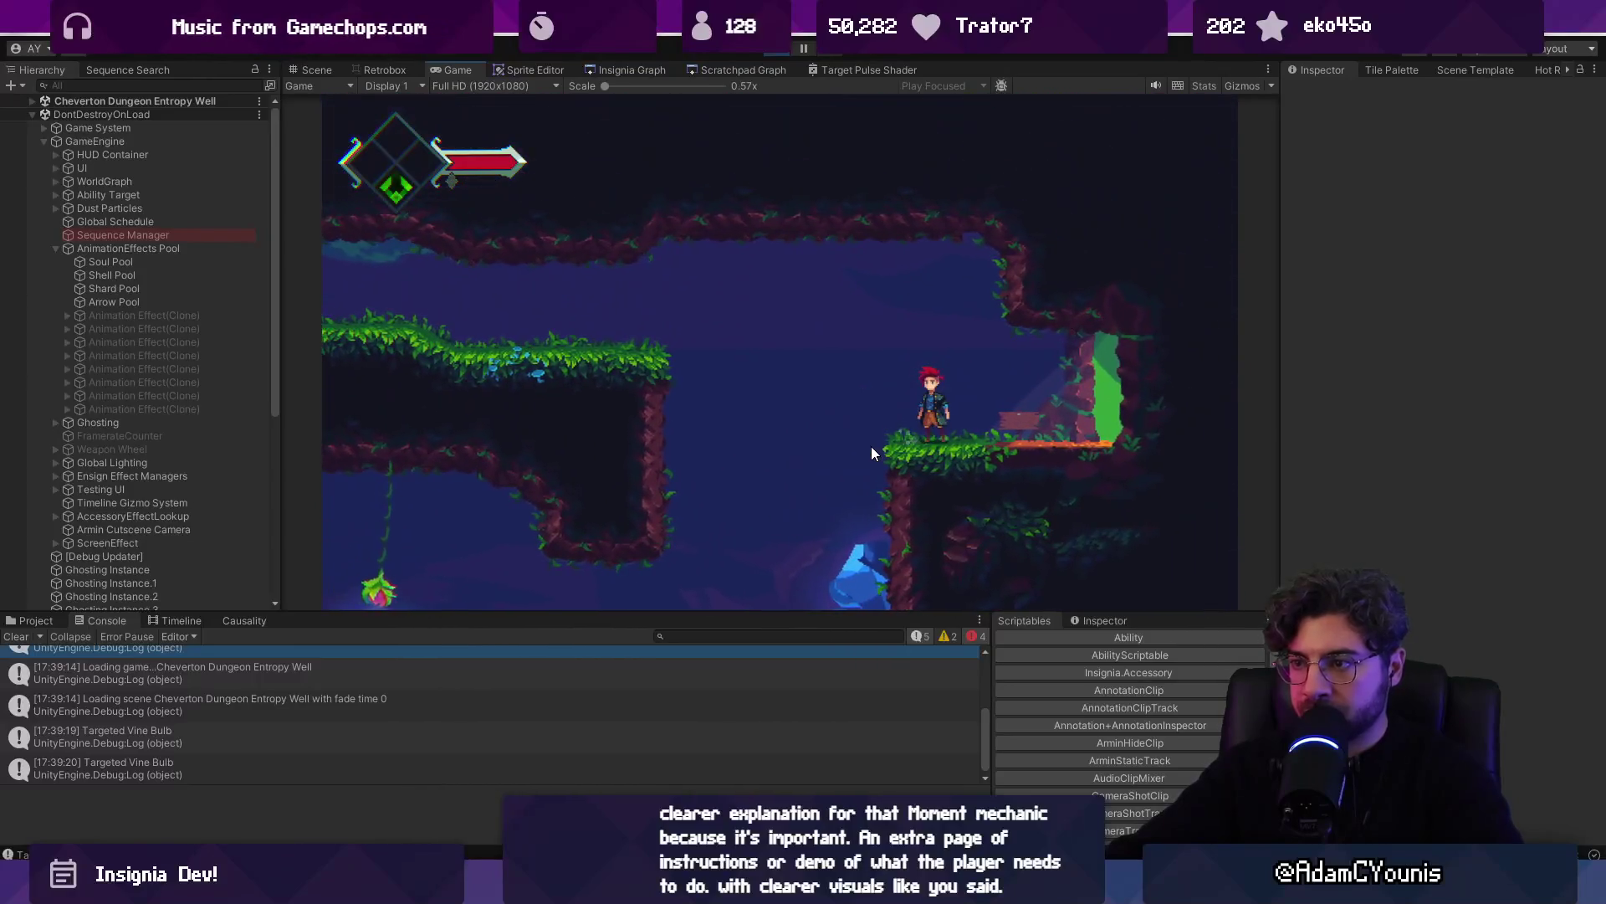
{"action": "key", "text": "Left"}
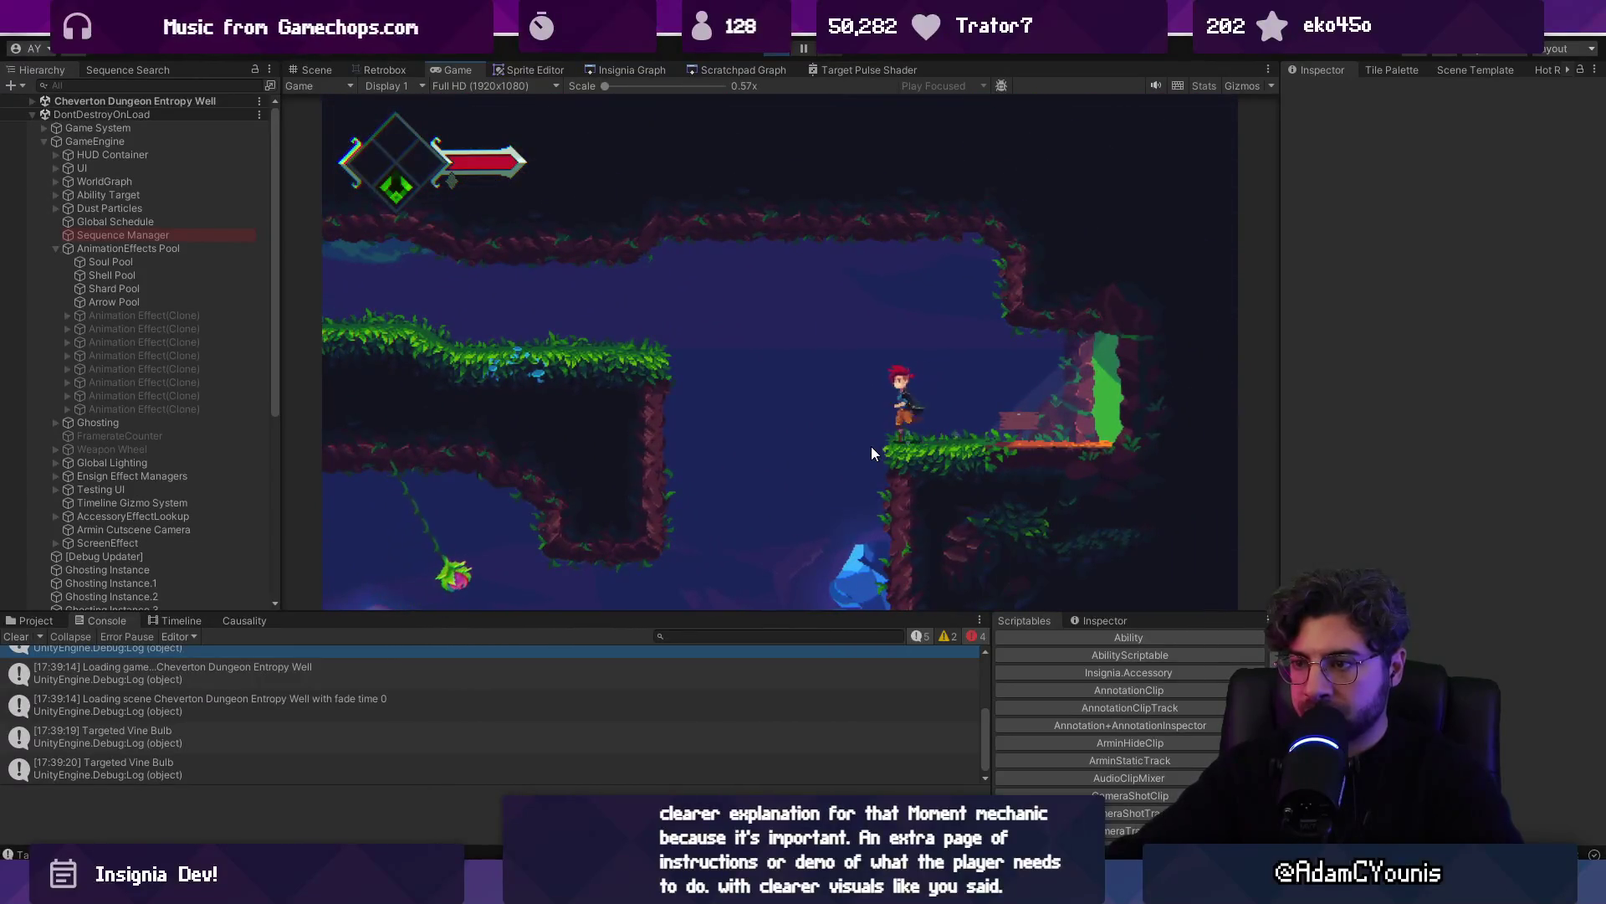
{"action": "key", "text": "space"}
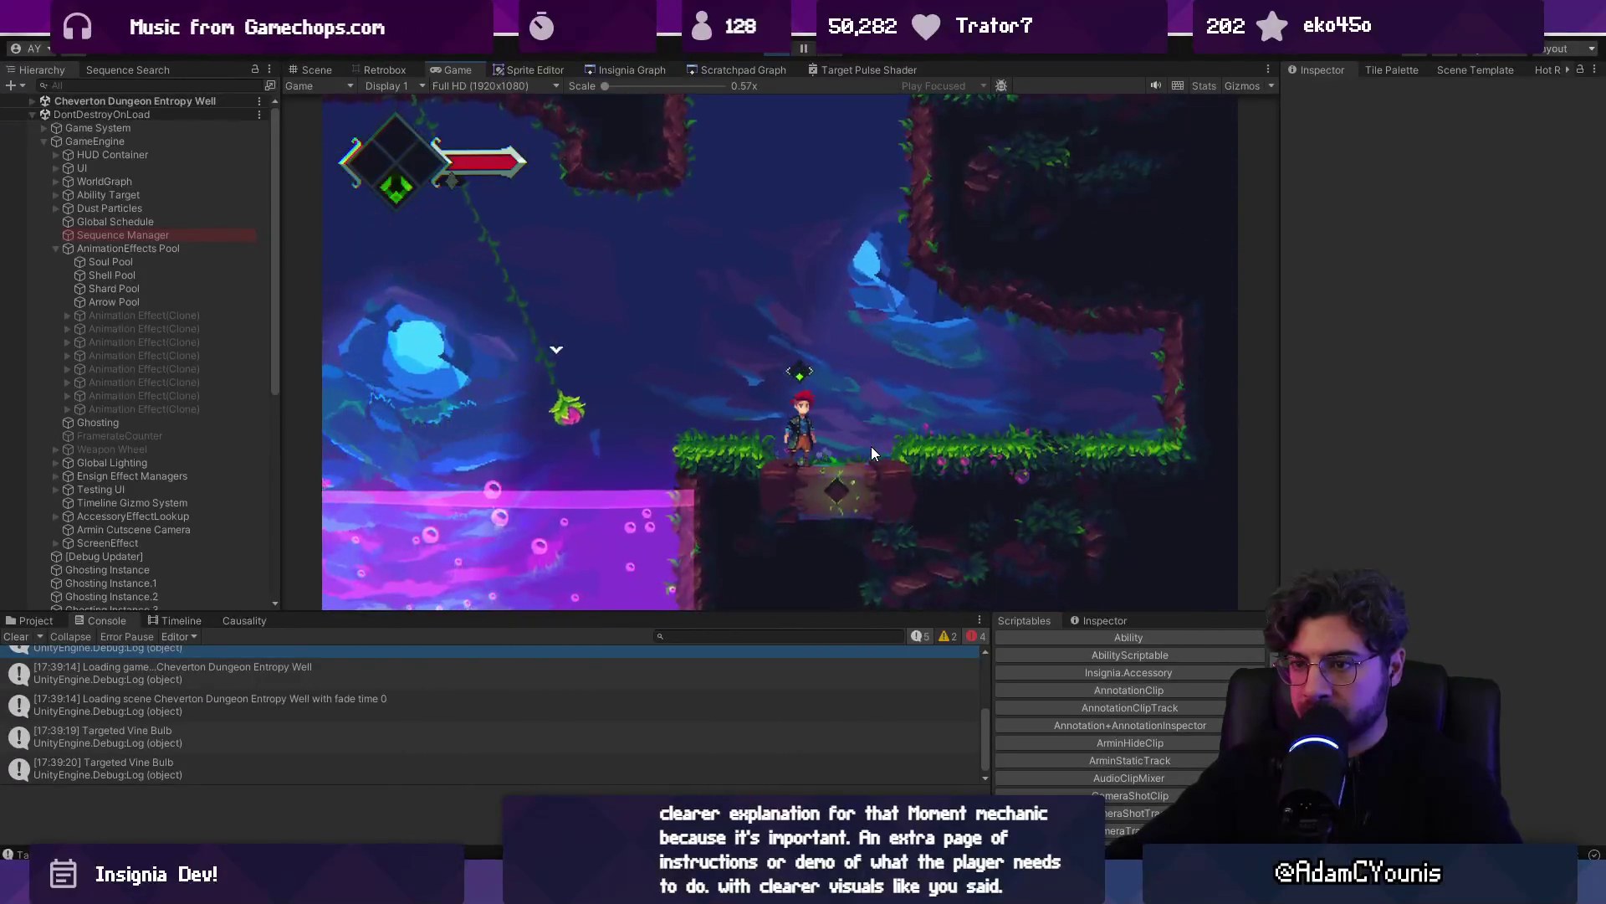
{"action": "key", "text": "Left"}
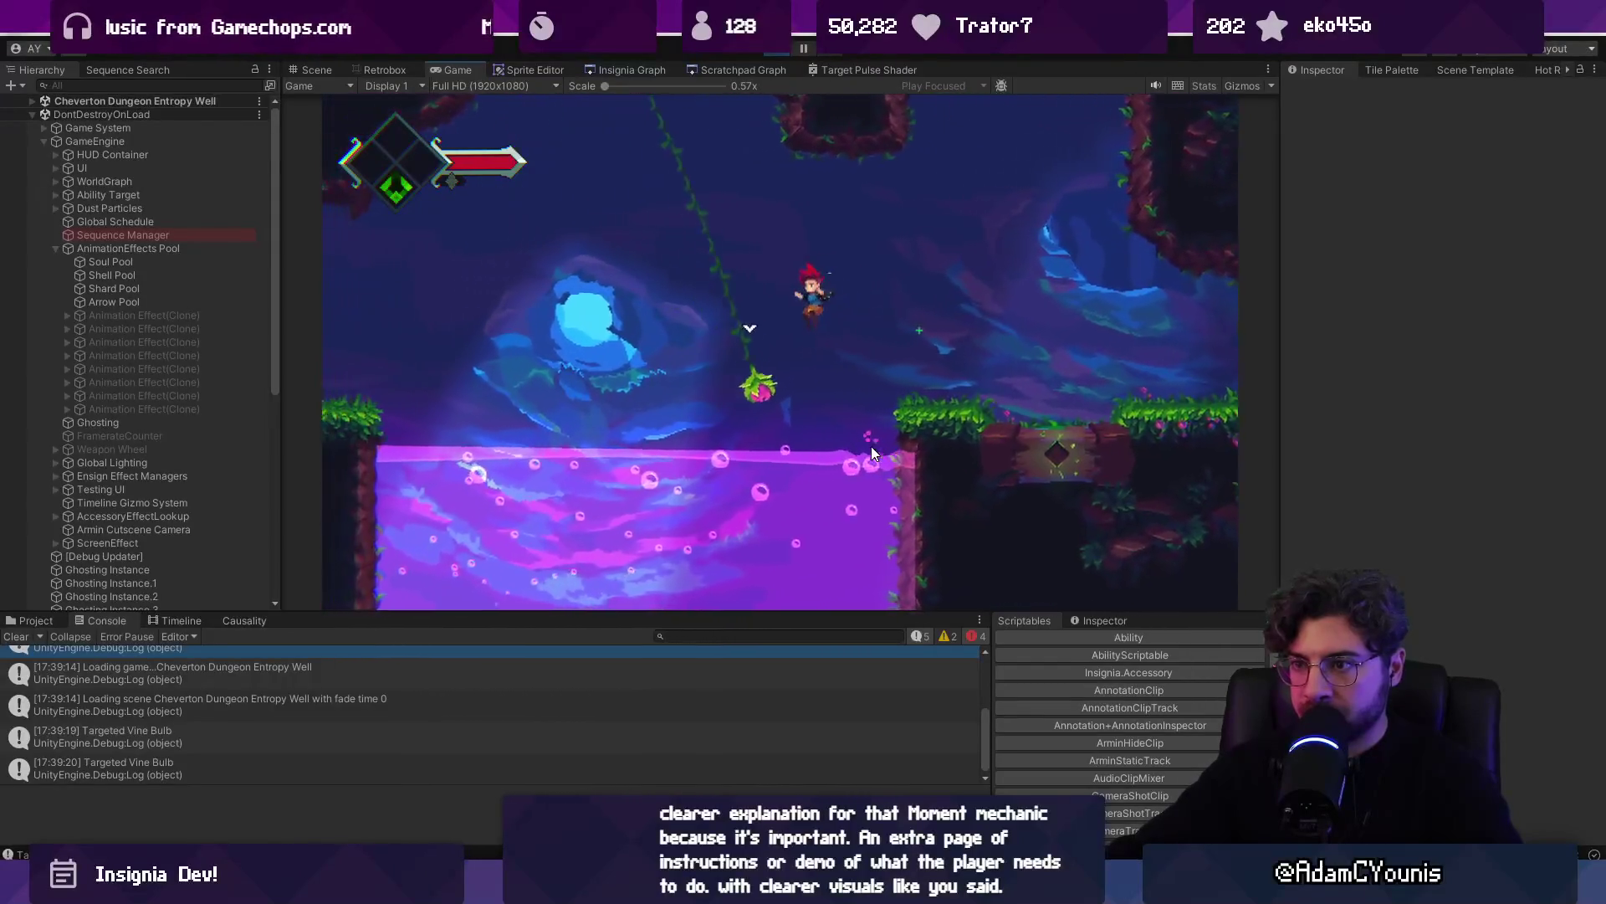
{"action": "key", "text": "Left"}
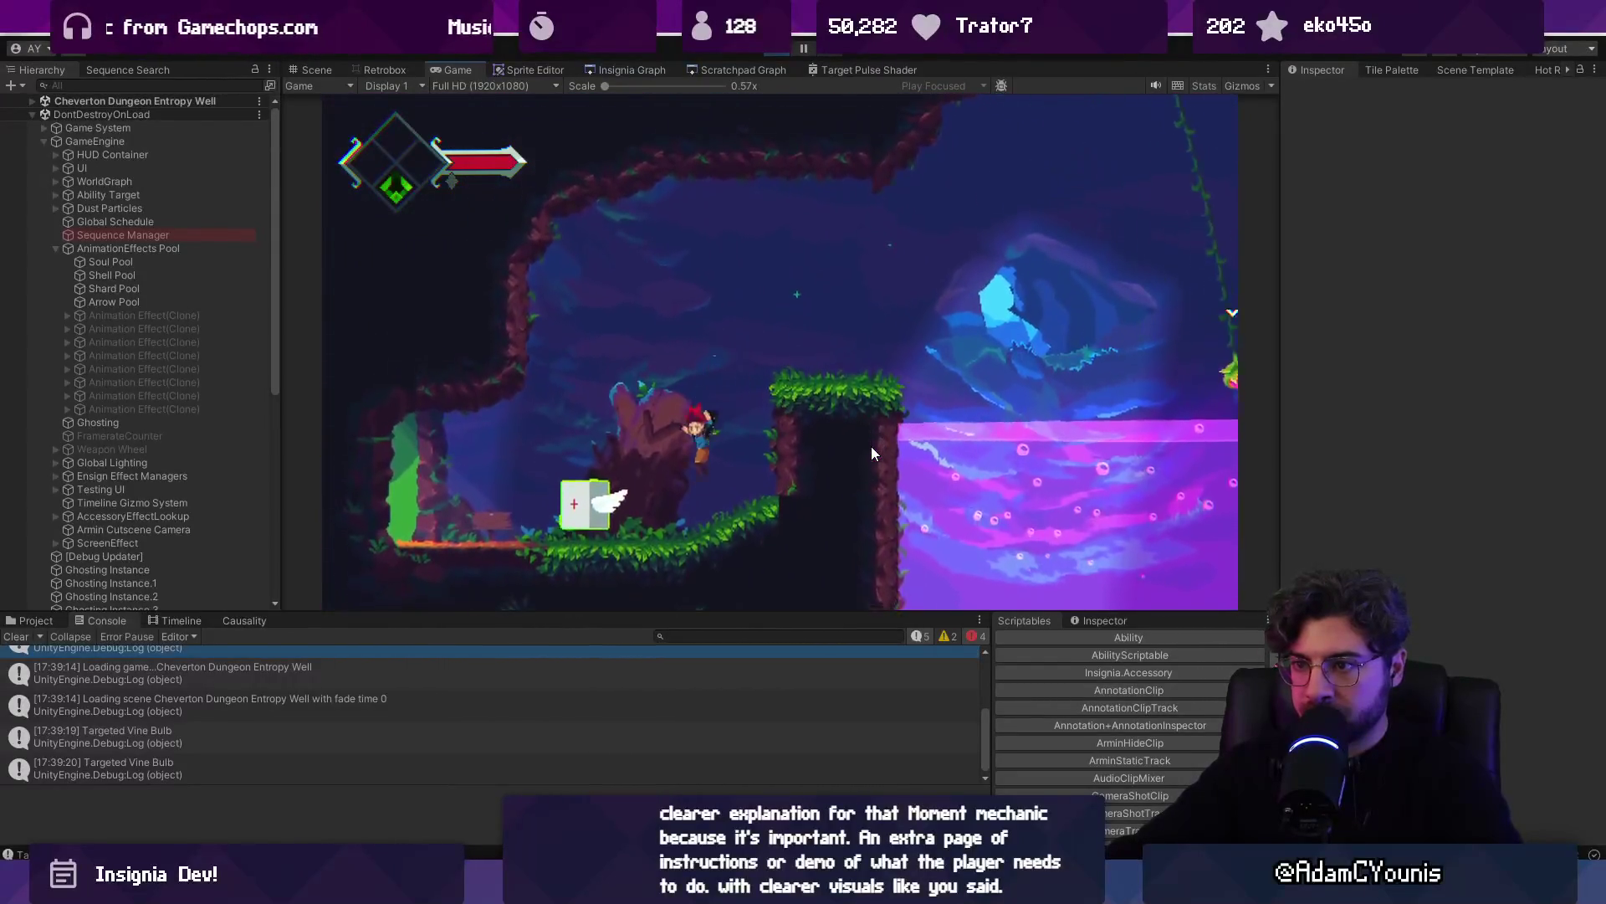
{"action": "key", "text": "space"}
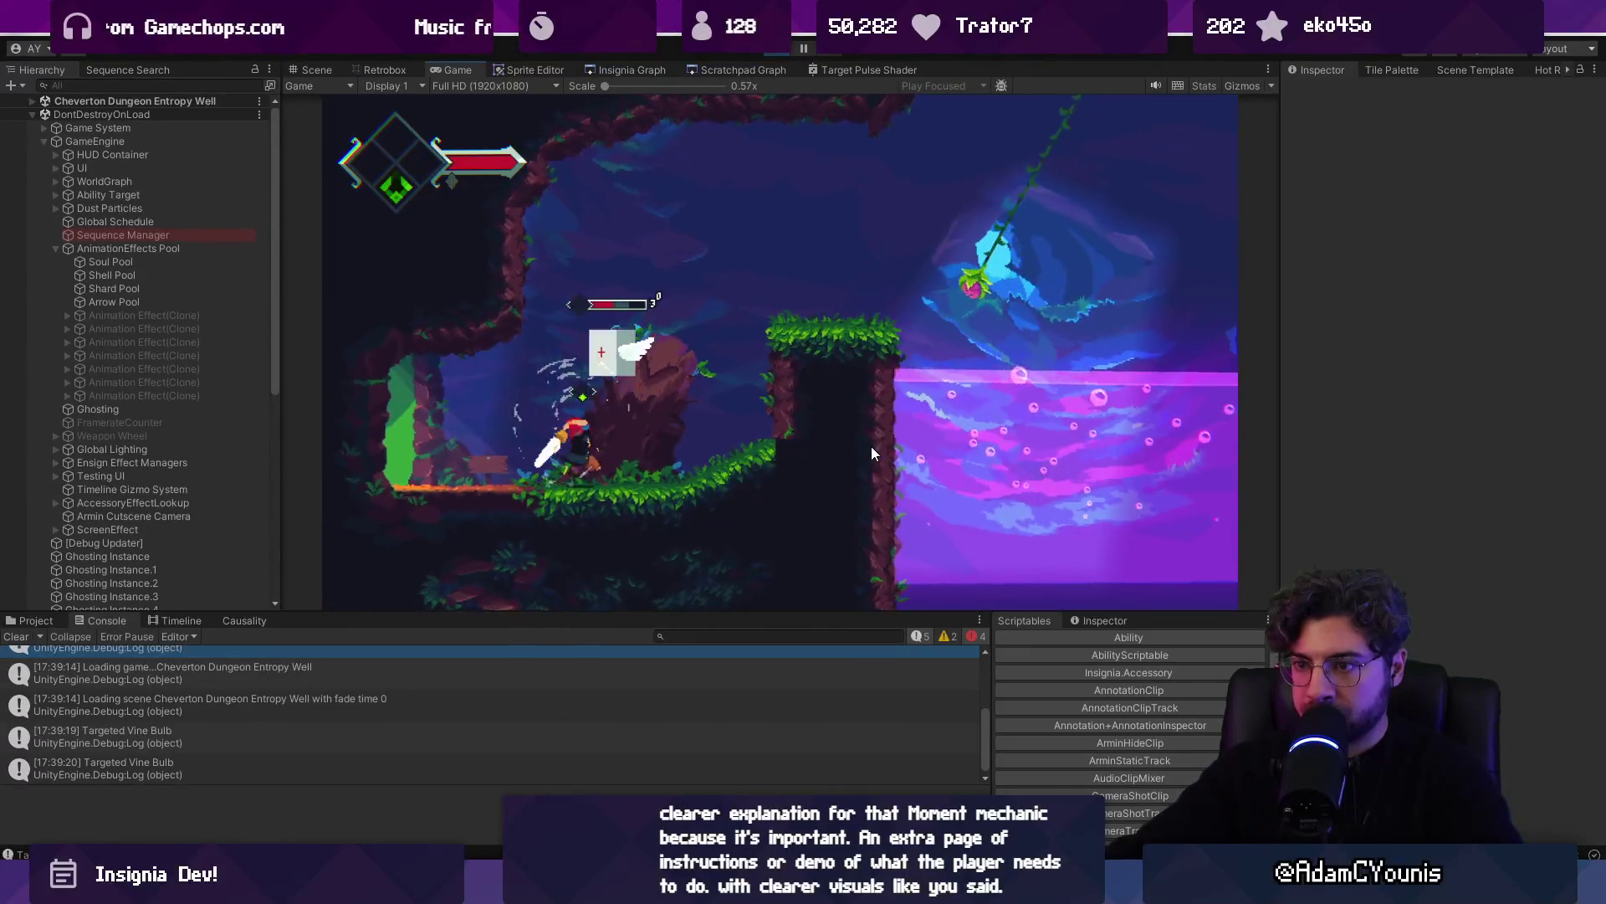
{"action": "key", "text": "Right"}
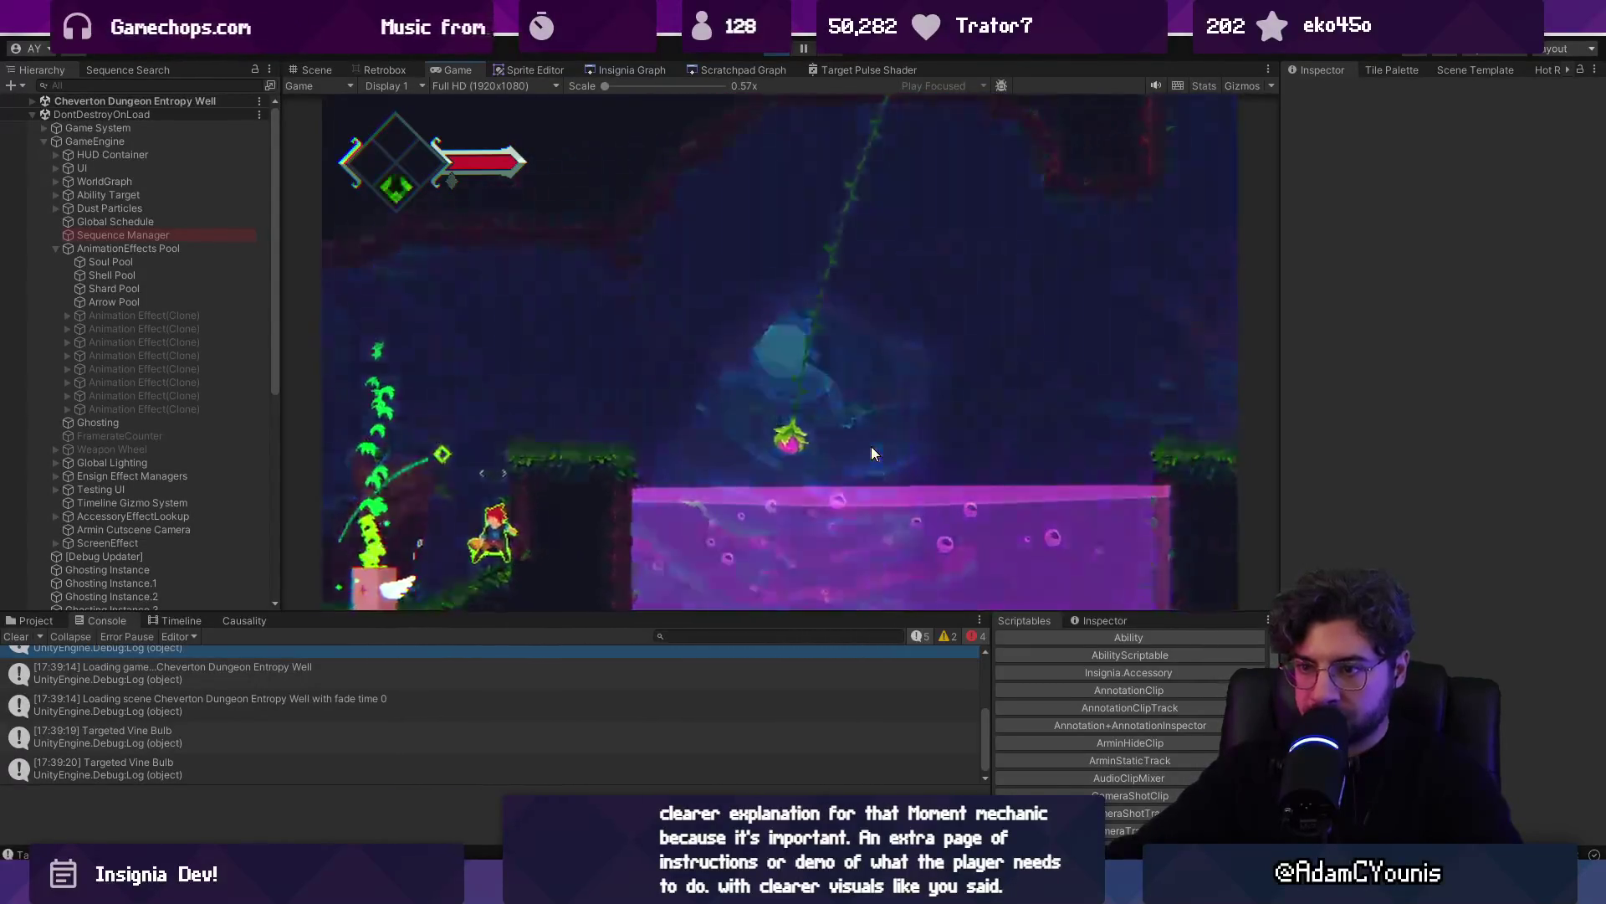
{"action": "key", "text": "space"}
{"action": "key", "text": "Right"}
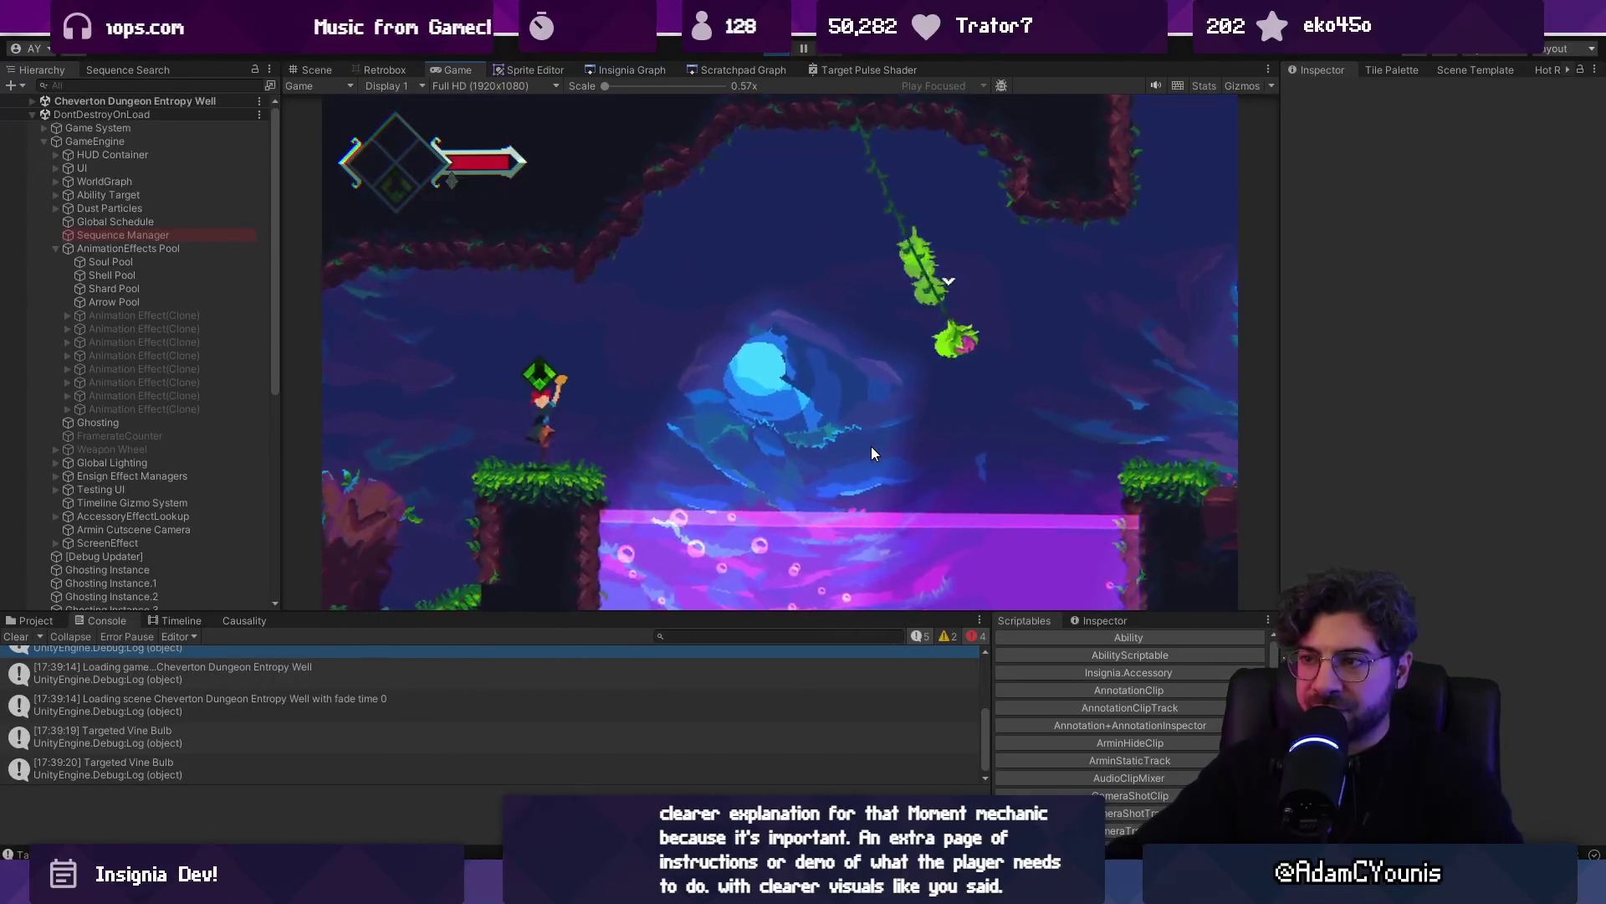
Swing back and forth across the pool on the vine bulbs, landing on the left and right platforms
{"action": "key", "text": "space"}
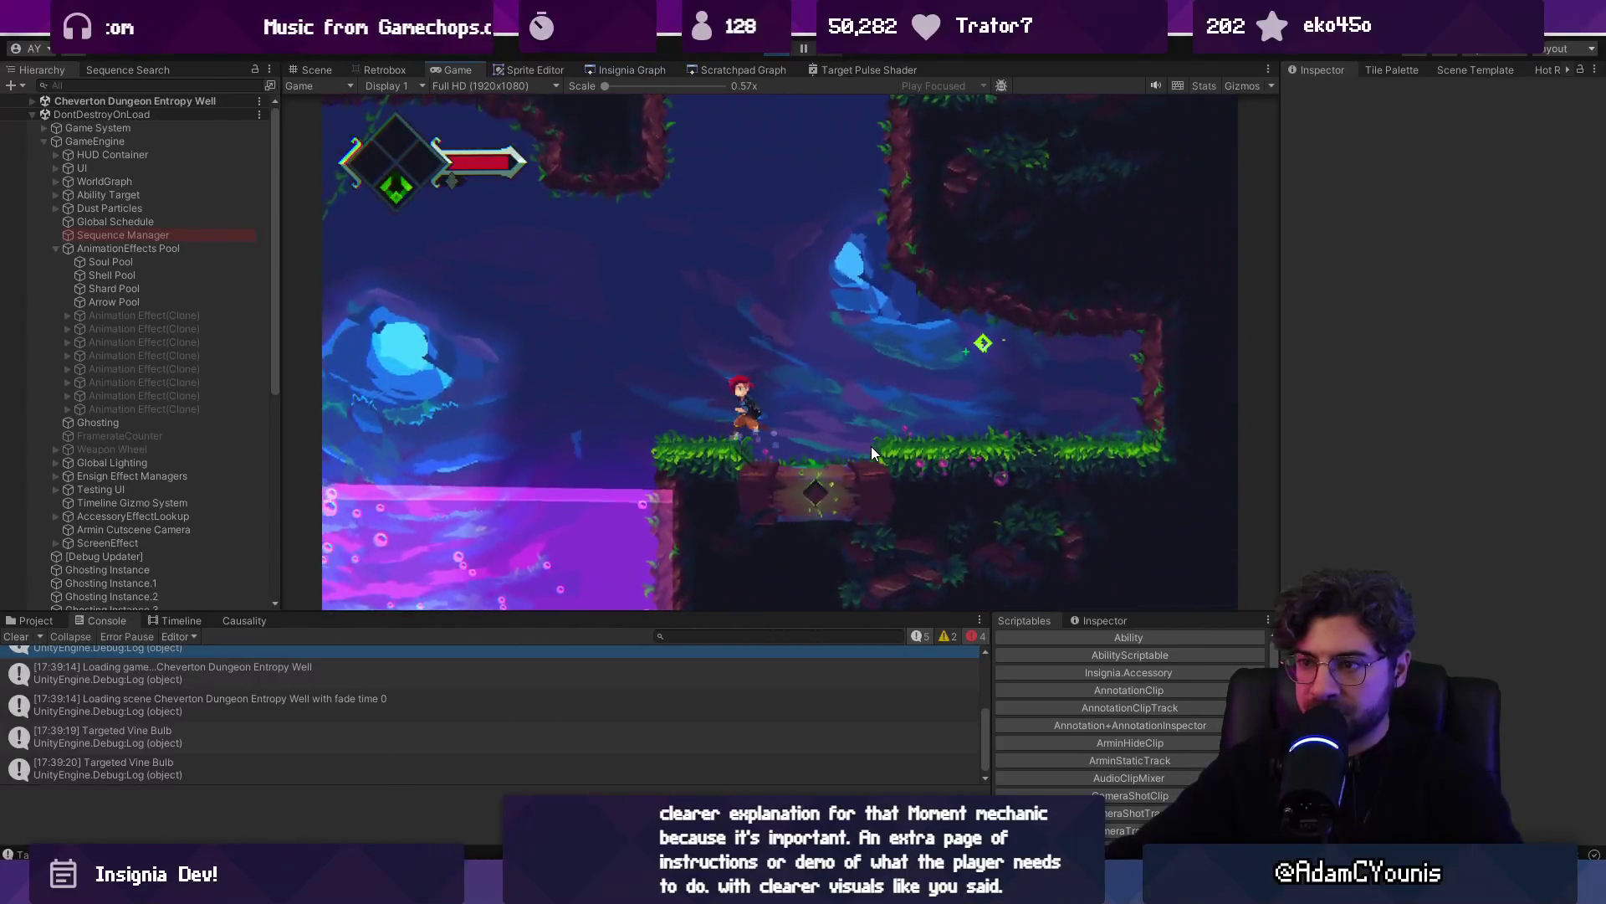
{"action": "key", "text": "Left"}
{"action": "key", "text": "space"}
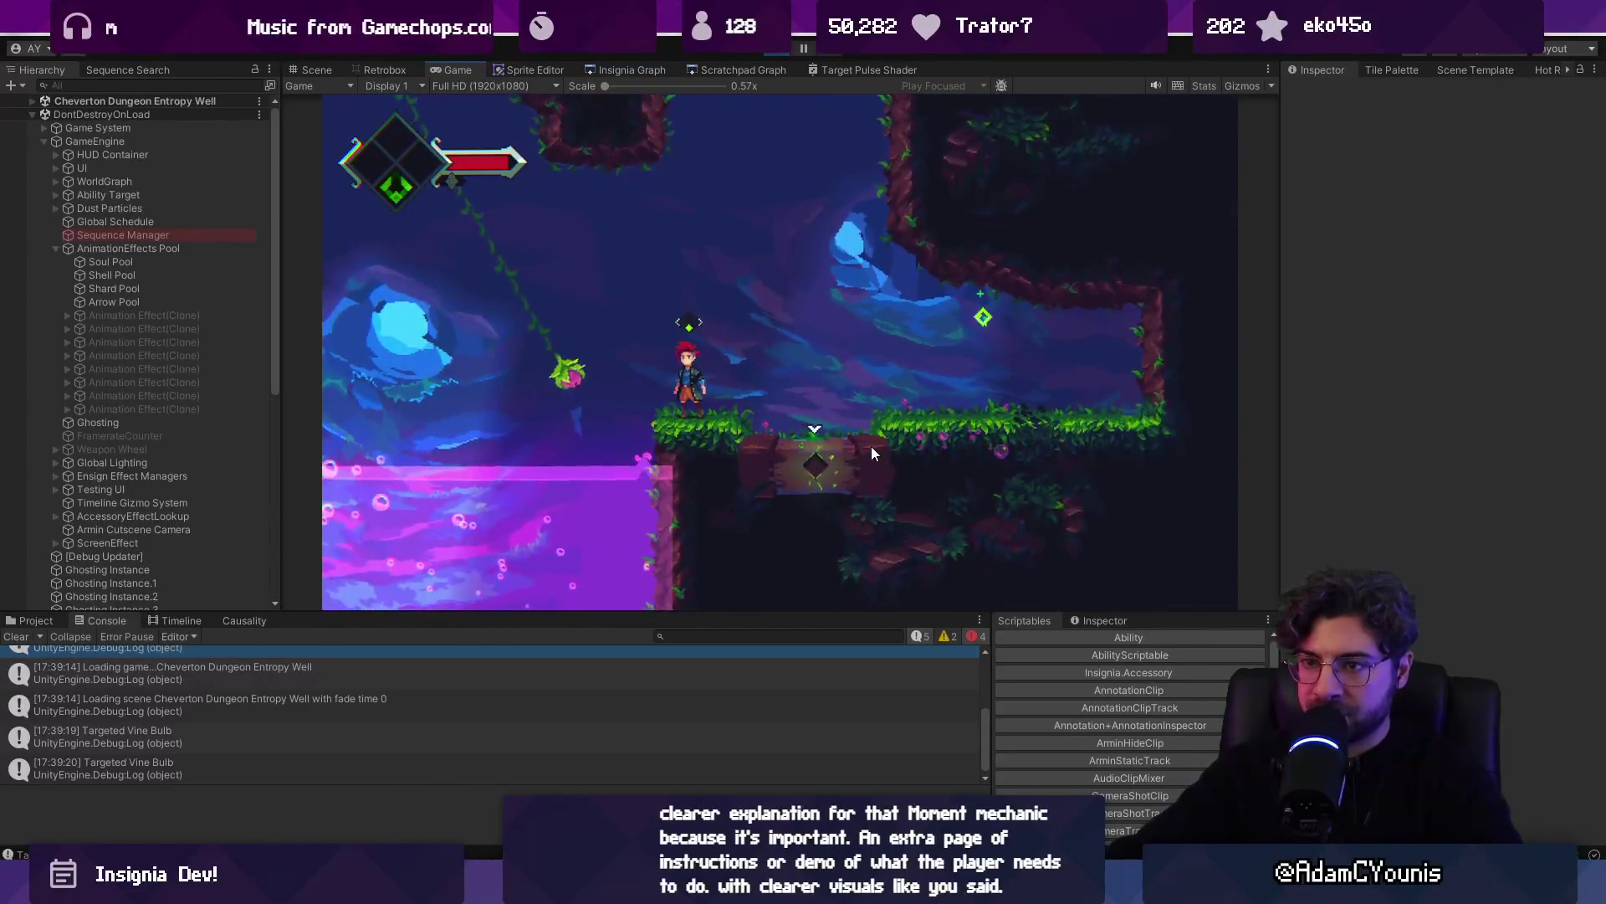
{"action": "key", "text": "Left"}
{"action": "key", "text": "space"}
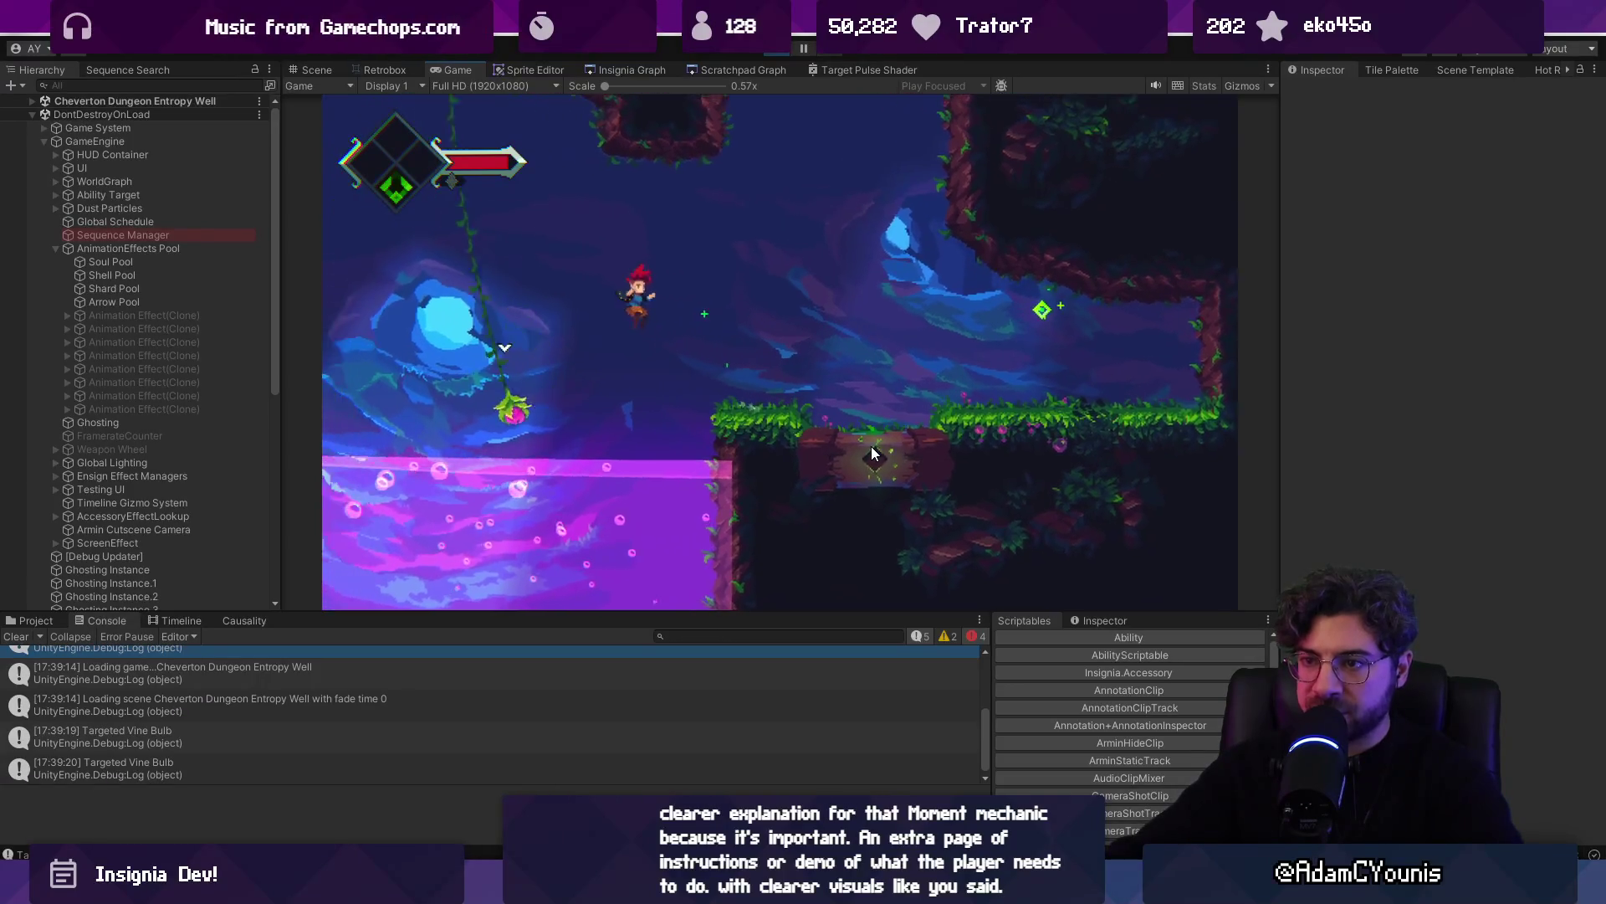
{"action": "key", "text": "Right"}
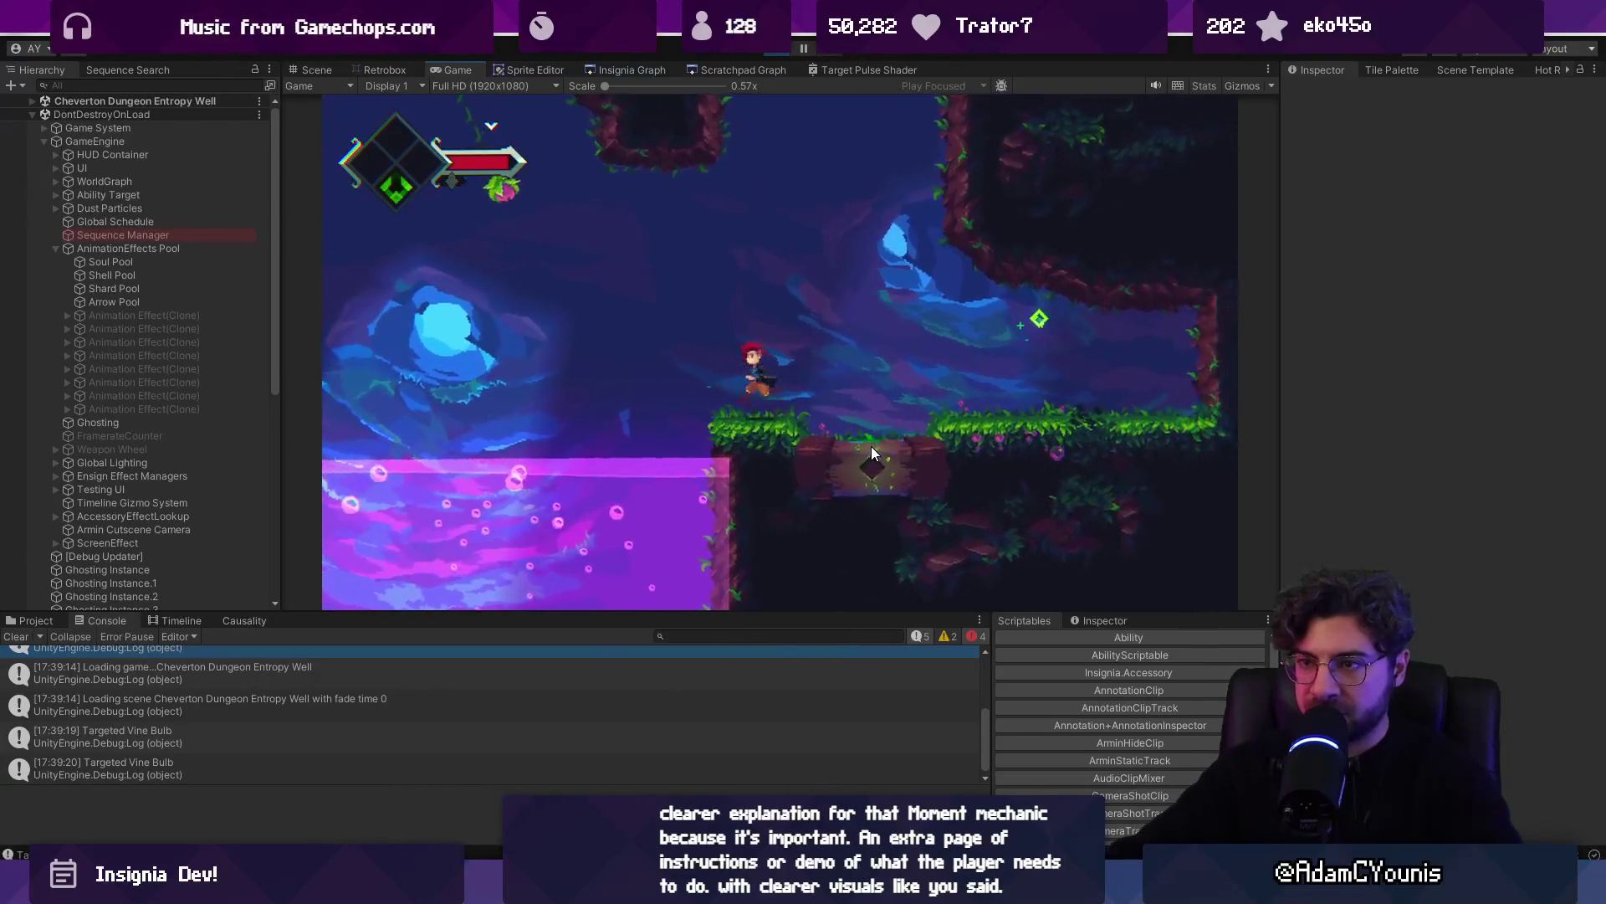
{"action": "key", "text": "Left"}
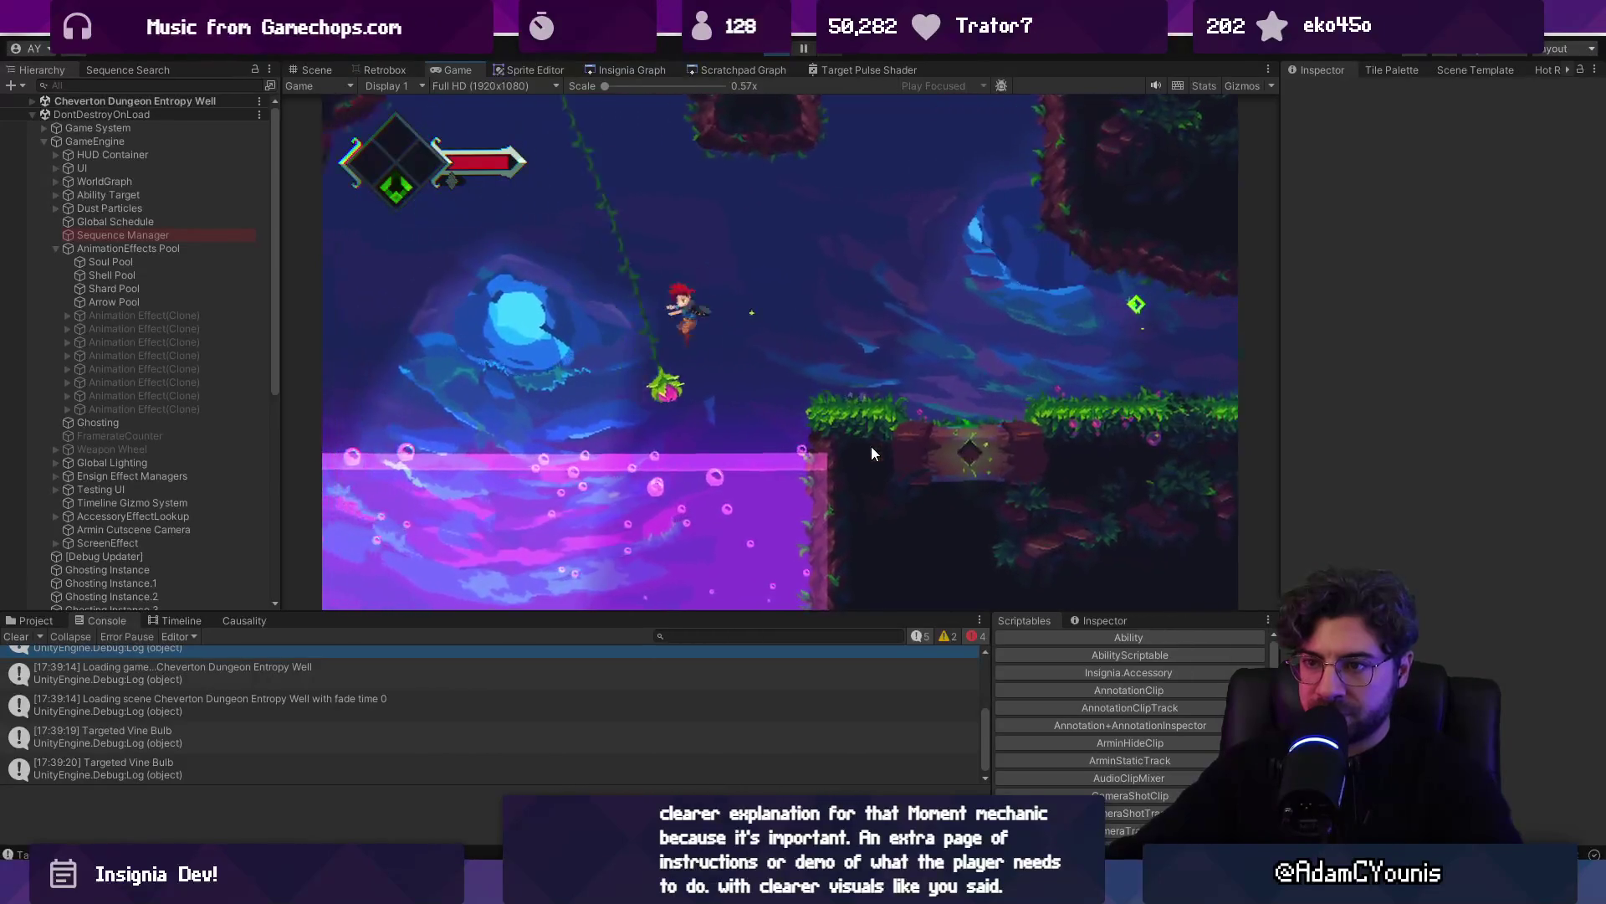
{"action": "key", "text": "Left"}
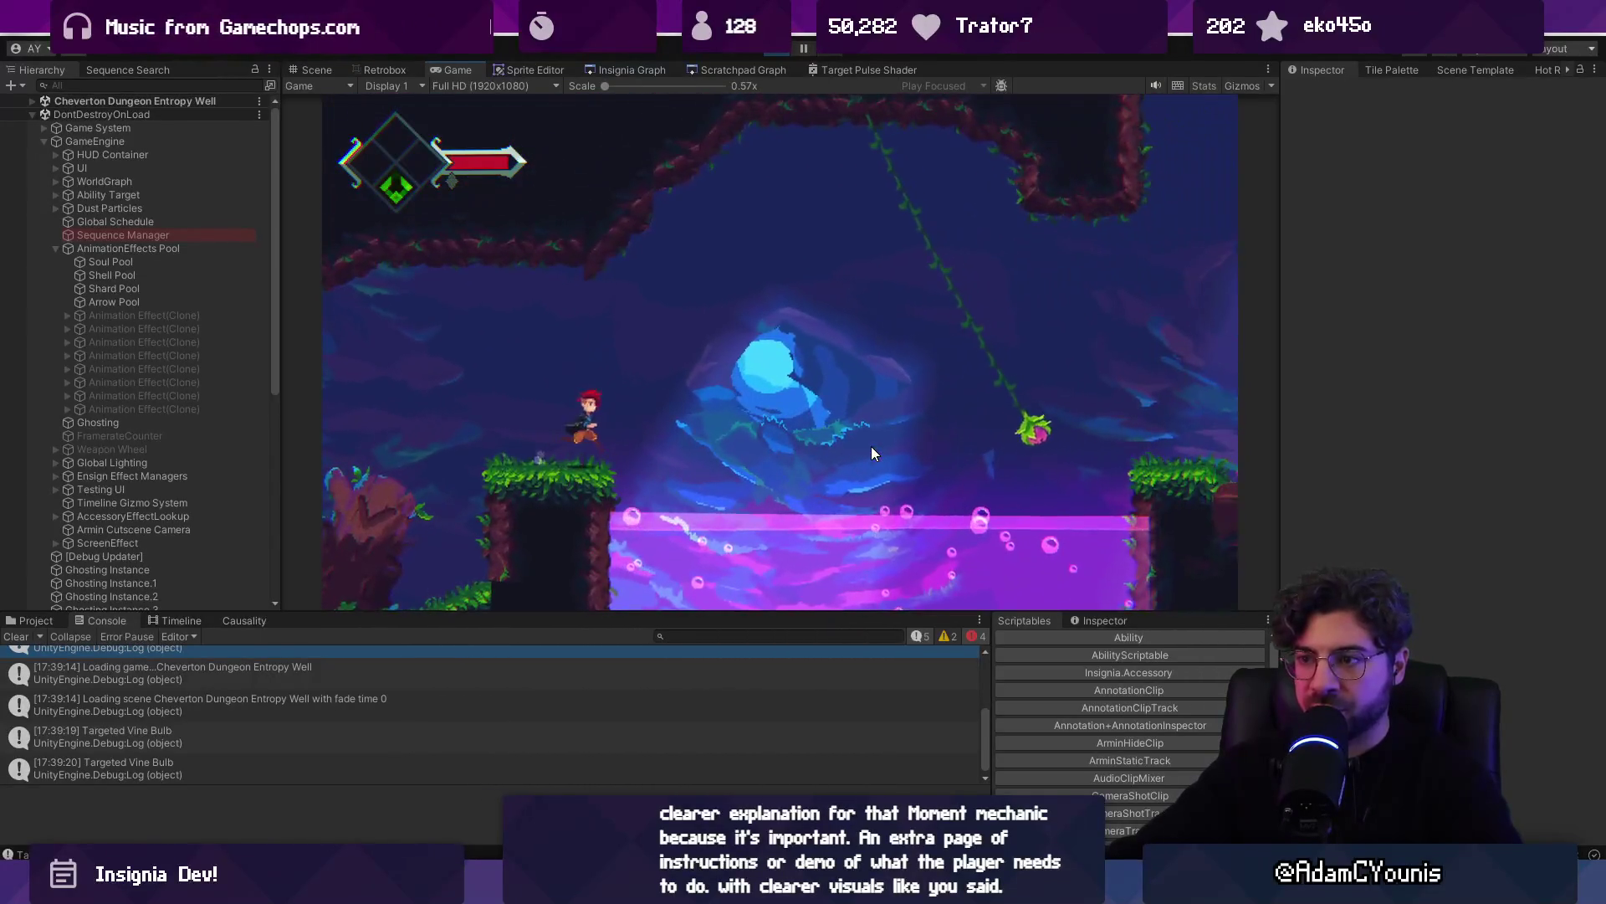
{"action": "key", "text": "Right"}
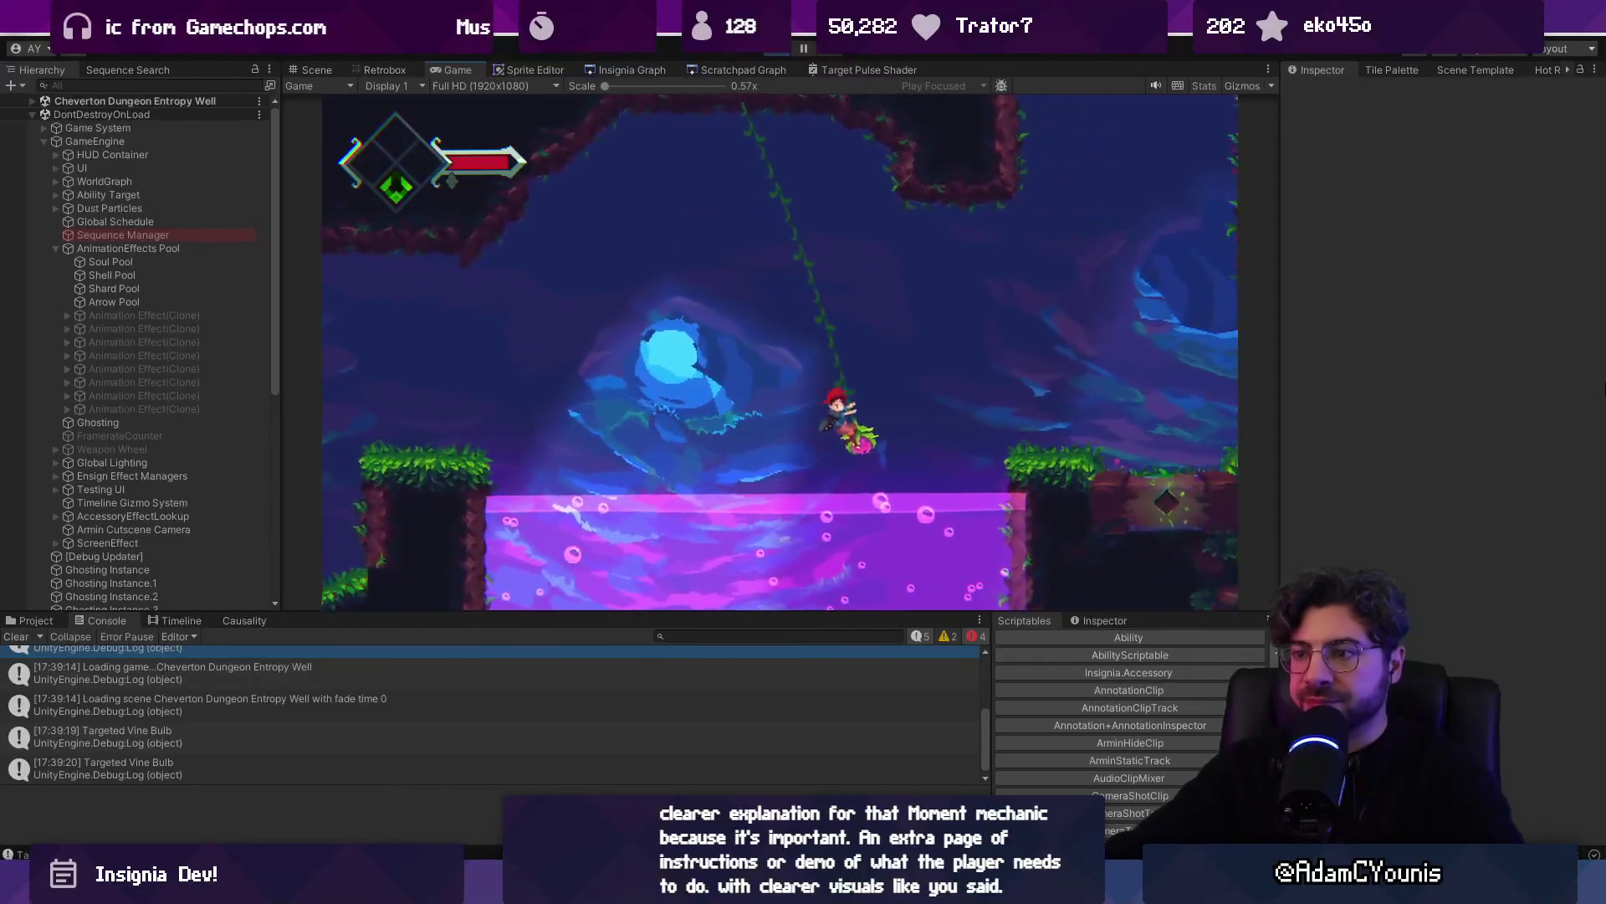
{"action": "key", "text": "Right"}
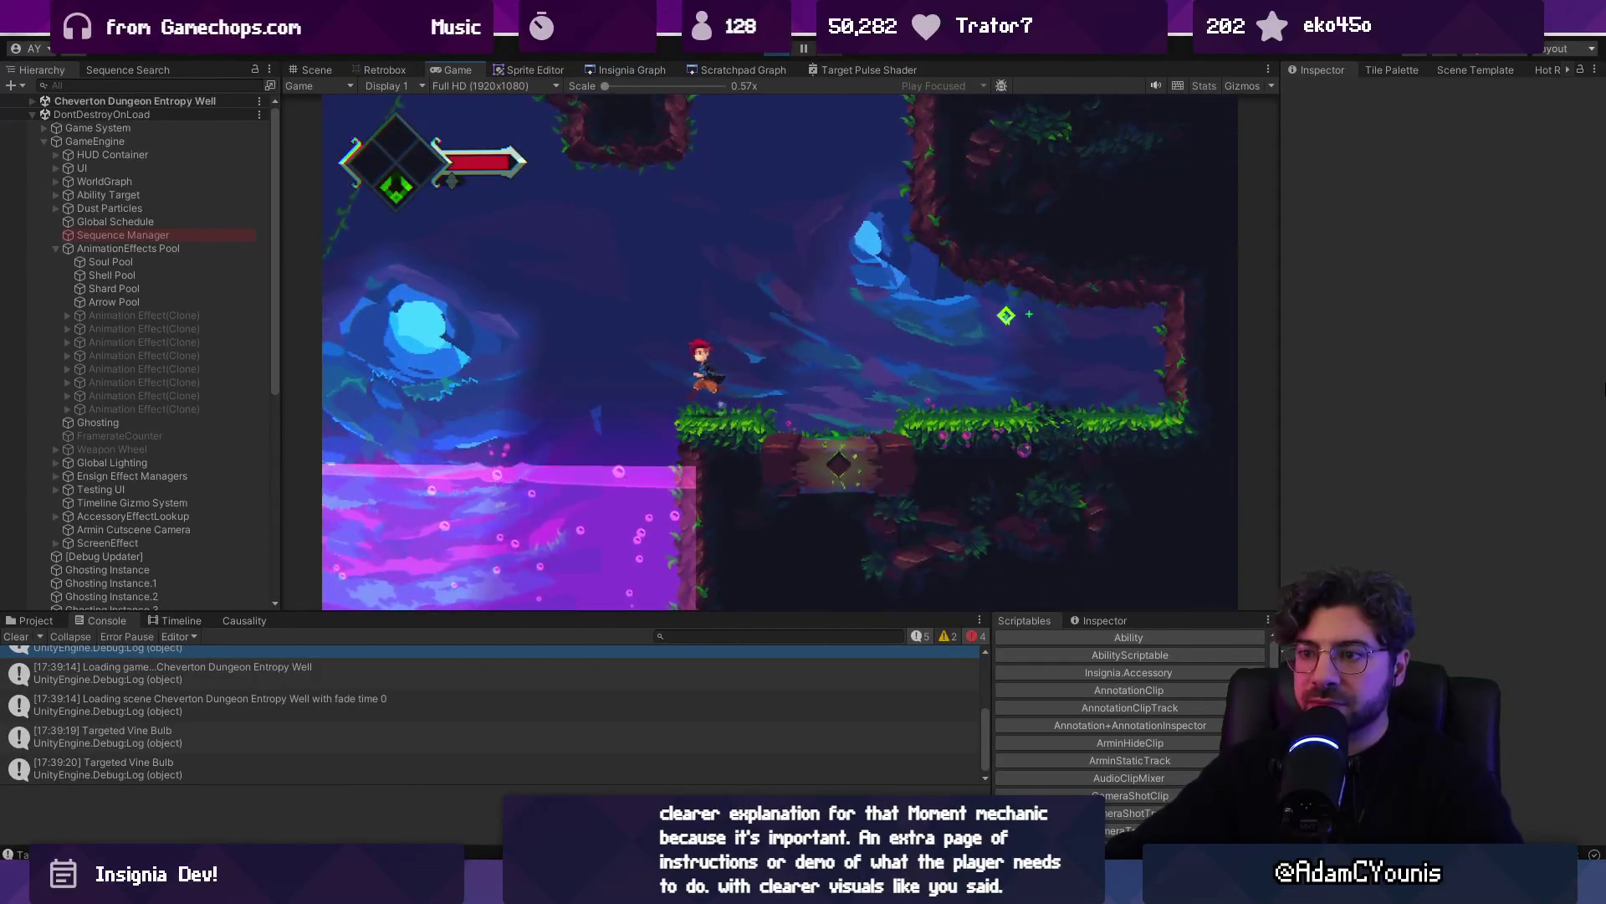
{"action": "key", "text": "Left"}
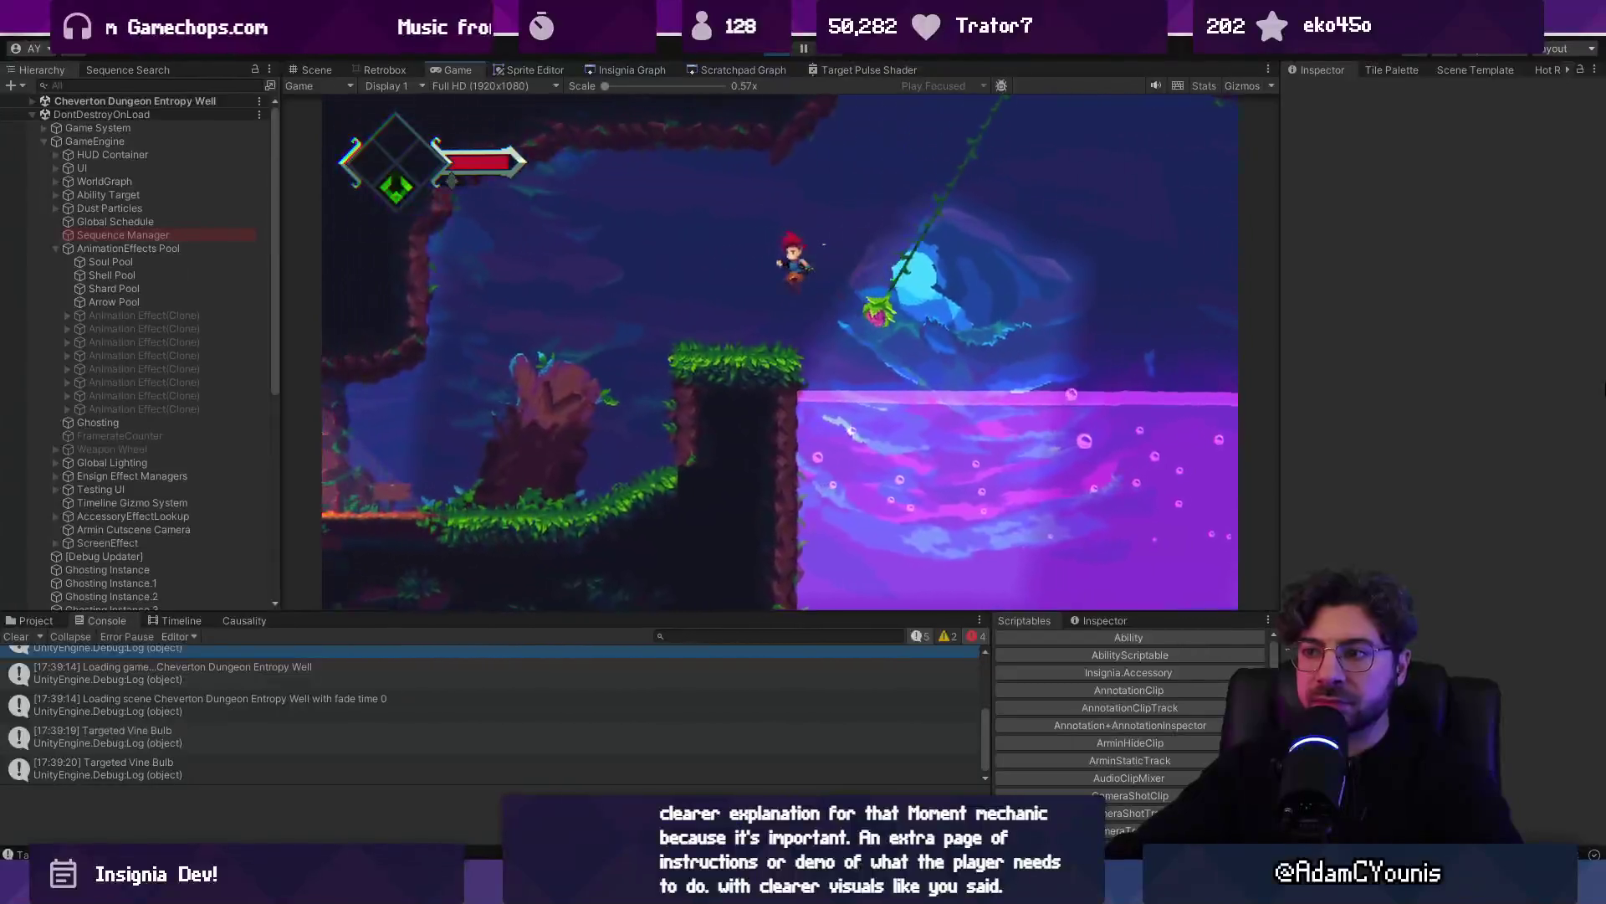
{"action": "key", "text": "Right"}
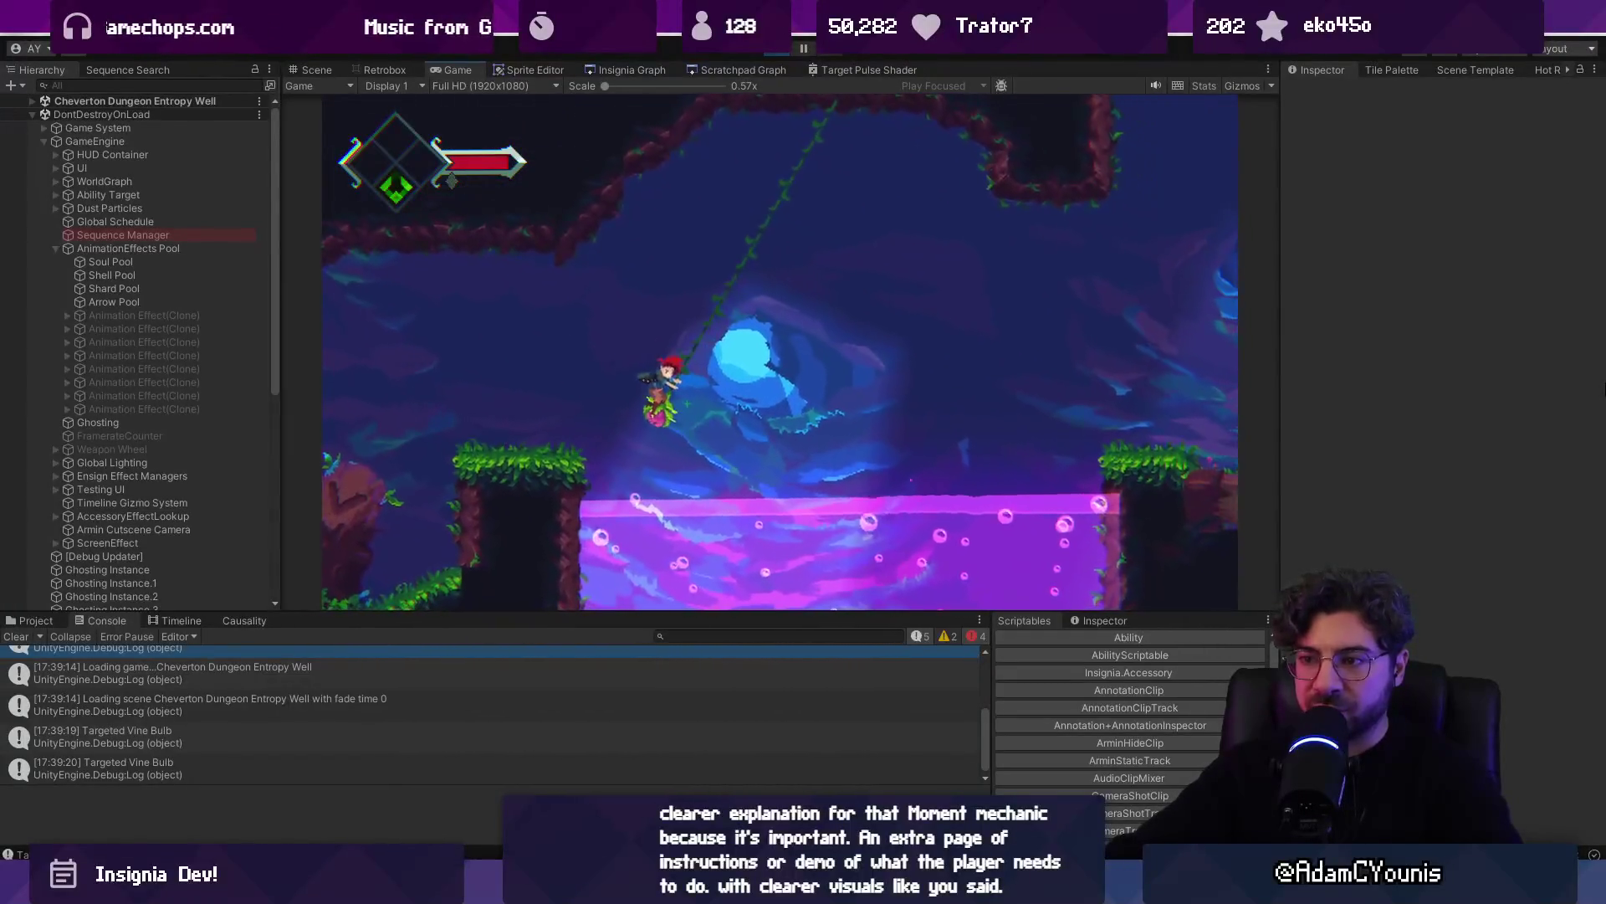
{"action": "key", "text": "Right"}
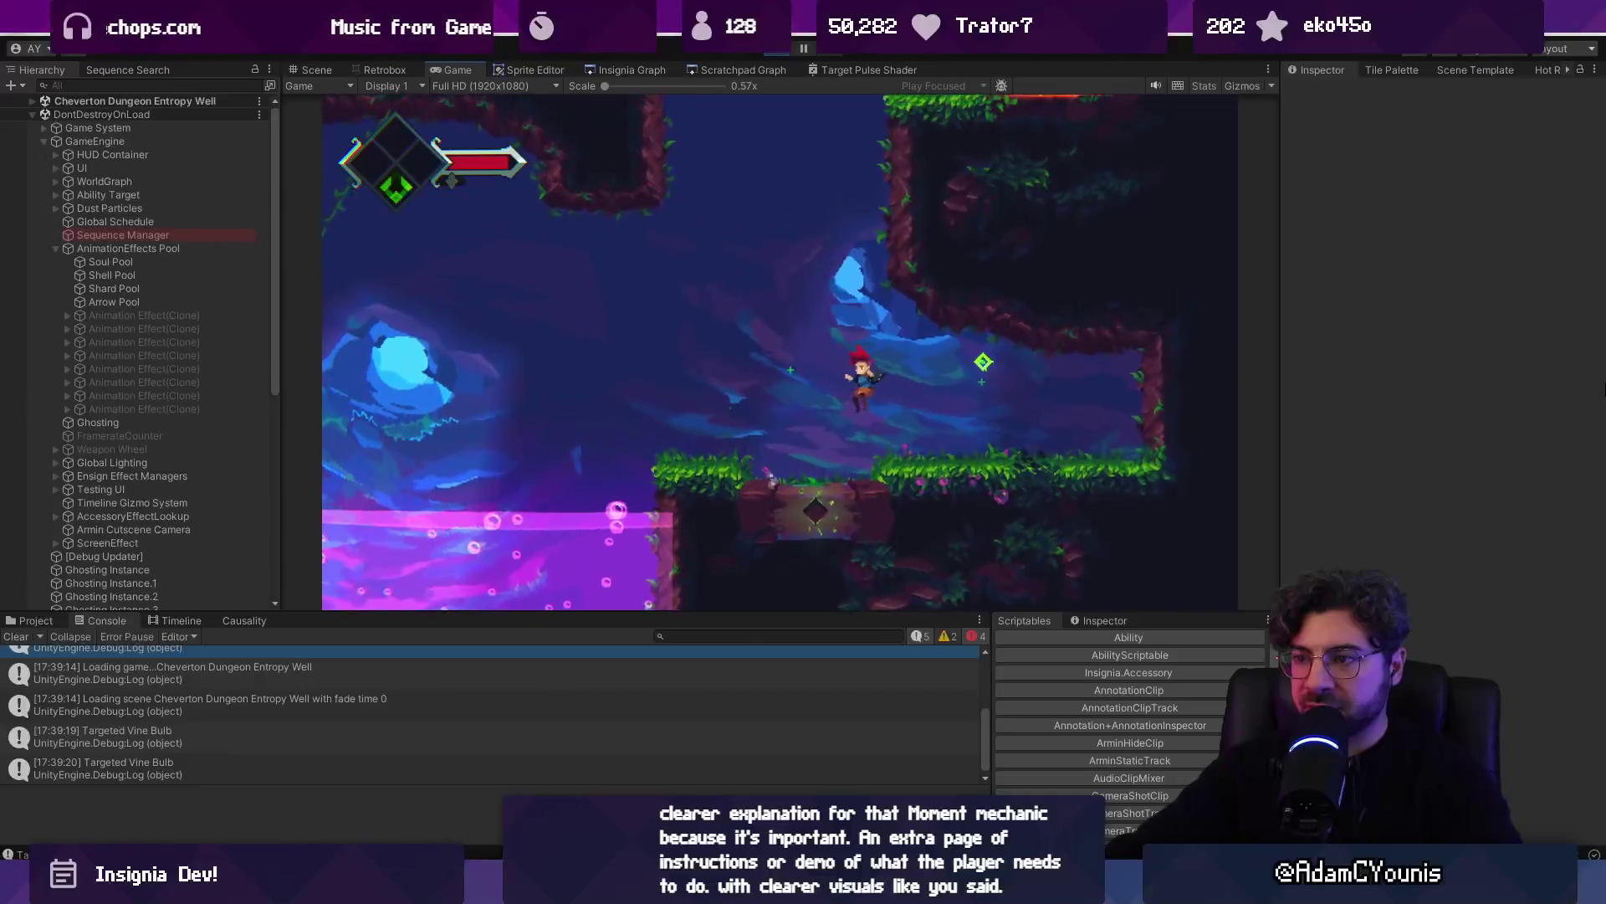
{"action": "key", "text": "Left"}
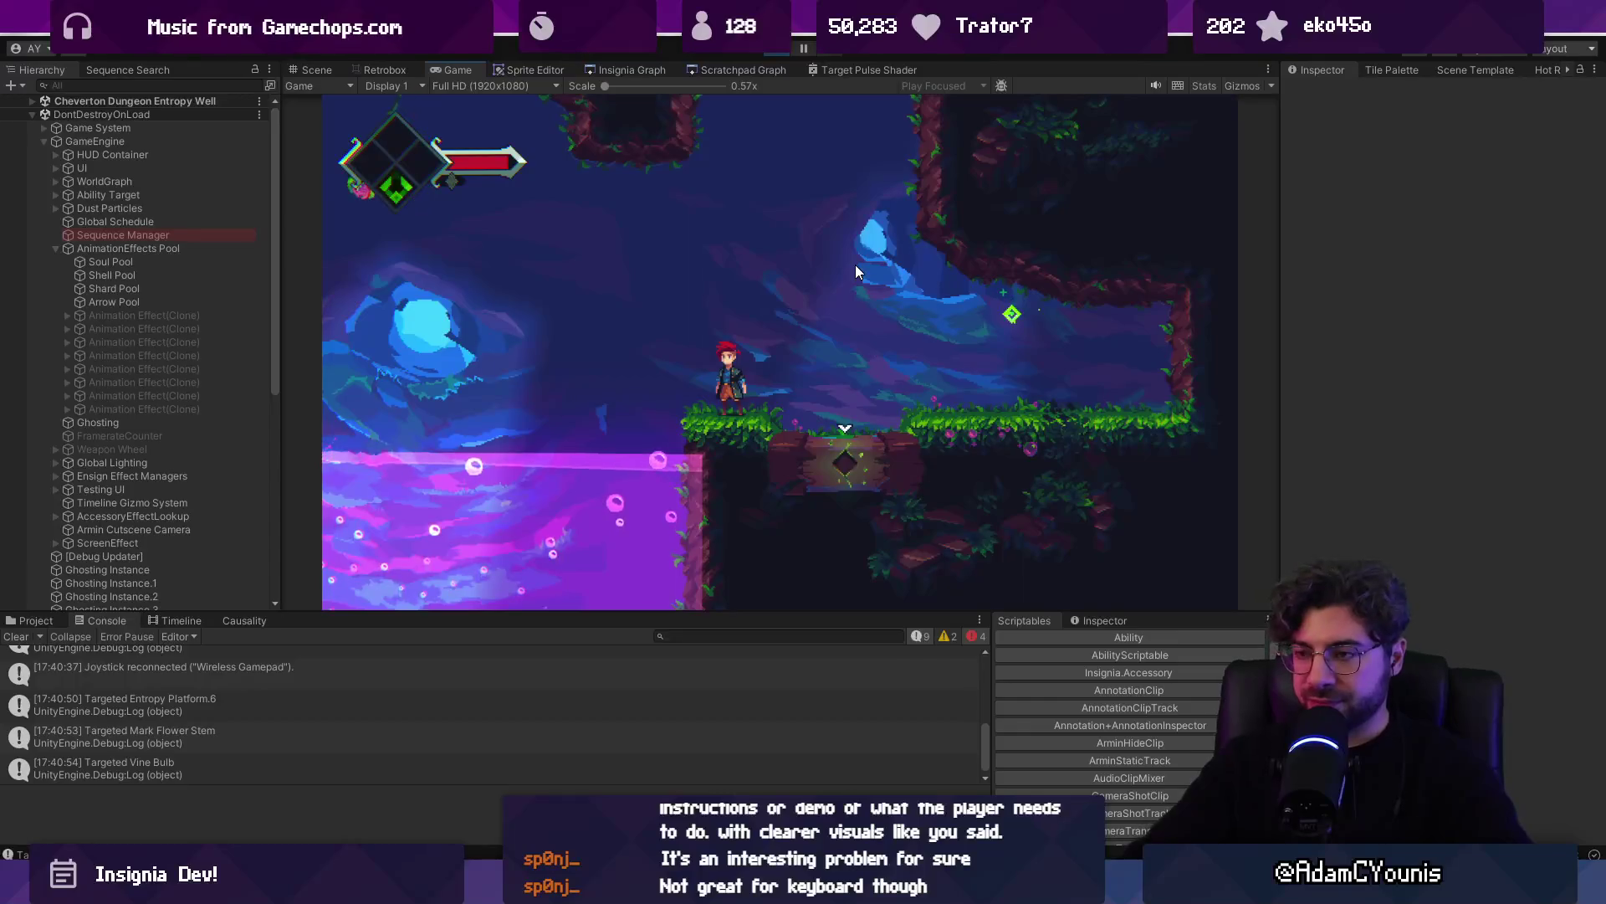
Open the in-game journal, restart Play mode in the Sandbox scene, and maximize the Game view
{"action": "key", "text": "super+p"}
{"action": "key", "text": "Escape"}
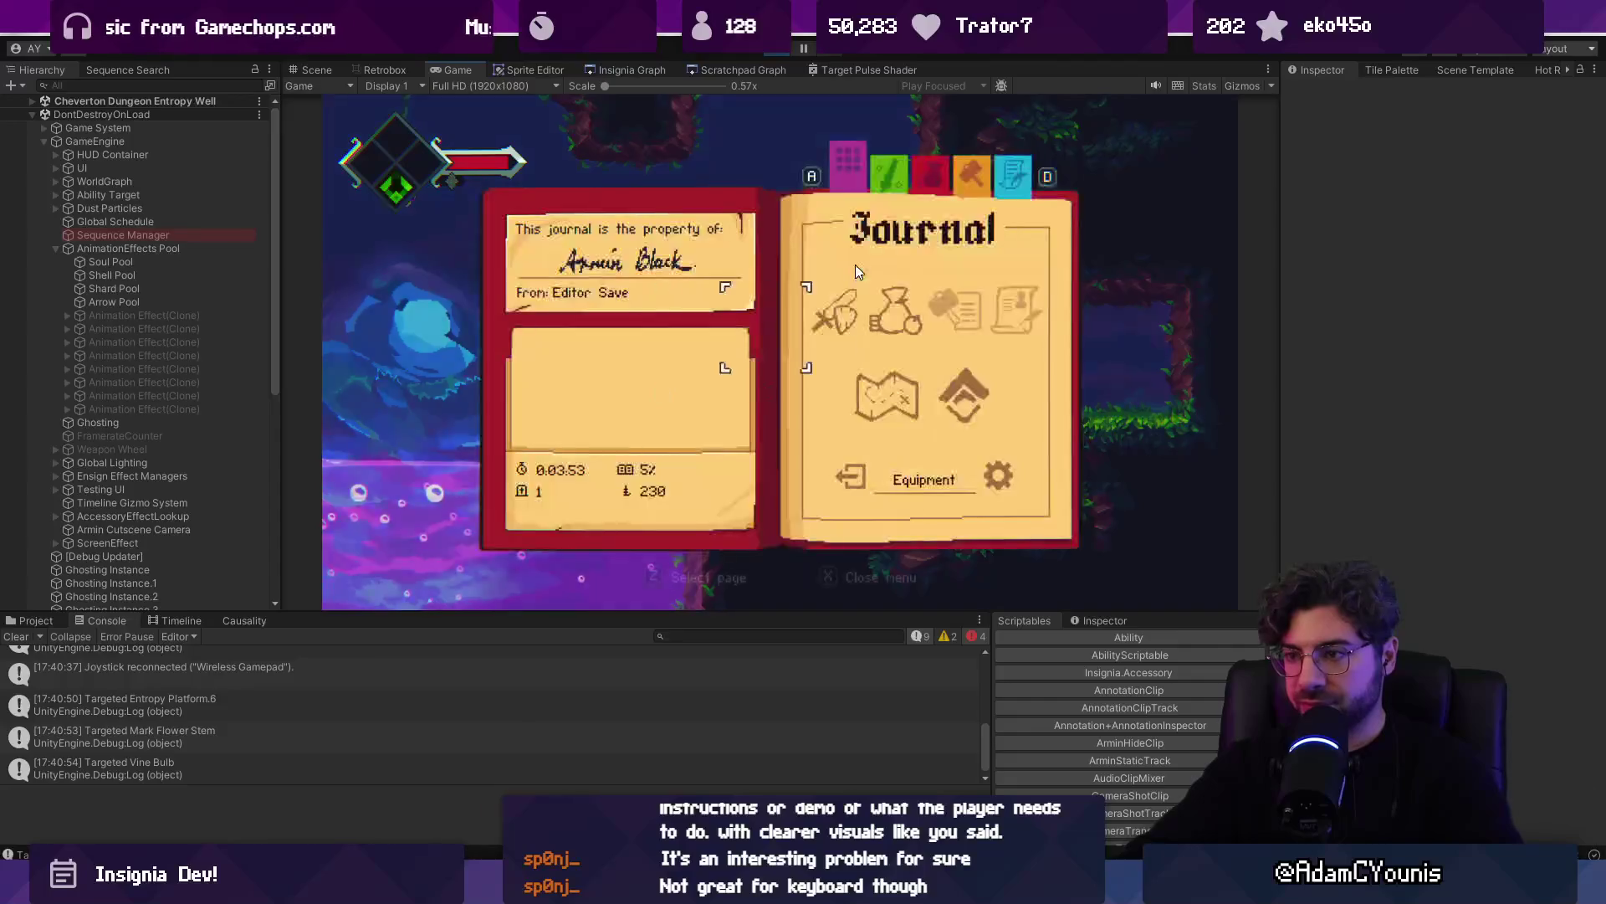
{"action": "key", "text": "ctrl+p"}
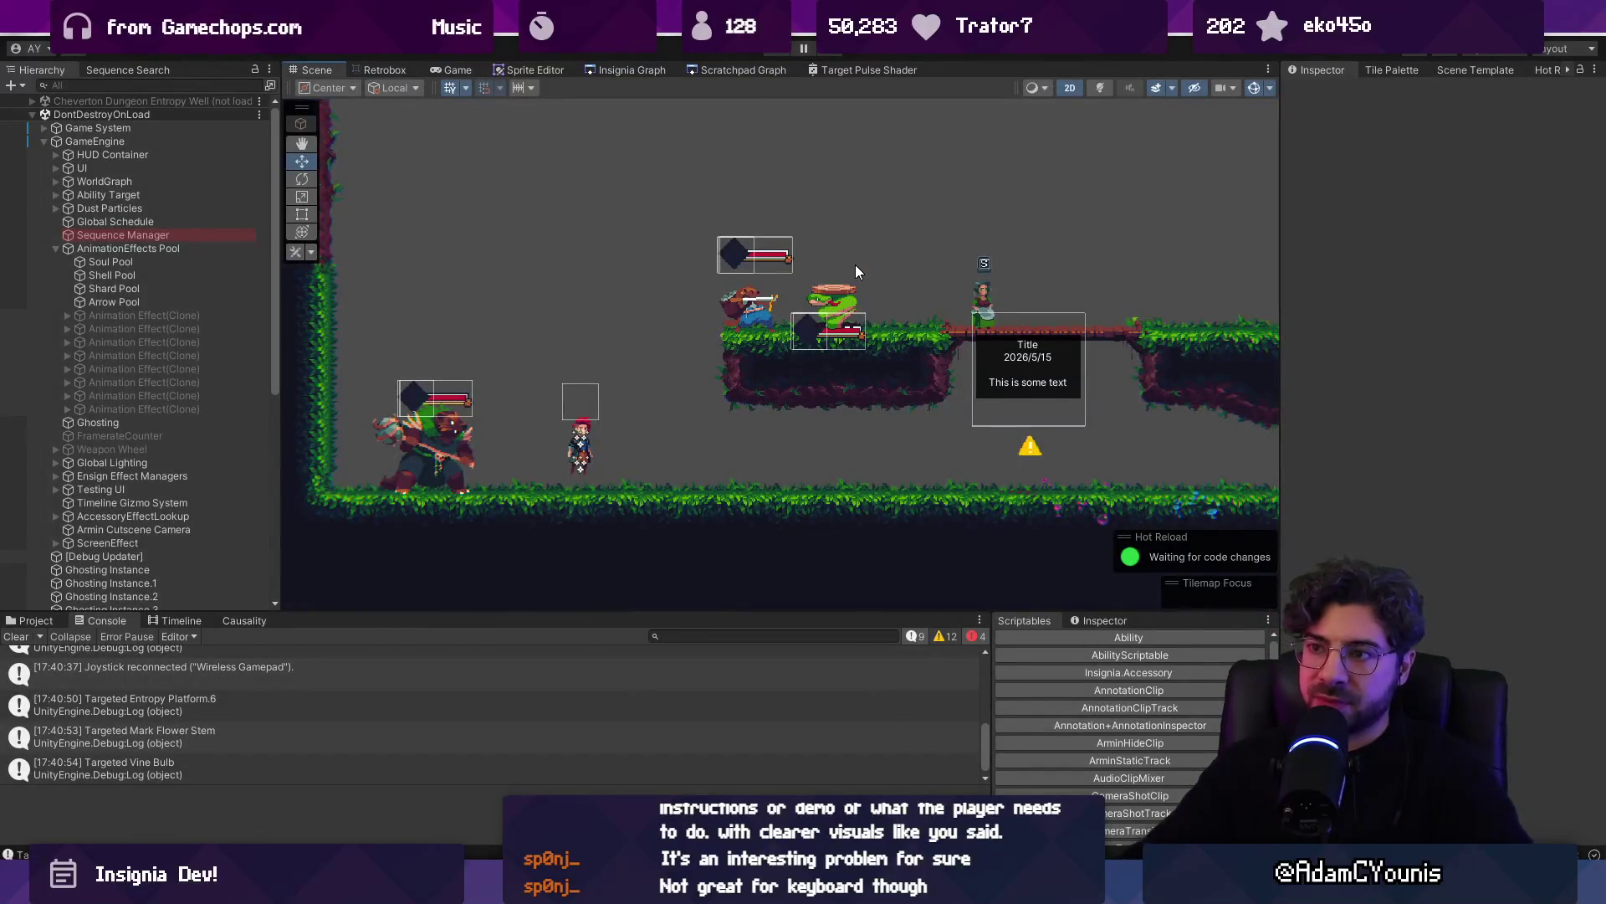
{"action": "key", "text": "ctrl+p"}
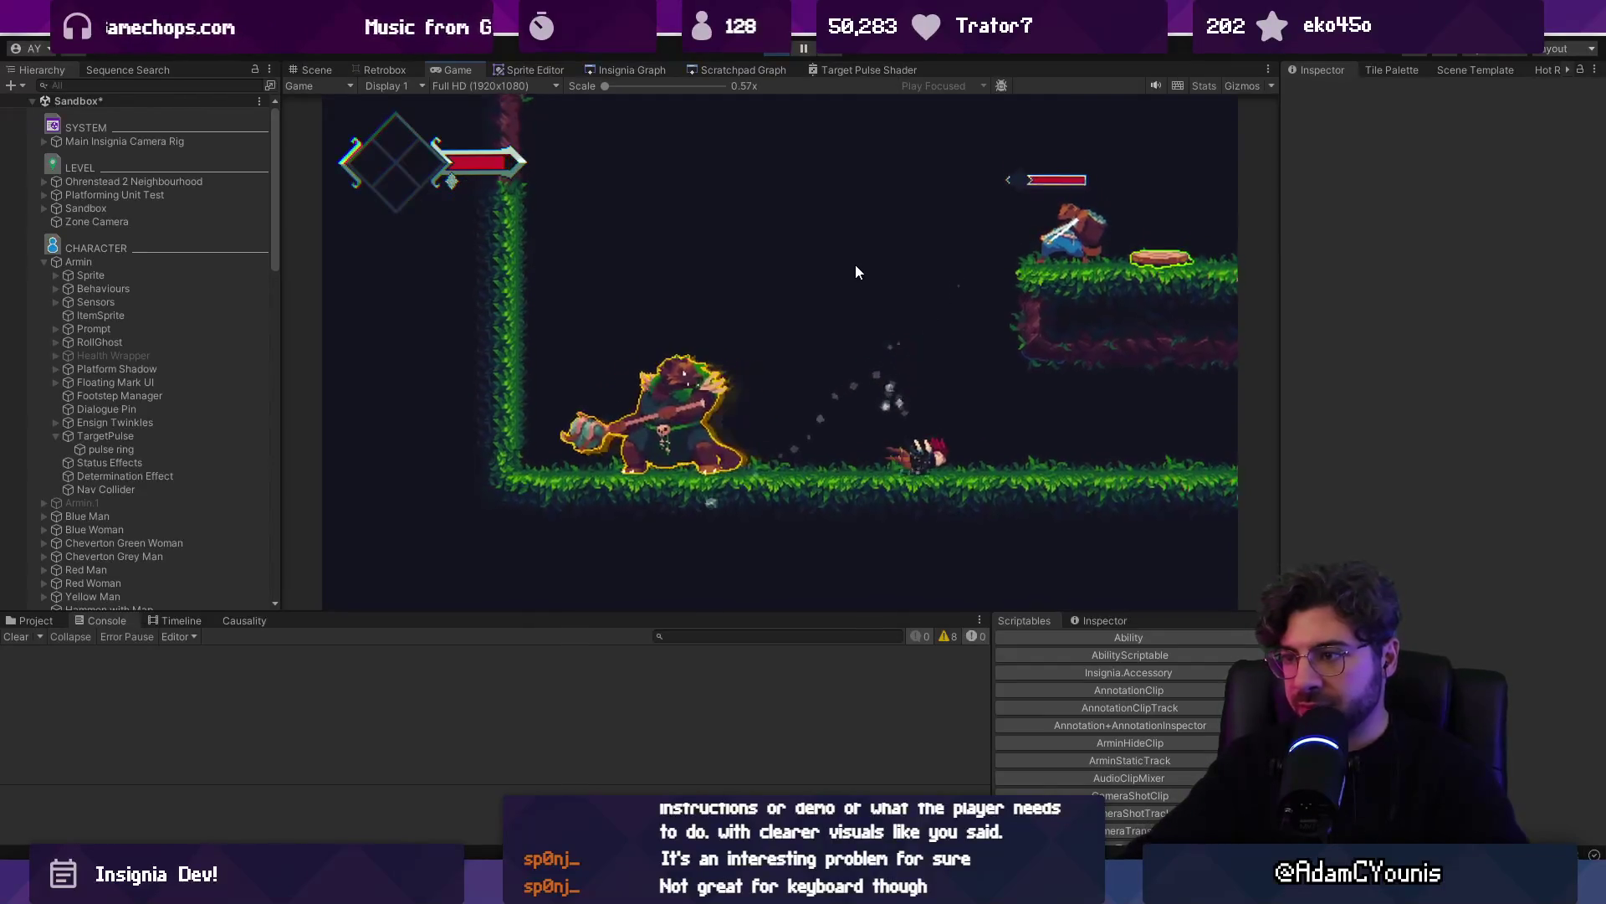
{"action": "key", "text": "shift+space"}
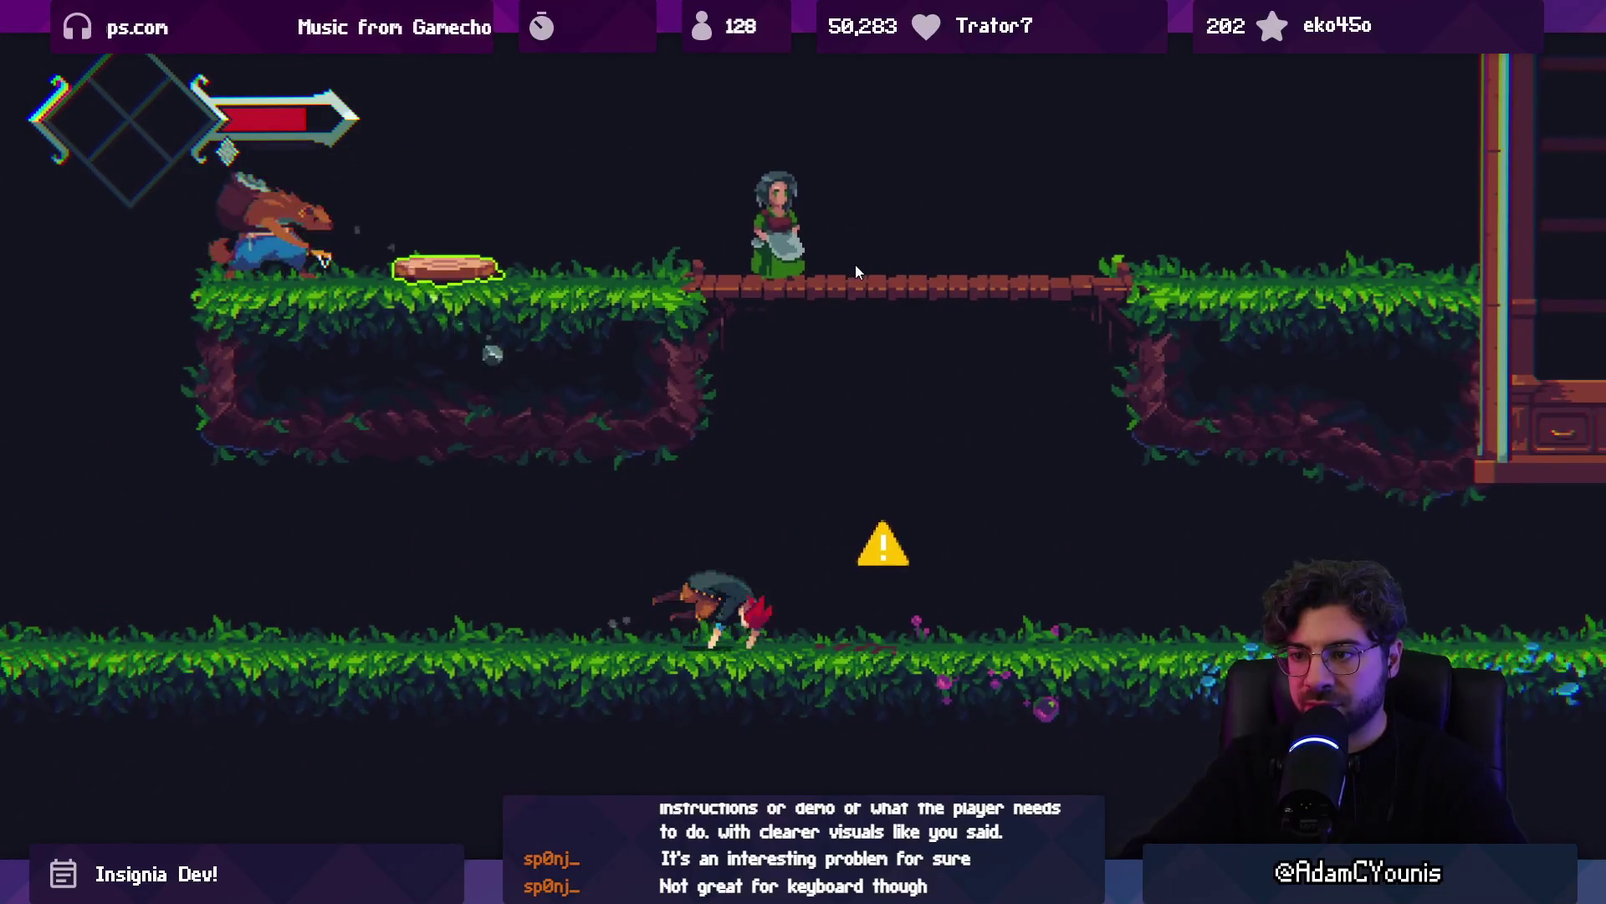
Read the warning sign, then run left and slash the ogre repeatedly, wearing its health down to 5
{"action": "key", "text": "Right"}
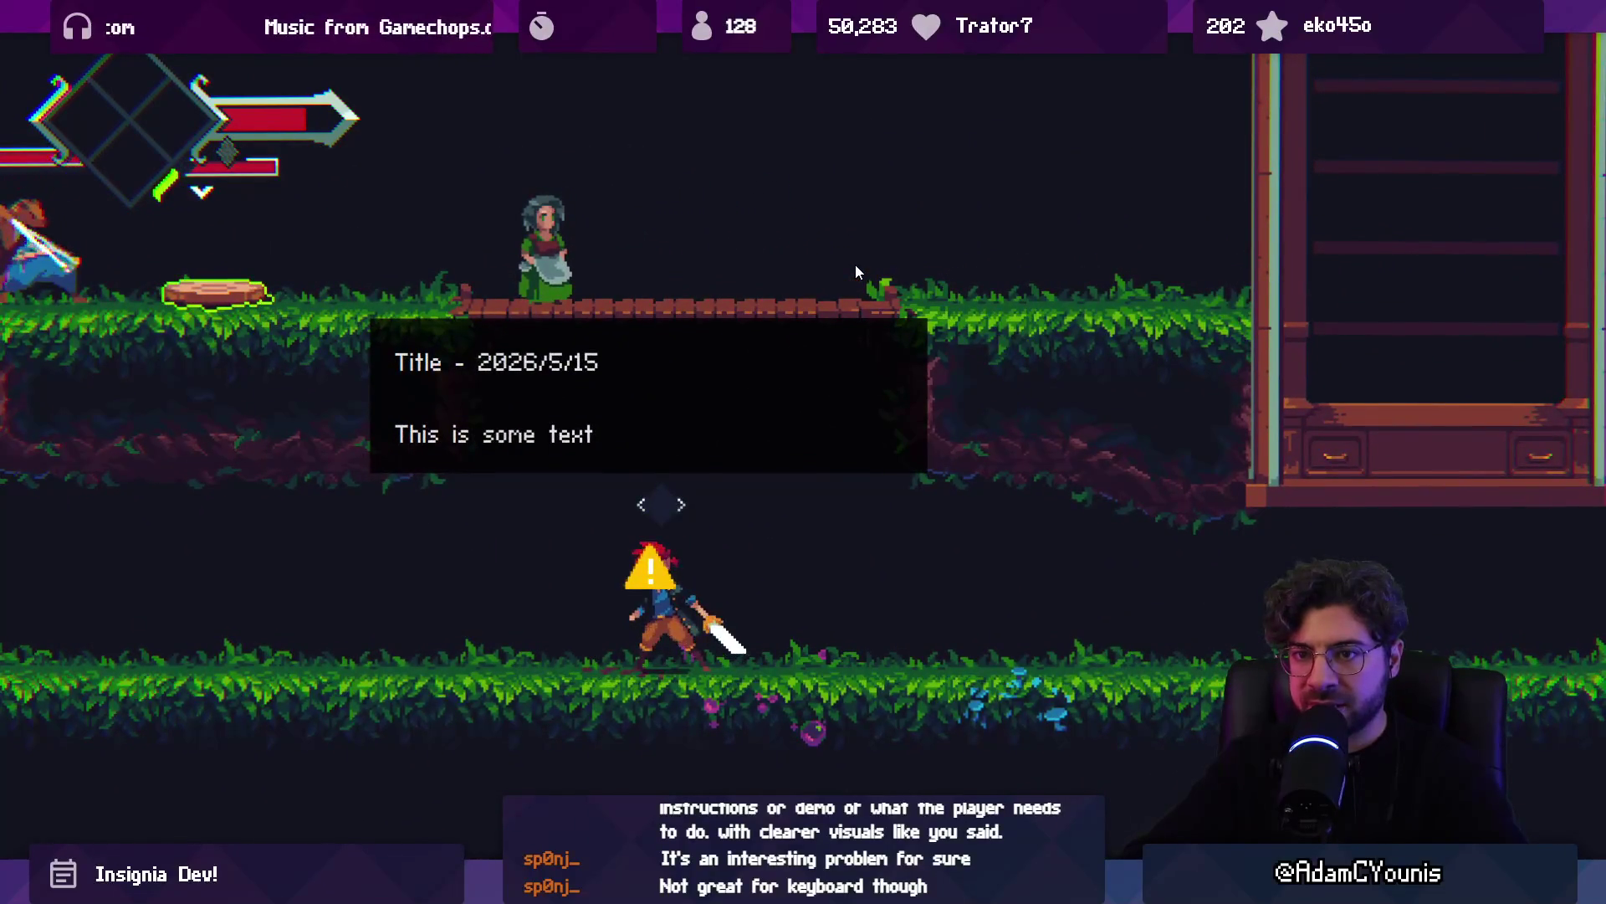
{"action": "key", "text": "Left"}
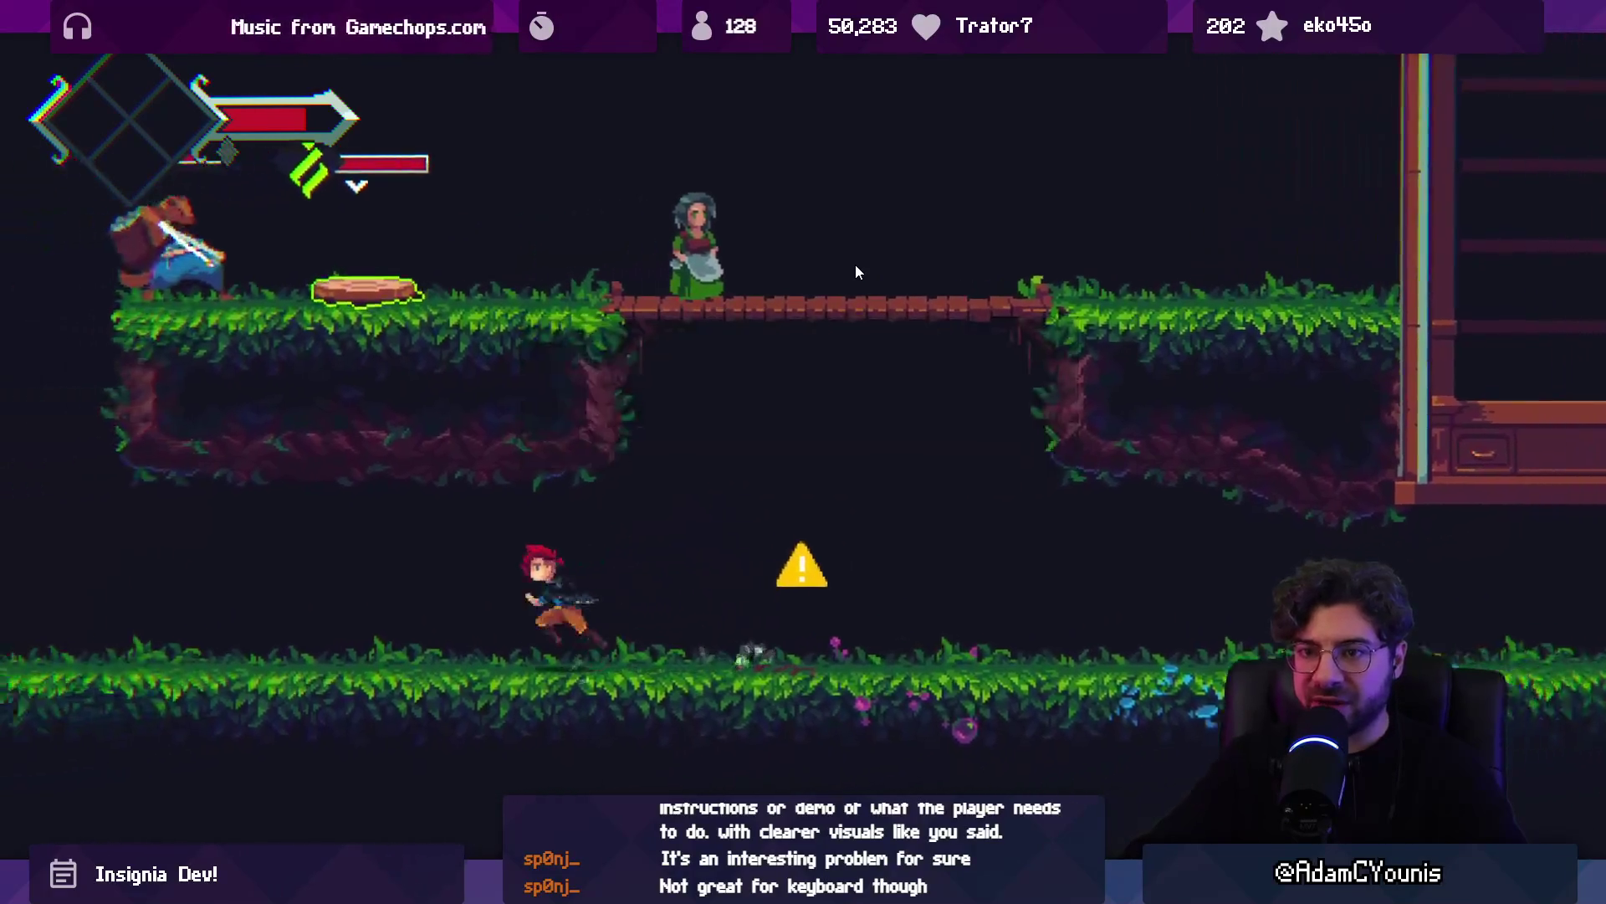
{"action": "key", "text": "Left"}
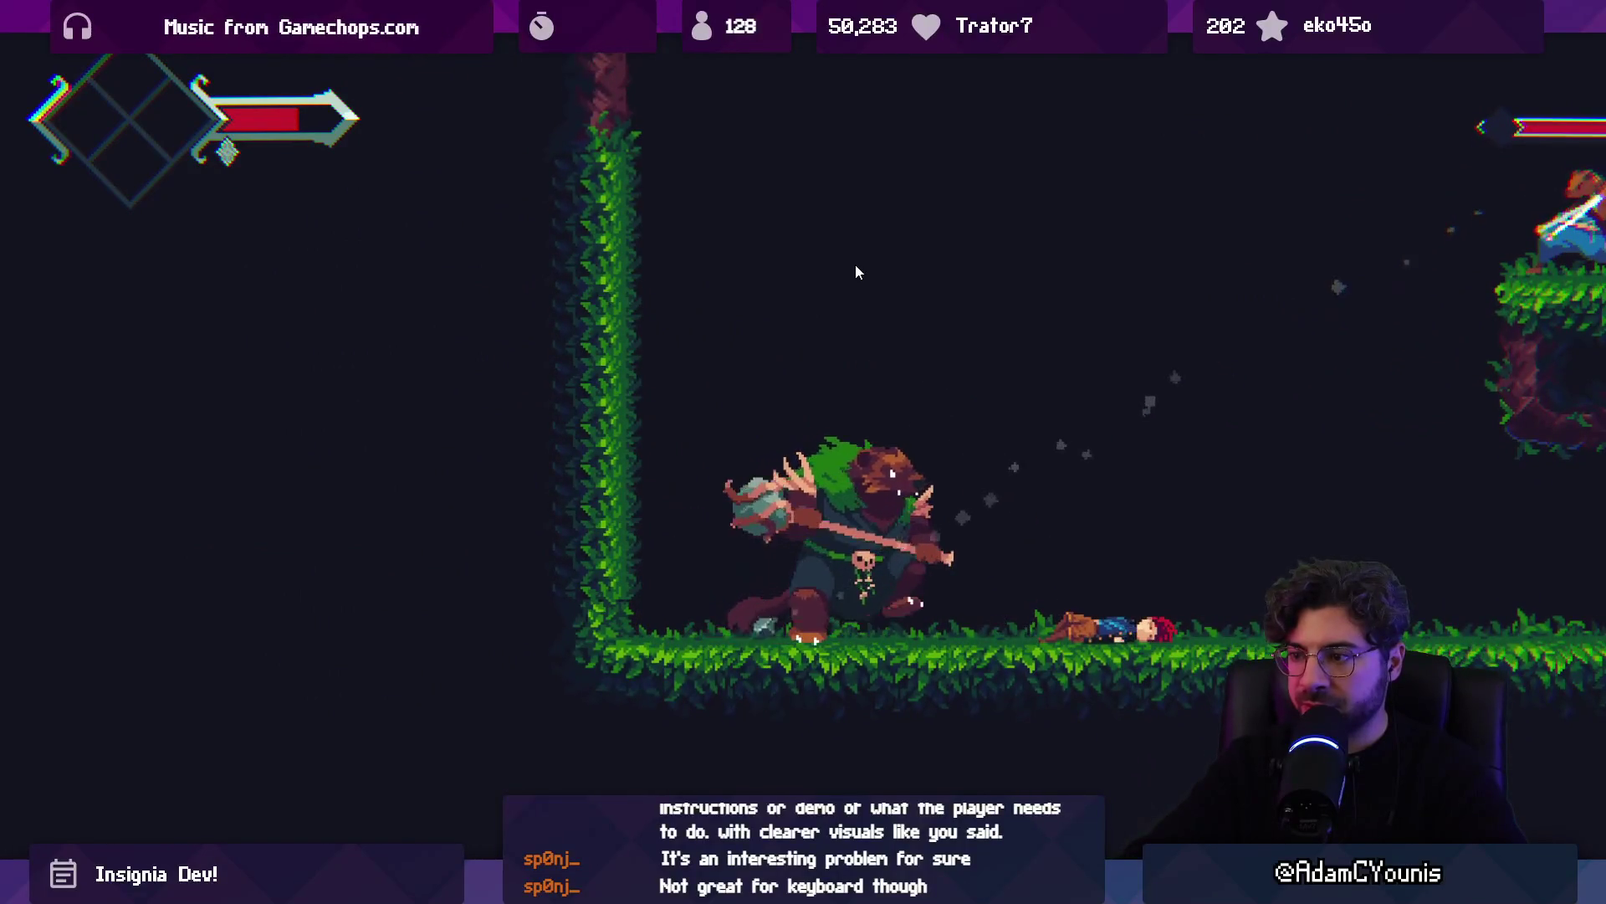
{"action": "key", "text": "Left"}
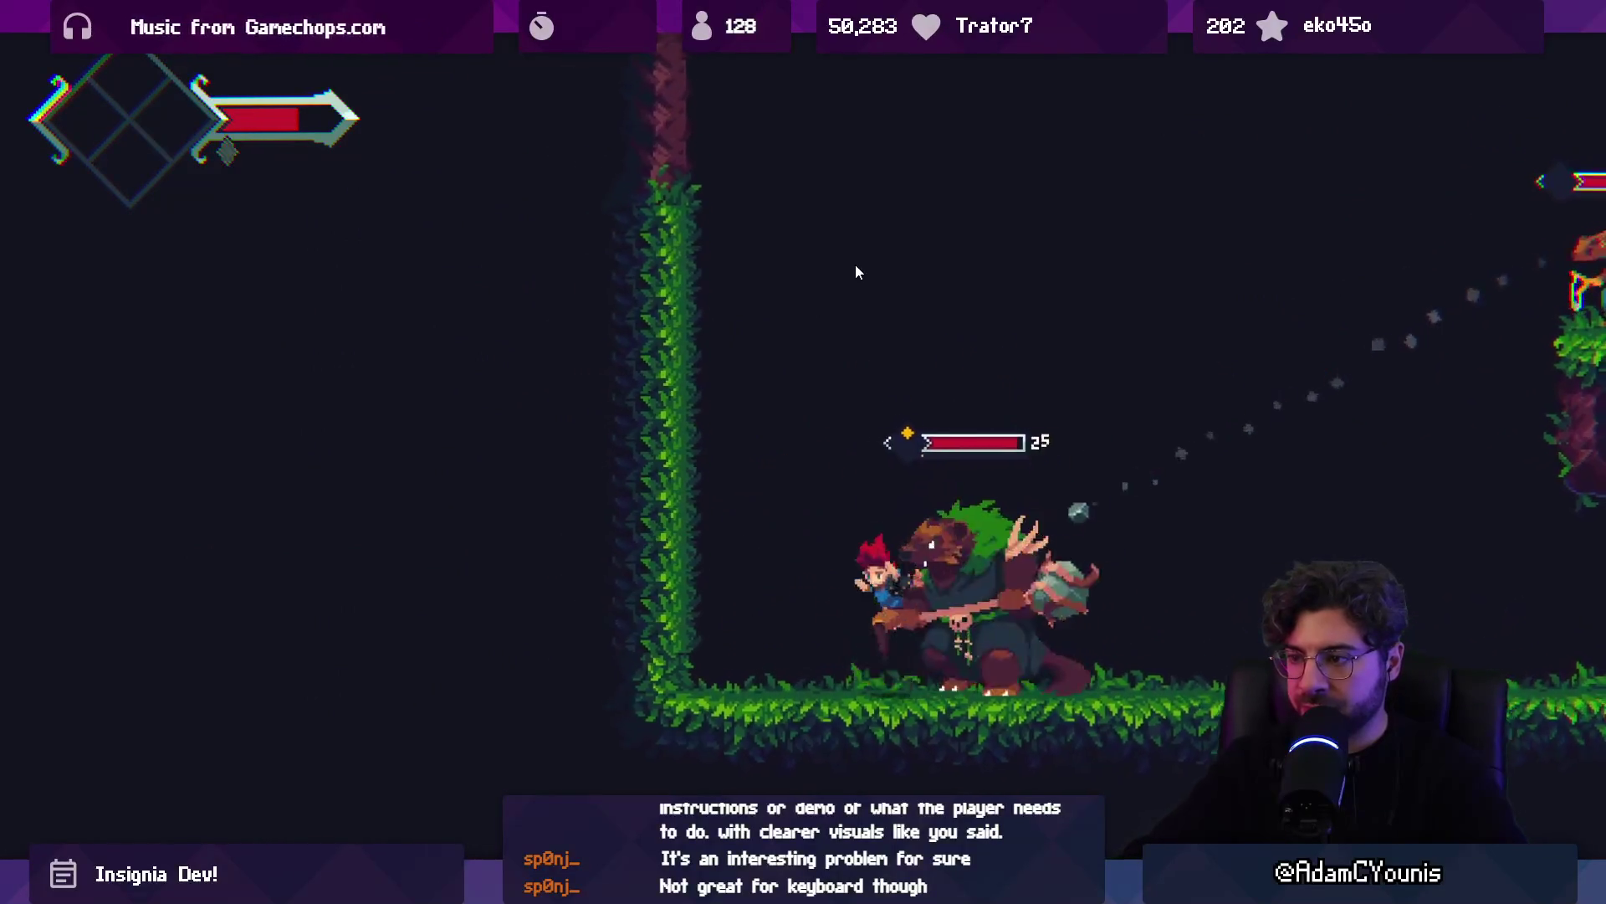
{"action": "key", "text": "x"}
{"action": "key", "text": "space"}
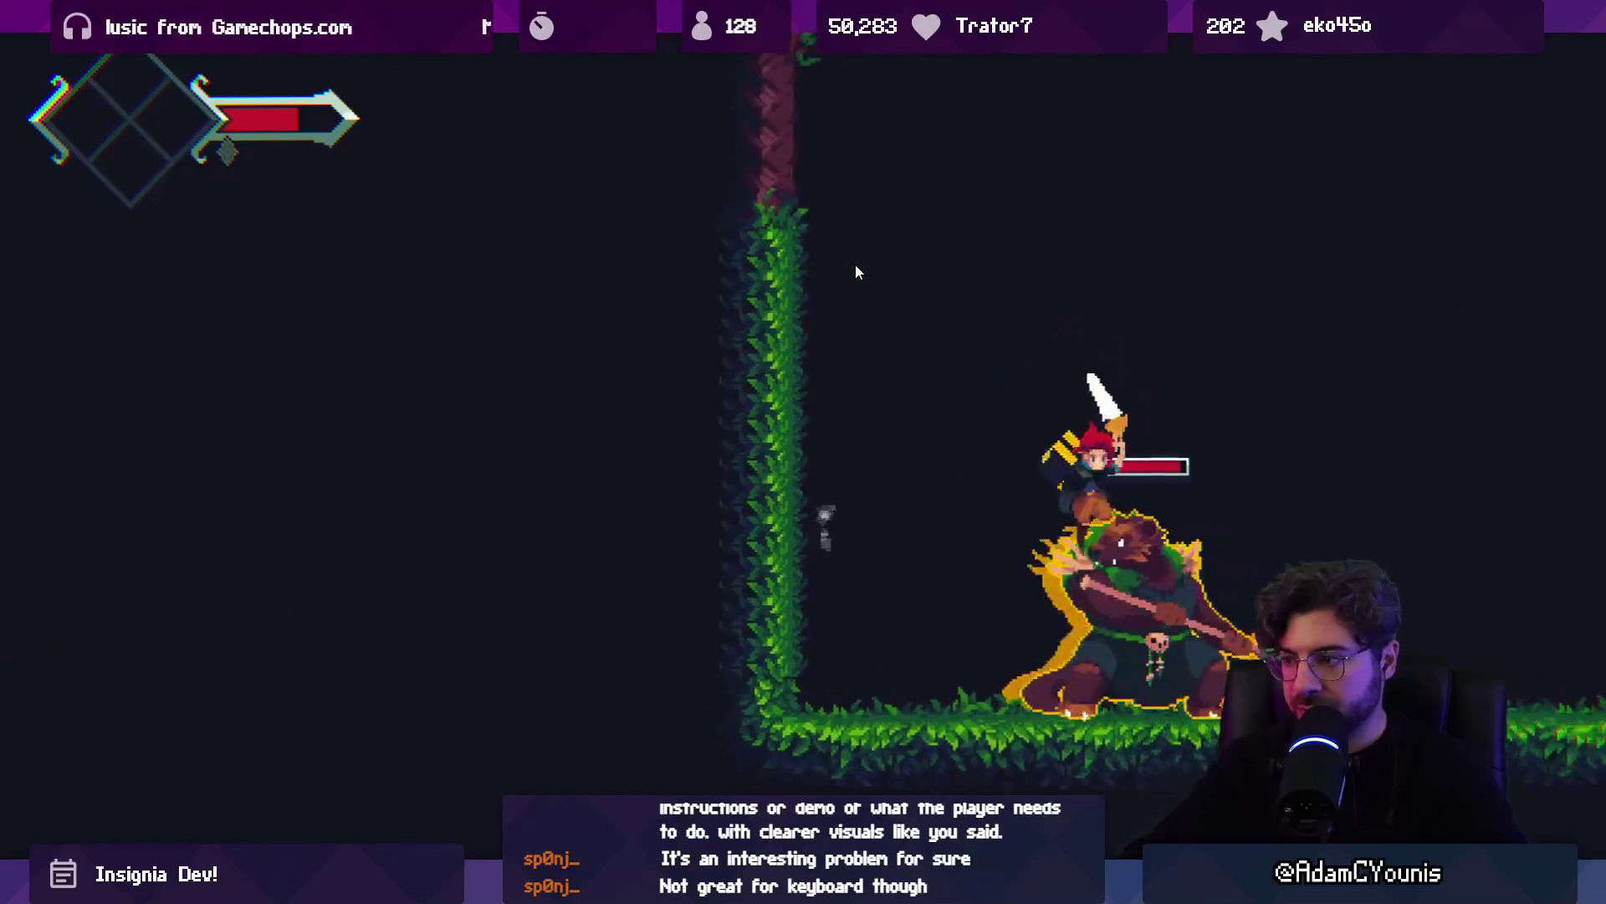
{"action": "key", "text": "Right"}
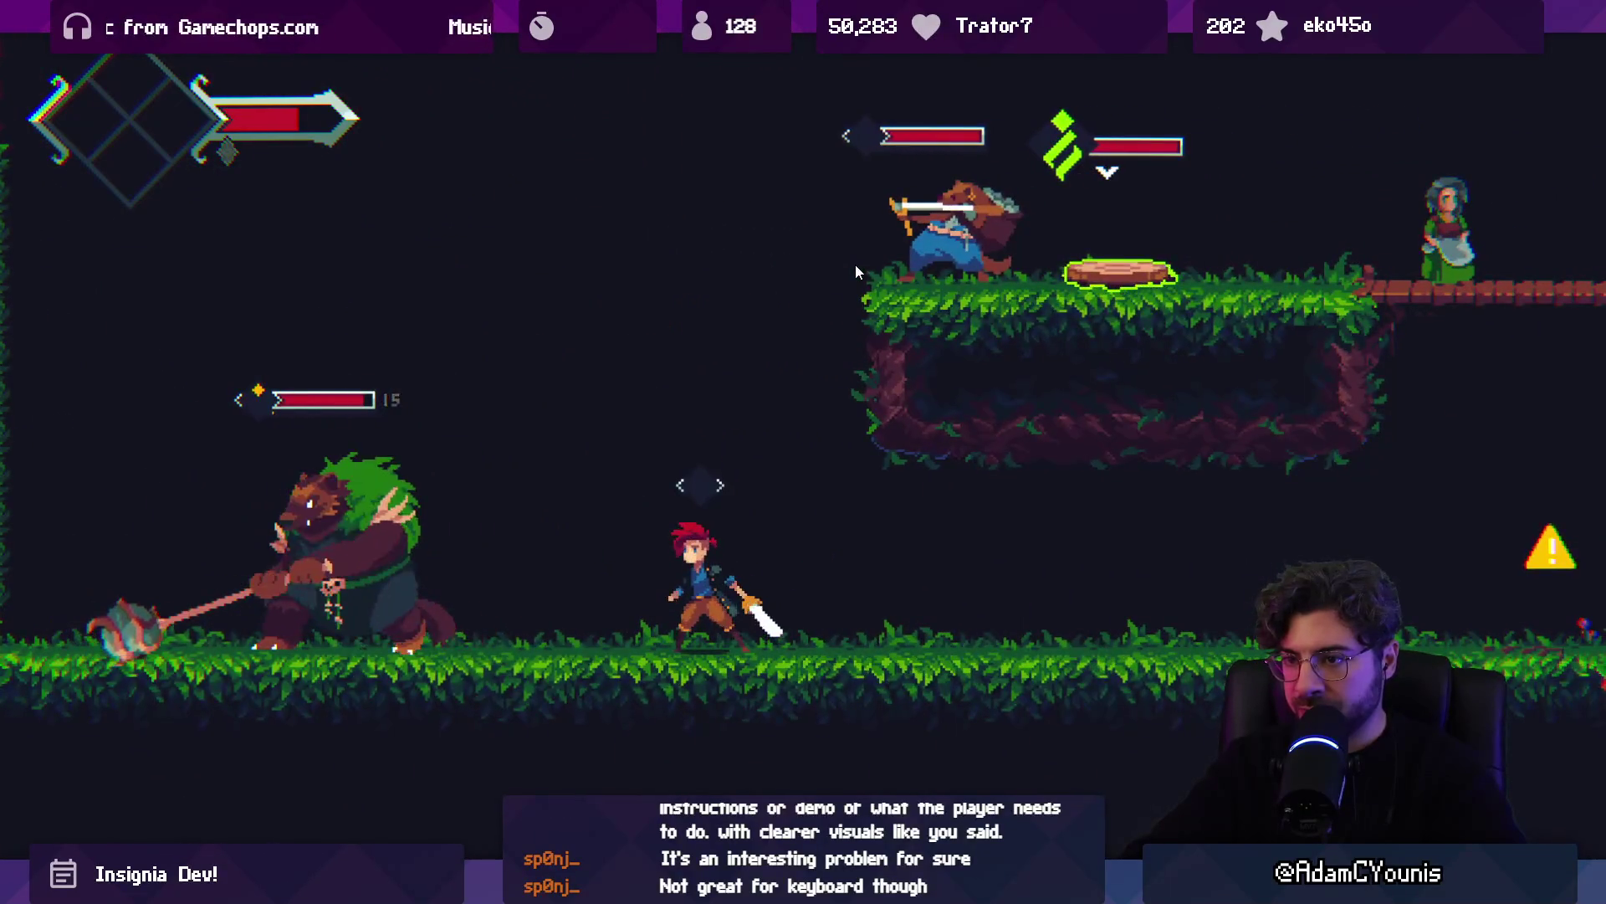
{"action": "key", "text": "x"}
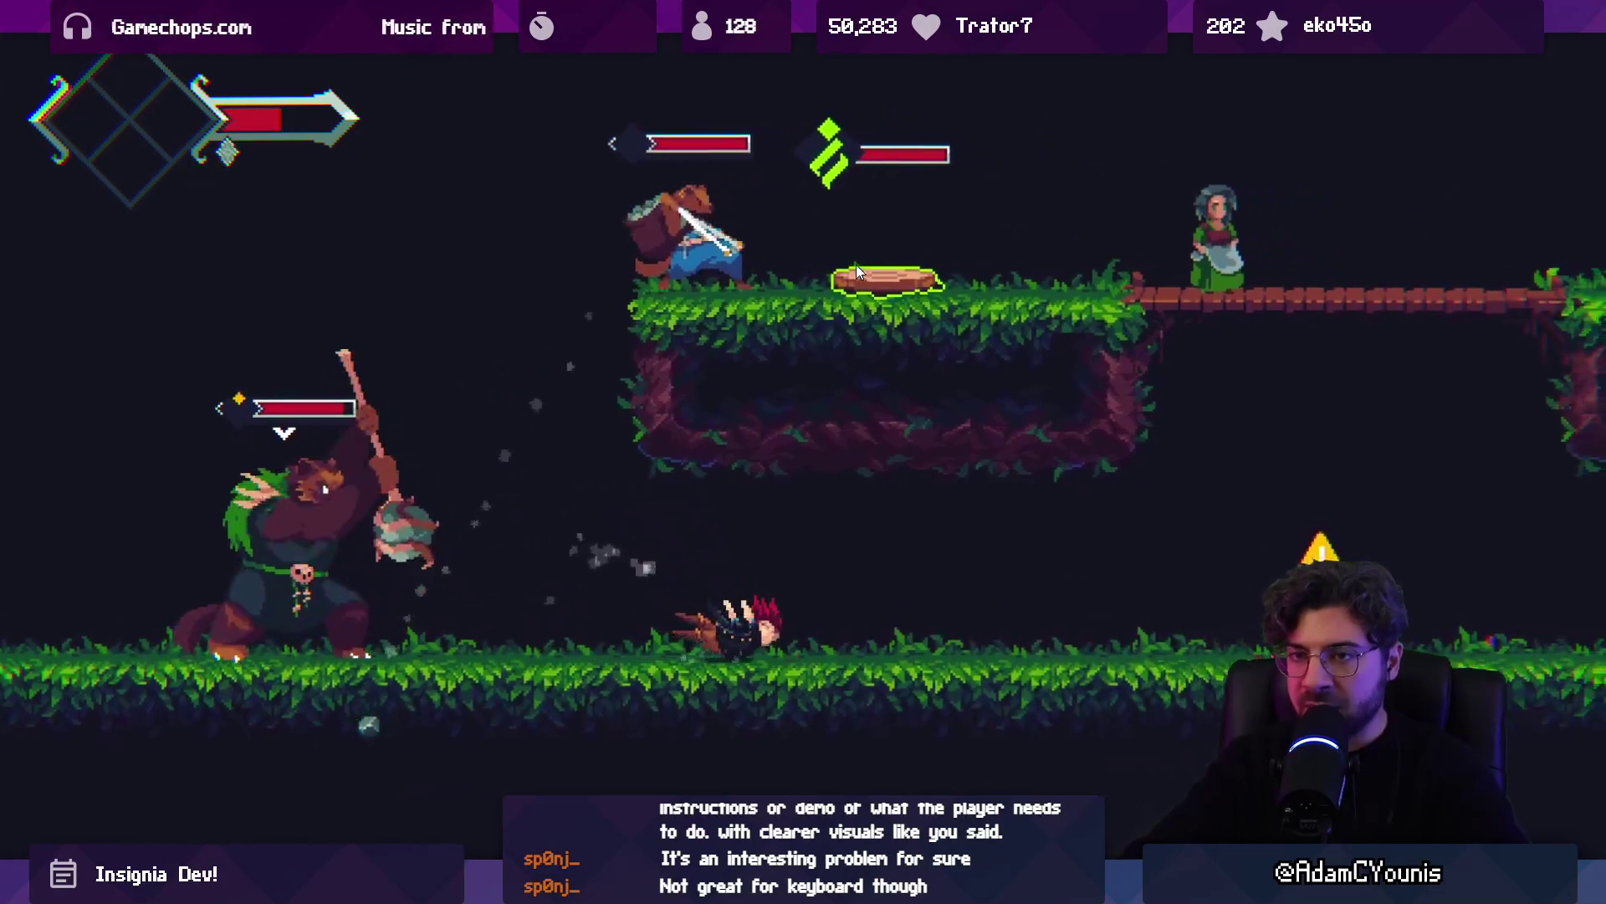
{"action": "key", "text": "Left"}
{"action": "key", "text": "x"}
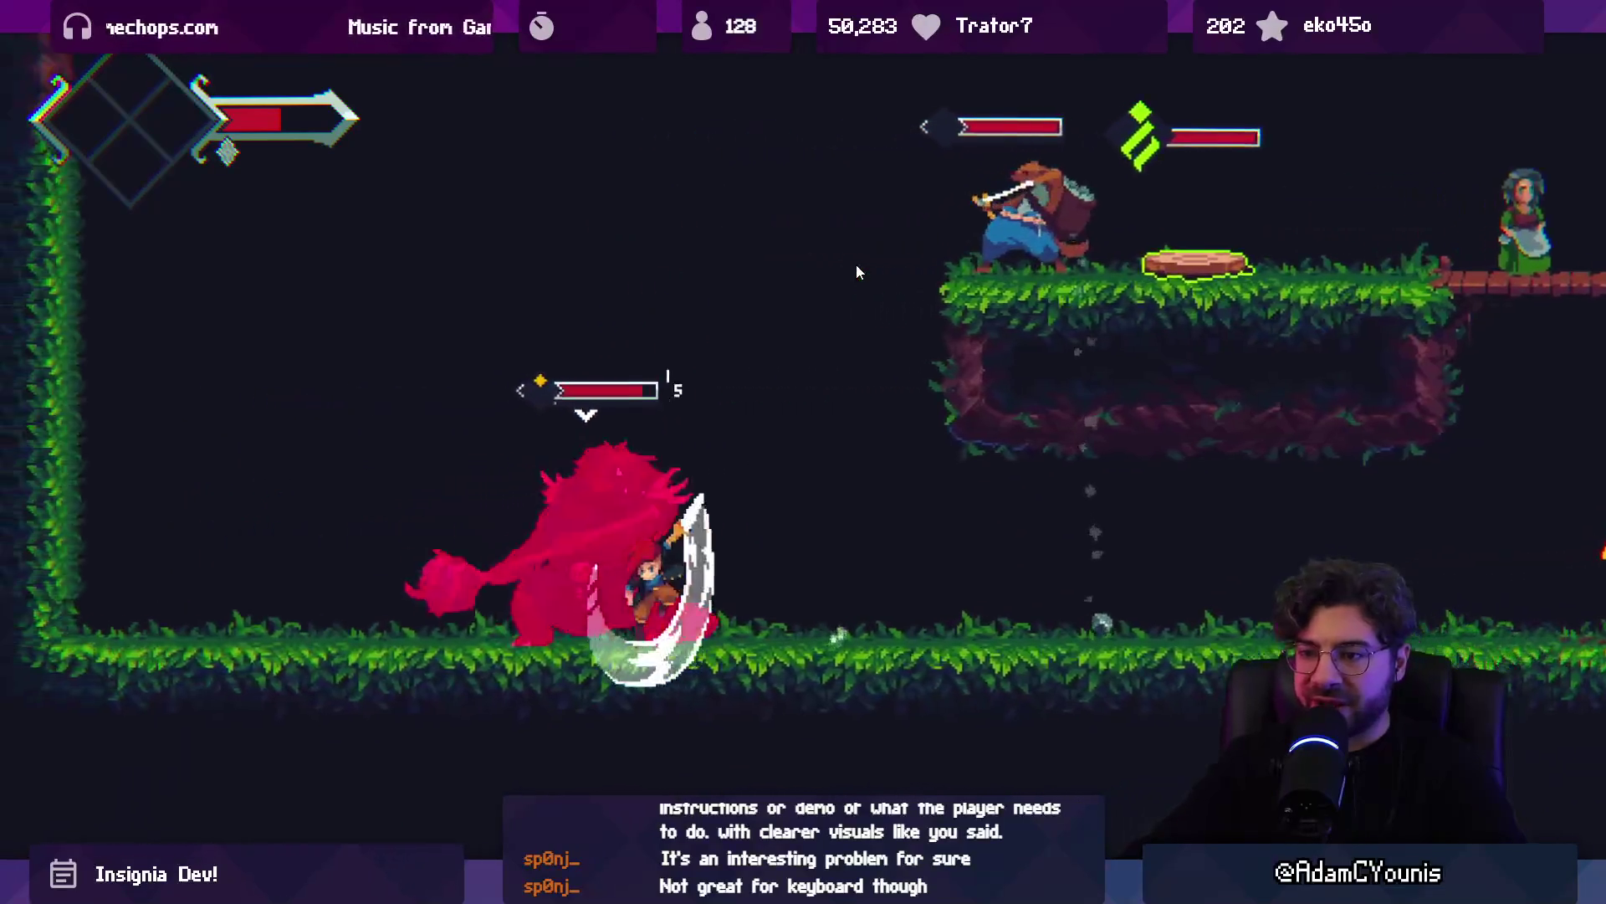
{"action": "key", "text": "Left"}
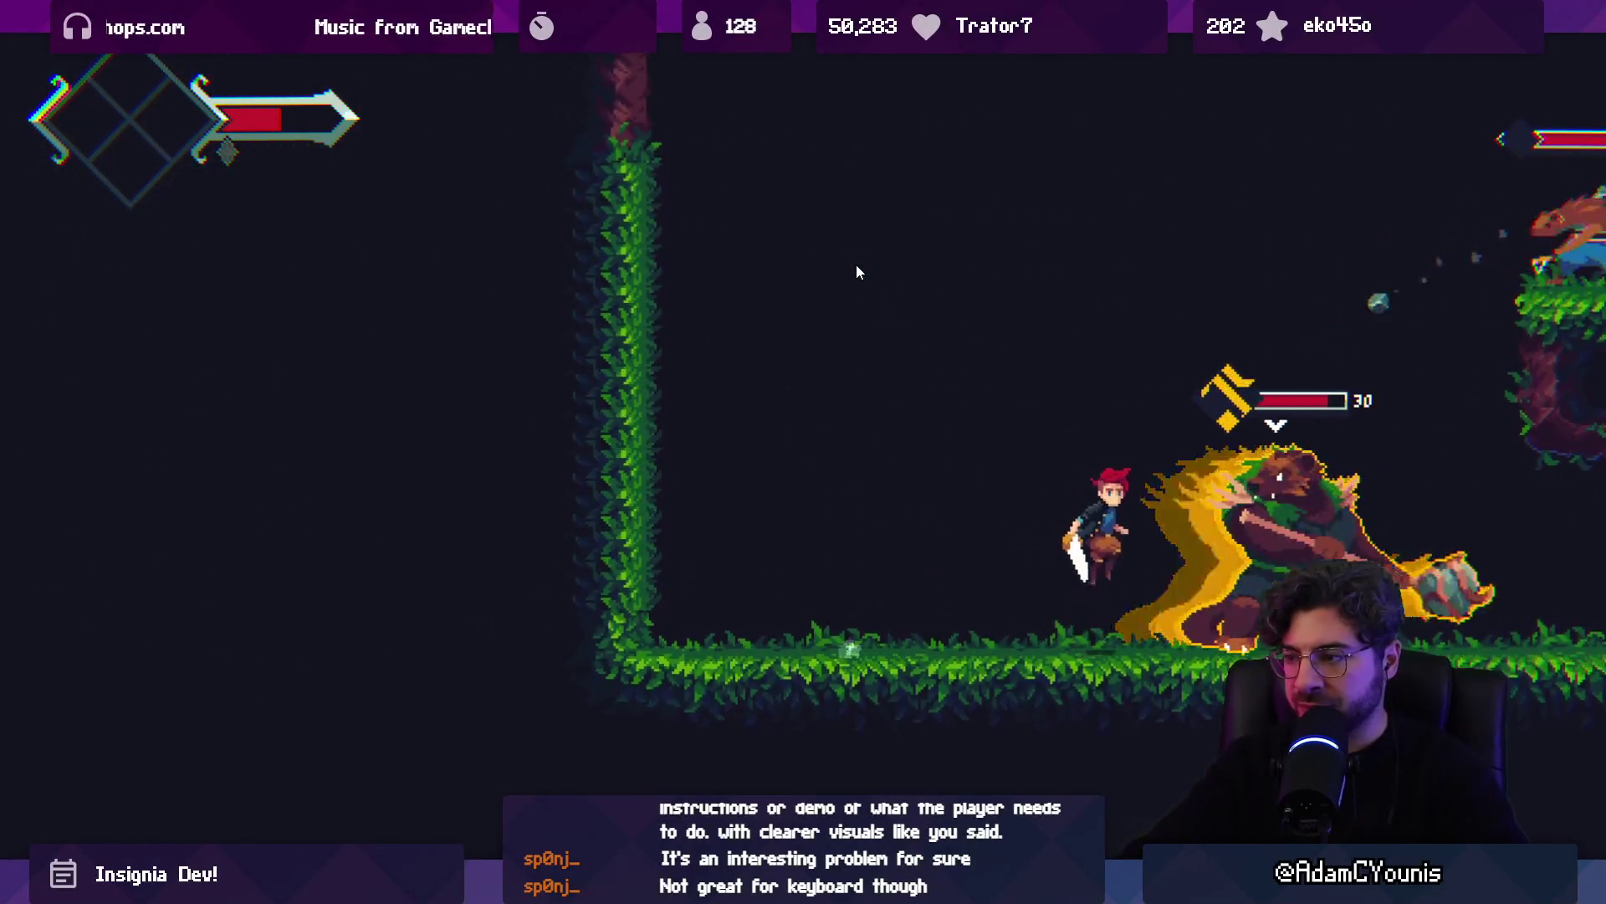
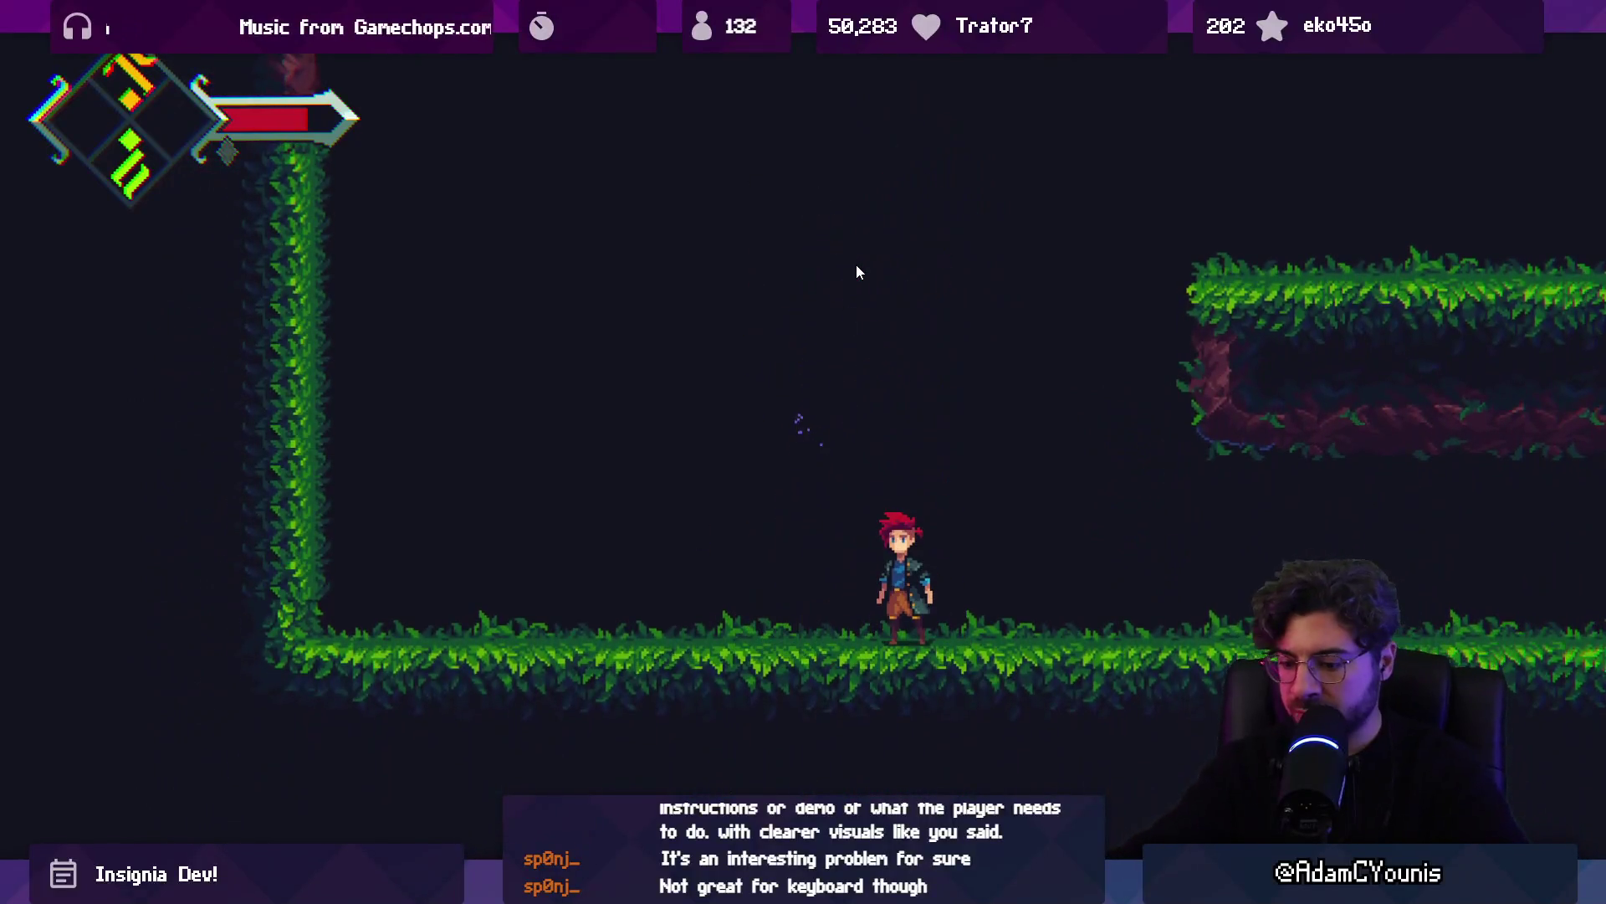
Stop play mode and clear the Console errors
{"action": "key", "text": "shift+space"}
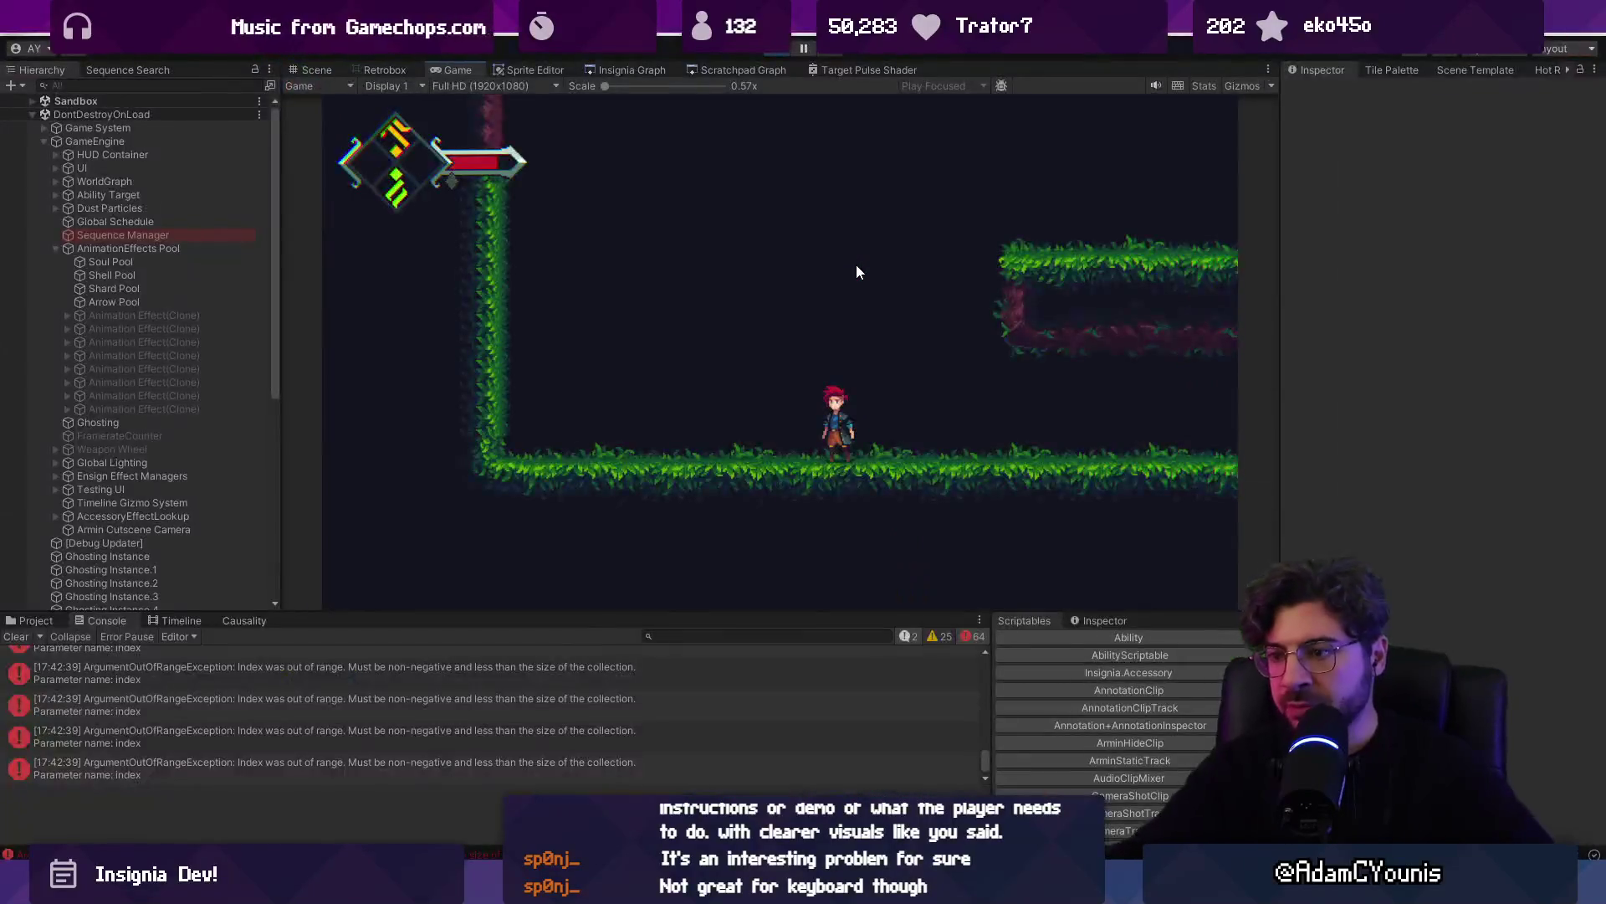
{"action": "left_click", "coordinate": [779, 50]}
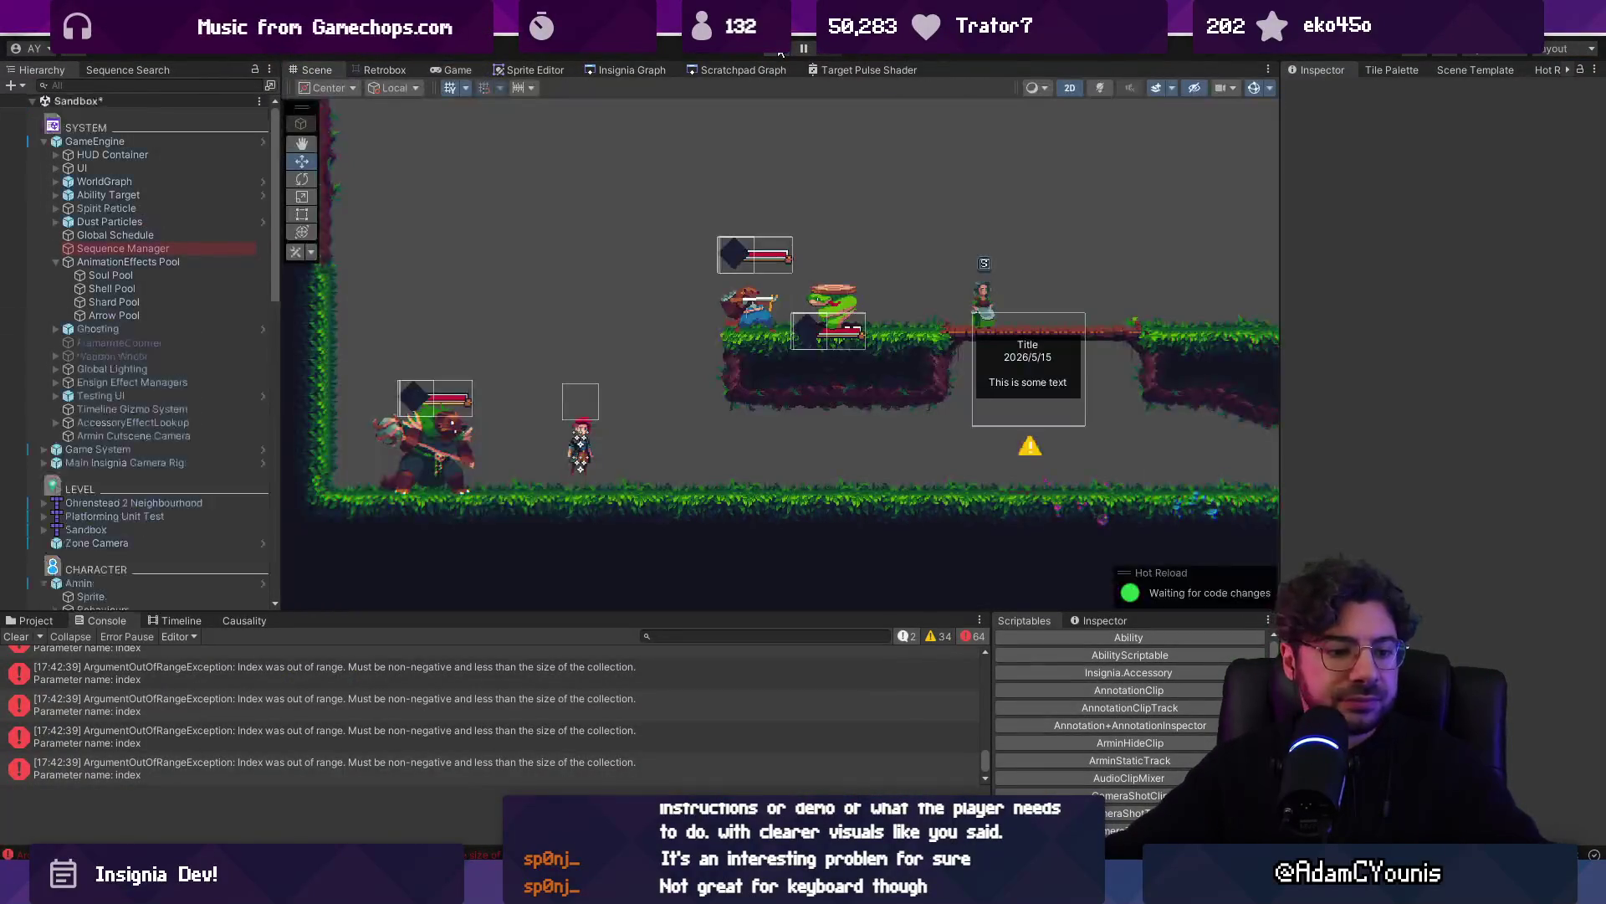
{"action": "scroll", "coordinate": [668, 427], "scroll_direction": "down", "scroll_amount": 2}
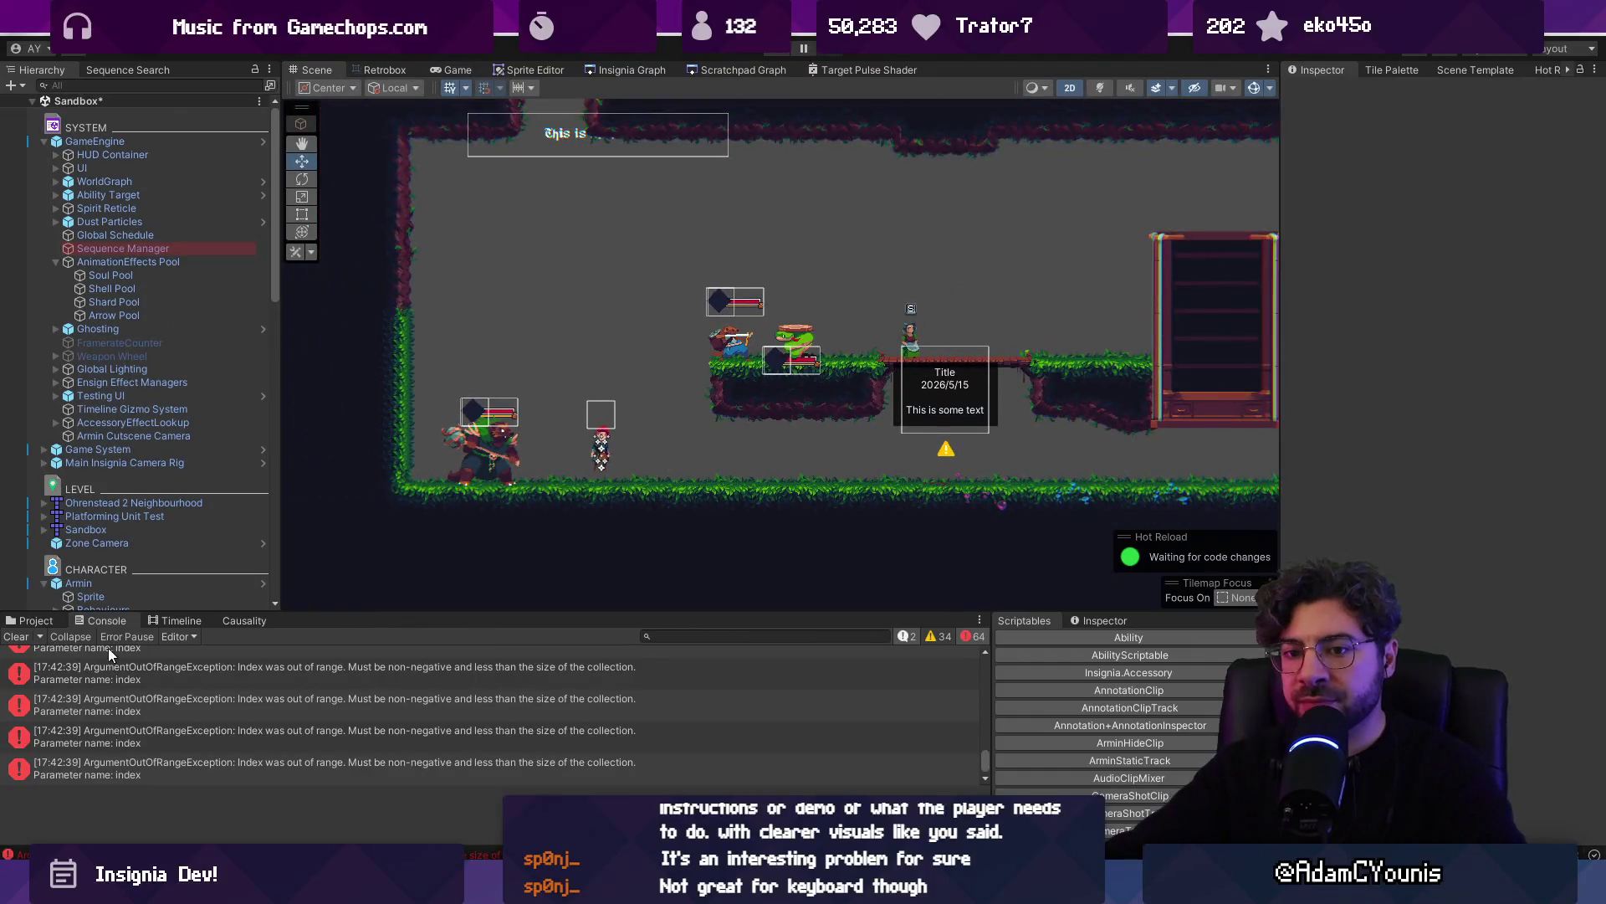
{"action": "left_click", "coordinate": [16, 637]}
Delete the Bounce Snake Wrapper_1 enemy from the scene, then switch to Fork
{"action": "left_click_drag", "start_coordinate": [388, 612], "coordinate": [406, 680]}
{"action": "scroll", "coordinate": [745, 409], "scroll_direction": "down", "scroll_amount": 1}
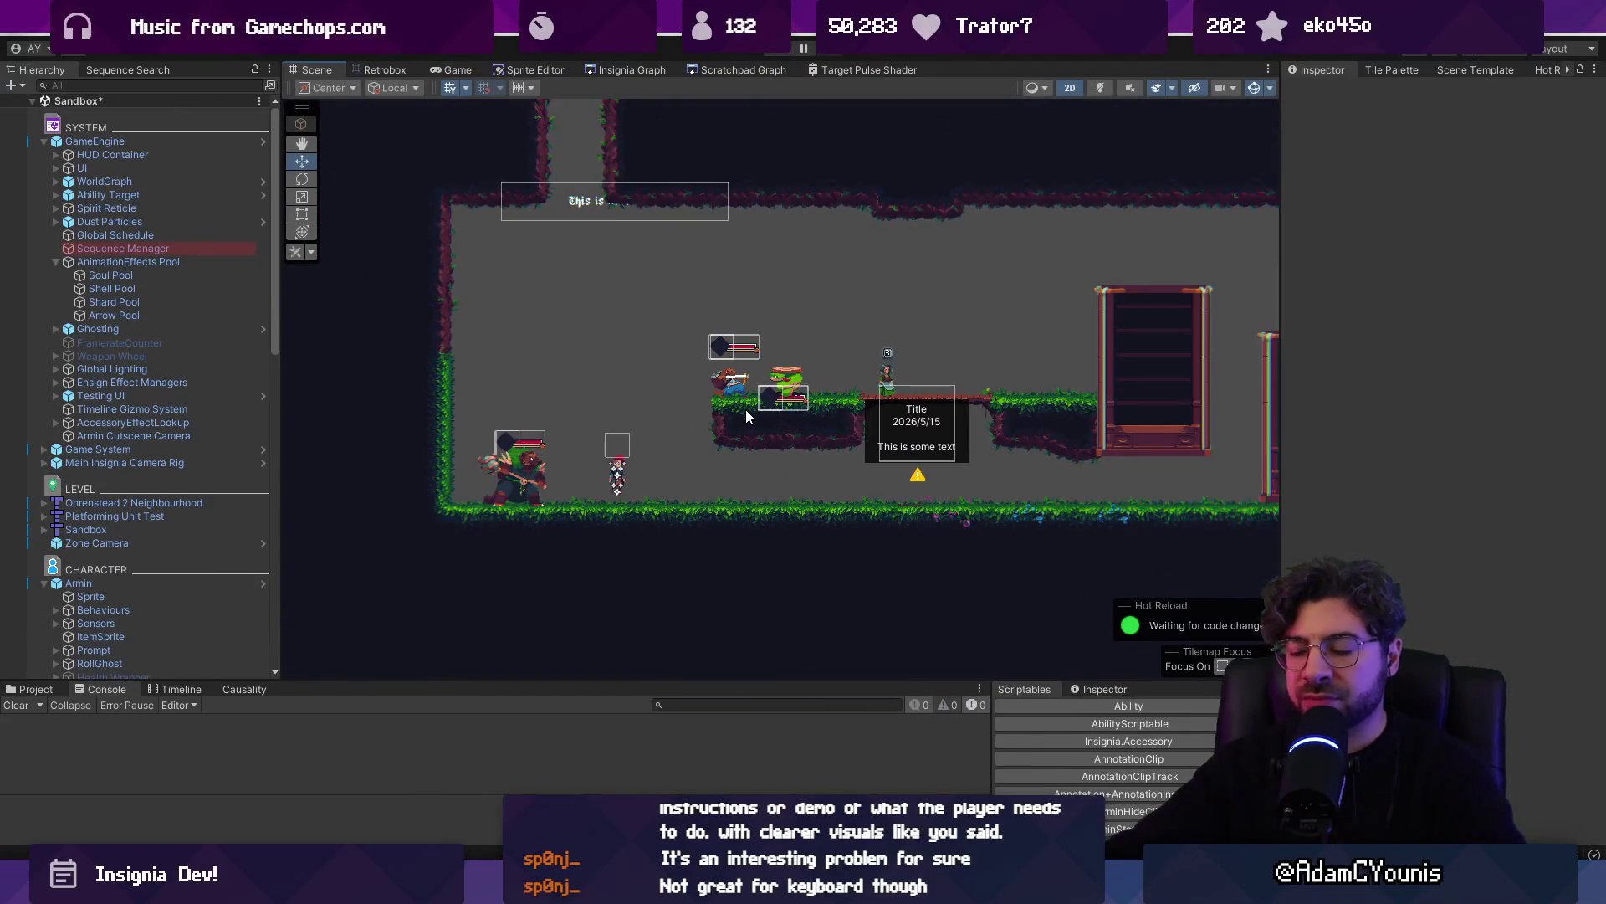
{"action": "scroll", "coordinate": [701, 348], "scroll_direction": "down", "scroll_amount": 1}
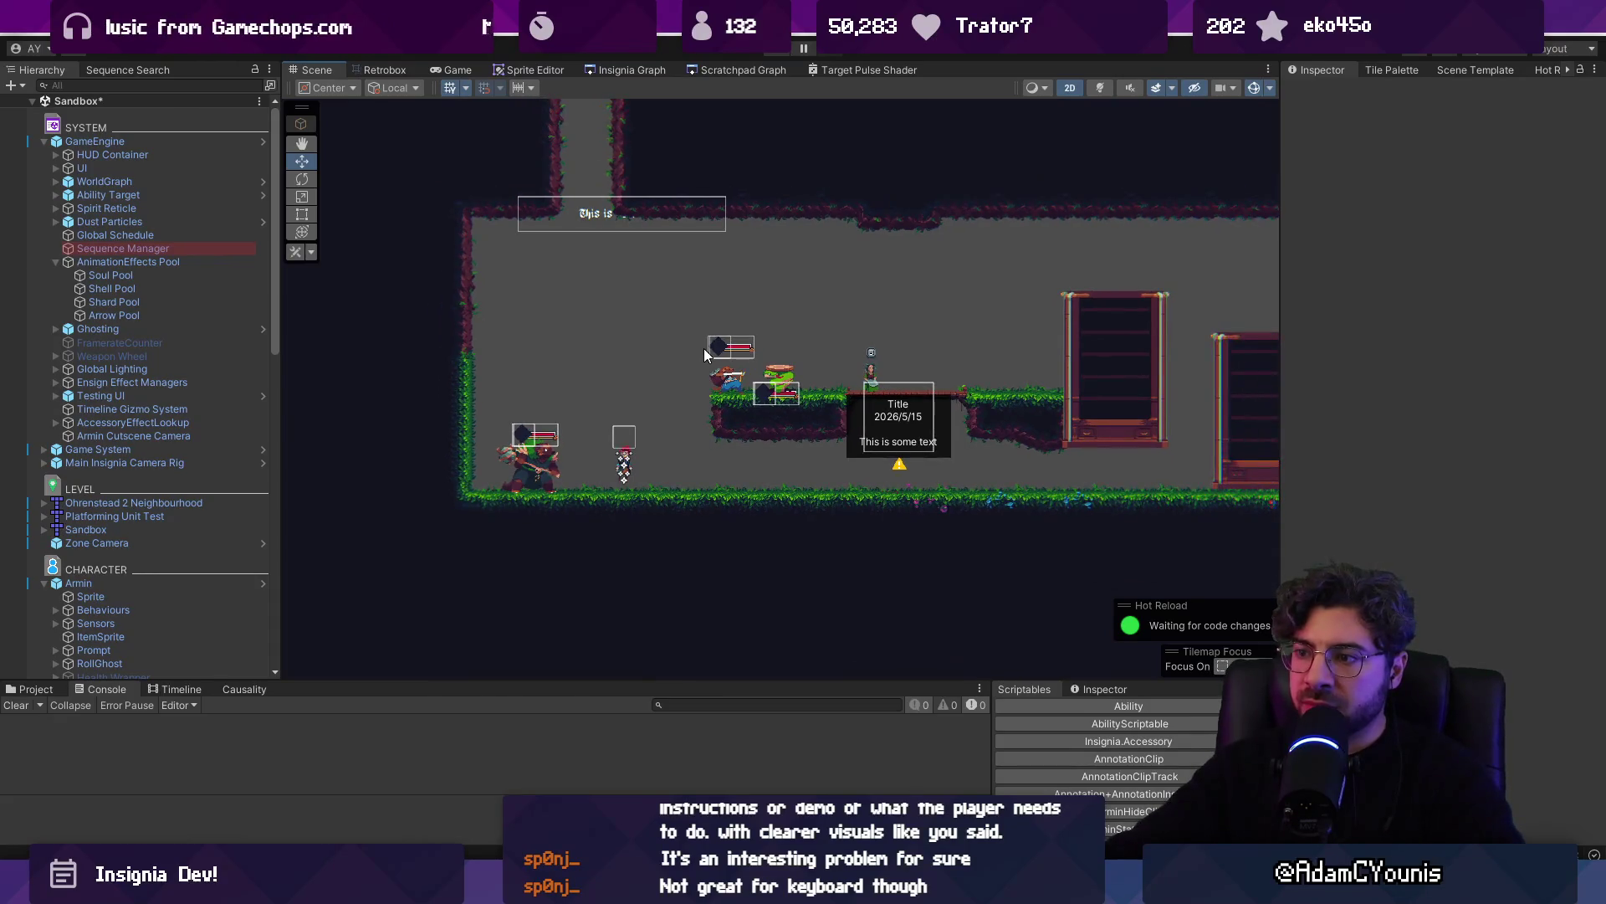
{"action": "scroll", "coordinate": [704, 348], "scroll_direction": "down", "scroll_amount": 4}
{"action": "scroll", "coordinate": [919, 383], "scroll_direction": "up", "scroll_amount": 3}
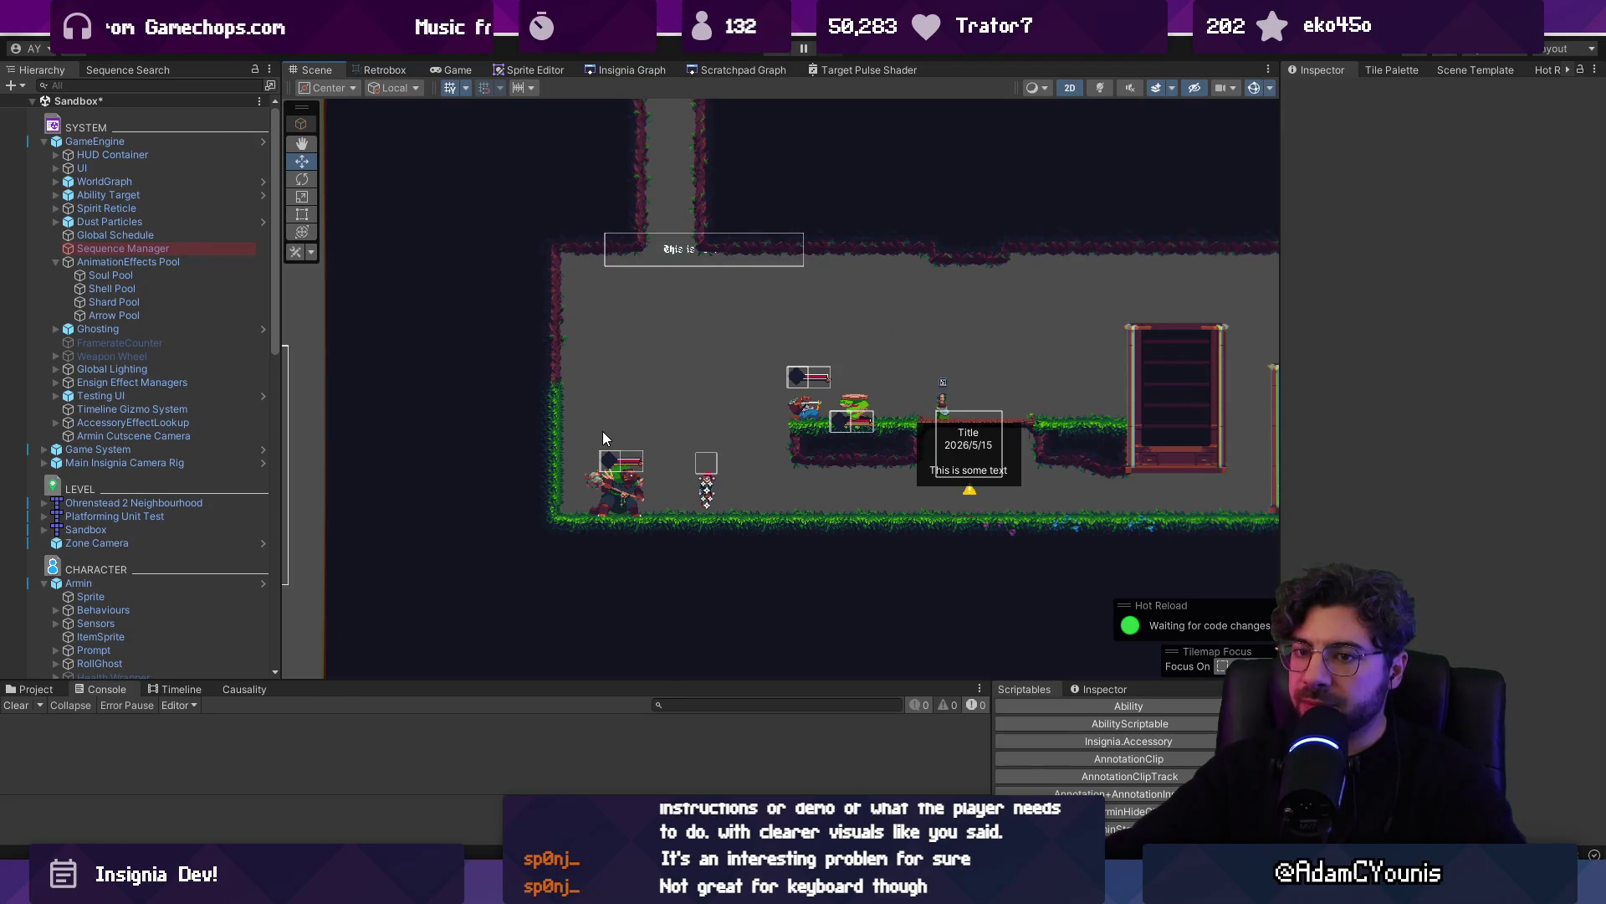
{"action": "left_click", "coordinate": [629, 486]}
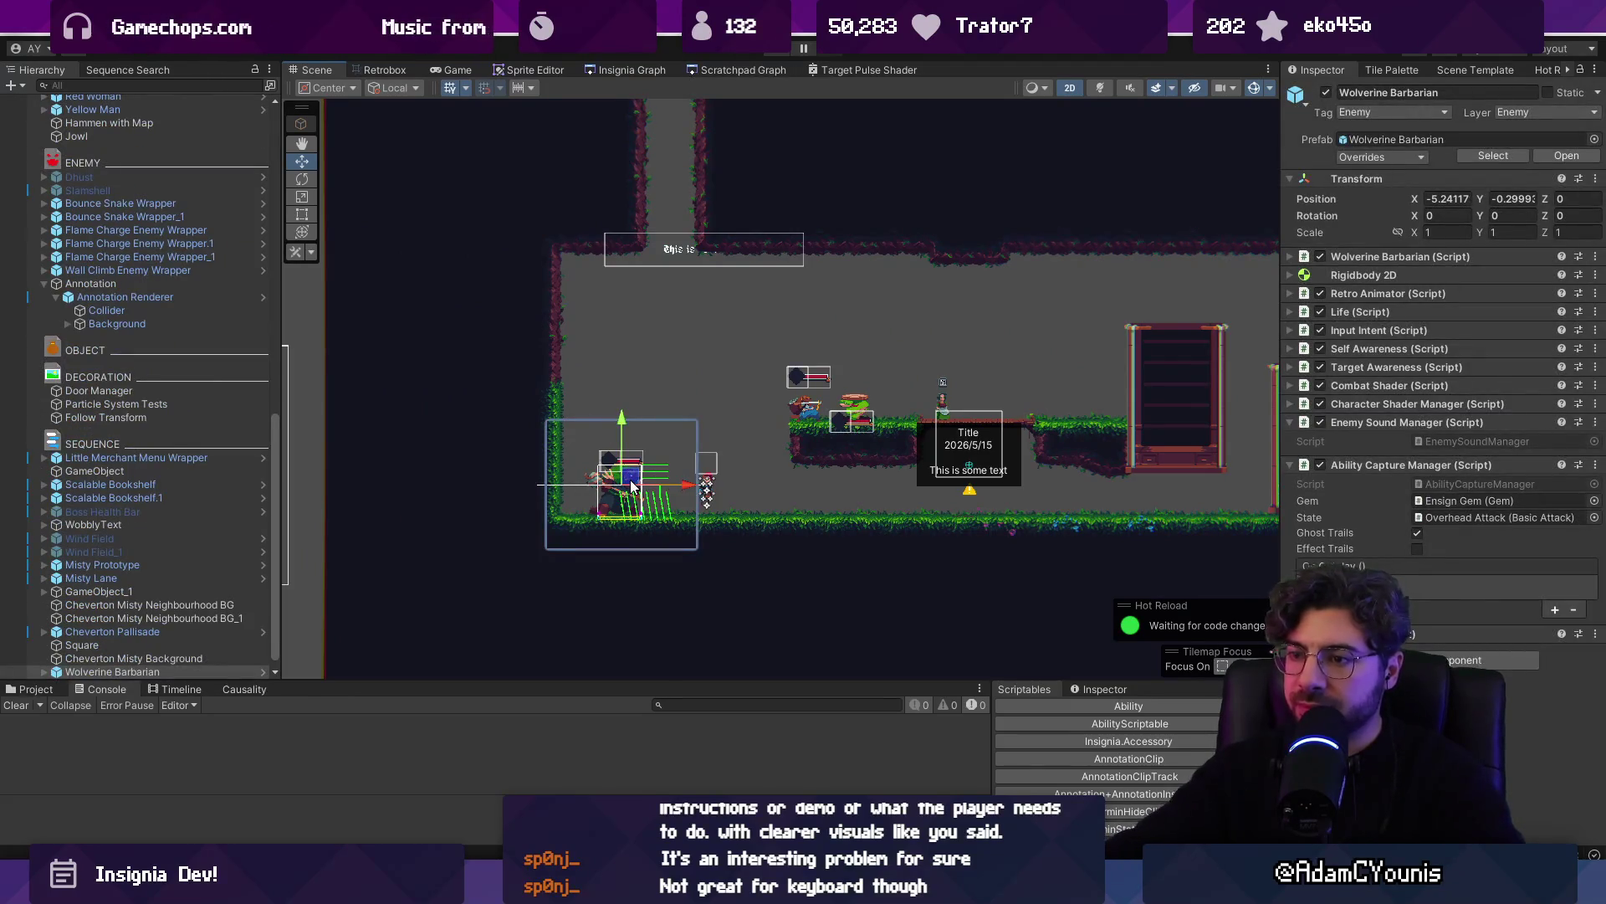
{"action": "left_click", "coordinate": [807, 414]}
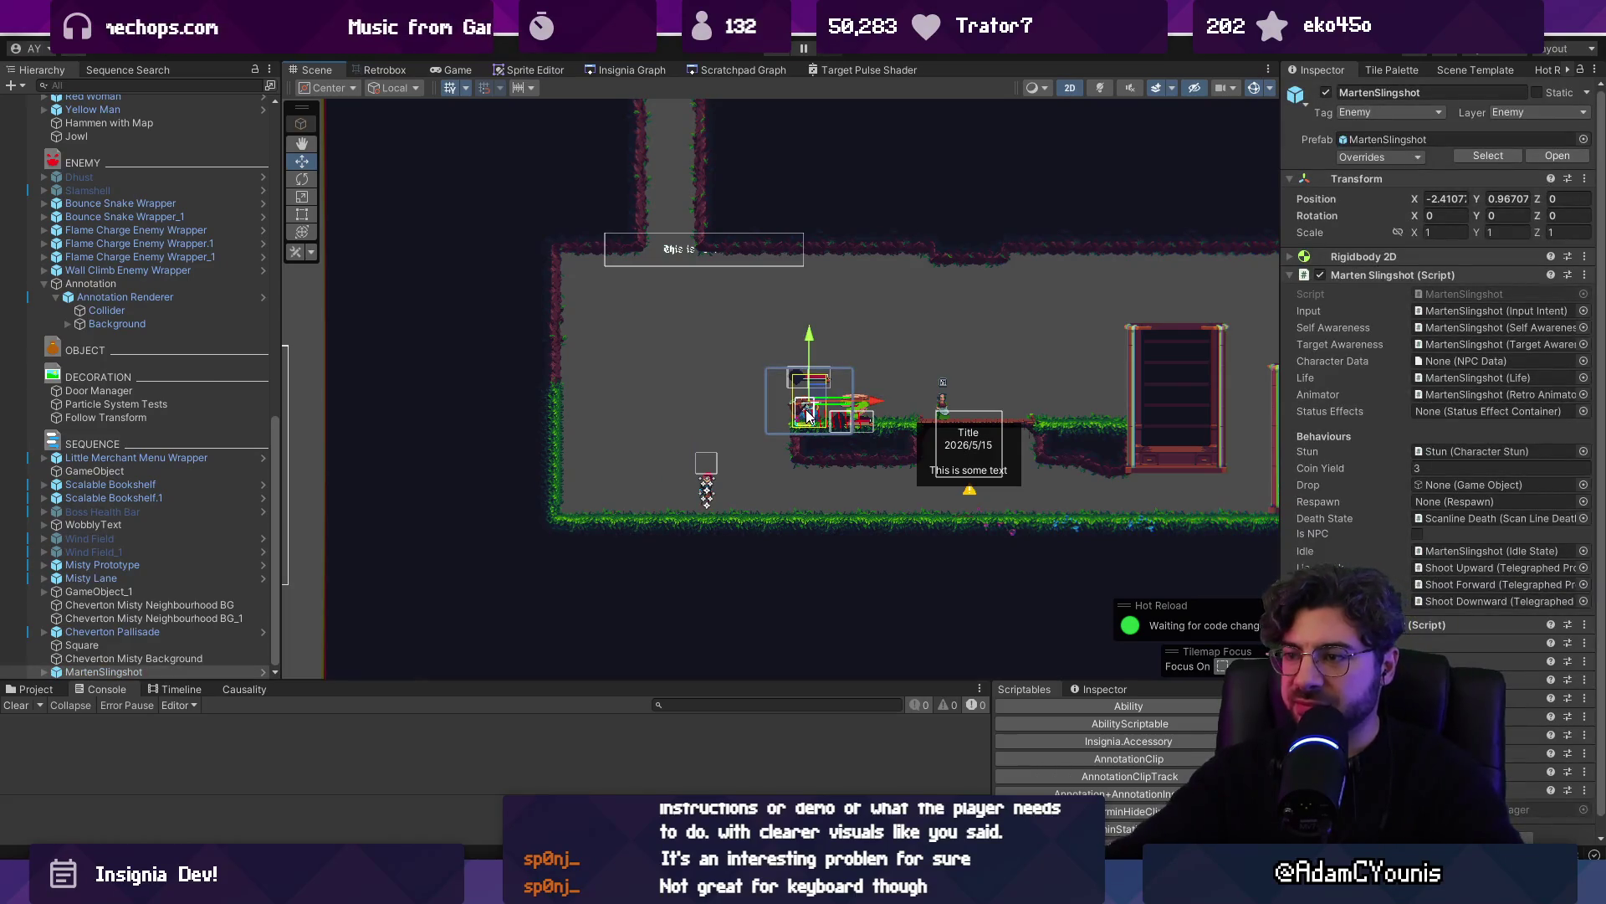
{"action": "left_click", "coordinate": [854, 410]}
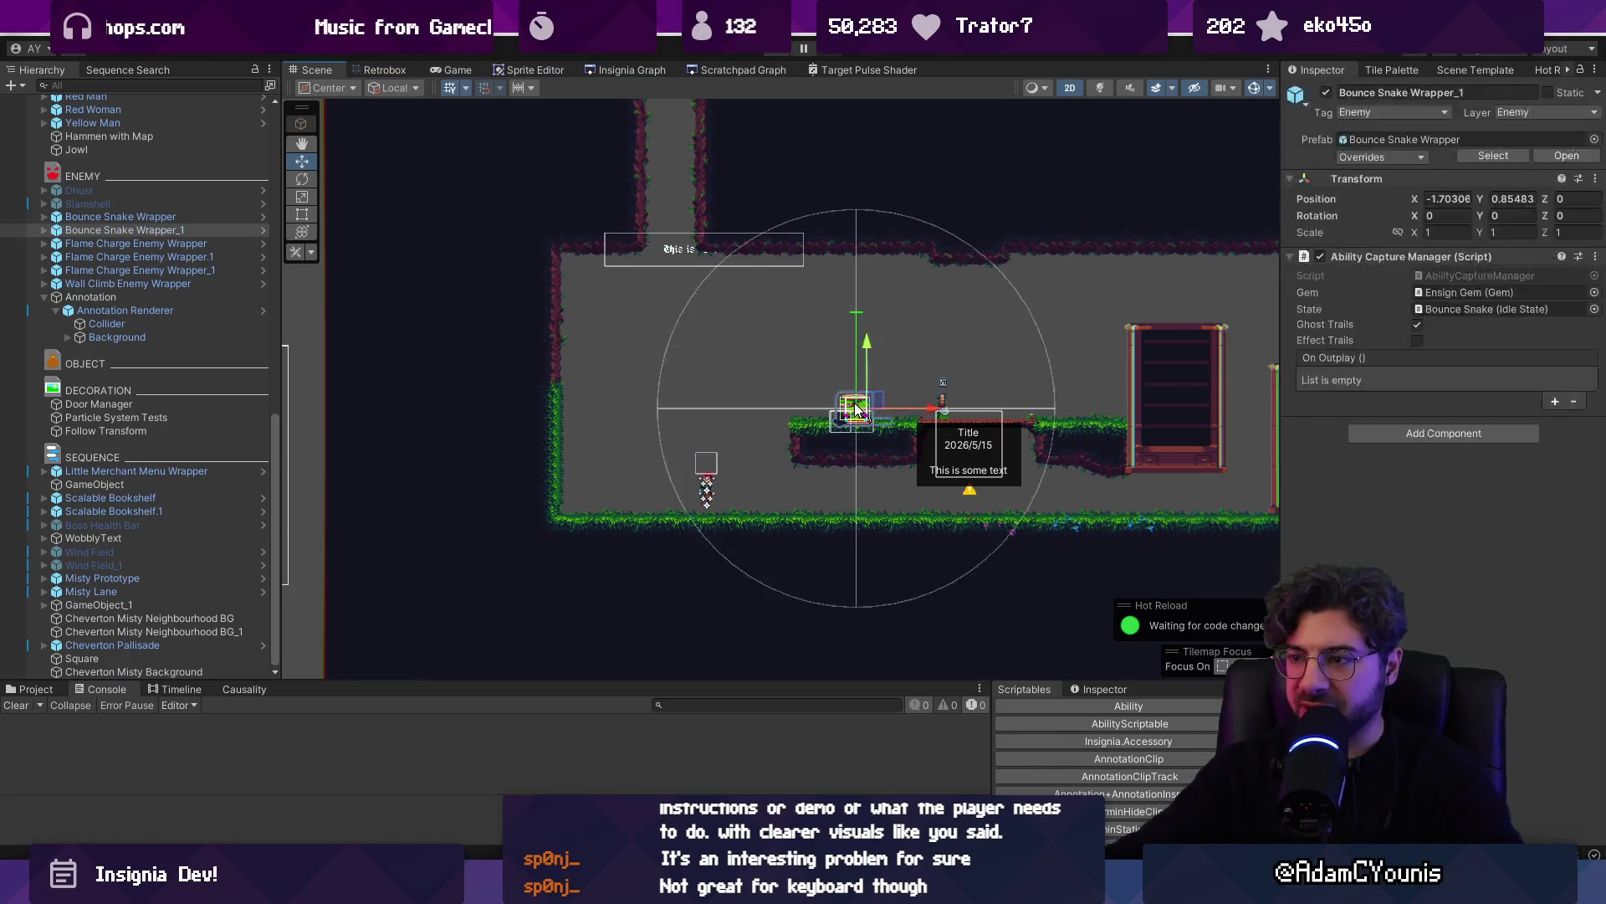
{"action": "key", "text": "Delete"}
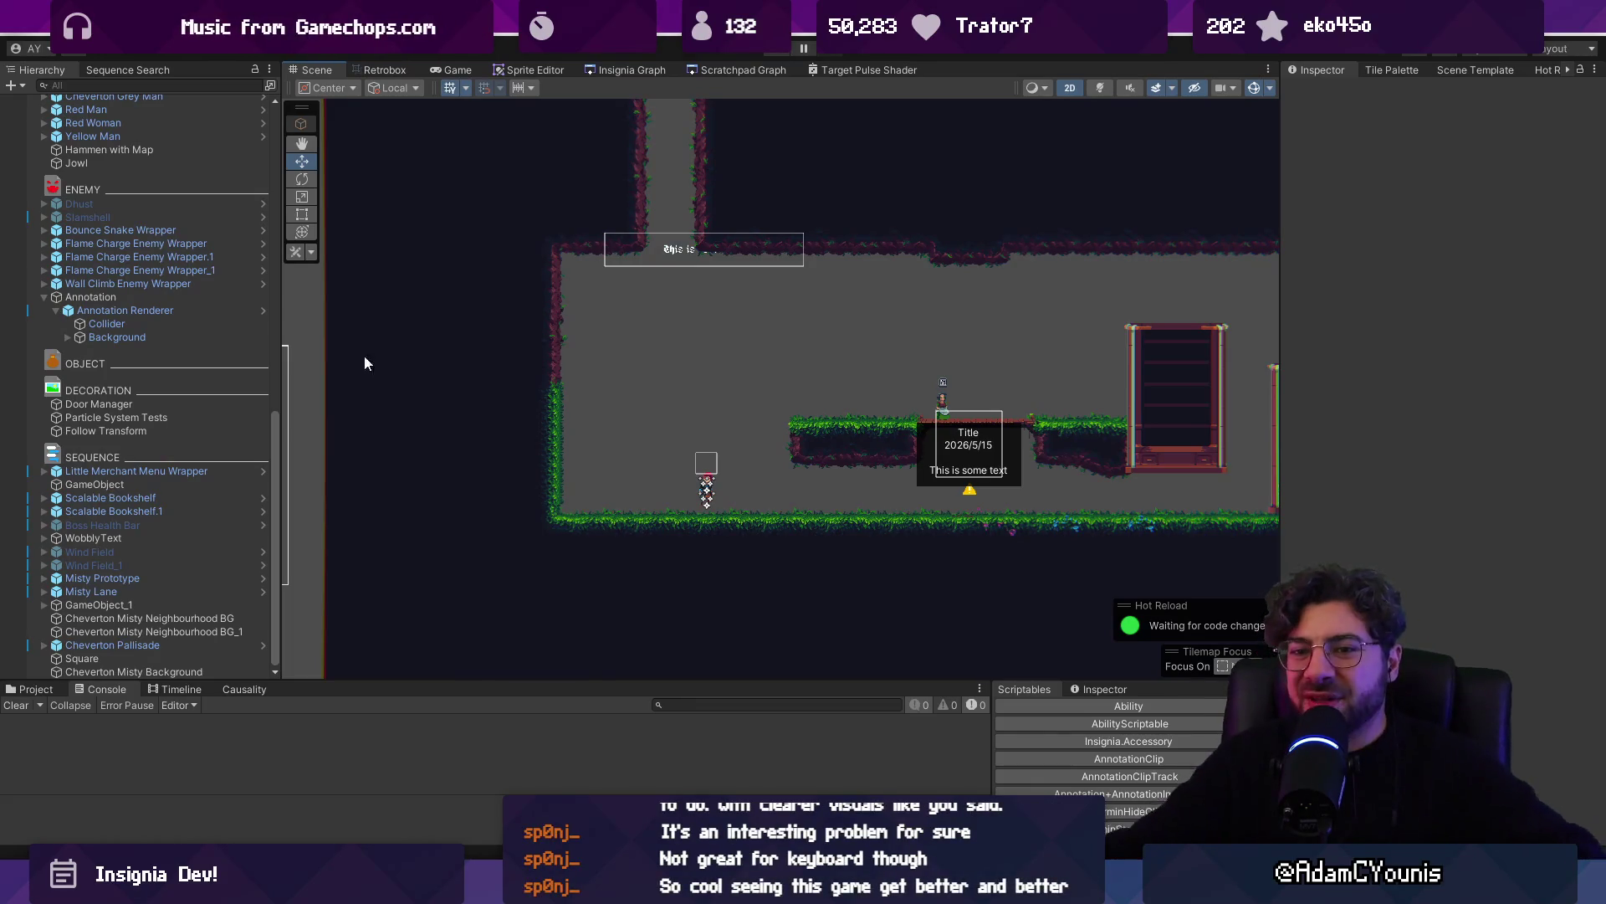
{"action": "key", "text": "alt+Tab"}
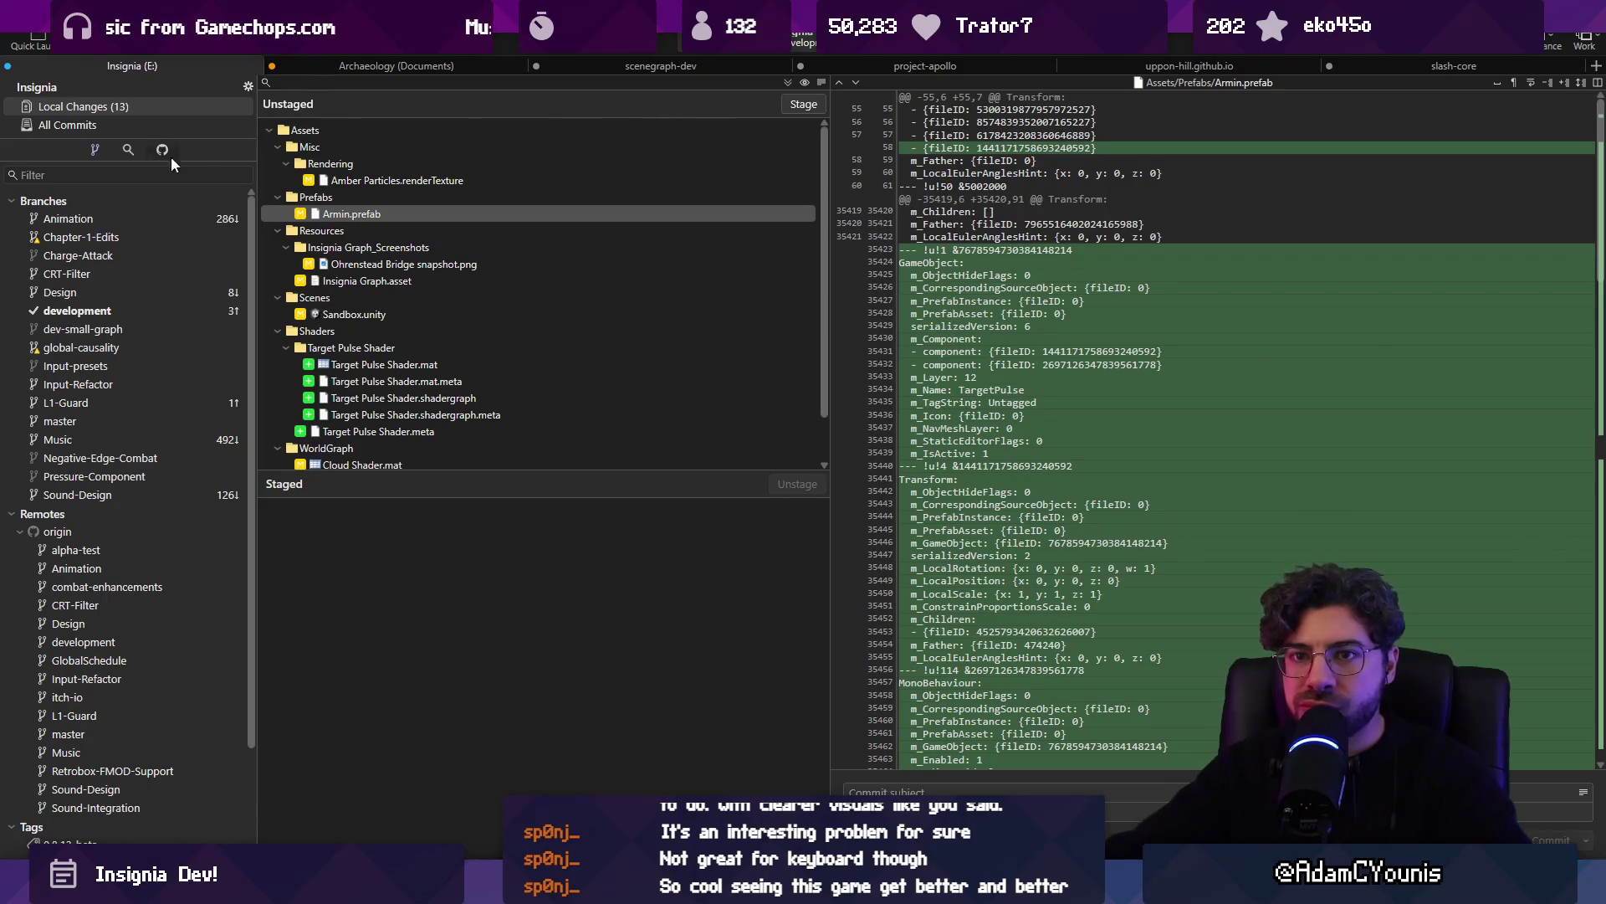
Create a new Target-Radius branch from development
{"action": "left_click", "coordinate": [67, 125]}
{"action": "right_click", "coordinate": [154, 201]}
{"action": "left_click", "coordinate": [210, 209]}
{"action": "type", "text": "Target-Radius"}
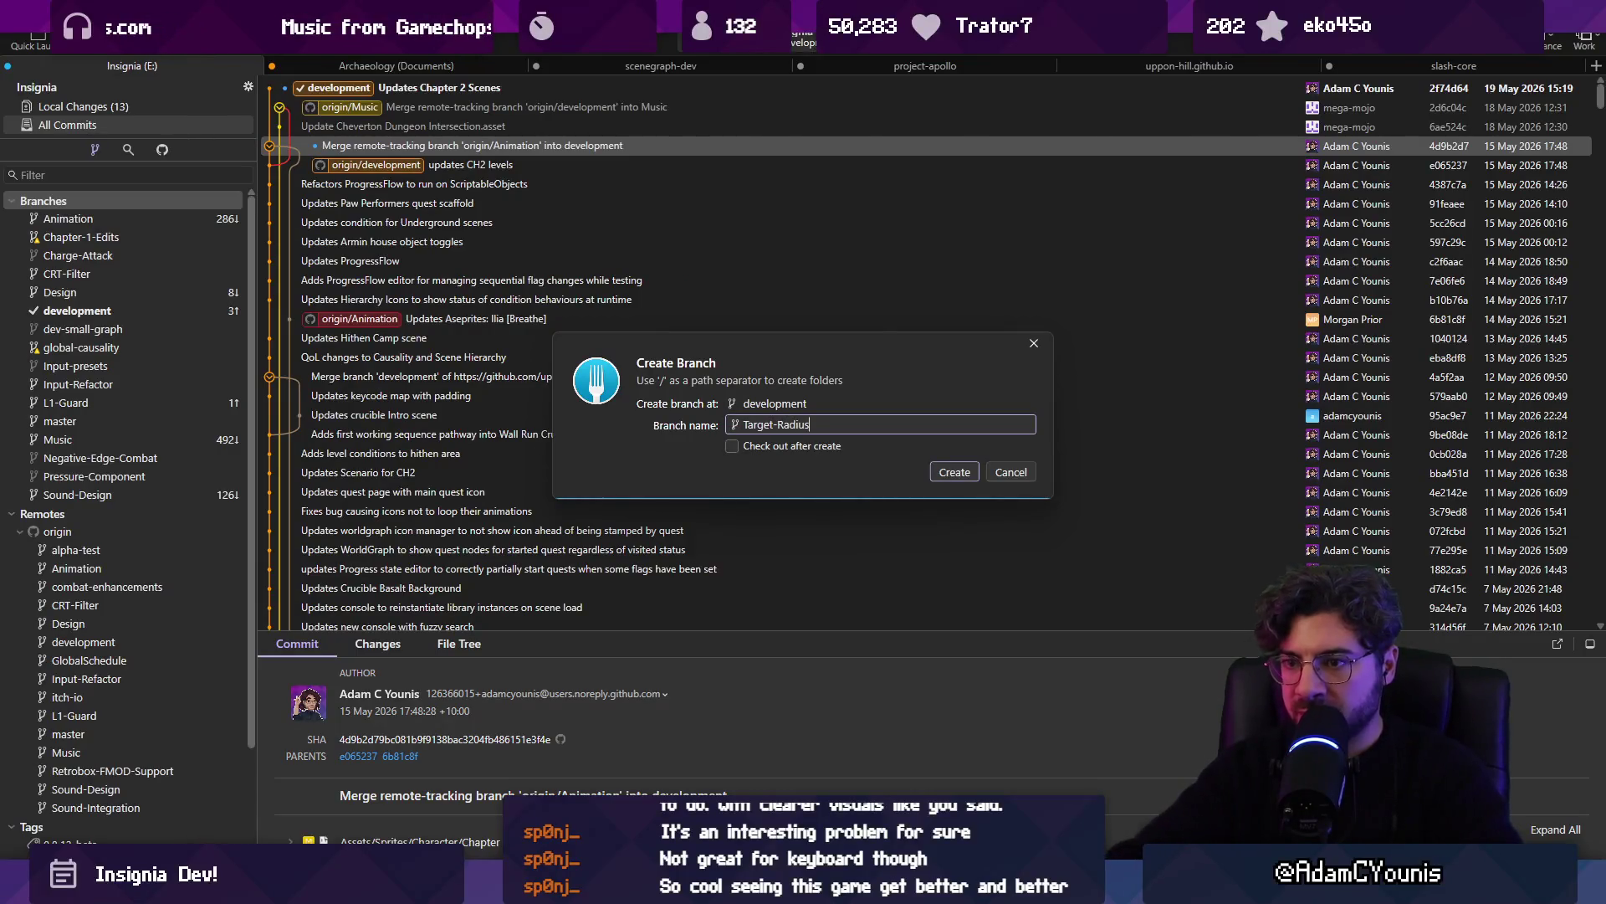
{"action": "key", "text": "Return"}
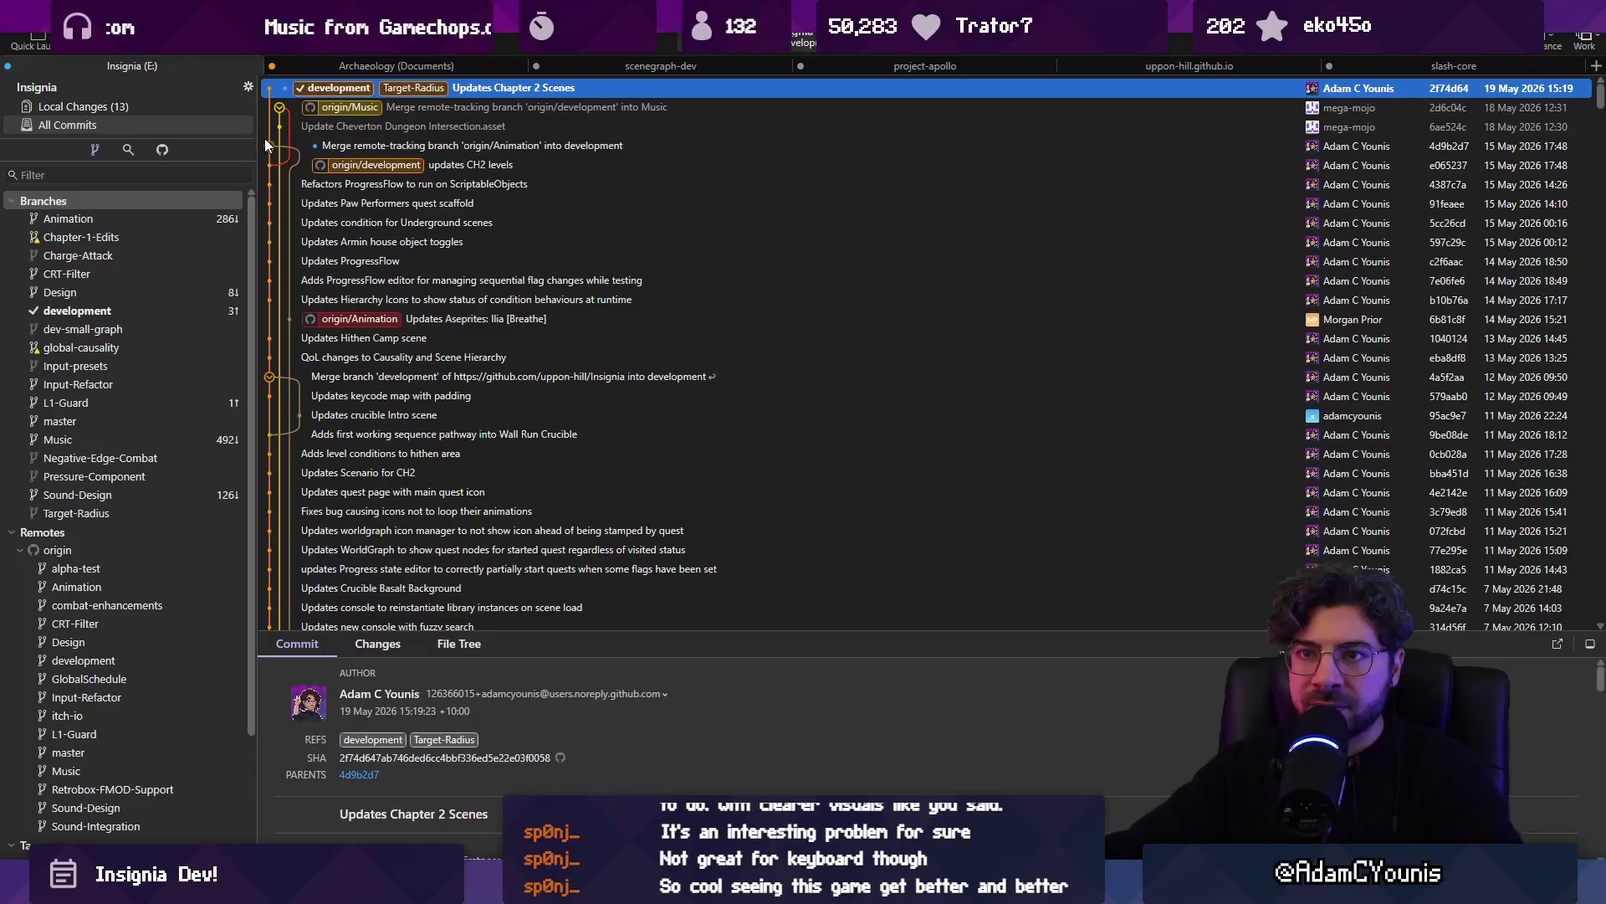
Stage all changed files and commit them to development as 'Adds Target Radius Prototype'
{"action": "left_click", "coordinate": [169, 112]}
{"action": "left_click", "coordinate": [804, 104]}
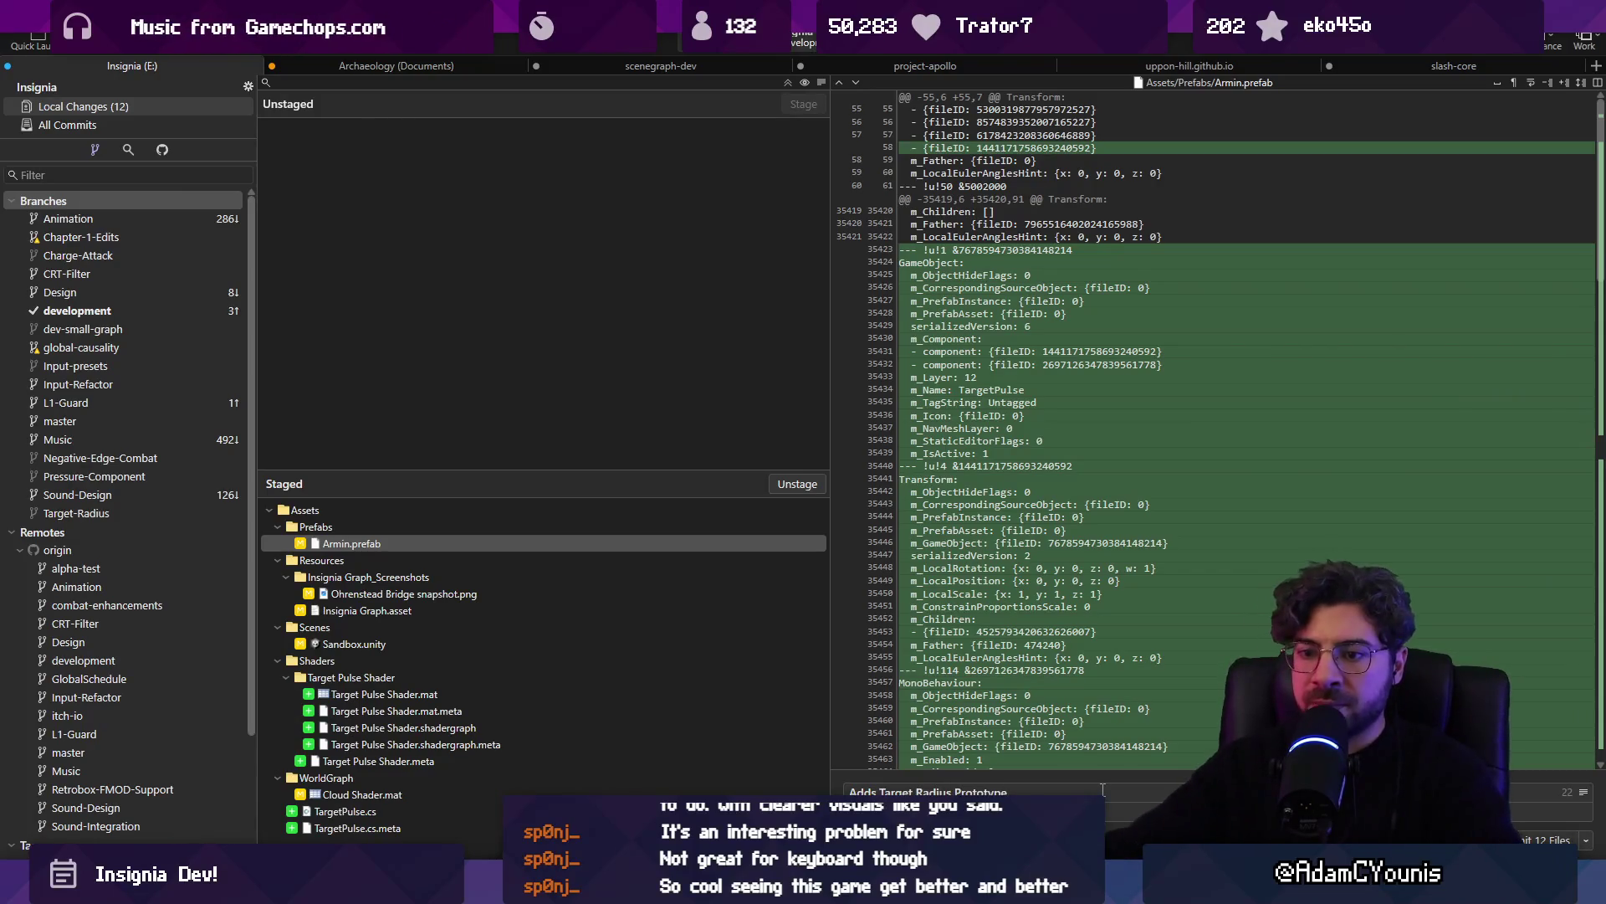
{"action": "left_click", "coordinate": [1528, 839]}
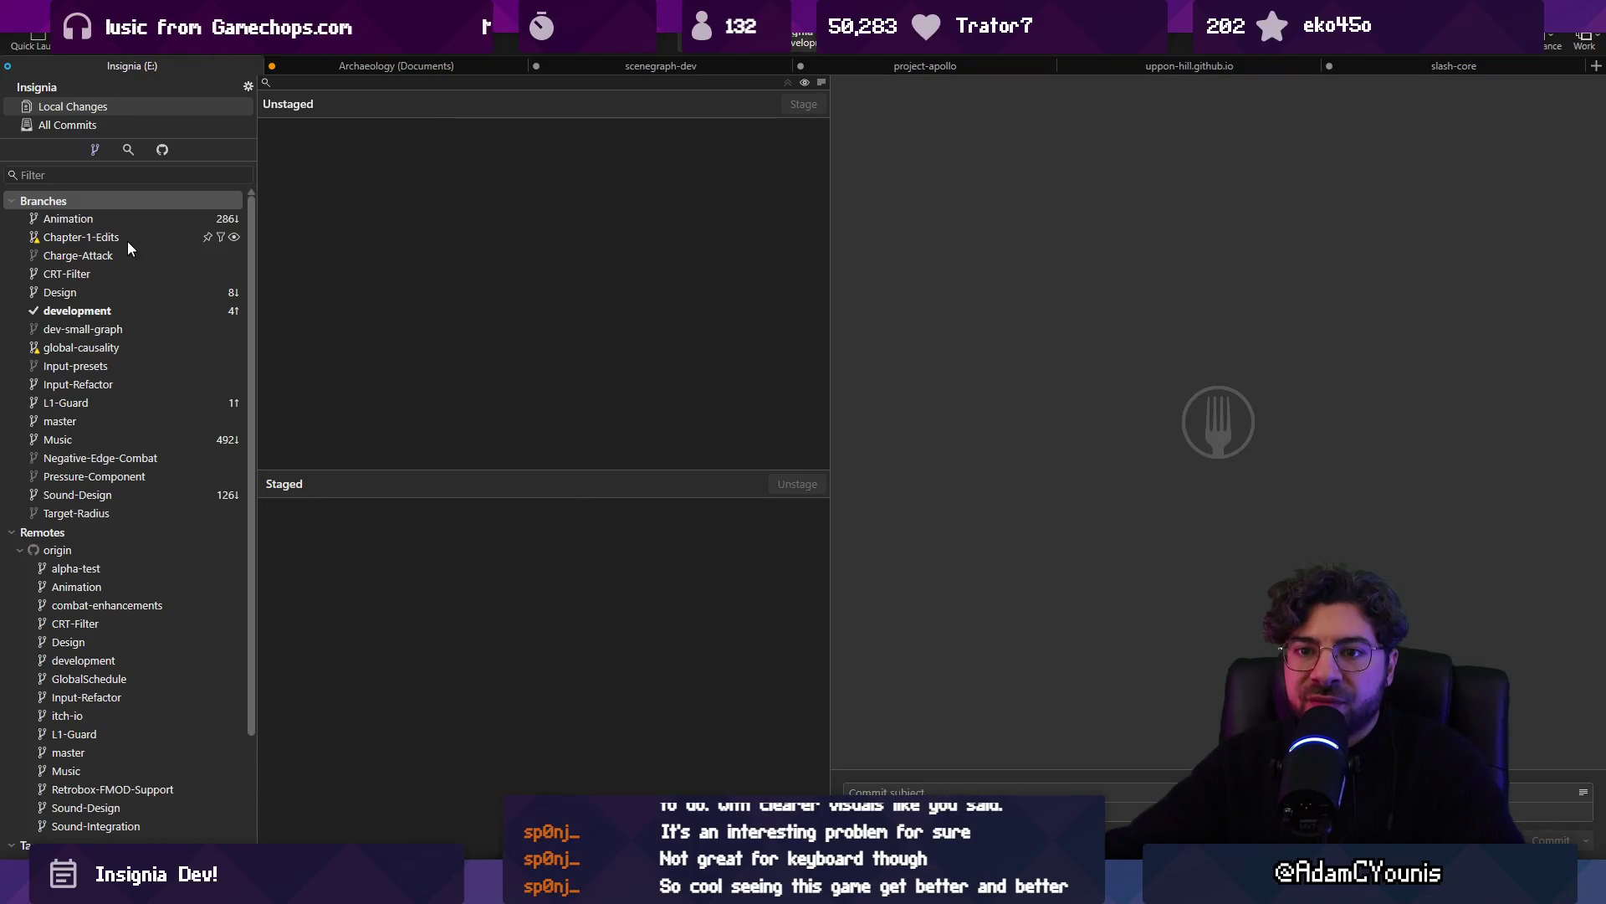
{"action": "left_click", "coordinate": [132, 306]}
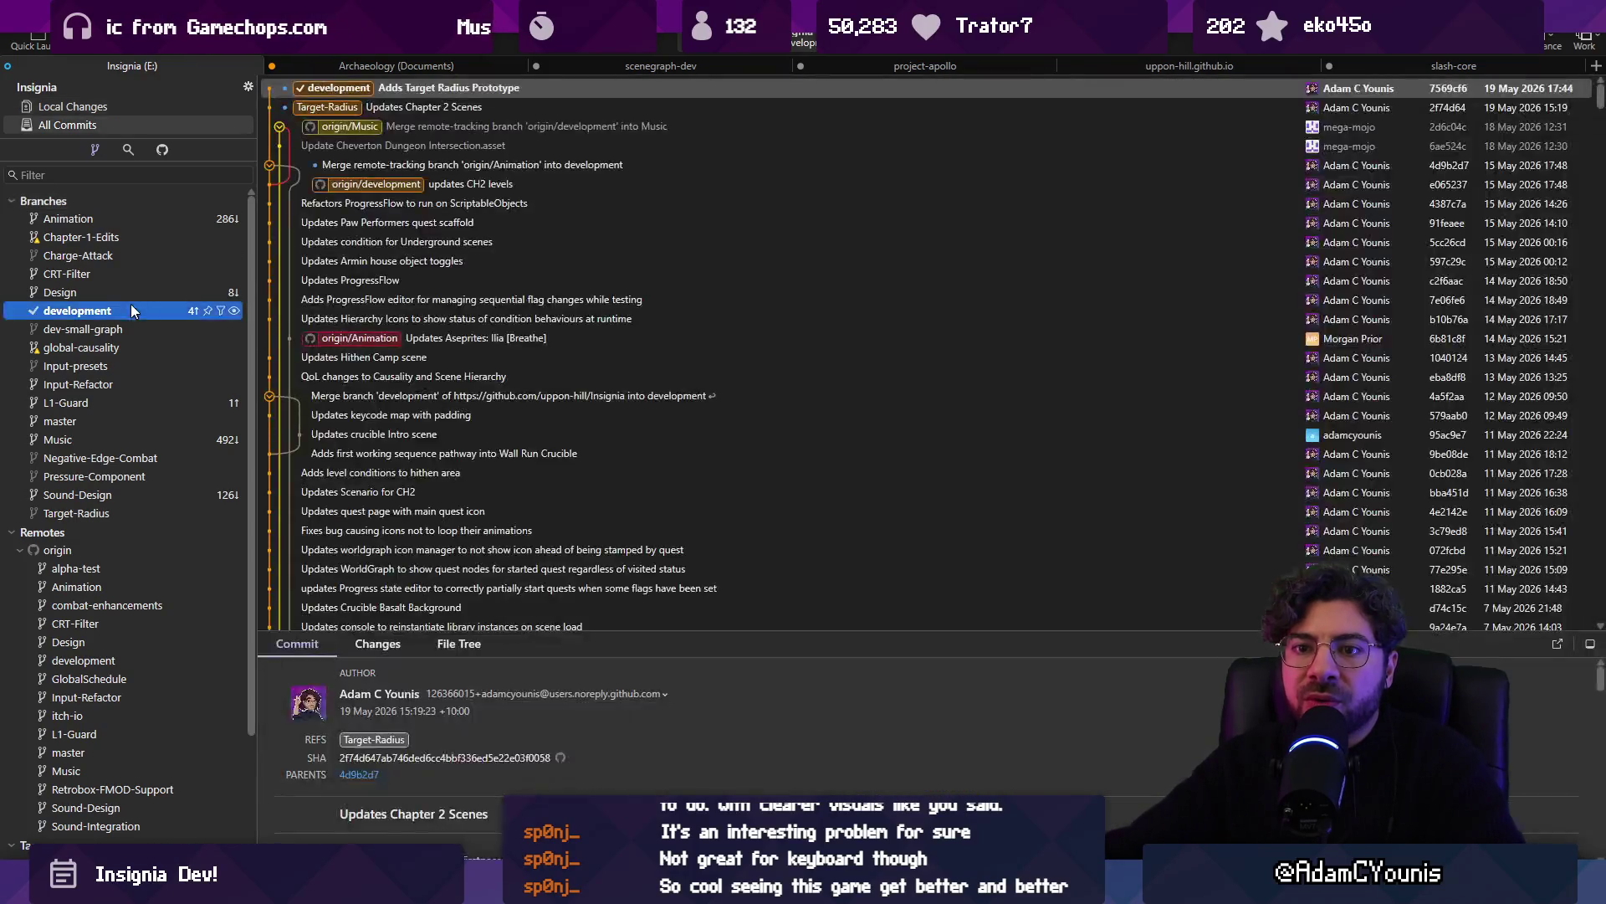
Start reverting the Adds Target Radius Prototype commit, then cancel the revert
{"action": "right_click", "coordinate": [386, 88]}
{"action": "mouse_move", "coordinate": [443, 161]}
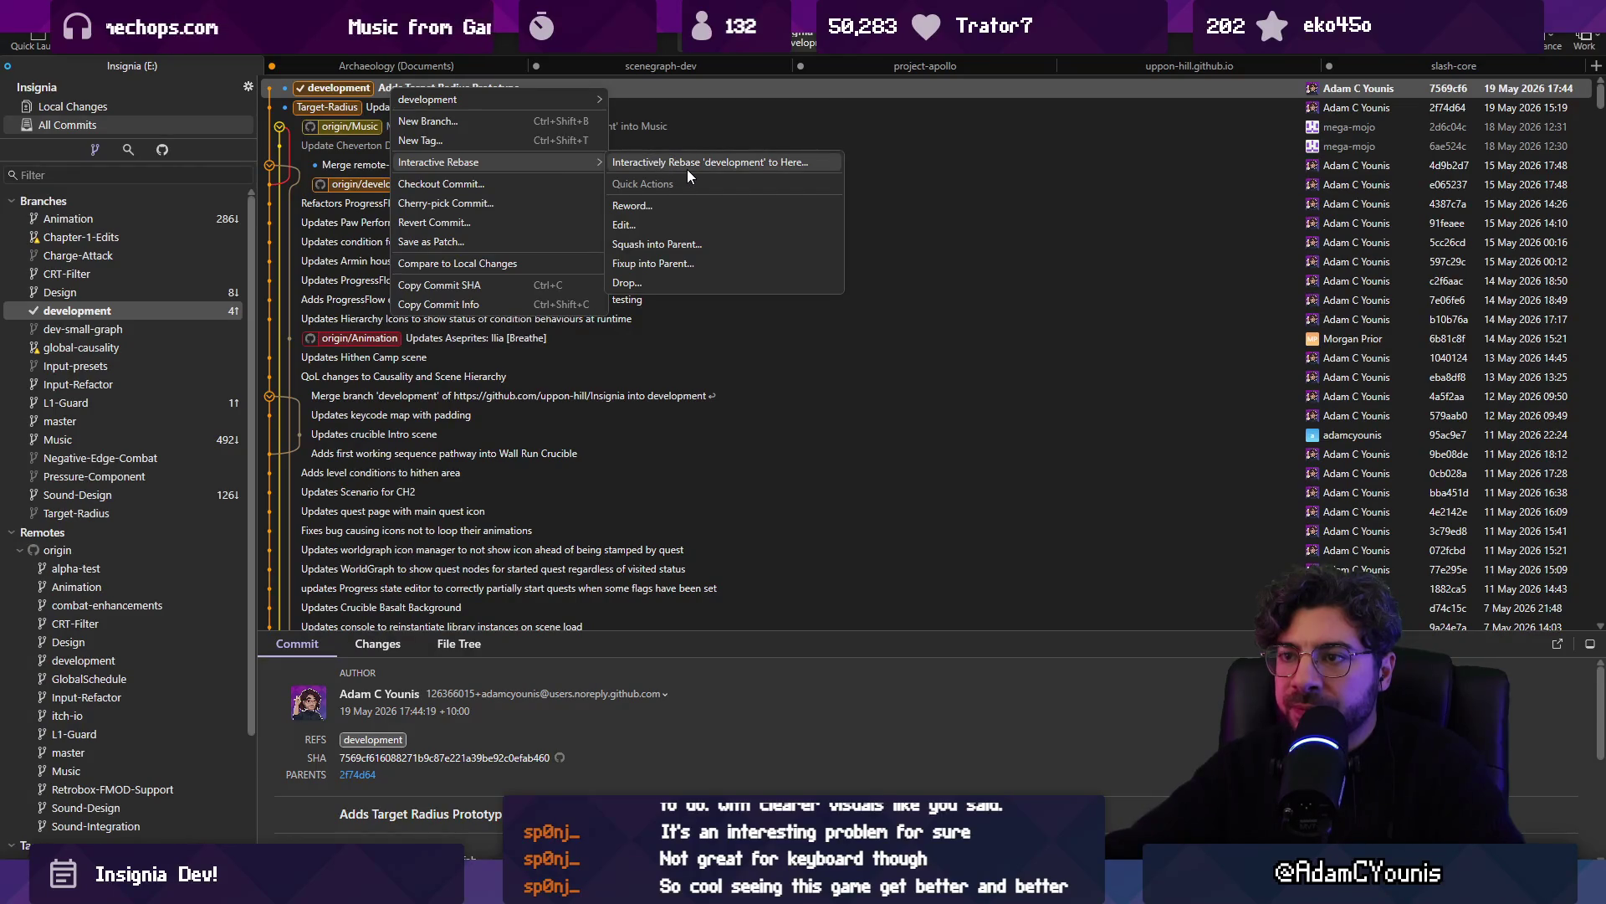
{"action": "left_click", "coordinate": [432, 104]}
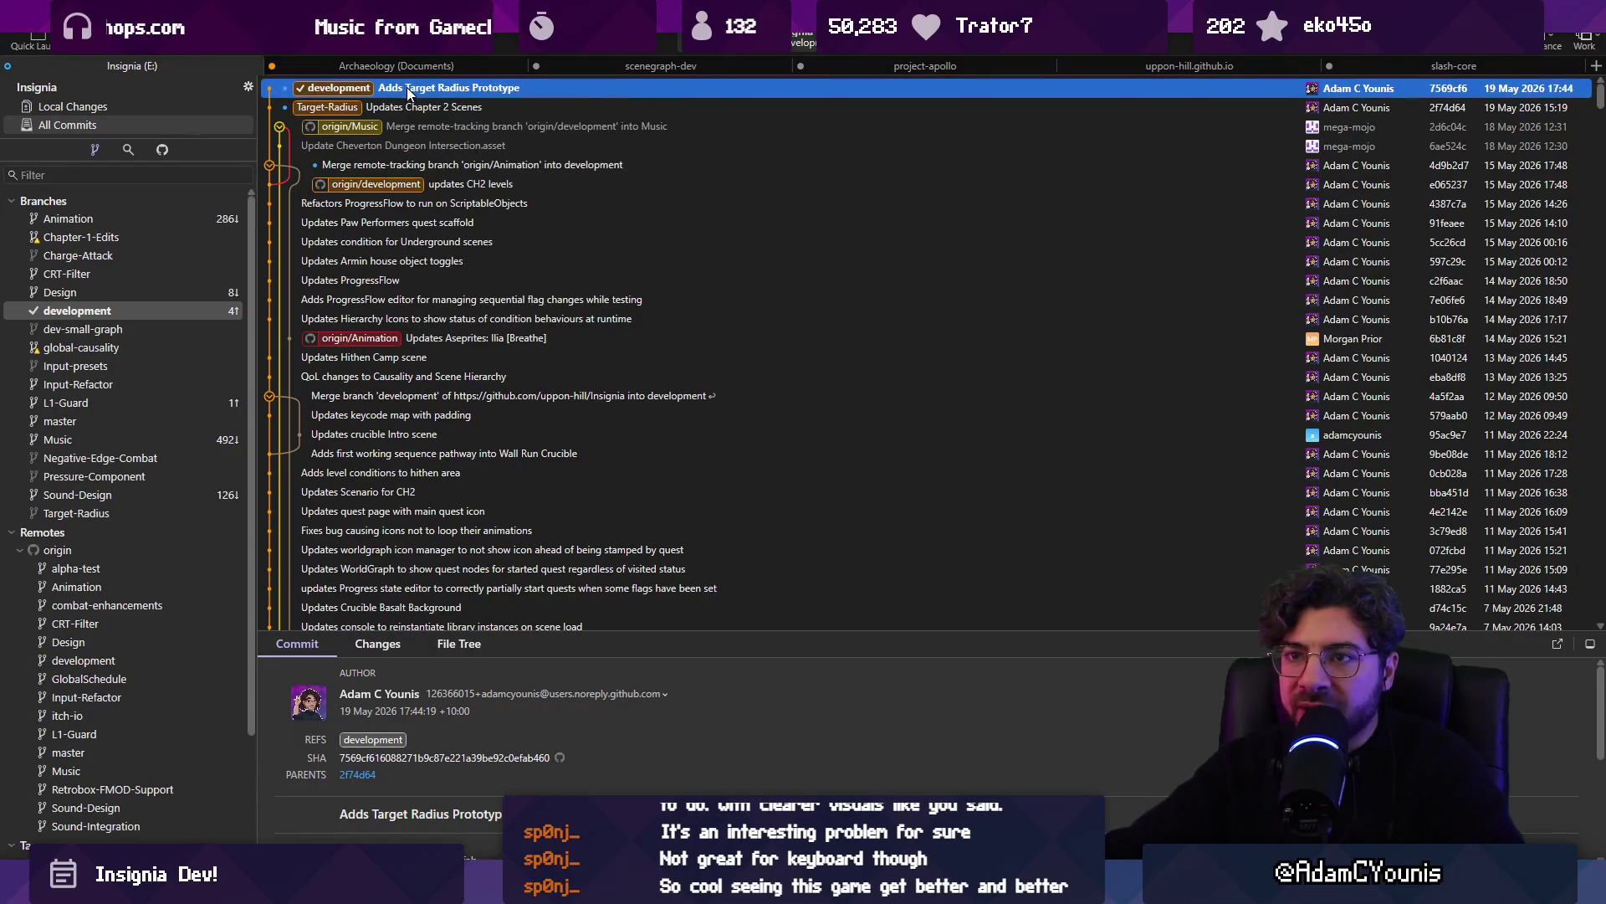
{"action": "mouse_move", "coordinate": [403, 84]}
{"action": "left_mouse_down"}
{"action": "mouse_move", "coordinate": [276, 196]}
{"action": "mouse_move", "coordinate": [159, 243]}
{"action": "mouse_move", "coordinate": [145, 390]}
{"action": "mouse_move", "coordinate": [163, 410]}
{"action": "left_mouse_up"}
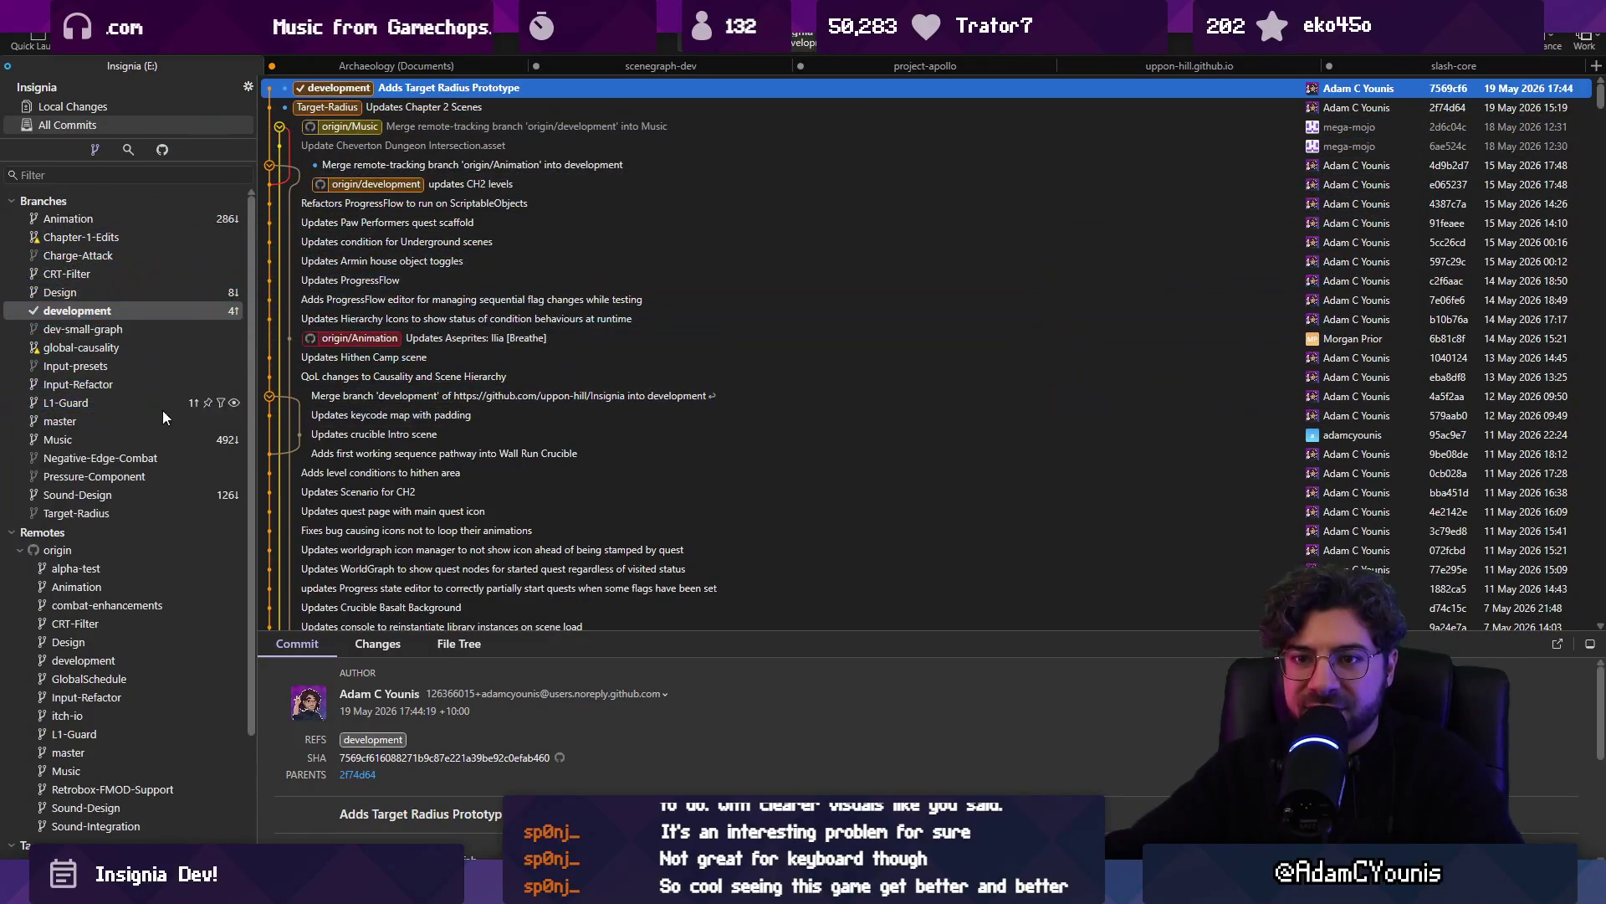
{"action": "right_click", "coordinate": [428, 87]}
{"action": "mouse_move", "coordinate": [519, 164]}
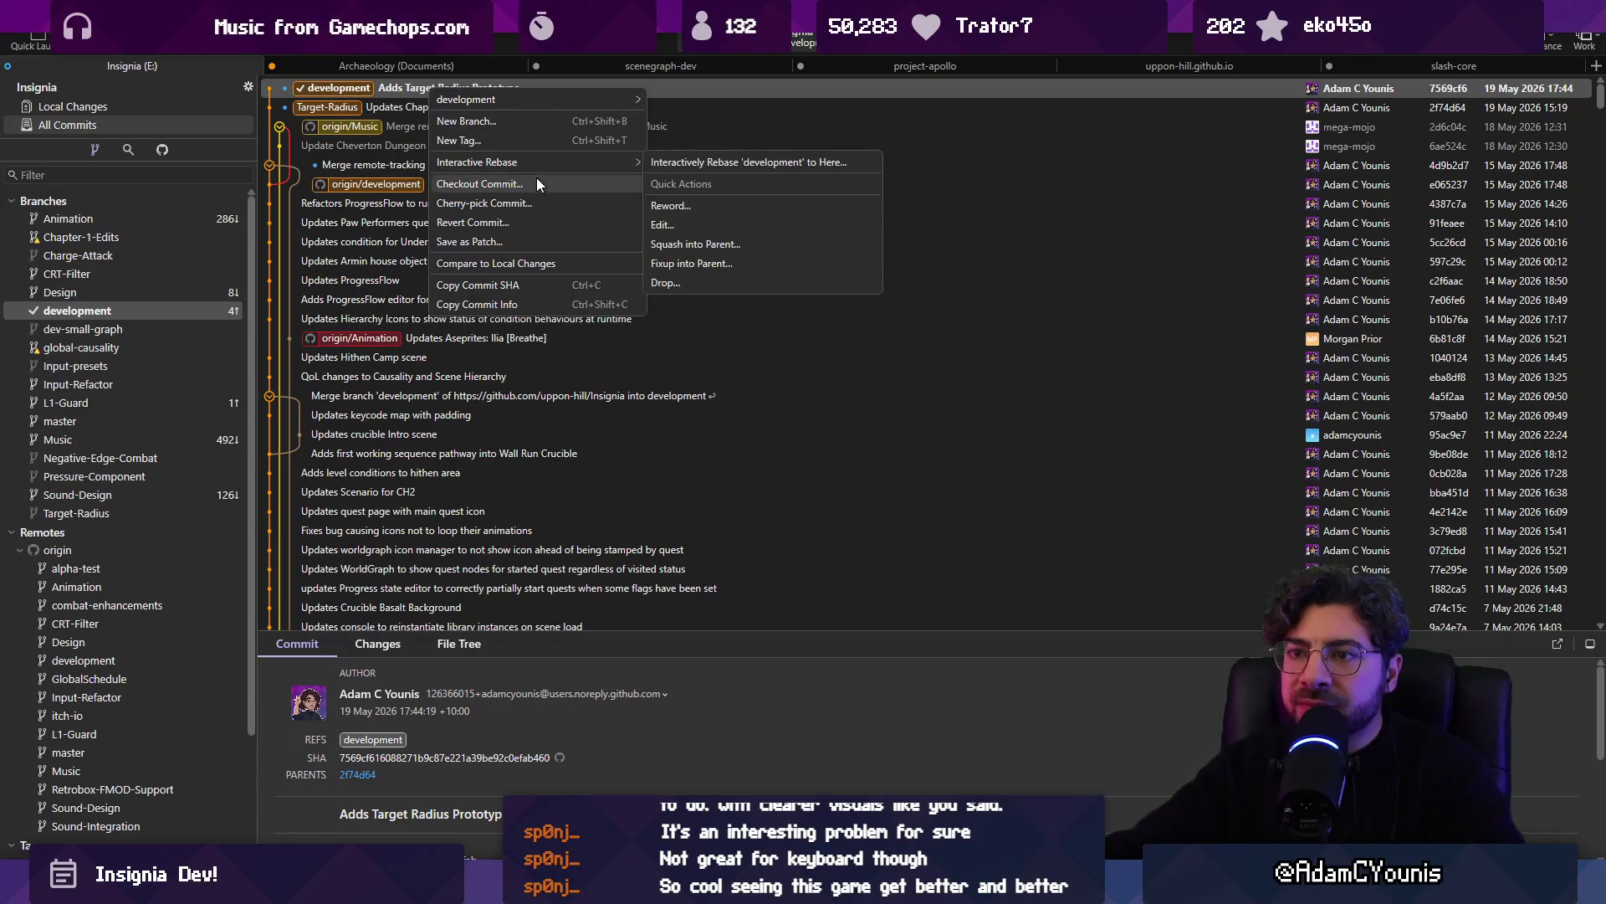
{"action": "left_click", "coordinate": [545, 219]}
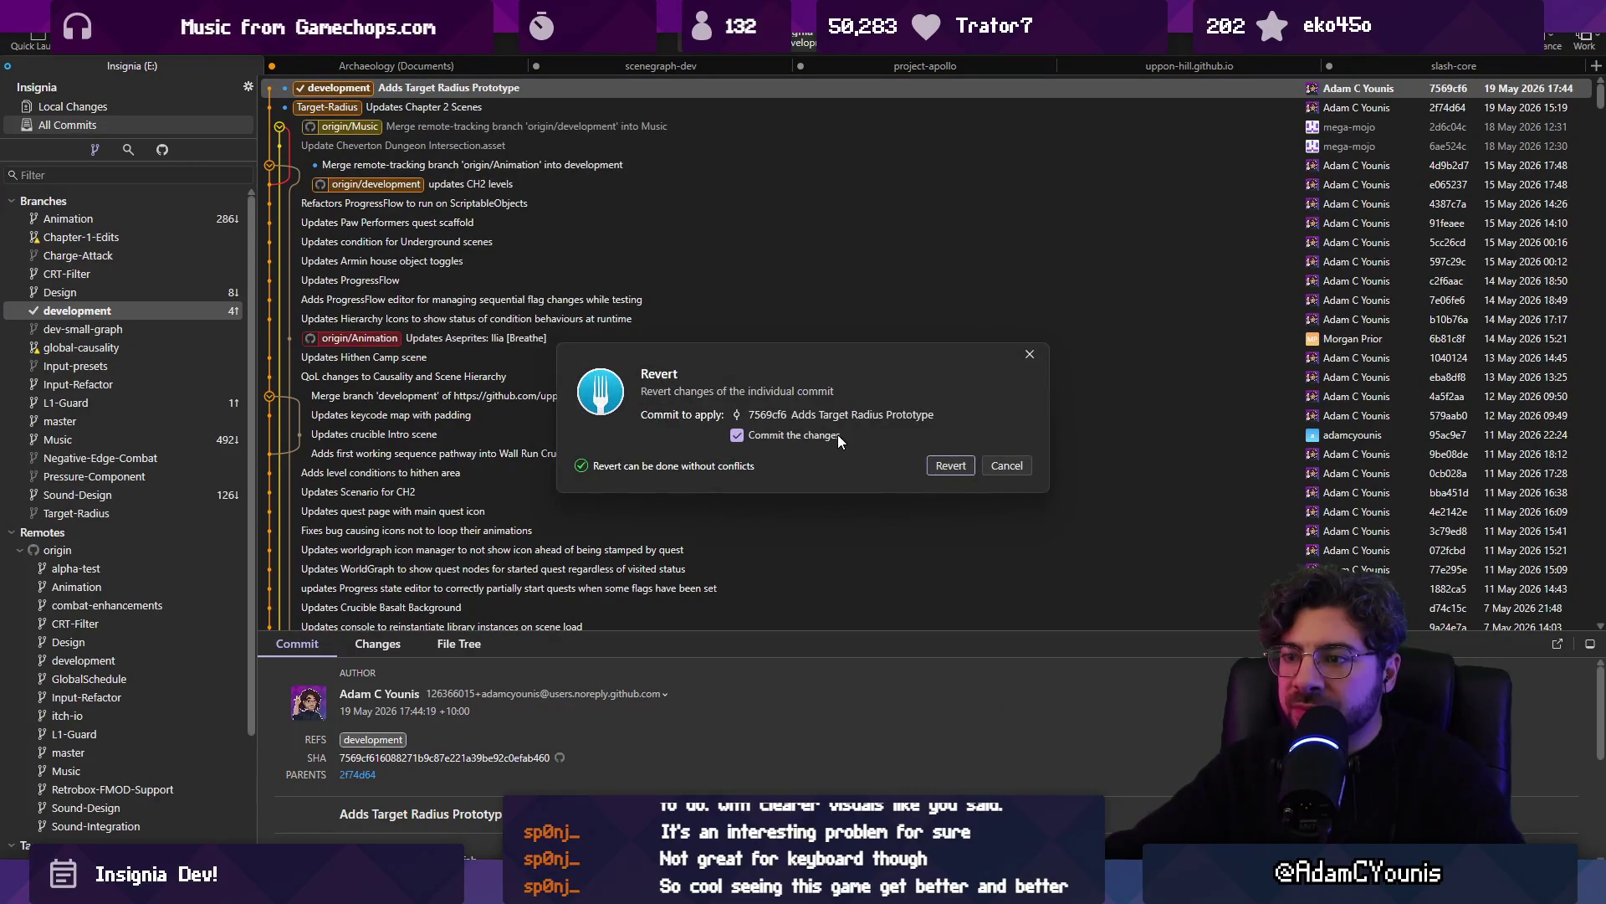
{"action": "left_click", "coordinate": [1026, 469]}
Check out the Target-Radius branch at the Updates Chapter 2 Scenes commit
{"action": "right_click", "coordinate": [455, 83]}
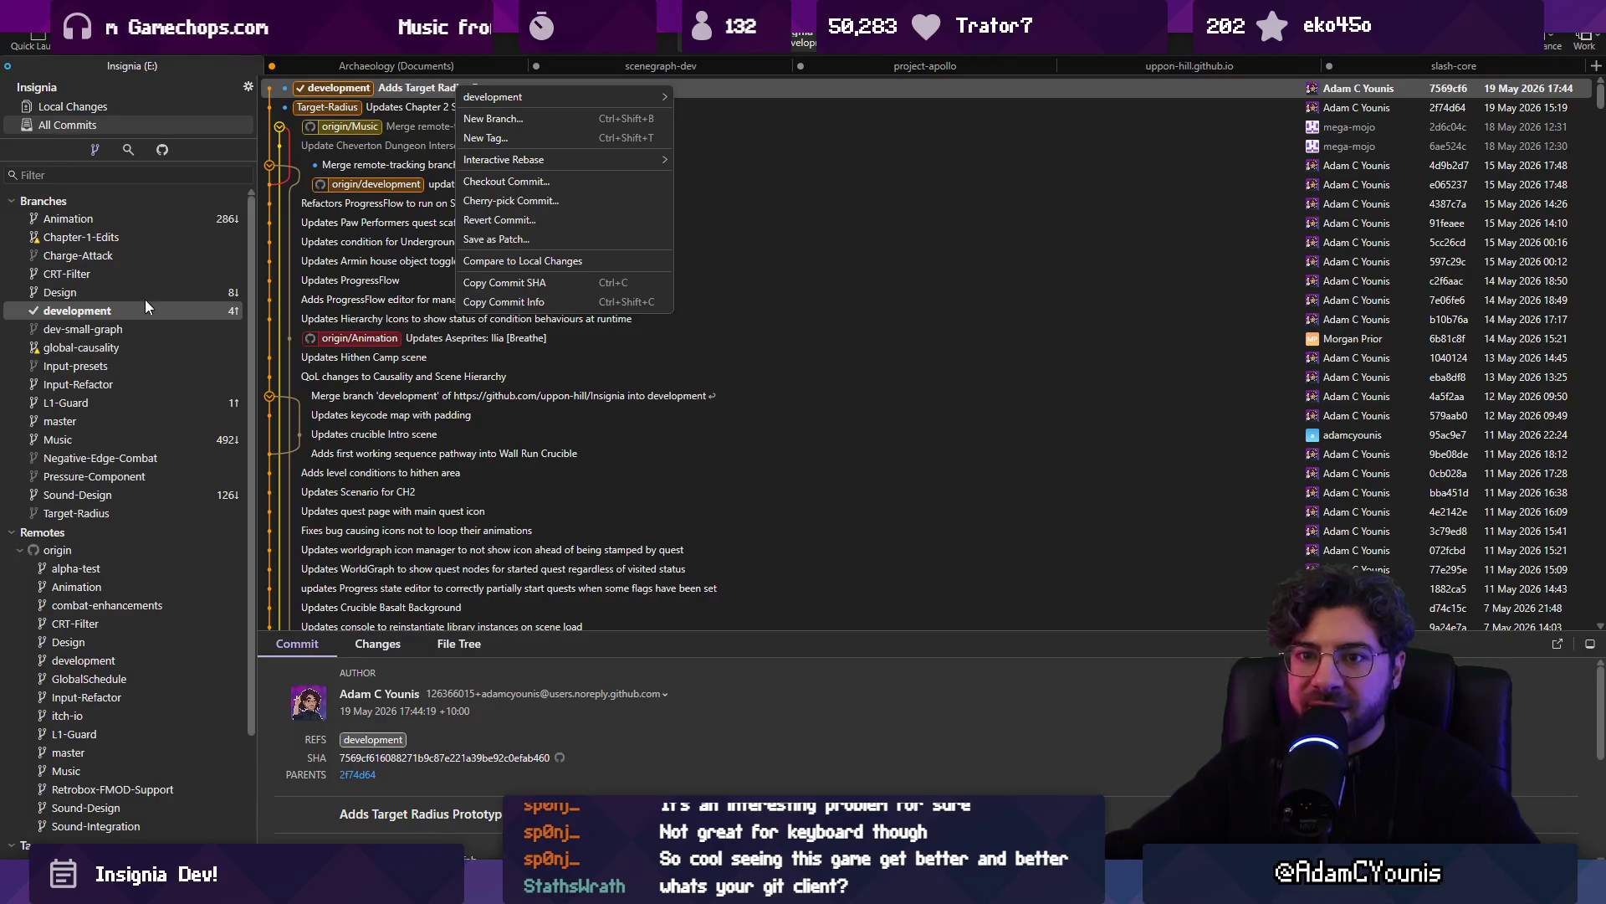
{"action": "double_click", "coordinate": [84, 514]}
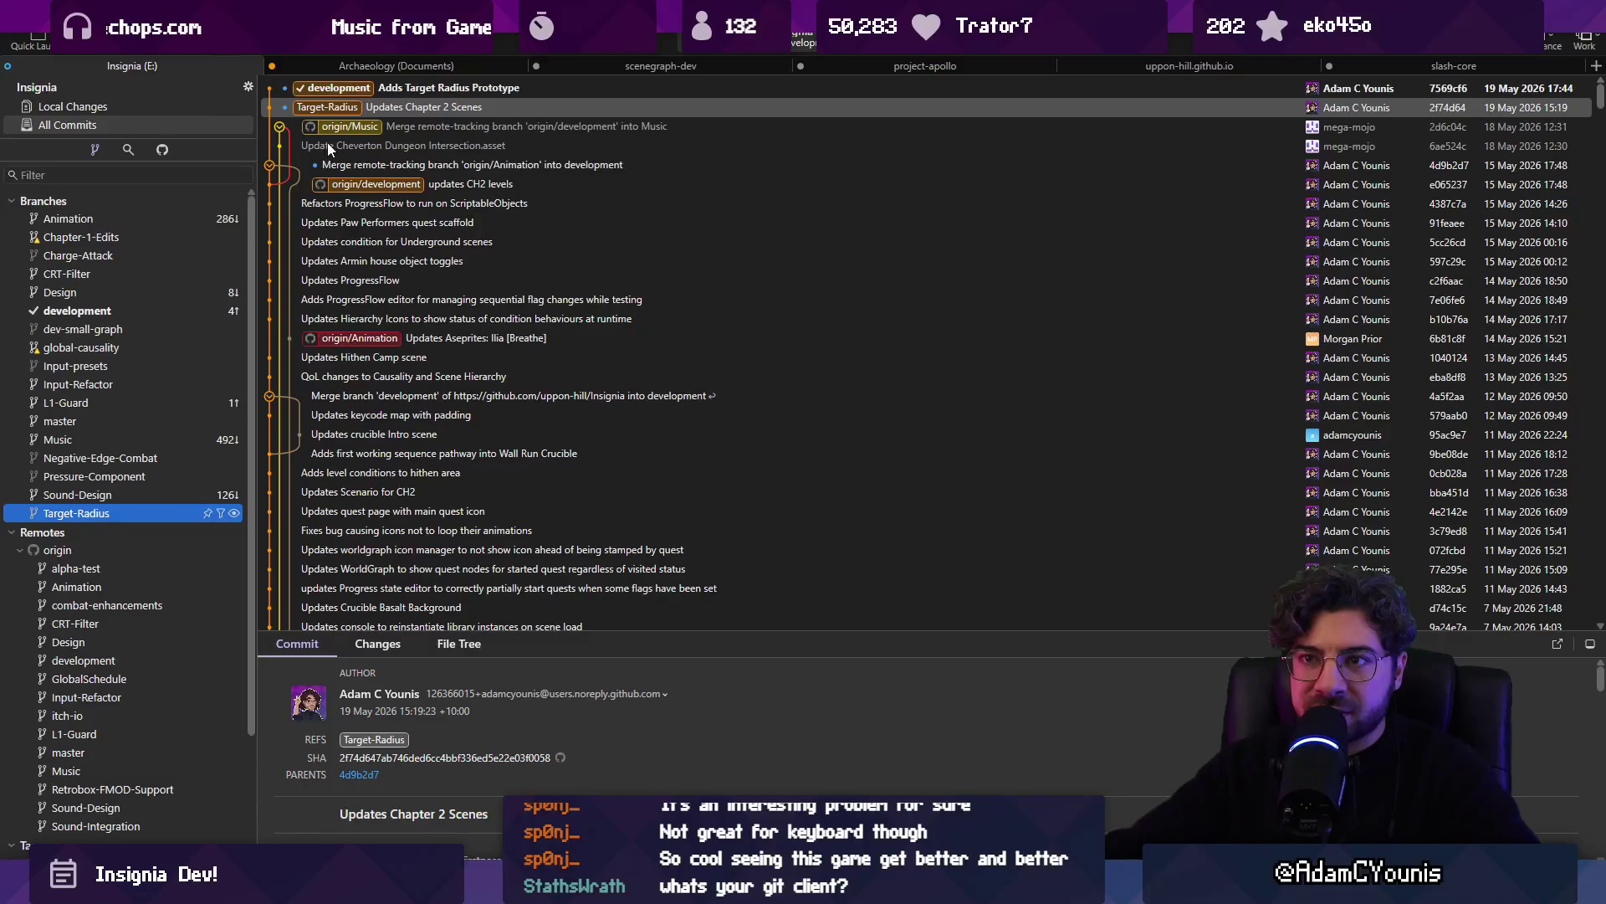
{"action": "double_click", "coordinate": [388, 91]}
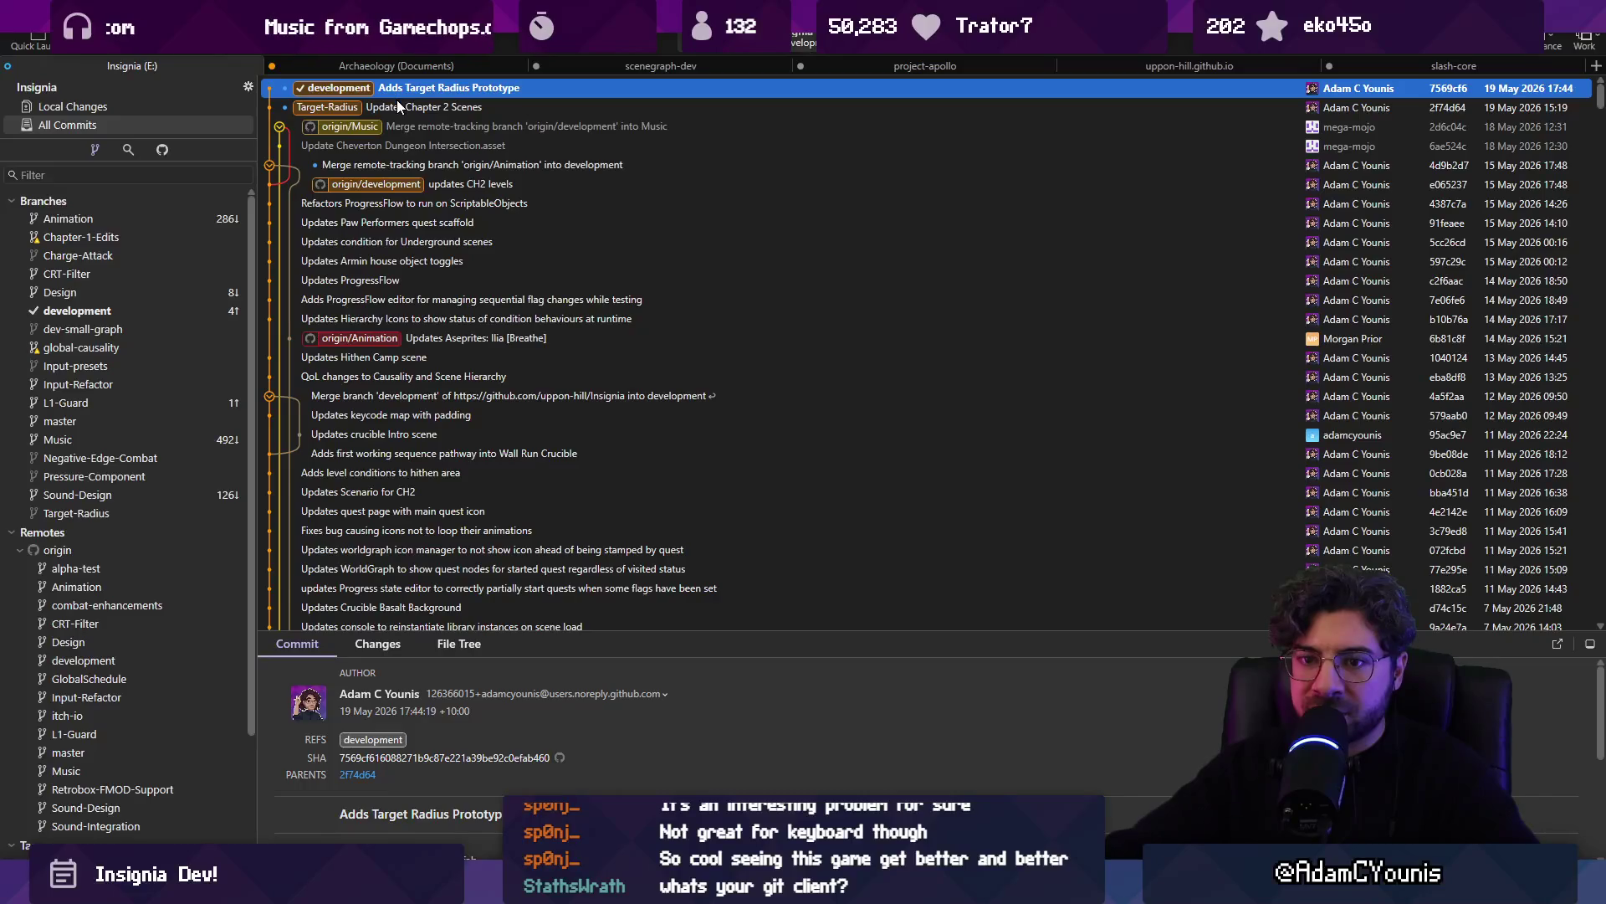
{"action": "left_click", "coordinate": [398, 104]}
{"action": "left_click", "coordinate": [118, 509]}
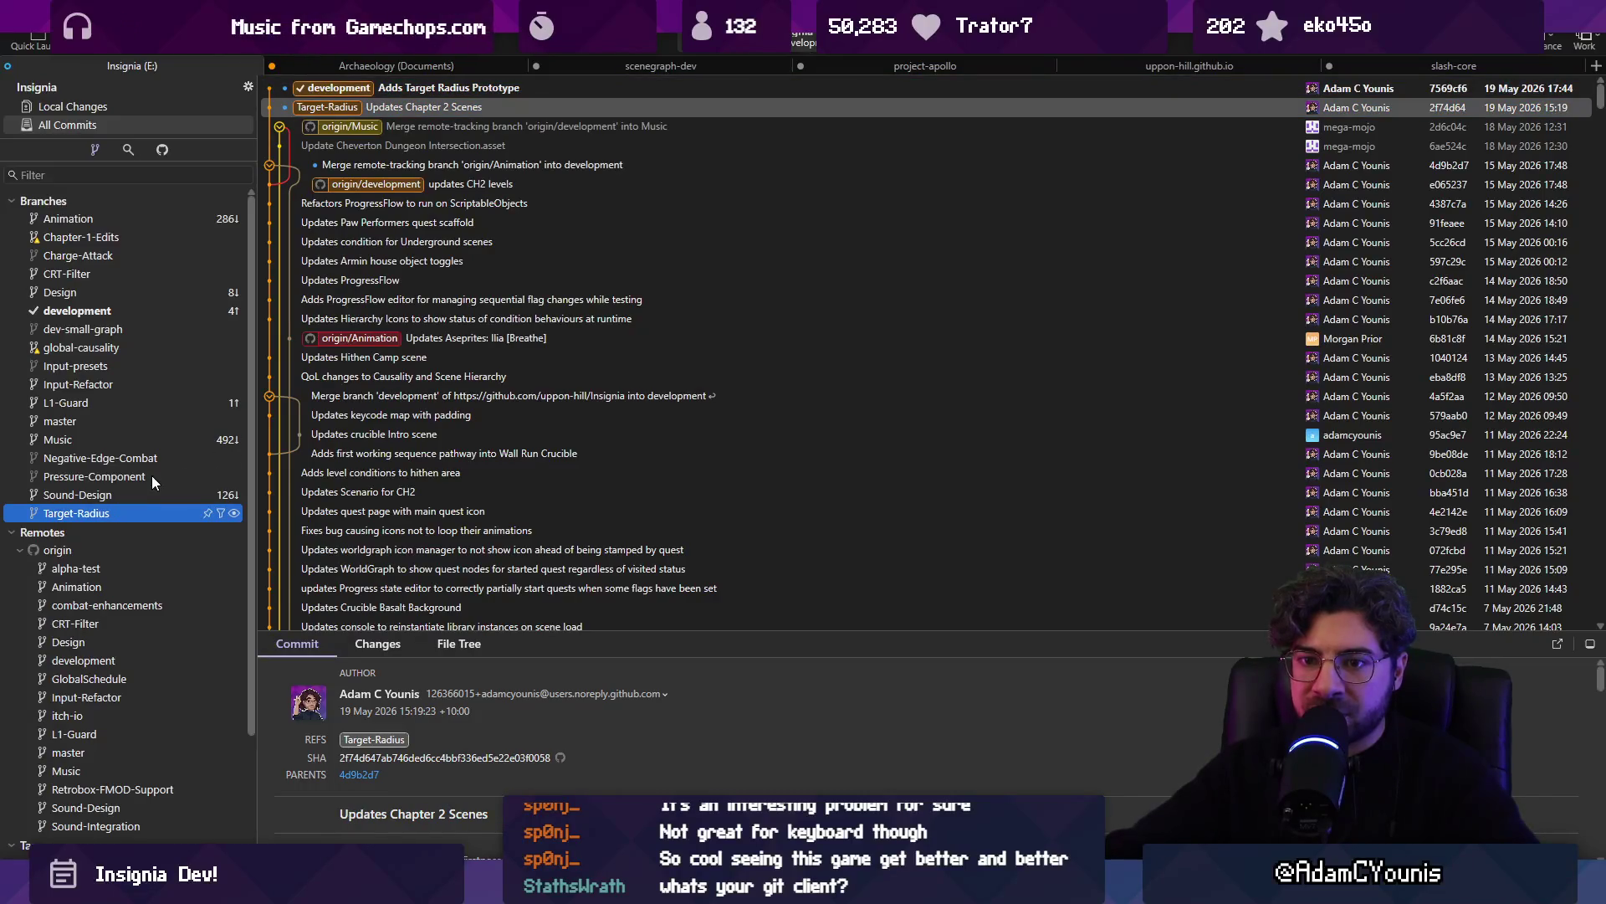
{"action": "right_click", "coordinate": [389, 90]}
{"action": "key", "text": "Escape"}
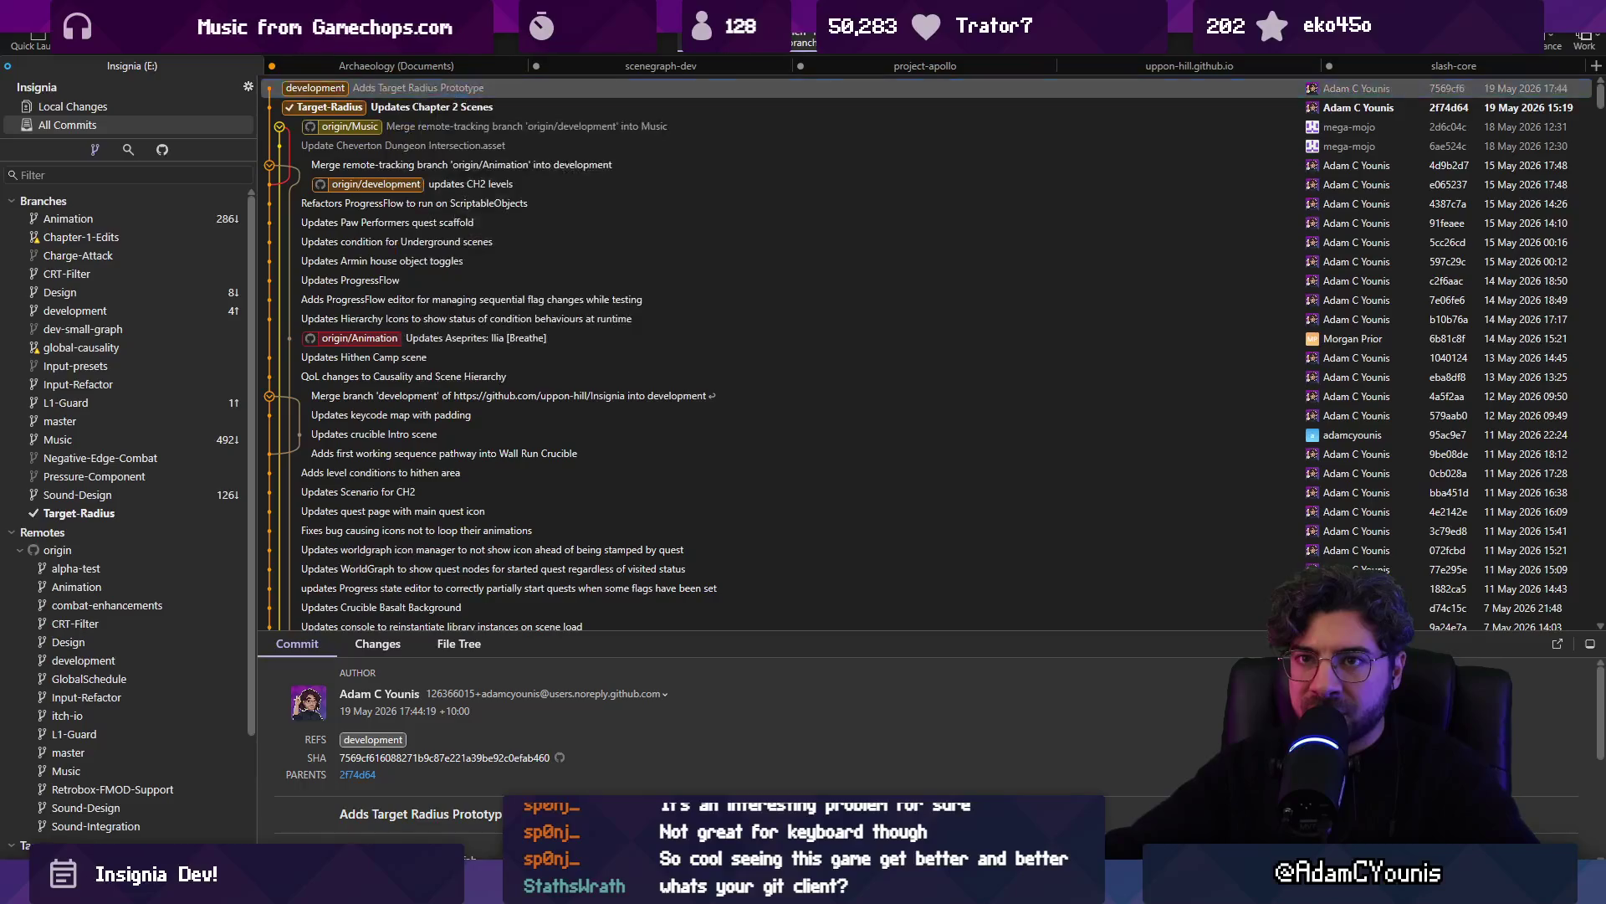
Merge development into Target-Radius so it holds the prototype commit
{"action": "key", "text": "Escape"}
{"action": "right_click", "coordinate": [403, 89]}
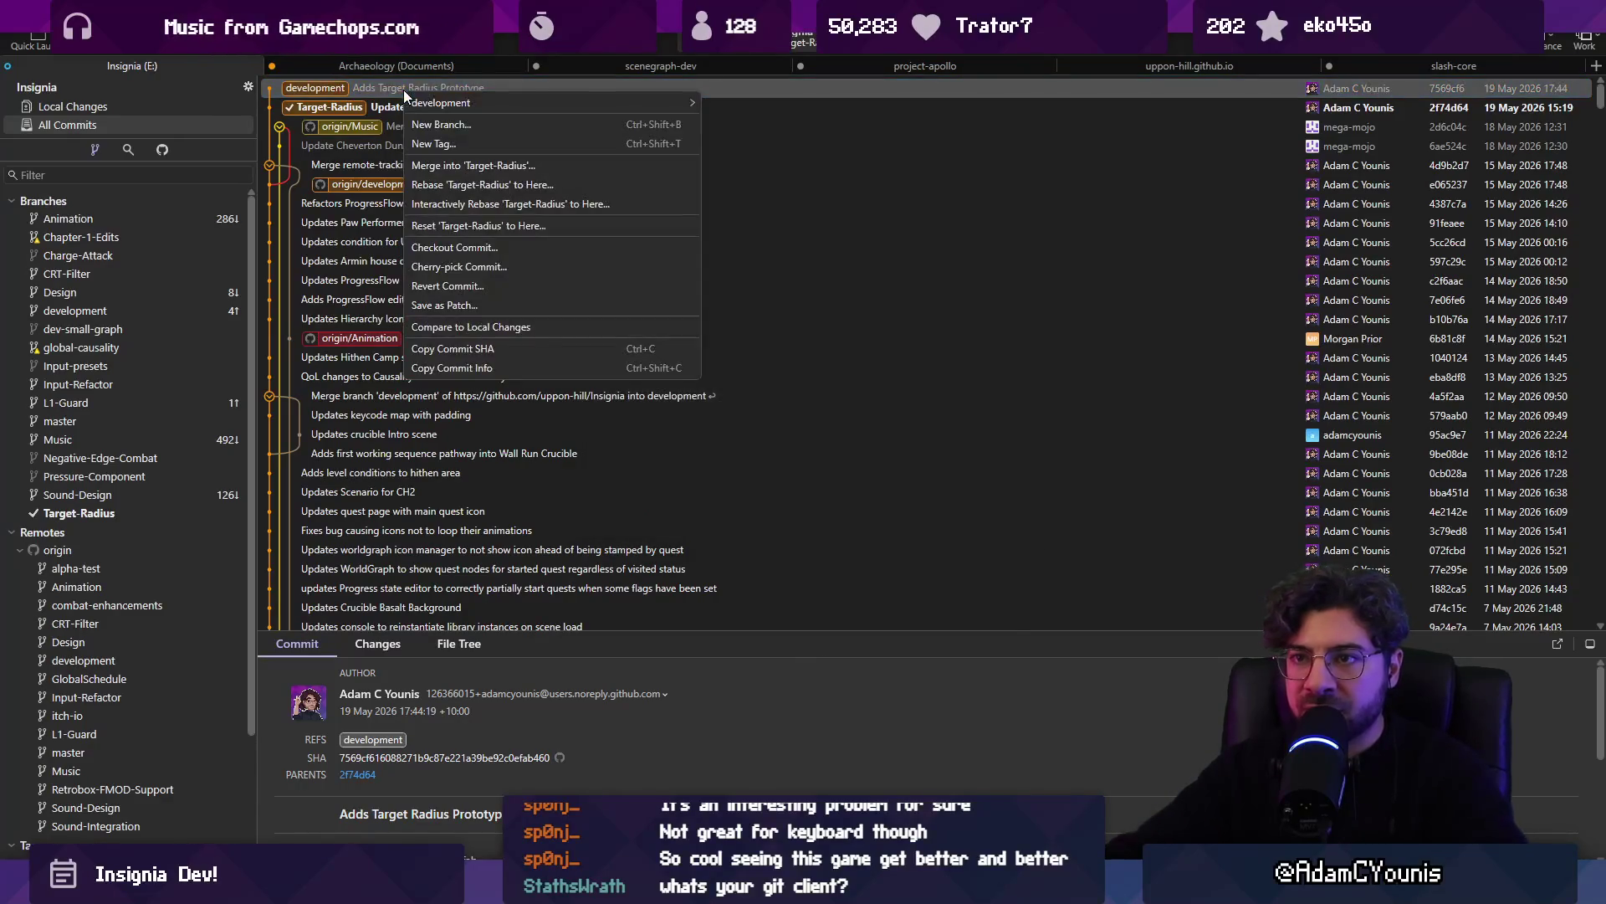
{"action": "left_click", "coordinate": [507, 164]}
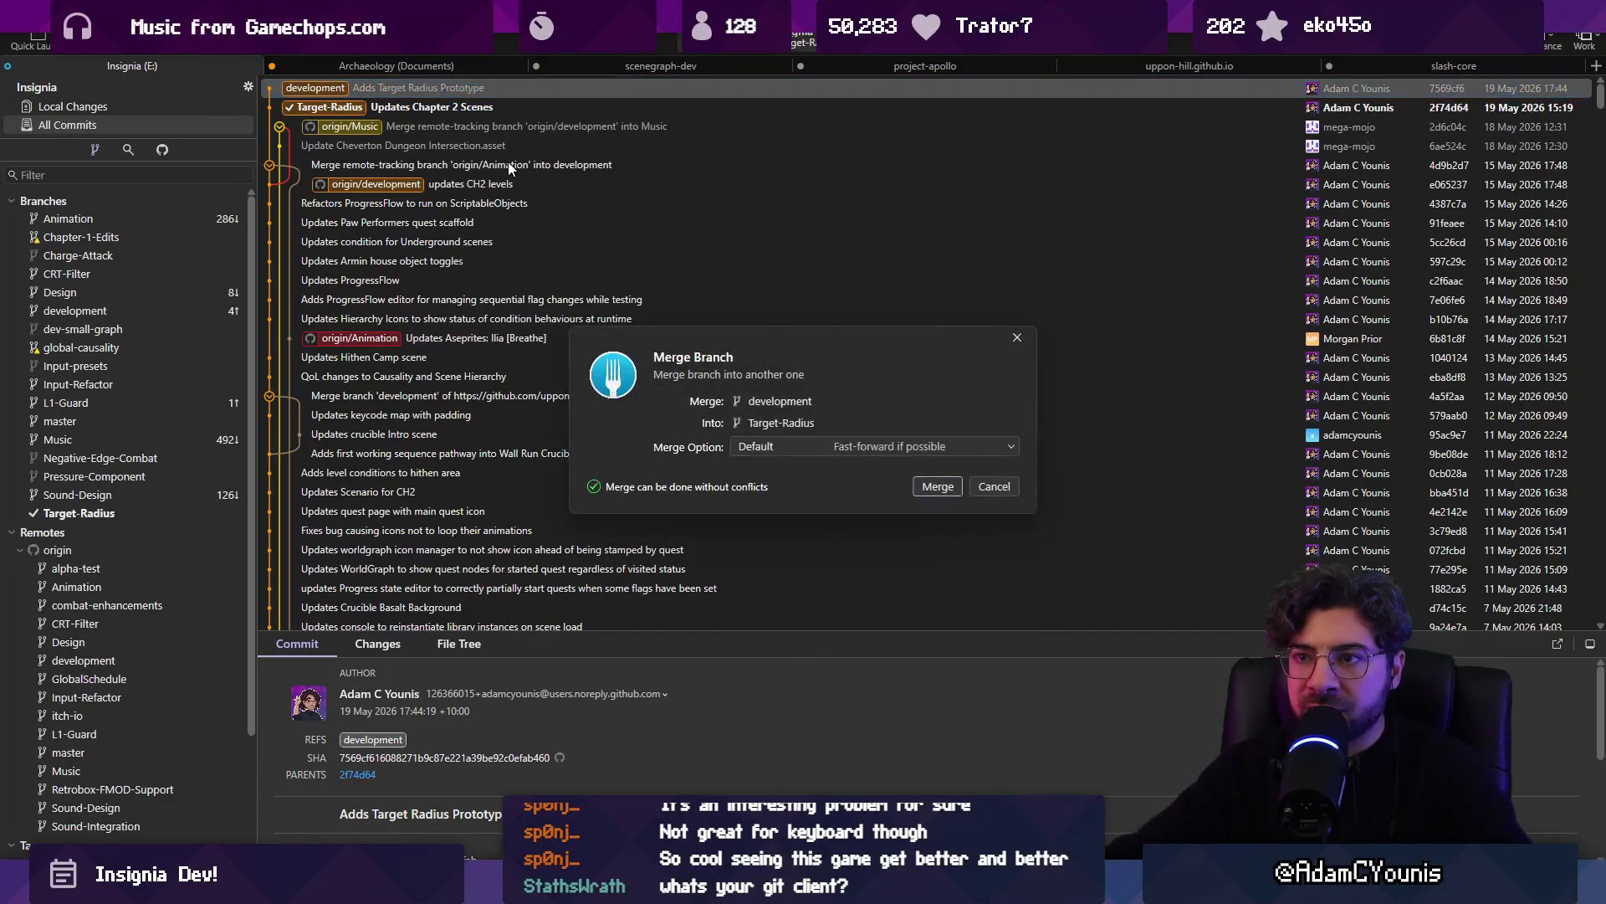
{"action": "left_click", "coordinate": [994, 486]}
{"action": "right_click", "coordinate": [373, 87]}
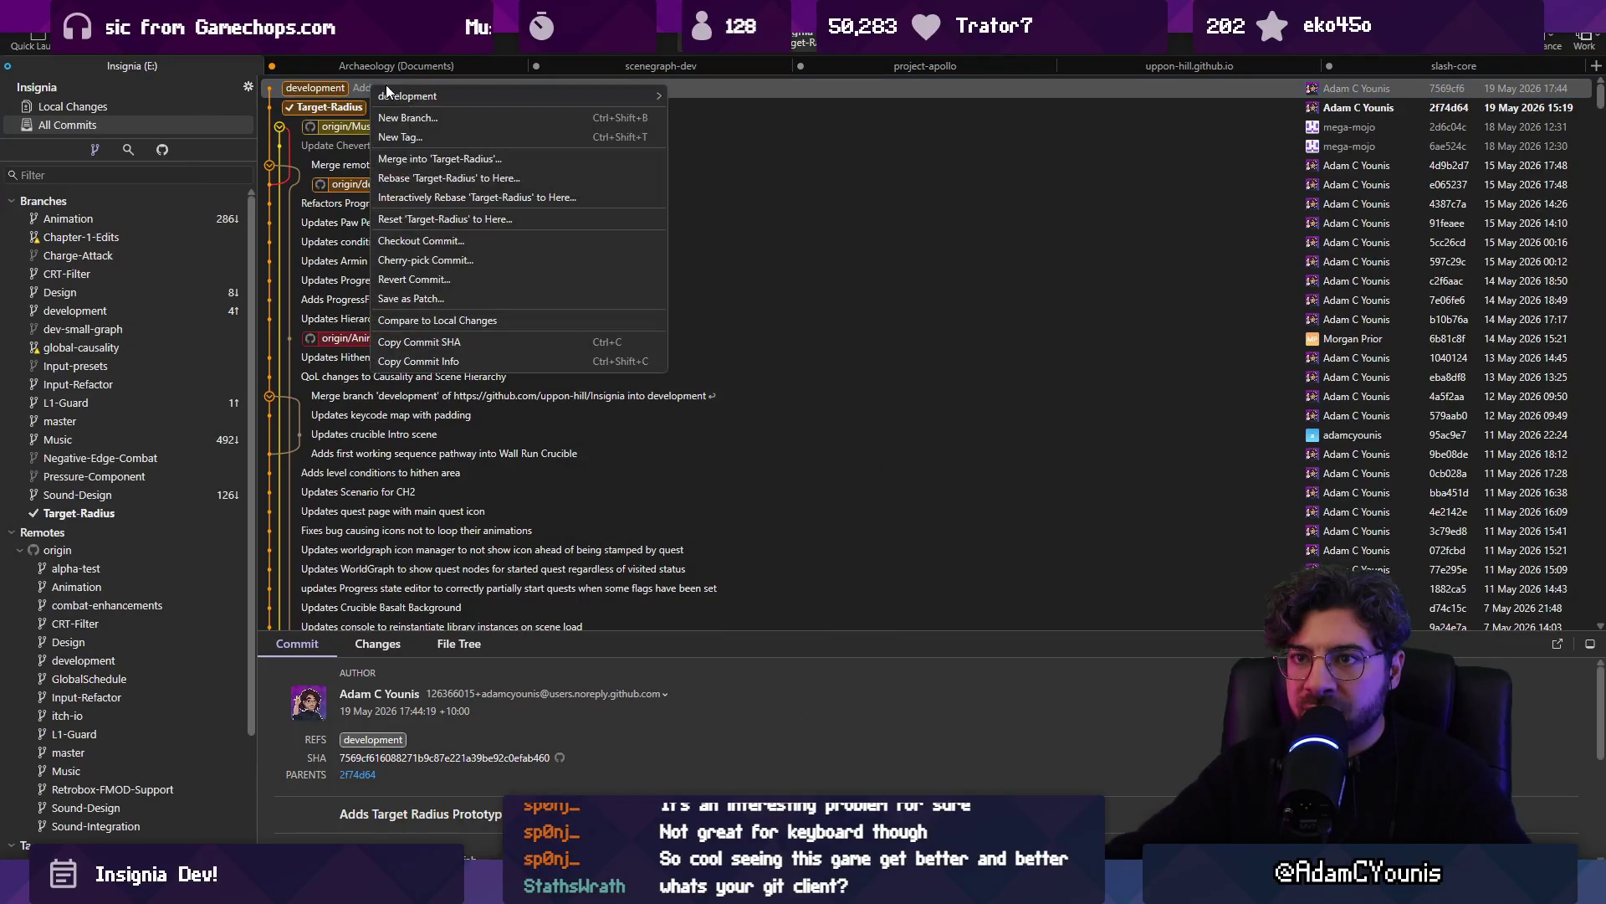
{"action": "left_click", "coordinate": [532, 159]}
{"action": "key", "text": "Return"}
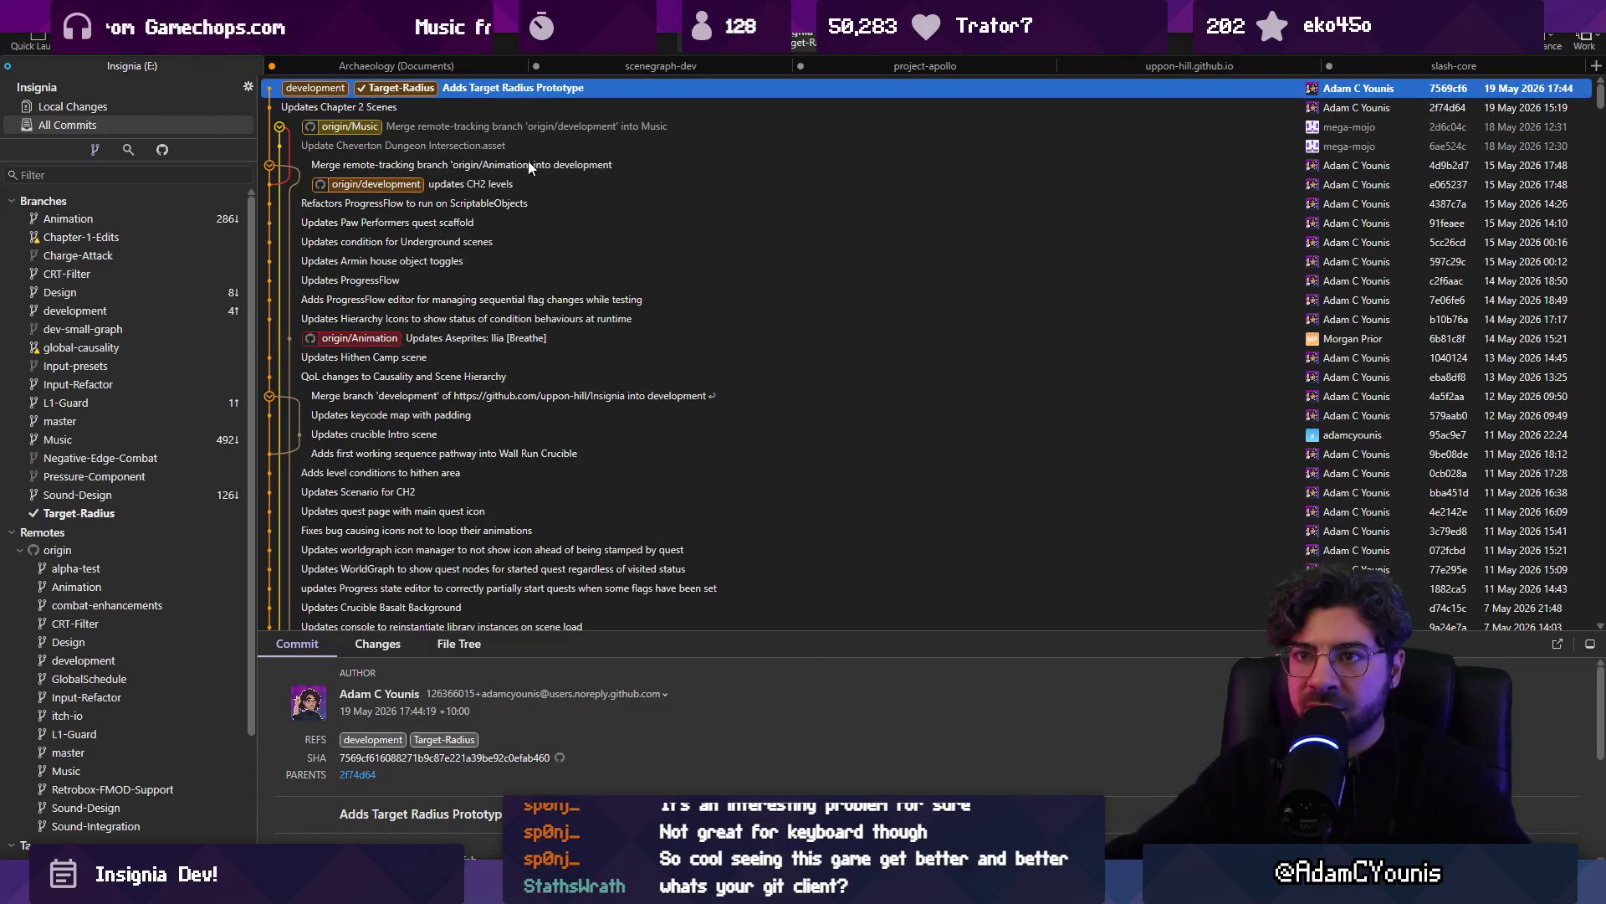
Check out development and reset it (Mixed) to Updates Chapter 2 Scenes, commit 2f74d64
{"action": "left_click", "coordinate": [121, 312]}
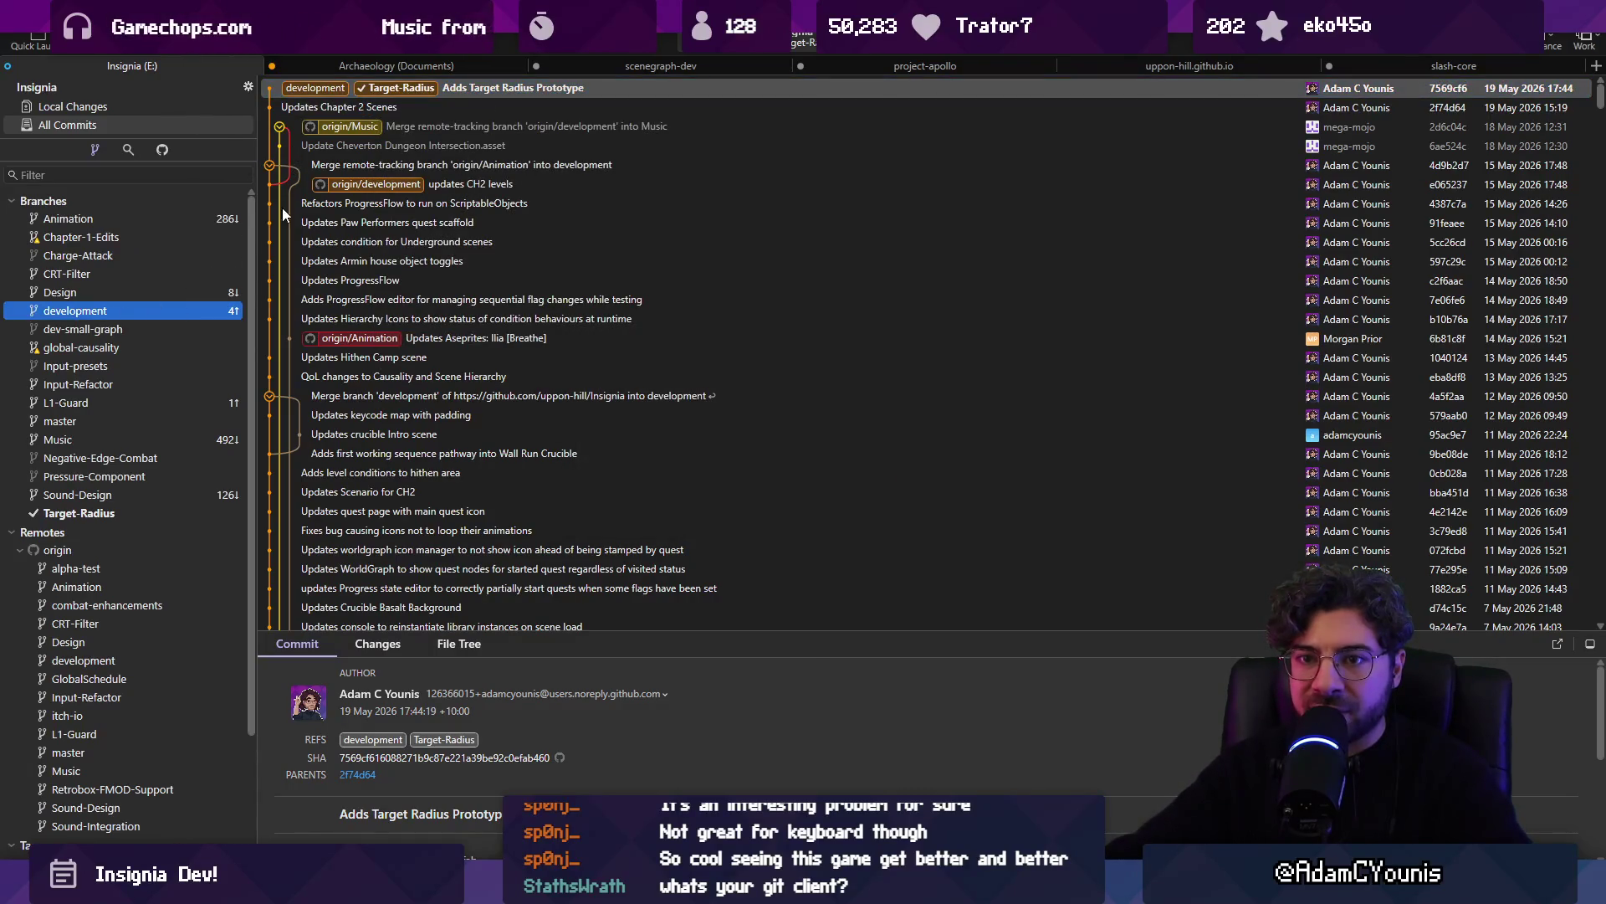
{"action": "left_click", "coordinate": [363, 105]}
{"action": "right_click", "coordinate": [338, 107]}
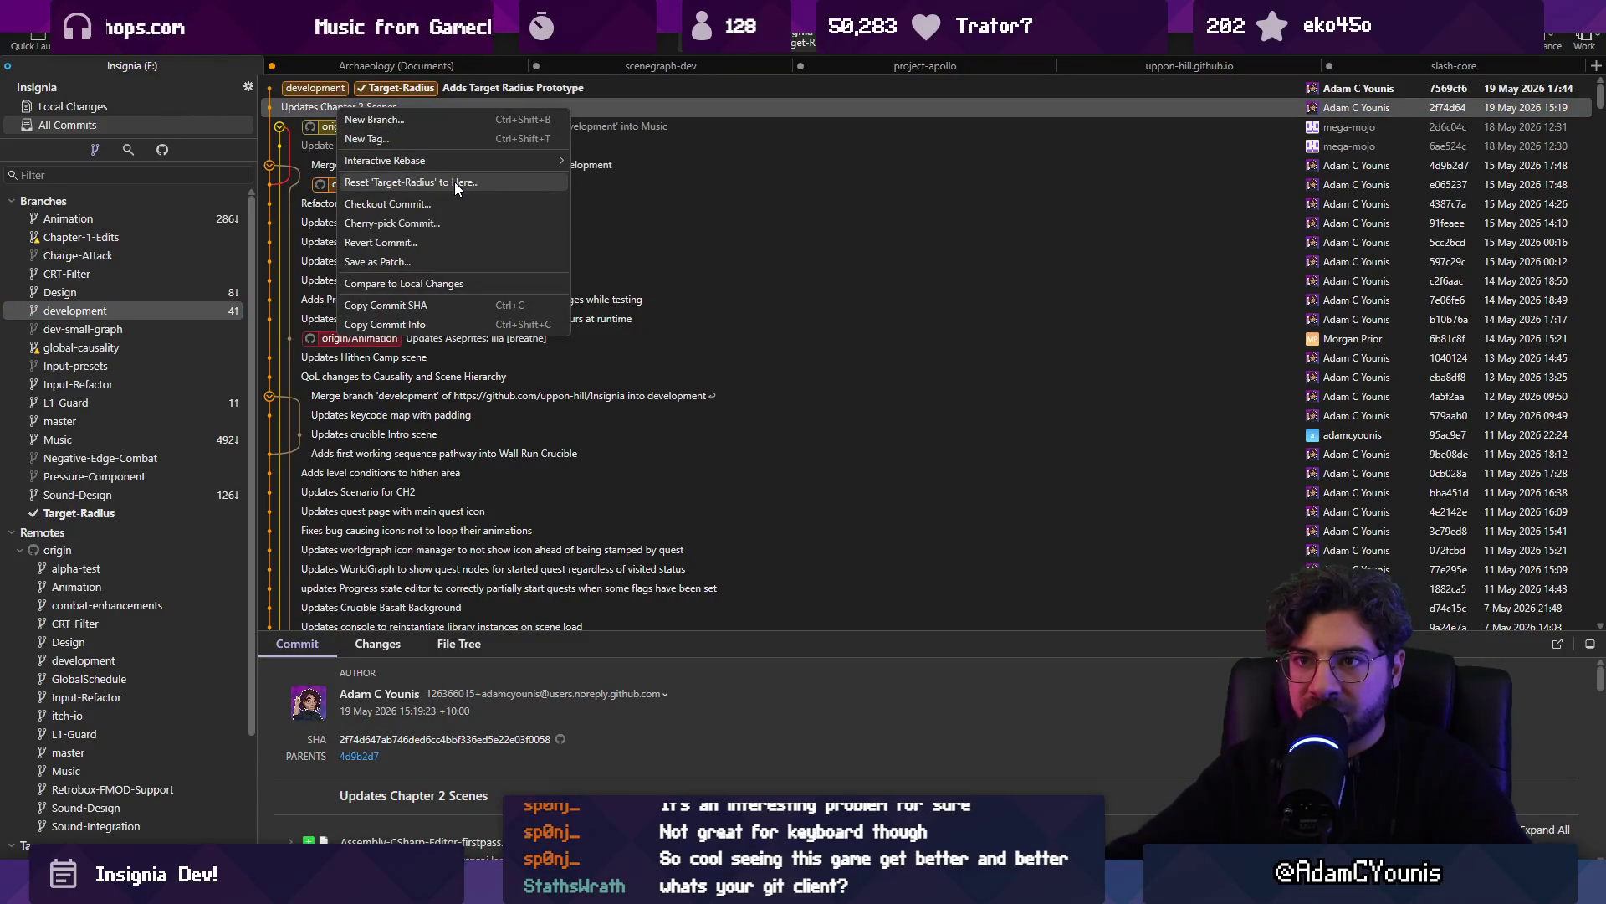
{"action": "left_click", "coordinate": [137, 310]}
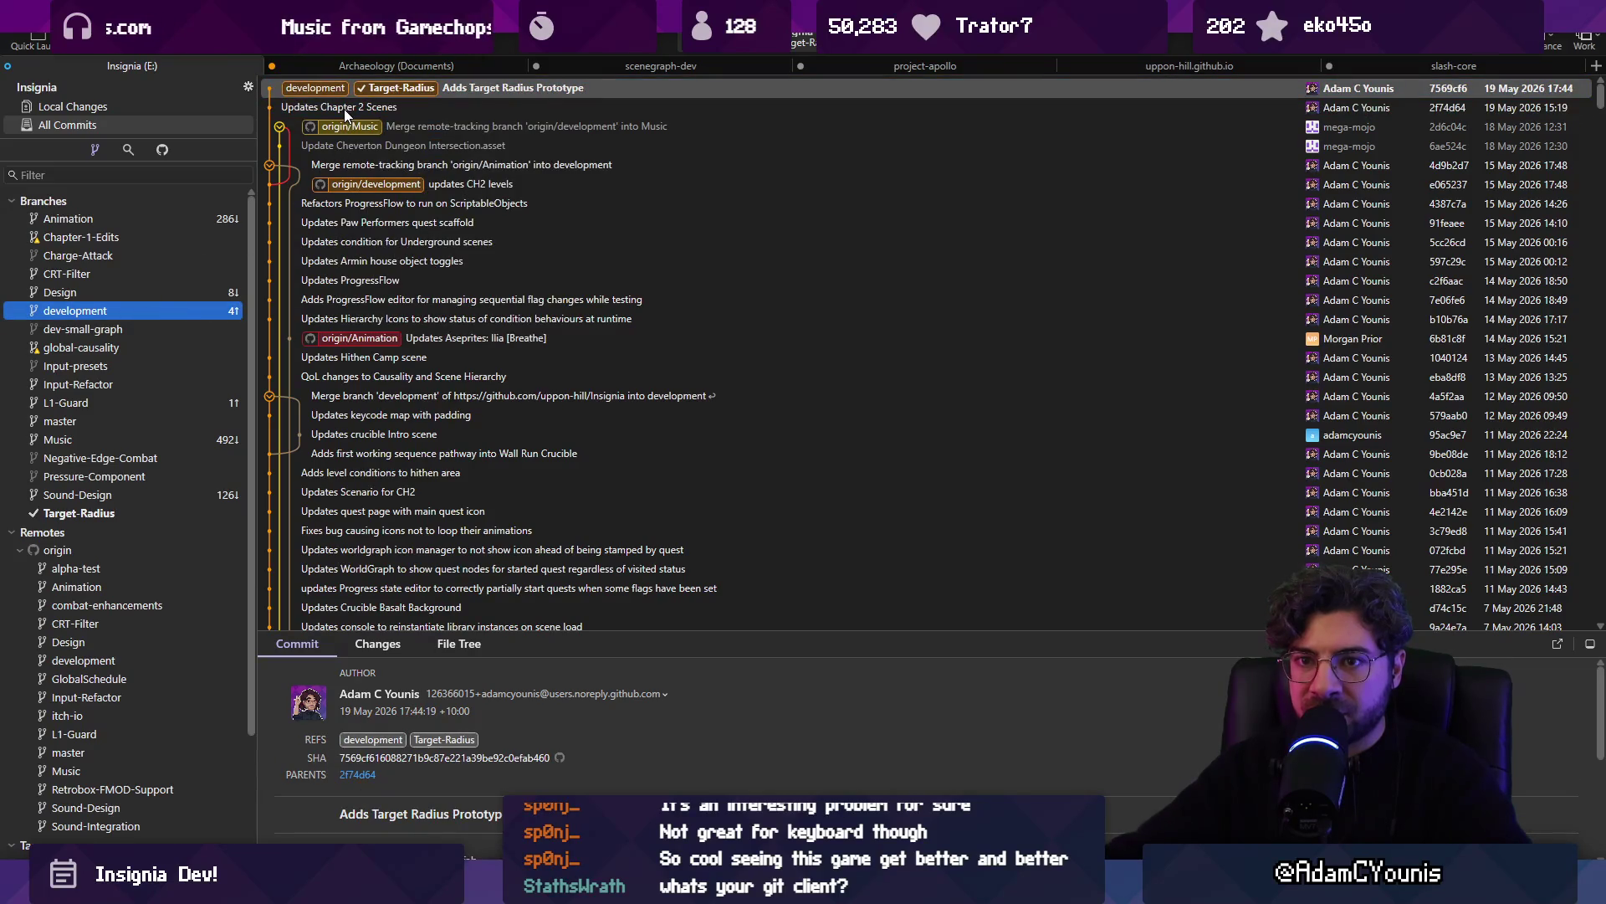
{"action": "double_click", "coordinate": [138, 307]}
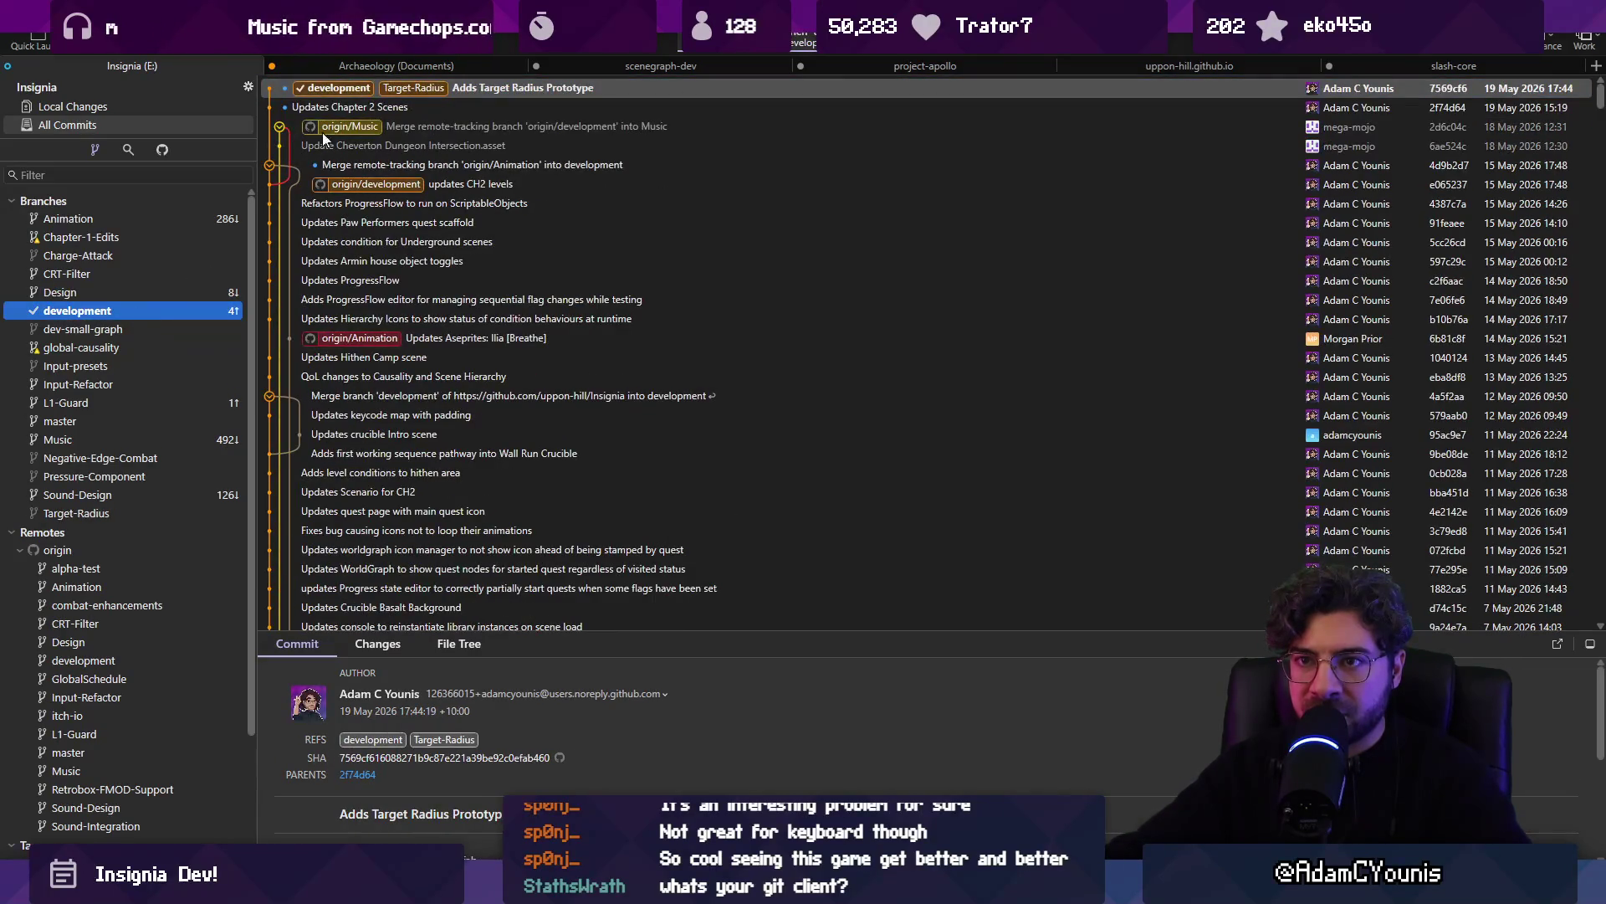
{"action": "right_click", "coordinate": [341, 103]}
{"action": "left_click", "coordinate": [424, 184]}
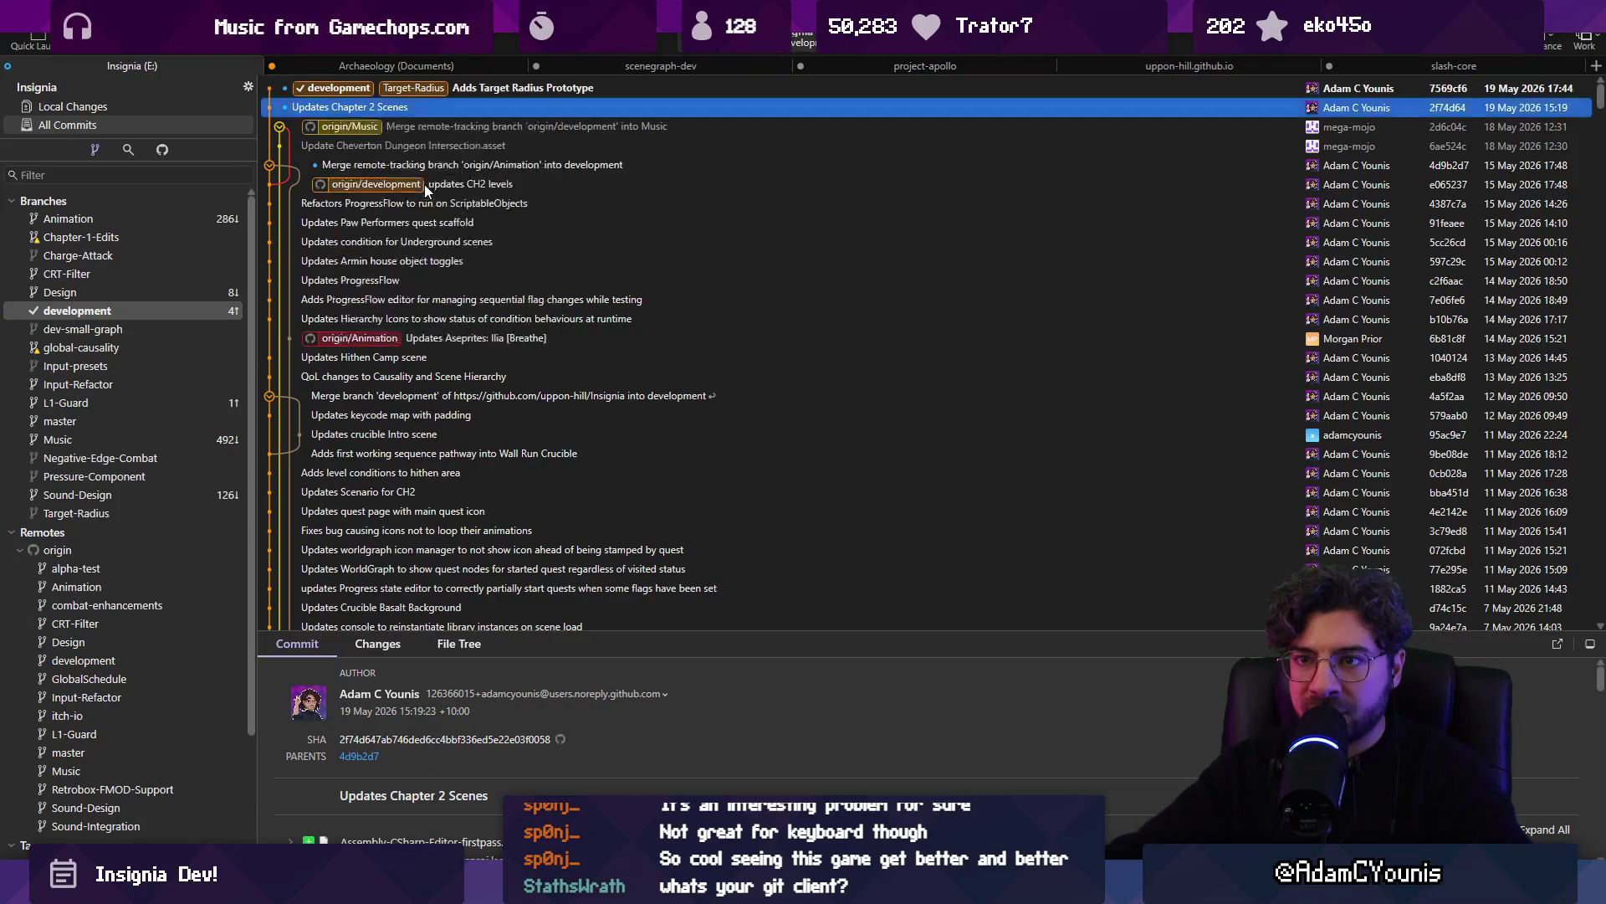
{"action": "left_click", "coordinate": [941, 474]}
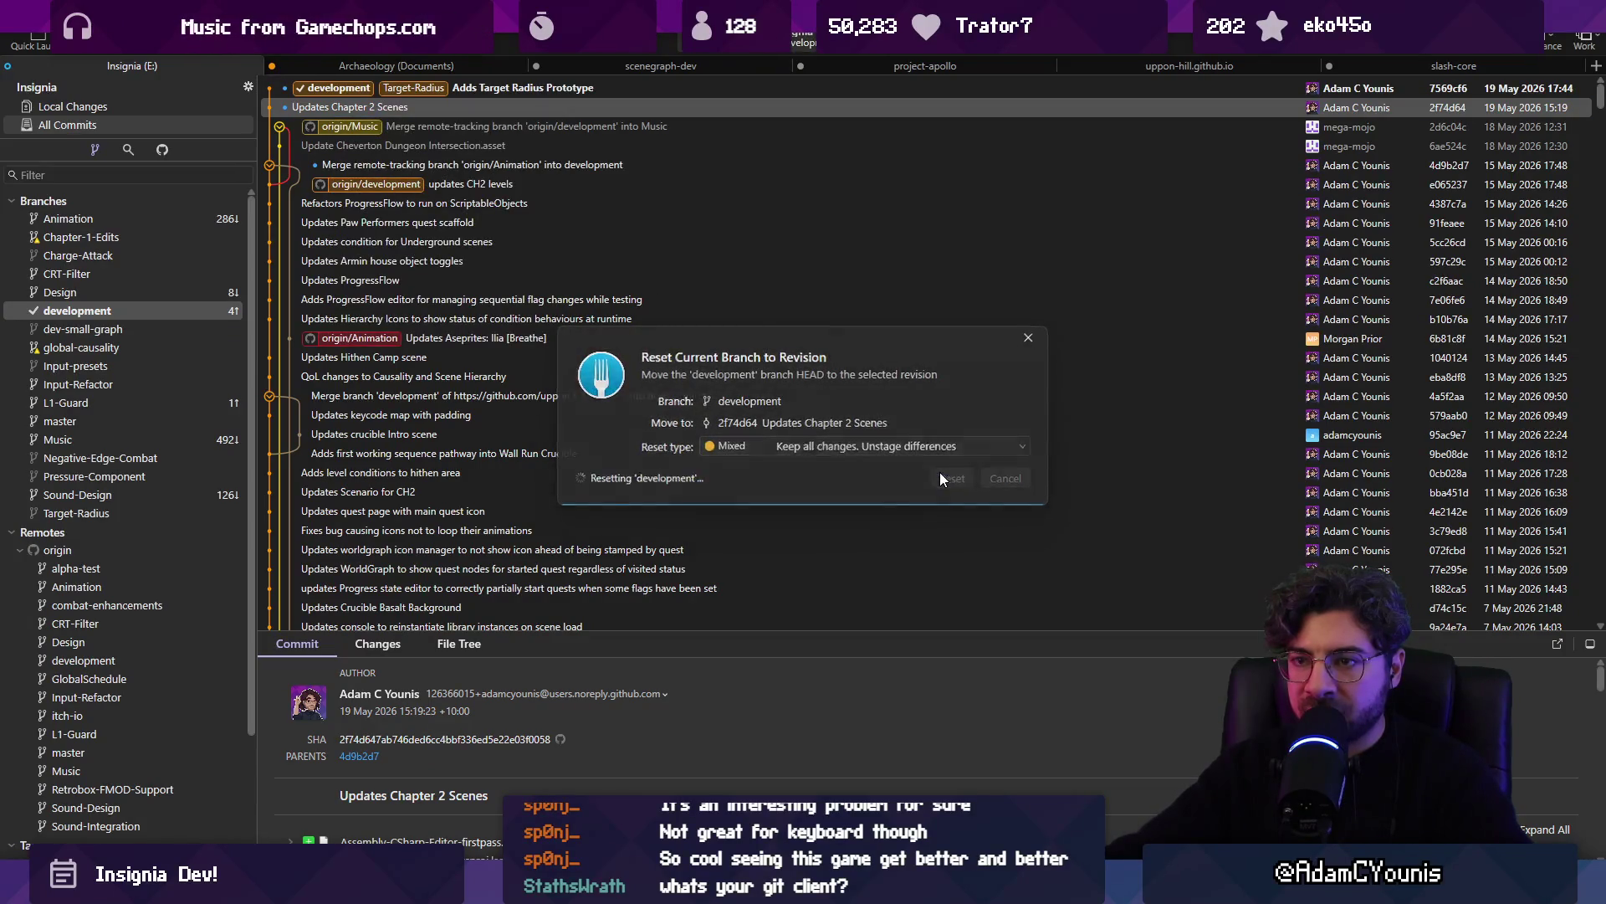
Discard the changes in all 12 local files, including Armin.prefab and TargetPulse.cs, then return to Unity
{"action": "left_click", "coordinate": [98, 106]}
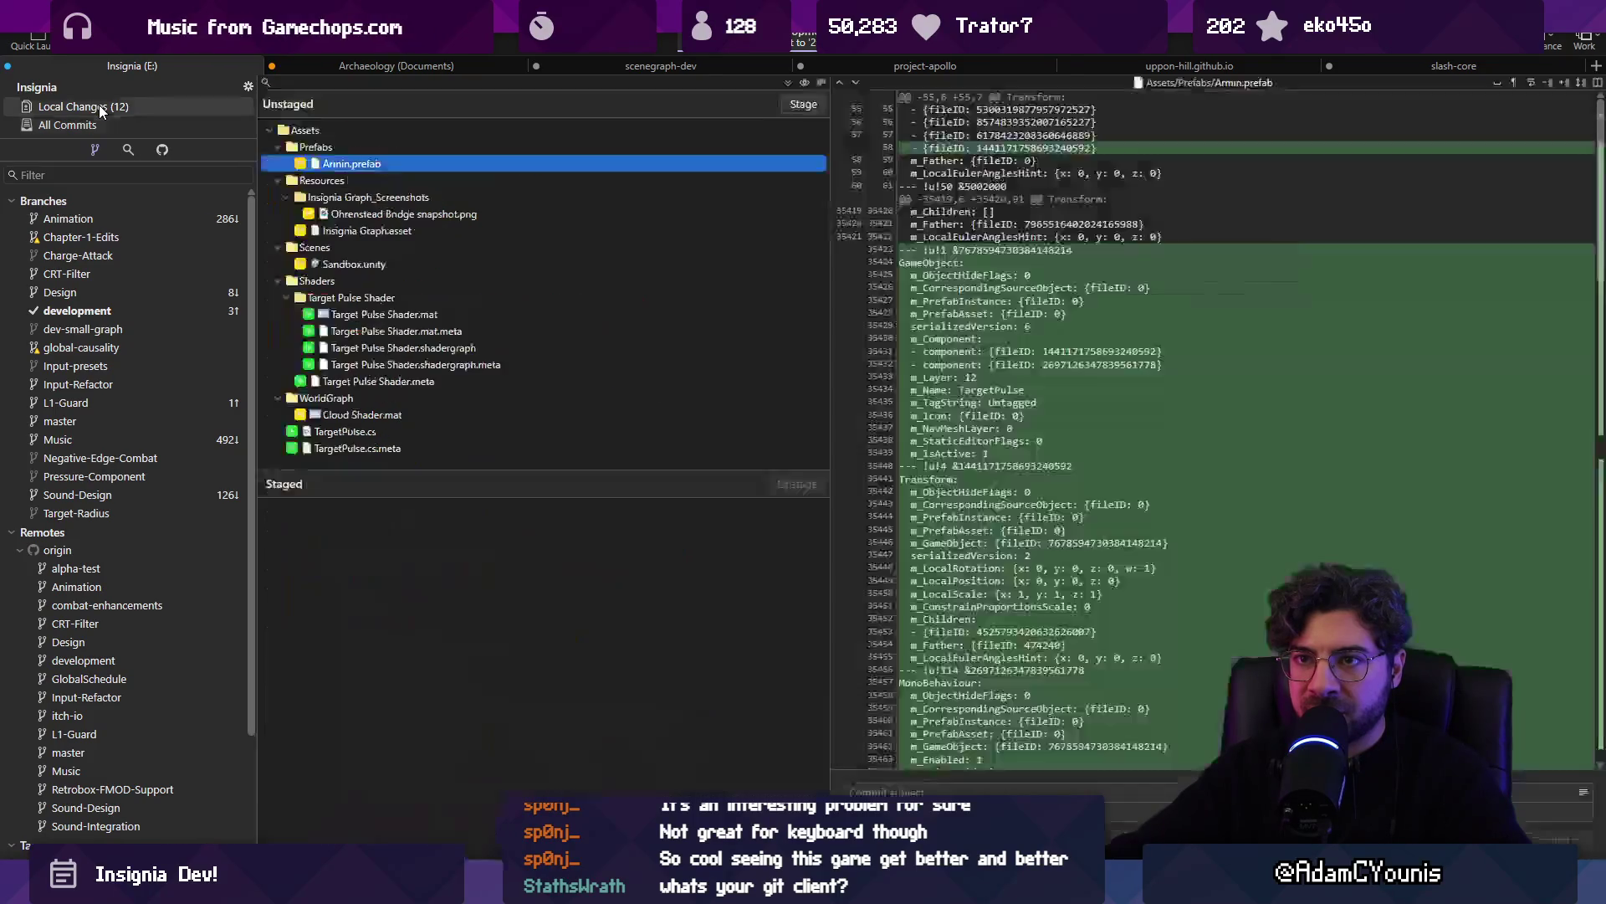
{"action": "left_click", "coordinate": [373, 144]}
{"action": "left_click", "coordinate": [415, 162]}
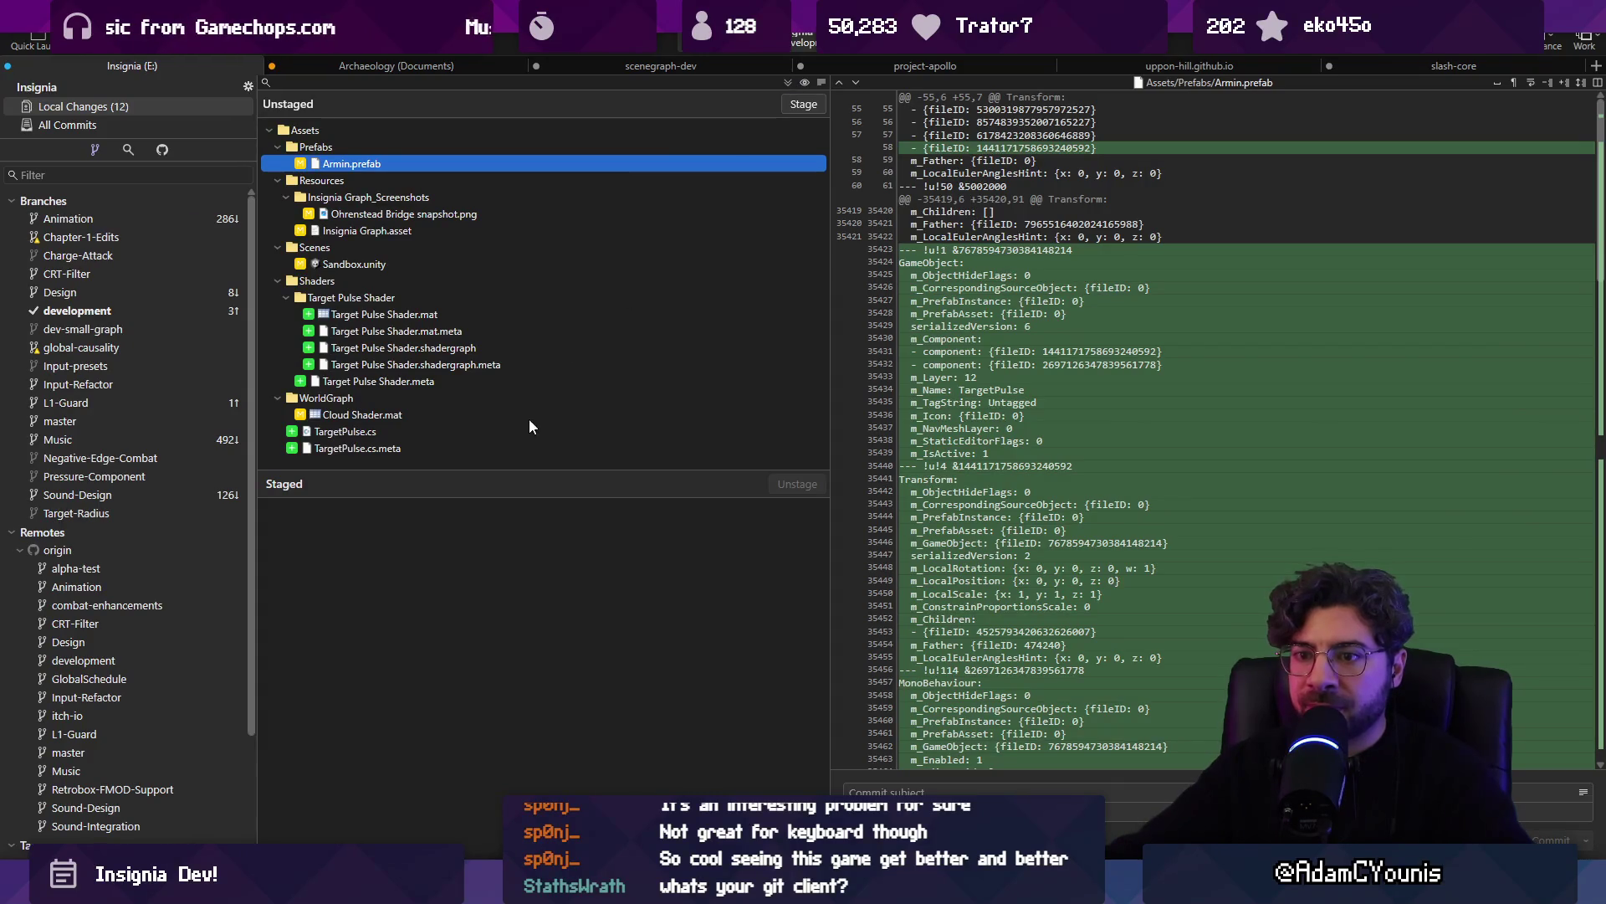
{"action": "left_click", "coordinate": [510, 431]}
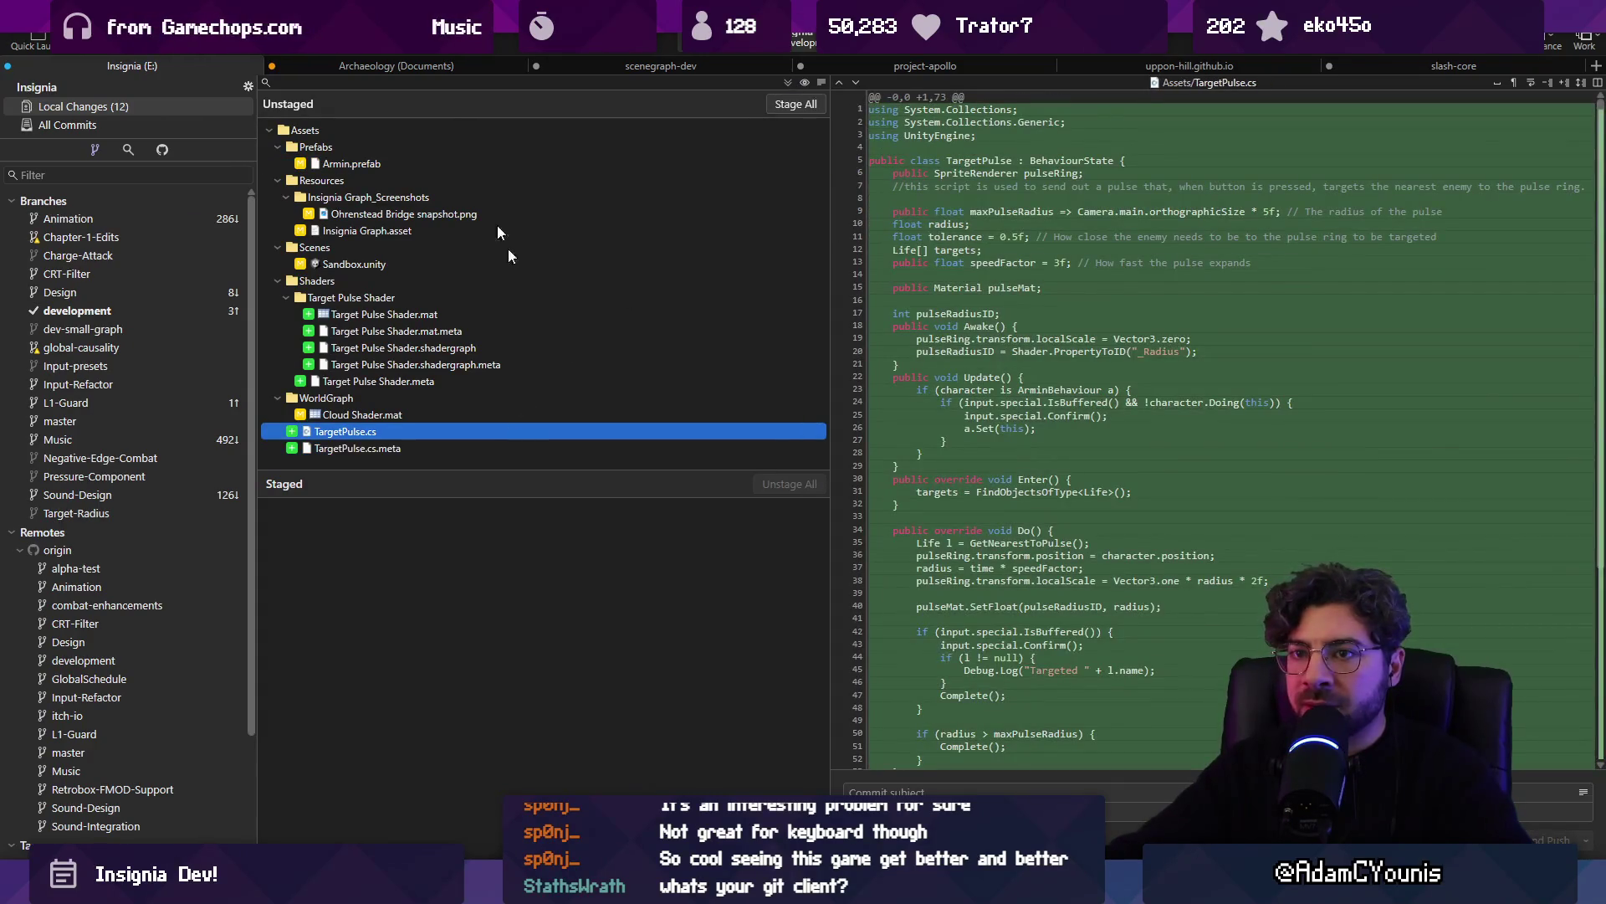
{"action": "left_click", "coordinate": [577, 147]}
{"action": "left_click", "coordinate": [522, 448], "text": "shift"}
{"action": "key", "text": "Delete"}
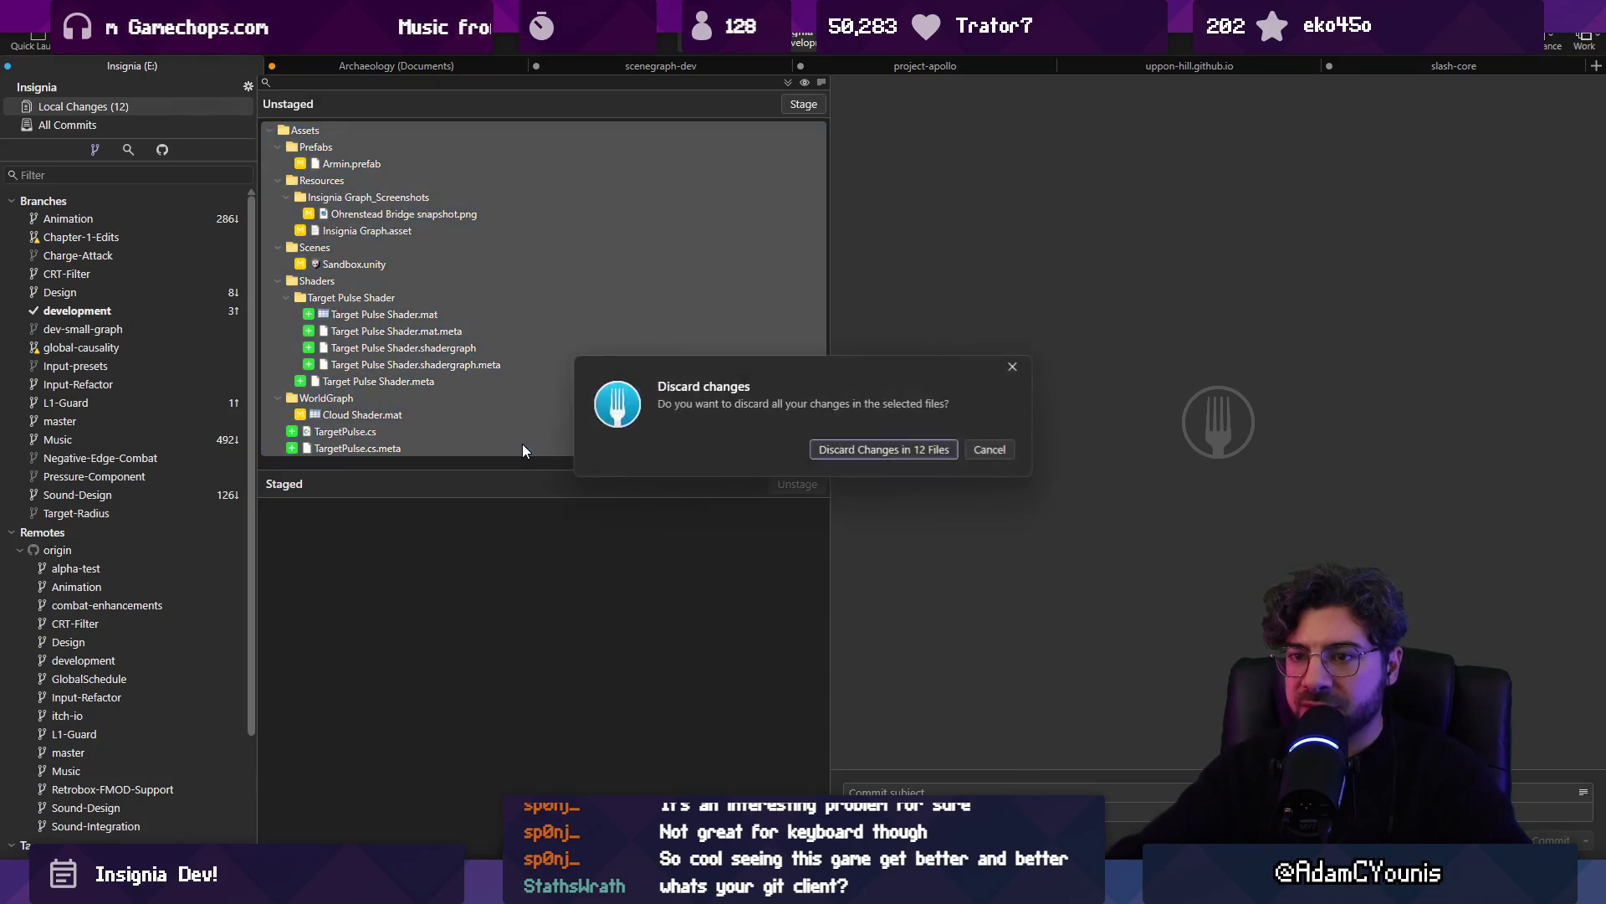
{"action": "key", "text": "Return"}
{"action": "key", "text": "alt+Tab"}
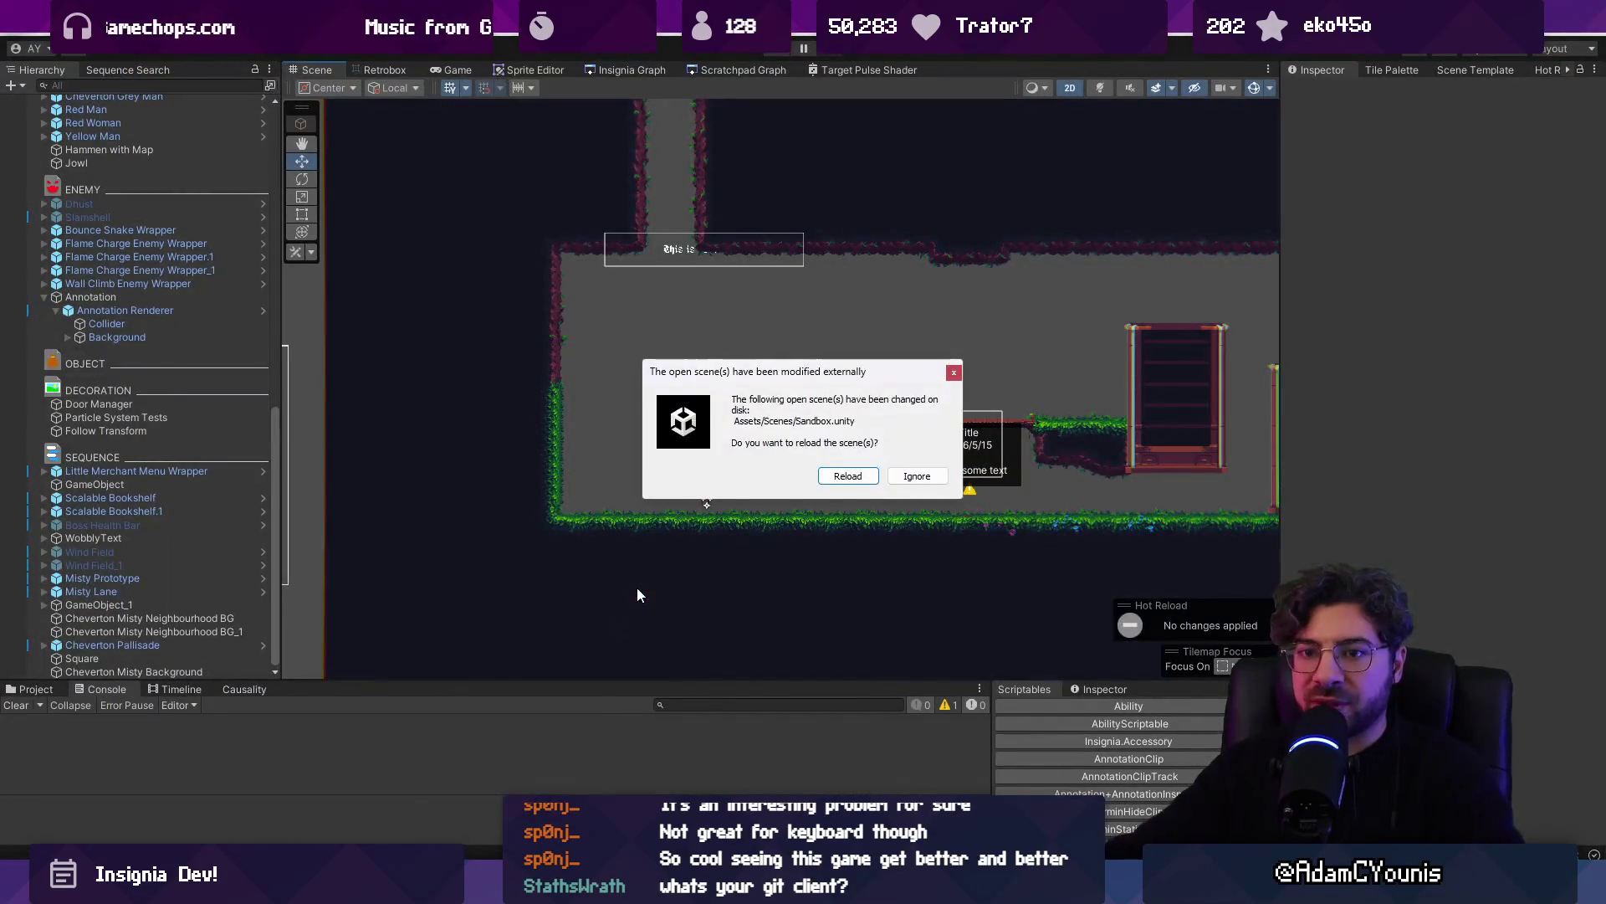
Reload the externally modified Sandbox scene and bring up the Insignia Graph
{"action": "left_click", "coordinate": [835, 477]}
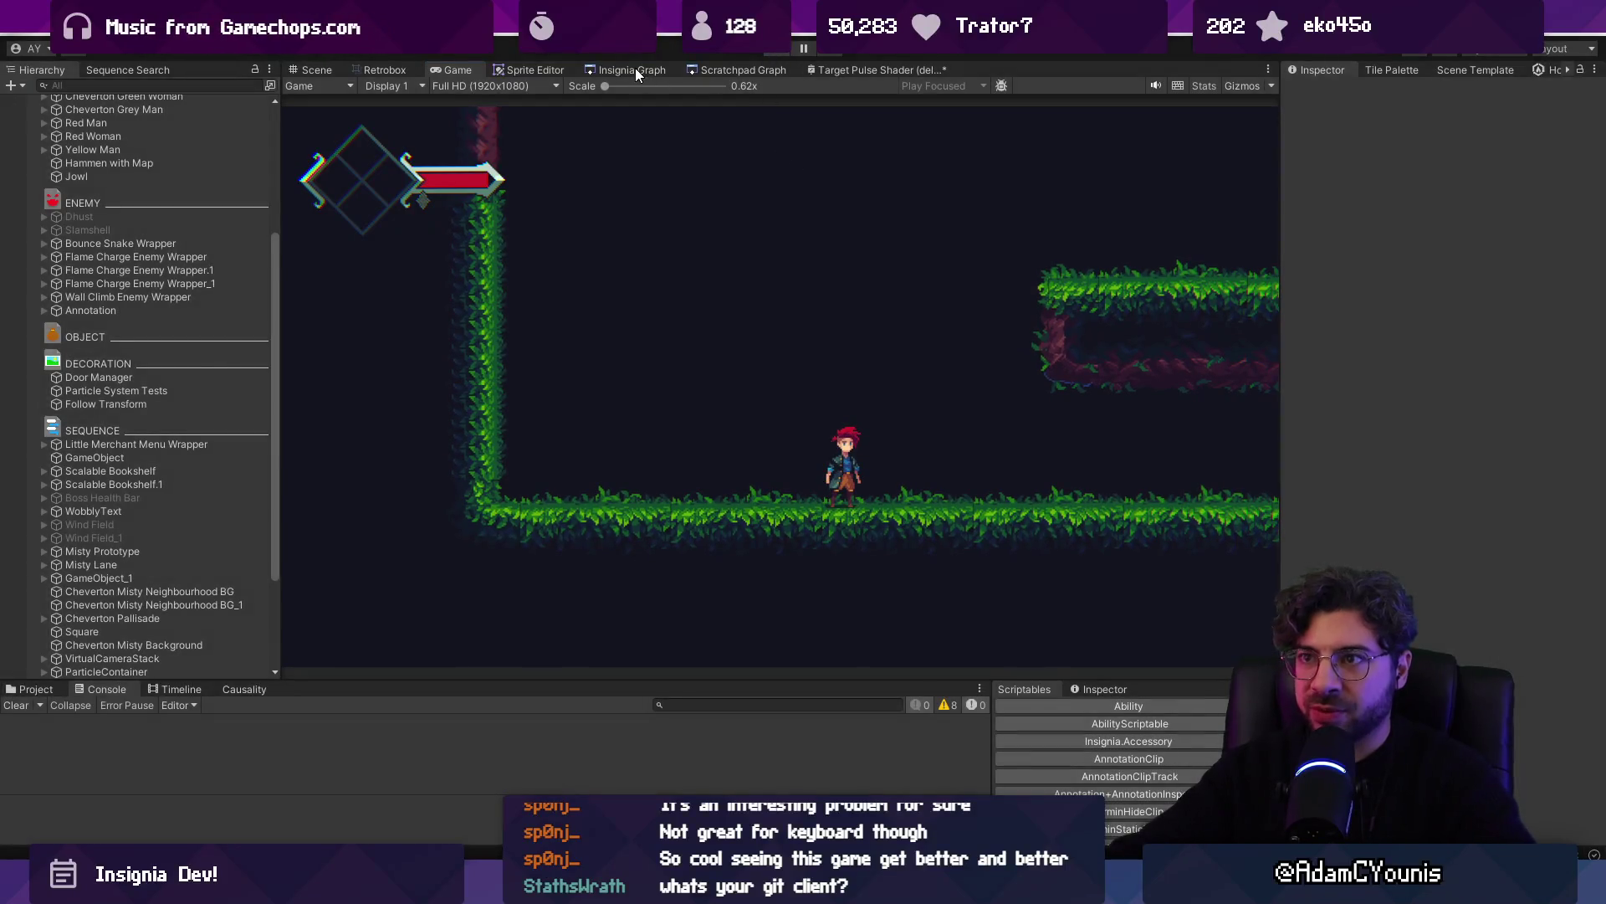
{"action": "left_click", "coordinate": [633, 69]}
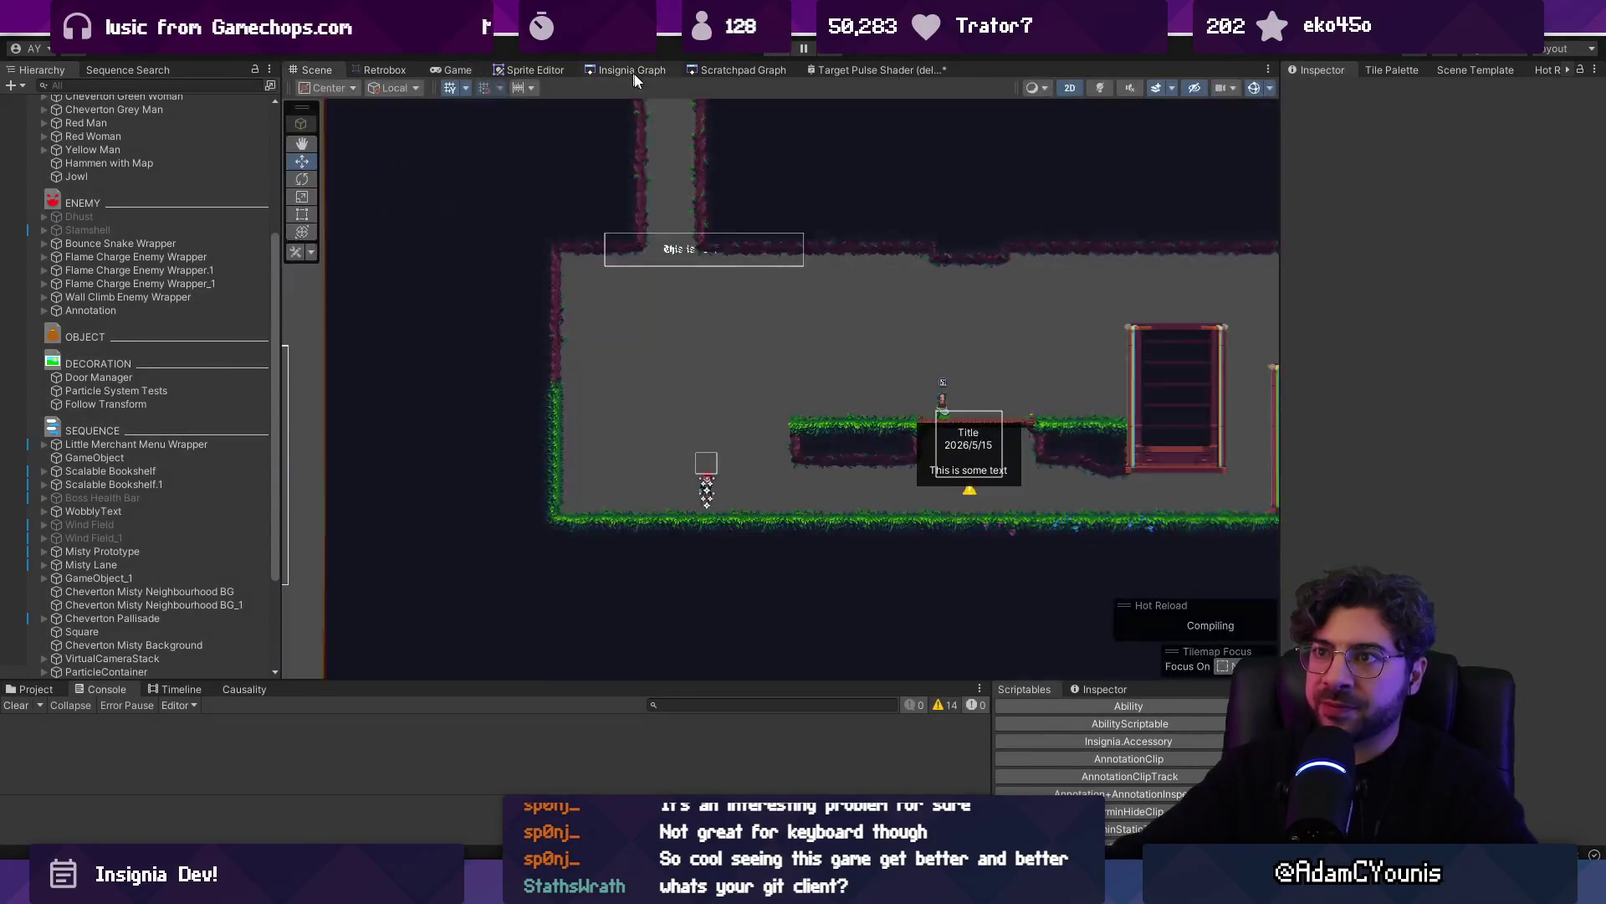
Pan and zoom the Insignia Graph to frame the Entropy Sanctum and Entropy Shrine nodes
{"action": "left_click_drag", "start_coordinate": [1092, 303], "coordinate": [765, 331]}
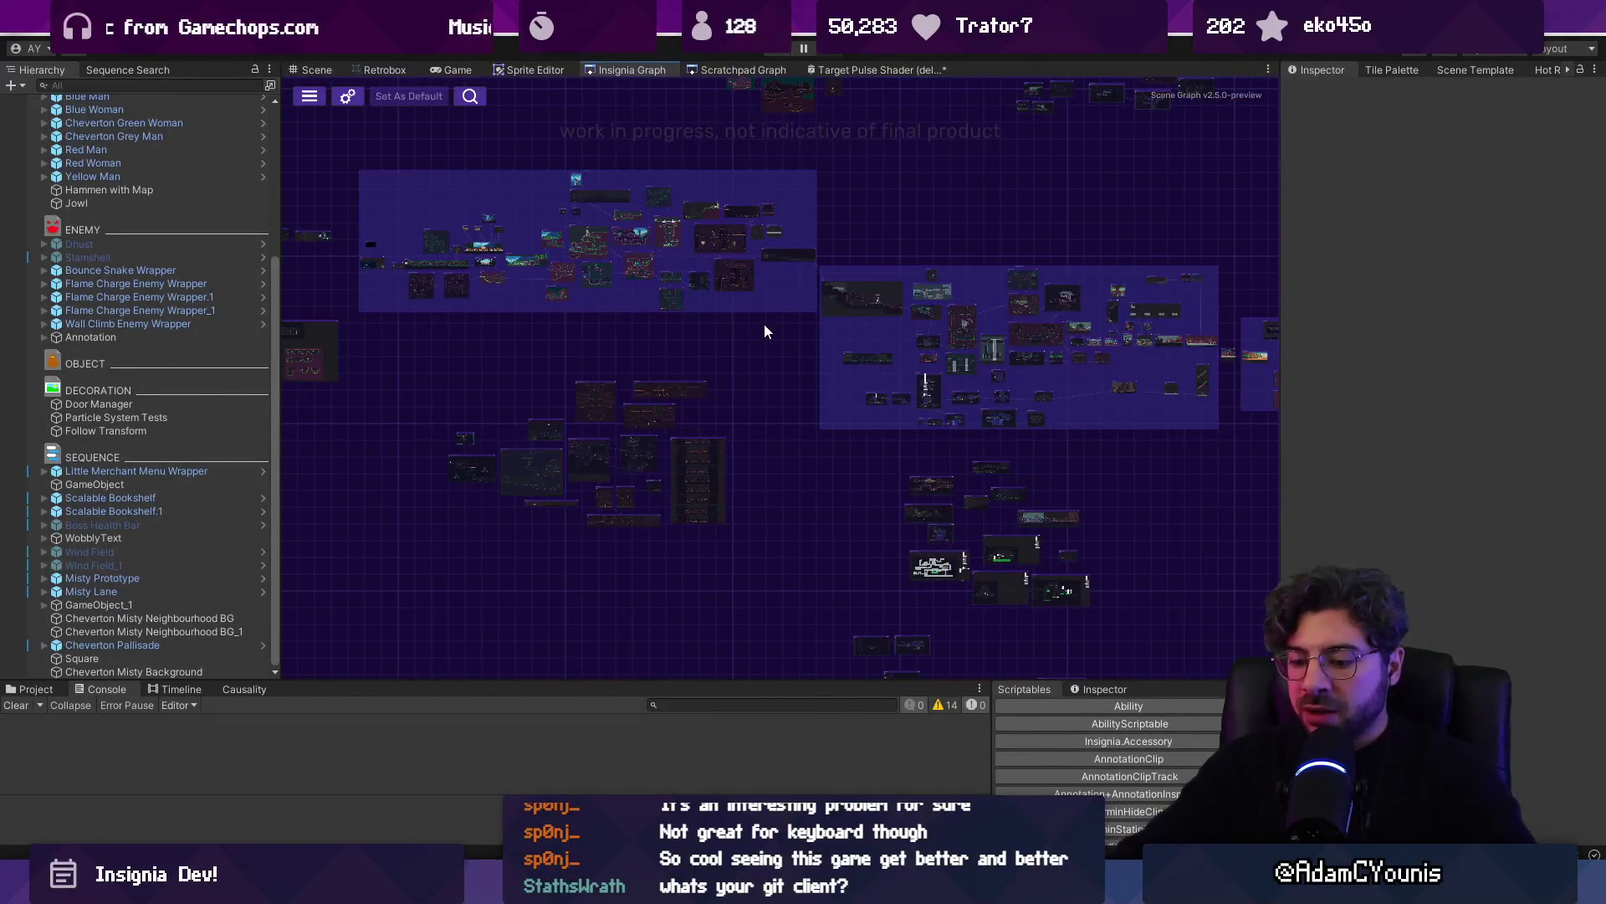
{"action": "scroll", "coordinate": [720, 373], "scroll_direction": "up", "scroll_amount": 5}
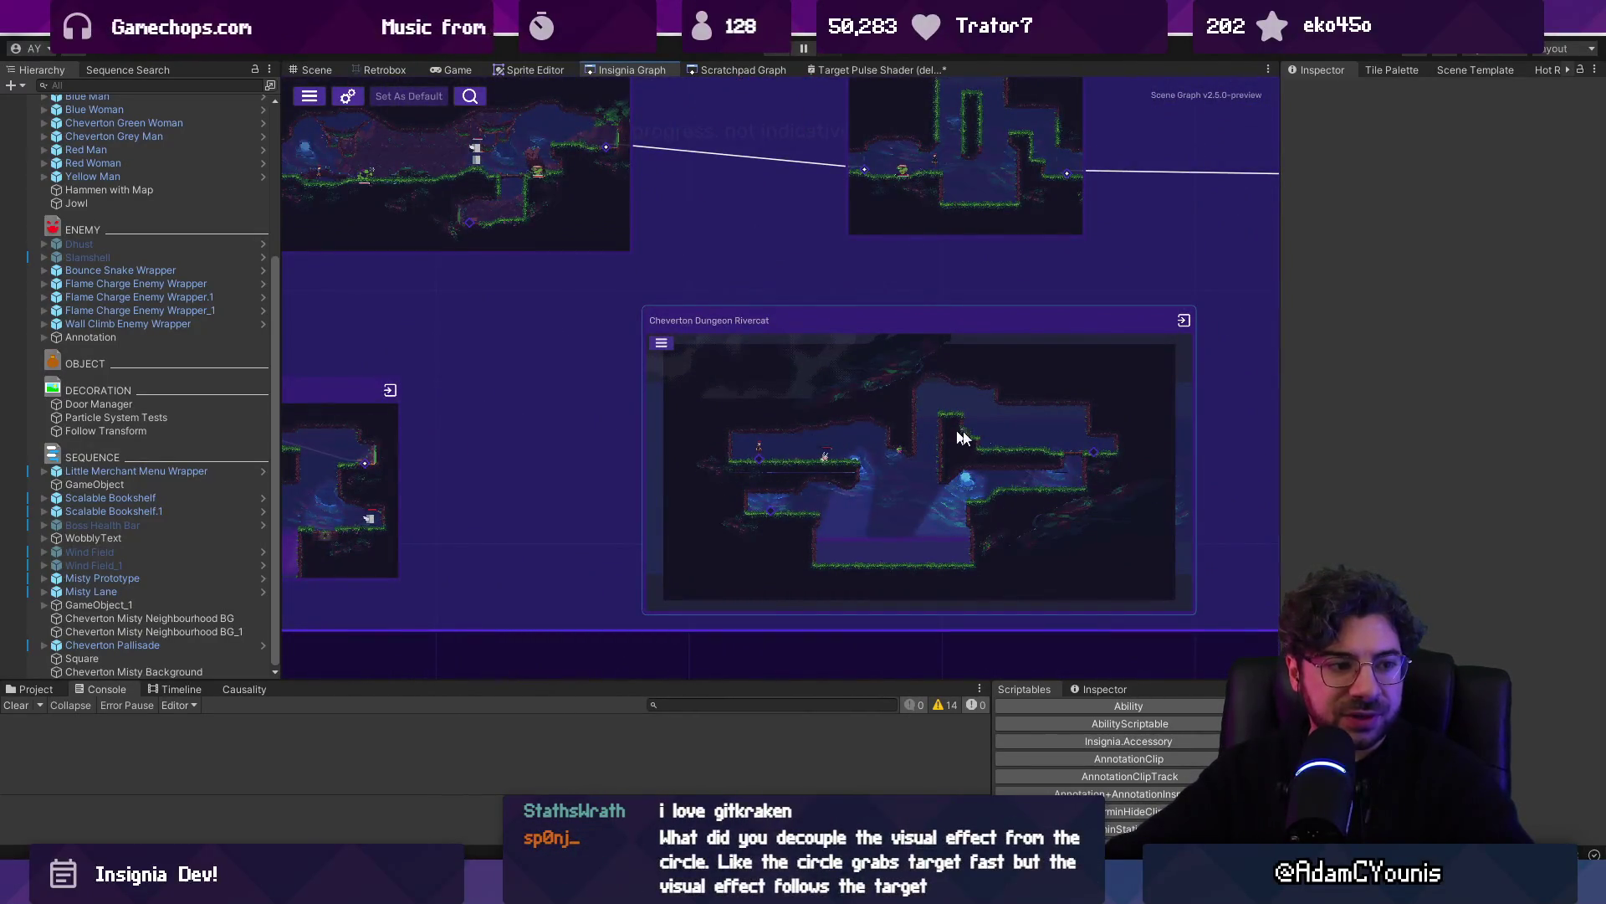
{"action": "scroll", "coordinate": [962, 436], "scroll_direction": "down", "scroll_amount": 5}
{"action": "scroll", "coordinate": [841, 457], "scroll_direction": "up", "scroll_amount": 2}
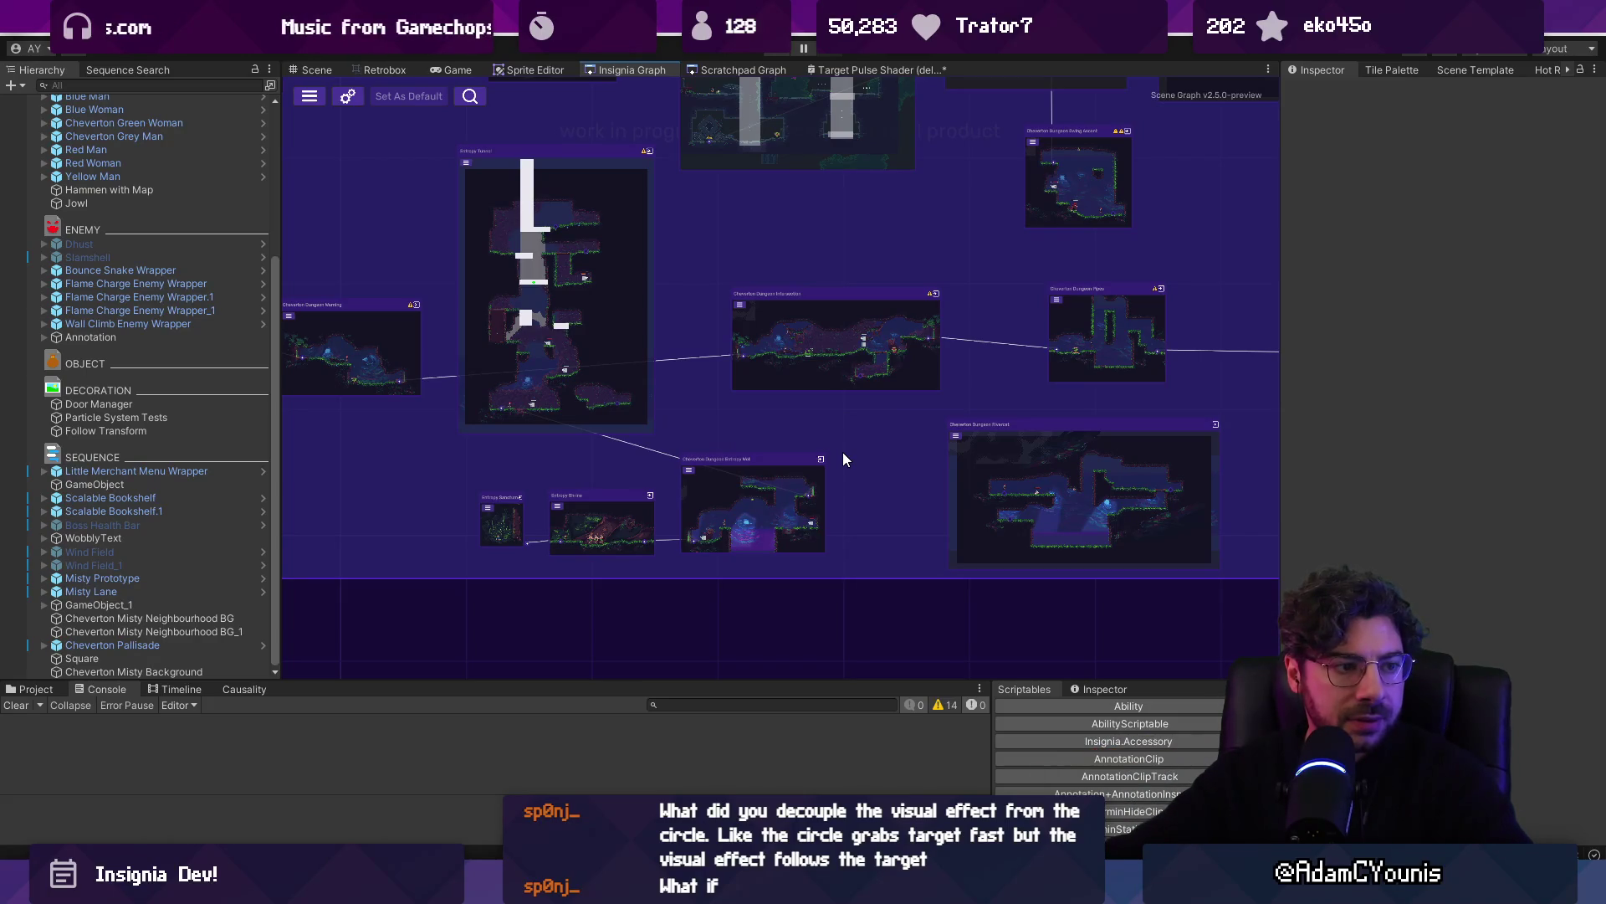
{"action": "left_click_drag", "start_coordinate": [574, 405], "coordinate": [992, 472]}
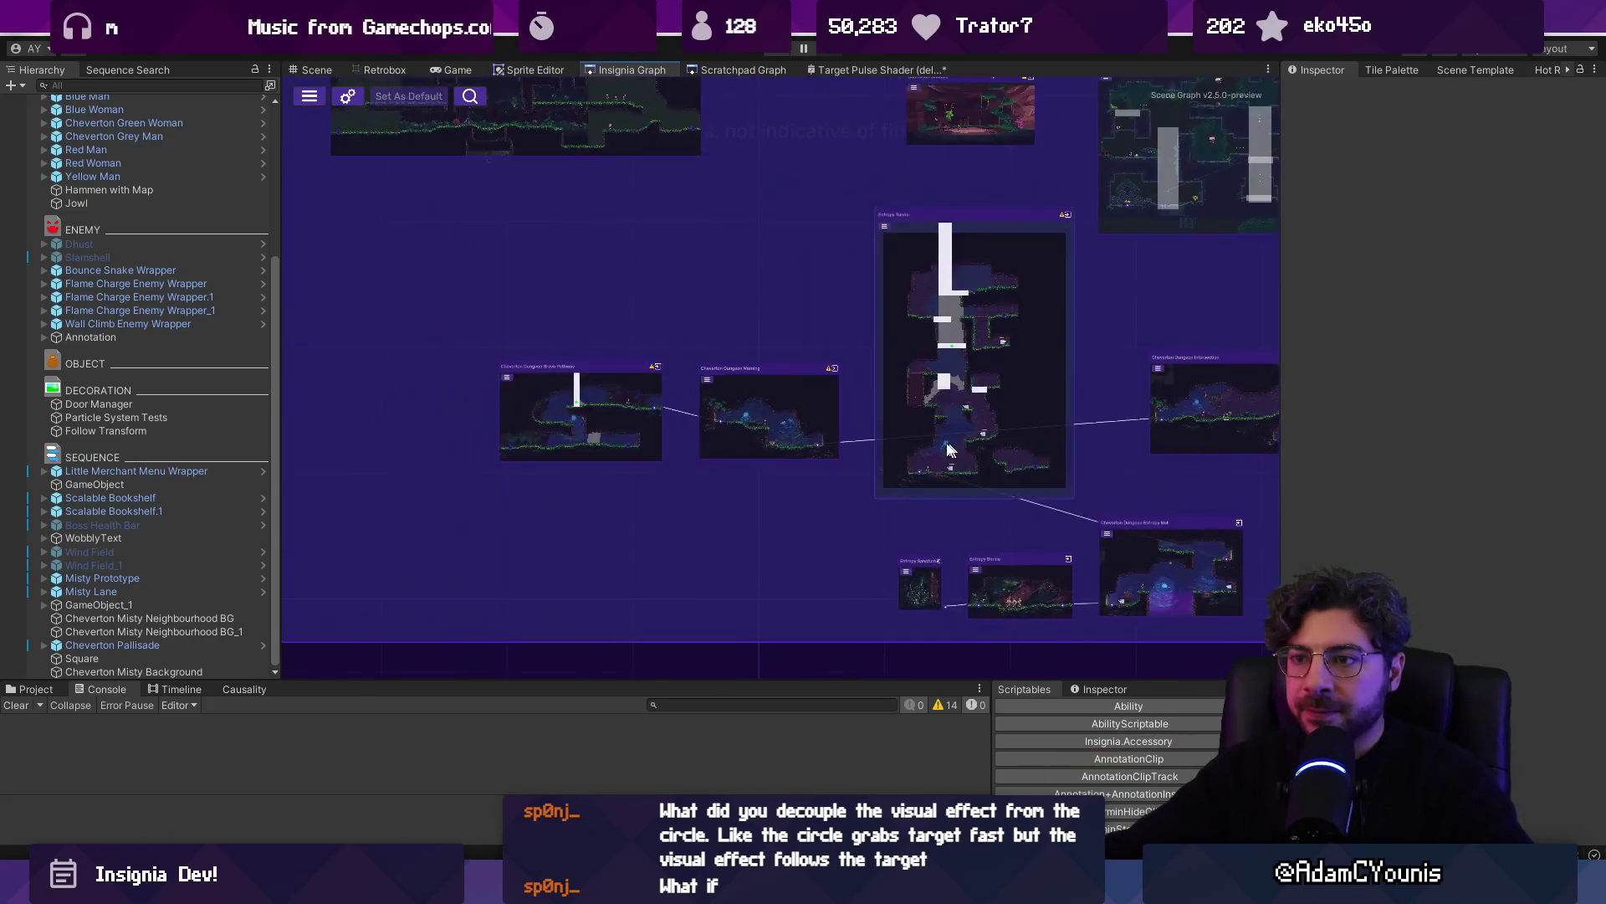
{"action": "scroll", "coordinate": [834, 325], "scroll_direction": "down", "scroll_amount": 2}
{"action": "mouse_move", "coordinate": [833, 325]}
{"action": "left_mouse_down"}
{"action": "mouse_move", "coordinate": [669, 360]}
{"action": "mouse_move", "coordinate": [569, 459]}
{"action": "left_mouse_up"}
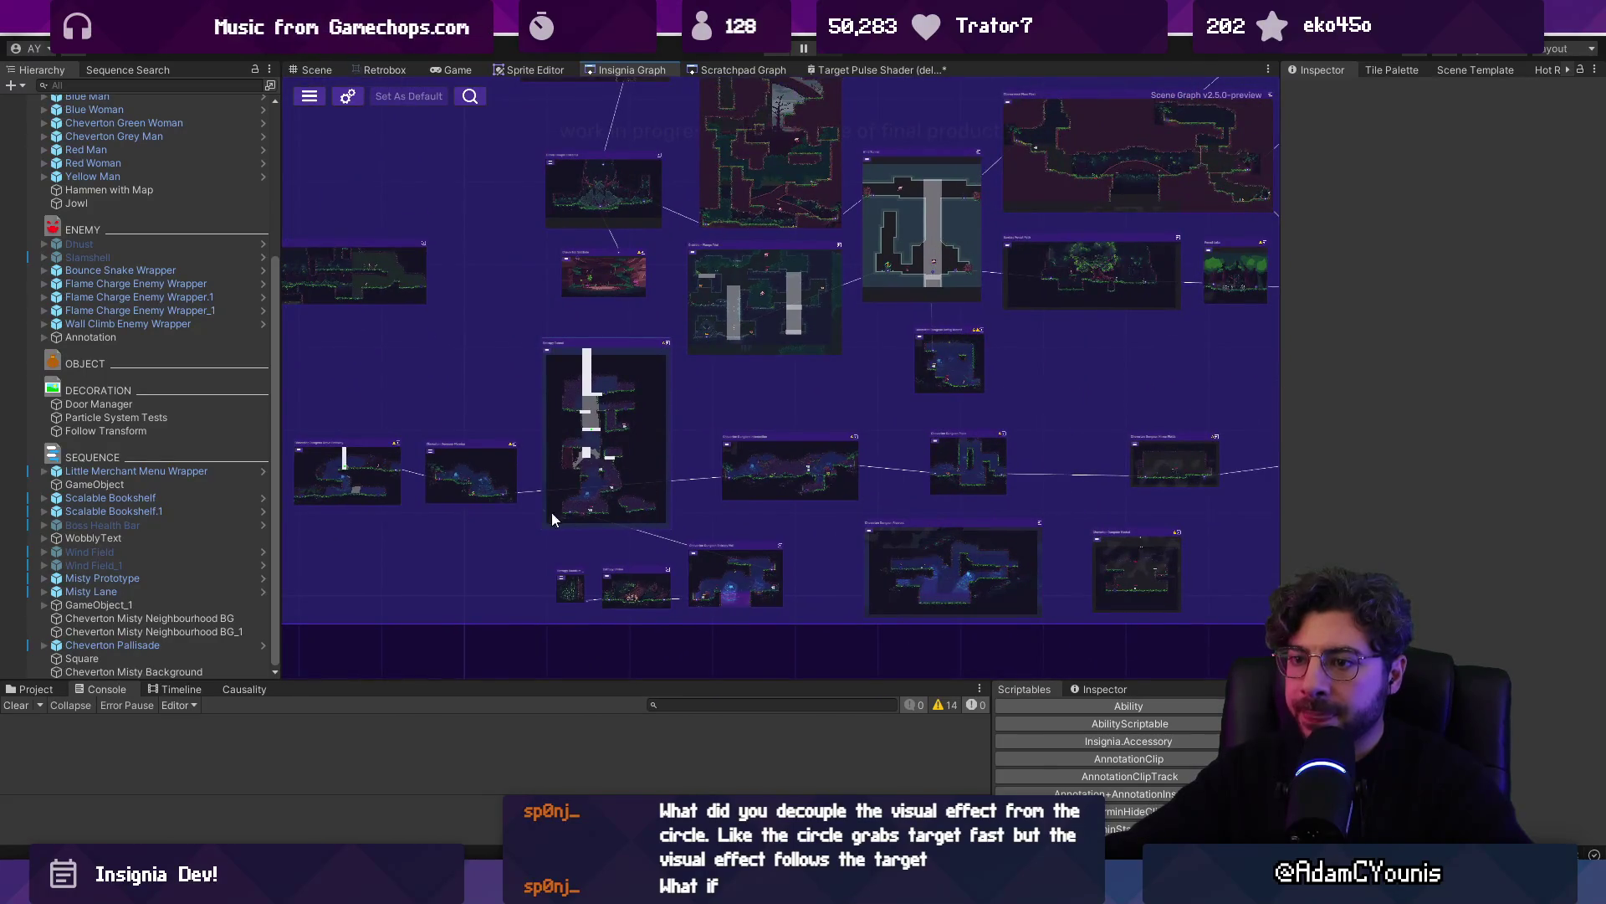
{"action": "scroll", "coordinate": [552, 518], "scroll_direction": "up", "scroll_amount": 5}
{"action": "left_click_drag", "start_coordinate": [885, 328], "coordinate": [506, 255]}
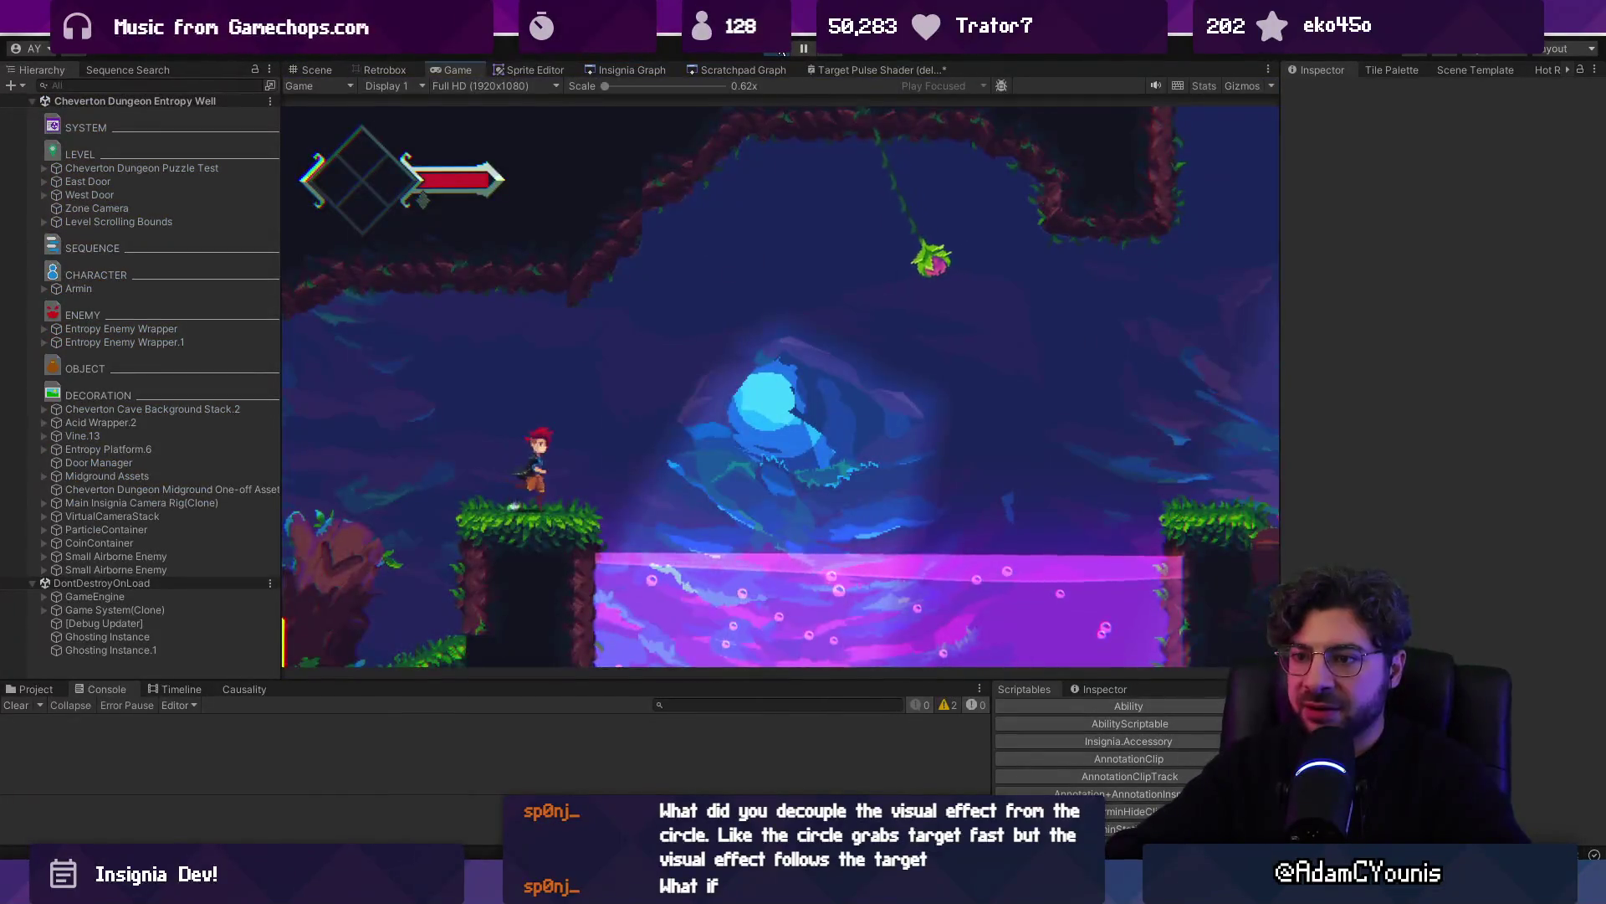
Playtest the level: climb the ledges, jump the acid, and swing off the vine to slash an enemy
{"action": "key", "text": "Left"}
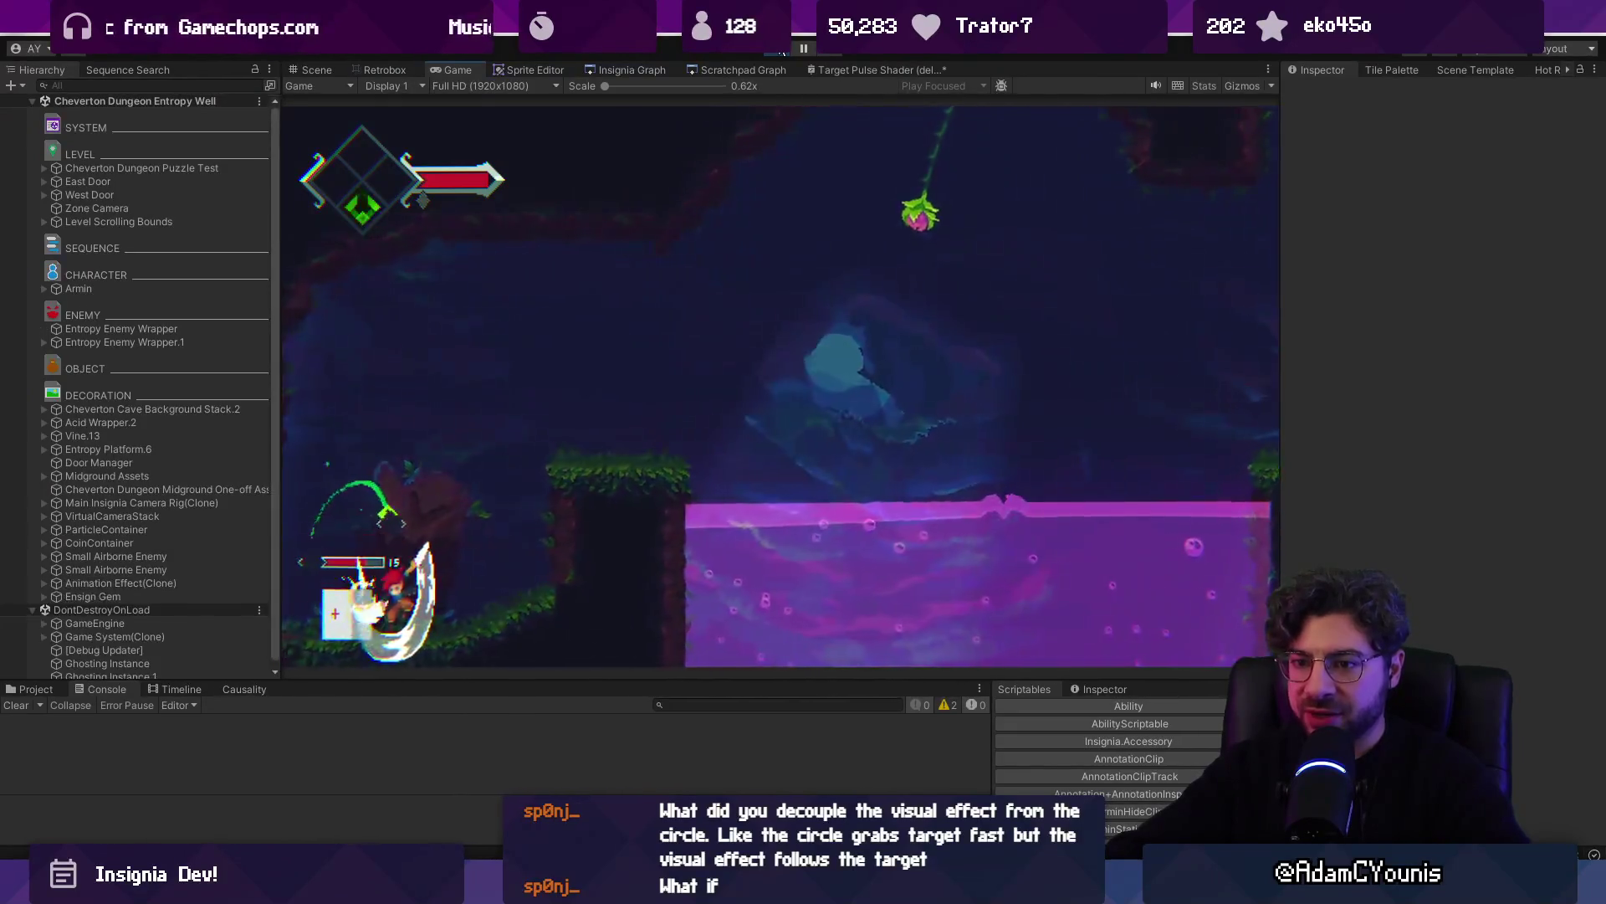
{"action": "key", "text": "Right"}
{"action": "key", "text": "space"}
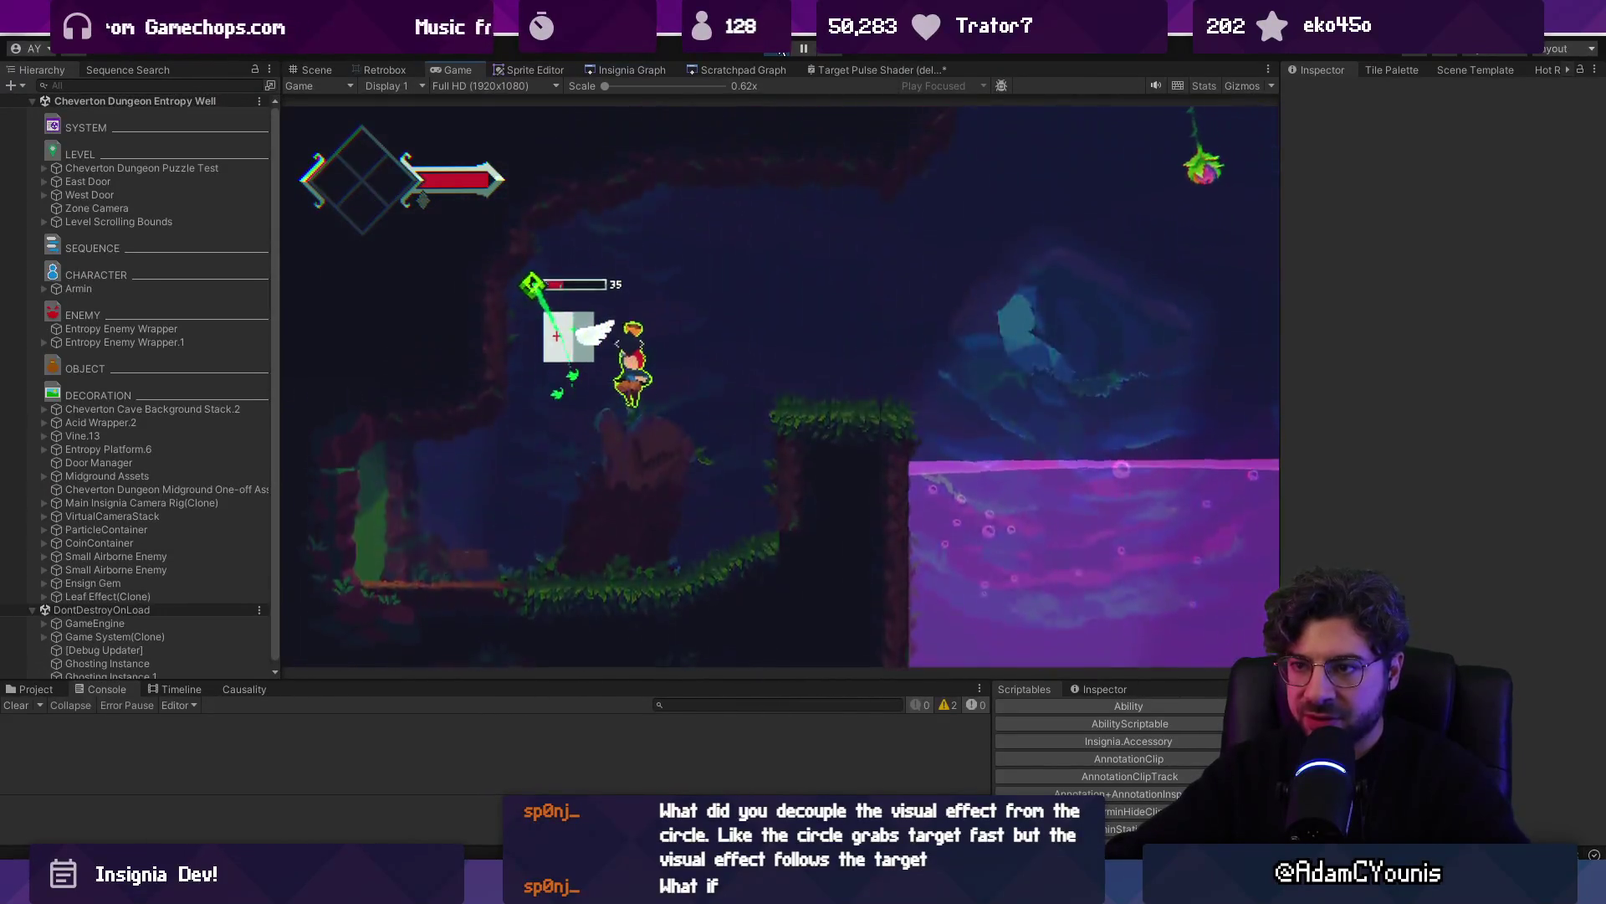
{"action": "key", "text": "Left"}
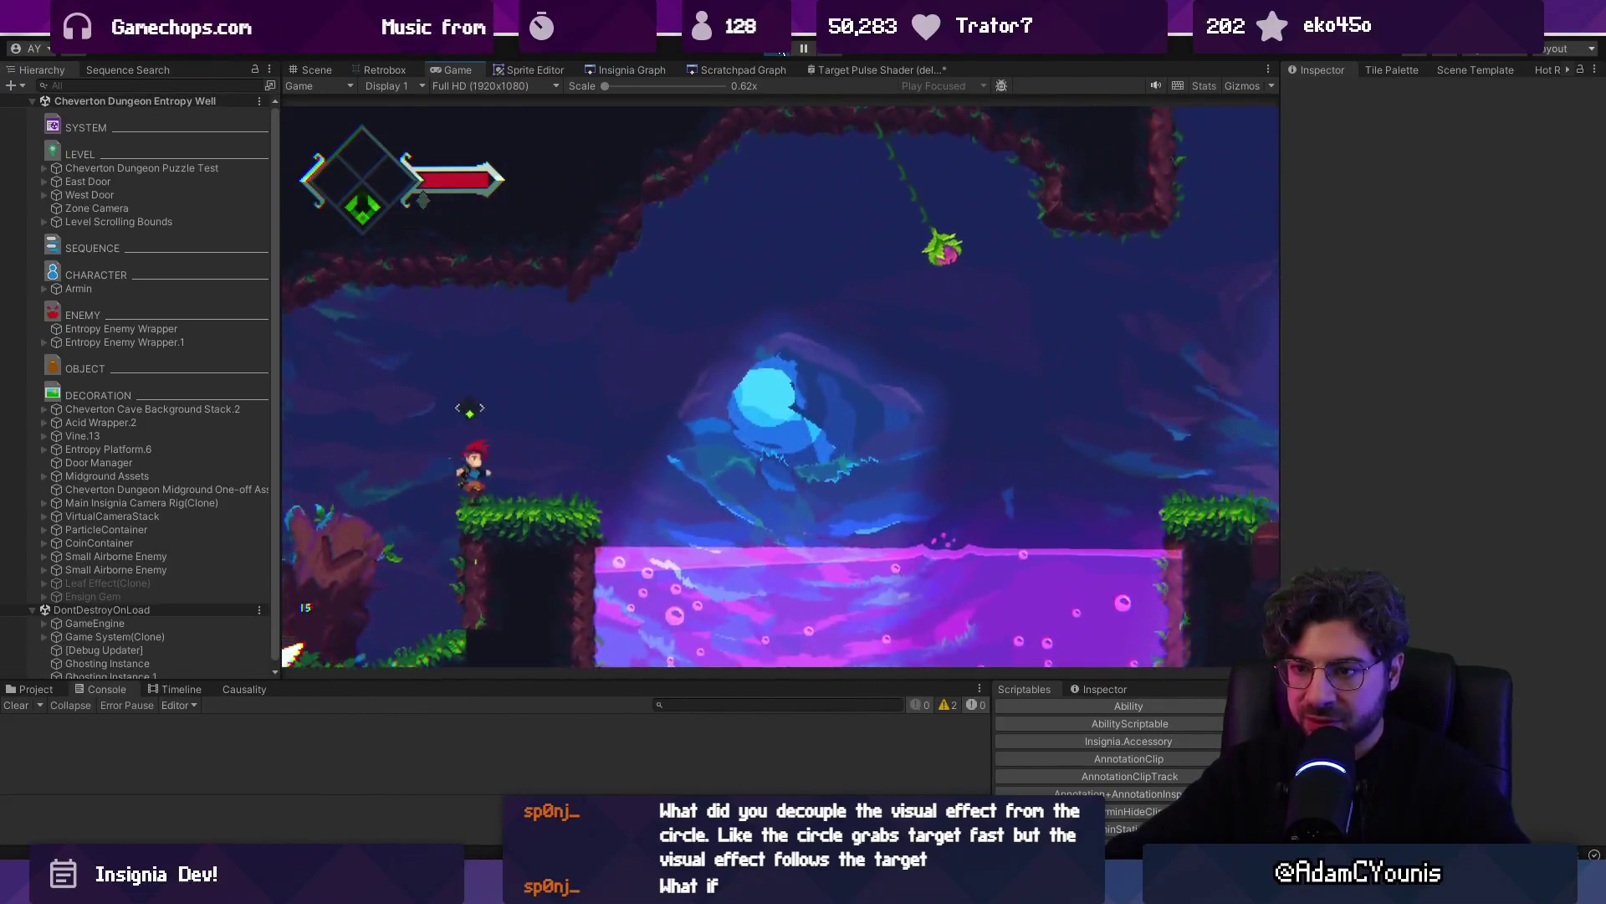
{"action": "key", "text": "Right"}
{"action": "key", "text": "space"}
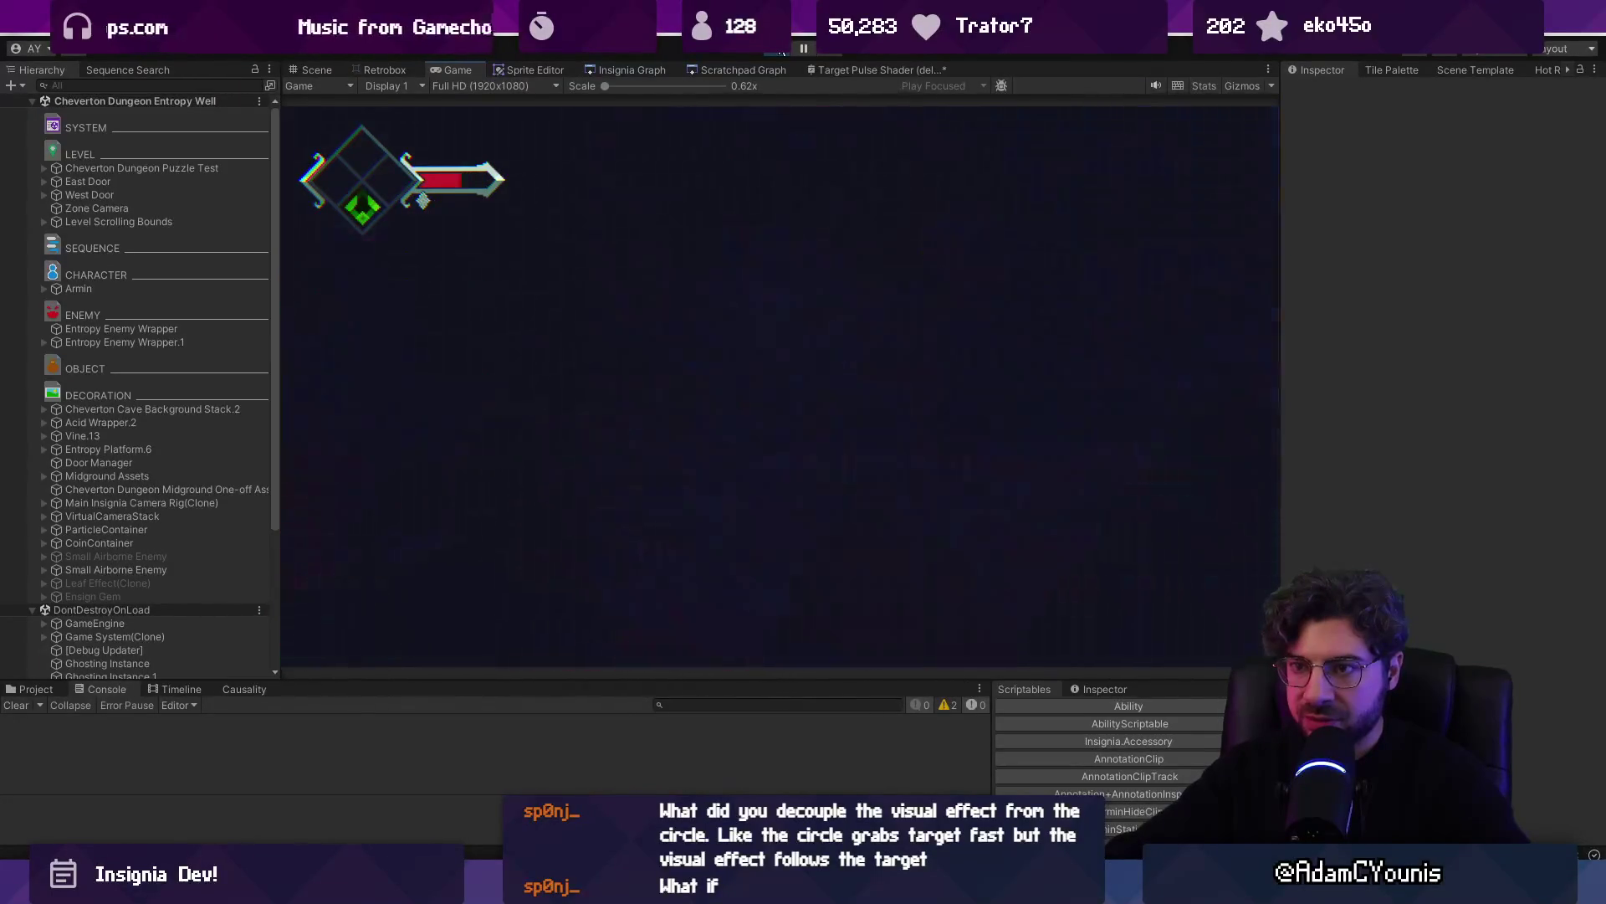
{"action": "key", "text": "space"}
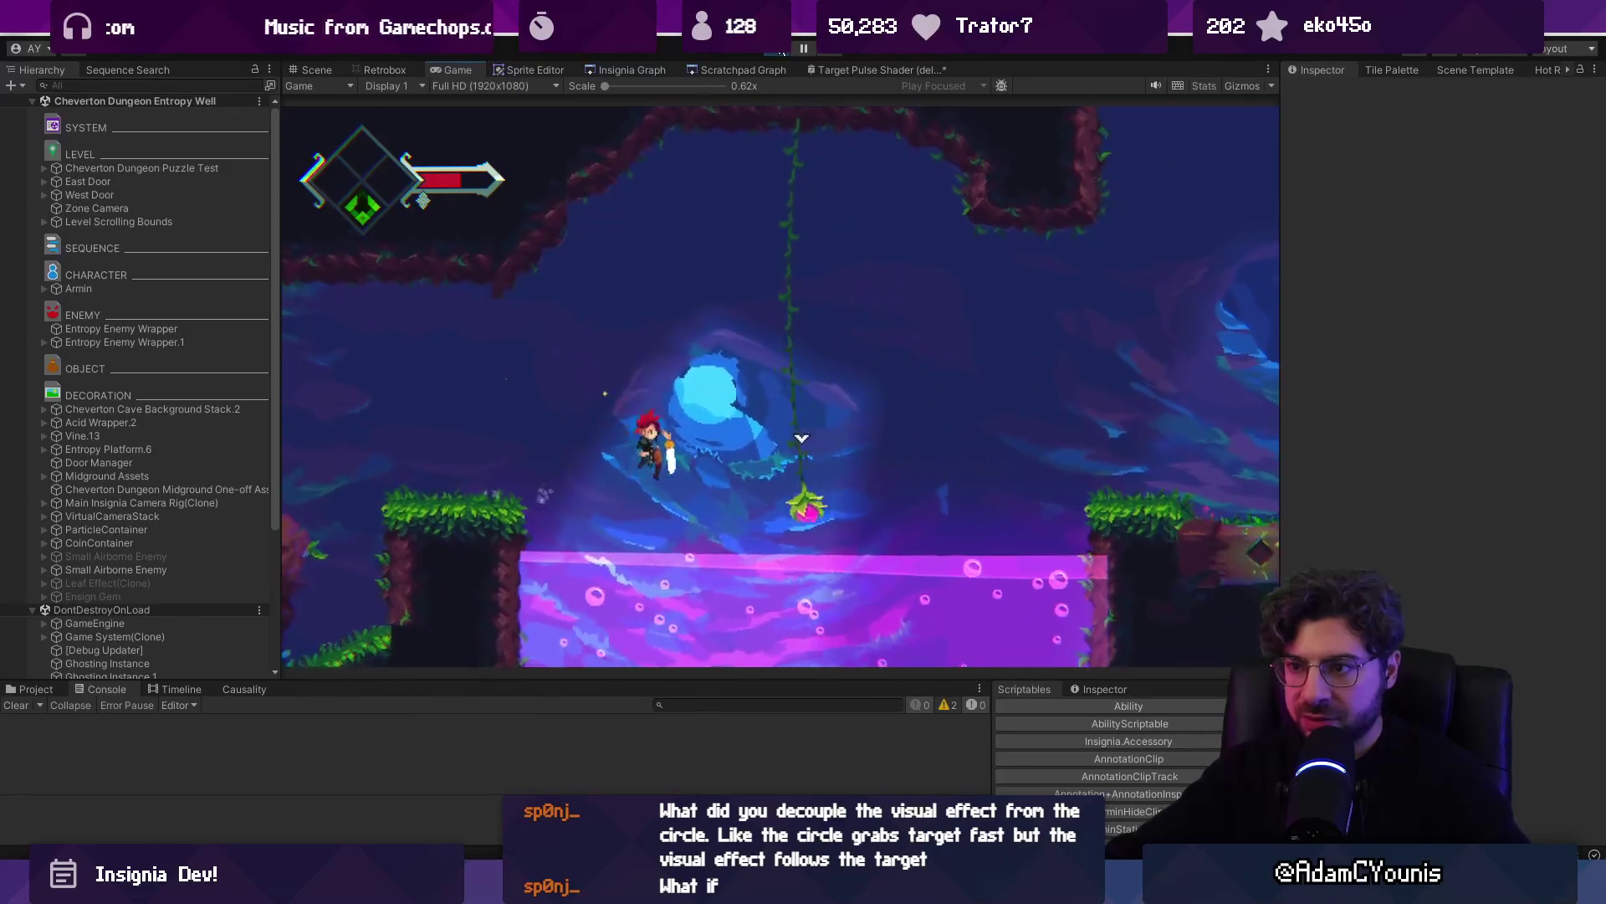
{"action": "key", "text": "Right"}
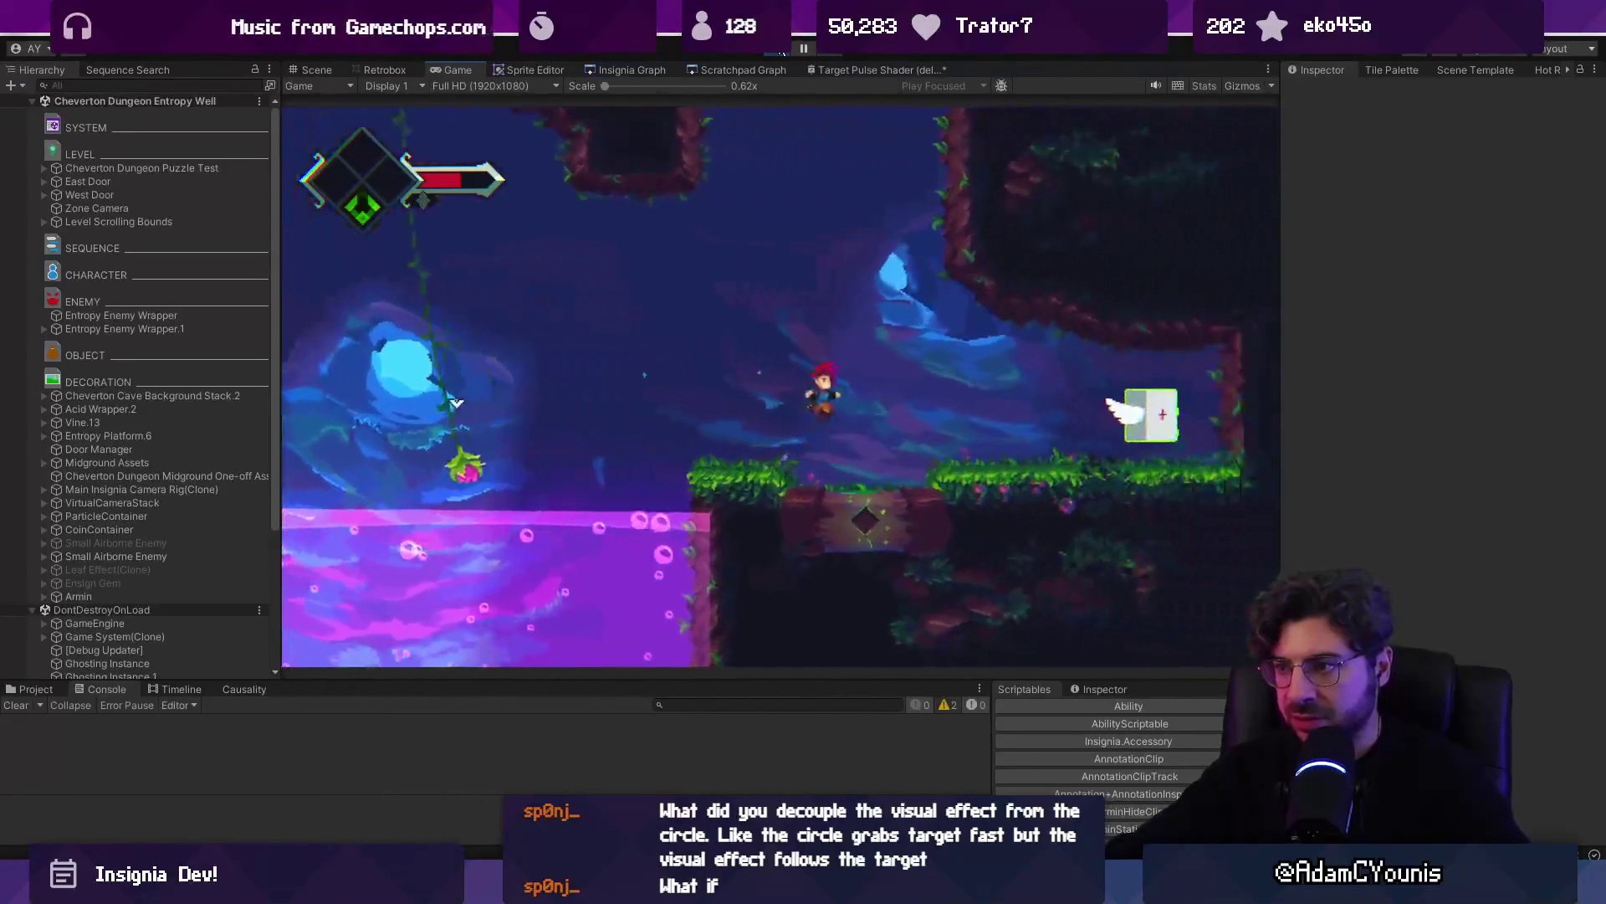
{"action": "key", "text": "Left"}
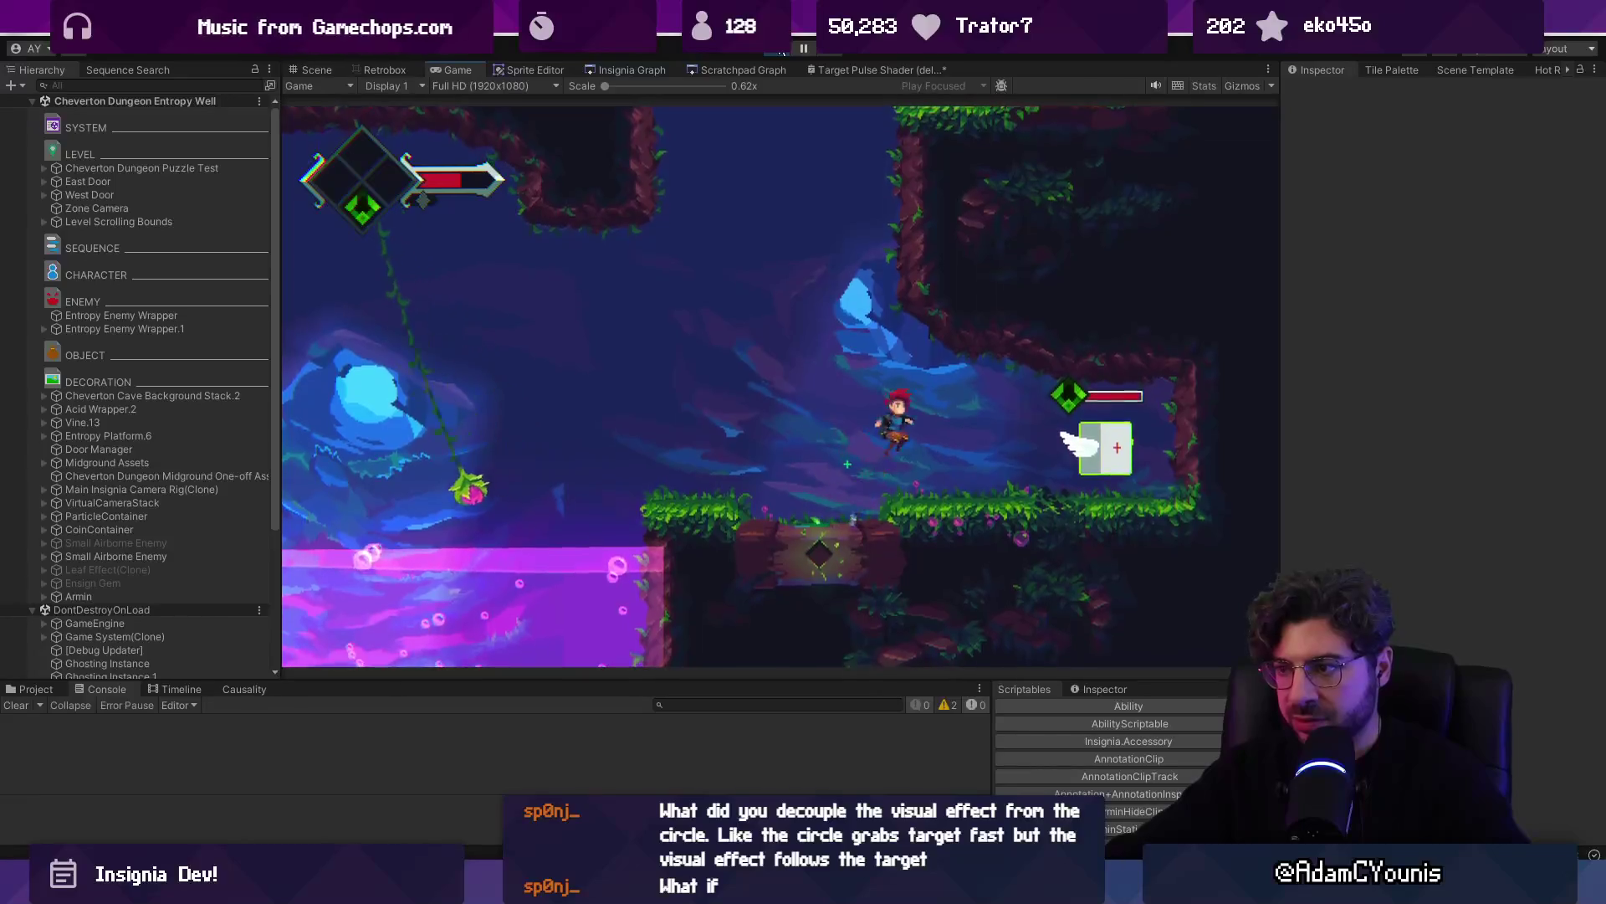
{"action": "key", "text": "Right"}
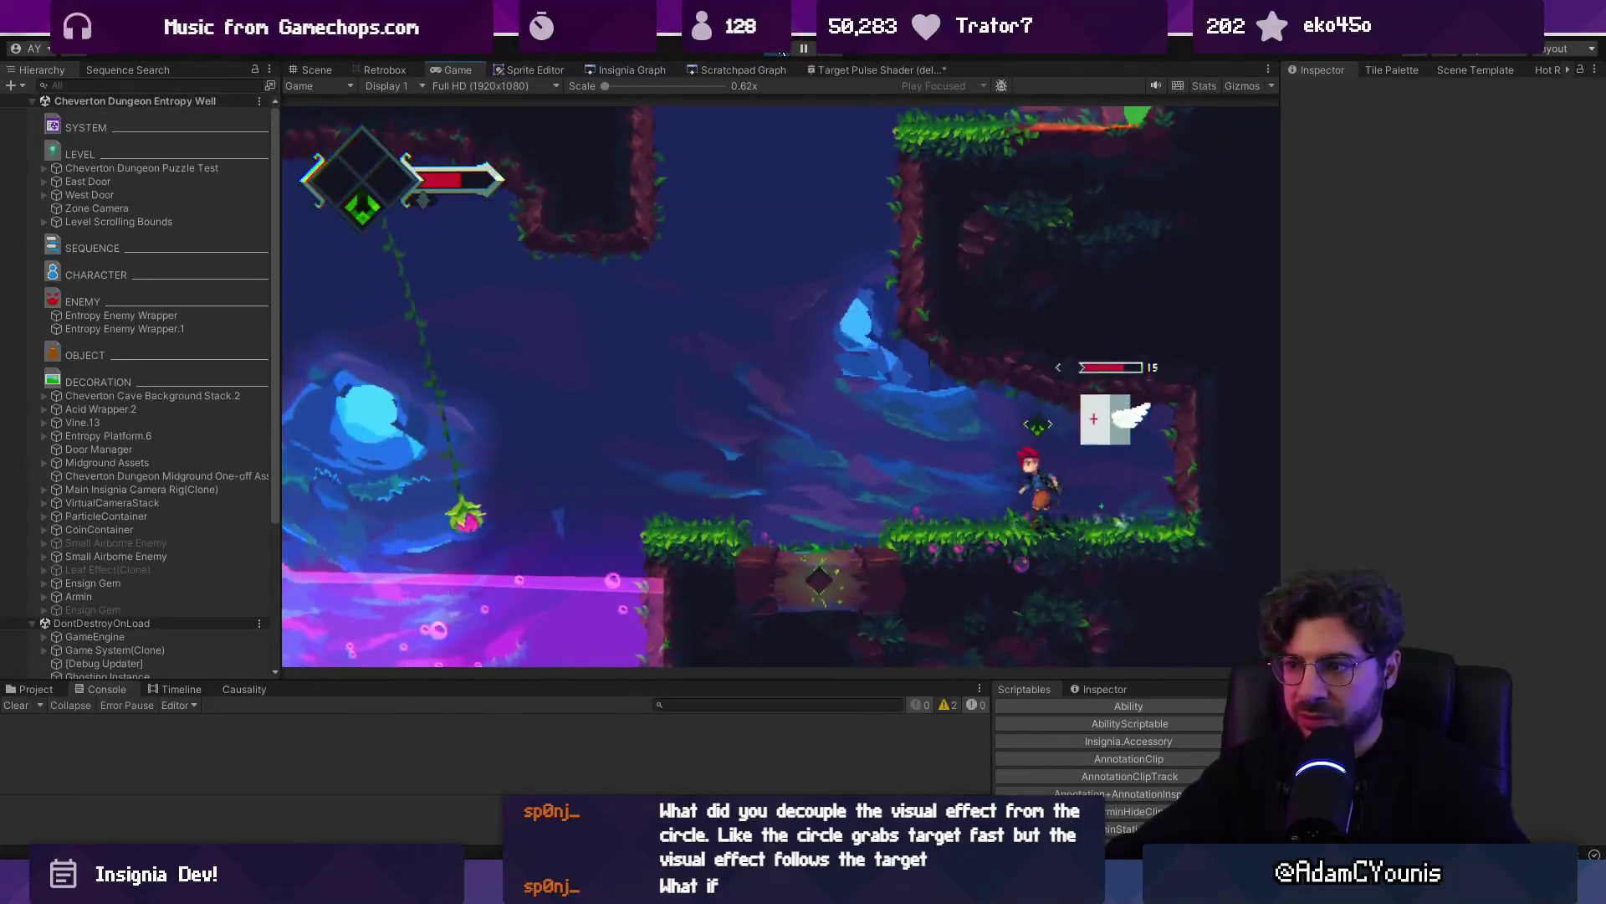
Go through the doorway into Entropy Tunnel, then stop the game and show the Insignia Graph
{"action": "key", "text": "Left"}
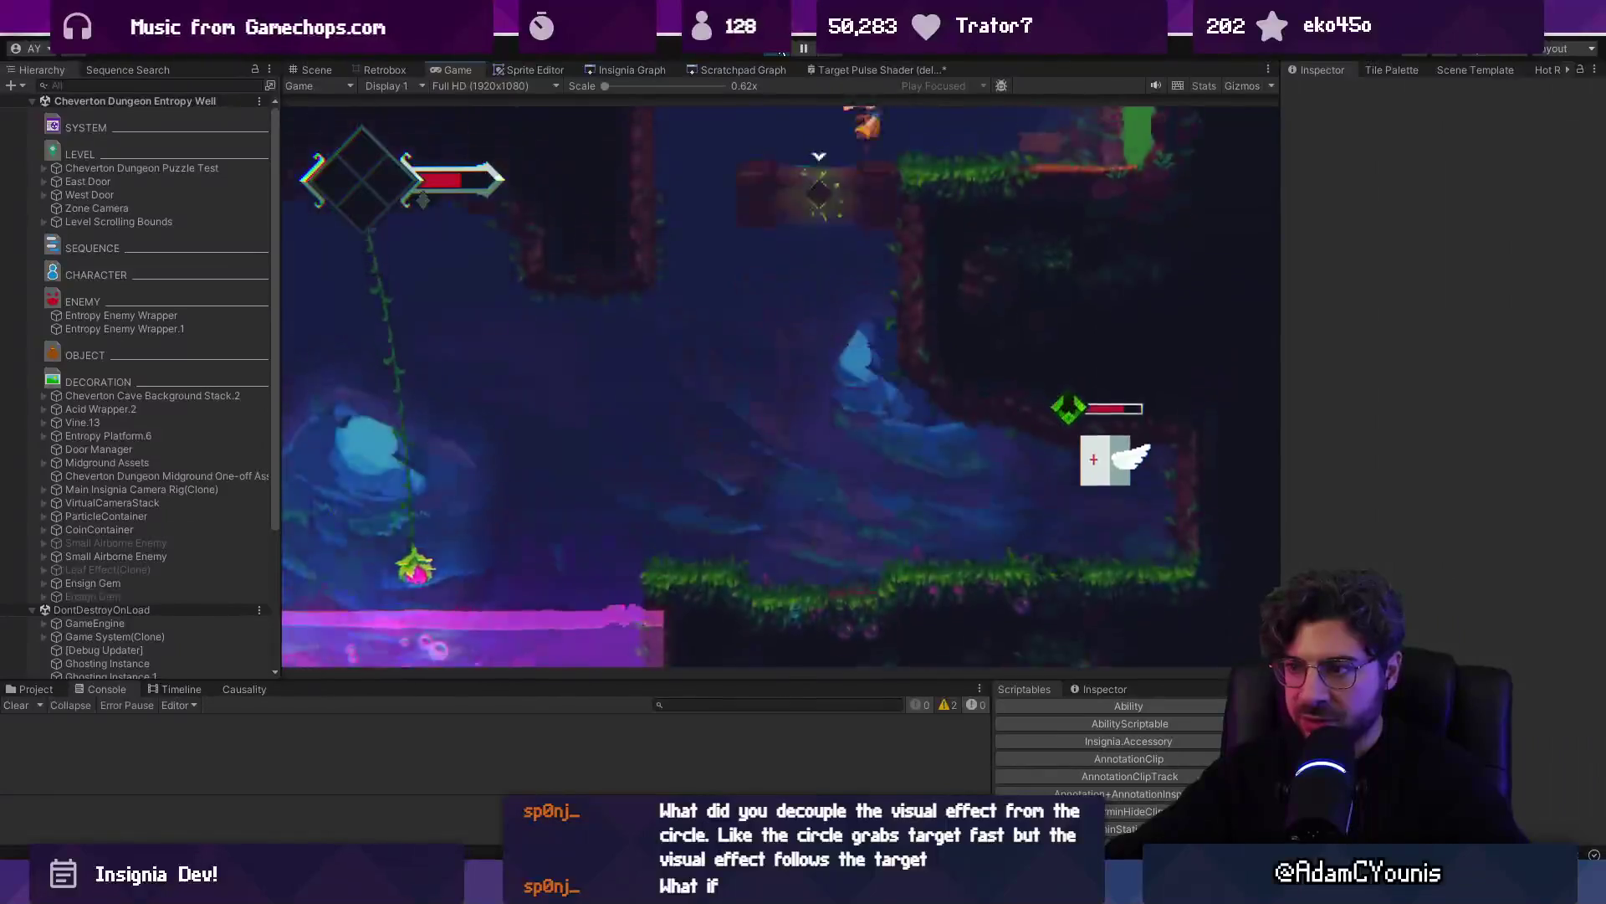
{"action": "key", "text": "Left"}
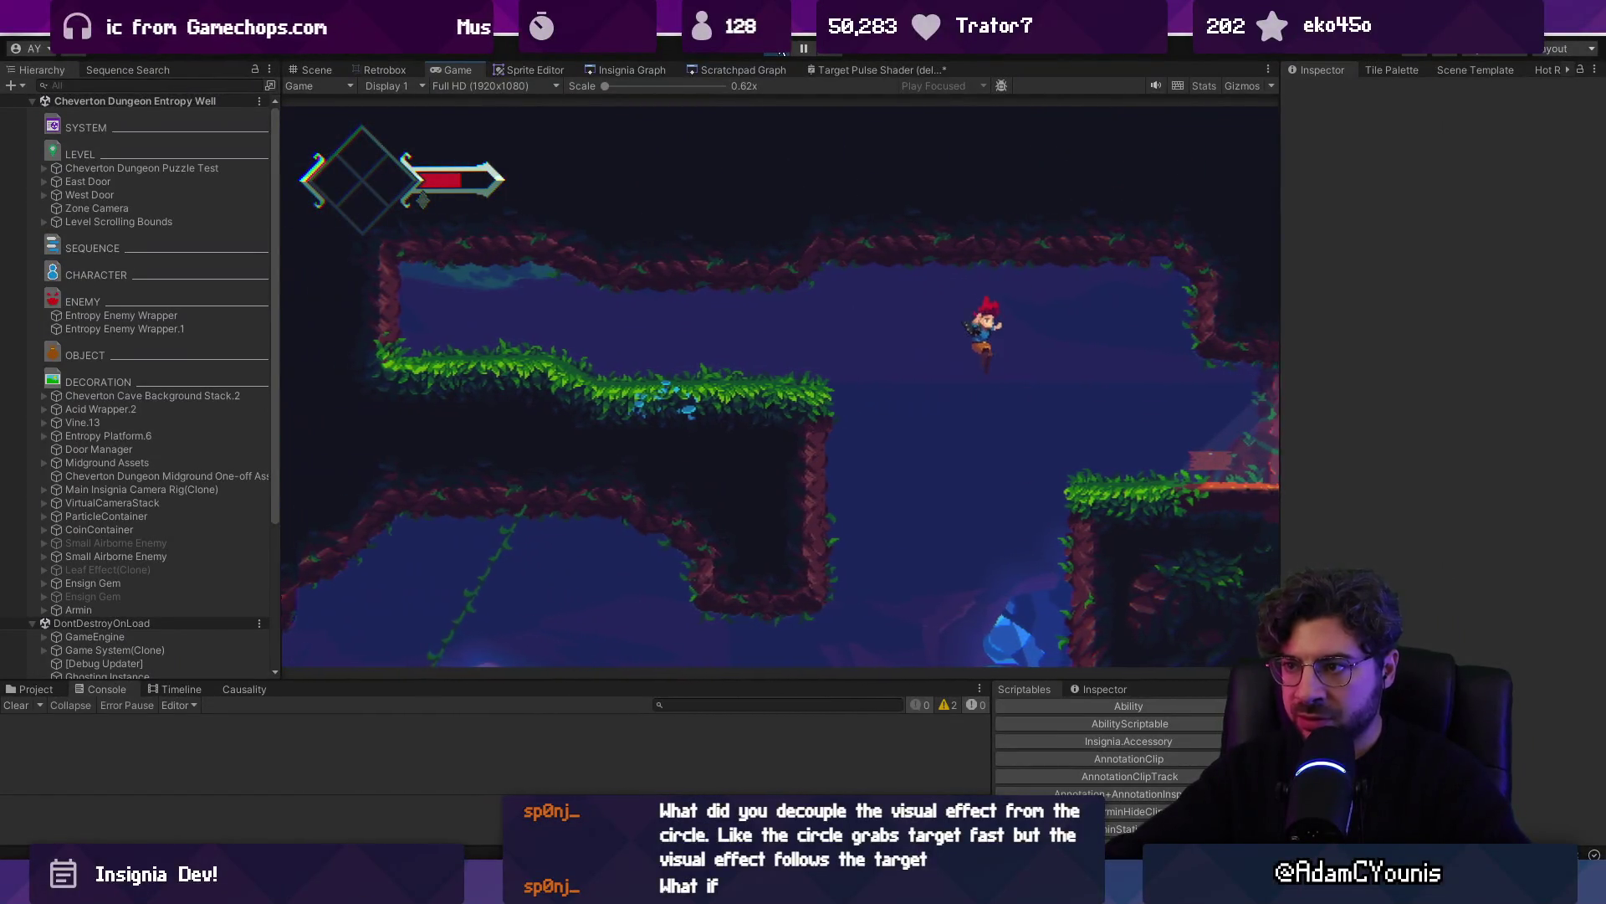
{"action": "key", "text": "Right"}
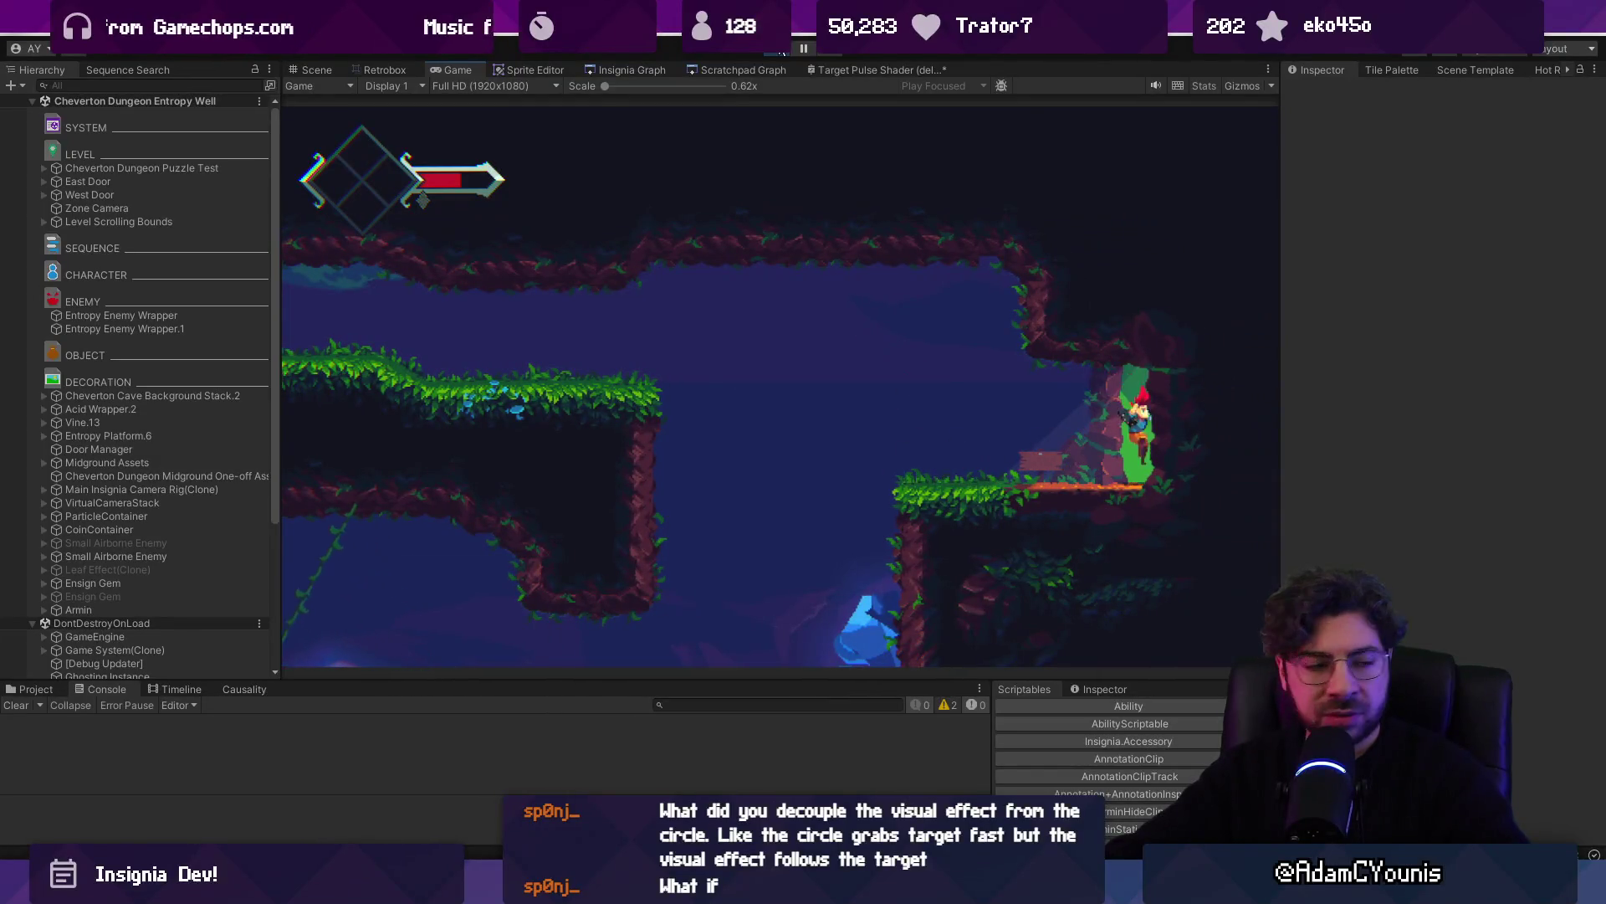
{"action": "key", "text": "Up"}
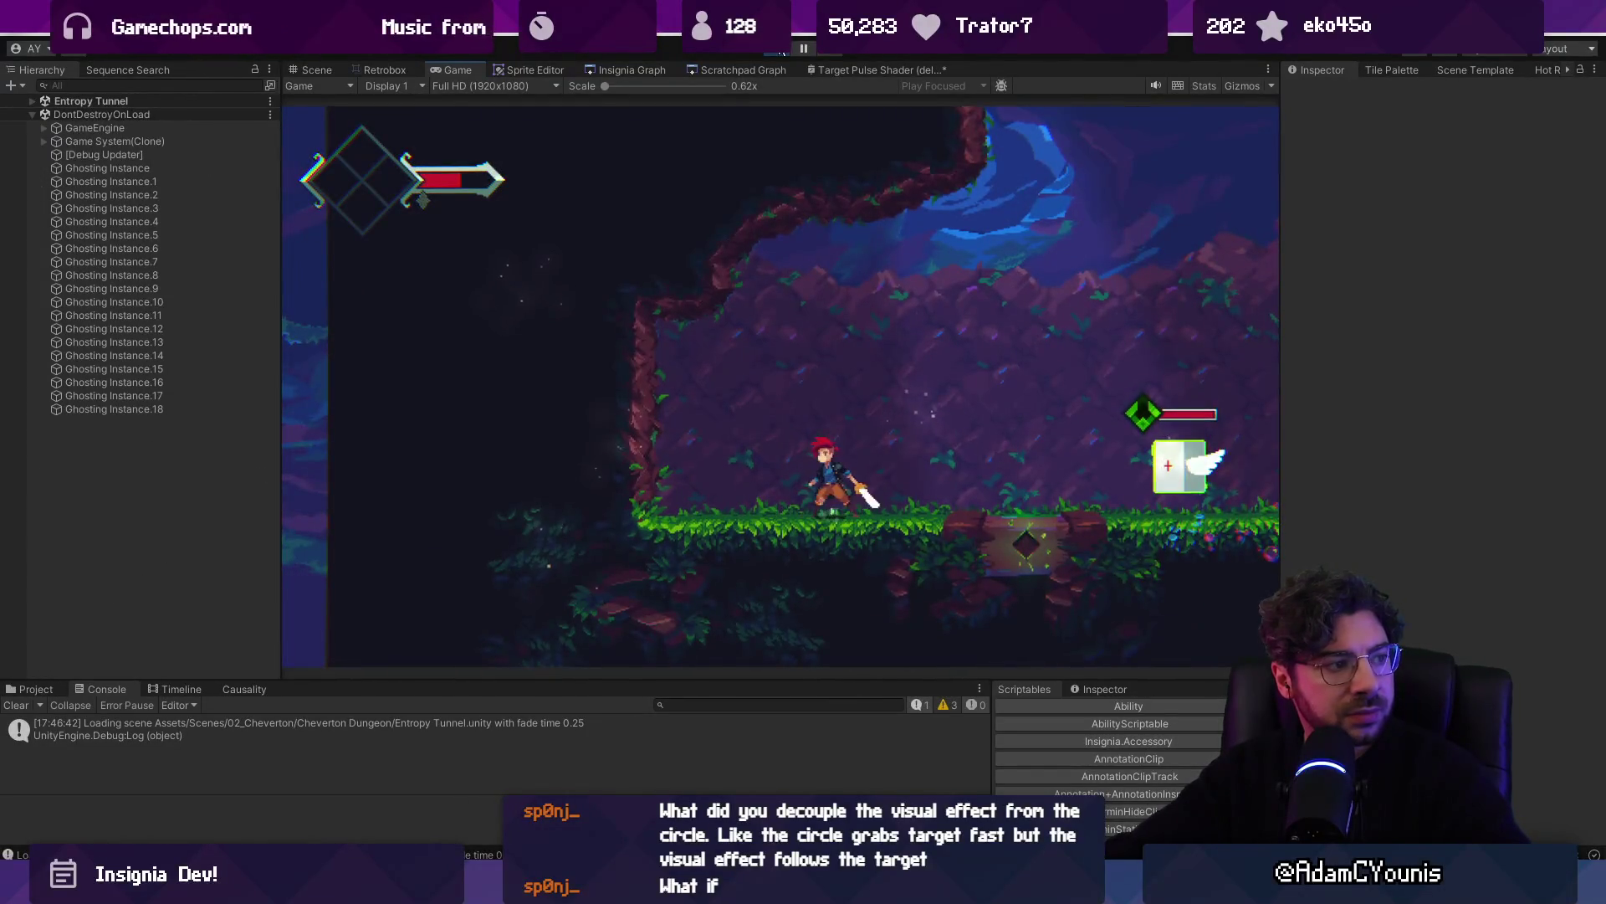
{"action": "key", "text": "Right"}
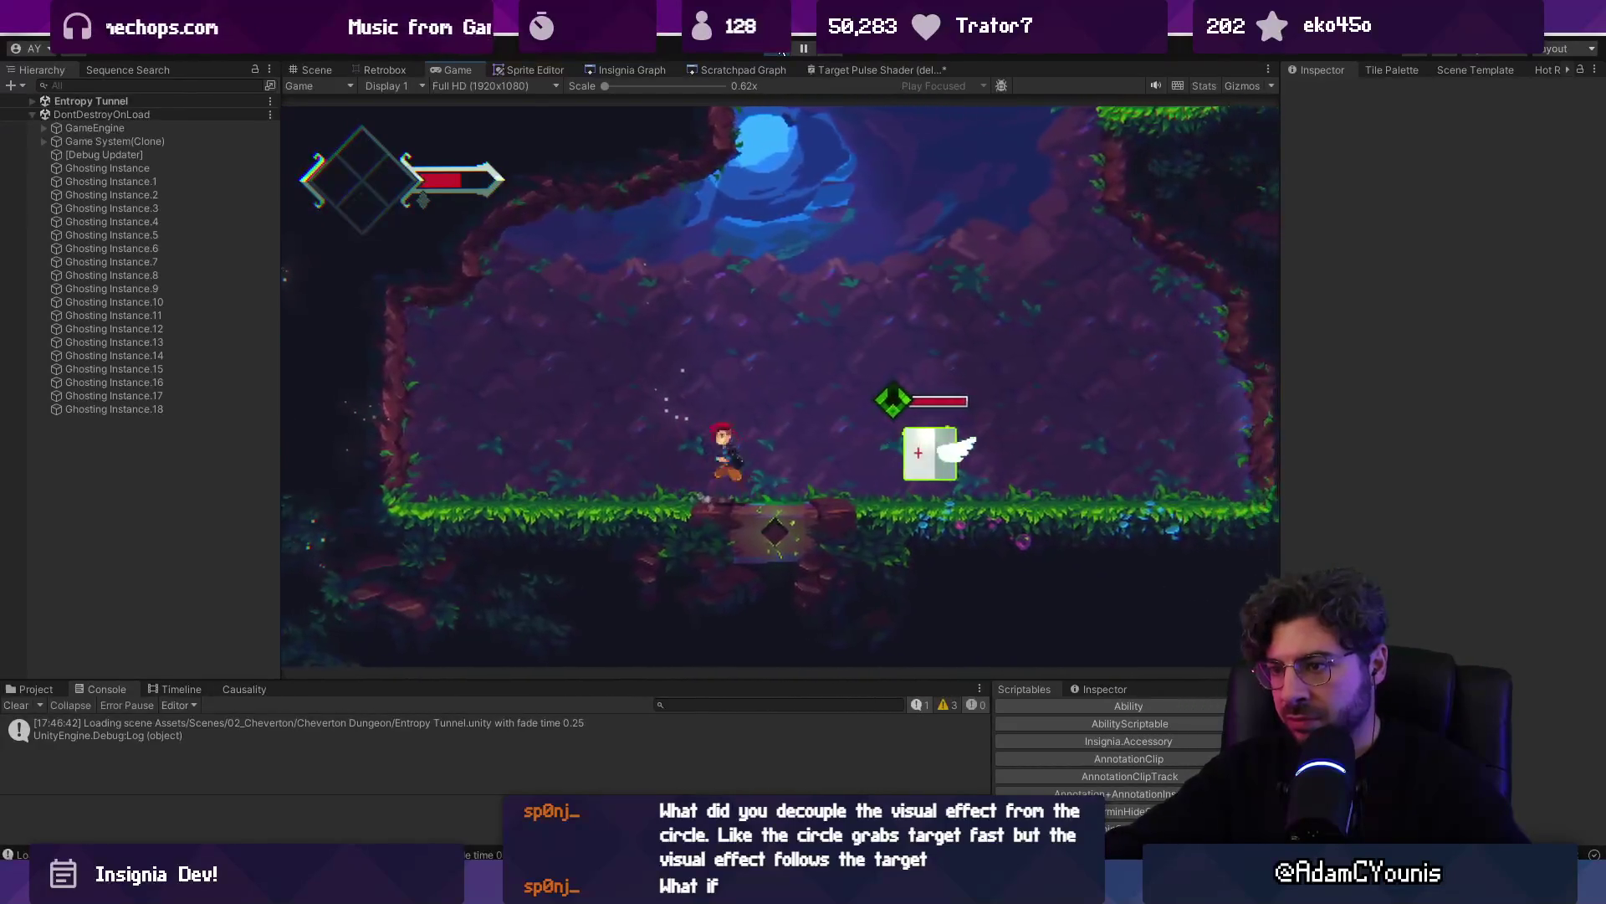
{"action": "left_click", "coordinate": [780, 49]}
{"action": "left_click", "coordinate": [624, 69]}
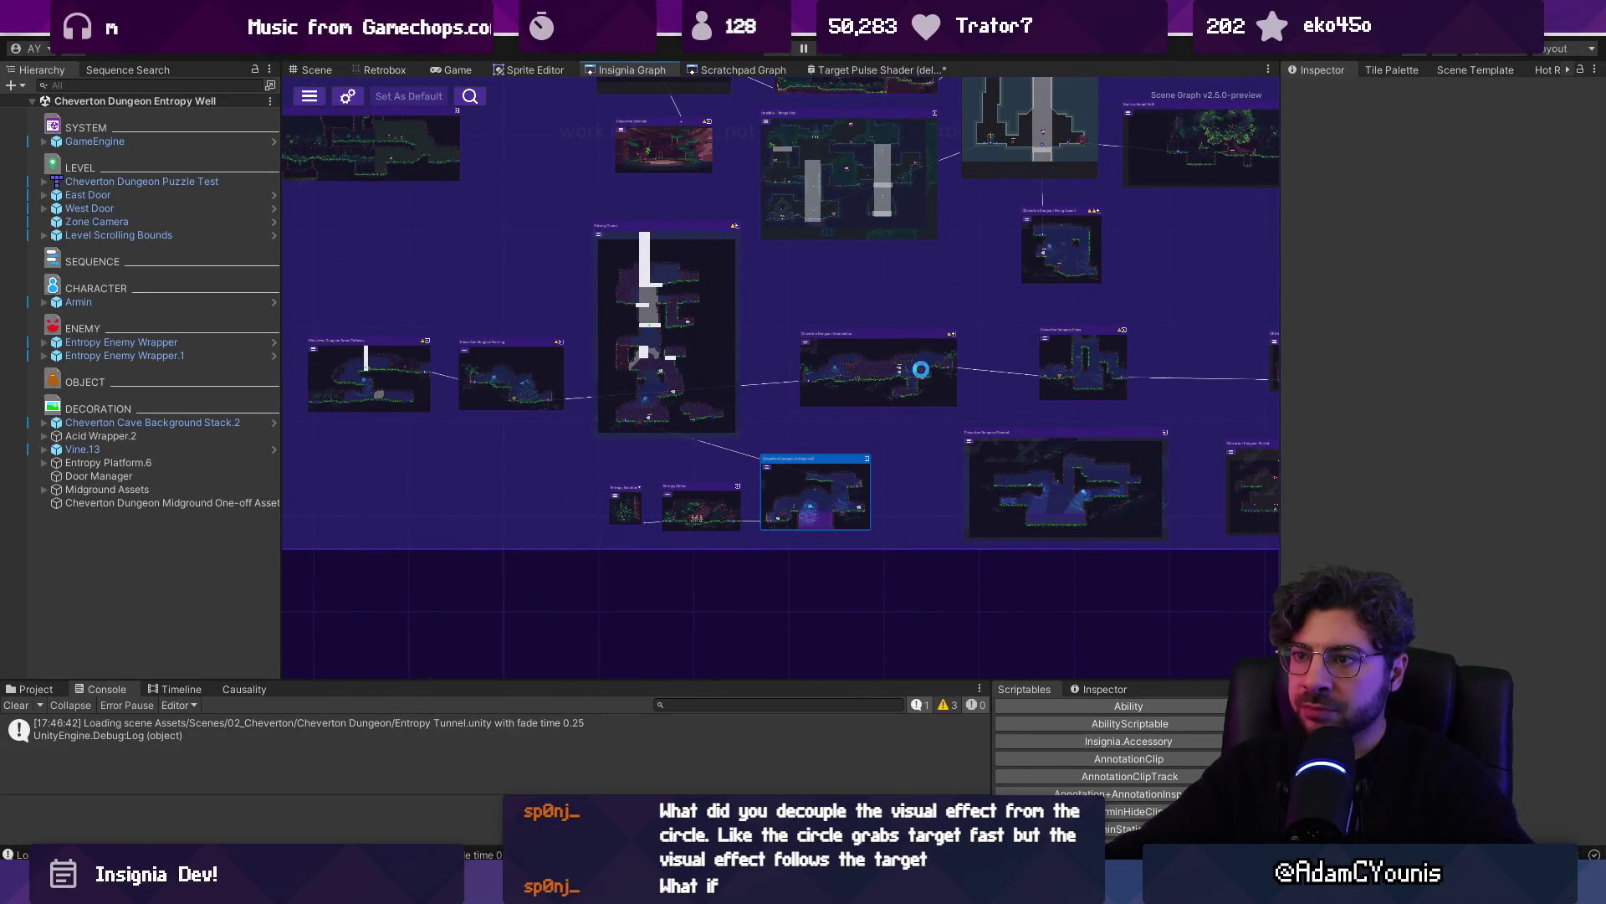
Zoom into the Insignia Graph and select the Wind Tunnel Hedgehog enemy, nudging it lower
{"action": "scroll", "coordinate": [857, 456], "scroll_direction": "up", "scroll_amount": 5}
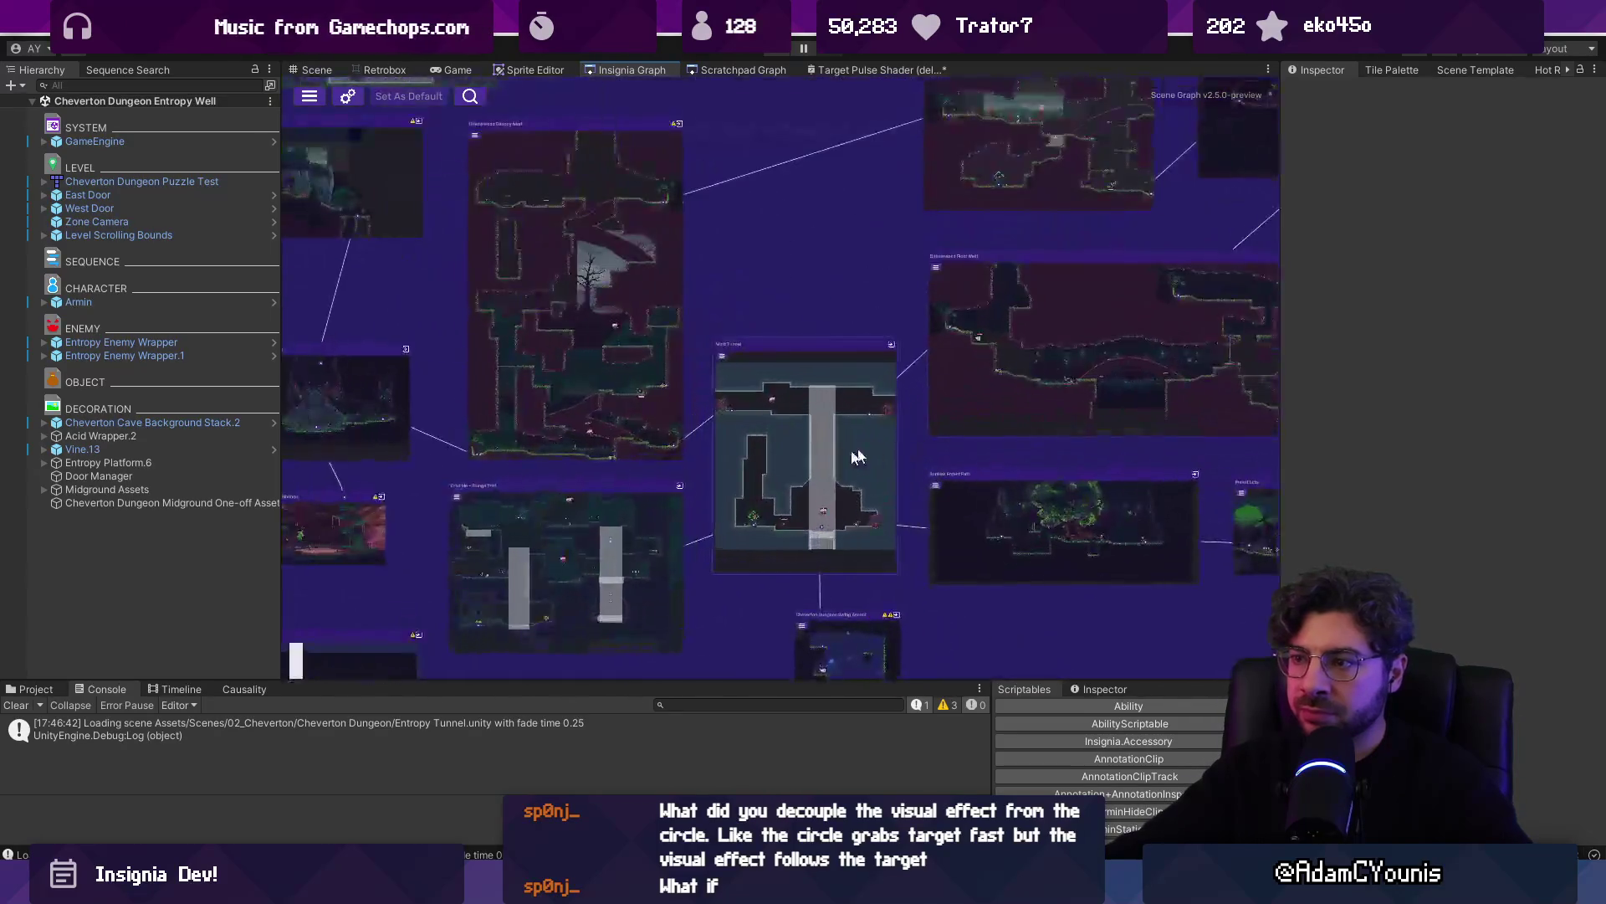
{"action": "scroll", "coordinate": [858, 456], "scroll_direction": "up", "scroll_amount": 3}
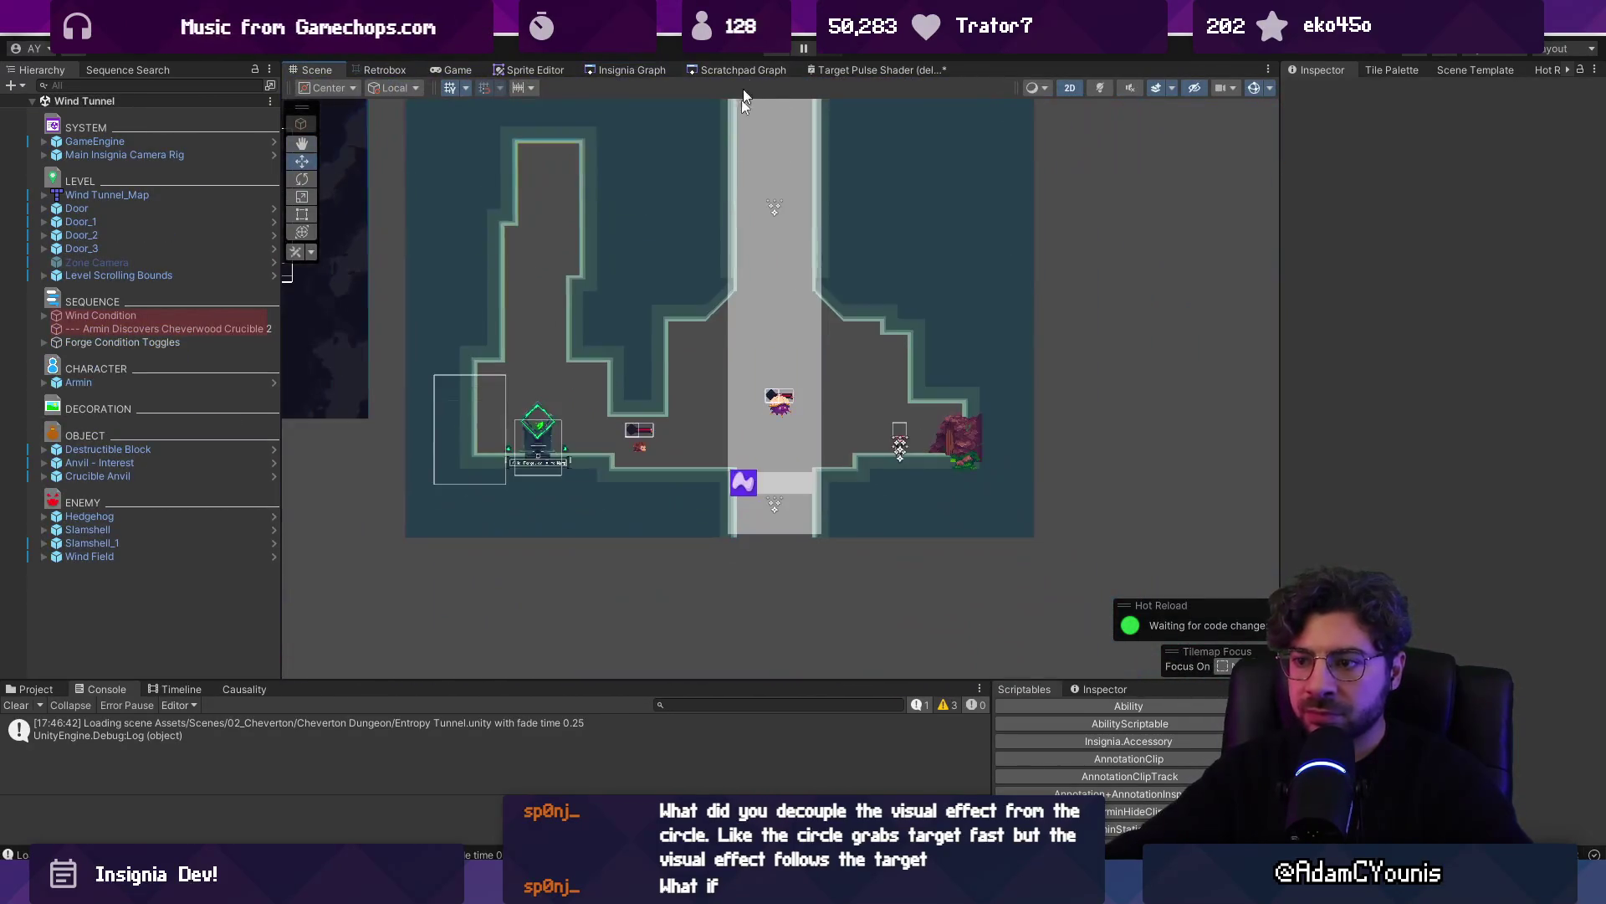
{"action": "scroll", "coordinate": [704, 435], "scroll_direction": "up", "scroll_amount": 3}
{"action": "left_click", "coordinate": [605, 448]}
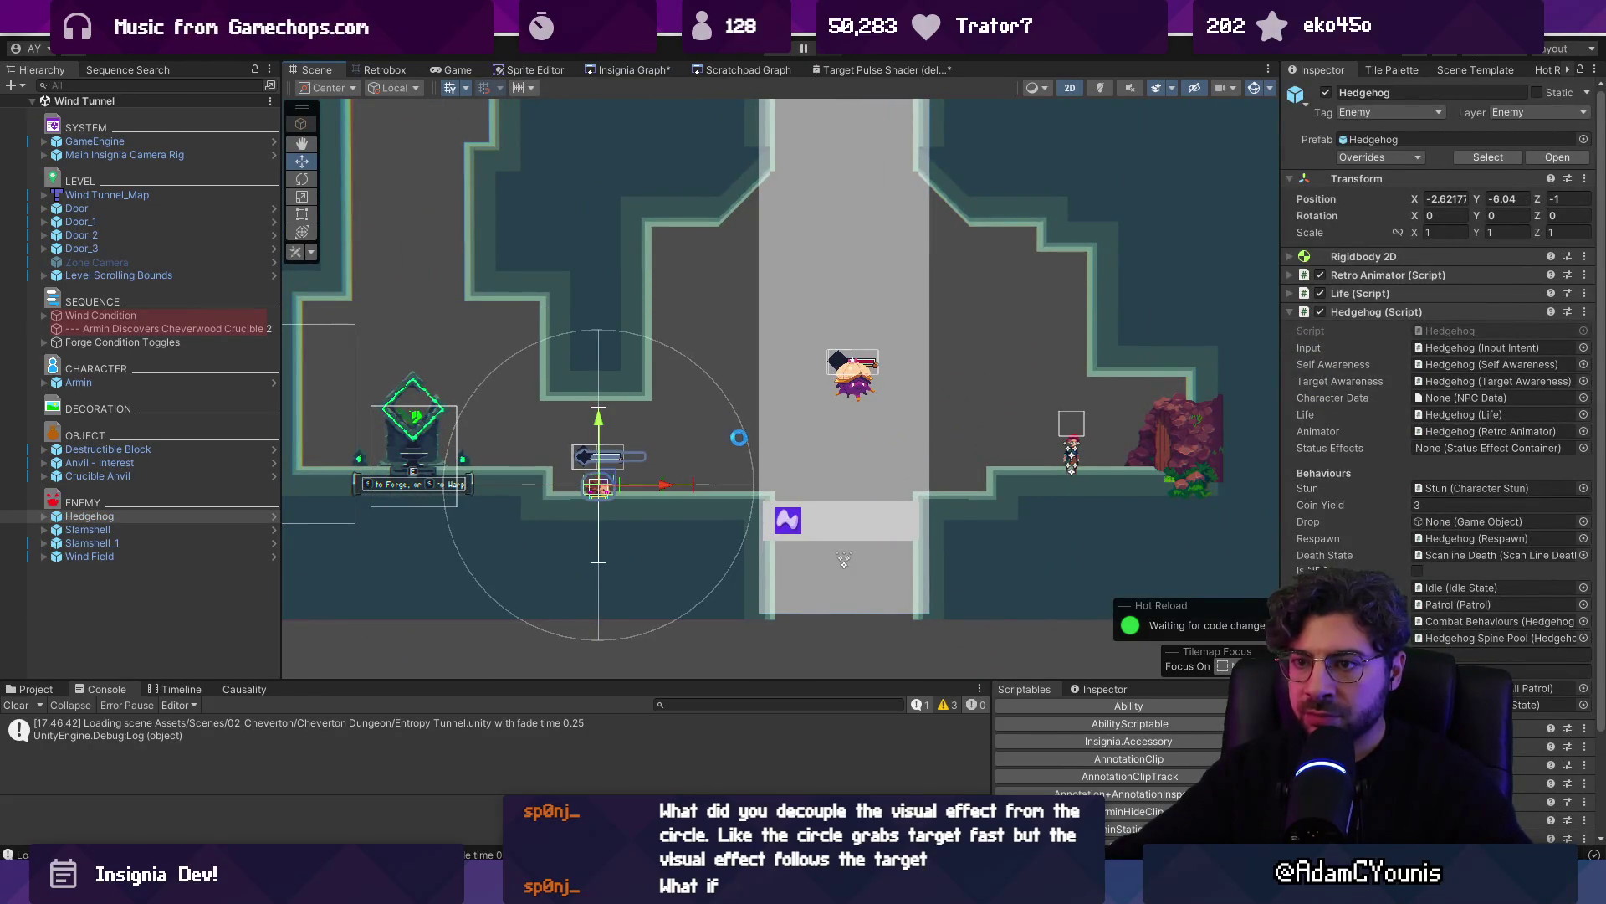
{"action": "key", "text": "alt+Tab"}
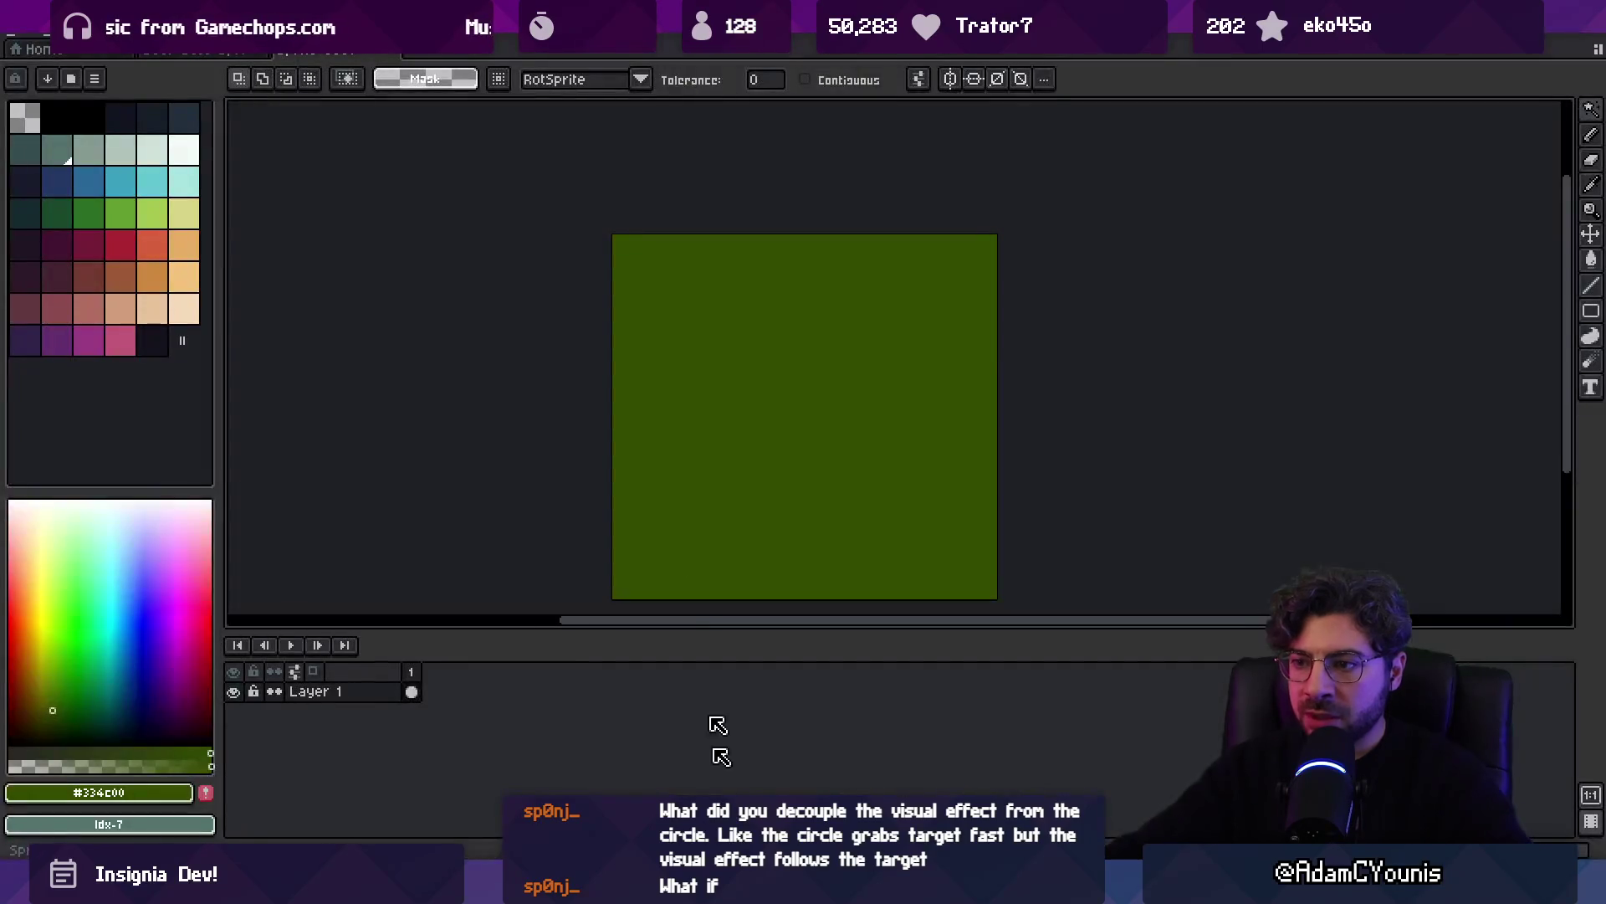
Close the green placeholder sprite without saving and open Hirren Sprite.aseprite
{"action": "left_click", "coordinate": [389, 53]}
{"action": "left_click", "coordinate": [796, 472]}
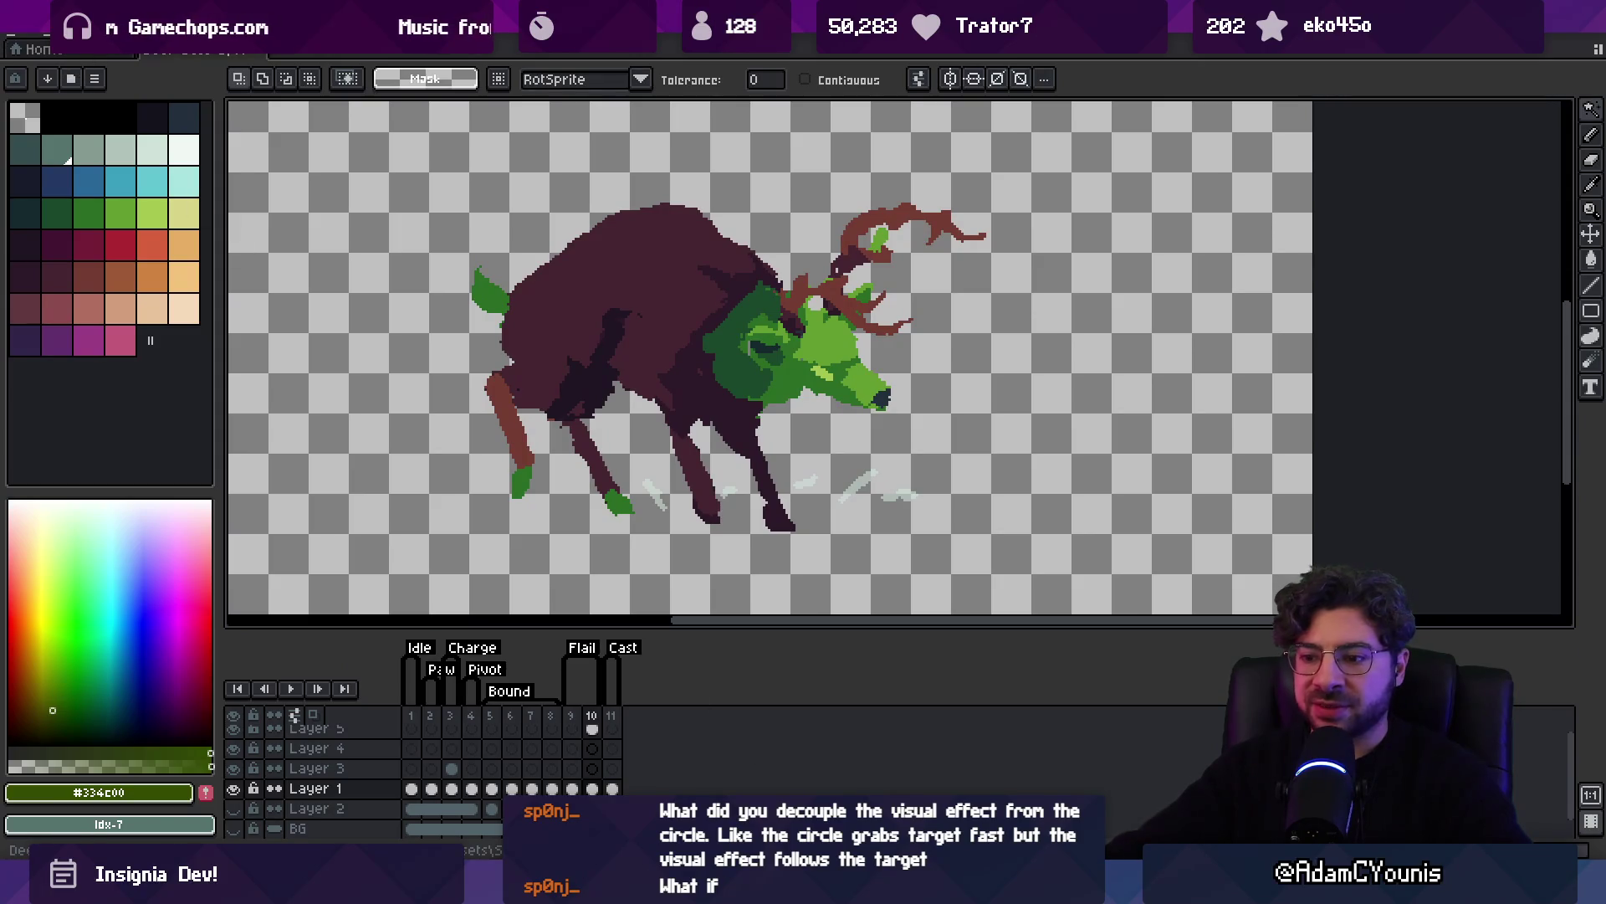
{"action": "key", "text": "alt+Tab"}
{"action": "type", "text": "hithen"}
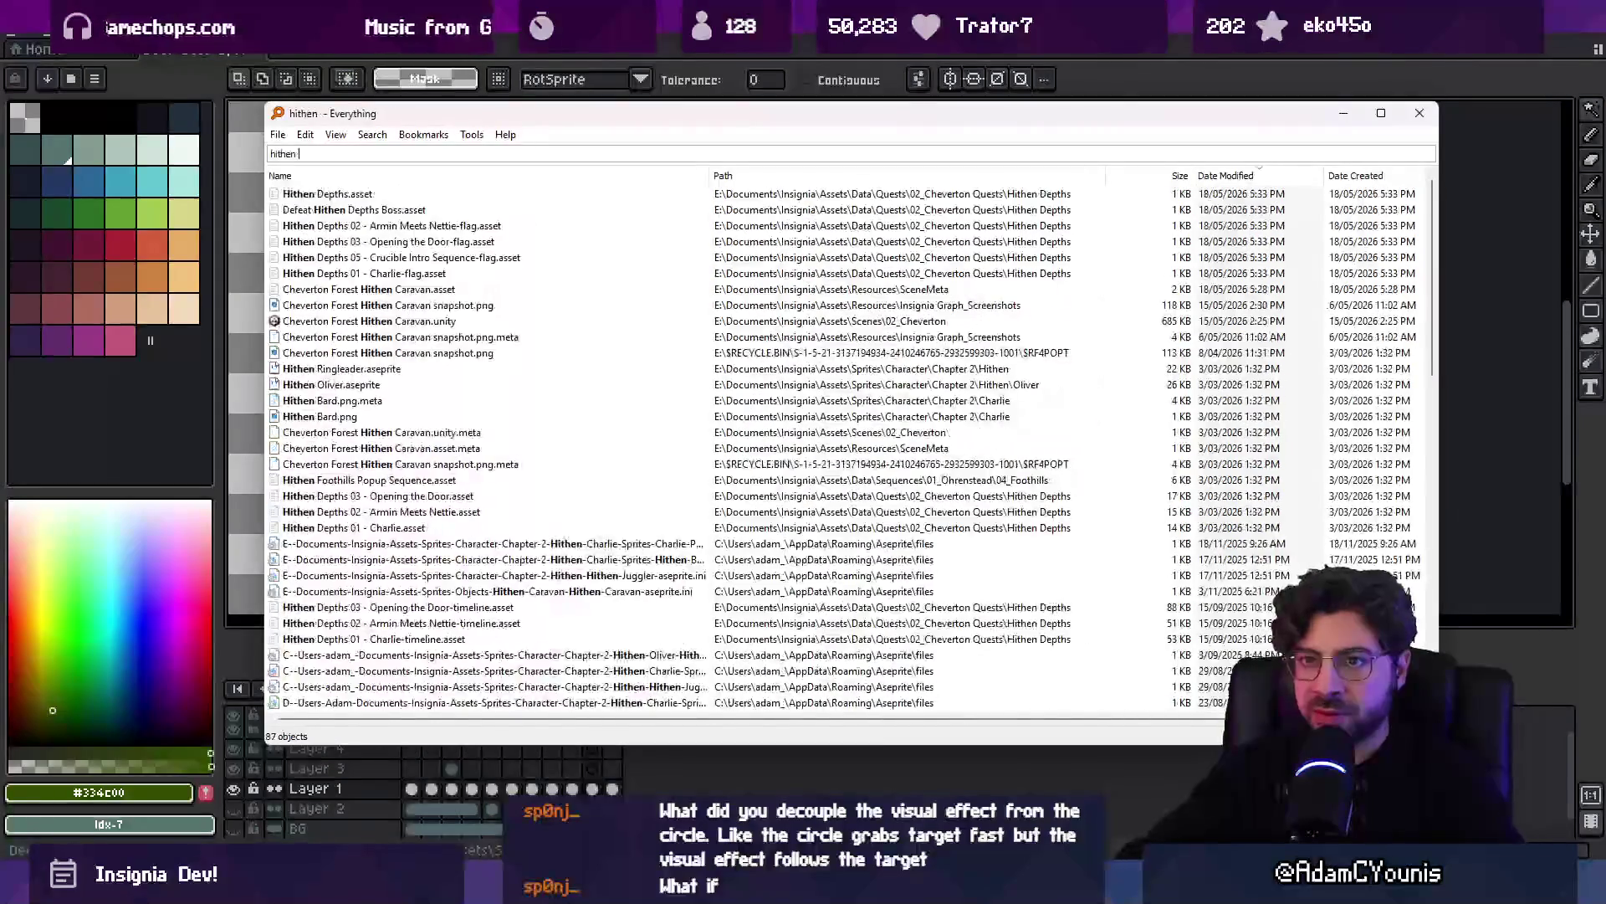
{"action": "key", "text": "BackSpace"}
{"action": "key", "text": "BackSpace"}
{"action": "key", "text": "BackSpace"}
{"action": "type", "text": "rren .ase"}
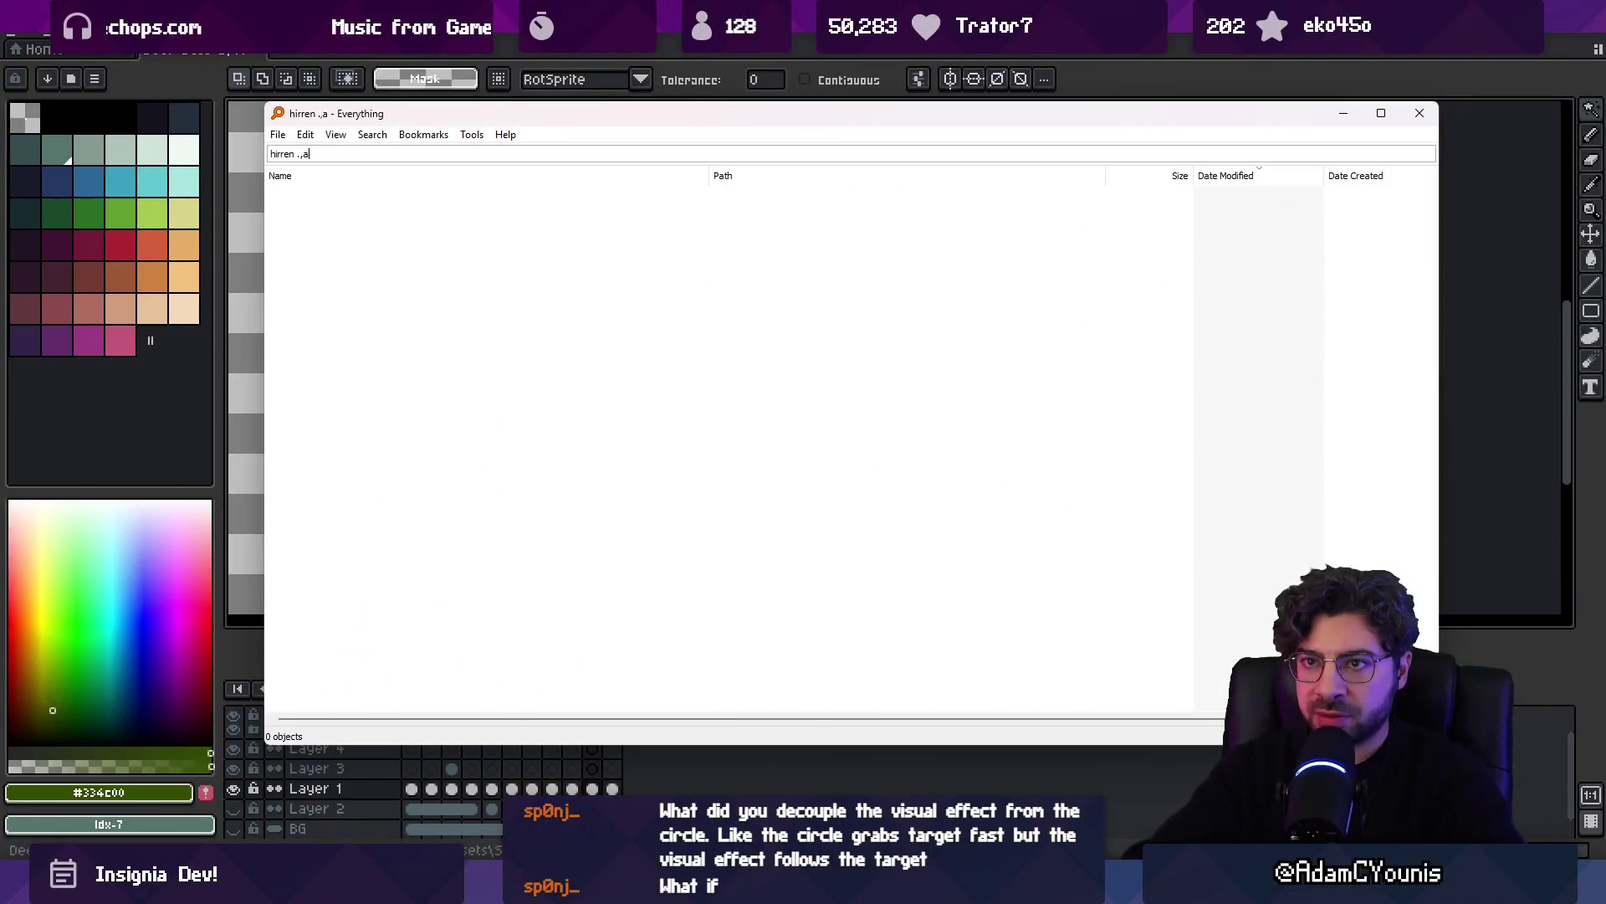
{"action": "key", "text": "Down"}
{"action": "key", "text": "Down"}
{"action": "key", "text": "Up"}
{"action": "key", "text": "Return"}
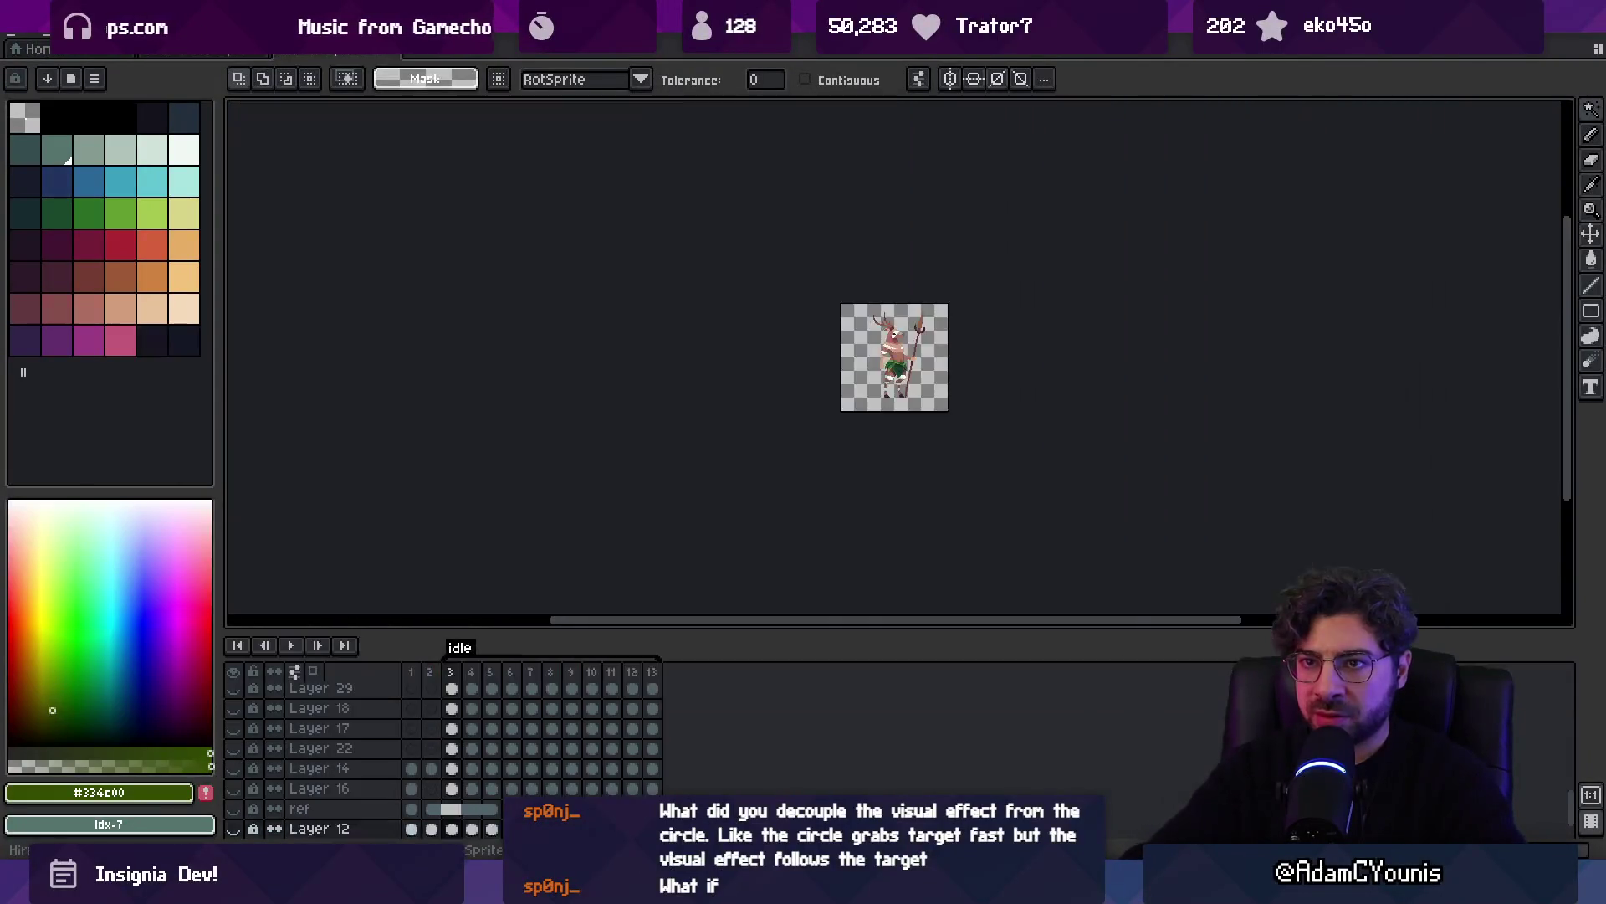
Stop on frame 3, flatten its layers into Layer 22, and start a new 128×128 sprite
{"action": "scroll", "coordinate": [885, 373], "scroll_direction": "up", "scroll_amount": 2}
{"action": "key", "text": "Return"}
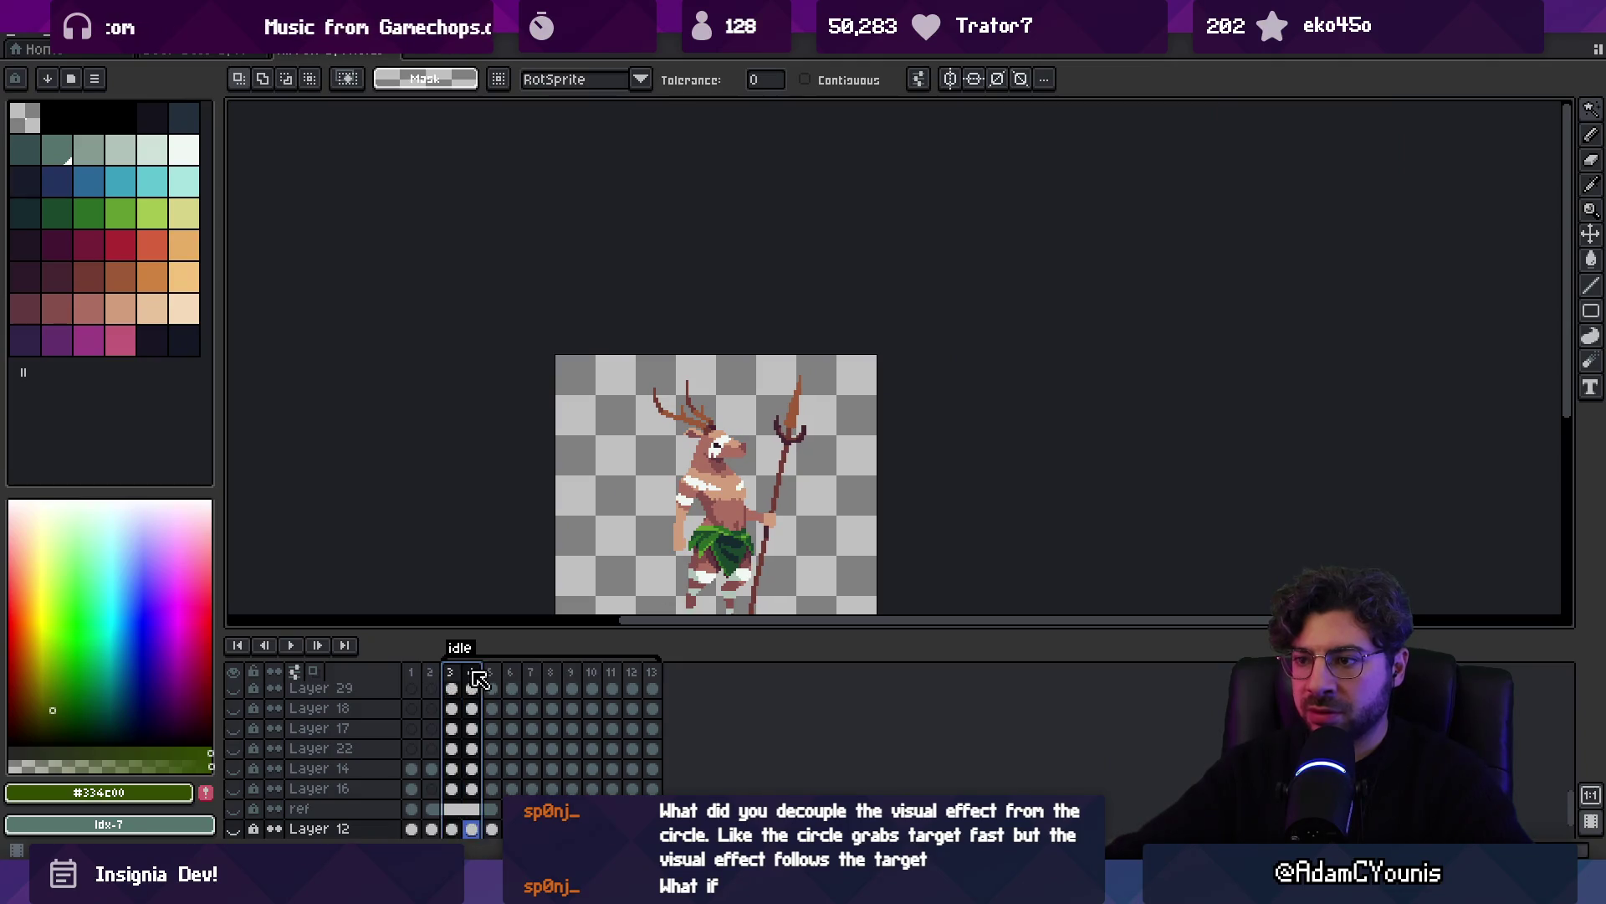
{"action": "left_click", "coordinate": [451, 678]}
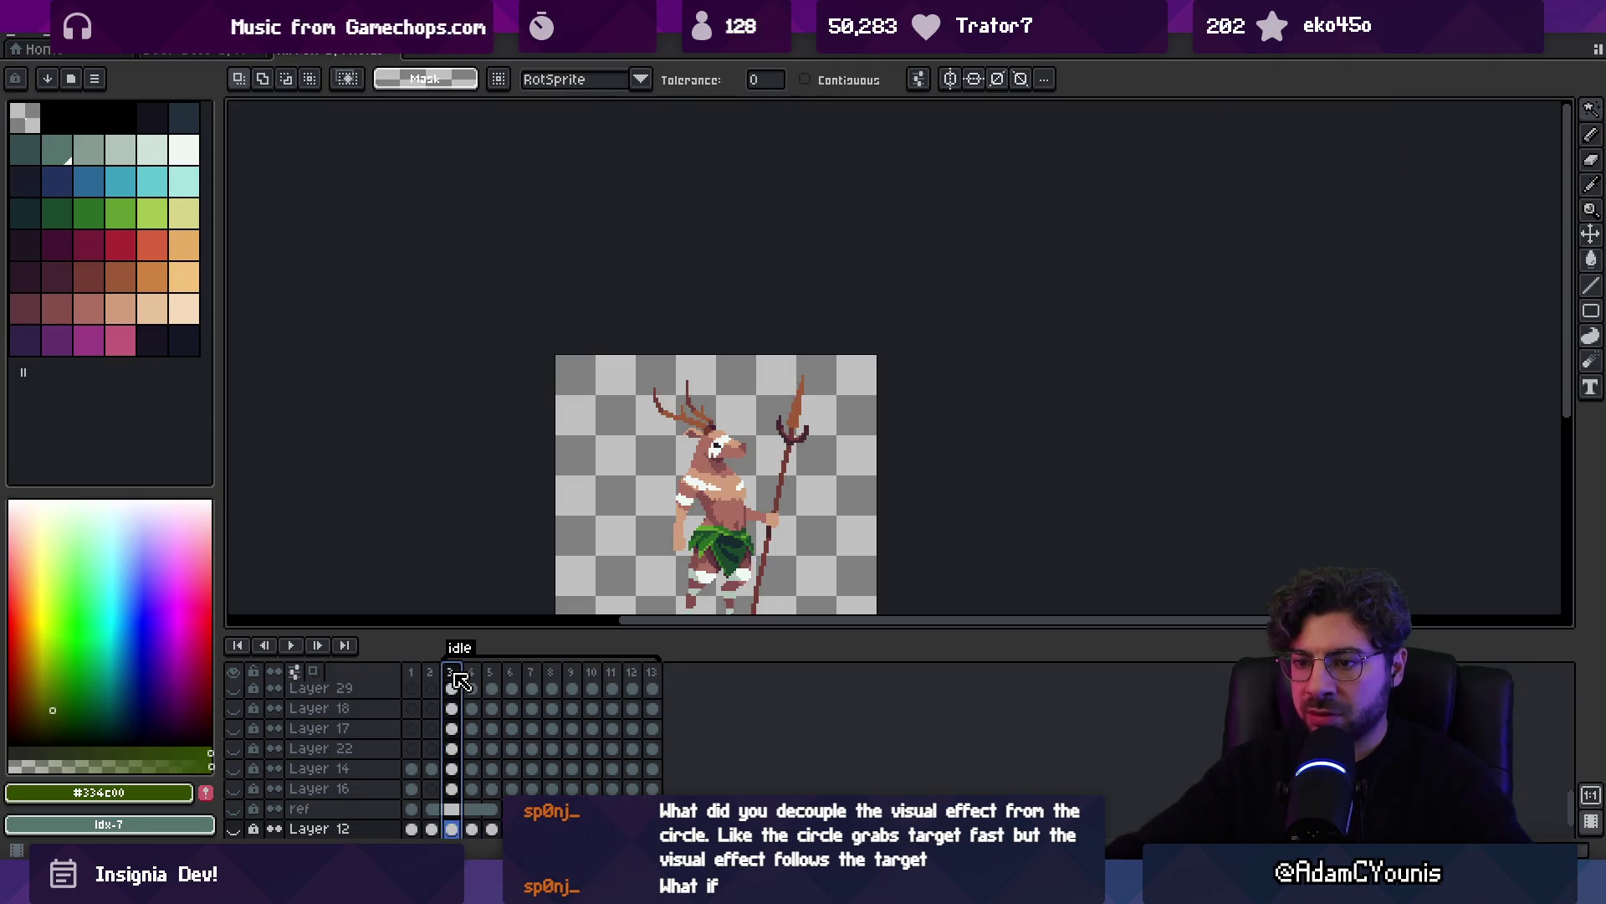
{"action": "right_click", "coordinate": [389, 696]}
{"action": "left_click", "coordinate": [466, 784]}
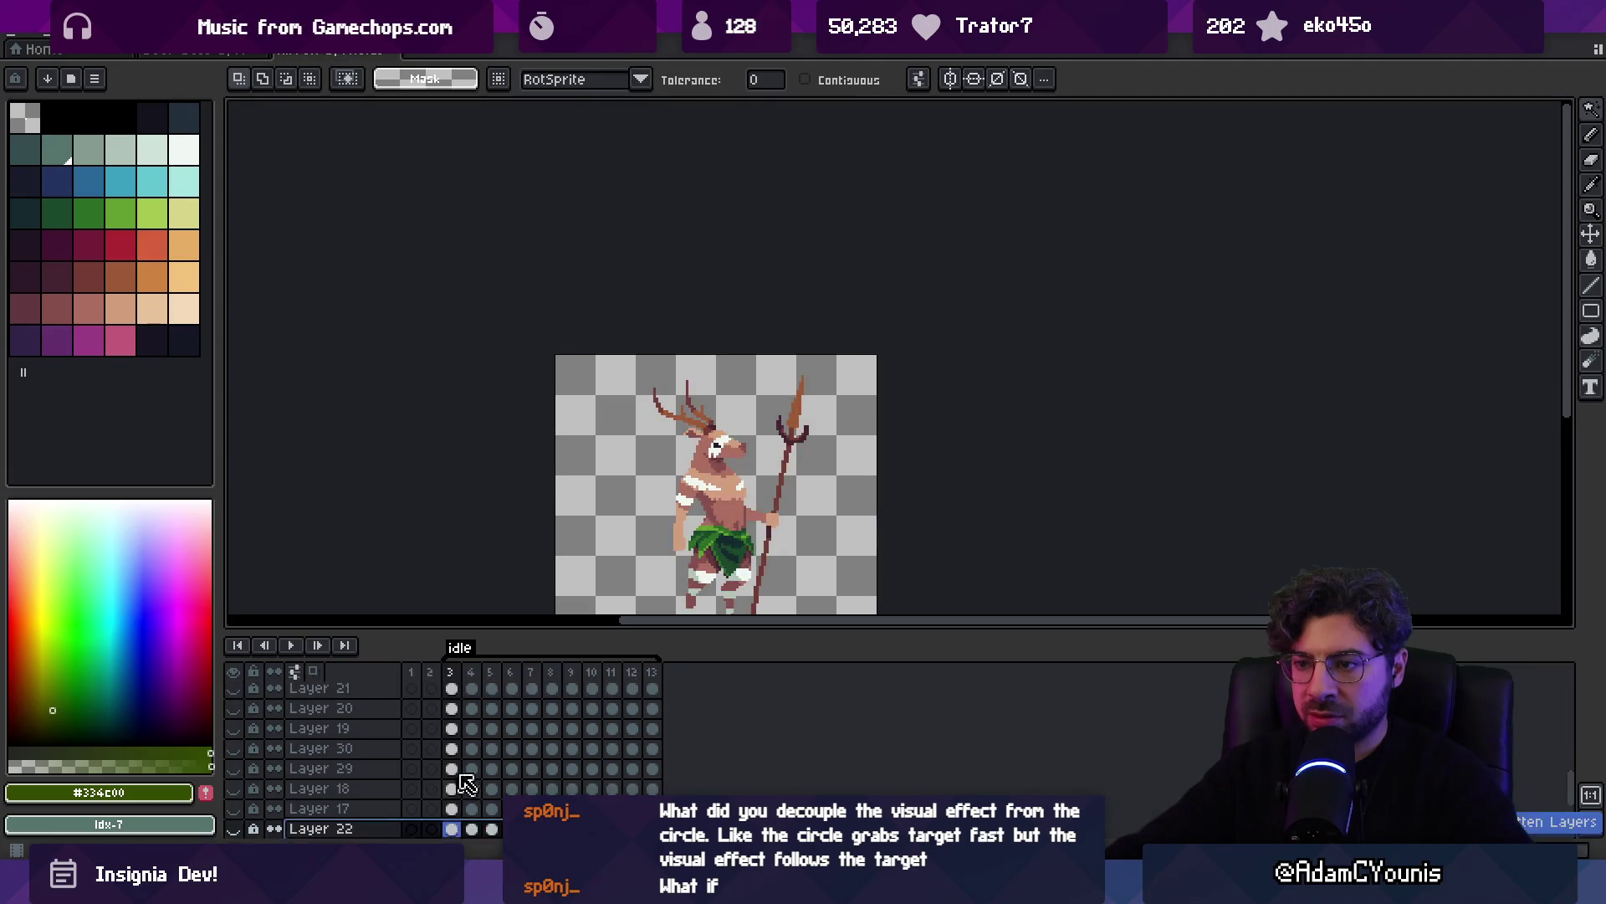
{"action": "key", "text": "ctrl+n"}
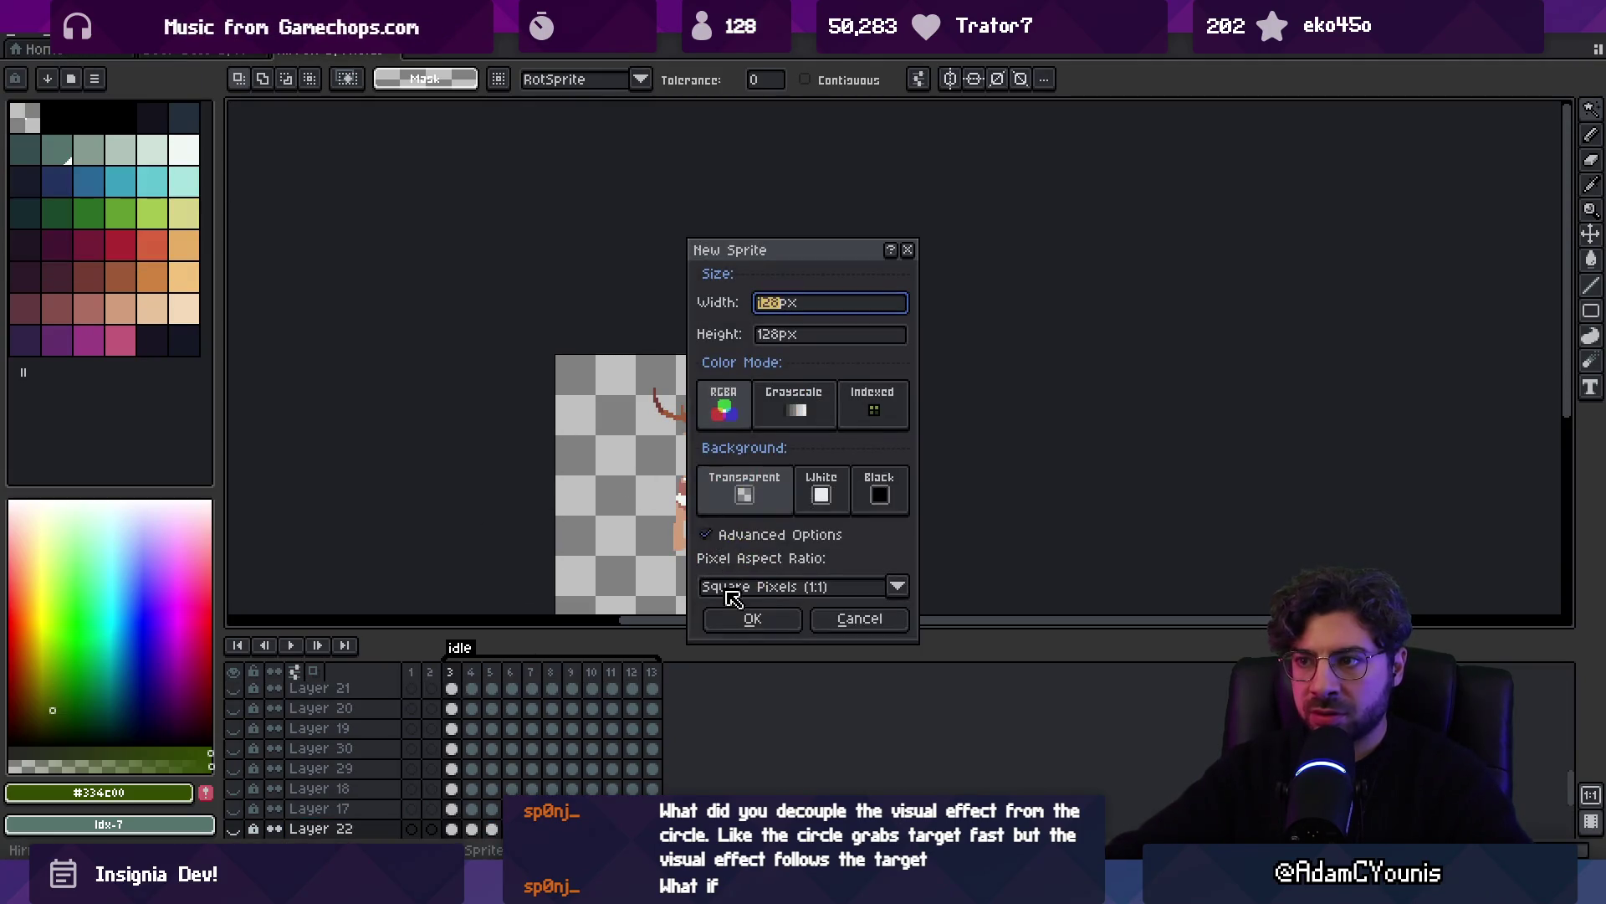
Create the 128 px sprite and paste the deer figure into it
{"action": "left_click", "coordinate": [752, 618]}
{"action": "key", "text": "ctrl+v"}
{"action": "scroll", "coordinate": [775, 461], "scroll_direction": "up", "scroll_amount": 4}
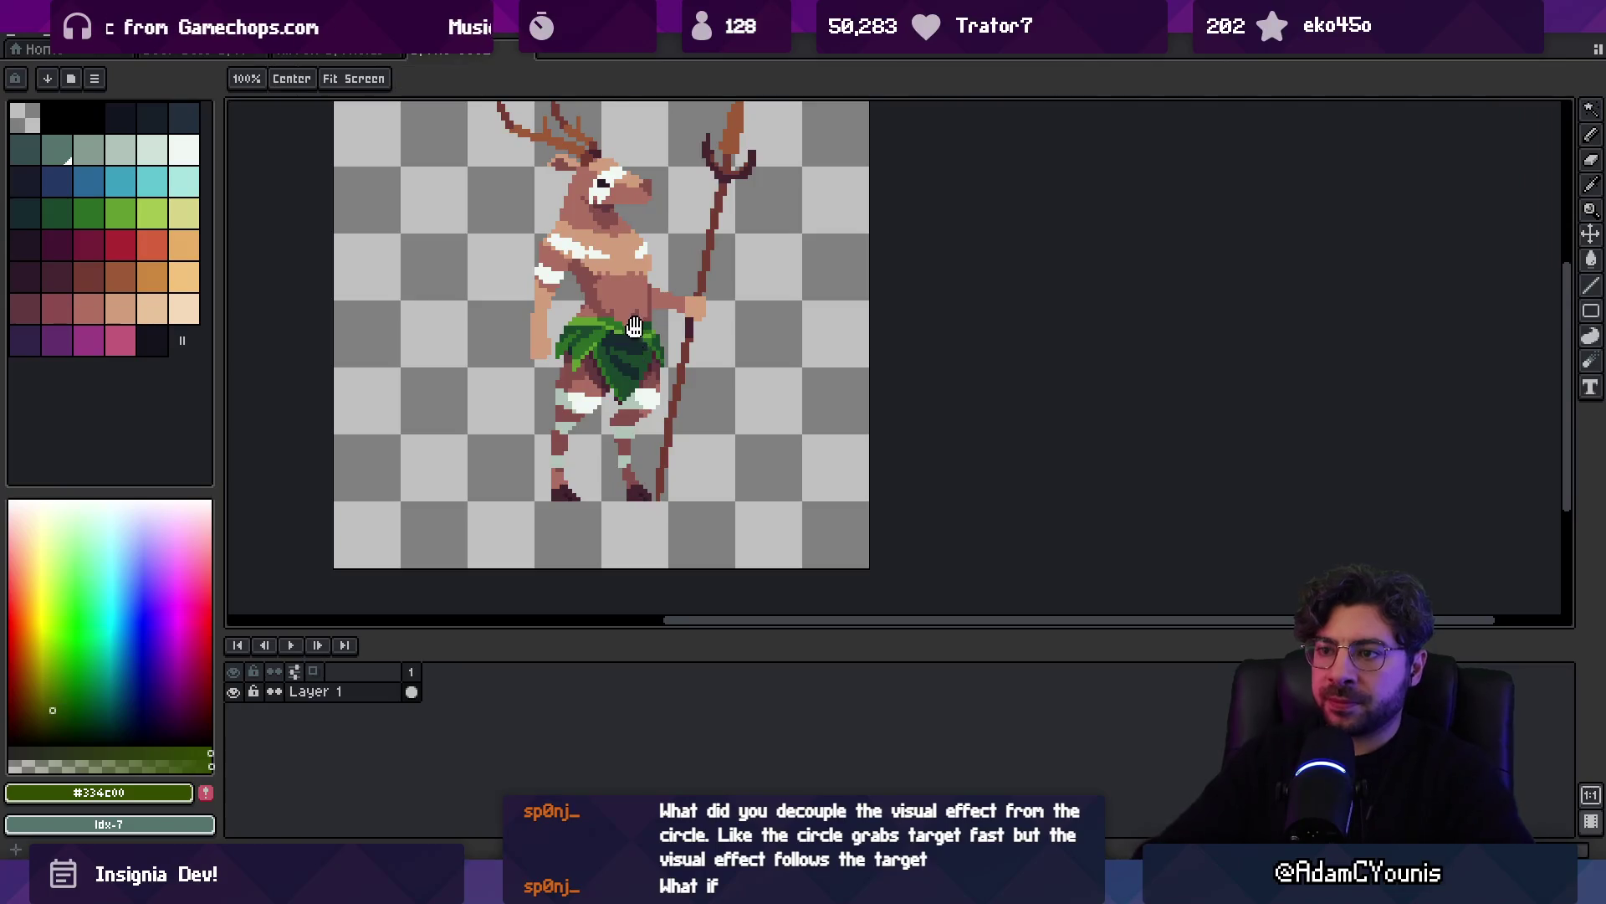
{"action": "scroll", "coordinate": [628, 244], "scroll_direction": "up", "scroll_amount": 1}
{"action": "key", "text": "z"}
{"action": "scroll", "coordinate": [661, 316], "scroll_direction": "down", "scroll_amount": 1}
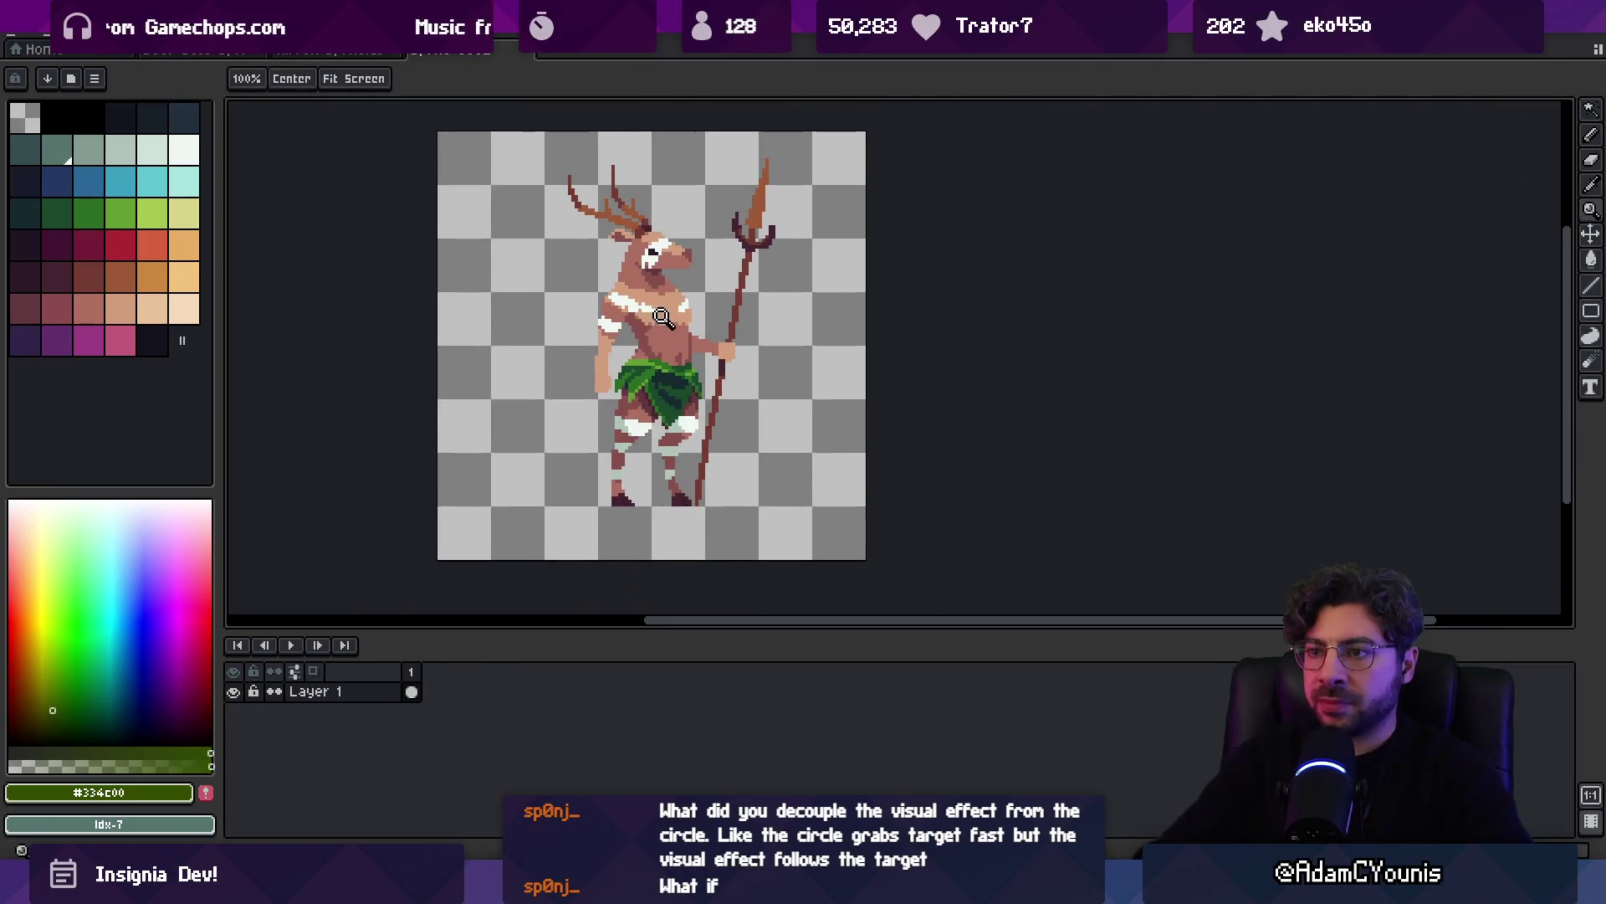
Widen the canvas to 256 px and move the deer to the left half
{"action": "left_click", "coordinate": [93, 34]}
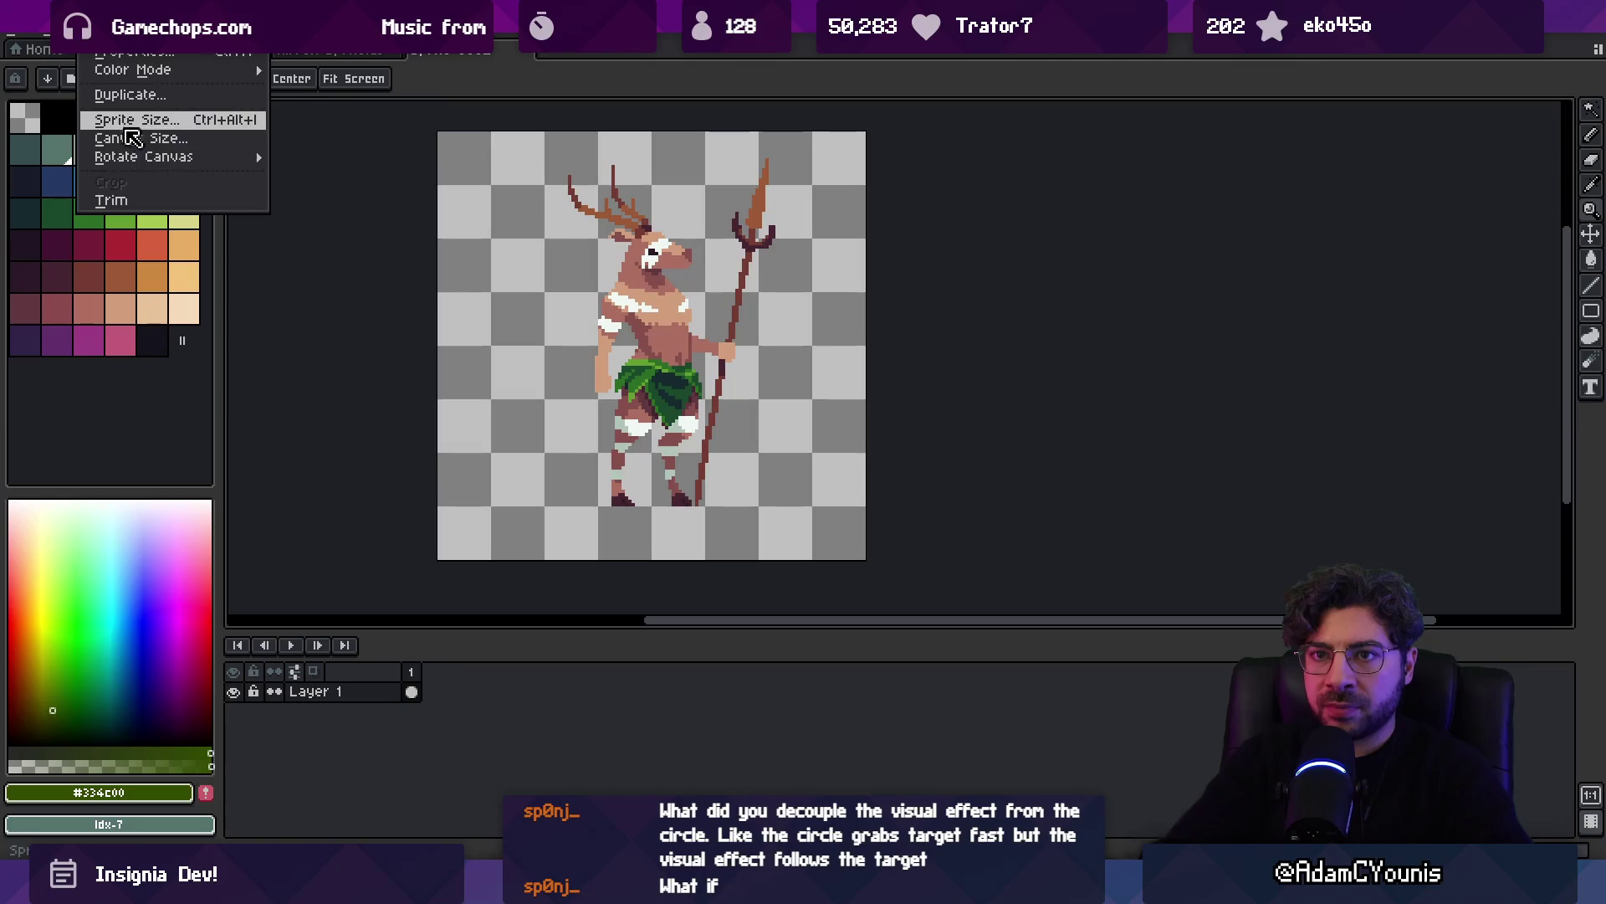
{"action": "left_click", "coordinate": [190, 142]}
{"action": "type", "text": "256"}
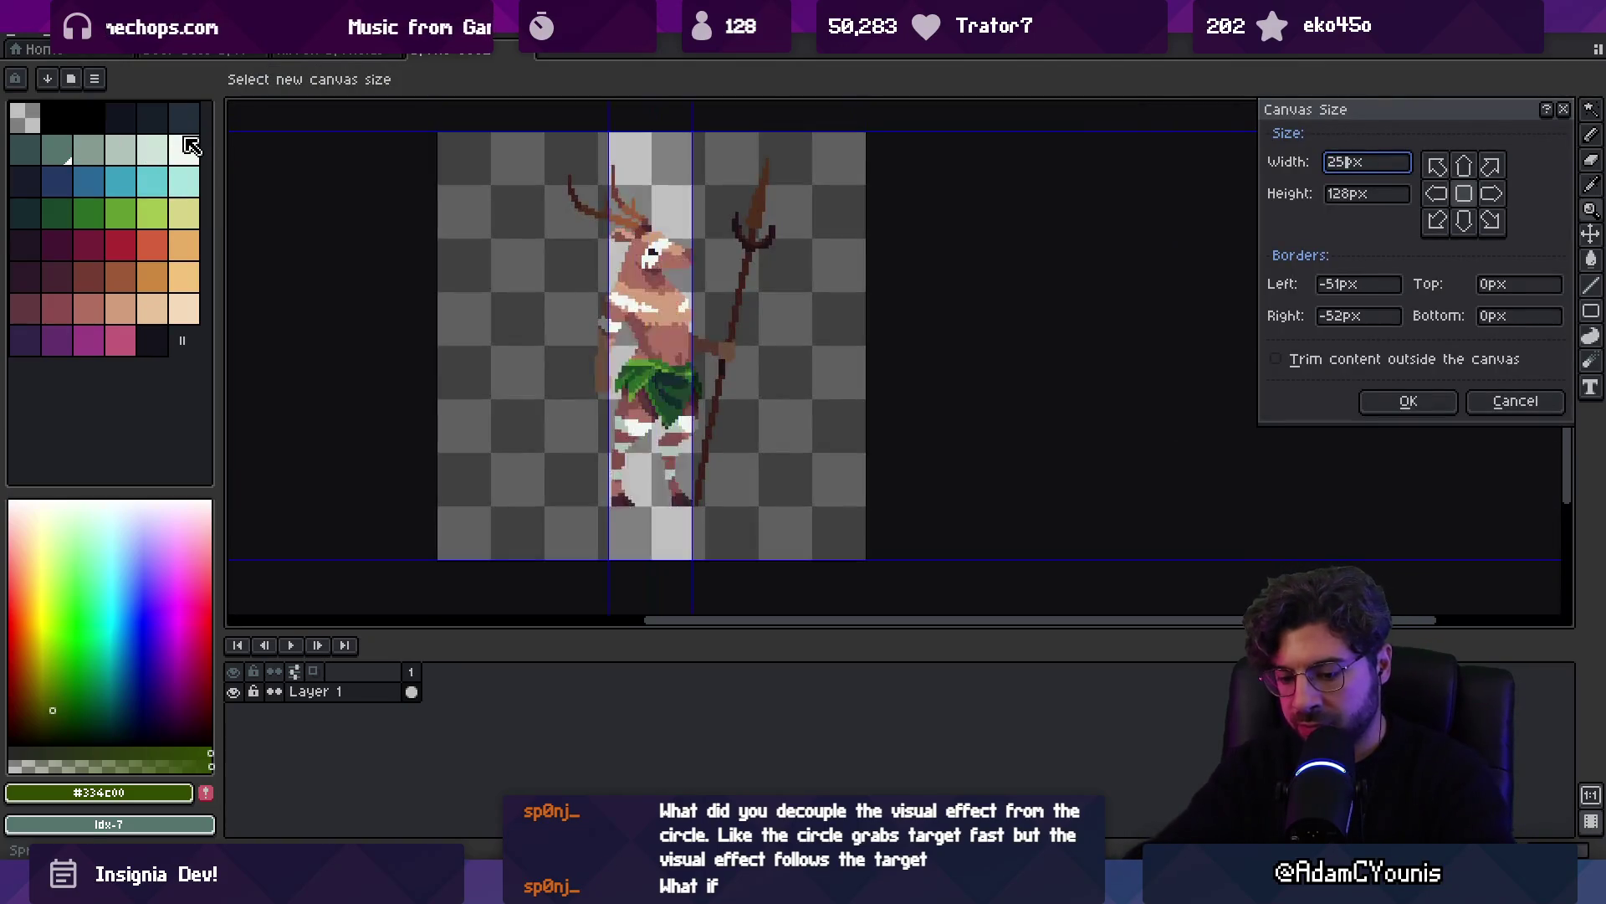
{"action": "key", "text": "Return"}
{"action": "left_click_drag", "start_coordinate": [713, 389], "coordinate": [416, 389]}
{"action": "key", "text": "z"}
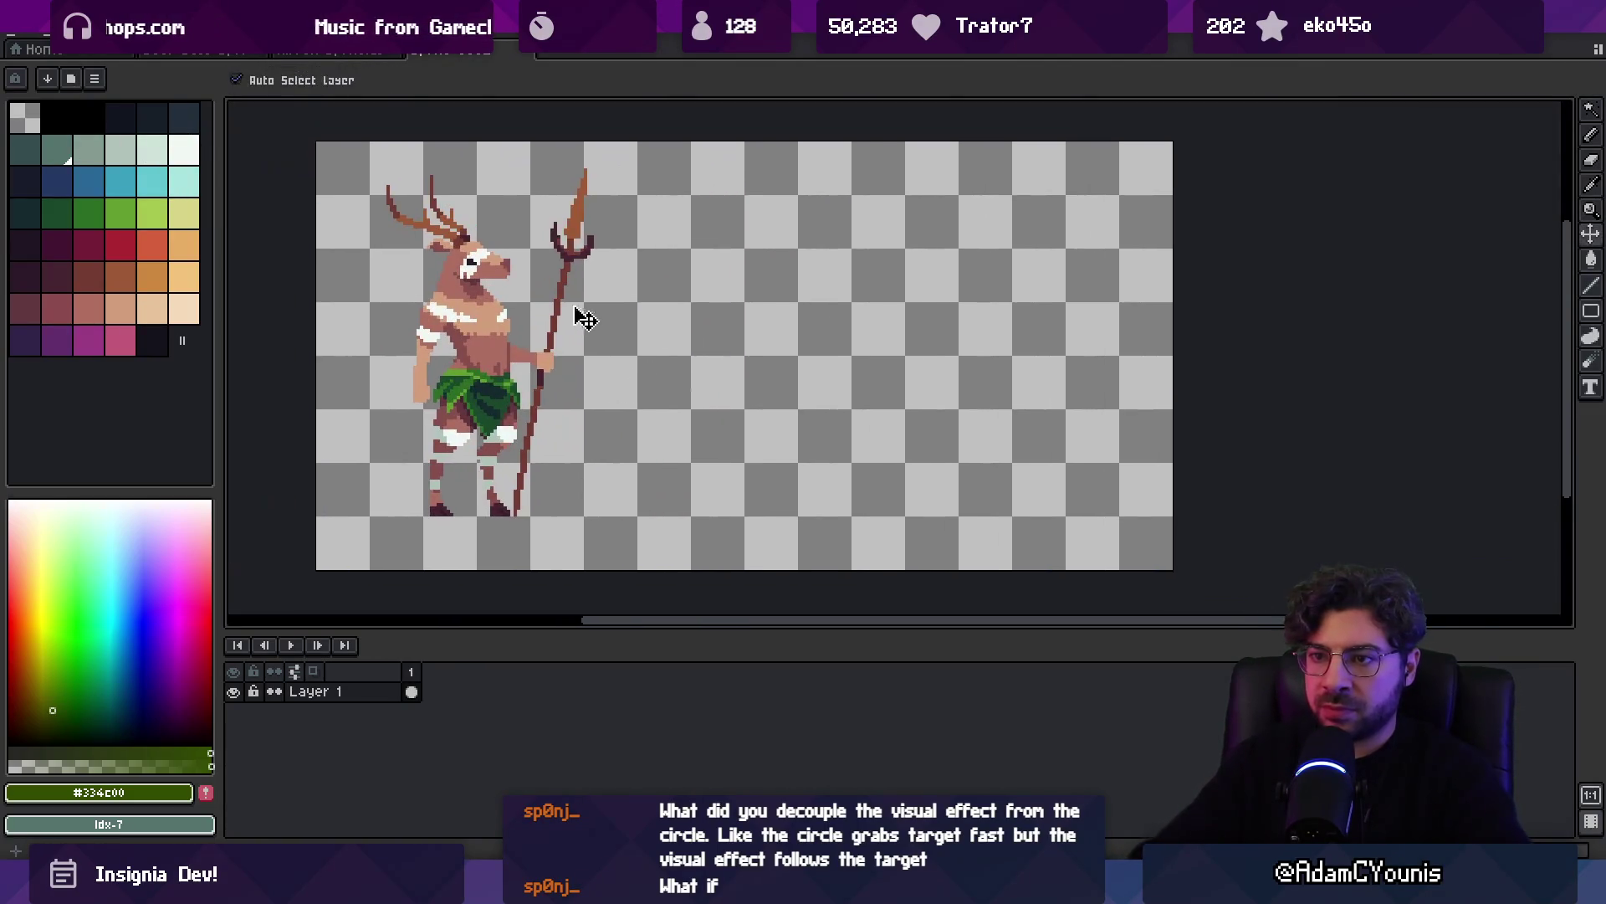
{"action": "scroll", "coordinate": [598, 395], "scroll_direction": "down", "scroll_amount": 2}
Duplicate the deer and place the copy to the right of the original
{"action": "key", "text": "ctrl+a"}
{"action": "key", "text": "ctrl+c"}
{"action": "key", "text": "ctrl+v"}
{"action": "left_click_drag", "start_coordinate": [569, 393], "coordinate": [710, 393]}
{"action": "key", "text": "Return"}
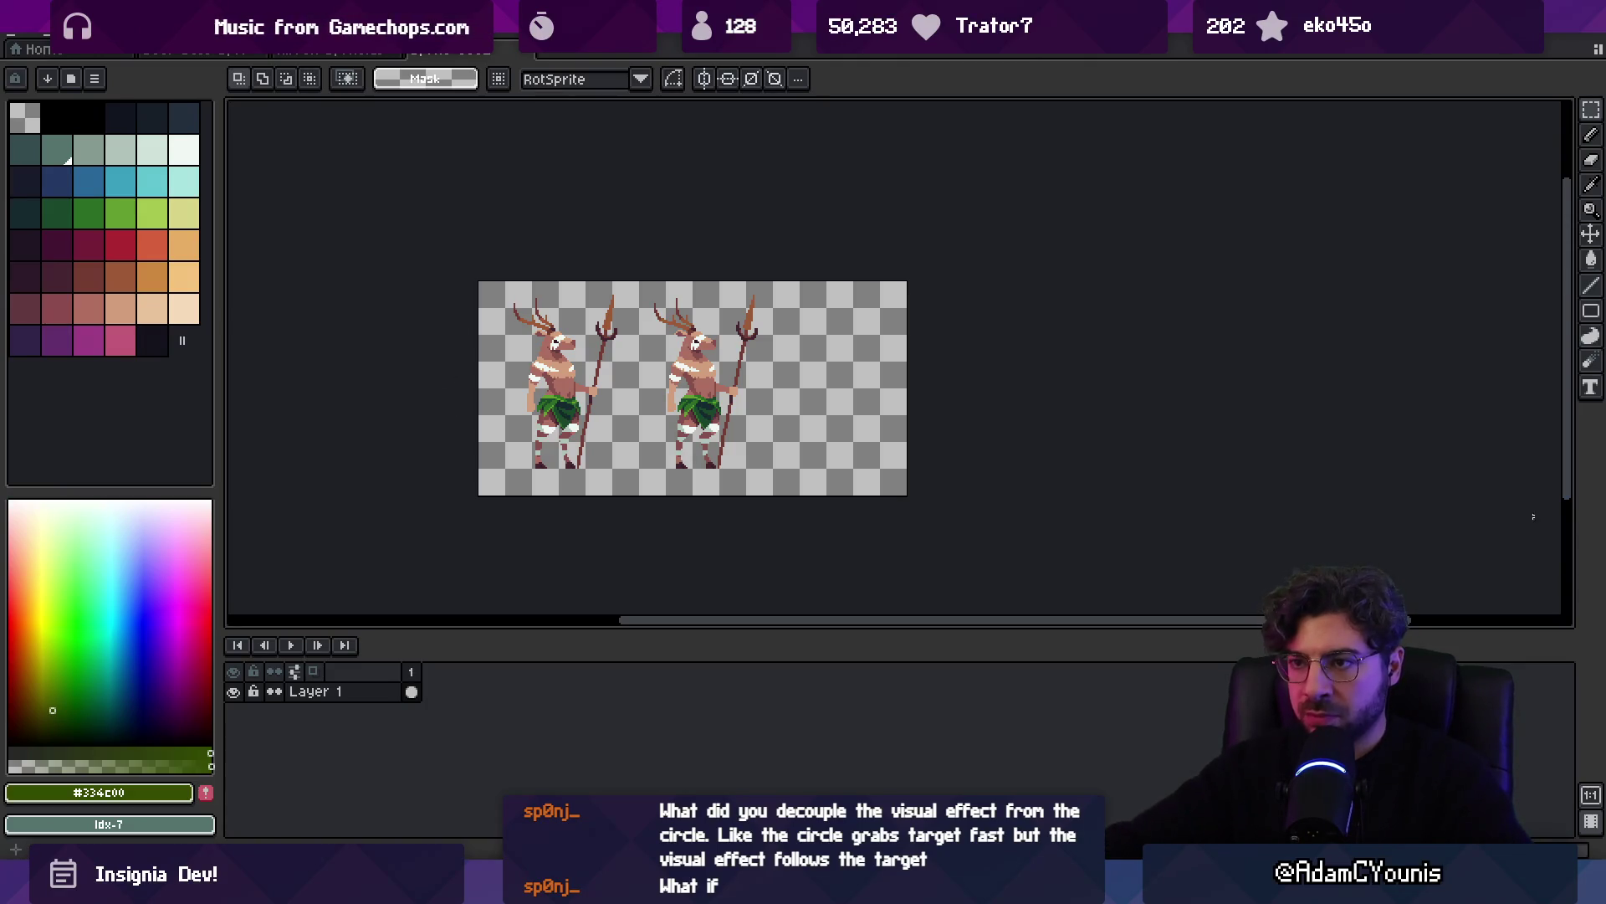
Move the left deer onto a new layer and set that layer's opacity to 51
{"action": "key", "text": "ctrl+a"}
{"action": "key", "text": "ctrl+j"}
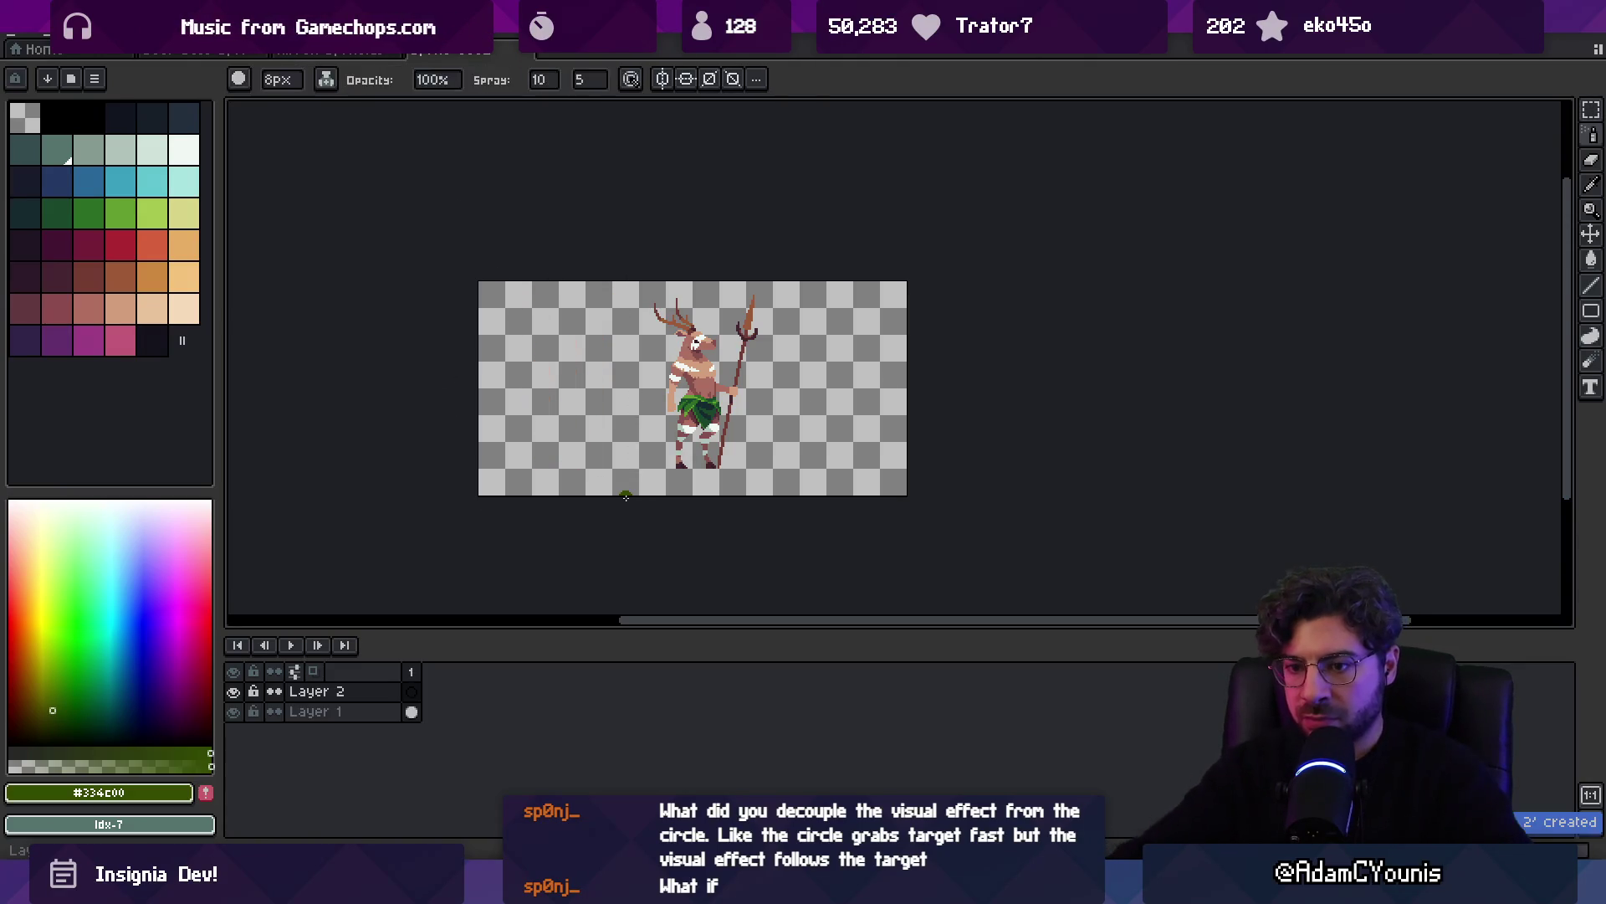
{"action": "key", "text": "Return"}
{"action": "double_click", "coordinate": [321, 699]}
{"action": "left_click", "coordinate": [589, 476]}
{"action": "left_click", "coordinate": [695, 378]}
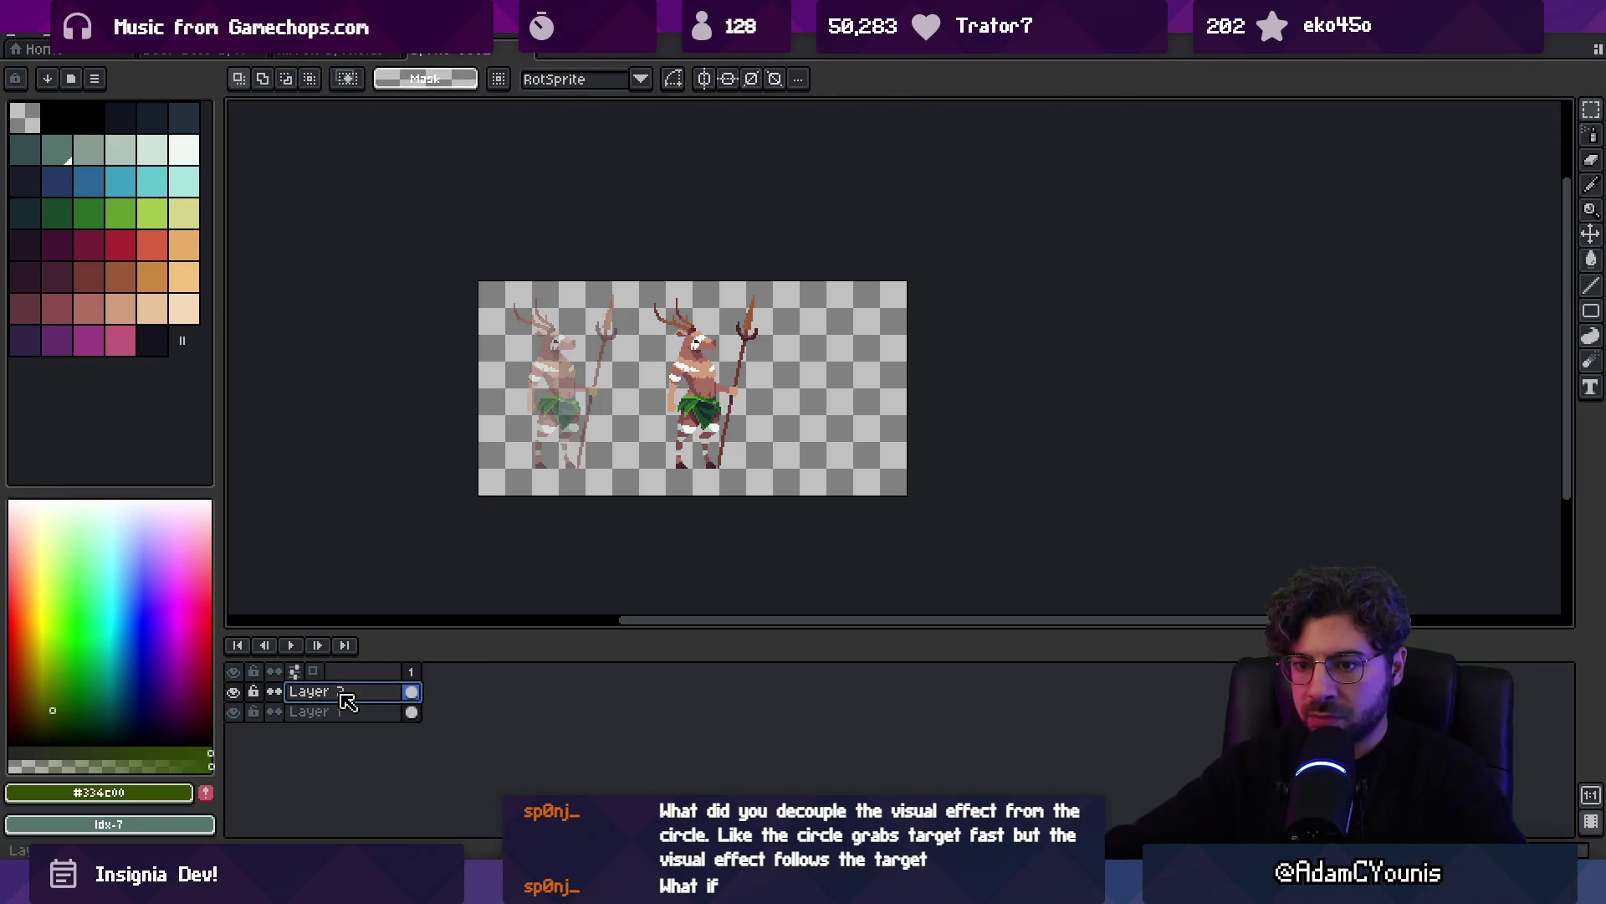
Put the full deer layer above the faded one and open the red-haired hero sprite
{"action": "left_click_drag", "start_coordinate": [357, 690], "coordinate": [358, 724]}
{"action": "left_click", "coordinate": [25, 48]}
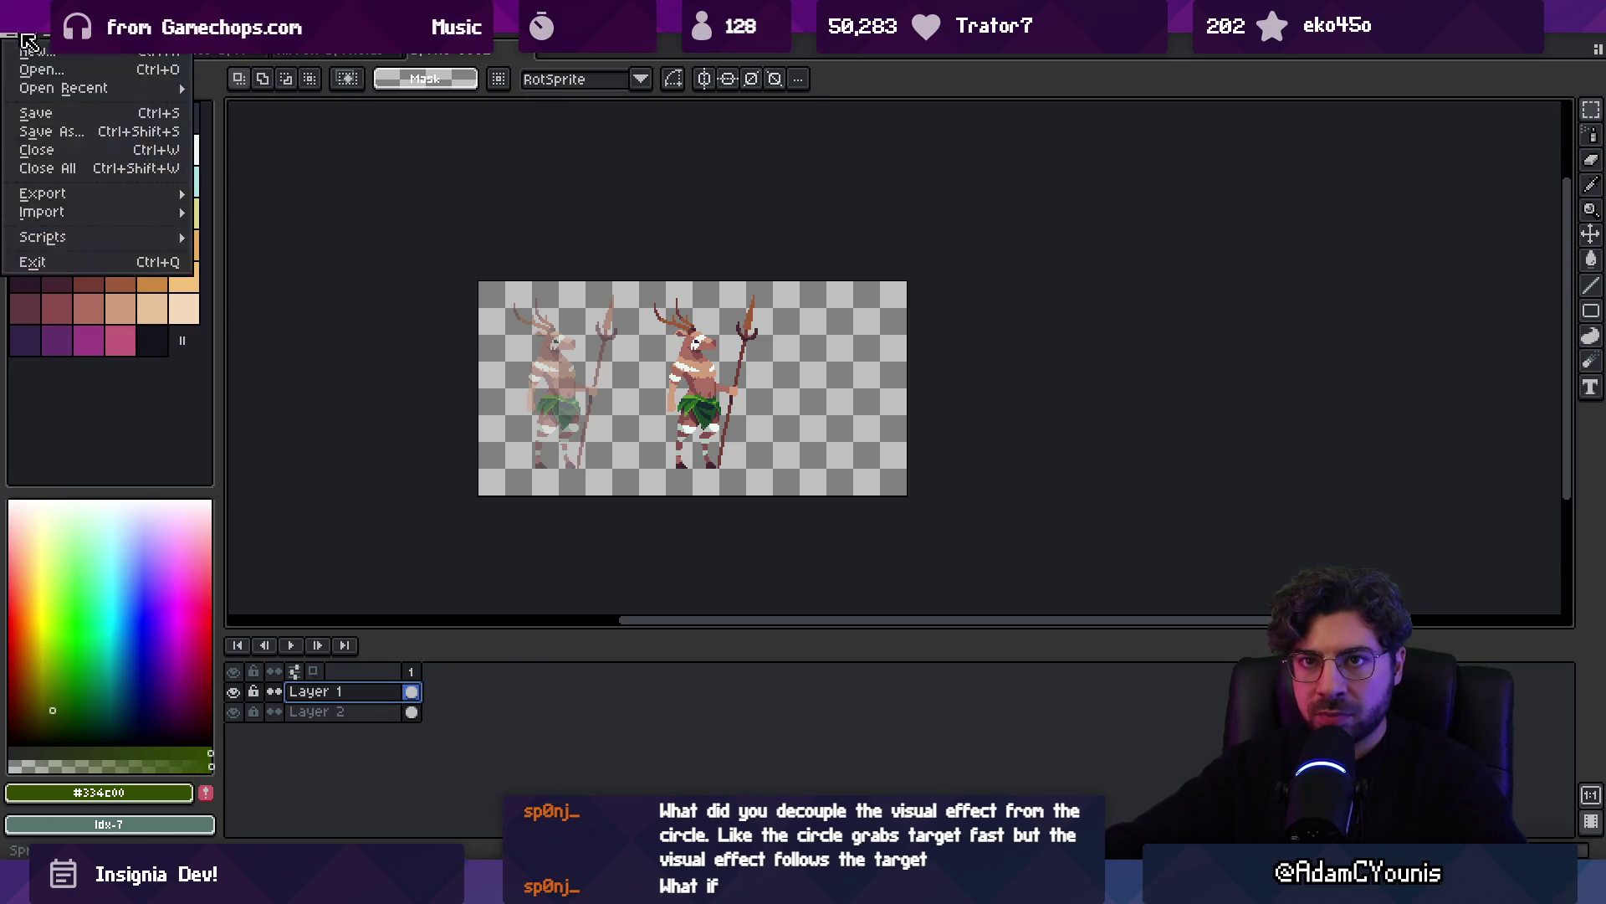
{"action": "mouse_move", "coordinate": [75, 94]}
{"action": "left_click", "coordinate": [351, 112]}
{"action": "key", "text": "ctrl+z"}
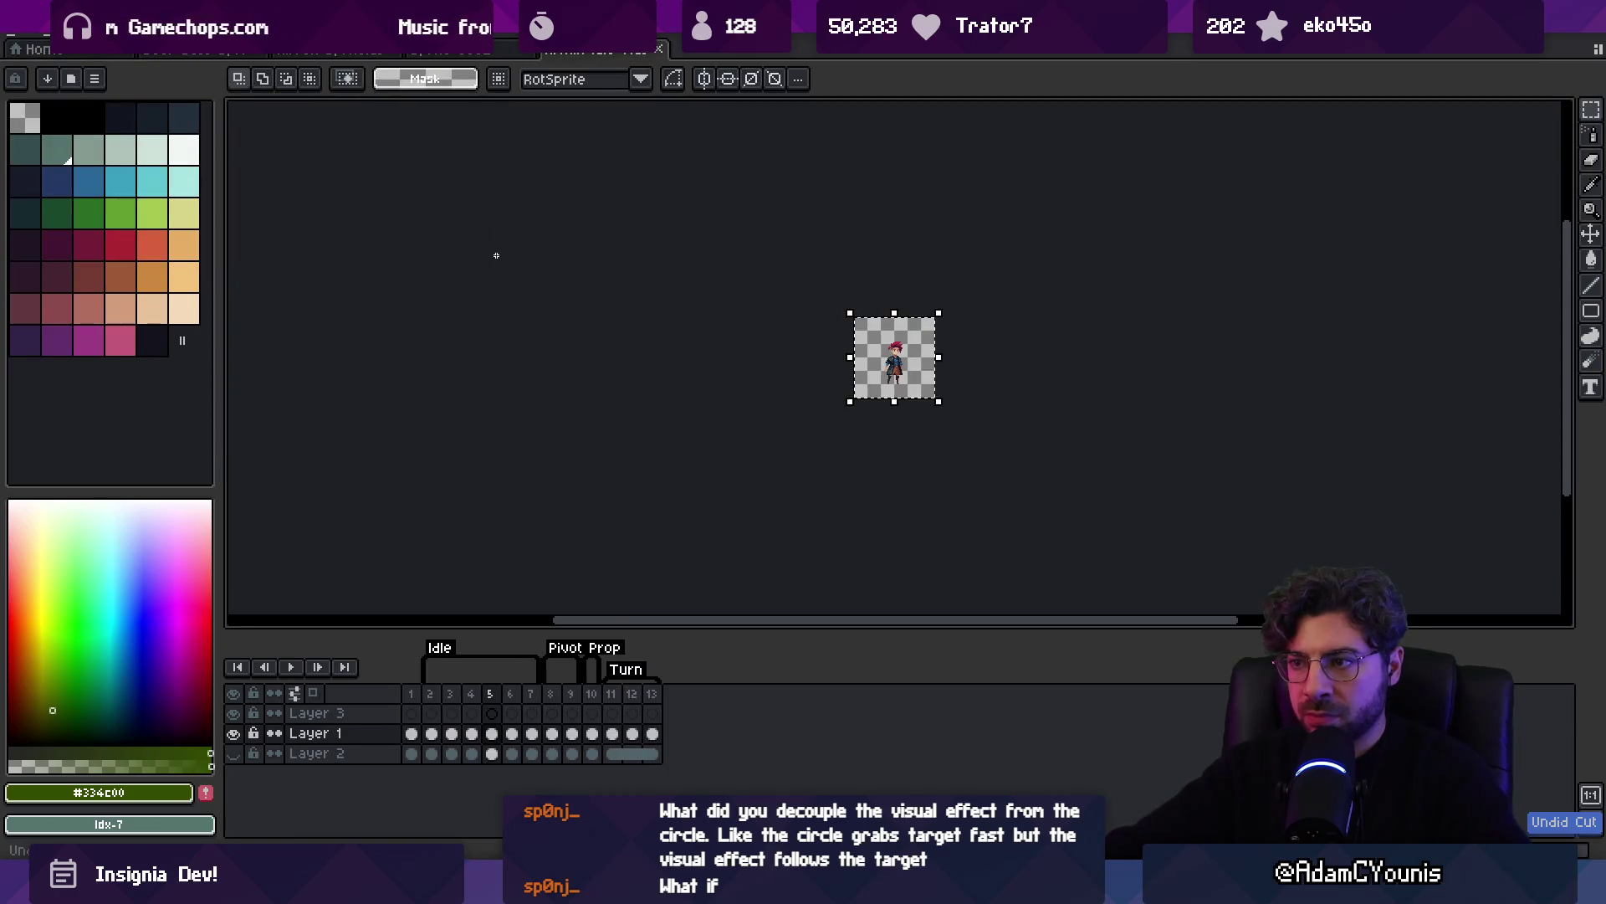
Paste the hero into the deer sprite as Layer 3, placed between Layer 1 and Layer 2
{"action": "left_click", "coordinate": [452, 48]}
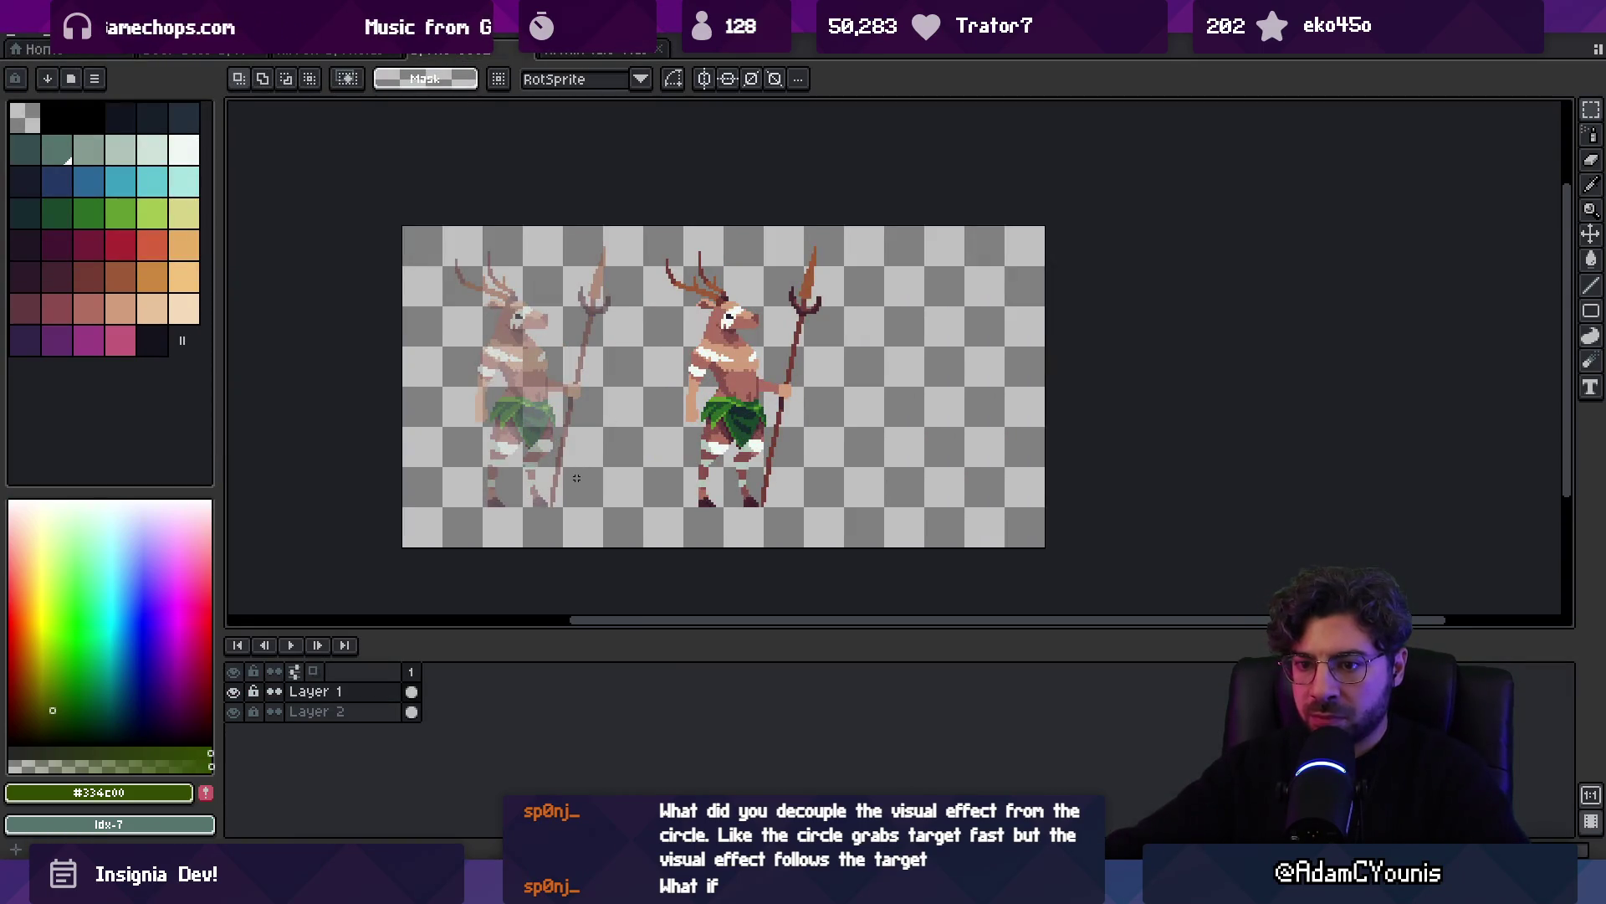
{"action": "key", "text": "shift+ctrl+n"}
{"action": "key", "text": "ctrl+v"}
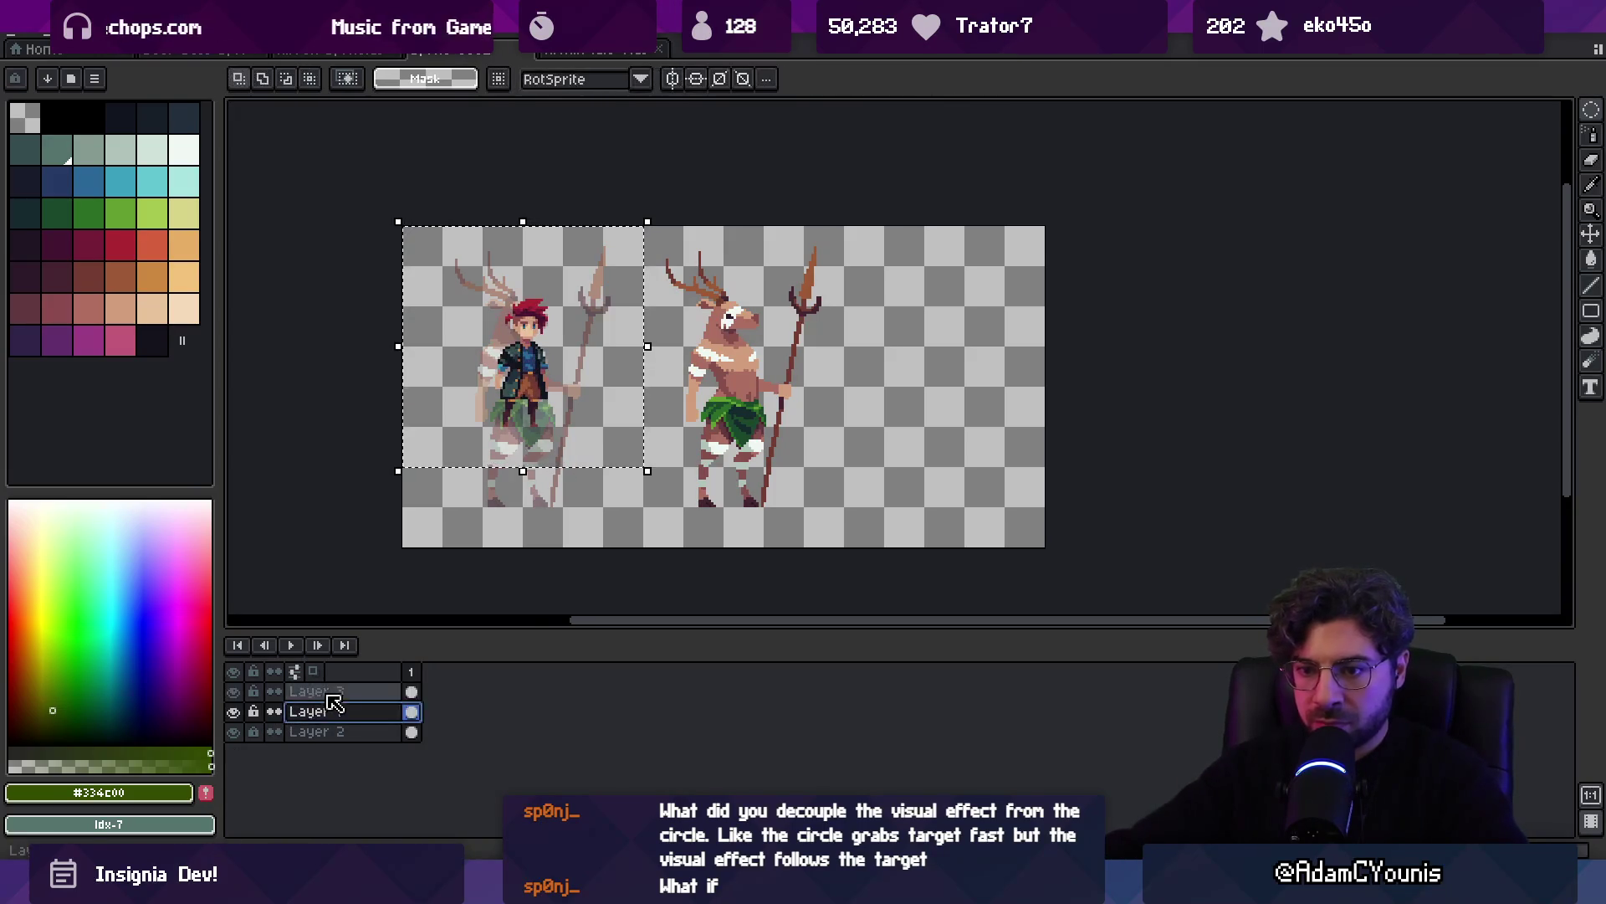
{"action": "left_click", "coordinate": [348, 695]}
{"action": "mouse_move", "coordinate": [351, 701]}
{"action": "left_mouse_down"}
{"action": "mouse_move", "coordinate": [358, 728]}
{"action": "mouse_move", "coordinate": [278, 726]}
{"action": "left_mouse_up"}
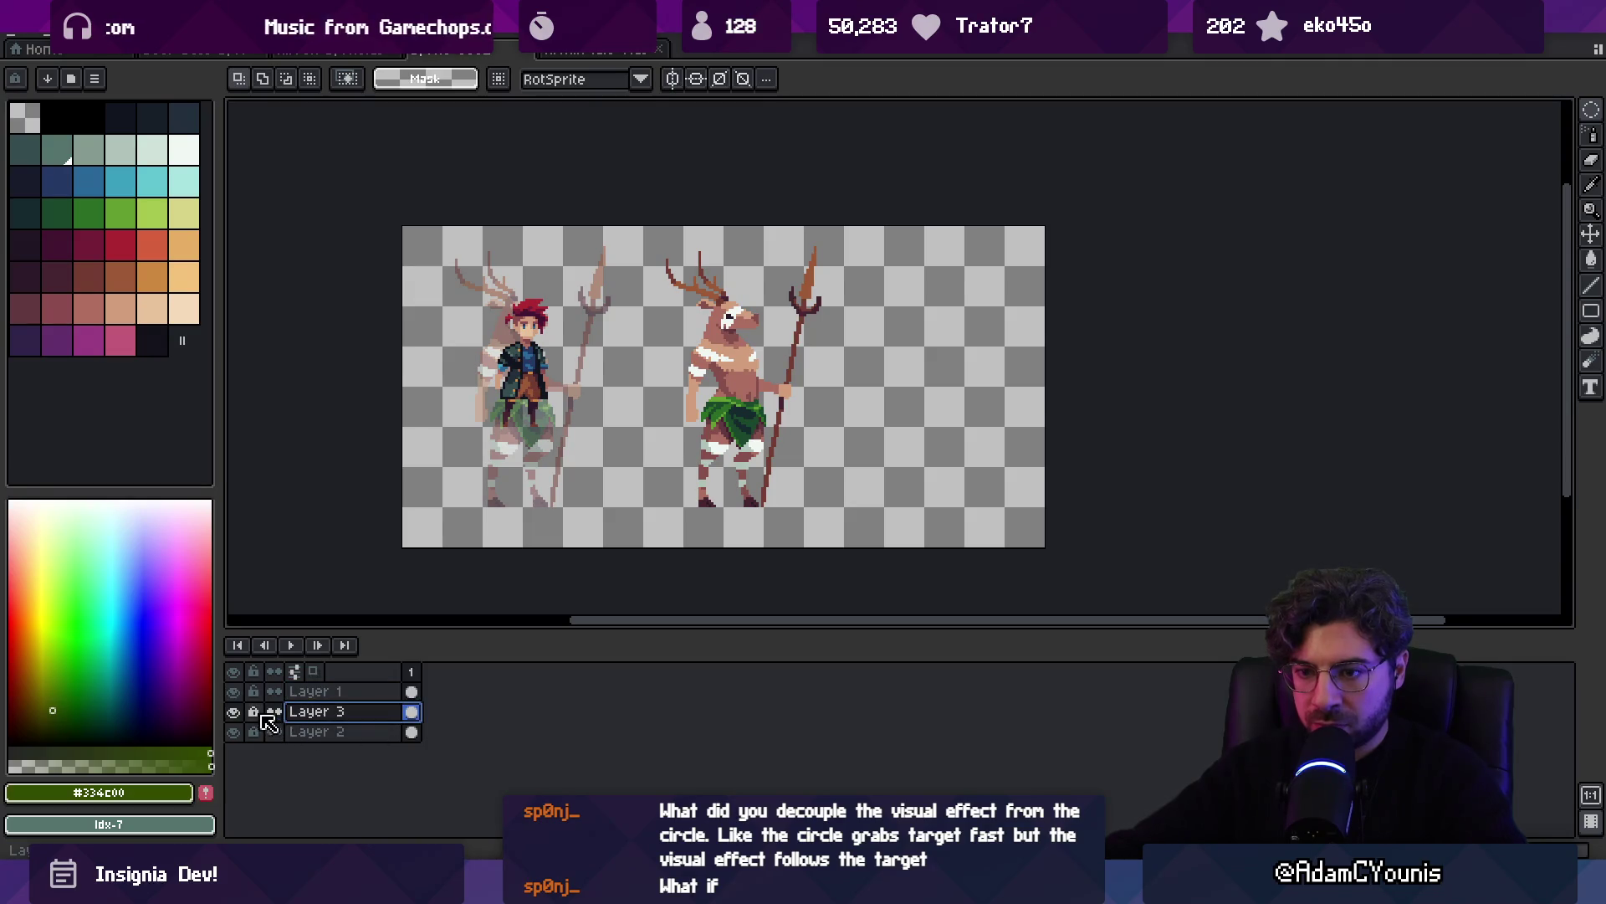
Unlink the layer cels and move the hero into the gap between the two deer
{"action": "right_click", "coordinate": [411, 711]}
{"action": "left_click", "coordinate": [274, 712]}
{"action": "left_click", "coordinate": [274, 731]}
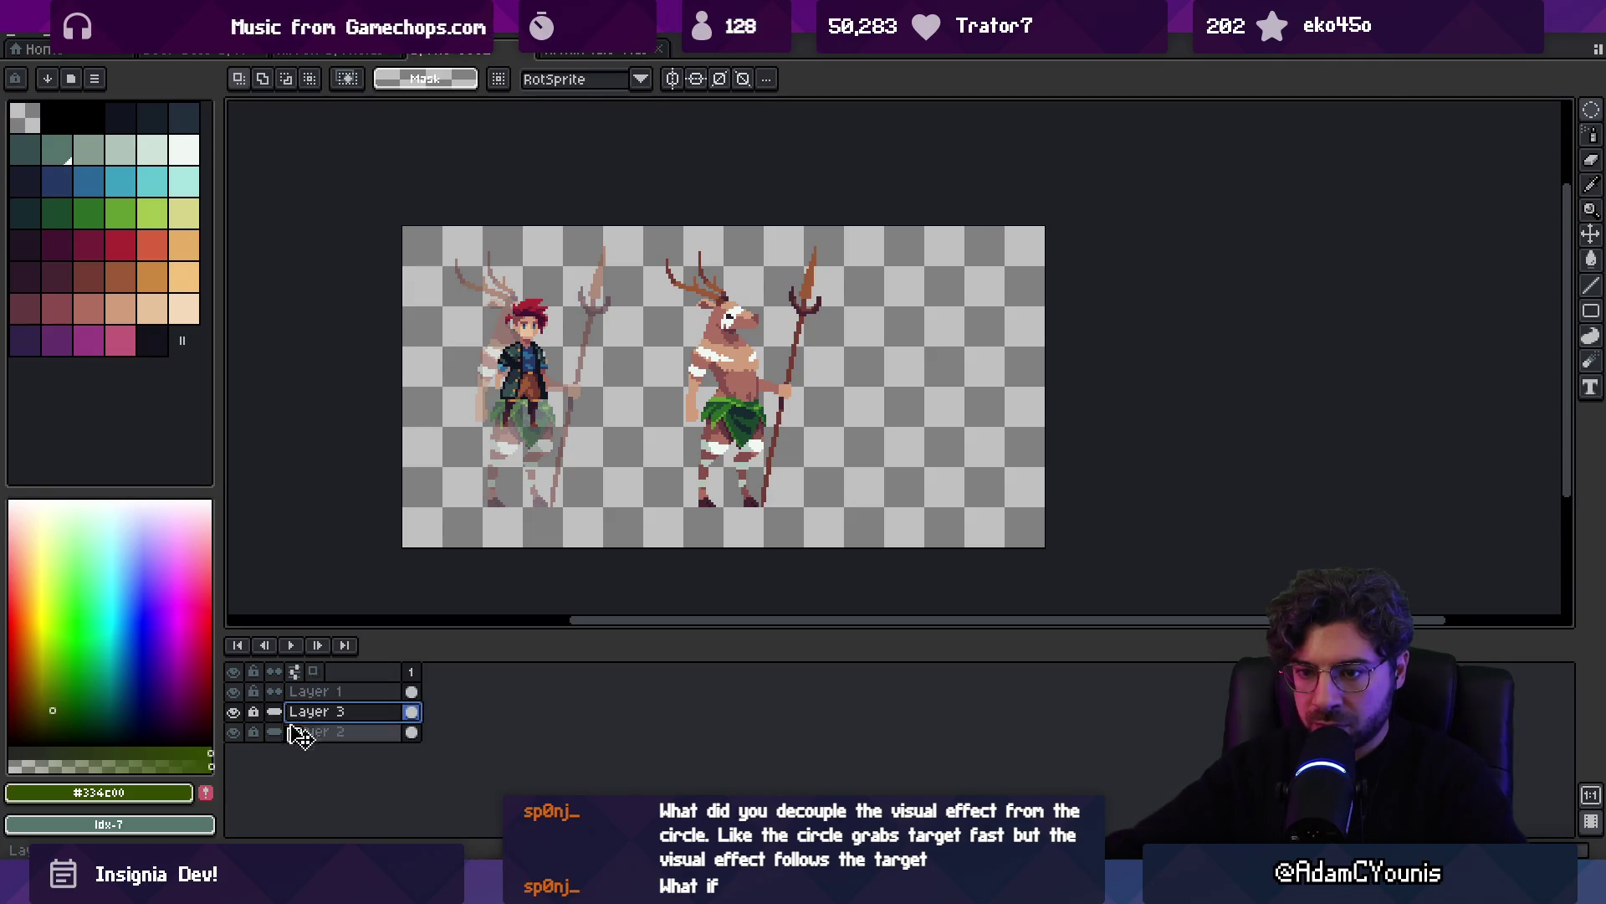
{"action": "key", "text": "v"}
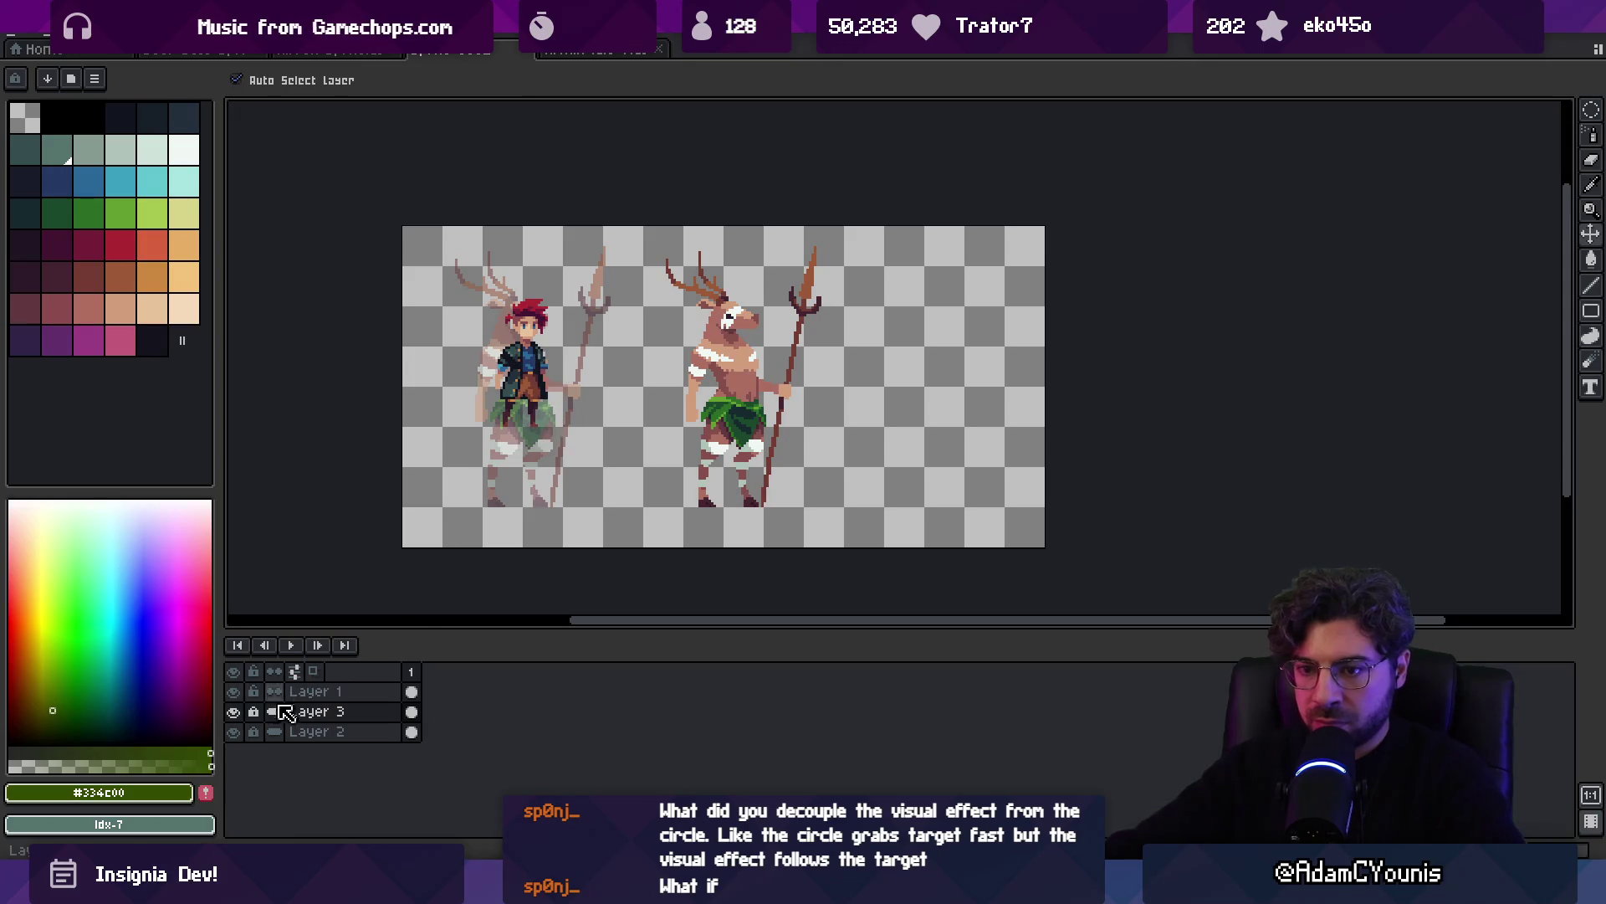
{"action": "mouse_move", "coordinate": [485, 410]}
{"action": "left_mouse_down"}
{"action": "mouse_move", "coordinate": [494, 443]}
{"action": "mouse_move", "coordinate": [573, 489]}
{"action": "left_mouse_up"}
{"action": "left_click", "coordinate": [744, 410]}
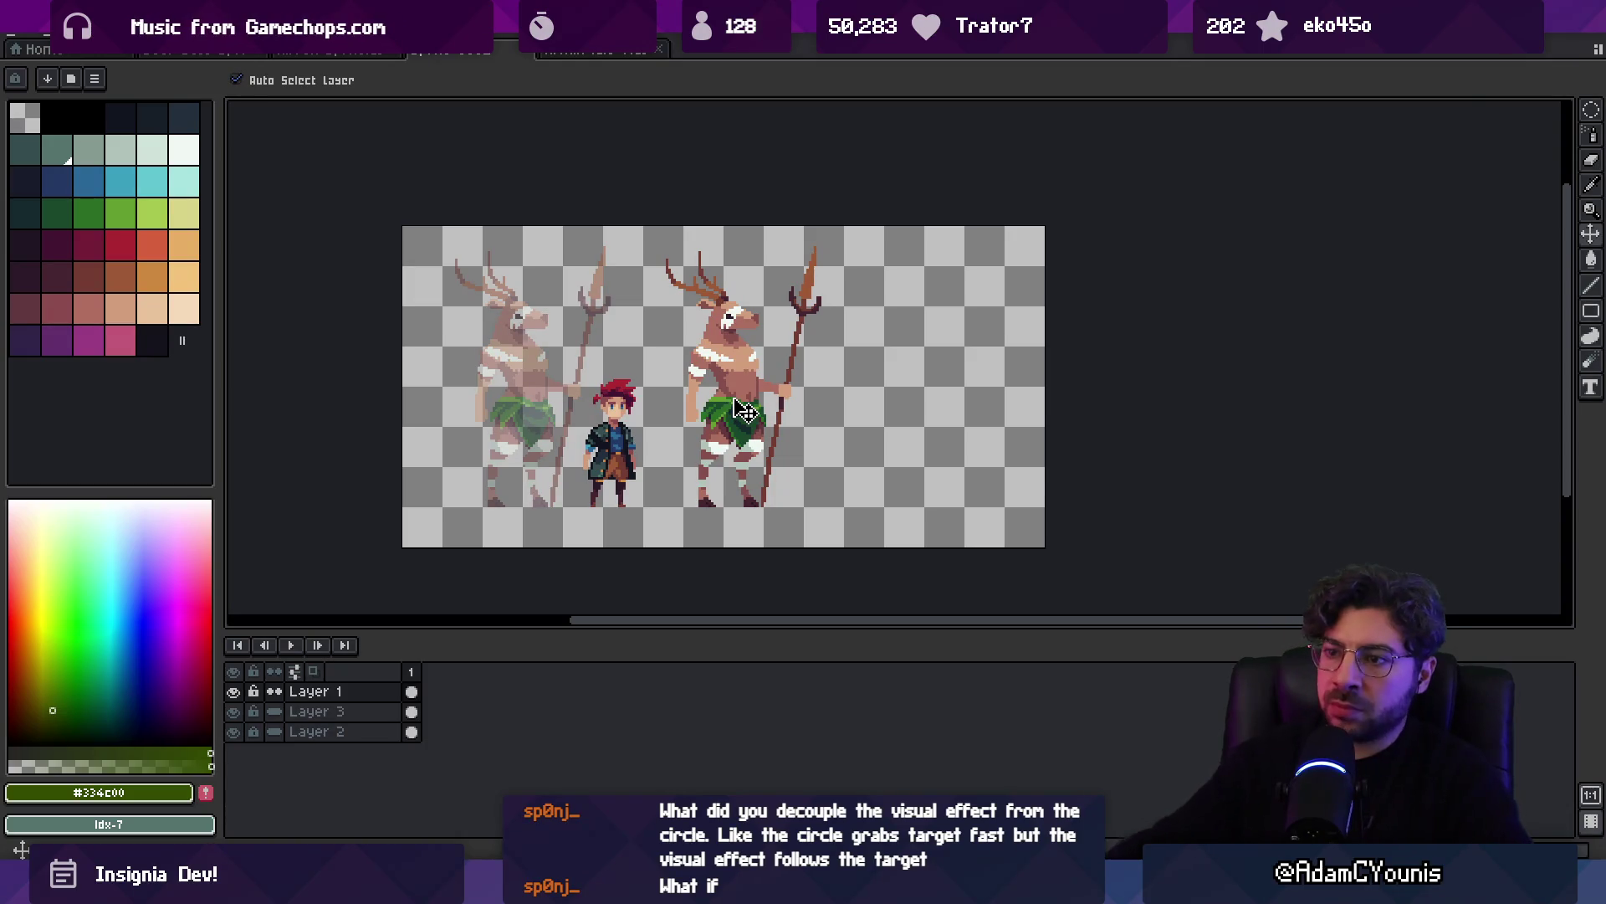
Shrink the right deer to about the hero's height and nudge it beside him
{"action": "scroll", "coordinate": [749, 408], "scroll_direction": "up", "scroll_amount": 1}
{"action": "key", "text": "q"}
{"action": "mouse_move", "coordinate": [749, 155]}
{"action": "left_mouse_down"}
{"action": "mouse_move", "coordinate": [678, 326]}
{"action": "mouse_move", "coordinate": [1037, 351]}
{"action": "mouse_move", "coordinate": [1004, 167]}
{"action": "mouse_move", "coordinate": [1054, 154]}
{"action": "mouse_move", "coordinate": [925, 333]}
{"action": "mouse_move", "coordinate": [950, 289]}
{"action": "left_mouse_up"}
{"action": "left_click_drag", "start_coordinate": [771, 458], "coordinate": [782, 435]}
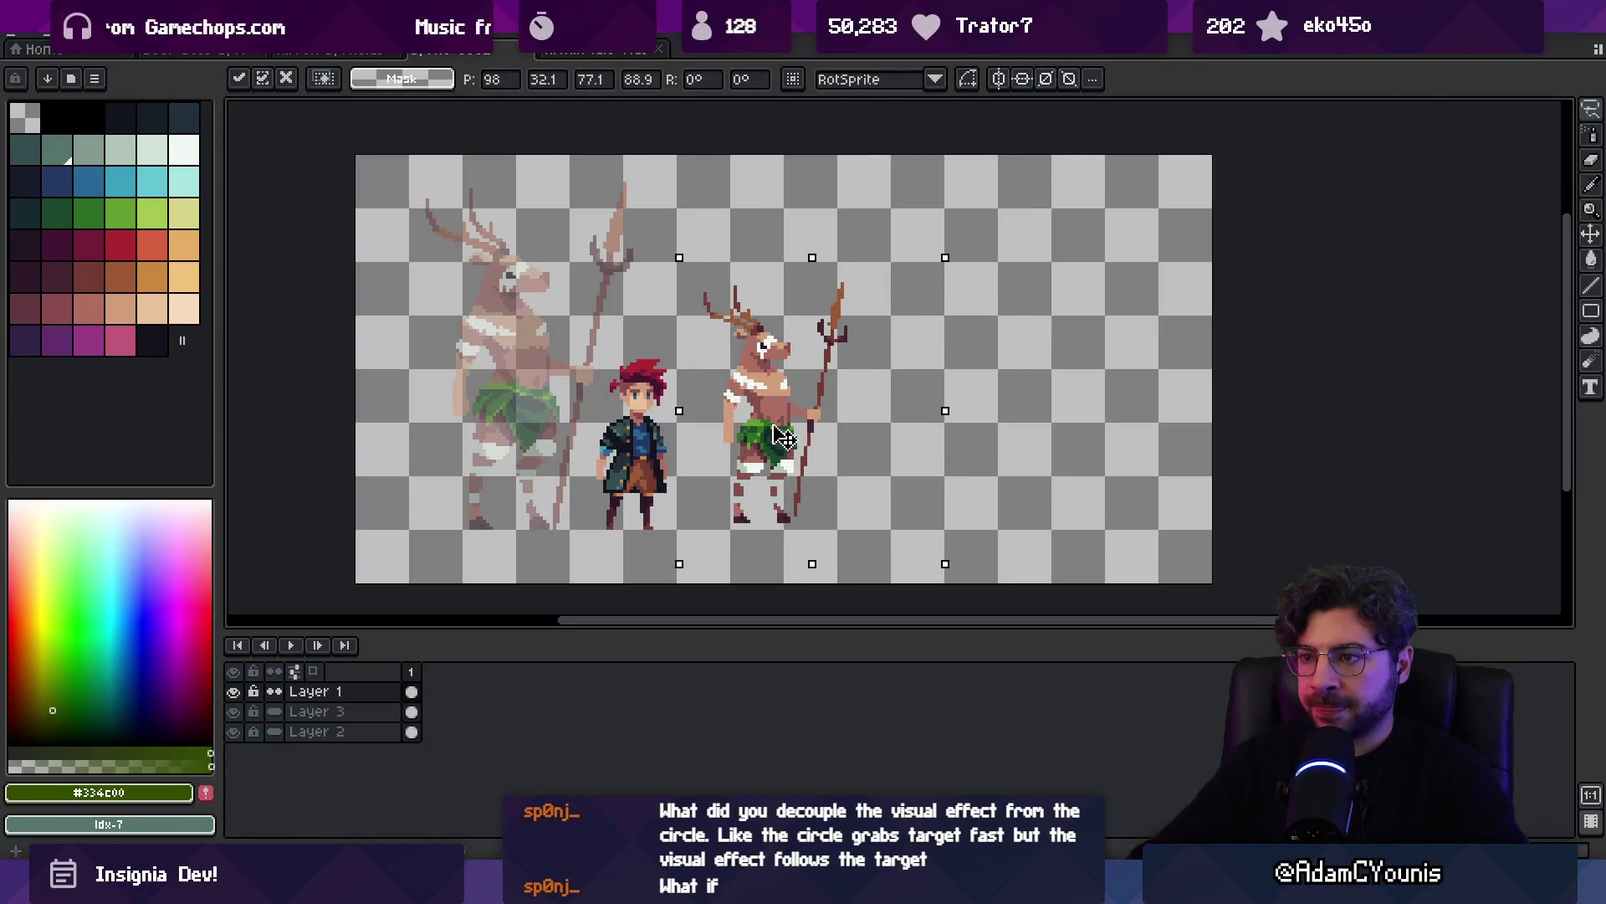
{"action": "left_click_drag", "start_coordinate": [946, 258], "coordinate": [930, 292]}
{"action": "left_click_drag", "start_coordinate": [795, 405], "coordinate": [783, 428]}
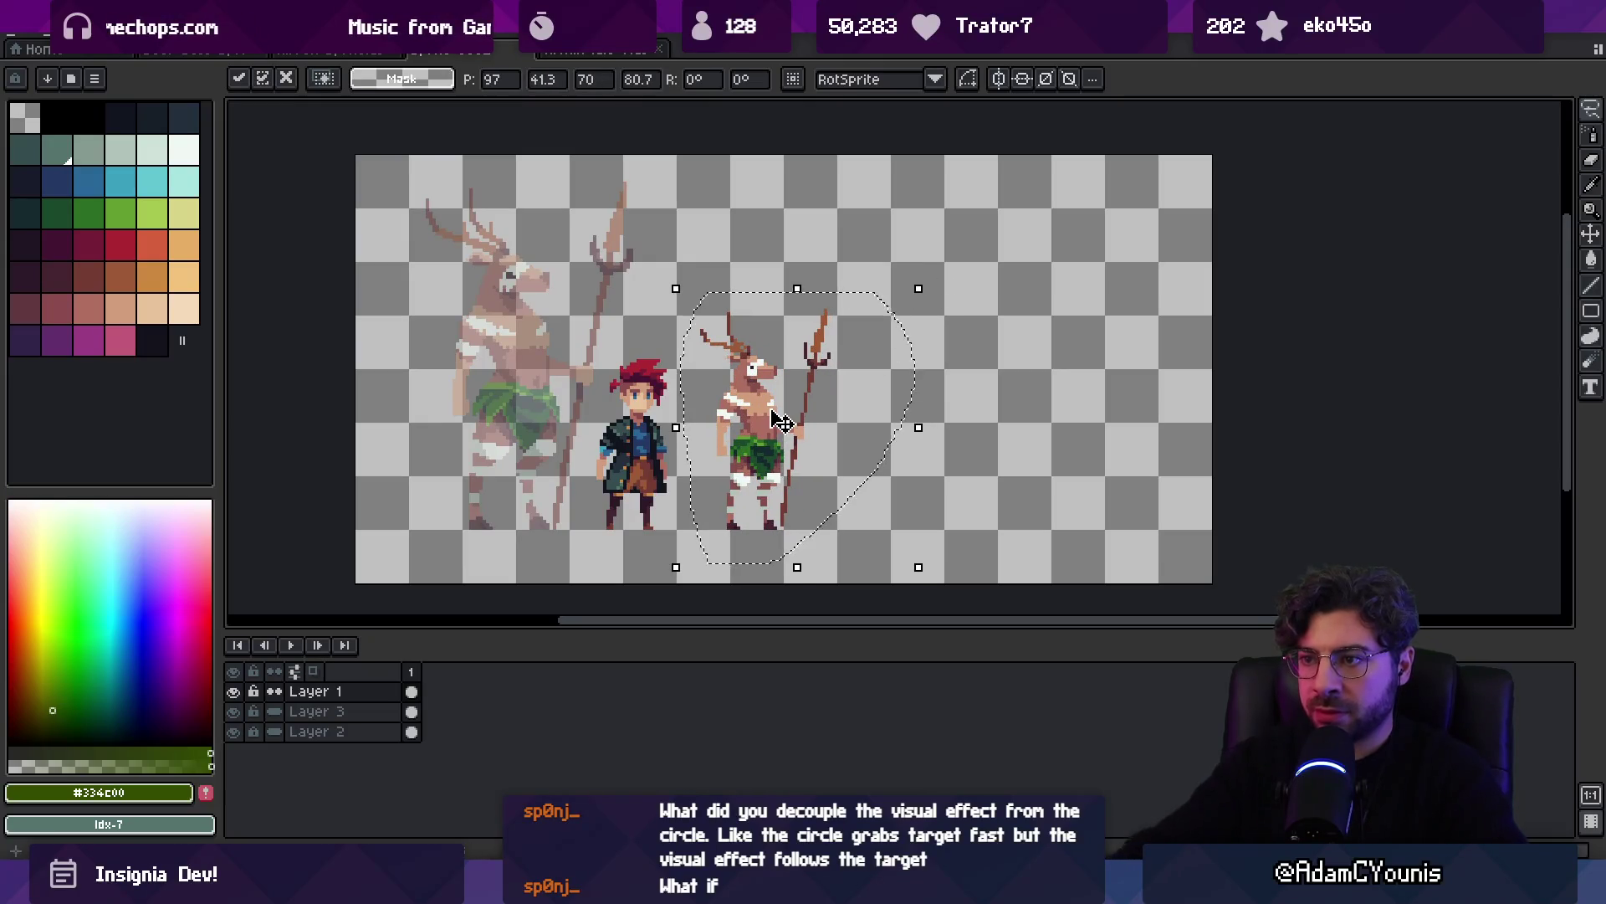
{"action": "key", "text": "ctrl+d"}
Select the deer's head and pick its skin tone #d29e7c as the painting colour
{"action": "key", "text": "b"}
{"action": "scroll", "coordinate": [711, 318], "scroll_direction": "up", "scroll_amount": 2}
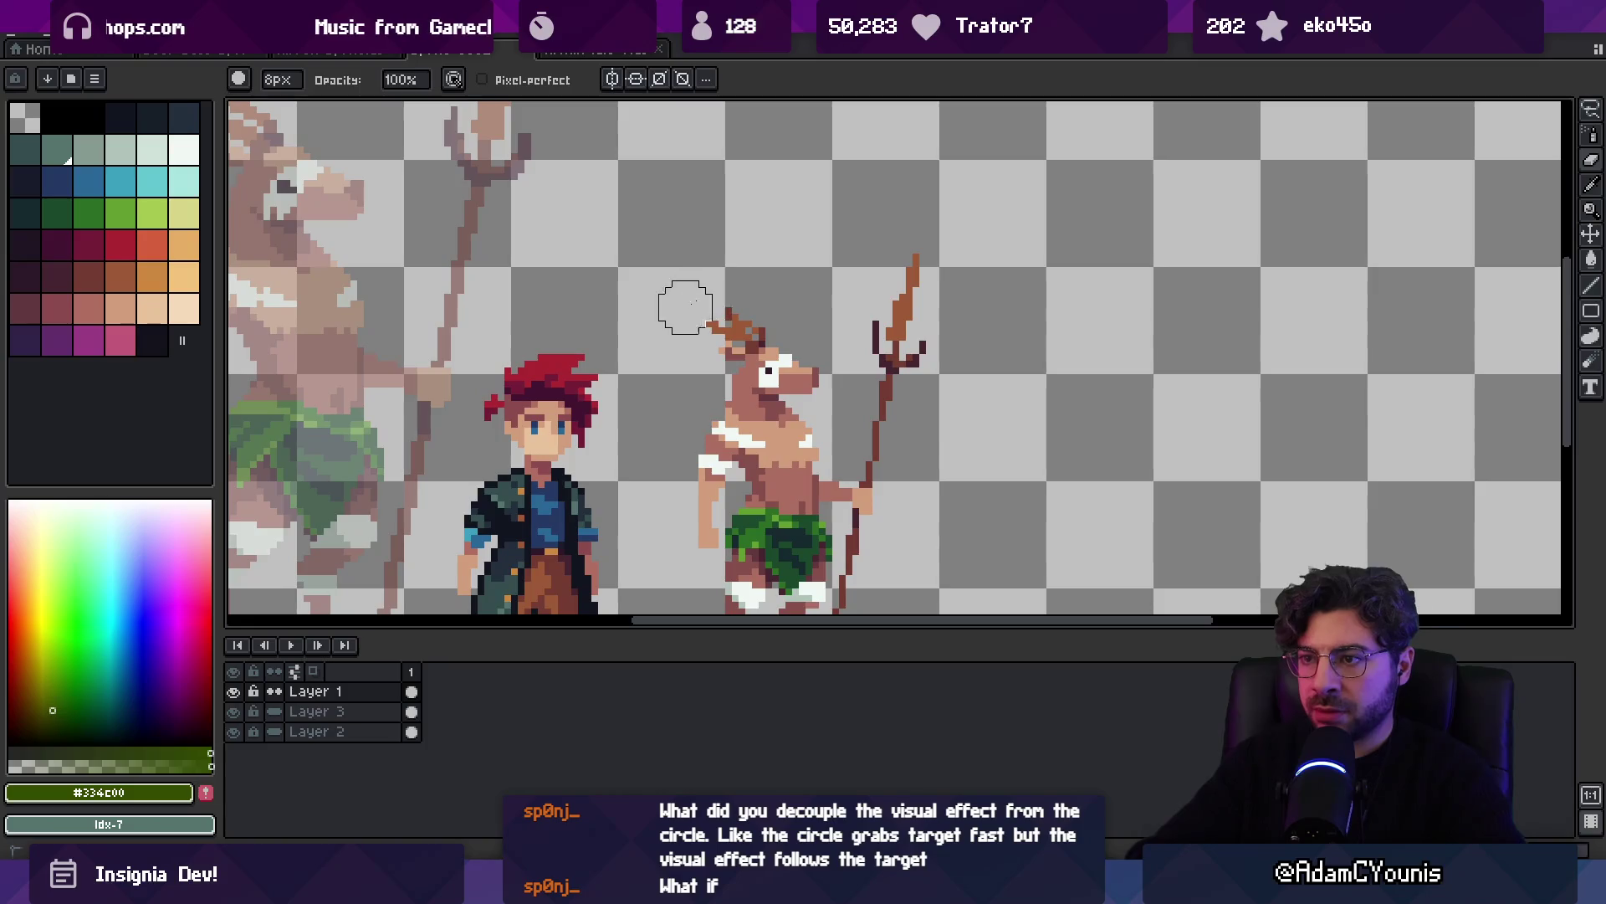
{"action": "key", "text": "m"}
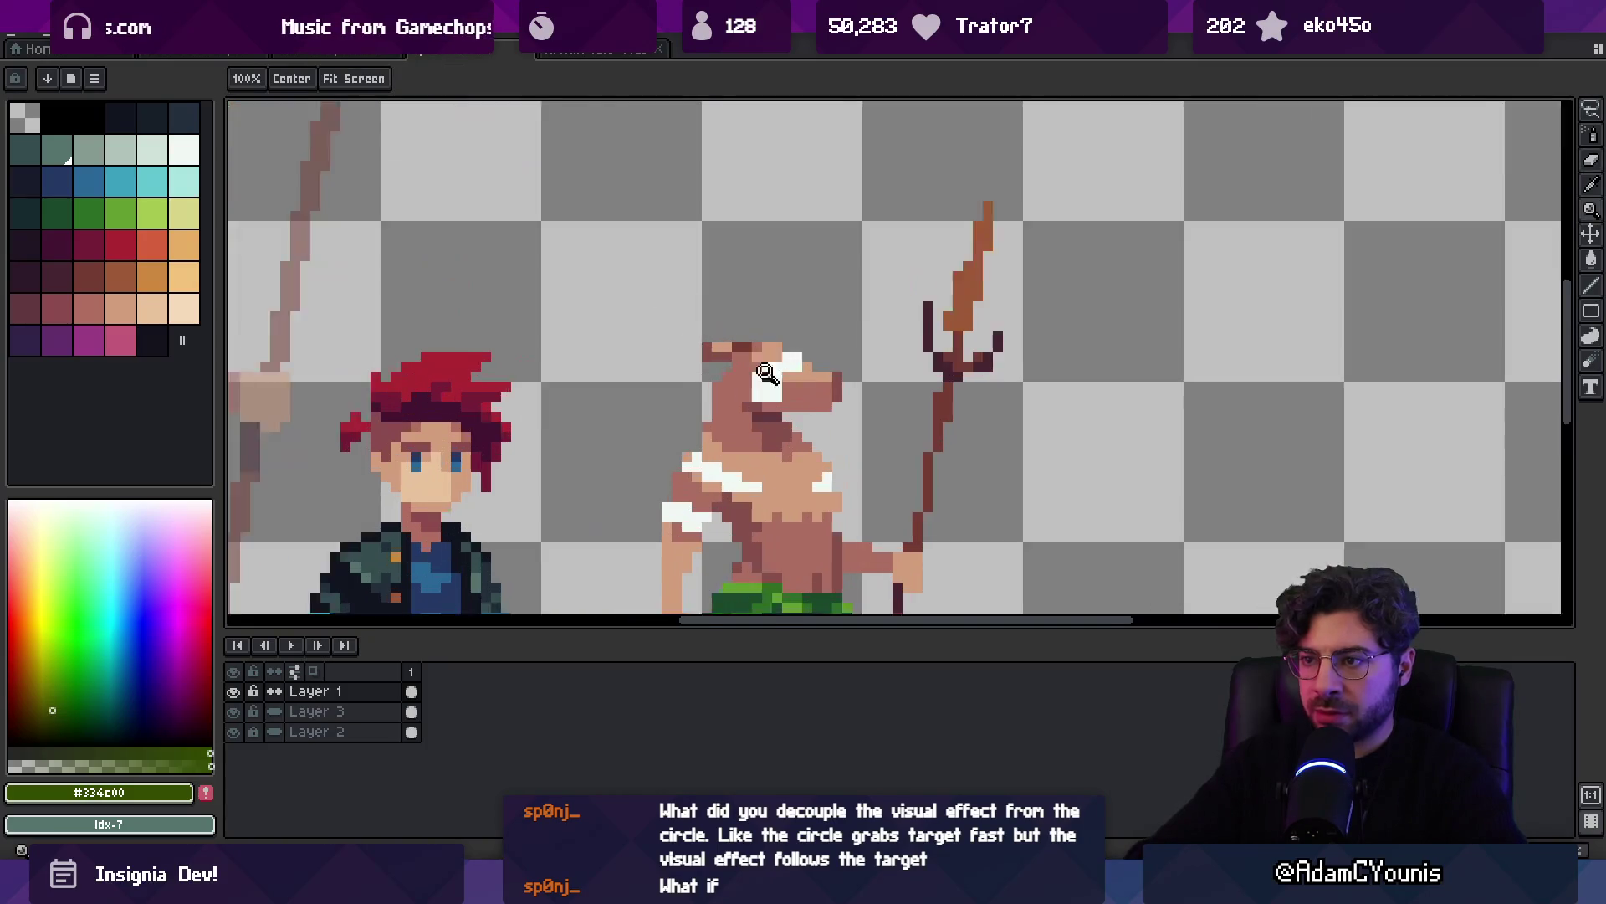
{"action": "scroll", "coordinate": [745, 321], "scroll_direction": "down", "scroll_amount": 2}
{"action": "left_click_drag", "start_coordinate": [712, 317], "coordinate": [763, 331]}
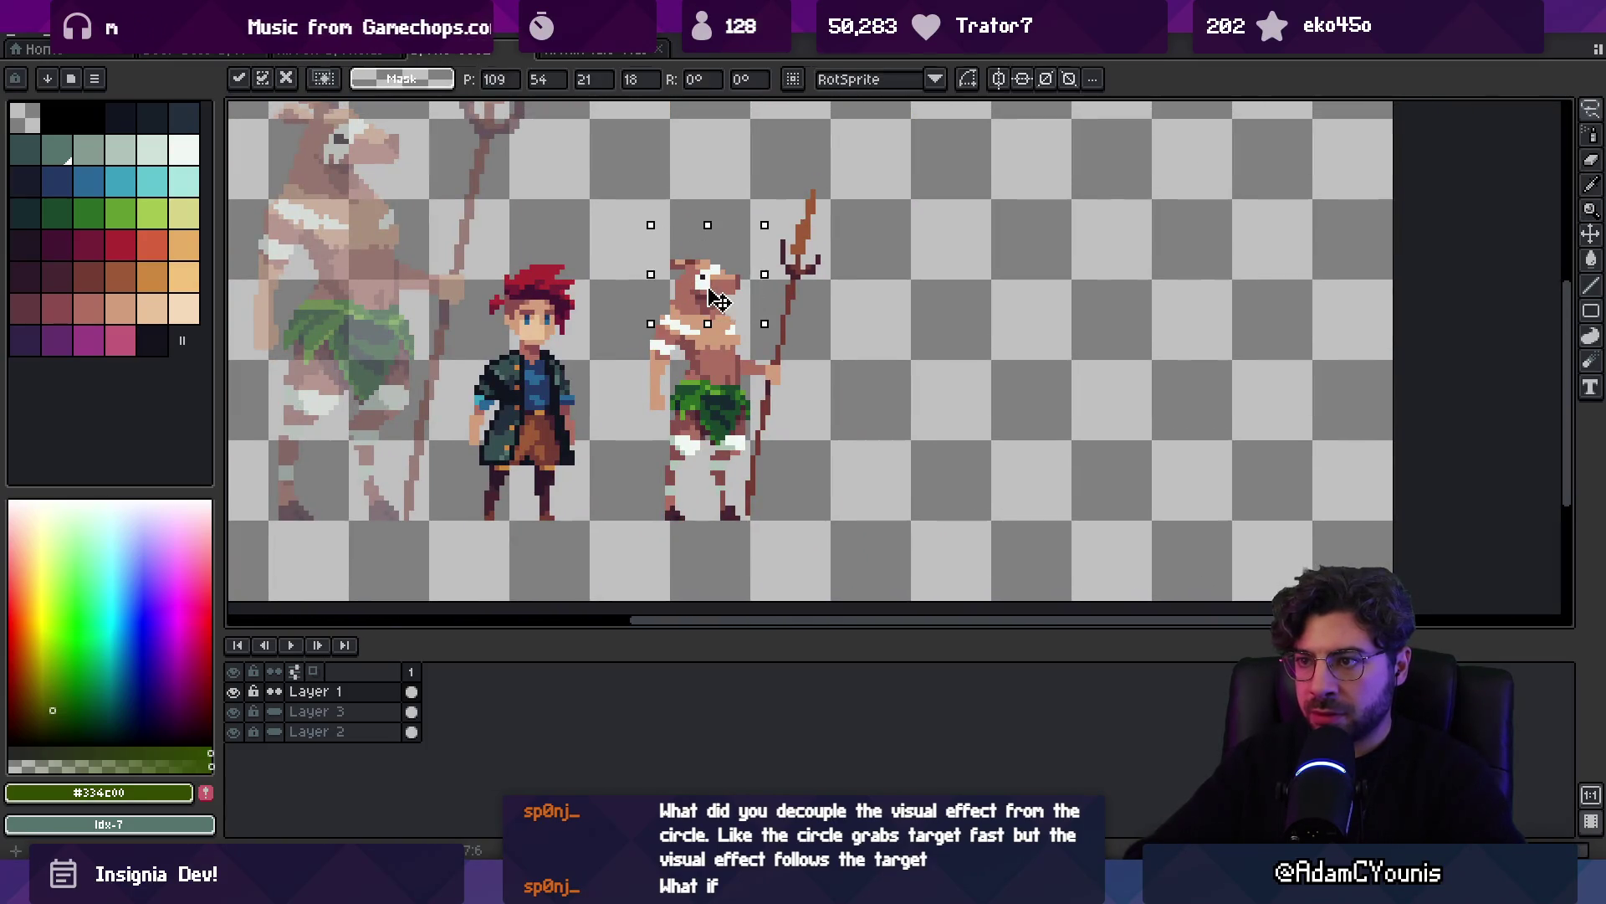
{"action": "scroll", "coordinate": [753, 331], "scroll_direction": "up", "scroll_amount": 2}
{"action": "key", "text": "i"}
{"action": "left_click", "coordinate": [757, 329]}
Repaint the deer's big white eye with browns sampled from its head using a one-pixel pencil
{"action": "key", "text": "b"}
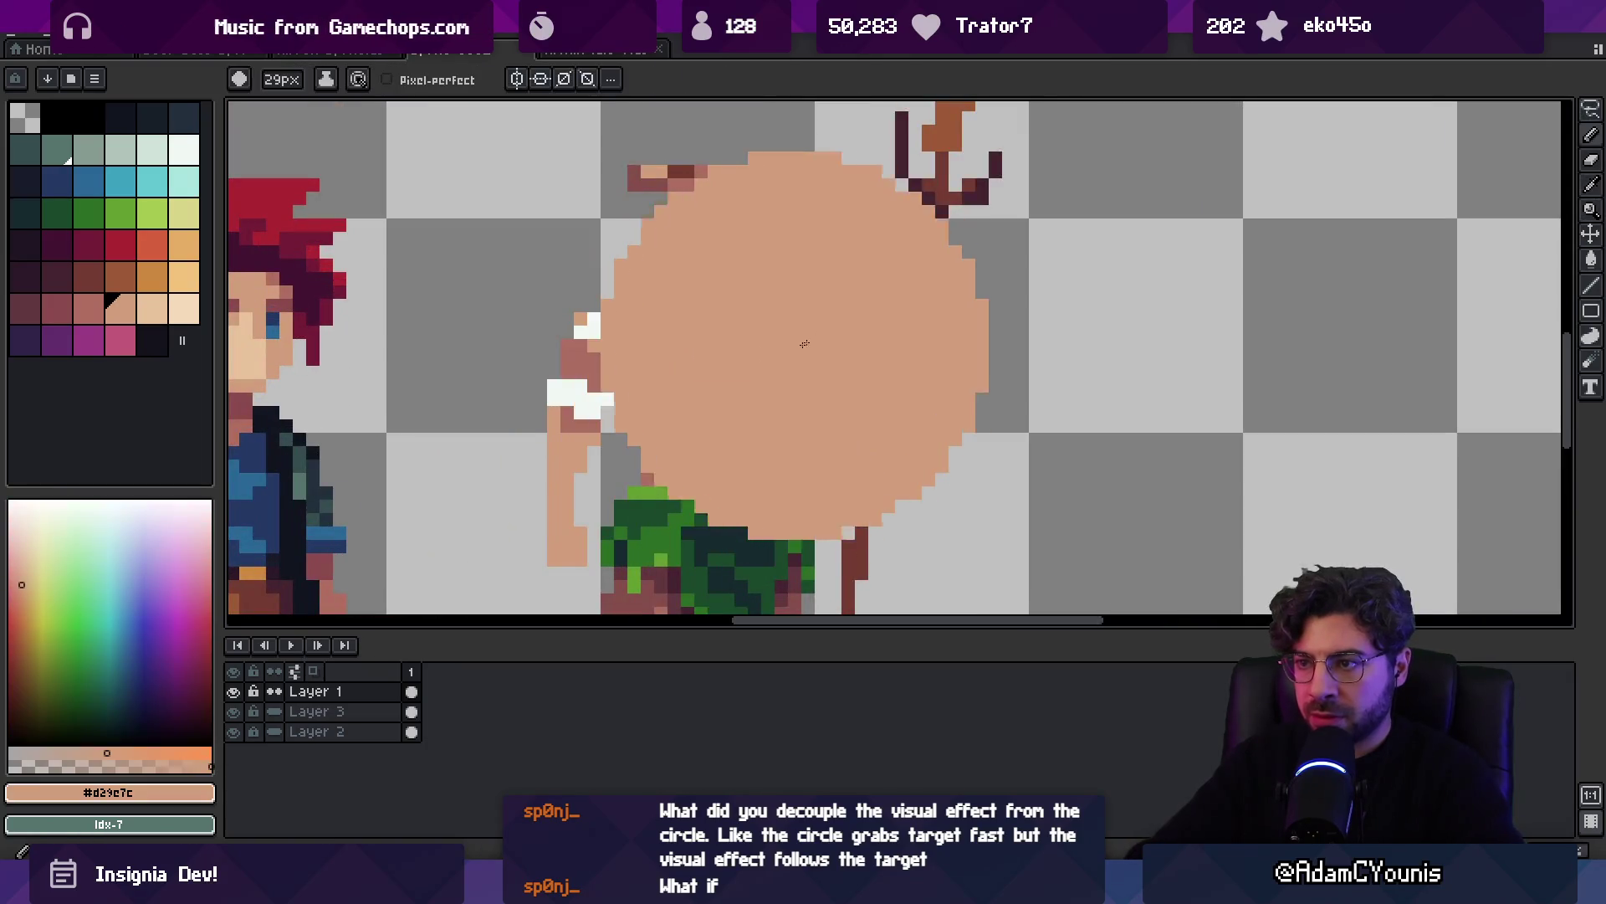
{"action": "key", "text": "minus"}
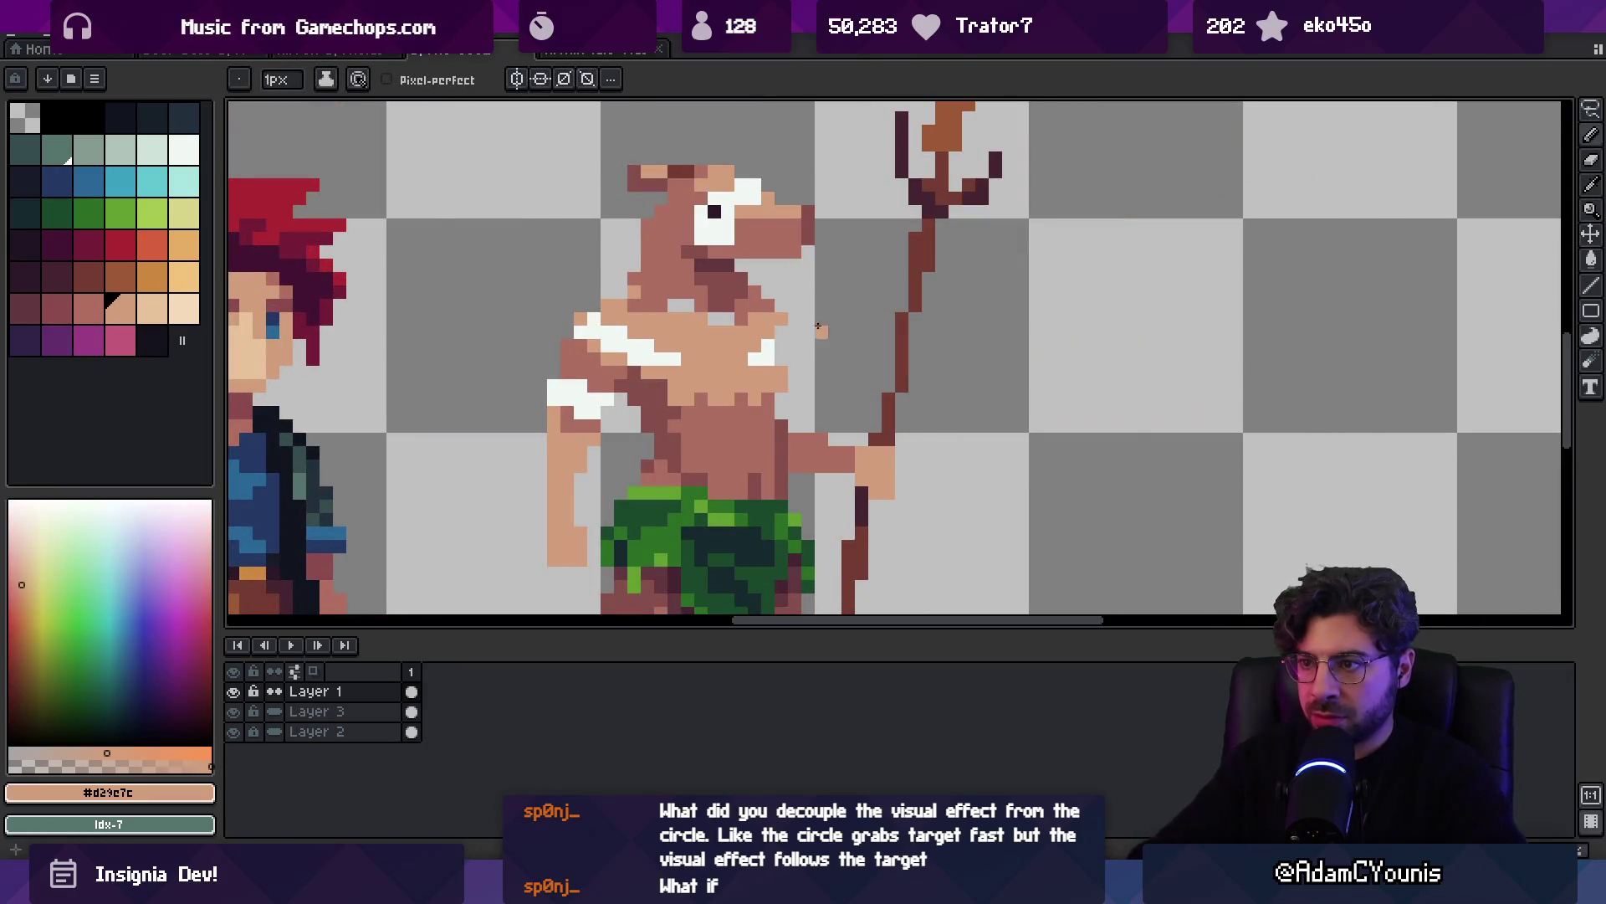
{"action": "key", "text": "e"}
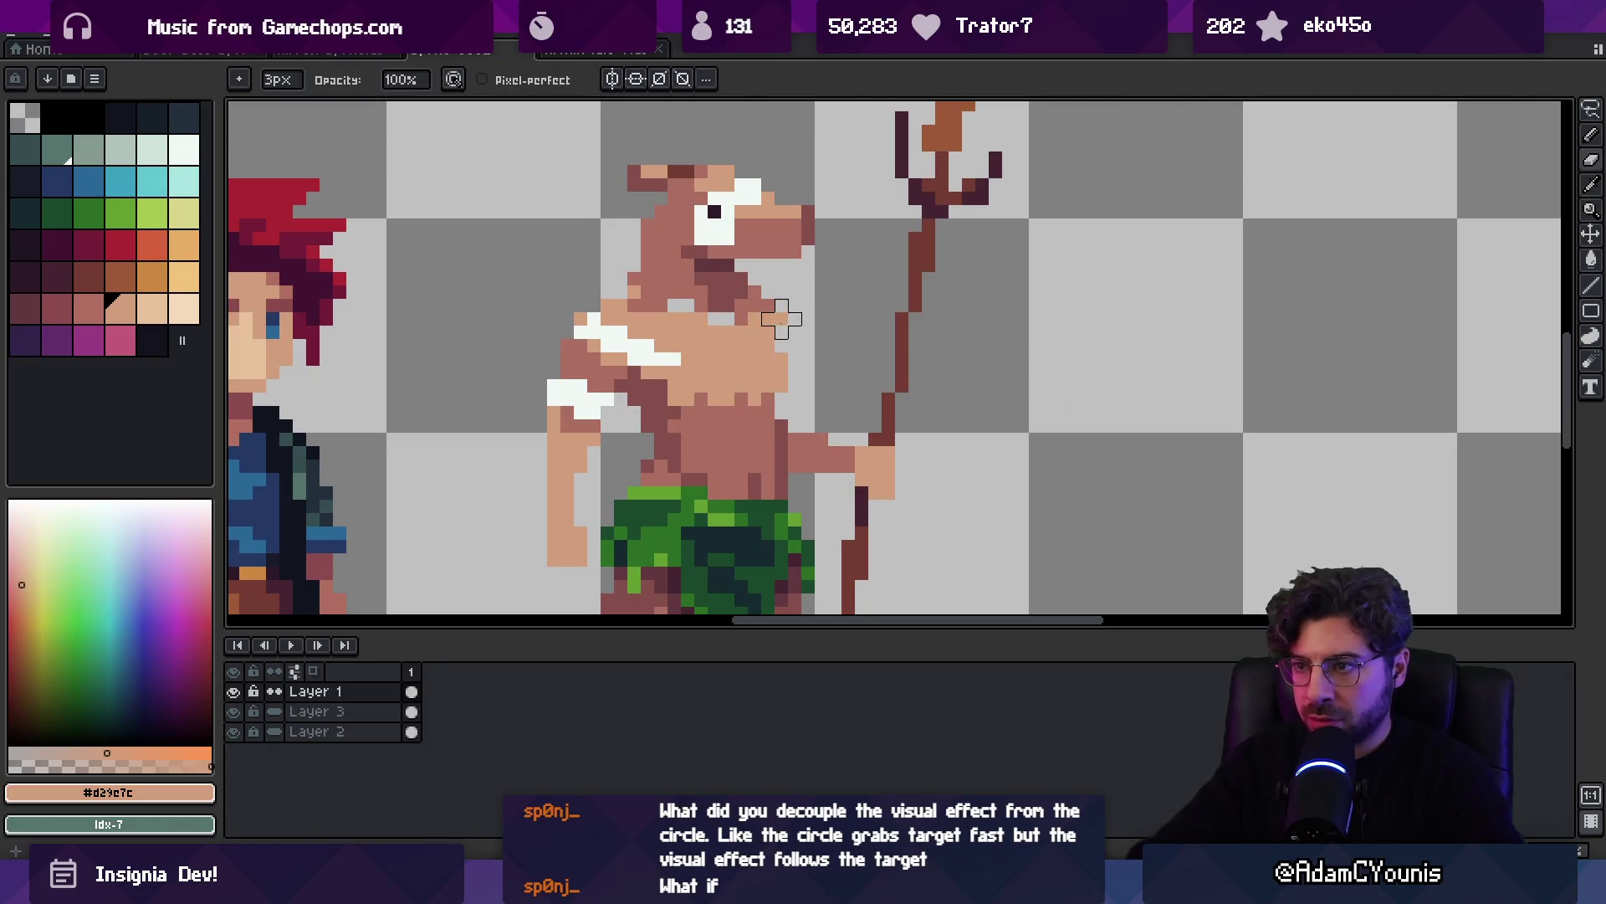
{"action": "key", "text": "plus"}
{"action": "key", "text": "plus"}
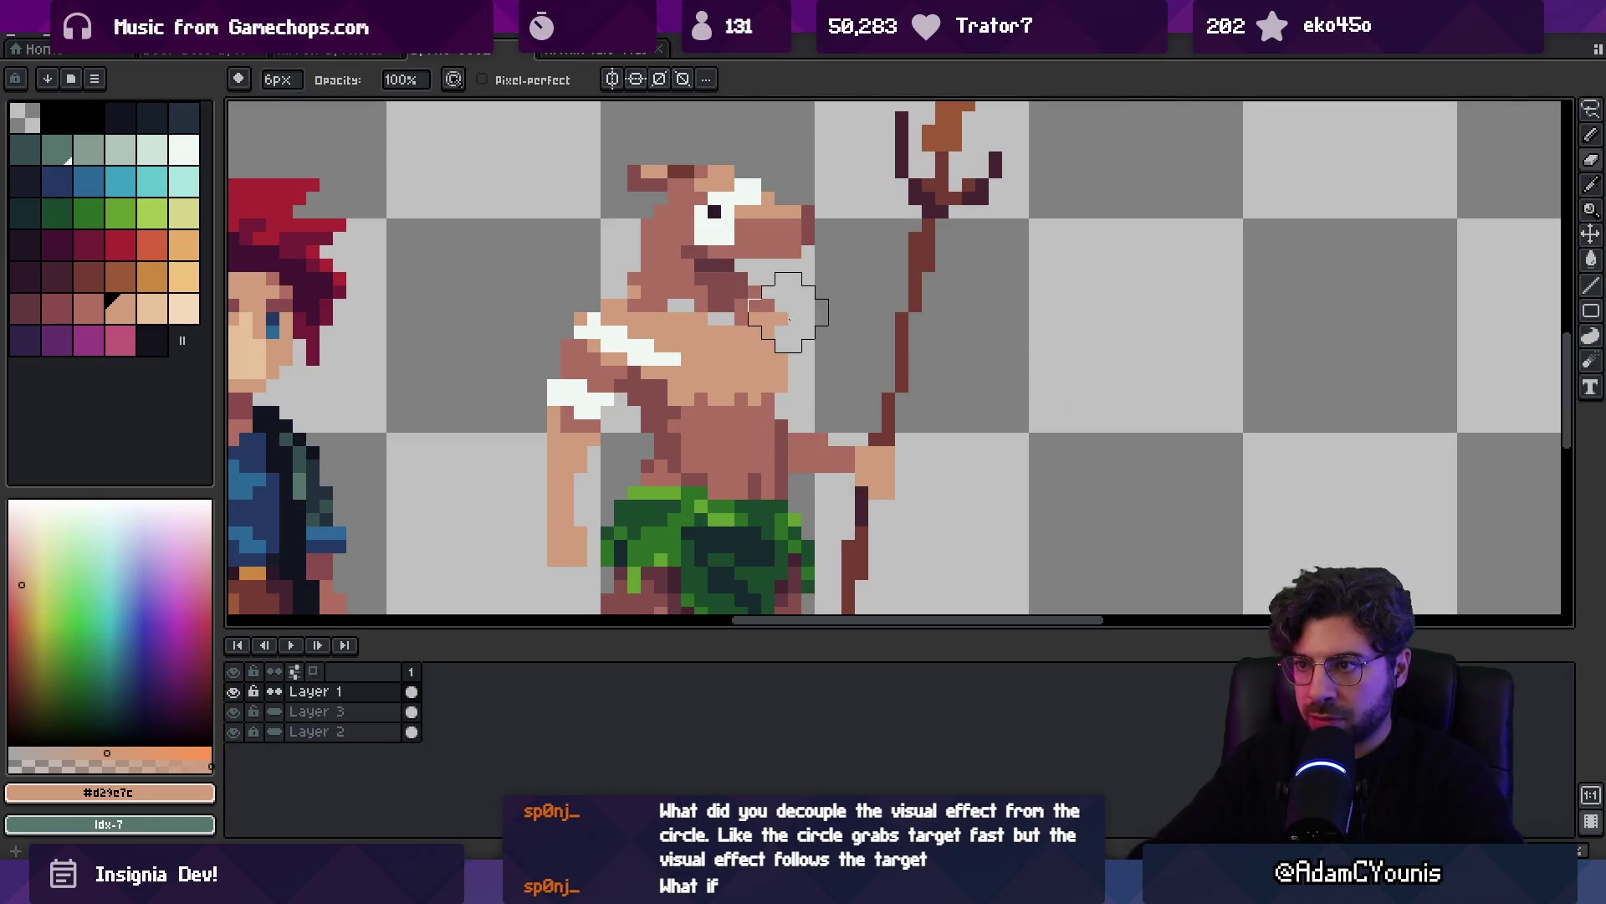
{"action": "key", "text": "v"}
{"action": "key", "text": "b"}
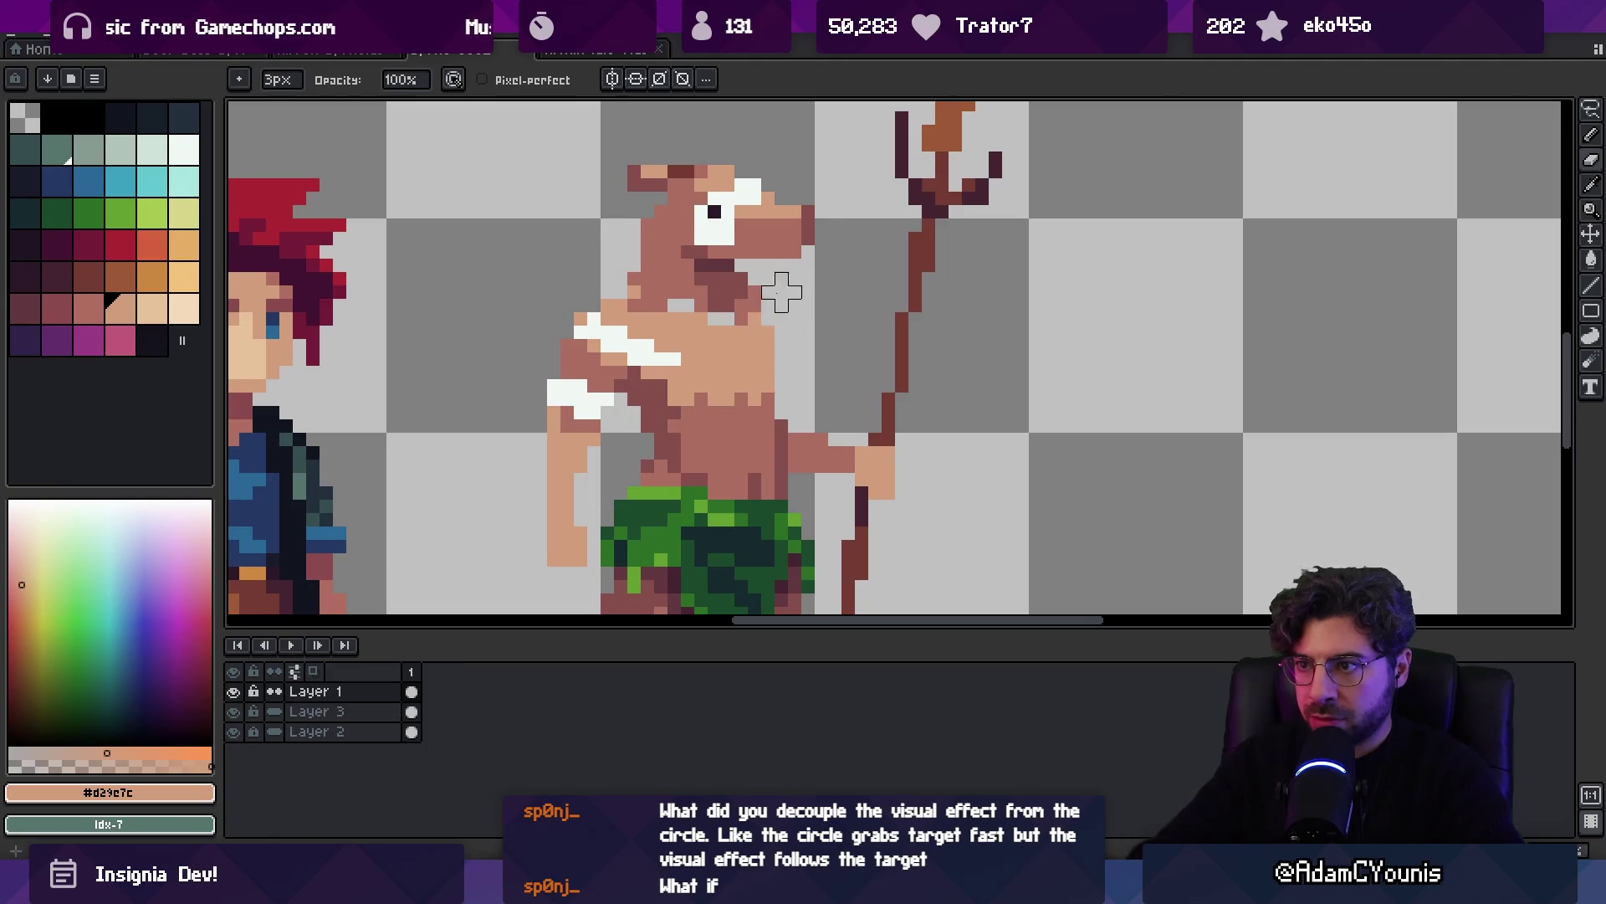
{"action": "scroll", "coordinate": [793, 360], "scroll_direction": "down", "scroll_amount": 3}
{"action": "scroll", "coordinate": [794, 359], "scroll_direction": "up", "scroll_amount": 2}
{"action": "left_click", "coordinate": [774, 277], "text": "alt"}
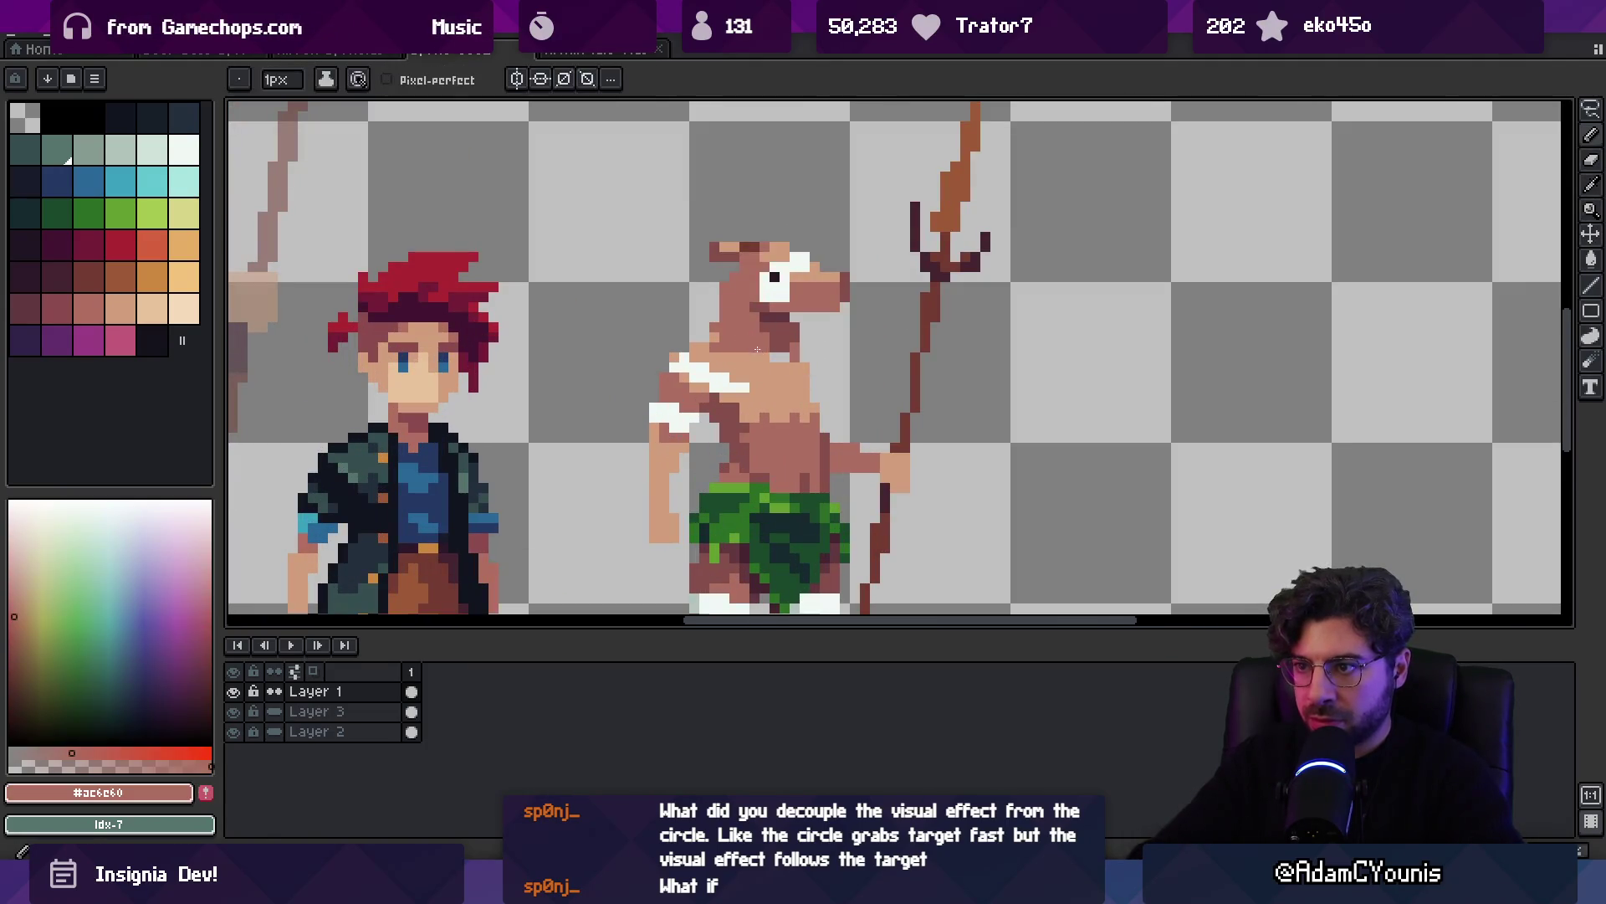
{"action": "left_click", "coordinate": [778, 269], "text": "alt"}
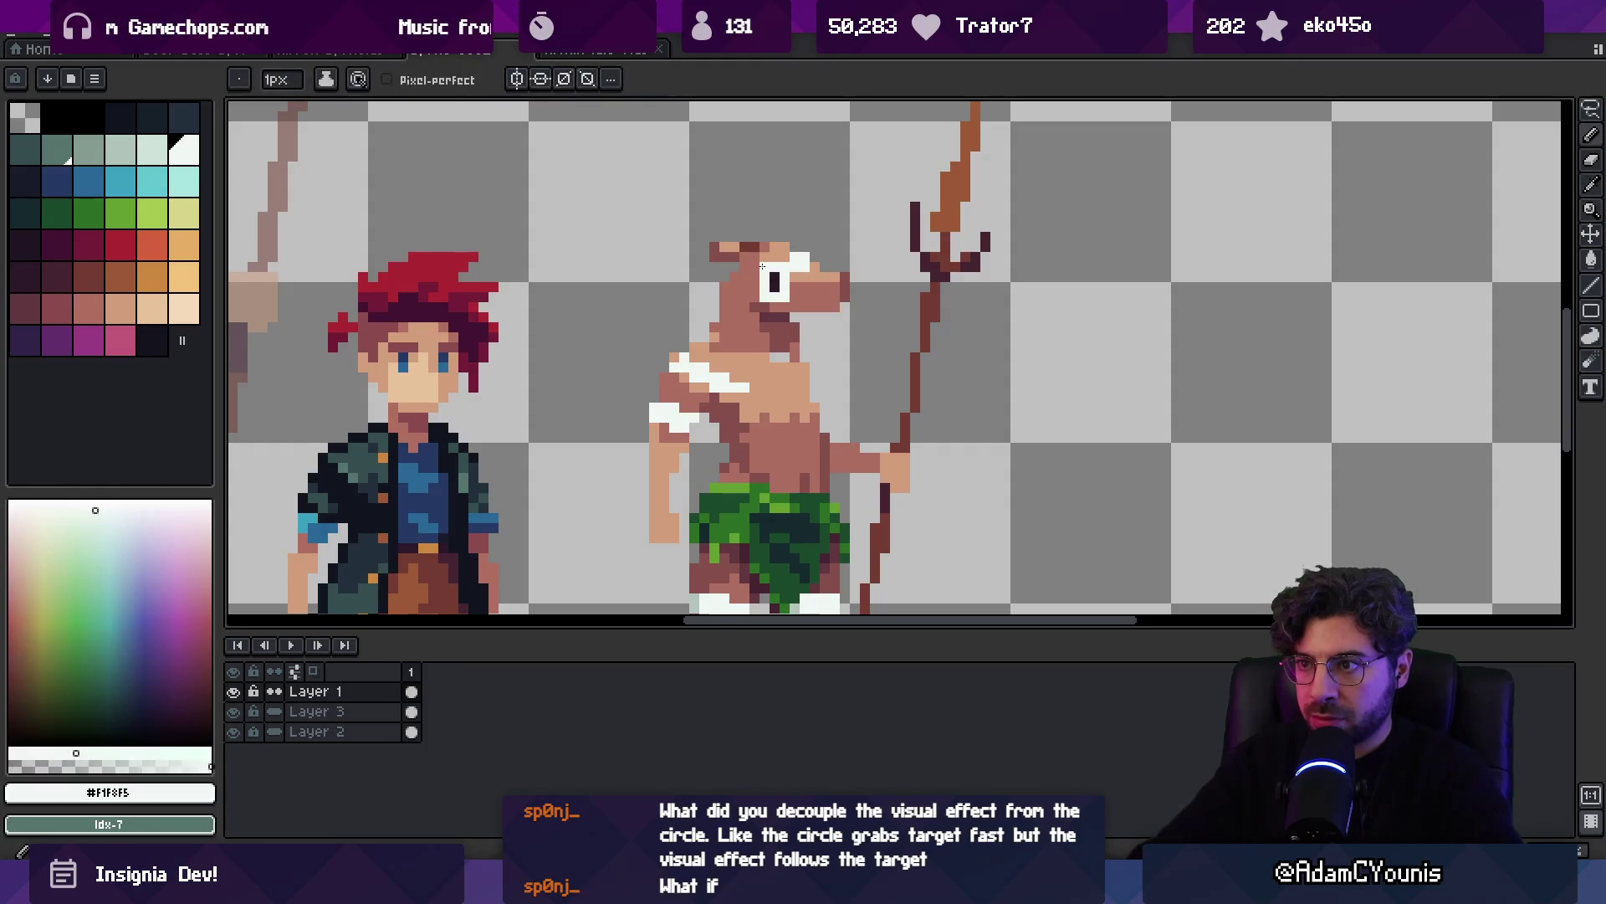
{"action": "scroll", "coordinate": [762, 272], "scroll_direction": "down", "scroll_amount": 3}
{"action": "scroll", "coordinate": [761, 271], "scroll_direction": "up", "scroll_amount": 4}
{"action": "left_click", "coordinate": [763, 337], "text": "alt"}
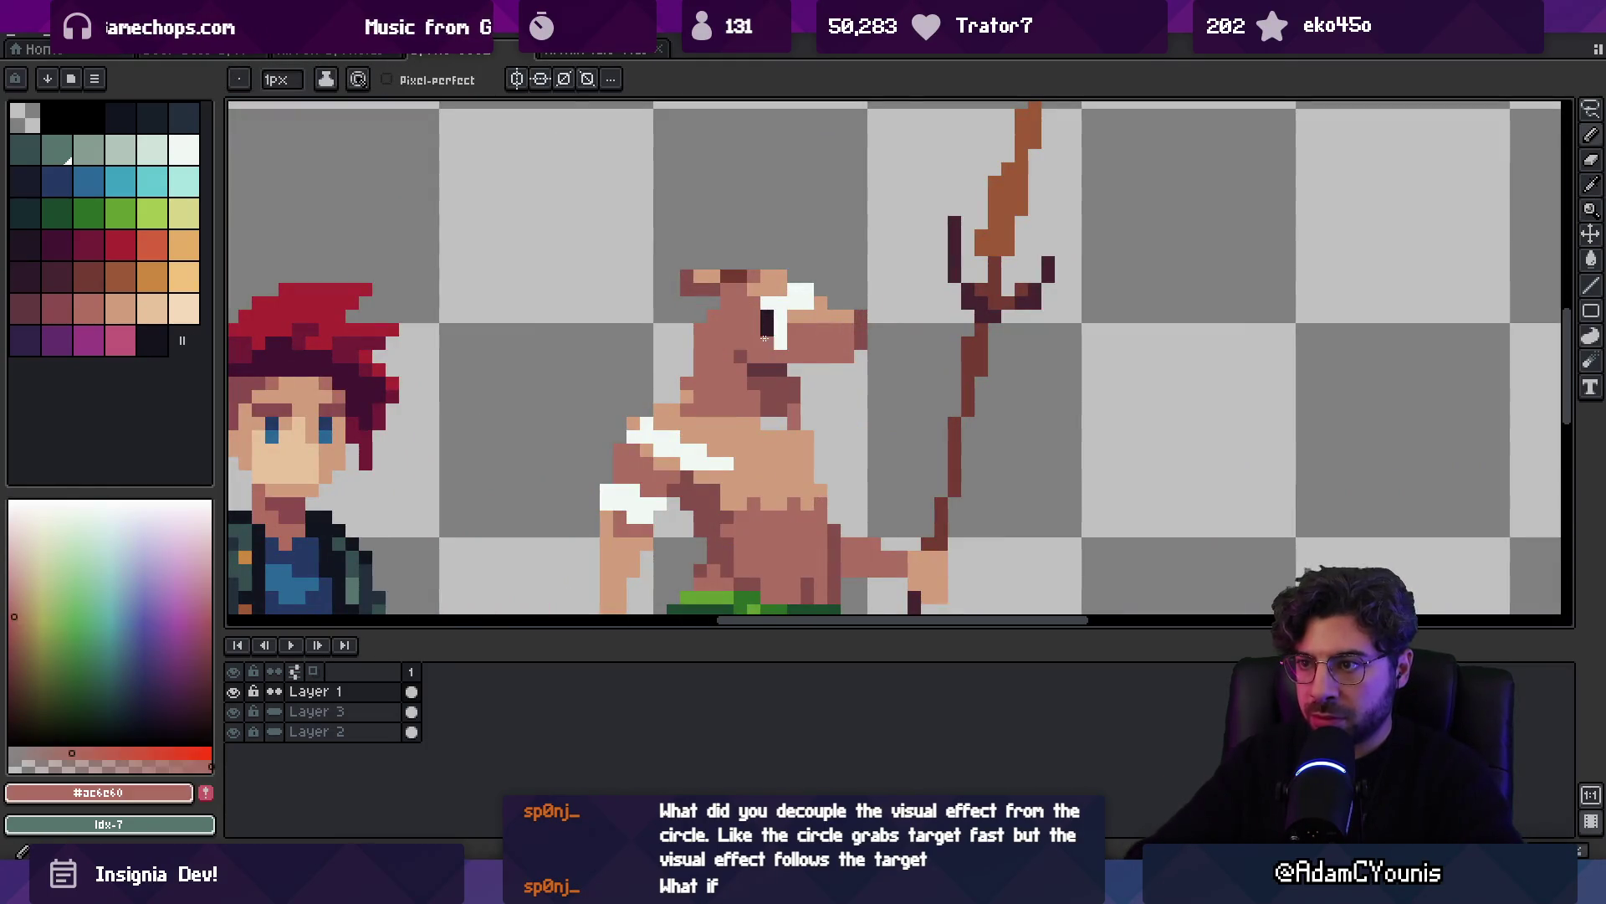
{"action": "left_click", "coordinate": [778, 303], "text": "alt"}
Paint a tall tan ear on top of the deer's head, shaded with sampled browns
{"action": "key", "text": "alt"}
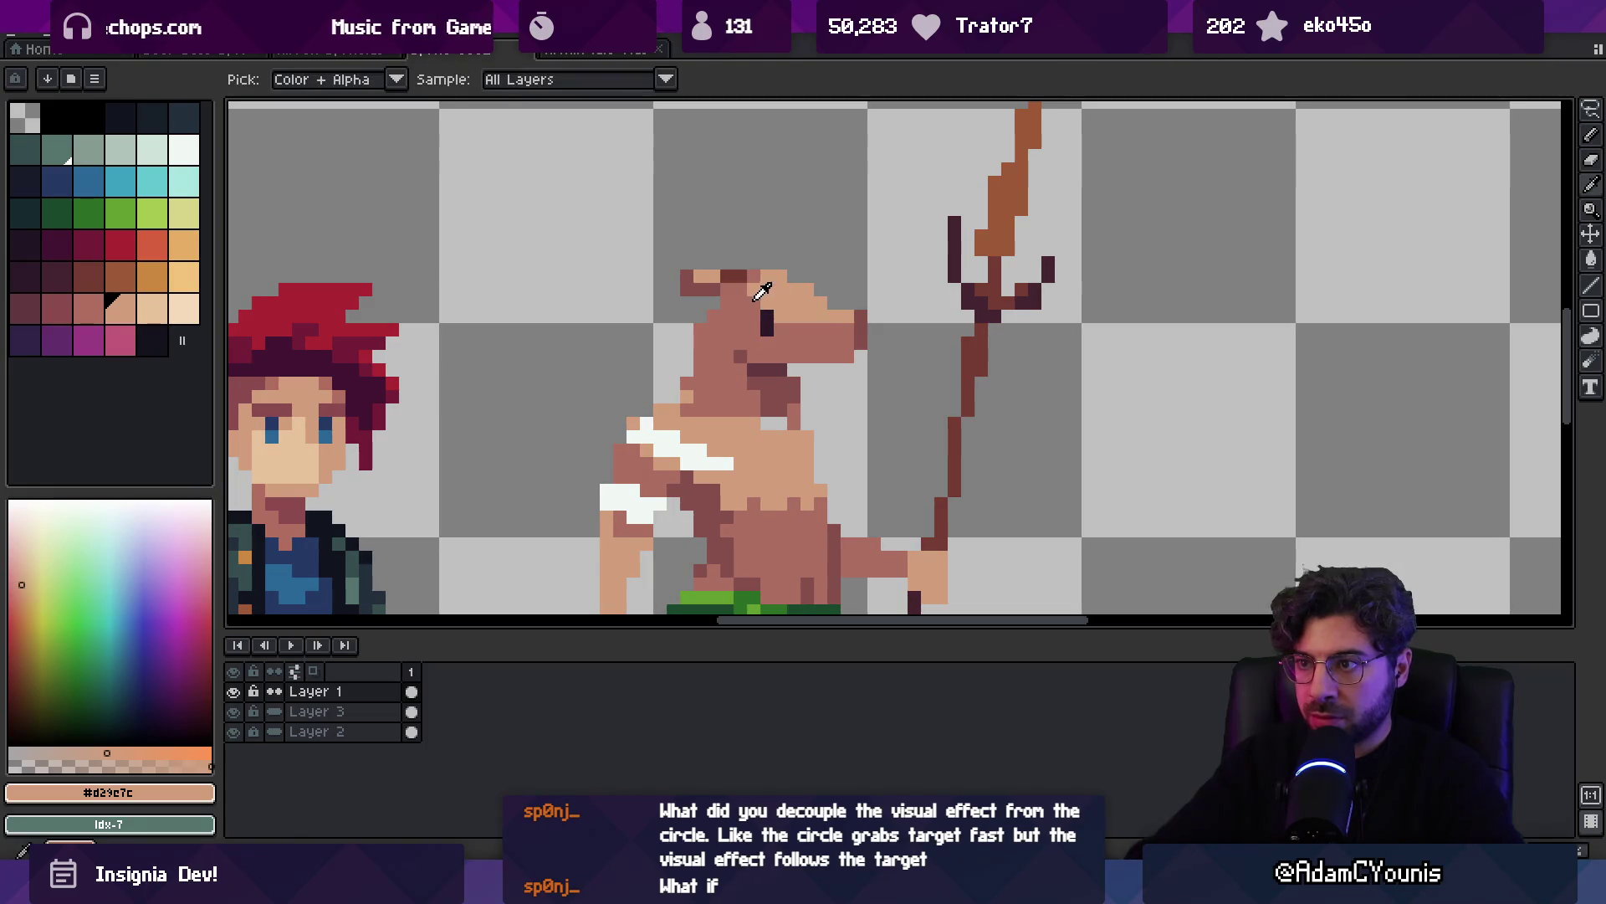
{"action": "key", "text": "alt"}
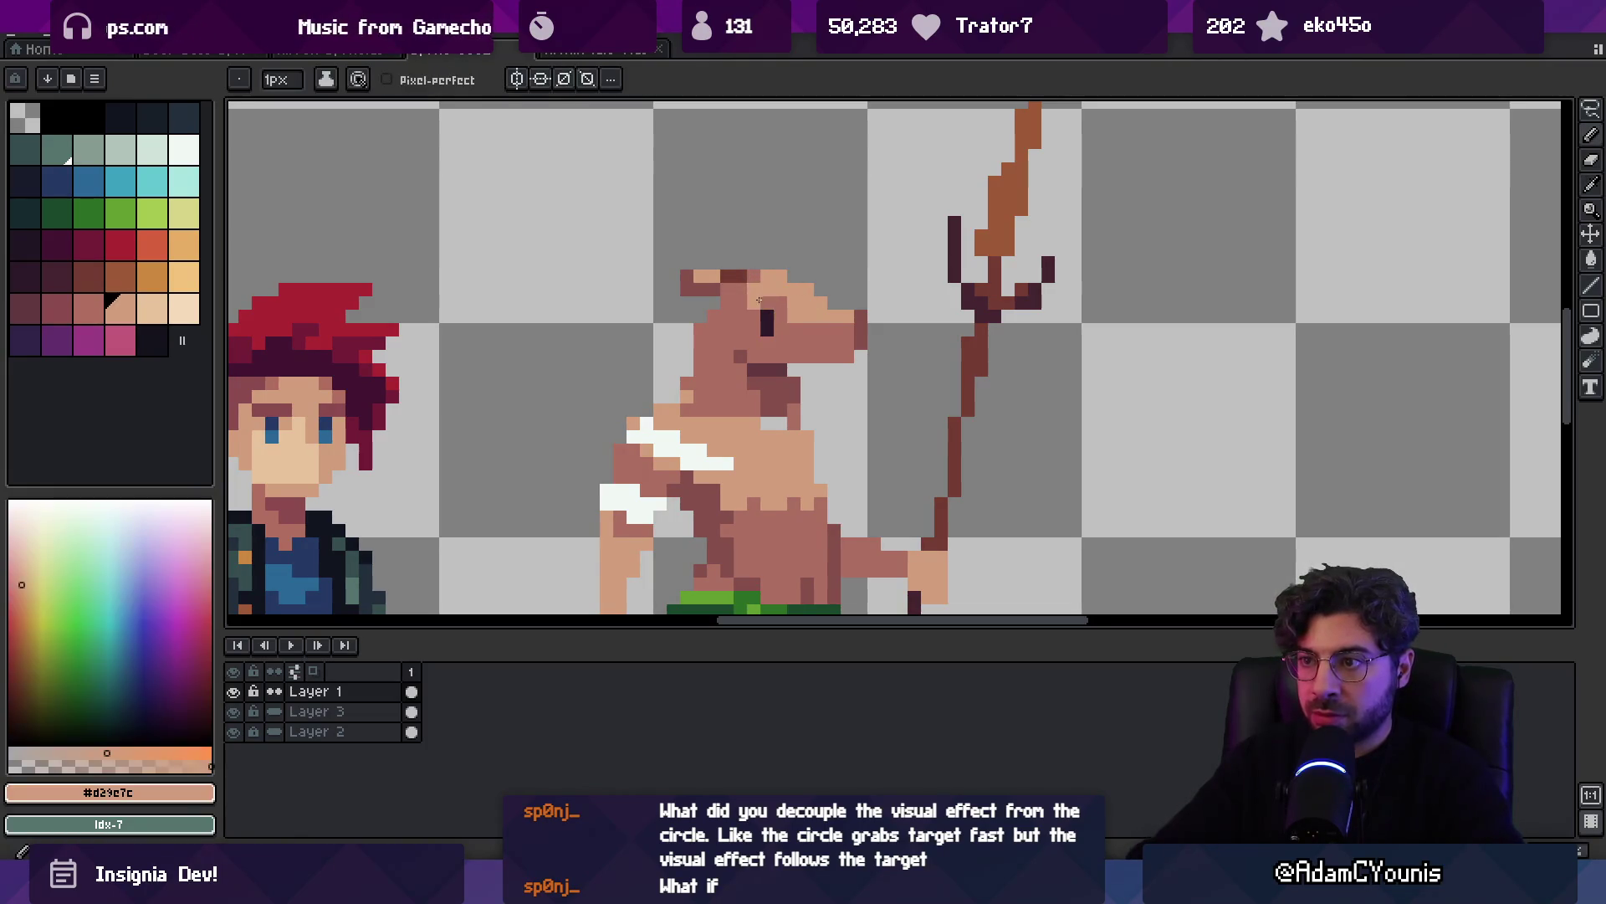
{"action": "key", "text": "alt"}
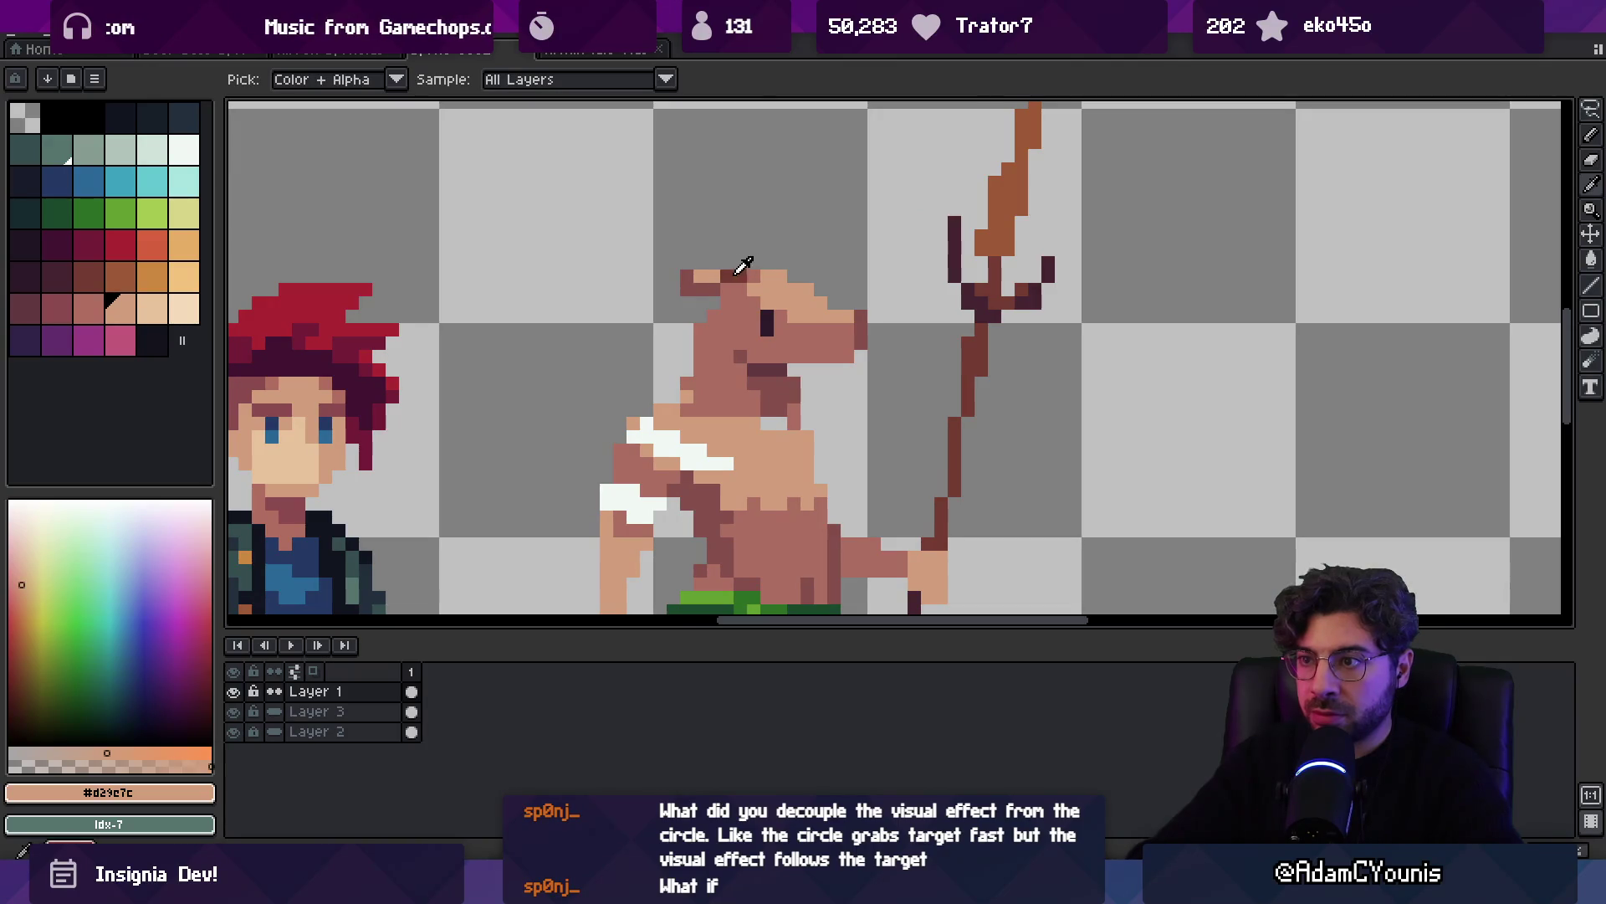
{"action": "left_click", "coordinate": [737, 272], "text": "alt"}
{"action": "left_click", "coordinate": [786, 269], "text": "alt"}
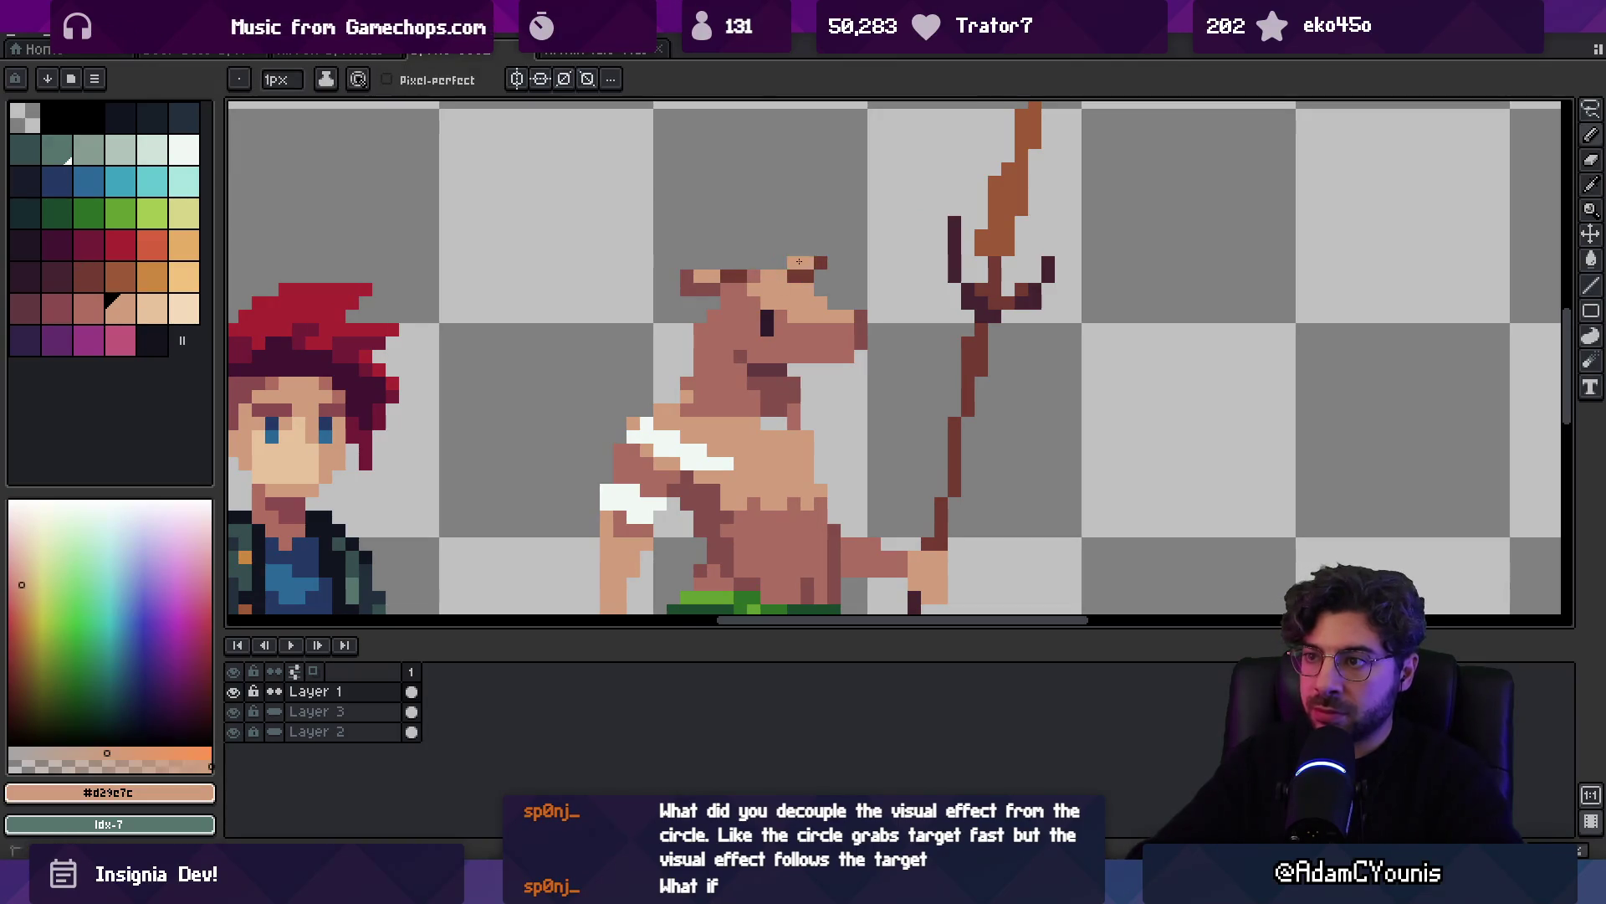
{"action": "left_click", "coordinate": [767, 274], "text": "alt"}
{"action": "left_click", "coordinate": [797, 274], "text": "alt"}
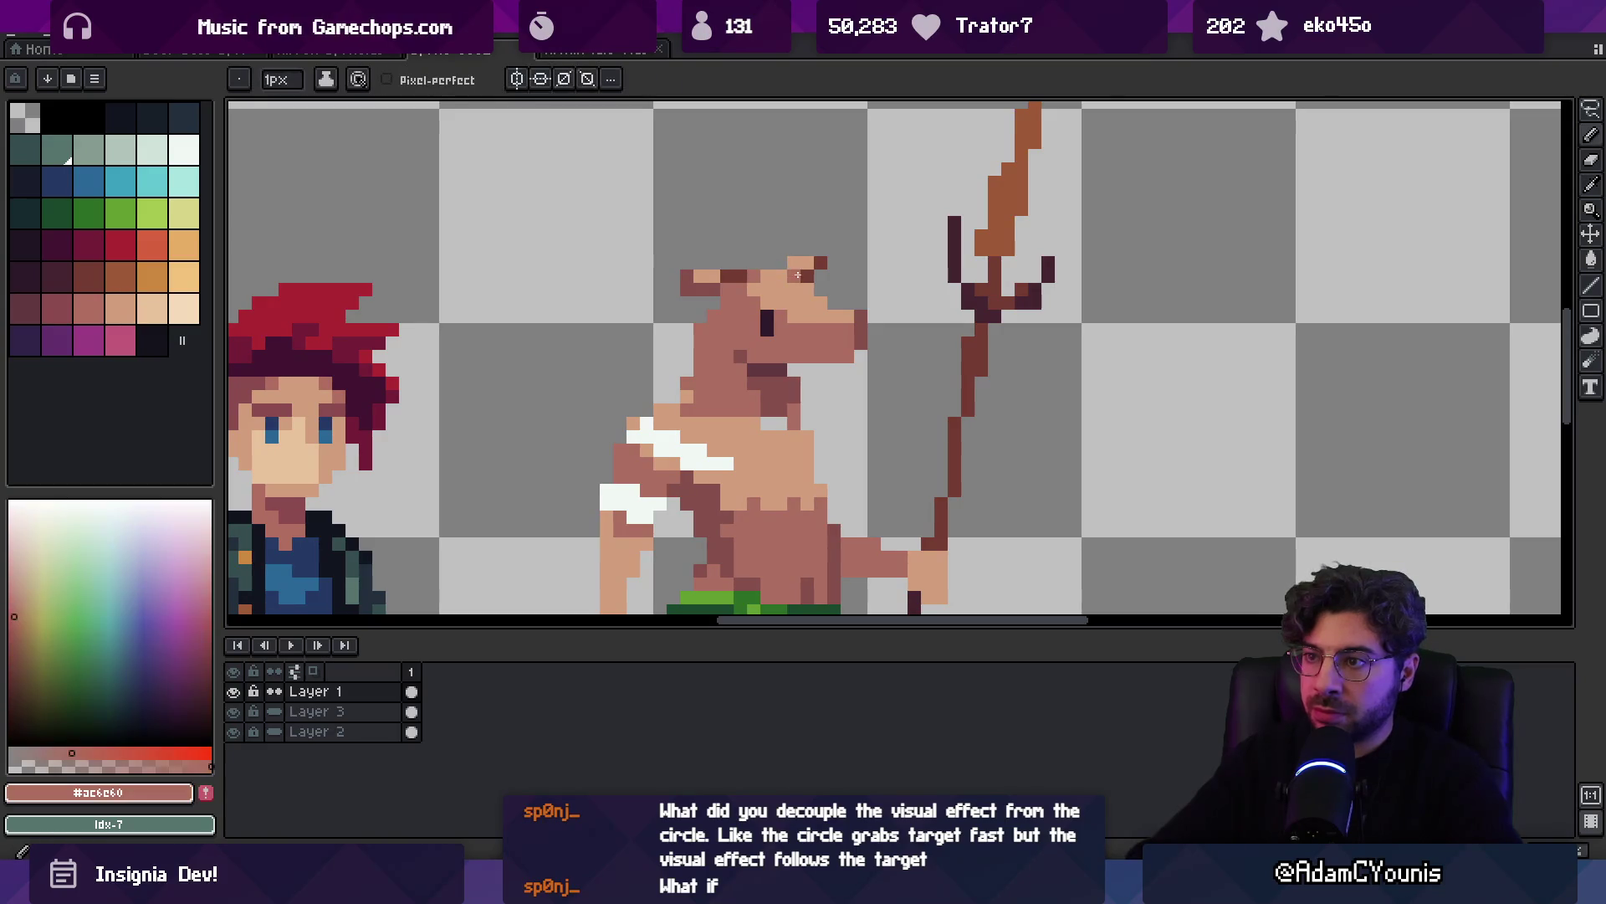
{"action": "left_click", "coordinate": [785, 267], "text": "alt"}
{"action": "key", "text": "alt"}
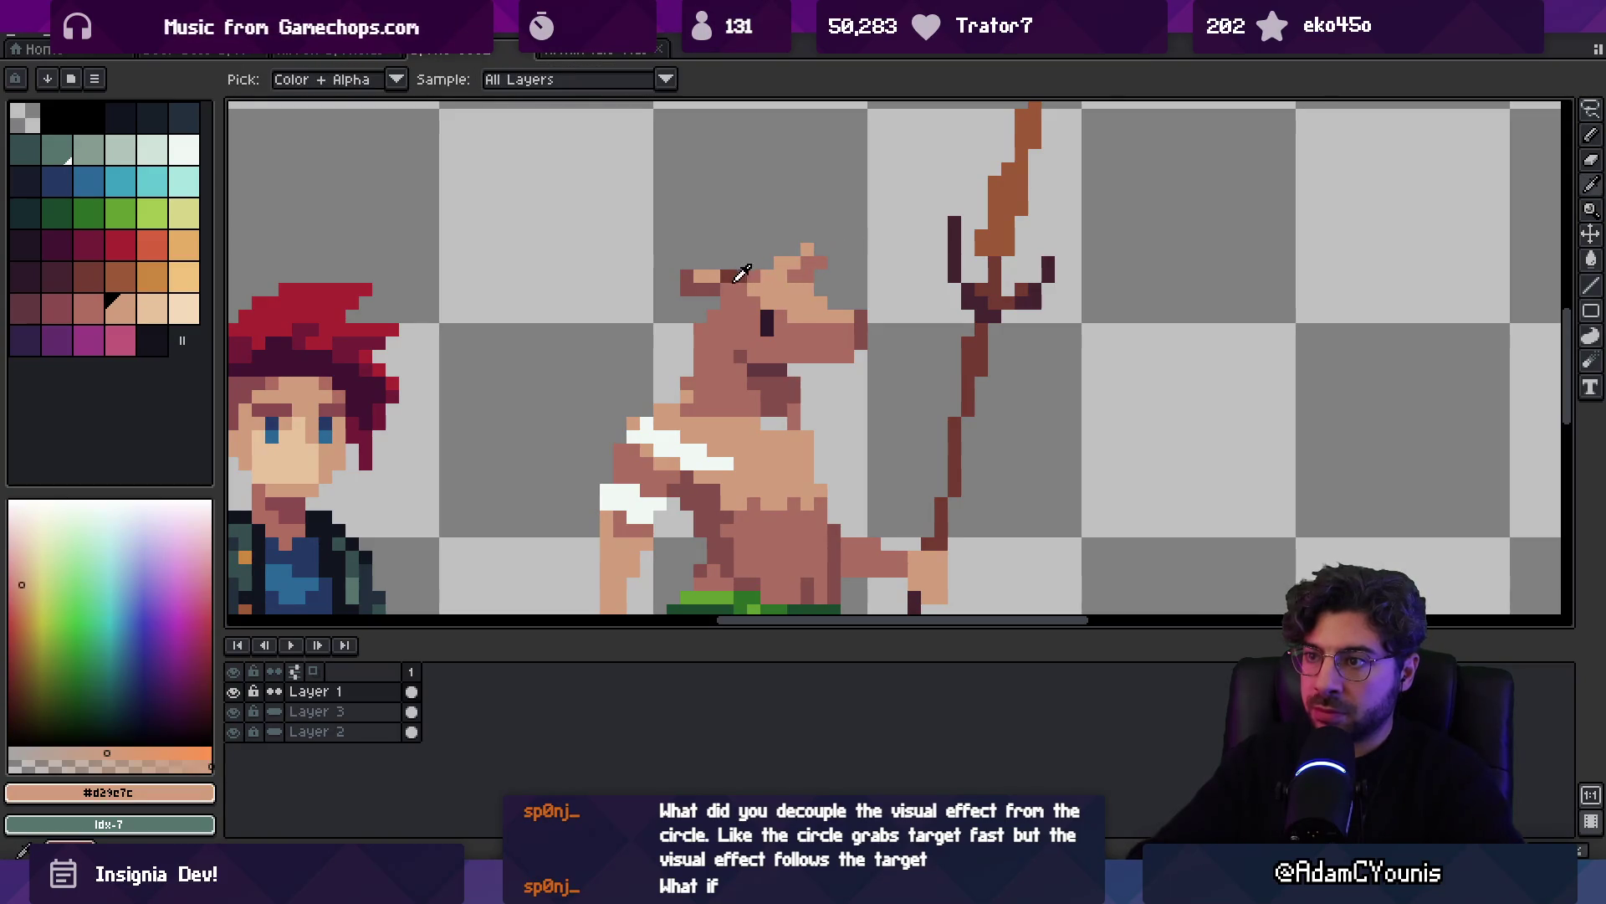
{"action": "left_click", "coordinate": [711, 285], "text": "alt"}
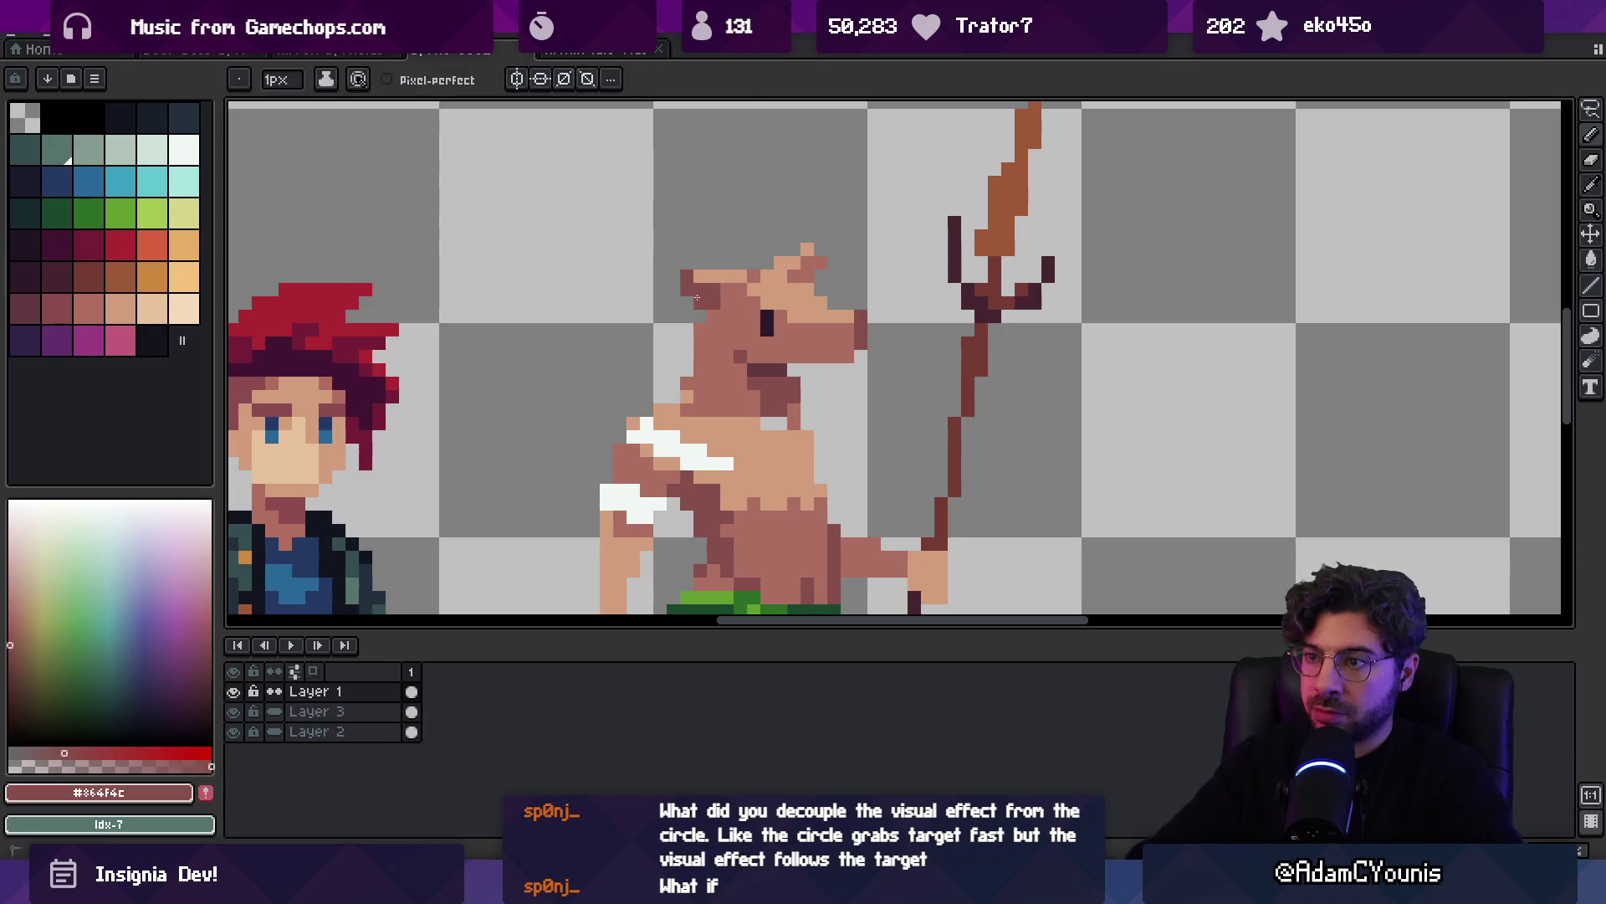
{"action": "key", "text": "e"}
{"action": "key", "text": "z"}
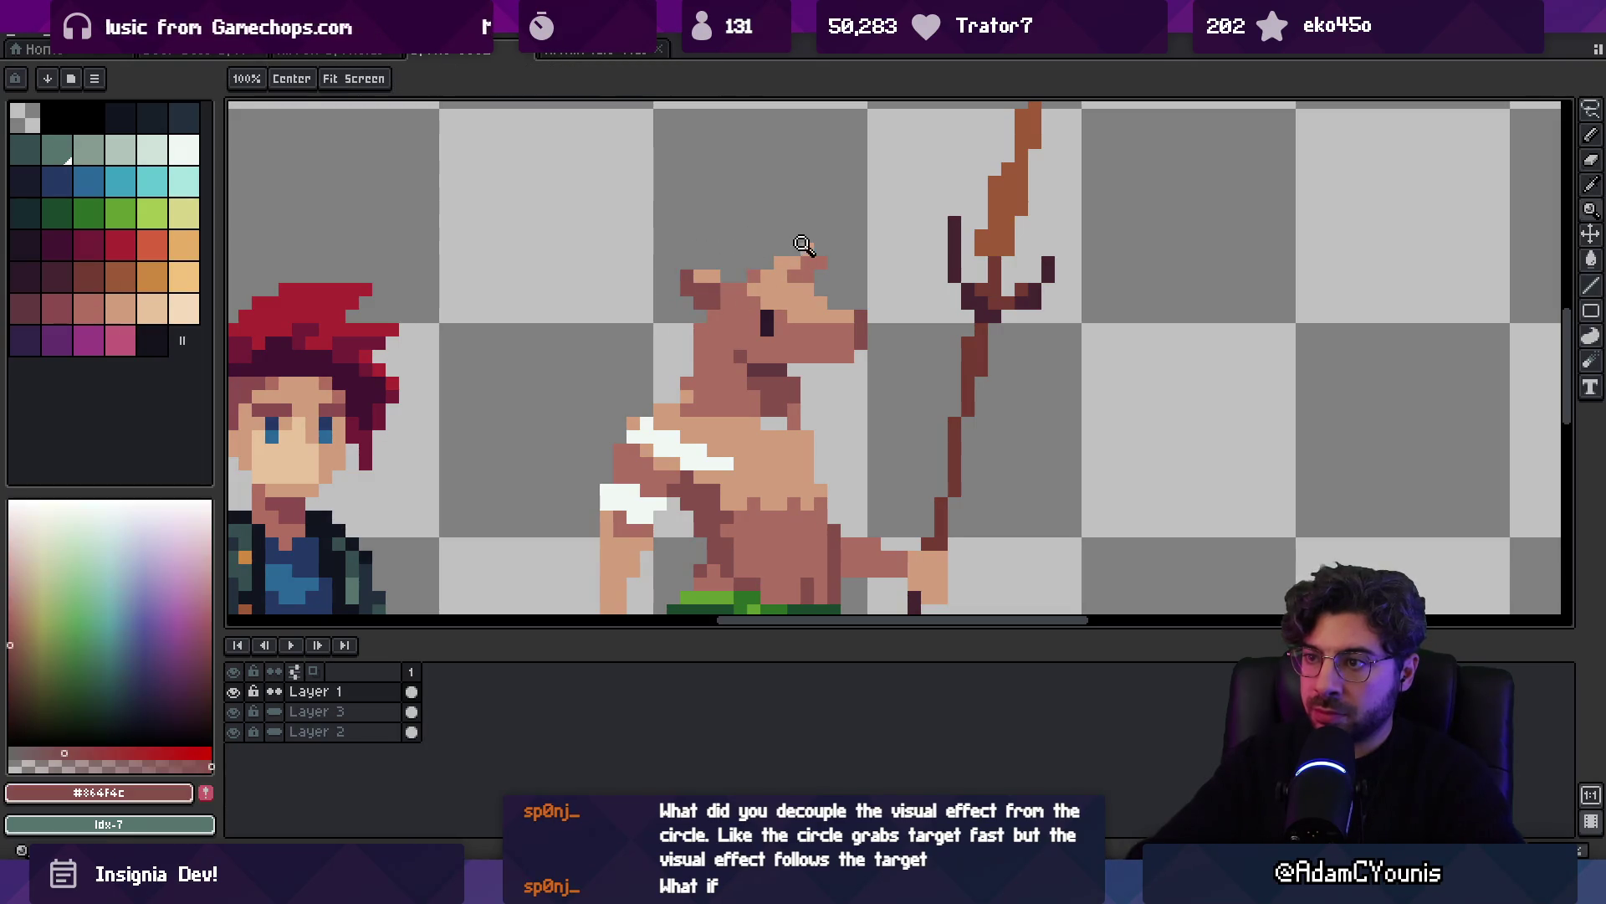
{"action": "scroll", "coordinate": [778, 268], "scroll_direction": "down", "scroll_amount": 5}
{"action": "scroll", "coordinate": [812, 263], "scroll_direction": "up", "scroll_amount": 4}
Select the deer's head, nudge it, and commit the move
{"action": "key", "text": "m"}
{"action": "mouse_move", "coordinate": [711, 272]}
{"action": "left_mouse_down"}
{"action": "mouse_move", "coordinate": [887, 168]}
{"action": "mouse_move", "coordinate": [918, 115]}
{"action": "left_mouse_up"}
{"action": "mouse_move", "coordinate": [807, 215]}
{"action": "left_mouse_down"}
{"action": "mouse_move", "coordinate": [824, 230]}
{"action": "mouse_move", "coordinate": [817, 215]}
{"action": "left_mouse_up"}
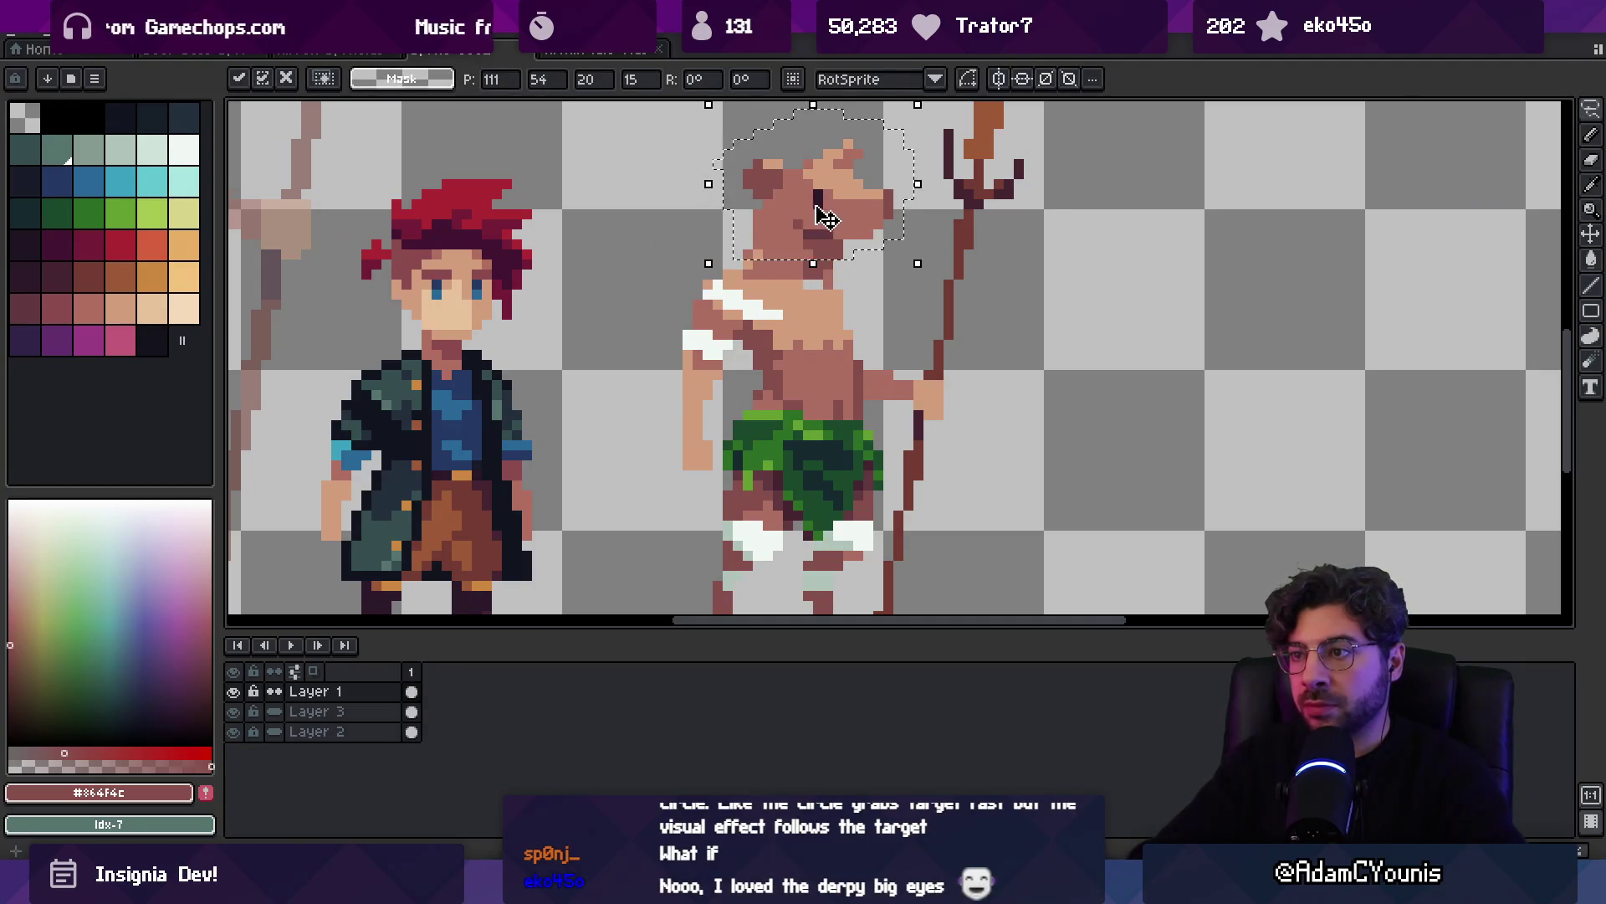
{"action": "key", "text": "b"}
{"action": "key", "text": "Return"}
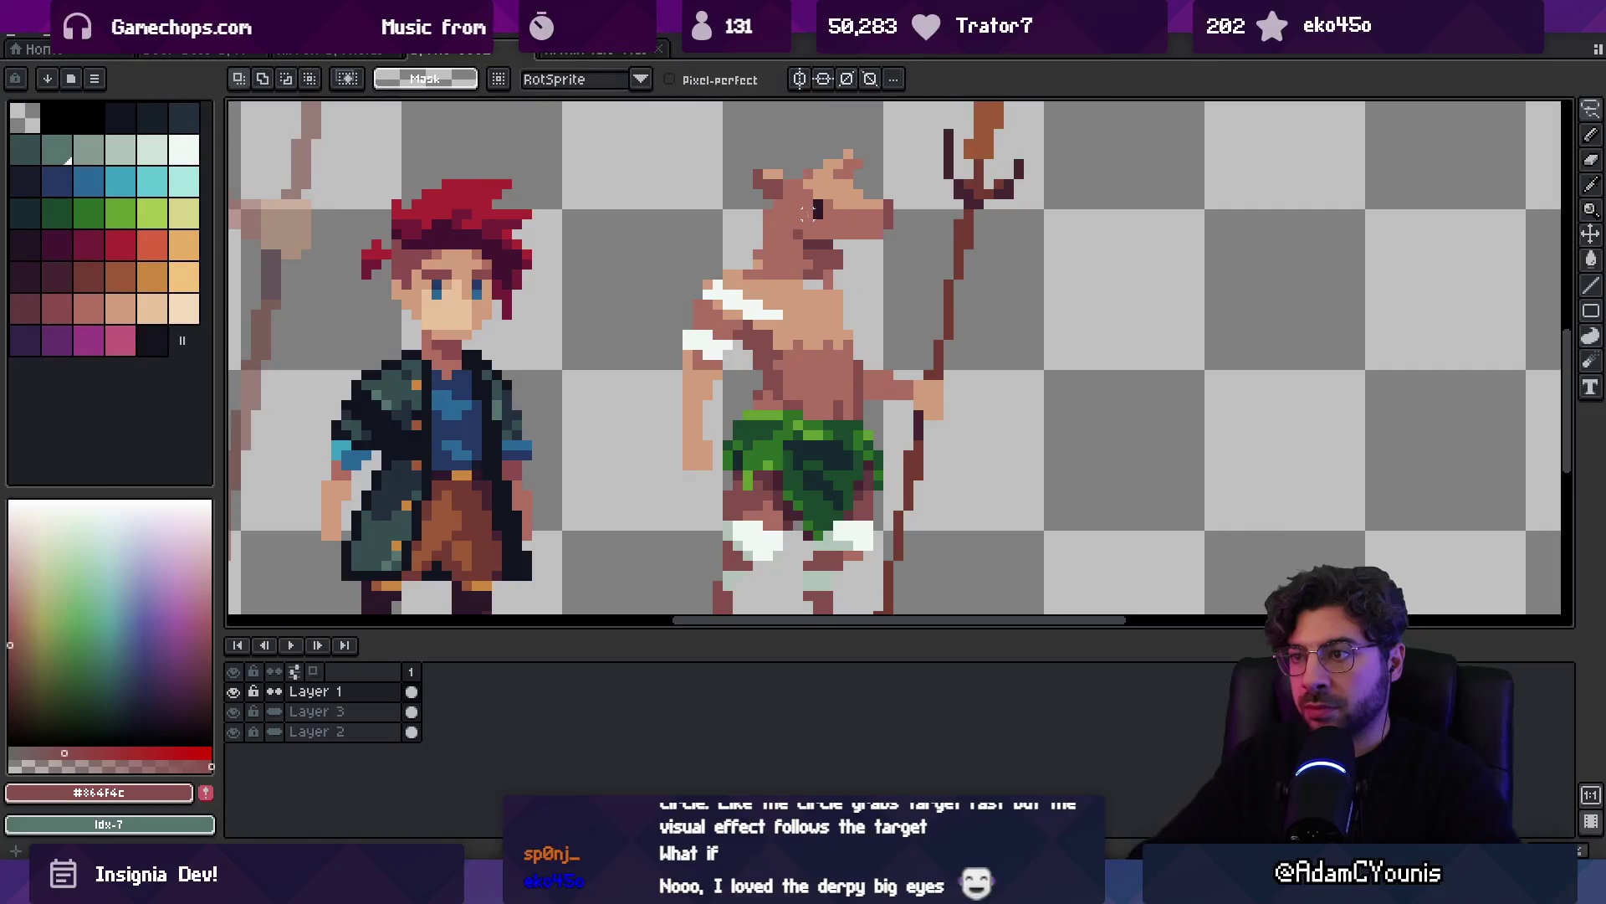
Retouch the deer's chest with sampled tan, dark brown and mid brown shades
{"action": "left_click", "coordinate": [816, 283], "text": "alt"}
{"action": "key", "text": "b"}
{"action": "left_click", "coordinate": [822, 266], "text": "alt"}
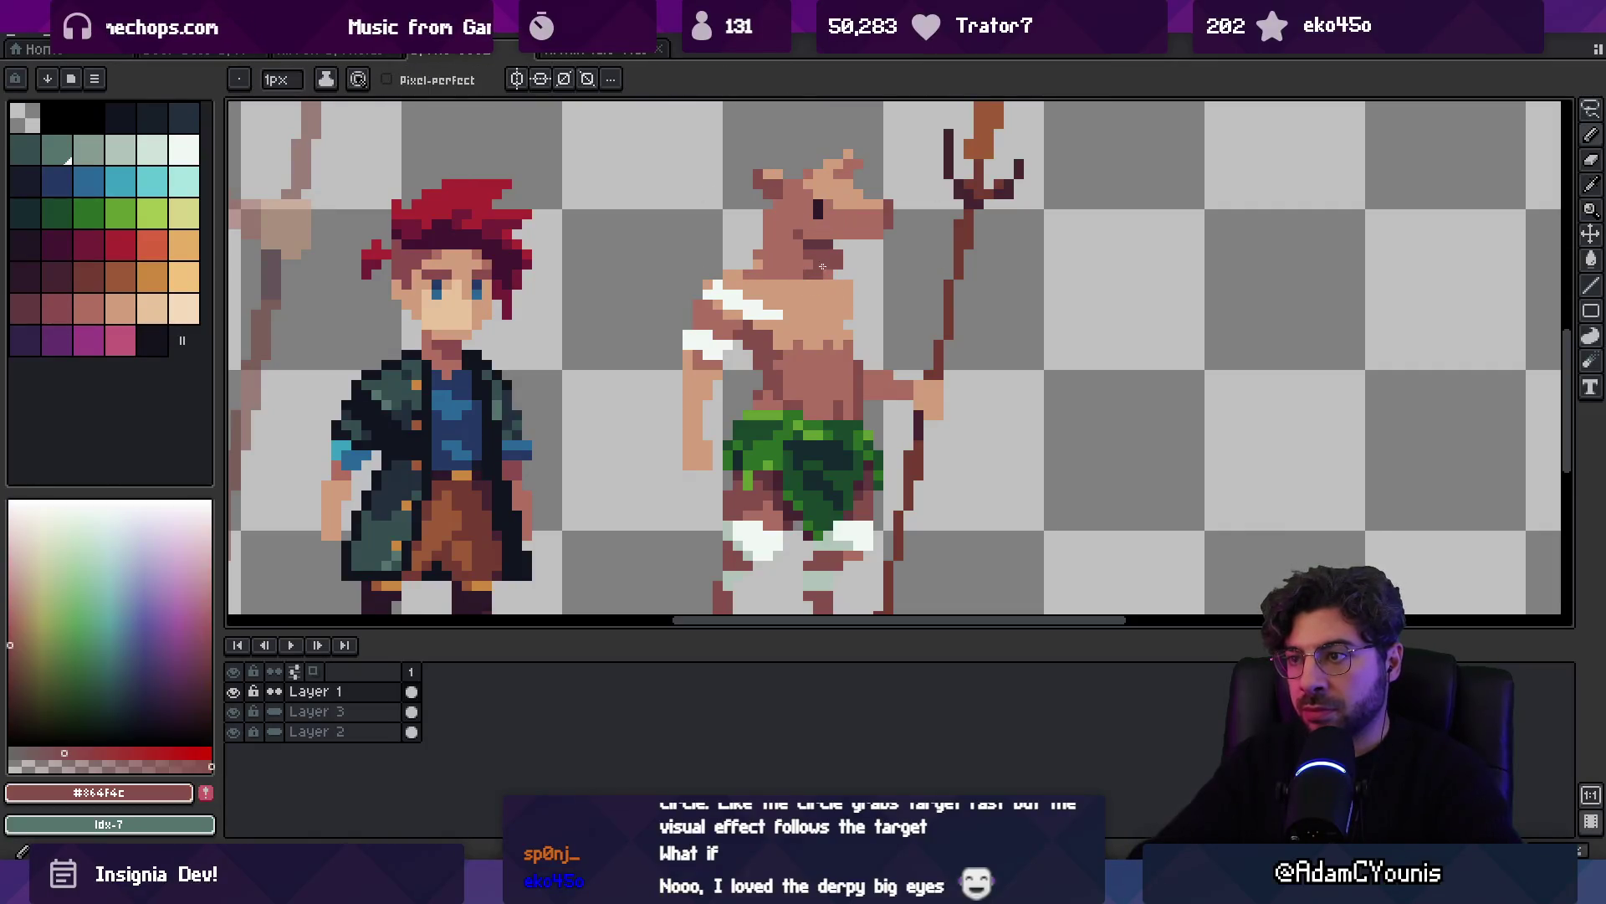
{"action": "left_click", "coordinate": [847, 289], "text": "alt"}
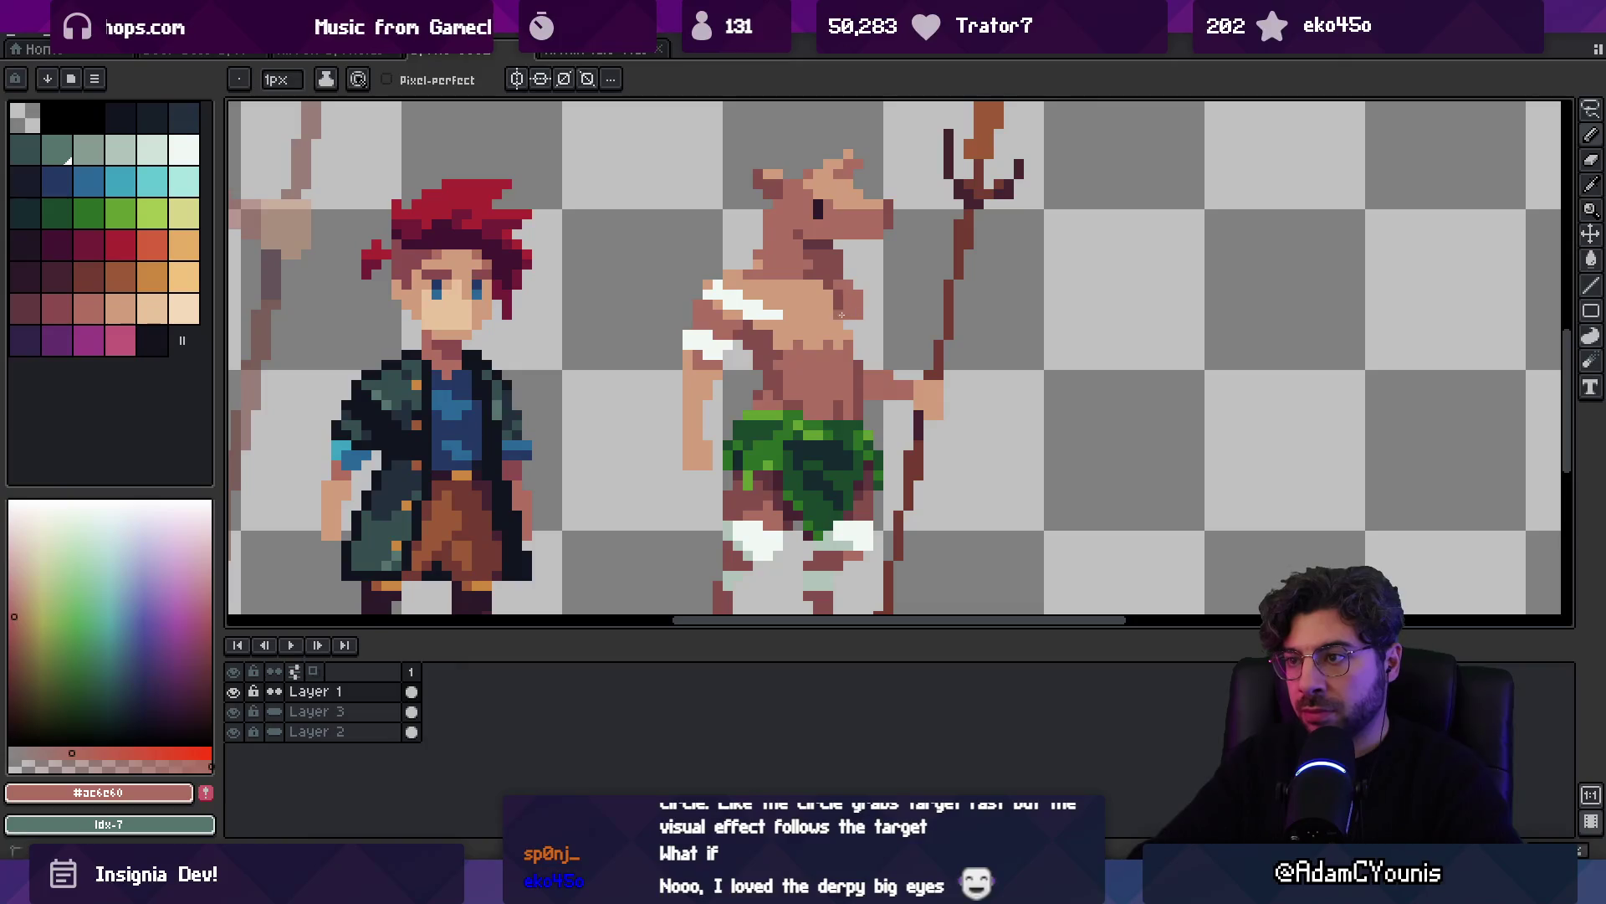
{"action": "key", "text": "e"}
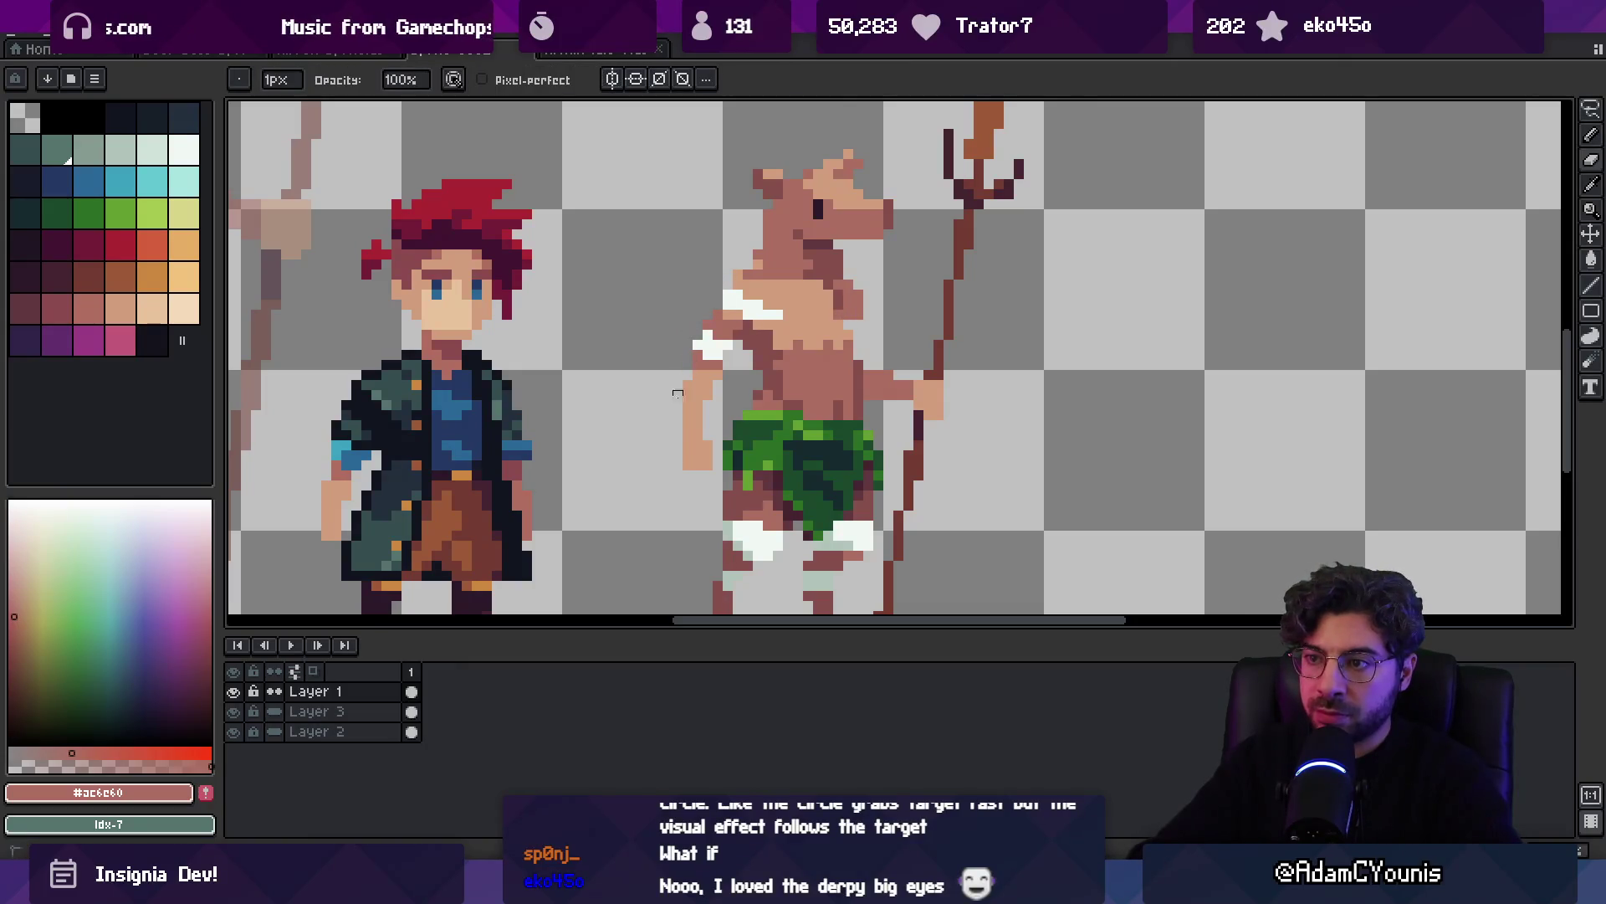
{"action": "scroll", "coordinate": [678, 393], "scroll_direction": "down", "scroll_amount": 3}
{"action": "scroll", "coordinate": [777, 340], "scroll_direction": "up", "scroll_amount": 3}
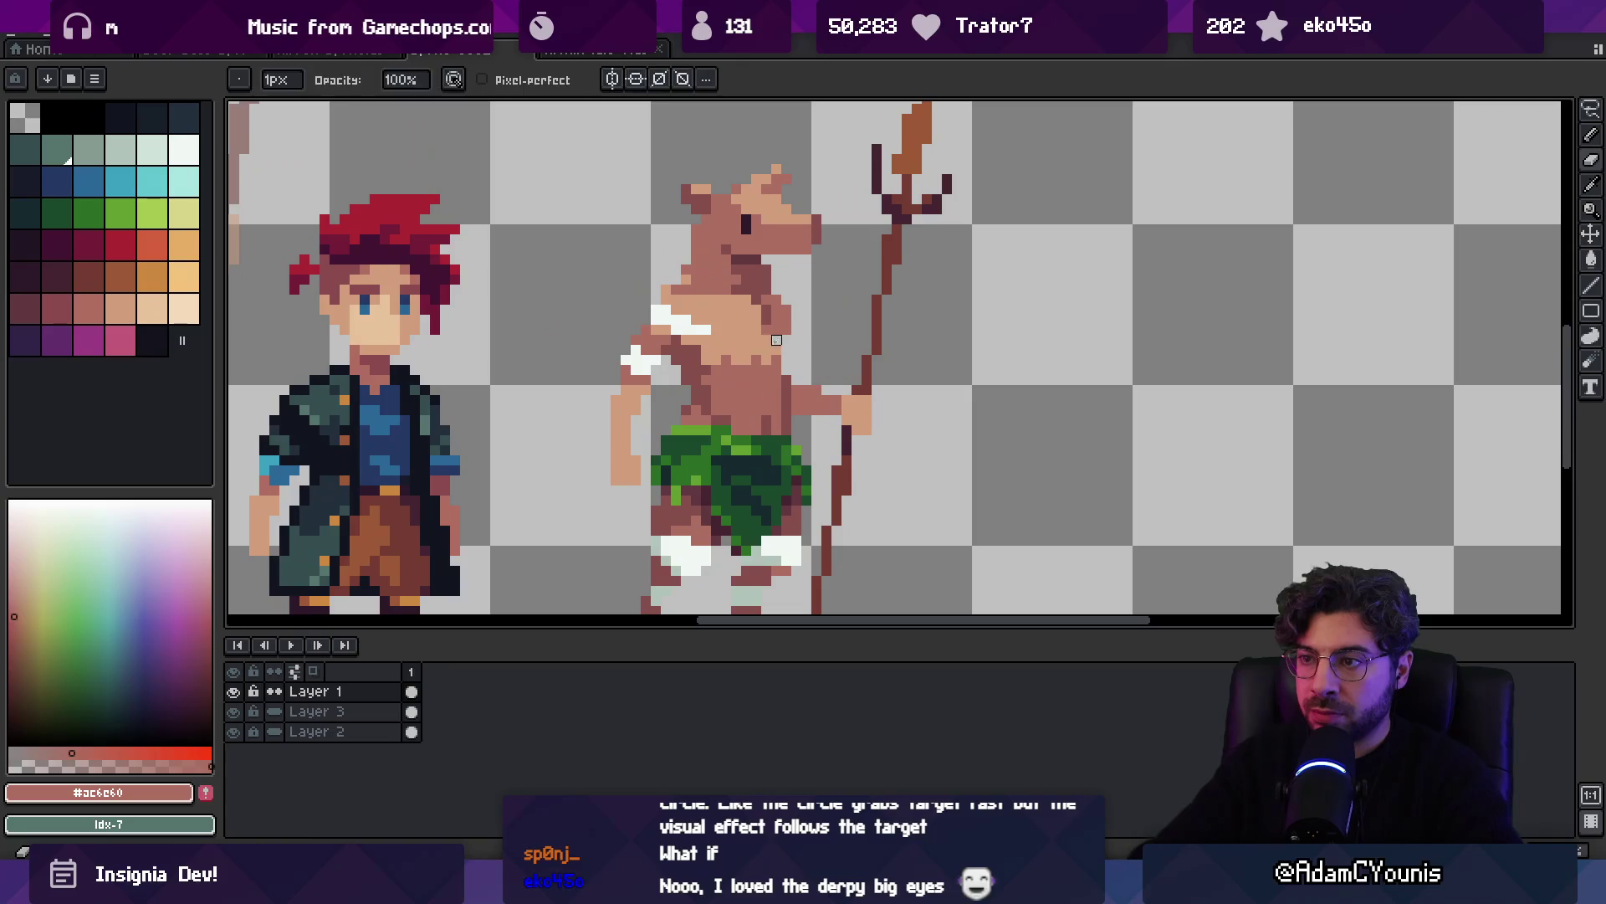
{"action": "key", "text": "b"}
{"action": "left_click", "coordinate": [767, 335], "text": "alt"}
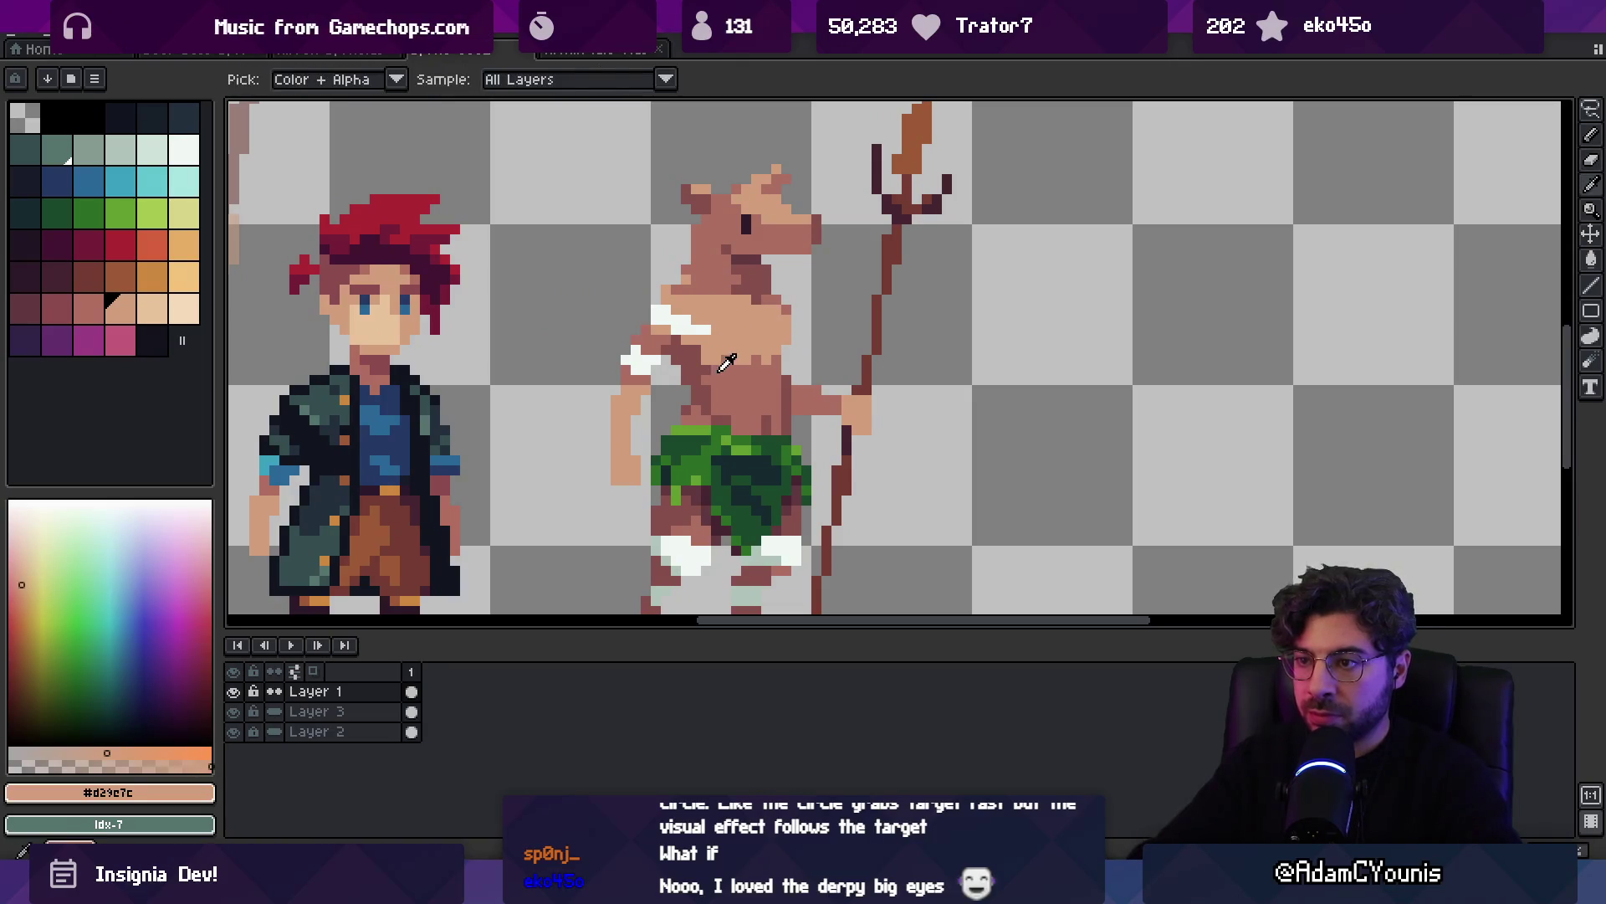
{"action": "left_click", "coordinate": [726, 363], "text": "alt"}
Extend the deer's right ear with tan pixels and sample brown #864f4c
{"action": "left_click_drag", "start_coordinate": [745, 376], "coordinate": [767, 339]}
{"action": "scroll", "coordinate": [767, 338], "scroll_direction": "down", "scroll_amount": 3}
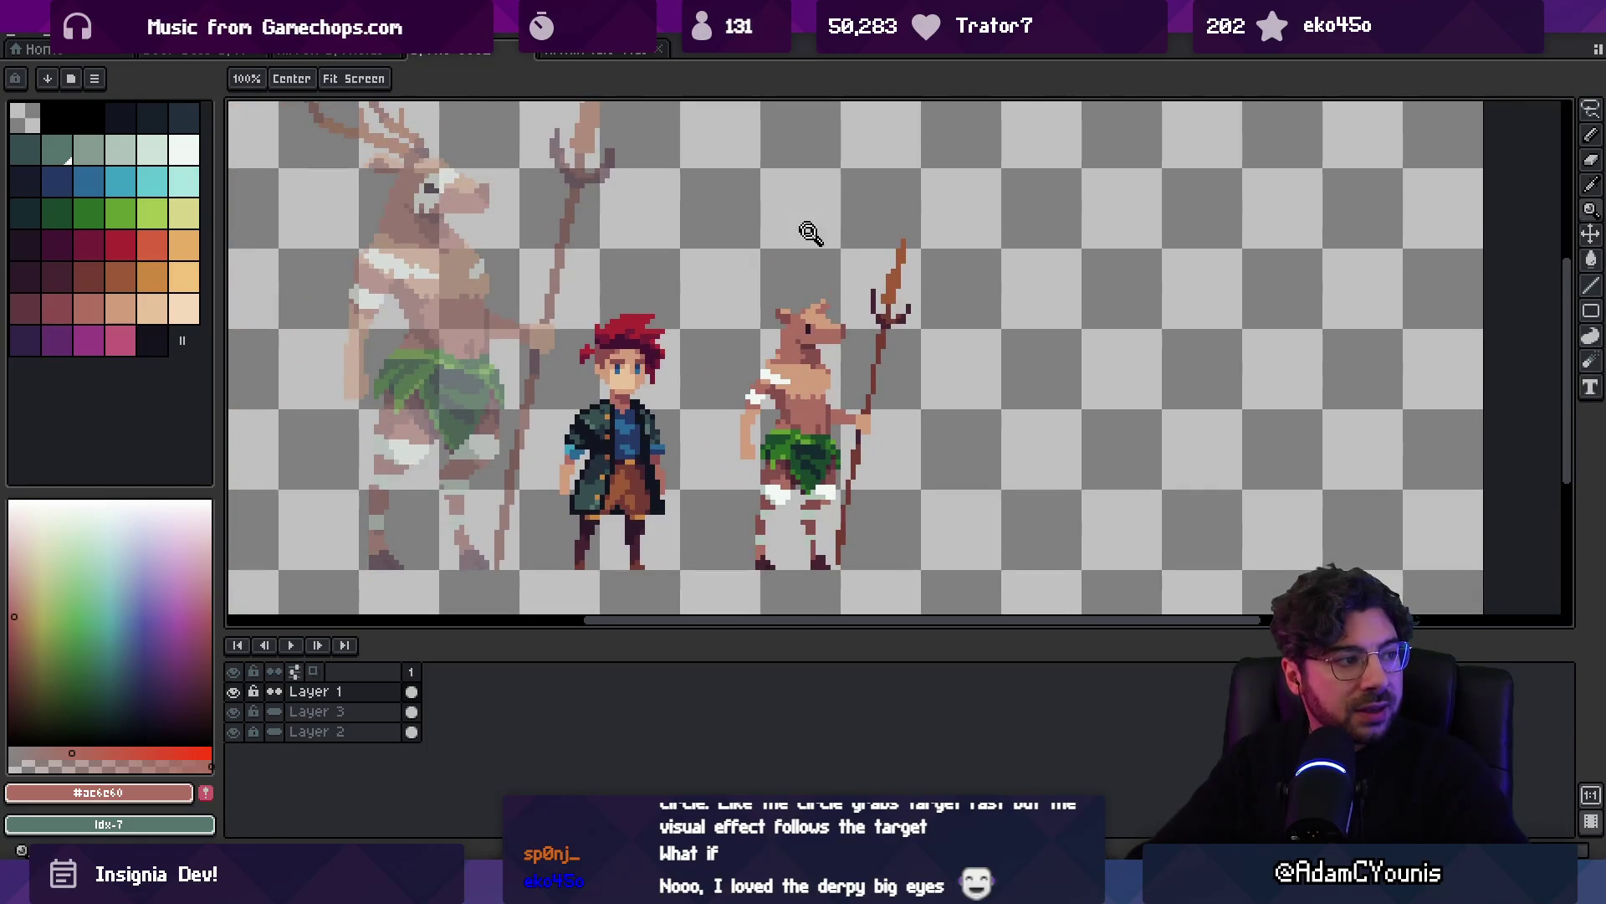
{"action": "left_click", "coordinate": [809, 326]}
{"action": "key", "text": "b"}
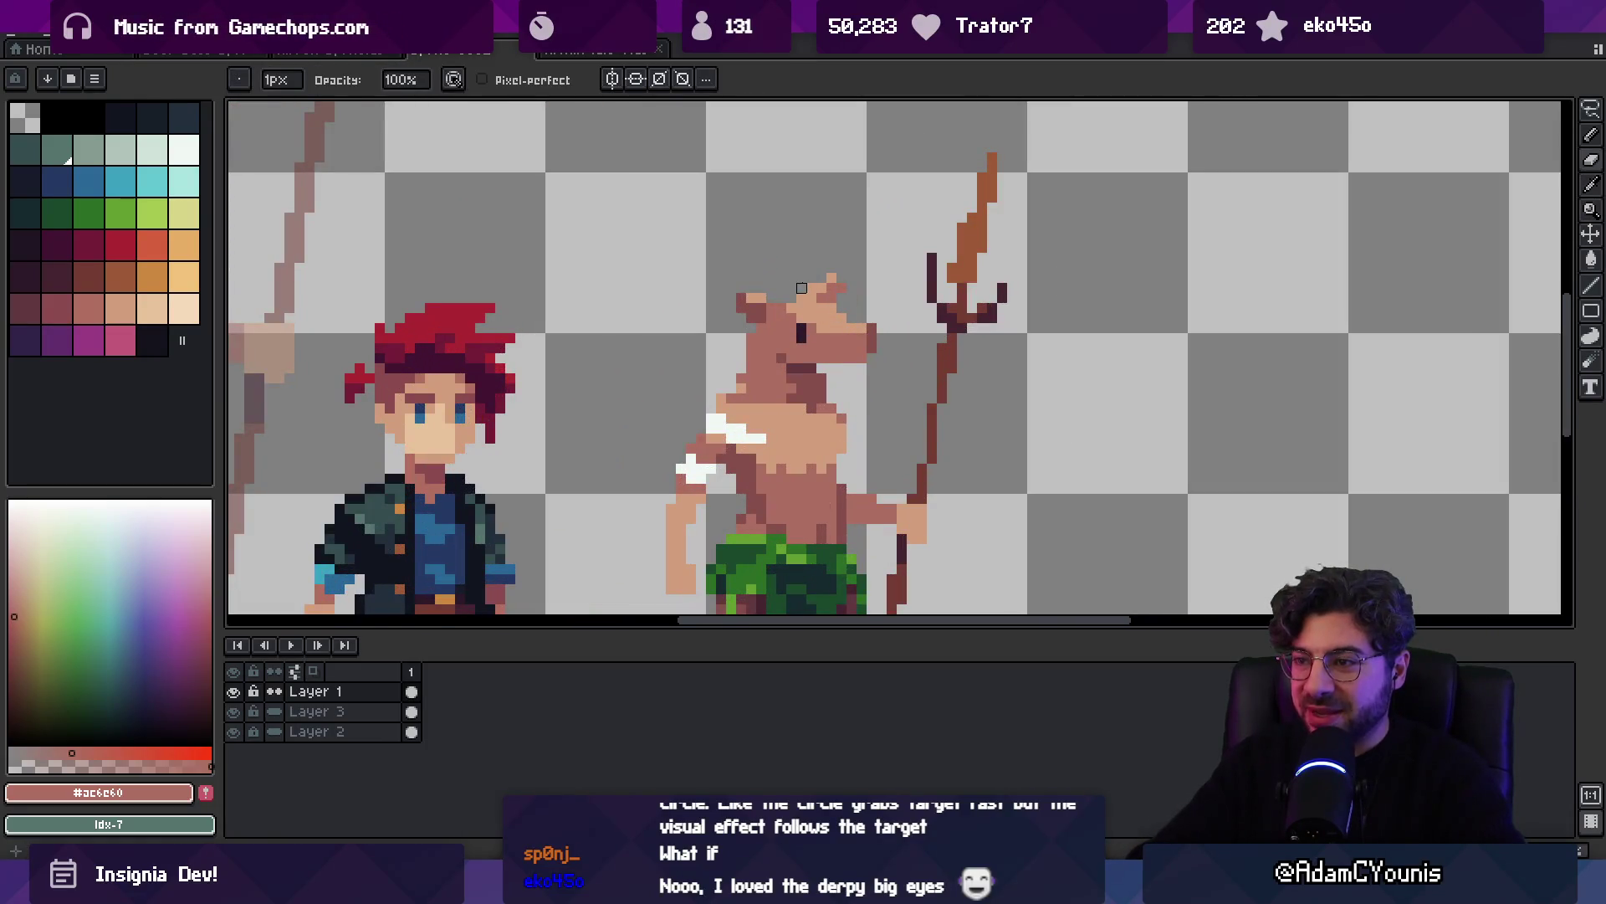
{"action": "left_click", "coordinate": [833, 280], "text": "alt"}
{"action": "left_click", "coordinate": [849, 278]}
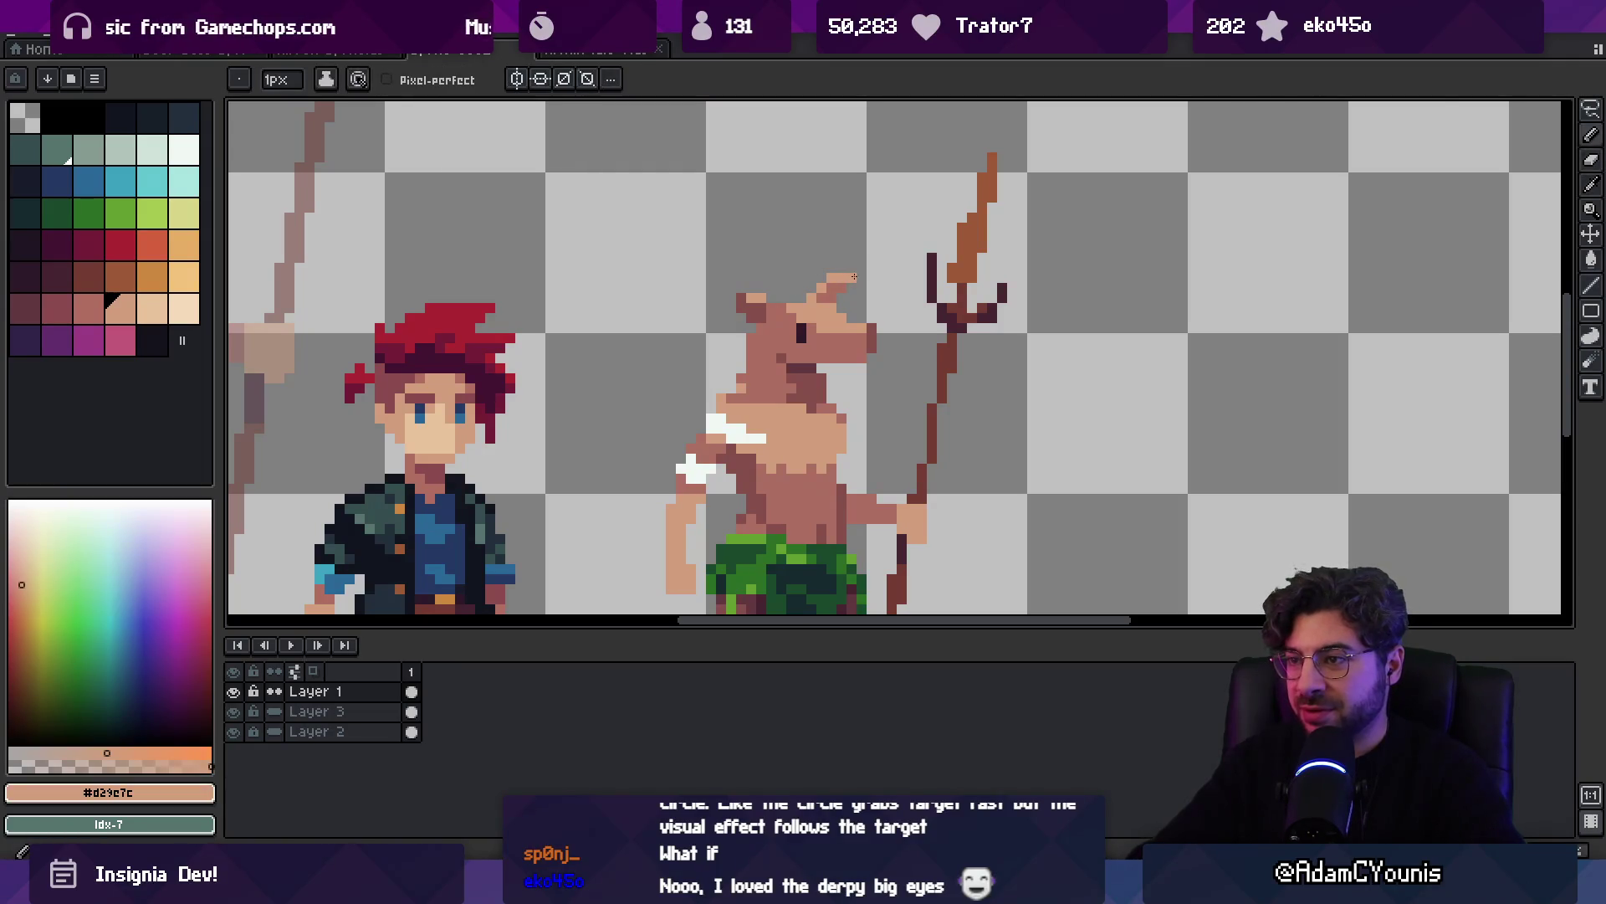
{"action": "scroll", "coordinate": [749, 288], "scroll_direction": "down", "scroll_amount": 3}
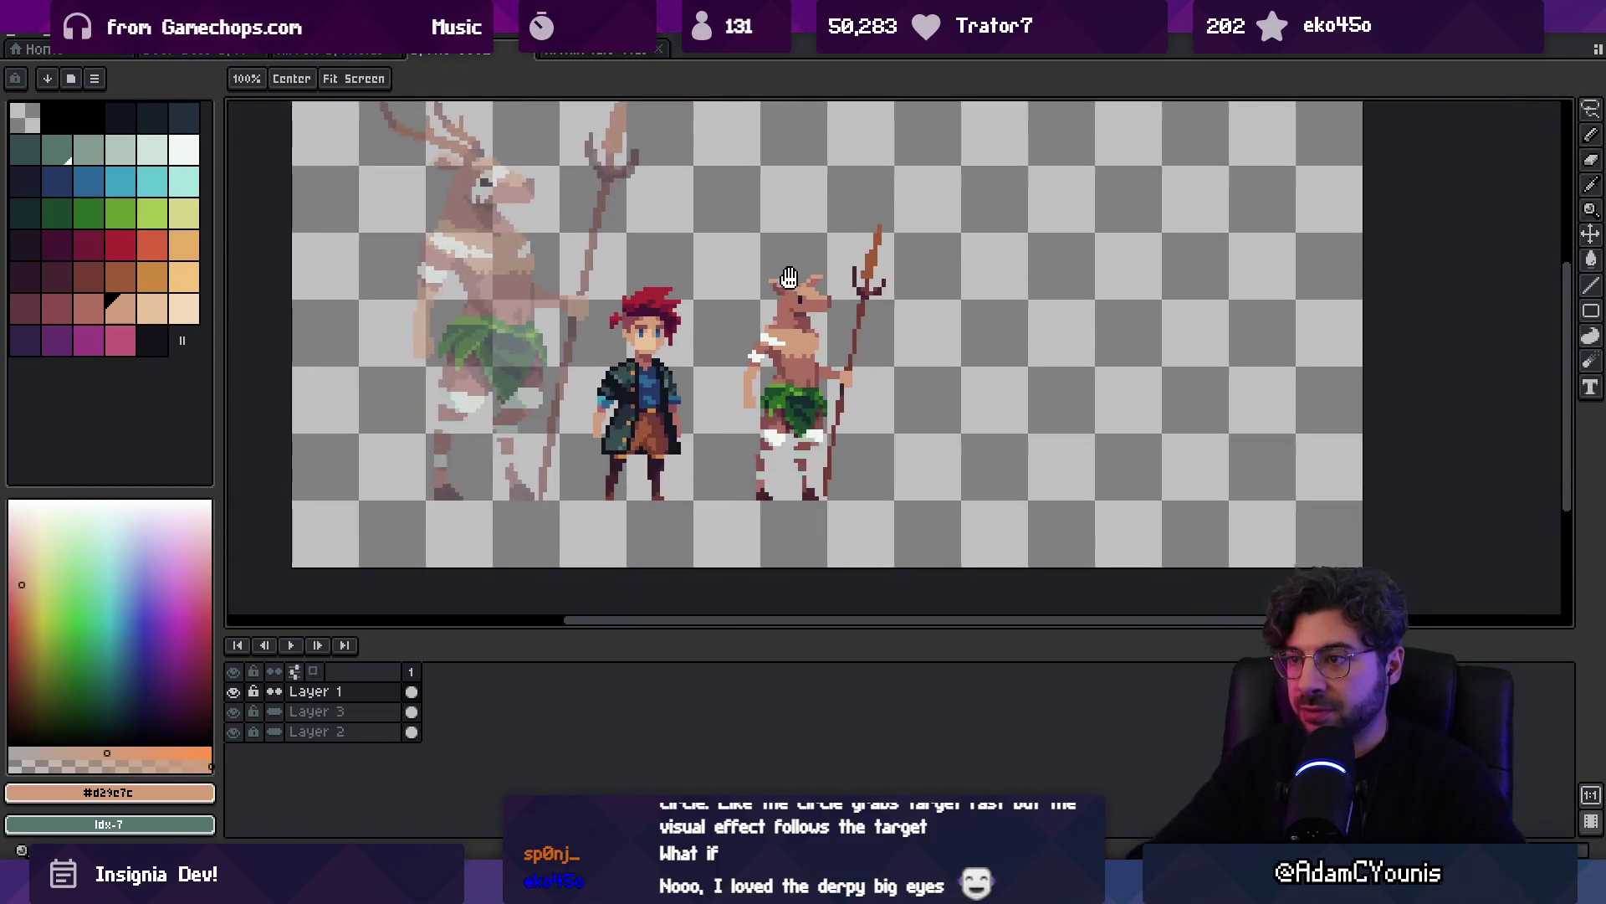
{"action": "scroll", "coordinate": [801, 286], "scroll_direction": "up", "scroll_amount": 4}
{"action": "left_click", "coordinate": [801, 288], "text": "alt"}
Shift the deer's snout pixels slightly to the left
{"action": "key", "text": "w"}
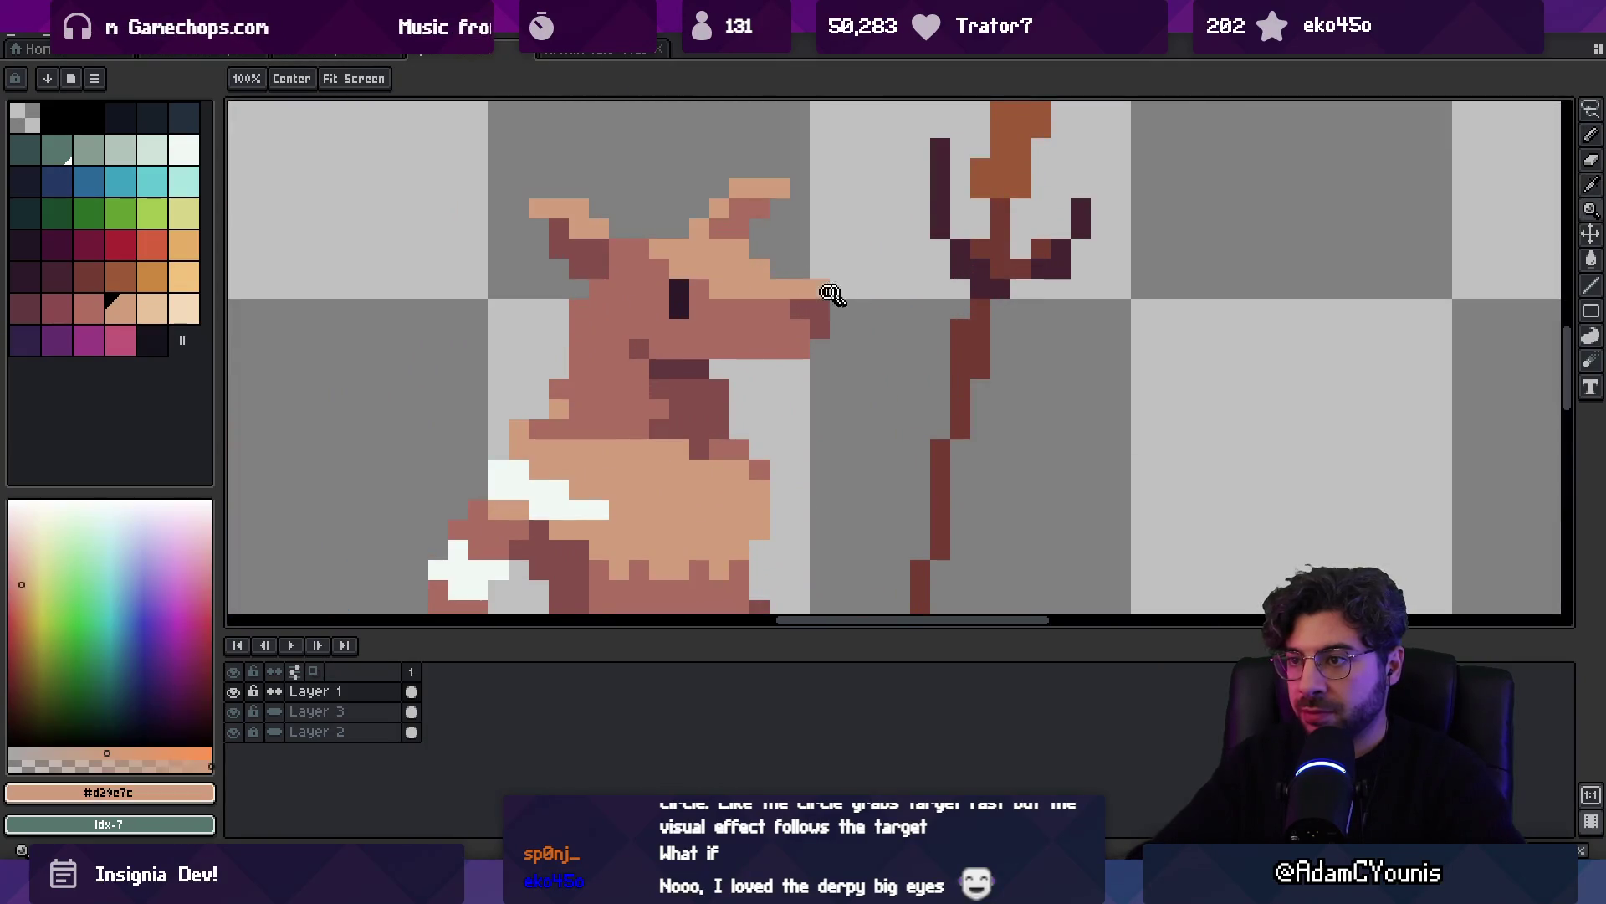
{"action": "scroll", "coordinate": [807, 284], "scroll_direction": "down", "scroll_amount": 3}
{"action": "scroll", "coordinate": [818, 297], "scroll_direction": "up", "scroll_amount": 3}
{"action": "left_click", "coordinate": [832, 313]}
{"action": "left_click_drag", "start_coordinate": [833, 313], "coordinate": [814, 326]}
{"action": "key", "text": "ctrl+d"}
Add a new empty Layer 4 above Layer 2
{"action": "key", "text": "b"}
{"action": "key", "text": "z"}
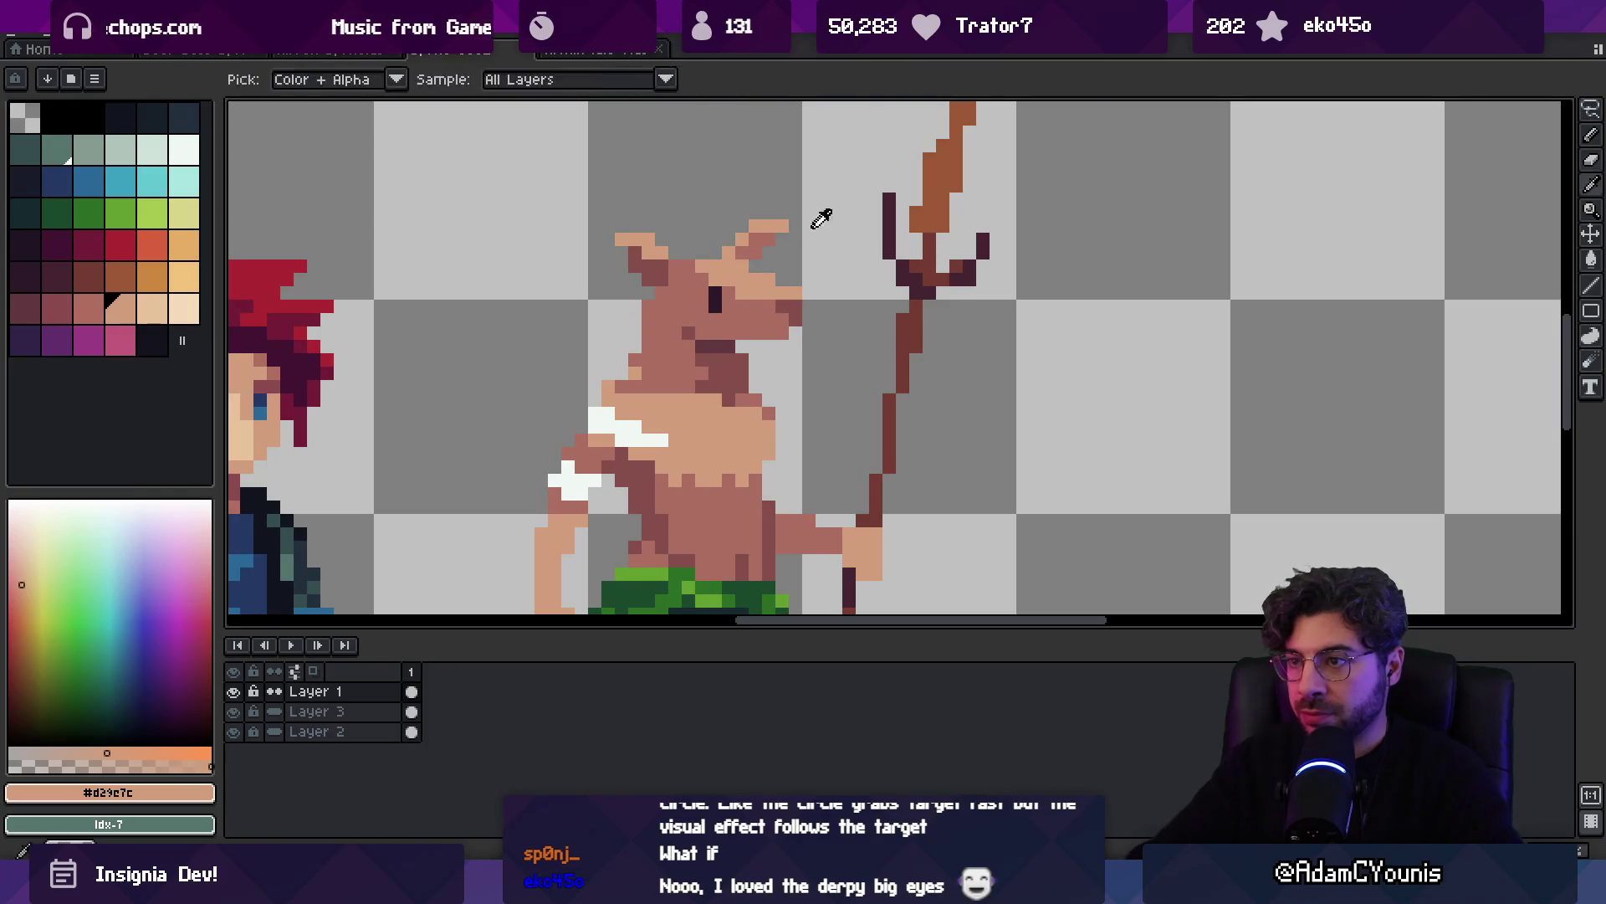
{"action": "scroll", "coordinate": [825, 251], "scroll_direction": "down", "scroll_amount": 3}
{"action": "scroll", "coordinate": [839, 342], "scroll_direction": "up", "scroll_amount": 2}
{"action": "mouse_move", "coordinate": [863, 332]}
{"action": "left_mouse_down"}
{"action": "mouse_move", "coordinate": [837, 337]}
{"action": "mouse_move", "coordinate": [849, 259]}
{"action": "left_mouse_up"}
{"action": "key", "text": "b"}
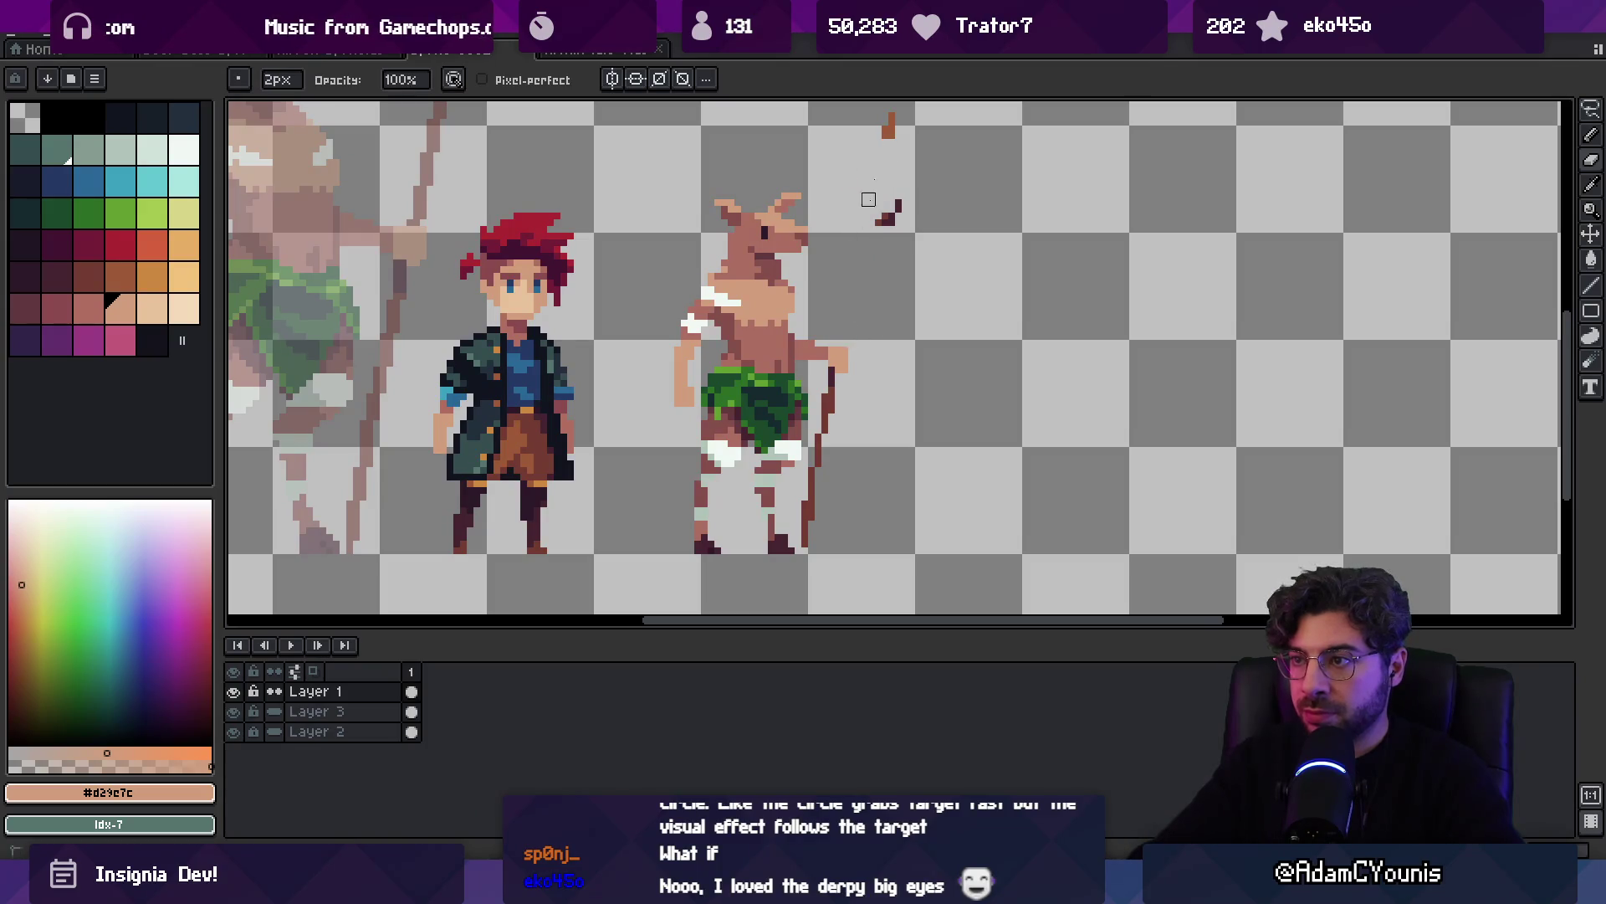
{"action": "scroll", "coordinate": [826, 332], "scroll_direction": "down", "scroll_amount": 2}
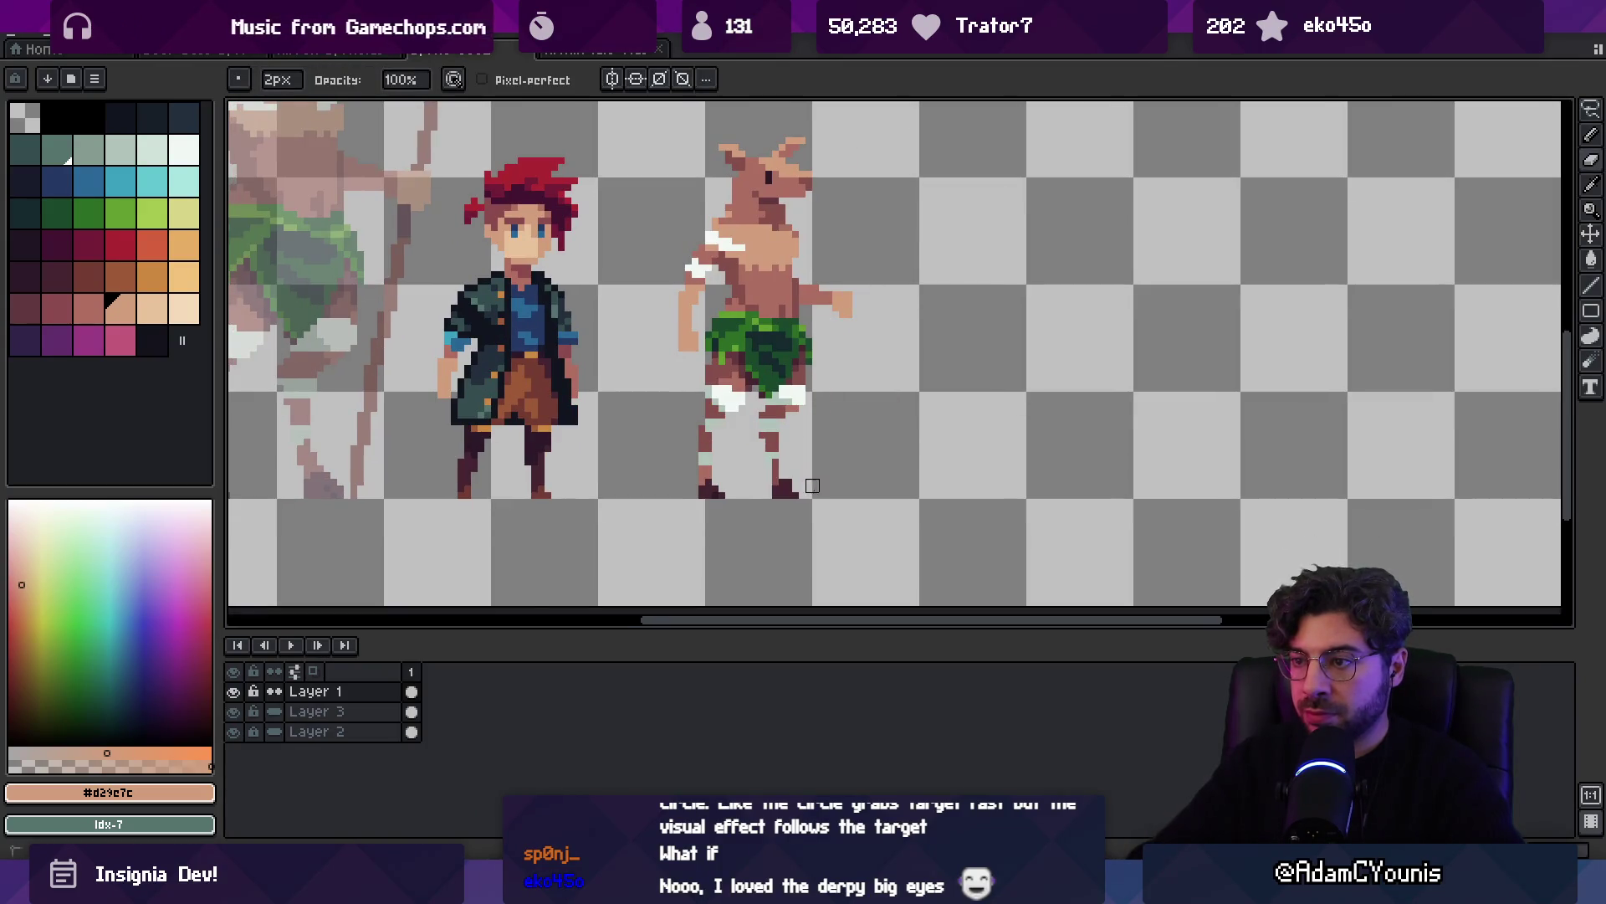
{"action": "left_click", "coordinate": [323, 732]}
{"action": "key", "text": "shift+n"}
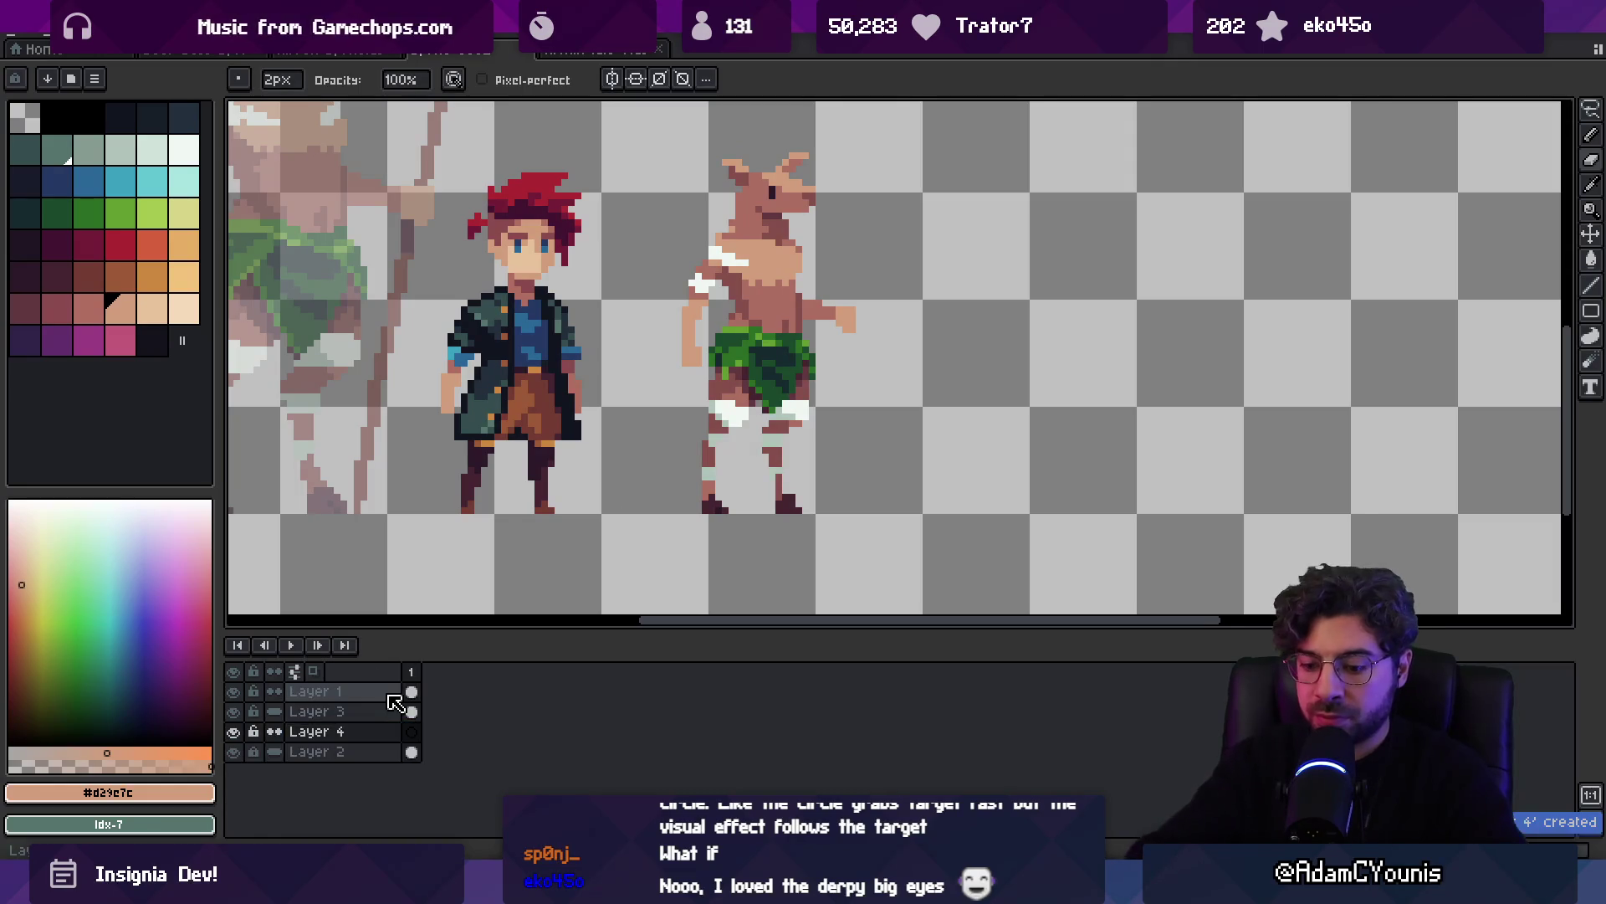
Fill Layer 4 with dark navy and move it to the bottom of the stack
{"action": "left_click", "coordinate": [152, 122]}
{"action": "key", "text": "v"}
{"action": "key", "text": "f"}
{"action": "left_click_drag", "start_coordinate": [359, 728], "coordinate": [374, 792]}
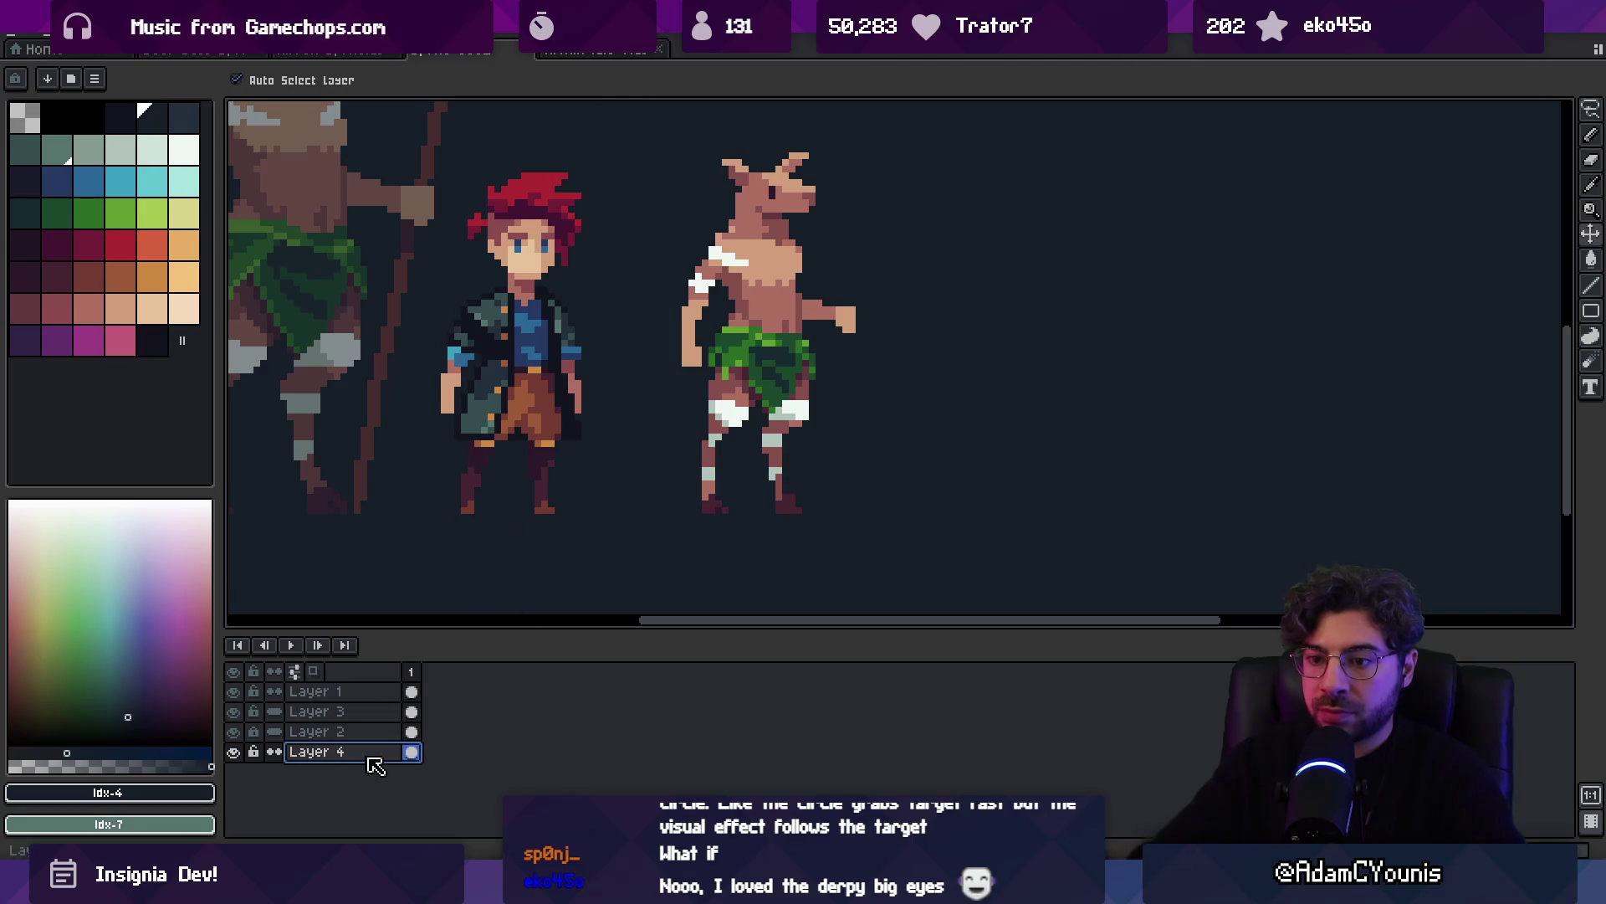
Lower Layer 4's opacity to 27%
{"action": "double_click", "coordinate": [369, 753]}
{"action": "mouse_move", "coordinate": [555, 468]}
{"action": "left_mouse_down"}
{"action": "mouse_move", "coordinate": [538, 492]}
{"action": "mouse_move", "coordinate": [610, 469]}
{"action": "mouse_move", "coordinate": [628, 483]}
{"action": "left_mouse_up"}
{"action": "left_click", "coordinate": [698, 381]}
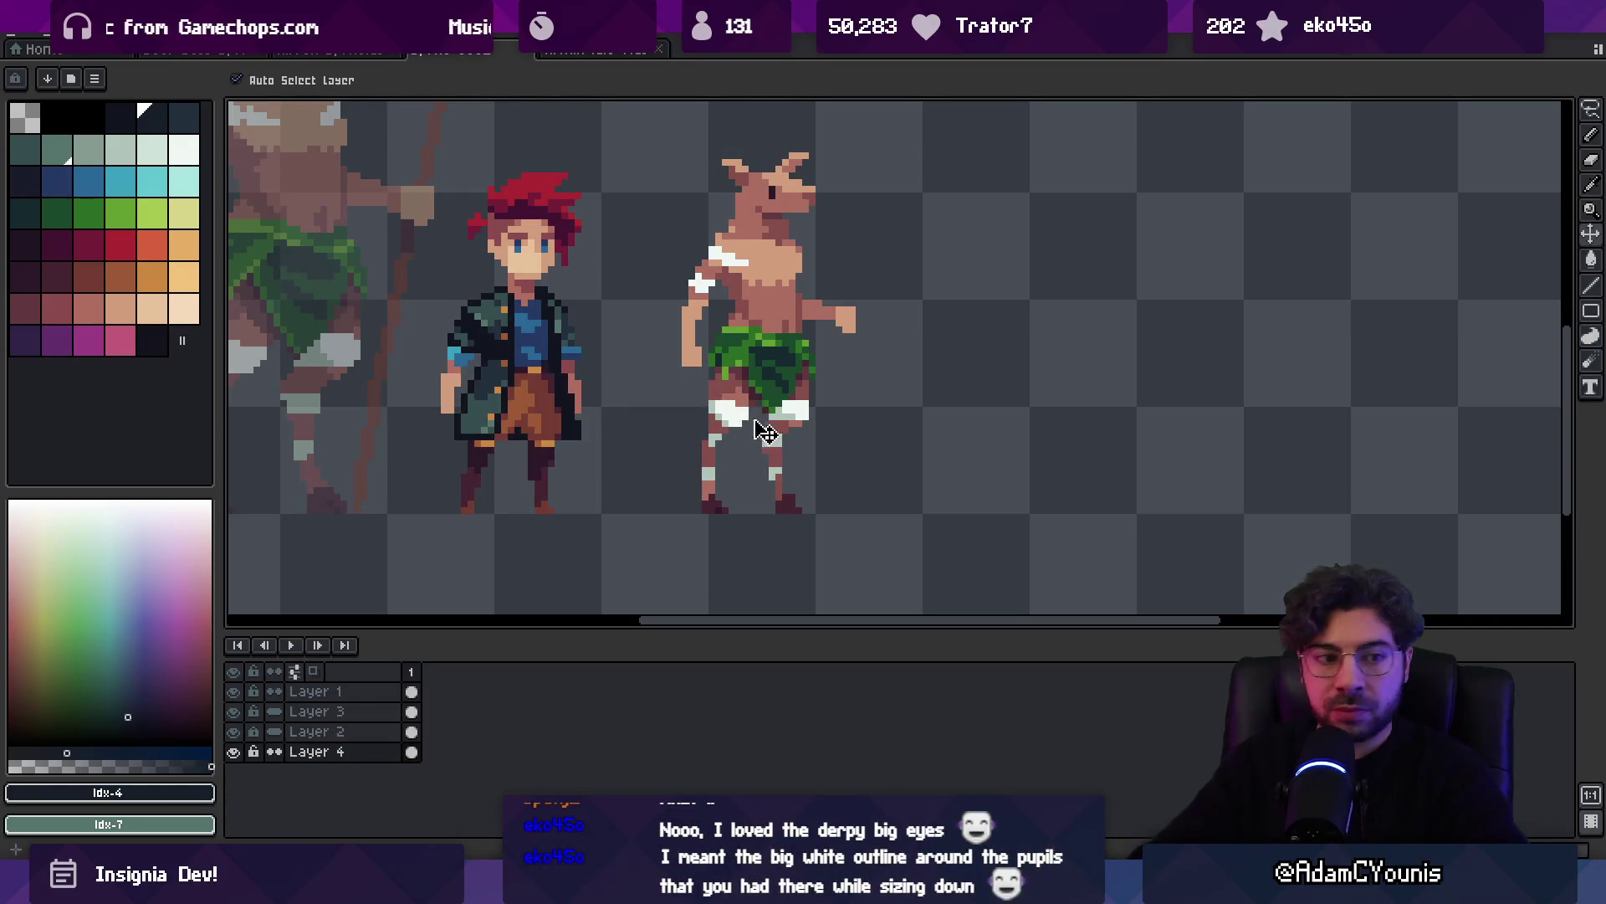
{"action": "key", "text": "z"}
{"action": "scroll", "coordinate": [647, 278], "scroll_direction": "down", "scroll_amount": 2}
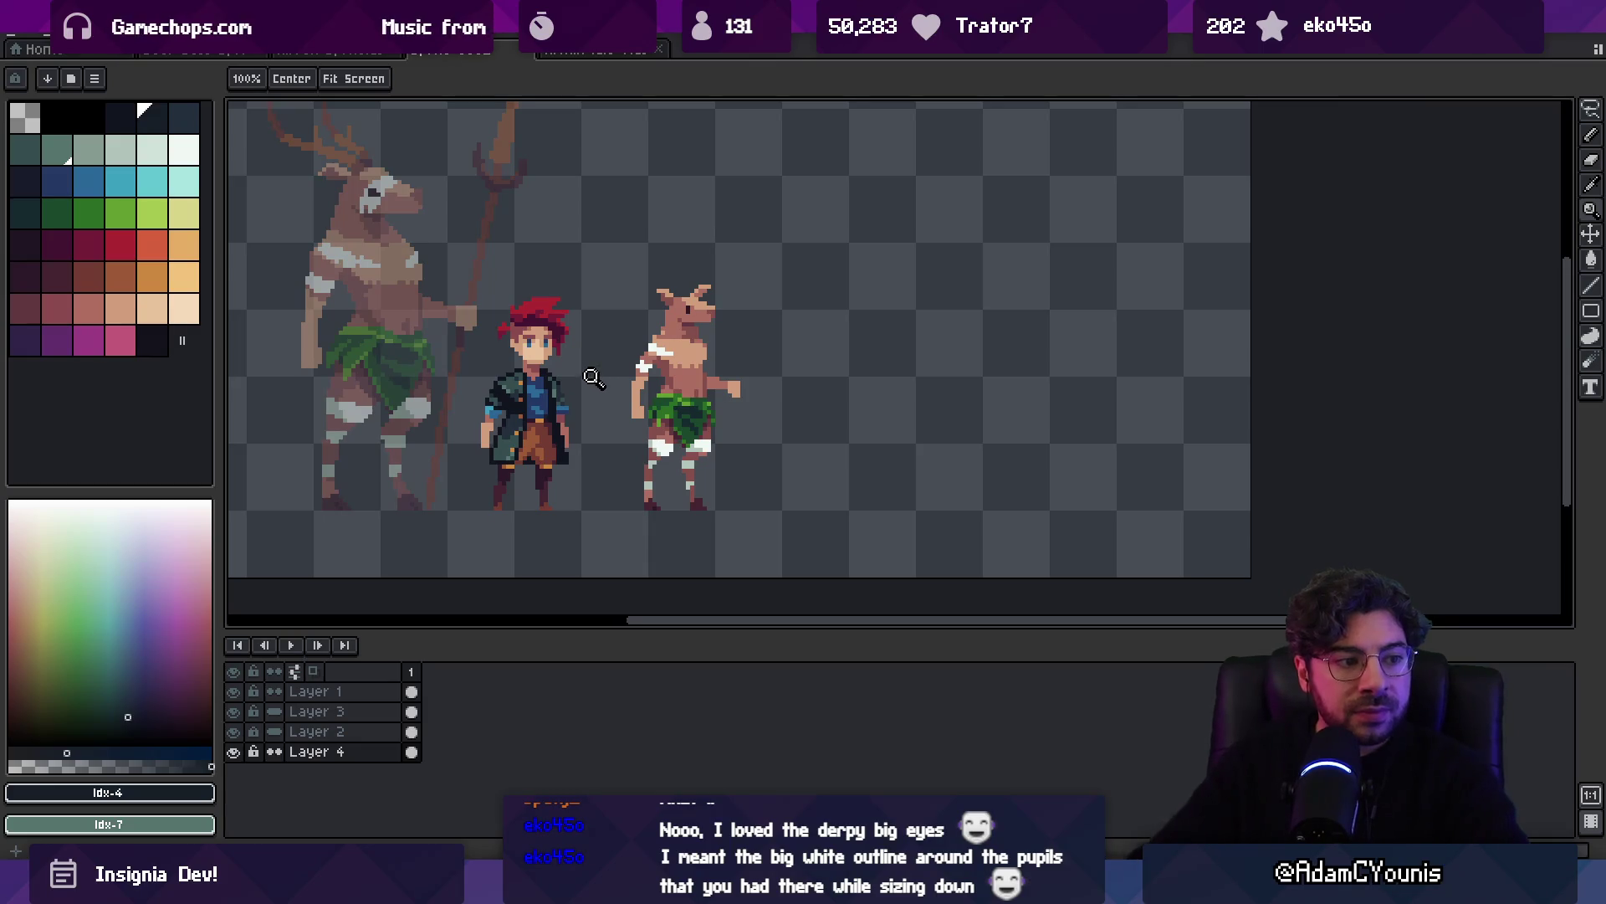
{"action": "scroll", "coordinate": [510, 261], "scroll_direction": "up", "scroll_amount": 2}
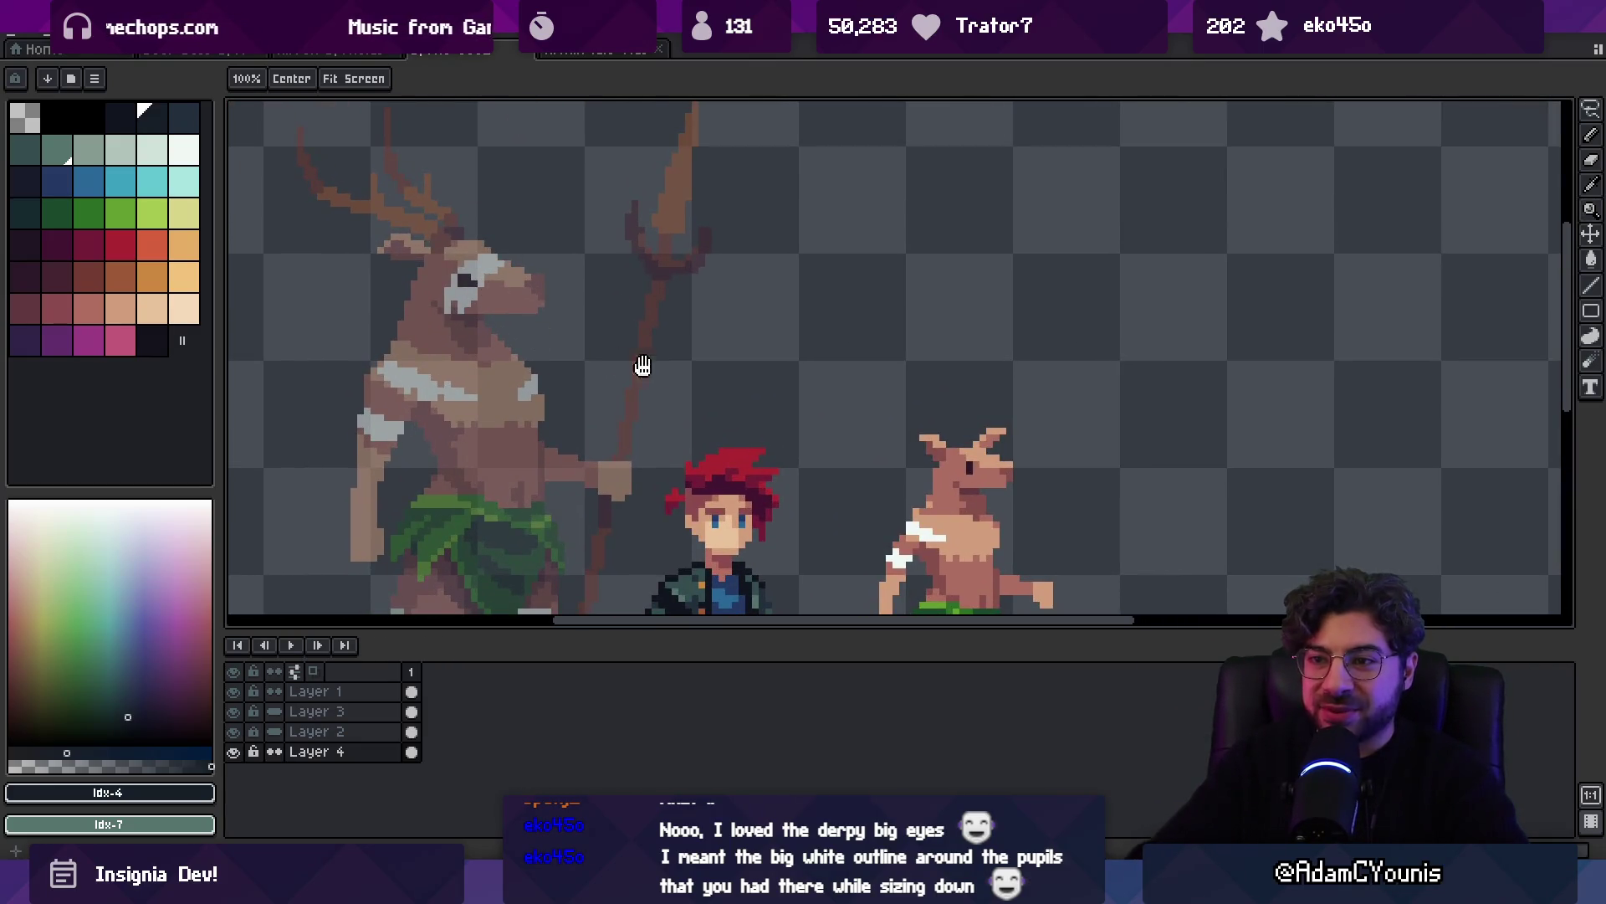
{"action": "scroll", "coordinate": [642, 365], "scroll_direction": "down", "scroll_amount": 1}
{"action": "scroll", "coordinate": [835, 340], "scroll_direction": "up", "scroll_amount": 3}
On Layer 1, paint a green wrap across the small deer's chest
{"action": "key", "text": "i"}
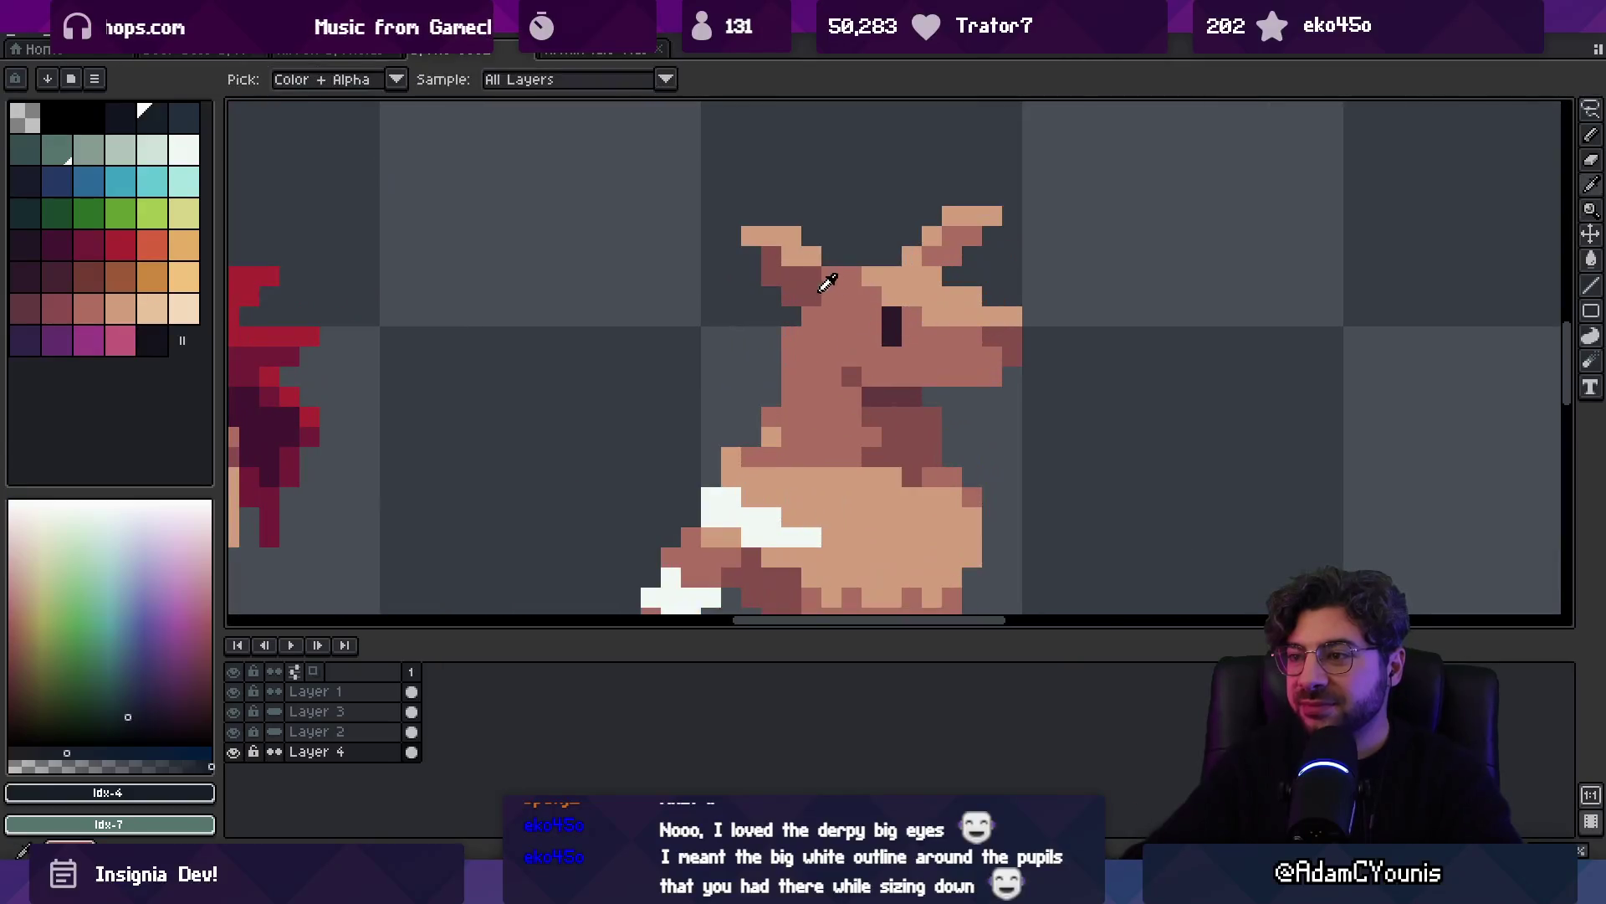
{"action": "left_click", "coordinate": [827, 282]}
{"action": "left_click", "coordinate": [890, 298], "text": "ctrl"}
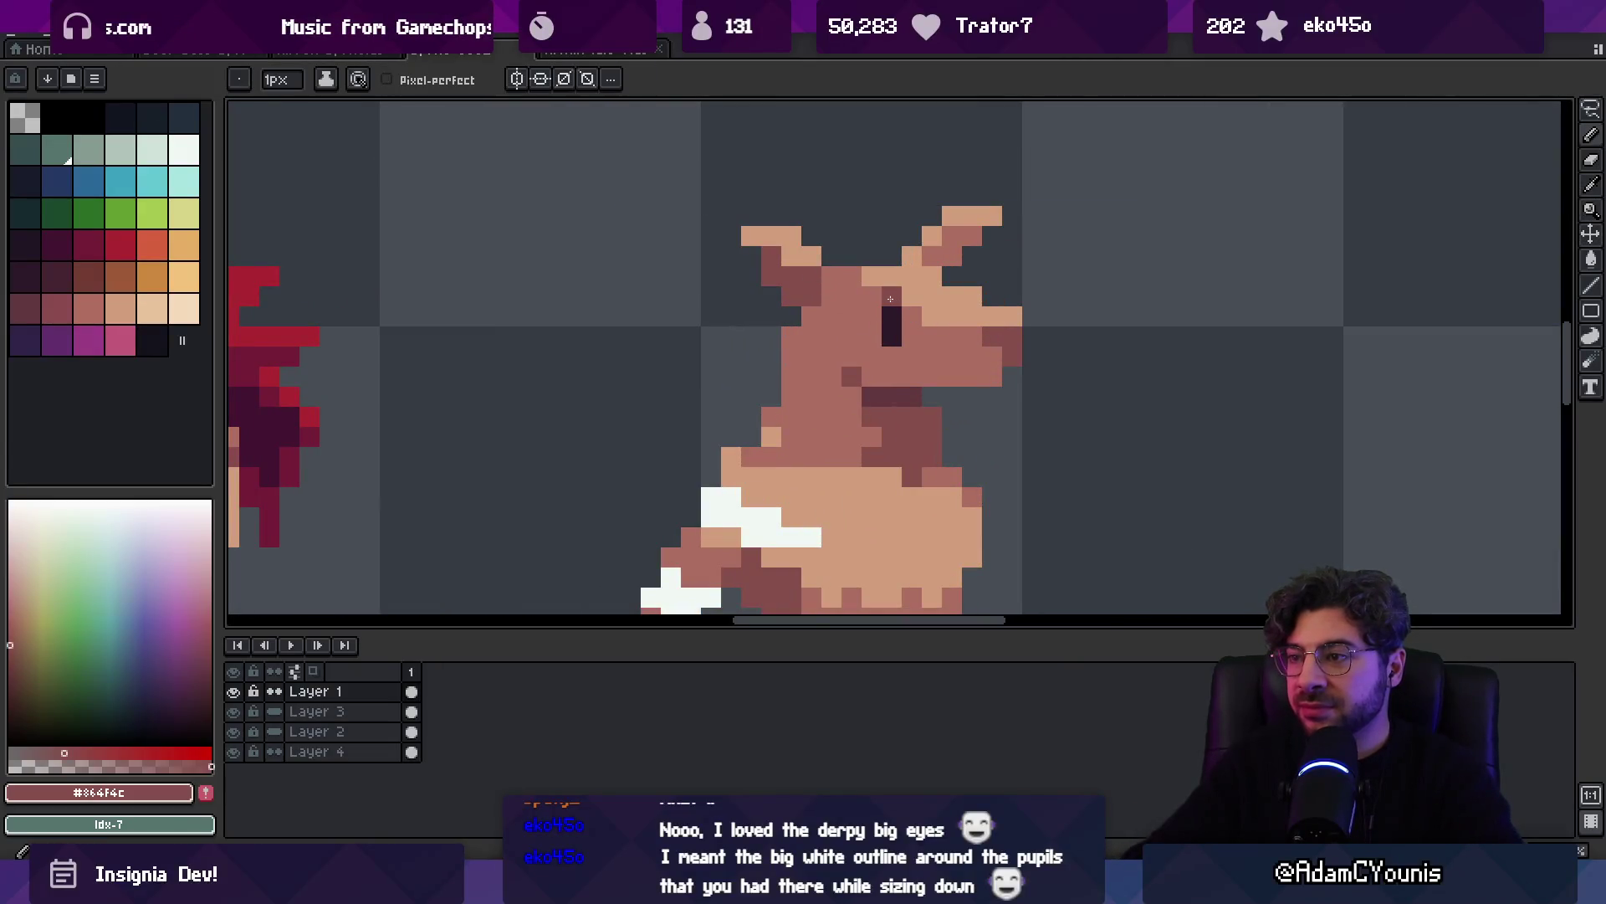
{"action": "scroll", "coordinate": [881, 300], "scroll_direction": "down", "scroll_amount": 3}
{"action": "scroll", "coordinate": [896, 313], "scroll_direction": "up", "scroll_amount": 4}
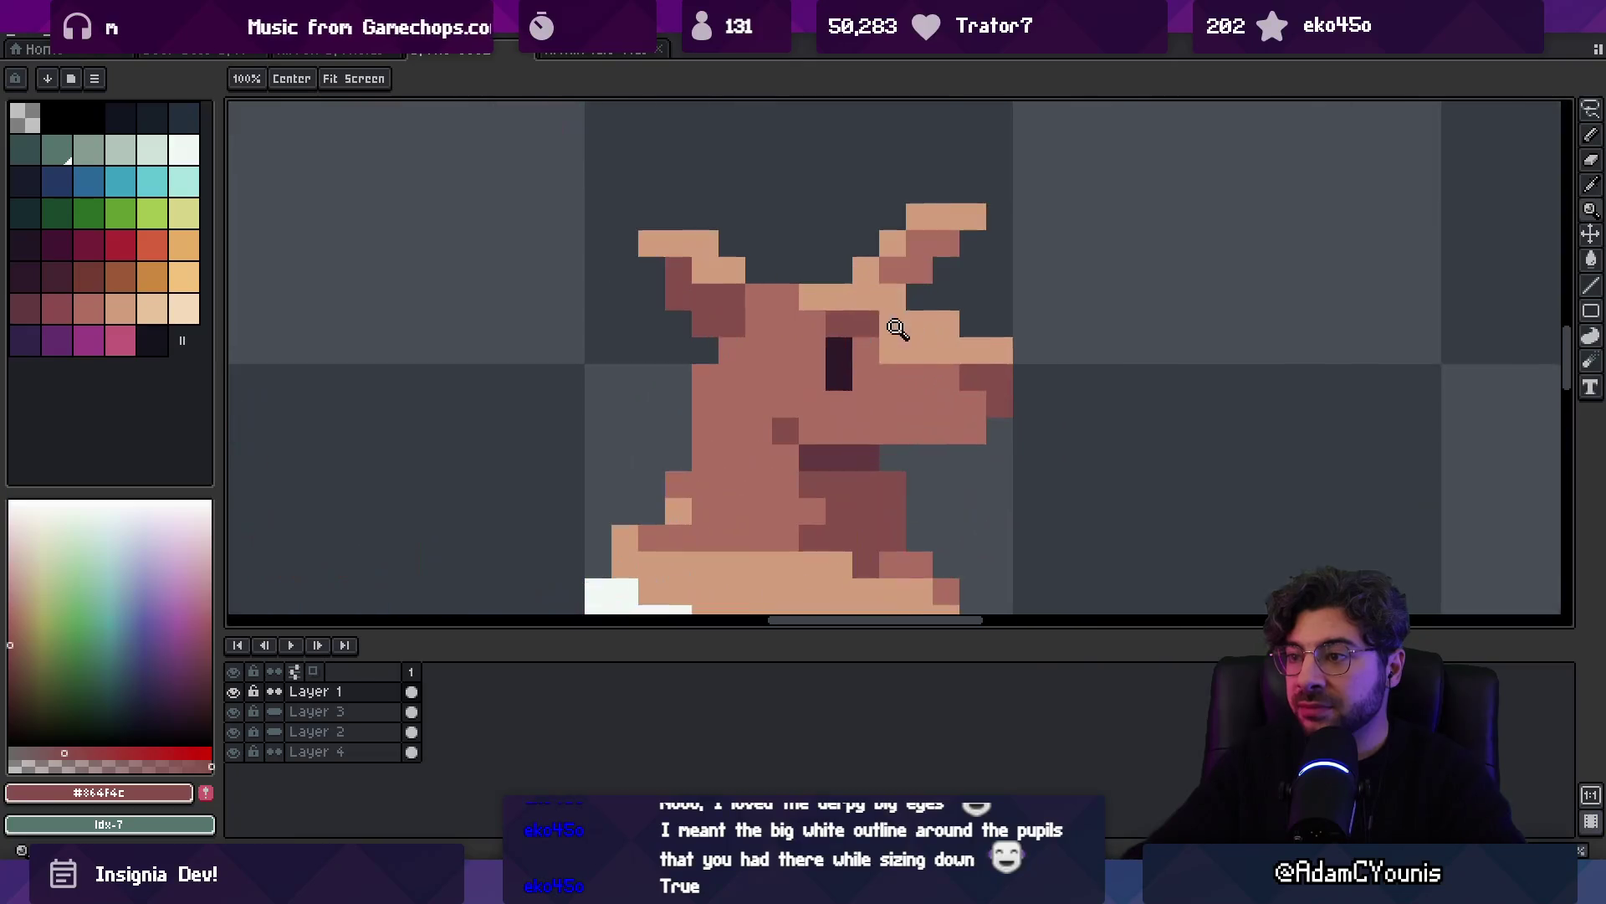
{"action": "scroll", "coordinate": [881, 333], "scroll_direction": "down", "scroll_amount": 5}
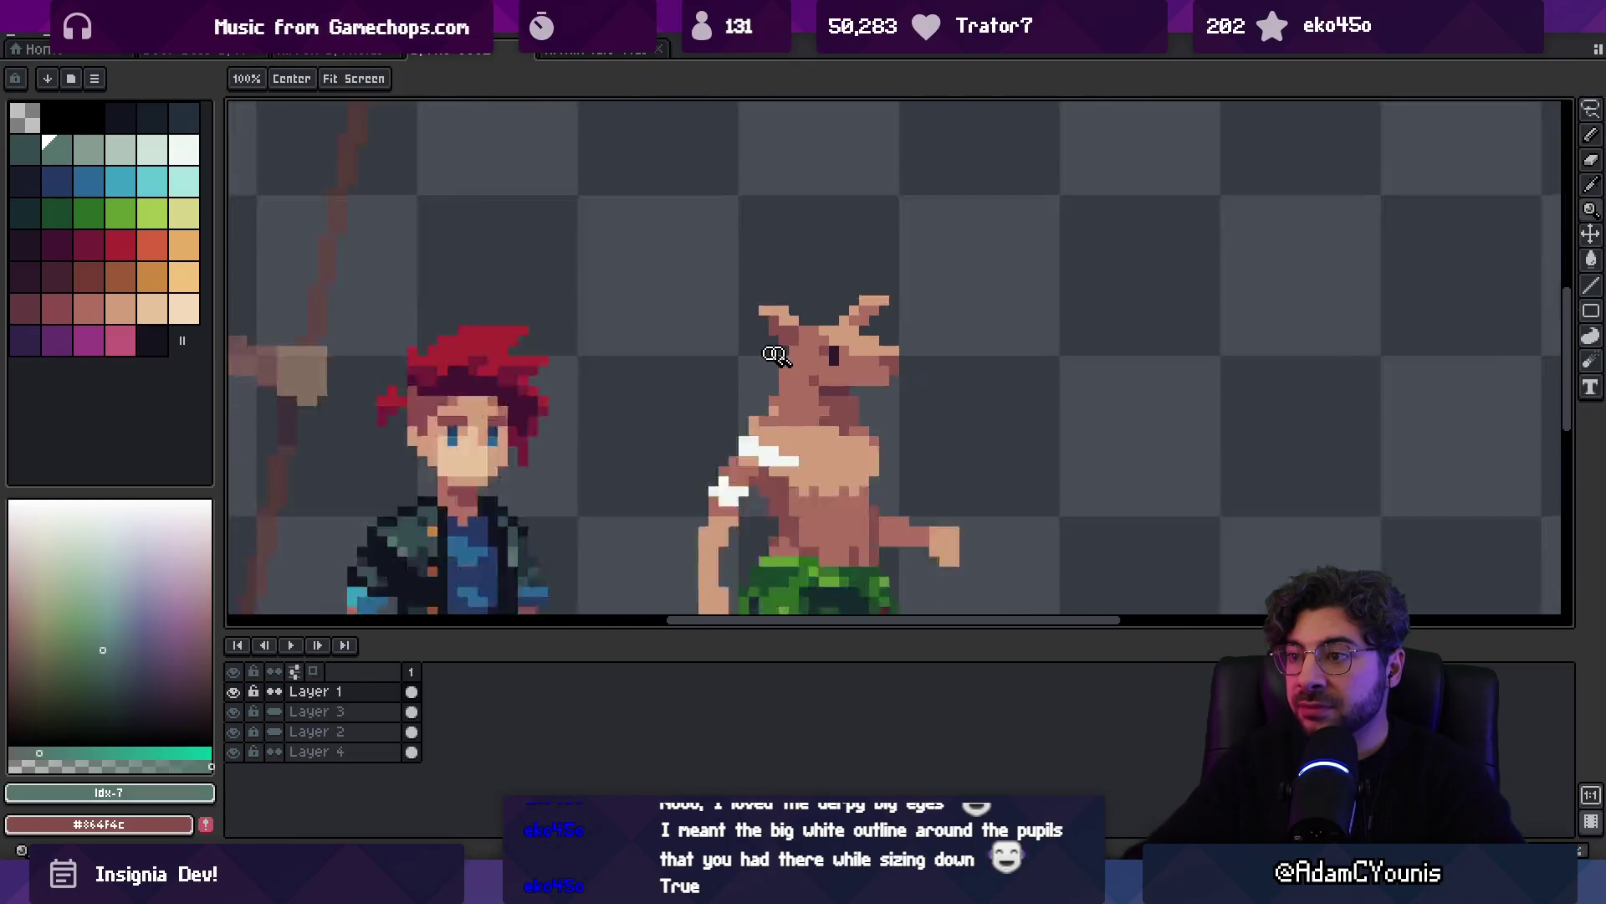
{"action": "left_click_drag", "start_coordinate": [798, 362], "coordinate": [785, 332]}
{"action": "scroll", "coordinate": [785, 333], "scroll_direction": "up", "scroll_amount": 4}
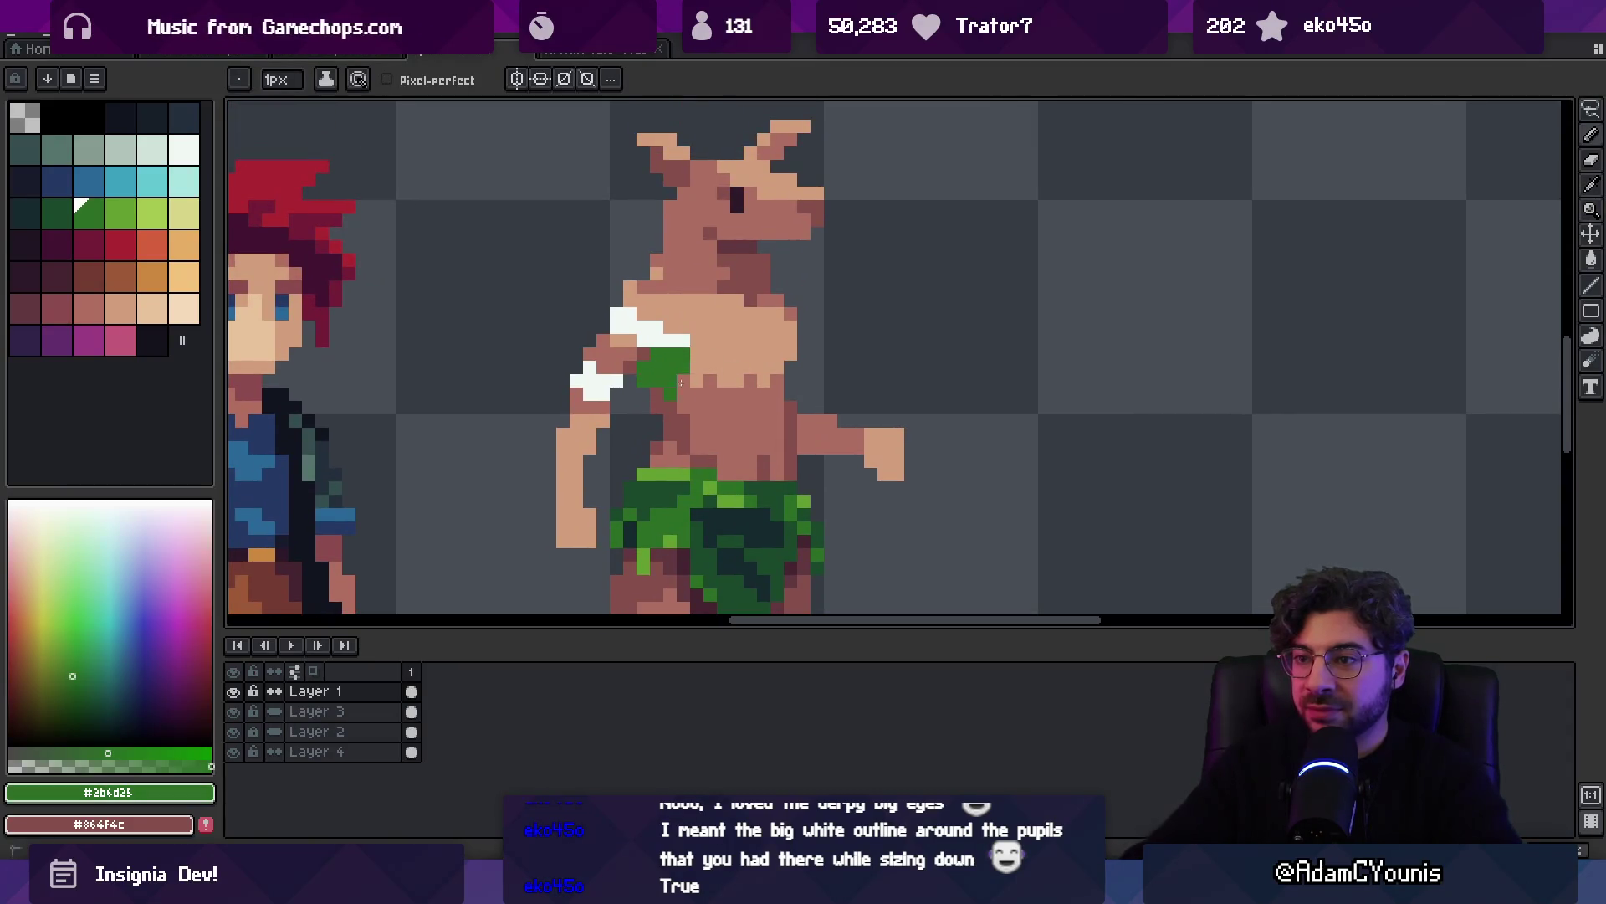
{"action": "left_click_drag", "start_coordinate": [724, 358], "coordinate": [778, 354]}
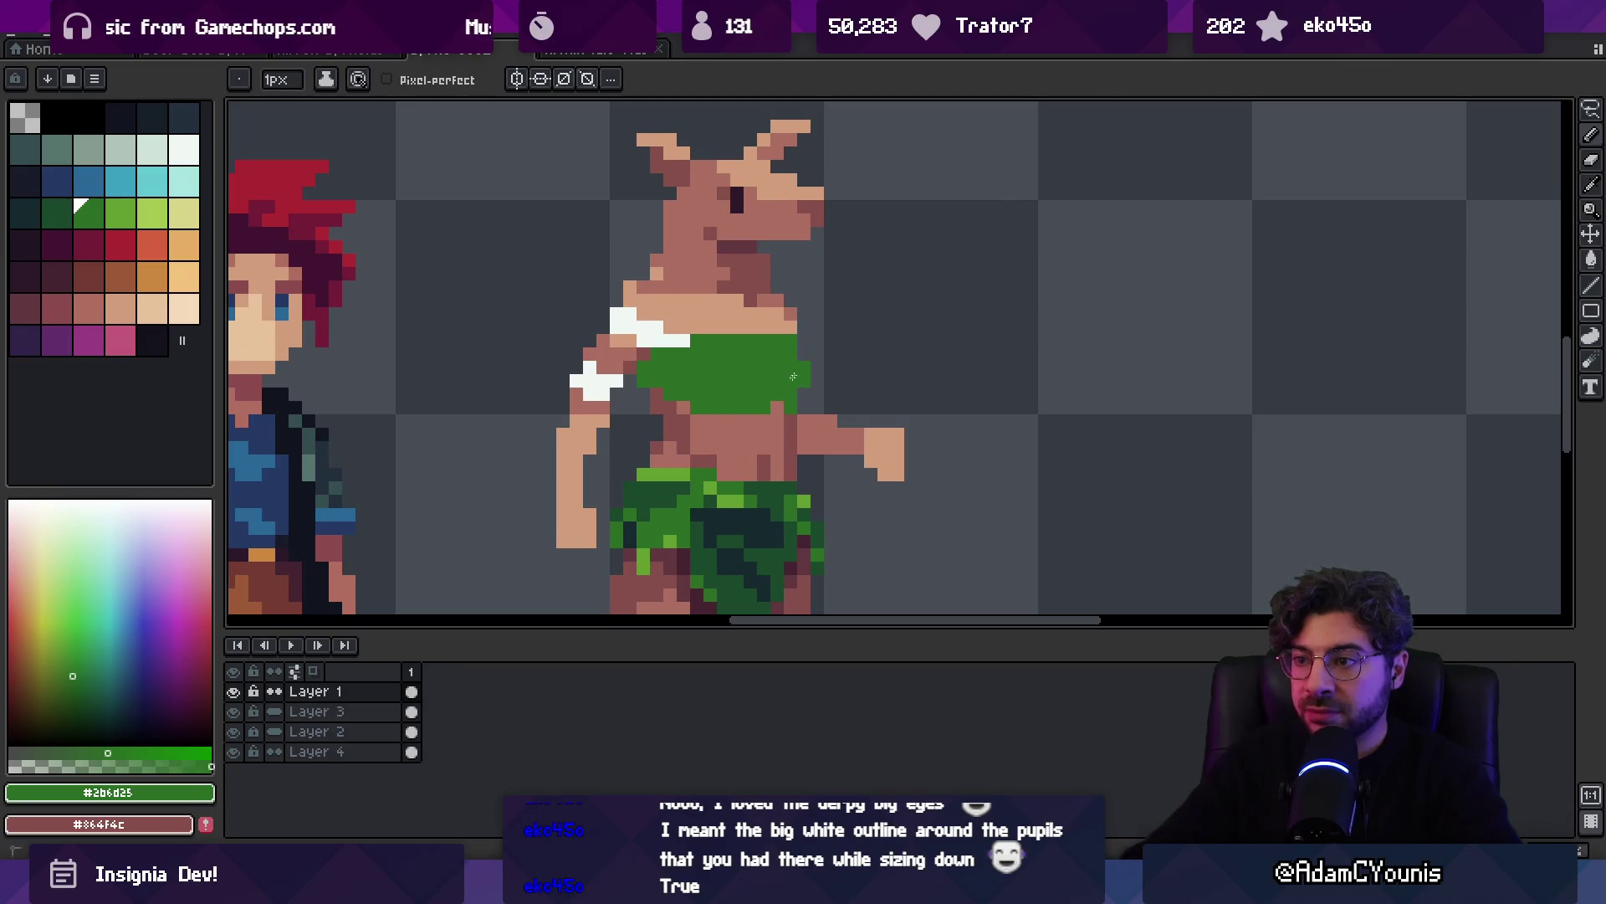
Shade the chest wrap with a few darker green pixels
{"action": "left_click", "coordinate": [746, 312], "text": "alt"}
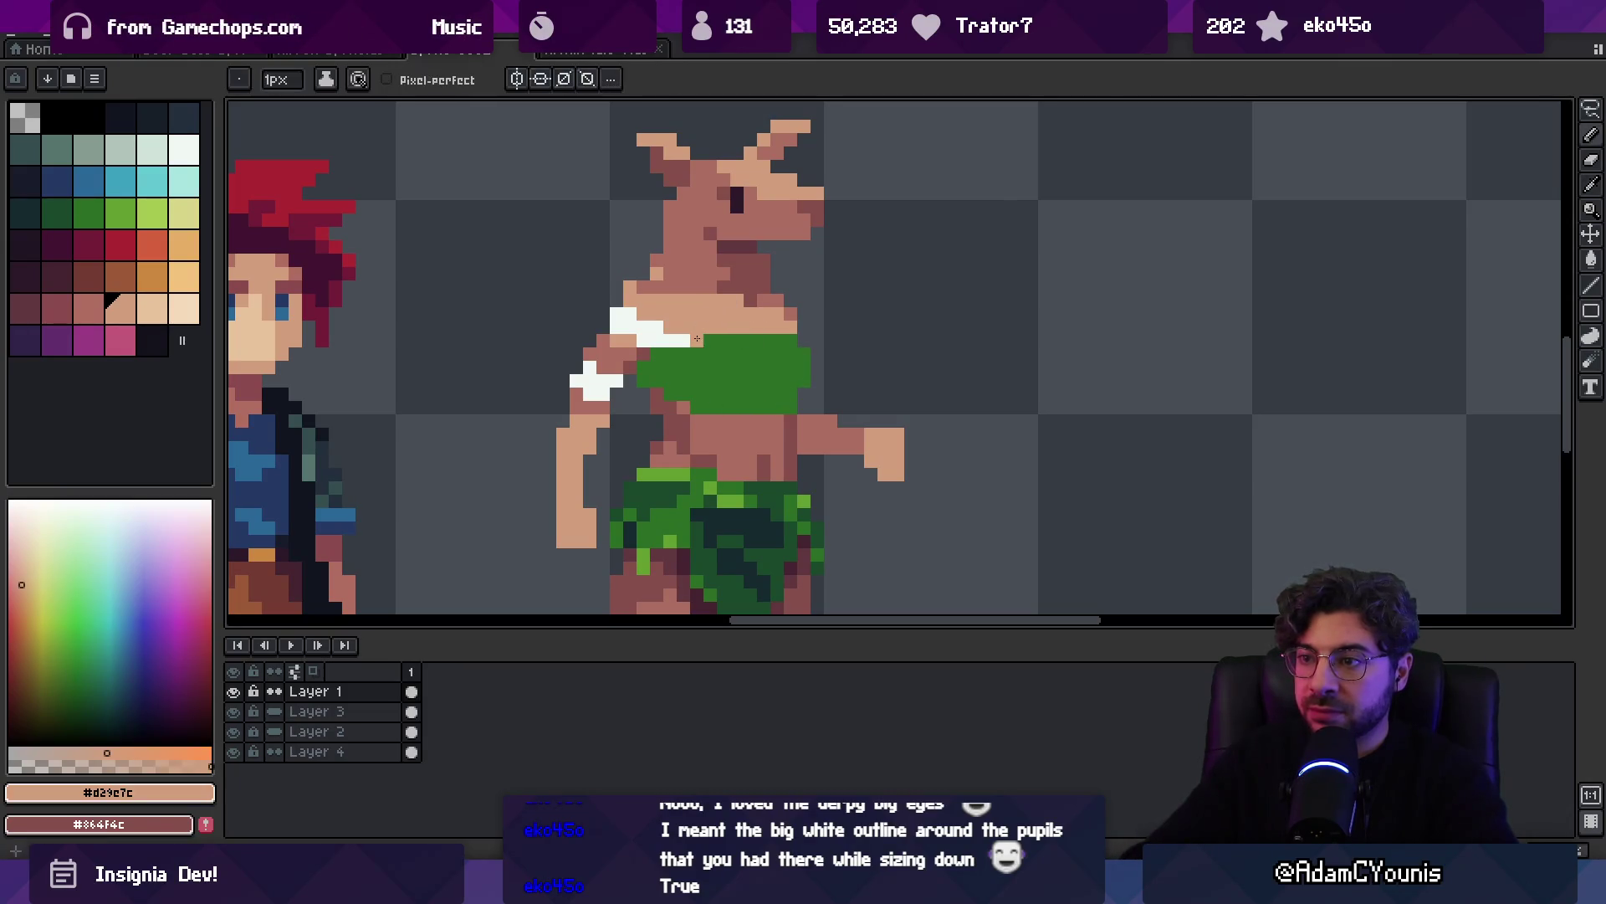
{"action": "left_click", "coordinate": [657, 452], "text": "alt"}
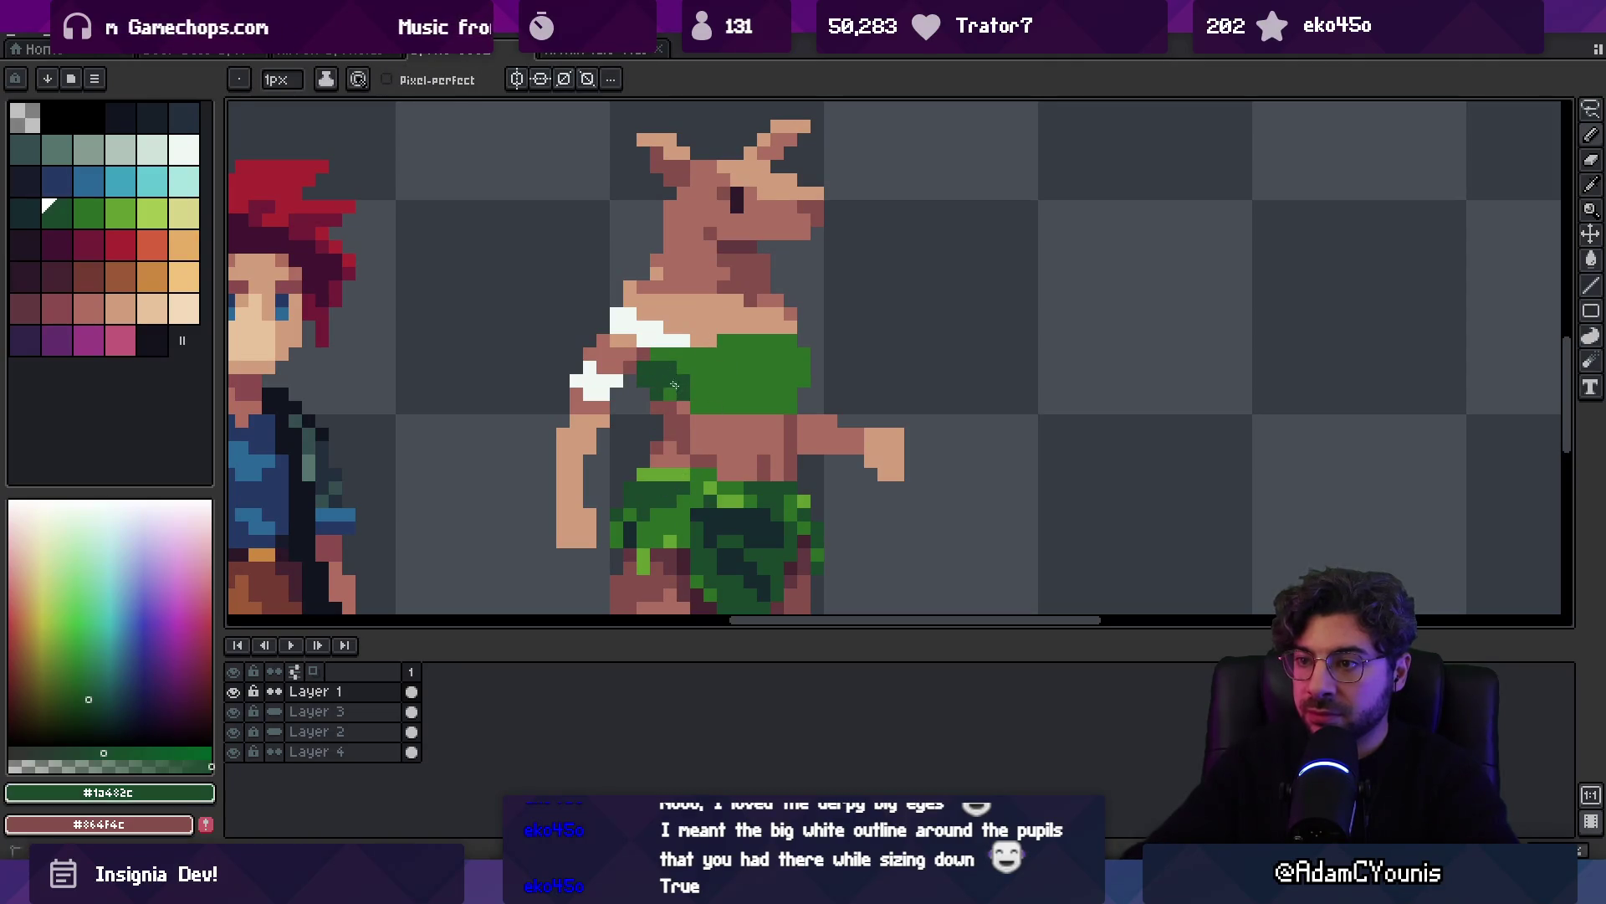
{"action": "left_click", "coordinate": [707, 399]}
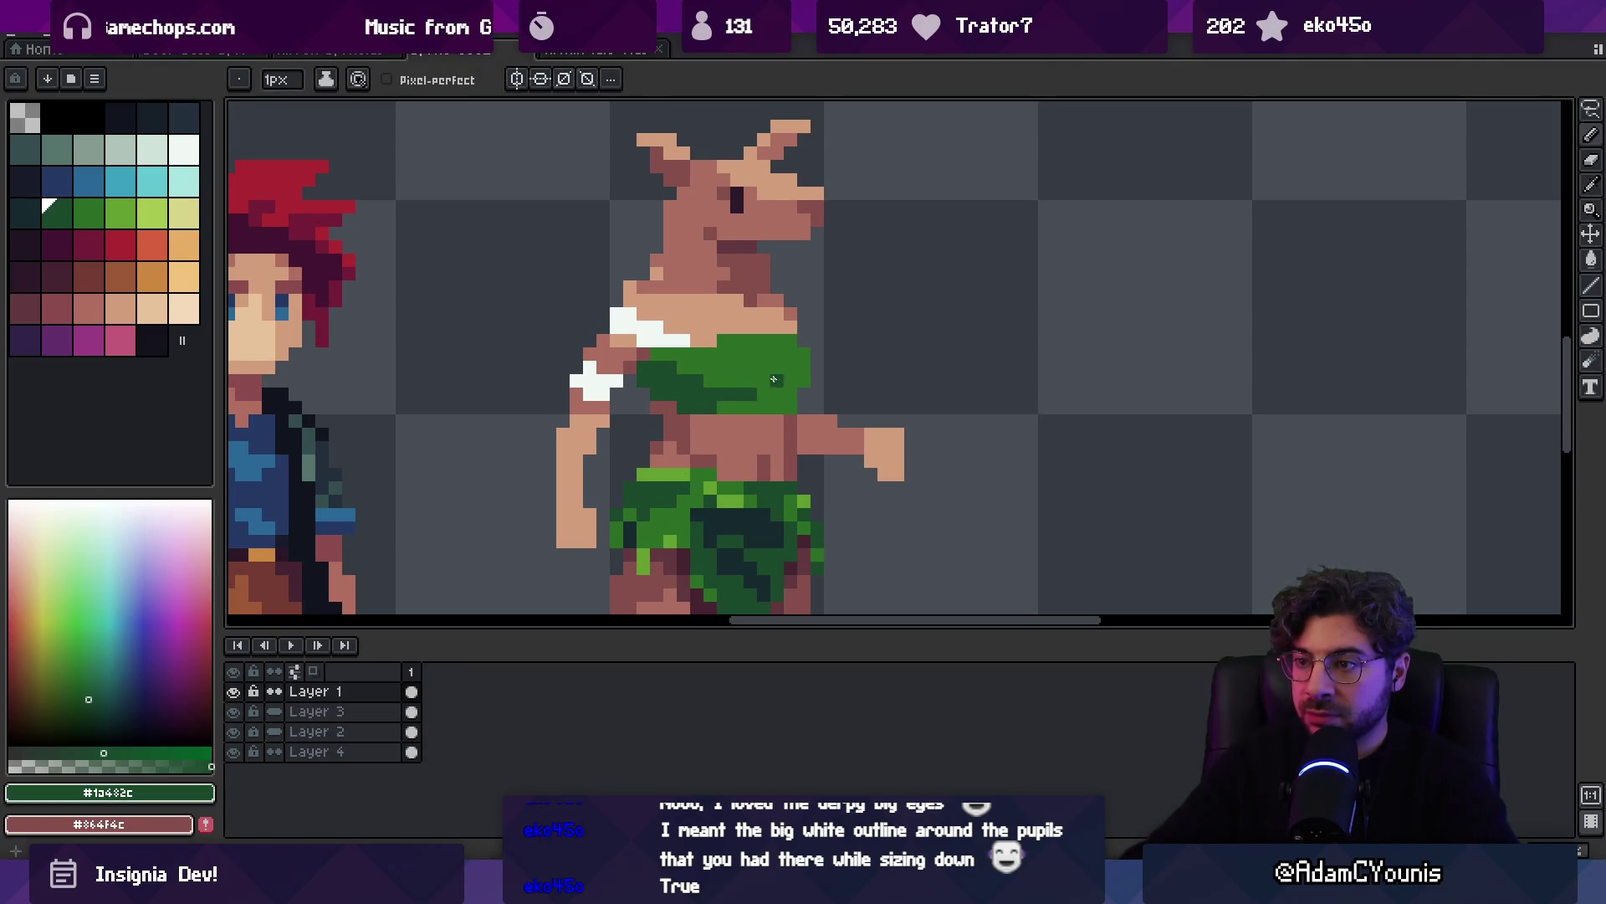
{"action": "key", "text": "z"}
{"action": "scroll", "coordinate": [771, 352], "scroll_direction": "down", "scroll_amount": 4}
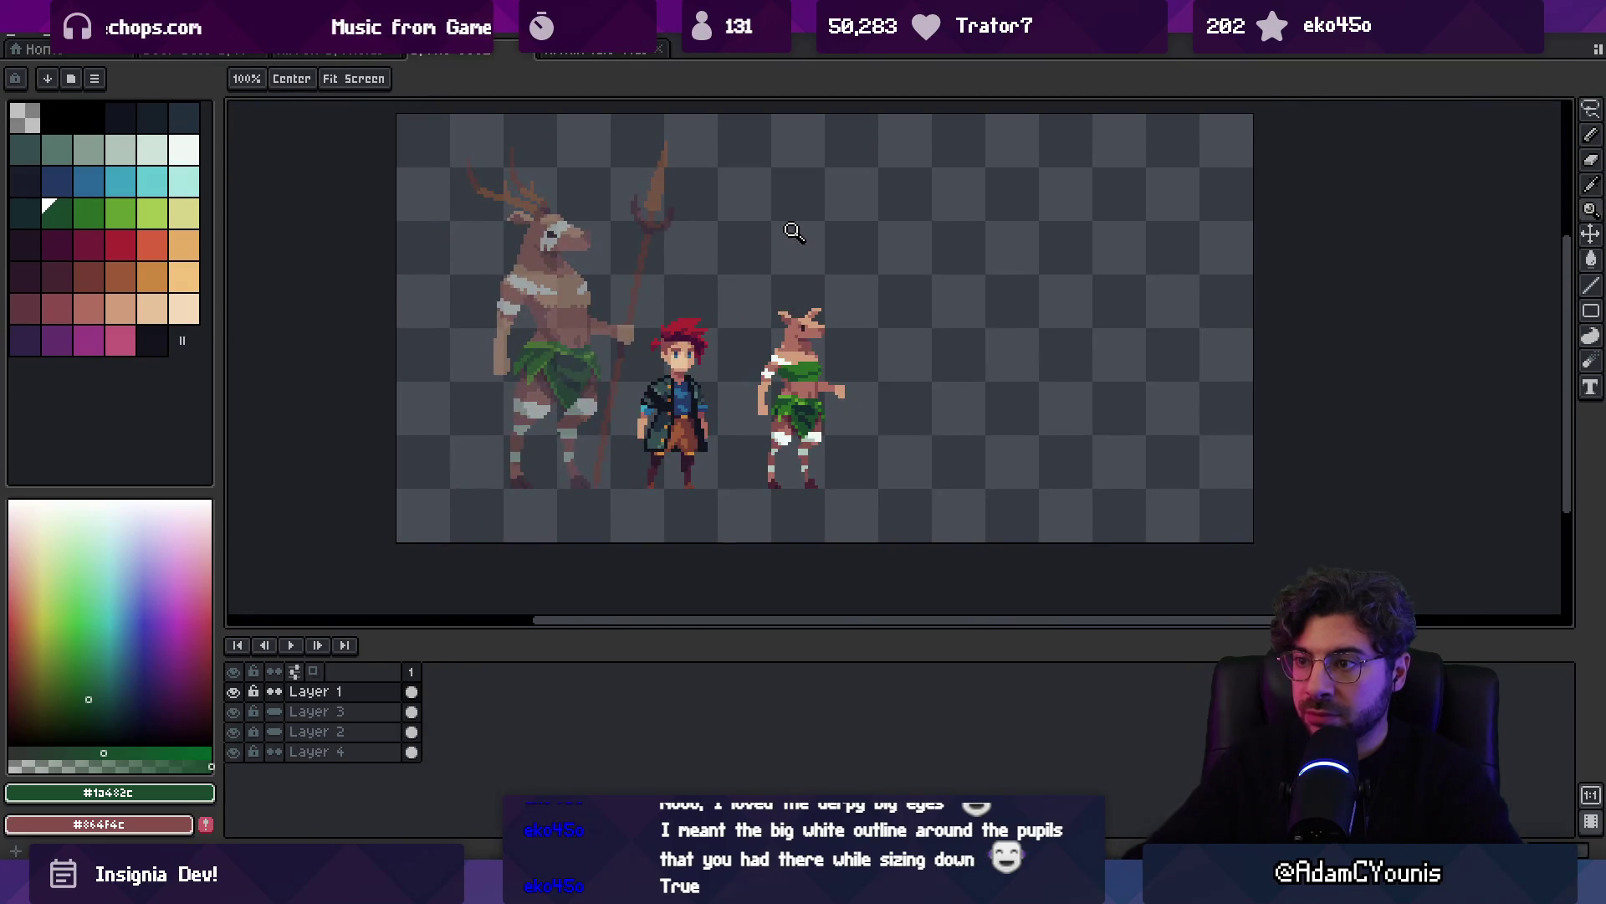
Marquee-select the small deer's leg and move it down one pixel
{"action": "scroll", "coordinate": [815, 335], "scroll_direction": "up", "scroll_amount": 3}
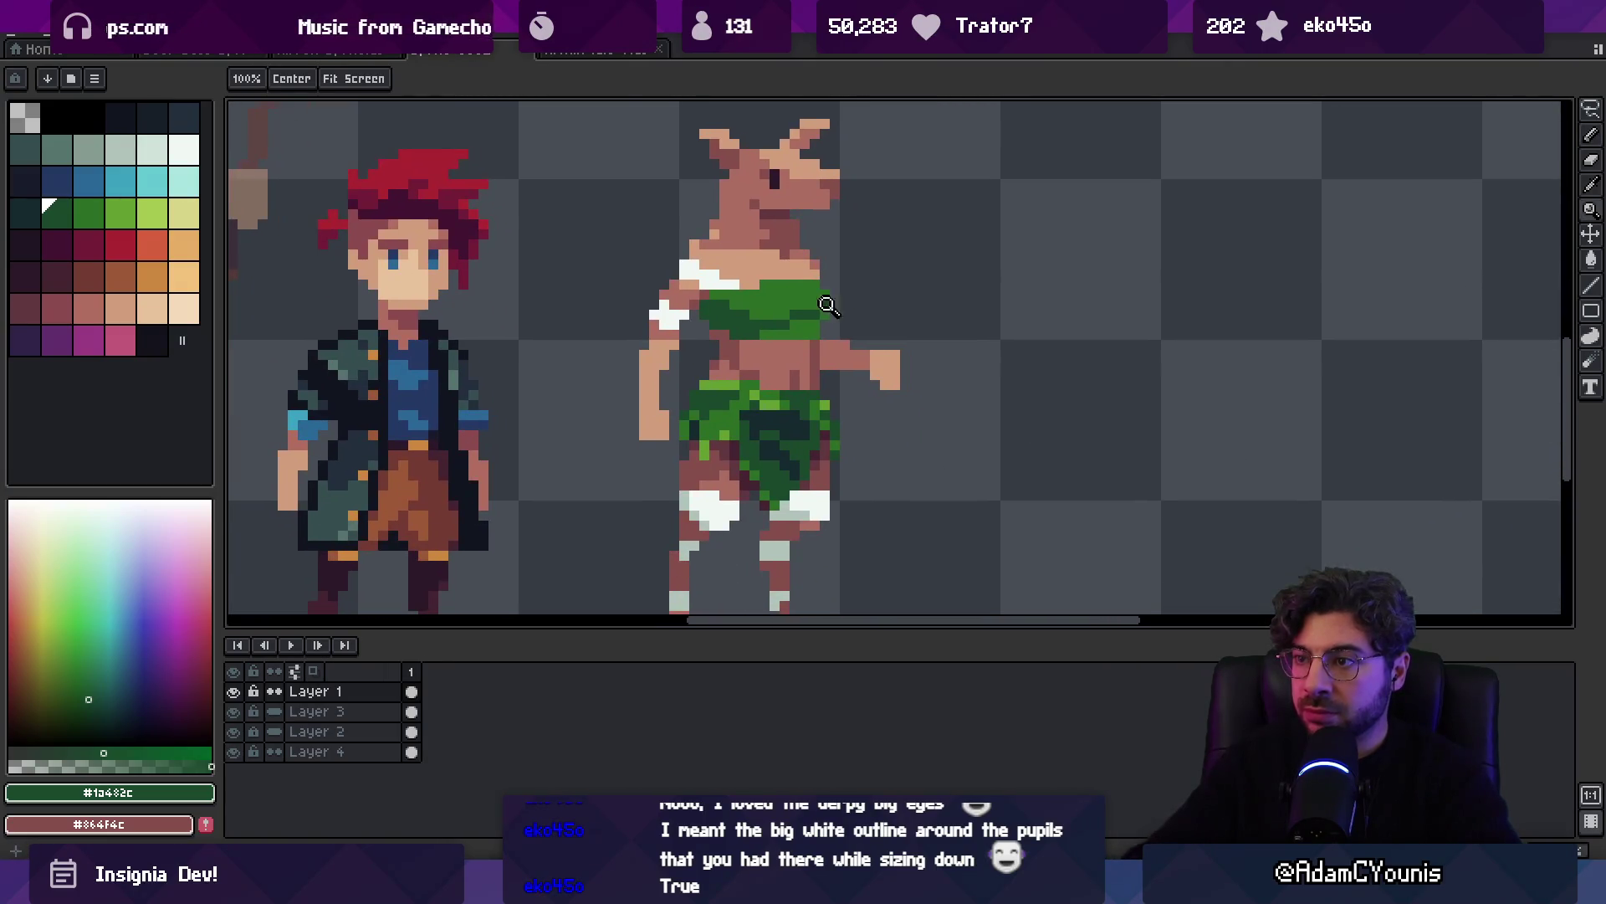
{"action": "key", "text": "b"}
{"action": "left_click_drag", "start_coordinate": [901, 361], "coordinate": [817, 352]}
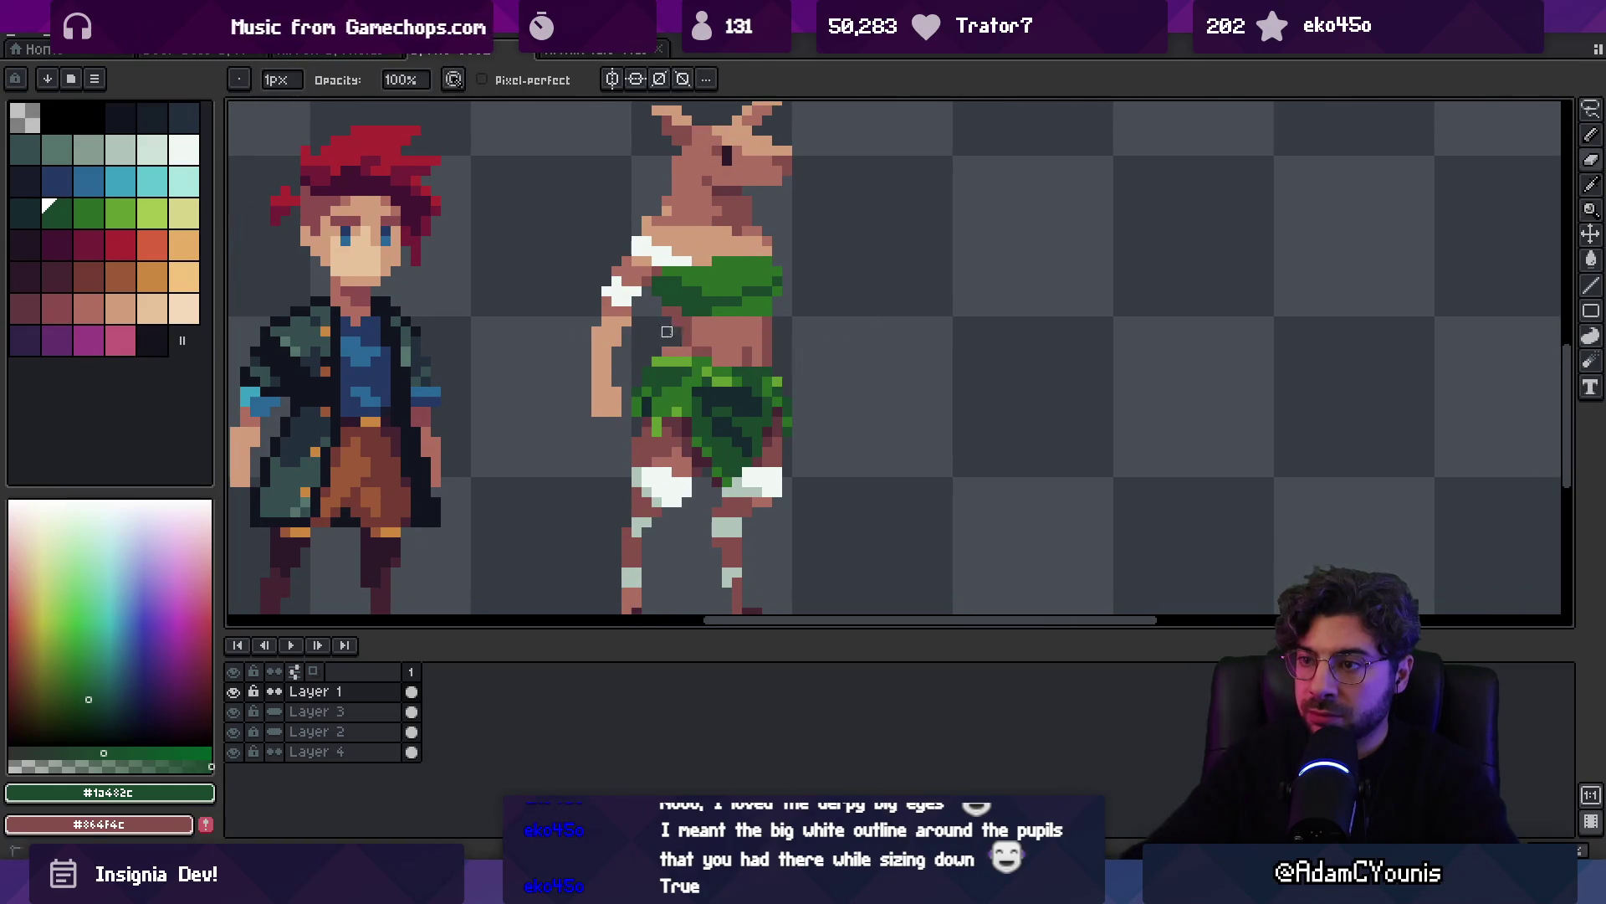
{"action": "left_click", "coordinate": [667, 332], "text": "alt"}
{"action": "key", "text": "z"}
{"action": "scroll", "coordinate": [744, 317], "scroll_direction": "down", "scroll_amount": 3}
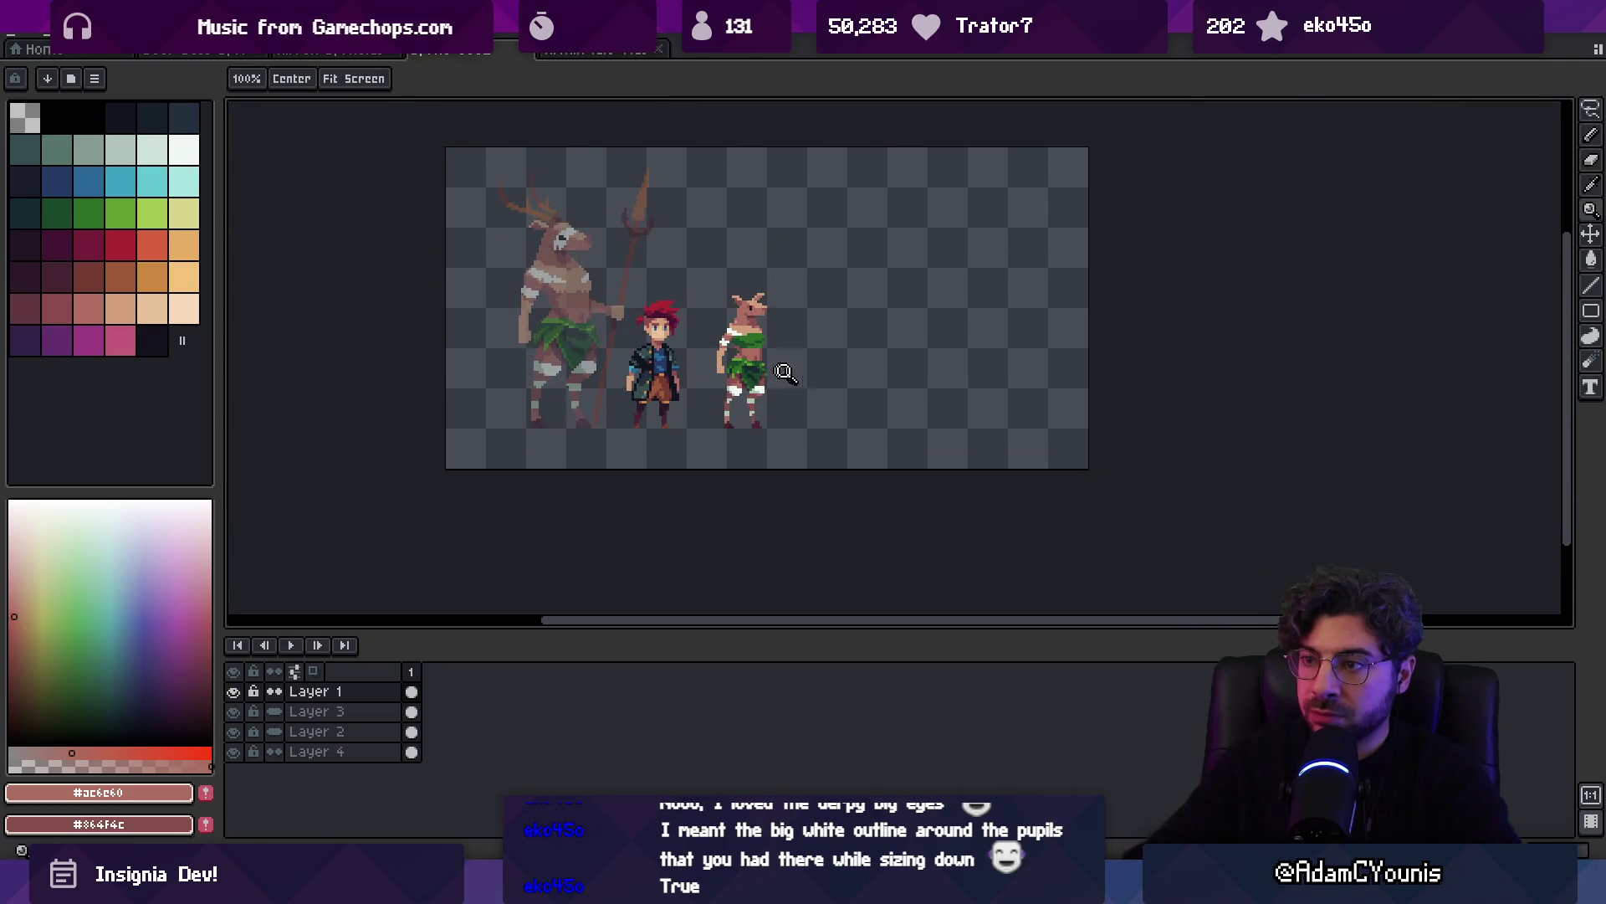
{"action": "scroll", "coordinate": [784, 371], "scroll_direction": "up", "scroll_amount": 3}
{"action": "key", "text": "m"}
{"action": "mouse_move", "coordinate": [725, 362]}
{"action": "left_mouse_down"}
{"action": "mouse_move", "coordinate": [797, 518]}
{"action": "mouse_move", "coordinate": [833, 542]}
{"action": "left_mouse_up"}
{"action": "left_click_drag", "start_coordinate": [761, 428], "coordinate": [761, 438]}
{"action": "key", "text": "b"}
Redraw the right foot one pixel further left in mid-brown #ac6c60
{"action": "left_click", "coordinate": [774, 365], "text": "alt"}
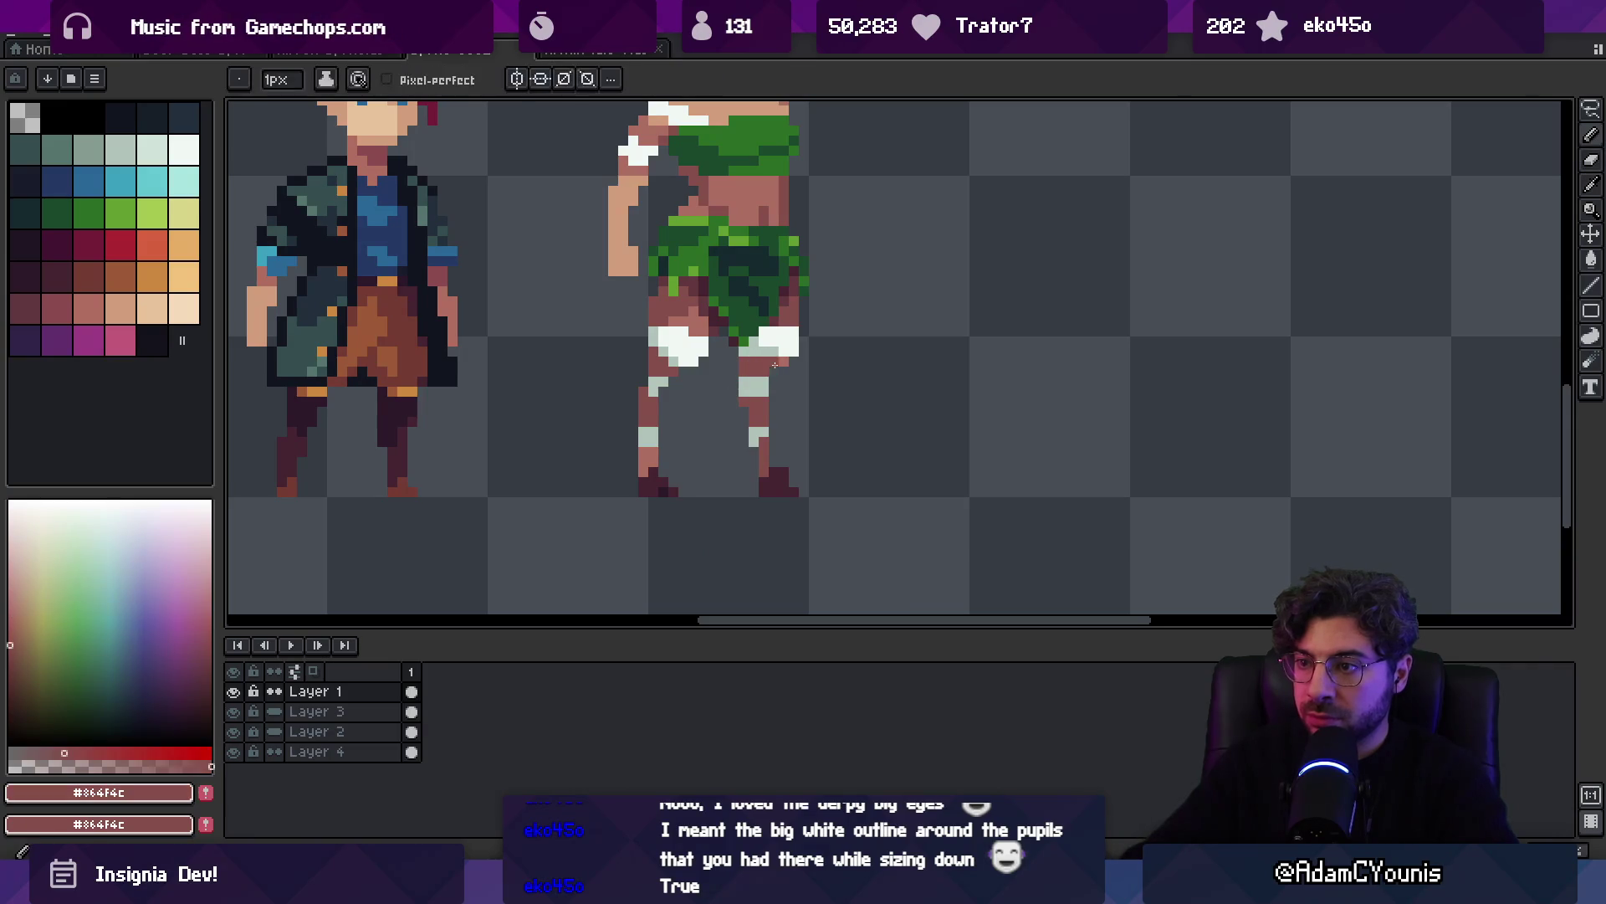
{"action": "left_click", "coordinate": [774, 365], "text": "alt"}
{"action": "key", "text": "z"}
{"action": "scroll", "coordinate": [774, 365], "scroll_direction": "down", "scroll_amount": 4}
{"action": "scroll", "coordinate": [745, 400], "scroll_direction": "up", "scroll_amount": 4}
{"action": "key", "text": "b"}
{"action": "mouse_move", "coordinate": [759, 413]}
{"action": "left_mouse_down"}
{"action": "mouse_move", "coordinate": [759, 426]}
{"action": "mouse_move", "coordinate": [715, 409]}
{"action": "left_mouse_up"}
Touch up the foot pixels with brown #864f4c and the dark hoof colour #452531
{"action": "left_click", "coordinate": [718, 368], "text": "alt"}
{"action": "key", "text": "b"}
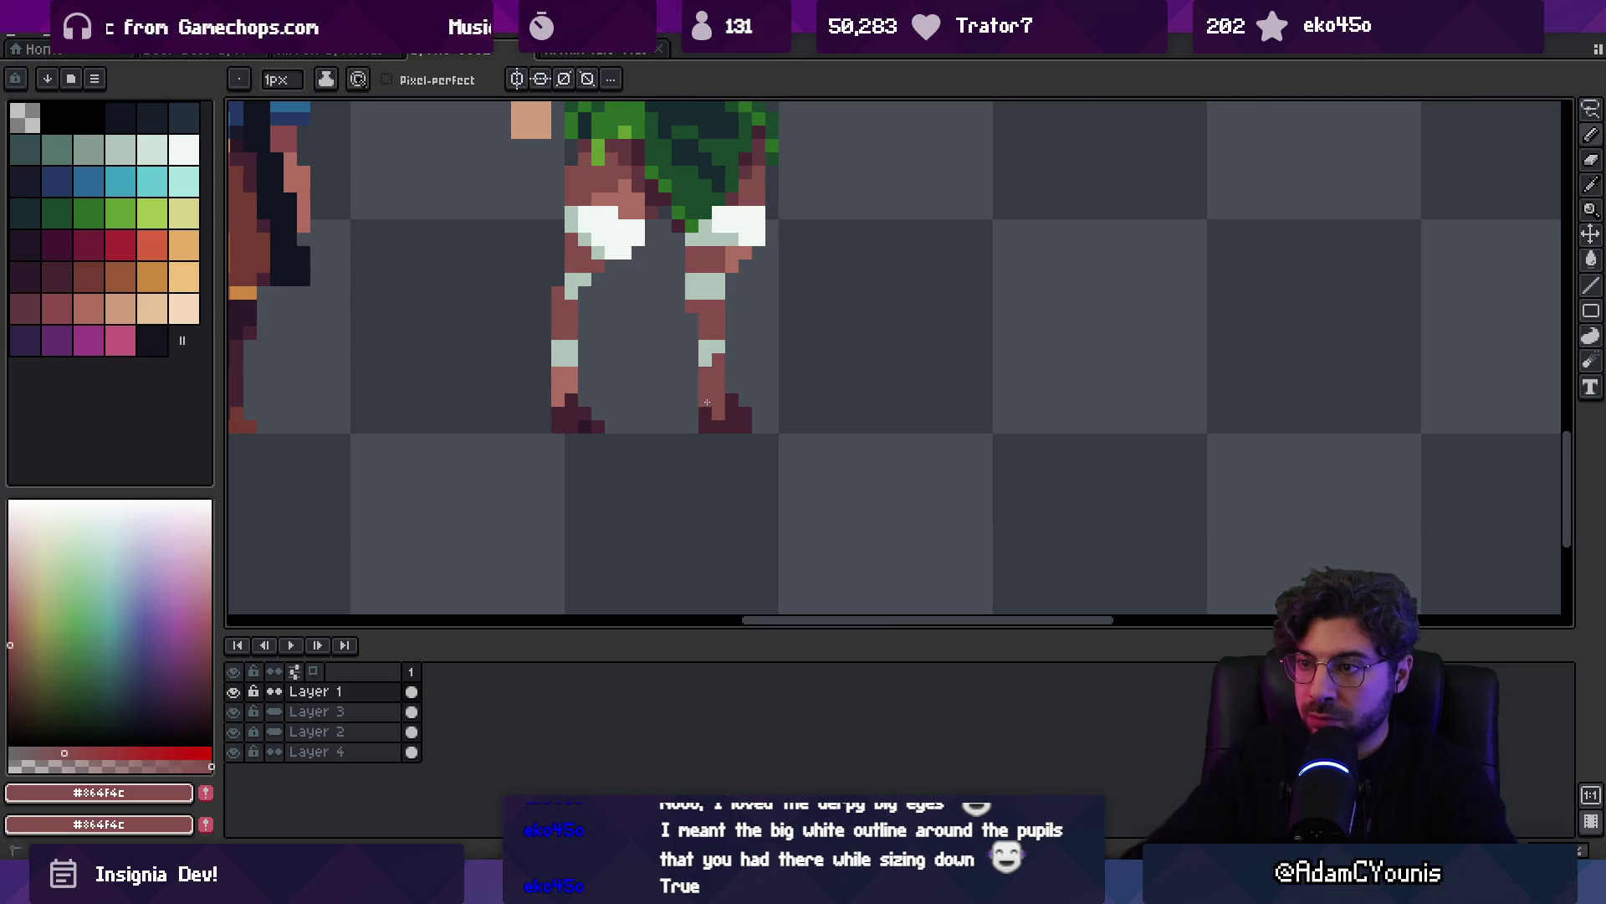
{"action": "key", "text": "b"}
{"action": "left_click", "coordinate": [707, 409]}
{"action": "left_click", "coordinate": [732, 413], "text": "alt"}
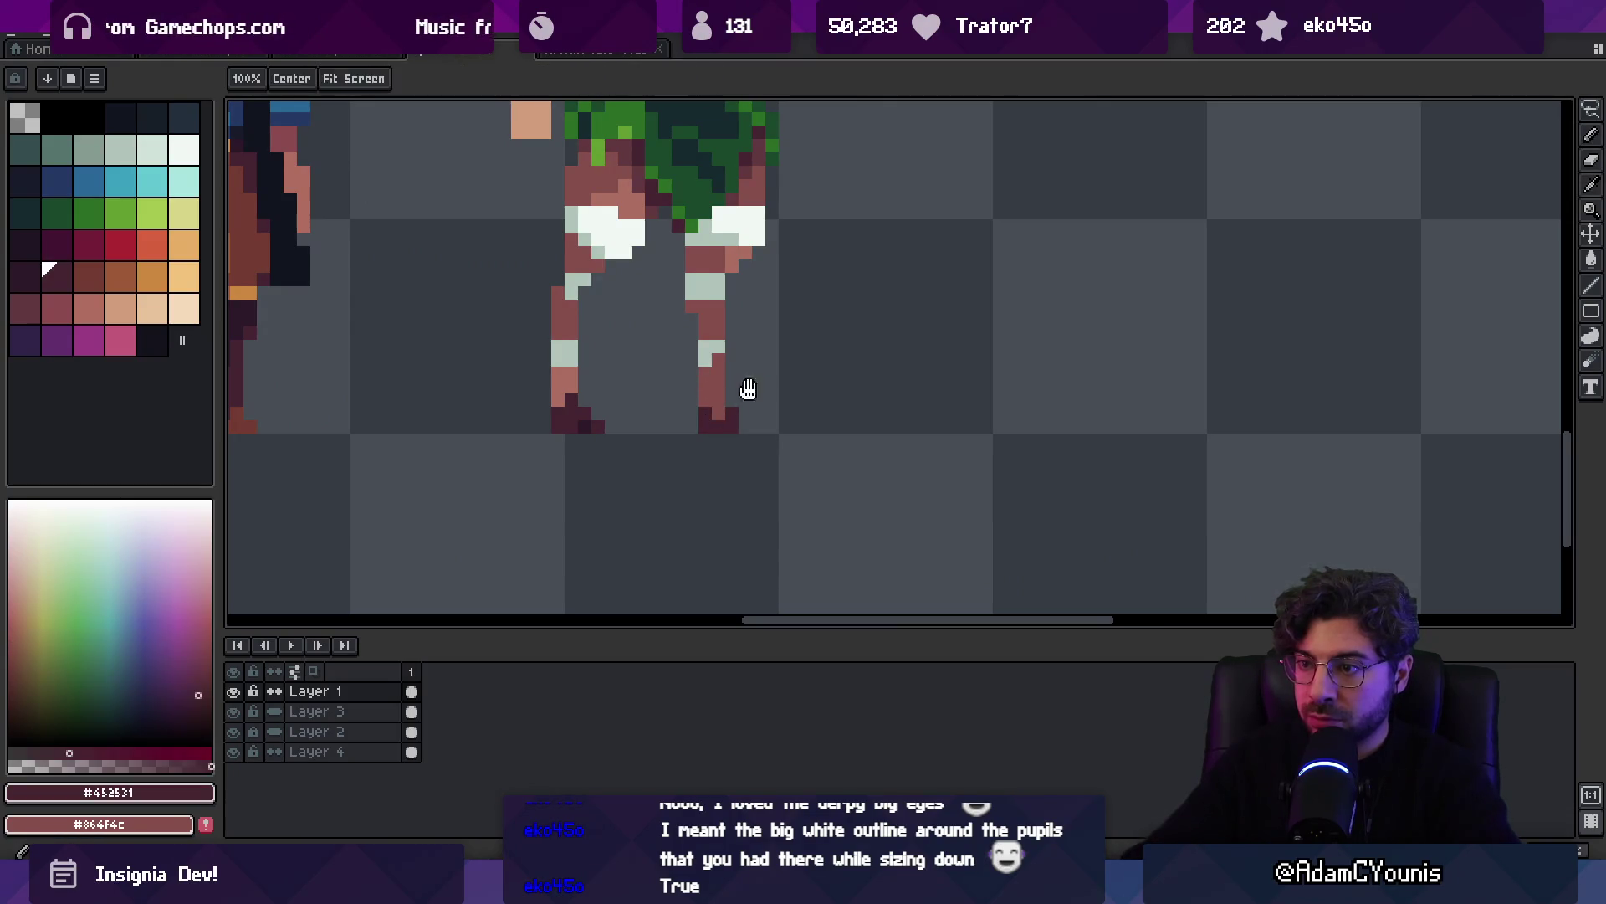
{"action": "scroll", "coordinate": [746, 391], "scroll_direction": "down", "scroll_amount": 1}
{"action": "scroll", "coordinate": [764, 430], "scroll_direction": "up", "scroll_amount": 1}
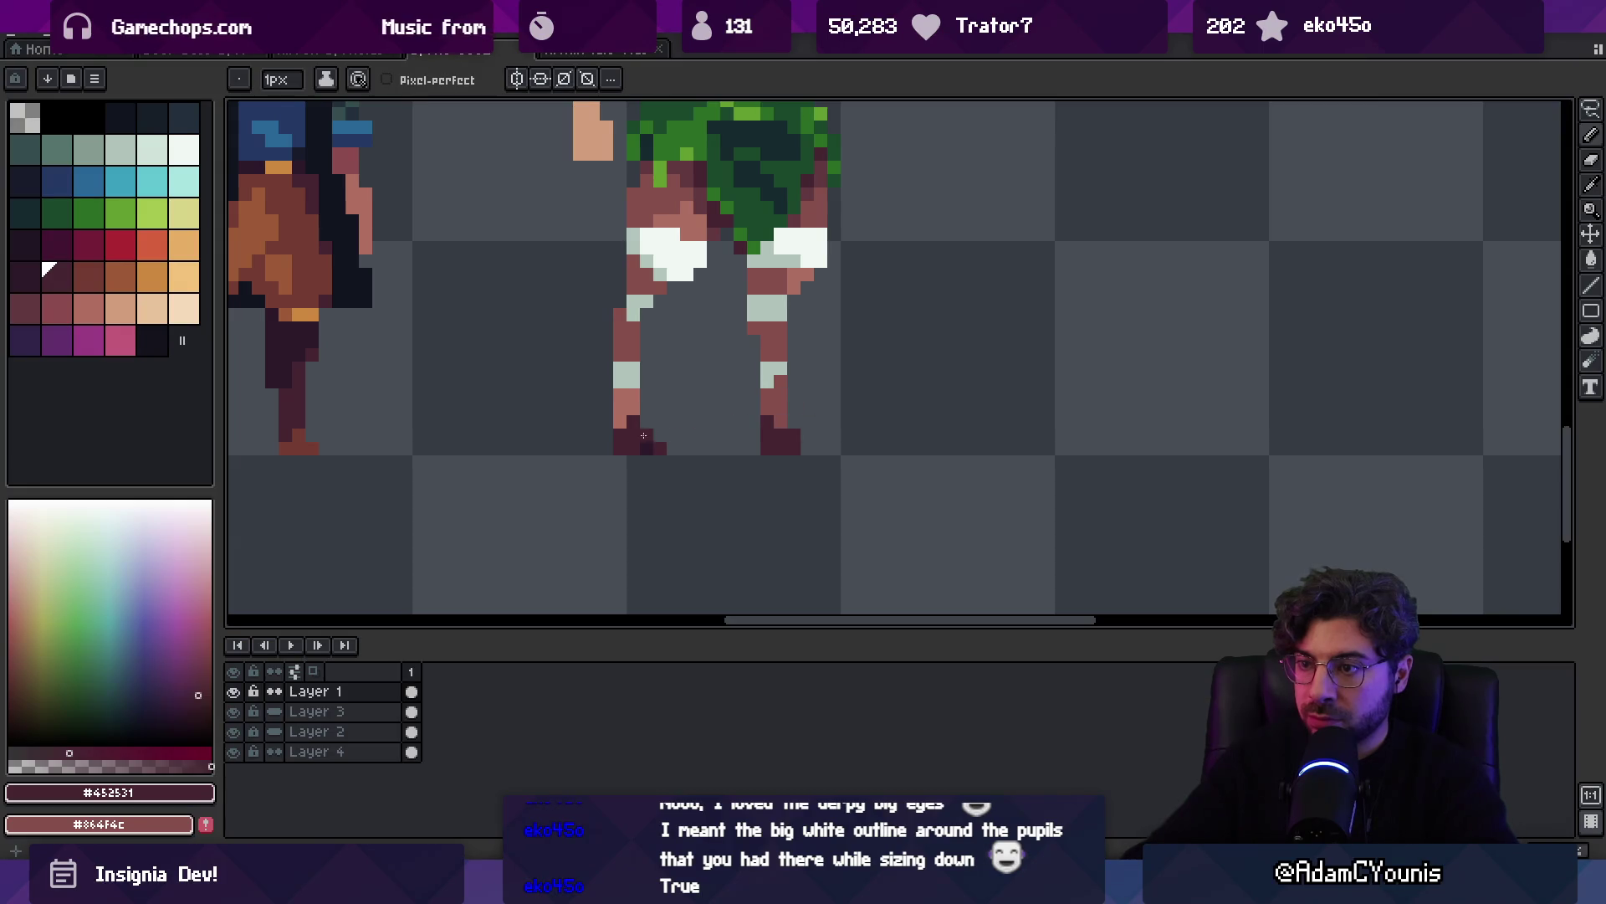
{"action": "key", "text": "b"}
{"action": "key", "text": "z"}
{"action": "scroll", "coordinate": [692, 433], "scroll_direction": "down", "scroll_amount": 5}
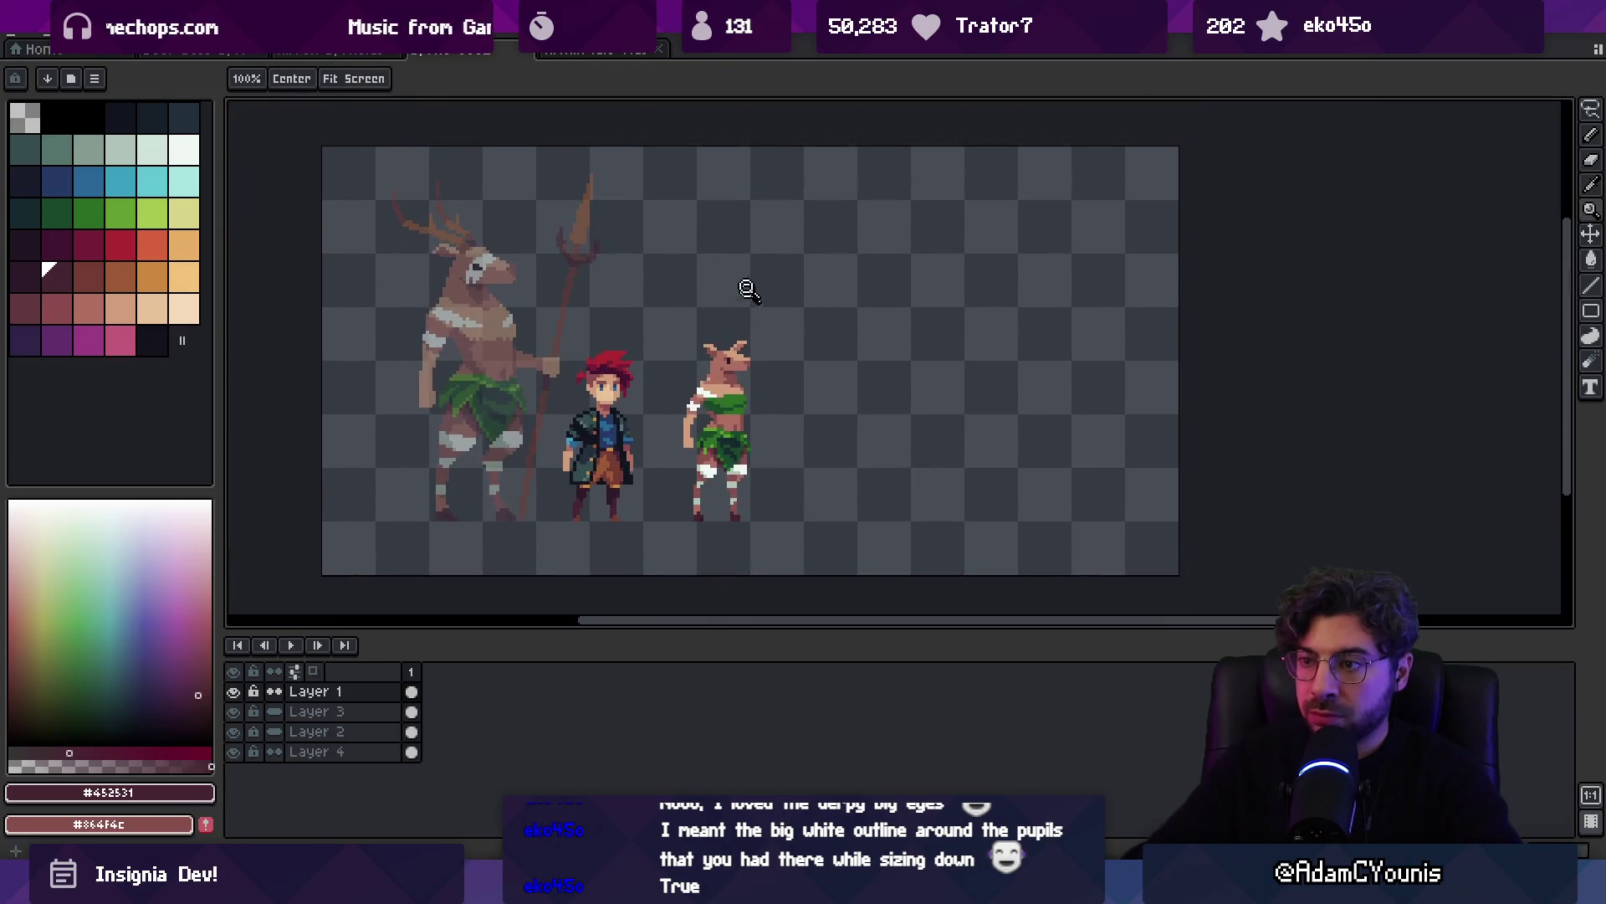
{"action": "scroll", "coordinate": [743, 356], "scroll_direction": "up", "scroll_amount": 2}
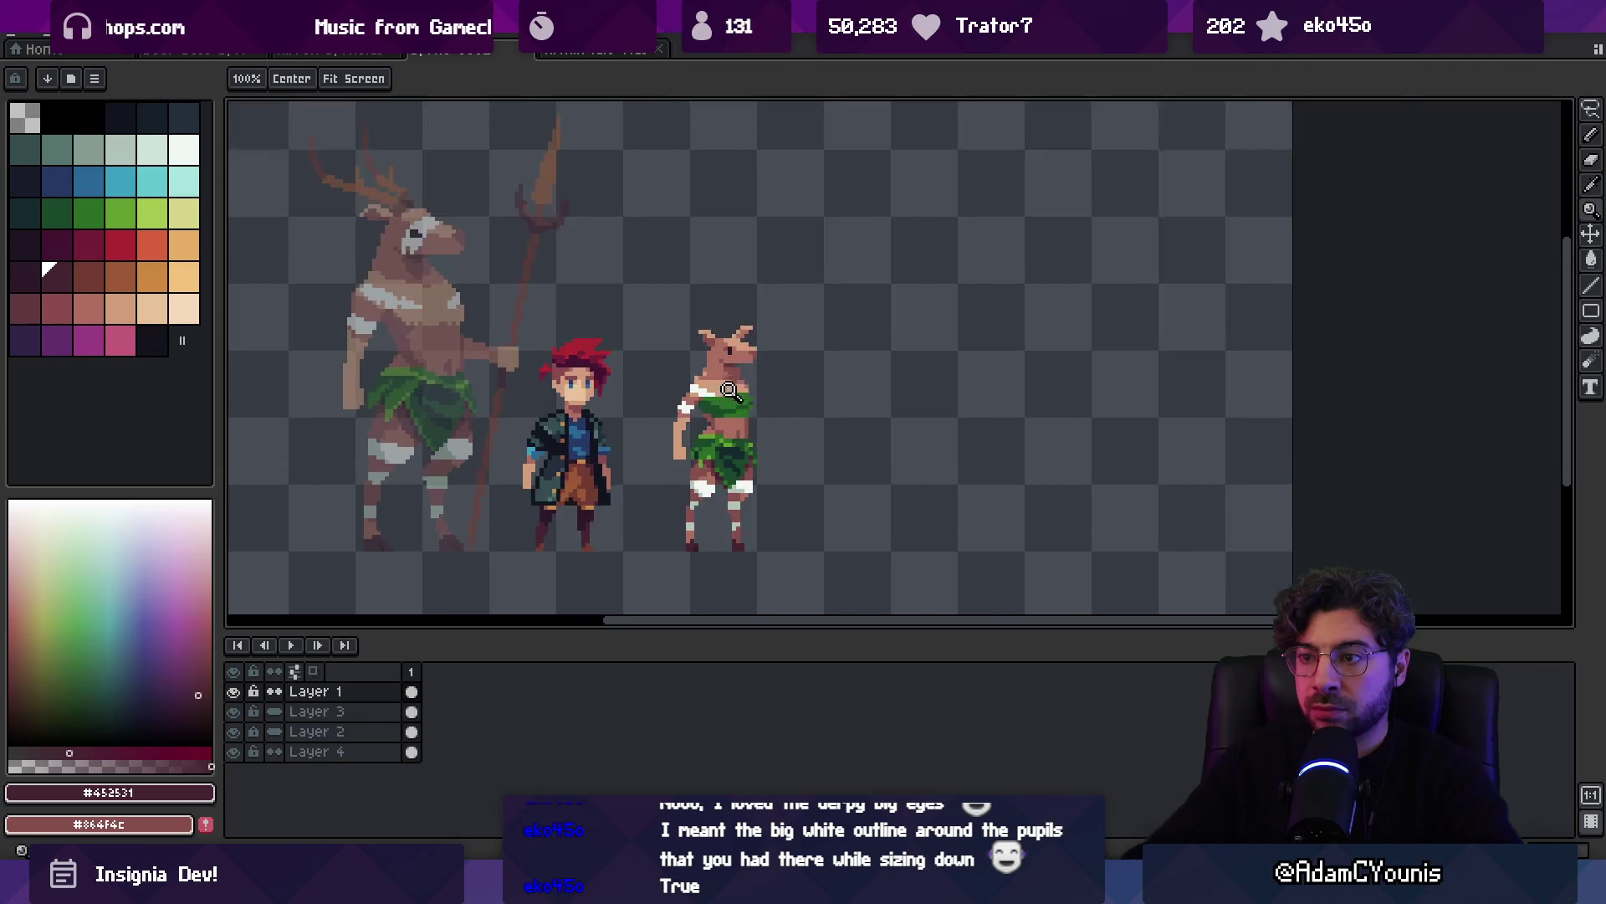
{"action": "key", "text": "b"}
{"action": "scroll", "coordinate": [647, 369], "scroll_direction": "up", "scroll_amount": 2}
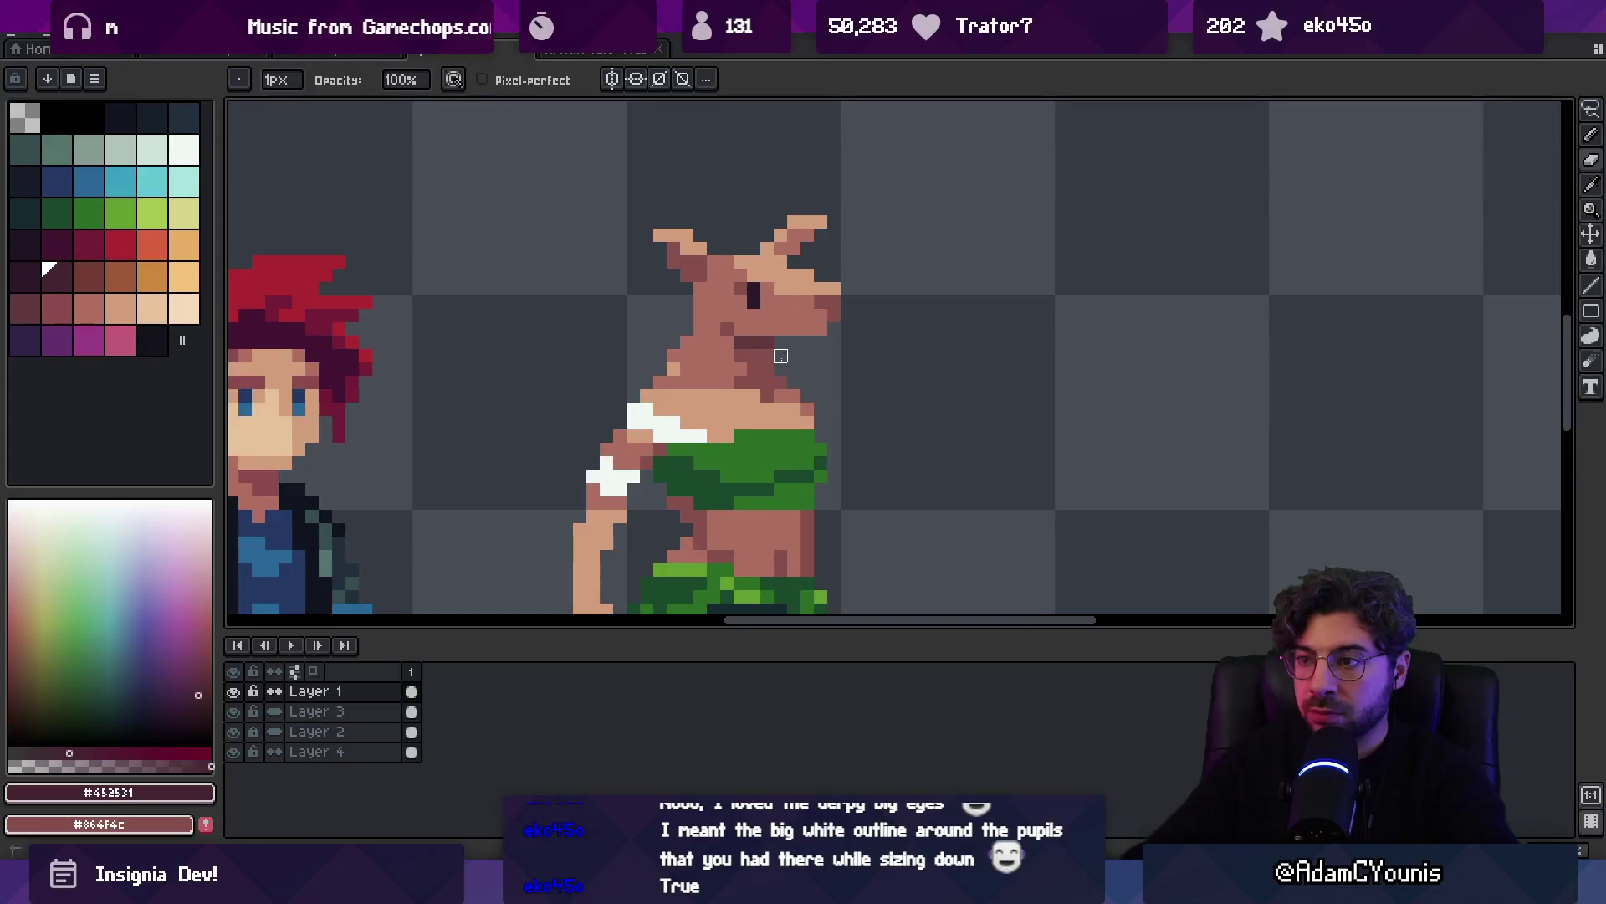
Erase the white and pink shoulder-edge pixels and paint skin along the small deer's arm
{"action": "key", "text": "i"}
{"action": "left_click", "coordinate": [702, 369]}
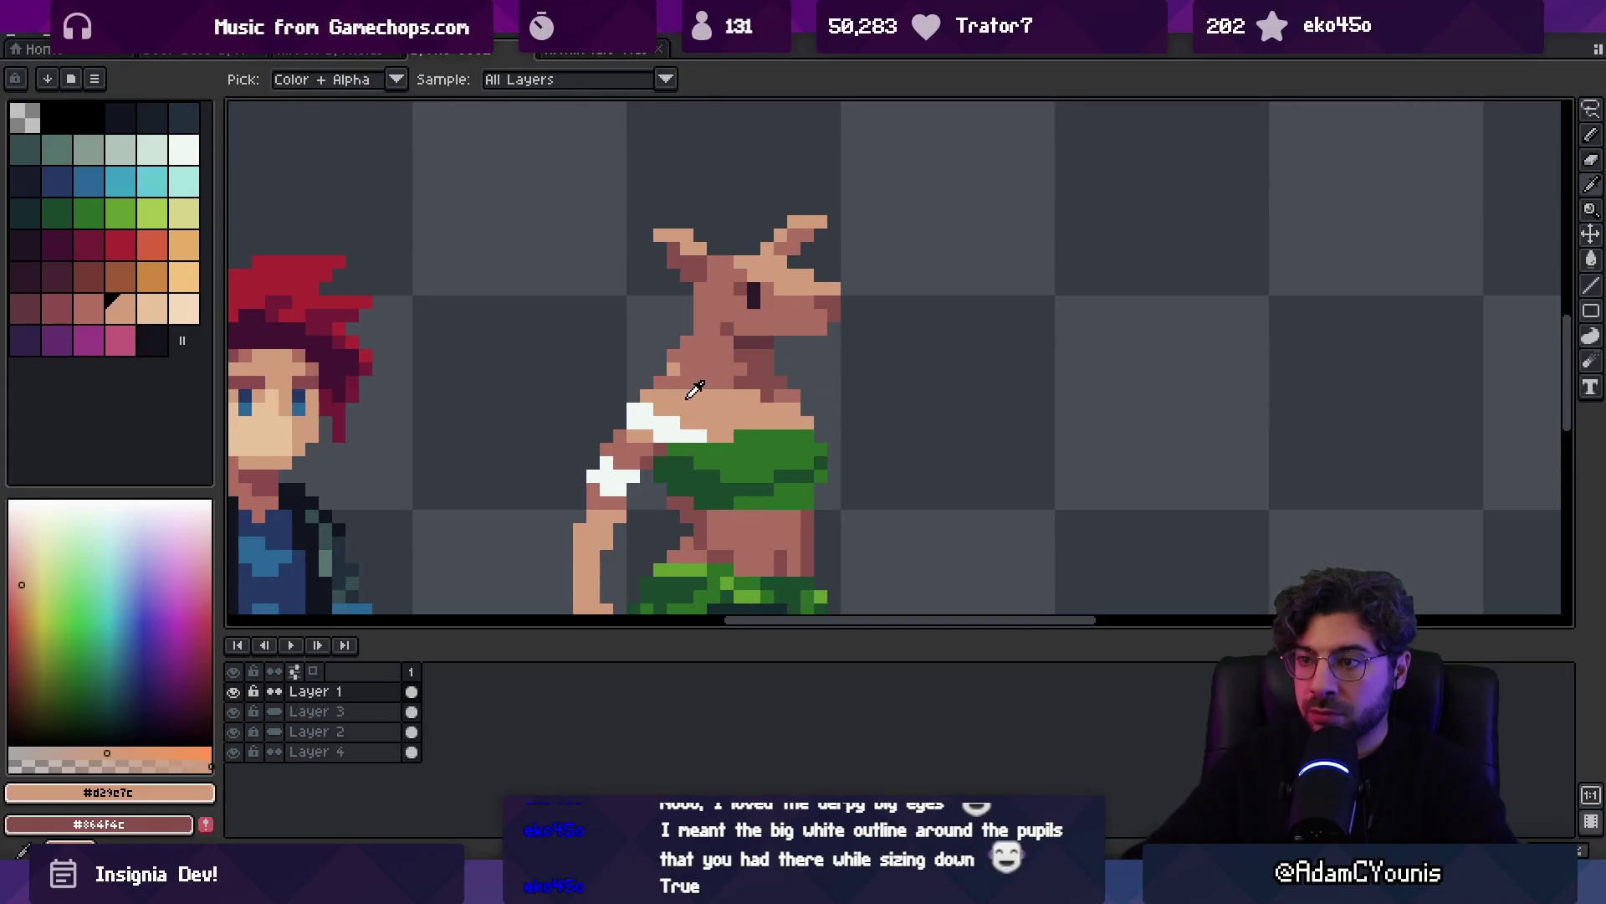
{"action": "key", "text": "z"}
{"action": "left_click", "coordinate": [696, 393]}
{"action": "key", "text": "i"}
{"action": "left_click", "coordinate": [825, 198]}
{"action": "key", "text": "b"}
{"action": "key", "text": "e"}
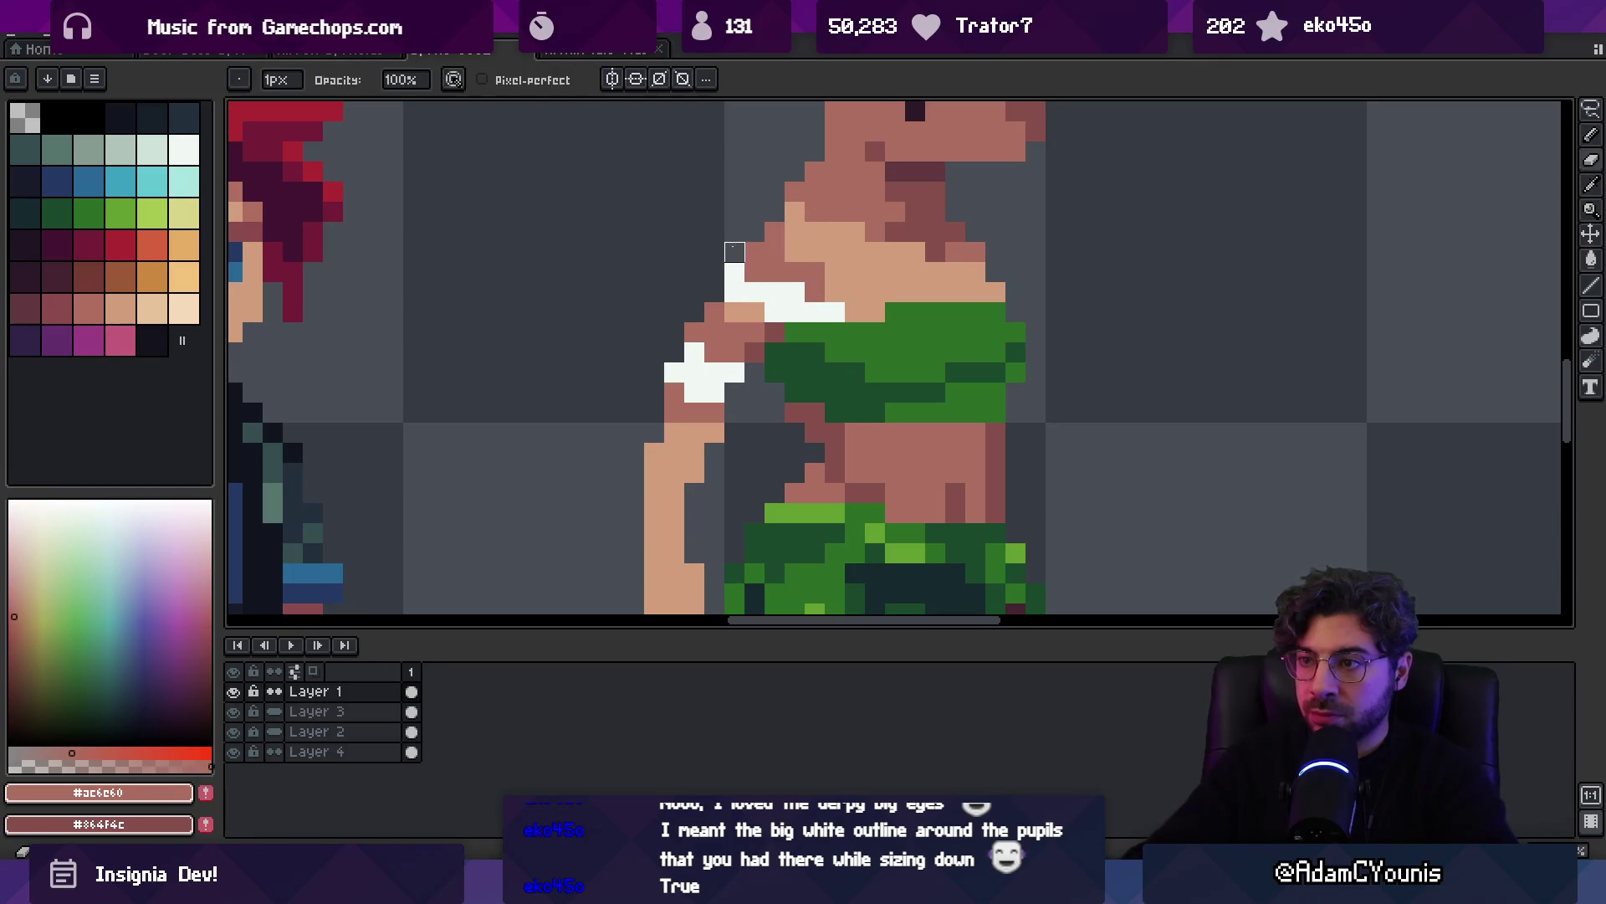
{"action": "left_click_drag", "start_coordinate": [735, 273], "coordinate": [674, 373]}
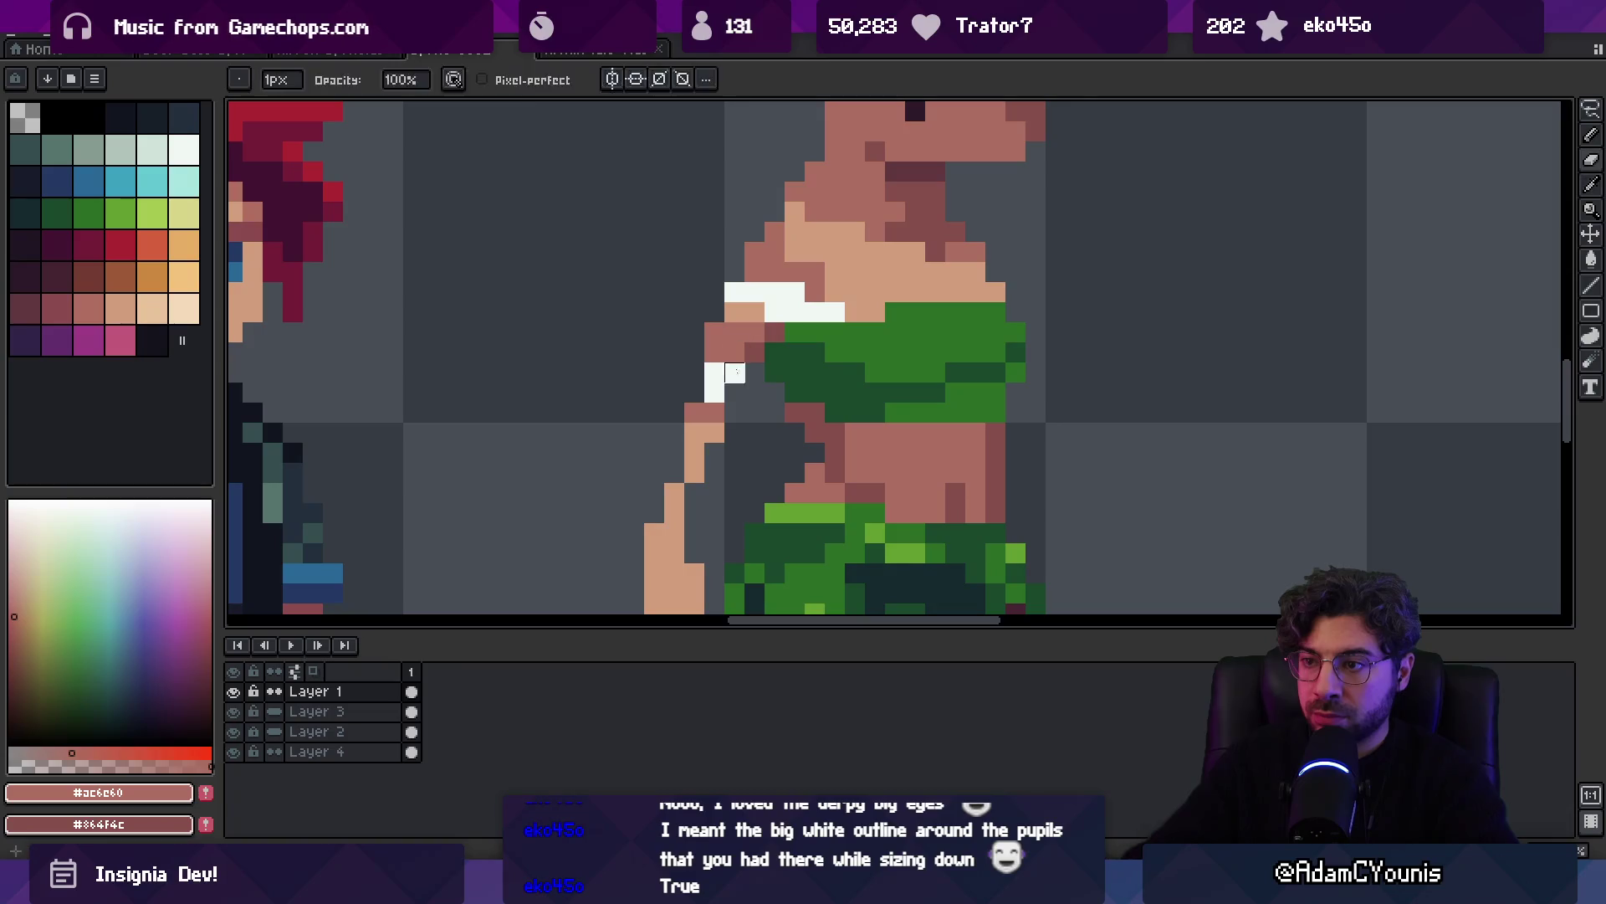
{"action": "key", "text": "b"}
{"action": "left_click_drag", "start_coordinate": [755, 412], "coordinate": [738, 395]}
Erase the lowest pixels of the small deer's left arm
{"action": "left_click", "coordinate": [716, 443], "text": "alt"}
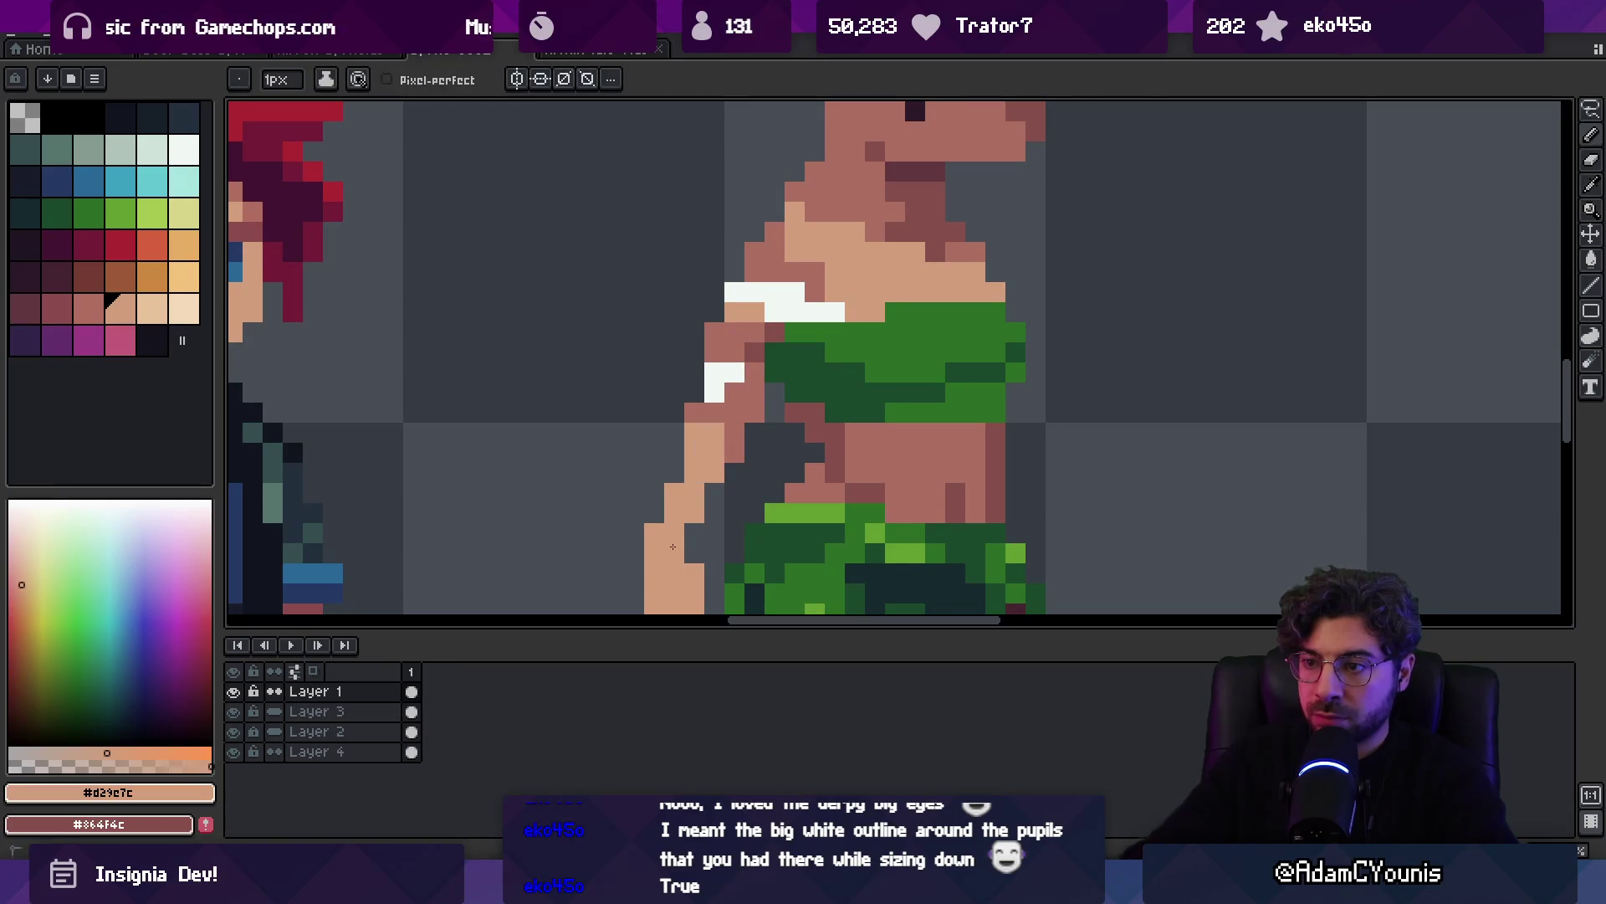
{"action": "key", "text": "e"}
{"action": "left_click_drag", "start_coordinate": [686, 577], "coordinate": [669, 595]}
{"action": "key", "text": "o"}
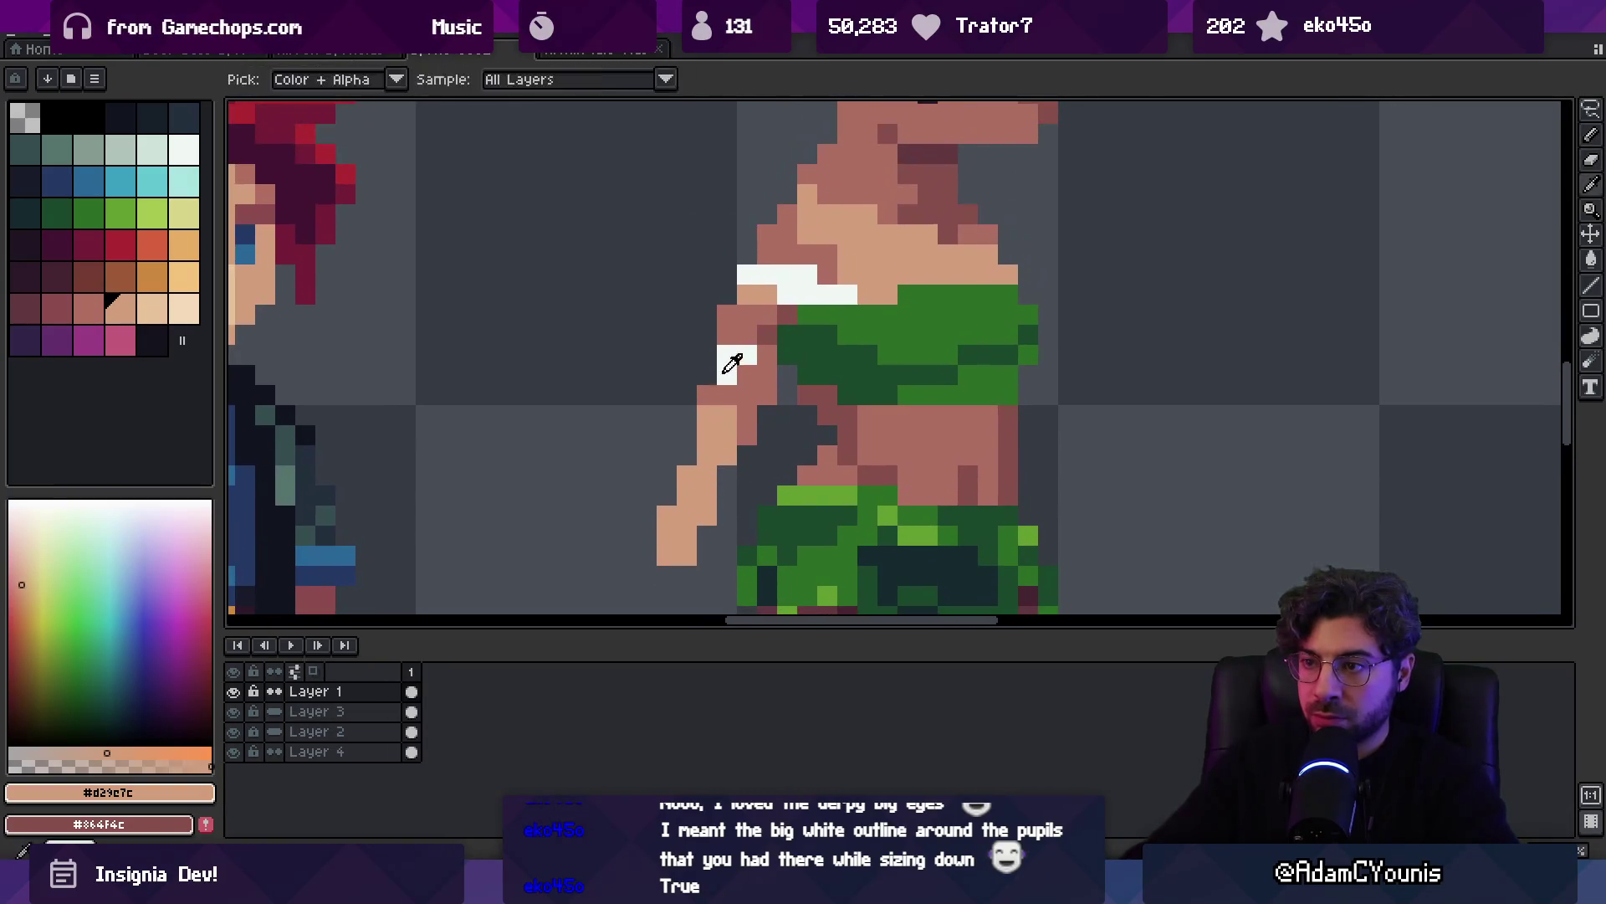
{"action": "key", "text": "z"}
{"action": "scroll", "coordinate": [728, 373], "scroll_direction": "down", "scroll_amount": 5}
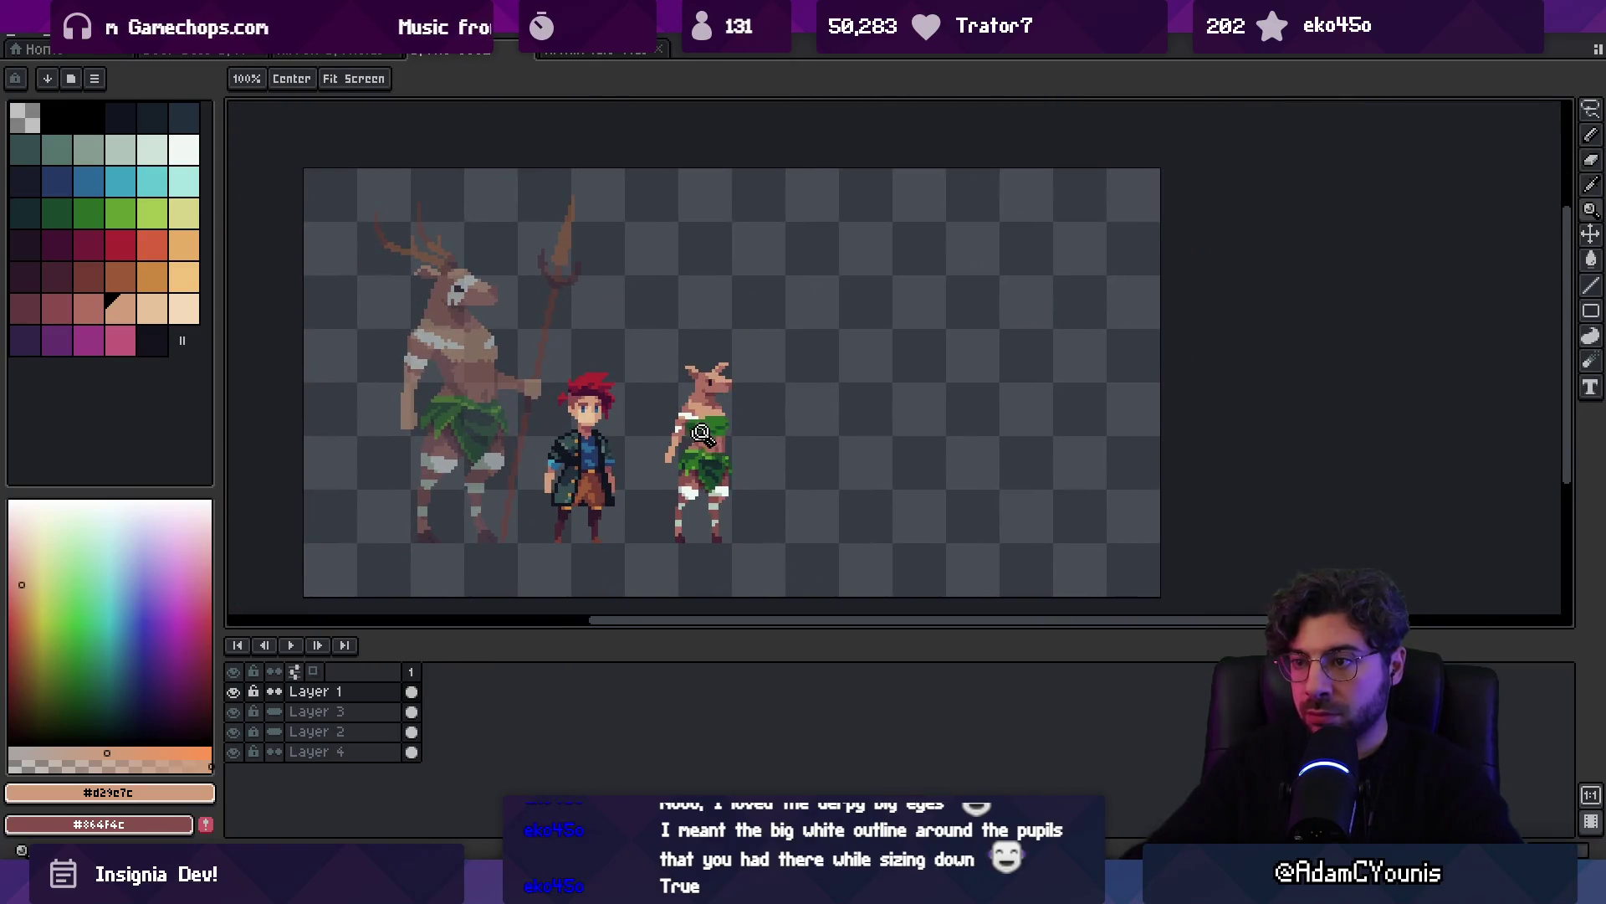
{"action": "scroll", "coordinate": [701, 432], "scroll_direction": "up", "scroll_amount": 3}
Paint over the white chest-edge pixels with light and mid skin tones
{"action": "left_click", "coordinate": [684, 398], "text": "alt"}
{"action": "key", "text": "b"}
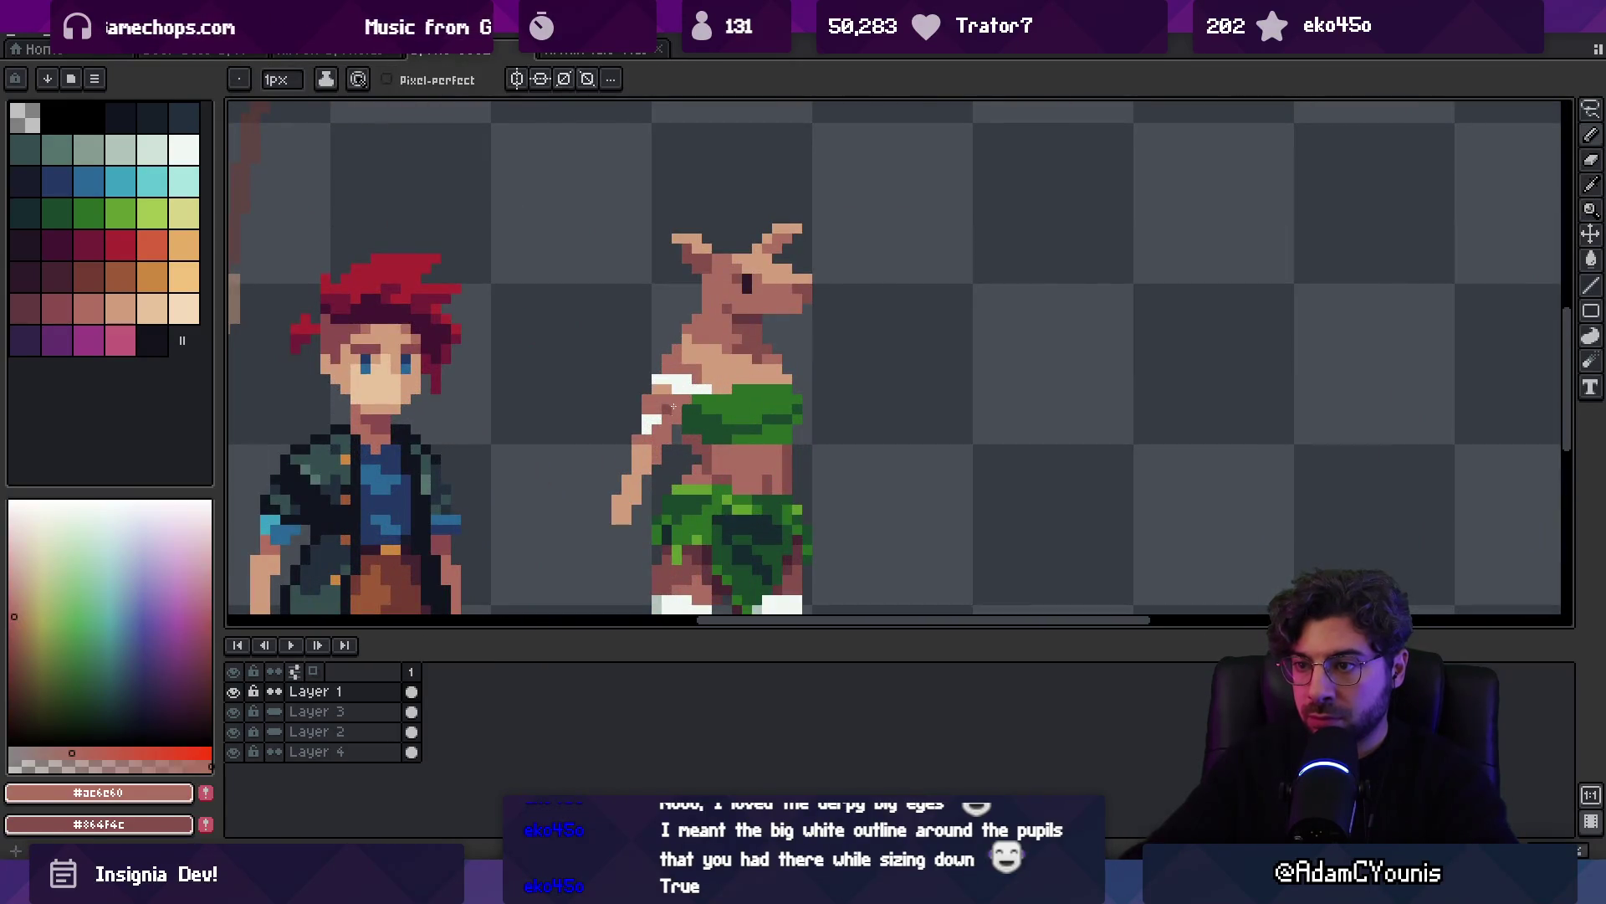
{"action": "left_click", "coordinate": [677, 409], "text": "alt"}
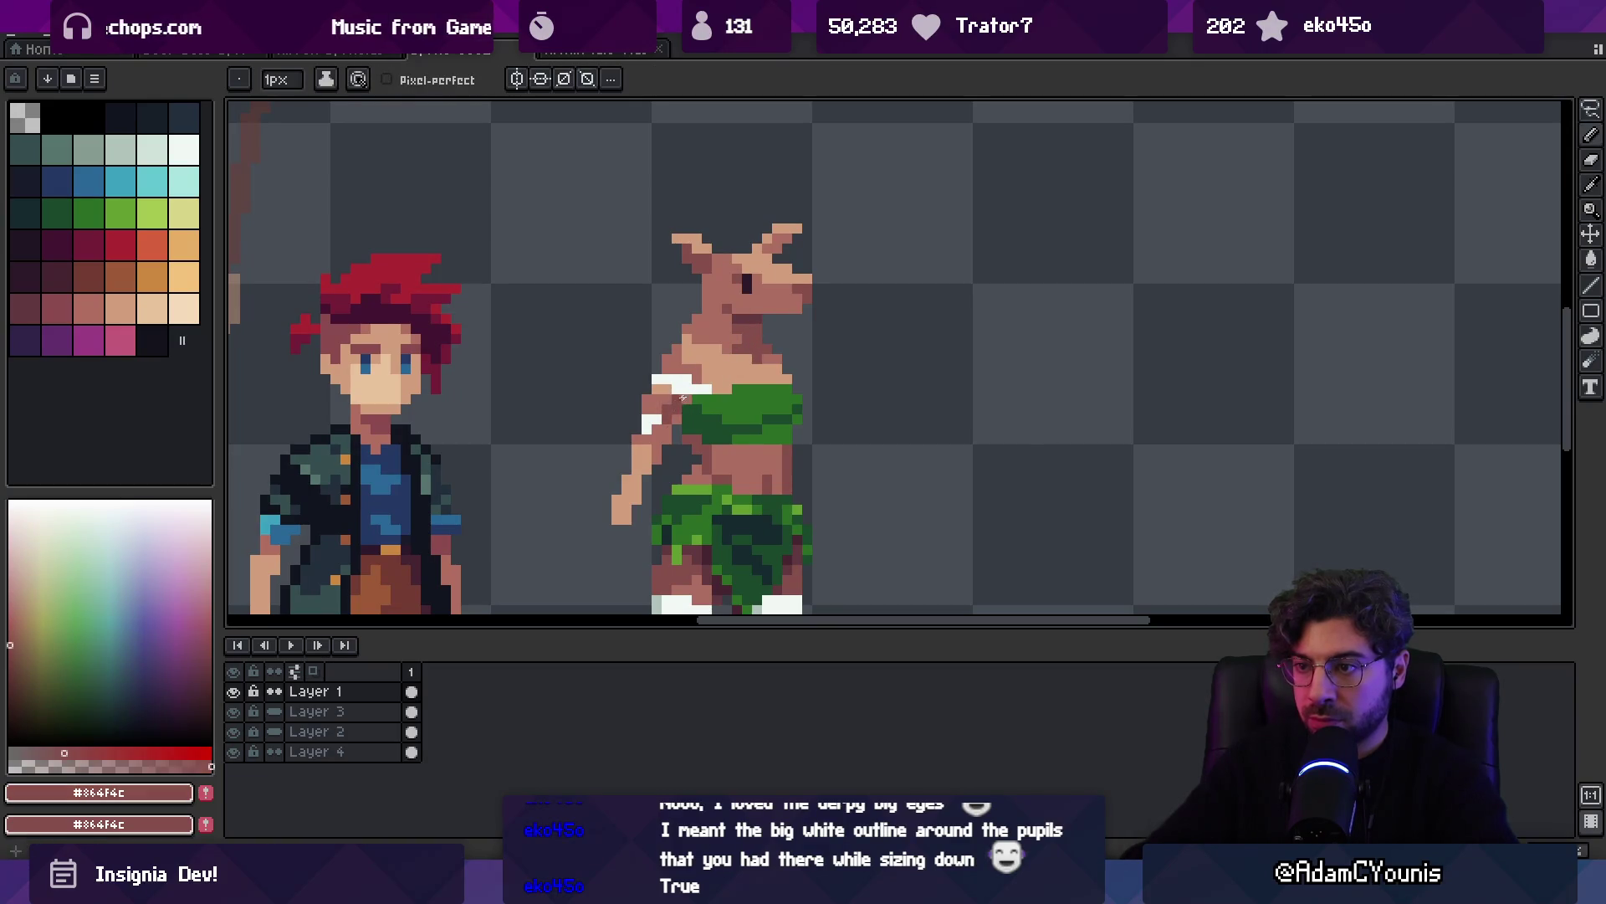
{"action": "left_click", "coordinate": [671, 368], "text": "alt"}
{"action": "left_click_drag", "start_coordinate": [658, 381], "coordinate": [675, 381]}
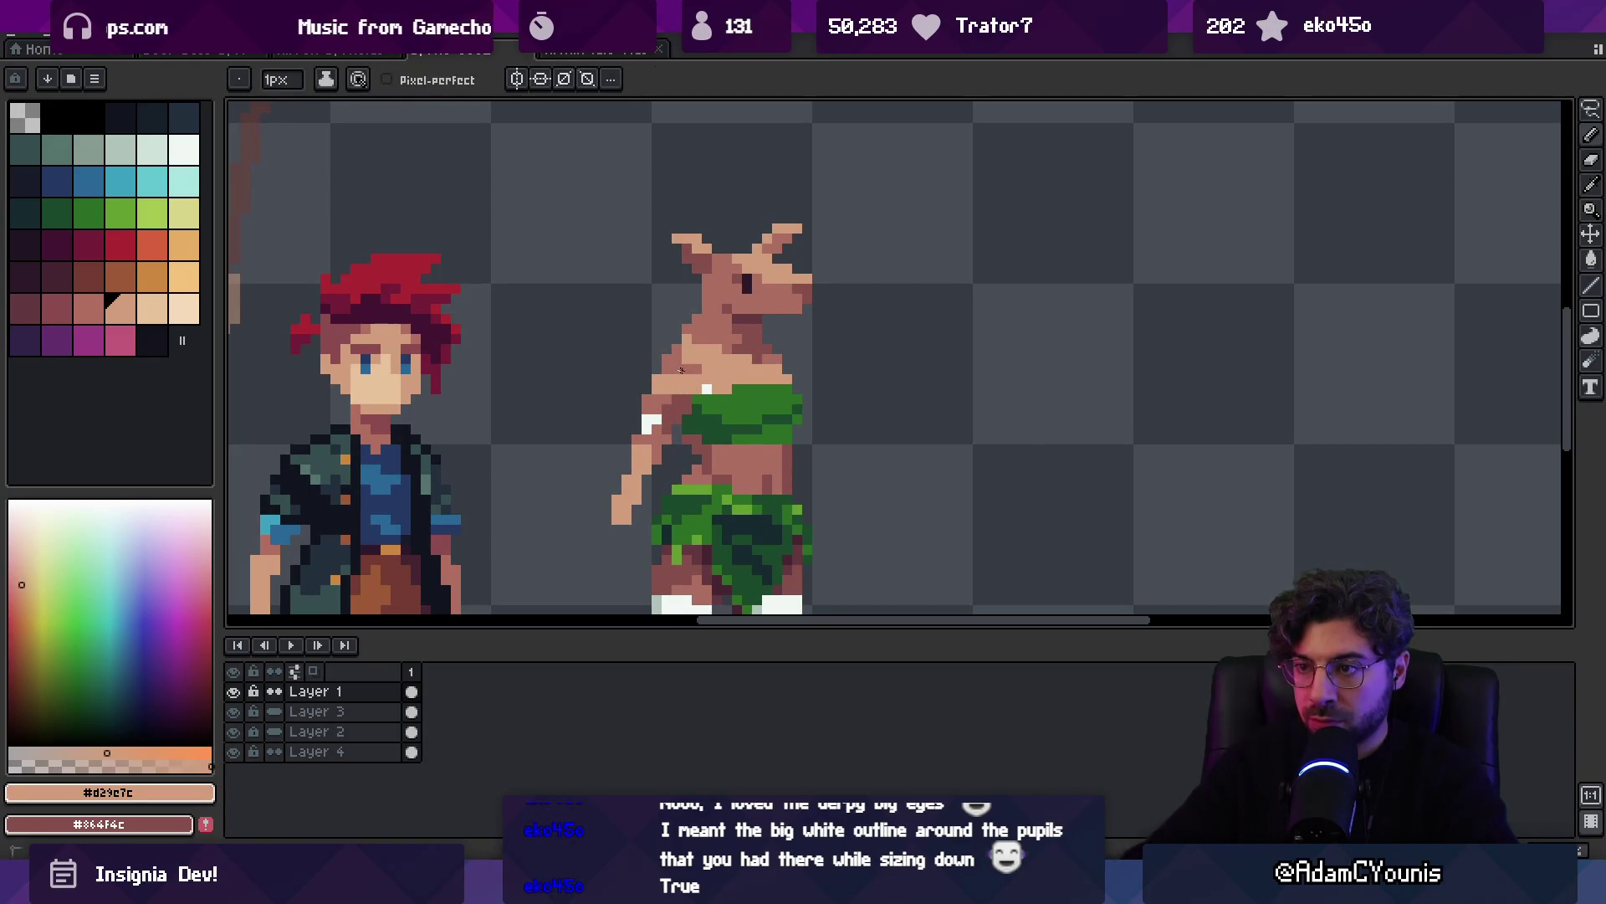
{"action": "left_click", "coordinate": [697, 379], "text": "alt"}
{"action": "left_click", "coordinate": [707, 387]}
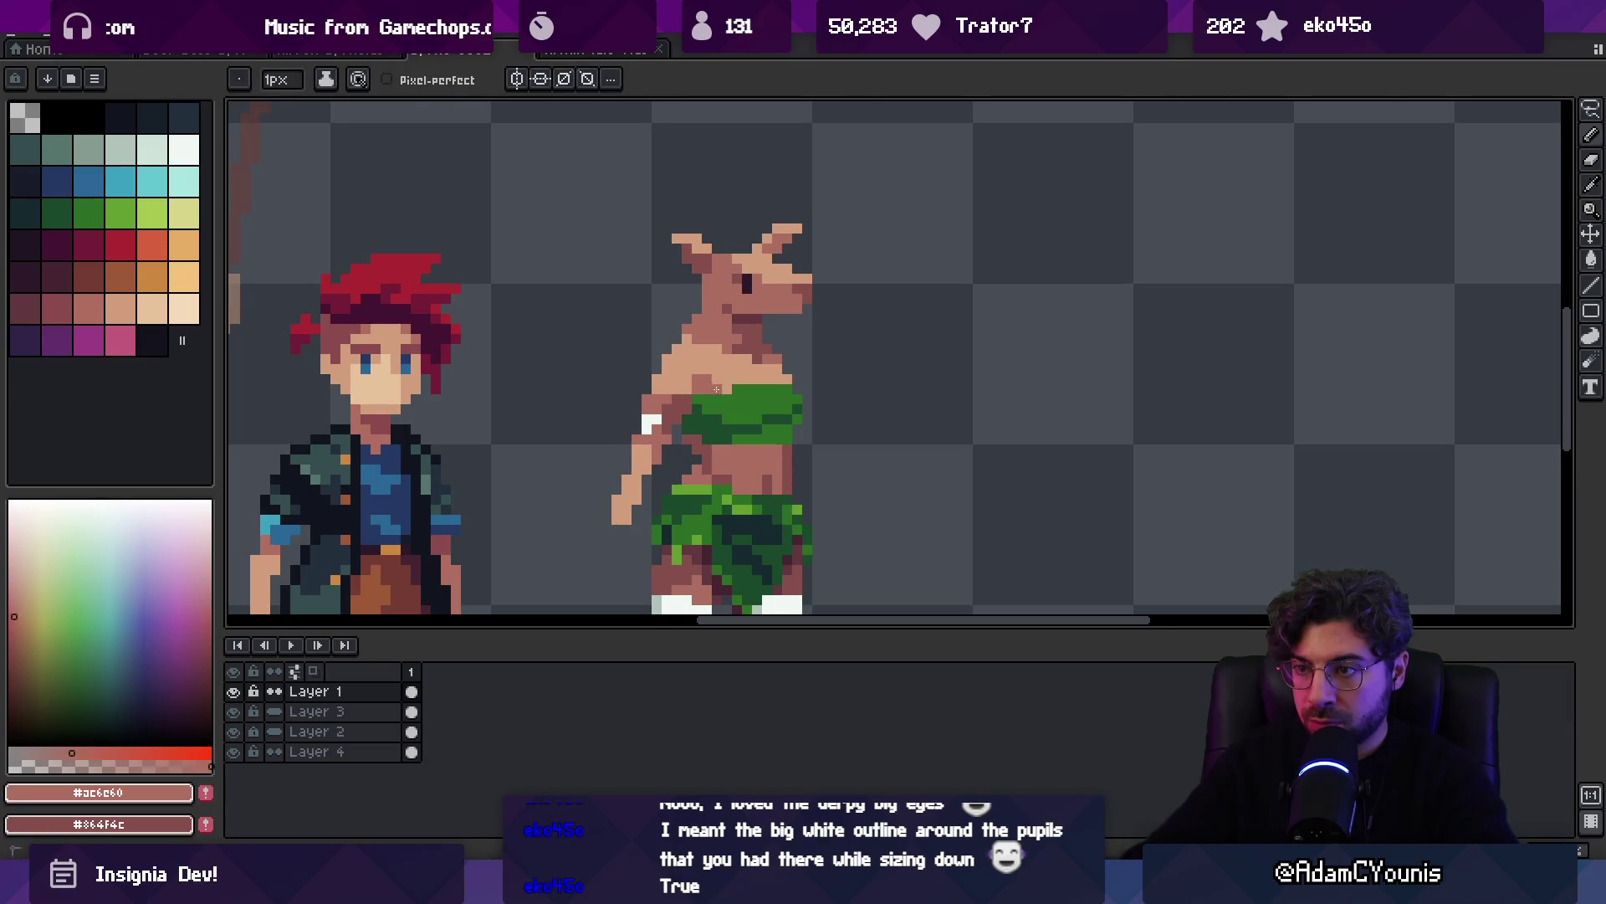
Reshape the left arm further by erasing more of its lower pixels
{"action": "scroll", "coordinate": [747, 361], "scroll_direction": "up", "scroll_amount": 1}
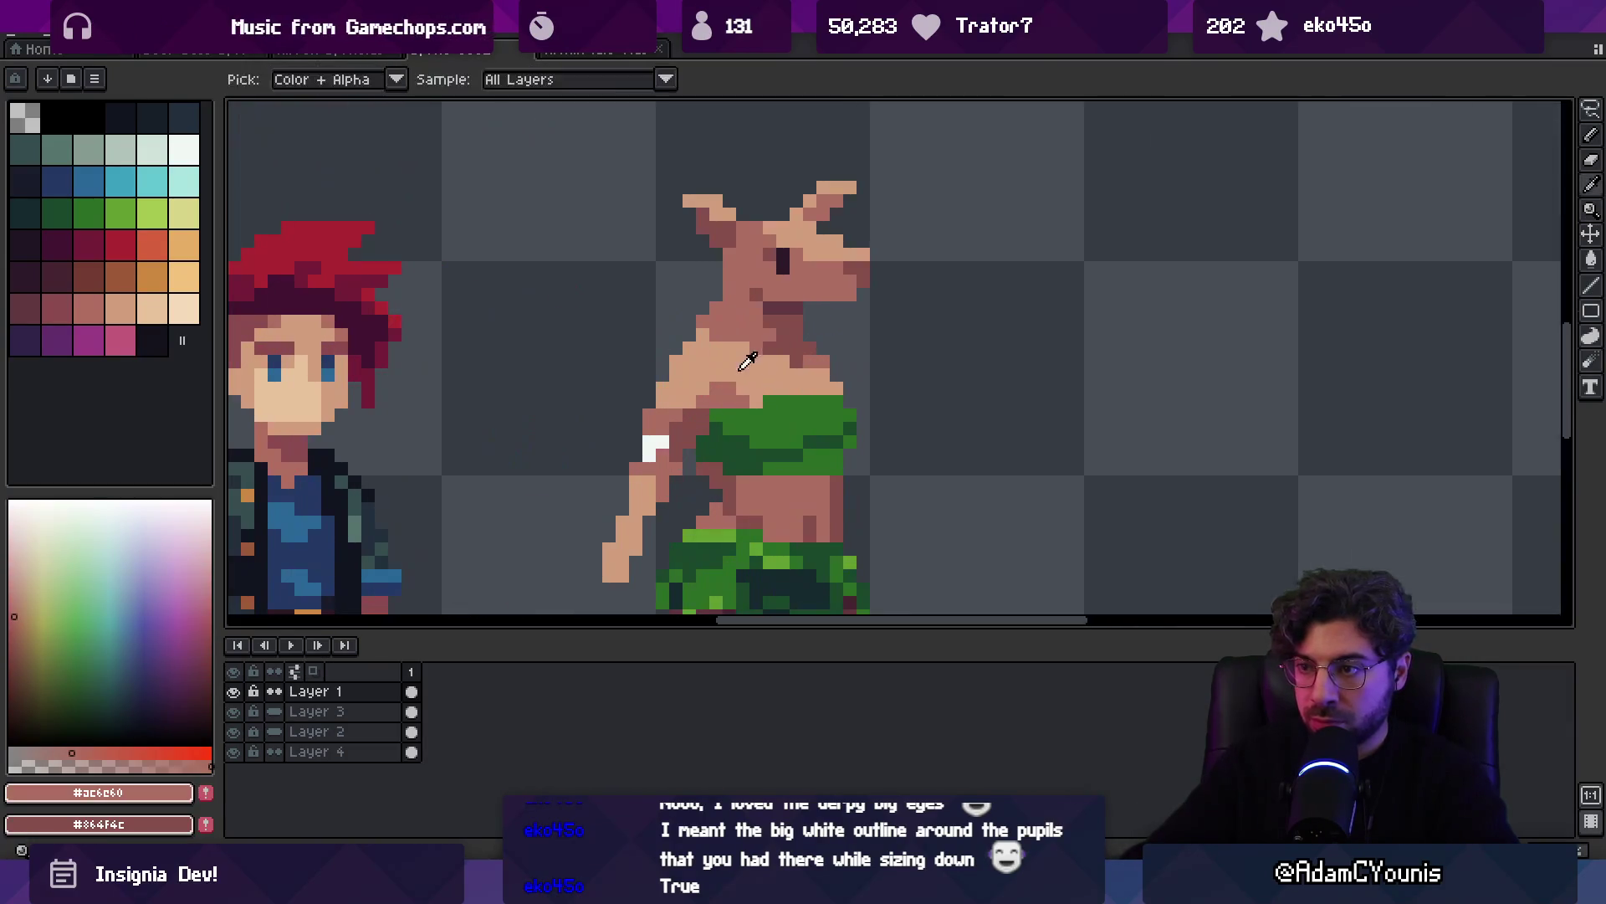
{"action": "left_click", "coordinate": [747, 361], "text": "alt"}
{"action": "scroll", "coordinate": [751, 374], "scroll_direction": "down", "scroll_amount": 3}
{"action": "key", "text": "b"}
{"action": "left_click", "coordinate": [759, 388], "text": "alt"}
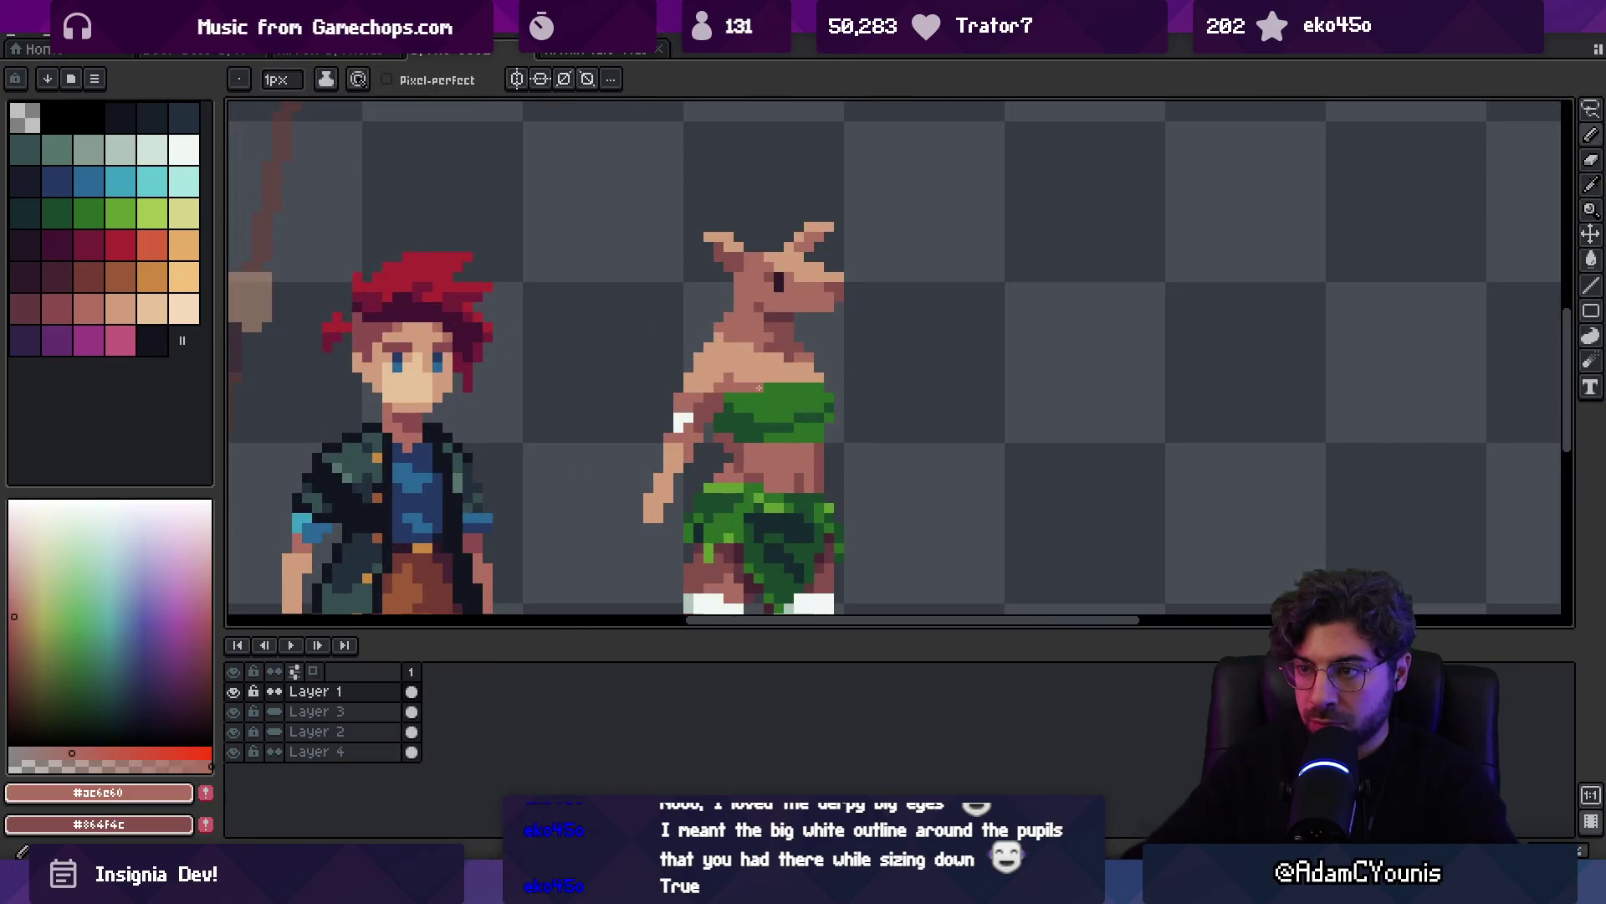
{"action": "key", "text": "z"}
{"action": "scroll", "coordinate": [716, 517], "scroll_direction": "down", "scroll_amount": 3}
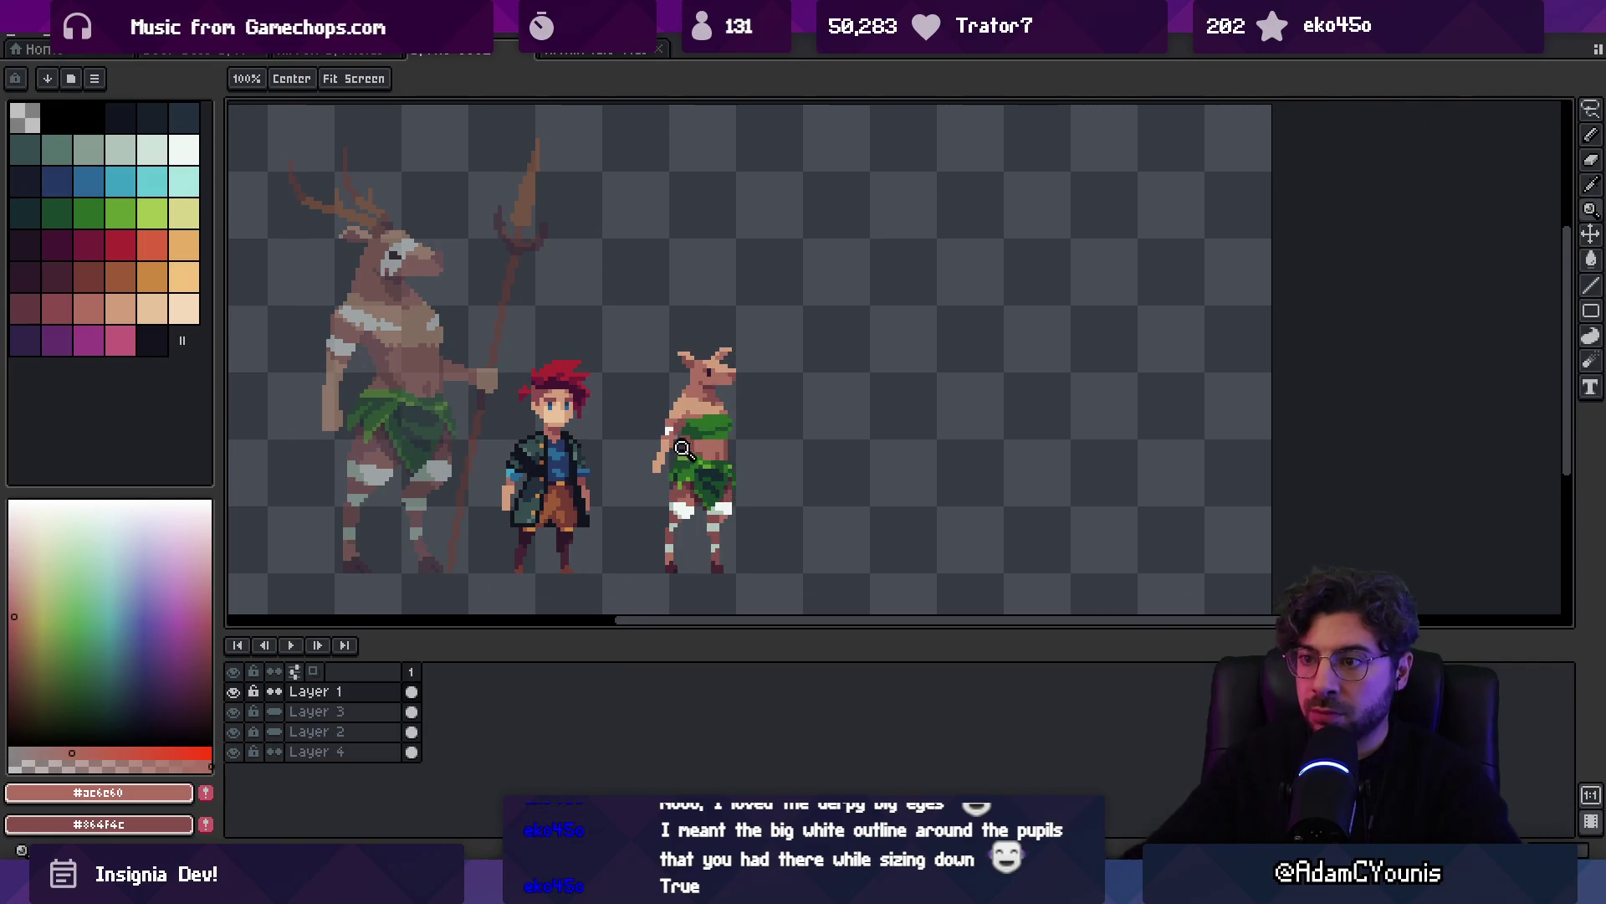
{"action": "scroll", "coordinate": [687, 440], "scroll_direction": "up", "scroll_amount": 3}
{"action": "key", "text": "b"}
{"action": "left_click", "coordinate": [682, 441], "text": "alt"}
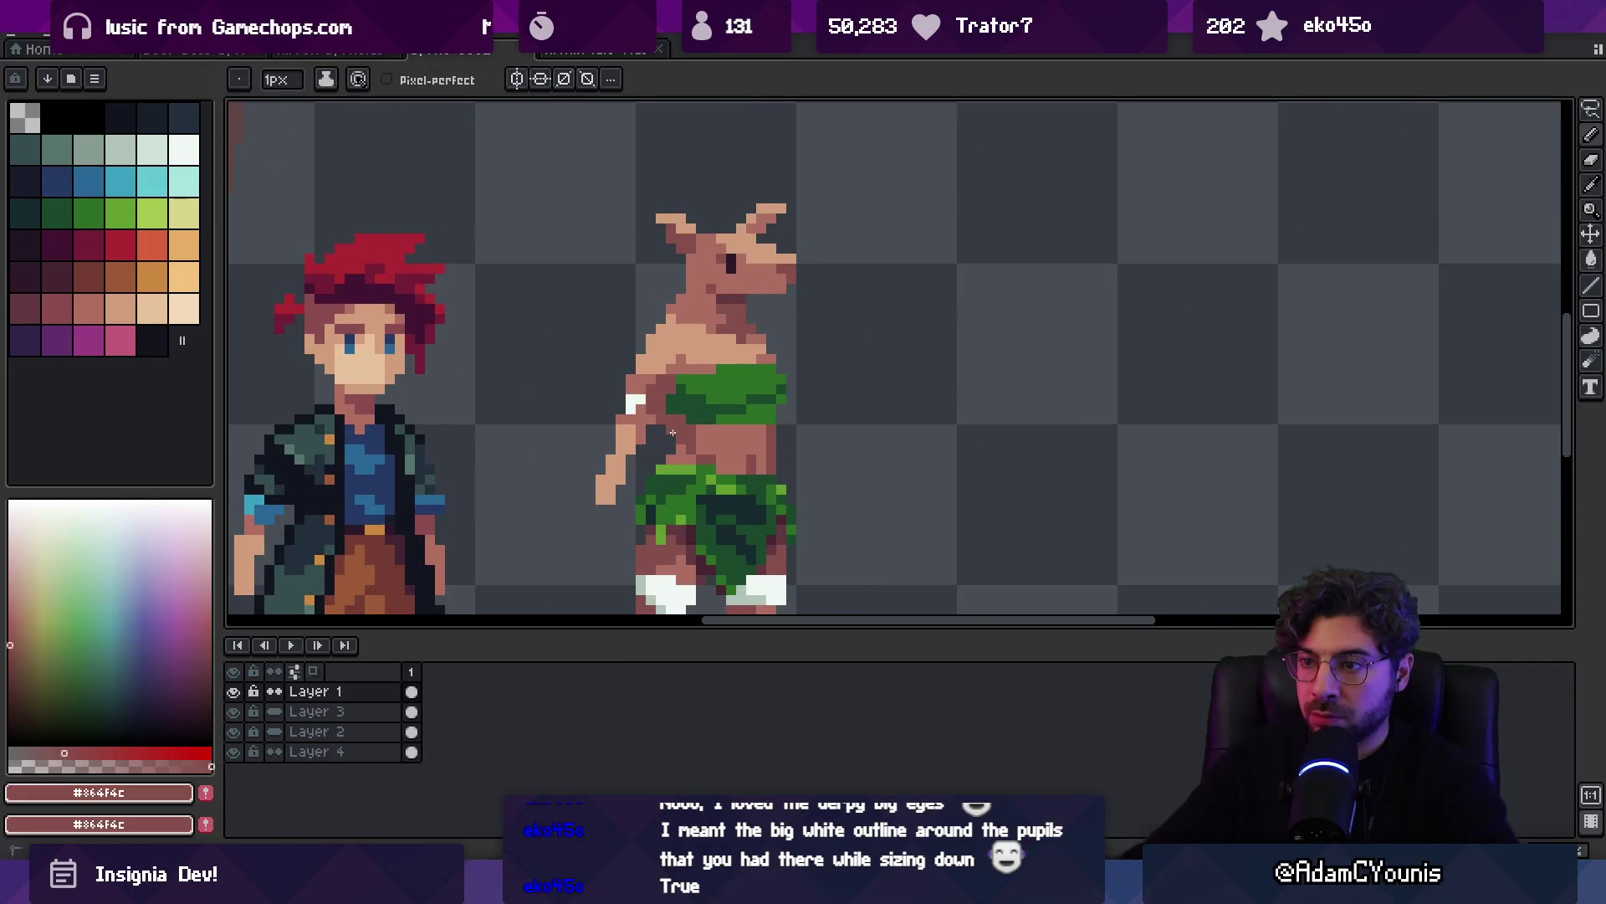
{"action": "left_click", "coordinate": [663, 405], "text": "alt"}
{"action": "key", "text": "e"}
{"action": "left_click_drag", "start_coordinate": [602, 495], "coordinate": [611, 459]}
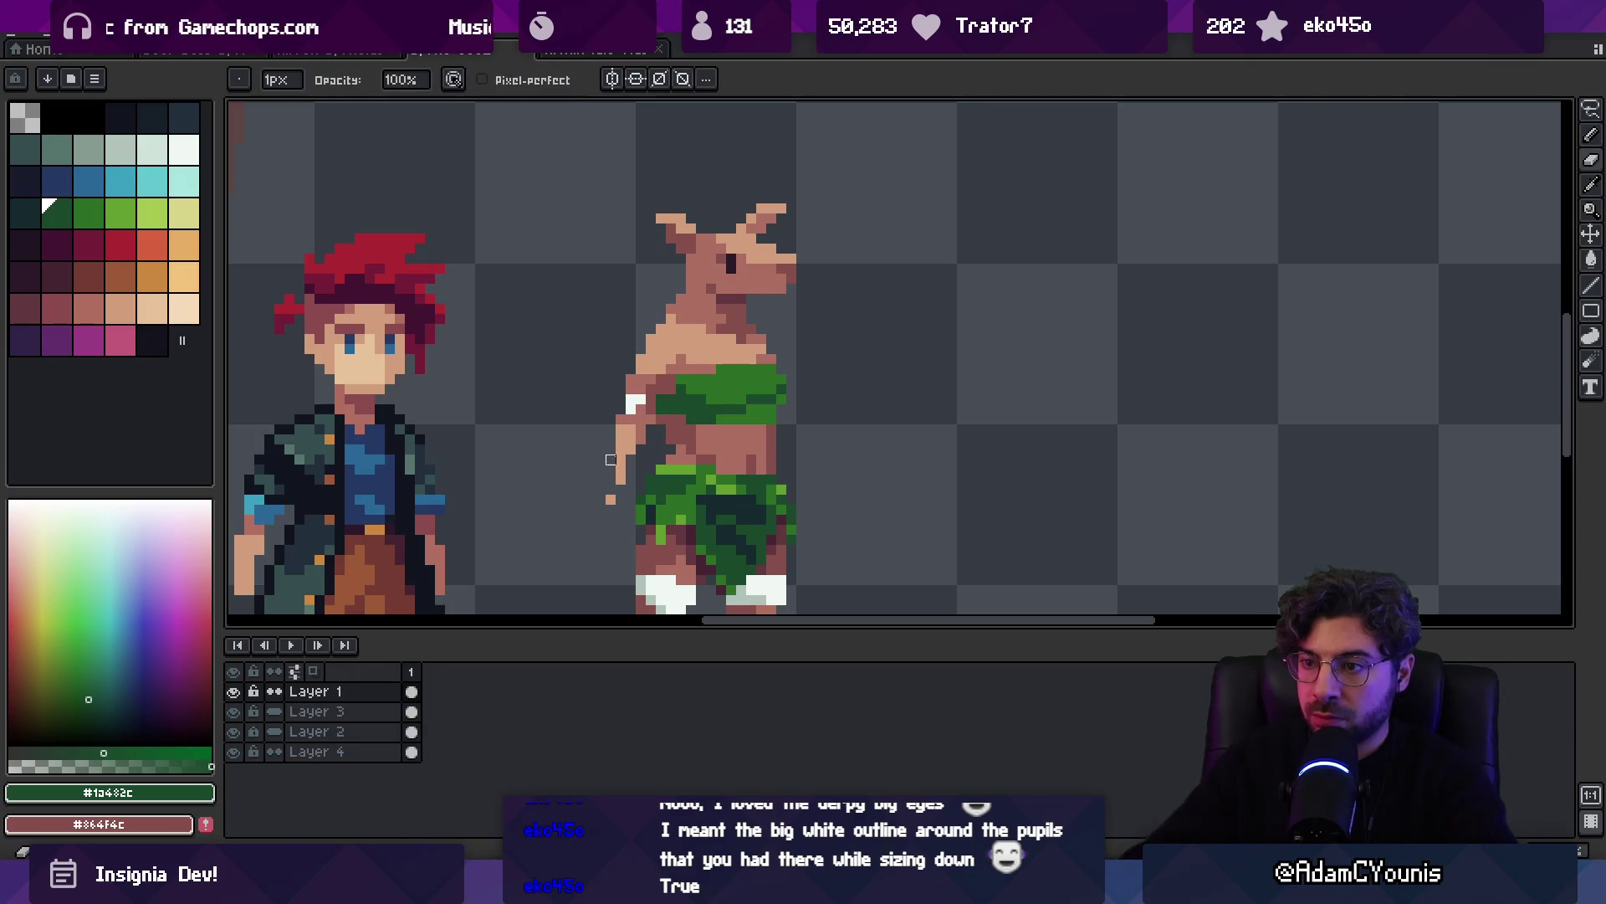
{"action": "left_click", "coordinate": [633, 478], "text": "alt"}
{"action": "key", "text": "b"}
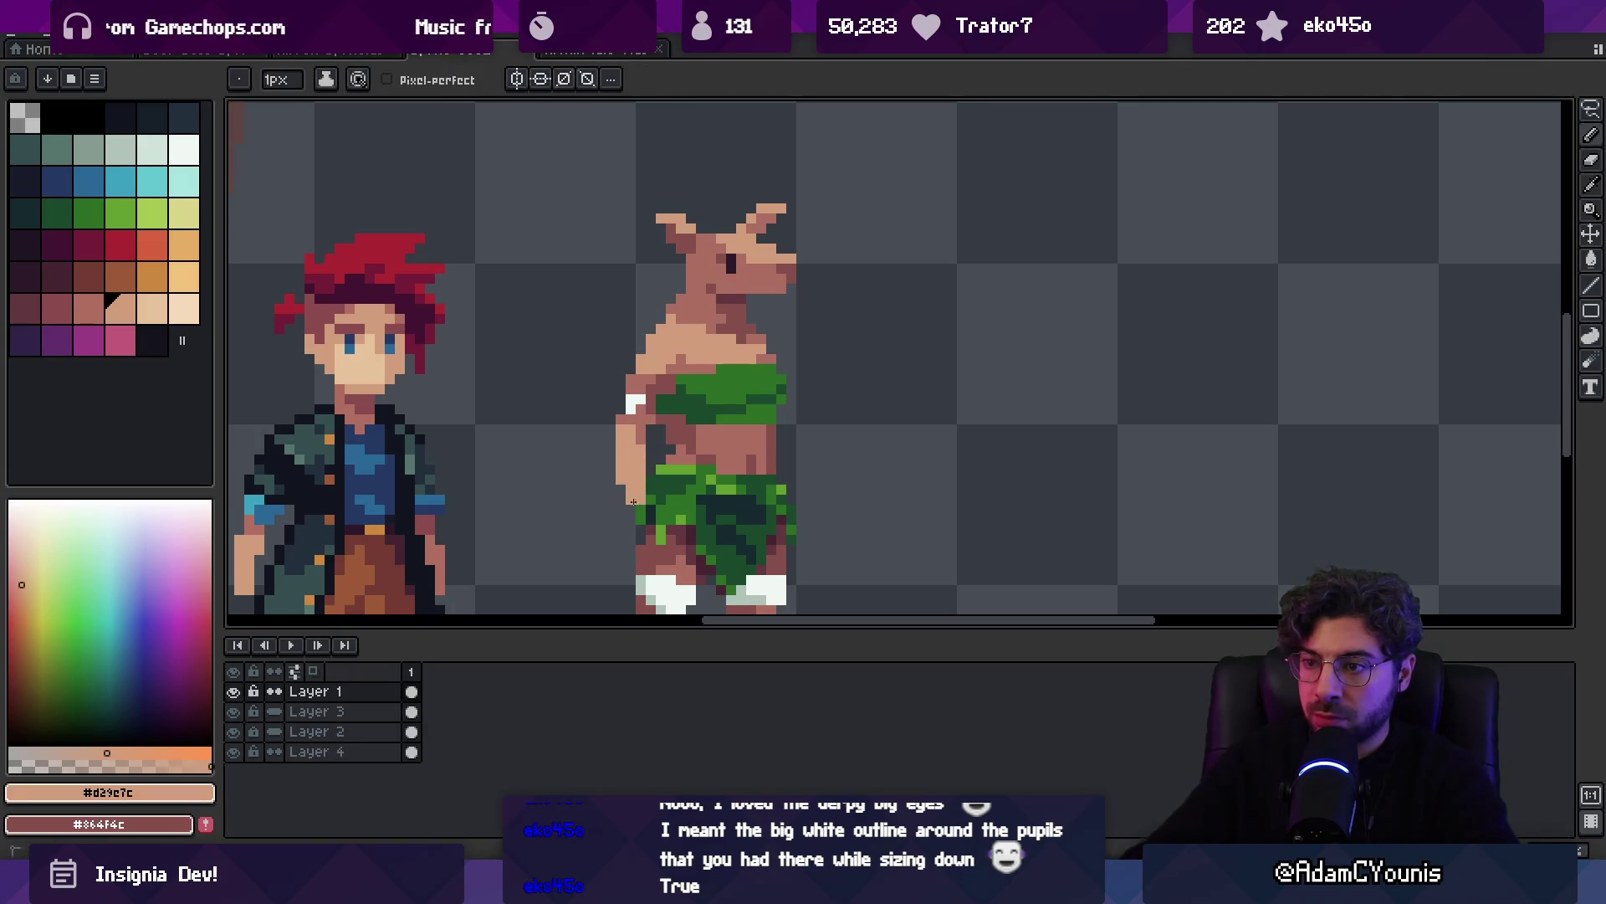
Shade the right side of the torso darker with the mid skin tone
{"action": "scroll", "coordinate": [631, 495], "scroll_direction": "down", "scroll_amount": 2}
{"action": "scroll", "coordinate": [709, 449], "scroll_direction": "up", "scroll_amount": 2}
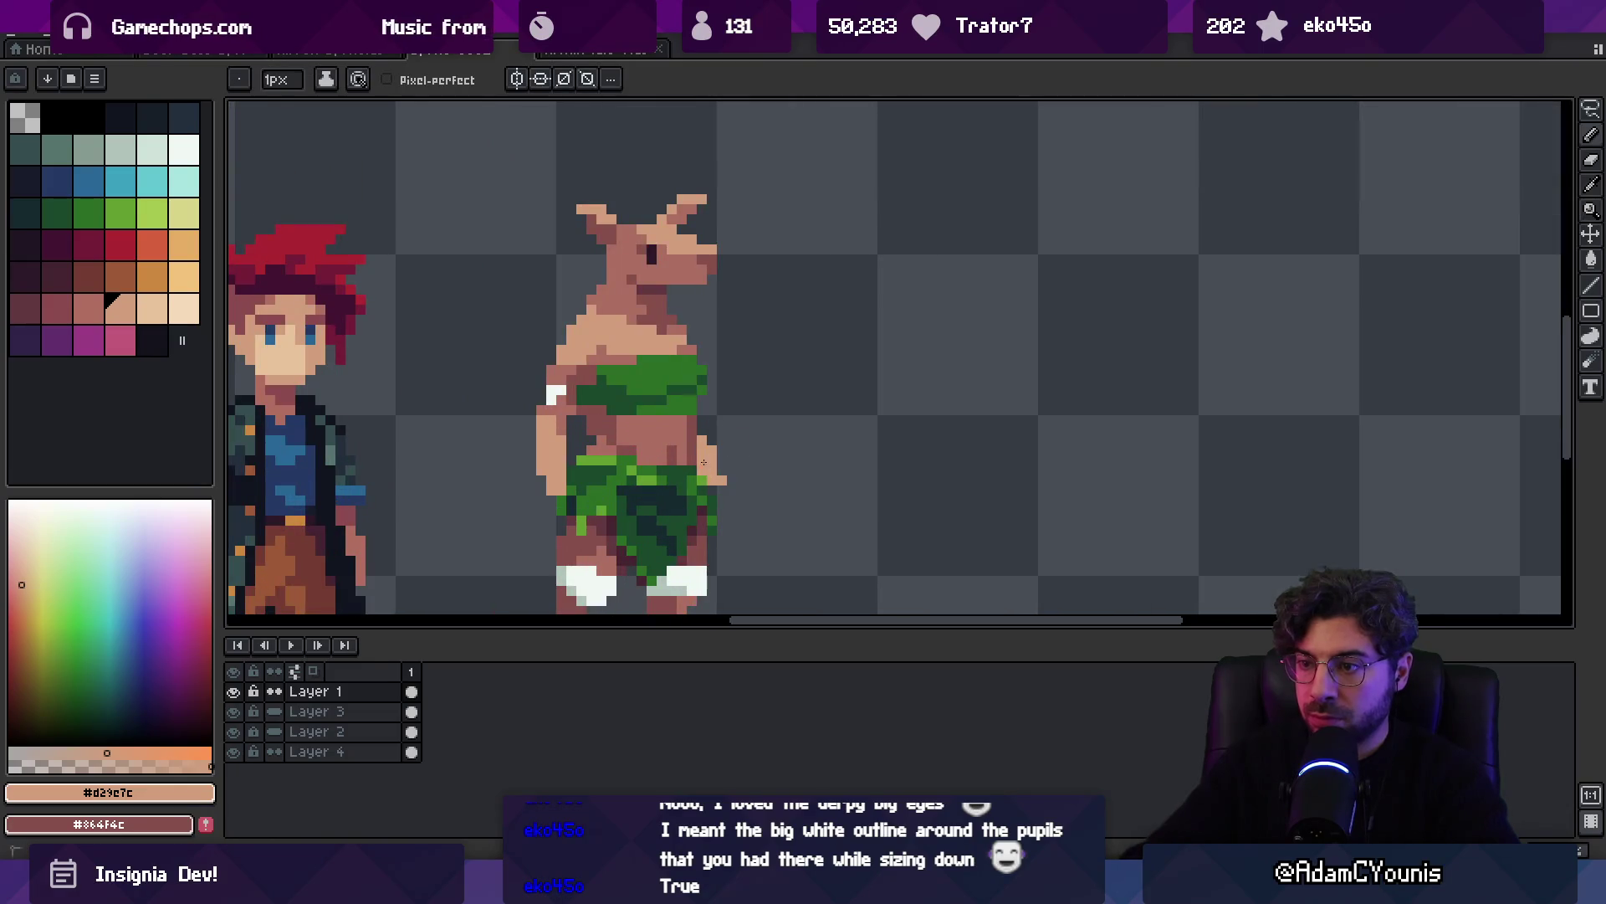
{"action": "key", "text": "z"}
{"action": "scroll", "coordinate": [728, 495], "scroll_direction": "down", "scroll_amount": 3}
{"action": "scroll", "coordinate": [764, 358], "scroll_direction": "up", "scroll_amount": 4}
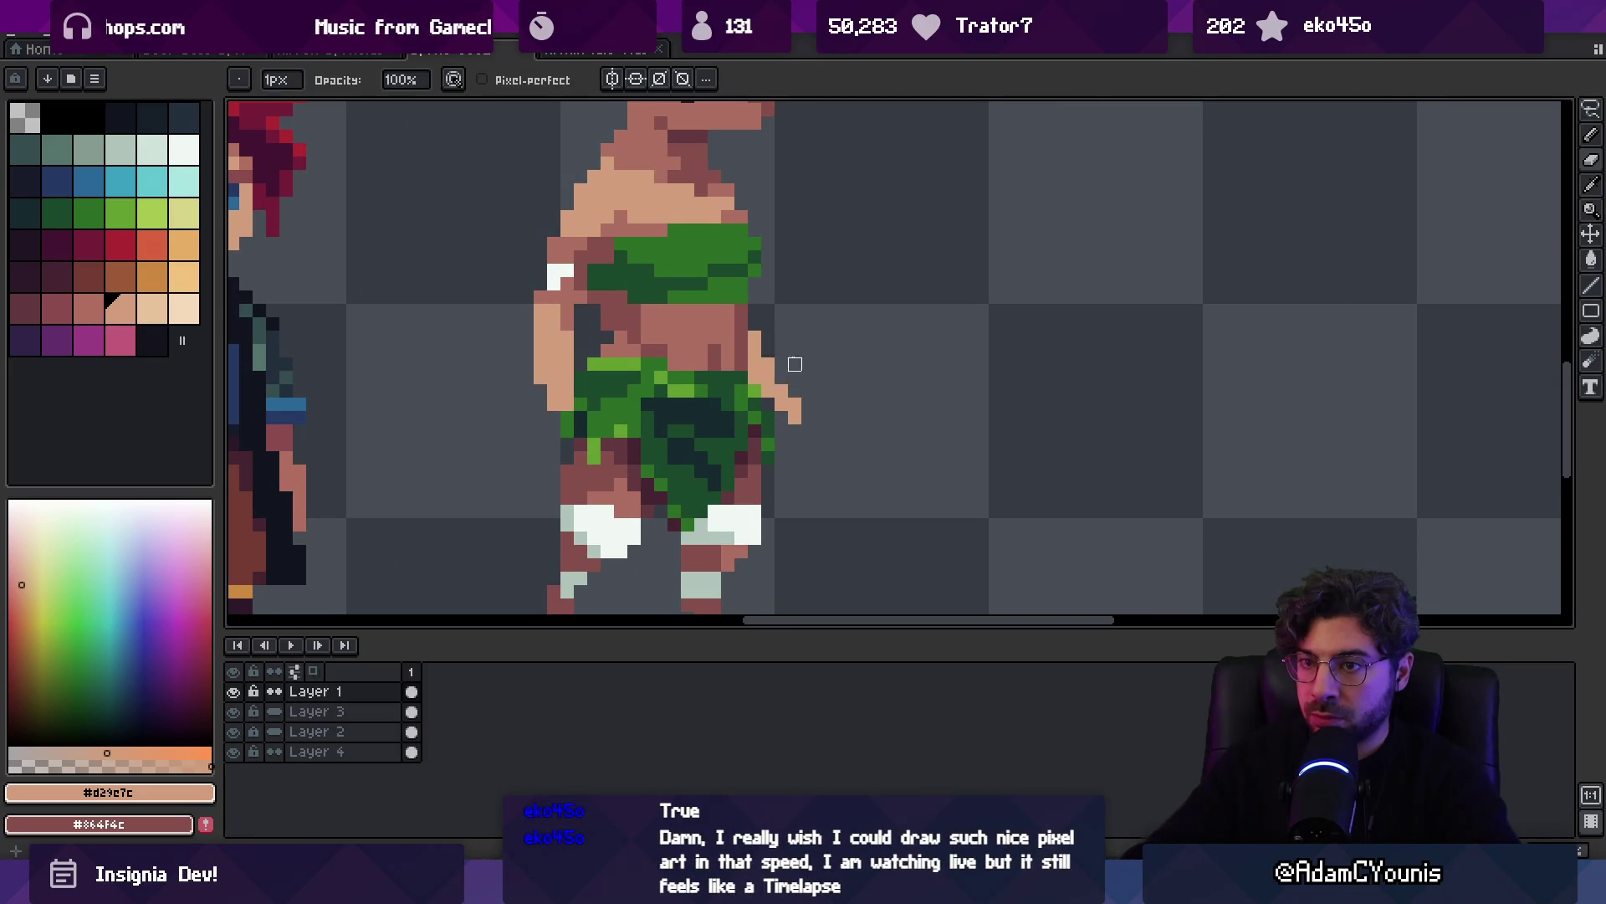
{"action": "scroll", "coordinate": [791, 369], "scroll_direction": "down", "scroll_amount": 3}
{"action": "scroll", "coordinate": [770, 410], "scroll_direction": "up", "scroll_amount": 4}
{"action": "key", "text": "i"}
{"action": "left_click", "coordinate": [728, 272]}
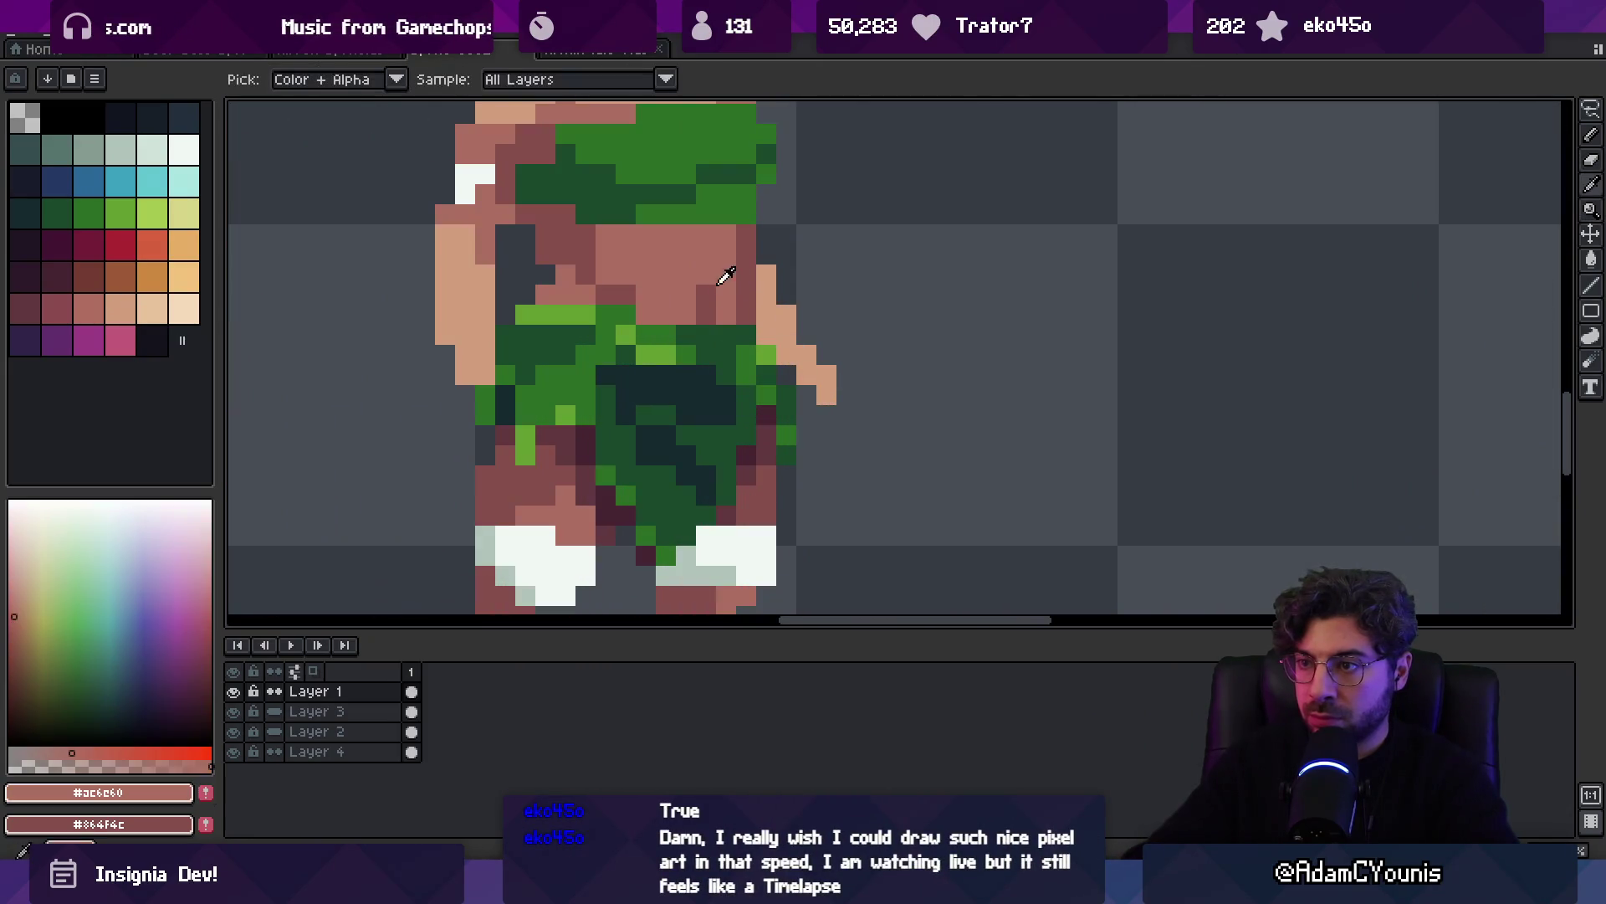
{"action": "key", "text": "b"}
{"action": "left_click_drag", "start_coordinate": [766, 276], "coordinate": [787, 335]}
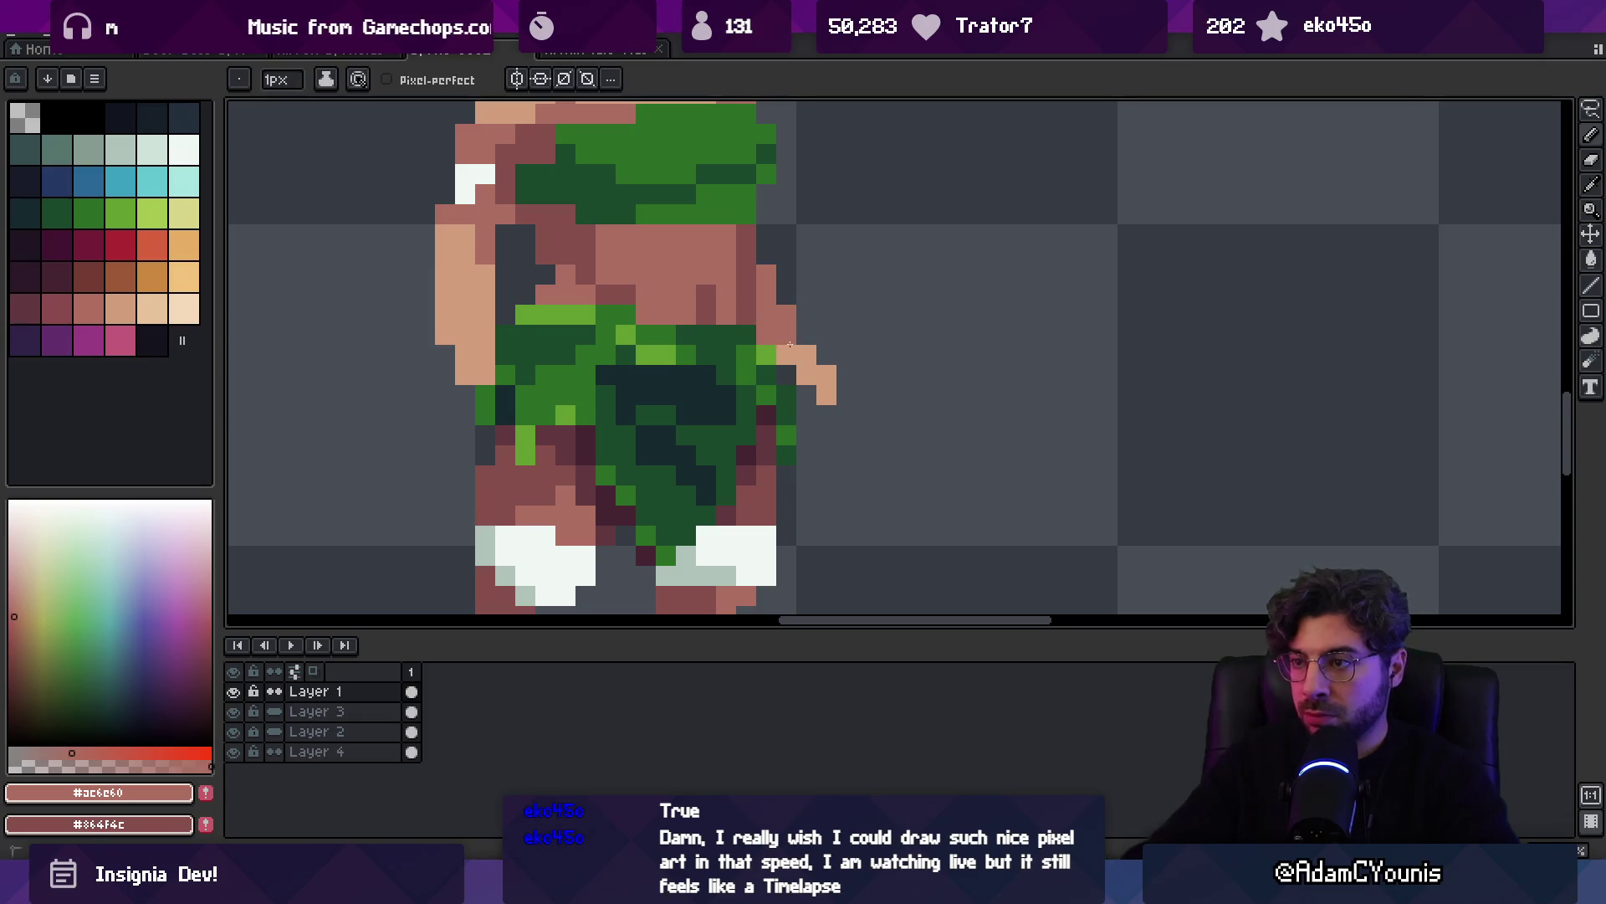
Add tan skin pixels beside the torso to form a right hand
{"action": "left_click", "coordinate": [823, 353], "text": "alt"}
{"action": "left_click", "coordinate": [787, 355], "text": "alt"}
{"action": "left_click", "coordinate": [807, 354]}
{"action": "left_click", "coordinate": [824, 354], "text": "alt"}
{"action": "left_click", "coordinate": [847, 395]}
{"action": "left_click", "coordinate": [806, 351], "text": "alt"}
{"action": "key", "text": "z"}
{"action": "scroll", "coordinate": [854, 341], "scroll_direction": "down", "scroll_amount": 5}
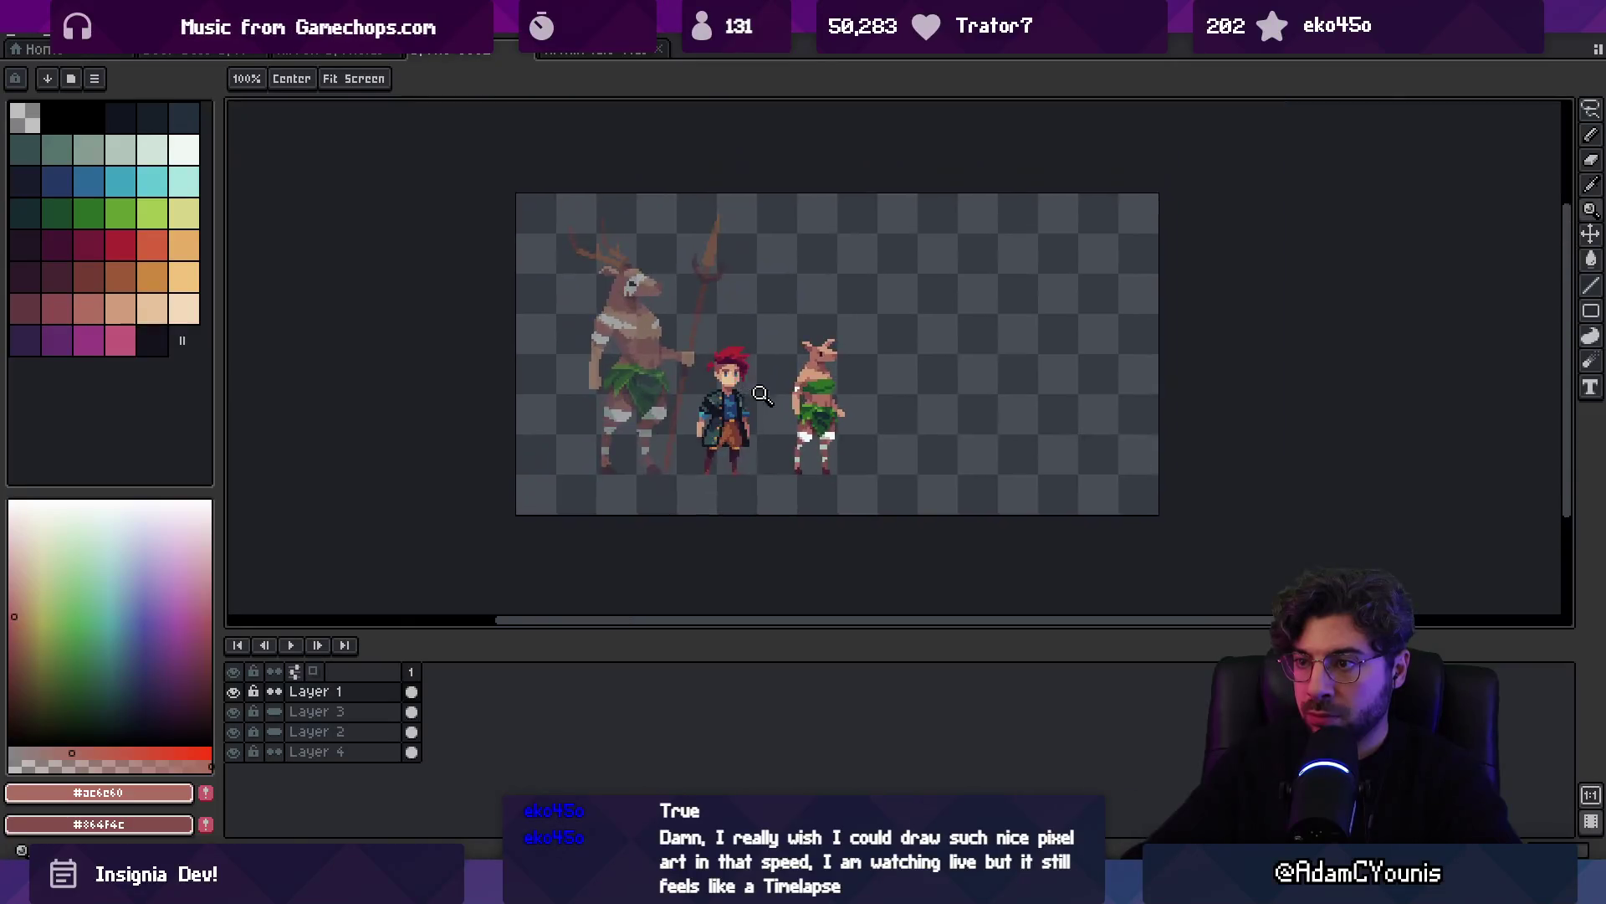
{"action": "scroll", "coordinate": [799, 418], "scroll_direction": "up", "scroll_amount": 4}
{"action": "key", "text": "b"}
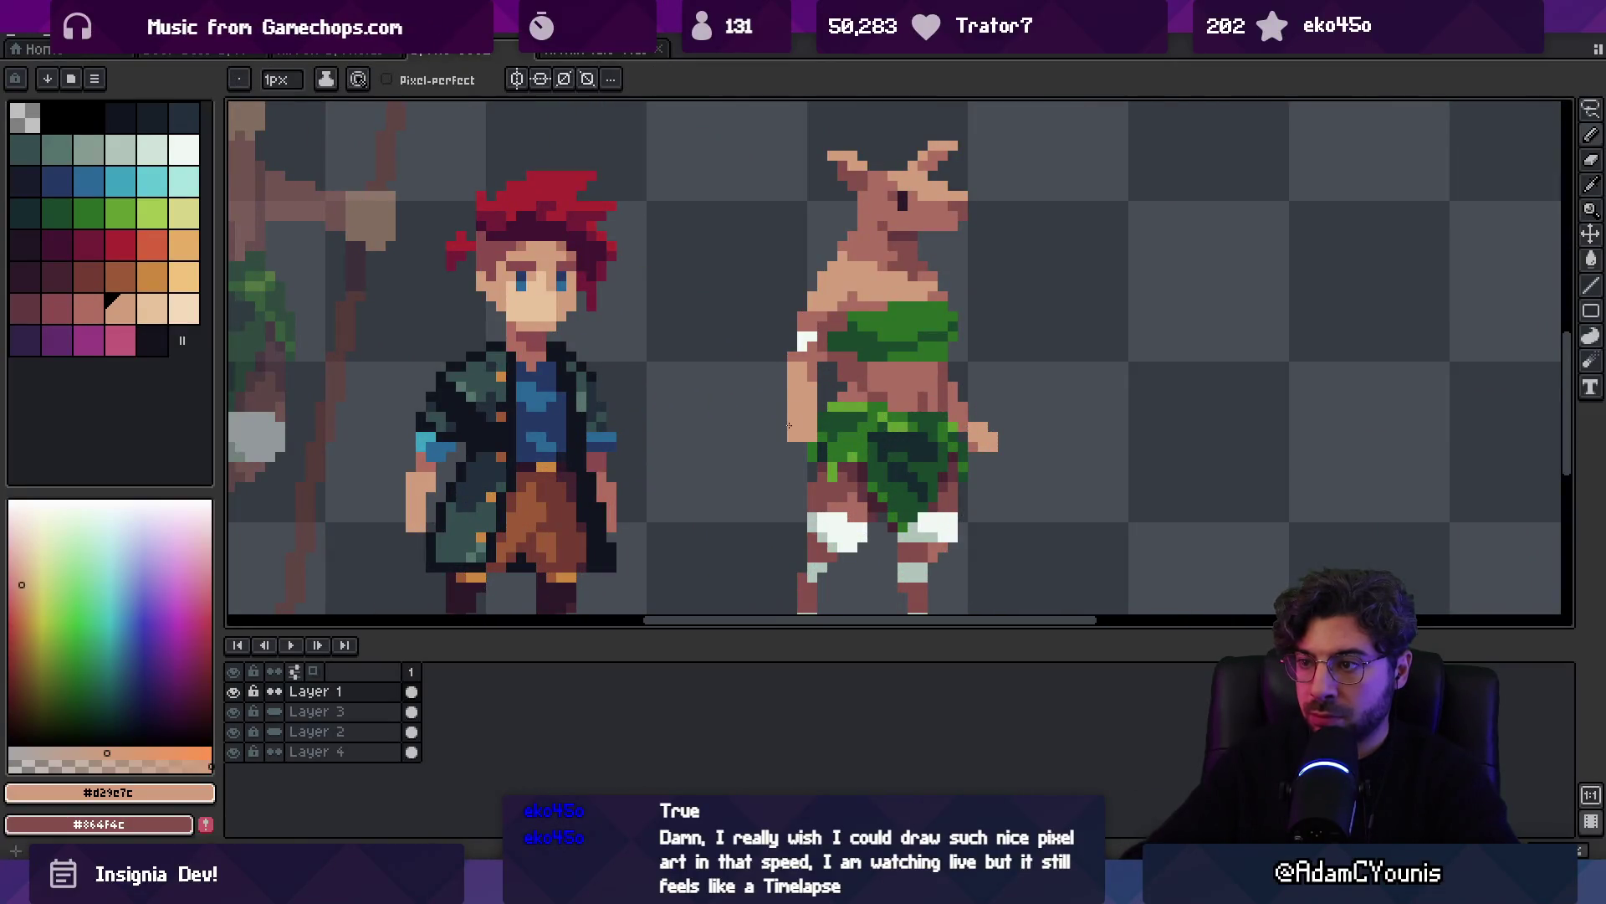
{"action": "key", "text": "e"}
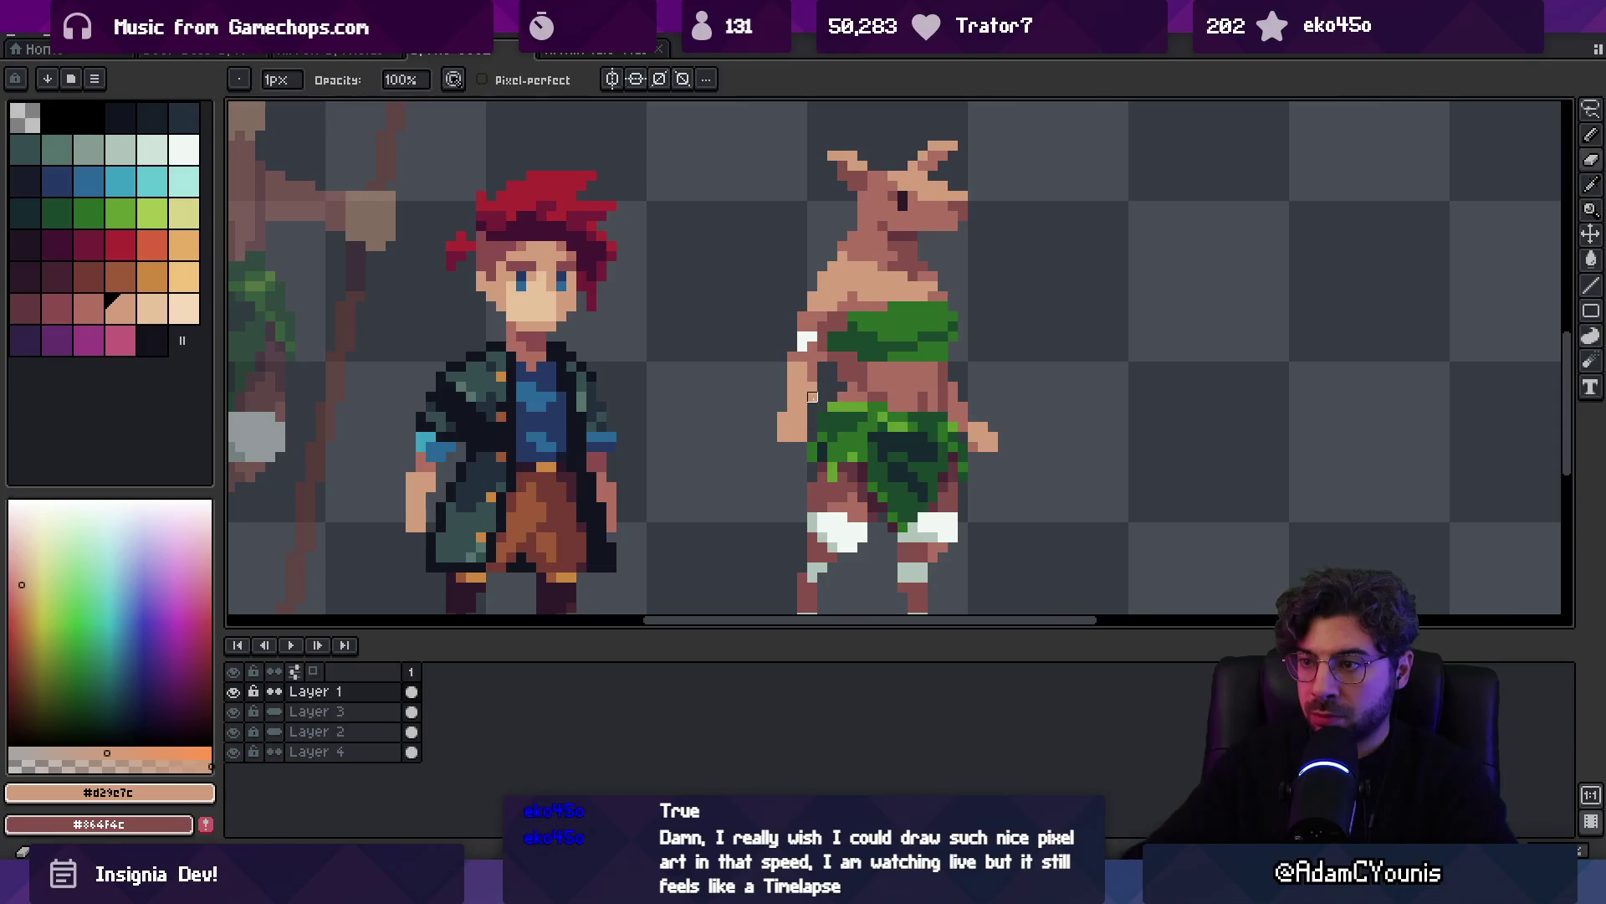
{"action": "left_click", "coordinate": [795, 361], "text": "alt"}
{"action": "key", "text": "b"}
{"action": "left_click", "coordinate": [793, 407], "text": "alt"}
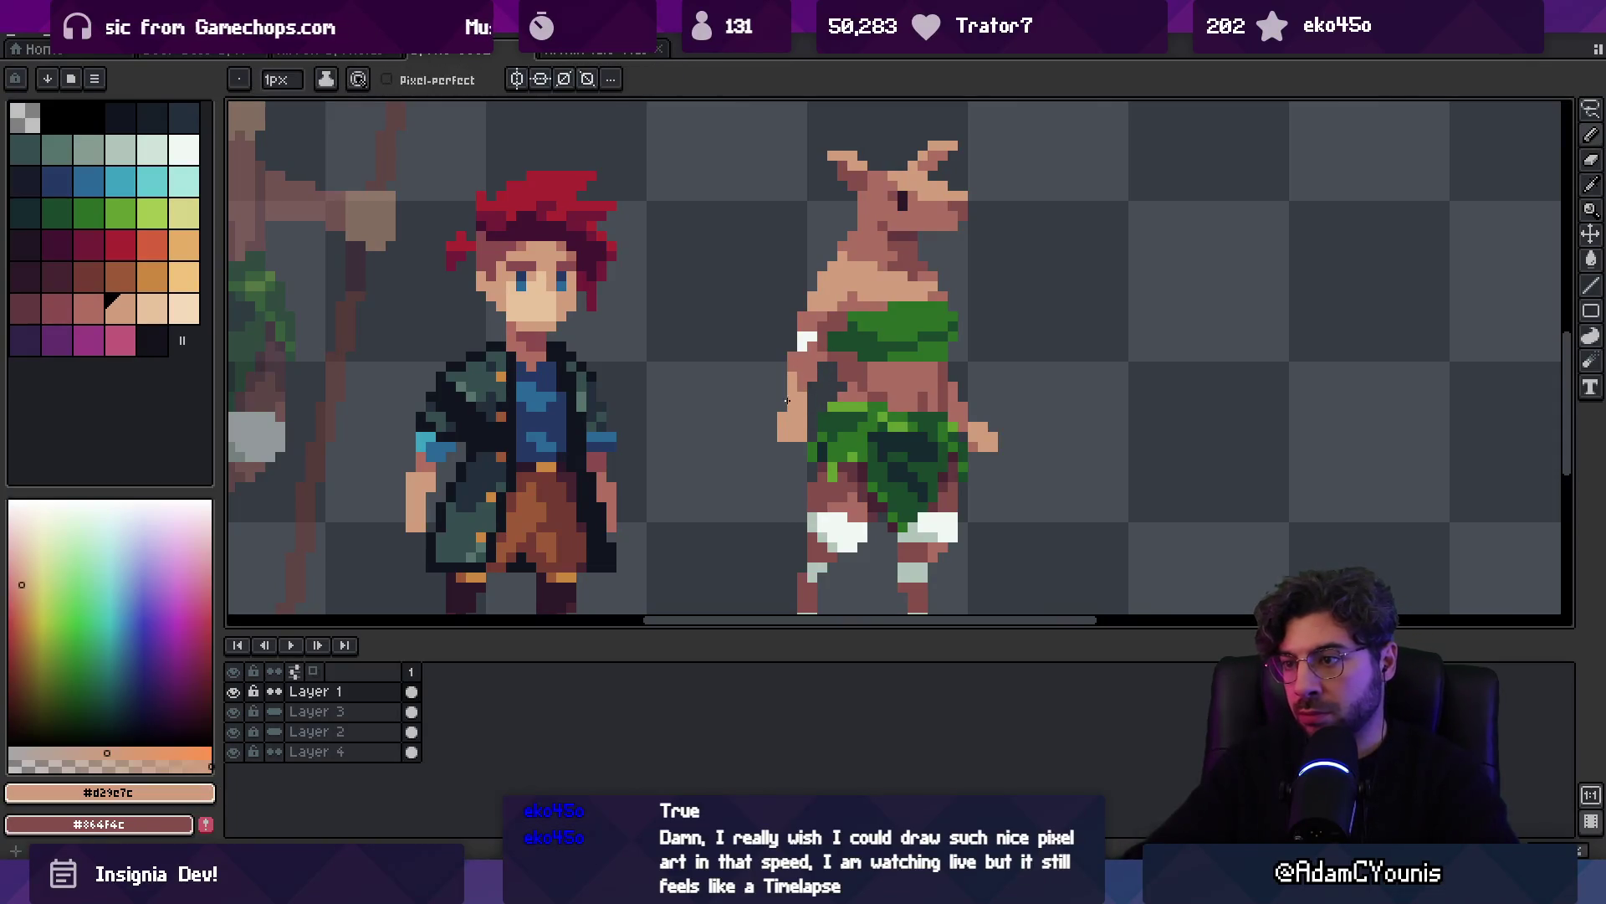
{"action": "key", "text": "z"}
{"action": "scroll", "coordinate": [737, 406], "scroll_direction": "down", "scroll_amount": 4}
{"action": "scroll", "coordinate": [749, 275], "scroll_direction": "up", "scroll_amount": 3}
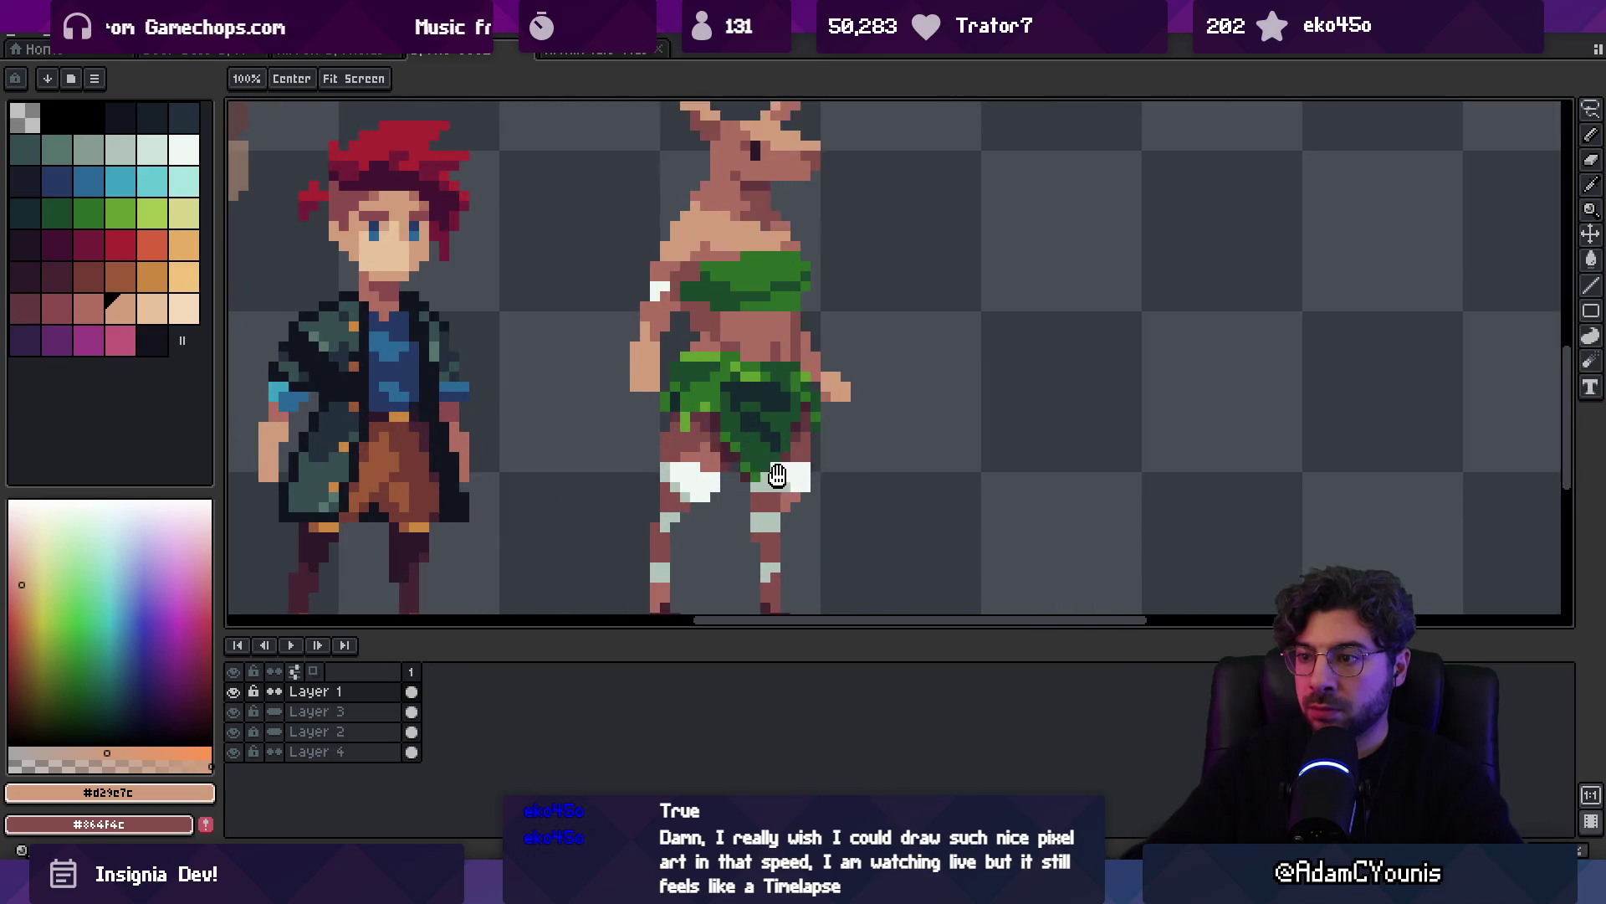
Paint-bucket the white leg wraps with a dark skin tone
{"action": "left_click", "coordinate": [779, 293], "text": "alt"}
{"action": "key", "text": "g"}
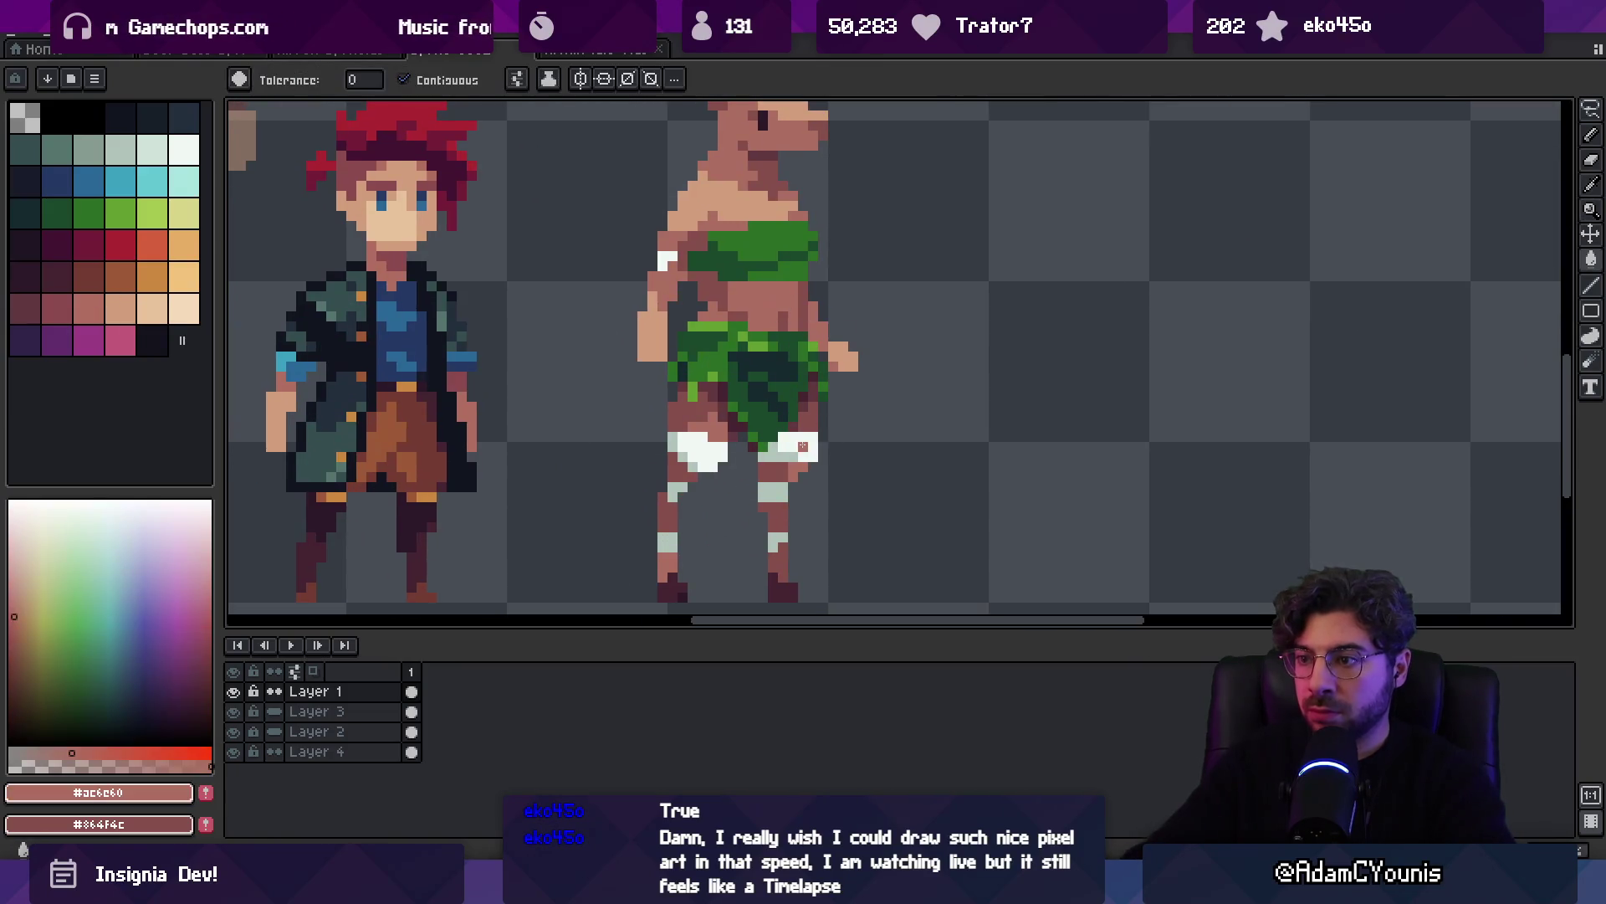
{"action": "left_click", "coordinate": [686, 444], "text": "alt"}
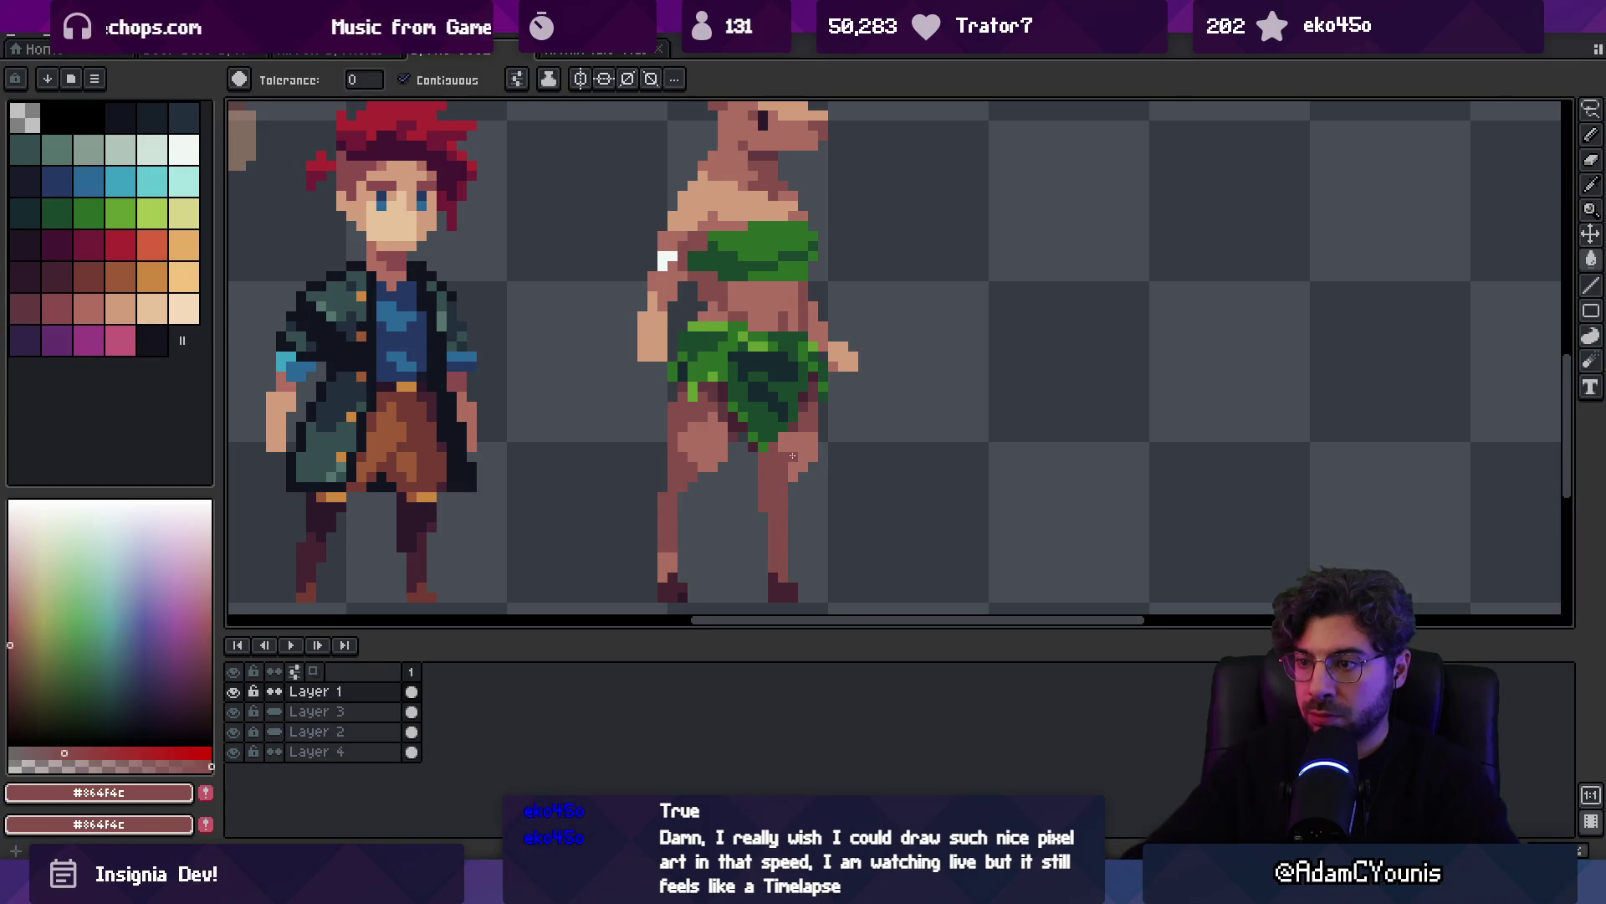
Draw lighter skin shading down the right leg
{"action": "key", "text": "b"}
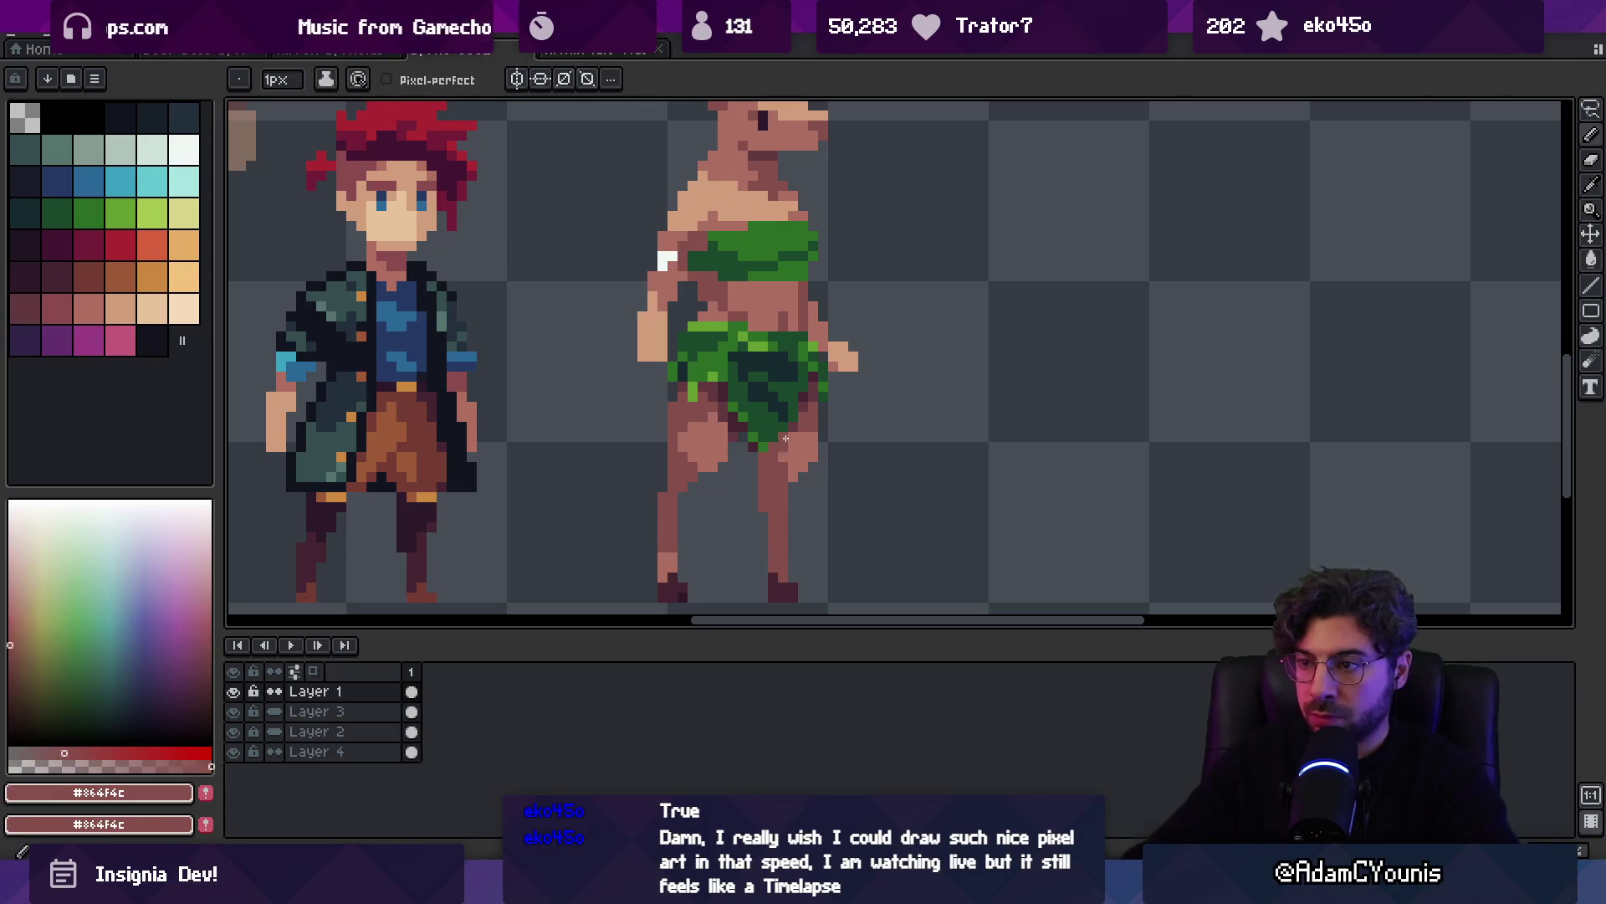
{"action": "left_click", "coordinate": [794, 446], "text": "alt"}
{"action": "left_click_drag", "start_coordinate": [783, 464], "coordinate": [783, 501]}
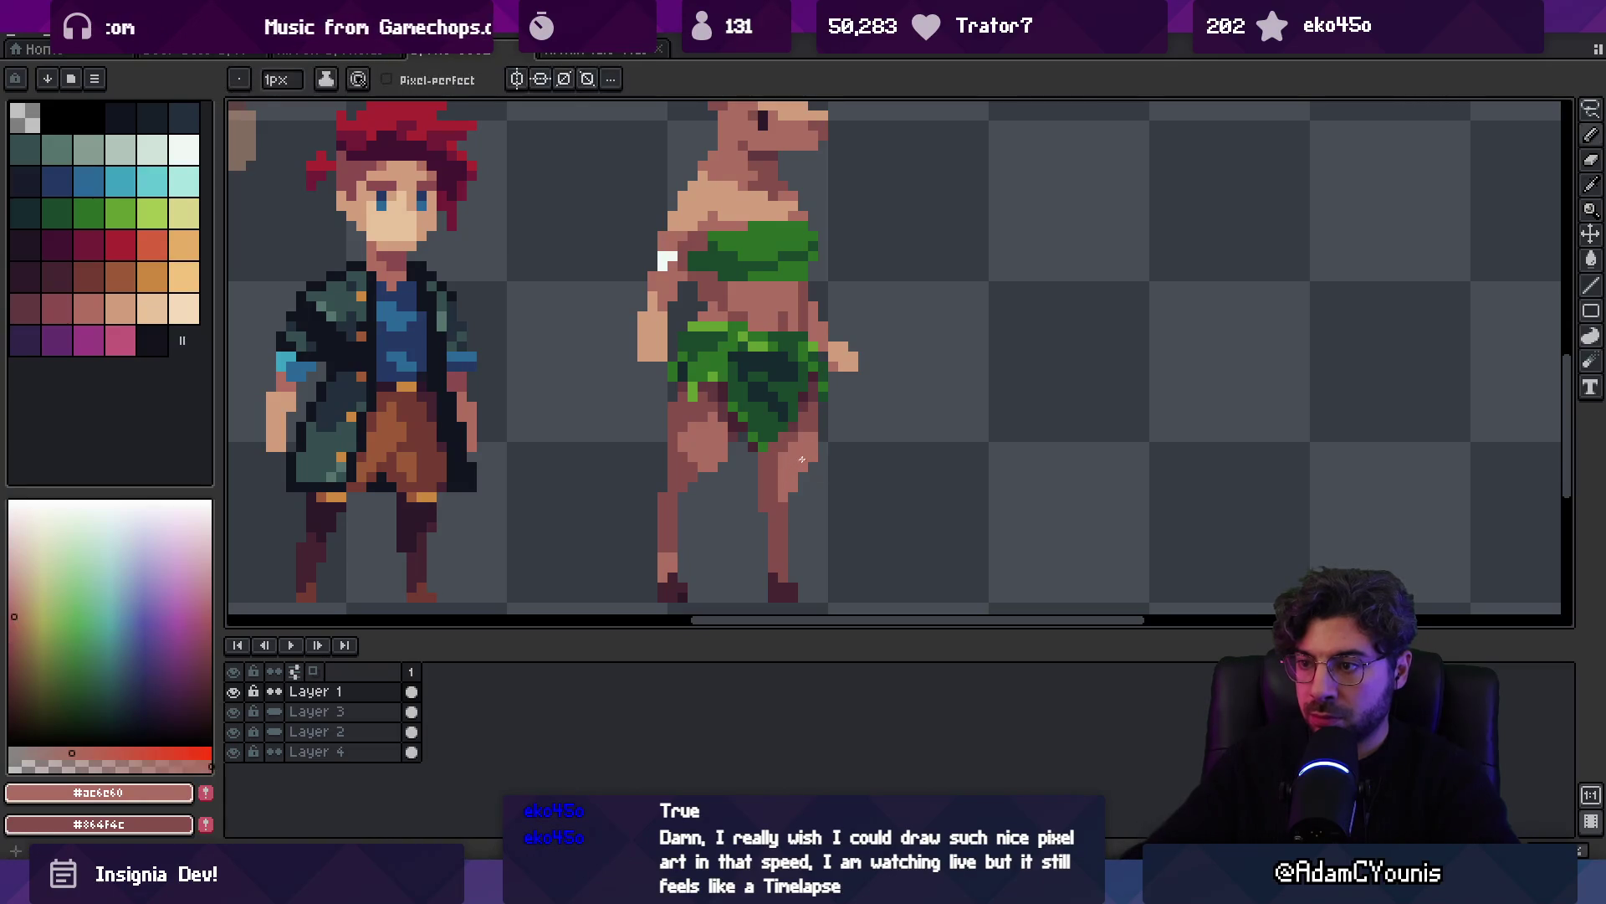
{"action": "scroll", "coordinate": [802, 460], "scroll_direction": "down", "scroll_amount": 3}
{"action": "scroll", "coordinate": [720, 470], "scroll_direction": "up", "scroll_amount": 3}
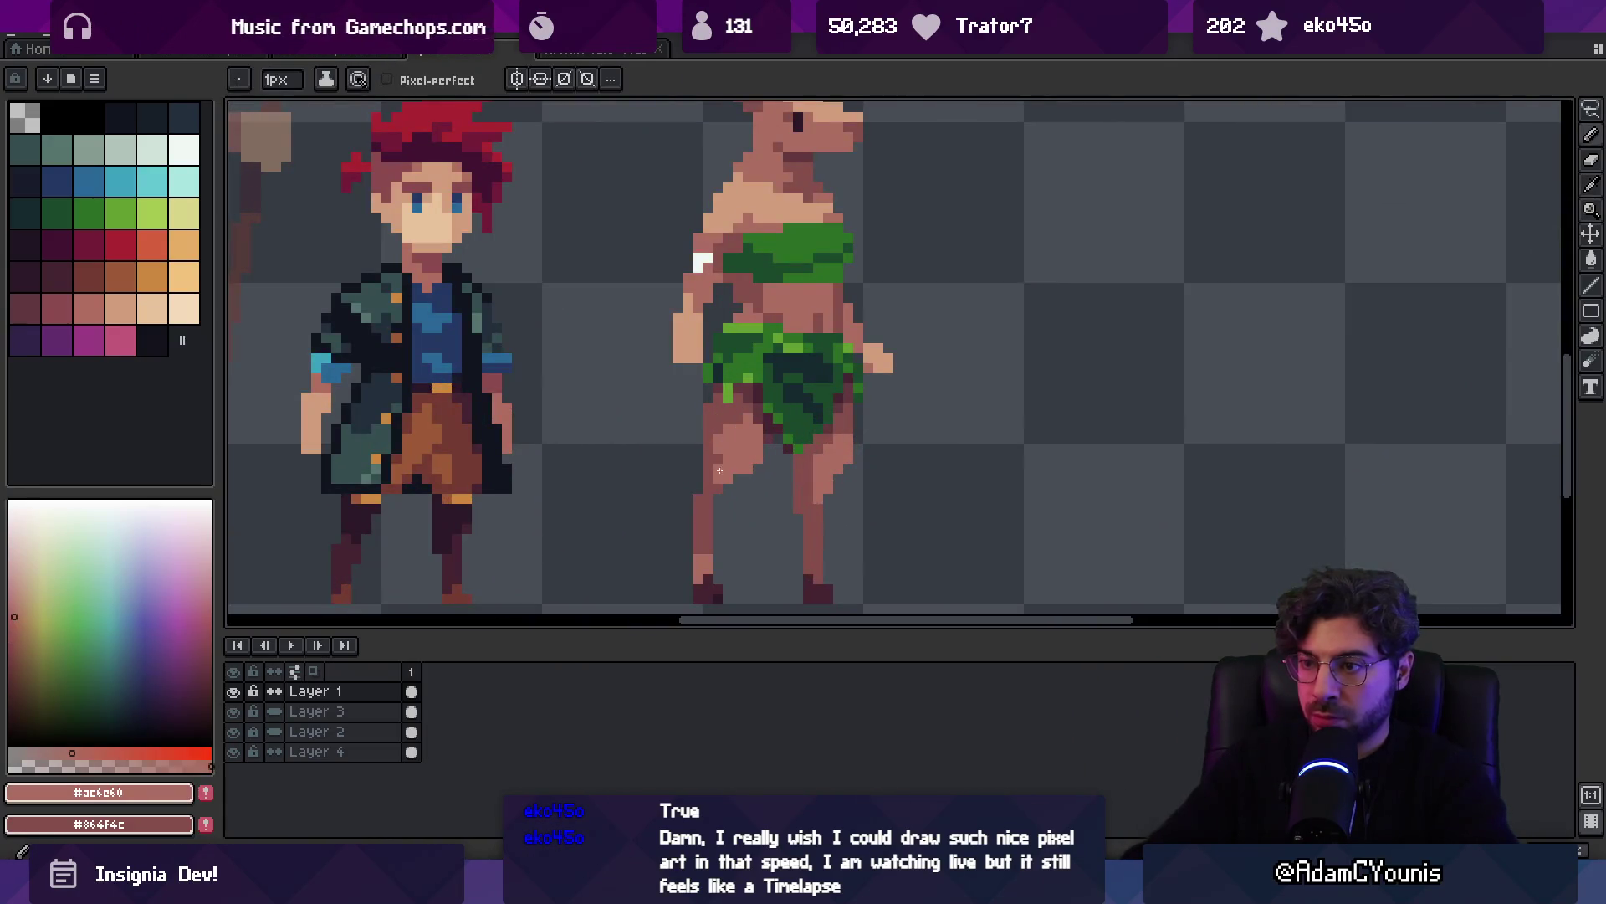
{"action": "left_click", "coordinate": [720, 471], "text": "alt"}
{"action": "key", "text": "z"}
{"action": "scroll", "coordinate": [765, 459], "scroll_direction": "down", "scroll_amount": 3}
{"action": "scroll", "coordinate": [766, 460], "scroll_direction": "up", "scroll_amount": 1}
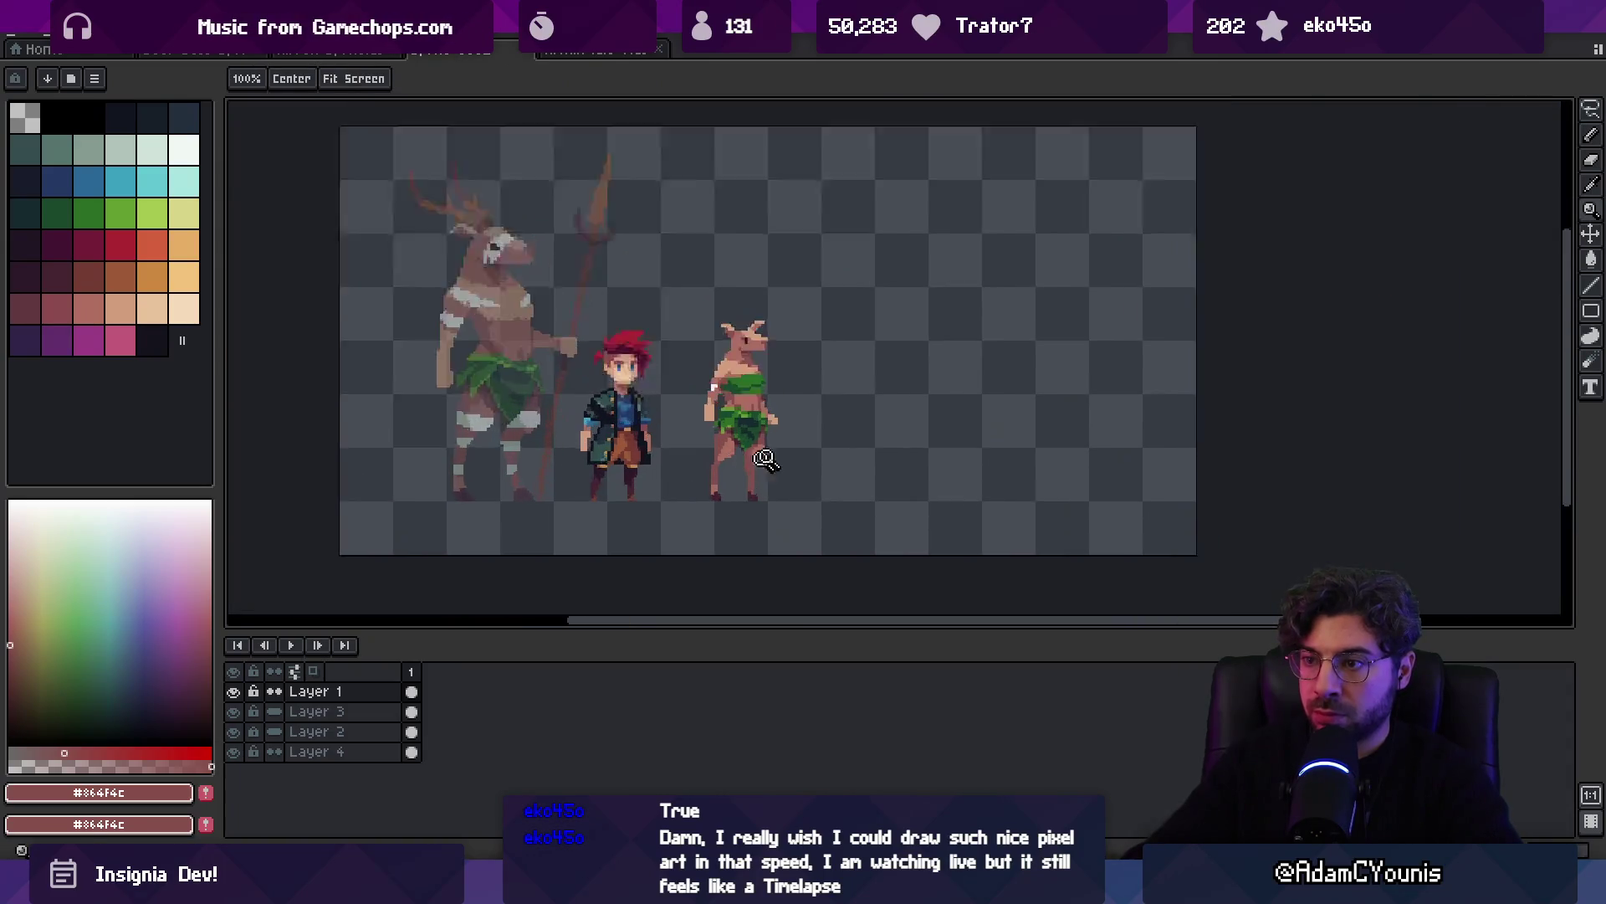
{"action": "left_click", "coordinate": [765, 460]}
{"action": "key", "text": "b"}
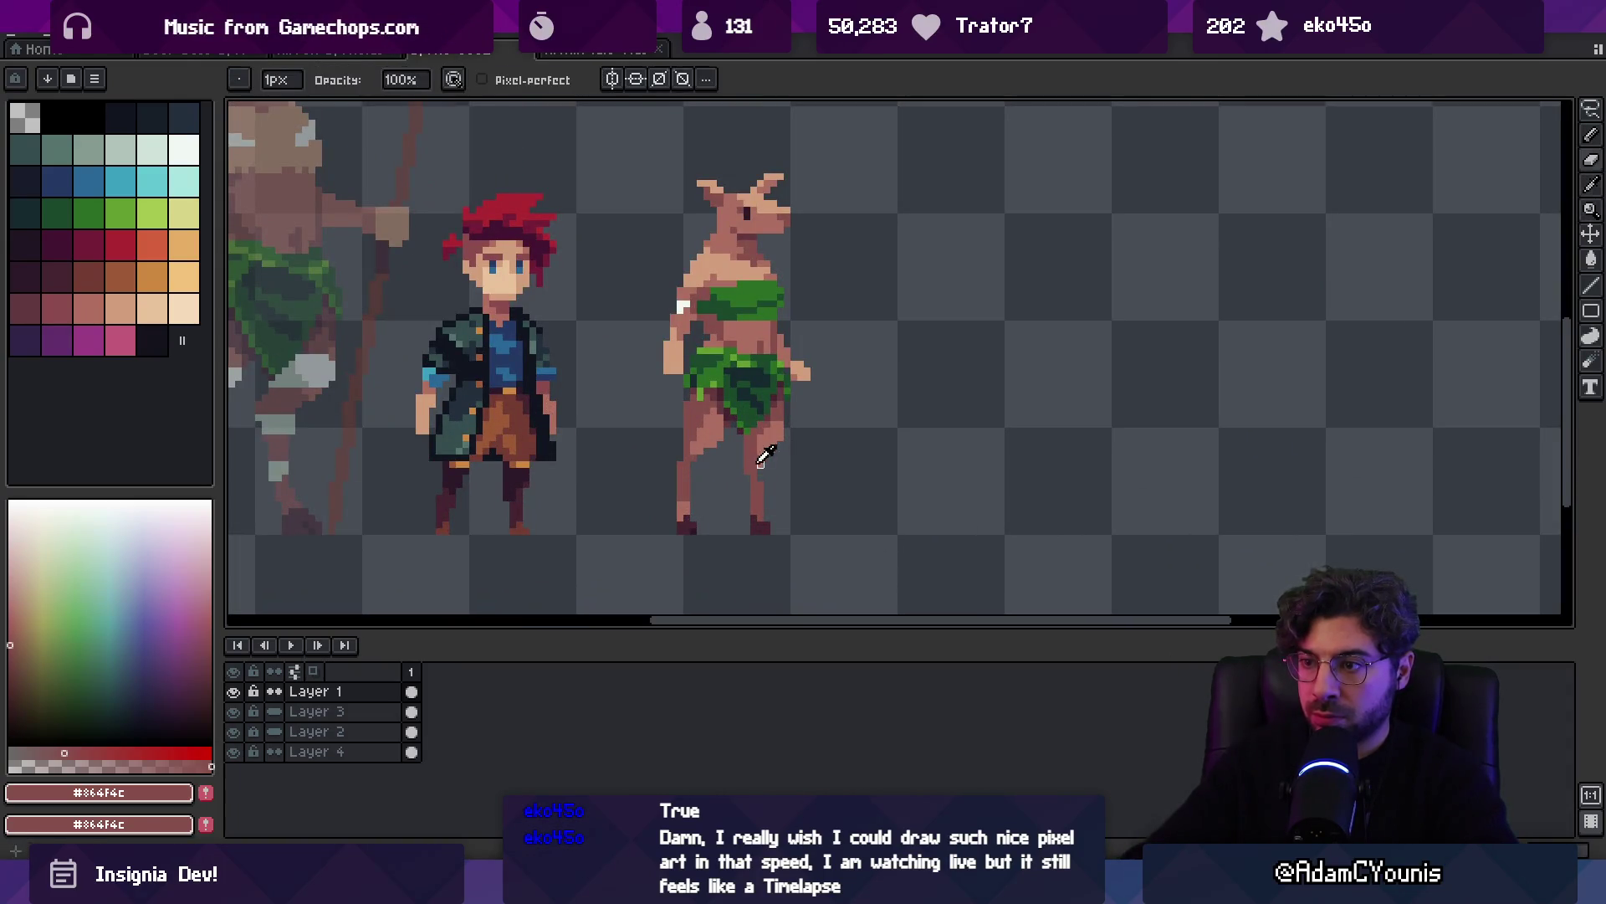
{"action": "key", "text": "e"}
{"action": "key", "text": "b"}
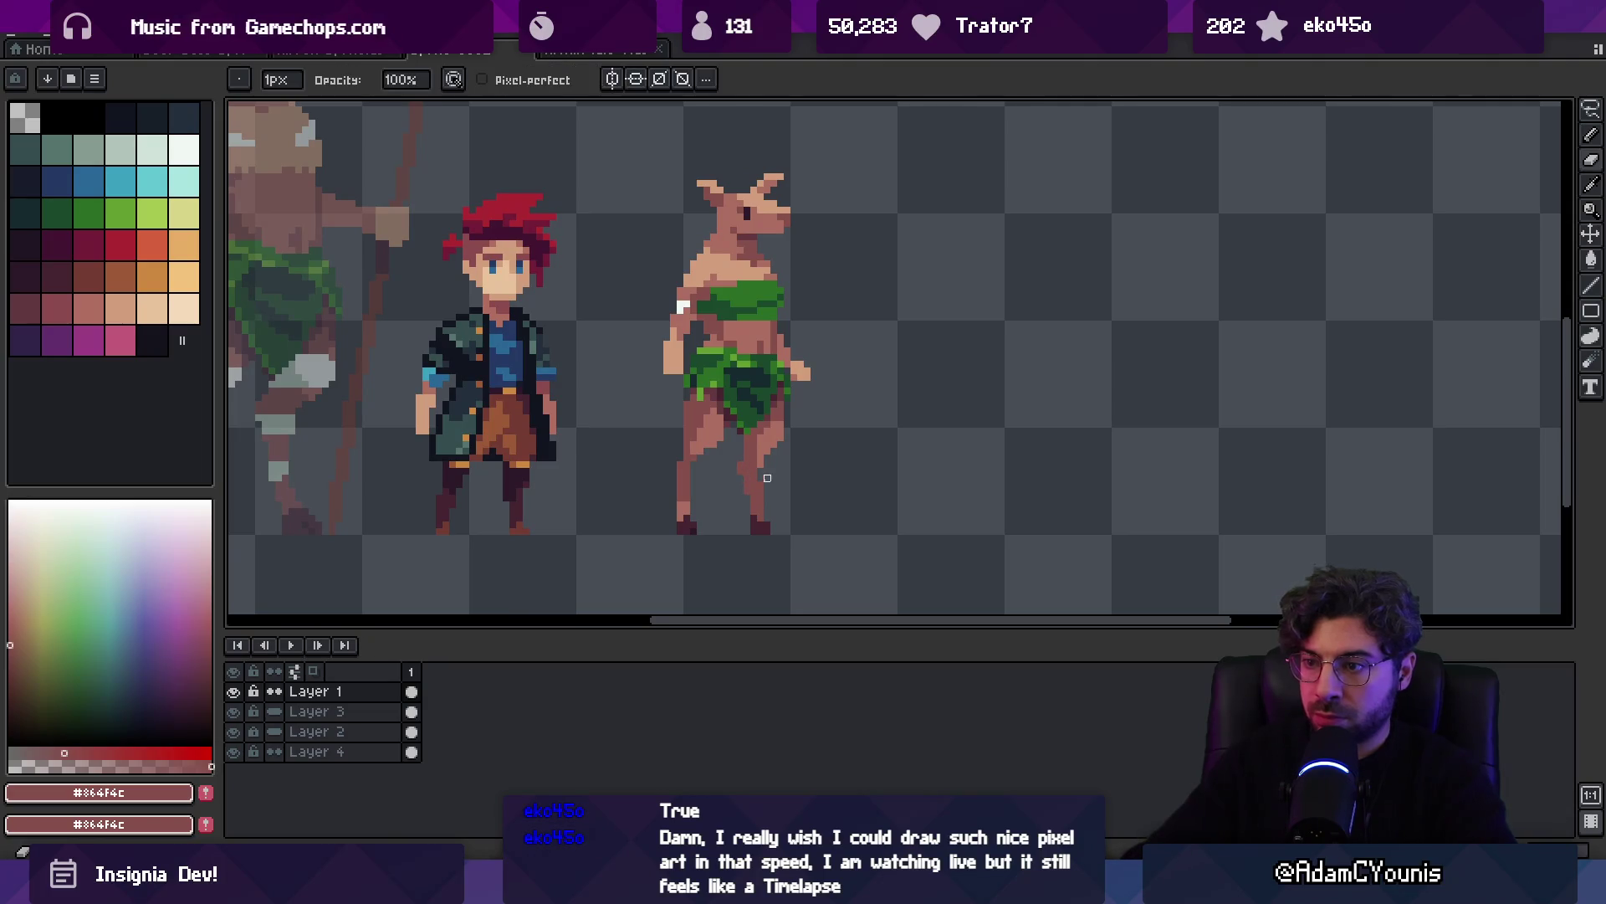
{"action": "key", "text": "i"}
{"action": "mouse_move", "coordinate": [773, 439]}
{"action": "left_mouse_down"}
{"action": "mouse_move", "coordinate": [759, 476]}
{"action": "mouse_move", "coordinate": [766, 456]}
{"action": "left_mouse_up"}
{"action": "key", "text": "z"}
{"action": "scroll", "coordinate": [766, 456], "scroll_direction": "down", "scroll_amount": 3}
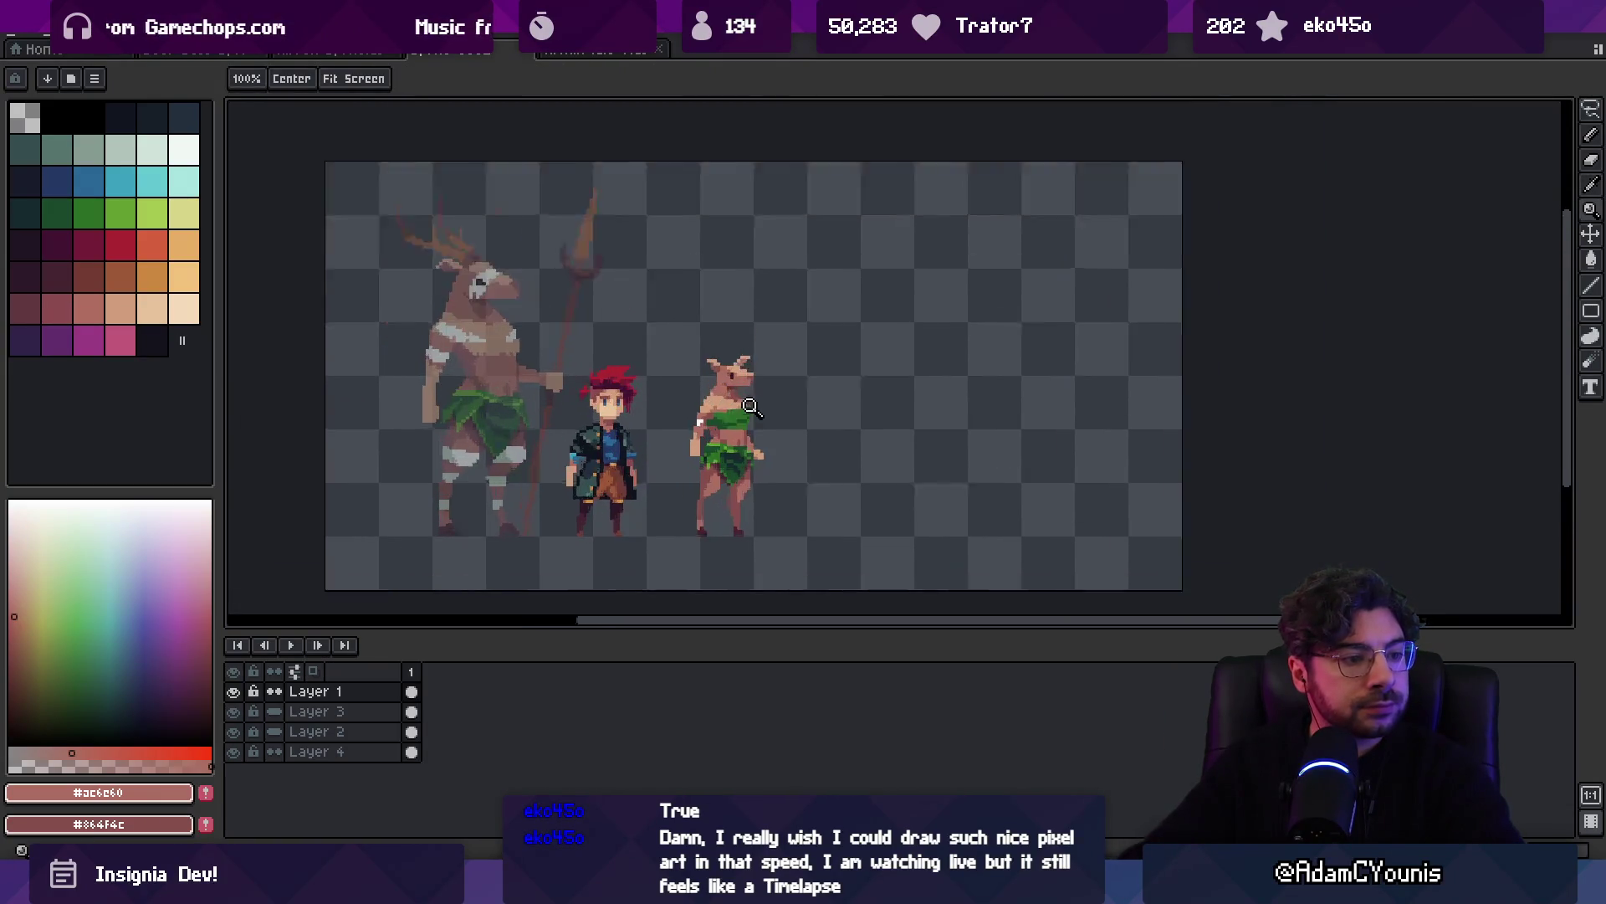
{"action": "scroll", "coordinate": [711, 335], "scroll_direction": "up", "scroll_amount": 4}
{"action": "scroll", "coordinate": [853, 213], "scroll_direction": "down", "scroll_amount": 1}
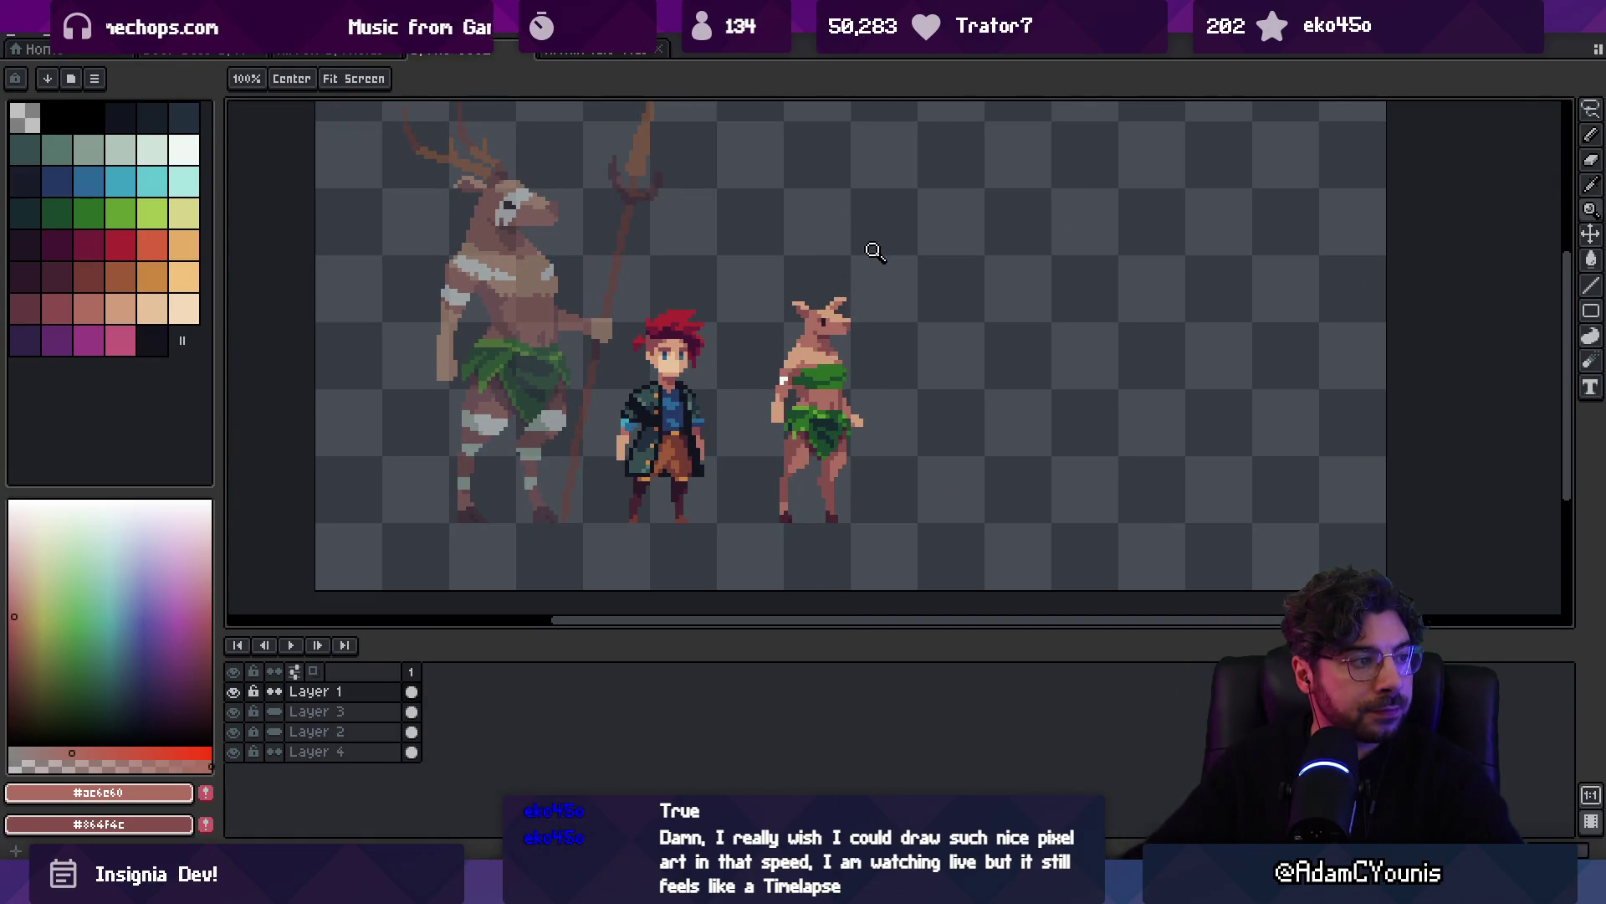
{"action": "scroll", "coordinate": [841, 291], "scroll_direction": "up", "scroll_amount": 3}
{"action": "key", "text": "b"}
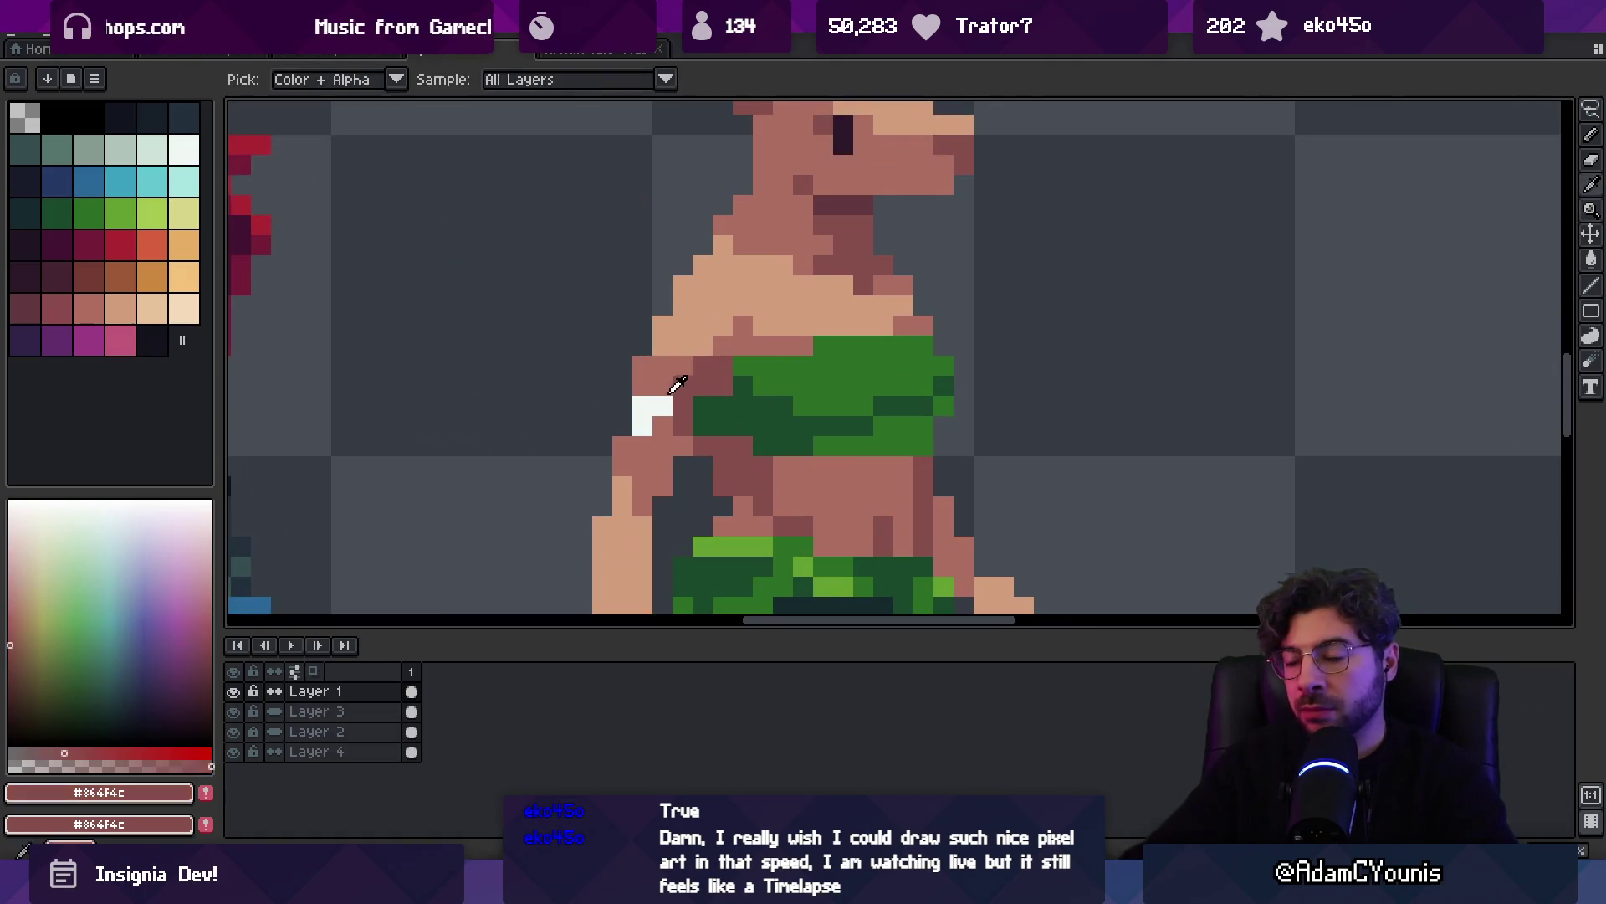
{"action": "key", "text": "z"}
{"action": "scroll", "coordinate": [694, 389], "scroll_direction": "down", "scroll_amount": 3}
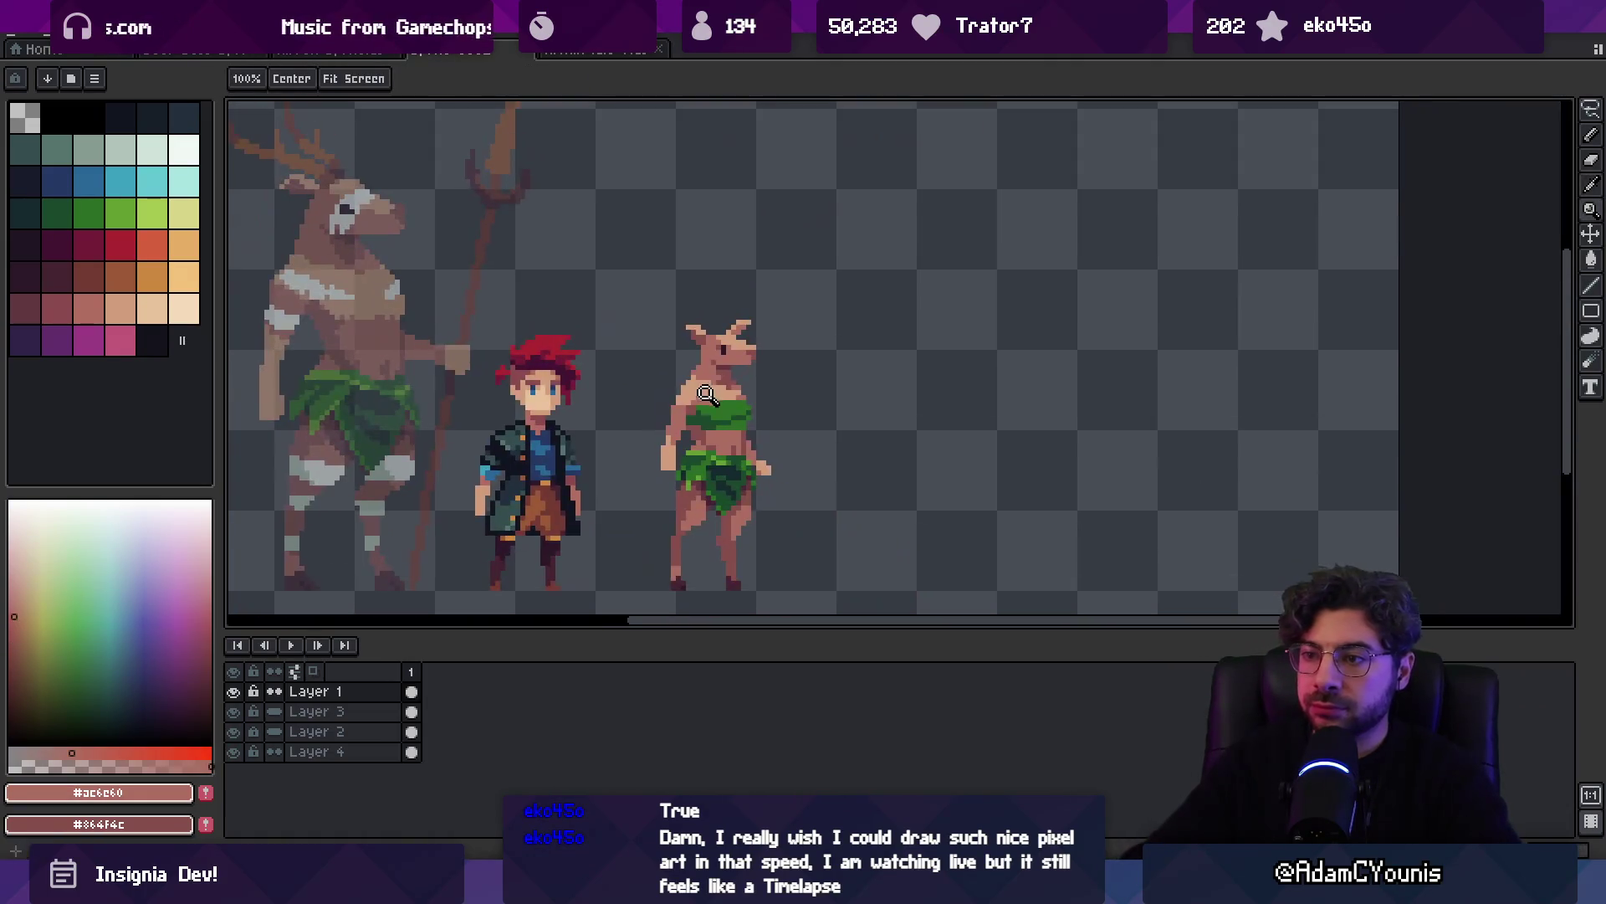
{"action": "scroll", "coordinate": [661, 401], "scroll_direction": "up", "scroll_amount": 2}
{"action": "key", "text": "b"}
{"action": "left_click", "coordinate": [658, 409], "text": "alt"}
{"action": "key", "text": "z"}
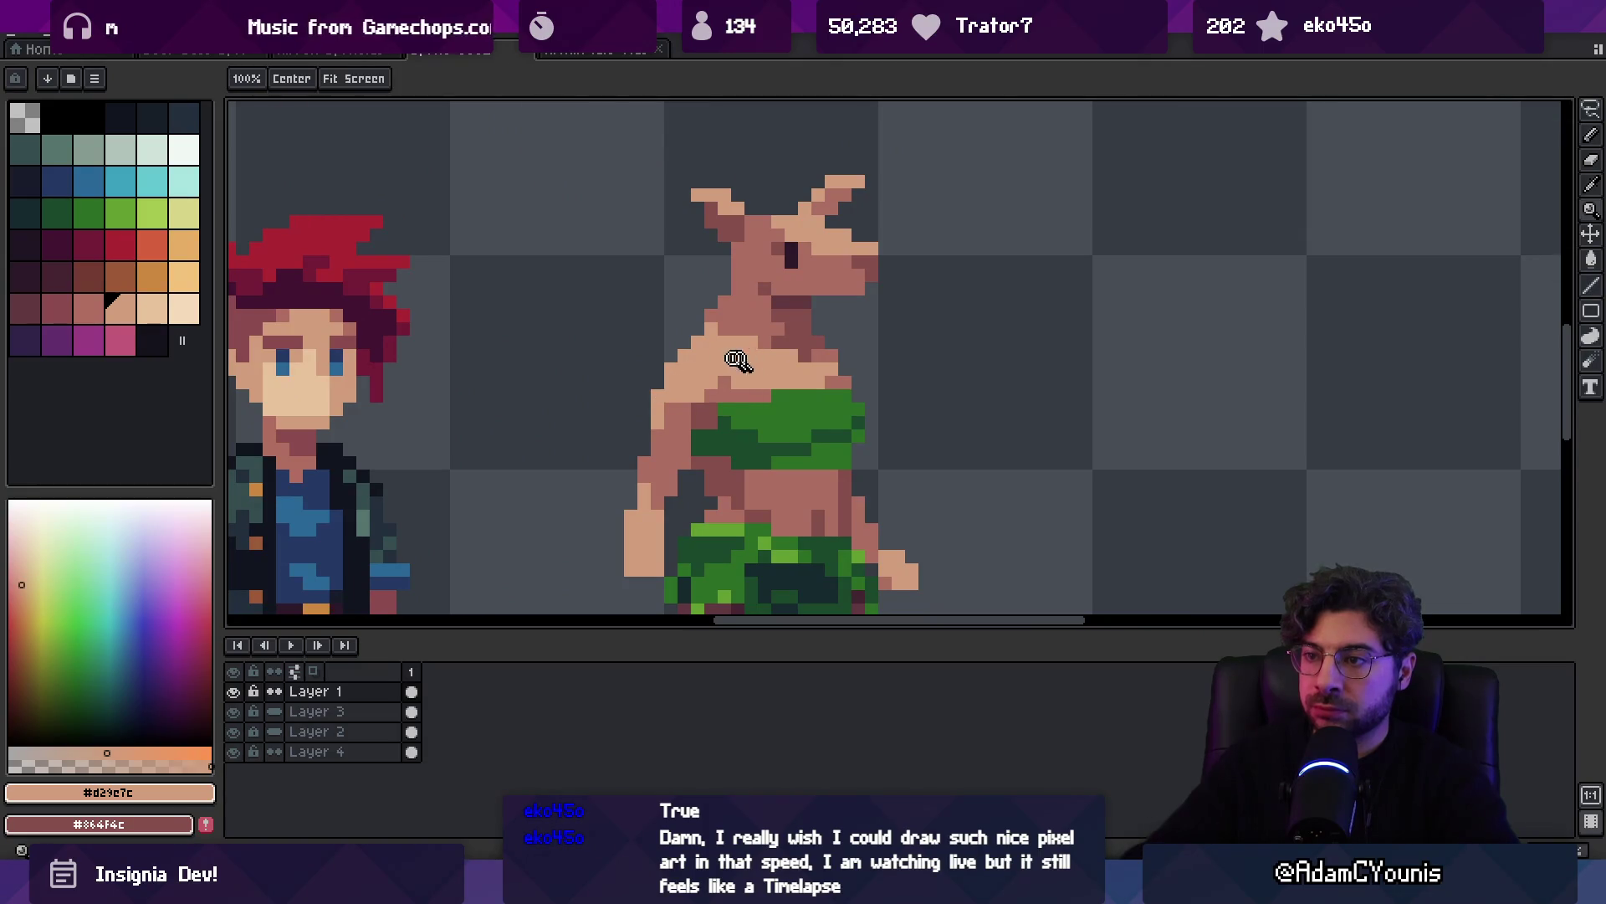
{"action": "scroll", "coordinate": [669, 385], "scroll_direction": "down", "scroll_amount": 3}
{"action": "scroll", "coordinate": [703, 368], "scroll_direction": "up", "scroll_amount": 2}
{"action": "key", "text": "b"}
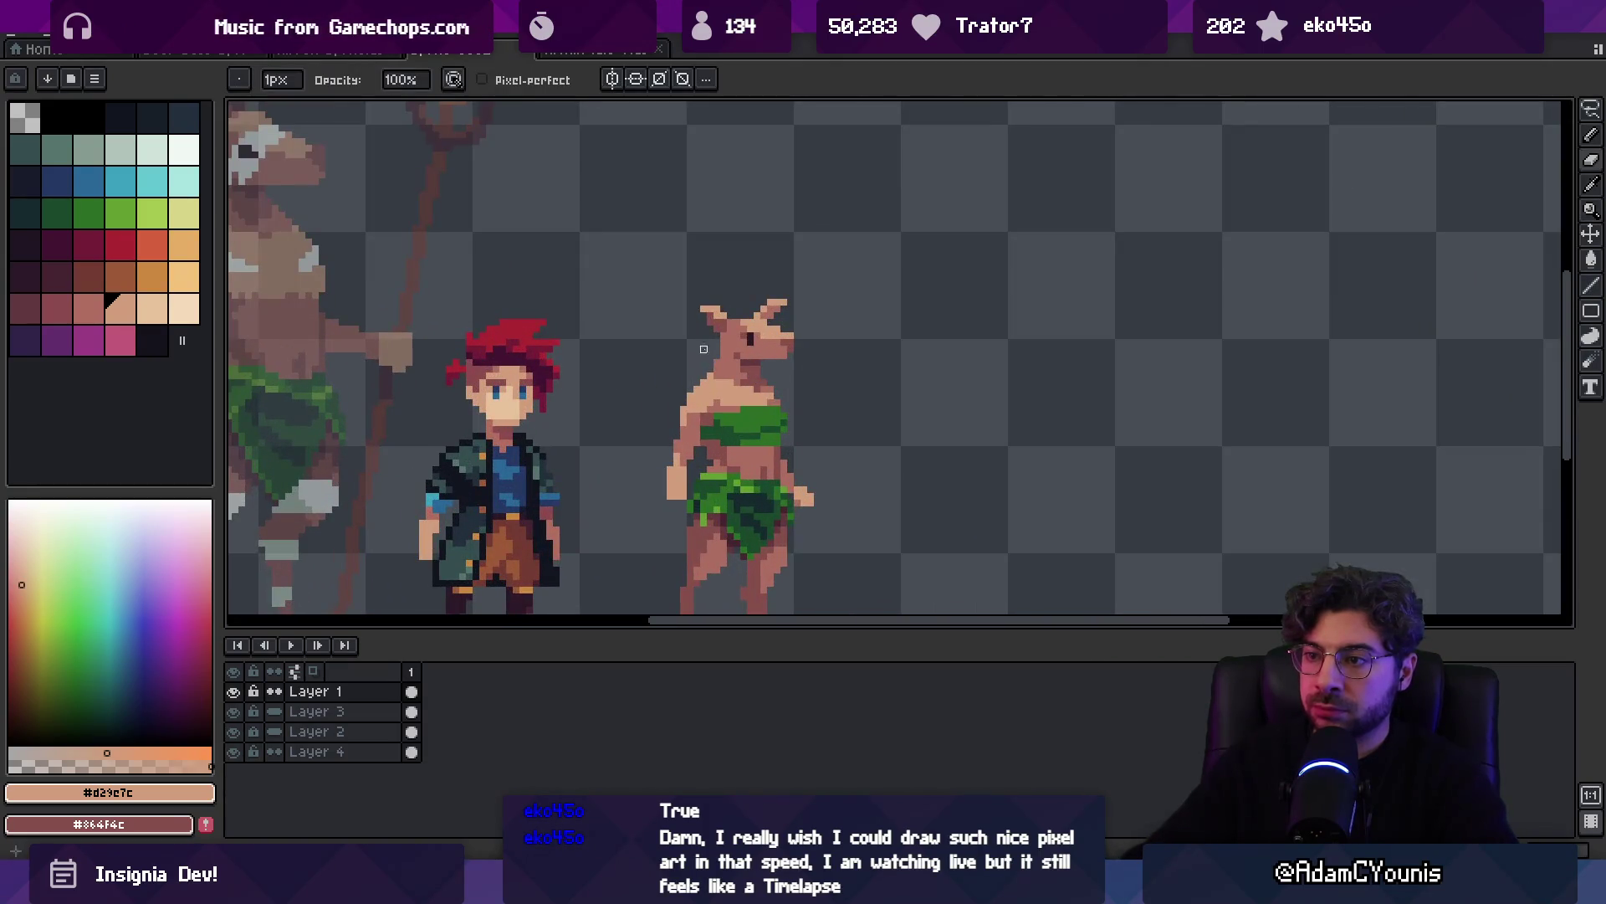
{"action": "key", "text": "z"}
{"action": "scroll", "coordinate": [707, 343], "scroll_direction": "down", "scroll_amount": 3}
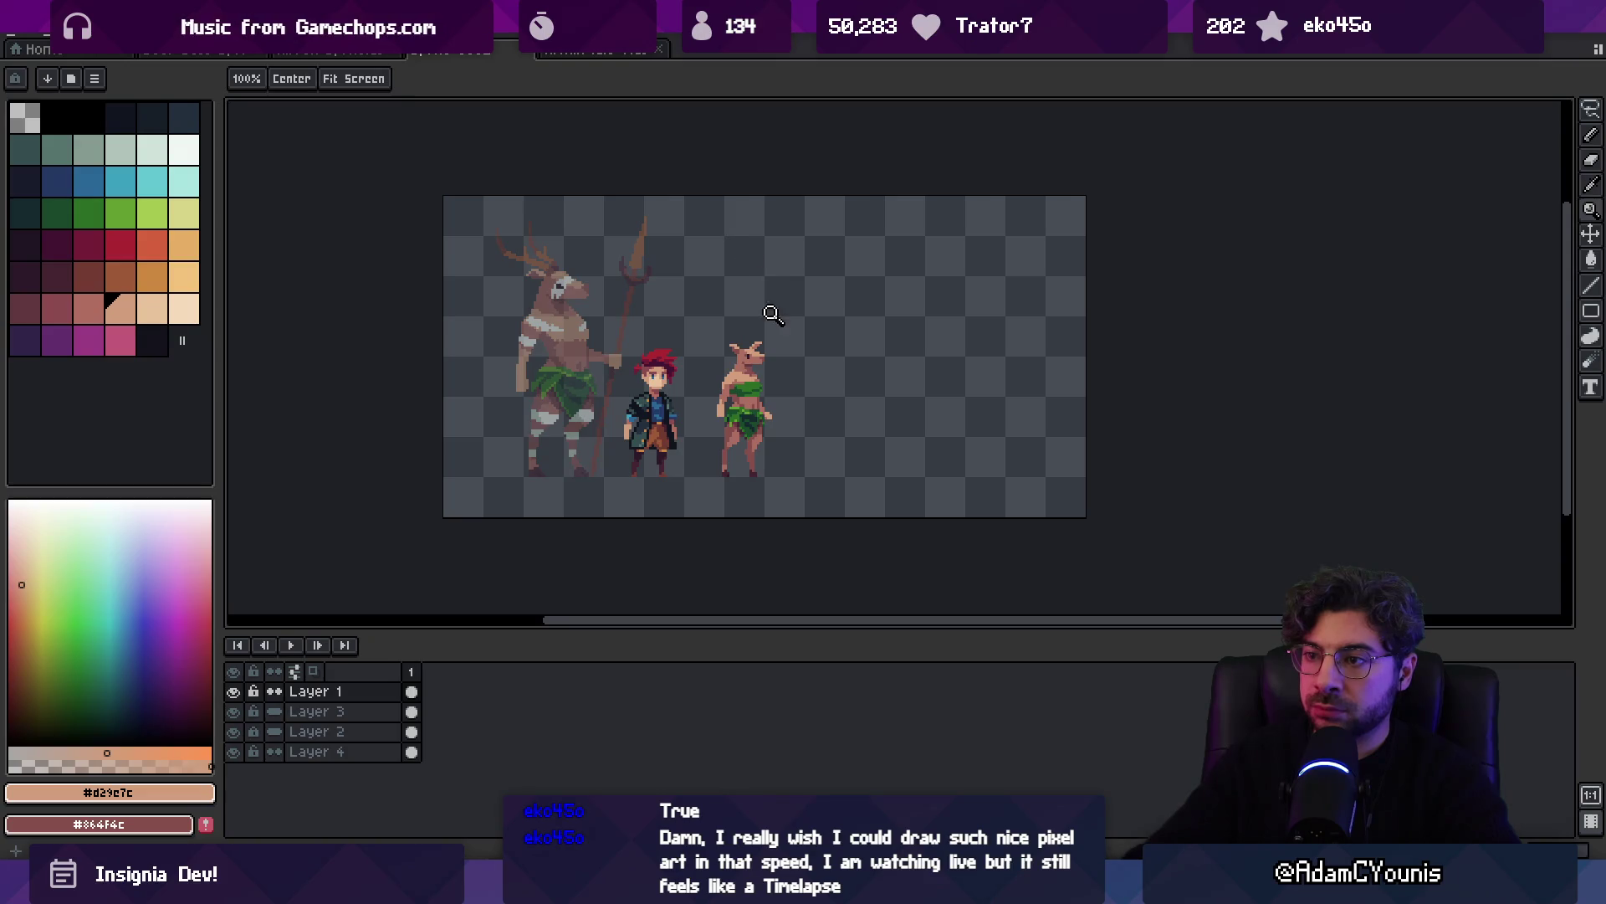
{"action": "scroll", "coordinate": [774, 377], "scroll_direction": "up", "scroll_amount": 2}
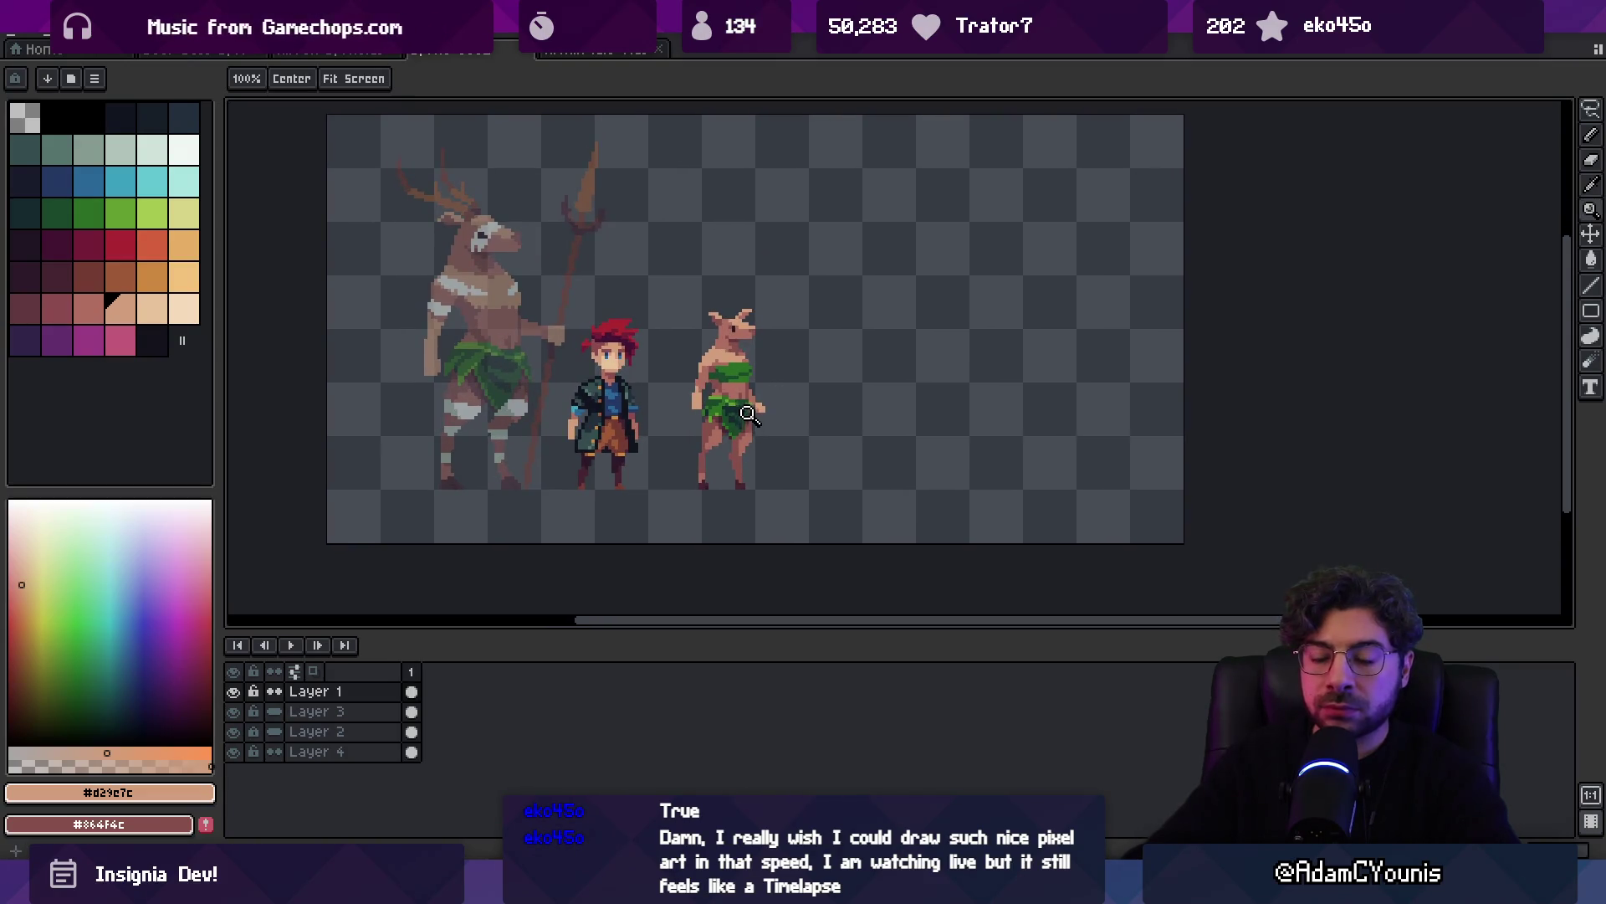
{"action": "scroll", "coordinate": [769, 444], "scroll_direction": "up", "scroll_amount": 2}
{"action": "key", "text": "b"}
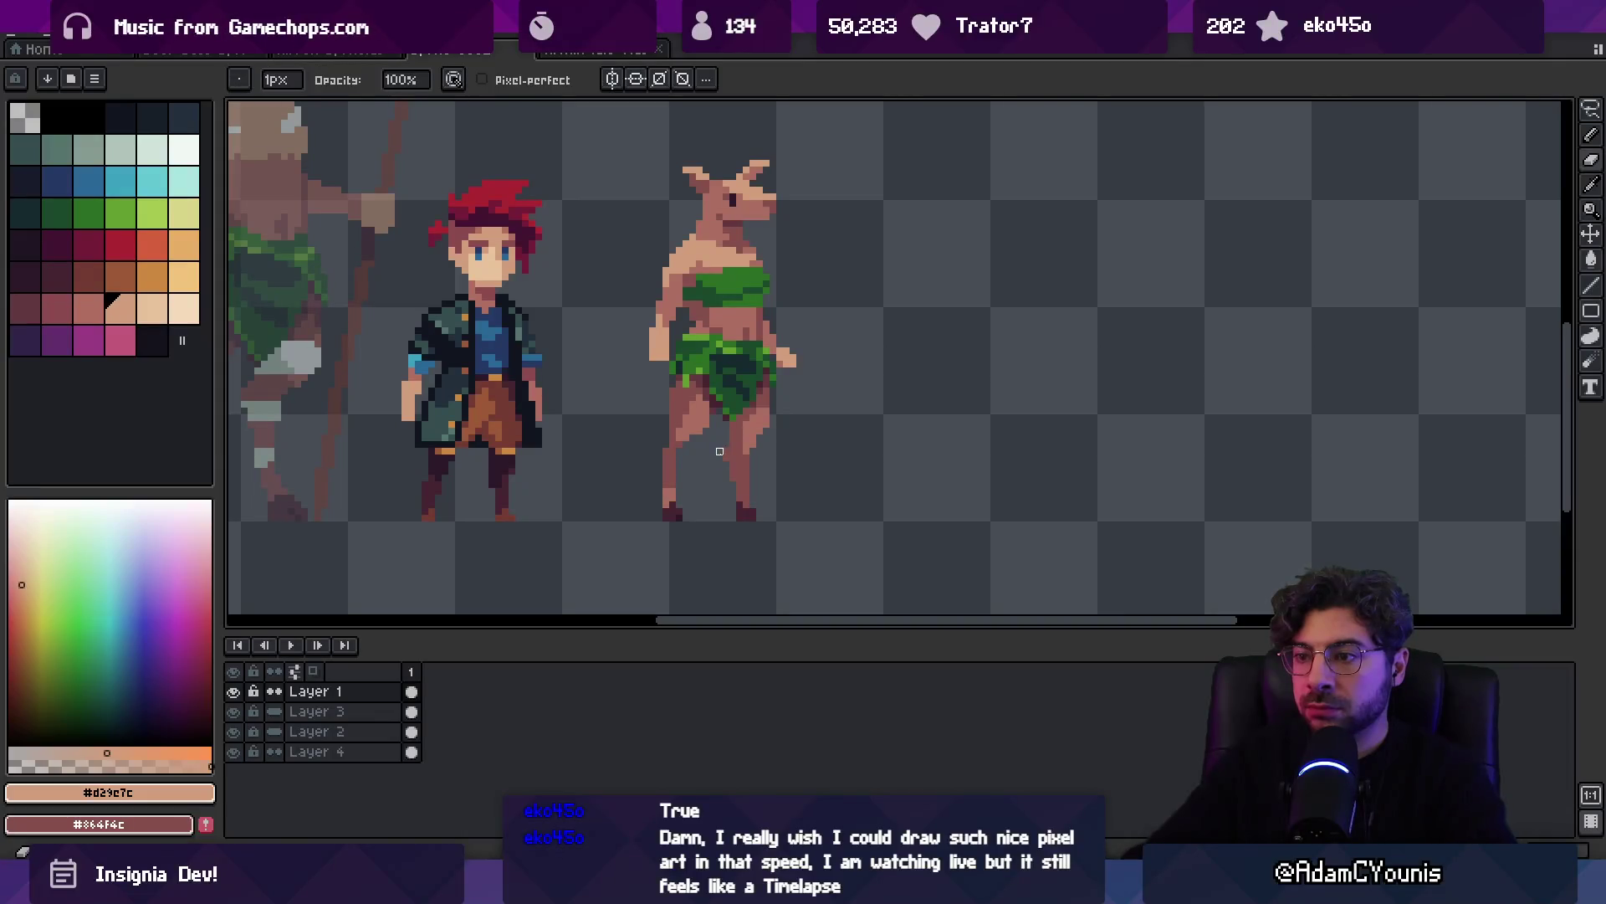
{"action": "left_click", "coordinate": [750, 456], "text": "alt"}
{"action": "left_click", "coordinate": [753, 444], "text": "alt"}
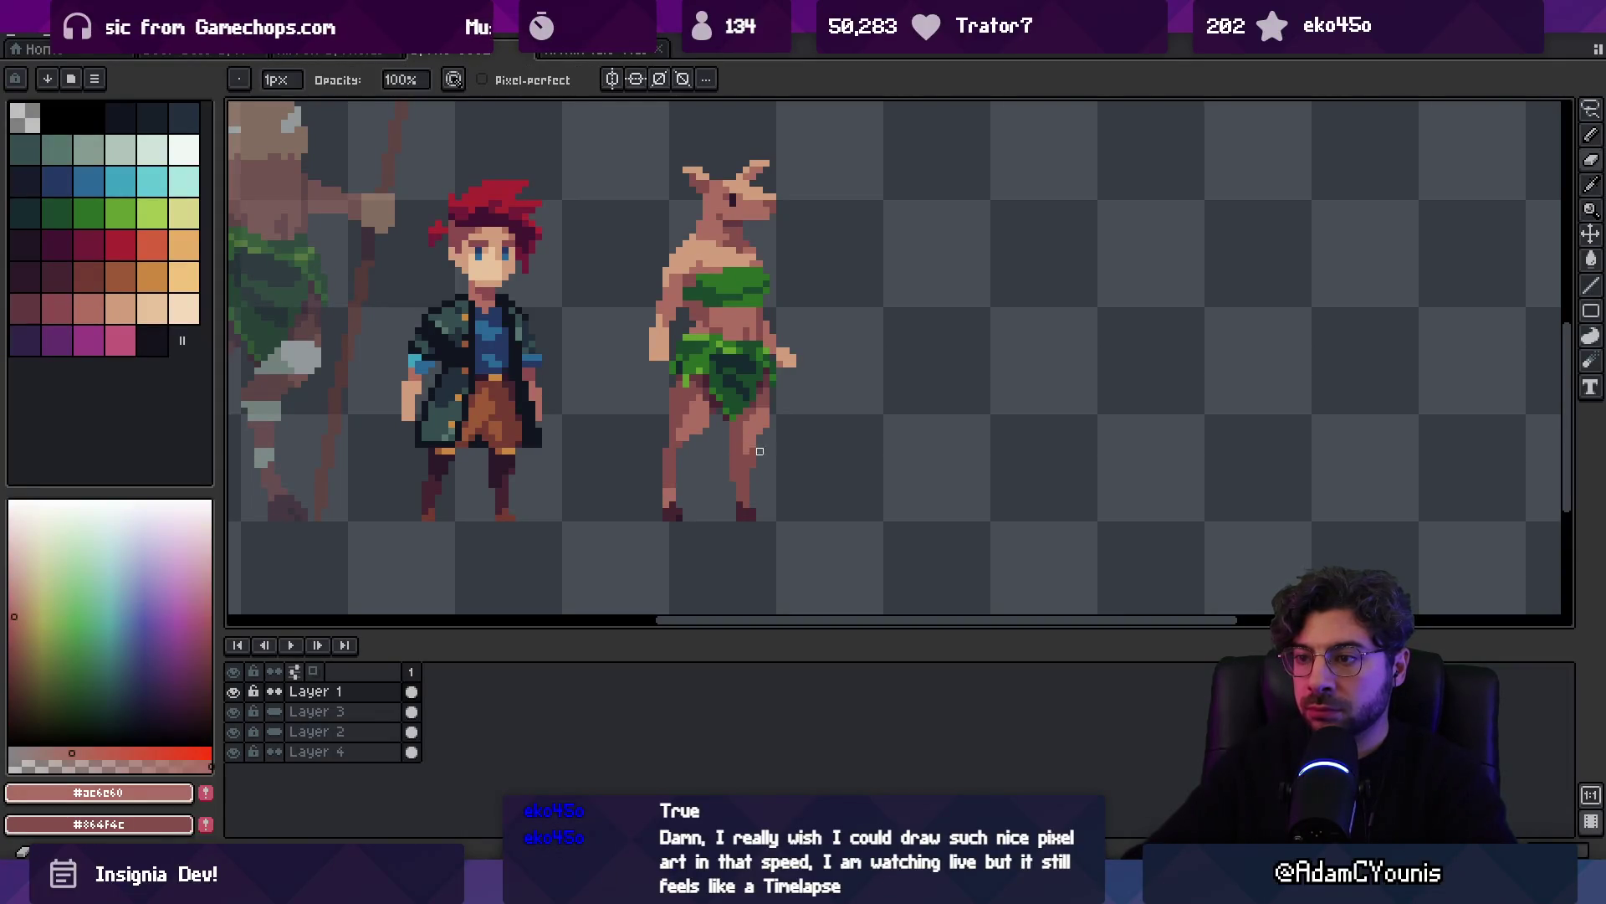
{"action": "key", "text": "z"}
{"action": "scroll", "coordinate": [723, 358], "scroll_direction": "down", "scroll_amount": 3}
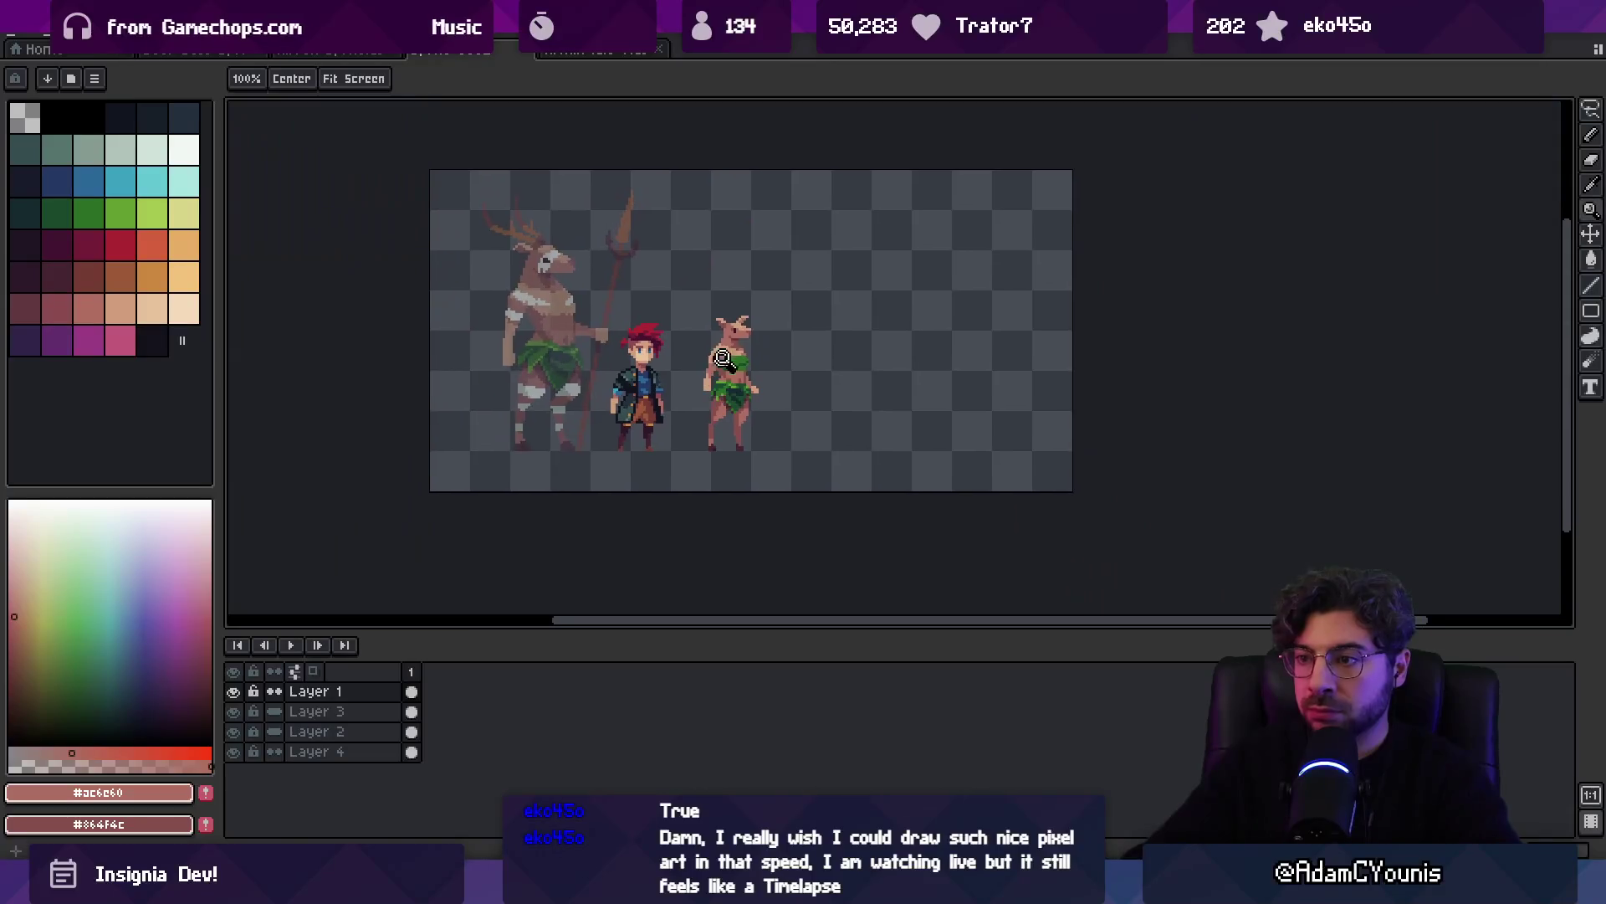
{"action": "scroll", "coordinate": [730, 429], "scroll_direction": "up", "scroll_amount": 3}
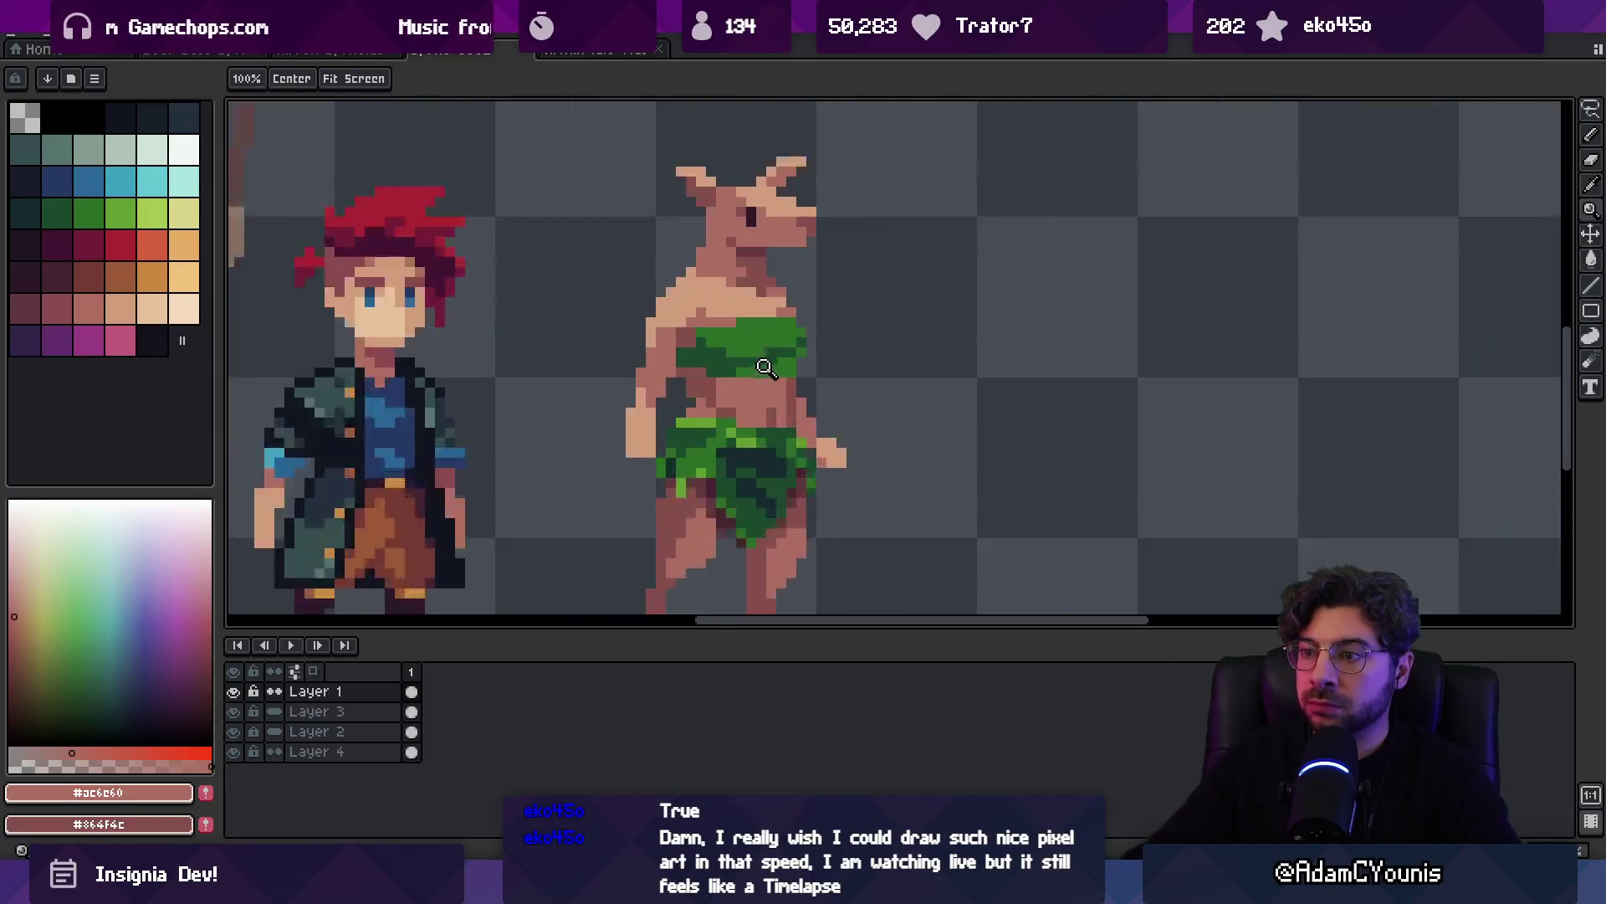
Draw a dark shading line under the deer's belly band and touch up belly pixels in #864f4c
{"action": "key", "text": "i"}
{"action": "left_click", "coordinate": [703, 513]}
{"action": "key", "text": "b"}
{"action": "left_click_drag", "start_coordinate": [717, 385], "coordinate": [763, 380]}
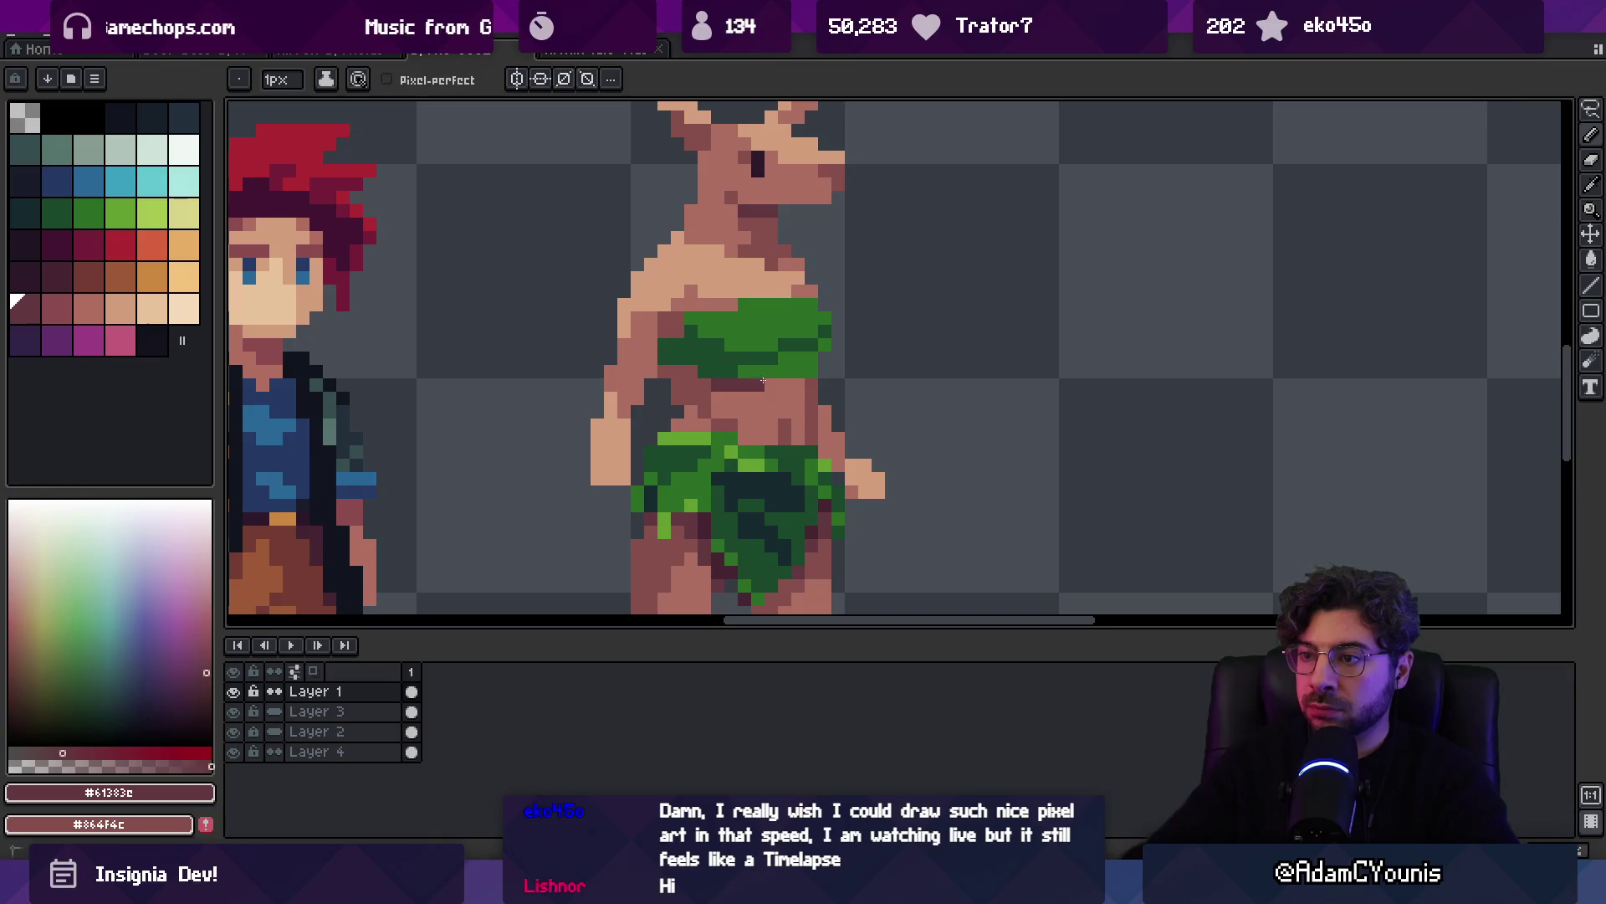
{"action": "key", "text": "i"}
{"action": "left_click", "coordinate": [686, 387]}
{"action": "key", "text": "b"}
{"action": "left_click", "coordinate": [745, 397]}
{"action": "left_click", "coordinate": [786, 384]}
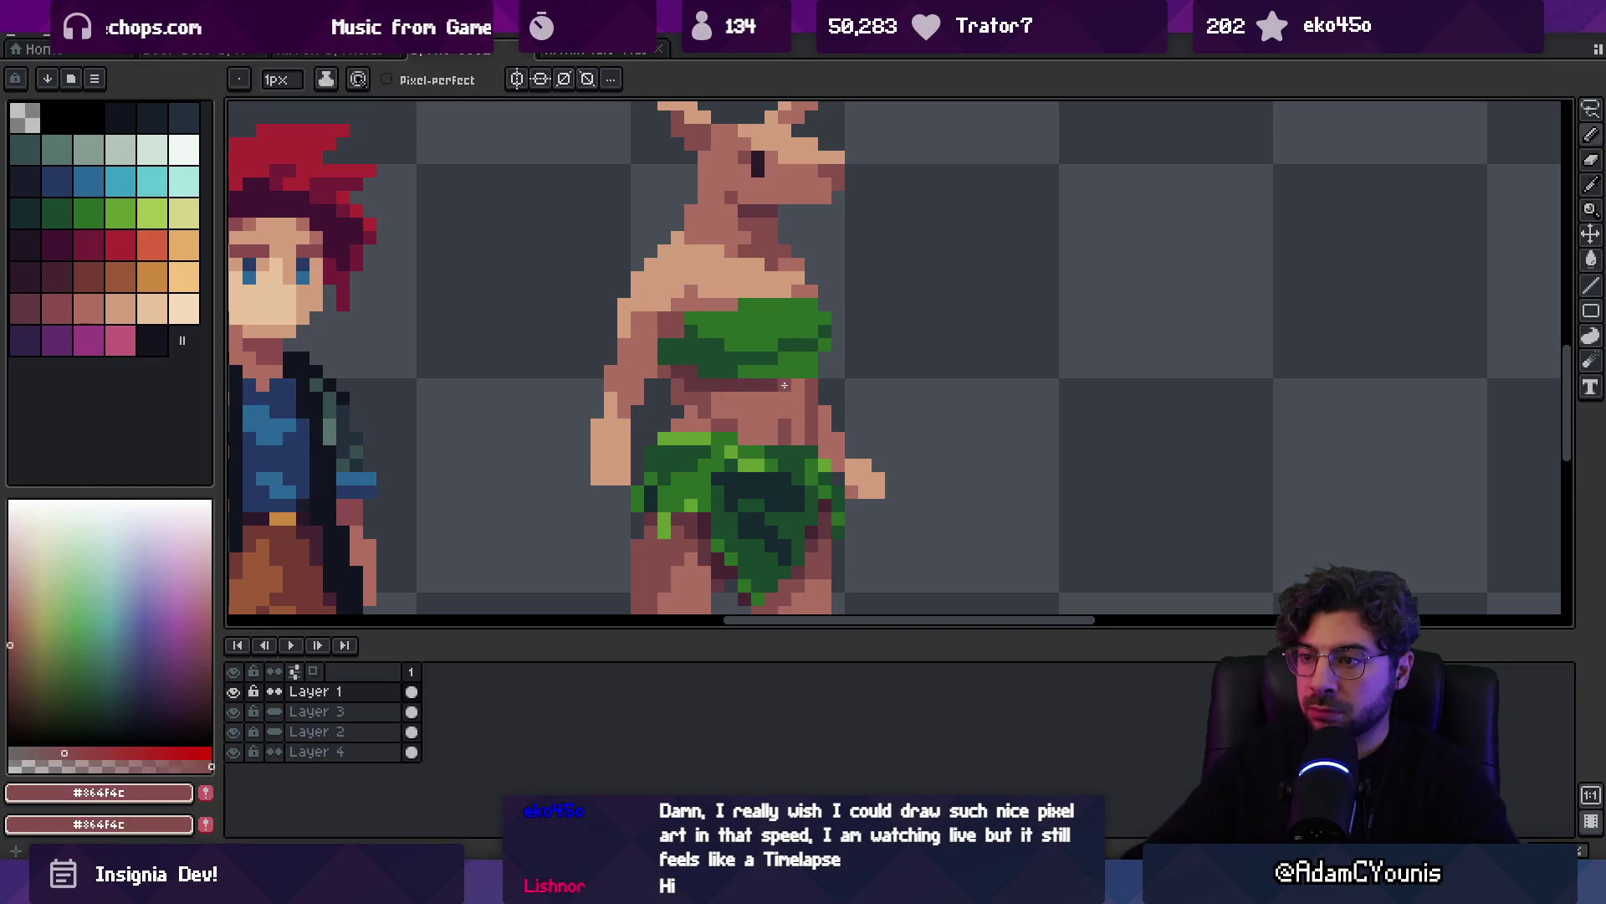
{"action": "left_click", "coordinate": [798, 380]}
Lasso the small deer sprite and Ctrl+drag a duplicate copy to its right
{"action": "key", "text": "z"}
{"action": "scroll", "coordinate": [758, 321], "scroll_direction": "down", "scroll_amount": 3}
{"action": "scroll", "coordinate": [774, 368], "scroll_direction": "up", "scroll_amount": 2}
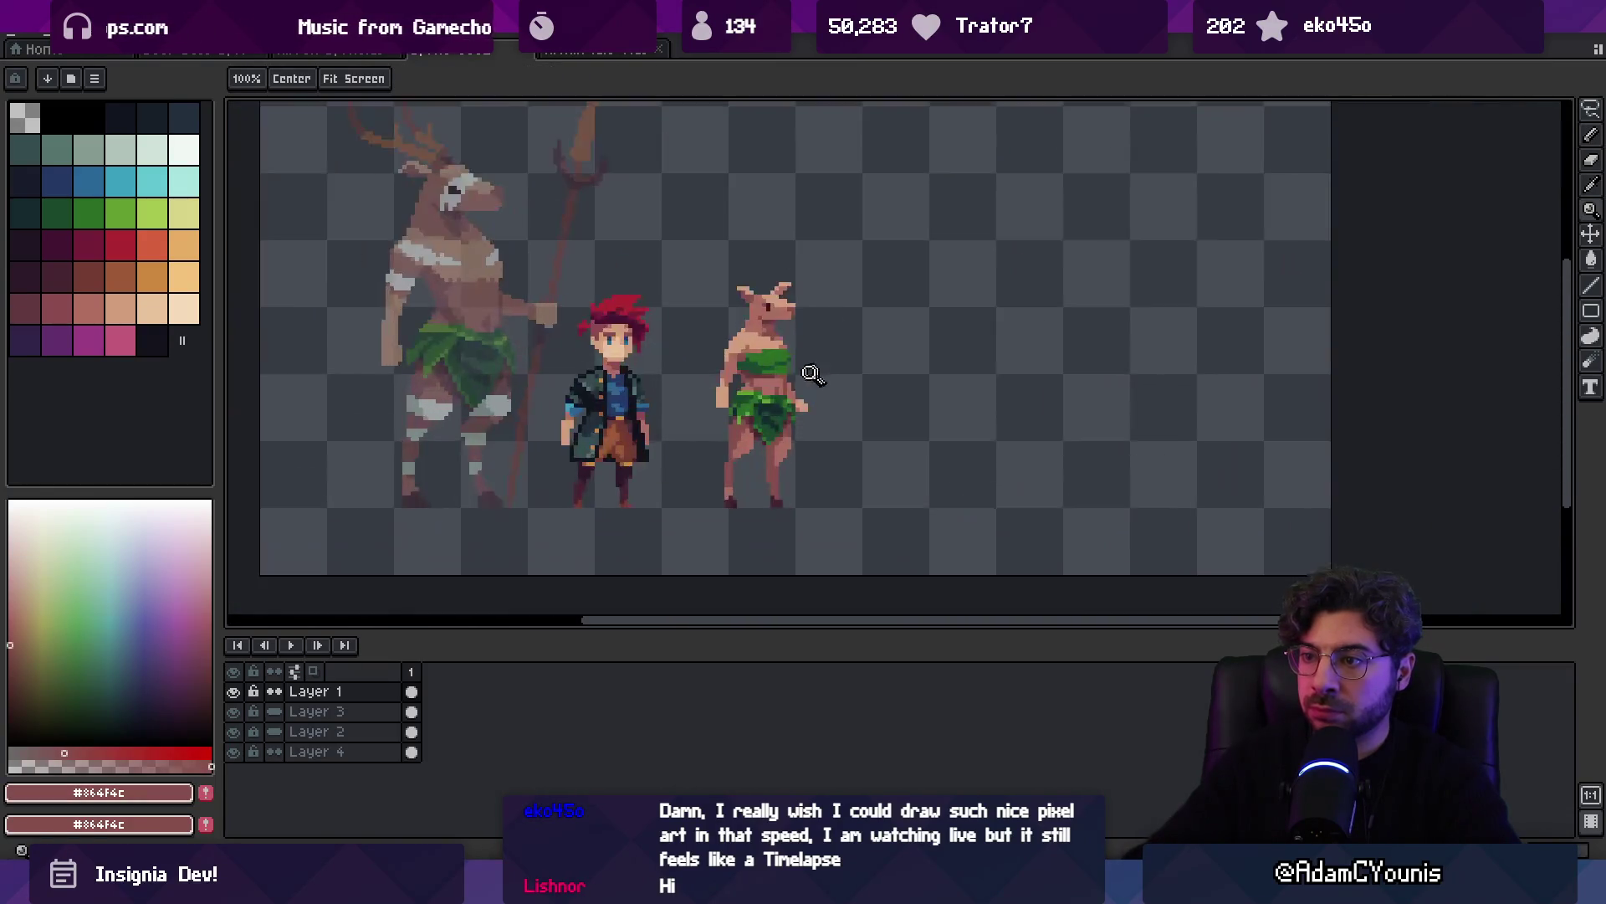
{"action": "scroll", "coordinate": [759, 347], "scroll_direction": "left", "scroll_amount": 1}
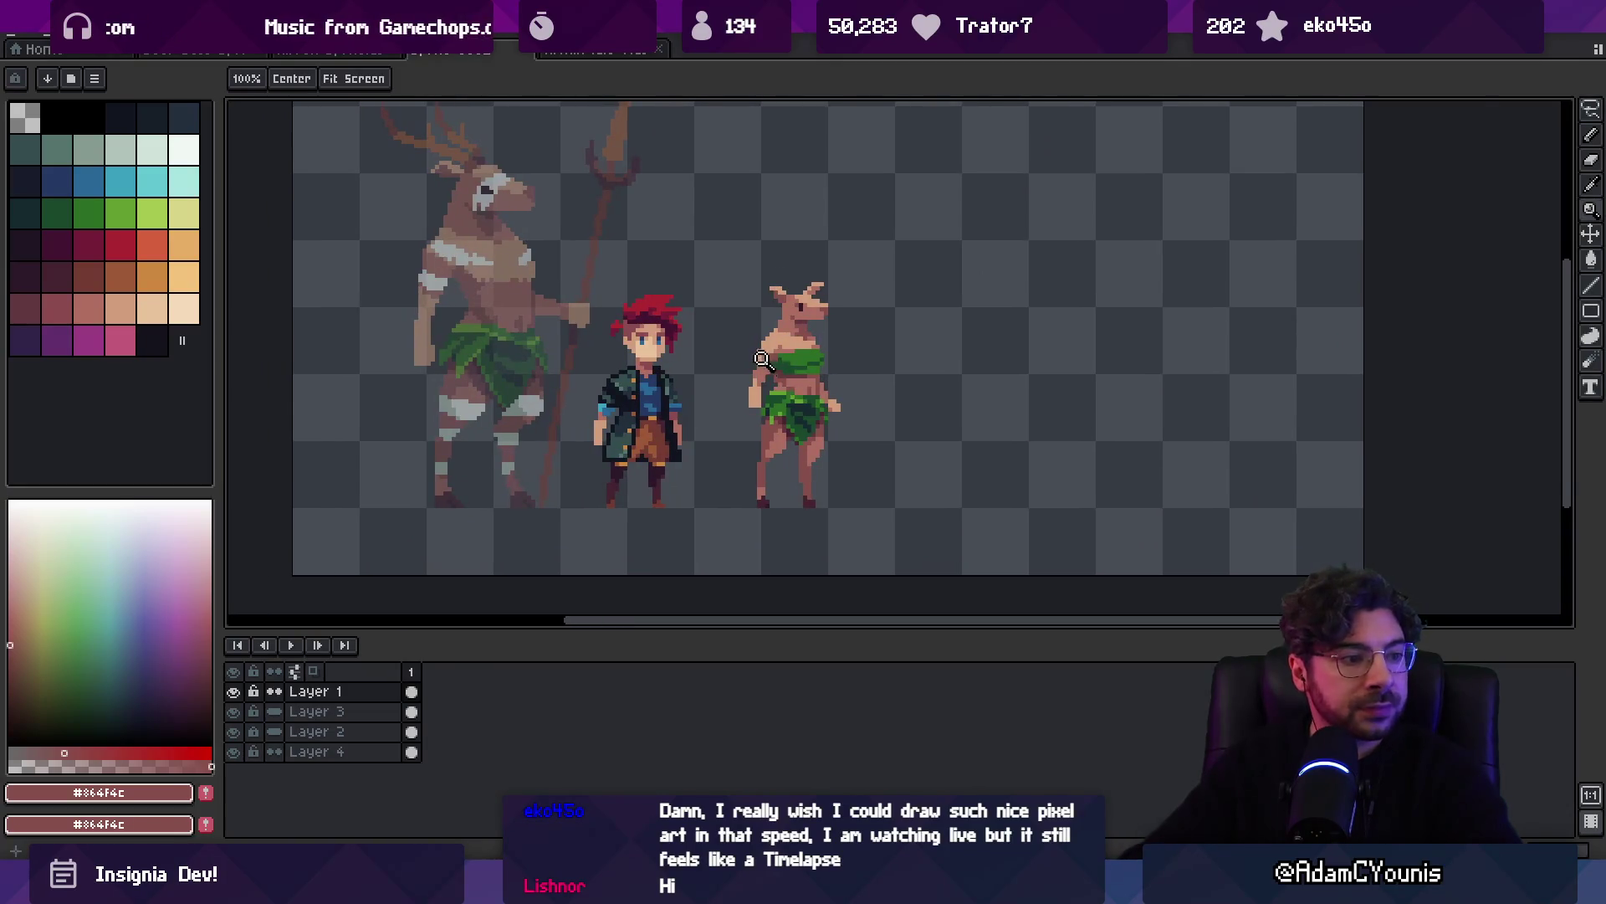
{"action": "key", "text": "q"}
{"action": "left_click_drag", "start_coordinate": [791, 239], "coordinate": [778, 283]}
{"action": "left_click_drag", "start_coordinate": [803, 414], "coordinate": [981, 427]}
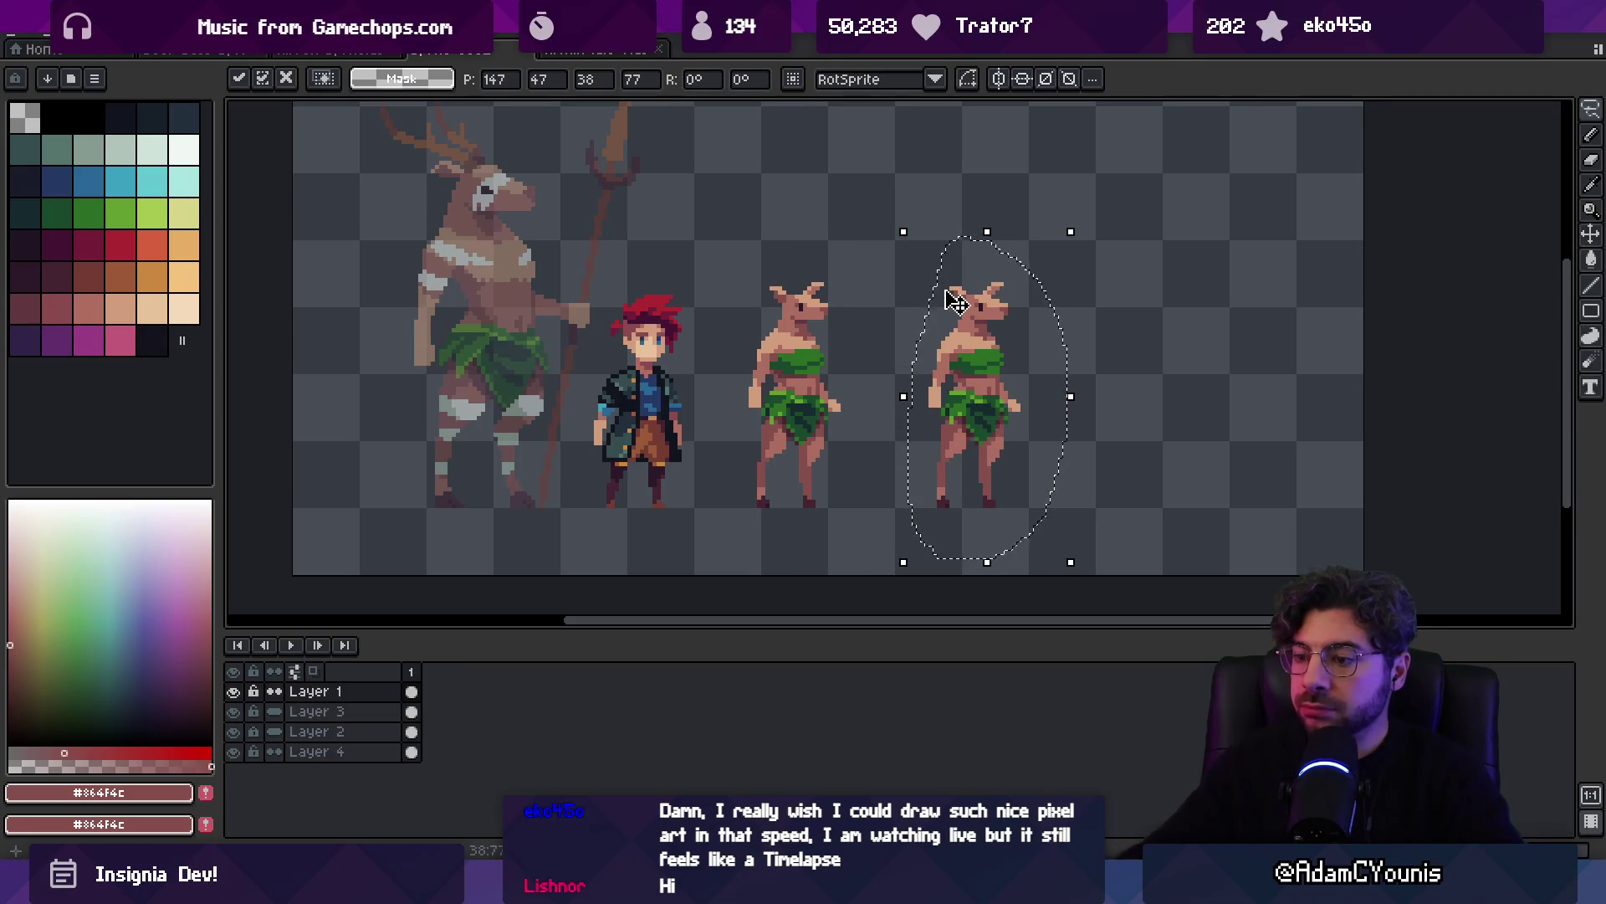
{"action": "key", "text": "super"}
Dismiss the Windows search and show Google Images results for 'baby deer'
{"action": "type", "text": "chro"}
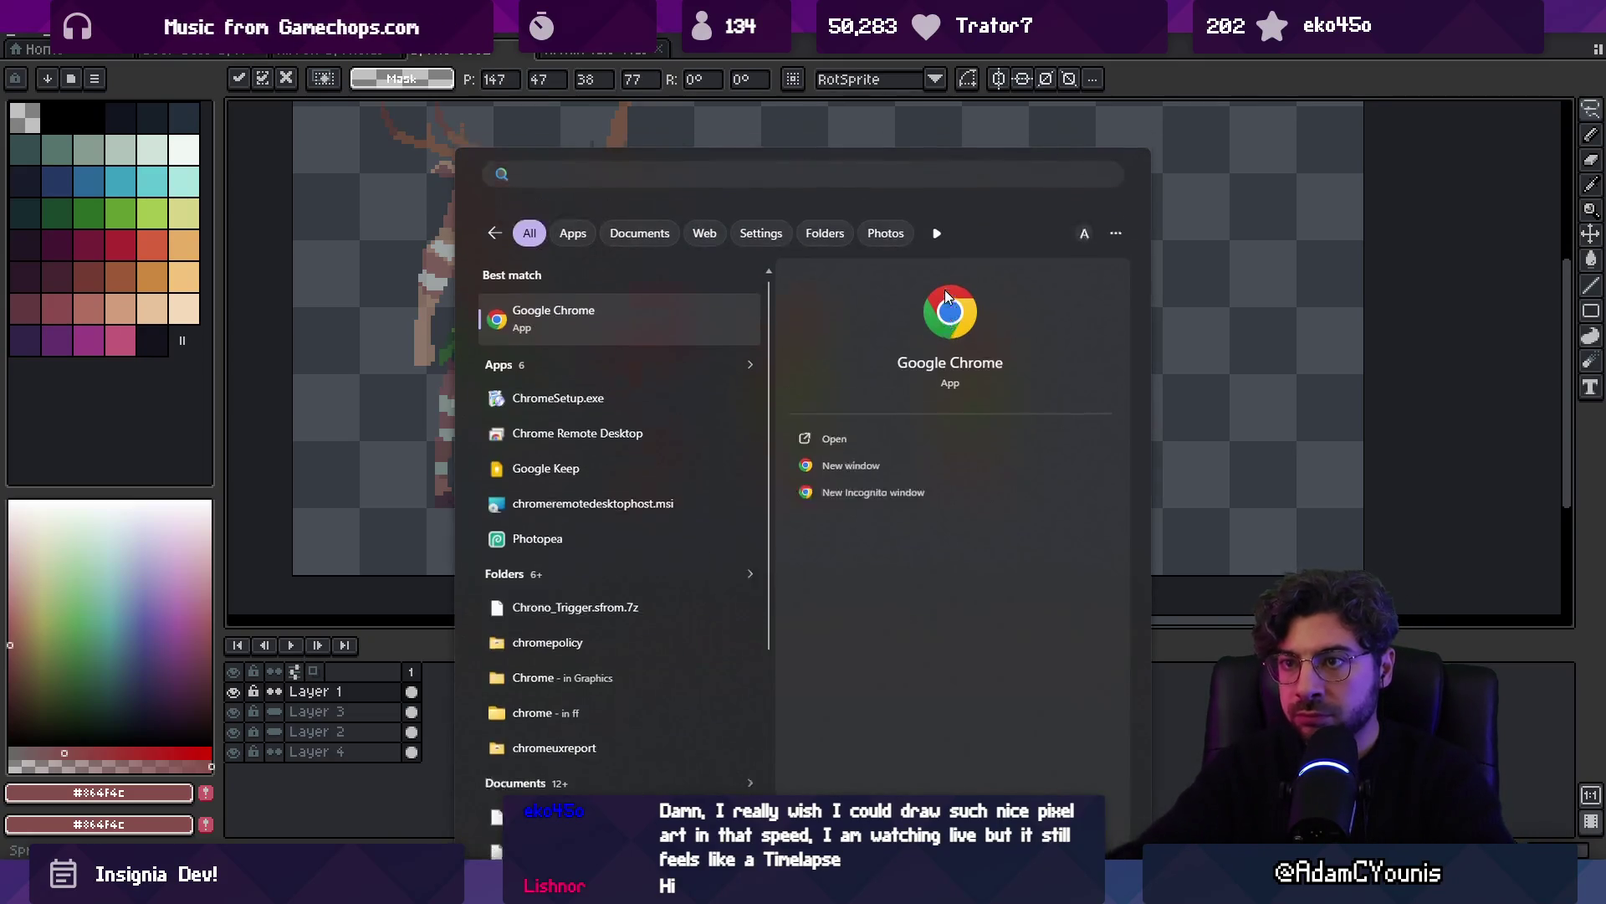
{"action": "key", "text": "Escape"}
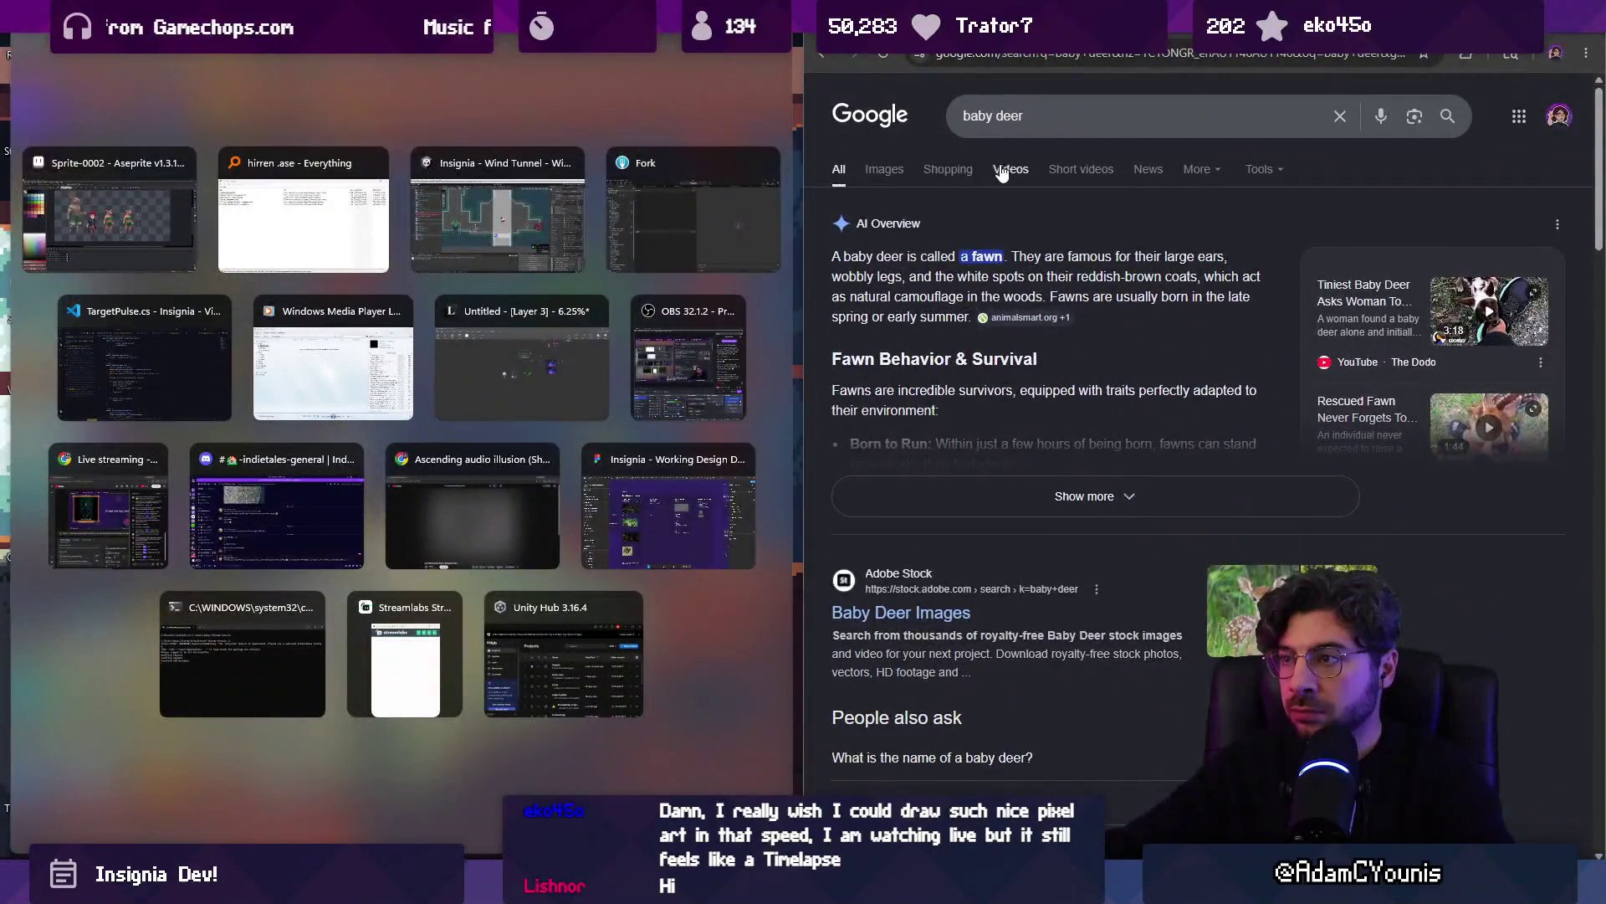
{"action": "left_click", "coordinate": [884, 169]}
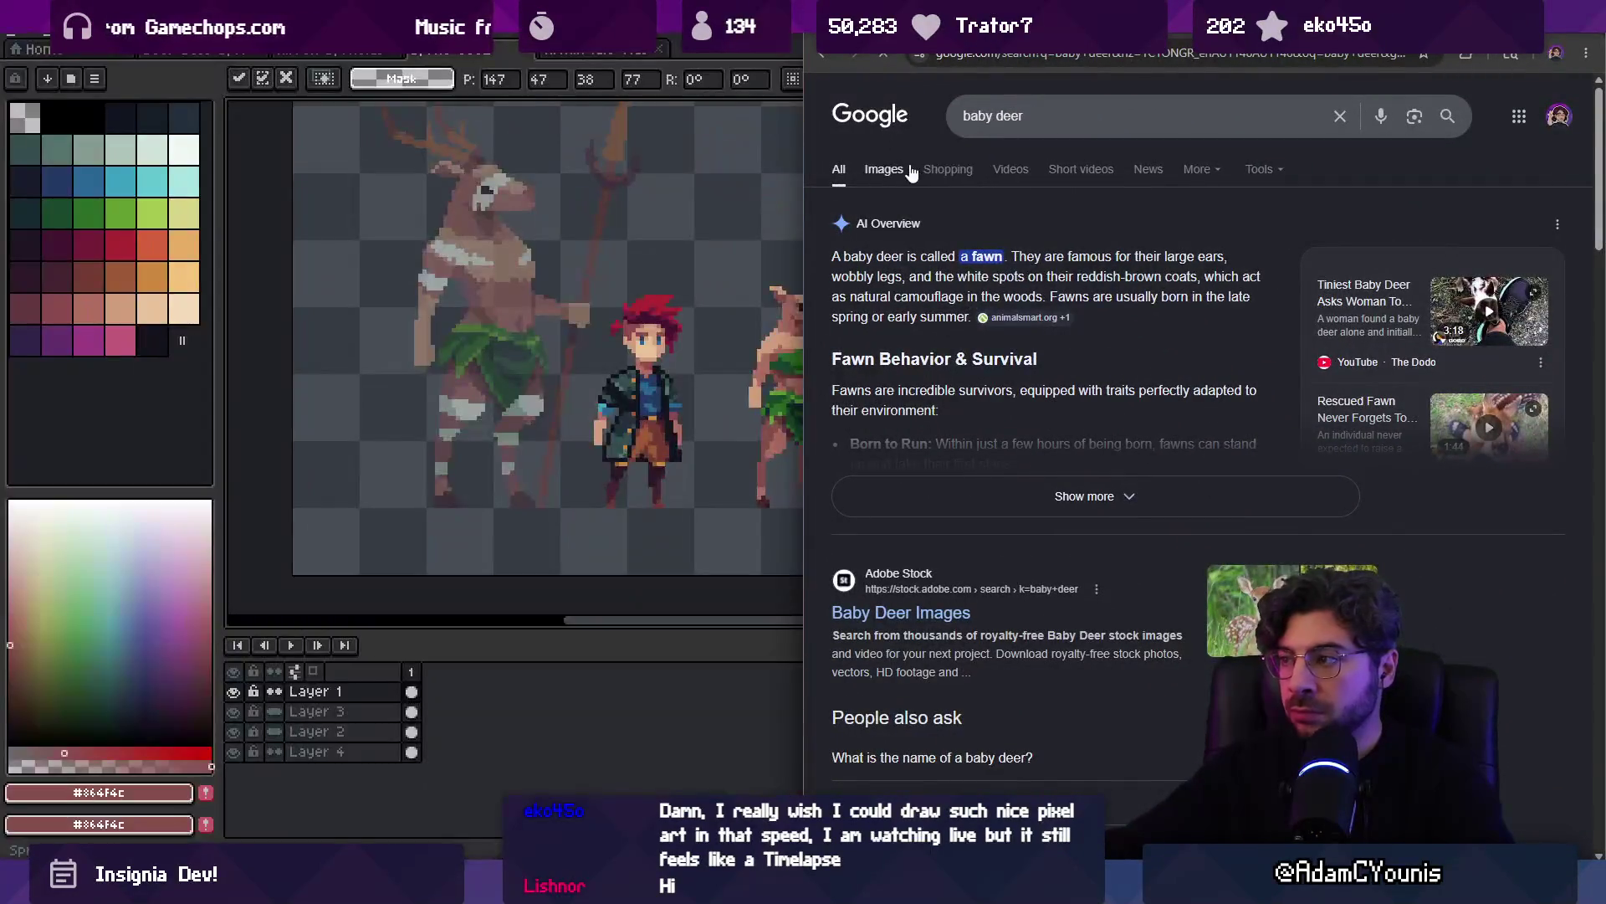
{"action": "scroll", "coordinate": [1081, 443], "scroll_direction": "down", "scroll_amount": 5}
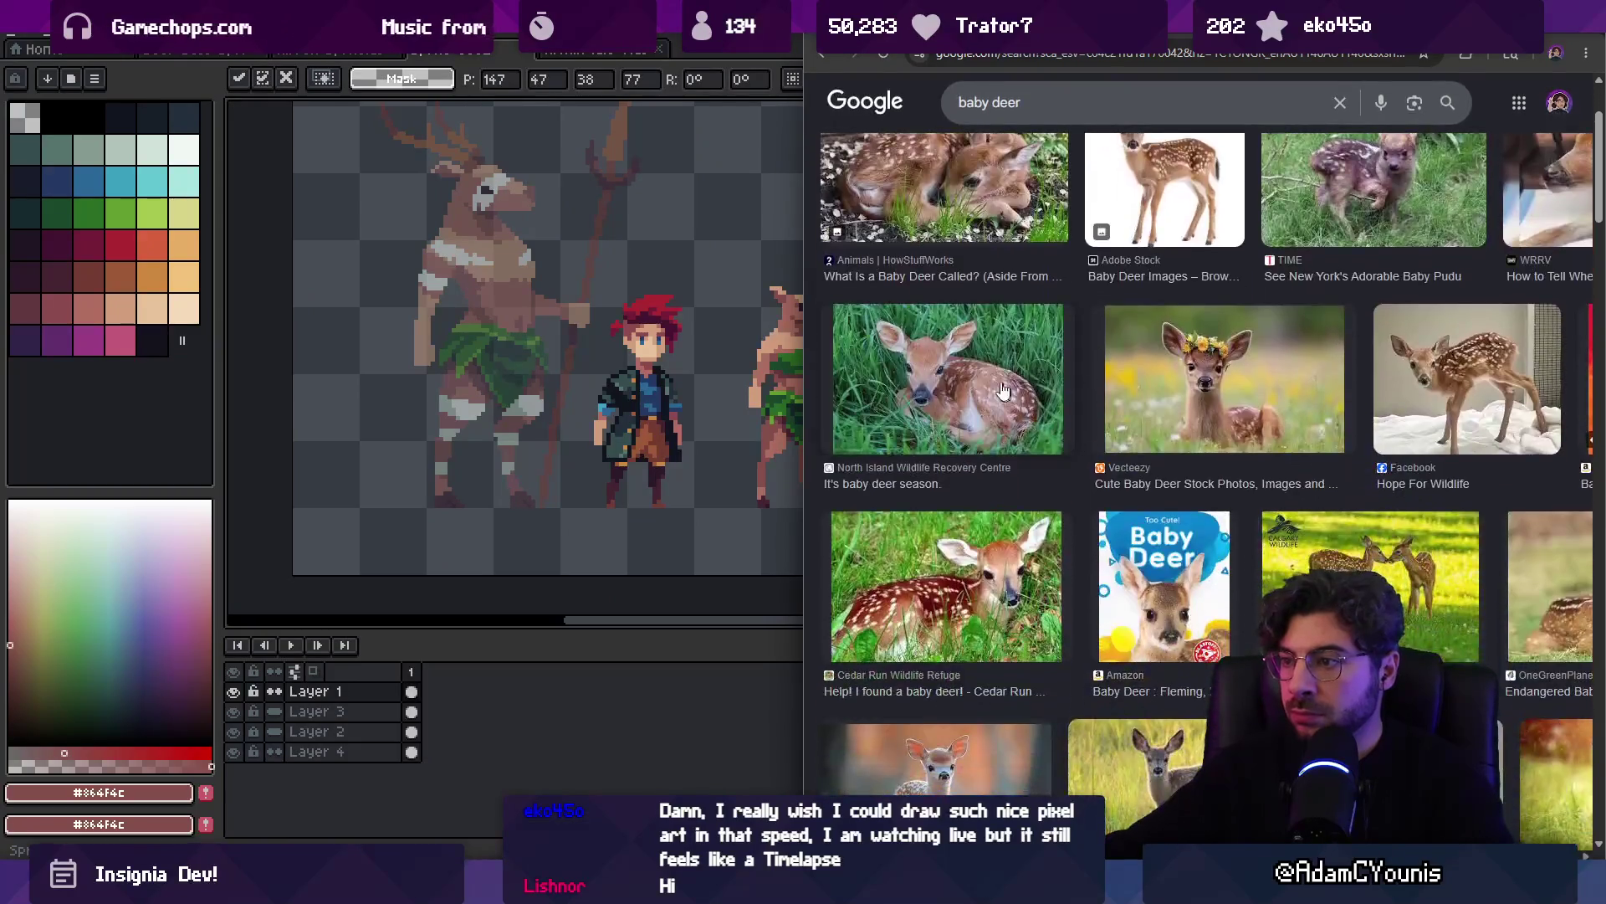
{"action": "scroll", "coordinate": [988, 386], "scroll_direction": "down", "scroll_amount": 4}
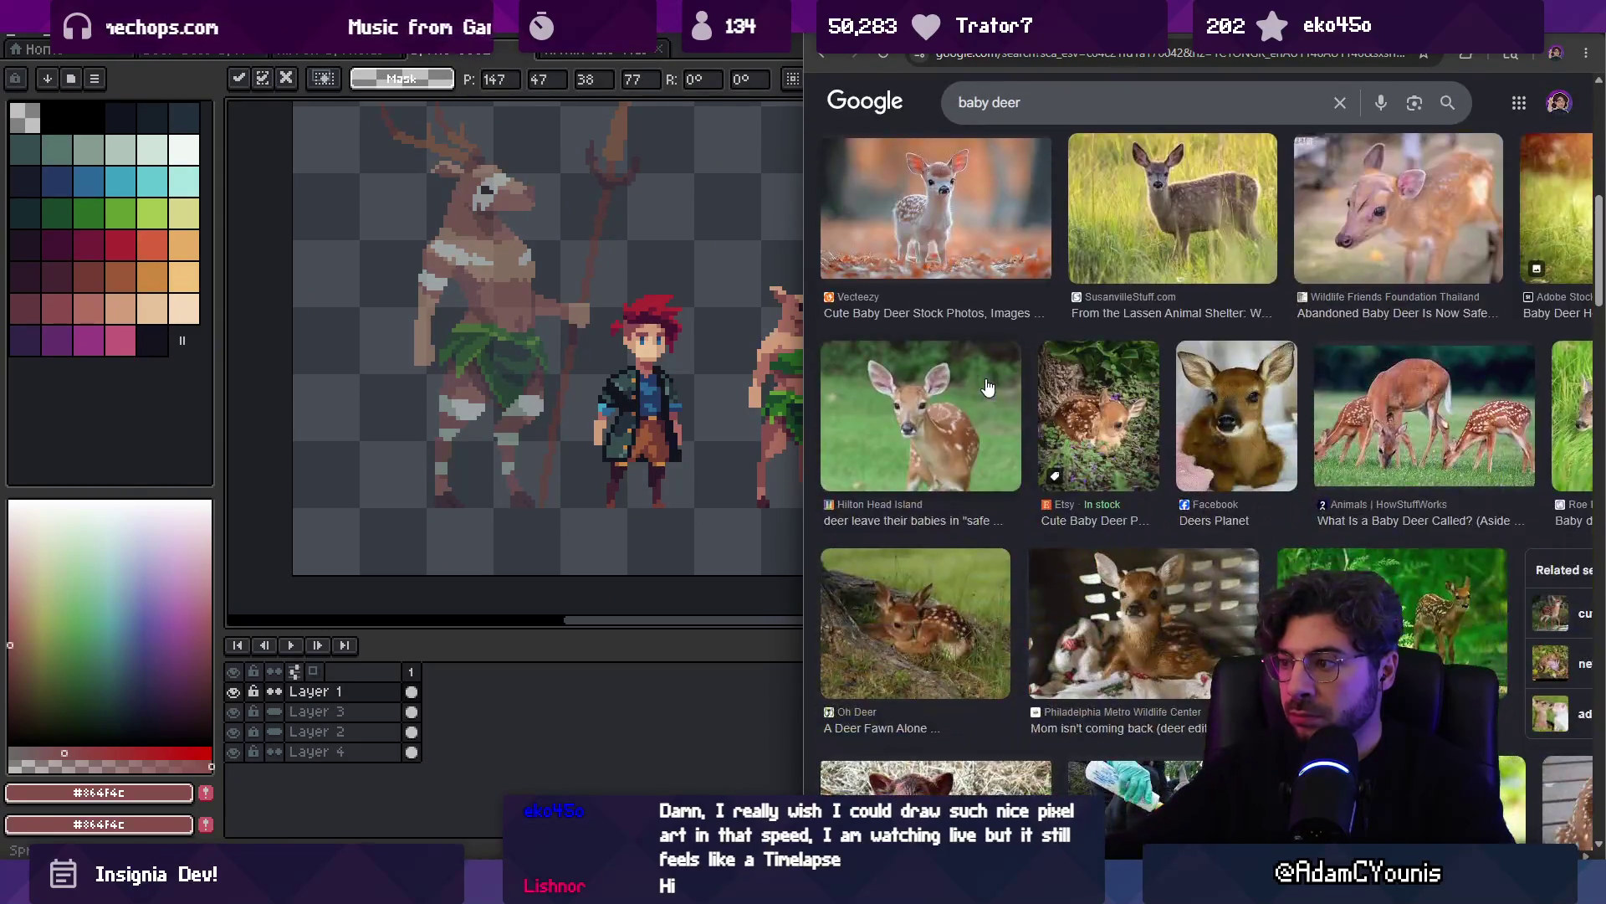
{"action": "scroll", "coordinate": [988, 386], "scroll_direction": "up", "scroll_amount": 2}
Preview the Vecteezy baby deer, baby pudu, doe-with-two-fawns and National Geographic fawn photos
{"action": "left_click", "coordinate": [921, 371]}
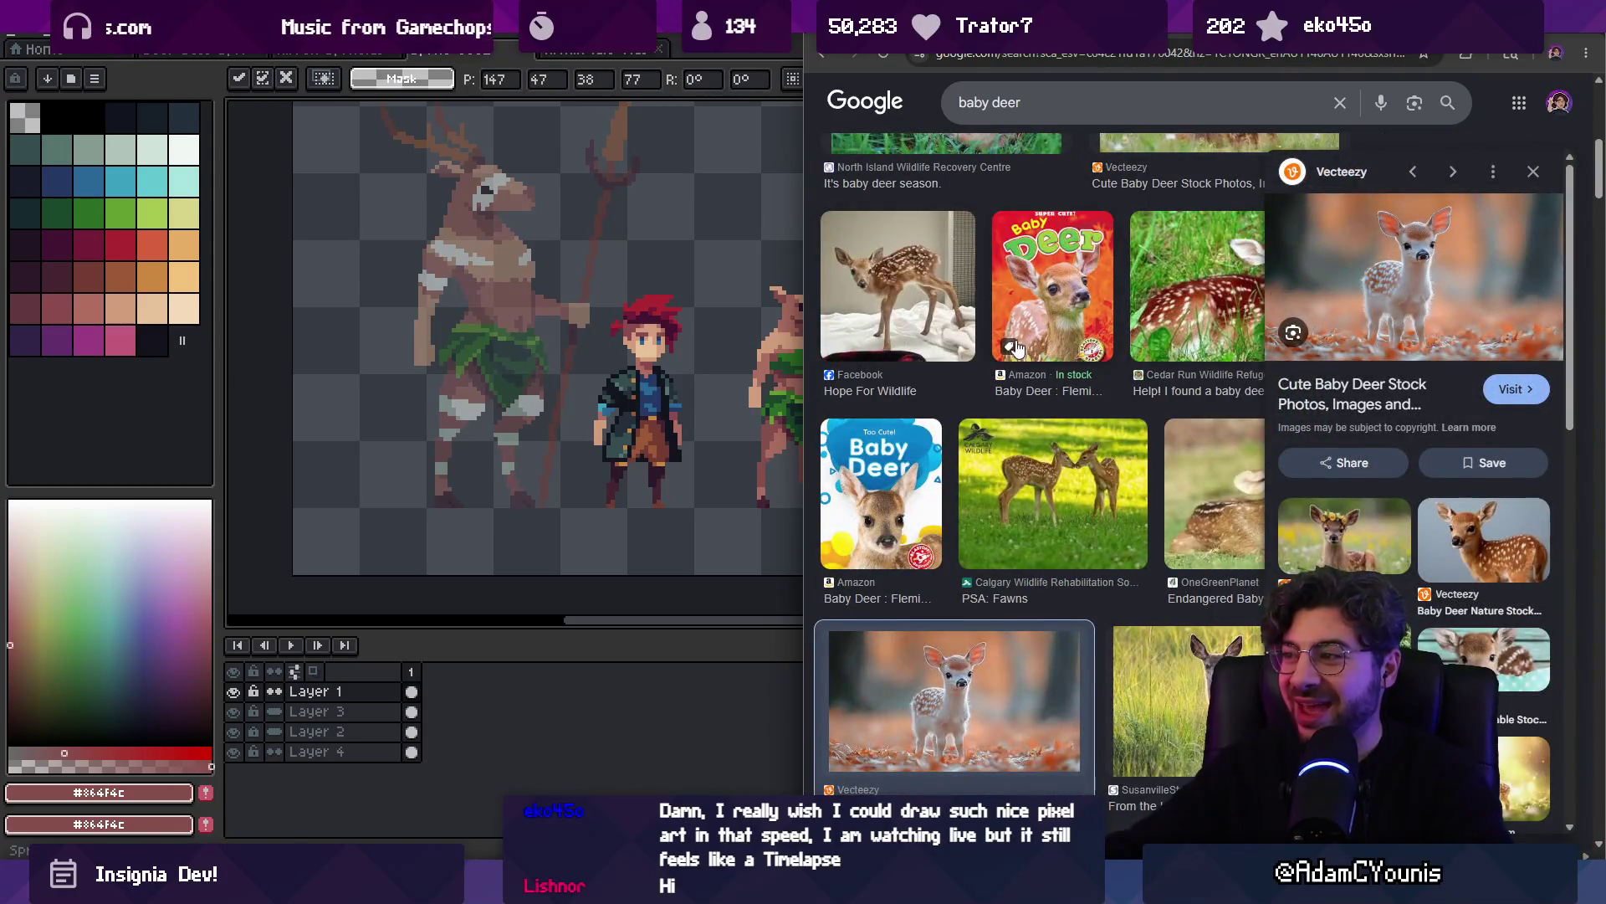
{"action": "scroll", "coordinate": [1016, 348], "scroll_direction": "up", "scroll_amount": 5}
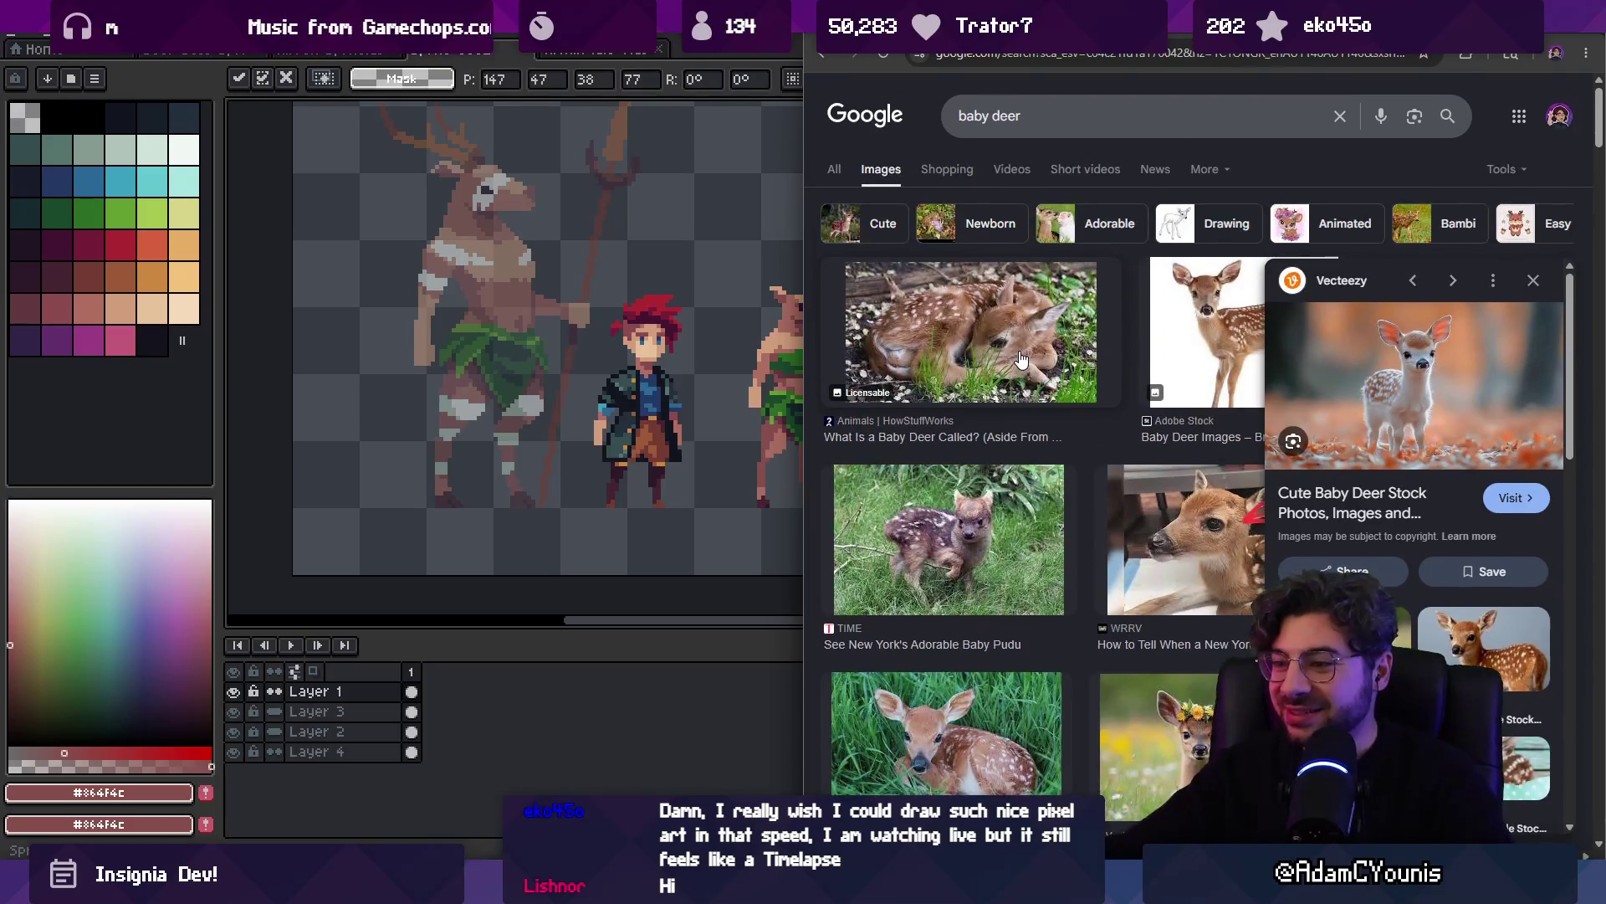
{"action": "left_click", "coordinate": [952, 508]}
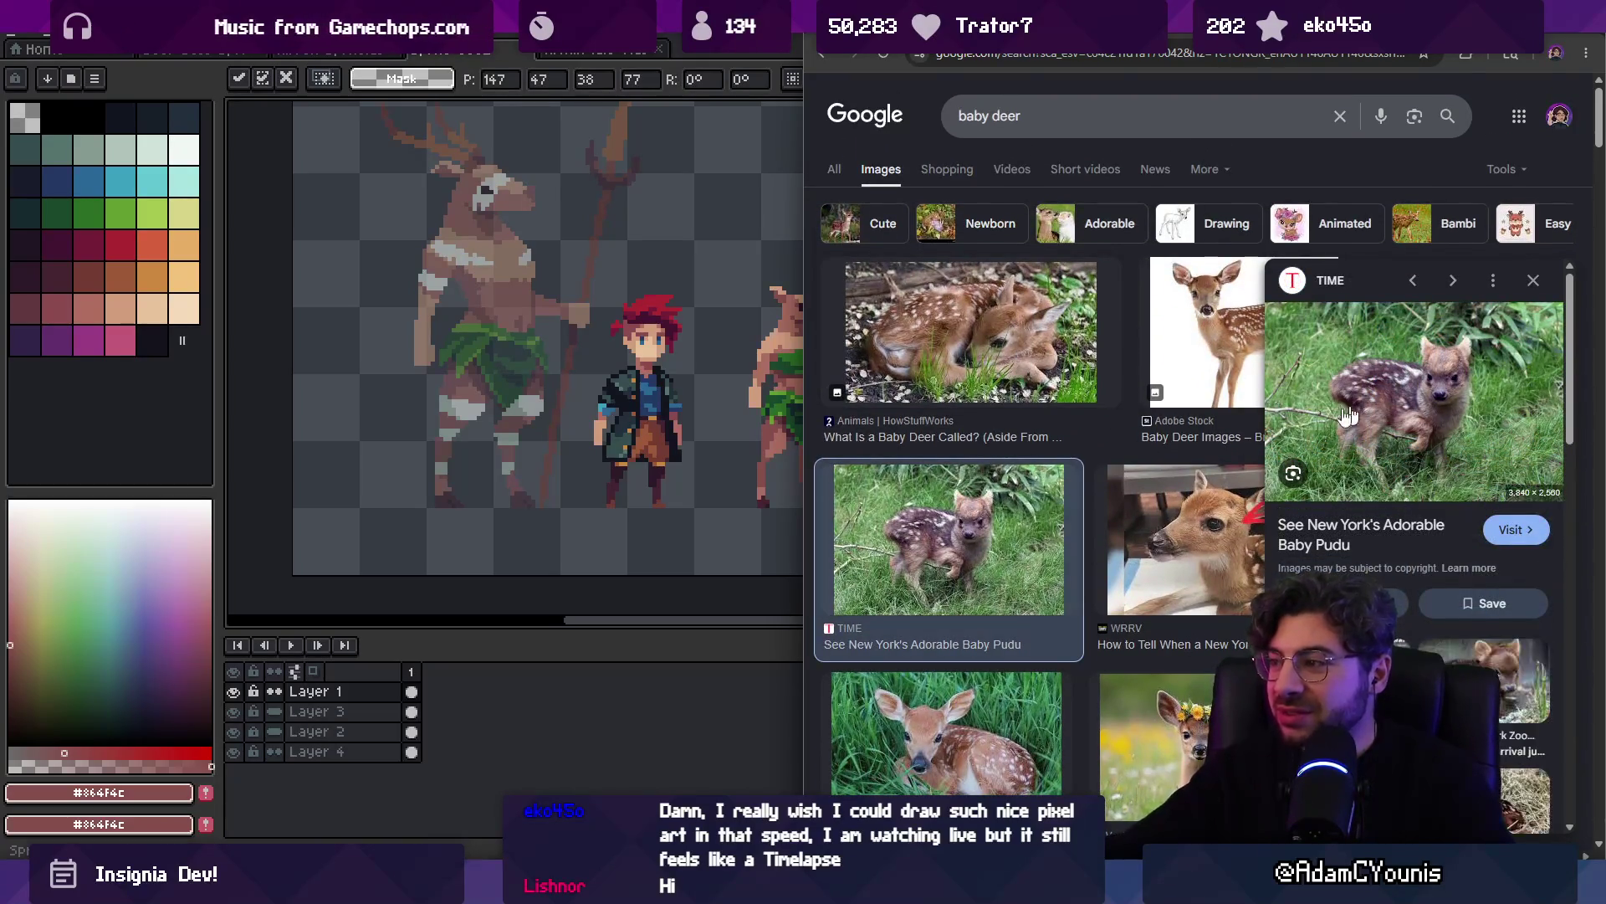
{"action": "scroll", "coordinate": [1079, 406], "scroll_direction": "down", "scroll_amount": 5}
{"action": "scroll", "coordinate": [1076, 404], "scroll_direction": "down", "scroll_amount": 5}
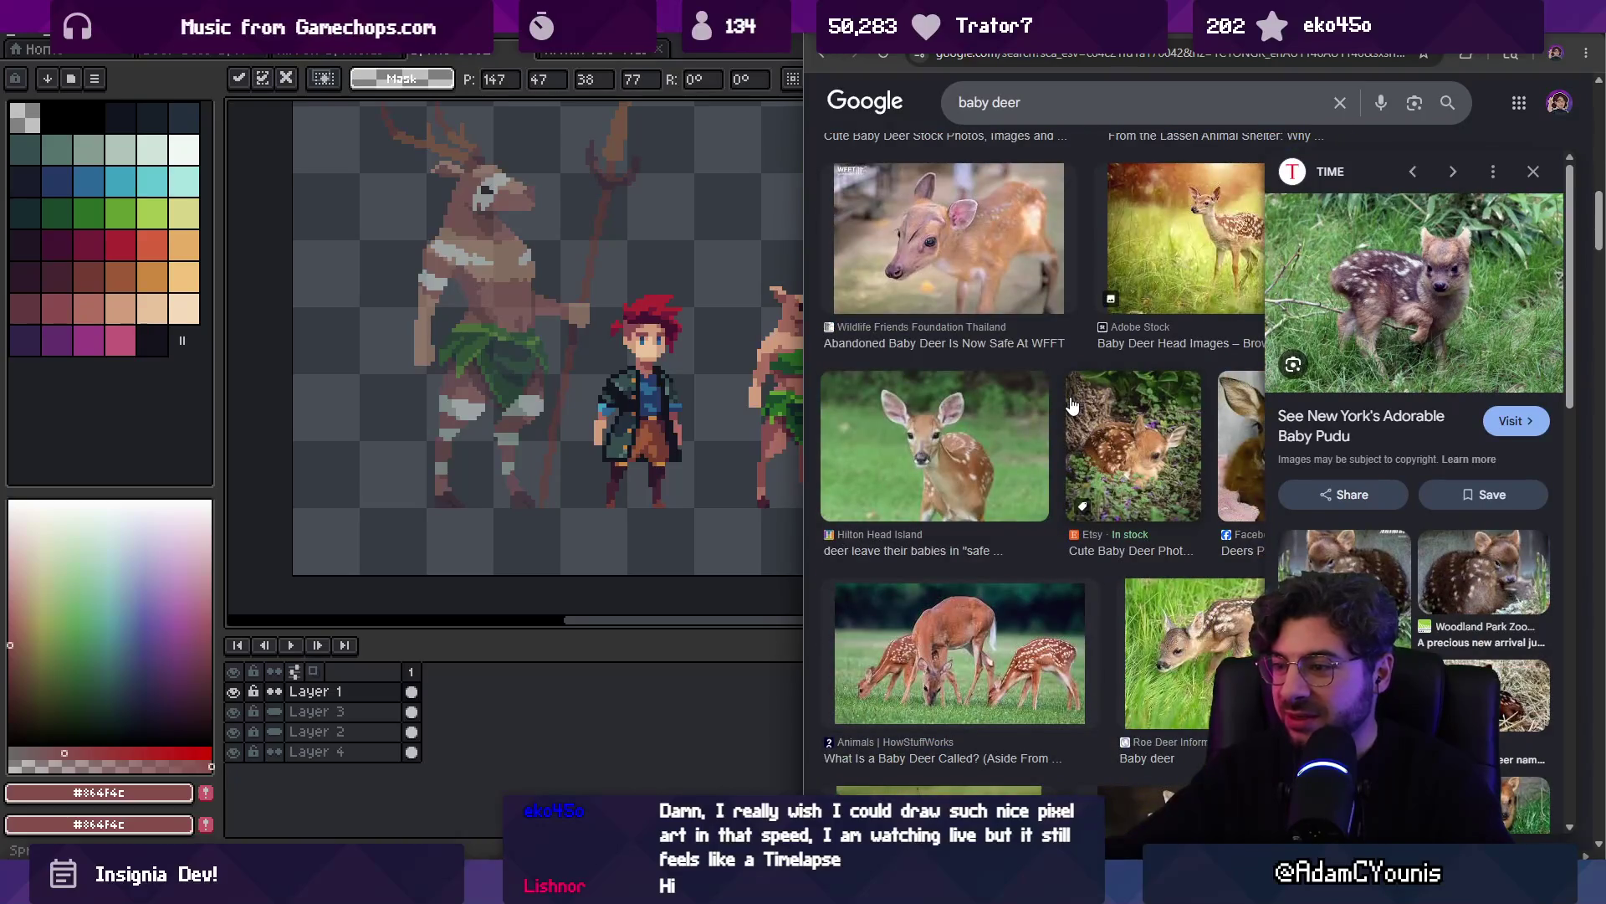
{"action": "scroll", "coordinate": [1072, 405], "scroll_direction": "down", "scroll_amount": 1}
{"action": "left_click", "coordinate": [1082, 560]}
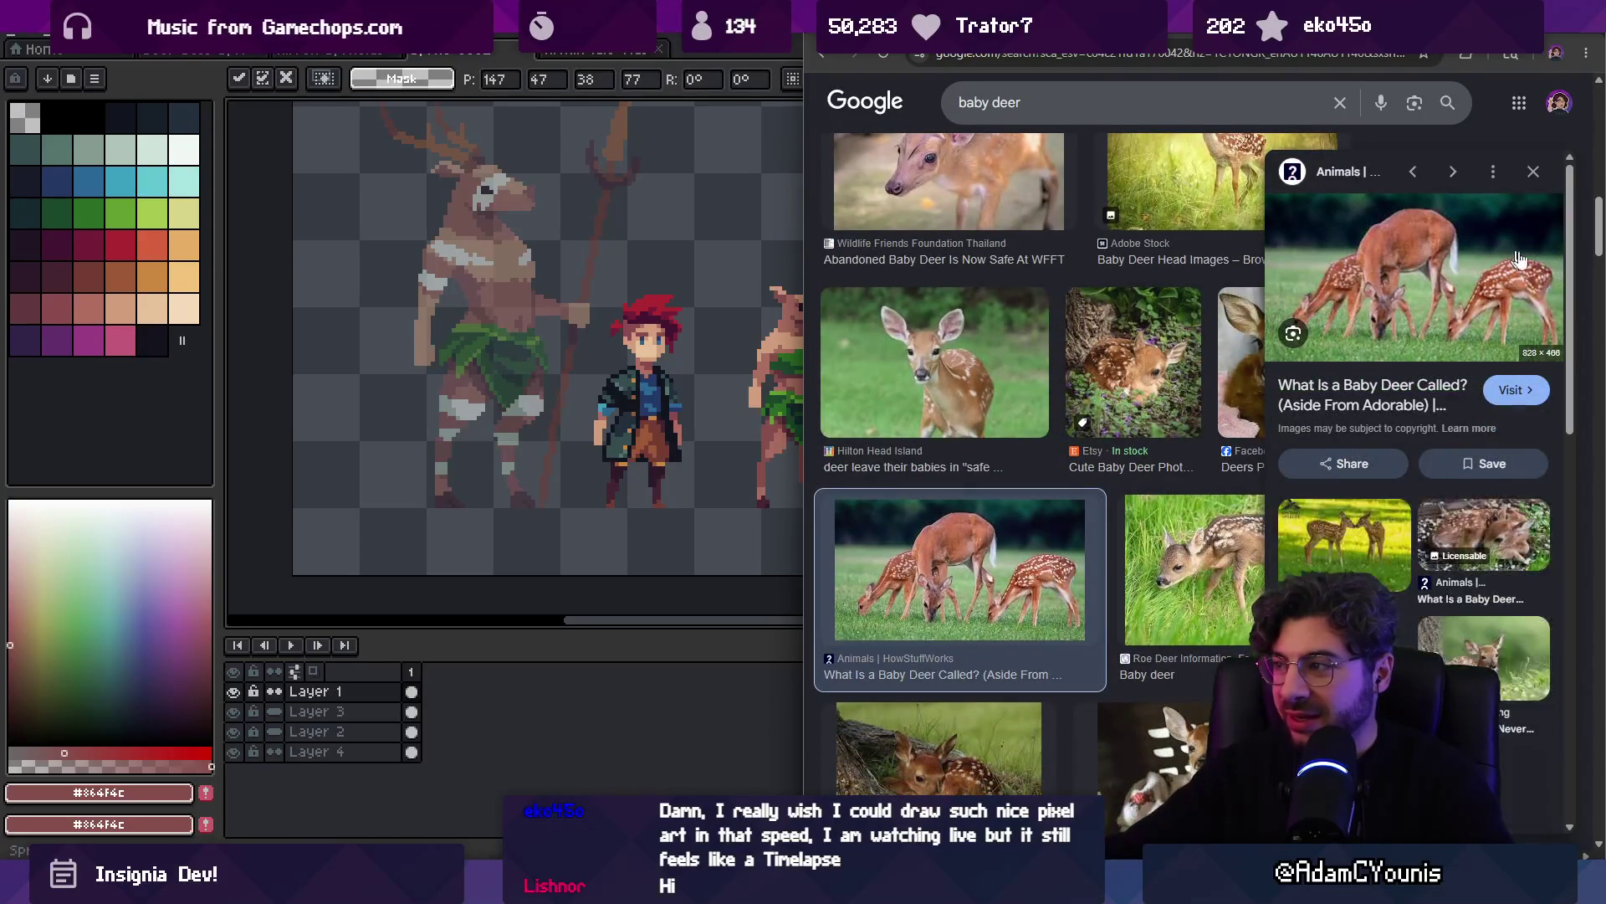
{"action": "scroll", "coordinate": [1046, 438], "scroll_direction": "down", "scroll_amount": 7}
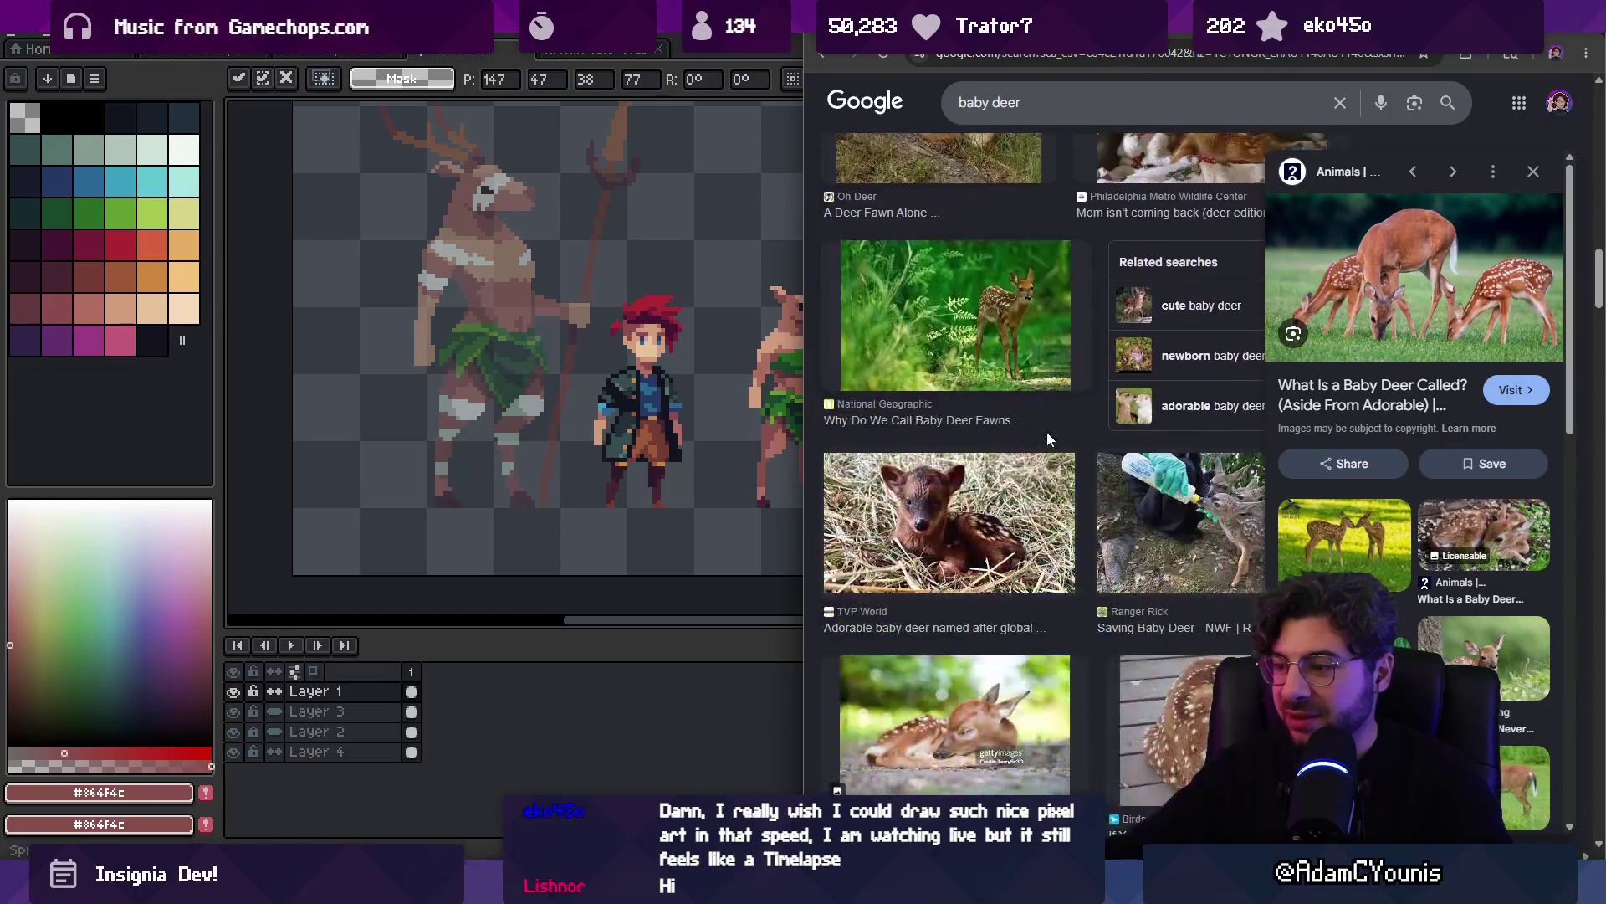
{"action": "left_click", "coordinate": [983, 357]}
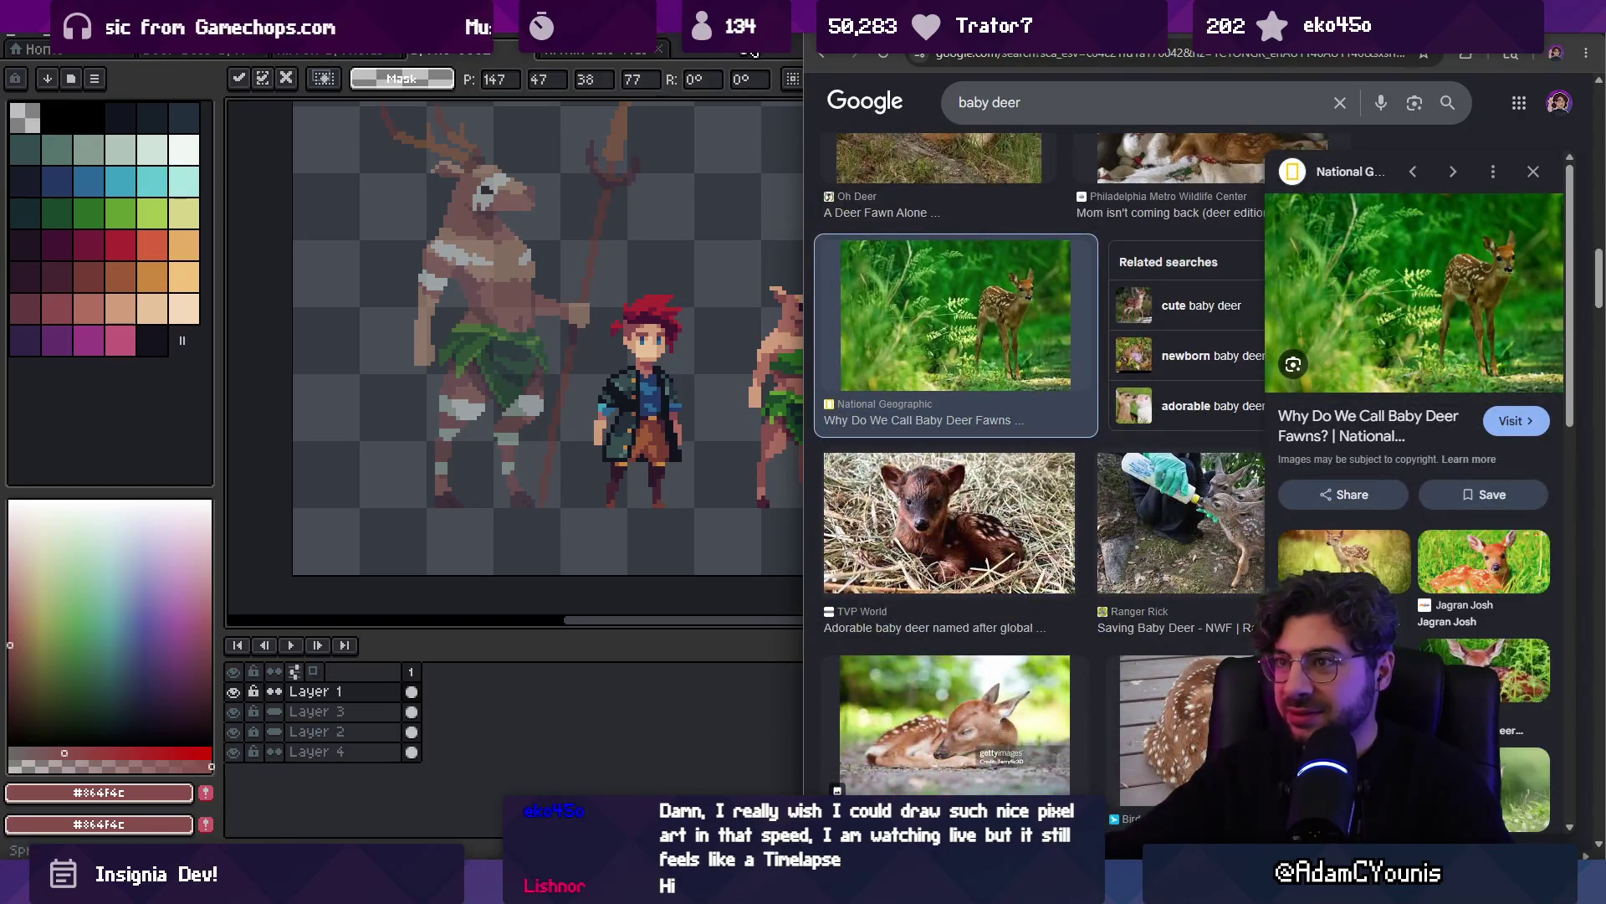
{"action": "key", "text": "alt+Tab"}
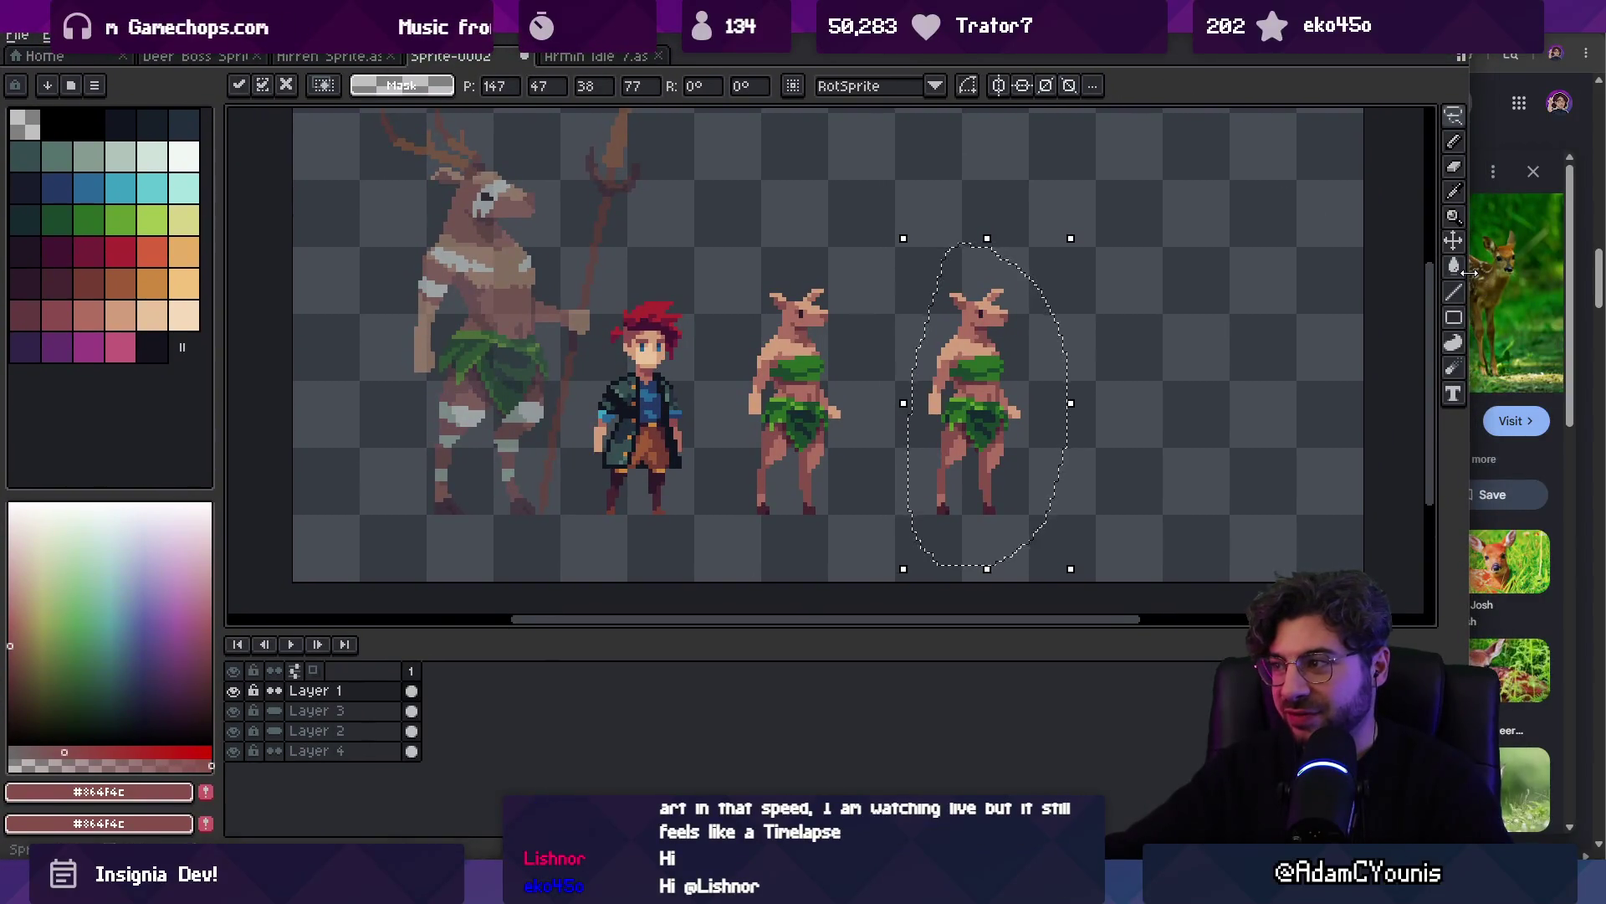
Widen the fawn reference window, drop the selection and pan to the right-hand deer copy
{"action": "left_click_drag", "start_coordinate": [1470, 276], "coordinate": [1312, 276]}
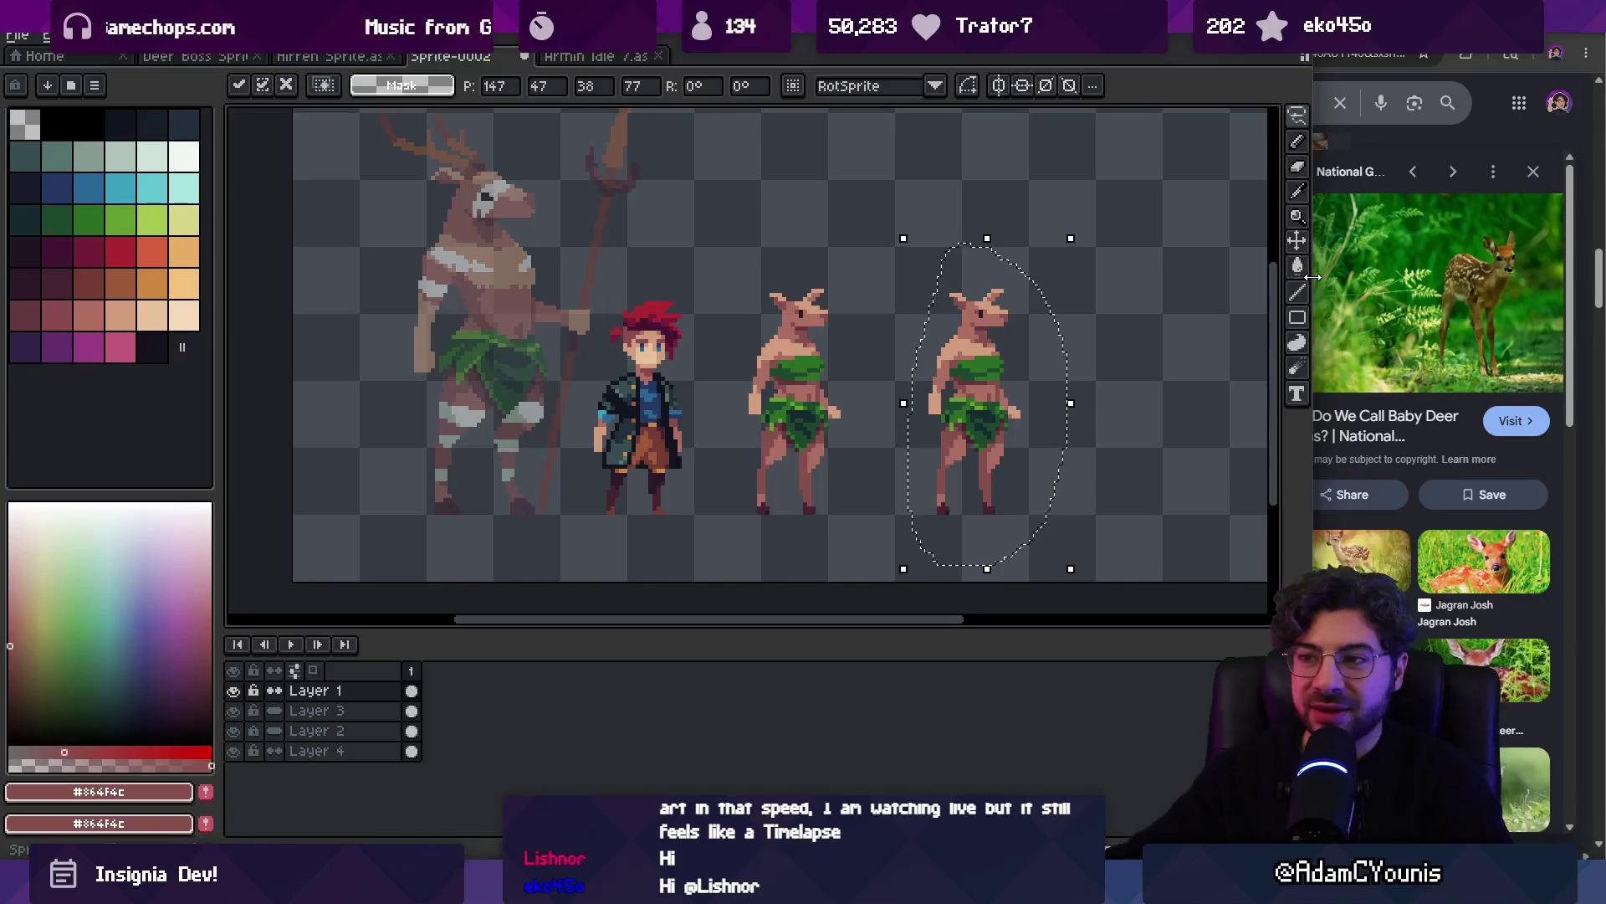
{"action": "key", "text": "ctrl+d"}
{"action": "left_click_drag", "start_coordinate": [994, 273], "coordinate": [889, 293]}
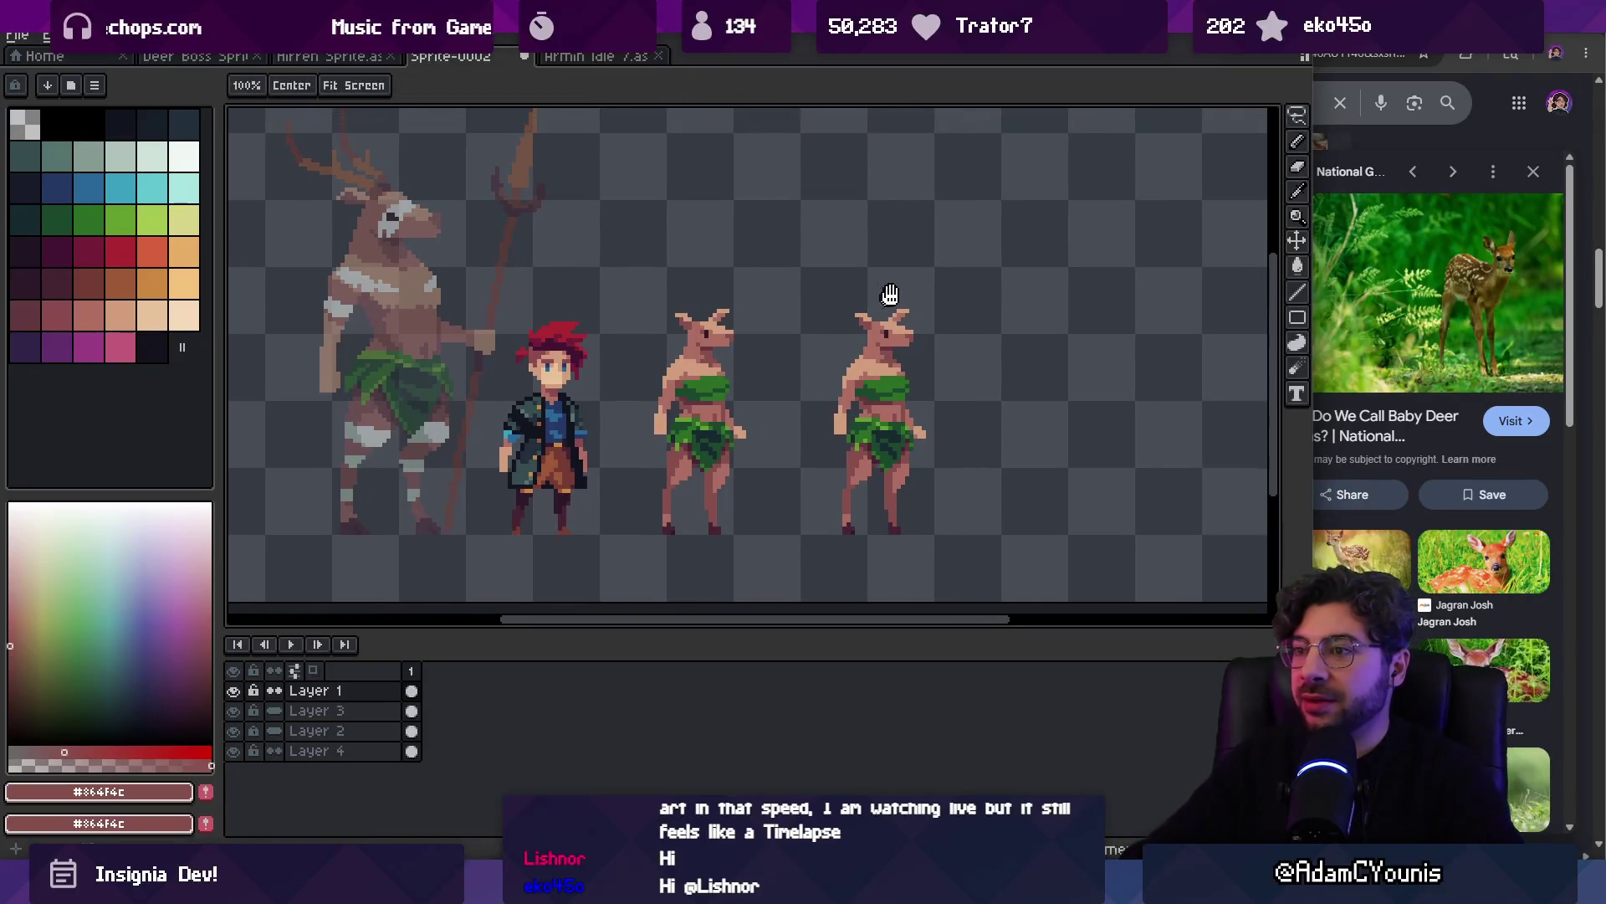
{"action": "scroll", "coordinate": [900, 306], "scroll_direction": "up", "scroll_amount": 3}
Paint the copy's nose tip in the dark eye colour and add a tan pixel above the head
{"action": "key", "text": "i"}
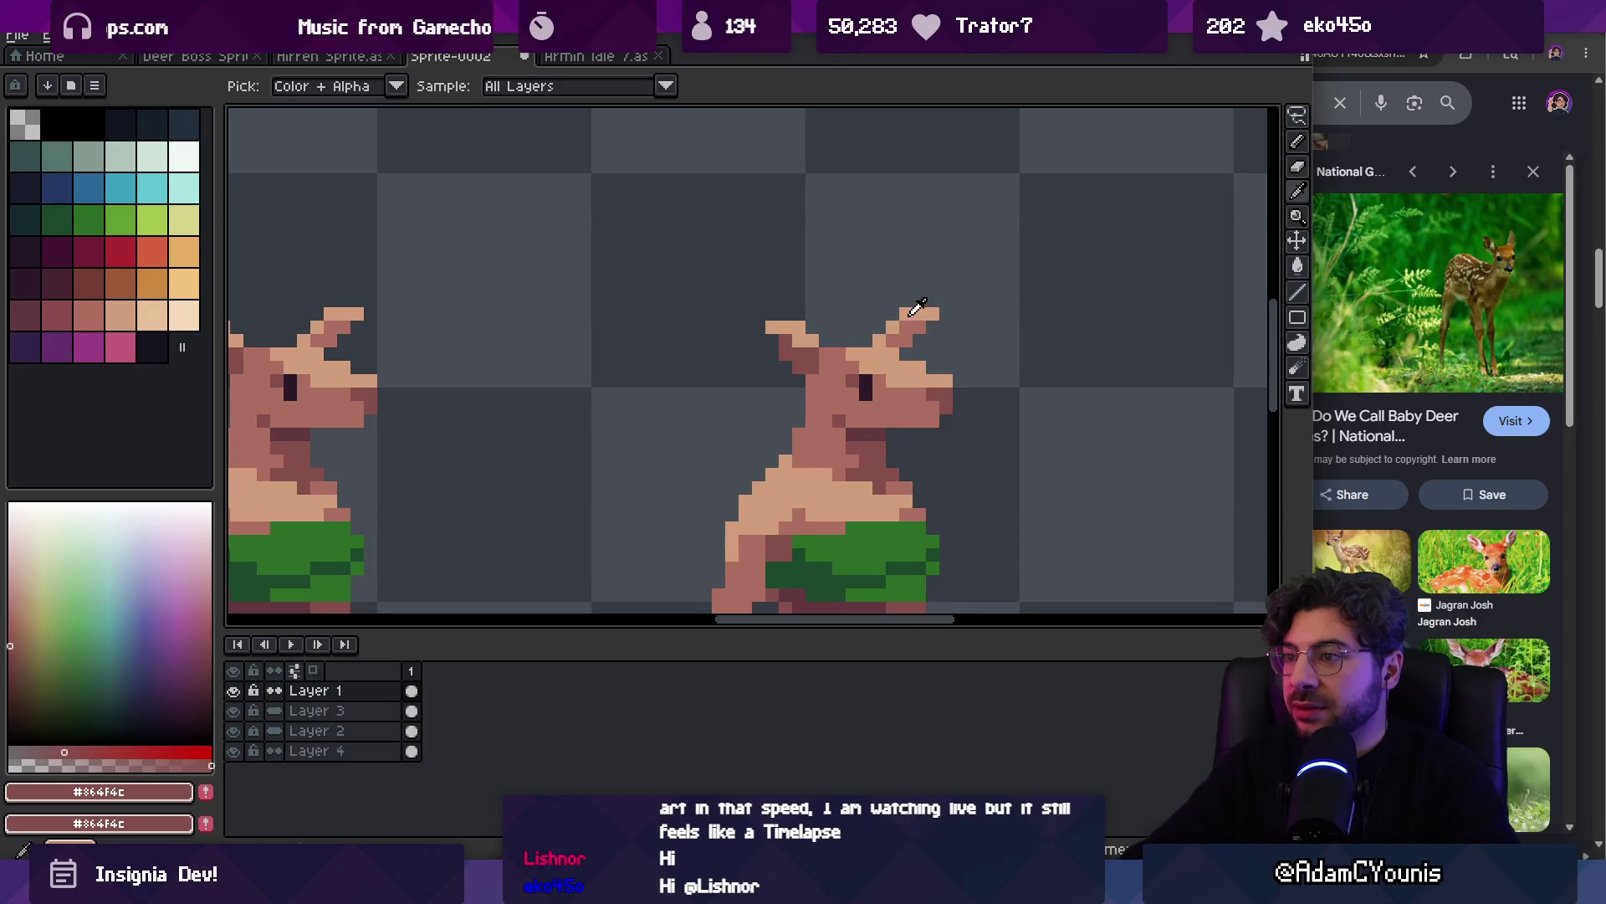
{"action": "left_click", "coordinate": [912, 314], "text": "alt"}
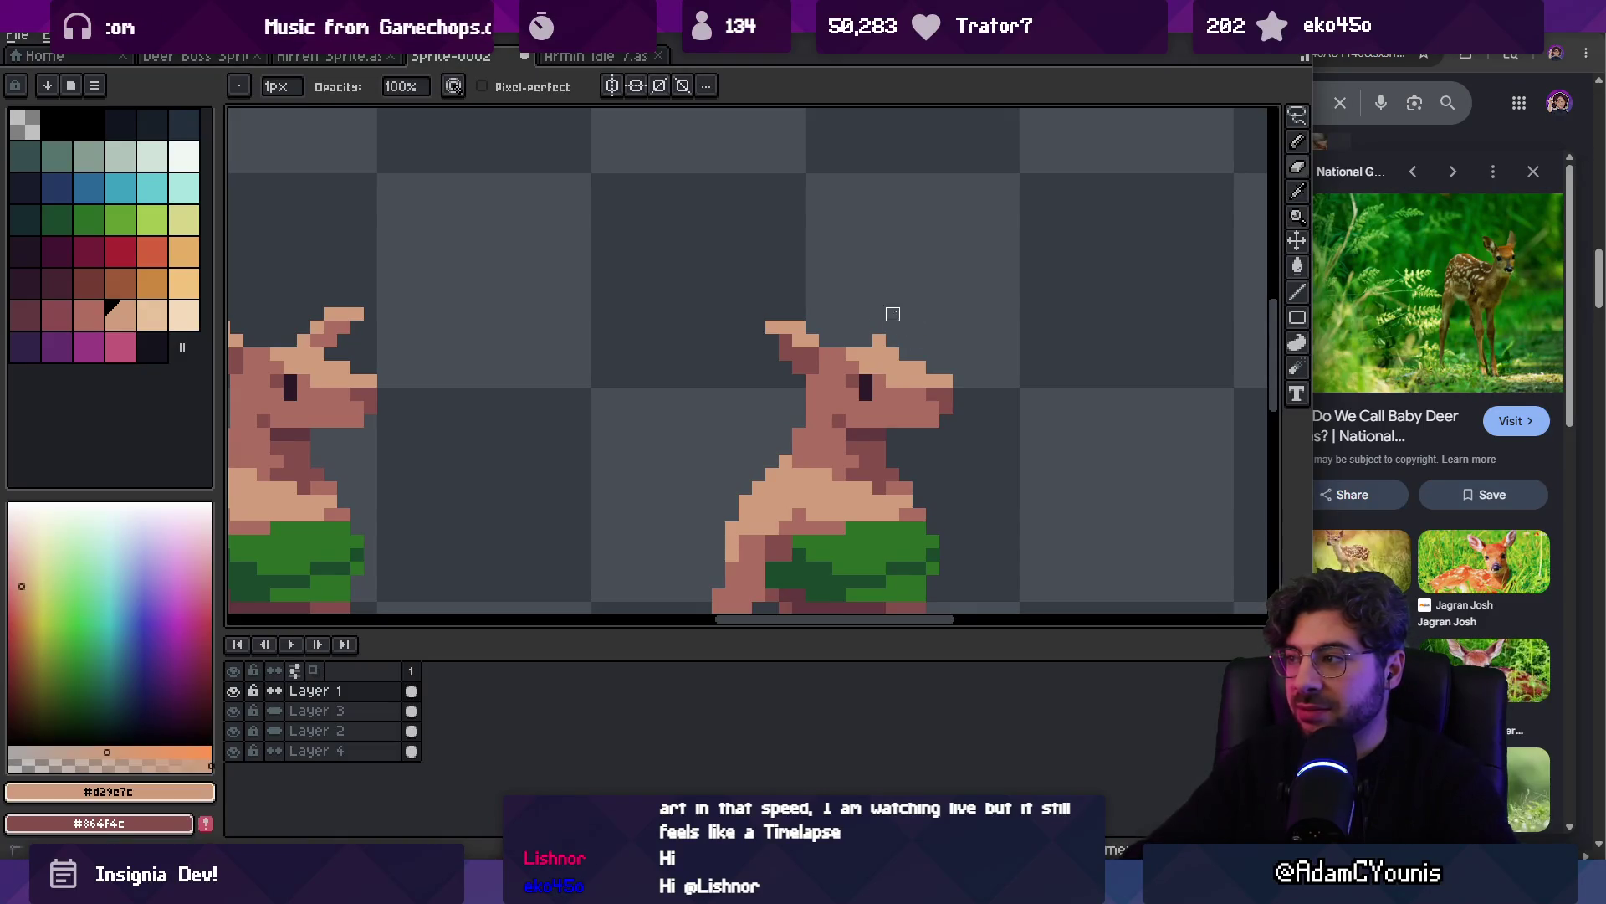
{"action": "left_click", "coordinate": [866, 387], "text": "alt"}
{"action": "left_click", "coordinate": [938, 394]}
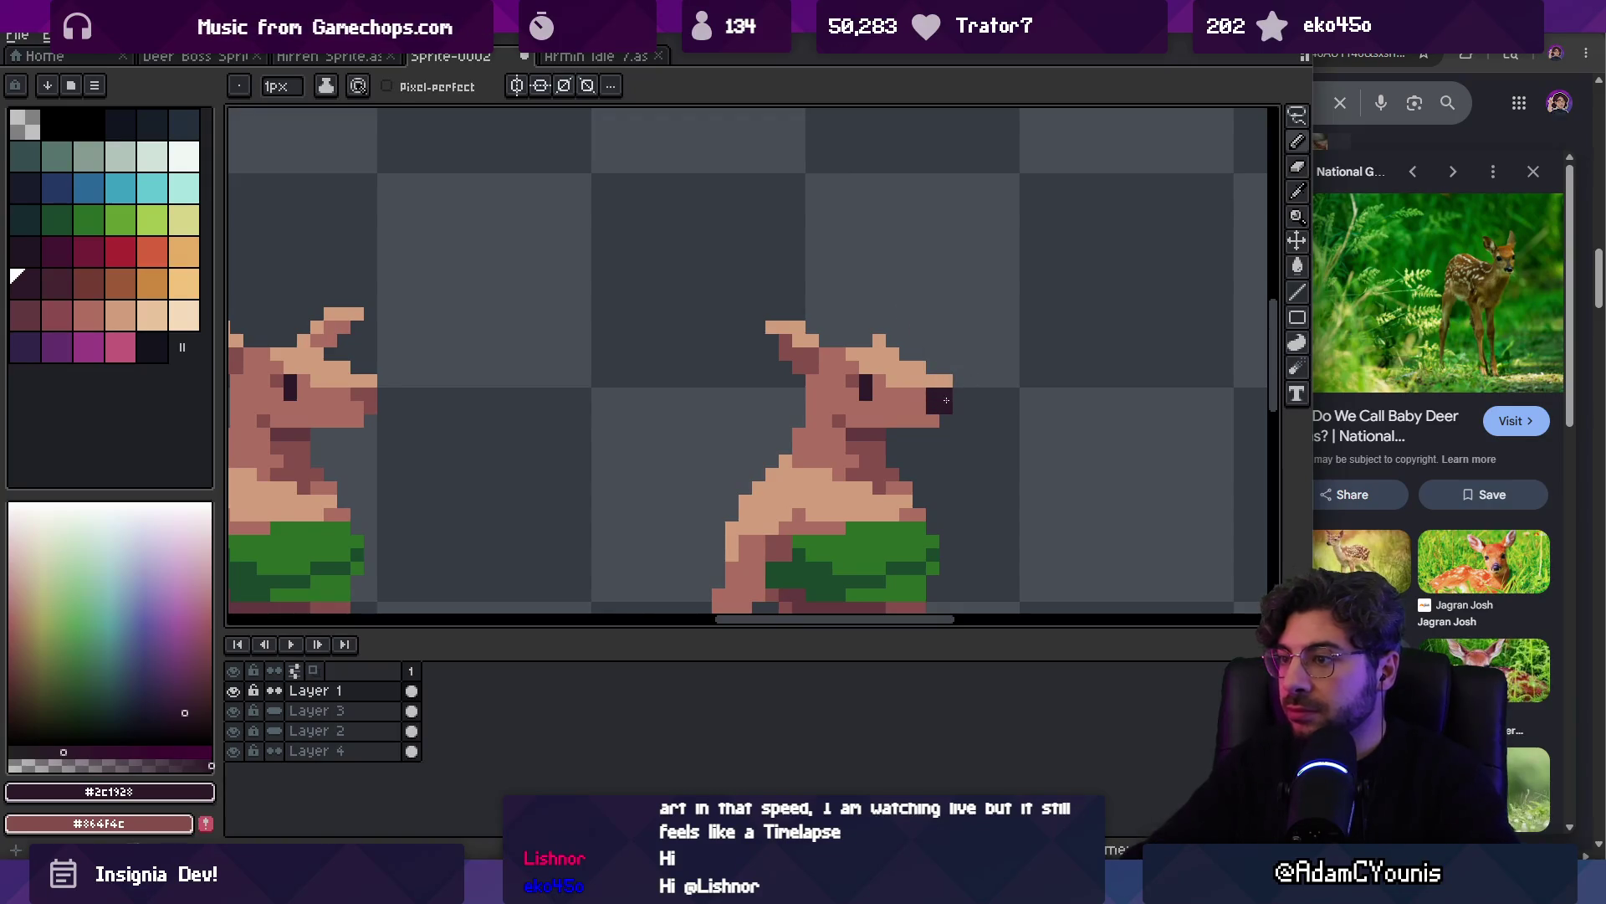
{"action": "left_click", "coordinate": [907, 388], "text": "alt"}
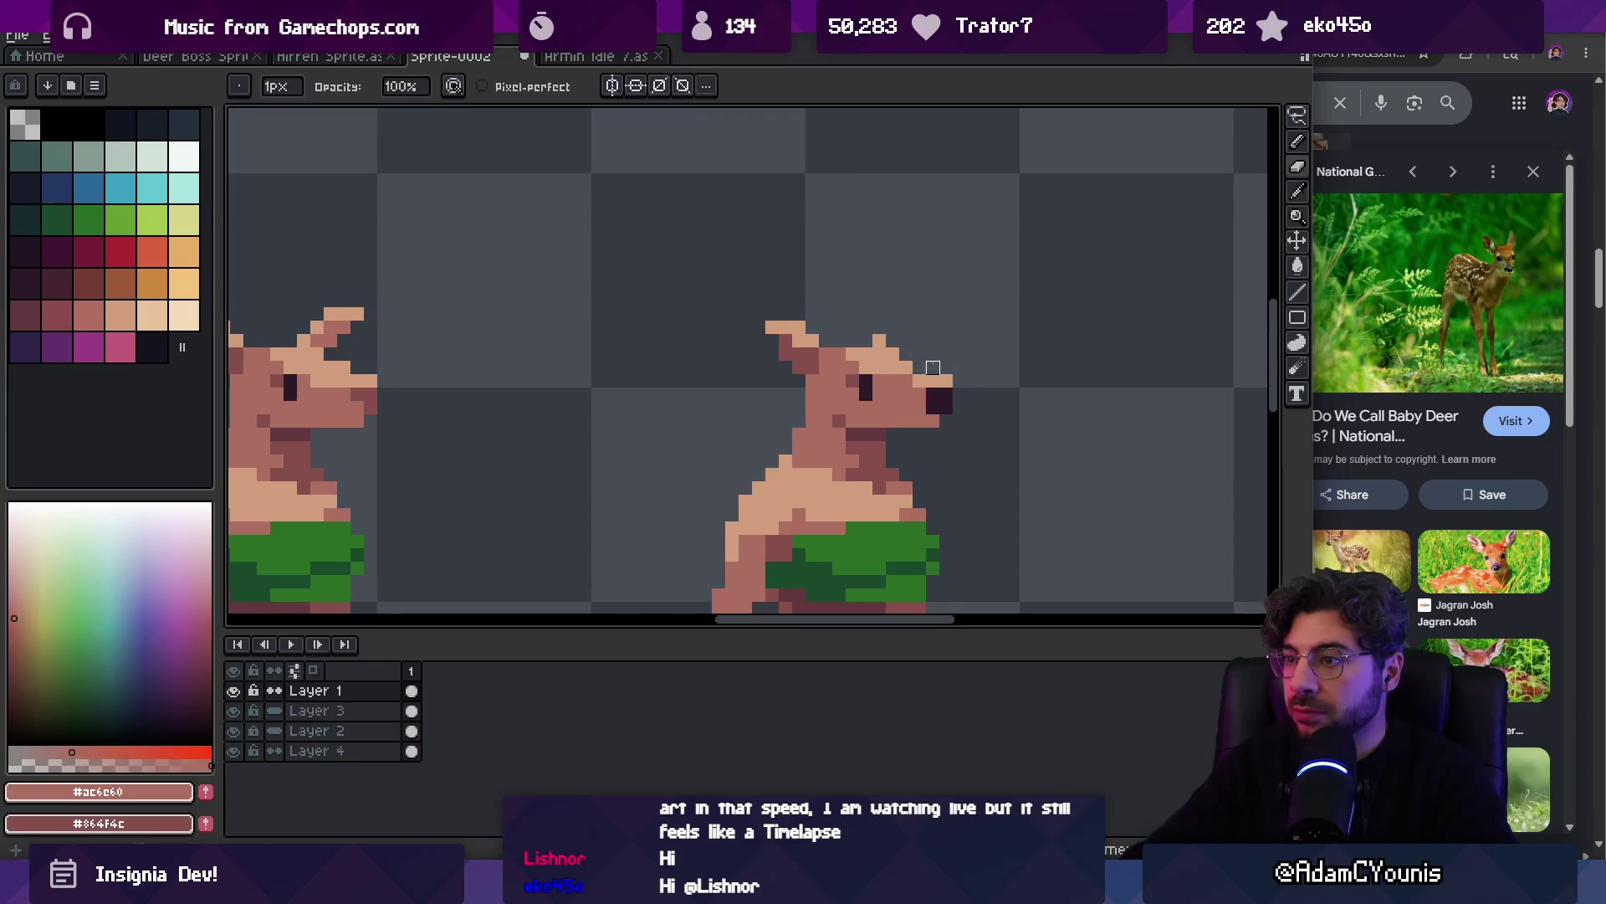
{"action": "left_click", "coordinate": [914, 358], "text": "alt"}
{"action": "left_click", "coordinate": [902, 325]}
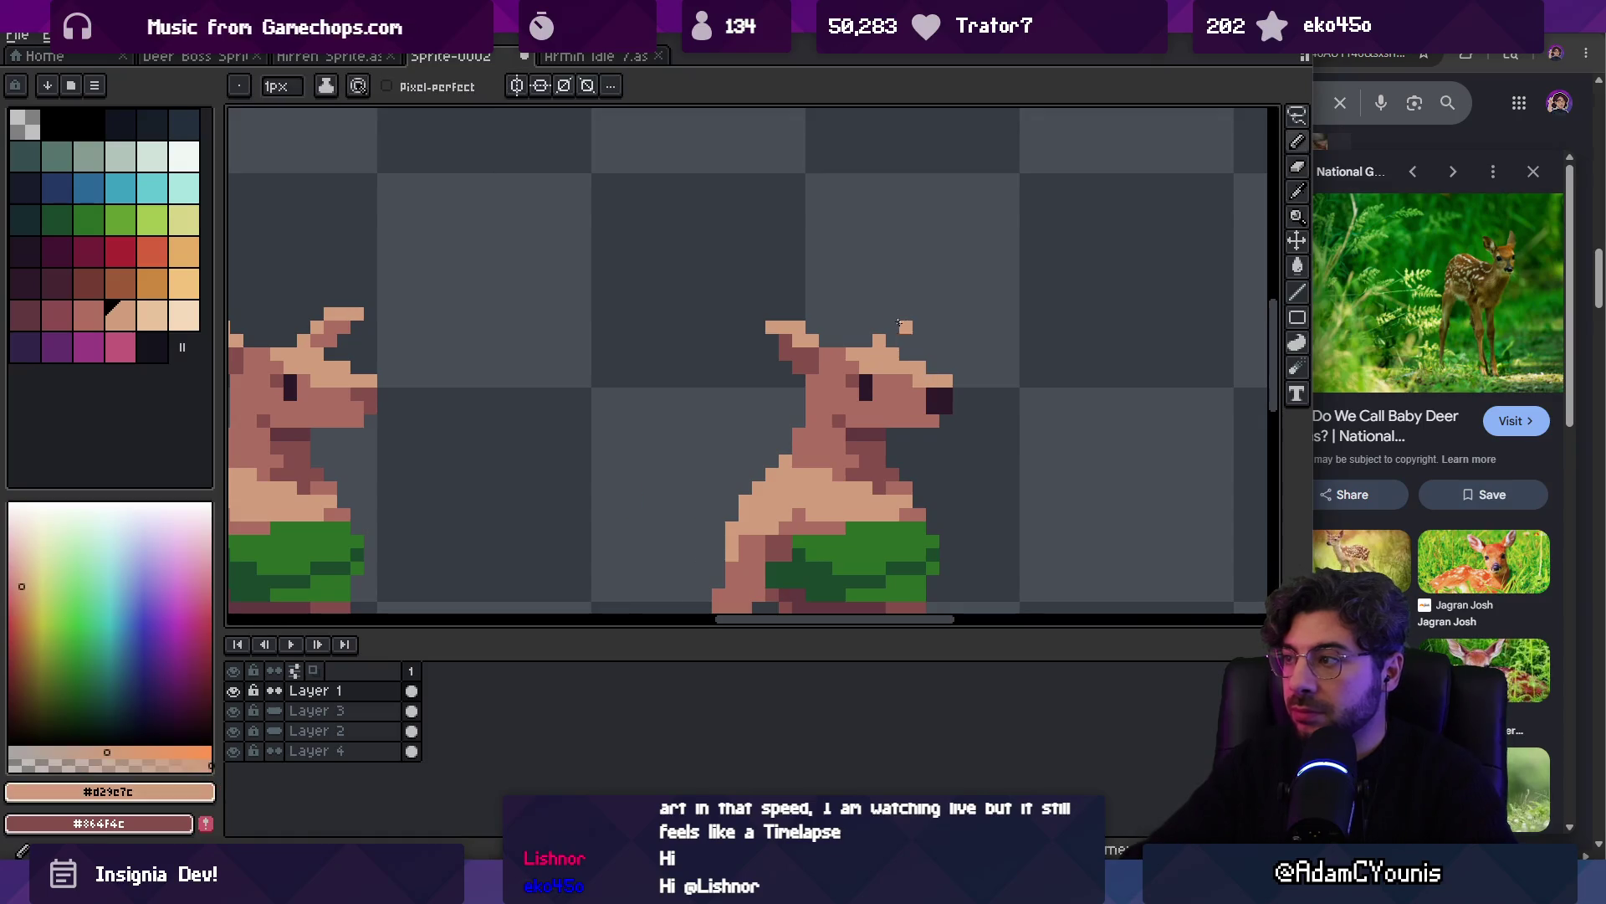
Lasso the right deer's head and move it slightly up and forward
{"action": "key", "text": "q"}
{"action": "mouse_move", "coordinate": [760, 269]}
{"action": "left_mouse_down"}
{"action": "mouse_move", "coordinate": [849, 423]}
{"action": "mouse_move", "coordinate": [761, 272]}
{"action": "left_mouse_up"}
{"action": "mouse_move", "coordinate": [870, 400]}
{"action": "left_mouse_down"}
{"action": "mouse_move", "coordinate": [883, 387]}
{"action": "mouse_move", "coordinate": [860, 369]}
{"action": "mouse_move", "coordinate": [902, 403]}
{"action": "left_mouse_up"}
{"action": "key", "text": "Return"}
Fill the gap in the lengthened neck with #864f4c and matching neck shades
{"action": "key", "text": "b"}
{"action": "left_click", "coordinate": [852, 433], "text": "alt"}
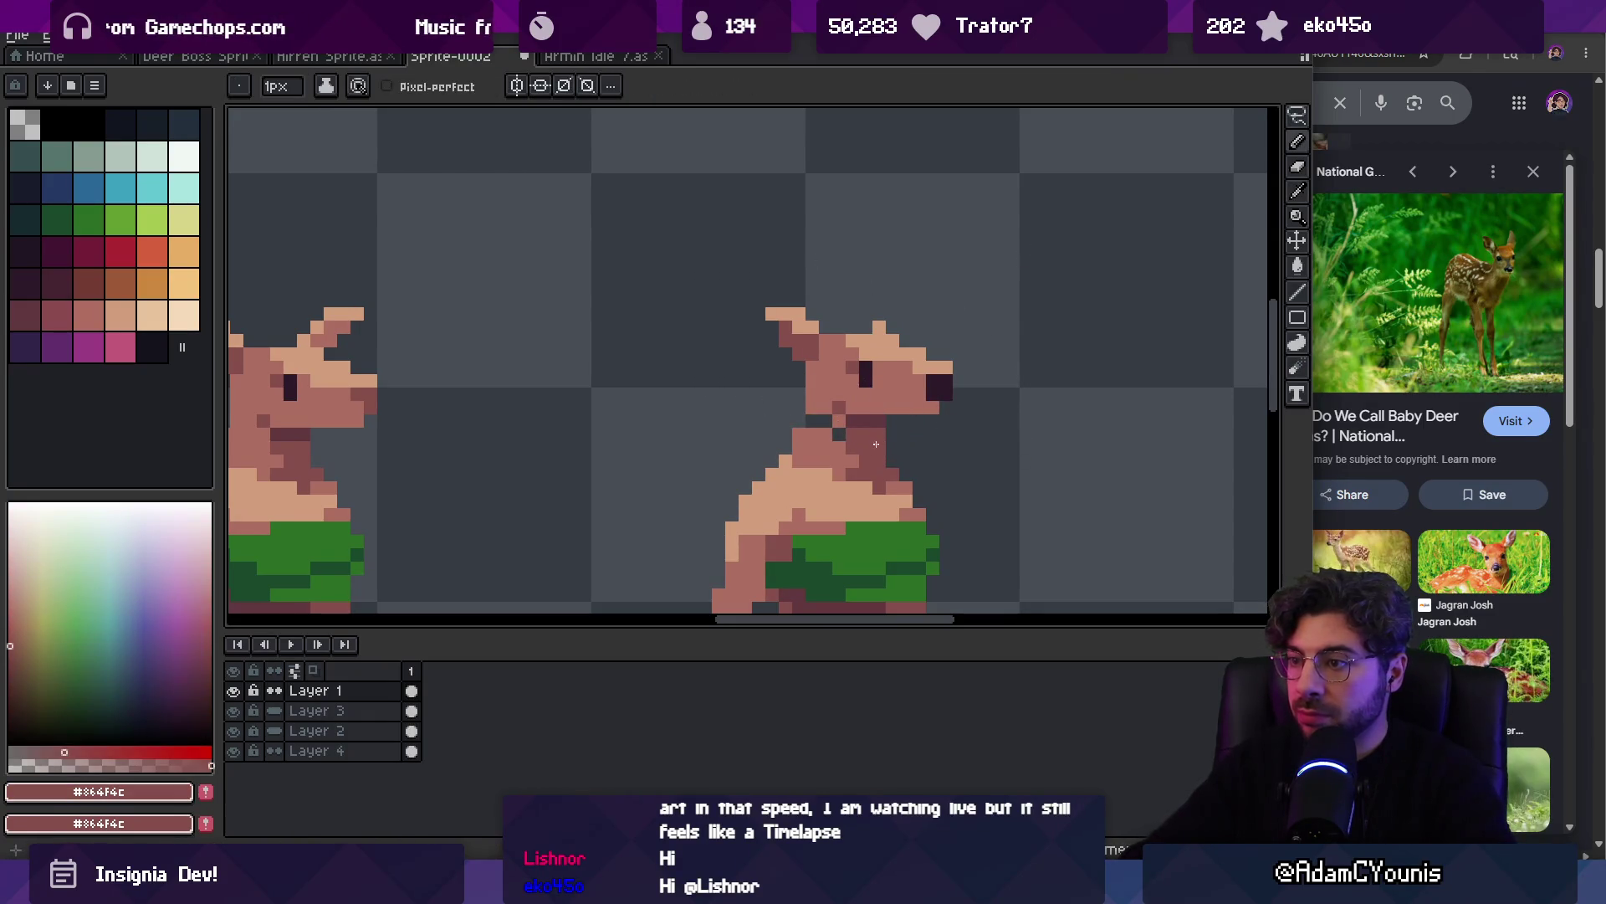
{"action": "left_click", "coordinate": [829, 430], "text": "alt"}
{"action": "left_click", "coordinate": [824, 421]}
{"action": "left_click", "coordinate": [832, 423], "text": "alt"}
{"action": "left_click", "coordinate": [836, 425], "text": "alt"}
{"action": "left_click", "coordinate": [839, 401], "text": "alt"}
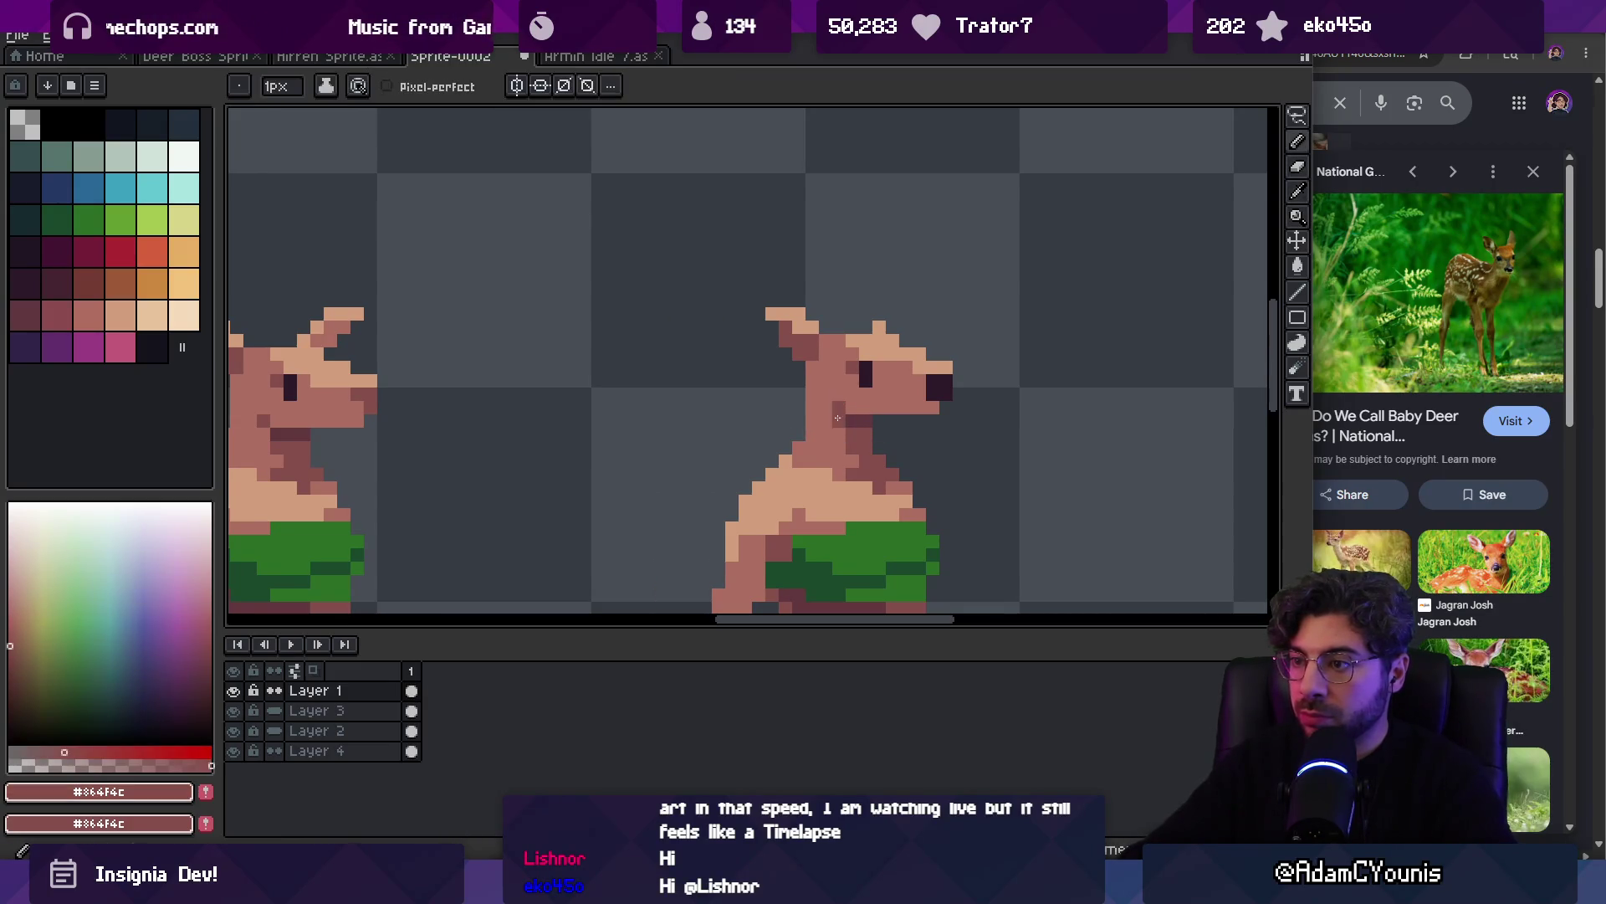
{"action": "key", "text": "z"}
{"action": "scroll", "coordinate": [853, 350], "scroll_direction": "down", "scroll_amount": 3}
{"action": "scroll", "coordinate": [843, 405], "scroll_direction": "up", "scroll_amount": 3}
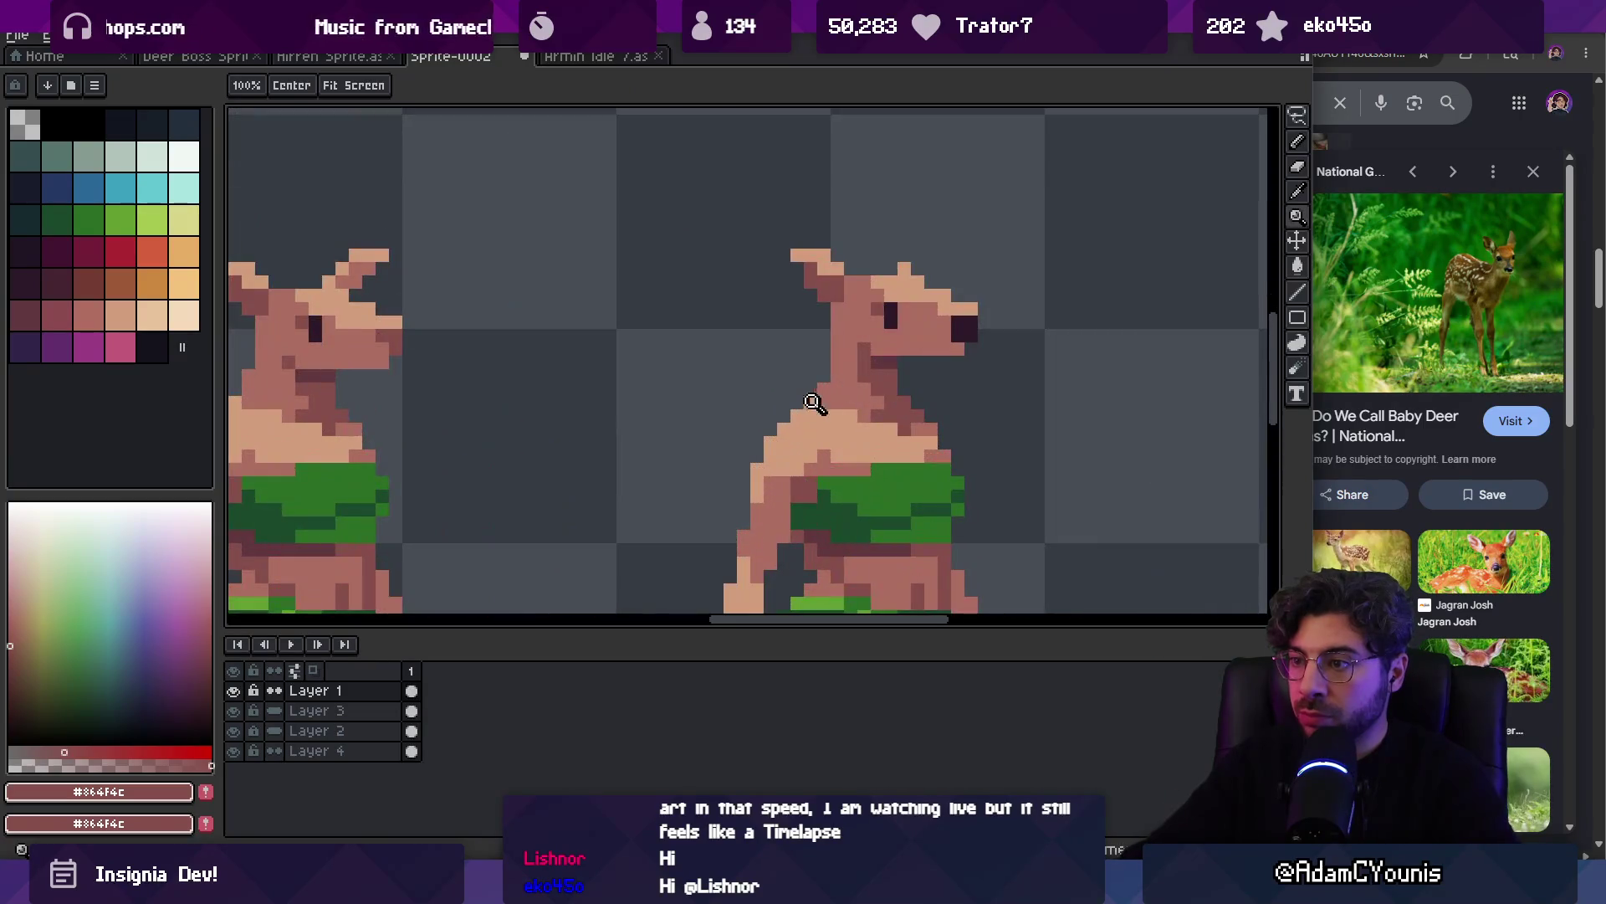
{"action": "key", "text": "b"}
{"action": "key", "text": "z"}
{"action": "scroll", "coordinate": [822, 348], "scroll_direction": "down", "scroll_amount": 3}
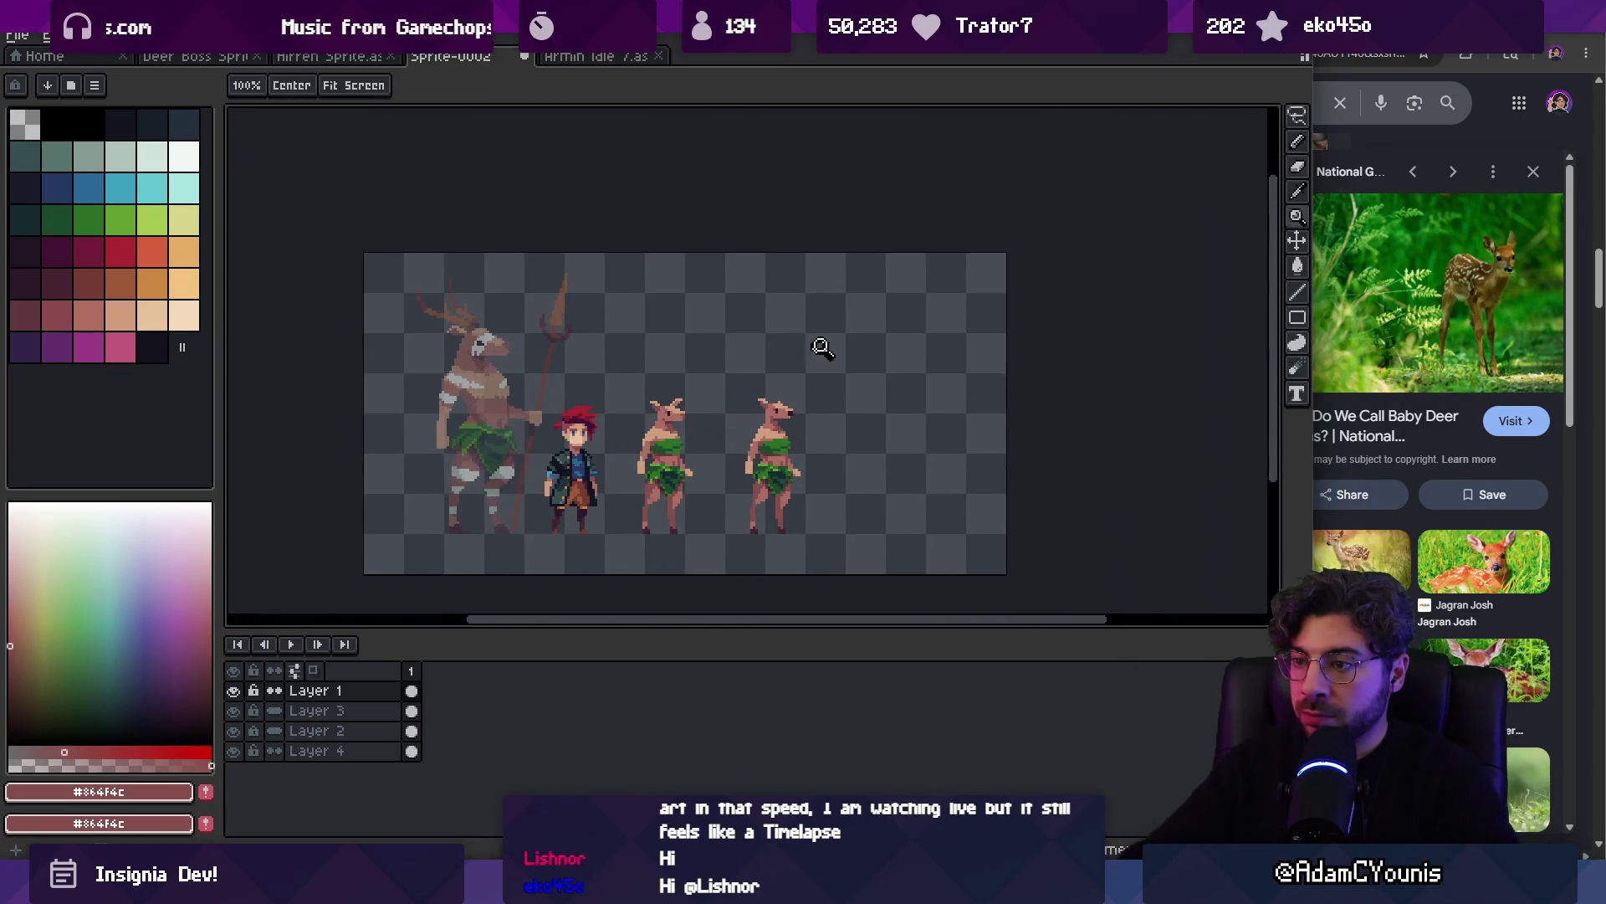
{"action": "scroll", "coordinate": [788, 407], "scroll_direction": "up", "scroll_amount": 3}
Cancel the head move, returning the right deer's head to its original position
{"action": "key", "text": "q"}
{"action": "mouse_move", "coordinate": [753, 322]}
{"action": "left_mouse_down"}
{"action": "mouse_move", "coordinate": [803, 419]}
{"action": "mouse_move", "coordinate": [803, 351]}
{"action": "left_mouse_up"}
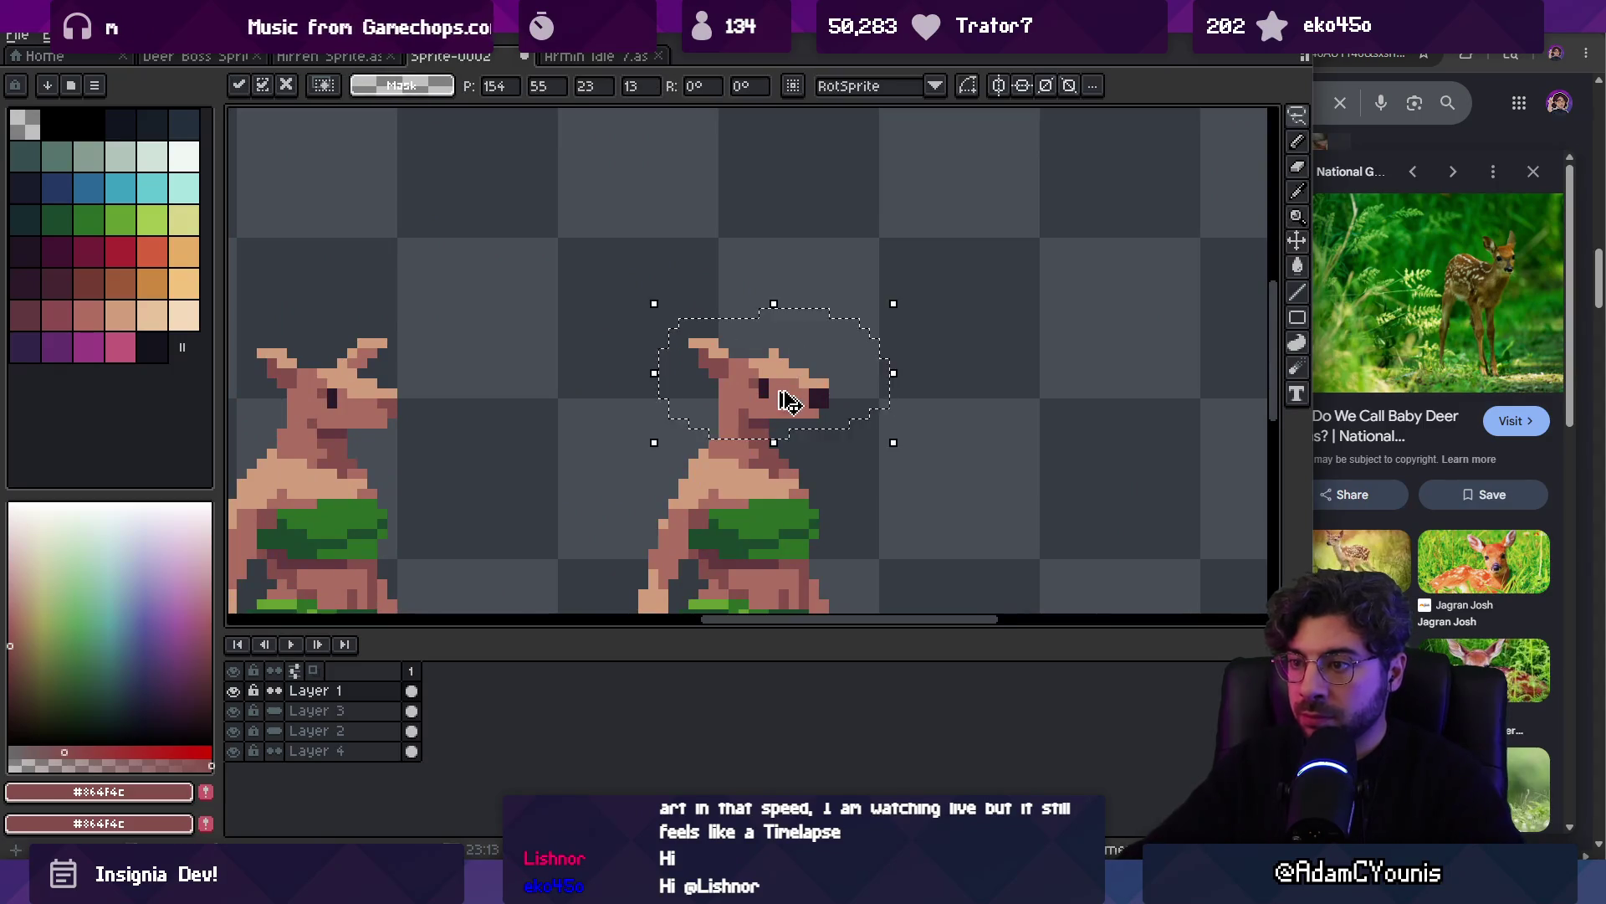
{"action": "key", "text": "Escape"}
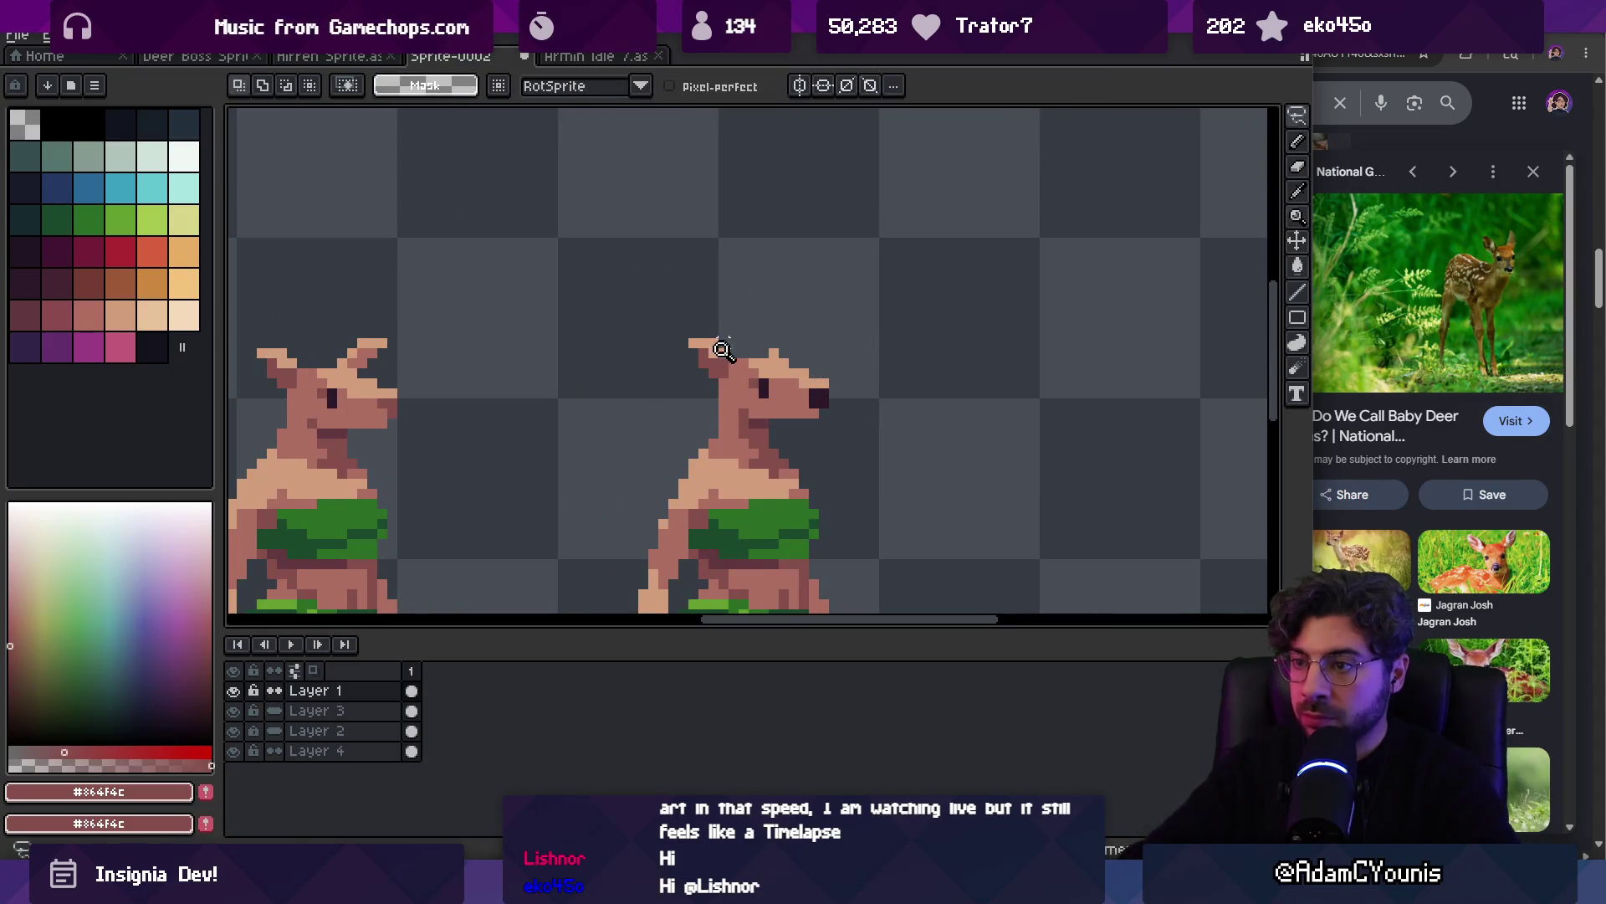
{"action": "scroll", "coordinate": [721, 349], "scroll_direction": "up", "scroll_amount": 2}
Extend the right ear upward in tan and reshape its tip and inner-edge pixels
{"action": "left_click", "coordinate": [707, 348], "text": "alt"}
{"action": "key", "text": "b"}
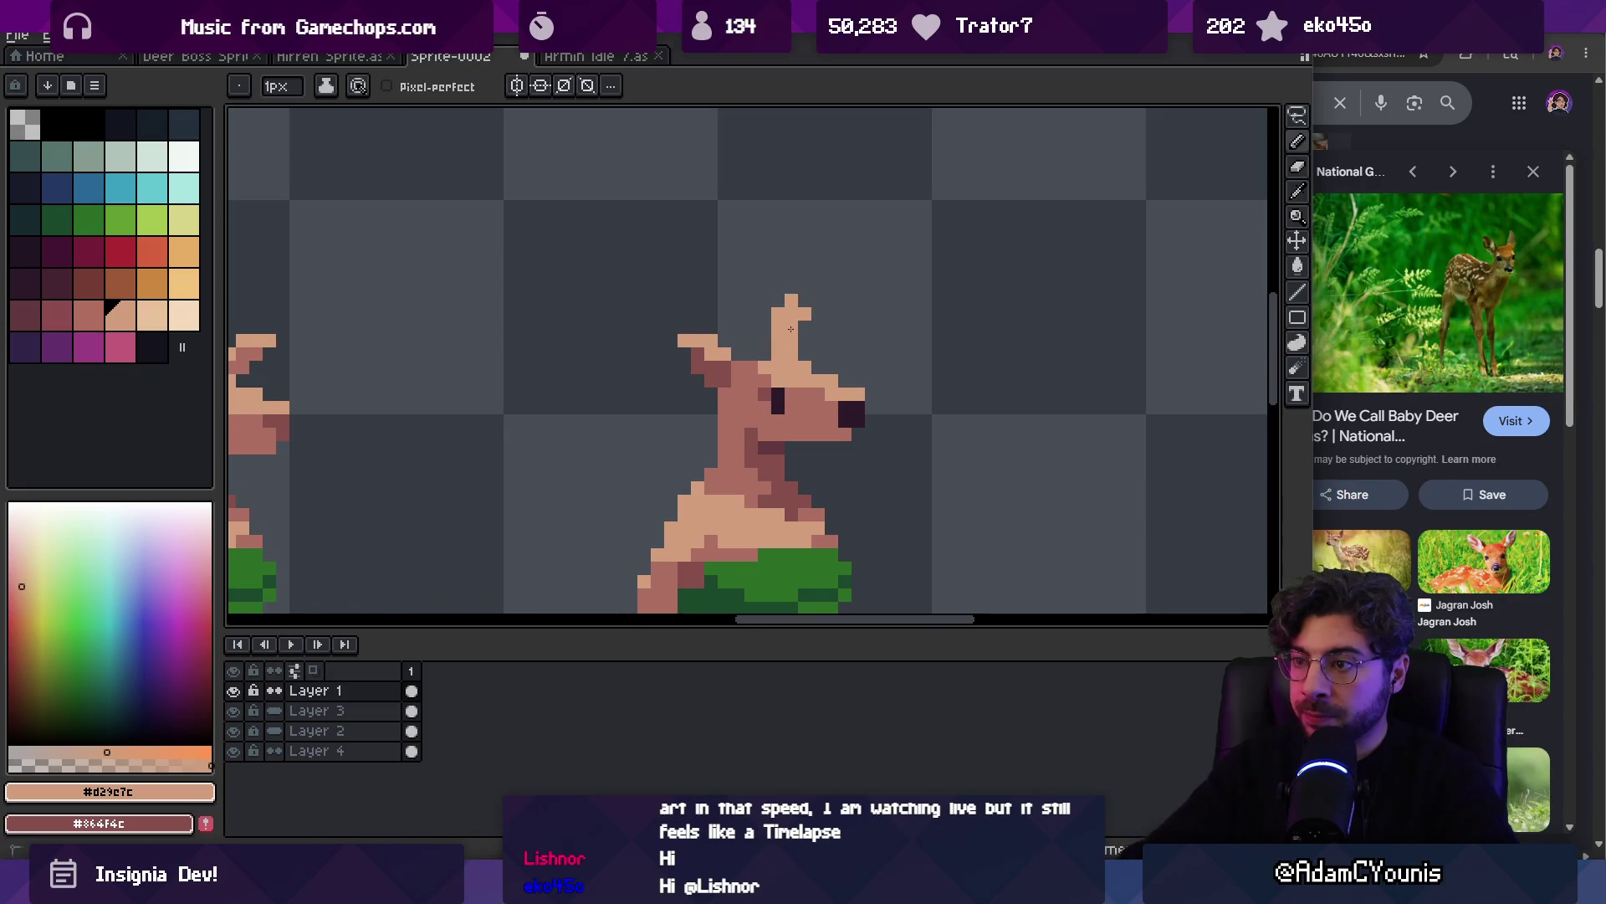
{"action": "right_click", "coordinate": [778, 319]}
{"action": "left_click", "coordinate": [804, 299]}
{"action": "right_click", "coordinate": [791, 300]}
{"action": "left_click", "coordinate": [698, 353], "text": "alt"}
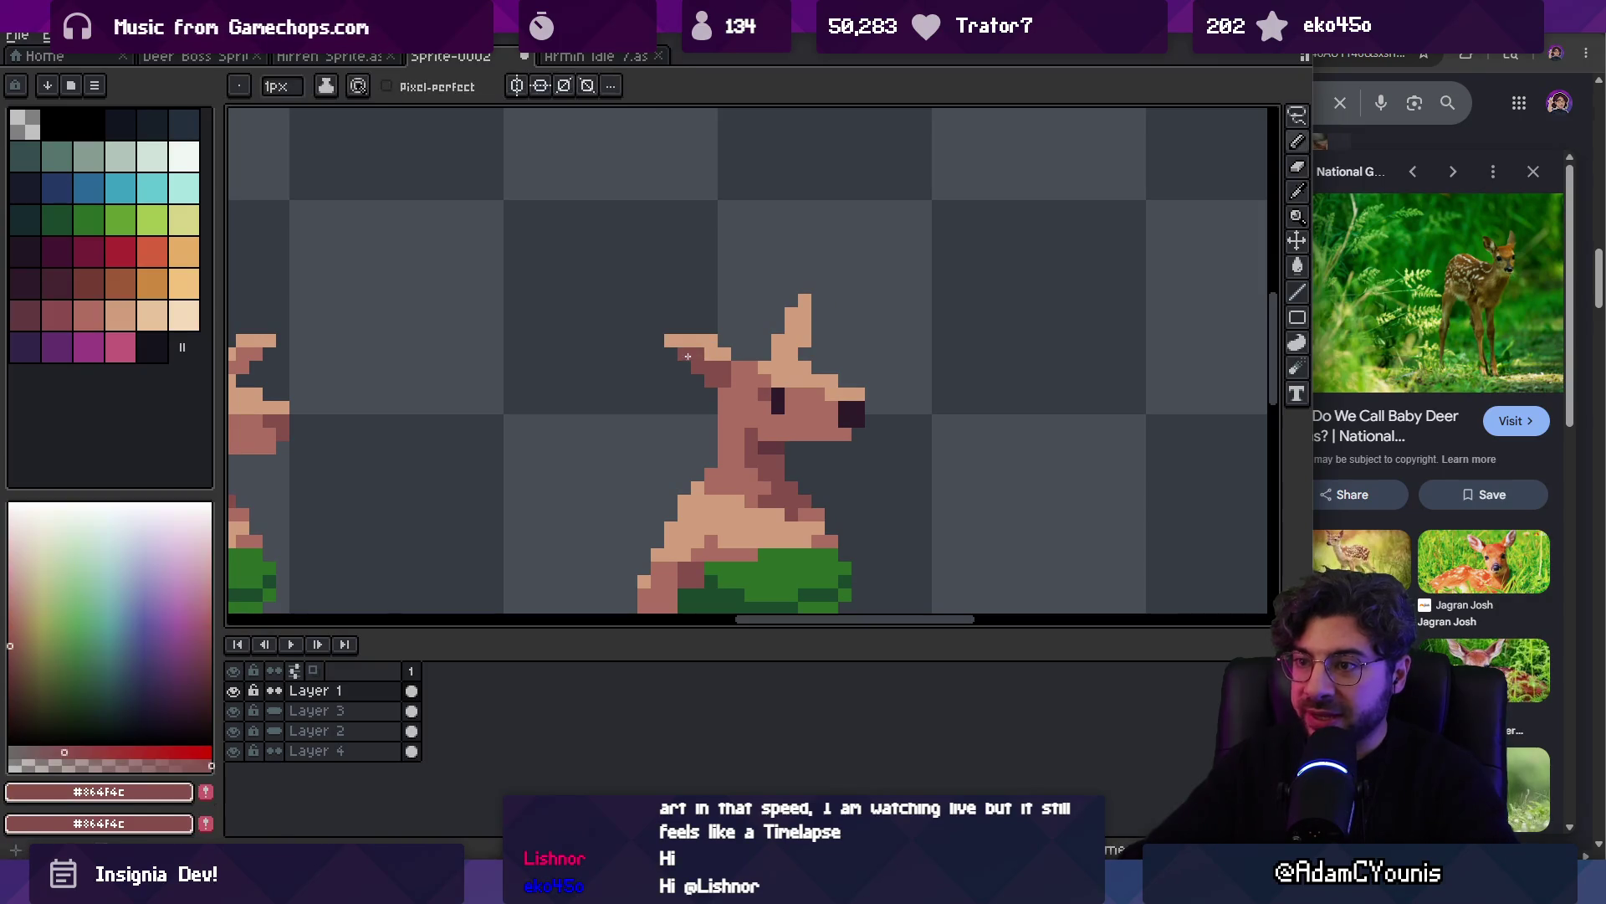
{"action": "key", "text": "z"}
{"action": "scroll", "coordinate": [735, 304], "scroll_direction": "down", "scroll_amount": 5}
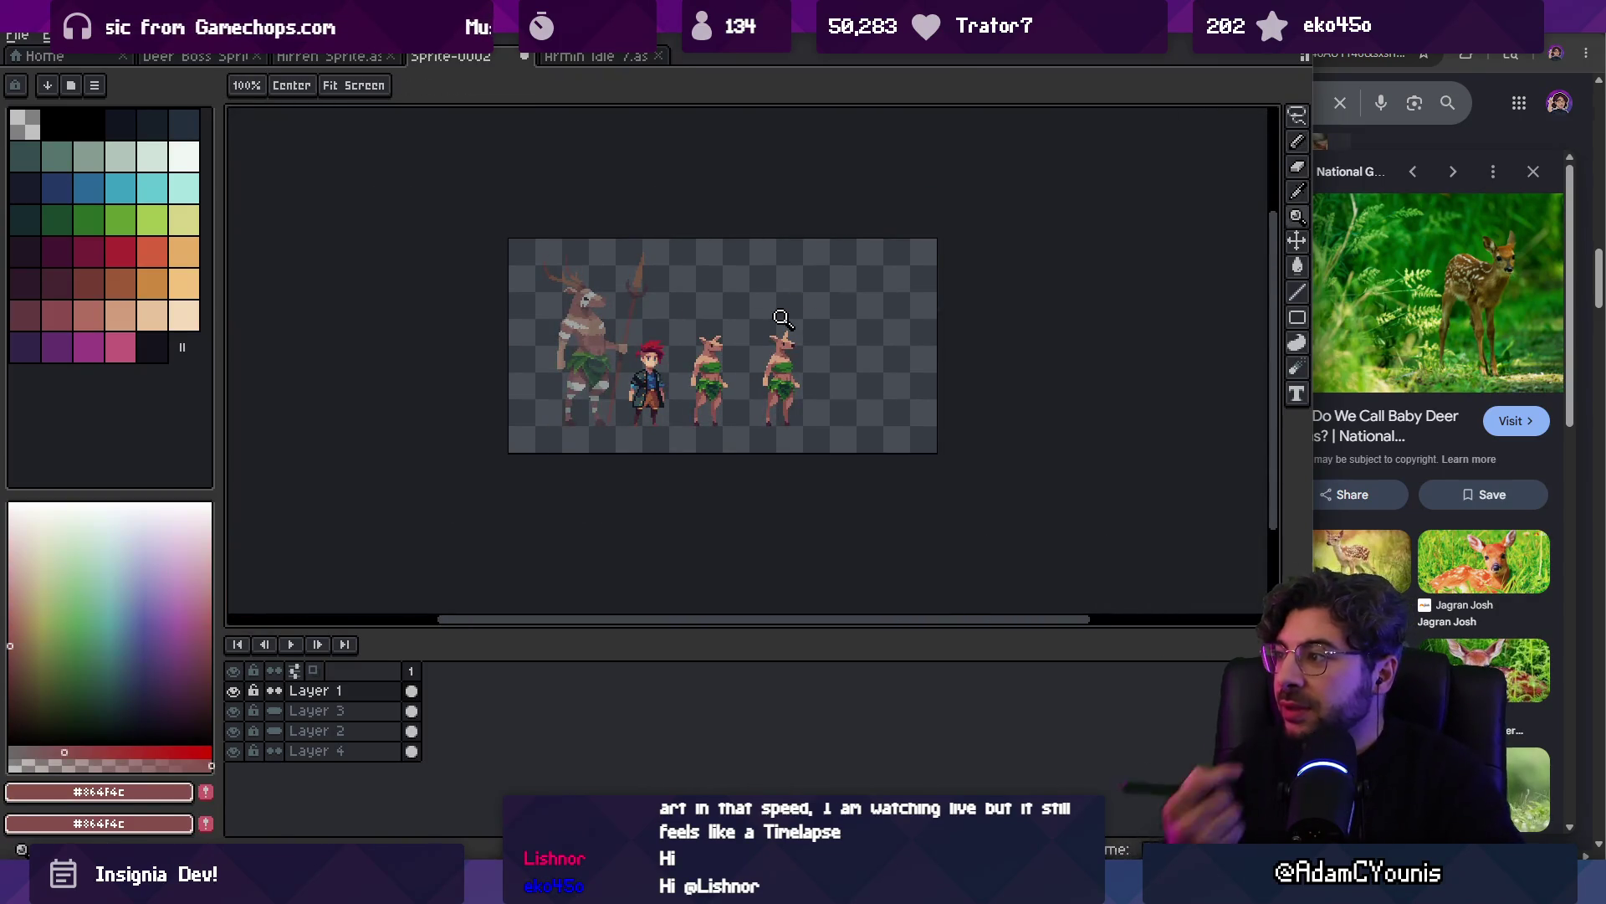
{"action": "scroll", "coordinate": [783, 337], "scroll_direction": "up", "scroll_amount": 5}
Sample the #ac6c60 shade and inspect the lengthened ears up close
{"action": "key", "text": "m"}
{"action": "key", "text": "b"}
{"action": "left_click", "coordinate": [816, 297], "text": "alt"}
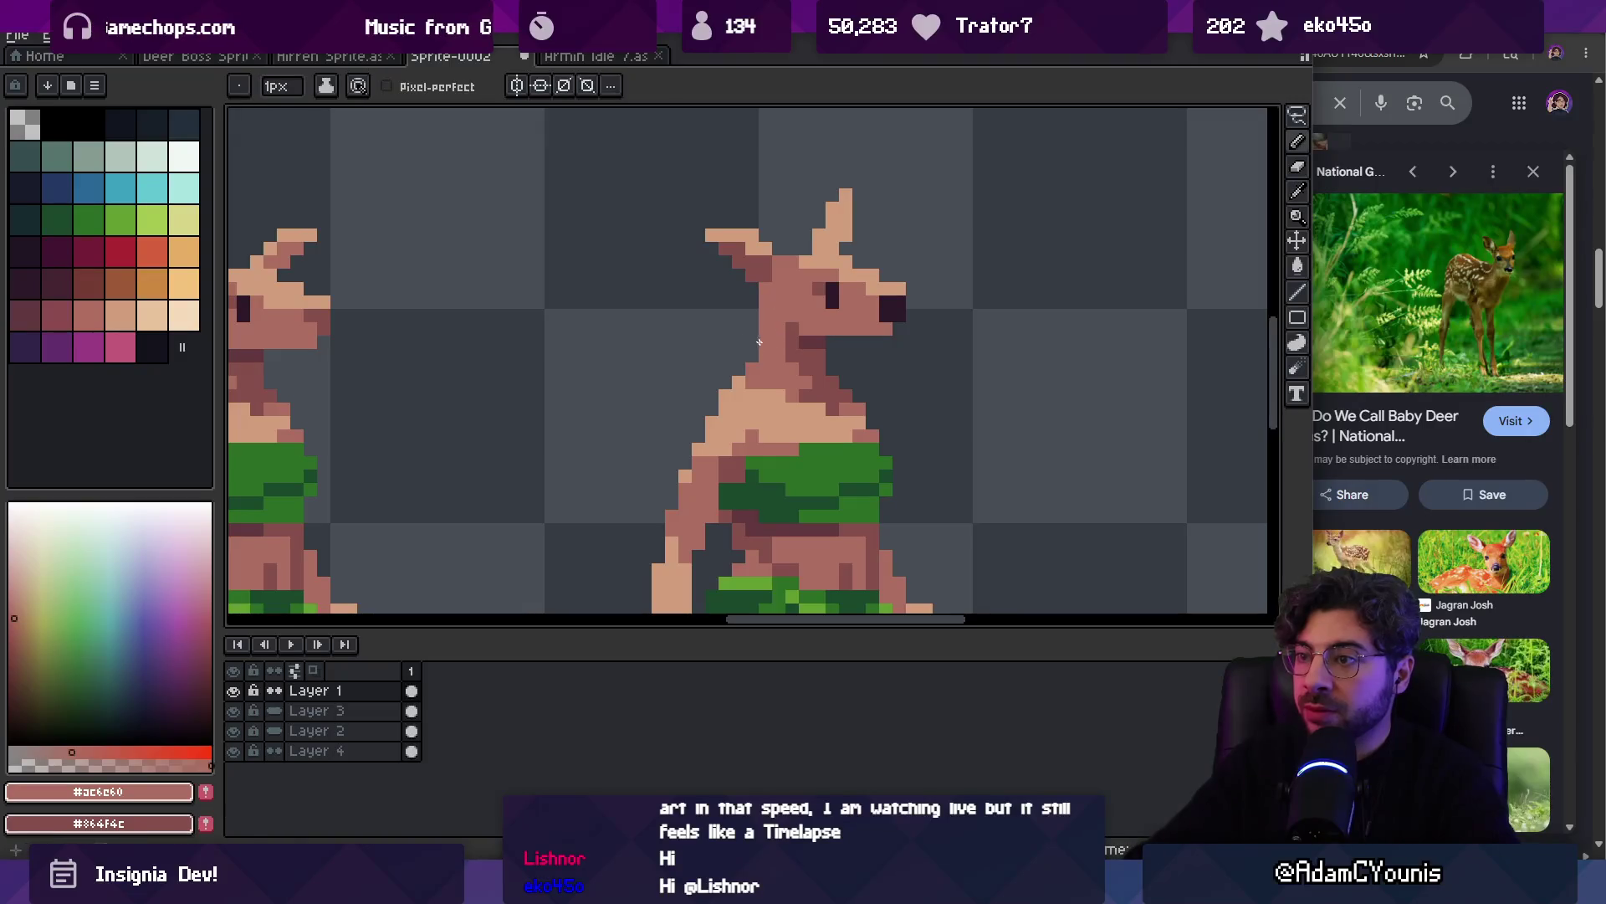
{"action": "key", "text": "z"}
{"action": "scroll", "coordinate": [761, 321], "scroll_direction": "down", "scroll_amount": 5}
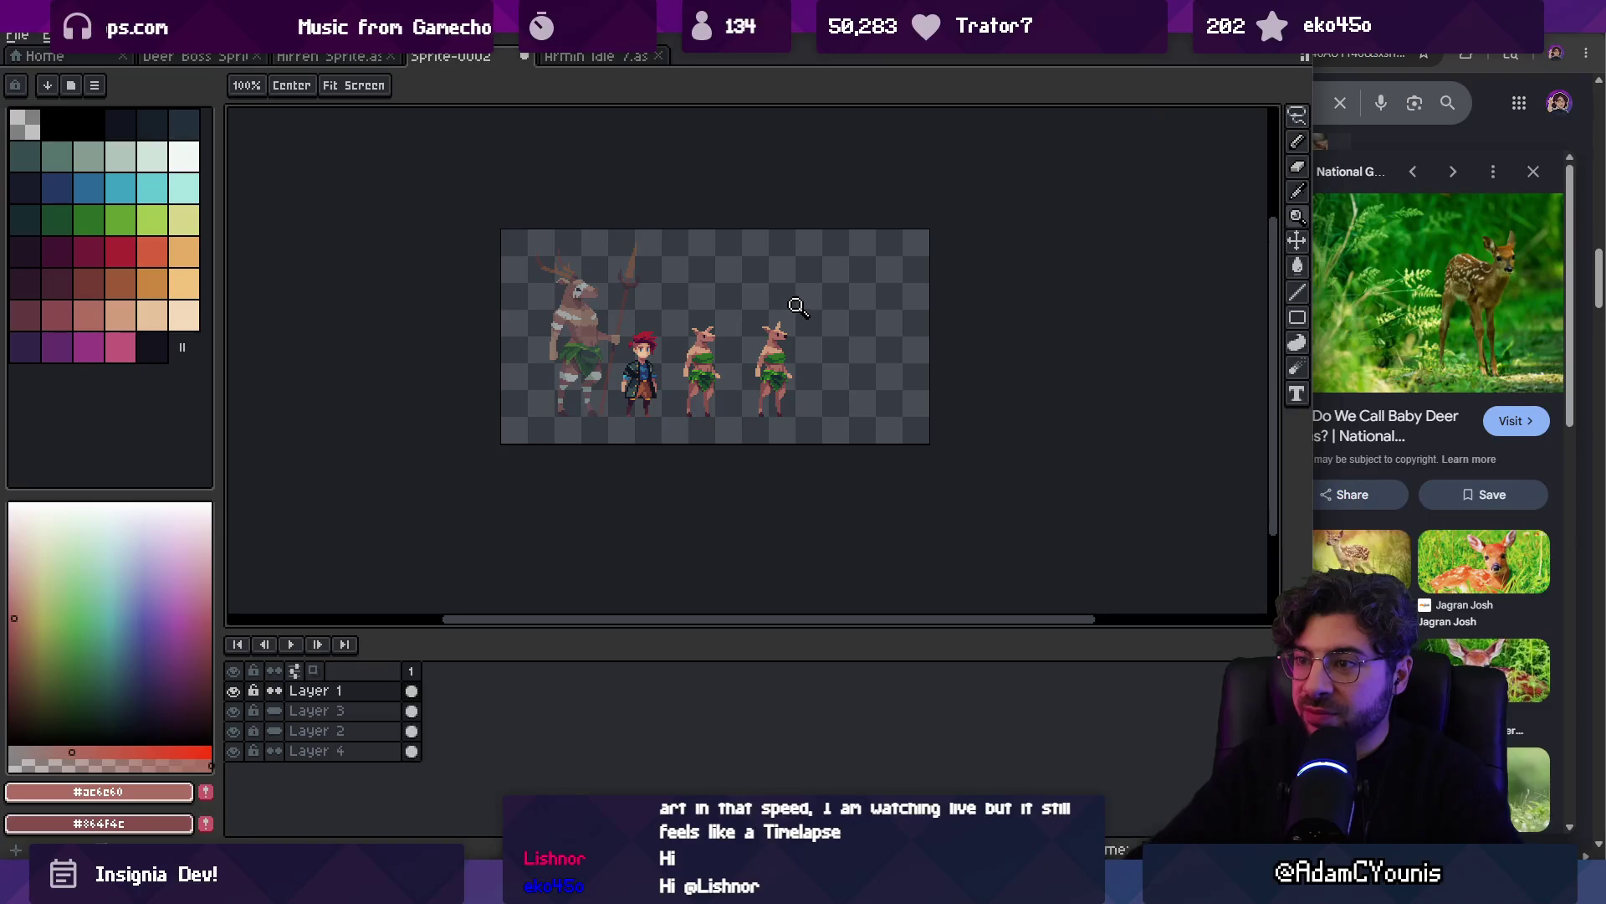
{"action": "scroll", "coordinate": [780, 341], "scroll_direction": "up", "scroll_amount": 5}
{"action": "key", "text": "b"}
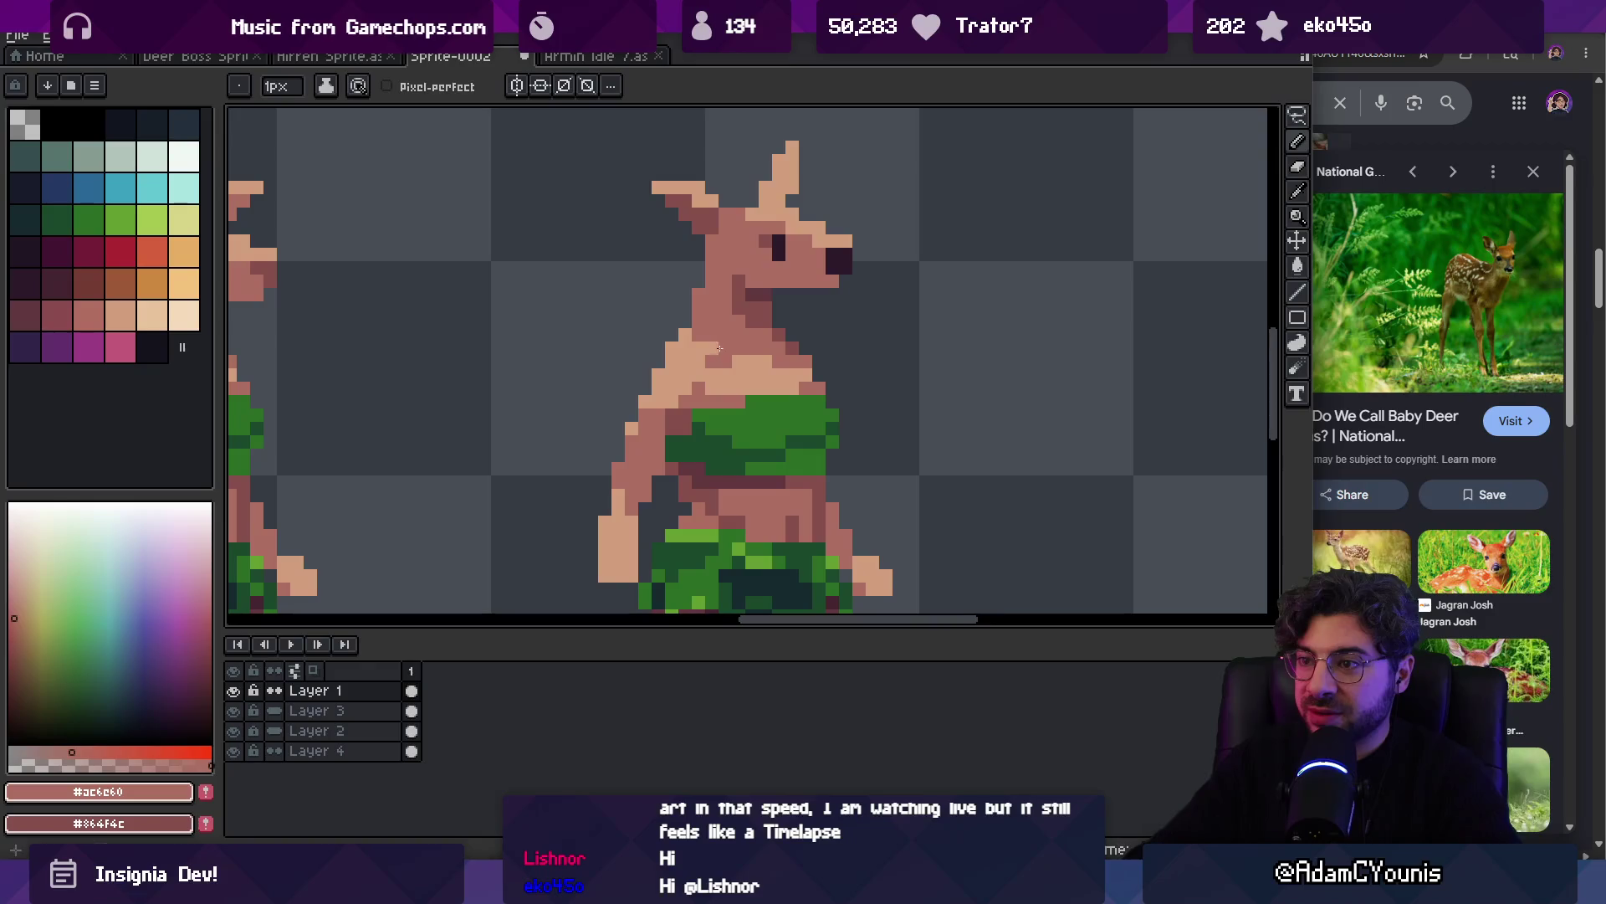
{"action": "key", "text": "z"}
{"action": "scroll", "coordinate": [778, 339], "scroll_direction": "down", "scroll_amount": 4}
{"action": "scroll", "coordinate": [783, 326], "scroll_direction": "up", "scroll_amount": 5}
{"action": "key", "text": "b"}
Shade the ears' inner edges with the dark #864f4c and #ac6c60 shades
{"action": "left_click", "coordinate": [694, 292], "text": "alt"}
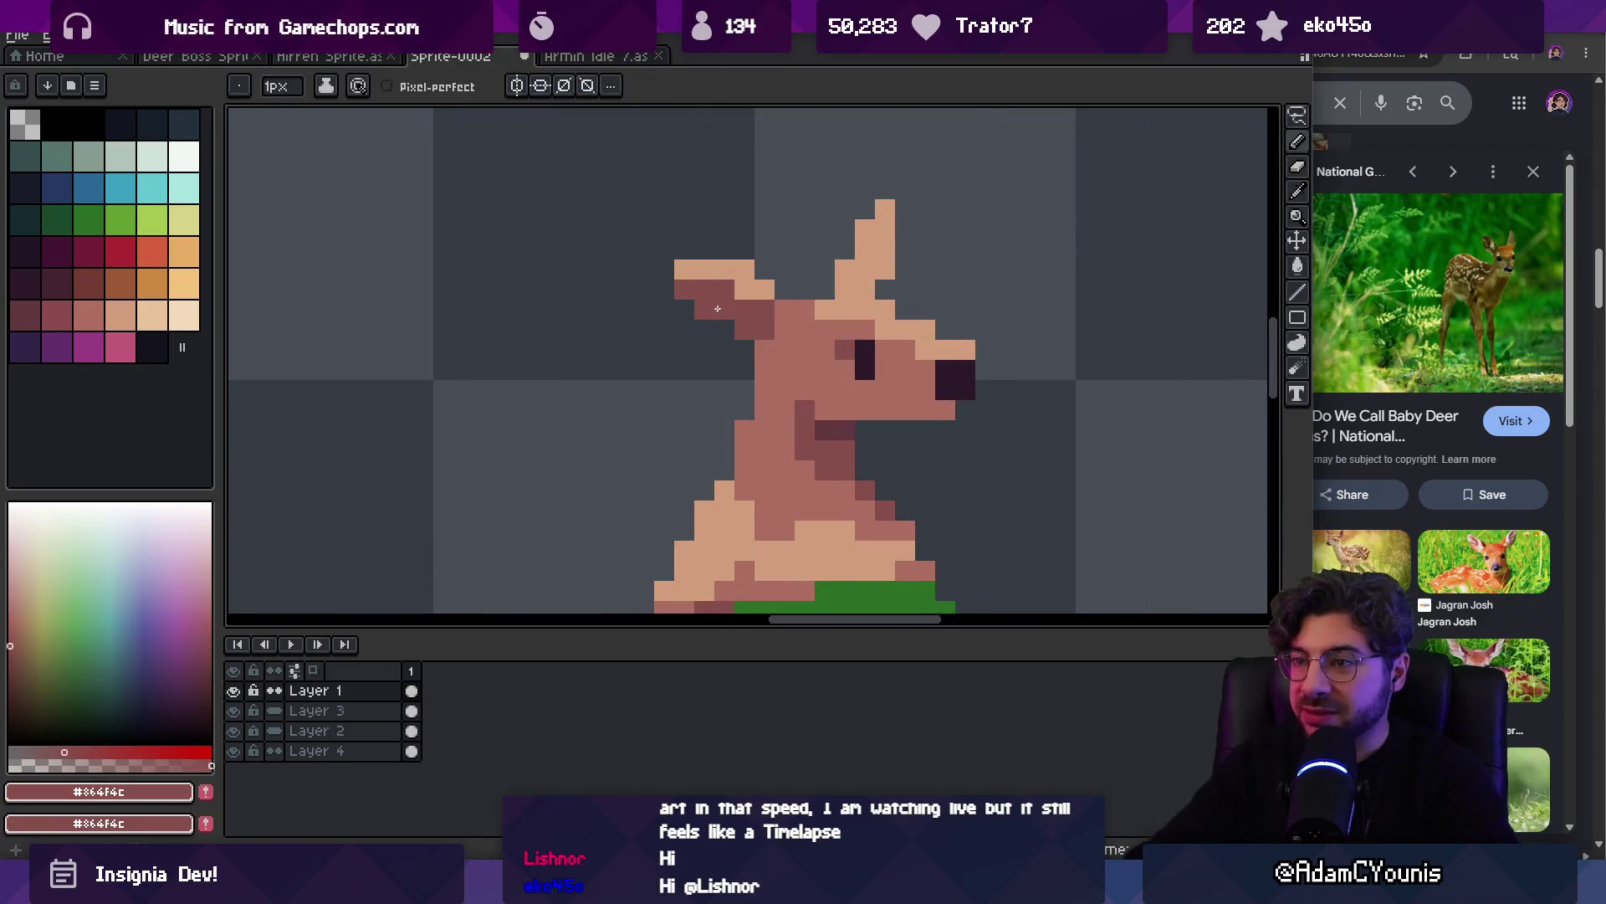
{"action": "left_click", "coordinate": [801, 324], "text": "alt"}
{"action": "key", "text": "z"}
{"action": "scroll", "coordinate": [781, 289], "scroll_direction": "down", "scroll_amount": 4}
{"action": "scroll", "coordinate": [783, 298], "scroll_direction": "up", "scroll_amount": 2}
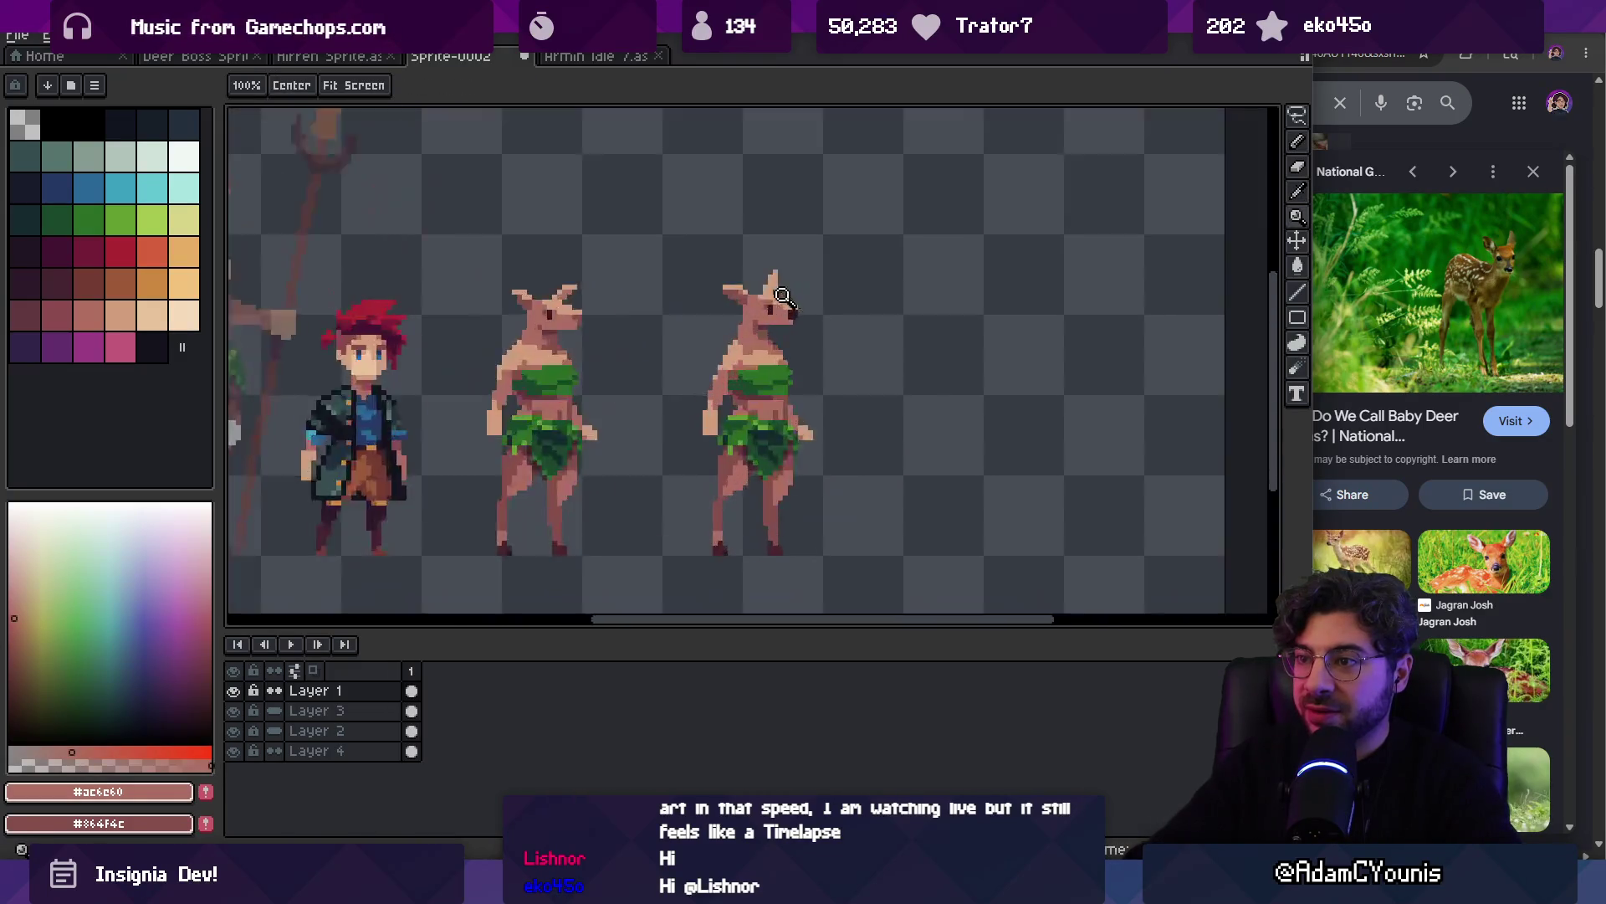
{"action": "scroll", "coordinate": [783, 297], "scroll_direction": "up", "scroll_amount": 1}
{"action": "scroll", "coordinate": [786, 309], "scroll_direction": "down", "scroll_amount": 3}
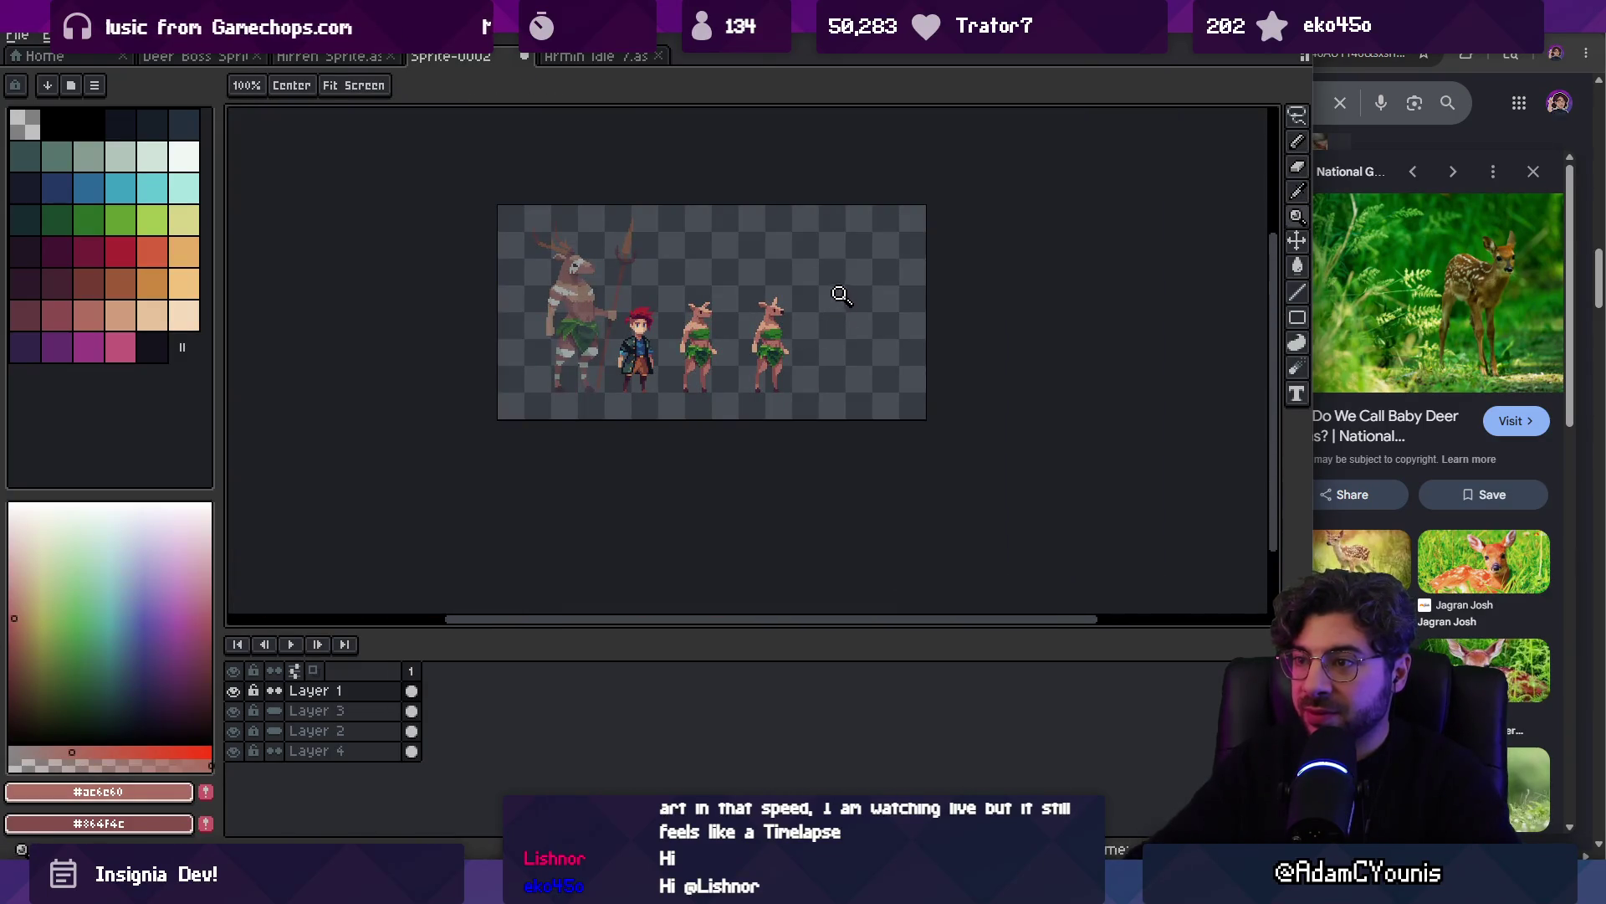
Switch the browser reference to a different fawn photo and sample the dark #864f4c shade
{"action": "left_click", "coordinate": [1484, 561]}
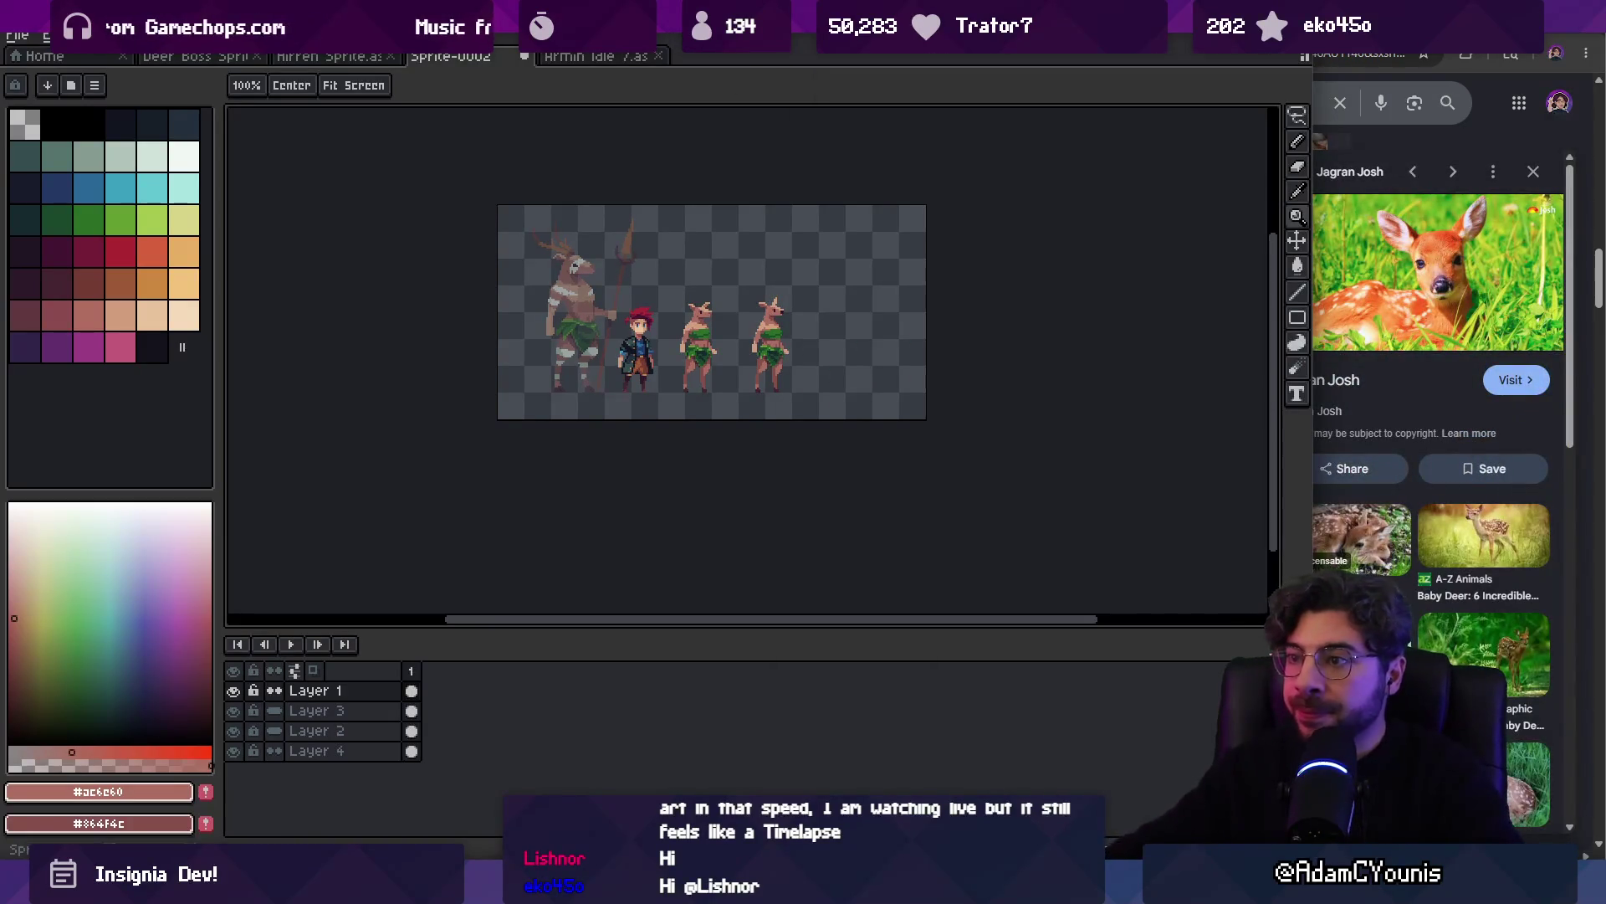
{"action": "scroll", "coordinate": [816, 306], "scroll_direction": "up", "scroll_amount": 3}
{"action": "scroll", "coordinate": [753, 306], "scroll_direction": "up", "scroll_amount": 4}
{"action": "left_click", "coordinate": [699, 315], "text": "alt"}
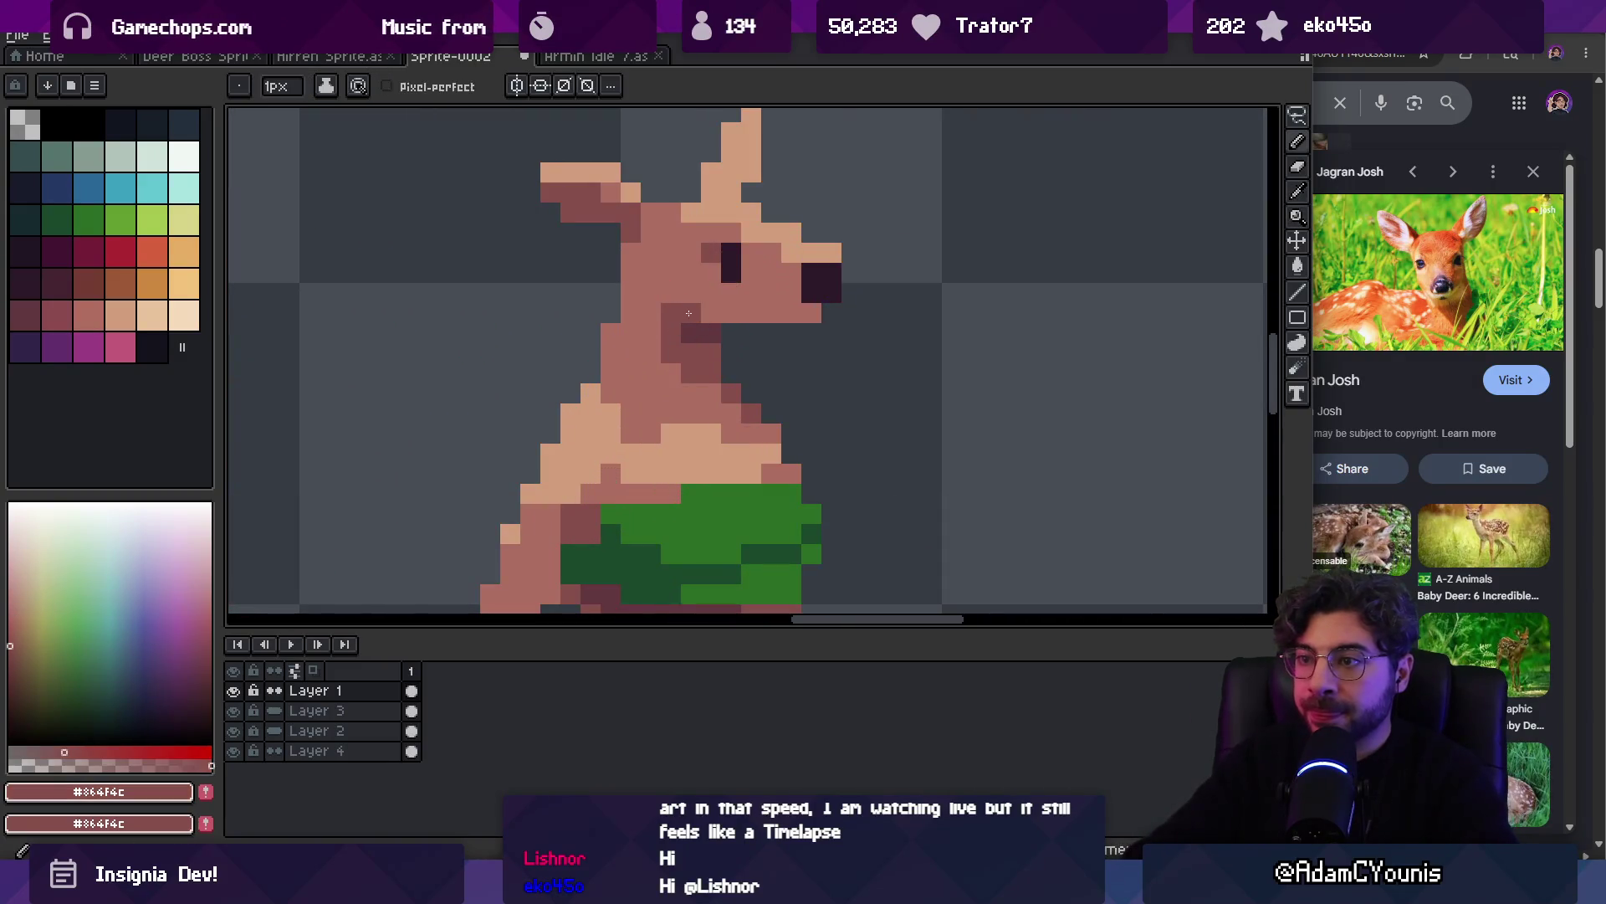
{"action": "scroll", "coordinate": [787, 325], "scroll_direction": "down", "scroll_amount": 3}
{"action": "scroll", "coordinate": [770, 318], "scroll_direction": "up", "scroll_amount": 3}
Retouch the fawn's muzzle using the #ac6c60 shade and the mouth colour
{"action": "left_click", "coordinate": [753, 314], "text": "alt"}
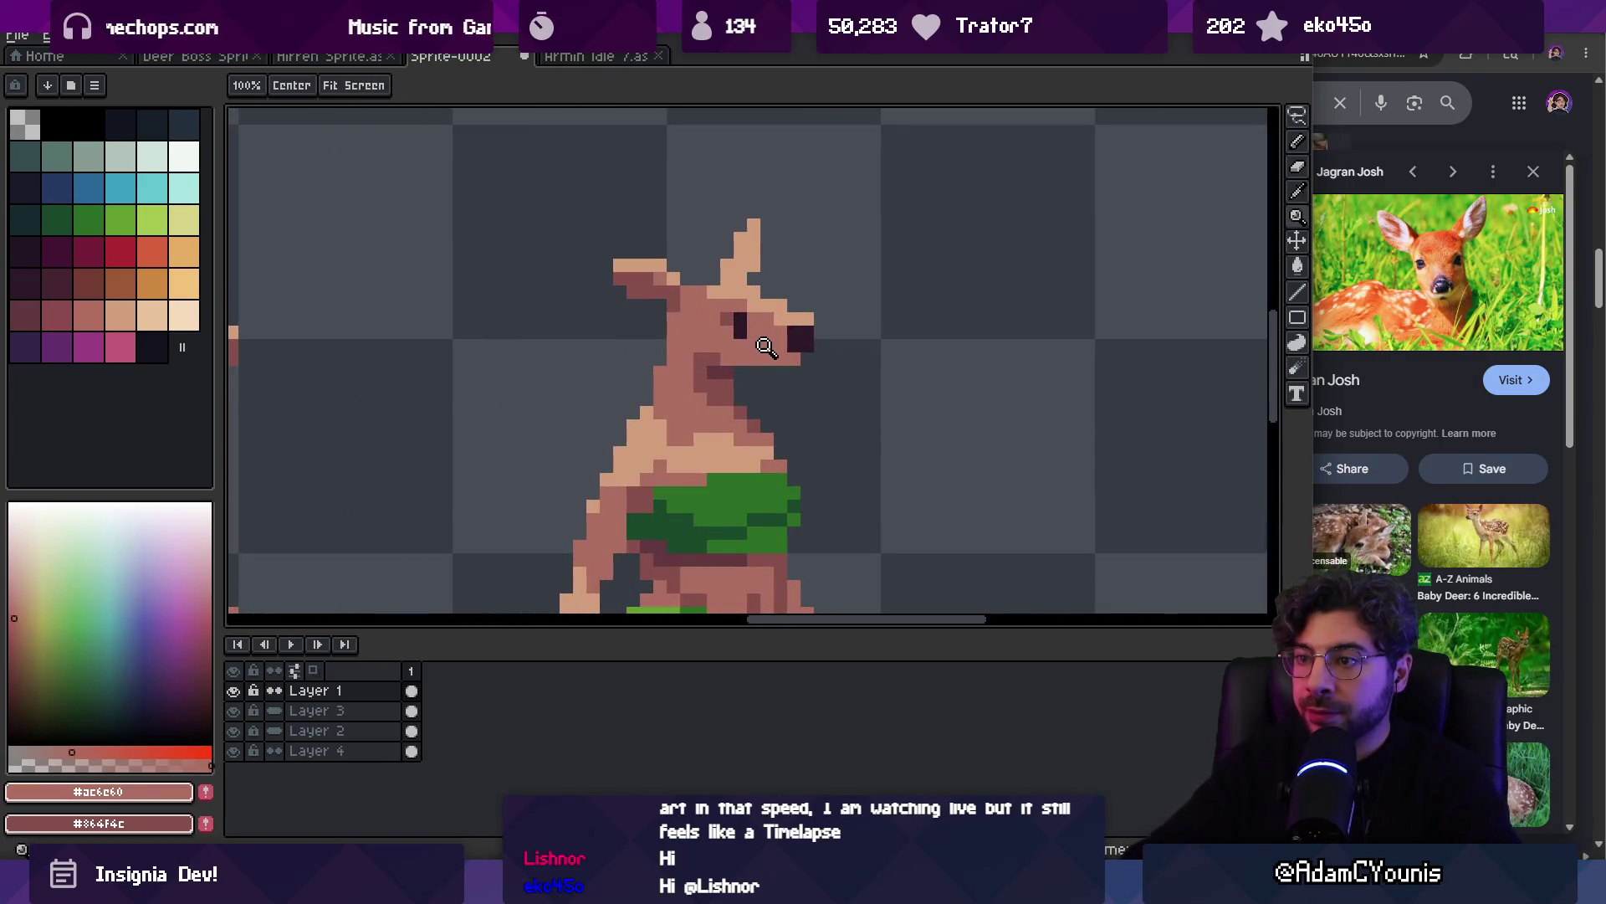
{"action": "scroll", "coordinate": [751, 311], "scroll_direction": "down", "scroll_amount": 4}
{"action": "left_click", "coordinate": [717, 327]}
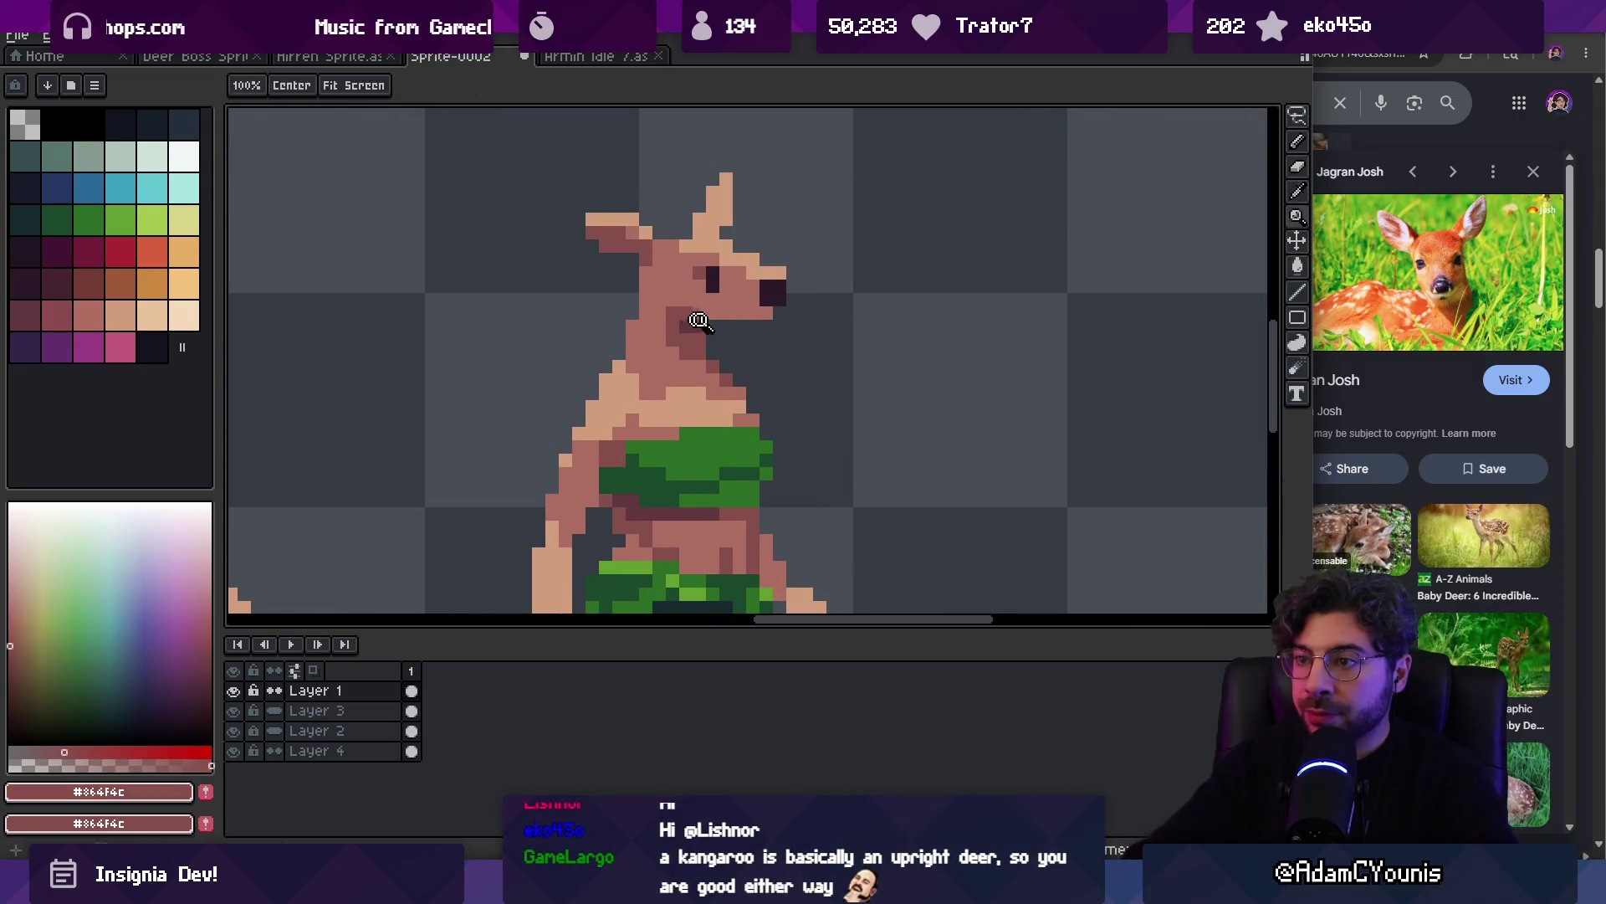
{"action": "scroll", "coordinate": [736, 326], "scroll_direction": "down", "scroll_amount": 2}
{"action": "scroll", "coordinate": [760, 334], "scroll_direction": "up", "scroll_amount": 3}
{"action": "left_click", "coordinate": [761, 334]}
Set the dark nose colour #2c1928 as the paint colour and view the hero and shaman line-up
{"action": "key", "text": "z"}
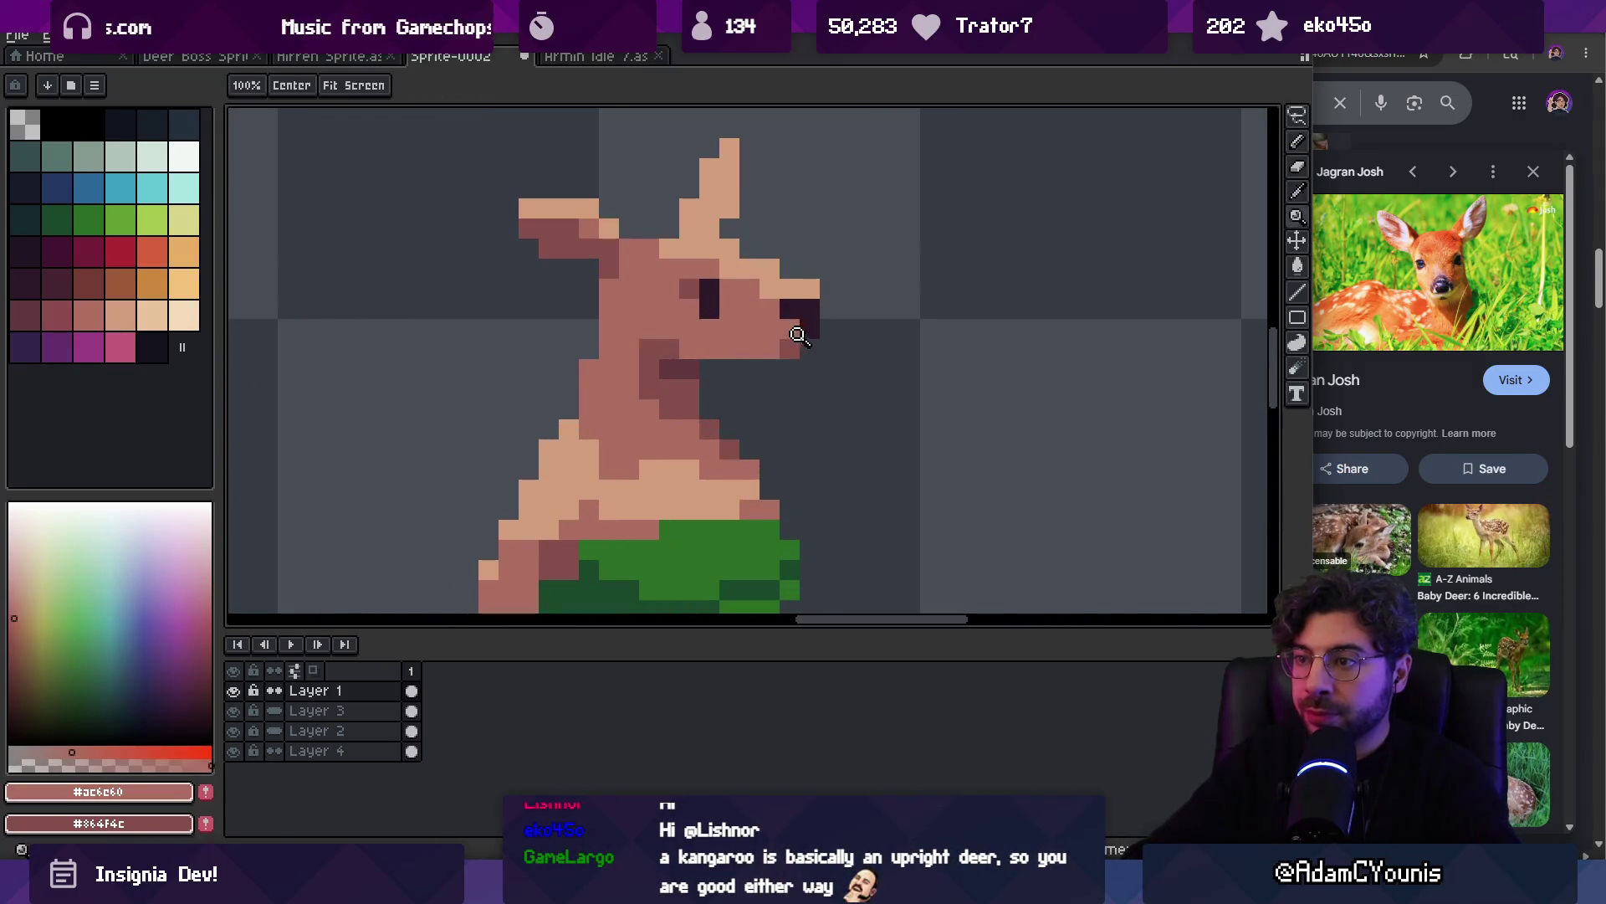
{"action": "scroll", "coordinate": [762, 351], "scroll_direction": "down", "scroll_amount": 3}
{"action": "scroll", "coordinate": [799, 360], "scroll_direction": "up", "scroll_amount": 3}
{"action": "key", "text": "b"}
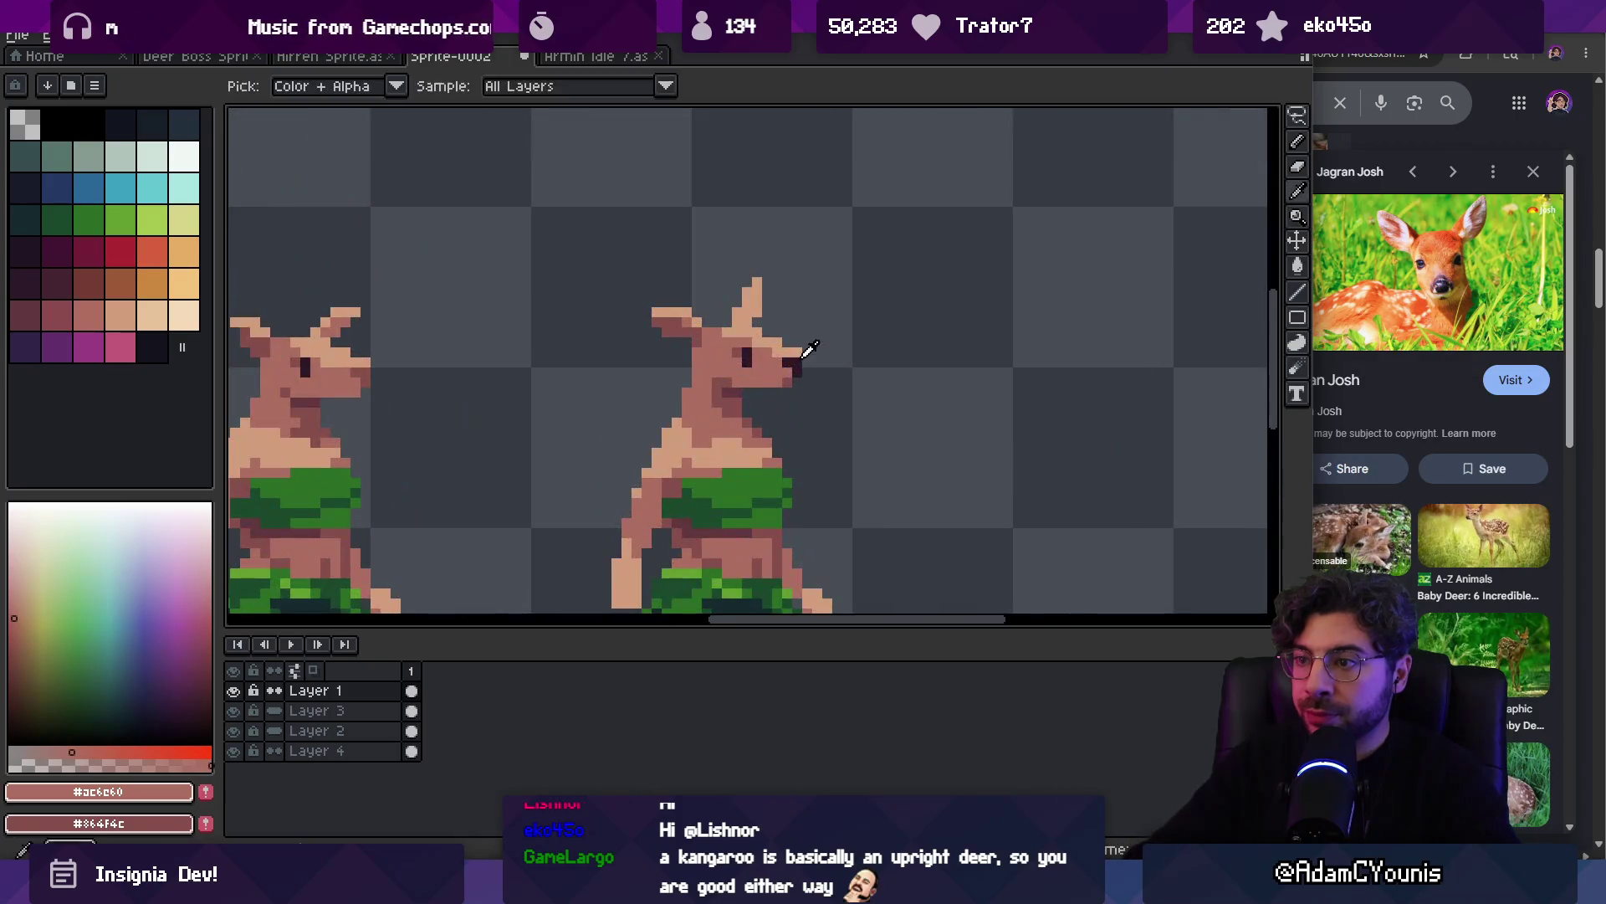
{"action": "left_click", "coordinate": [797, 366], "text": "alt"}
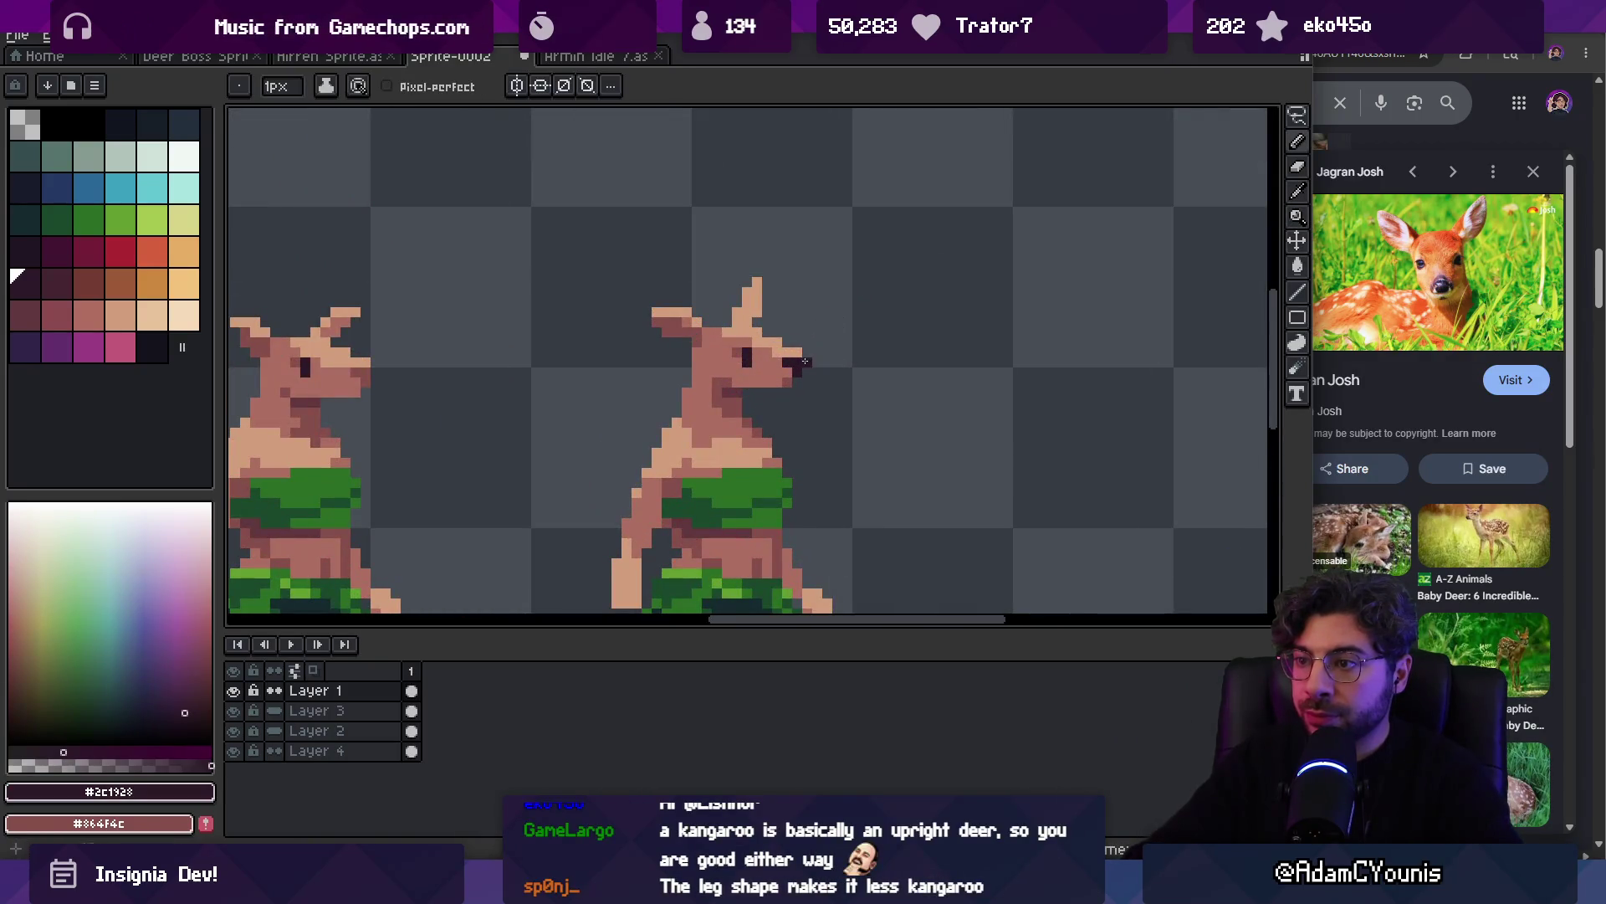
{"action": "key", "text": "z"}
{"action": "scroll", "coordinate": [782, 301], "scroll_direction": "down", "scroll_amount": 3}
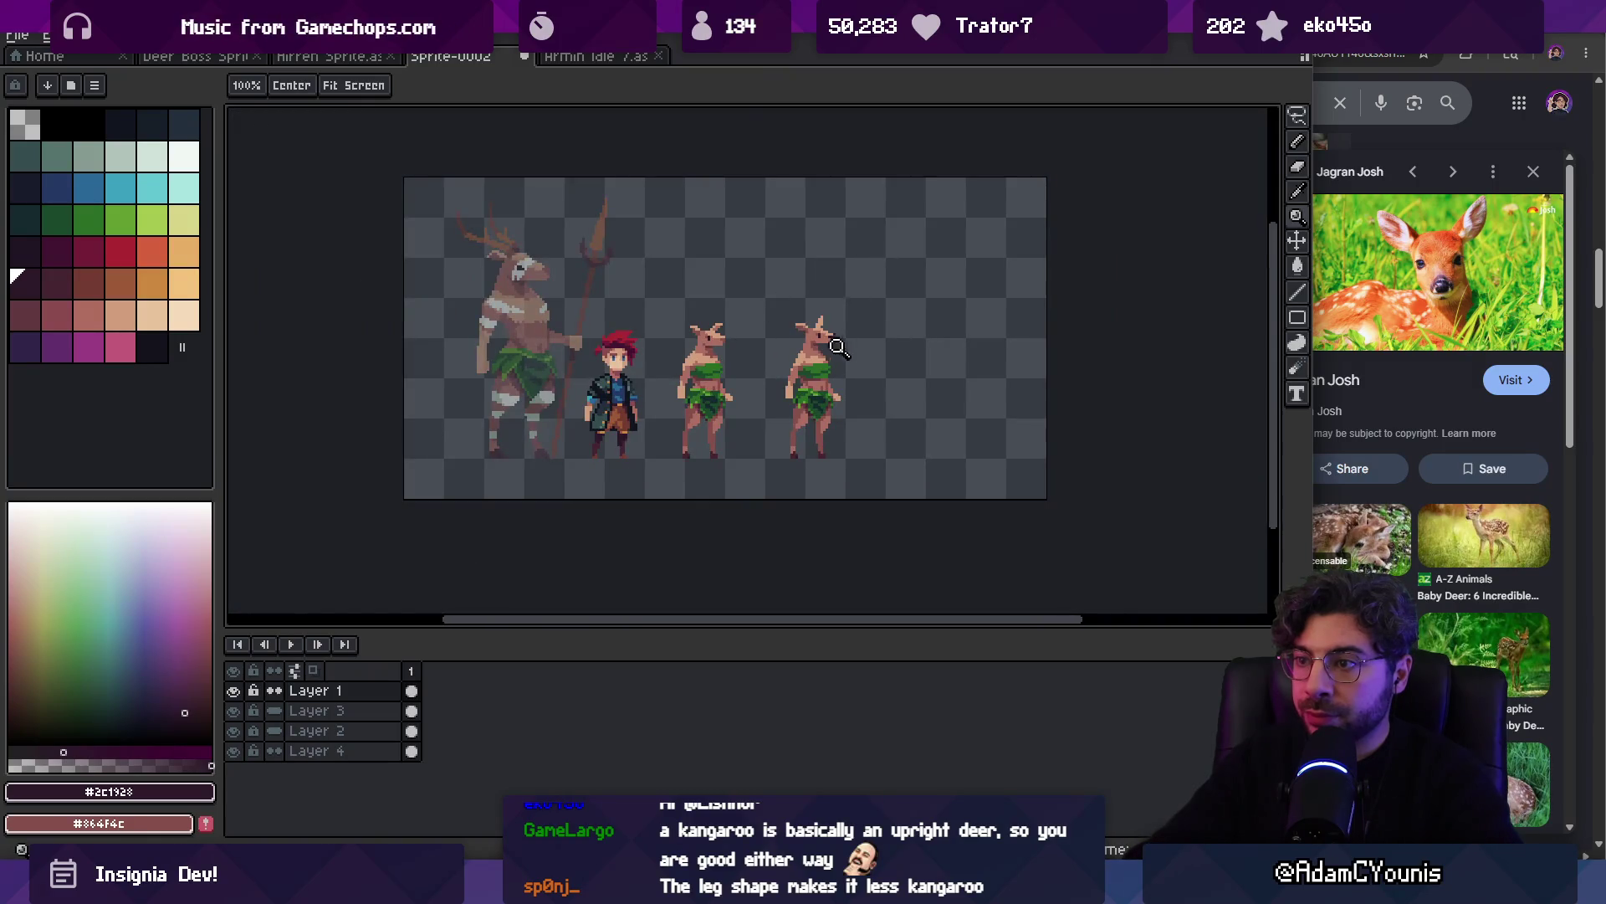
{"action": "scroll", "coordinate": [838, 347], "scroll_direction": "up", "scroll_amount": 2}
{"action": "left_click_drag", "start_coordinate": [841, 326], "coordinate": [768, 370]}
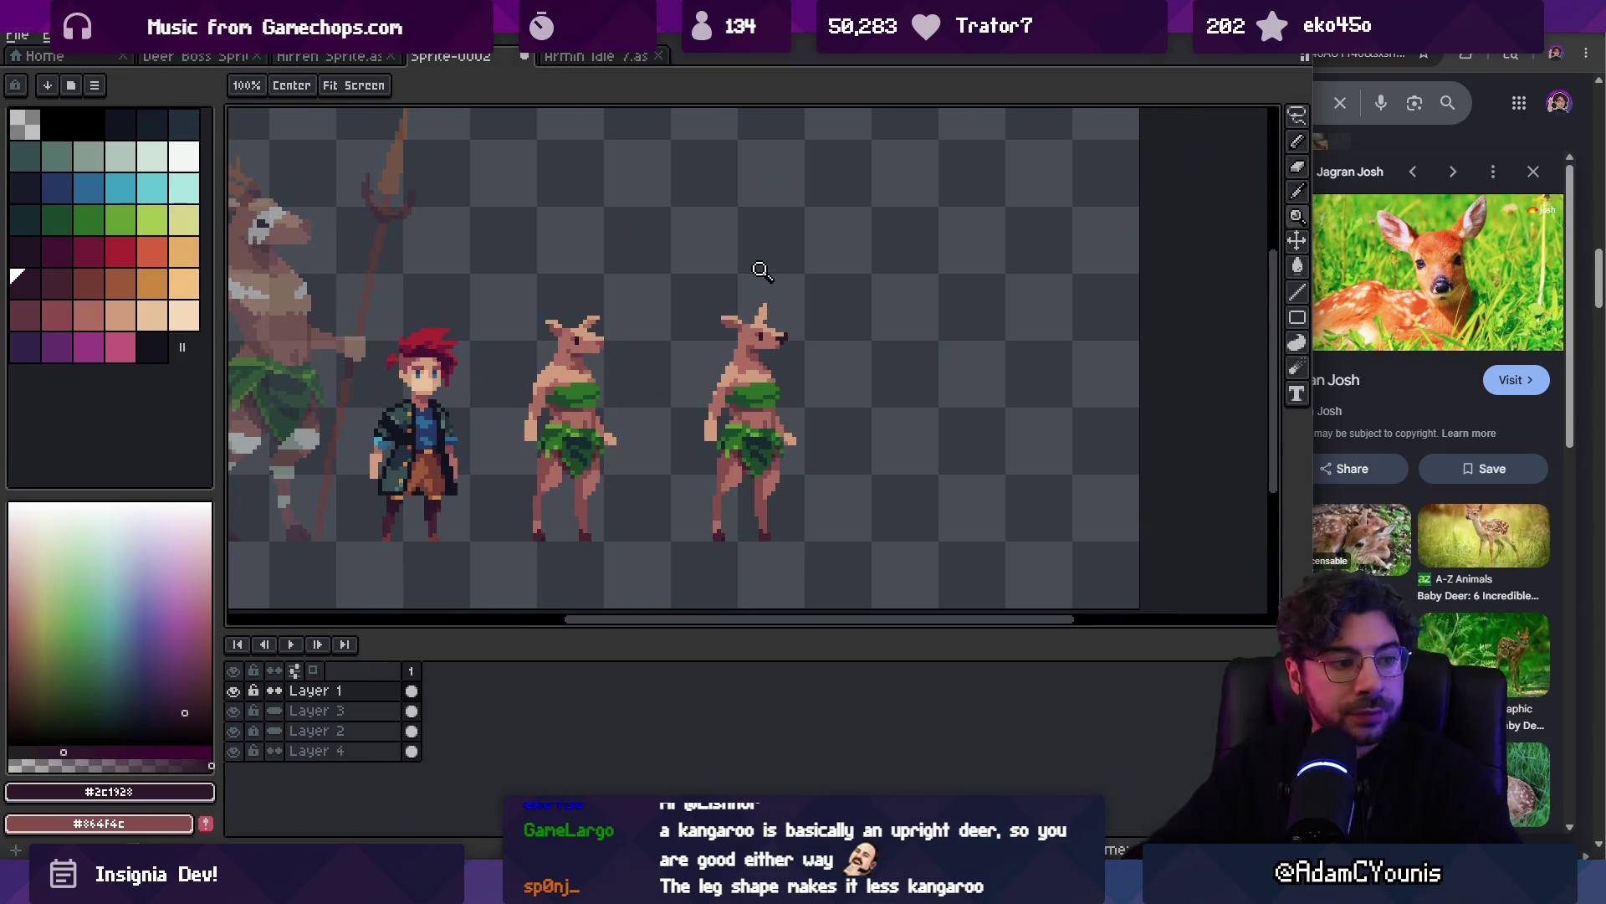
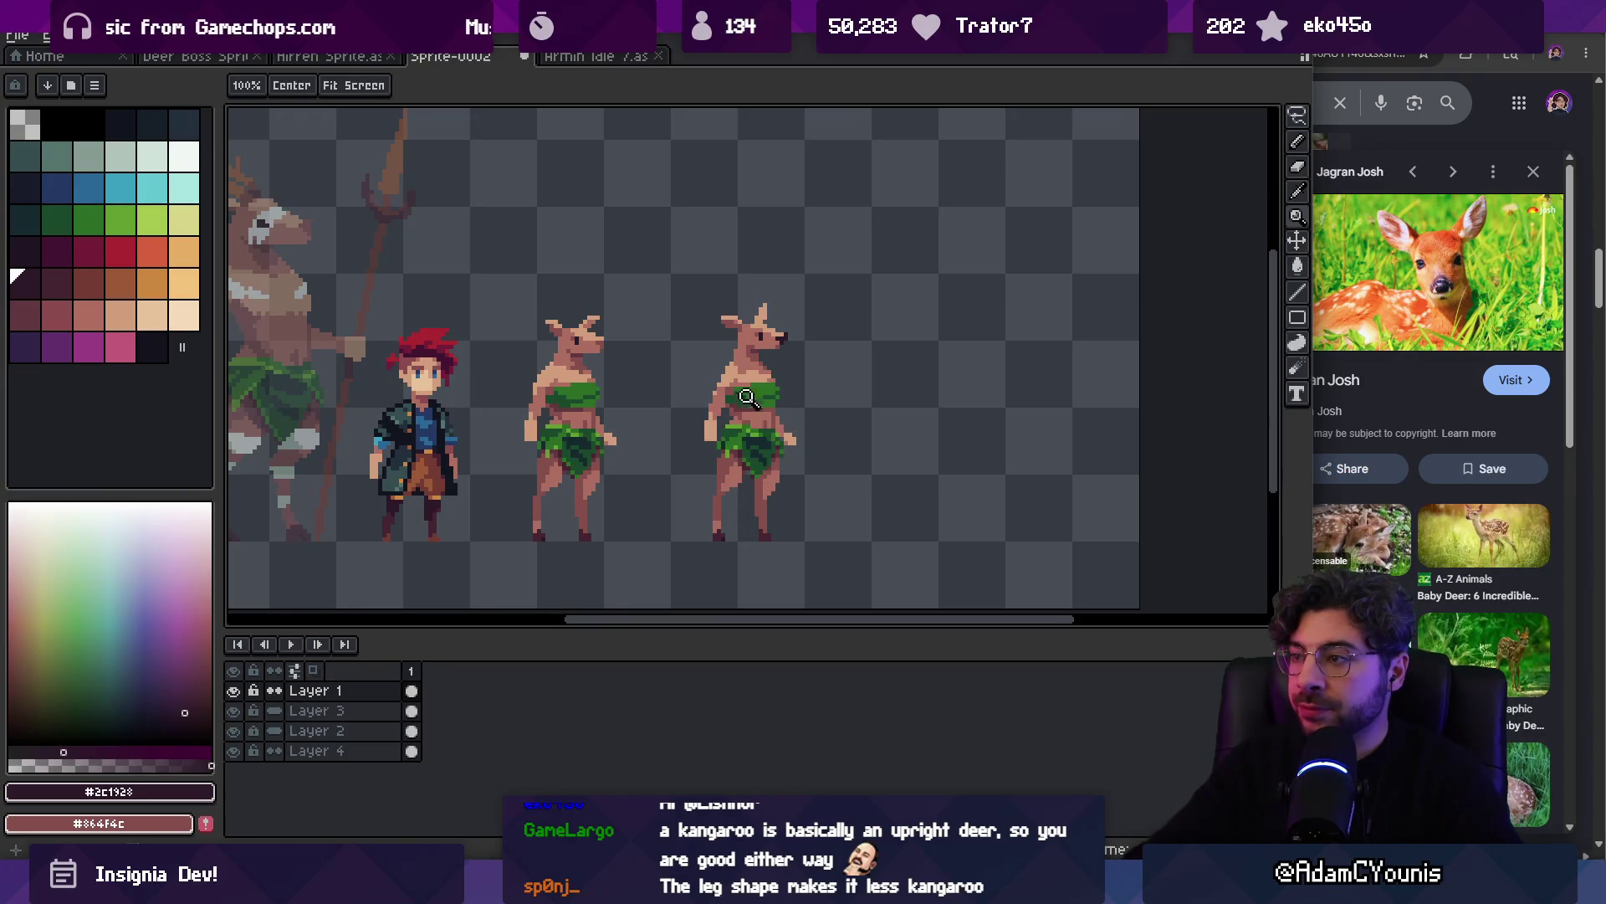
Nudge the right deer-folk's dark nose one pixel forward on its snout
{"action": "scroll", "coordinate": [793, 303], "scroll_direction": "up", "scroll_amount": 5}
{"action": "key", "text": "m"}
{"action": "left_click_drag", "start_coordinate": [743, 265], "coordinate": [871, 434]}
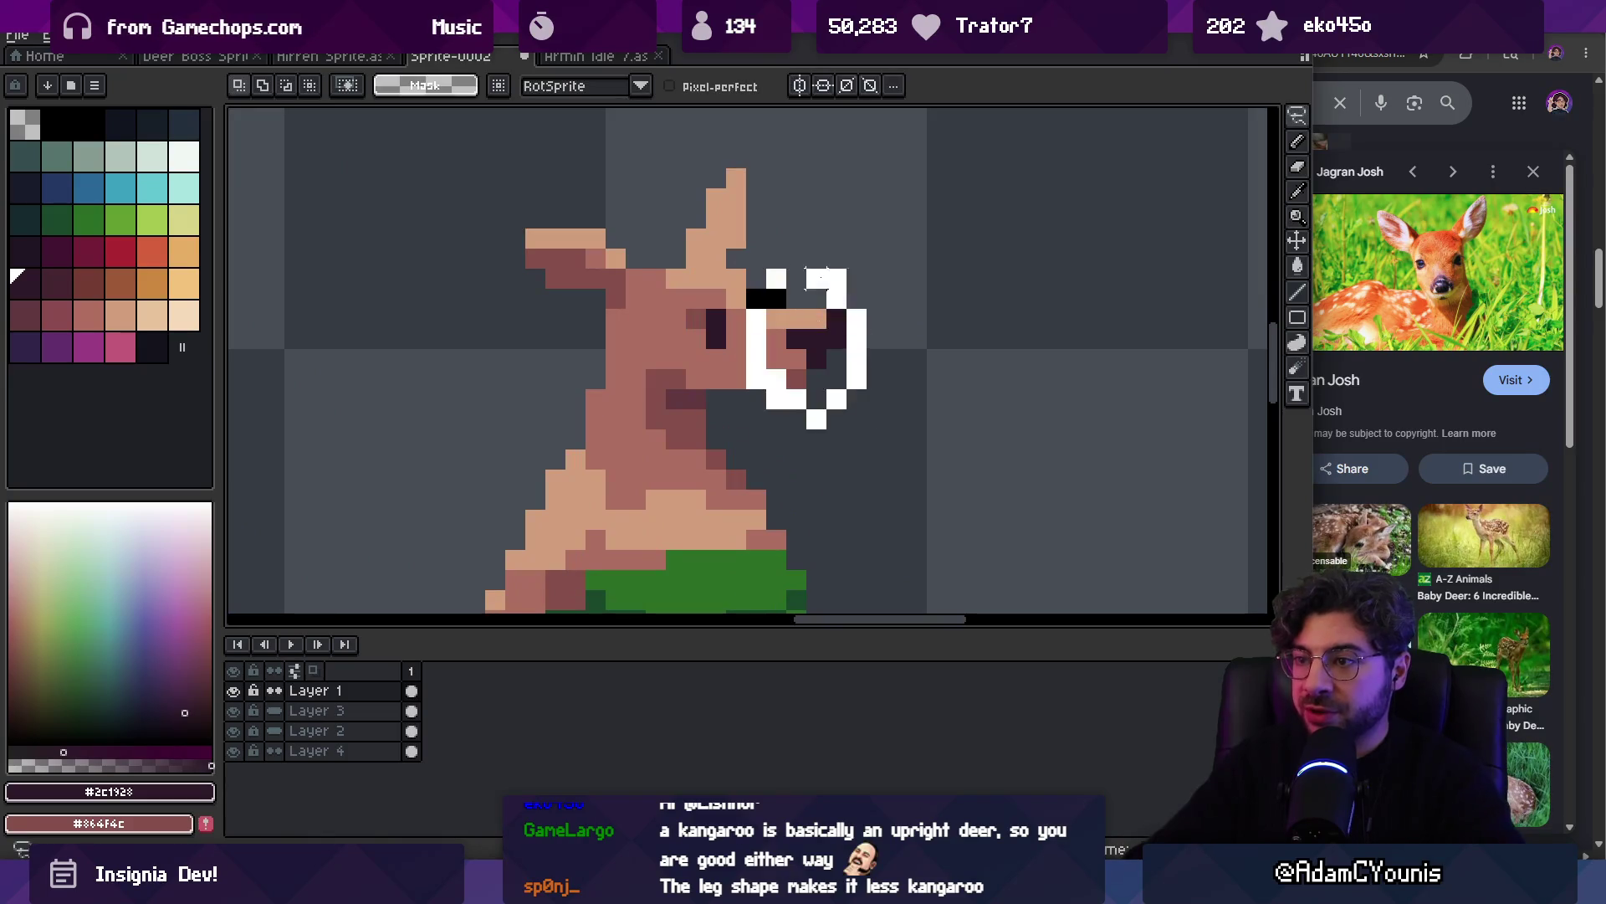
{"action": "left_click_drag", "start_coordinate": [802, 354], "coordinate": [822, 354]}
{"action": "key", "text": "Return"}
{"action": "key", "text": "b"}
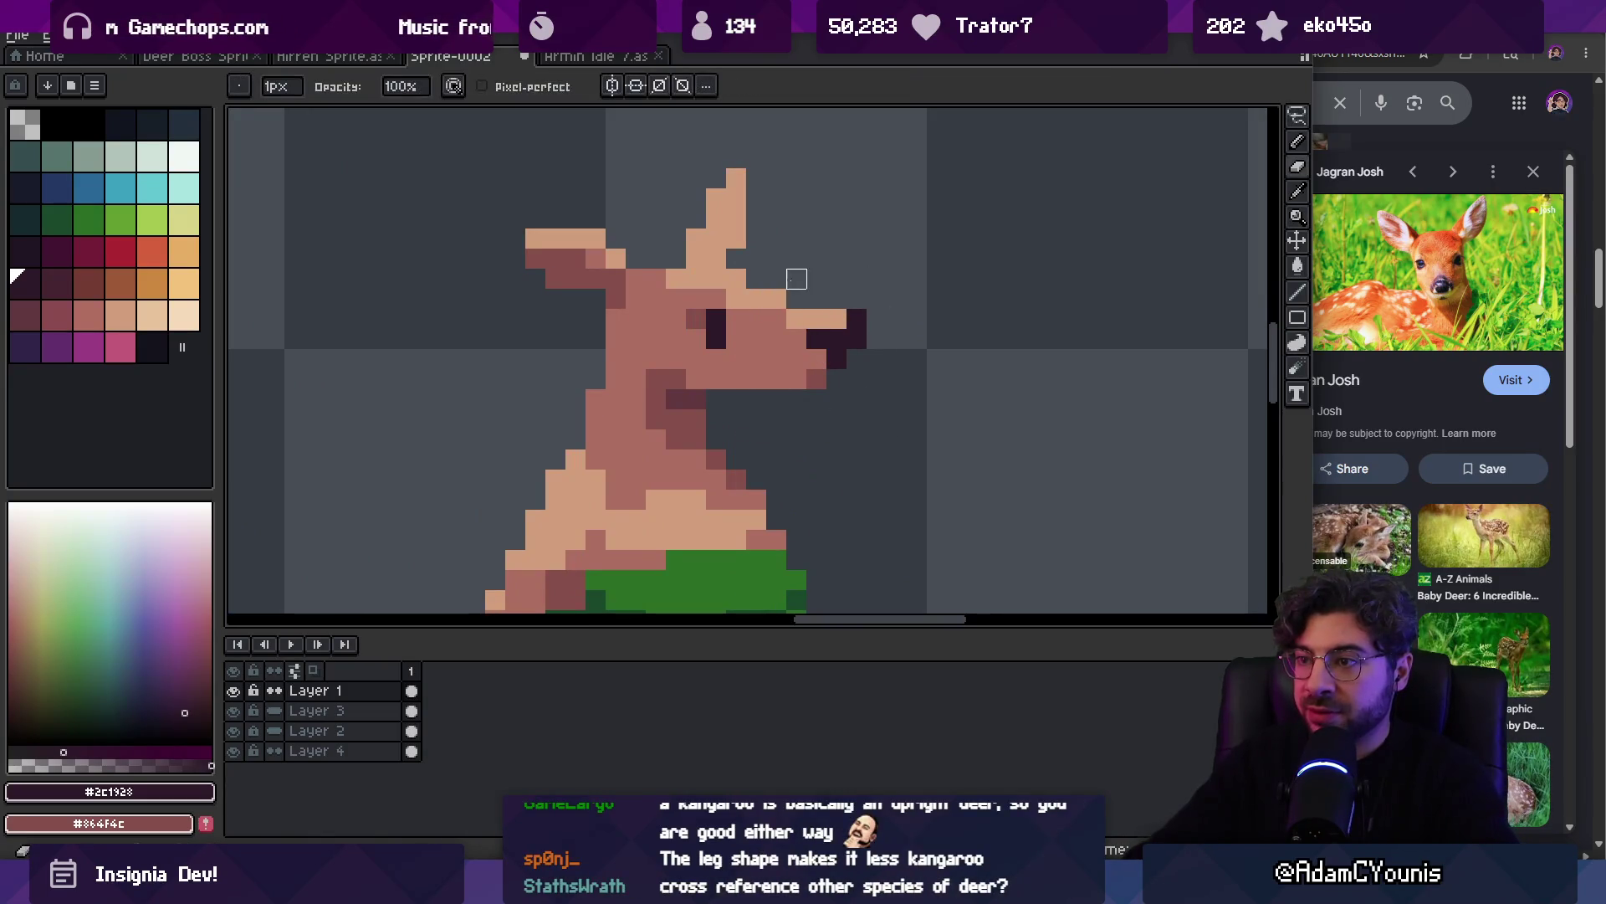
{"action": "key", "text": "z"}
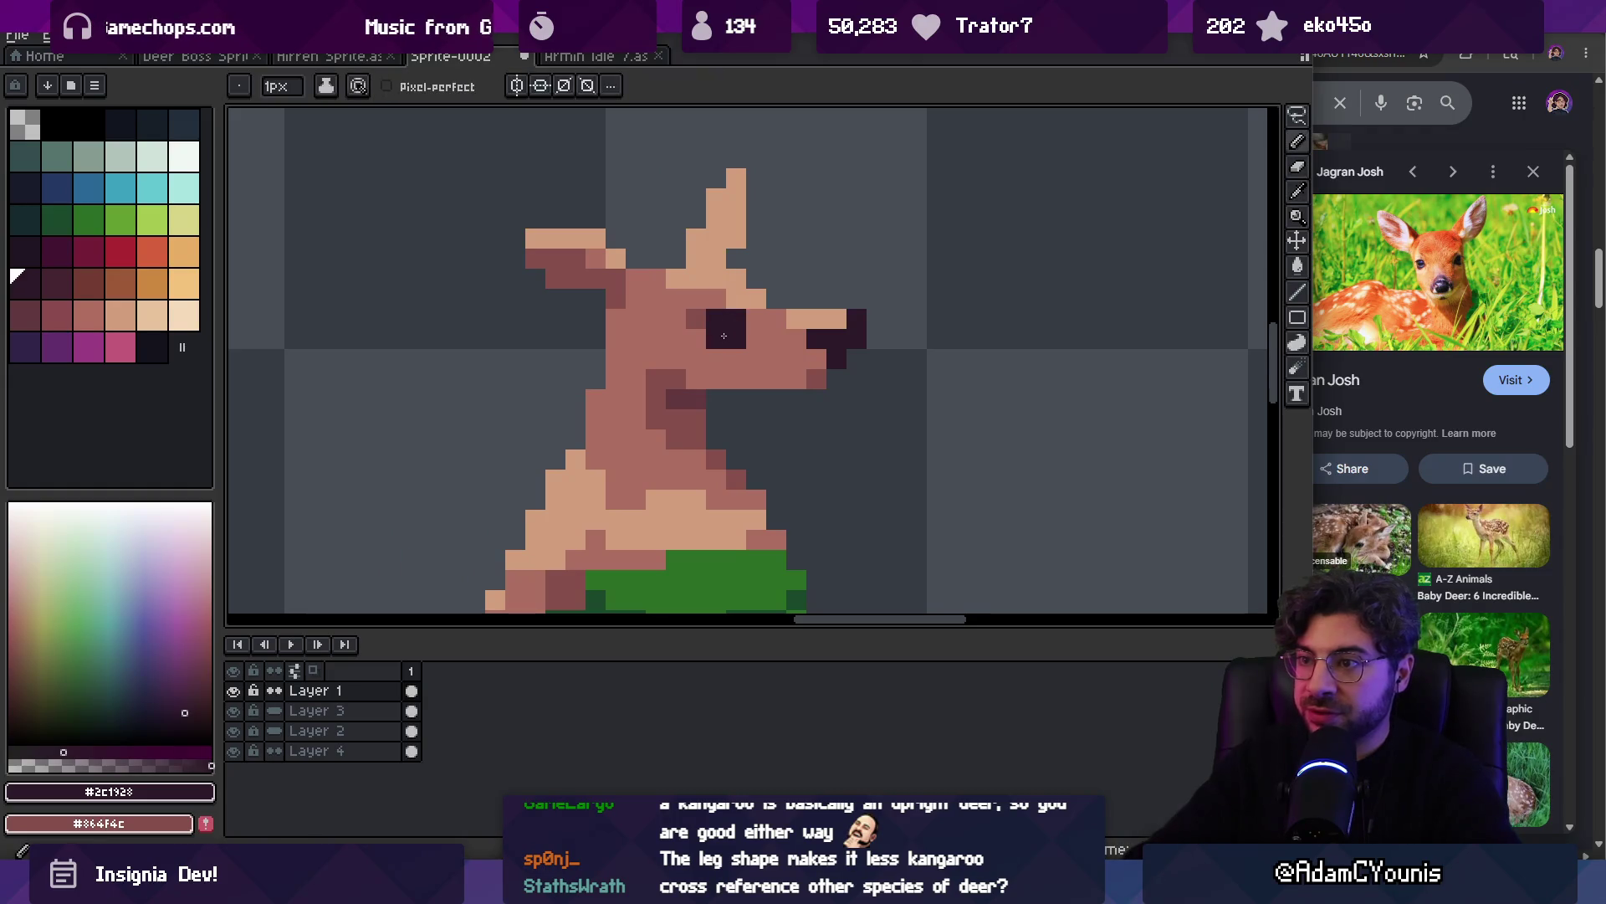
{"action": "scroll", "coordinate": [777, 268], "scroll_direction": "down", "scroll_amount": 5}
{"action": "scroll", "coordinate": [825, 267], "scroll_direction": "up", "scroll_amount": 5}
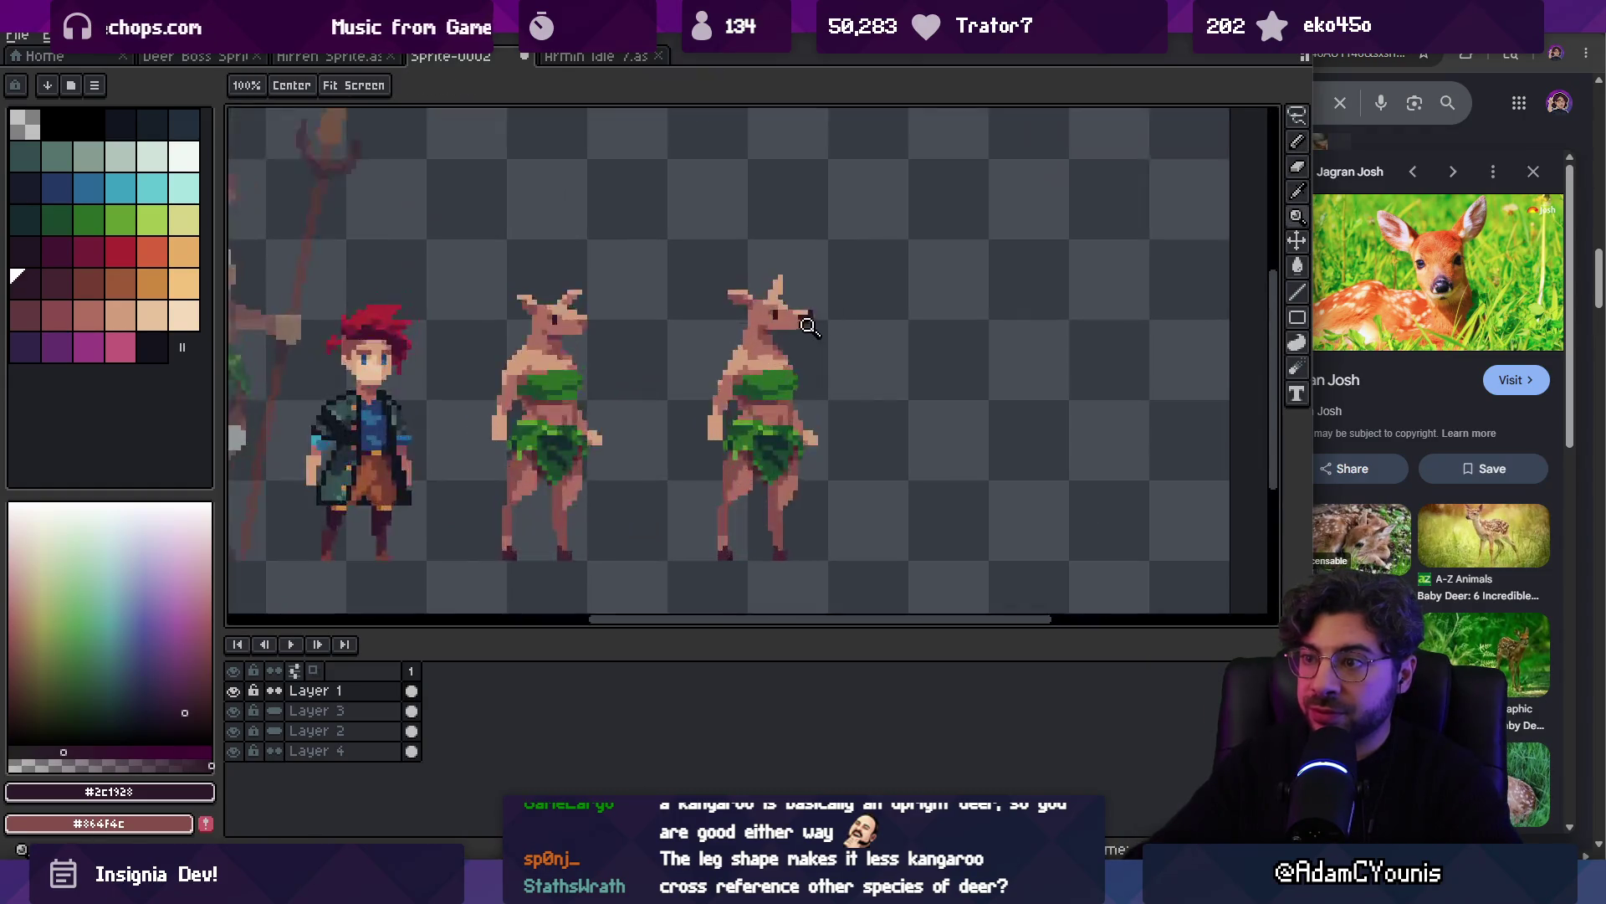
Reselect and reconfirm the nose position, then zoom out to the sprite sheet
{"action": "key", "text": "m"}
{"action": "left_click_drag", "start_coordinate": [750, 270], "coordinate": [828, 369]}
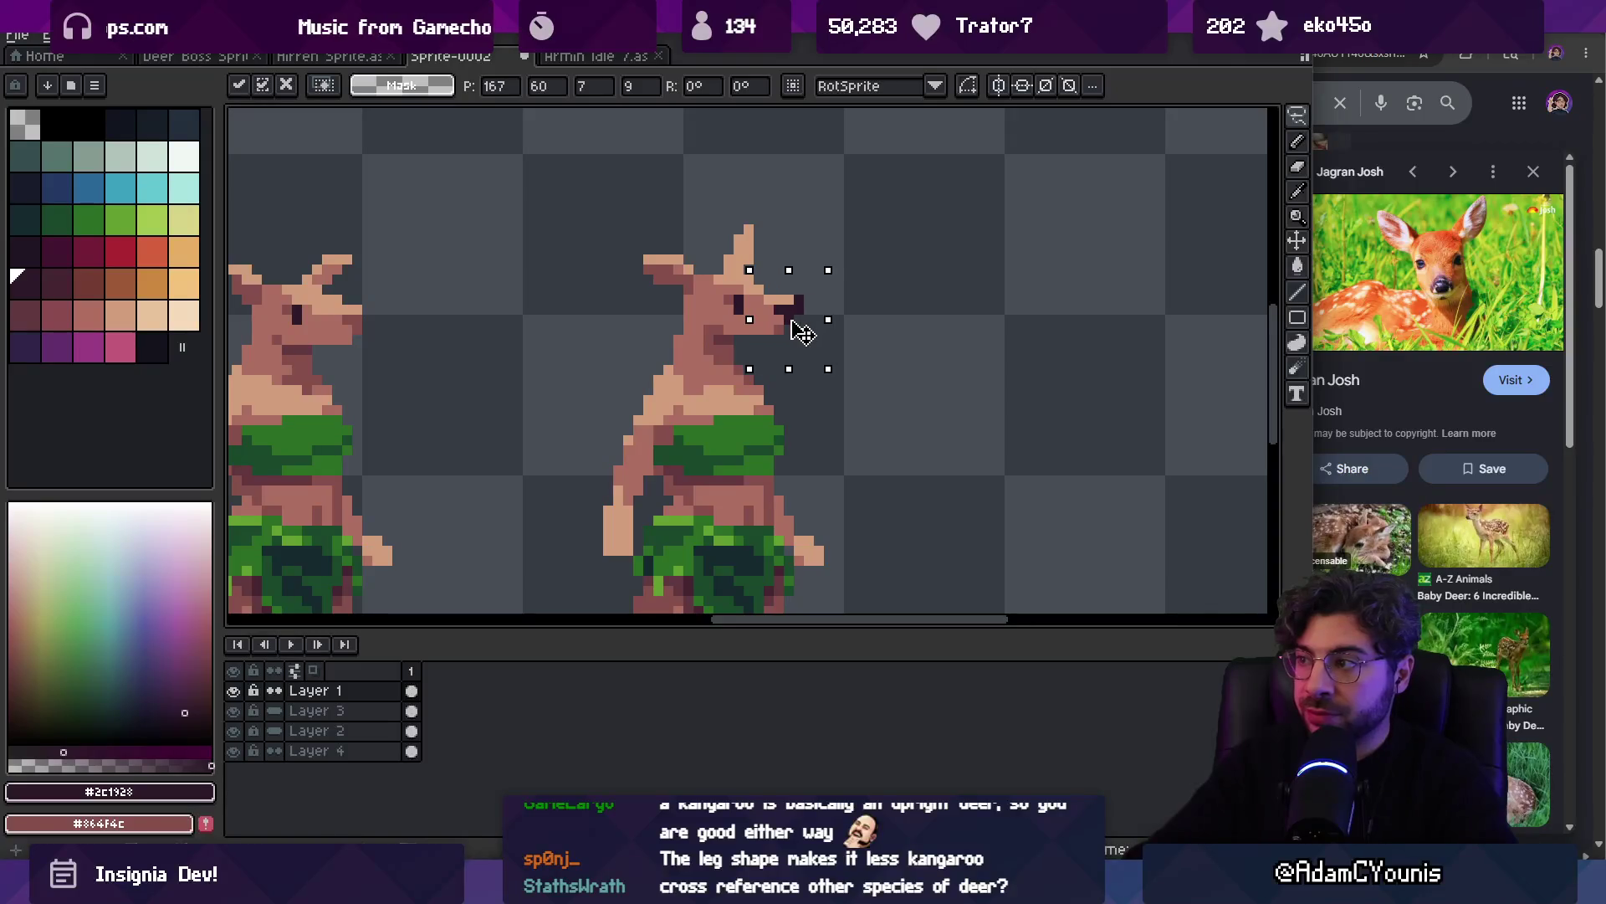
{"action": "key", "text": "Return"}
{"action": "key", "text": "b"}
{"action": "key", "text": "z"}
{"action": "scroll", "coordinate": [778, 289], "scroll_direction": "down", "scroll_amount": 5}
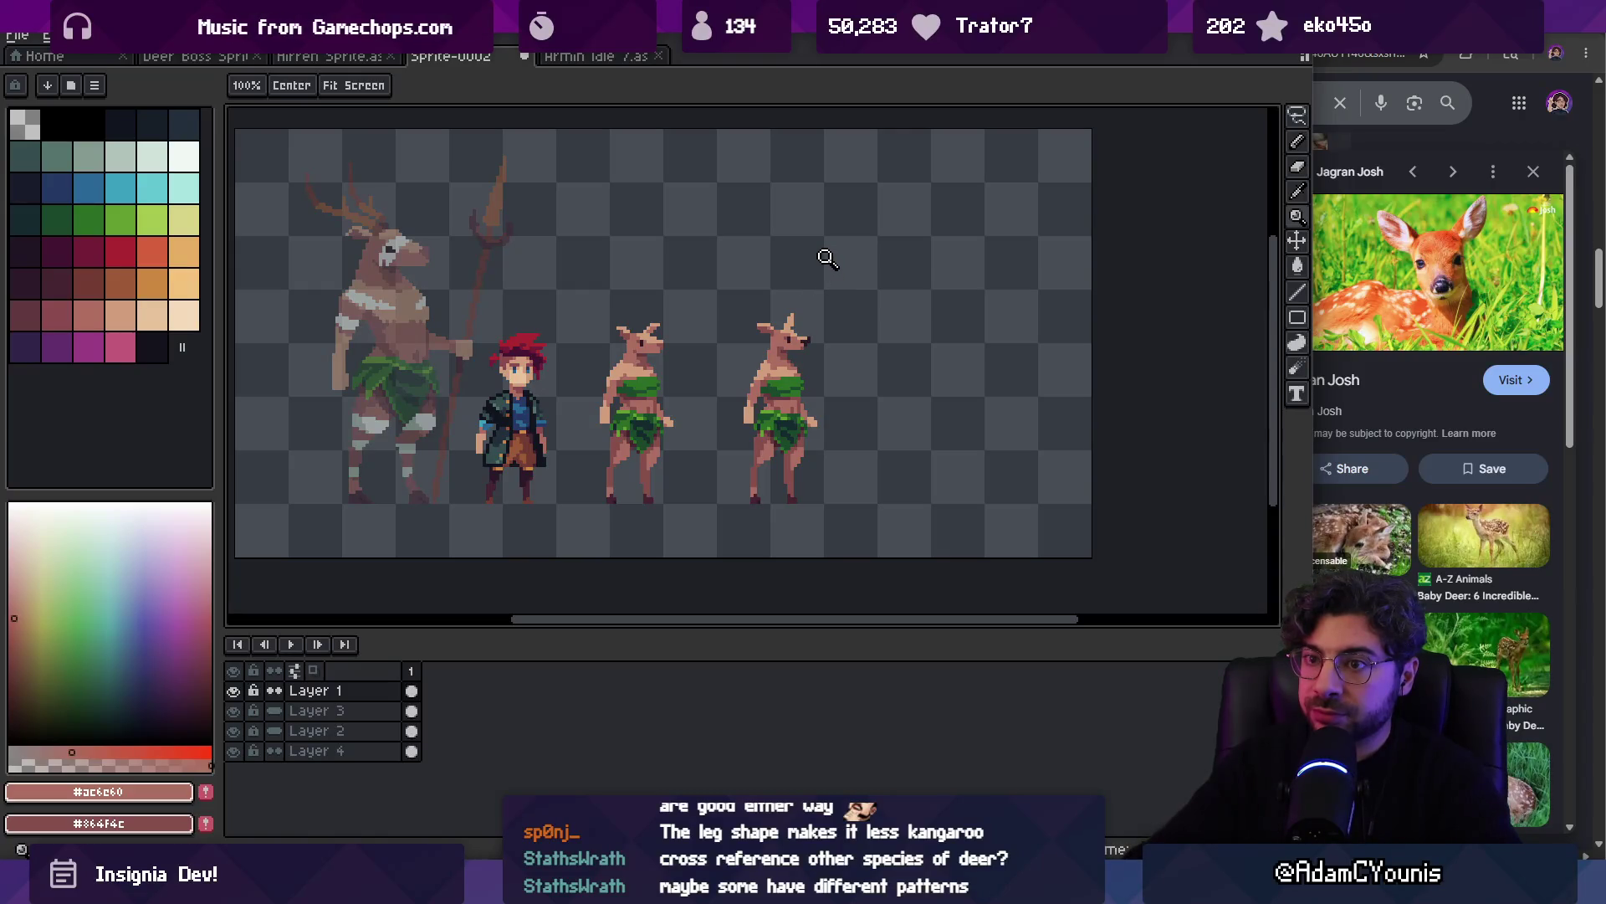
Sample the light, mid and darker skin tones from the rightmost deer-folk
{"action": "scroll", "coordinate": [771, 351], "scroll_direction": "up", "scroll_amount": 4}
{"action": "key", "text": "b"}
{"action": "left_click", "coordinate": [761, 373], "text": "alt"}
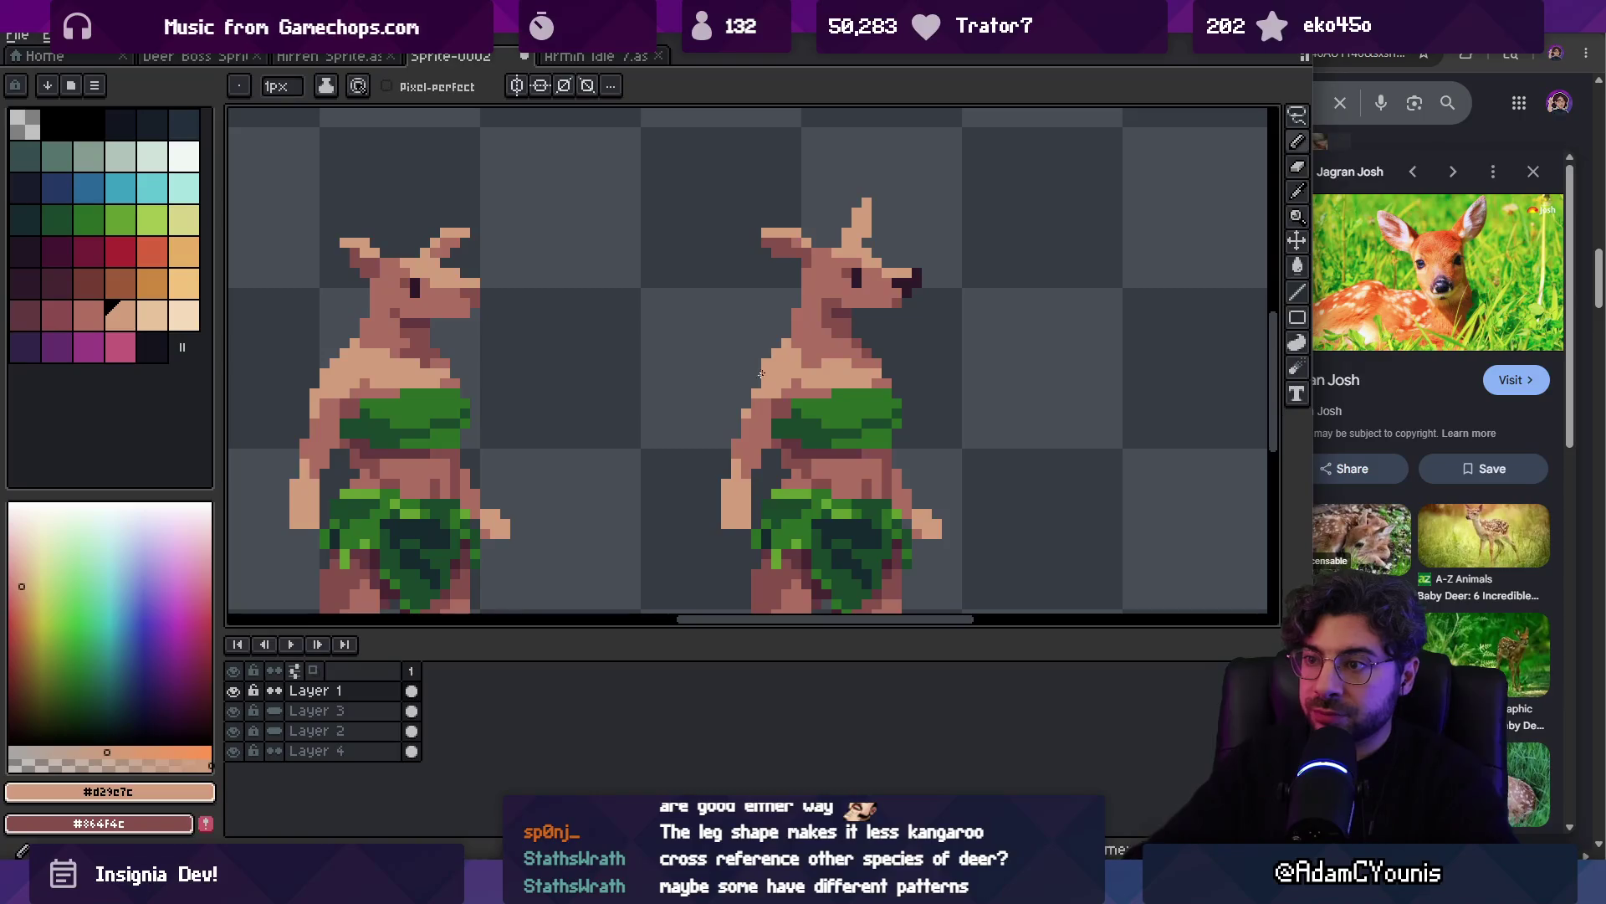
{"action": "left_click", "coordinate": [767, 393], "text": "alt"}
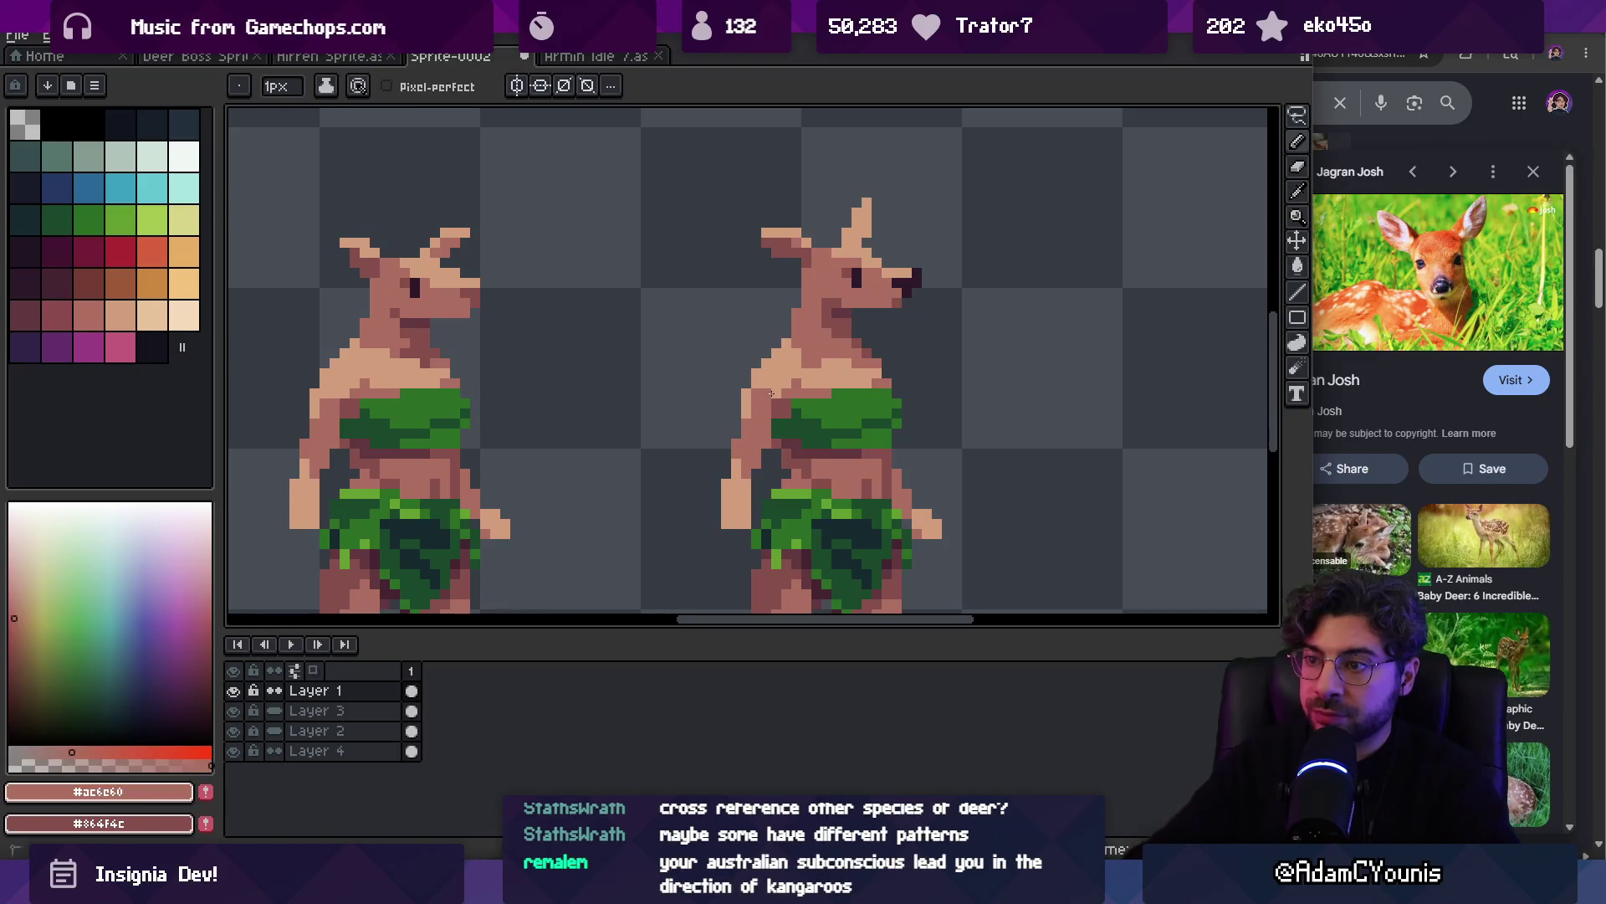
{"action": "left_click", "coordinate": [767, 416], "text": "alt"}
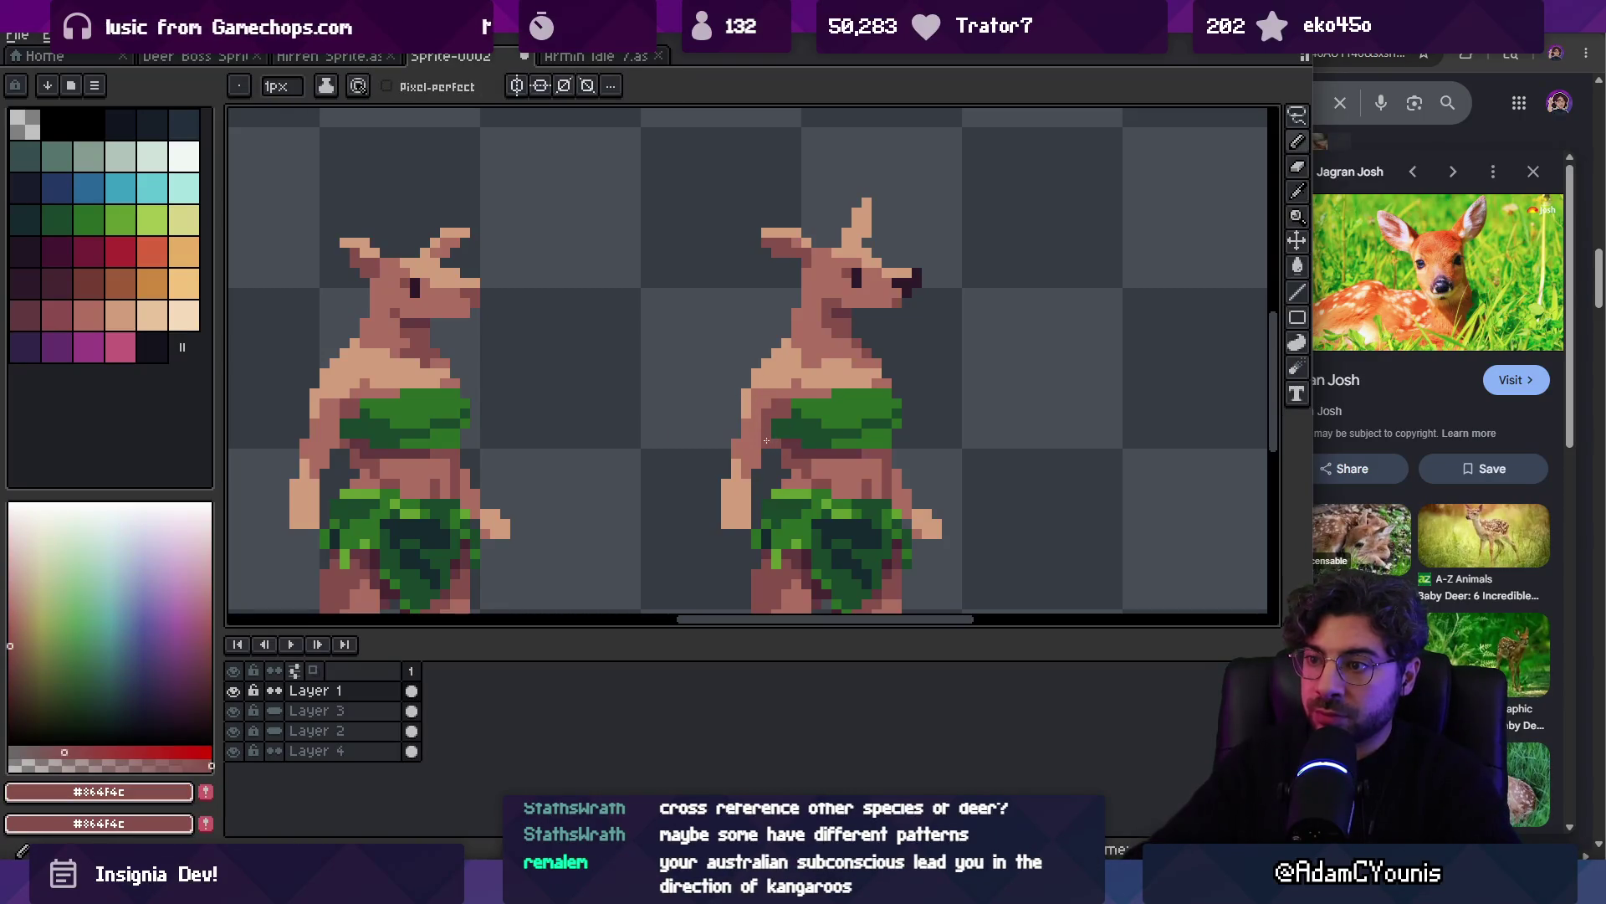
{"action": "key", "text": "z"}
{"action": "scroll", "coordinate": [782, 318], "scroll_direction": "down", "scroll_amount": 4}
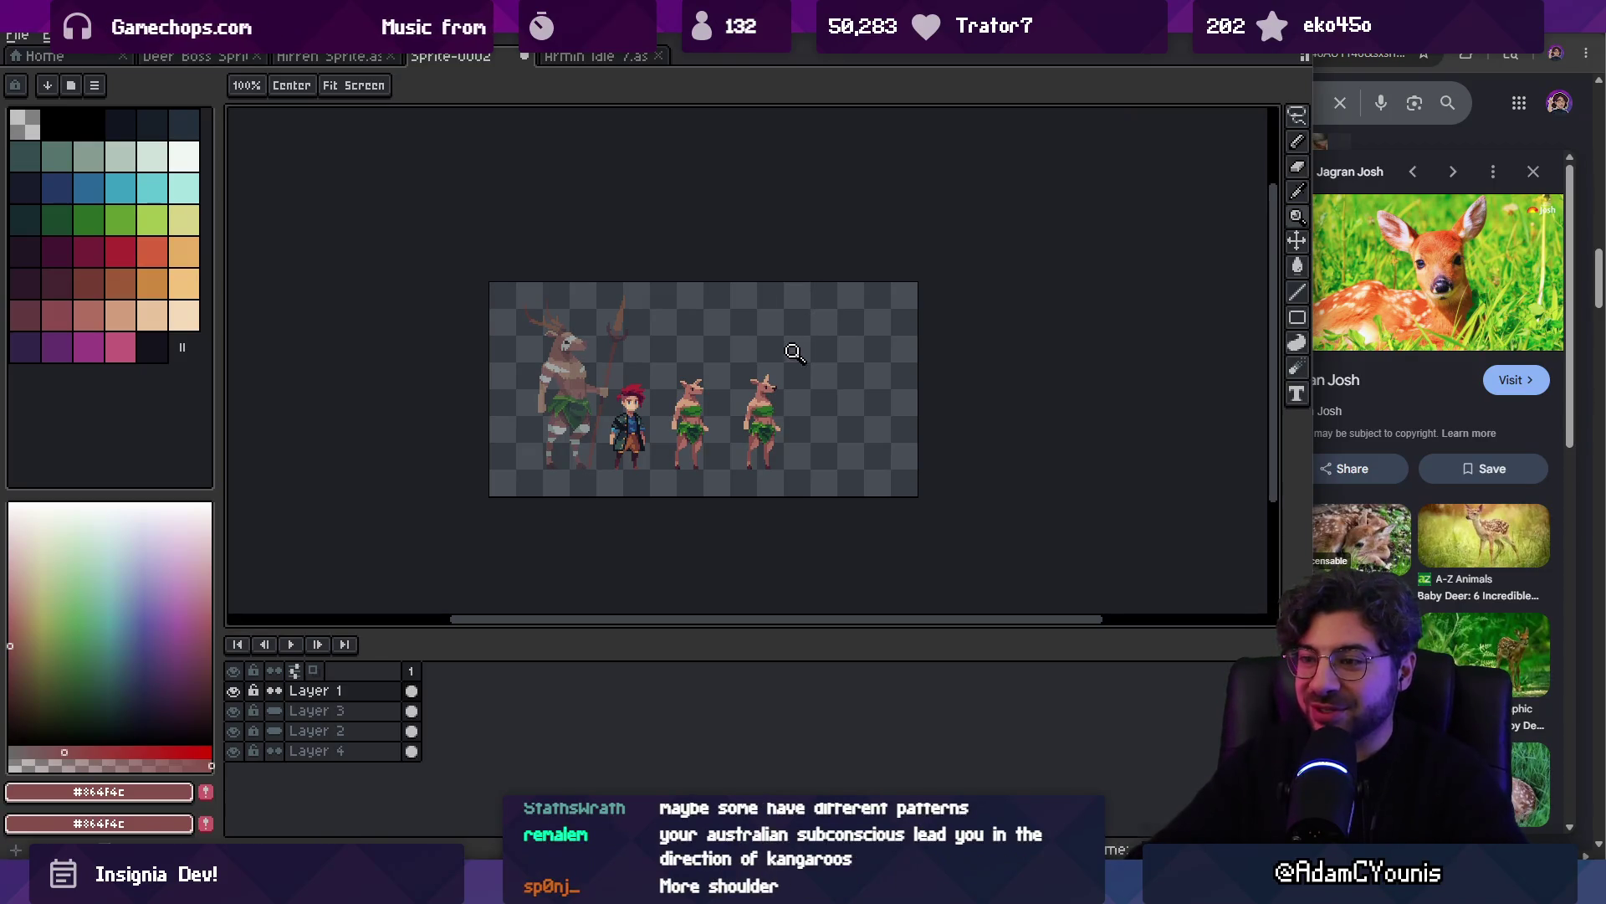
Tilt the rightmost deer-folk's body and select its lower legs
{"action": "scroll", "coordinate": [791, 414], "scroll_direction": "up", "scroll_amount": 3}
{"action": "key", "text": "m"}
{"action": "left_click_drag", "start_coordinate": [759, 488], "coordinate": [757, 410]}
{"action": "key", "text": "Return"}
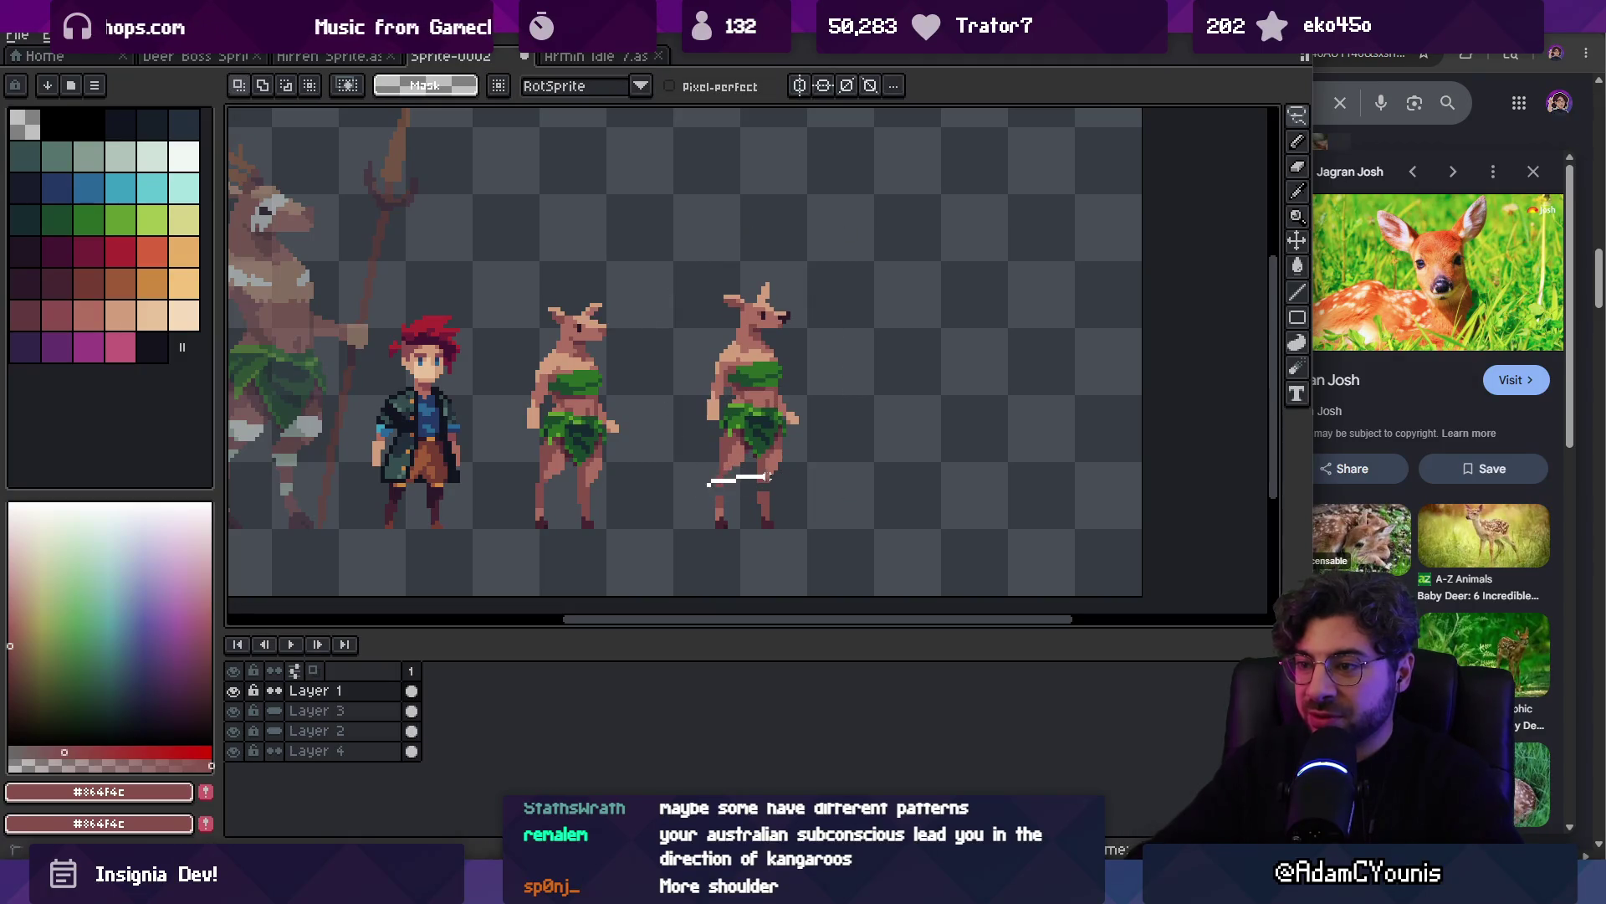
{"action": "left_click", "coordinate": [746, 488]}
{"action": "left_click_drag", "start_coordinate": [707, 495], "coordinate": [815, 471]}
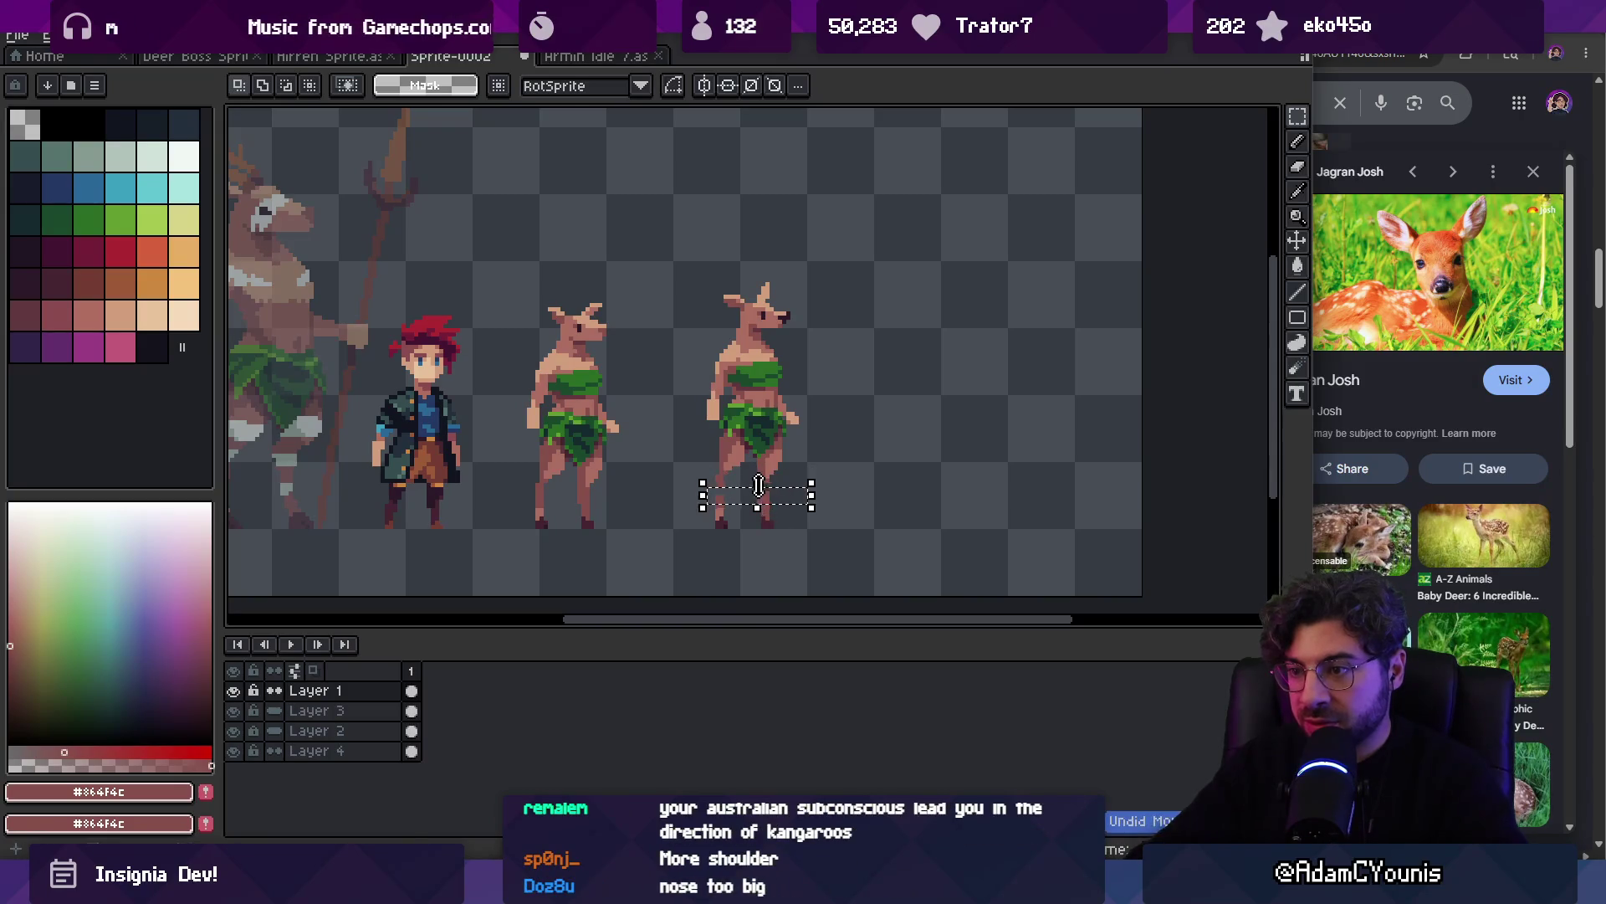
{"action": "left_click", "coordinate": [800, 421]}
Touch up the lower legs with pencil and eraser using the mid skin tone
{"action": "key", "text": "b"}
{"action": "scroll", "coordinate": [776, 489], "scroll_direction": "up", "scroll_amount": 3}
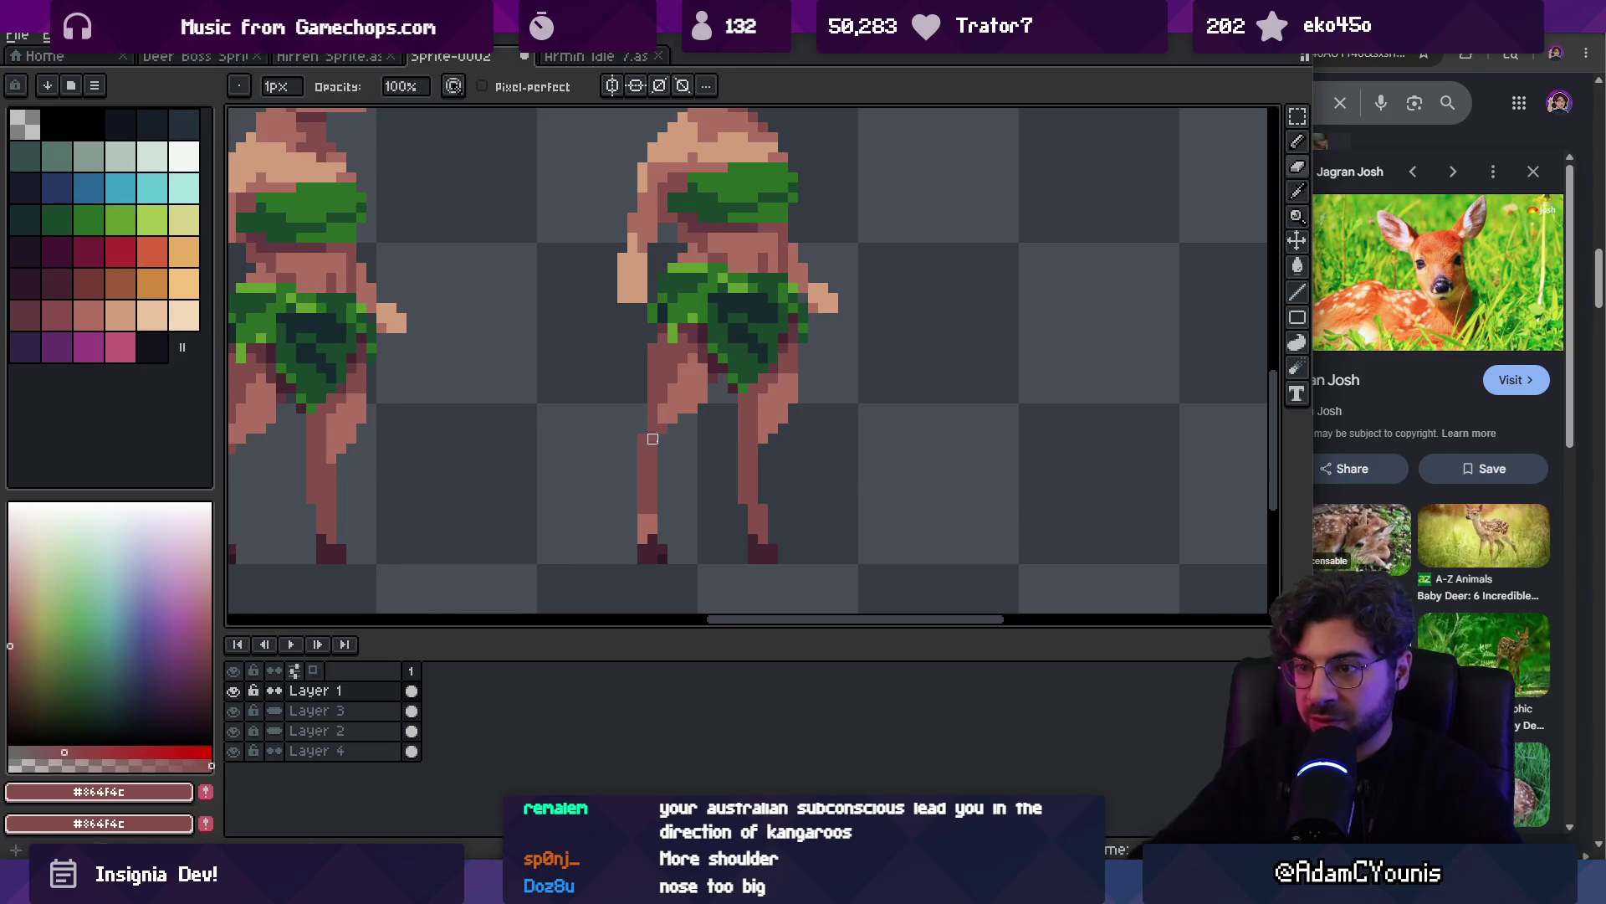
{"action": "key", "text": "e"}
{"action": "left_click", "coordinate": [683, 411], "text": "alt"}
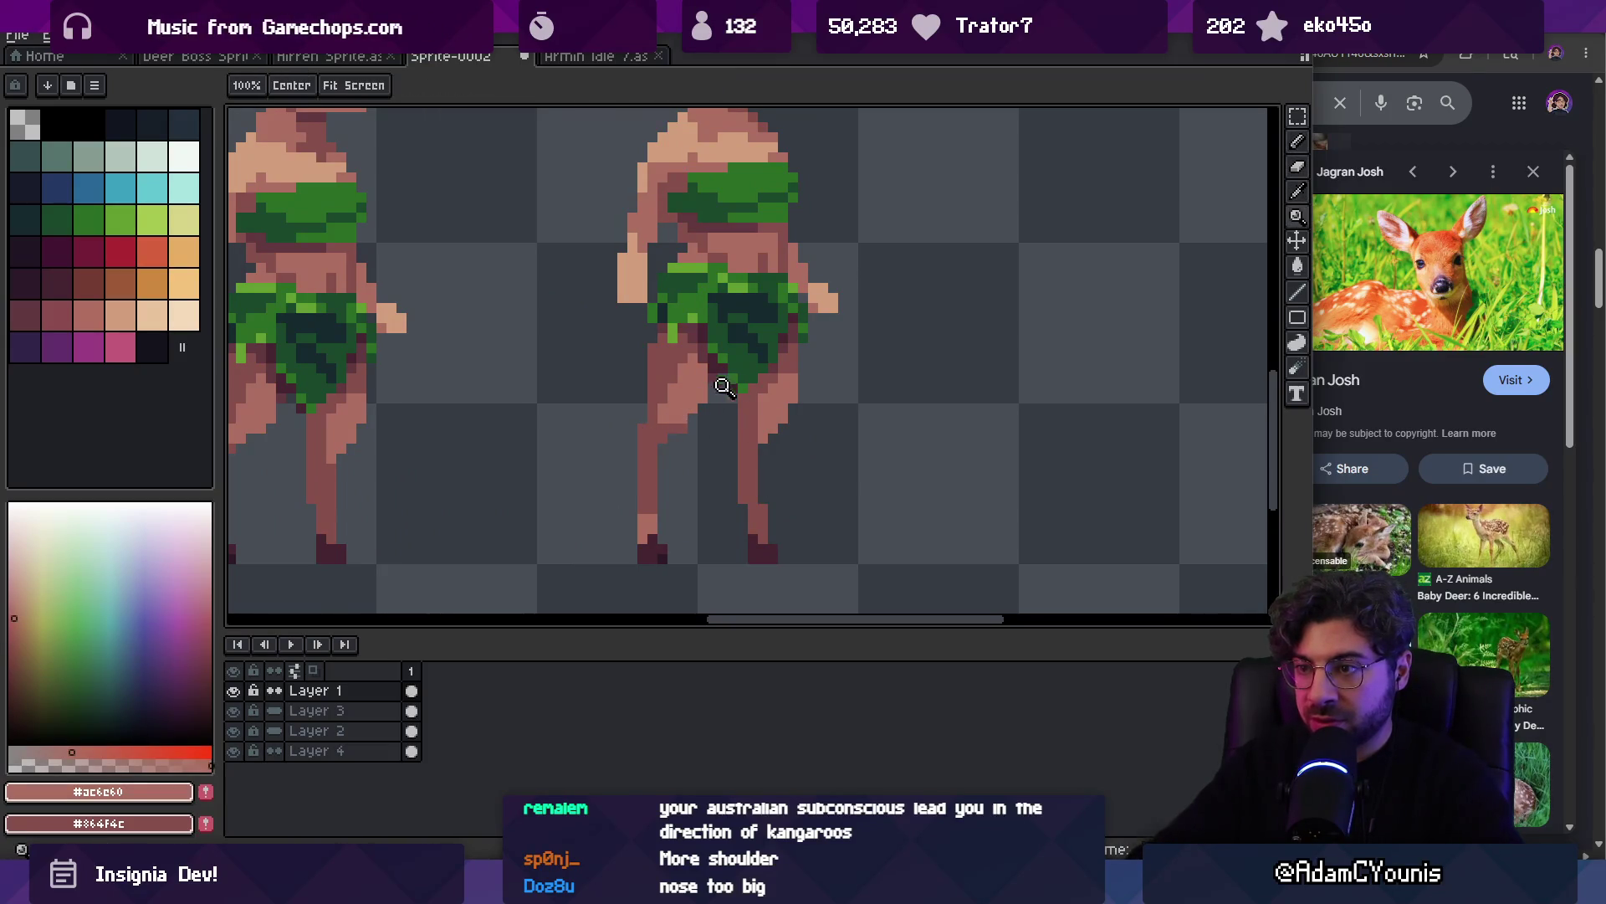
{"action": "key", "text": "z"}
{"action": "scroll", "coordinate": [760, 374], "scroll_direction": "down", "scroll_amount": 3}
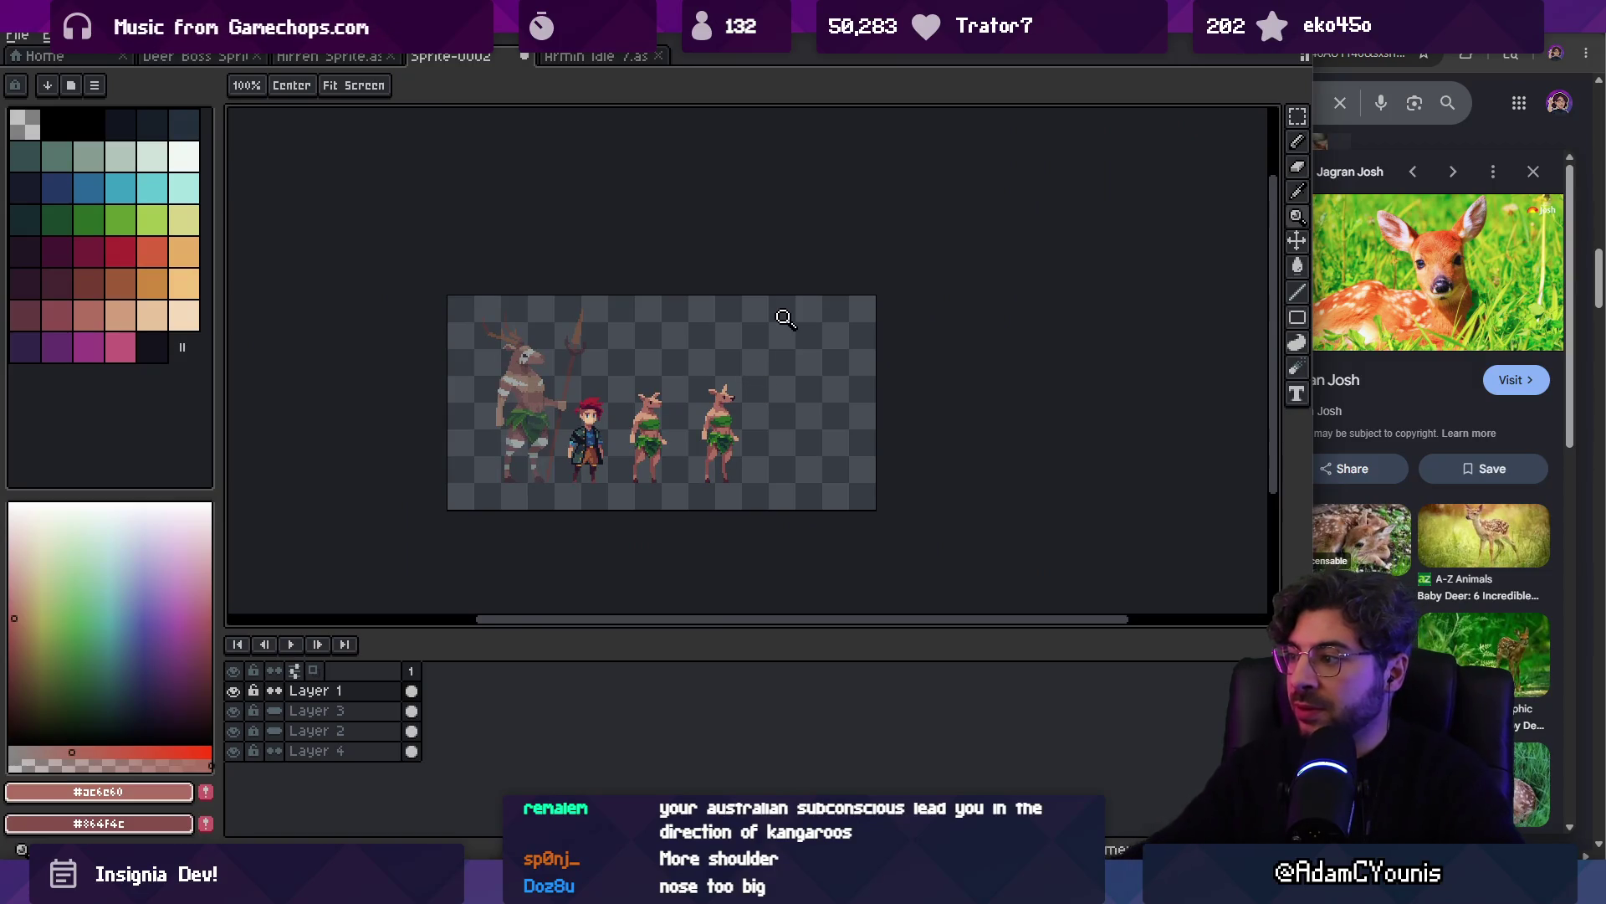
{"action": "scroll", "coordinate": [725, 459], "scroll_direction": "up", "scroll_amount": 3}
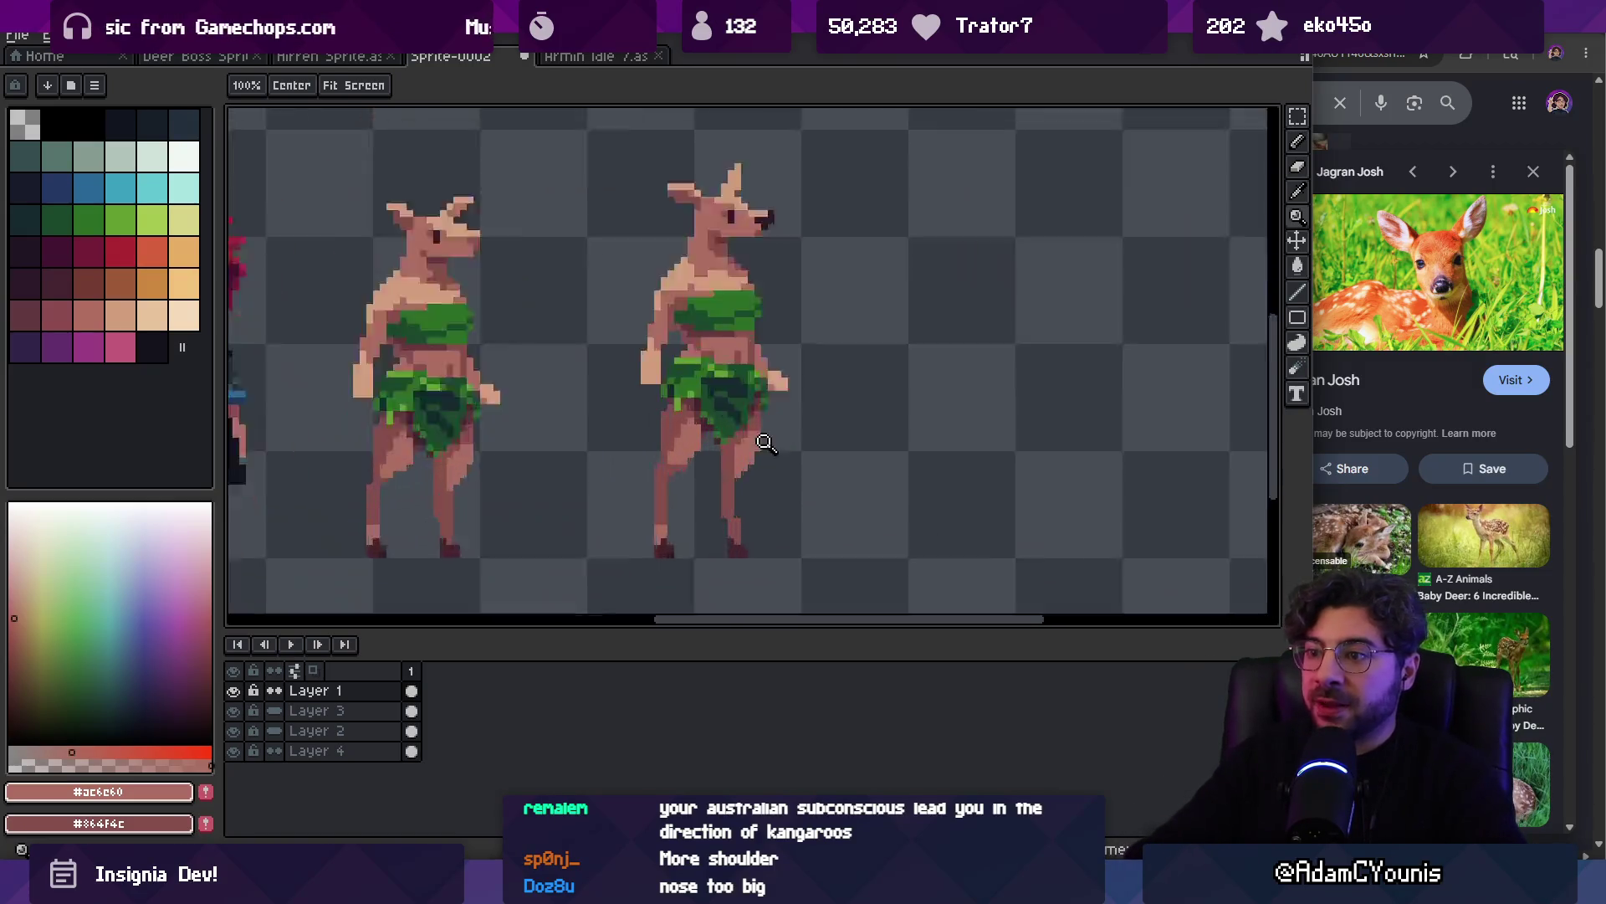
{"action": "key", "text": "b"}
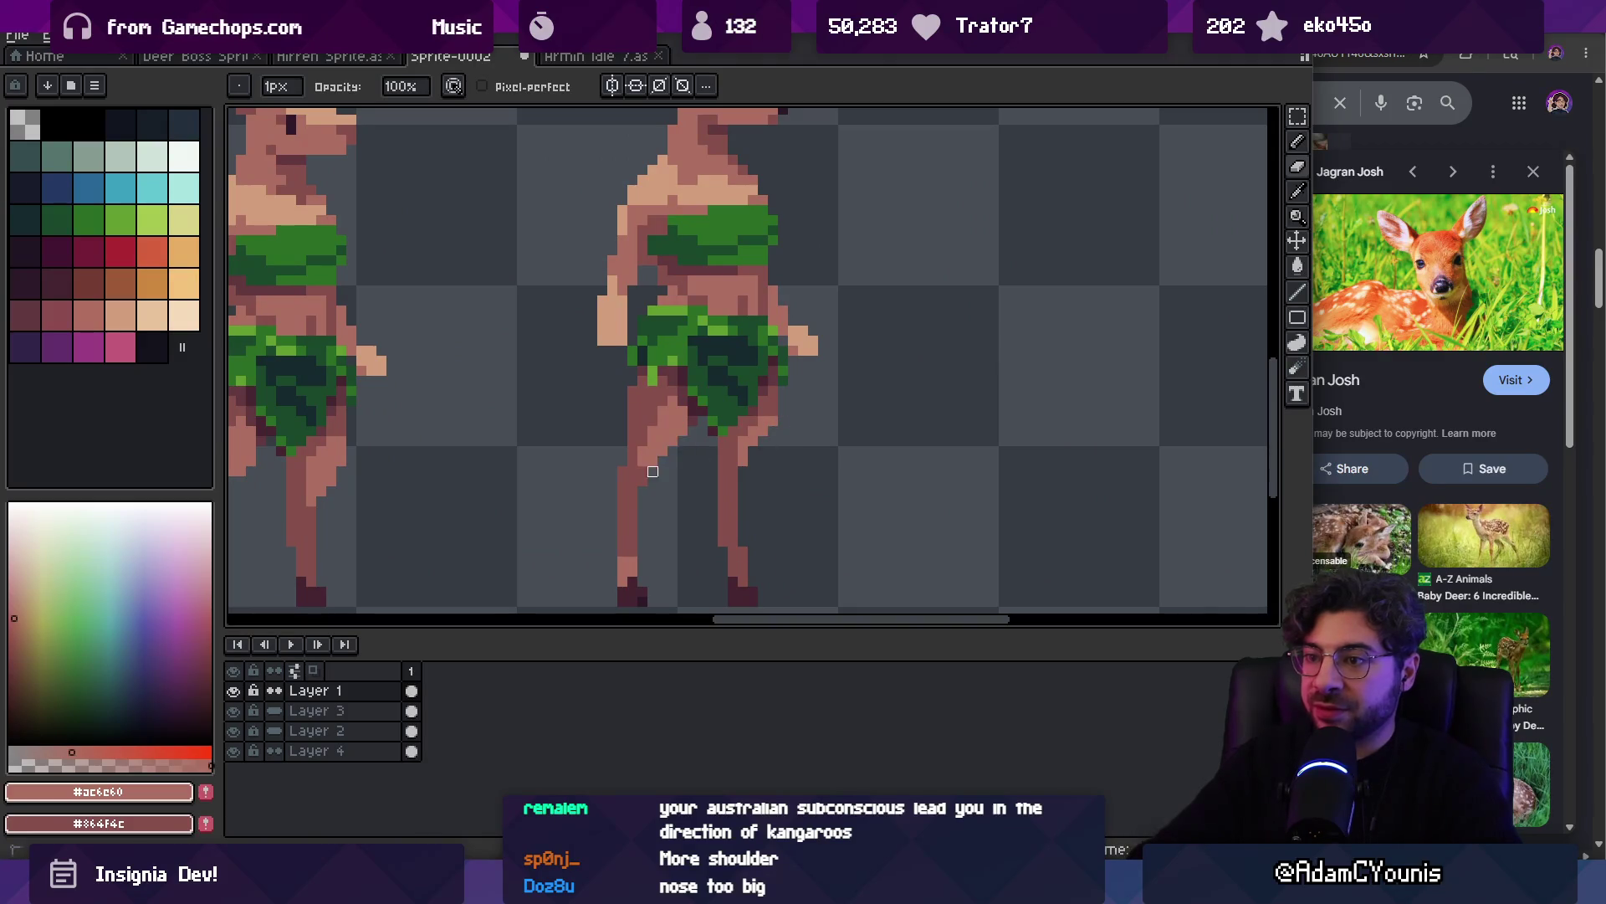
{"action": "key", "text": "z"}
{"action": "scroll", "coordinate": [688, 491], "scroll_direction": "down", "scroll_amount": 3}
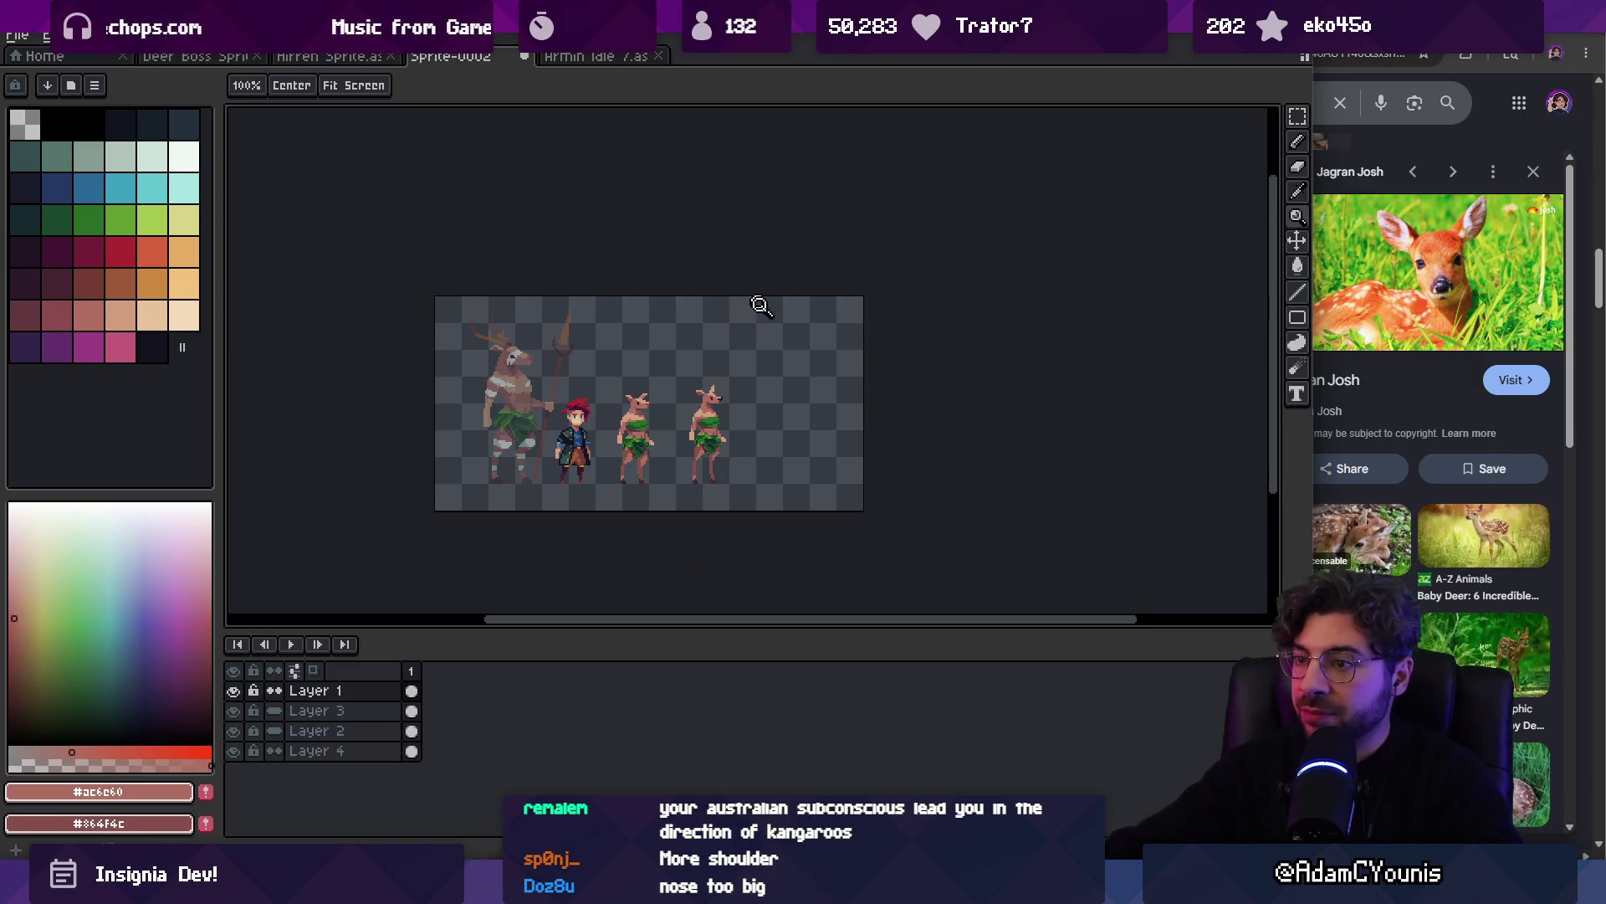
{"action": "scroll", "coordinate": [1488, 546], "scroll_direction": "down", "scroll_amount": 3}
Change the reference search to 'young deer', preview the first fawn photo, and return to Aseprite
{"action": "left_click", "coordinate": [1488, 546]}
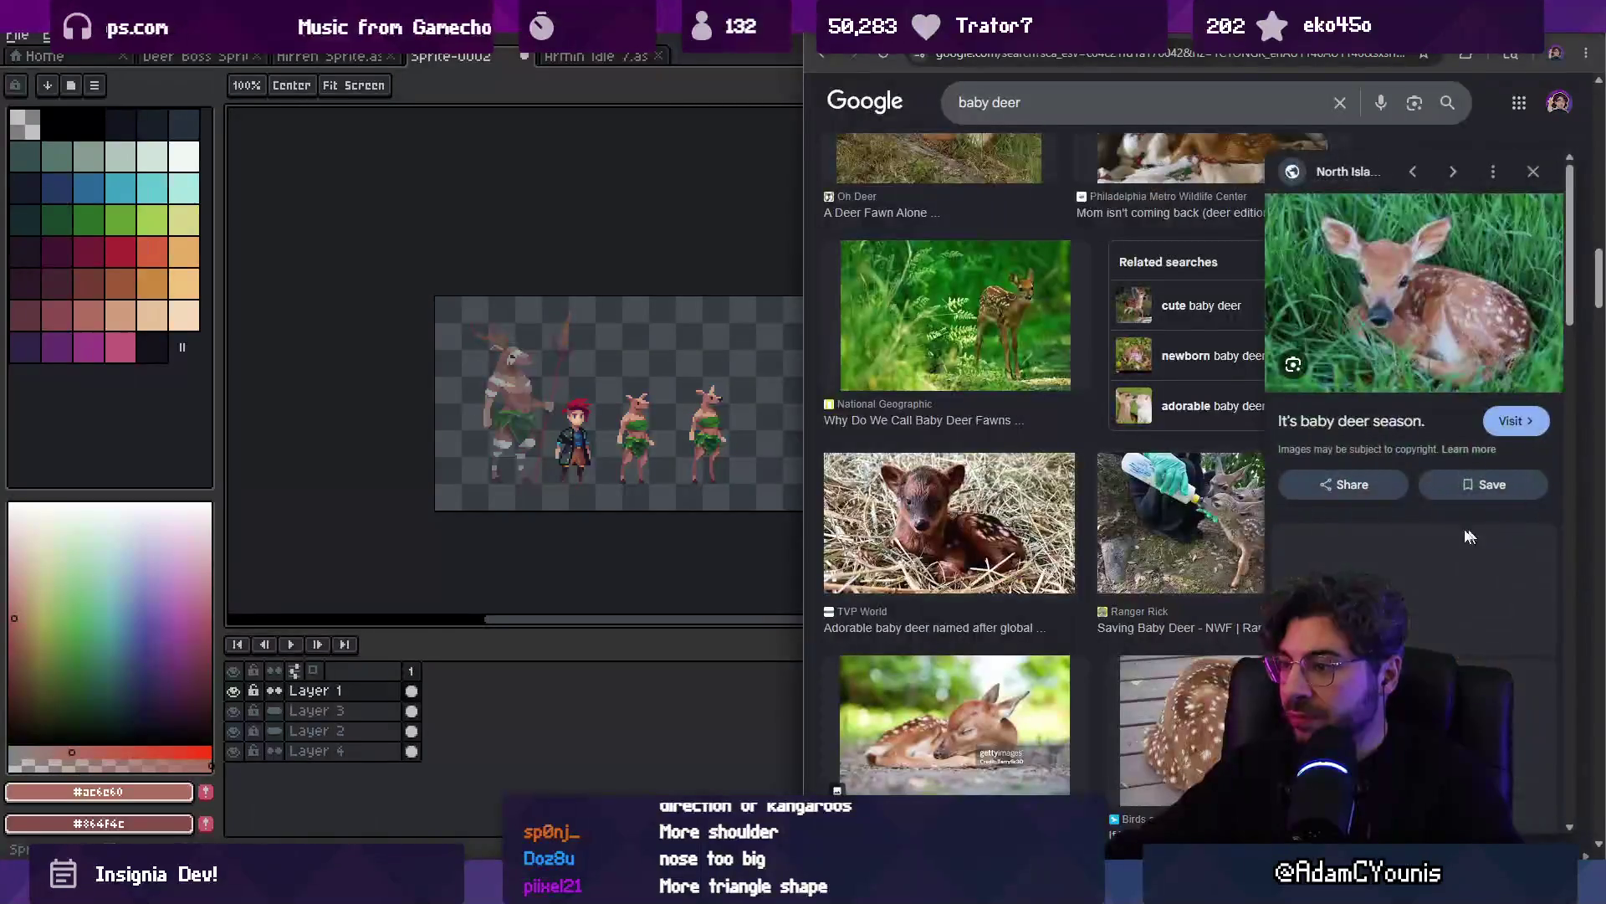
{"action": "scroll", "coordinate": [1033, 520], "scroll_direction": "down", "scroll_amount": 3}
{"action": "double_click", "coordinate": [973, 102]}
{"action": "type", "text": "you"}
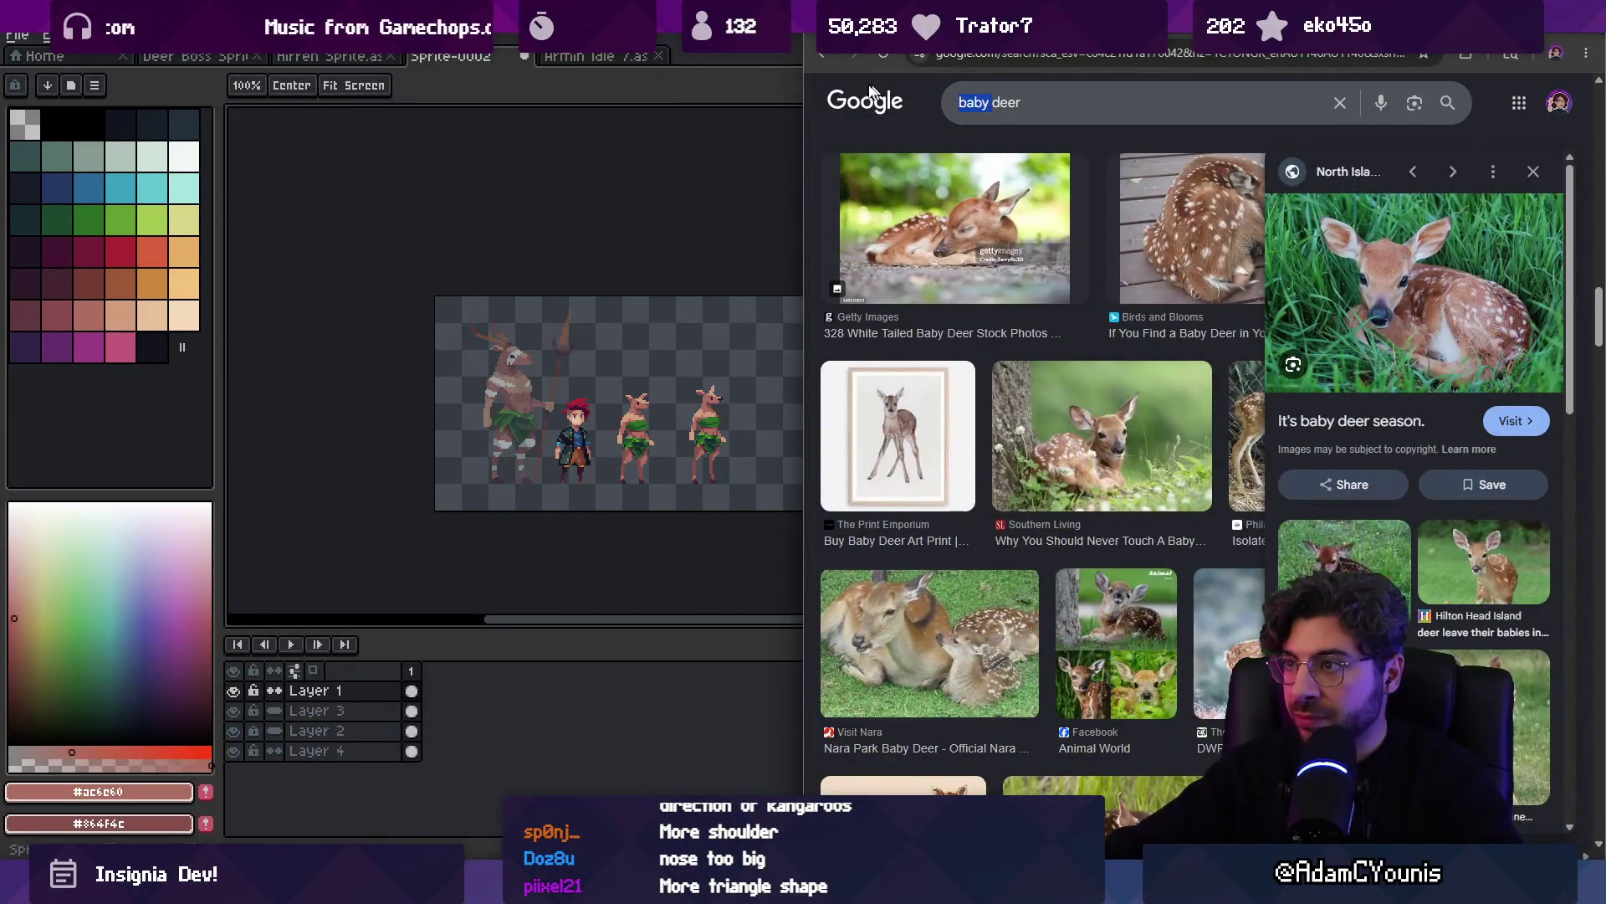
{"action": "type", "text": "ng"}
{"action": "key", "text": "Return"}
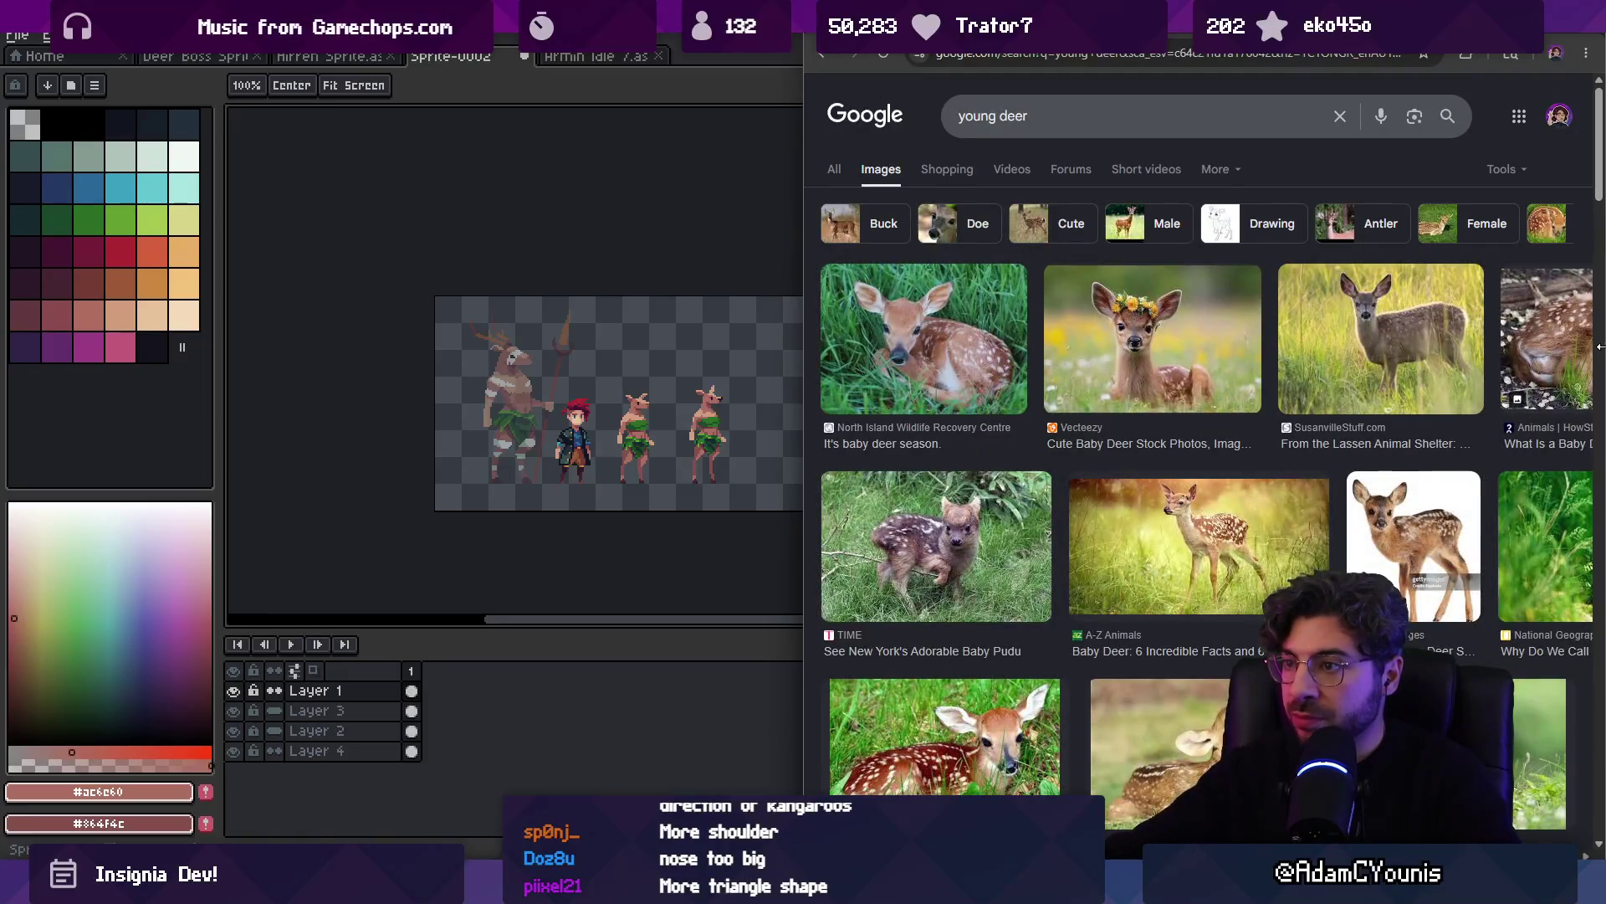
{"action": "left_click", "coordinate": [941, 320]}
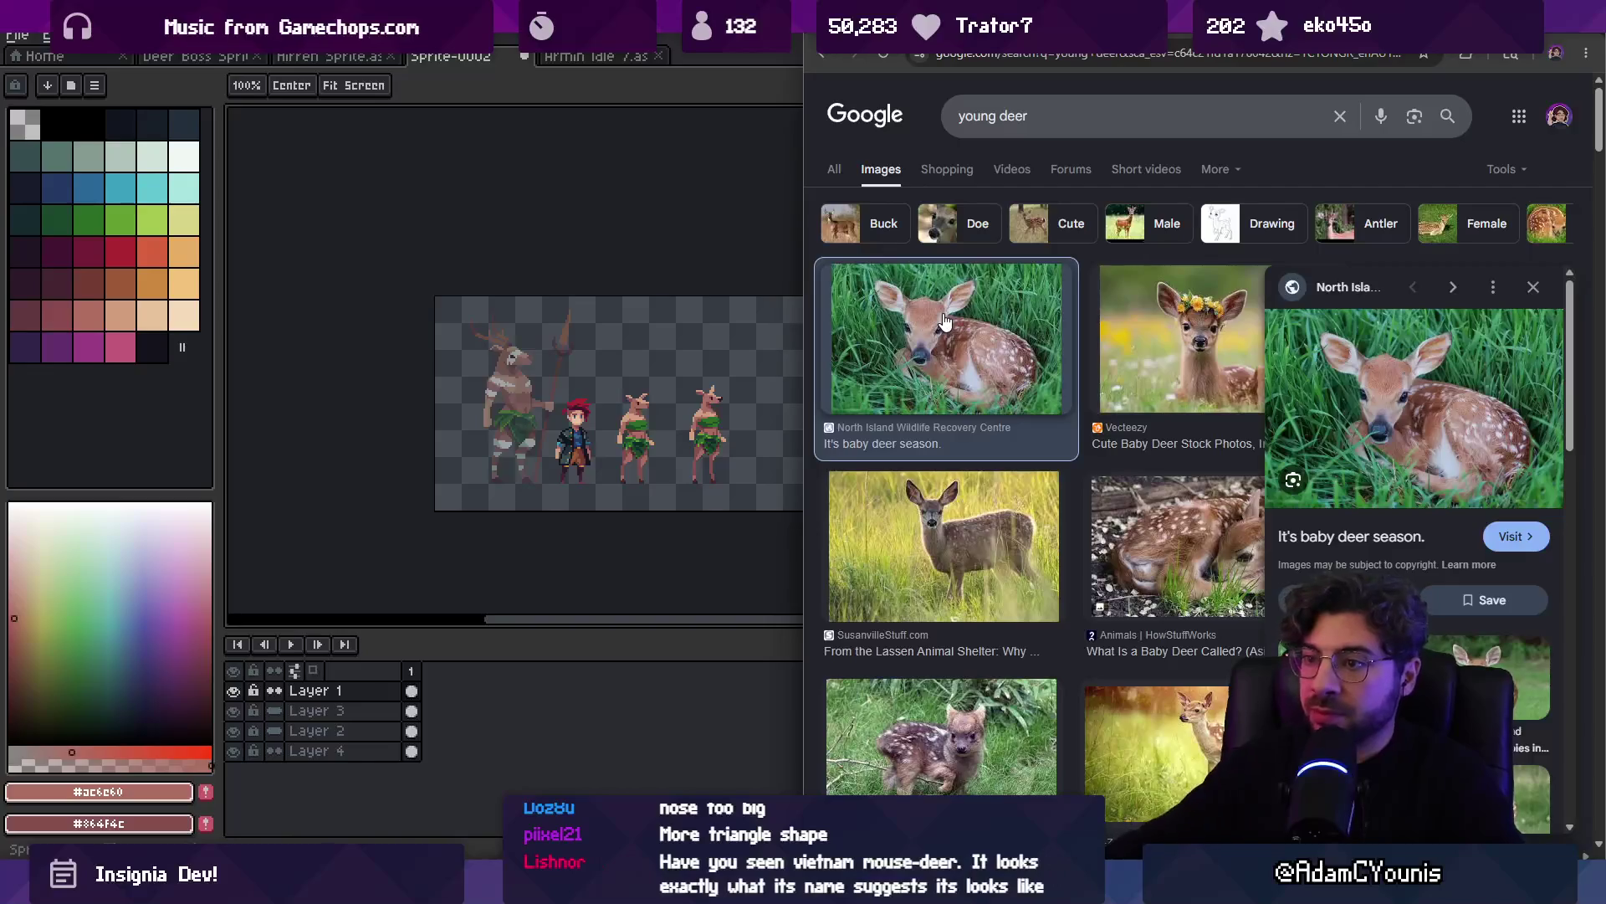
{"action": "left_click", "coordinate": [663, 116]}
{"action": "scroll", "coordinate": [715, 460], "scroll_direction": "up", "scroll_amount": 5}
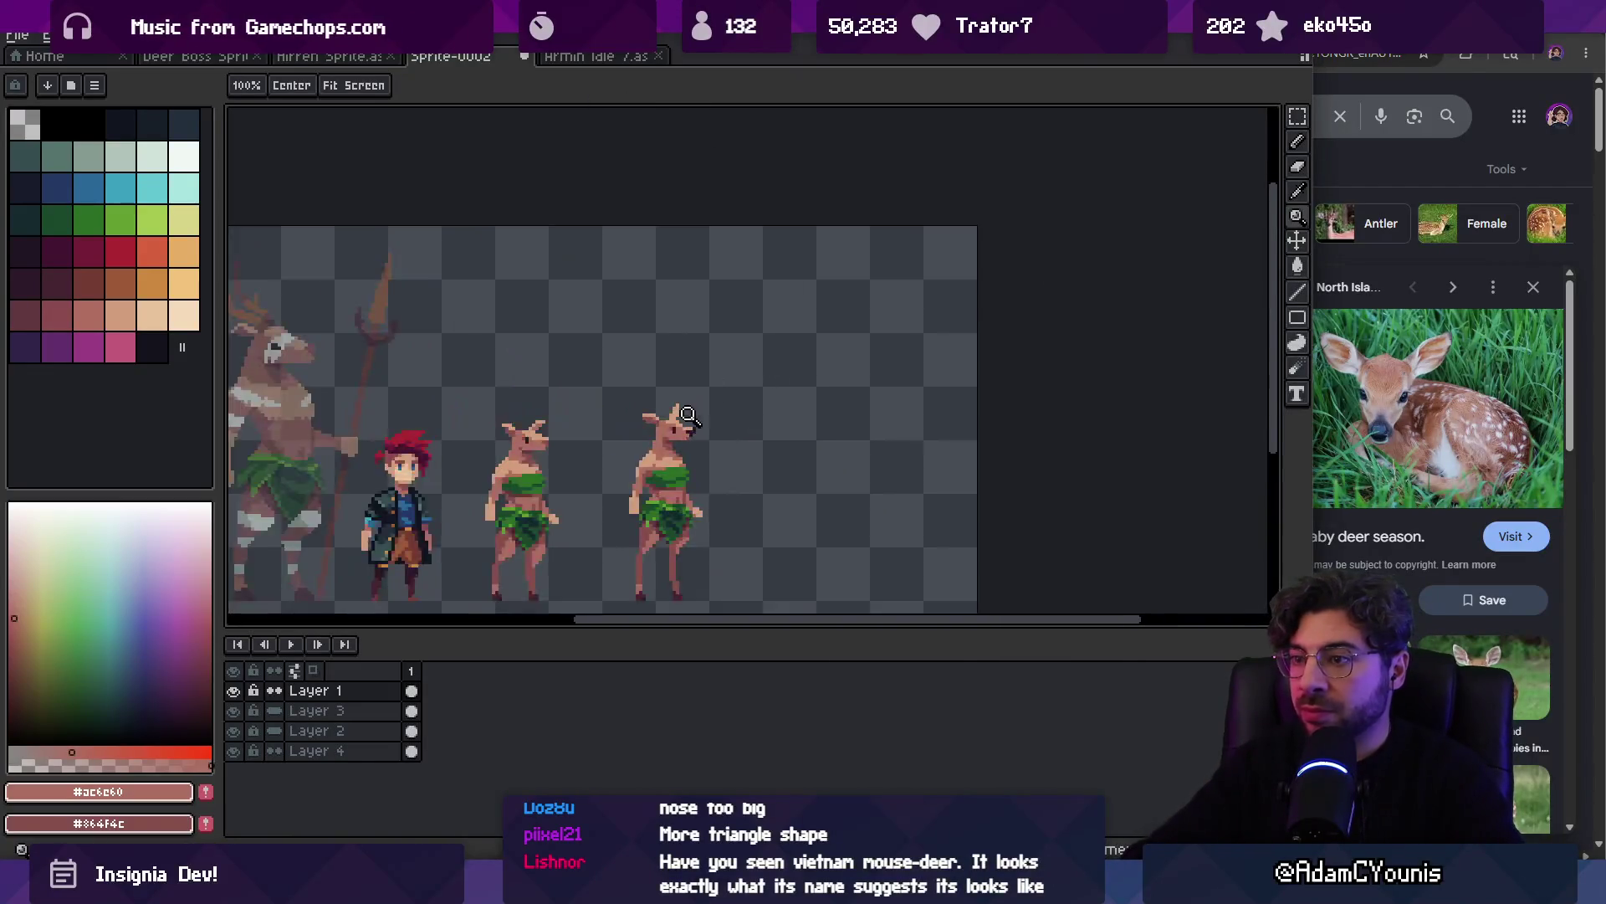
Undo the latest nose pixel edits and sample the dark nose colour
{"action": "key", "text": "b"}
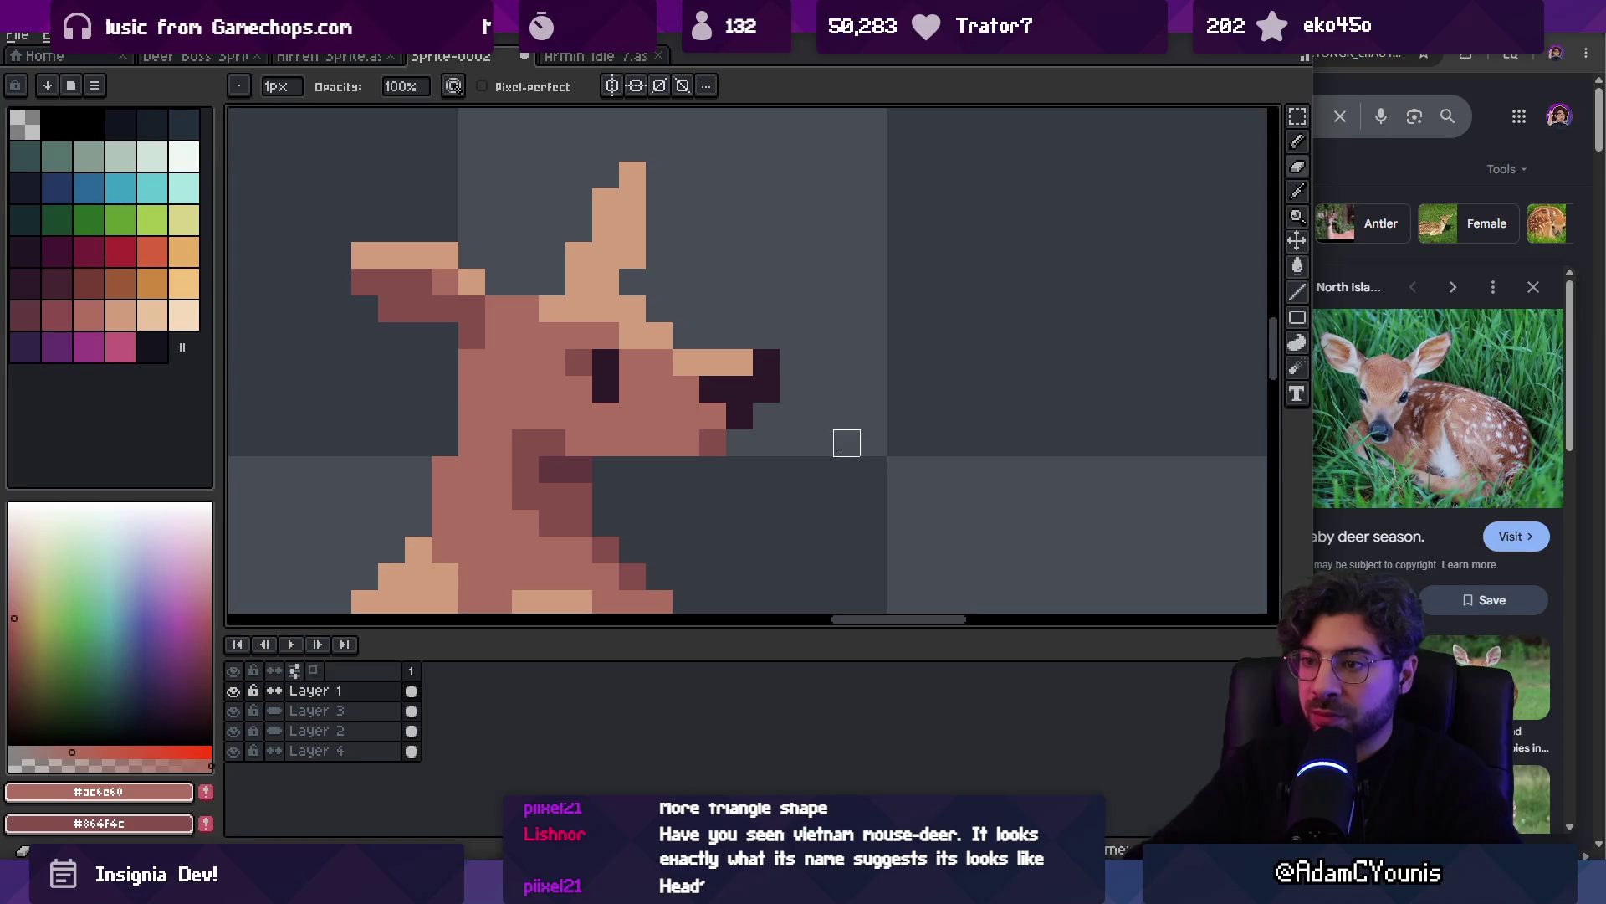
{"action": "key", "text": "ctrl+z"}
{"action": "key", "text": "z"}
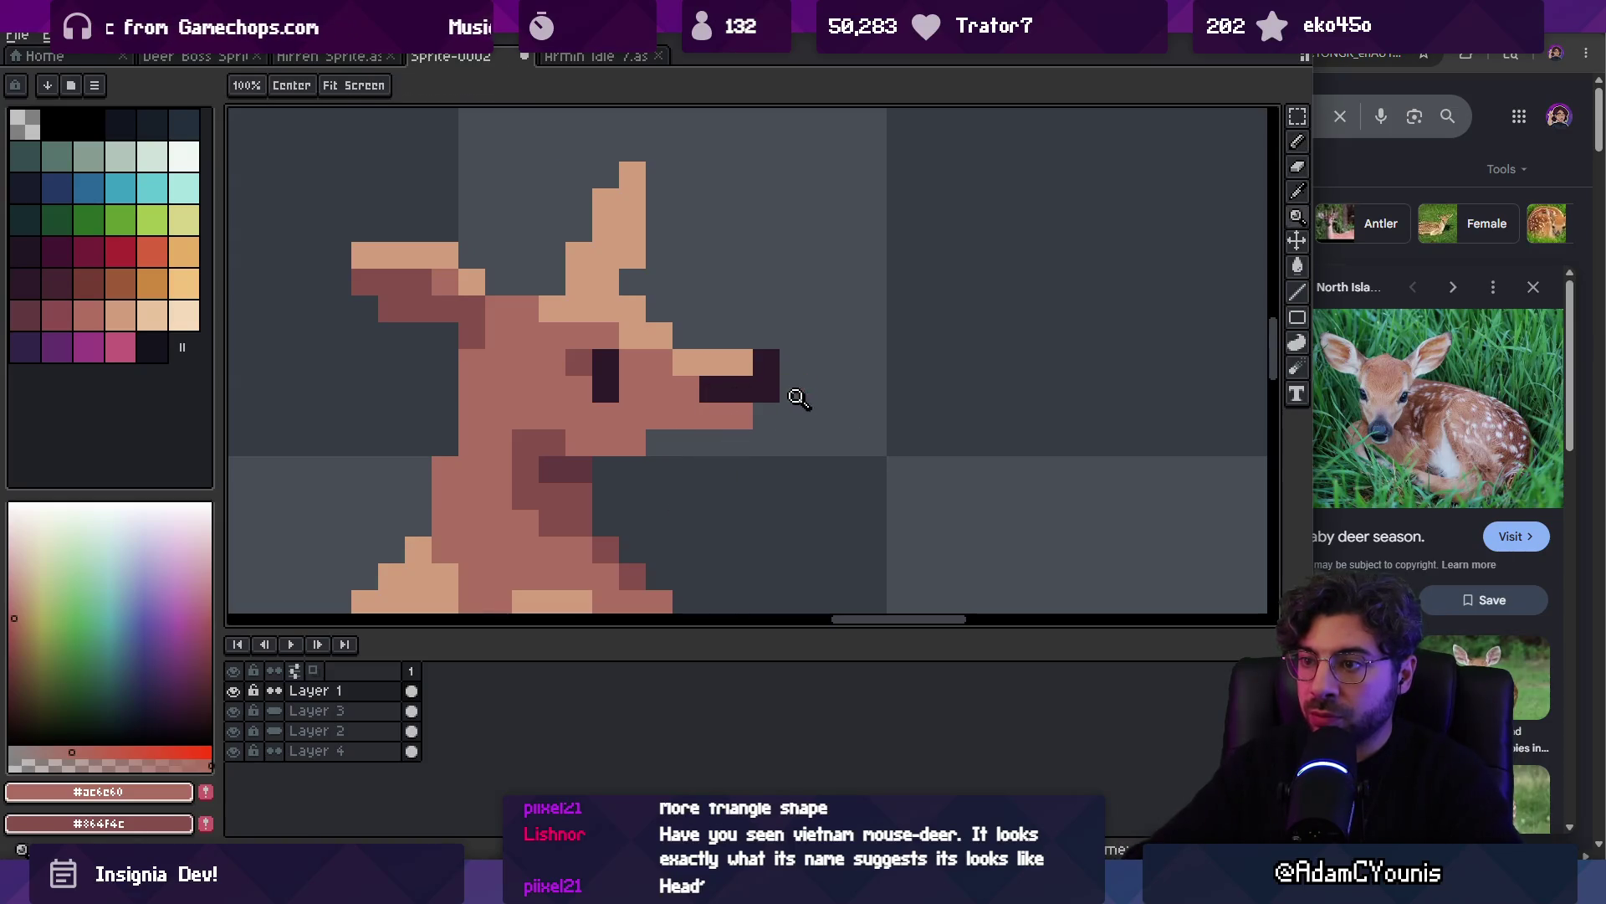
{"action": "left_click", "coordinate": [776, 390], "text": "alt"}
{"action": "scroll", "coordinate": [700, 383], "scroll_direction": "down", "scroll_amount": 5}
{"action": "scroll", "coordinate": [835, 330], "scroll_direction": "up", "scroll_amount": 5}
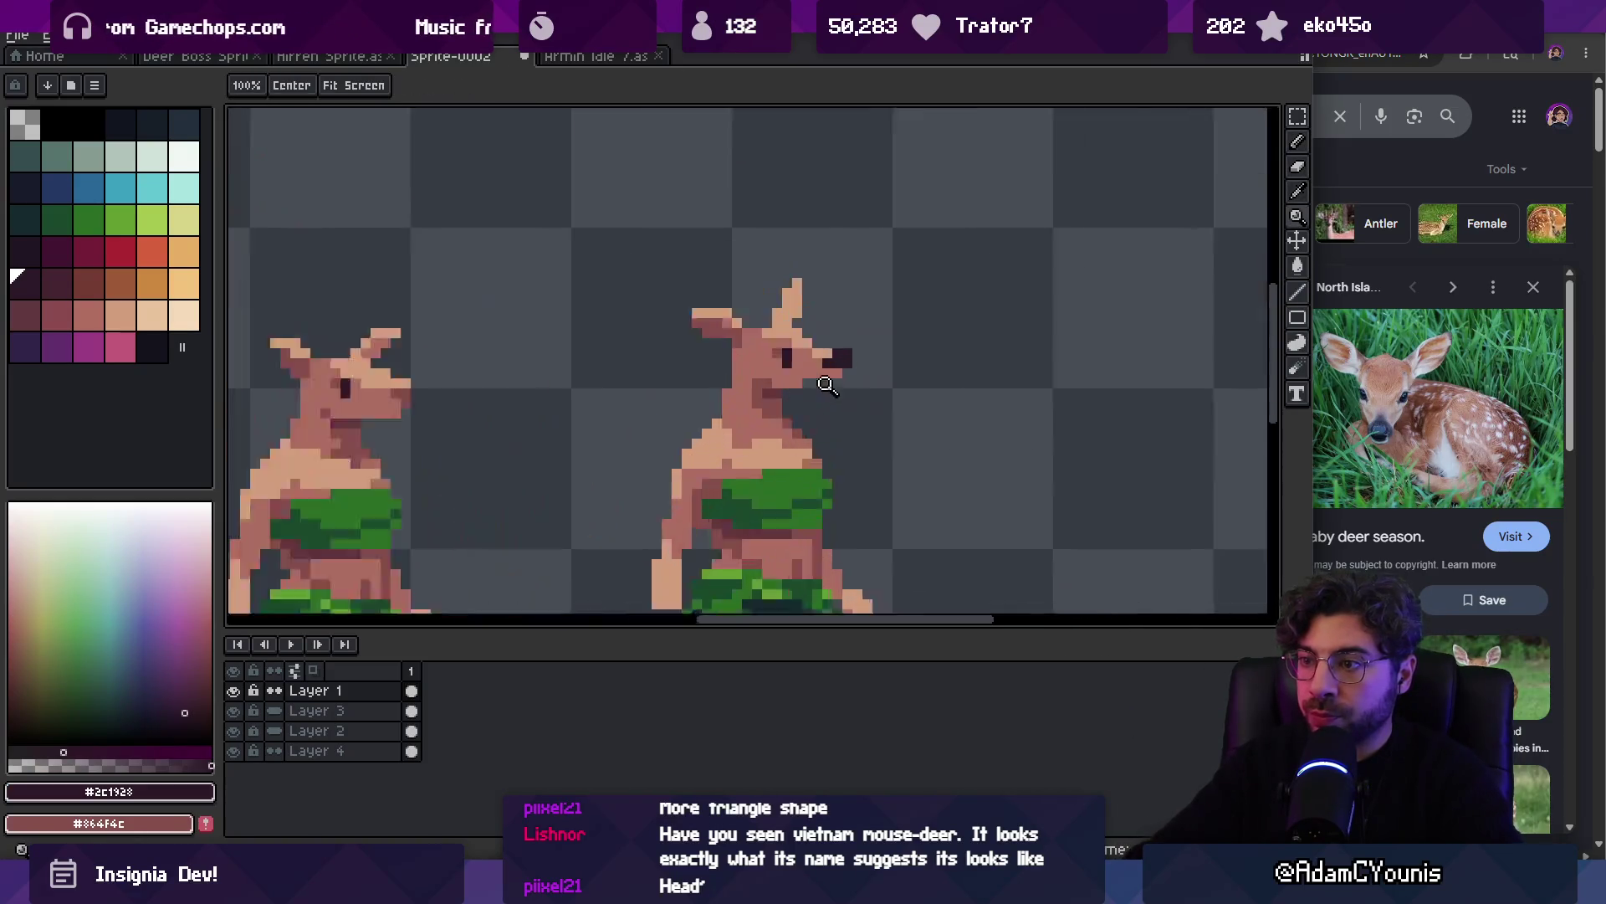
Sample the face skin tones, ending with the darker neck brown #864f4c as drawing colour
{"action": "left_click", "coordinate": [732, 374], "text": "alt"}
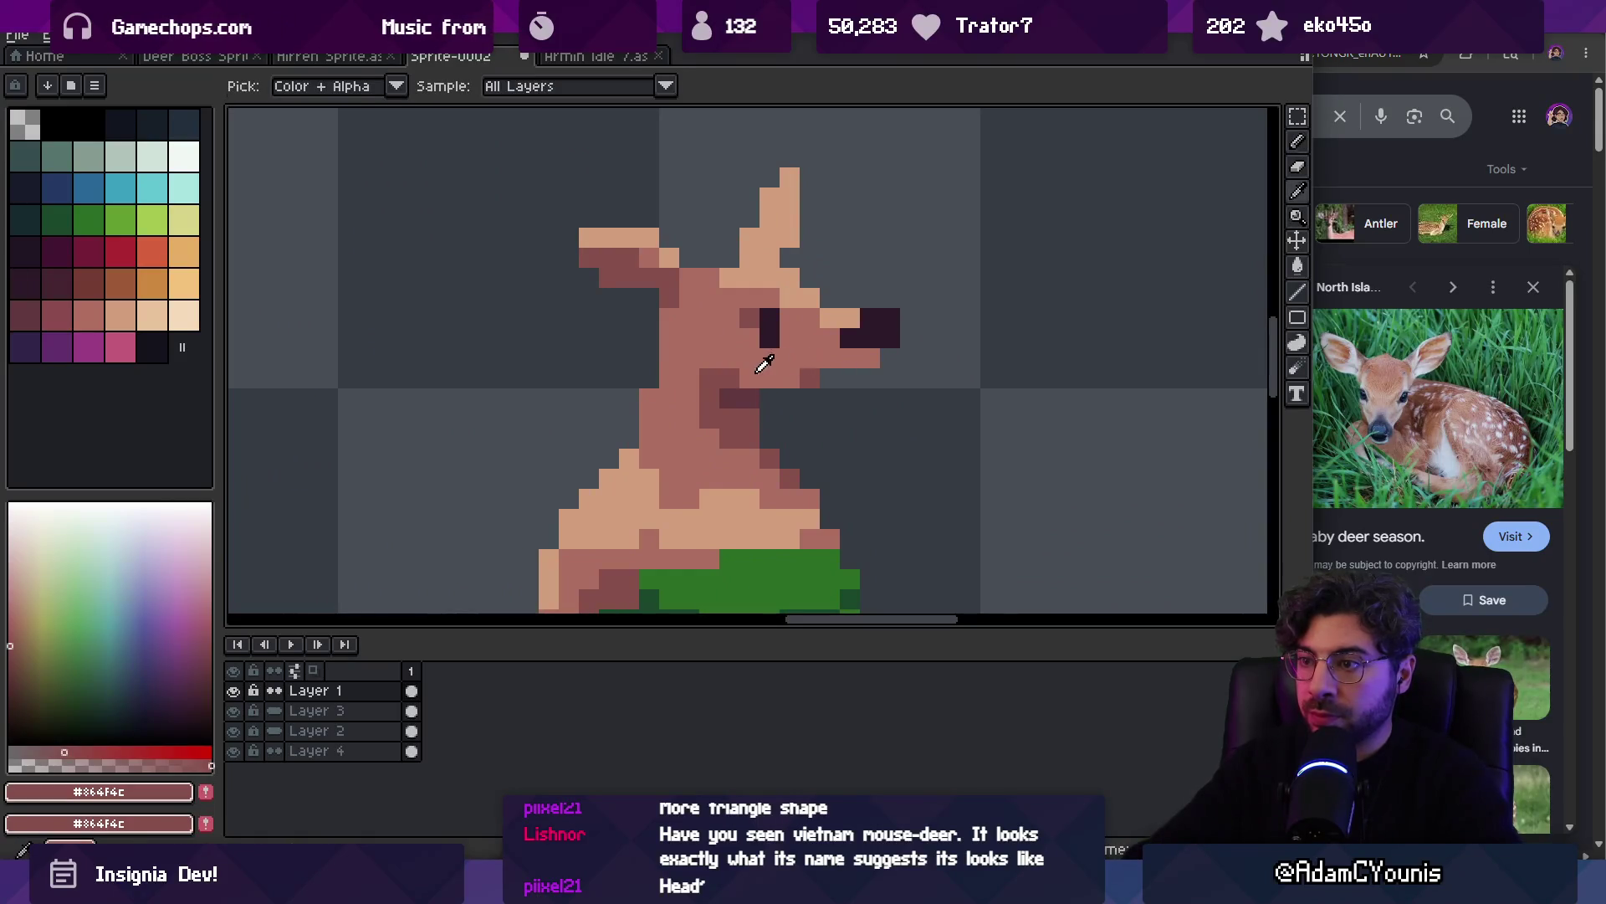
{"action": "scroll", "coordinate": [803, 373], "scroll_direction": "down", "scroll_amount": 5}
{"action": "scroll", "coordinate": [821, 348], "scroll_direction": "up", "scroll_amount": 4}
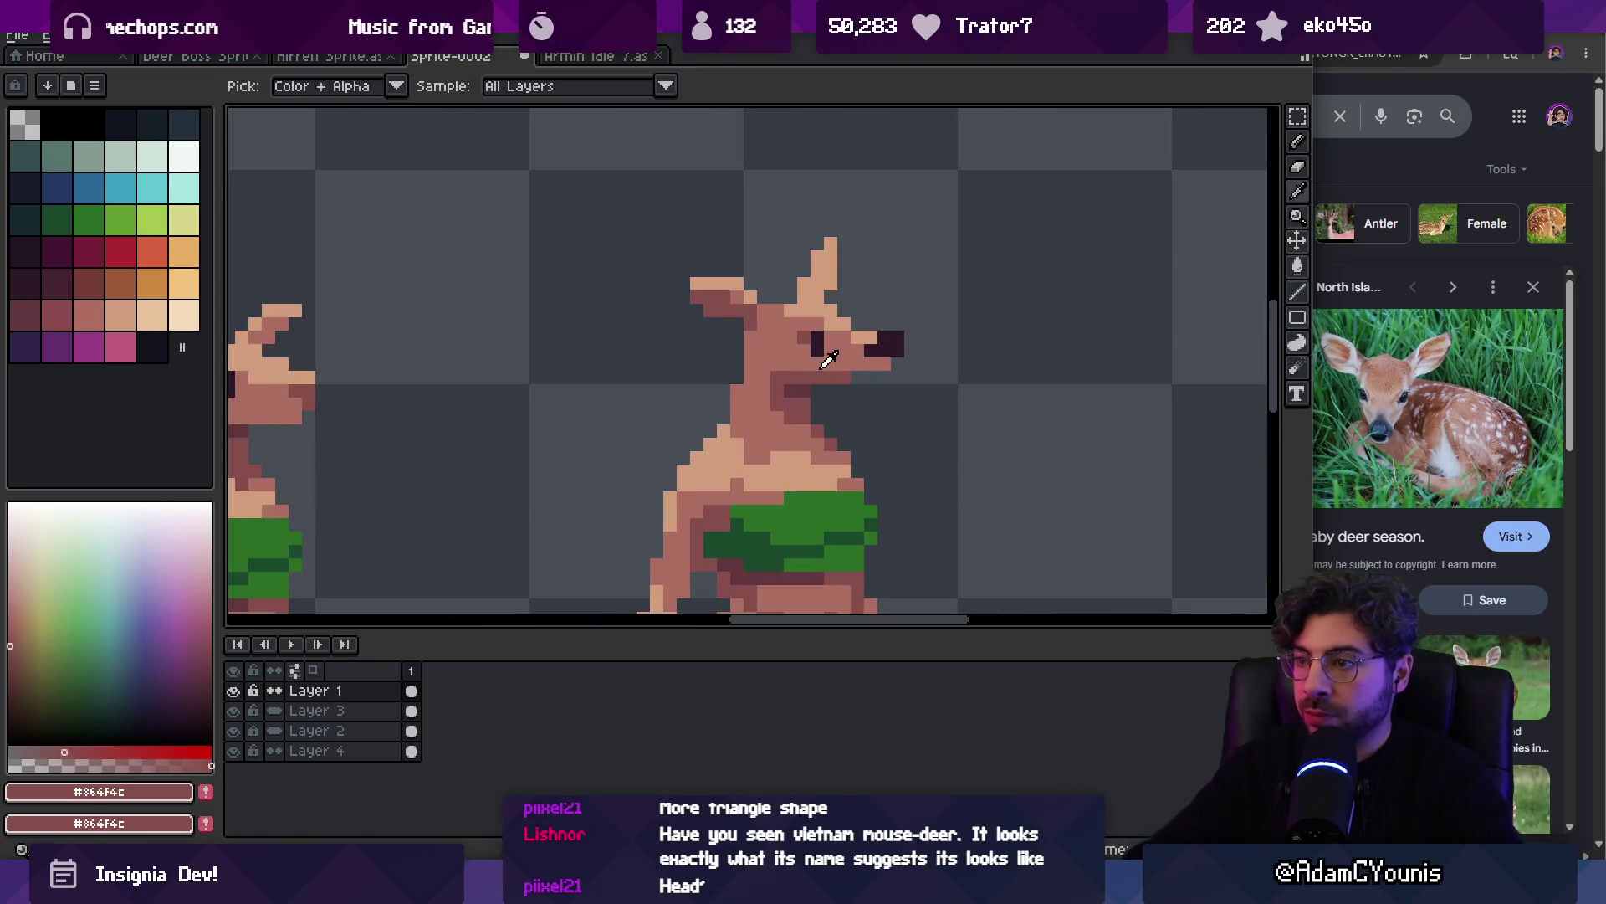
{"action": "left_click", "coordinate": [827, 370], "text": "alt"}
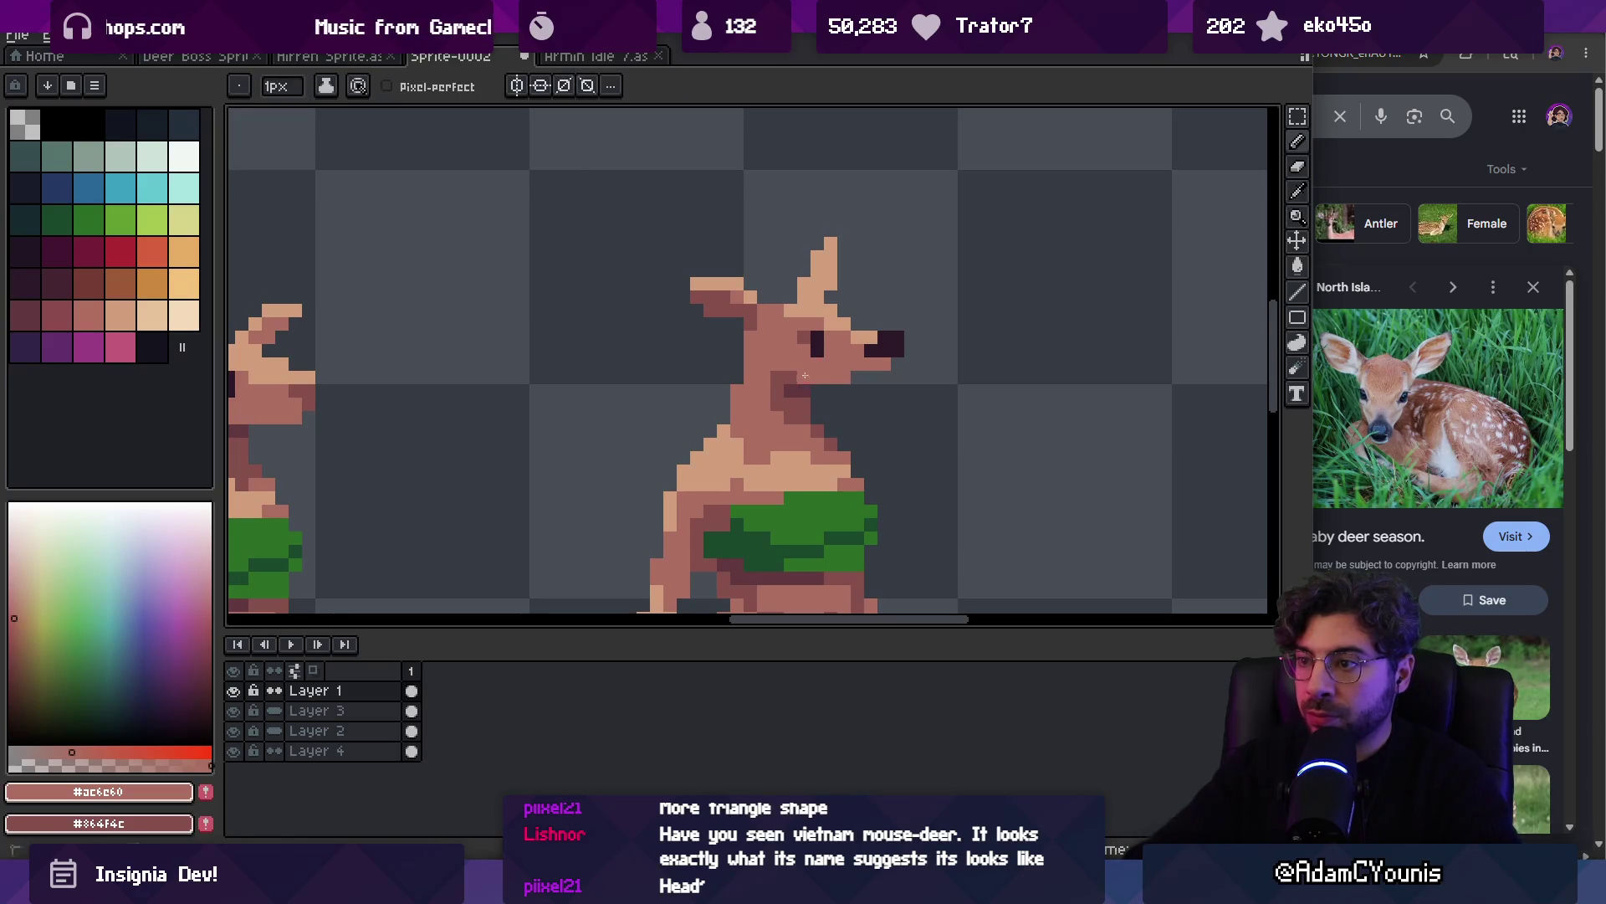
{"action": "left_click", "coordinate": [768, 382], "text": "alt"}
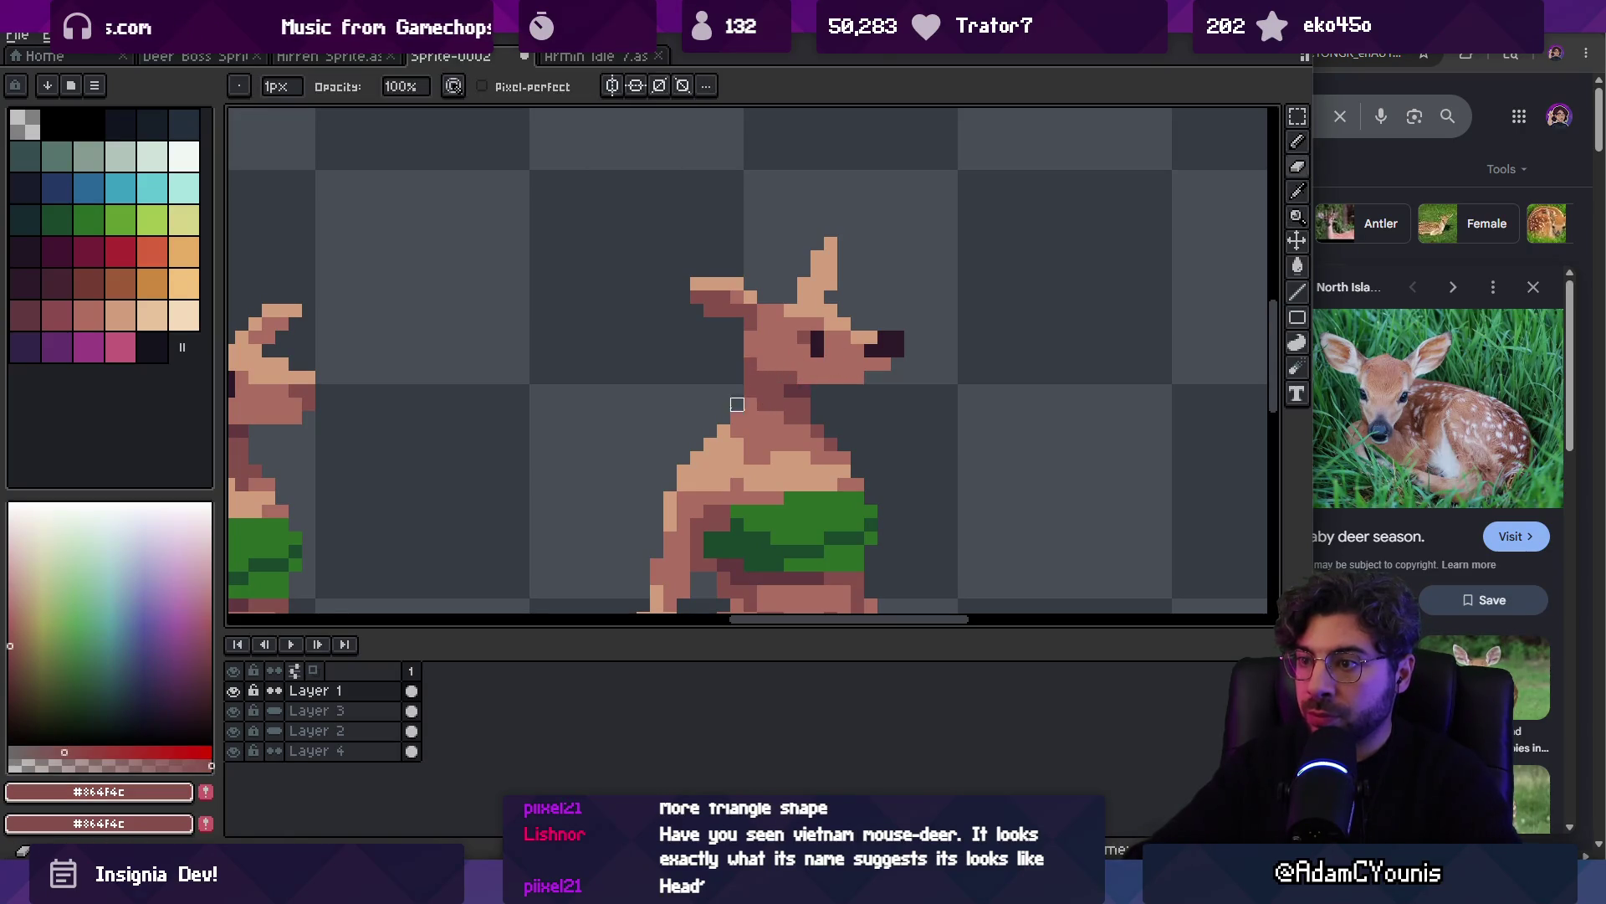
{"action": "key", "text": "z"}
{"action": "scroll", "coordinate": [745, 381], "scroll_direction": "down", "scroll_amount": 5}
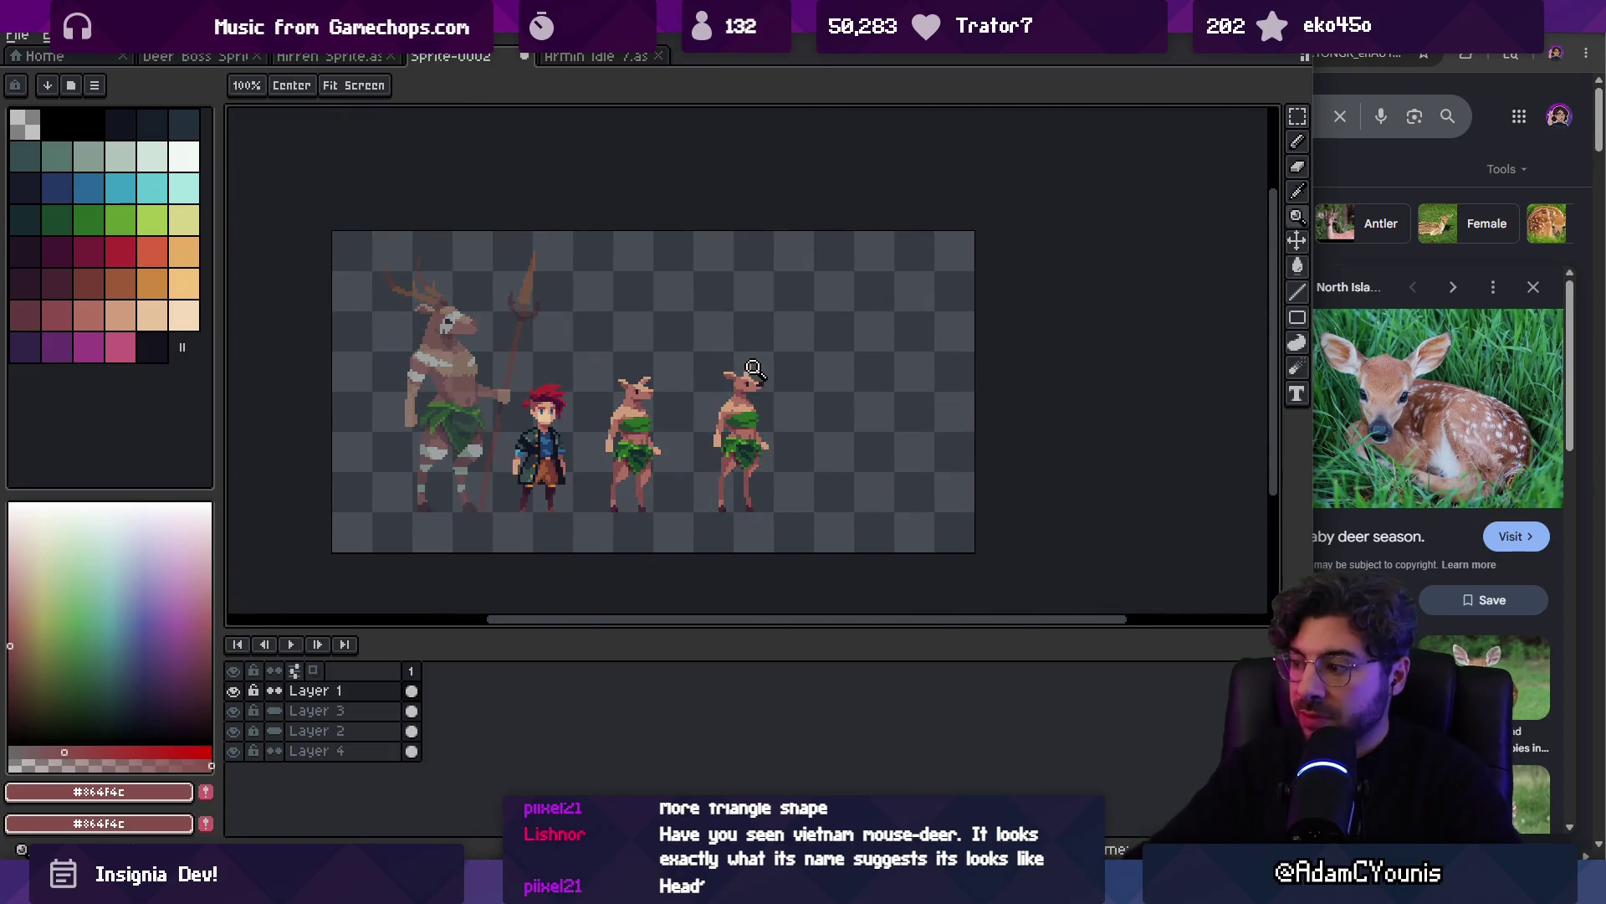
Add a lighter #ac6c60 pixel to the right deer's leg and sample the darker #864f4c
{"action": "scroll", "coordinate": [1414, 602], "scroll_direction": "down", "scroll_amount": 5}
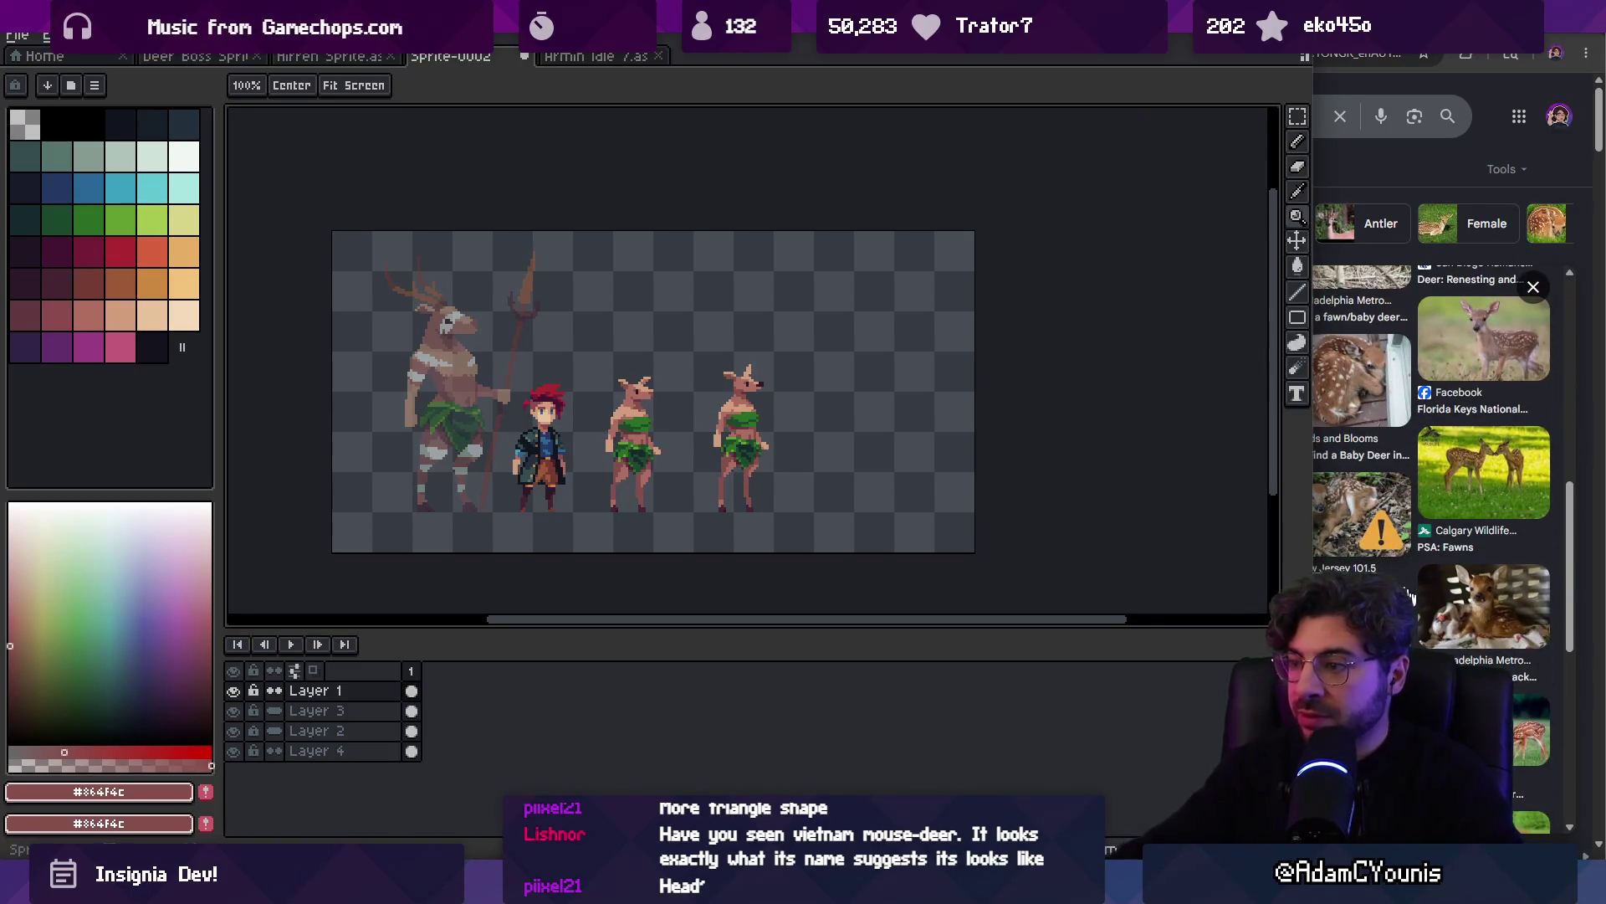
{"action": "scroll", "coordinate": [759, 474], "scroll_direction": "up", "scroll_amount": 5}
{"action": "key", "text": "b"}
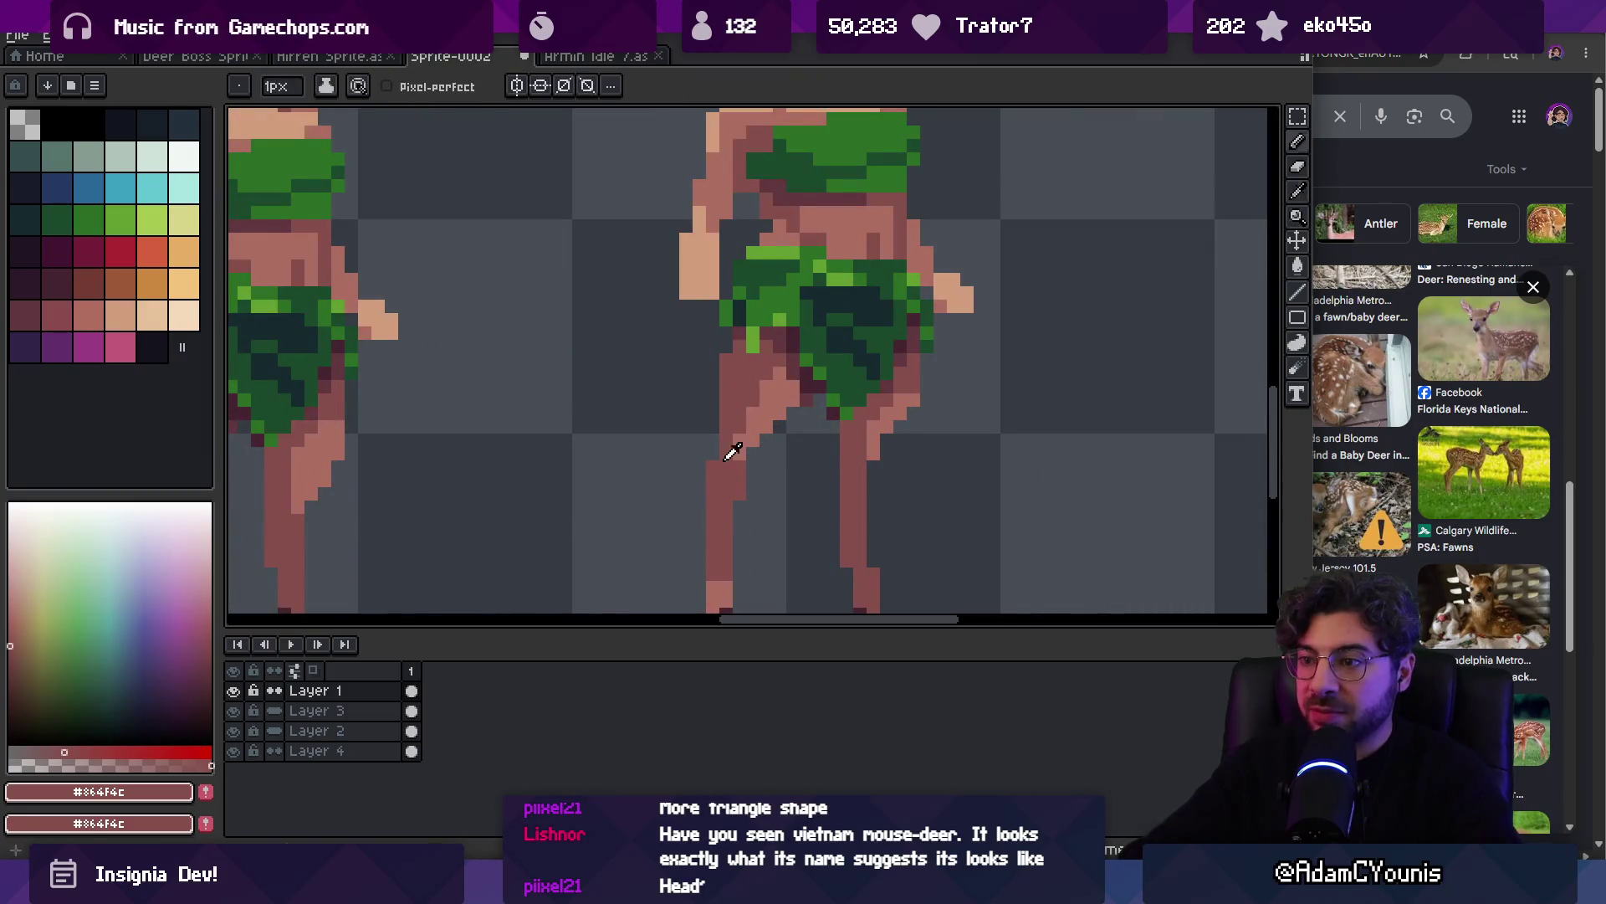
{"action": "left_click", "coordinate": [727, 458], "text": "alt"}
{"action": "left_click", "coordinate": [719, 464]}
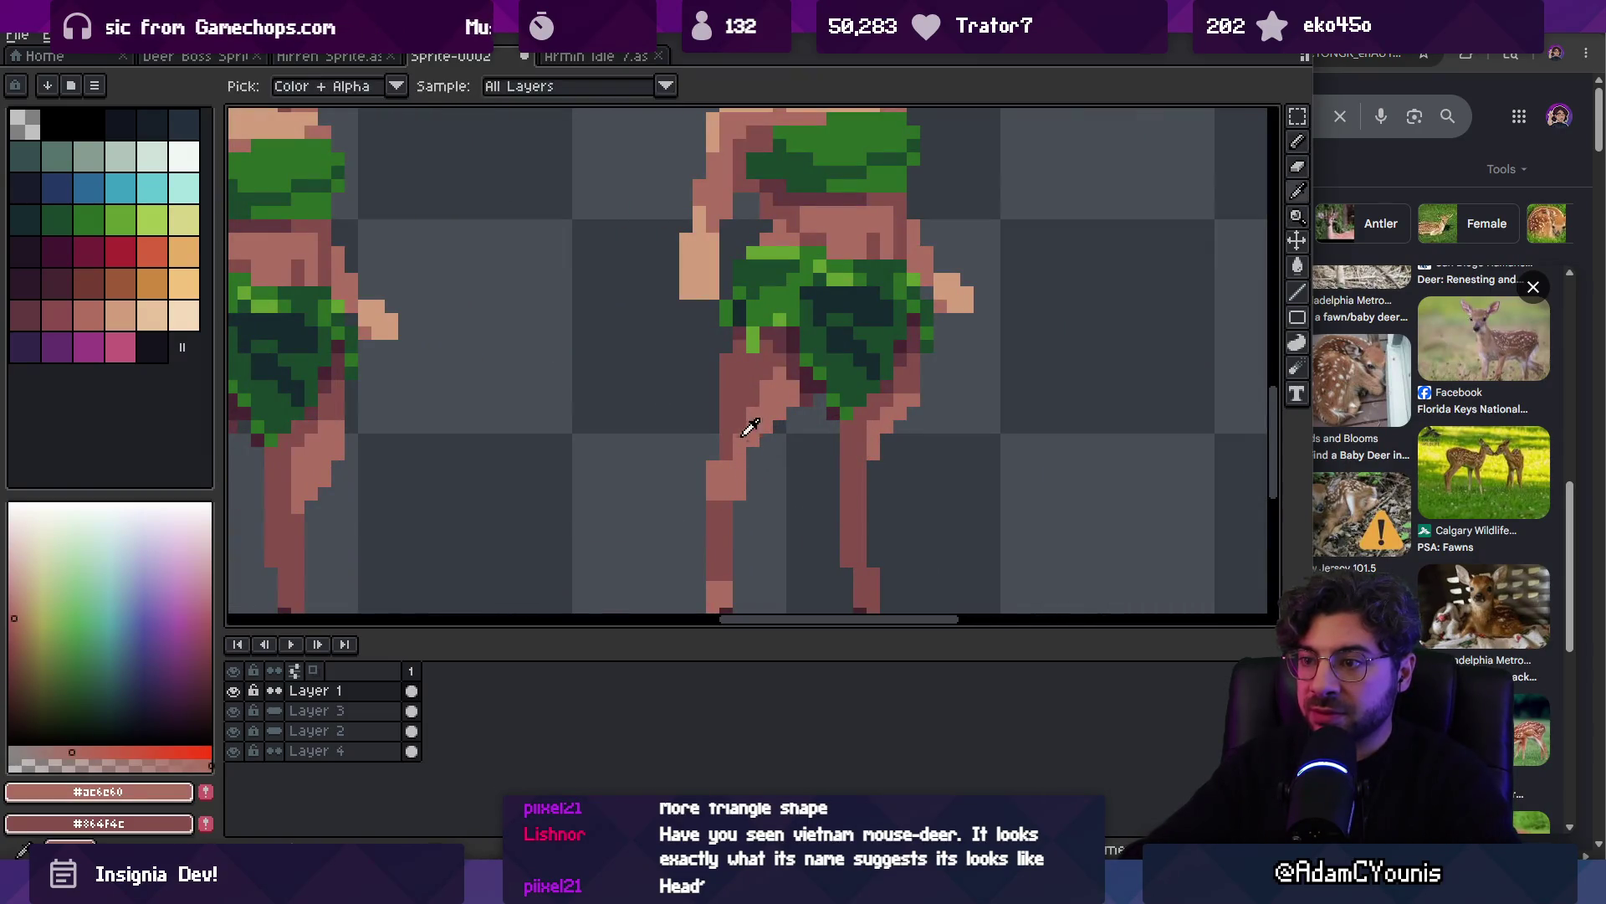
{"action": "left_click", "coordinate": [741, 442], "text": "alt"}
{"action": "scroll", "coordinate": [748, 441], "scroll_direction": "down", "scroll_amount": 3}
{"action": "scroll", "coordinate": [753, 394], "scroll_direction": "up", "scroll_amount": 3}
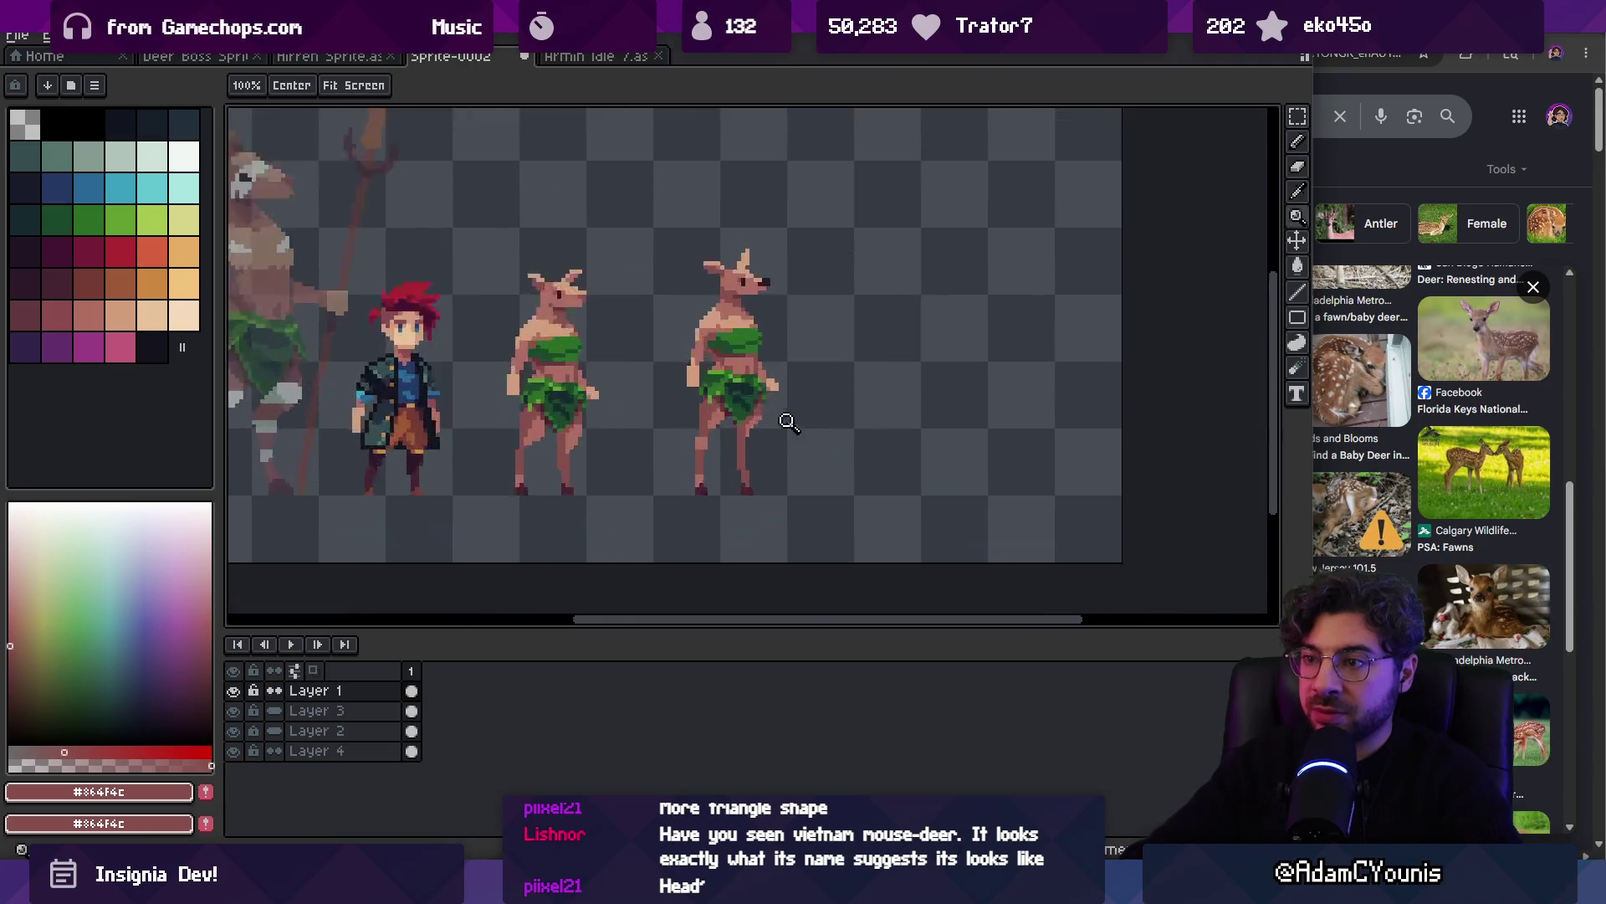
Repaint more leg pixels alternating the two browns, then zoom out to the full lineup
{"action": "key", "text": "e"}
{"action": "left_click", "coordinate": [756, 406], "text": "alt"}
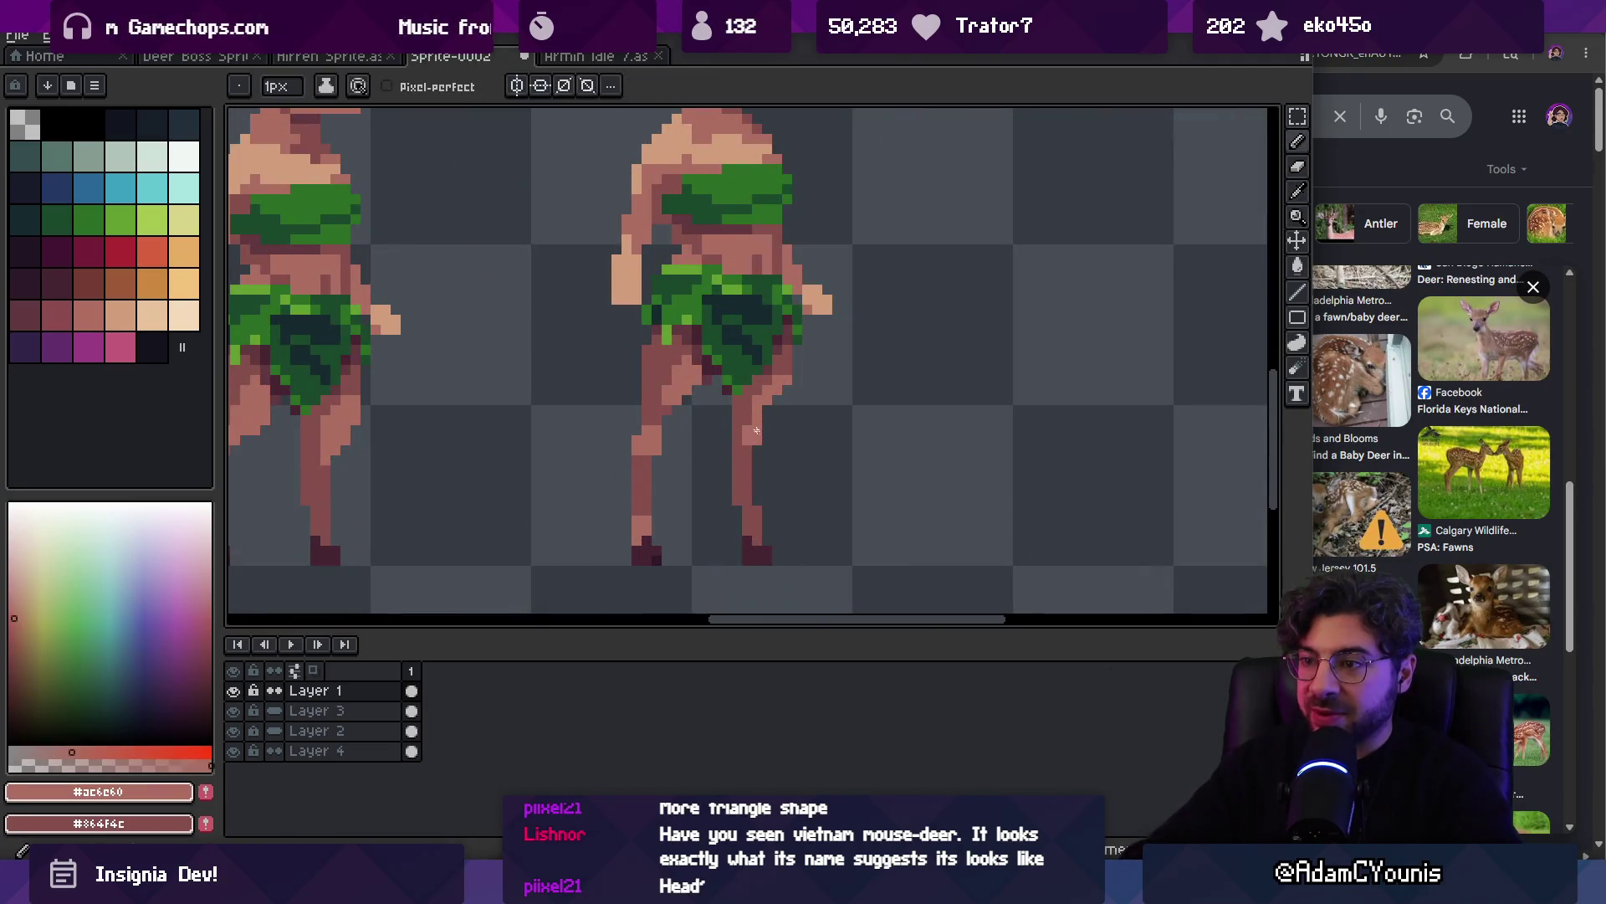
{"action": "key", "text": "z"}
{"action": "left_click", "coordinate": [751, 413], "text": "alt"}
{"action": "key", "text": "b"}
{"action": "scroll", "coordinate": [756, 402], "scroll_direction": "up", "scroll_amount": 1}
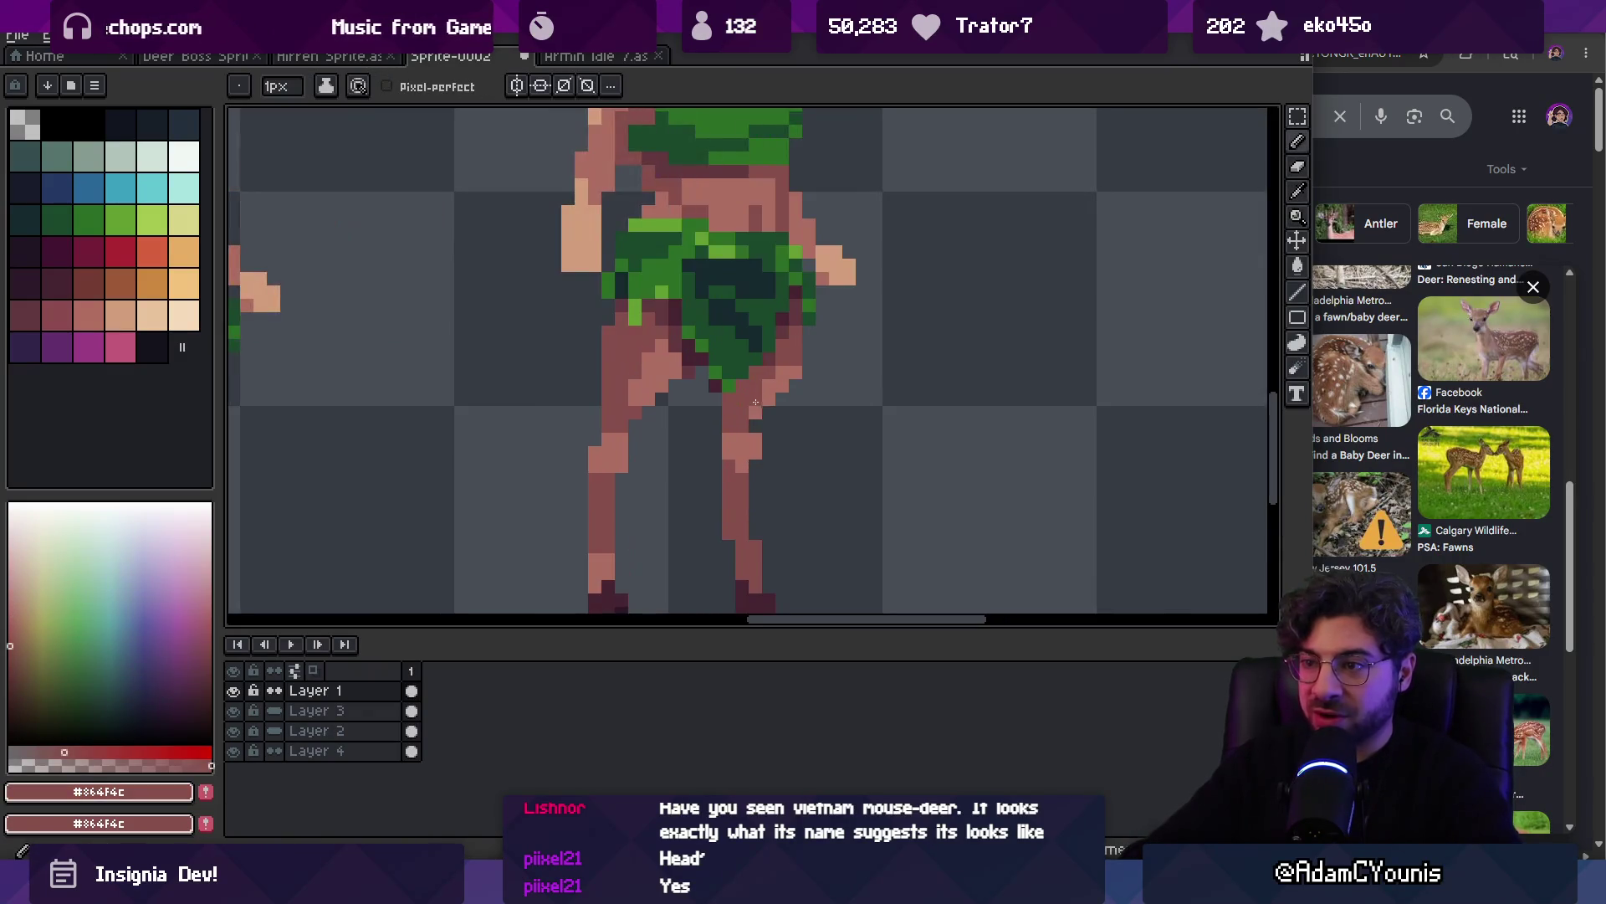
{"action": "scroll", "coordinate": [765, 385], "scroll_direction": "down", "scroll_amount": 5}
{"action": "key", "text": "z"}
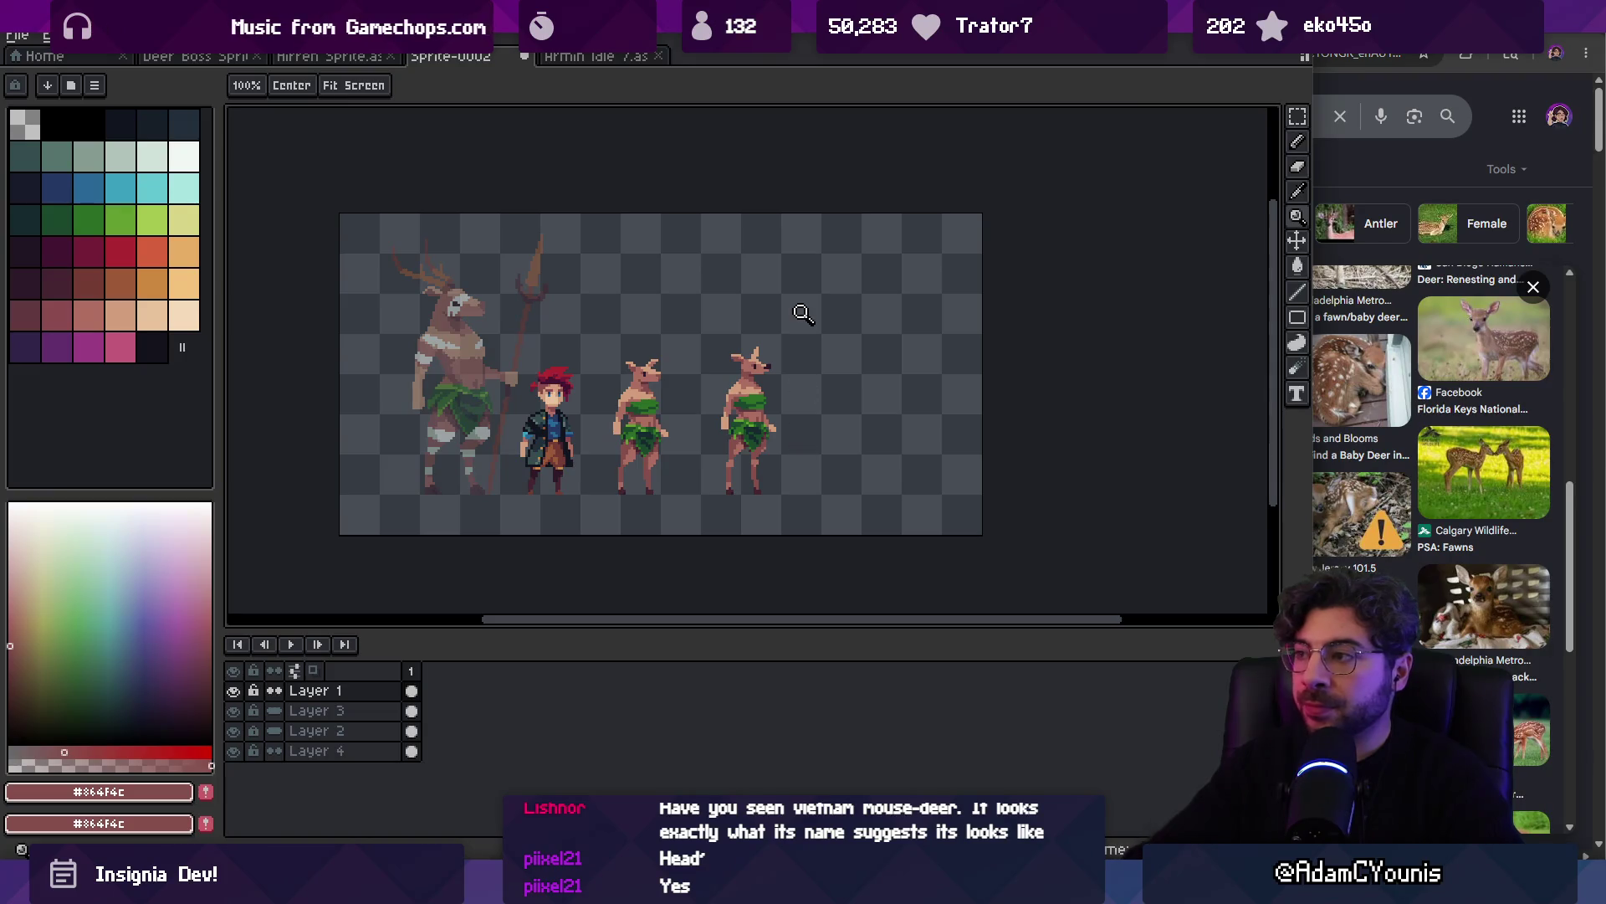
{"action": "scroll", "coordinate": [1439, 468], "scroll_direction": "up", "scroll_amount": 10}
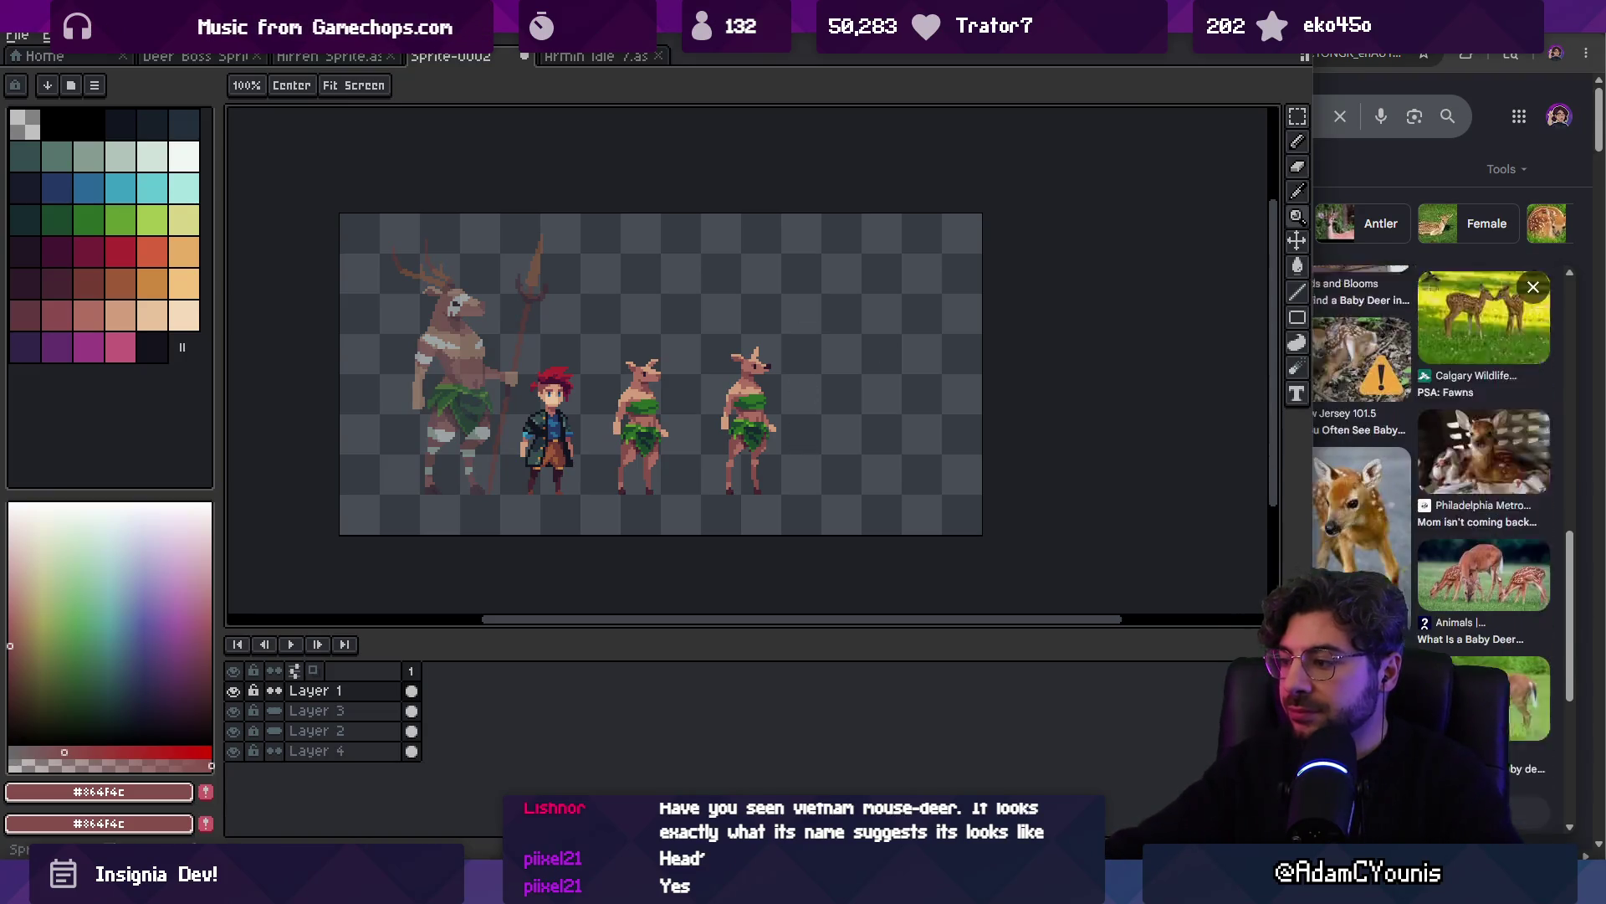
{"action": "left_click", "coordinate": [1439, 502]}
Narrow the browser window and search images for 'young deer and mature deer'
{"action": "left_click_drag", "start_coordinate": [800, 478], "coordinate": [1059, 485]}
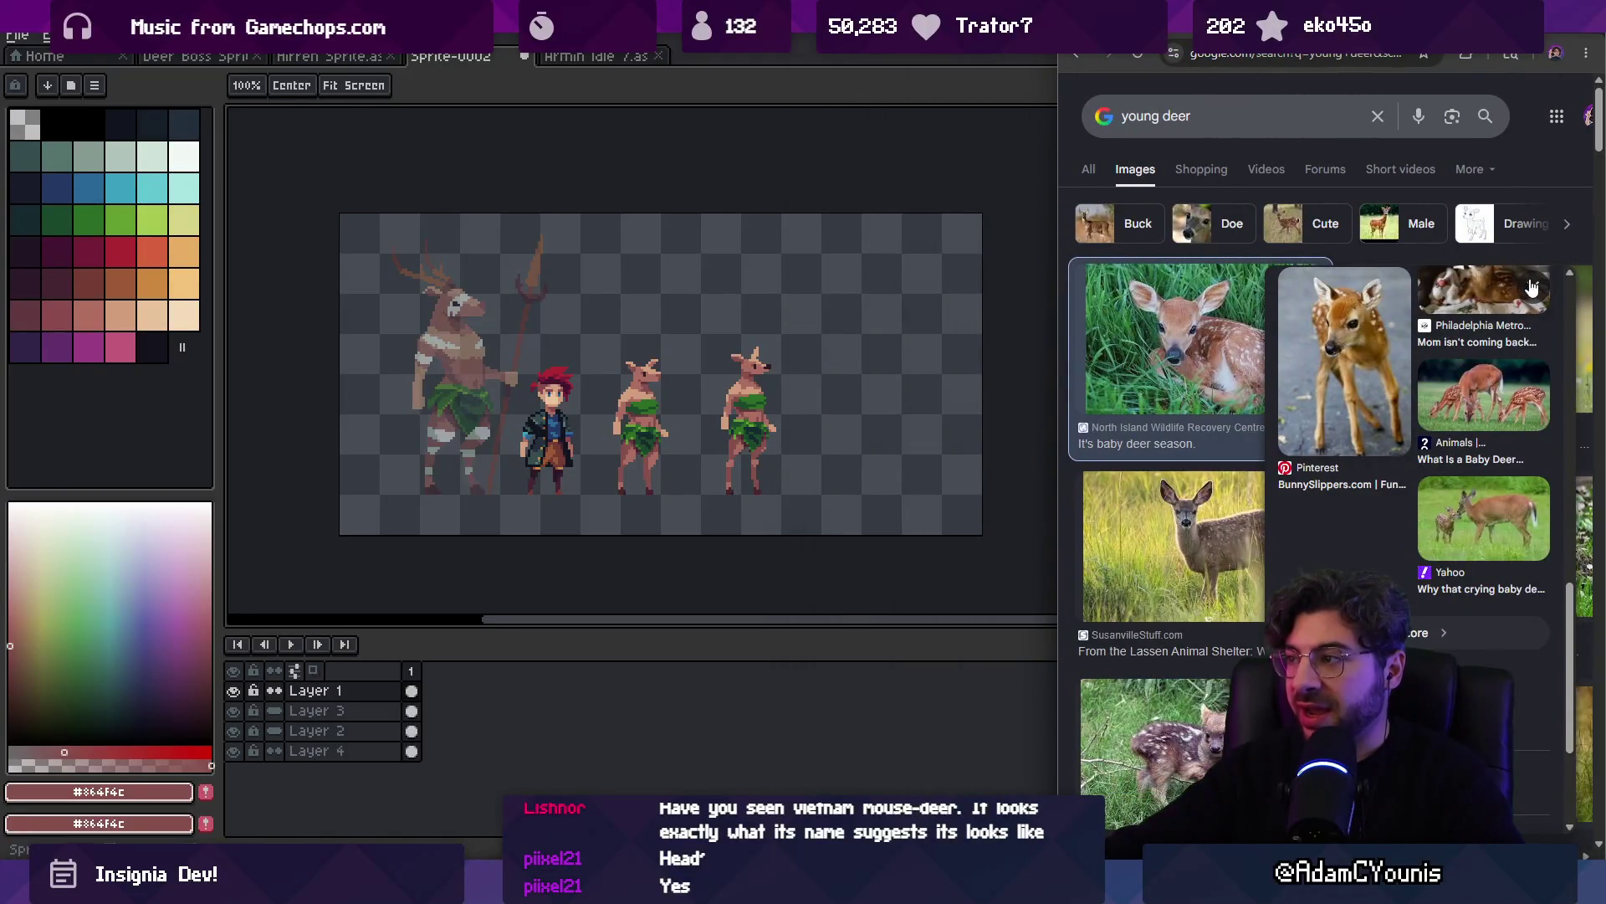
{"action": "scroll", "coordinate": [1212, 465], "scroll_direction": "down", "scroll_amount": 3}
{"action": "scroll", "coordinate": [1234, 351], "scroll_direction": "up", "scroll_amount": 3}
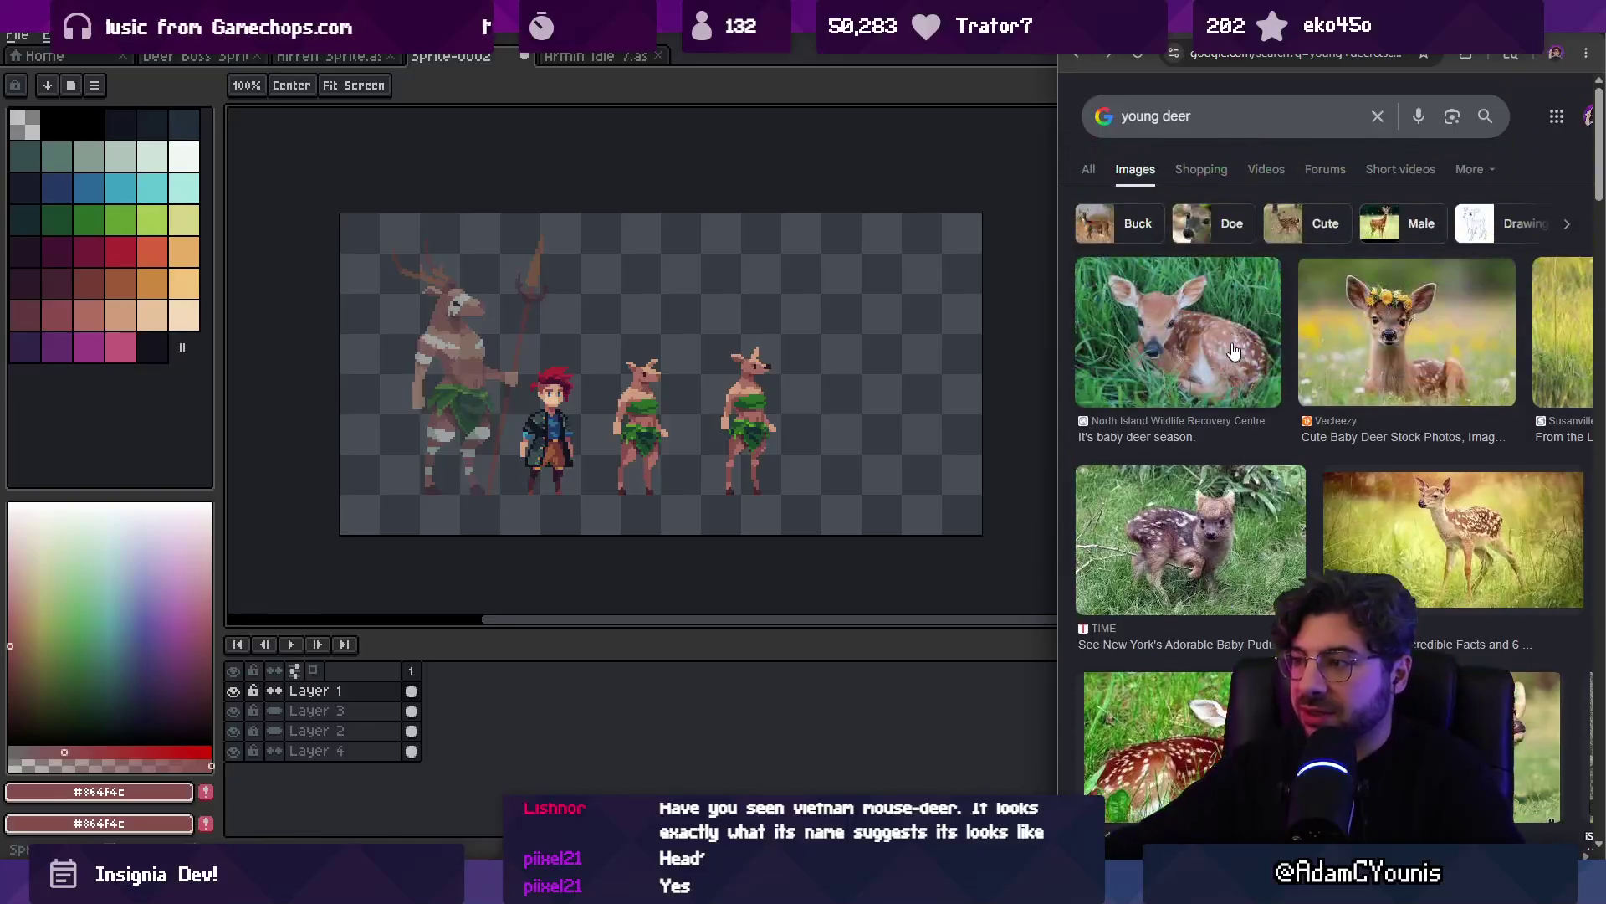
{"action": "left_click", "coordinate": [1223, 117]}
{"action": "type", "text": "and mature deer"}
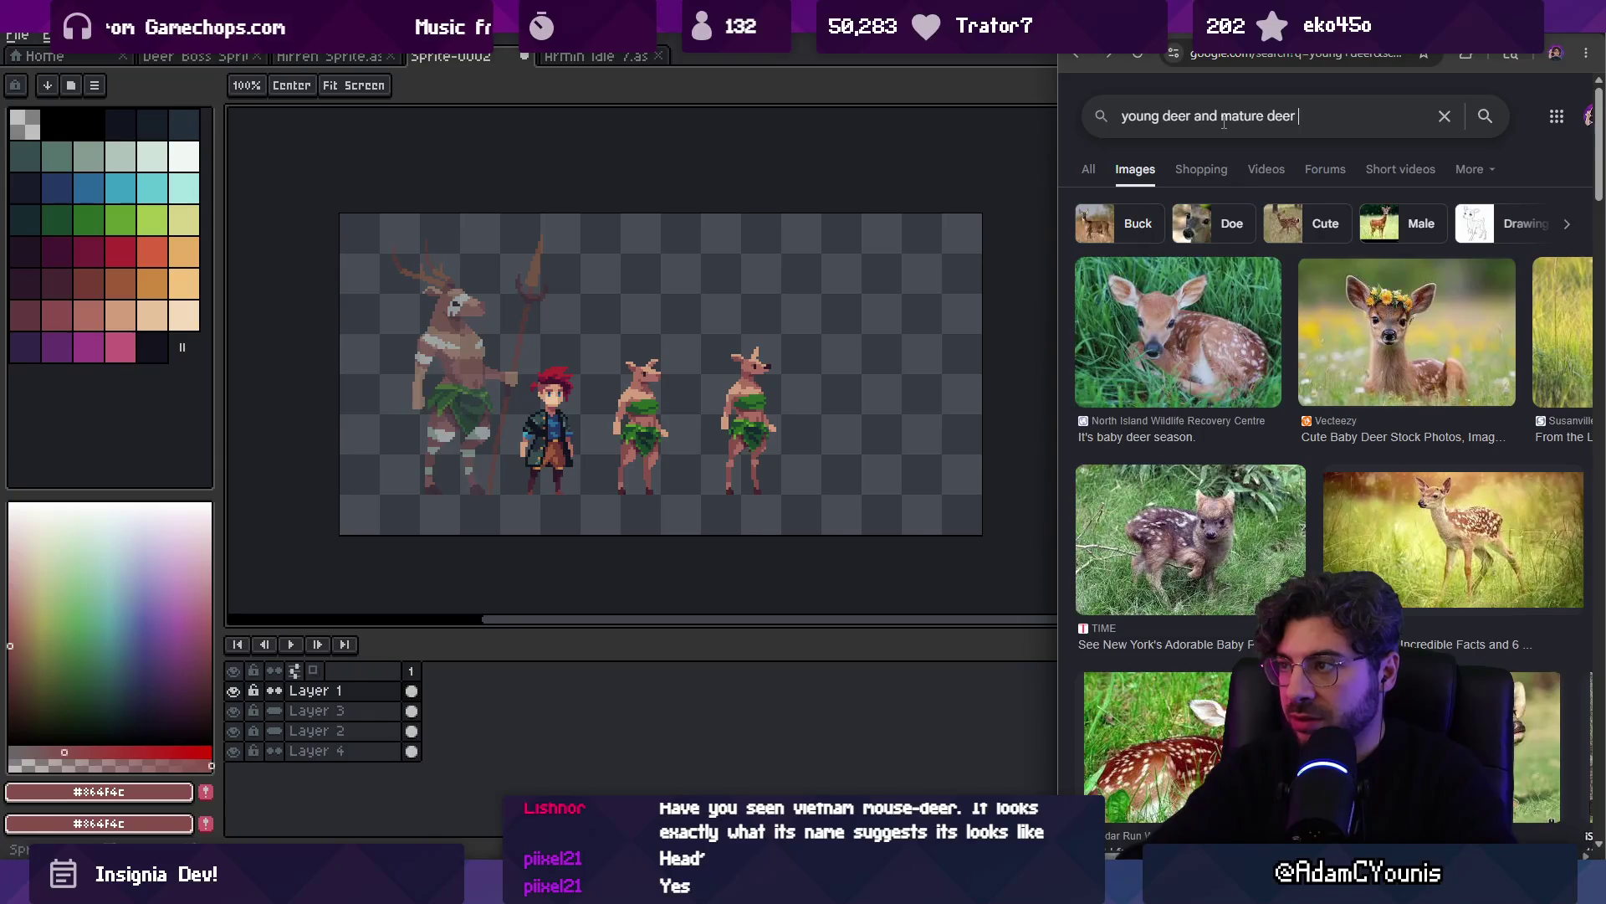
{"action": "key", "text": "Return"}
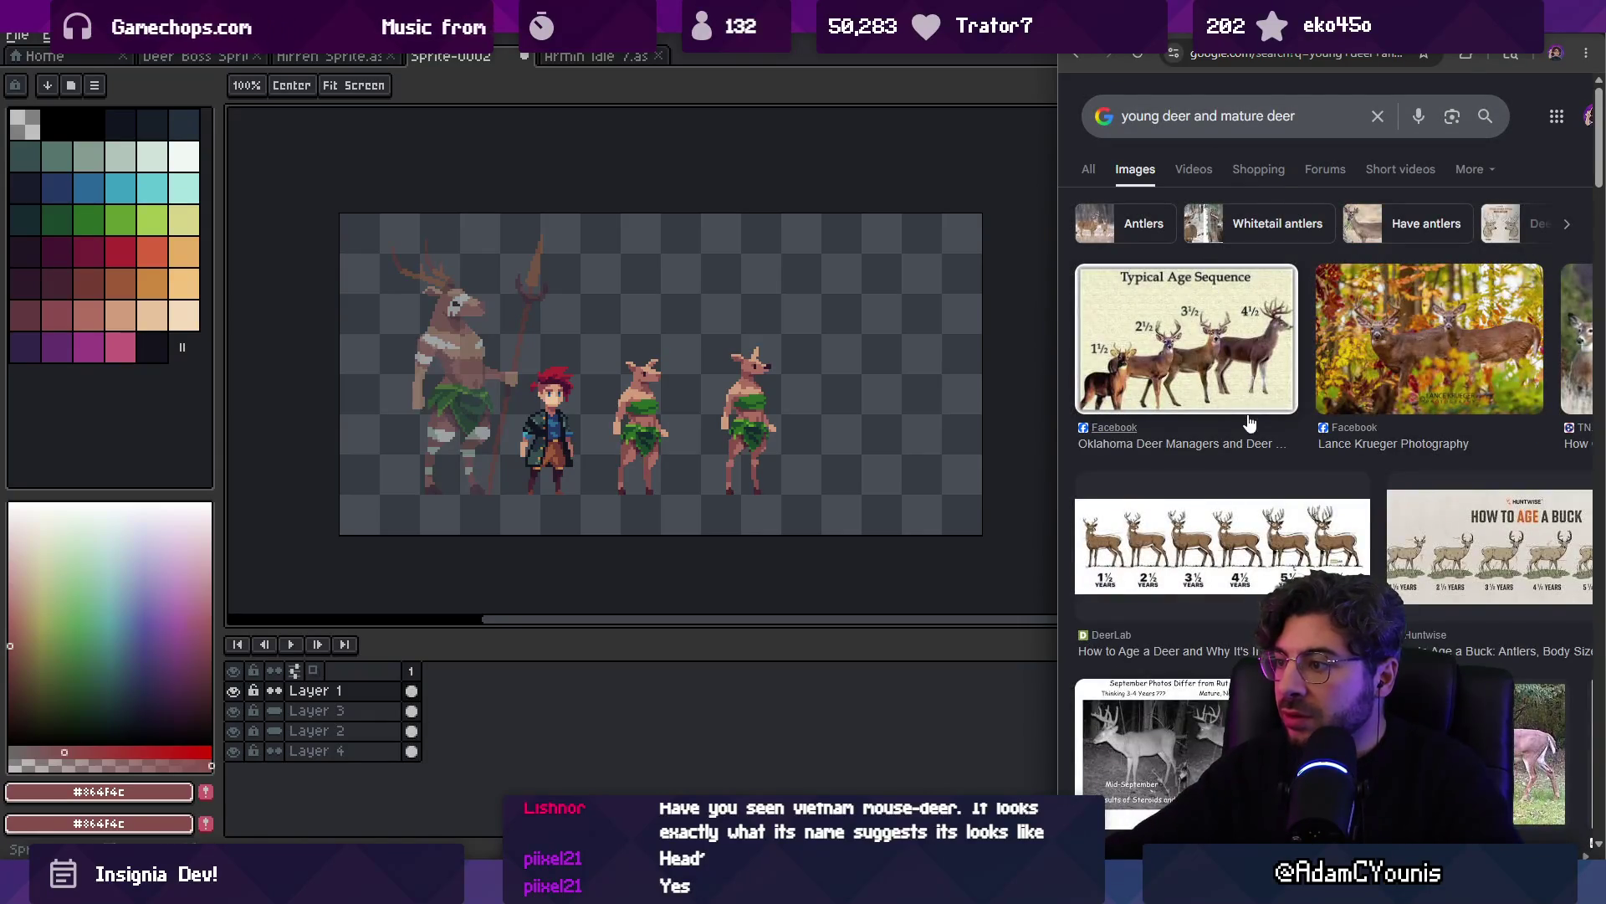
{"action": "scroll", "coordinate": [1291, 521], "scroll_direction": "down", "scroll_amount": 4}
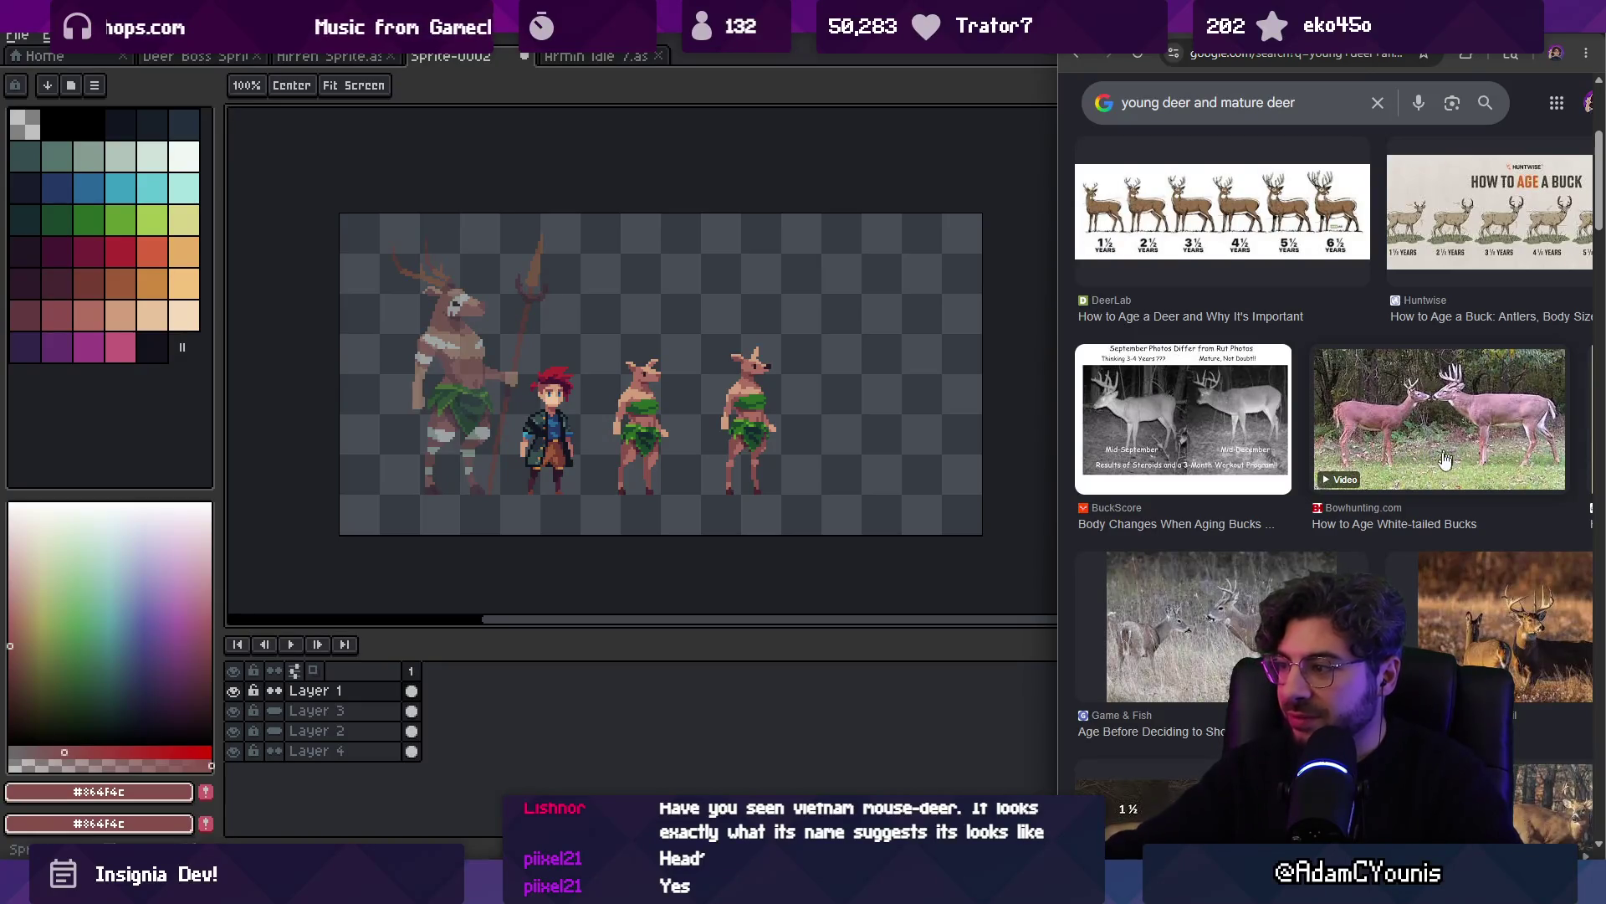
{"action": "scroll", "coordinate": [1427, 460], "scroll_direction": "down", "scroll_amount": 8}
Back in Aseprite, select the rightmost deer figure
{"action": "left_click", "coordinate": [853, 81]}
{"action": "scroll", "coordinate": [789, 373], "scroll_direction": "up", "scroll_amount": 2}
{"action": "left_click_drag", "start_coordinate": [720, 225], "coordinate": [854, 474]}
Shift the selected rightmost deer figure by a few pixels and apply it
{"action": "left_click_drag", "start_coordinate": [789, 373], "coordinate": [788, 369]}
{"action": "key", "text": "b"}
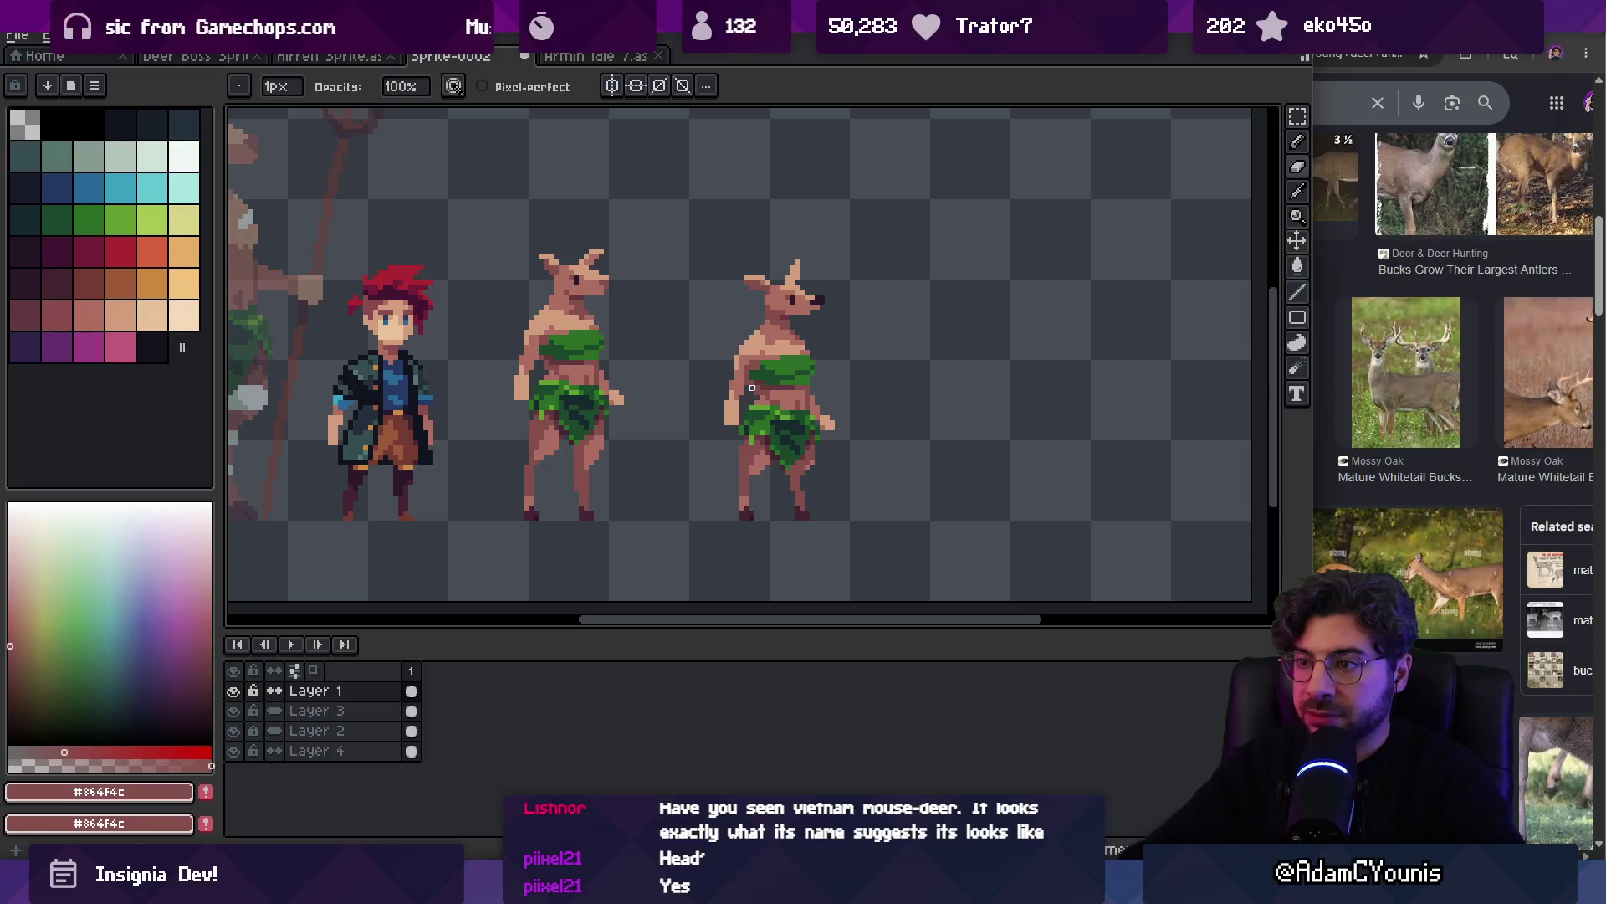
{"action": "key", "text": "z"}
{"action": "scroll", "coordinate": [753, 403], "scroll_direction": "down", "scroll_amount": 3}
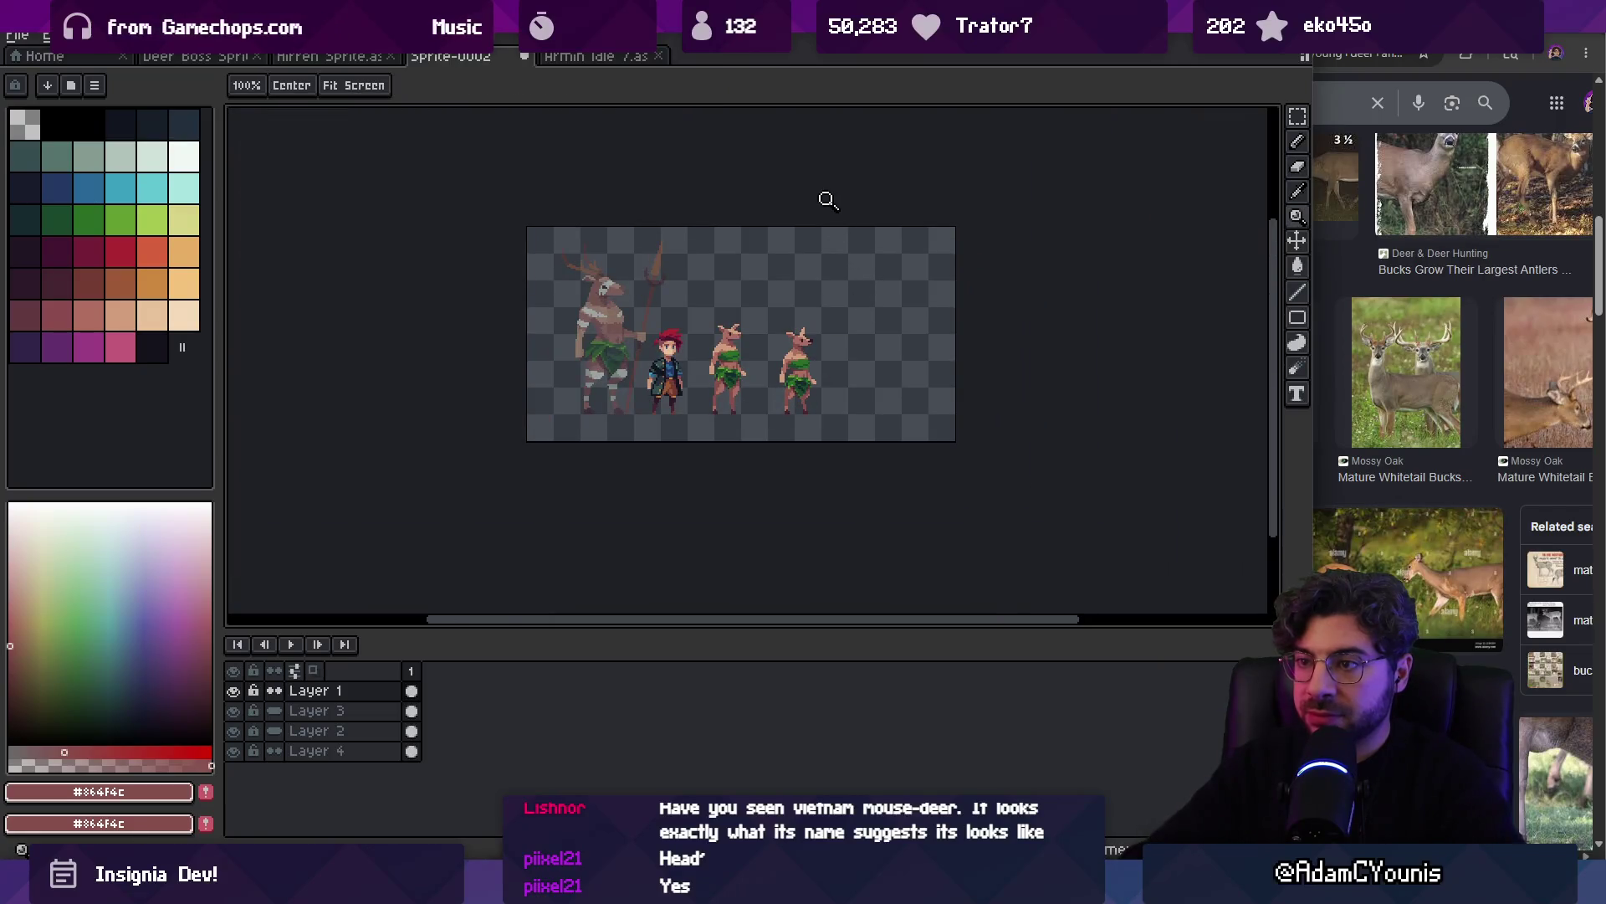
{"action": "scroll", "coordinate": [791, 382], "scroll_direction": "up", "scroll_amount": 3}
Adjust the leaf skirt's position by a pixel and sample the lighter skin brown
{"action": "key", "text": "b"}
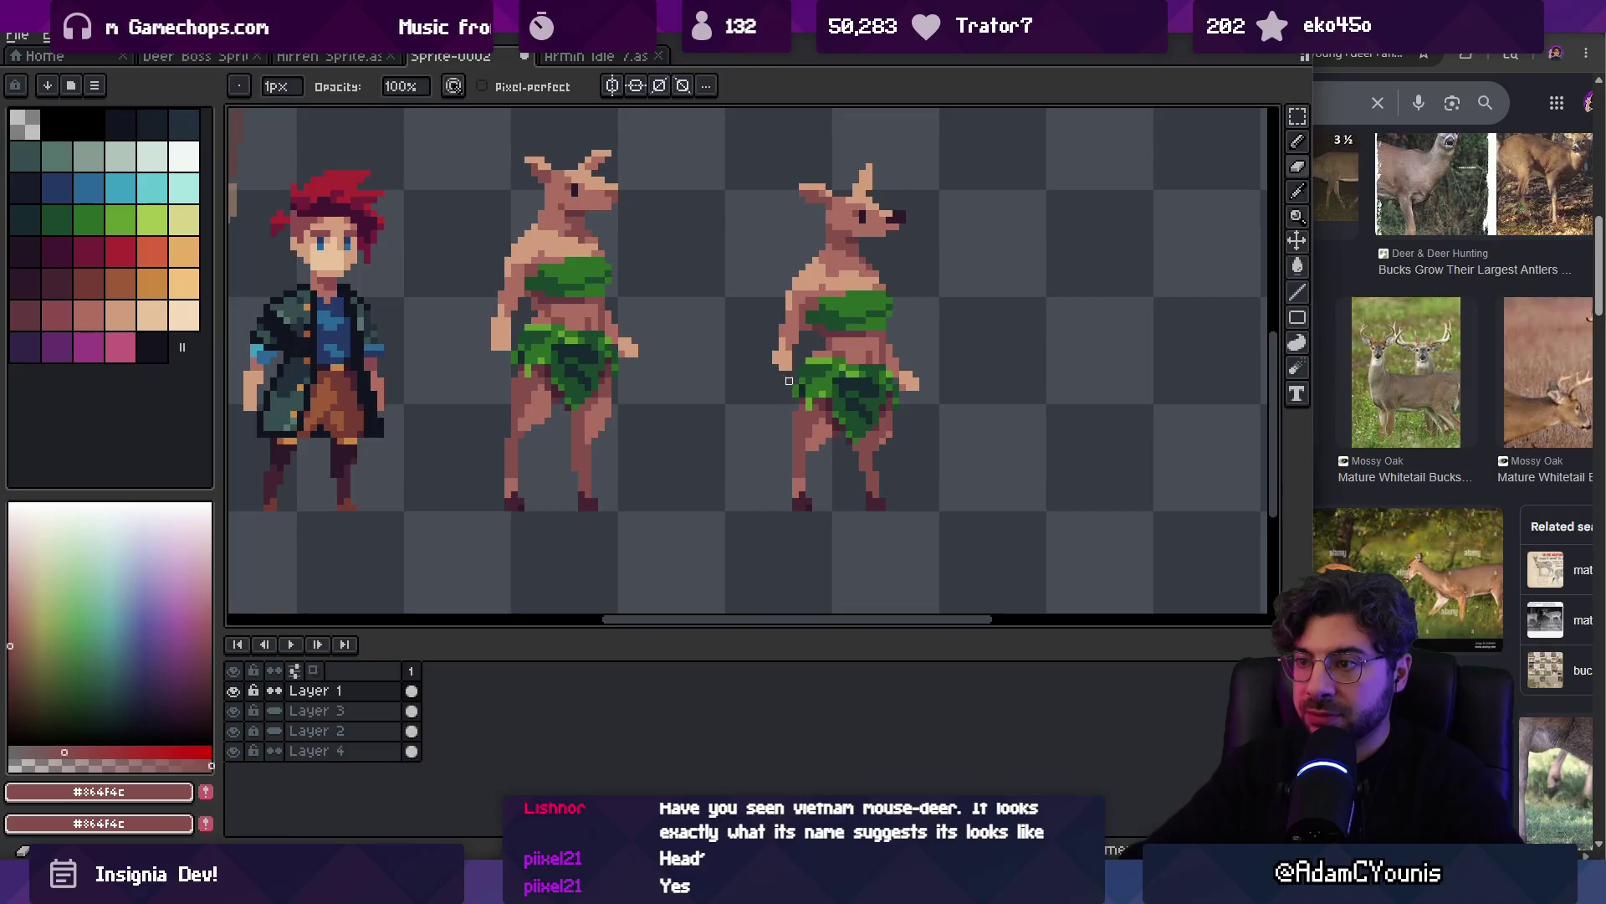
{"action": "key", "text": "alt"}
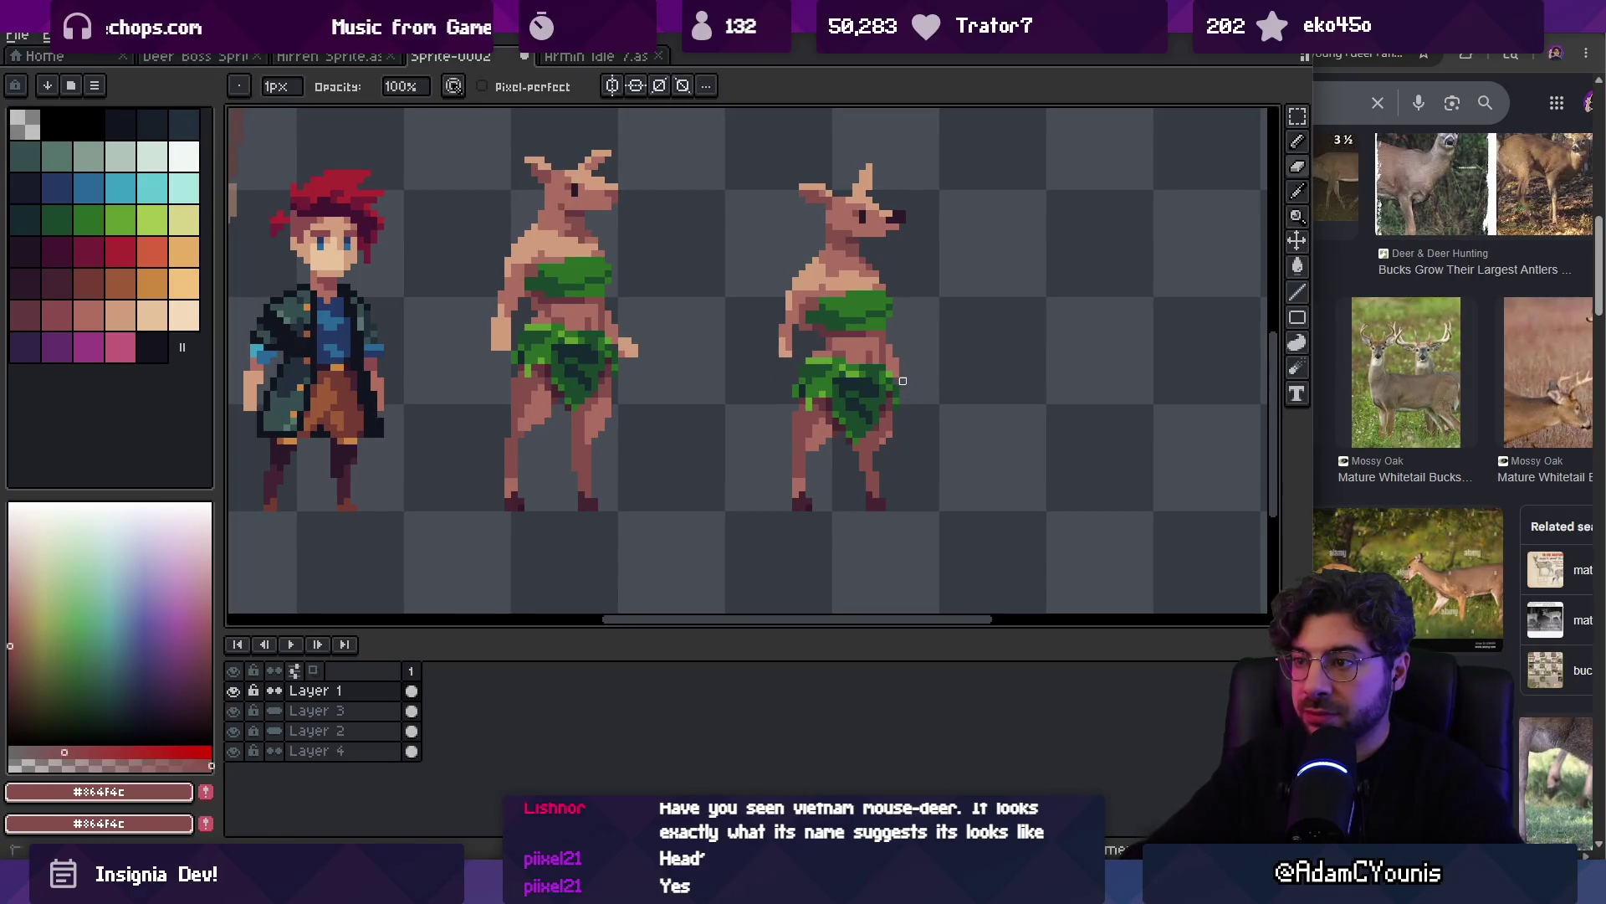
{"action": "key", "text": "m"}
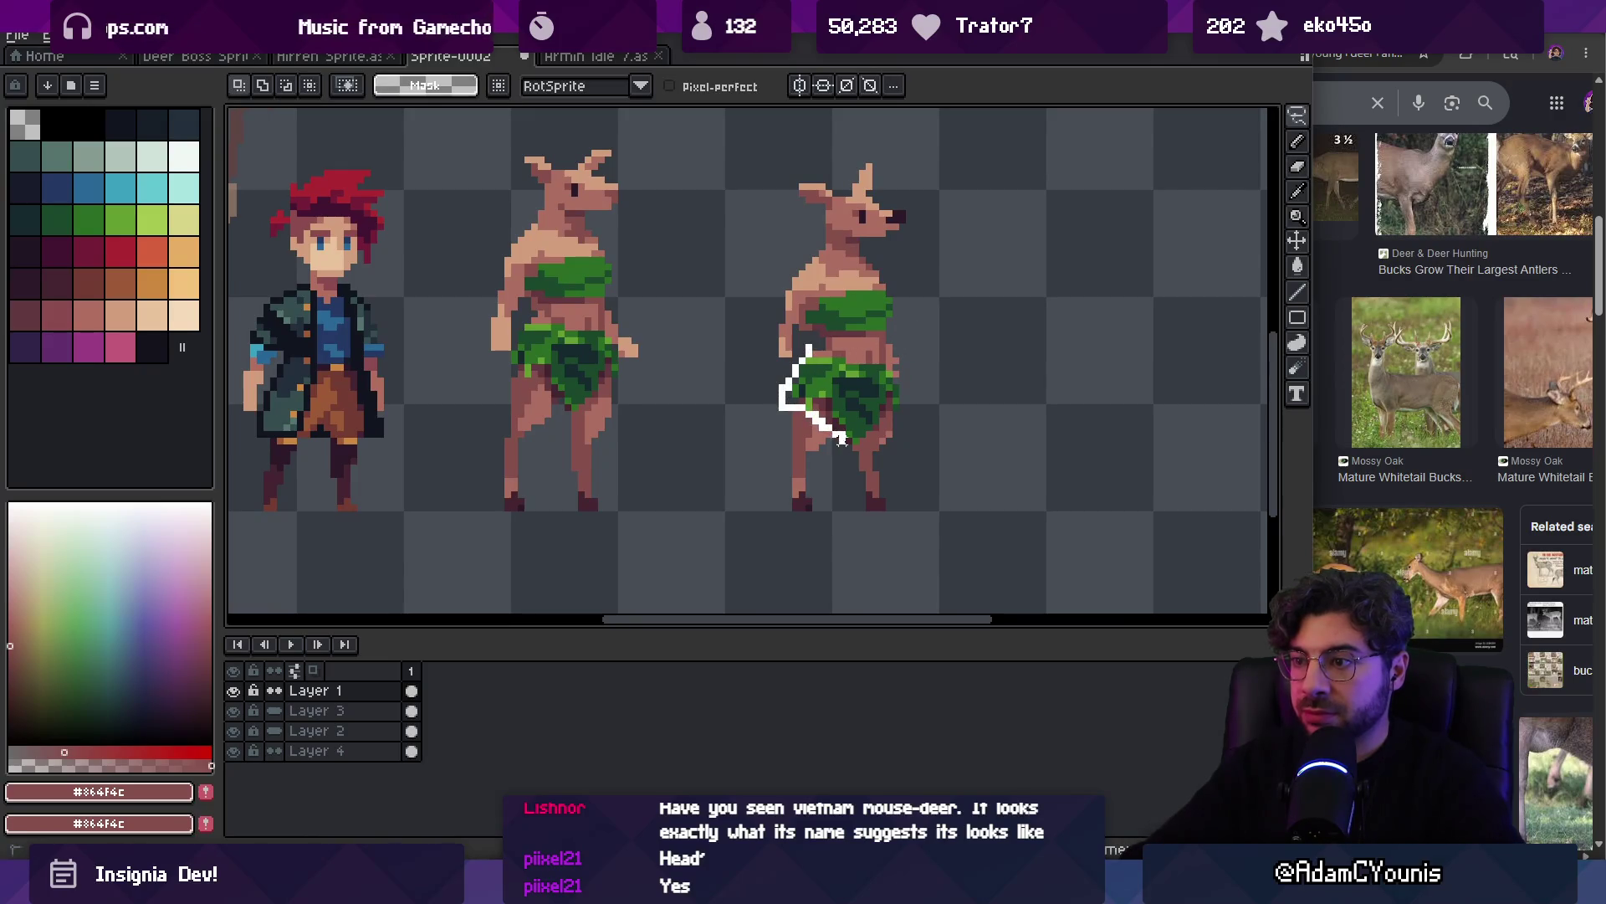
{"action": "left_click_drag", "start_coordinate": [843, 382], "coordinate": [845, 393]}
{"action": "key", "text": "b"}
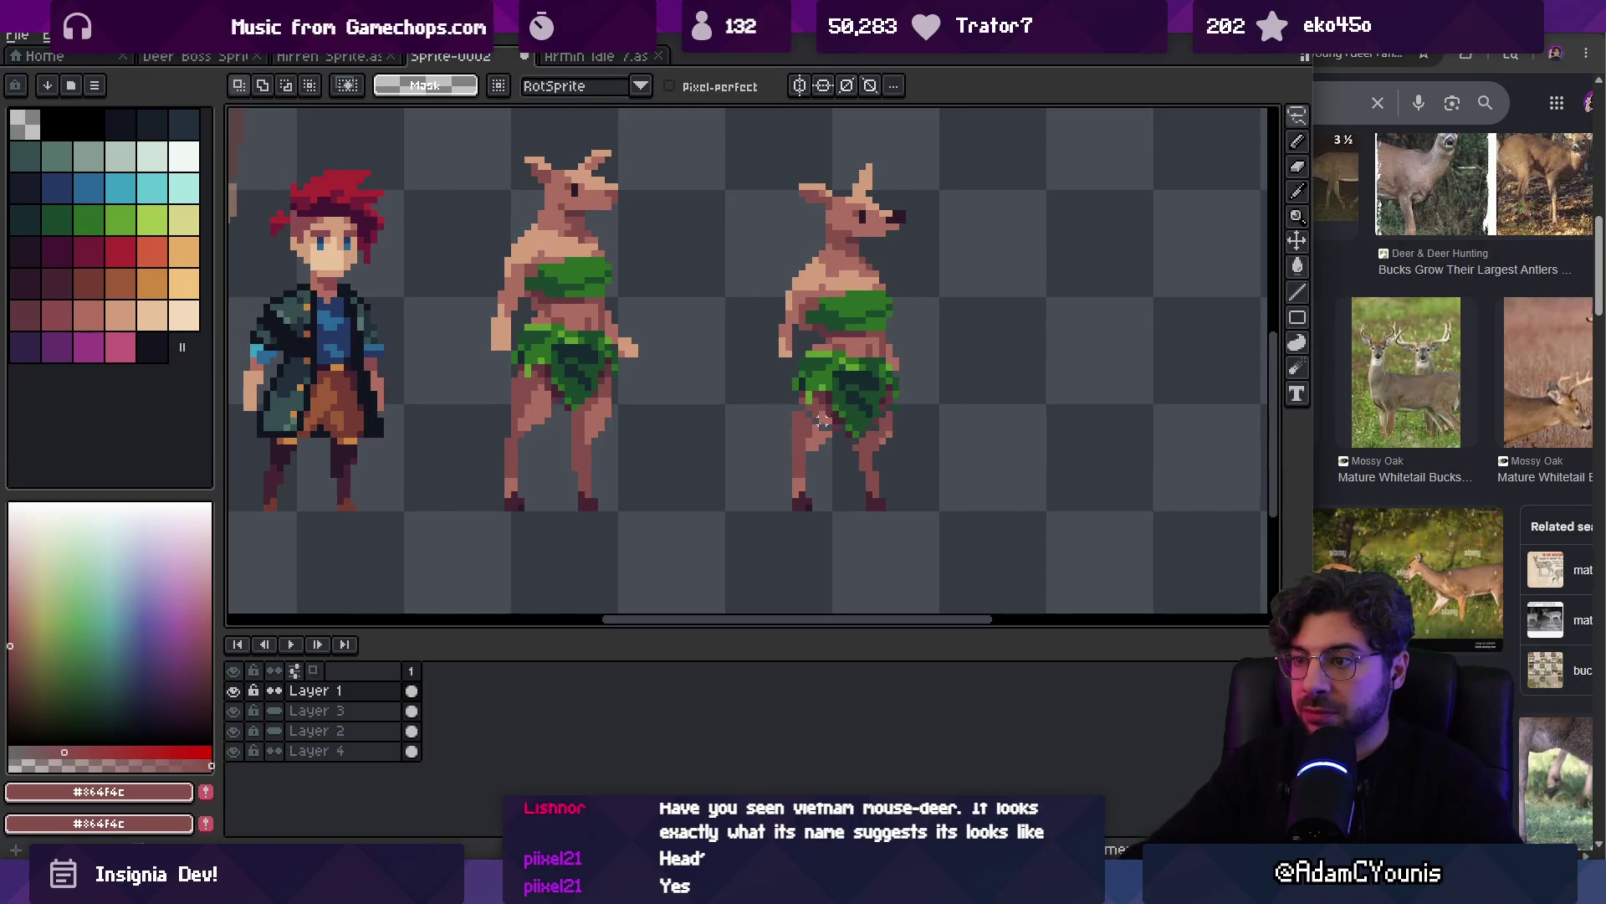
{"action": "left_click", "coordinate": [813, 410], "text": "alt"}
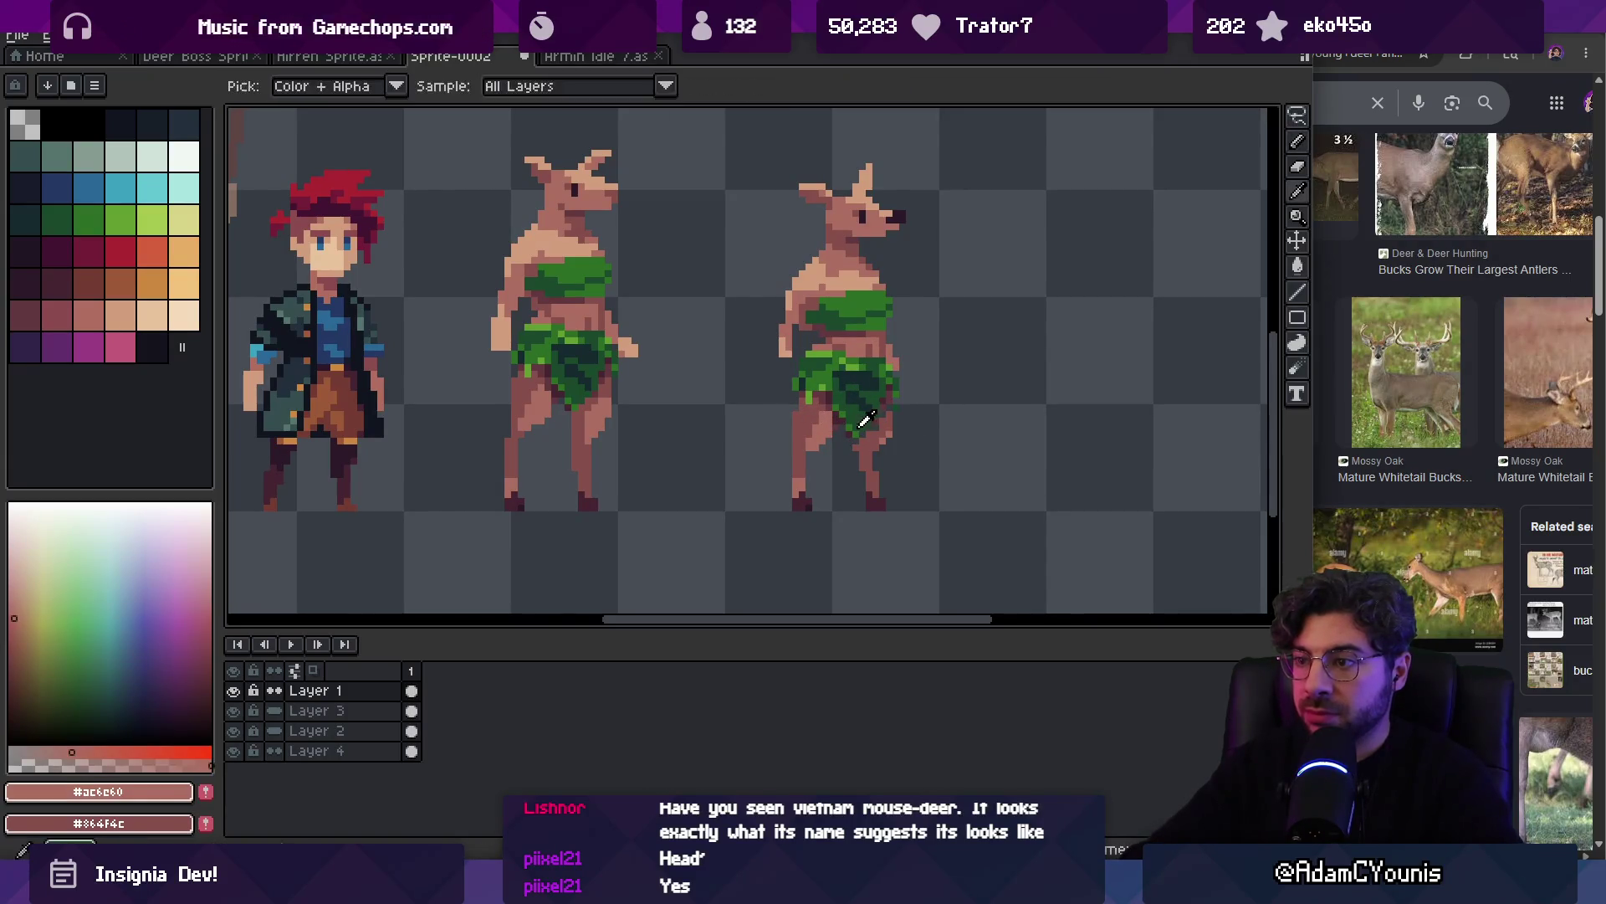
{"action": "key", "text": "q"}
{"action": "left_click_drag", "start_coordinate": [837, 394], "coordinate": [870, 410]}
{"action": "key", "text": "ctrl+d"}
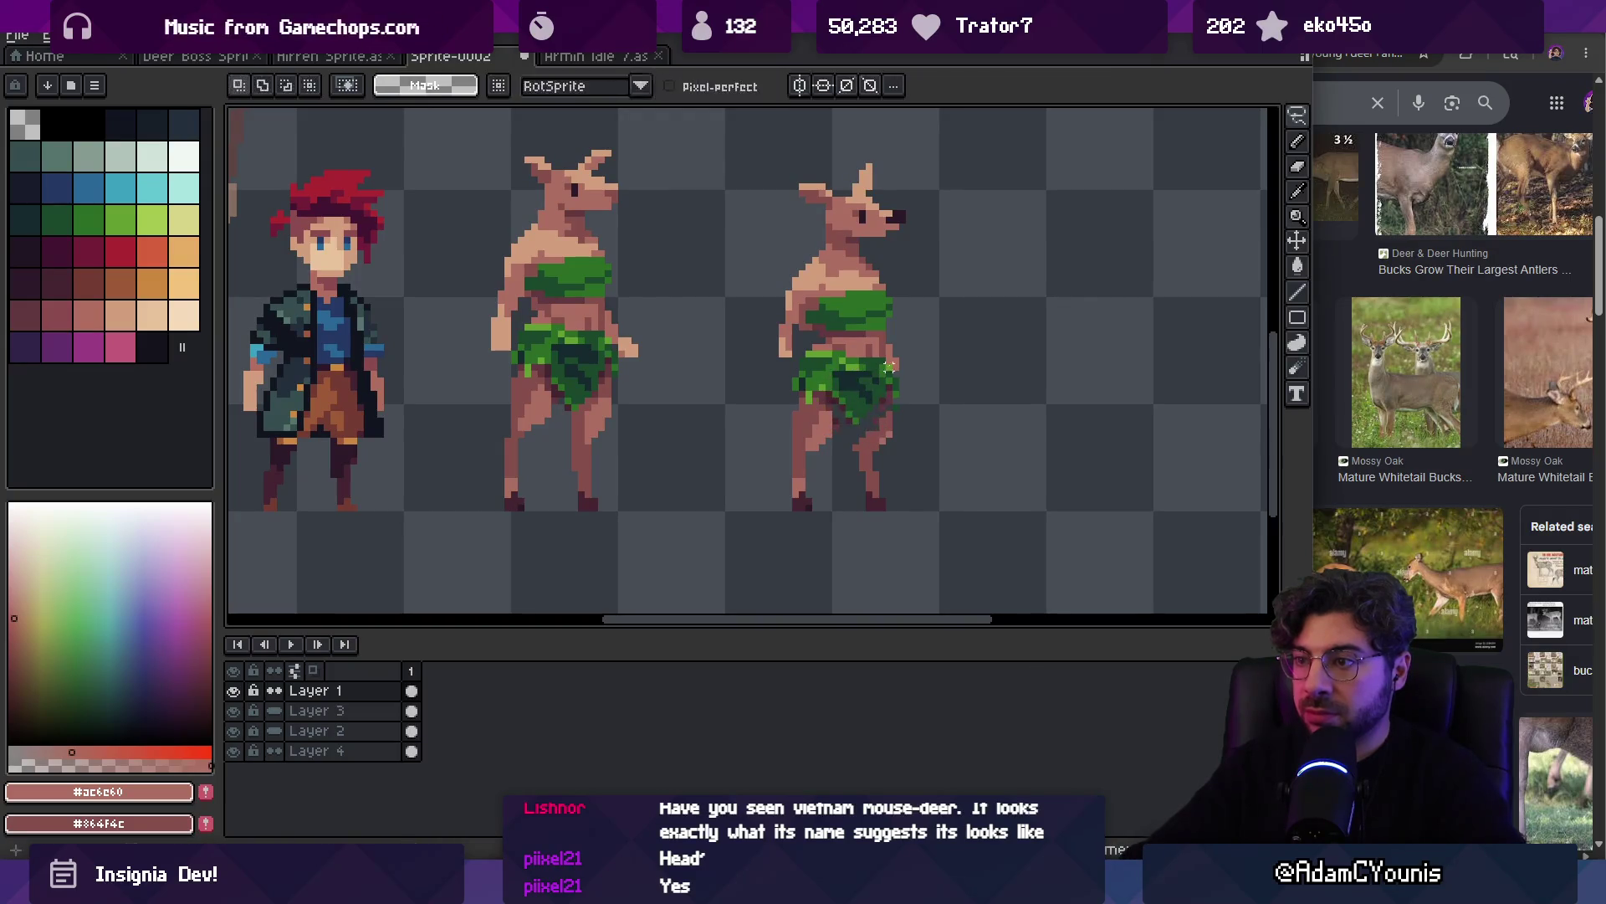
Undo the last skirt change and review the lineup zoomed out
{"action": "key", "text": "z"}
{"action": "scroll", "coordinate": [887, 324], "scroll_direction": "down", "scroll_amount": 3}
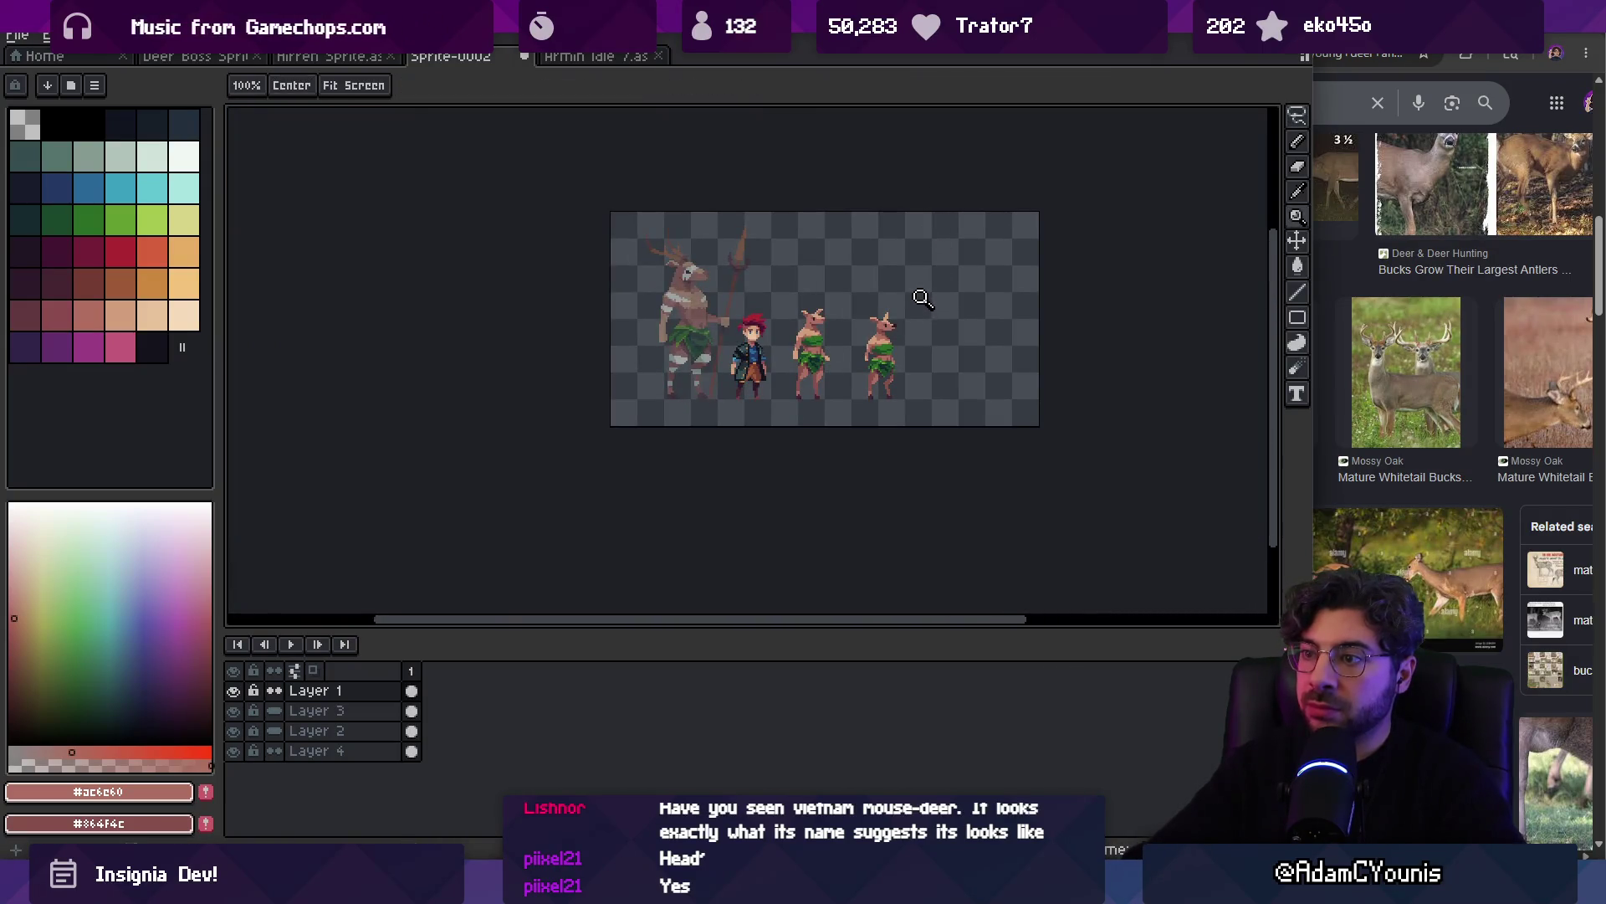
{"action": "scroll", "coordinate": [884, 370], "scroll_direction": "up", "scroll_amount": 1}
{"action": "scroll", "coordinate": [918, 369], "scroll_direction": "up", "scroll_amount": 1}
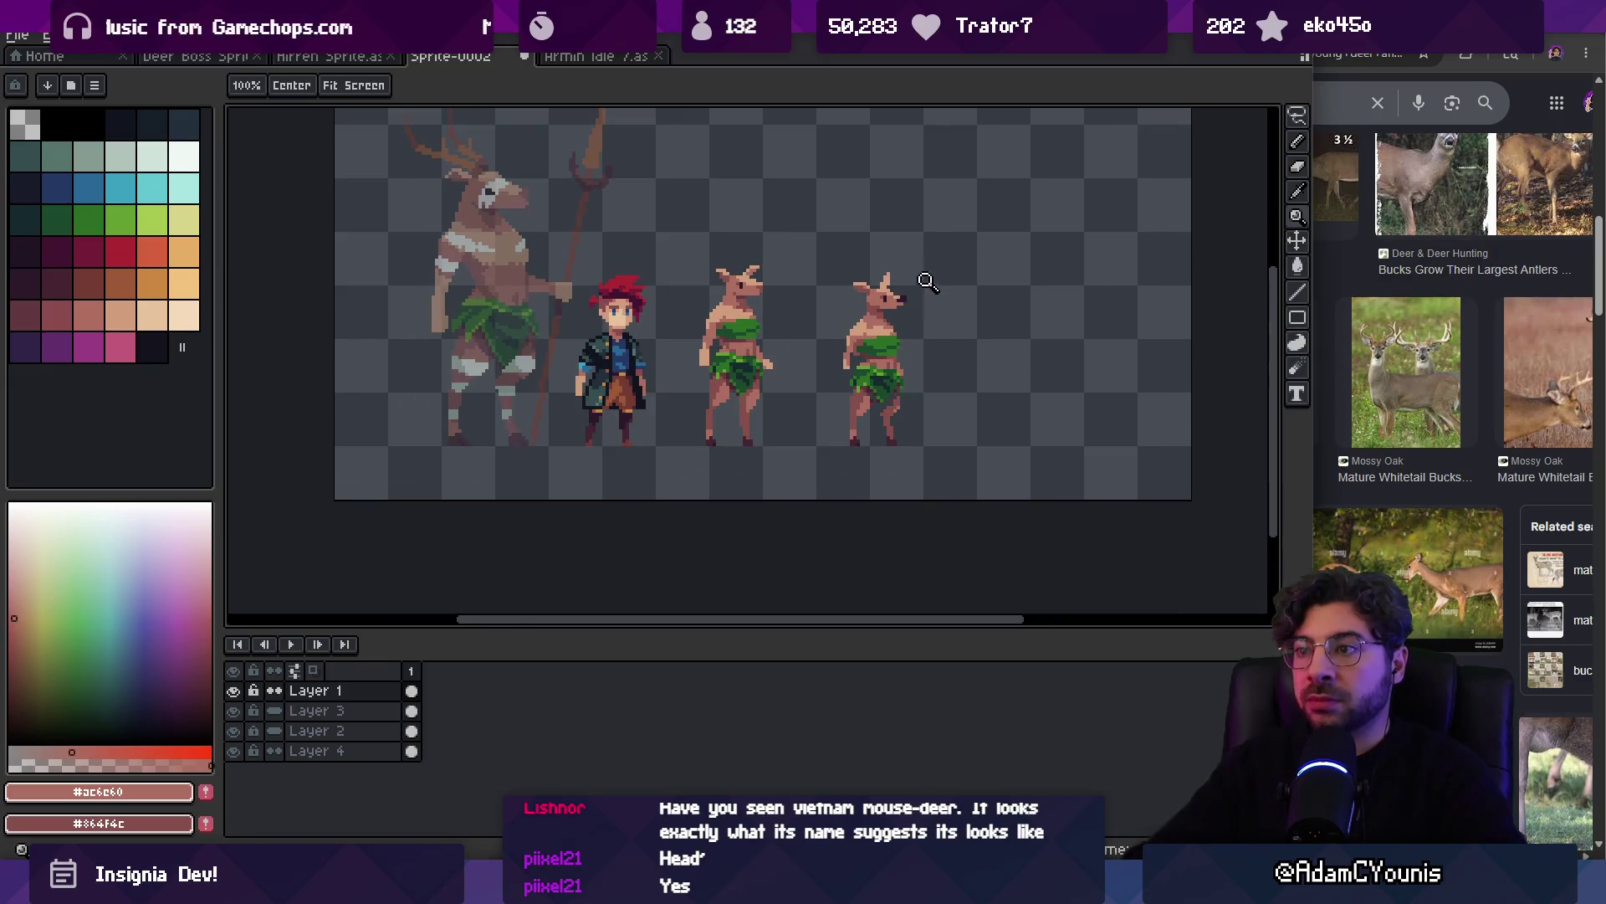
{"action": "key", "text": "ctrl+z"}
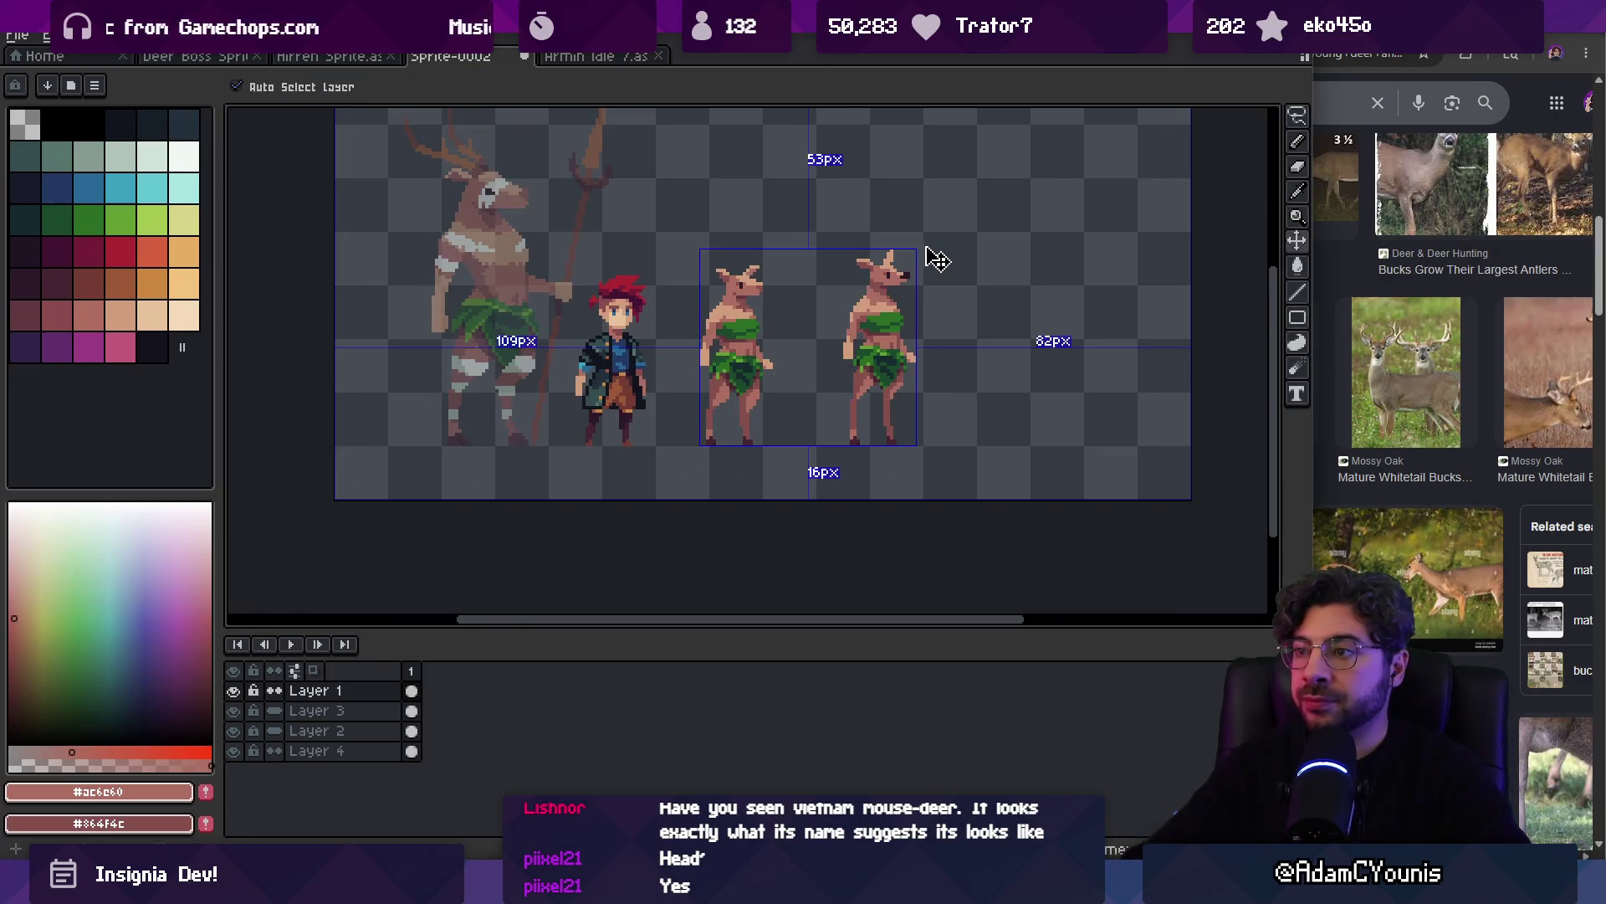
{"action": "key", "text": "b"}
{"action": "key", "text": "z"}
{"action": "scroll", "coordinate": [887, 268], "scroll_direction": "down", "scroll_amount": 1}
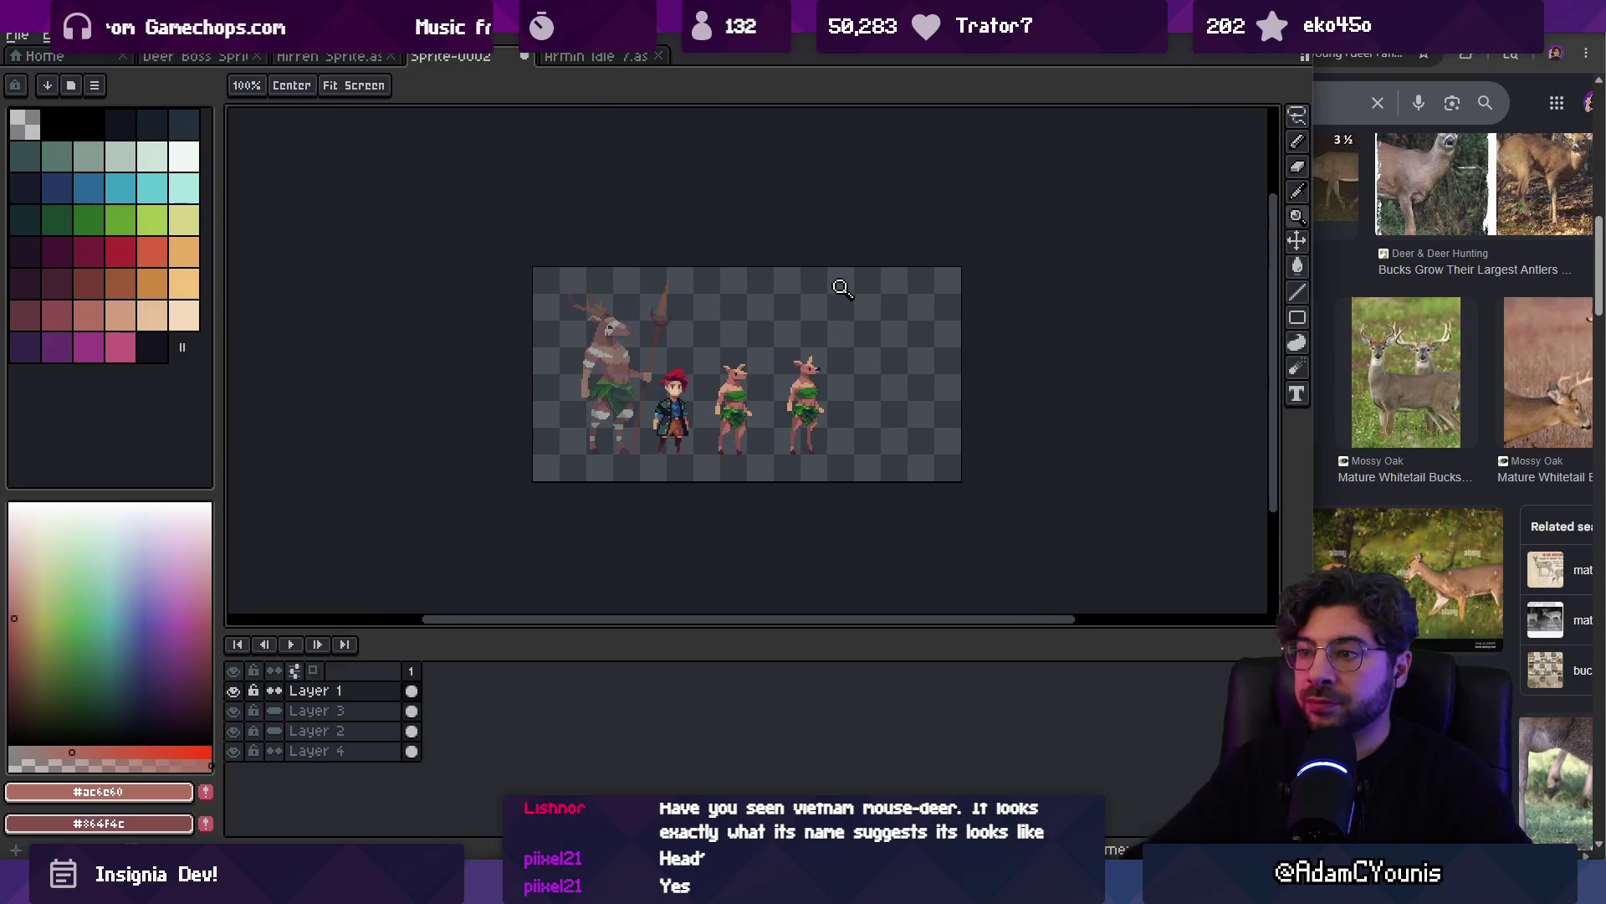
{"action": "scroll", "coordinate": [832, 409], "scroll_direction": "up", "scroll_amount": 2}
{"action": "key", "text": "b"}
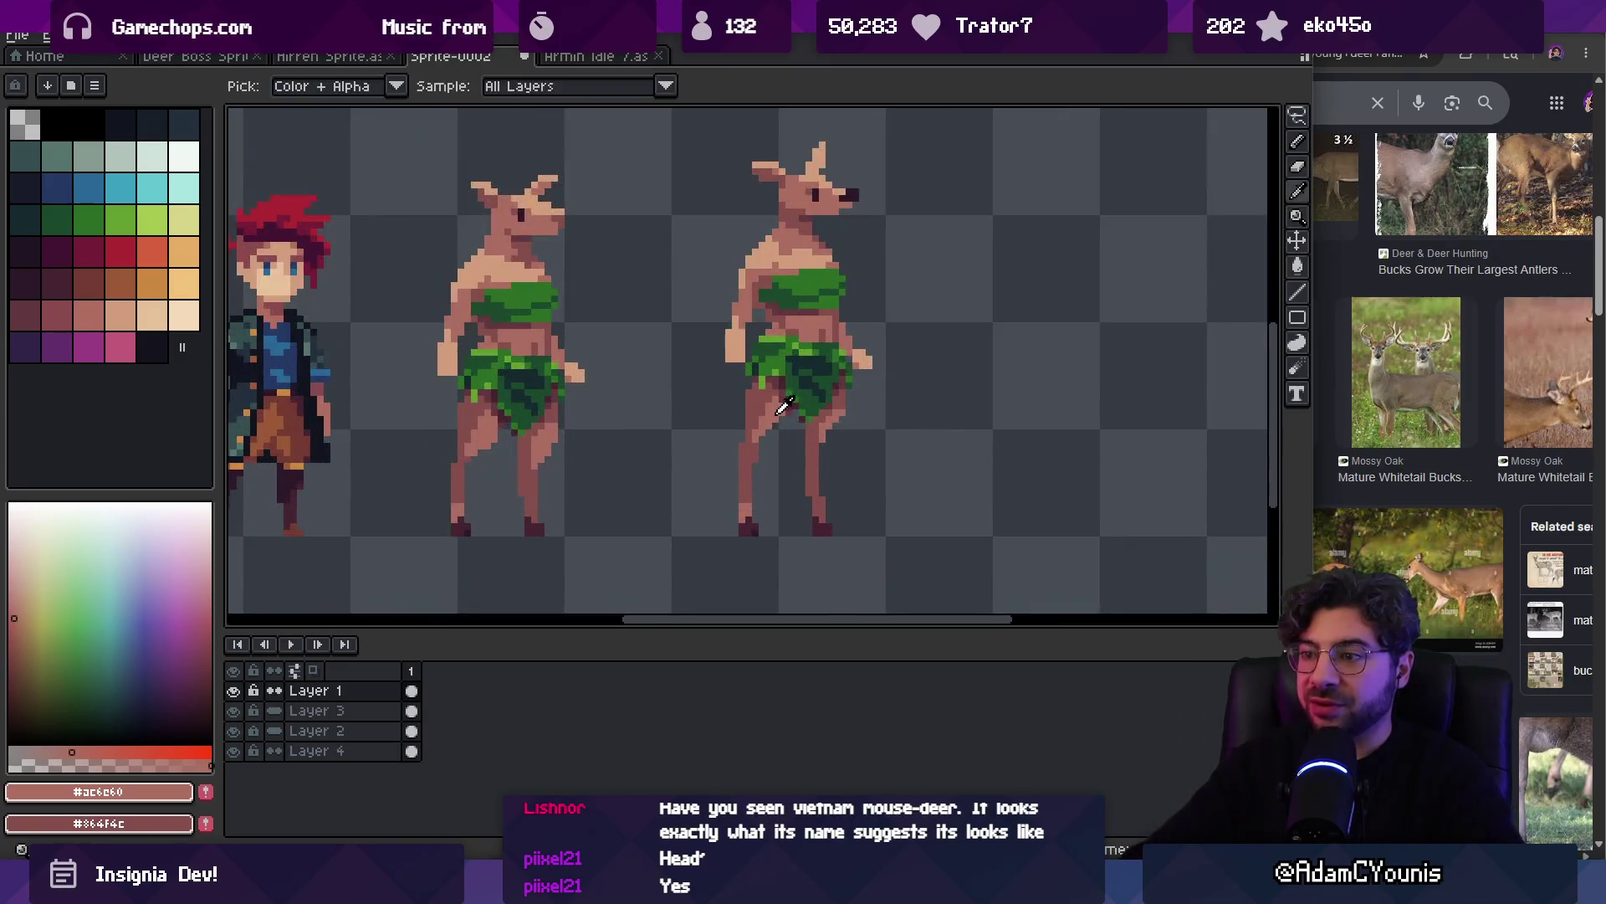
Sample the leg and skin browns and draw a short tail left from the right deer's hip
{"action": "left_click", "coordinate": [764, 433], "text": "alt"}
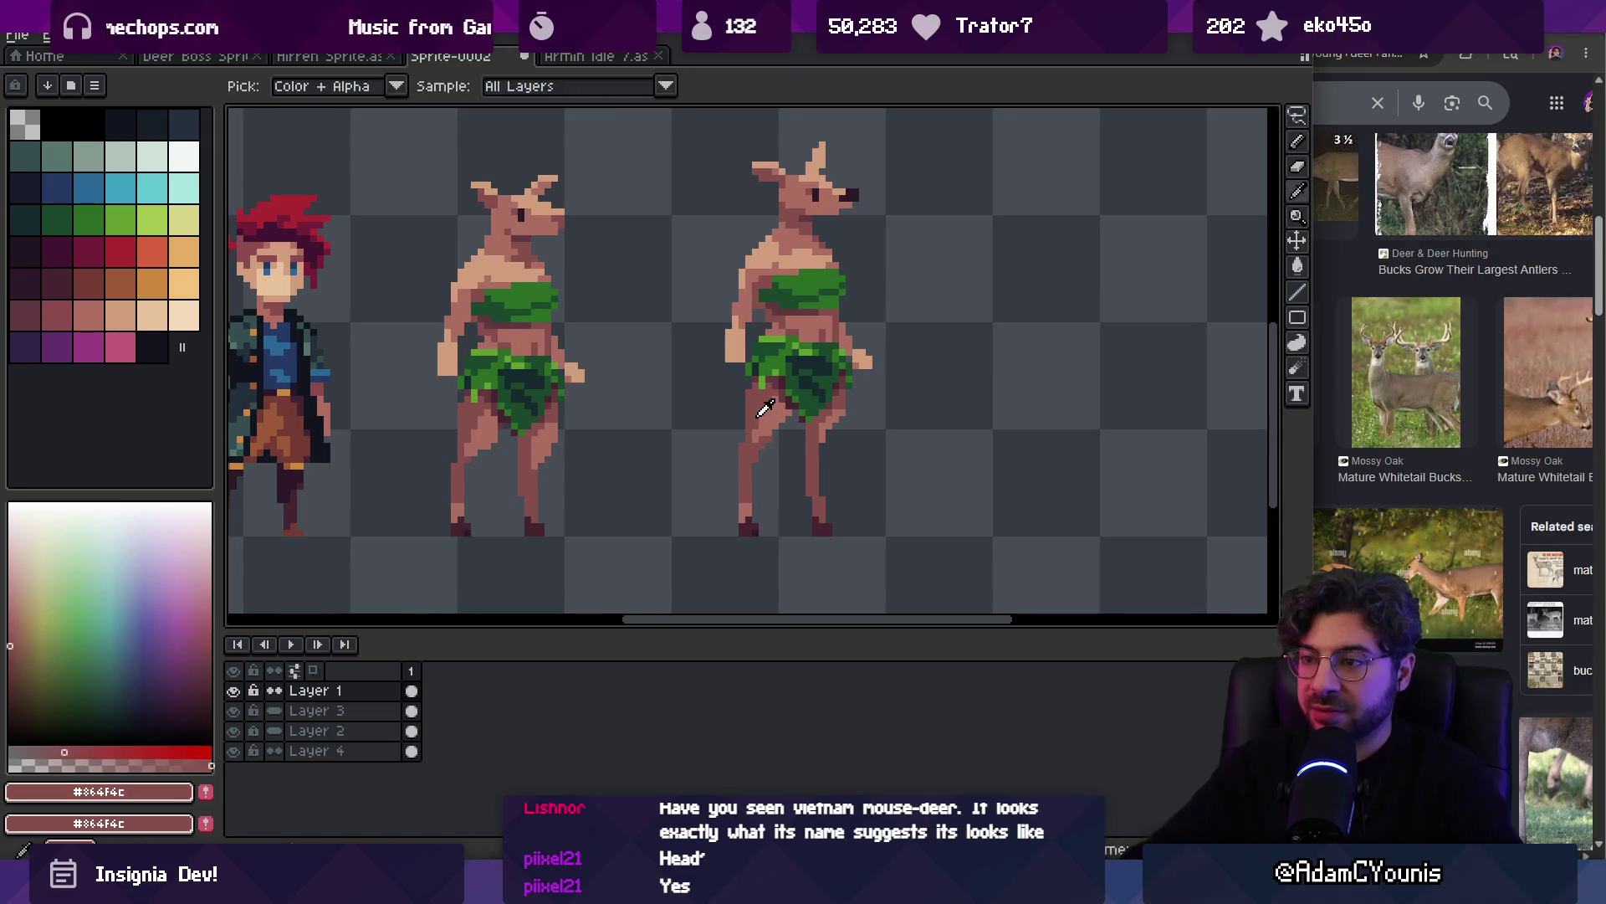
{"action": "left_click", "coordinate": [748, 388], "text": "alt"}
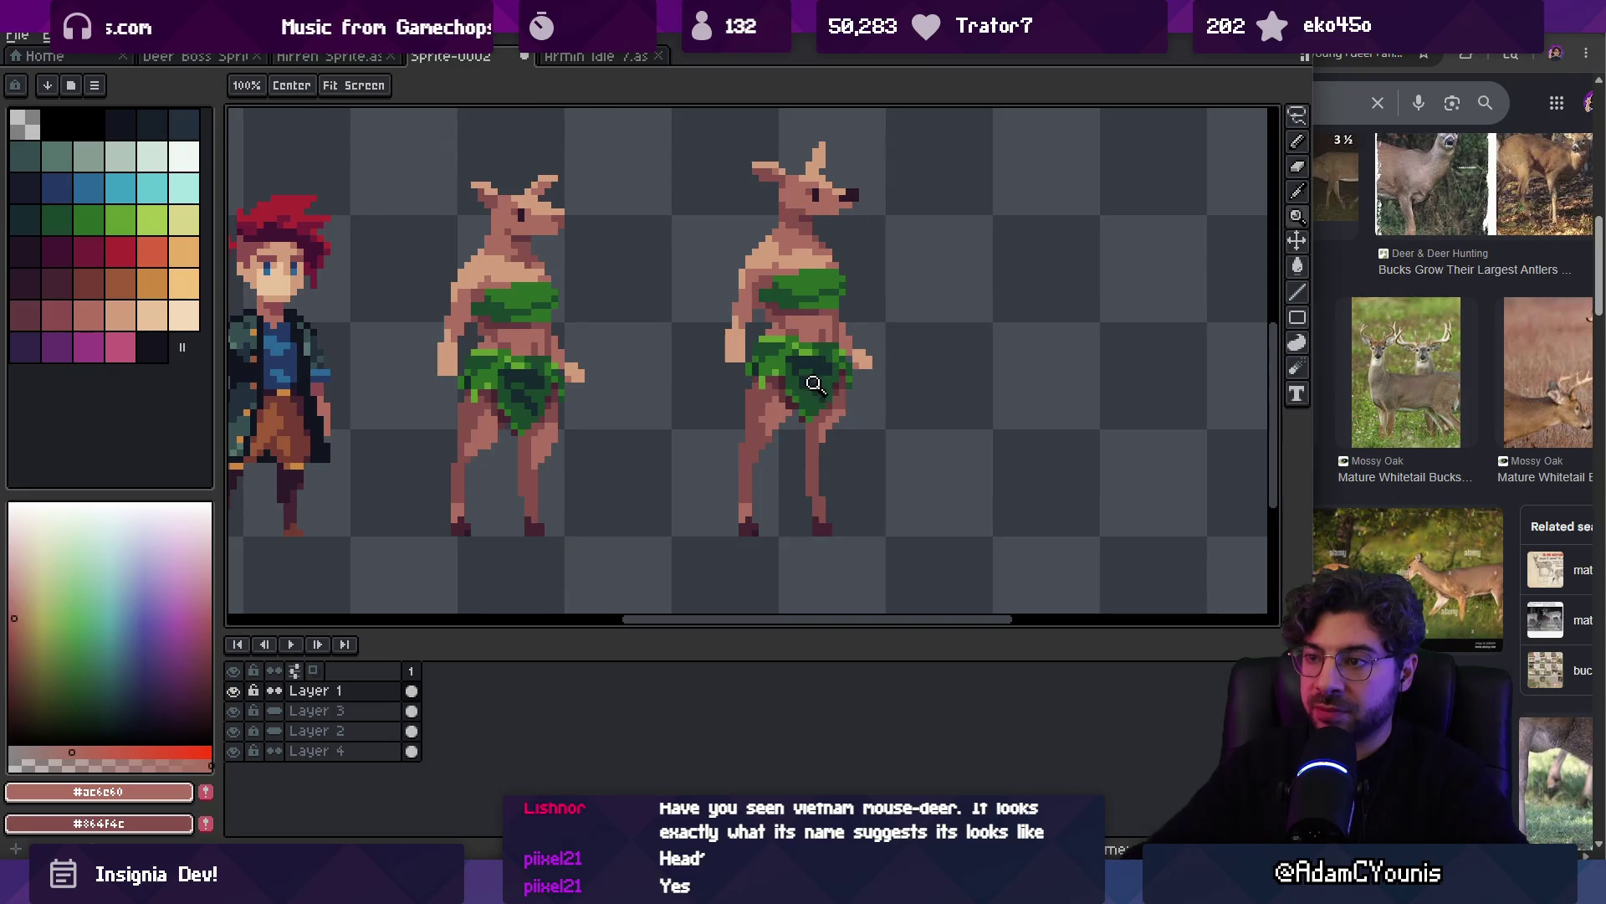
{"action": "scroll", "coordinate": [809, 376], "scroll_direction": "down", "scroll_amount": 3}
{"action": "left_click_drag", "start_coordinate": [706, 438], "coordinate": [906, 391]}
{"action": "scroll", "coordinate": [906, 391], "scroll_direction": "up", "scroll_amount": 2}
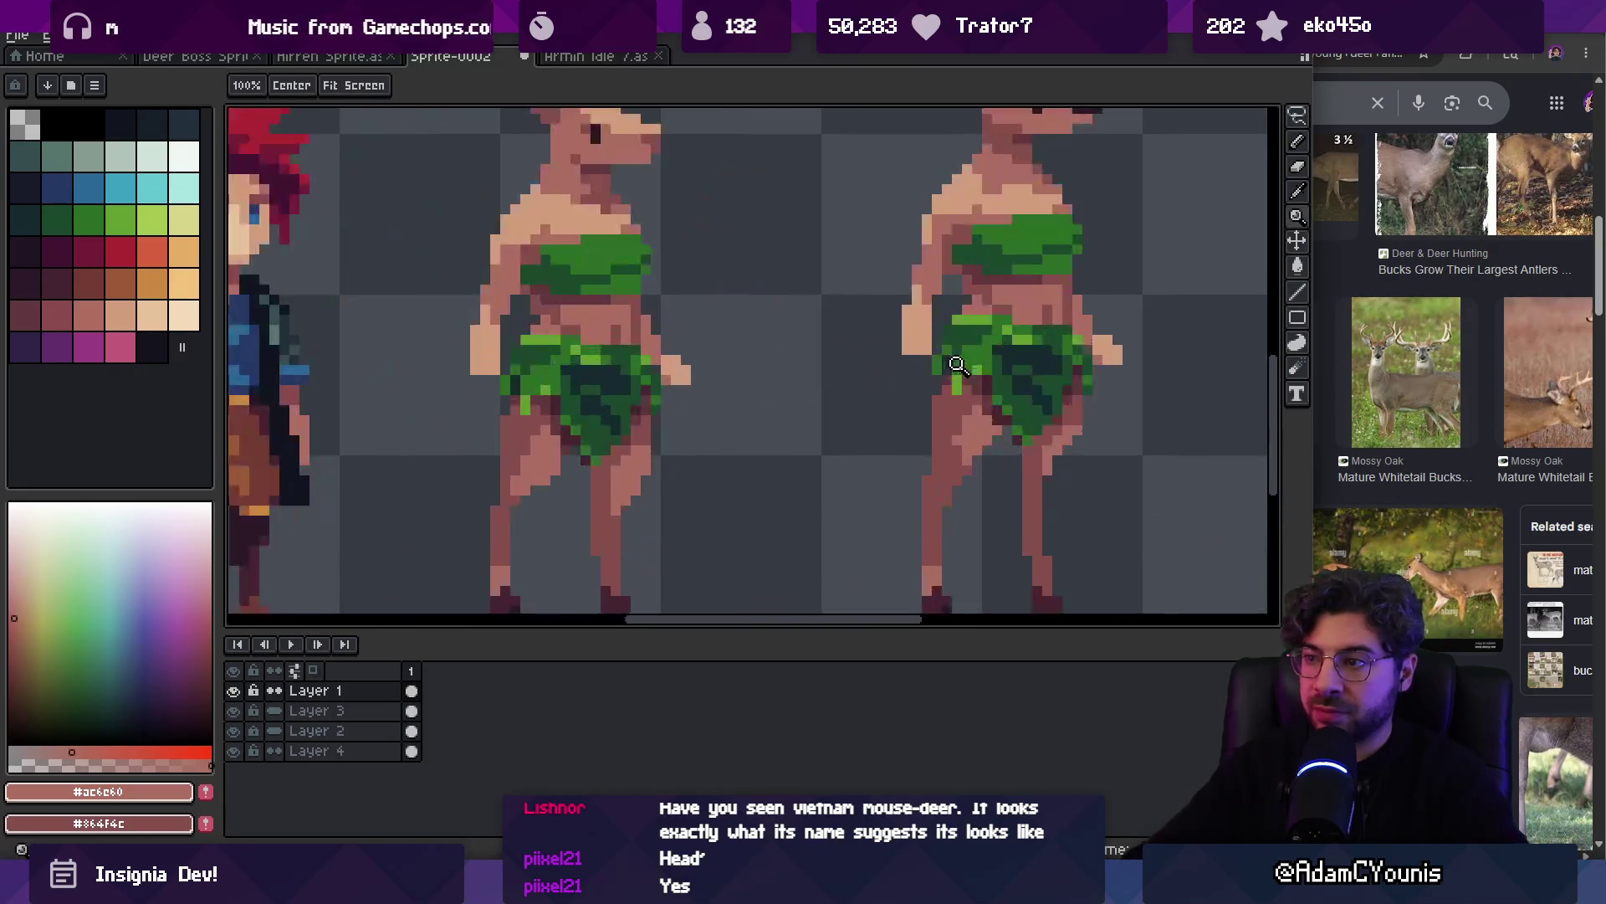
{"action": "left_click", "coordinate": [921, 333], "text": "alt"}
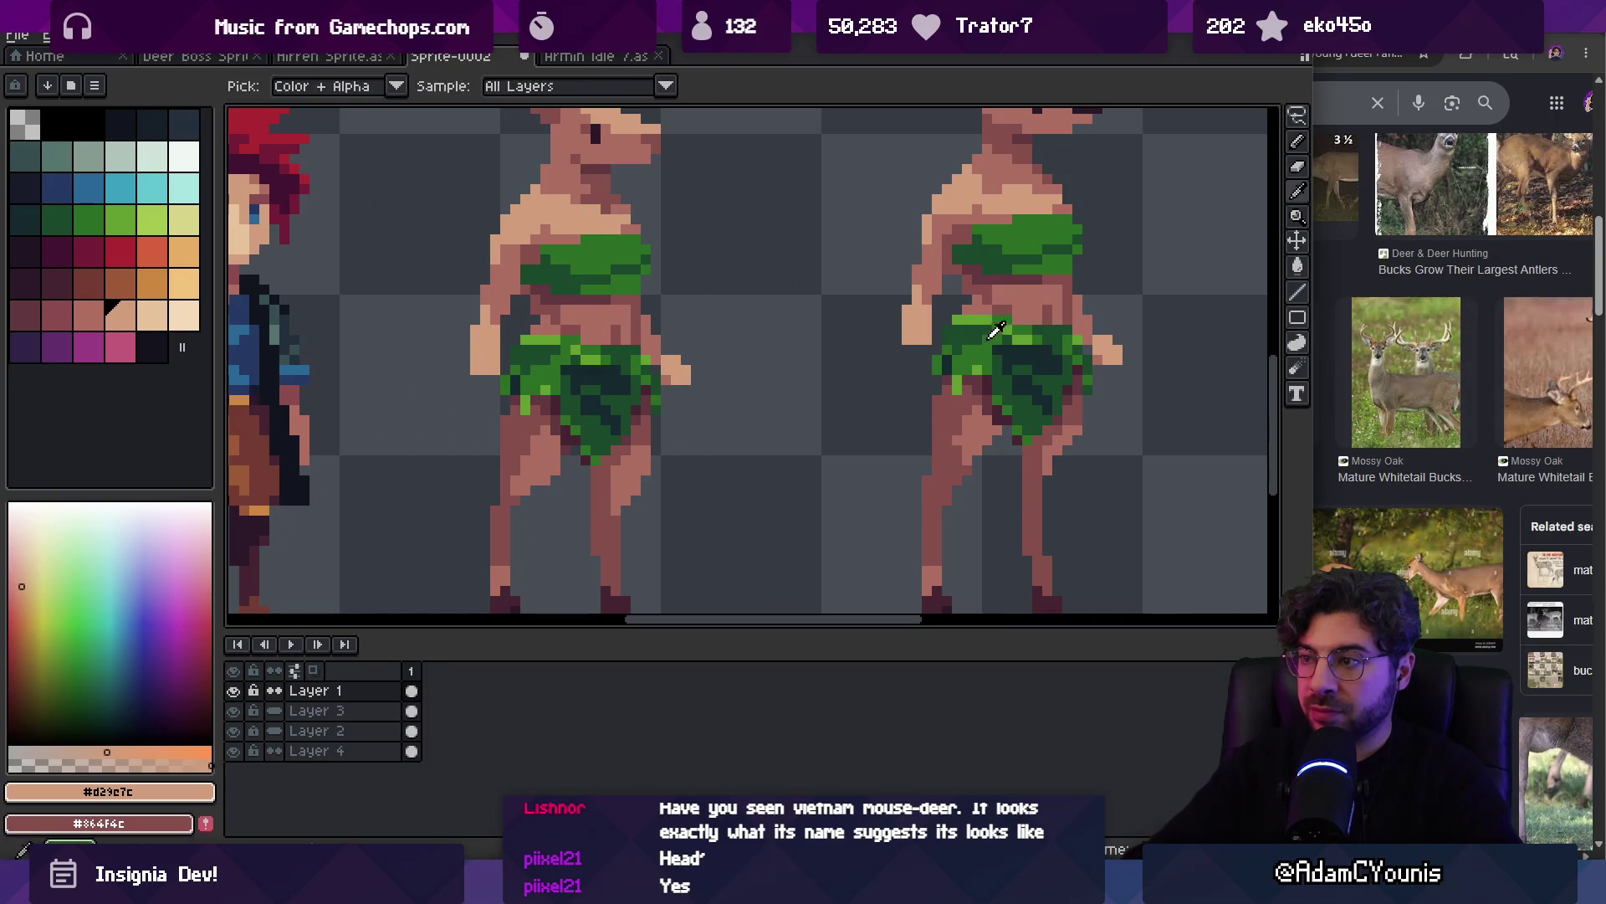
{"action": "left_click", "coordinate": [991, 333], "text": "alt"}
{"action": "mouse_move", "coordinate": [928, 373]}
{"action": "left_mouse_down"}
{"action": "mouse_move", "coordinate": [865, 406]}
{"action": "mouse_move", "coordinate": [904, 421]}
{"action": "left_mouse_up"}
Shade the right deer's new tail with a darker brown
{"action": "key", "text": "e"}
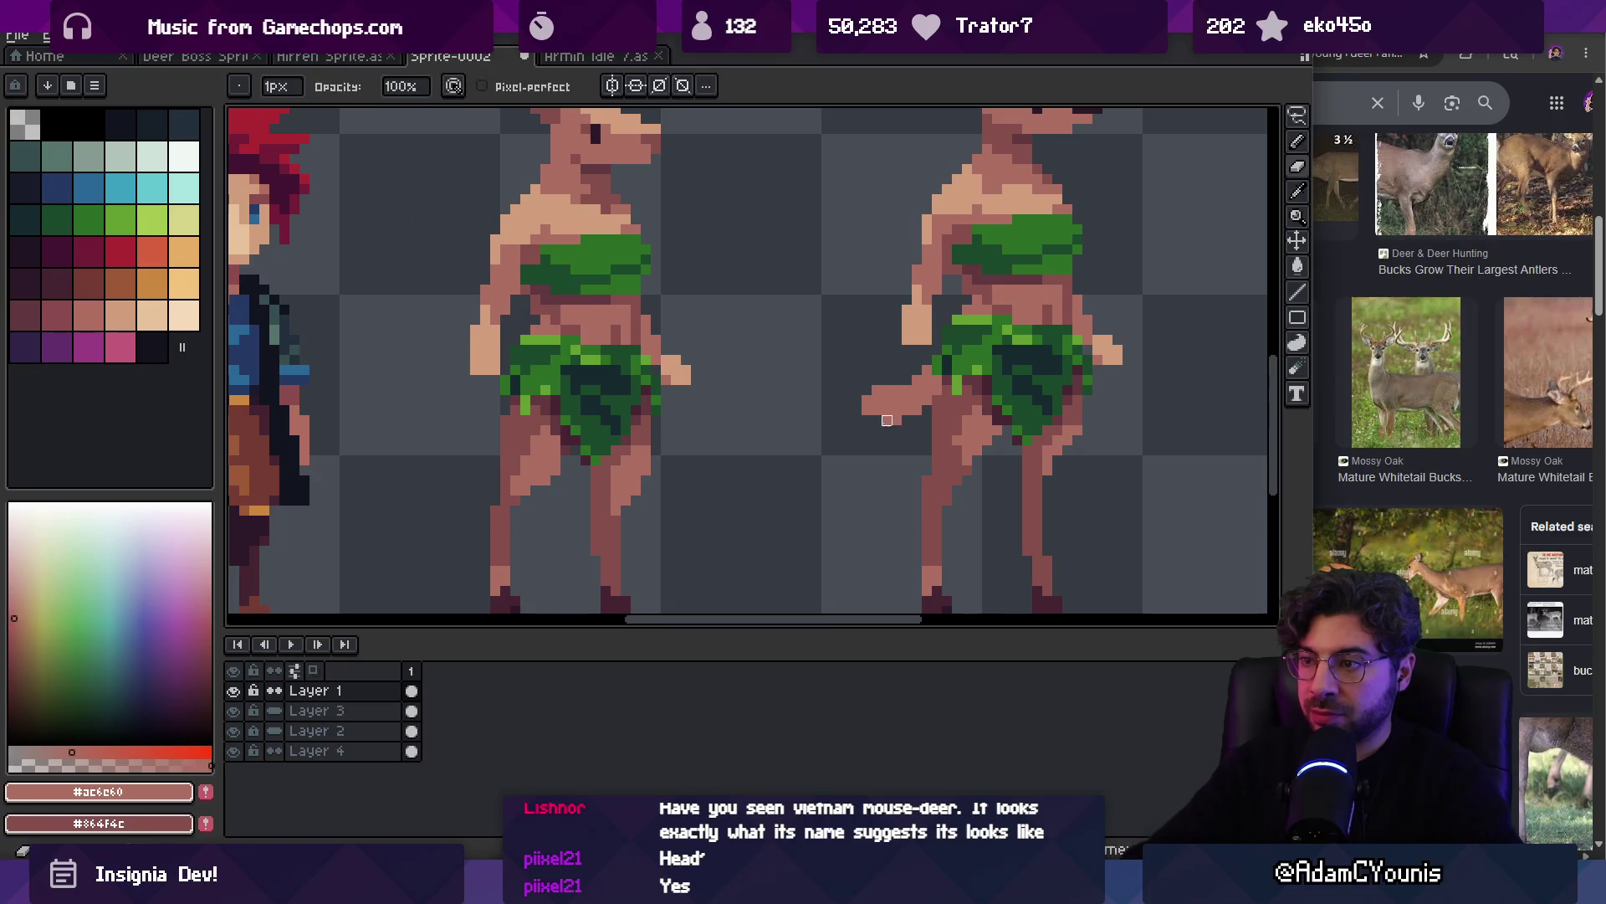
{"action": "key", "text": "z"}
{"action": "scroll", "coordinate": [917, 377], "scroll_direction": "down", "scroll_amount": 3}
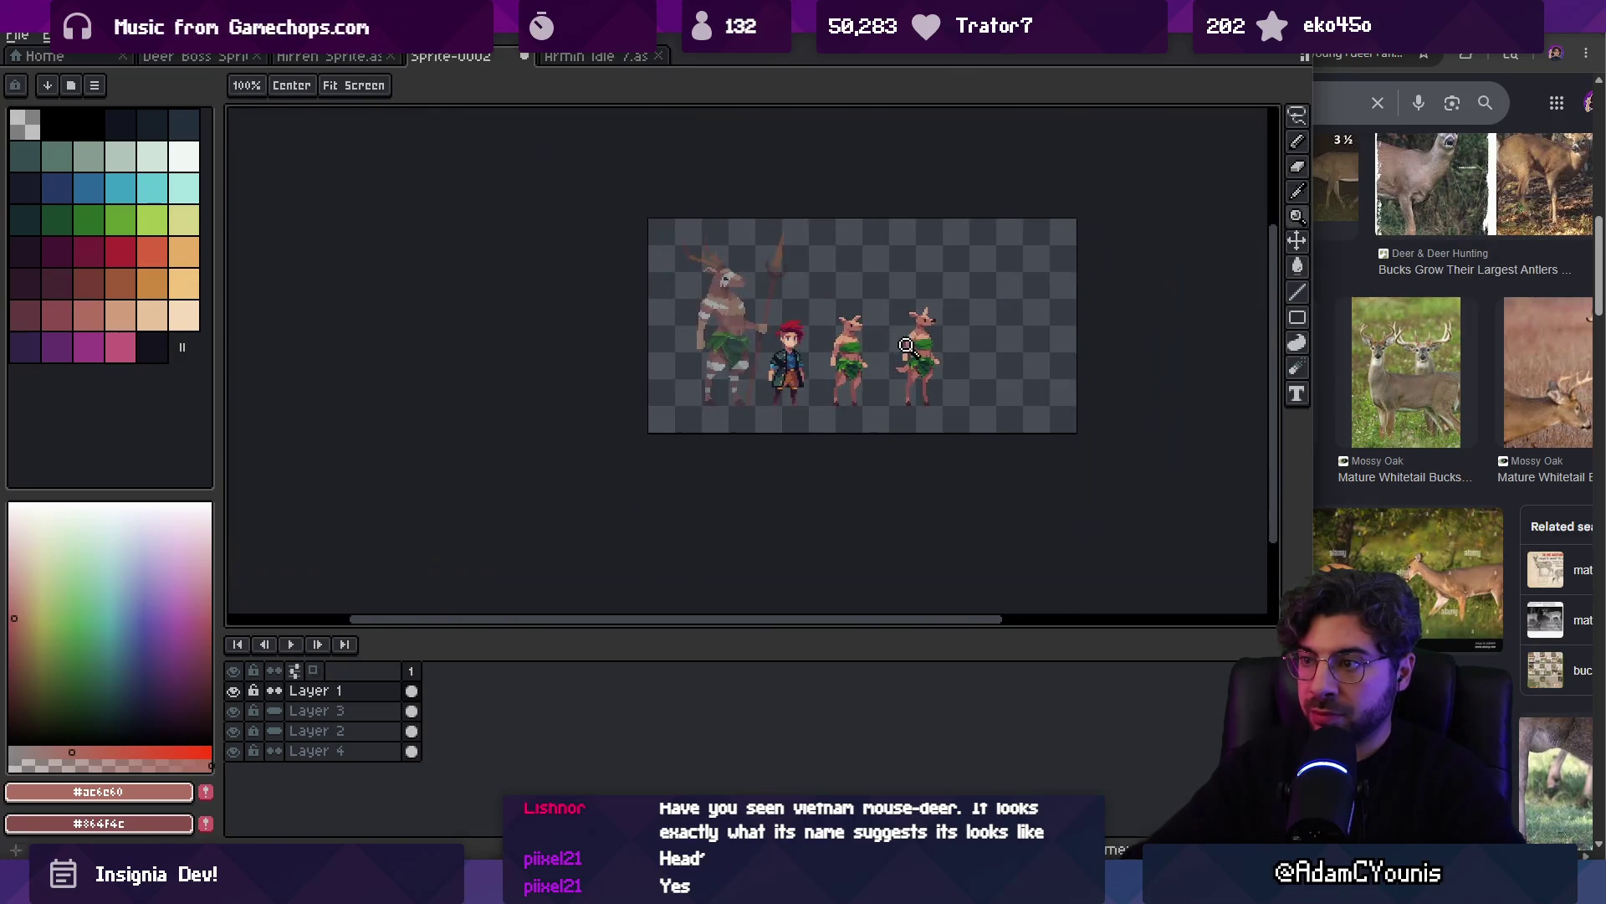
{"action": "scroll", "coordinate": [916, 376], "scroll_direction": "up", "scroll_amount": 2}
{"action": "key", "text": "b"}
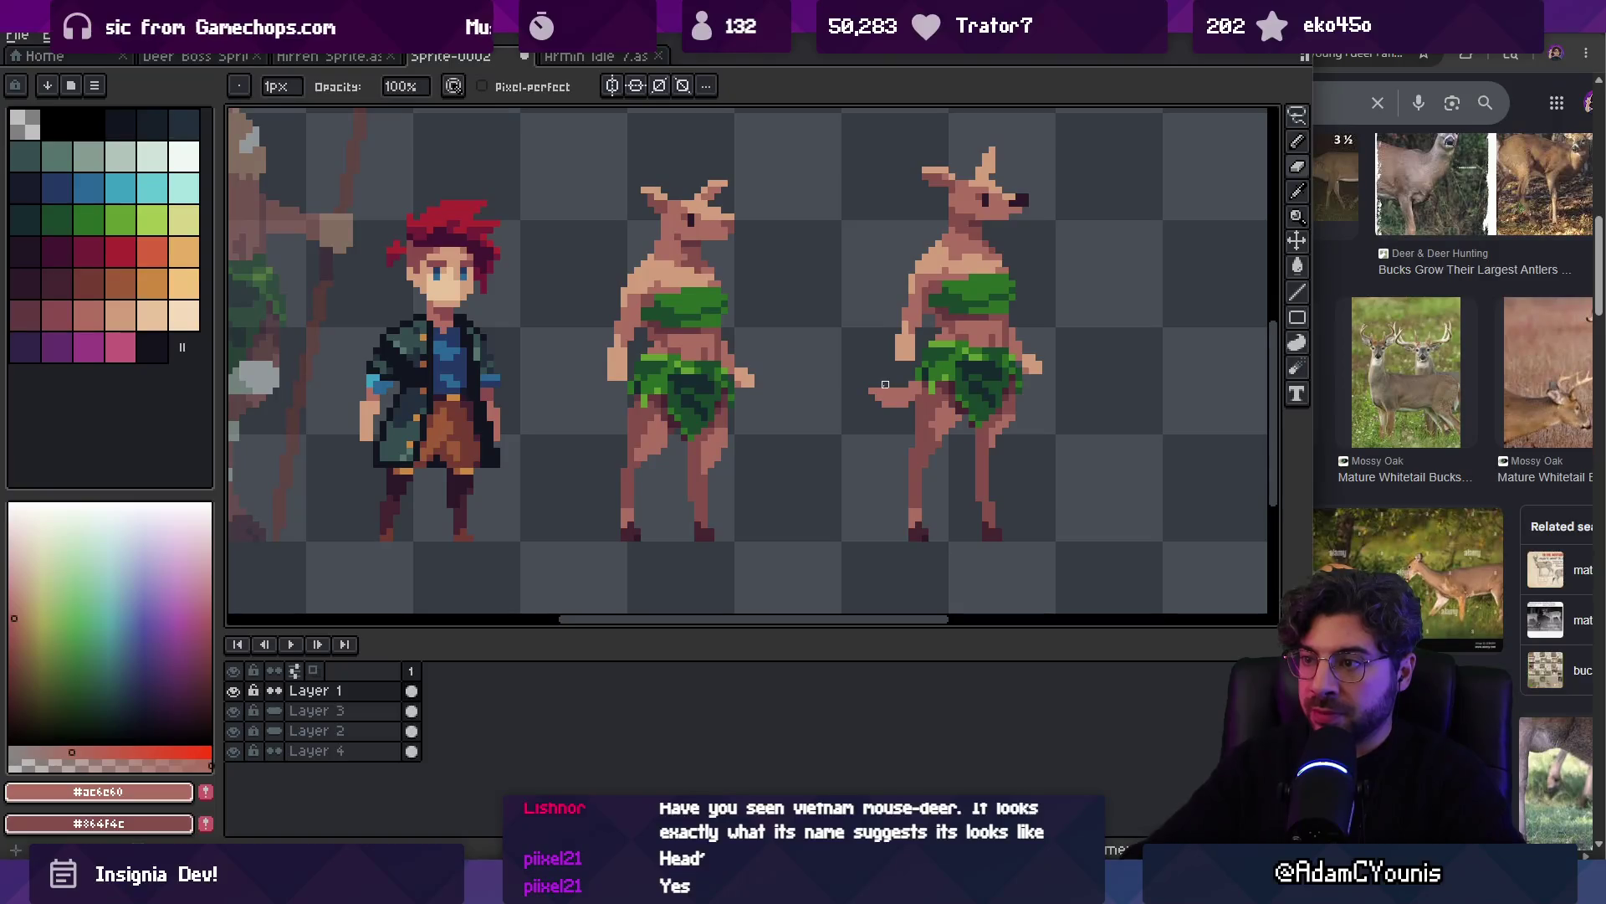
{"action": "key", "text": "z"}
{"action": "scroll", "coordinate": [883, 383], "scroll_direction": "down", "scroll_amount": 3}
{"action": "scroll", "coordinate": [870, 382], "scroll_direction": "up", "scroll_amount": 2}
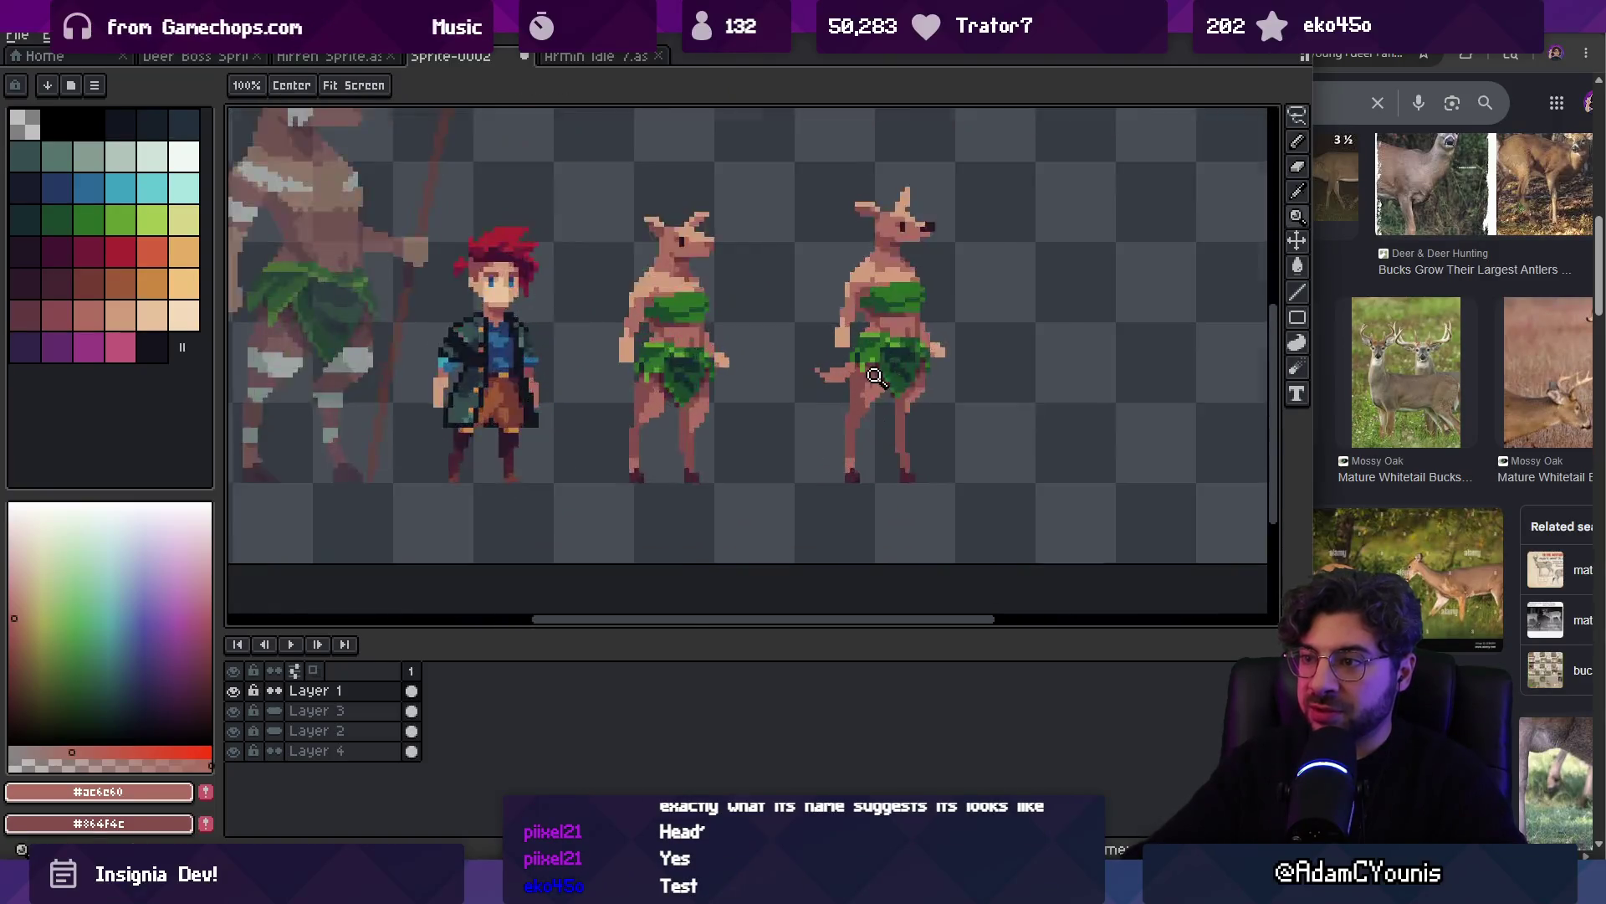
{"action": "scroll", "coordinate": [869, 381], "scroll_direction": "up", "scroll_amount": 3}
{"action": "key", "text": "b"}
{"action": "left_click", "coordinate": [824, 354], "text": "alt"}
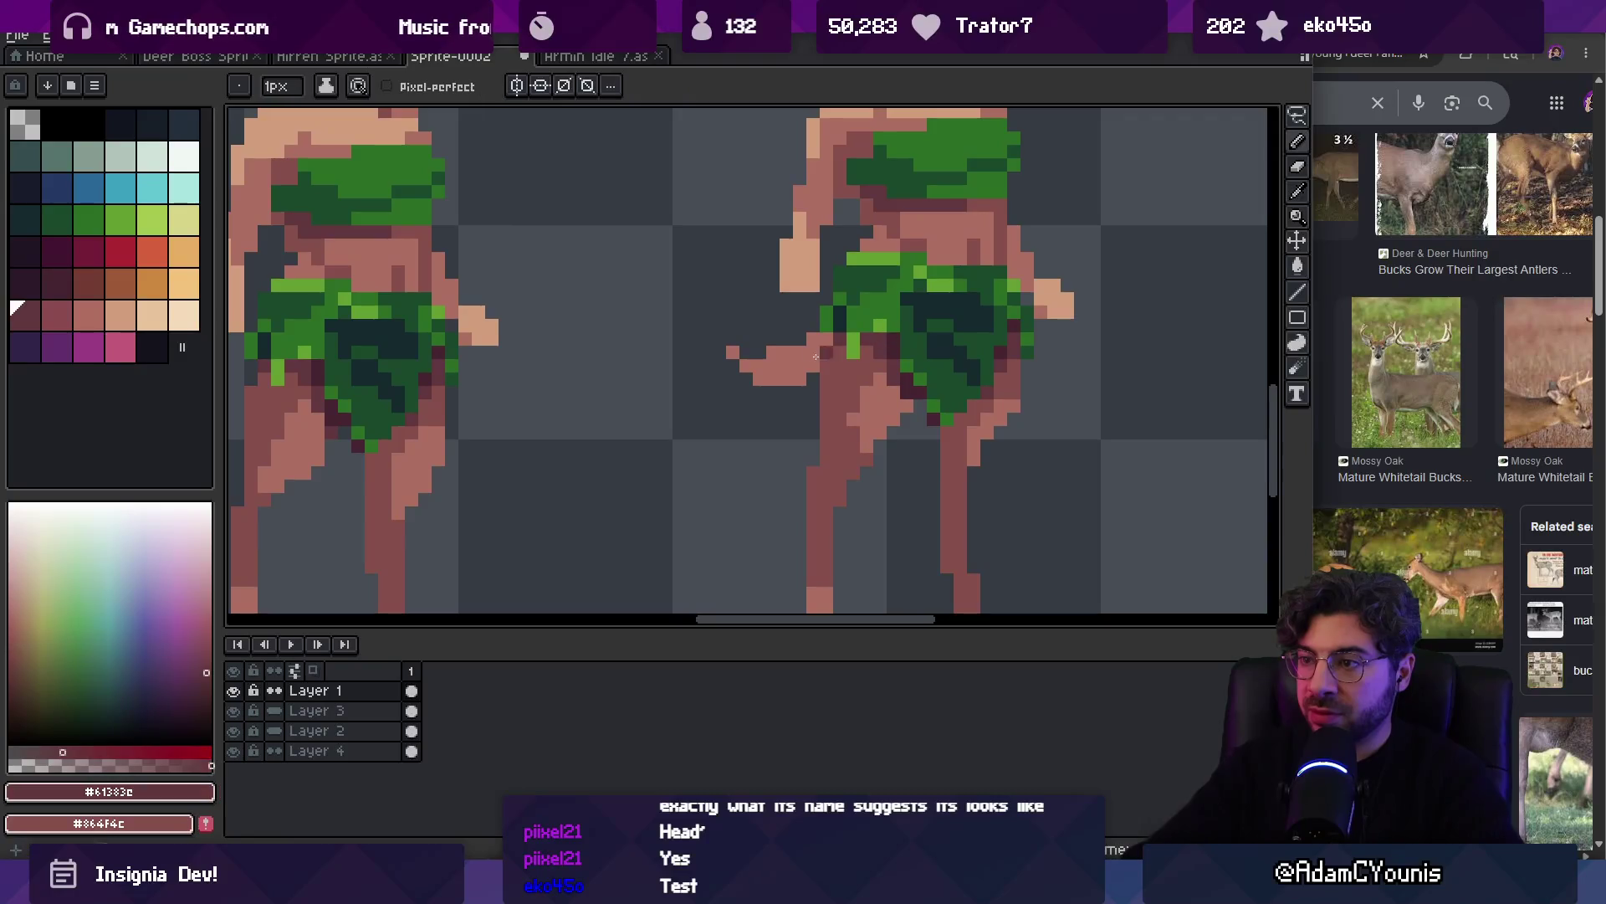
{"action": "left_click", "coordinate": [837, 402], "text": "alt"}
{"action": "left_click_drag", "start_coordinate": [801, 375], "coordinate": [733, 352]}
Zoom back out to check the four-character lineup, then zoom toward the right deer's chest
{"action": "key", "text": "z"}
{"action": "scroll", "coordinate": [825, 328], "scroll_direction": "down", "scroll_amount": 4}
{"action": "scroll", "coordinate": [803, 401], "scroll_direction": "up", "scroll_amount": 4}
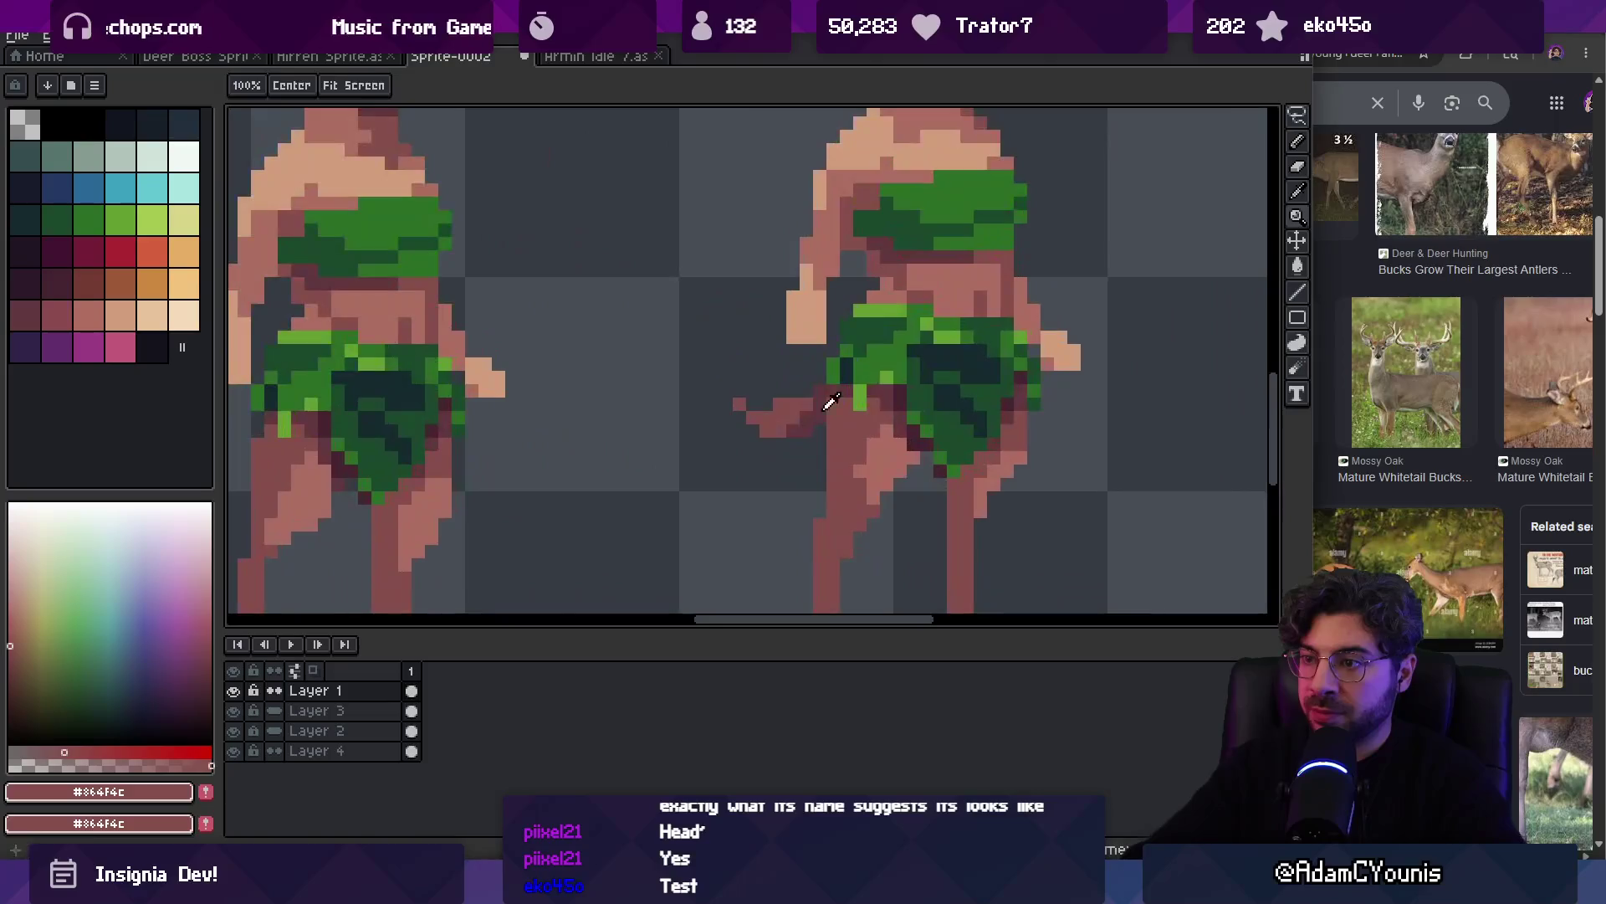
{"action": "key", "text": "b"}
{"action": "left_click_drag", "start_coordinate": [840, 344], "coordinate": [770, 381]}
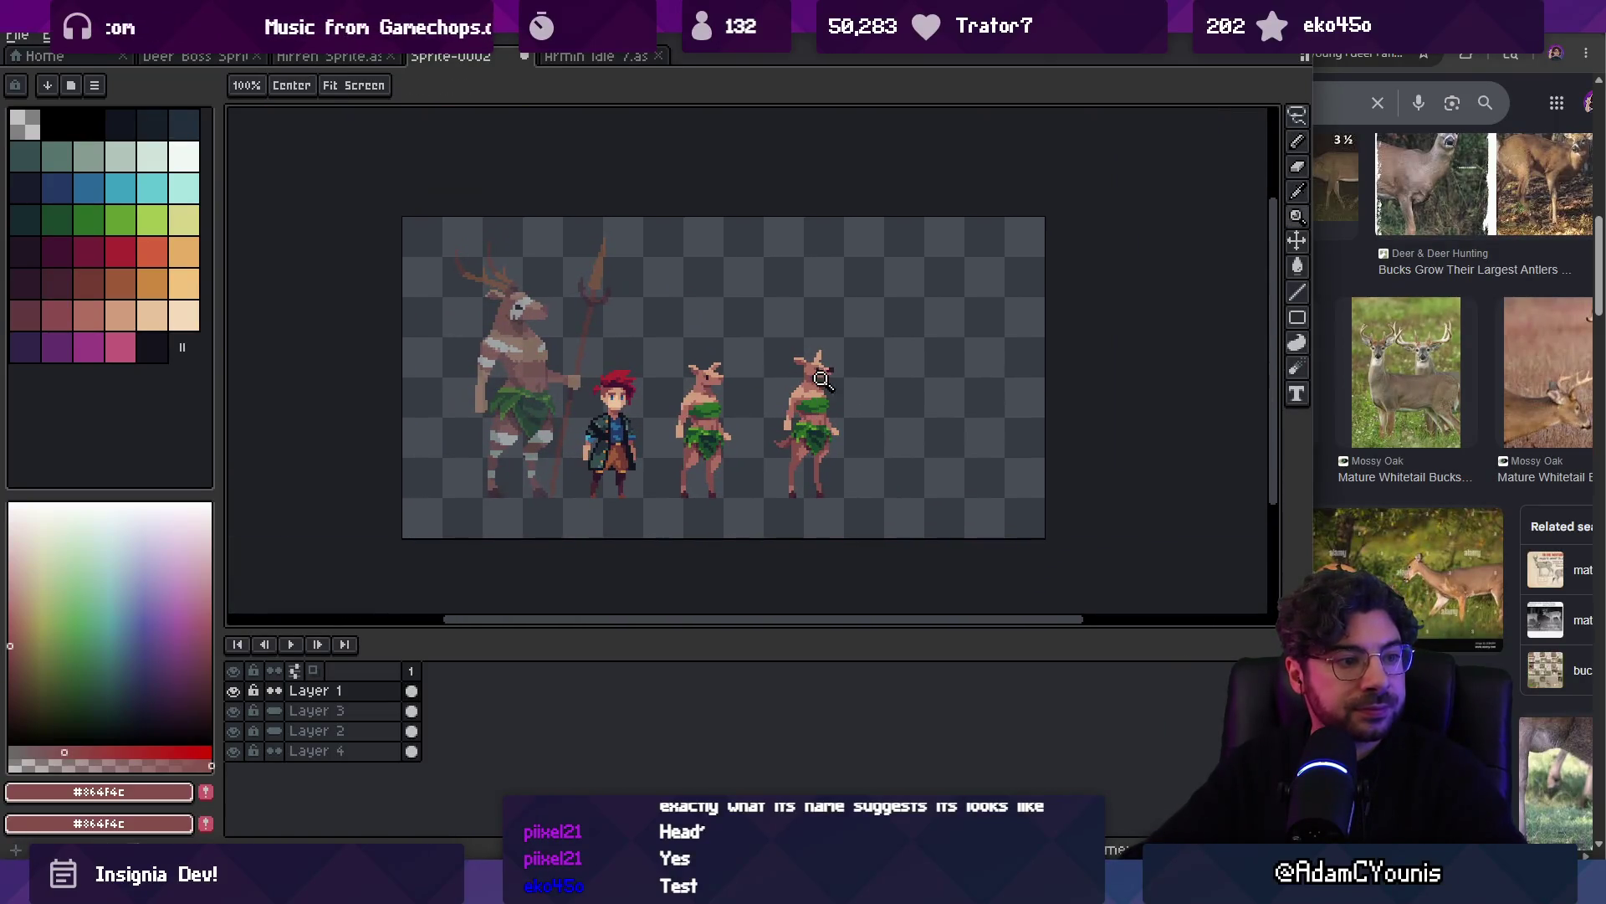
{"action": "left_click", "coordinate": [854, 351]}
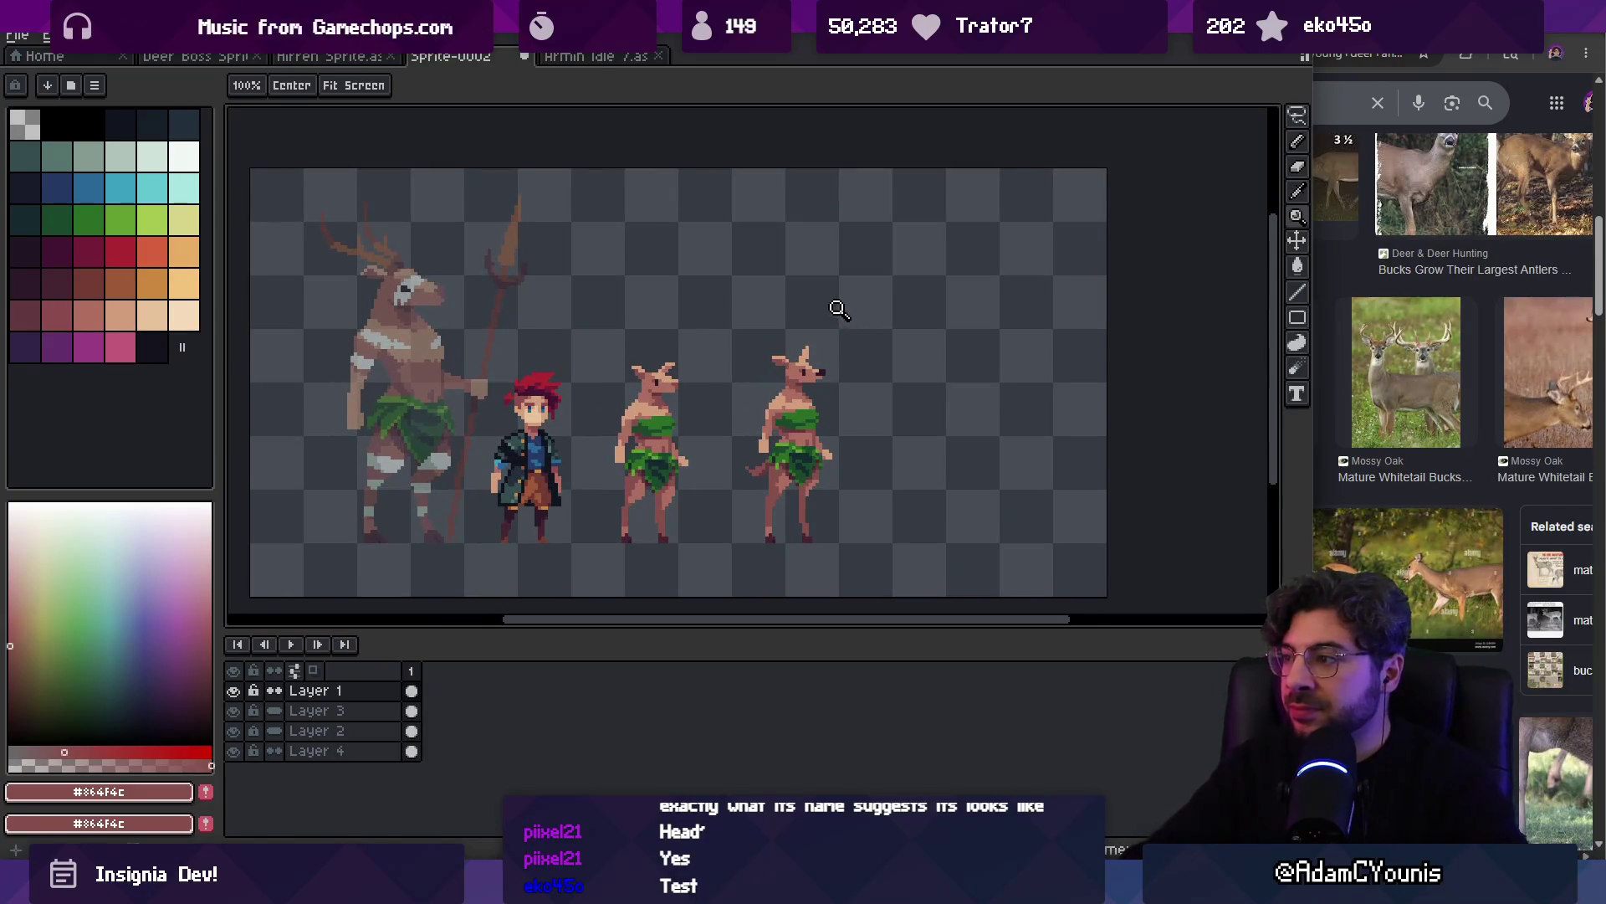
{"action": "scroll", "coordinate": [1425, 399], "scroll_direction": "down", "scroll_amount": 2}
{"action": "scroll", "coordinate": [1425, 399], "scroll_direction": "down", "scroll_amount": 10}
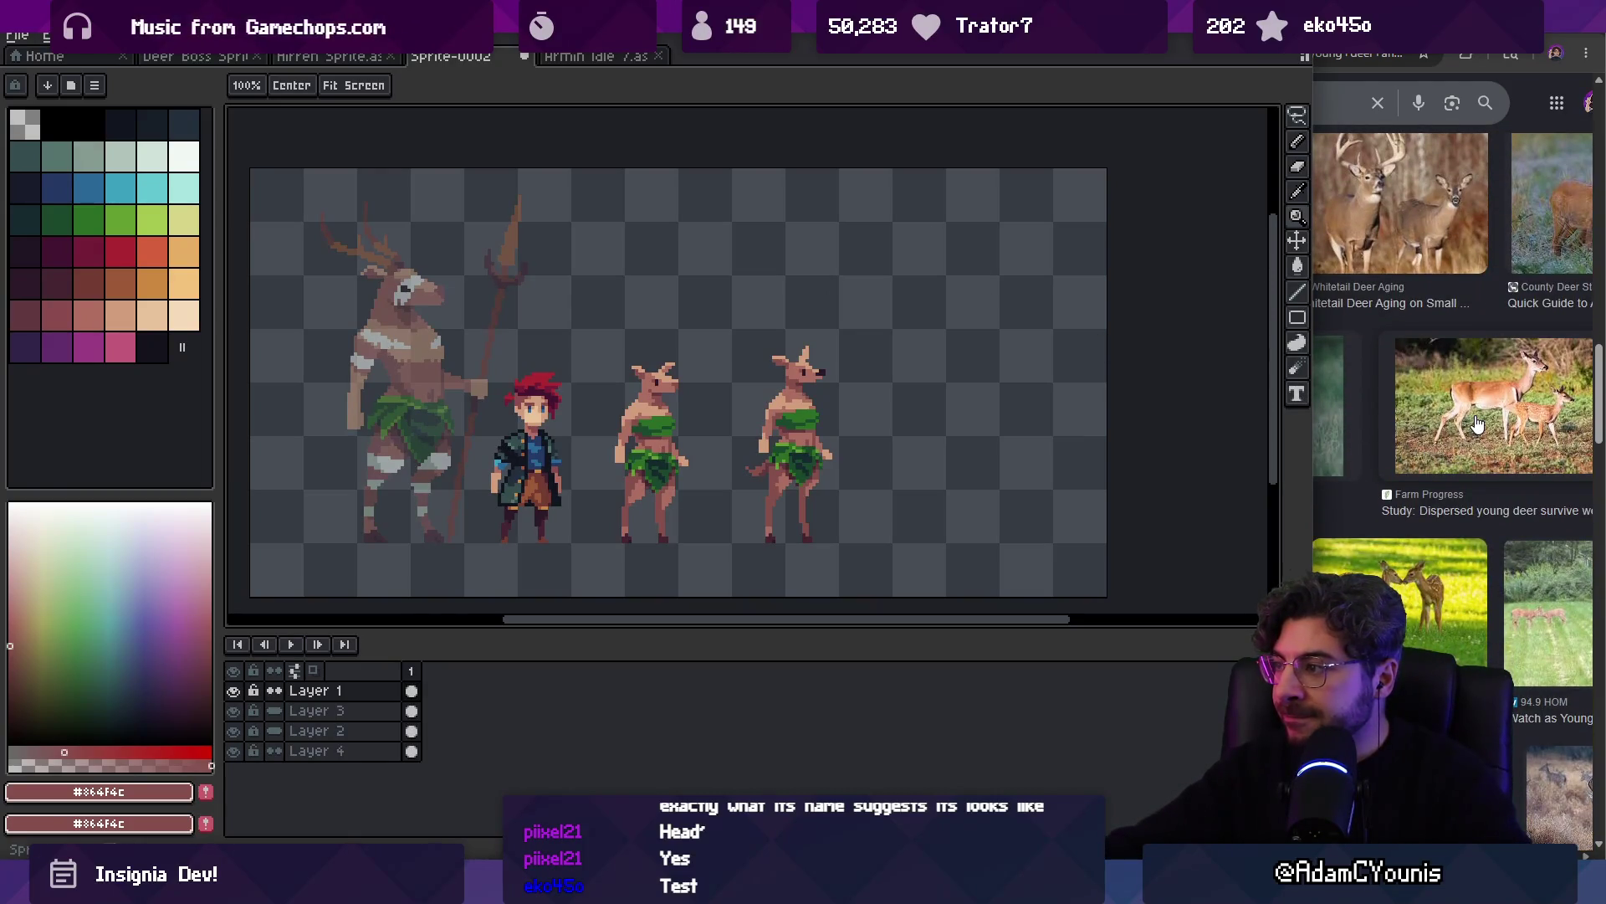
{"action": "scroll", "coordinate": [836, 360], "scroll_direction": "down", "scroll_amount": 1}
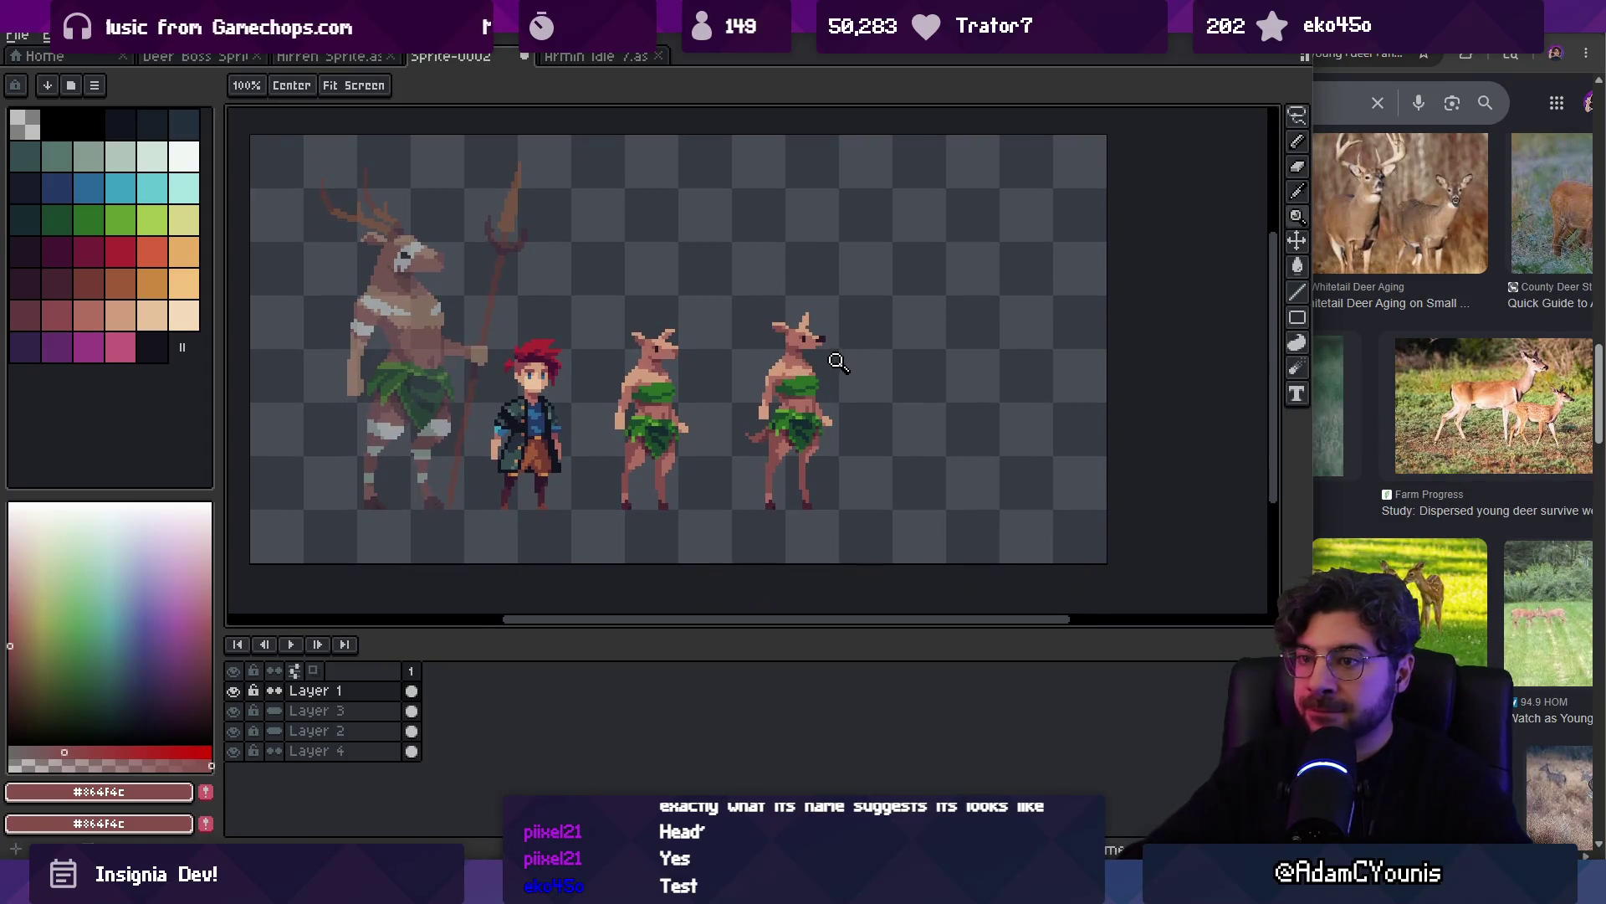
{"action": "left_click", "coordinate": [803, 371]}
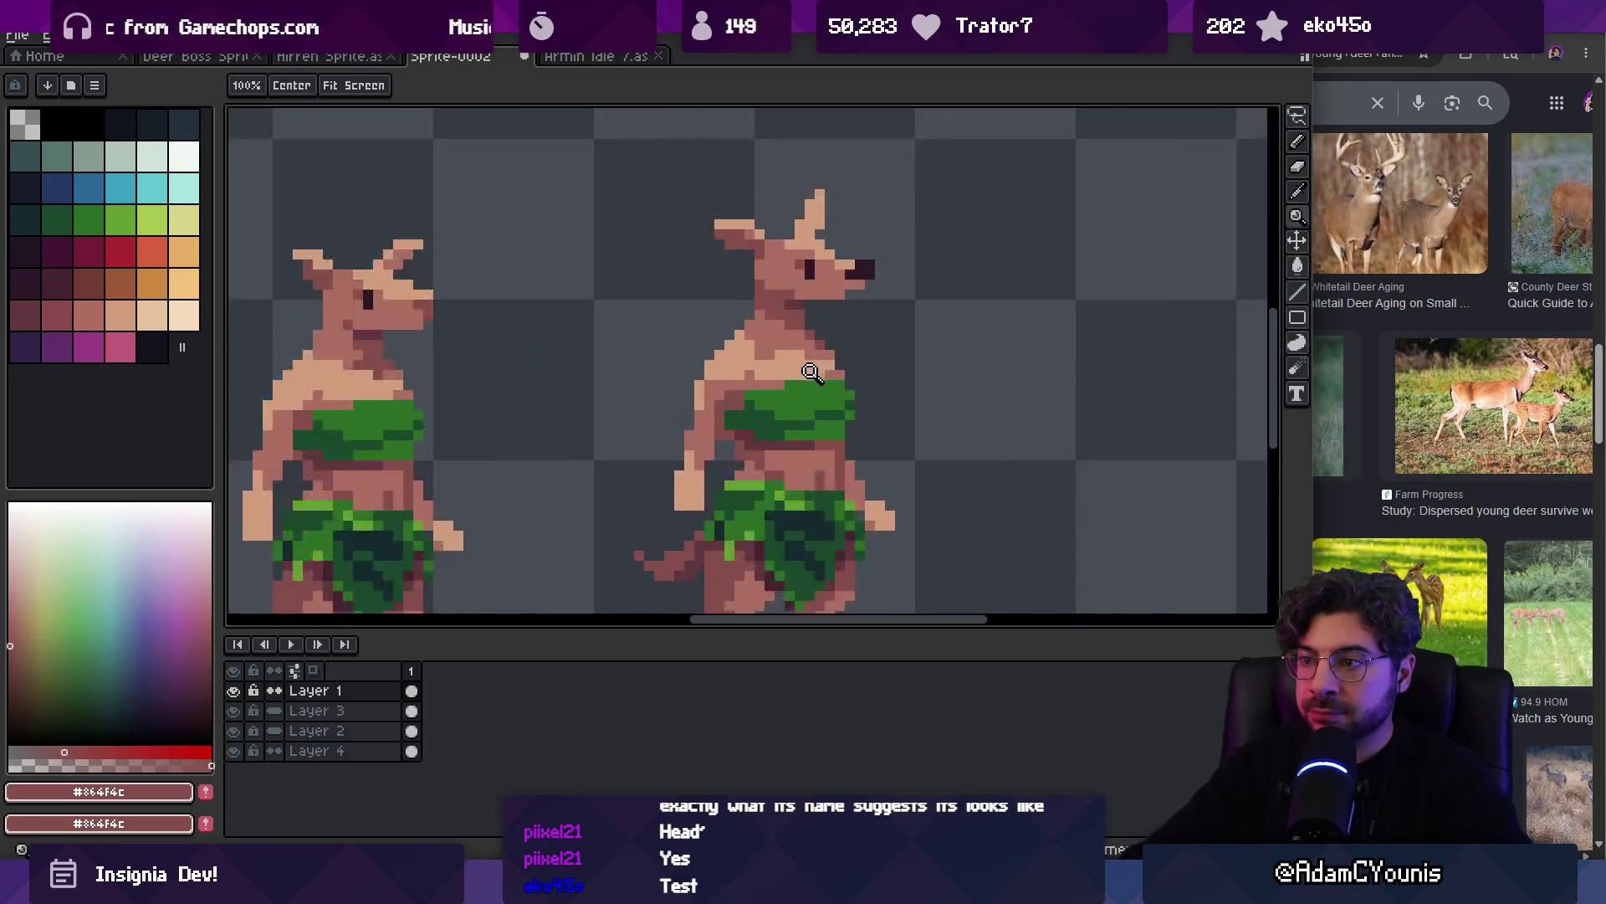
Inspect the right deer's neck and head up close, then return to the whole sprite sheet
{"action": "left_click", "coordinate": [803, 371]}
{"action": "key", "text": "m"}
{"action": "mouse_move", "coordinate": [654, 360]}
{"action": "left_mouse_down"}
{"action": "mouse_move", "coordinate": [850, 343]}
{"action": "mouse_move", "coordinate": [850, 285]}
{"action": "left_mouse_up"}
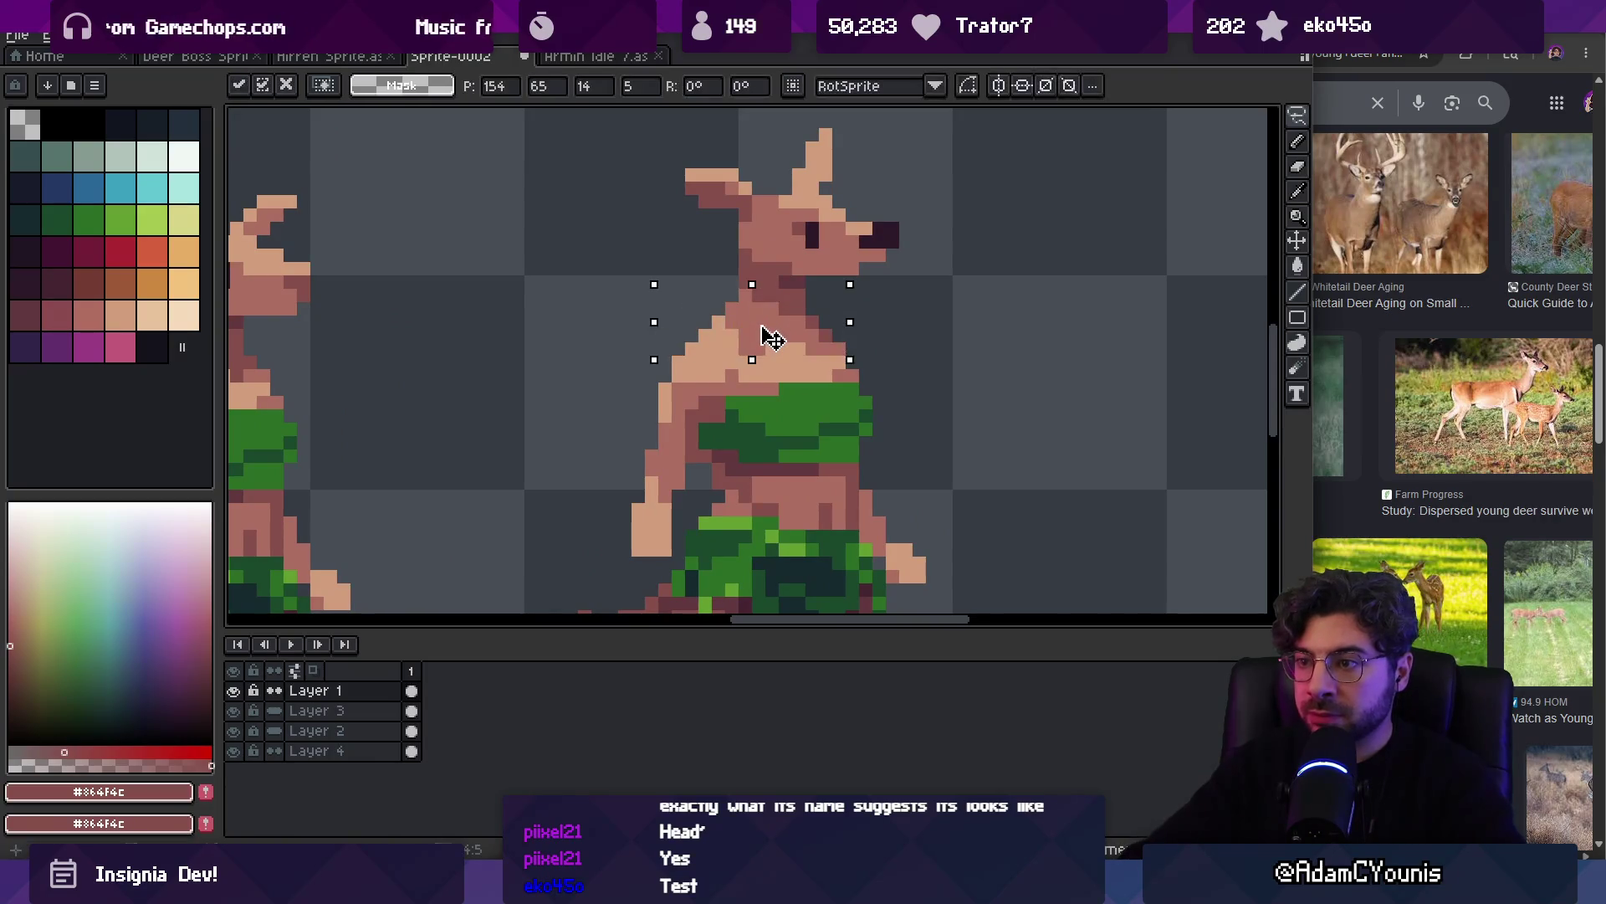
{"action": "key", "text": "ctrl+d"}
{"action": "key", "text": "z"}
{"action": "key", "text": "1"}
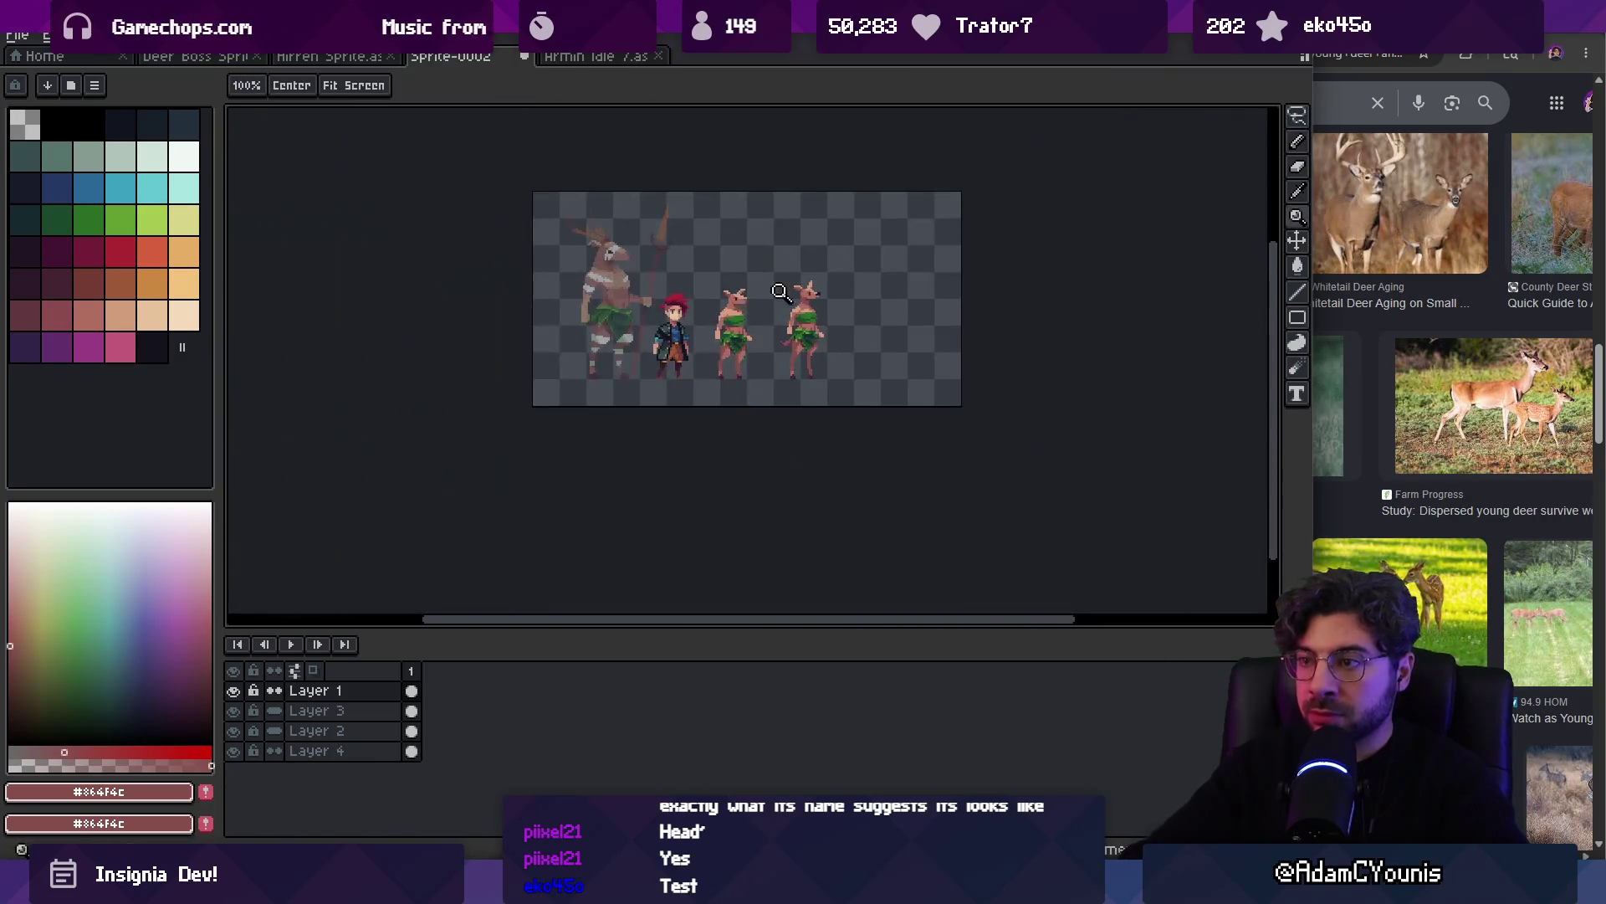
{"action": "left_click", "coordinate": [854, 276]}
{"action": "left_click", "coordinate": [833, 311]}
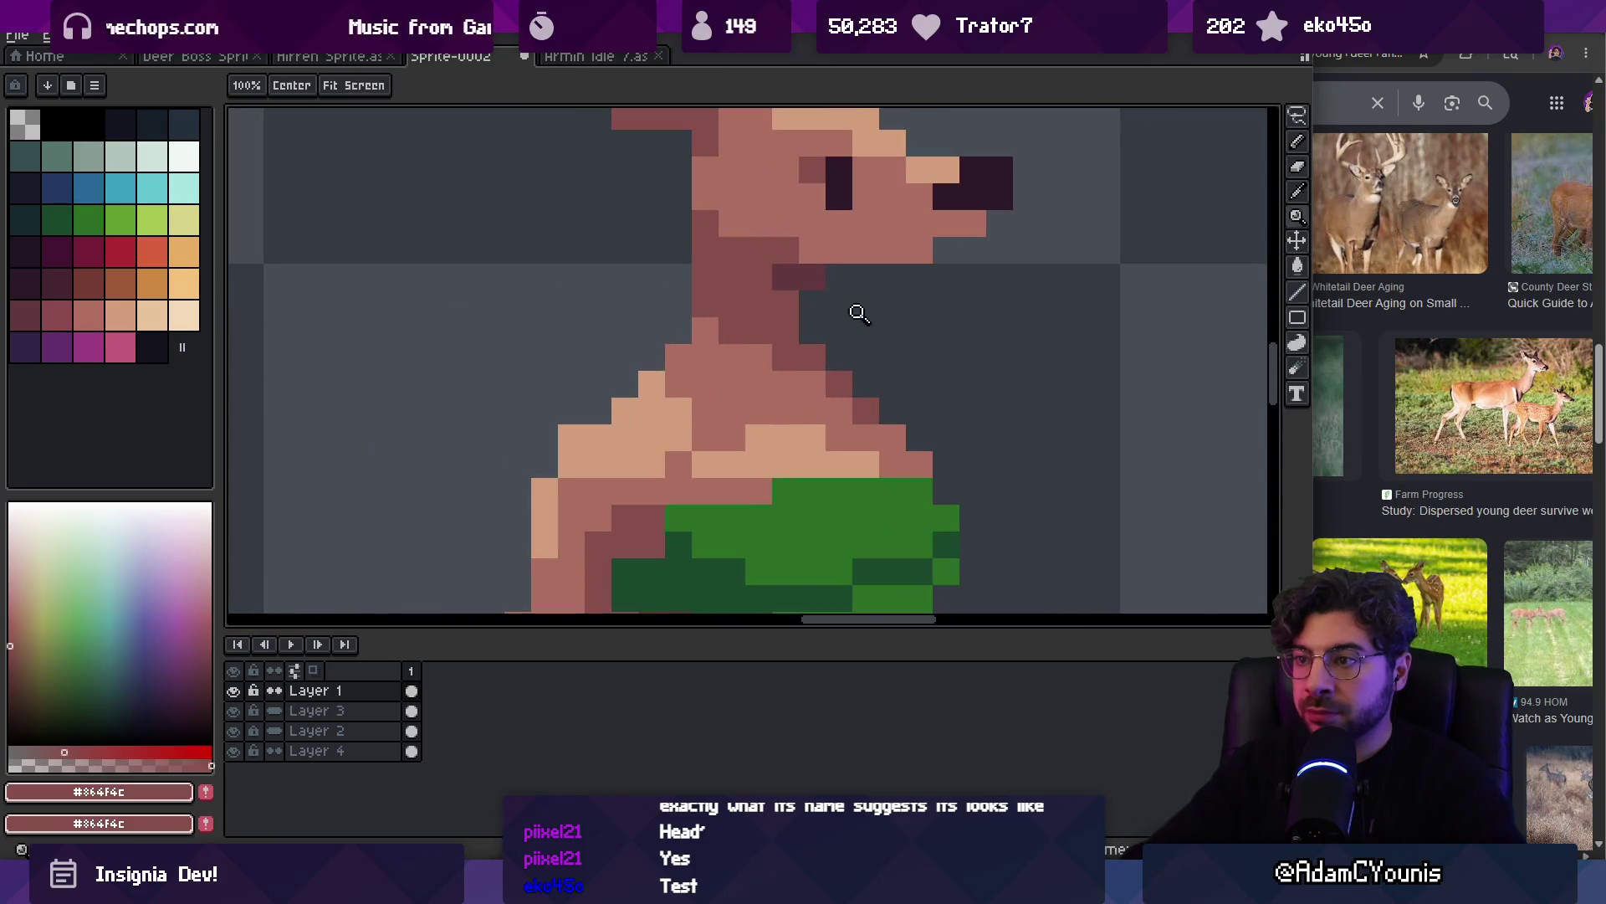
{"action": "key", "text": "1"}
Sample the light skin tone from the deer and view the whole sheet again
{"action": "left_click", "coordinate": [803, 344]}
{"action": "key", "text": "b"}
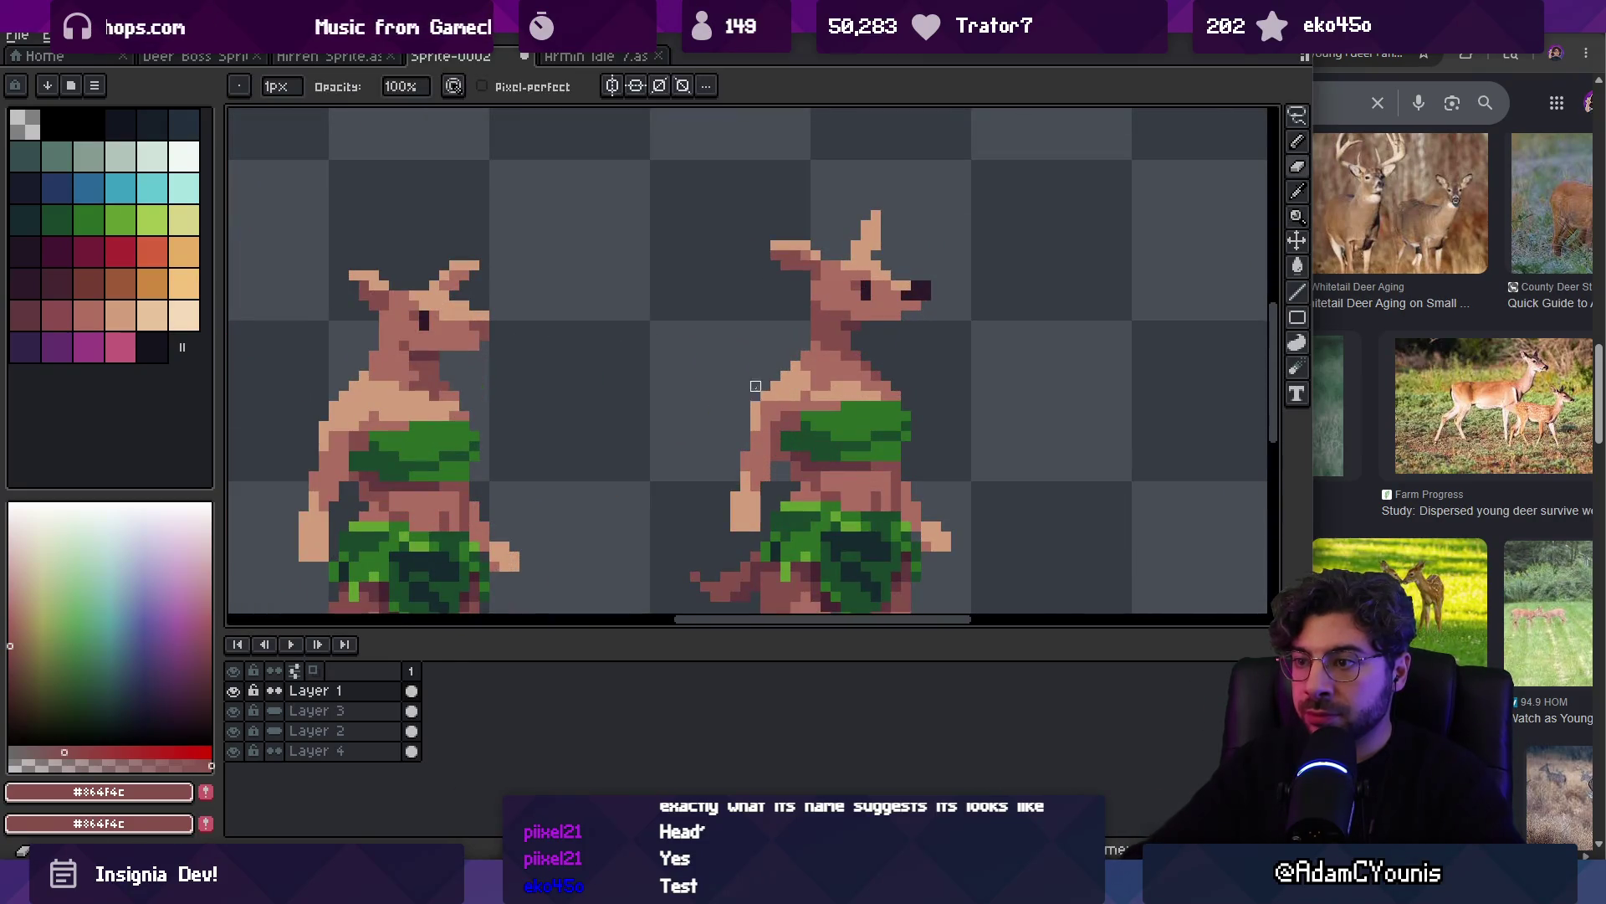
{"action": "key", "text": "z"}
{"action": "key", "text": "1"}
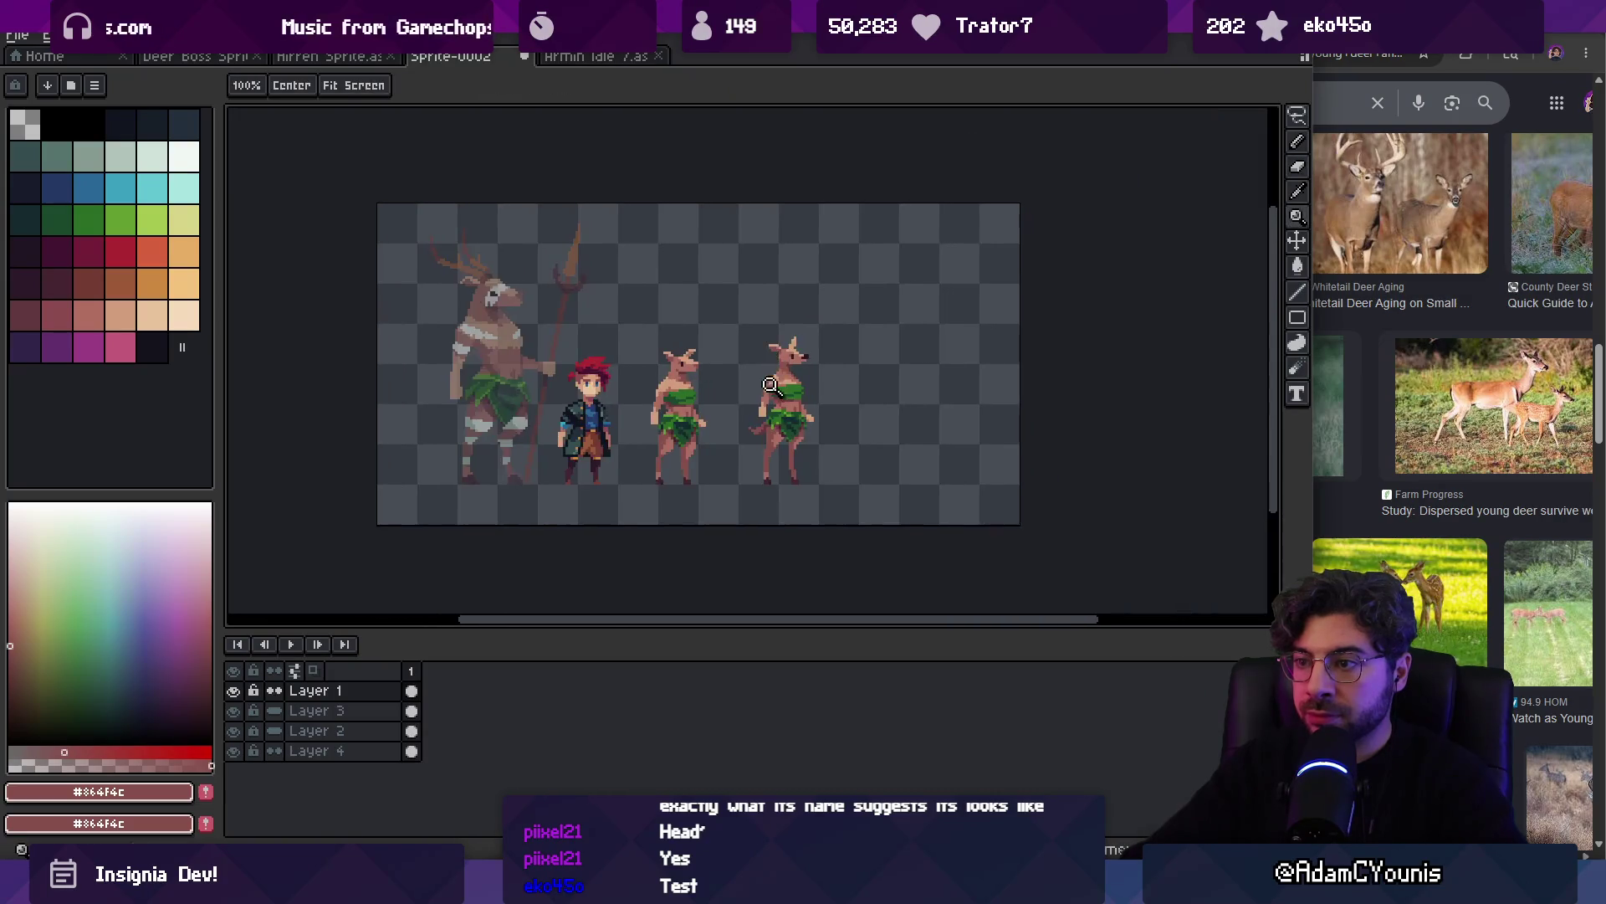
{"action": "left_click", "coordinate": [957, 383]}
{"action": "left_click", "coordinate": [771, 381], "text": "alt"}
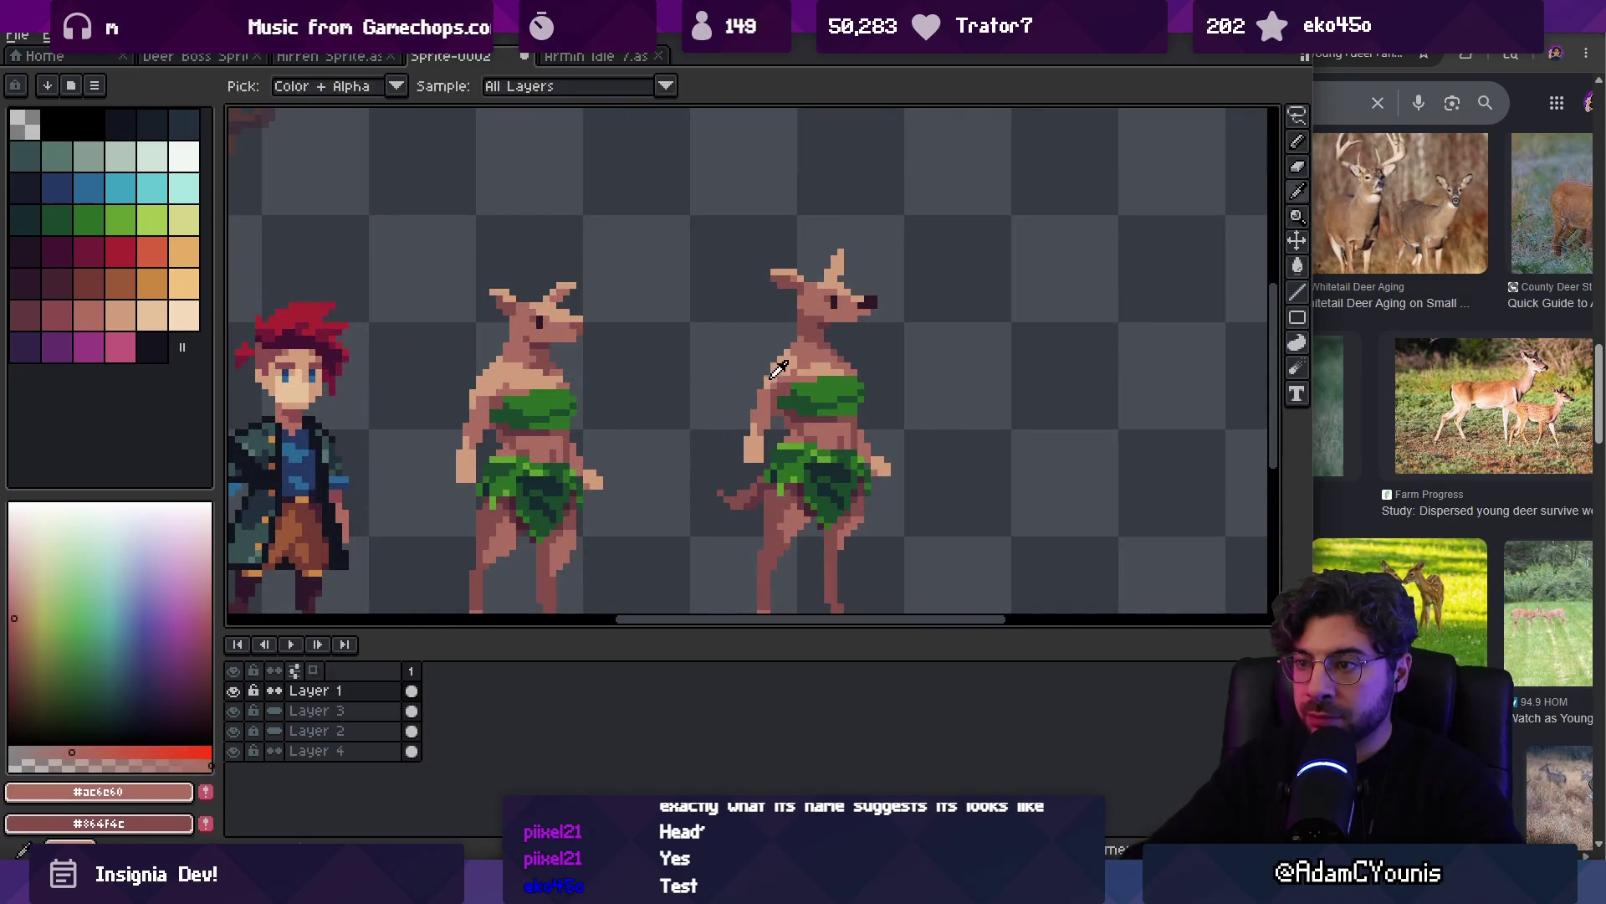
{"action": "key", "text": "z"}
{"action": "key", "text": "1"}
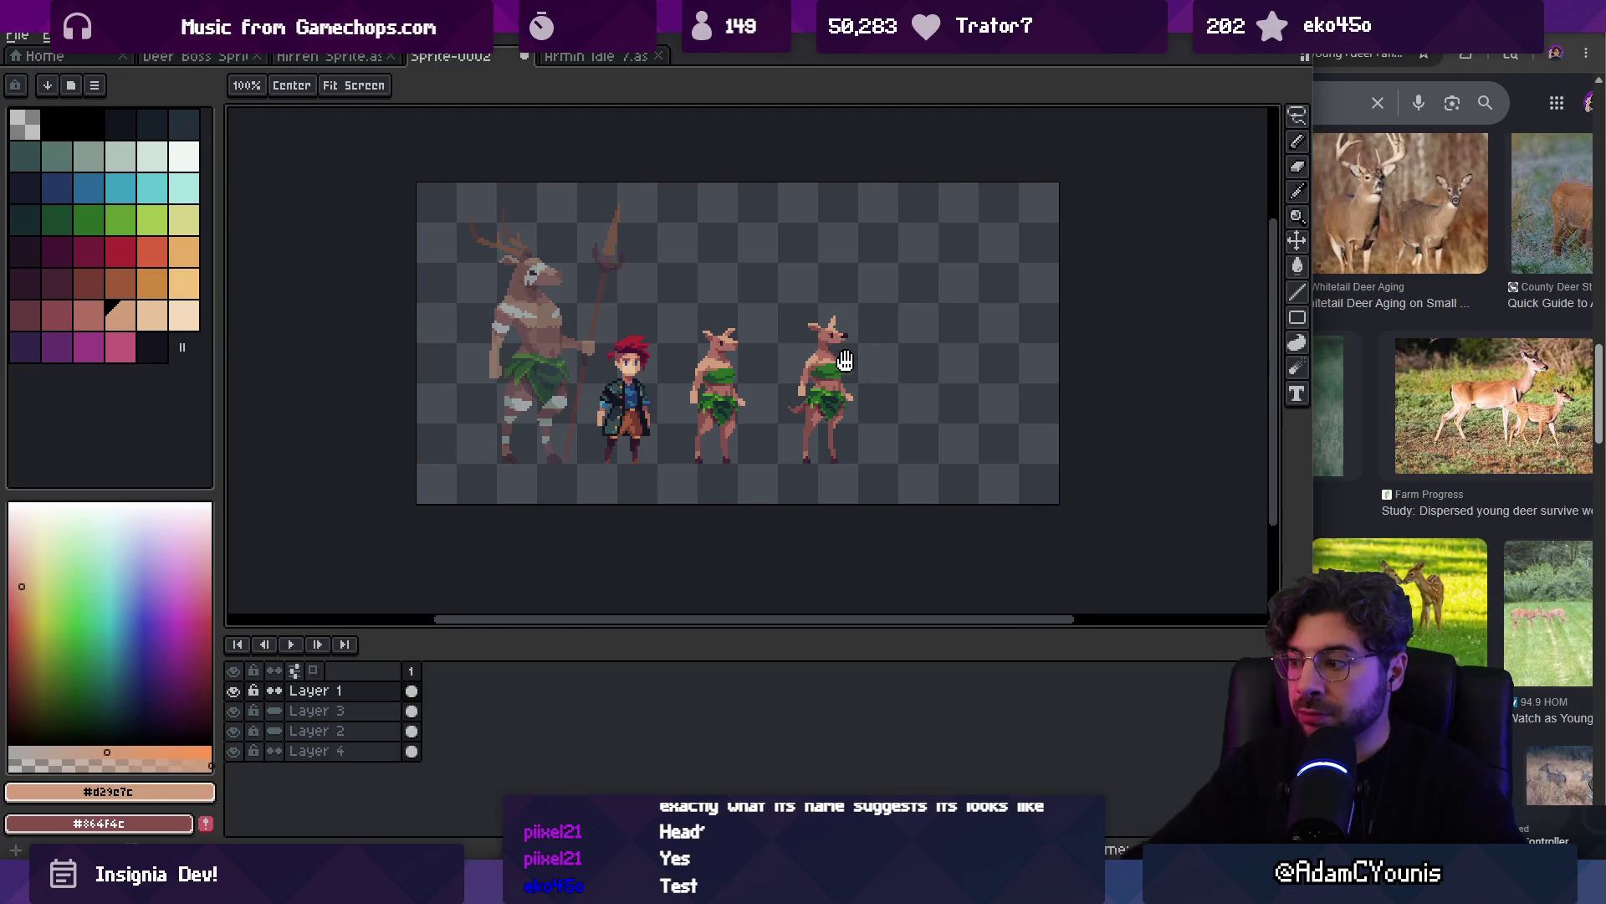
{"action": "left_click_drag", "start_coordinate": [872, 317], "coordinate": [852, 312]}
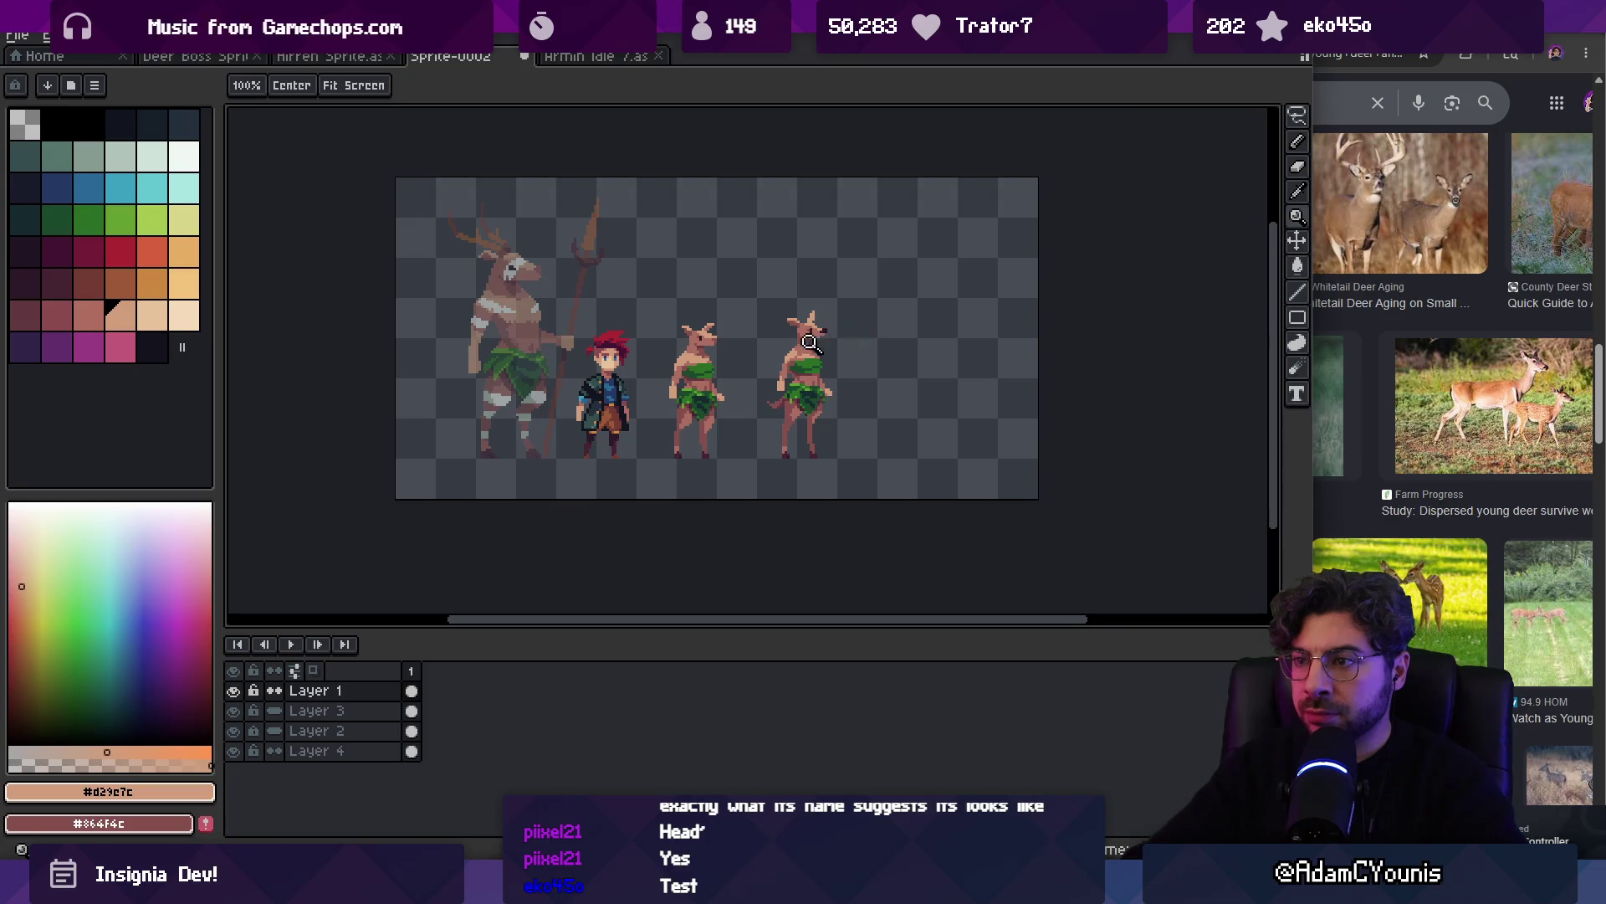
Lasso the right deer's head and nudge it up one pixel, then pick its mid brown
{"action": "left_click", "coordinate": [828, 339]}
{"action": "left_click", "coordinate": [821, 335]}
{"action": "key", "text": "q"}
{"action": "mouse_move", "coordinate": [742, 250]}
{"action": "left_mouse_down"}
{"action": "mouse_move", "coordinate": [788, 333]}
{"action": "mouse_move", "coordinate": [741, 261]}
{"action": "mouse_move", "coordinate": [707, 326]}
{"action": "mouse_move", "coordinate": [845, 344]}
{"action": "mouse_move", "coordinate": [753, 225]}
{"action": "left_mouse_up"}
{"action": "left_click", "coordinate": [768, 274]}
{"action": "key", "text": "Up"}
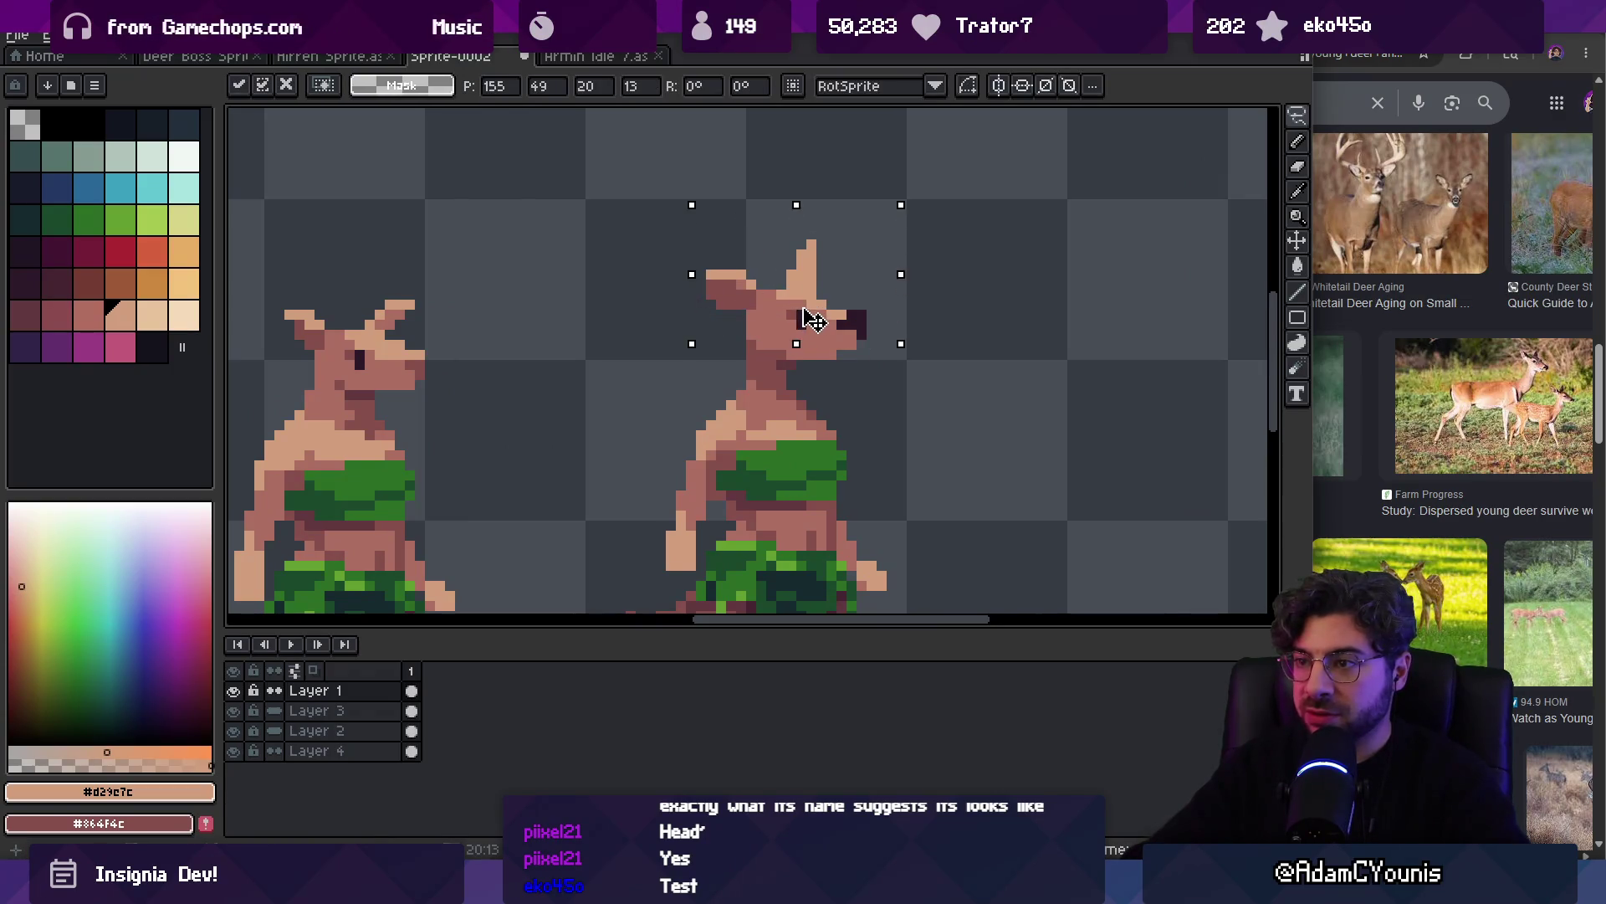
{"action": "key", "text": "Escape"}
{"action": "mouse_move", "coordinate": [724, 251]}
{"action": "left_mouse_down"}
{"action": "mouse_move", "coordinate": [743, 330]}
{"action": "mouse_move", "coordinate": [849, 338]}
{"action": "mouse_move", "coordinate": [841, 239]}
{"action": "left_mouse_up"}
{"action": "key", "text": "Up"}
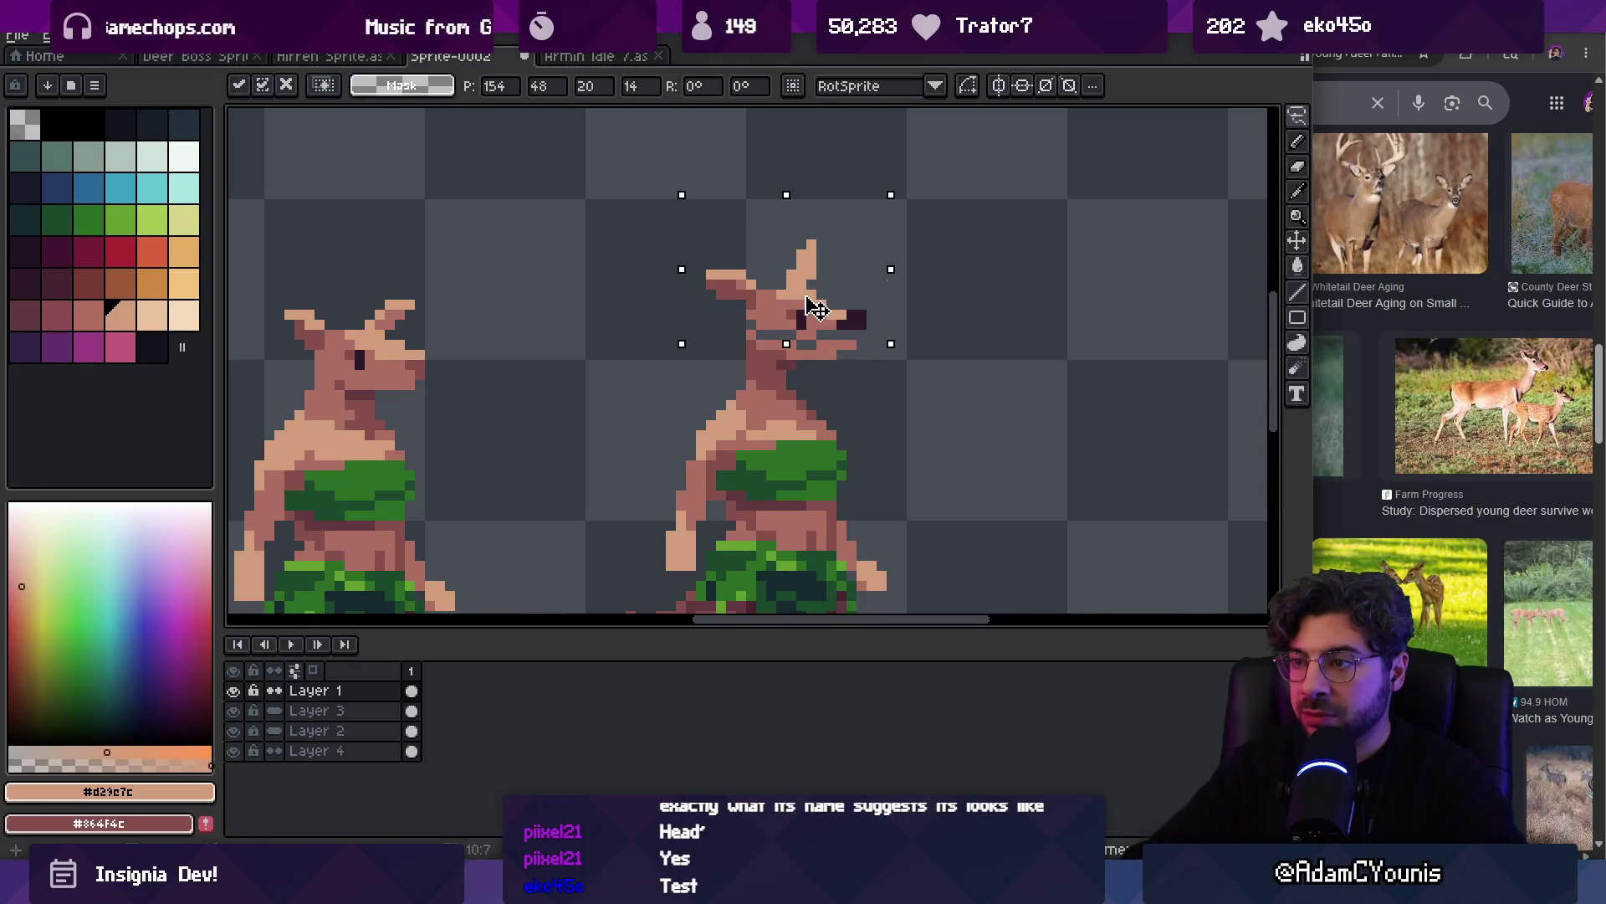
{"action": "key", "text": "ctrl+d"}
{"action": "key", "text": "b"}
{"action": "left_click", "coordinate": [828, 334], "text": "alt"}
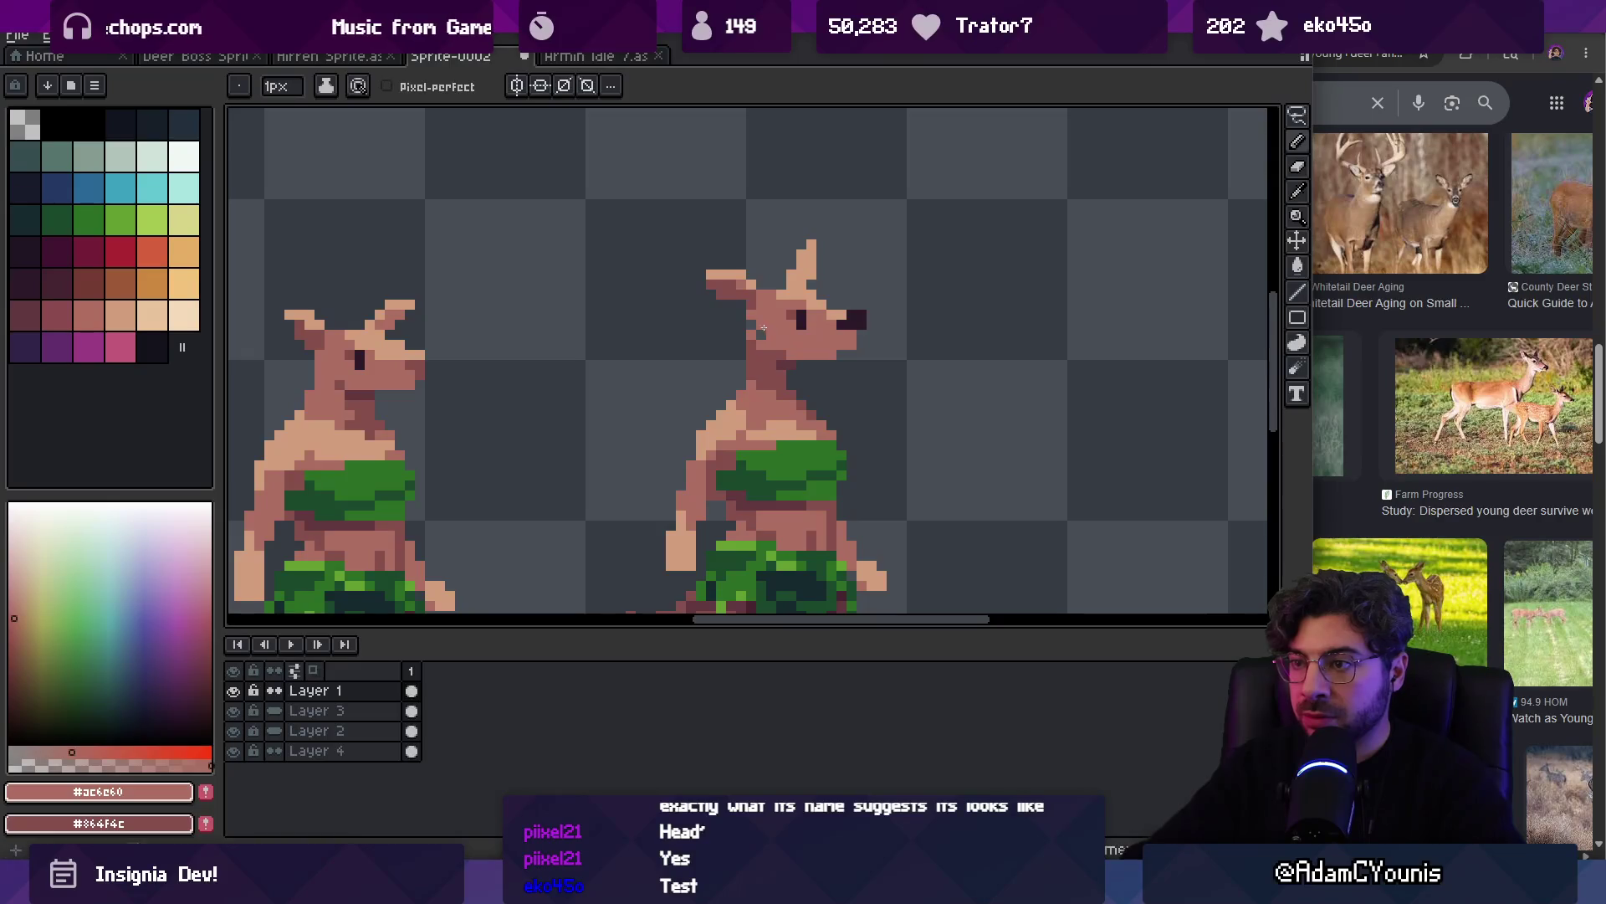
Lasso the whole right deer and reposition it in the lineup
{"action": "key", "text": "z"}
{"action": "scroll", "coordinate": [864, 285], "scroll_direction": "down", "scroll_amount": 5}
{"action": "scroll", "coordinate": [879, 284], "scroll_direction": "up", "scroll_amount": 5}
{"action": "scroll", "coordinate": [862, 298], "scroll_direction": "down", "scroll_amount": 5}
{"action": "scroll", "coordinate": [824, 298], "scroll_direction": "down", "scroll_amount": 1}
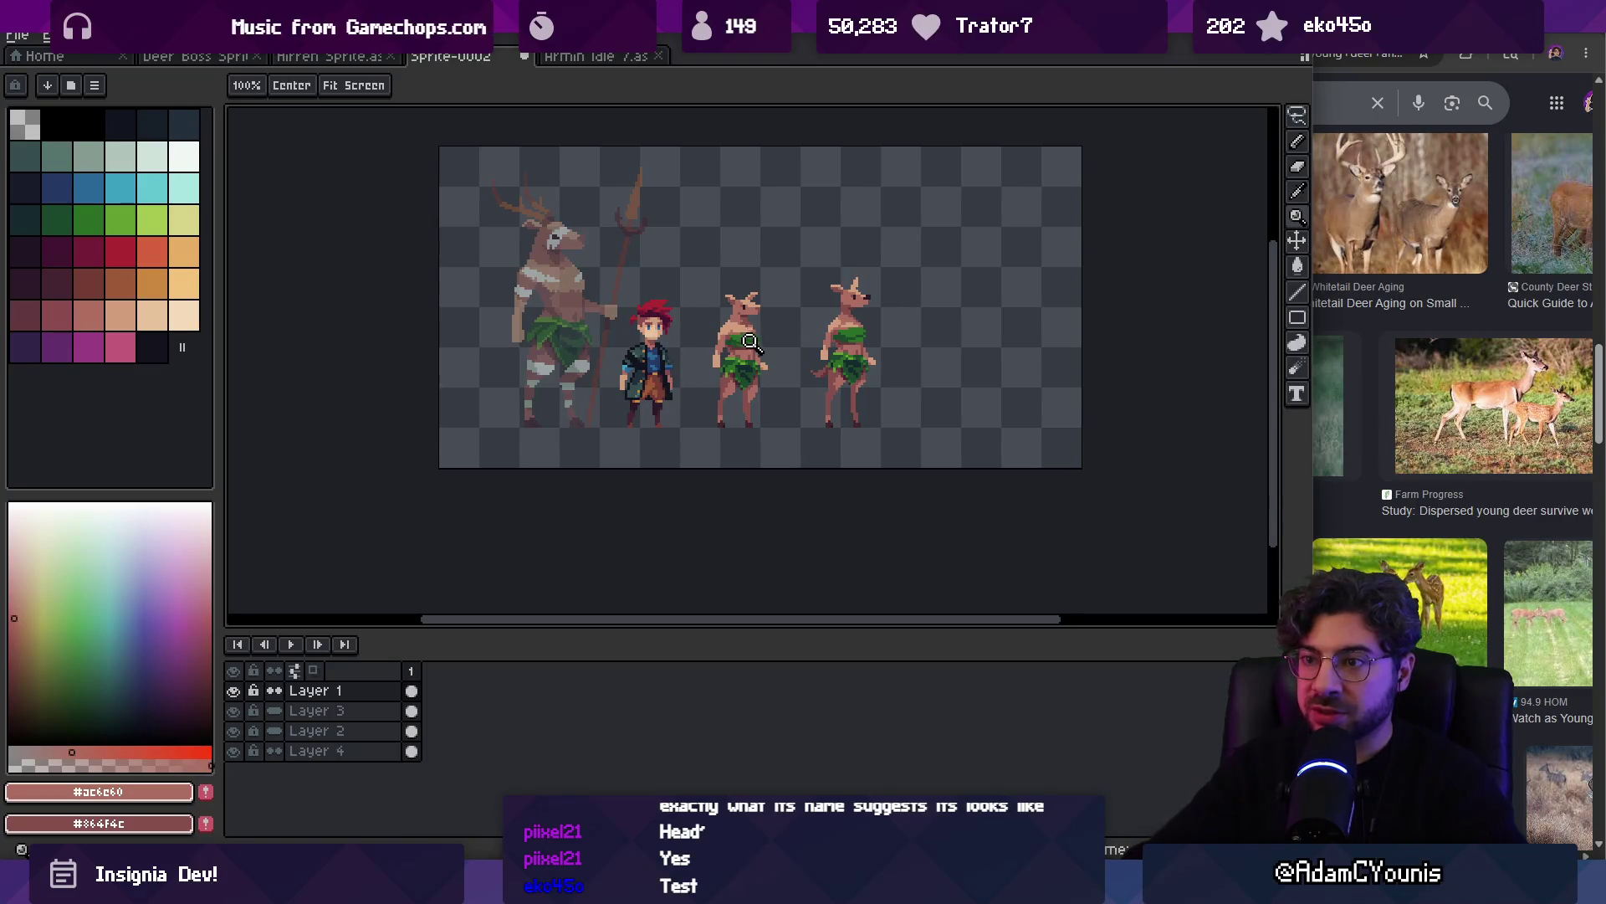
{"action": "scroll", "coordinate": [651, 361], "scroll_direction": "up", "scroll_amount": 1}
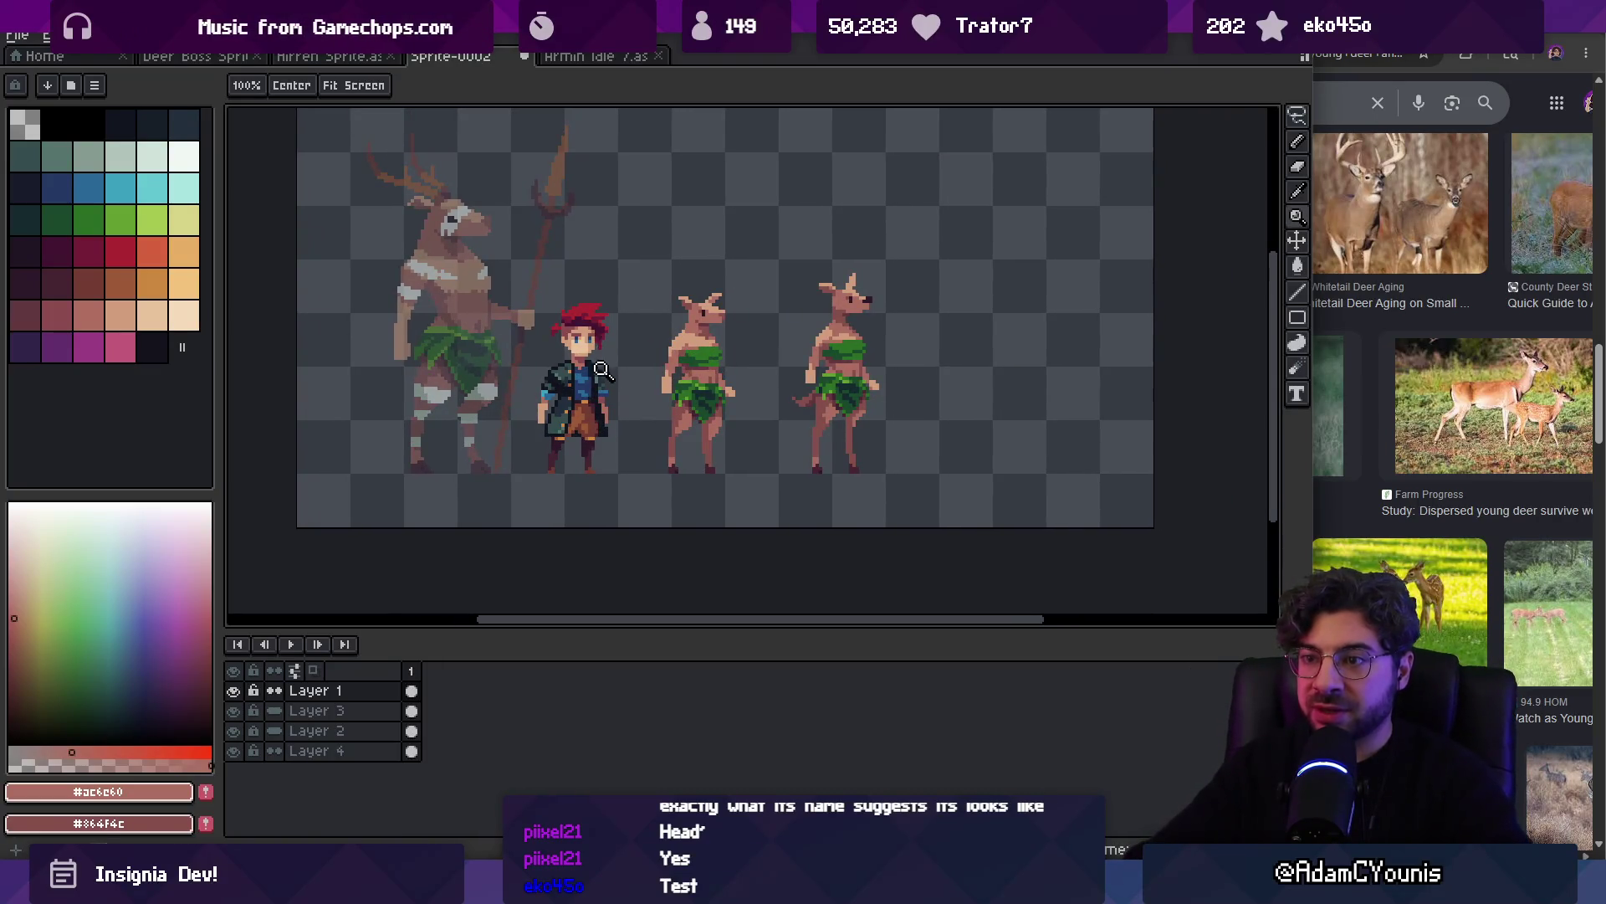
{"action": "key", "text": "q"}
{"action": "mouse_move", "coordinate": [795, 423]}
{"action": "left_mouse_down"}
{"action": "mouse_move", "coordinate": [926, 329]}
{"action": "mouse_move", "coordinate": [778, 385]}
{"action": "left_mouse_up"}
{"action": "mouse_move", "coordinate": [855, 344]}
{"action": "left_mouse_down"}
{"action": "mouse_move", "coordinate": [857, 362]}
{"action": "mouse_move", "coordinate": [871, 340]}
{"action": "mouse_move", "coordinate": [885, 358]}
{"action": "left_mouse_up"}
{"action": "key", "text": "ctrl+d"}
Rectangle-select both young deer-folk
{"action": "key", "text": "z"}
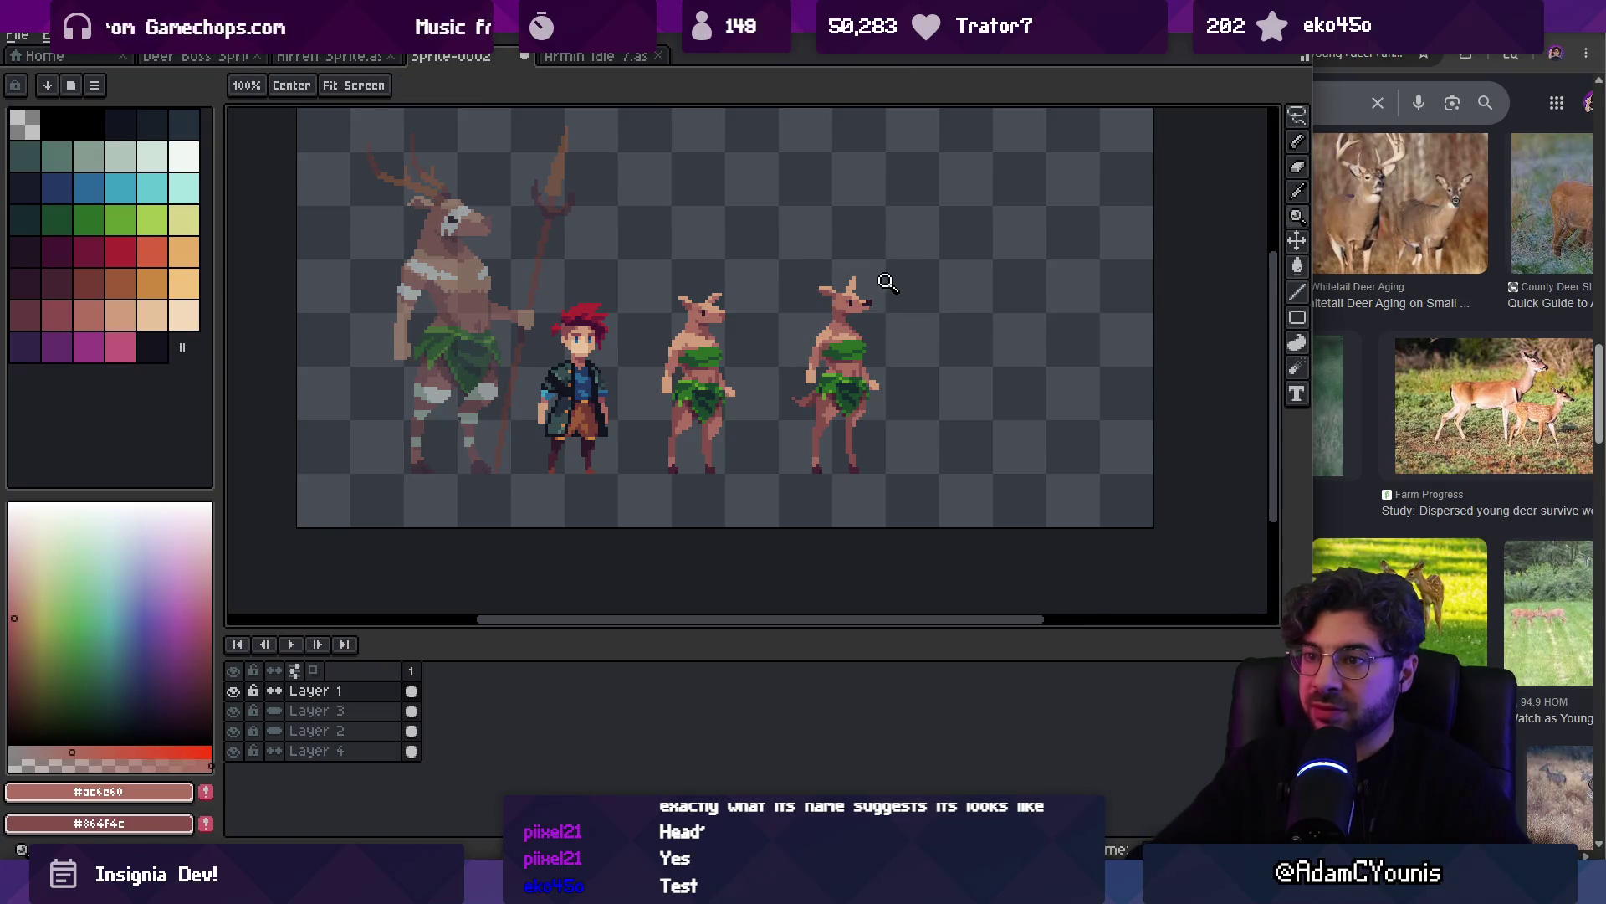
{"action": "scroll", "coordinate": [895, 299], "scroll_direction": "down", "scroll_amount": 2}
{"action": "scroll", "coordinate": [896, 269], "scroll_direction": "up", "scroll_amount": 1}
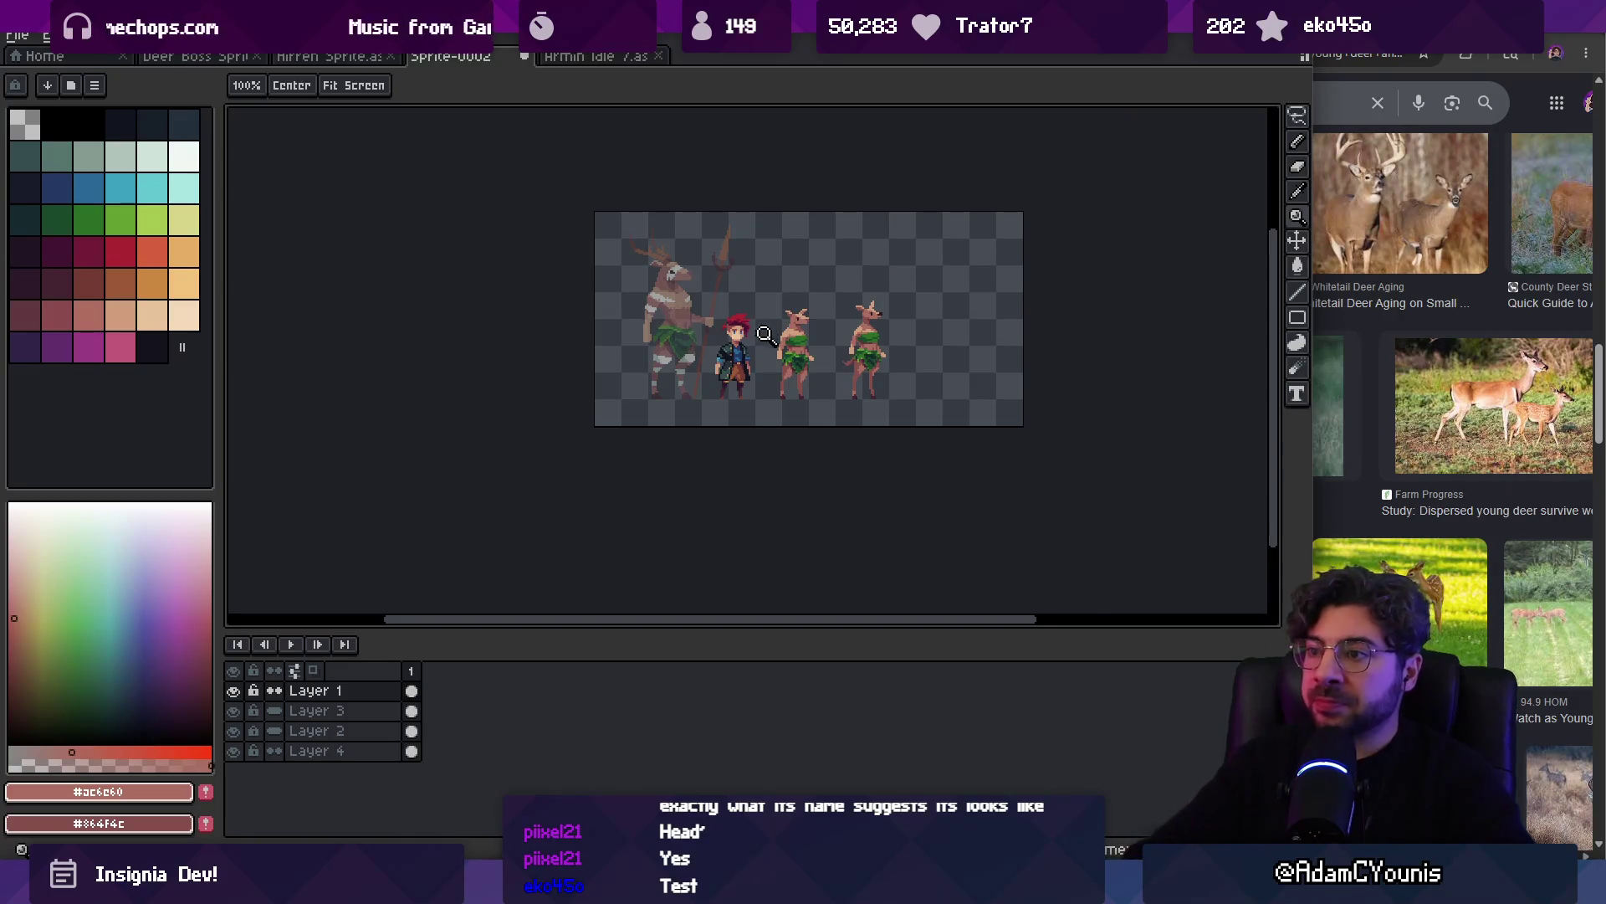
{"action": "scroll", "coordinate": [766, 326], "scroll_direction": "up", "scroll_amount": 1}
{"action": "scroll", "coordinate": [767, 327], "scroll_direction": "up", "scroll_amount": 1}
{"action": "key", "text": "m"}
{"action": "left_click_drag", "start_coordinate": [662, 255], "coordinate": [1011, 522]}
Move the two young deer-folk further right and paint an orange head blob for the new creature
{"action": "left_click_drag", "start_coordinate": [817, 419], "coordinate": [1024, 418]}
{"action": "key", "text": "z"}
{"action": "left_click", "coordinate": [154, 254]}
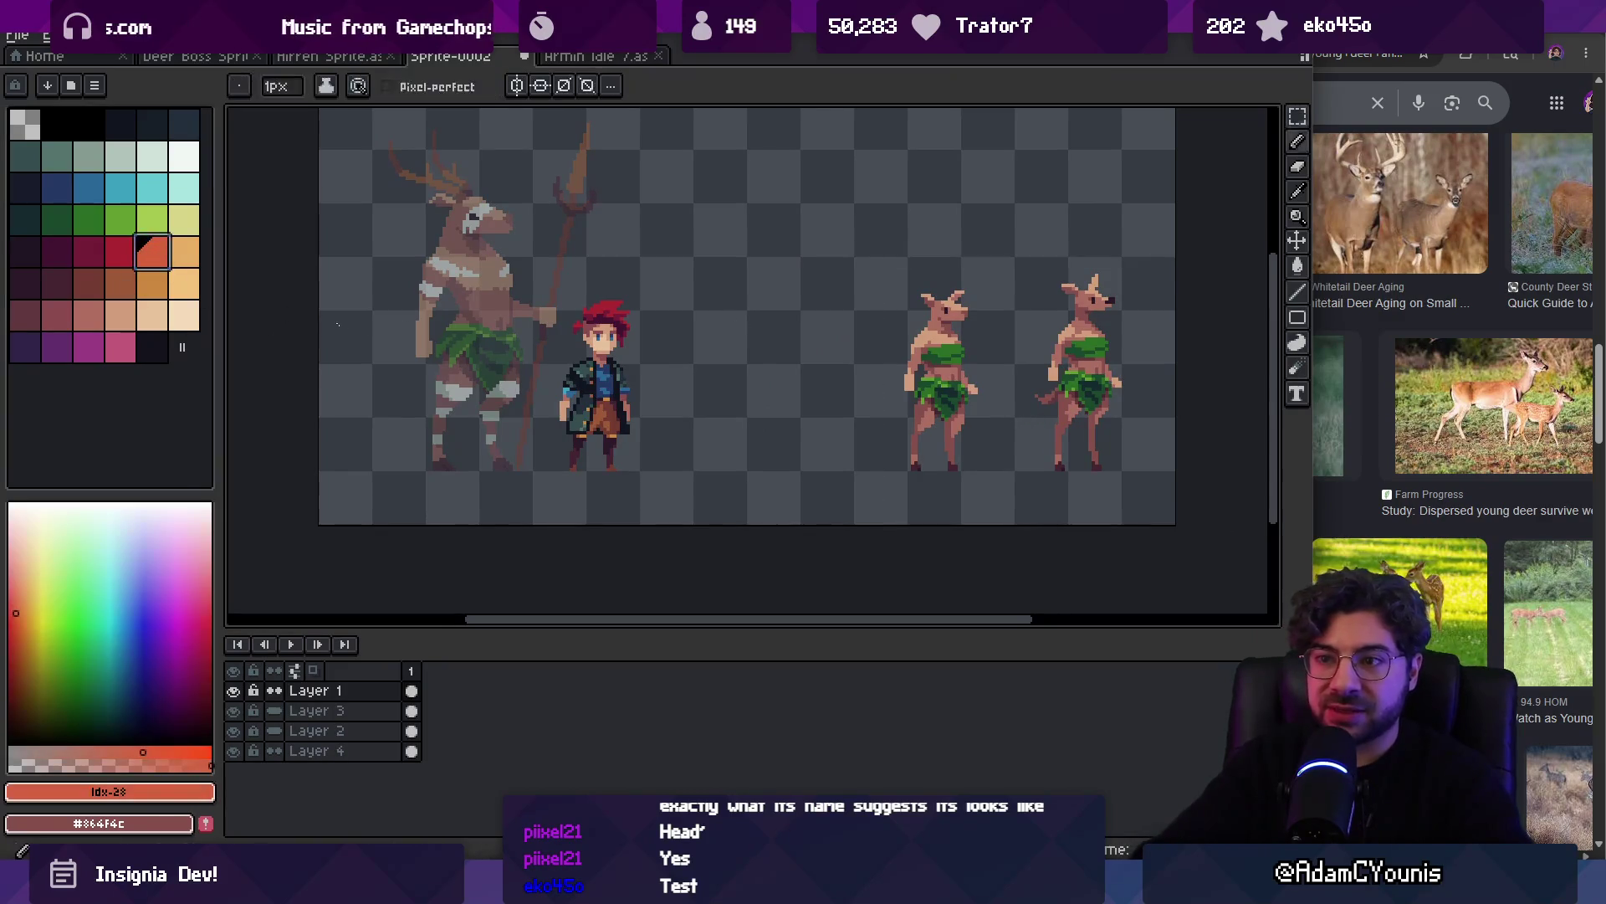
{"action": "scroll", "coordinate": [763, 389], "scroll_direction": "up", "scroll_amount": 1}
{"action": "key", "text": "b"}
{"action": "mouse_move", "coordinate": [670, 301]}
{"action": "left_mouse_down"}
{"action": "mouse_move", "coordinate": [709, 300]}
{"action": "mouse_move", "coordinate": [718, 256]}
{"action": "mouse_move", "coordinate": [724, 277]}
{"action": "left_mouse_up"}
Refine the orange head with a 1-pixel pencil, erasing stray pixels and adding an ear
{"action": "key", "text": "minus"}
{"action": "key", "text": "minus"}
{"action": "key", "text": "minus"}
{"action": "key", "text": "e"}
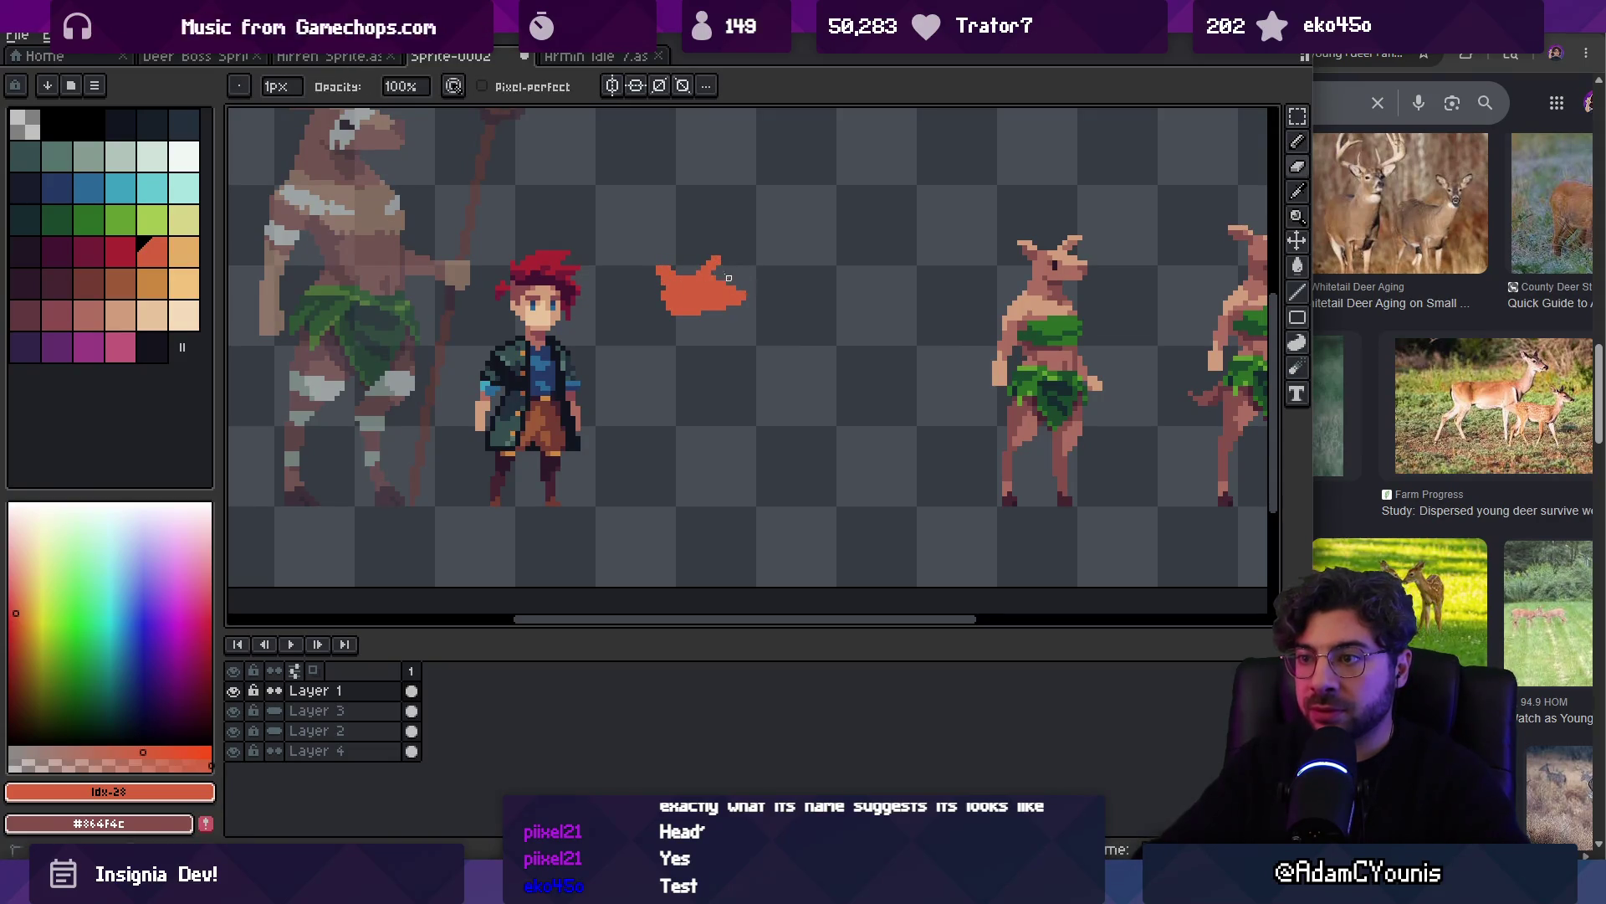
{"action": "key", "text": "b"}
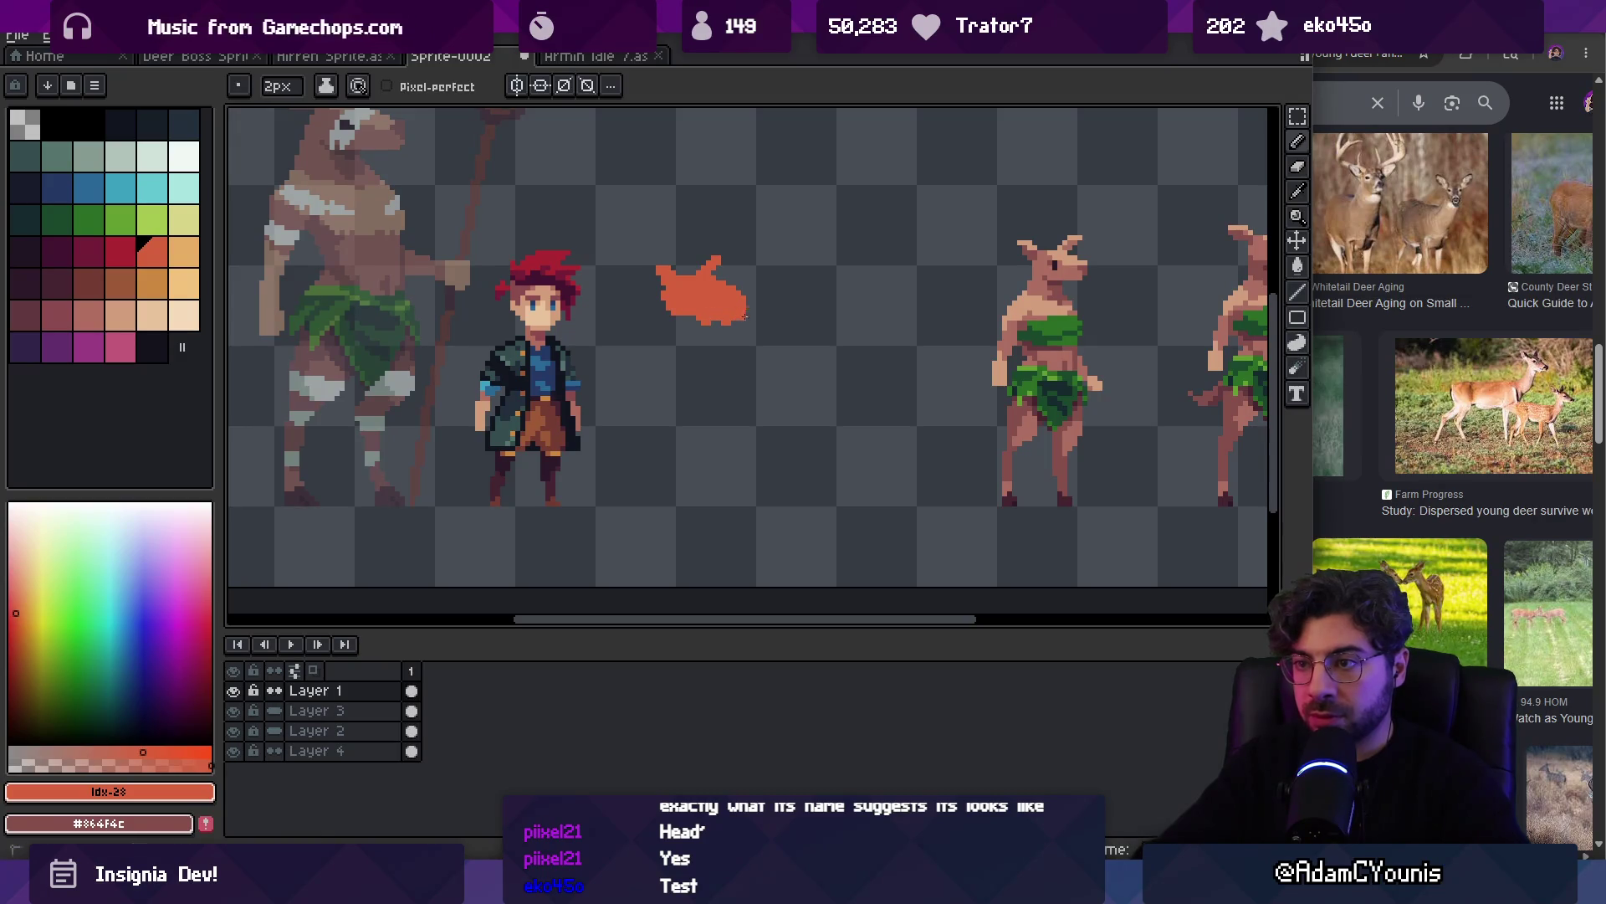
{"action": "key", "text": "e"}
{"action": "left_click", "coordinate": [734, 289]}
{"action": "key", "text": "b"}
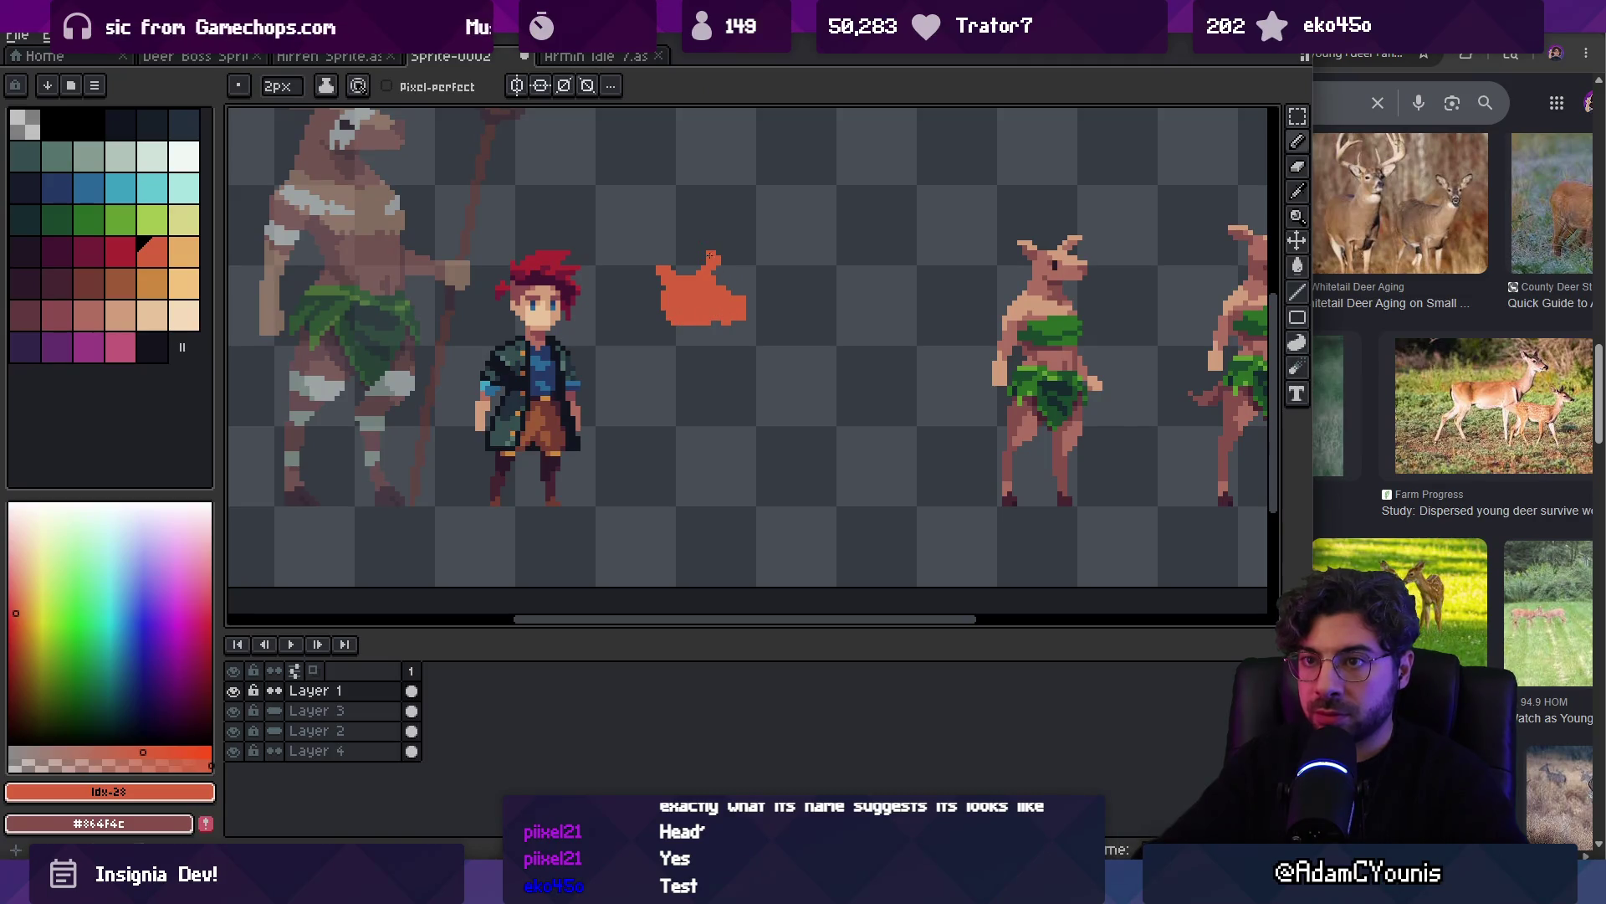
{"action": "left_click_drag", "start_coordinate": [668, 268], "coordinate": [658, 278]}
{"action": "key", "text": "e"}
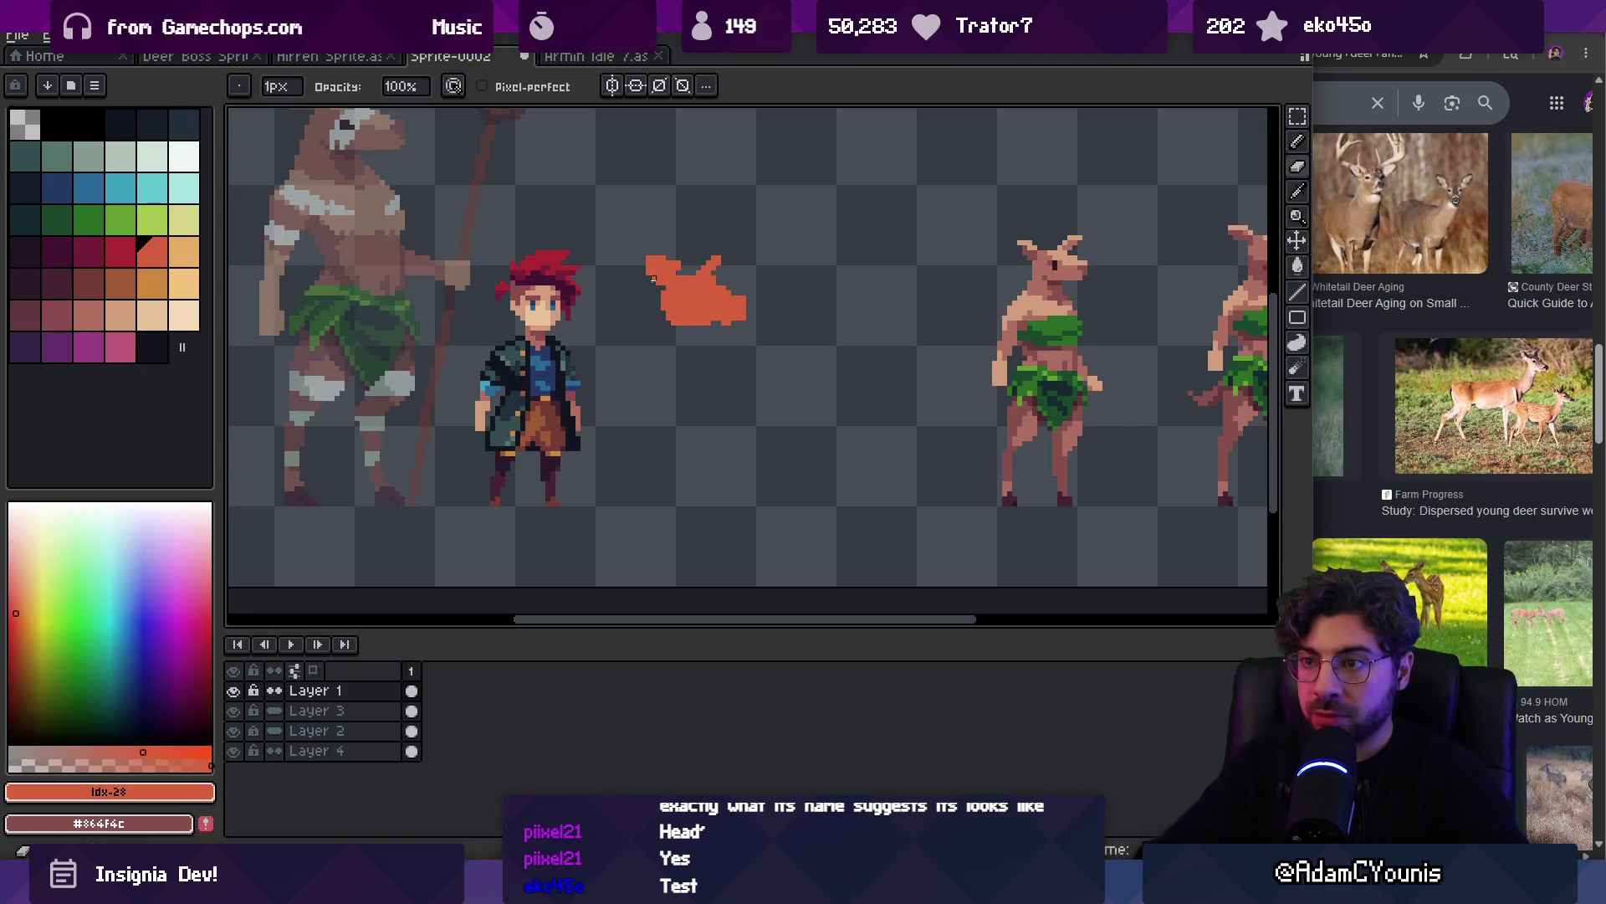
{"action": "key", "text": "b"}
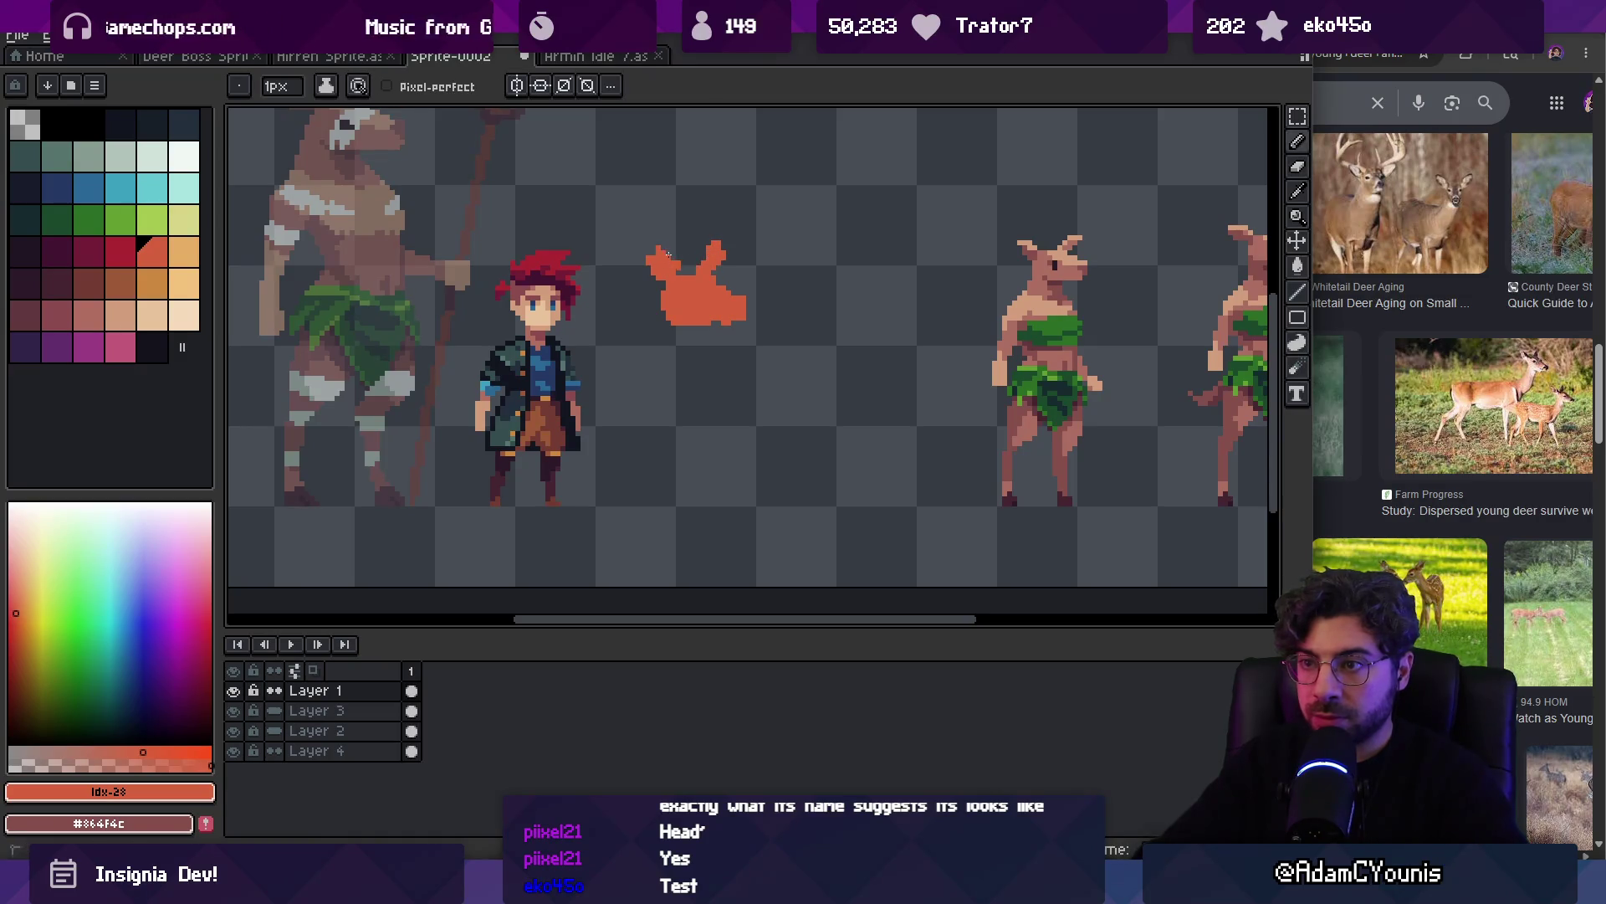
{"action": "key", "text": "e"}
{"action": "key", "text": "b"}
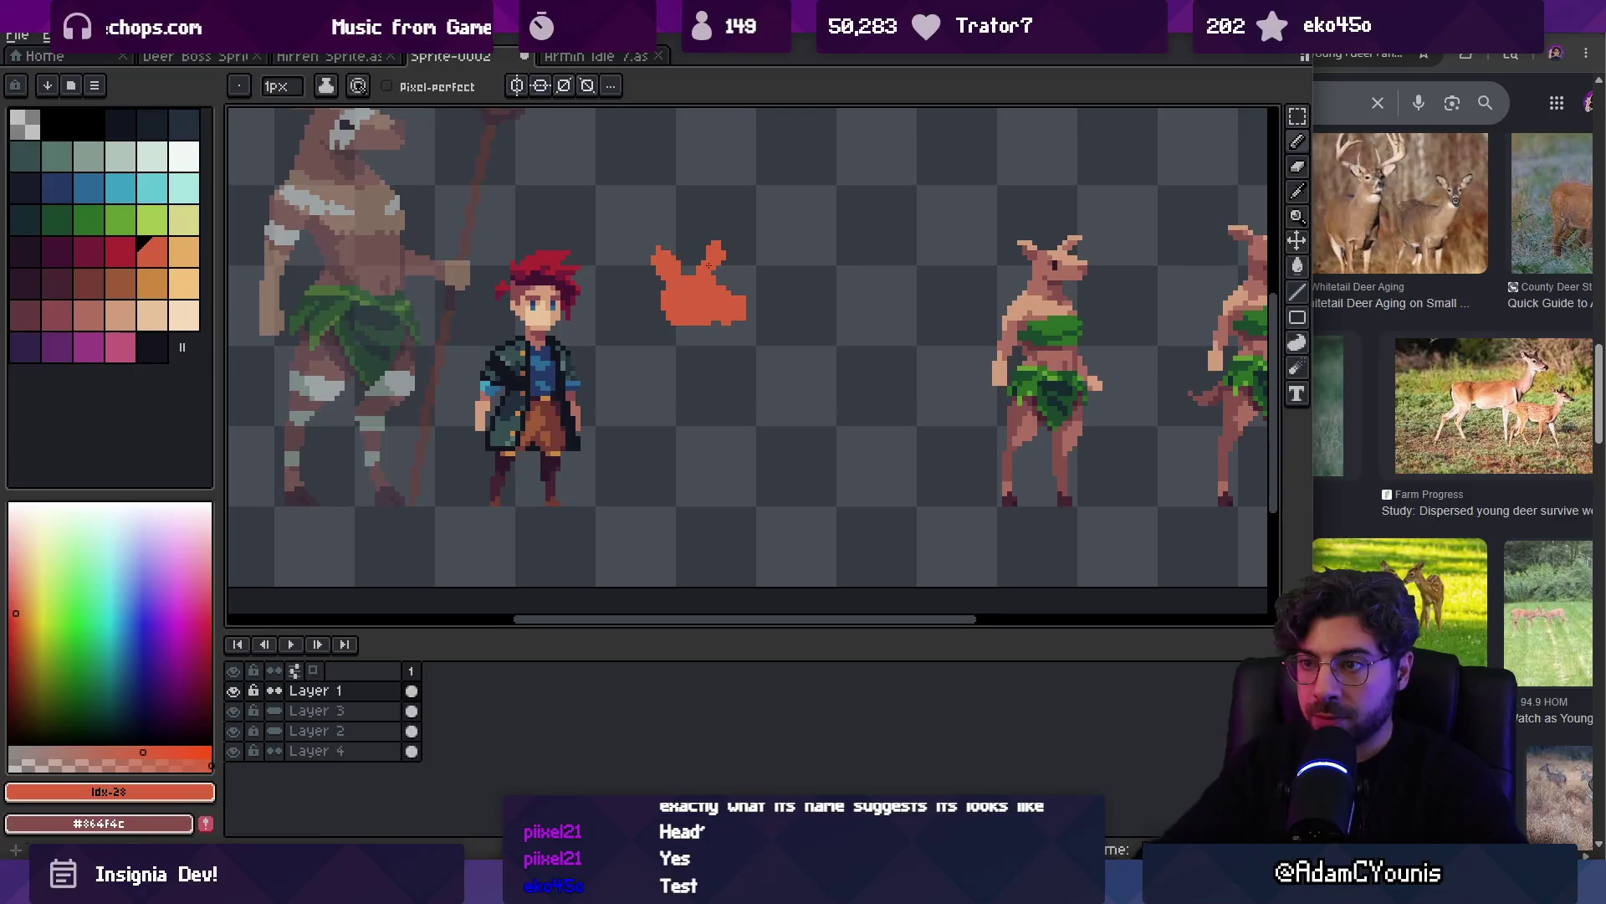
{"action": "key", "text": "e"}
{"action": "key", "text": "b"}
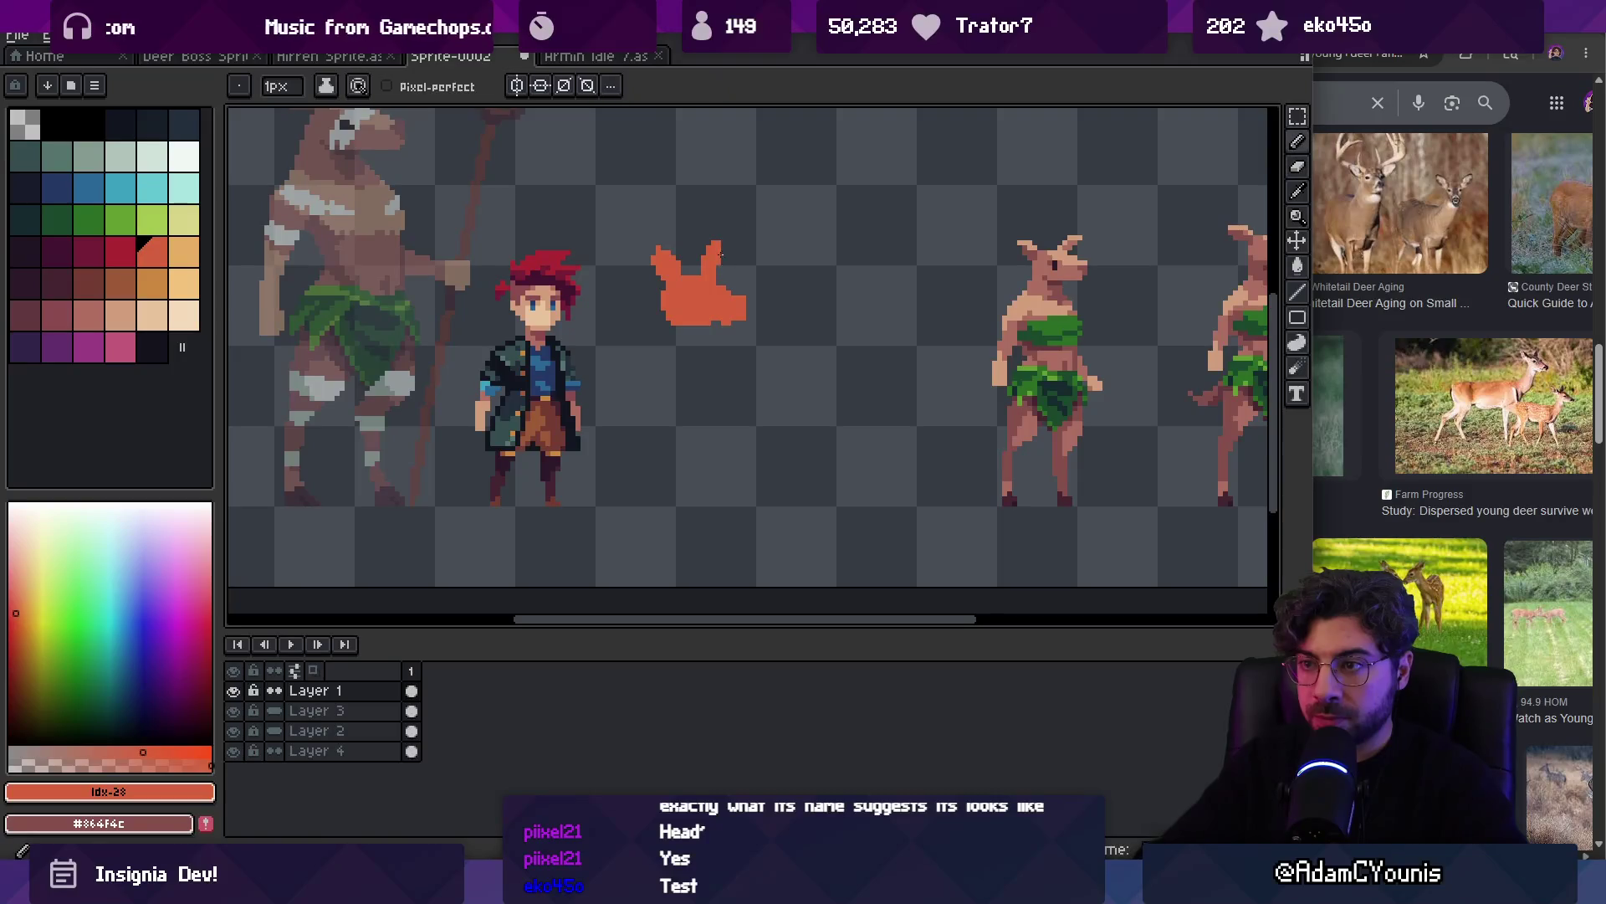
{"action": "key", "text": "e"}
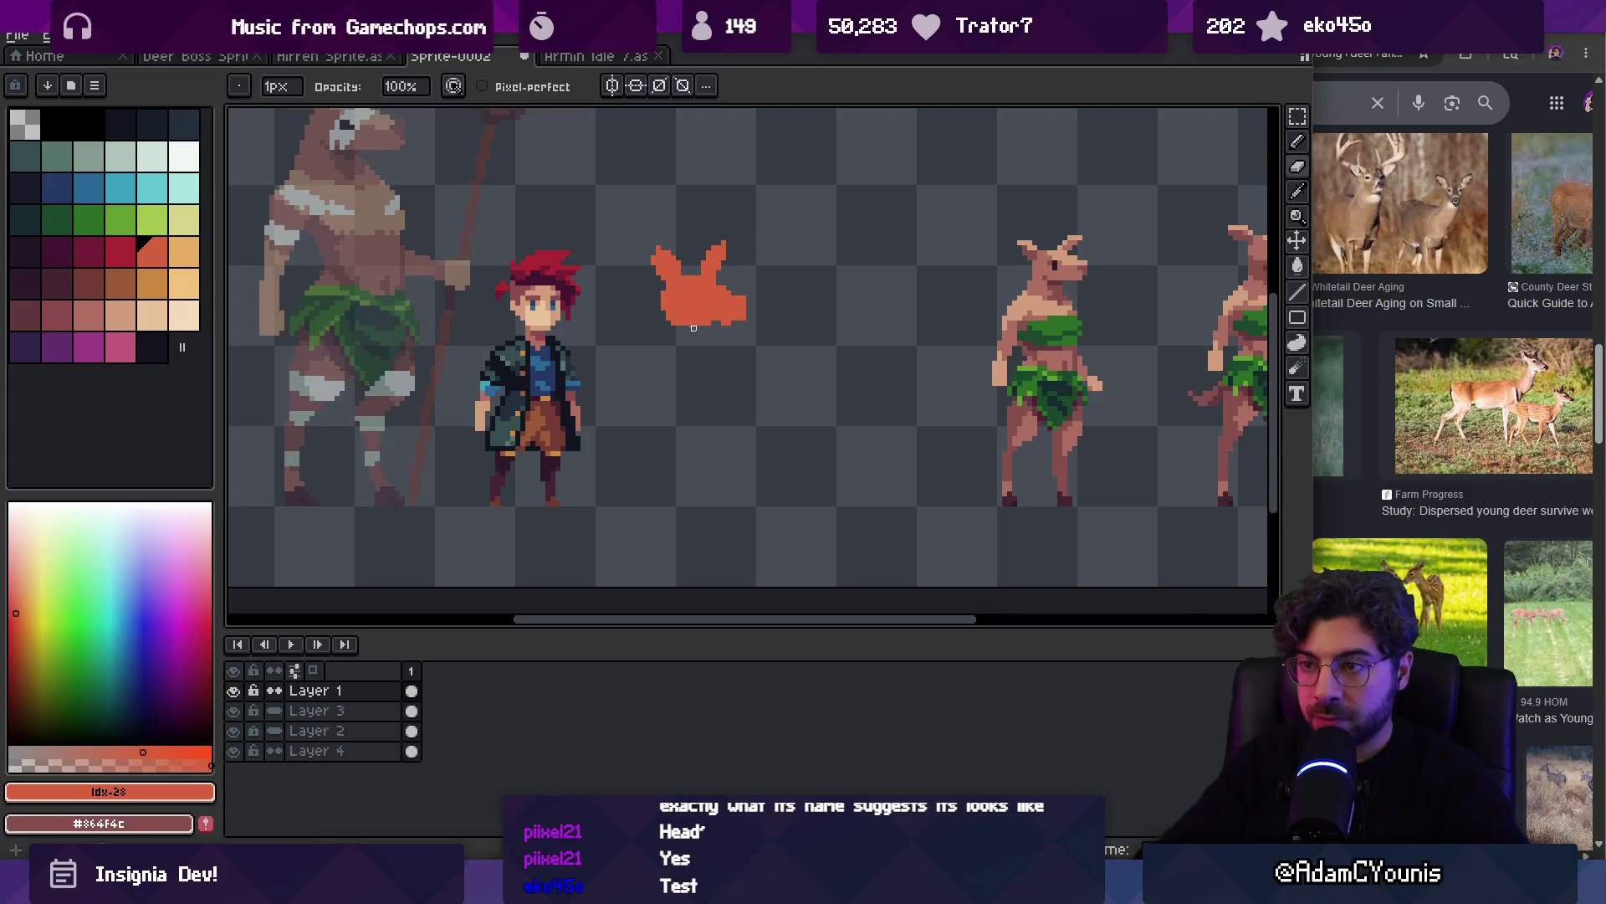
{"action": "key", "text": "b"}
Paint the creature's body with a 4-pixel brush and add an orange leg
{"action": "scroll", "coordinate": [678, 362], "scroll_direction": "down", "scroll_amount": 1}
{"action": "key", "text": "plus"}
{"action": "key", "text": "plus"}
{"action": "key", "text": "plus"}
{"action": "mouse_move", "coordinate": [669, 329]}
{"action": "left_mouse_down"}
{"action": "mouse_move", "coordinate": [699, 325]}
{"action": "mouse_move", "coordinate": [682, 369]}
{"action": "mouse_move", "coordinate": [704, 352]}
{"action": "mouse_move", "coordinate": [643, 431]}
{"action": "mouse_move", "coordinate": [698, 424]}
{"action": "left_mouse_up"}
{"action": "key", "text": "minus"}
{"action": "key", "text": "minus"}
{"action": "key", "text": "ctrl+z"}
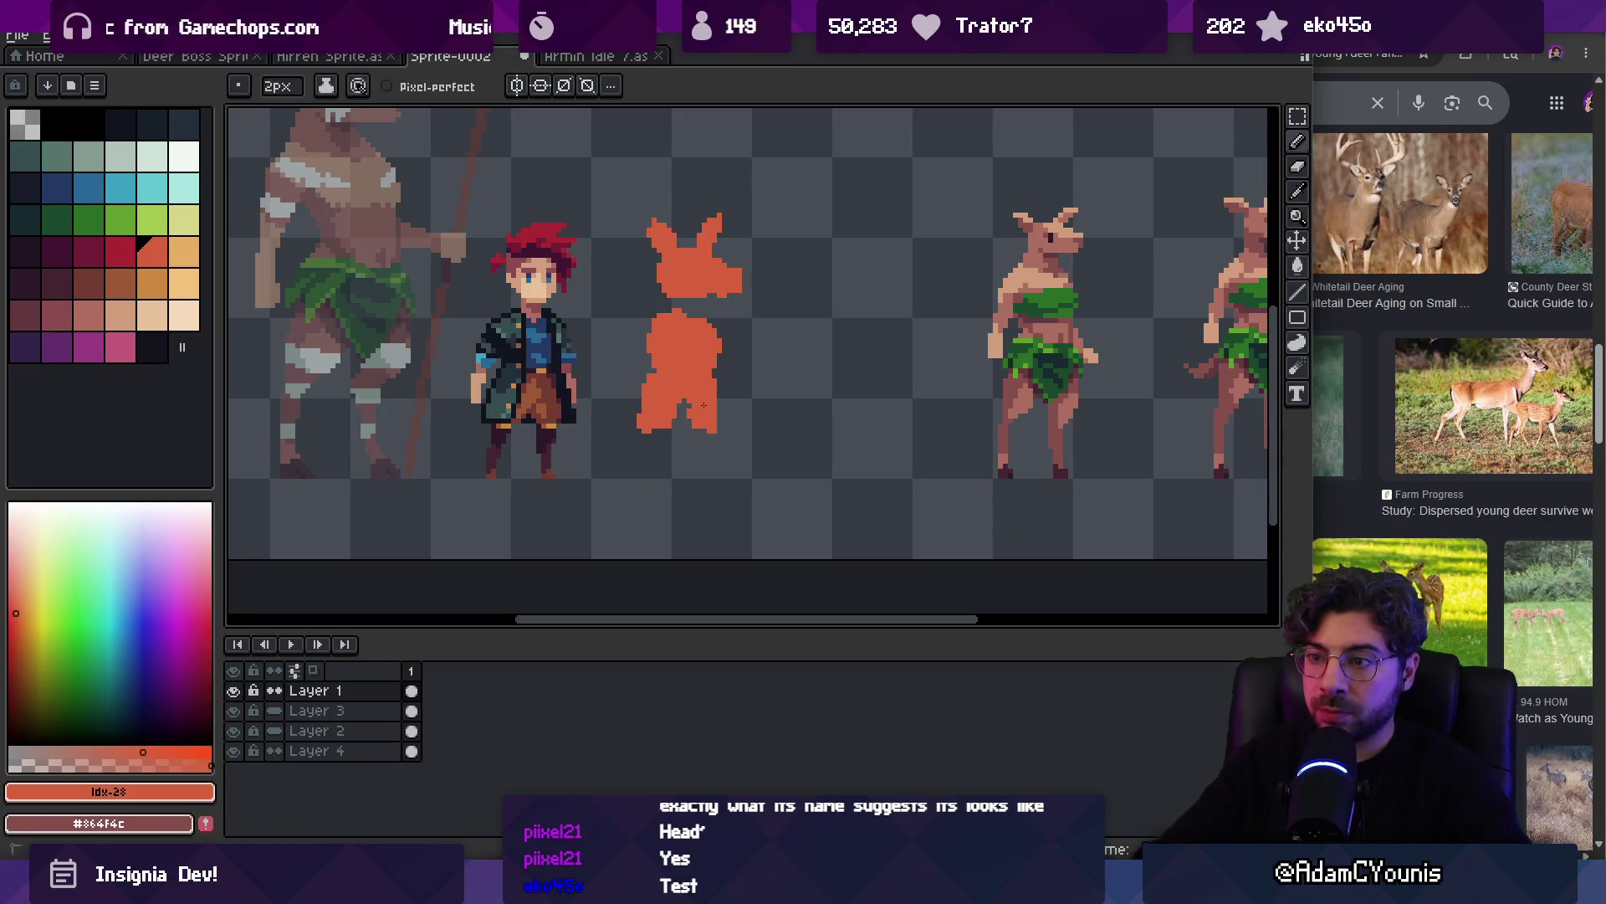
{"action": "left_click", "coordinate": [684, 396], "text": "alt"}
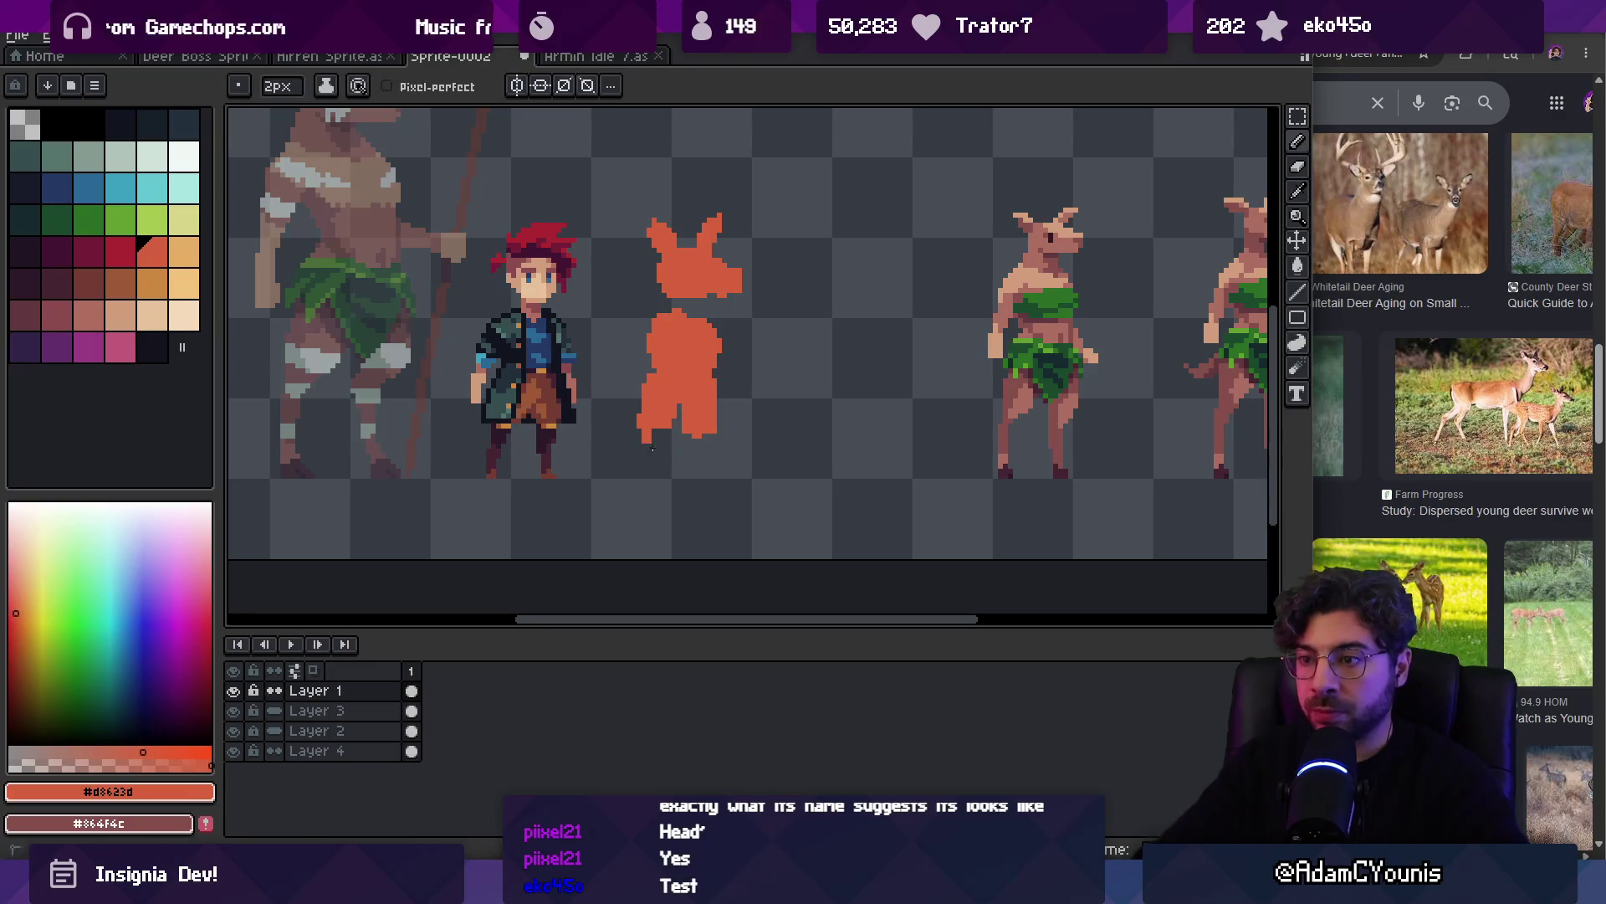
{"action": "mouse_move", "coordinate": [702, 436]}
{"action": "left_mouse_down"}
{"action": "mouse_move", "coordinate": [707, 473]}
{"action": "mouse_move", "coordinate": [650, 465]}
{"action": "mouse_move", "coordinate": [711, 477]}
{"action": "mouse_move", "coordinate": [682, 456]}
{"action": "mouse_move", "coordinate": [652, 462]}
{"action": "left_mouse_up"}
Clean up the silhouette's edges and add a short stroke at the body's right side
{"action": "key", "text": "e"}
{"action": "key", "text": "b"}
{"action": "key", "text": "e"}
{"action": "key", "text": "b"}
{"action": "key", "text": "e"}
{"action": "key", "text": "b"}
{"action": "key", "text": "e"}
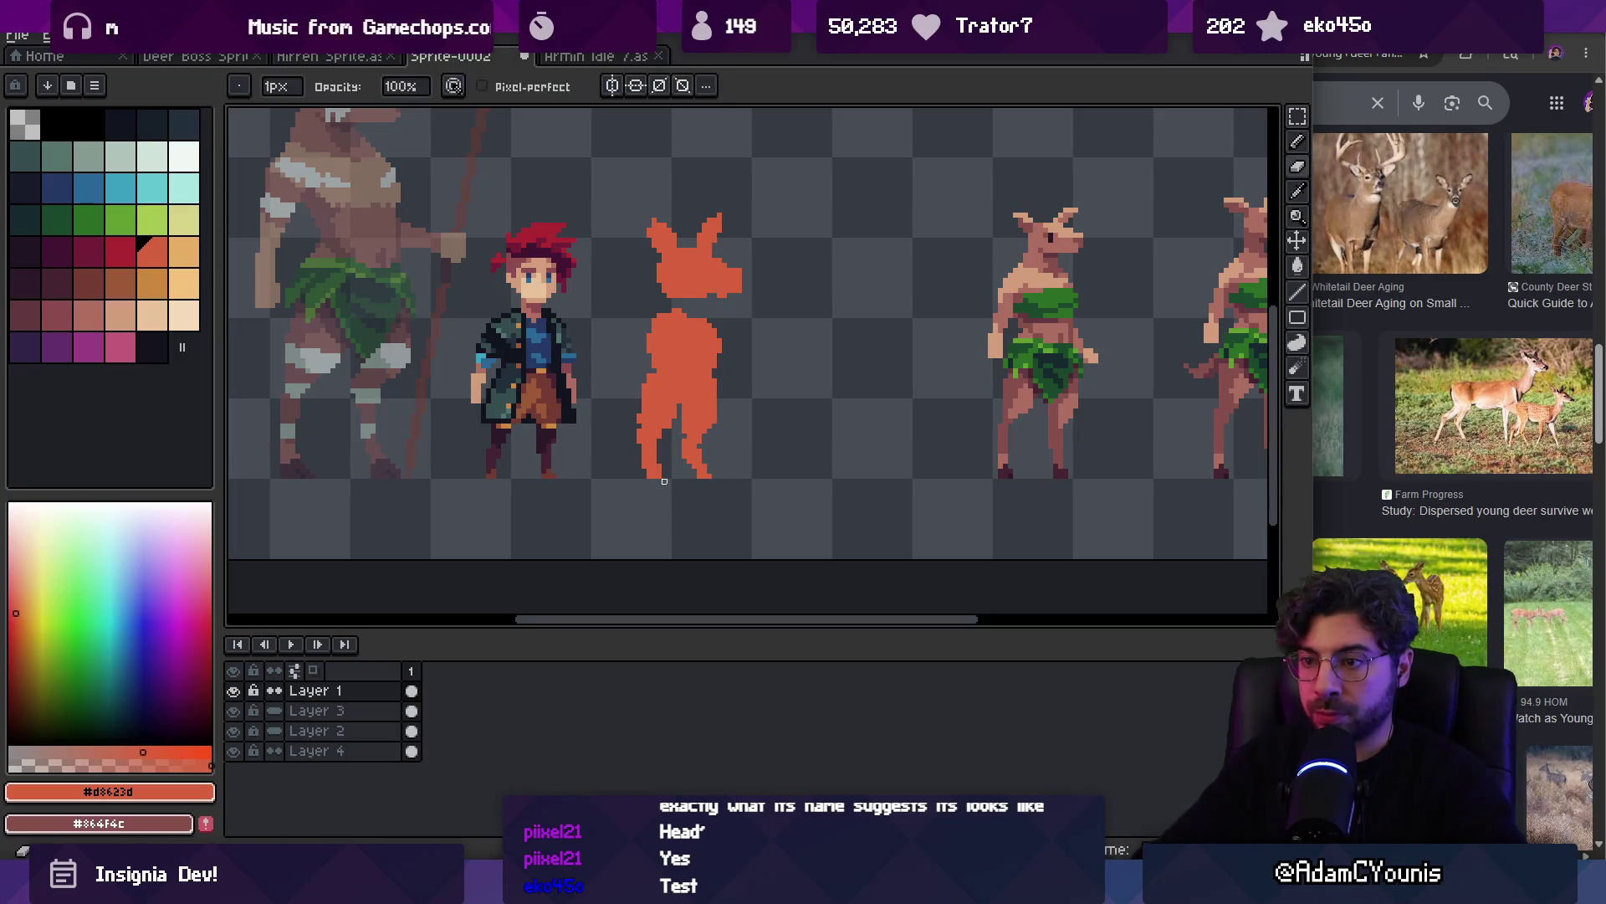
{"action": "scroll", "coordinate": [660, 452], "scroll_direction": "up", "scroll_amount": 2}
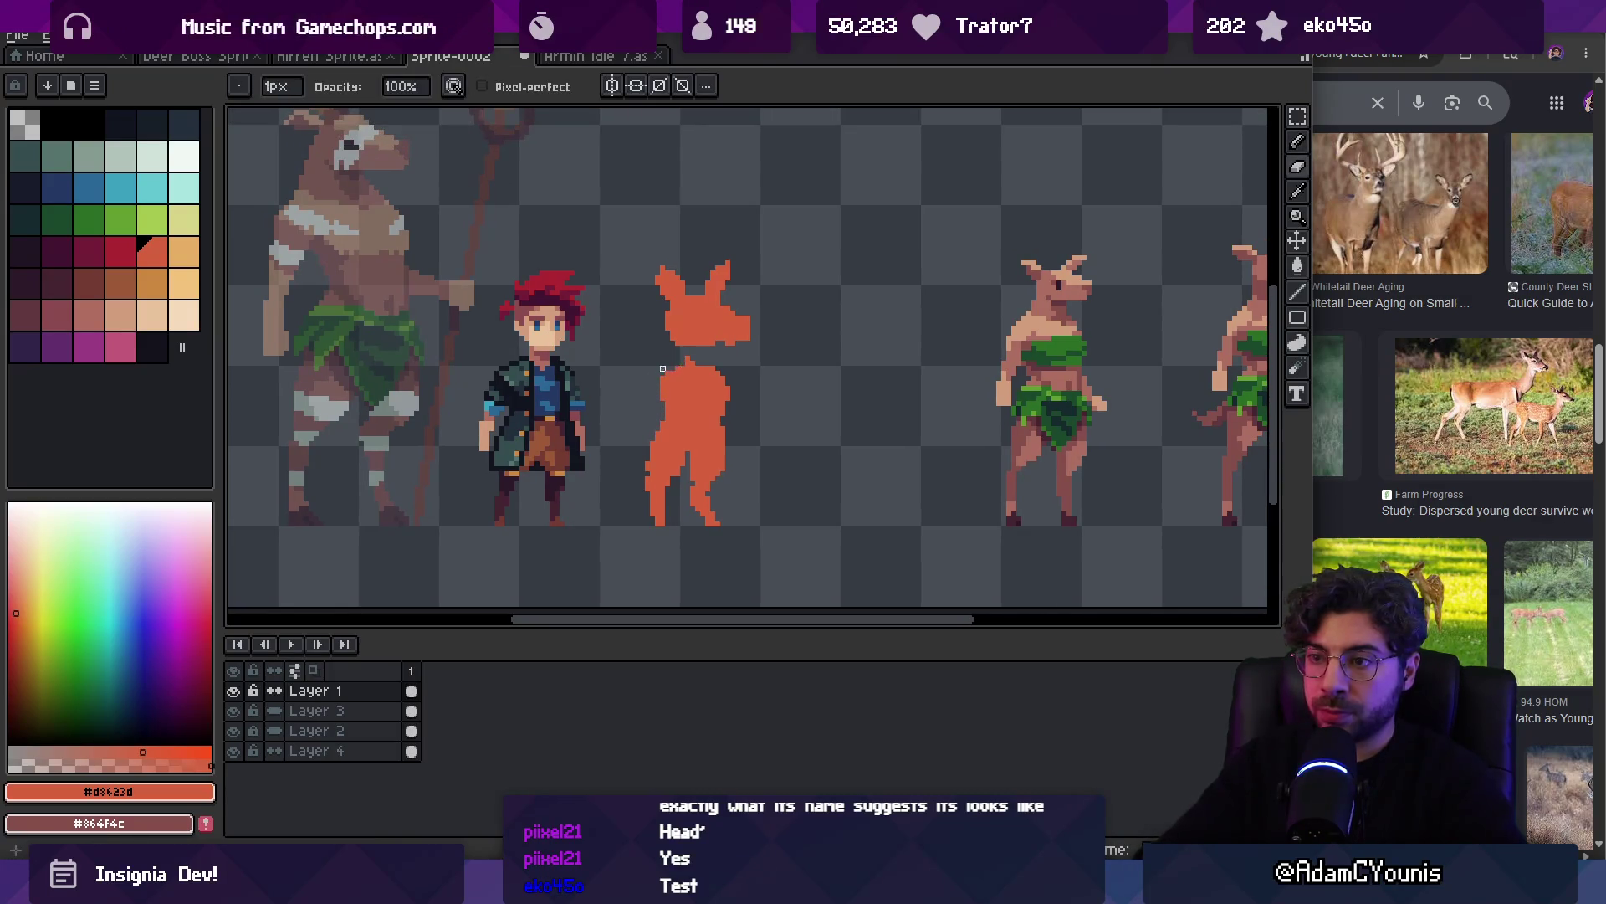
{"action": "key", "text": "b"}
{"action": "mouse_move", "coordinate": [729, 383]}
{"action": "left_mouse_down"}
{"action": "mouse_move", "coordinate": [741, 416]}
{"action": "mouse_move", "coordinate": [659, 386]}
{"action": "left_mouse_up"}
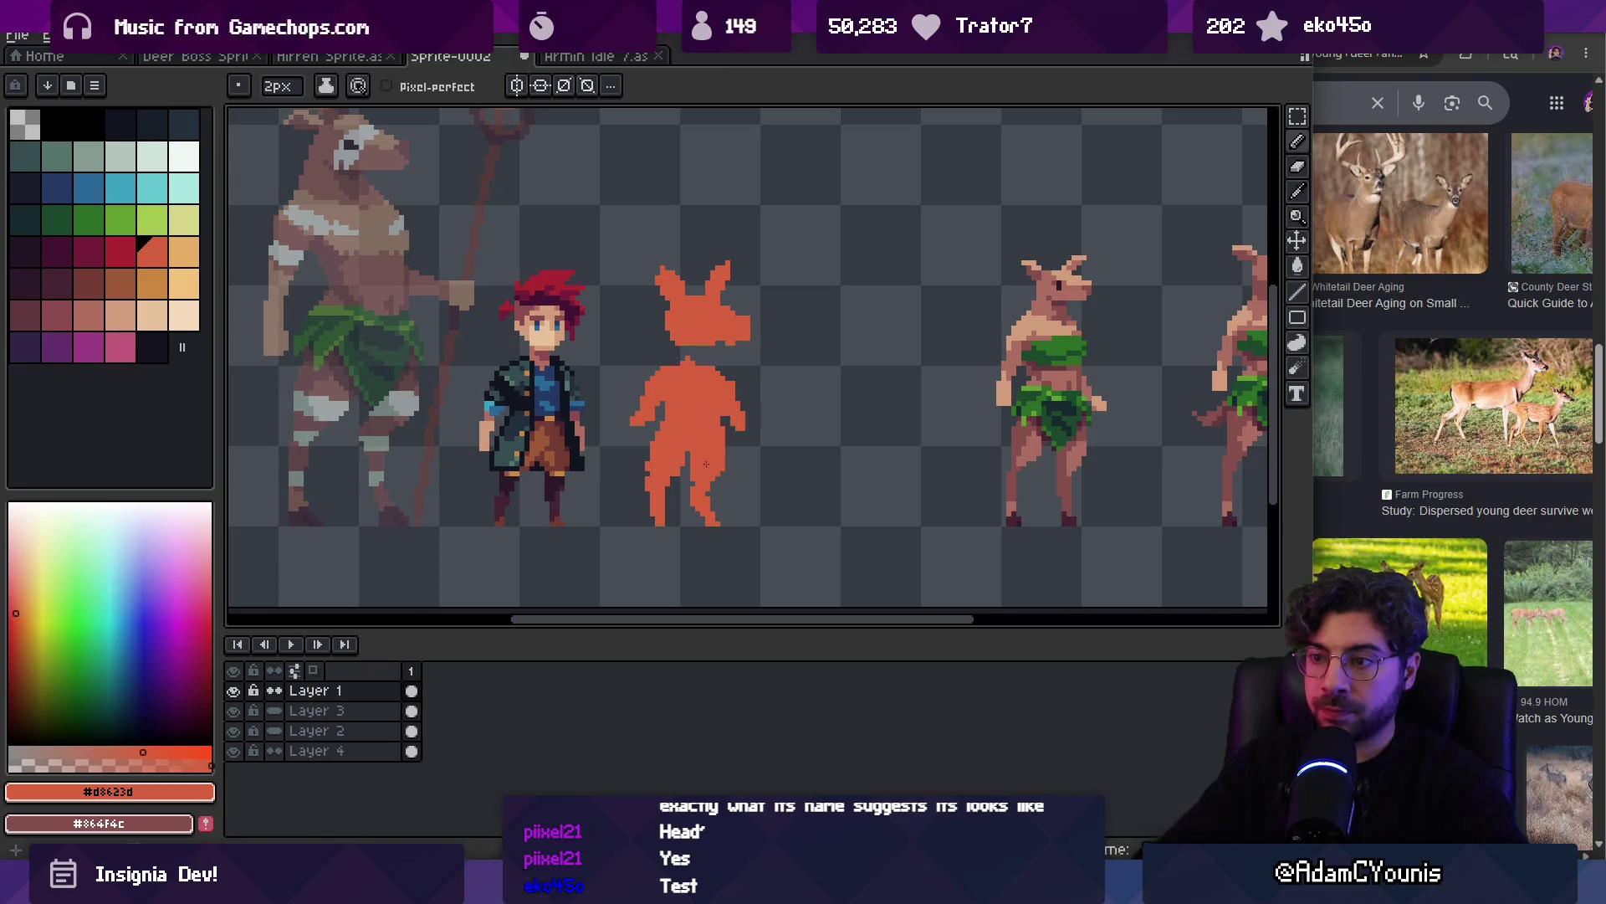
{"action": "key", "text": "ctrl"}
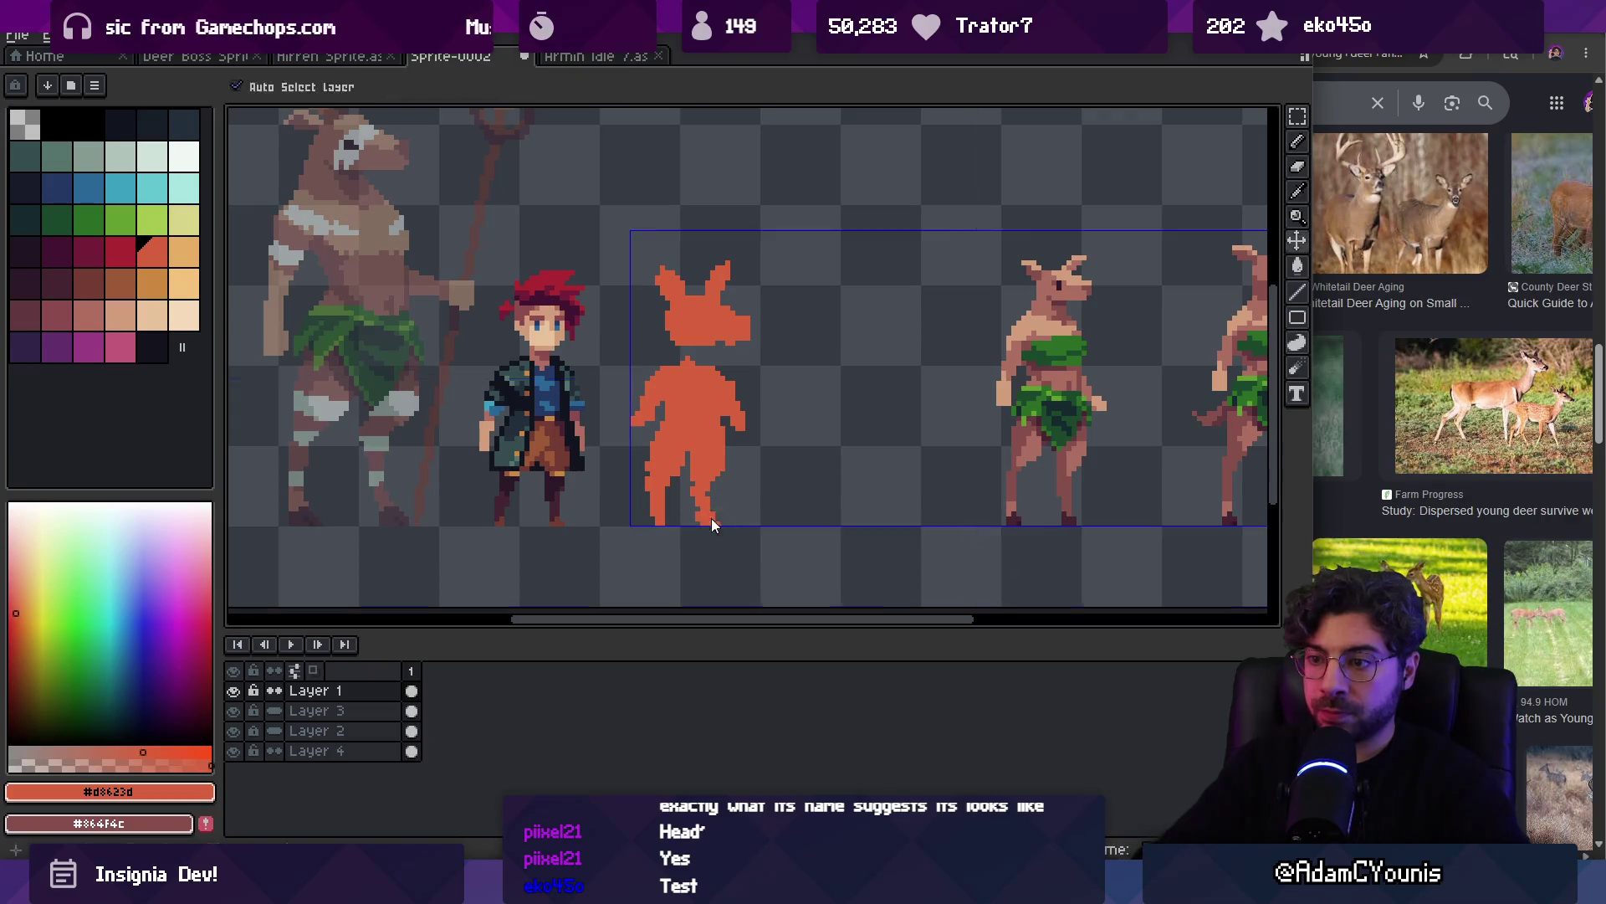
{"action": "key", "text": "z"}
{"action": "scroll", "coordinate": [736, 439], "scroll_direction": "down", "scroll_amount": 3}
{"action": "scroll", "coordinate": [733, 436], "scroll_direction": "up", "scroll_amount": 3}
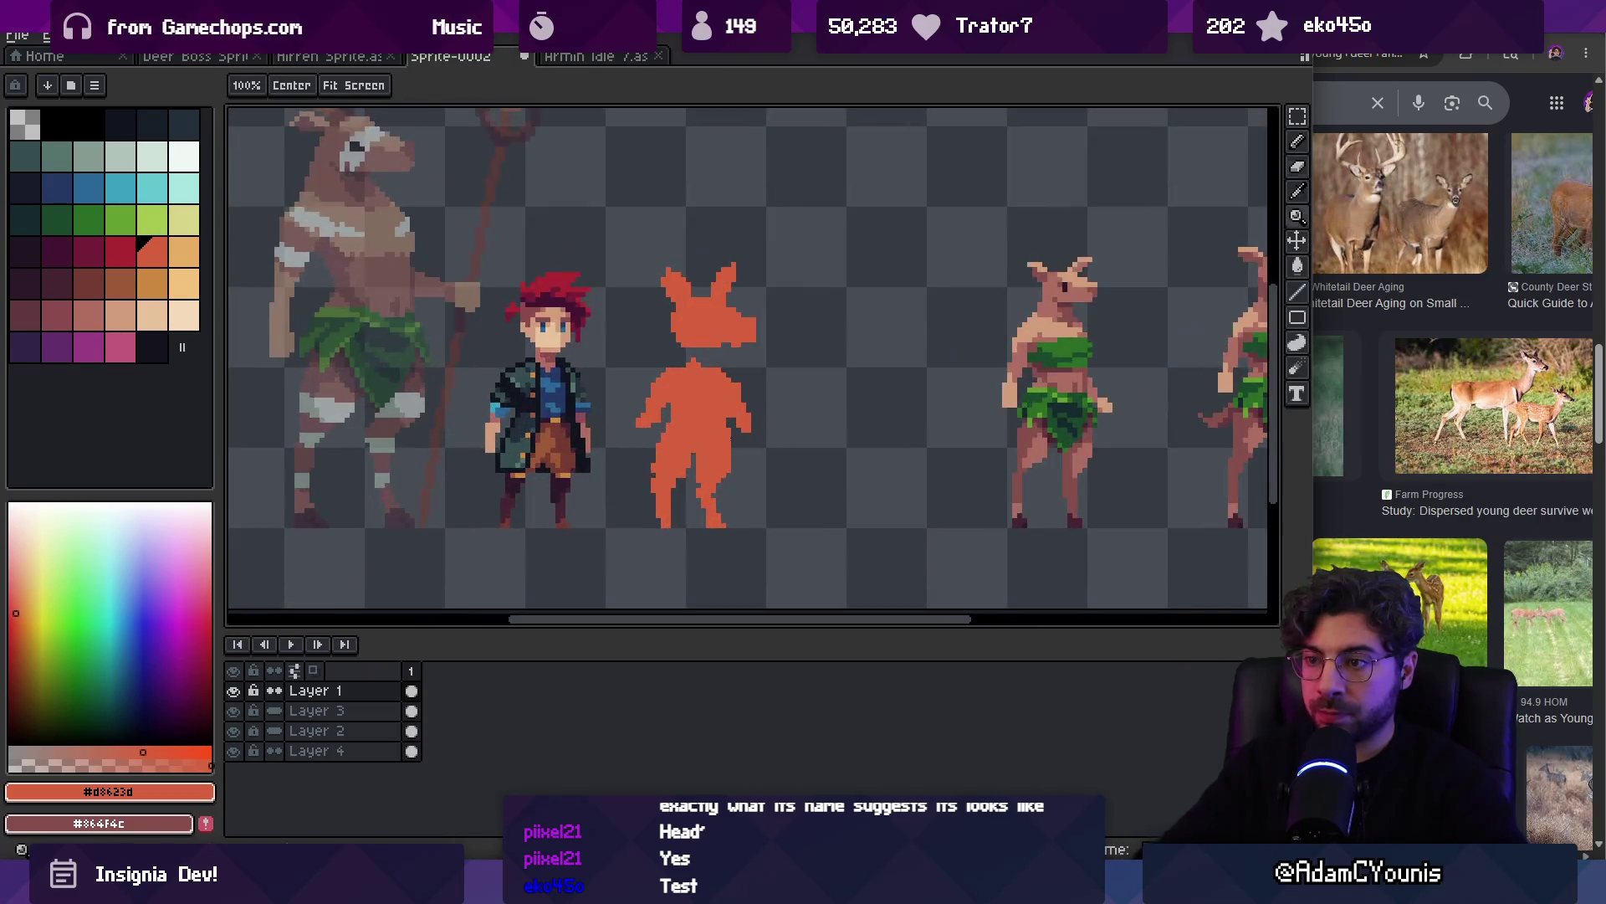
{"action": "key", "text": "b"}
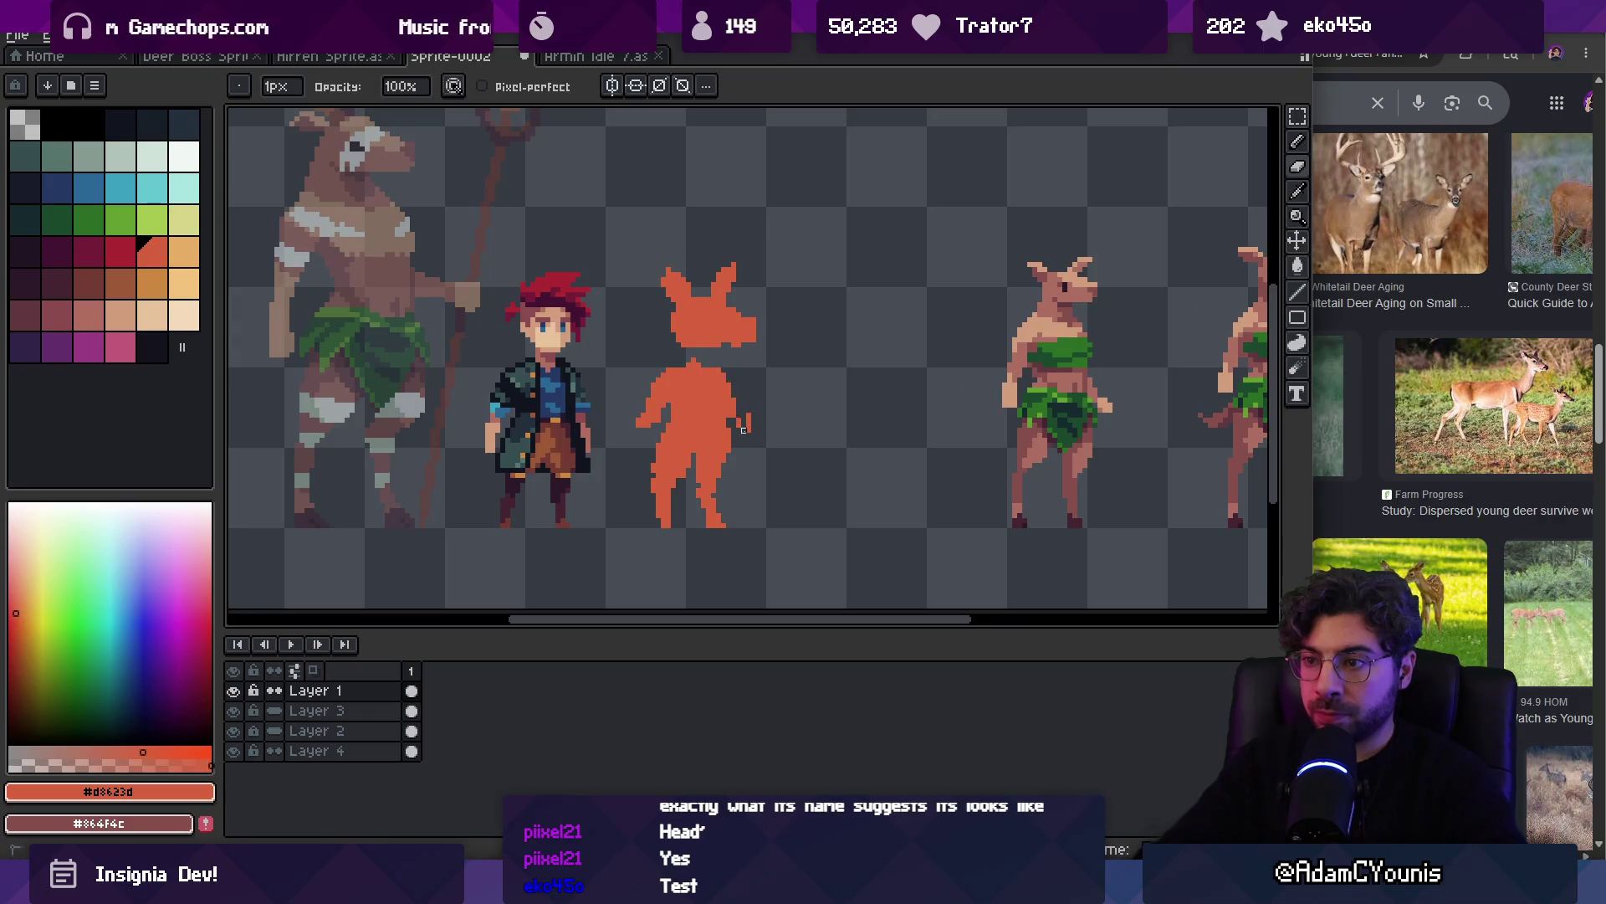
Shade the silhouette's right side and rear leg in dark red, touching up with orange
{"action": "left_click", "coordinate": [122, 256]}
{"action": "mouse_move", "coordinate": [713, 368]}
{"action": "left_mouse_down"}
{"action": "mouse_move", "coordinate": [739, 423]}
{"action": "mouse_move", "coordinate": [705, 470]}
{"action": "left_mouse_up"}
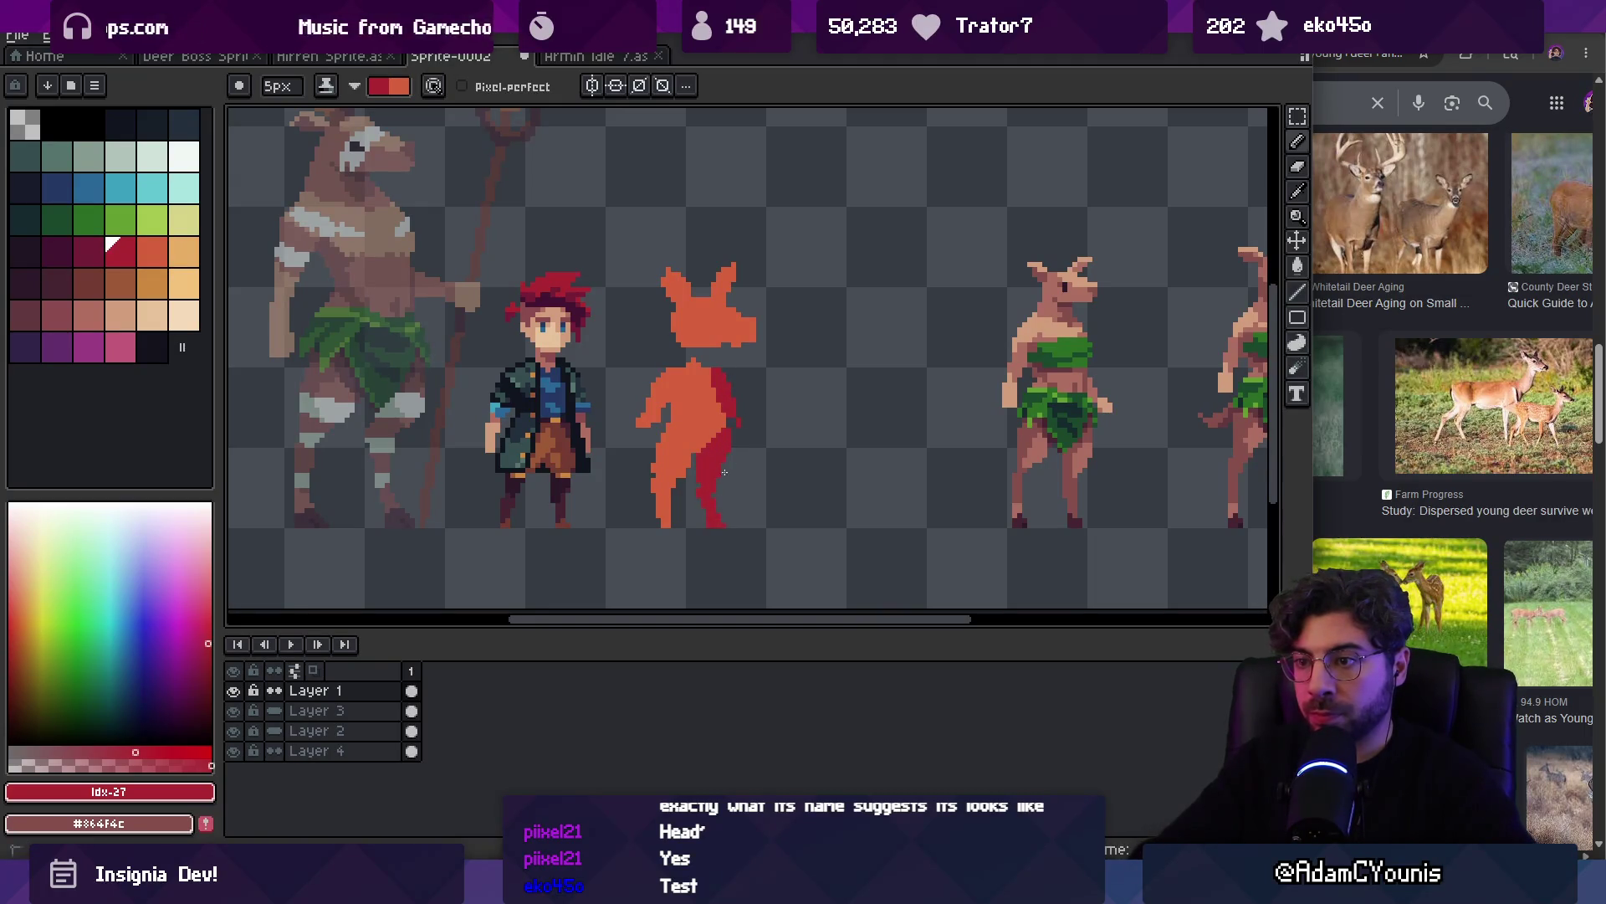
{"action": "key", "text": "b"}
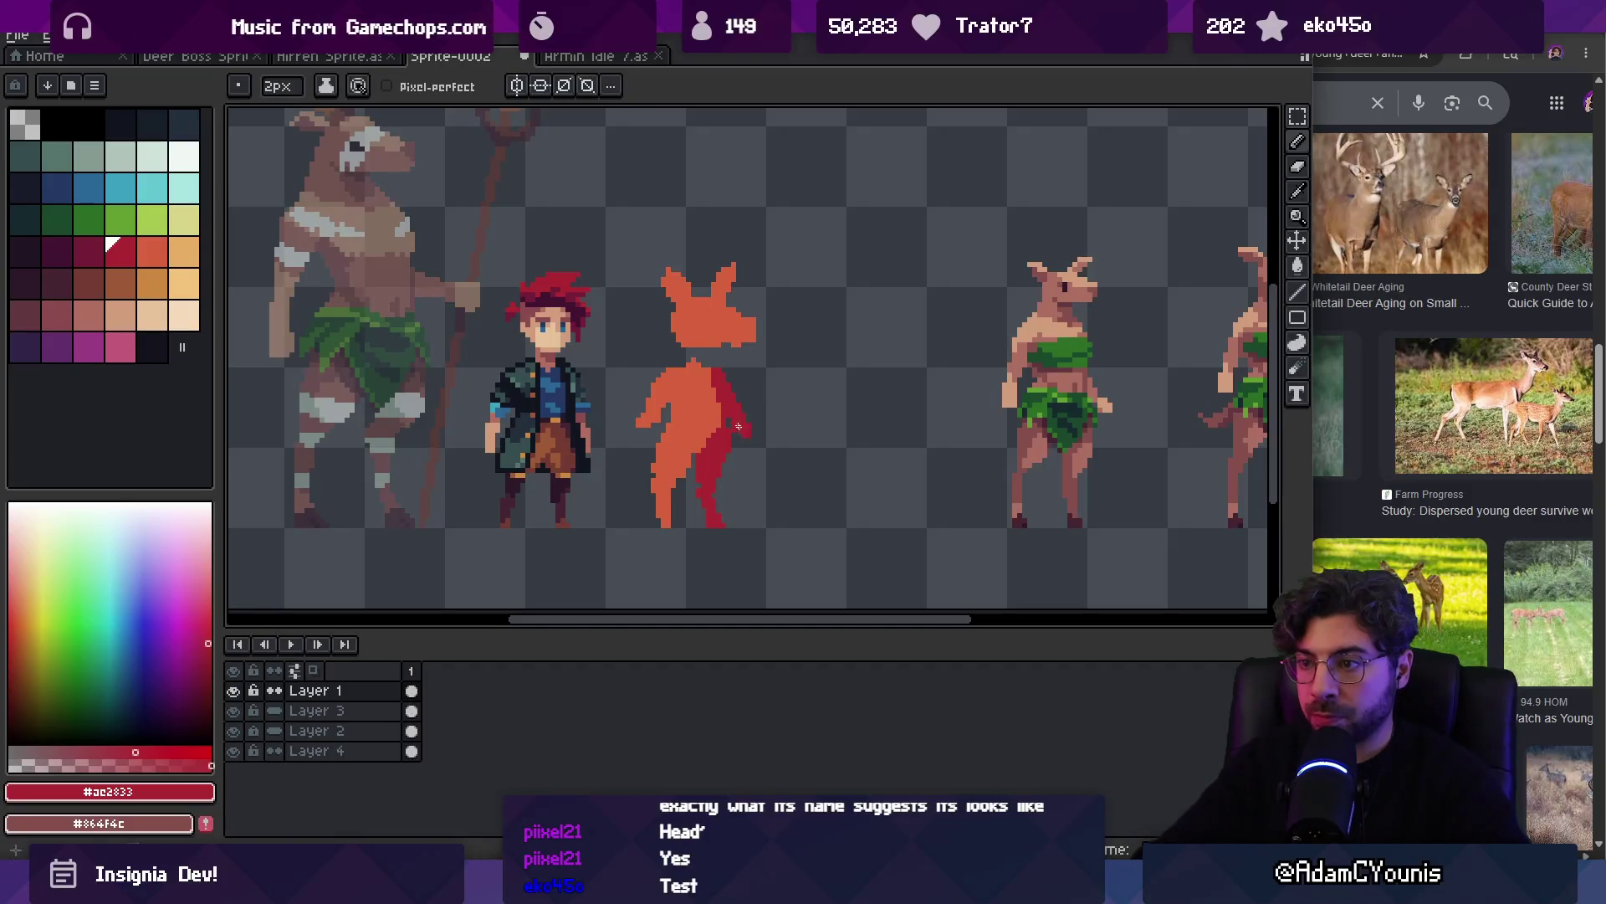
{"action": "left_click", "coordinate": [669, 431], "text": "alt"}
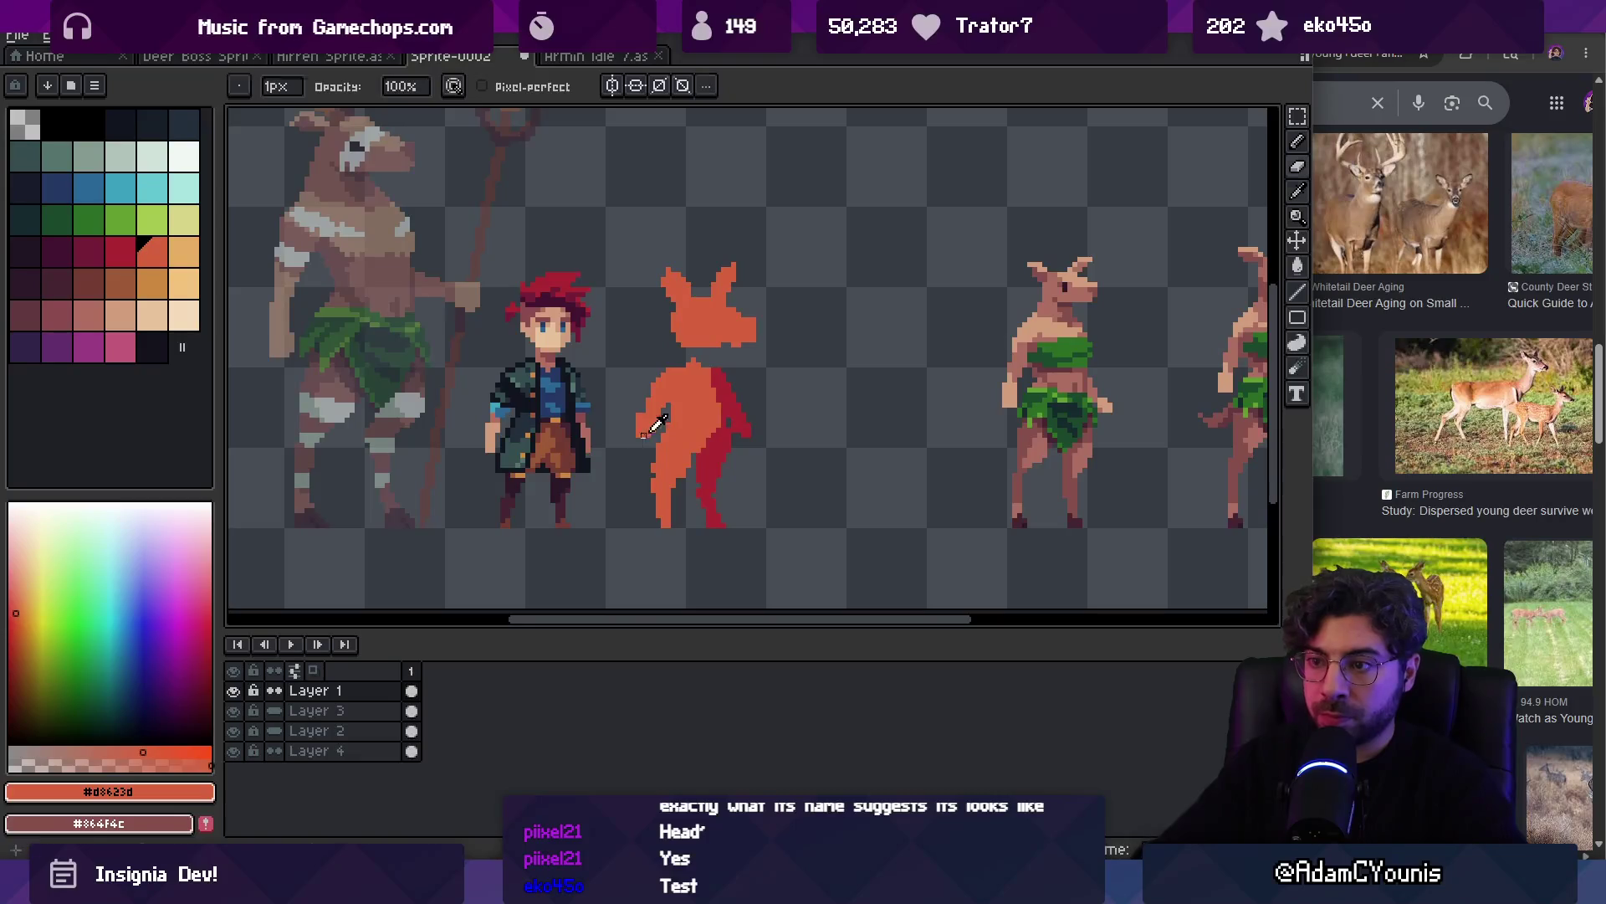
{"action": "left_click", "coordinate": [724, 403], "text": "alt"}
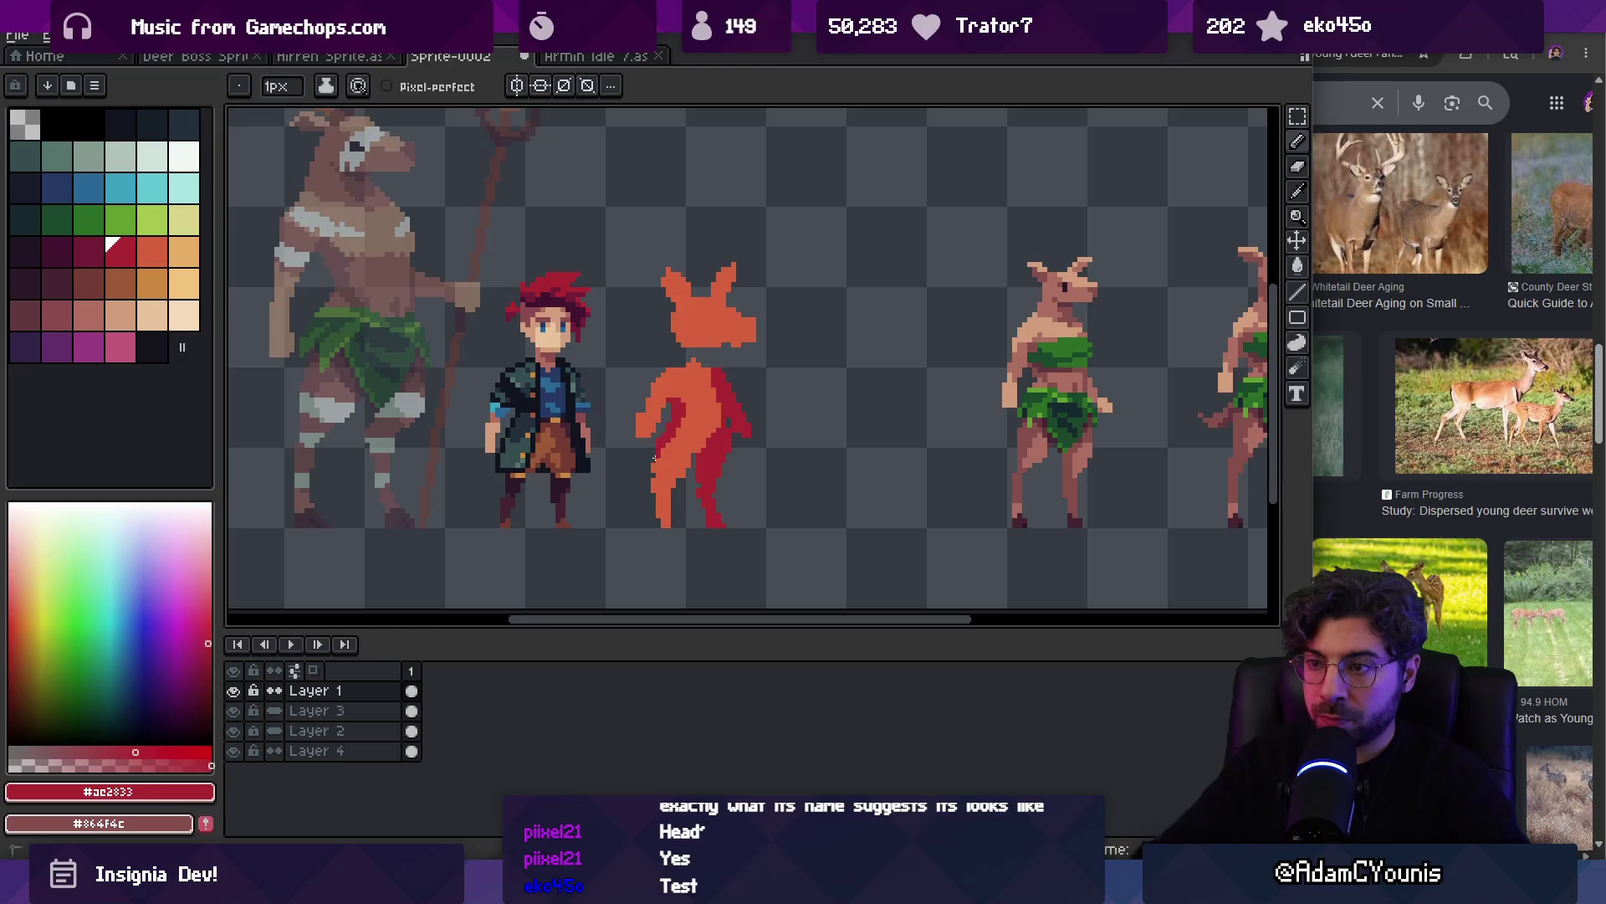
{"action": "left_click", "coordinate": [679, 431], "text": "alt"}
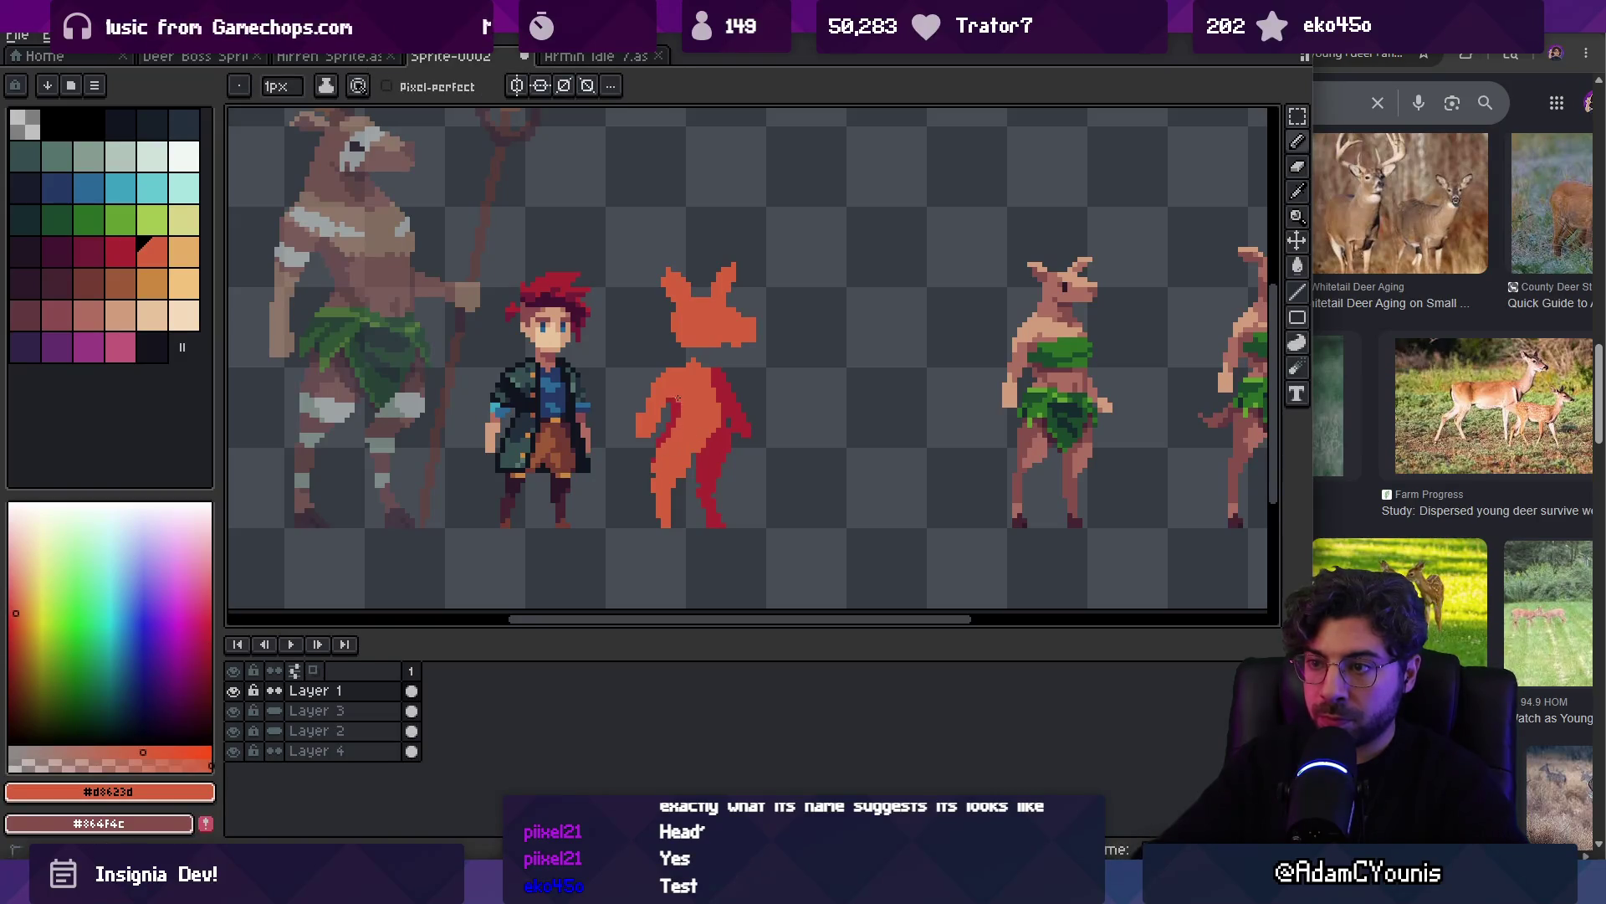
{"action": "left_click", "coordinate": [667, 395], "text": "alt"}
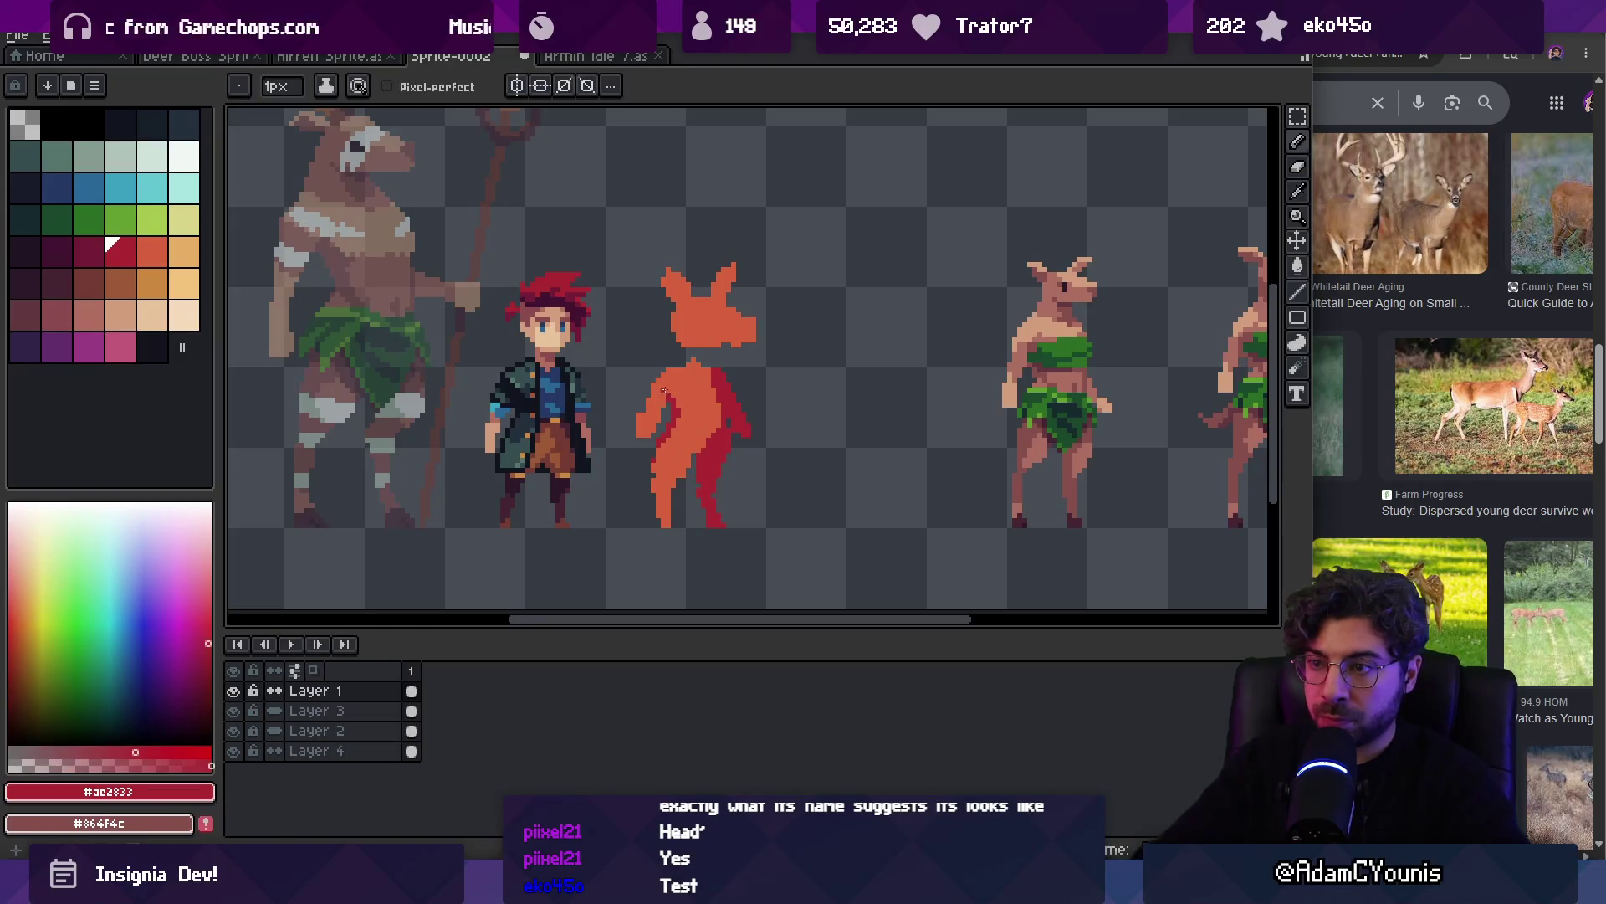
{"action": "scroll", "coordinate": [660, 398], "scroll_direction": "down", "scroll_amount": 3}
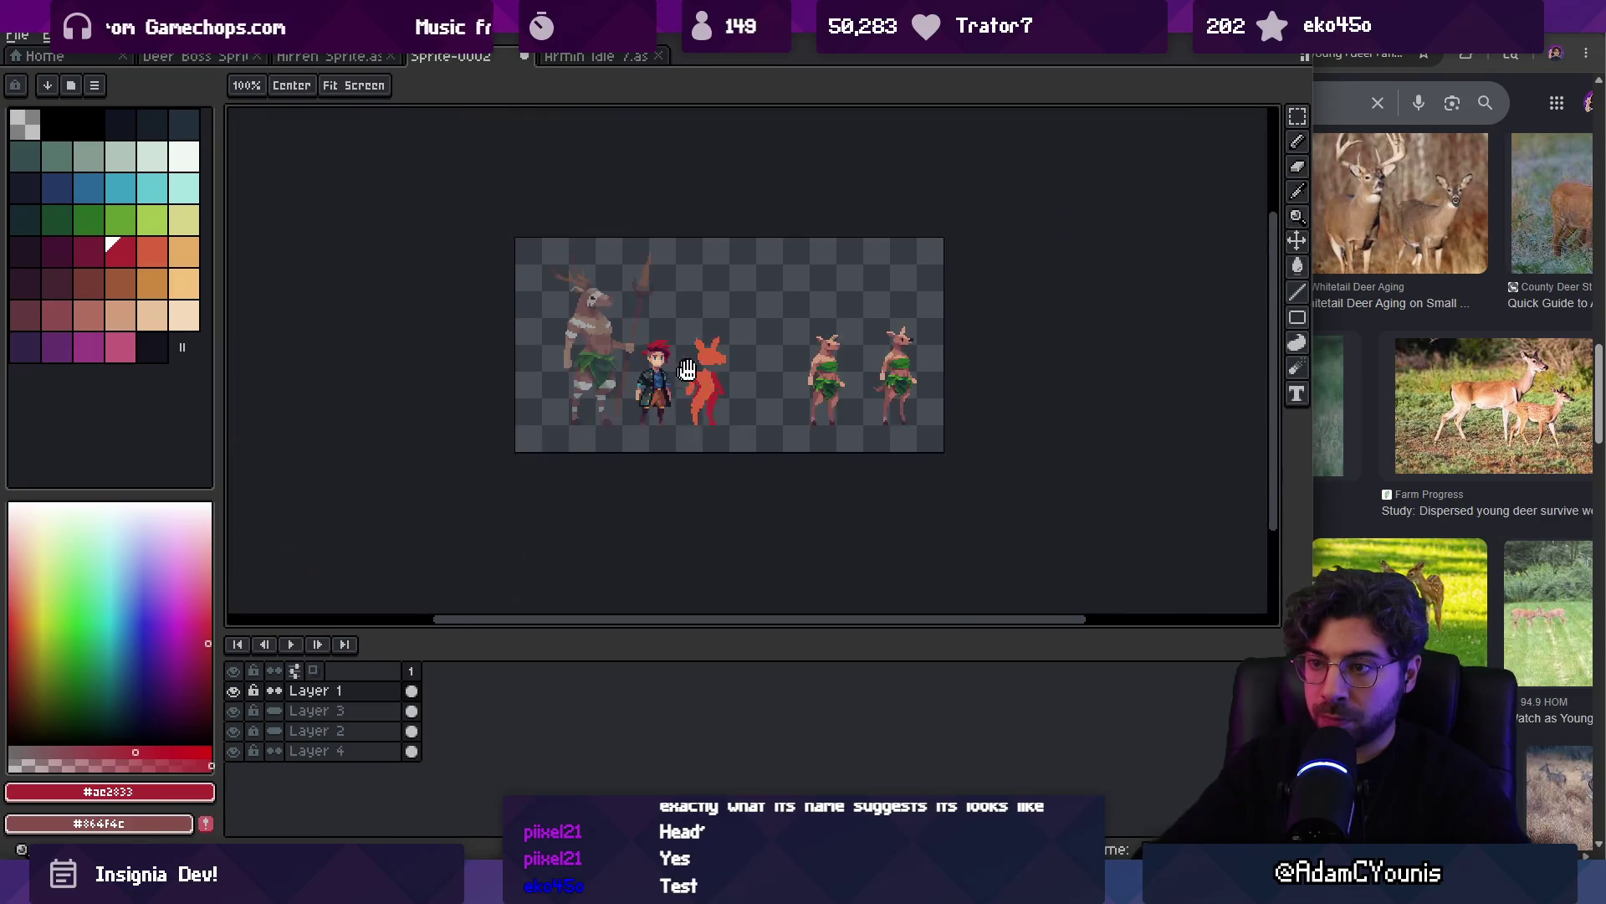
{"action": "scroll", "coordinate": [687, 429], "scroll_direction": "up", "scroll_amount": 4}
{"action": "left_click", "coordinate": [661, 430], "text": "alt"}
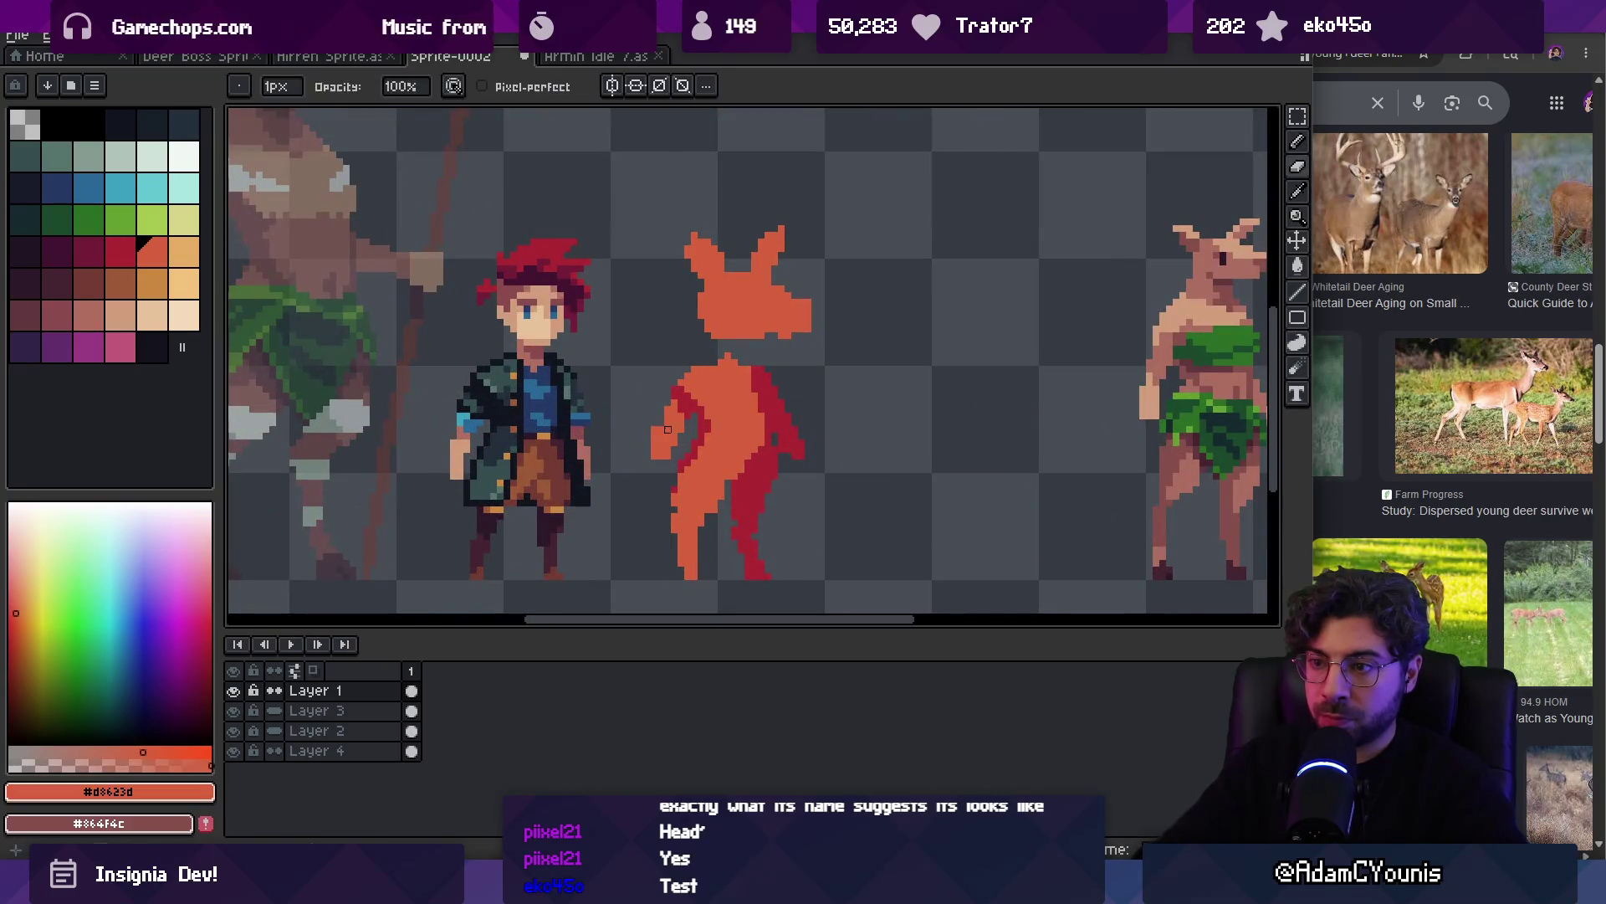
{"action": "scroll", "coordinate": [660, 416], "scroll_direction": "up", "scroll_amount": 1}
{"action": "left_click", "coordinate": [701, 408], "text": "alt"}
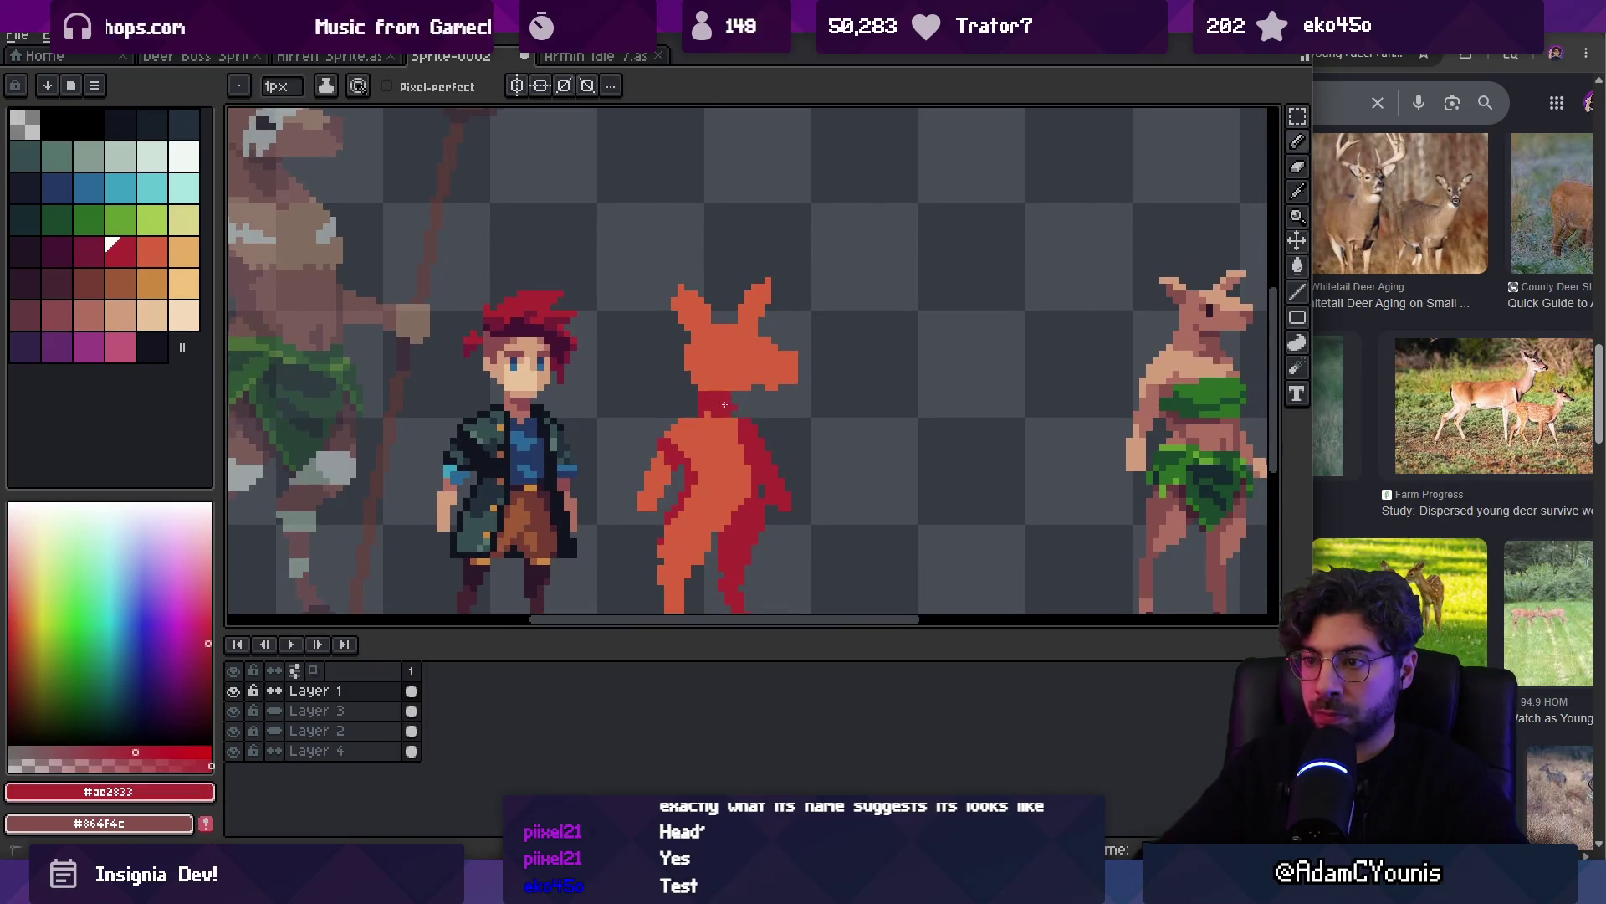
Zoom out and lasso-select the orange creature's head
{"action": "key", "text": "z"}
{"action": "scroll", "coordinate": [715, 398], "scroll_direction": "down", "scroll_amount": 3}
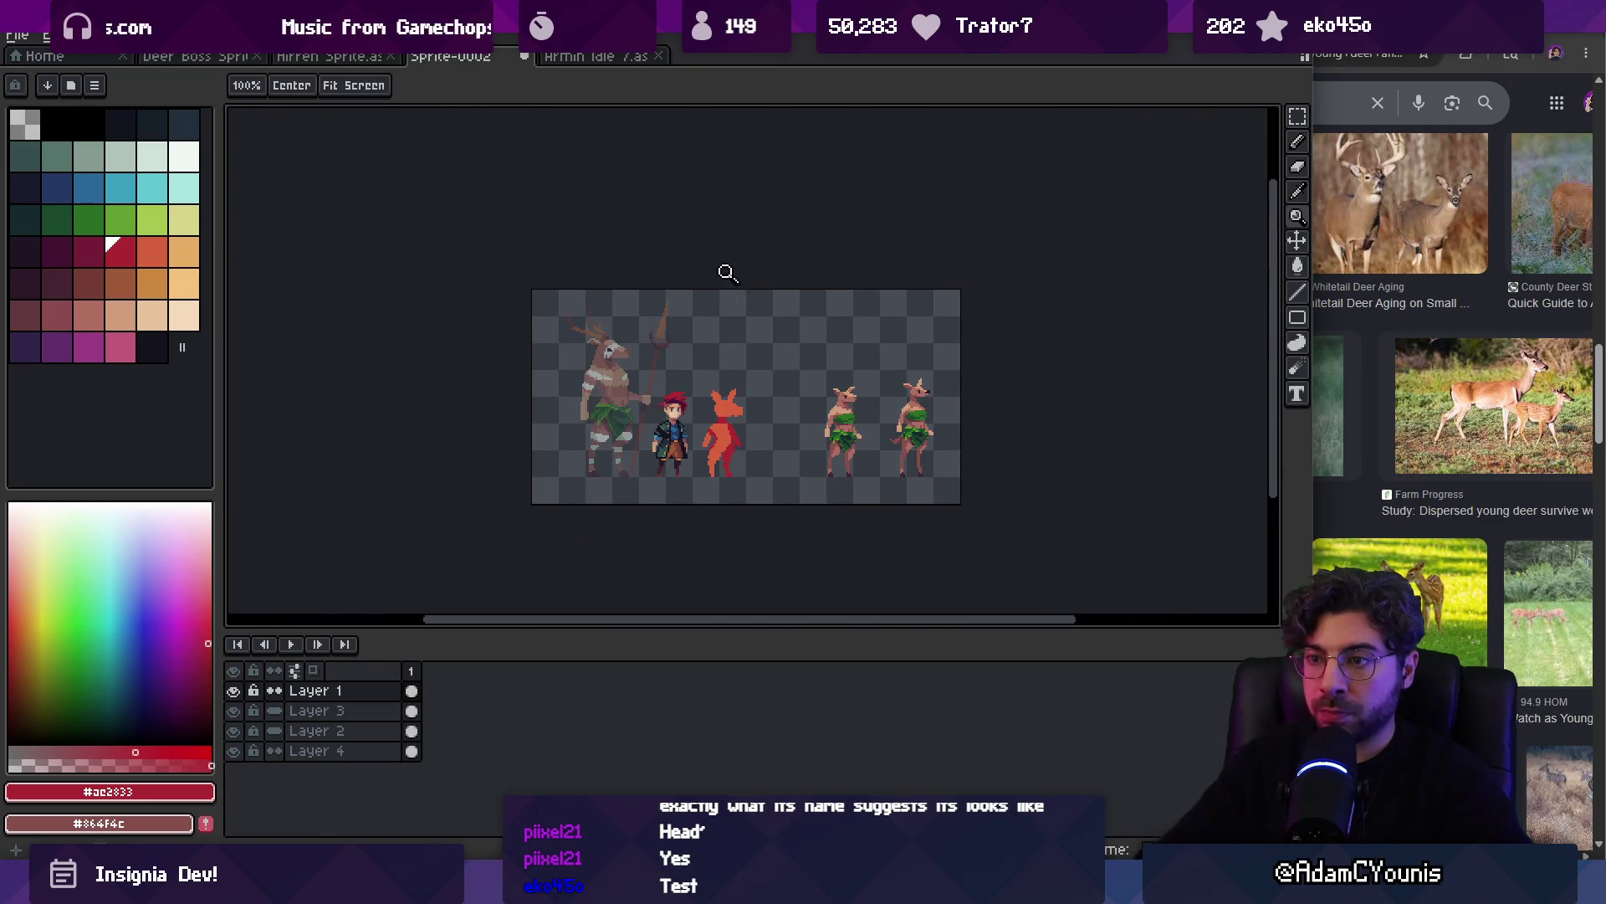
{"action": "scroll", "coordinate": [735, 411], "scroll_direction": "up", "scroll_amount": 3}
{"action": "key", "text": "q"}
{"action": "mouse_move", "coordinate": [674, 305]}
{"action": "left_mouse_down"}
{"action": "mouse_move", "coordinate": [694, 419]}
{"action": "mouse_move", "coordinate": [816, 359]}
{"action": "mouse_move", "coordinate": [736, 389]}
{"action": "left_mouse_up"}
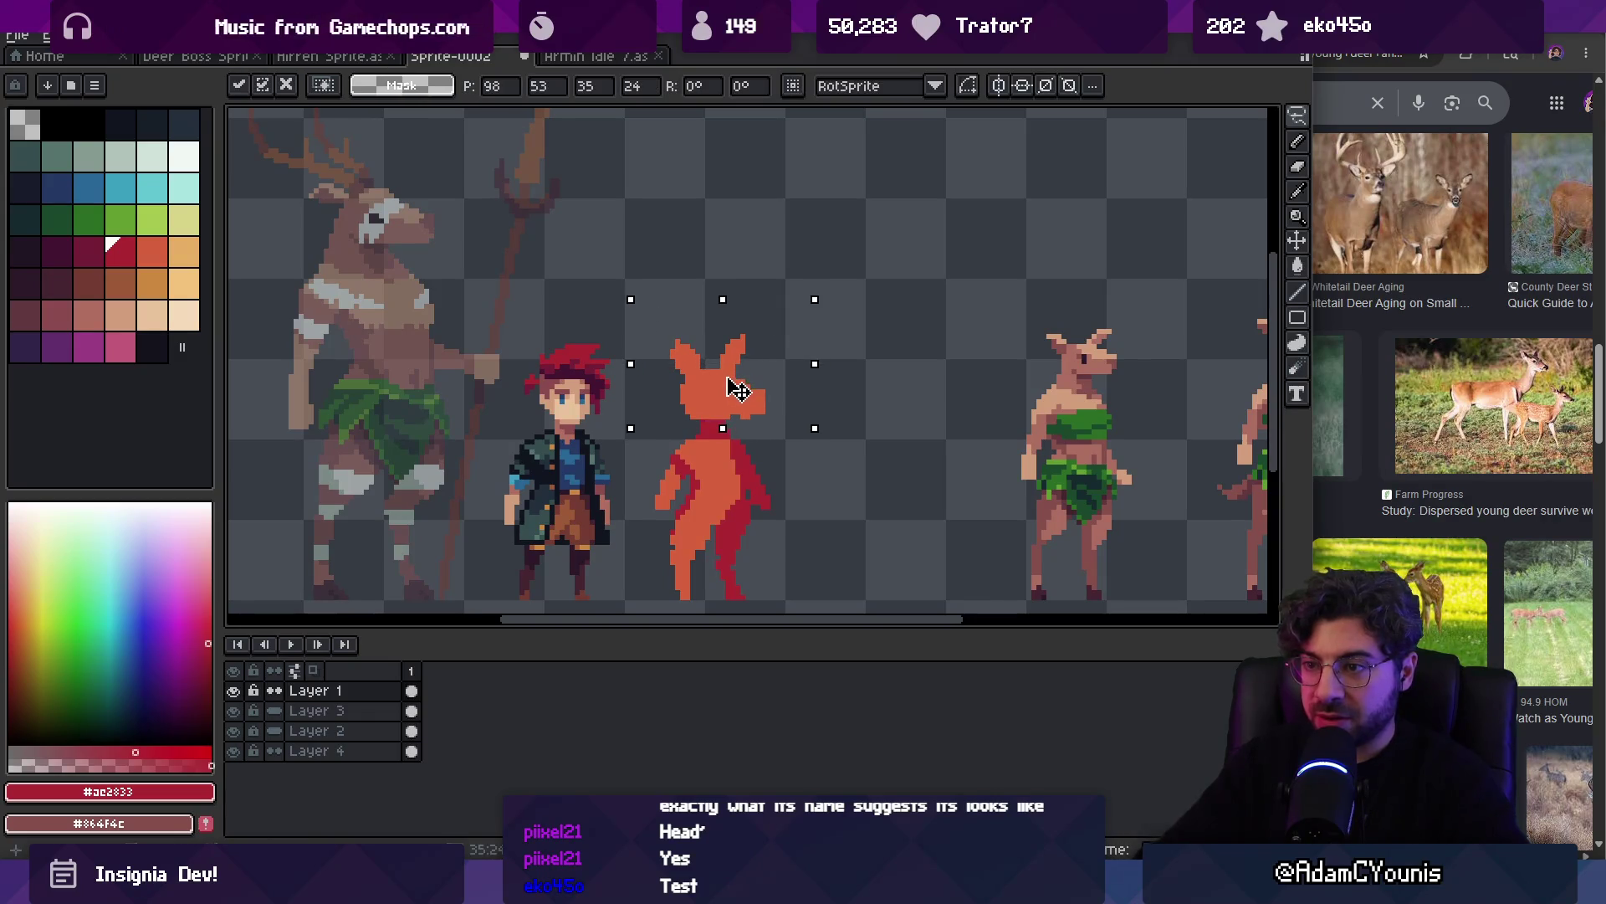
{"action": "key", "text": "b"}
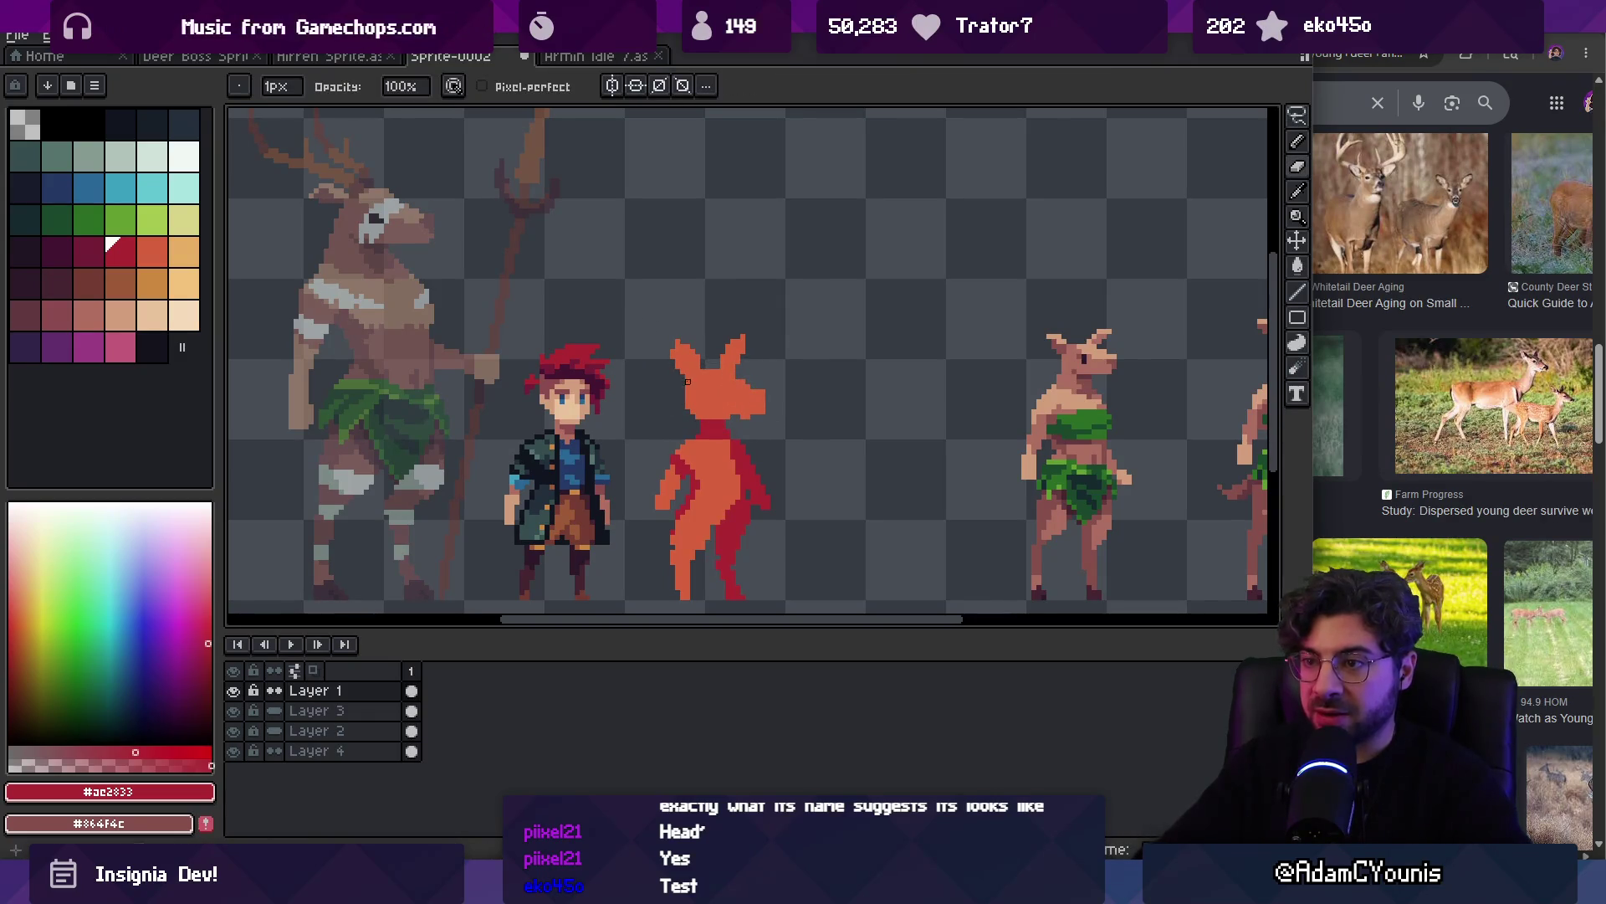
{"action": "left_click", "coordinate": [748, 397], "text": "alt"}
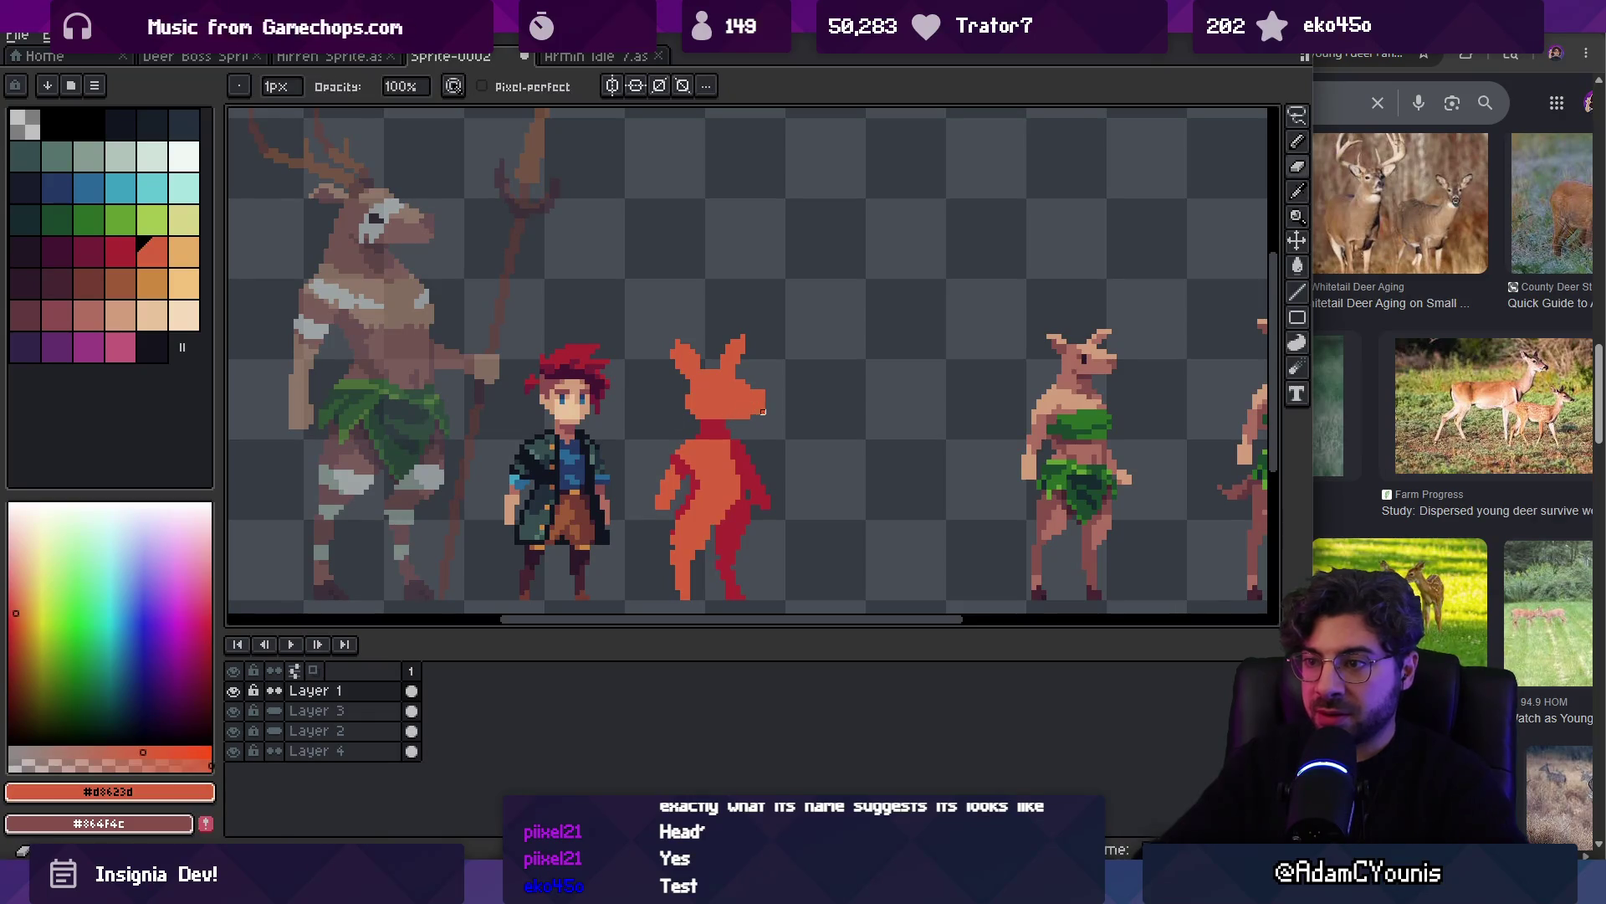
{"action": "key", "text": "e"}
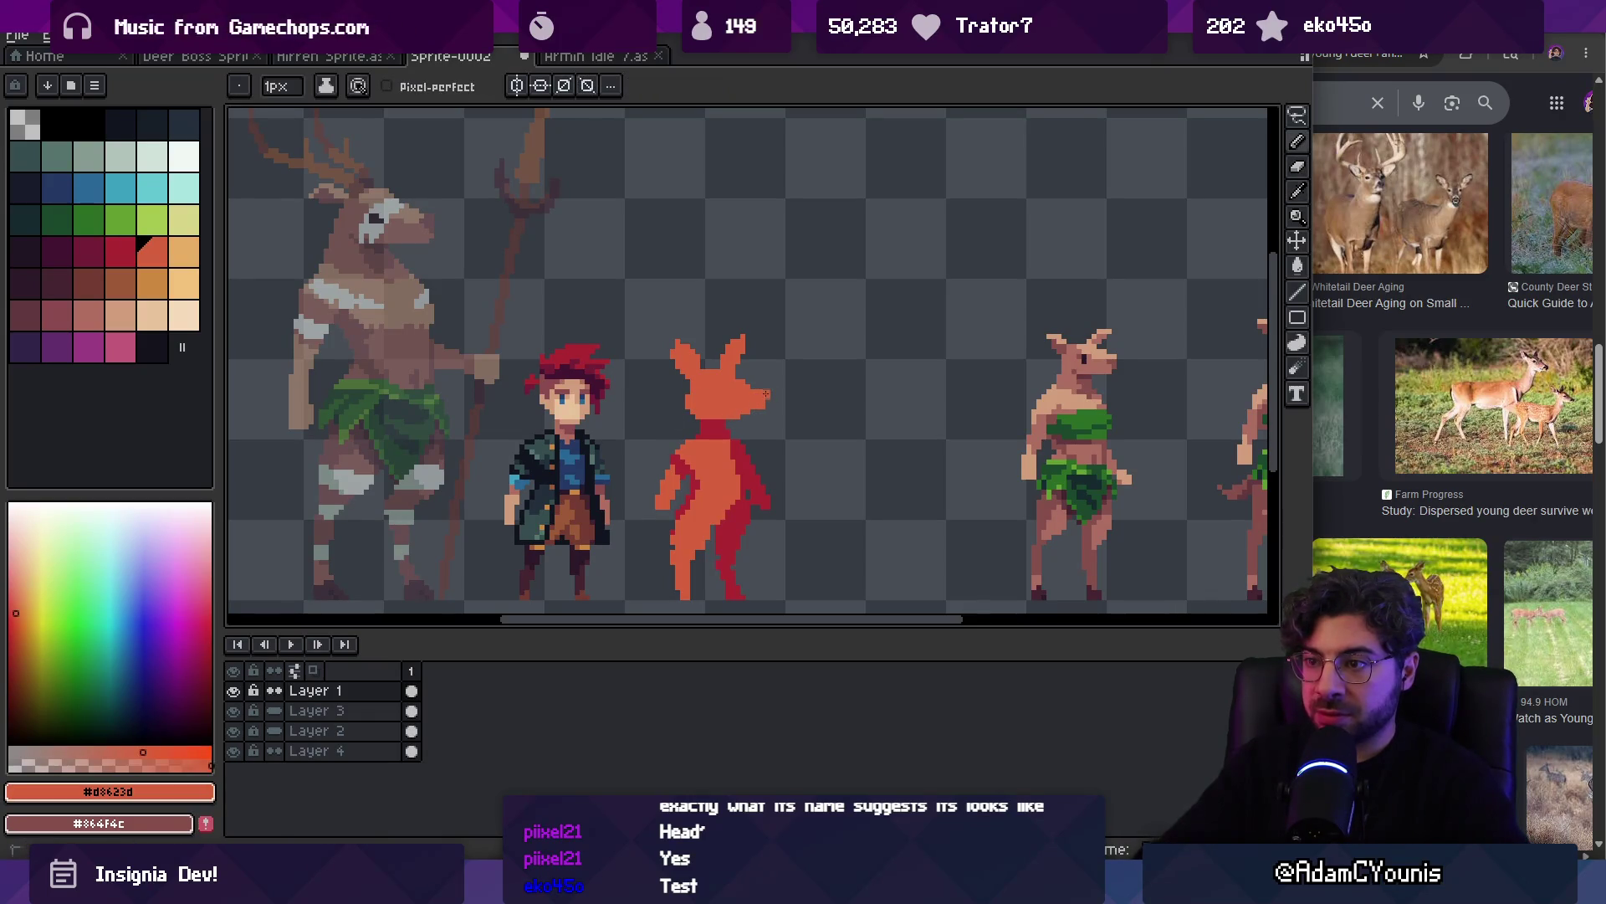
{"action": "scroll", "coordinate": [766, 399], "scroll_direction": "up", "scroll_amount": 1}
{"action": "key", "text": "b"}
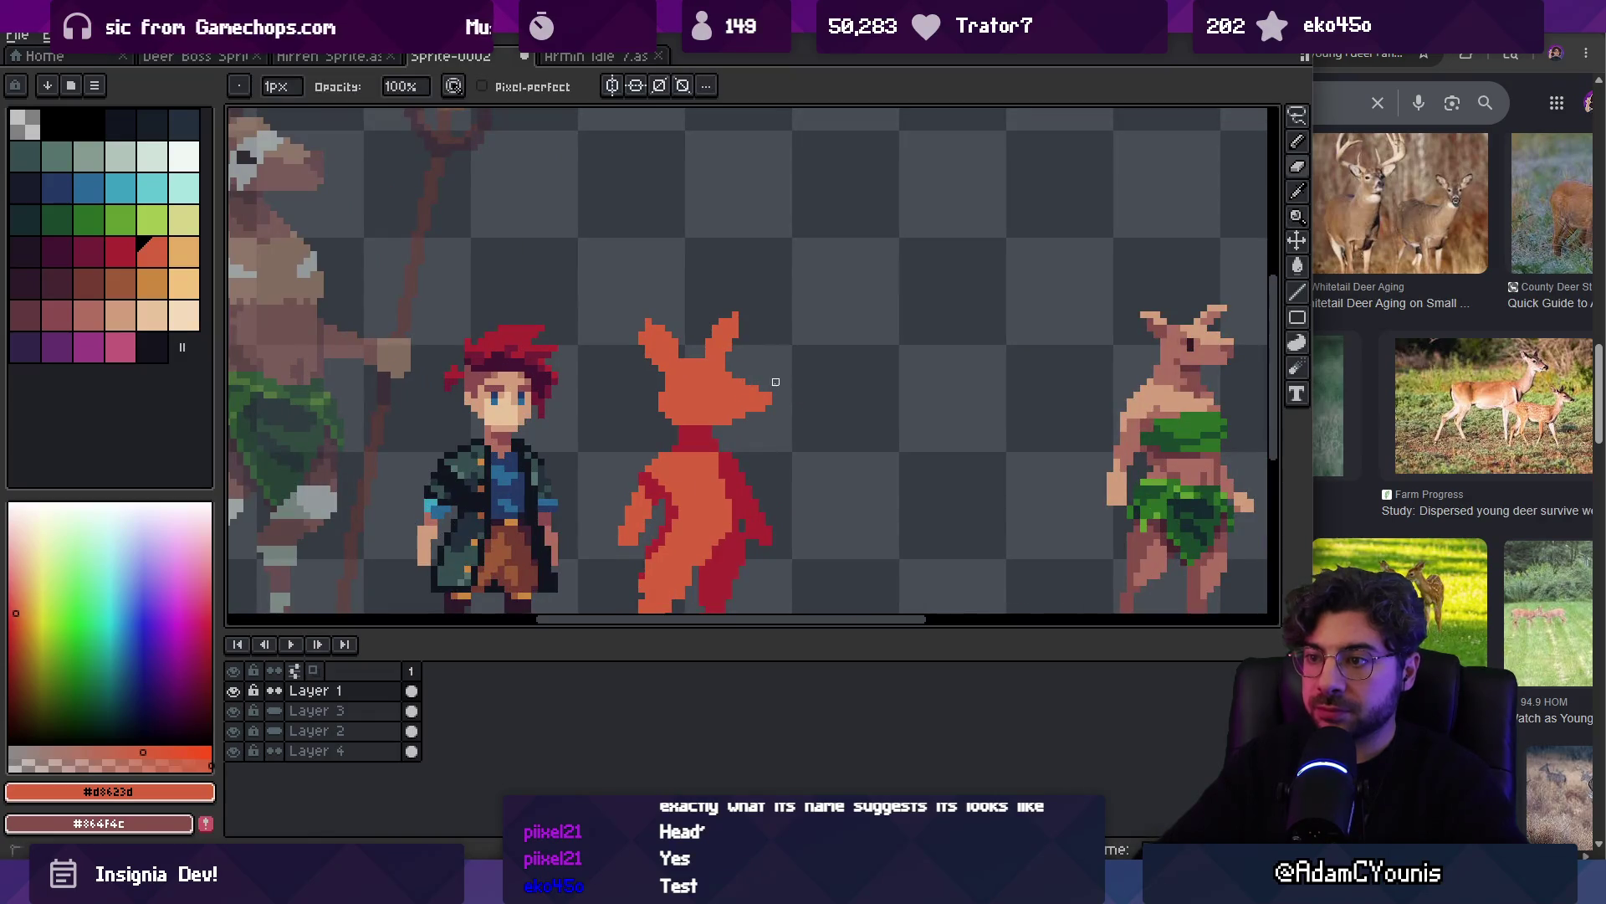
{"action": "key", "text": "e"}
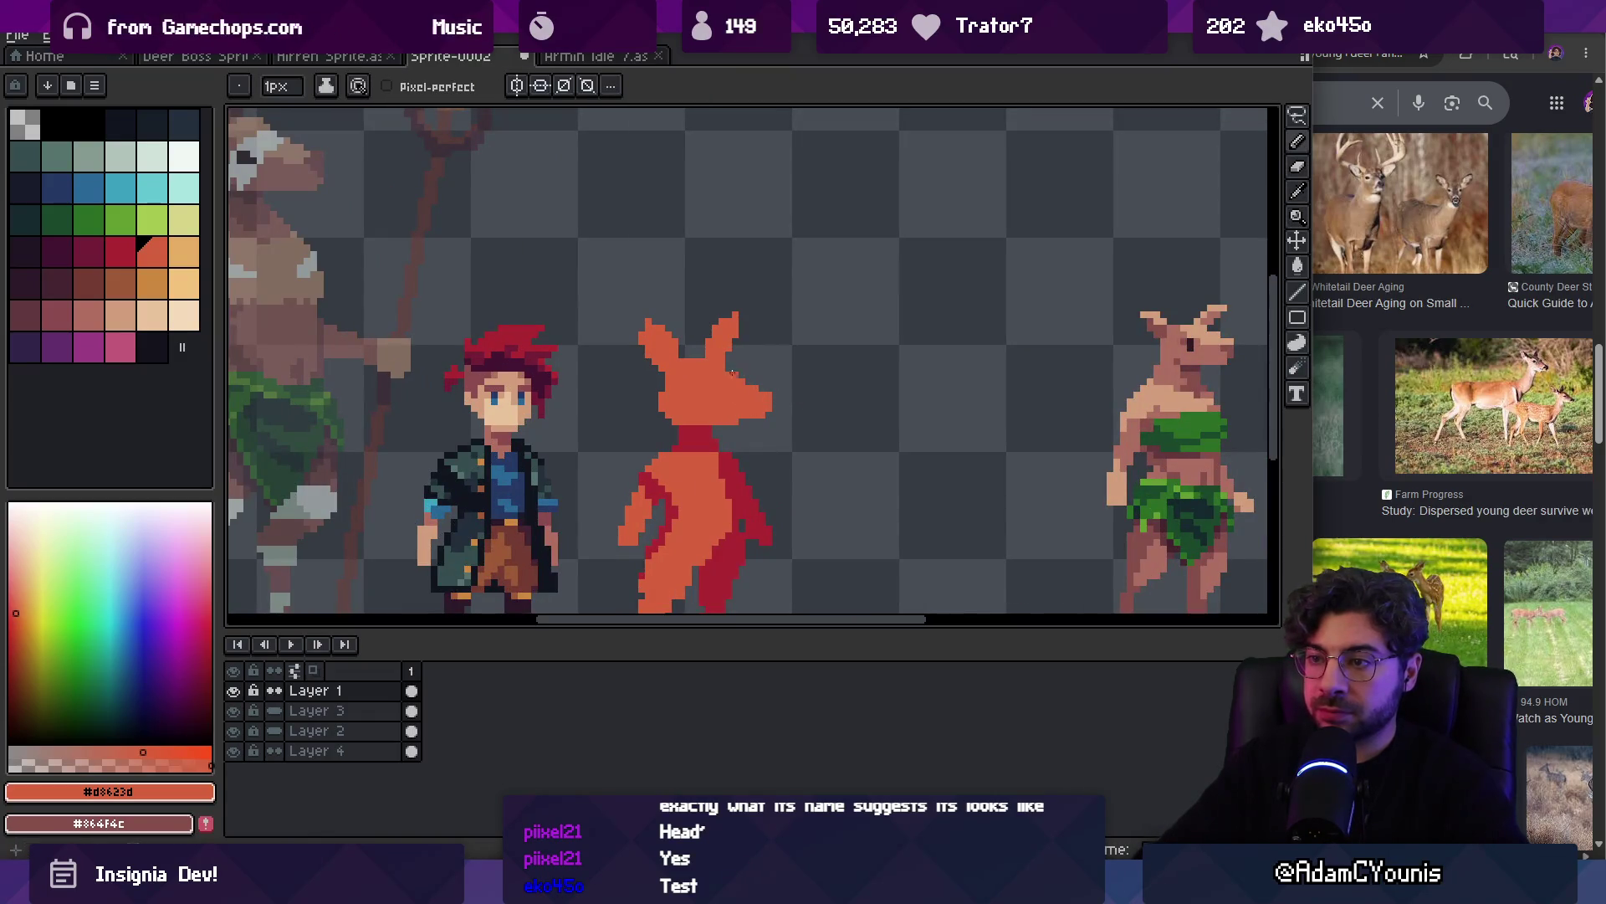
{"action": "key", "text": "b"}
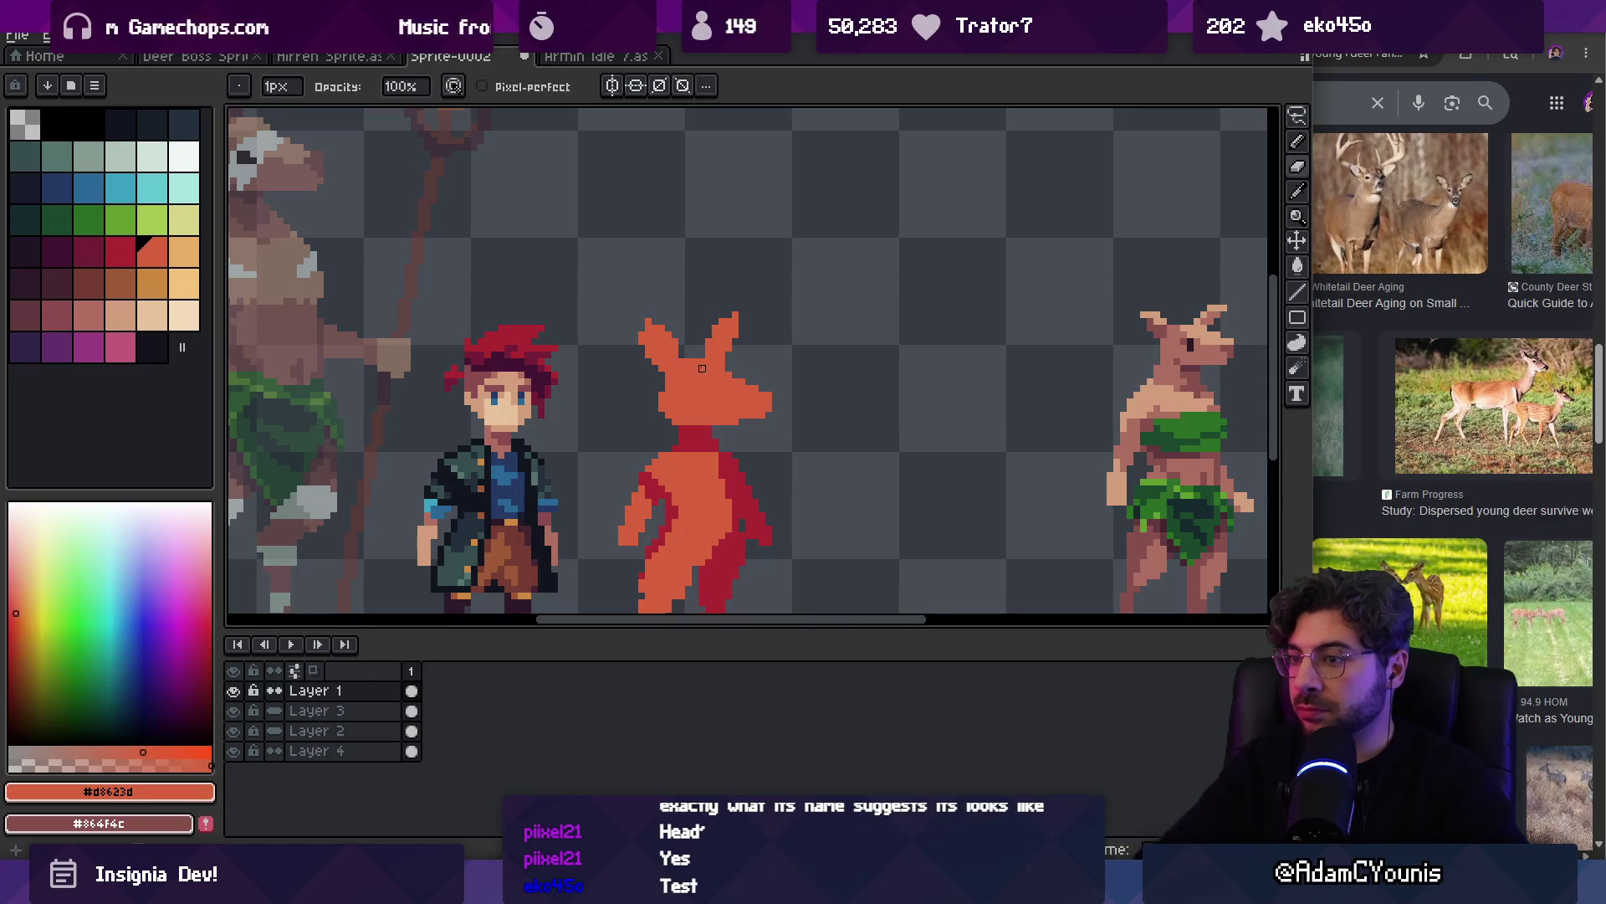
{"action": "key", "text": "m"}
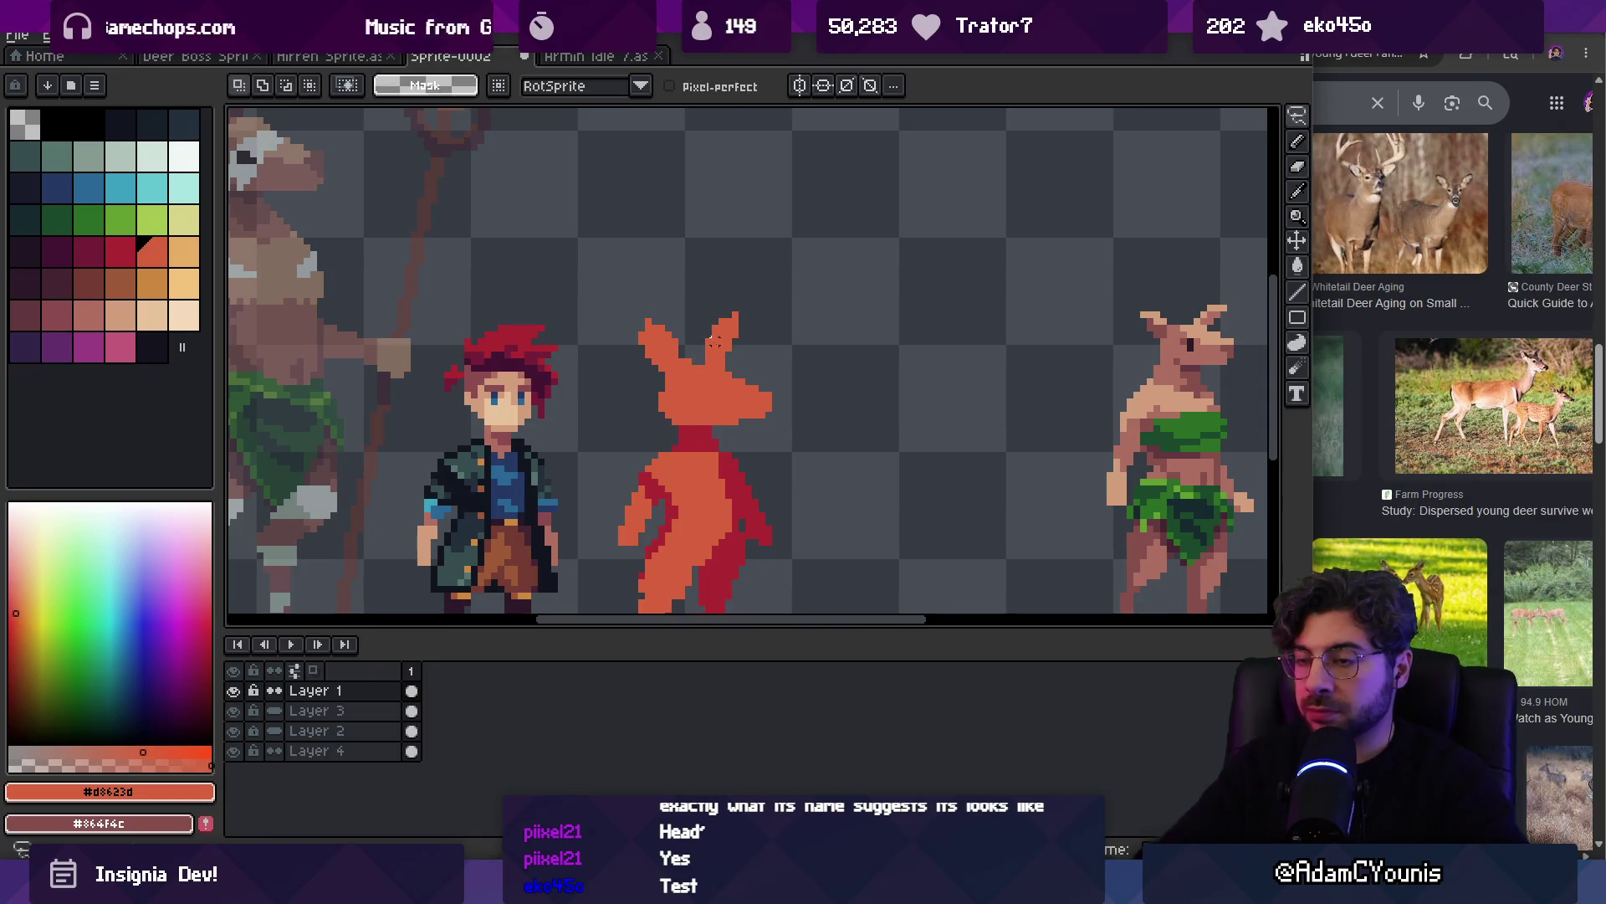
{"action": "key", "text": "b"}
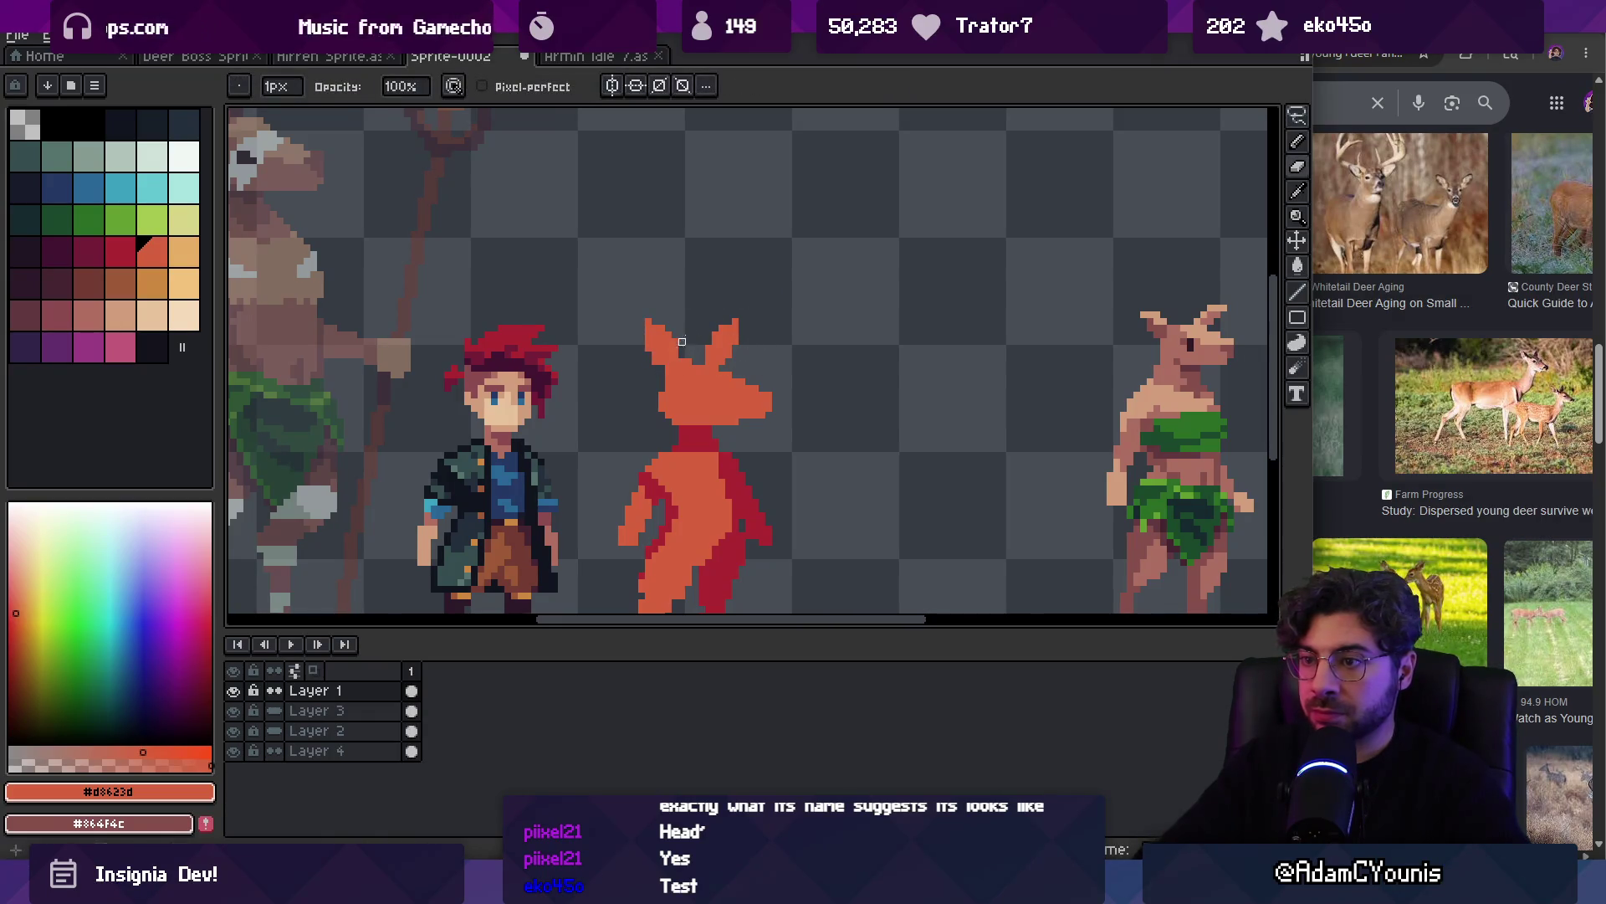
{"action": "scroll", "coordinate": [676, 341], "scroll_direction": "down", "scroll_amount": 2}
{"action": "scroll", "coordinate": [736, 343], "scroll_direction": "up", "scroll_amount": 1}
{"action": "key", "text": "i"}
{"action": "key", "text": "b"}
{"action": "key", "text": "i"}
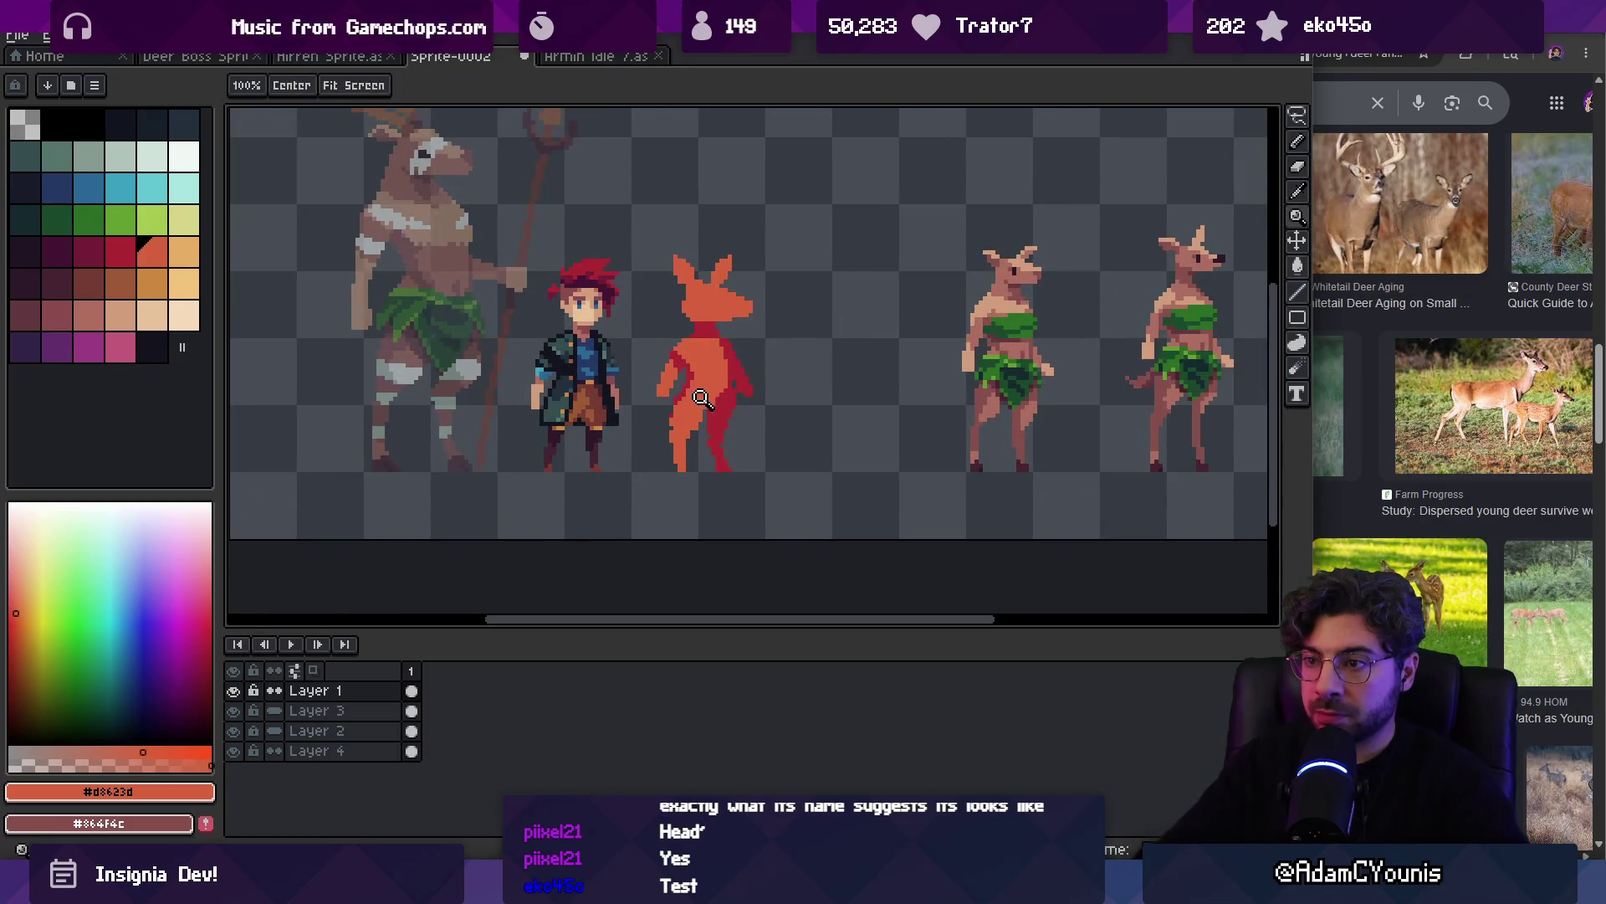
{"action": "scroll", "coordinate": [726, 372], "scroll_direction": "up", "scroll_amount": 1}
{"action": "left_click", "coordinate": [715, 423]}
{"action": "key", "text": "z"}
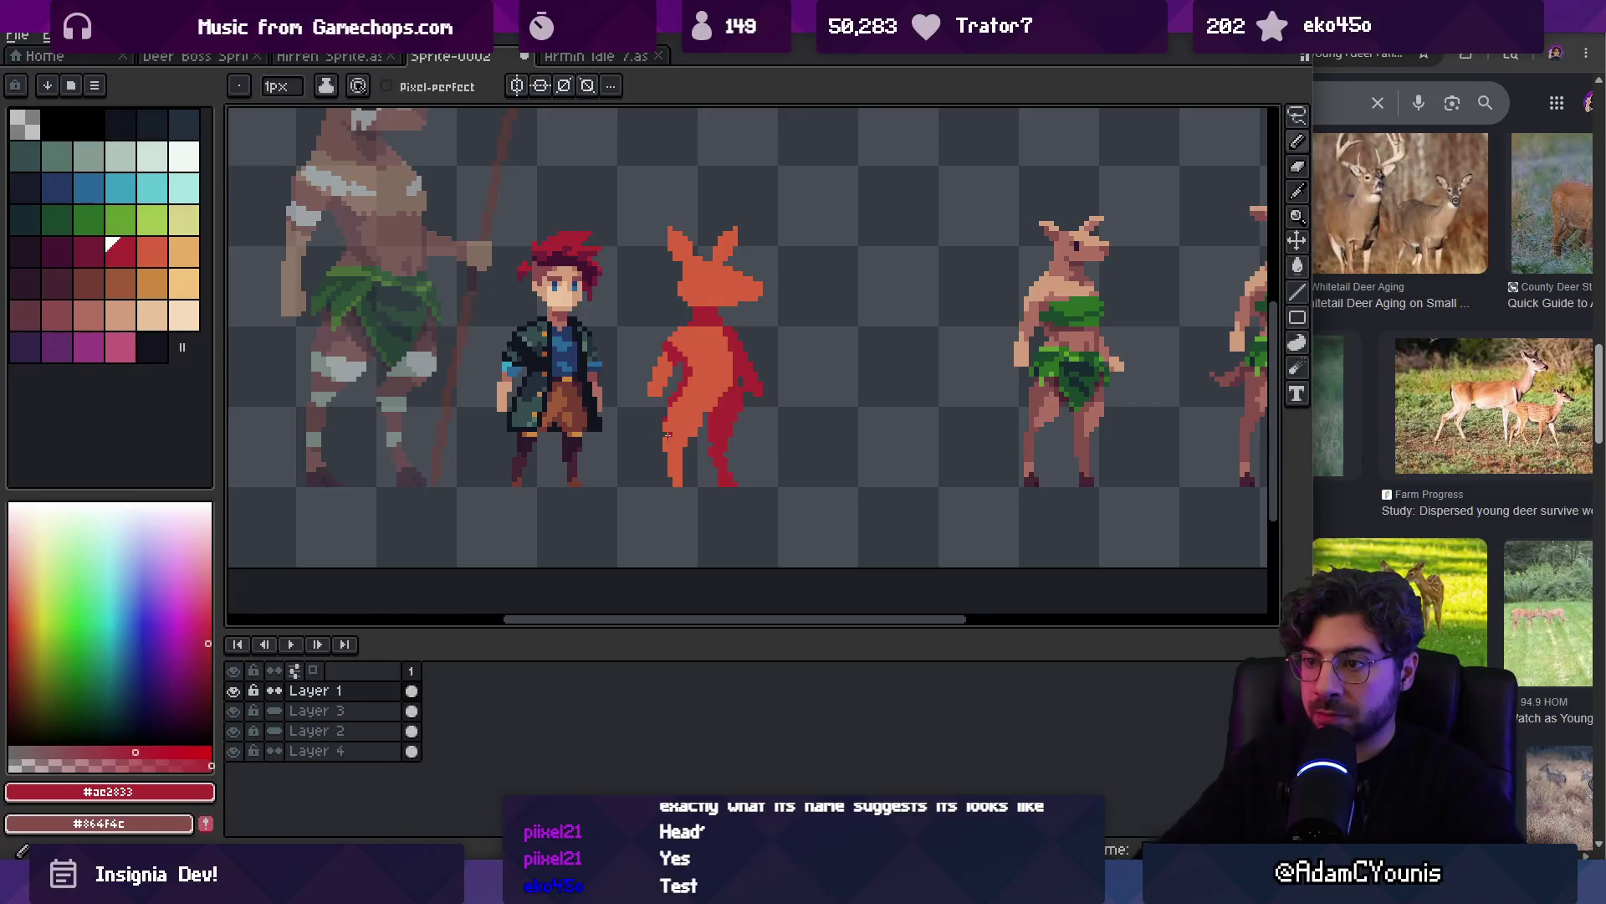
{"action": "scroll", "coordinate": [728, 419], "scroll_direction": "down", "scroll_amount": 2}
{"action": "scroll", "coordinate": [737, 415], "scroll_direction": "up", "scroll_amount": 3}
{"action": "scroll", "coordinate": [735, 414], "scroll_direction": "up", "scroll_amount": 2}
{"action": "left_click", "coordinate": [745, 382], "text": "alt"}
{"action": "key", "text": "b"}
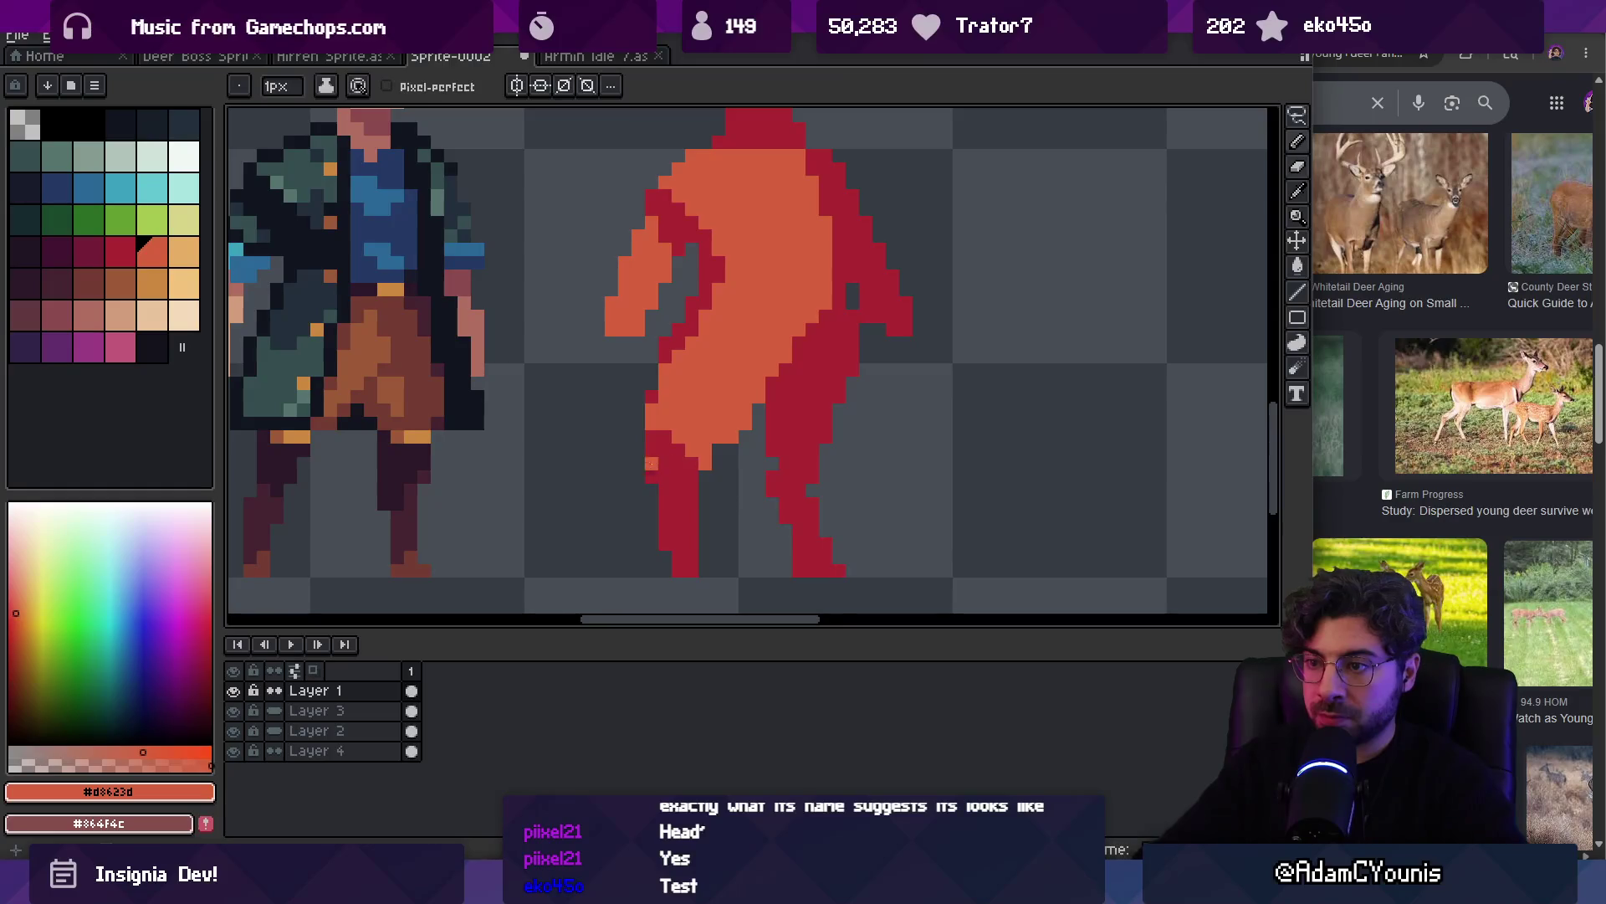
{"action": "key", "text": "e"}
{"action": "left_click", "coordinate": [665, 531], "text": "alt"}
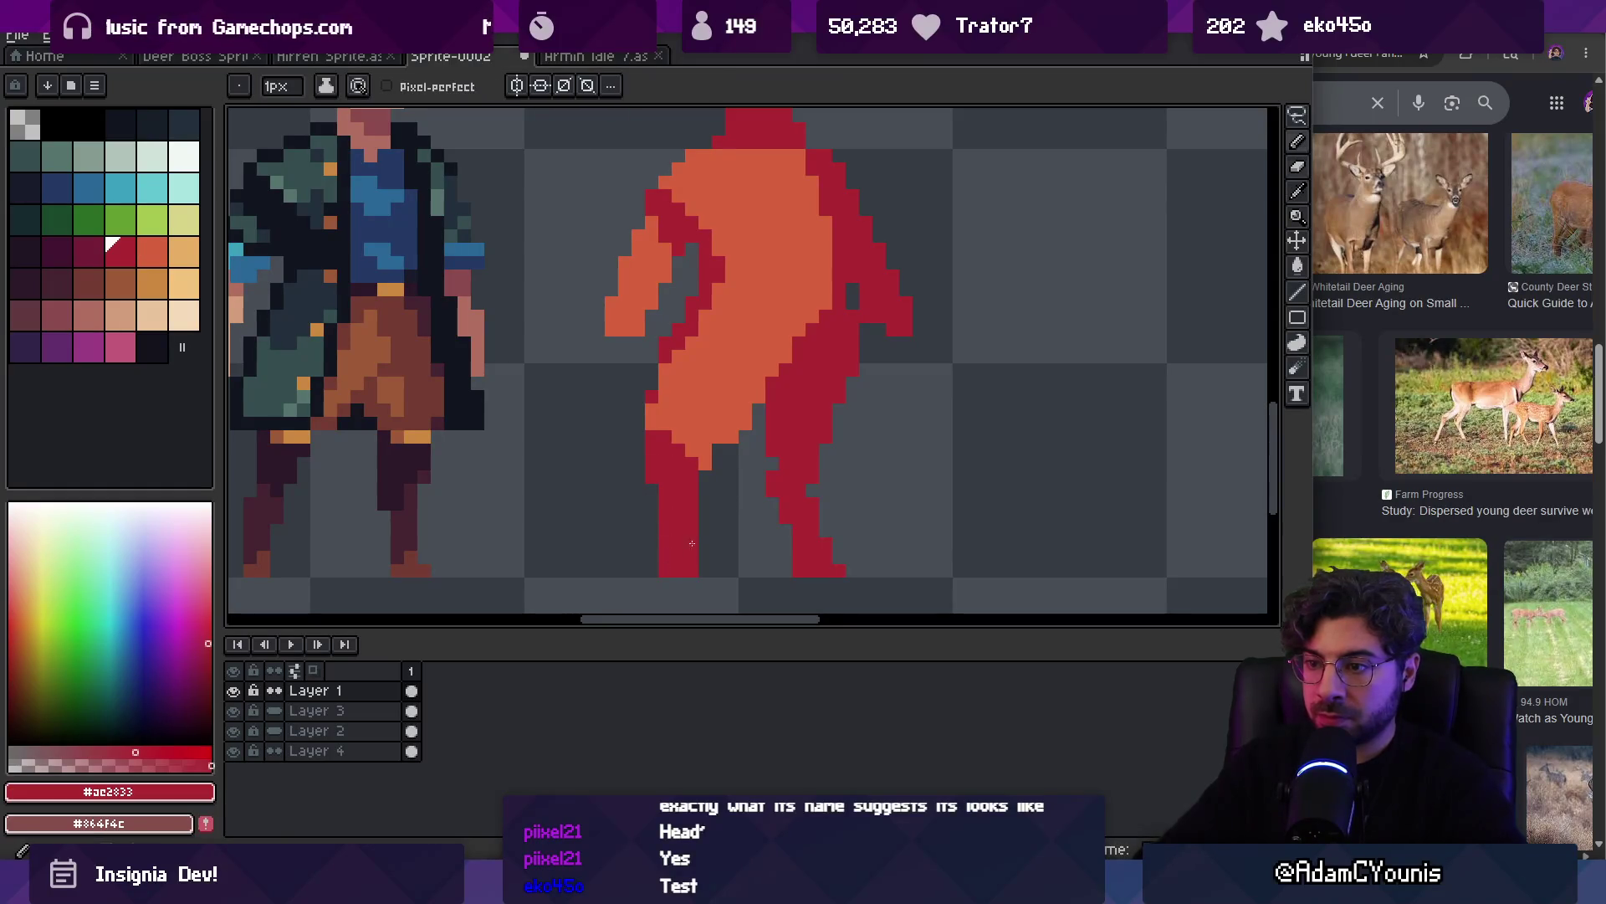
Erase the stray left-edge pixels and draw a red tail outline curling from the hip
{"action": "left_click_drag", "start_coordinate": [651, 424], "coordinate": [657, 372]}
{"action": "key", "text": "b"}
{"action": "left_click_drag", "start_coordinate": [592, 384], "coordinate": [650, 382]}
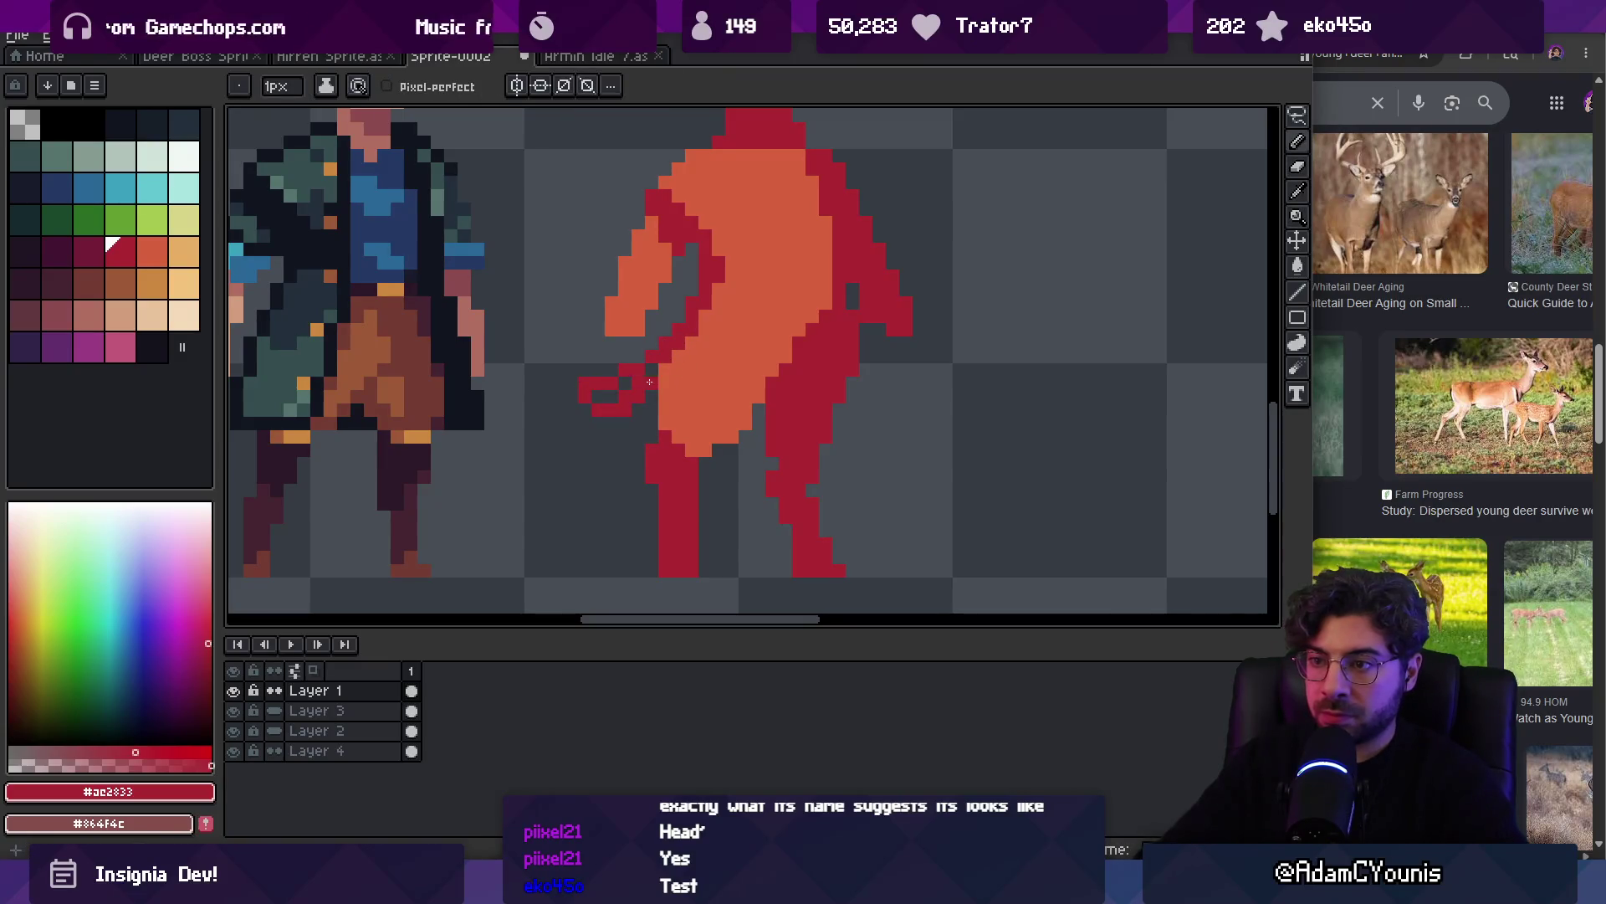
{"action": "scroll", "coordinate": [653, 389], "scroll_direction": "down", "scroll_amount": 4}
{"action": "scroll", "coordinate": [660, 410], "scroll_direction": "up", "scroll_amount": 3}
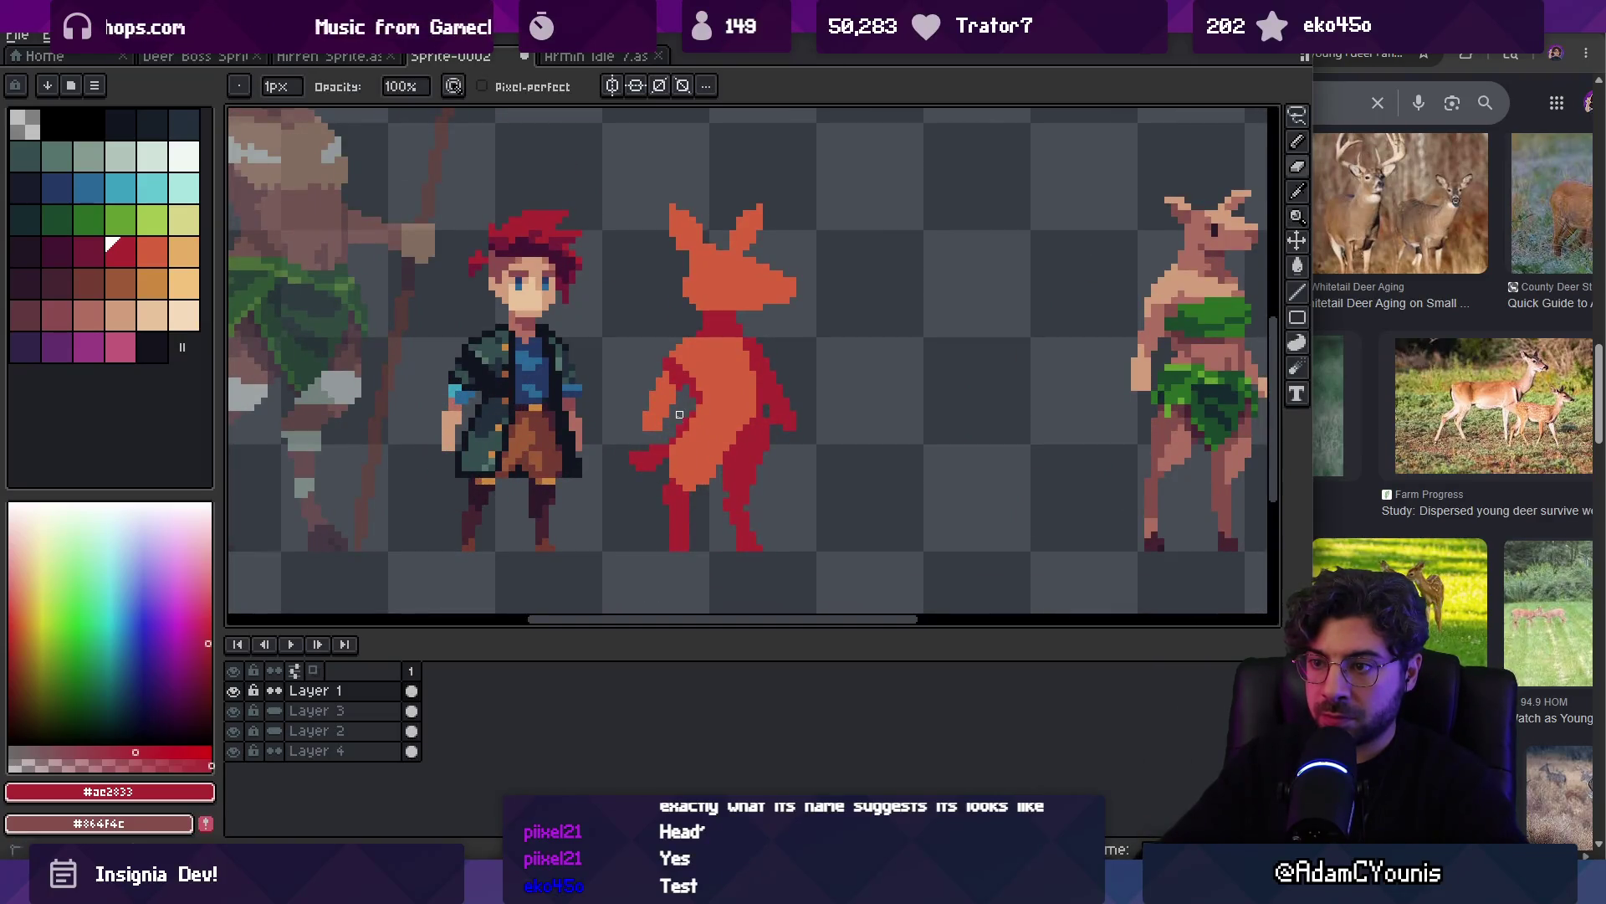
Fill the tail with the creature's orange body colour, switching between orange and dark red
{"action": "left_click", "coordinate": [670, 411], "text": "alt"}
{"action": "key", "text": "z"}
{"action": "scroll", "coordinate": [694, 384], "scroll_direction": "down", "scroll_amount": 3}
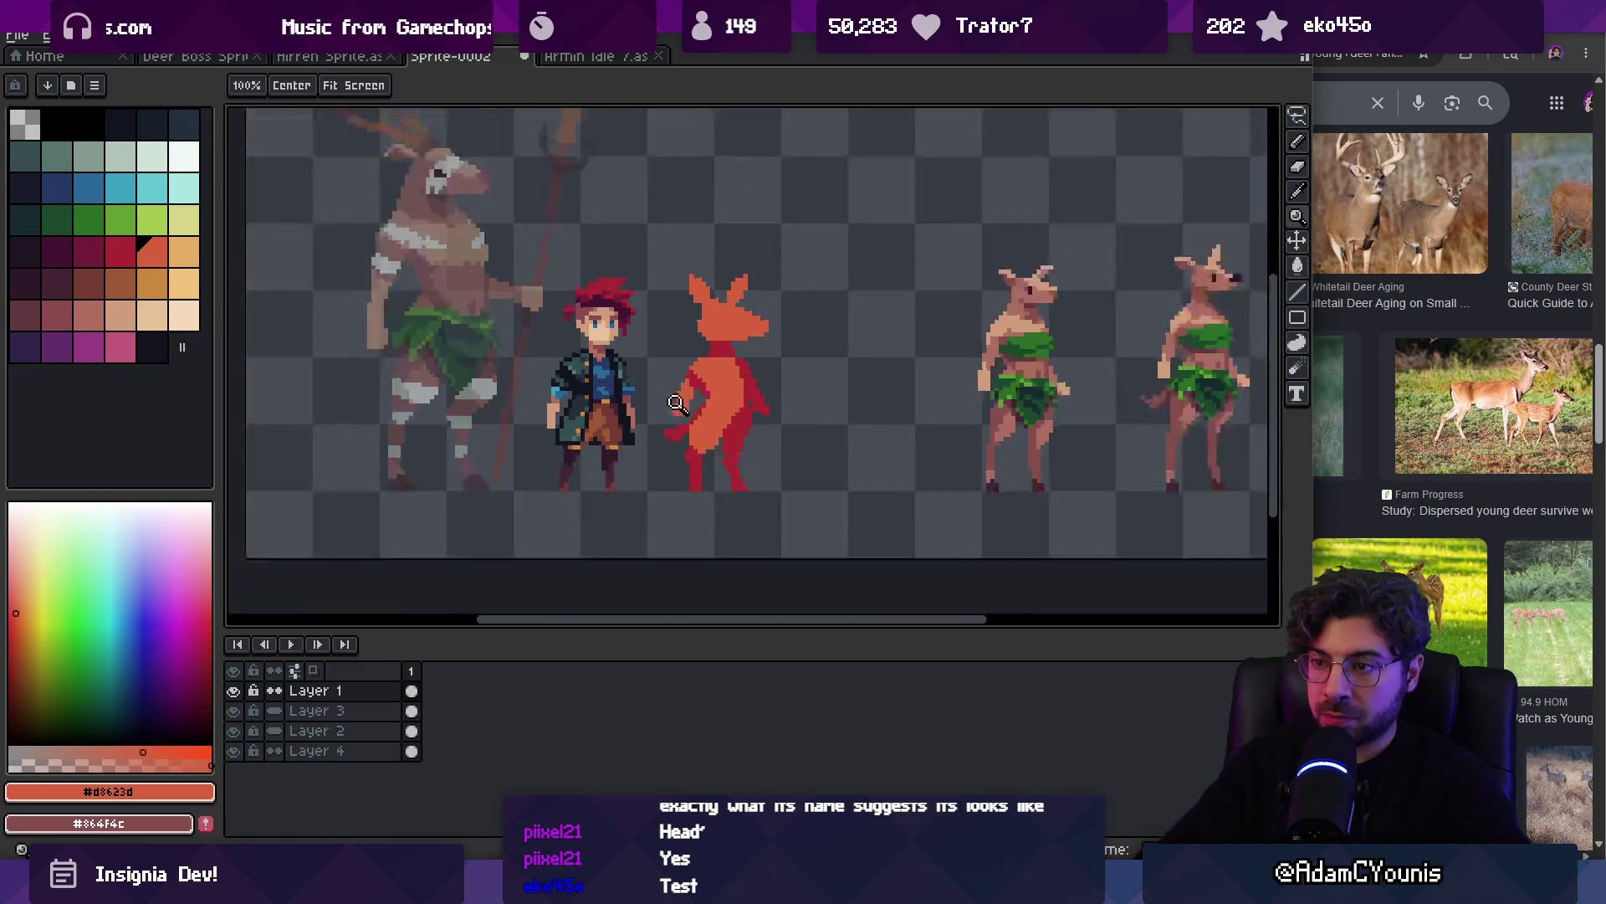
{"action": "scroll", "coordinate": [735, 335], "scroll_direction": "up", "scroll_amount": 4}
{"action": "key", "text": "b"}
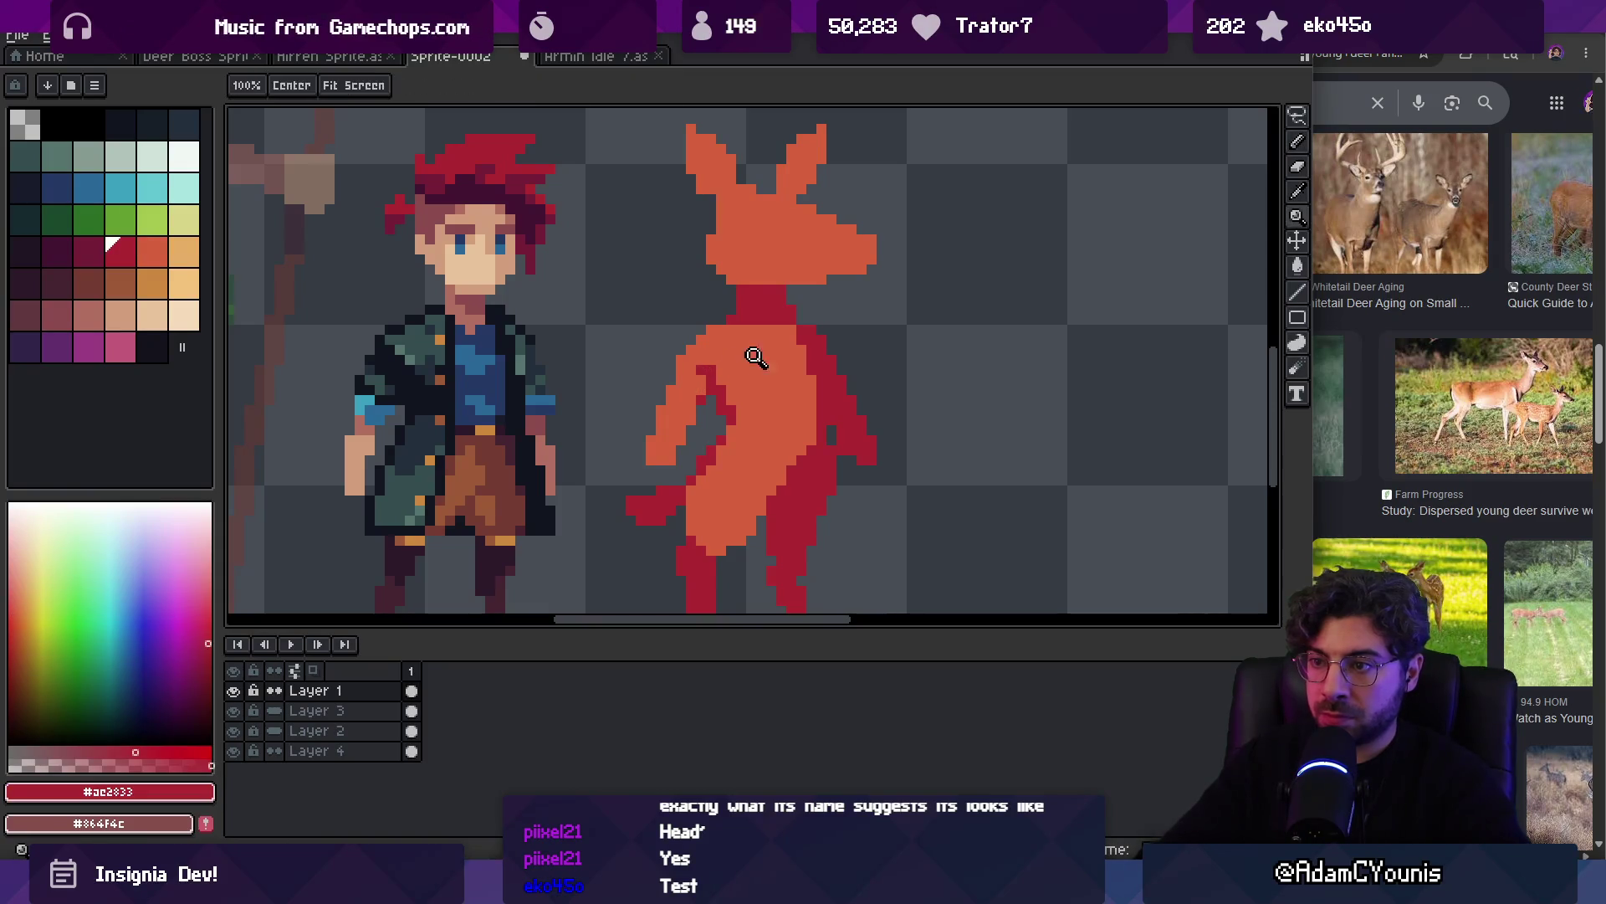
{"action": "key", "text": "z"}
{"action": "scroll", "coordinate": [744, 307], "scroll_direction": "down", "scroll_amount": 3}
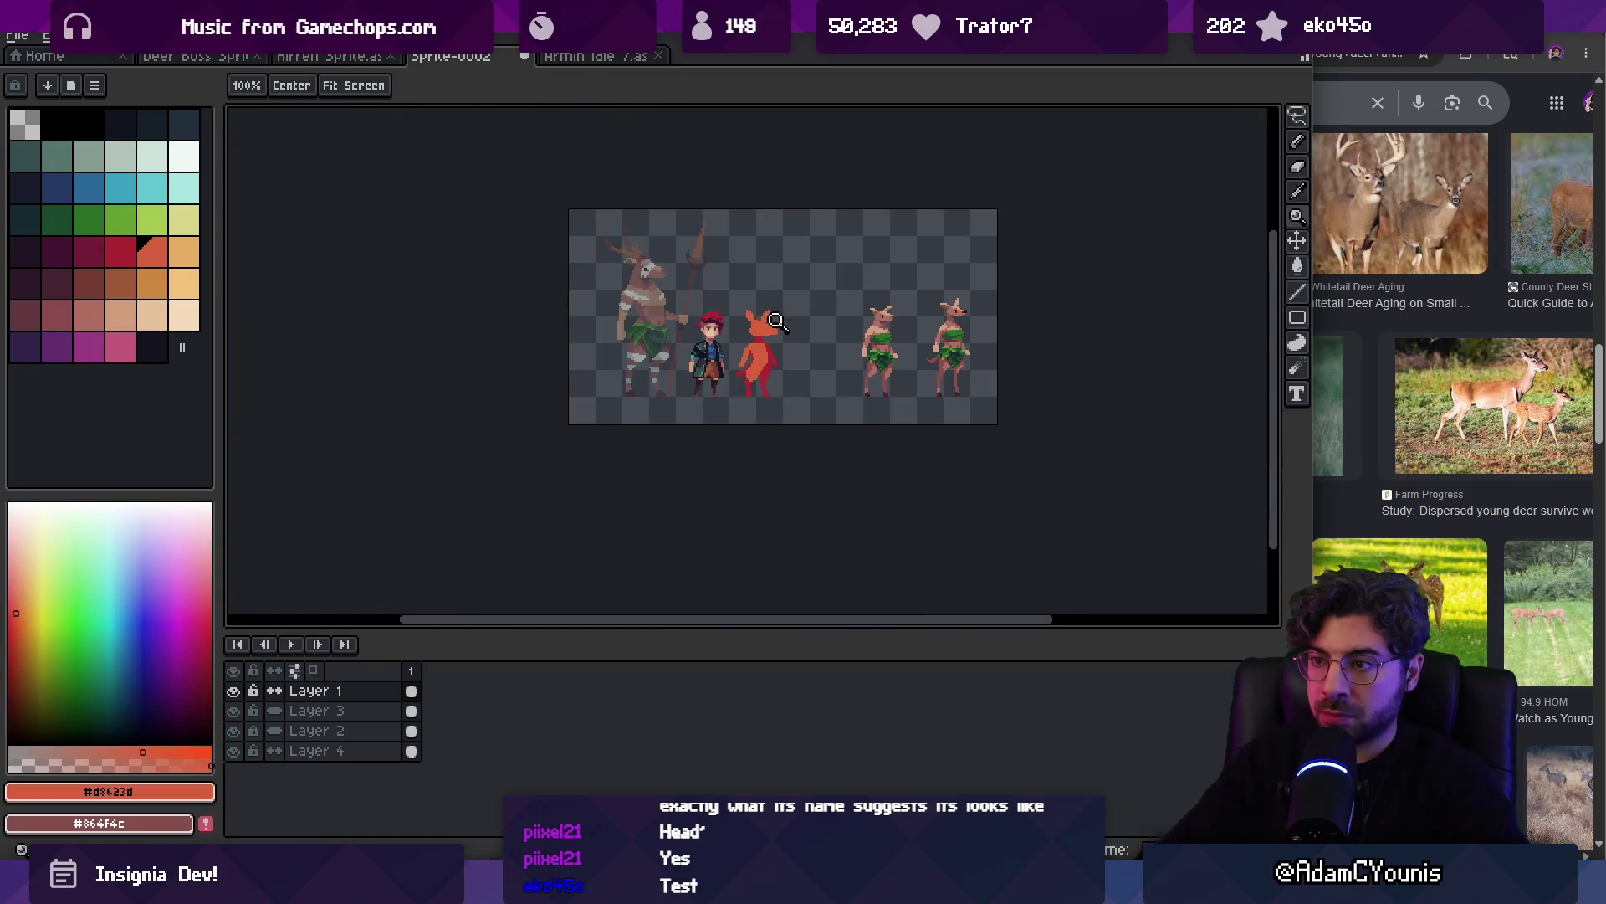
{"action": "scroll", "coordinate": [777, 321], "scroll_direction": "up", "scroll_amount": 4}
{"action": "left_click", "coordinate": [753, 354], "text": "alt"}
{"action": "key", "text": "b"}
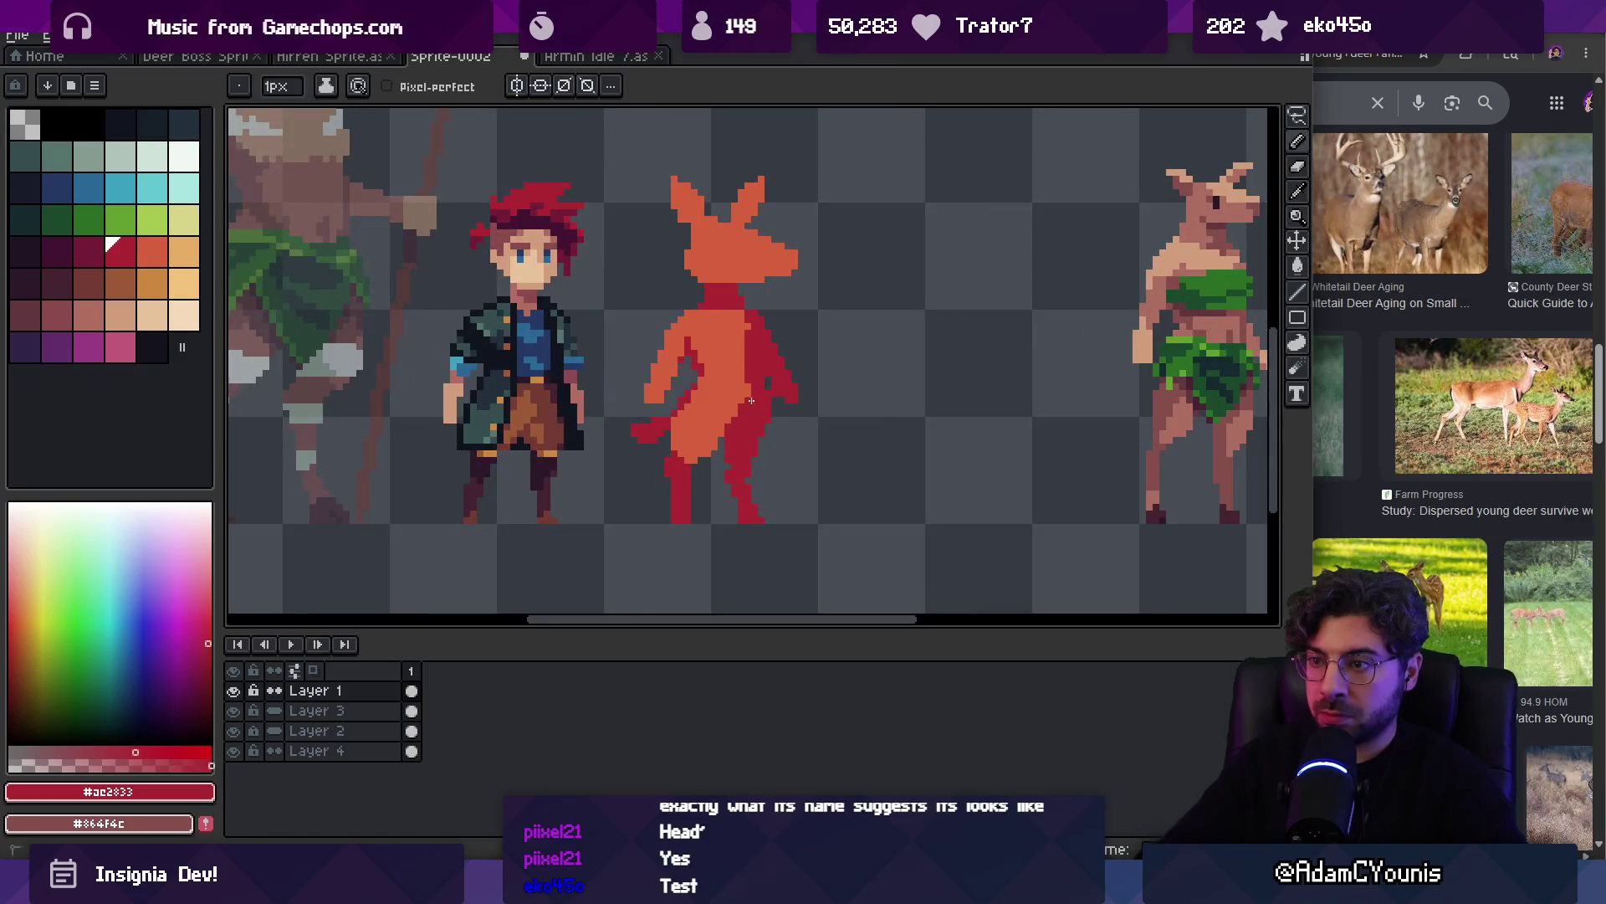
{"action": "left_click", "coordinate": [736, 329], "text": "alt"}
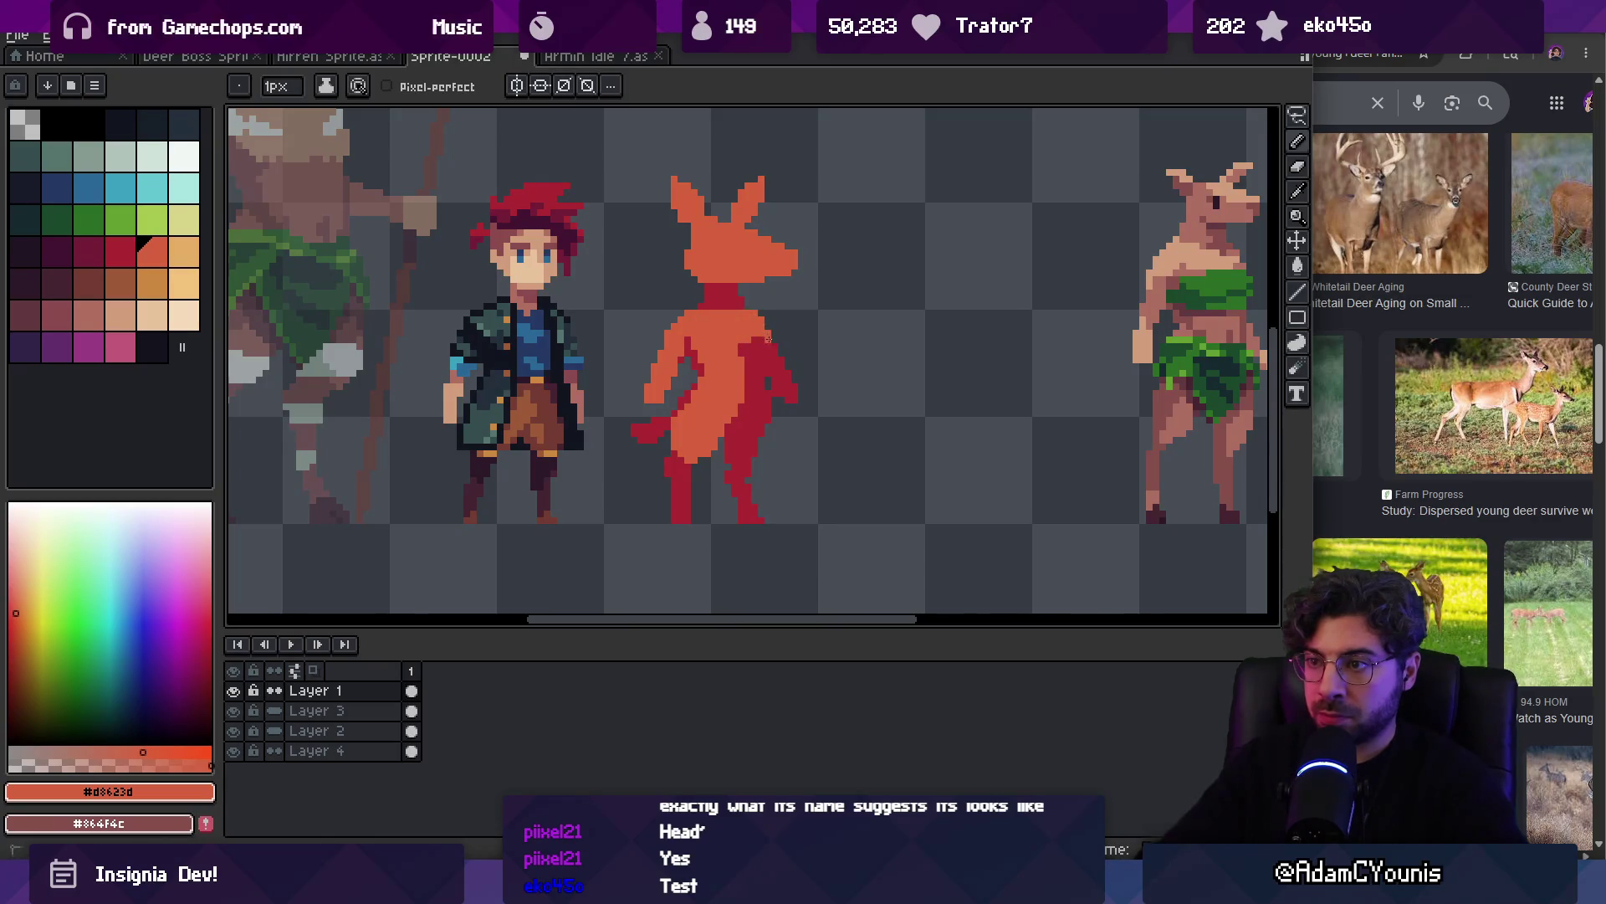
Freehand-select the area around the creature's leg and touch it up with dark red and the eraser
{"action": "key", "text": "z"}
{"action": "scroll", "coordinate": [786, 335], "scroll_direction": "down", "scroll_amount": 3}
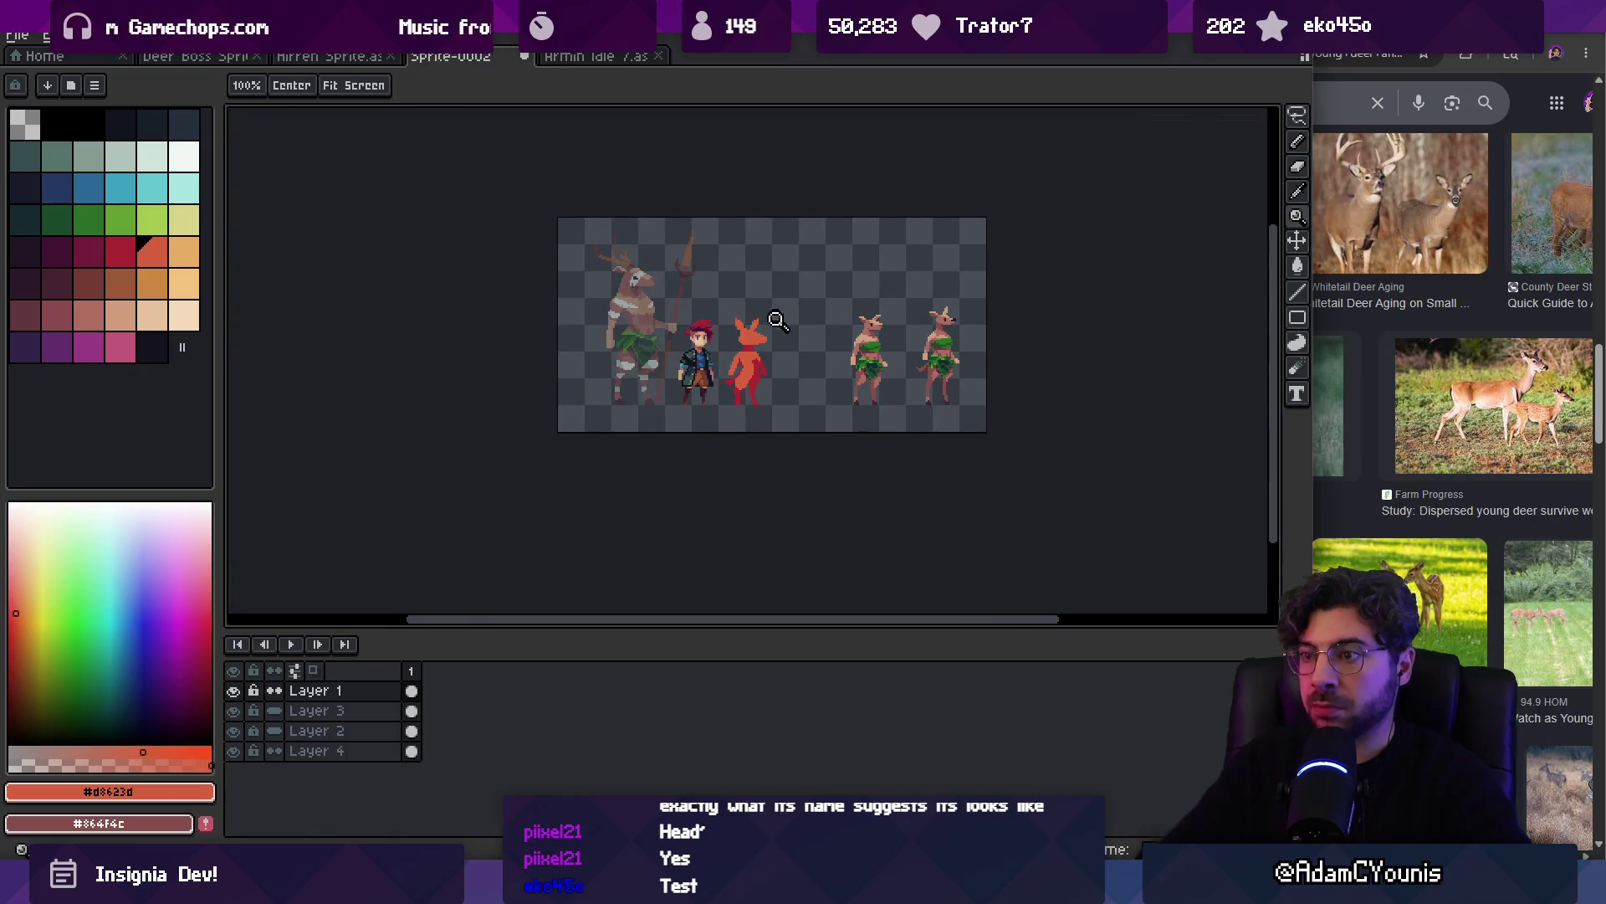
{"action": "scroll", "coordinate": [767, 391], "scroll_direction": "up", "scroll_amount": 3}
{"action": "key", "text": "q"}
{"action": "mouse_move", "coordinate": [771, 373]}
{"action": "left_mouse_down"}
{"action": "mouse_move", "coordinate": [764, 420]}
{"action": "mouse_move", "coordinate": [763, 382]}
{"action": "left_mouse_up"}
{"action": "key", "text": "b"}
{"action": "left_click", "coordinate": [764, 382], "text": "alt"}
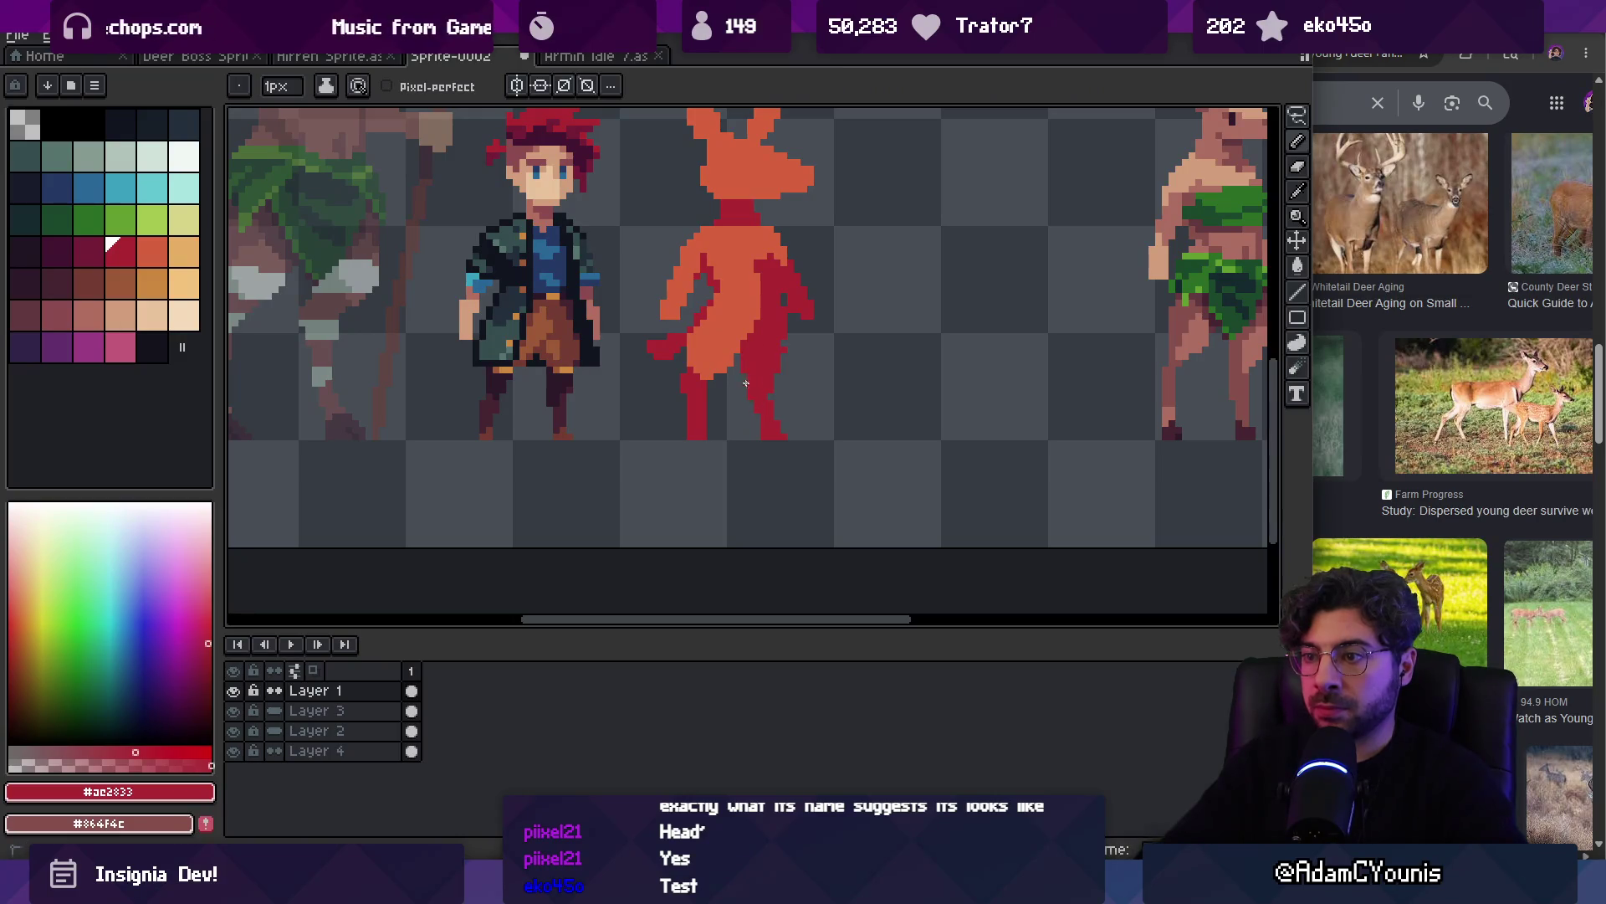
{"action": "key", "text": "e"}
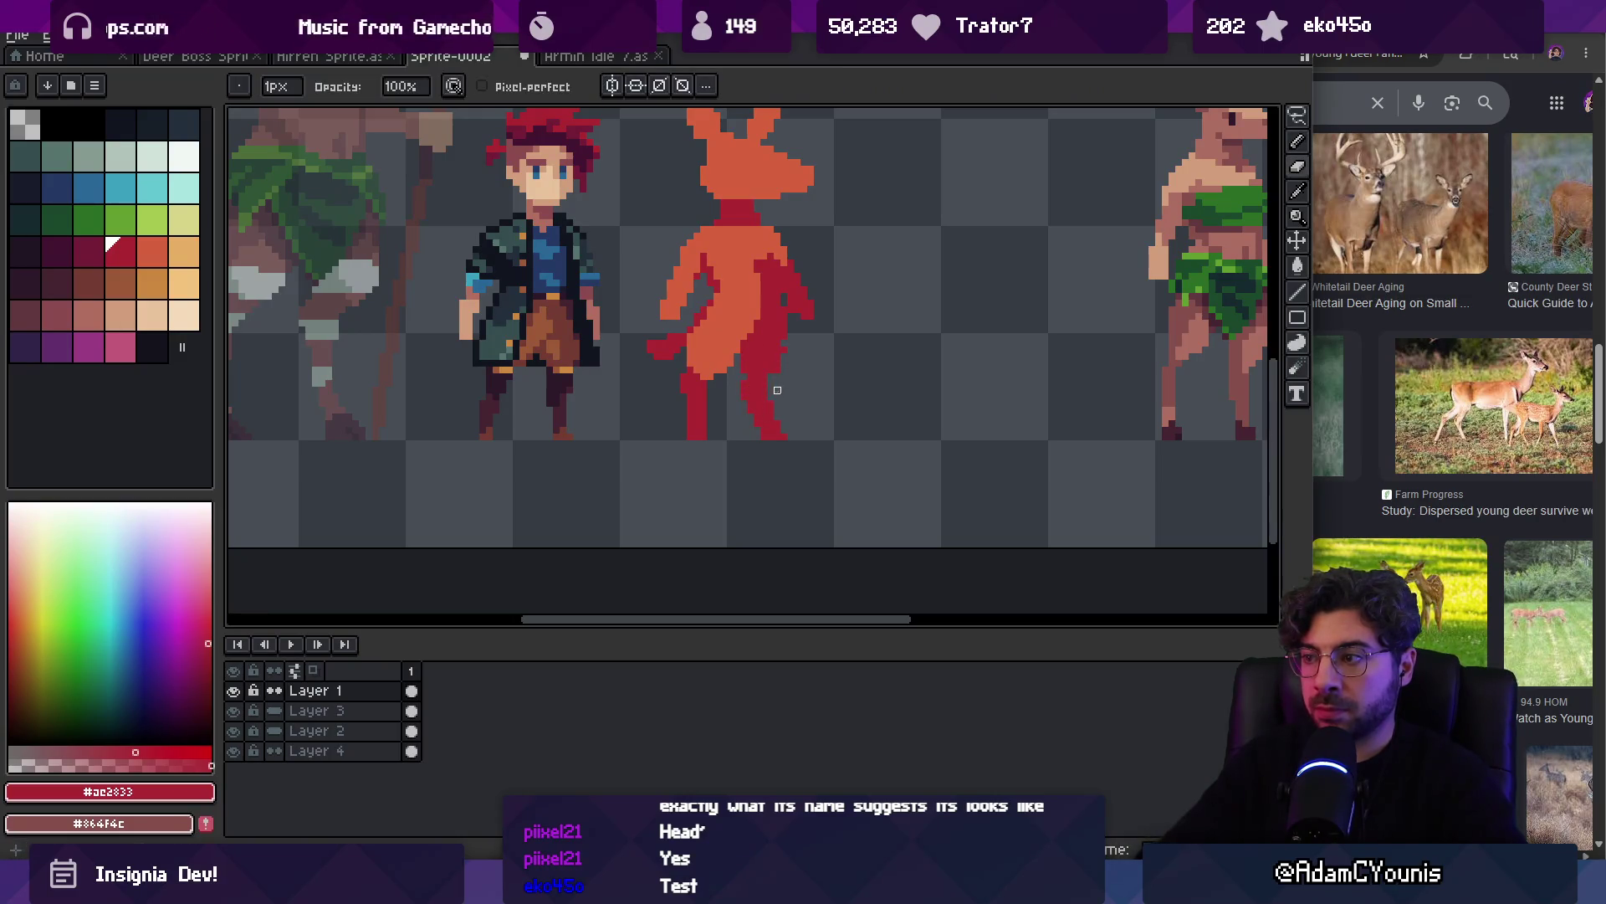
{"action": "key", "text": "b"}
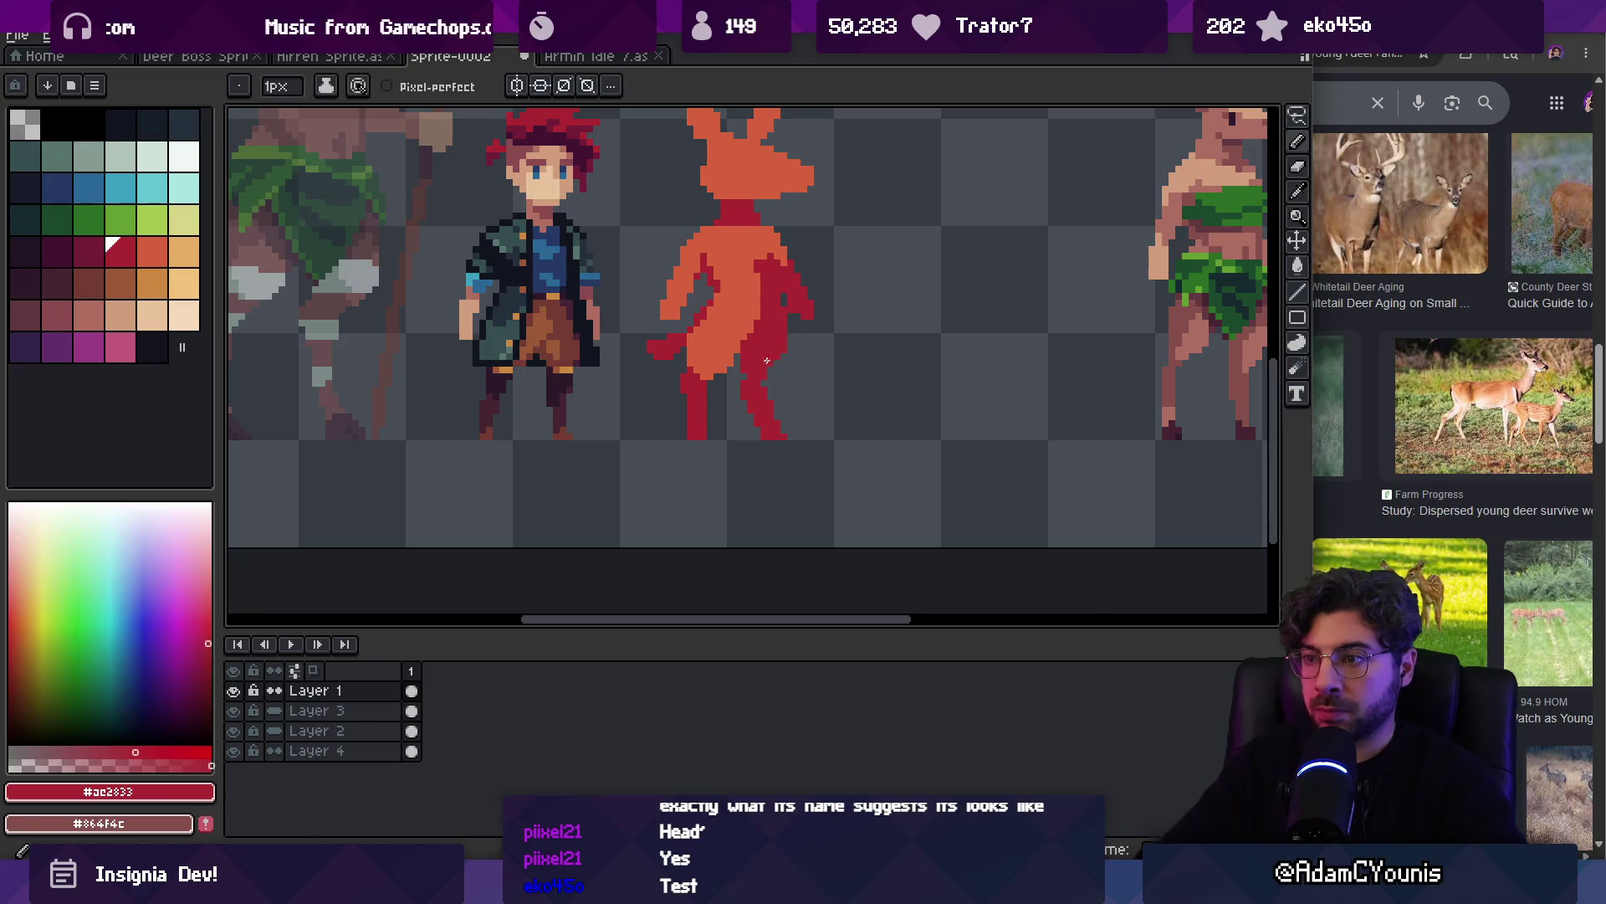
{"action": "left_click", "coordinate": [733, 355], "text": "alt"}
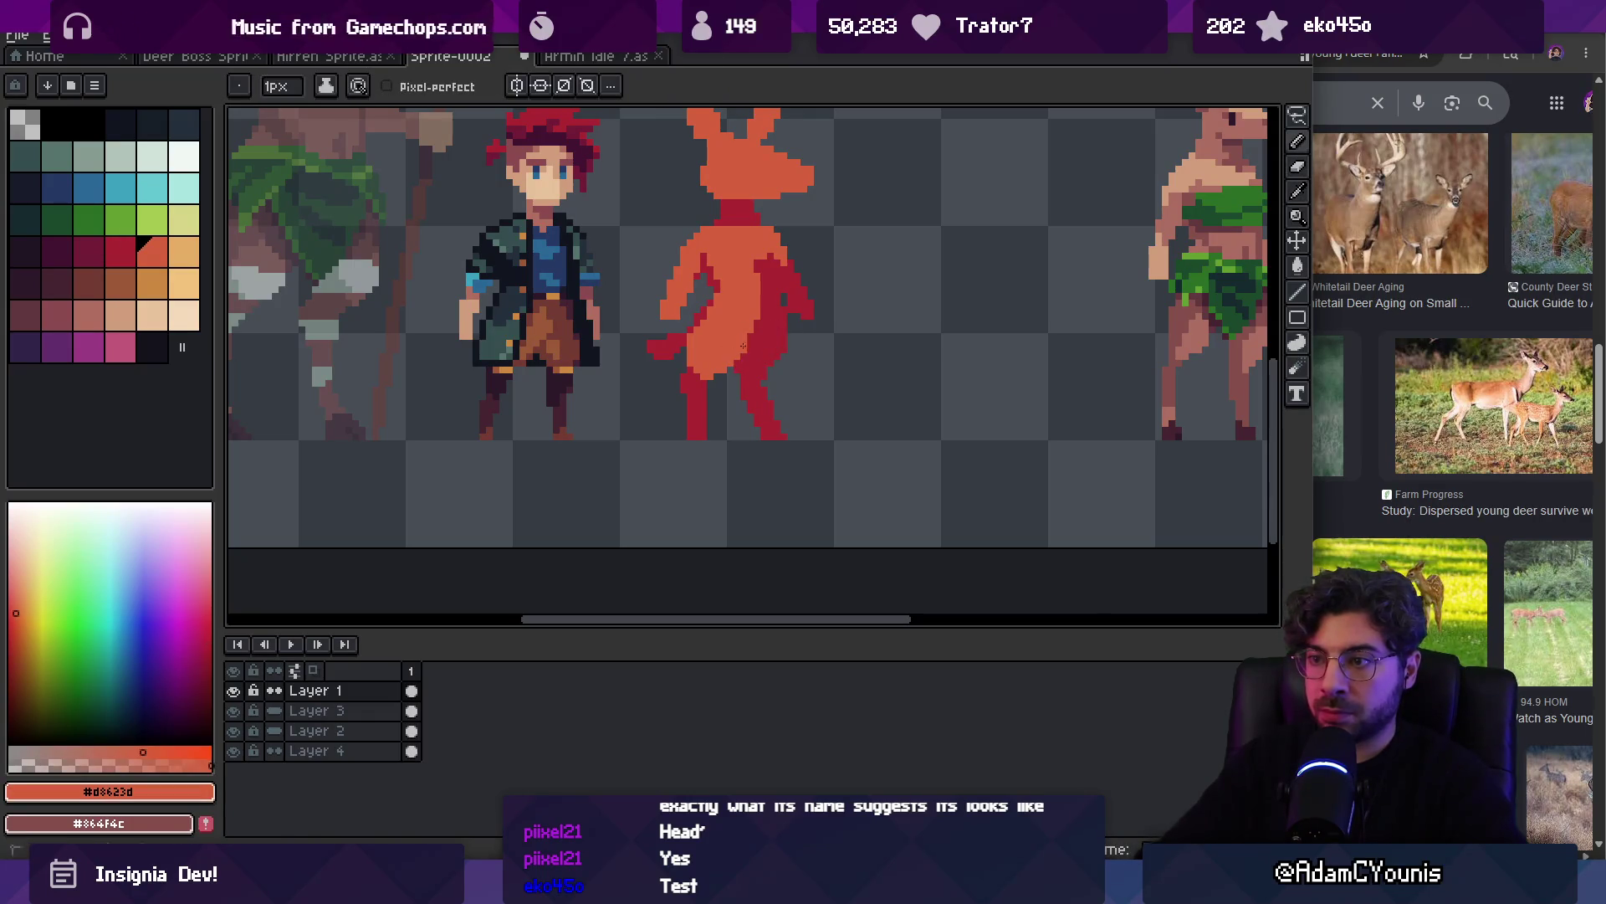
{"action": "left_click", "coordinate": [750, 344], "text": "alt"}
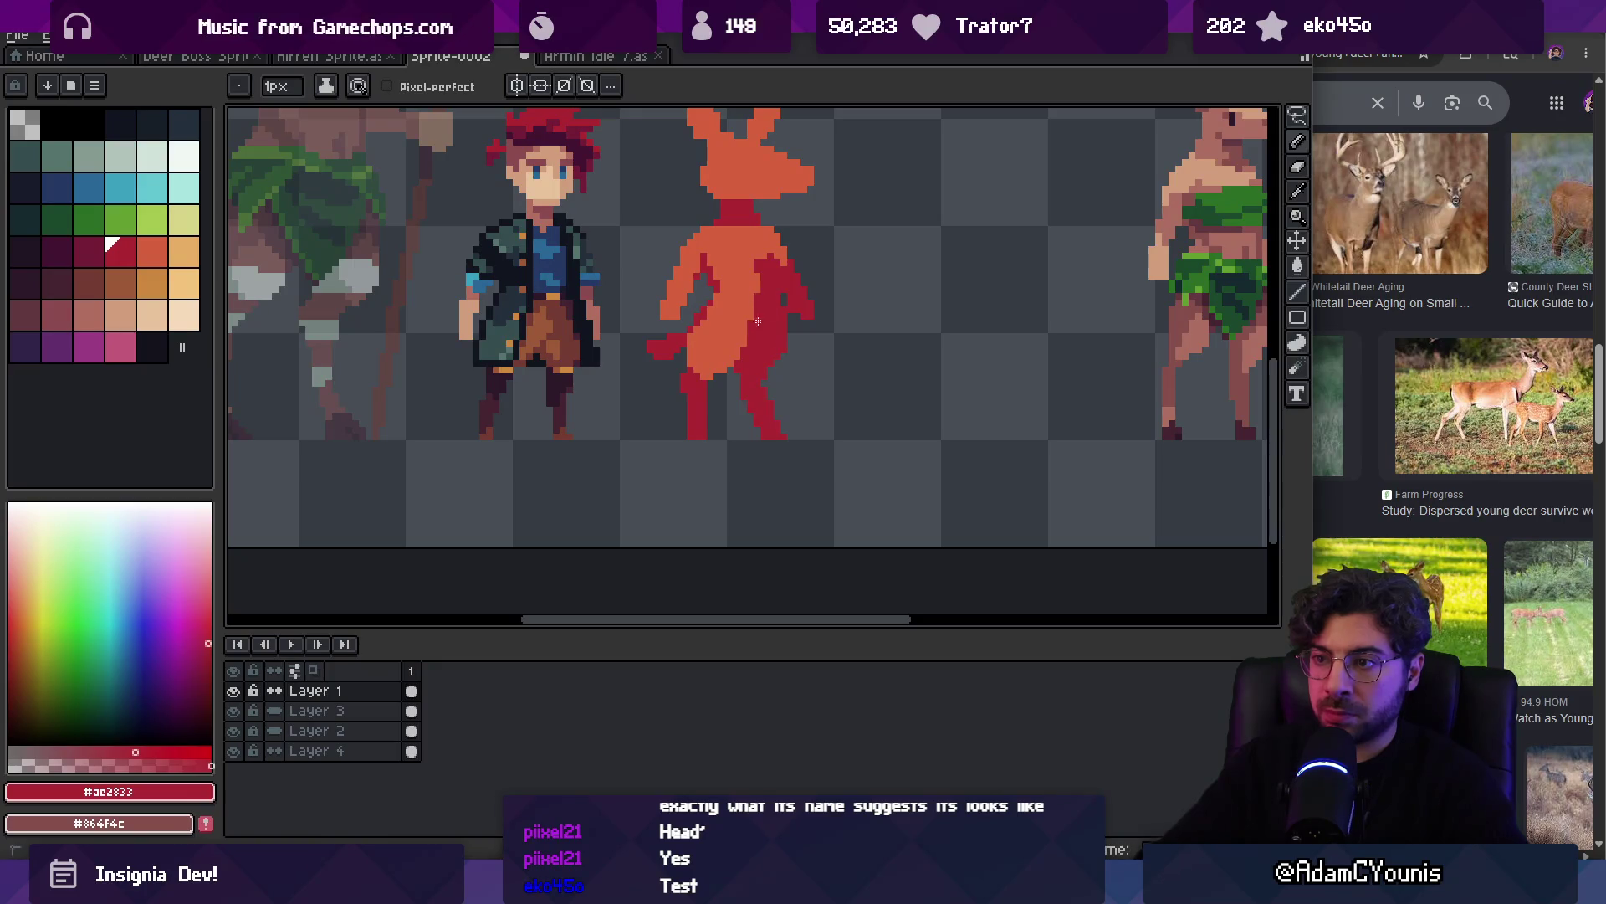
{"action": "scroll", "coordinate": [754, 328], "scroll_direction": "down", "scroll_amount": 3}
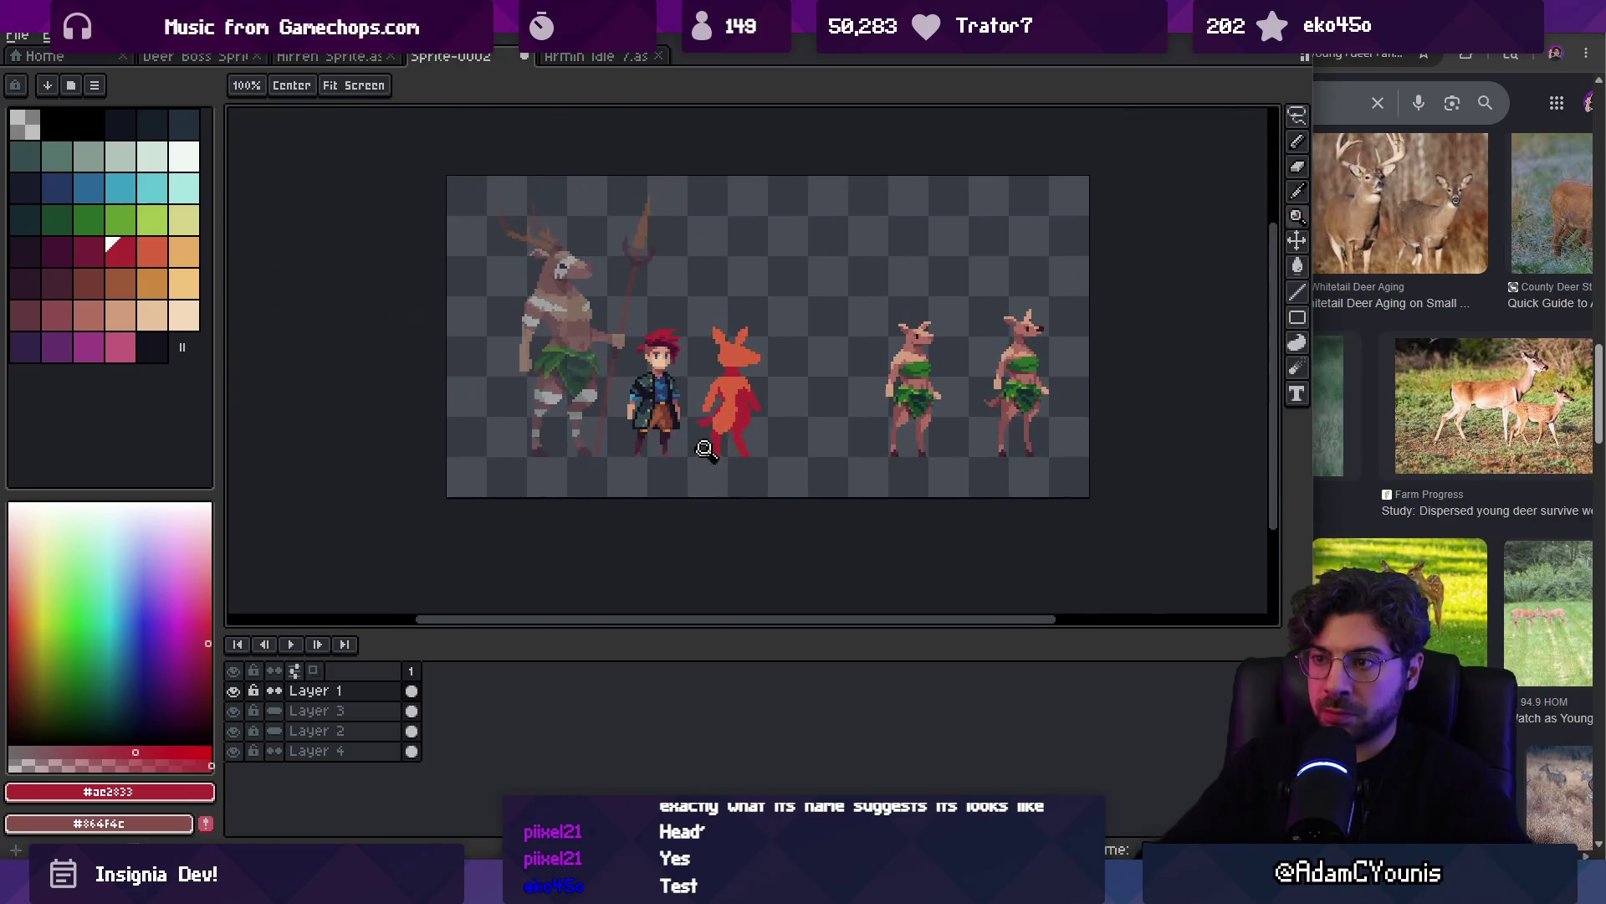
{"action": "scroll", "coordinate": [724, 419], "scroll_direction": "up", "scroll_amount": 3}
{"action": "key", "text": "b"}
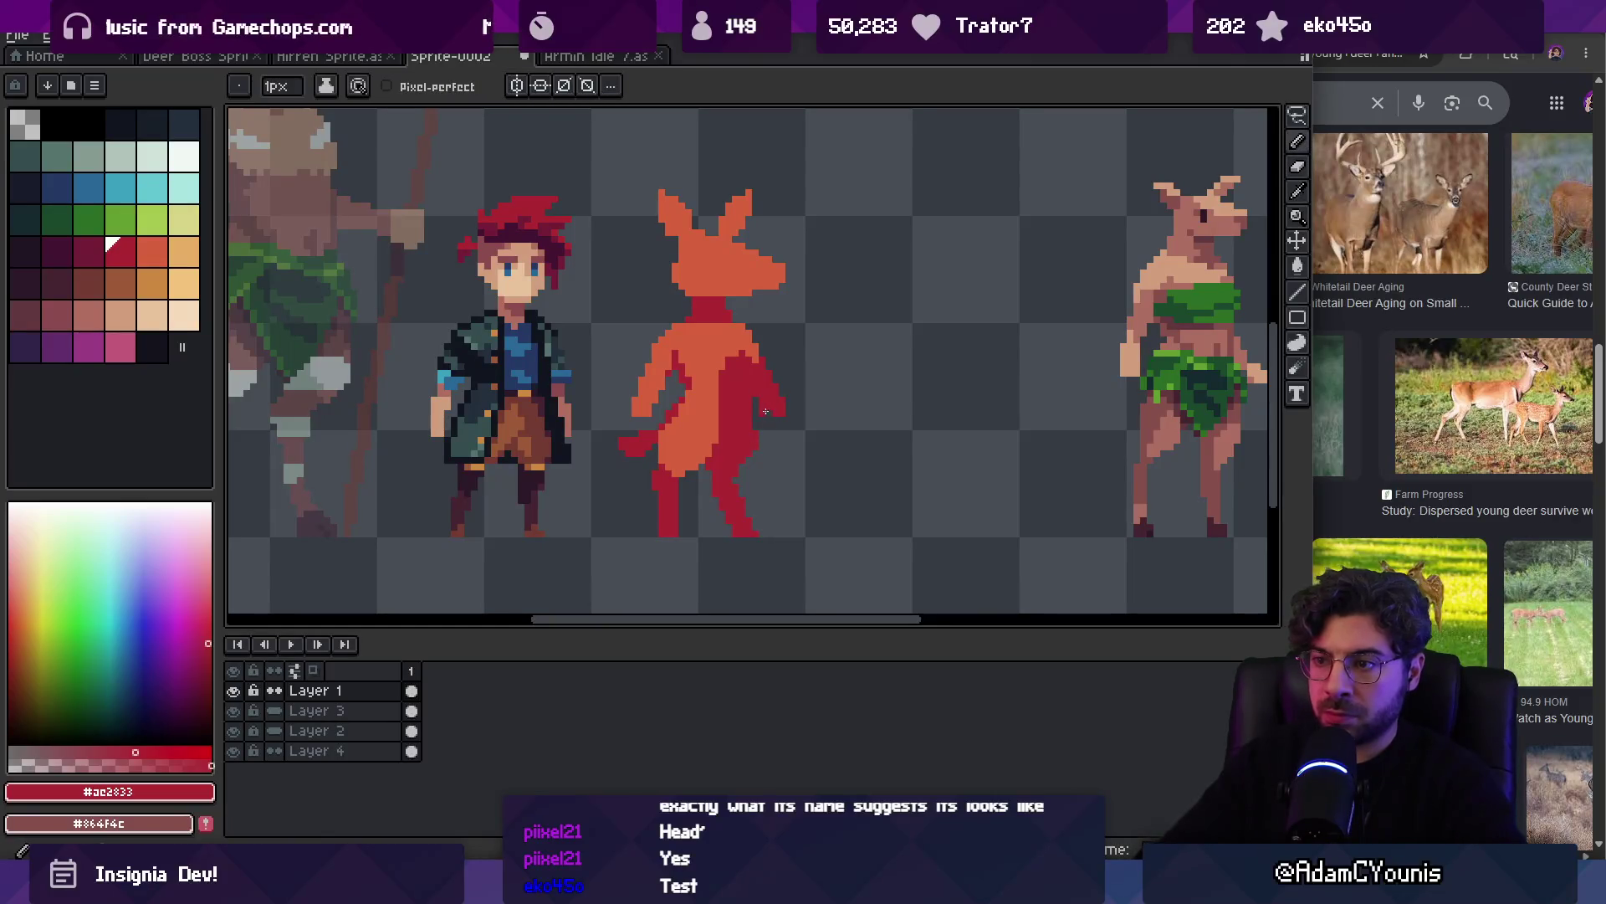
{"action": "key", "text": "e"}
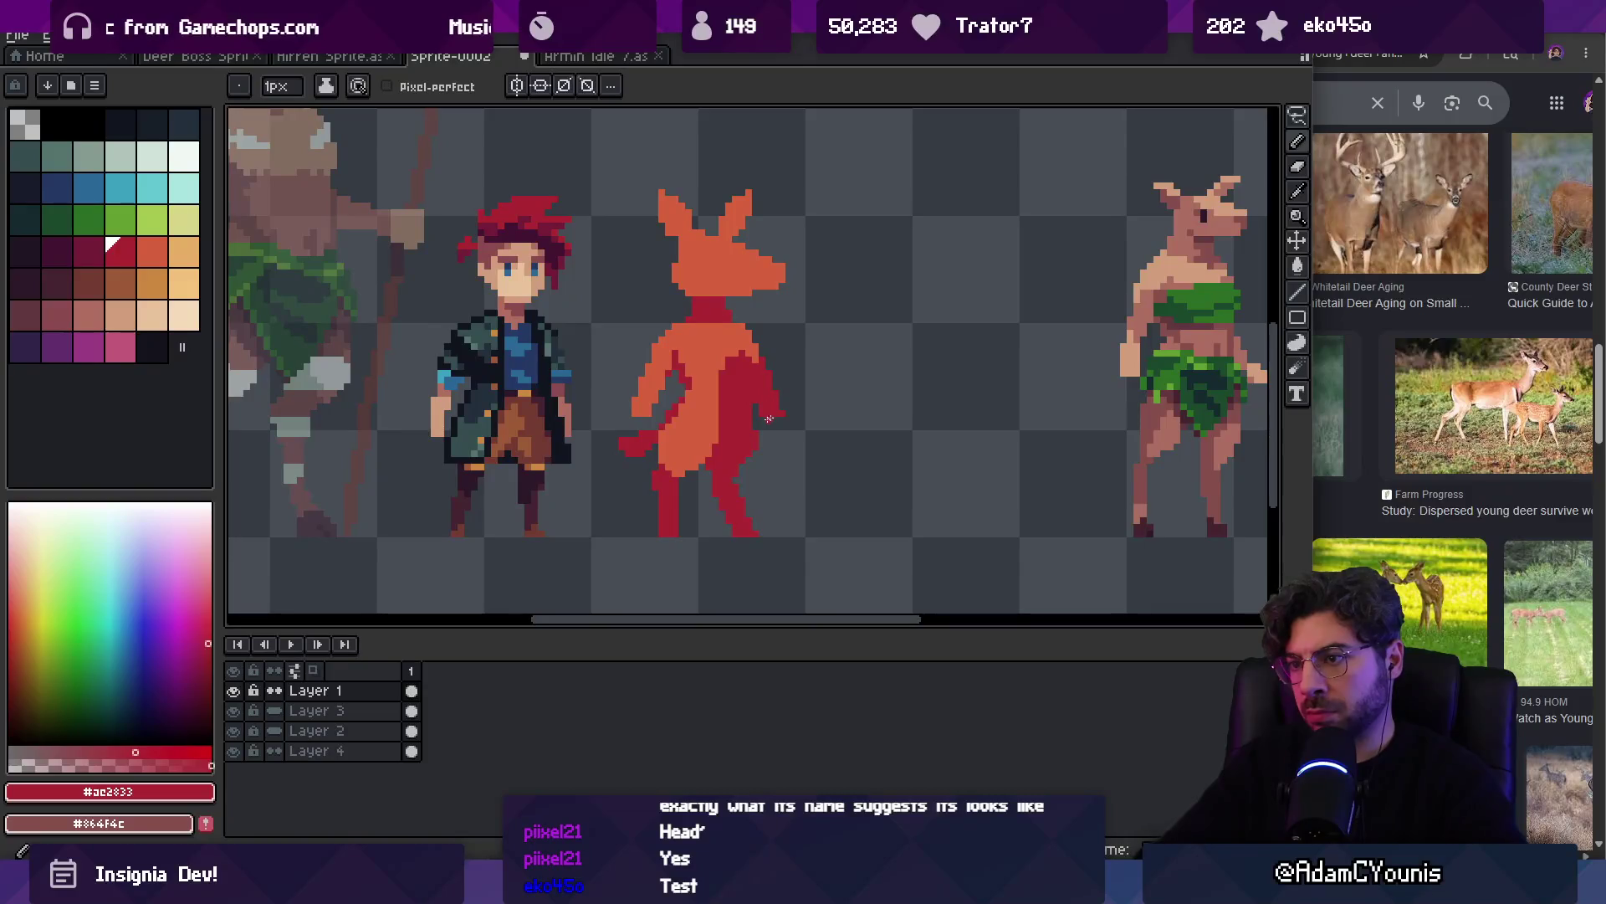
{"action": "key", "text": "b"}
{"action": "left_click", "coordinate": [746, 329], "text": "alt"}
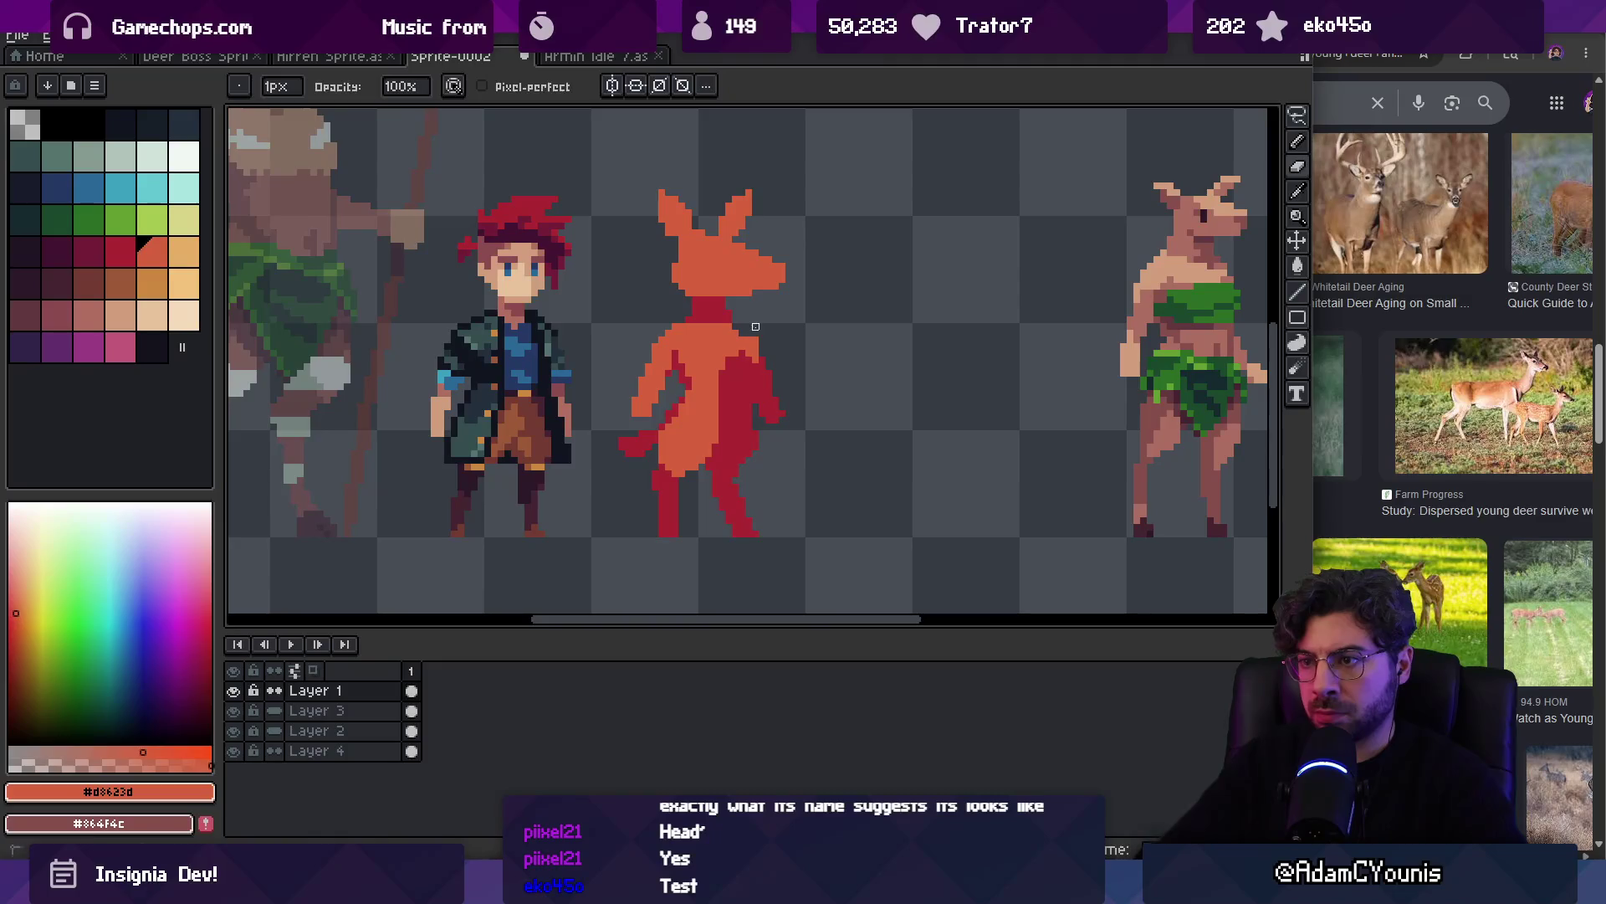
{"action": "left_click", "coordinate": [716, 326], "text": "alt"}
{"action": "left_click", "coordinate": [733, 332], "text": "alt"}
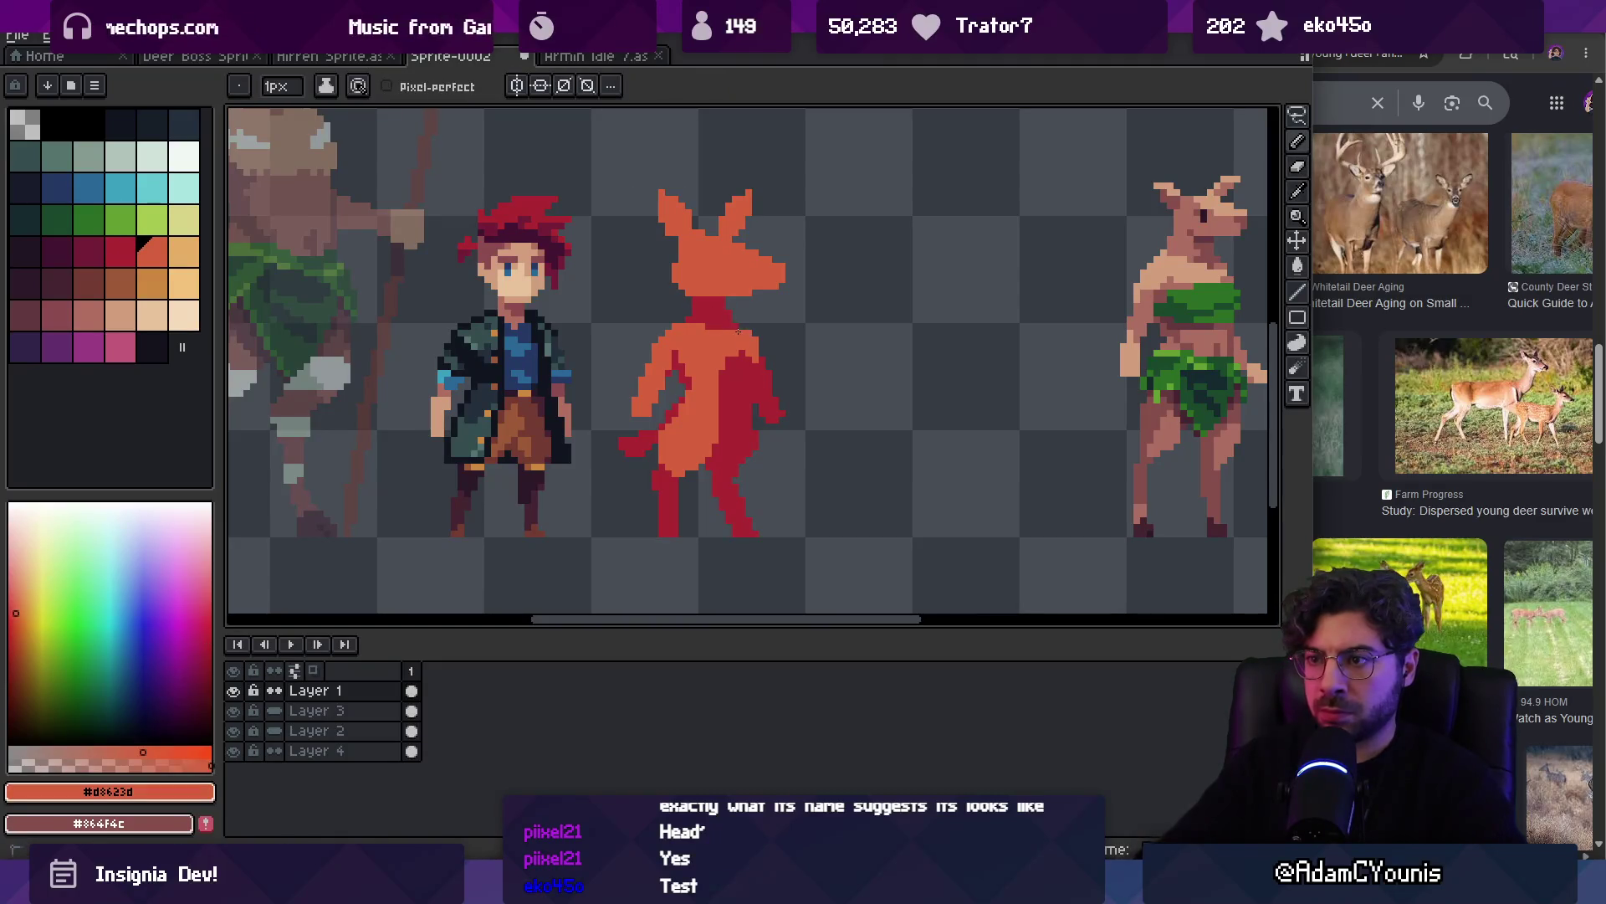
{"action": "left_click", "coordinate": [686, 323], "text": "alt"}
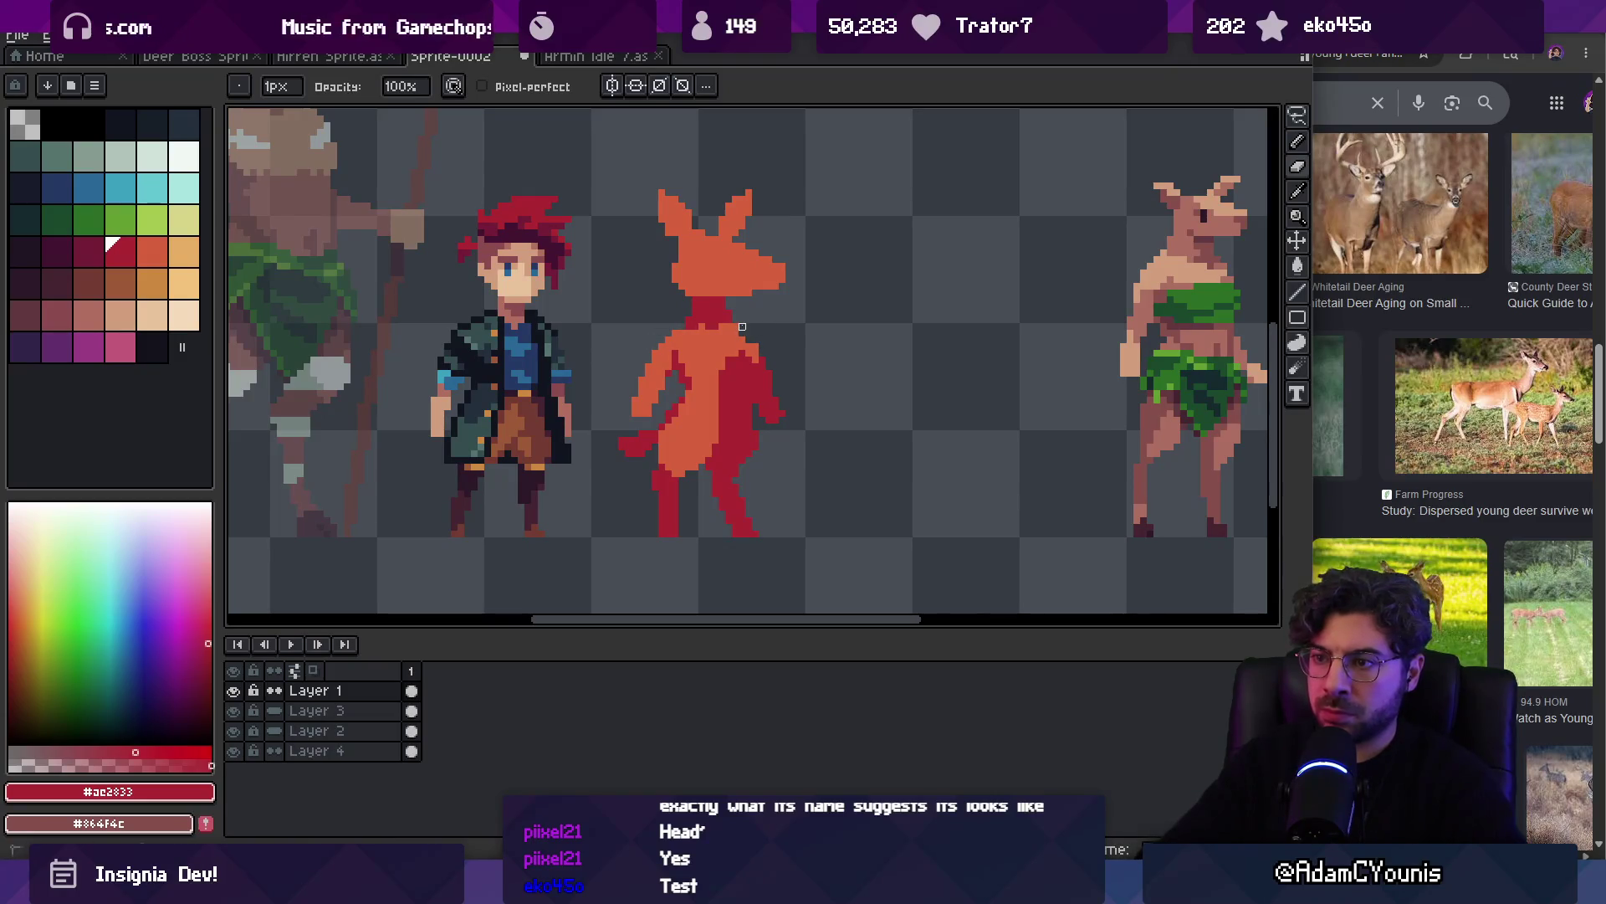
{"action": "key", "text": "z"}
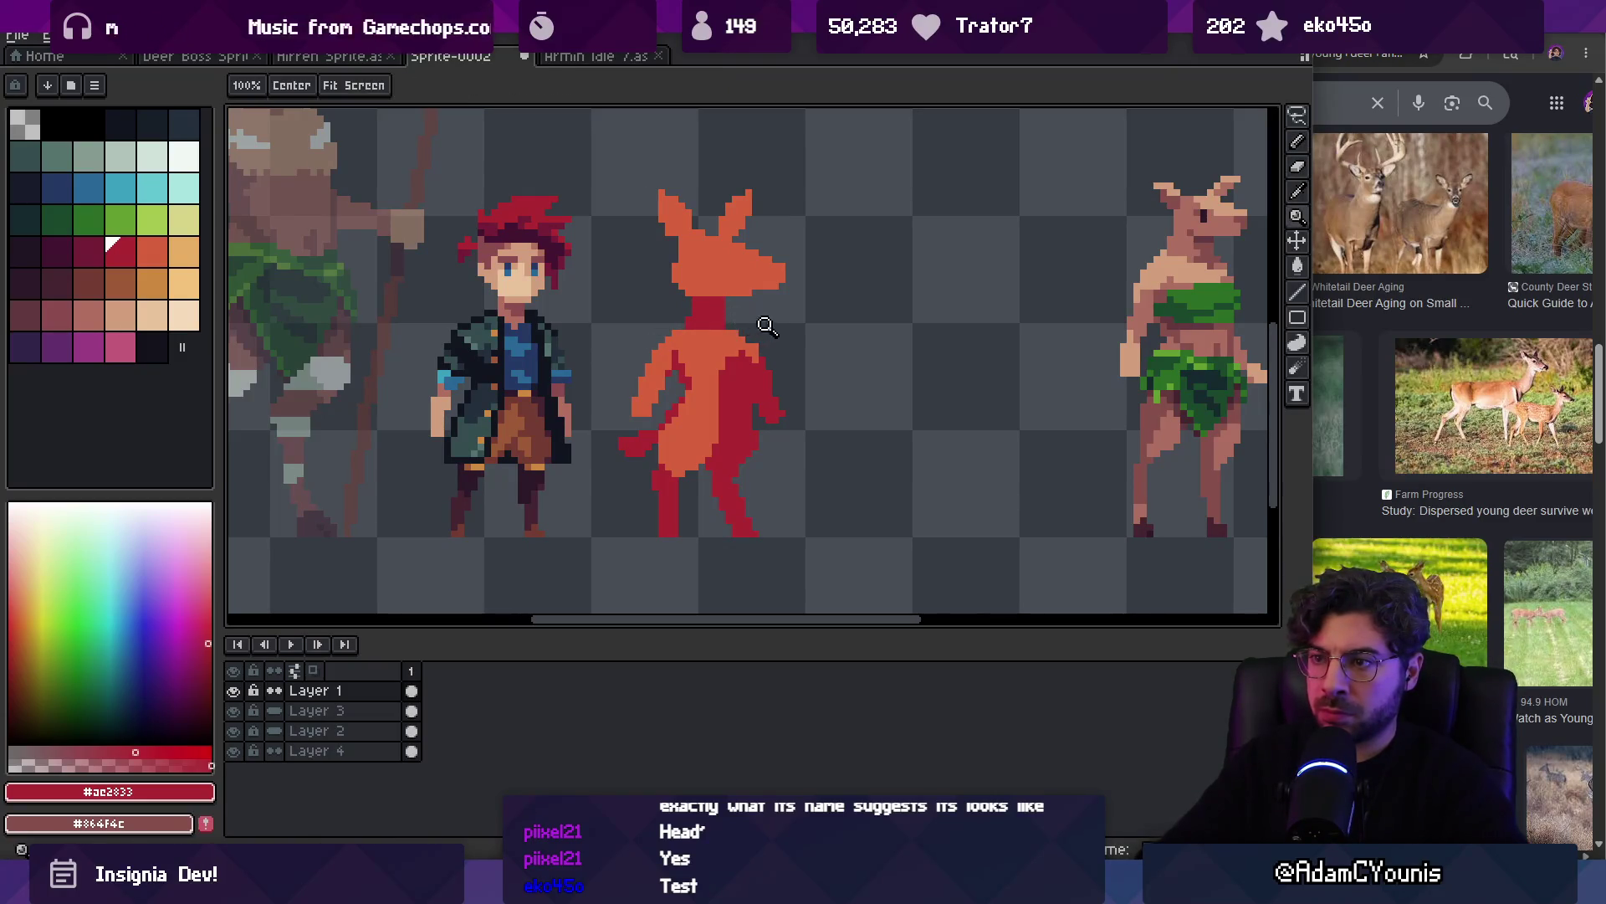
{"action": "scroll", "coordinate": [724, 341], "scroll_direction": "down", "scroll_amount": 5}
{"action": "scroll", "coordinate": [725, 340], "scroll_direction": "up", "scroll_amount": 6}
{"action": "key", "text": "i"}
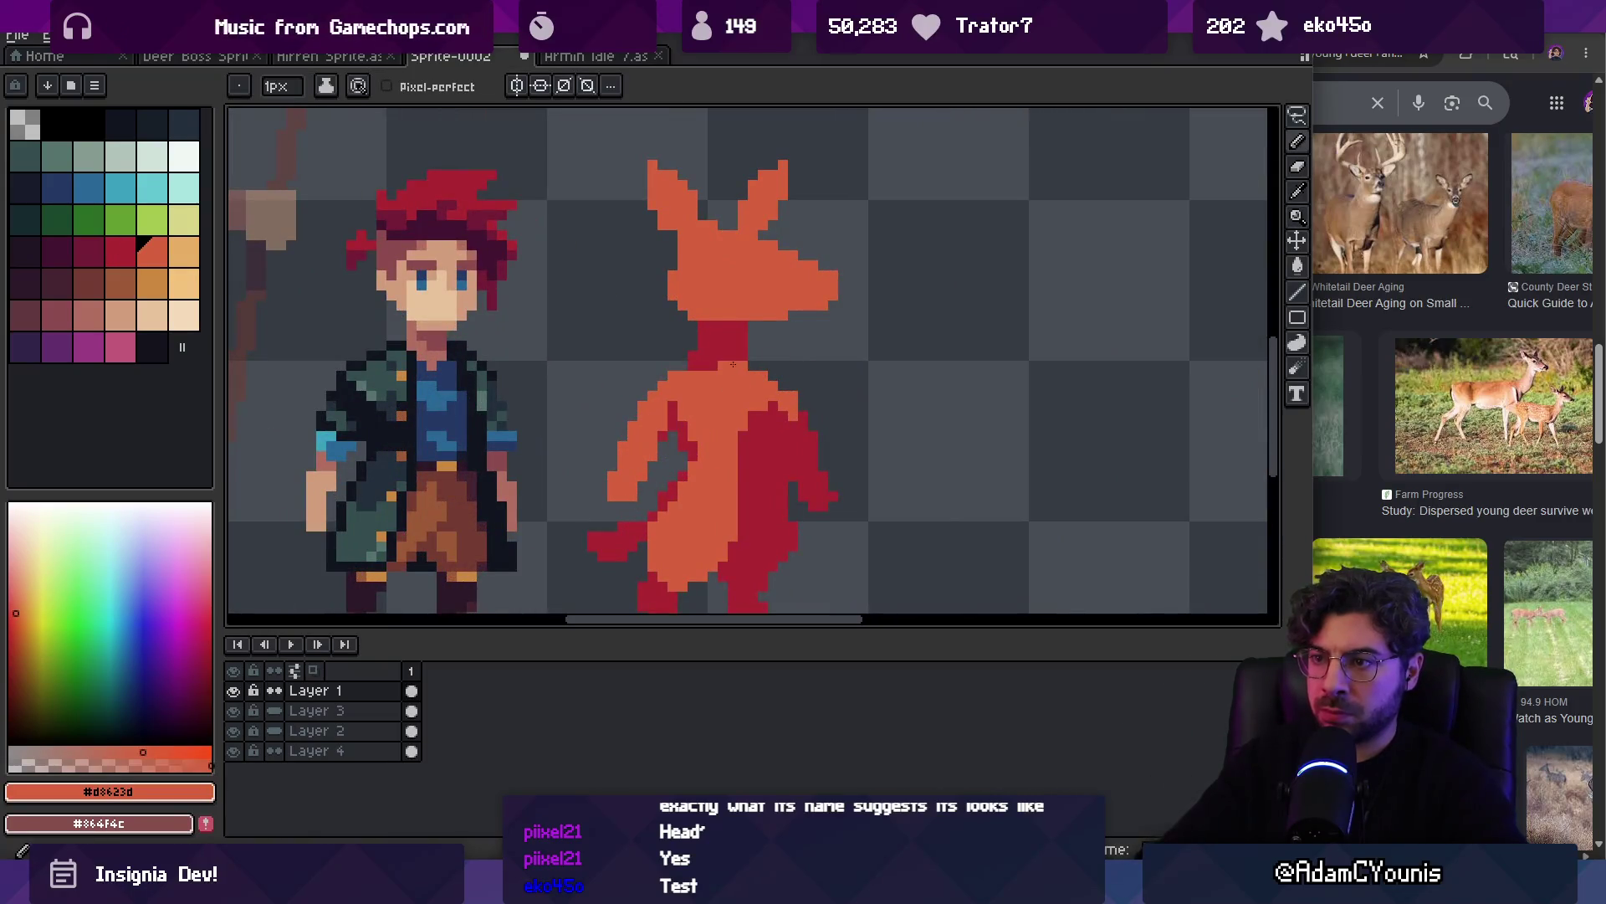
{"action": "left_click", "coordinate": [828, 274], "text": "alt"}
{"action": "key", "text": "z"}
Draw a dark red line along the creature's snout
{"action": "scroll", "coordinate": [824, 272], "scroll_direction": "down", "scroll_amount": 4}
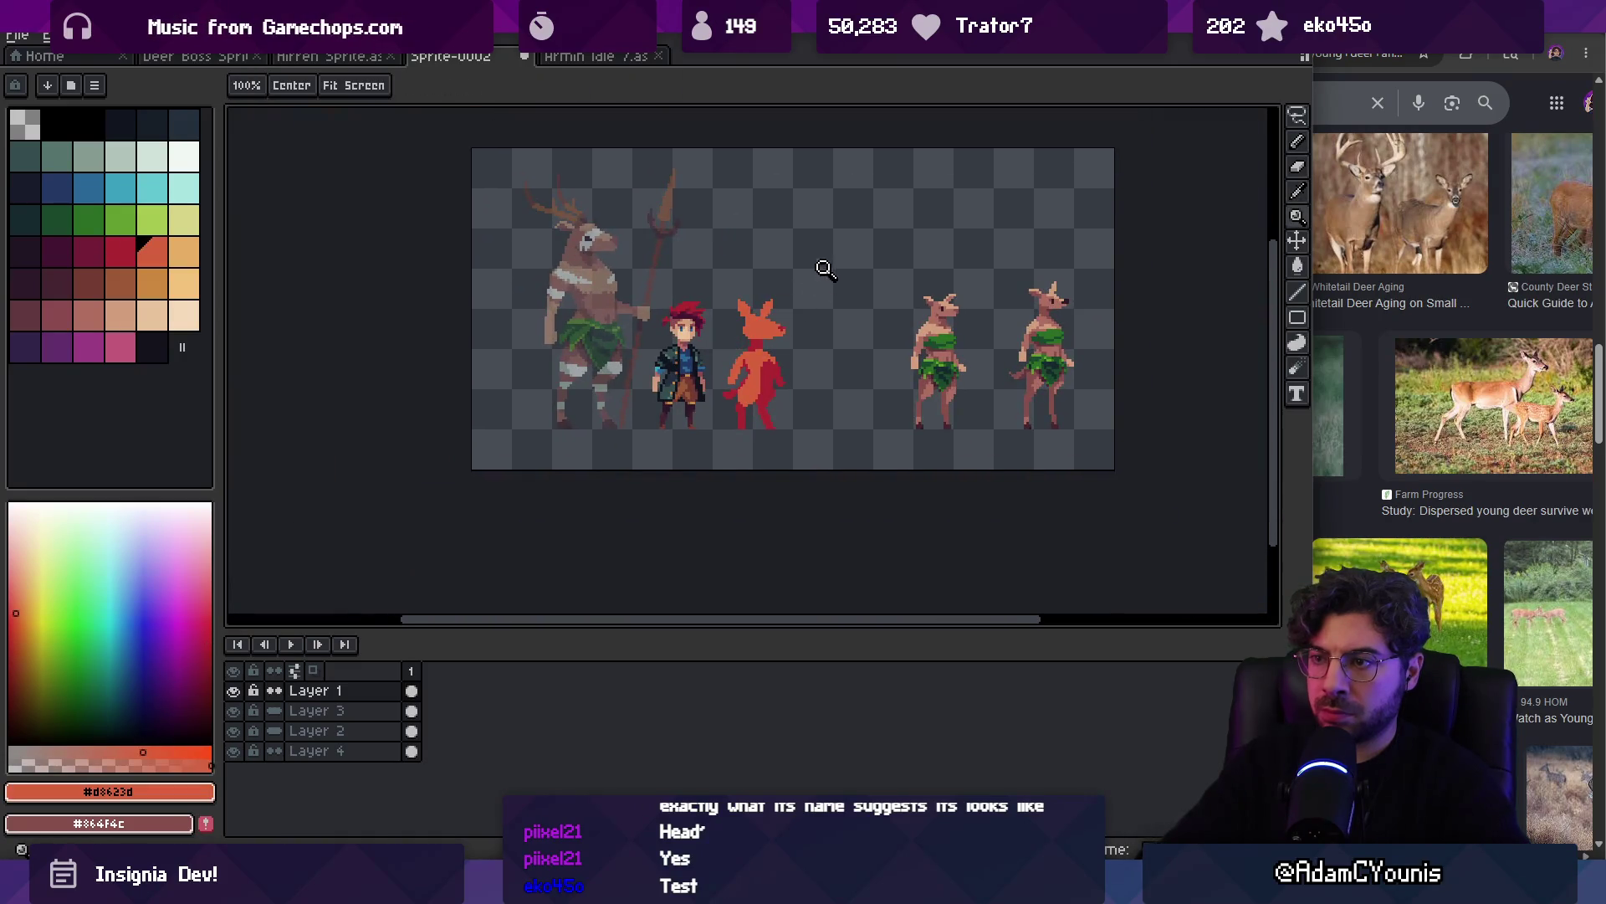
{"action": "key", "text": "ctrl"}
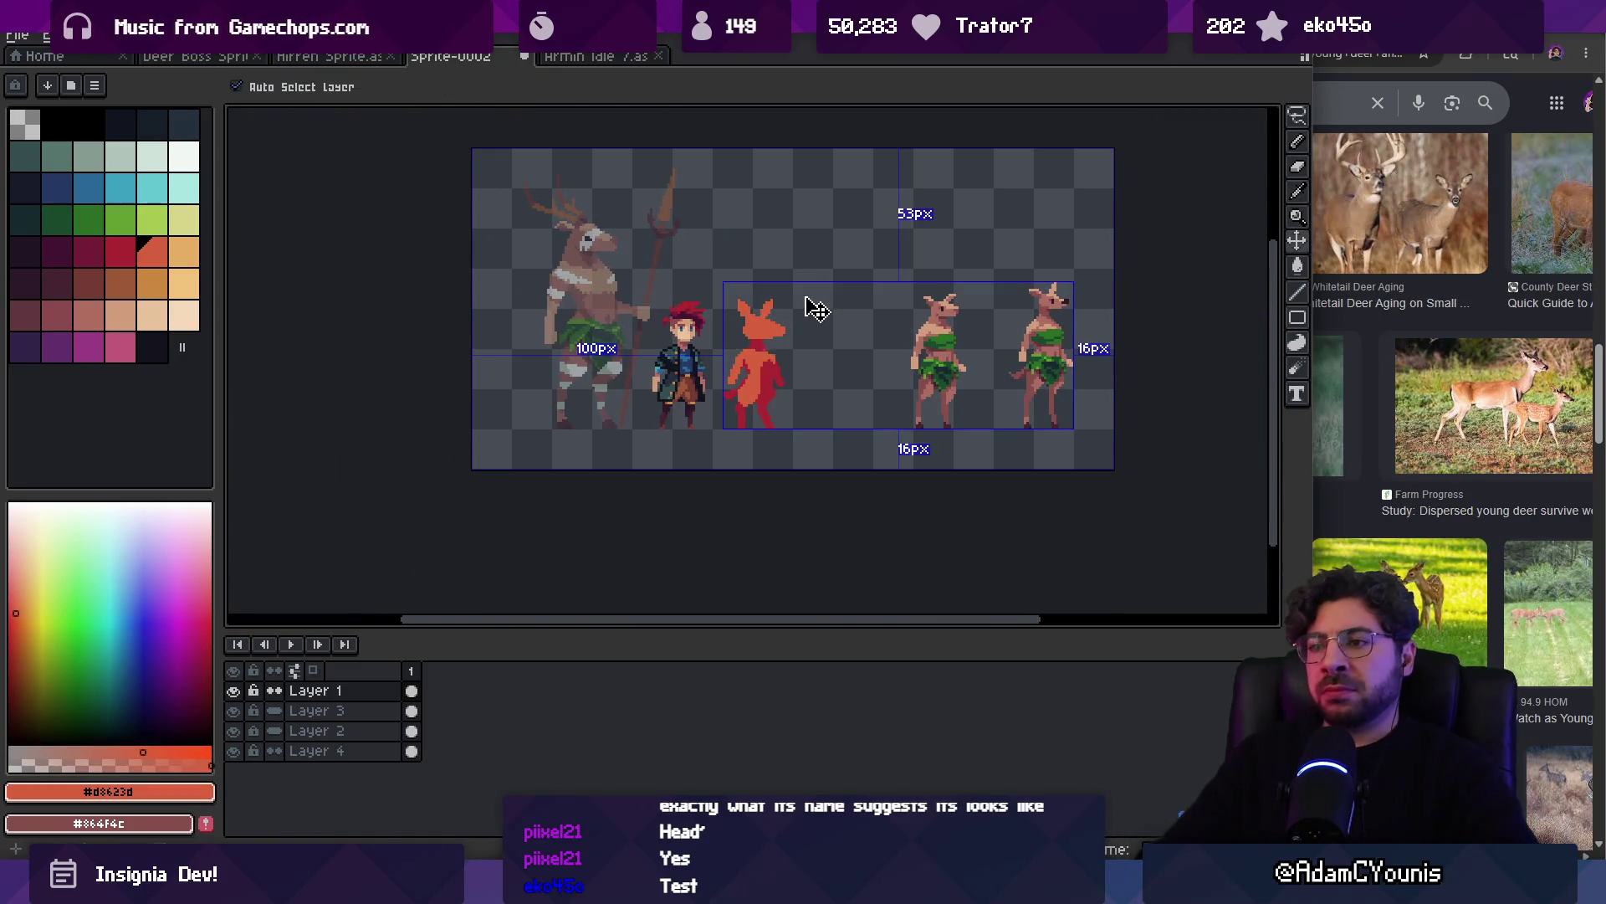
{"action": "scroll", "coordinate": [808, 310], "scroll_direction": "up", "scroll_amount": 3}
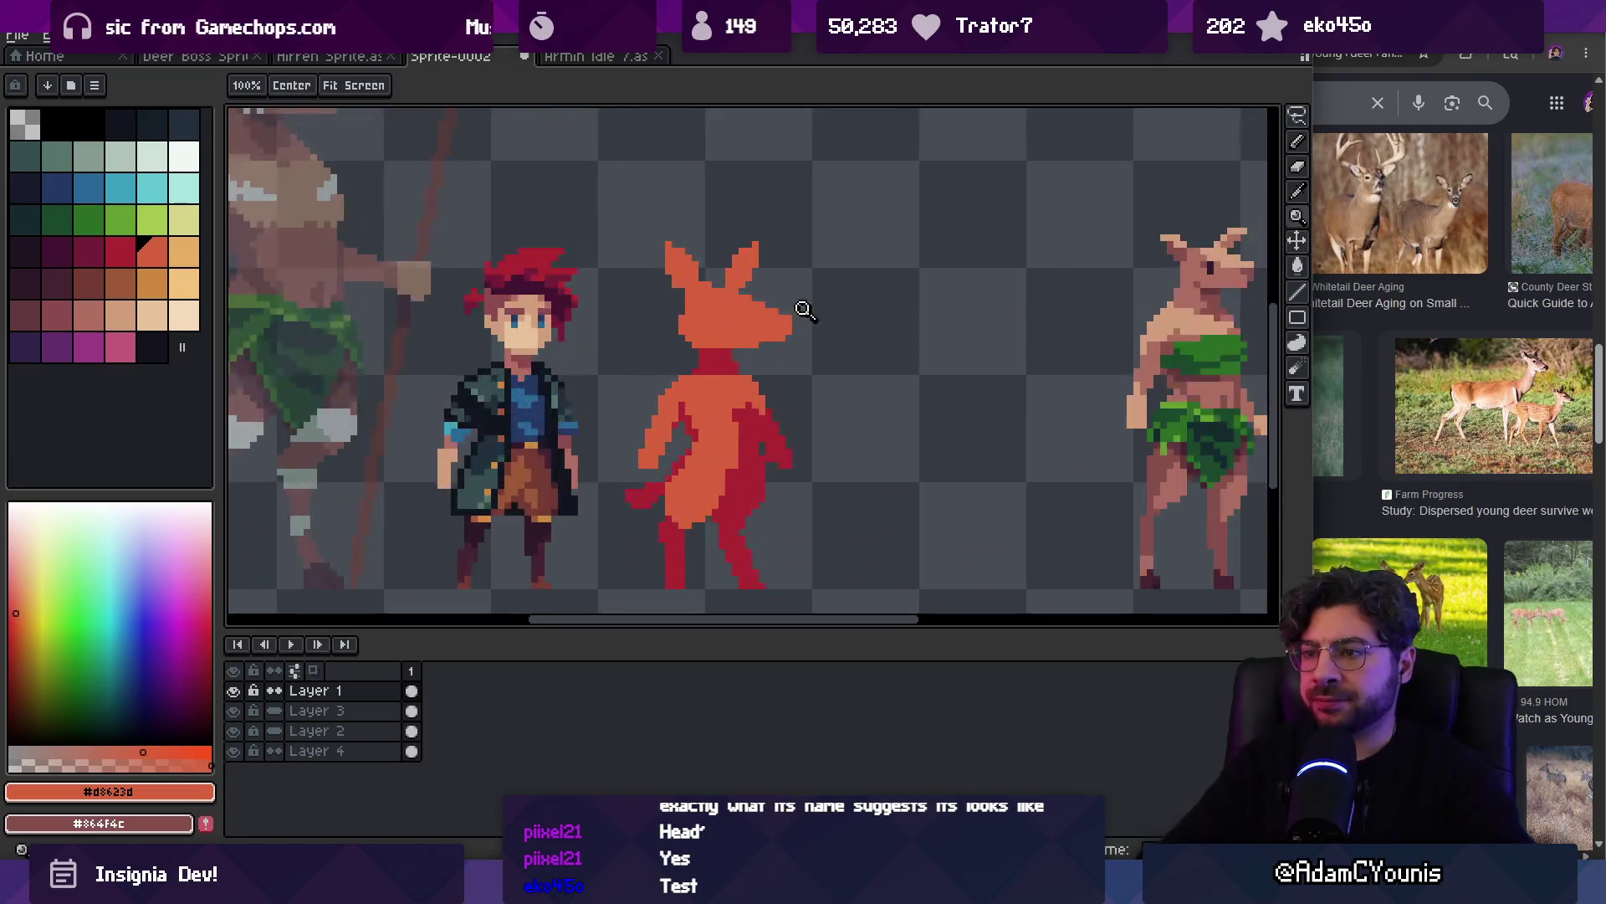
{"action": "key", "text": "b"}
{"action": "key", "text": "q"}
{"action": "left_click_drag", "start_coordinate": [706, 321], "coordinate": [703, 319]}
{"action": "key", "text": "ctrl+d"}
{"action": "key", "text": "b"}
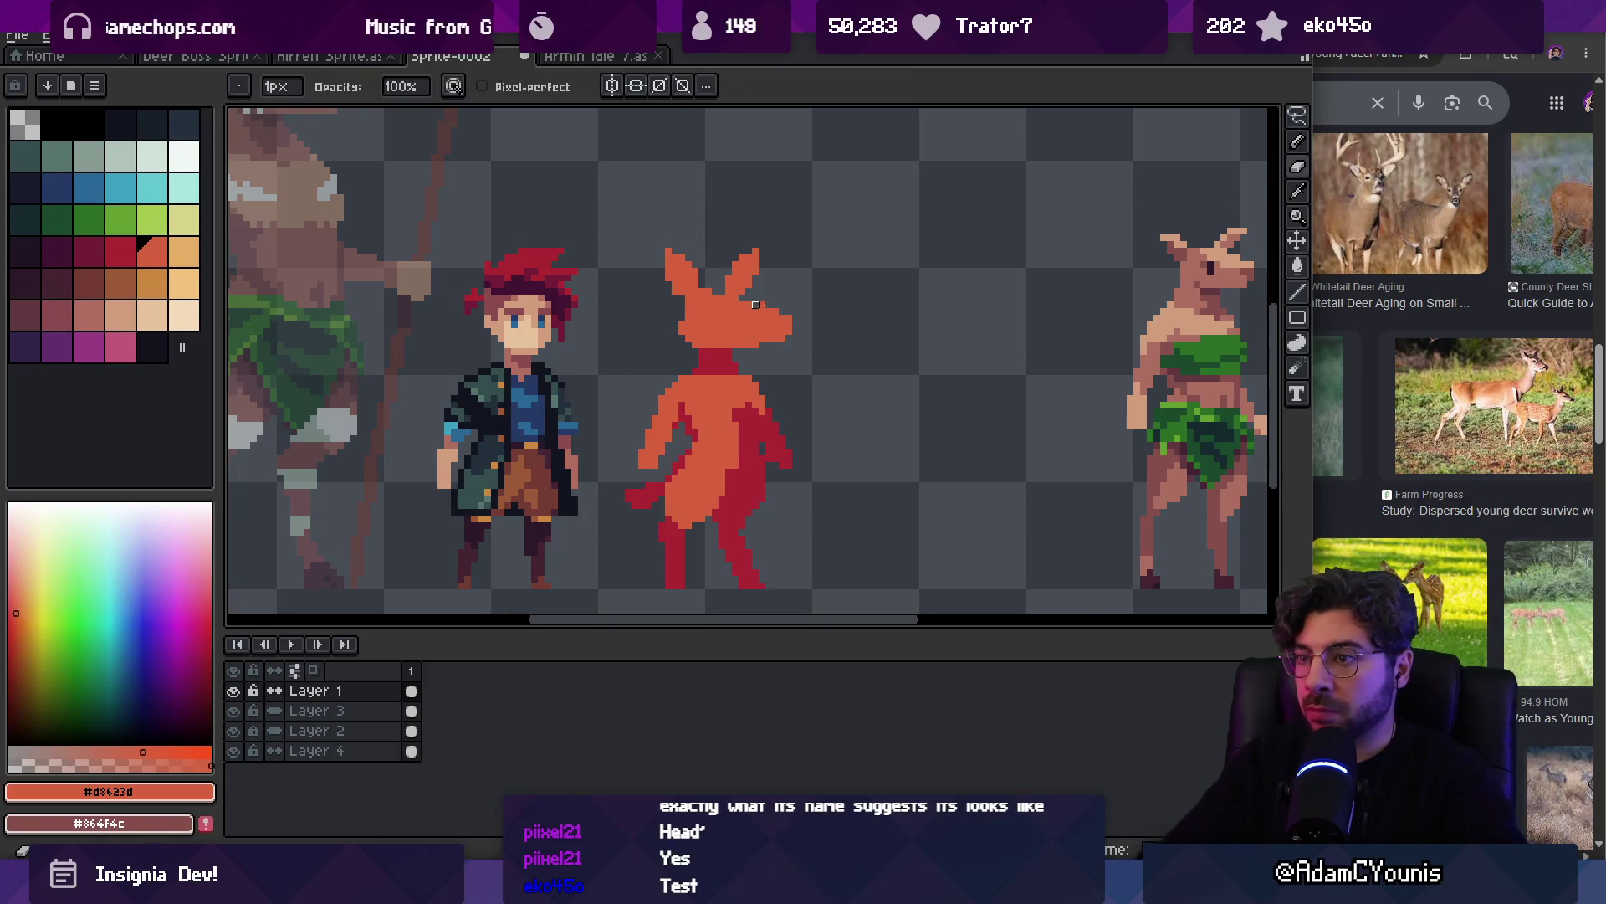
{"action": "left_click", "coordinate": [741, 360], "text": "alt"}
{"action": "left_click_drag", "start_coordinate": [775, 318], "coordinate": [784, 318]}
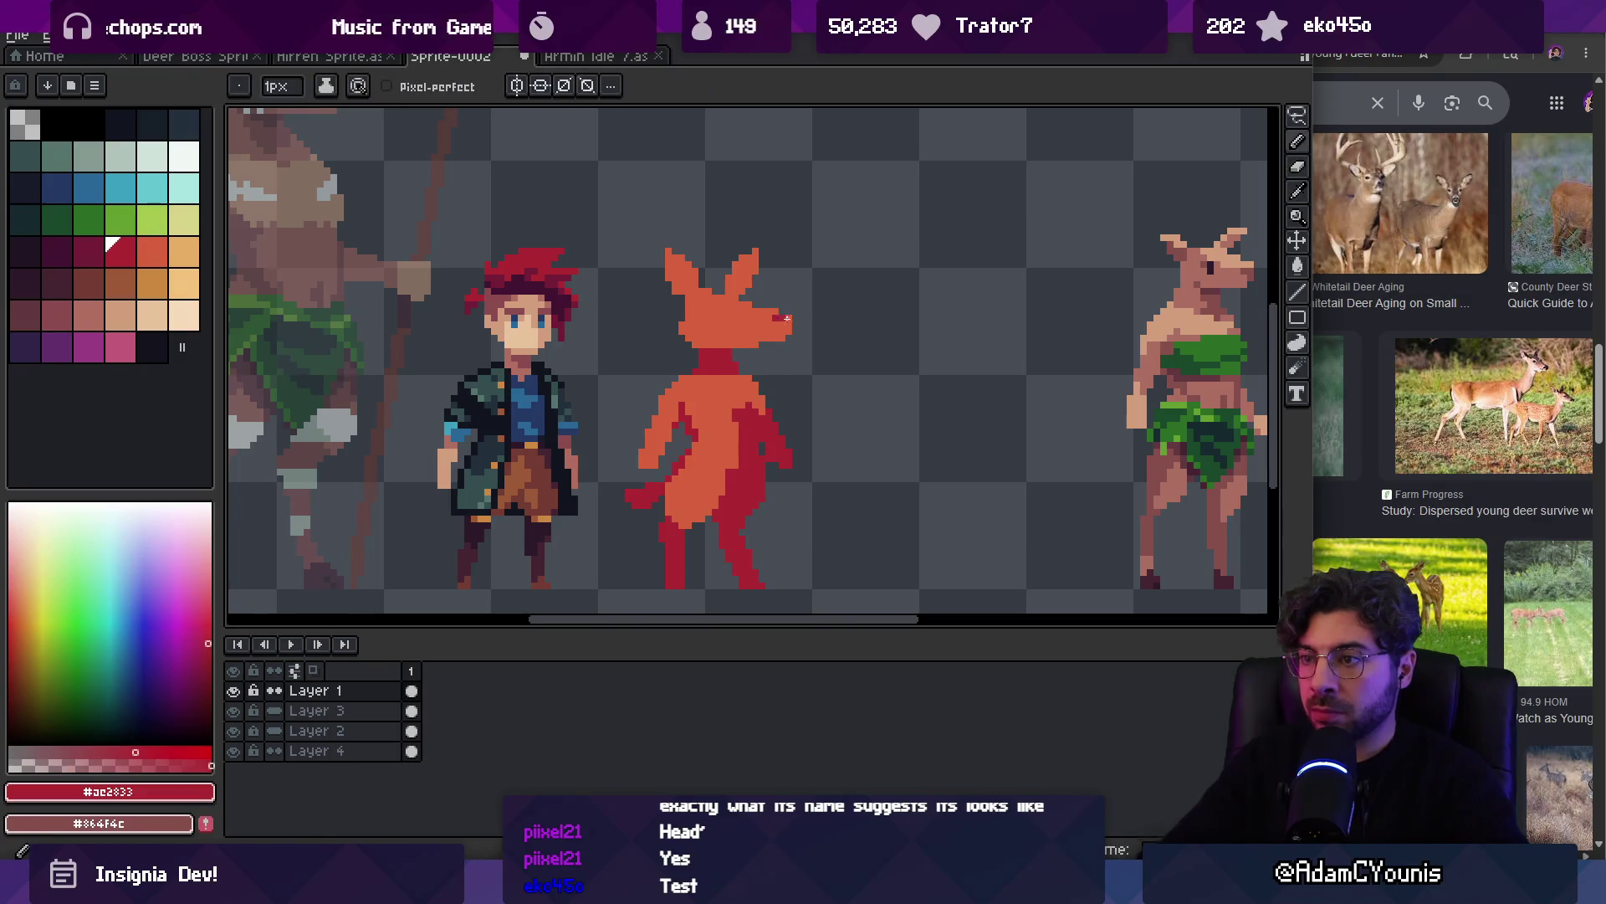
{"action": "key", "text": "alt"}
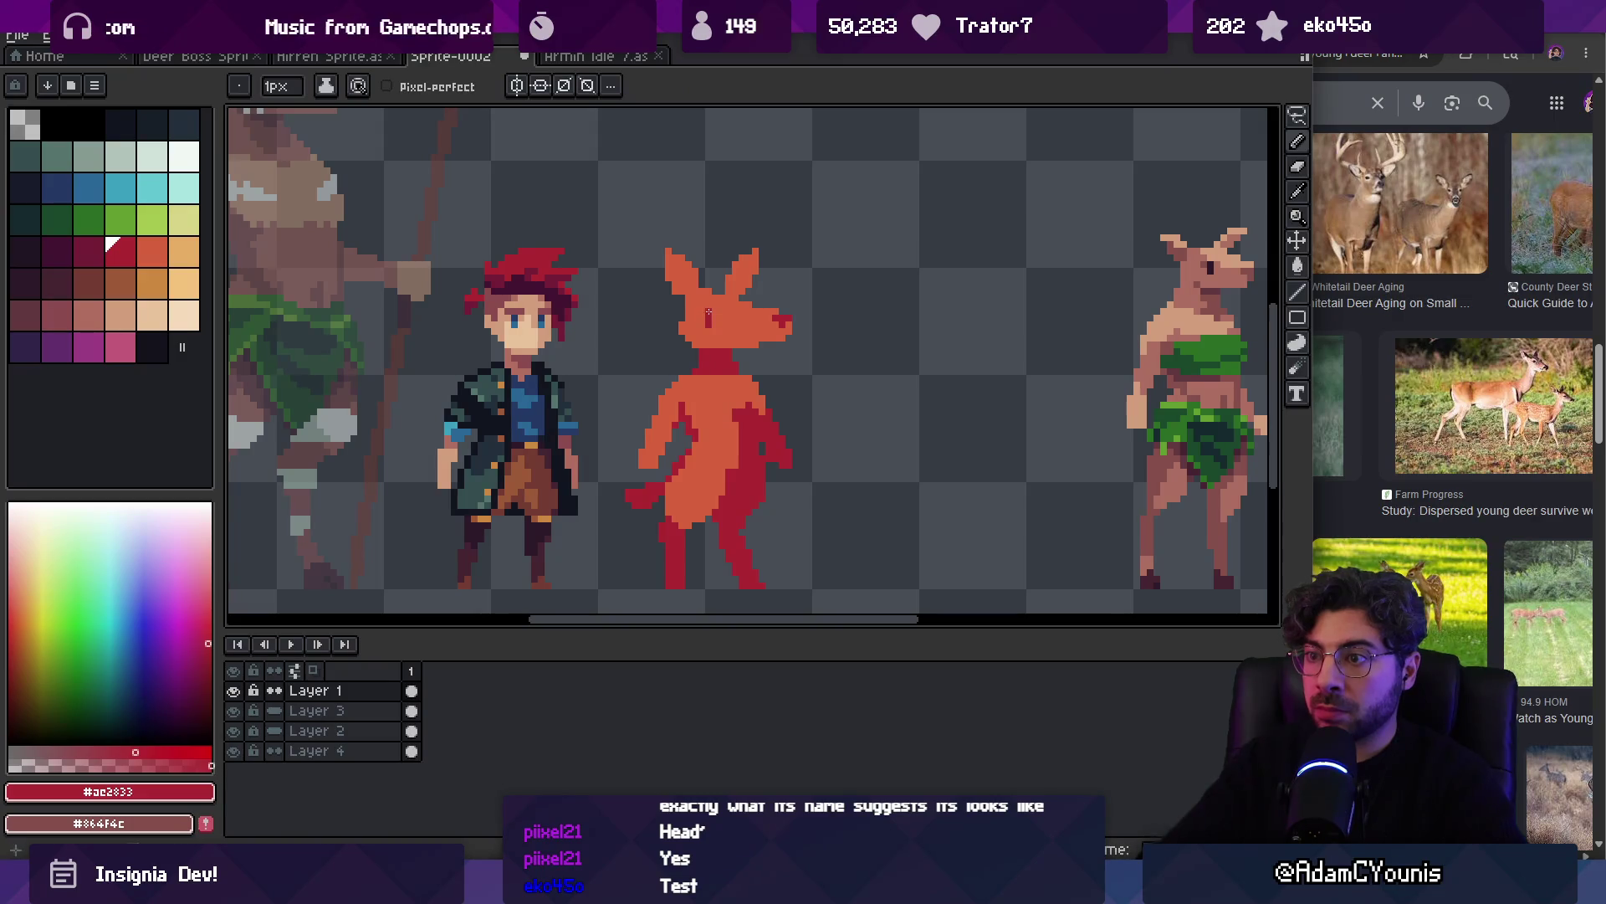
Nudge a small block of forehead pixels up and right with the rectangular marquee
{"action": "key", "text": "m"}
{"action": "scroll", "coordinate": [718, 293], "scroll_direction": "down", "scroll_amount": 4}
{"action": "scroll", "coordinate": [689, 280], "scroll_direction": "up", "scroll_amount": 6}
{"action": "mouse_move", "coordinate": [663, 281]}
{"action": "left_mouse_down"}
{"action": "mouse_move", "coordinate": [732, 340]}
{"action": "mouse_move", "coordinate": [732, 313]}
{"action": "left_mouse_up"}
{"action": "key", "text": "Return"}
Sample the hero's dark purple hair colour and the creature's red brow and orange for the eye
{"action": "left_click", "coordinate": [673, 305], "text": "alt"}
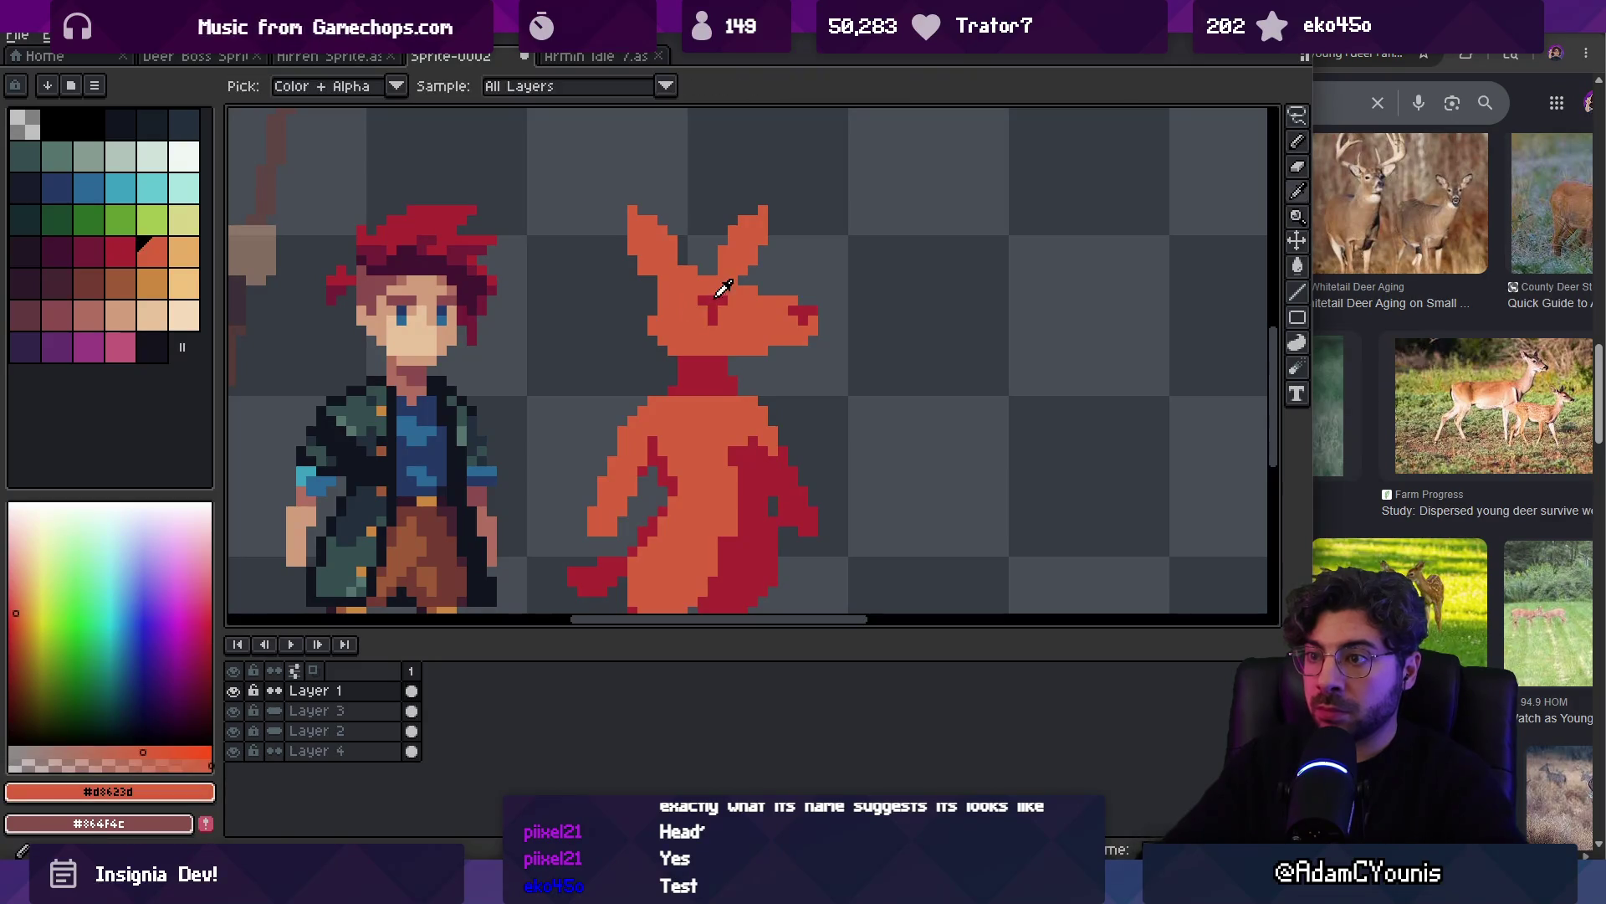
{"action": "left_click", "coordinate": [422, 307], "text": "alt"}
{"action": "left_click", "coordinate": [412, 306], "text": "alt"}
{"action": "left_click", "coordinate": [418, 262], "text": "alt"}
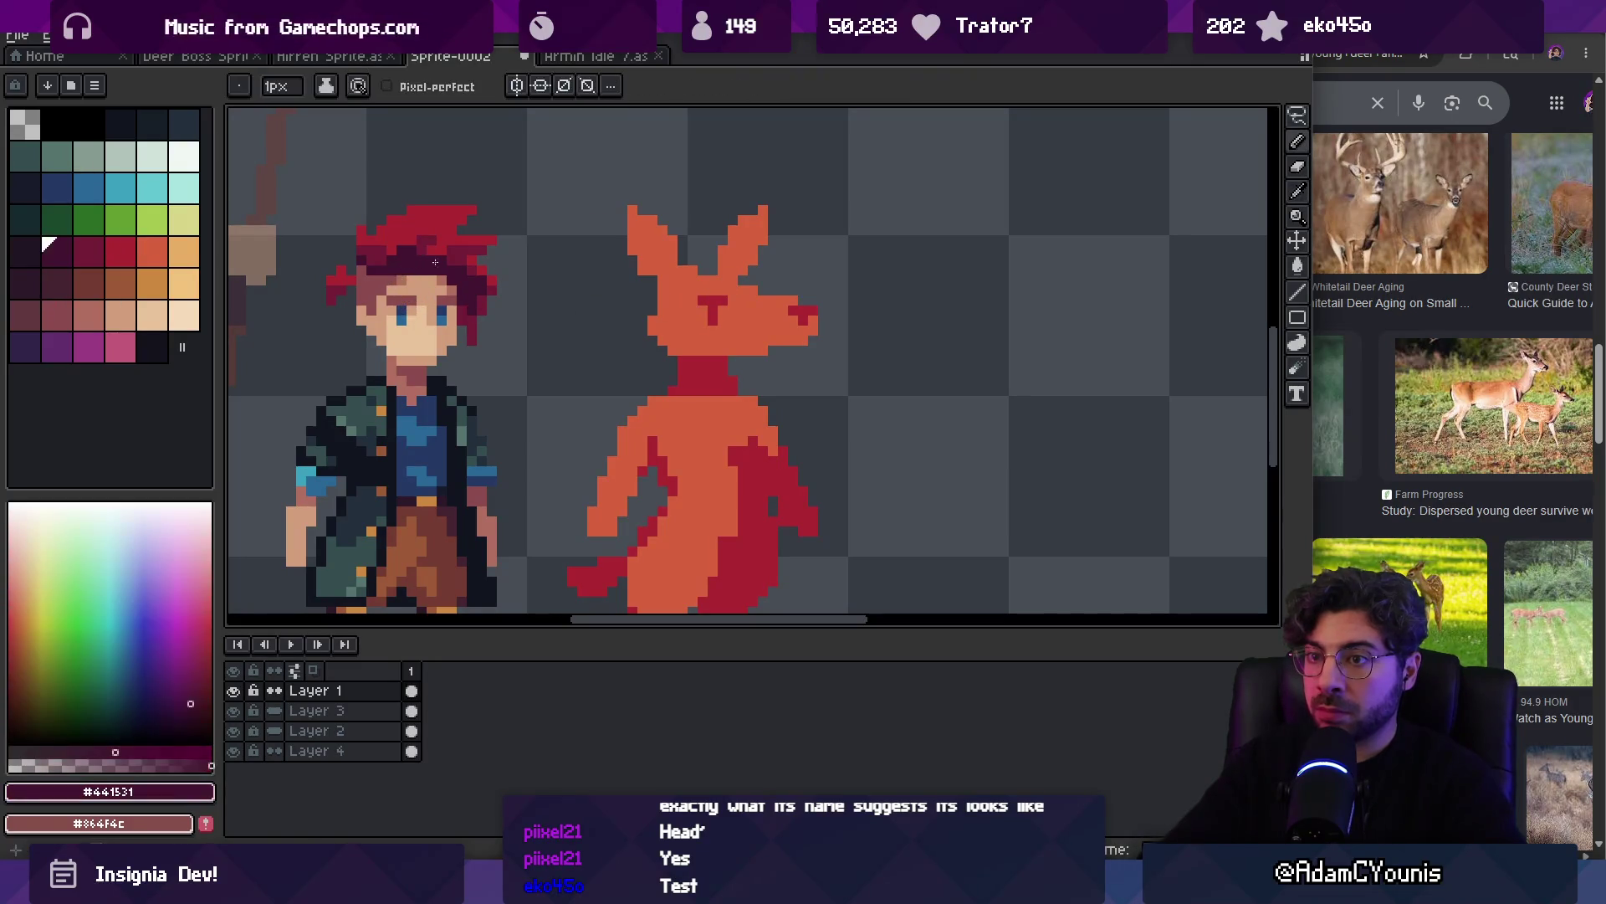
{"action": "left_click", "coordinate": [716, 301], "text": "alt"}
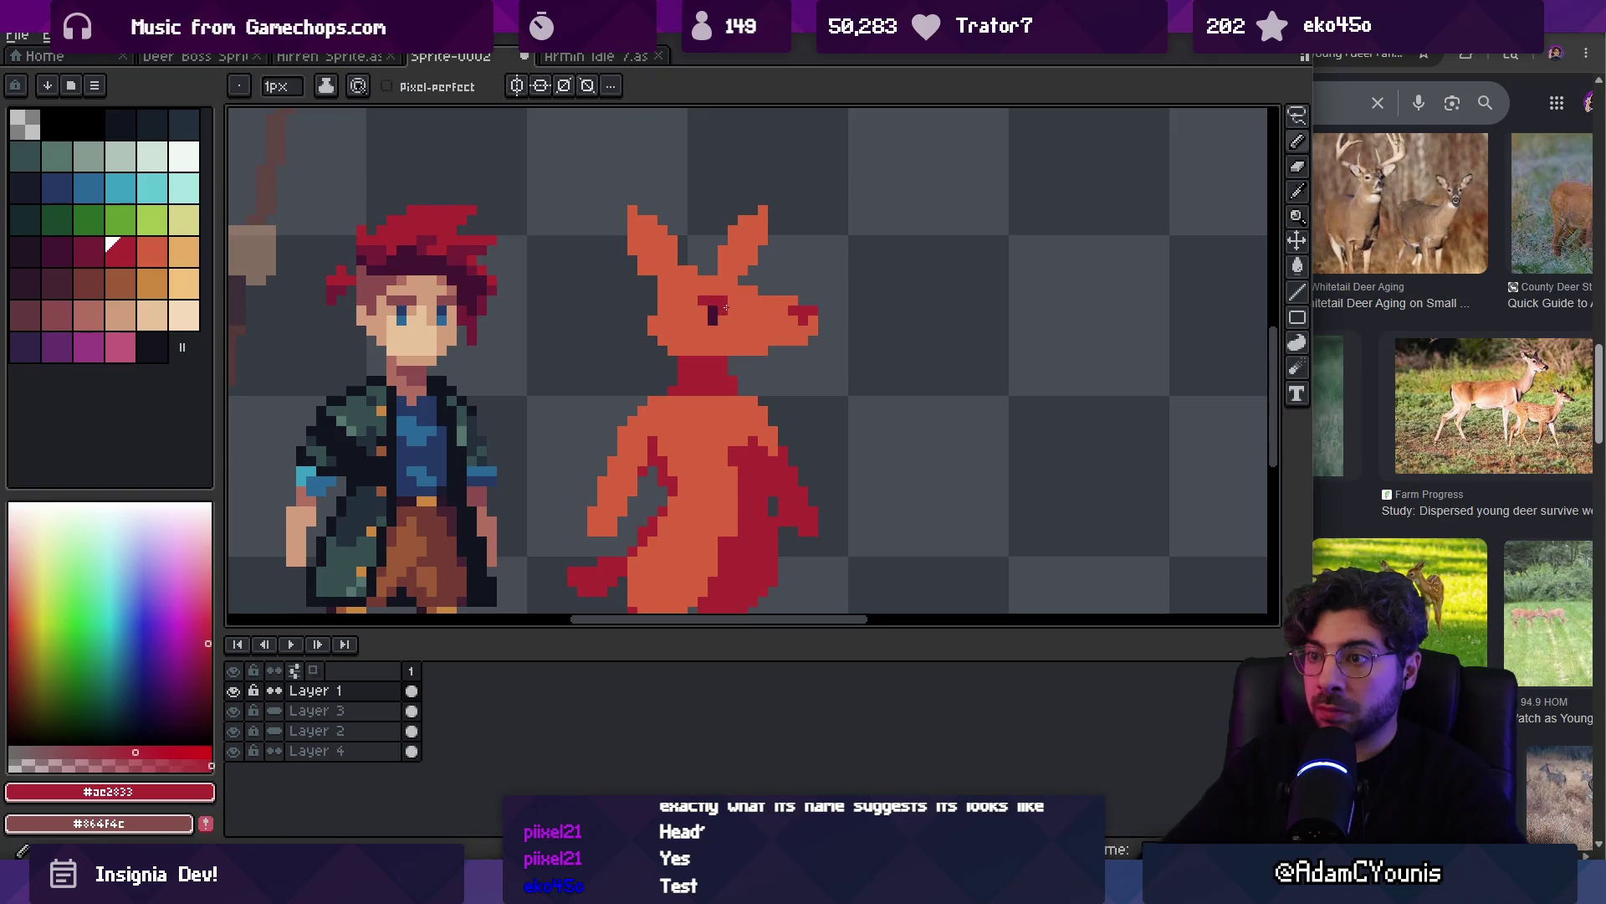
{"action": "left_click", "coordinate": [766, 297], "text": "alt"}
Paint a dark maroon nose tip with red shading around the nose
{"action": "key", "text": "z"}
{"action": "scroll", "coordinate": [765, 297], "scroll_direction": "down", "scroll_amount": 5}
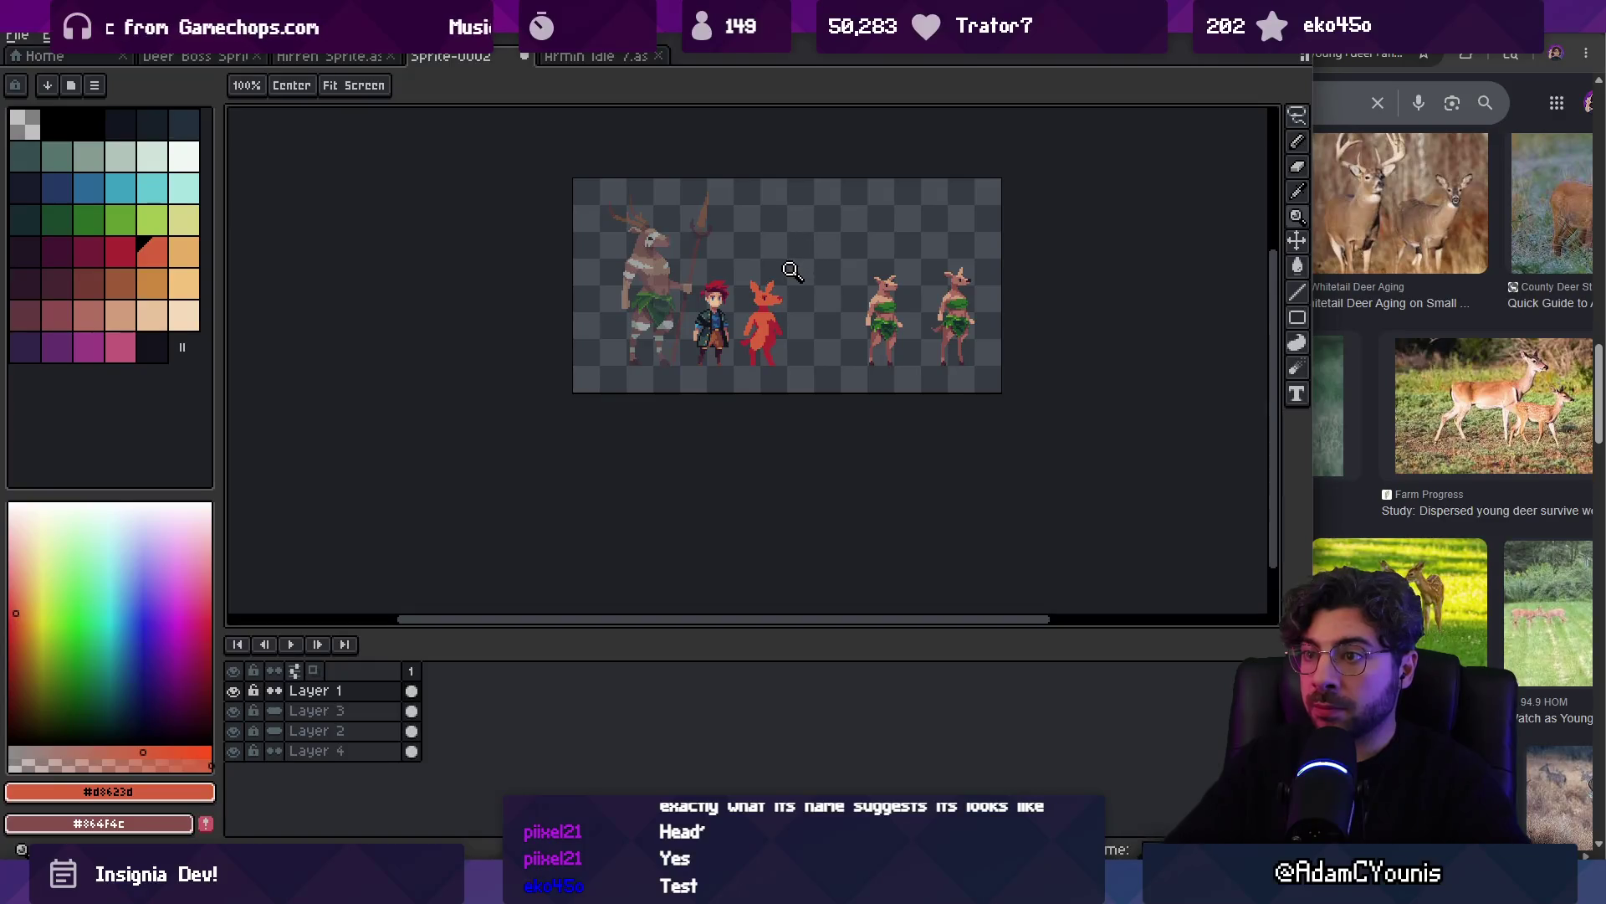
{"action": "scroll", "coordinate": [790, 281], "scroll_direction": "up", "scroll_amount": 3}
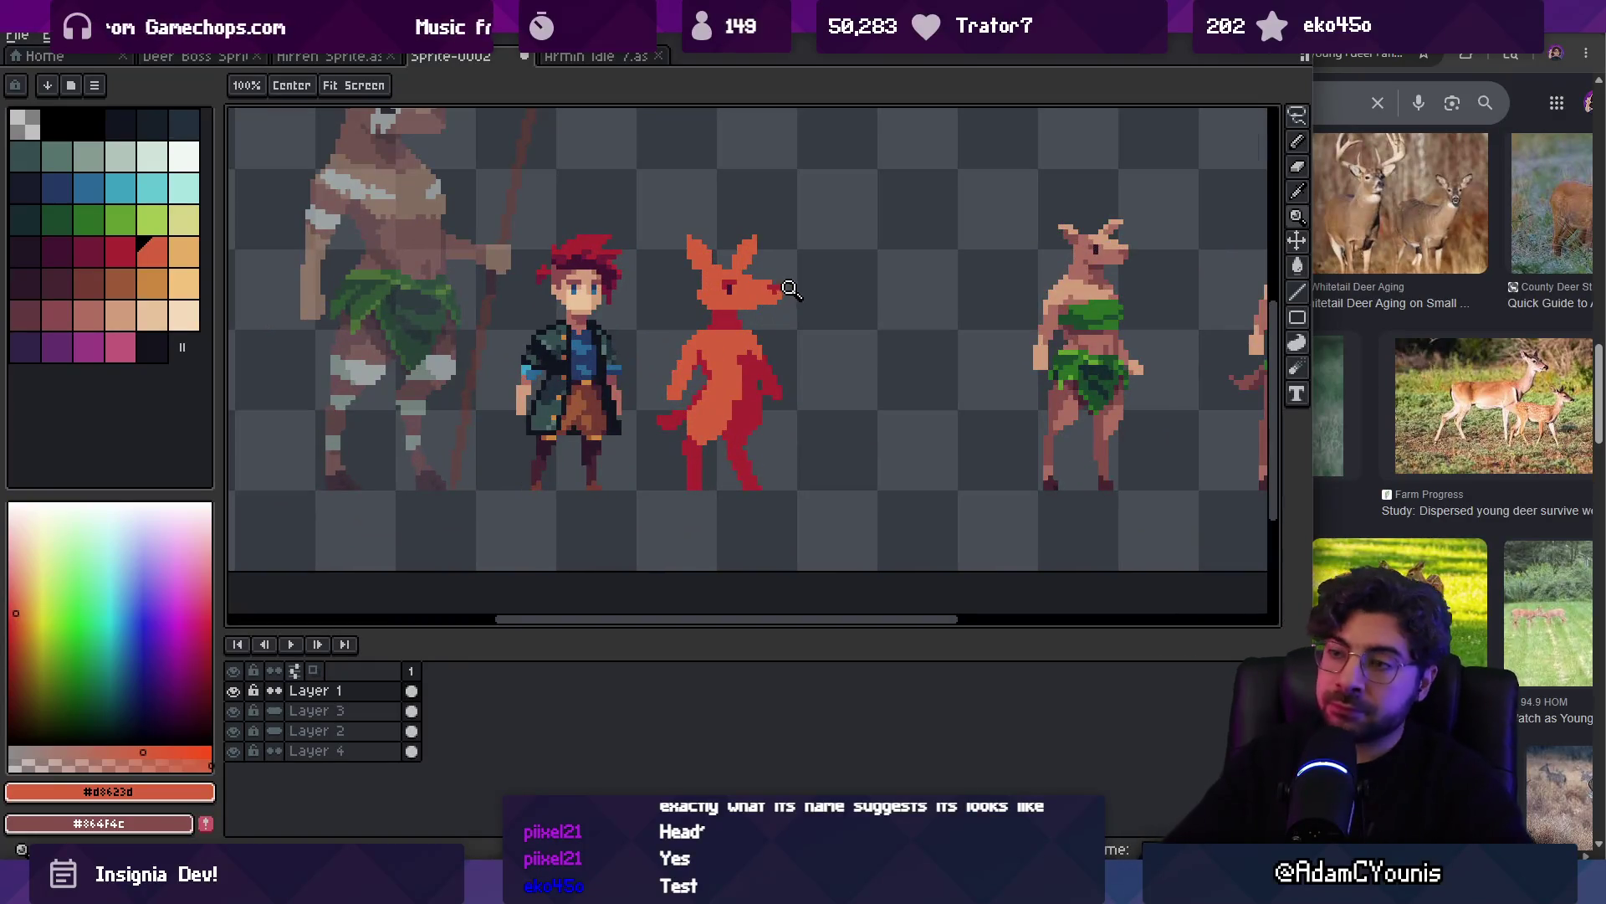
{"action": "scroll", "coordinate": [789, 287], "scroll_direction": "up", "scroll_amount": 1}
{"action": "left_click_drag", "start_coordinate": [727, 284], "coordinate": [785, 428]}
{"action": "key", "text": "b"}
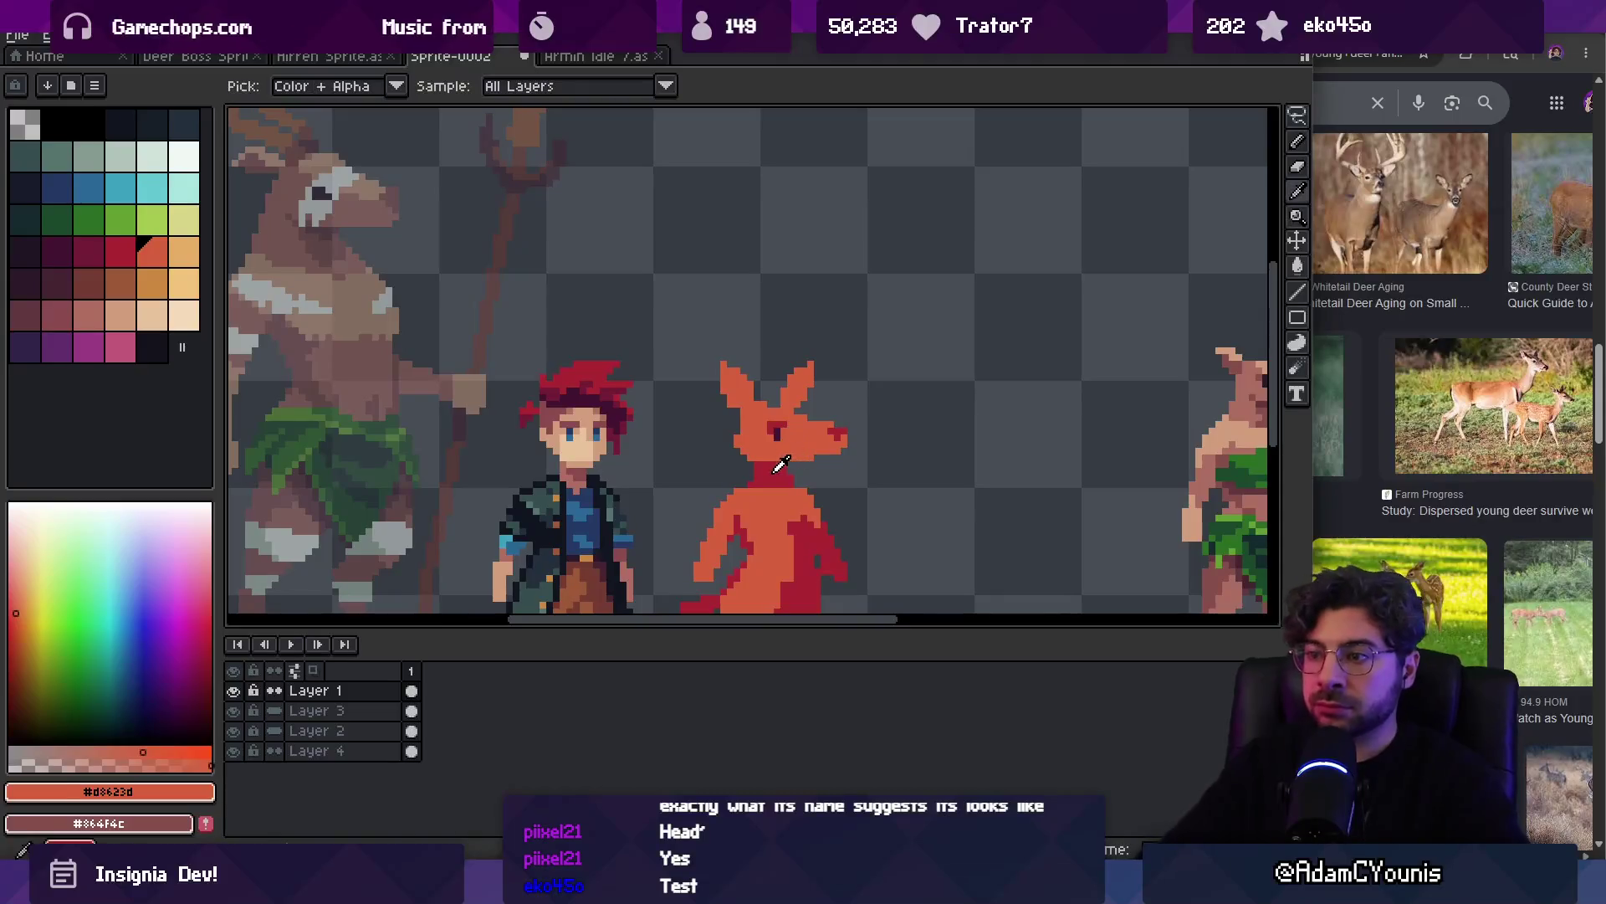
{"action": "left_click", "coordinate": [834, 441], "text": "alt"}
{"action": "left_click", "coordinate": [778, 433], "text": "alt"}
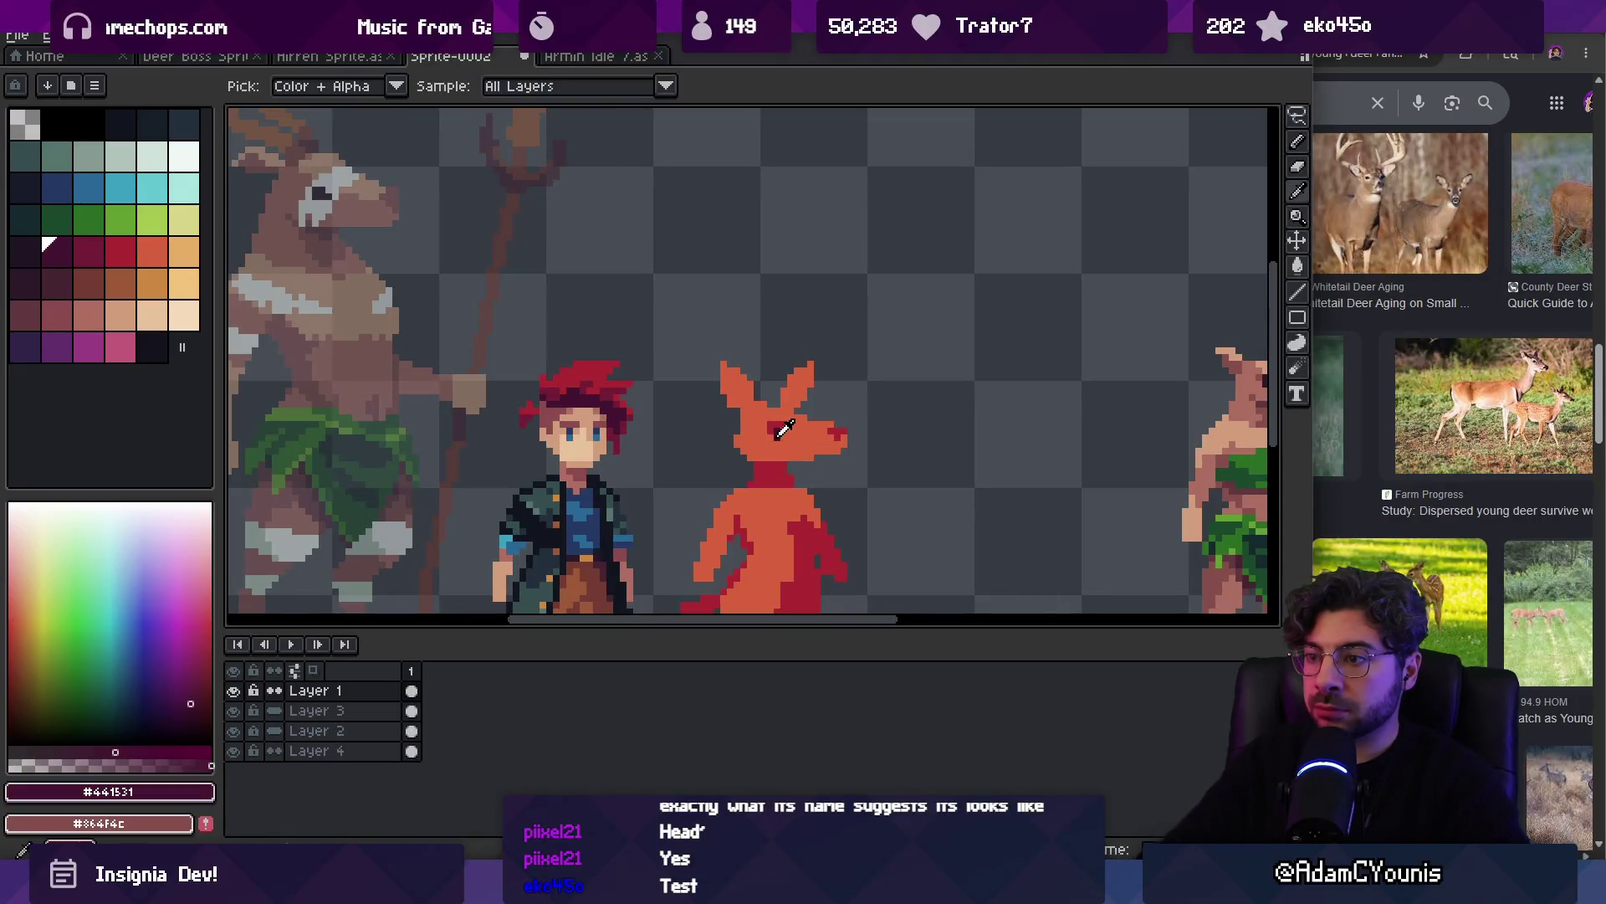
{"action": "left_click", "coordinate": [840, 432]}
{"action": "scroll", "coordinate": [845, 459], "scroll_direction": "up", "scroll_amount": 1}
{"action": "left_click", "coordinate": [824, 424], "text": "alt"}
{"action": "left_click_drag", "start_coordinate": [824, 416], "coordinate": [802, 438]}
{"action": "left_click", "coordinate": [804, 420], "text": "alt"}
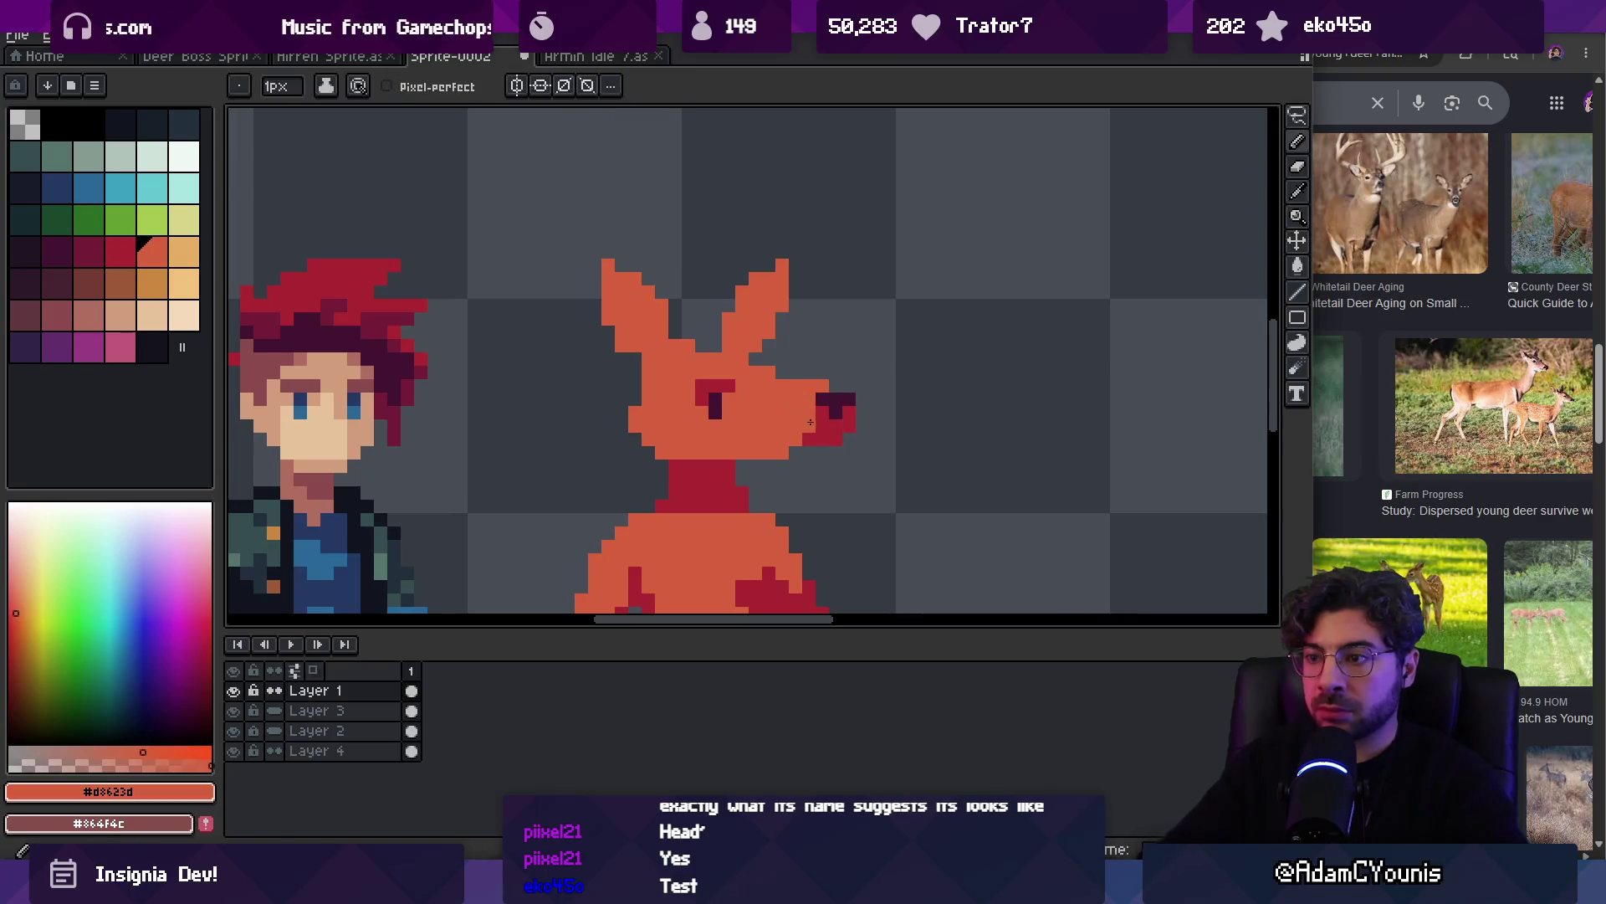
{"action": "left_click", "coordinate": [834, 425], "text": "alt"}
Paint the creature's right ear red
{"action": "key", "text": "z"}
{"action": "scroll", "coordinate": [816, 421], "scroll_direction": "down", "scroll_amount": 5}
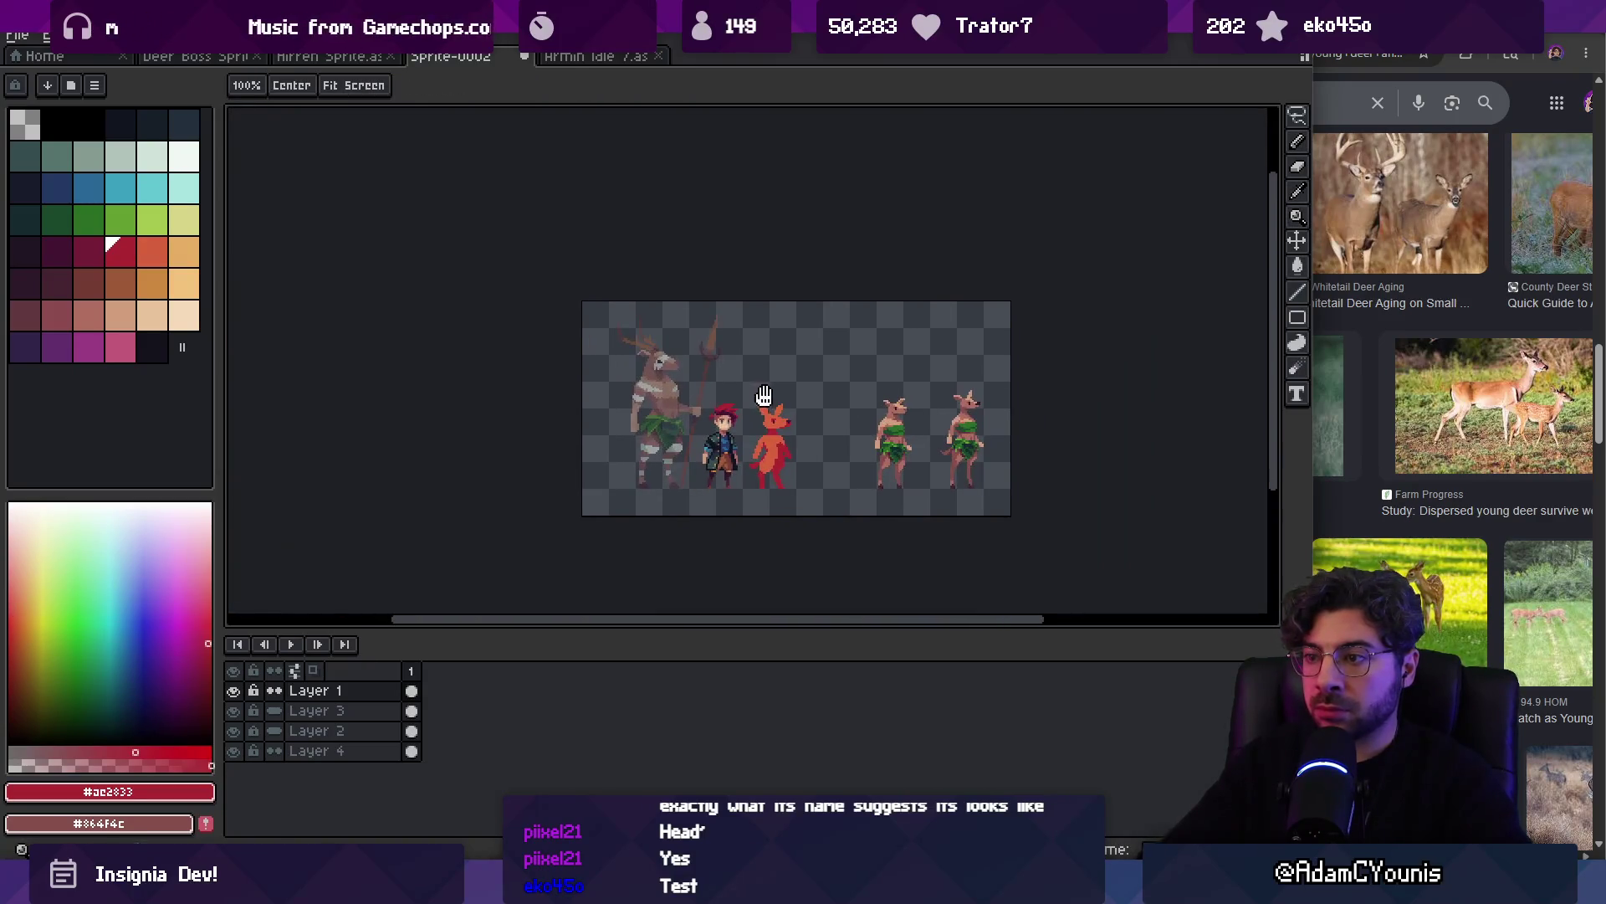
{"action": "scroll", "coordinate": [815, 421], "scroll_direction": "up", "scroll_amount": 3}
{"action": "scroll", "coordinate": [742, 349], "scroll_direction": "up", "scroll_amount": 3}
{"action": "key", "text": "b"}
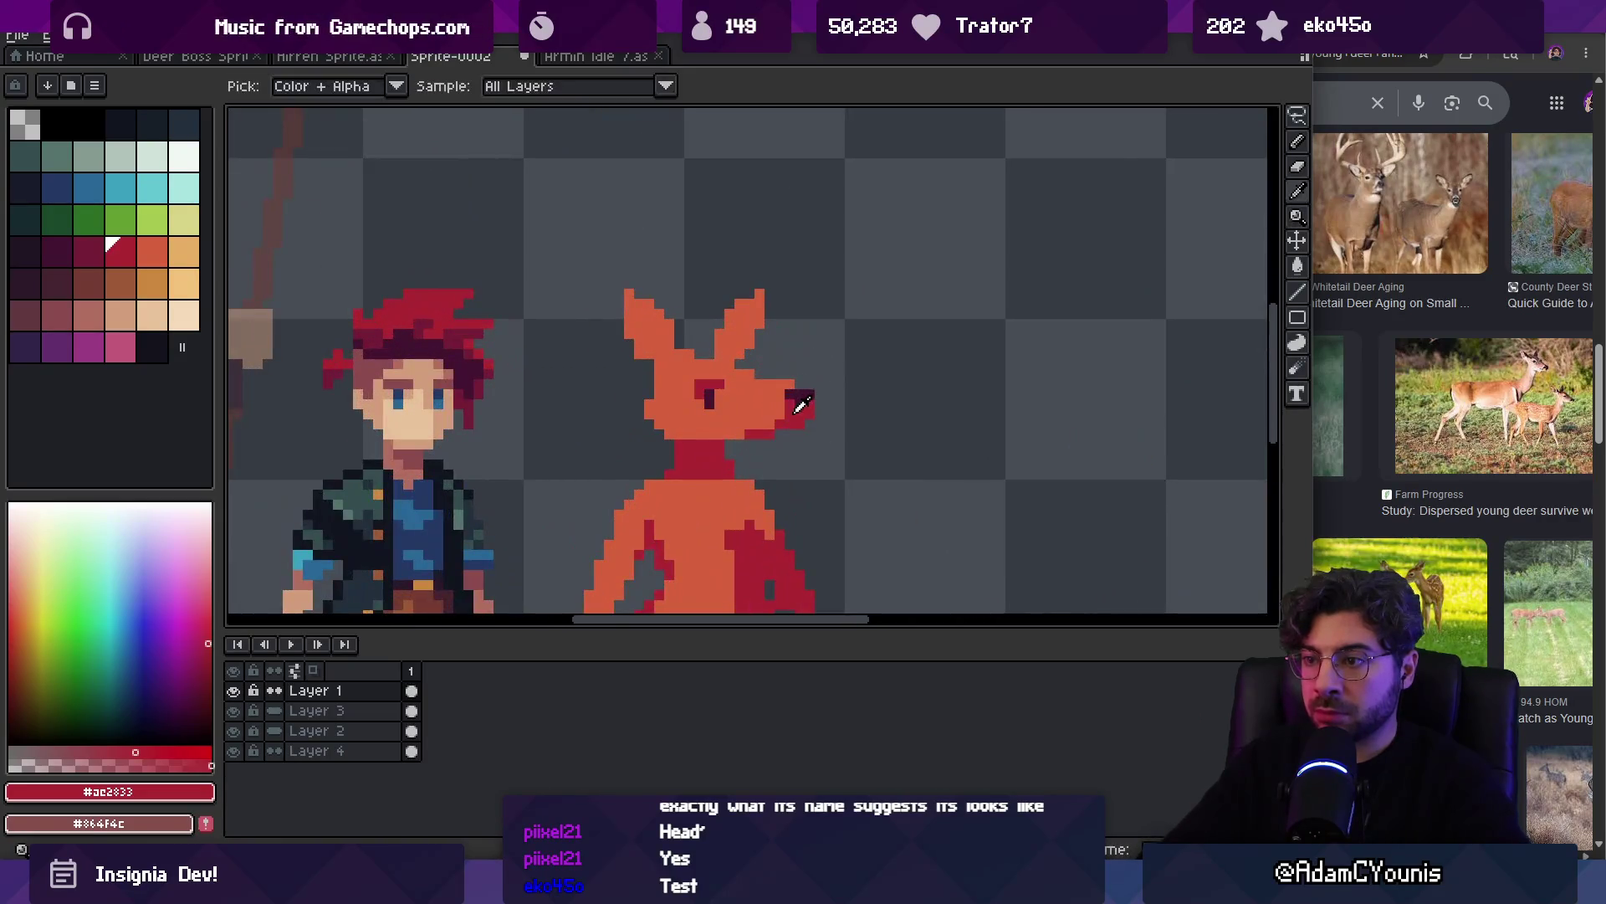
{"action": "left_click_drag", "start_coordinate": [721, 363], "coordinate": [740, 309]}
Paint the creature's left ear with the red sampled from the right ear
{"action": "key", "text": "z"}
{"action": "scroll", "coordinate": [741, 335], "scroll_direction": "down", "scroll_amount": 4}
{"action": "scroll", "coordinate": [800, 276], "scroll_direction": "up", "scroll_amount": 5}
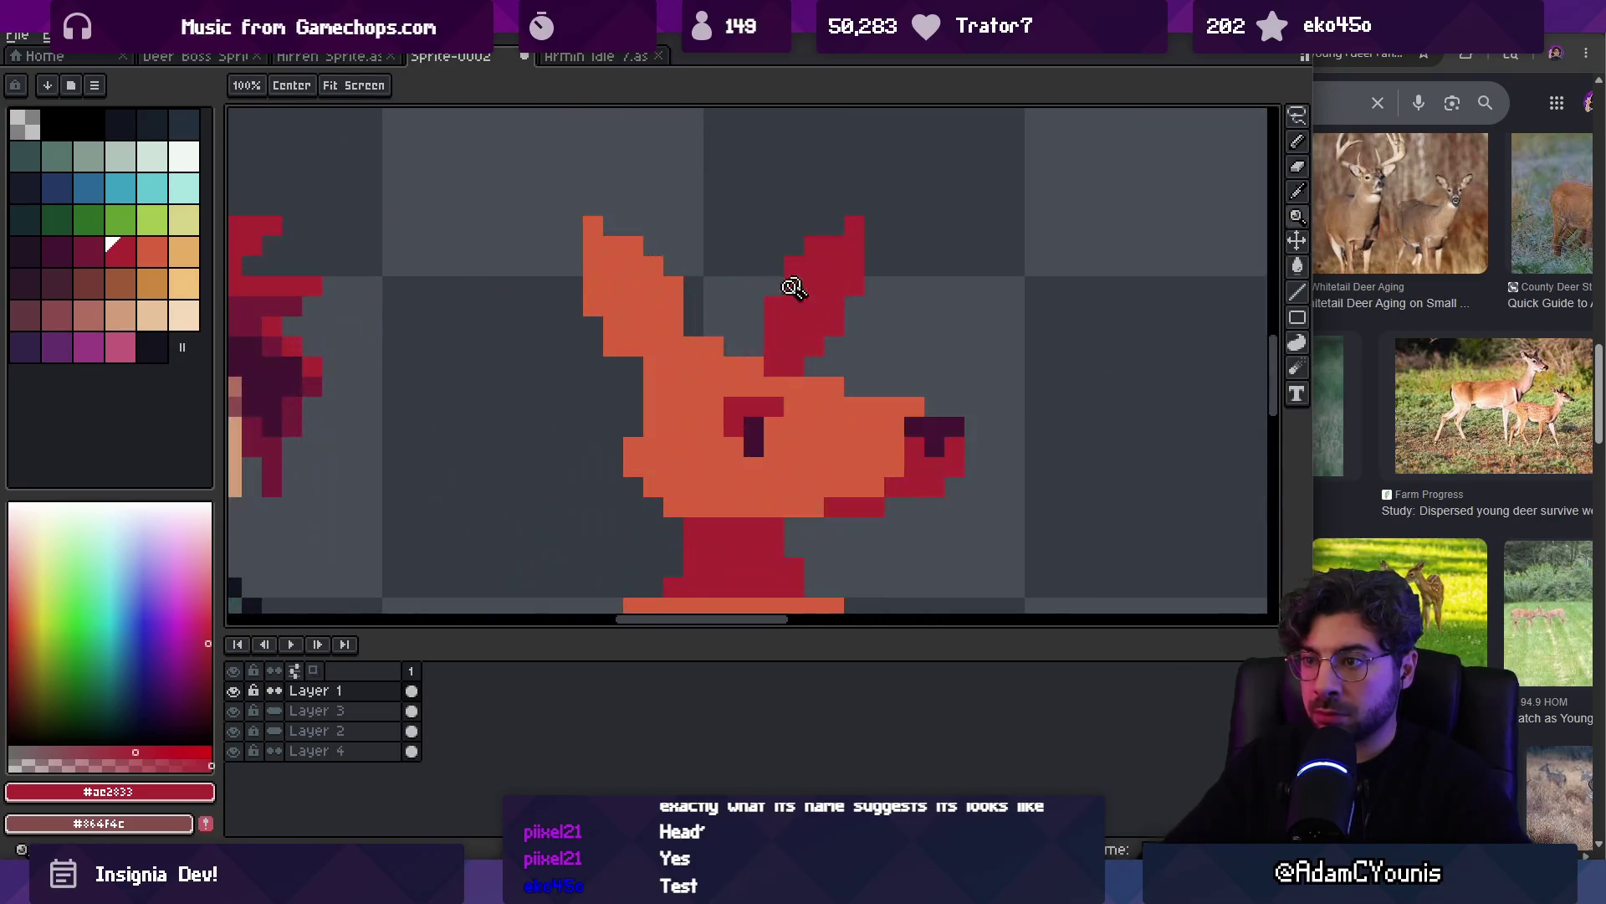
{"action": "key", "text": "b"}
{"action": "left_click", "coordinate": [766, 371], "text": "alt"}
{"action": "left_click", "coordinate": [795, 346], "text": "alt"}
{"action": "mouse_move", "coordinate": [594, 266]}
{"action": "left_mouse_down"}
{"action": "mouse_move", "coordinate": [644, 331]}
{"action": "mouse_move", "coordinate": [598, 292]}
{"action": "left_mouse_up"}
{"action": "key", "text": "z"}
{"action": "scroll", "coordinate": [619, 338], "scroll_direction": "down", "scroll_amount": 4}
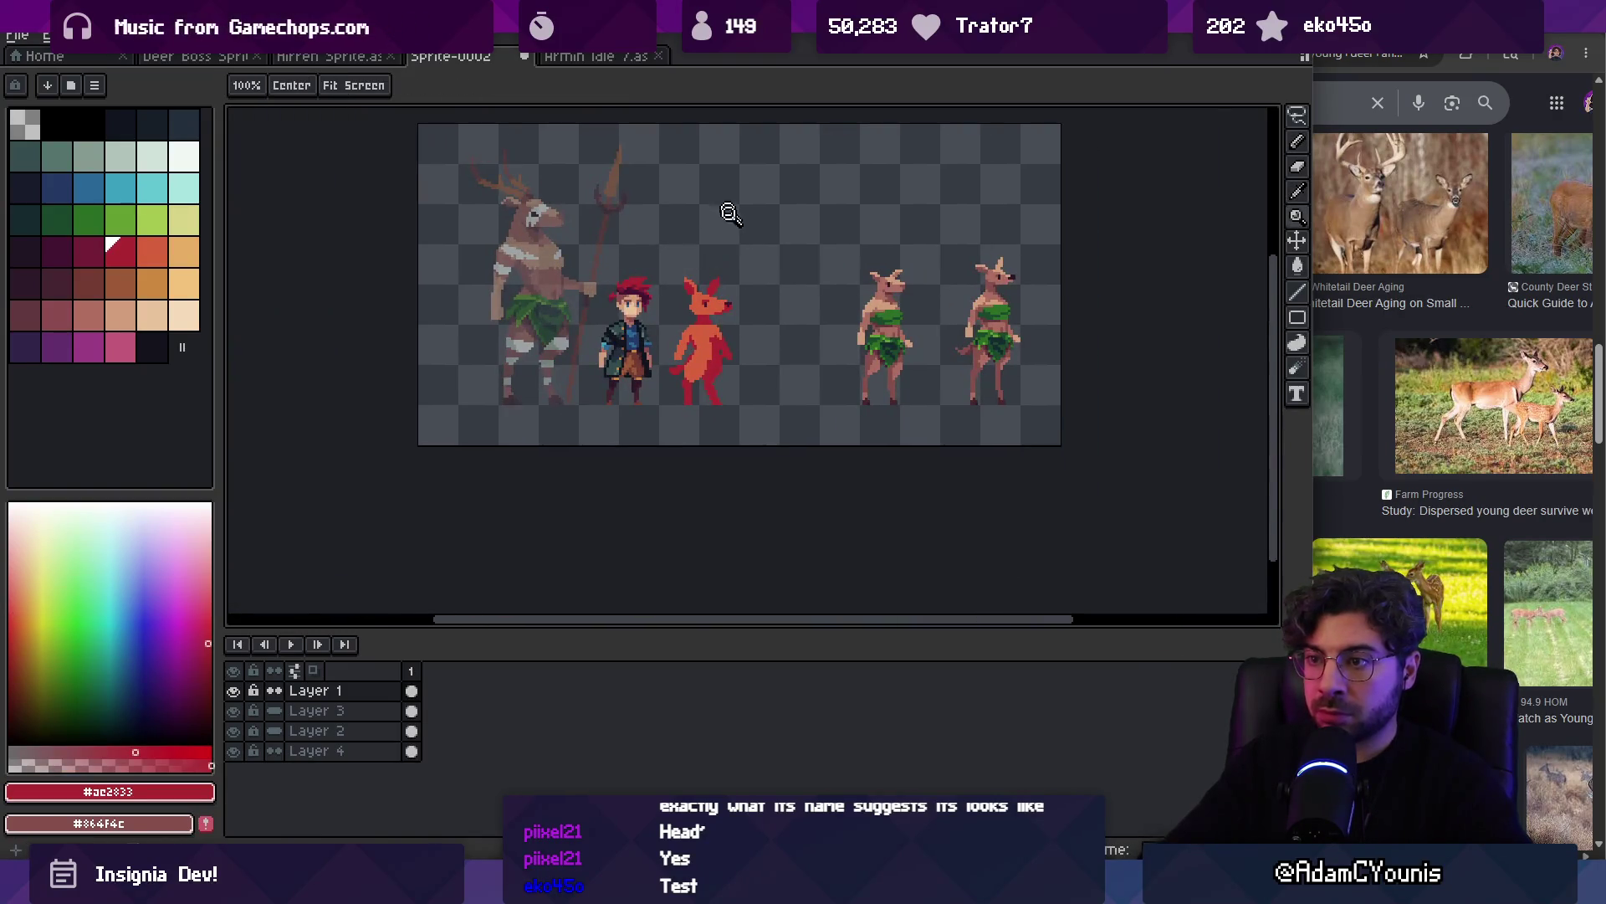
{"action": "scroll", "coordinate": [732, 360], "scroll_direction": "up", "scroll_amount": 4}
Sample the creature's orange body colour and the dark purple of its eye
{"action": "left_click", "coordinate": [723, 362], "text": "alt"}
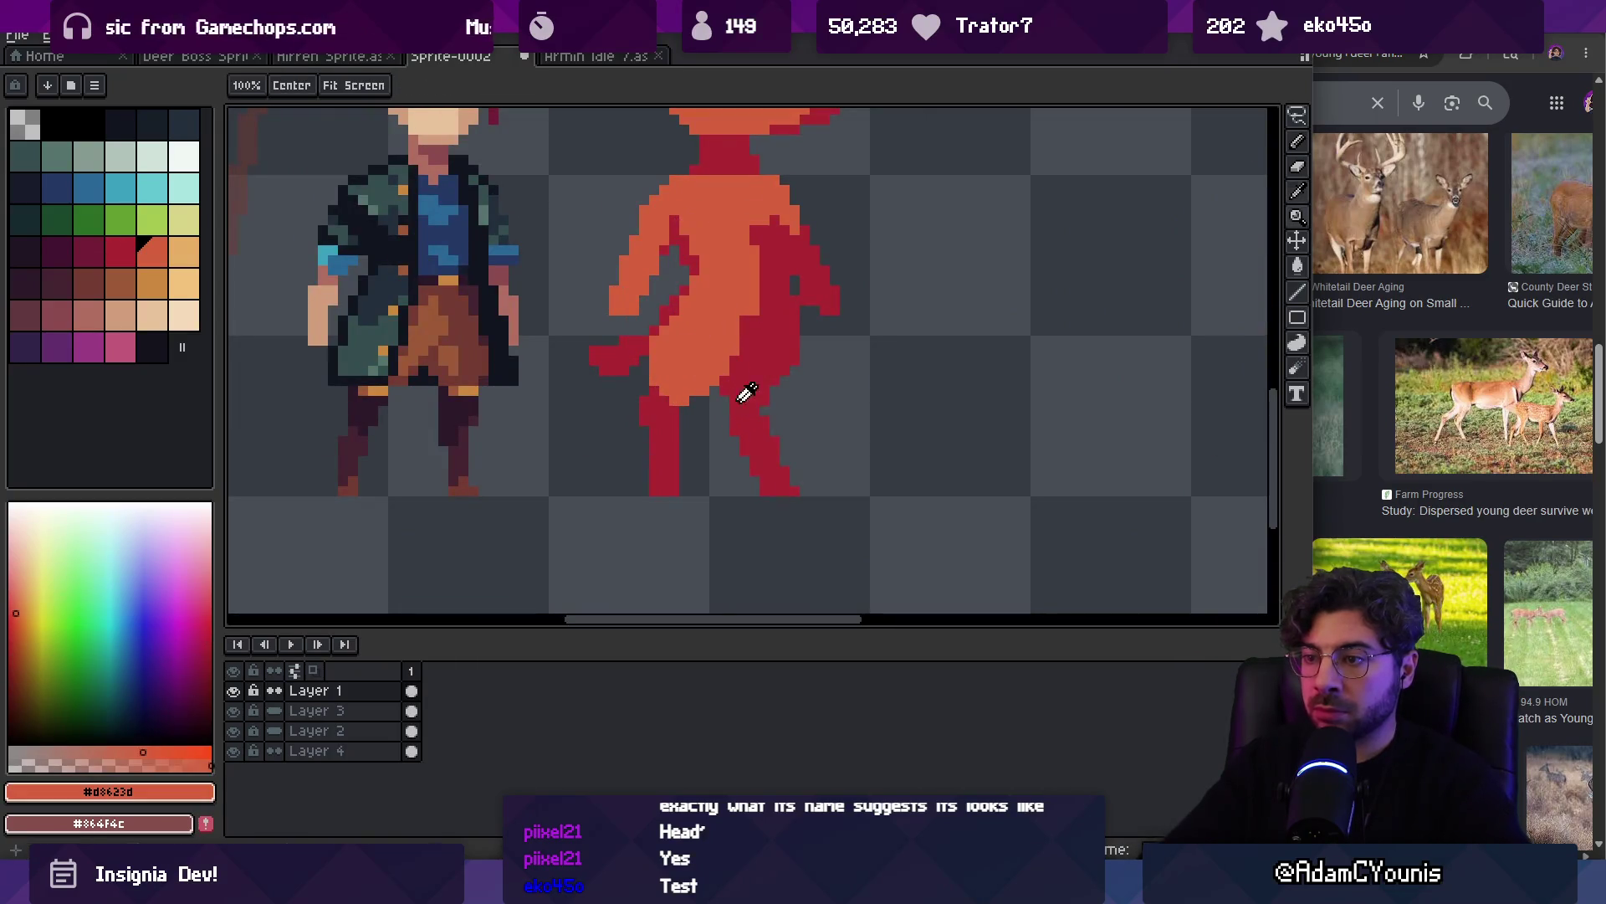
{"action": "scroll", "coordinate": [753, 317], "scroll_direction": "up", "scroll_amount": 3}
{"action": "key", "text": "alt"}
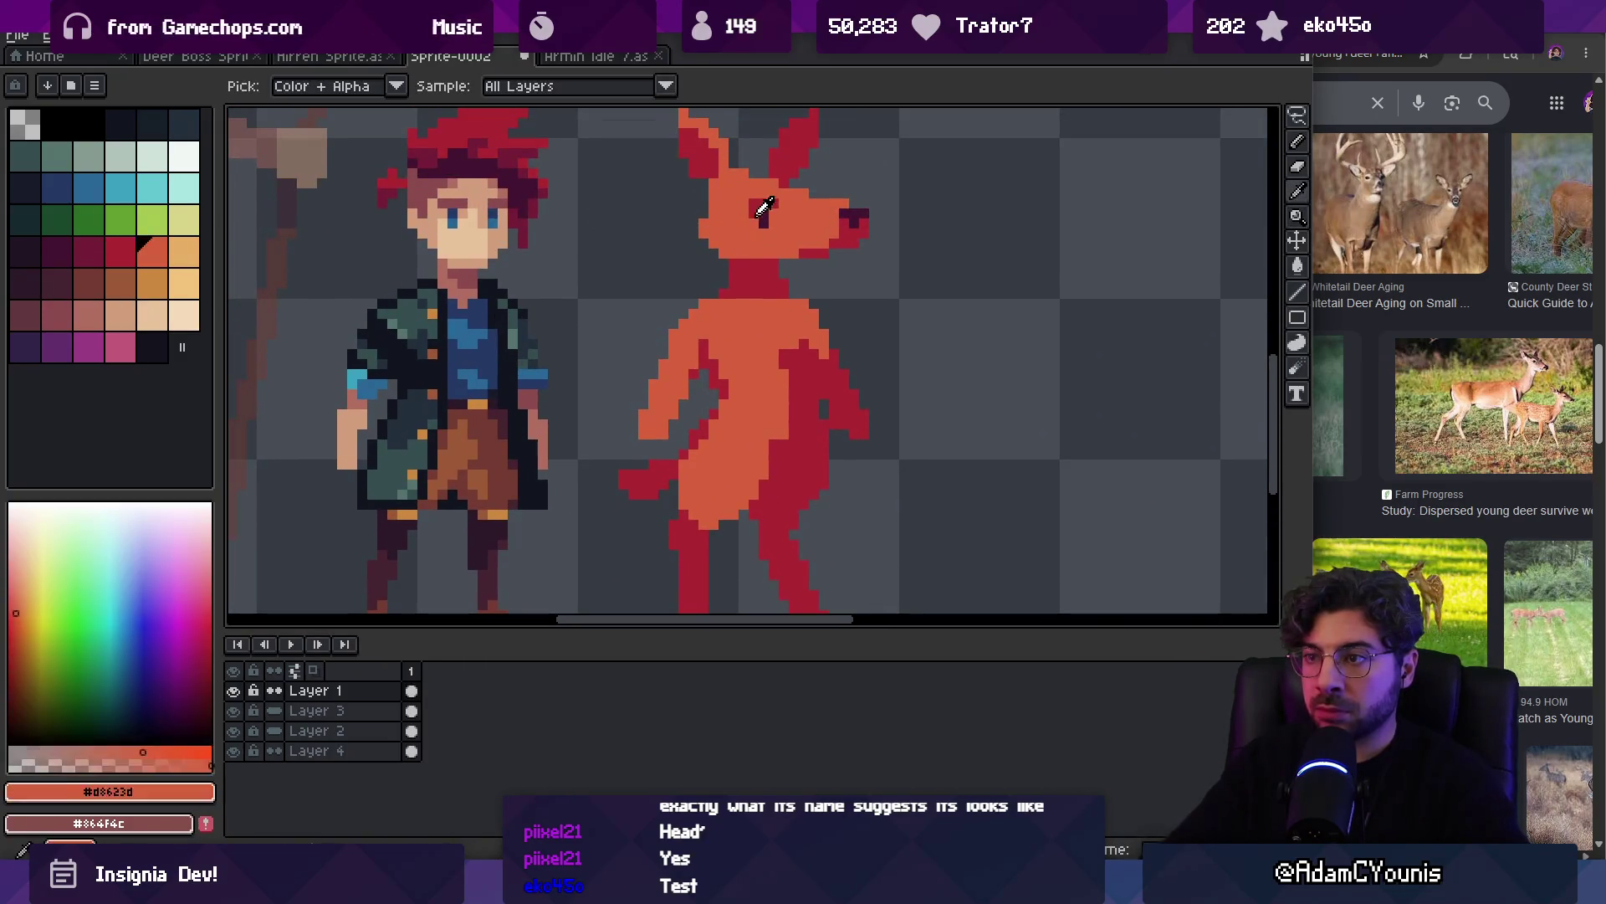
{"action": "left_click", "coordinate": [764, 214], "text": "alt"}
{"action": "scroll", "coordinate": [771, 492], "scroll_direction": "down", "scroll_amount": 3}
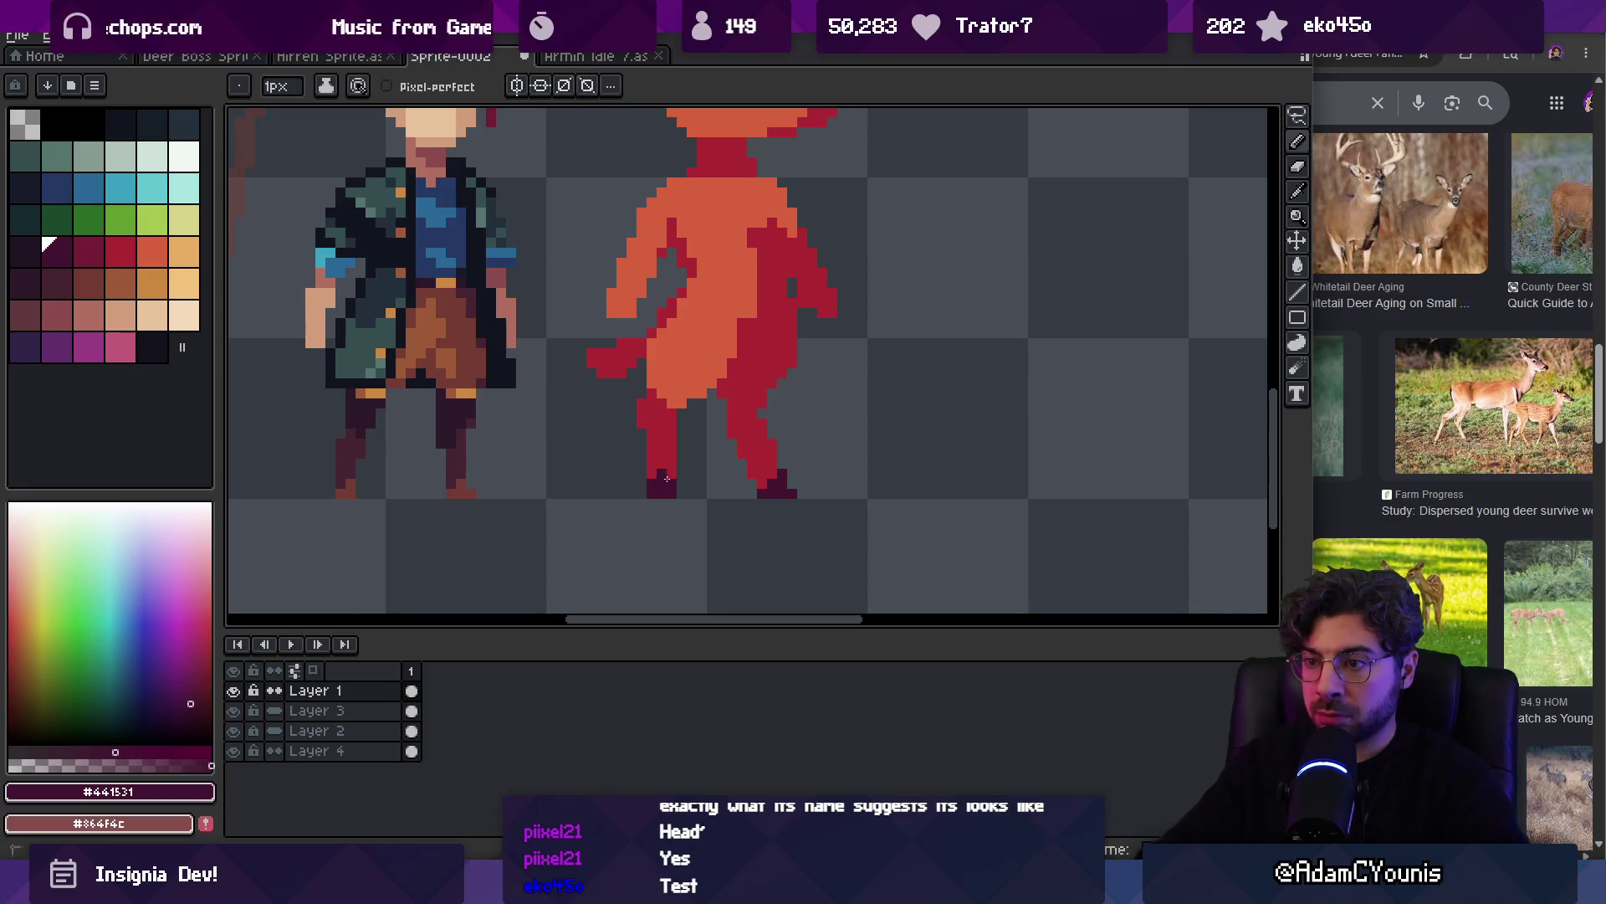
{"action": "key", "text": "z"}
{"action": "scroll", "coordinate": [749, 452], "scroll_direction": "down", "scroll_amount": 8}
{"action": "scroll", "coordinate": [747, 460], "scroll_direction": "up", "scroll_amount": 2}
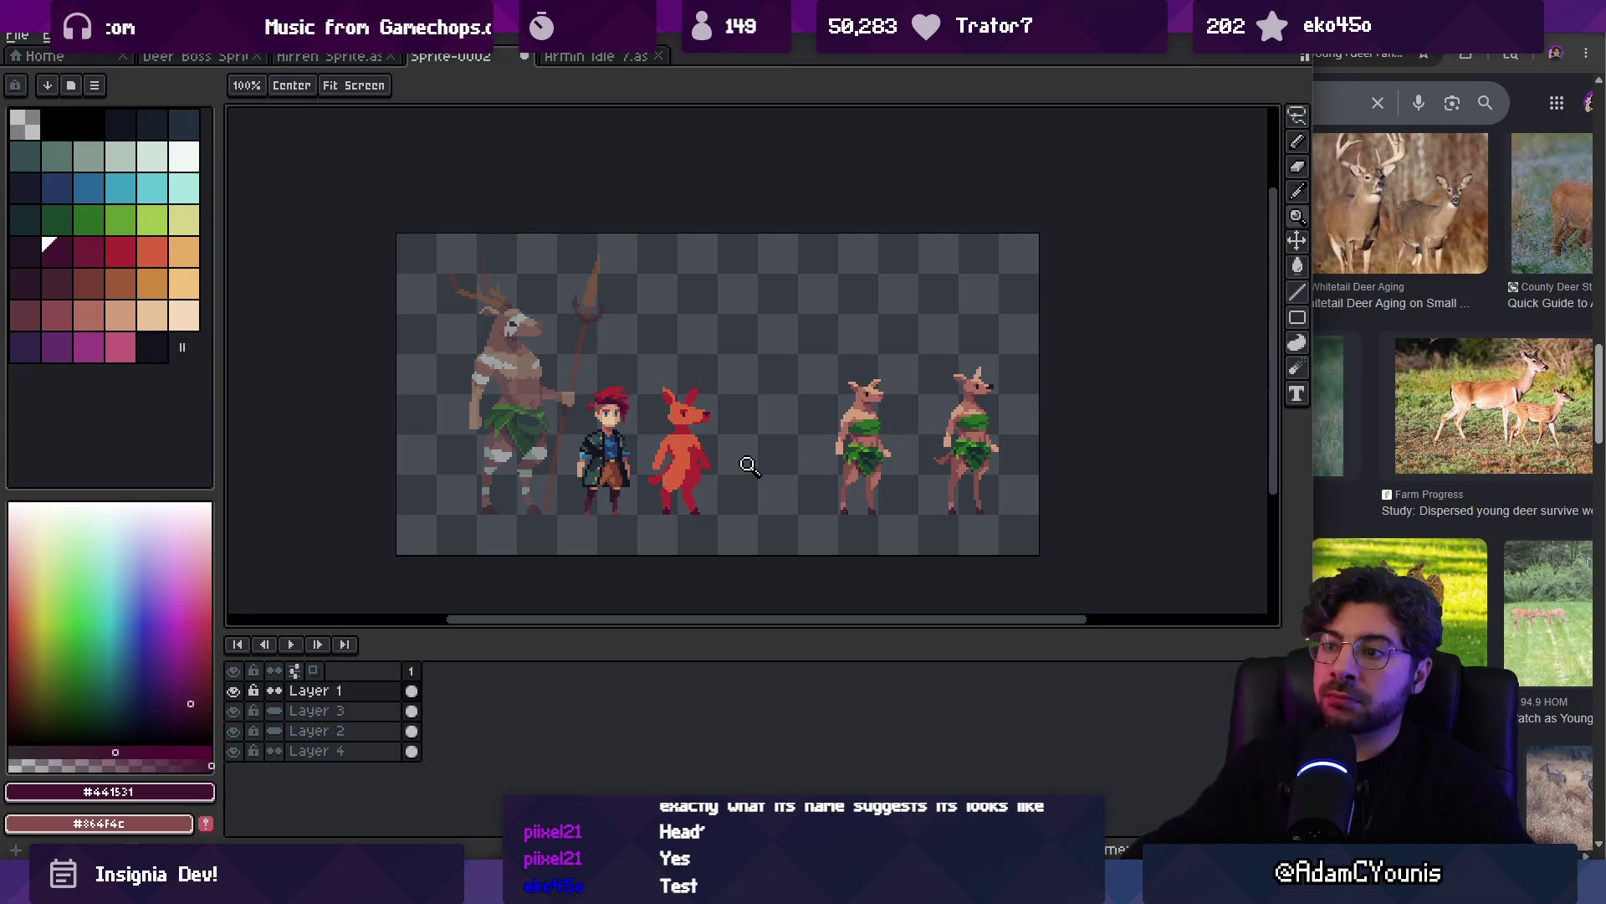
{"action": "scroll", "coordinate": [670, 468], "scroll_direction": "up", "scroll_amount": 3}
Re-sample the creature's orange and red shade to reshade its body
{"action": "key", "text": "i"}
{"action": "left_click", "coordinate": [652, 389]}
{"action": "key", "text": "b"}
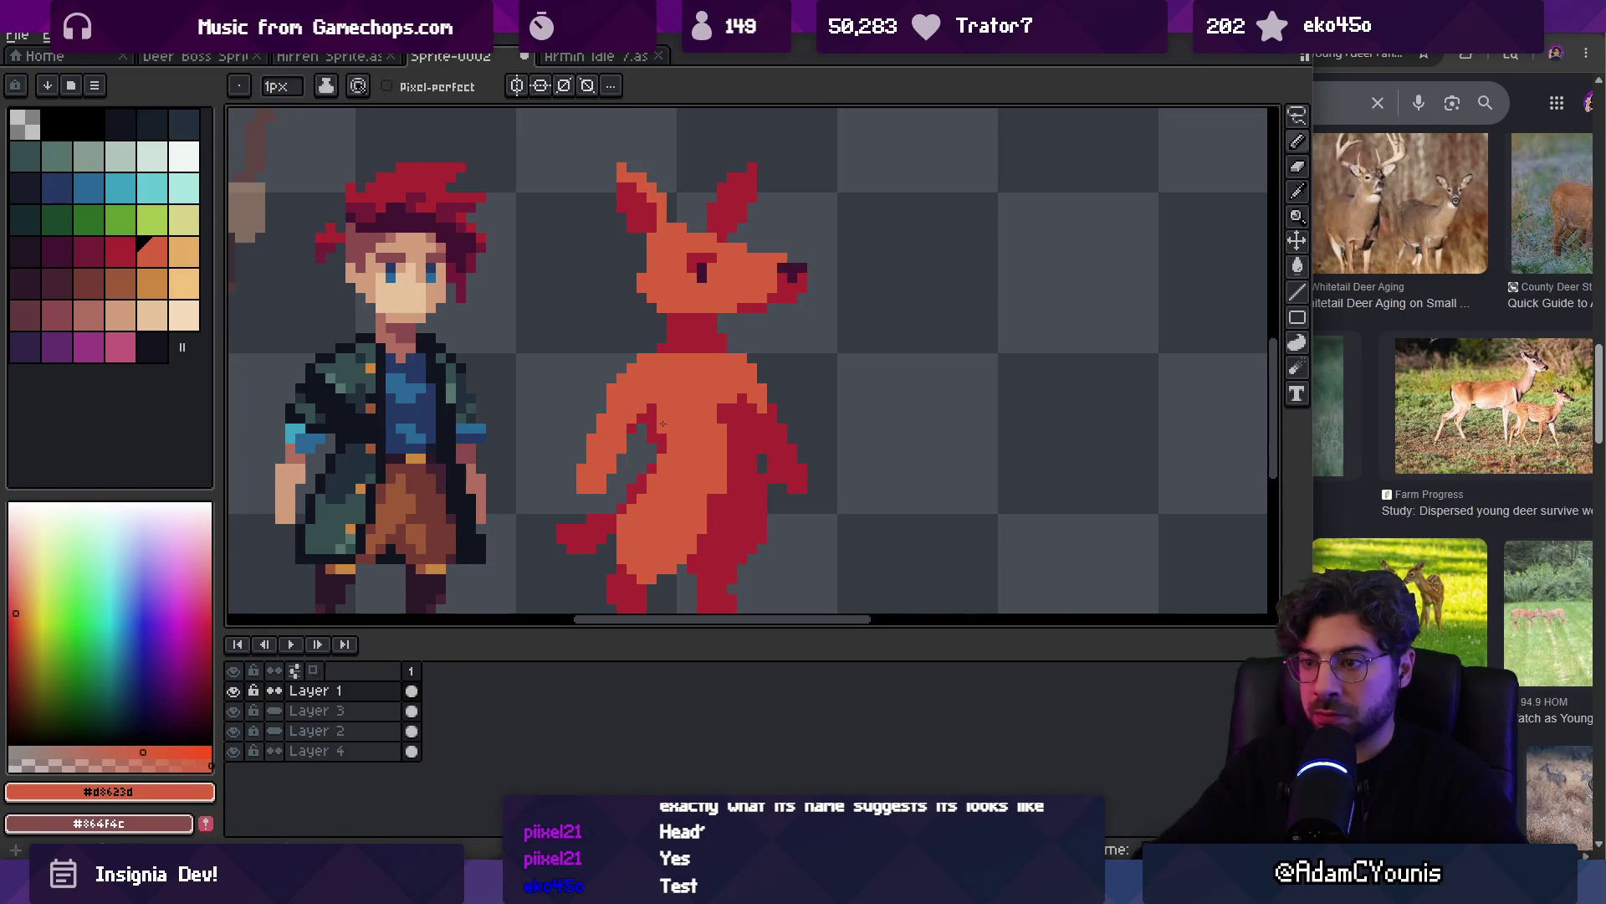
{"action": "left_click", "coordinate": [661, 461], "text": "alt"}
{"action": "key", "text": "z"}
{"action": "scroll", "coordinate": [681, 449], "scroll_direction": "down", "scroll_amount": 2}
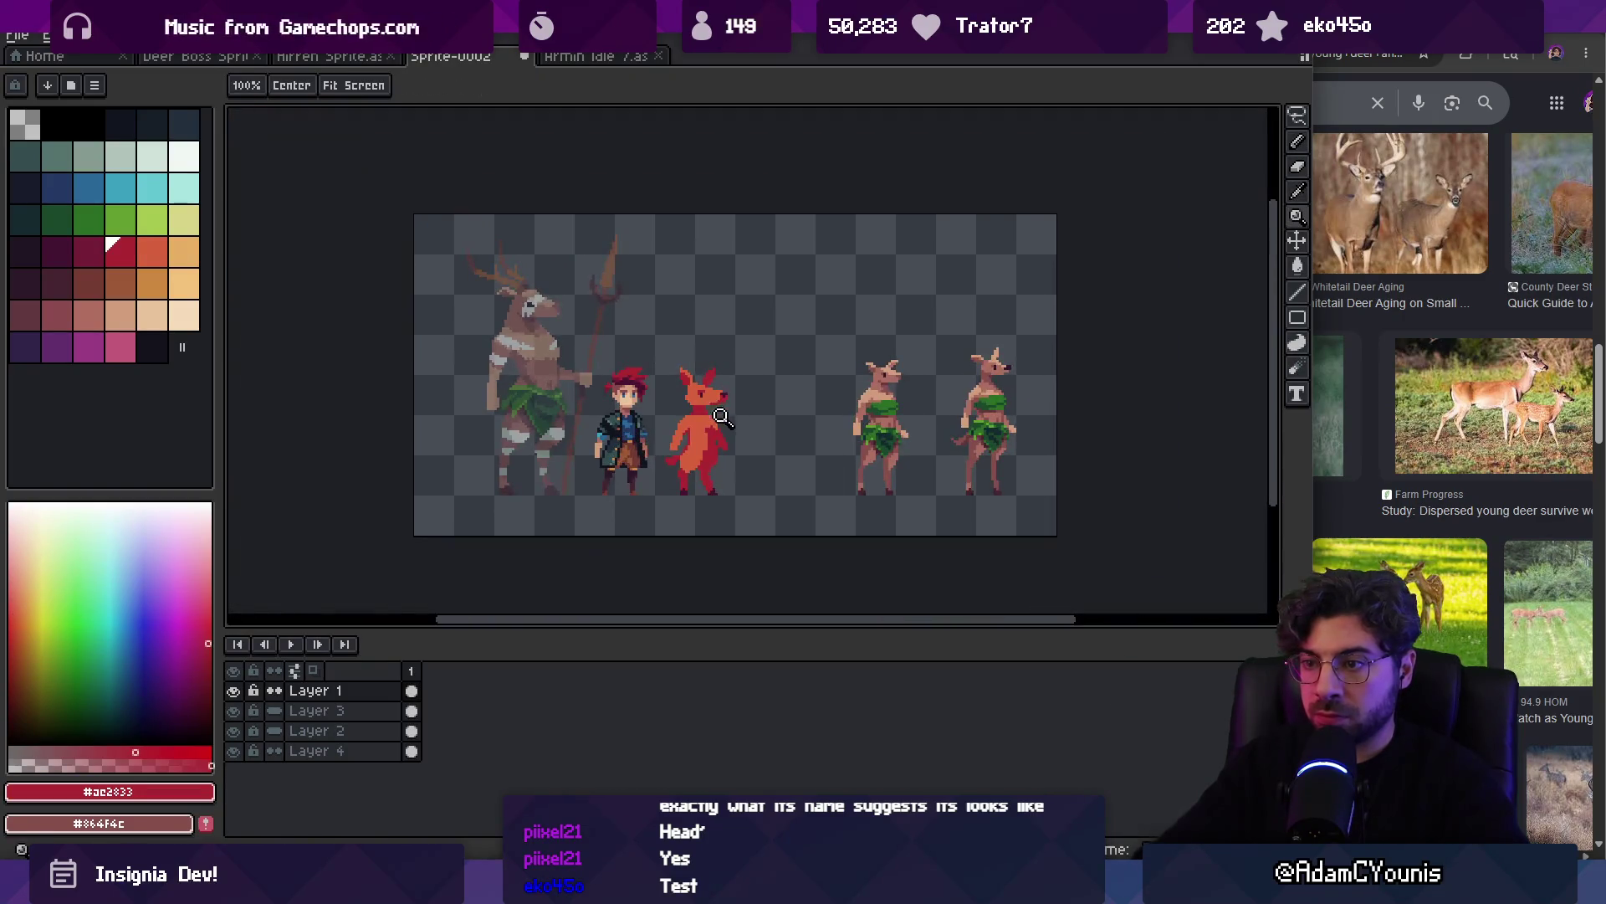
{"action": "scroll", "coordinate": [725, 443], "scroll_direction": "up", "scroll_amount": 4}
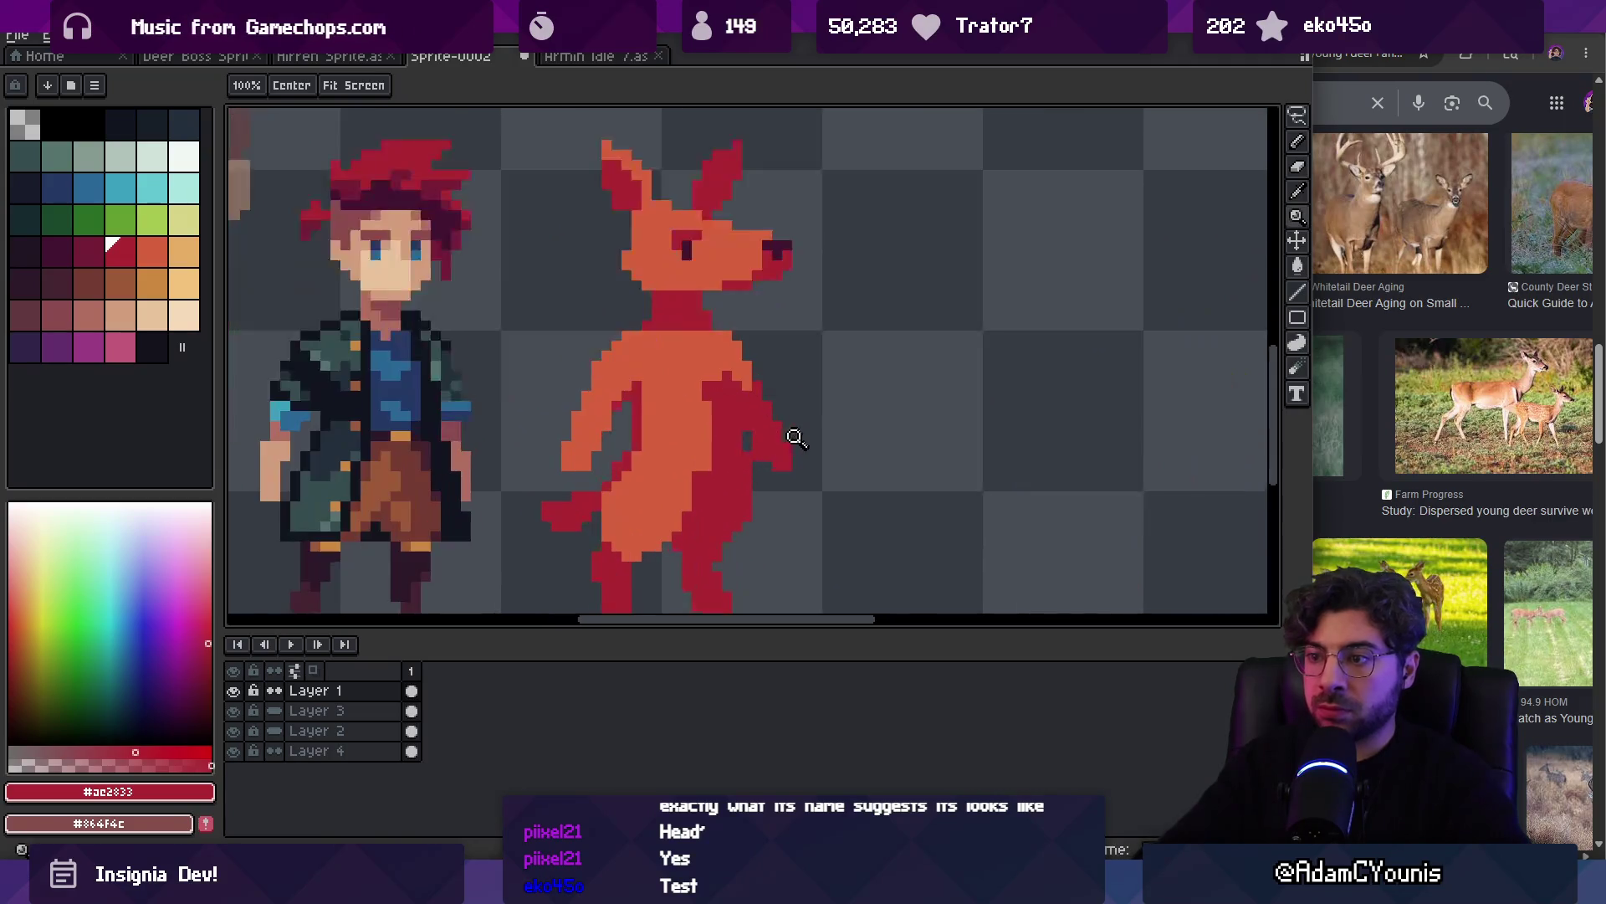
{"action": "key", "text": "b"}
{"action": "scroll", "coordinate": [745, 443], "scroll_direction": "down", "scroll_amount": 3}
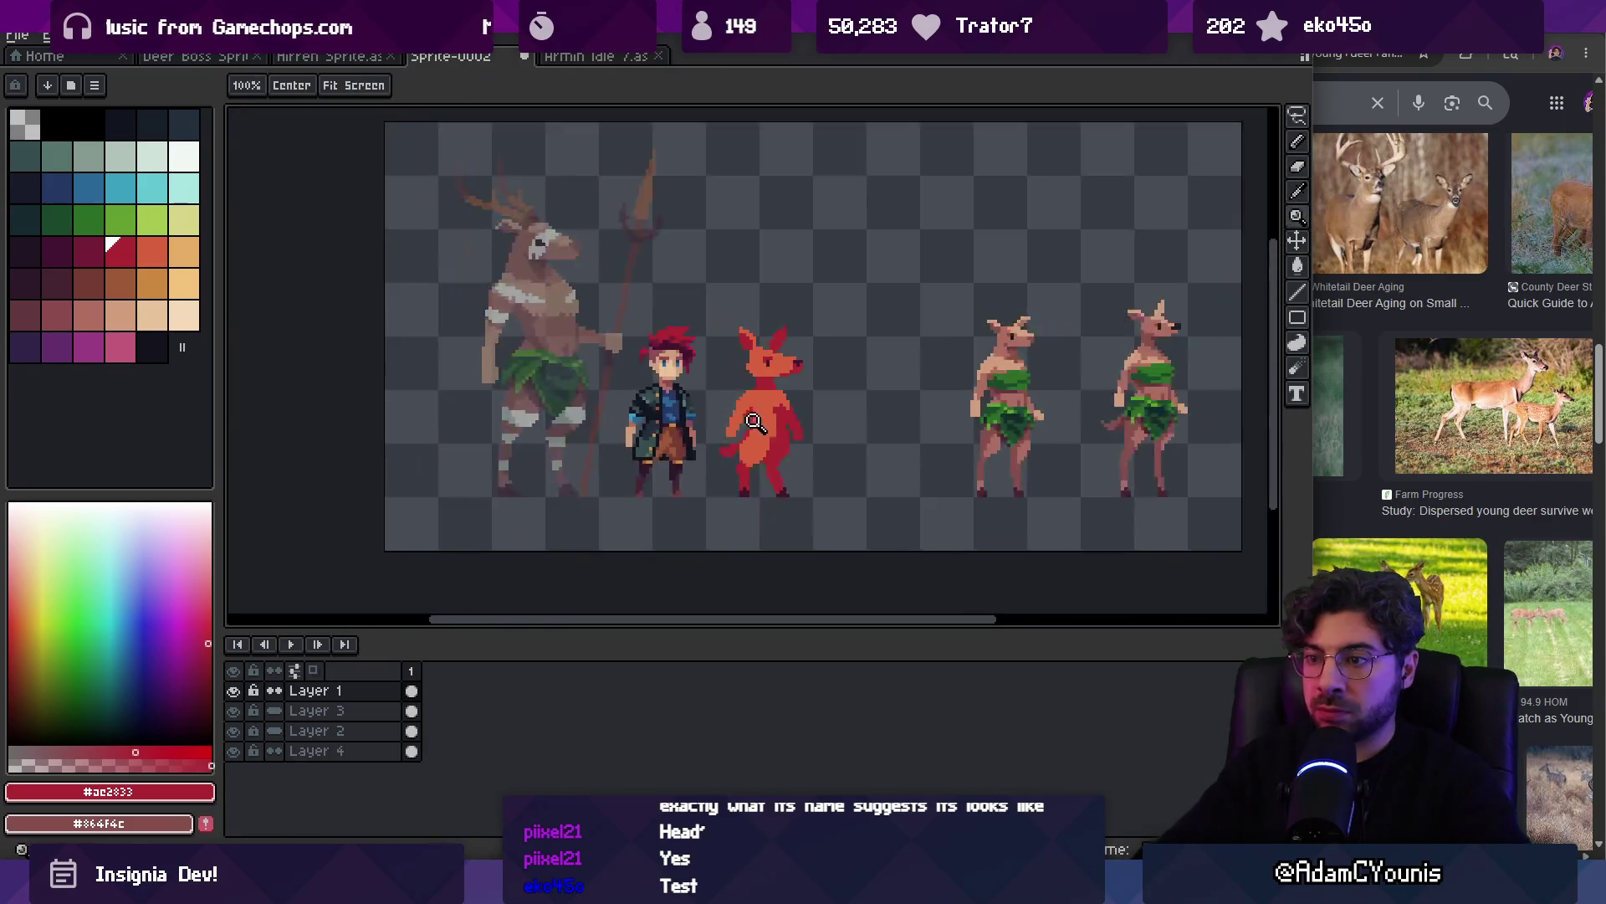
{"action": "scroll", "coordinate": [728, 427], "scroll_direction": "up", "scroll_amount": 2}
{"action": "left_click", "coordinate": [729, 426], "text": "alt"}
Pick the dark purple from the creature's nose as the drawing colour
{"action": "key", "text": "z"}
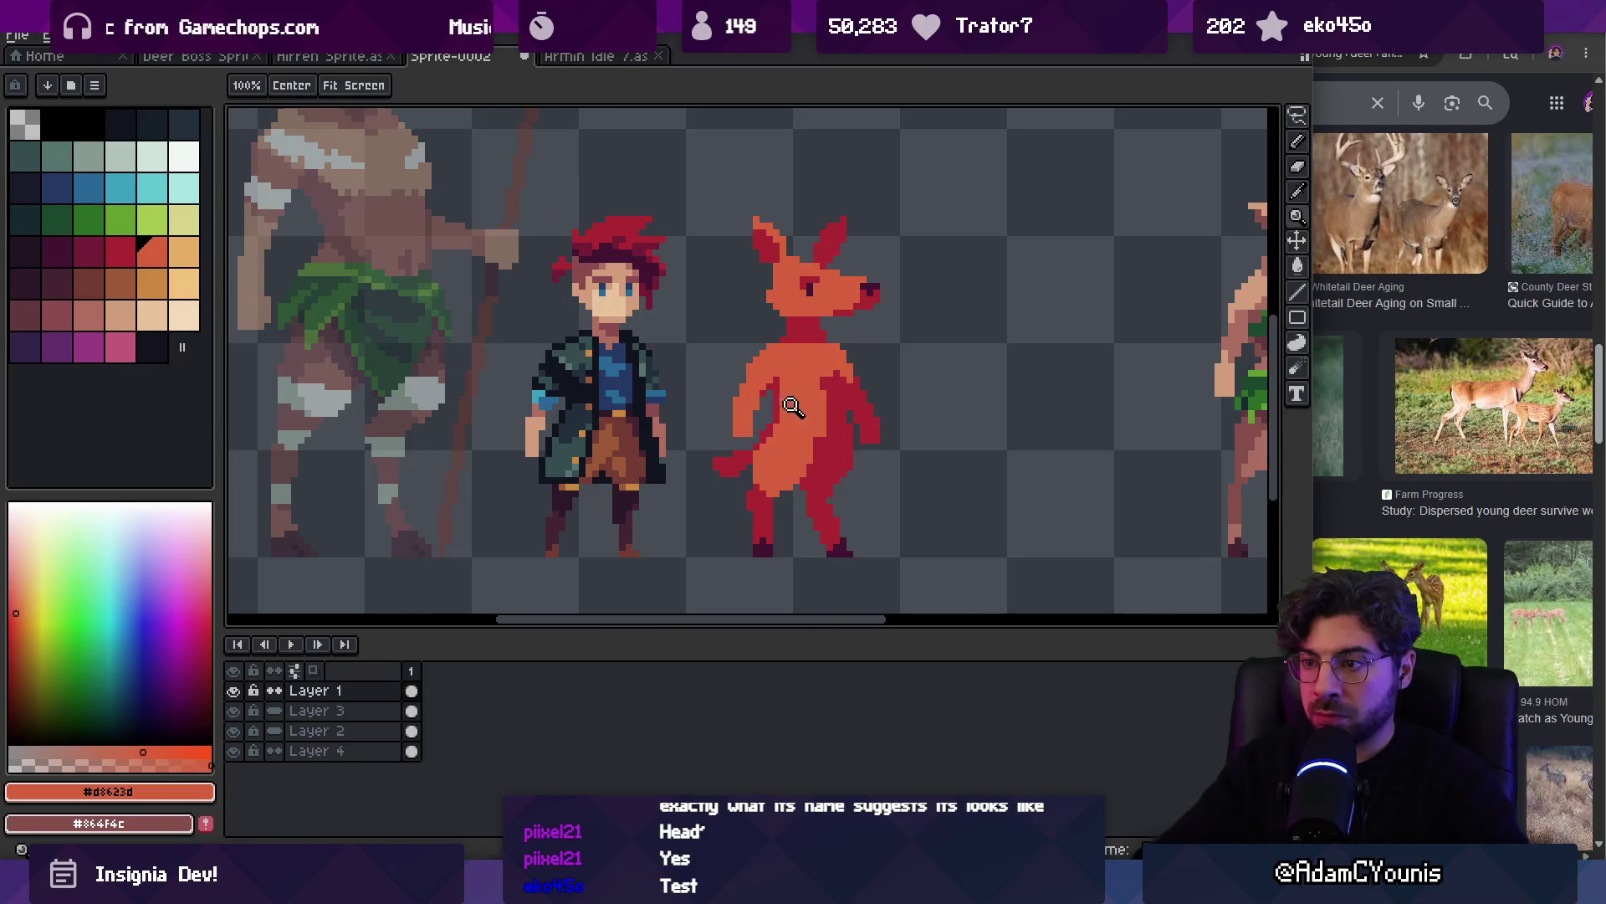
{"action": "scroll", "coordinate": [748, 429], "scroll_direction": "down", "scroll_amount": 3}
{"action": "scroll", "coordinate": [770, 394], "scroll_direction": "up", "scroll_amount": 3}
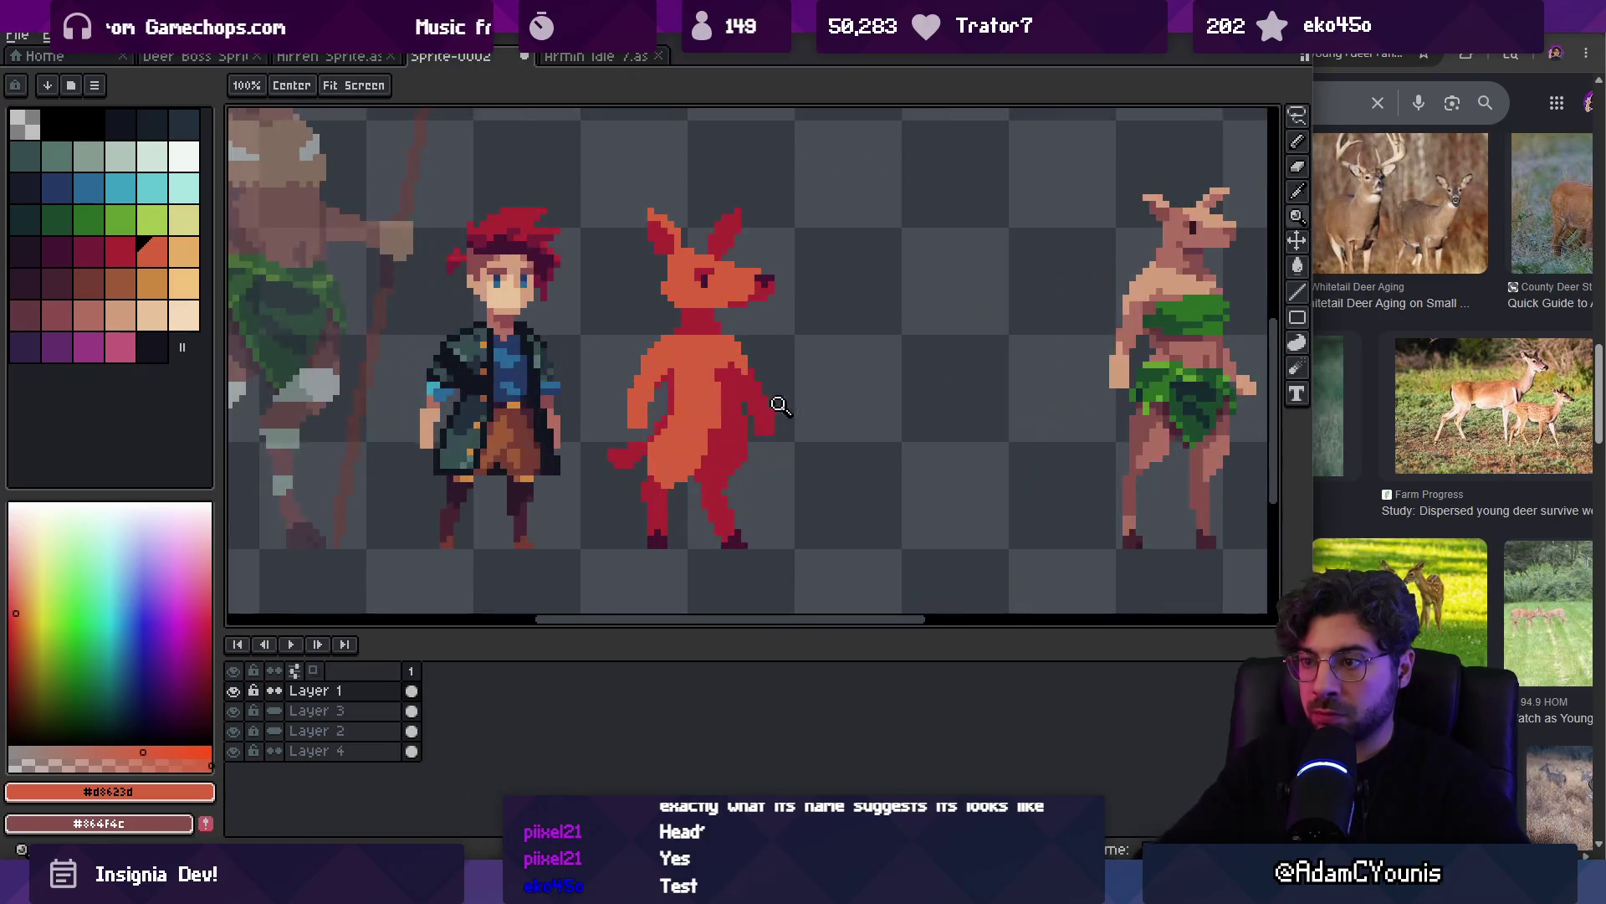
{"action": "key", "text": "b"}
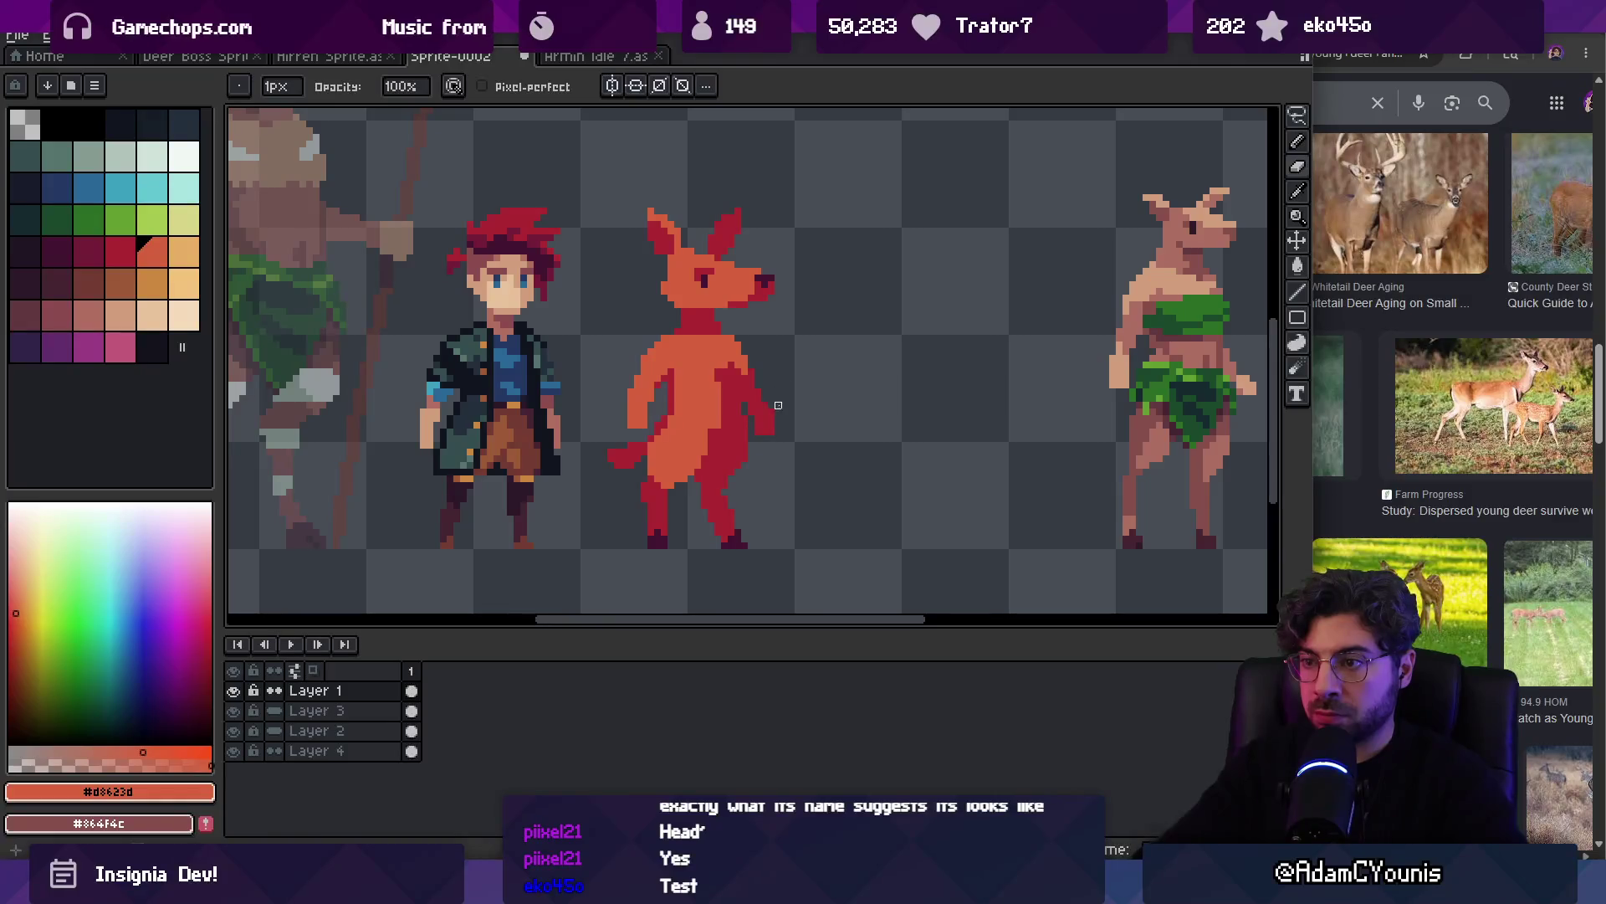
{"action": "left_click", "coordinate": [764, 279], "text": "alt"}
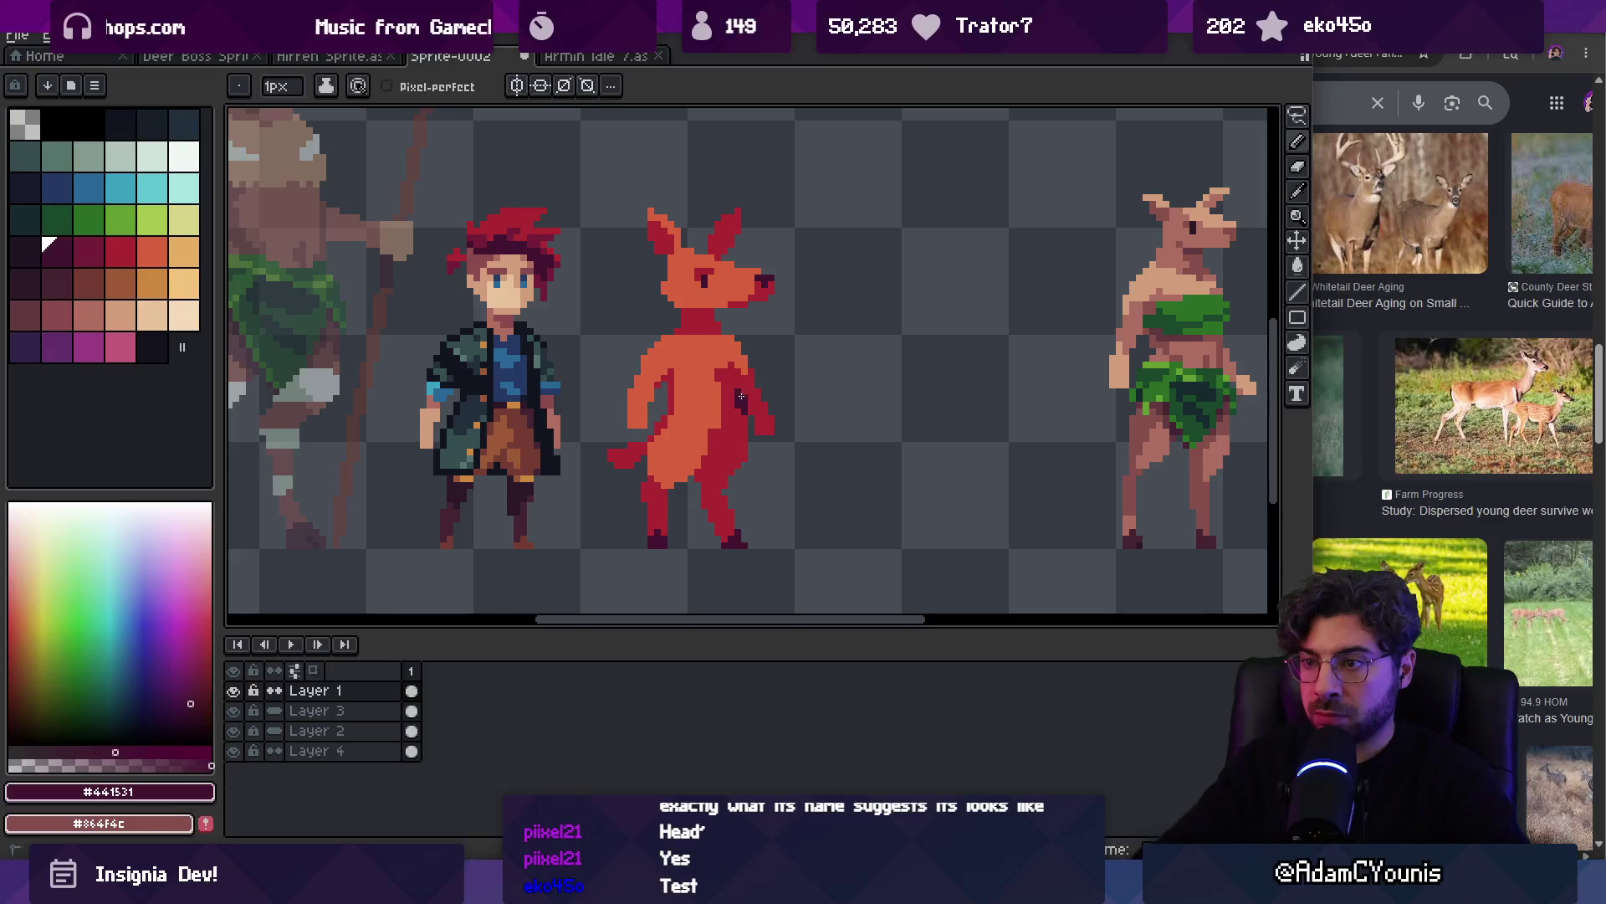
{"action": "key", "text": "z"}
{"action": "scroll", "coordinate": [761, 337], "scroll_direction": "down", "scroll_amount": 3}
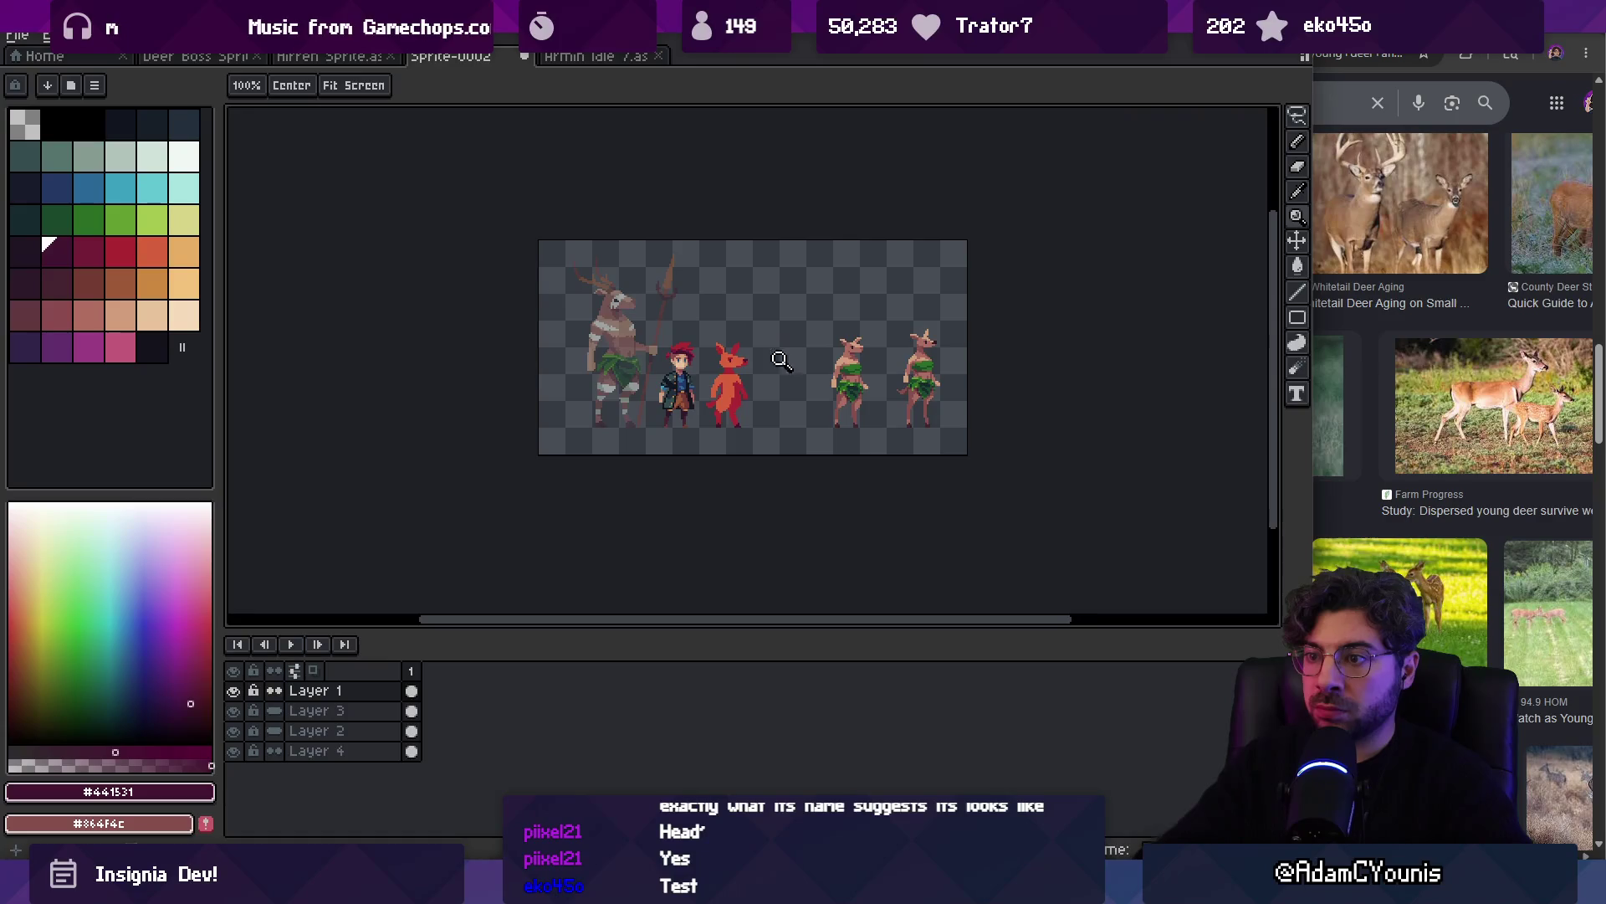
{"action": "scroll", "coordinate": [717, 418], "scroll_direction": "up", "scroll_amount": 4}
Rectangle-select the creature's left leg and choose the darker red shading colour
{"action": "key", "text": "m"}
{"action": "left_click_drag", "start_coordinate": [711, 381], "coordinate": [778, 489]}
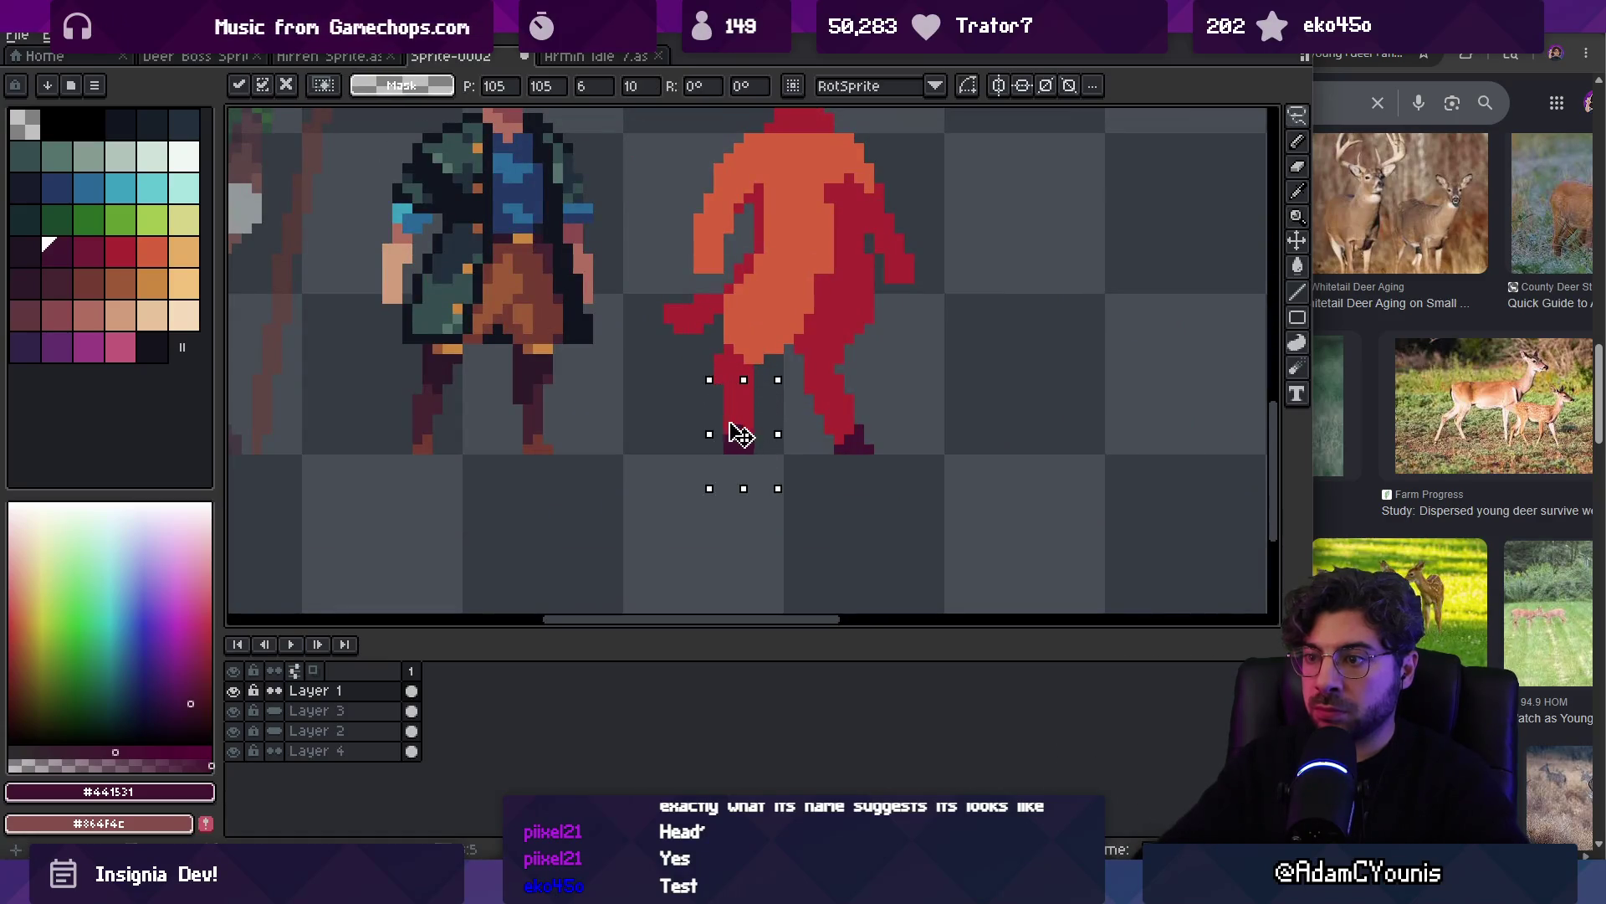
{"action": "key", "text": "z"}
{"action": "scroll", "coordinate": [753, 422], "scroll_direction": "down", "scroll_amount": 4}
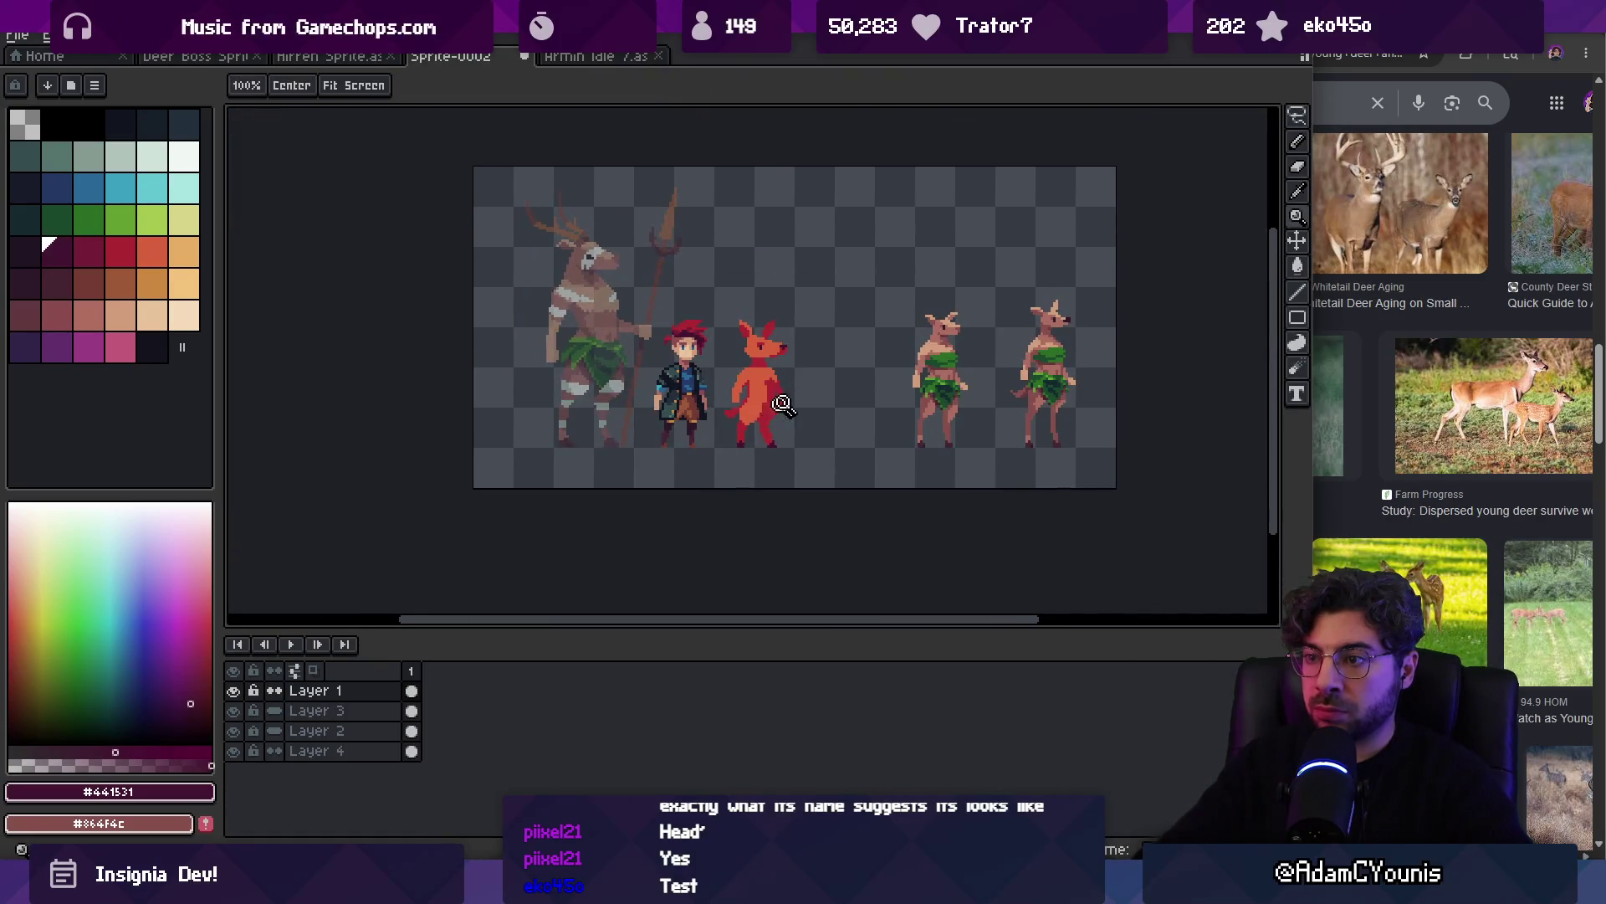
{"action": "scroll", "coordinate": [772, 410], "scroll_direction": "up", "scroll_amount": 5}
{"action": "key", "text": "b"}
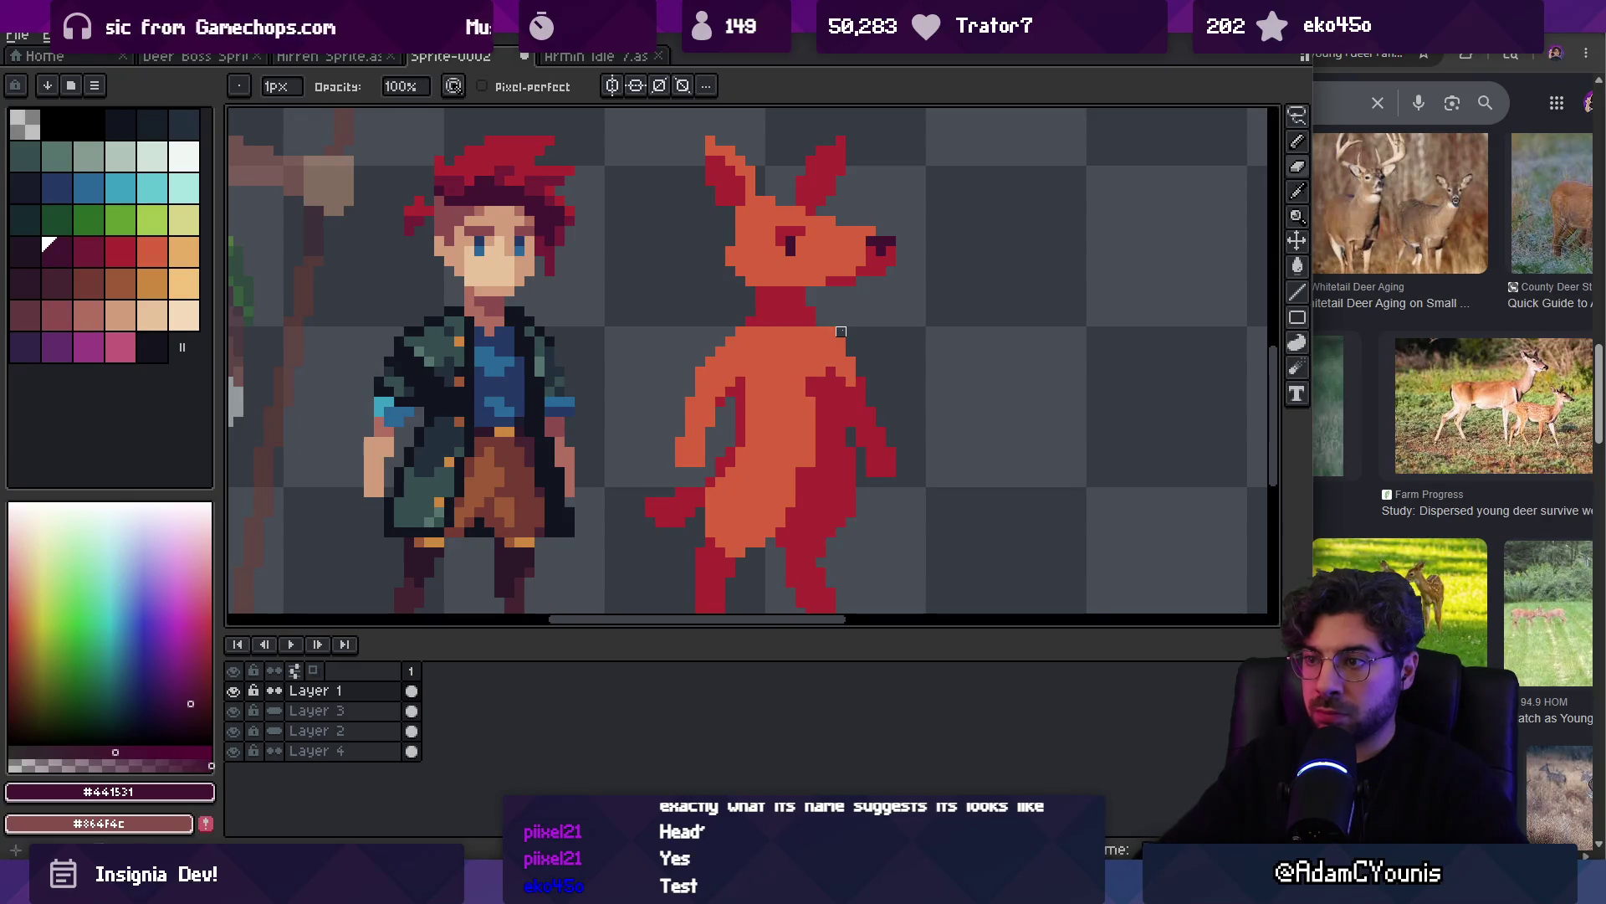
{"action": "key", "text": "z"}
{"action": "scroll", "coordinate": [871, 322], "scroll_direction": "down", "scroll_amount": 5}
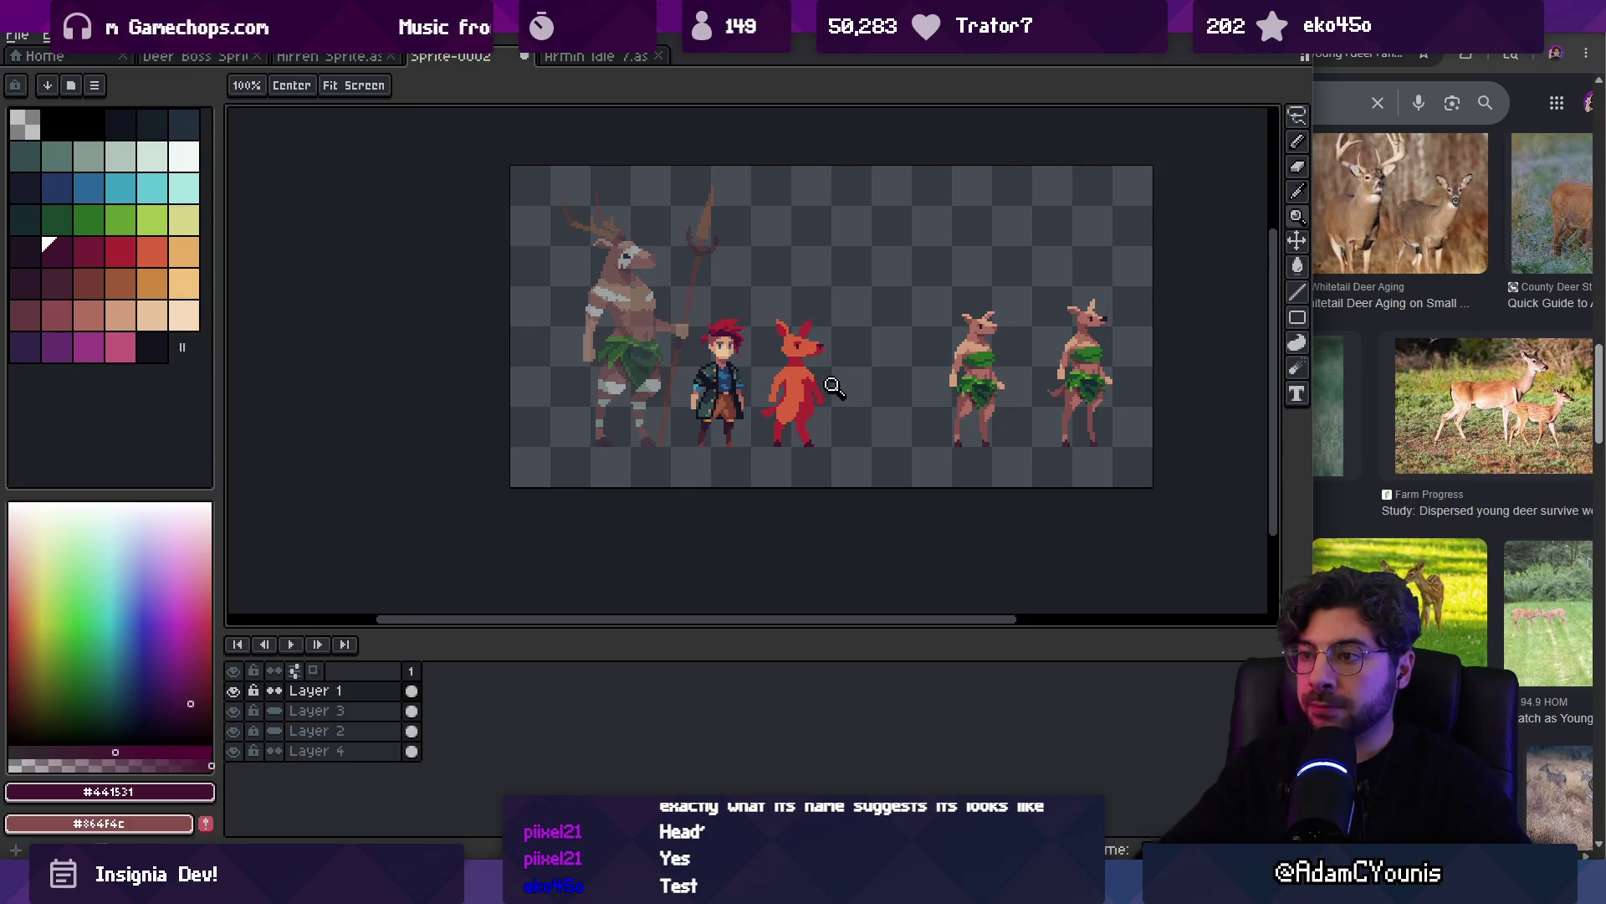
{"action": "scroll", "coordinate": [834, 389], "scroll_direction": "up", "scroll_amount": 5}
{"action": "key", "text": "b"}
{"action": "left_click", "coordinate": [817, 315], "text": "alt"}
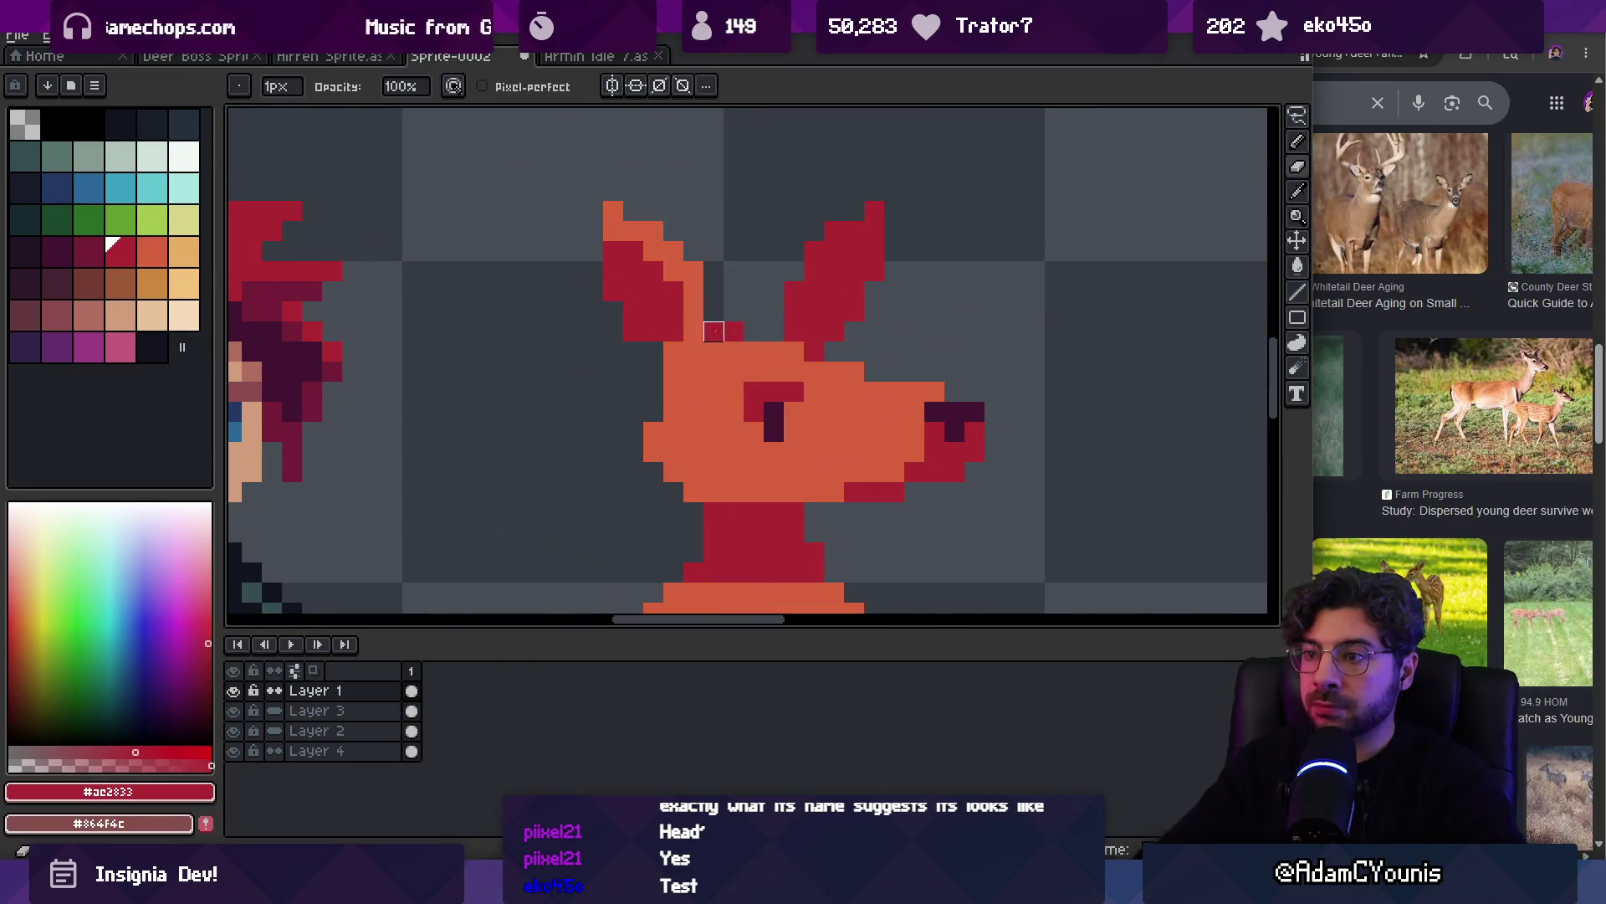
Select the orange creature's eye with a rectangular marquee and reposition it
{"action": "key", "text": "z"}
{"action": "scroll", "coordinate": [714, 331], "scroll_direction": "down", "scroll_amount": 5}
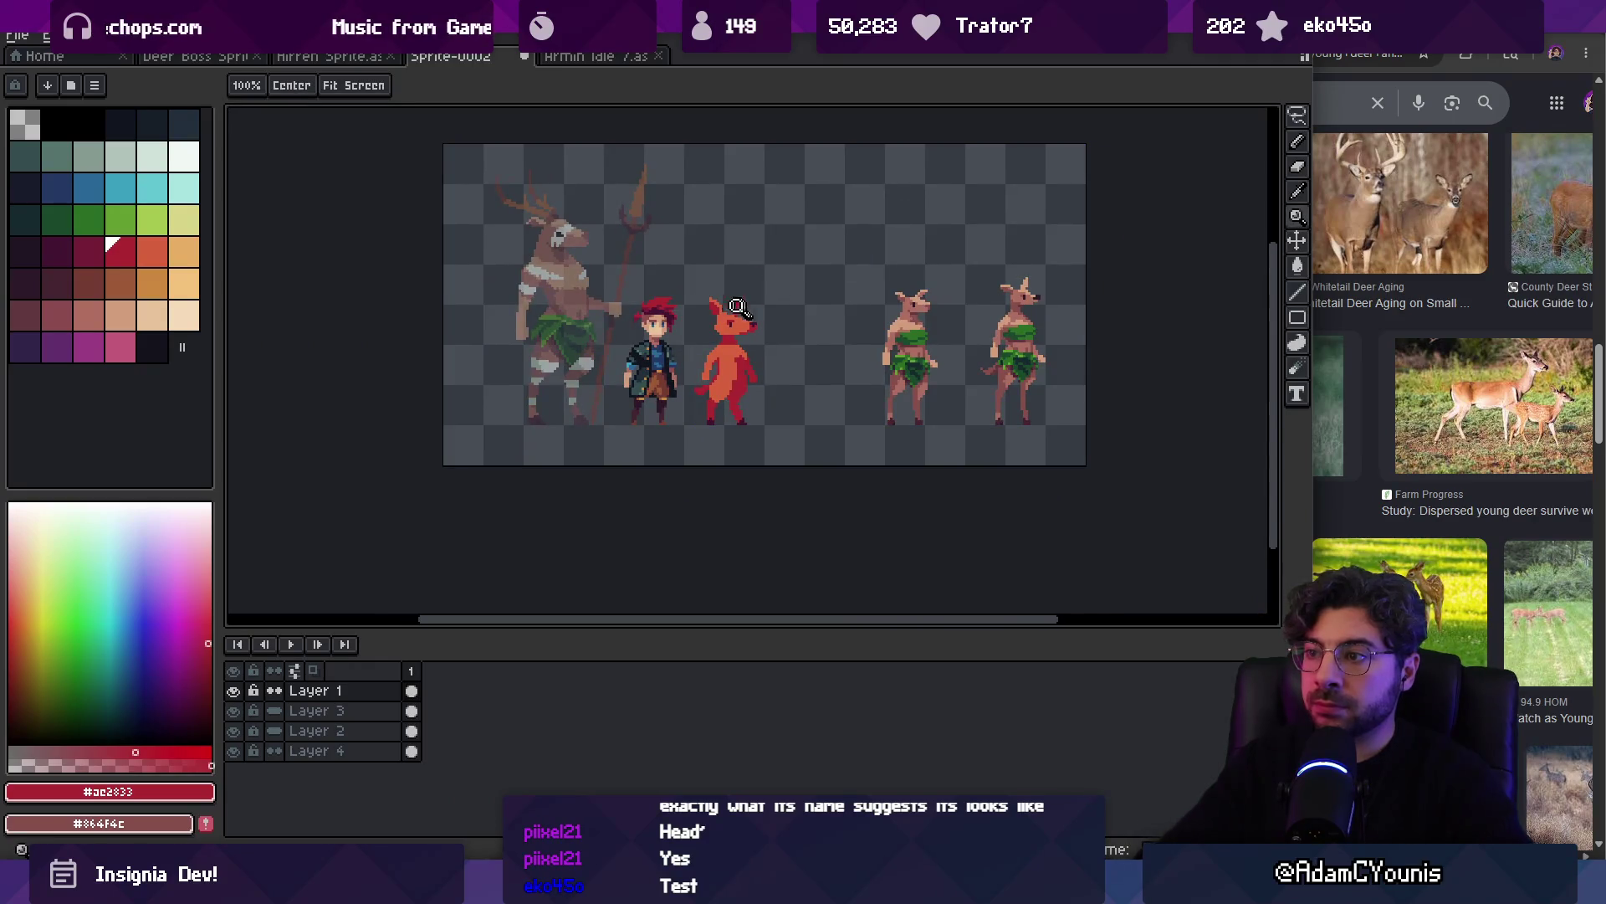
{"action": "scroll", "coordinate": [741, 307], "scroll_direction": "up", "scroll_amount": 5}
{"action": "key", "text": "b"}
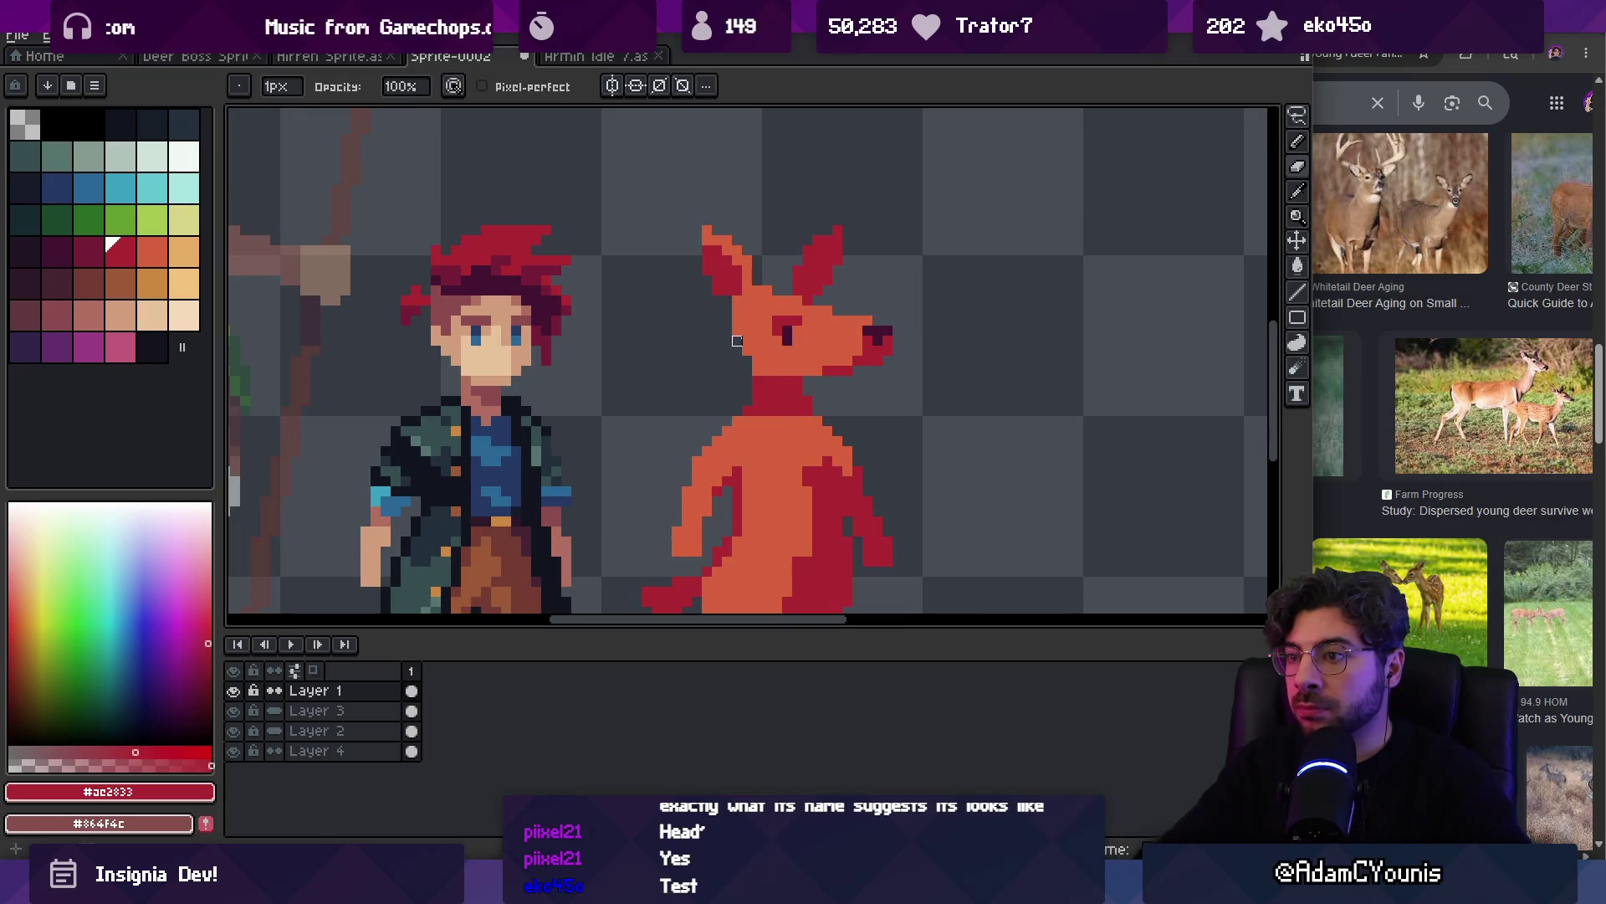
{"action": "key", "text": "m"}
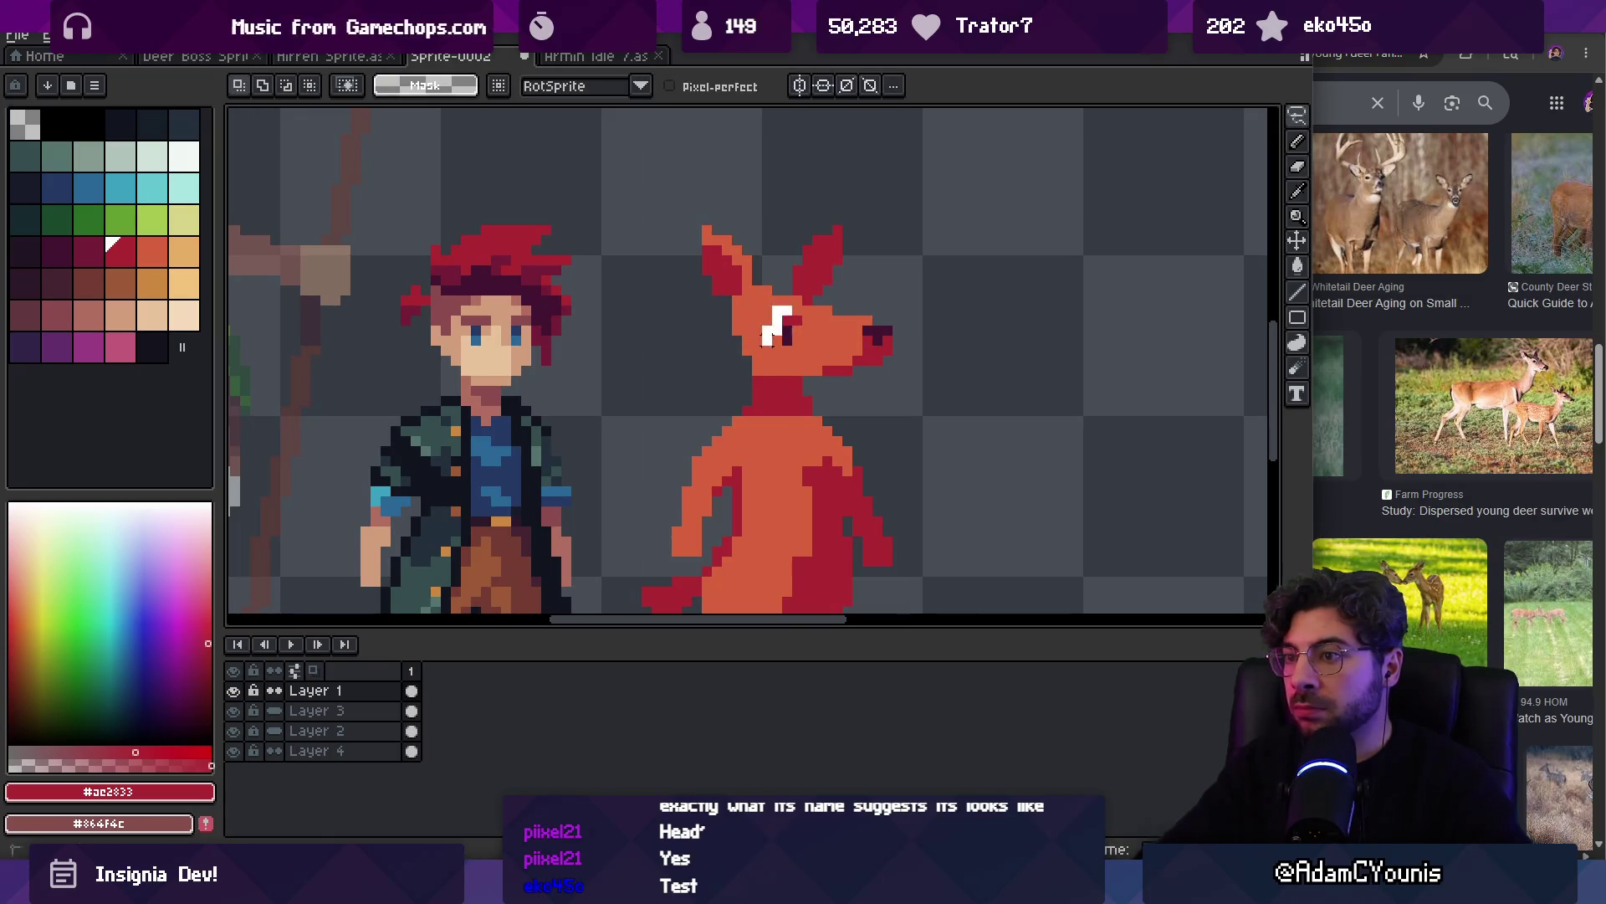
{"action": "left_click_drag", "start_coordinate": [758, 290], "coordinate": [816, 349]}
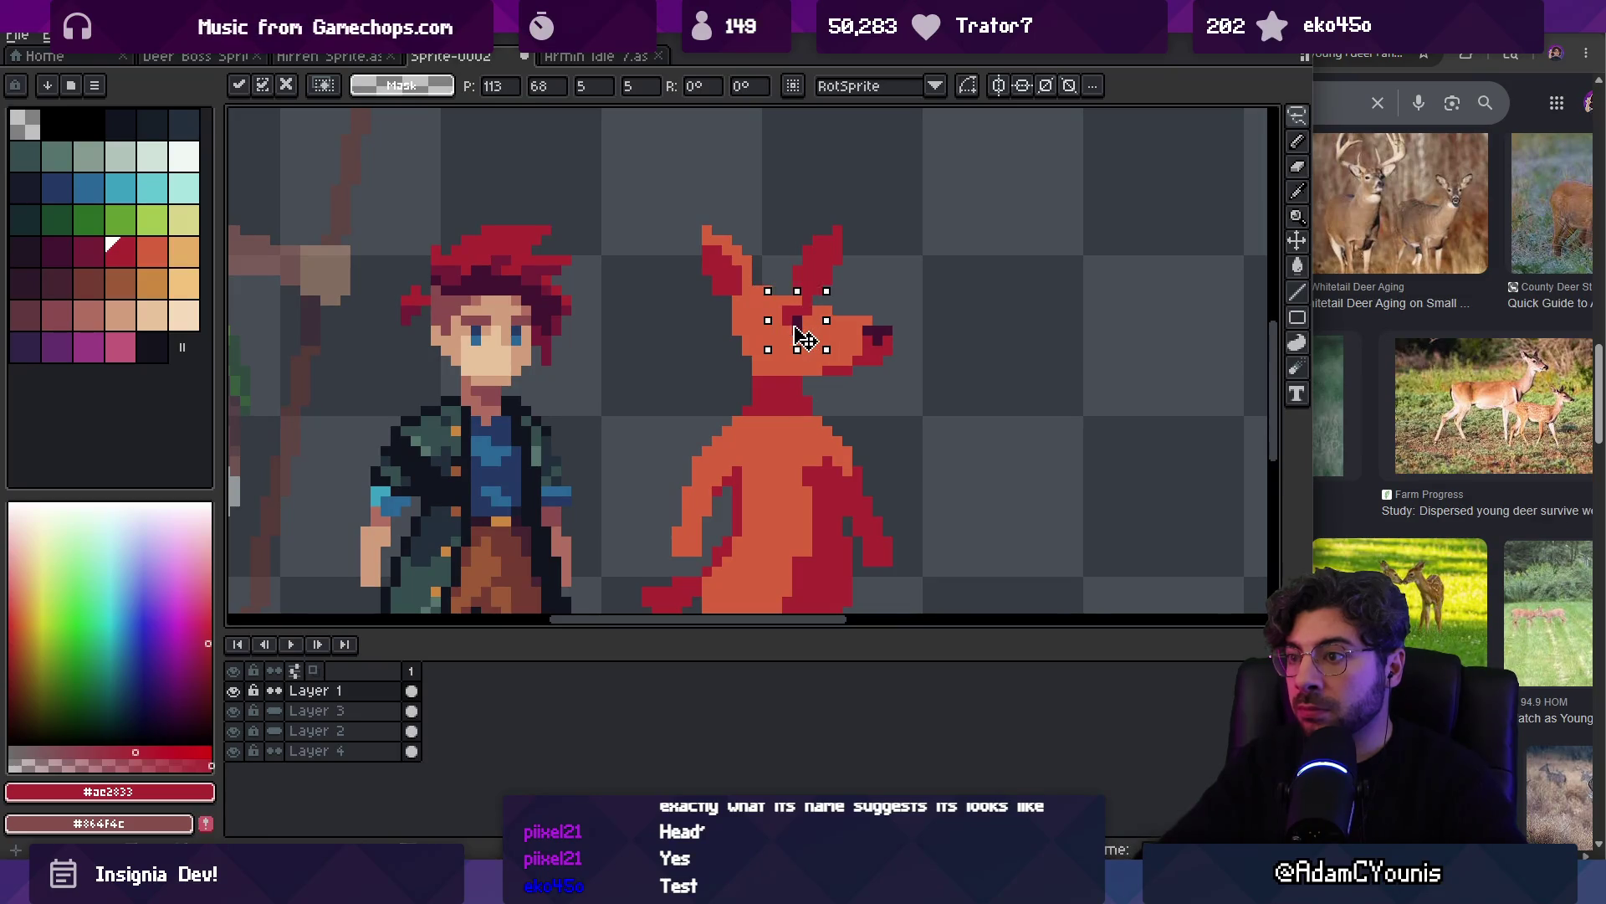
{"action": "key", "text": "z"}
{"action": "scroll", "coordinate": [808, 322], "scroll_direction": "down", "scroll_amount": 5}
{"action": "left_click", "coordinate": [818, 310]}
{"action": "key", "text": "v"}
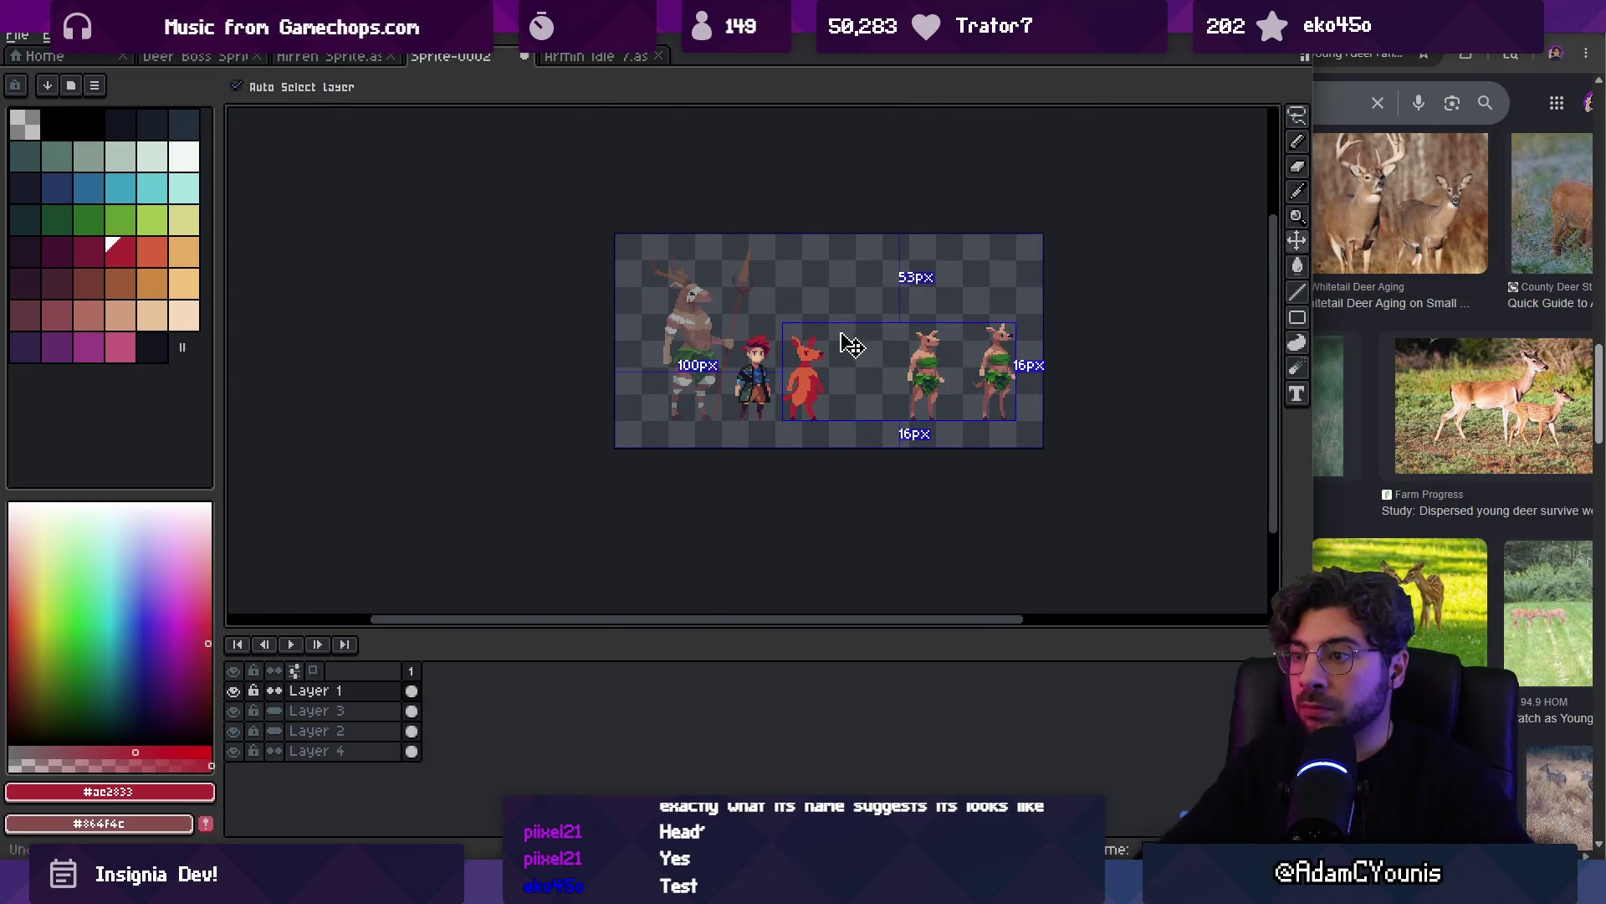
Lasso the creature's head and shift it to the right
{"action": "scroll", "coordinate": [818, 340], "scroll_direction": "up", "scroll_amount": 4}
{"action": "key", "text": "b"}
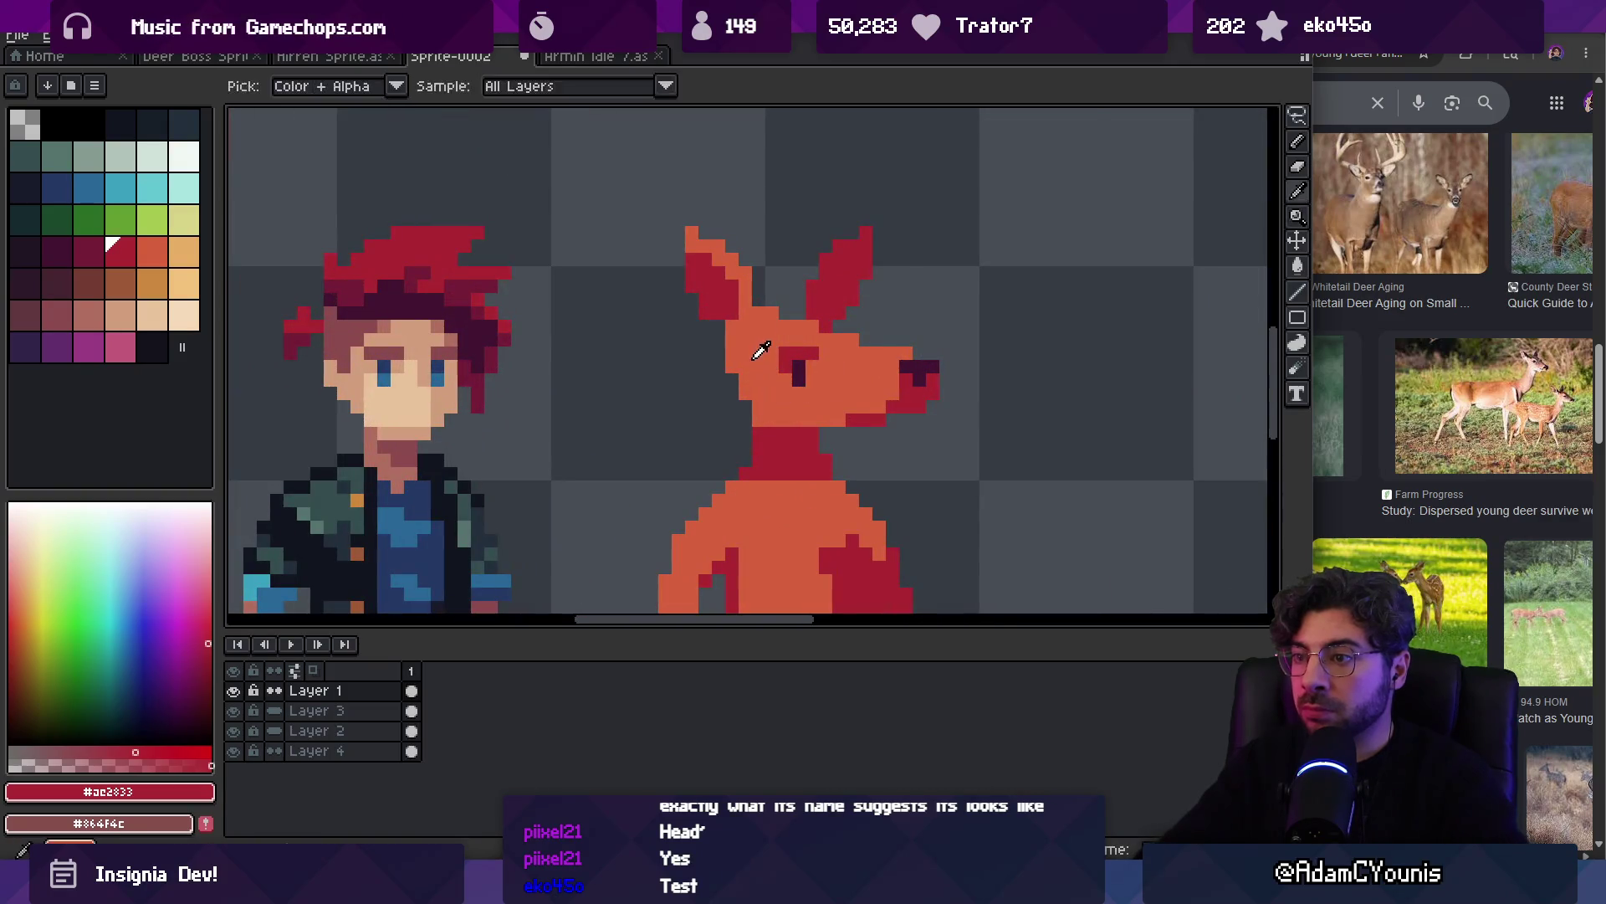
{"action": "left_click", "coordinate": [736, 399], "text": "alt"}
{"action": "key", "text": "q"}
{"action": "mouse_move", "coordinate": [703, 413]}
{"action": "left_mouse_down"}
{"action": "mouse_move", "coordinate": [853, 412]}
{"action": "mouse_move", "coordinate": [663, 244]}
{"action": "mouse_move", "coordinate": [648, 418]}
{"action": "left_mouse_up"}
{"action": "left_click_drag", "start_coordinate": [785, 373], "coordinate": [797, 373]}
{"action": "key", "text": "Return"}
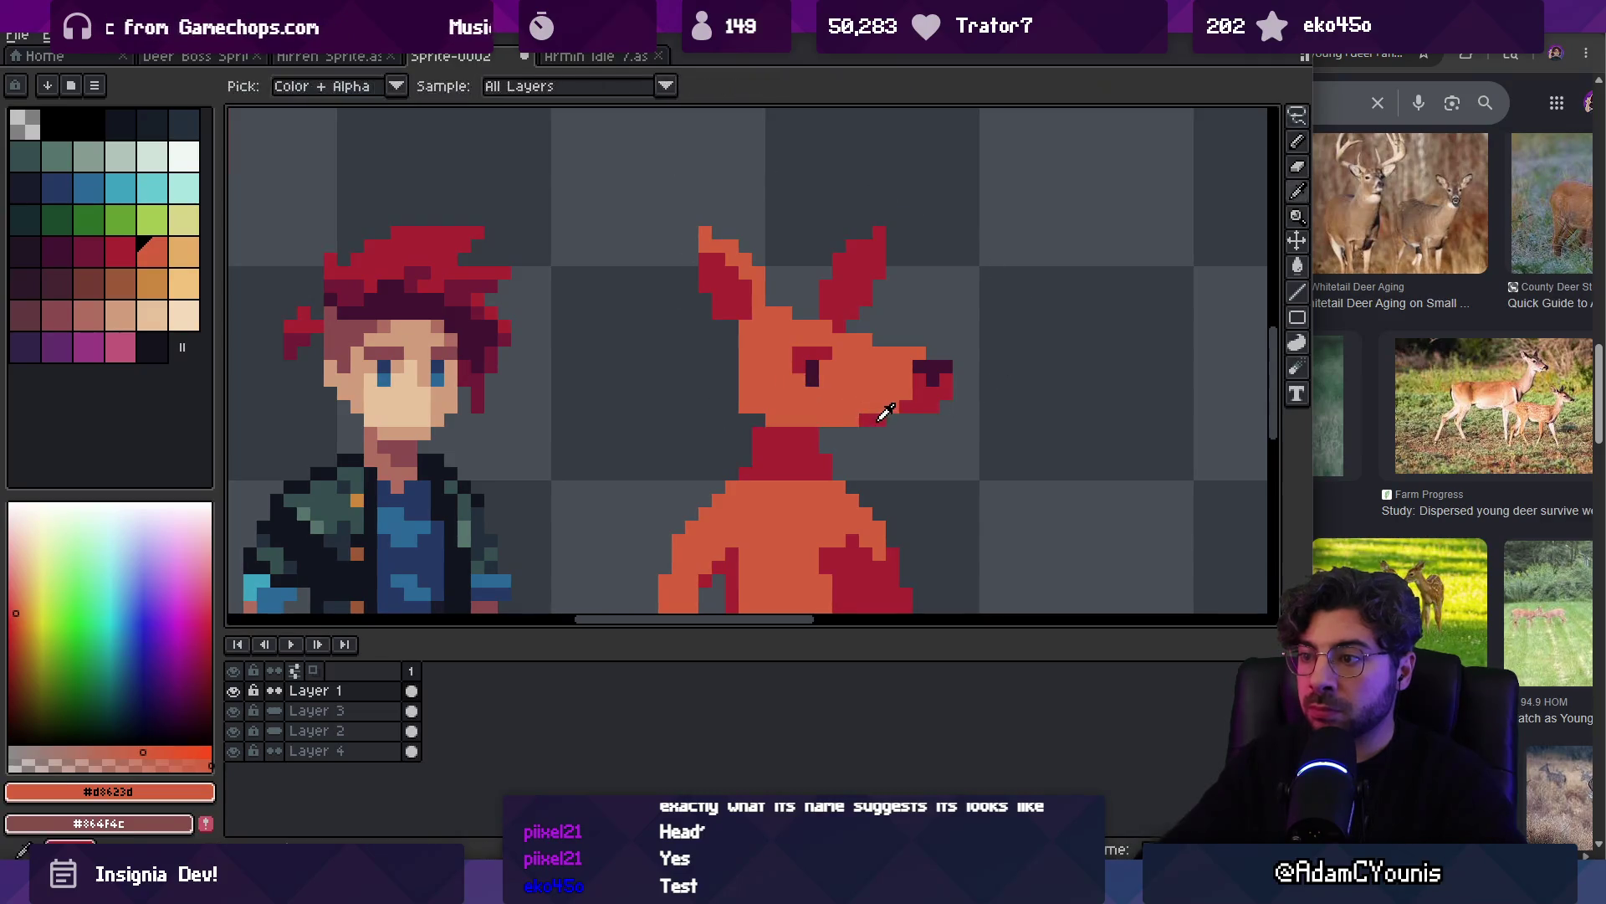
Pick the darker red, zoom in on the creature and lasso just its snout
{"action": "left_click", "coordinate": [113, 247]}
{"action": "key", "text": "h"}
{"action": "scroll", "coordinate": [845, 352], "scroll_direction": "down", "scroll_amount": 5}
{"action": "key", "text": "z"}
{"action": "left_click", "coordinate": [888, 381]}
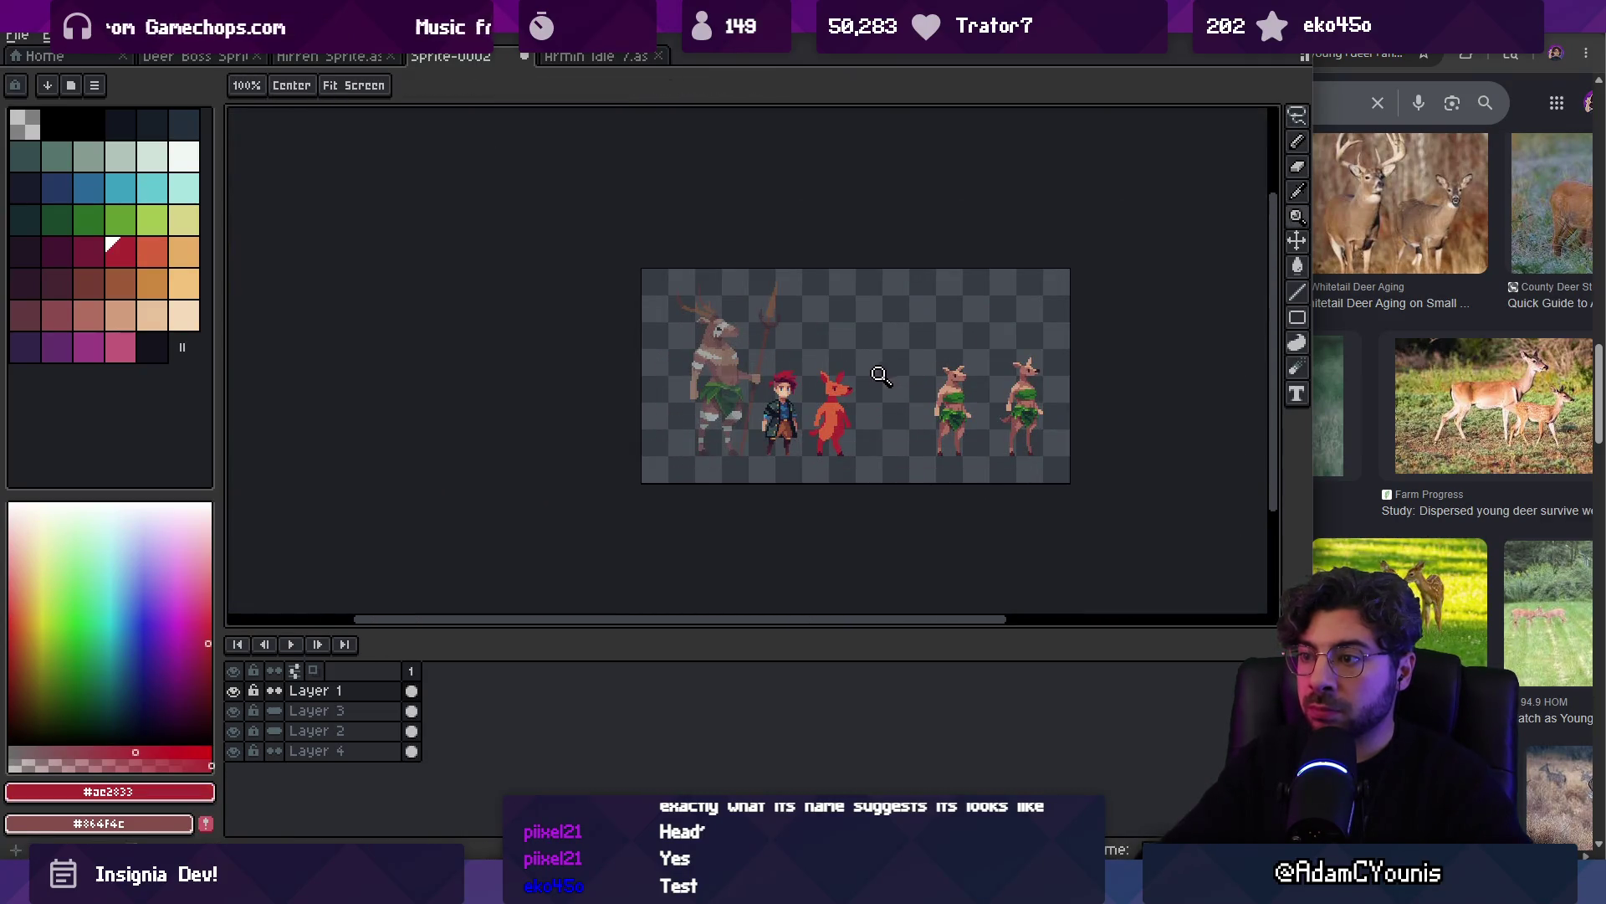
{"action": "left_click", "coordinate": [882, 373]}
{"action": "key", "text": "q"}
{"action": "mouse_move", "coordinate": [832, 347]}
{"action": "left_mouse_down"}
{"action": "mouse_move", "coordinate": [807, 358]}
{"action": "mouse_move", "coordinate": [843, 381]}
{"action": "left_mouse_up"}
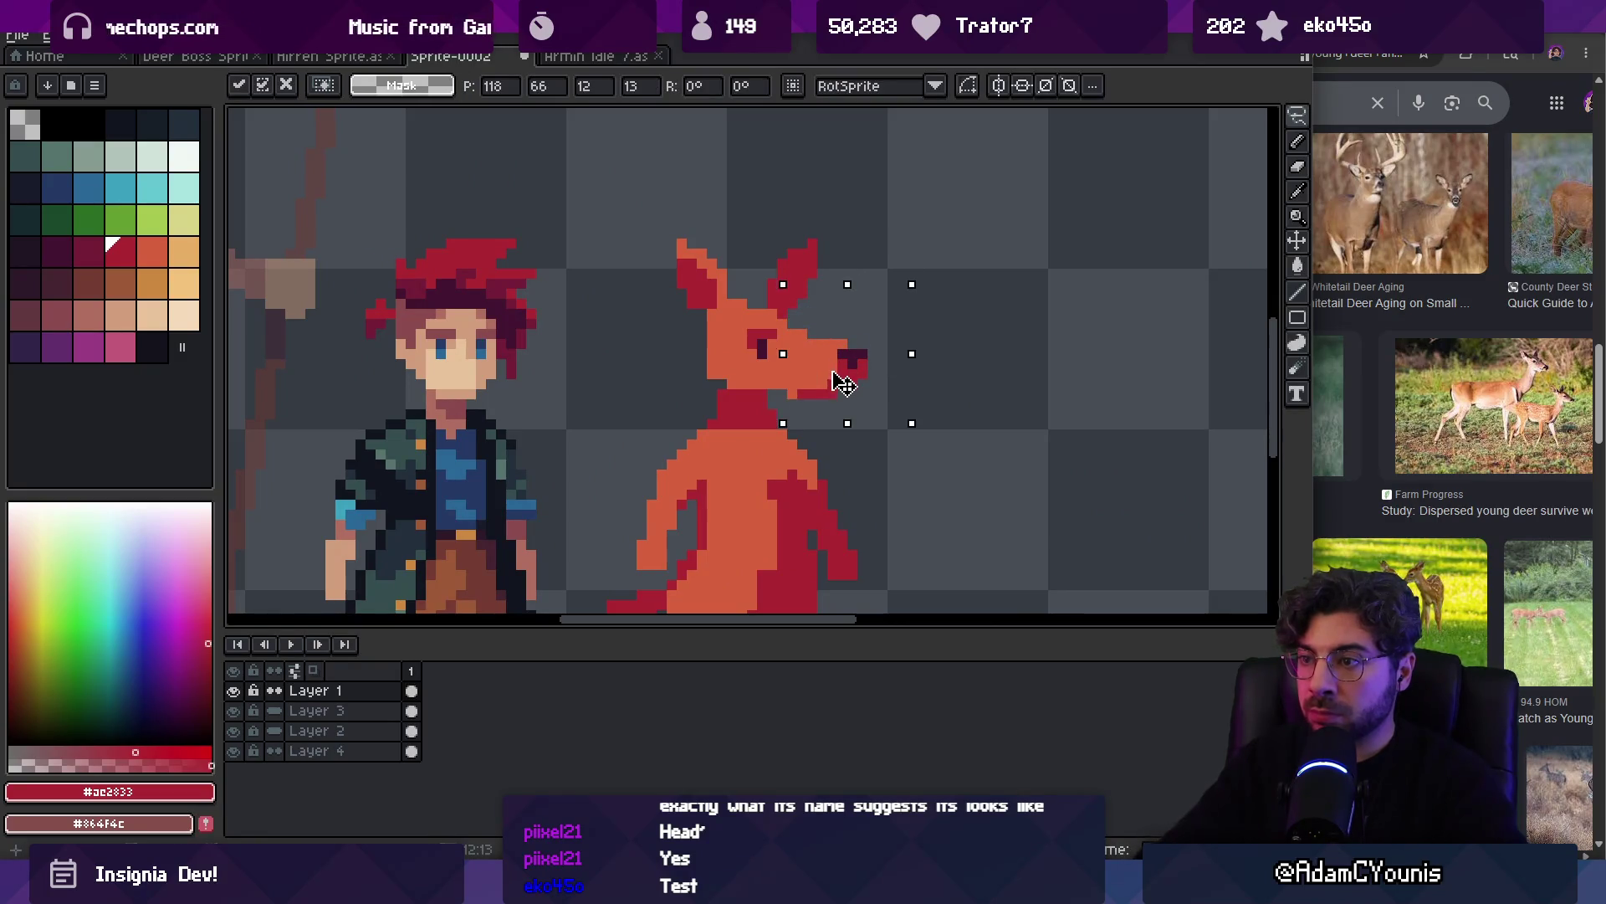
{"action": "key", "text": "Return"}
{"action": "left_click_drag", "start_coordinate": [834, 326], "coordinate": [879, 368]}
{"action": "key", "text": "i"}
Move the dark red nose tip in closer to the face for a shorter snout
{"action": "key", "text": "z"}
{"action": "scroll", "coordinate": [820, 393], "scroll_direction": "down", "scroll_amount": 5}
{"action": "scroll", "coordinate": [849, 370], "scroll_direction": "up", "scroll_amount": 3}
{"action": "scroll", "coordinate": [849, 370], "scroll_direction": "up", "scroll_amount": 3}
{"action": "key", "text": "m"}
{"action": "left_click_drag", "start_coordinate": [830, 215], "coordinate": [919, 329]}
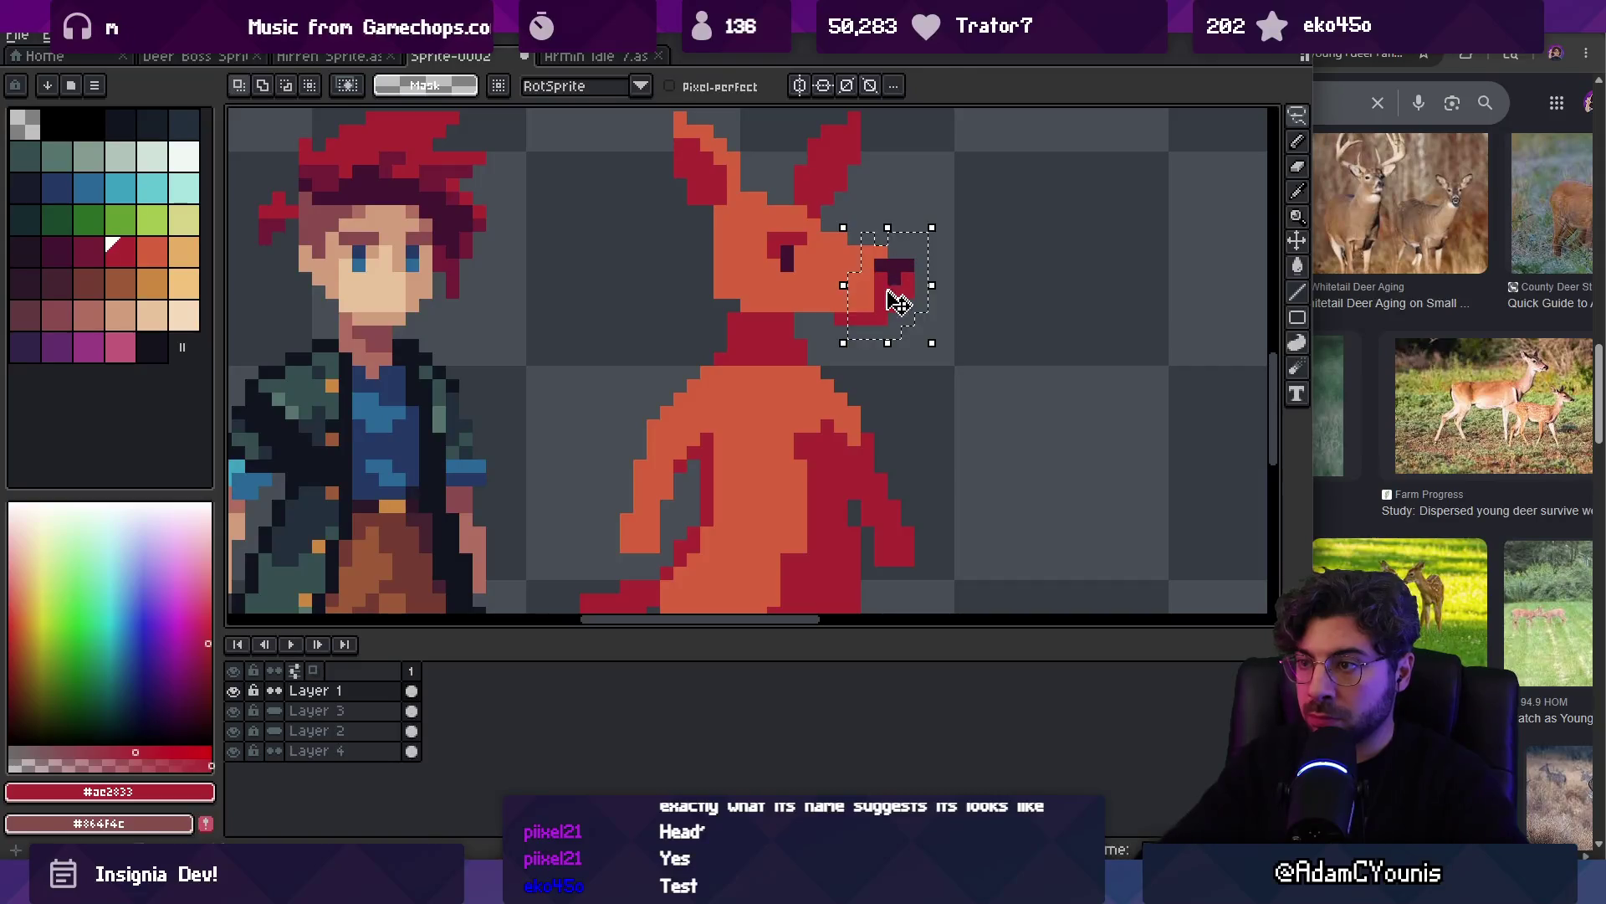
{"action": "key", "text": "ctrl+d"}
{"action": "key", "text": "b"}
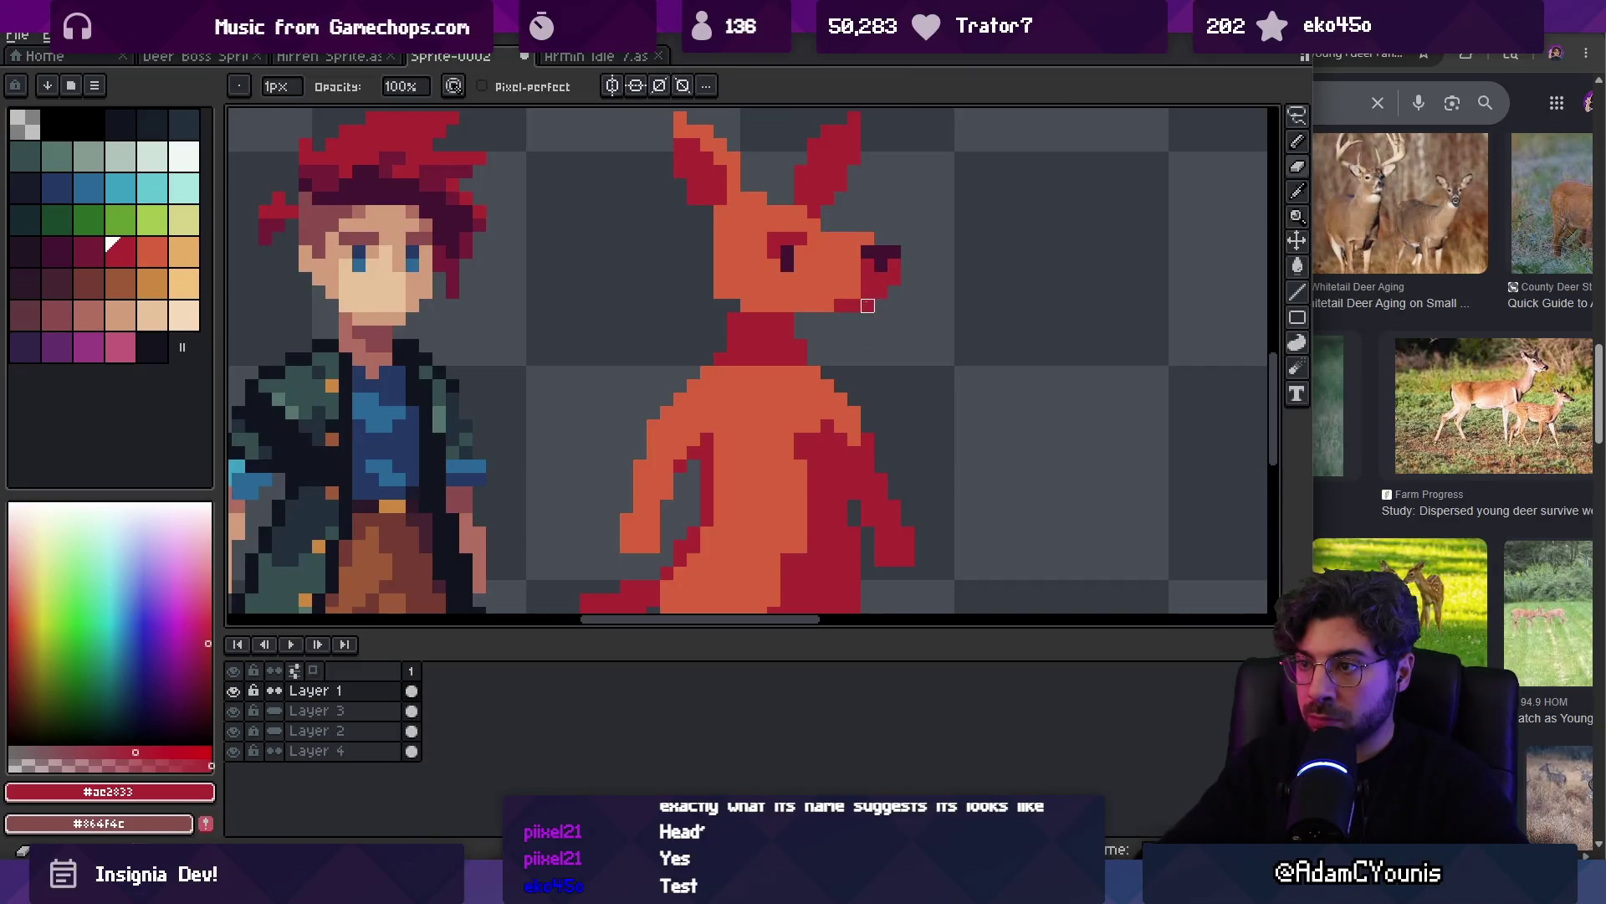
{"action": "left_click", "coordinate": [835, 304], "text": "alt"}
{"action": "key", "text": "z"}
{"action": "scroll", "coordinate": [832, 279], "scroll_direction": "down", "scroll_amount": 4}
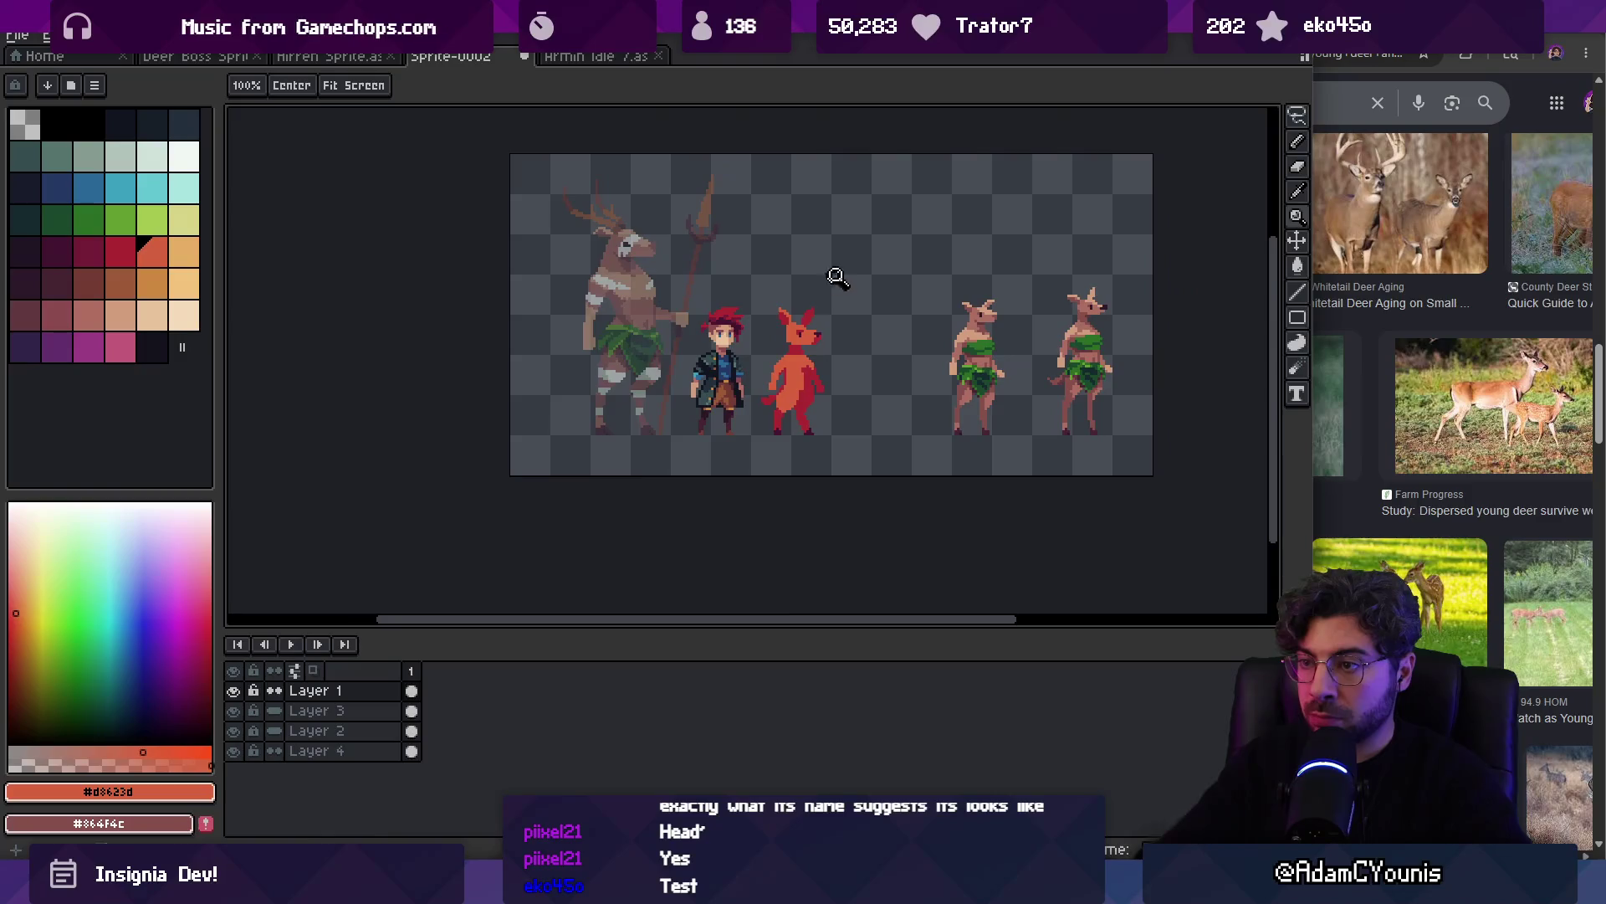
Nudge the creature's left ear one pixel left and deselect
{"action": "key", "text": "b"}
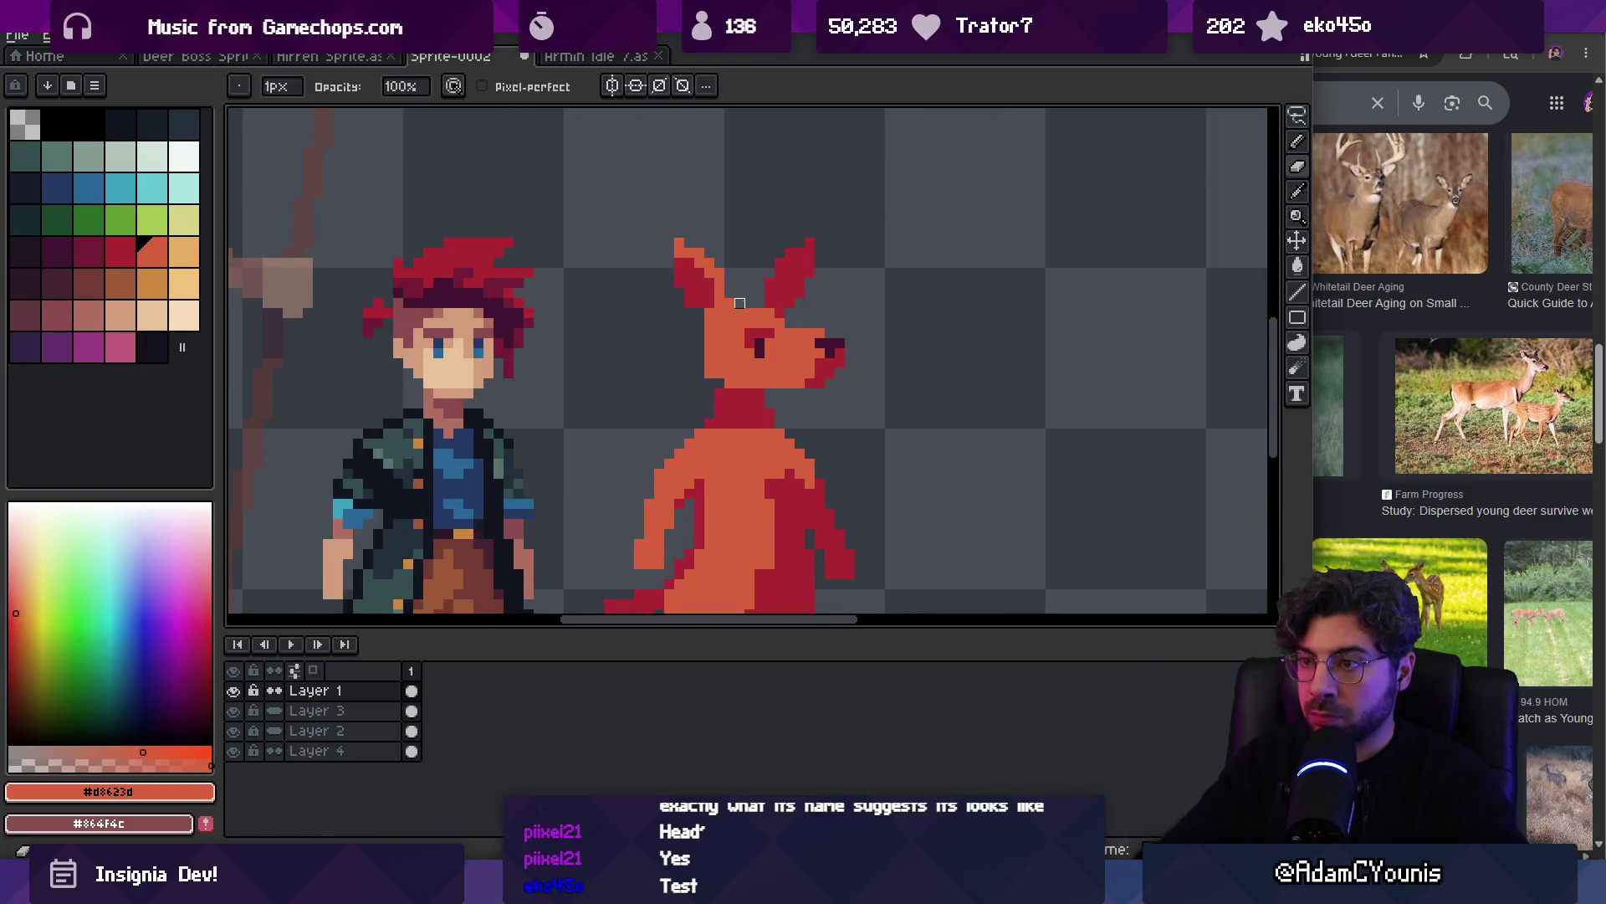
{"action": "scroll", "coordinate": [786, 322], "scroll_direction": "down", "scroll_amount": 3}
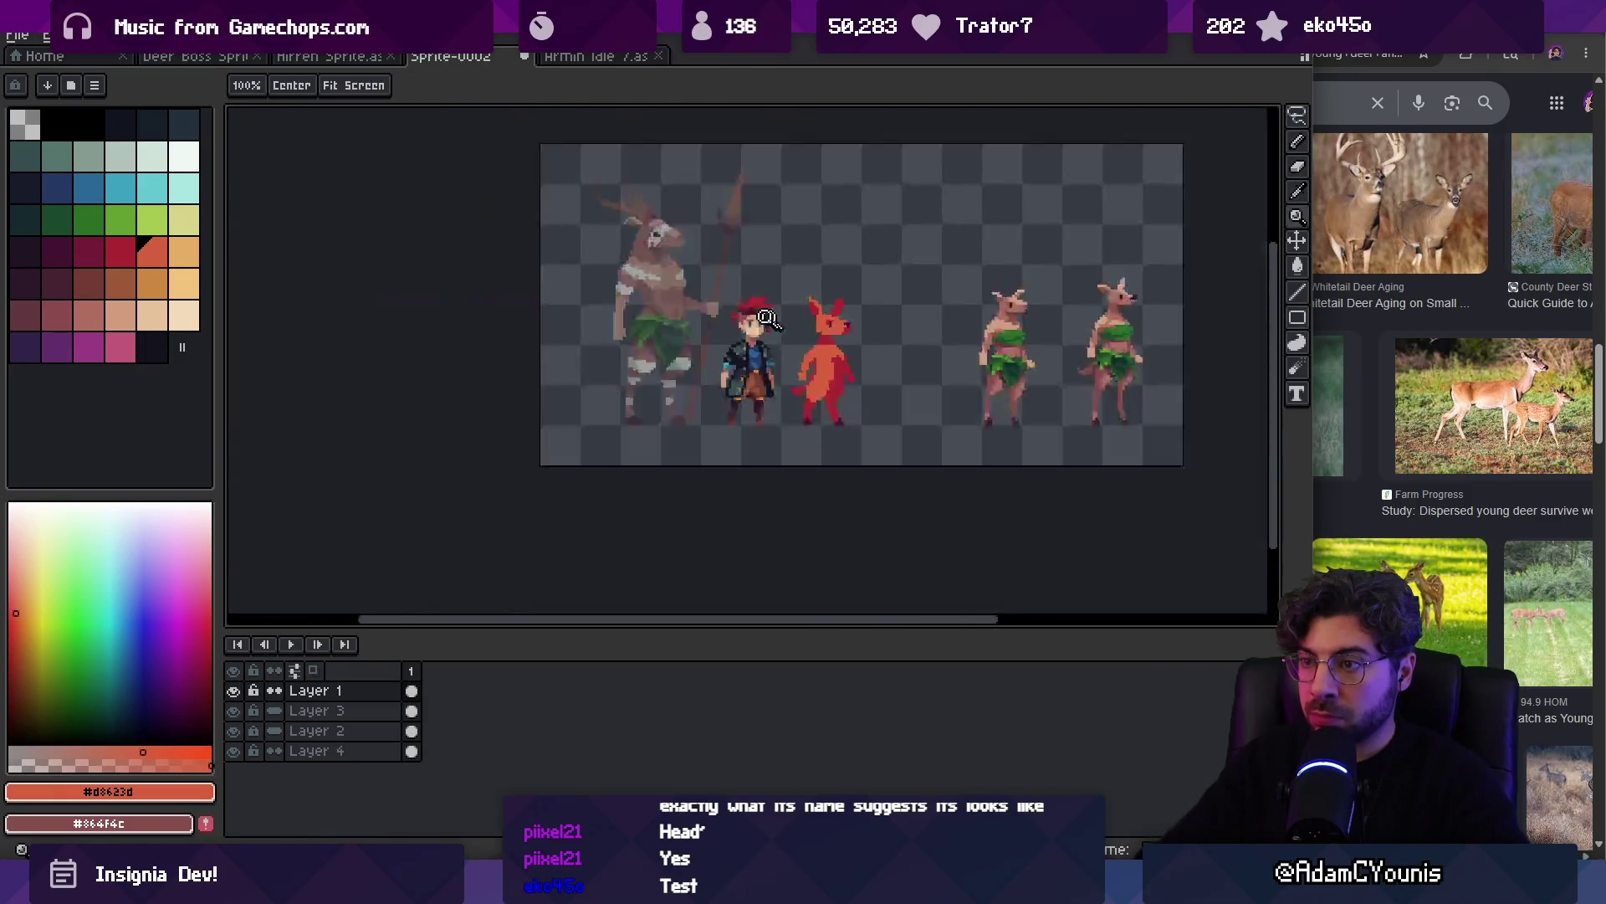
{"action": "scroll", "coordinate": [778, 322], "scroll_direction": "up", "scroll_amount": 3}
{"action": "key", "text": "m"}
{"action": "mouse_move", "coordinate": [770, 330]}
{"action": "left_mouse_down"}
{"action": "mouse_move", "coordinate": [753, 230]}
{"action": "mouse_move", "coordinate": [765, 343]}
{"action": "mouse_move", "coordinate": [760, 301]}
{"action": "left_mouse_up"}
{"action": "key", "text": "ctrl+d"}
Tidy the pixels around the ear with the pencil, eyedropper and eraser
{"action": "key", "text": "i"}
{"action": "key", "text": "b"}
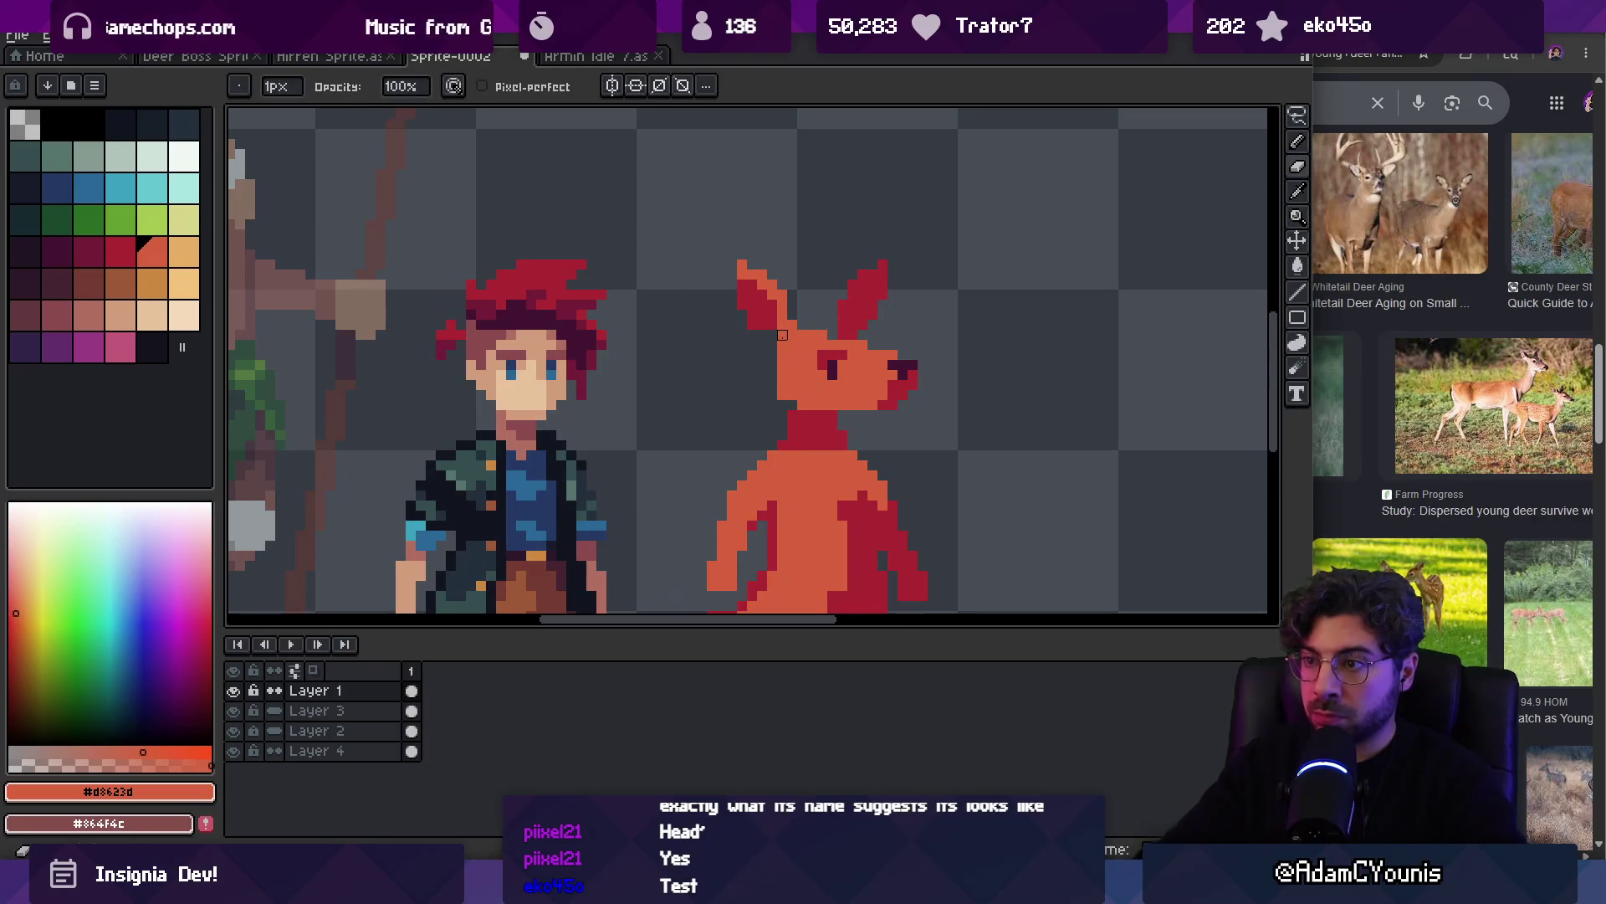
{"action": "key", "text": "e"}
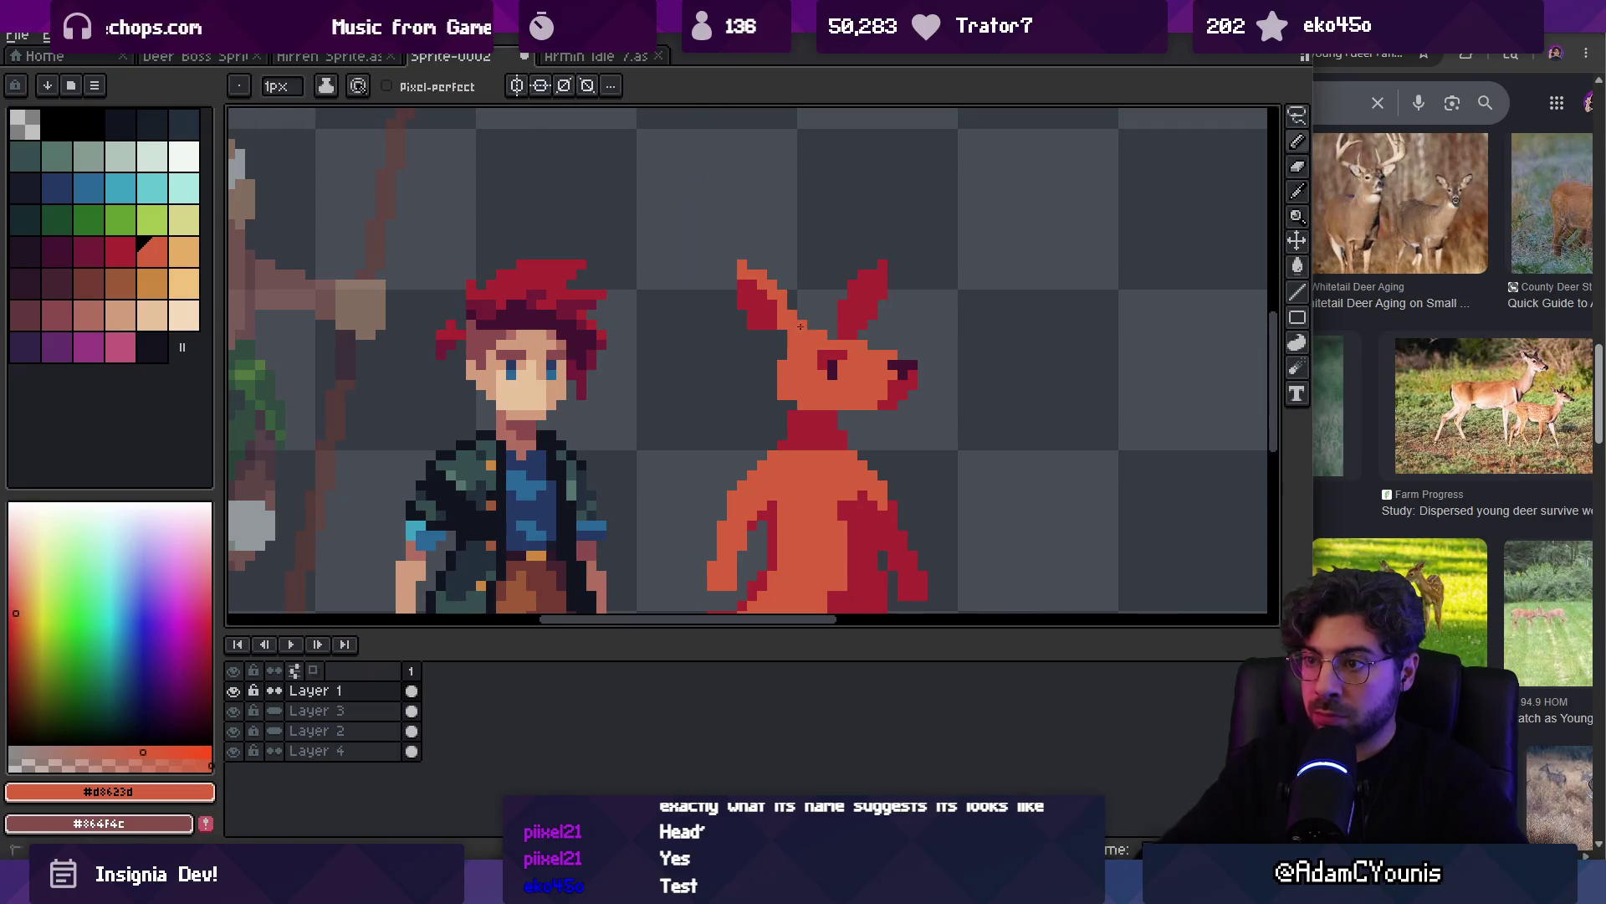
{"action": "scroll", "coordinate": [801, 325], "scroll_direction": "down", "scroll_amount": 5}
{"action": "scroll", "coordinate": [821, 265], "scroll_direction": "up", "scroll_amount": 6}
{"action": "key", "text": "alt"}
{"action": "key", "text": "alt"}
{"action": "key", "text": "e"}
{"action": "key", "text": "z"}
{"action": "scroll", "coordinate": [762, 401], "scroll_direction": "down", "scroll_amount": 5}
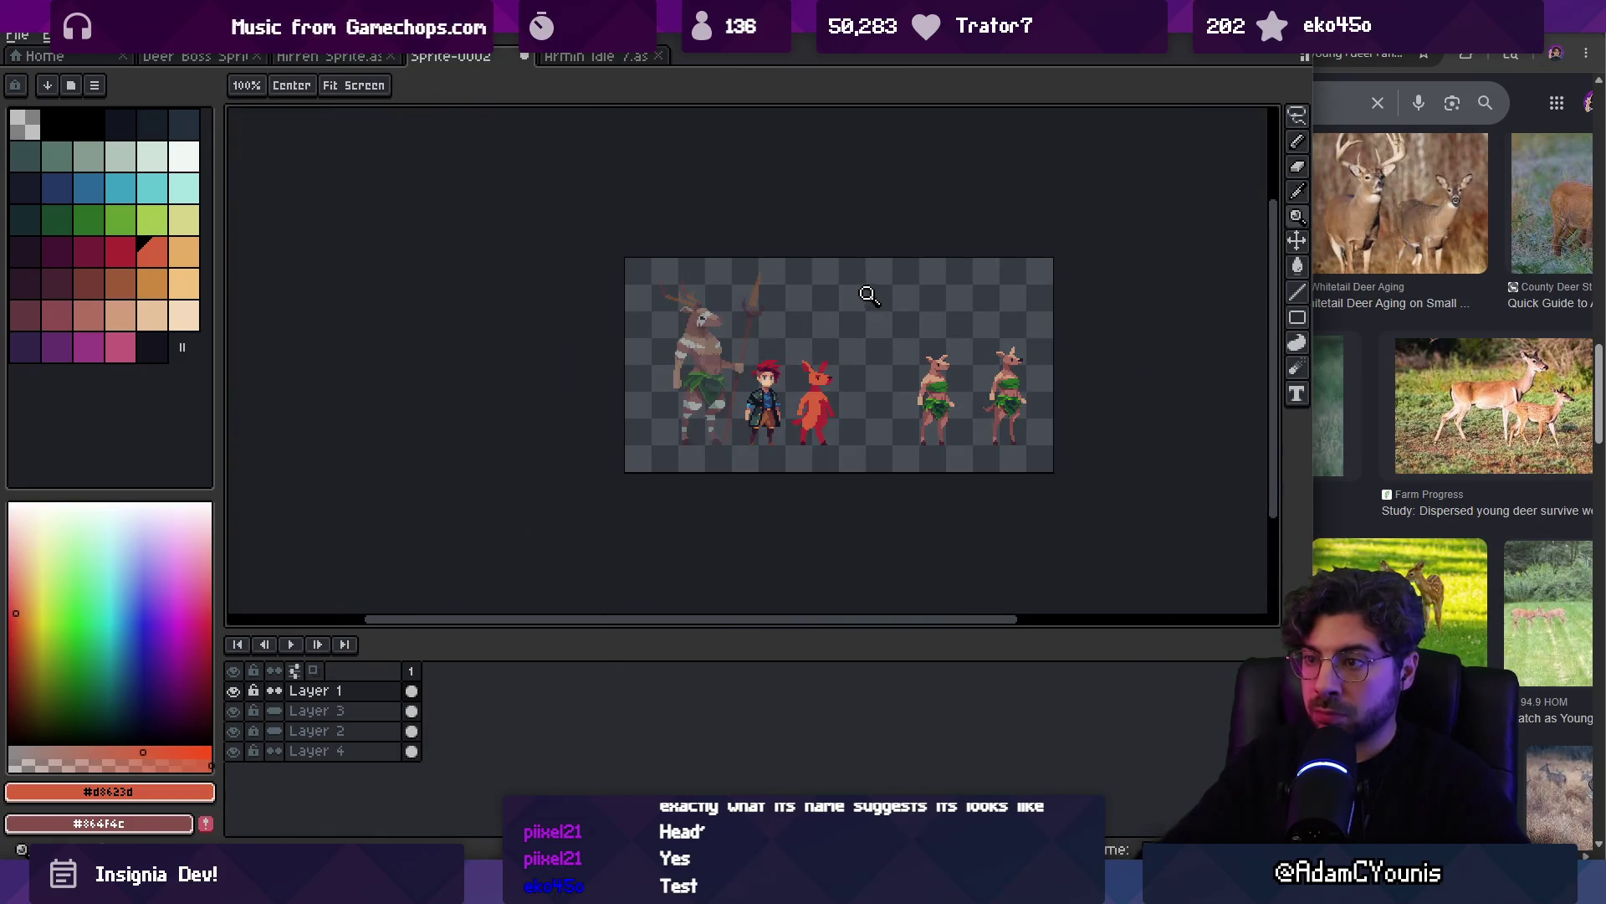
{"action": "left_click", "coordinate": [839, 371]}
{"action": "left_click_drag", "start_coordinate": [856, 328], "coordinate": [832, 334]}
{"action": "scroll", "coordinate": [770, 368], "scroll_direction": "up", "scroll_amount": 2}
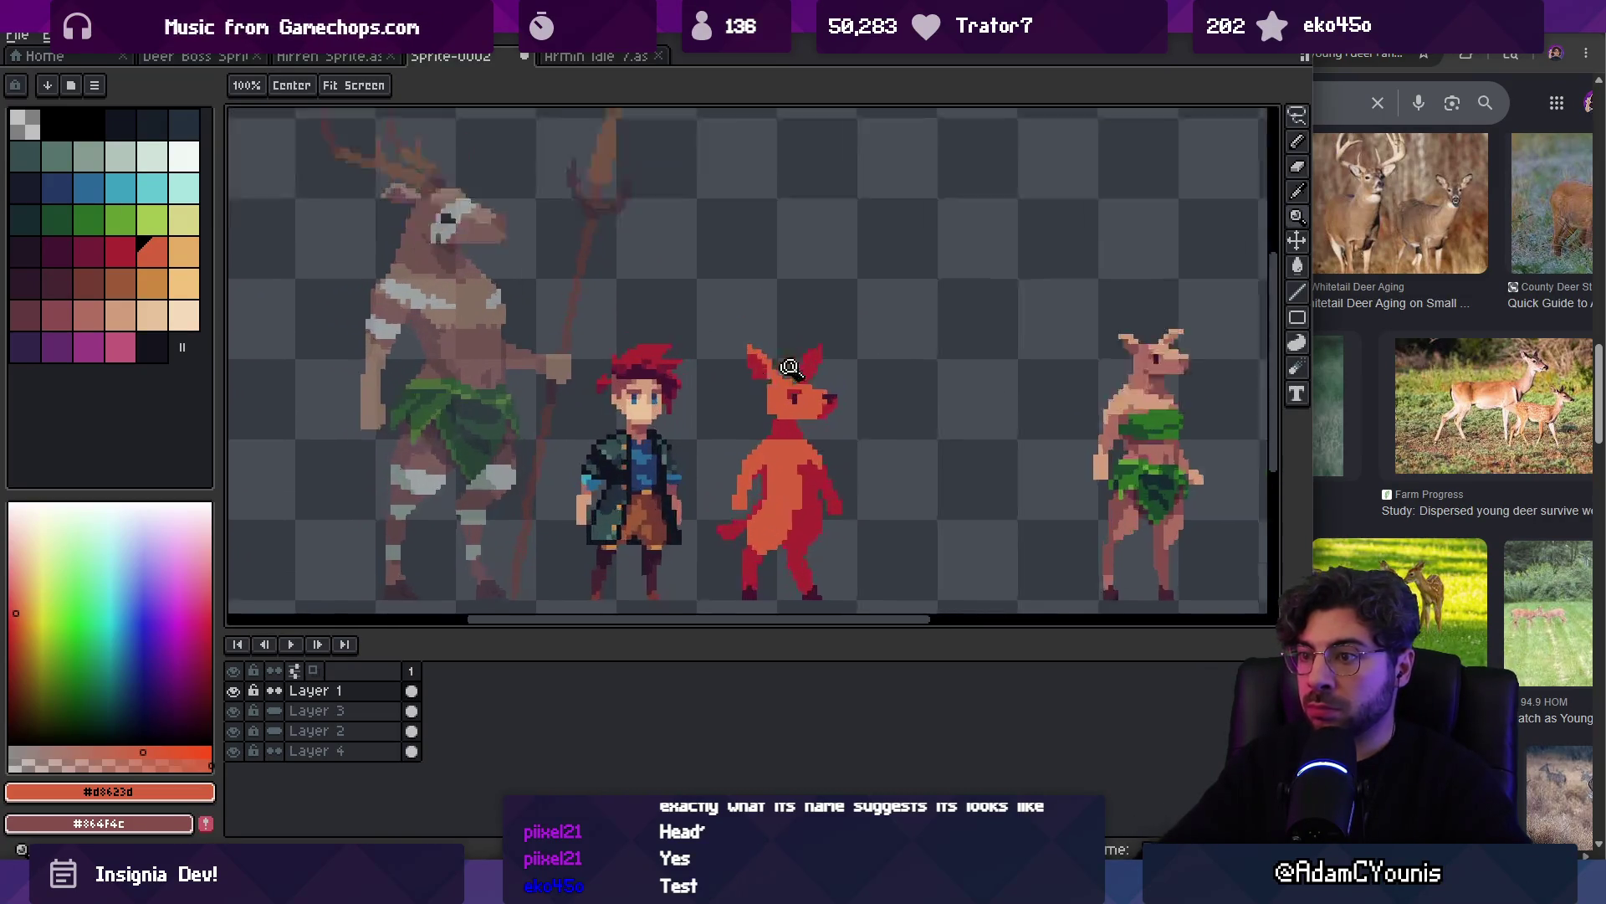
Select the area around the creature's ear, then deselect it
{"action": "key", "text": "b"}
{"action": "key", "text": "q"}
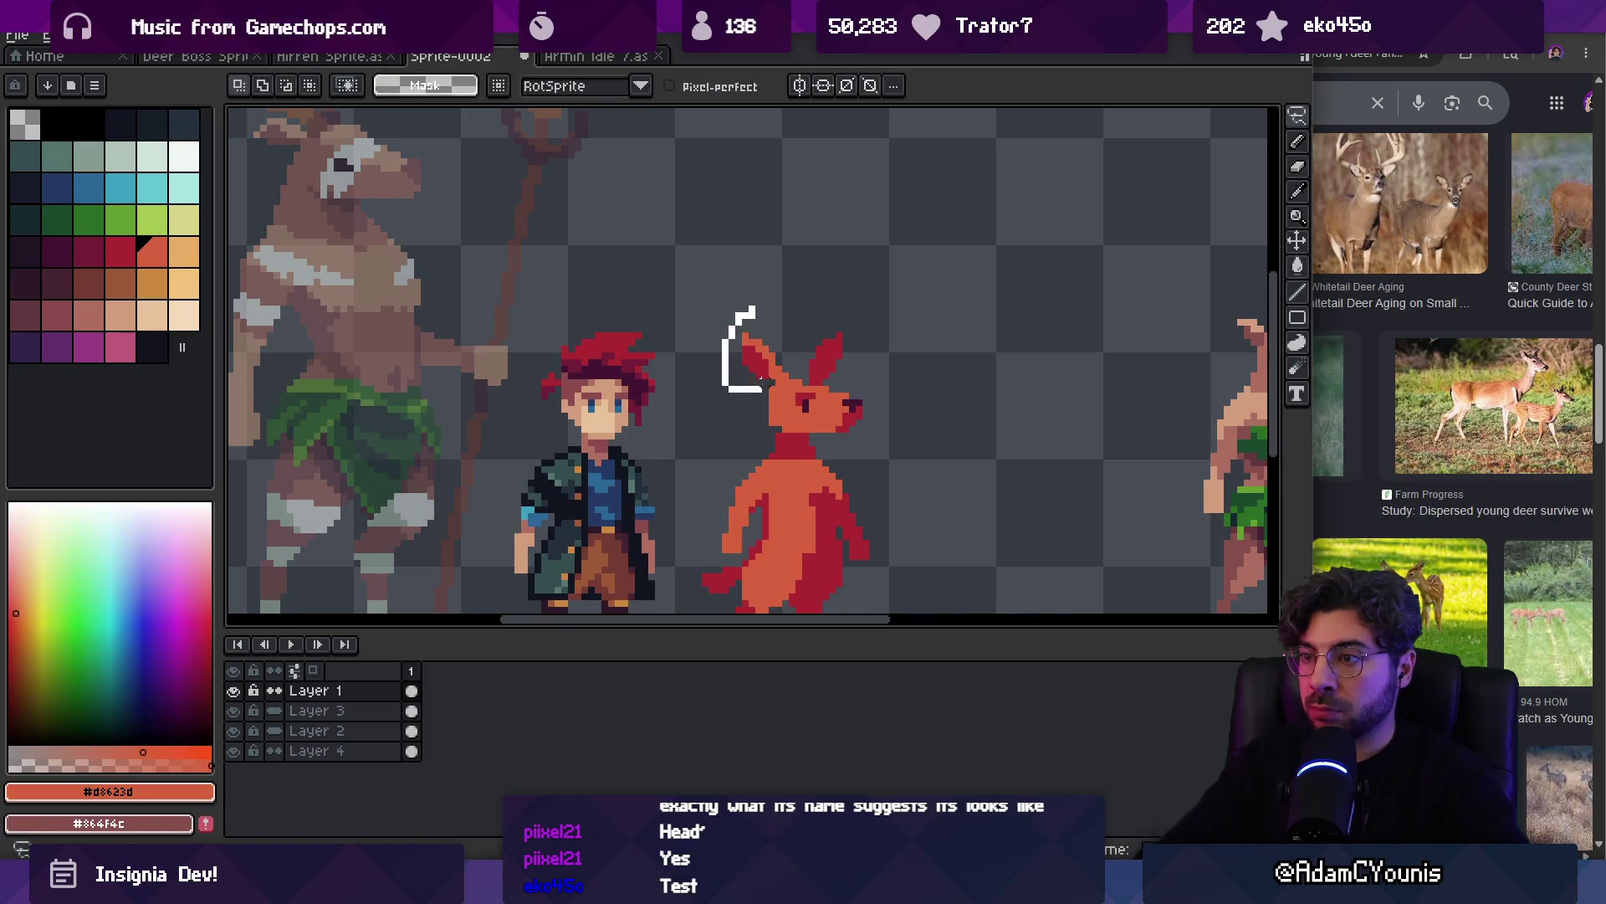
{"action": "key", "text": "m"}
{"action": "key", "text": "b"}
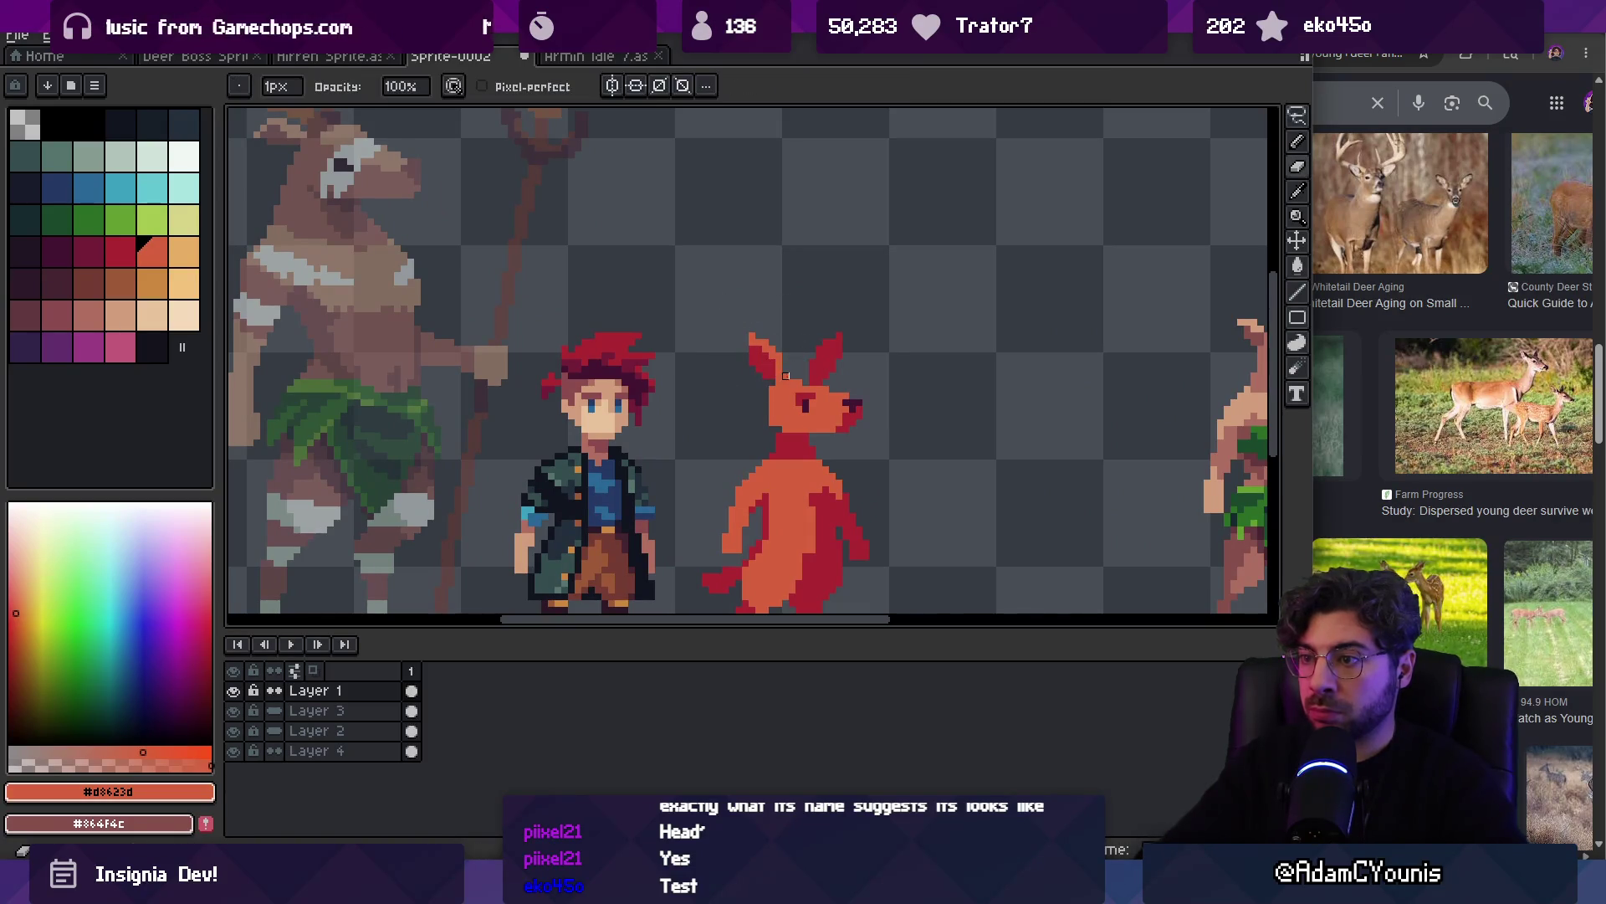
{"action": "key", "text": "m"}
{"action": "scroll", "coordinate": [779, 355], "scroll_direction": "down", "scroll_amount": 2}
{"action": "scroll", "coordinate": [803, 347], "scroll_direction": "up", "scroll_amount": 4}
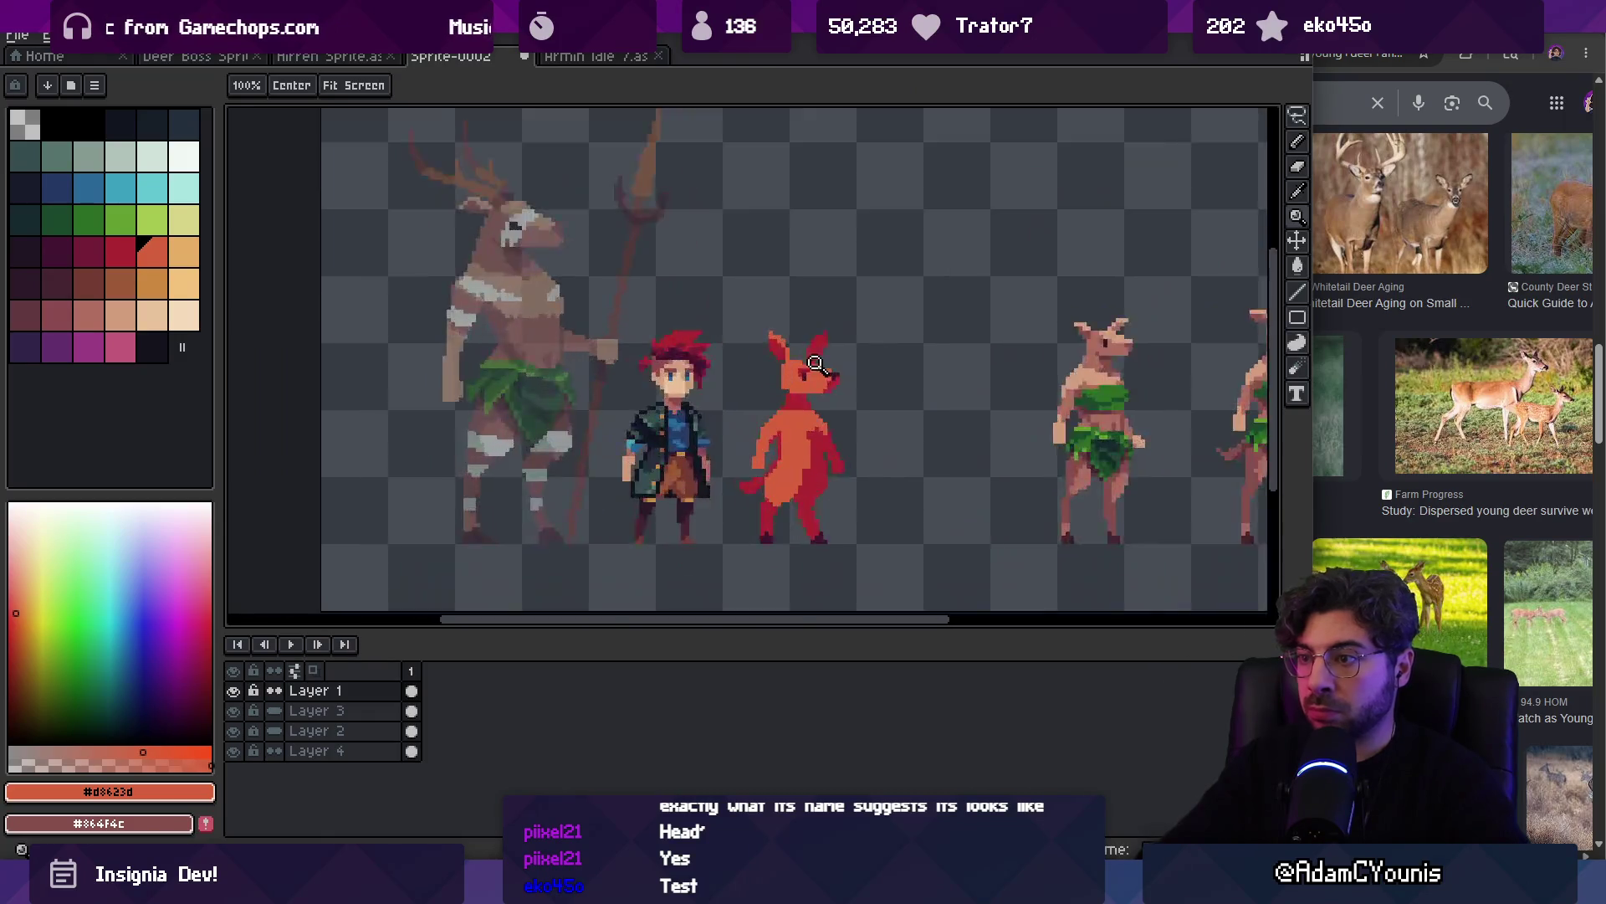
{"action": "left_click_drag", "start_coordinate": [799, 368], "coordinate": [946, 171]}
{"action": "key", "text": "ctrl+d"}
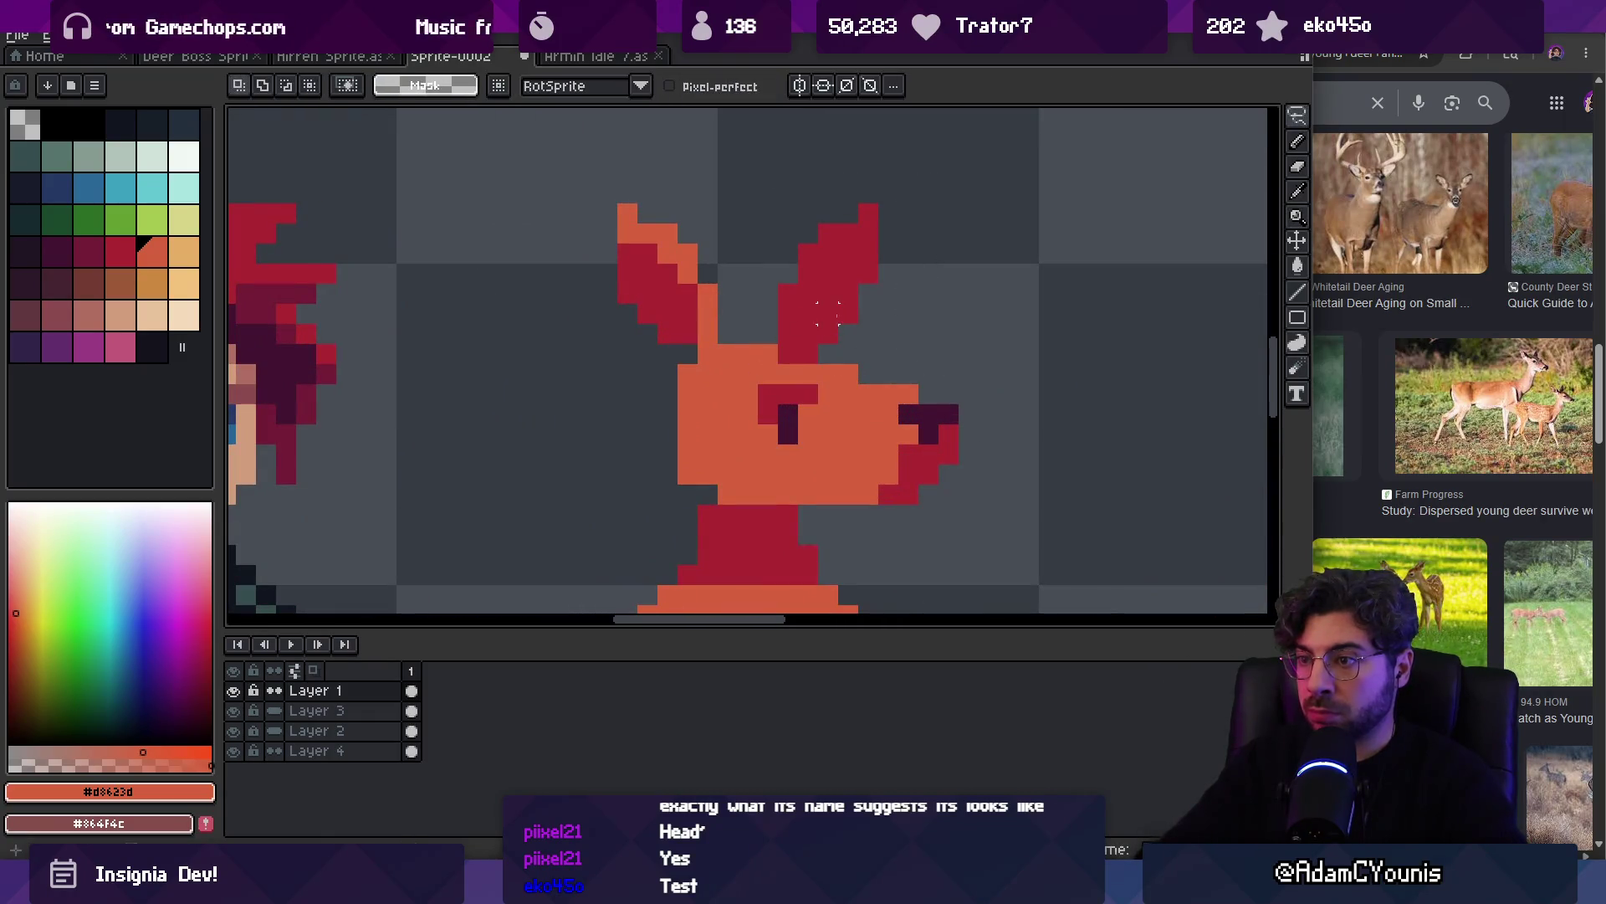
{"action": "scroll", "coordinate": [822, 316], "scroll_direction": "down", "scroll_amount": 4}
{"action": "scroll", "coordinate": [804, 274], "scroll_direction": "up", "scroll_amount": 5}
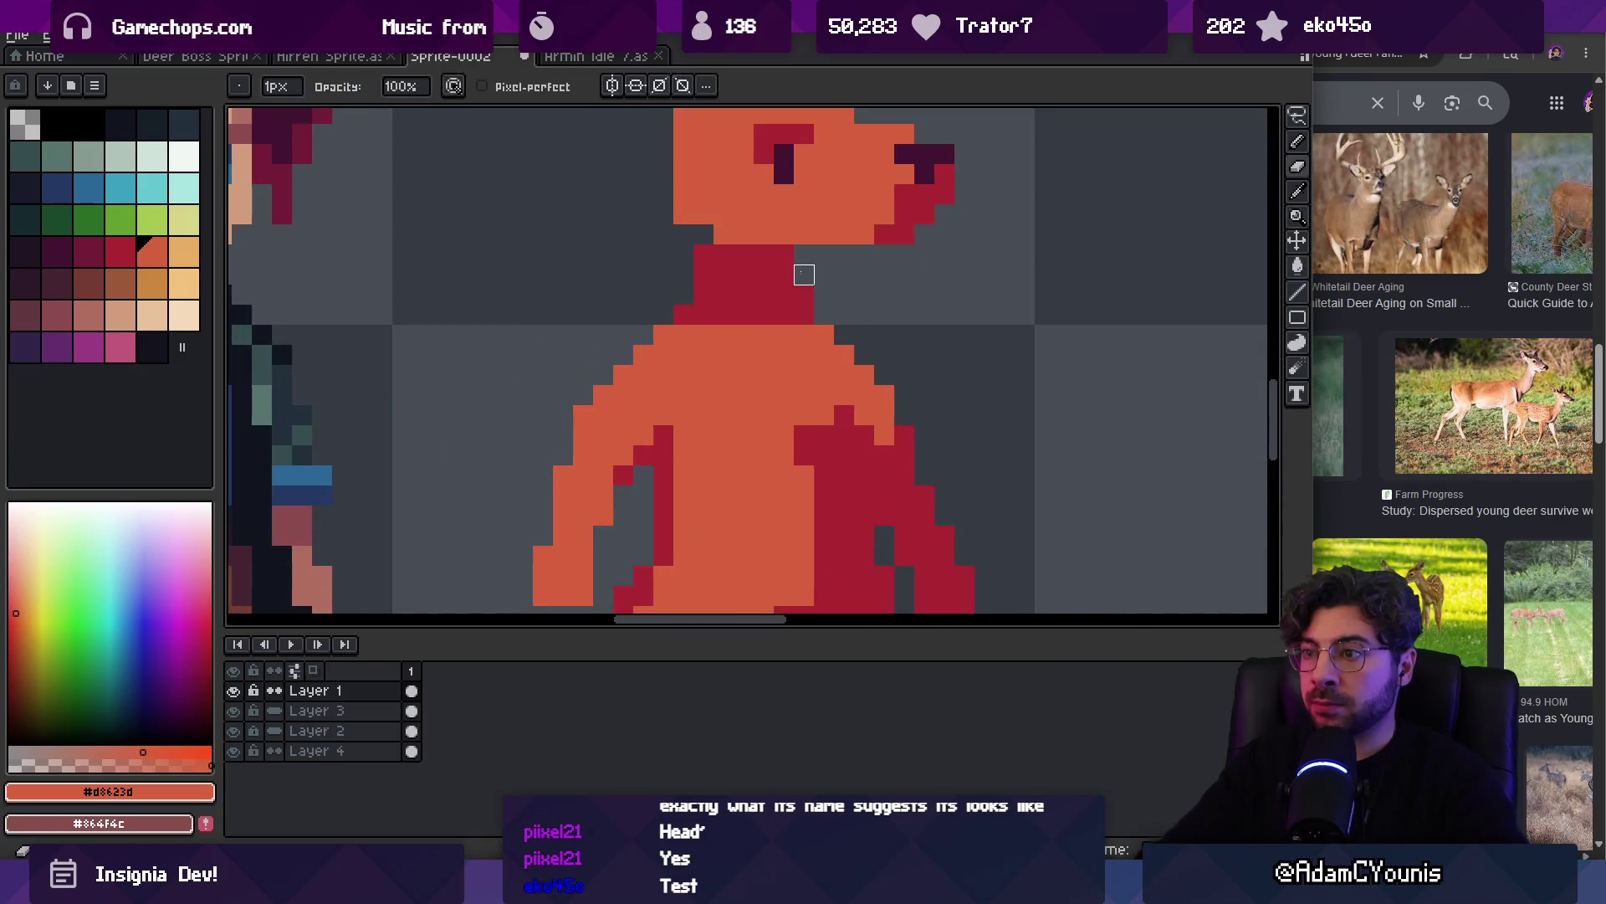
Take the dark red from the neck and add pixels along its left edge
{"action": "left_click", "coordinate": [784, 255], "text": "alt"}
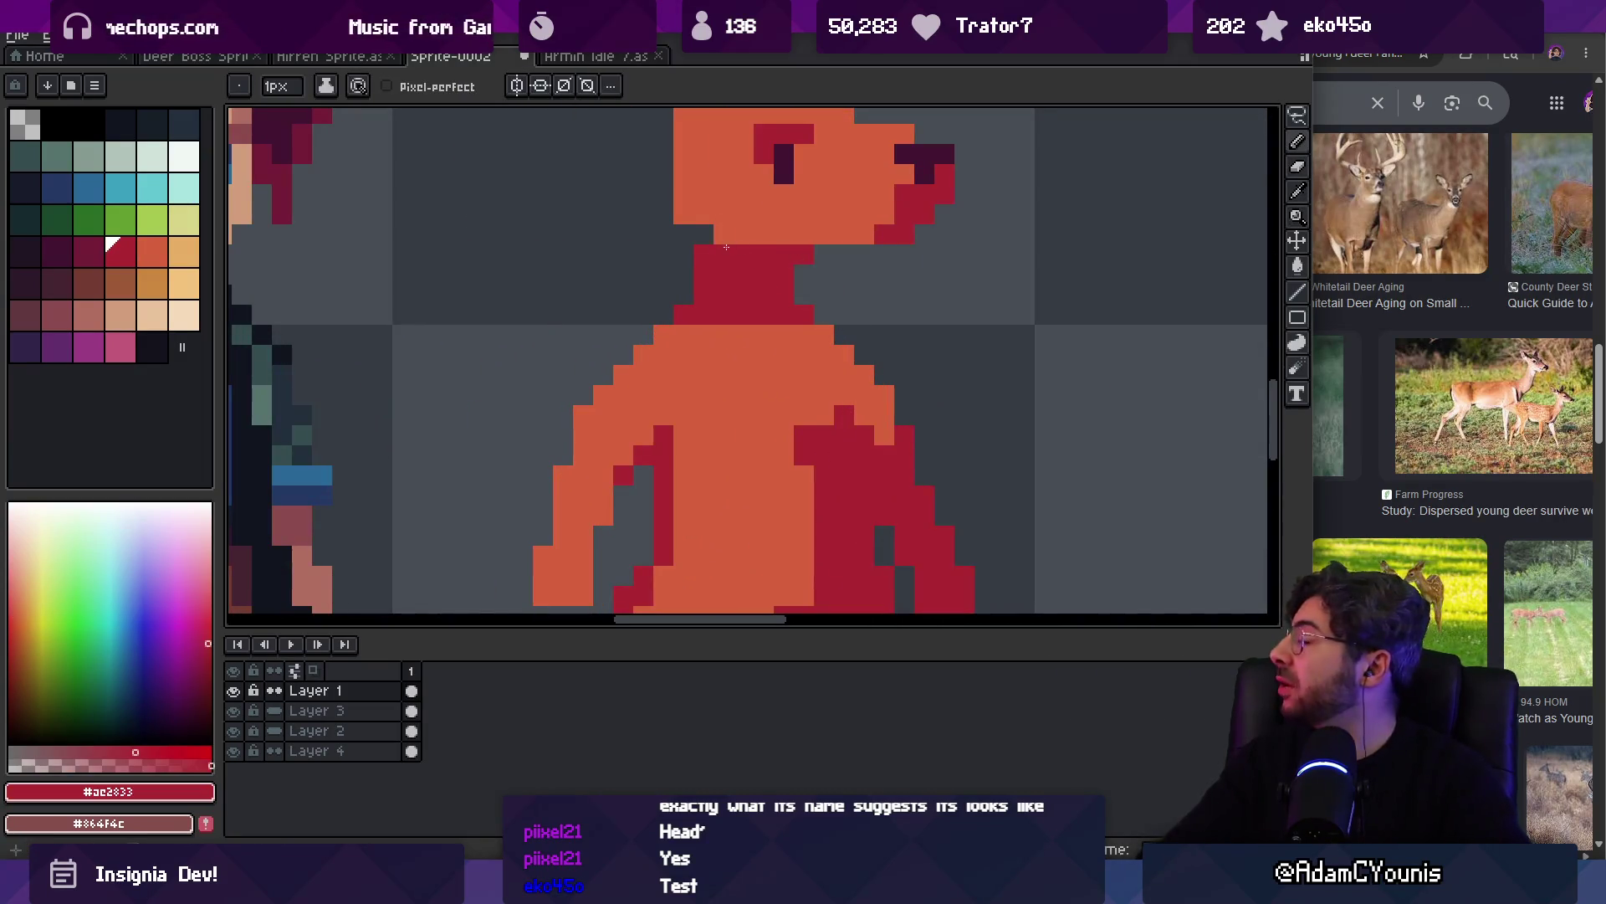
{"action": "left_click_drag", "start_coordinate": [684, 215], "coordinate": [704, 234]}
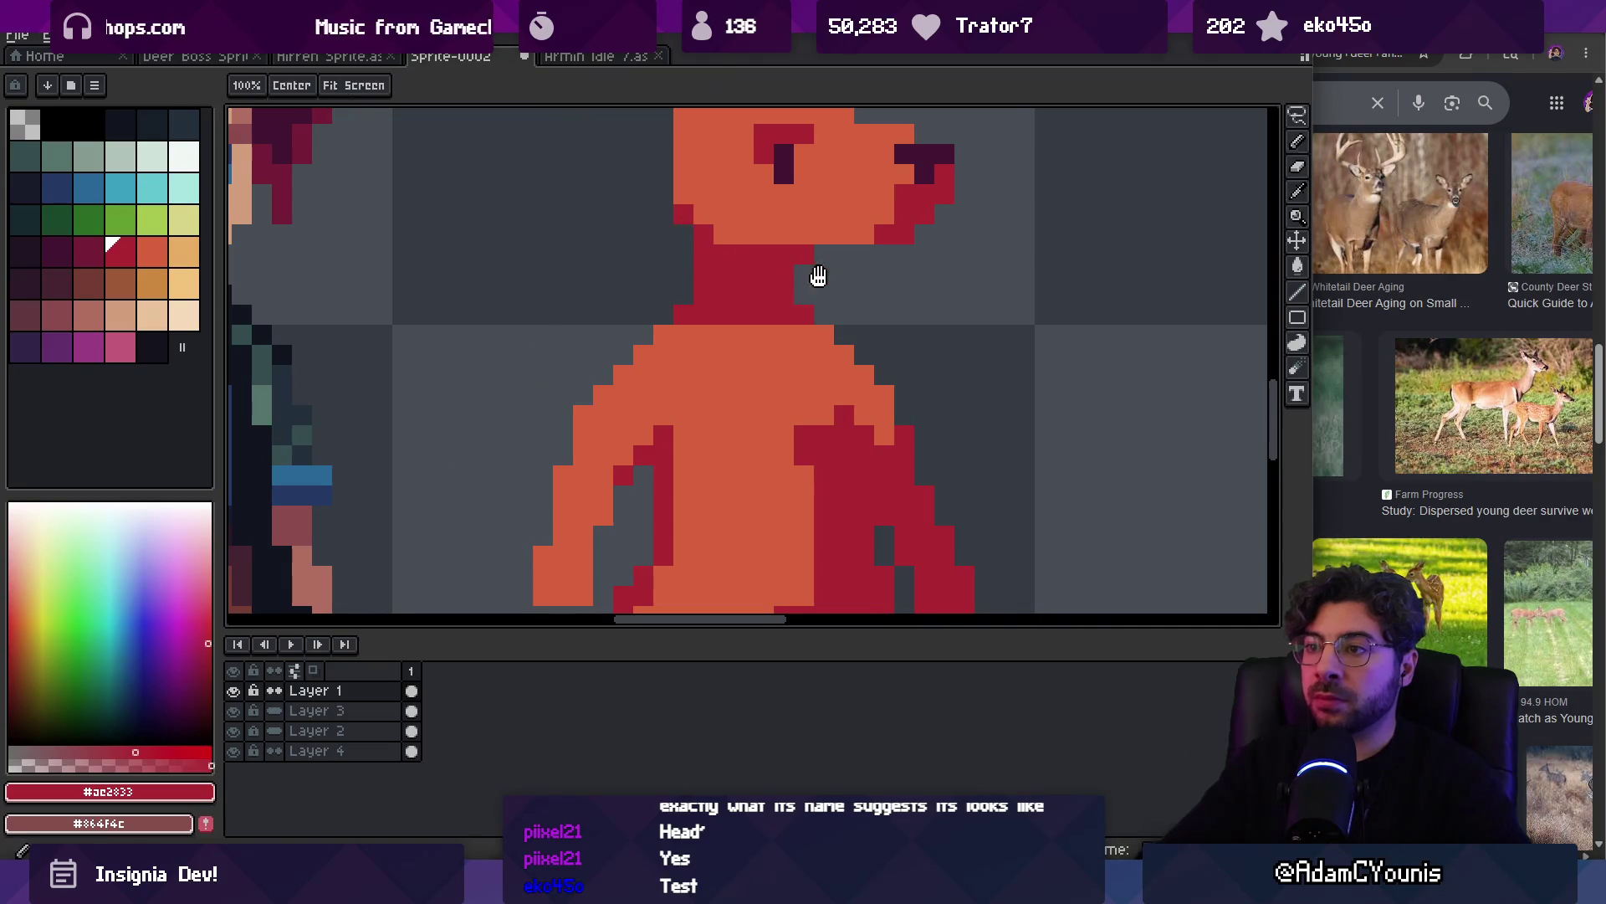
{"action": "scroll", "coordinate": [697, 393], "scroll_direction": "down", "scroll_amount": 5}
{"action": "scroll", "coordinate": [791, 319], "scroll_direction": "up", "scroll_amount": 2}
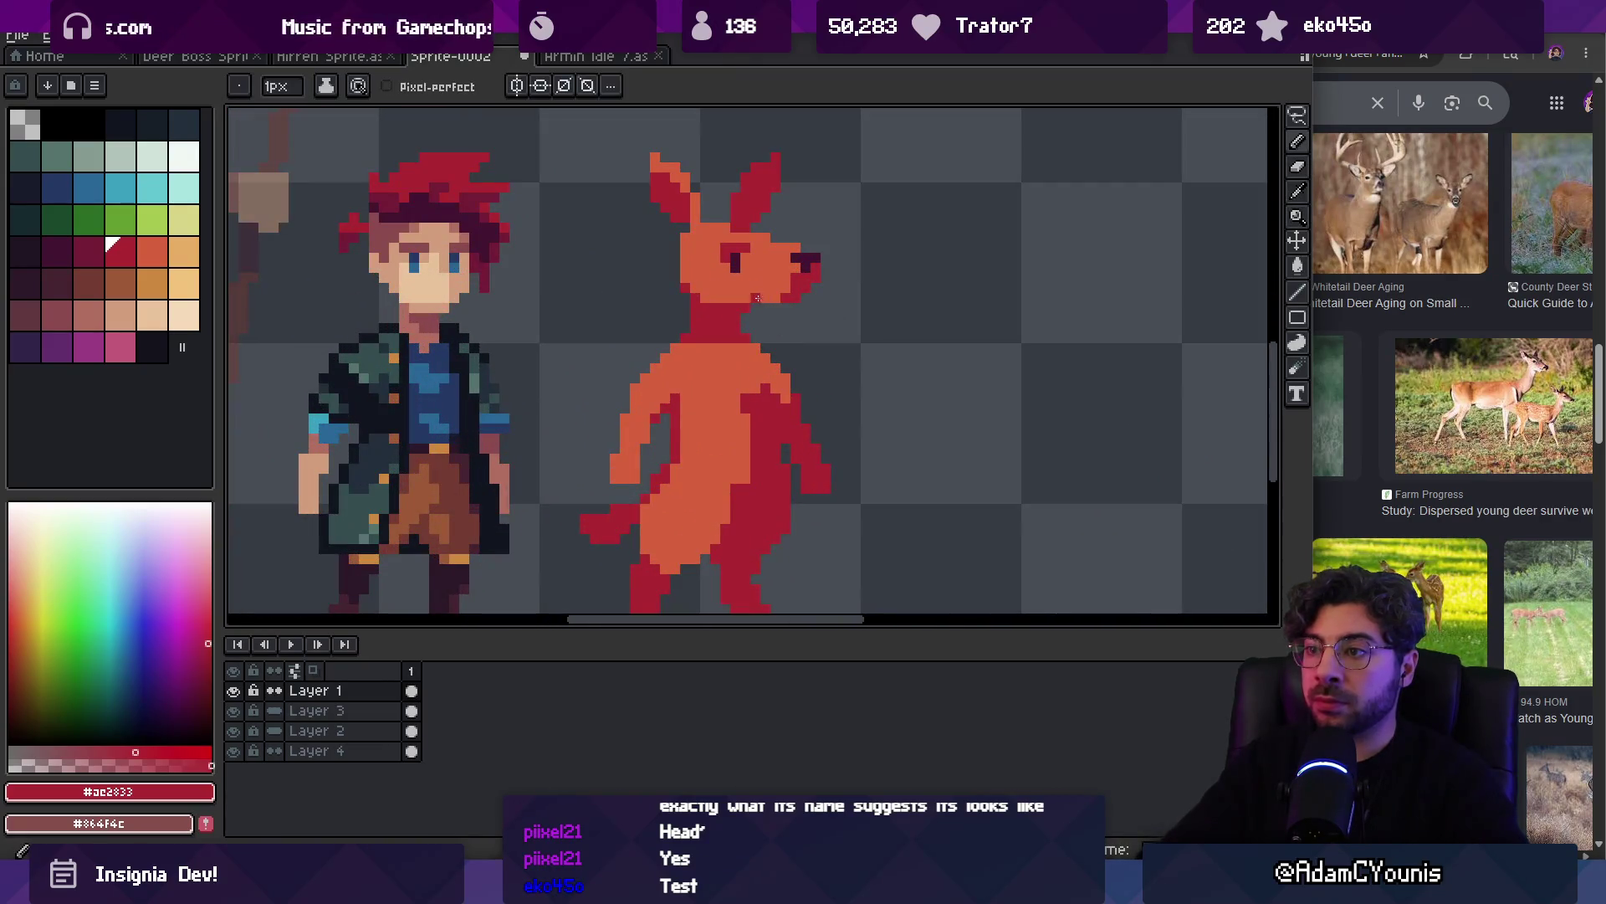
{"action": "scroll", "coordinate": [847, 252], "scroll_direction": "down", "scroll_amount": 4}
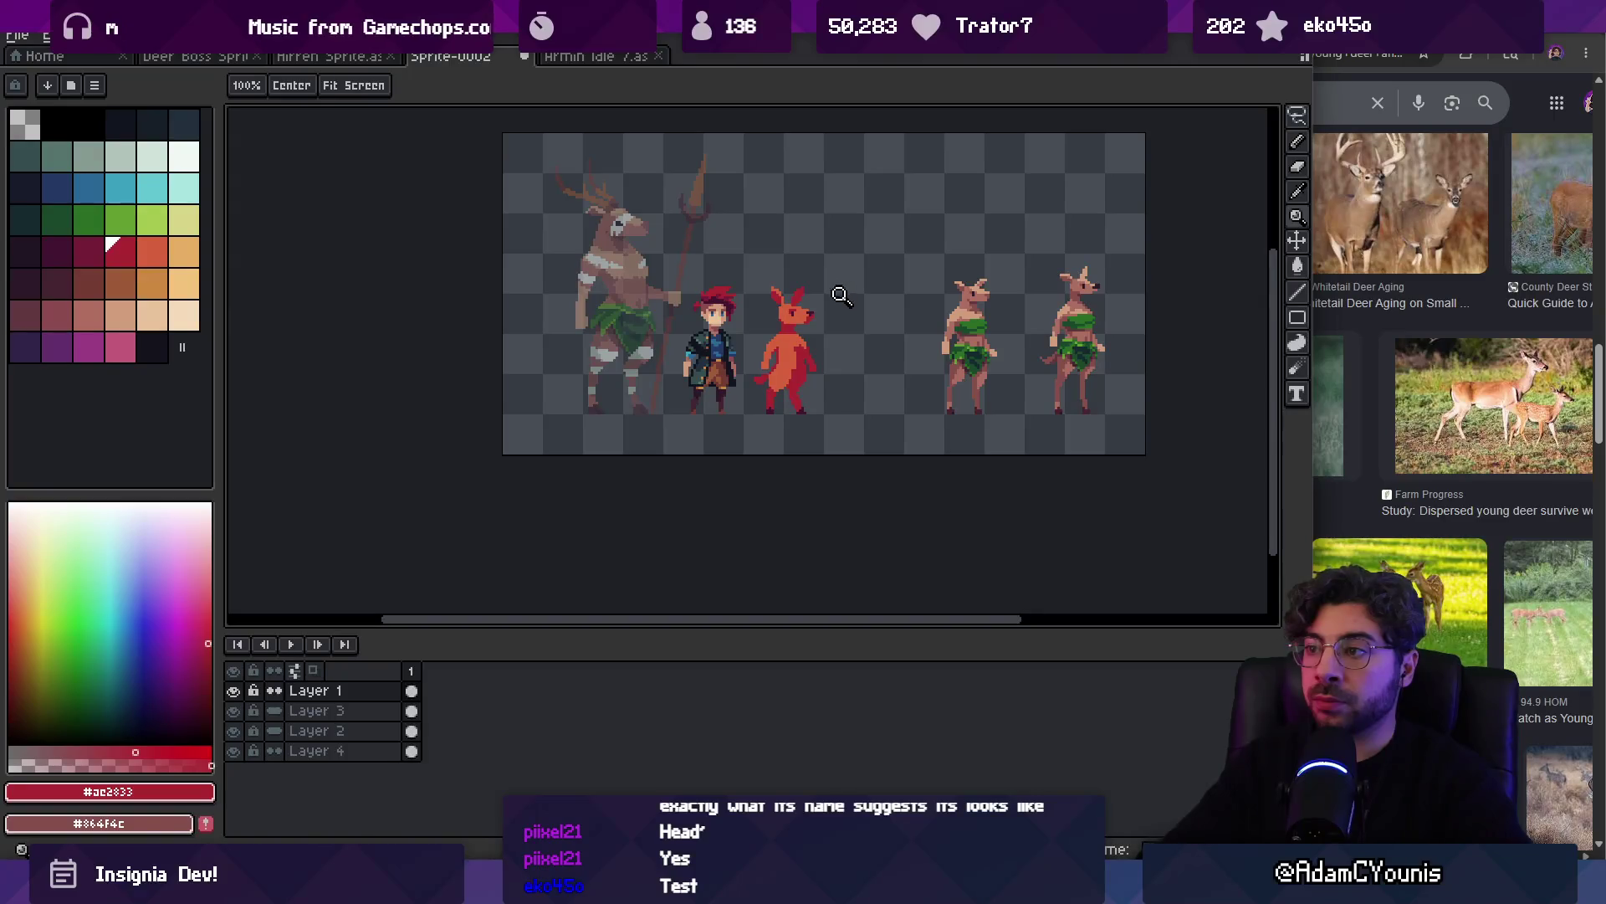
{"action": "scroll", "coordinate": [838, 313], "scroll_direction": "up", "scroll_amount": 5}
Pick the creature's orange body colour back up for drawing
{"action": "key", "text": "b"}
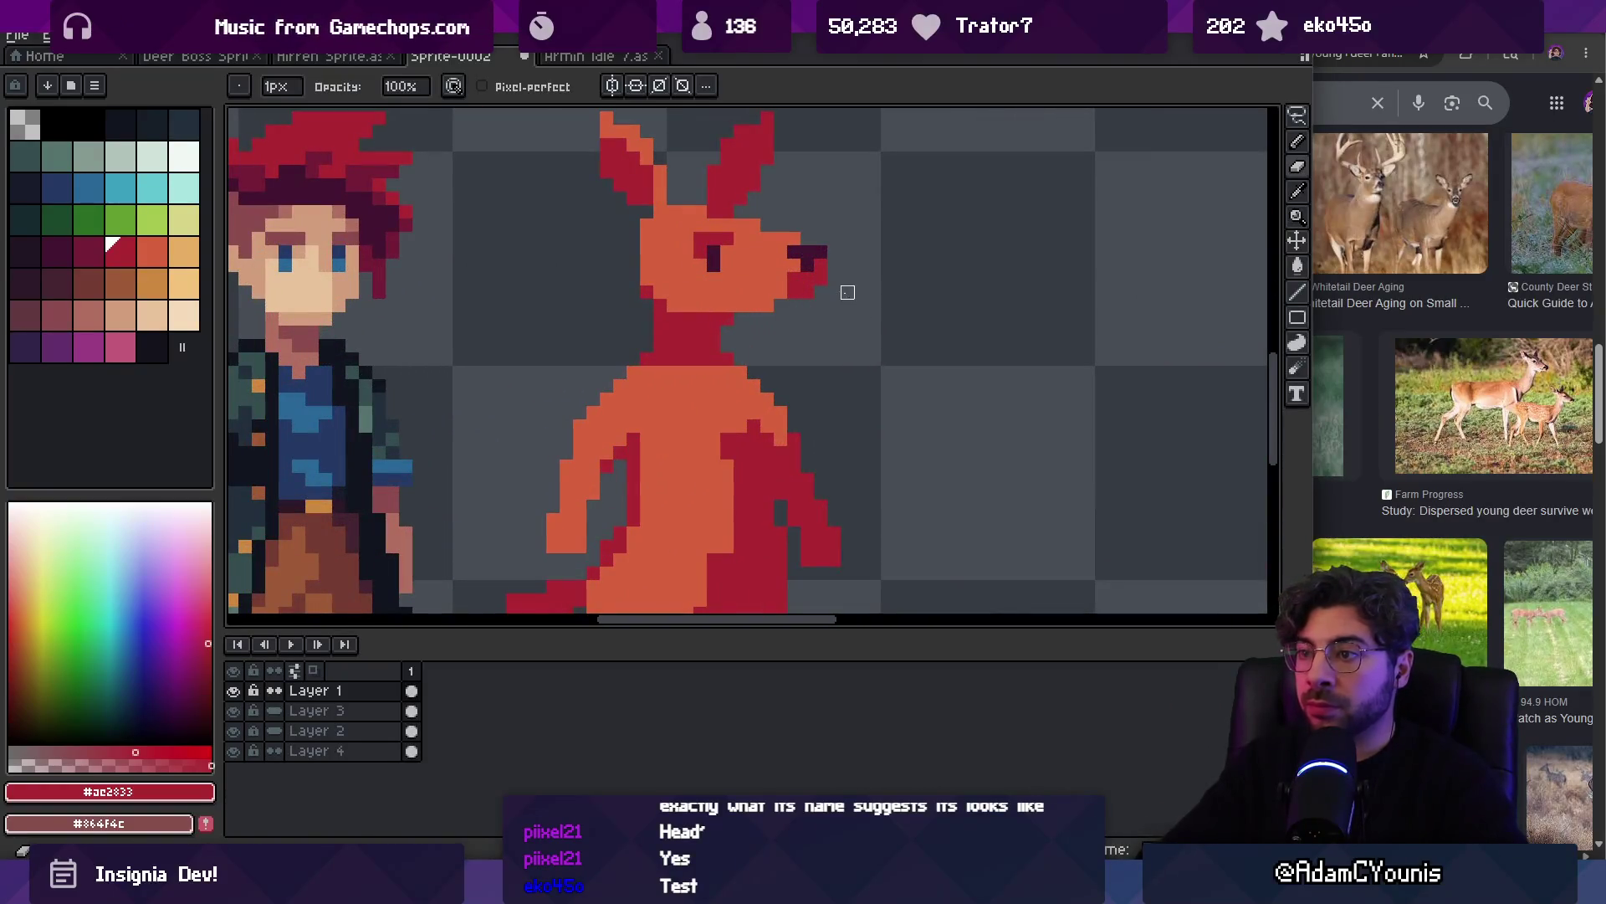
{"action": "left_click", "coordinate": [787, 263], "text": "alt"}
{"action": "key", "text": "z"}
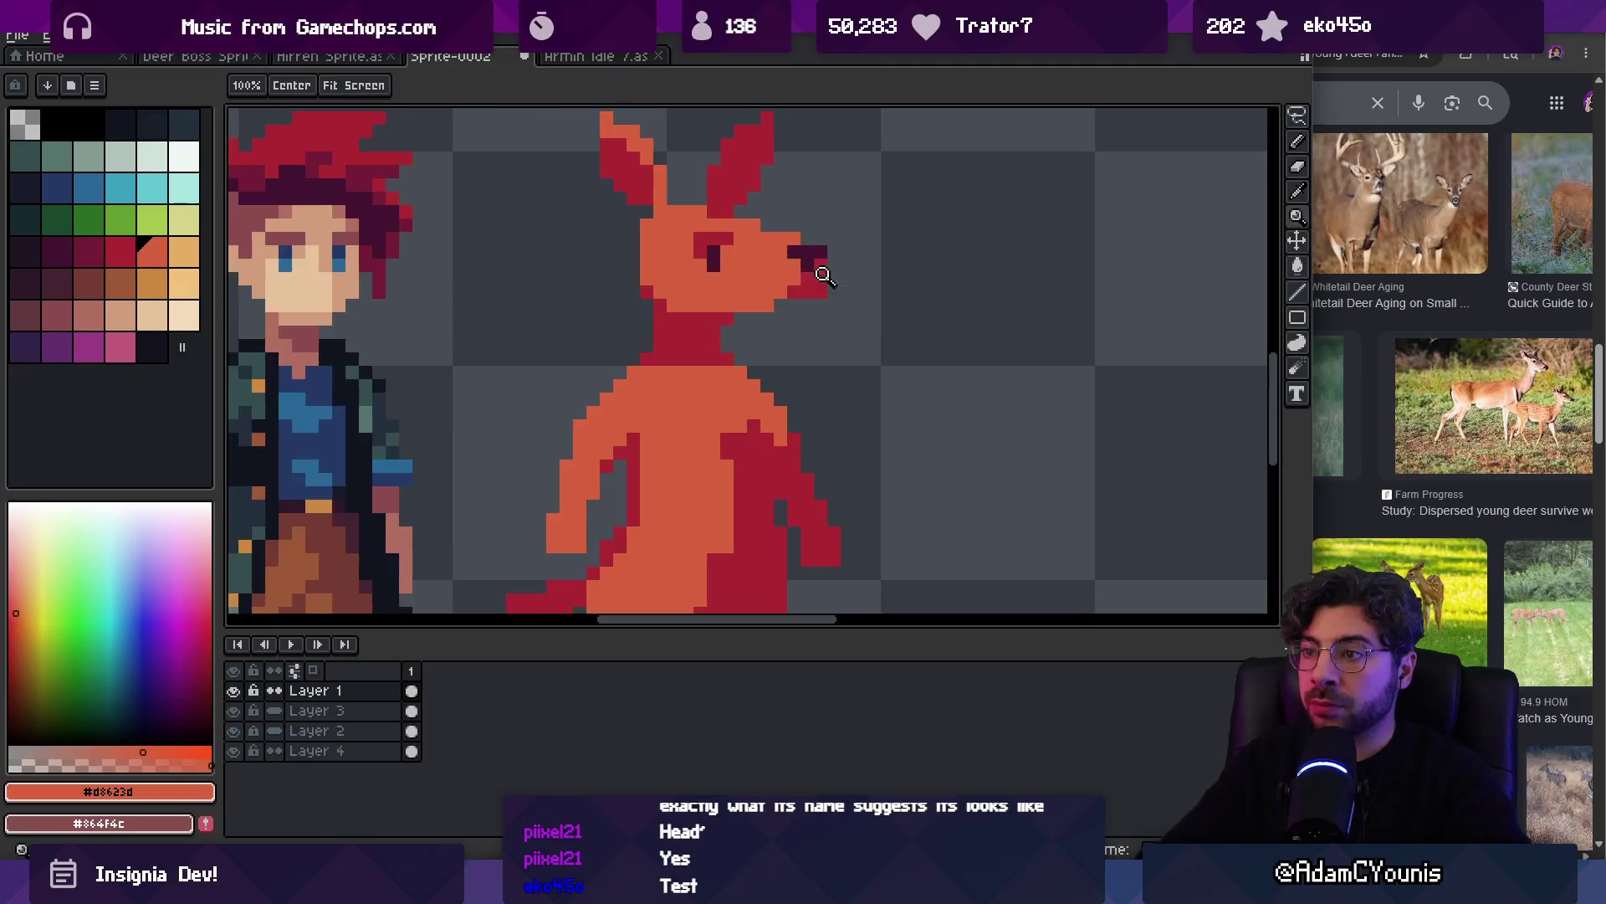
{"action": "scroll", "coordinate": [833, 275], "scroll_direction": "down", "scroll_amount": 4}
{"action": "scroll", "coordinate": [828, 276], "scroll_direction": "up", "scroll_amount": 3}
{"action": "key", "text": "b"}
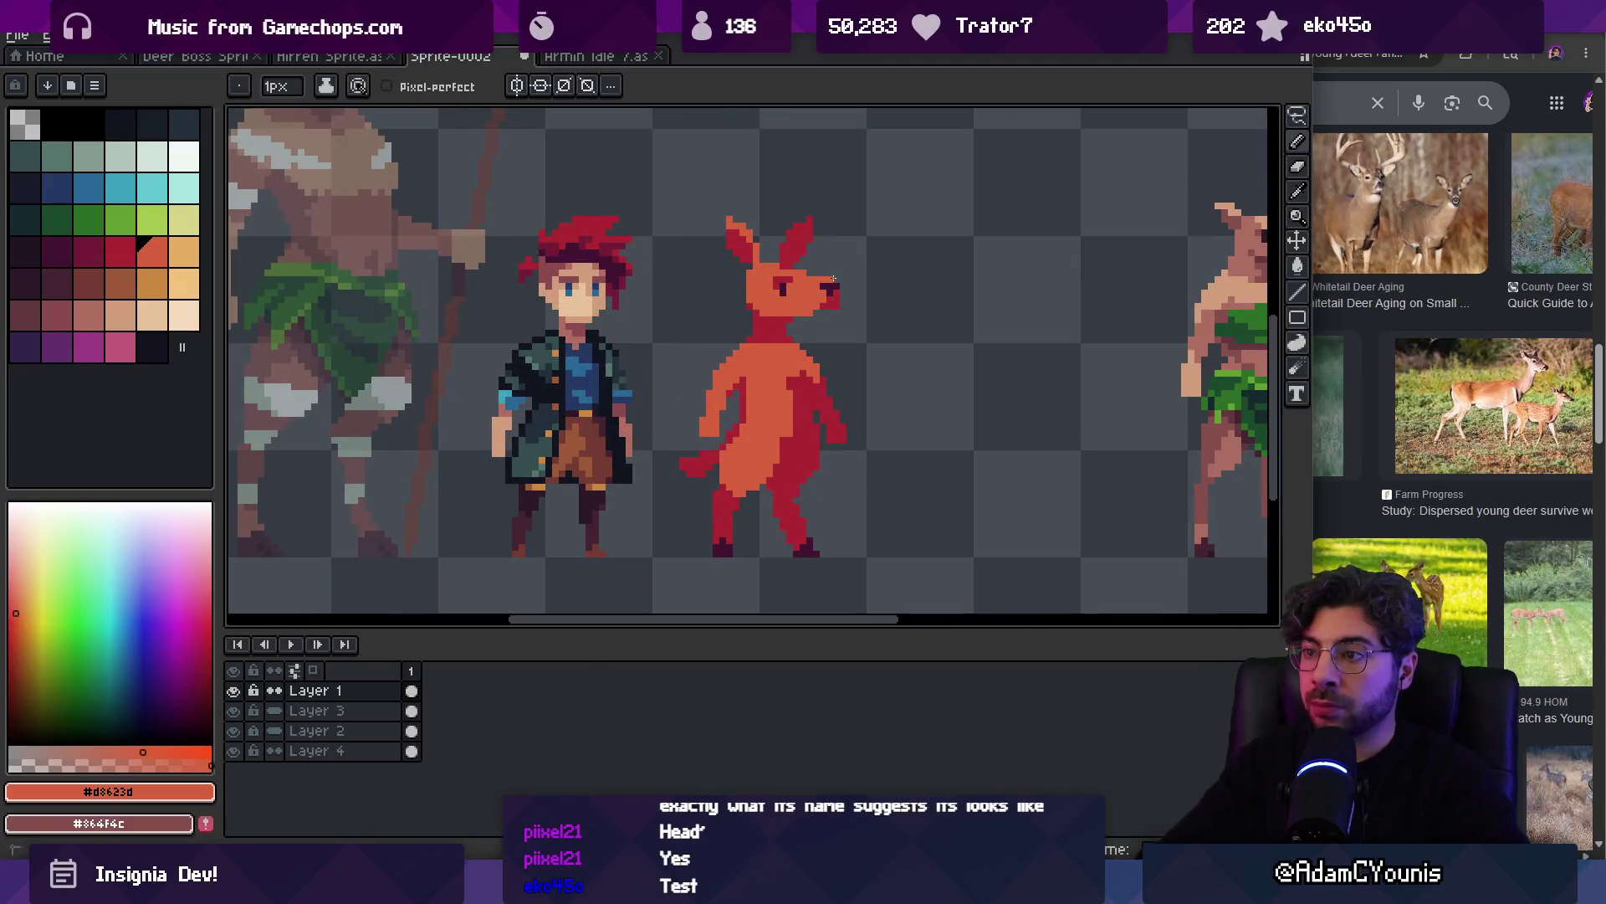
{"action": "key", "text": "z"}
{"action": "scroll", "coordinate": [853, 243], "scroll_direction": "down", "scroll_amount": 3}
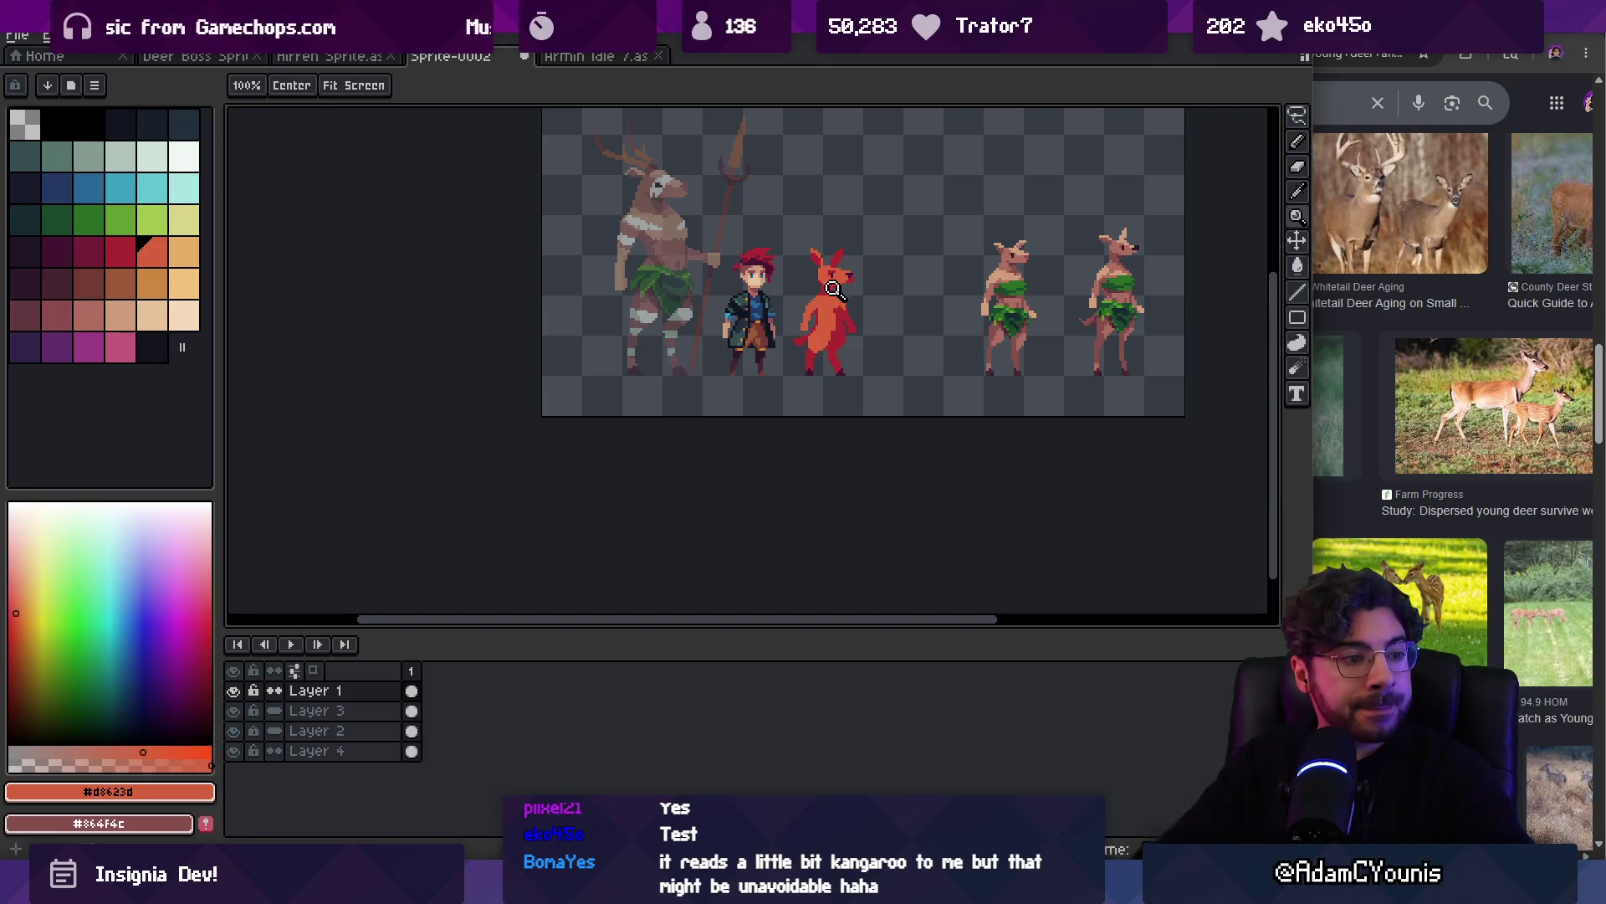
Preview the 'Oh Deer' photo of two spotted fawns in Chrome, then return to Aseprite
{"action": "scroll", "coordinate": [854, 281], "scroll_direction": "up", "scroll_amount": 1}
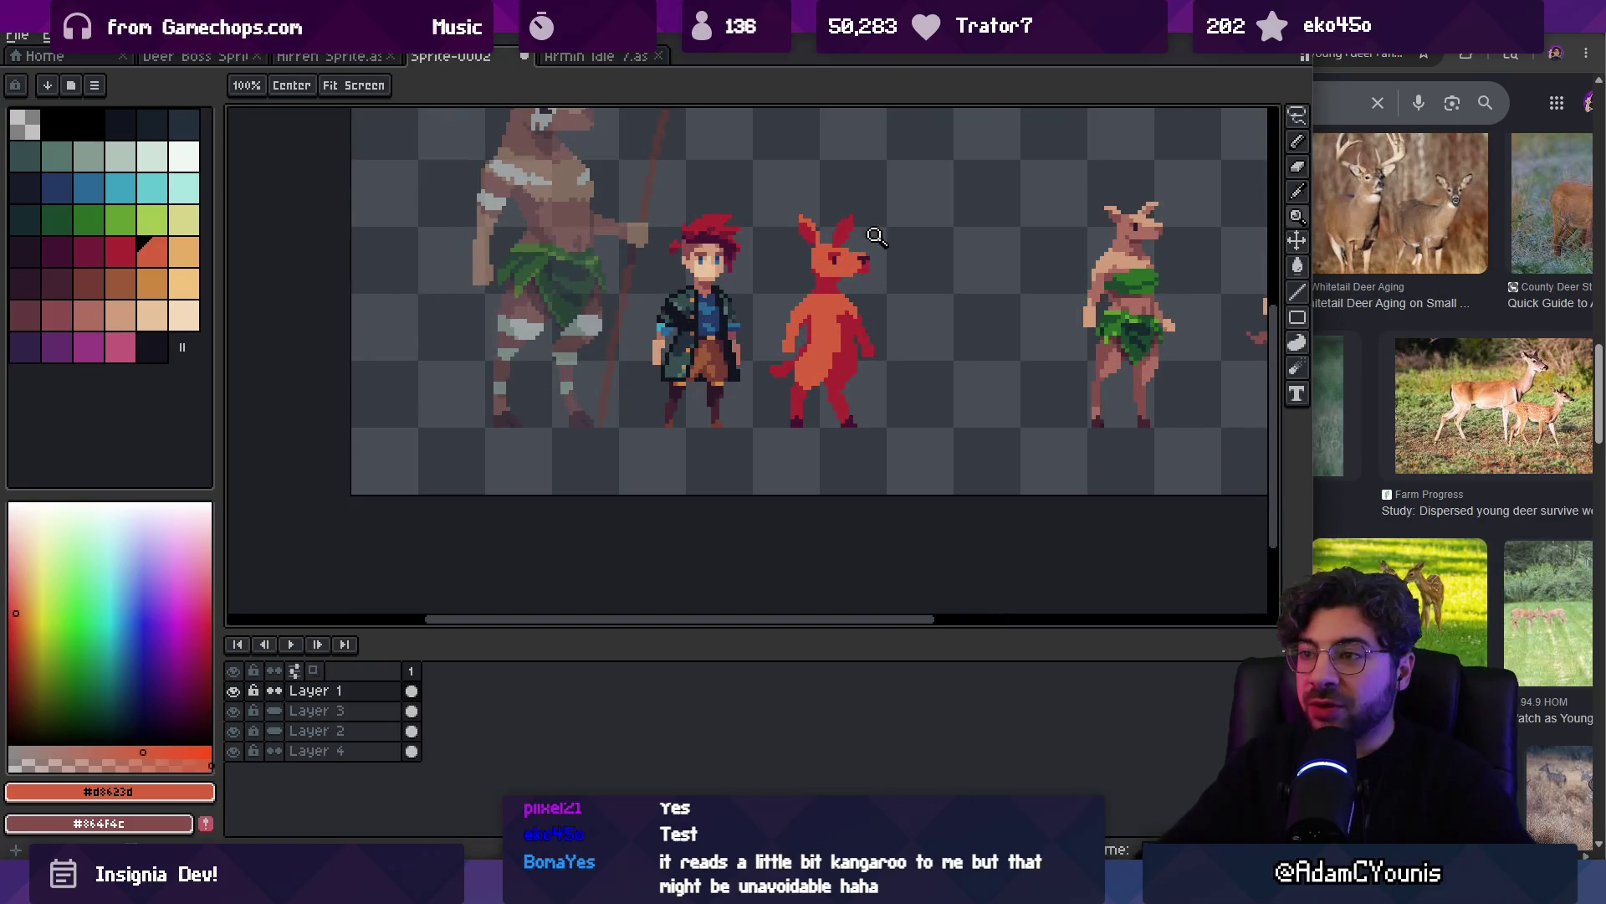
{"action": "left_click_drag", "start_coordinate": [876, 234], "coordinate": [828, 323]}
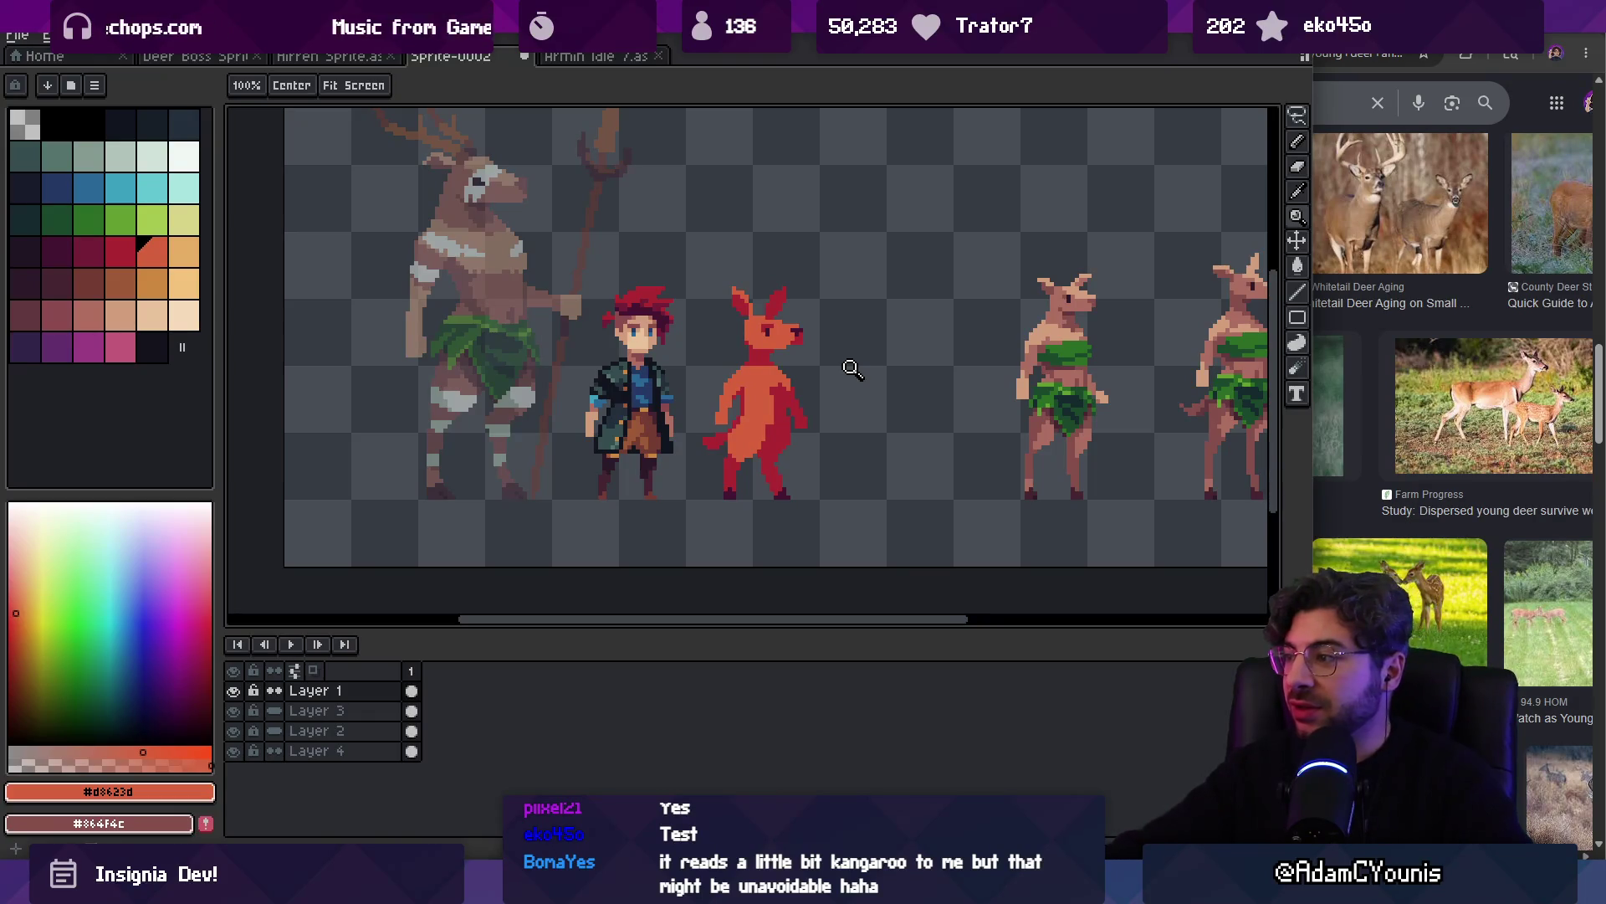
{"action": "left_click", "coordinate": [1370, 77]}
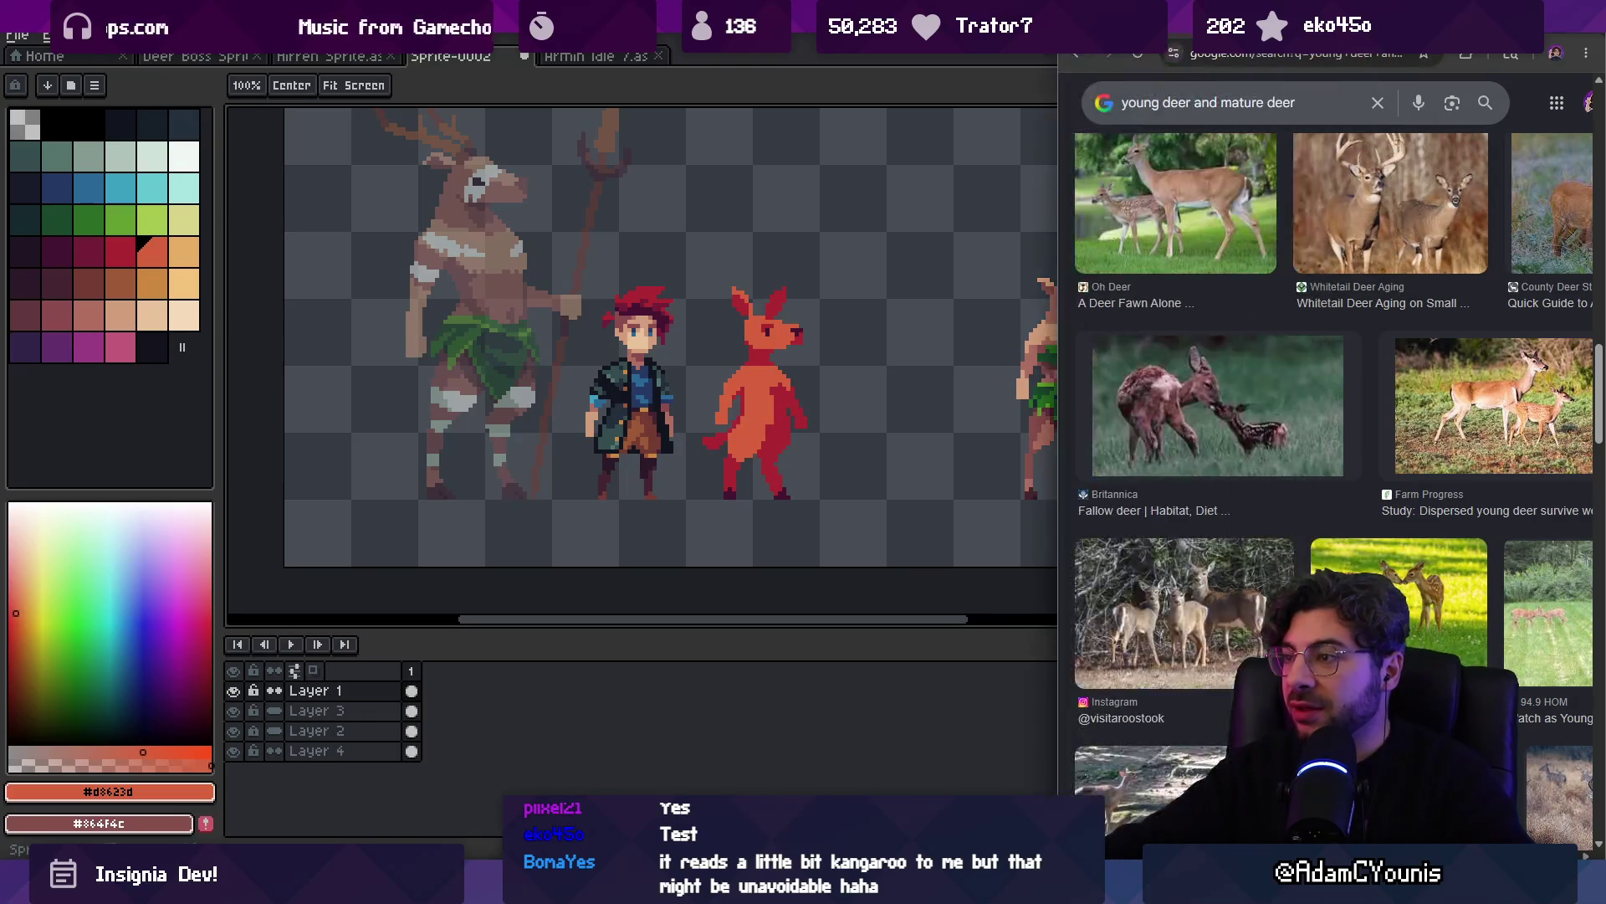
{"action": "left_click", "coordinate": [1220, 420]}
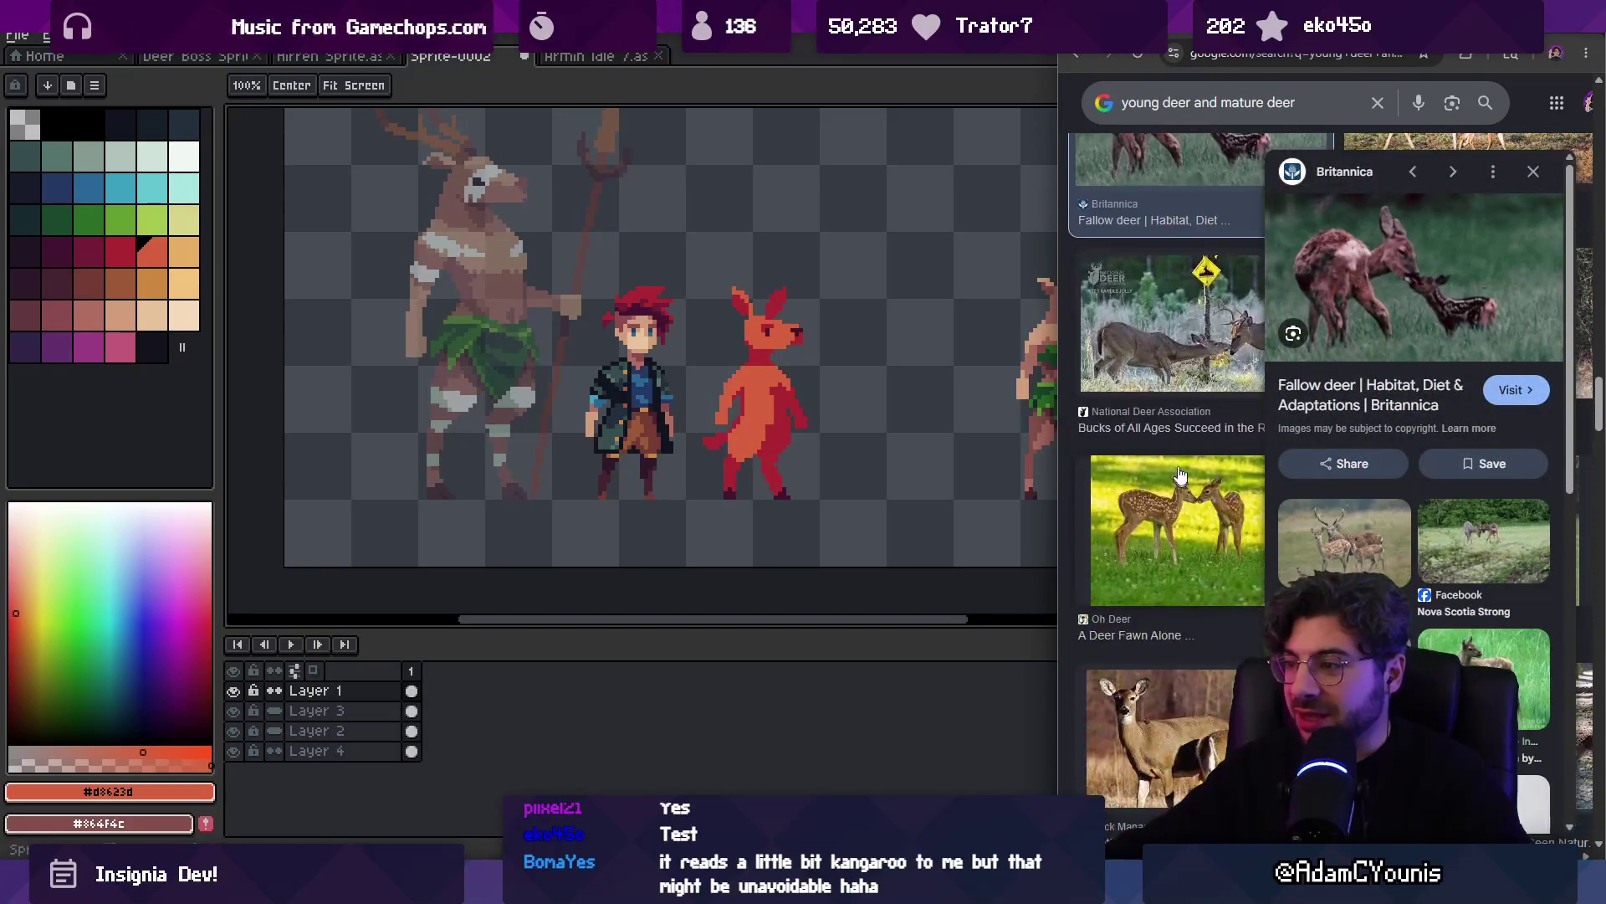
{"action": "left_click", "coordinate": [1163, 496]}
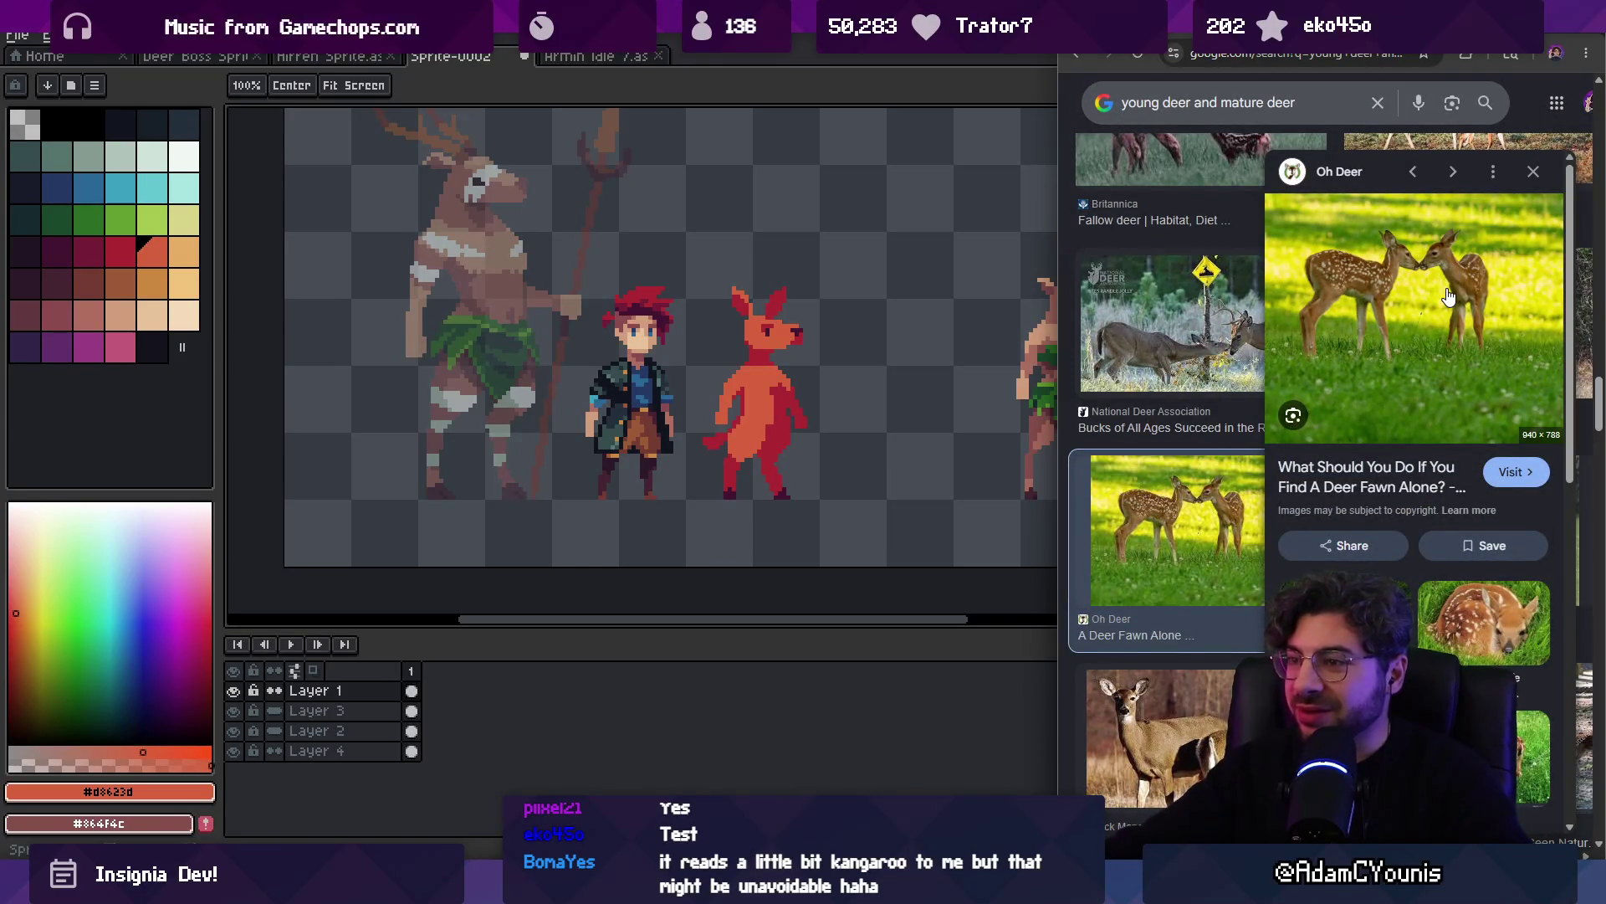
{"action": "left_click", "coordinate": [818, 341]}
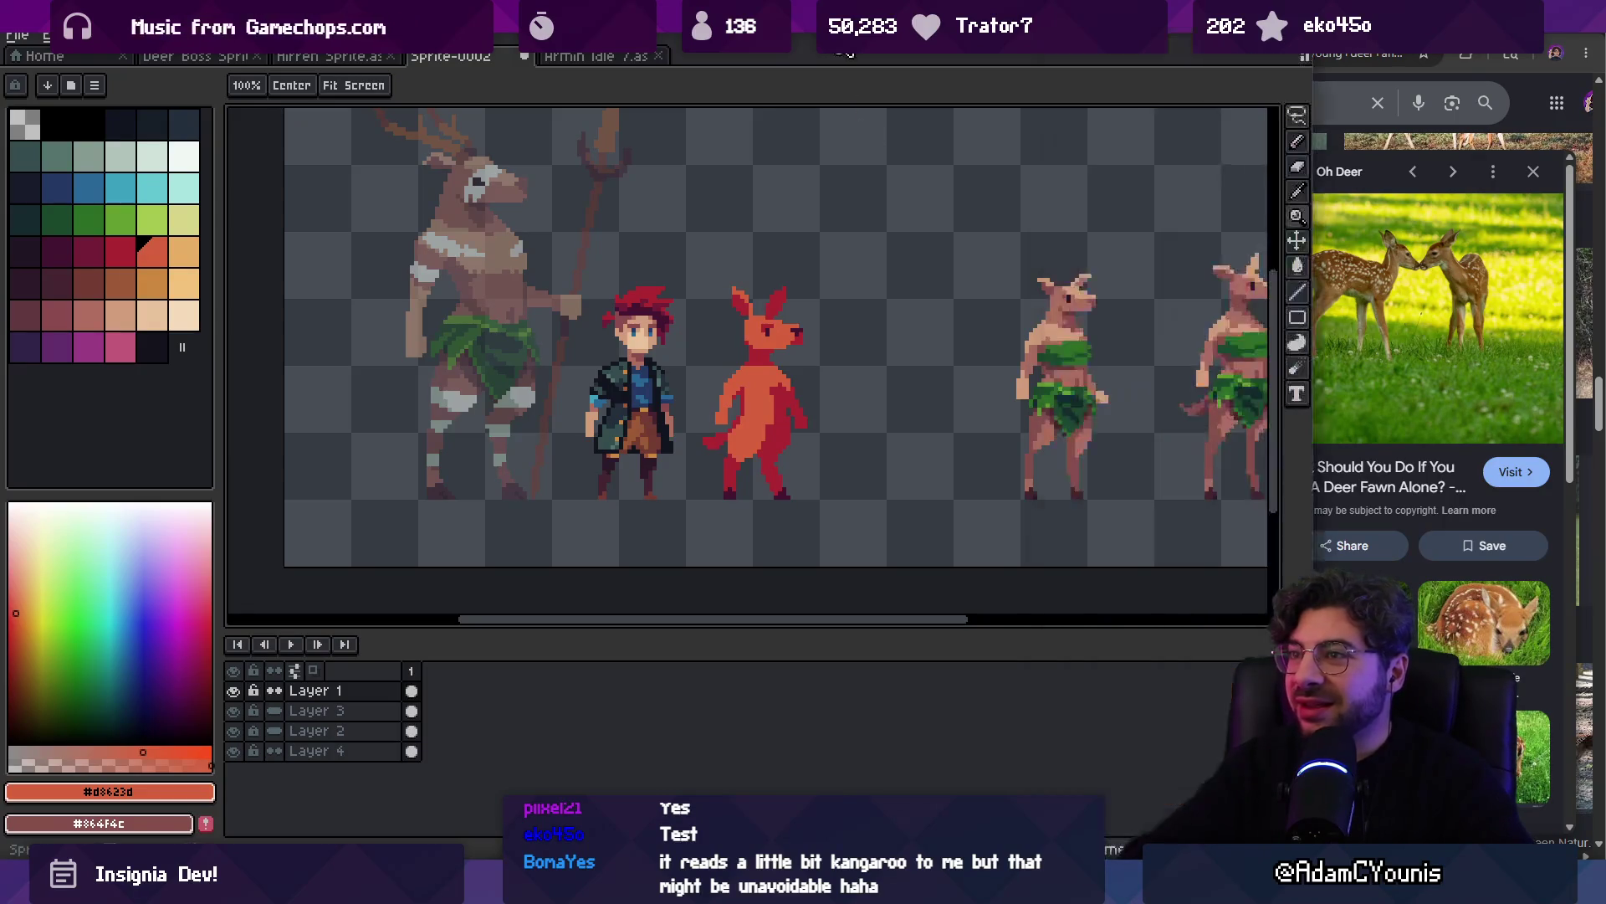
{"action": "left_click", "coordinate": [817, 341]}
Lasso the creature's snout and raise it by one pixel
{"action": "left_click", "coordinate": [782, 358]}
{"action": "key", "text": "b"}
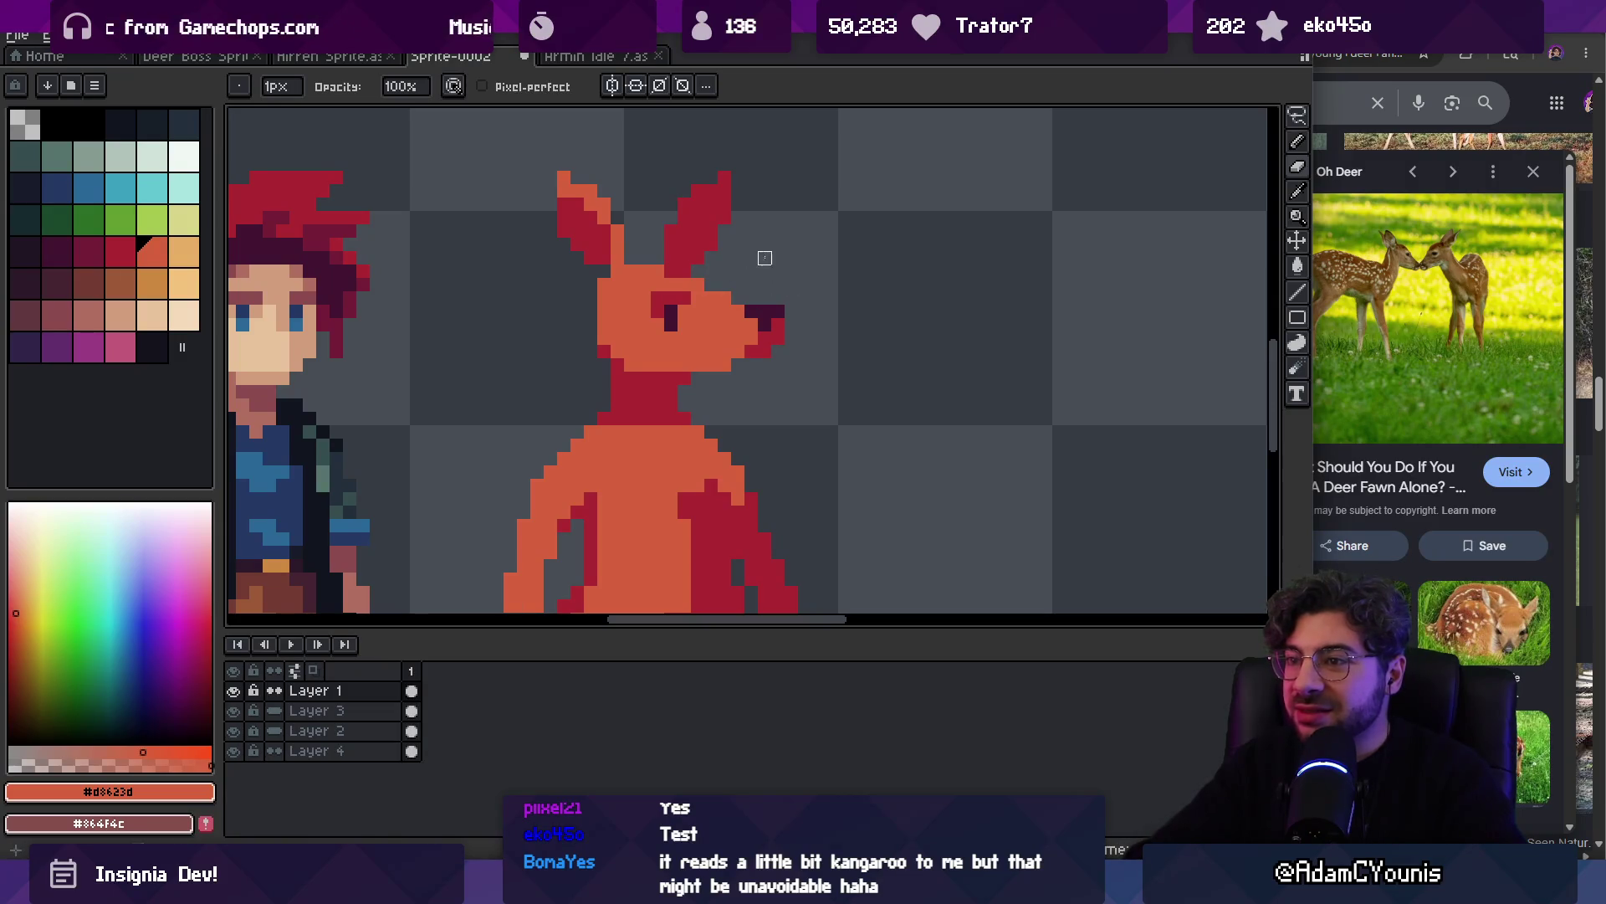
{"action": "key", "text": "z"}
{"action": "scroll", "coordinate": [787, 260], "scroll_direction": "down", "scroll_amount": 3}
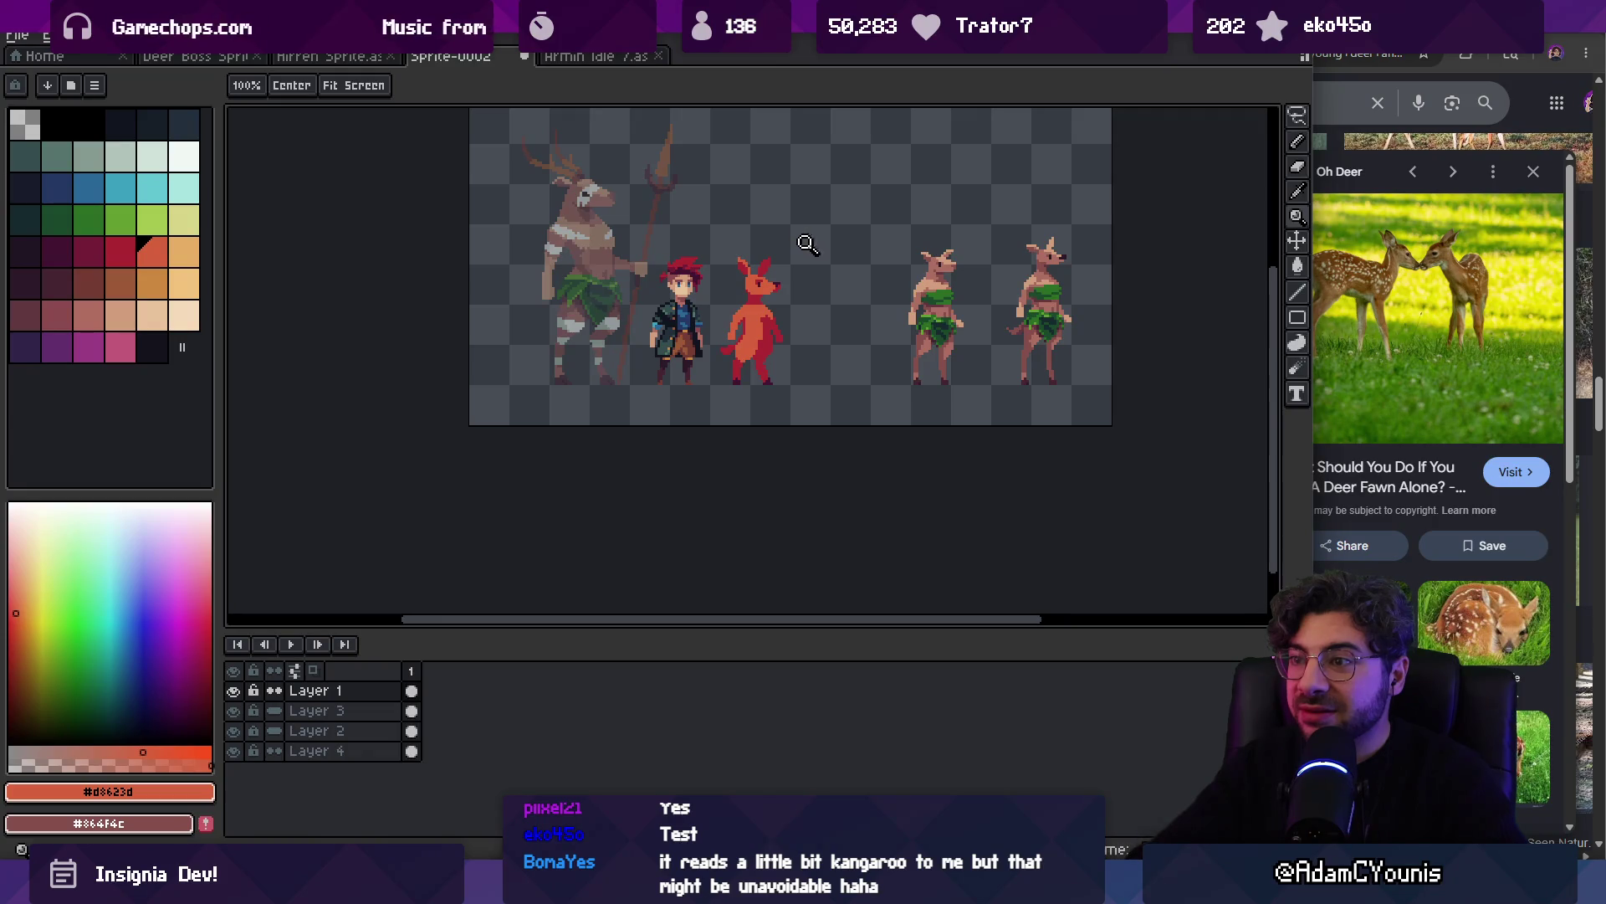
{"action": "scroll", "coordinate": [805, 251], "scroll_direction": "up", "scroll_amount": 5}
{"action": "key", "text": "q"}
{"action": "left_click_drag", "start_coordinate": [744, 285], "coordinate": [820, 288]}
{"action": "left_click_drag", "start_coordinate": [784, 345], "coordinate": [785, 331]}
{"action": "key", "text": "Return"}
Pick the crimson from the sprite and zoom in on the lineup
{"action": "key", "text": "b"}
{"action": "left_click", "coordinate": [773, 343], "text": "alt"}
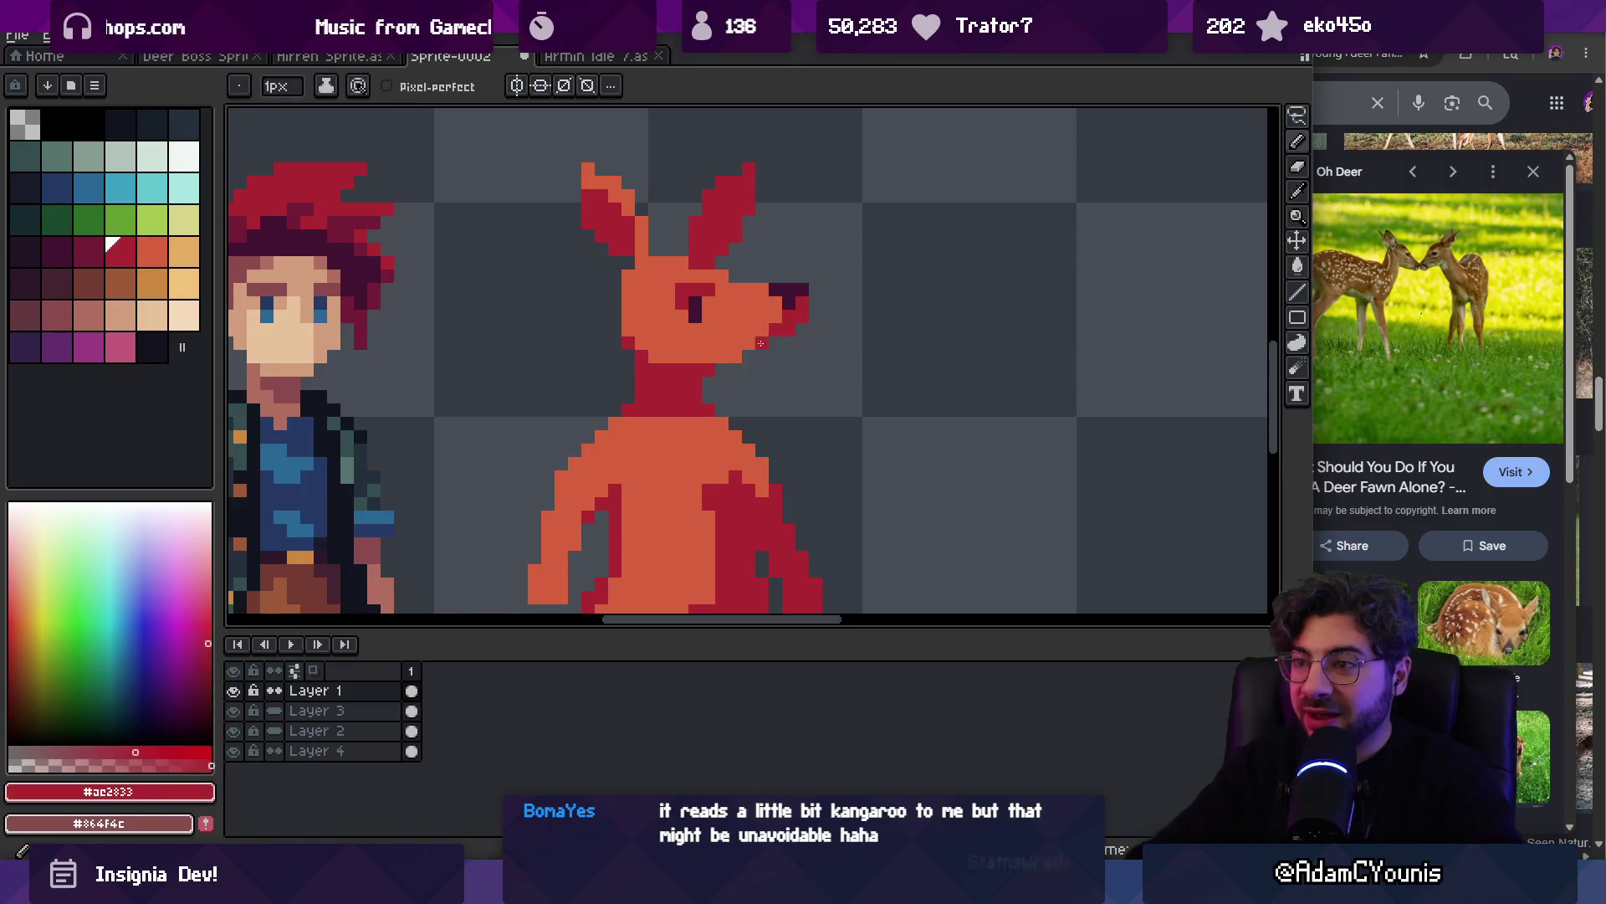
{"action": "key", "text": "z"}
{"action": "scroll", "coordinate": [803, 285], "scroll_direction": "down", "scroll_amount": 5}
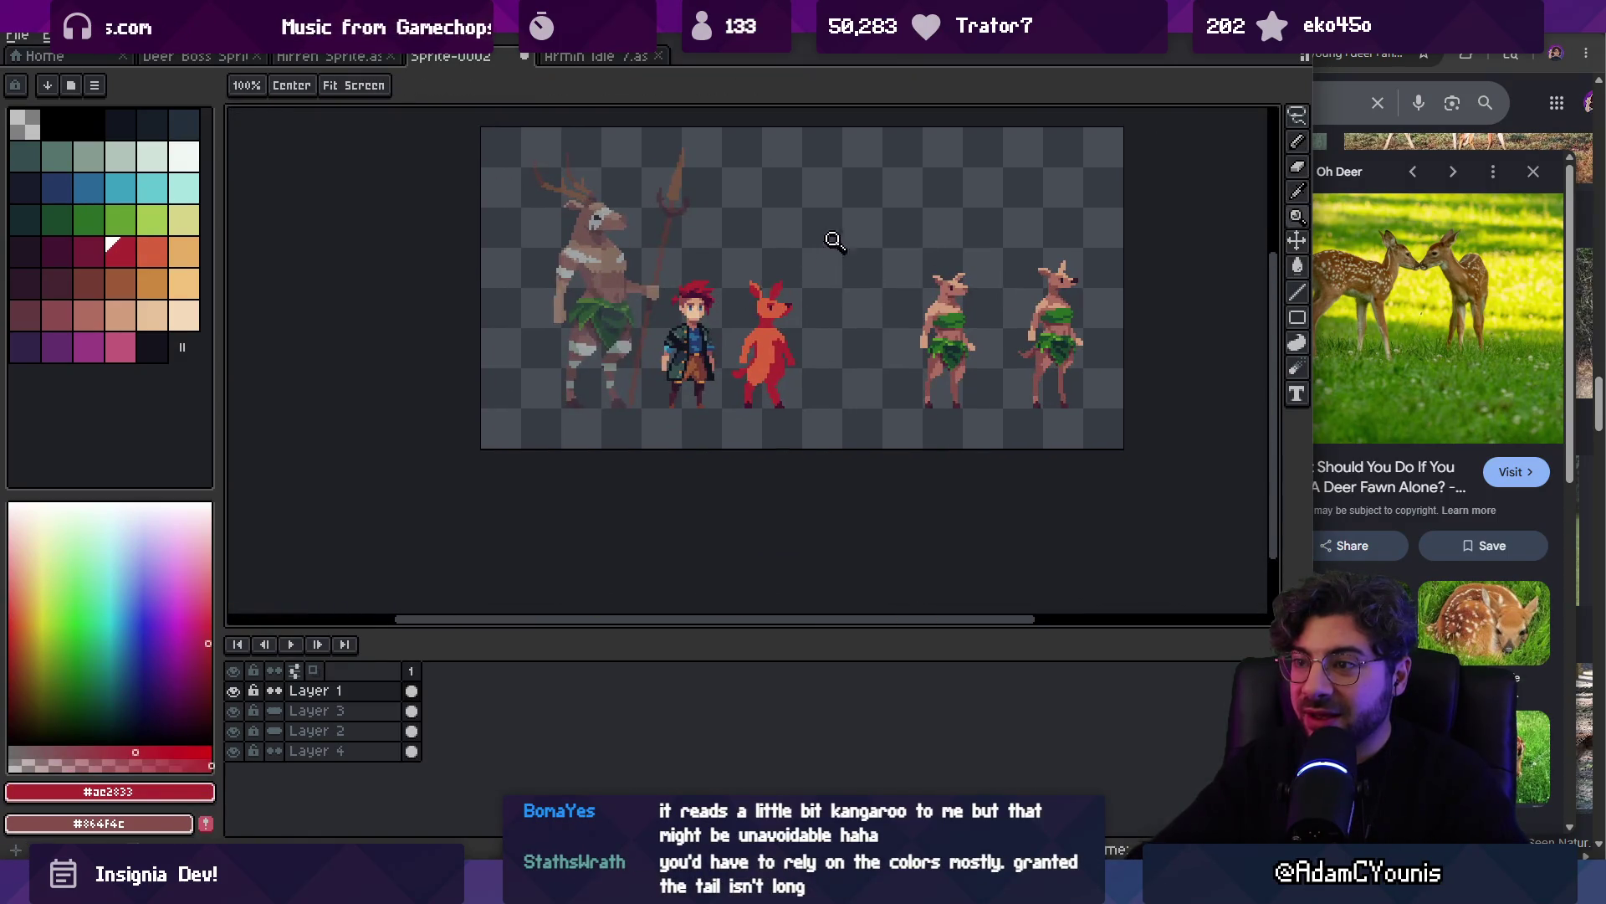
{"action": "left_click", "coordinate": [807, 283]}
{"action": "key", "text": "v"}
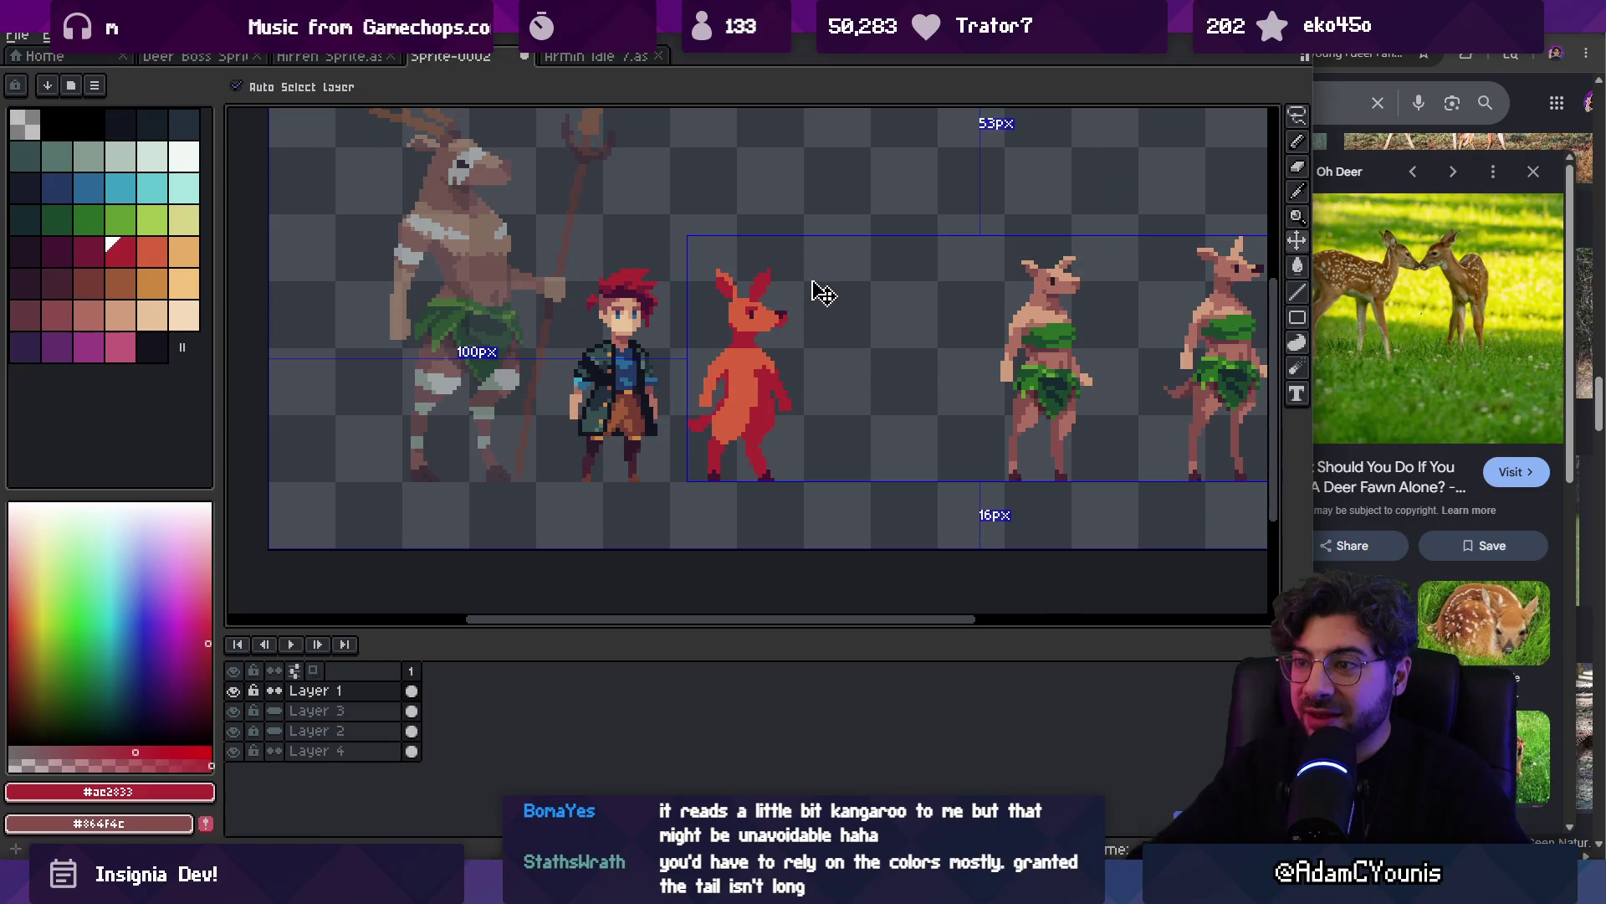
{"action": "key", "text": "z"}
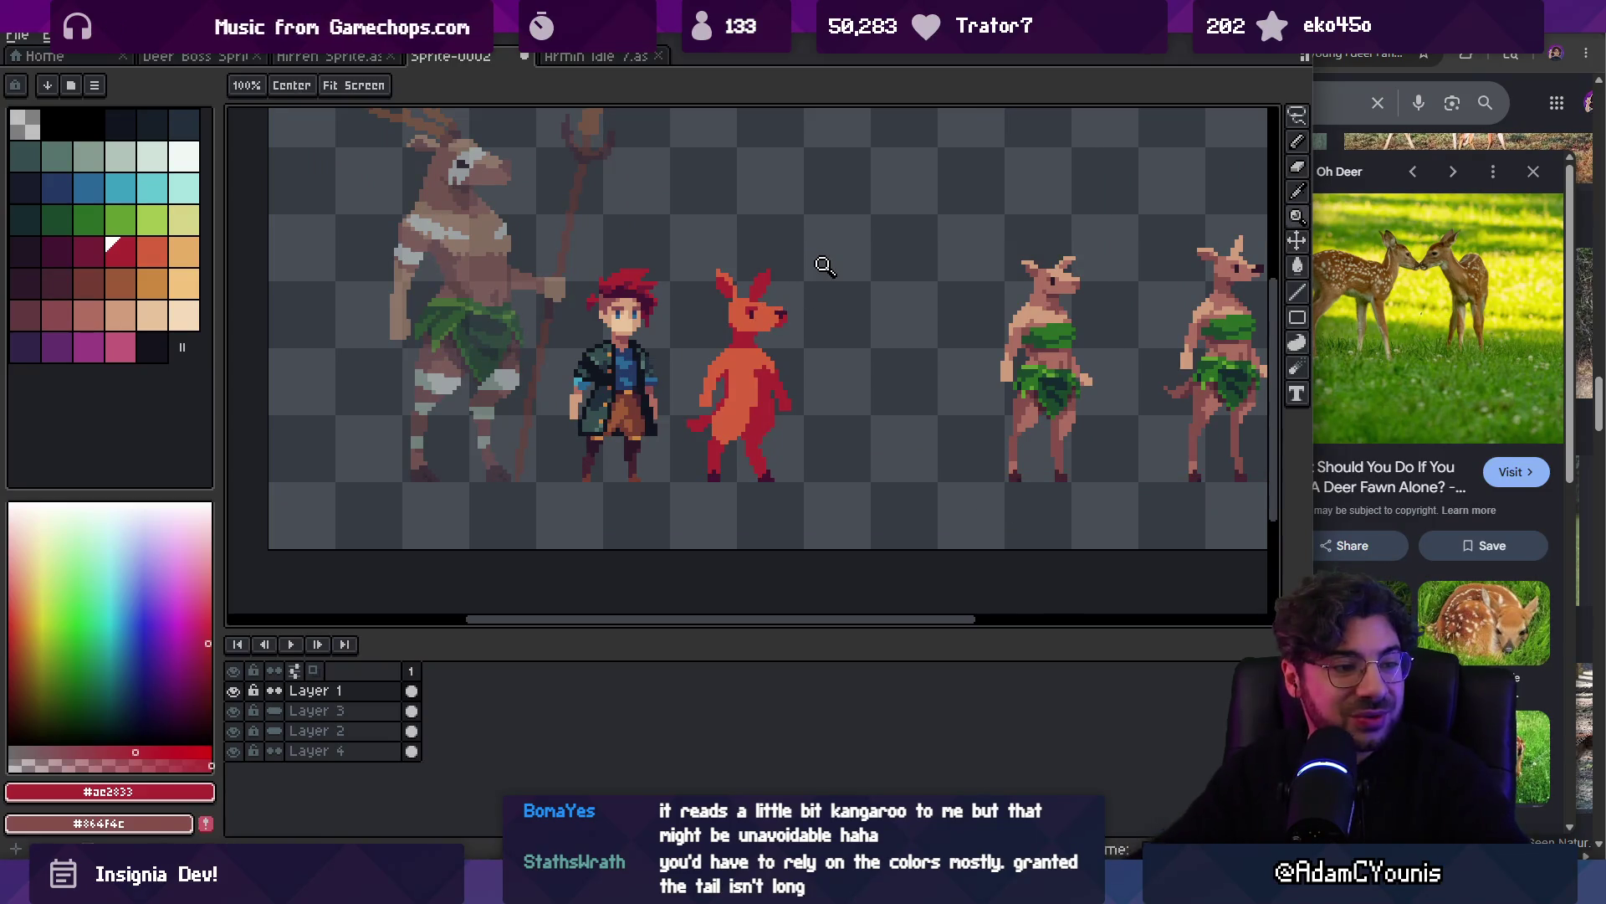
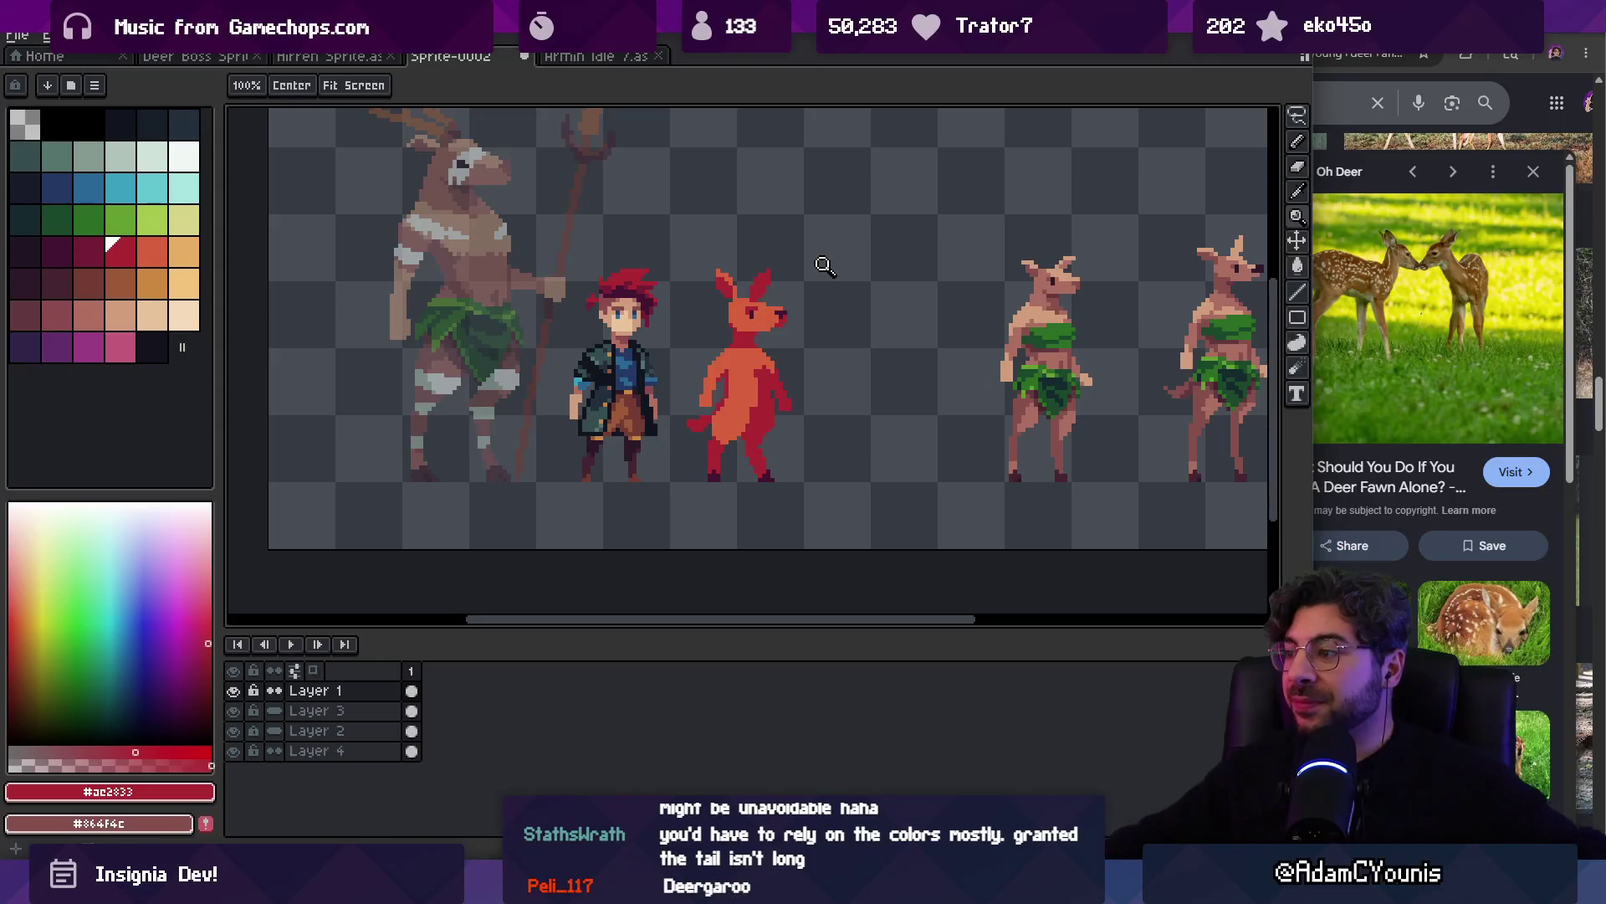
Replace the Google Images search in Chrome with 'deer on hind legs'
{"action": "left_click", "coordinate": [1380, 55]}
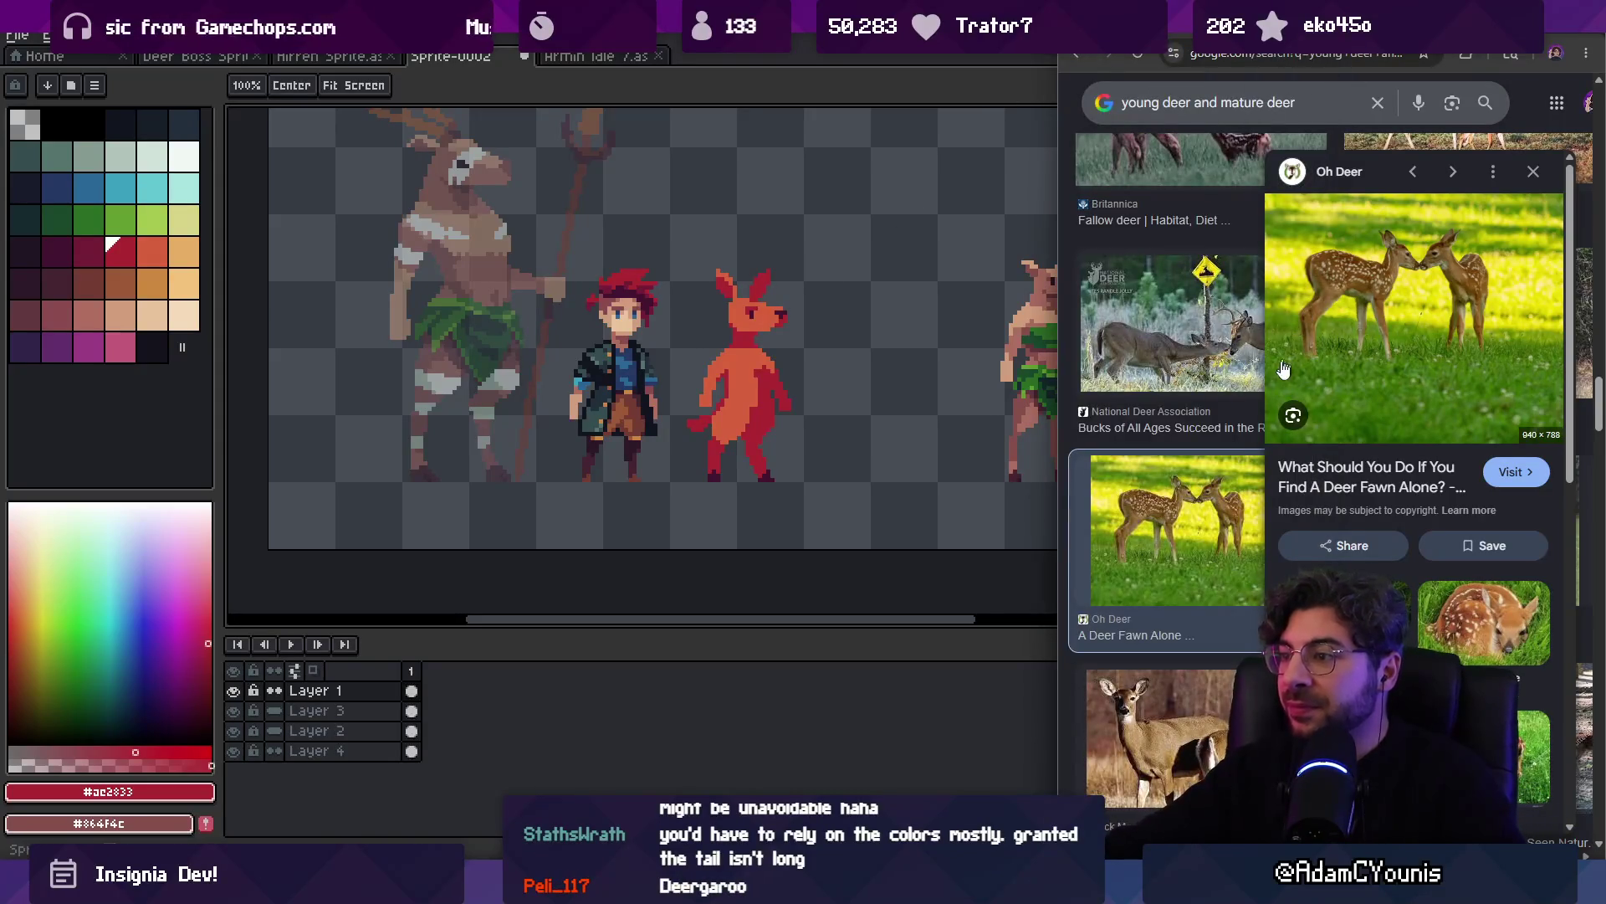
{"action": "scroll", "coordinate": [1219, 101], "scroll_direction": "up", "scroll_amount": 5}
{"action": "left_click", "coordinate": [1213, 97]}
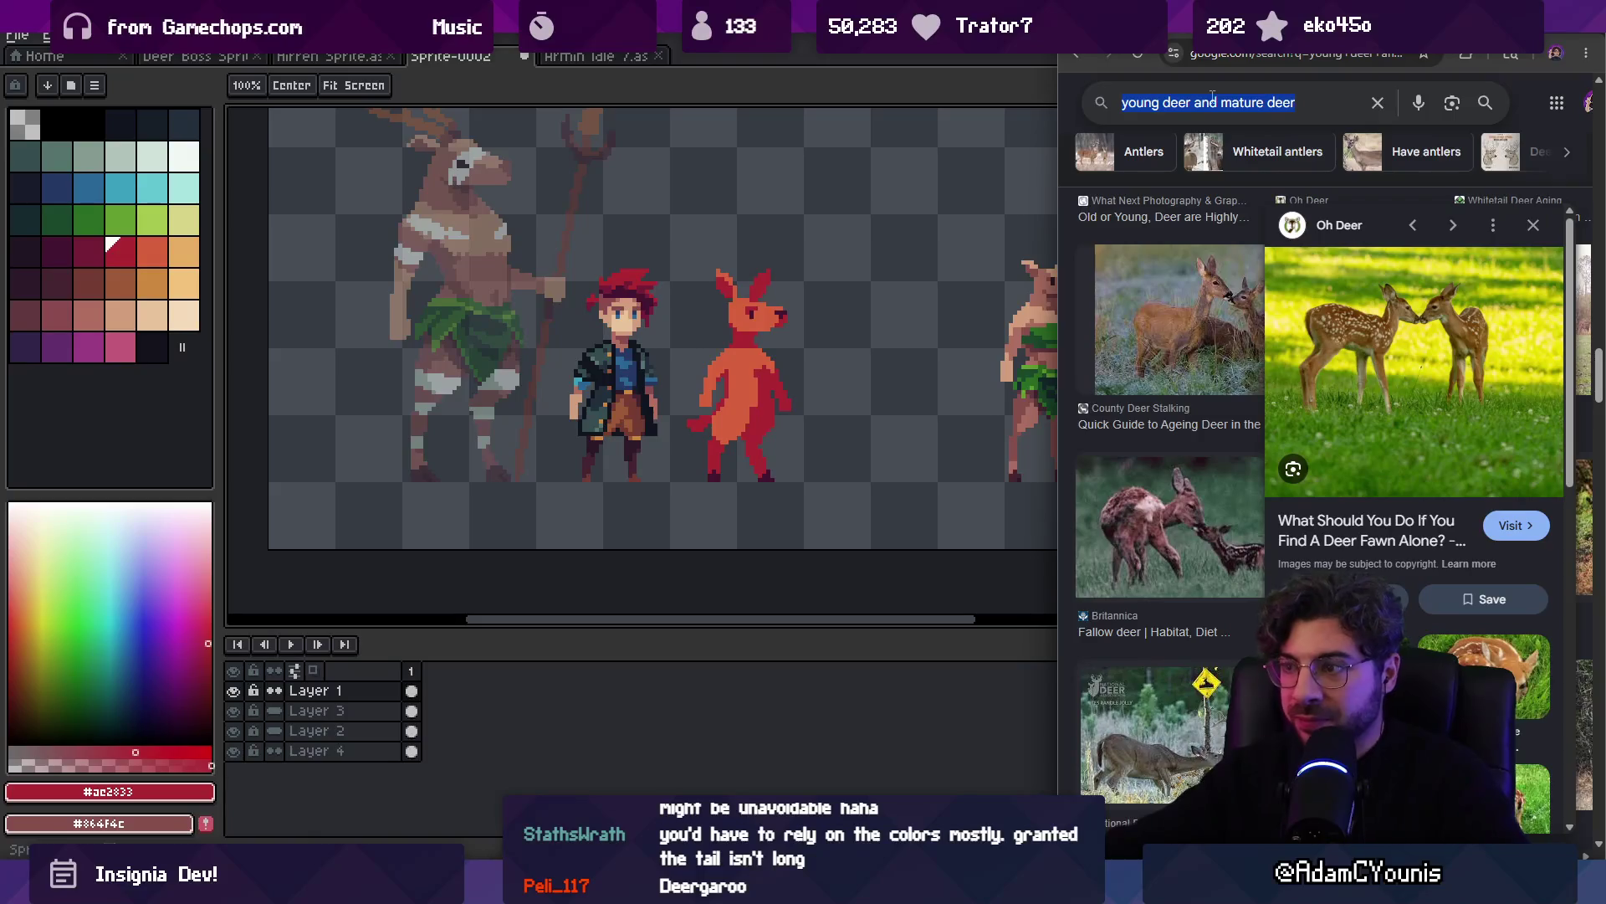
{"action": "key", "text": "ctrl+a"}
{"action": "type", "text": "deer on hind legs"}
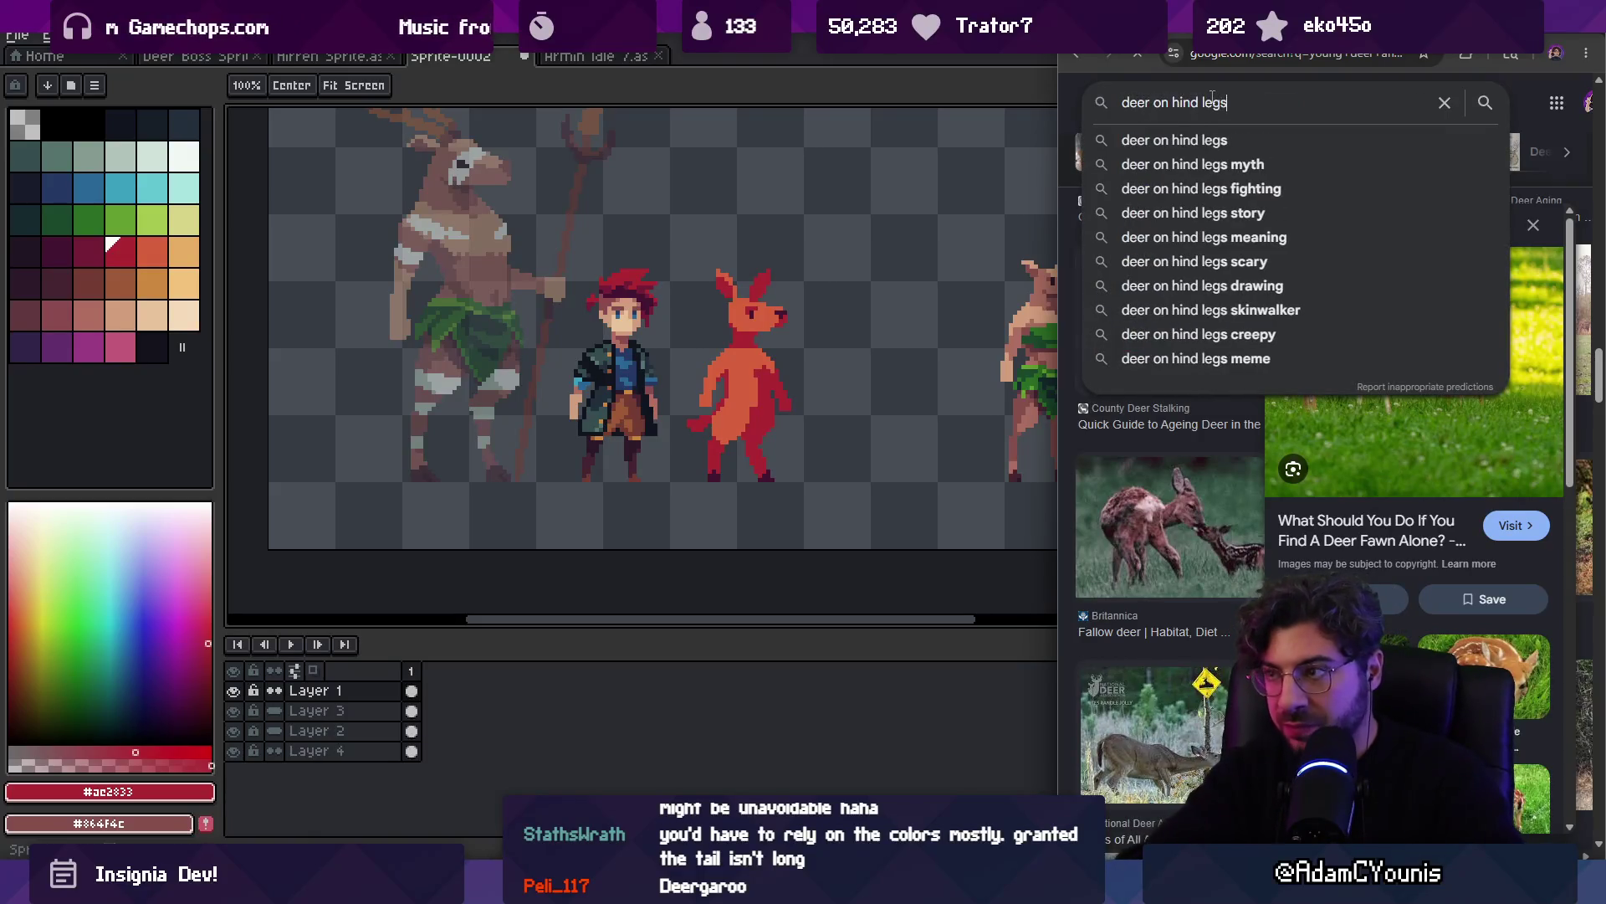
{"action": "key", "text": "Return"}
Open the first result and step through previews to a photo of two upright-standing deer
{"action": "left_click", "coordinate": [1208, 334]}
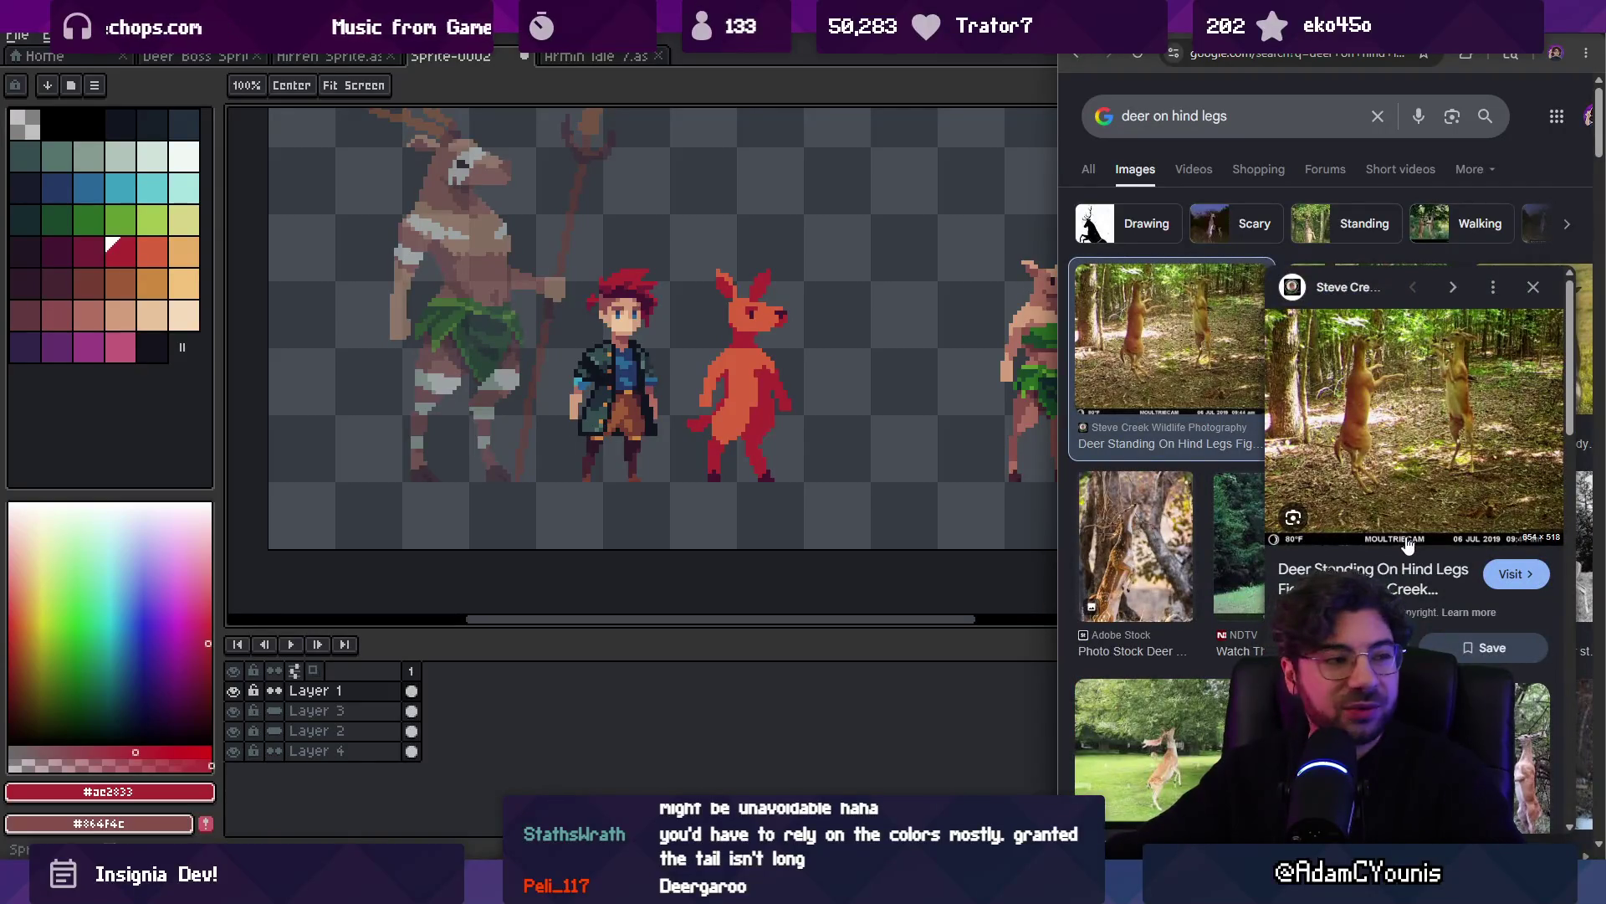
{"action": "key", "text": "Right"}
{"action": "key", "text": "Right"}
{"action": "key", "text": "Right"}
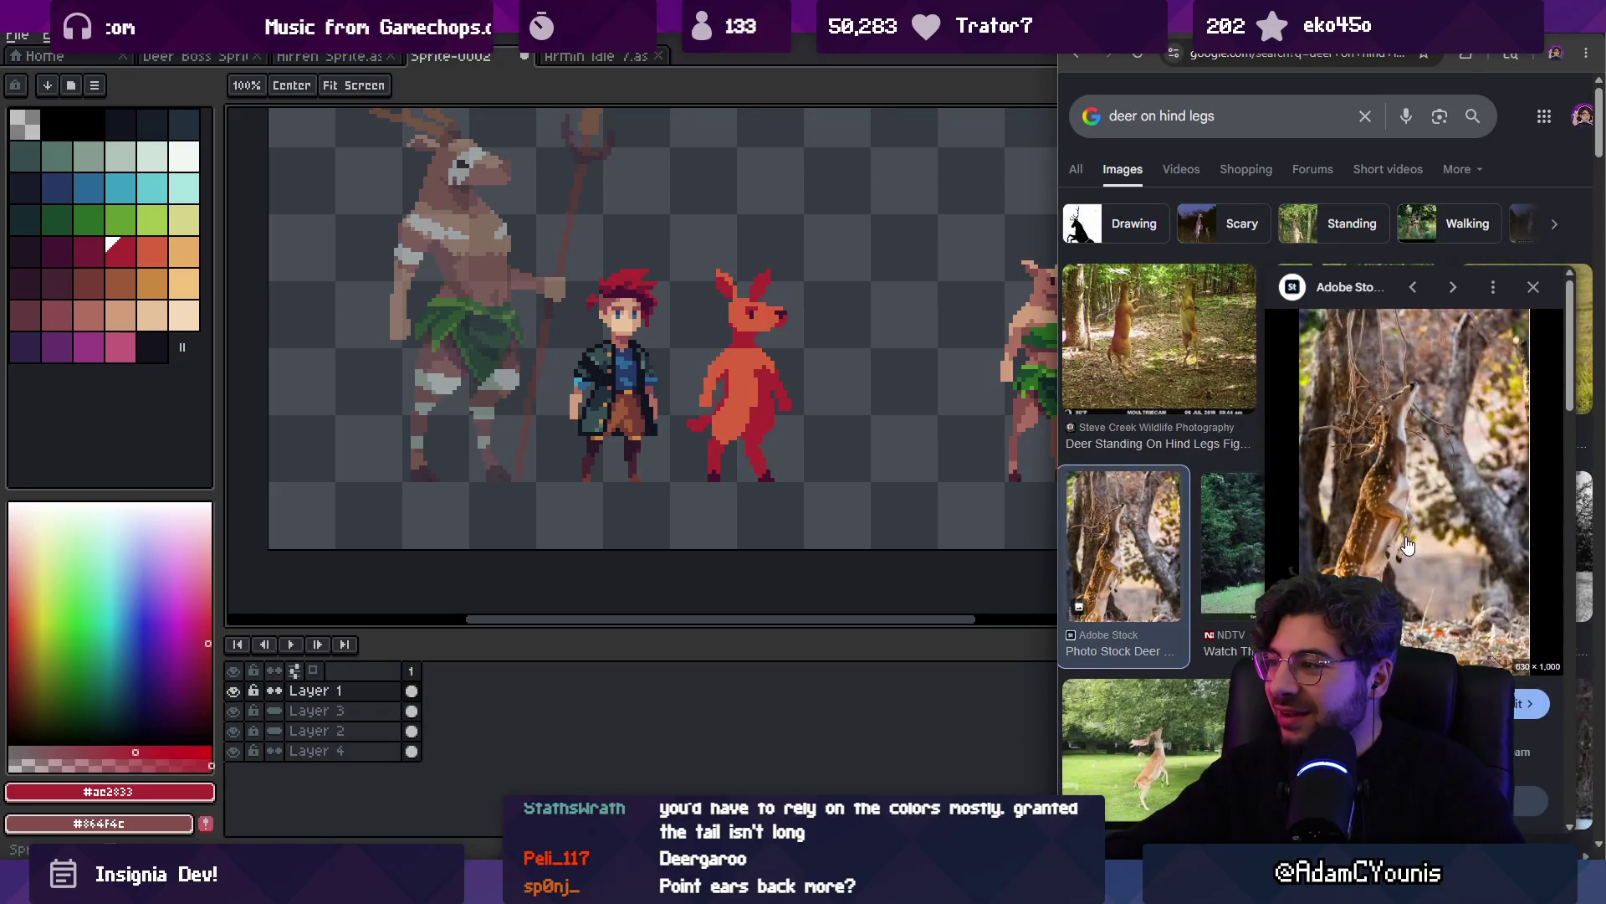
{"action": "key", "text": "Right"}
{"action": "key", "text": "Right"}
{"action": "key", "text": "Right"}
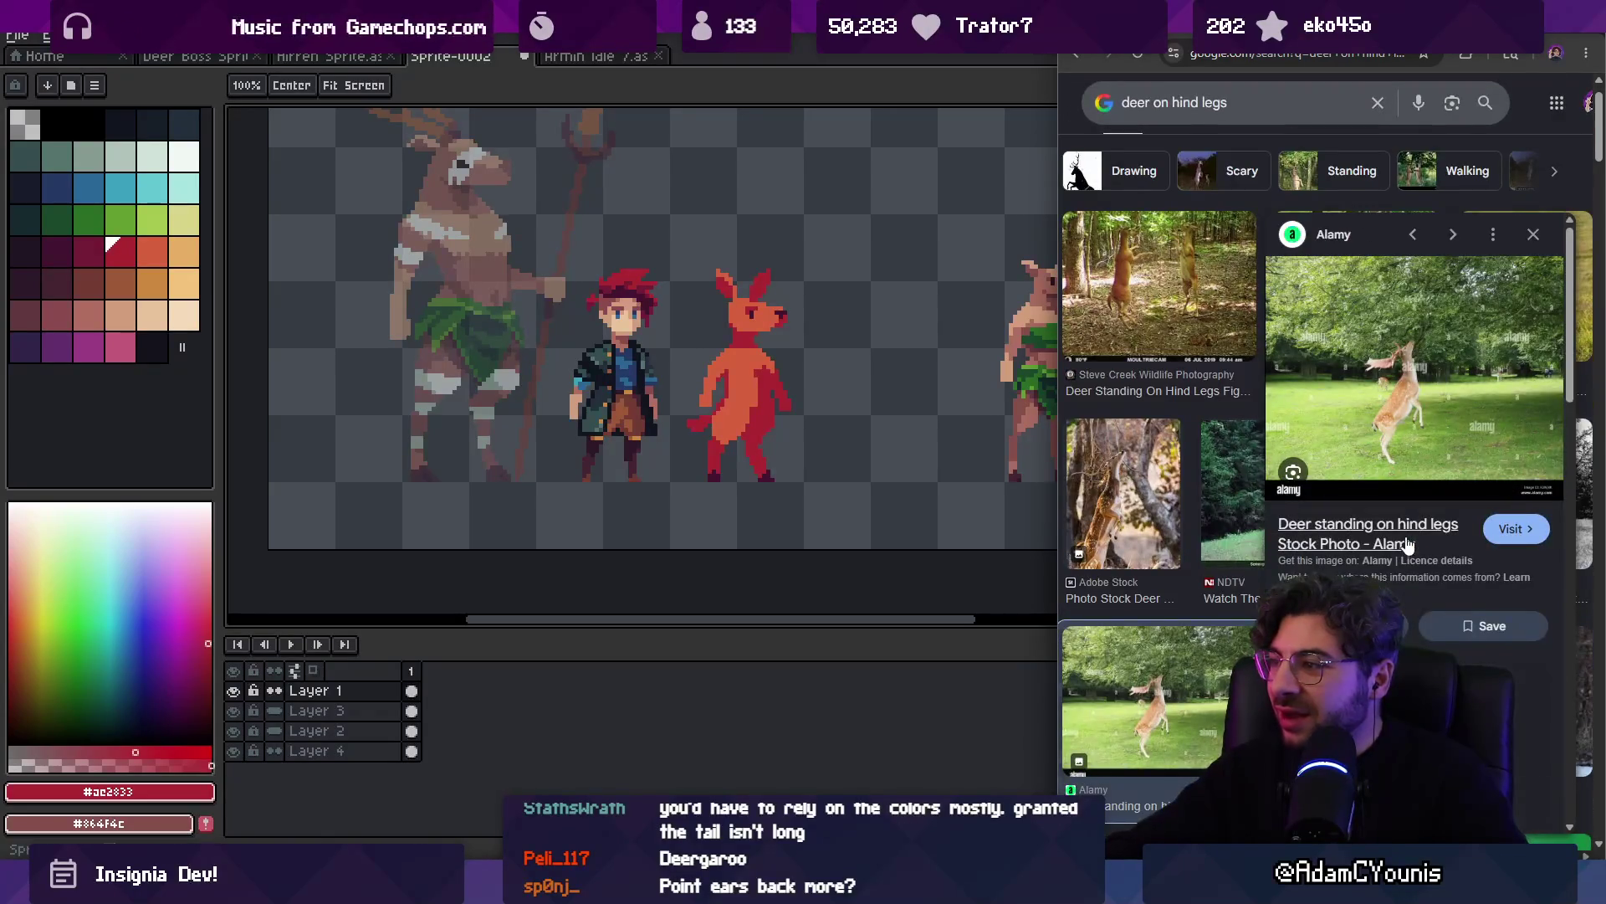
{"action": "key", "text": "Right"}
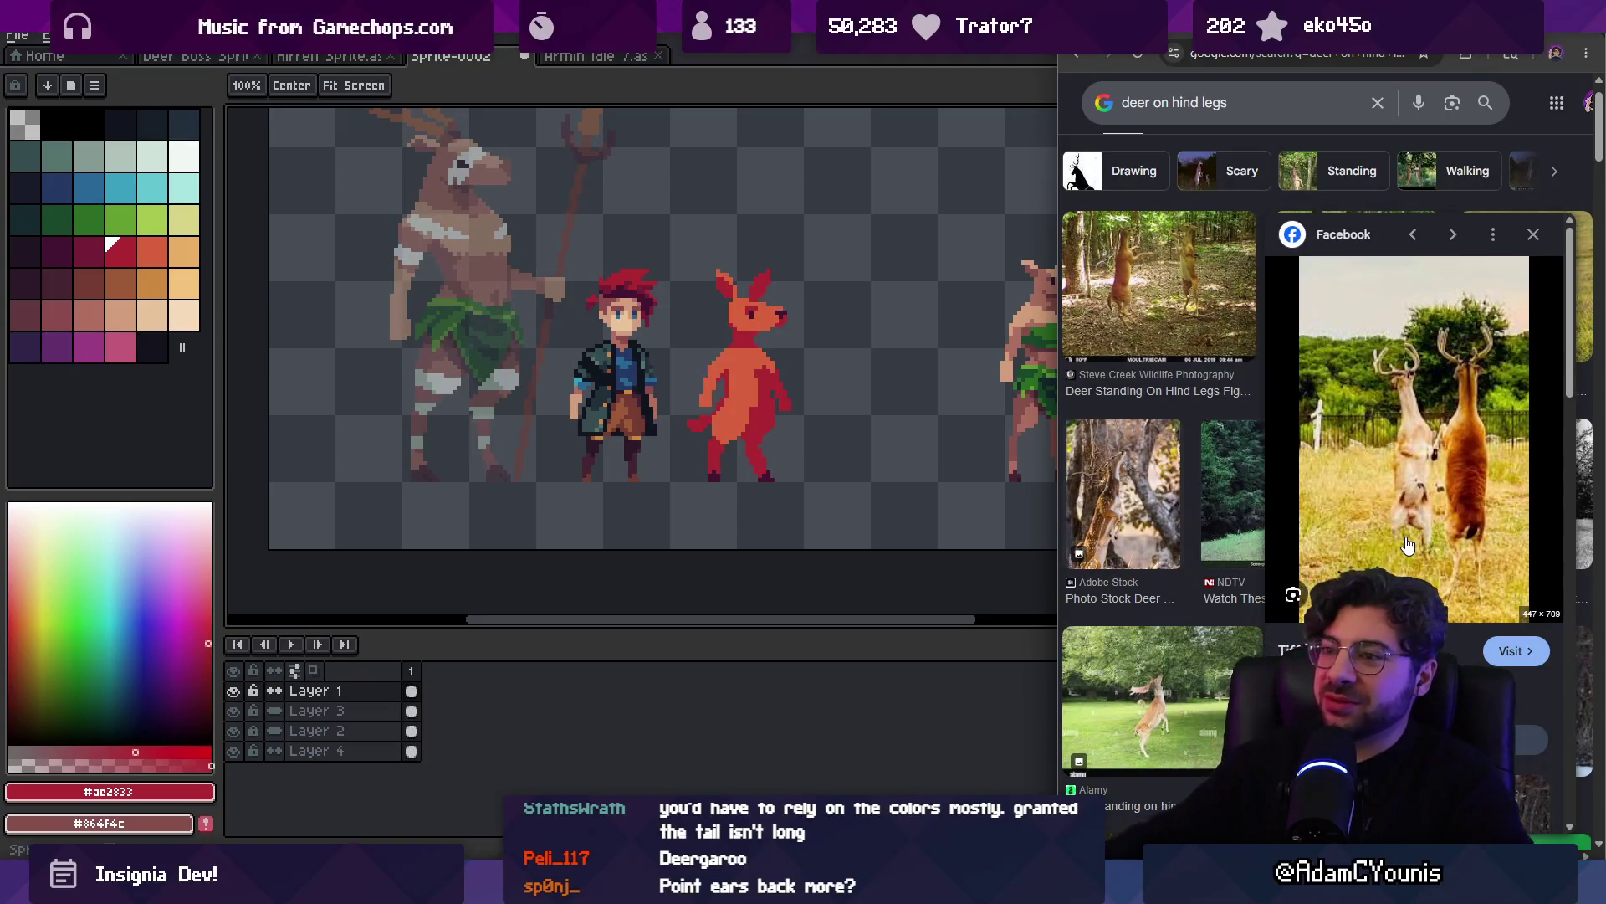
{"action": "left_click", "coordinate": [752, 292]}
Erase the red deer's upright left ear and redraw it angled up-left in orange
{"action": "scroll", "coordinate": [752, 291], "scroll_direction": "up", "scroll_amount": 2}
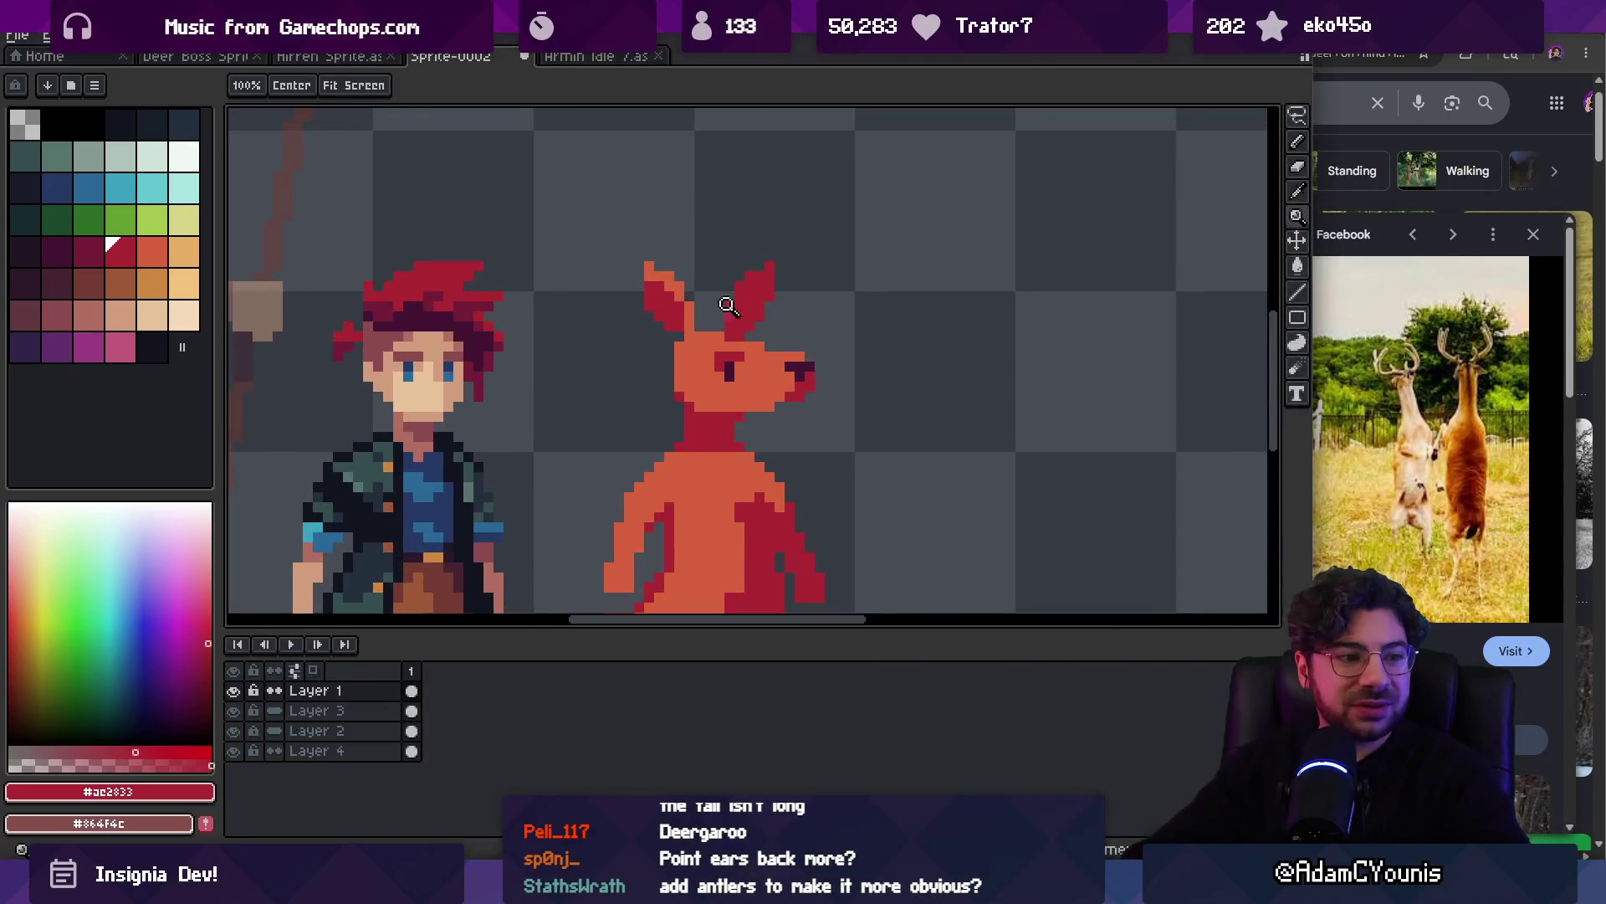
{"action": "key", "text": "e"}
{"action": "left_click_drag", "start_coordinate": [686, 242], "coordinate": [652, 250]}
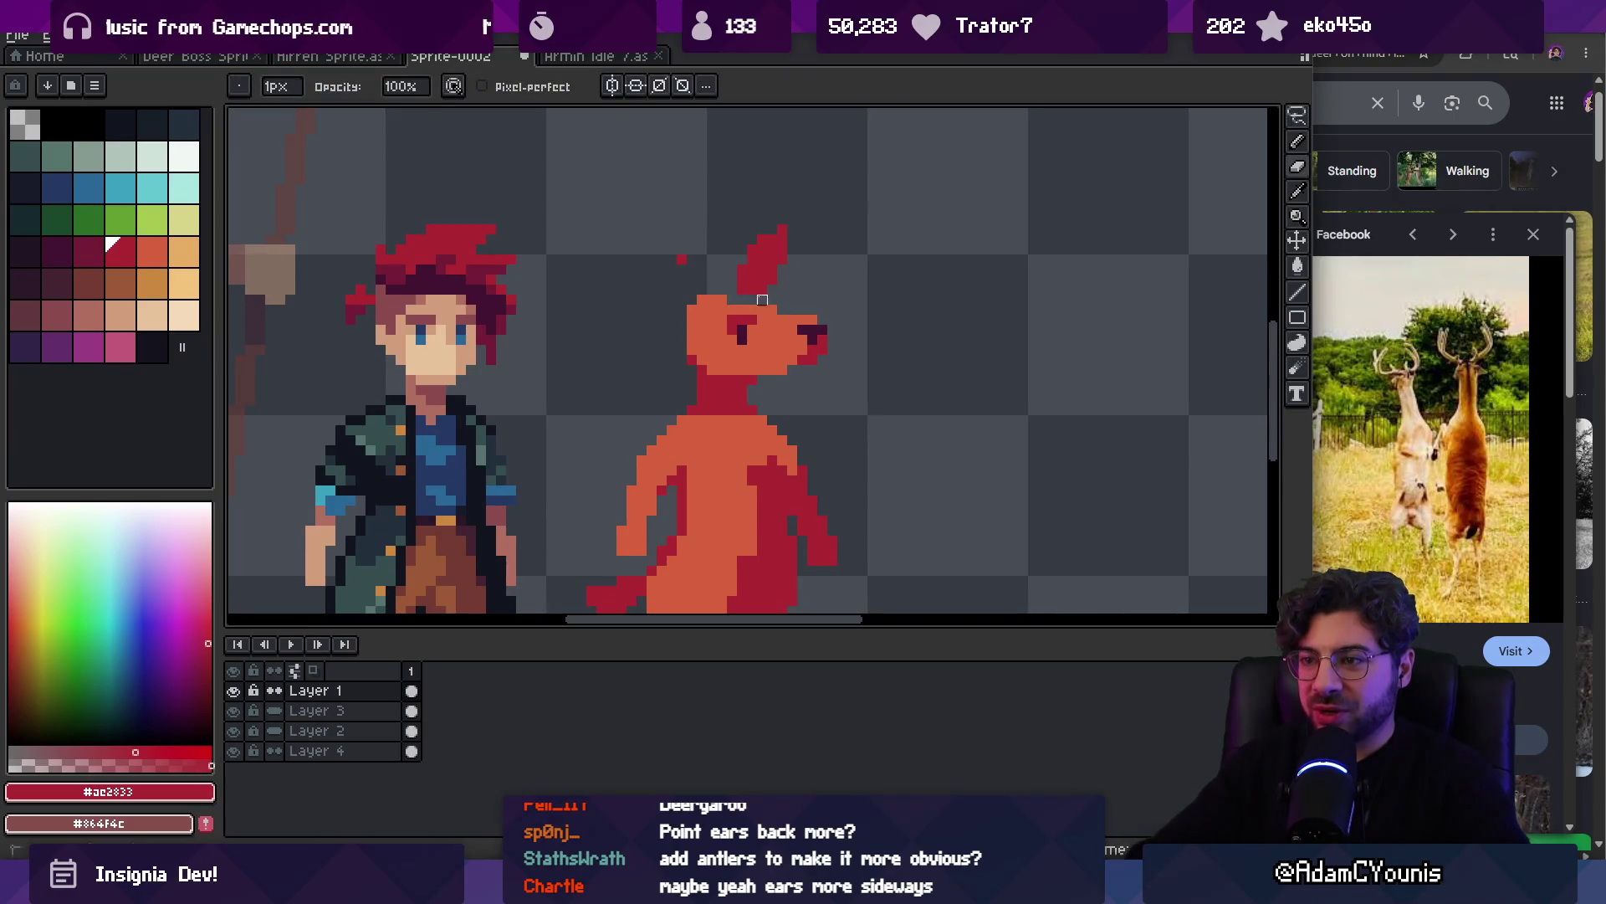
{"action": "key", "text": "b"}
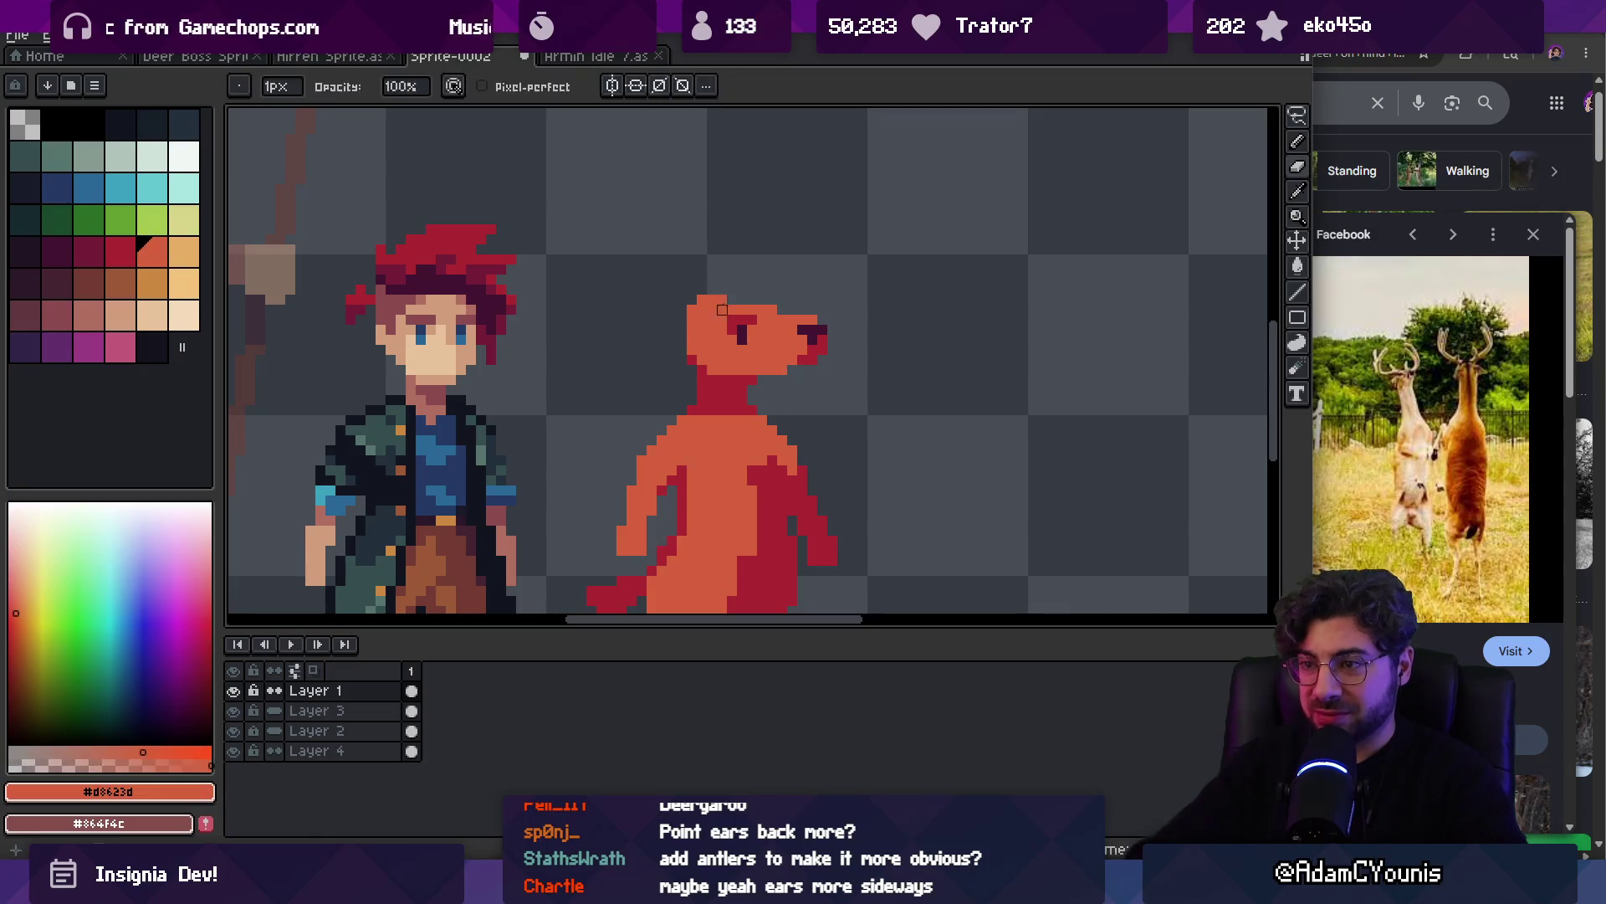
{"action": "scroll", "coordinate": [706, 249], "scroll_direction": "down", "scroll_amount": 1}
{"action": "left_click", "coordinate": [711, 253], "text": "alt"}
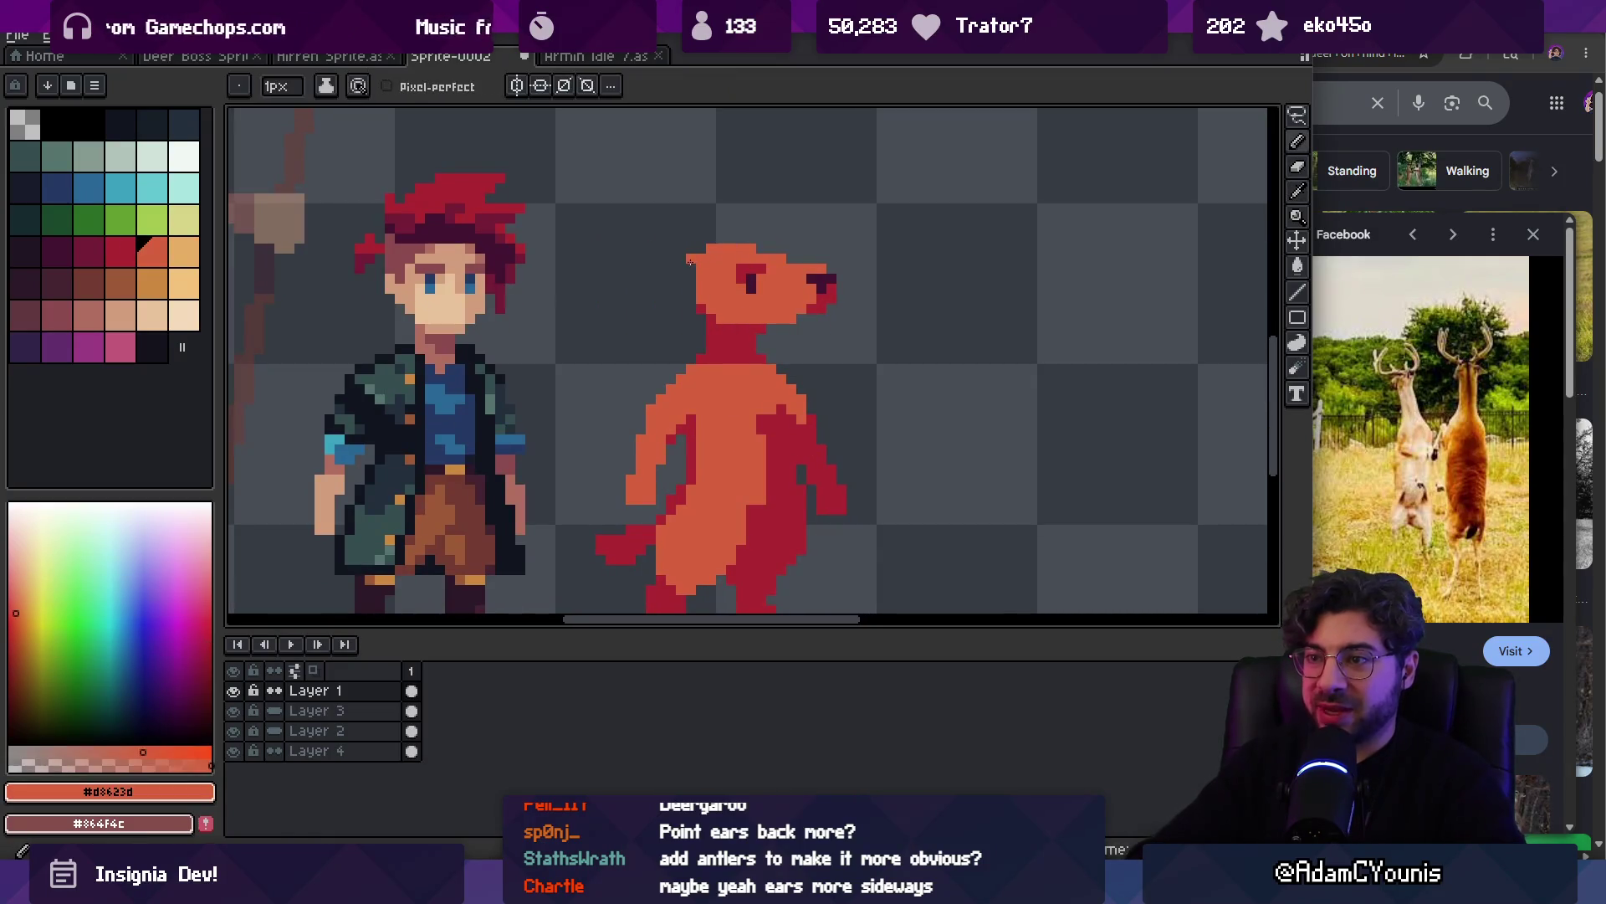
{"action": "left_click_drag", "start_coordinate": [694, 261], "coordinate": [660, 292]}
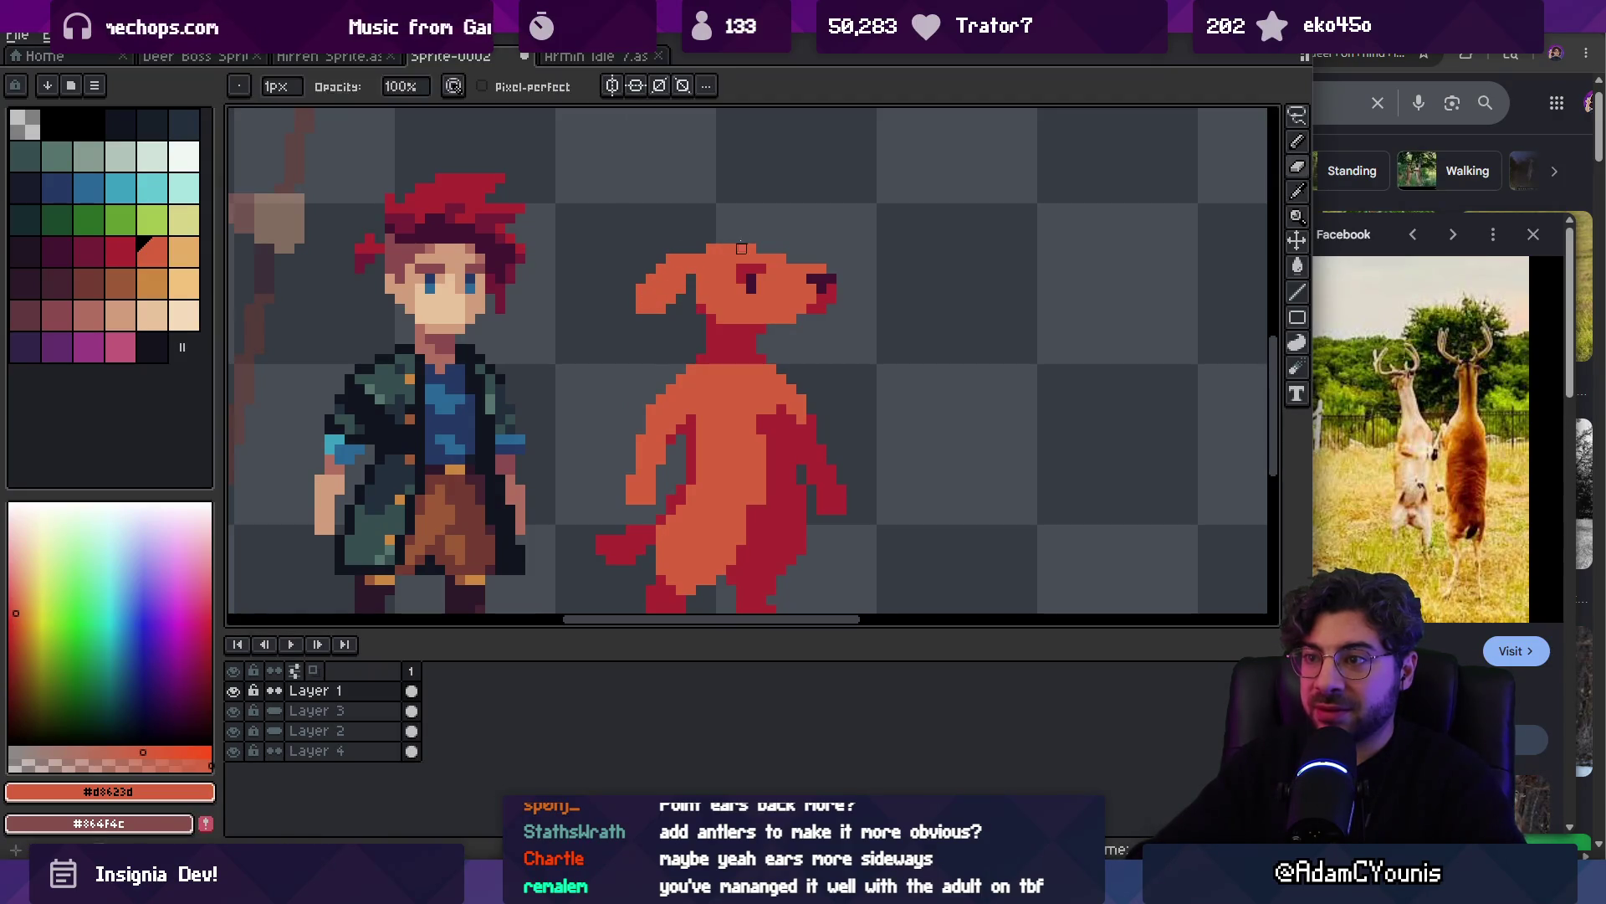
Paint the new ear crimson and undo the stray thin orange ear stroke
{"action": "key", "text": "z"}
{"action": "scroll", "coordinate": [743, 234], "scroll_direction": "down", "scroll_amount": 3}
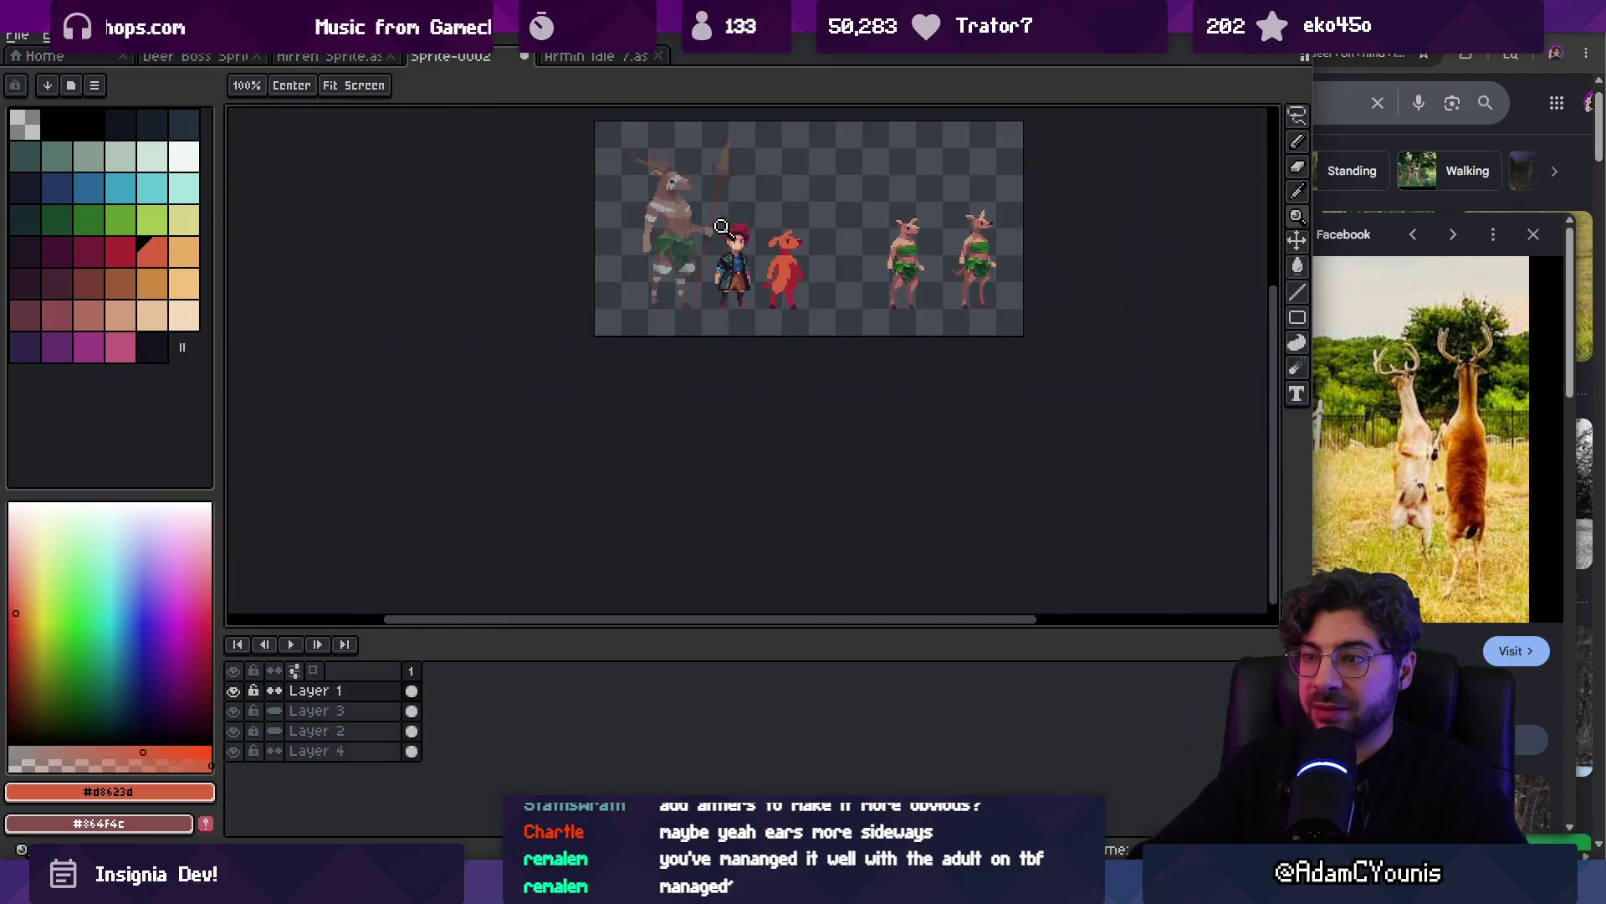
{"action": "scroll", "coordinate": [836, 205], "scroll_direction": "up", "scroll_amount": 2}
{"action": "scroll", "coordinate": [790, 239], "scroll_direction": "up", "scroll_amount": 2}
{"action": "key", "text": "b"}
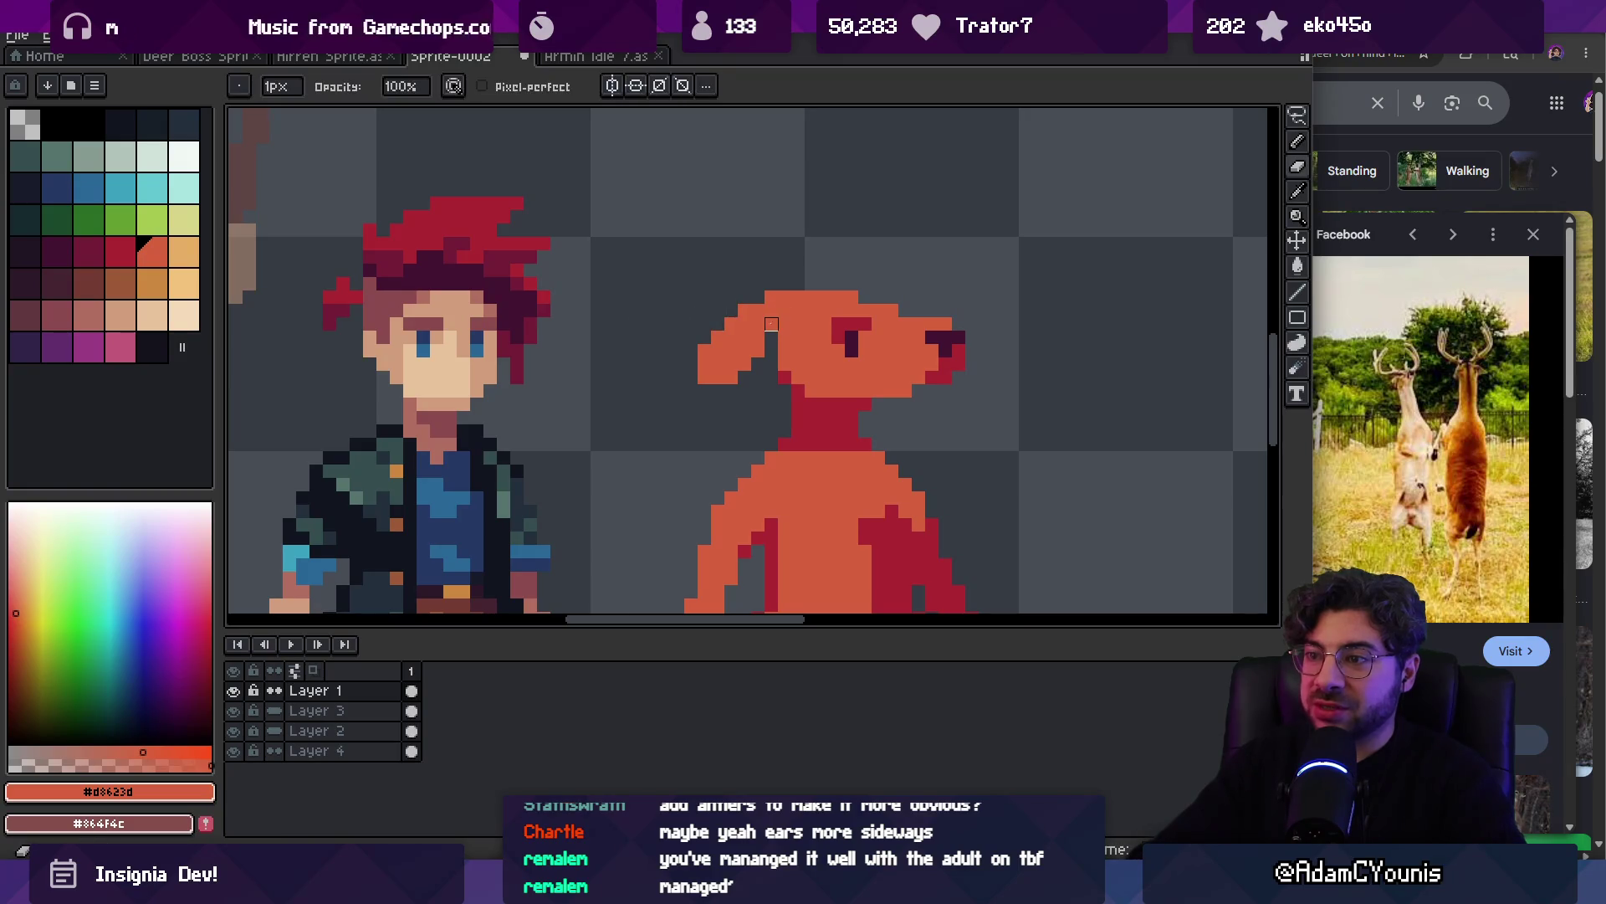
{"action": "left_click", "coordinate": [797, 372], "text": "alt"}
{"action": "mouse_move", "coordinate": [720, 368]}
{"action": "left_mouse_down"}
{"action": "mouse_move", "coordinate": [753, 343]}
{"action": "mouse_move", "coordinate": [740, 352]}
{"action": "left_mouse_up"}
{"action": "scroll", "coordinate": [712, 367], "scroll_direction": "down", "scroll_amount": 5}
{"action": "scroll", "coordinate": [713, 359], "scroll_direction": "up", "scroll_amount": 3}
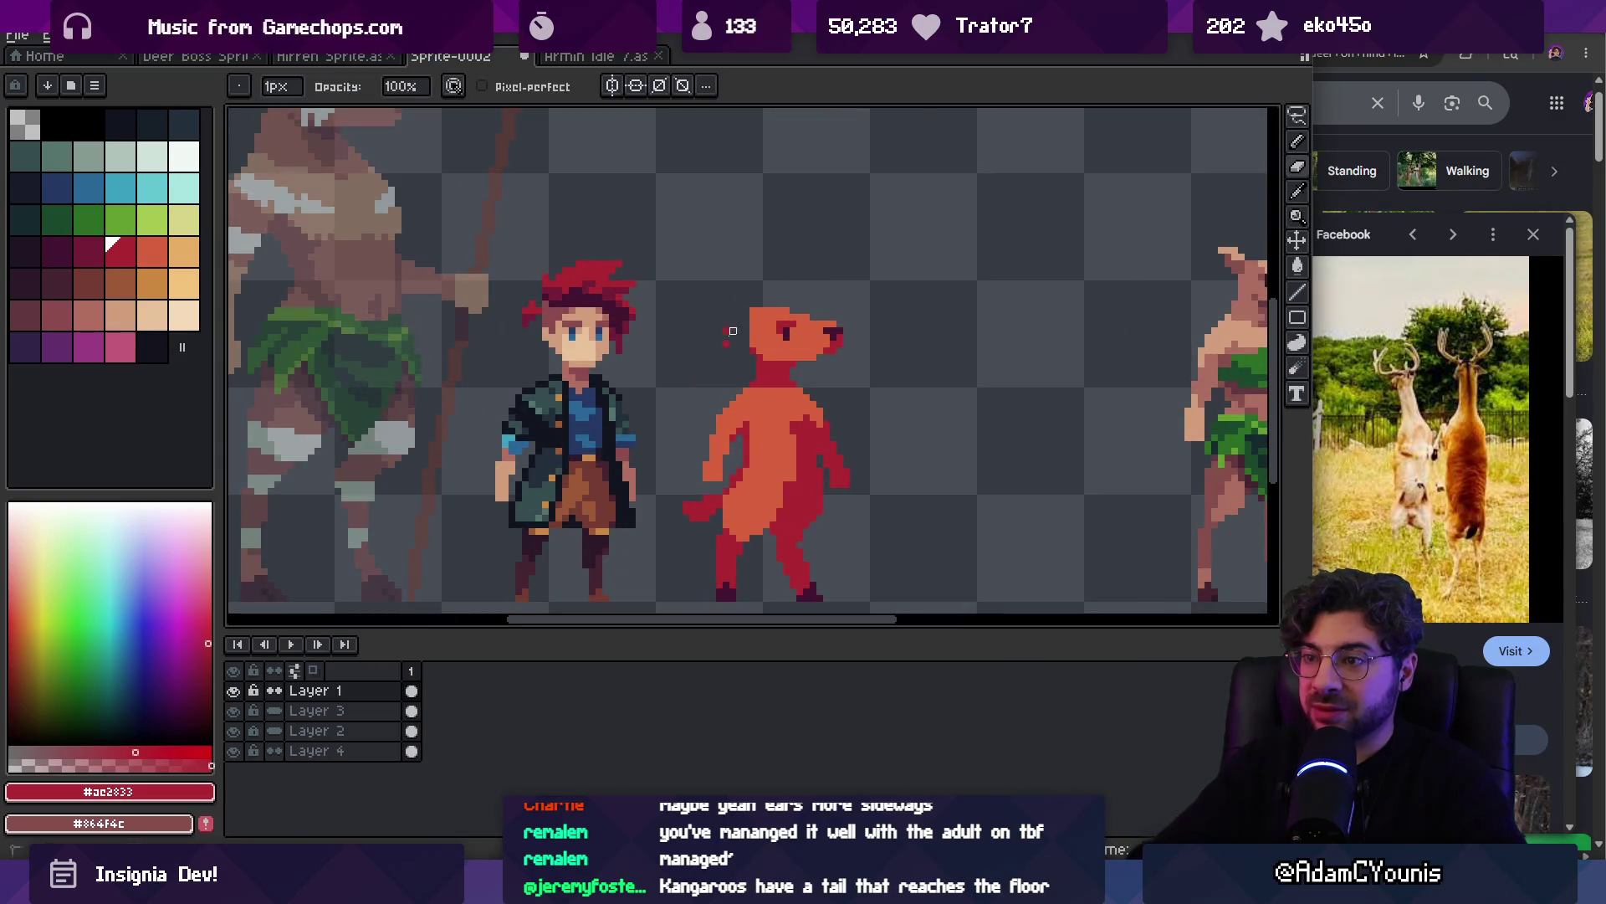
{"action": "left_click", "coordinate": [755, 314], "text": "alt"}
{"action": "key", "text": "ctrl+z"}
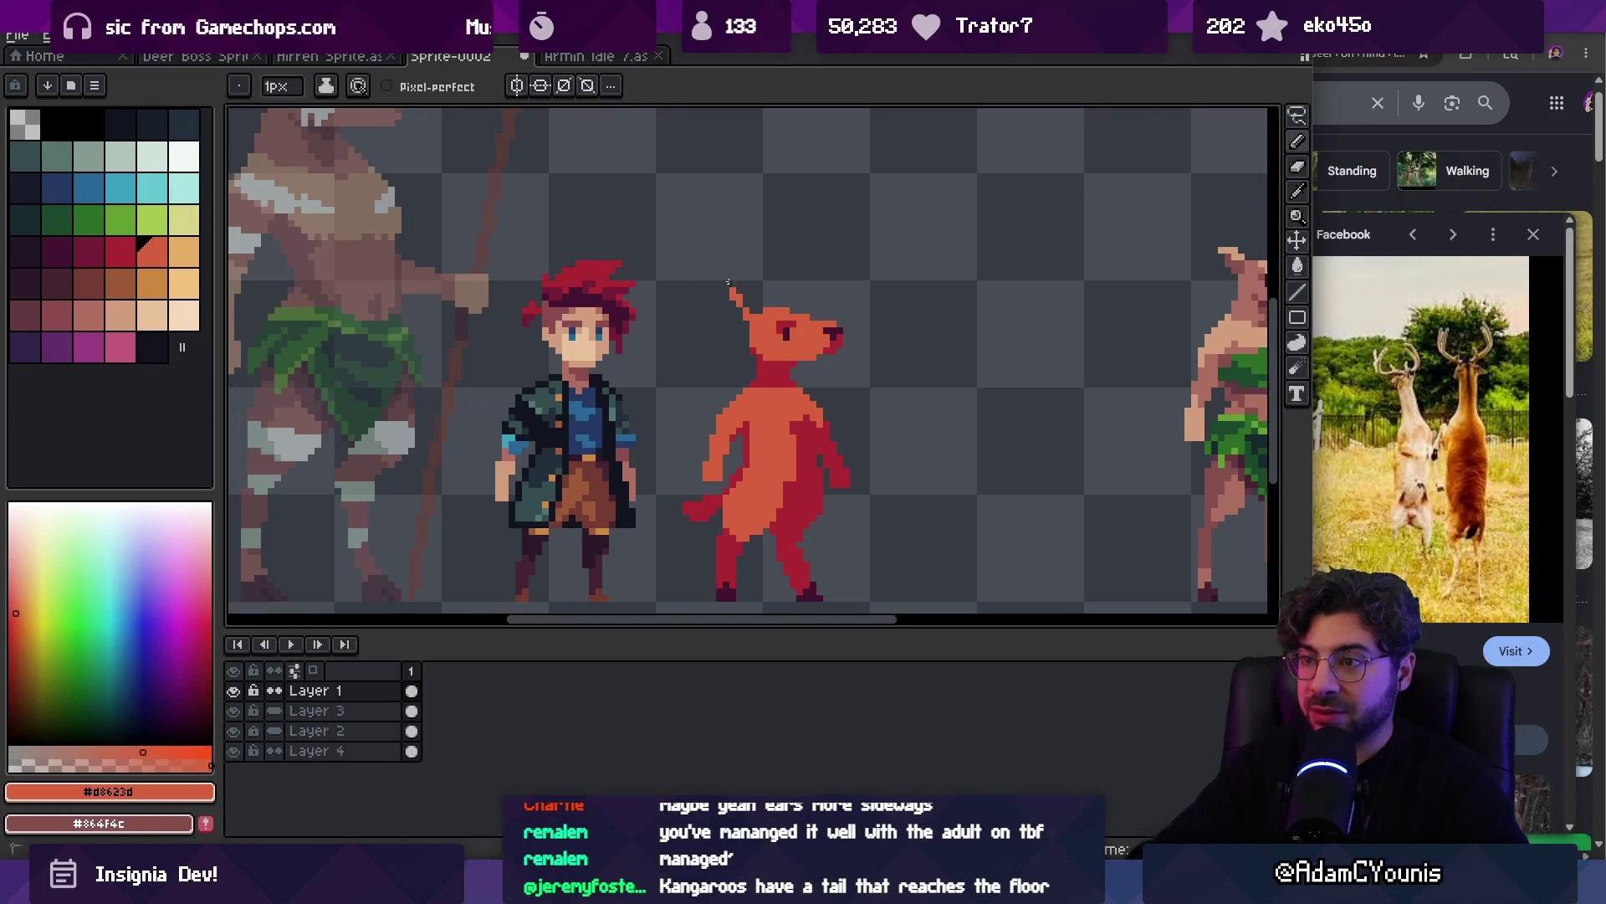
{"action": "key", "text": "z"}
{"action": "scroll", "coordinate": [738, 303], "scroll_direction": "down", "scroll_amount": 2}
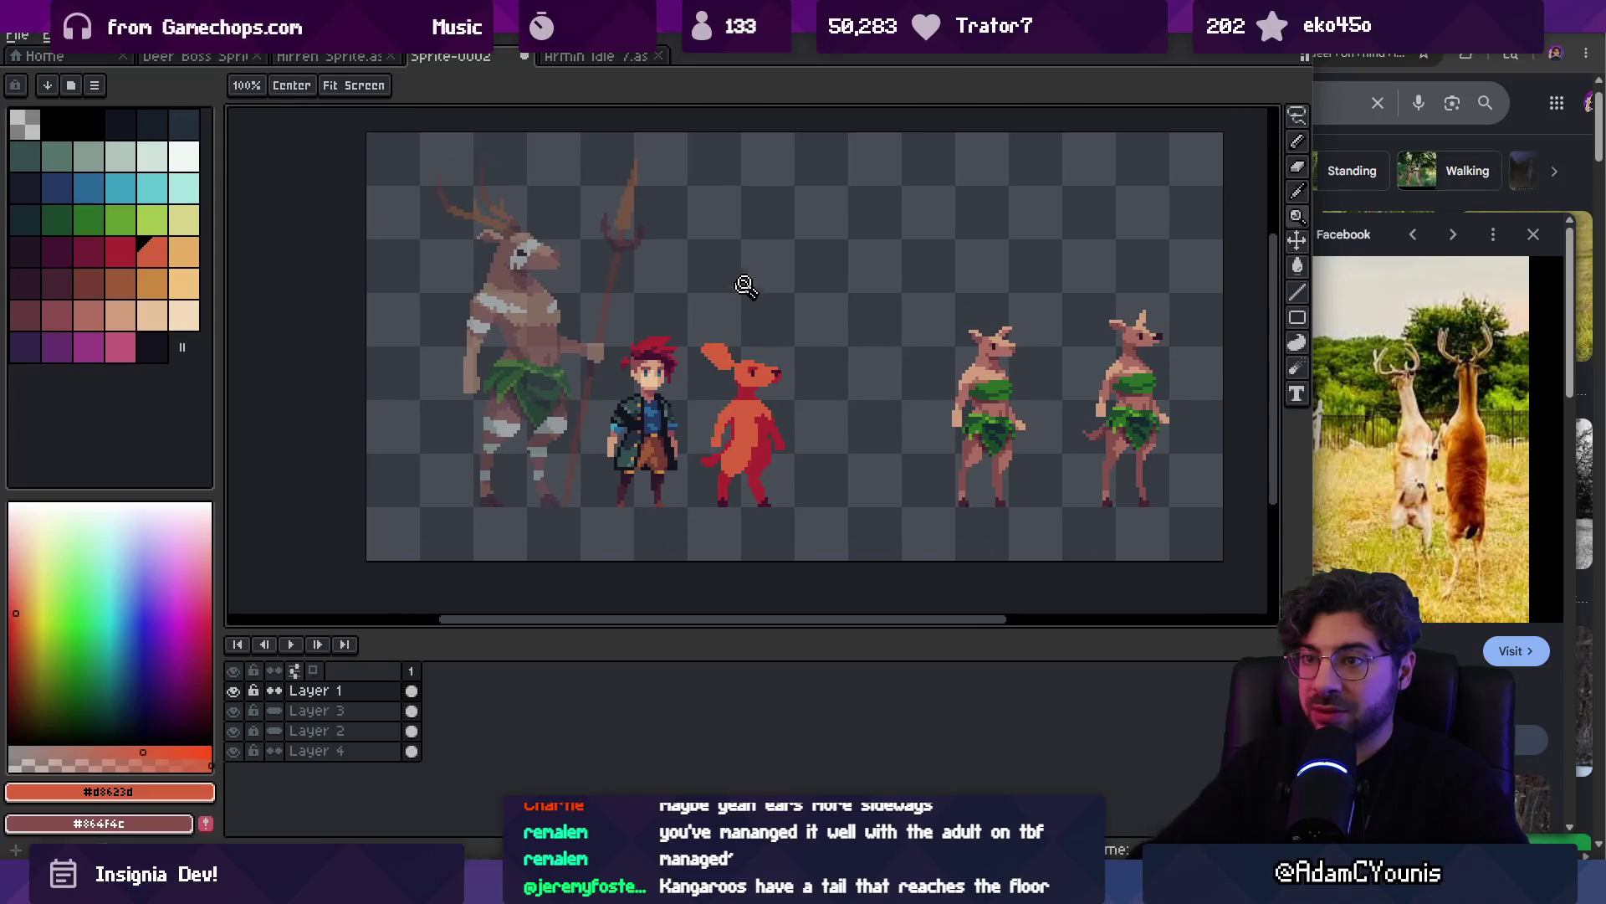
Undo the ear's upper pixels to lower it, then shade it with the neck's dark red and an orange tip
{"action": "scroll", "coordinate": [729, 348], "scroll_direction": "up", "scroll_amount": 3}
{"action": "key", "text": "b"}
{"action": "key", "text": "ctrl+z"}
{"action": "key", "text": "ctrl+z"}
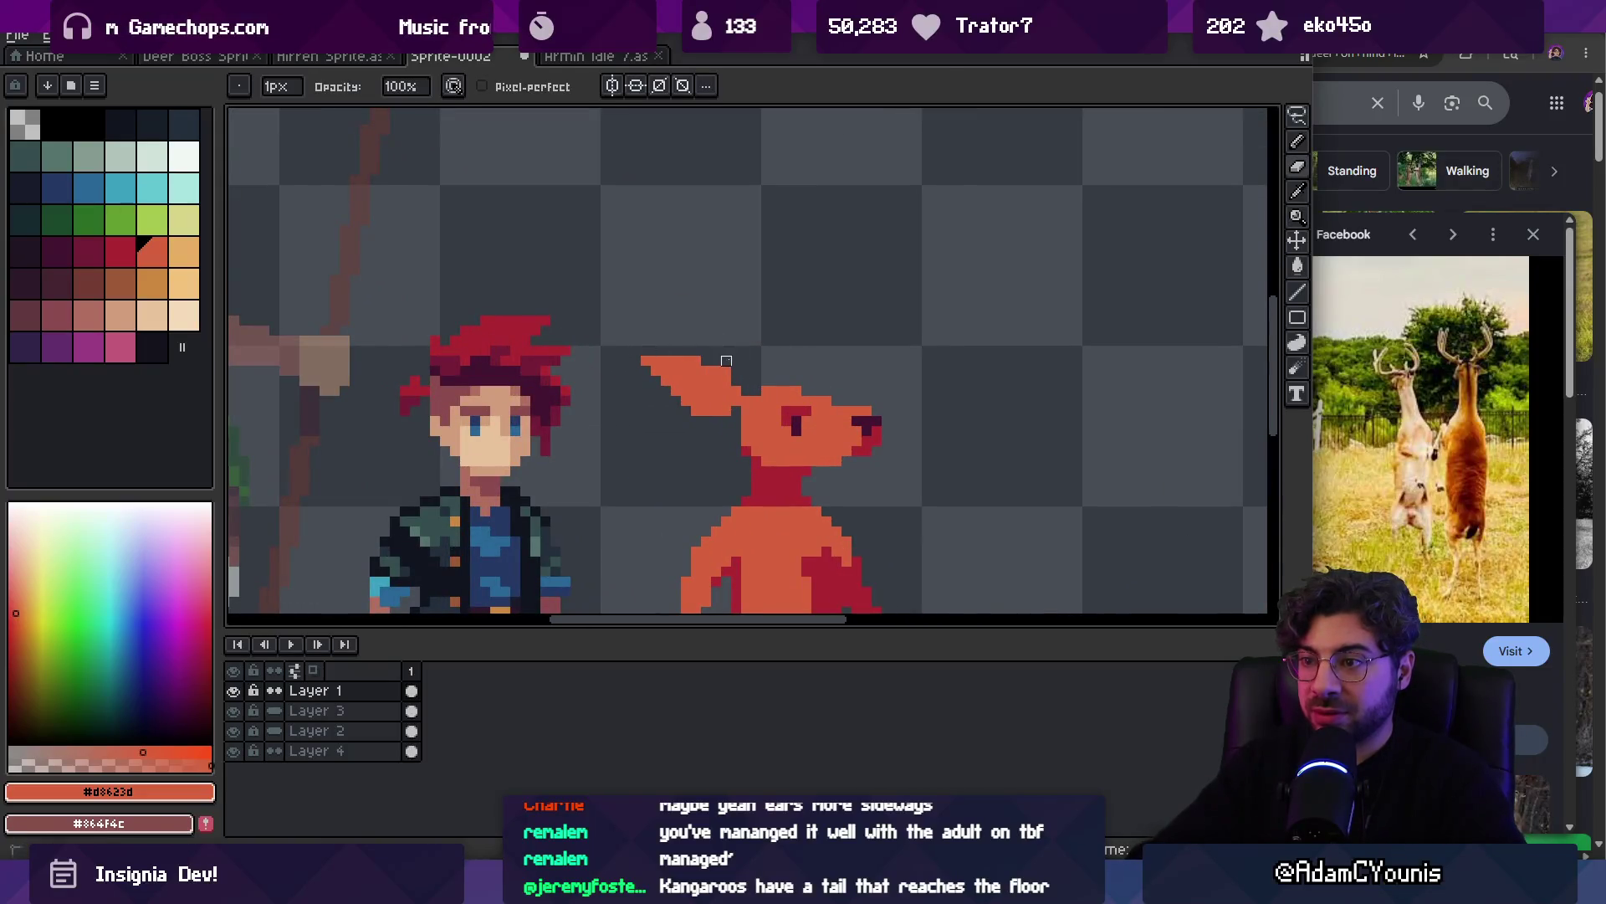
{"action": "key", "text": "ctrl+z"}
{"action": "key", "text": "ctrl+z"}
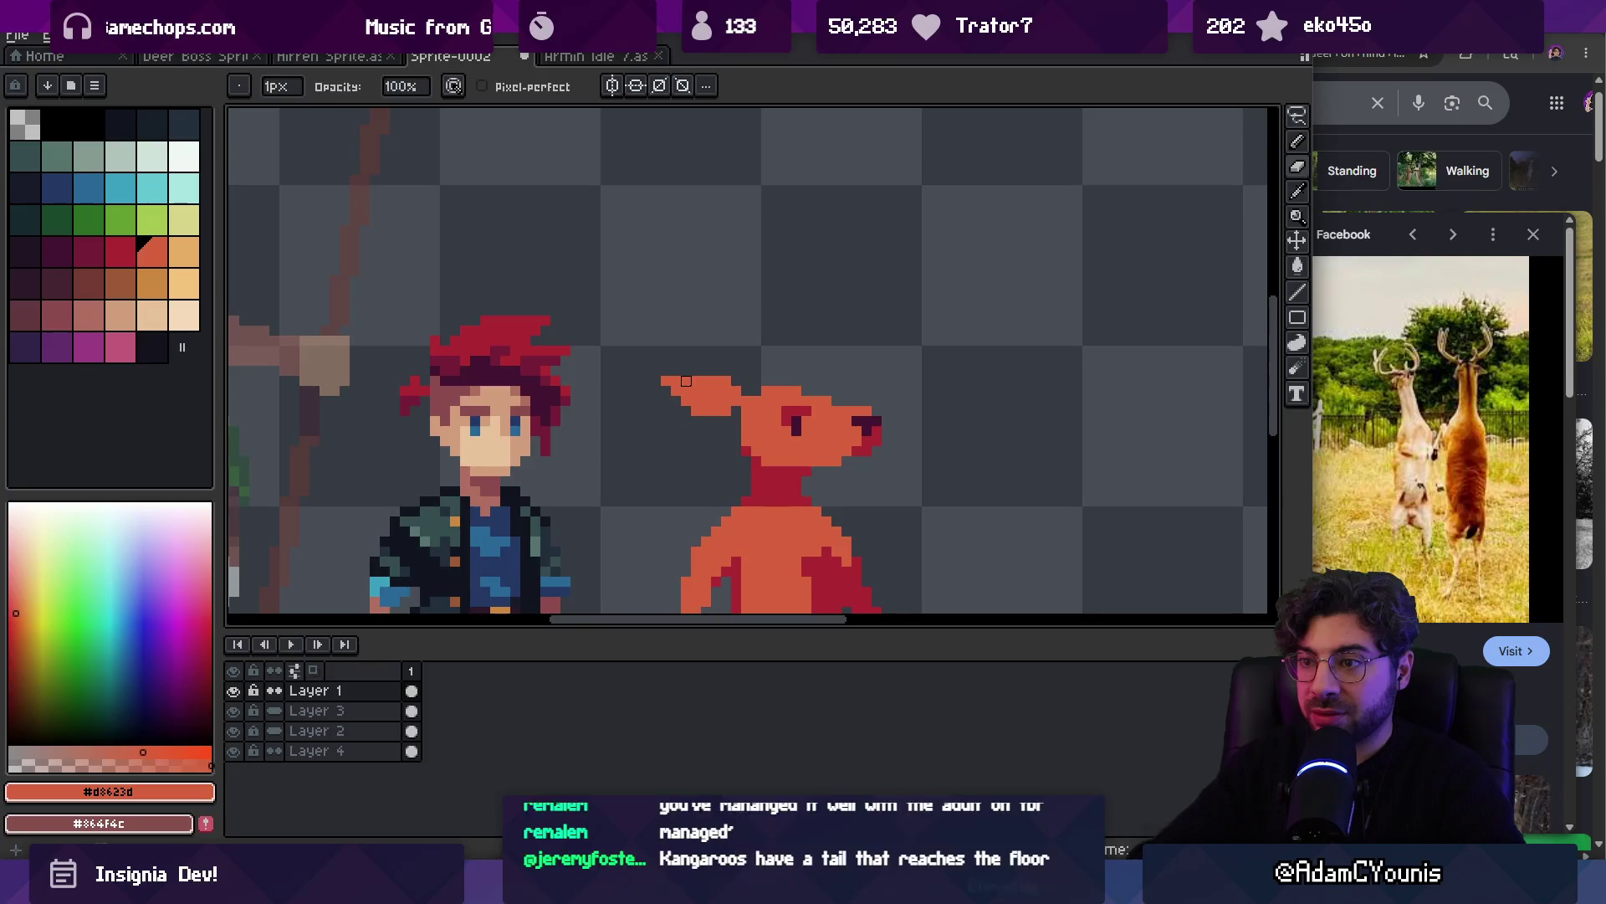
{"action": "left_click", "coordinate": [761, 450], "text": "alt"}
{"action": "mouse_move", "coordinate": [687, 386]}
{"action": "left_mouse_down"}
{"action": "mouse_move", "coordinate": [703, 404]}
{"action": "mouse_move", "coordinate": [741, 381]}
{"action": "left_mouse_up"}
{"action": "left_click", "coordinate": [753, 406], "text": "alt"}
{"action": "left_click", "coordinate": [719, 402], "text": "alt"}
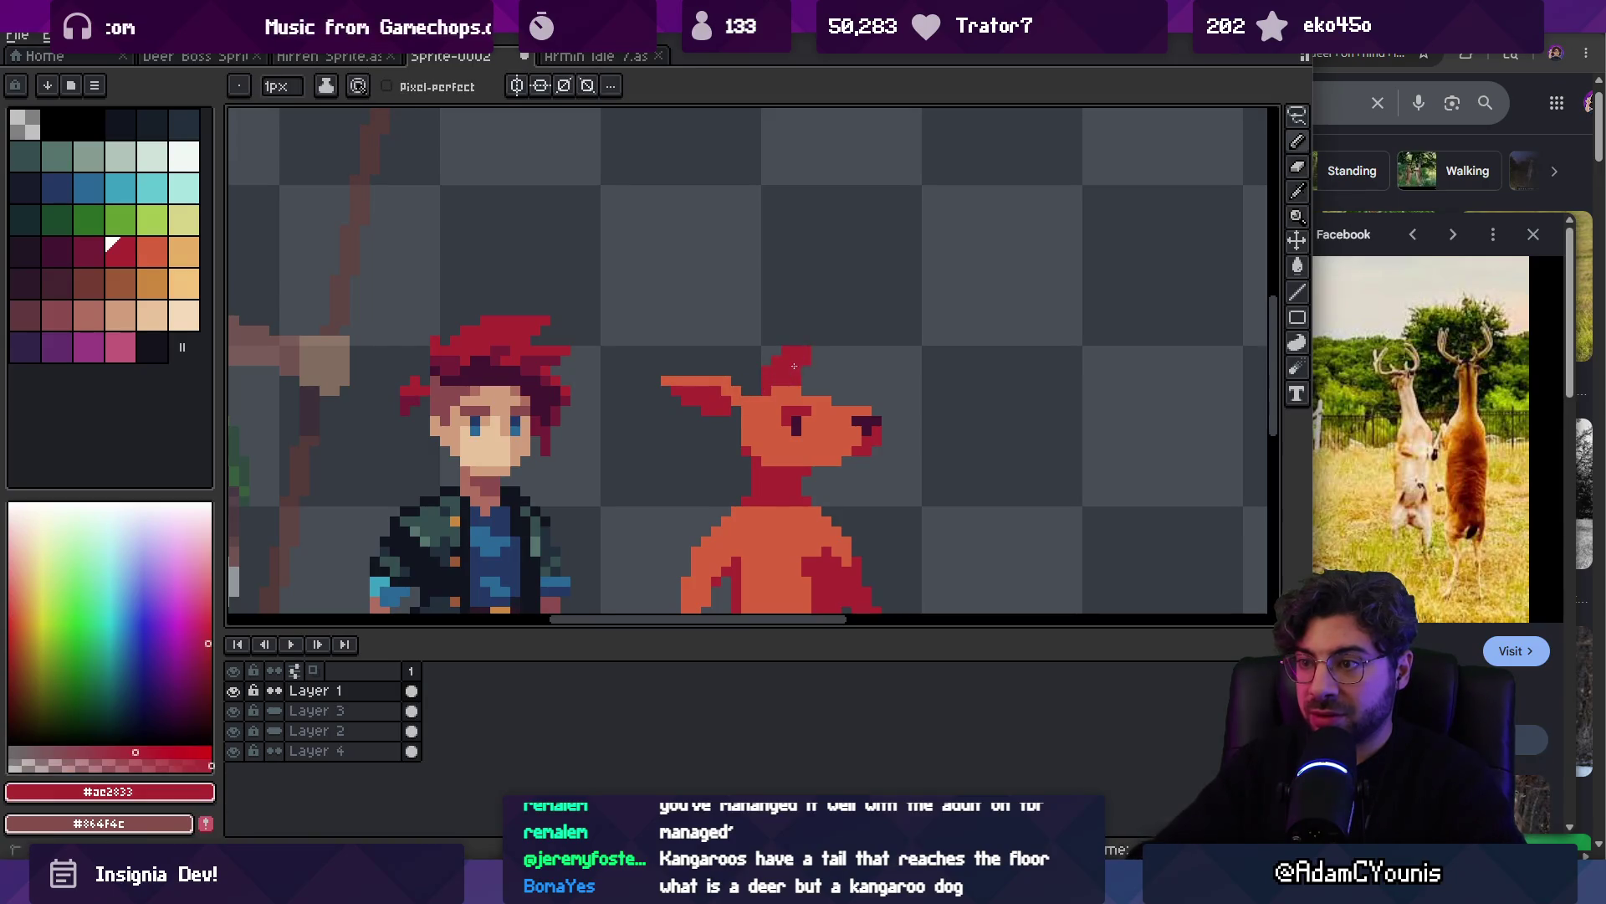
Zoom in closer on the deer's head to inspect the ear shading
{"action": "key", "text": "z"}
{"action": "scroll", "coordinate": [808, 349], "scroll_direction": "down", "scroll_amount": 4}
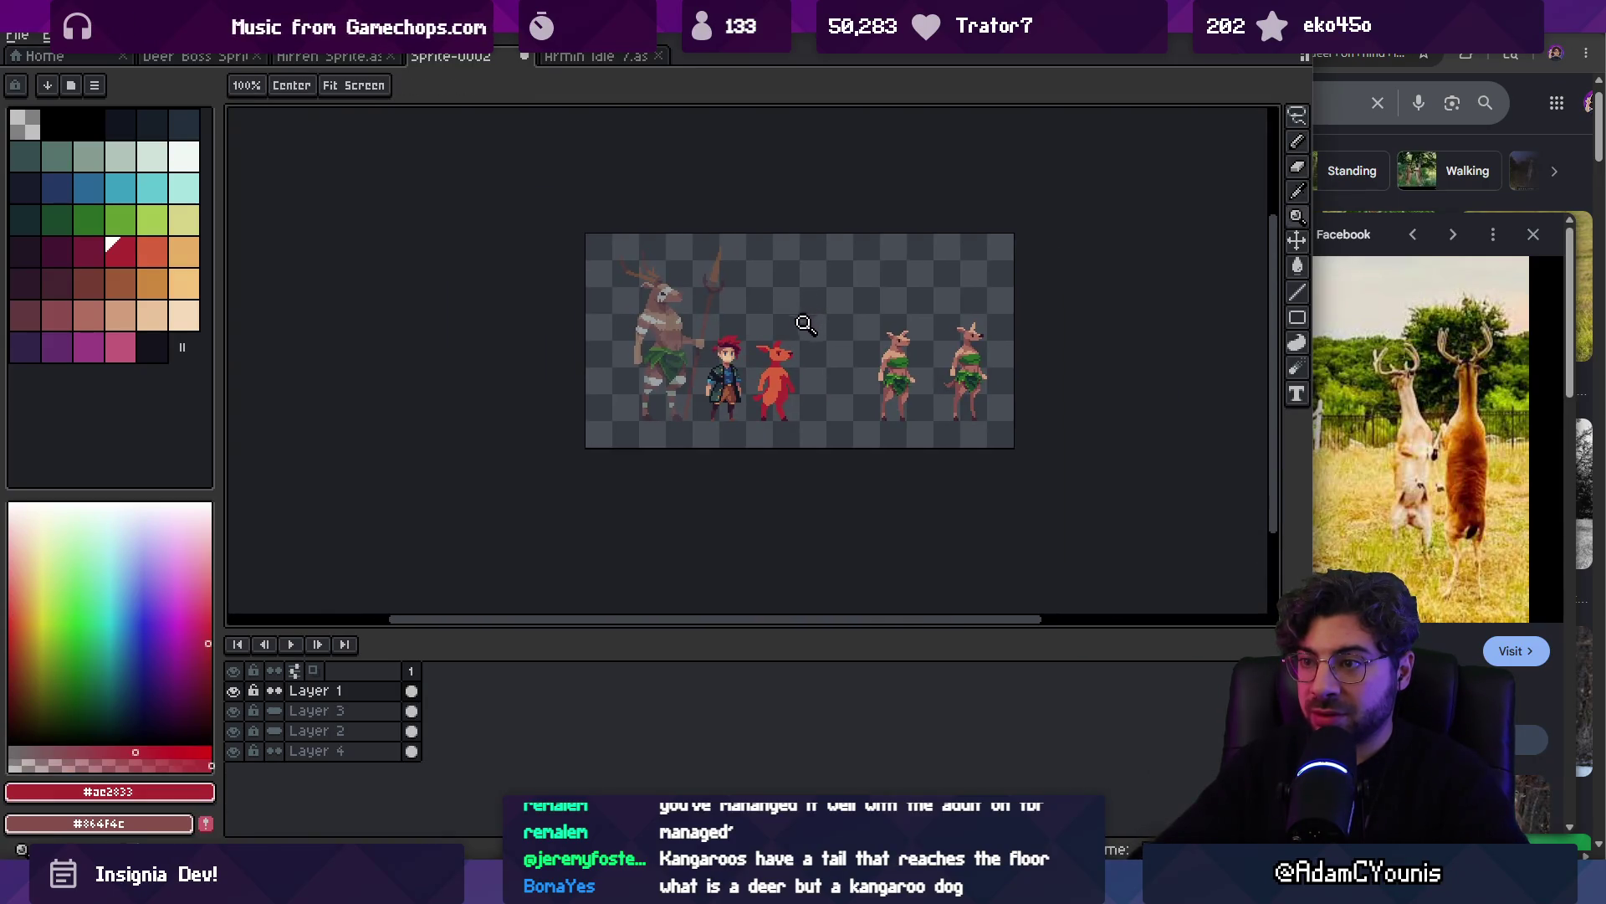
{"action": "scroll", "coordinate": [807, 322], "scroll_direction": "up", "scroll_amount": 4}
{"action": "key", "text": "b"}
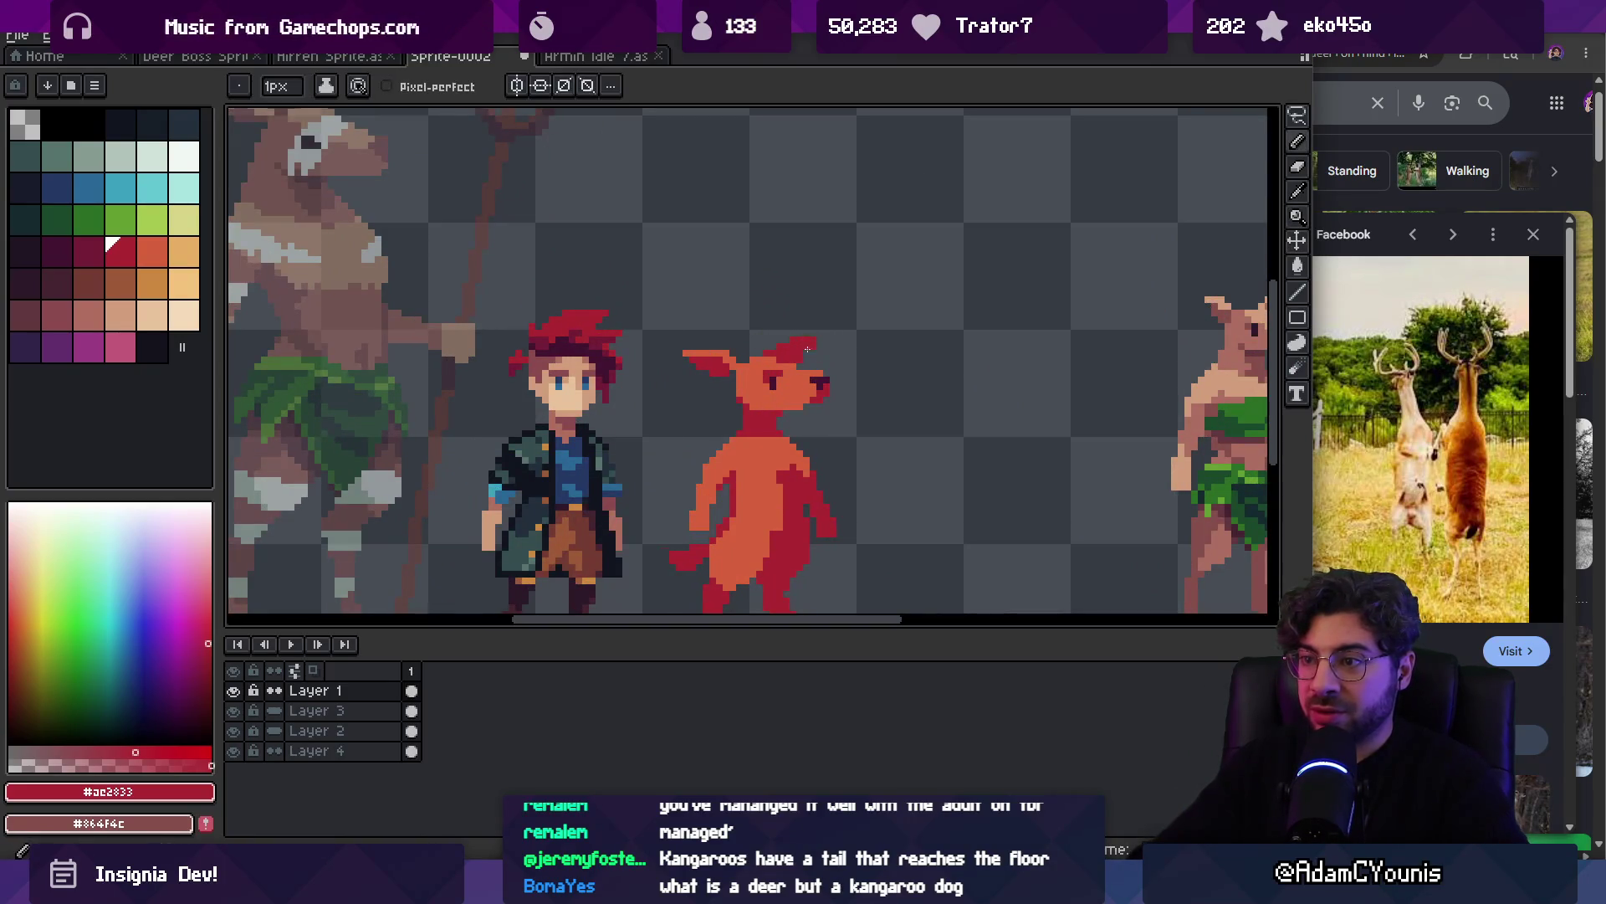
{"action": "key", "text": "b"}
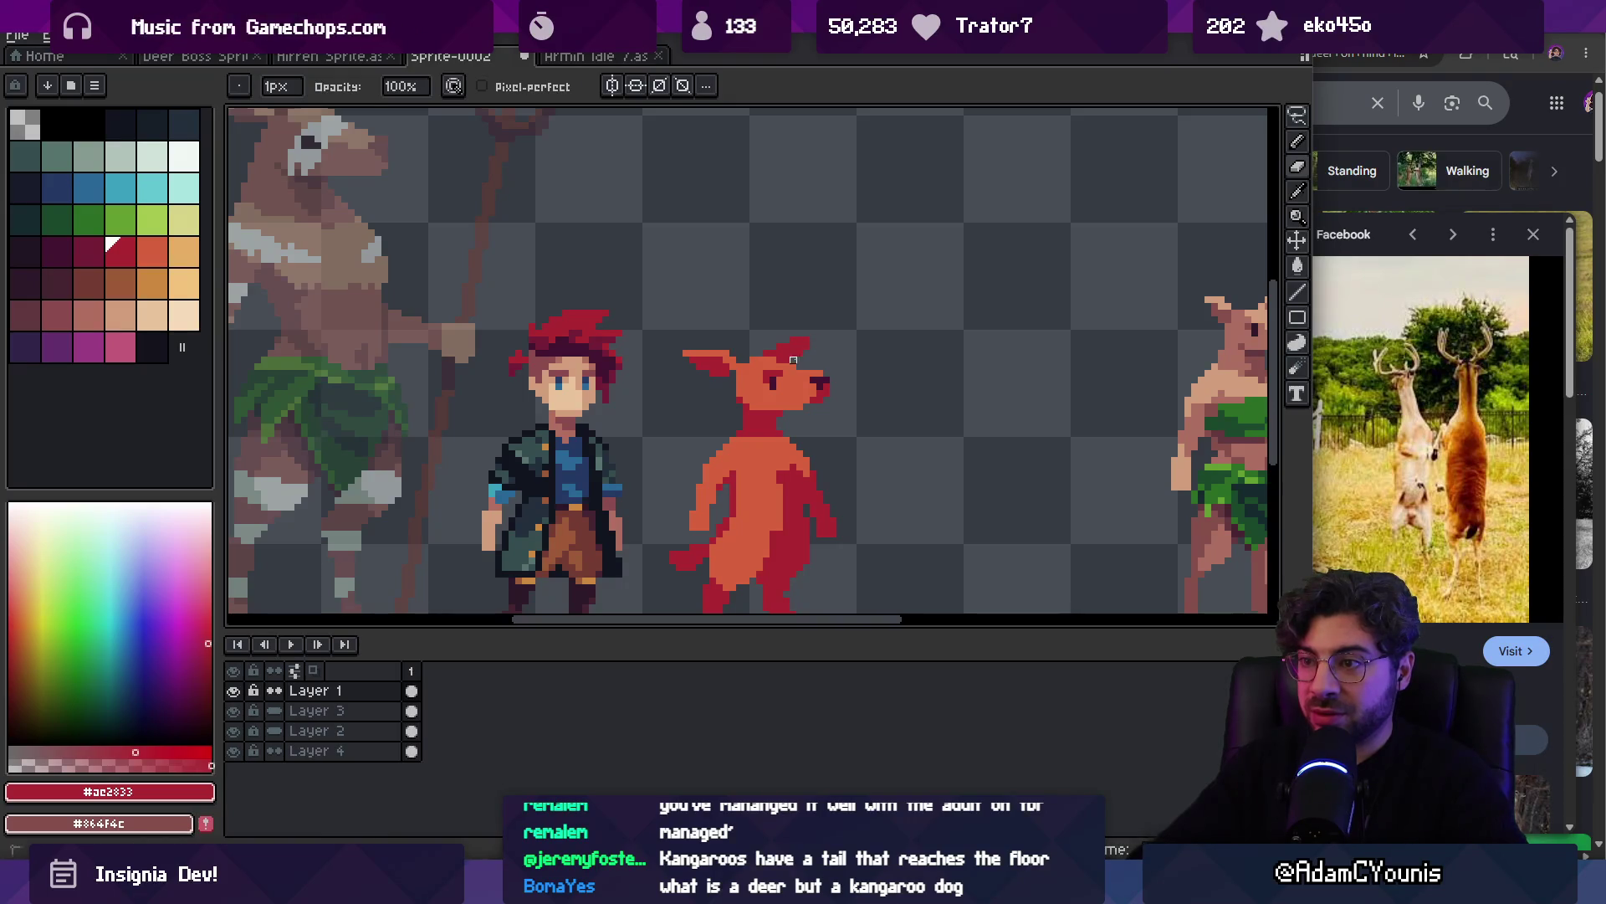
{"action": "key", "text": "z"}
{"action": "scroll", "coordinate": [793, 360], "scroll_direction": "down", "scroll_amount": 3}
{"action": "scroll", "coordinate": [791, 353], "scroll_direction": "up", "scroll_amount": 1}
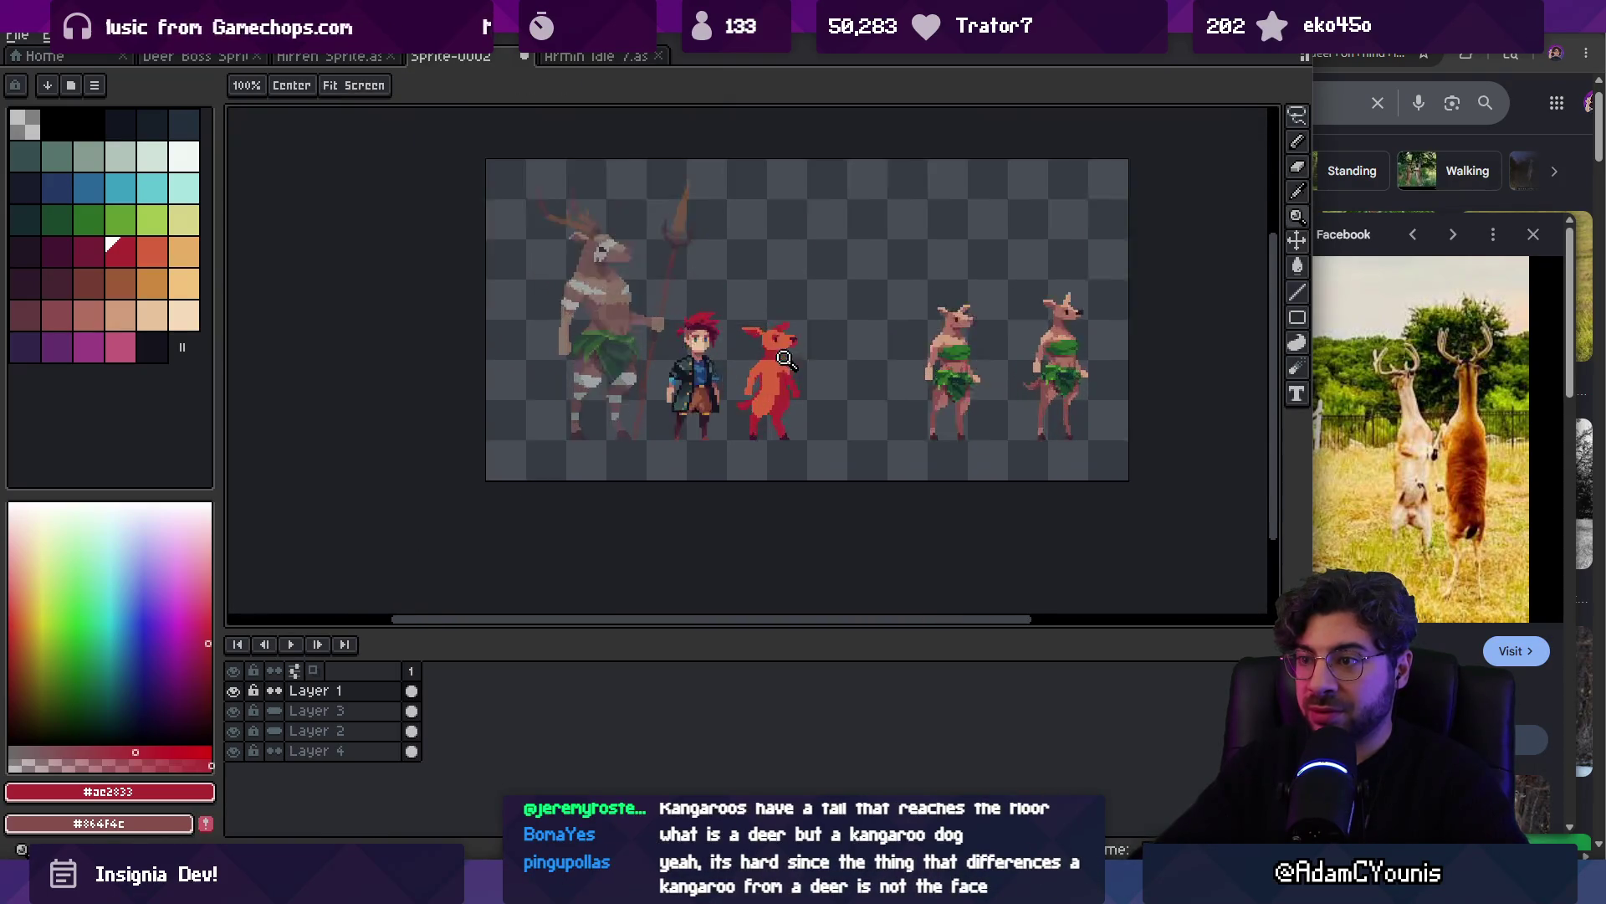
{"action": "scroll", "coordinate": [795, 351], "scroll_direction": "up", "scroll_amount": 2}
{"action": "scroll", "coordinate": [744, 318], "scroll_direction": "up", "scroll_amount": 3}
{"action": "left_click", "coordinate": [748, 322], "text": "alt"}
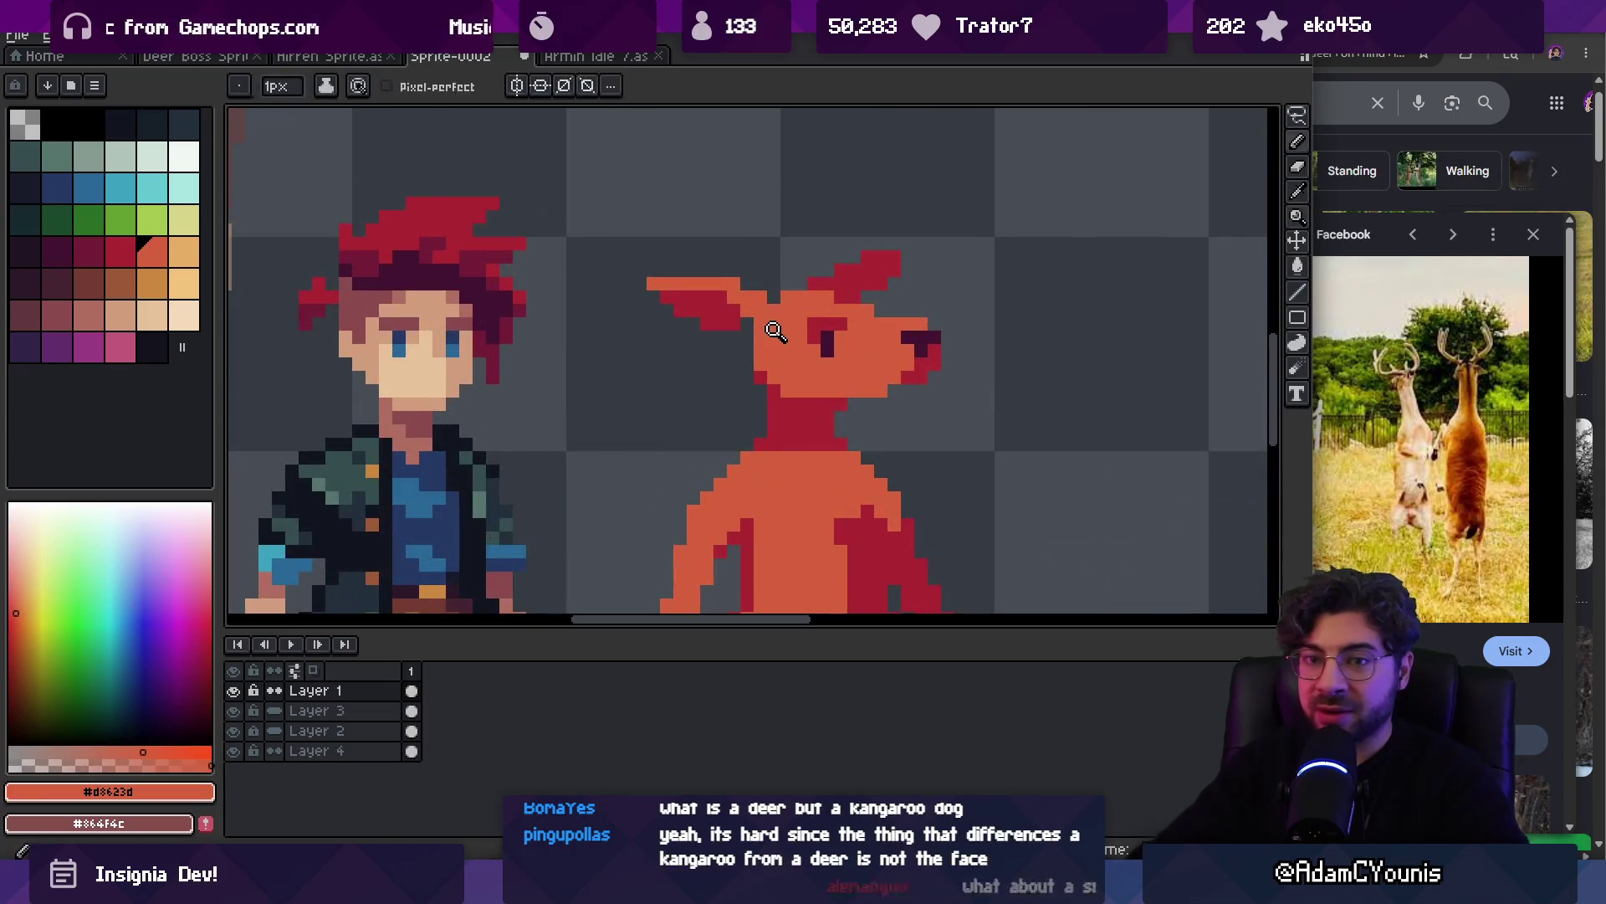
{"action": "scroll", "coordinate": [759, 339], "scroll_direction": "up", "scroll_amount": 1}
Draw a dark antler nub rising from the head using the sampled dark eye colour
{"action": "key", "text": "i"}
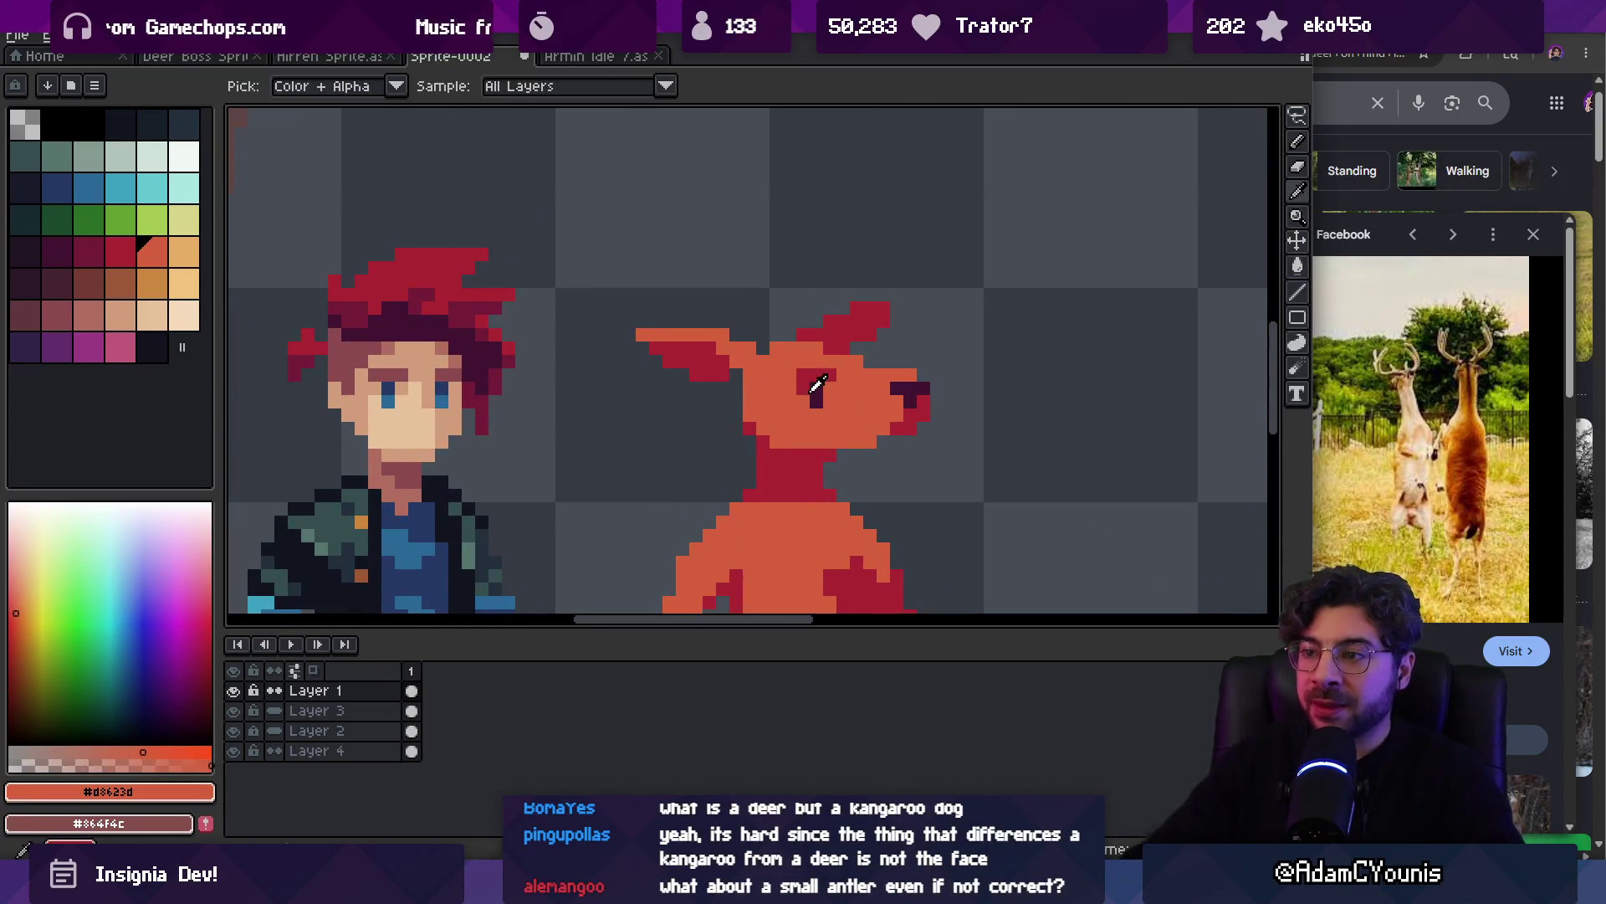
{"action": "left_click", "coordinate": [822, 387]}
{"action": "key", "text": "b"}
{"action": "left_click_drag", "start_coordinate": [763, 351], "coordinate": [776, 303]}
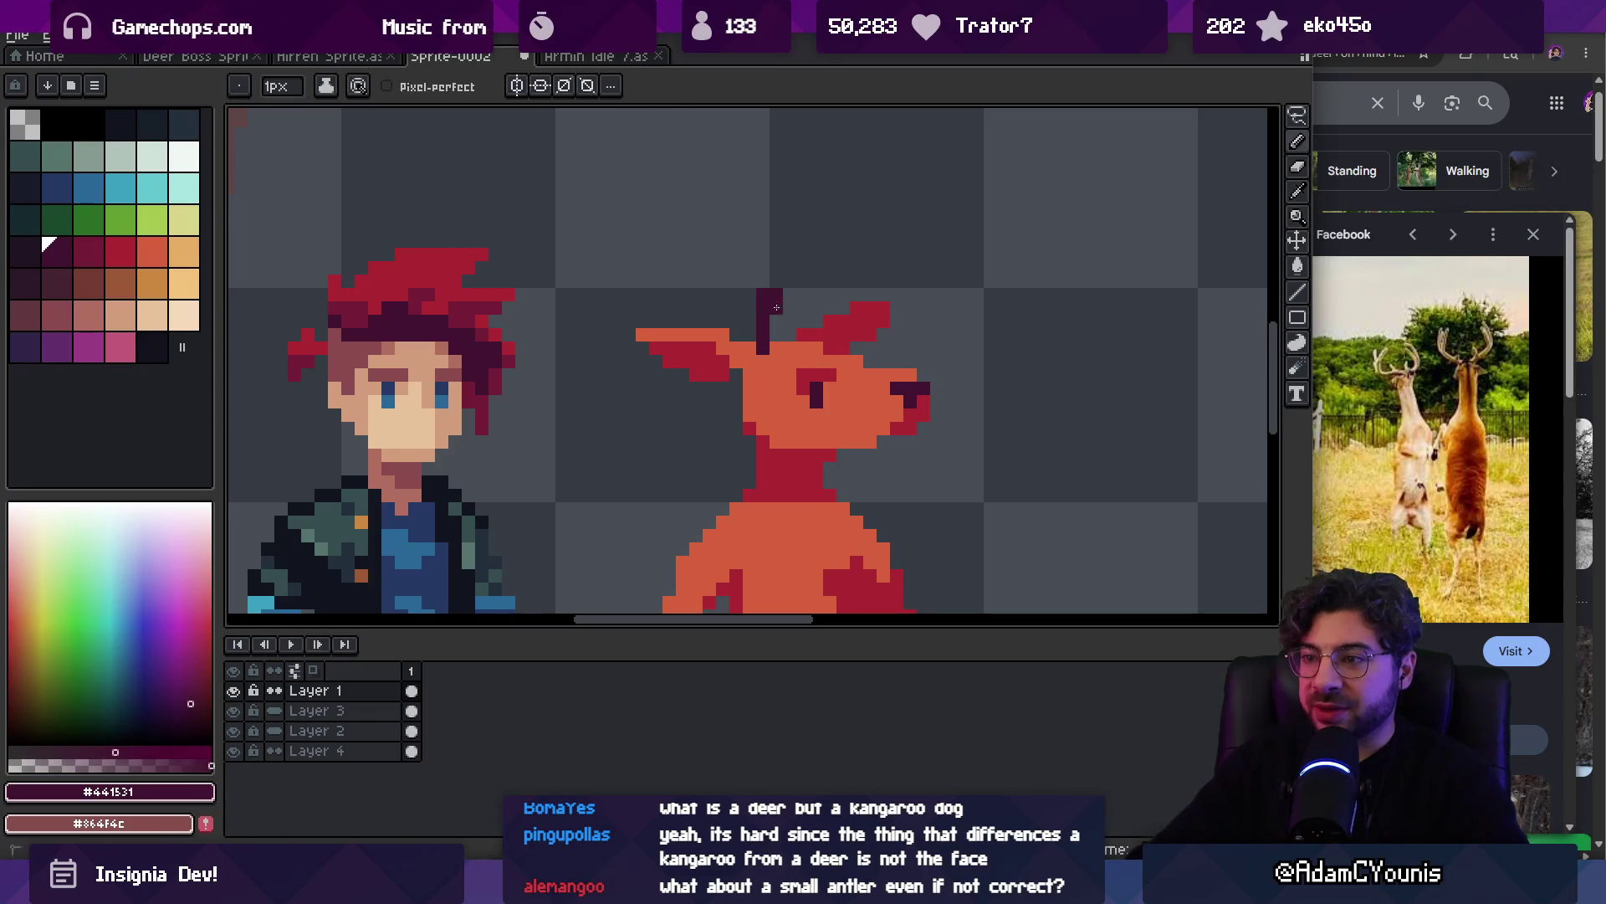
{"action": "left_click", "coordinate": [836, 320]}
{"action": "scroll", "coordinate": [837, 320], "scroll_direction": "down", "scroll_amount": 3}
{"action": "scroll", "coordinate": [820, 321], "scroll_direction": "up", "scroll_amount": 3}
Recolour the red pixel beside the antler dark purple and zoom out to check
{"action": "key", "text": "i"}
{"action": "key", "text": "b"}
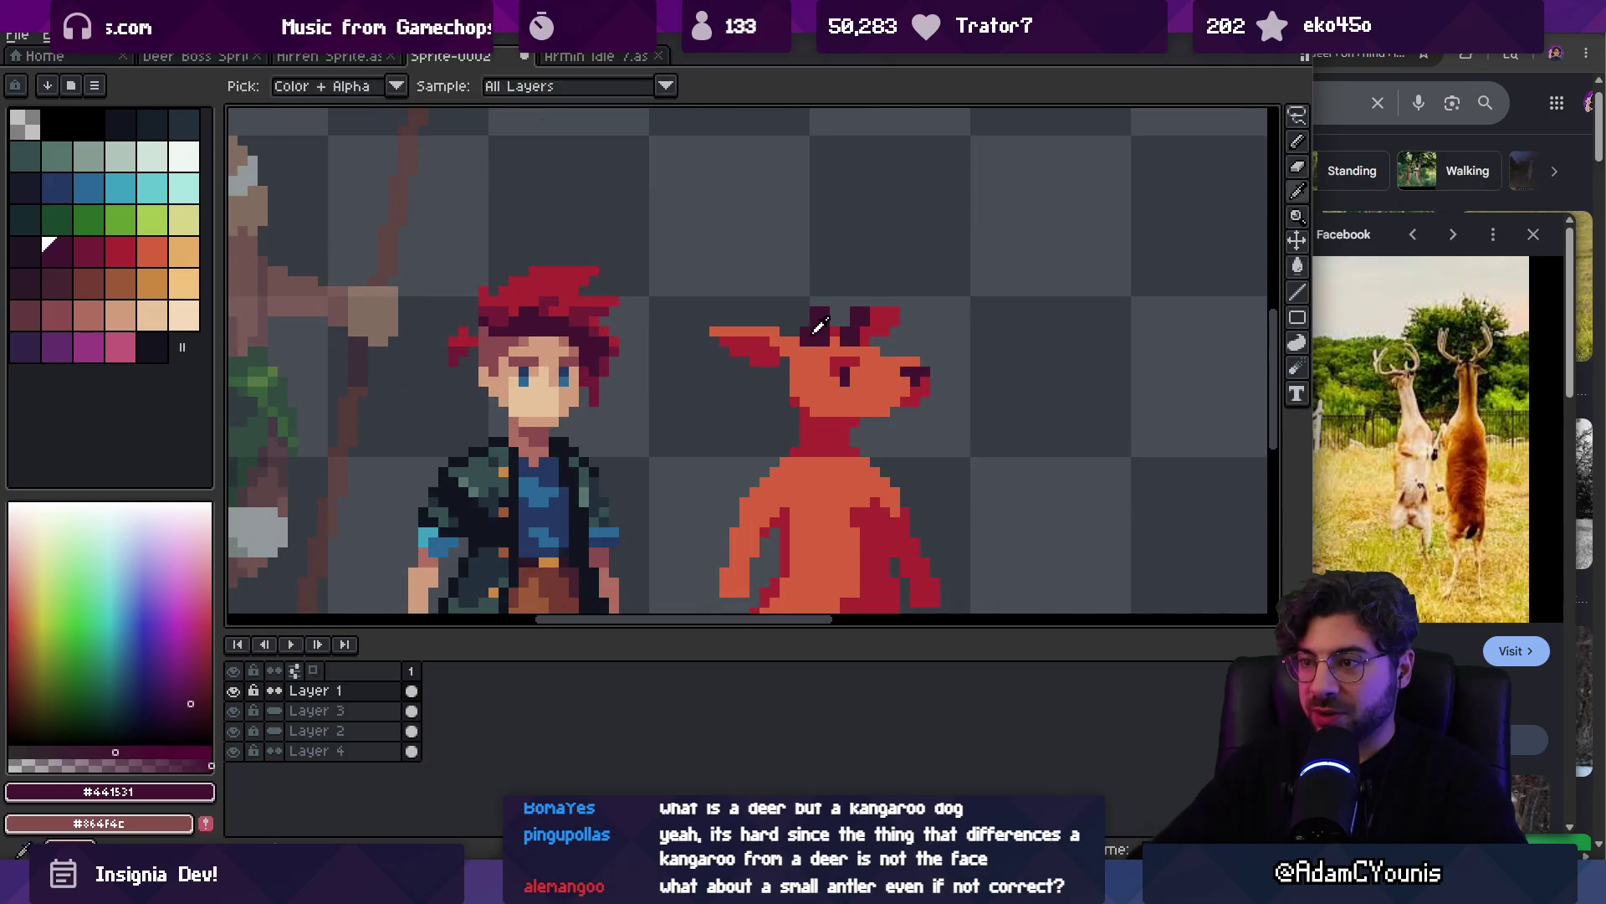
{"action": "left_click", "coordinate": [818, 343], "text": "alt"}
{"action": "scroll", "coordinate": [818, 343], "scroll_direction": "down", "scroll_amount": 3}
{"action": "scroll", "coordinate": [836, 317], "scroll_direction": "up", "scroll_amount": 4}
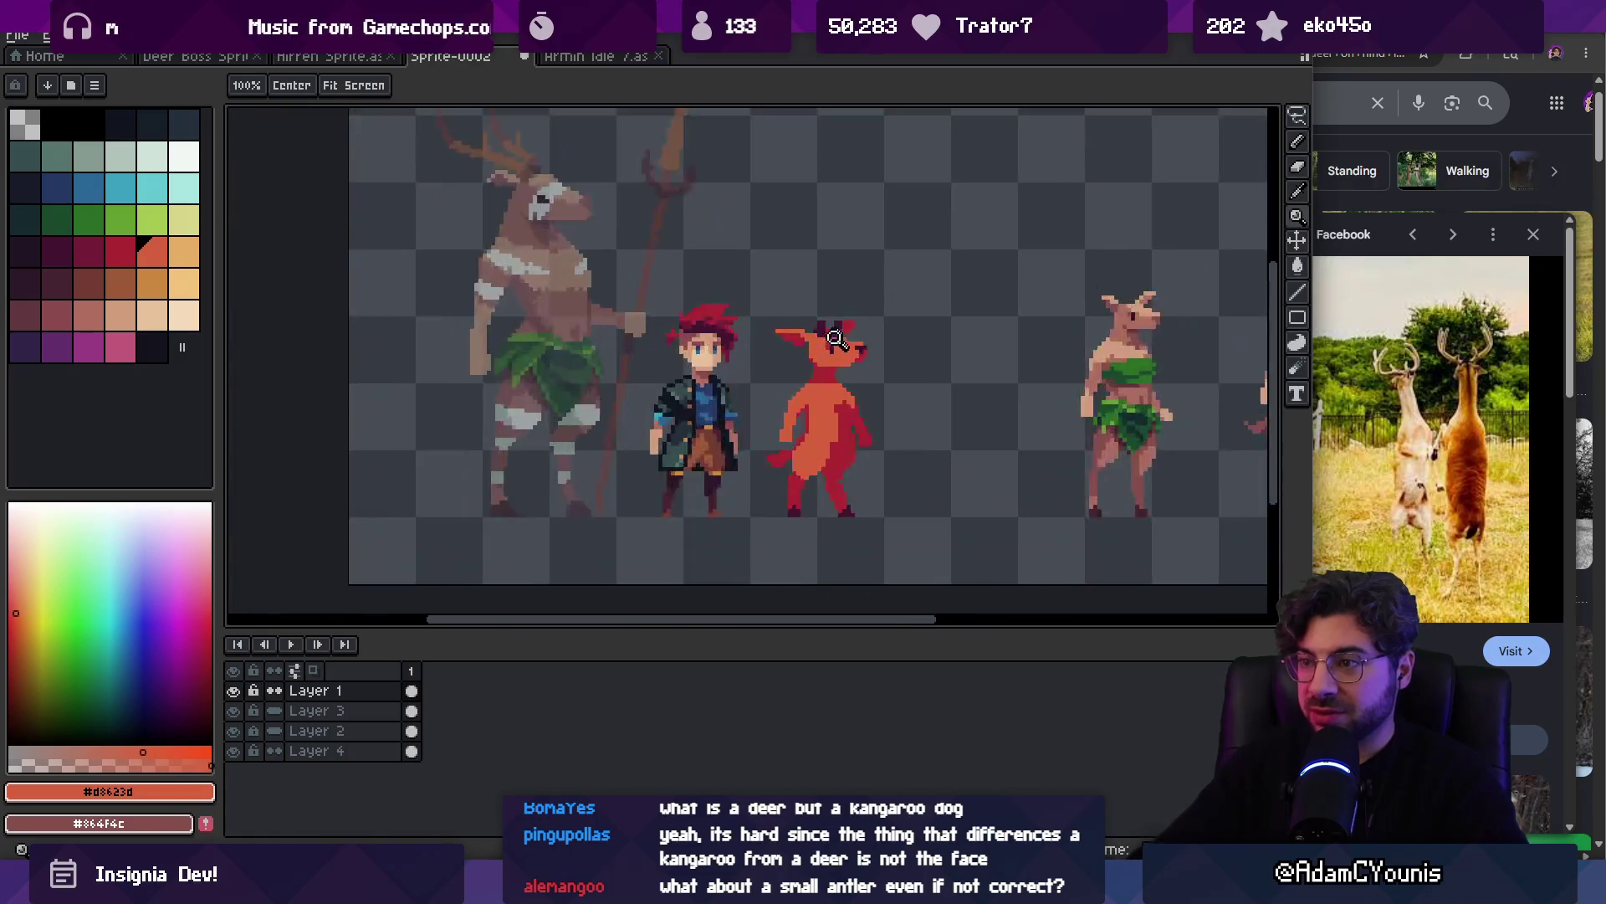
{"action": "key", "text": "i"}
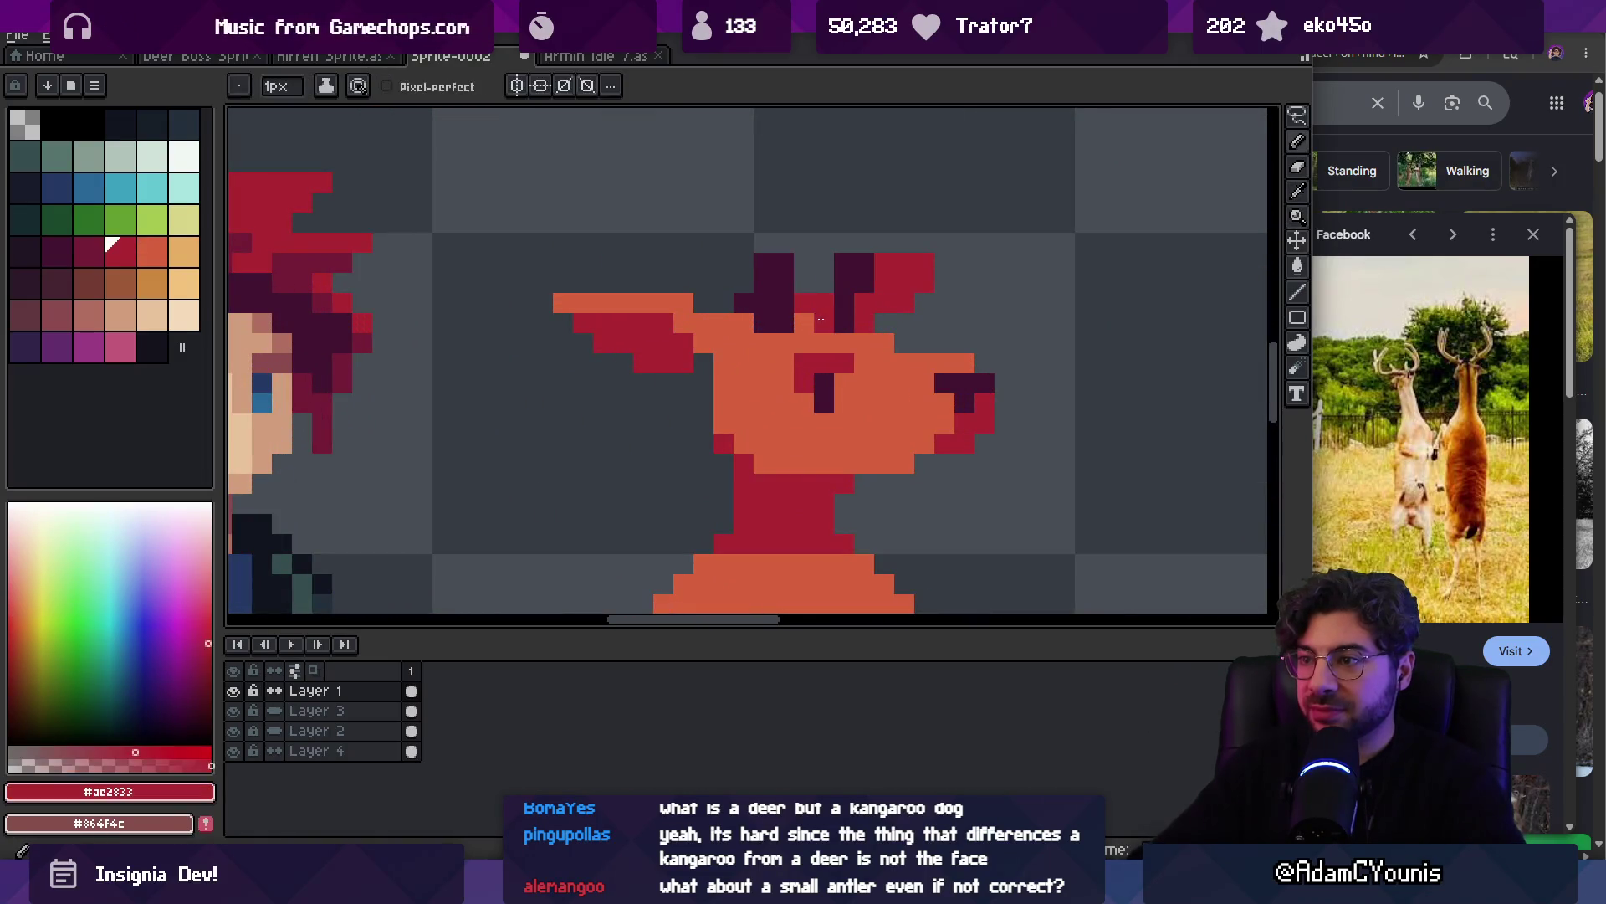
{"action": "left_click", "coordinate": [844, 304], "text": "alt"}
{"action": "left_click", "coordinate": [865, 303]}
{"action": "key", "text": "z"}
{"action": "scroll", "coordinate": [860, 316], "scroll_direction": "down", "scroll_amount": 5}
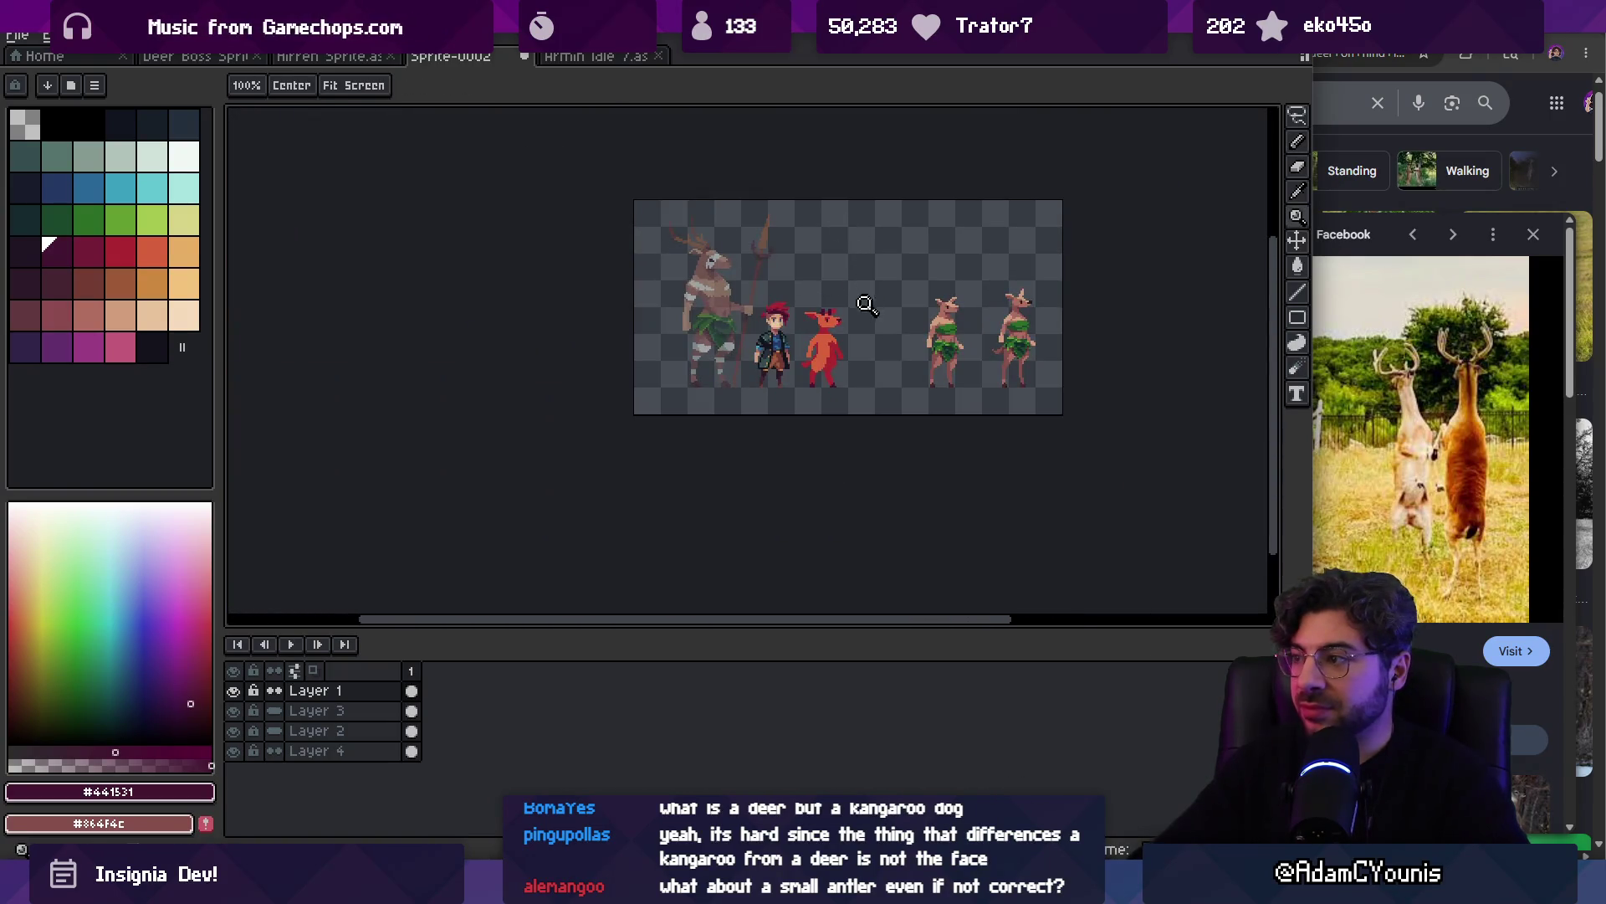
Darken another horn pixel to dark purple and centre the deer in the view
{"action": "scroll", "coordinate": [866, 301], "scroll_direction": "up", "scroll_amount": 2}
{"action": "scroll", "coordinate": [826, 265], "scroll_direction": "up", "scroll_amount": 3}
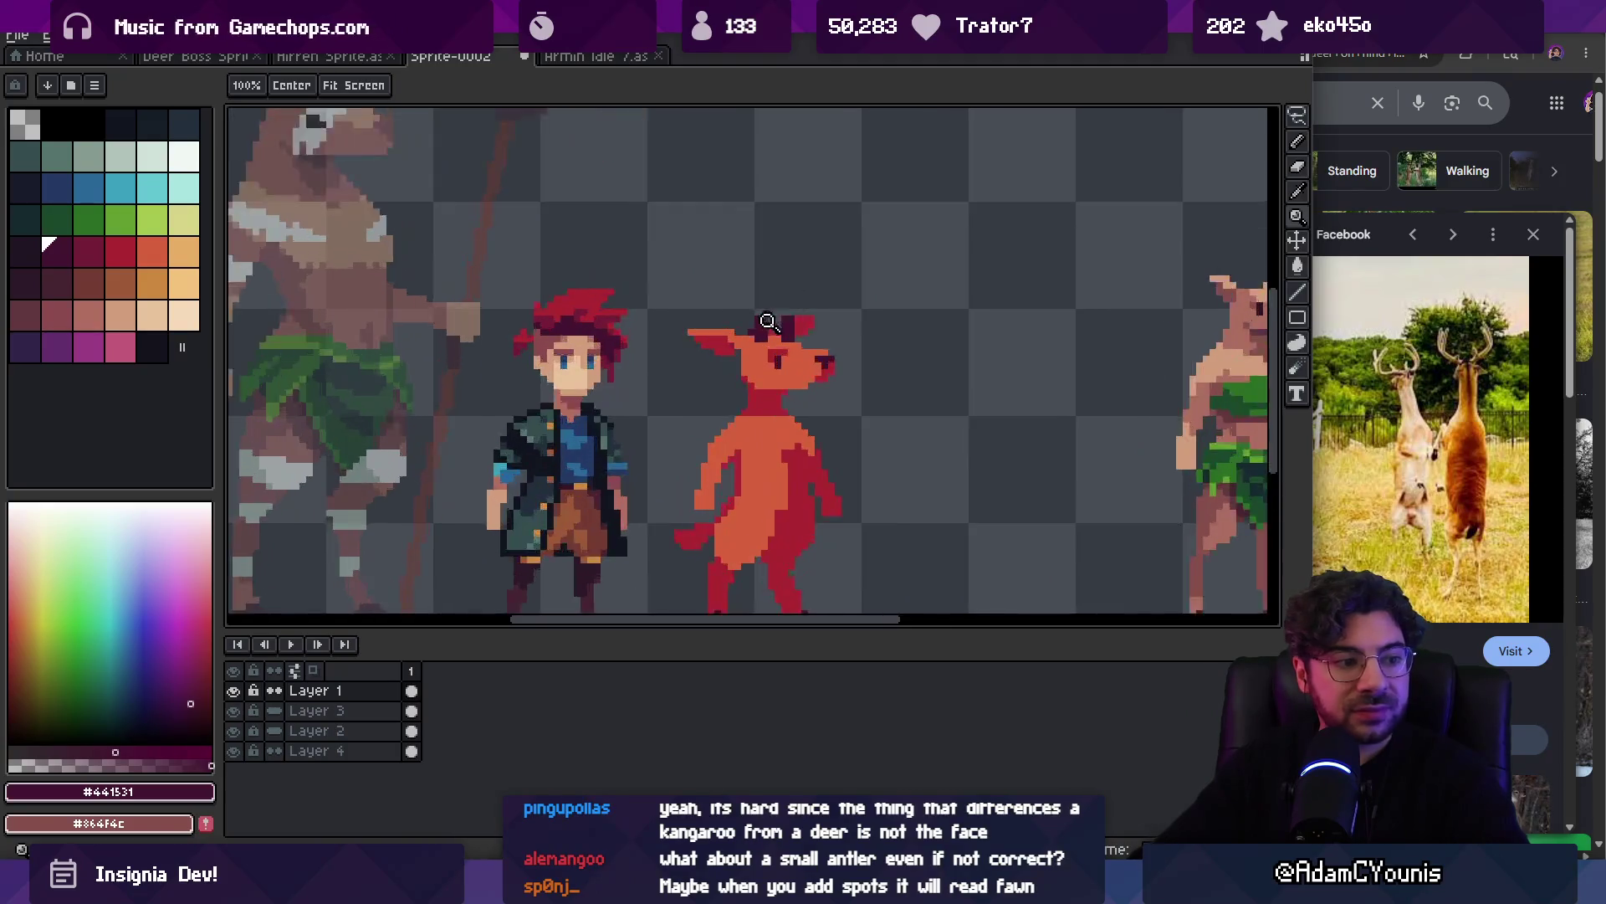
{"action": "key", "text": "b"}
{"action": "left_click", "coordinate": [757, 329]}
{"action": "left_click", "coordinate": [761, 339], "text": "alt"}
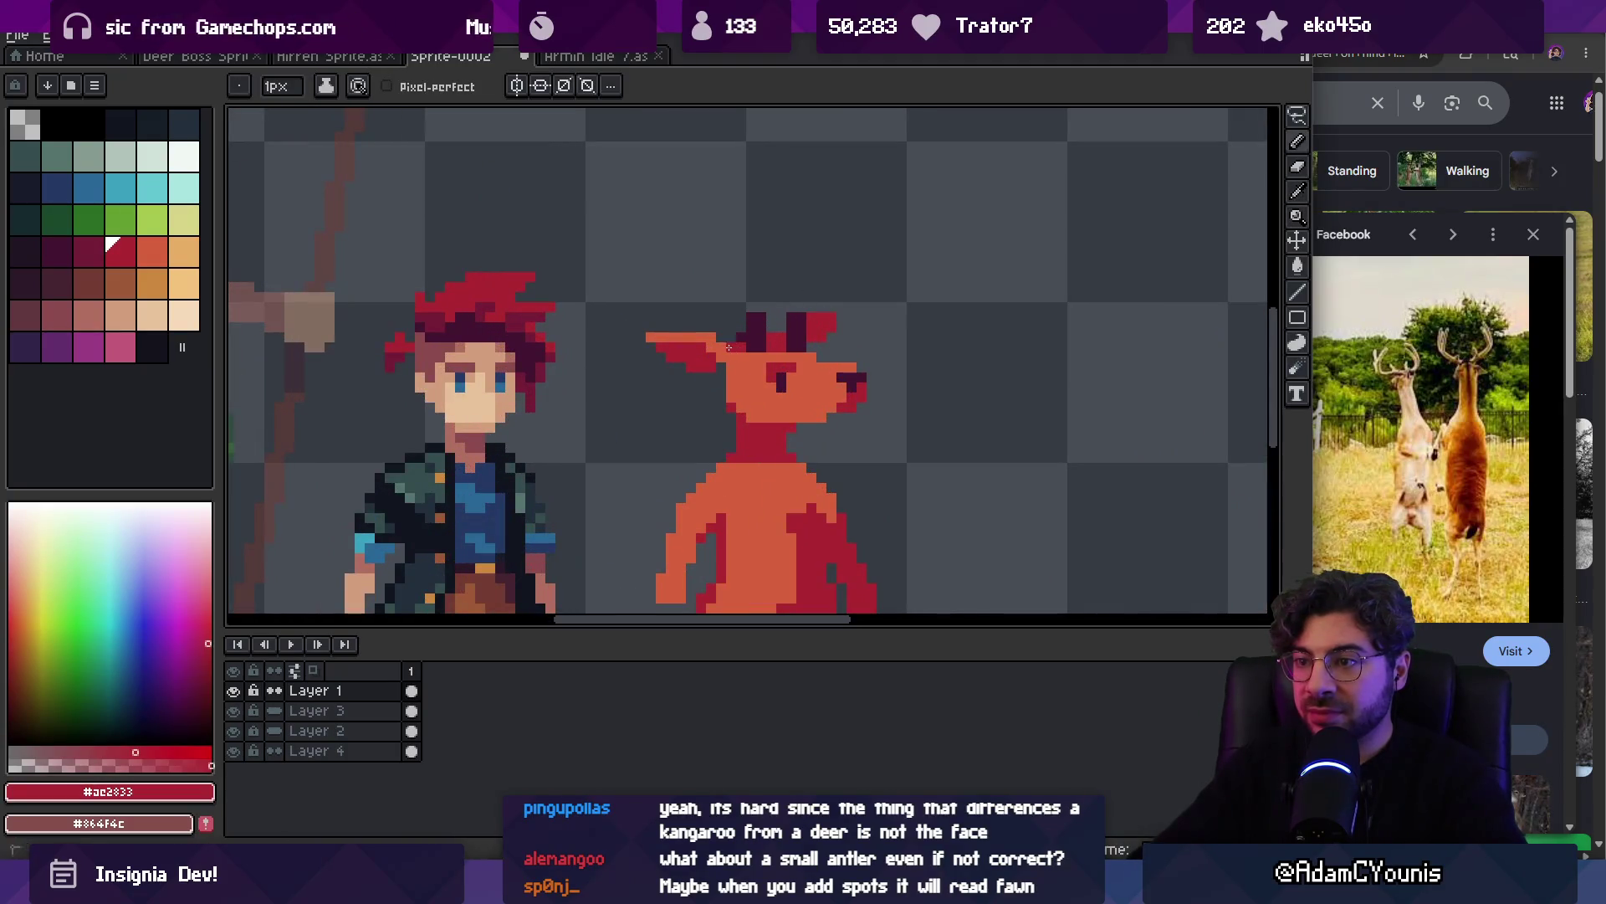
{"action": "key", "text": "z"}
{"action": "scroll", "coordinate": [753, 330], "scroll_direction": "down", "scroll_amount": 4}
{"action": "scroll", "coordinate": [775, 314], "scroll_direction": "up", "scroll_amount": 2}
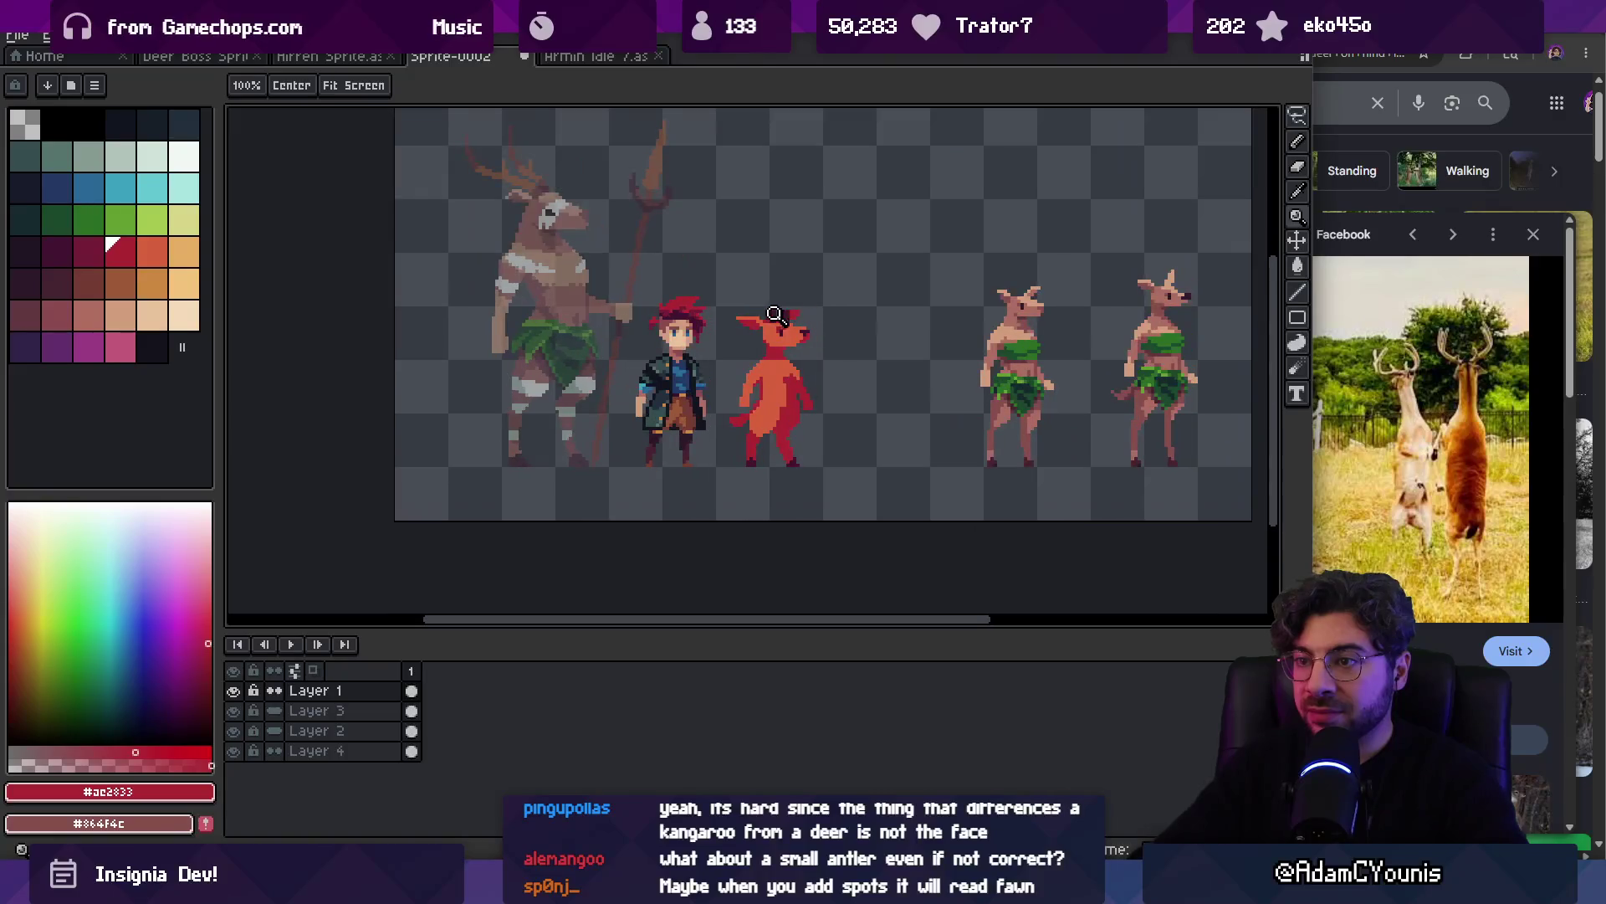
{"action": "scroll", "coordinate": [795, 284], "scroll_direction": "up", "scroll_amount": 3}
{"action": "key", "text": "b"}
{"action": "left_click", "coordinate": [764, 312], "text": "alt"}
{"action": "key", "text": "z"}
{"action": "scroll", "coordinate": [786, 316], "scroll_direction": "down", "scroll_amount": 2}
{"action": "left_click_drag", "start_coordinate": [786, 316], "coordinate": [740, 303]}
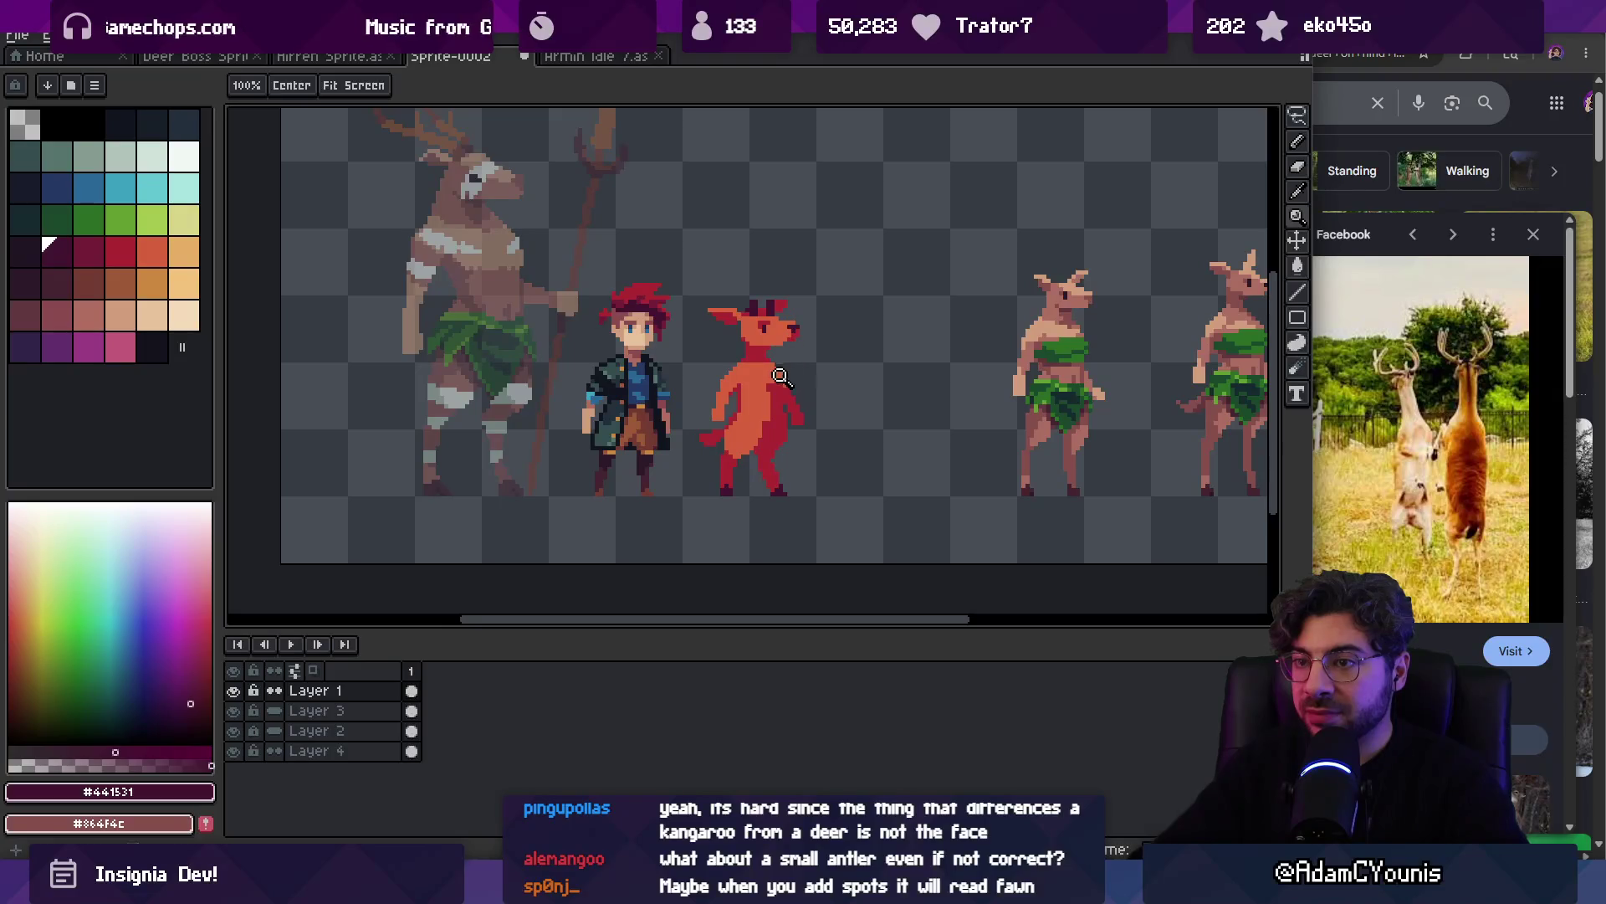
{"action": "scroll", "coordinate": [765, 389], "scroll_direction": "up", "scroll_amount": 3}
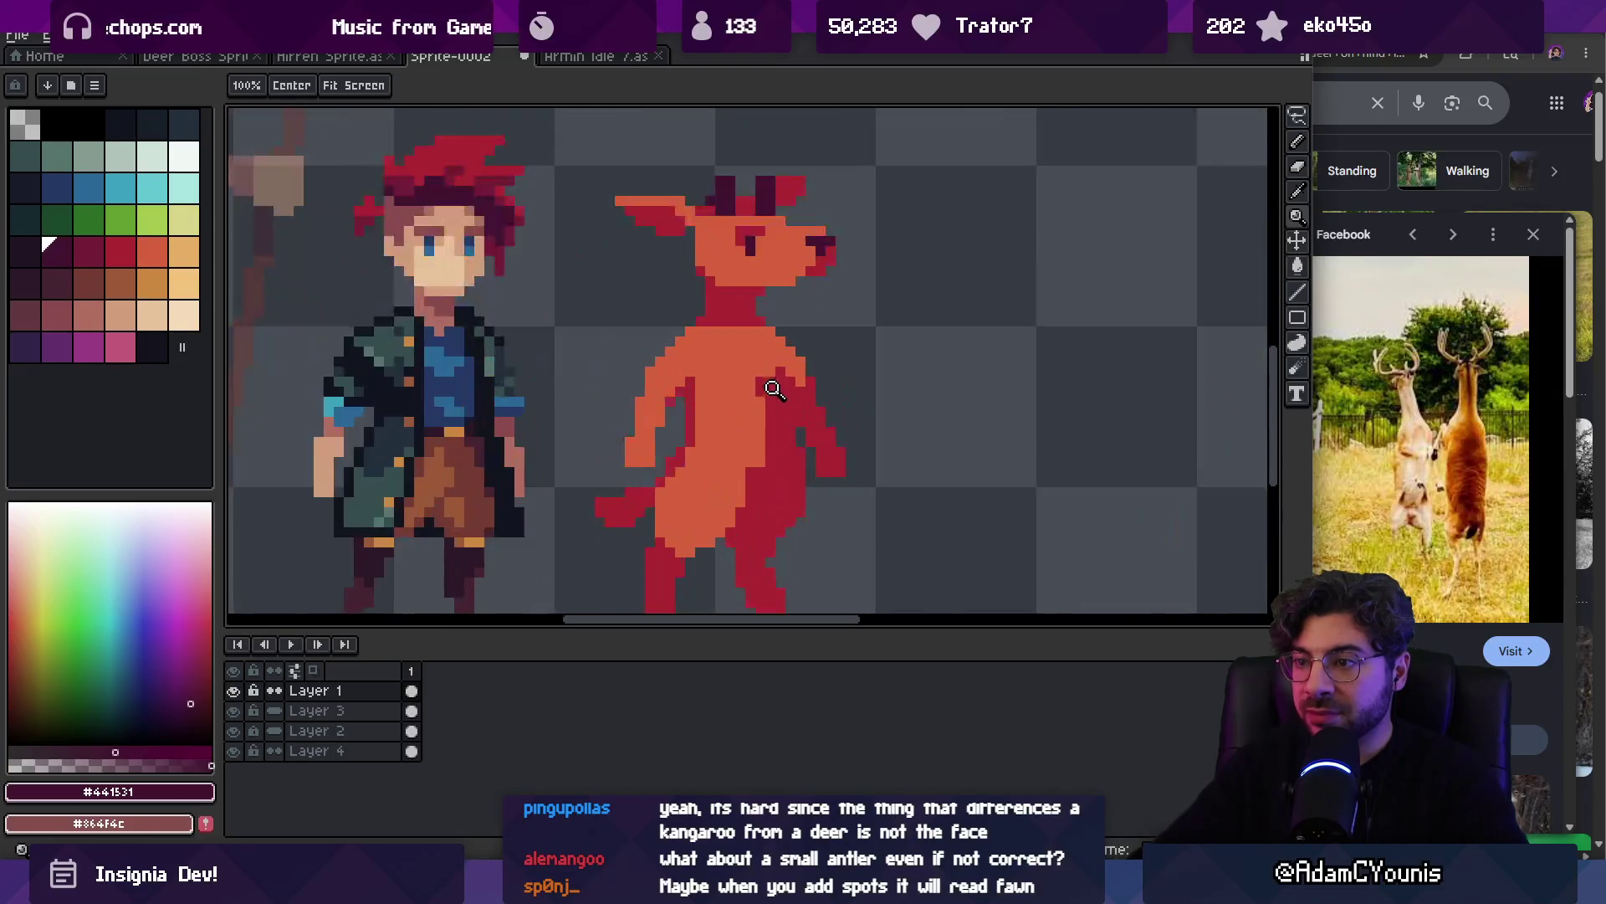
Lasso the deer's head and move it a few pixels forward to the right
{"action": "key", "text": "q"}
{"action": "mouse_move", "coordinate": [721, 316]}
{"action": "left_mouse_down"}
{"action": "mouse_move", "coordinate": [753, 142]}
{"action": "mouse_move", "coordinate": [690, 316]}
{"action": "left_mouse_up"}
{"action": "left_click_drag", "start_coordinate": [744, 261], "coordinate": [751, 262]}
{"action": "key", "text": "b"}
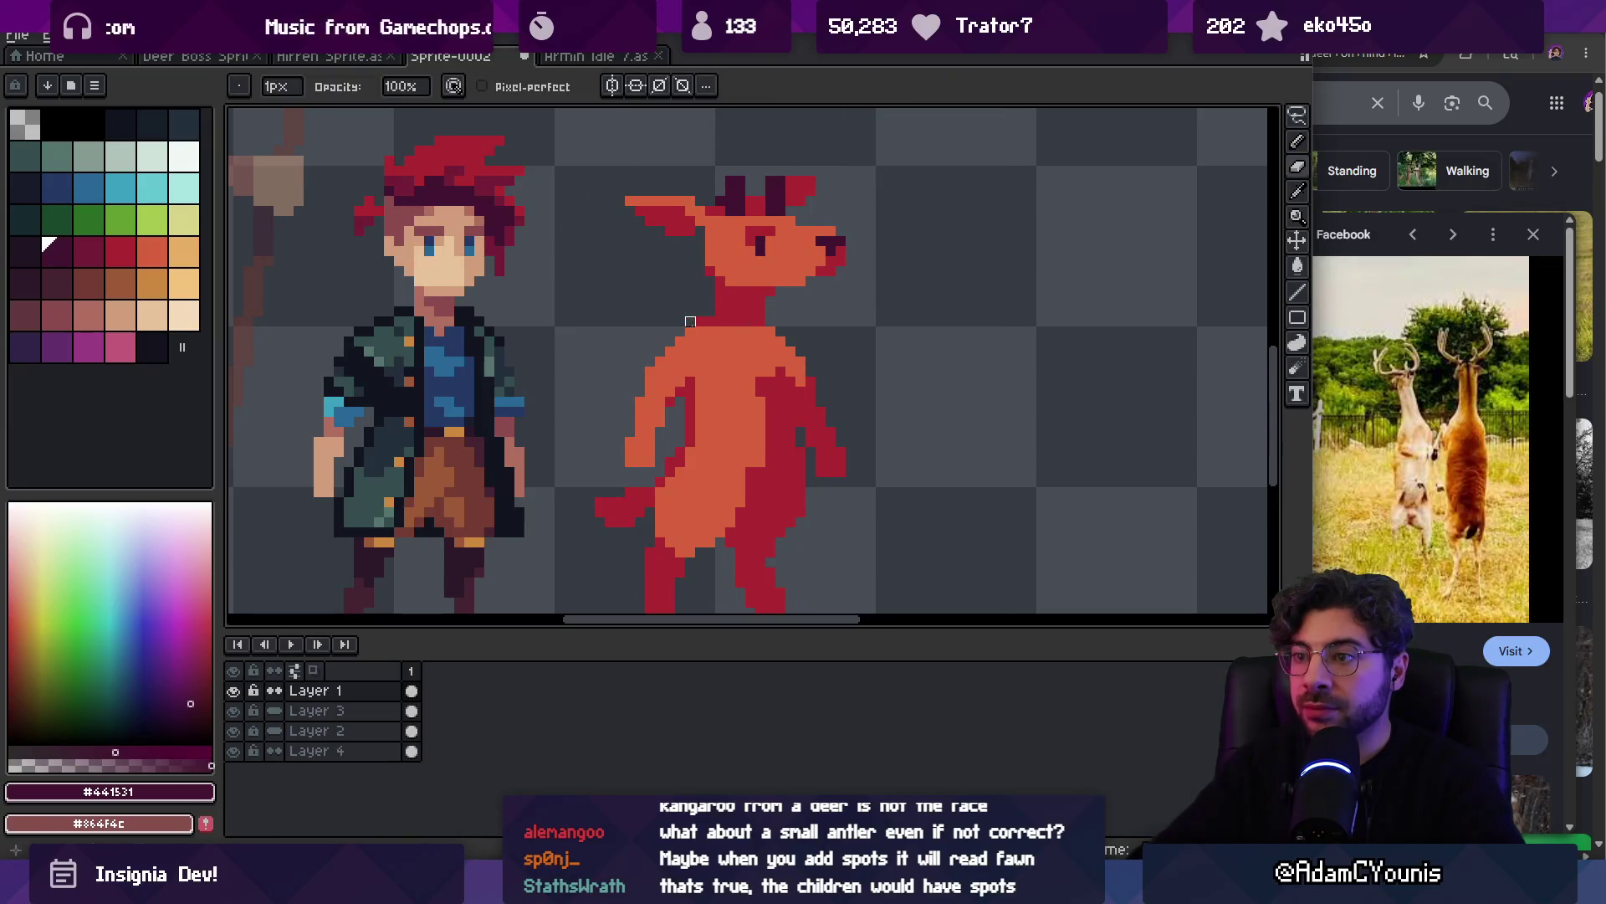
{"action": "left_click", "coordinate": [710, 314], "text": "alt"}
Touch up head pixels in dark purple, orange and dark red, zooming out to compare
{"action": "key", "text": "z"}
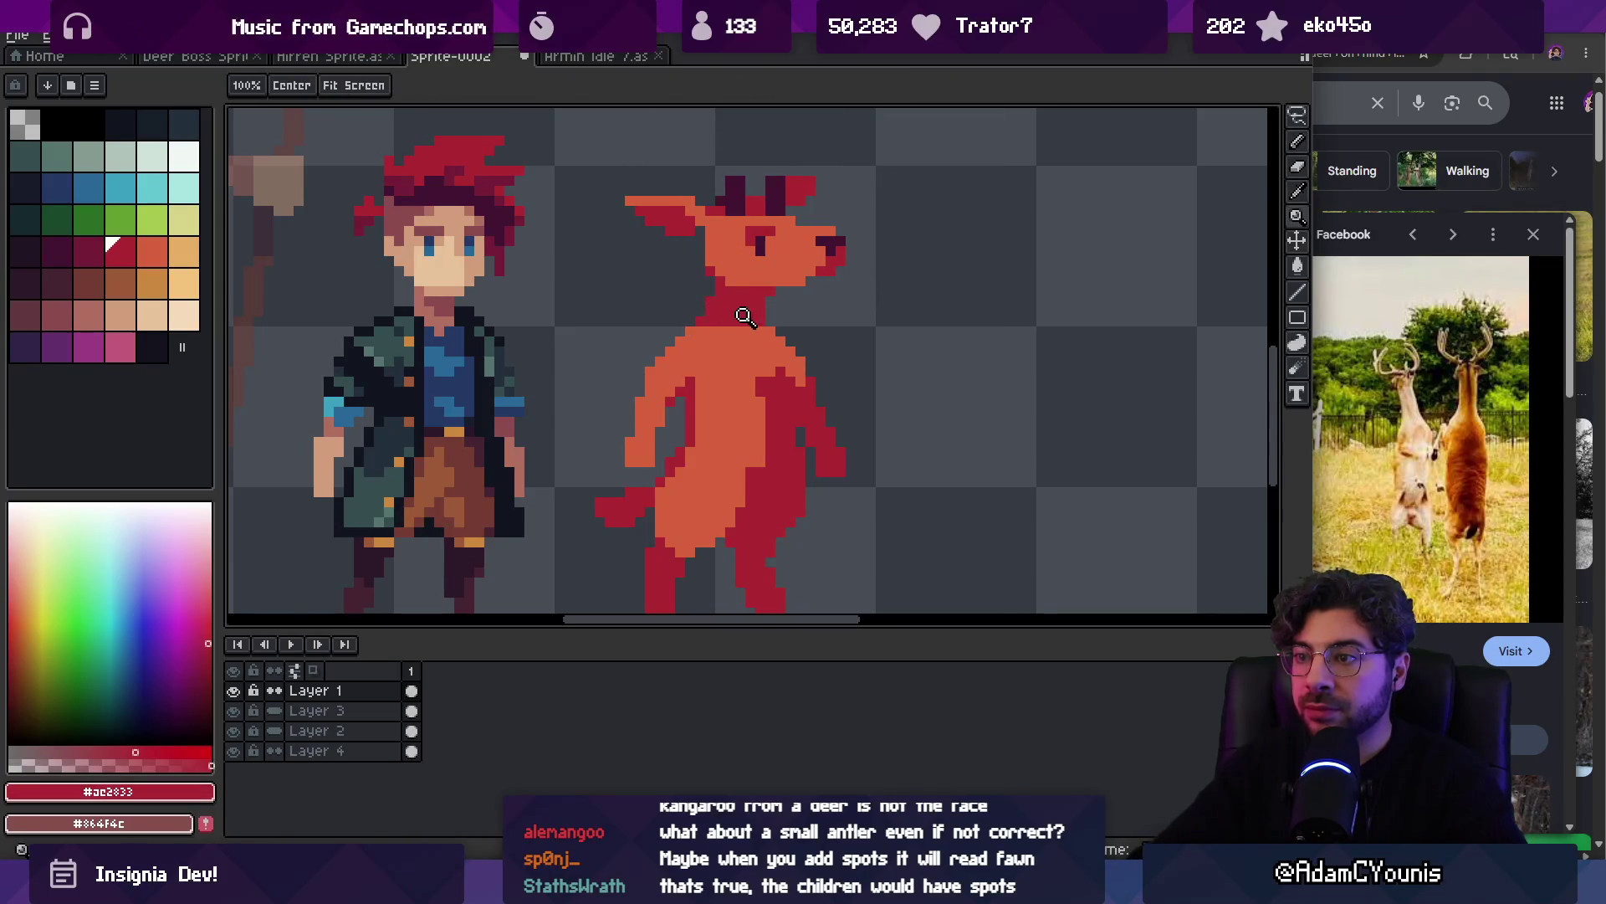
{"action": "scroll", "coordinate": [781, 229], "scroll_direction": "down", "scroll_amount": 3}
{"action": "scroll", "coordinate": [765, 326], "scroll_direction": "up", "scroll_amount": 5}
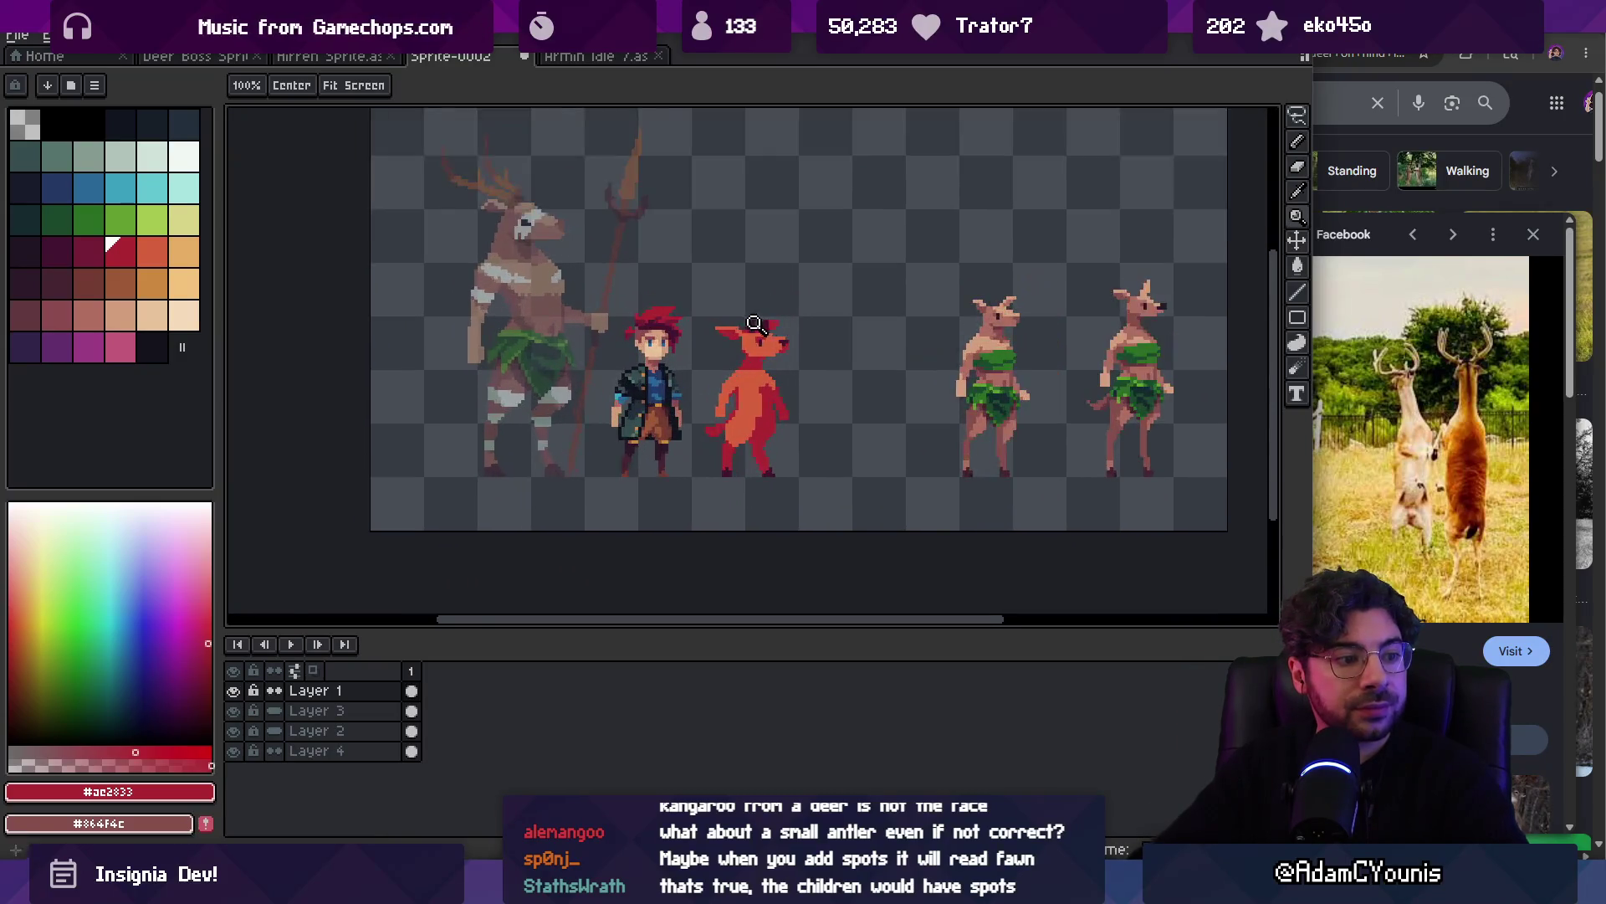
{"action": "left_click", "coordinate": [764, 334], "text": "alt"}
{"action": "key", "text": "b"}
{"action": "left_click", "coordinate": [832, 365], "text": "alt"}
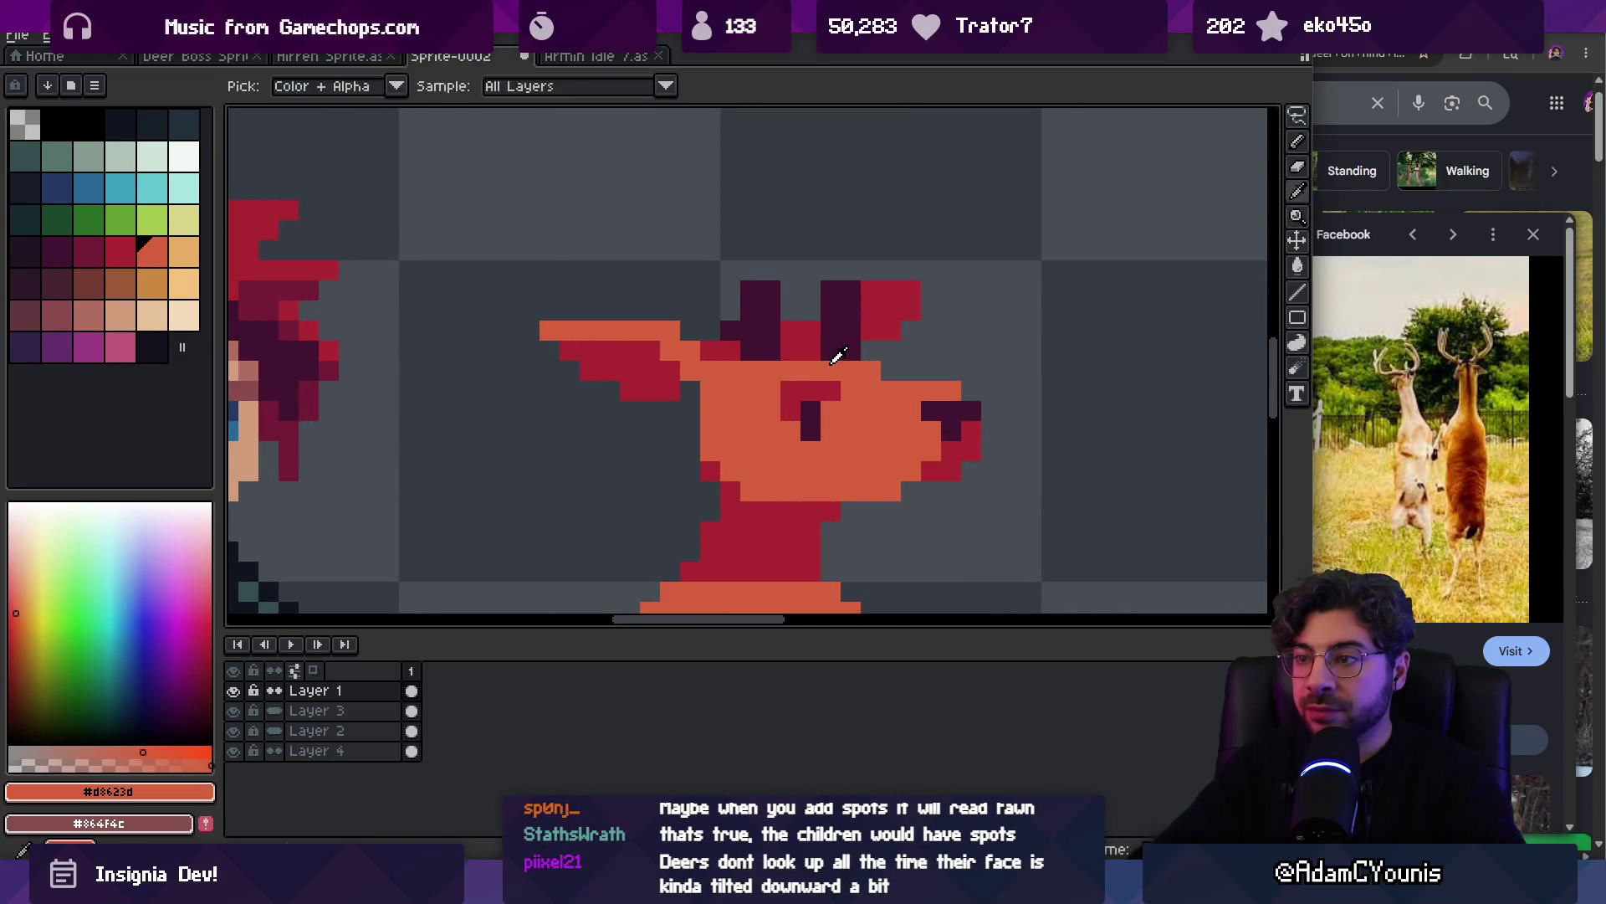
{"action": "key", "text": "z"}
{"action": "scroll", "coordinate": [845, 318], "scroll_direction": "down", "scroll_amount": 4}
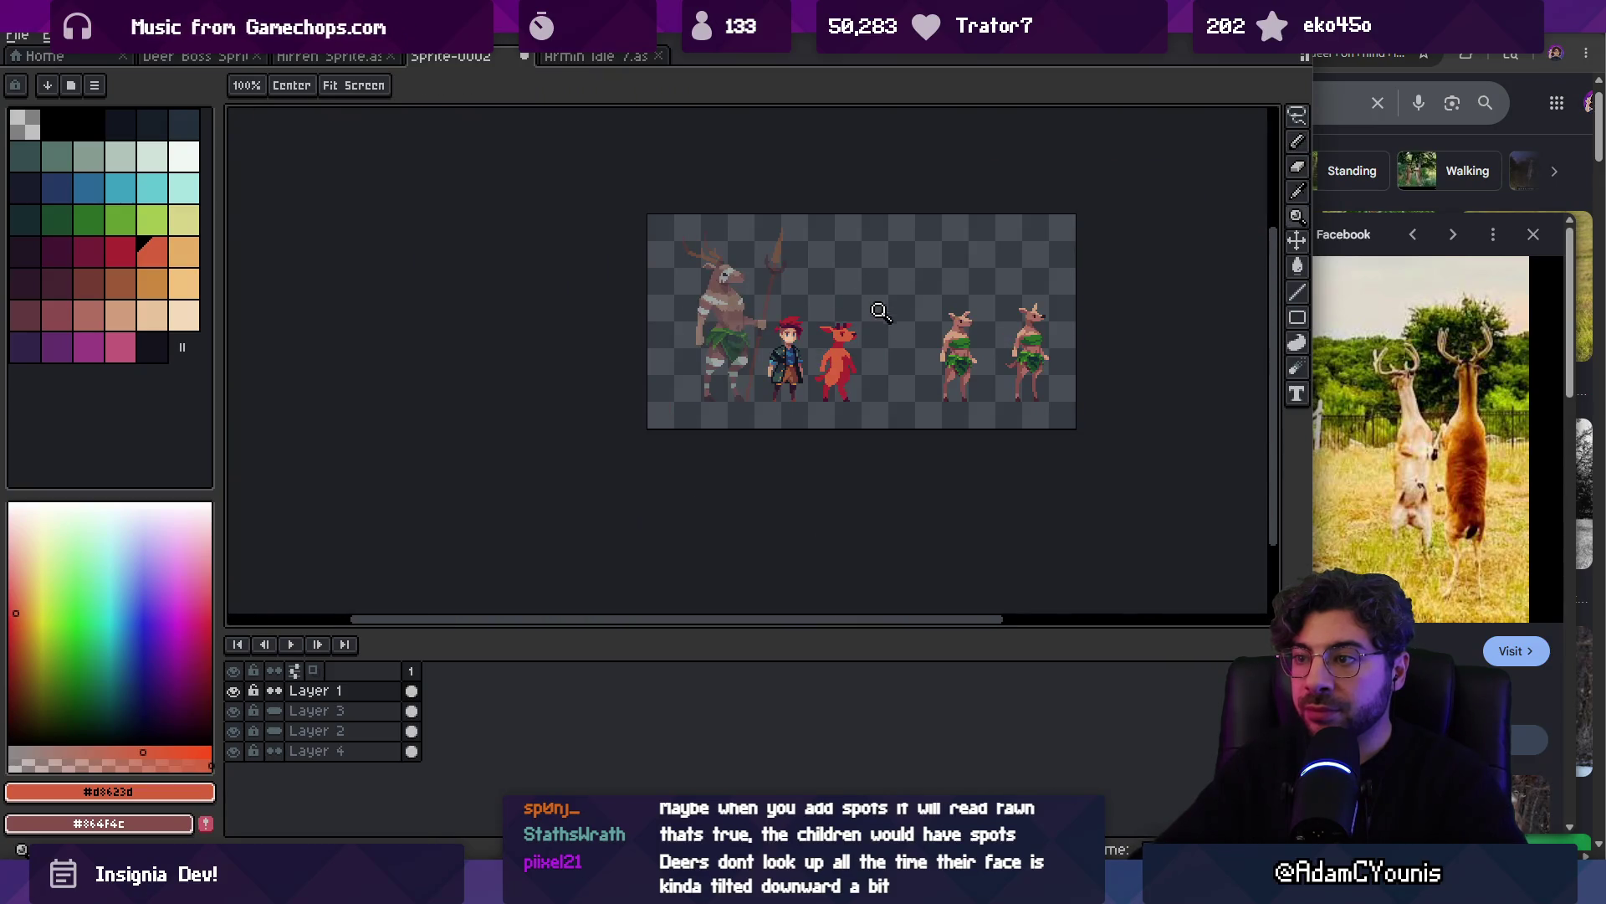
{"action": "scroll", "coordinate": [881, 309], "scroll_direction": "up", "scroll_amount": 4}
{"action": "key", "text": "b"}
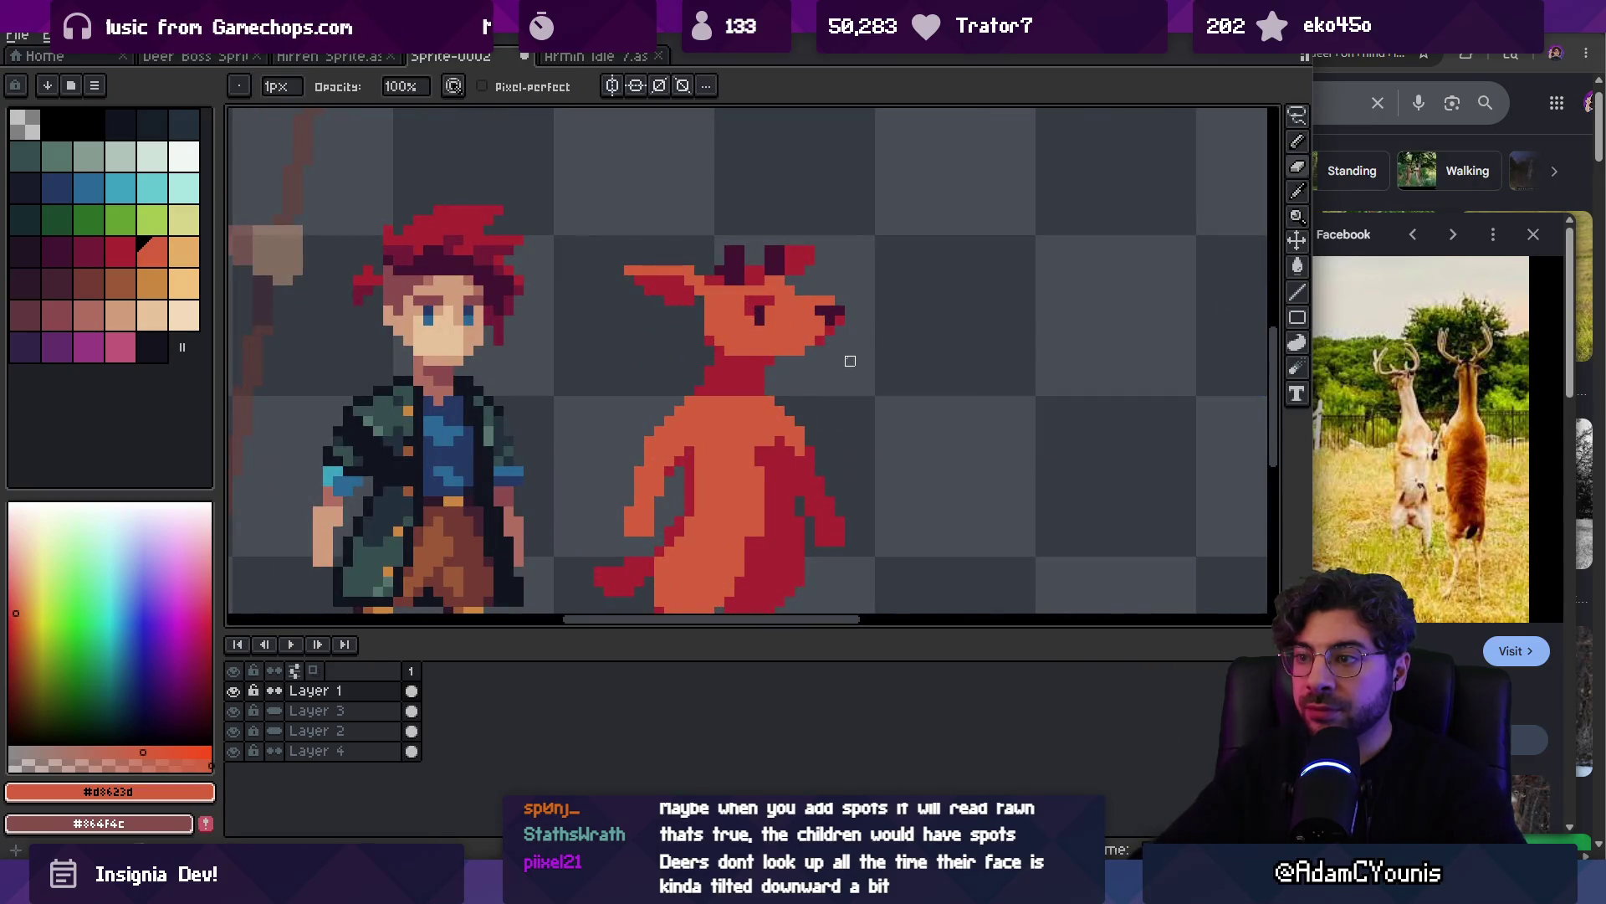
{"action": "key", "text": "z"}
{"action": "scroll", "coordinate": [797, 373], "scroll_direction": "down", "scroll_amount": 4}
{"action": "scroll", "coordinate": [837, 360], "scroll_direction": "up", "scroll_amount": 2}
{"action": "key", "text": "b"}
{"action": "left_click", "coordinate": [831, 340], "text": "alt"}
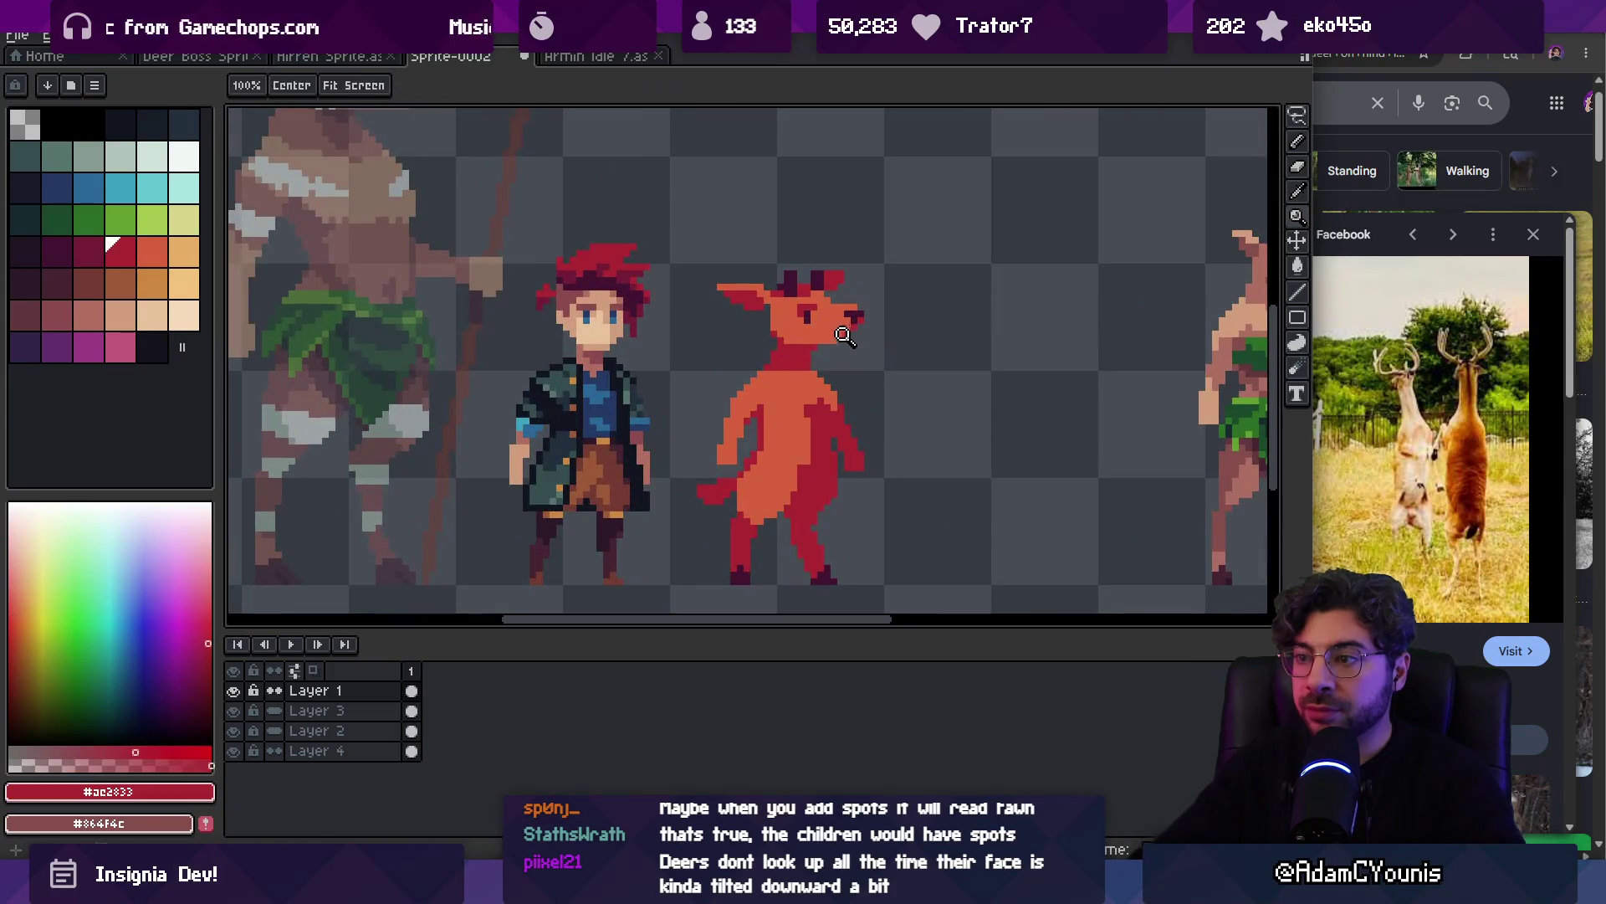
{"action": "key", "text": "z"}
{"action": "scroll", "coordinate": [782, 404], "scroll_direction": "down", "scroll_amount": 3}
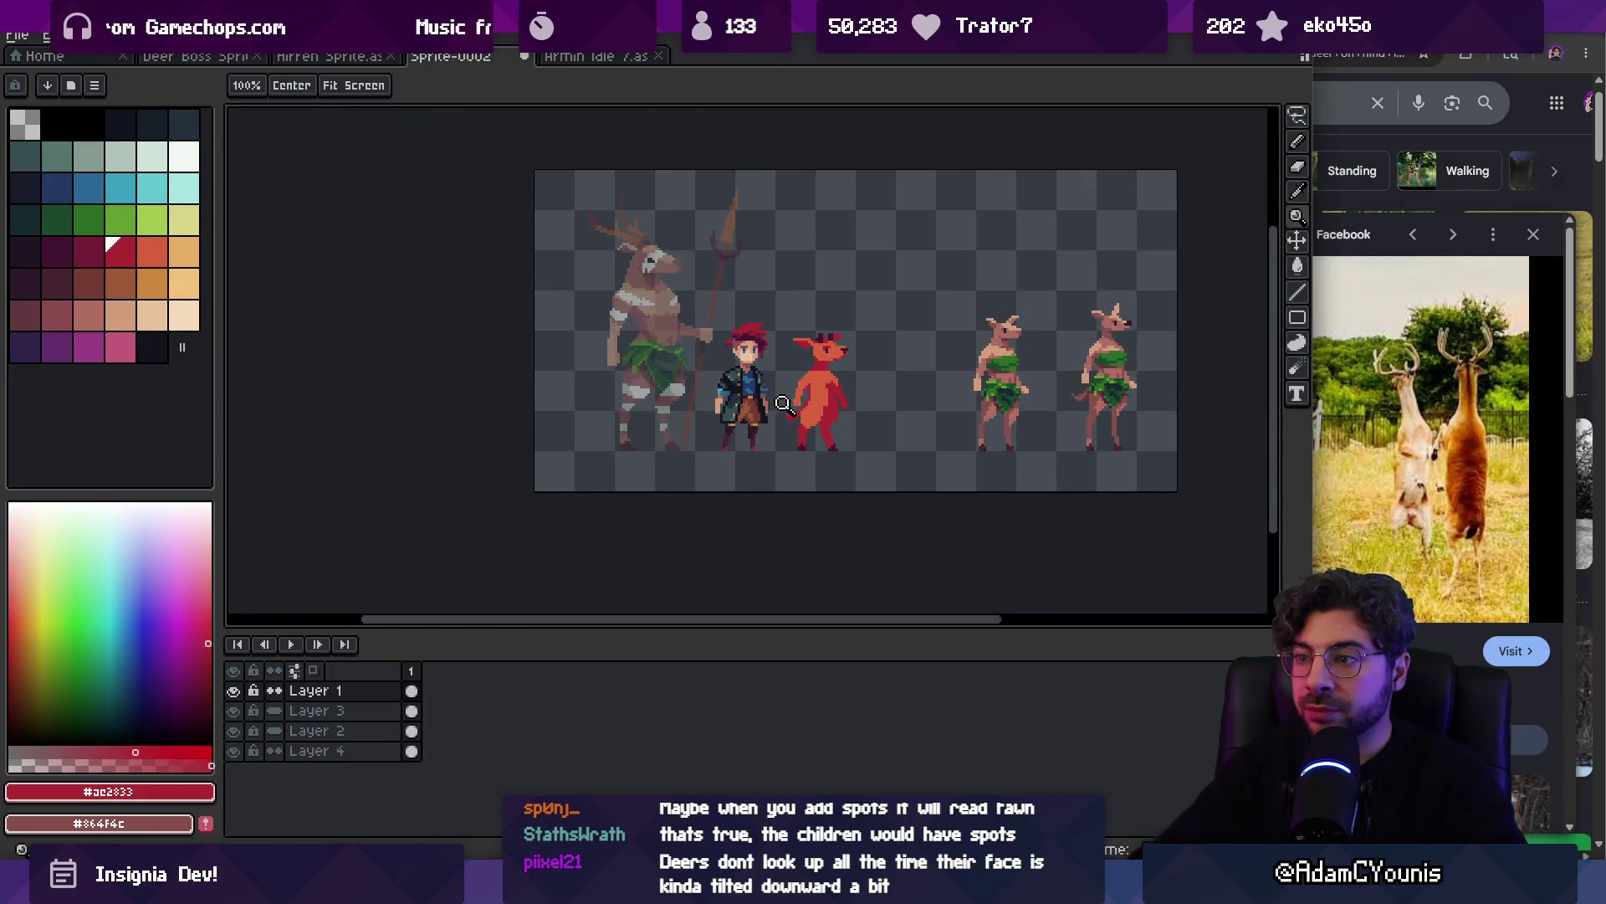
{"action": "scroll", "coordinate": [852, 366], "scroll_direction": "up", "scroll_amount": 3}
{"action": "key", "text": "b"}
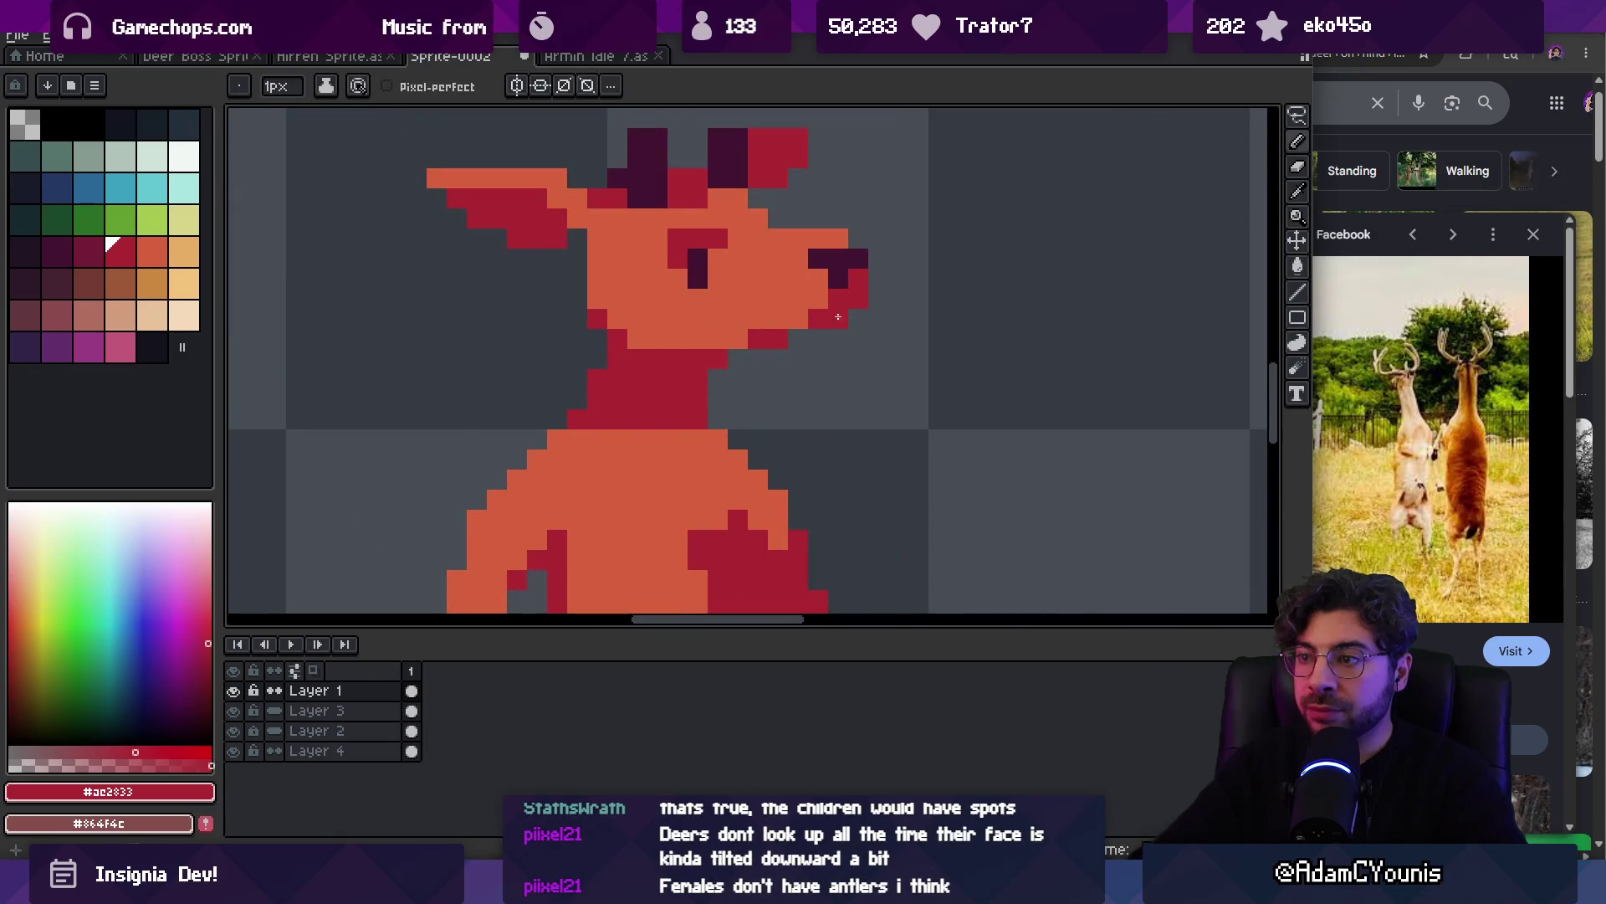
{"action": "key", "text": "z"}
{"action": "scroll", "coordinate": [833, 322], "scroll_direction": "down", "scroll_amount": 3}
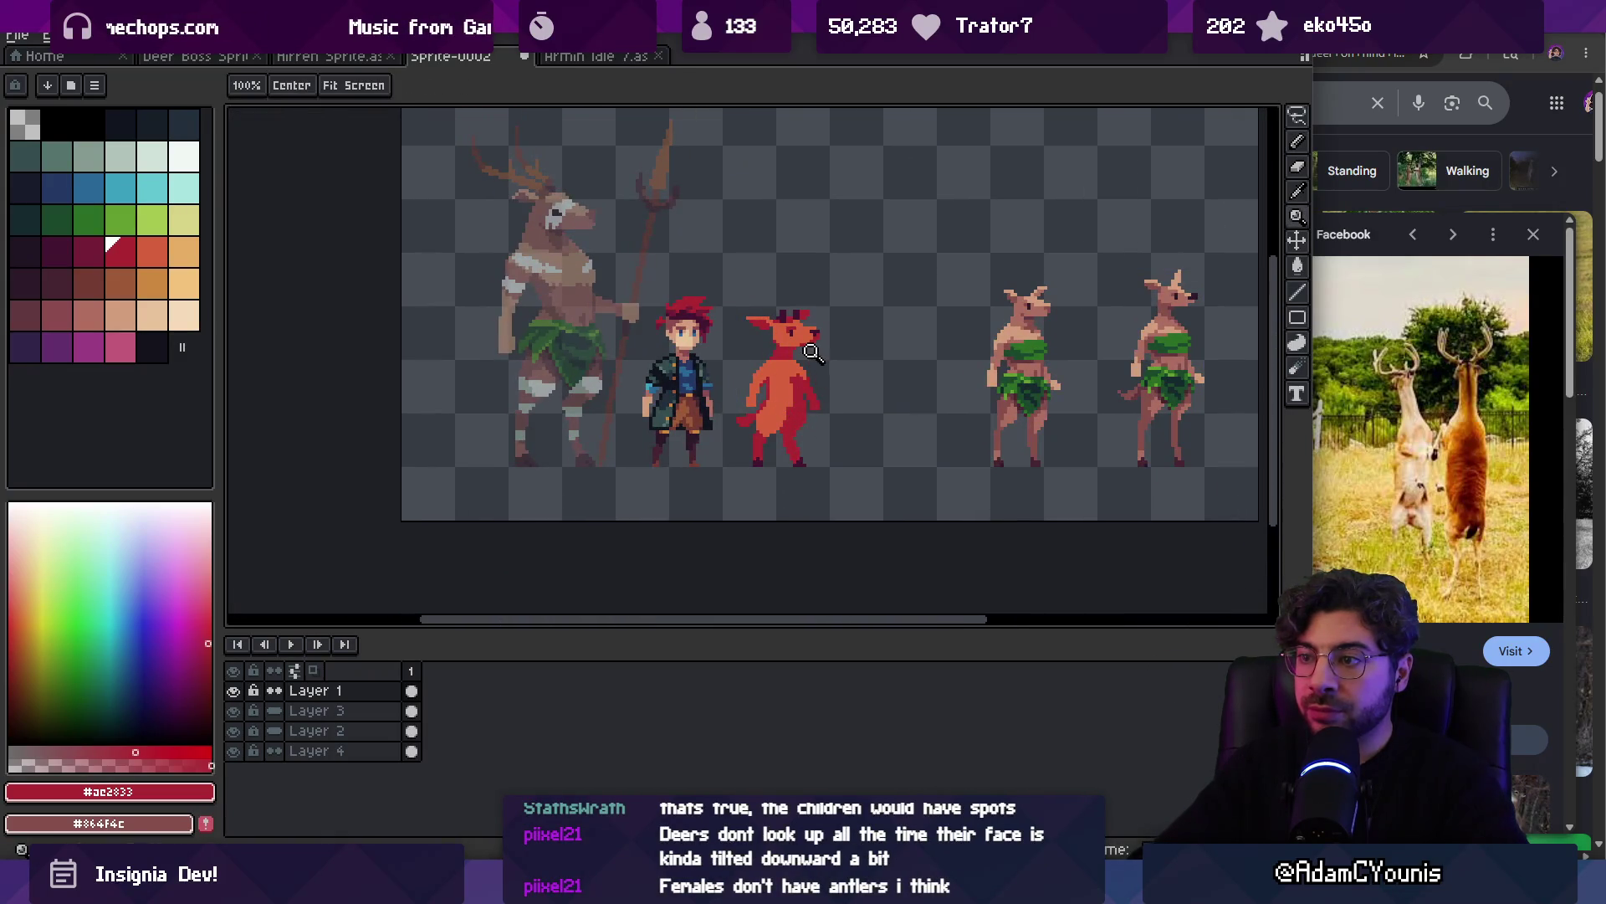
{"action": "scroll", "coordinate": [812, 354], "scroll_direction": "up", "scroll_amount": 2}
{"action": "scroll", "coordinate": [861, 323], "scroll_direction": "up", "scroll_amount": 1}
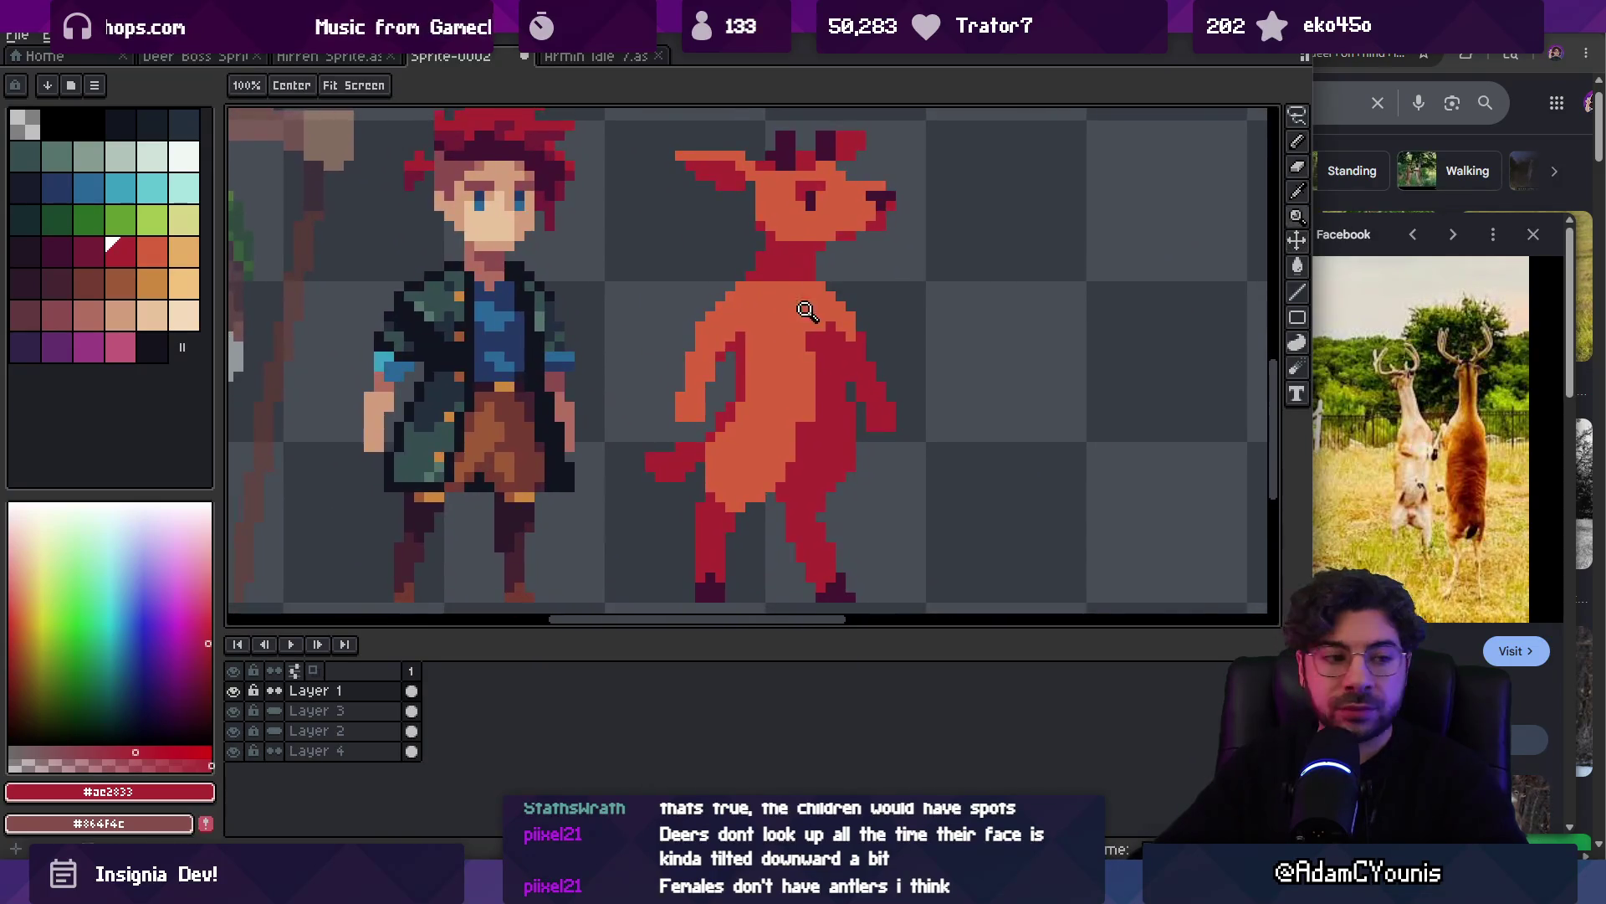
{"action": "scroll", "coordinate": [809, 305], "scroll_direction": "down", "scroll_amount": 2}
{"action": "scroll", "coordinate": [741, 308], "scroll_direction": "up", "scroll_amount": 1}
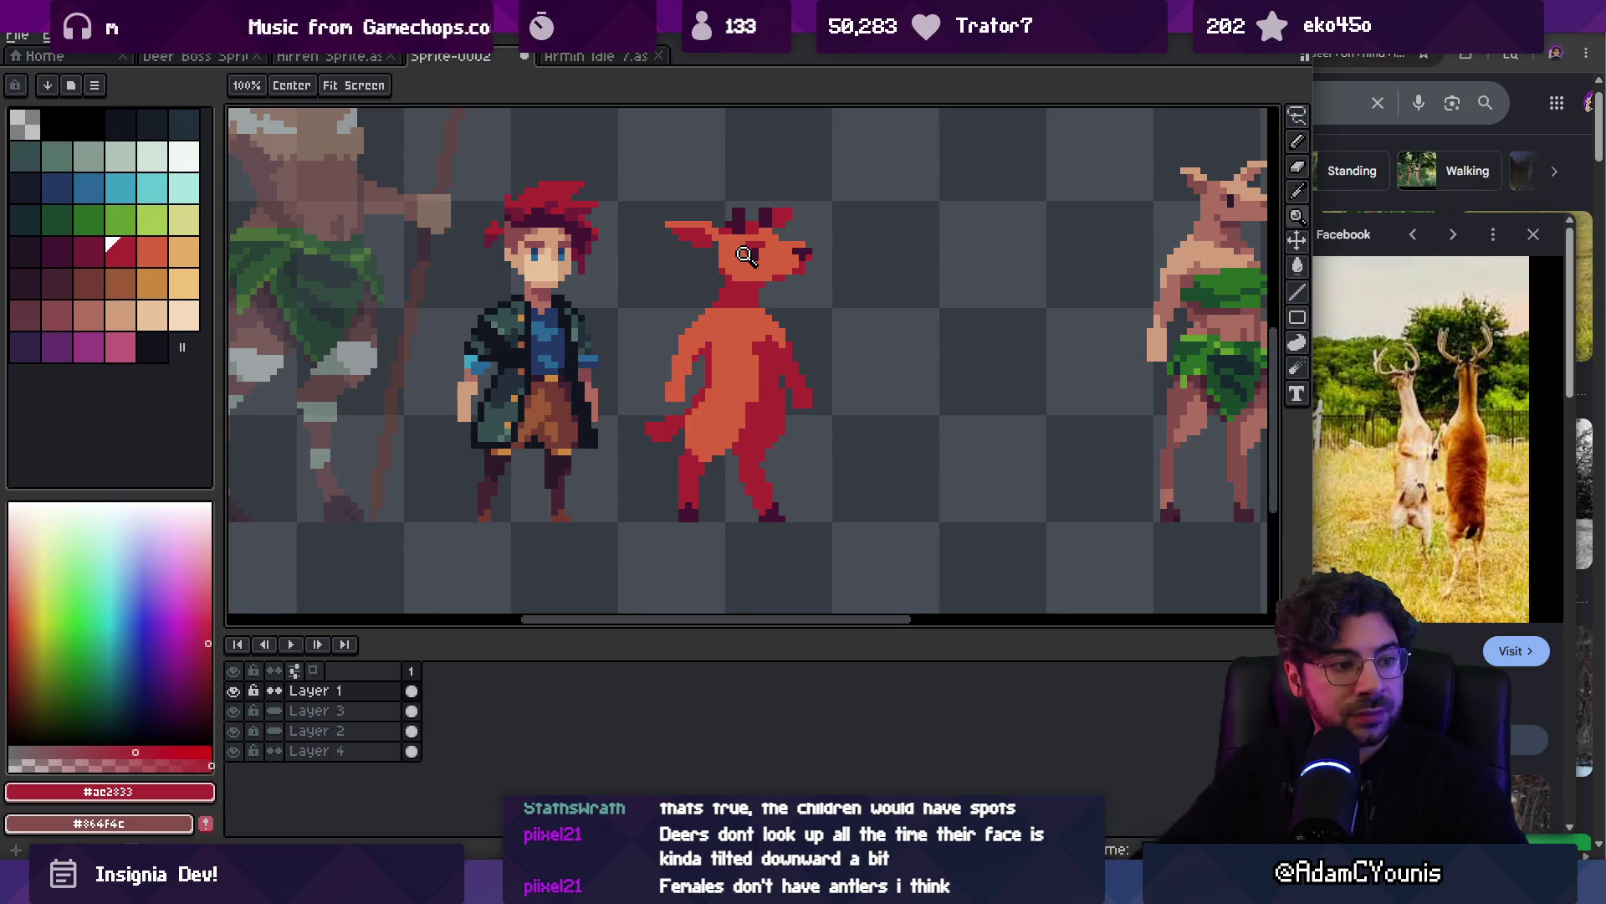
{"action": "scroll", "coordinate": [795, 299], "scroll_direction": "down", "scroll_amount": 2}
{"action": "scroll", "coordinate": [773, 328], "scroll_direction": "up", "scroll_amount": 2}
Centre the hero and deer in view and pick the deer's orange and dark red colours
{"action": "key", "text": "b"}
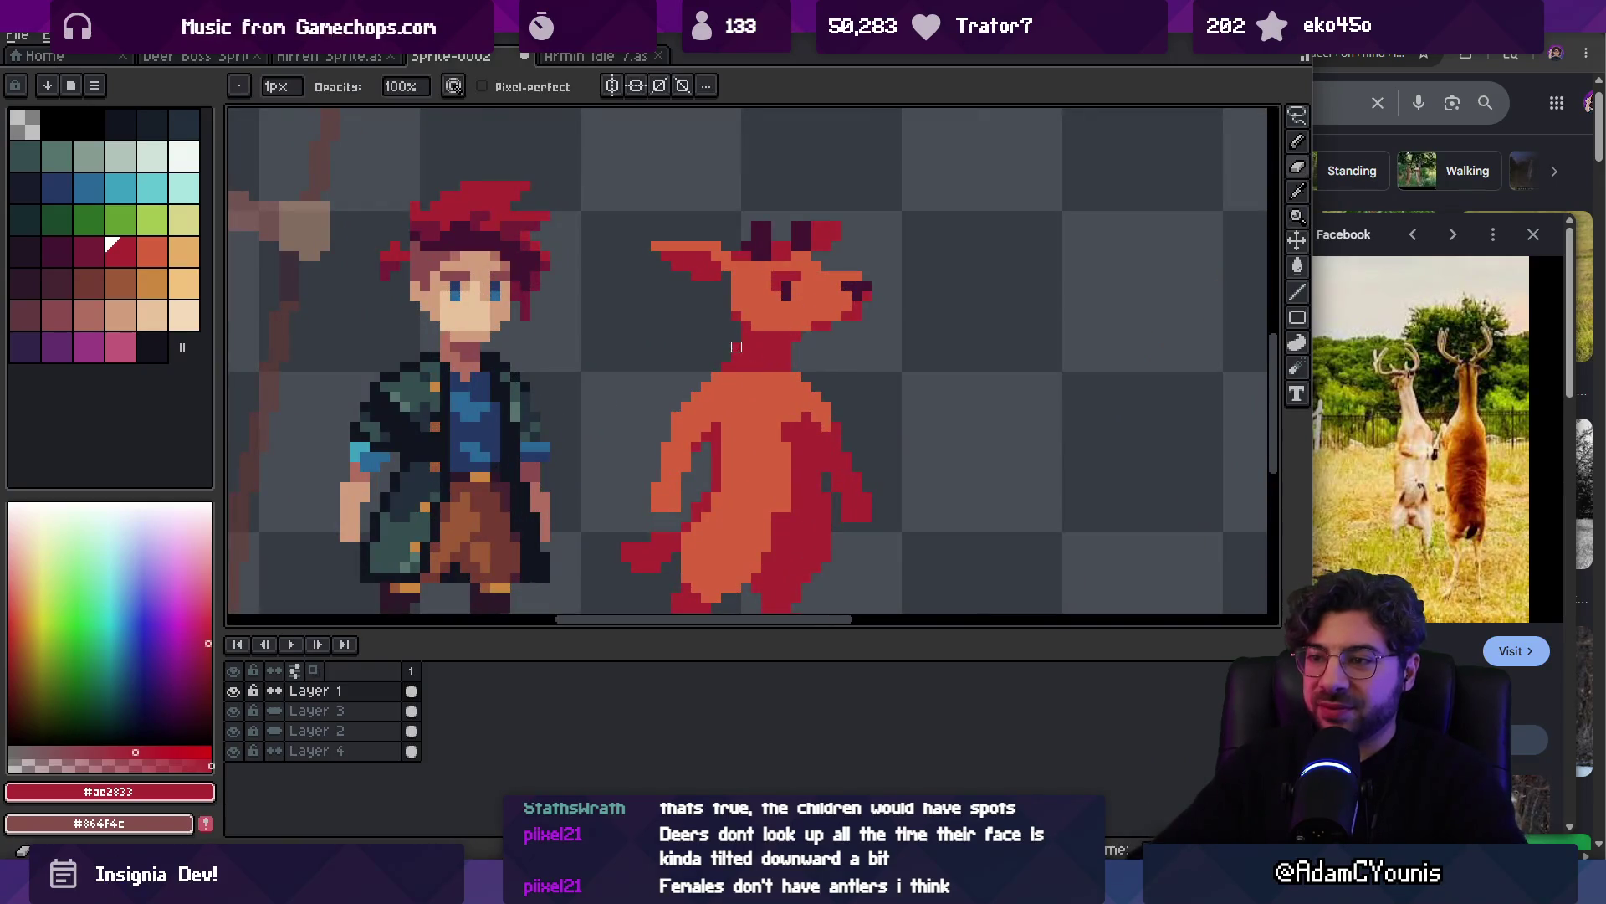
{"action": "left_click_drag", "start_coordinate": [736, 358], "coordinate": [668, 343]}
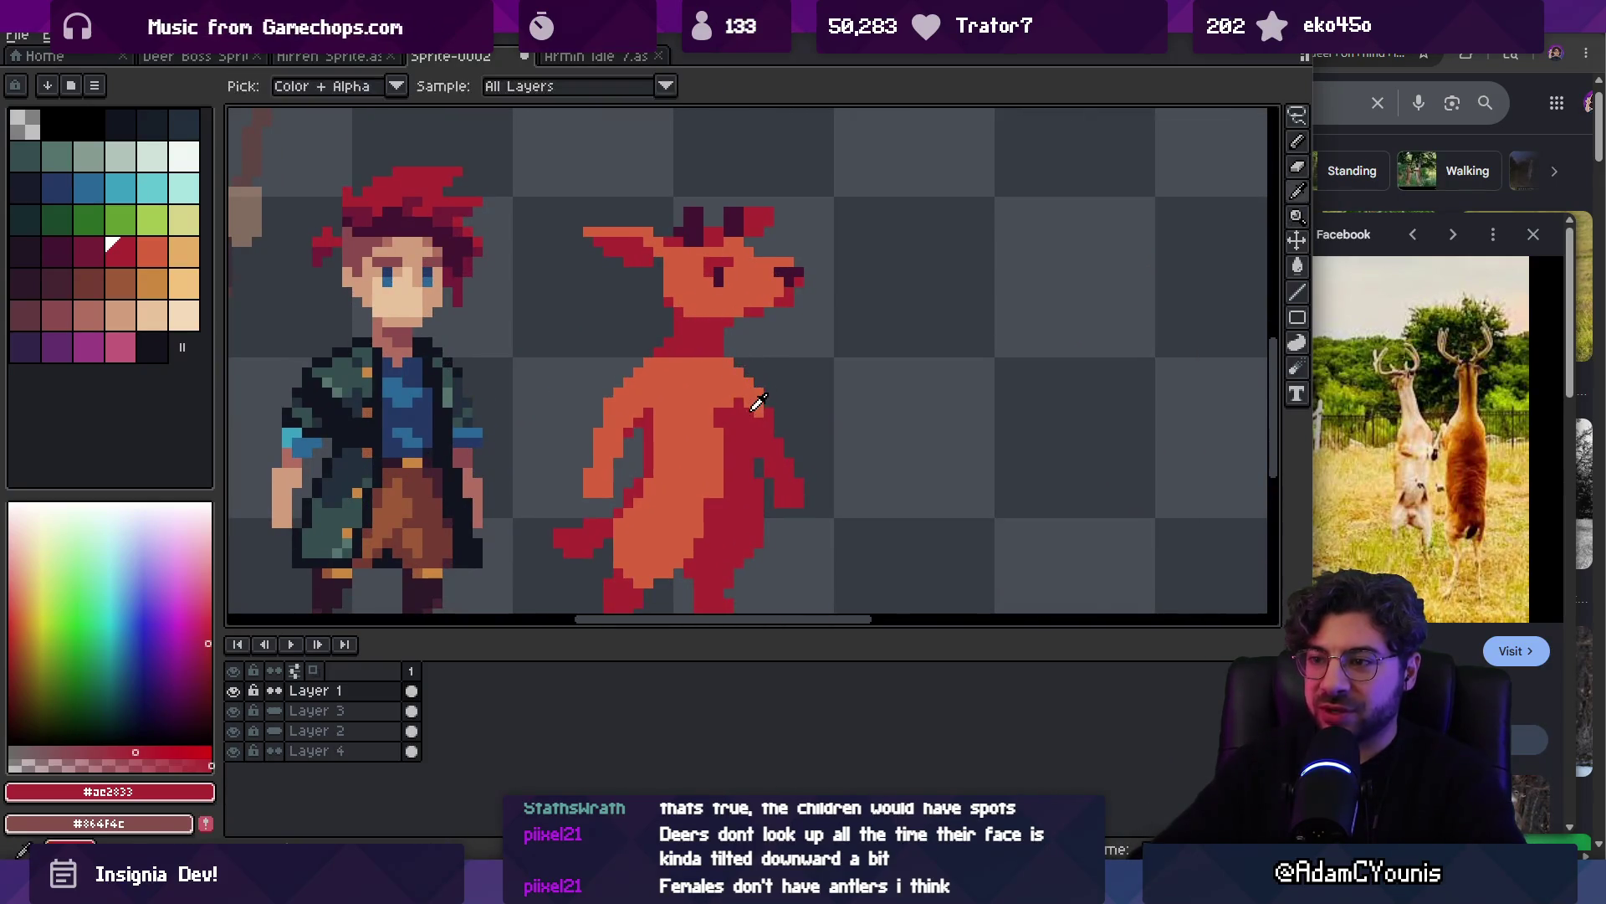
{"action": "left_click", "coordinate": [713, 397], "text": "alt"}
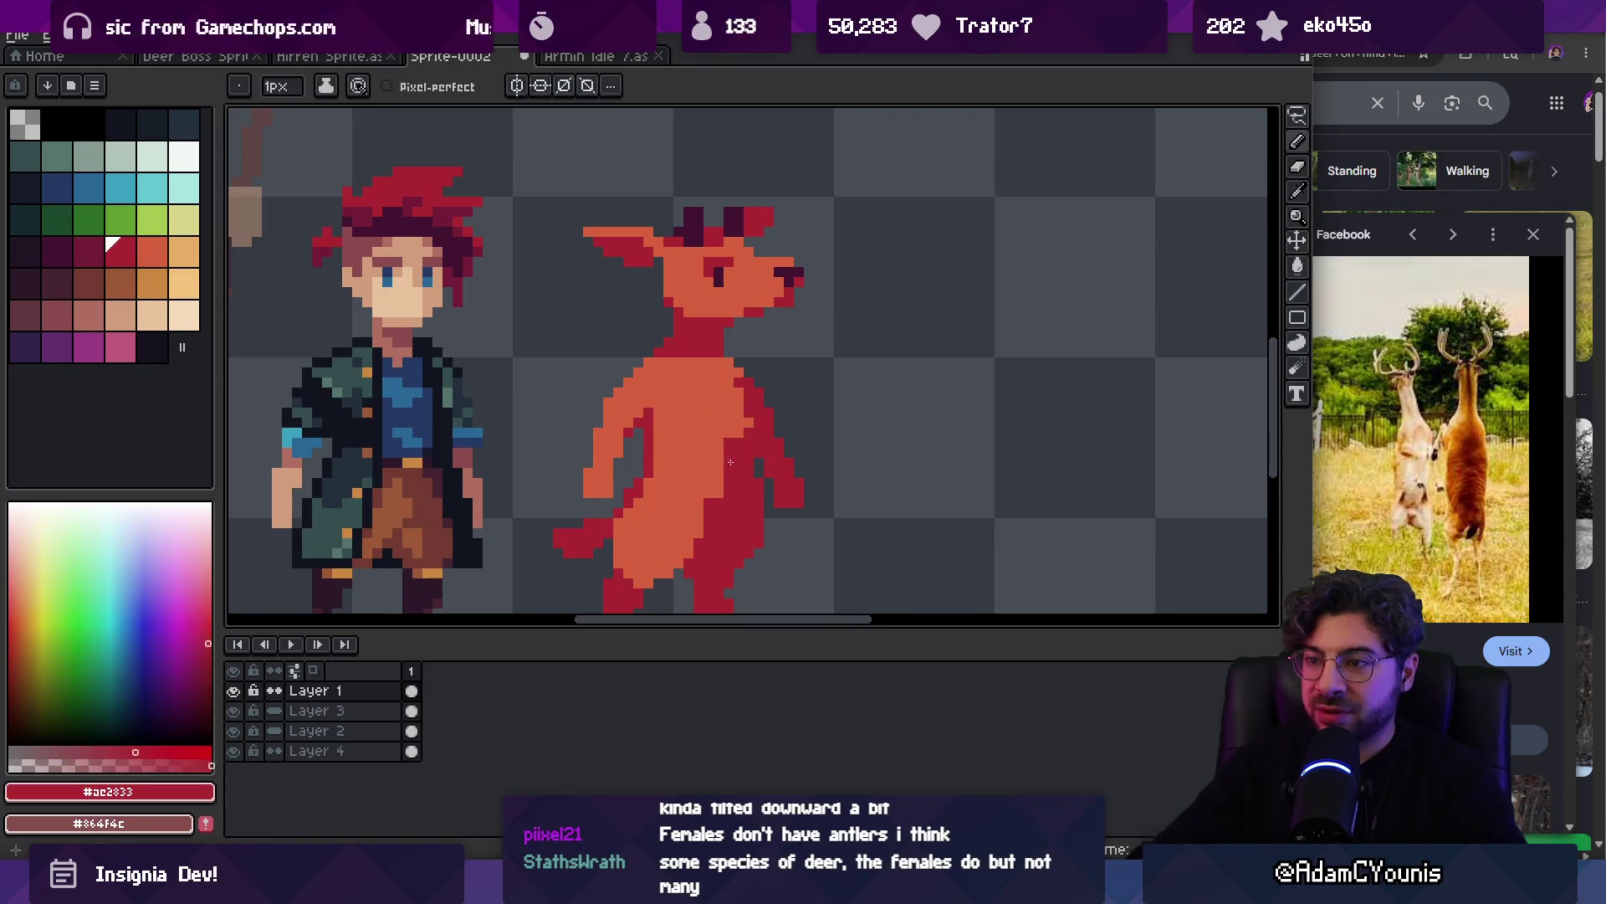
{"action": "left_click", "coordinate": [742, 433], "text": "alt"}
{"action": "scroll", "coordinate": [742, 432], "scroll_direction": "down", "scroll_amount": 4}
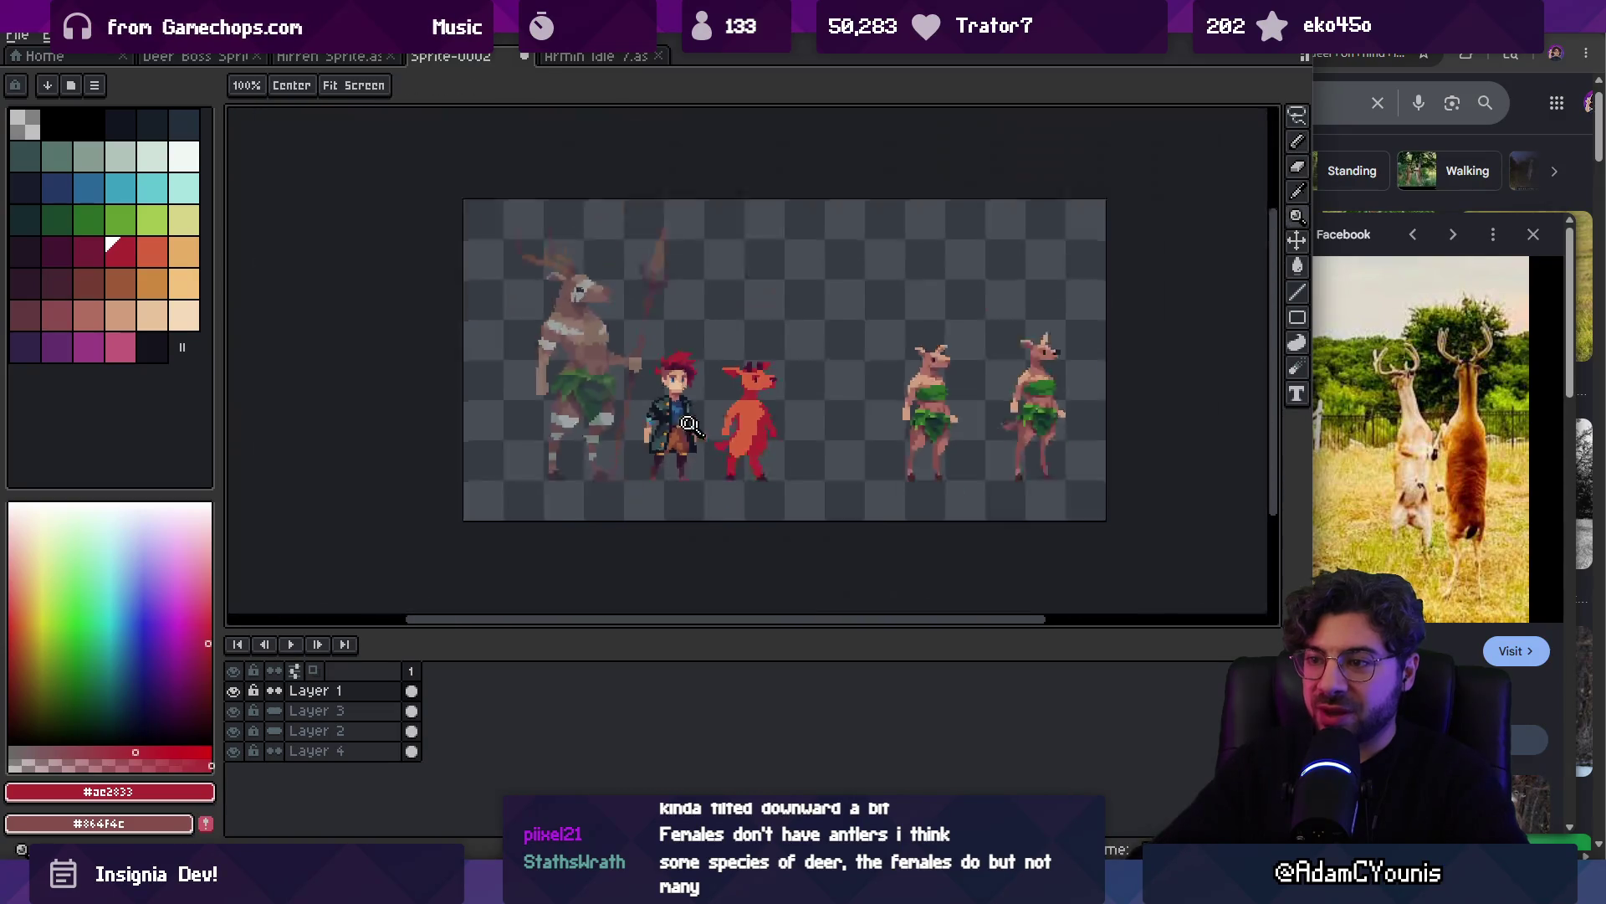
{"action": "scroll", "coordinate": [786, 343], "scroll_direction": "up", "scroll_amount": 3}
{"action": "key", "text": "b"}
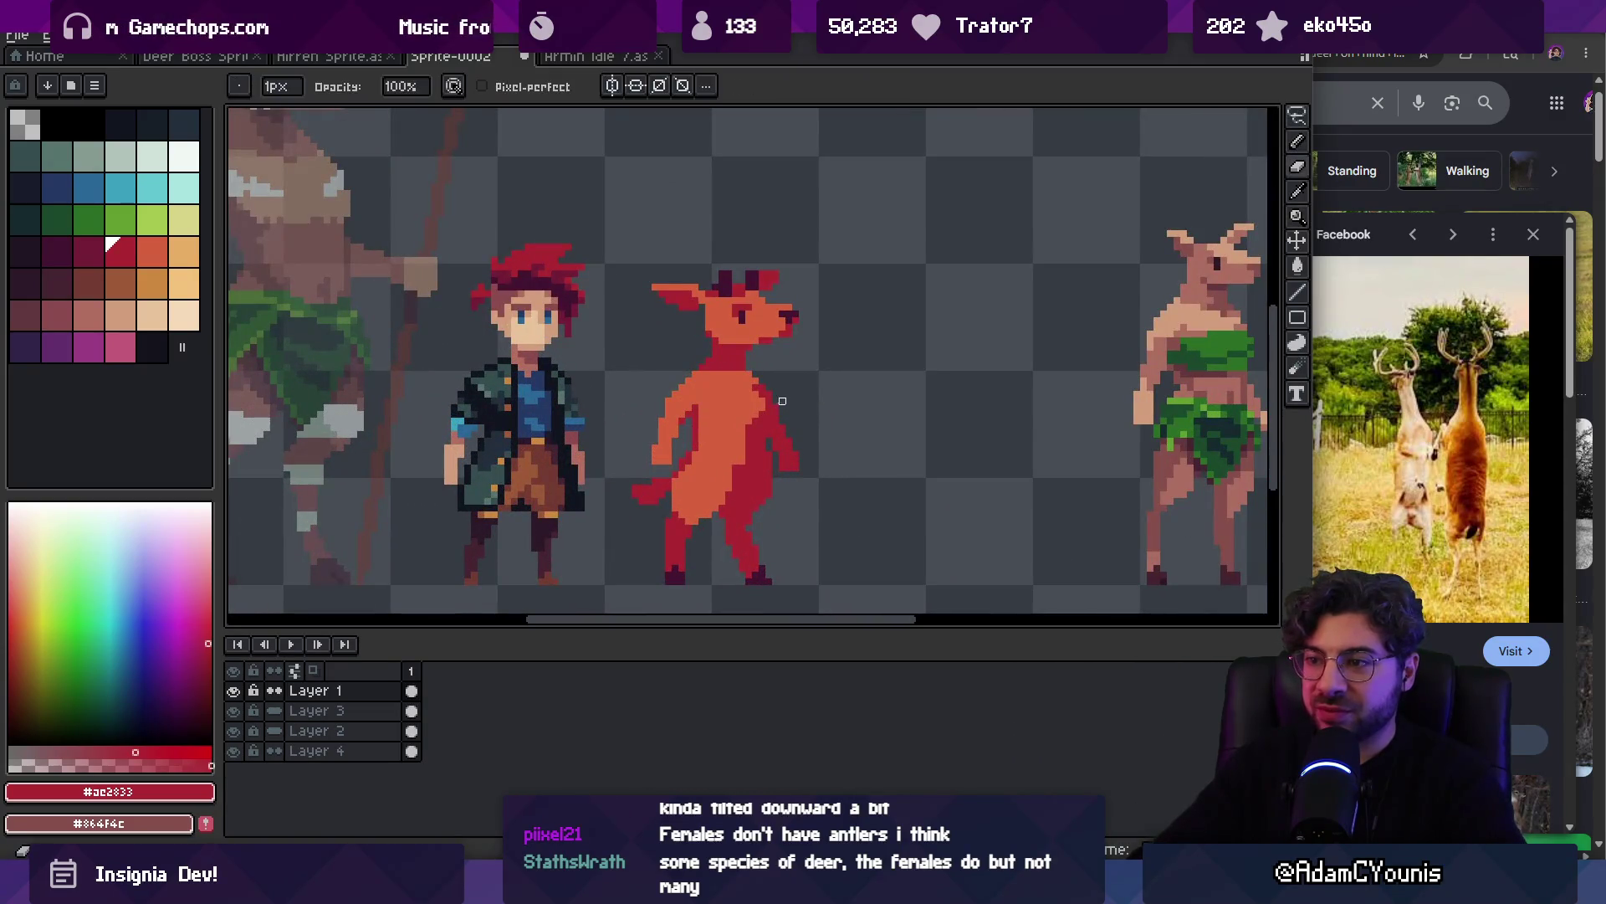
{"action": "key", "text": "z"}
{"action": "scroll", "coordinate": [810, 298], "scroll_direction": "down", "scroll_amount": 3}
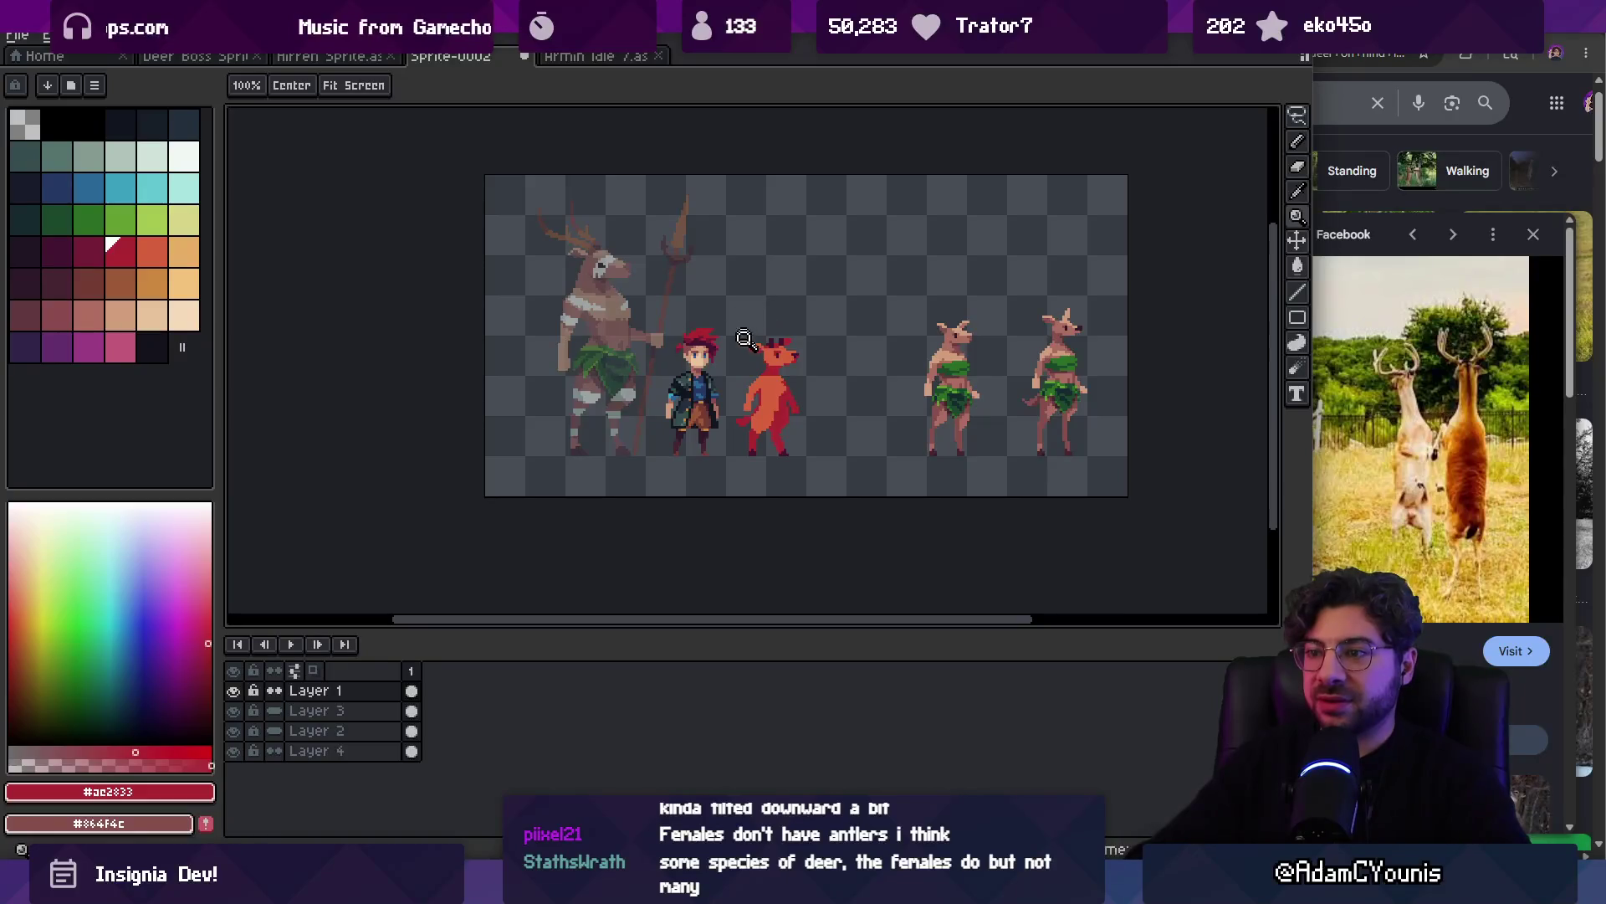
{"action": "scroll", "coordinate": [776, 368], "scroll_direction": "up", "scroll_amount": 1}
{"action": "scroll", "coordinate": [776, 368], "scroll_direction": "up", "scroll_amount": 1}
Outline the deer's head with a freehand Lasso selection
{"action": "key", "text": "q"}
{"action": "mouse_move", "coordinate": [718, 385]}
{"action": "left_mouse_down"}
{"action": "mouse_move", "coordinate": [853, 311]}
{"action": "mouse_move", "coordinate": [661, 325]}
{"action": "left_mouse_up"}
{"action": "key", "text": "z"}
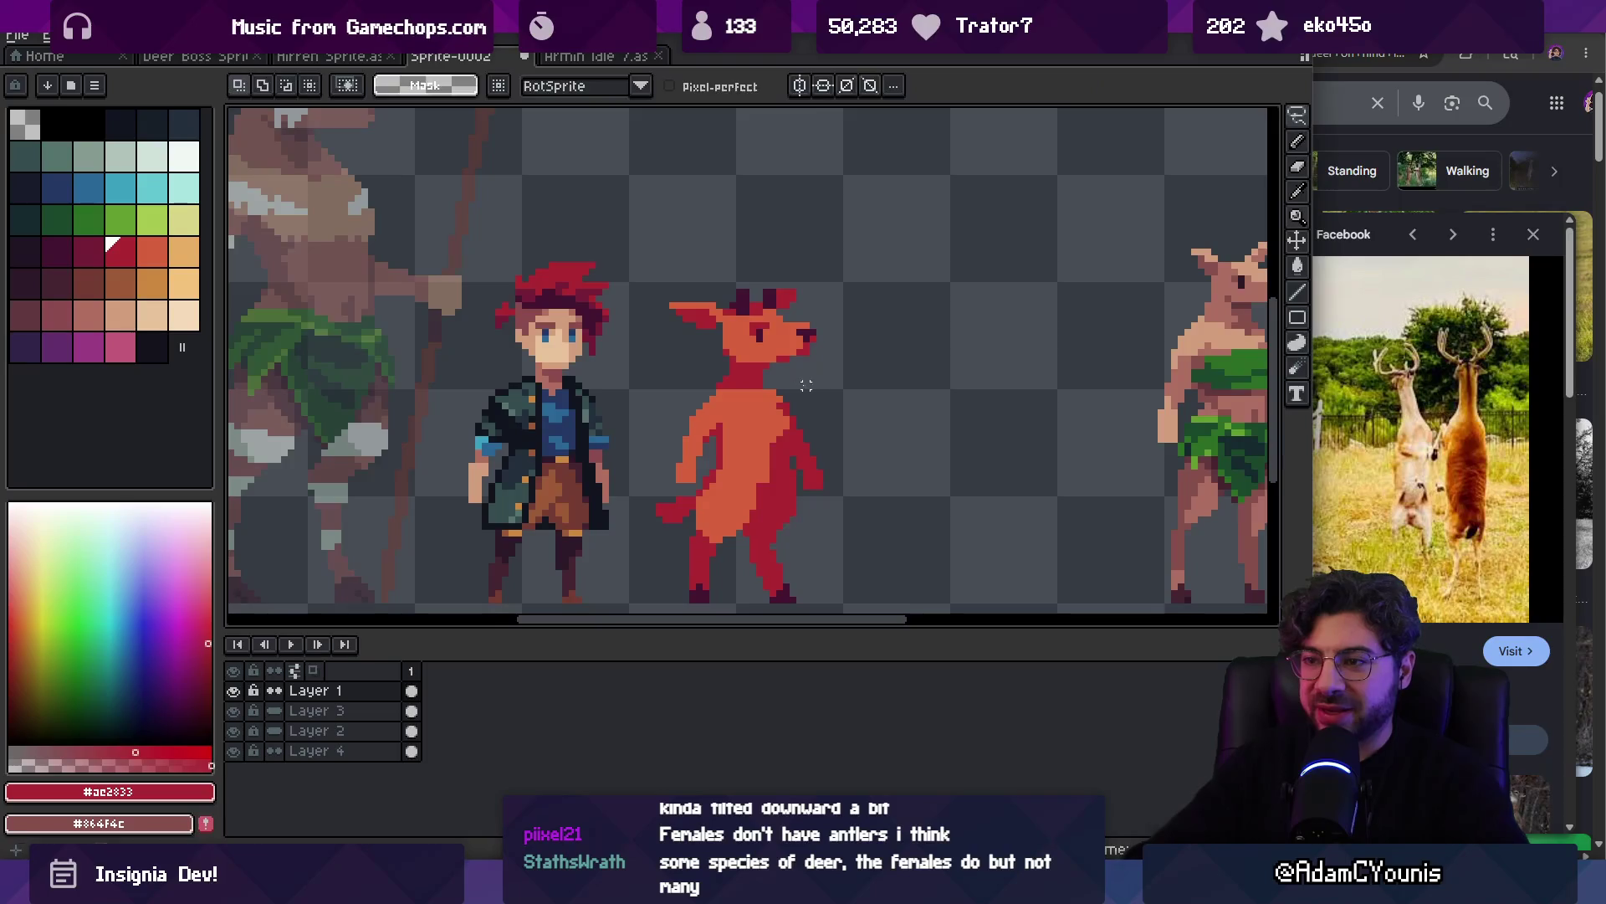
{"action": "scroll", "coordinate": [791, 420], "scroll_direction": "down", "scroll_amount": 1}
{"action": "scroll", "coordinate": [790, 420], "scroll_direction": "up", "scroll_amount": 2}
{"action": "key", "text": "b"}
Erase the stray pixels at the deer's forward arm tip and zoom out to the lineup
{"action": "key", "text": "e"}
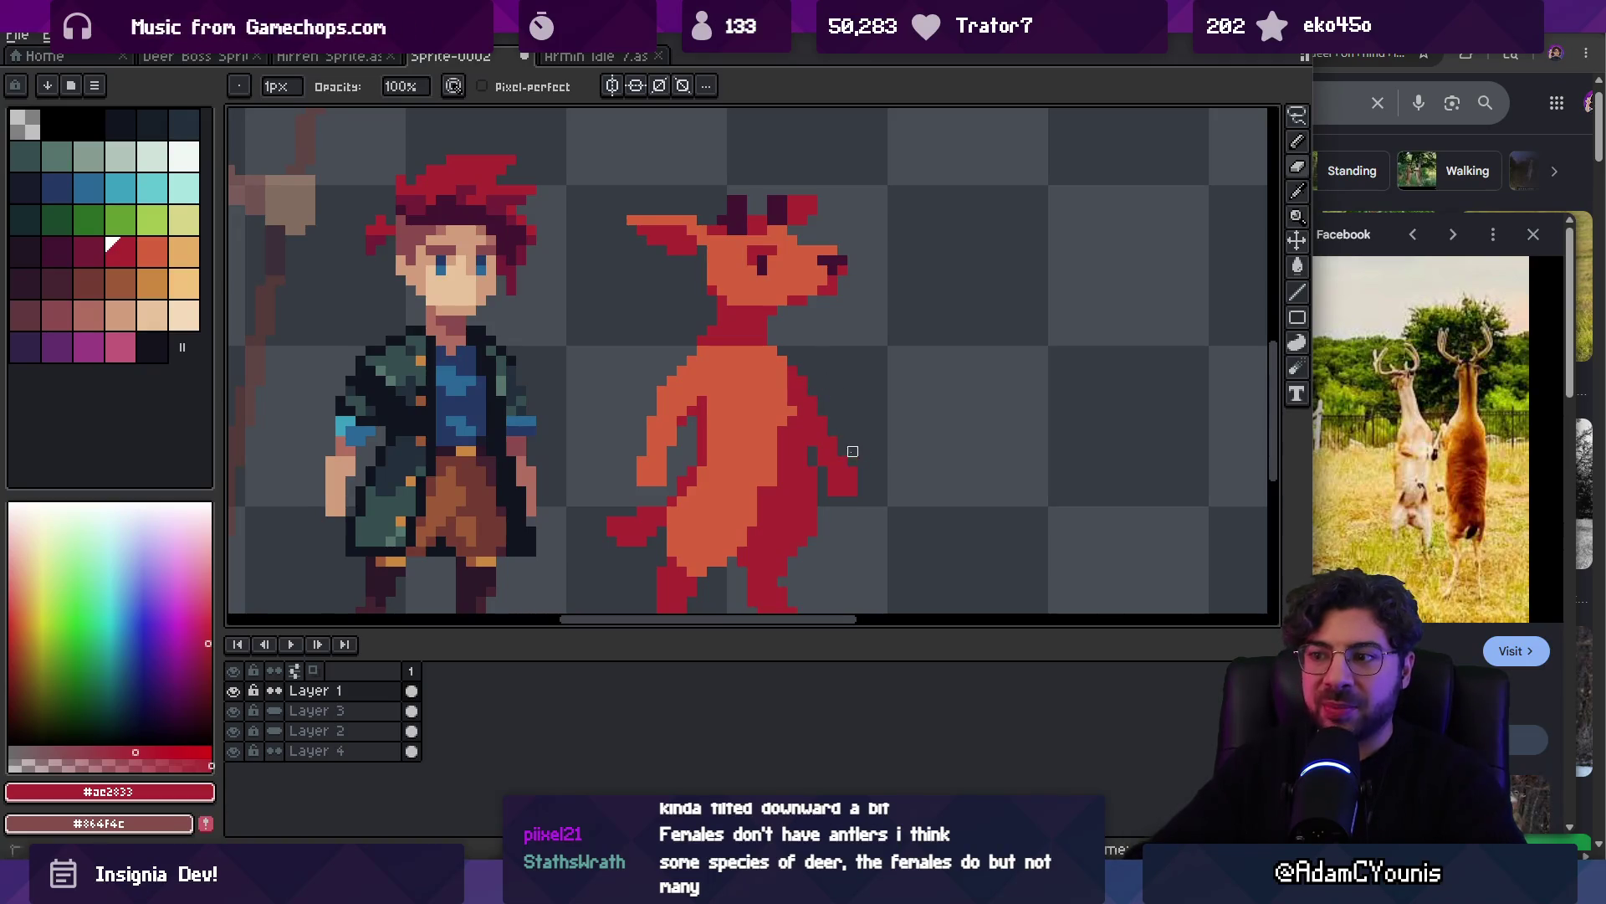
{"action": "key", "text": "z"}
{"action": "scroll", "coordinate": [807, 374], "scroll_direction": "down", "scroll_amount": 4}
{"action": "scroll", "coordinate": [876, 412], "scroll_direction": "up", "scroll_amount": 4}
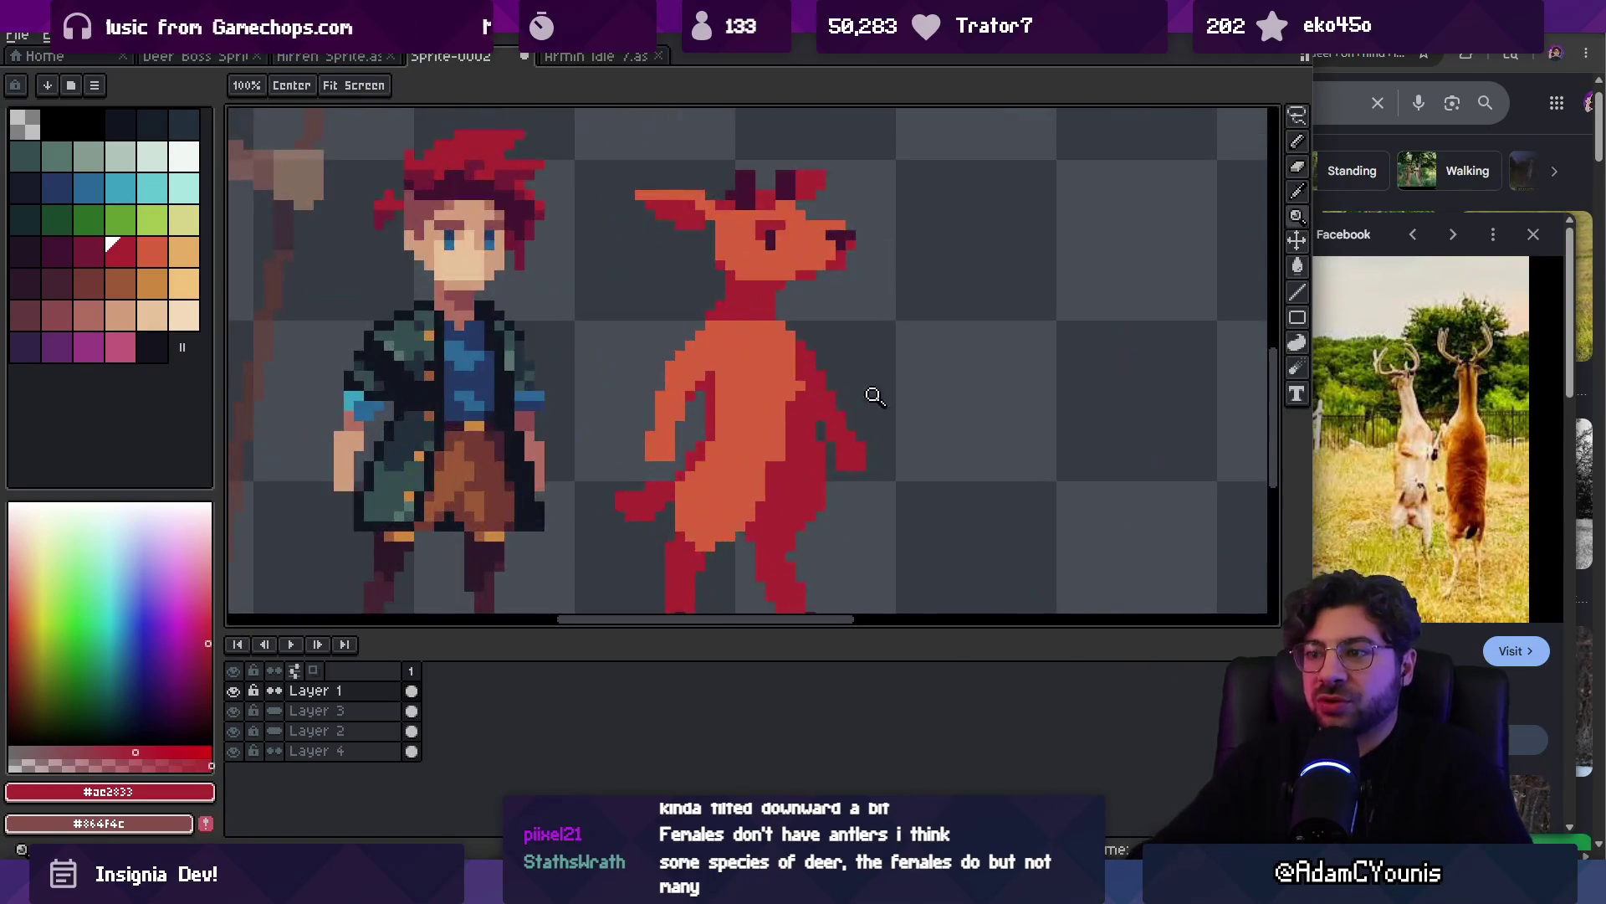
{"action": "key", "text": "e"}
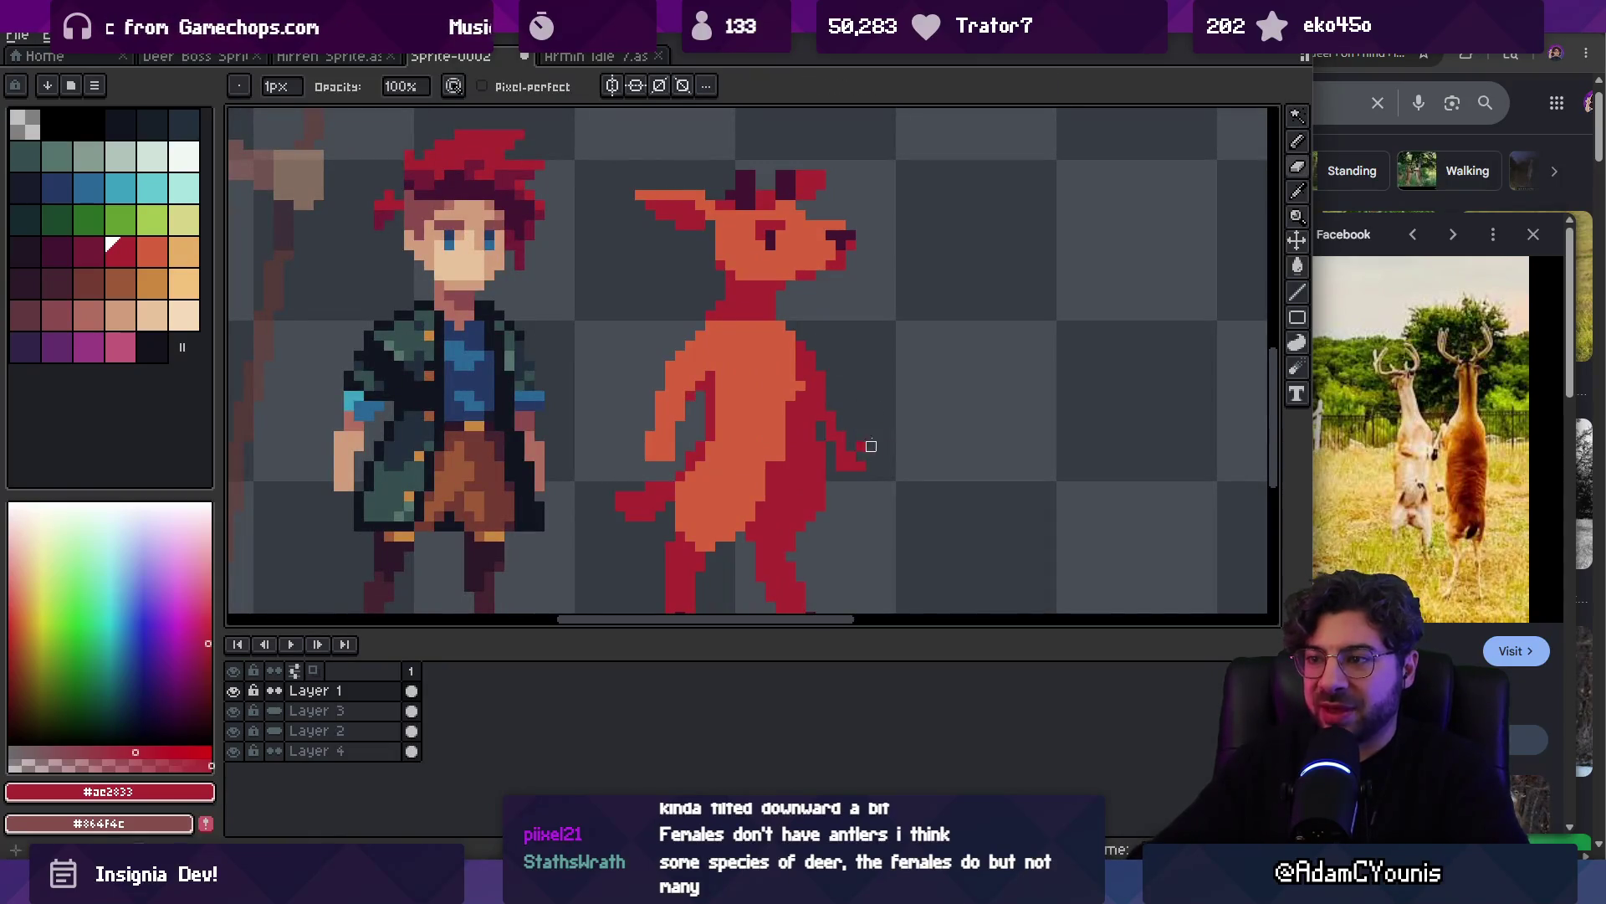
{"action": "left_click_drag", "start_coordinate": [864, 453], "coordinate": [851, 456]}
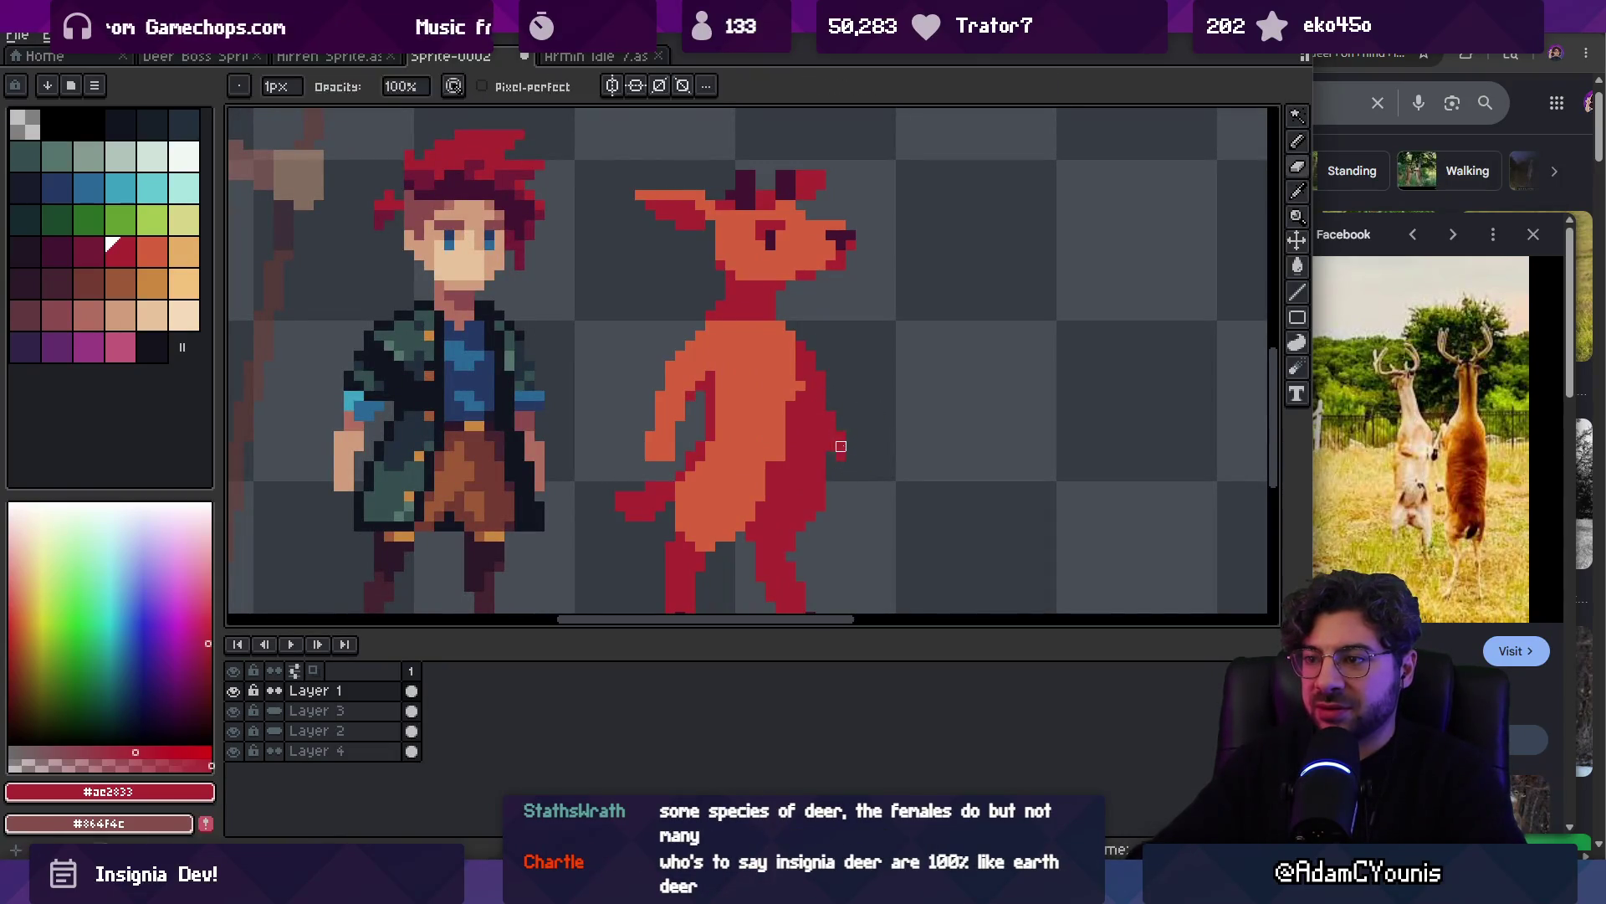
{"action": "key", "text": "z"}
{"action": "scroll", "coordinate": [841, 303], "scroll_direction": "down", "scroll_amount": 4}
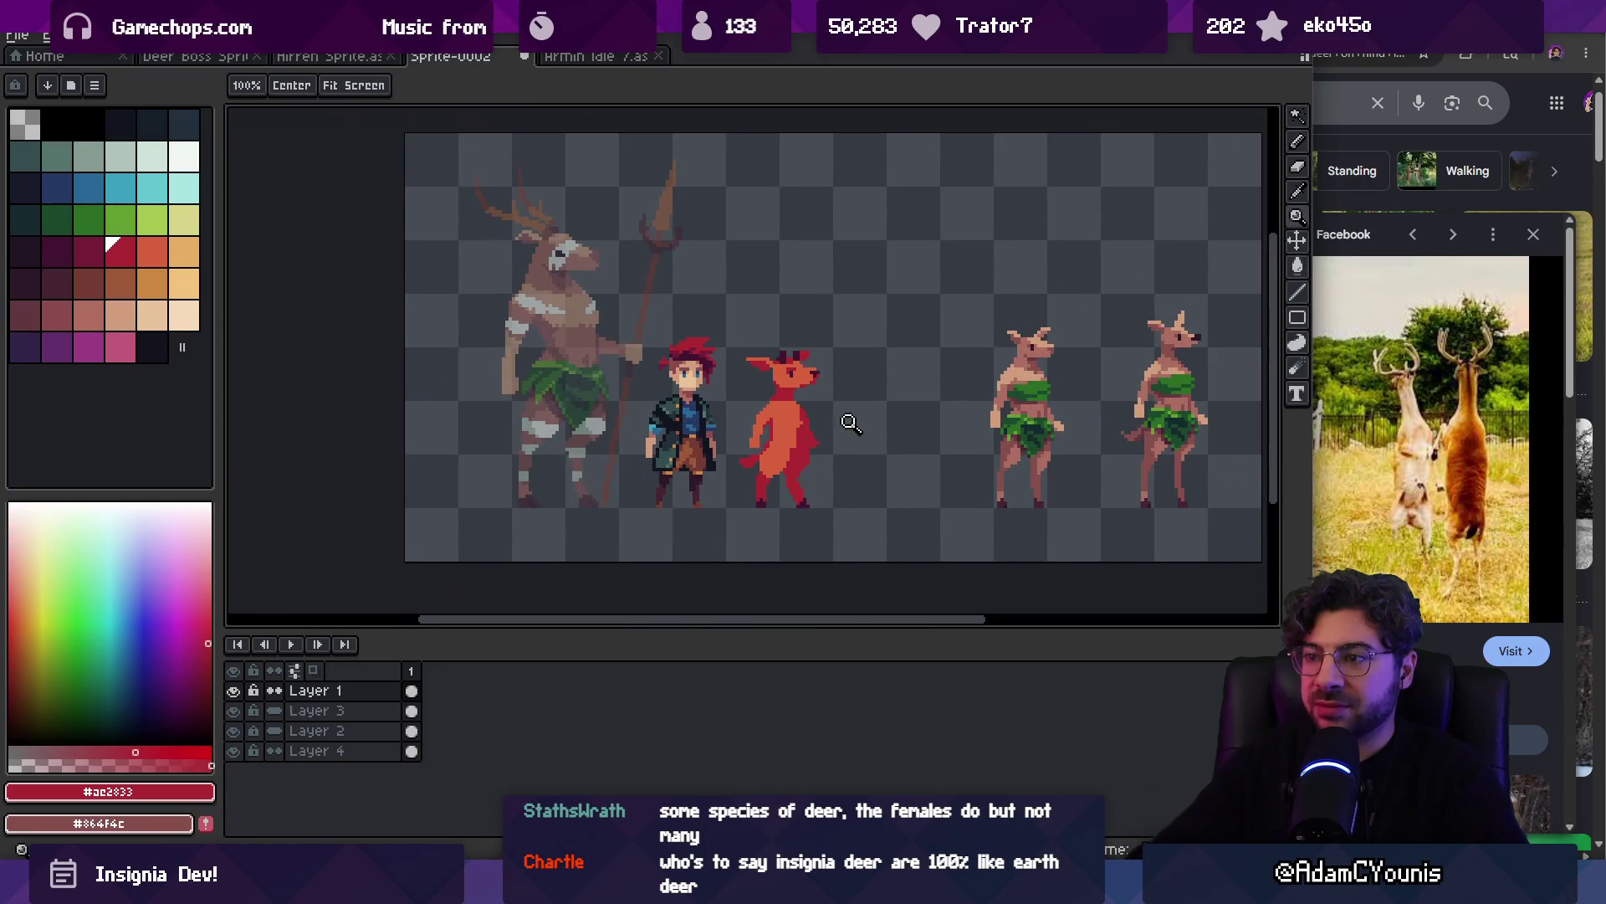
Select the deer's rear leg, shift it one pixel right, then deselect
{"action": "scroll", "coordinate": [851, 420], "scroll_direction": "up", "scroll_amount": 4}
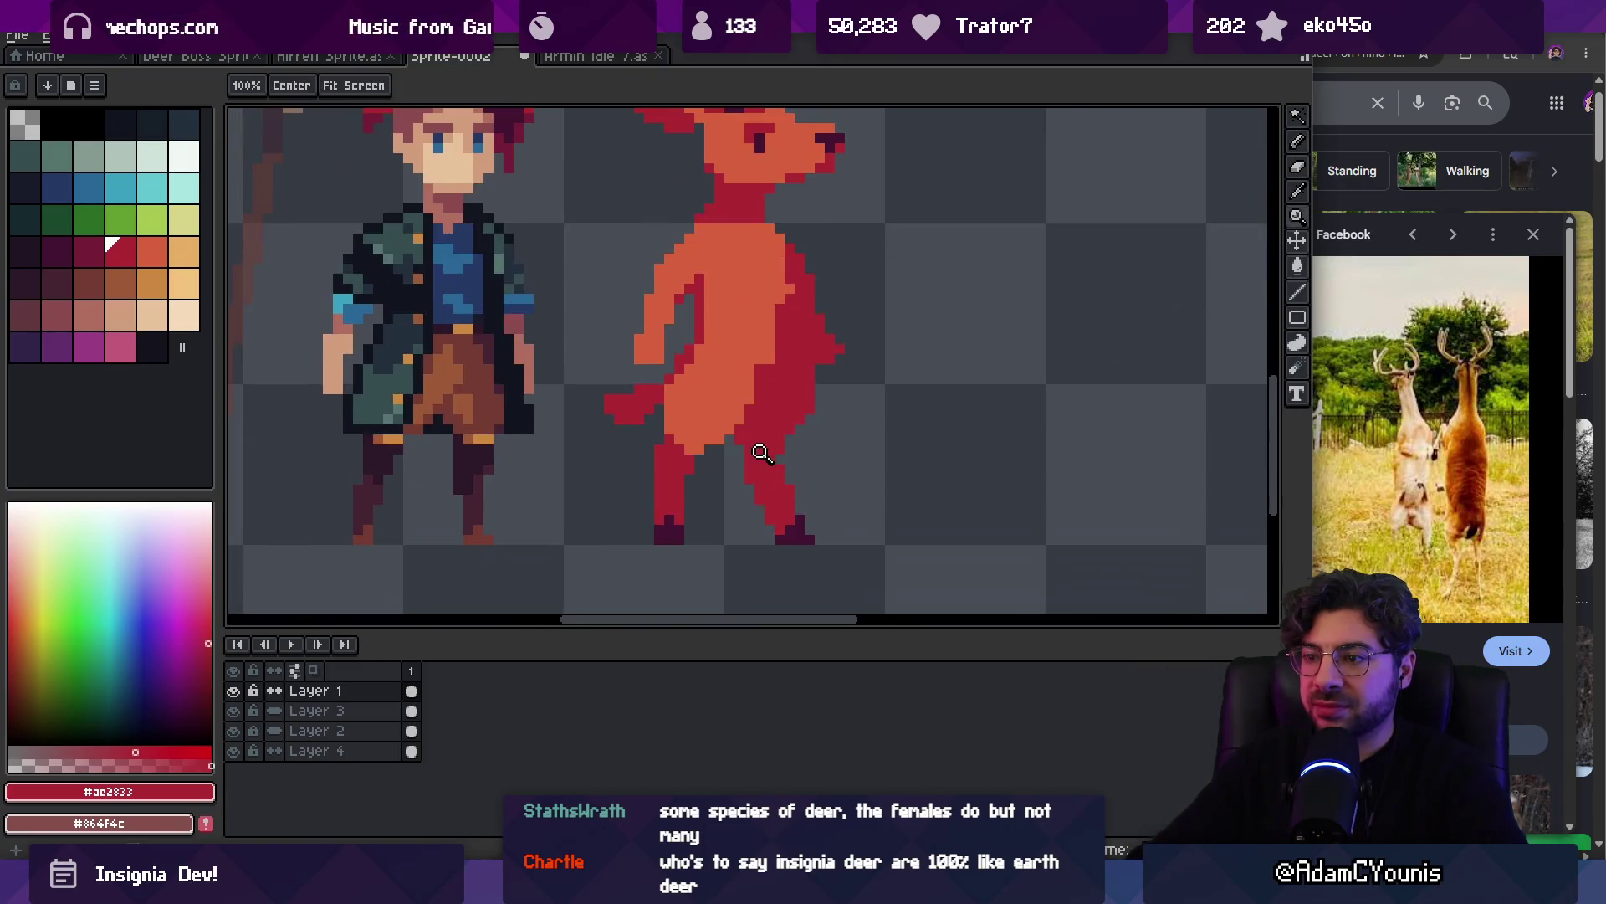
{"action": "key", "text": "m"}
{"action": "left_click_drag", "start_coordinate": [793, 458], "coordinate": [836, 586]}
{"action": "left_click_drag", "start_coordinate": [783, 510], "coordinate": [792, 510]}
{"action": "key", "text": "b"}
{"action": "key", "text": "ctrl+d"}
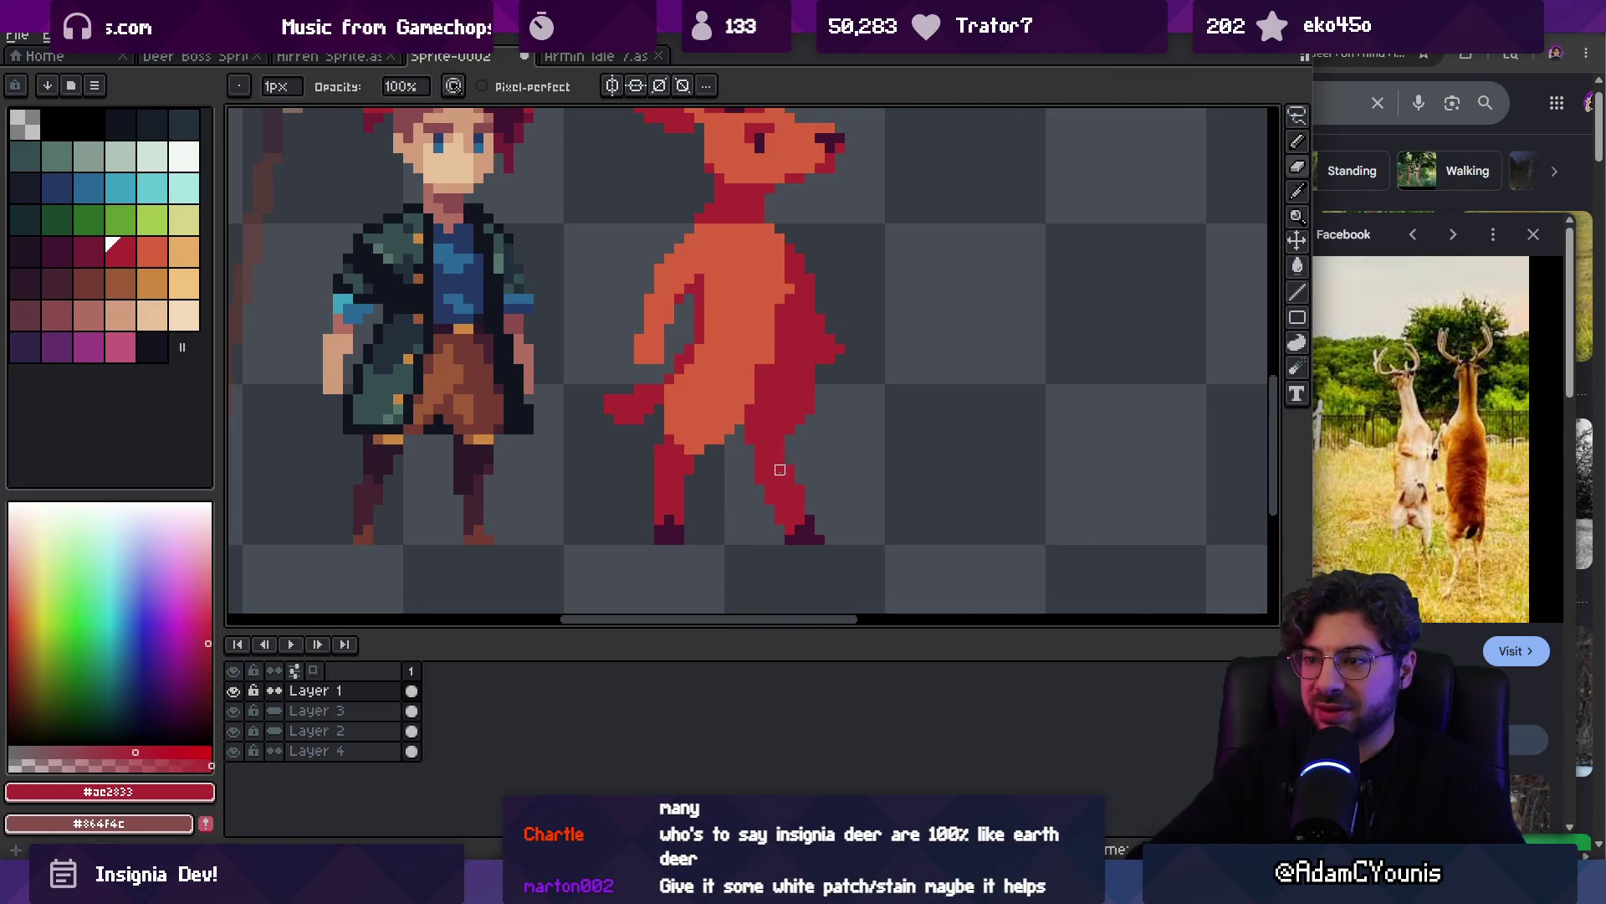
Retouch the deer's torso shading by erasing and redrawing single pixels at close zoom
{"action": "key", "text": "e"}
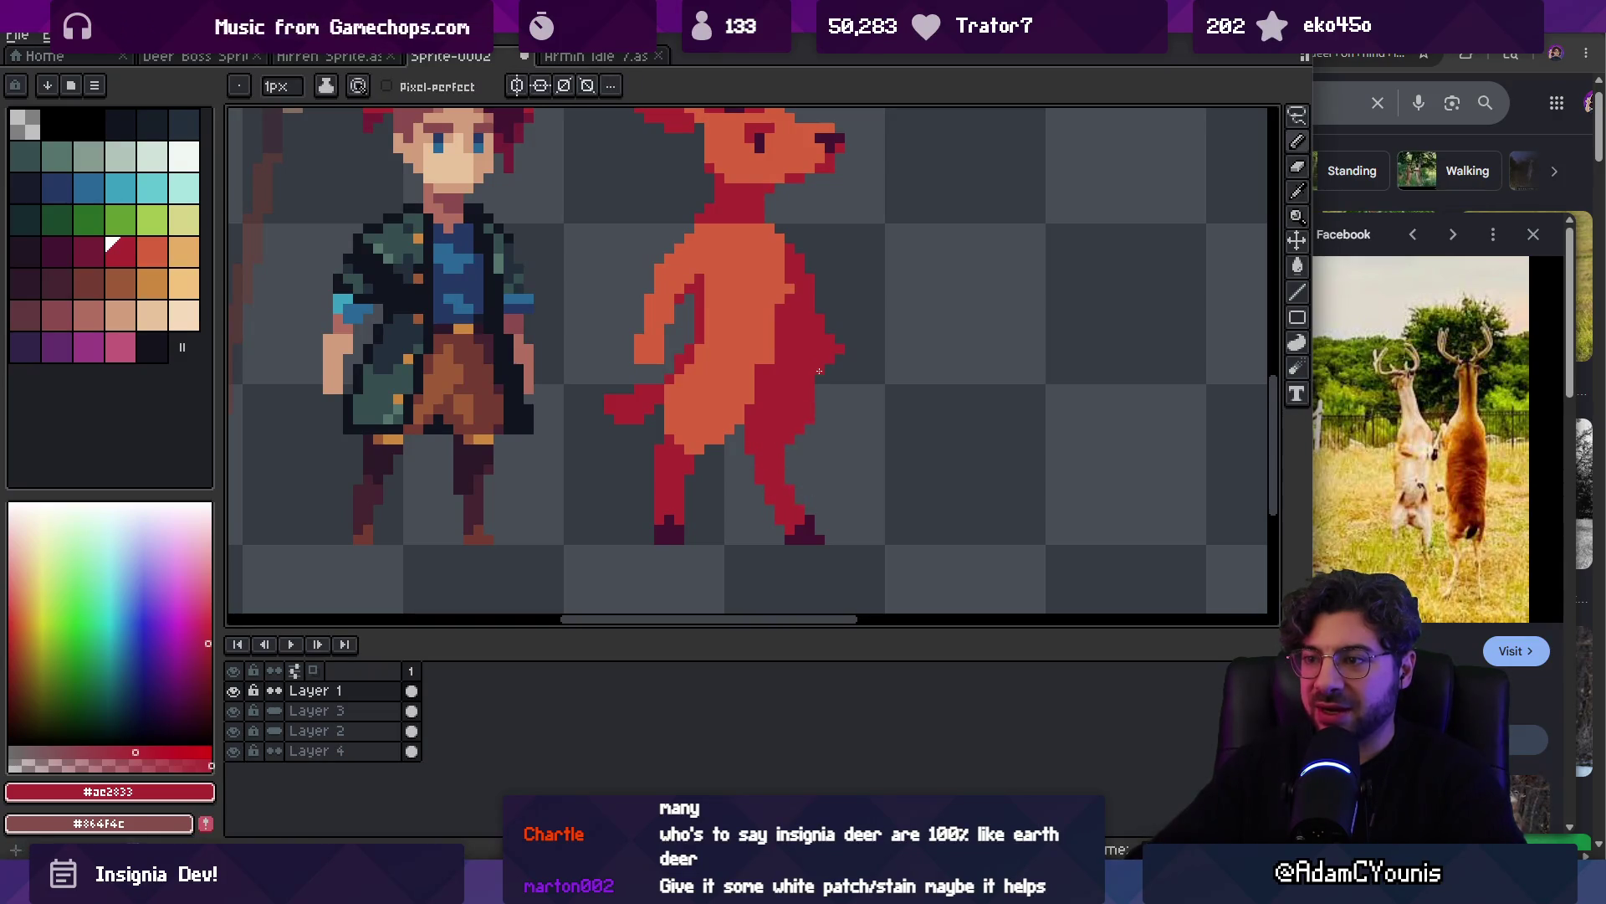
{"action": "scroll", "coordinate": [819, 371], "scroll_direction": "down", "scroll_amount": 2}
{"action": "scroll", "coordinate": [809, 427], "scroll_direction": "up", "scroll_amount": 2}
{"action": "key", "text": "b"}
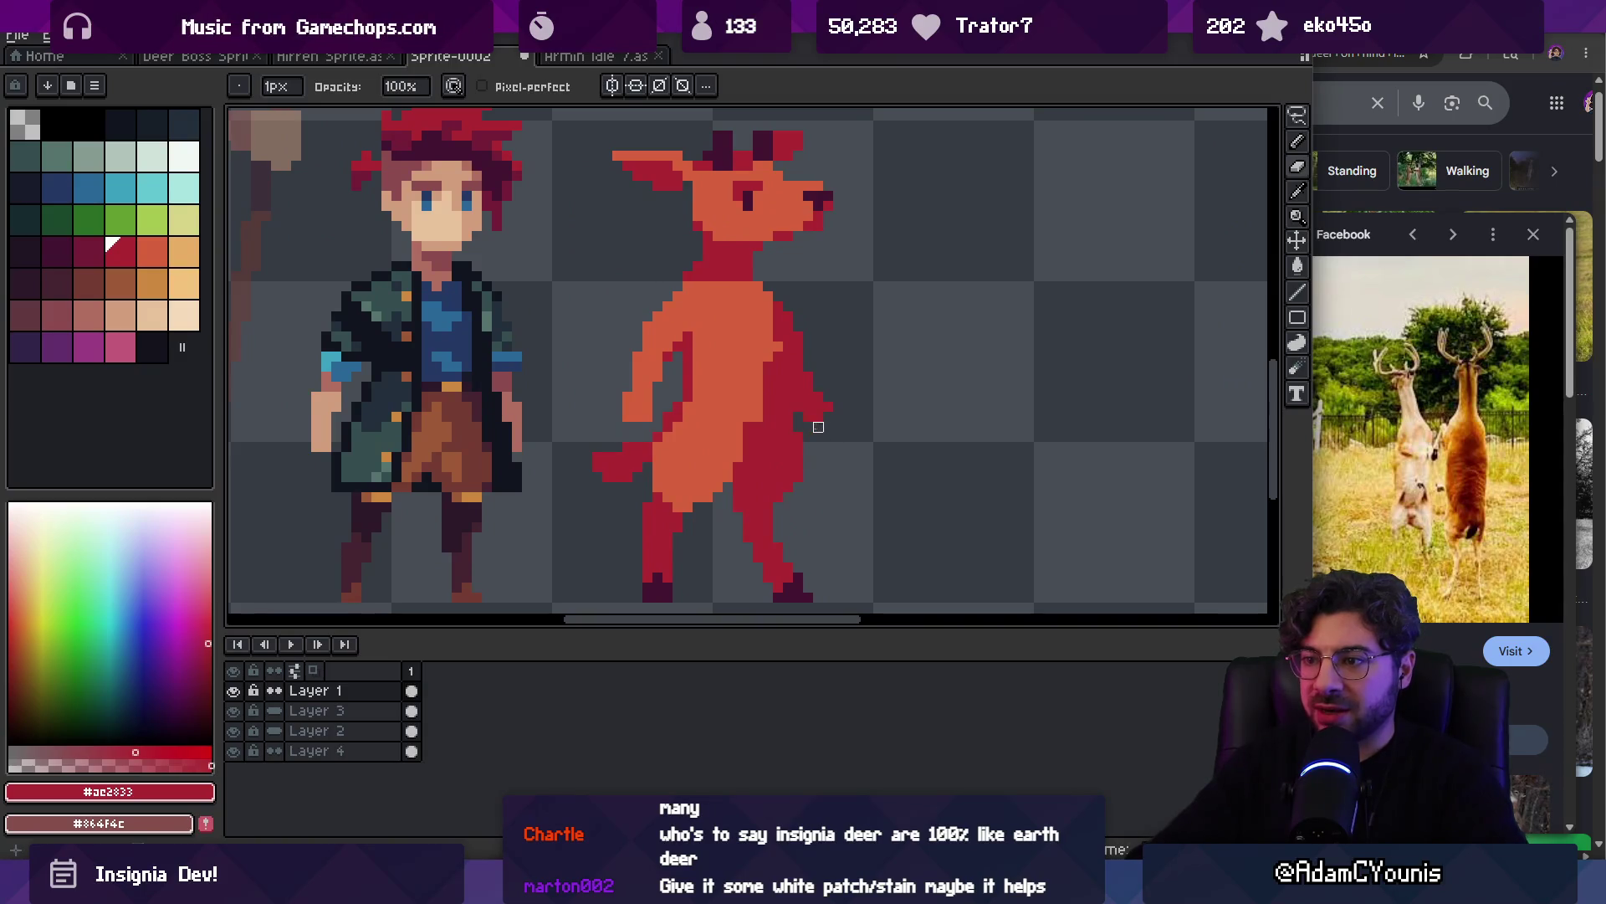
{"action": "key", "text": "z"}
{"action": "scroll", "coordinate": [850, 405], "scroll_direction": "down", "scroll_amount": 5}
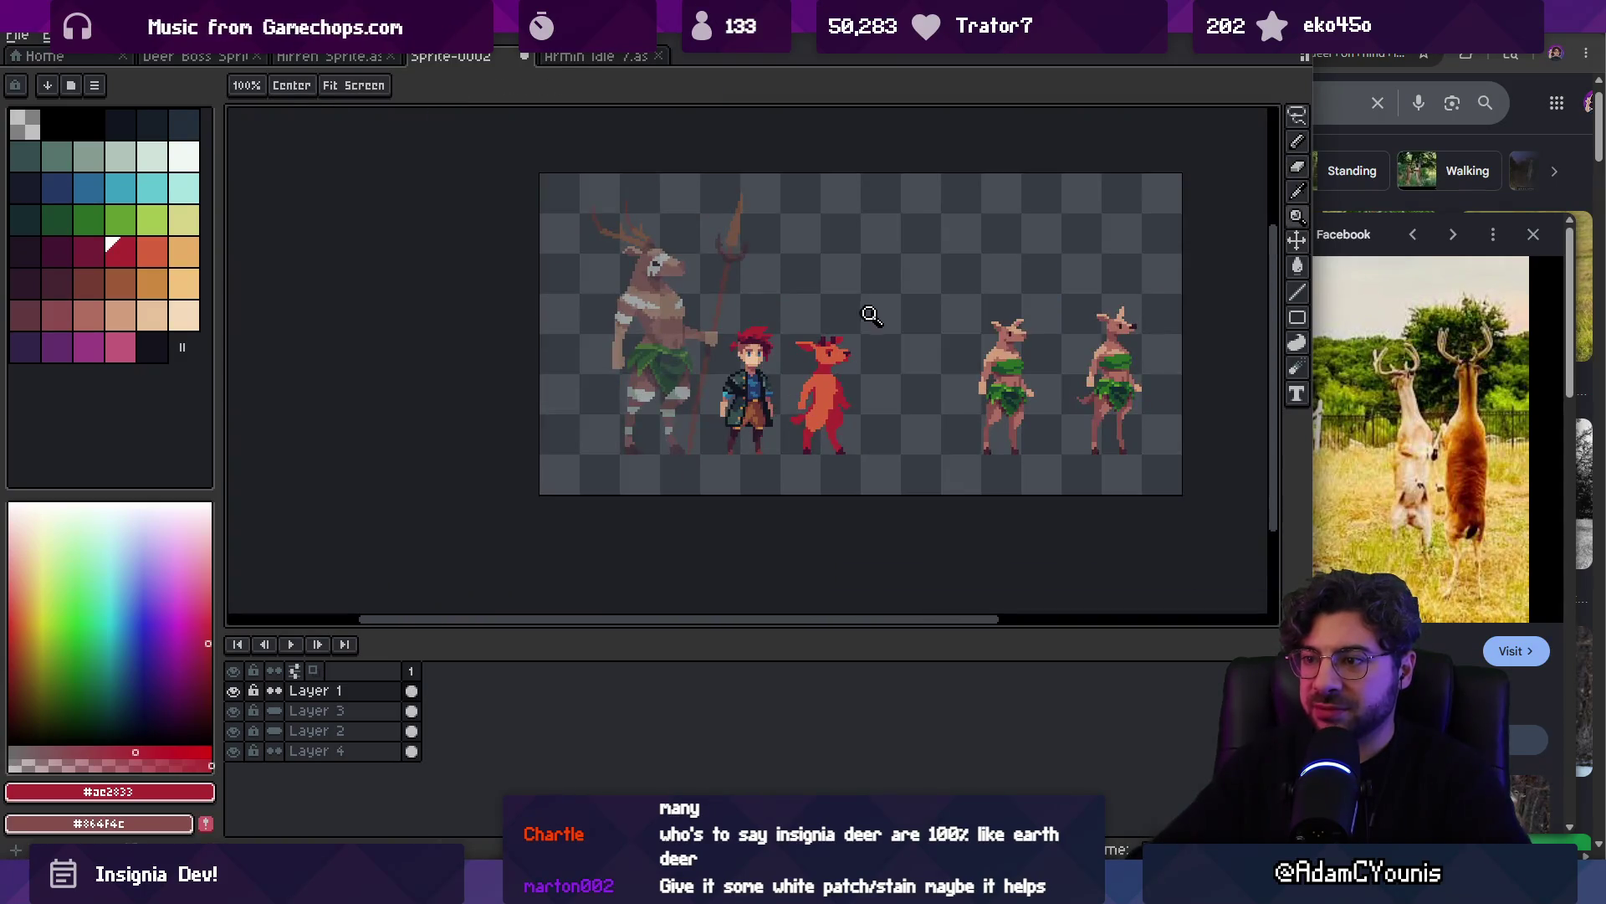
{"action": "scroll", "coordinate": [861, 383], "scroll_direction": "up", "scroll_amount": 5}
{"action": "key", "text": "b"}
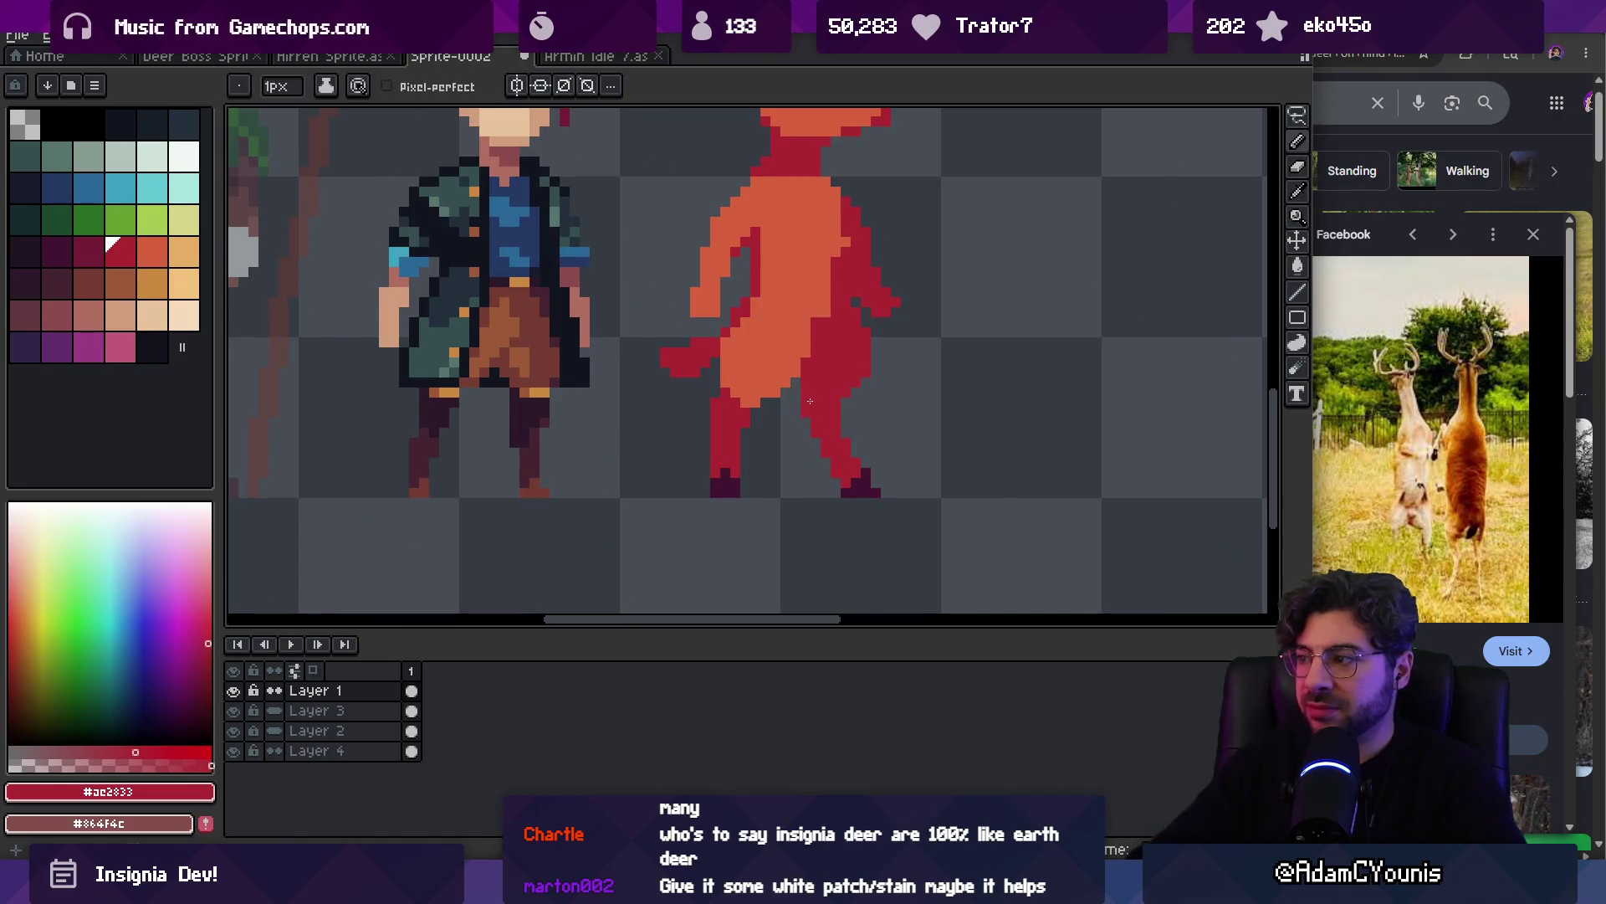
{"action": "key", "text": "b"}
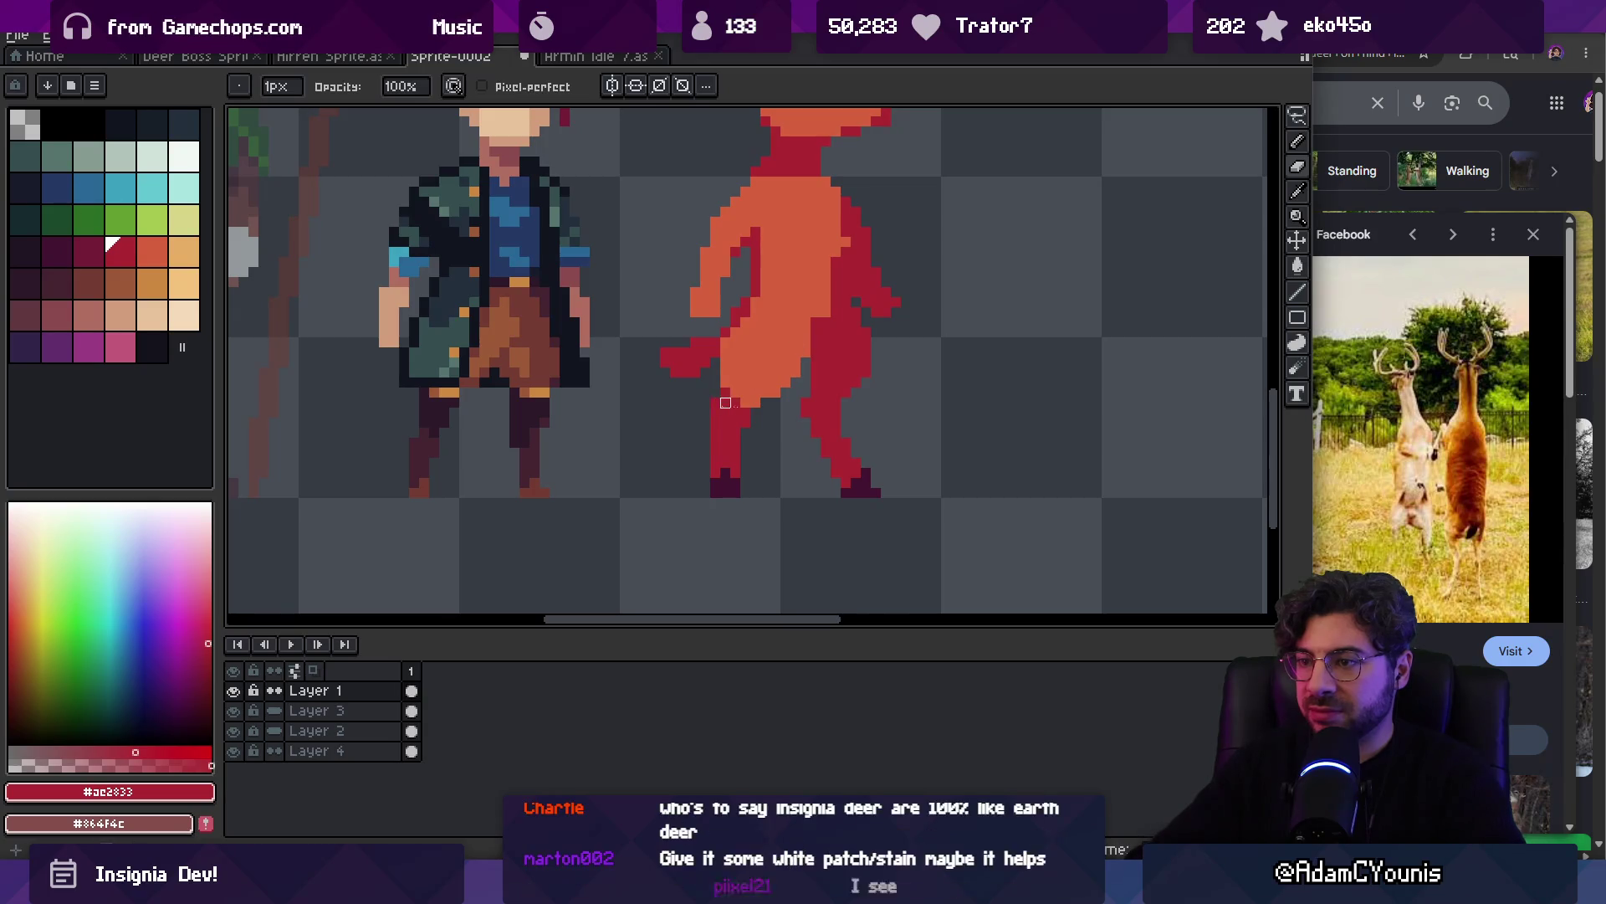
{"action": "key", "text": "z"}
{"action": "scroll", "coordinate": [735, 410], "scroll_direction": "down", "scroll_amount": 5}
{"action": "scroll", "coordinate": [810, 393], "scroll_direction": "up", "scroll_amount": 4}
{"action": "key", "text": "b"}
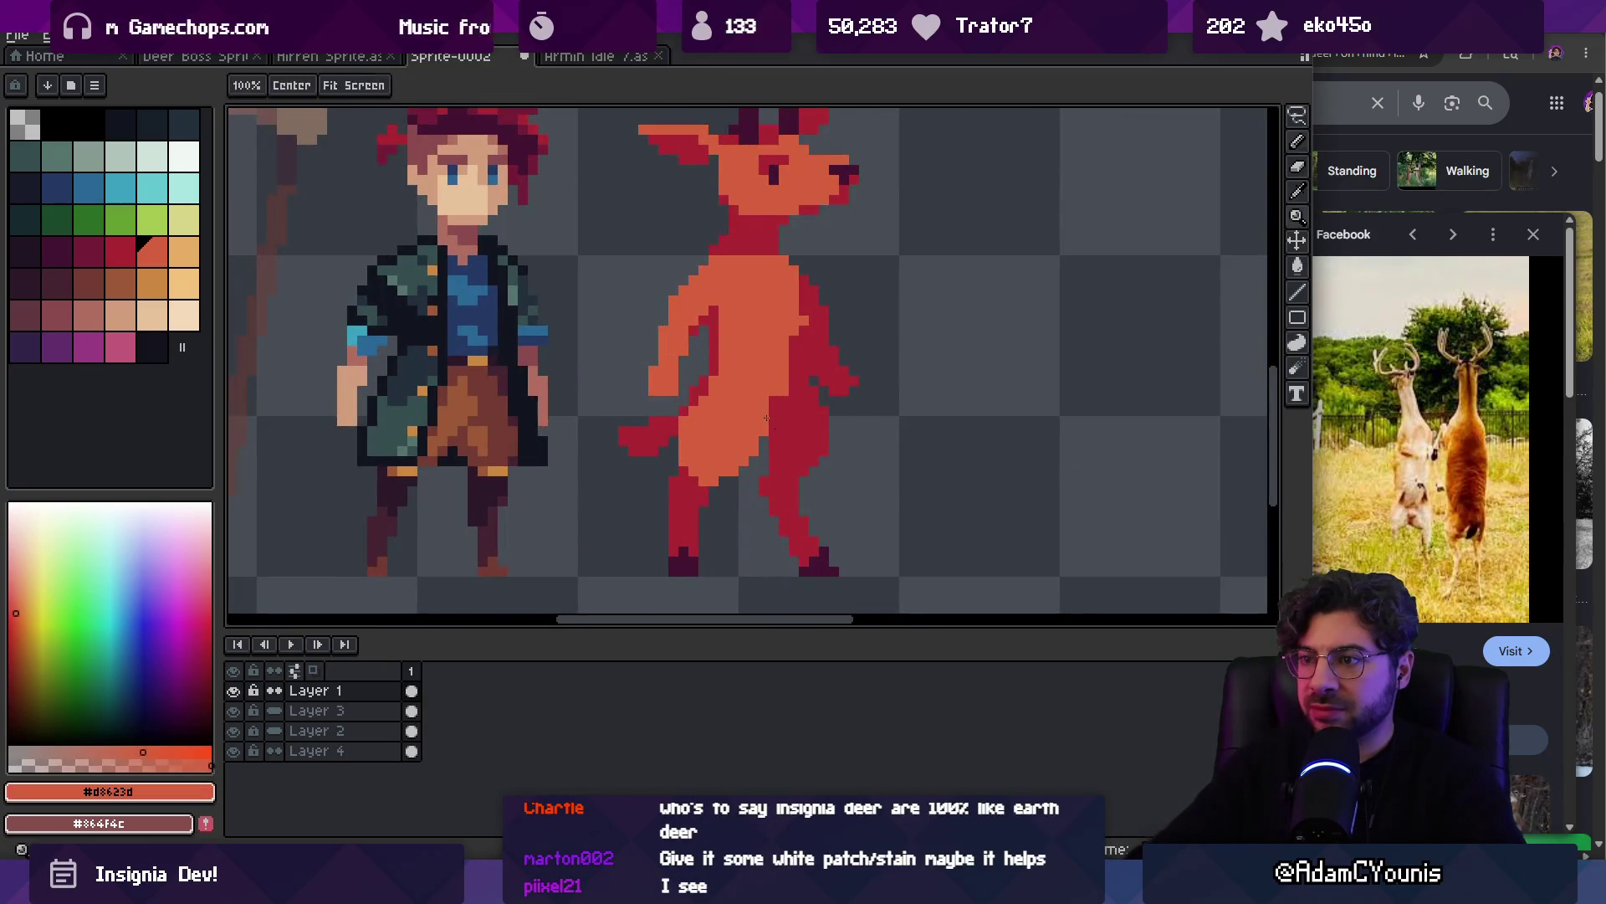
Sample the deer's orange and dark red to fill more orange into its belly
{"action": "left_click", "coordinate": [785, 374], "text": "alt"}
{"action": "key", "text": "space"}
{"action": "left_click_drag", "start_coordinate": [786, 376], "coordinate": [787, 401]}
{"action": "left_click", "coordinate": [787, 401], "text": "alt"}
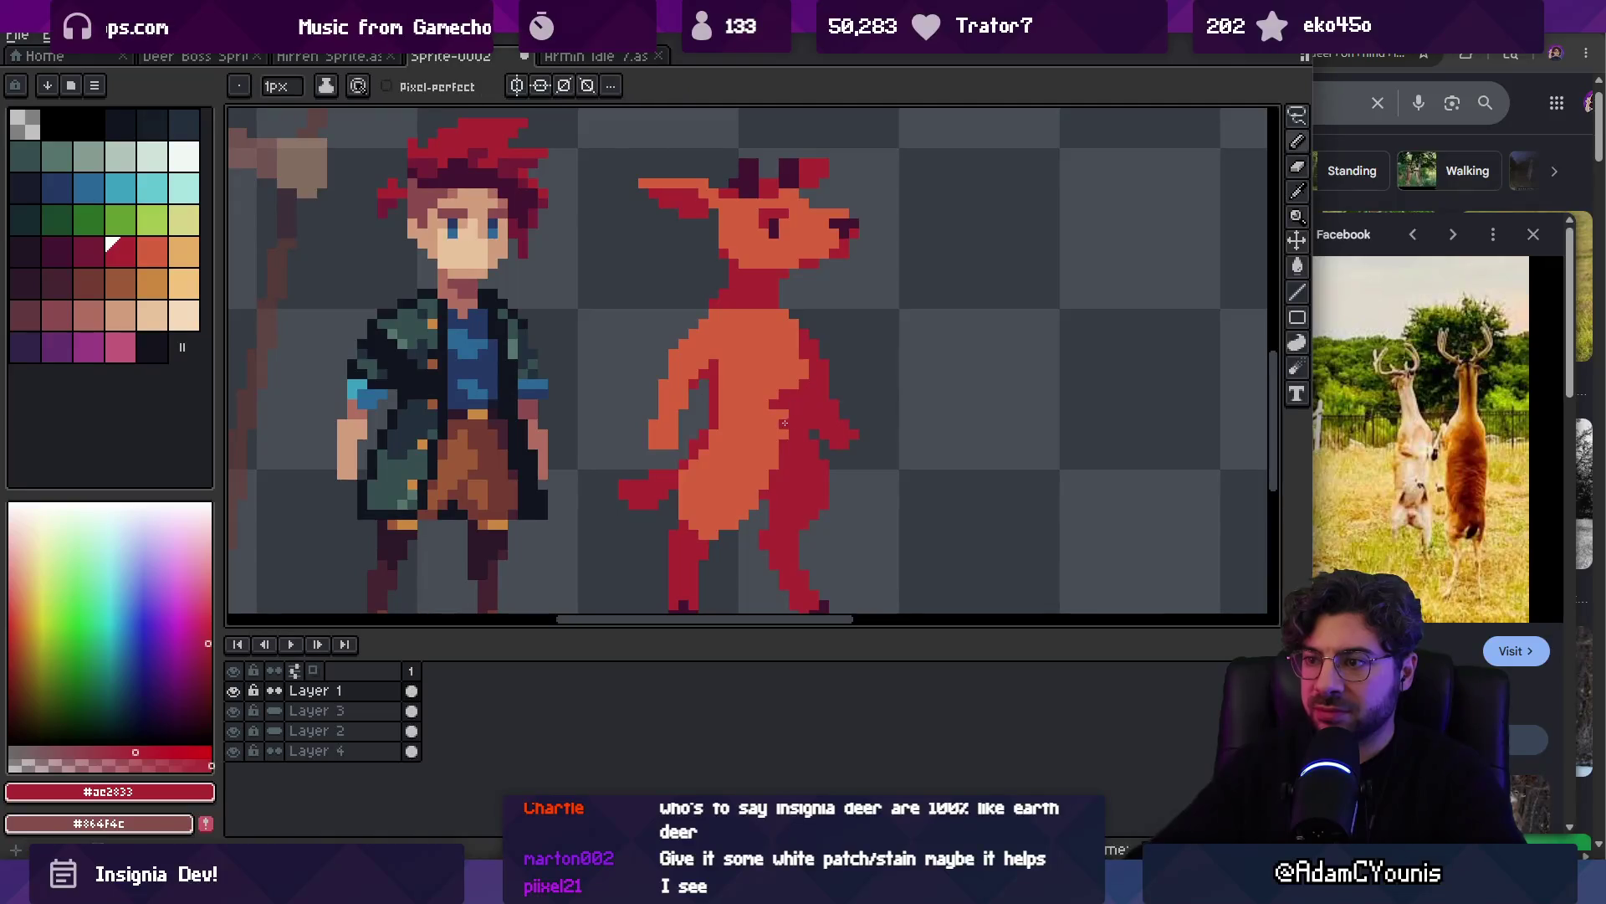
{"action": "scroll", "coordinate": [764, 402], "scroll_direction": "down", "scroll_amount": 5}
{"action": "scroll", "coordinate": [769, 403], "scroll_direction": "up", "scroll_amount": 5}
{"action": "left_click", "coordinate": [774, 407], "text": "alt"}
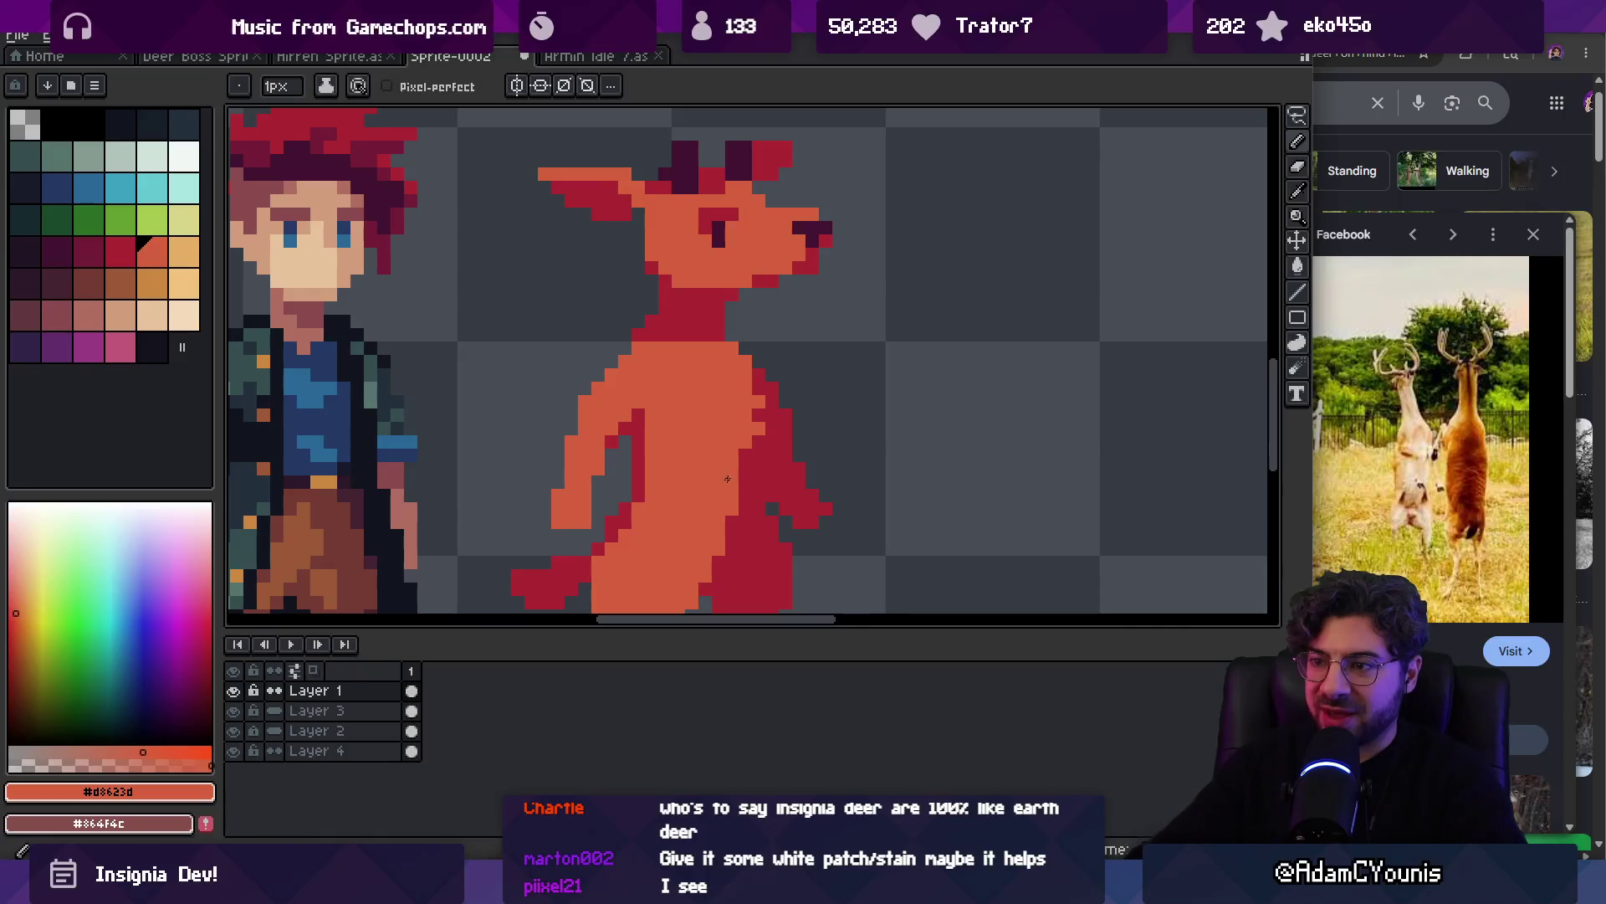
Add a dark-red #ac2833 shading pixel at the lower right of the deer's hand
{"action": "scroll", "coordinate": [722, 416], "scroll_direction": "down", "scroll_amount": 5}
{"action": "scroll", "coordinate": [721, 416], "scroll_direction": "down", "scroll_amount": 1}
{"action": "scroll", "coordinate": [778, 431], "scroll_direction": "up", "scroll_amount": 6}
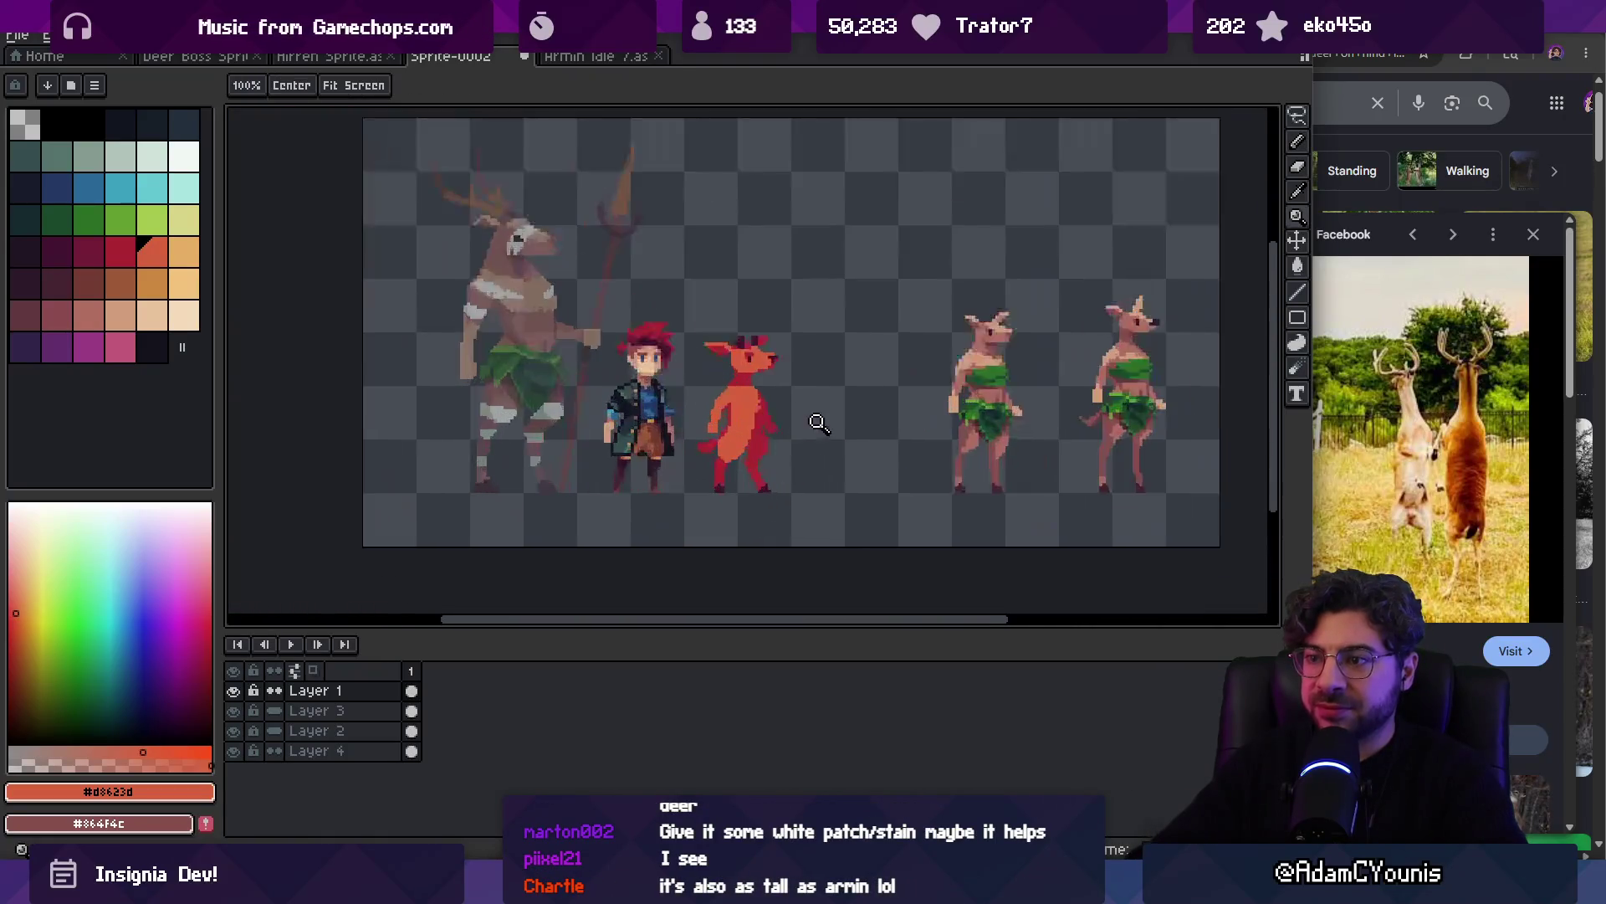
{"action": "key", "text": "b"}
{"action": "left_click", "coordinate": [773, 430], "text": "alt"}
{"action": "left_click", "coordinate": [791, 430]}
{"action": "left_click", "coordinate": [555, 441], "text": "alt"}
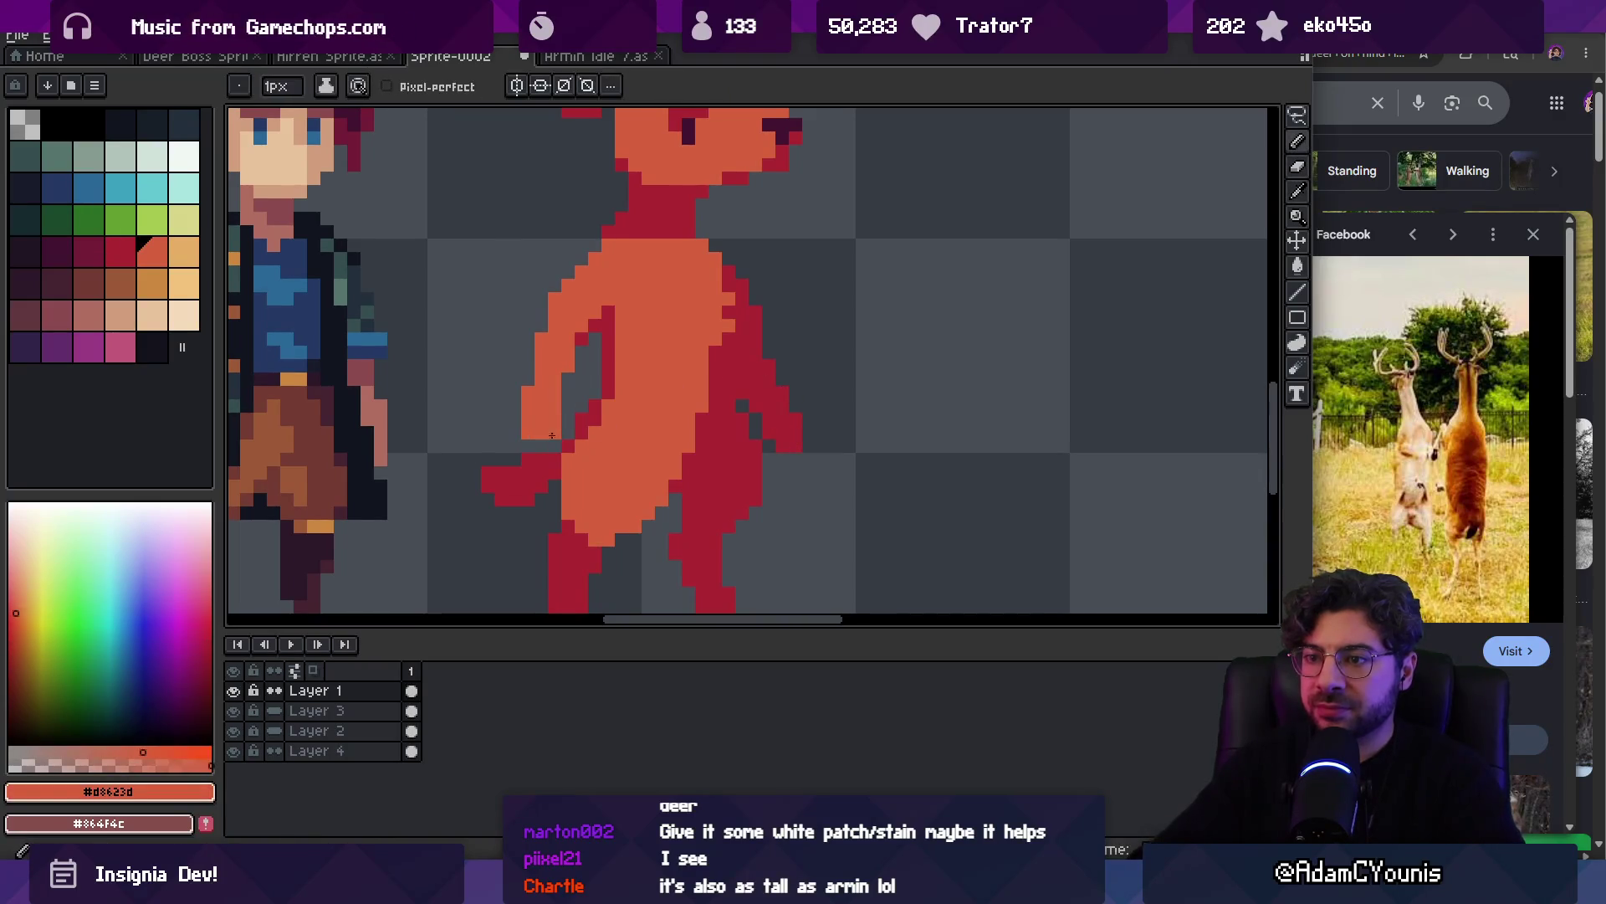
Zoom out and back in to review the finished deer, resampling its dark red shading colour
{"action": "key", "text": "z"}
{"action": "scroll", "coordinate": [721, 326], "scroll_direction": "down", "scroll_amount": 6}
{"action": "scroll", "coordinate": [667, 428], "scroll_direction": "up", "scroll_amount": 3}
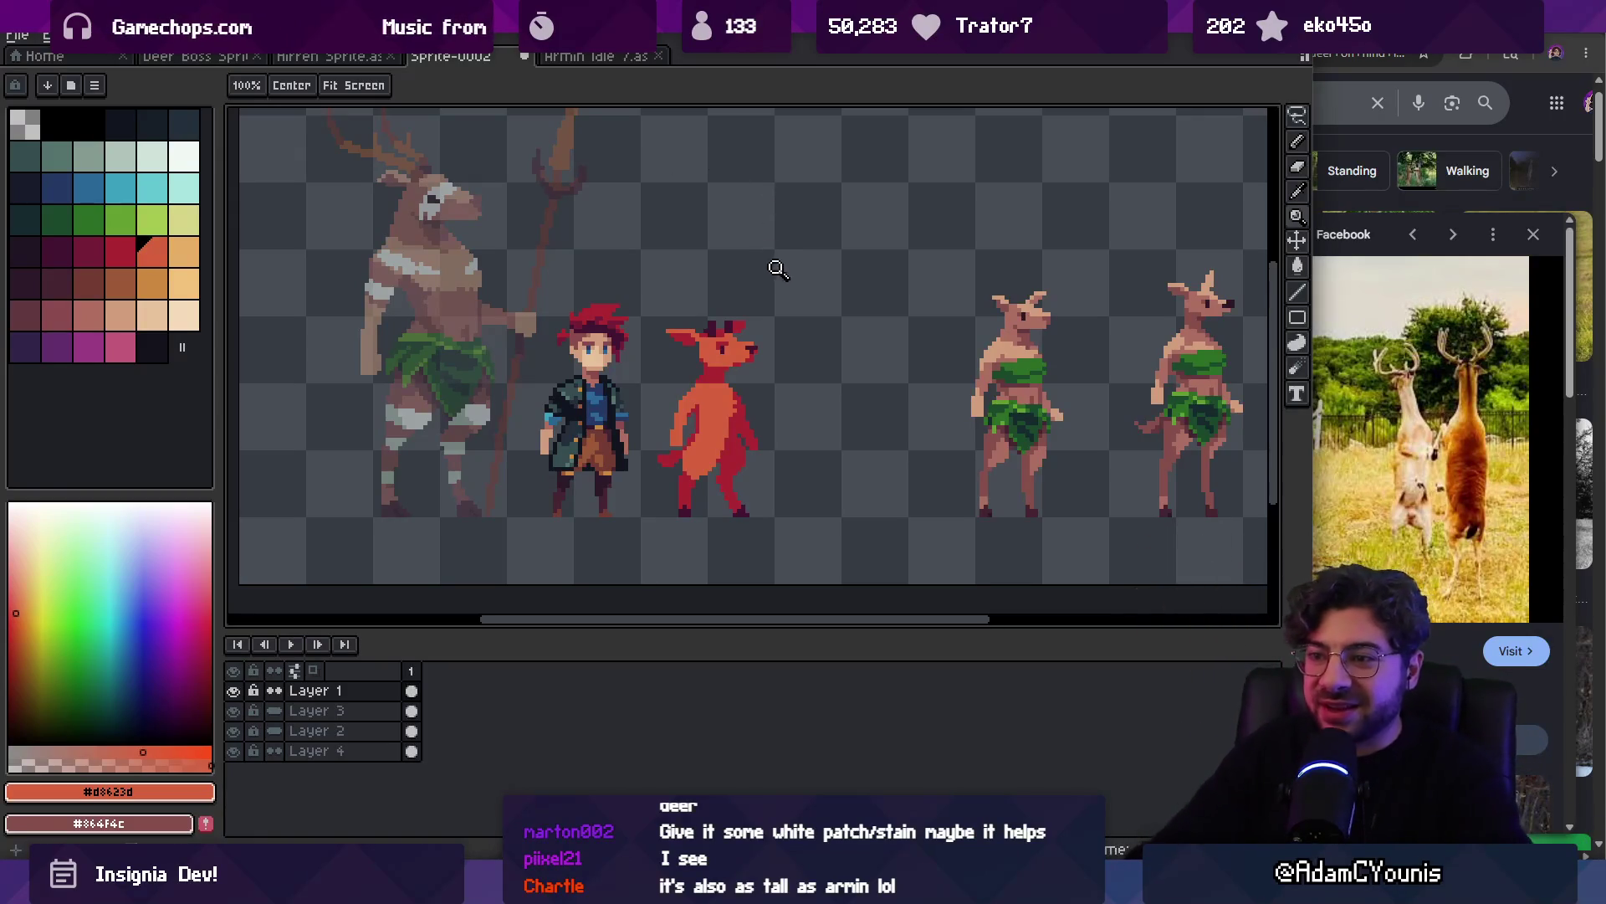
{"action": "scroll", "coordinate": [782, 346], "scroll_direction": "up", "scroll_amount": 4}
{"action": "left_click", "coordinate": [726, 358], "text": "alt"}
{"action": "key", "text": "b"}
{"action": "scroll", "coordinate": [741, 373], "scroll_direction": "down", "scroll_amount": 3}
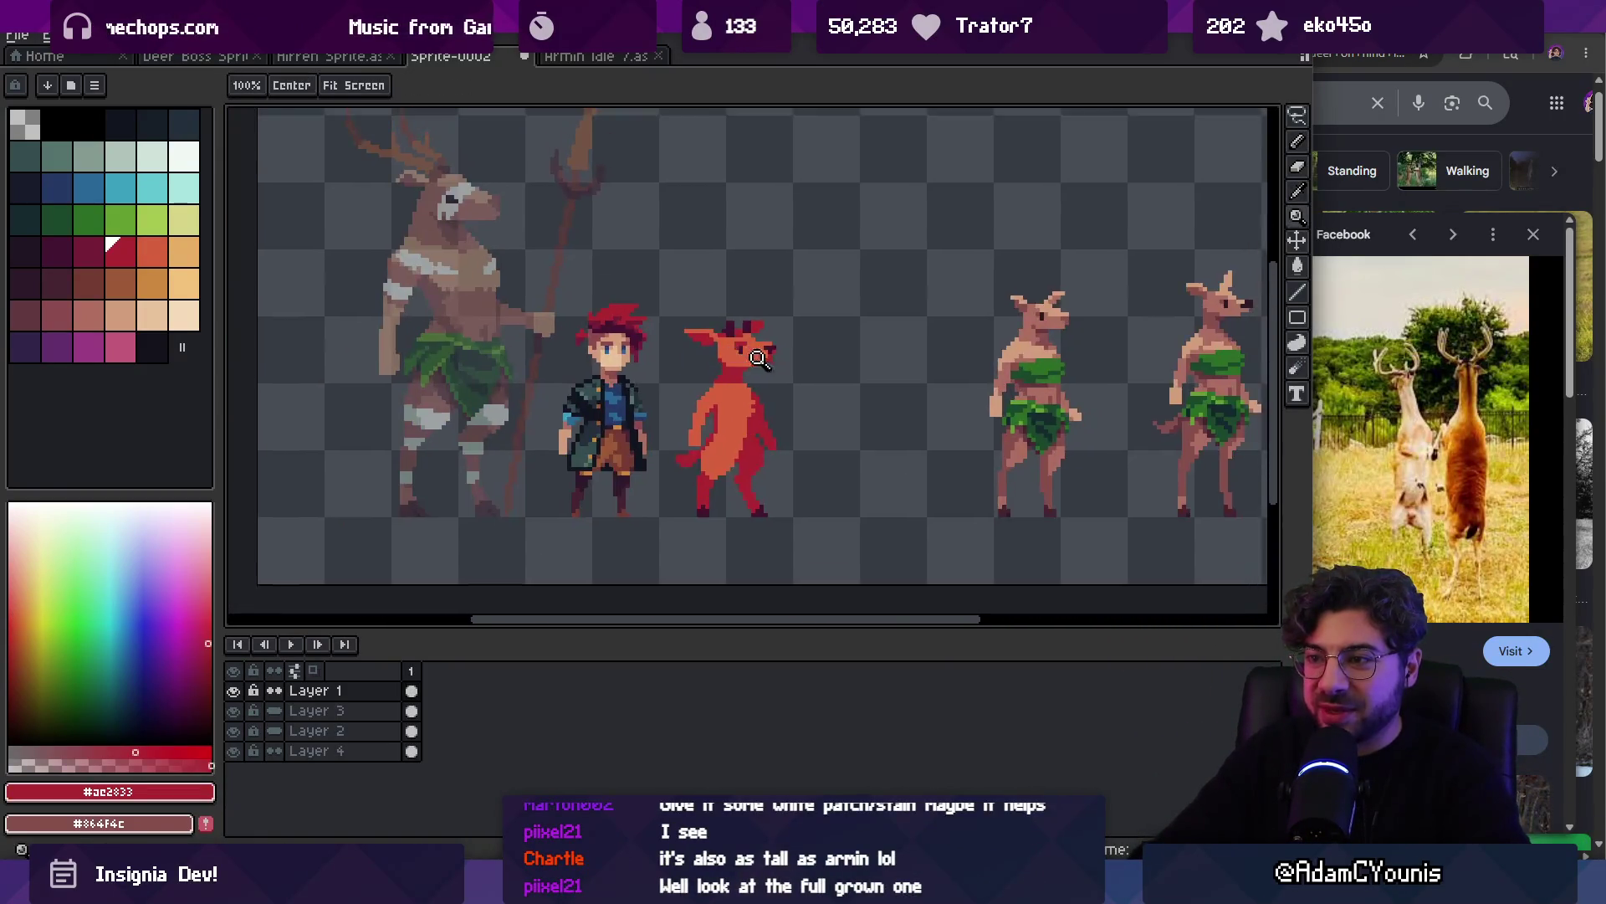
{"action": "scroll", "coordinate": [742, 373], "scroll_direction": "up", "scroll_amount": 3}
{"action": "key", "text": "z"}
{"action": "scroll", "coordinate": [776, 372], "scroll_direction": "down", "scroll_amount": 3}
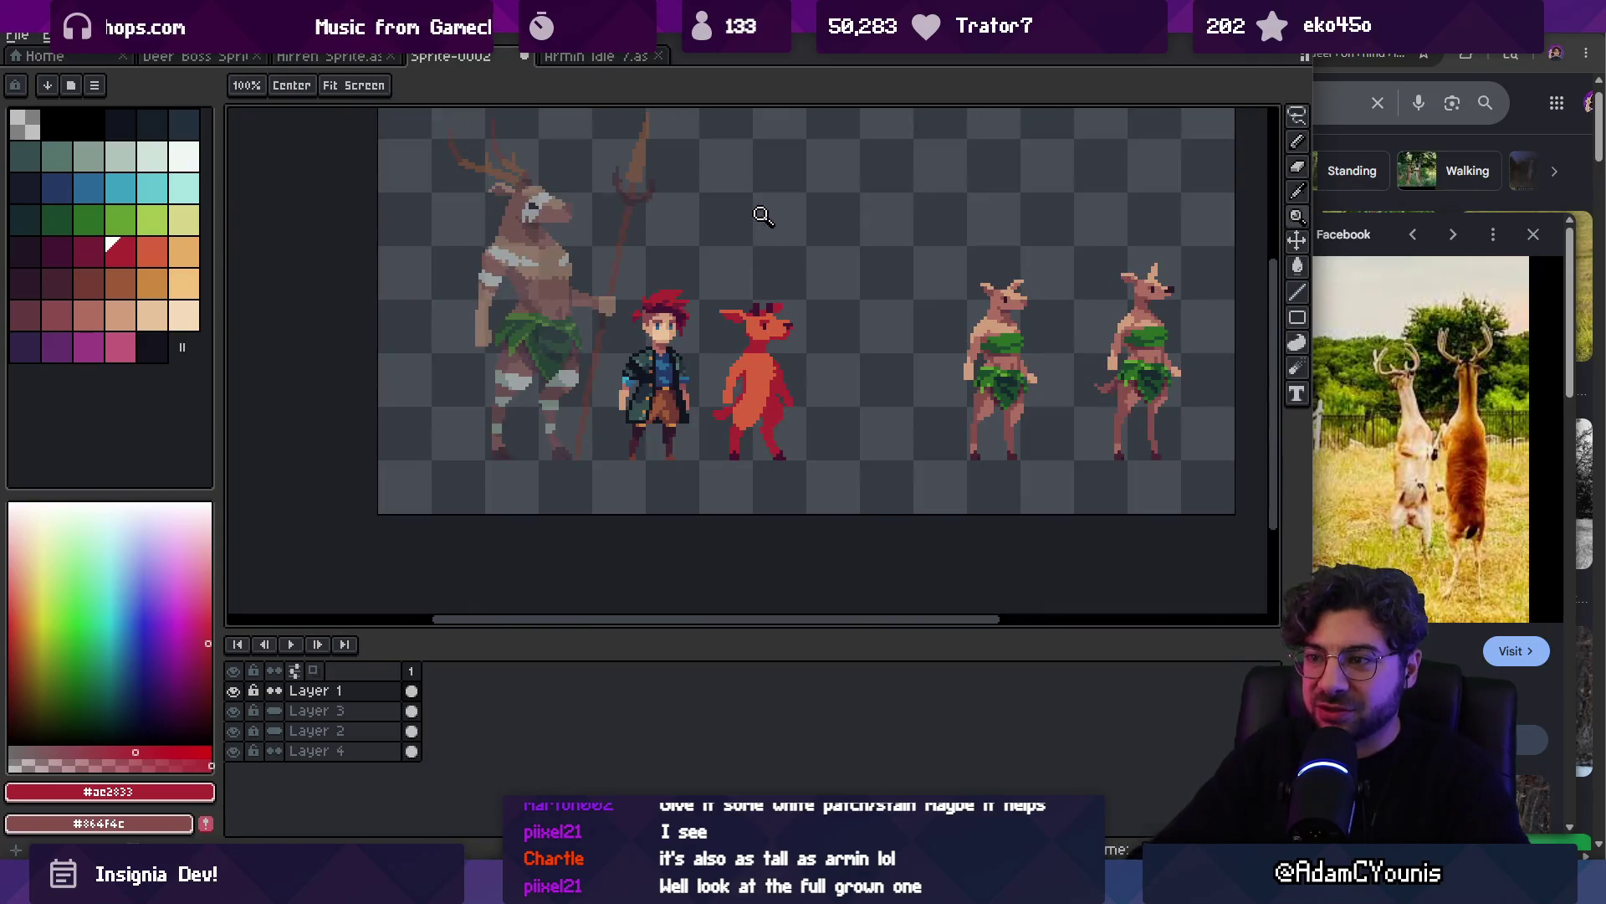
{"action": "scroll", "coordinate": [779, 333], "scroll_direction": "up", "scroll_amount": 3}
{"action": "key", "text": "b"}
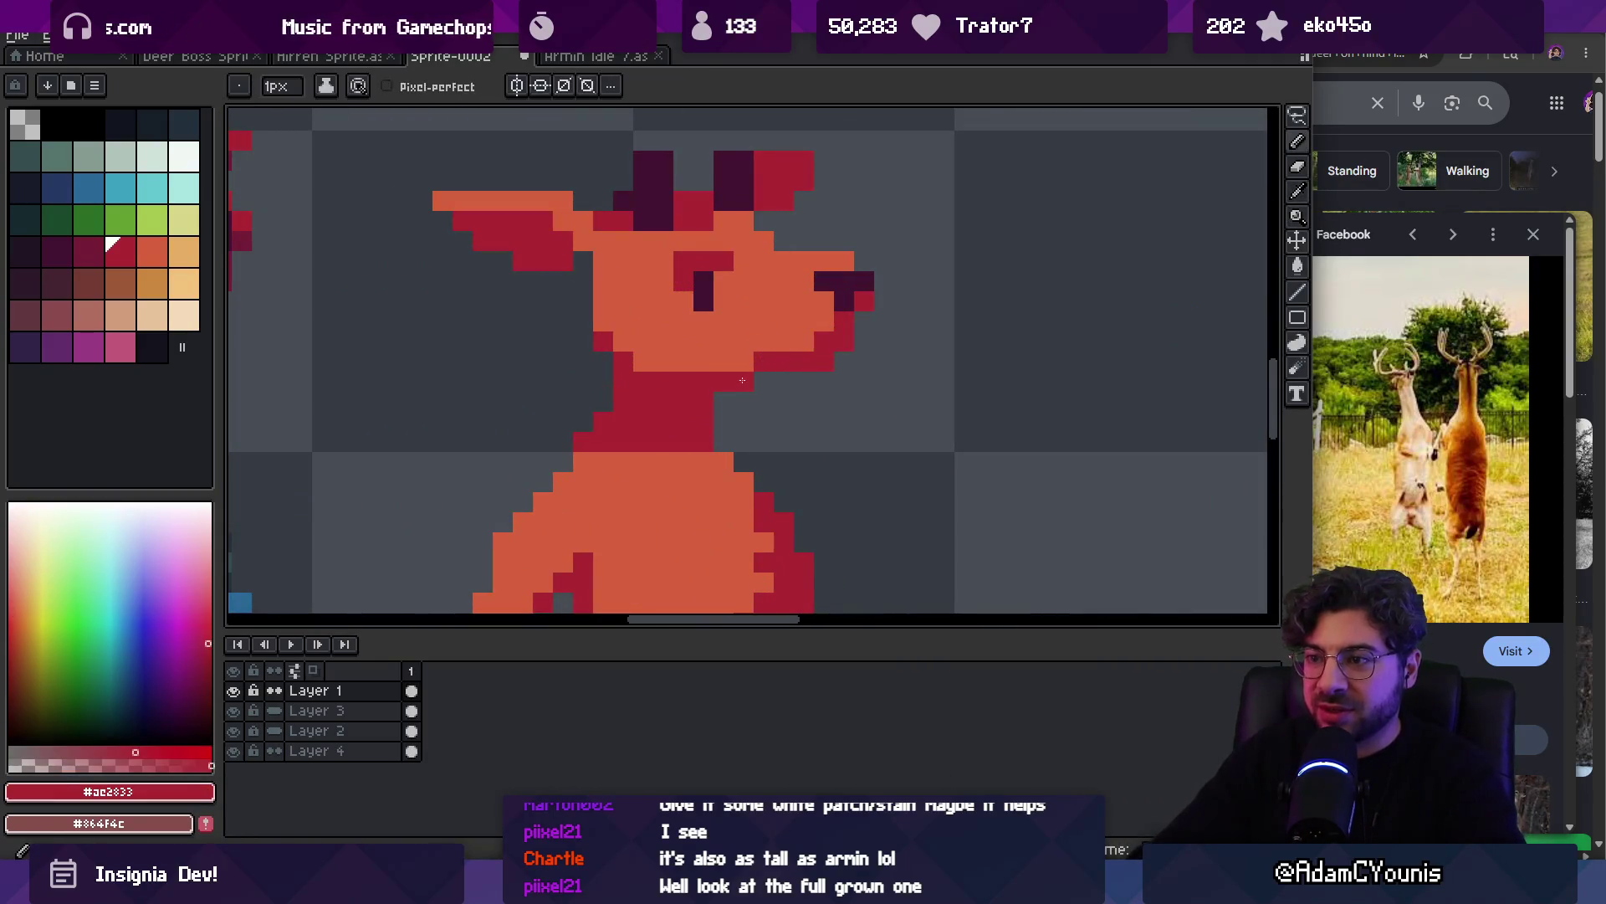
{"action": "key", "text": "z"}
{"action": "scroll", "coordinate": [741, 247], "scroll_direction": "down", "scroll_amount": 3}
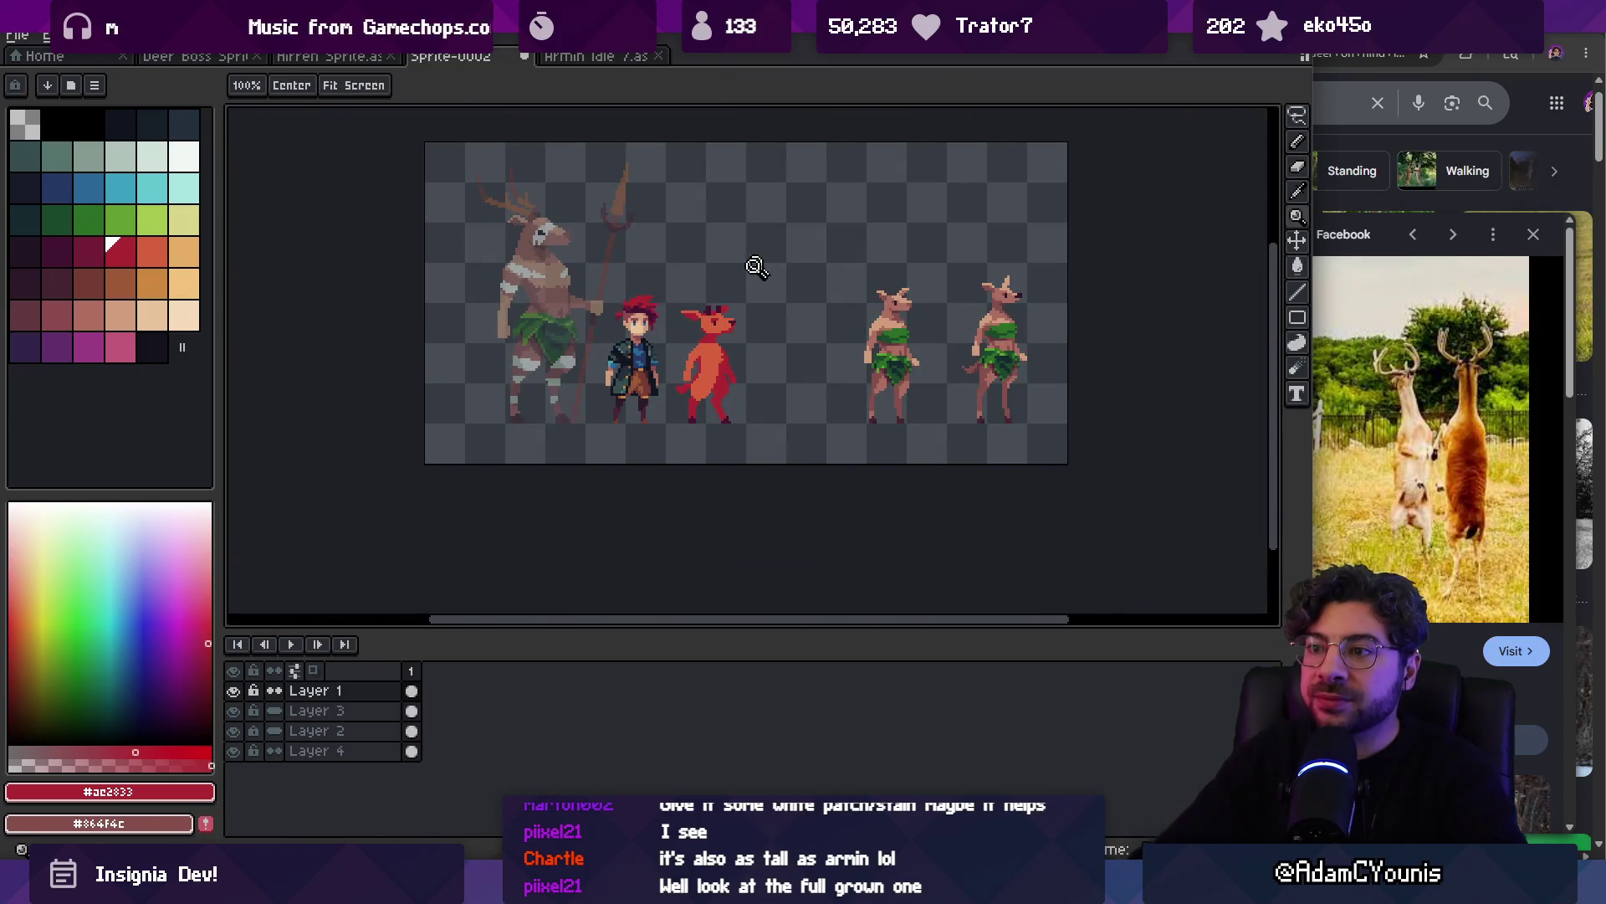
{"action": "scroll", "coordinate": [758, 260], "scroll_direction": "up", "scroll_amount": 4}
{"action": "scroll", "coordinate": [786, 320], "scroll_direction": "down", "scroll_amount": 2}
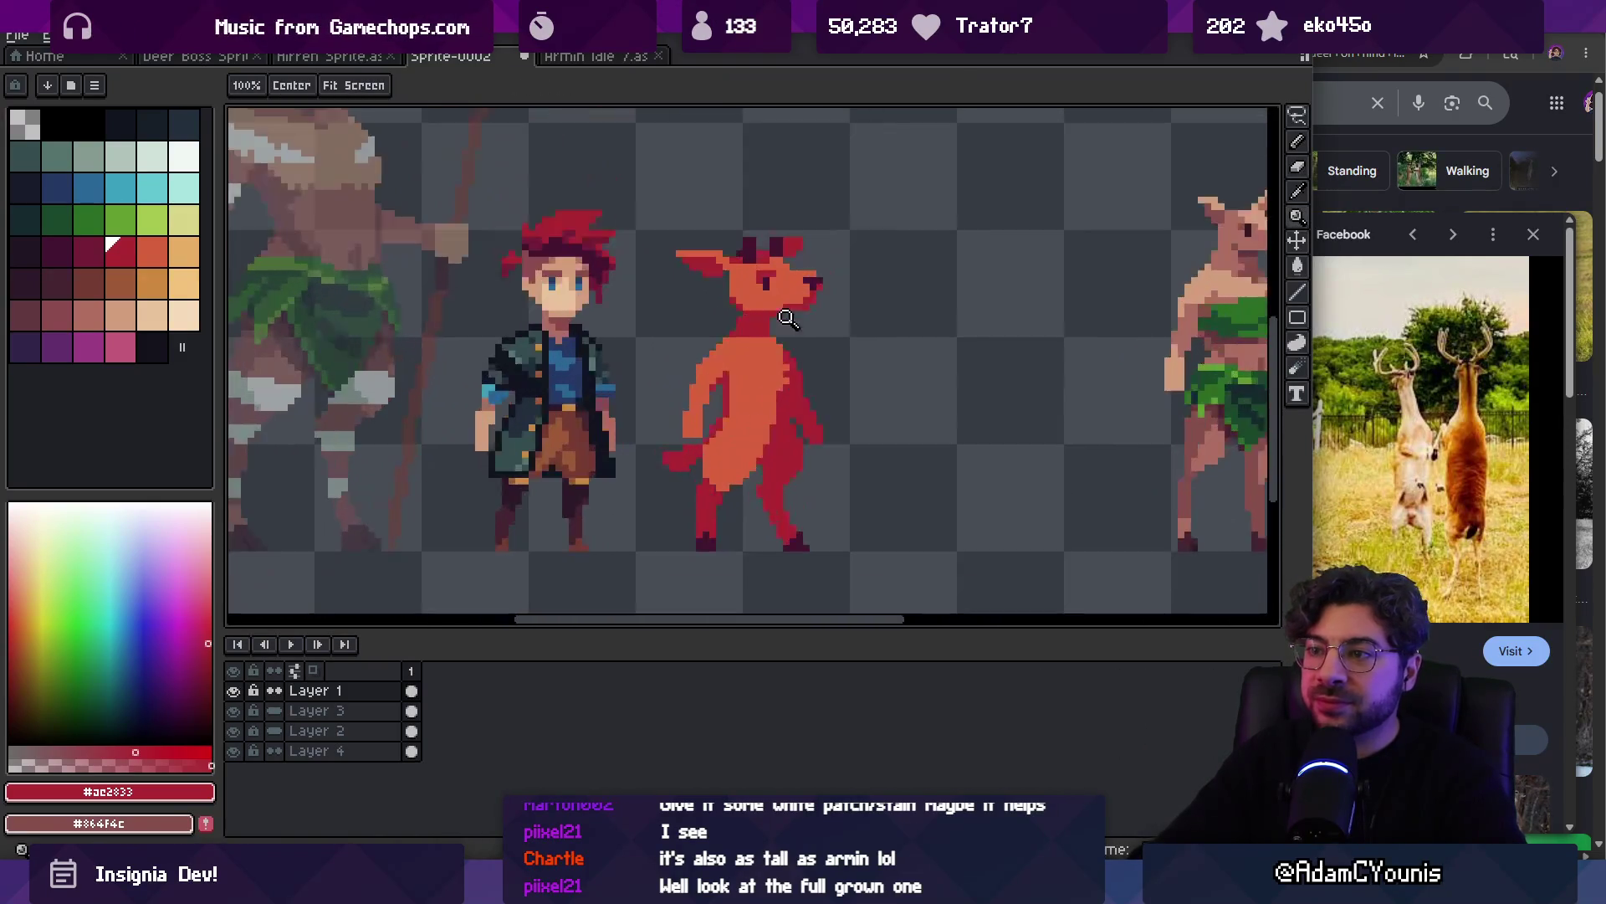